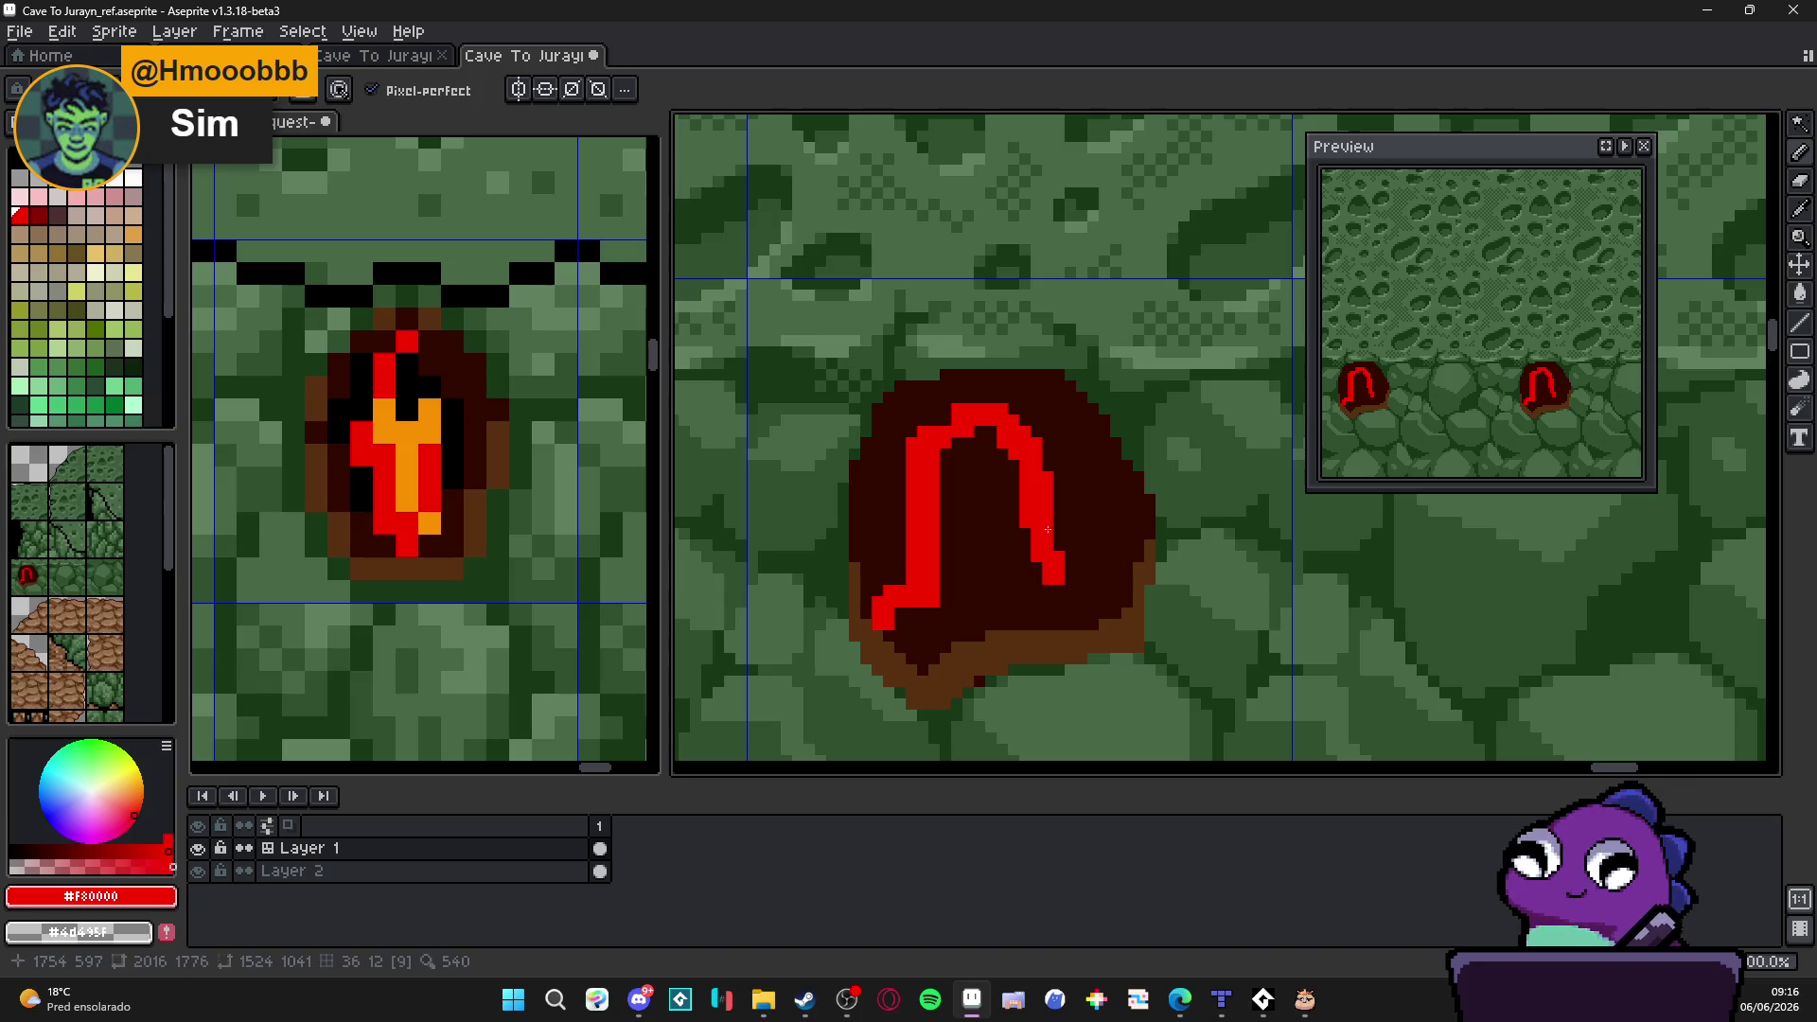
# Step: Fill the lava hole arch solid red with the Paint Bucket and close its edge pixels
pyautogui.moveTo(1062, 575); pyautogui.dragTo(1070, 594)
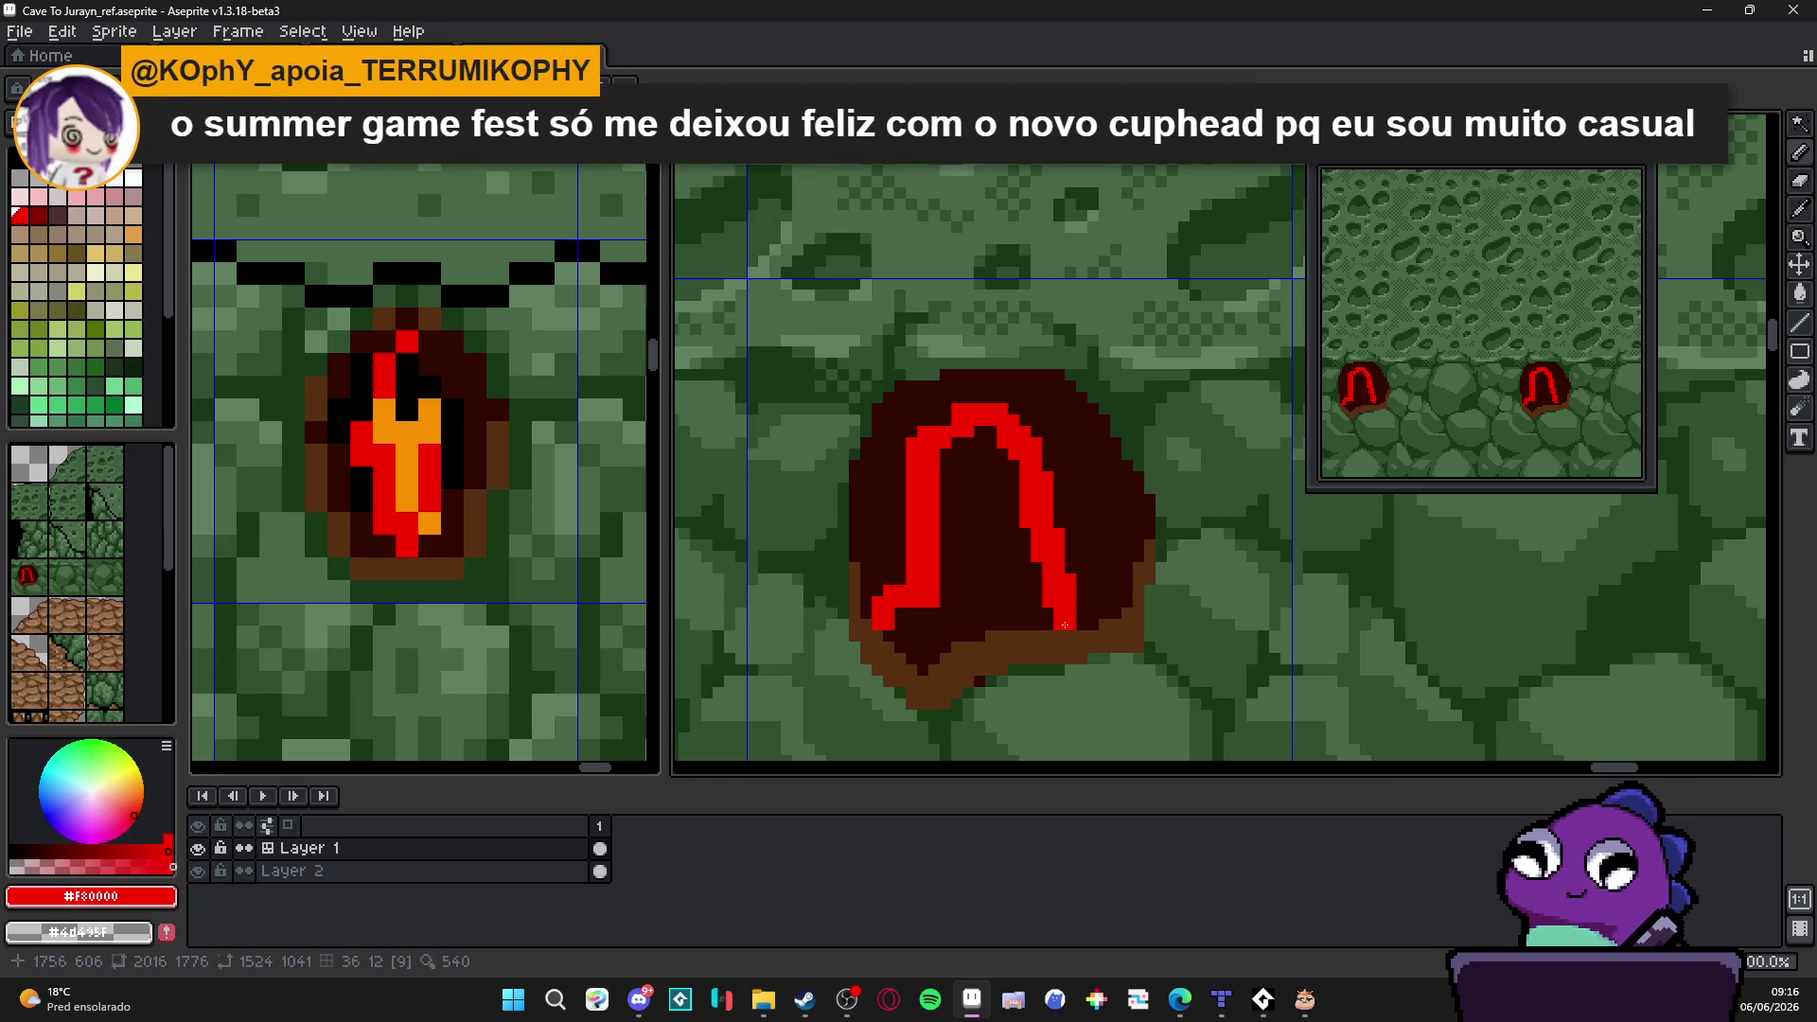
pyautogui.click(986, 608)
pyautogui.scroll(-2, 1014, 529)
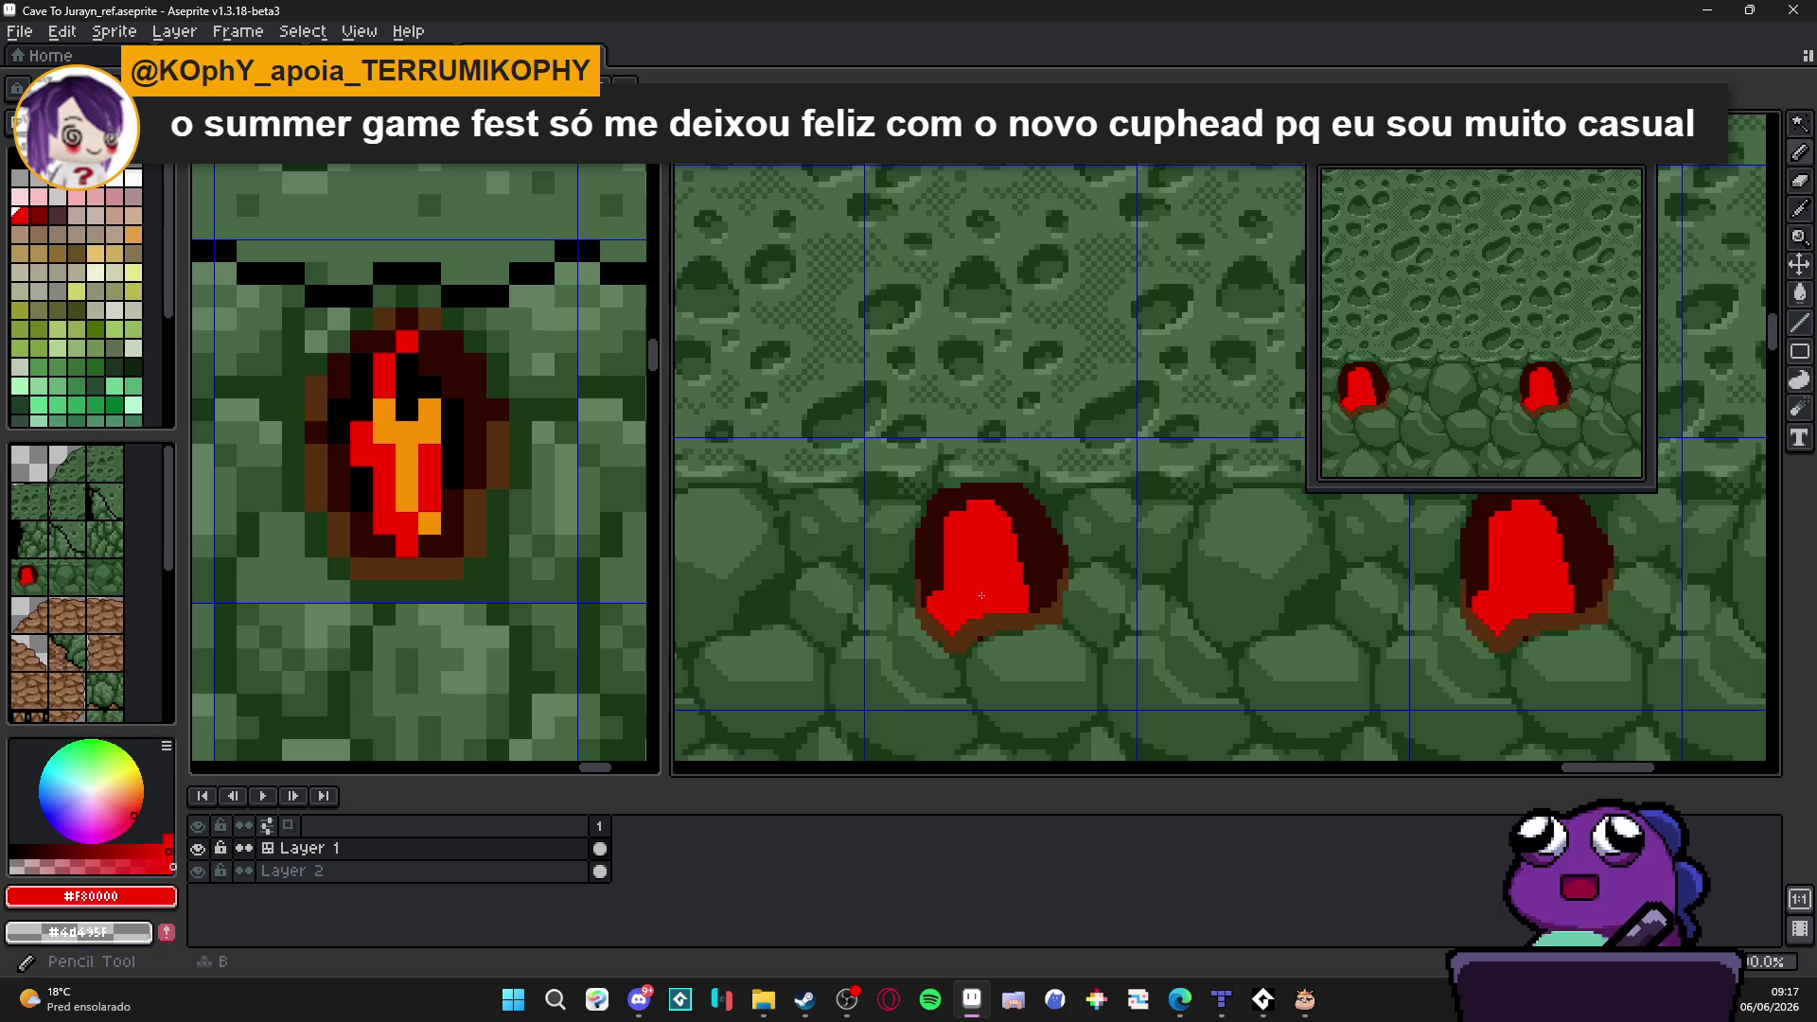
pyautogui.scroll(2, 1015, 529)
pyautogui.scroll(1, 1017, 527)
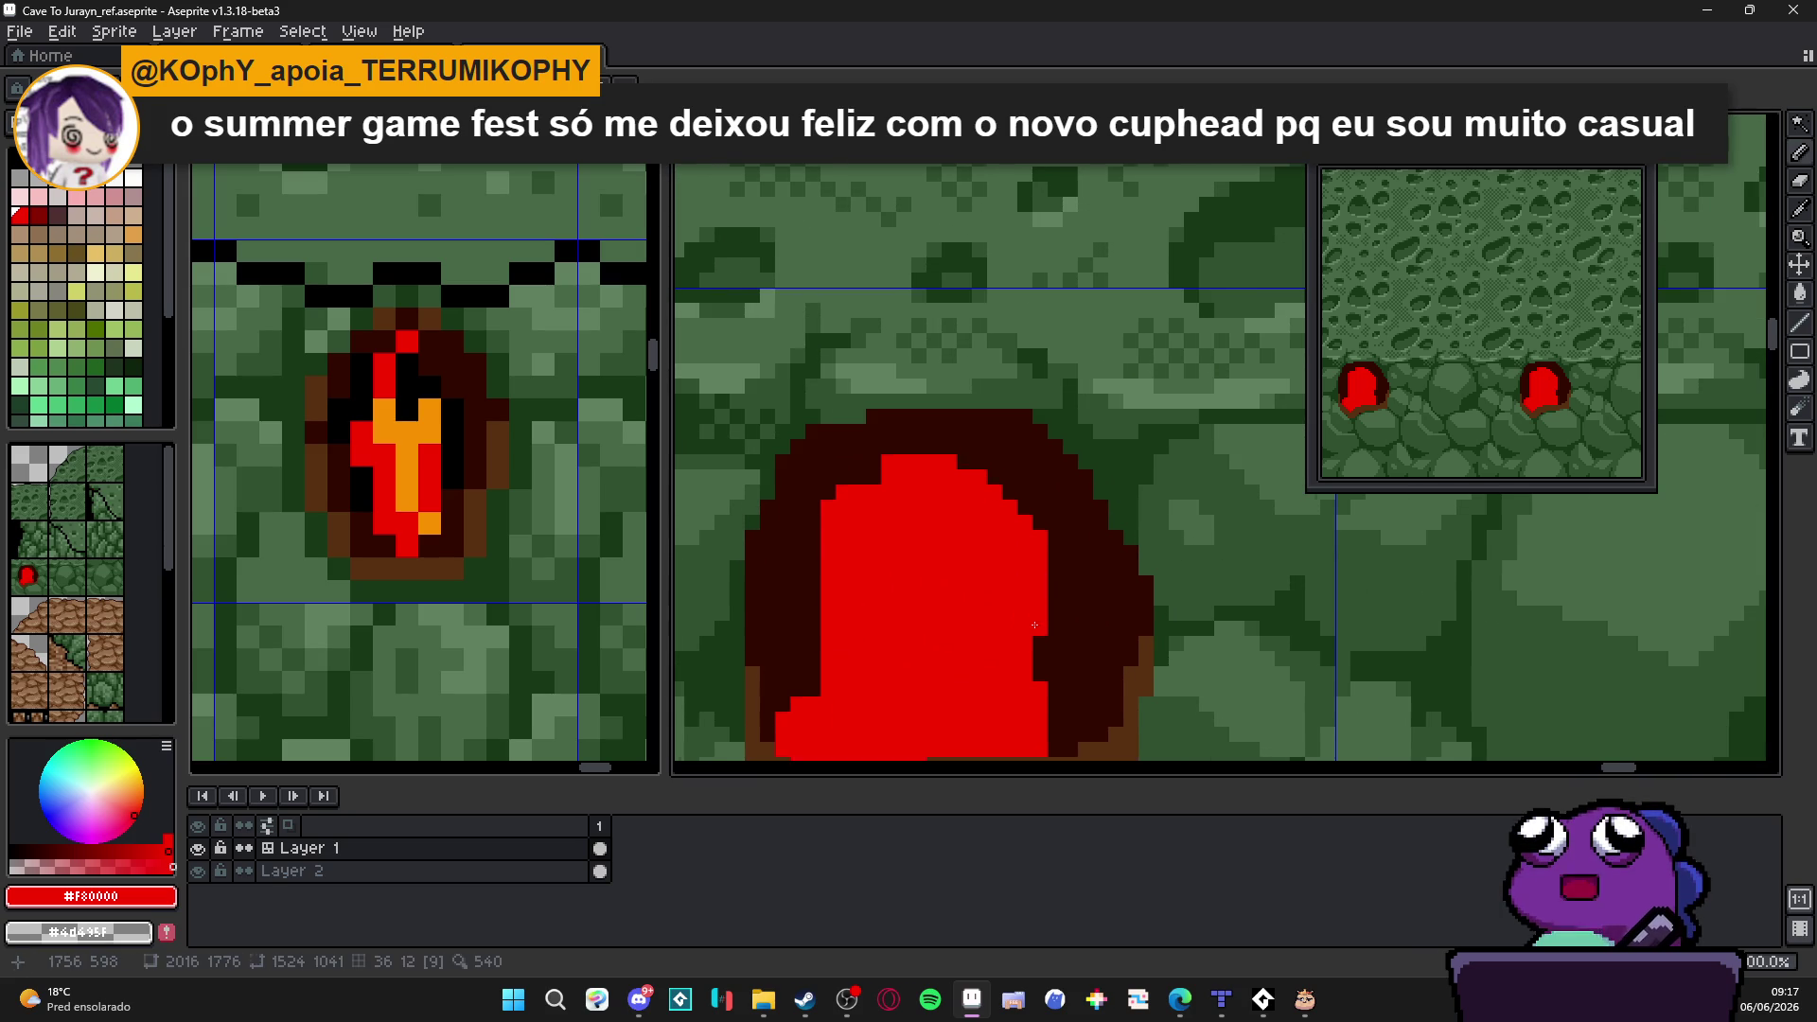
pyautogui.click(1051, 476)
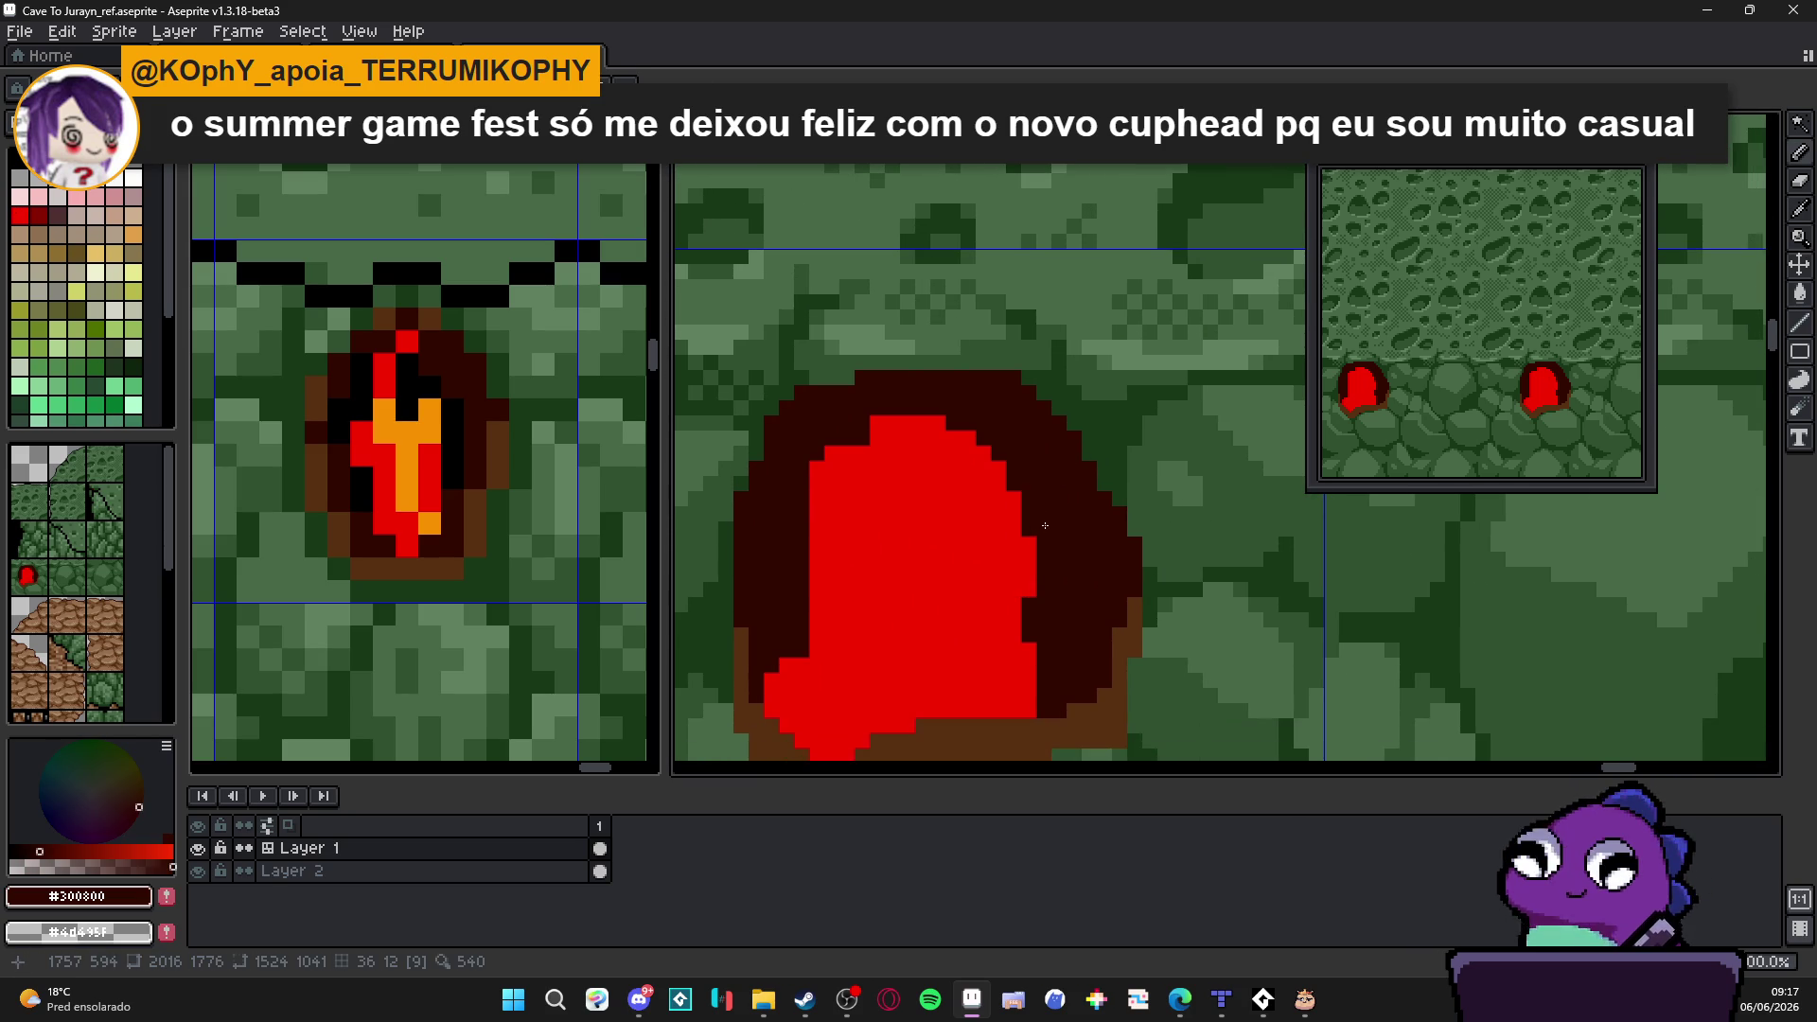
pyautogui.keyDown('alt'); pyautogui.click(1022, 580); pyautogui.keyUp('alt')
pyautogui.scroll(-2, 994, 611)
pyautogui.scroll(1, 954, 642)
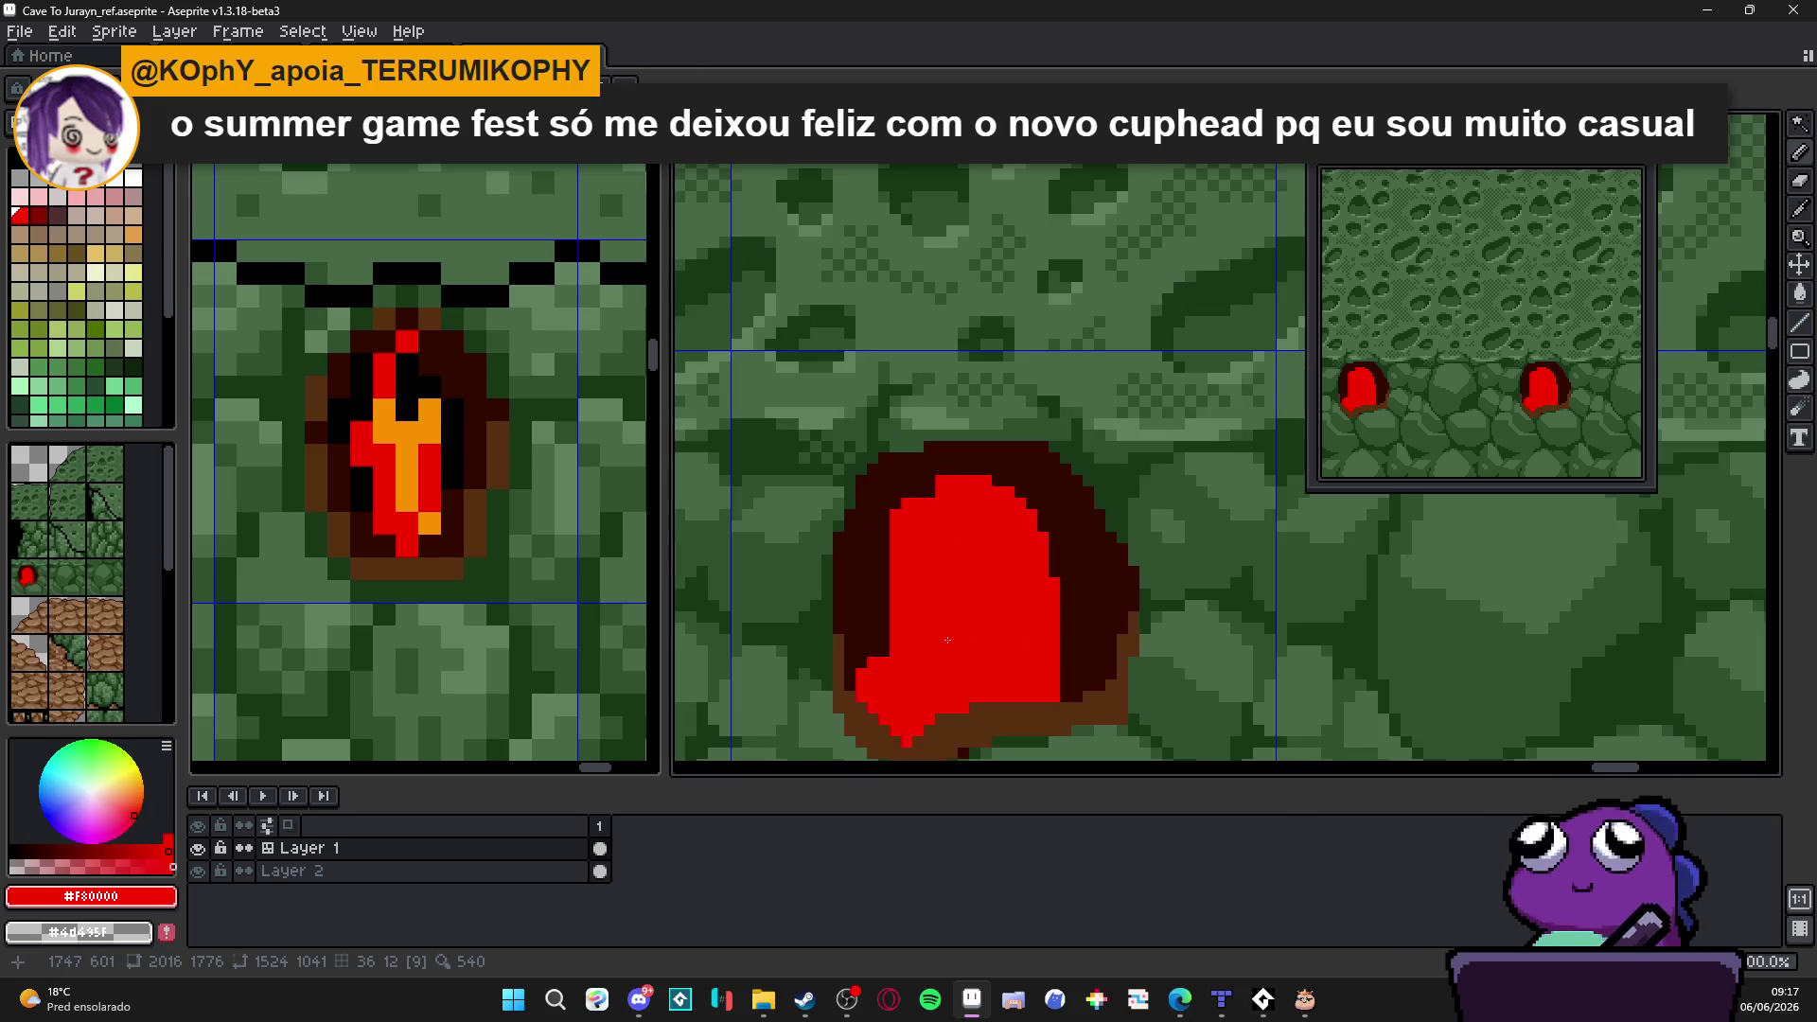
# Step: Darken the arch's top and upper-left rim in dark brown, keeping the upper-right edge red
pyautogui.keyDown('alt'); pyautogui.click(916, 496); pyautogui.keyUp('alt')
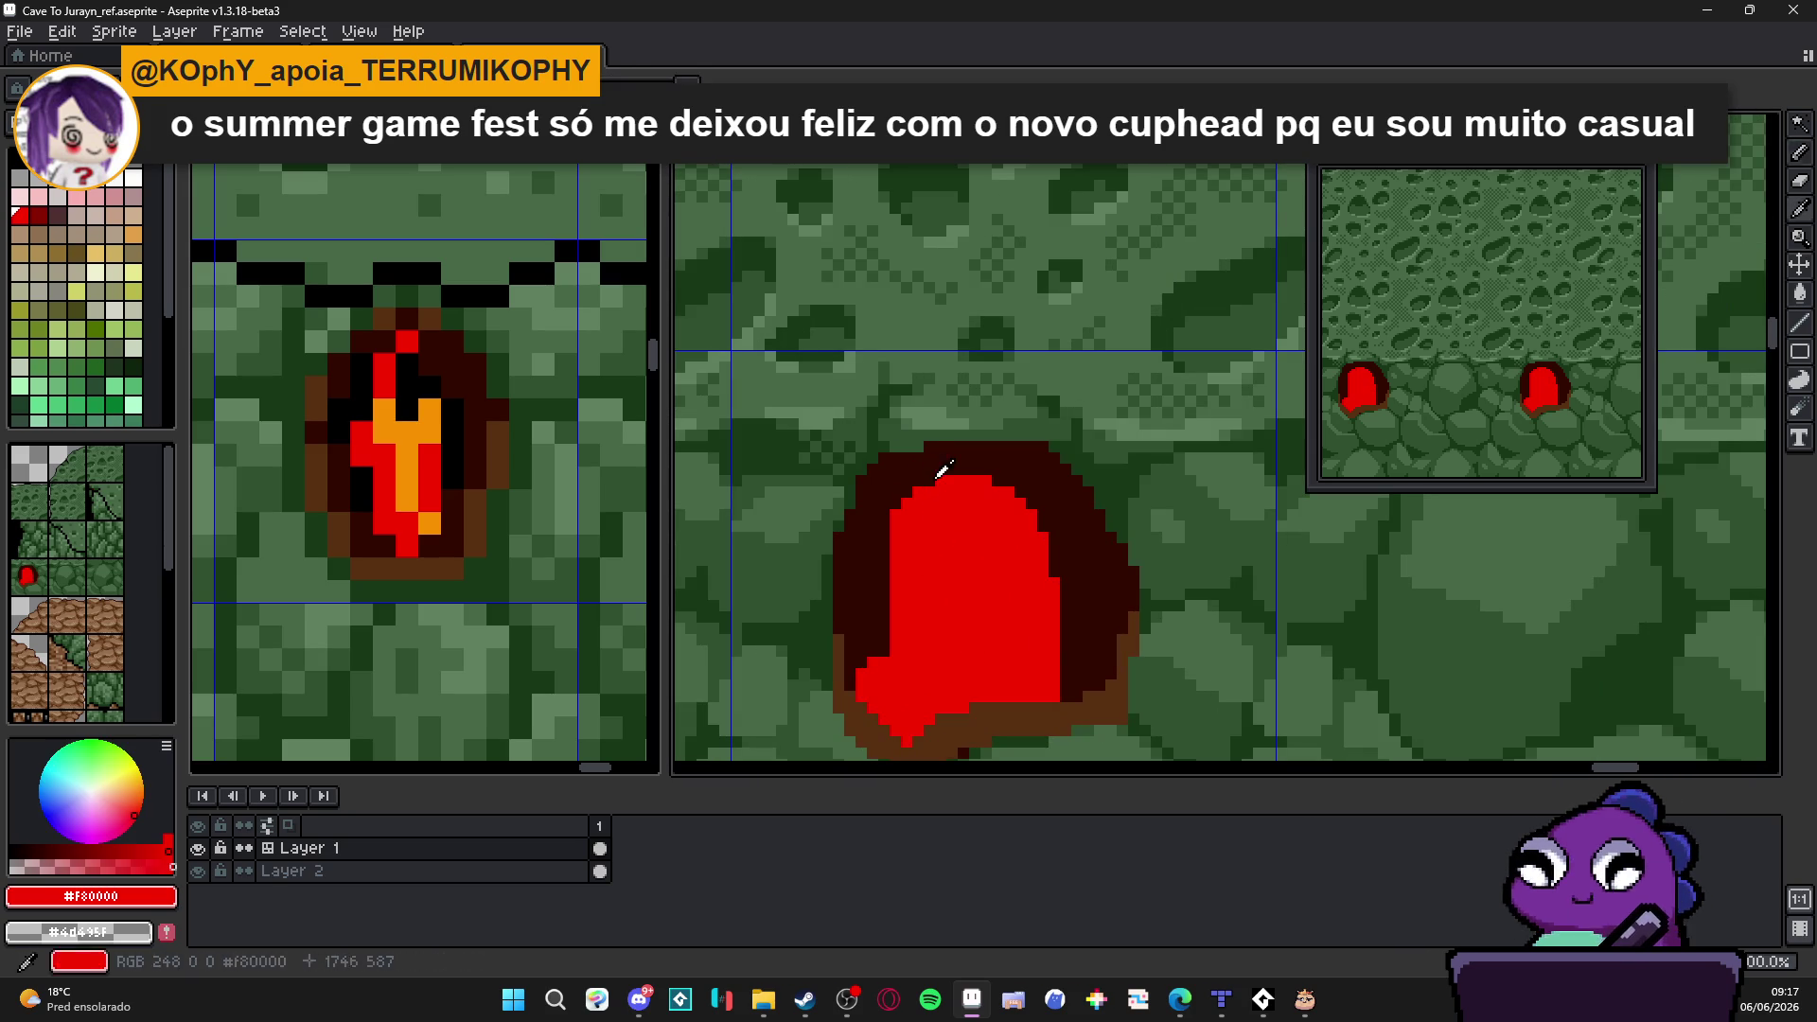
pyautogui.keyDown('alt'); pyautogui.click(949, 480); pyautogui.keyUp('alt')
pyautogui.moveTo(949, 481)
pyautogui.mouseDown()
pyautogui.moveTo(1013, 486)
pyautogui.moveTo(1058, 571)
pyautogui.moveTo(1065, 519)
pyautogui.moveTo(1053, 546)
pyautogui.mouseUp()
pyautogui.keyDown('alt'); pyautogui.click(1008, 505); pyautogui.keyUp('alt')
pyautogui.keyDown('alt'); pyautogui.click(1067, 519); pyautogui.keyUp('alt')
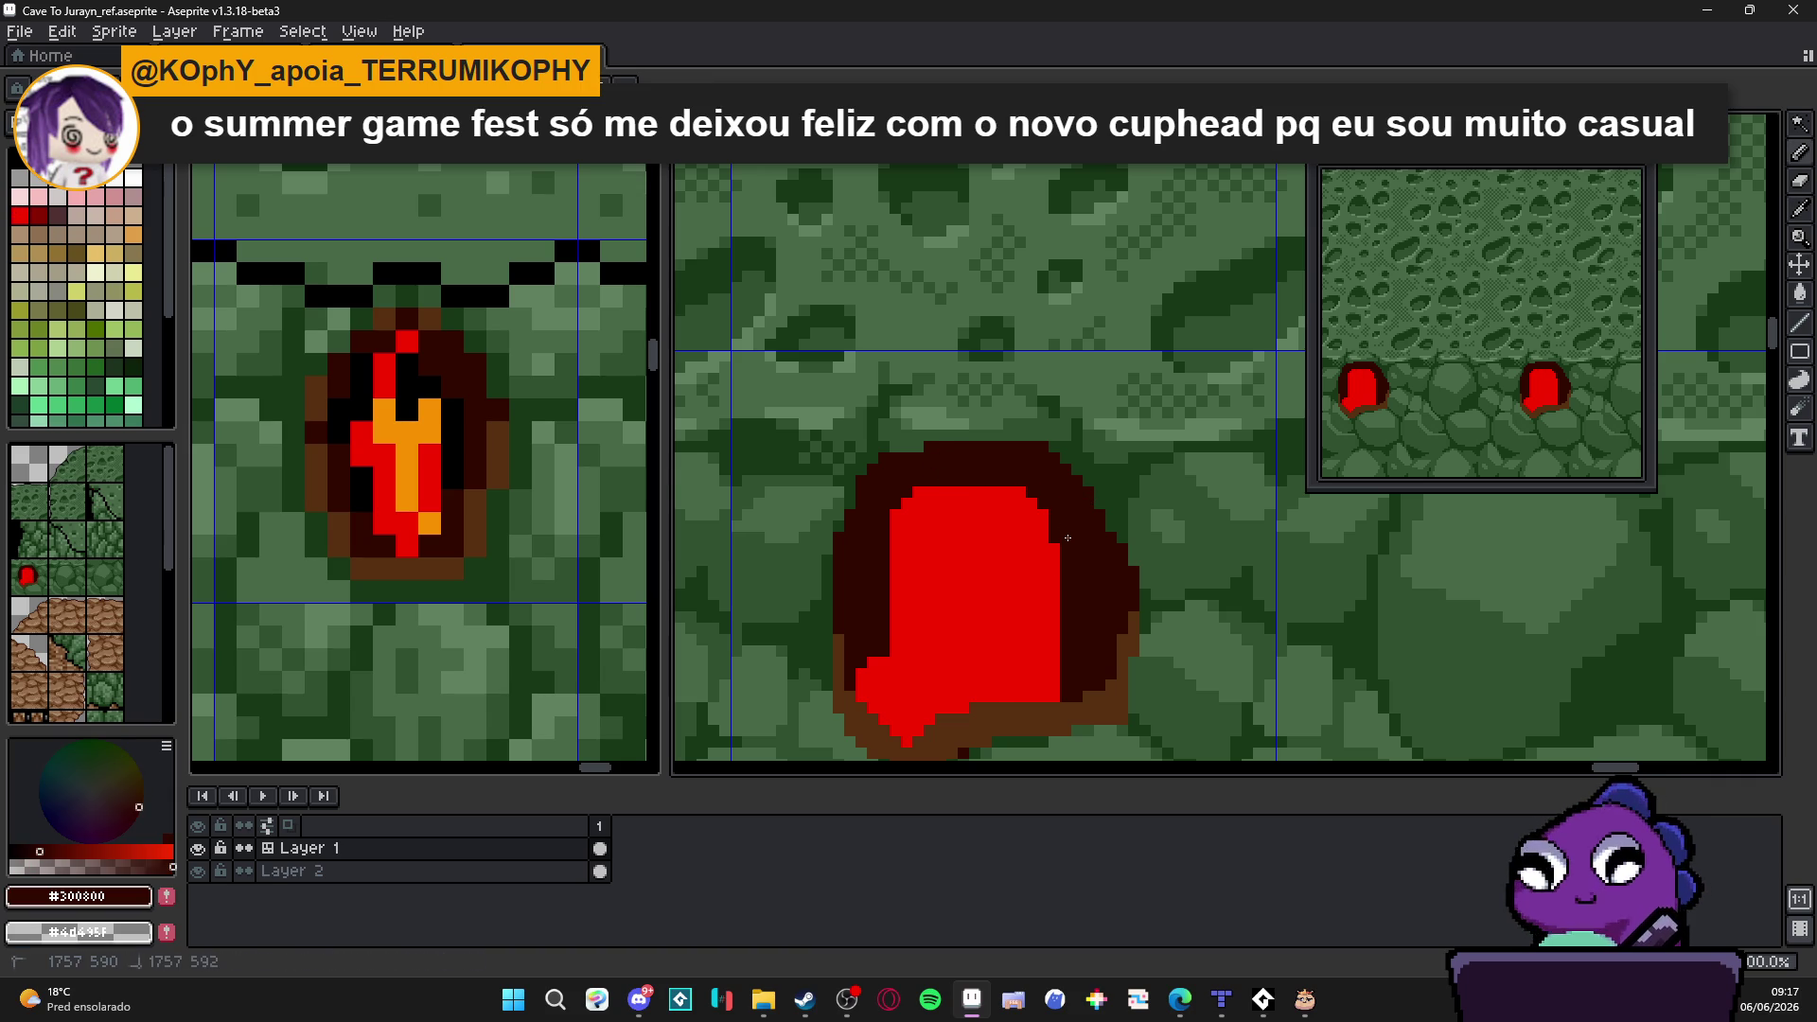
pyautogui.click(906, 503)
pyautogui.moveTo(897, 511); pyautogui.dragTo(897, 527)
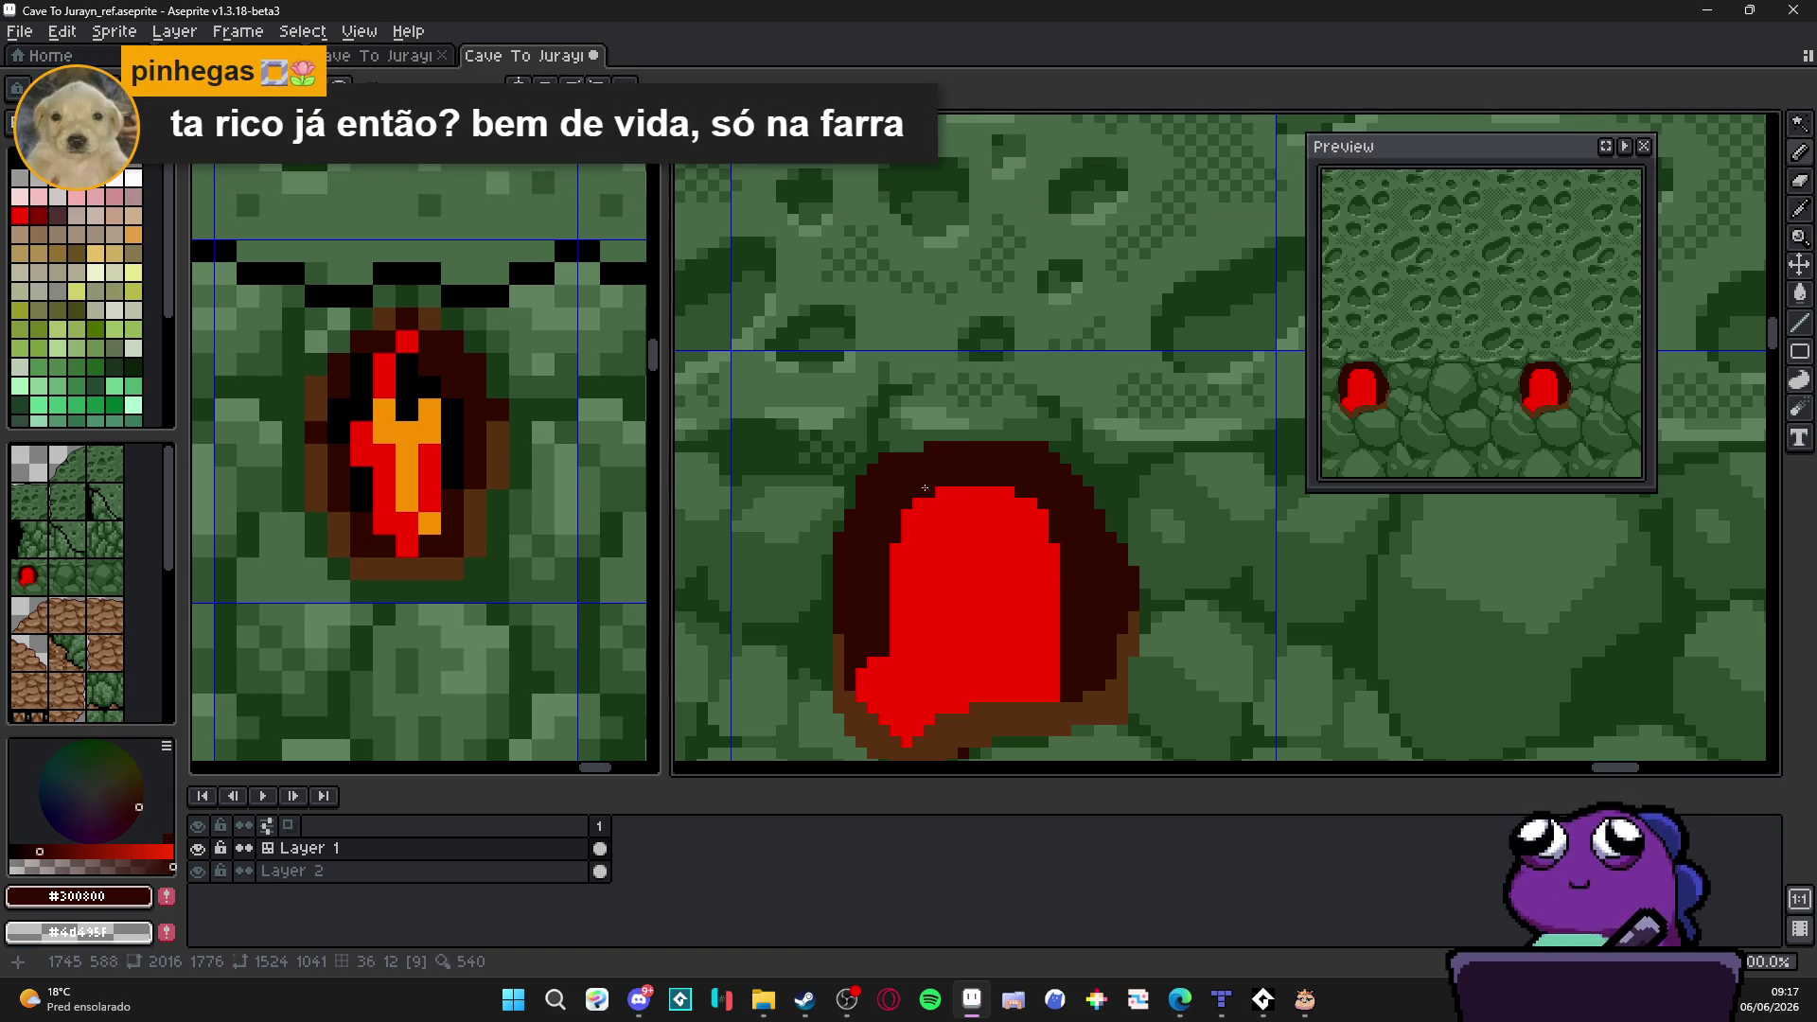
pyautogui.scroll(-2, 966, 558)
# Step: Paint a red drip below the arch's lower left, then bring up the reference map image
pyautogui.moveTo(967, 558); pyautogui.dragTo(955, 476)
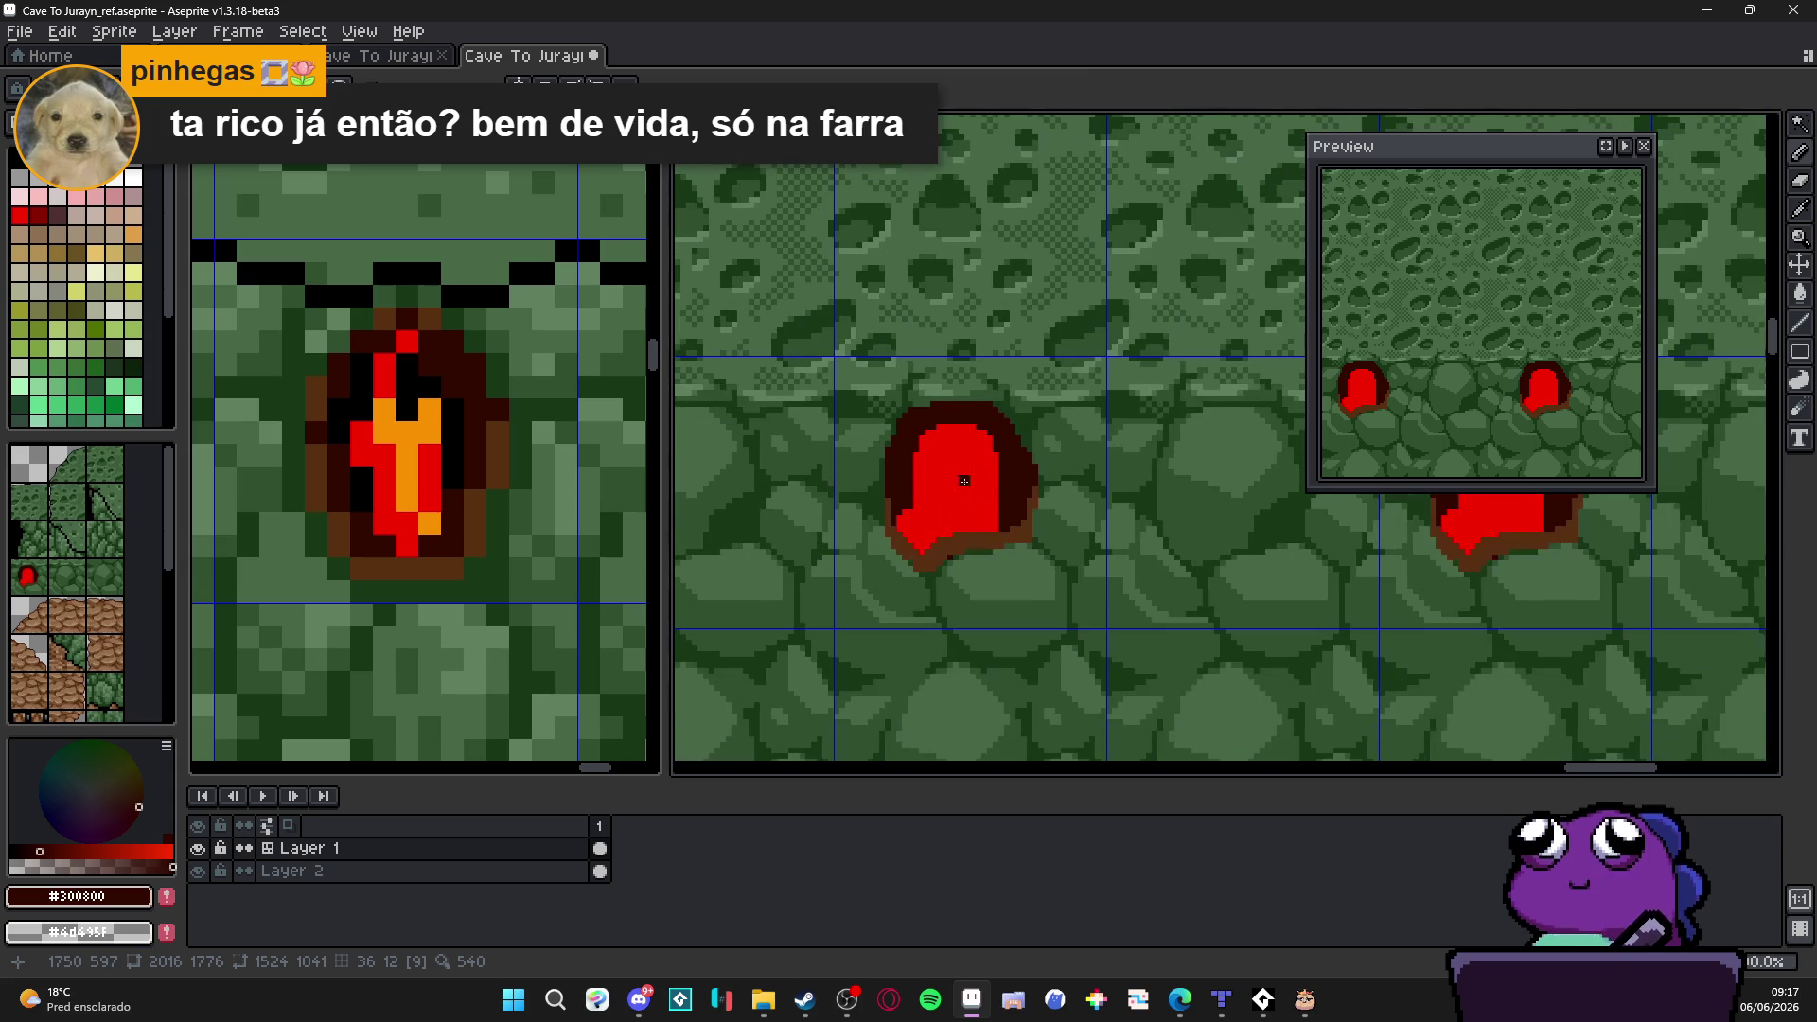
pyautogui.scroll(1, 940, 550)
pyautogui.scroll(1, 920, 512)
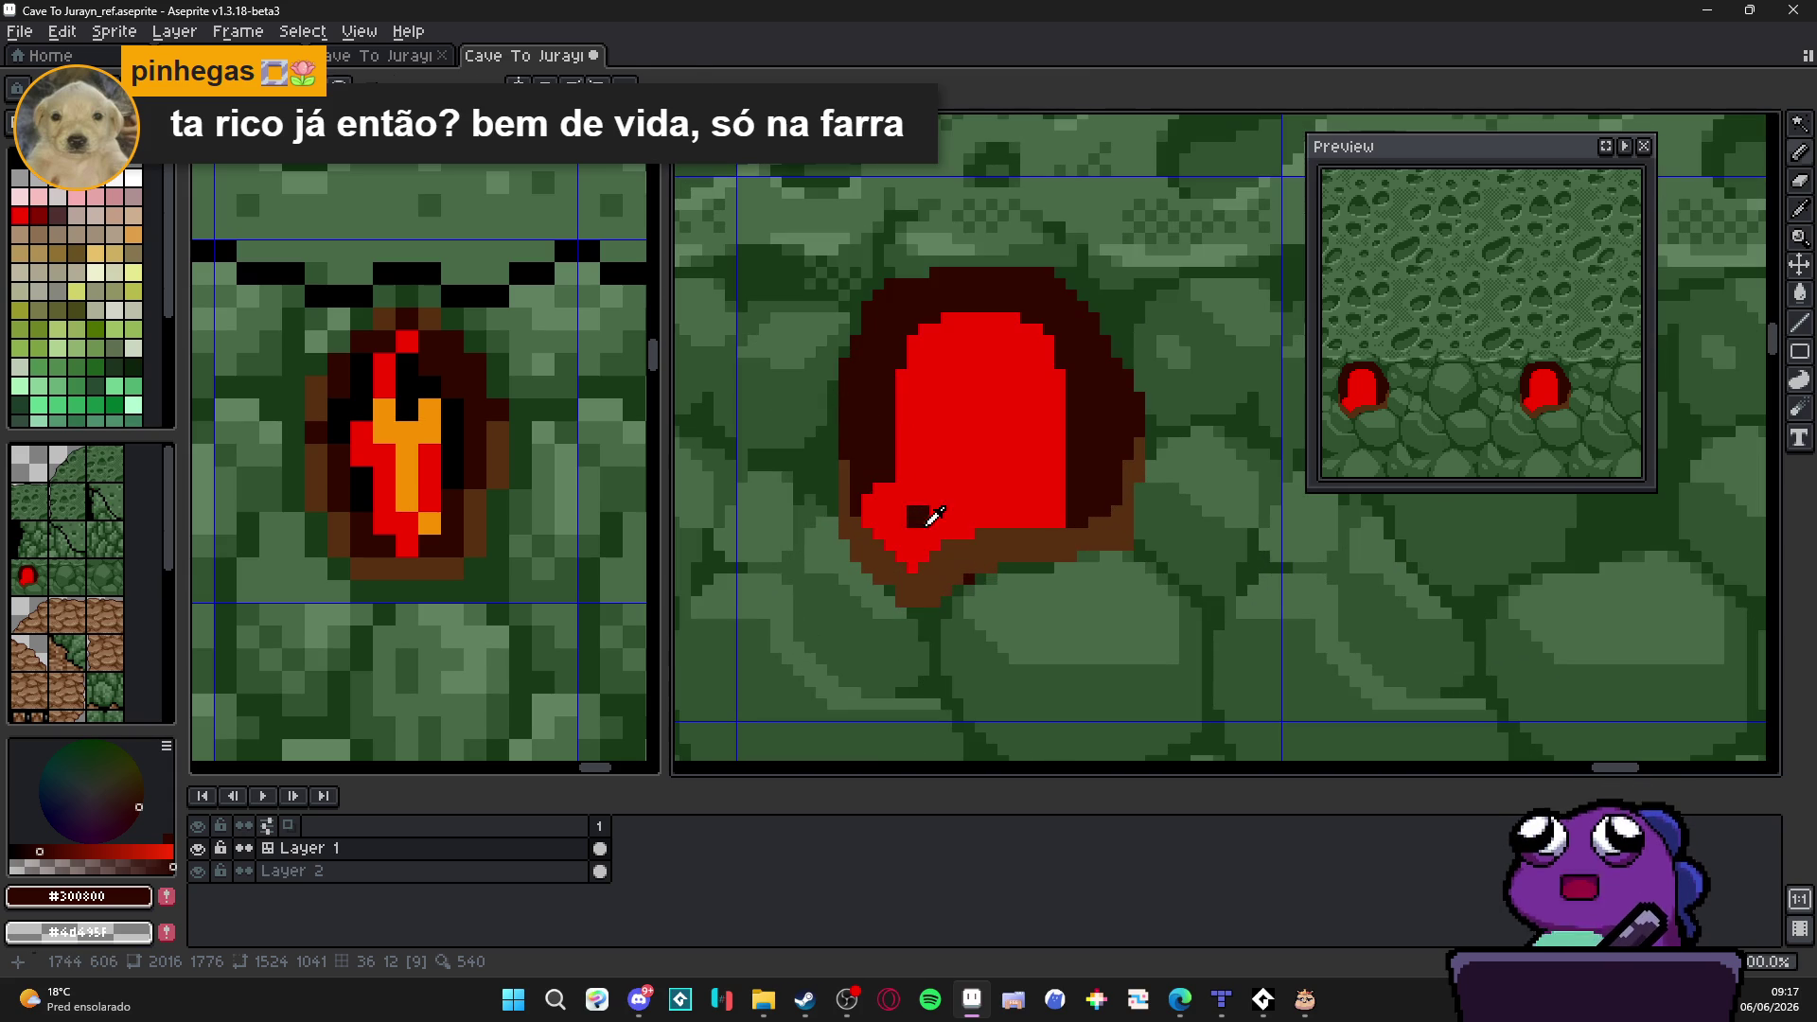
pyautogui.keyDown('alt'); pyautogui.click(923, 571); pyautogui.keyUp('alt')
pyautogui.moveTo(922, 578); pyautogui.dragTo(925, 615)
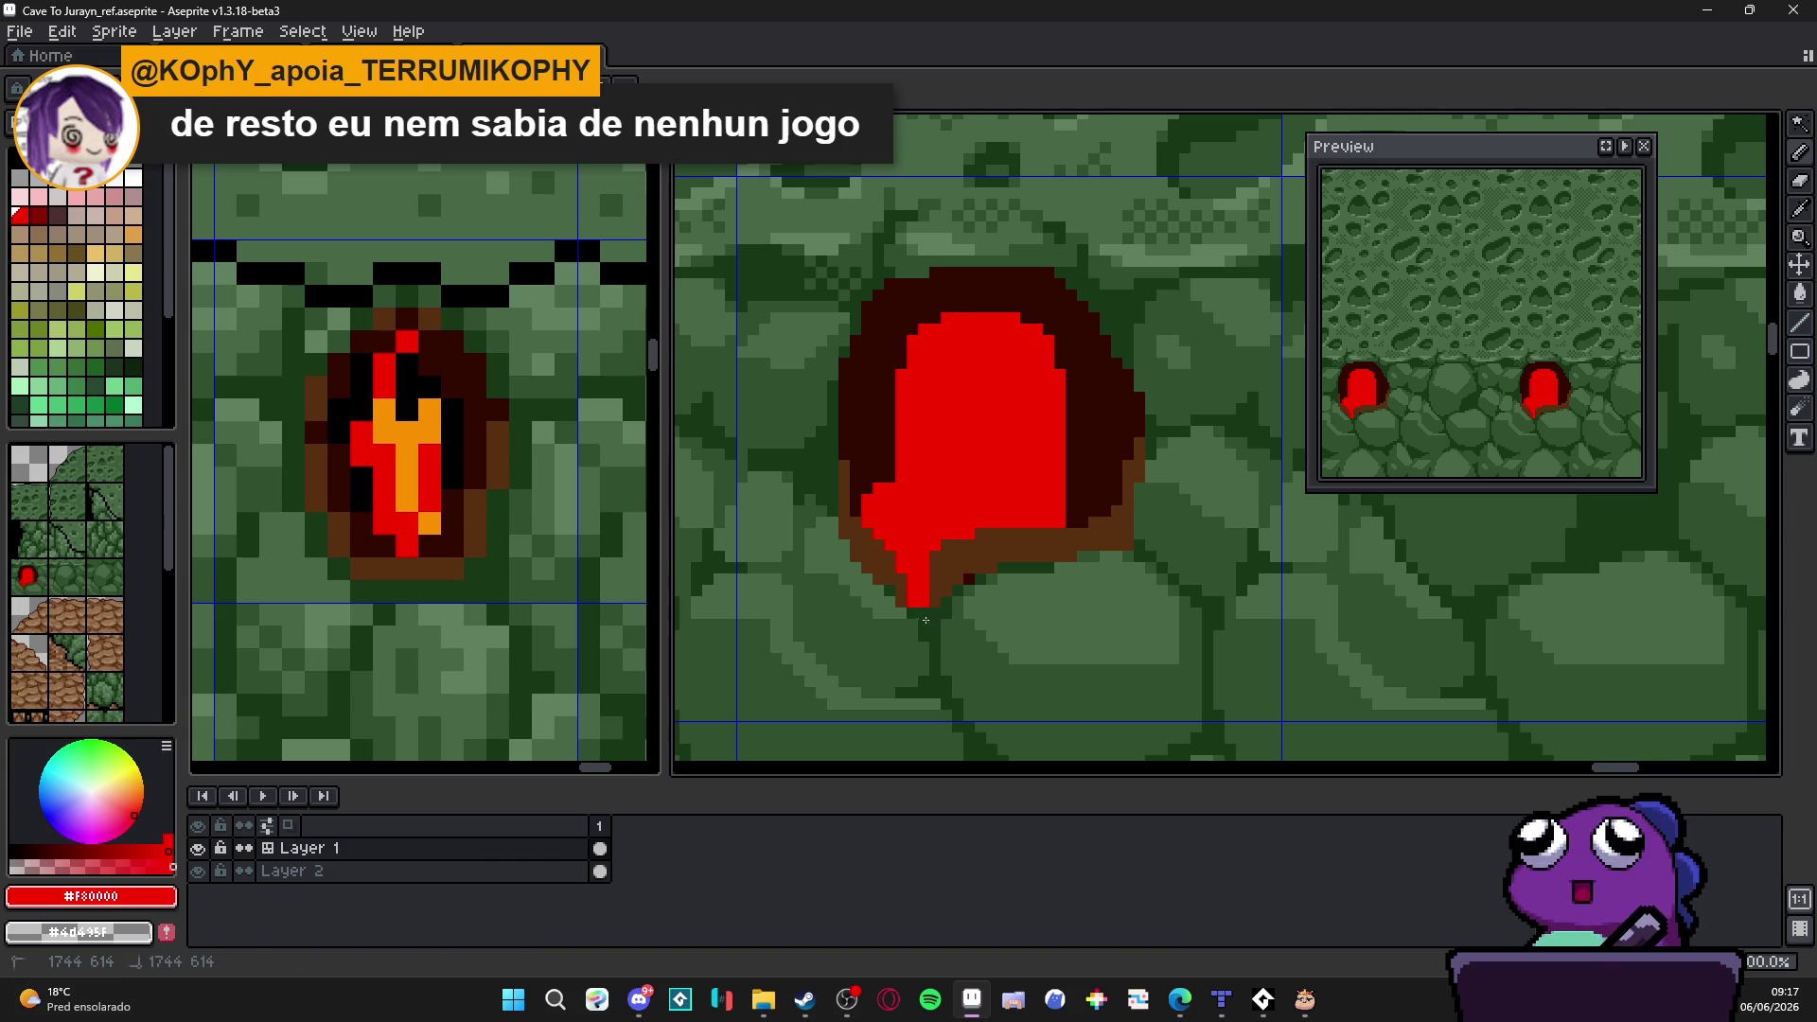
pyautogui.scroll(-2, 923, 612)
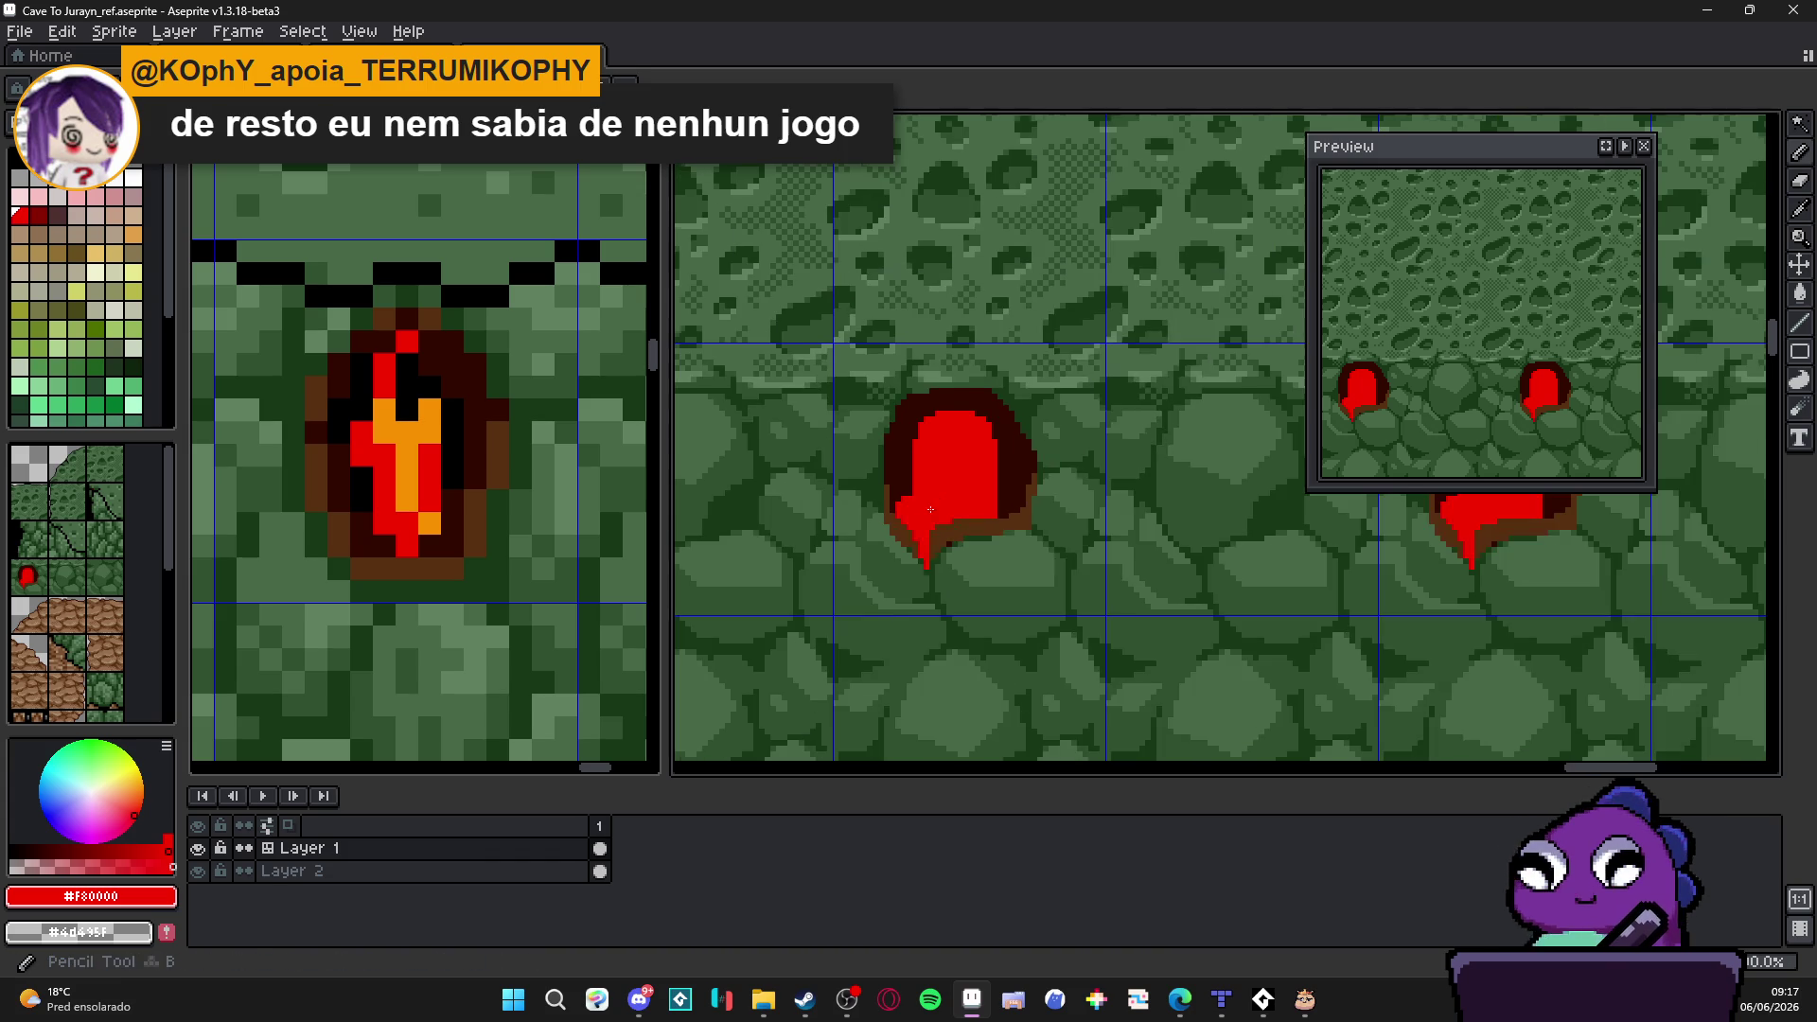
pyautogui.scroll(1, 976, 473)
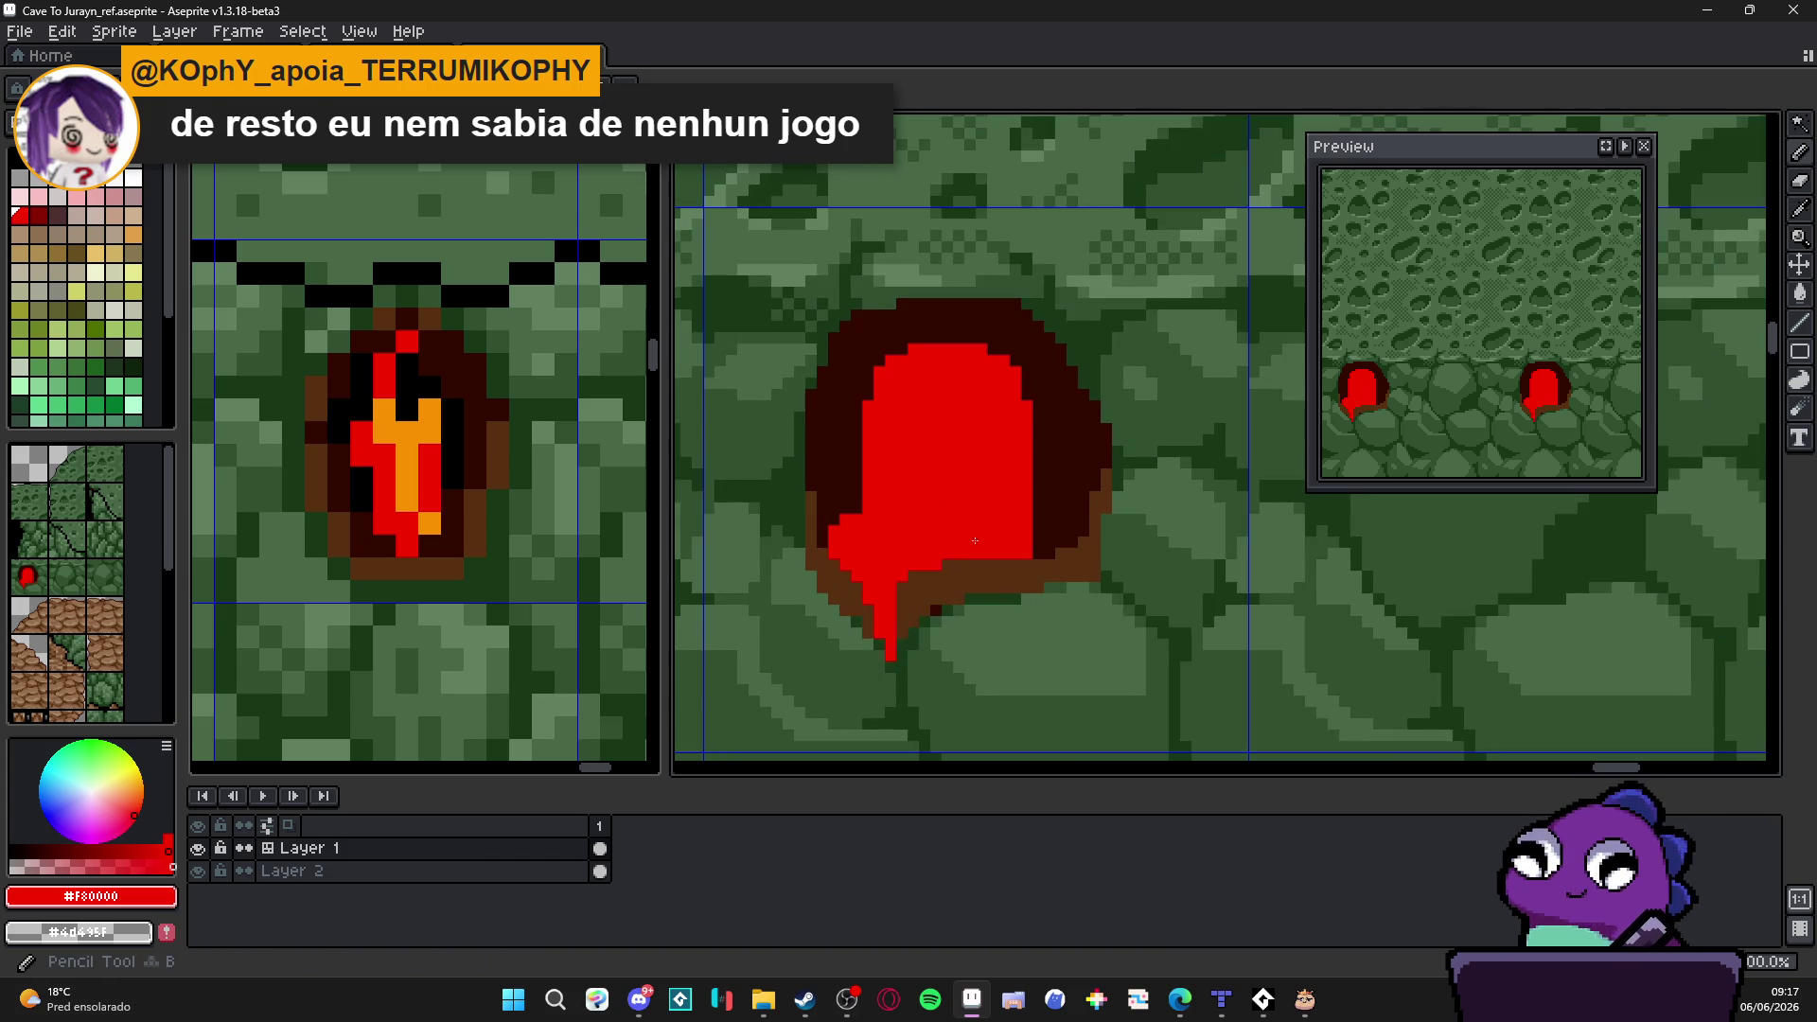
pyautogui.scroll(-1, 973, 546)
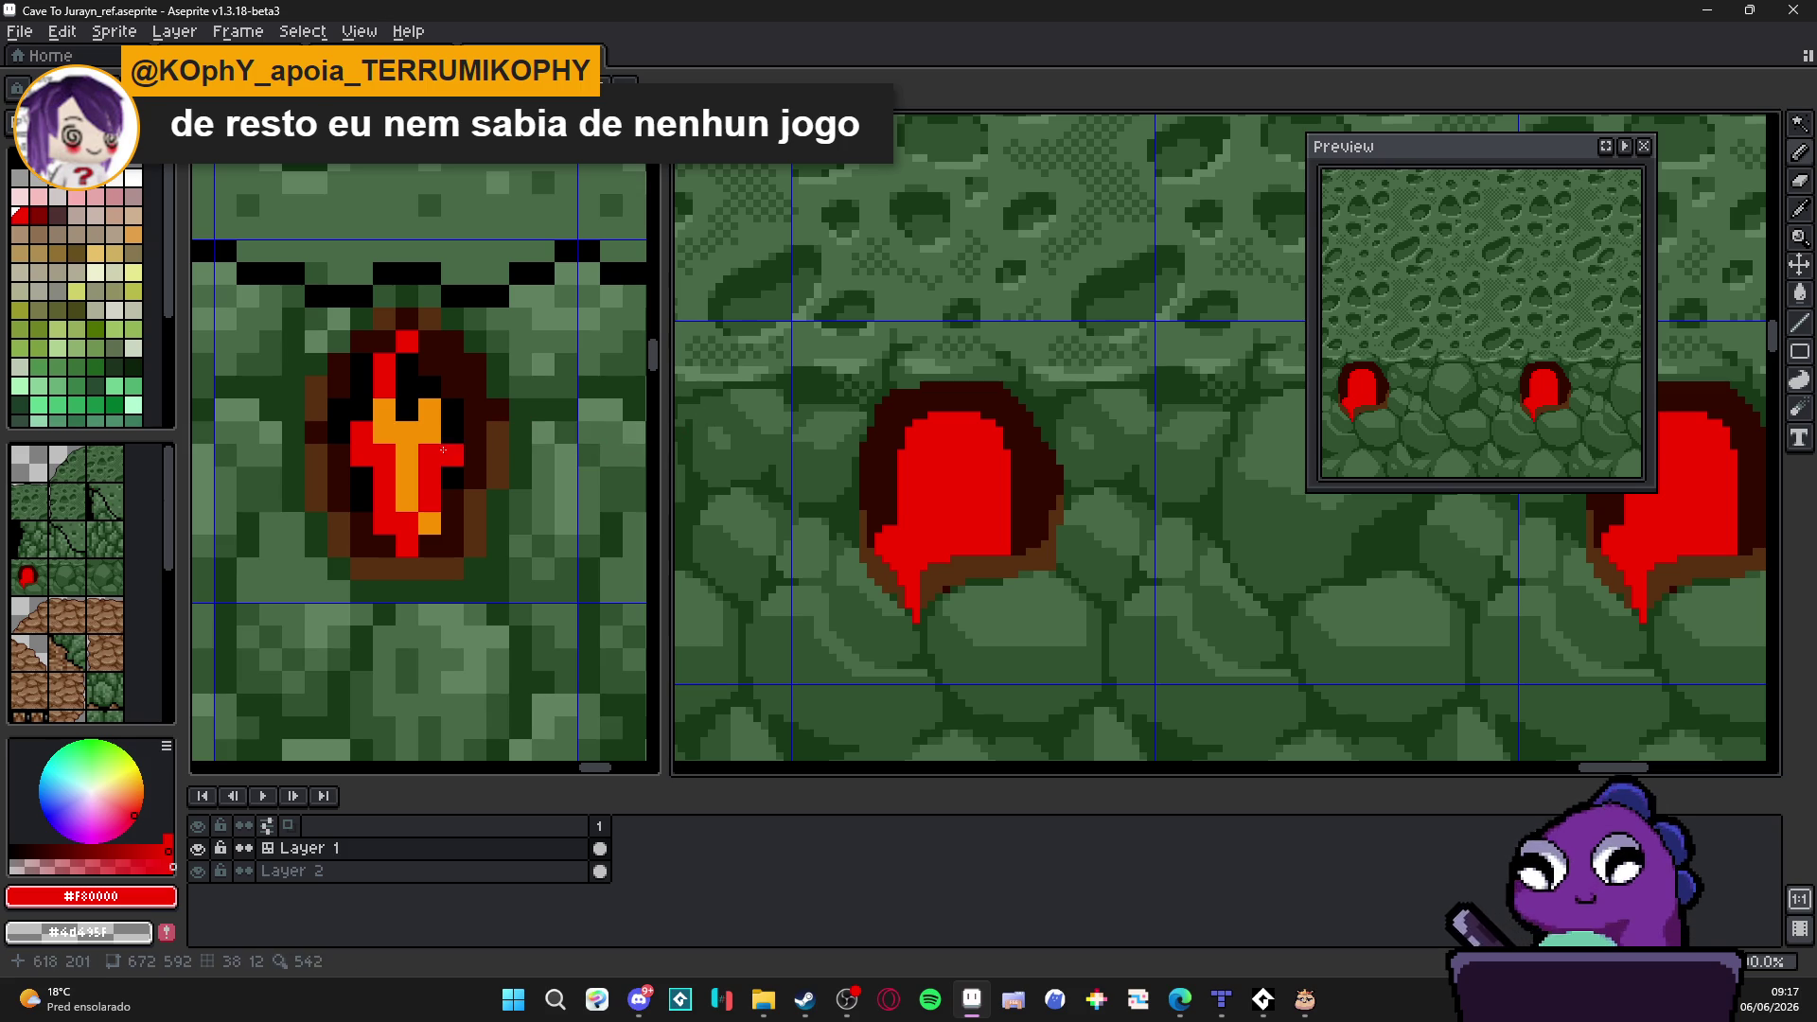
pyautogui.hotkey('ctrl', 'Tab')
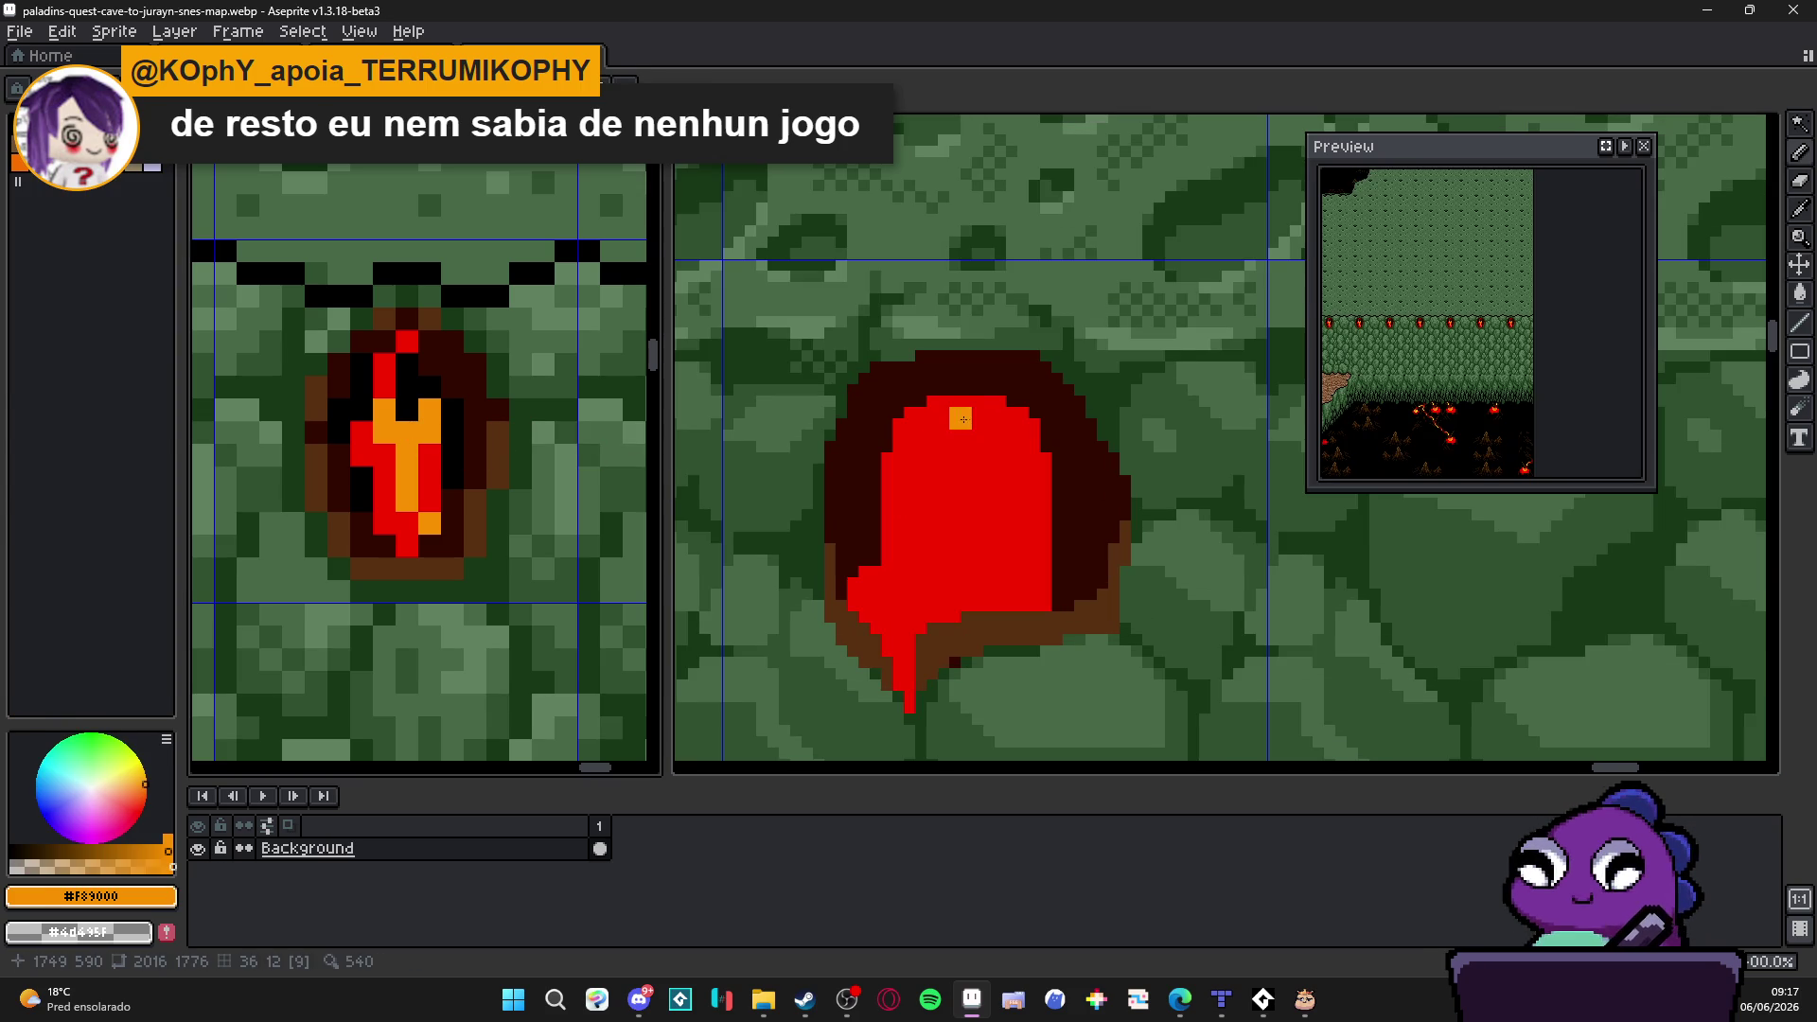
# Step: Back in the cave tileset, paint a rounded orange #F89000 glow over the lava's upper half, trimmed with red
pyautogui.hotkey('ctrl', 'Tab')
pyautogui.moveTo(937, 426)
pyautogui.mouseDown()
pyautogui.moveTo(990, 435)
pyautogui.moveTo(959, 423)
pyautogui.mouseUp()
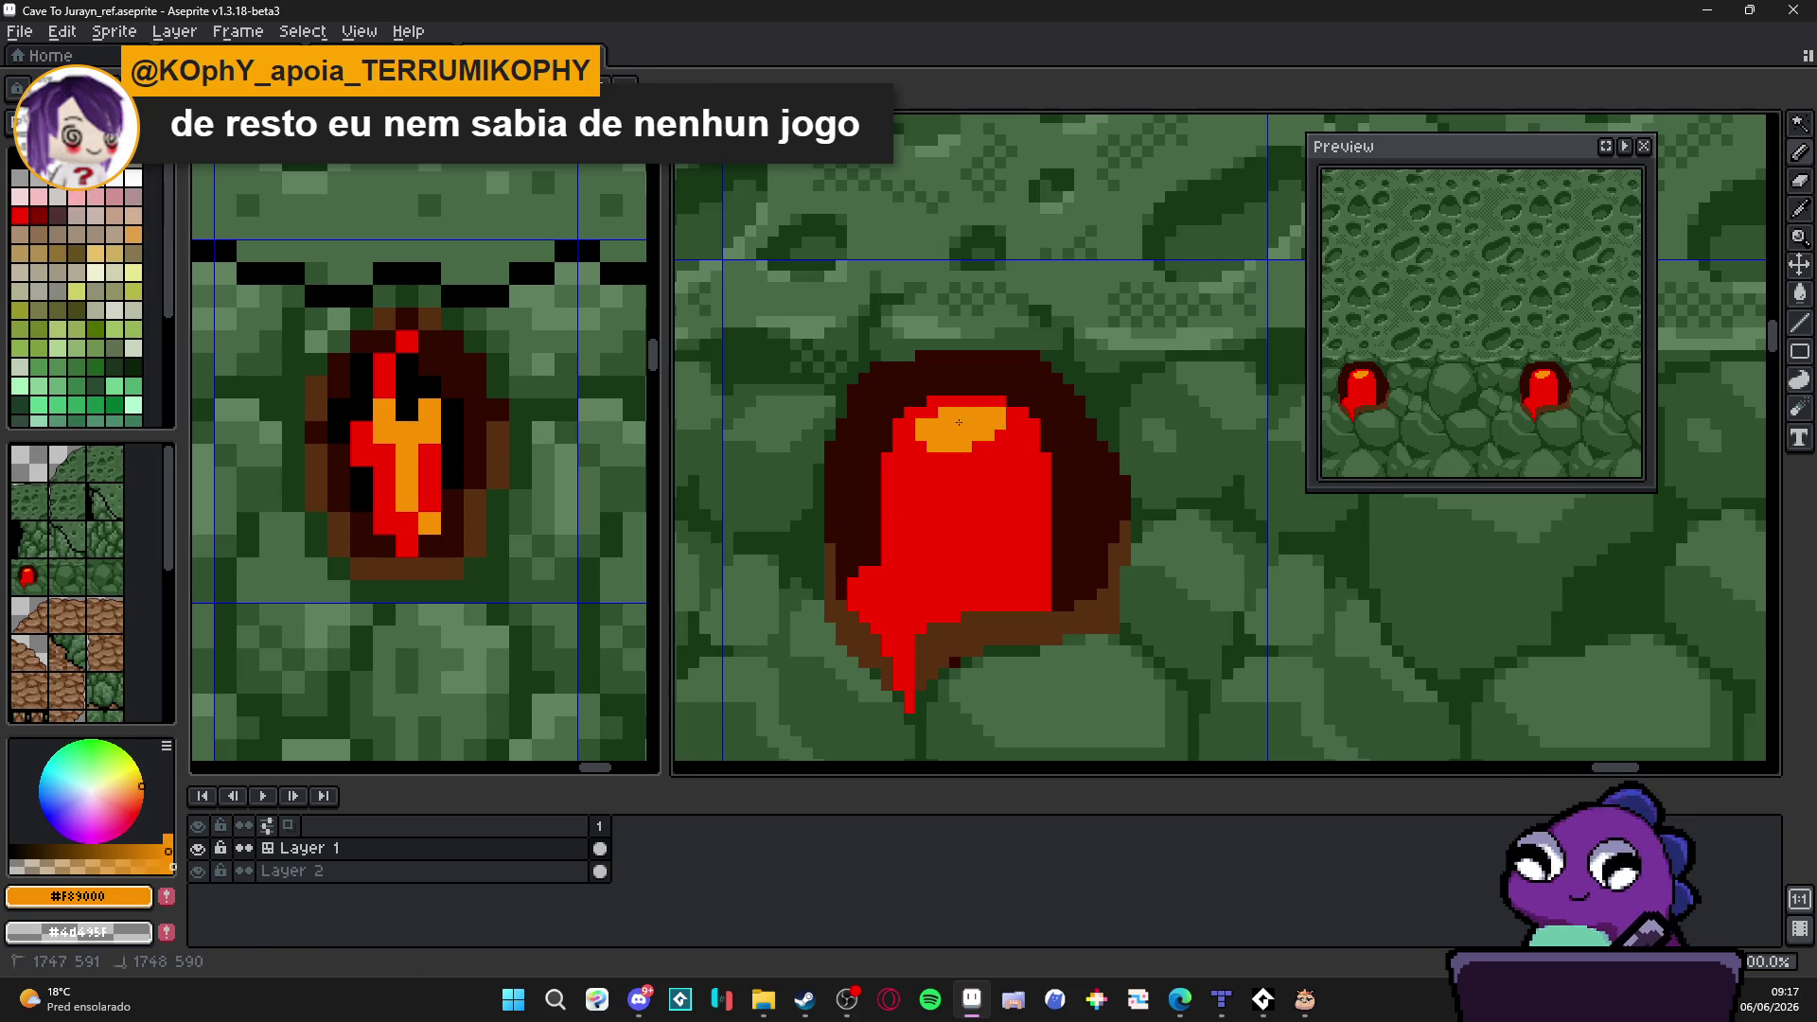
pyautogui.keyDown('alt'); pyautogui.click(940, 468); pyautogui.keyUp('alt')
pyautogui.moveTo(934, 402)
pyautogui.mouseDown()
pyautogui.moveTo(963, 402)
pyautogui.moveTo(943, 402)
pyautogui.mouseUp()
pyautogui.keyDown('alt'); pyautogui.click(963, 419); pyautogui.keyUp('alt')
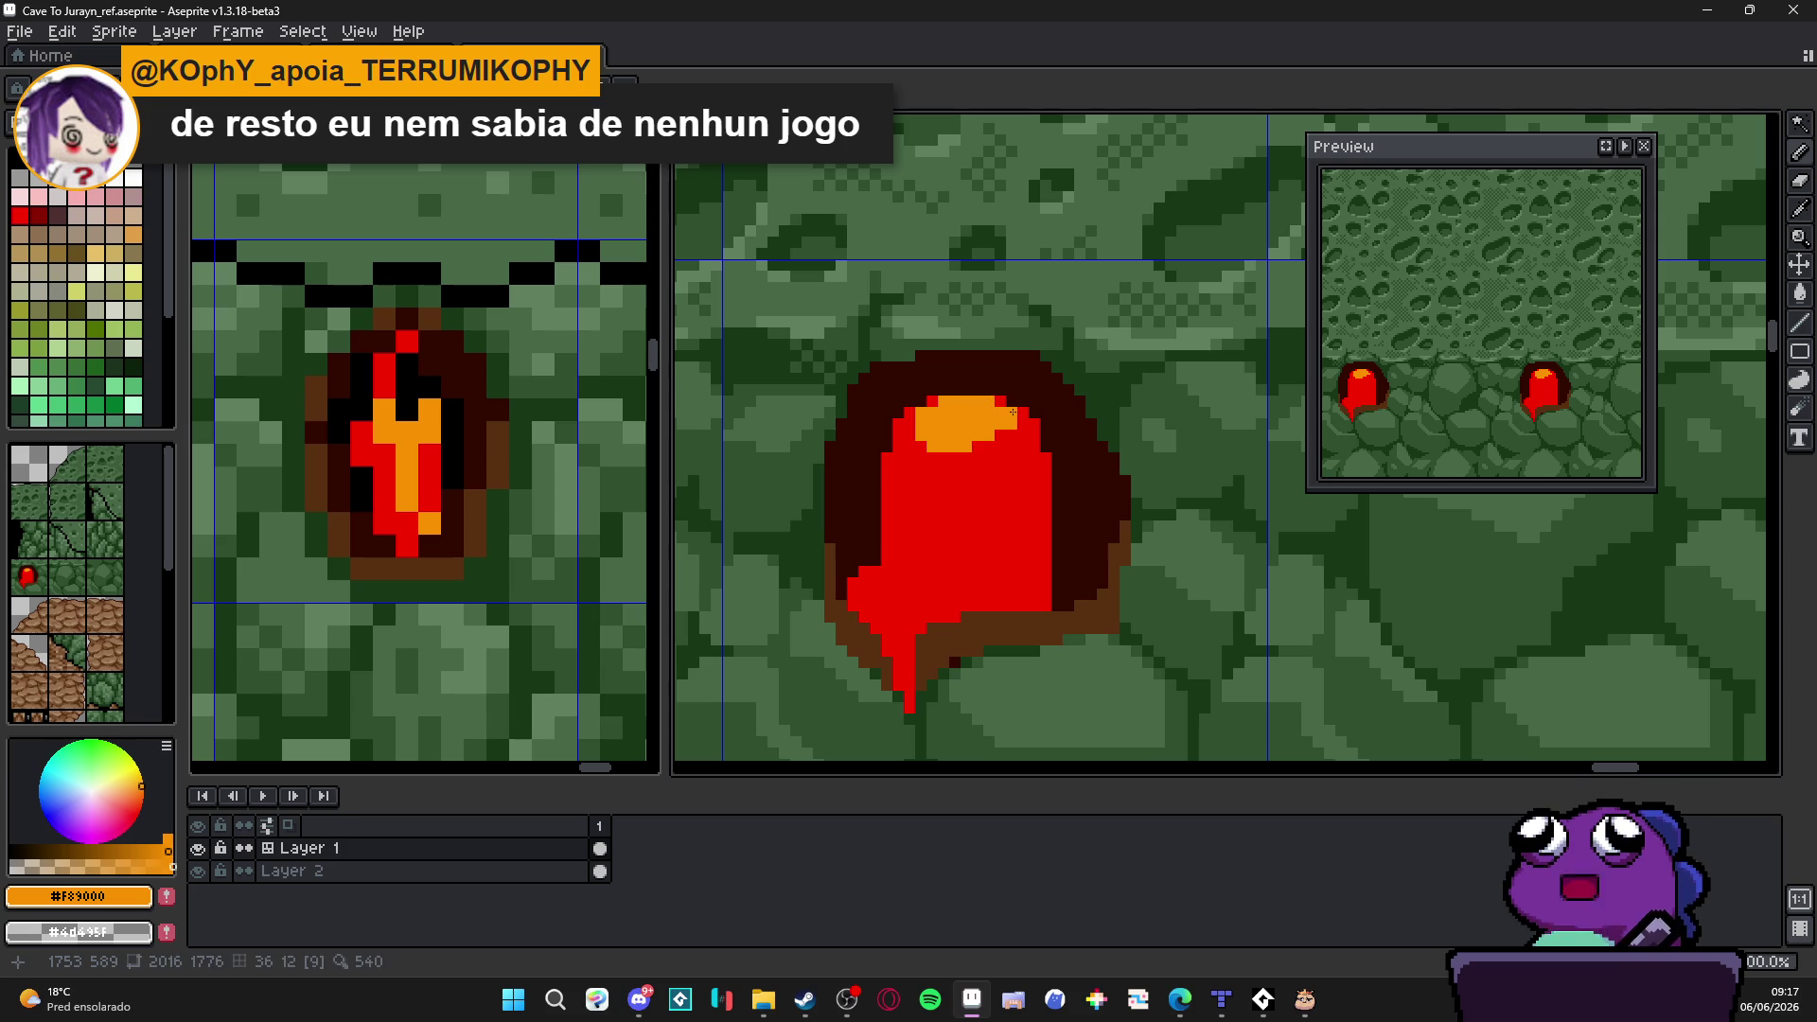
pyautogui.moveTo(1016, 418)
pyautogui.mouseDown()
pyautogui.moveTo(1008, 451)
pyautogui.moveTo(1025, 456)
pyautogui.moveTo(902, 456)
pyautogui.moveTo(908, 481)
pyautogui.moveTo(931, 468)
pyautogui.moveTo(940, 515)
pyautogui.moveTo(990, 461)
pyautogui.mouseUp()
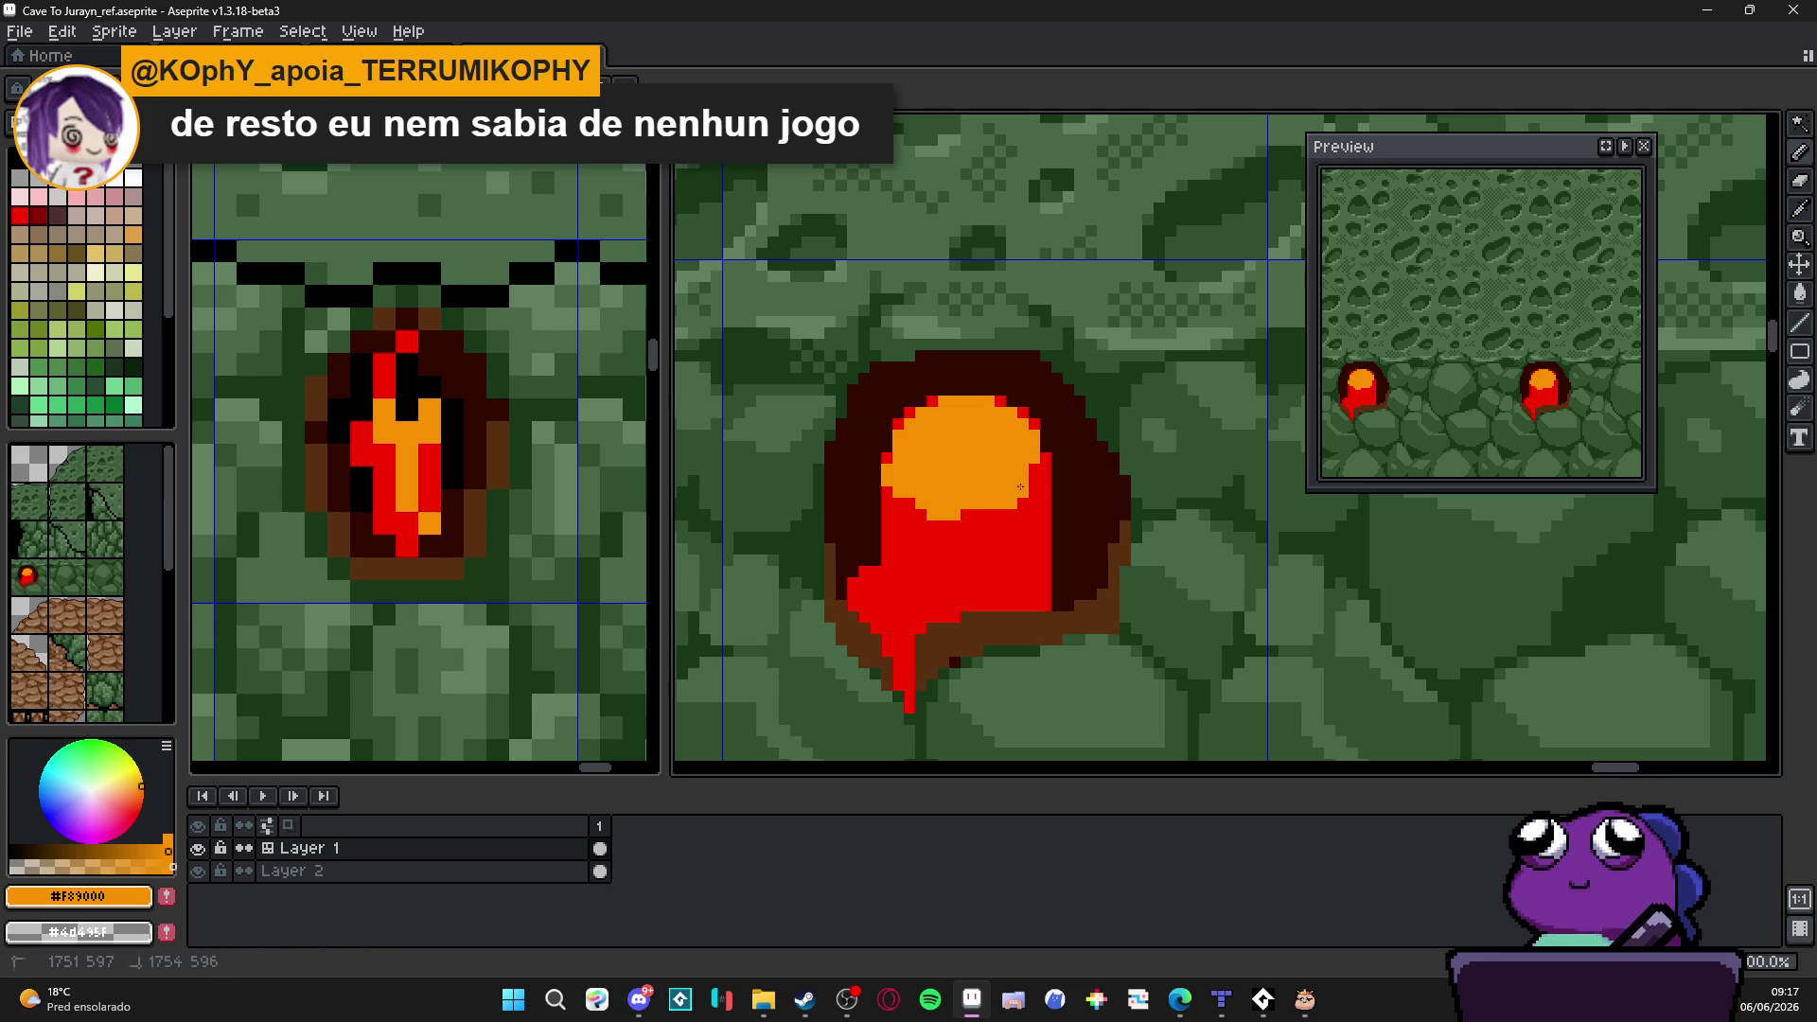
pyautogui.moveTo(994, 513); pyautogui.dragTo(937, 537)
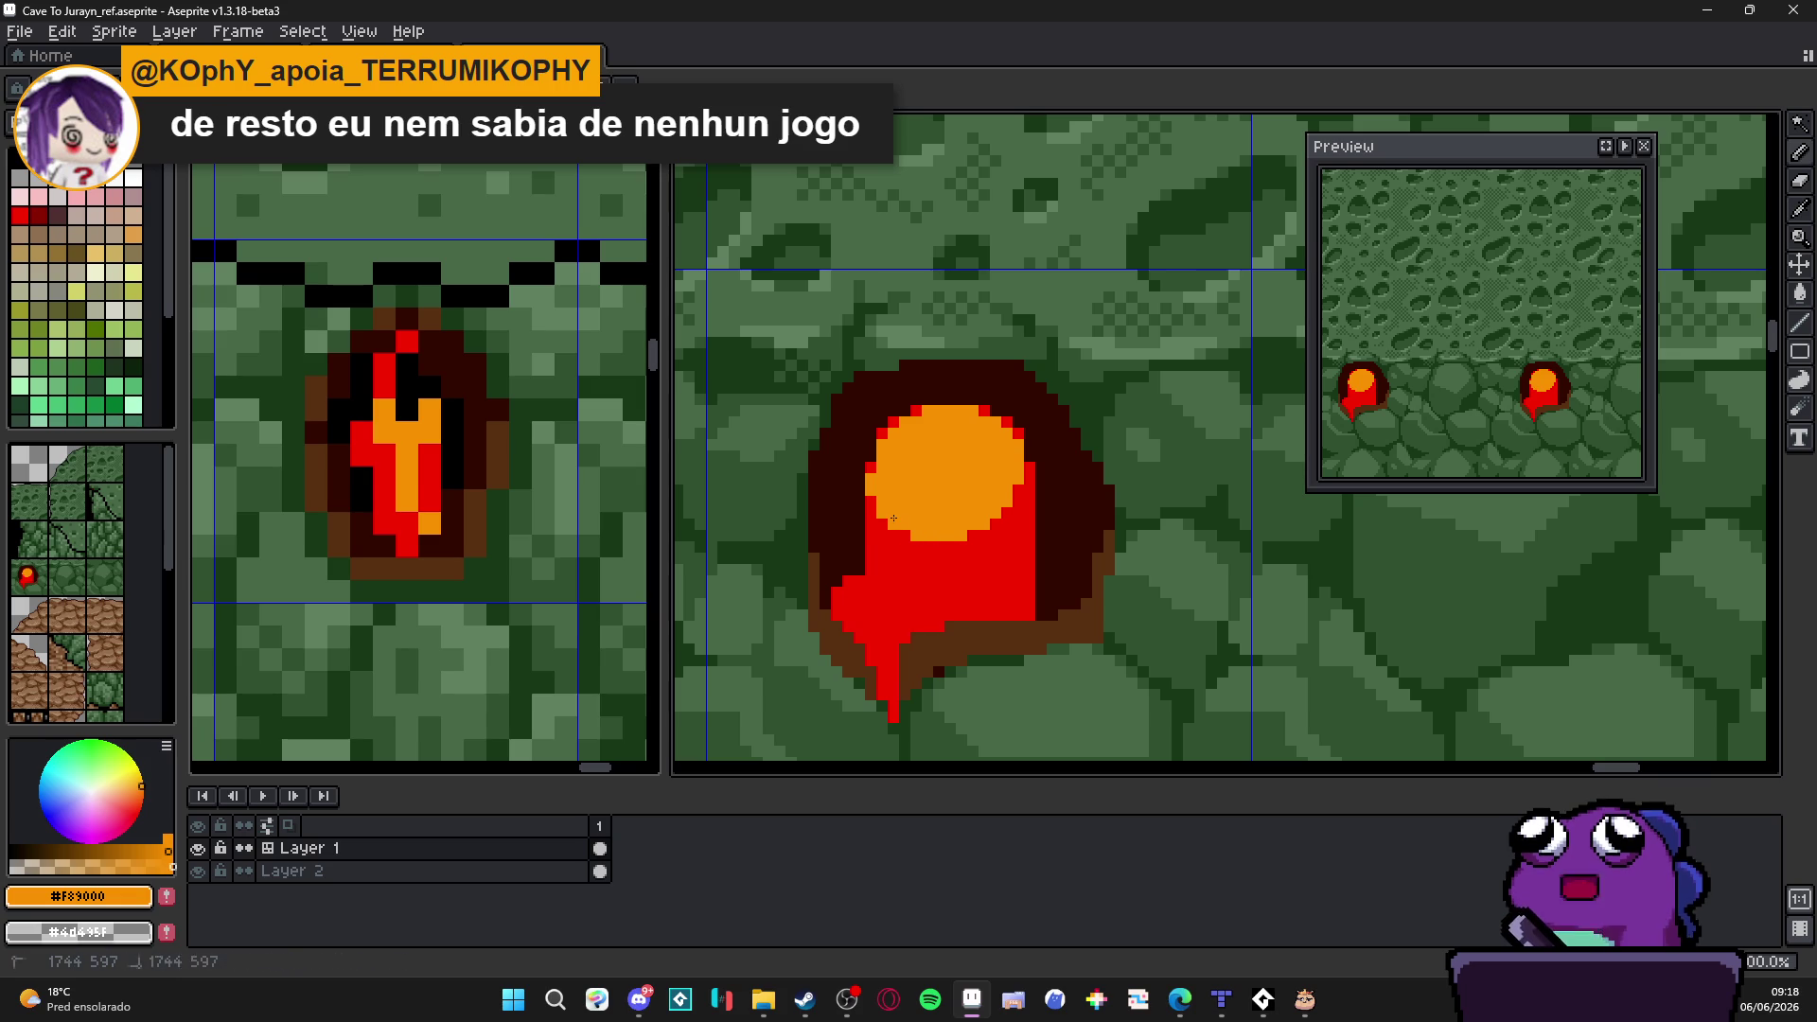
# Step: Add an orange splash block above the red drip, its right end repainted red
pyautogui.keyDown('alt'); pyautogui.click(907, 535); pyautogui.keyUp('alt')
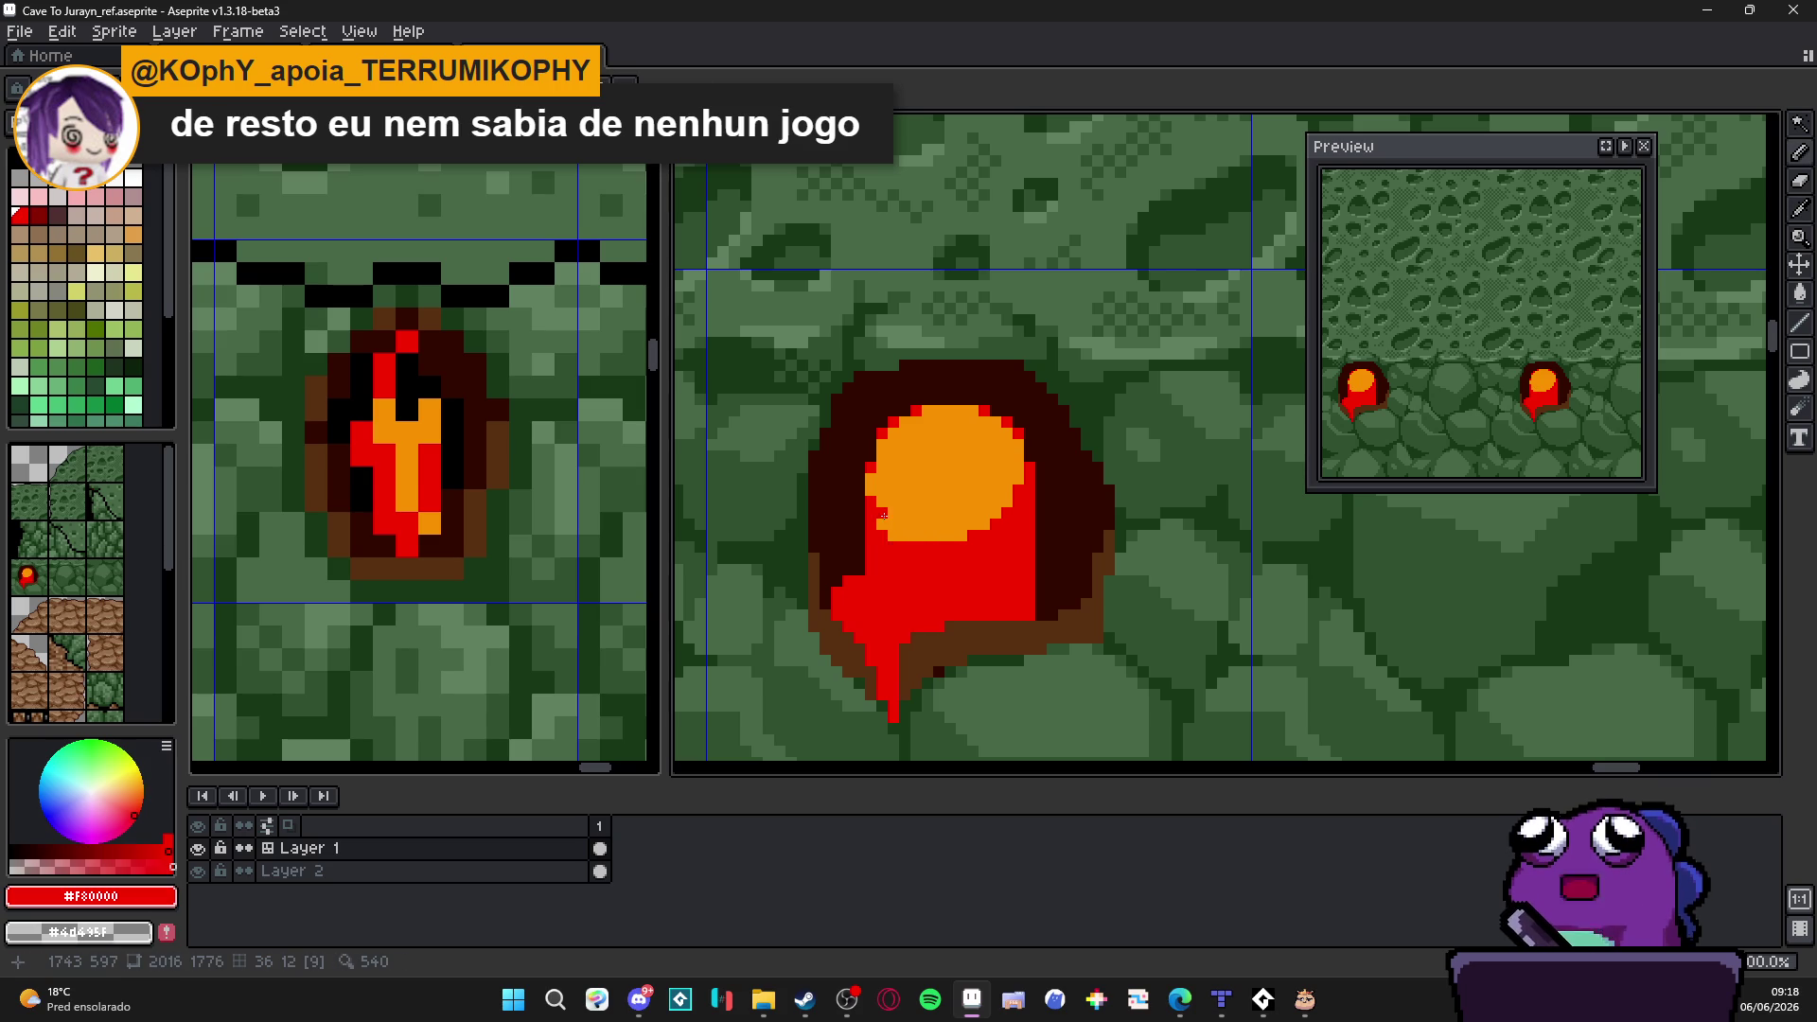
pyautogui.keyDown('alt'); pyautogui.click(946, 495); pyautogui.keyUp('alt')
pyautogui.click(864, 585)
pyautogui.moveTo(881, 598)
pyautogui.mouseDown()
pyautogui.moveTo(937, 582)
pyautogui.moveTo(863, 613)
pyautogui.mouseUp()
pyautogui.keyDown('alt'); pyautogui.click(957, 571); pyautogui.keyUp('alt')
pyautogui.keyDown('alt'); pyautogui.click(920, 594); pyautogui.keyUp('alt')
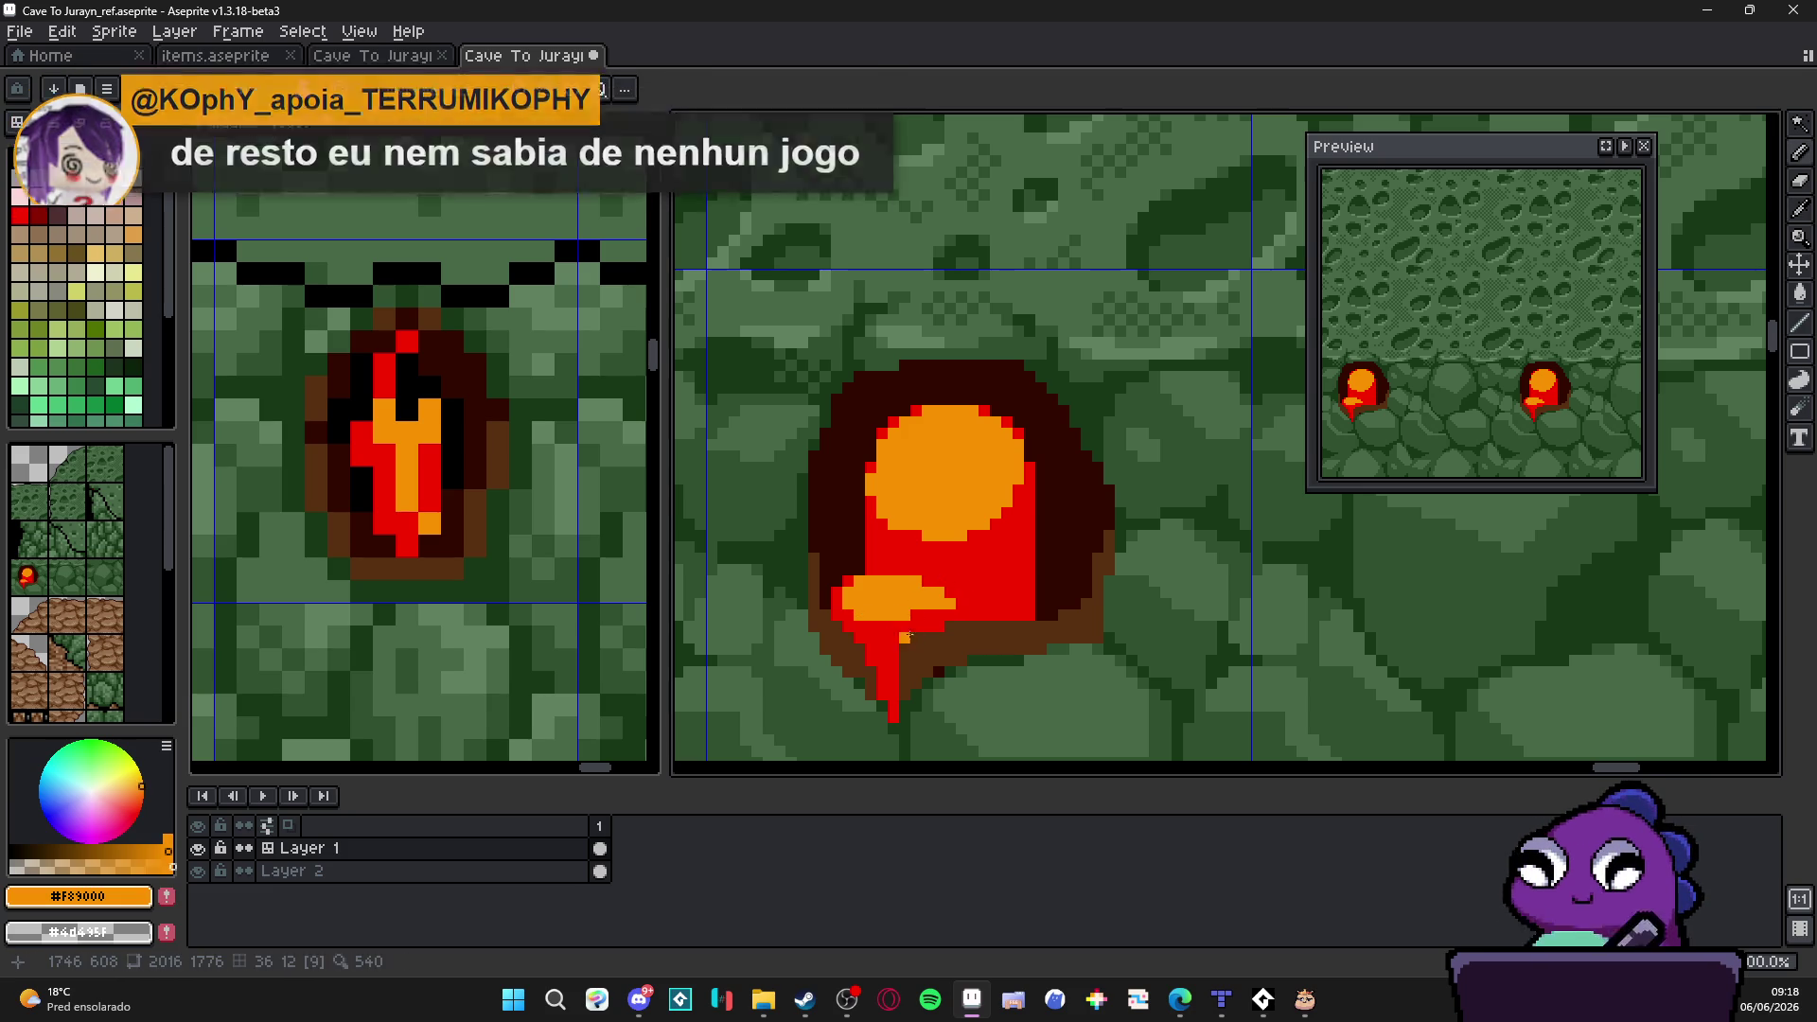
# Step: Dab 1–2px orange highlights on the red drip and the right red area
pyautogui.click(876, 643)
pyautogui.press('-')
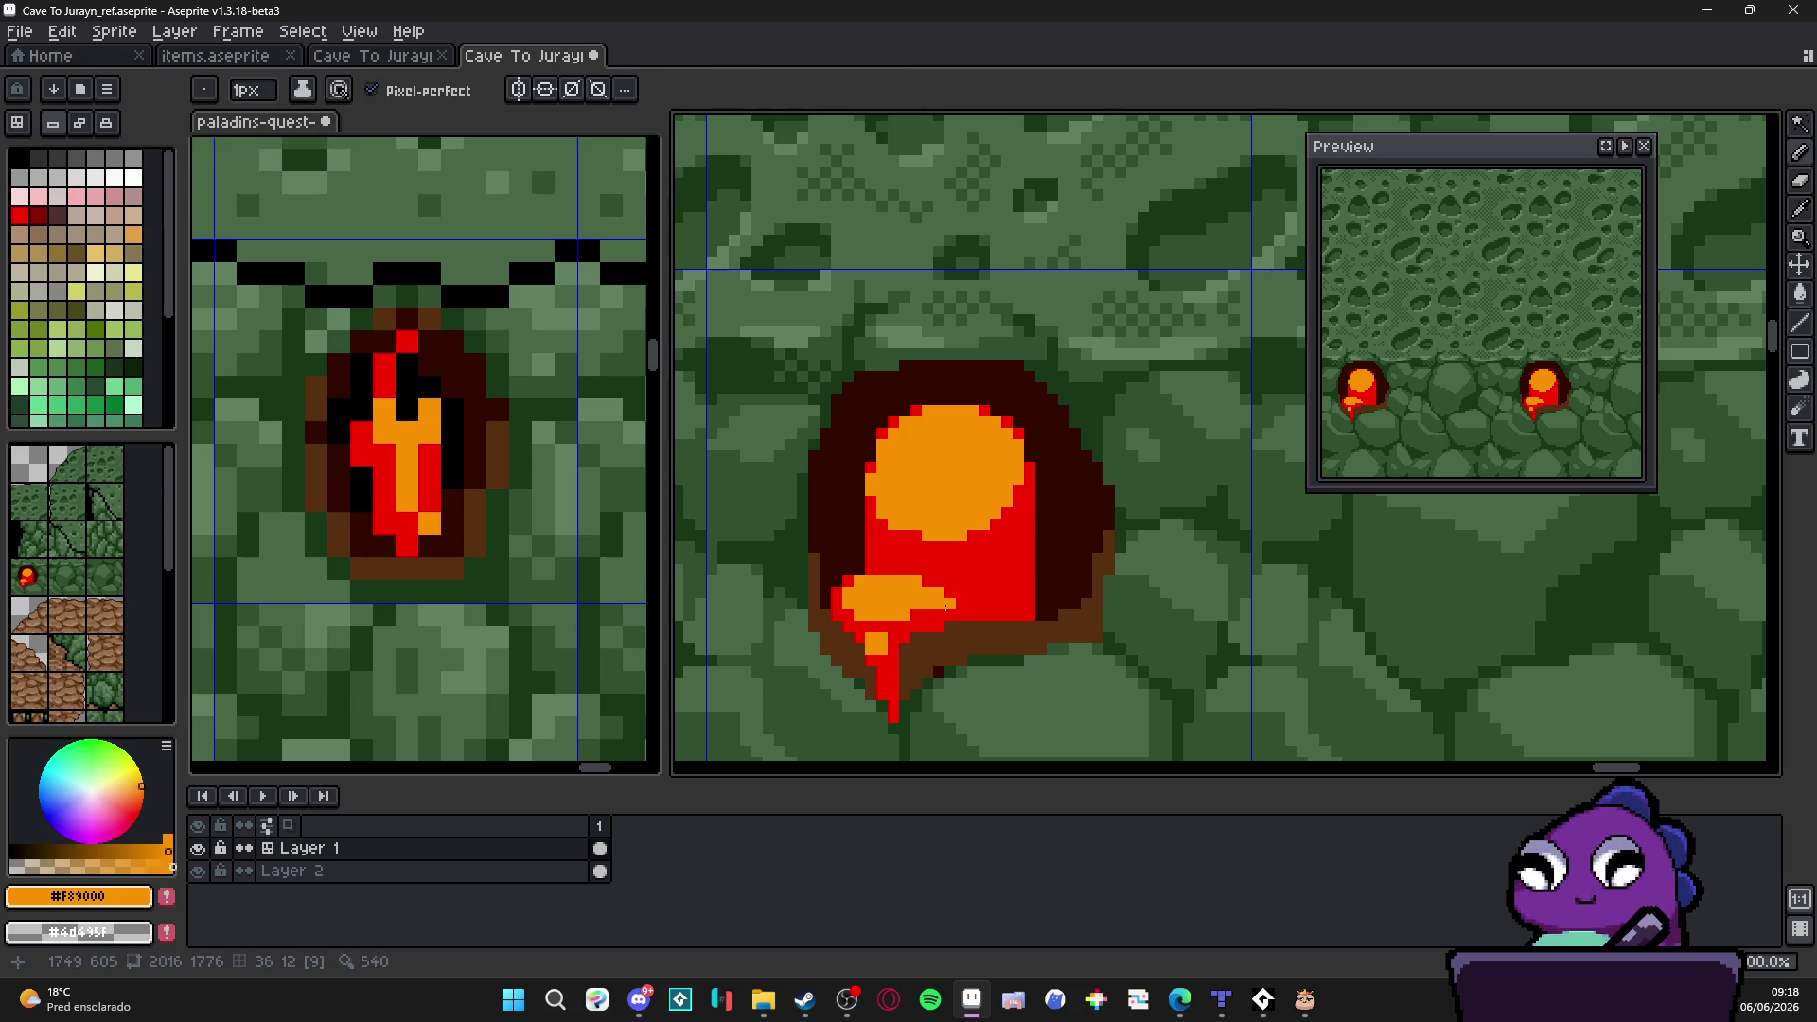
pyautogui.press('+')
pyautogui.click(1013, 543)
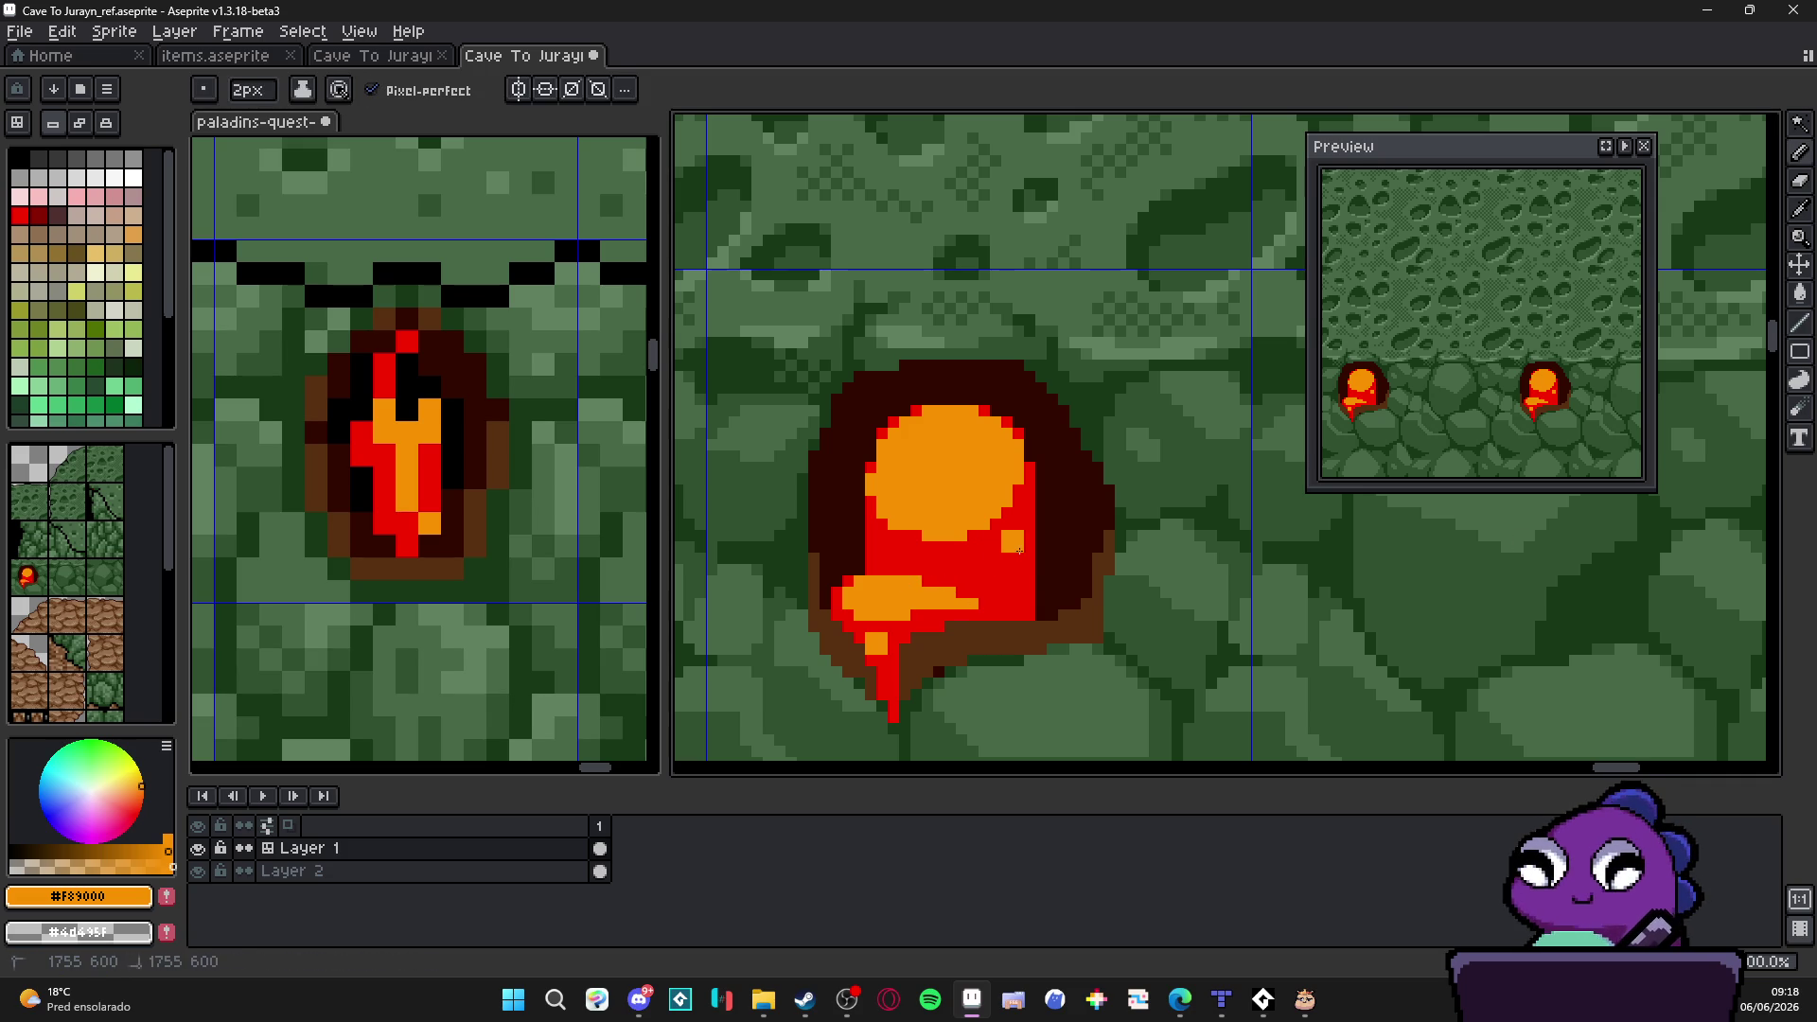
pyautogui.press('-')
pyautogui.scroll(-3, 1014, 554)
pyautogui.scroll(1, 939, 589)
pyautogui.scroll(1, 939, 587)
# Step: Paint a red strip down the lava hole's right edge, then bring up the swamp map
pyautogui.keyDown('alt'); pyautogui.click(945, 568); pyautogui.keyUp('alt')
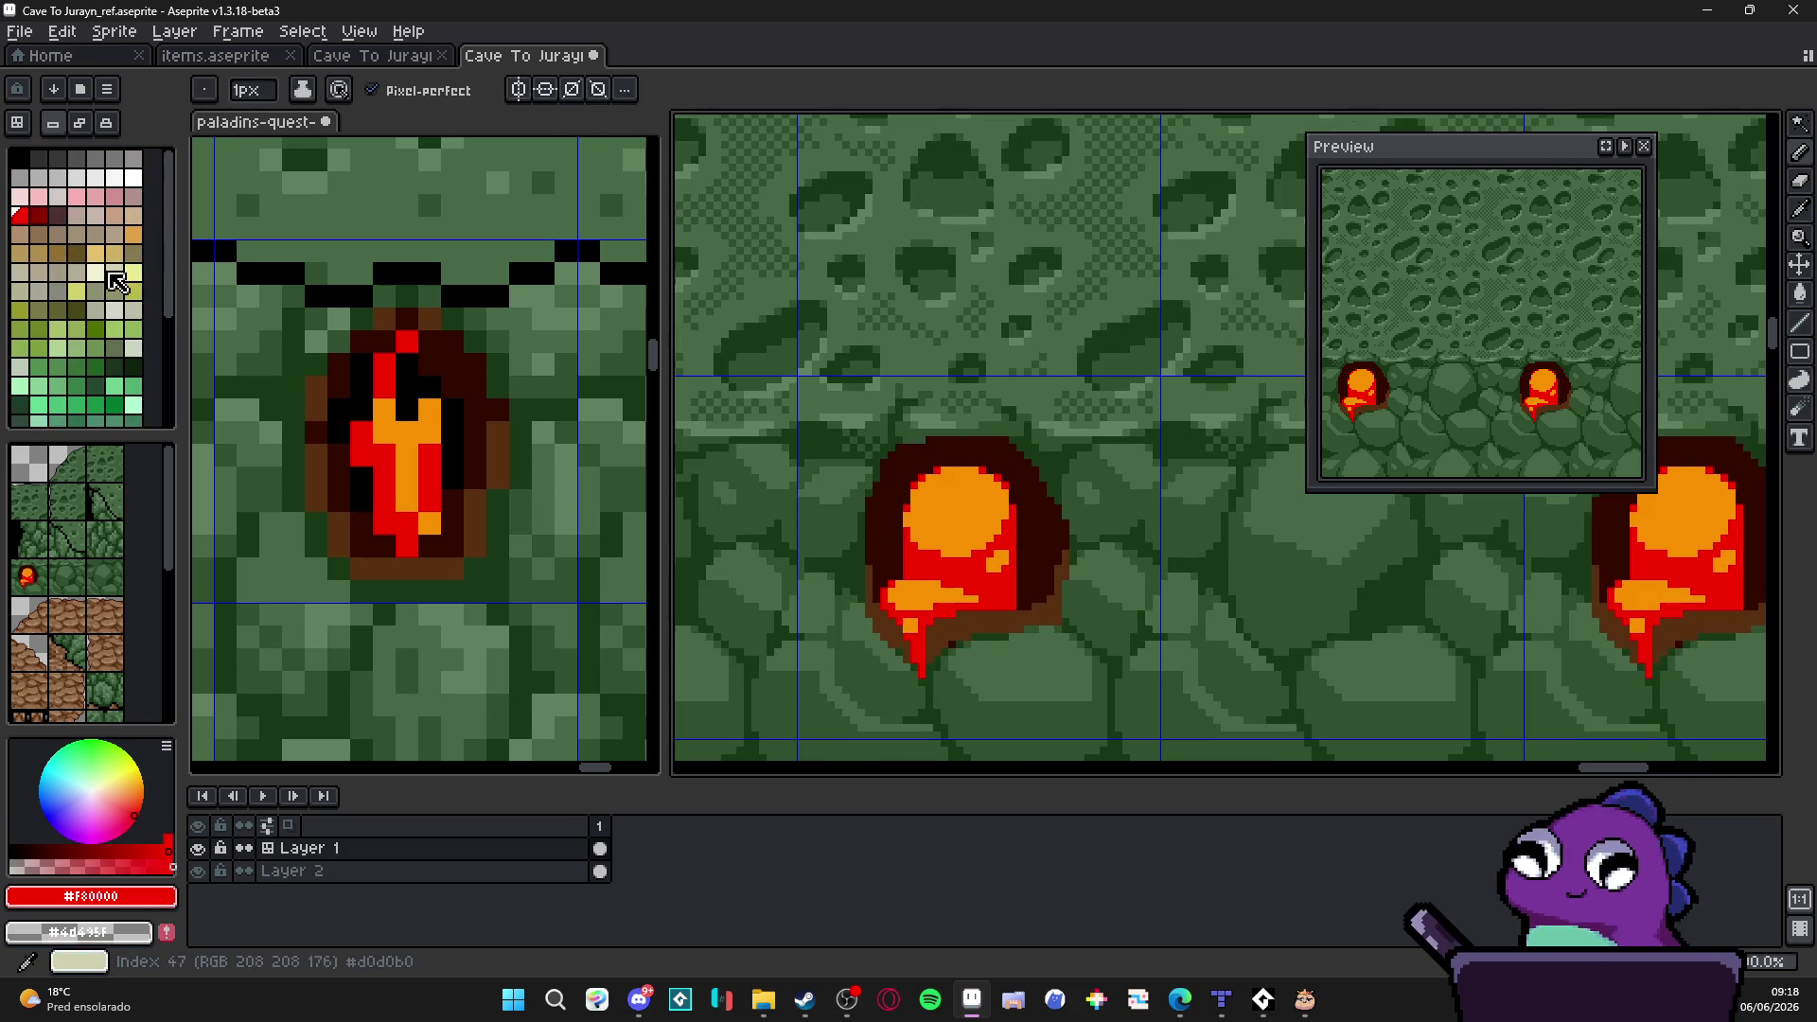
pyautogui.scroll(-4, 120, 291)
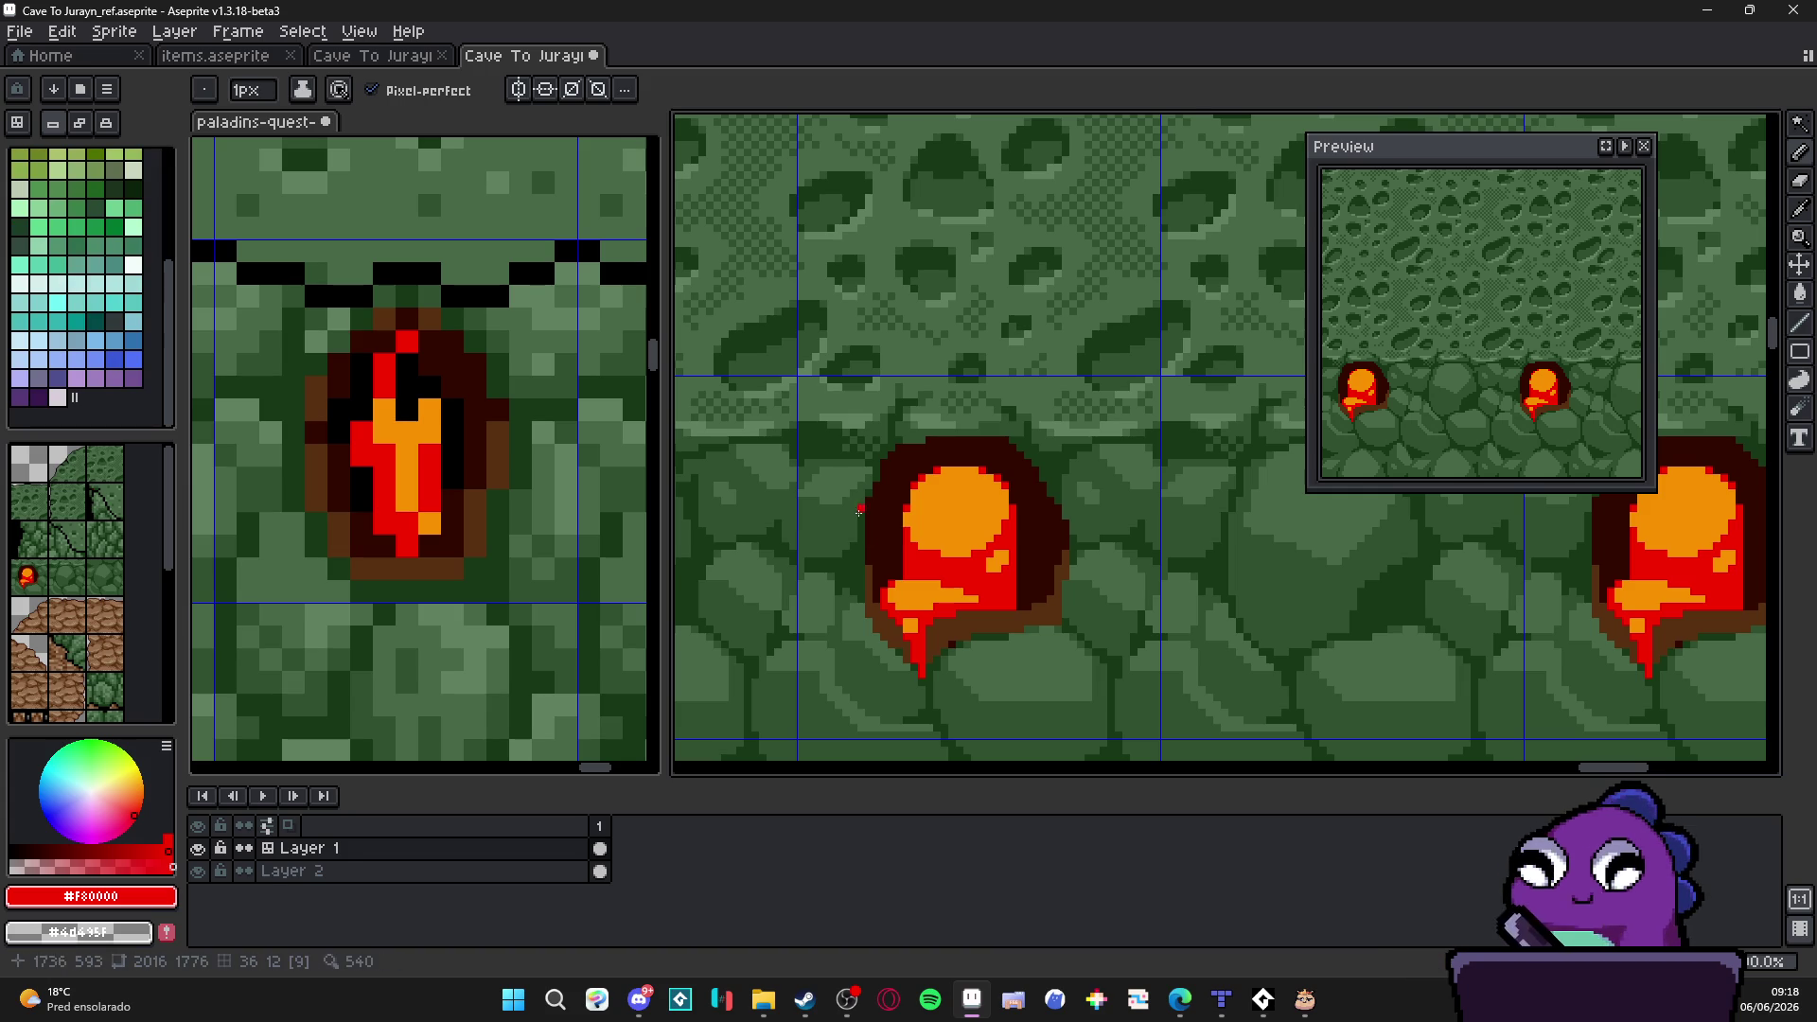
pyautogui.scroll(-1, 927, 556)
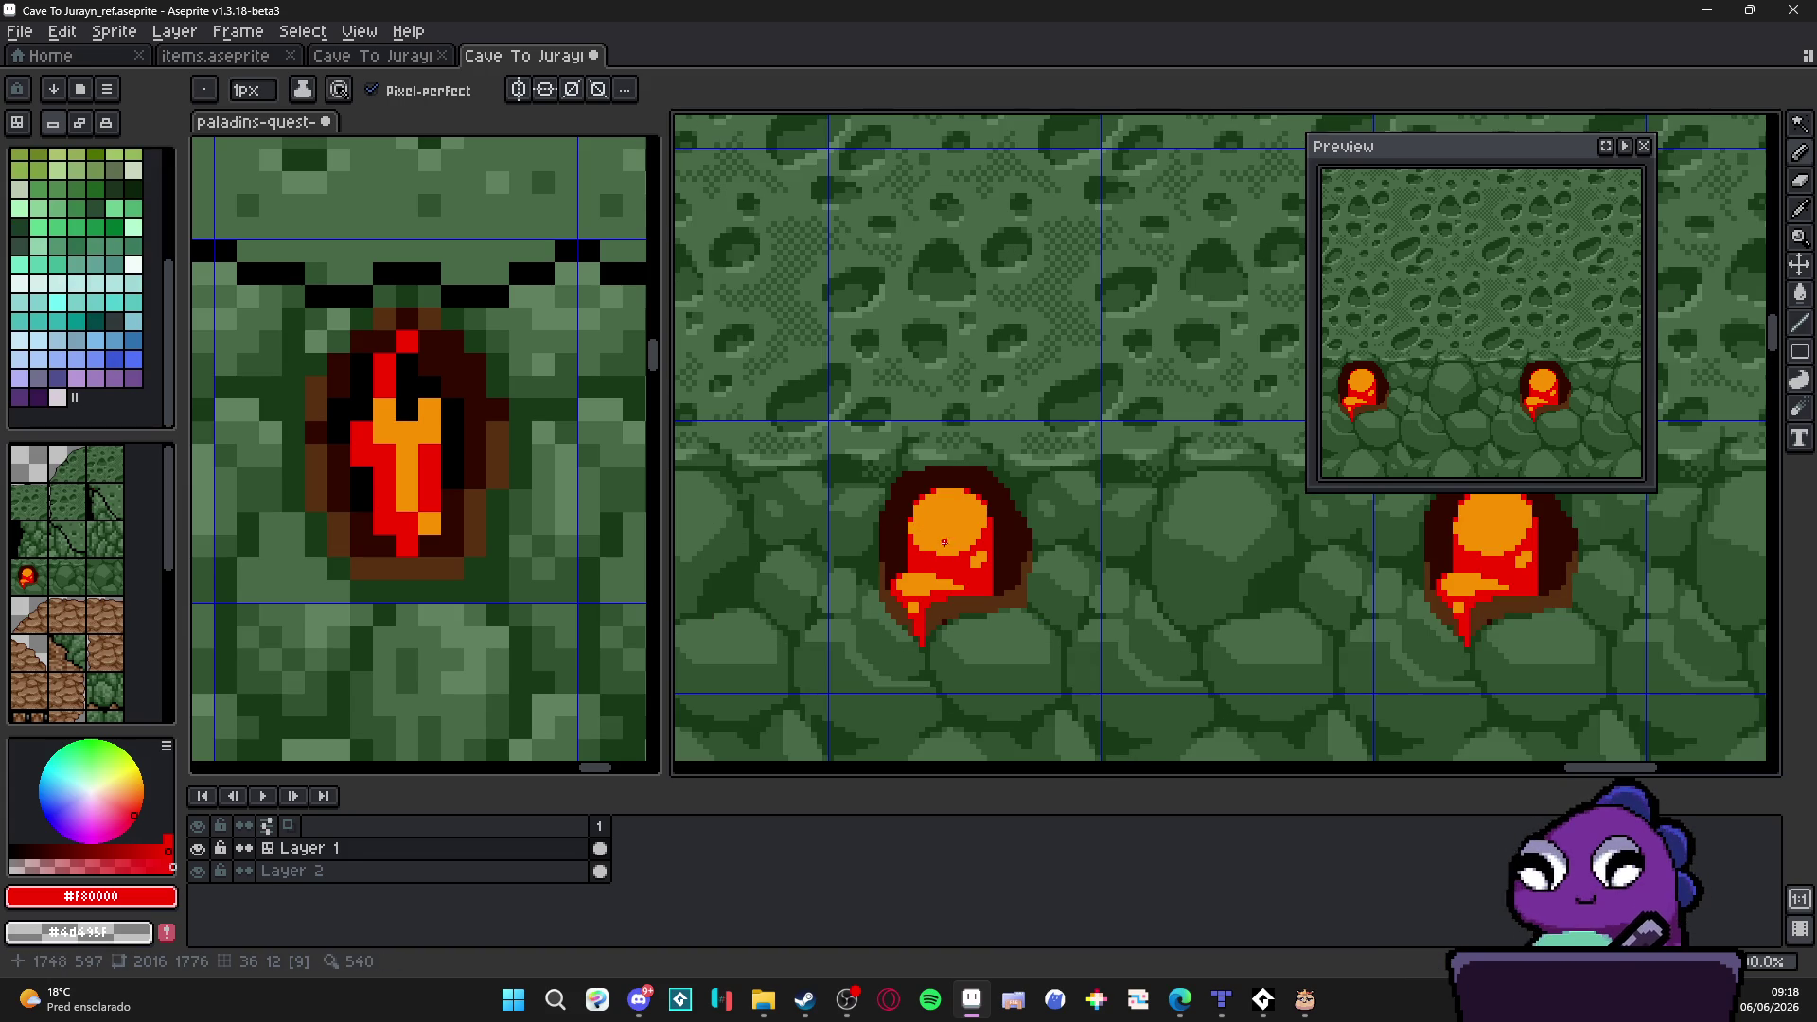
pyautogui.scroll(1, 981, 551)
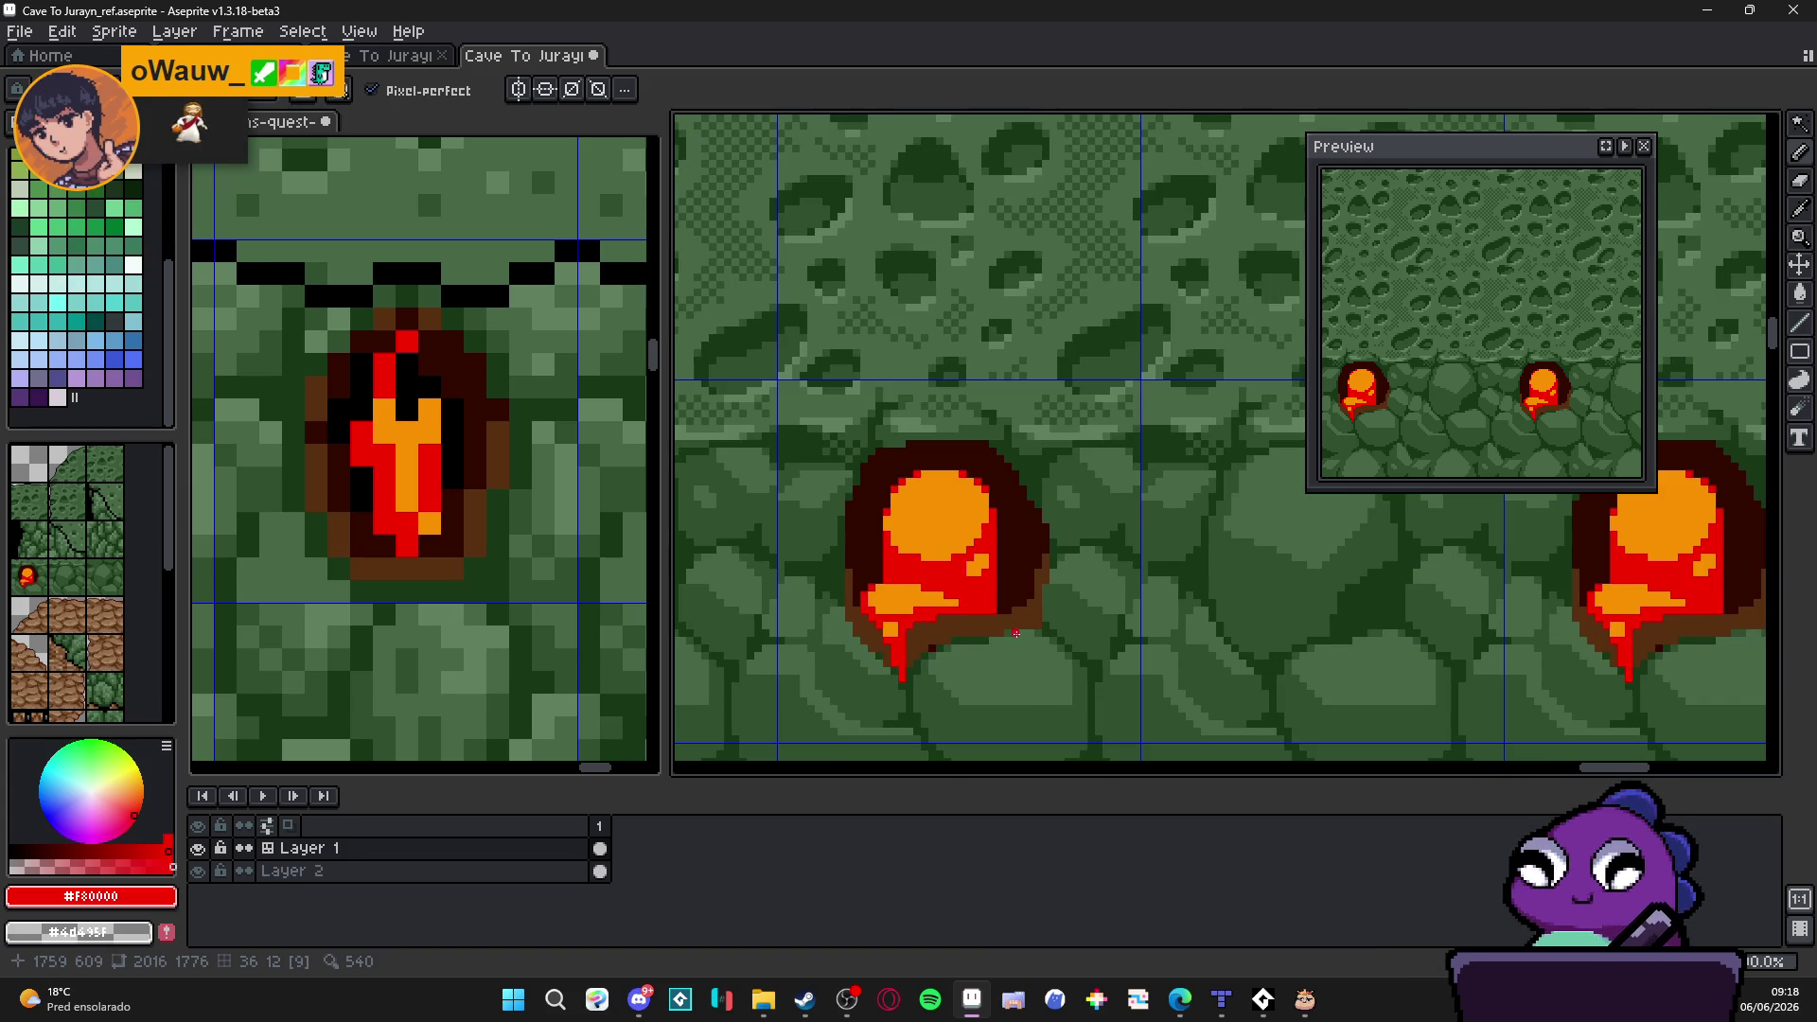
pyautogui.scroll(1, 1017, 633)
pyautogui.scroll(-4, 951, 596)
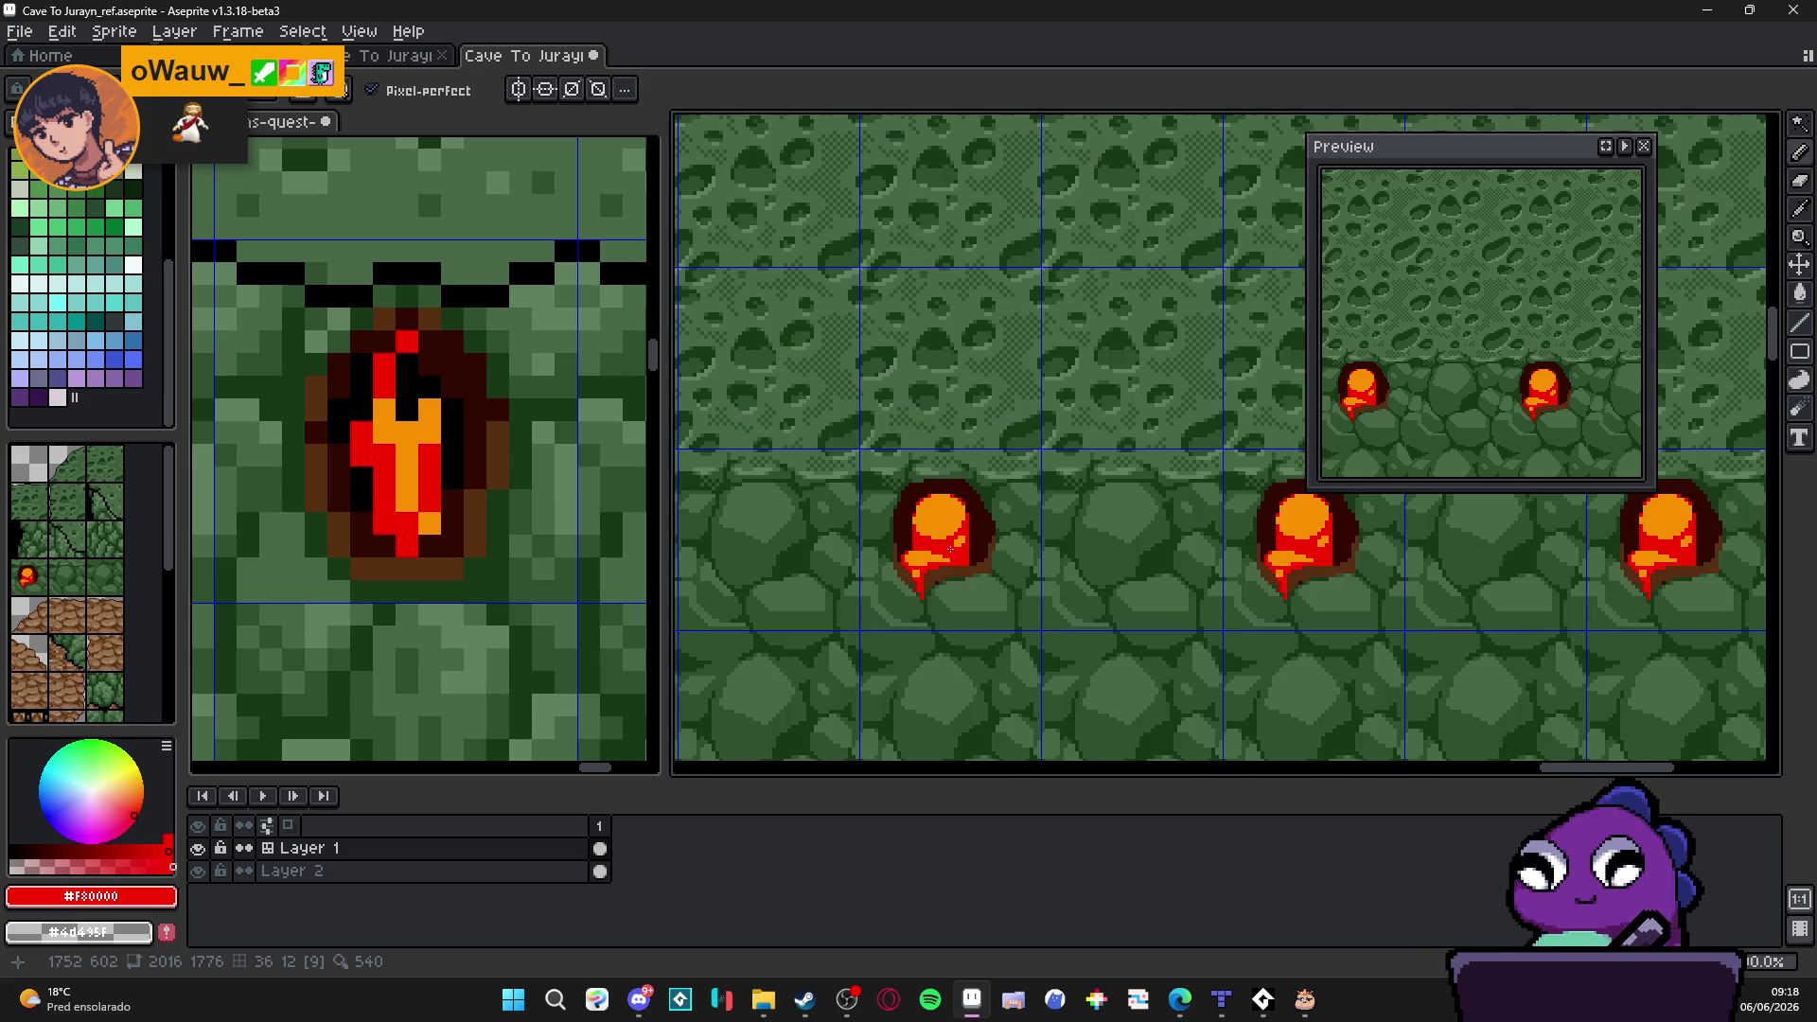
pyautogui.scroll(-3, 958, 545)
pyautogui.scroll(5, 965, 534)
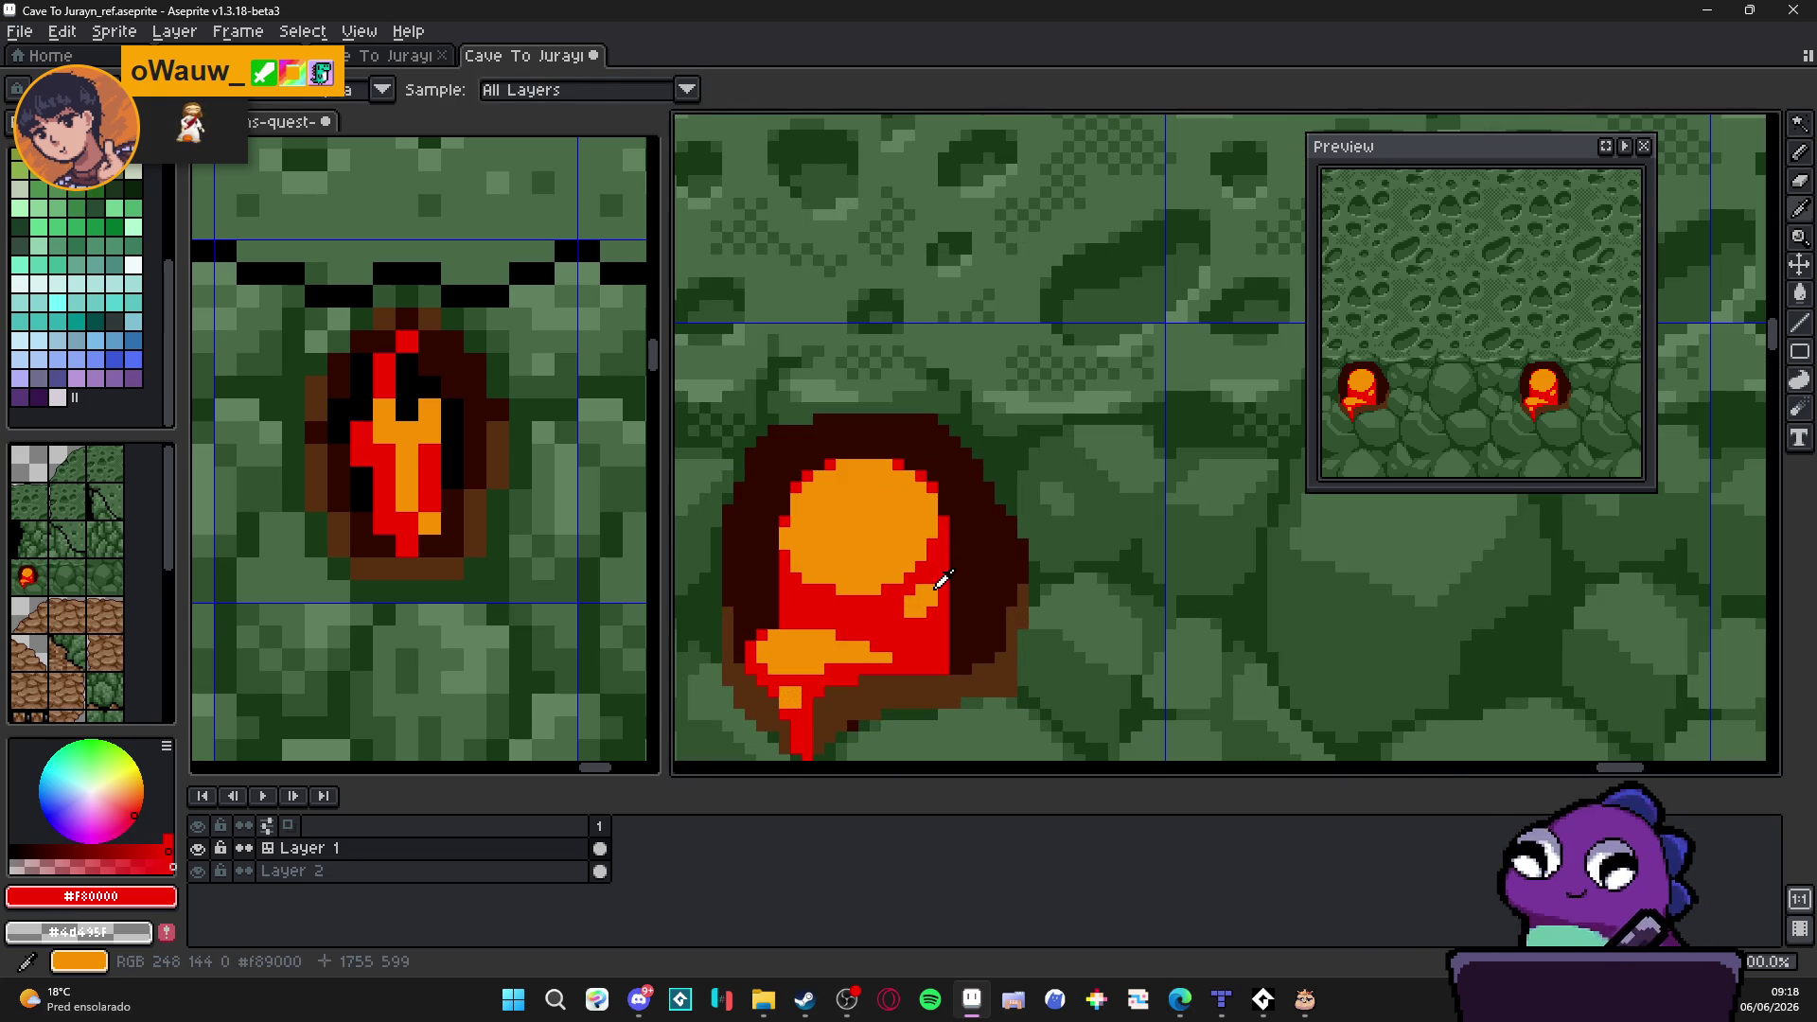
pyautogui.moveTo(976, 545); pyautogui.dragTo(994, 665)
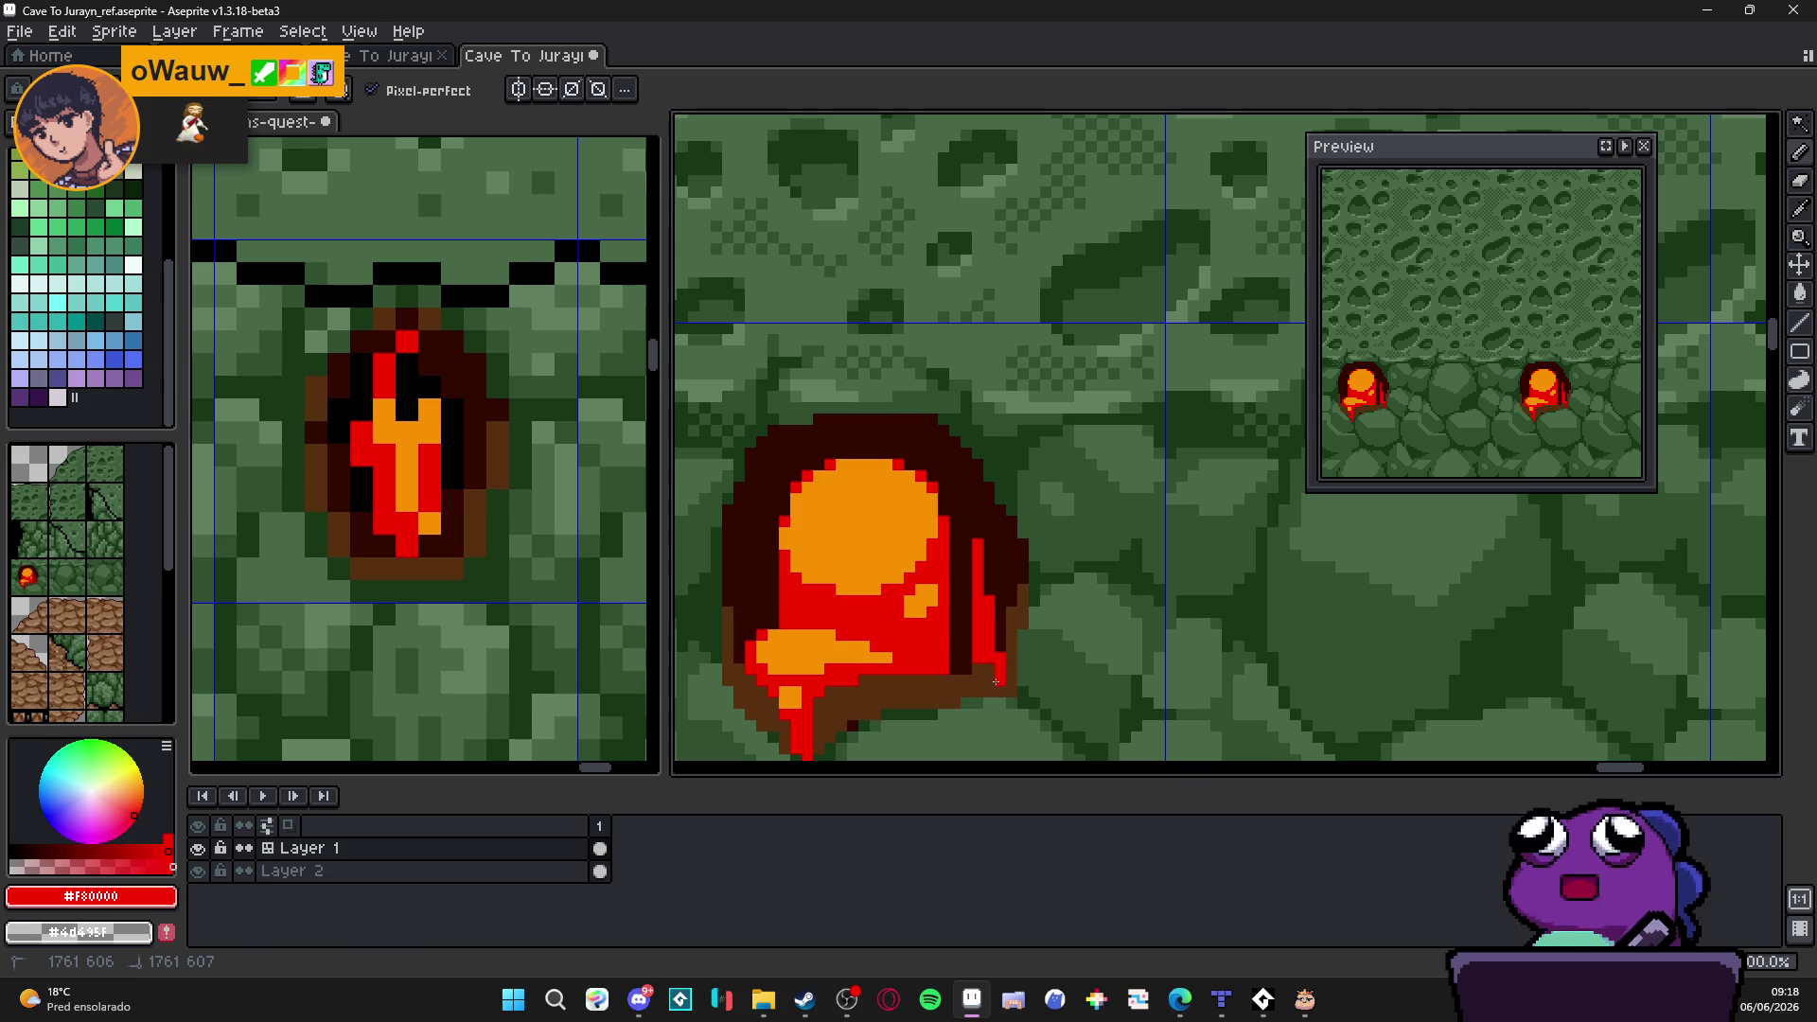
pyautogui.click(1221, 1001)
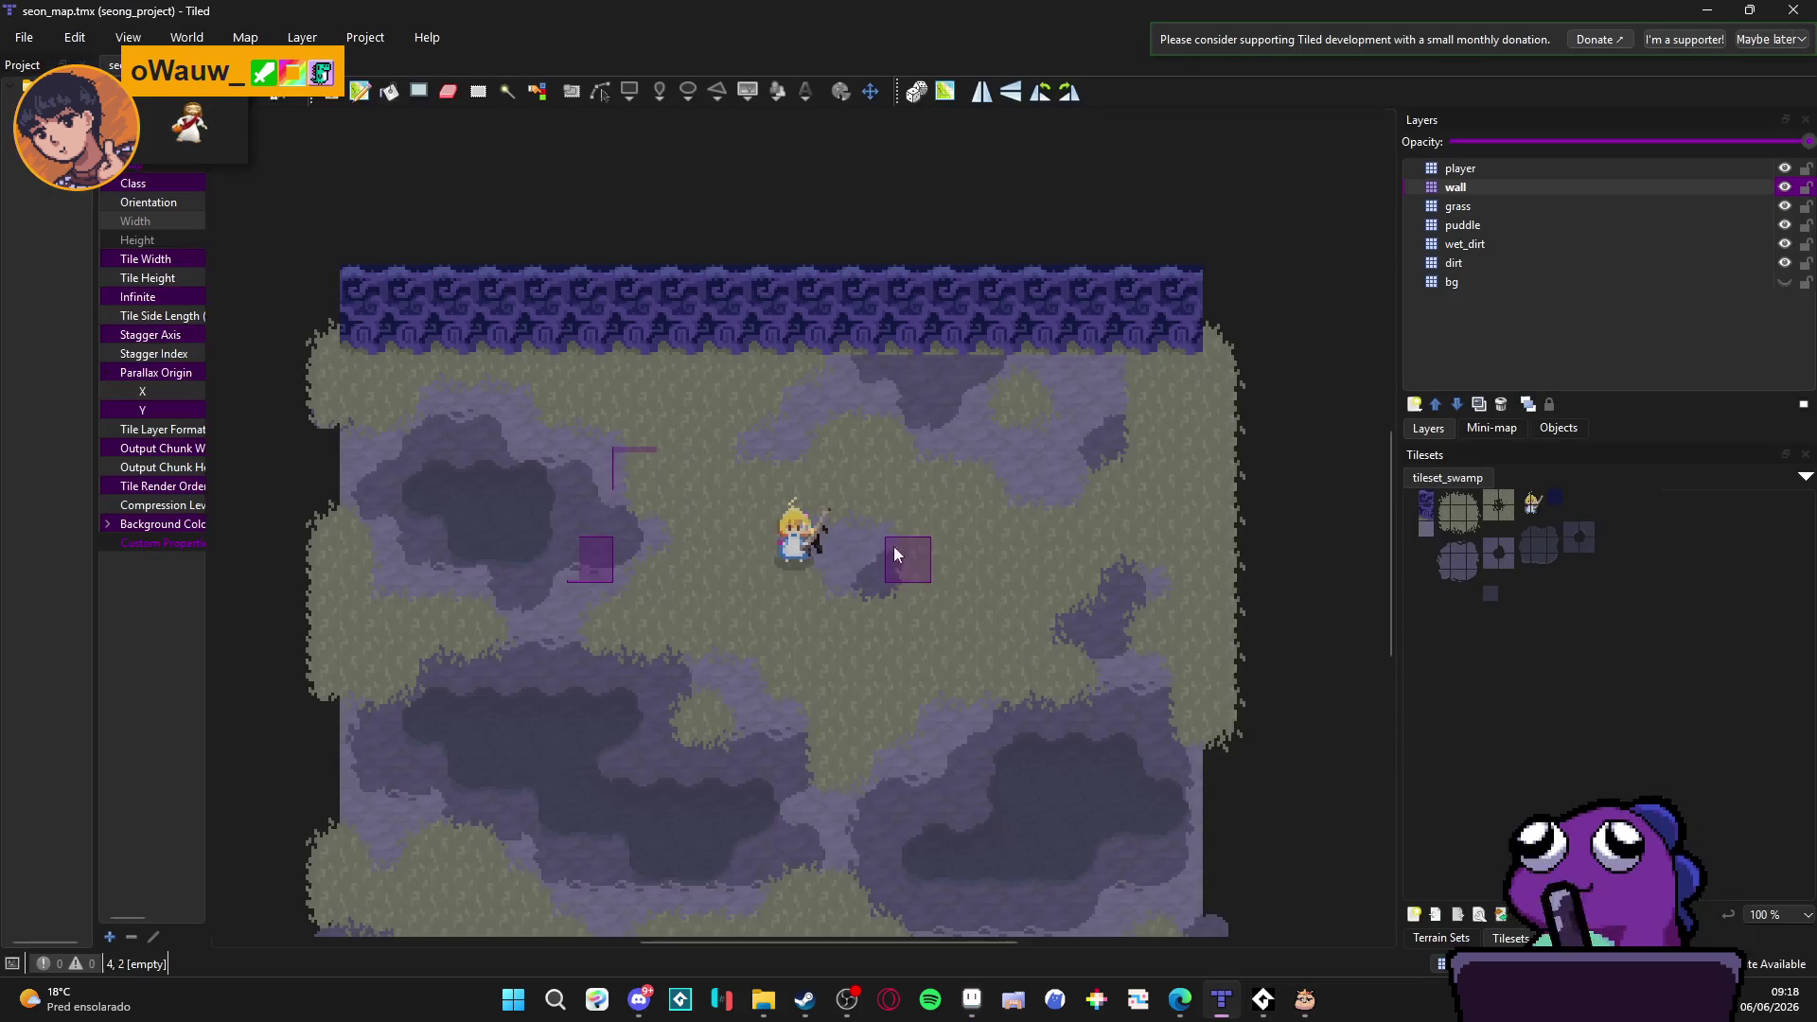
pyautogui.moveTo(612, 553); pyautogui.dragTo(668, 490)
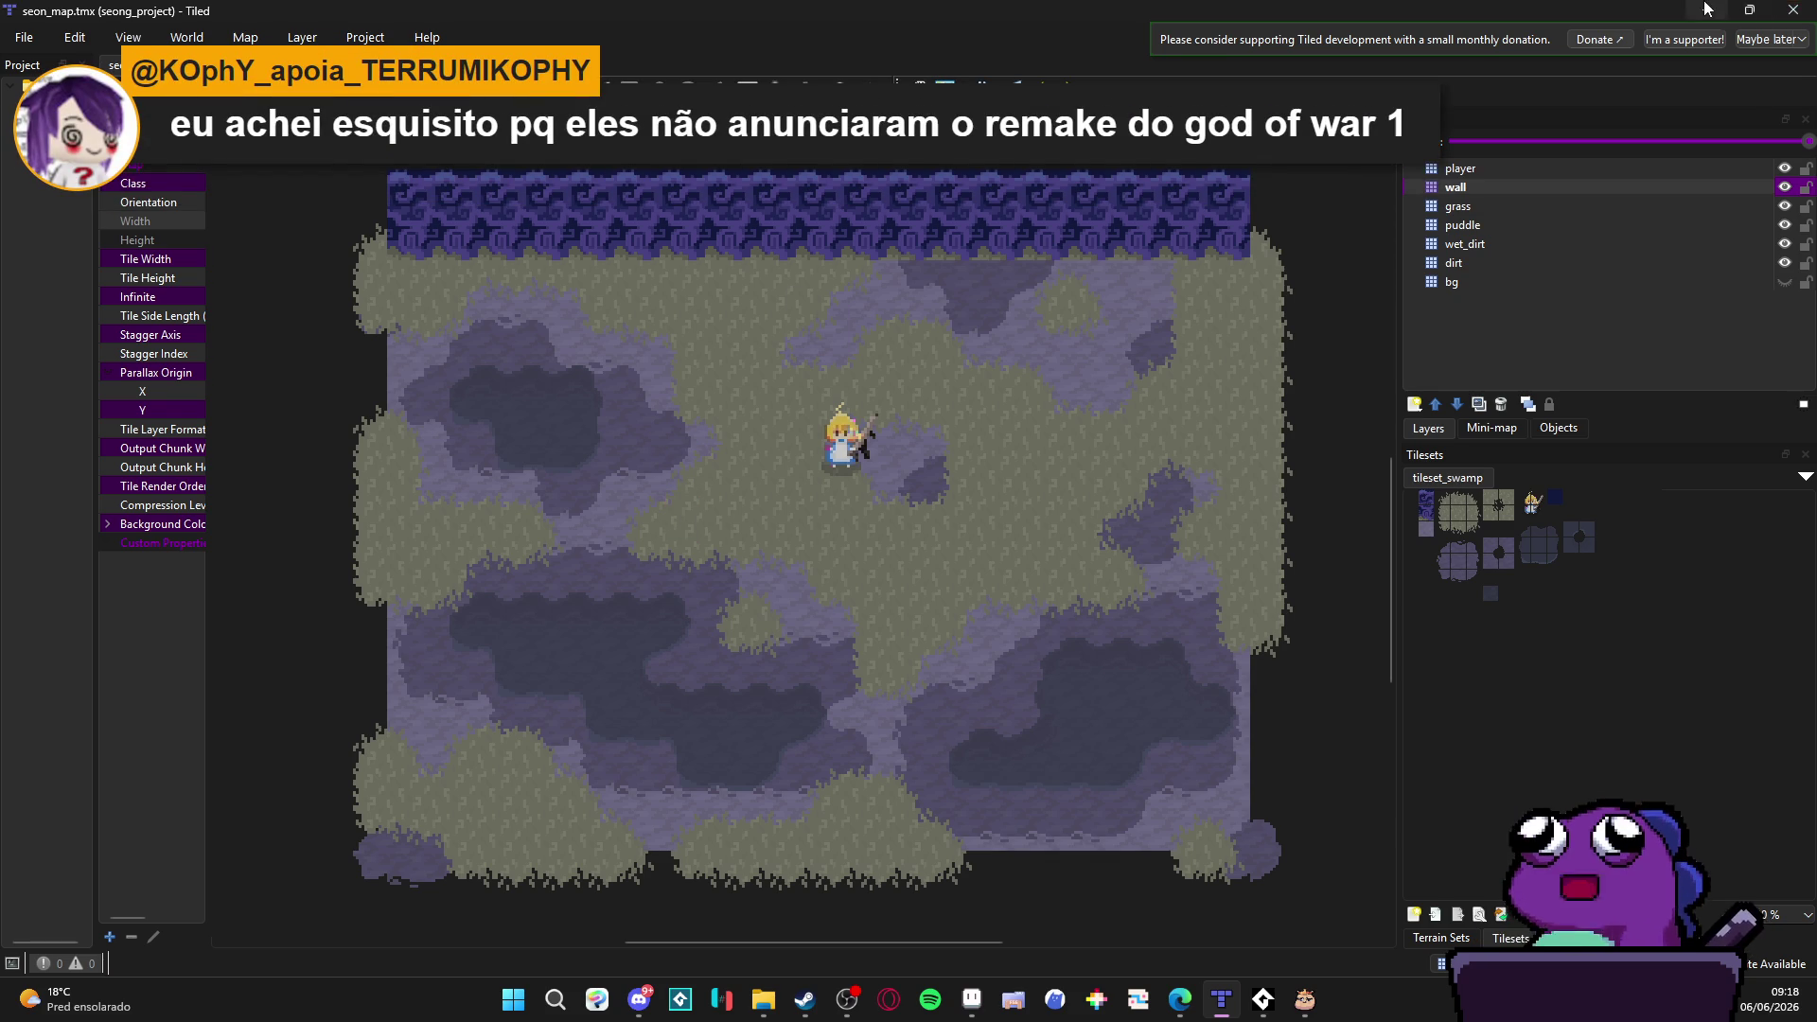
pyautogui.hotkey('alt', 'Tab')
pyautogui.scroll(1, 959, 500)
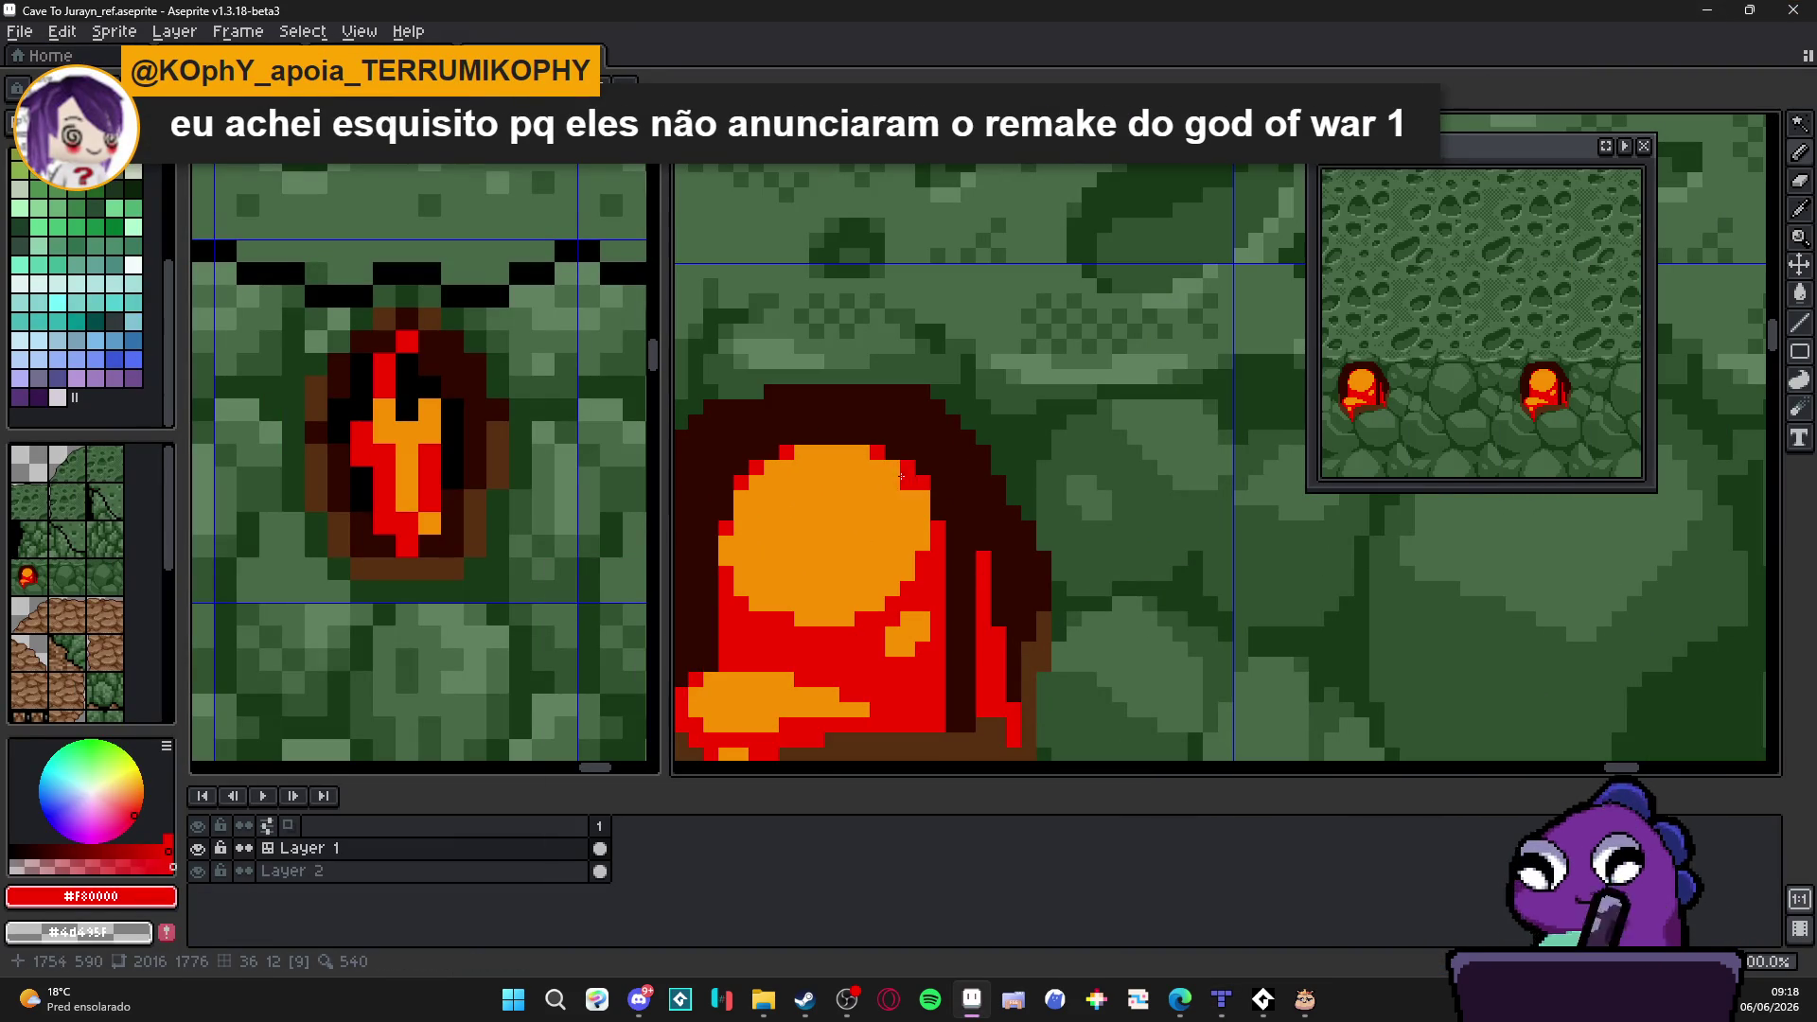
pyautogui.scroll(-2, 862, 469)
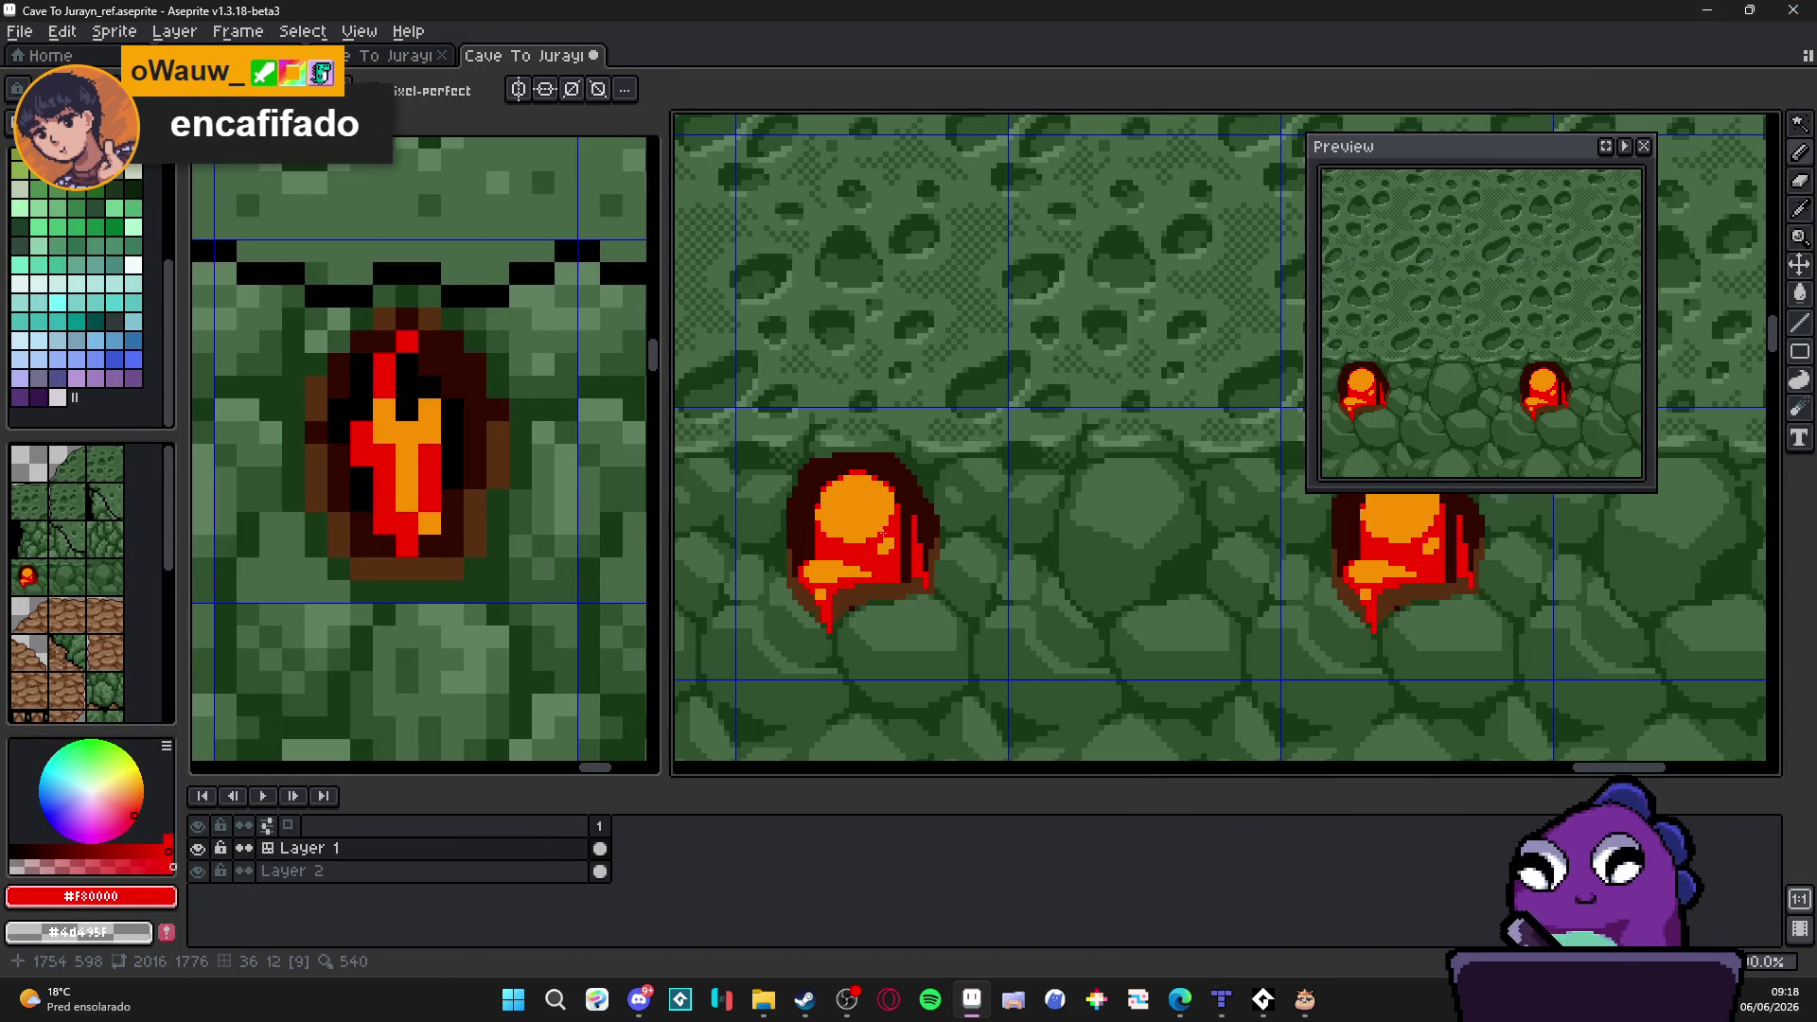
pyautogui.scroll(2, 856, 496)
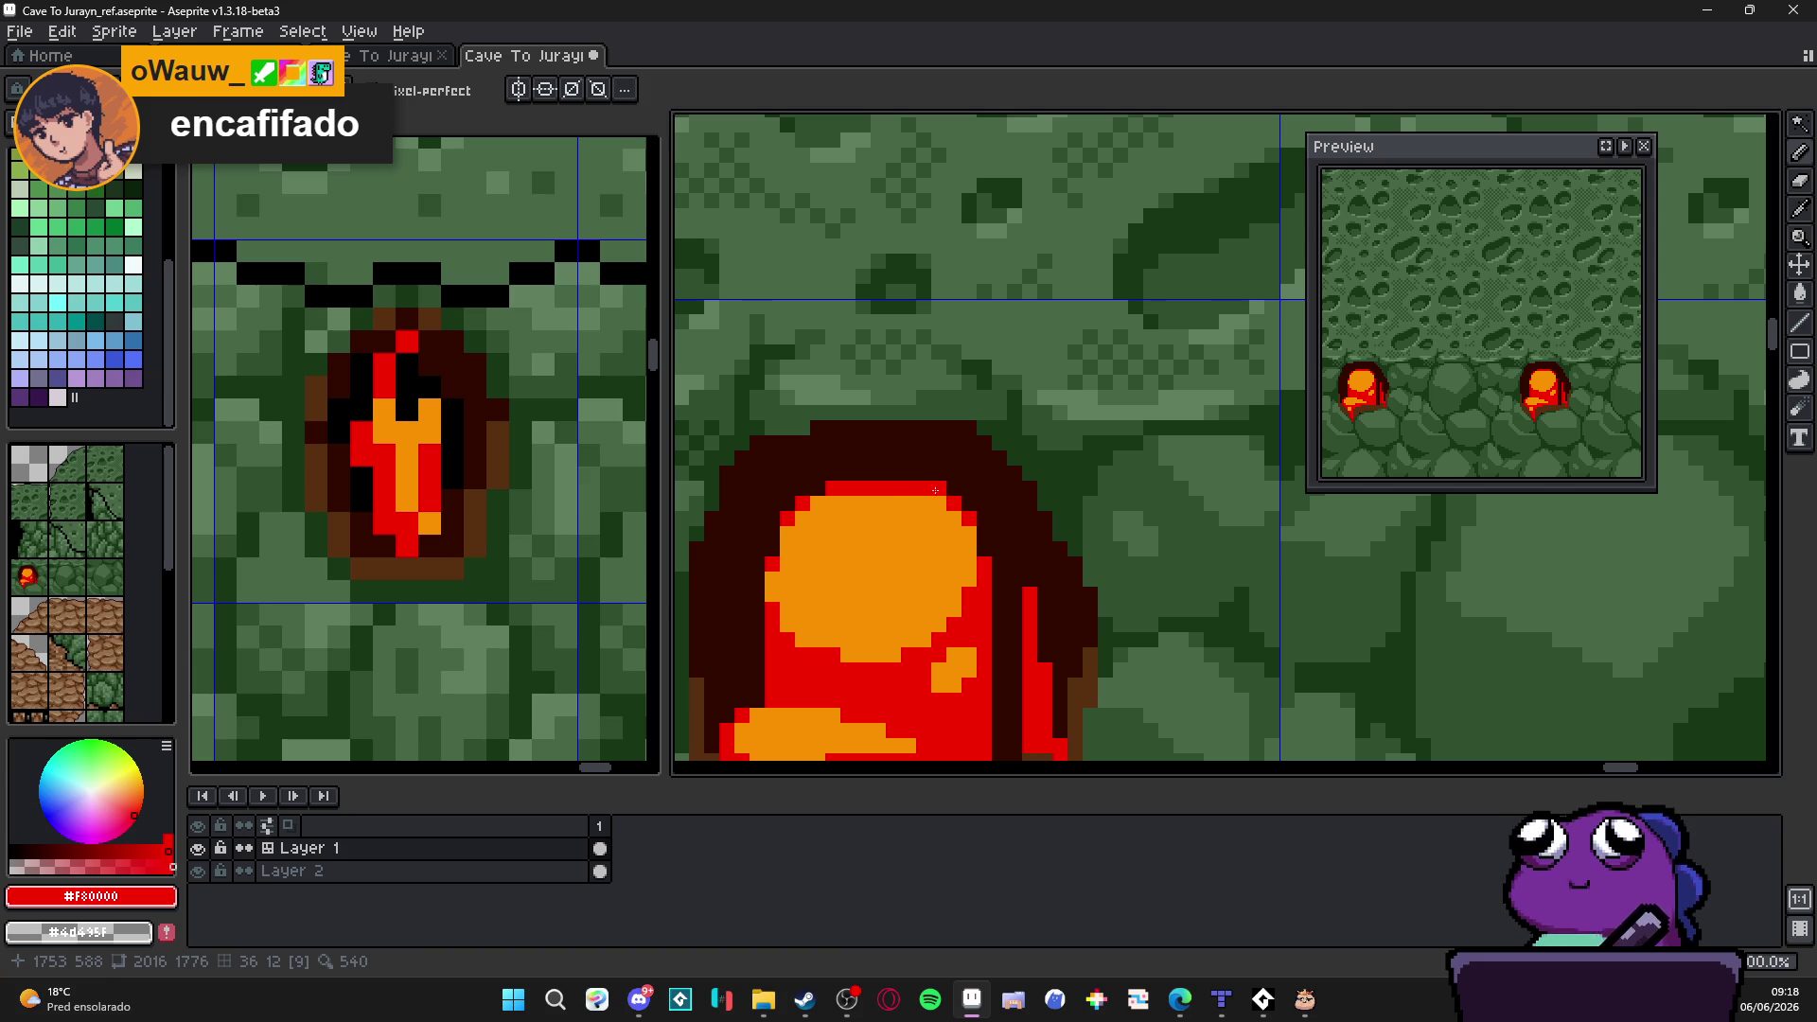
pyautogui.scroll(-2, 937, 505)
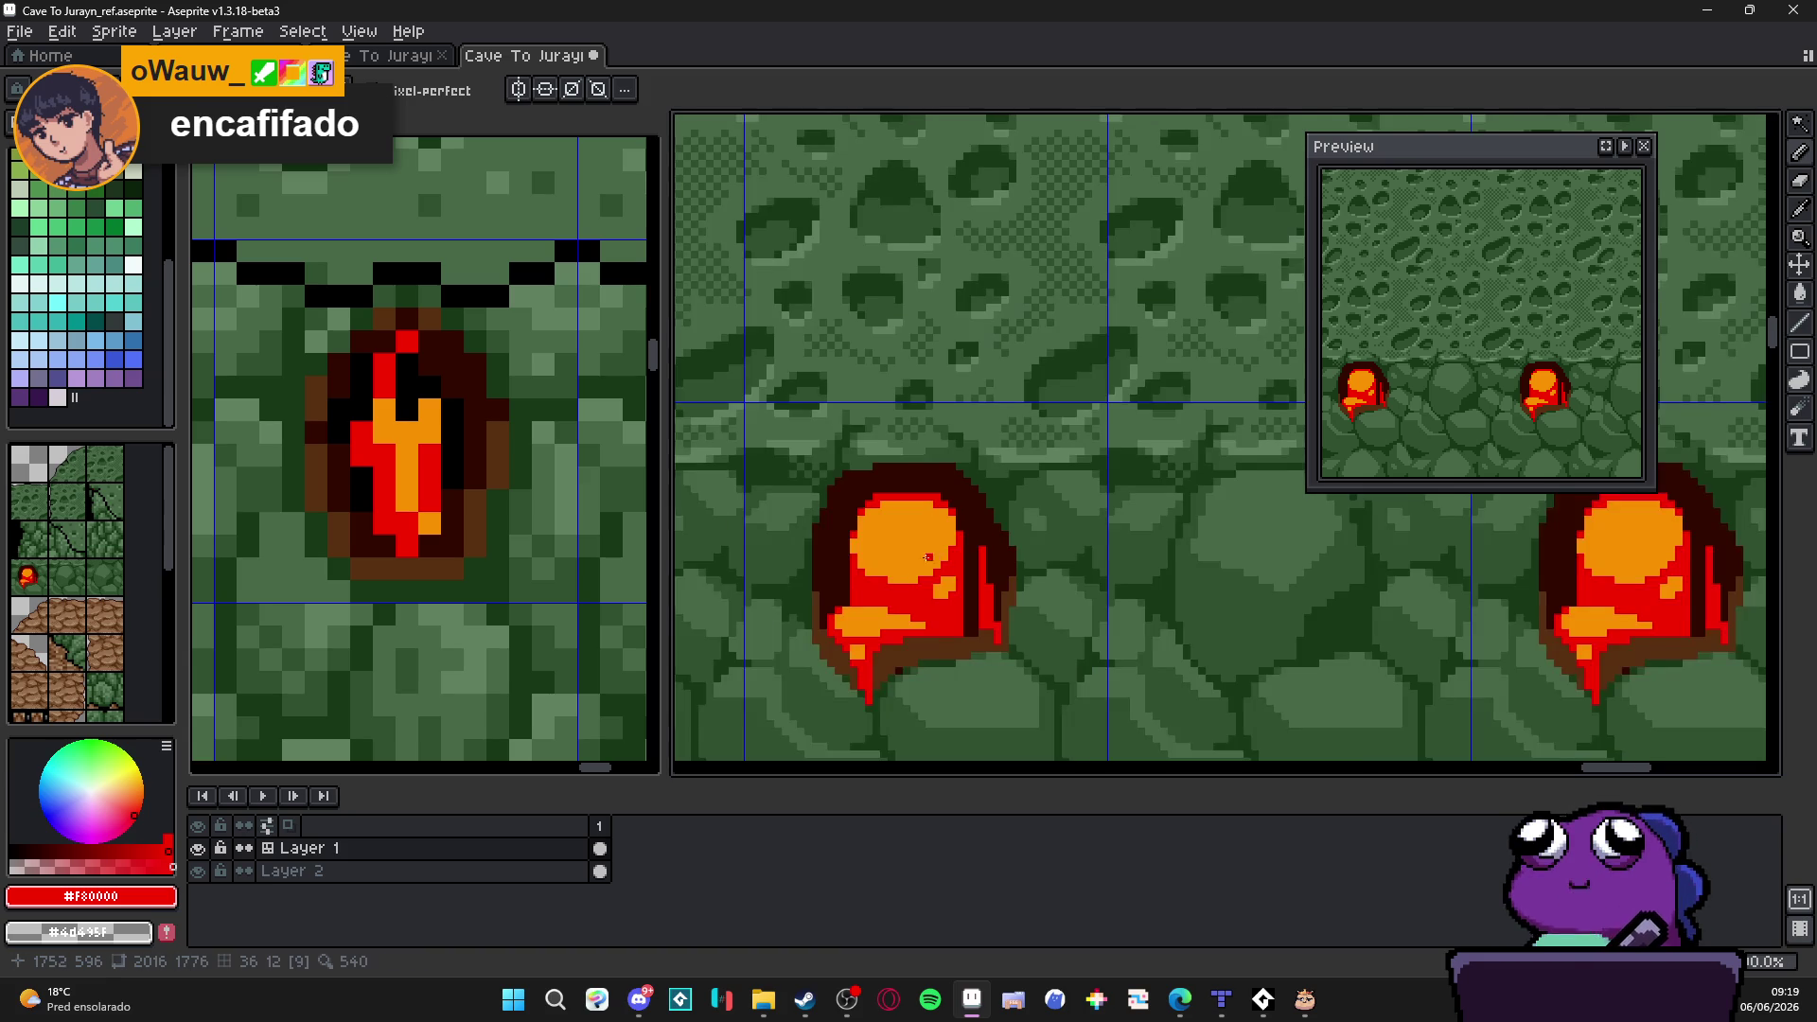
pyautogui.scroll(1, 878, 570)
# Step: Sample orange and red from the lava and start alternating pixels under the glow
pyautogui.keyDown('alt'); pyautogui.click(853, 567); pyautogui.keyUp('alt')
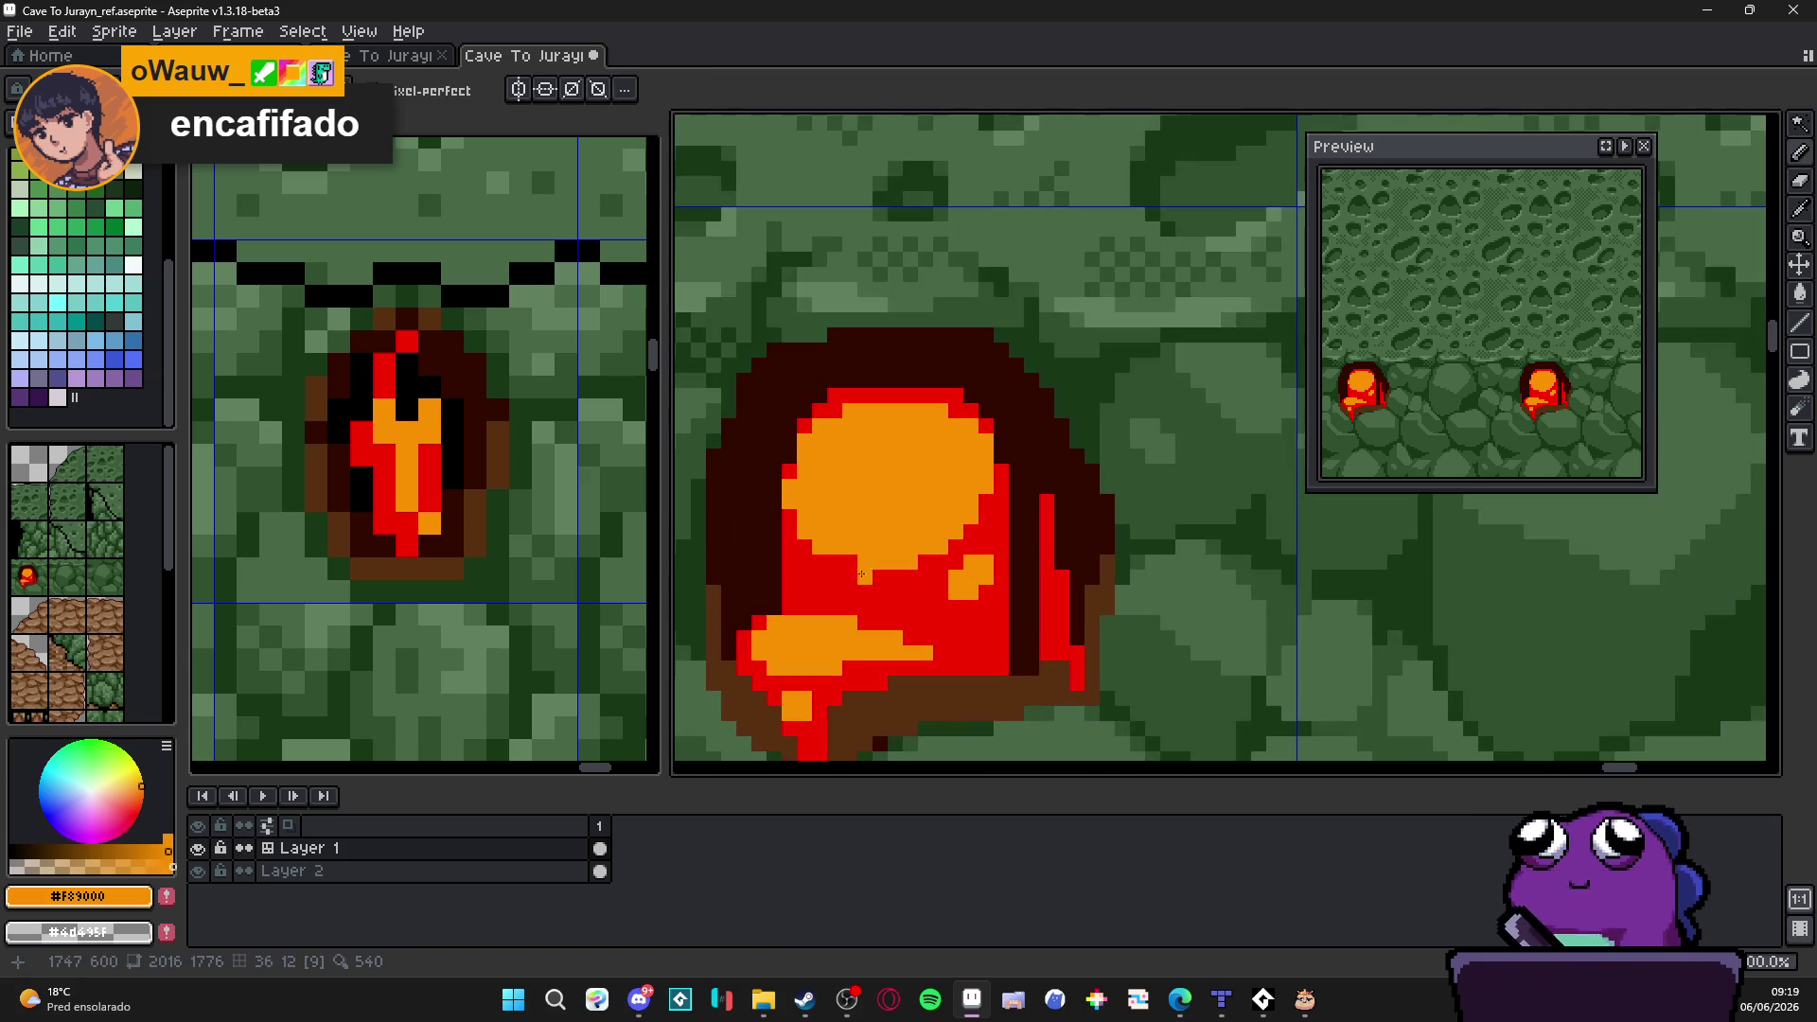
pyautogui.keyDown('alt'); pyautogui.click(876, 576); pyautogui.keyUp('alt')
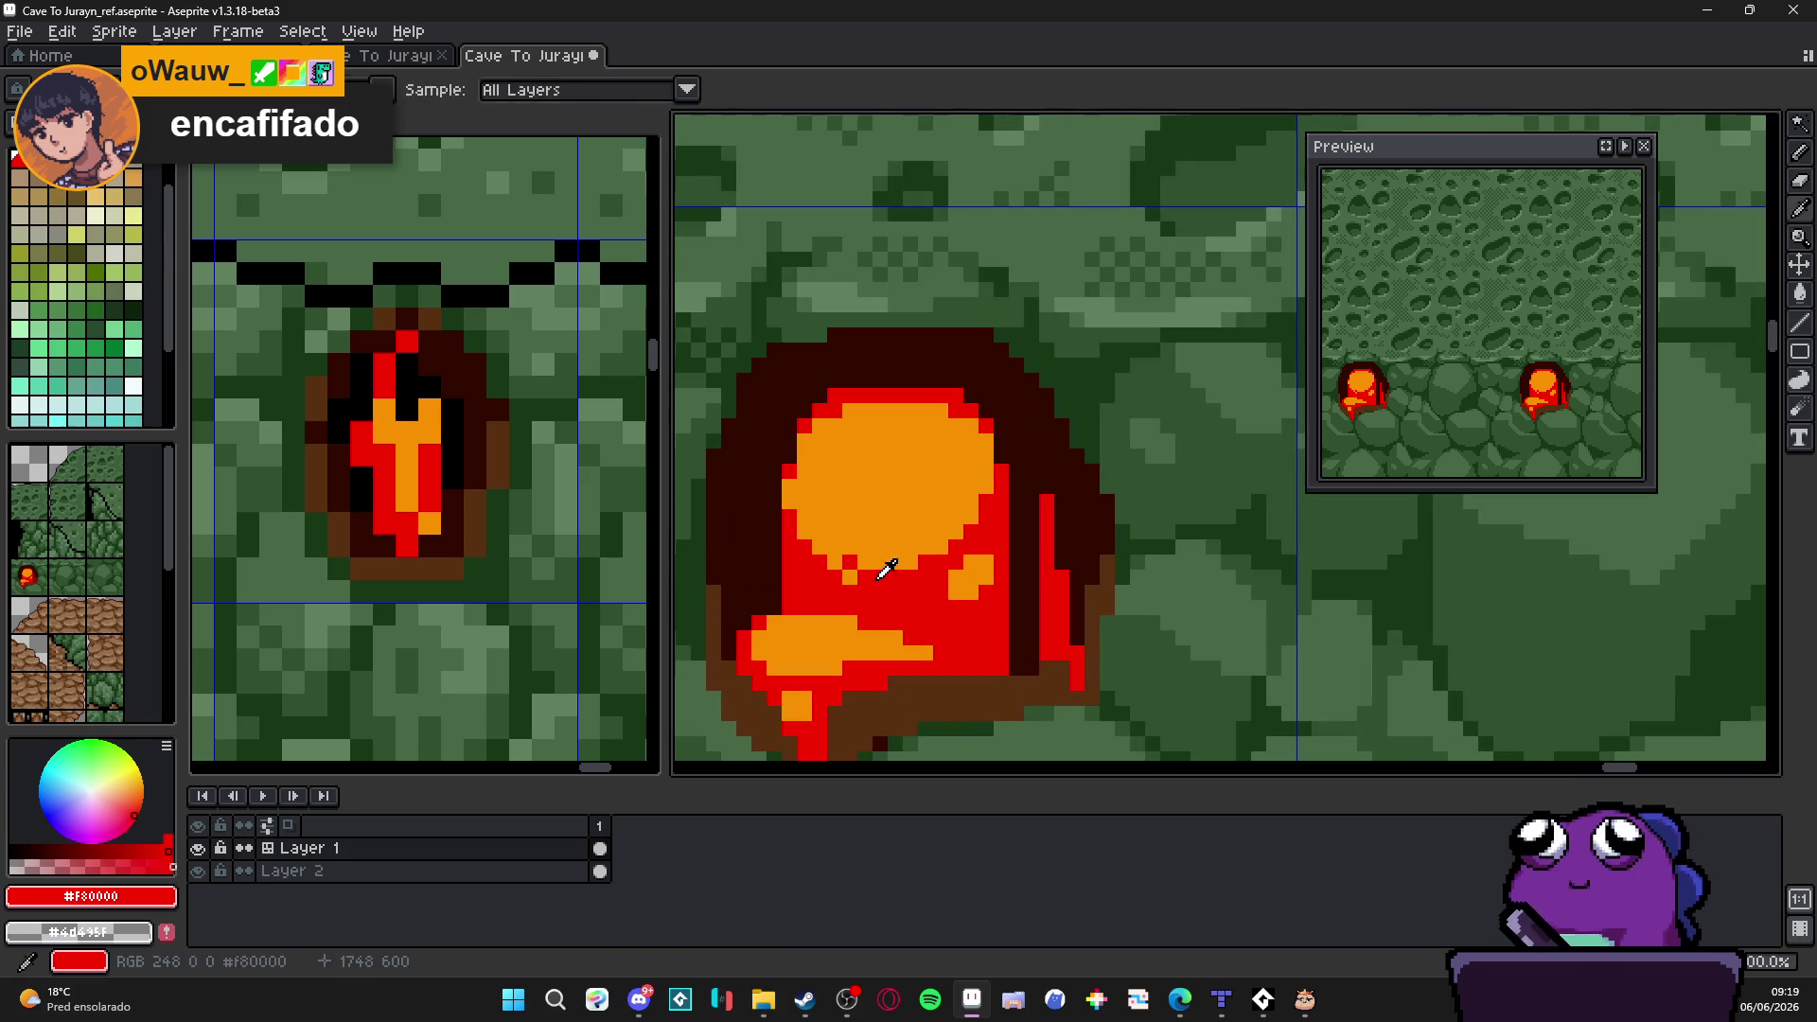
pyautogui.click(821, 575)
pyautogui.scroll(-1, 891, 579)
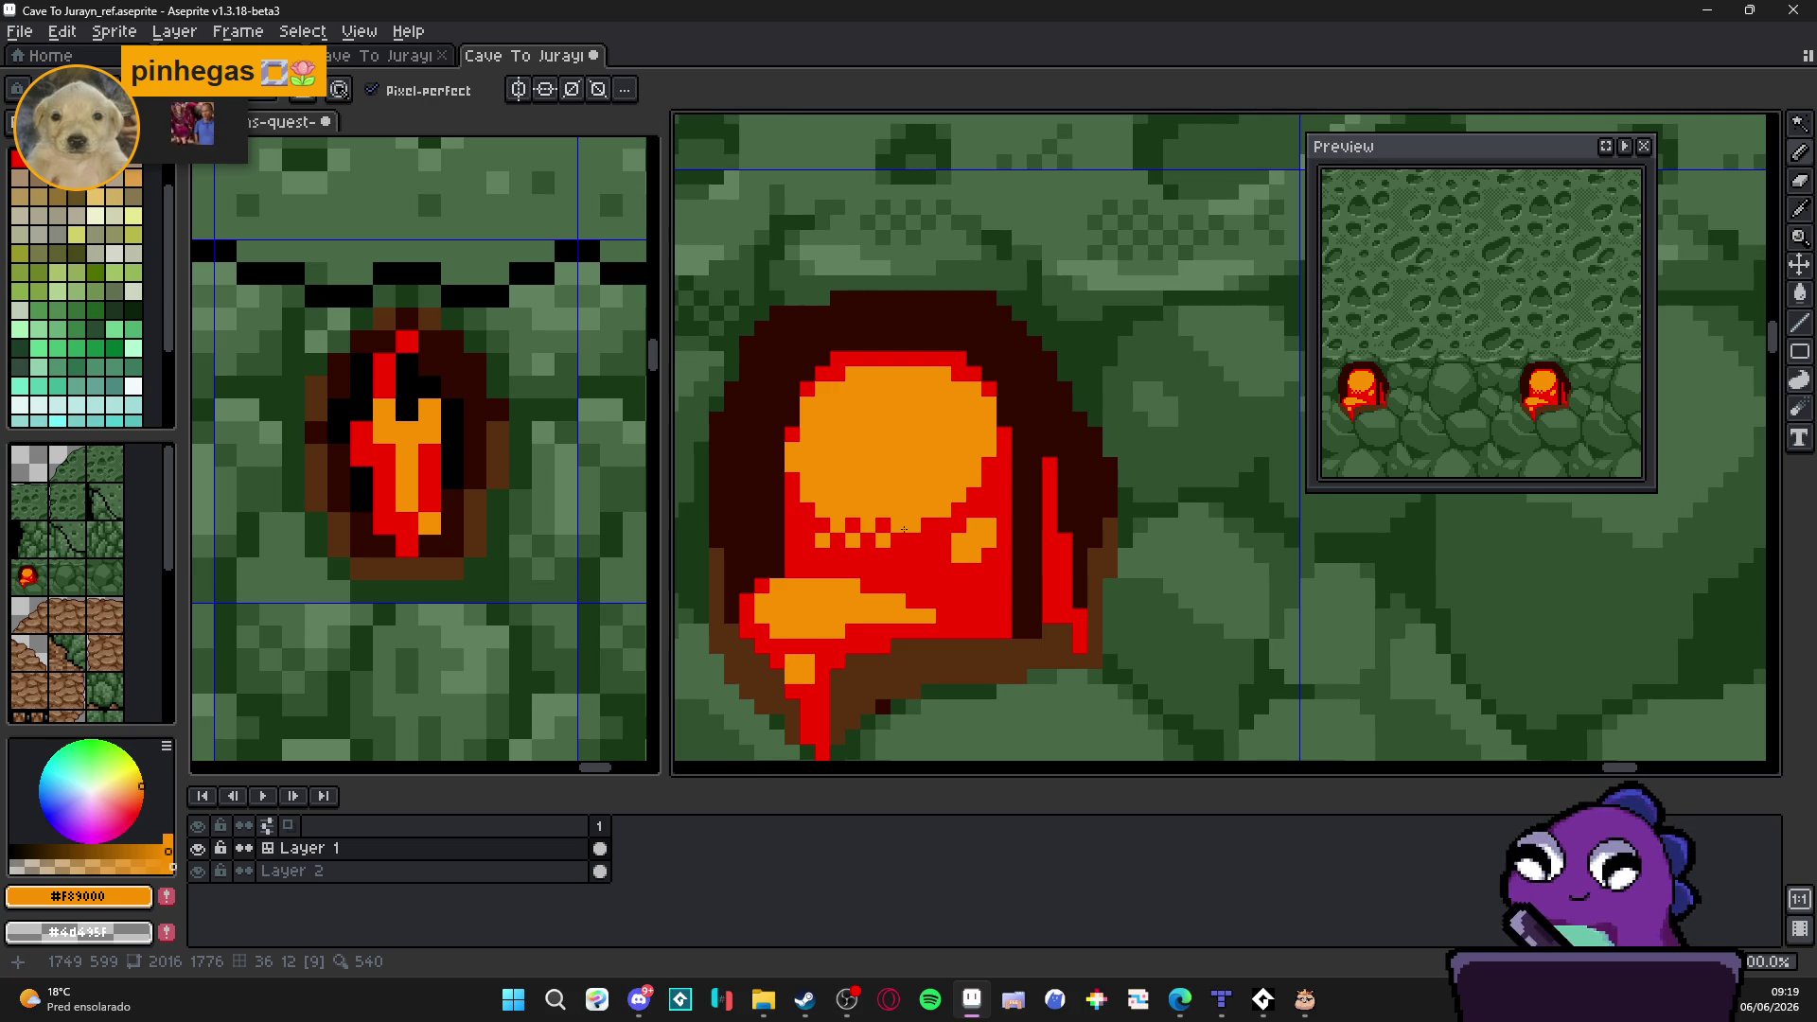
pyautogui.scroll(1, 845, 491)
pyautogui.keyDown('alt'); pyautogui.click(772, 528); pyautogui.keyUp('alt')
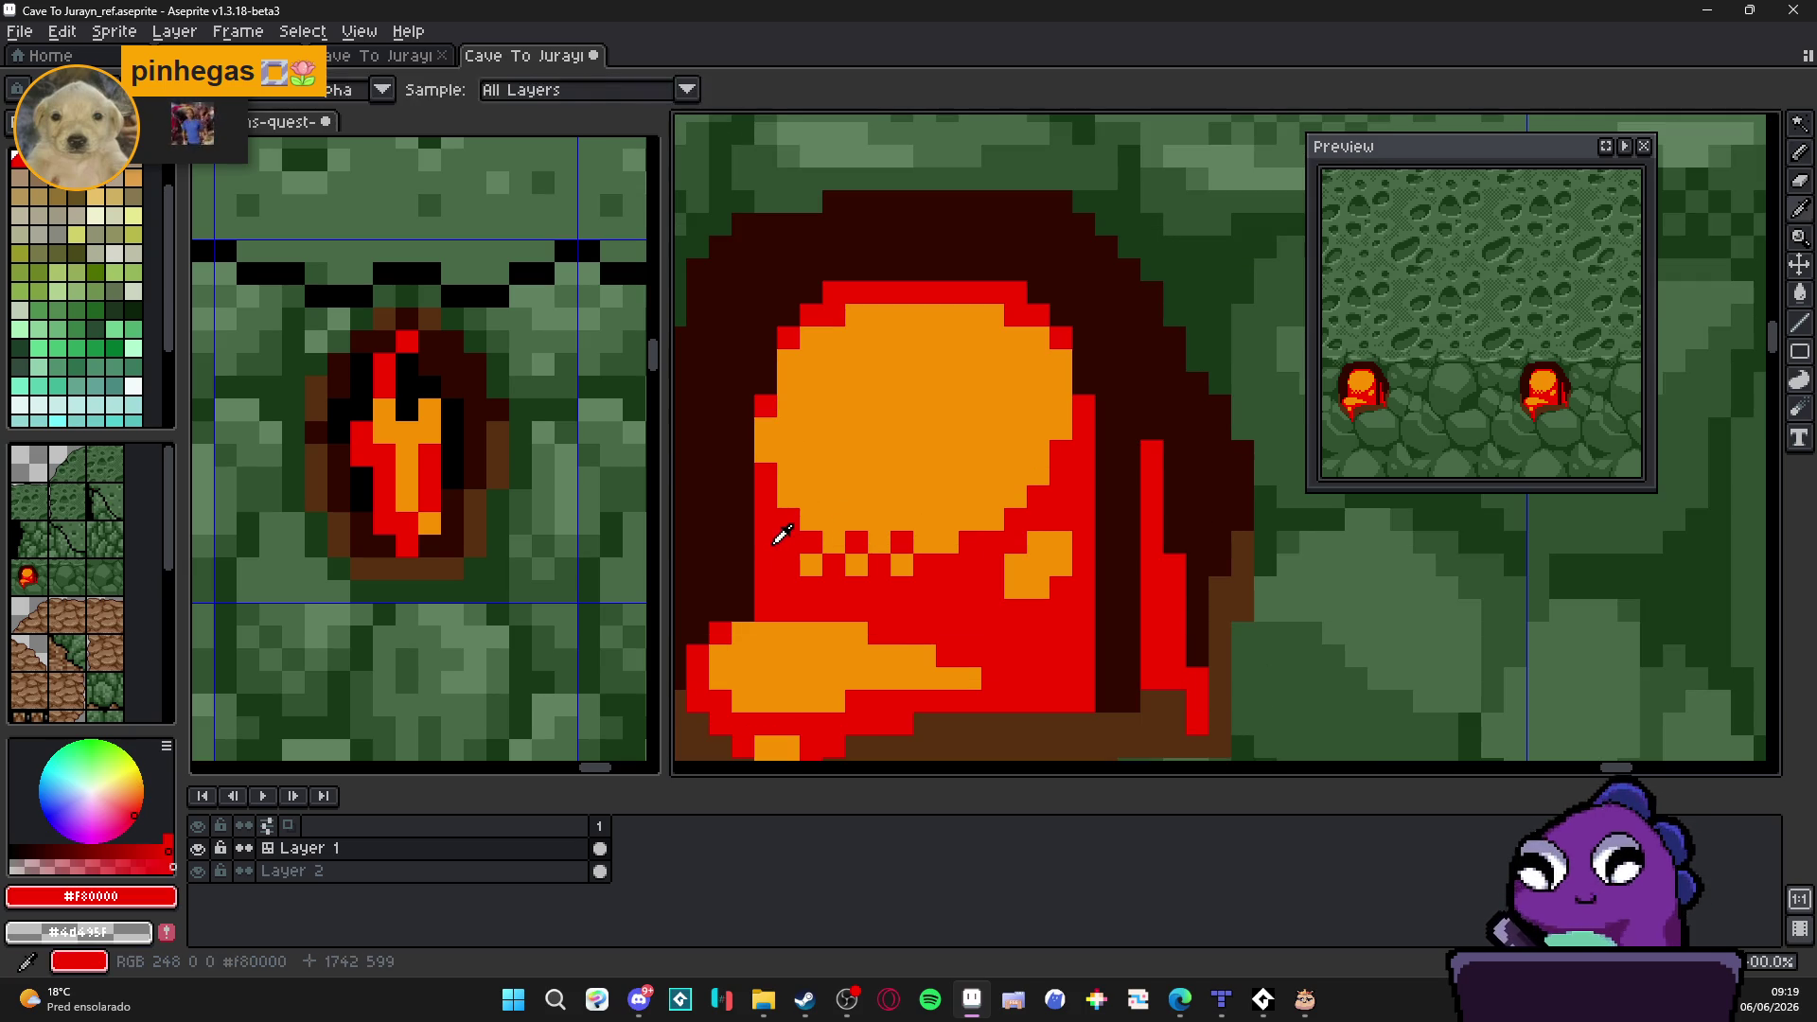
pyautogui.click(878, 520)
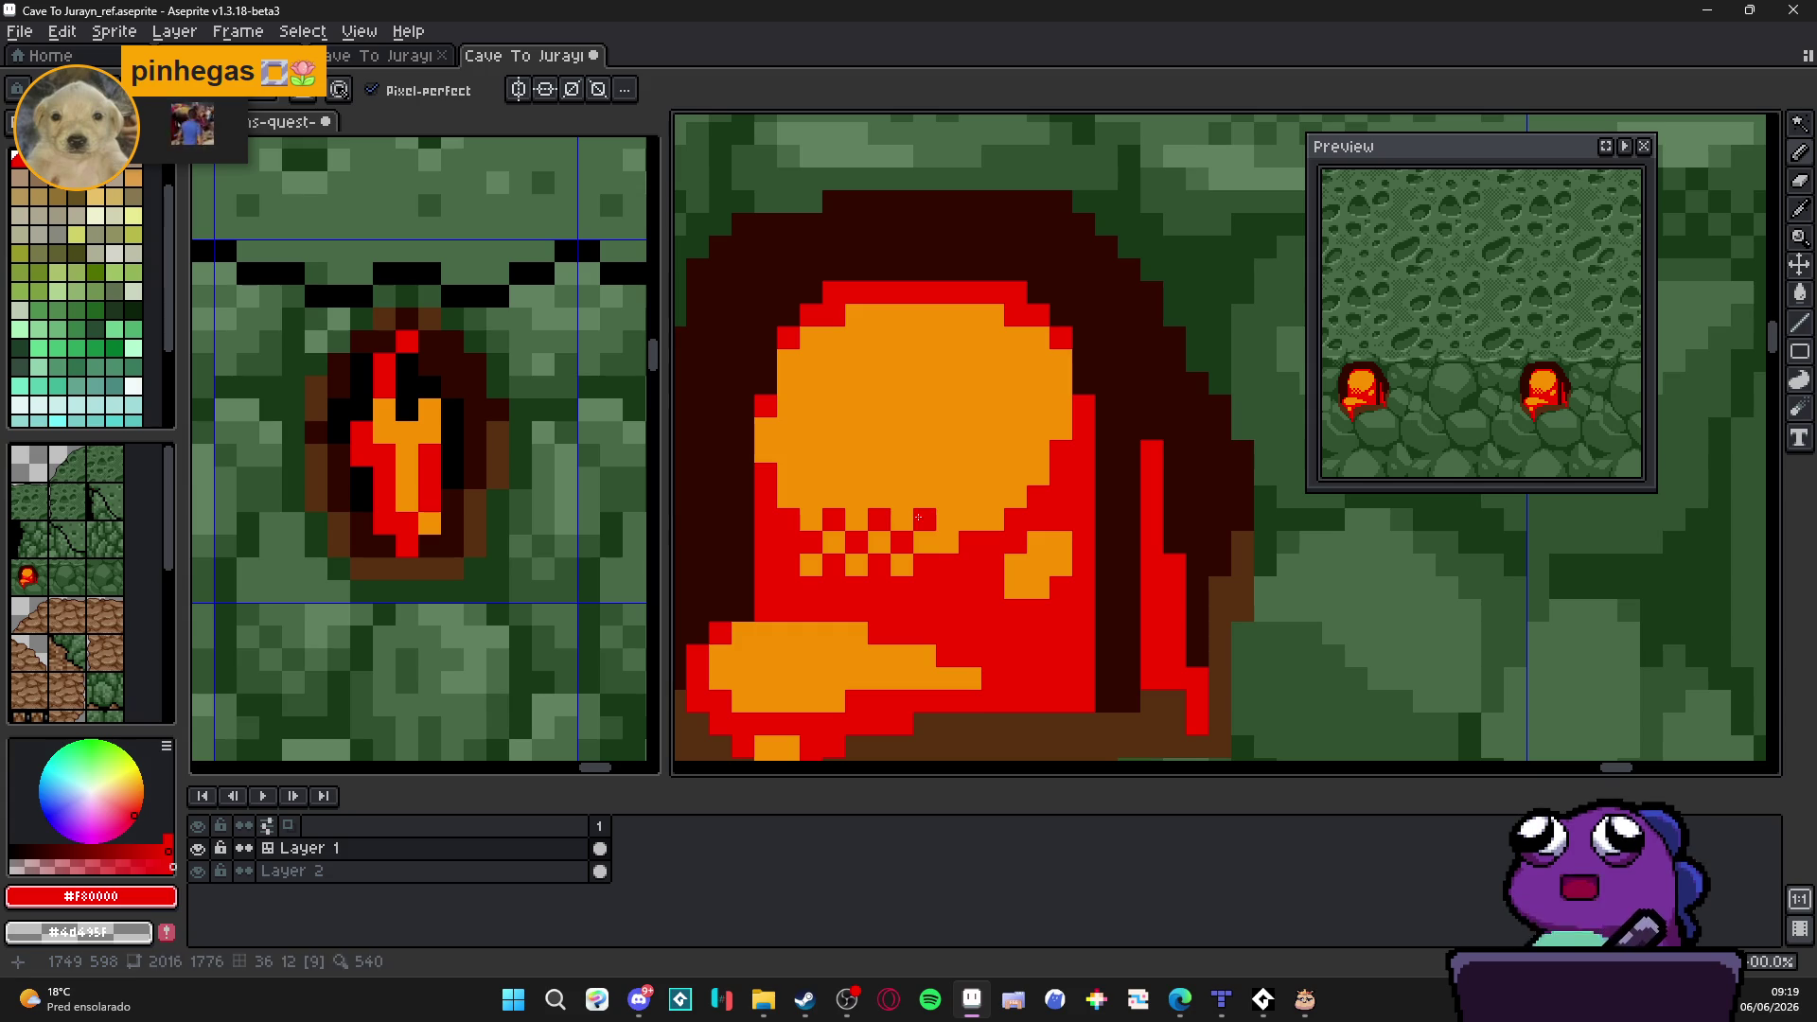
# Step: Complete the checkered row of orange dither pixels into the red beneath the glow
pyautogui.keyDown('alt'); pyautogui.click(918, 536); pyautogui.keyUp('alt')
pyautogui.click(946, 540)
pyautogui.keyDown('alt'); pyautogui.click(839, 629); pyautogui.keyUp('alt')
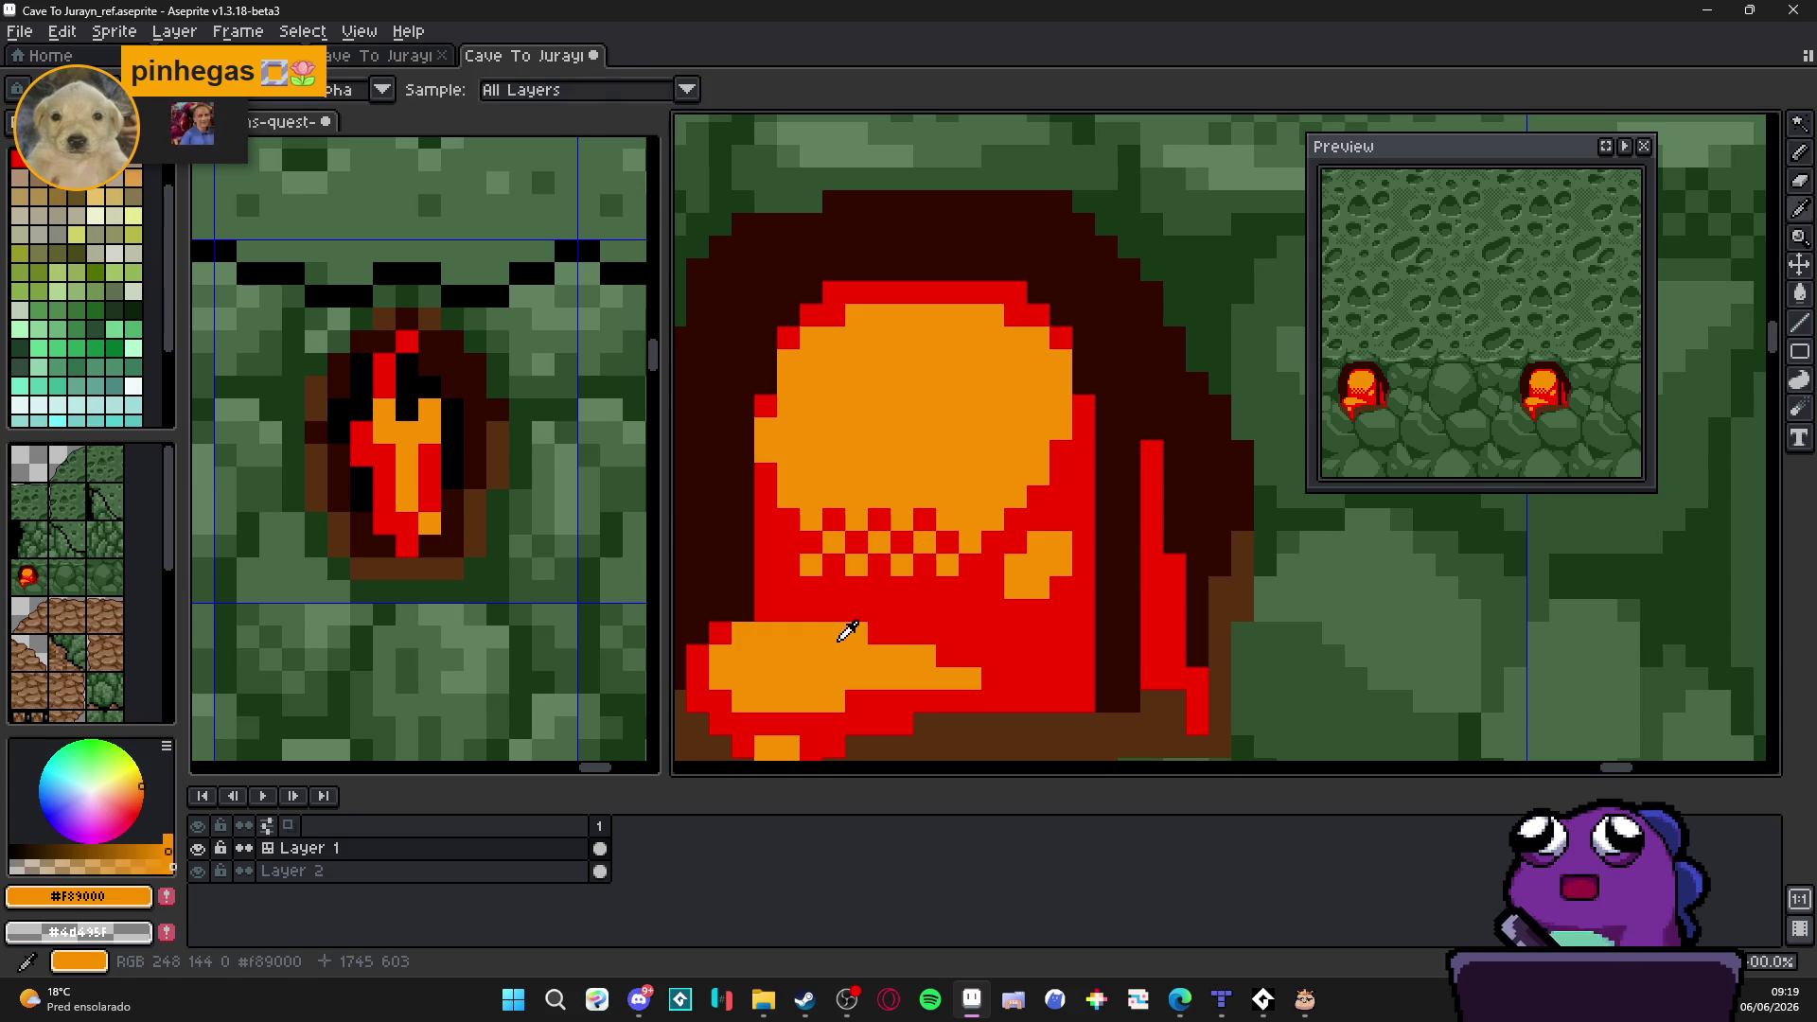
pyautogui.moveTo(924, 635); pyautogui.dragTo(950, 633)
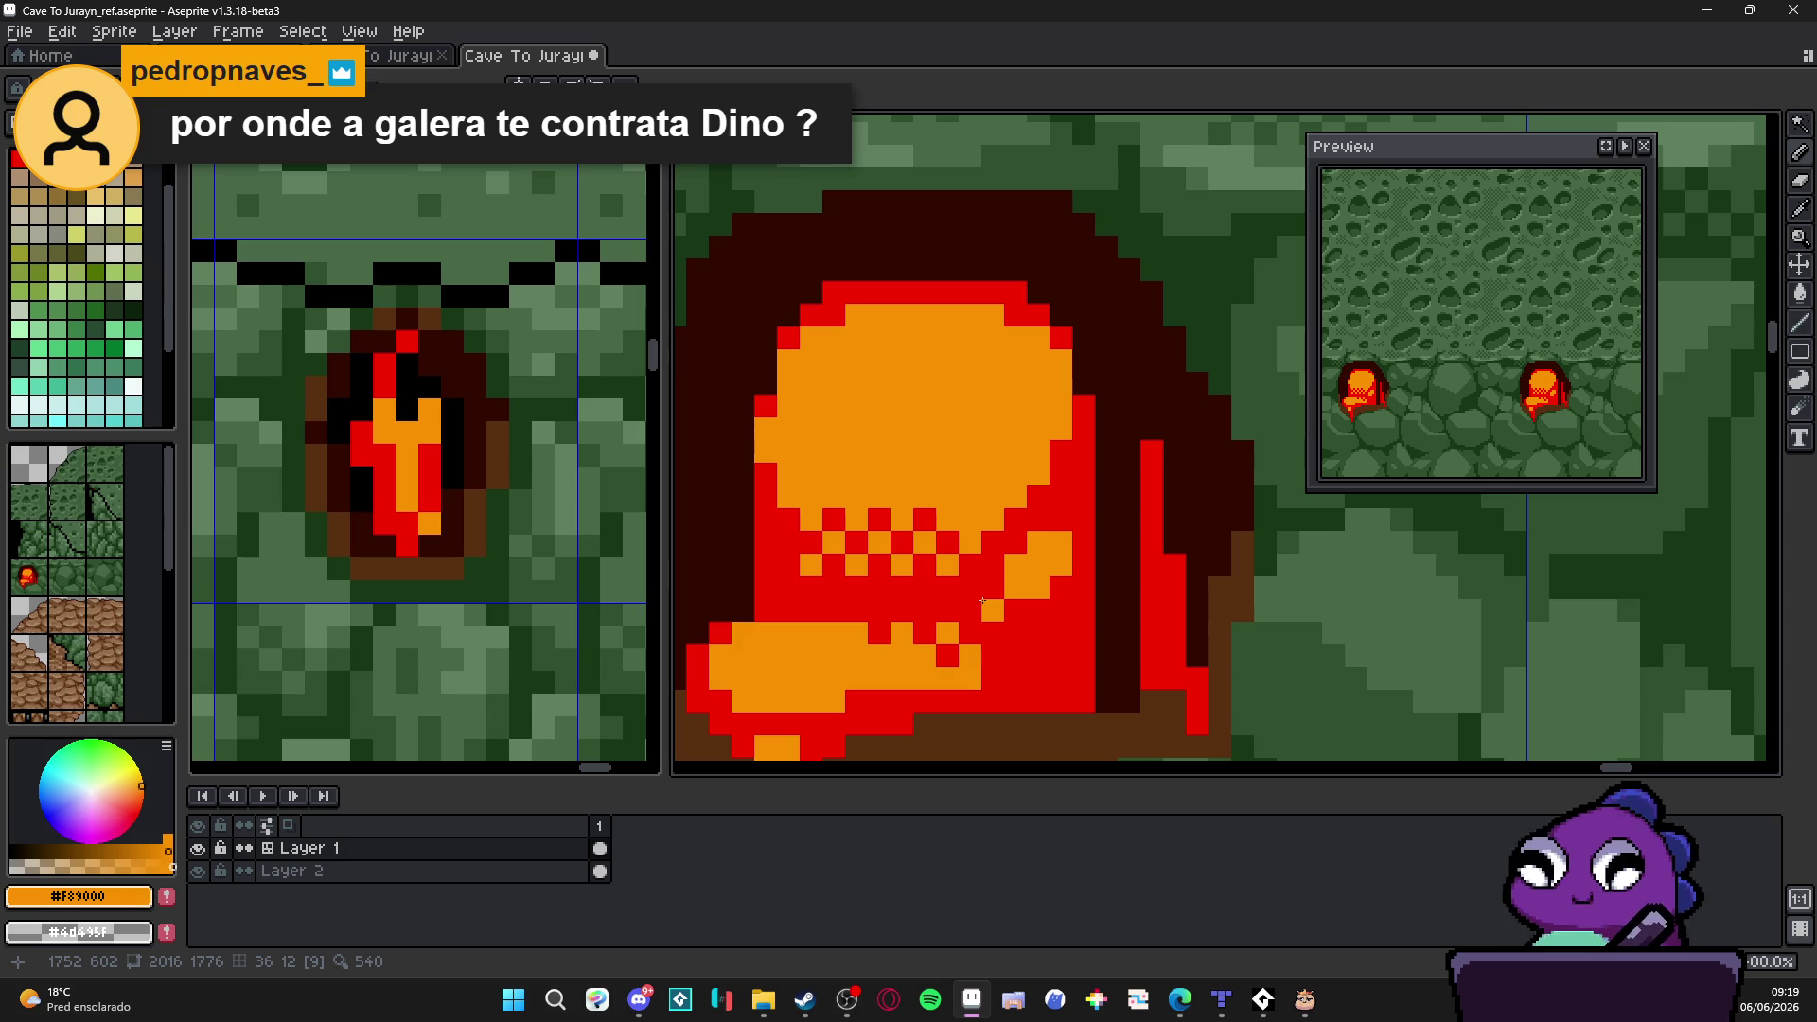
pyautogui.keyDown('alt'); pyautogui.click(830, 606); pyautogui.keyUp('alt')
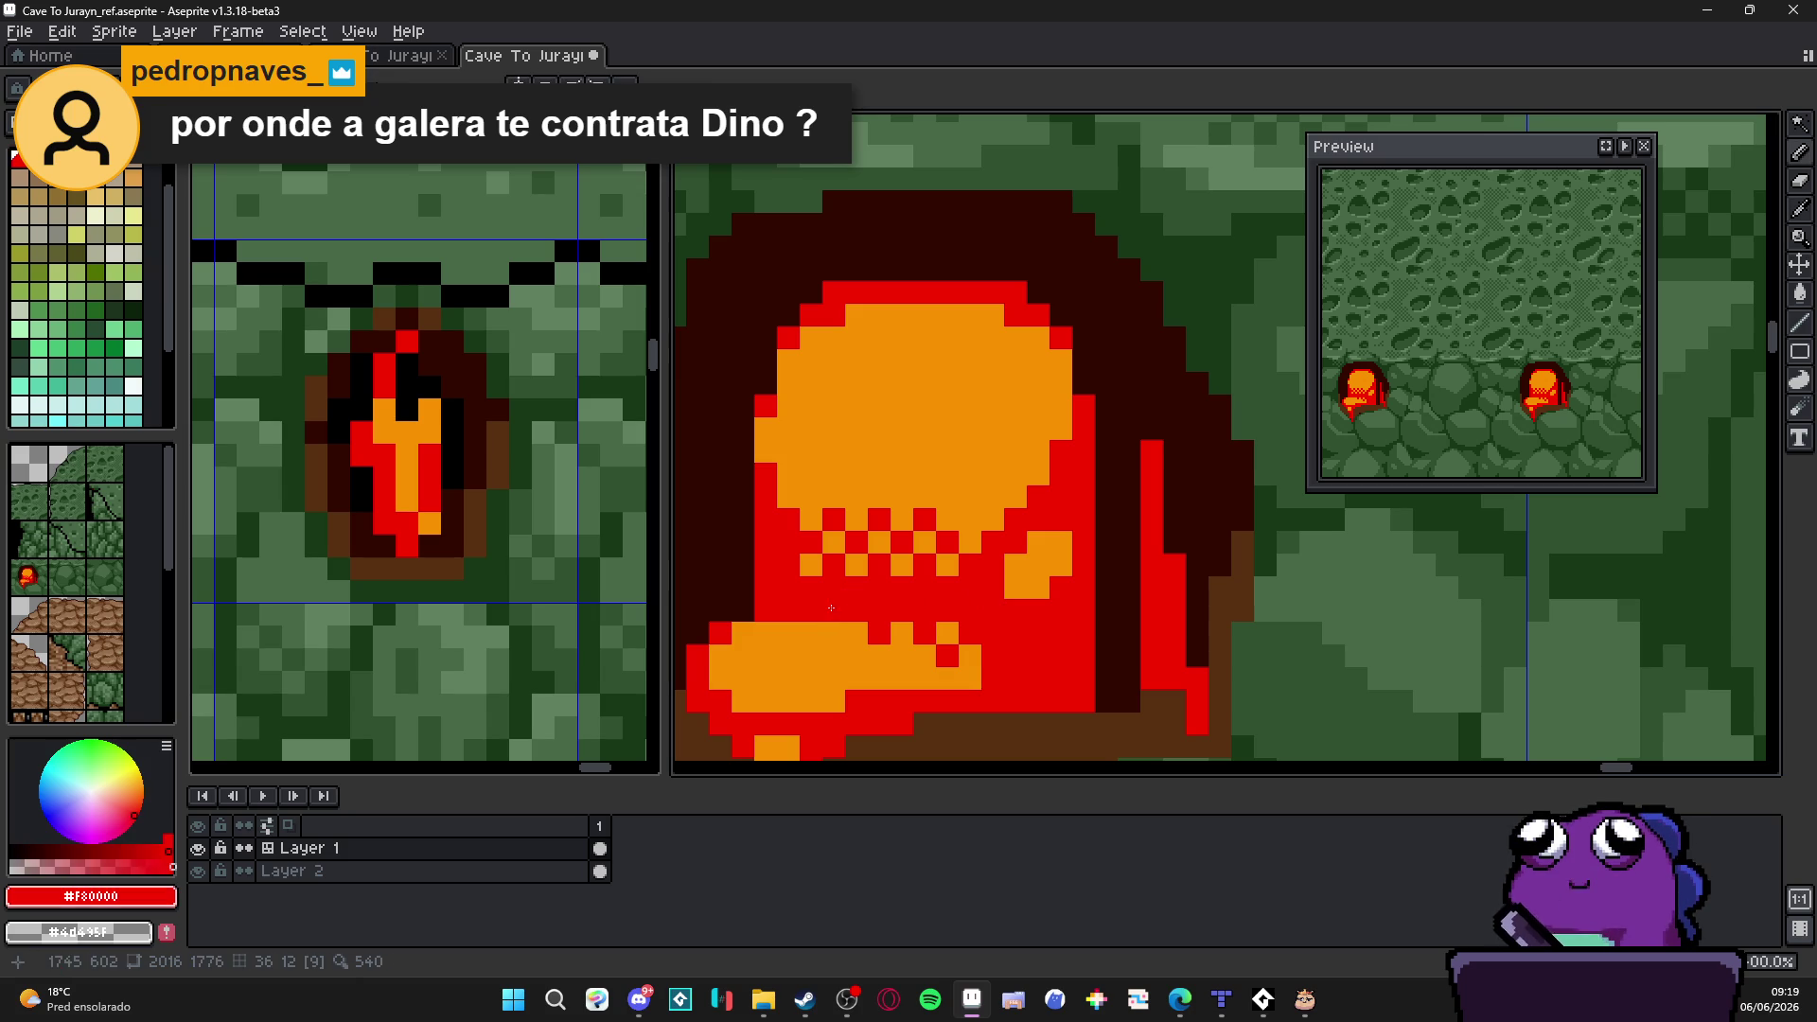
pyautogui.keyDown('alt'); pyautogui.click(860, 638); pyautogui.keyUp('alt')
pyautogui.click(901, 612)
pyautogui.click(947, 633)
pyautogui.scroll(-3, 924, 624)
pyautogui.scroll(-1, 944, 640)
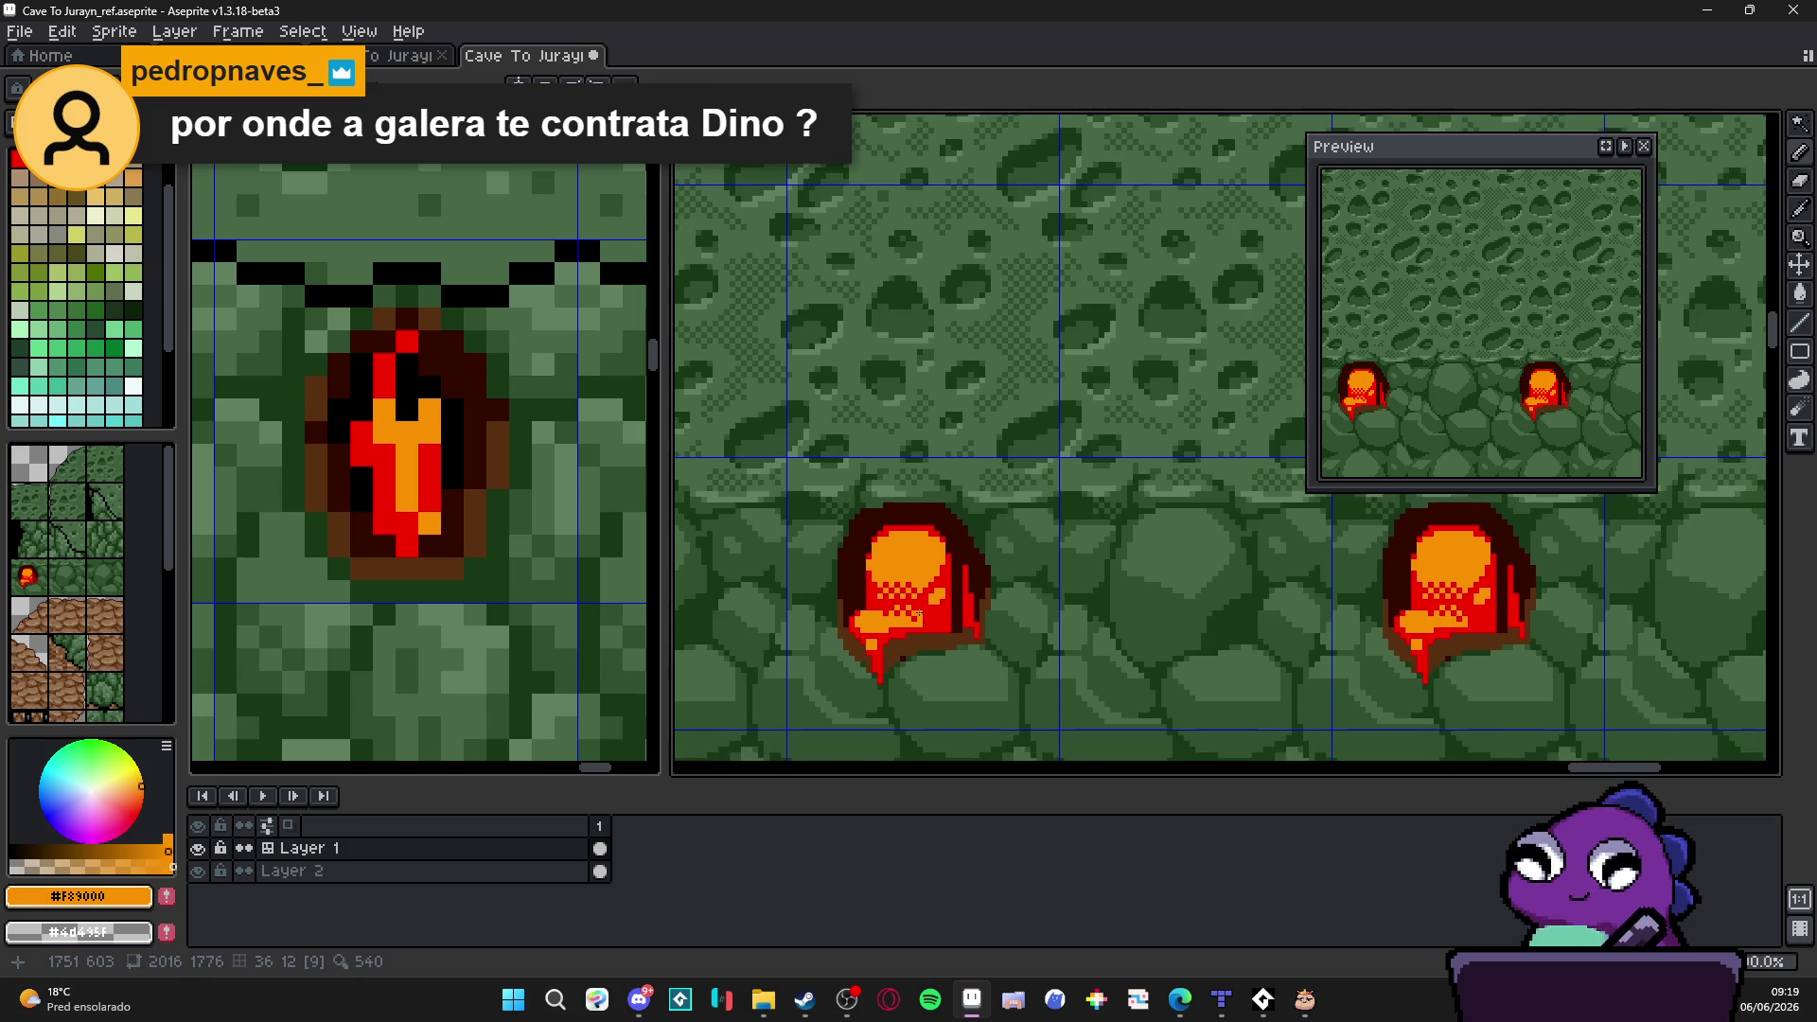
pyautogui.scroll(-1, 944, 640)
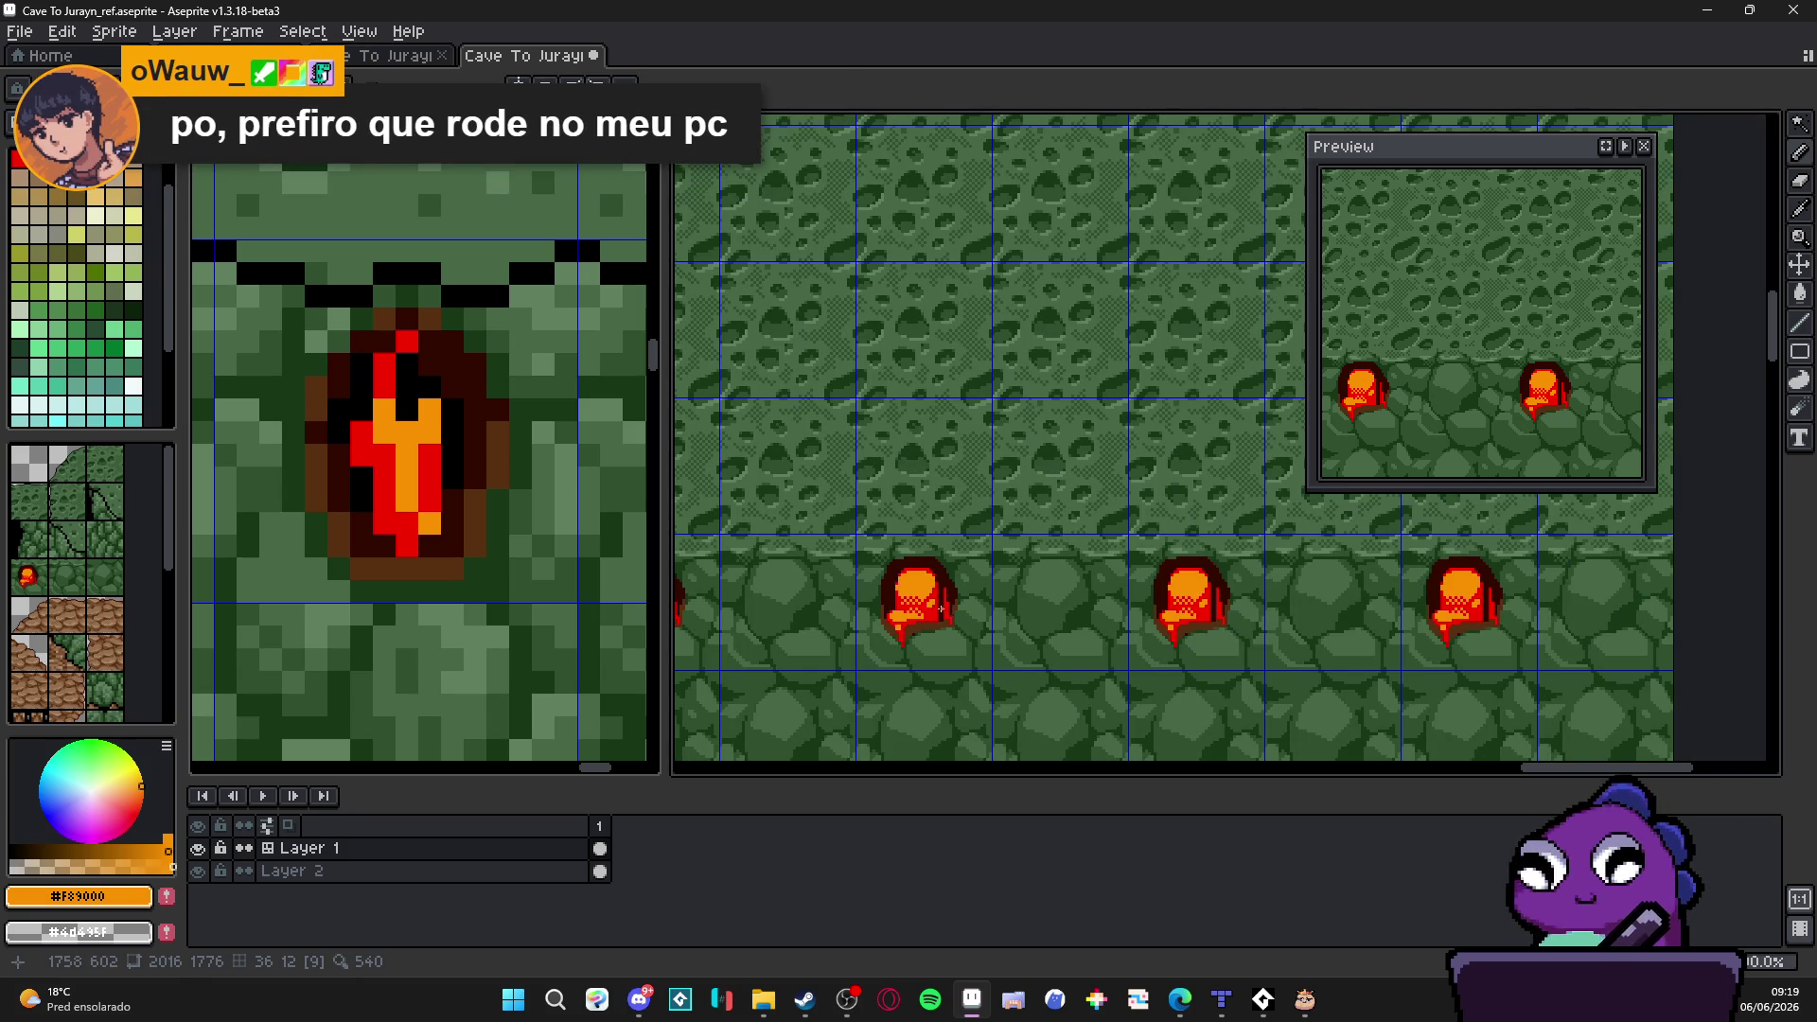
pyautogui.scroll(2, 918, 618)
pyautogui.scroll(2, 919, 618)
pyautogui.keyDown('alt'); pyautogui.click(767, 554); pyautogui.keyUp('alt')
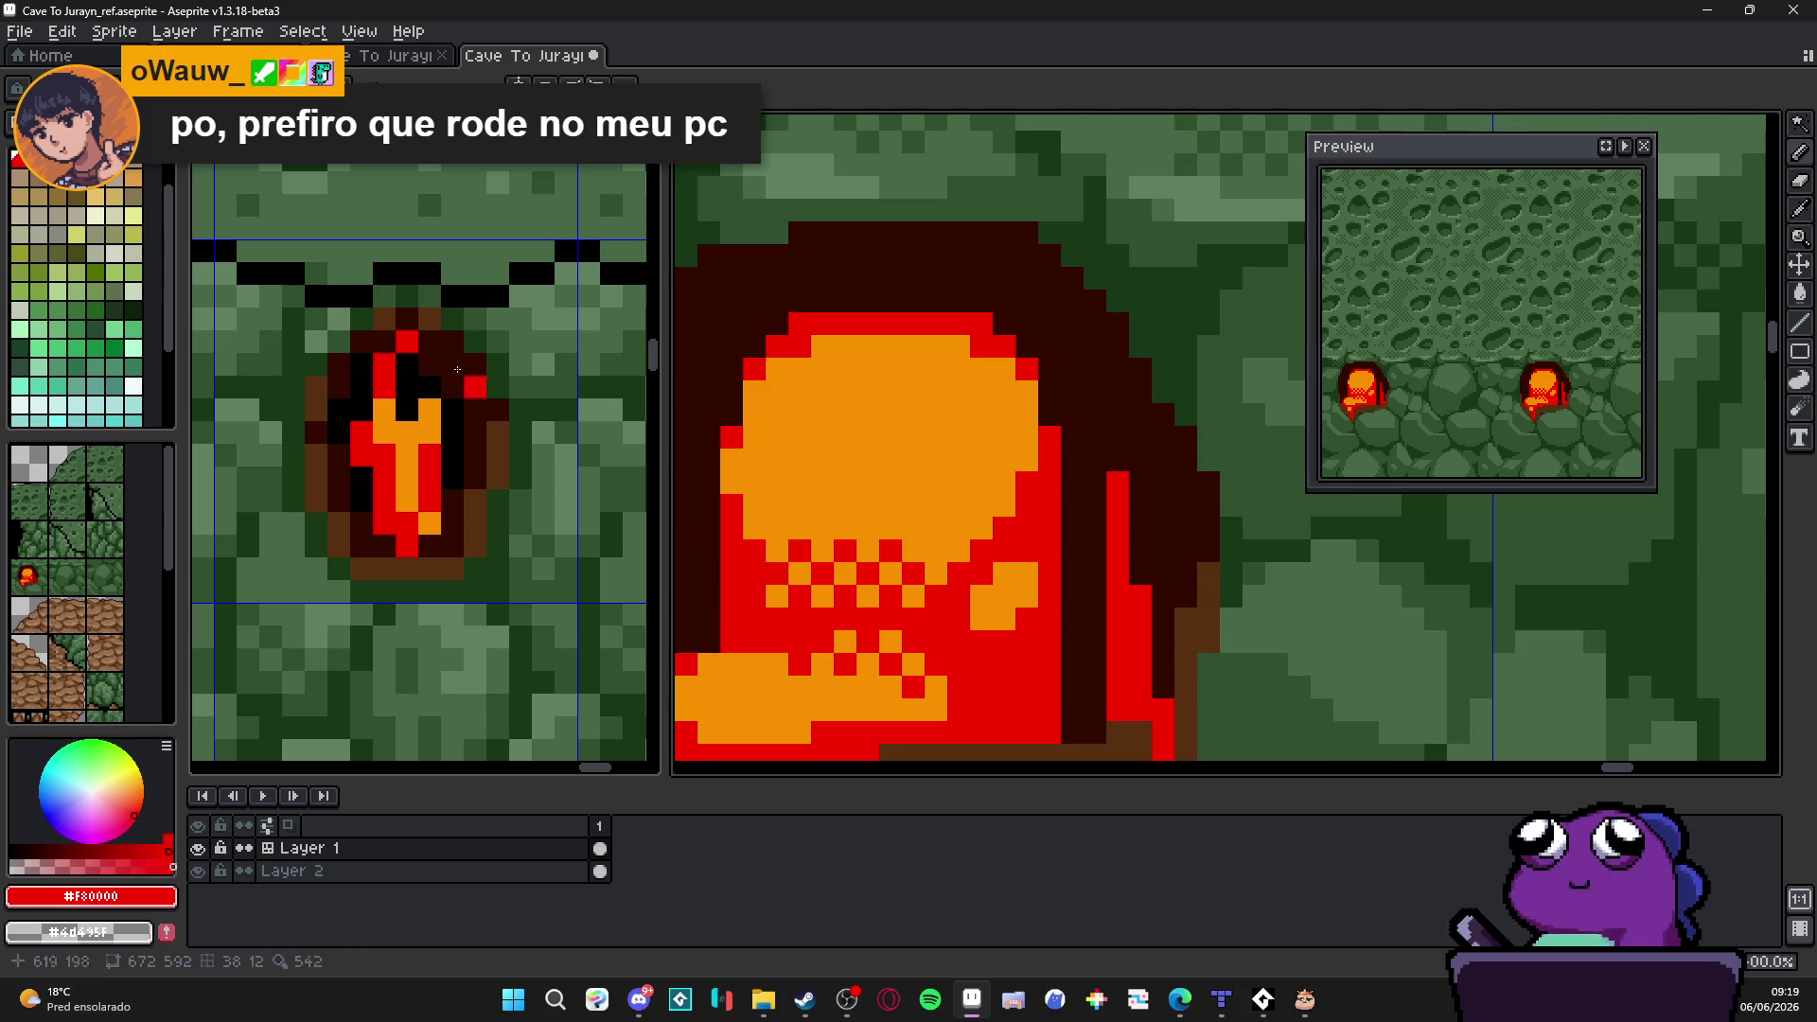
# Step: Darken the right edge of the orange glow with dark-red pixels
pyautogui.click(958, 574)
pyautogui.click(1007, 552)
pyautogui.click(1028, 482)
pyautogui.click(1029, 507)
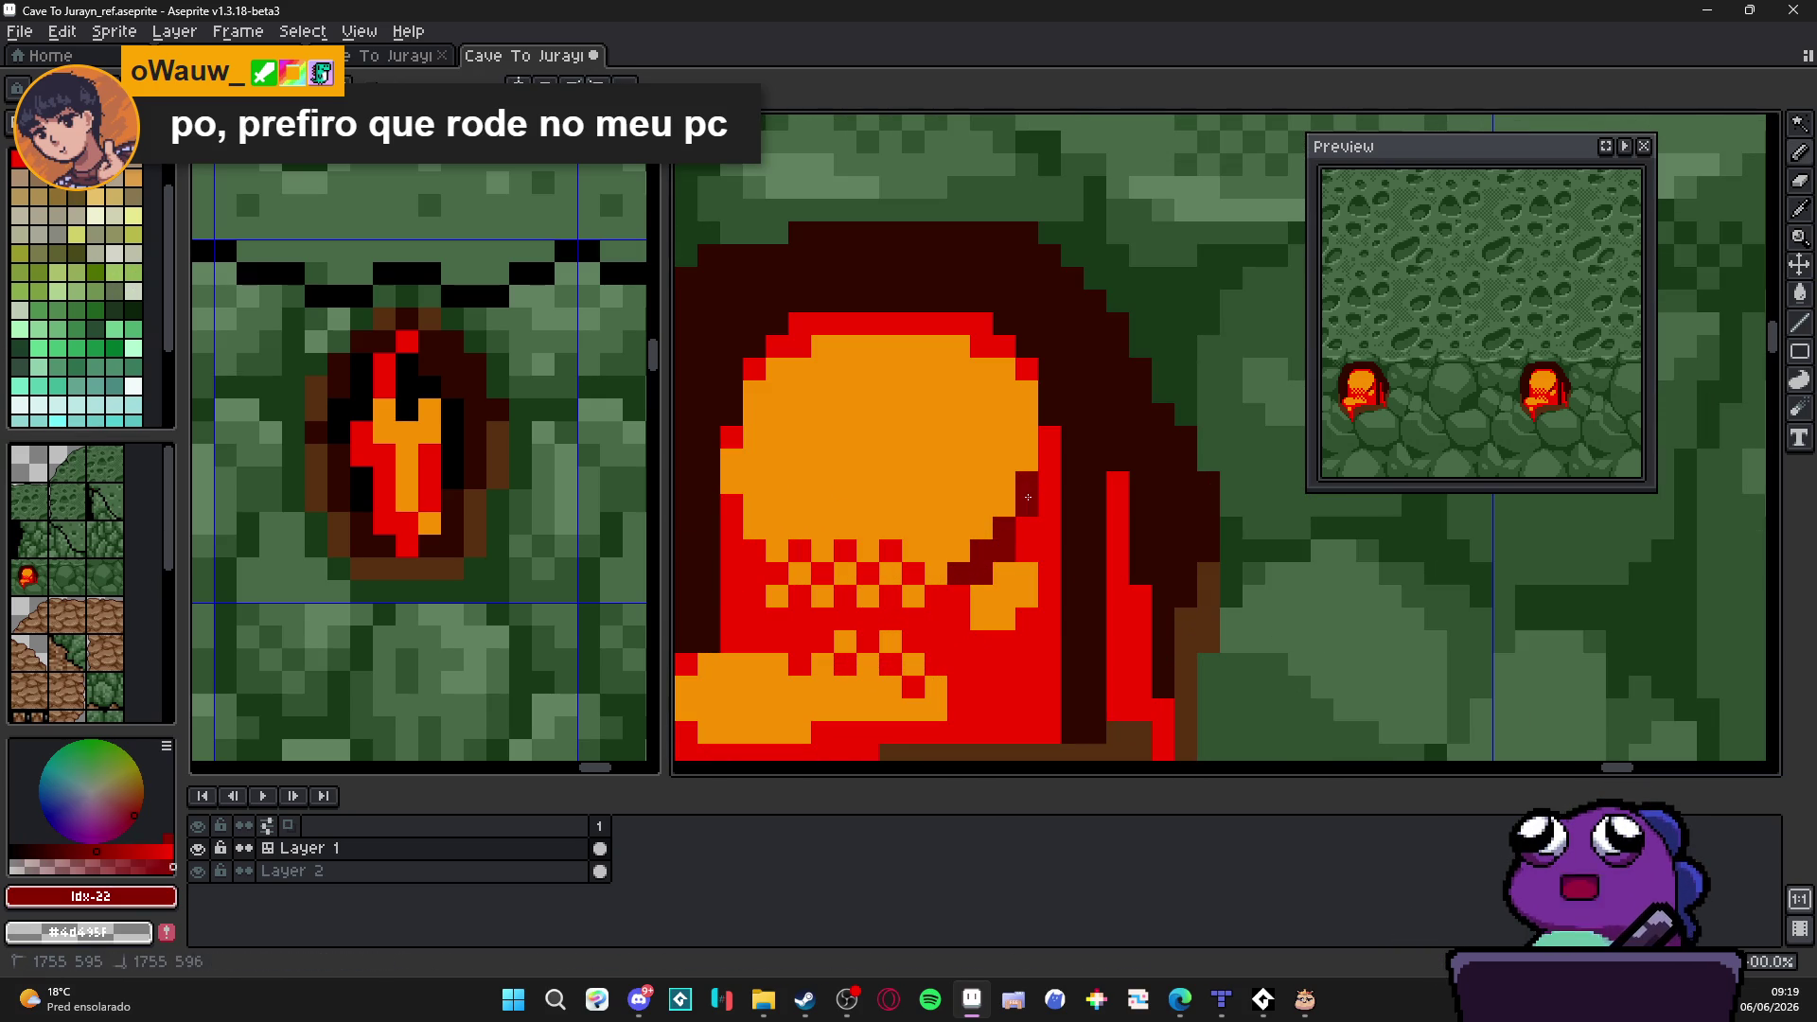
# Step: Paint a dark-red checkered band under the glow, extending it down and to the left
pyautogui.click(910, 575)
pyautogui.click(893, 597)
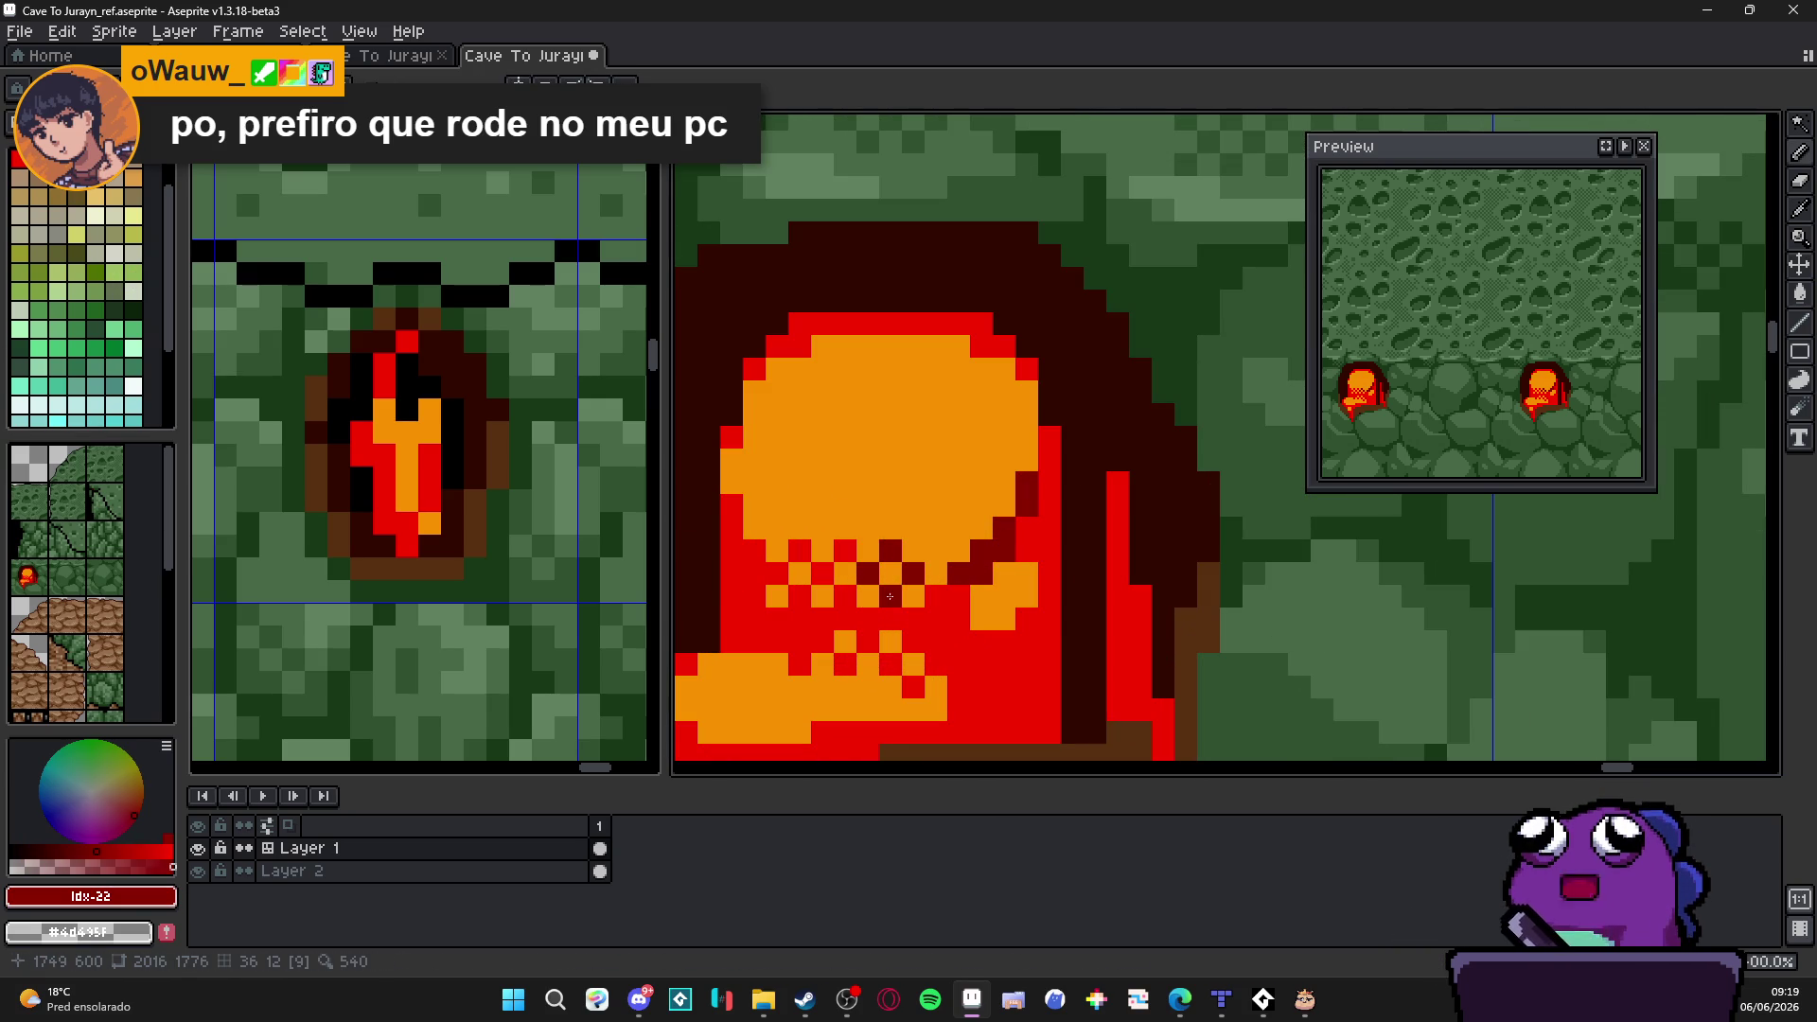
pyautogui.click(960, 597)
pyautogui.click(938, 620)
pyautogui.click(869, 620)
pyautogui.click(846, 619)
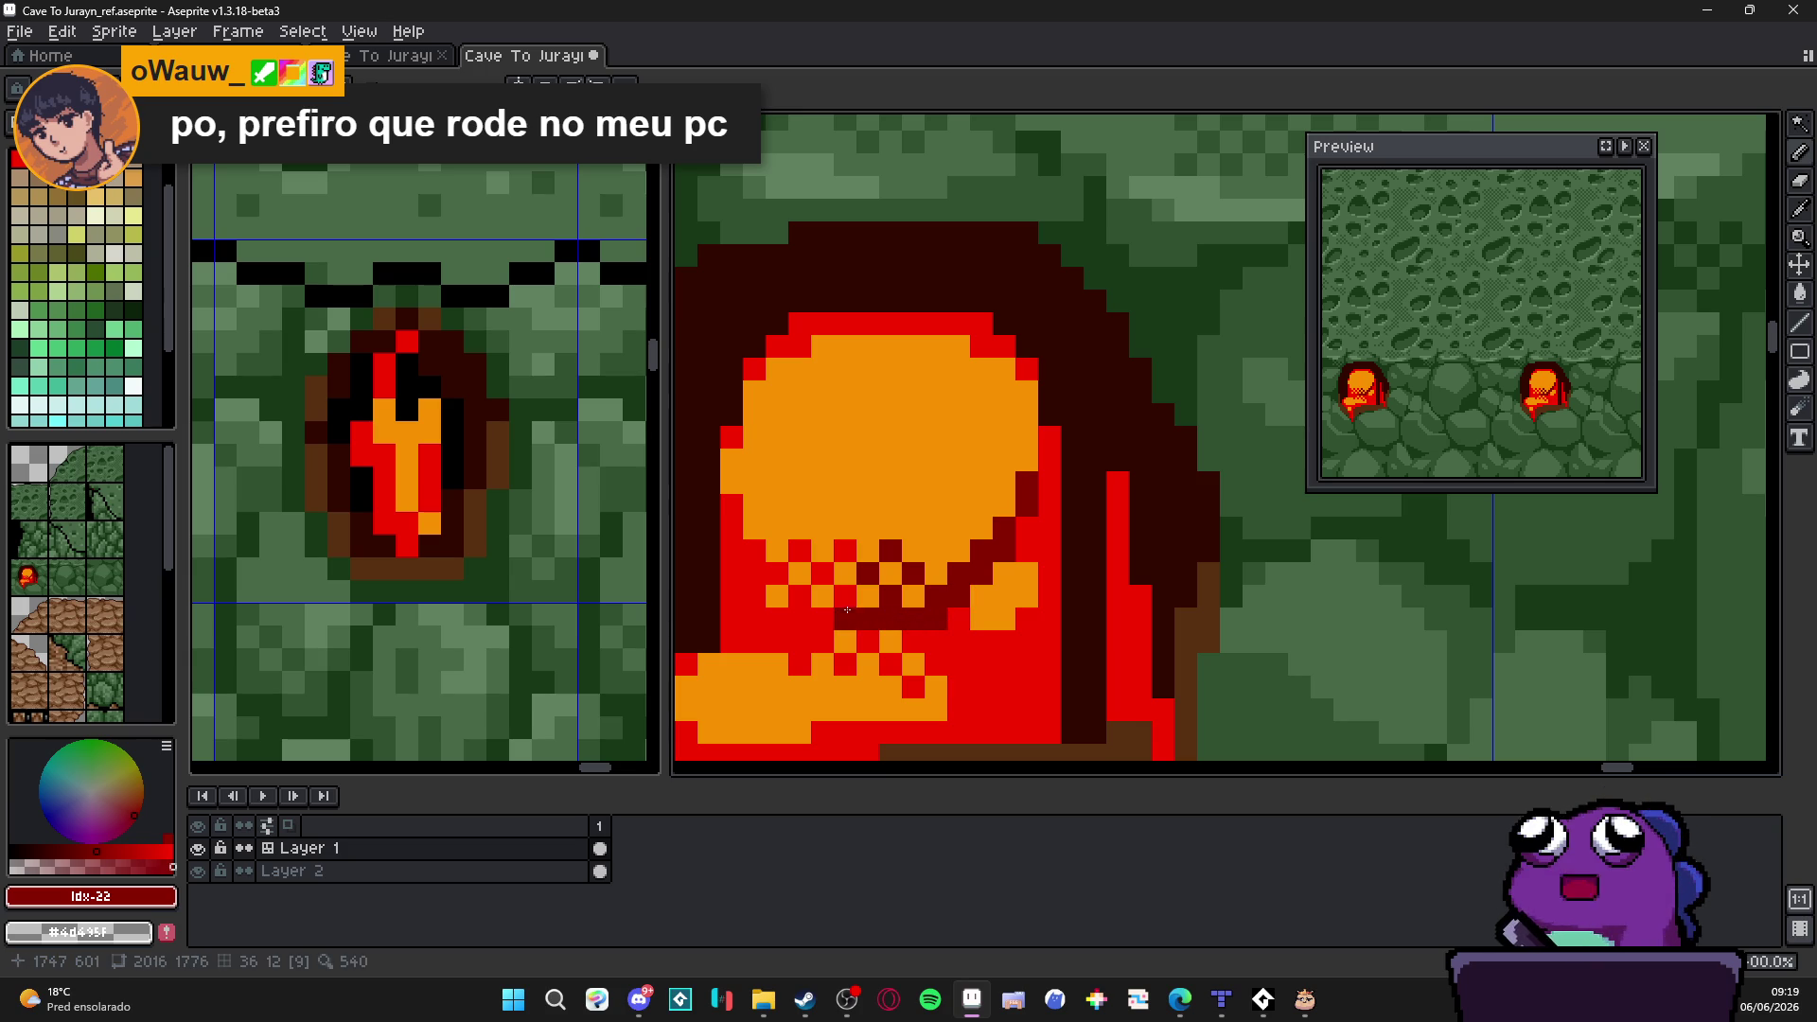
pyautogui.click(847, 551)
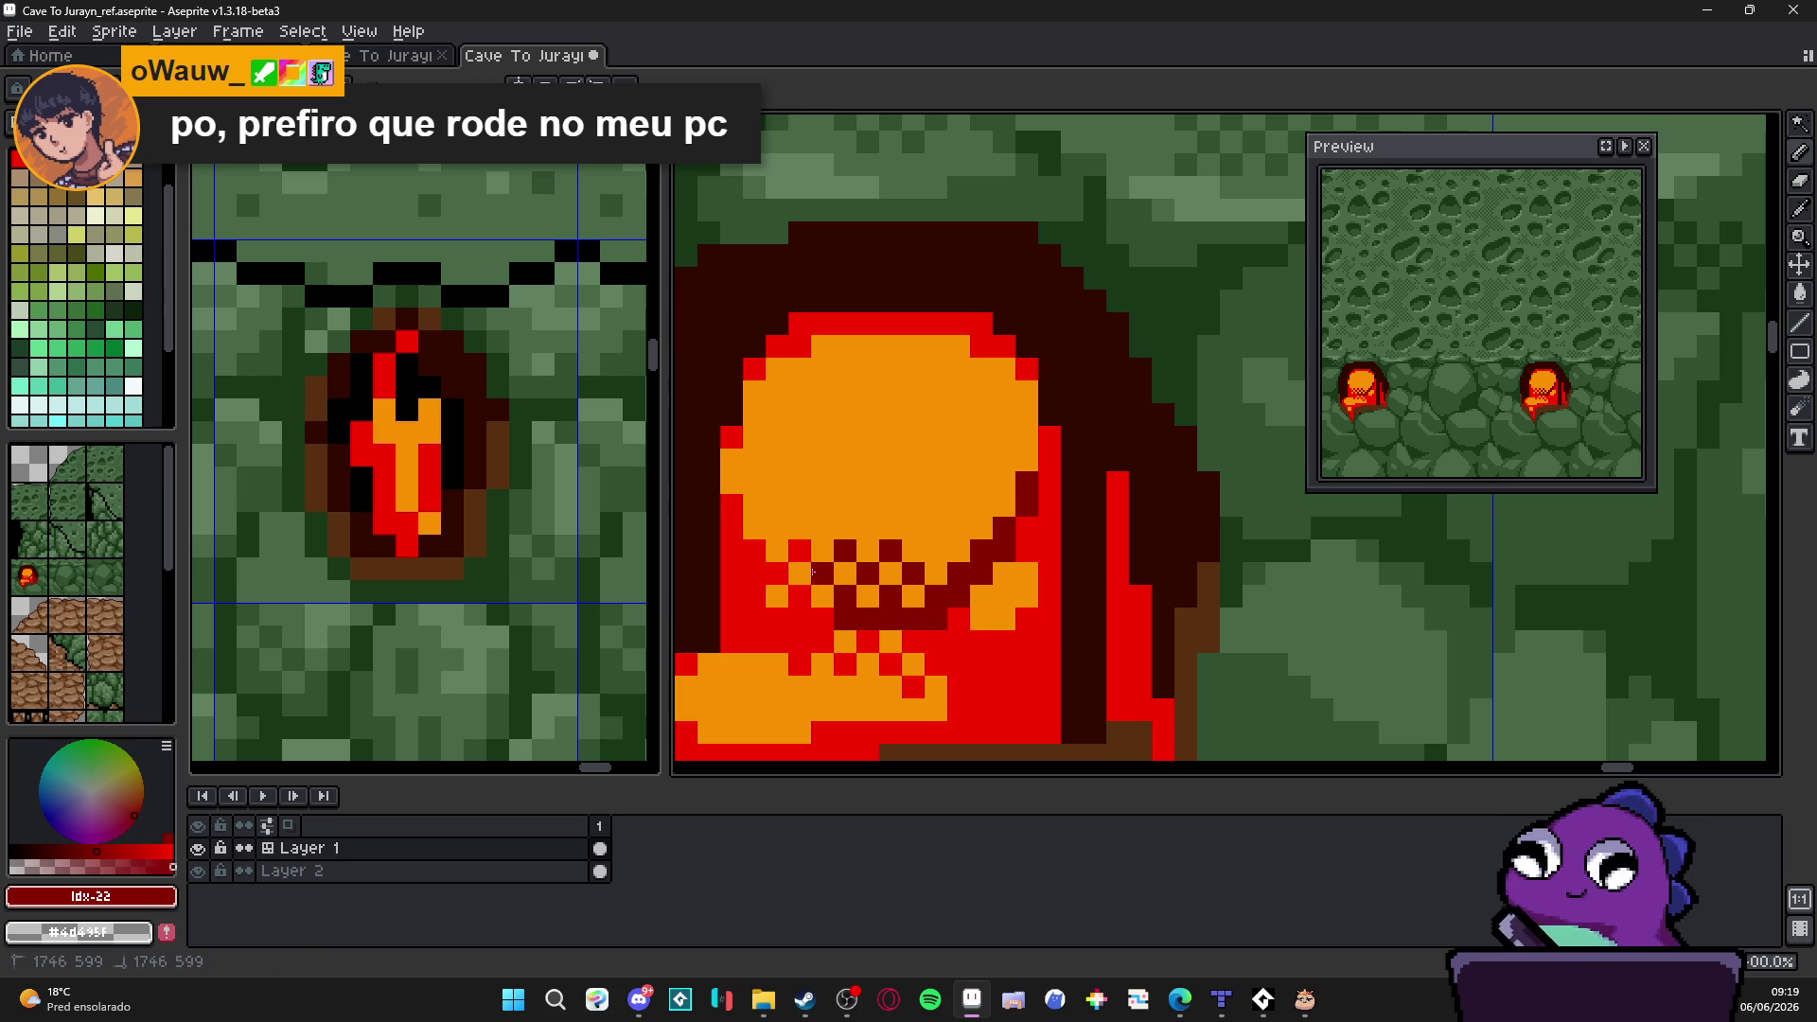
pyautogui.click(801, 596)
pyautogui.click(755, 574)
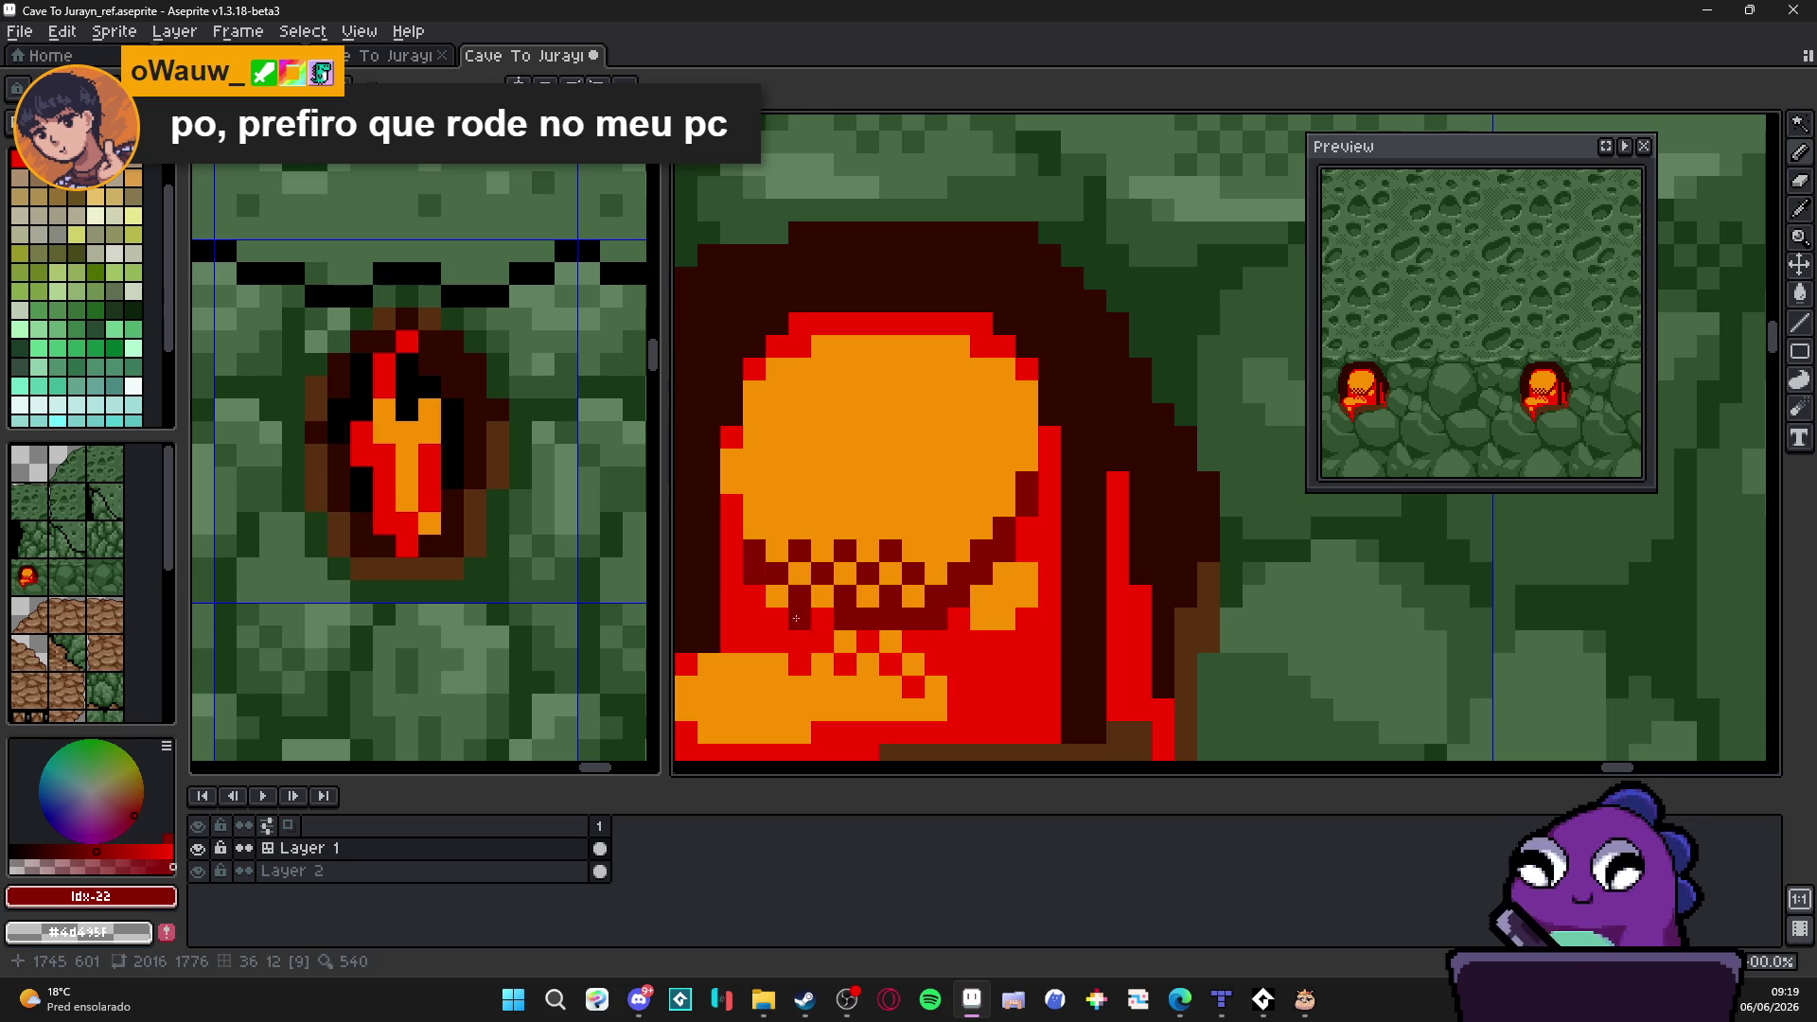
pyautogui.click(801, 620)
pyautogui.click(869, 643)
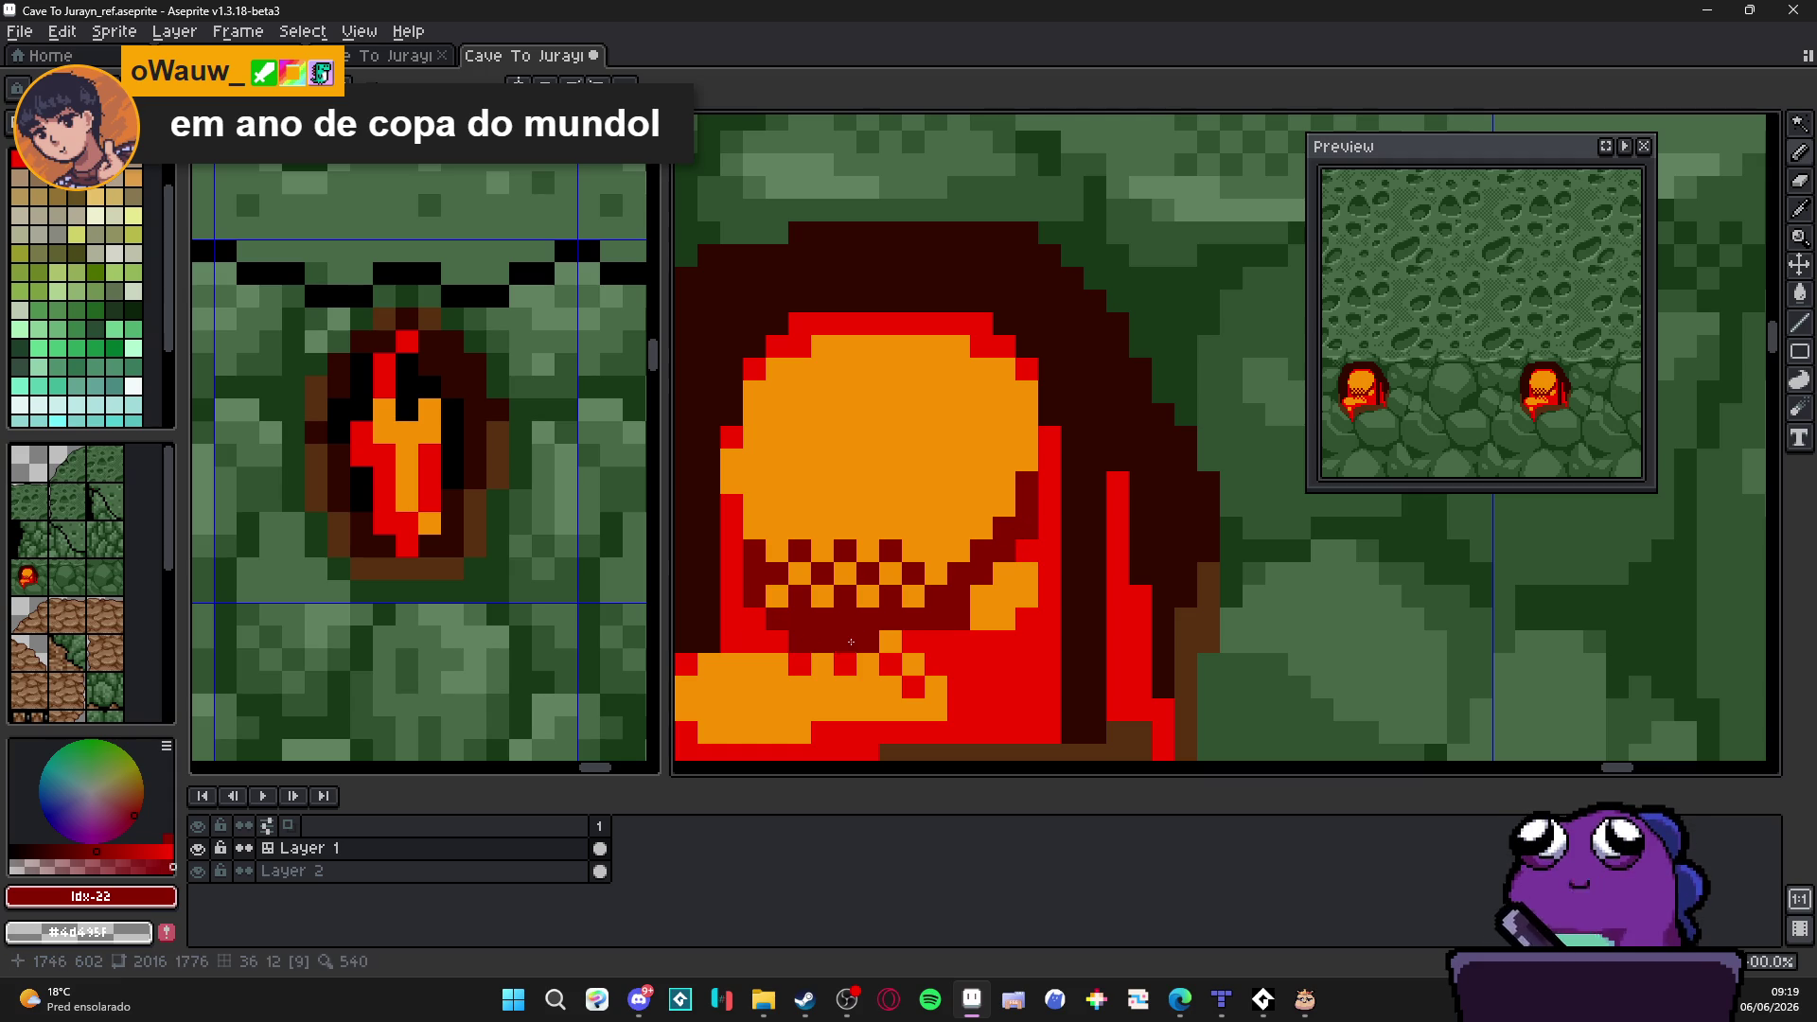
# Step: Darken the checker's lower and right edges and shade a dark-red line up the glow's right side
pyautogui.click(980, 641)
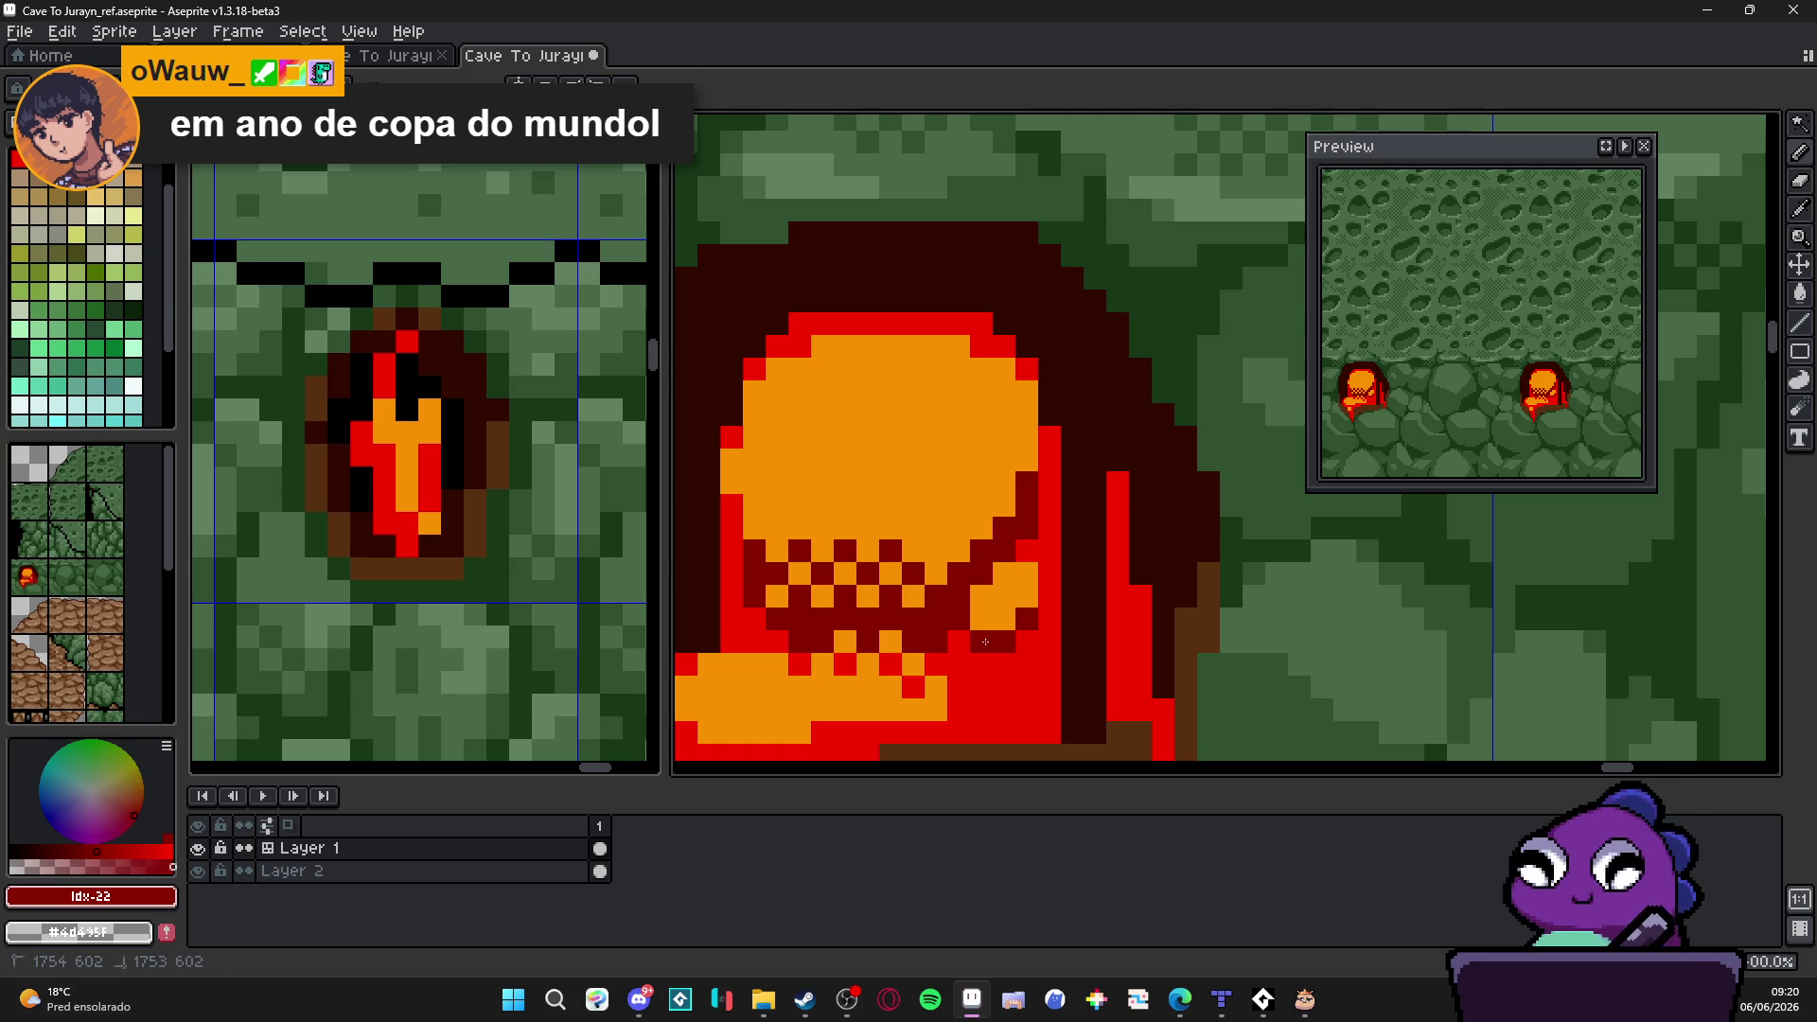
pyautogui.click(1050, 619)
pyautogui.click(1052, 597)
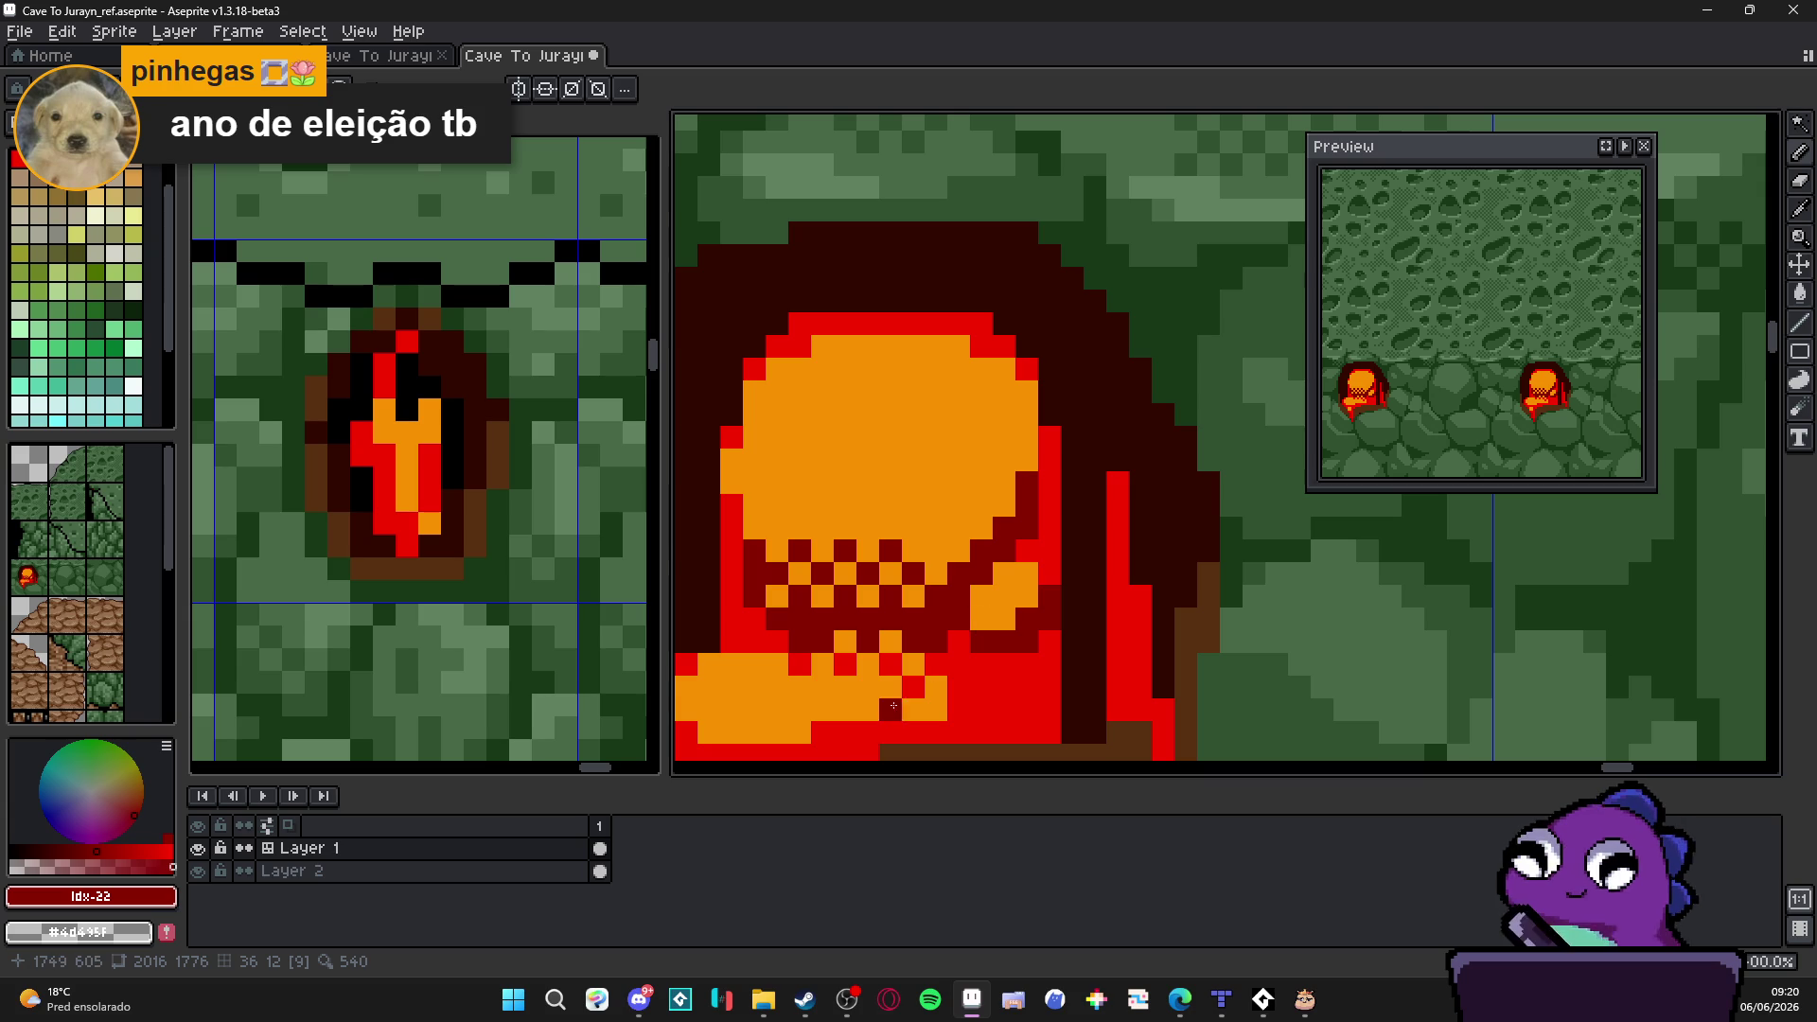
pyautogui.scroll(-2, 824, 654)
pyautogui.scroll(-1, 824, 653)
pyautogui.click(848, 607)
pyautogui.click(904, 596)
pyautogui.click(973, 572)
pyautogui.click(972, 550)
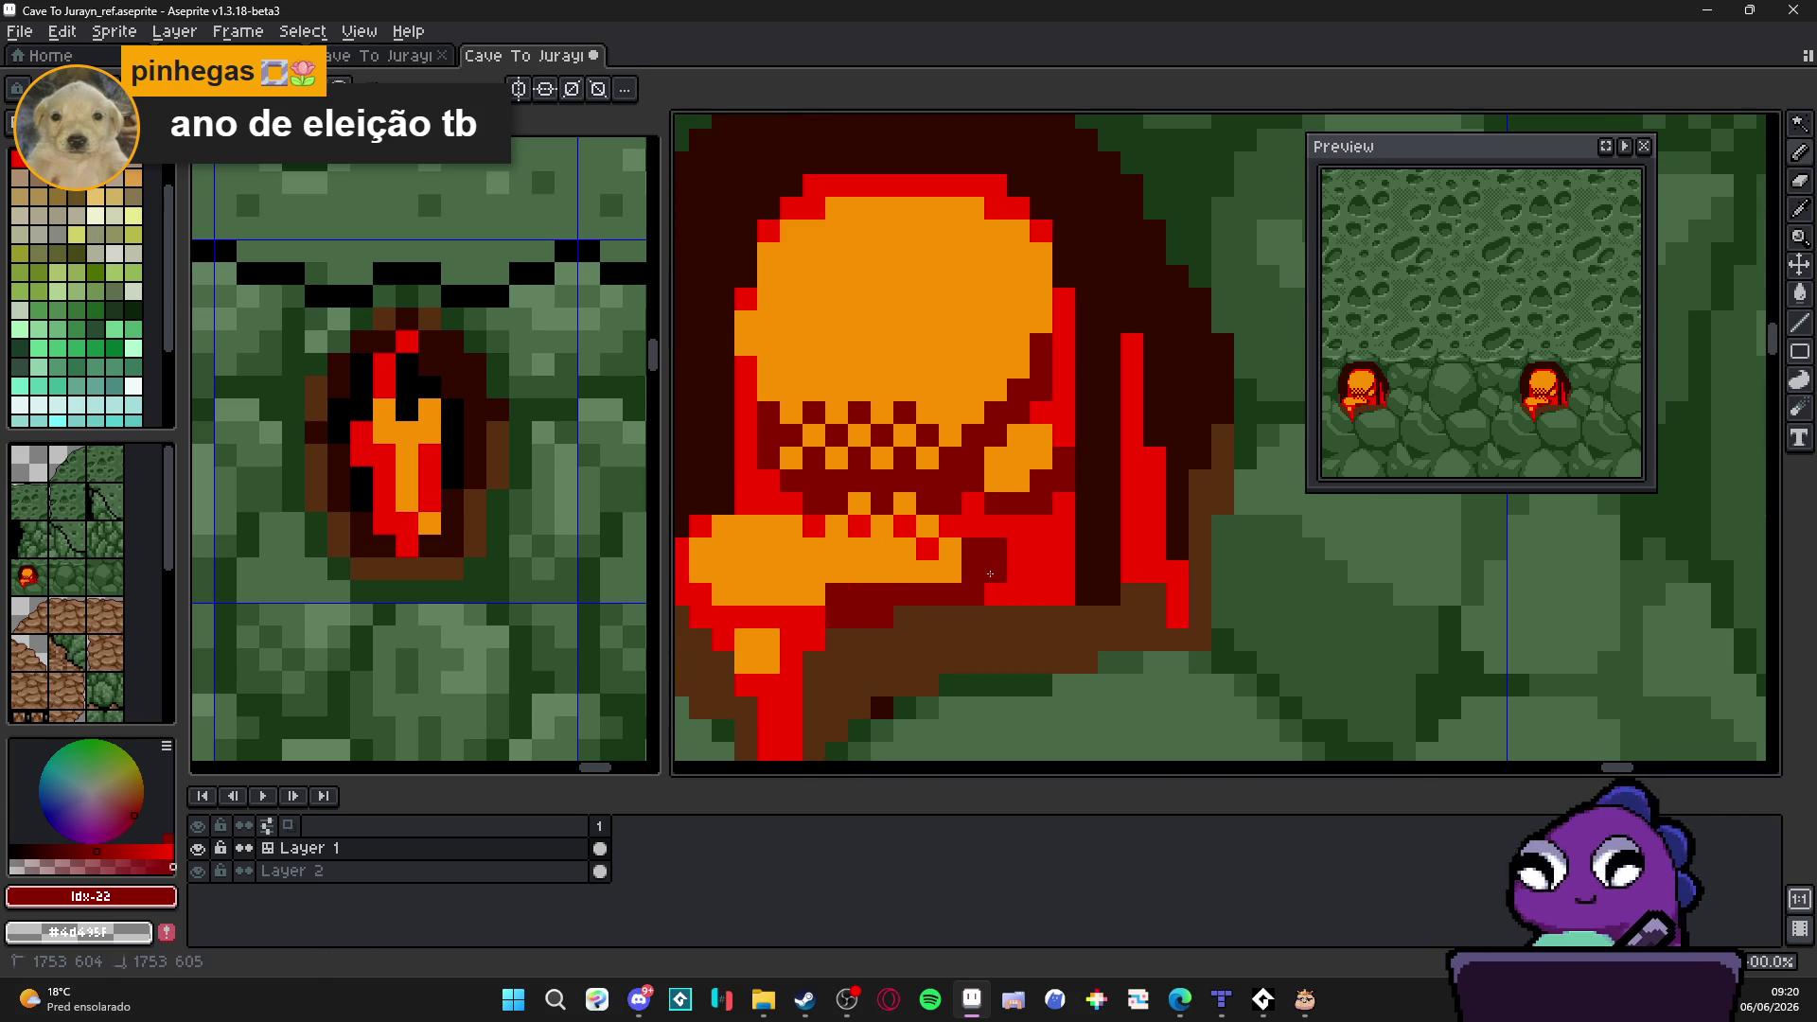
pyautogui.click(995, 527)
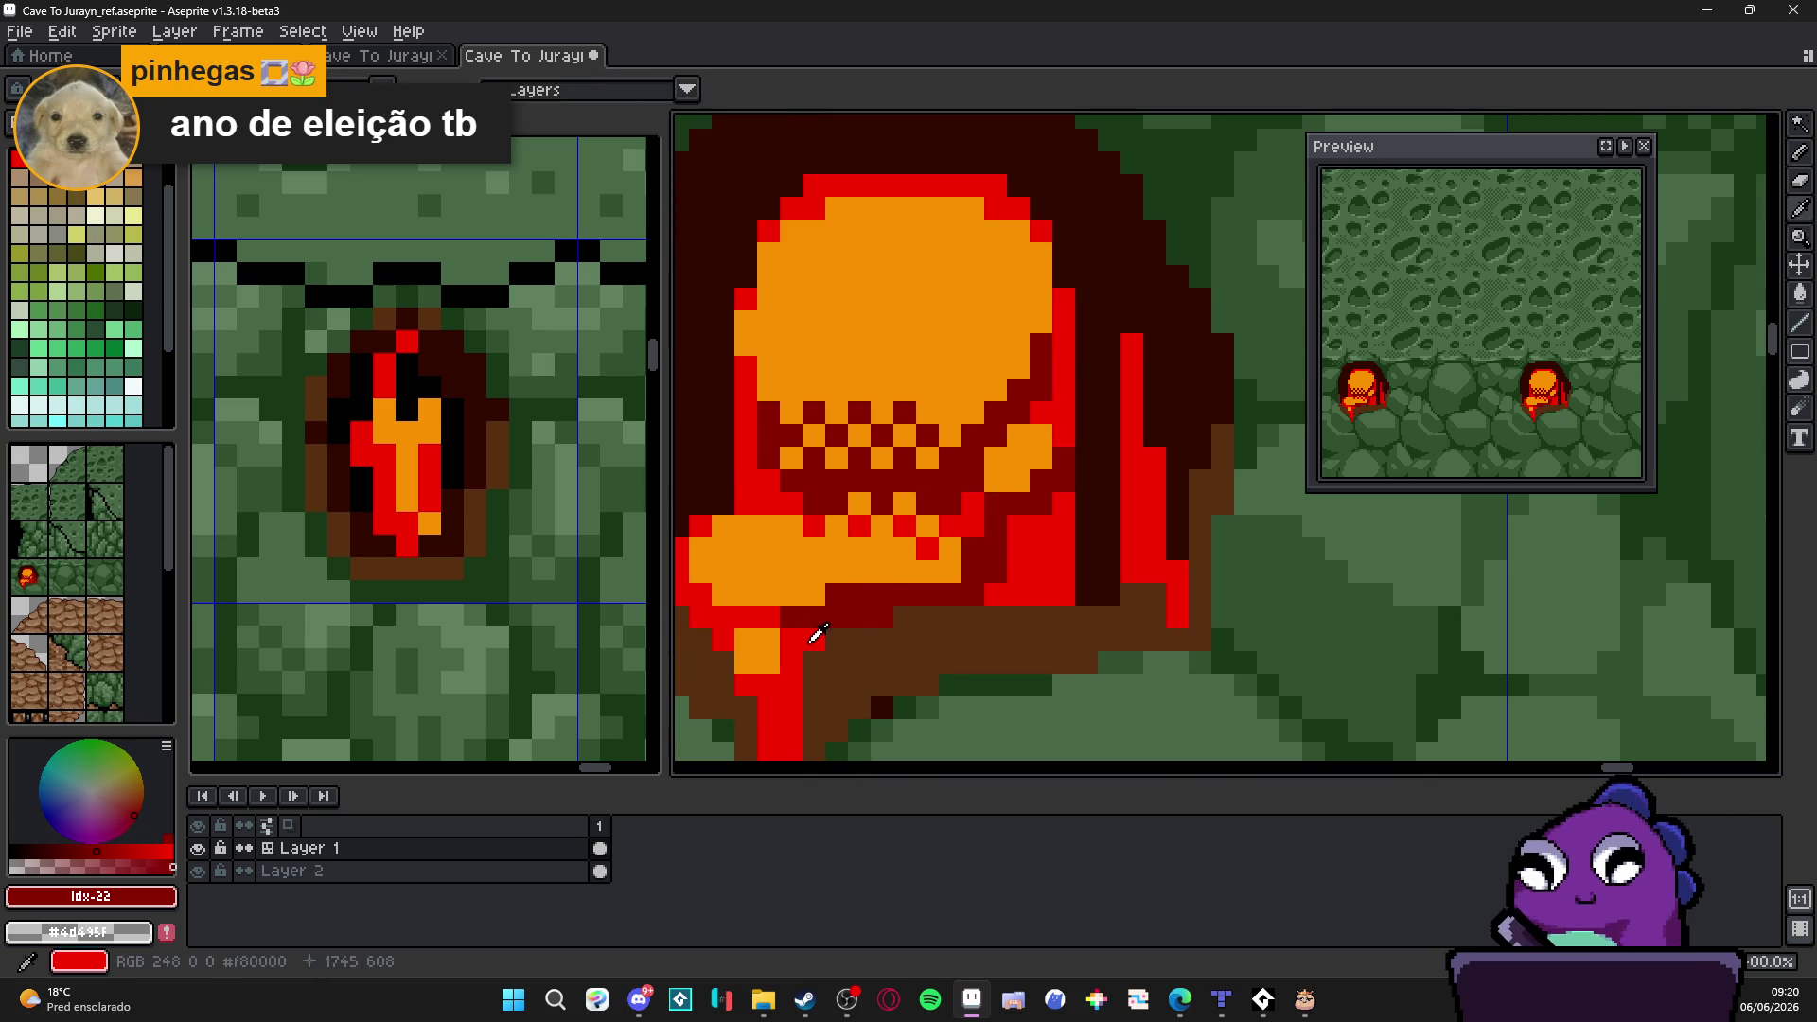
# Step: Touch up the glow's lower edge with bright red pixels
pyautogui.keyDown('alt'); pyautogui.click(822, 620); pyautogui.keyUp('alt')
pyautogui.click(836, 595)
pyautogui.click(905, 595)
pyautogui.click(950, 572)
pyautogui.scroll(-1, 946, 613)
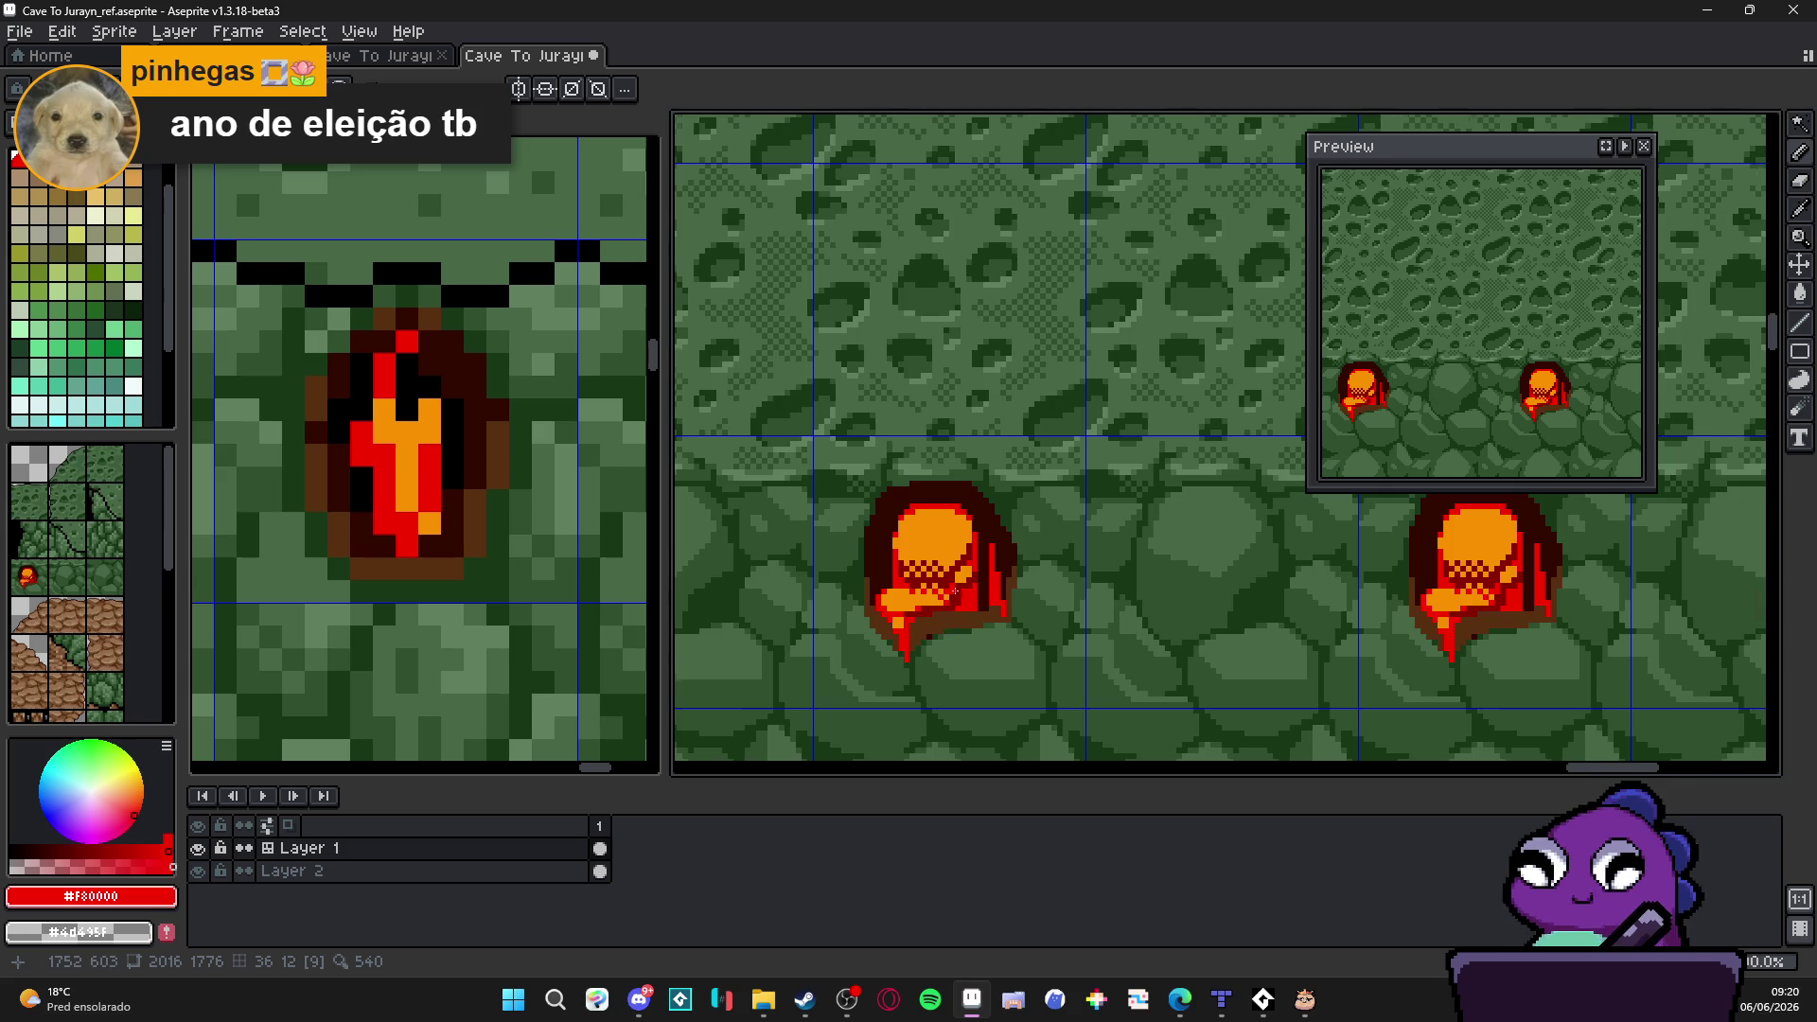
pyautogui.scroll(2, 983, 585)
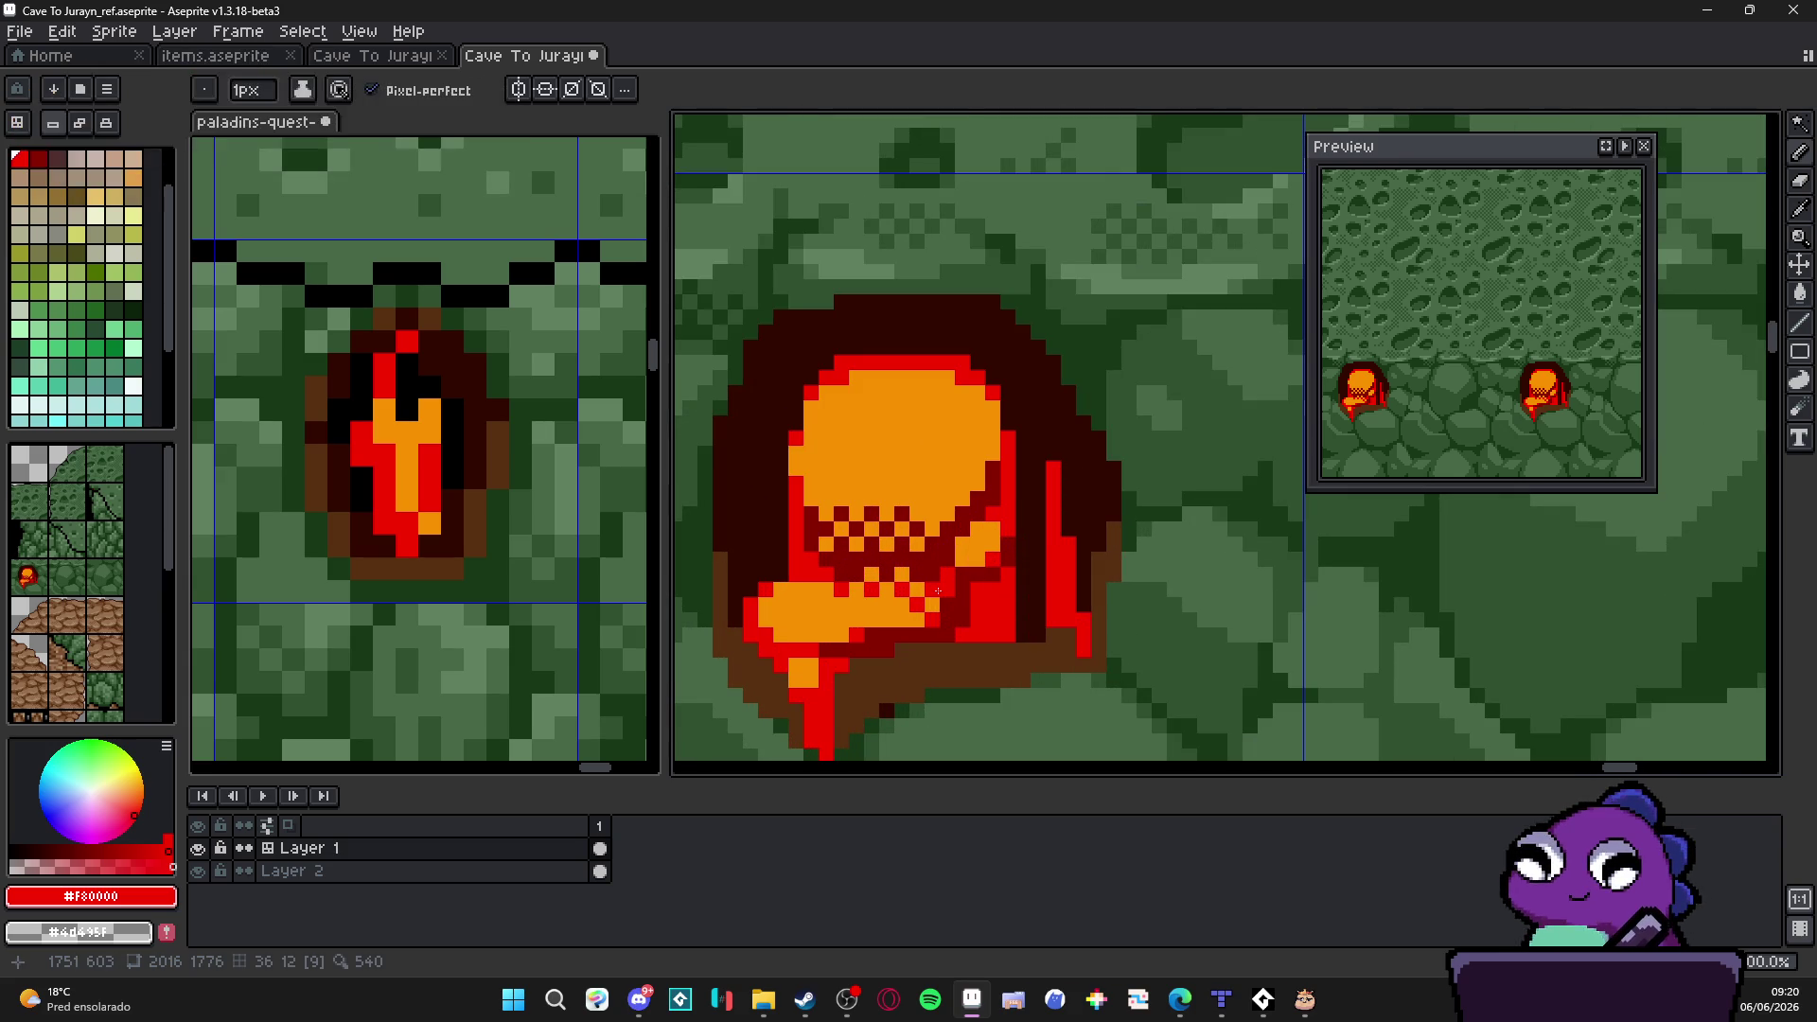
# Step: Undo the last pencil stroke and nudge the view of the lava blob
pyautogui.press('v')
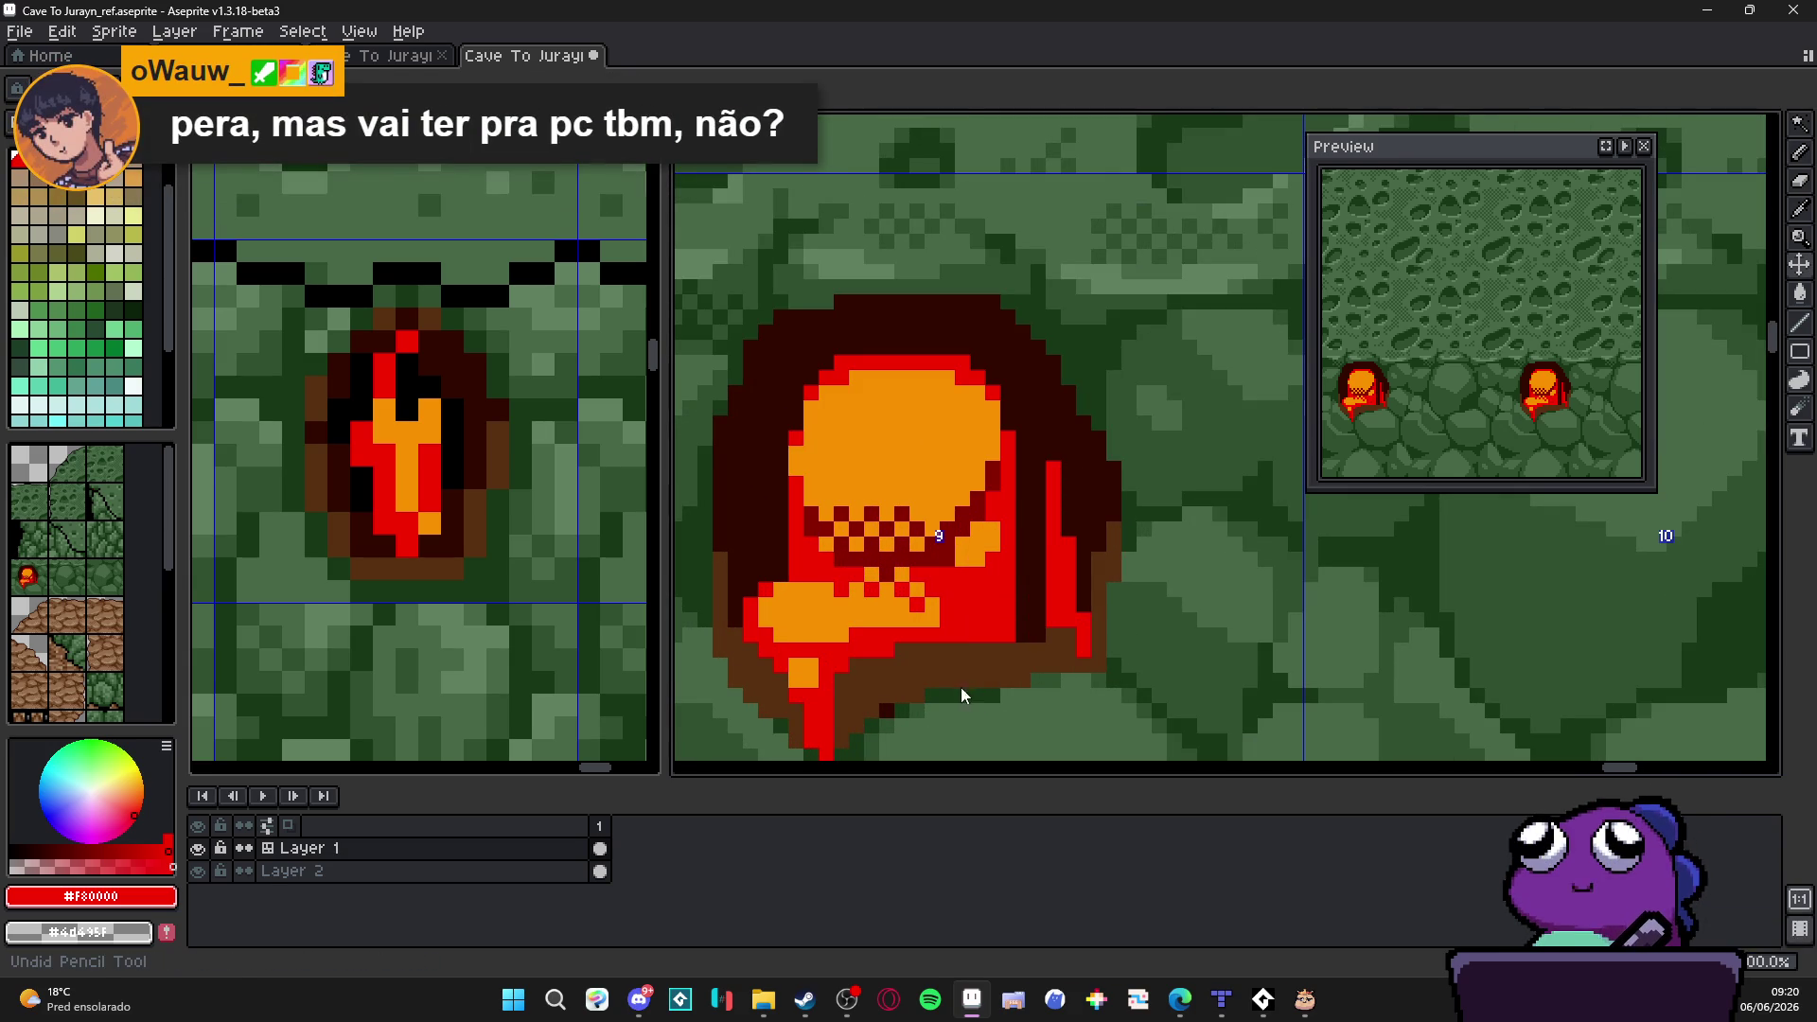
pyautogui.press('b')
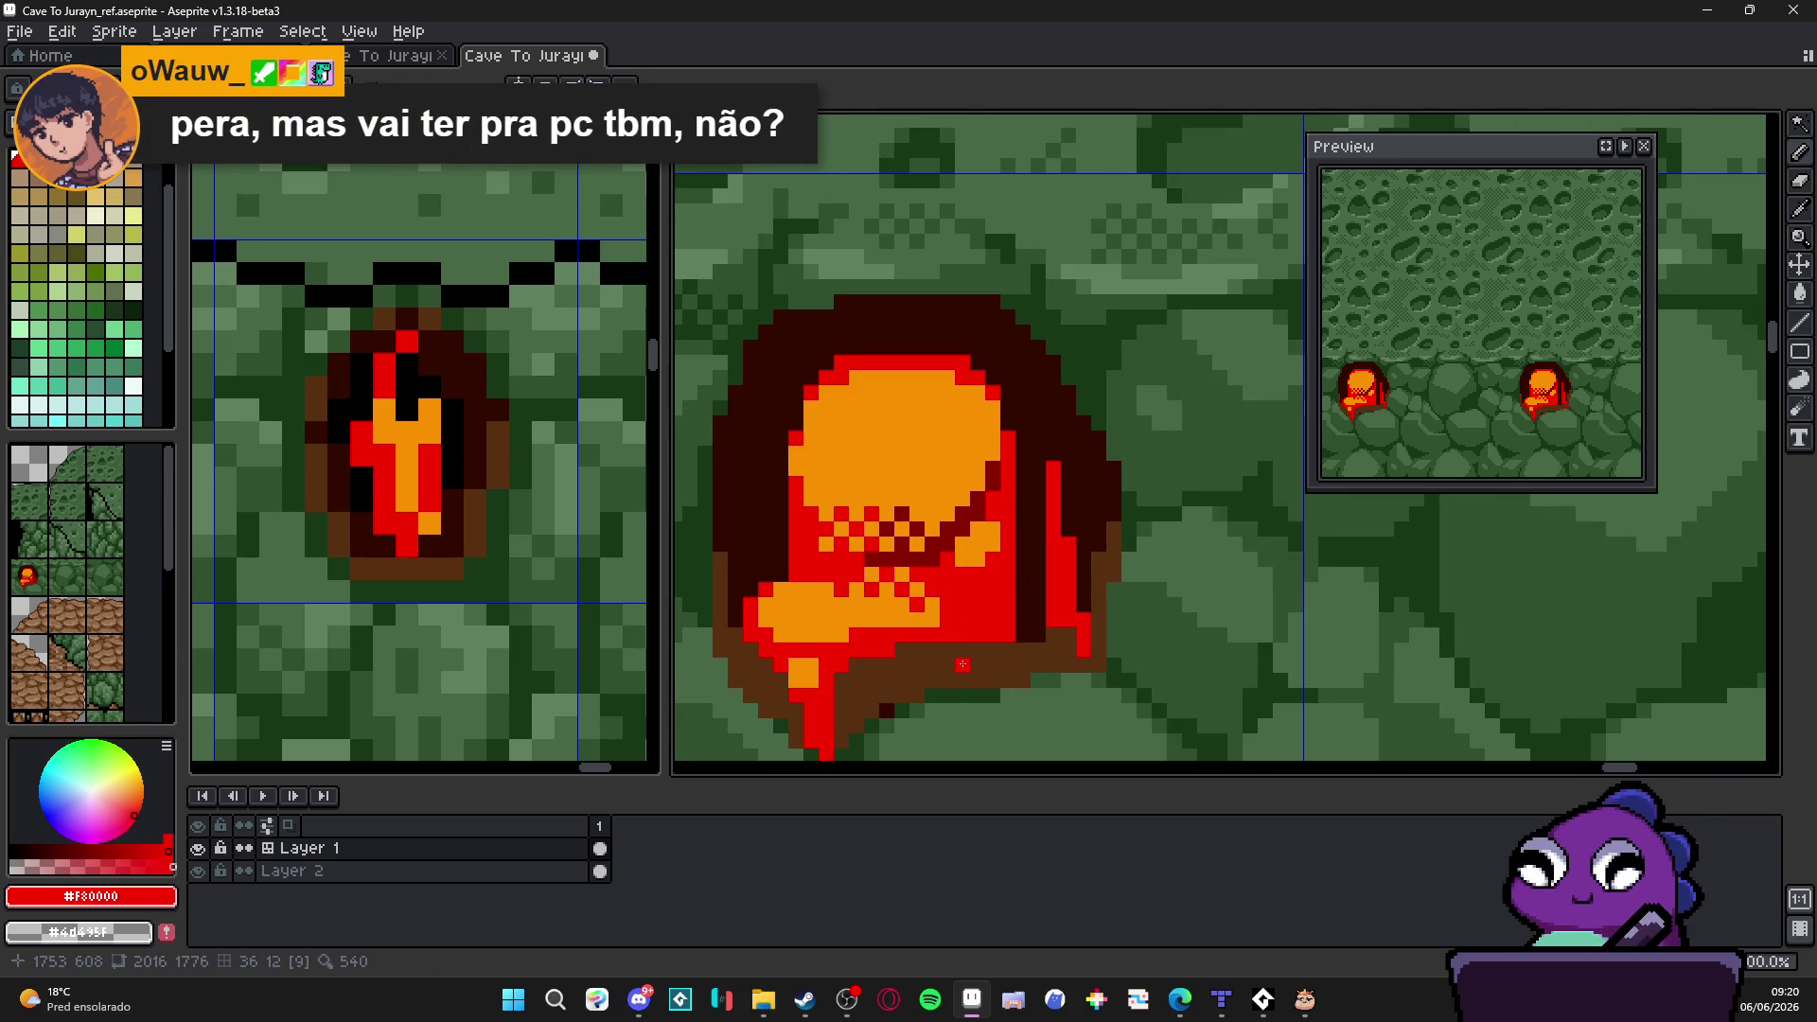
pyautogui.hotkey('ctrl', 'z')
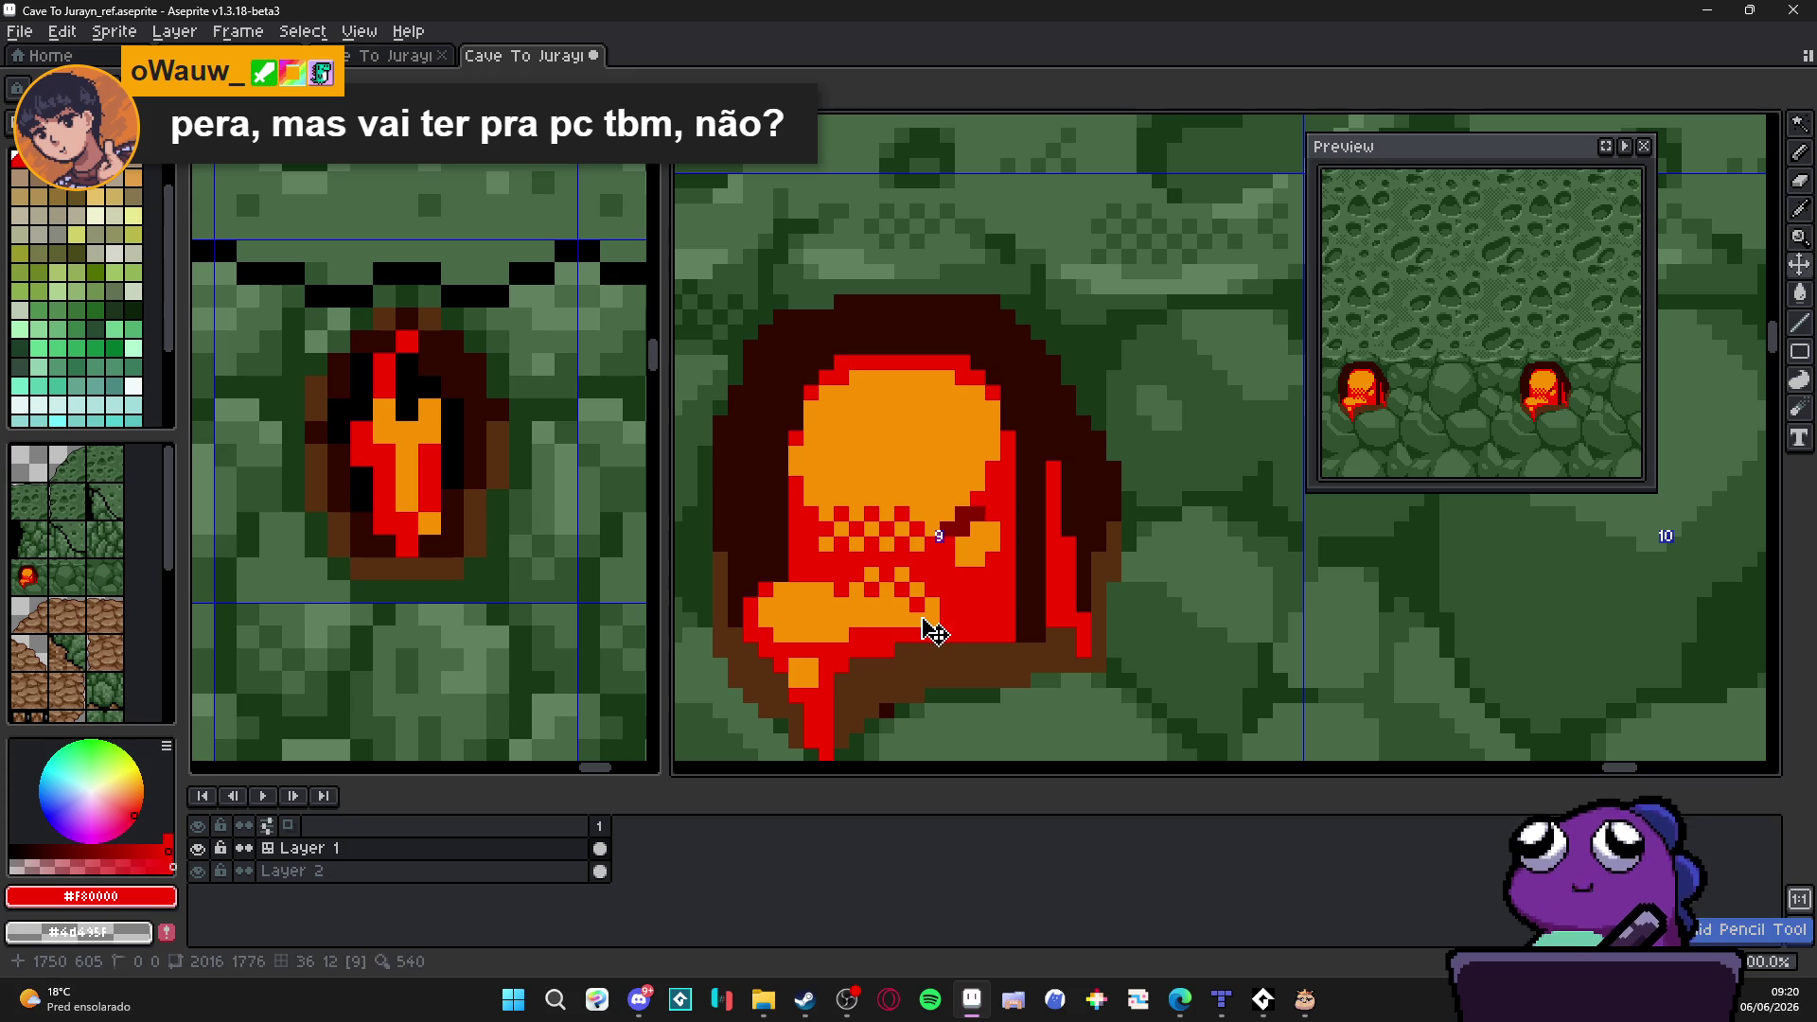
pyautogui.moveTo(863, 564); pyautogui.dragTo(877, 569)
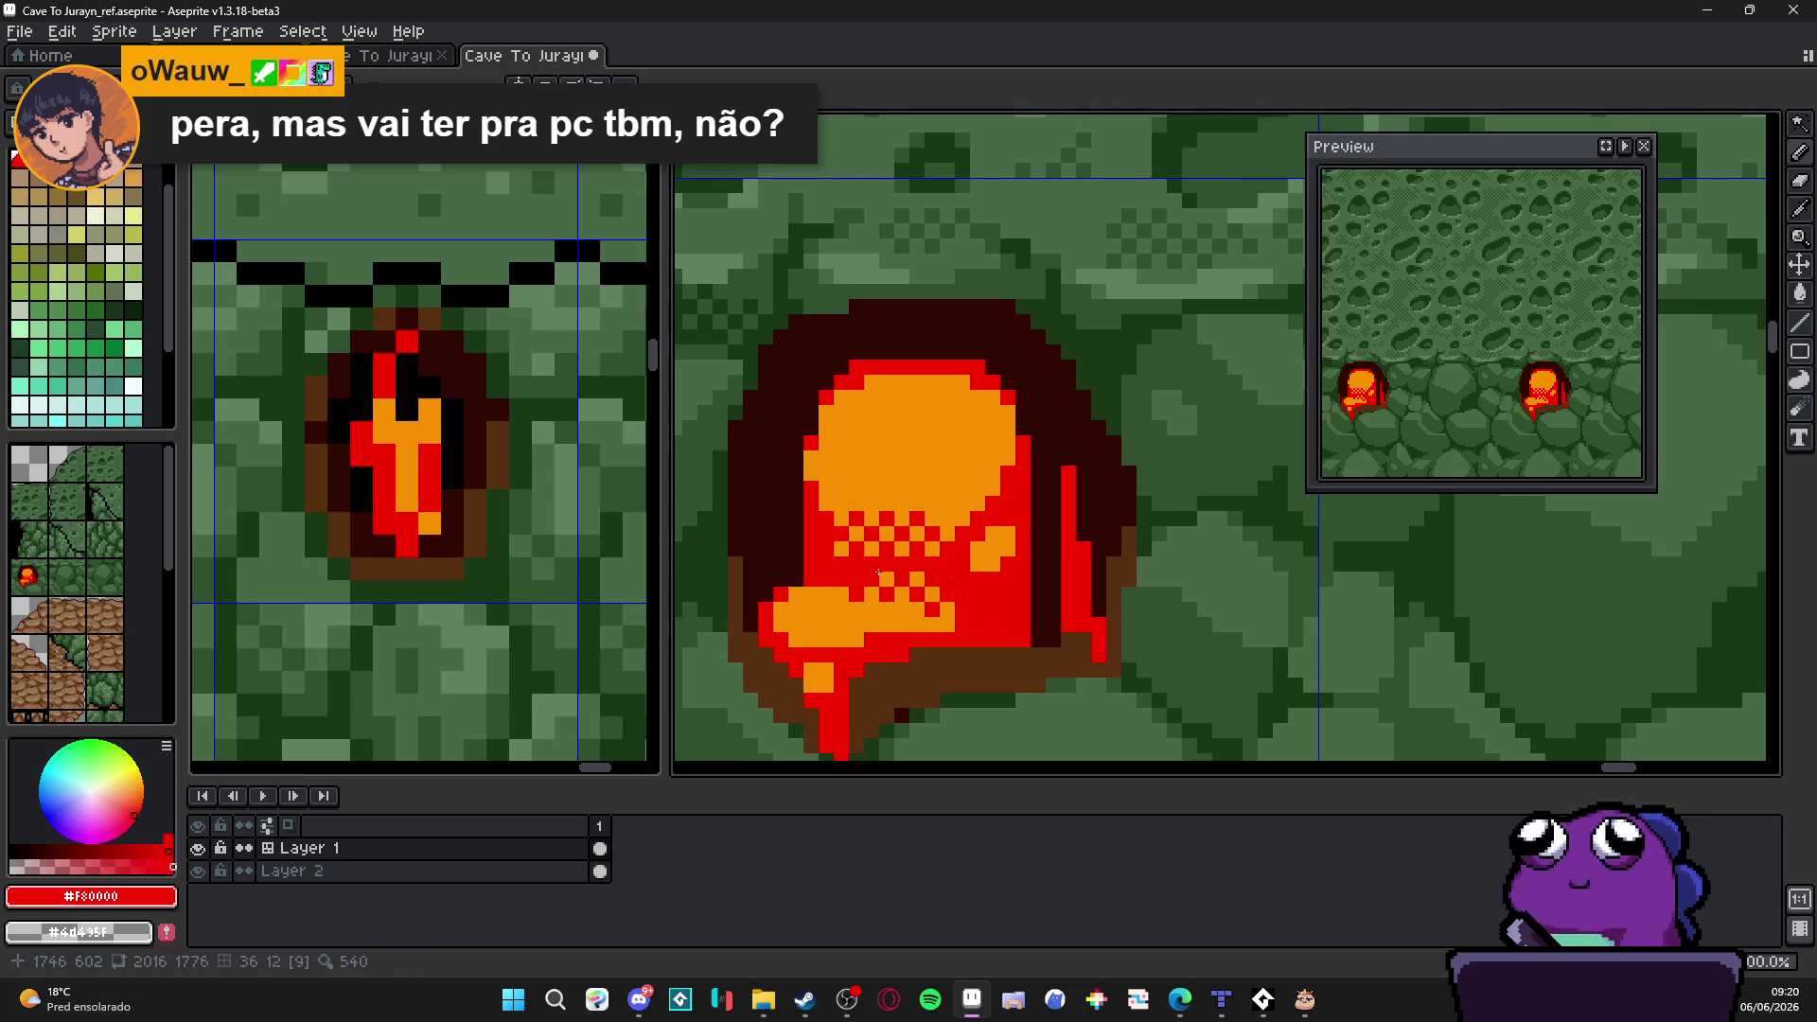
pyautogui.scroll(1, 802, 506)
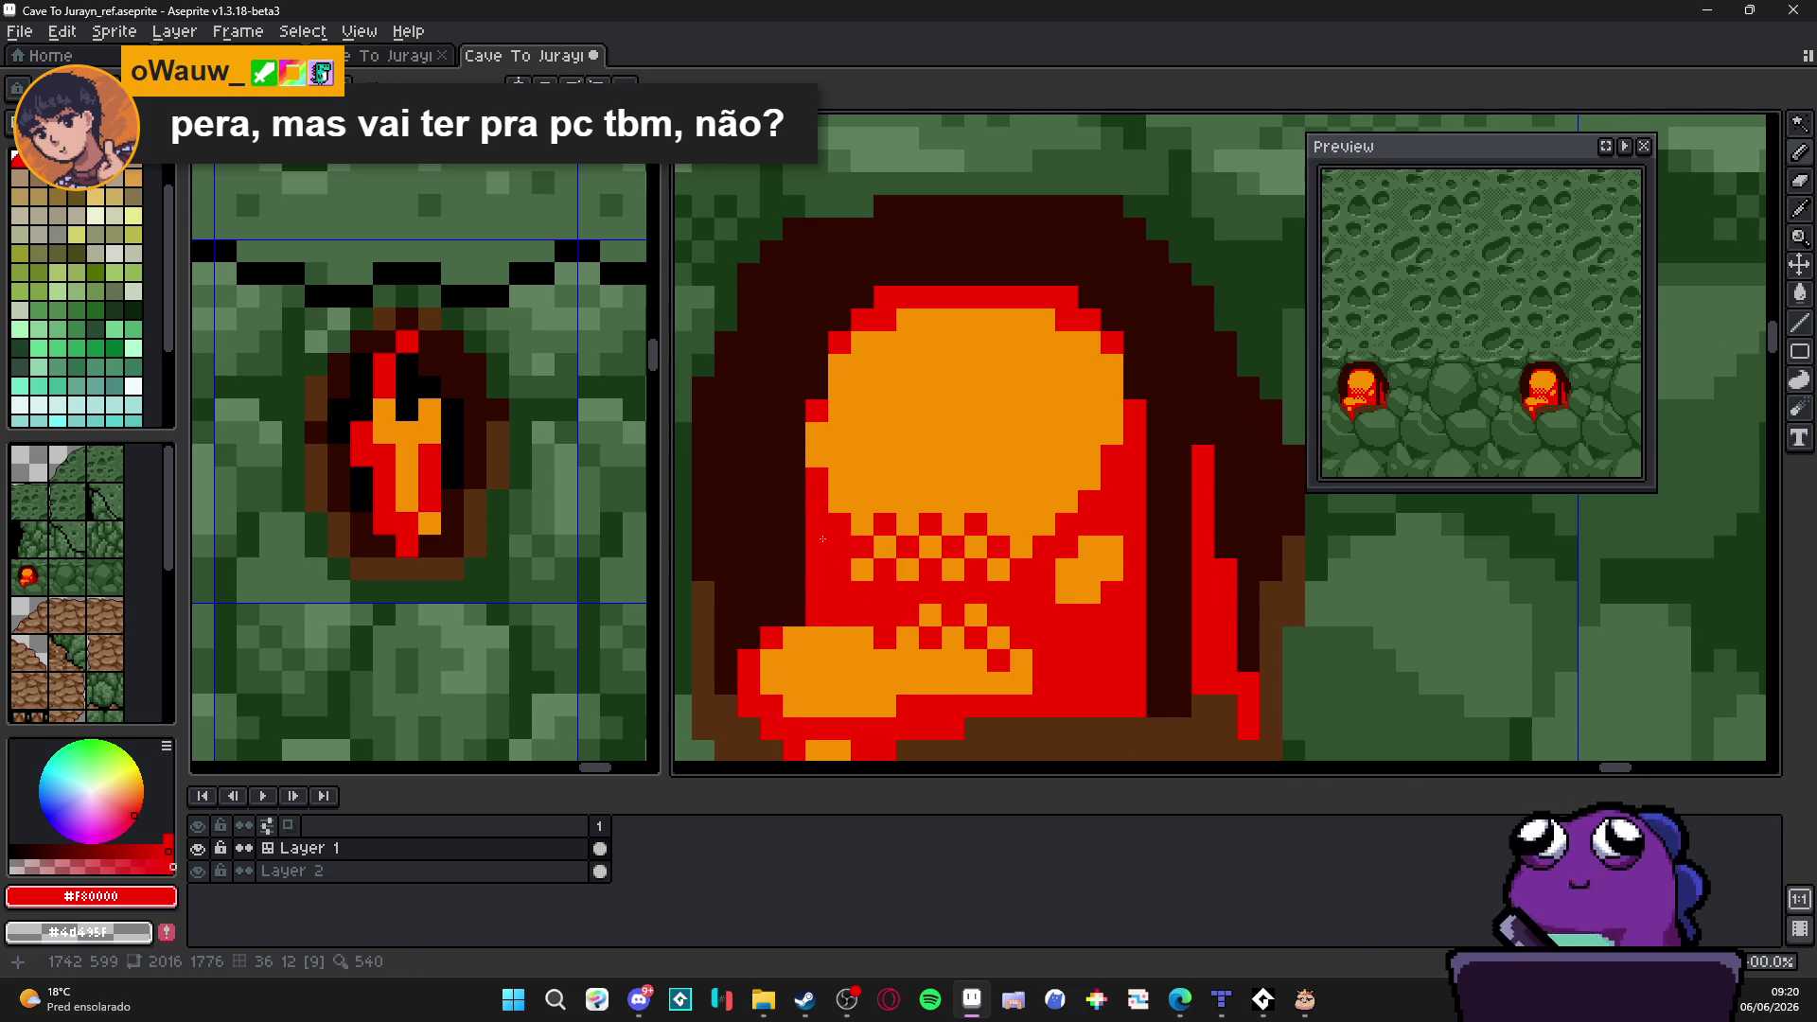
# Step: Sample orange, red, then dark #300800 and paint dark pixels beside the red drip
pyautogui.keyDown('alt'); pyautogui.click(1030, 470); pyautogui.keyUp('alt')
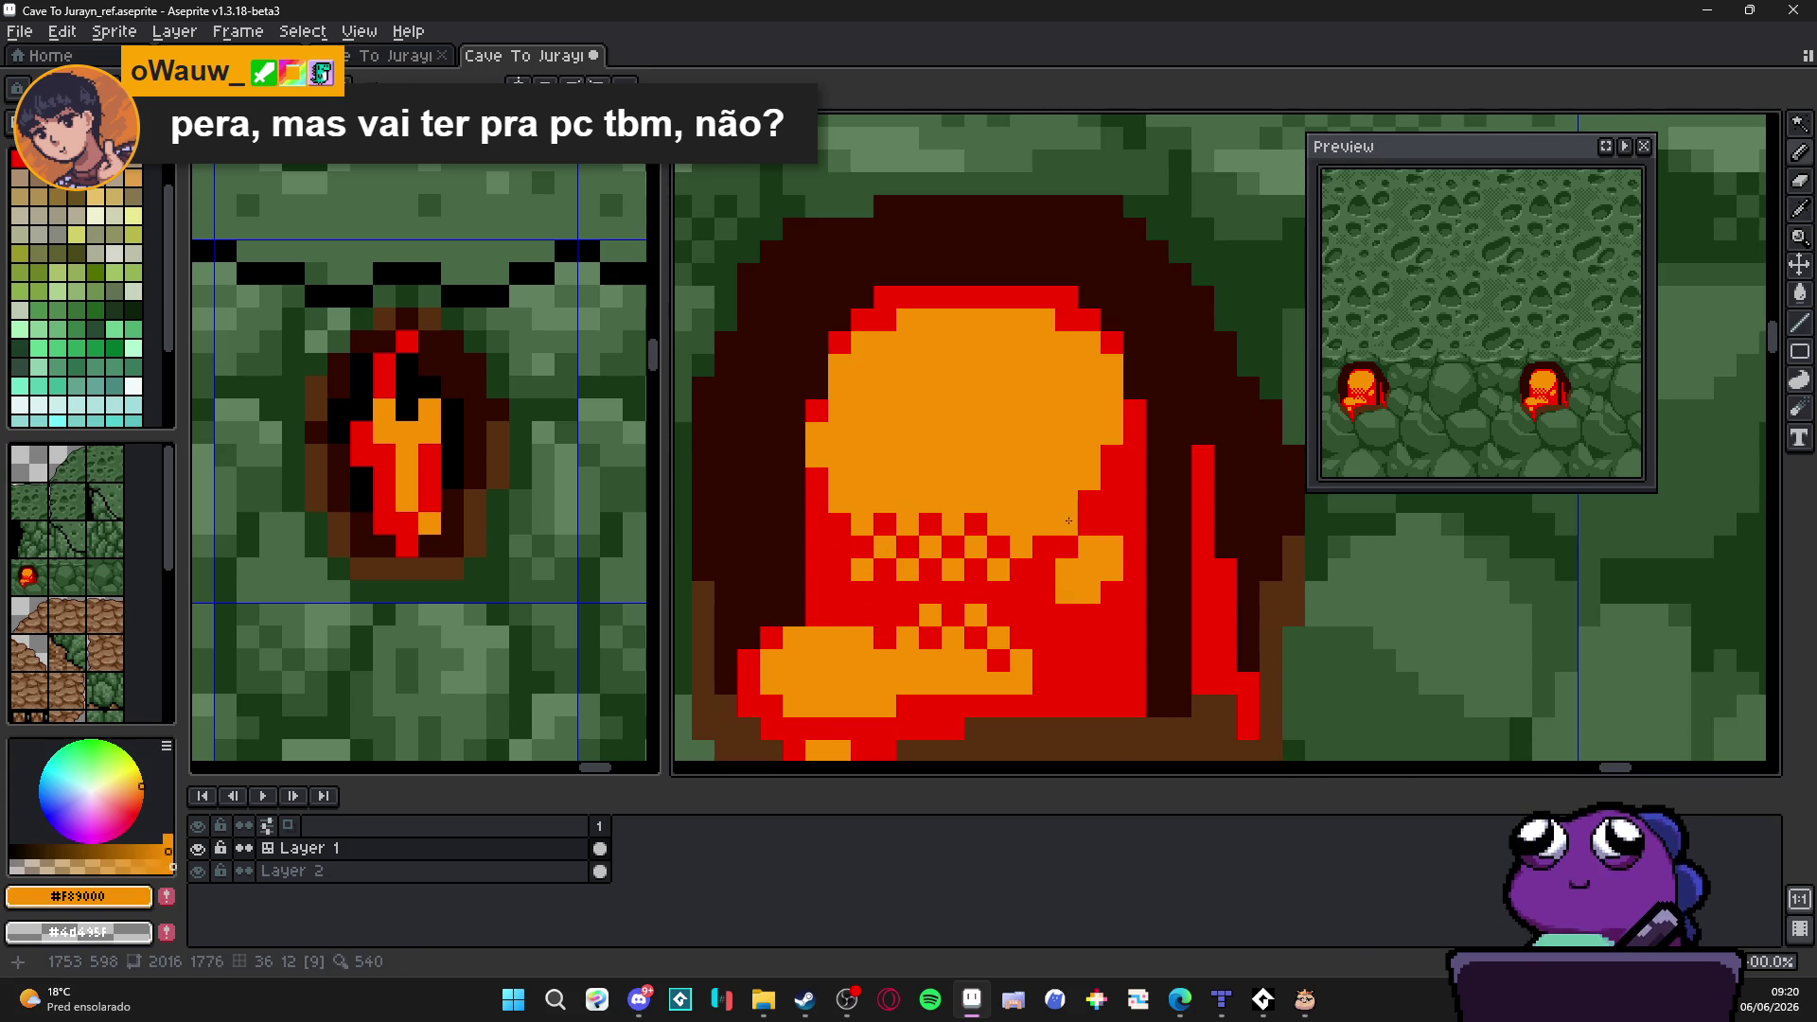
pyautogui.scroll(-1, 1104, 455)
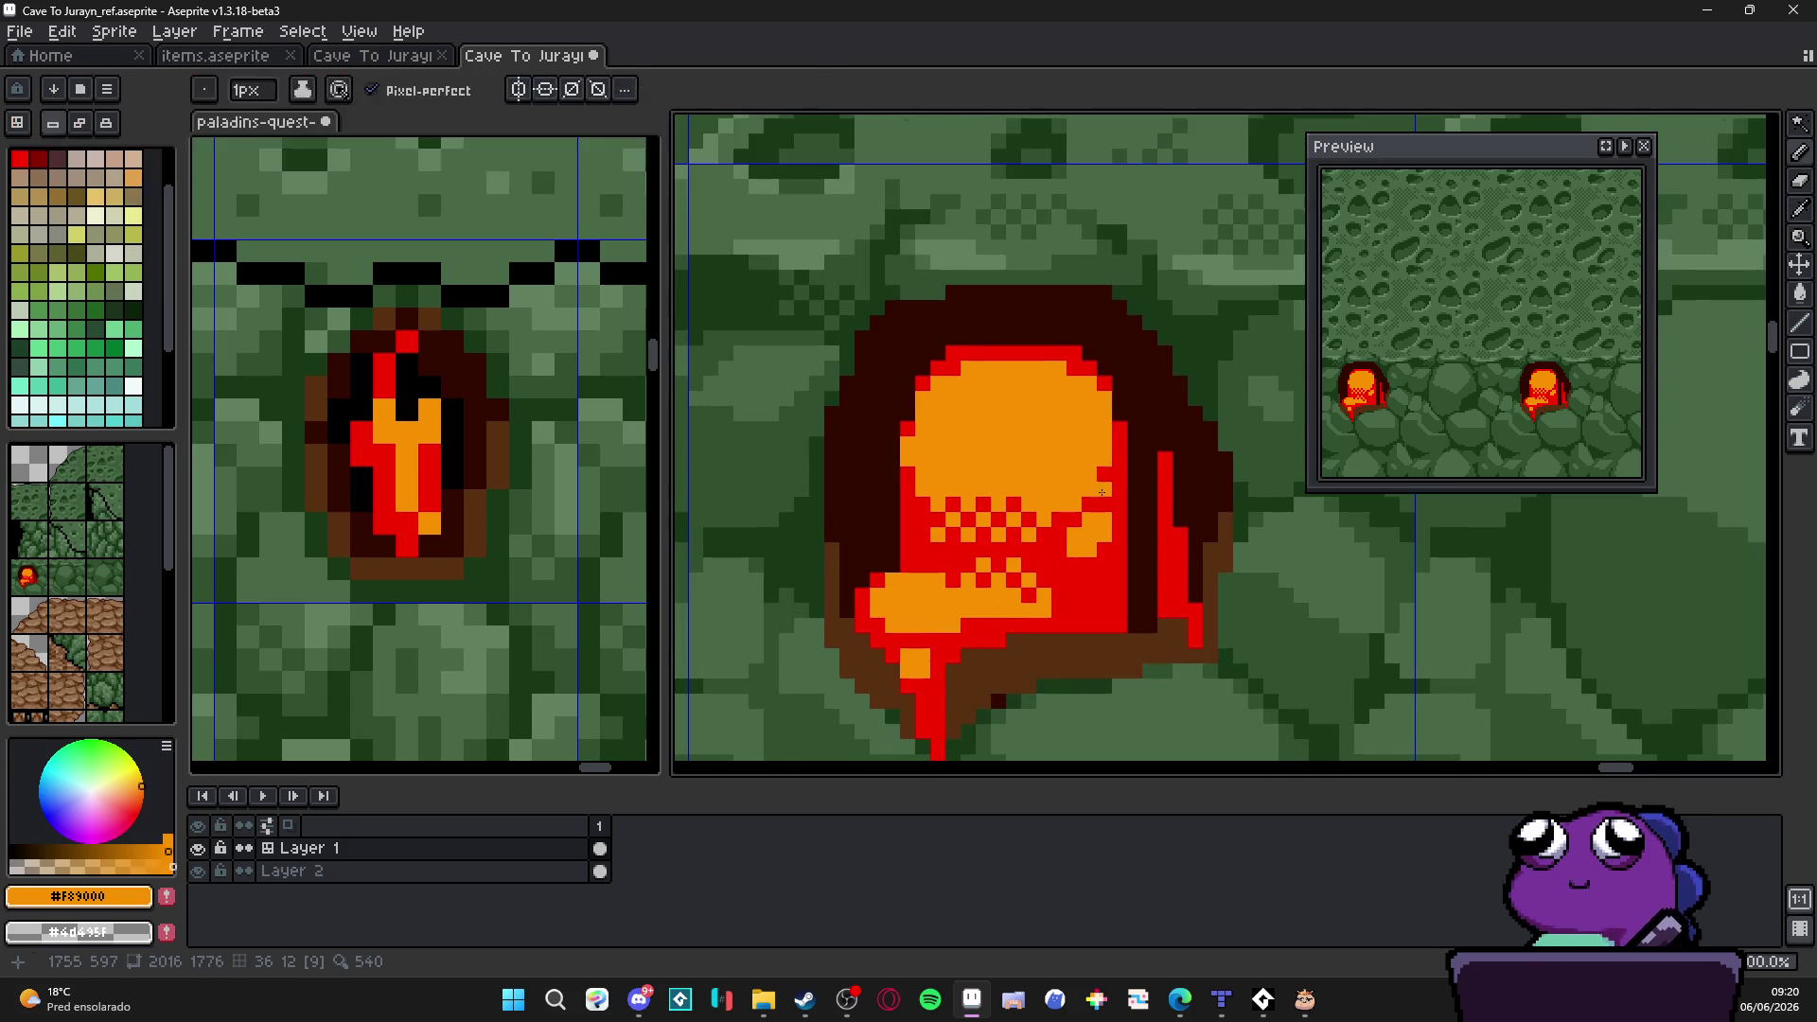
pyautogui.keyDown('alt'); pyautogui.click(1072, 367); pyautogui.keyUp('alt')
pyautogui.keyDown('alt'); pyautogui.click(1046, 389); pyautogui.keyUp('alt')
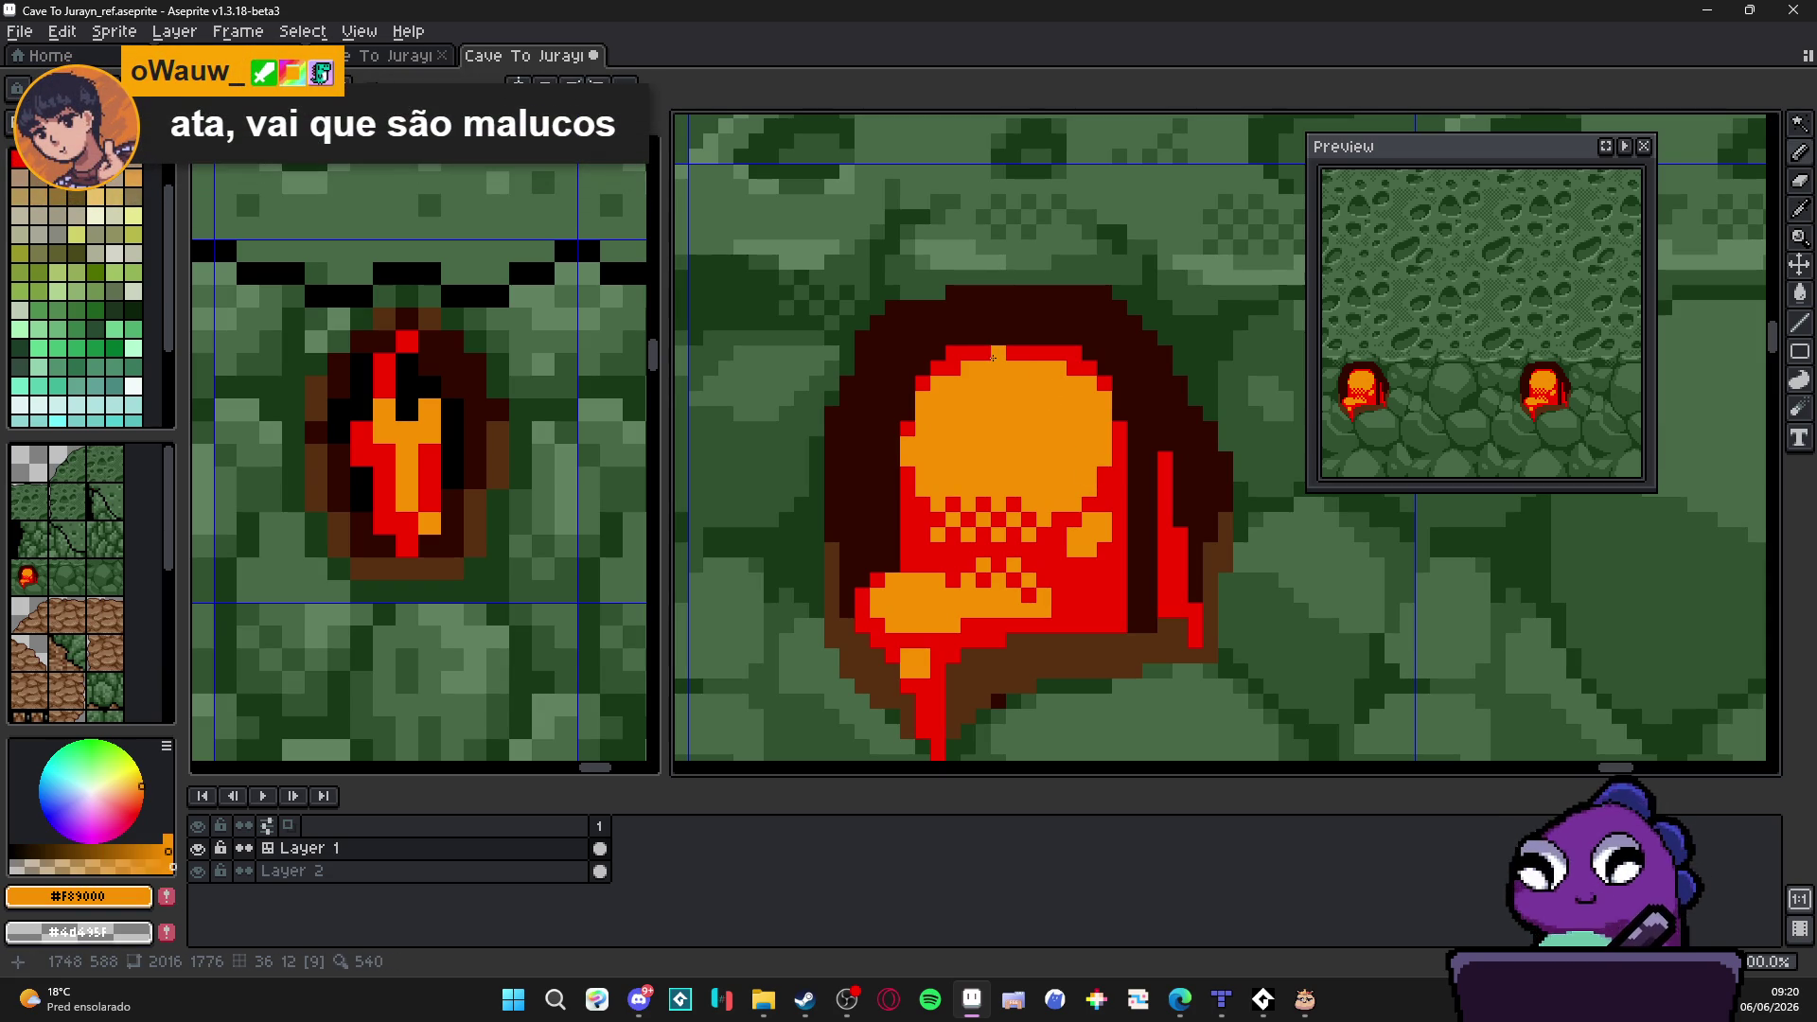
pyautogui.scroll(-1, 1021, 437)
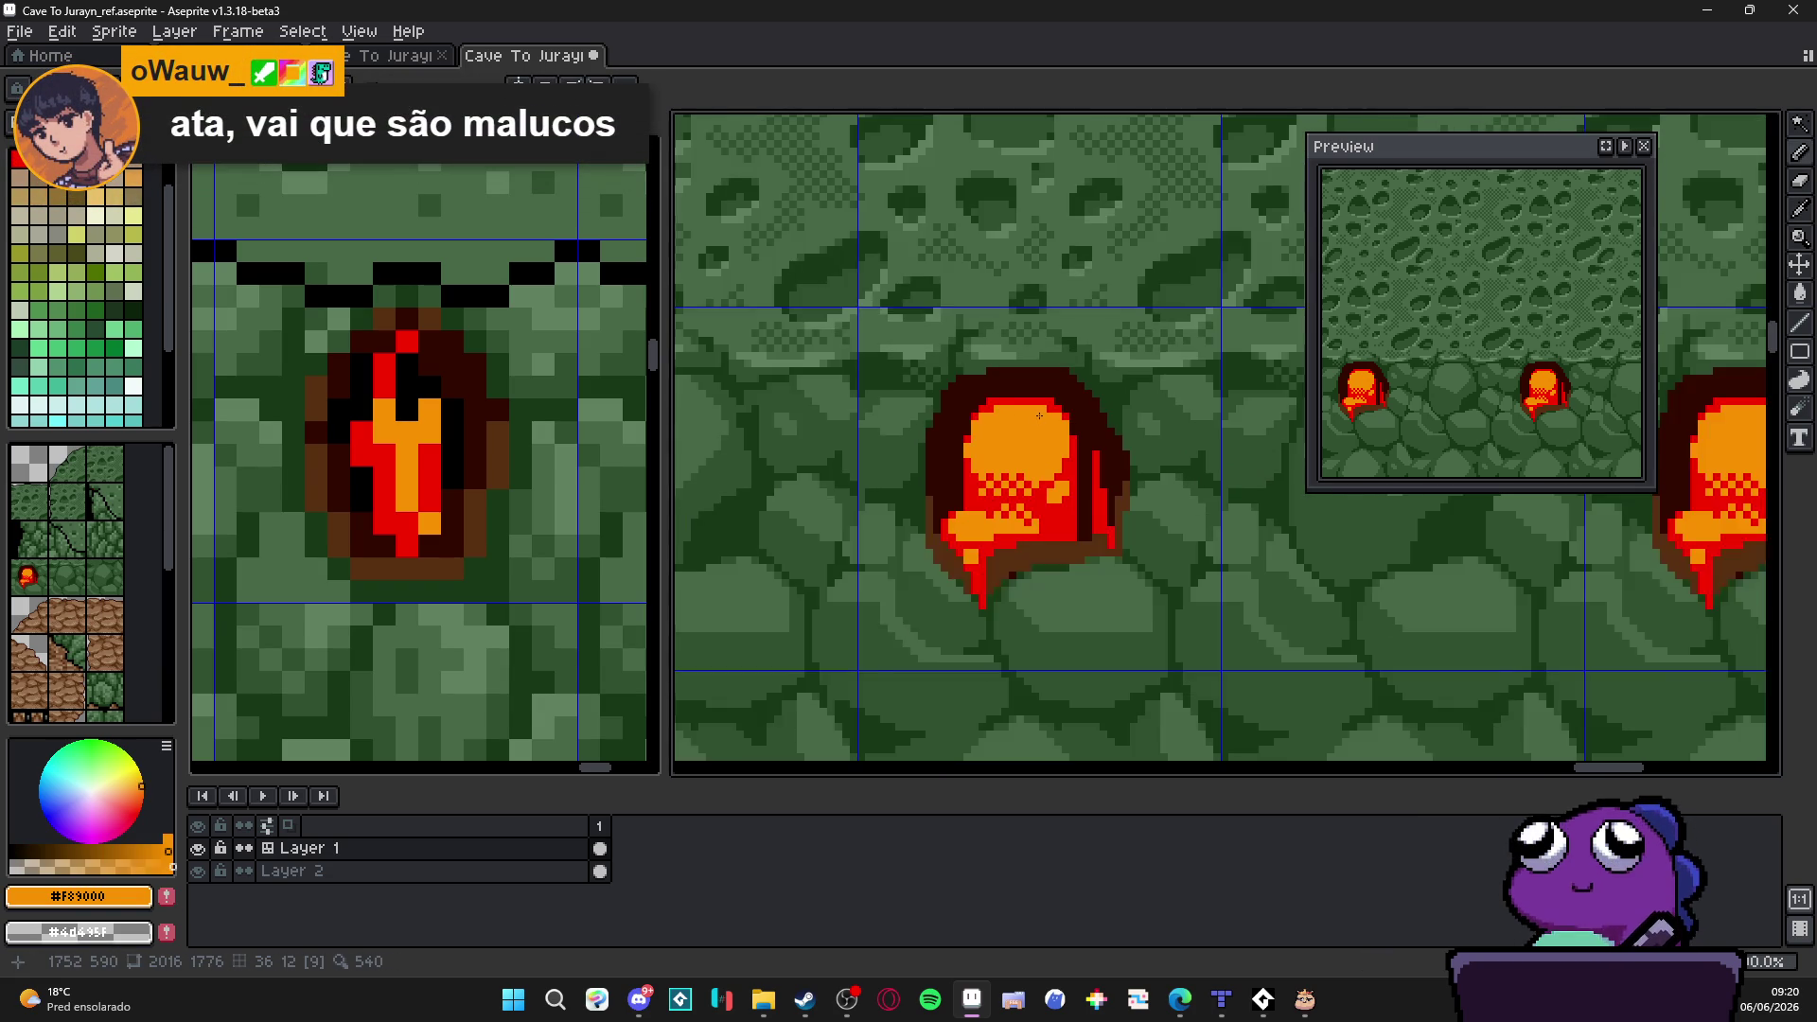
pyautogui.scroll(1, 1050, 426)
pyautogui.scroll(1, 1103, 412)
pyautogui.keyDown('alt'); pyautogui.click(1104, 421); pyautogui.keyUp('alt')
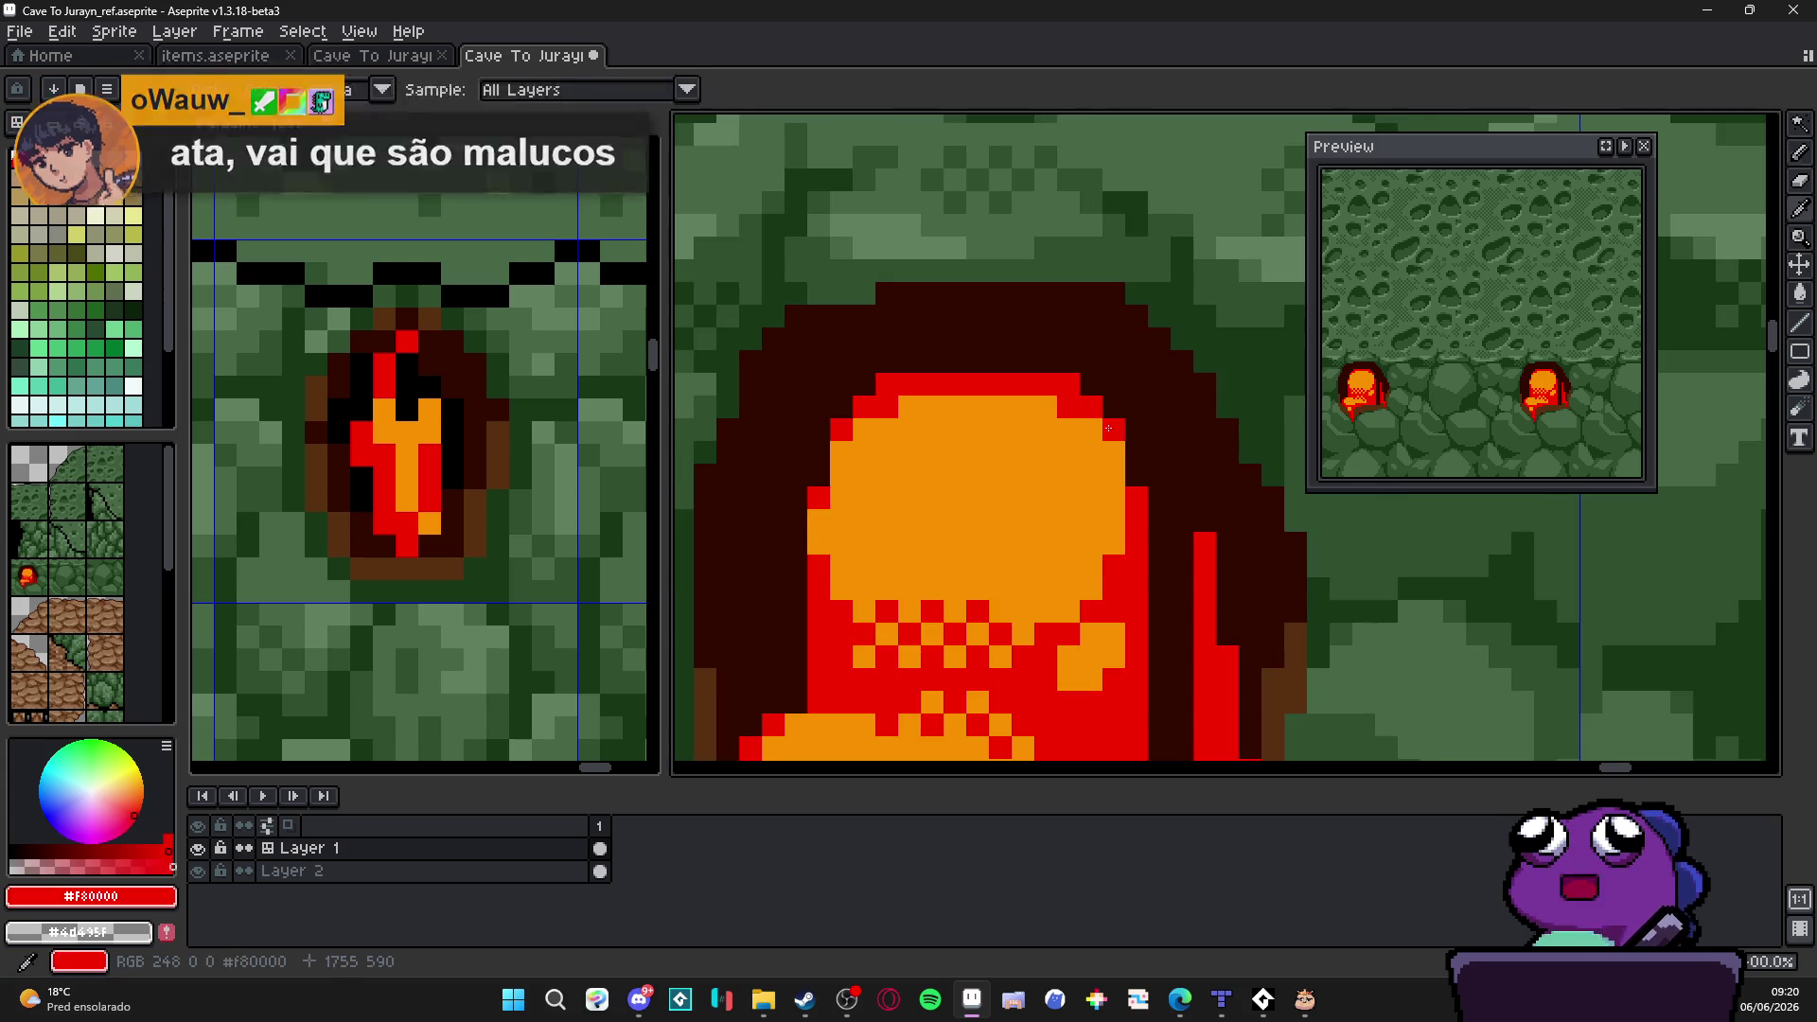
pyautogui.scroll(-1, 1053, 459)
pyautogui.scroll(1, 1052, 458)
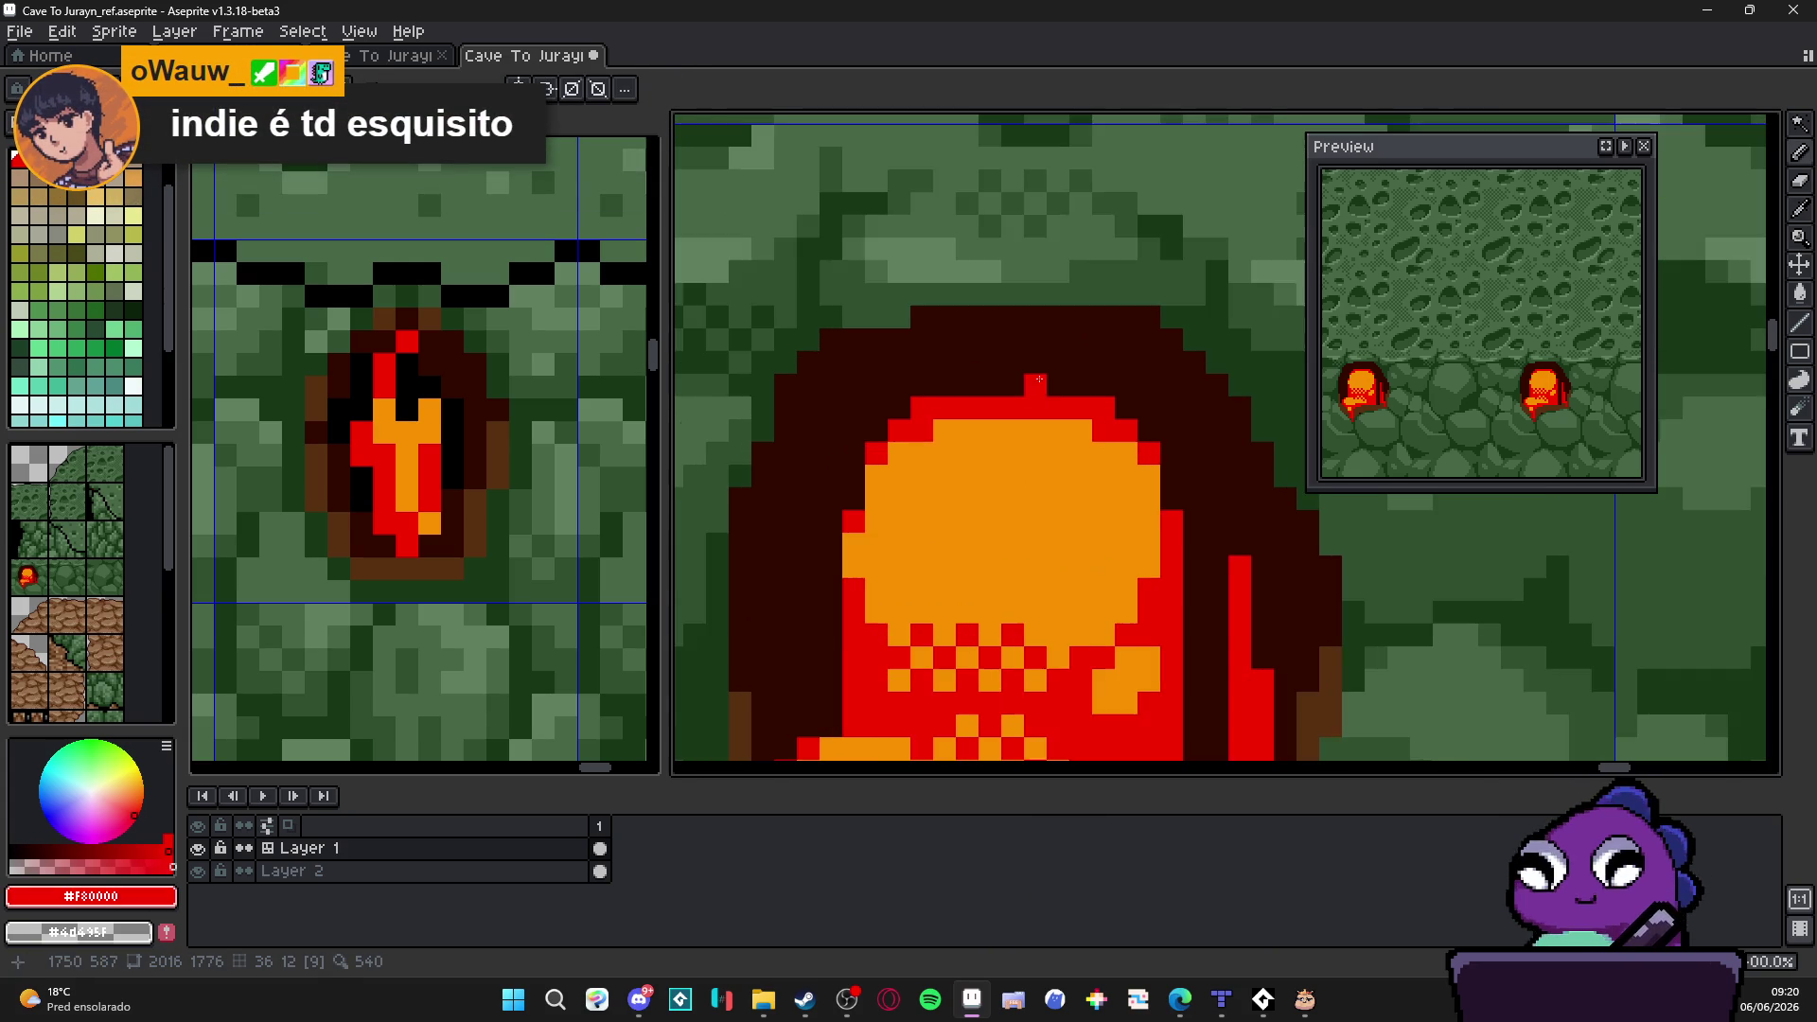
pyautogui.scroll(-1, 1060, 406)
pyautogui.scroll(-1, 900, 522)
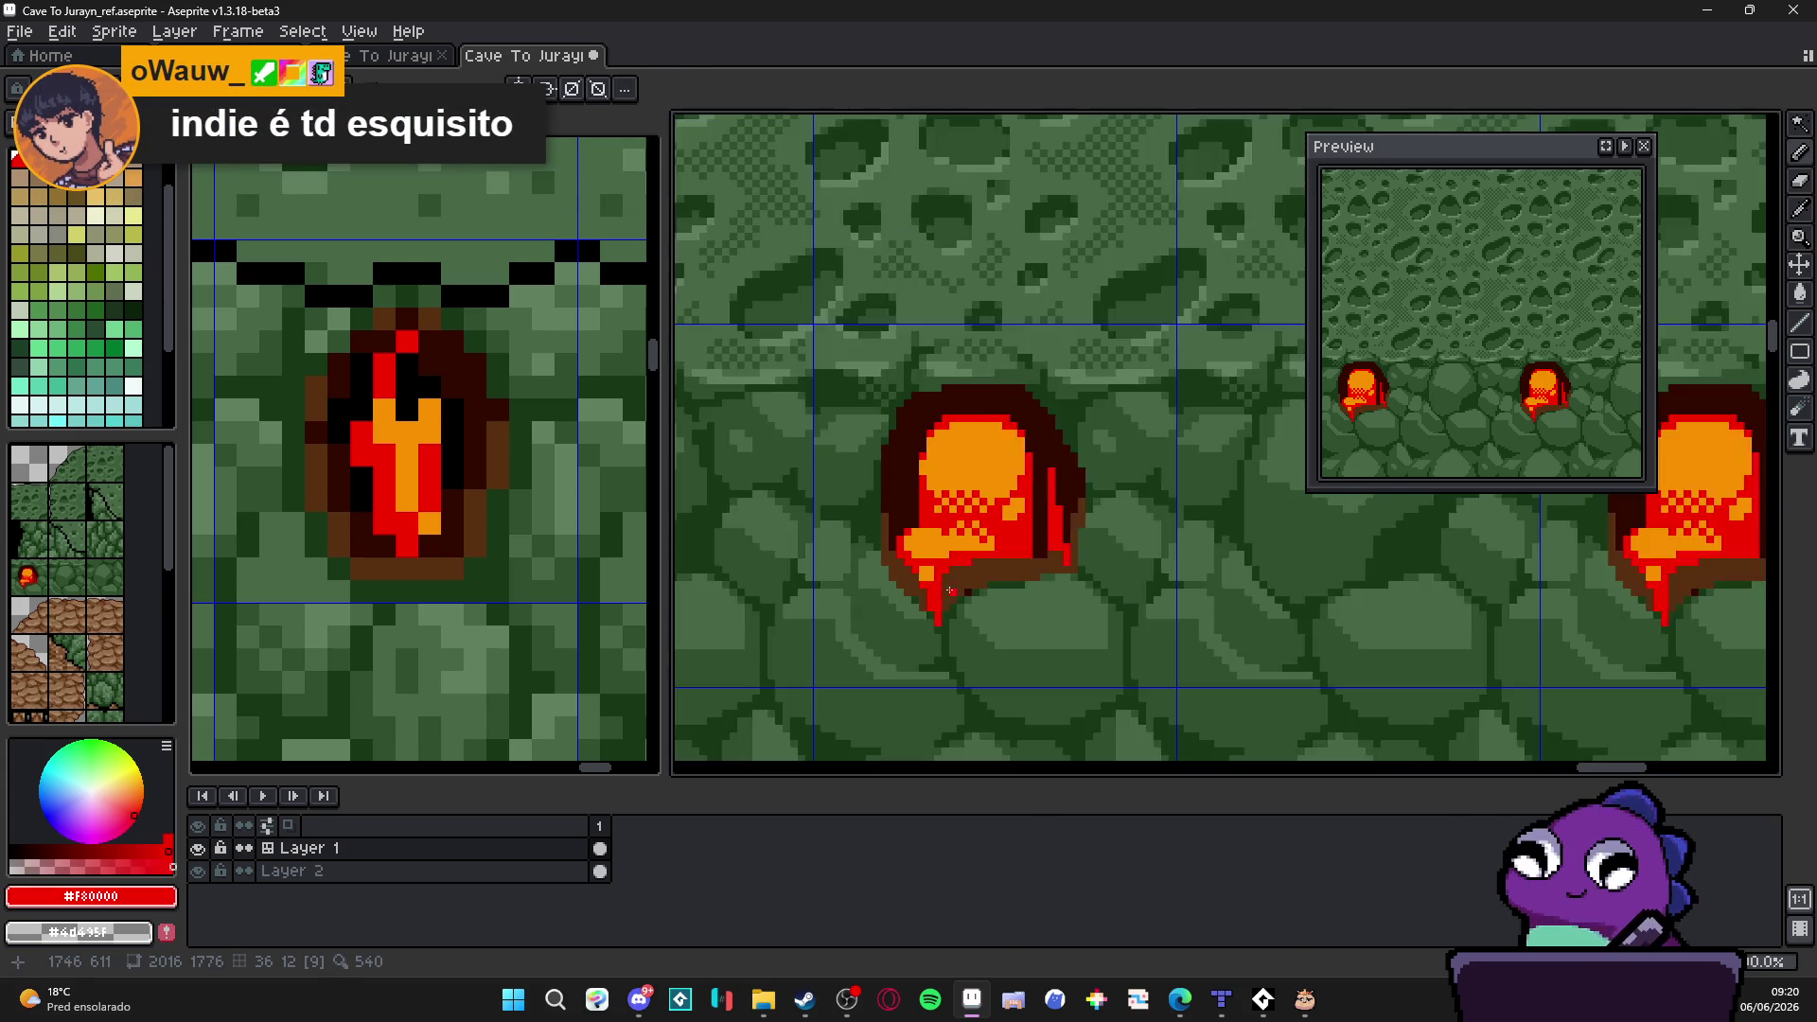
pyautogui.scroll(1, 910, 511)
pyautogui.keyDown('alt'); pyautogui.click(1144, 479); pyautogui.keyUp('alt')
pyautogui.click(949, 582)
pyautogui.click(958, 569)
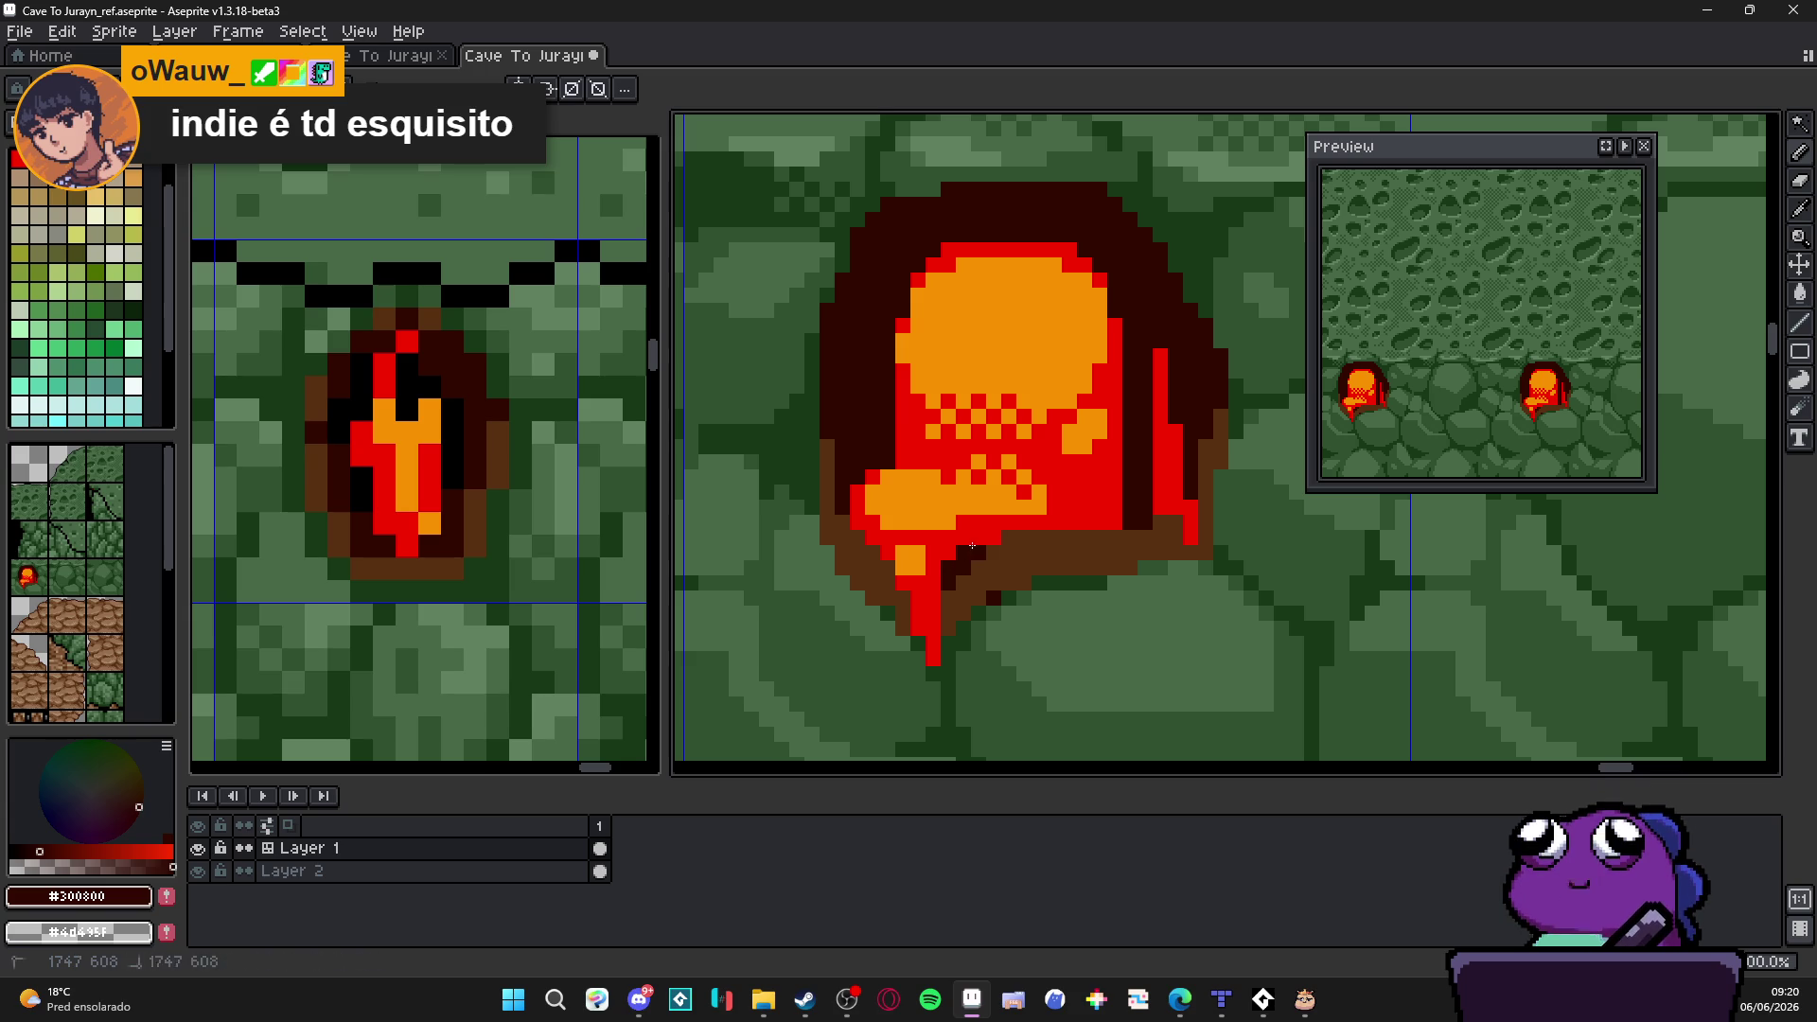
pyautogui.scroll(-1, 1019, 538)
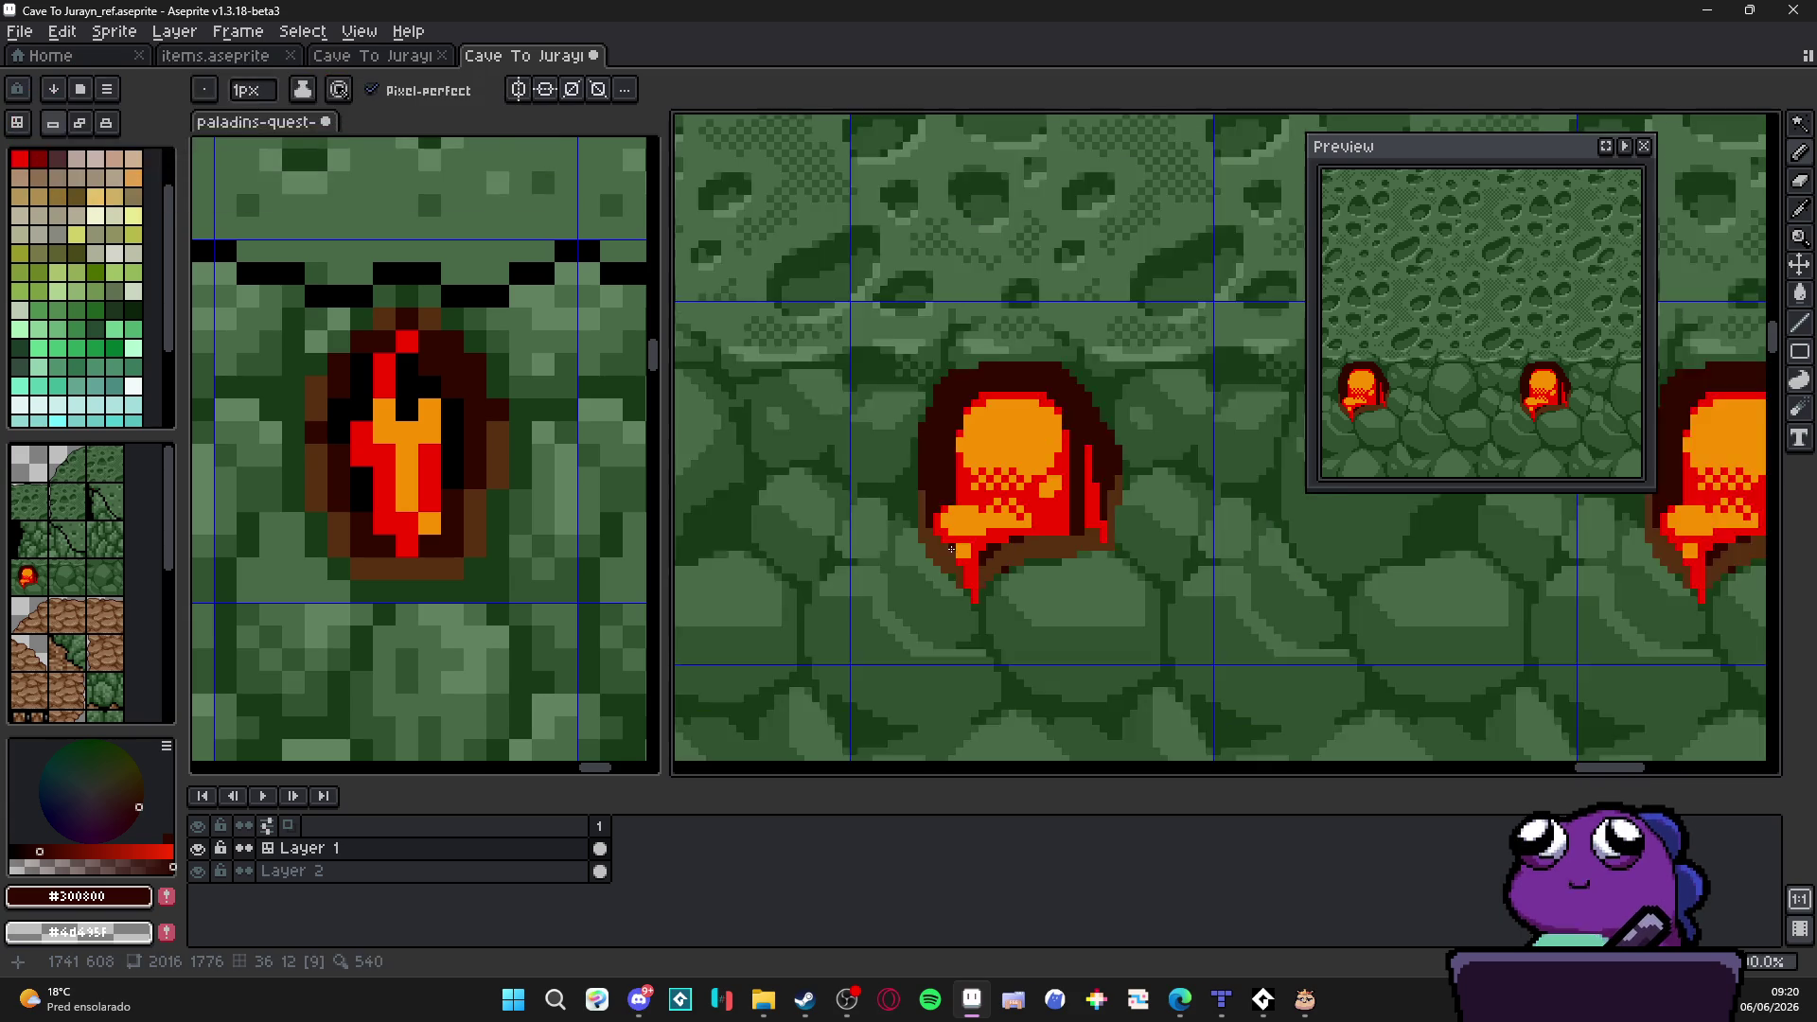
pyautogui.scroll(1, 1030, 534)
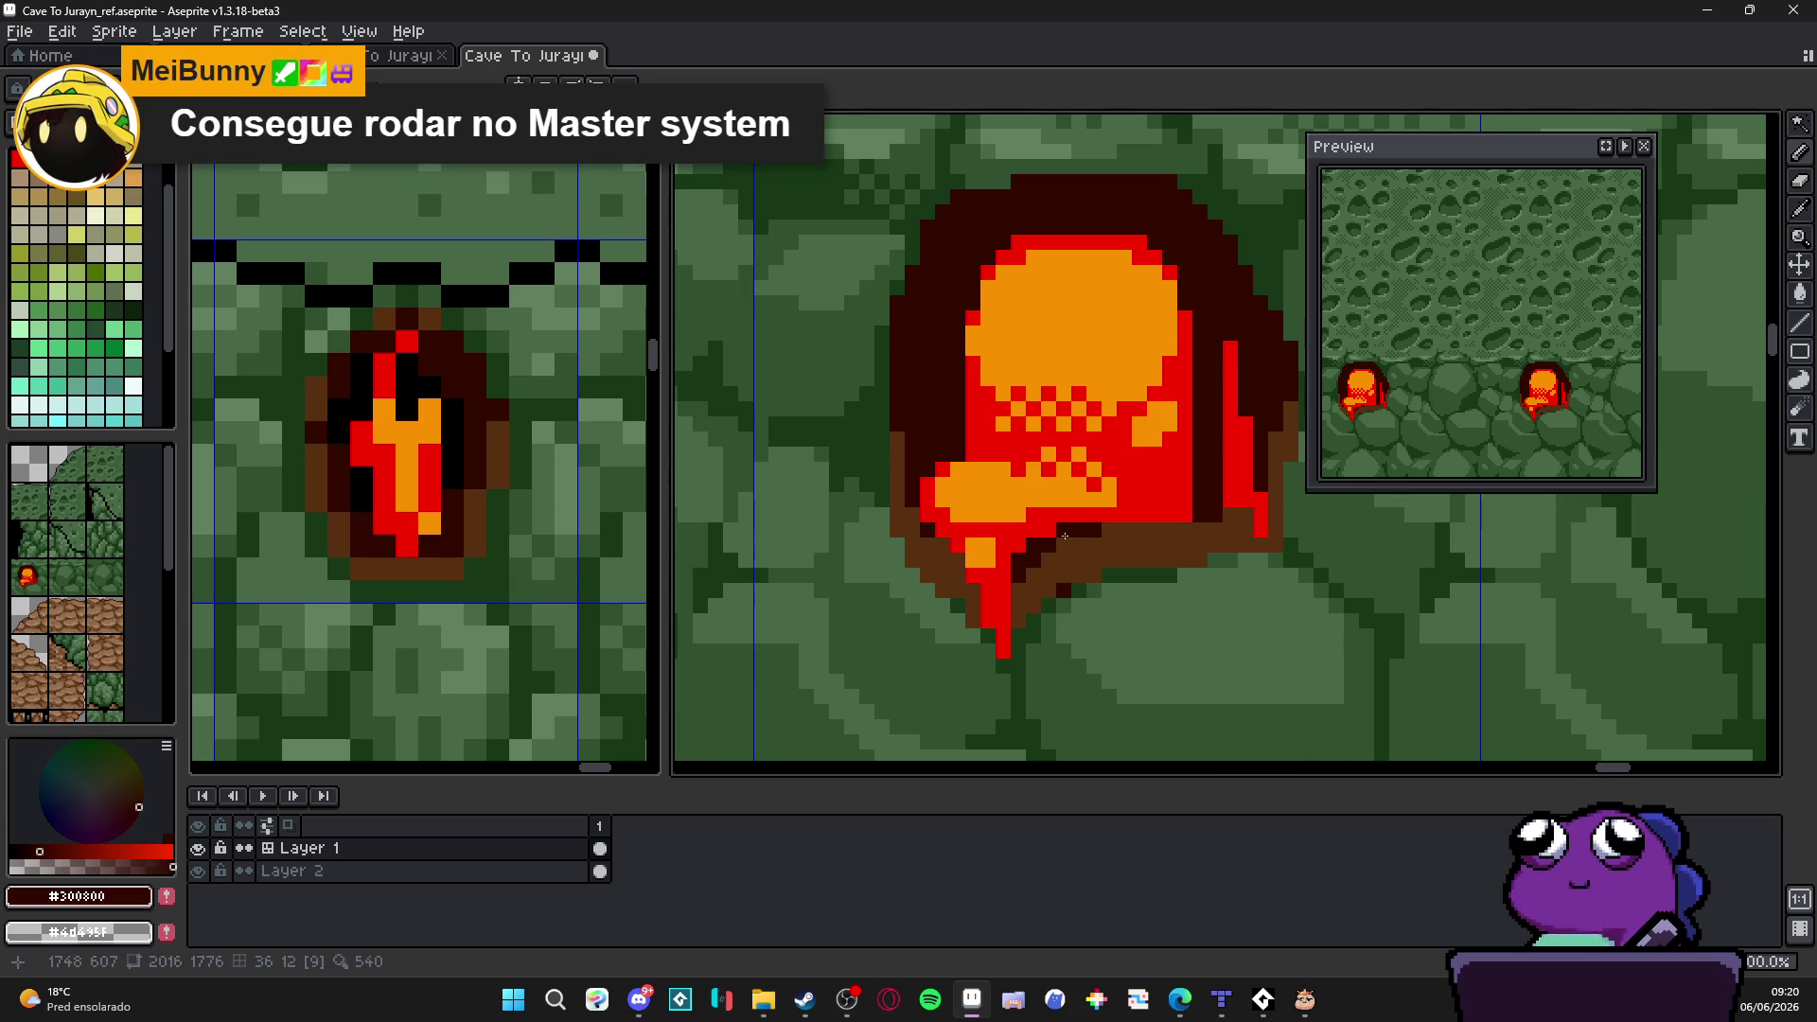
pyautogui.scroll(-1, 1093, 546)
pyautogui.scroll(1, 1152, 522)
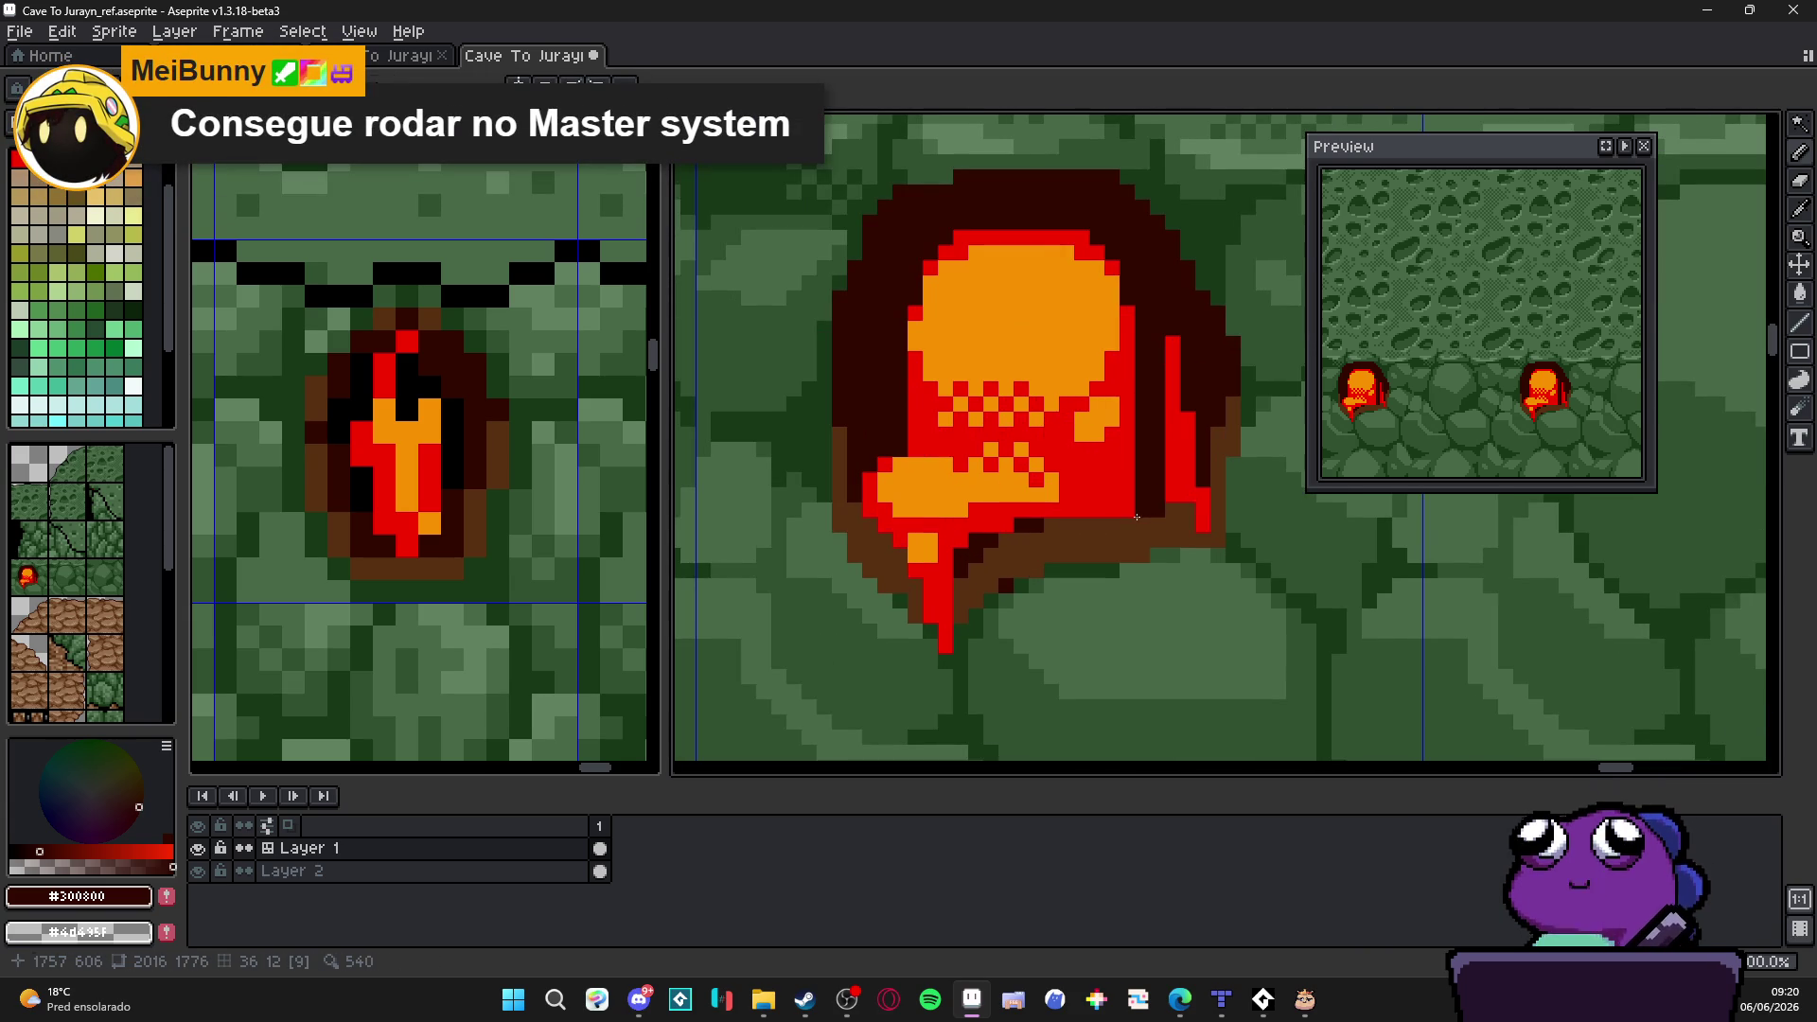
# Step: Paint orange at the base of the red column, check zoomed out, then show the paladins-quest reference map
pyautogui.keyDown('alt'); pyautogui.click(1123, 519); pyautogui.keyUp('alt')
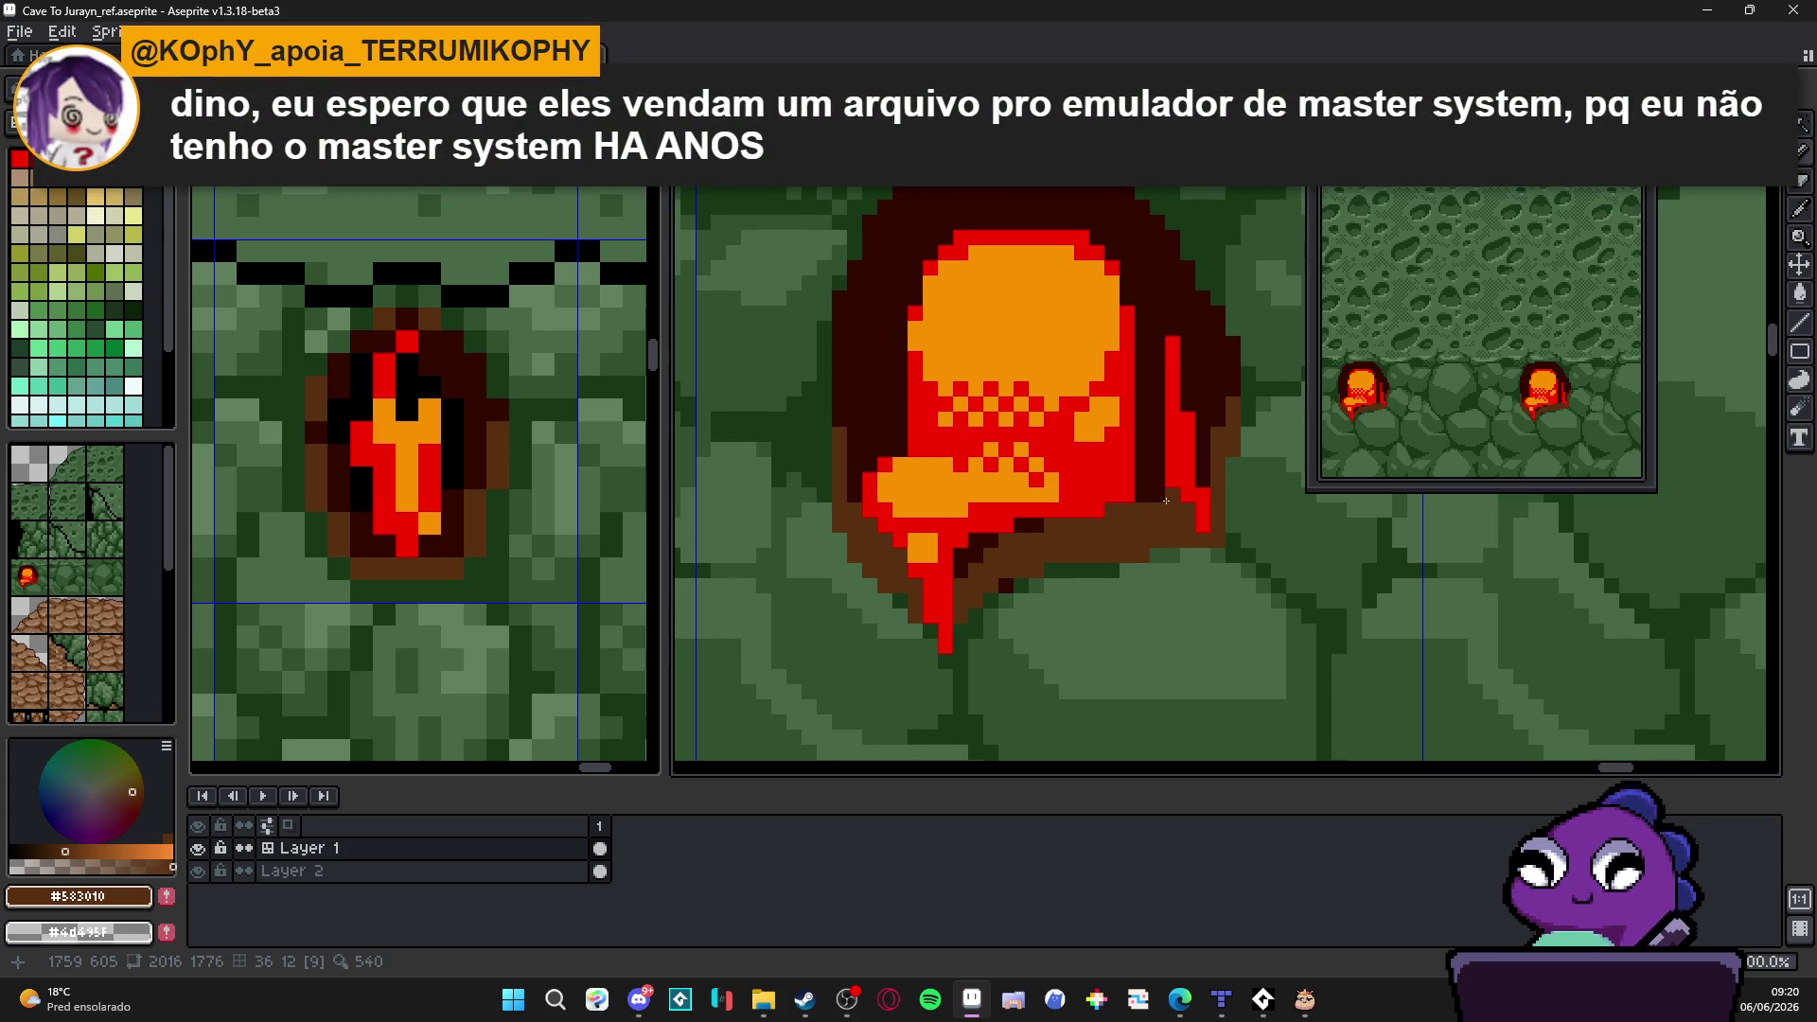
pyautogui.moveTo(1166, 502); pyautogui.dragTo(1091, 540)
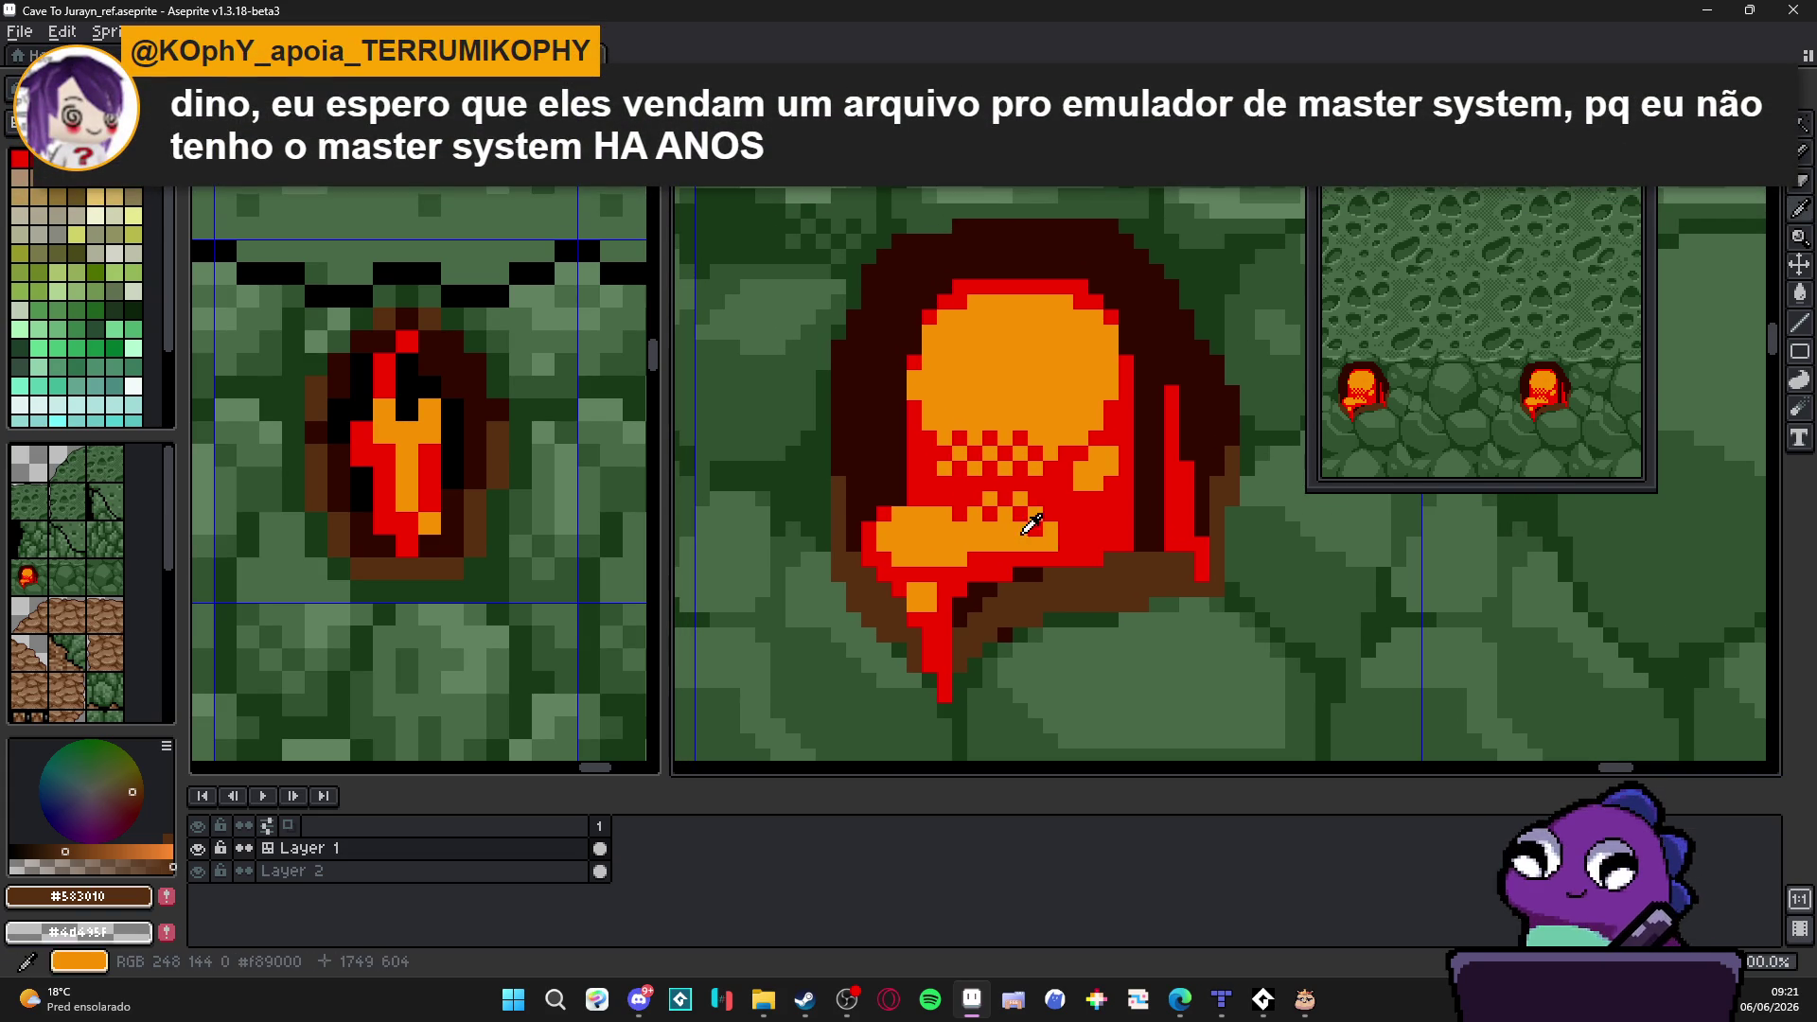
pyautogui.keyDown('alt'); pyautogui.click(1024, 521); pyautogui.keyUp('alt')
pyautogui.click(1179, 537)
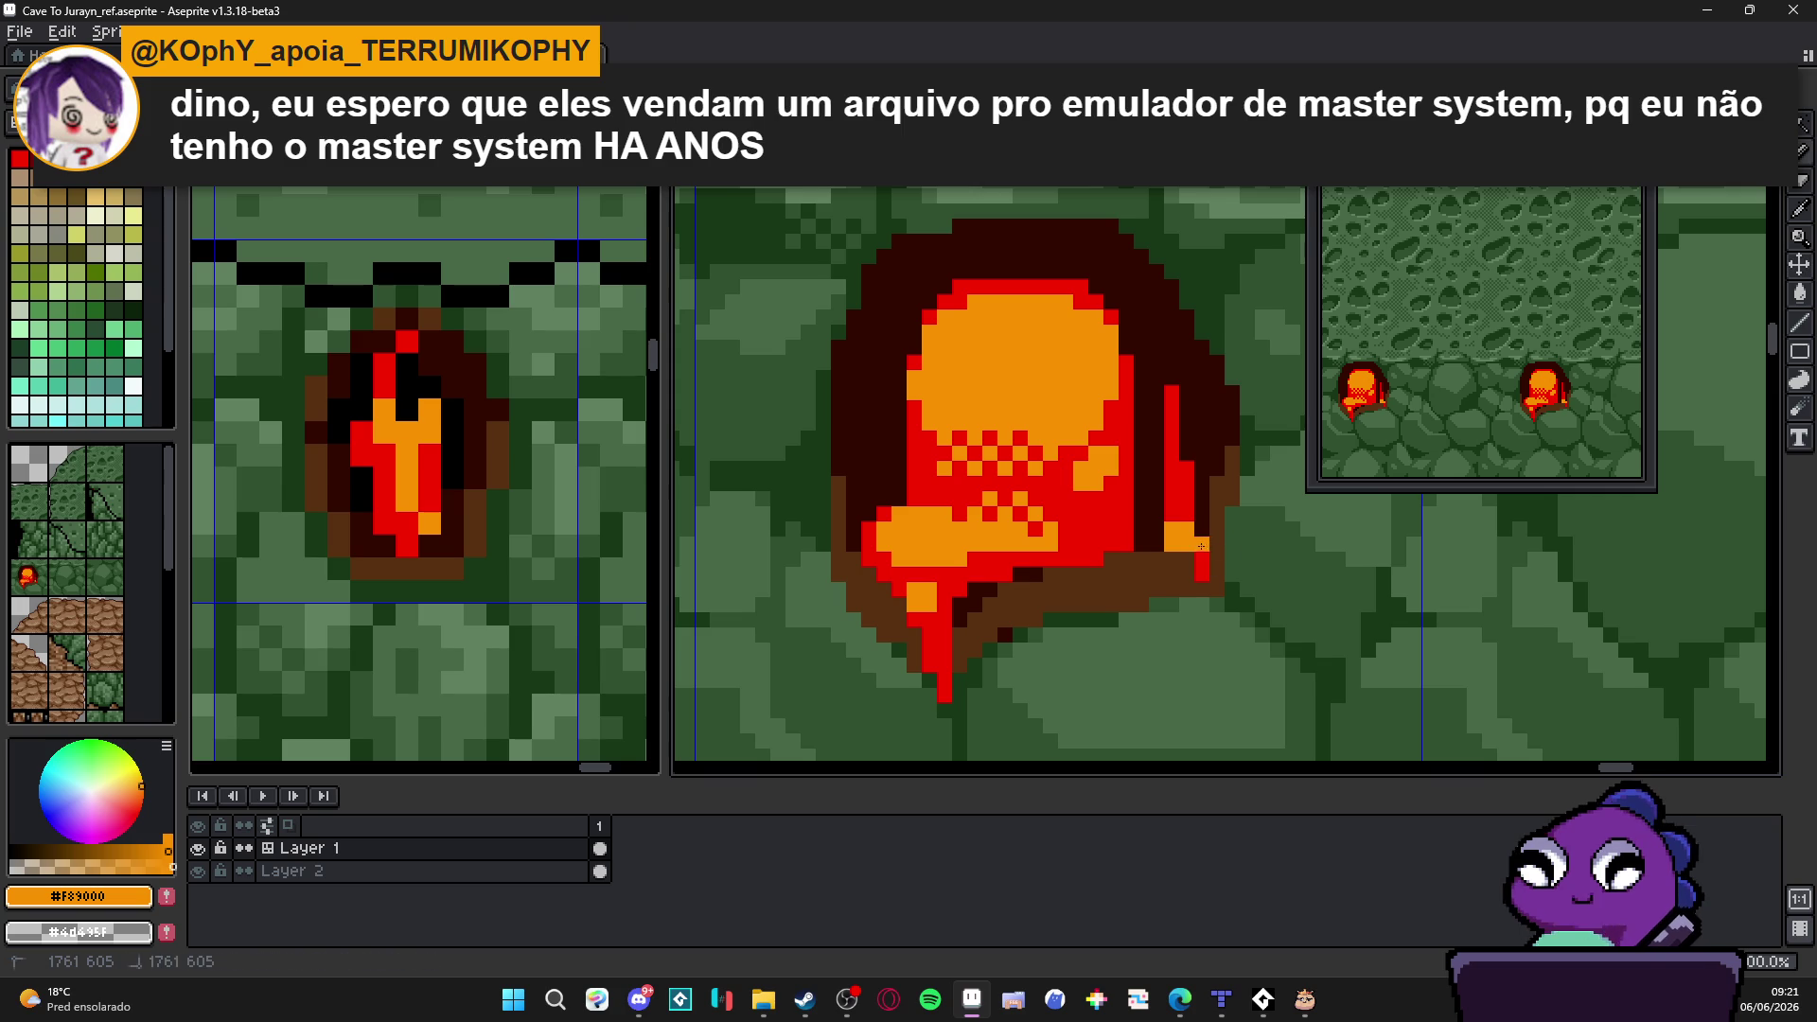
pyautogui.scroll(-3, 1172, 519)
pyautogui.moveTo(1021, 537); pyautogui.dragTo(1024, 574)
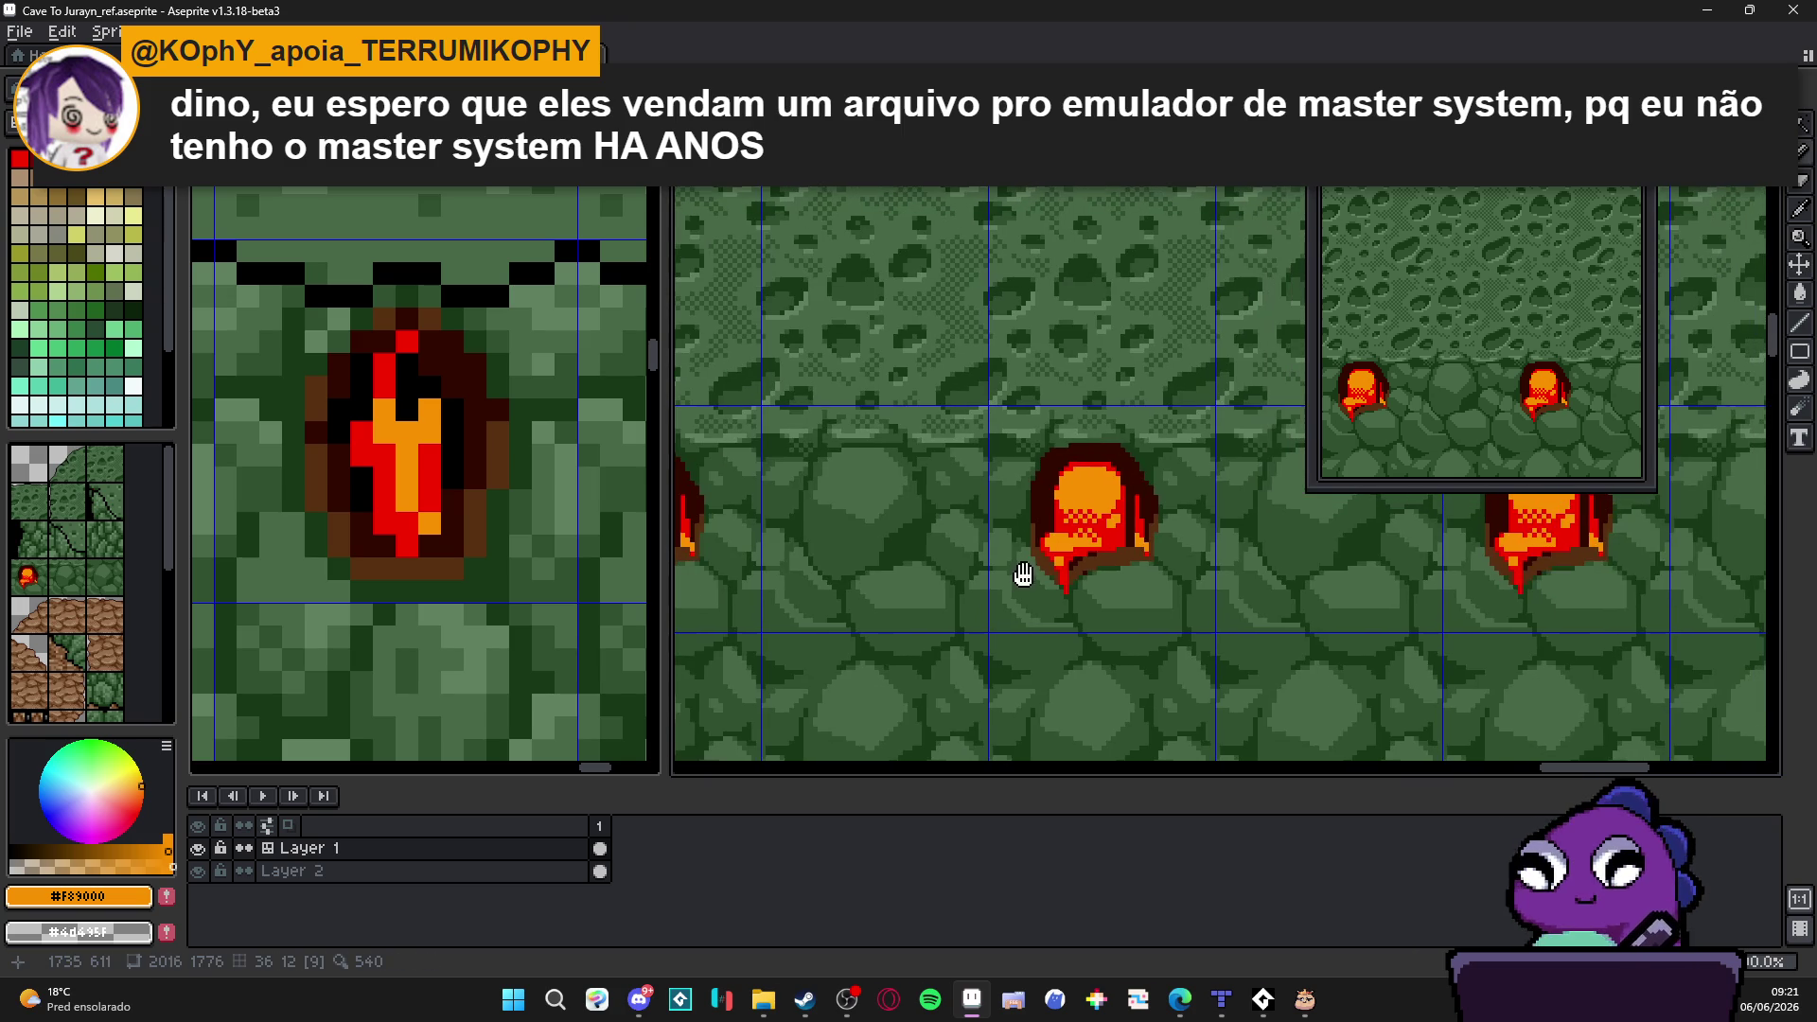
pyautogui.hotkey('ctrl', 'Tab')
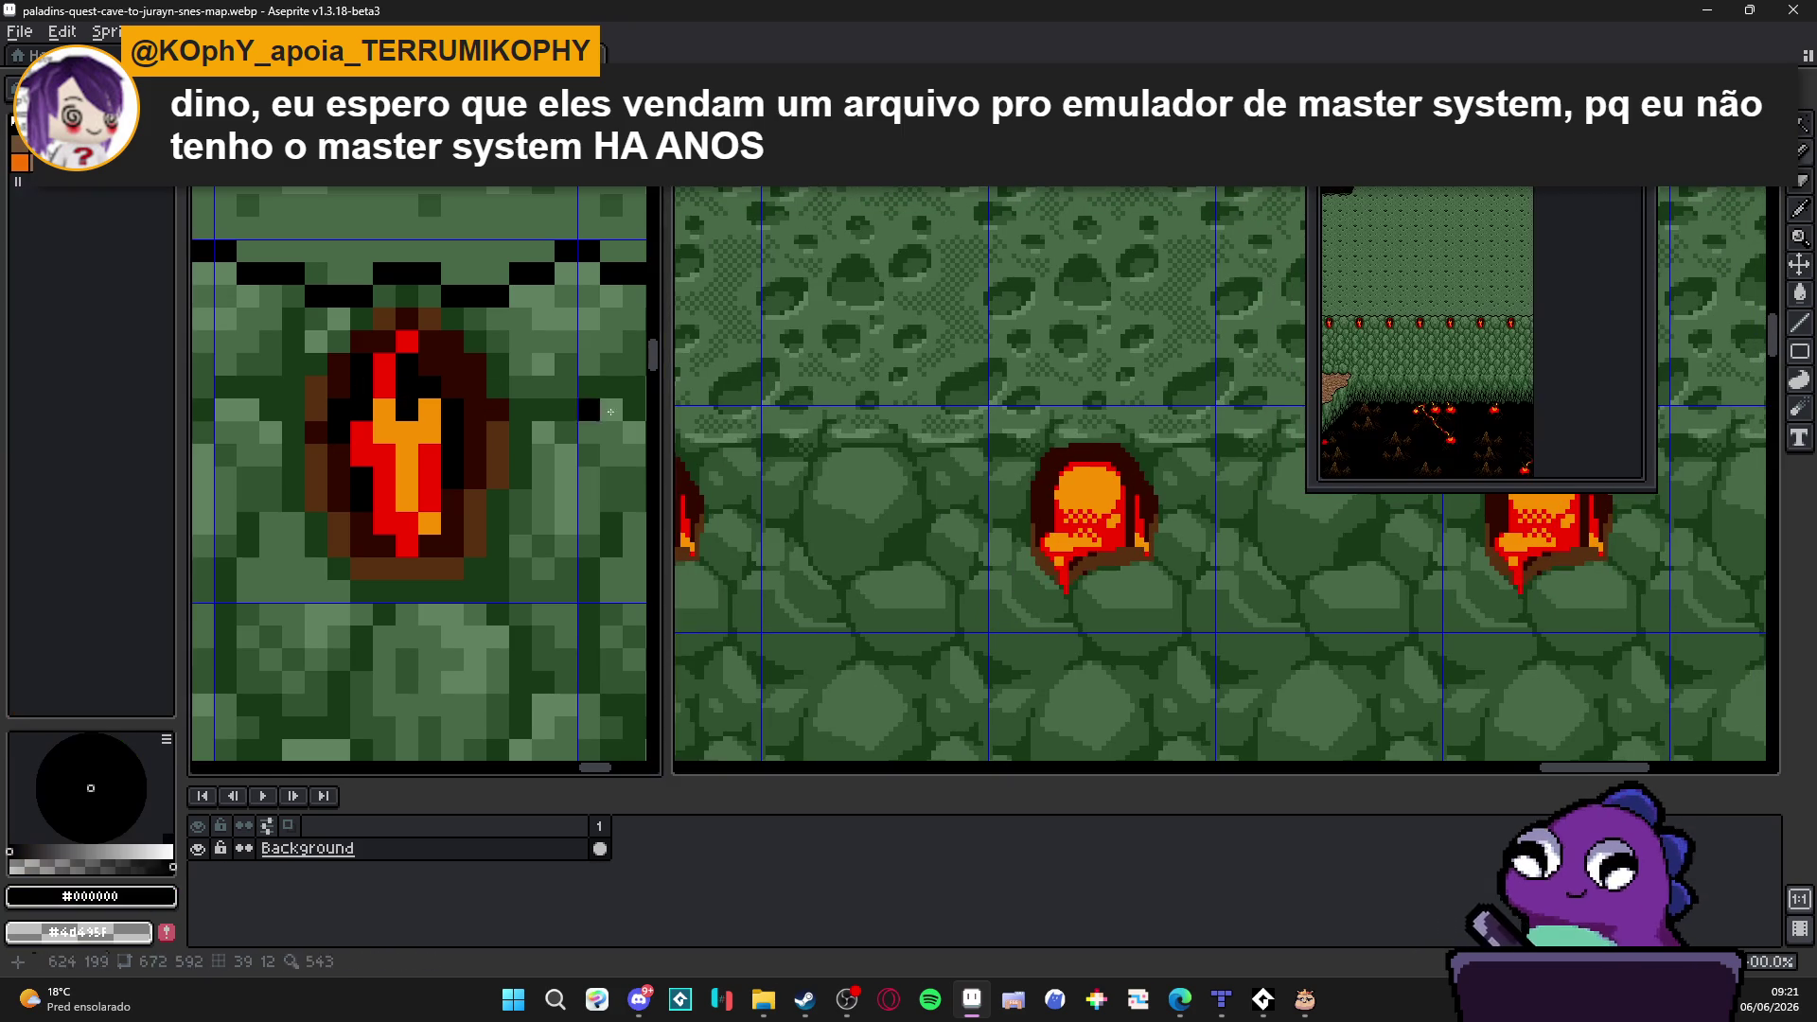
pyautogui.scroll(2, 1151, 493)
pyautogui.scroll(3, 1150, 493)
# Step: Back in the tileset, paint a black column and outline pixels along the blob's top-right edge
pyautogui.hotkey('ctrl', 'Tab')
pyautogui.moveTo(1150, 493)
pyautogui.mouseDown()
pyautogui.moveTo(1165, 604)
pyautogui.moveTo(1129, 446)
pyautogui.mouseUp()
pyautogui.click(1137, 414)
pyautogui.click(1107, 413)
pyautogui.click(1165, 444)
pyautogui.click(1075, 383)
pyautogui.click(1107, 384)
# Step: Outline the blob's upper-left, left and lower-left edges in black
pyautogui.moveTo(892, 444); pyautogui.dragTo(1041, 427)
pyautogui.click(920, 367)
pyautogui.click(890, 397)
pyautogui.click(859, 426)
pyautogui.moveTo(859, 457)
pyautogui.mouseDown()
pyautogui.moveTo(829, 578)
pyautogui.moveTo(805, 474)
pyautogui.mouseUp()
pyautogui.click(858, 396)
pyautogui.click(829, 456)
pyautogui.click(829, 610)
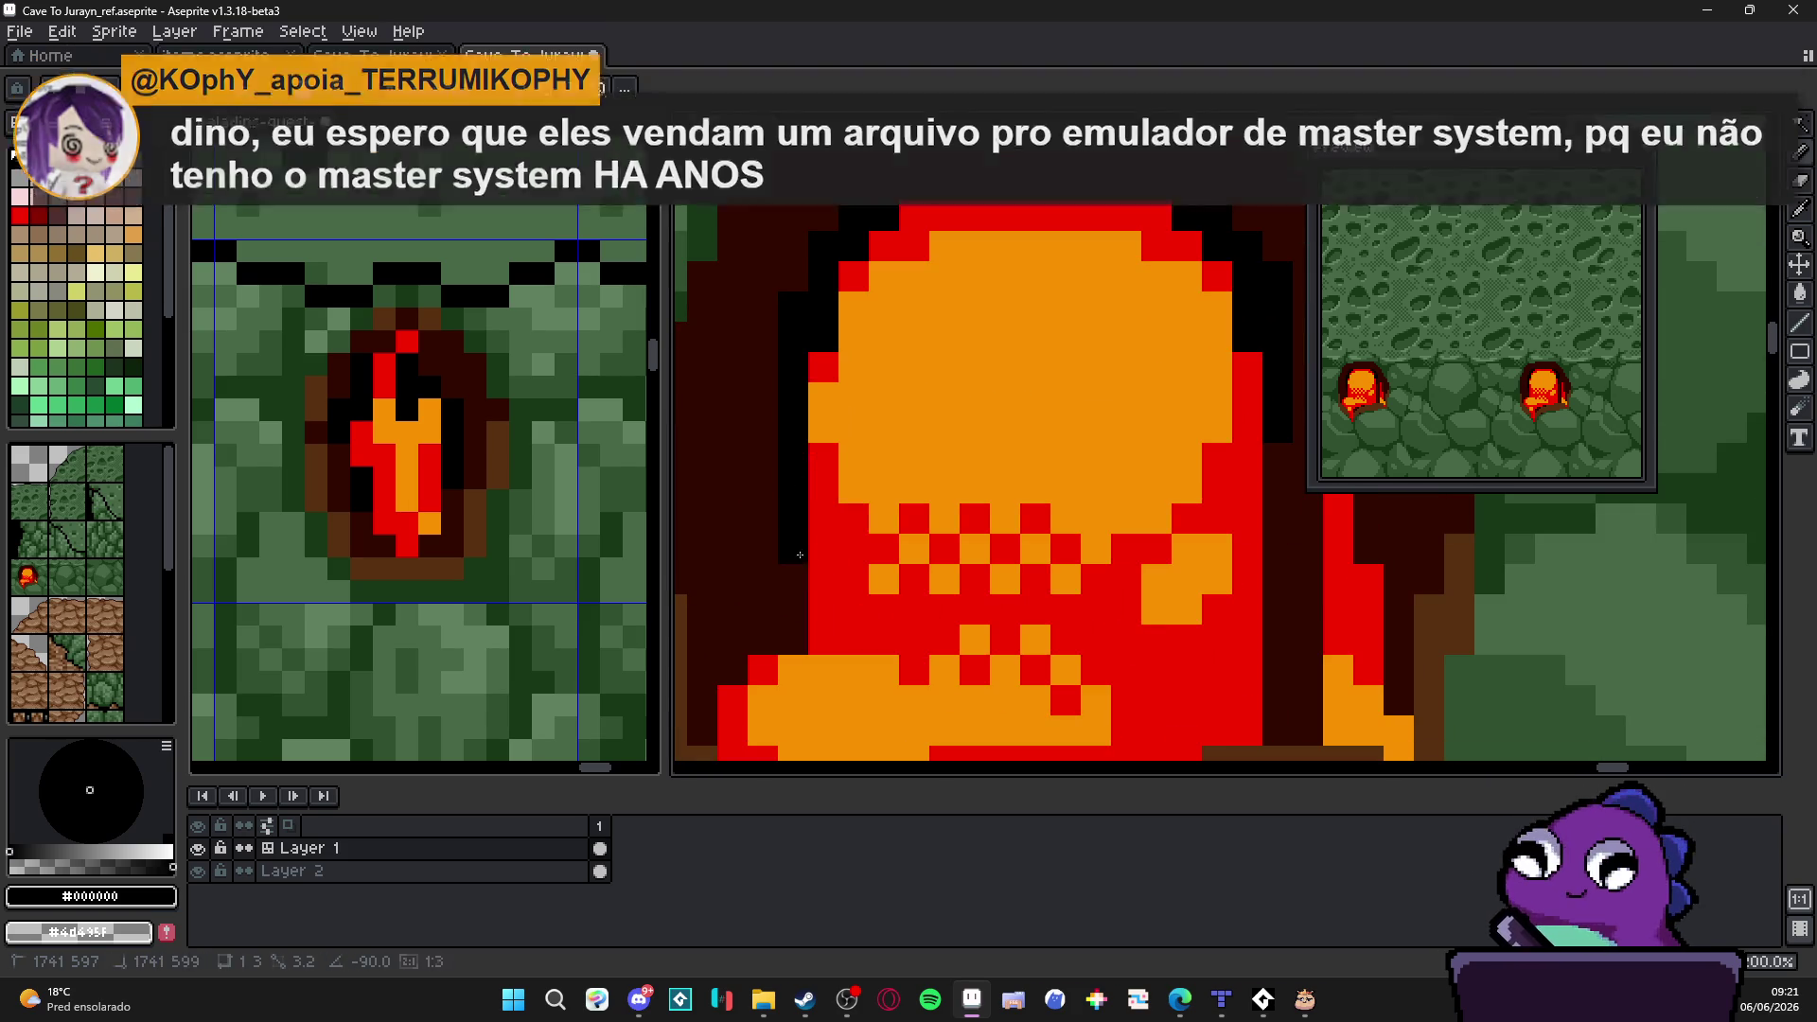
pyautogui.click(762, 395)
pyautogui.click(793, 517)
pyautogui.moveTo(794, 548); pyautogui.dragTo(795, 581)
pyautogui.click(762, 518)
pyautogui.scroll(-2, 827, 551)
# Step: Outline the blob's right edge in black and touch up a stray pixel
pyautogui.moveTo(1042, 517); pyautogui.dragTo(1043, 556)
pyautogui.moveTo(1055, 480); pyautogui.dragTo(1051, 529)
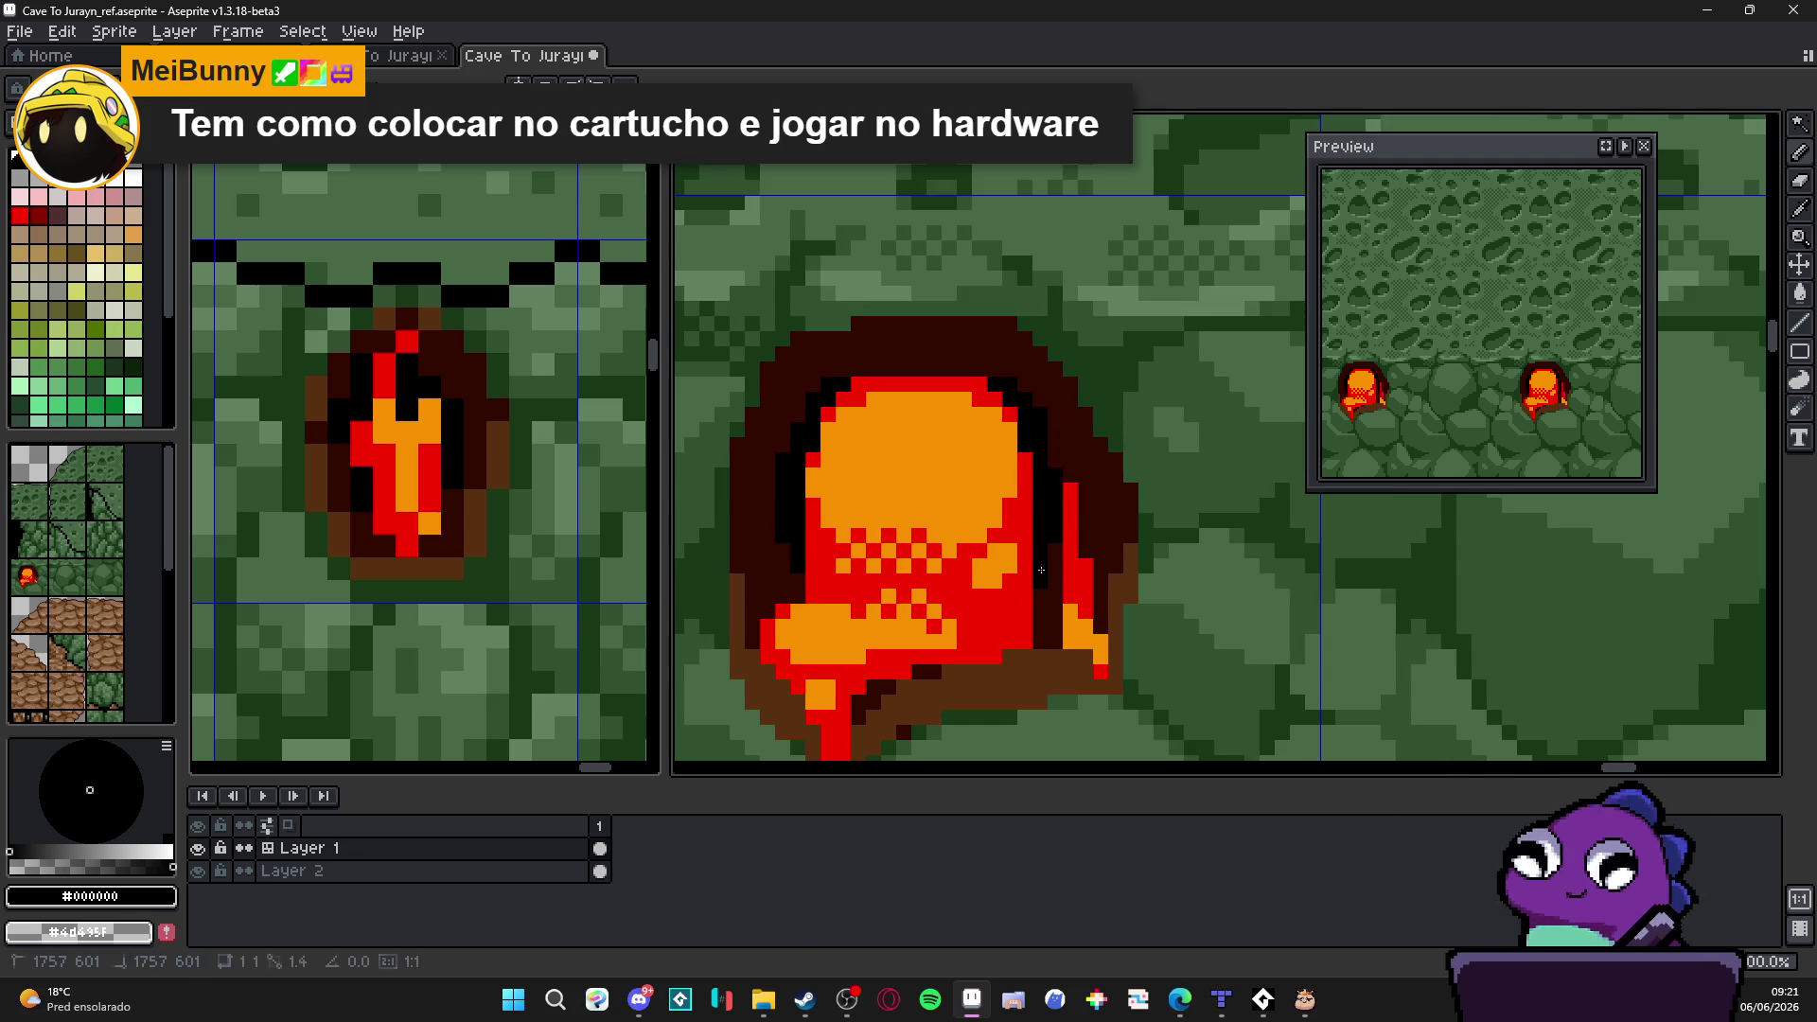
pyautogui.click(738, 524)
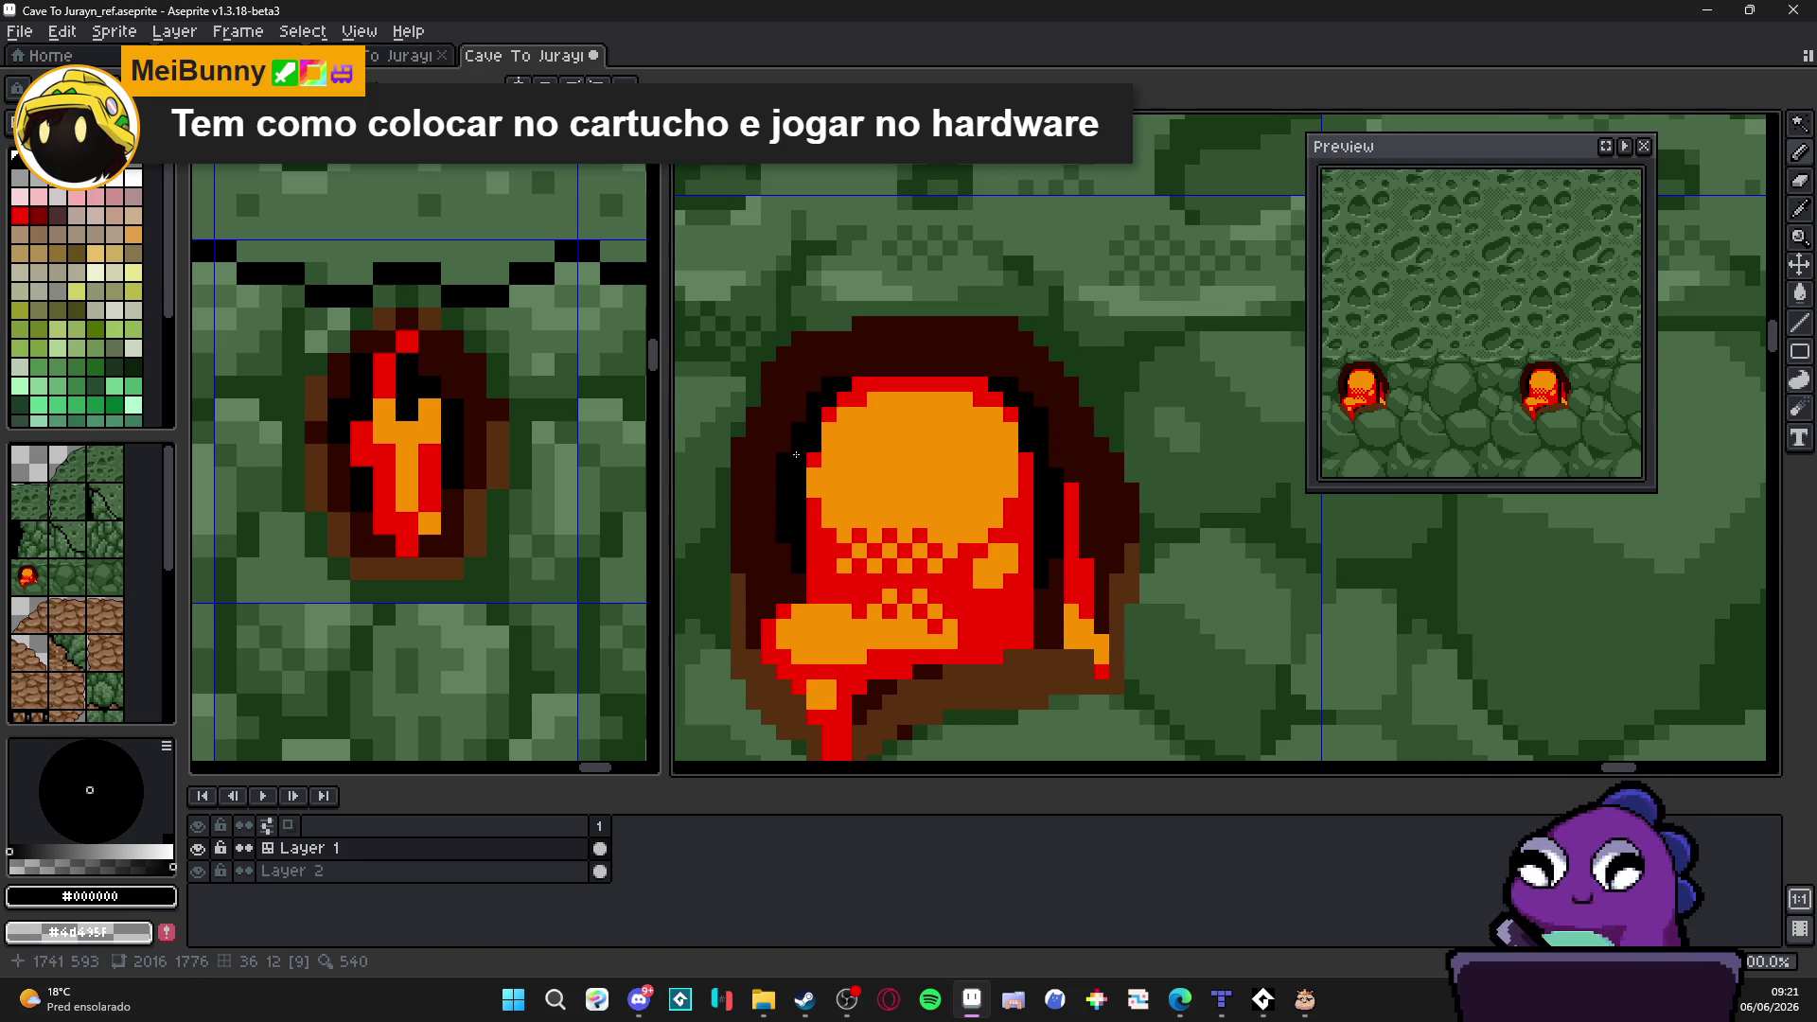
pyautogui.scroll(1, 800, 459)
pyautogui.scroll(1, 802, 473)
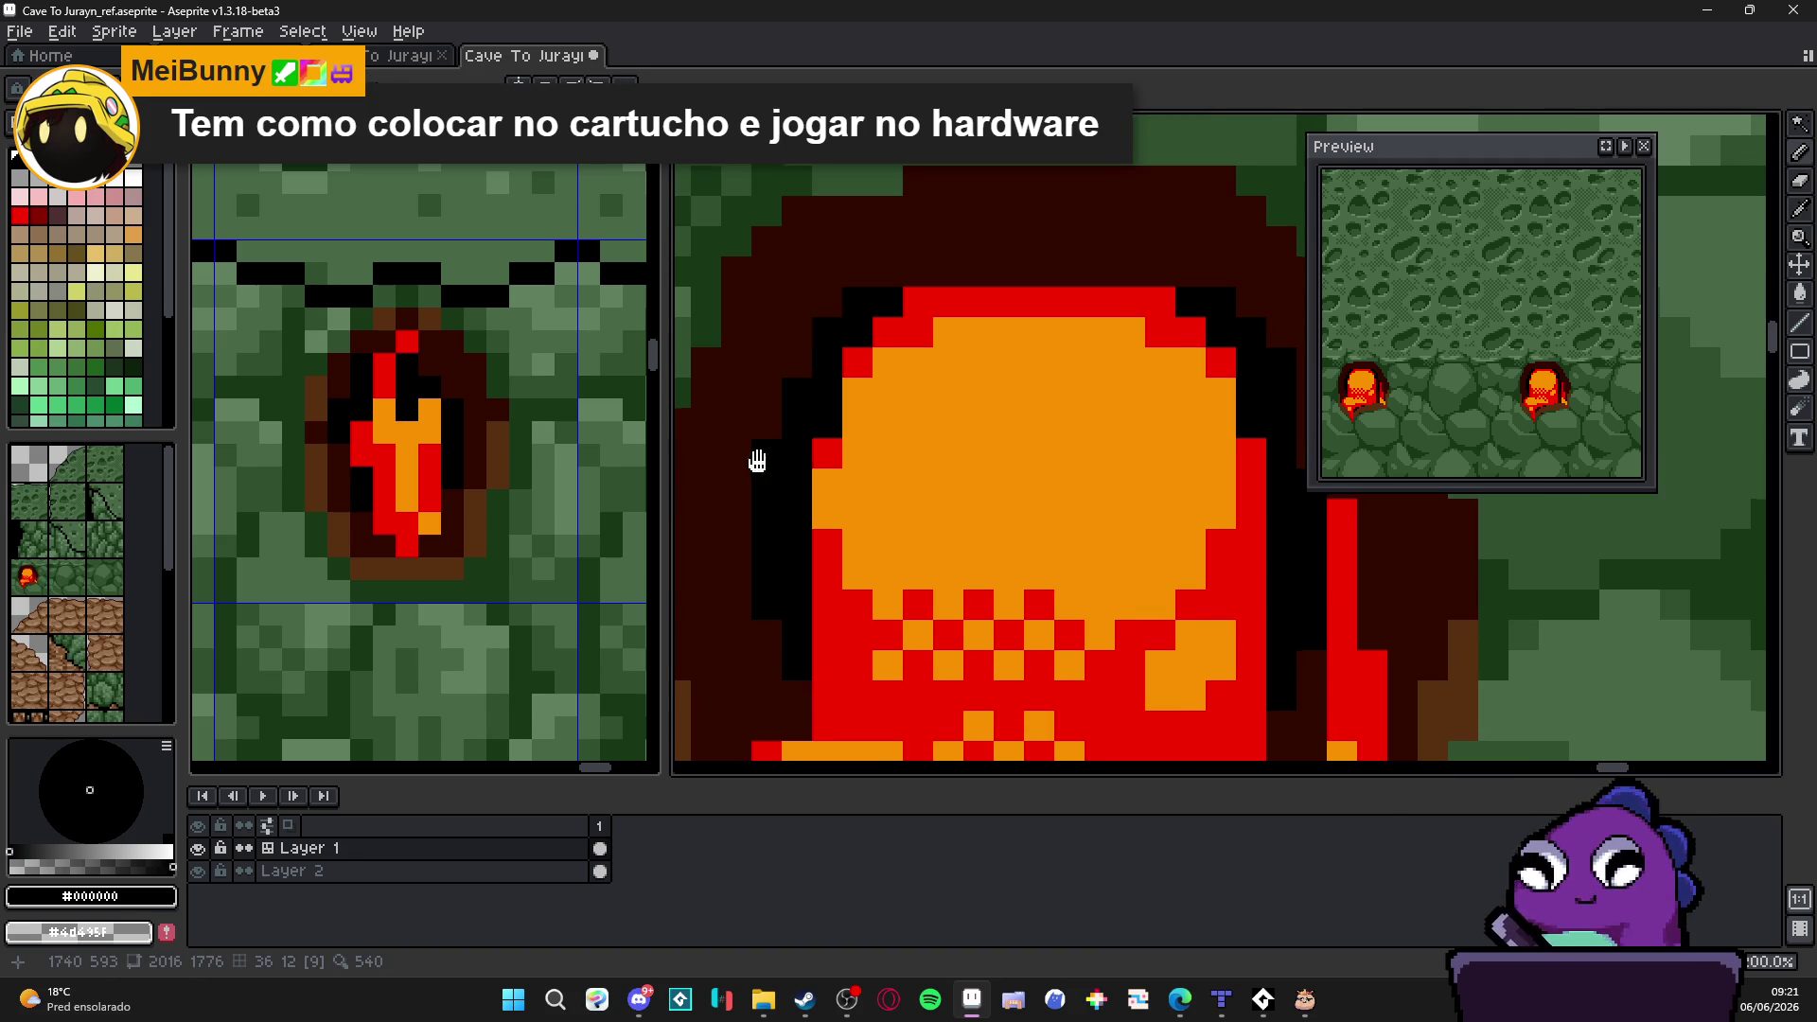
pyautogui.scroll(1, 781, 504)
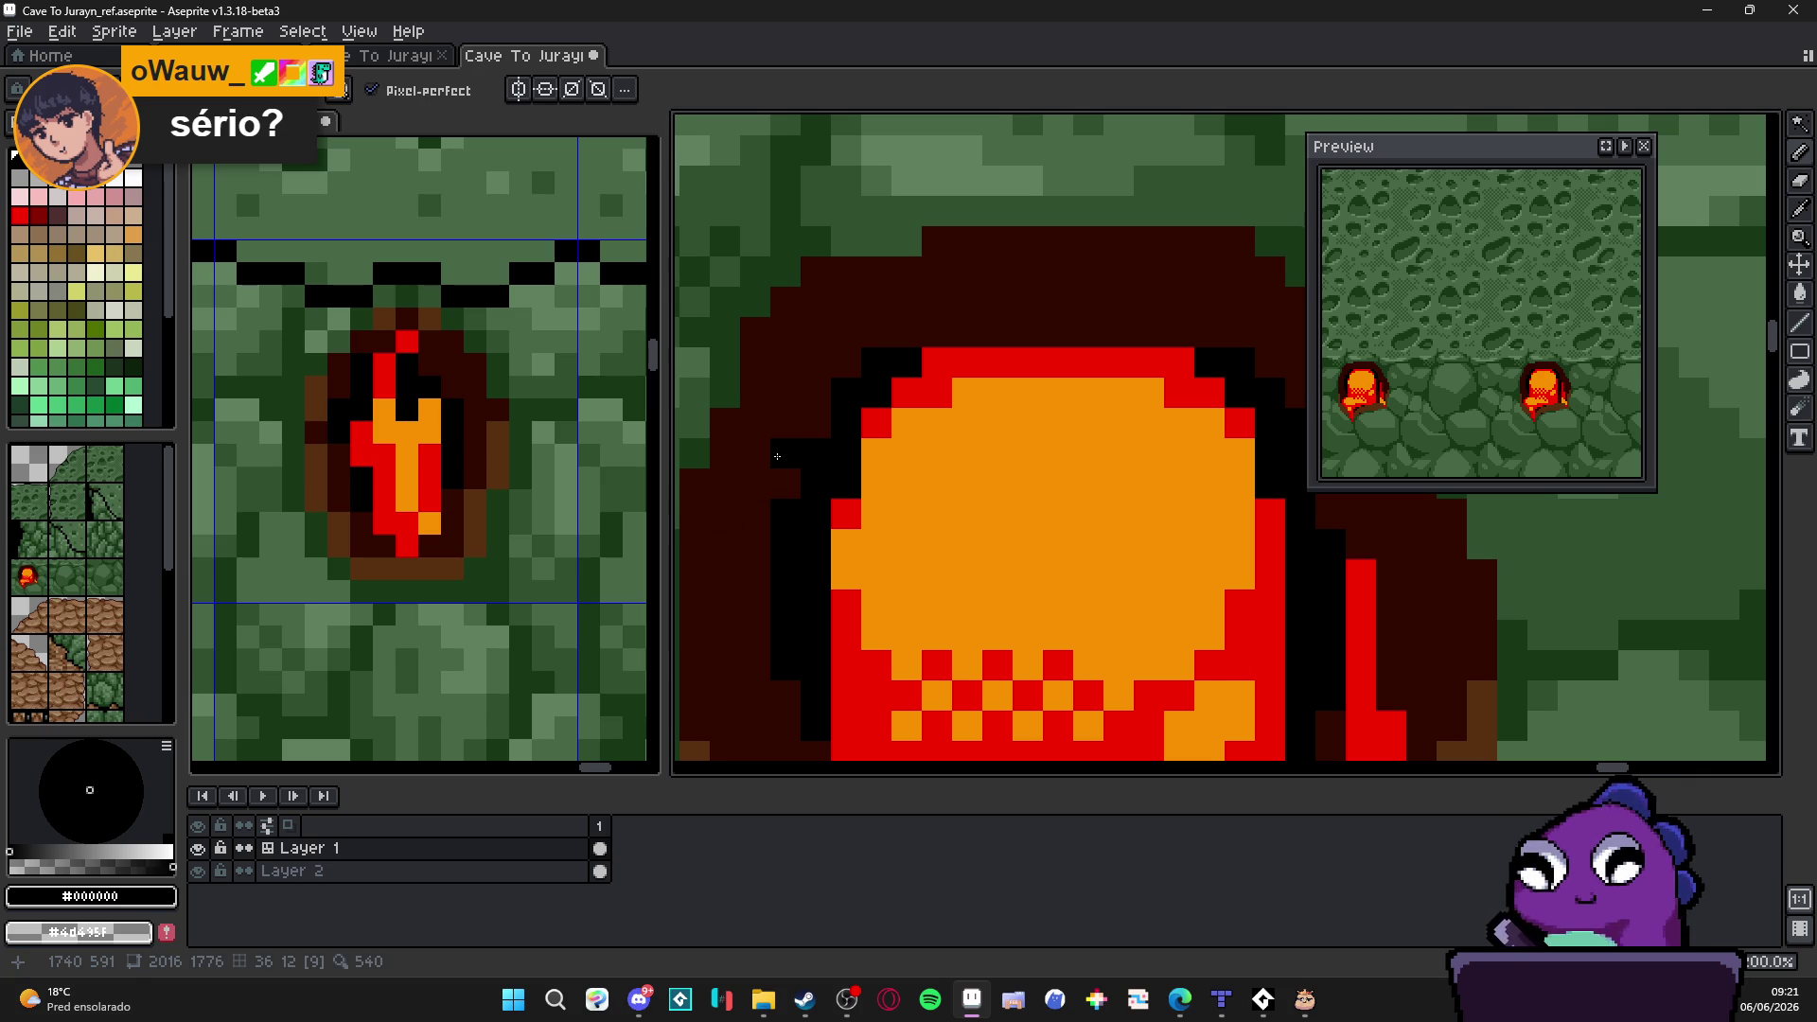
# Step: Add a broken row of black dots along the blob's top edge and the row above it
pyautogui.click(817, 392)
pyautogui.click(877, 330)
pyautogui.click(938, 331)
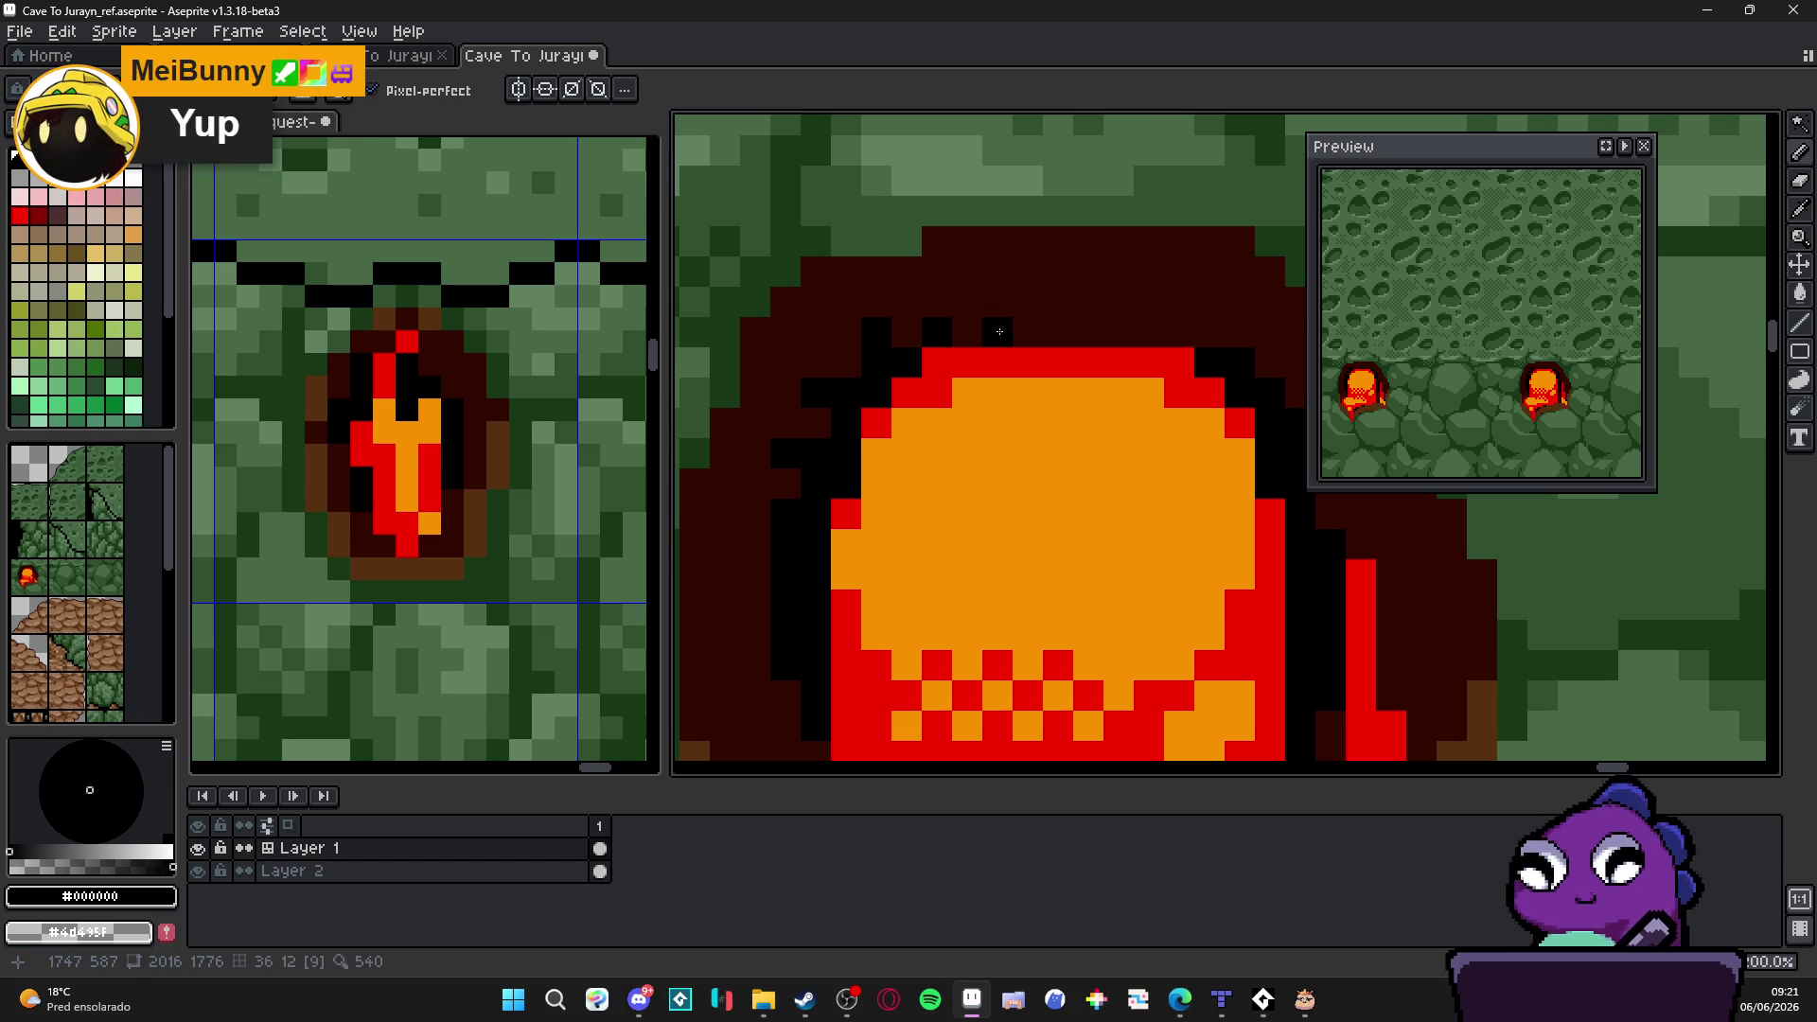
pyautogui.moveTo(1058, 340); pyautogui.dragTo(1026, 350)
pyautogui.click(1027, 344)
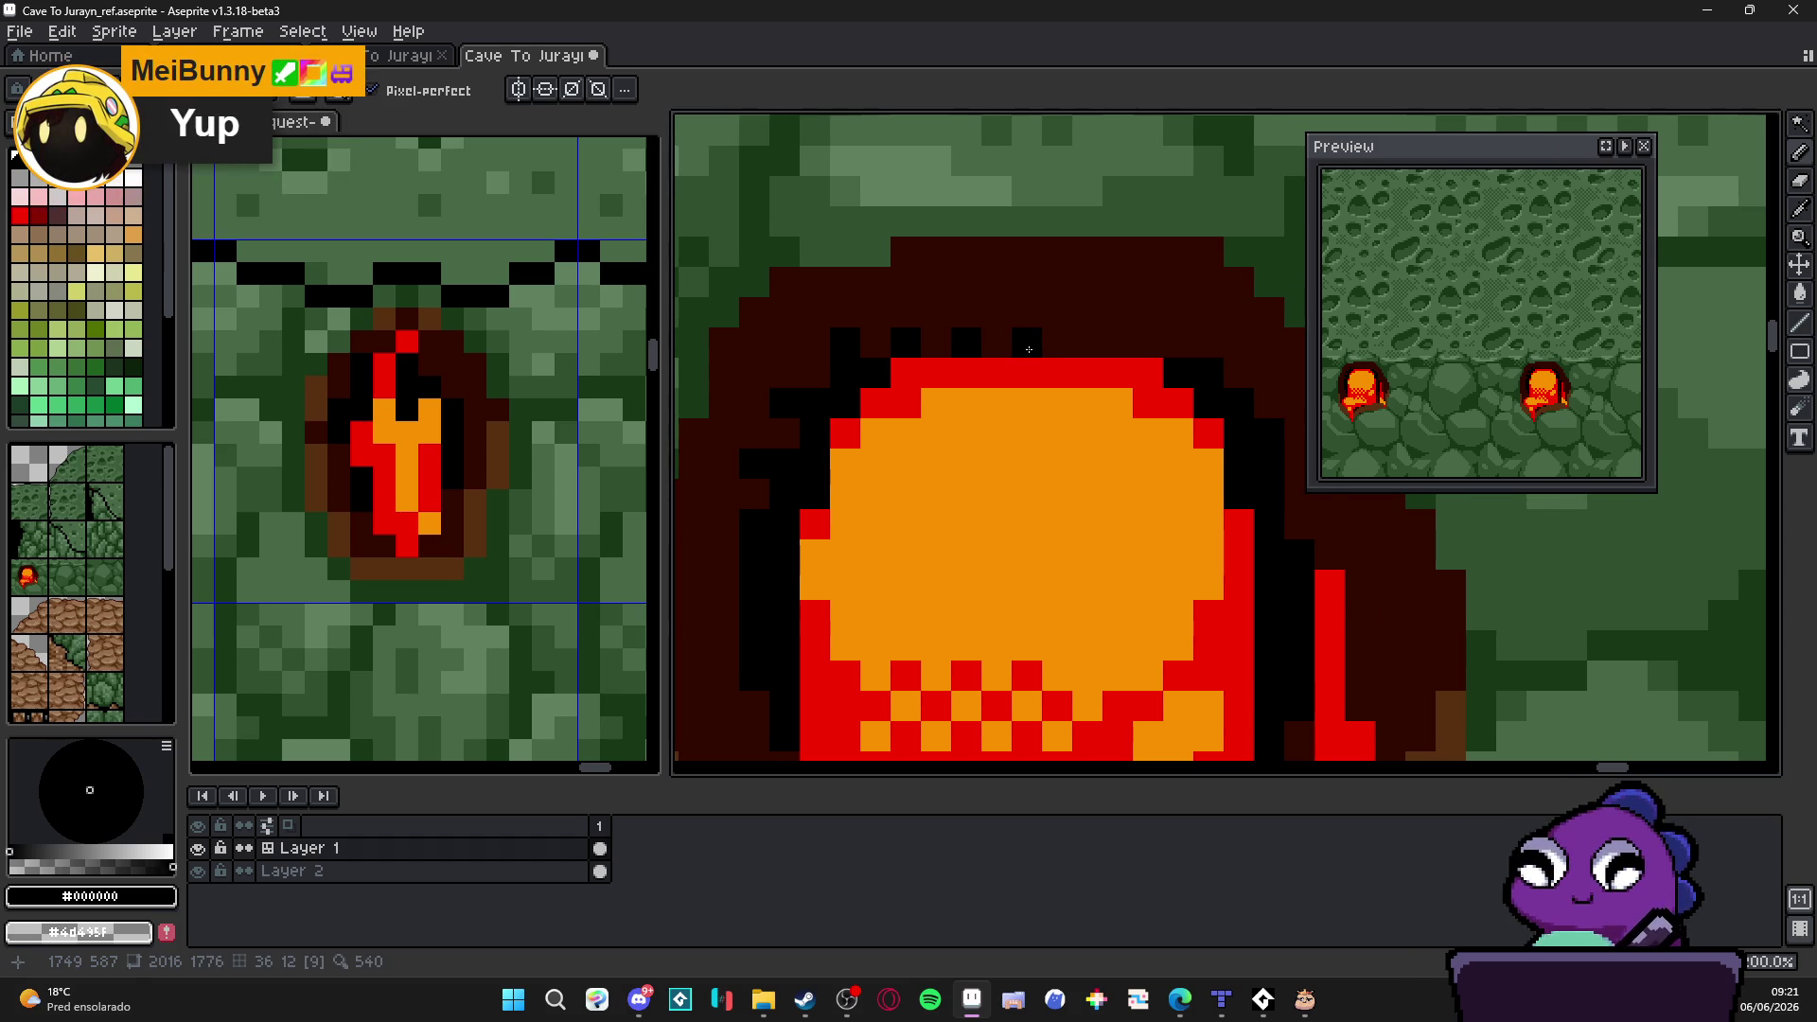
pyautogui.click(1088, 343)
pyautogui.click(1151, 342)
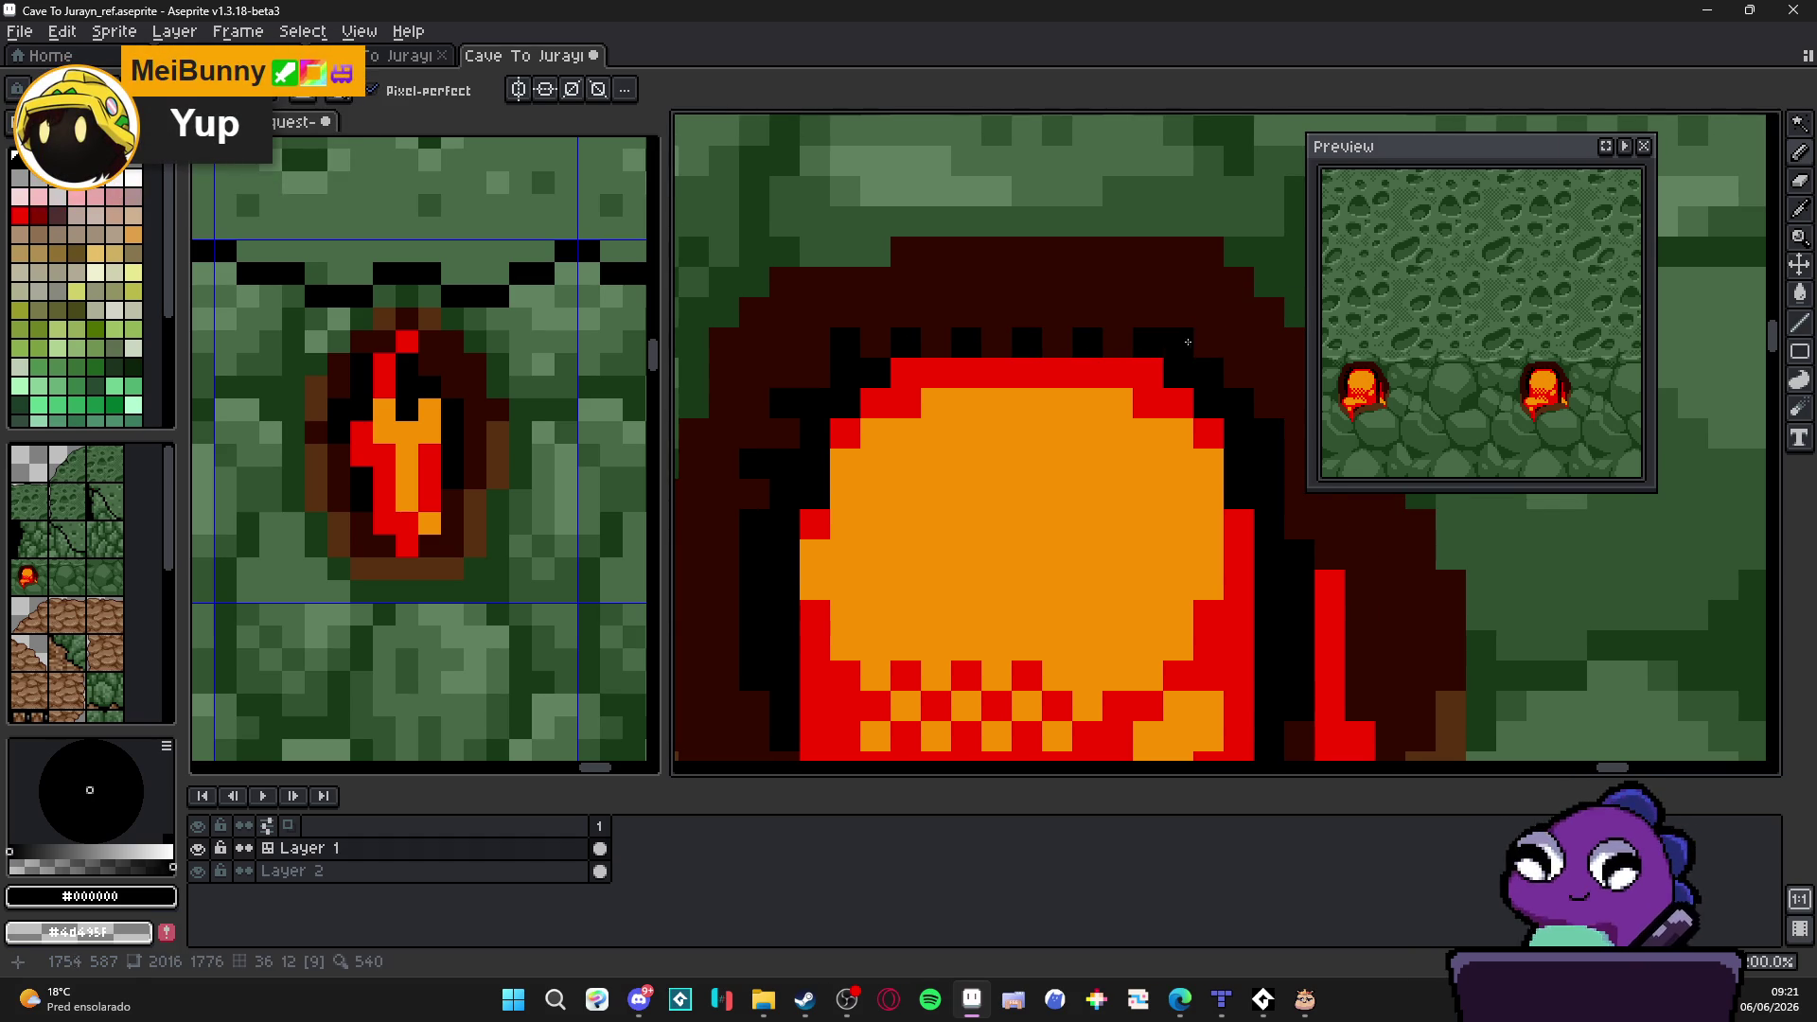
pyautogui.click(1049, 312)
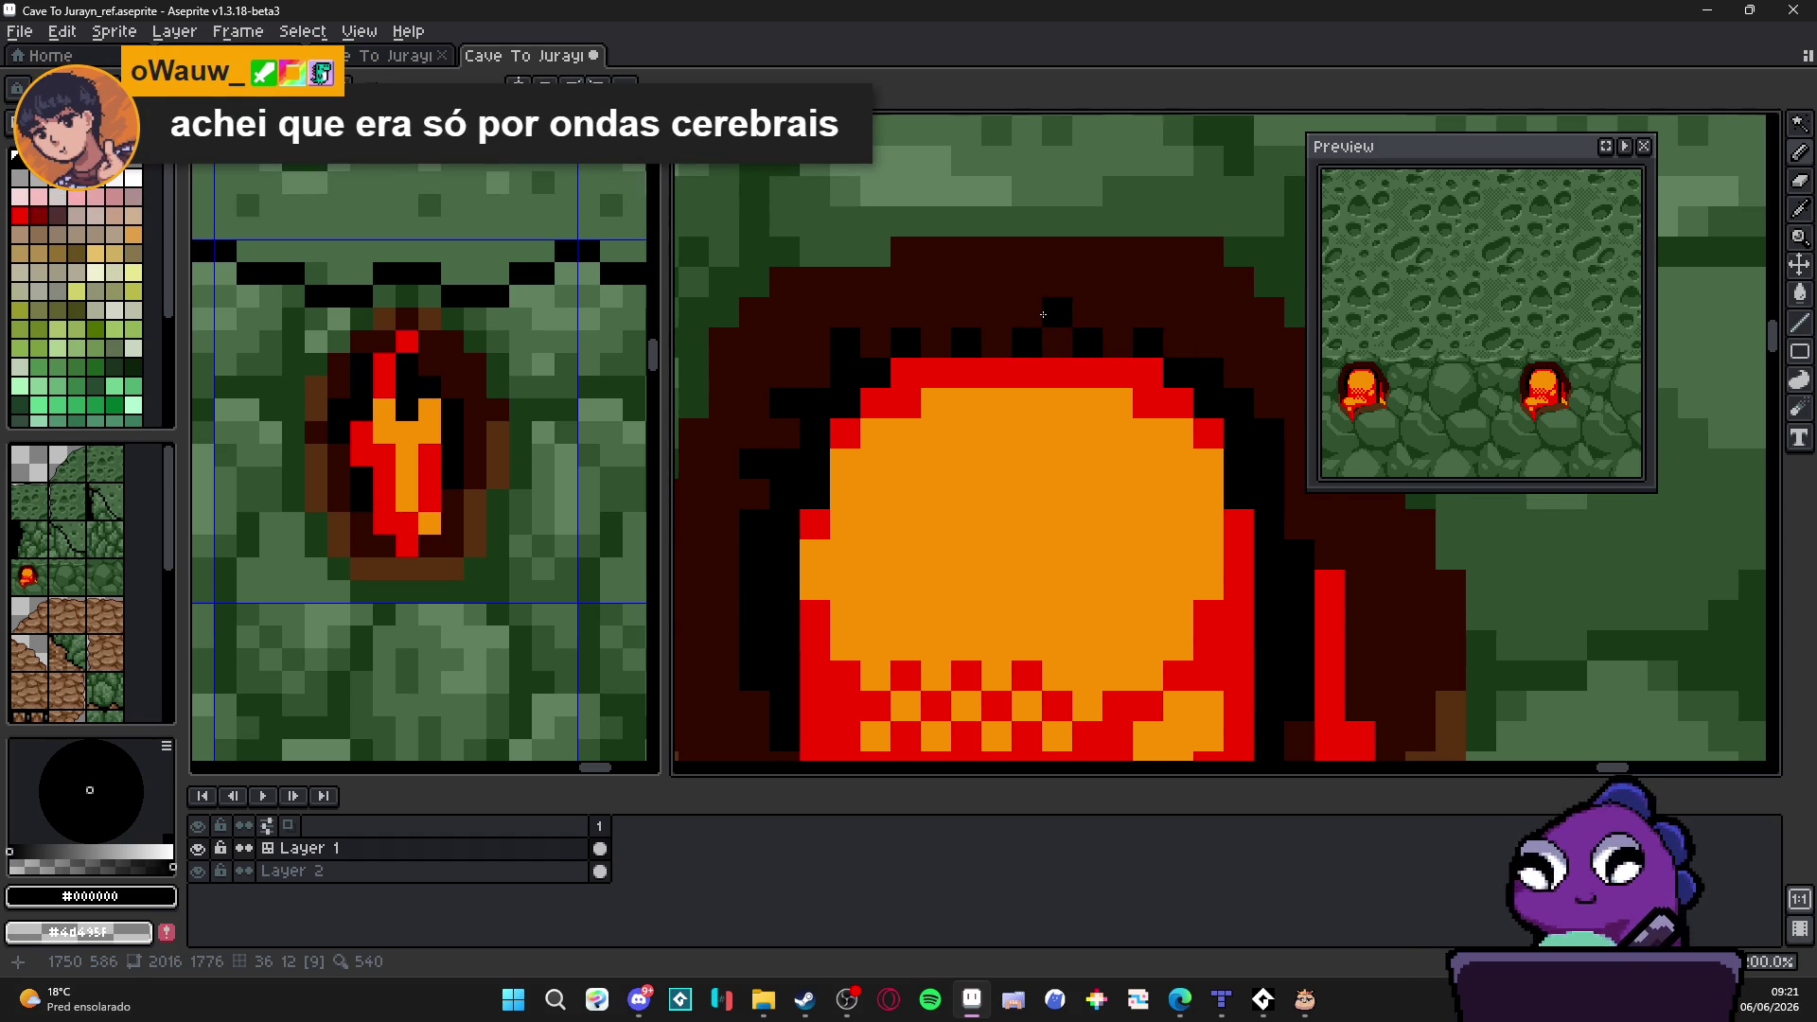
pyautogui.click(998, 312)
pyautogui.click(1118, 314)
pyautogui.click(936, 314)
pyautogui.scroll(-3, 941, 325)
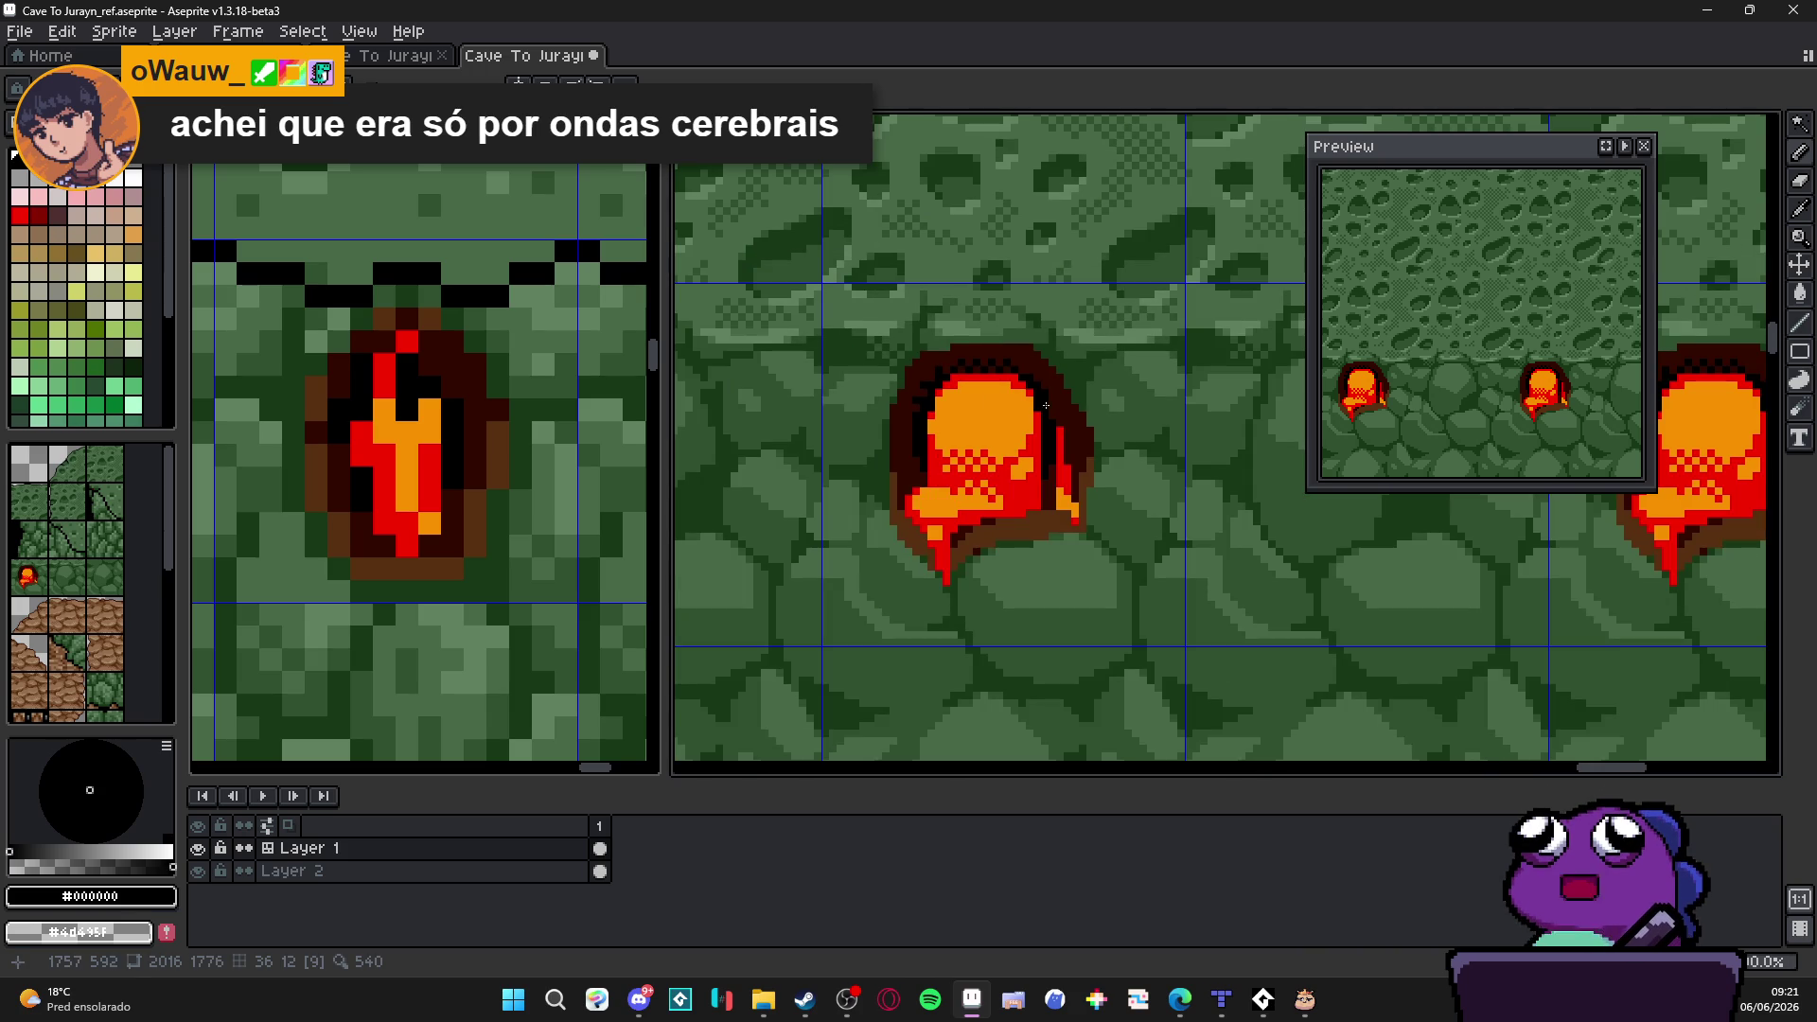
pyautogui.scroll(3, 1059, 398)
# Step: Paint a red drip stroke under the lava hole after a wrong-colour stroke is undone
pyautogui.keyDown('alt'); pyautogui.click(1009, 404); pyautogui.keyUp('alt')
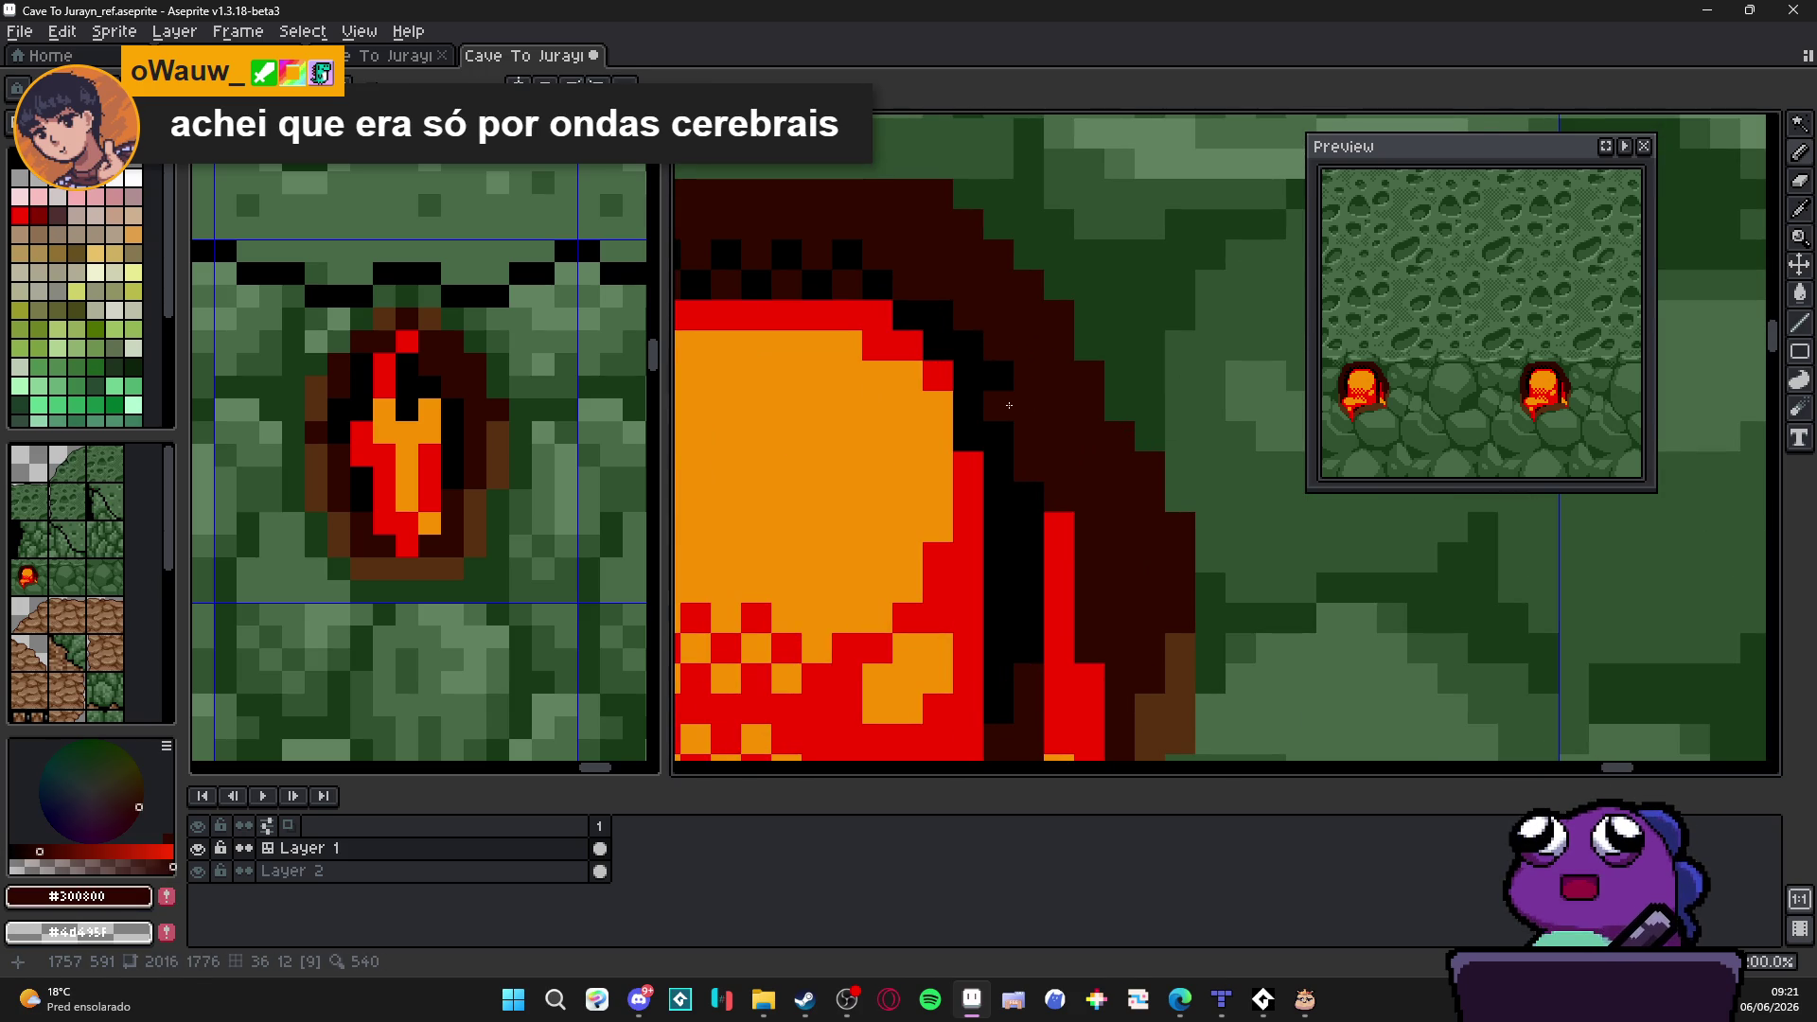
pyautogui.scroll(-2, 995, 412)
pyautogui.scroll(-1, 1015, 464)
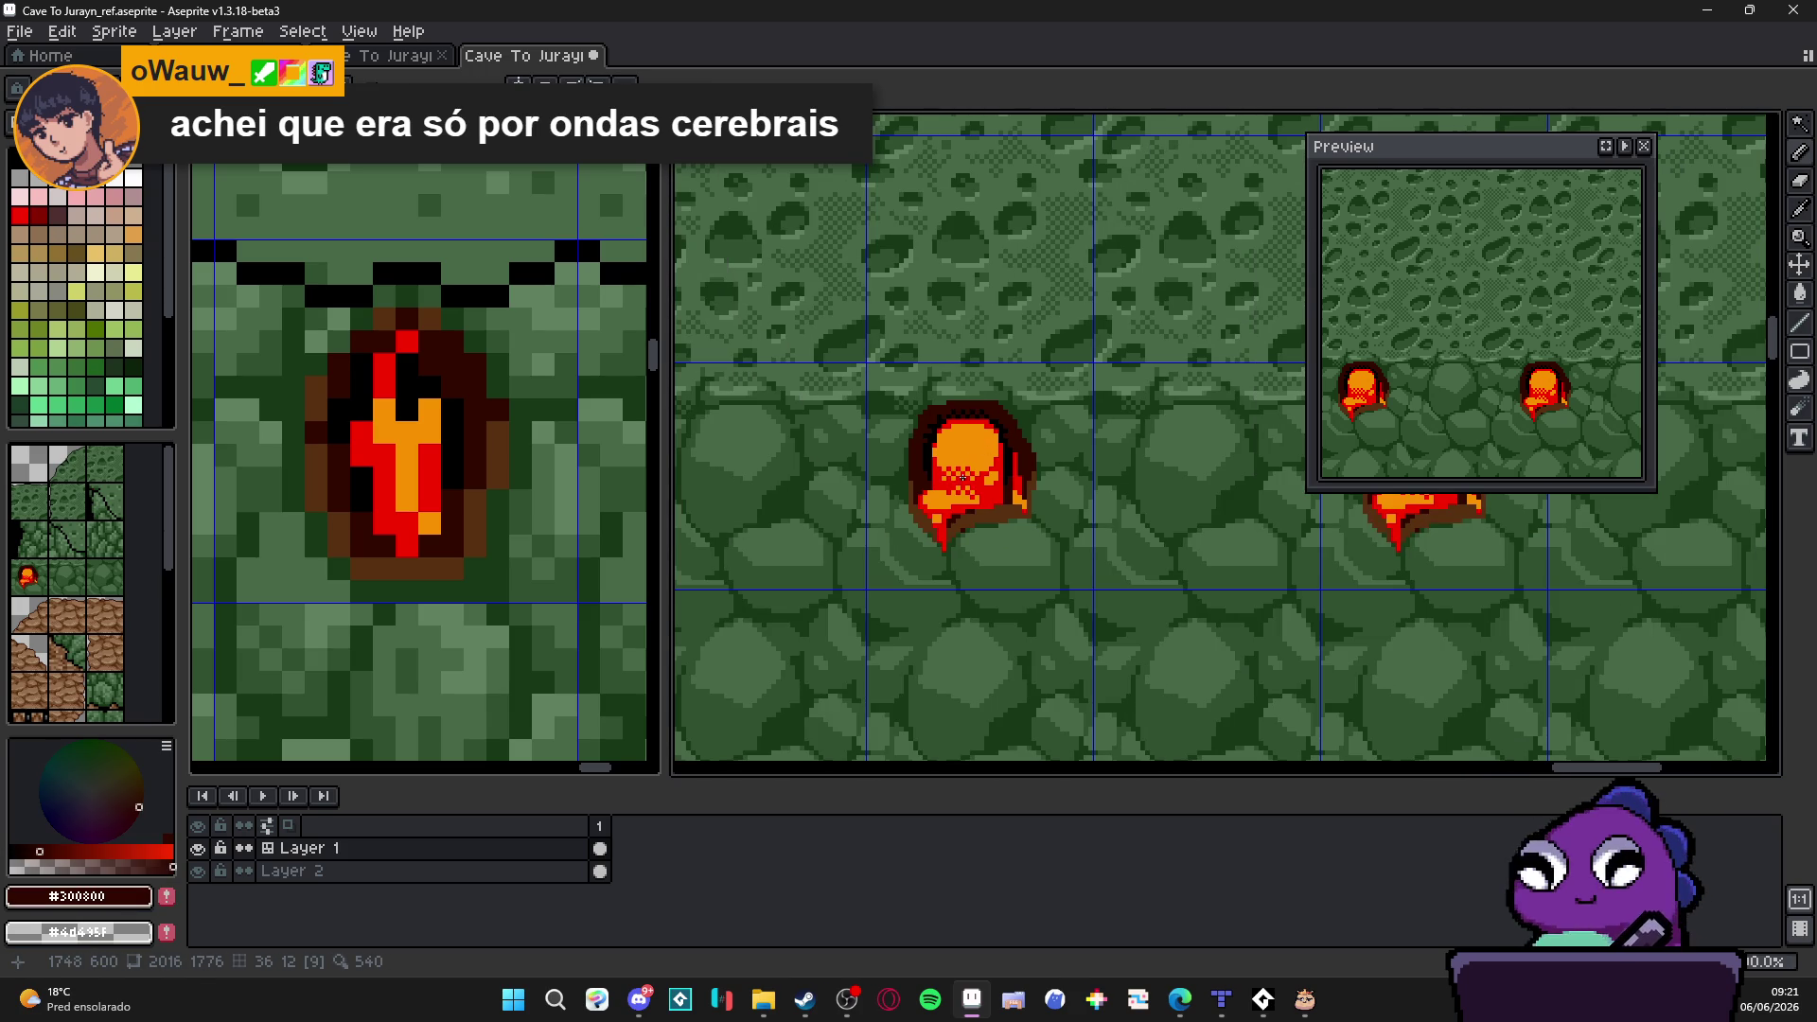
pyautogui.scroll(-1, 987, 500)
pyautogui.scroll(-1, 987, 502)
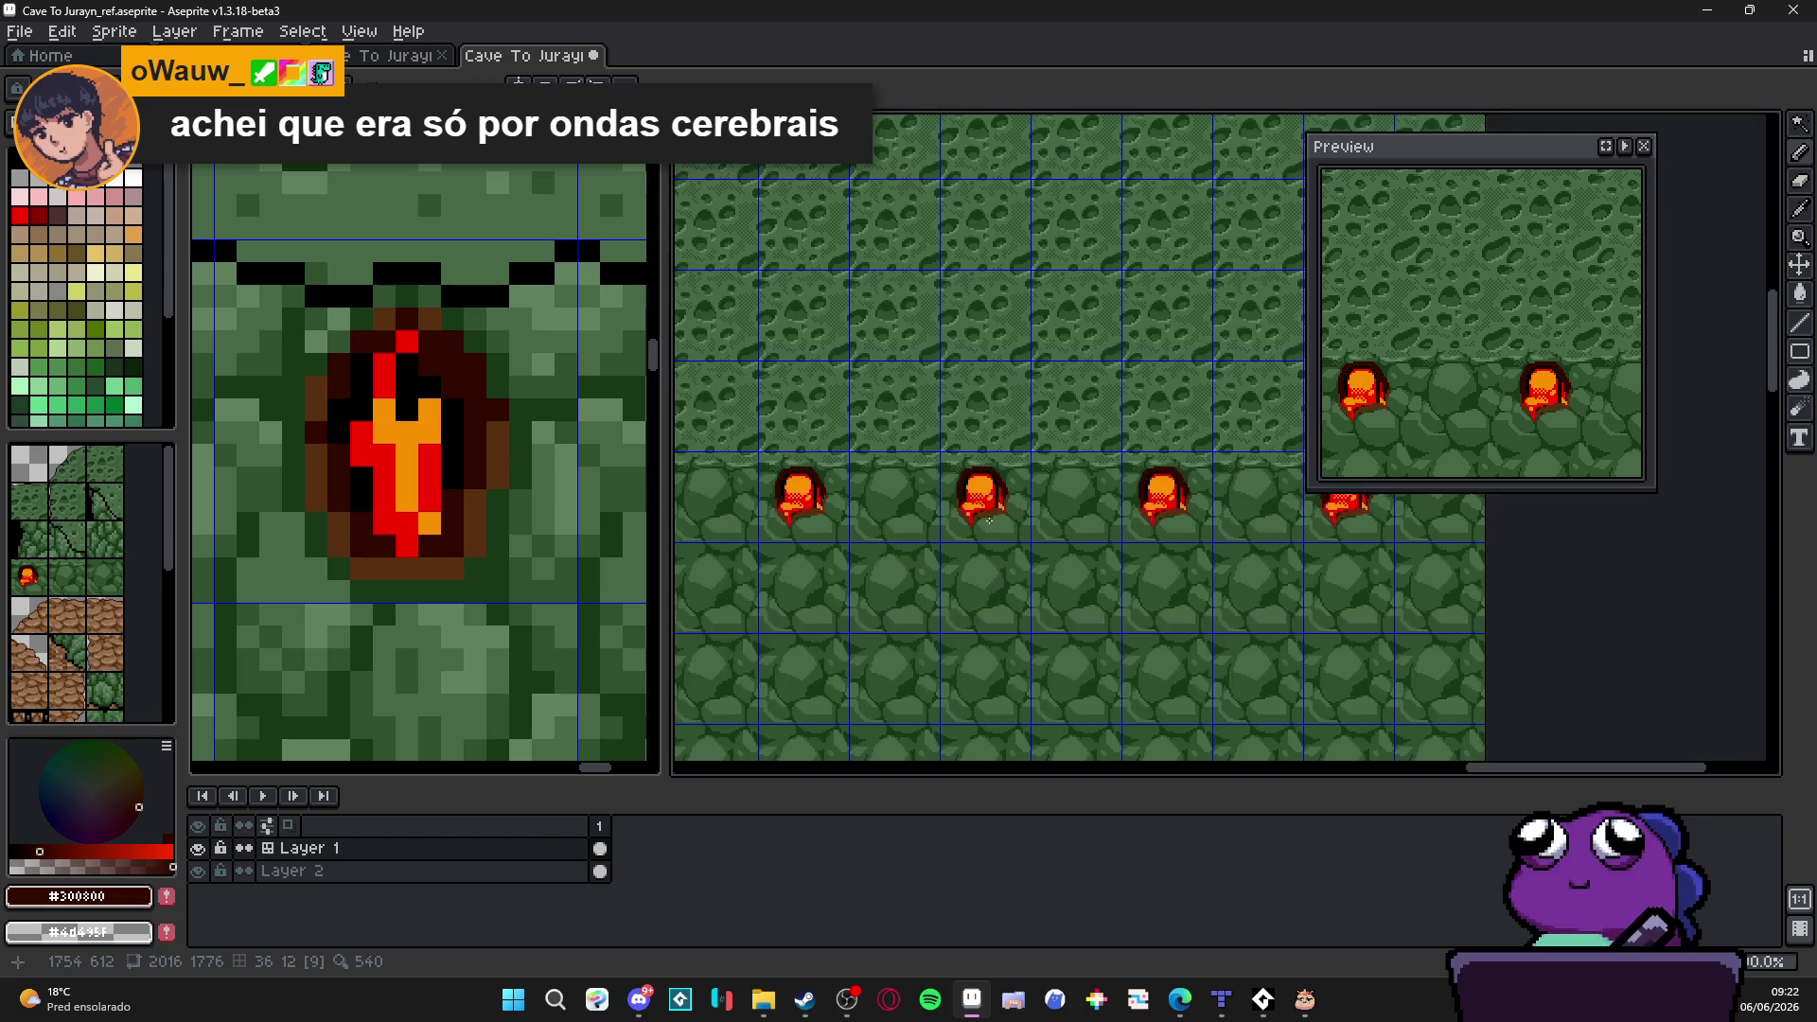
pyautogui.scroll(1, 994, 490)
pyautogui.scroll(2, 1002, 478)
pyautogui.scroll(1, 1002, 479)
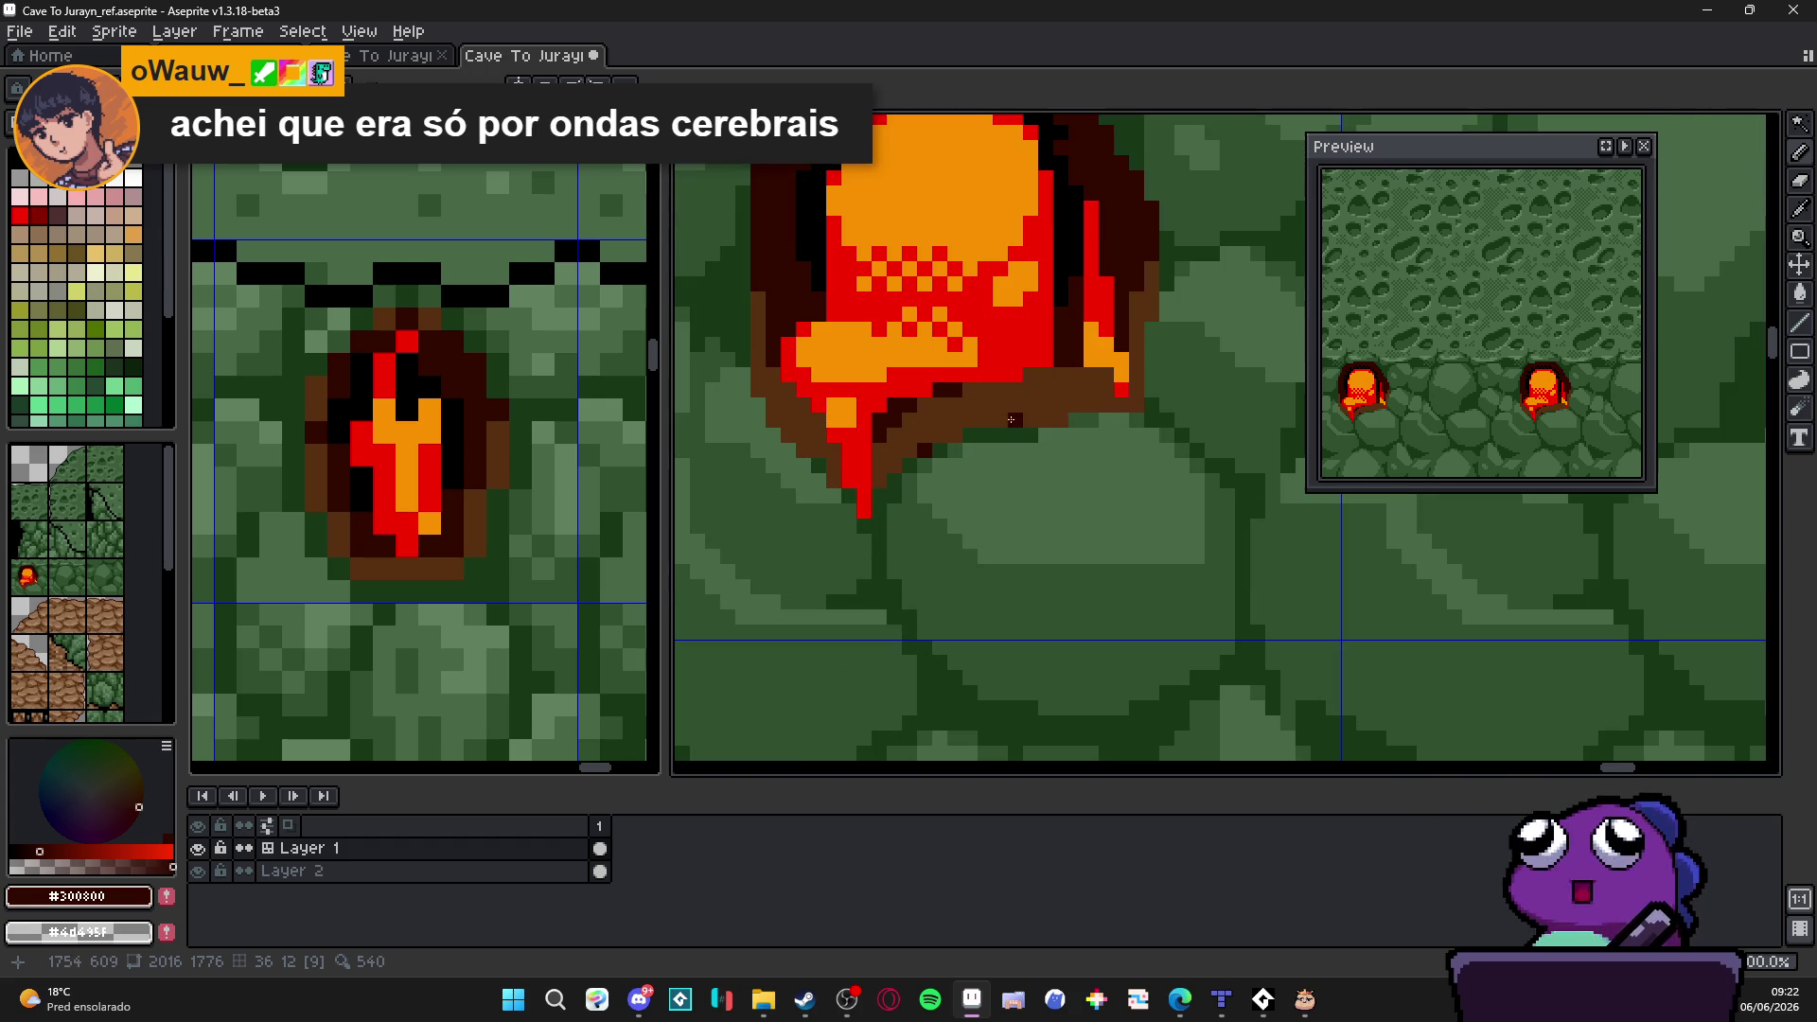
pyautogui.keyDown('alt'); pyautogui.click(1004, 393); pyautogui.keyUp('alt')
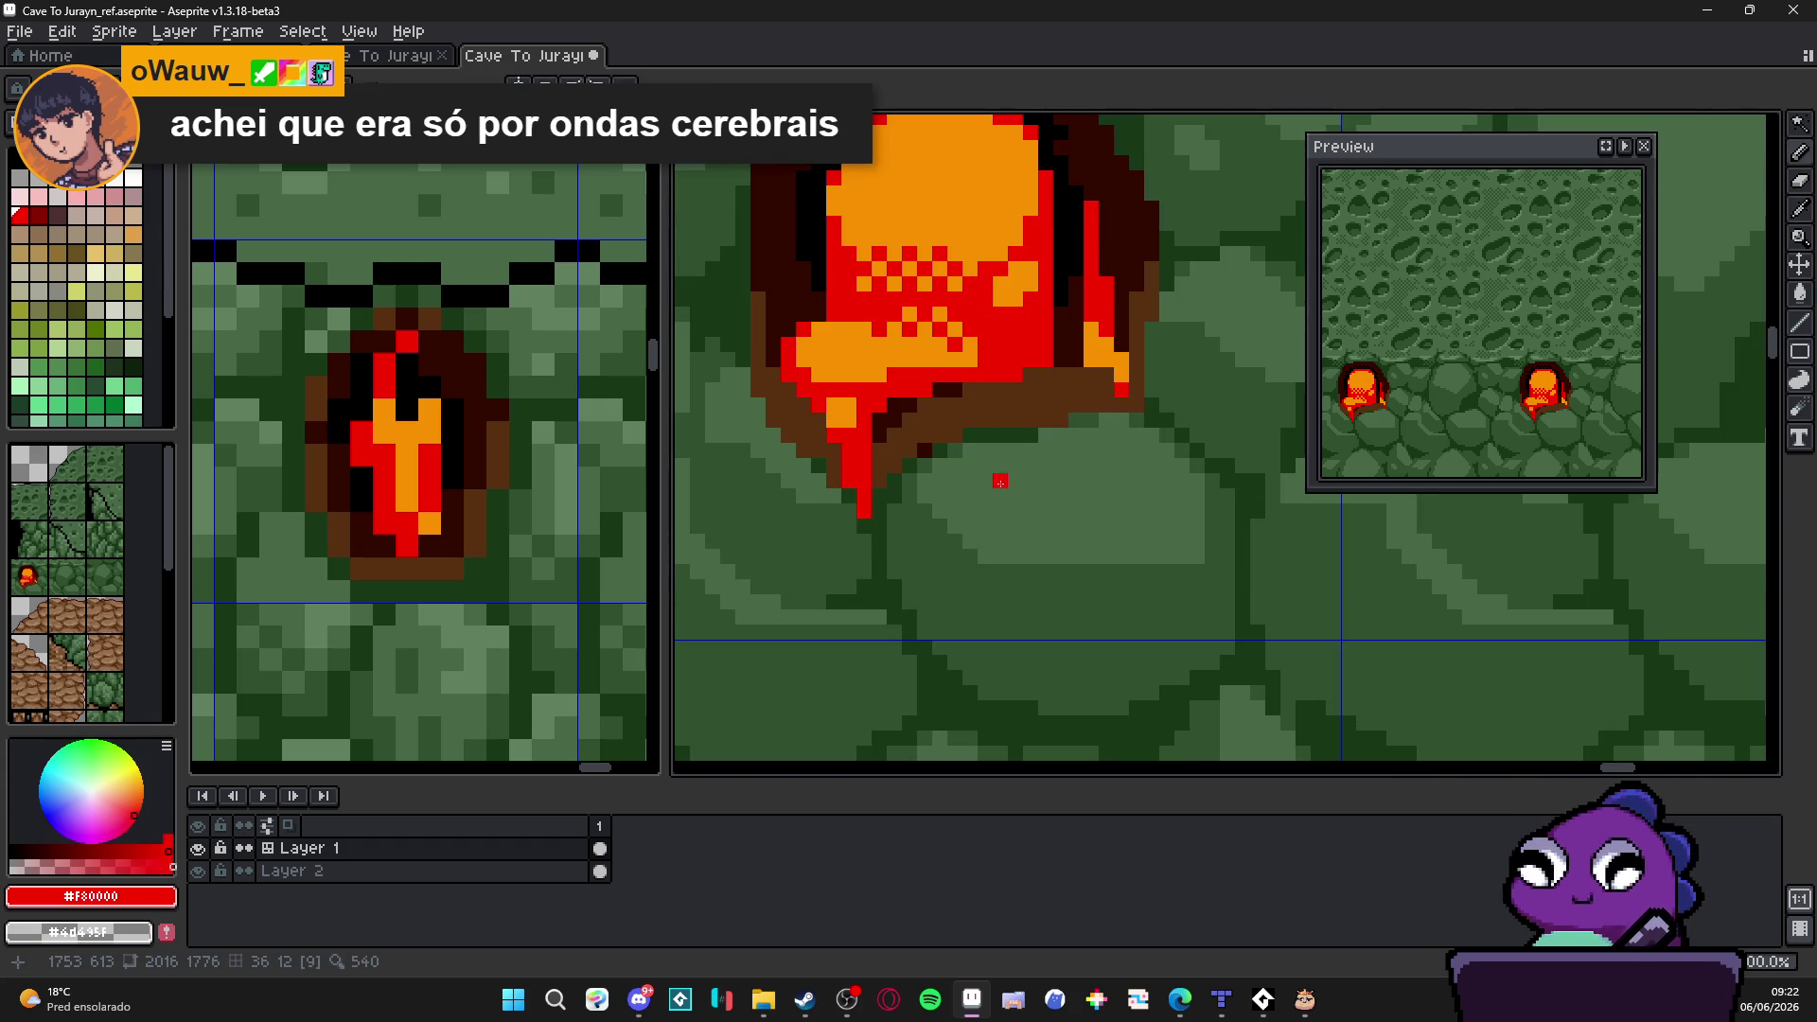
pyautogui.click(38, 194)
pyautogui.click(1000, 457)
pyautogui.moveTo(1026, 462); pyautogui.dragTo(1056, 463)
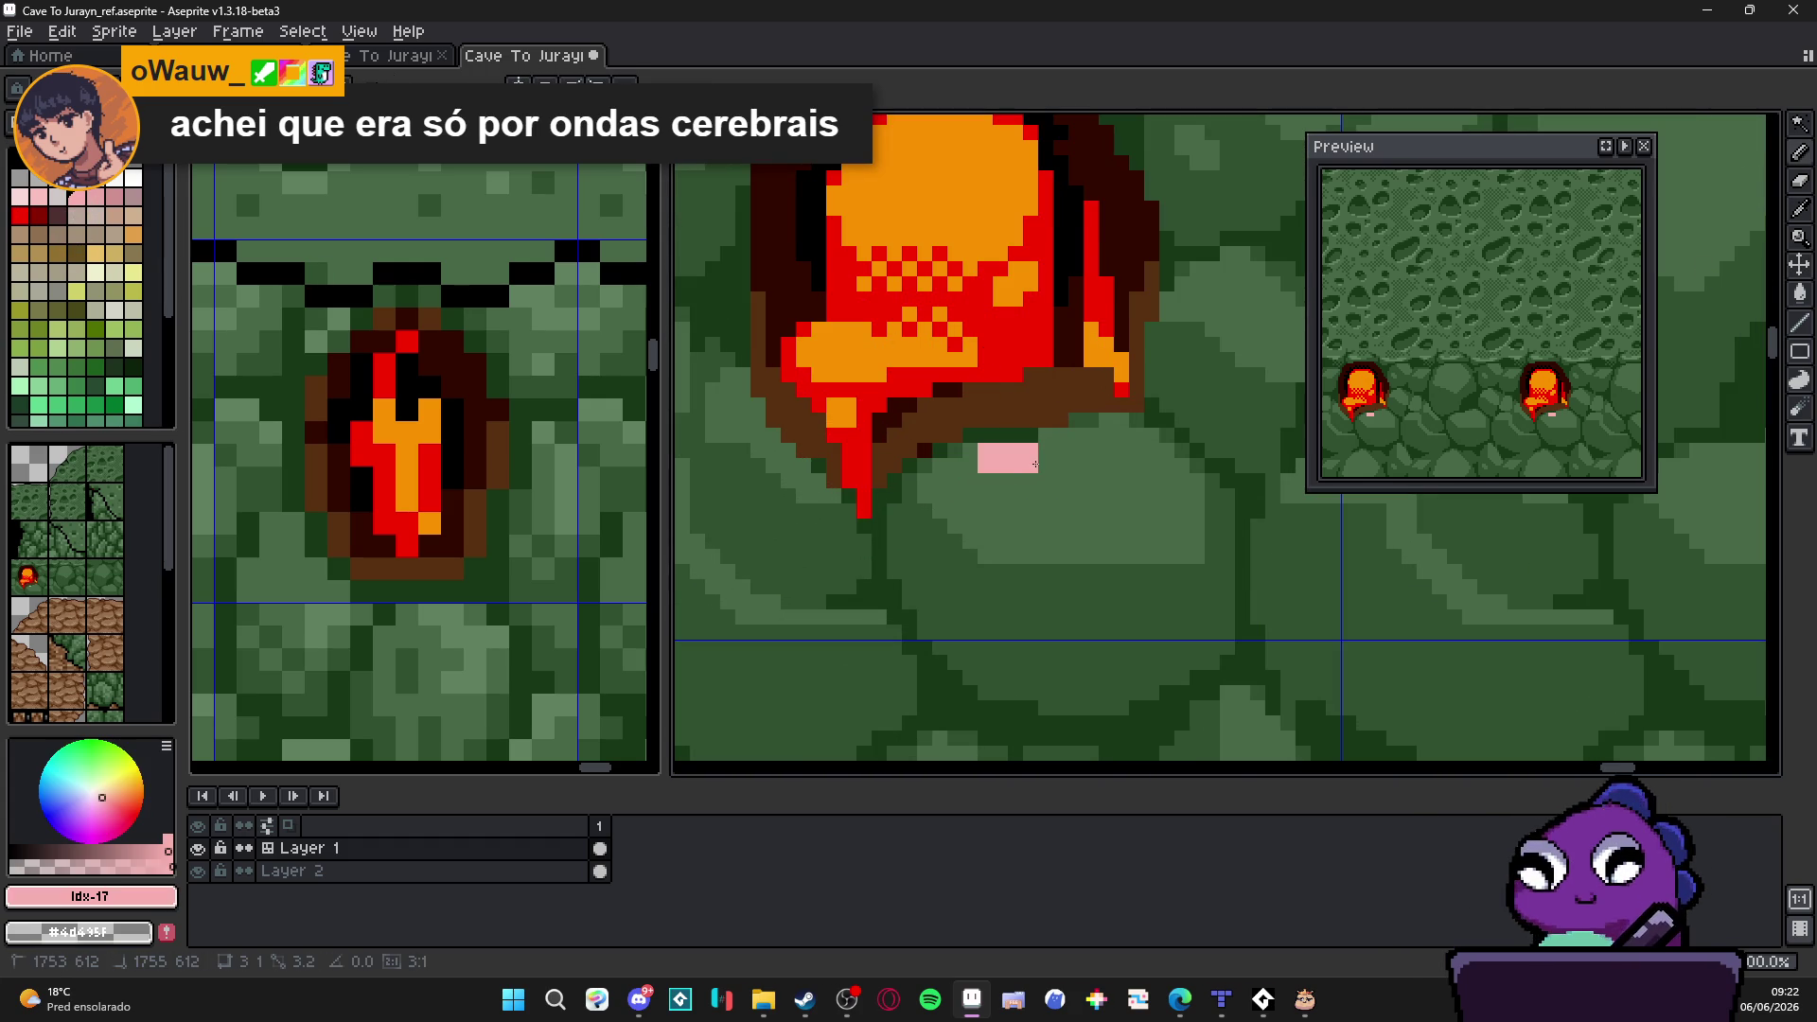
pyautogui.hotkey('ctrl', 'z')
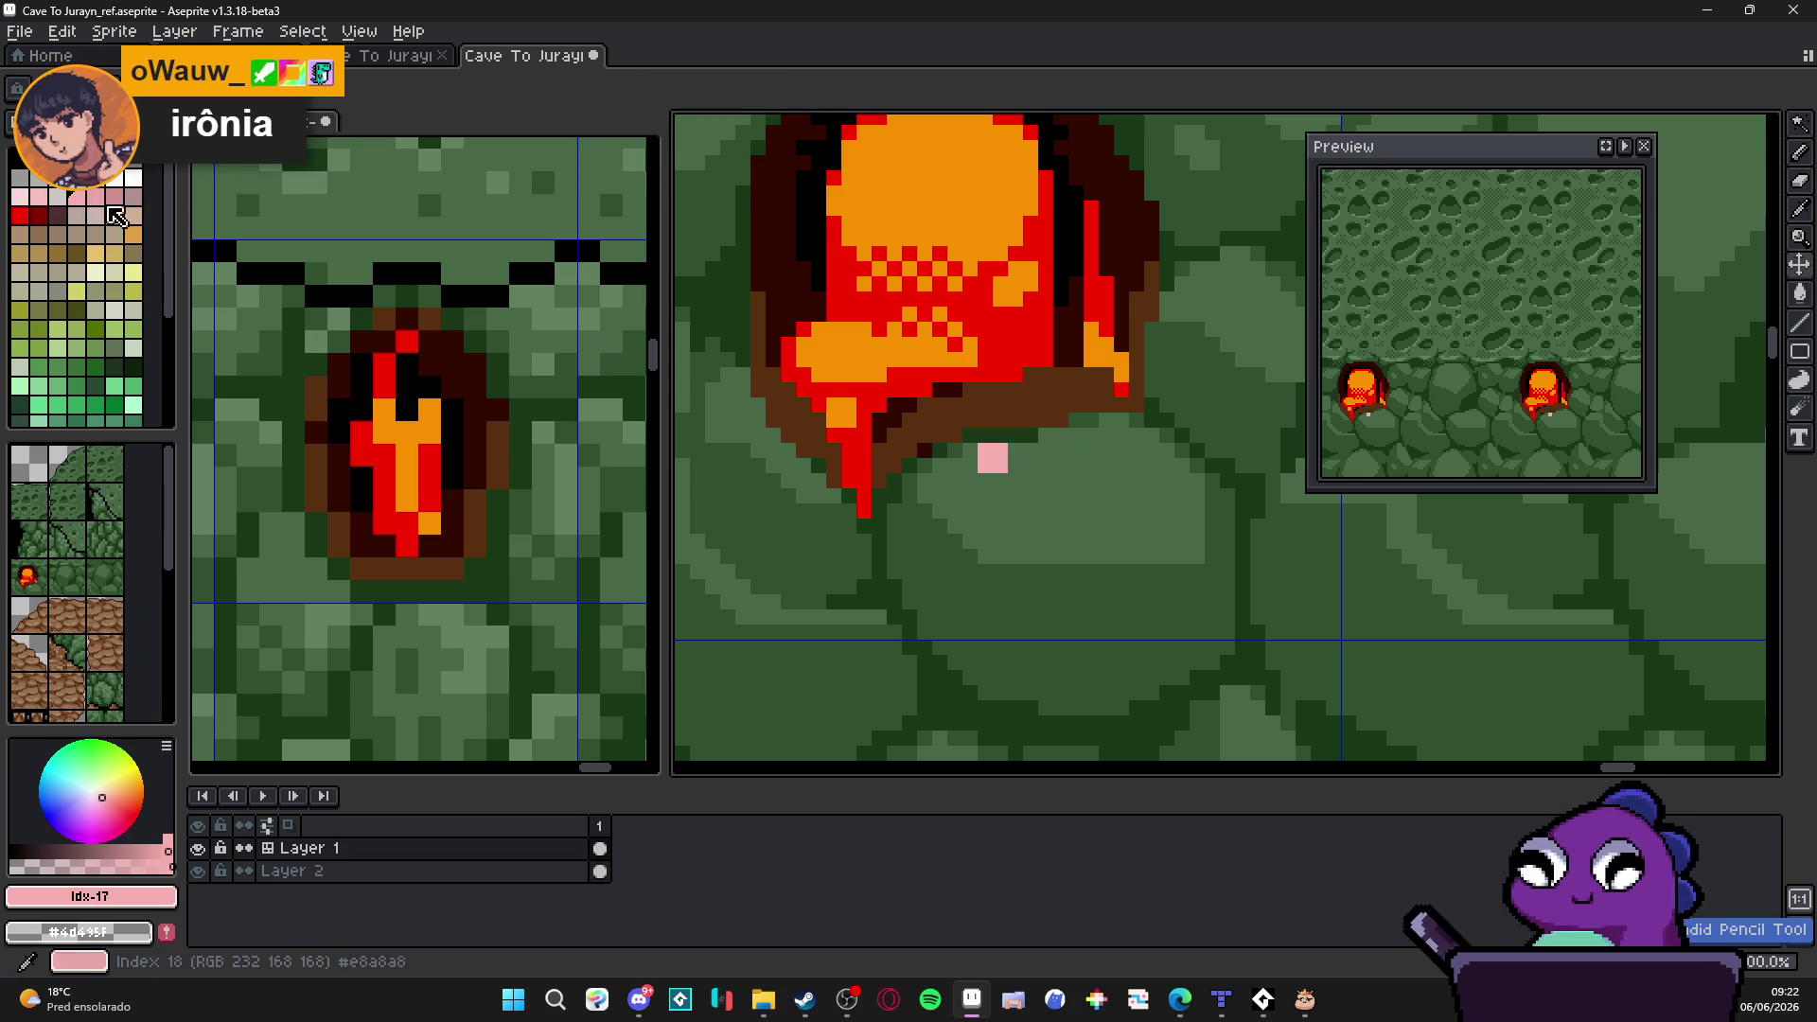
pyautogui.click(20, 213)
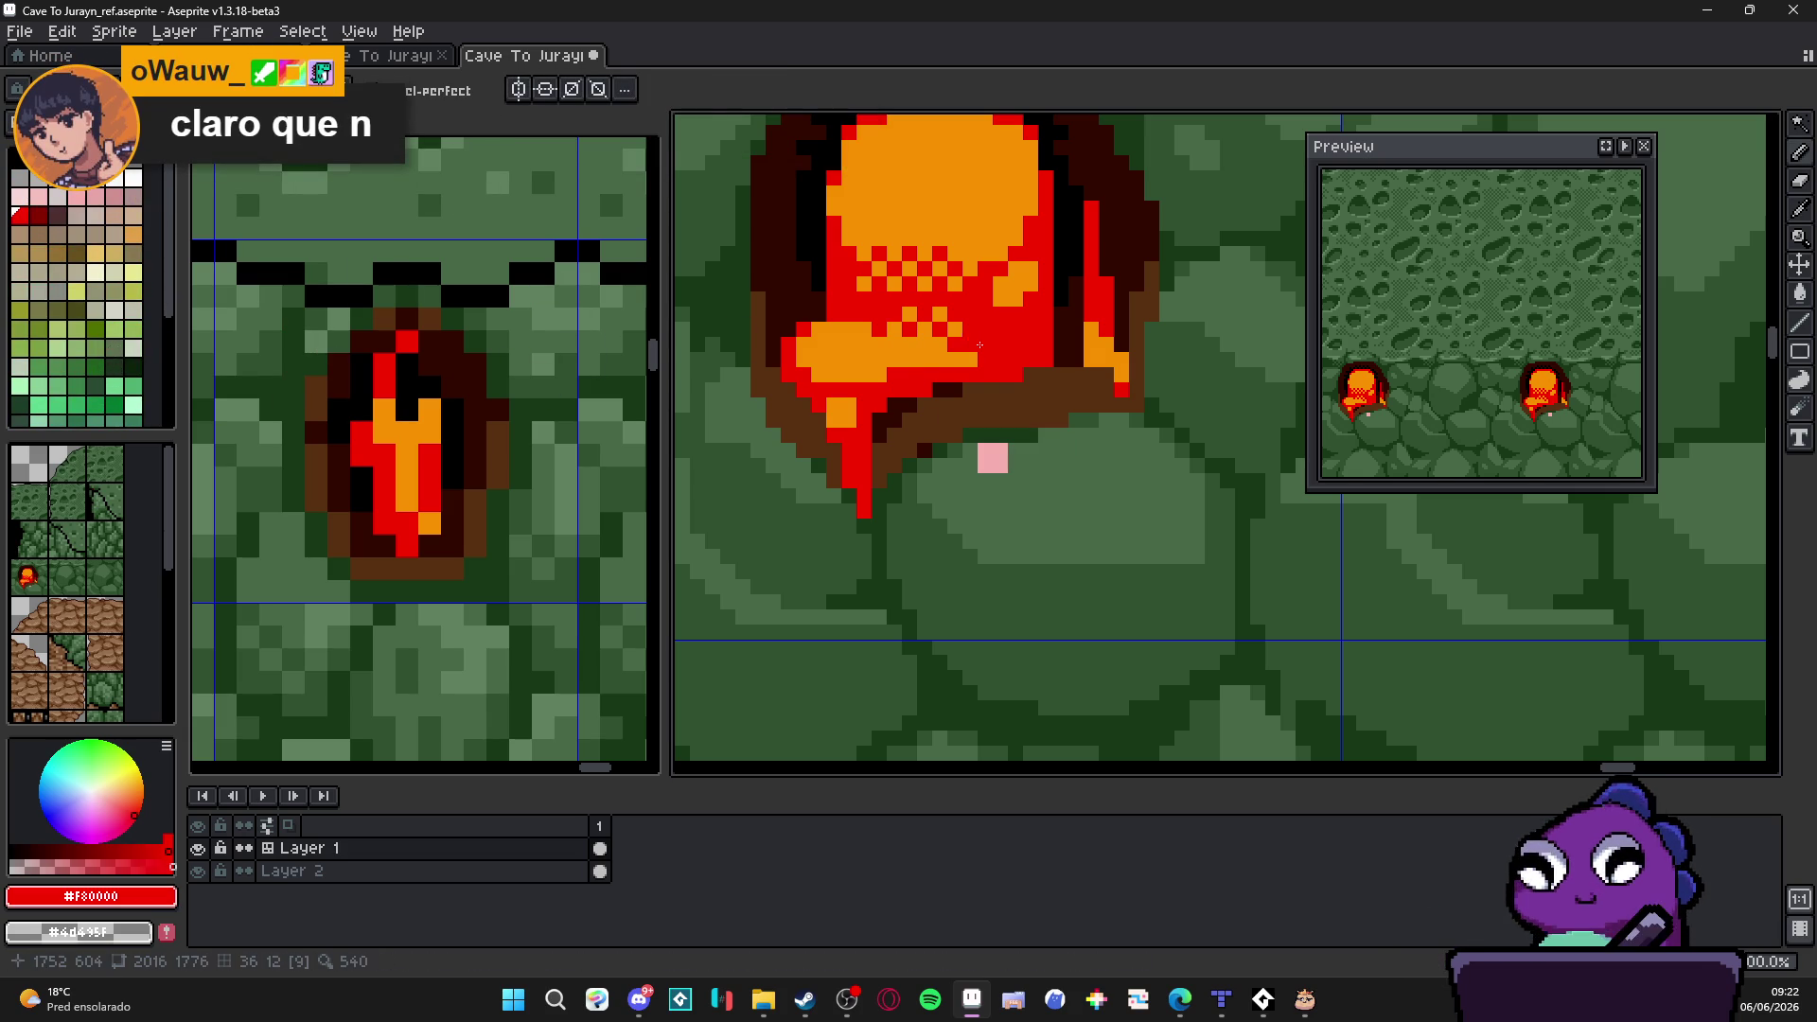
pyautogui.moveTo(991, 458)
pyautogui.mouseDown()
pyautogui.moveTo(1136, 443)
pyautogui.moveTo(1093, 479)
pyautogui.mouseUp()
pyautogui.moveTo(975, 456); pyautogui.dragTo(957, 457)
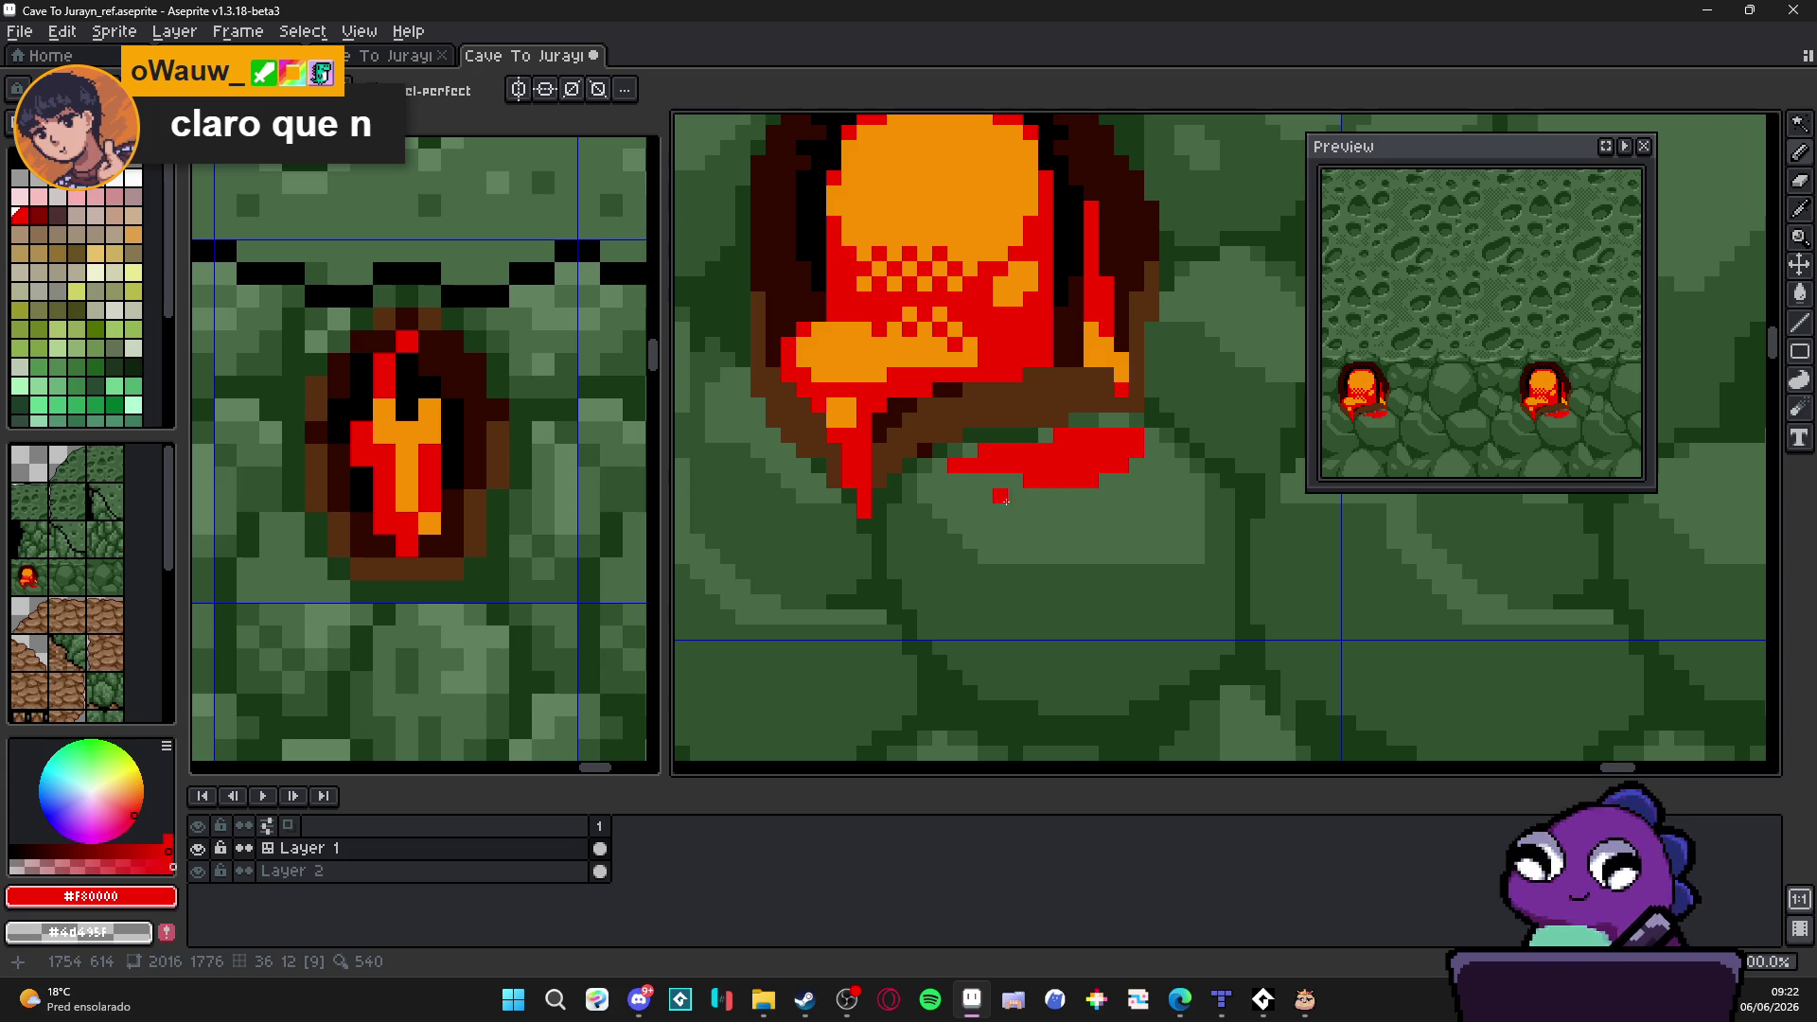
# Step: Notch the red stroke's bottom with green rock colour and add red drips along its lower edge
pyautogui.keyDown('alt'); pyautogui.click(1047, 497); pyautogui.keyUp('alt')
pyautogui.moveTo(1011, 480); pyautogui.dragTo(1071, 484)
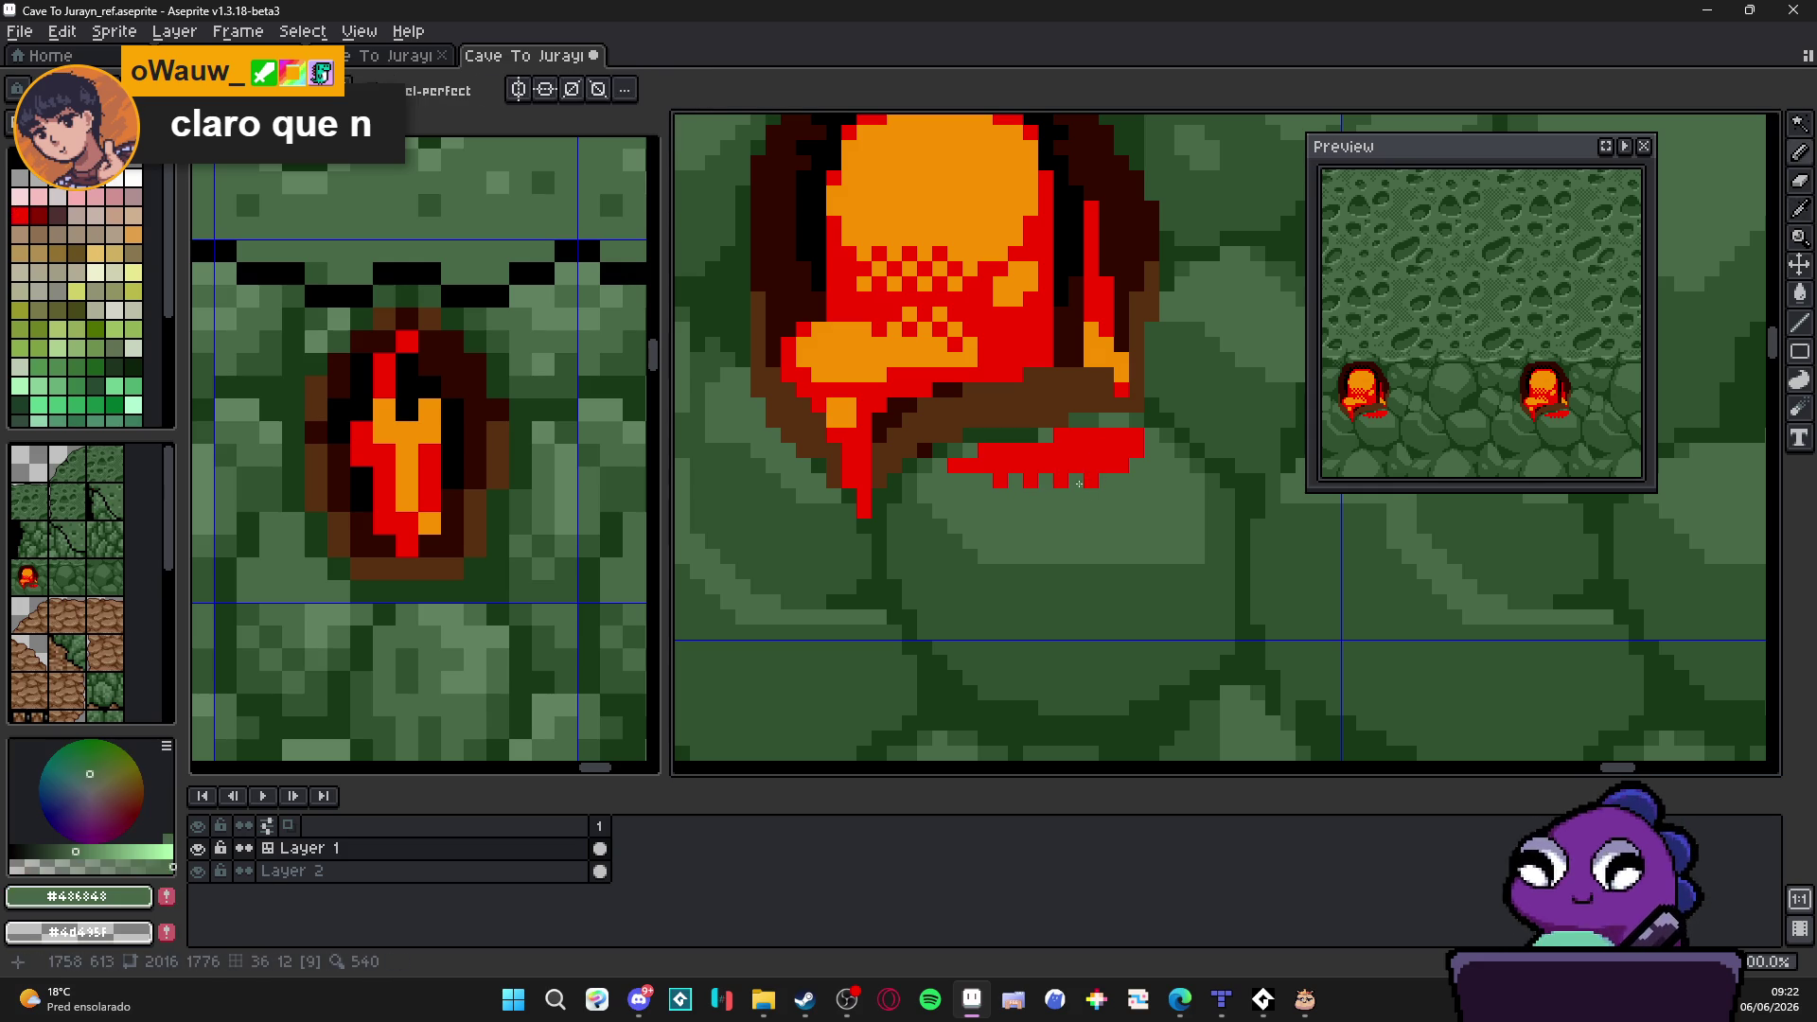
pyautogui.click(1107, 466)
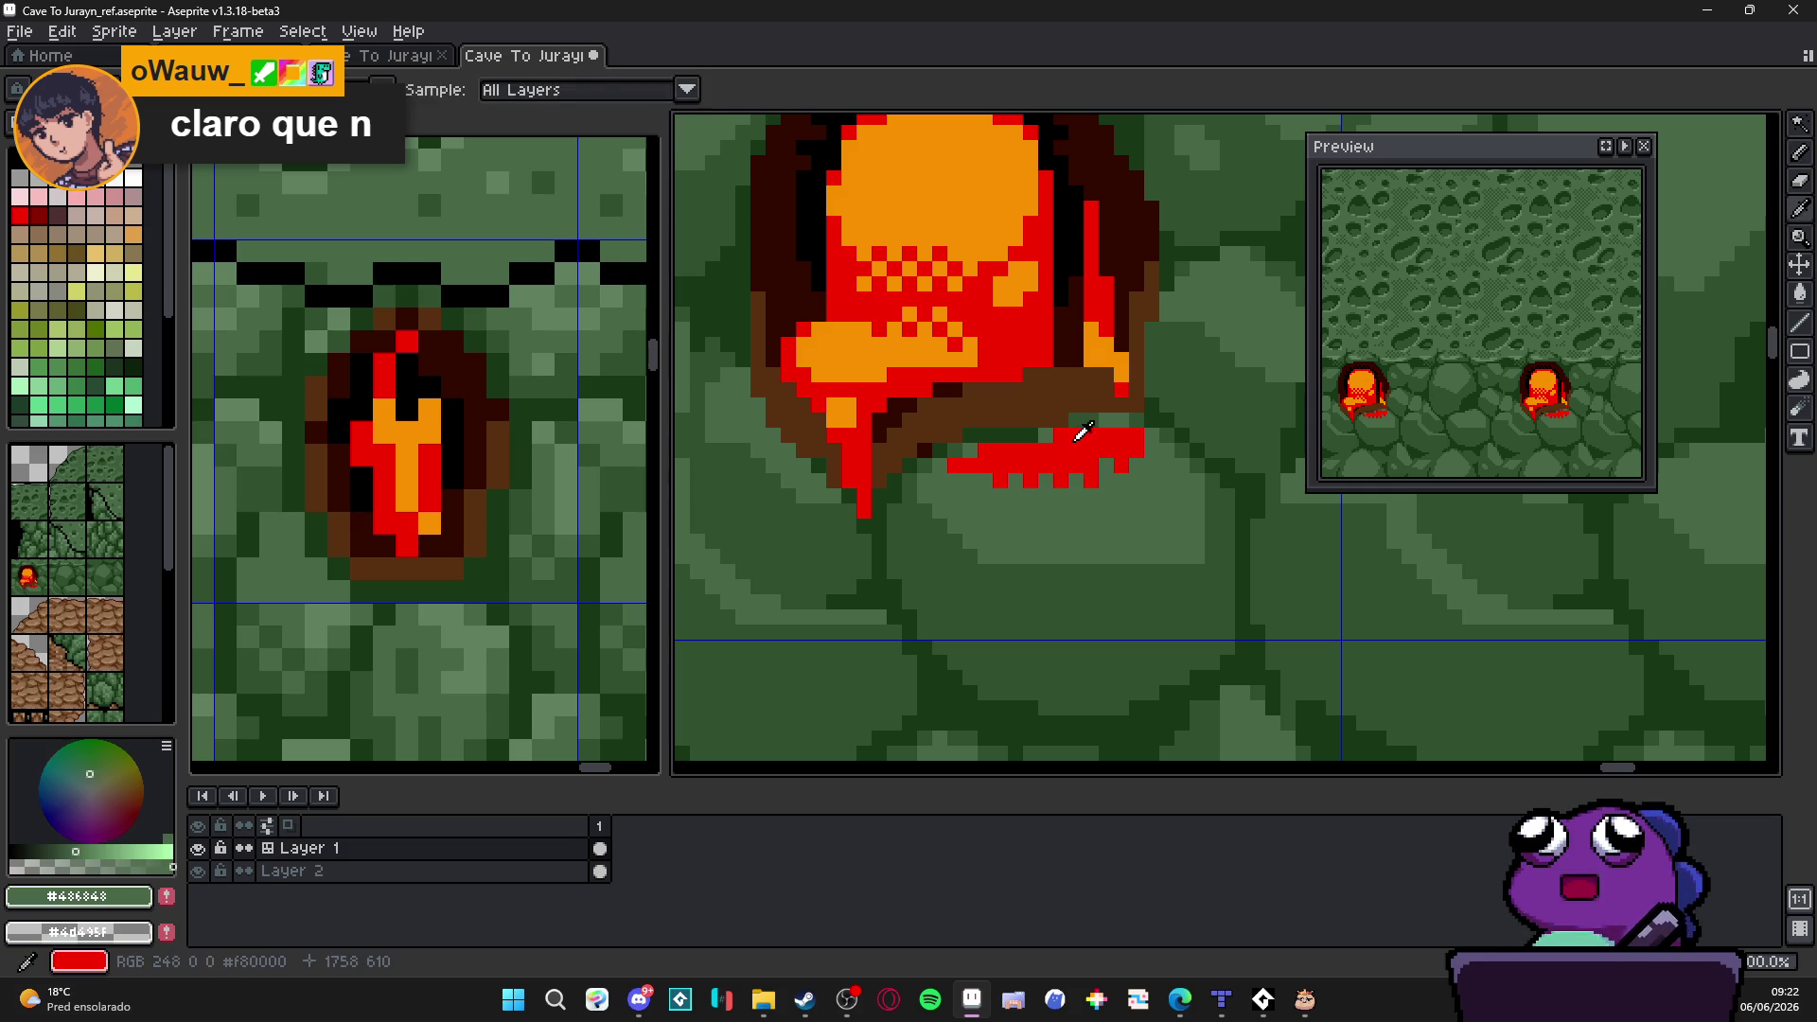
pyautogui.keyDown('alt'); pyautogui.click(1125, 480); pyautogui.keyUp('alt')
pyautogui.click(1046, 495)
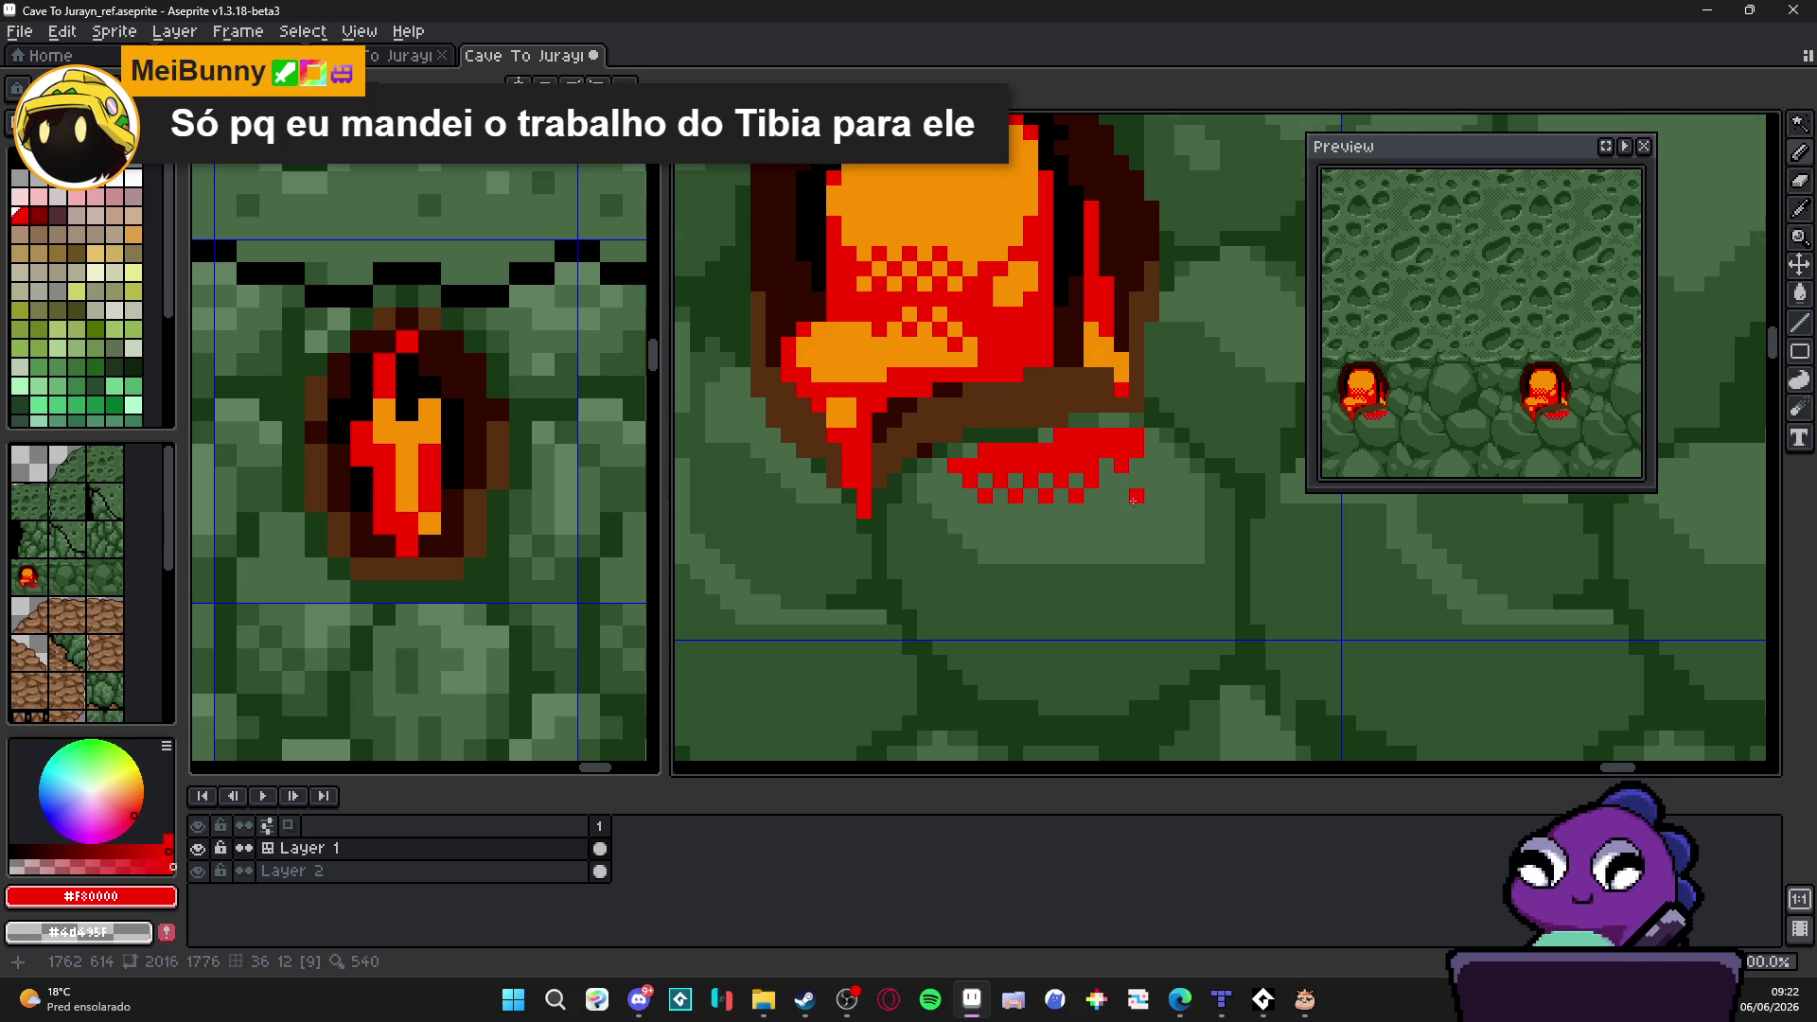
pyautogui.scroll(-2, 1135, 495)
pyautogui.scroll(3, 995, 494)
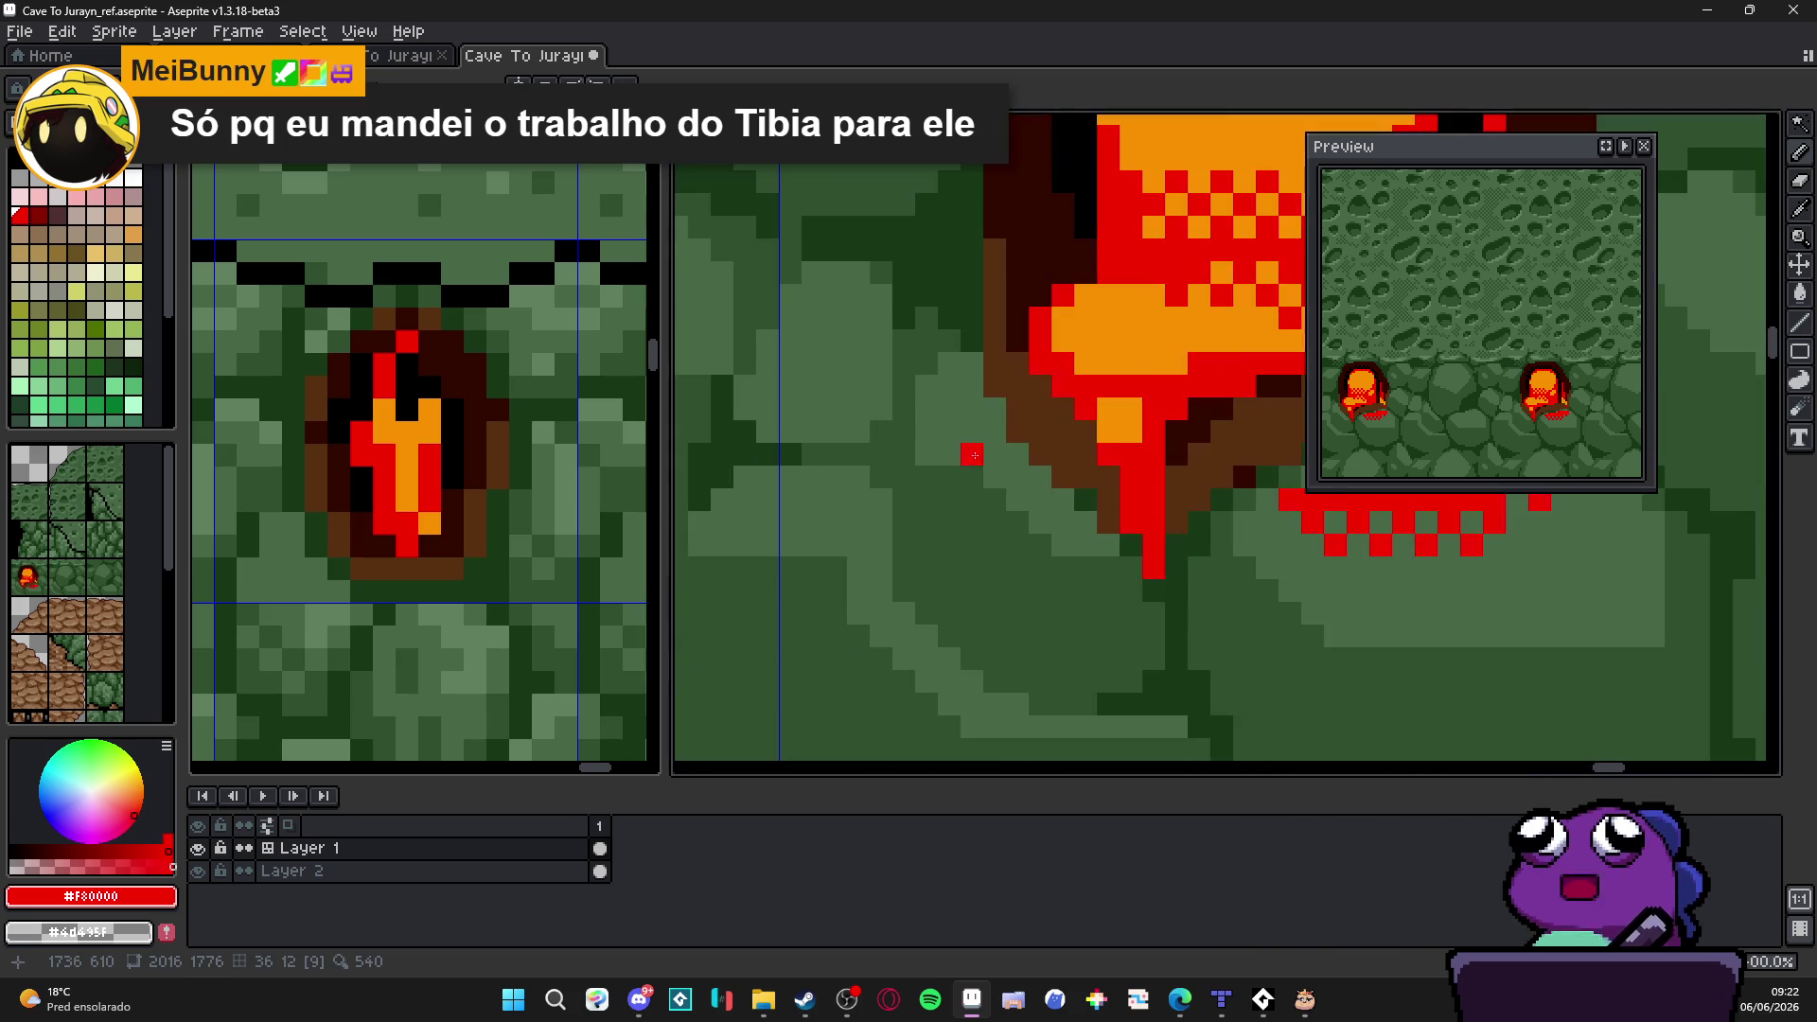
# Step: Add diagonal red dither pixels beside the lava and left of the drip
pyautogui.click(996, 431)
pyautogui.click(1019, 456)
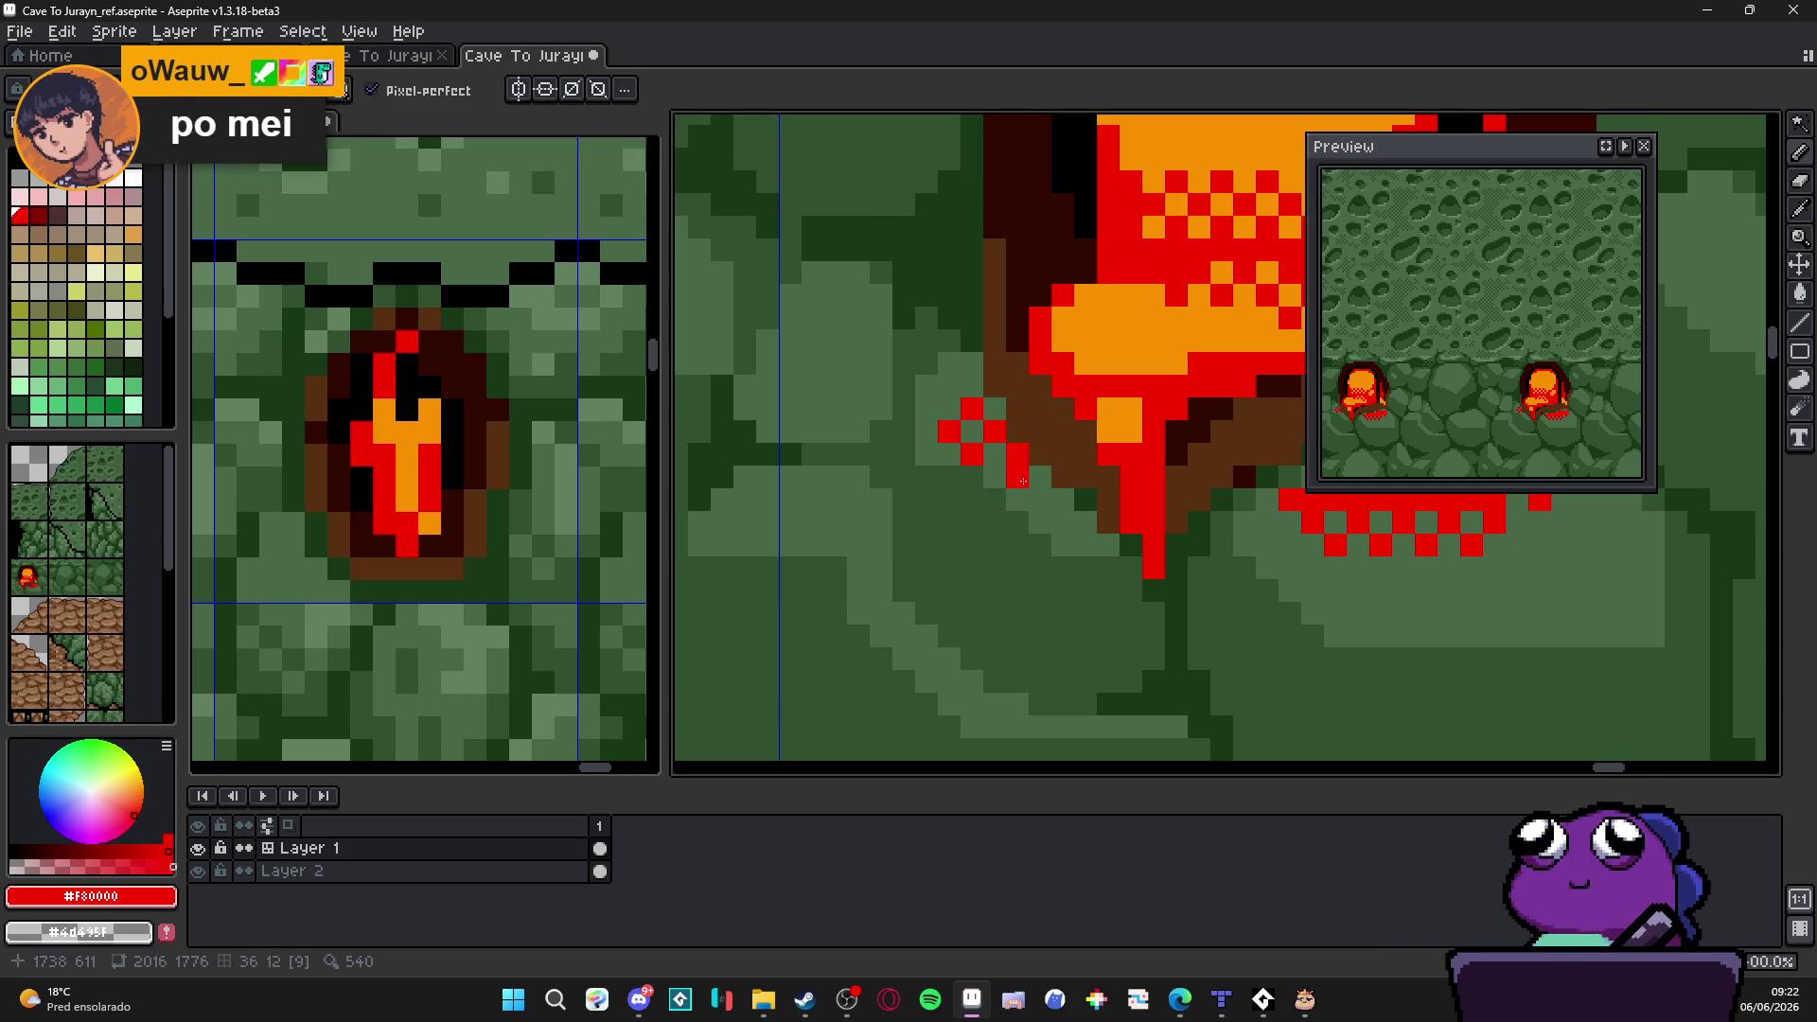
pyautogui.click(995, 478)
pyautogui.click(1041, 499)
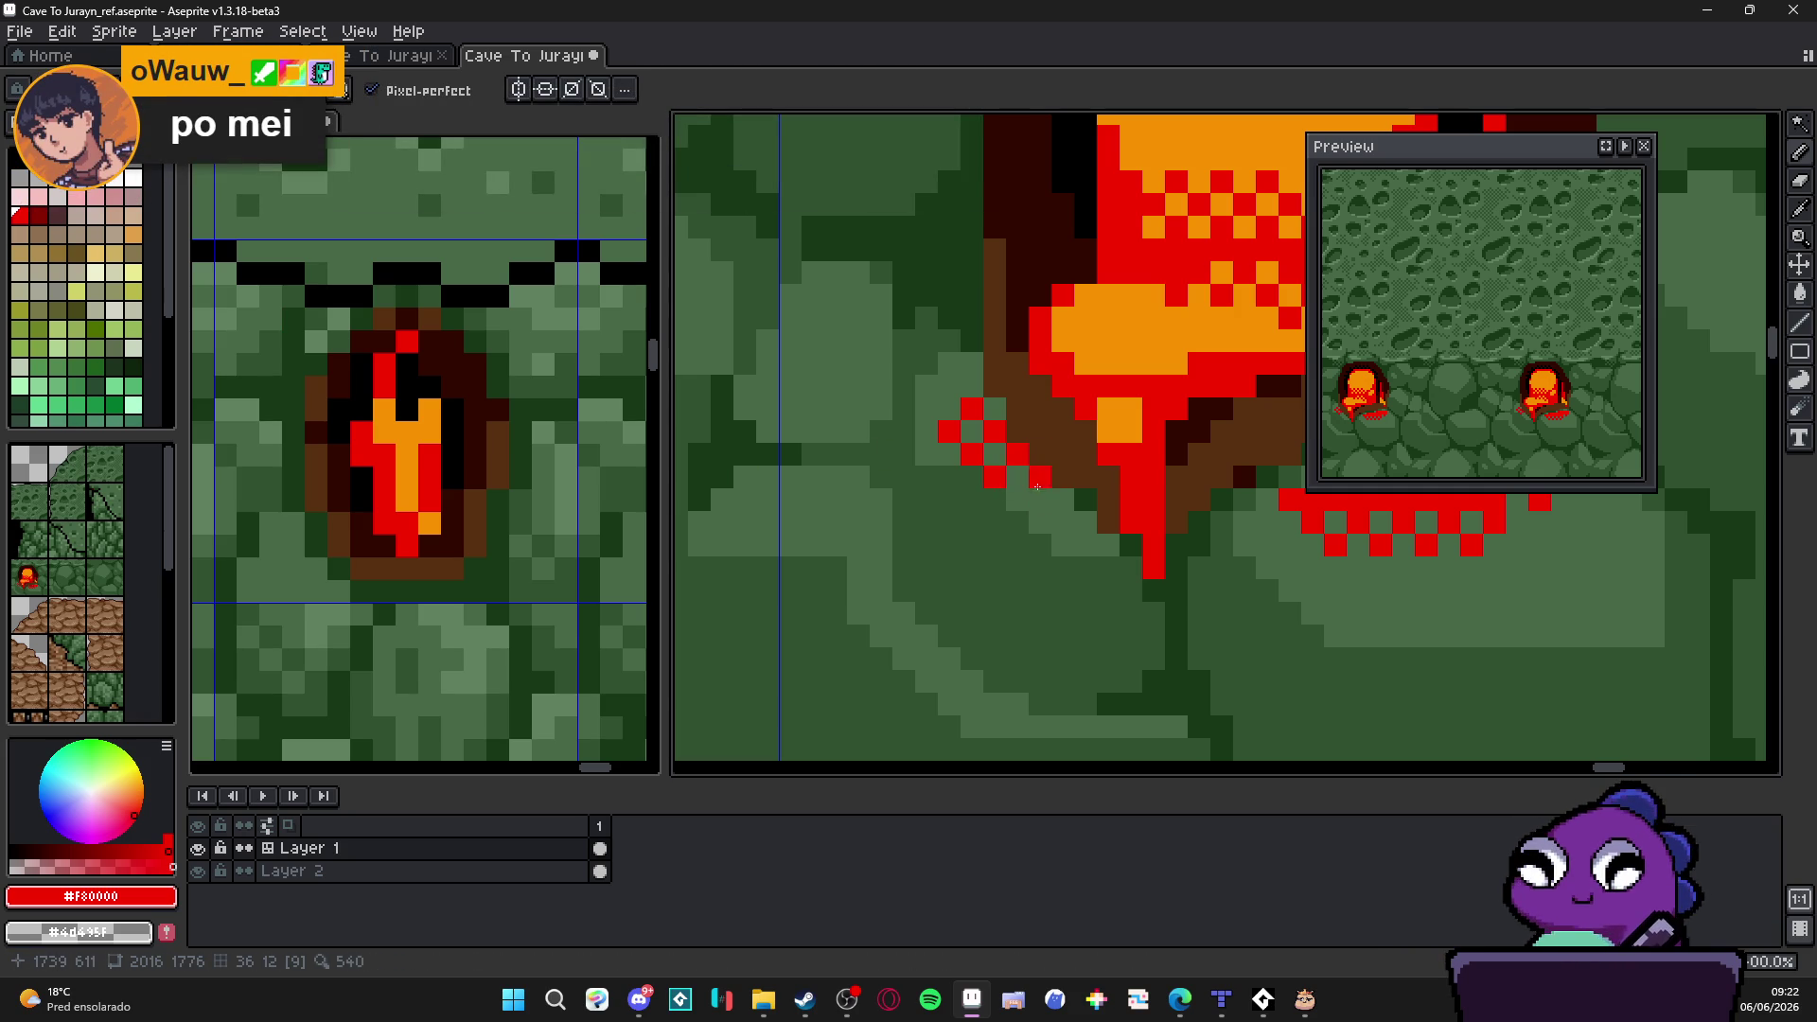
pyautogui.scroll(-2, 1037, 486)
pyautogui.scroll(-2, 1049, 546)
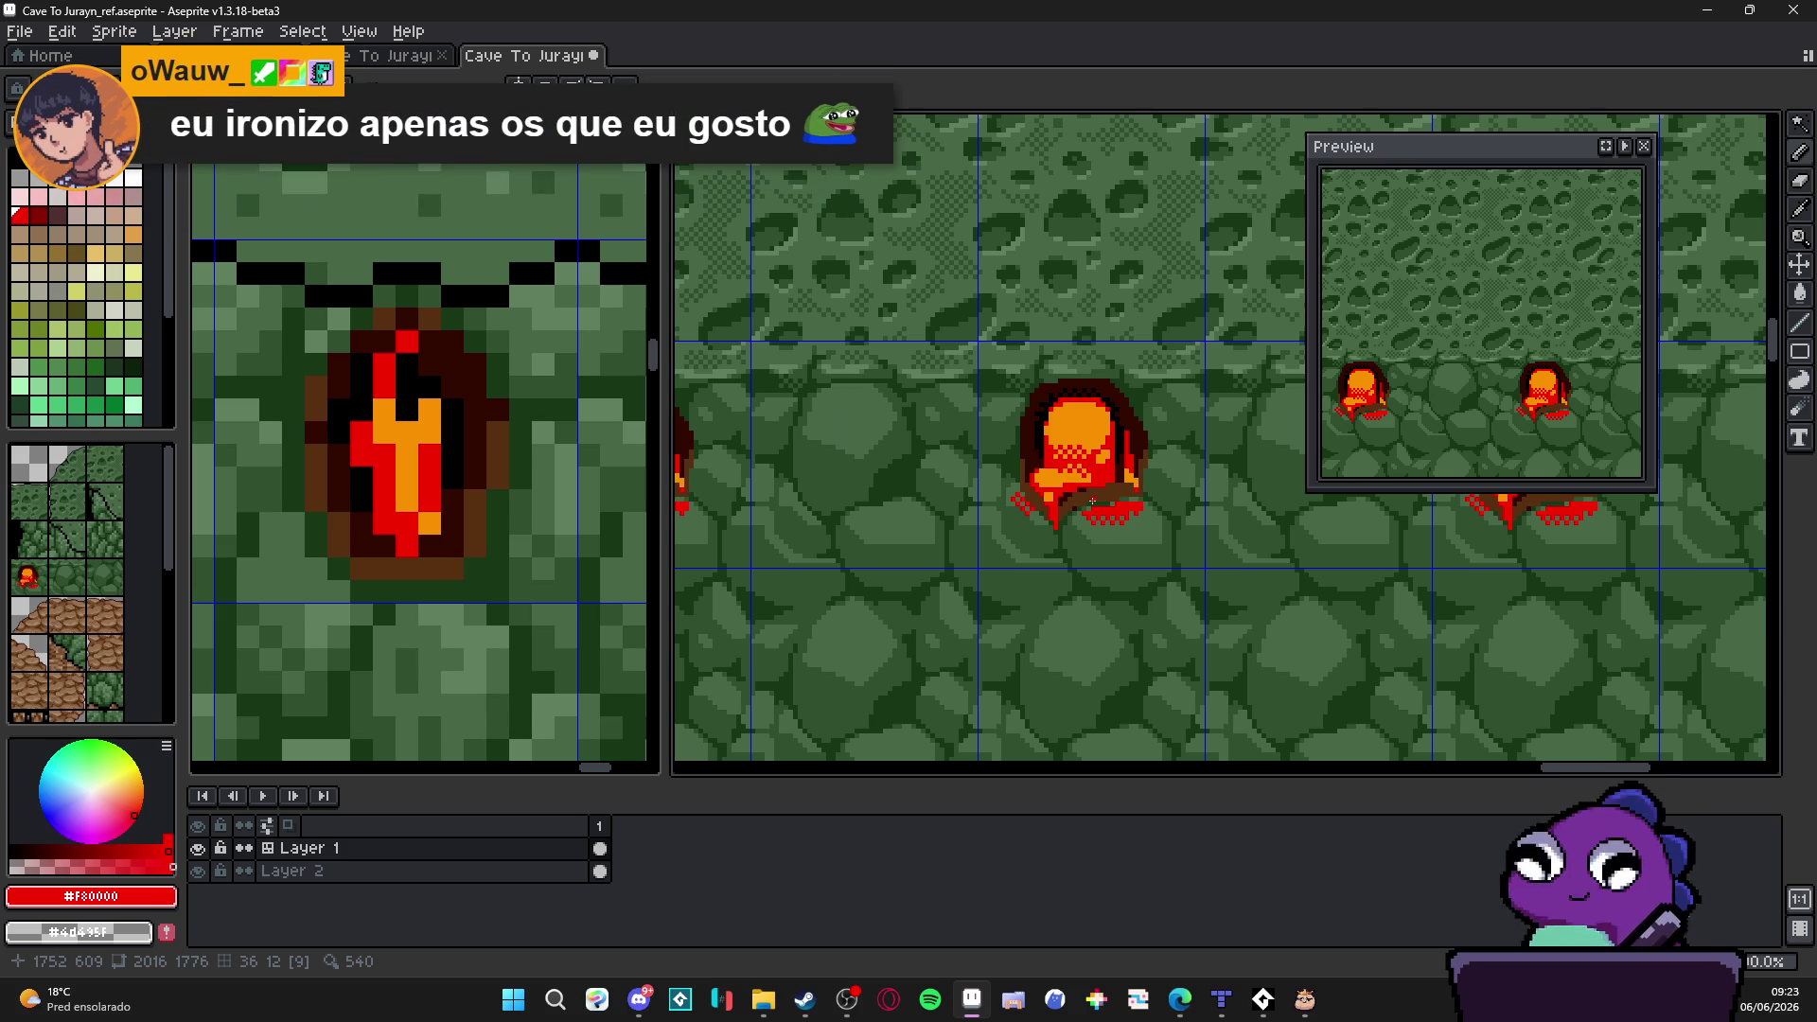
pyautogui.scroll(1, 1093, 502)
pyautogui.scroll(1, 1137, 568)
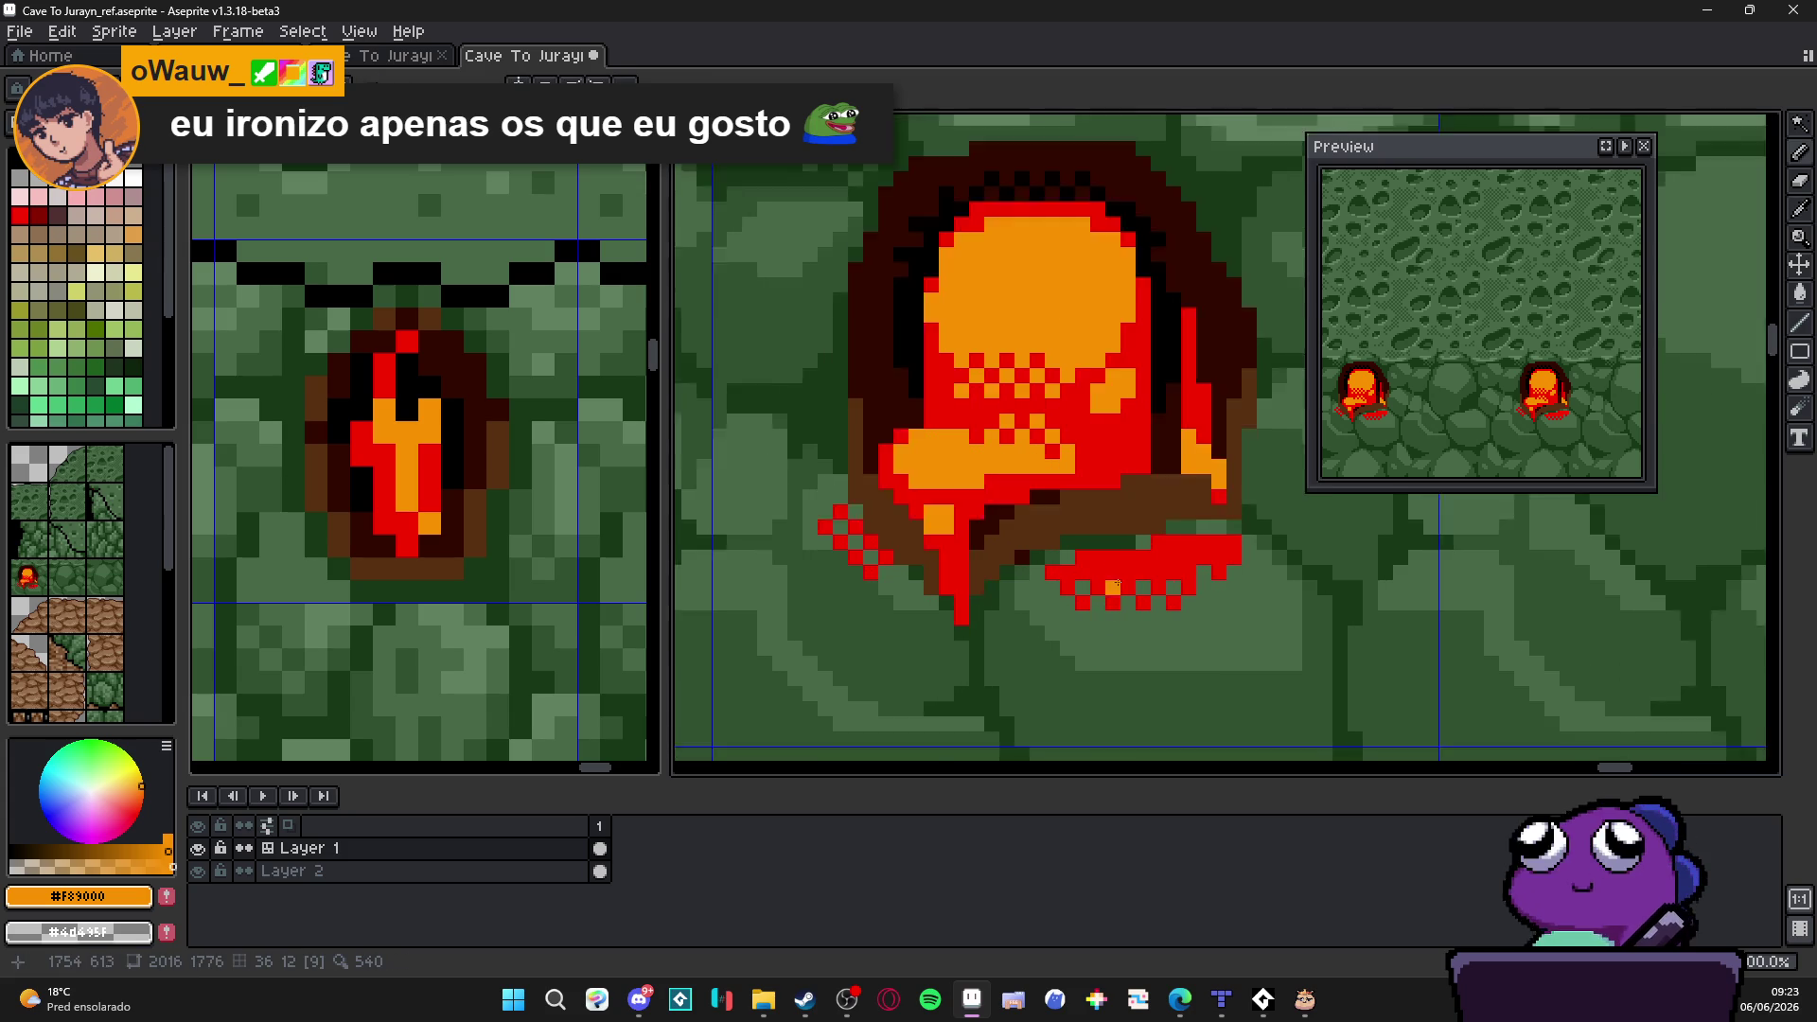
pyautogui.scroll(1, 1136, 568)
# Step: Extend the lava drip with an orange stroke and a few extra orange pixels
pyautogui.moveTo(1108, 550); pyautogui.dragTo(1245, 528)
pyautogui.click(1200, 528)
pyautogui.click(1201, 549)
pyautogui.scroll(-1, 1177, 556)
pyautogui.scroll(-1, 1150, 558)
pyautogui.scroll(-2, 1122, 562)
pyautogui.press('space')
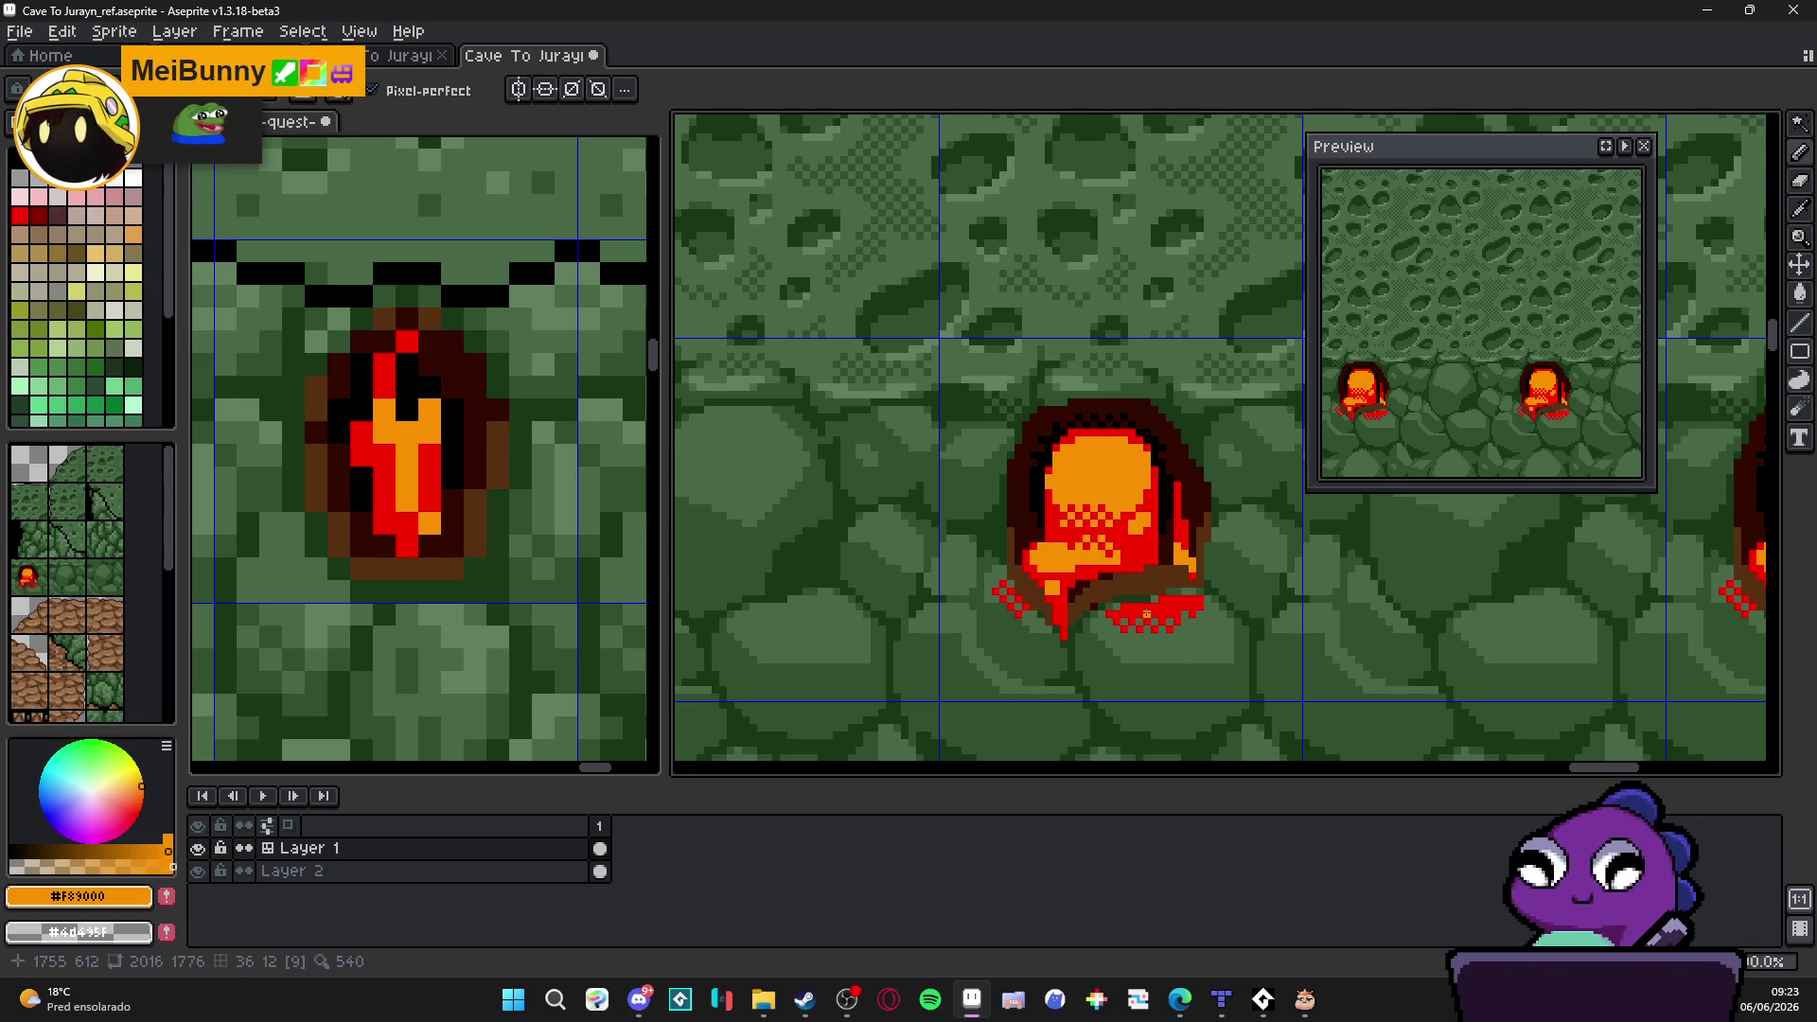
pyautogui.scroll(-2, 1146, 613)
pyautogui.scroll(-1, 1145, 611)
pyautogui.scroll(4, 1137, 565)
# Step: Dot red glow pixels down the flame's left edge, fixing one misplaced pixel
pyautogui.keyDown('alt'); pyautogui.click(1113, 571); pyautogui.keyUp('alt')
pyautogui.click(1037, 513)
pyautogui.click(1036, 558)
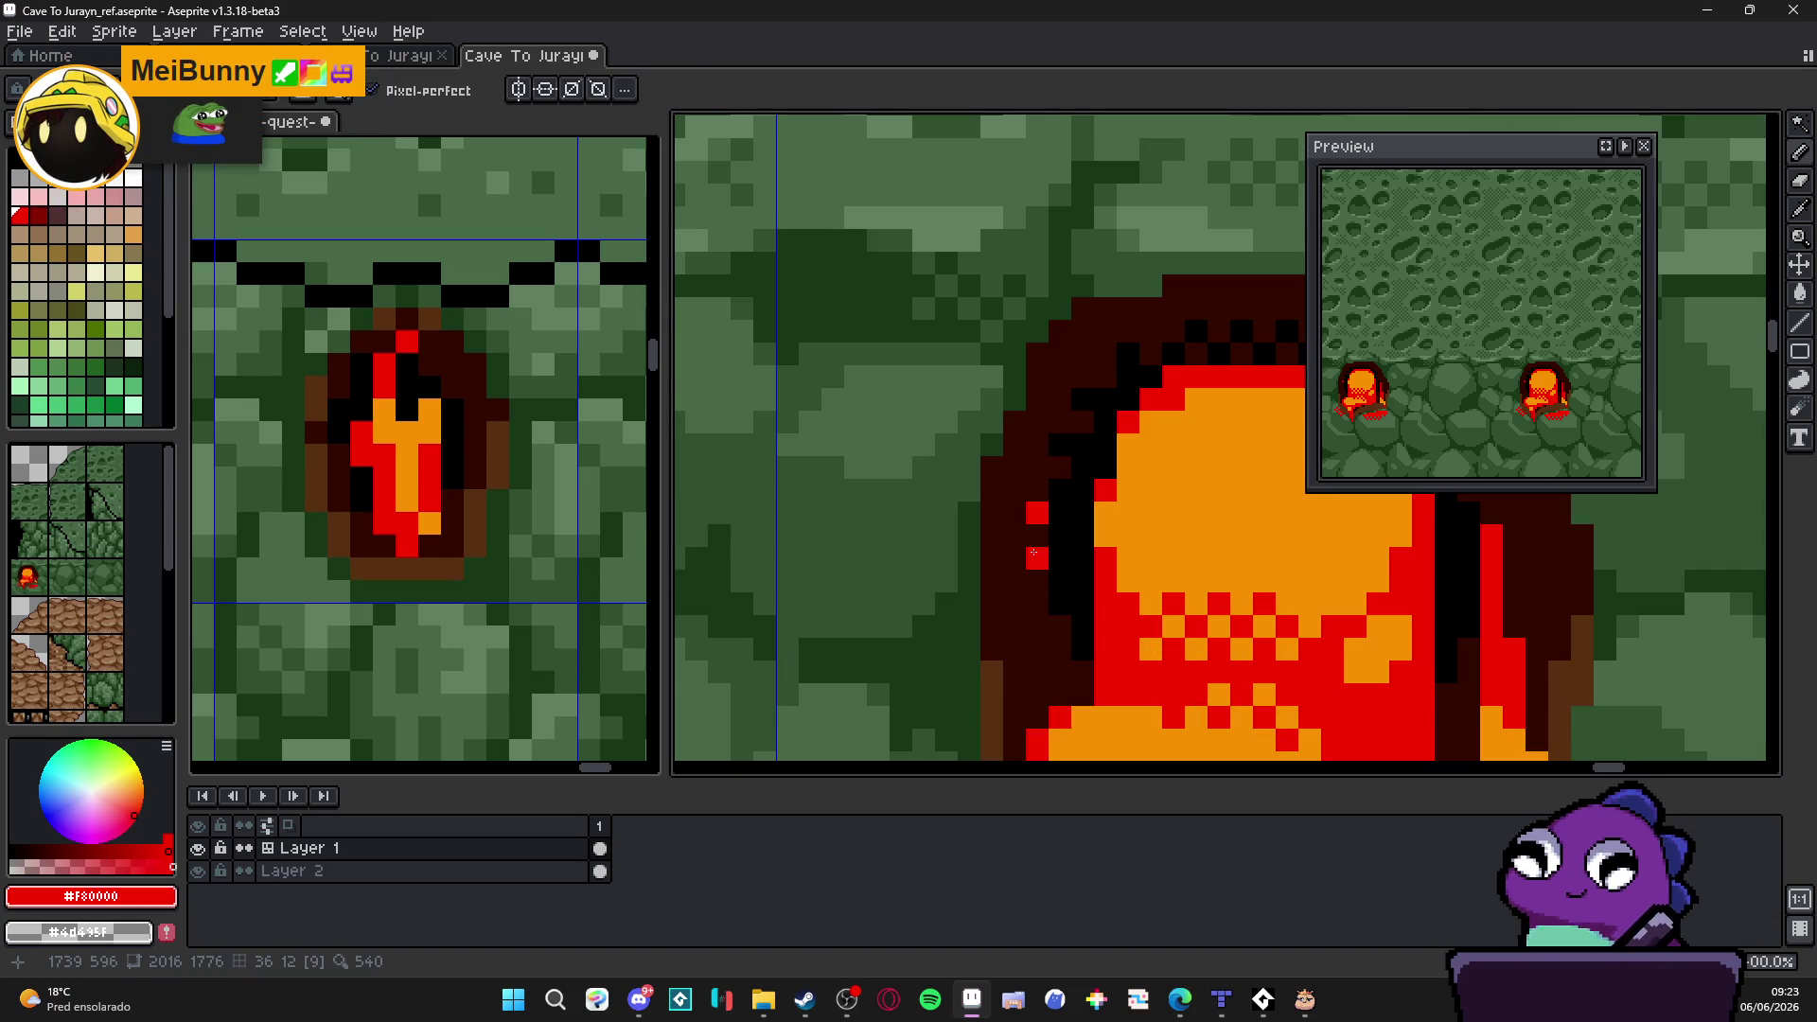
pyautogui.hotkey('ctrl', 'z')
pyautogui.click(1038, 604)
pyautogui.click(1013, 535)
pyautogui.click(1013, 581)
pyautogui.scroll(-1, 1005, 542)
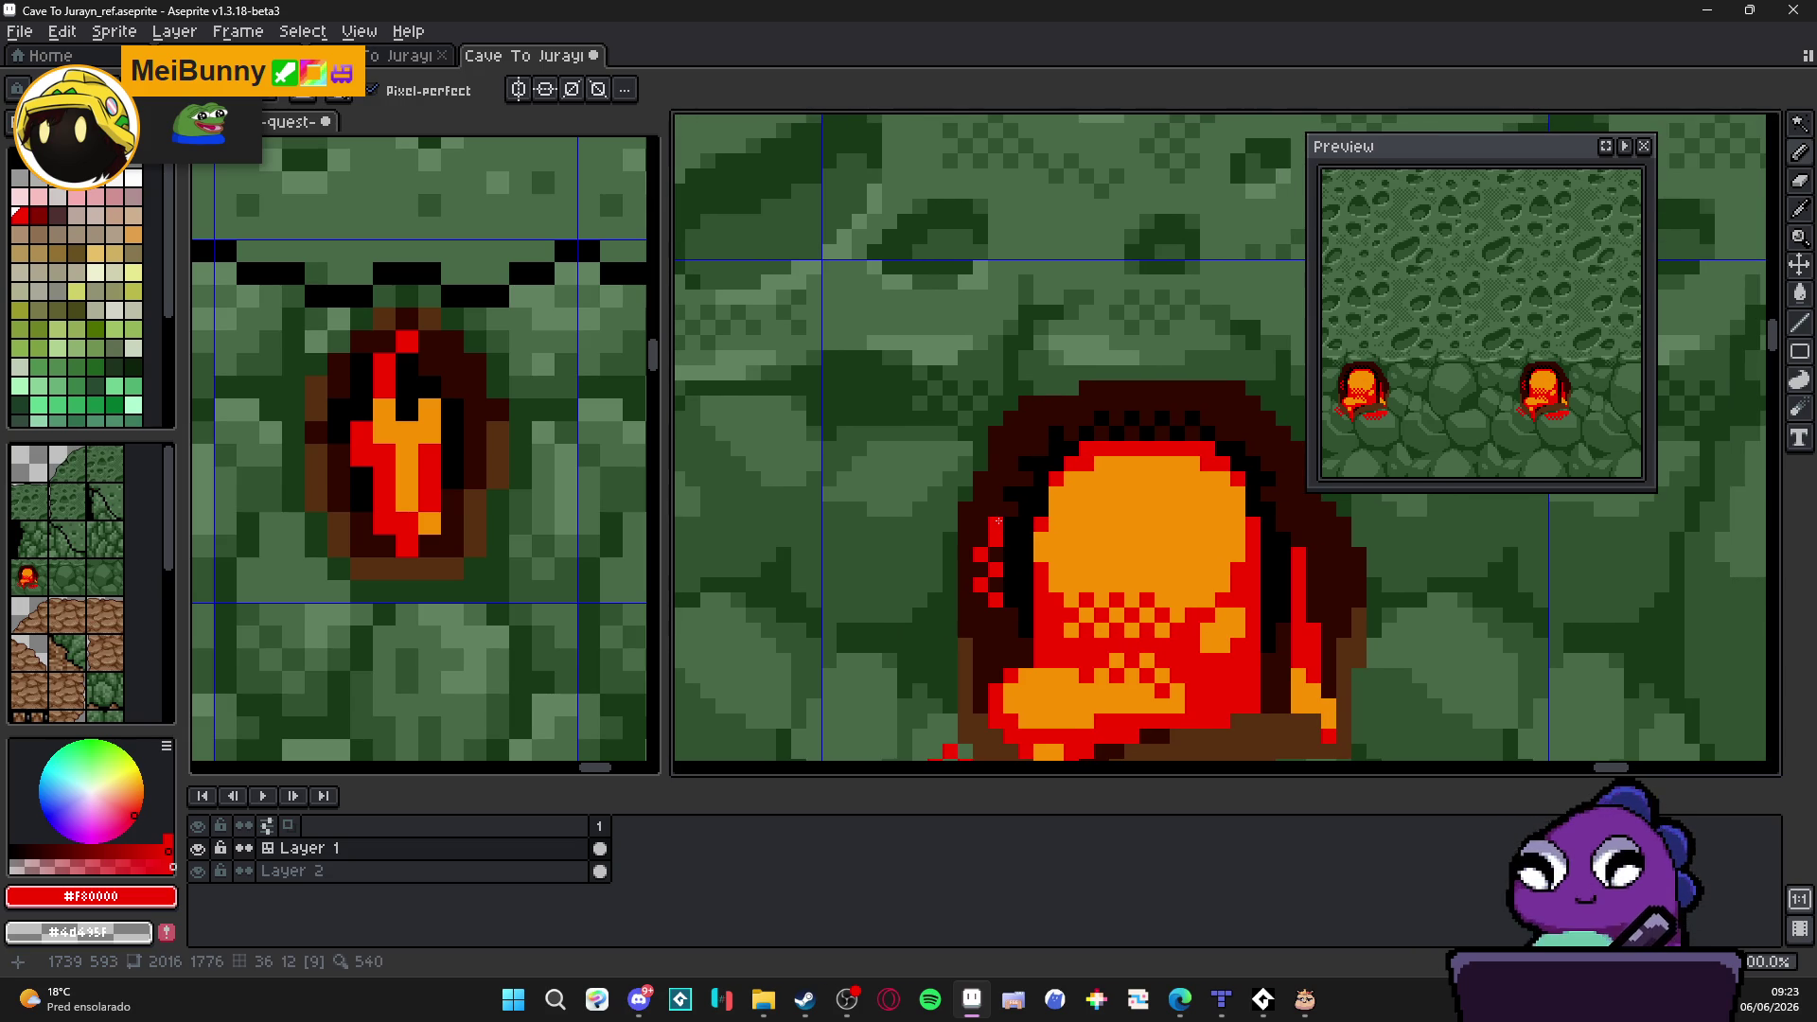
pyautogui.scroll(2, 999, 521)
# Step: Checker red glow pixels up the flame's right edge and along its top
pyautogui.click(1143, 503)
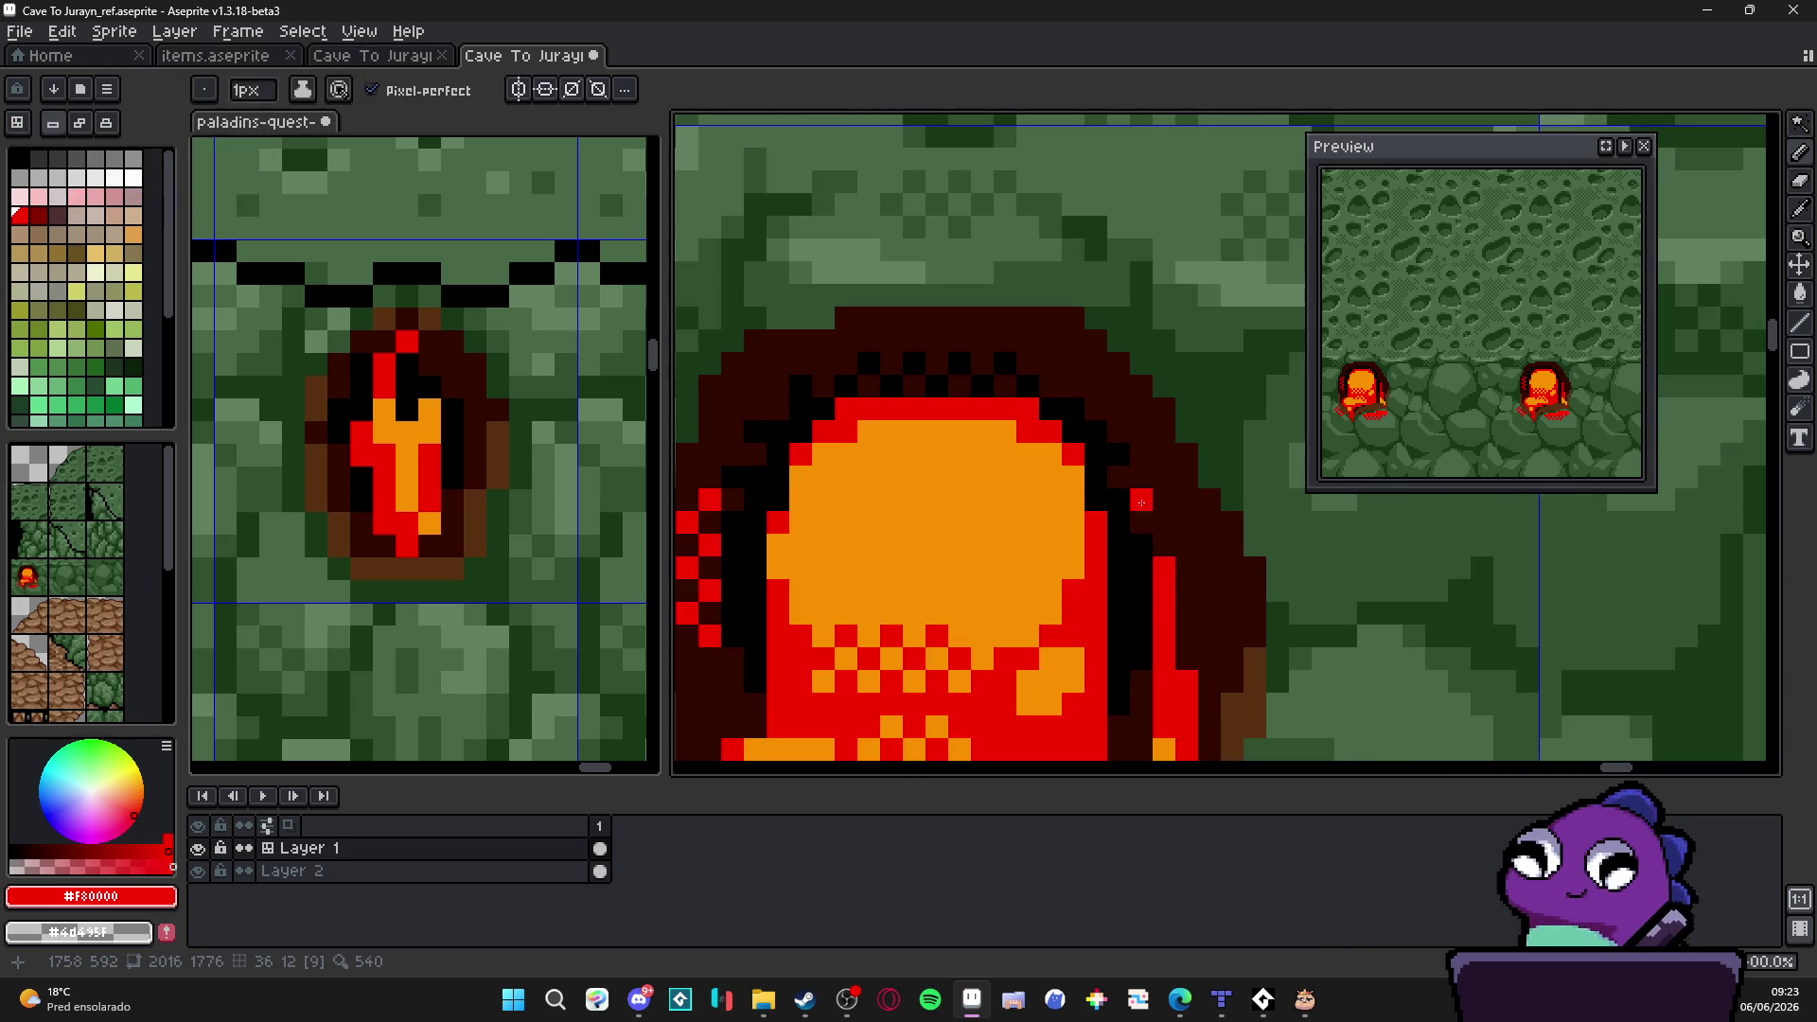
pyautogui.click(1164, 500)
pyautogui.click(1164, 455)
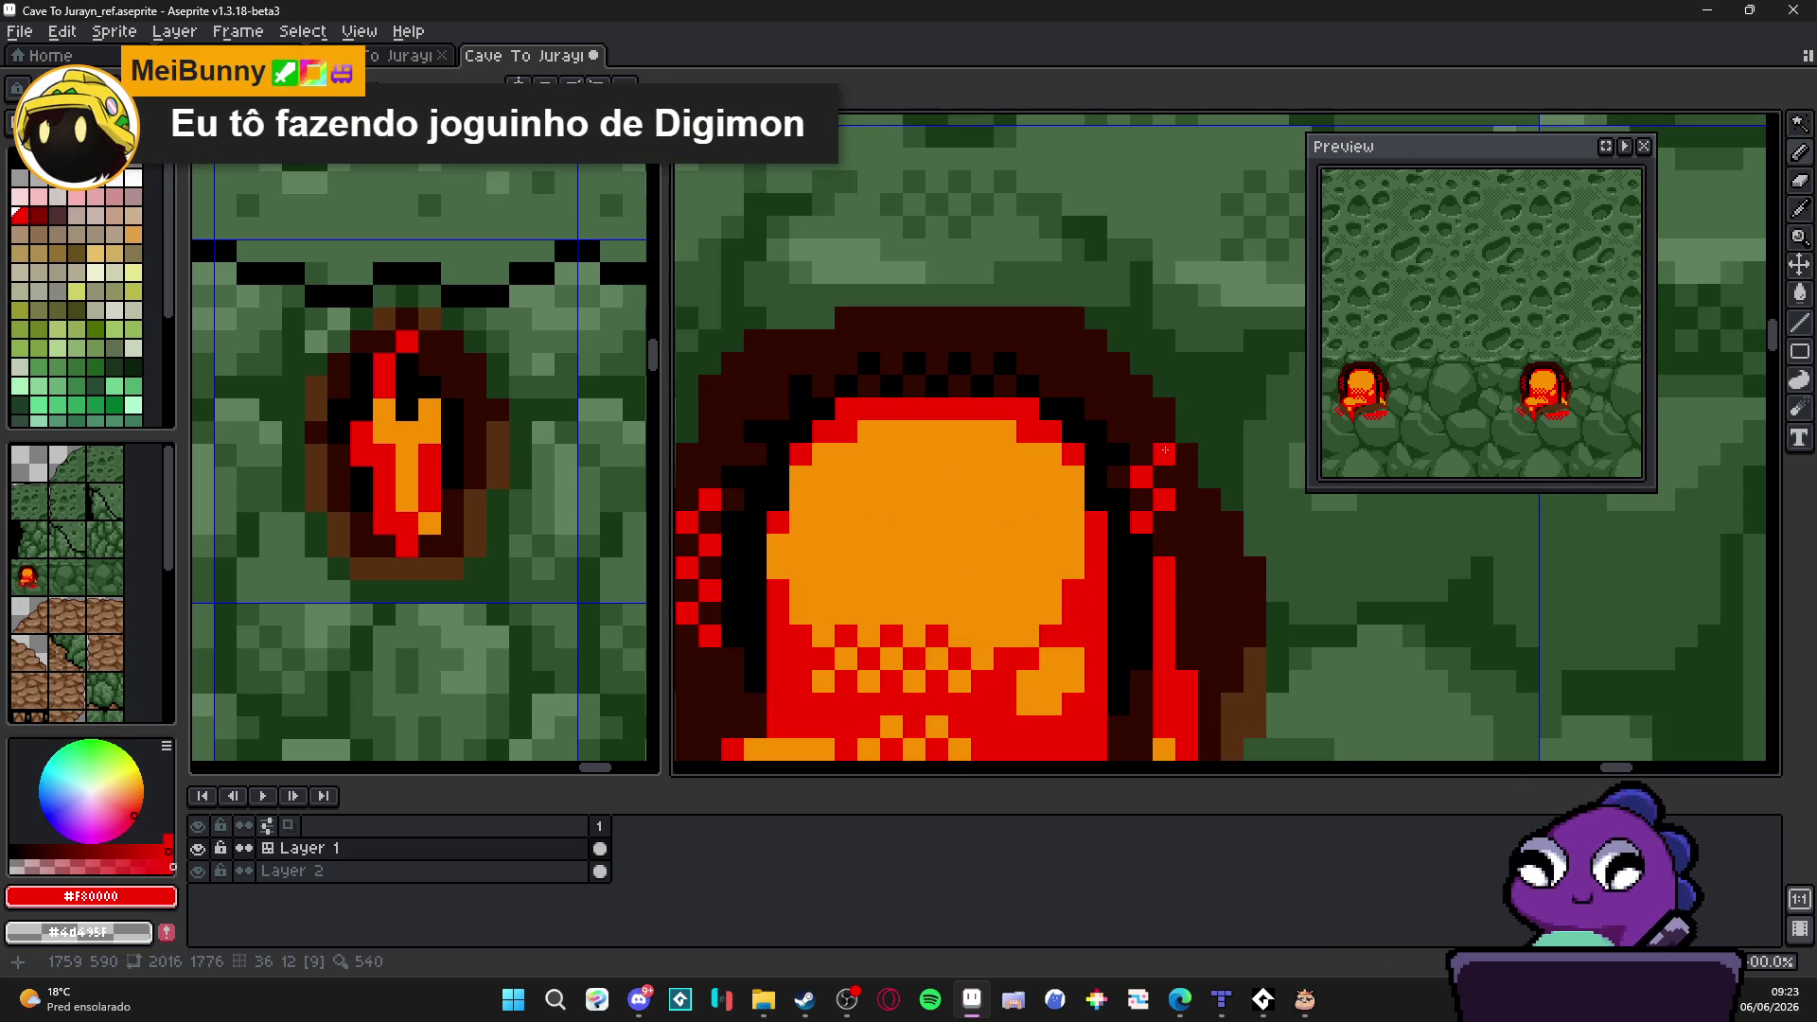
pyautogui.click(1119, 409)
pyautogui.click(1119, 386)
pyautogui.click(1119, 363)
pyautogui.click(1050, 387)
pyautogui.click(1075, 363)
pyautogui.click(1051, 340)
pyautogui.scroll(1, 994, 344)
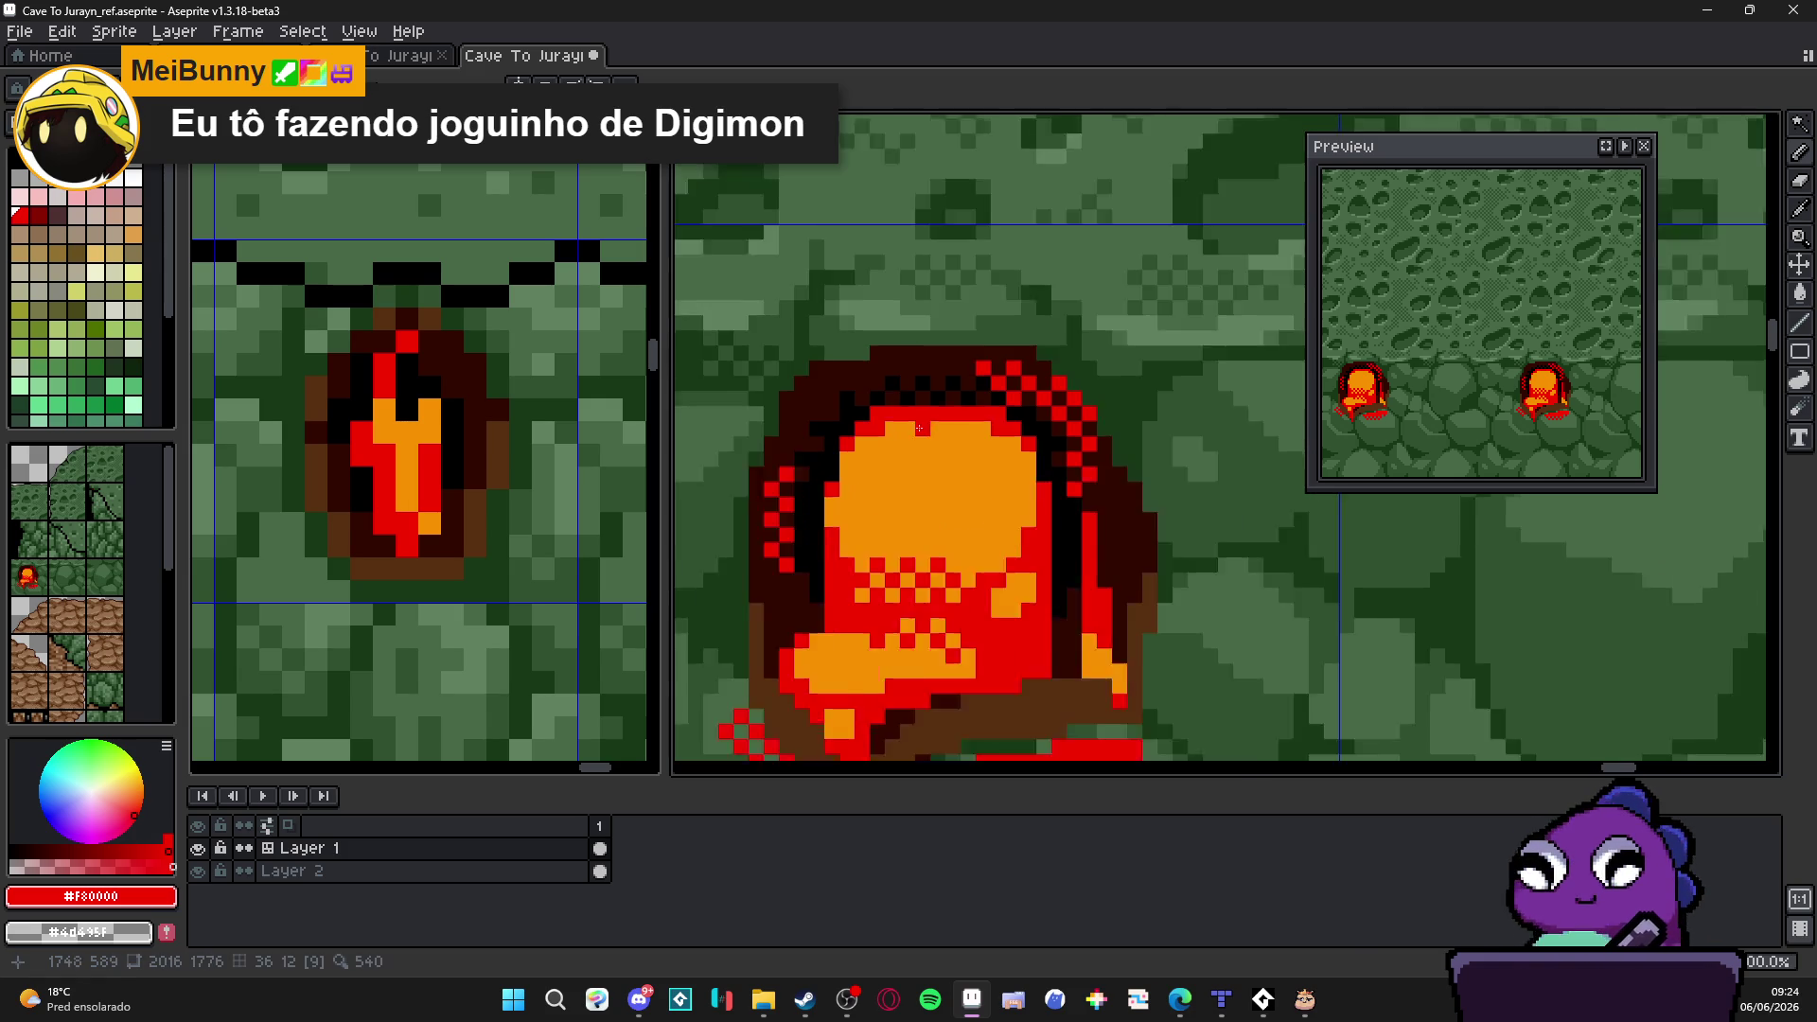
pyautogui.scroll(-1, 909, 384)
# Step: Dot red glow pixels down the flame's upper-left and left edge
pyautogui.click(862, 391)
pyautogui.click(838, 414)
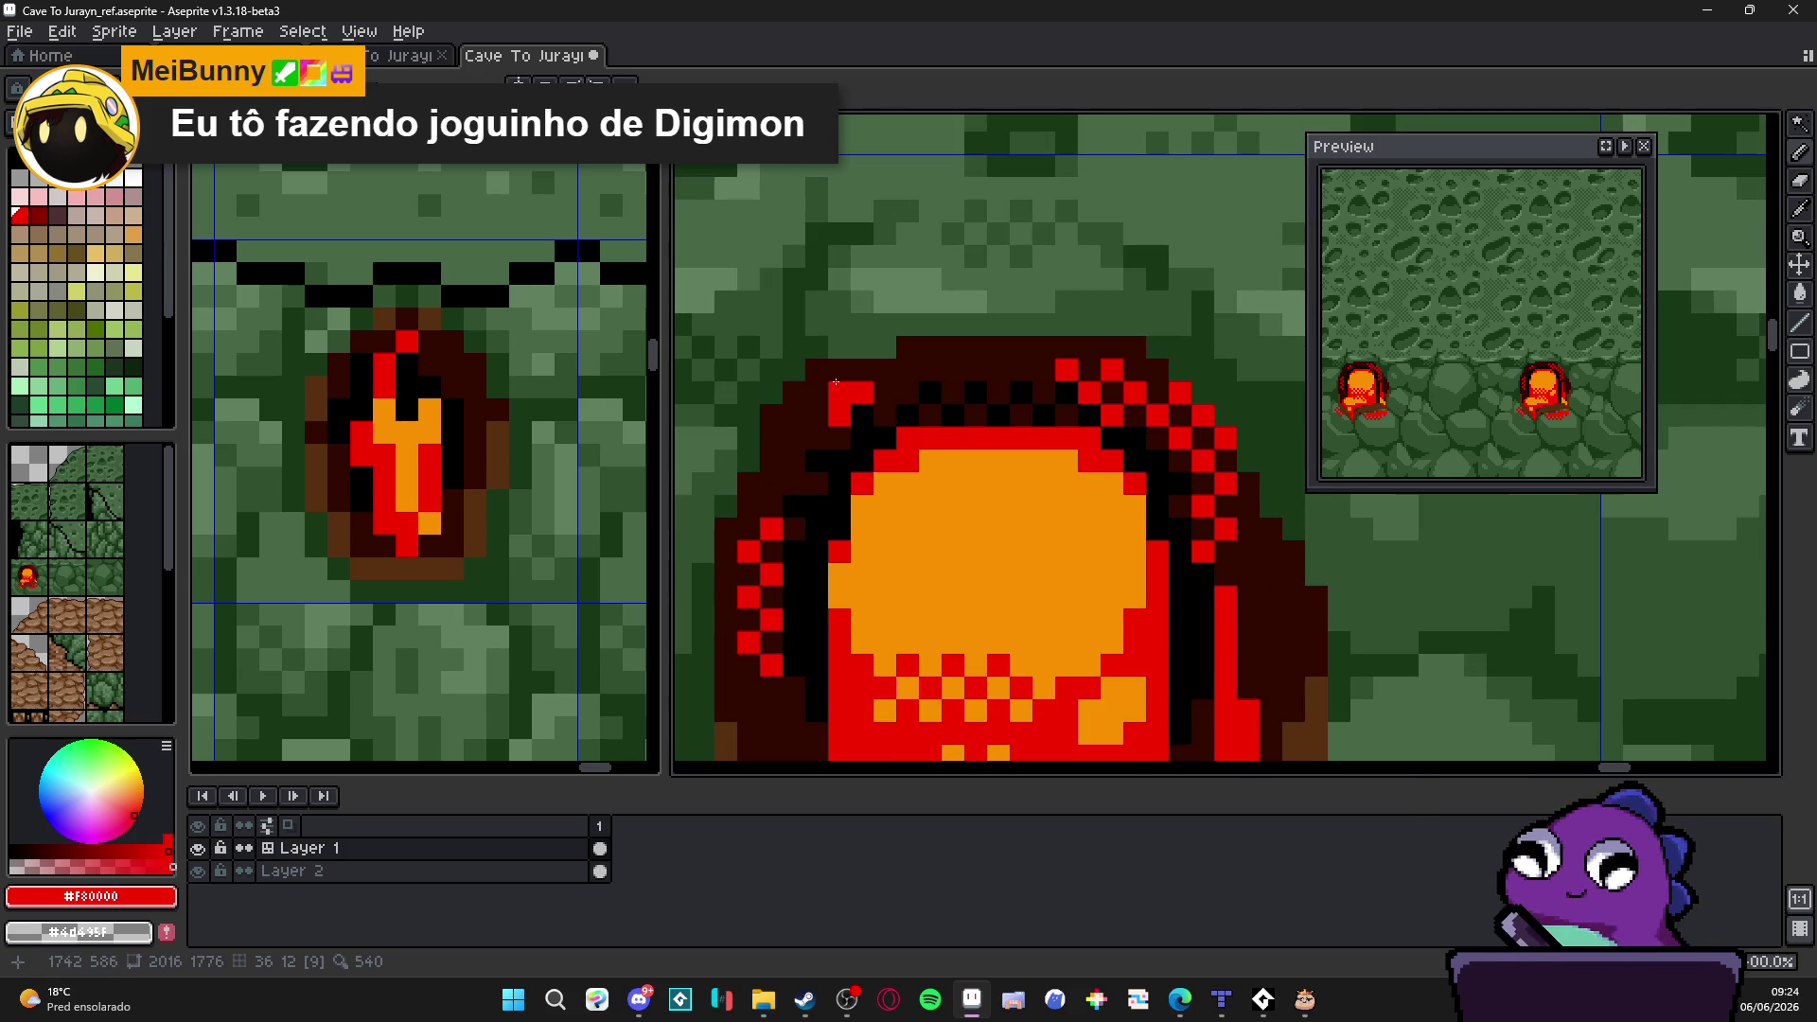
pyautogui.click(816, 390)
pyautogui.click(817, 436)
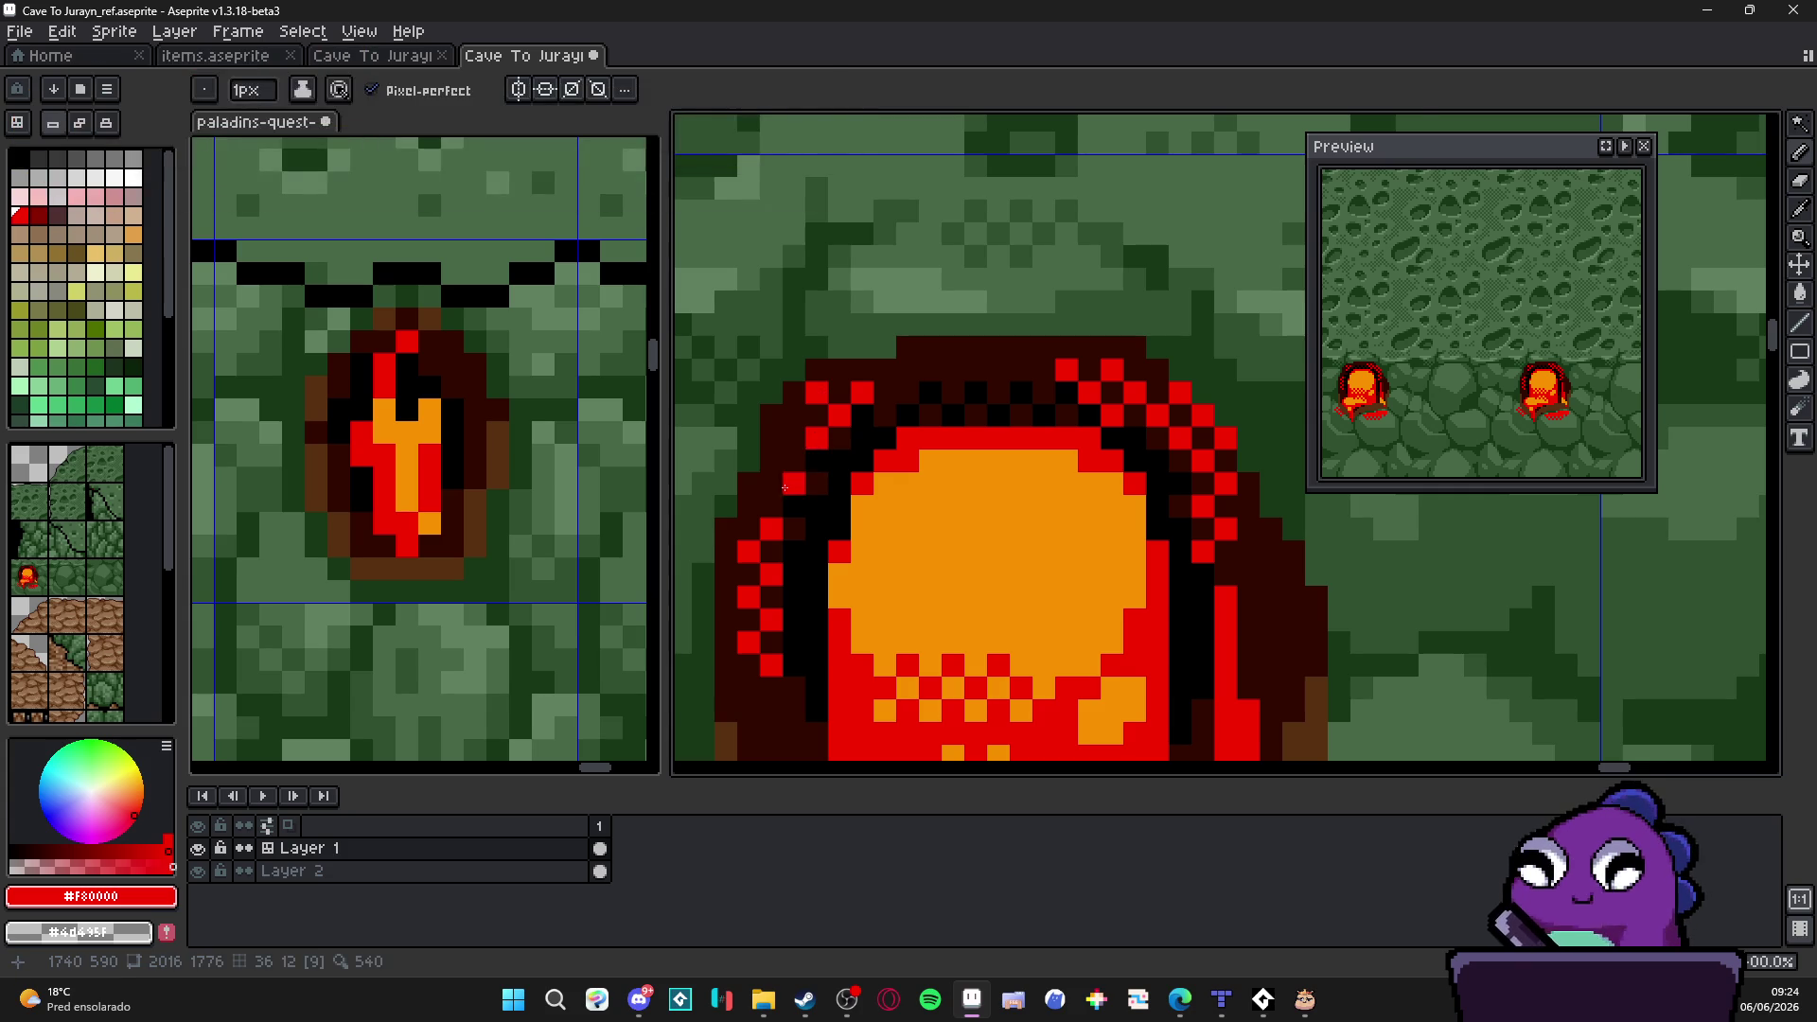
pyautogui.scroll(-3, 794, 459)
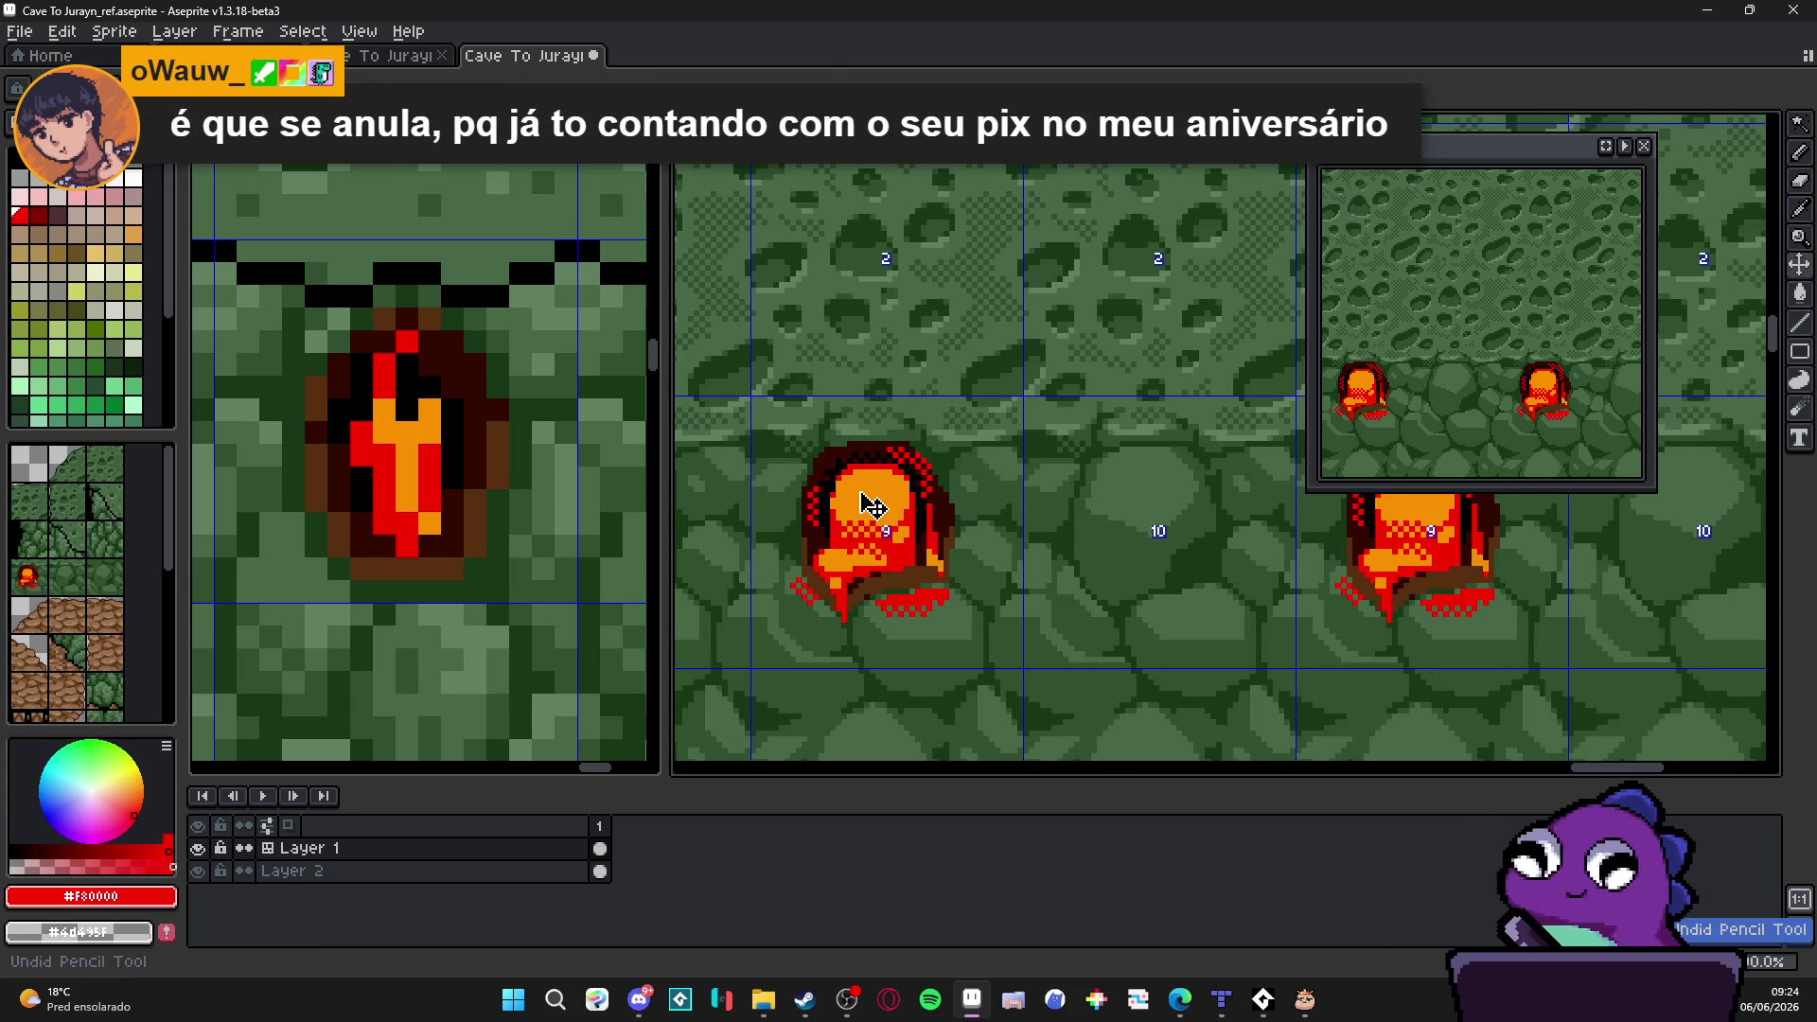
pyautogui.scroll(-2, 876, 495)
pyautogui.scroll(-1, 881, 541)
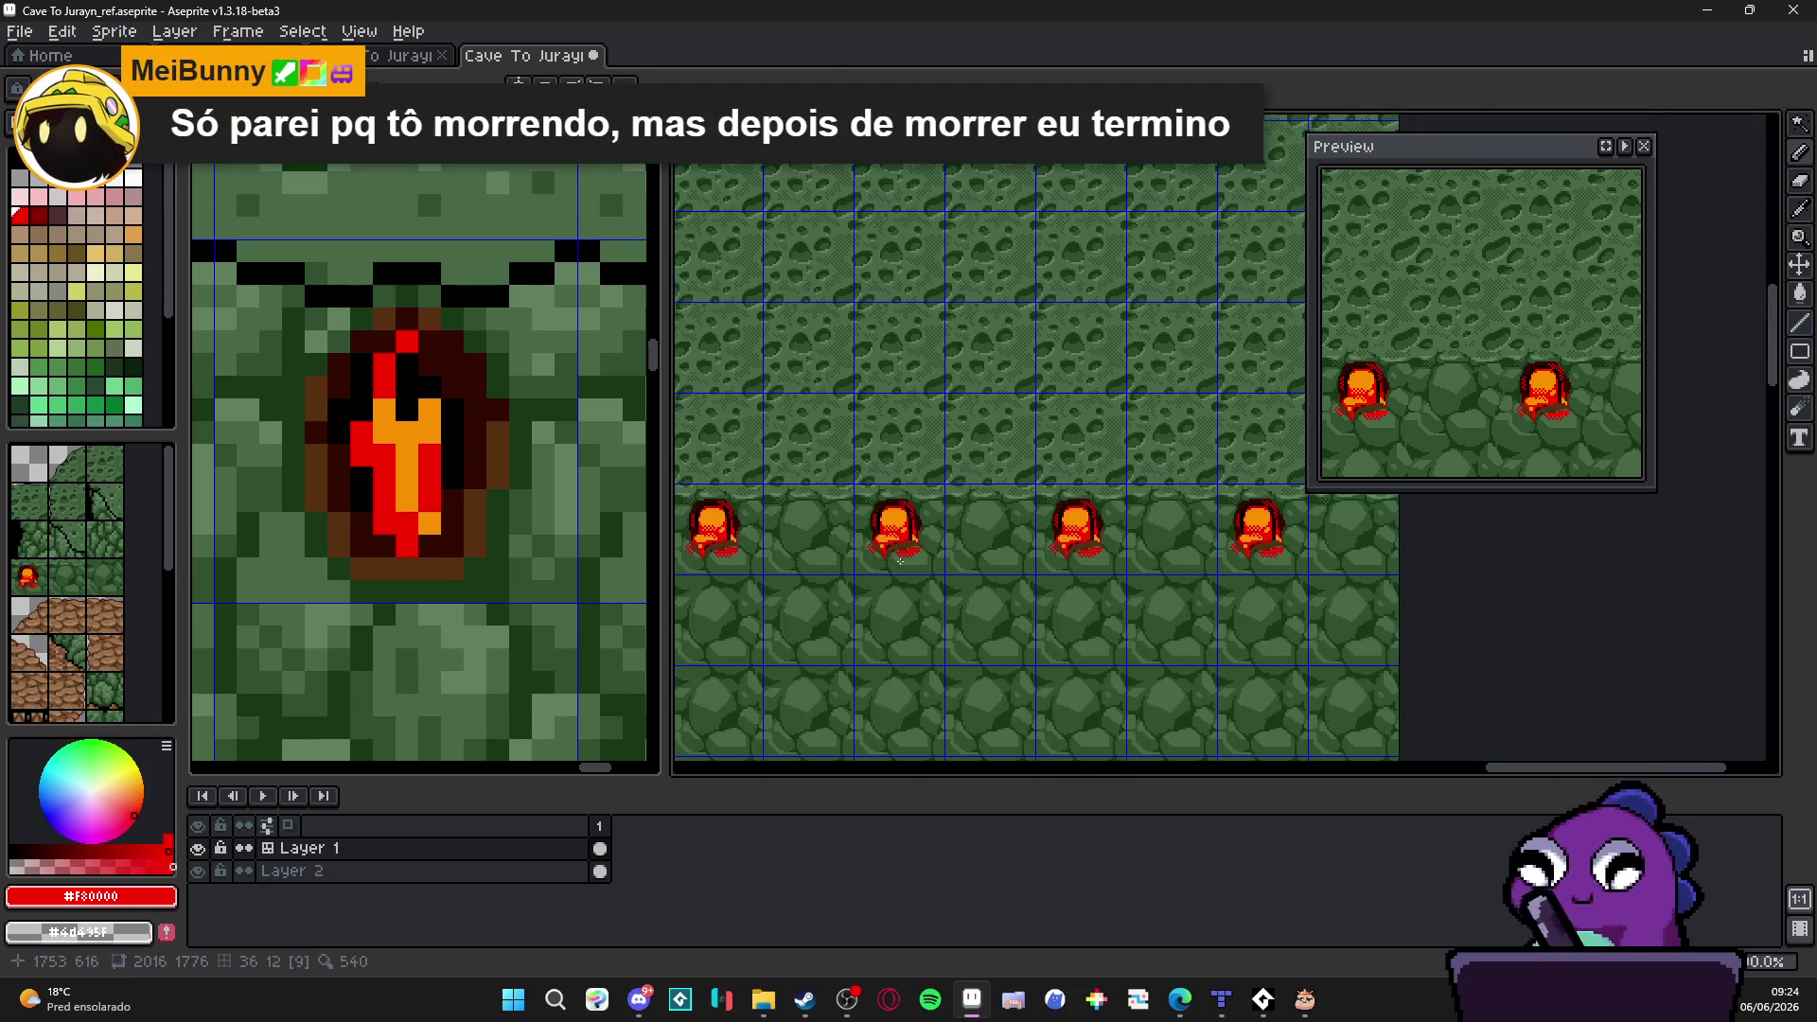
pyautogui.scroll(-1, 886, 578)
pyautogui.scroll(2, 873, 575)
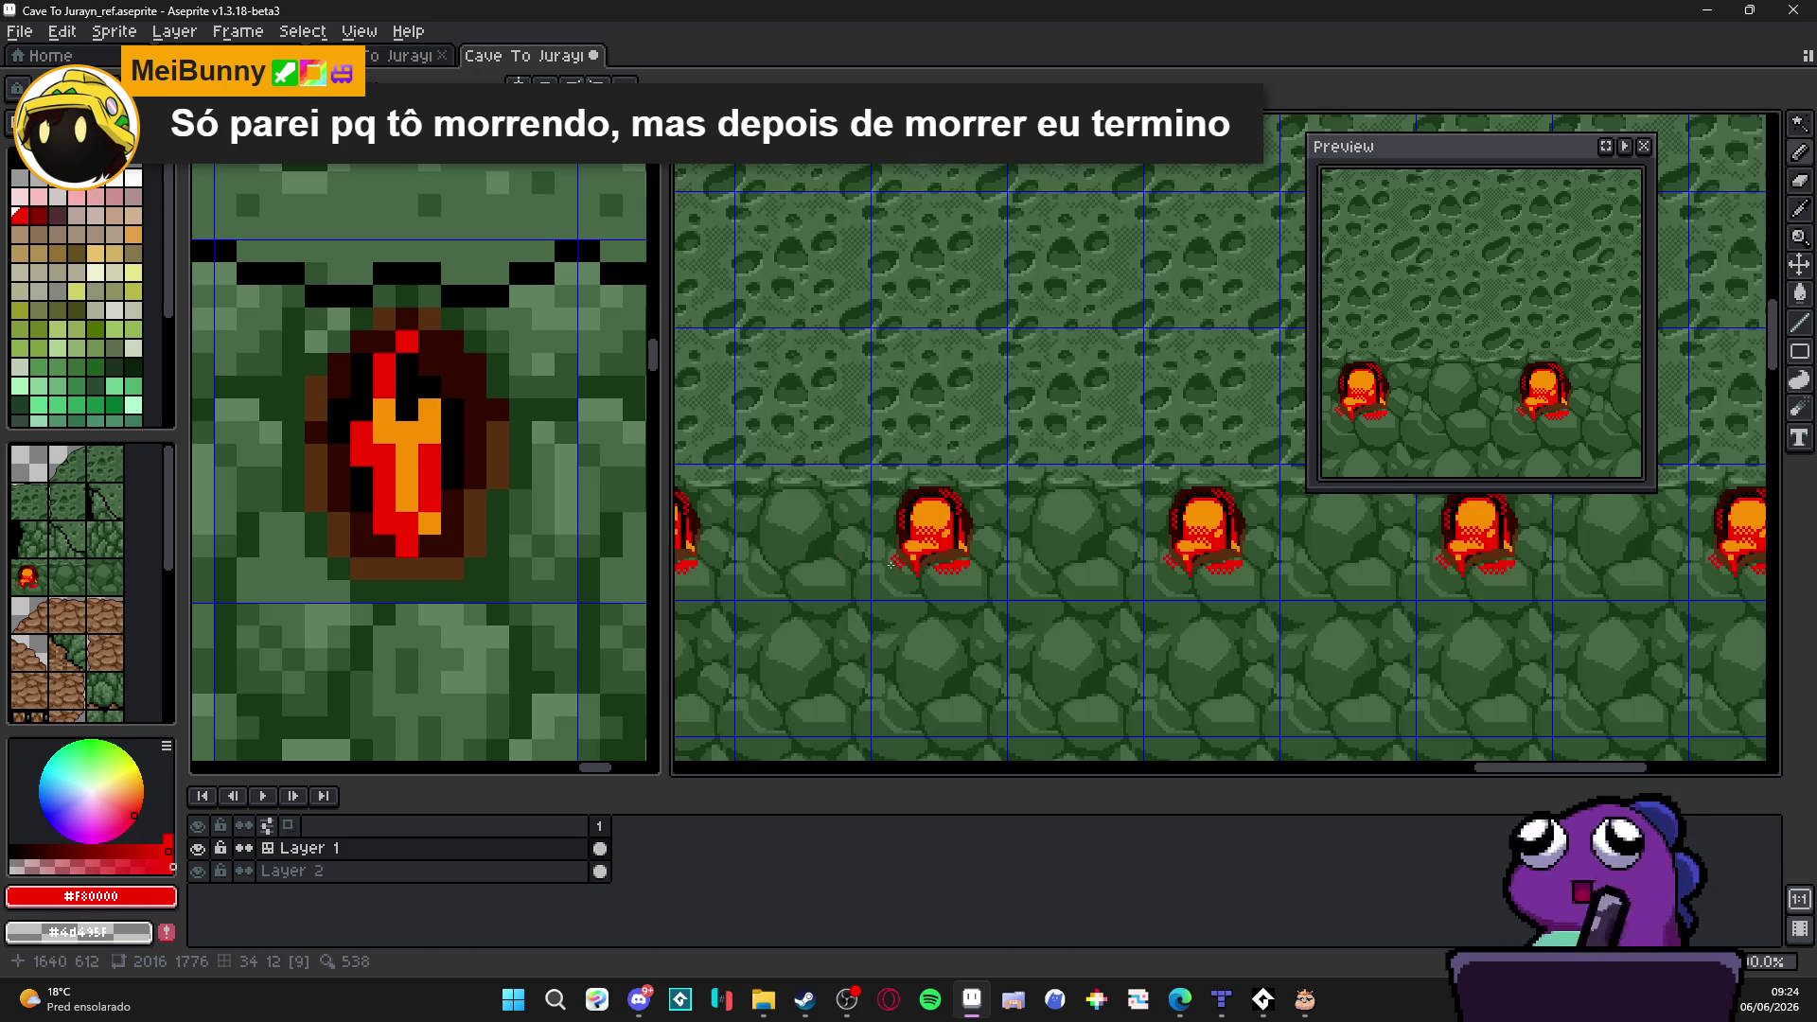
pyautogui.scroll(-1, 426, 469)
pyautogui.scroll(-1, 426, 468)
pyautogui.scroll(-1, 426, 469)
pyautogui.scroll(-1, 426, 469)
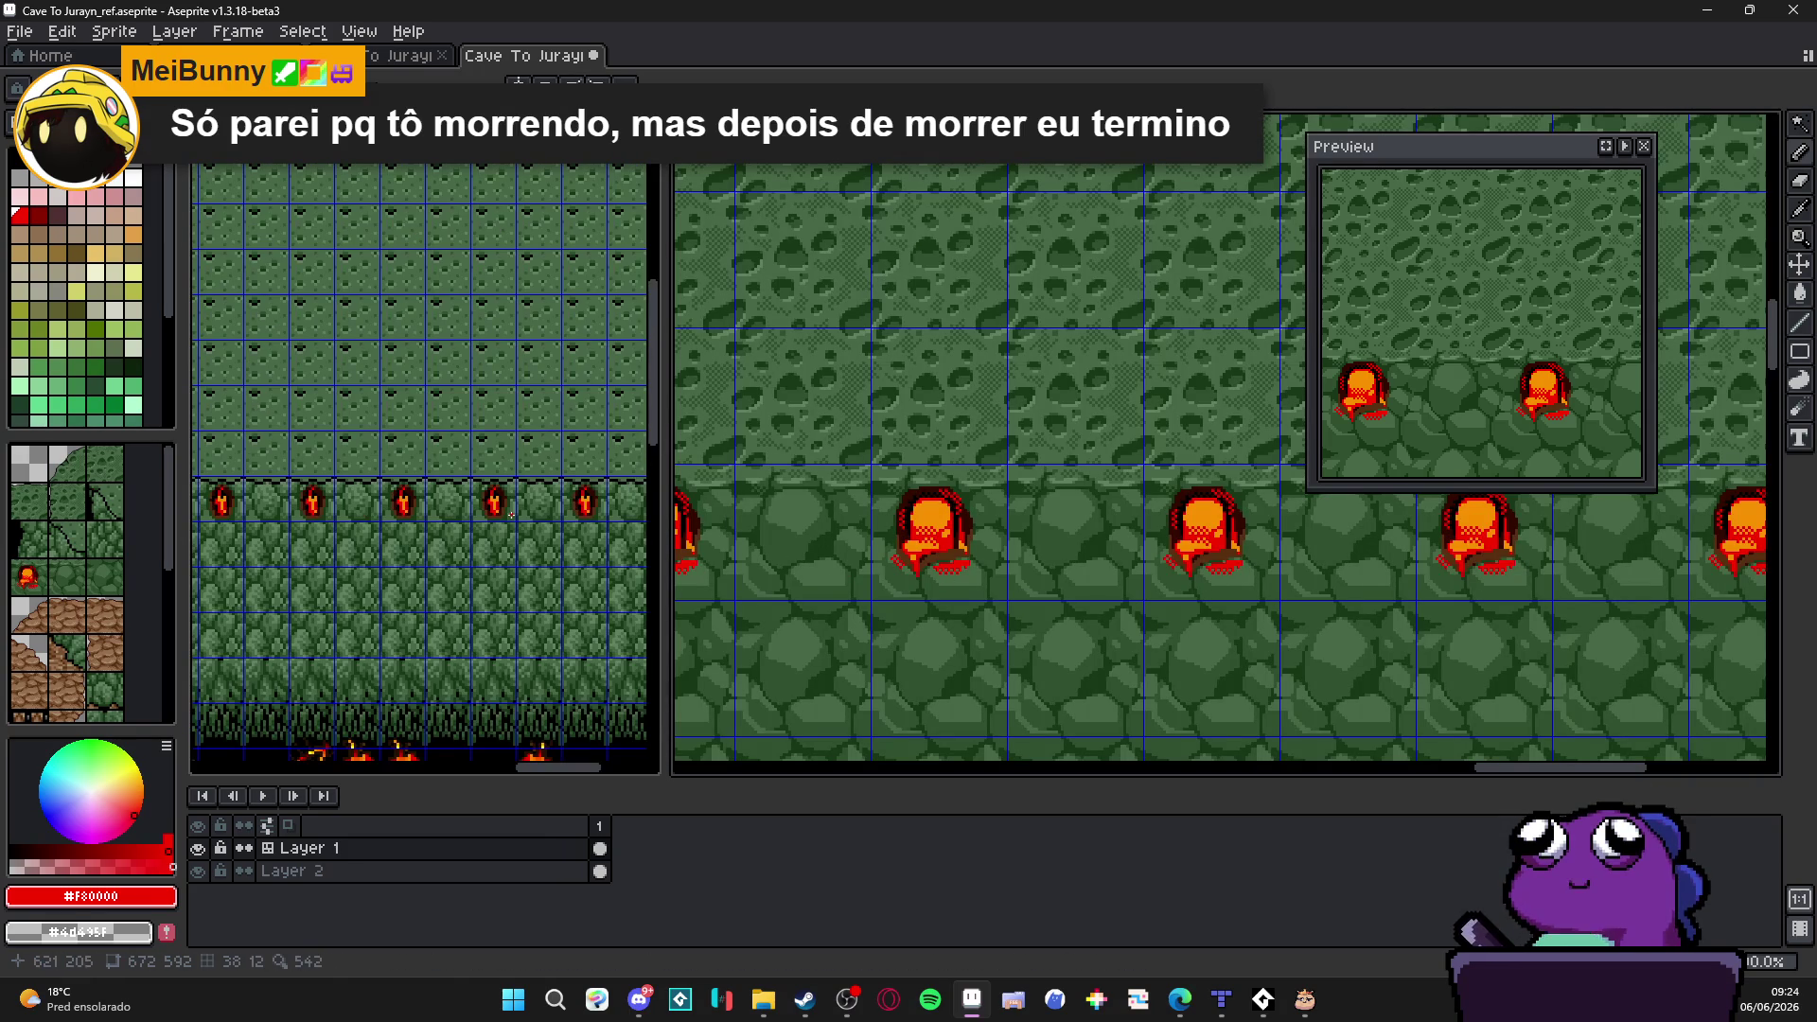
pyautogui.scroll(-1, 1136, 468)
pyautogui.scroll(-2, 995, 508)
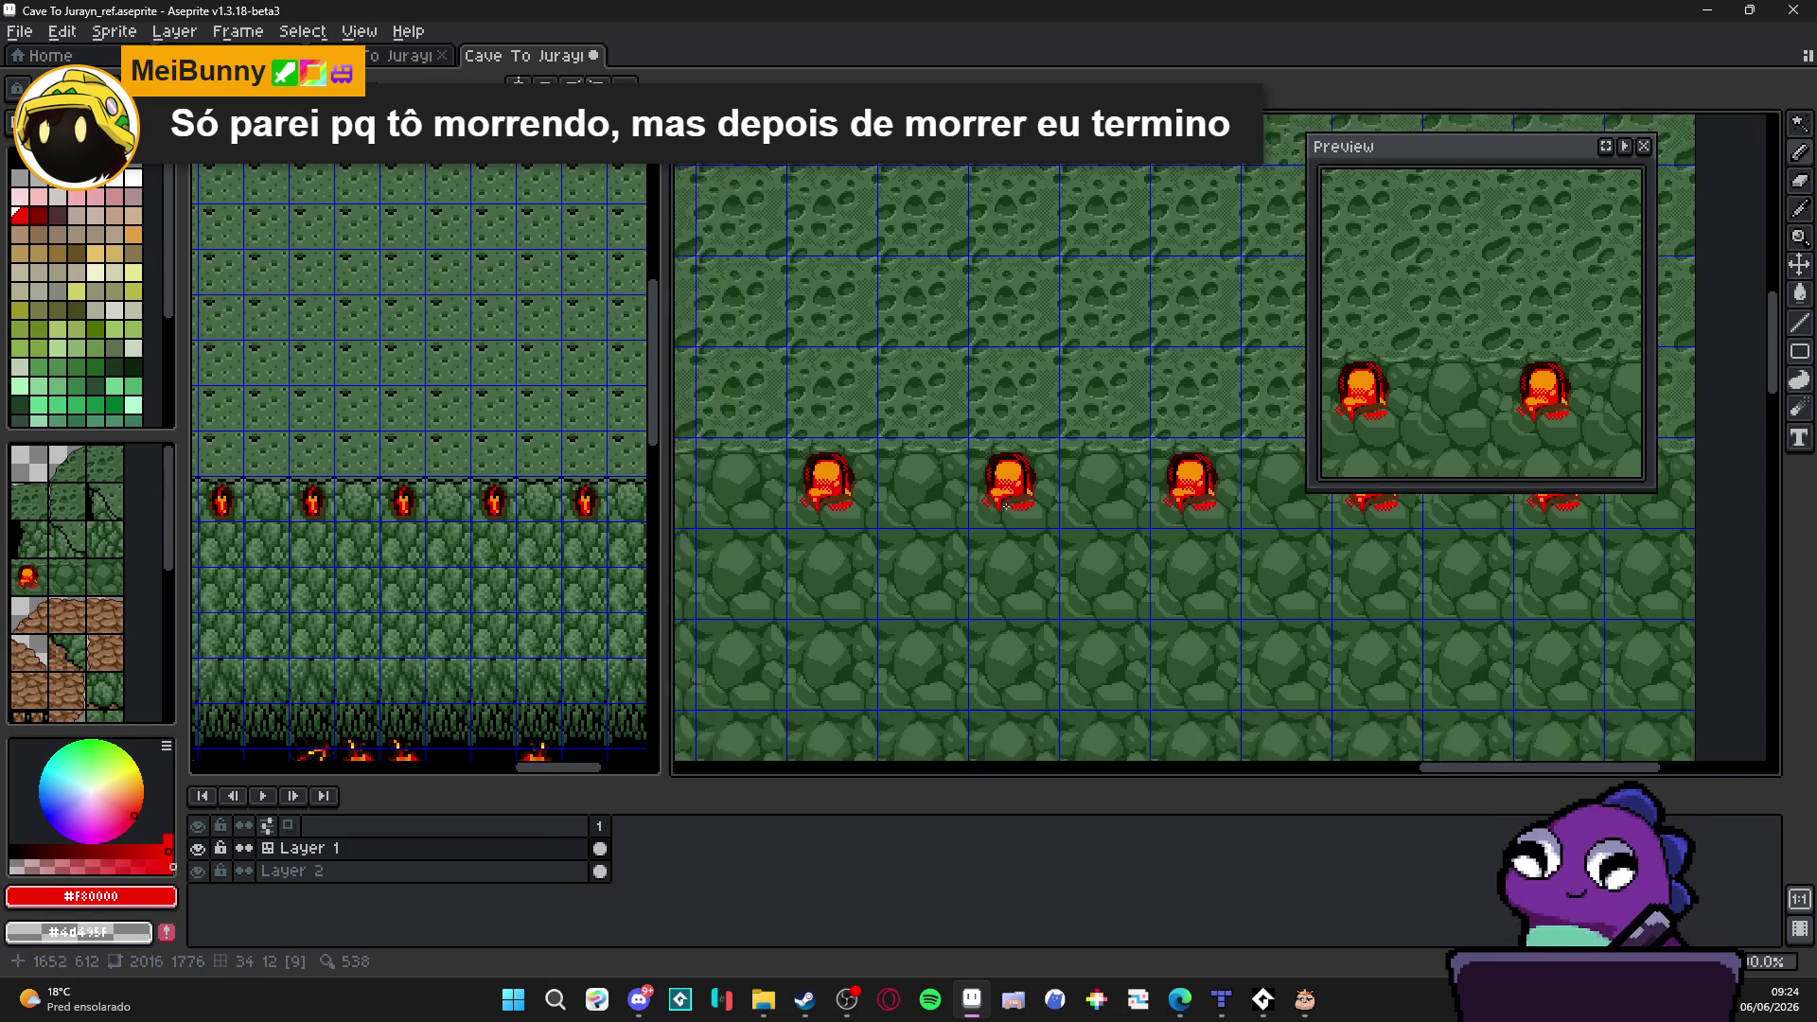
pyautogui.scroll(-1, 865, 516)
pyautogui.scroll(-1, 995, 516)
pyautogui.scroll(1, 994, 517)
pyautogui.moveTo(937, 589); pyautogui.dragTo(912, 498)
pyautogui.scroll(-1, 913, 498)
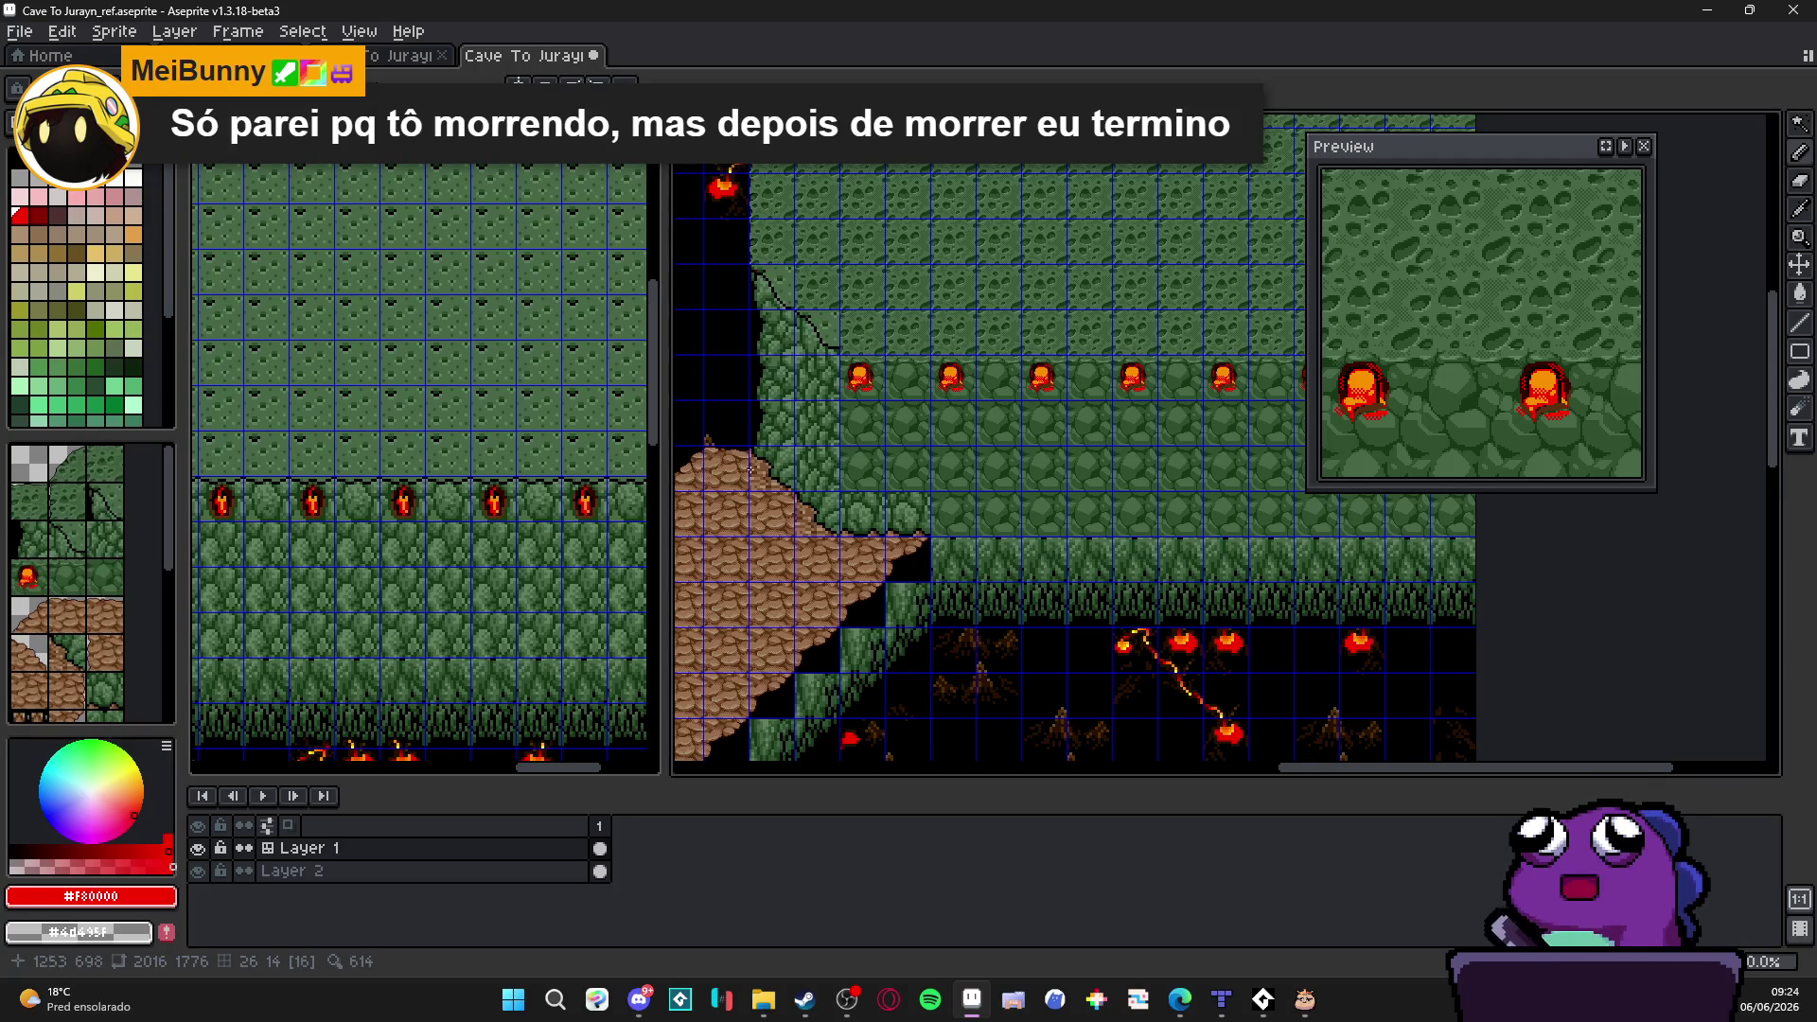
pyautogui.scroll(1, 1055, 562)
pyautogui.scroll(1, 1055, 562)
pyautogui.scroll(-1, 1056, 563)
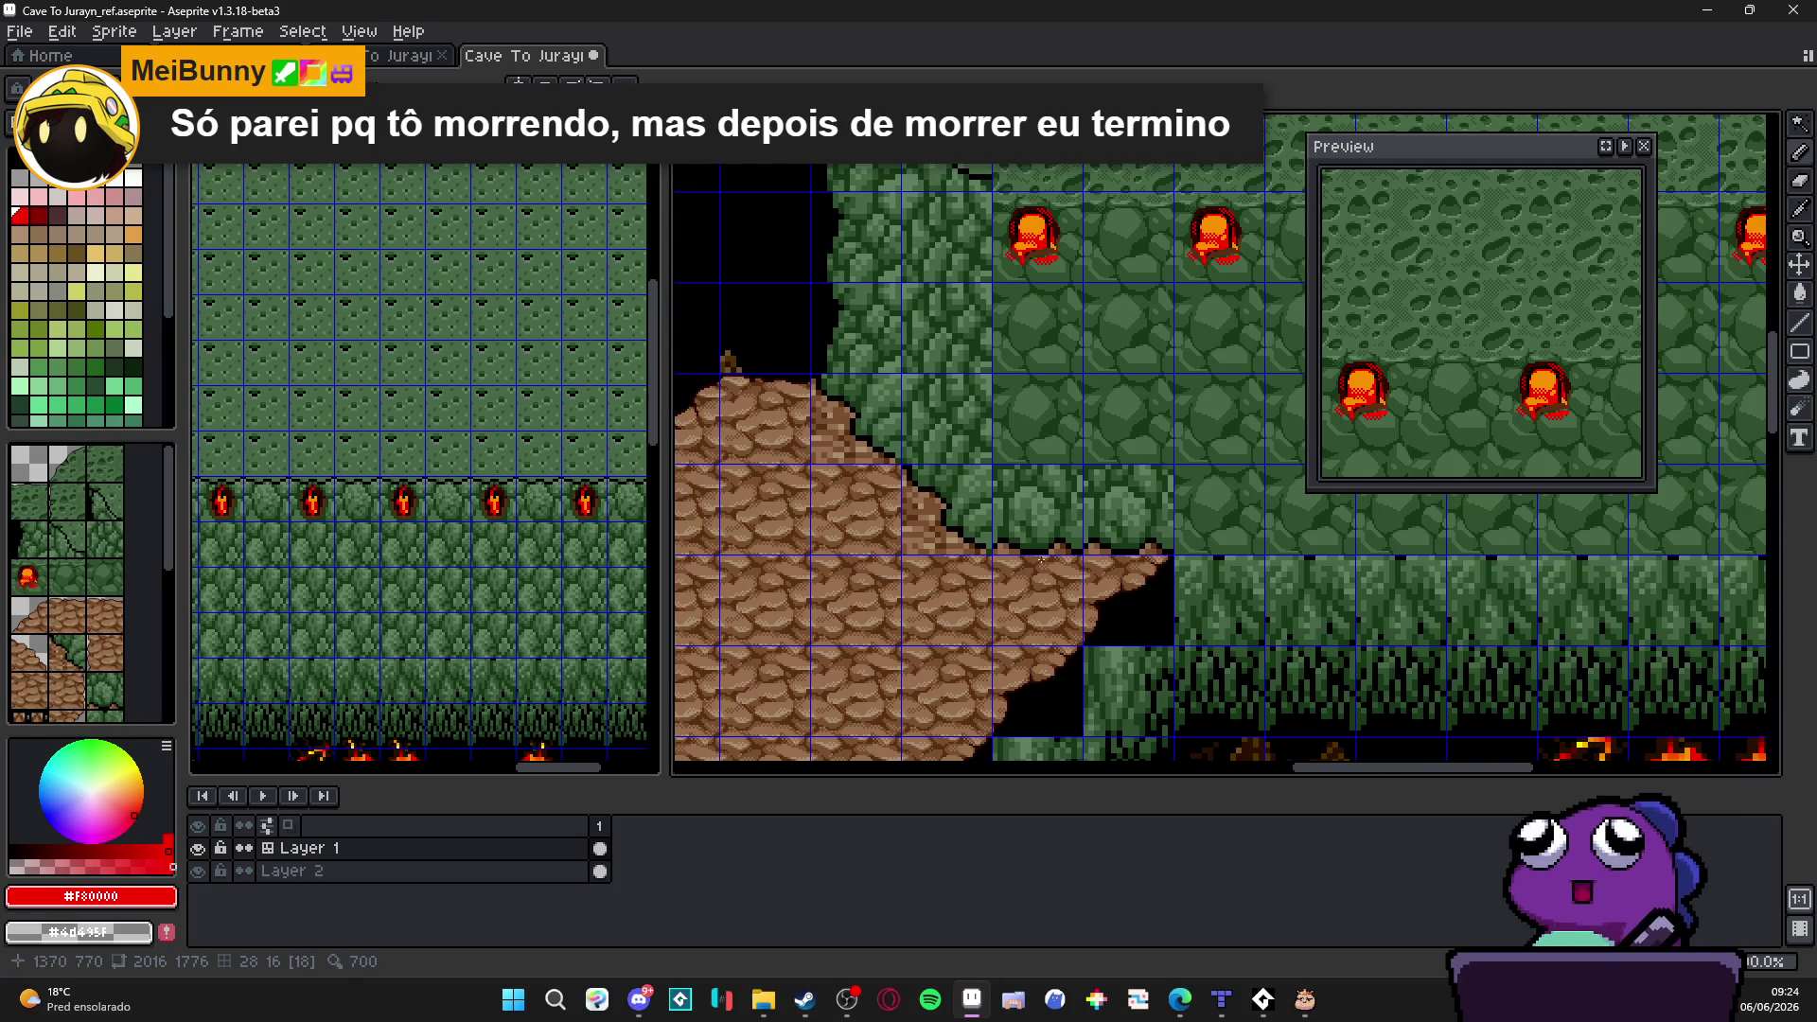
pyautogui.scroll(-4, 1056, 563)
pyautogui.scroll(-1, 1055, 562)
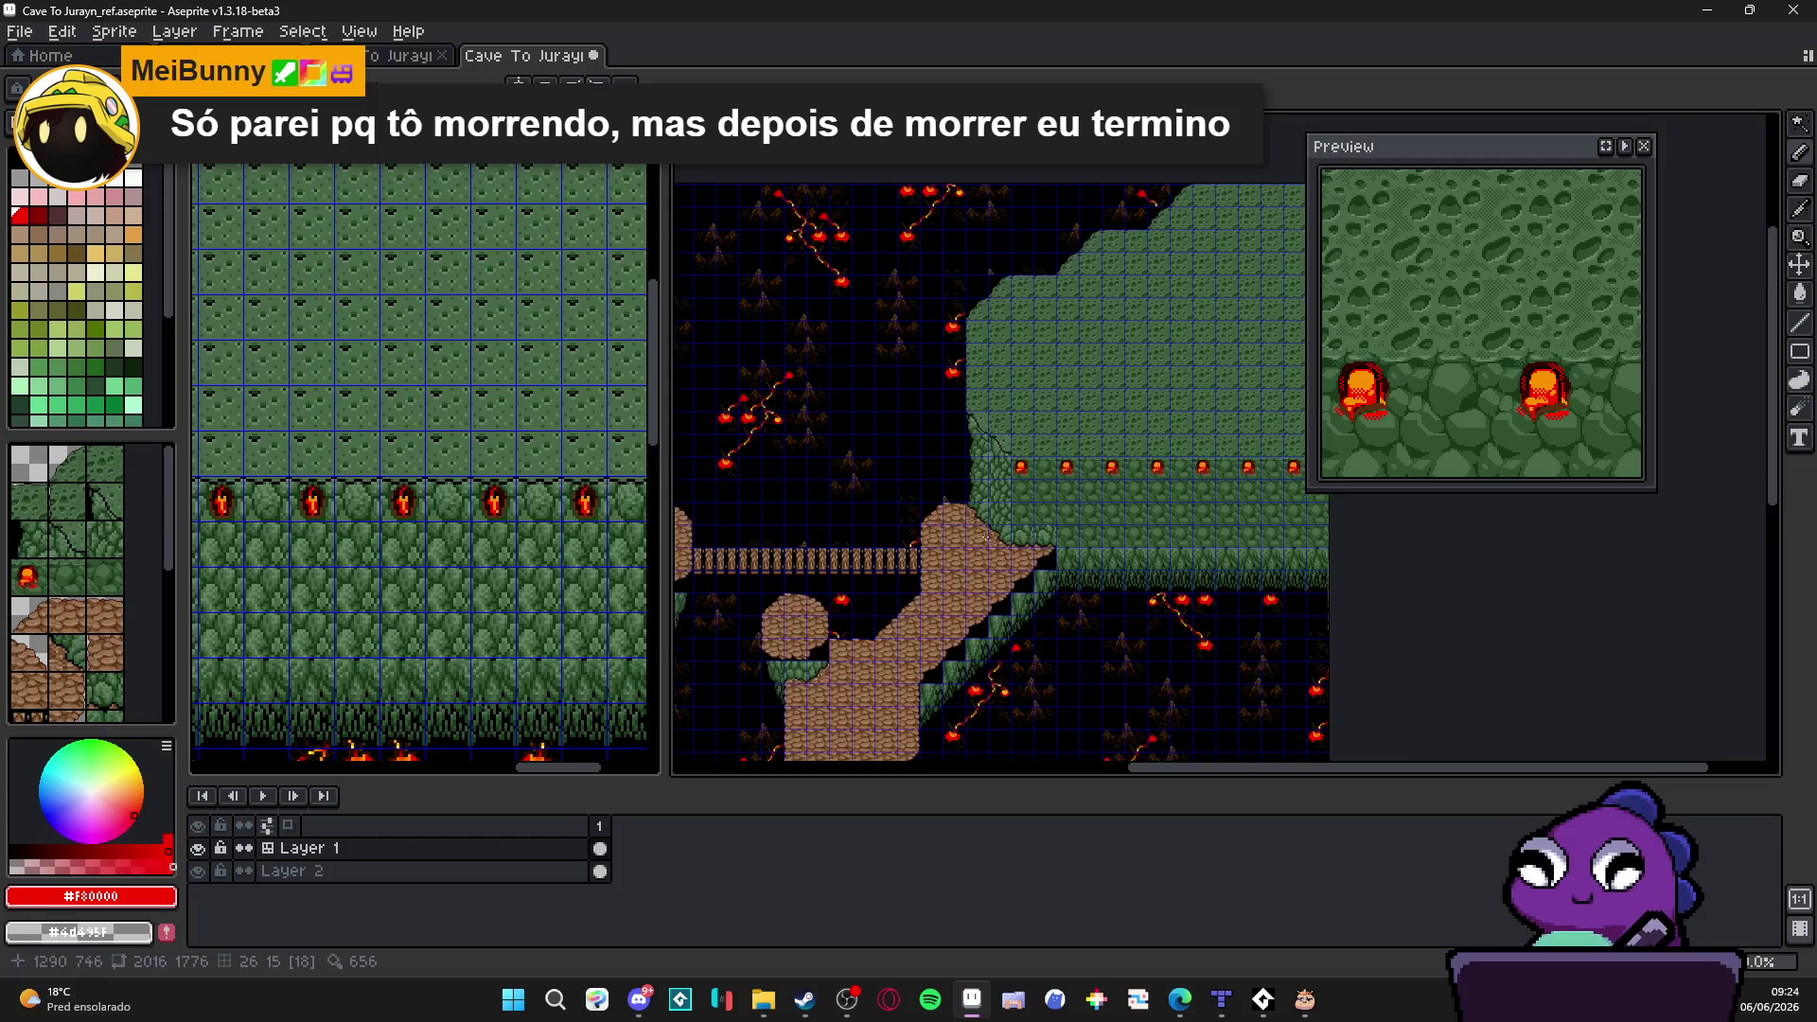
pyautogui.scroll(1, 988, 537)
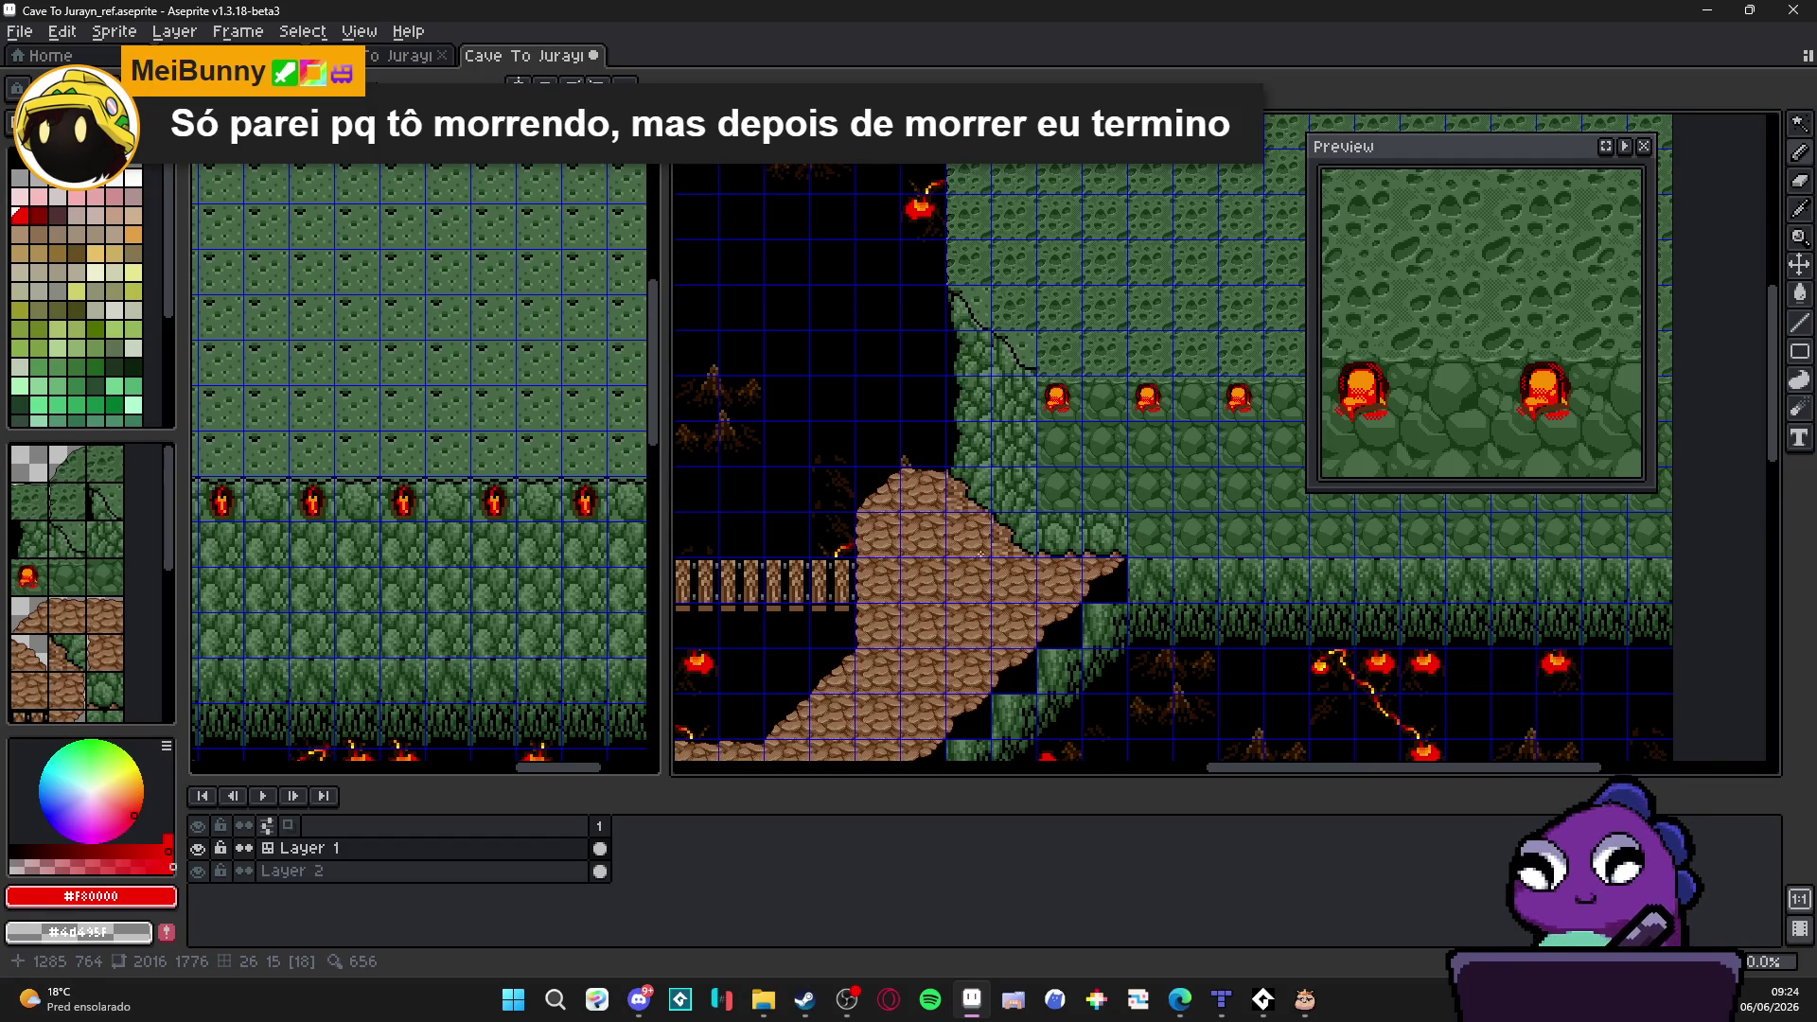
pyautogui.scroll(-1, 982, 552)
pyautogui.moveTo(981, 553)
pyautogui.mouseDown()
pyautogui.moveTo(1225, 439)
pyautogui.moveTo(994, 527)
pyautogui.moveTo(1047, 304)
pyautogui.moveTo(940, 474)
pyautogui.mouseUp()
pyautogui.scroll(1, 941, 475)
pyautogui.scroll(3, 1194, 593)
pyautogui.moveTo(1194, 592); pyautogui.dragTo(1043, 592)
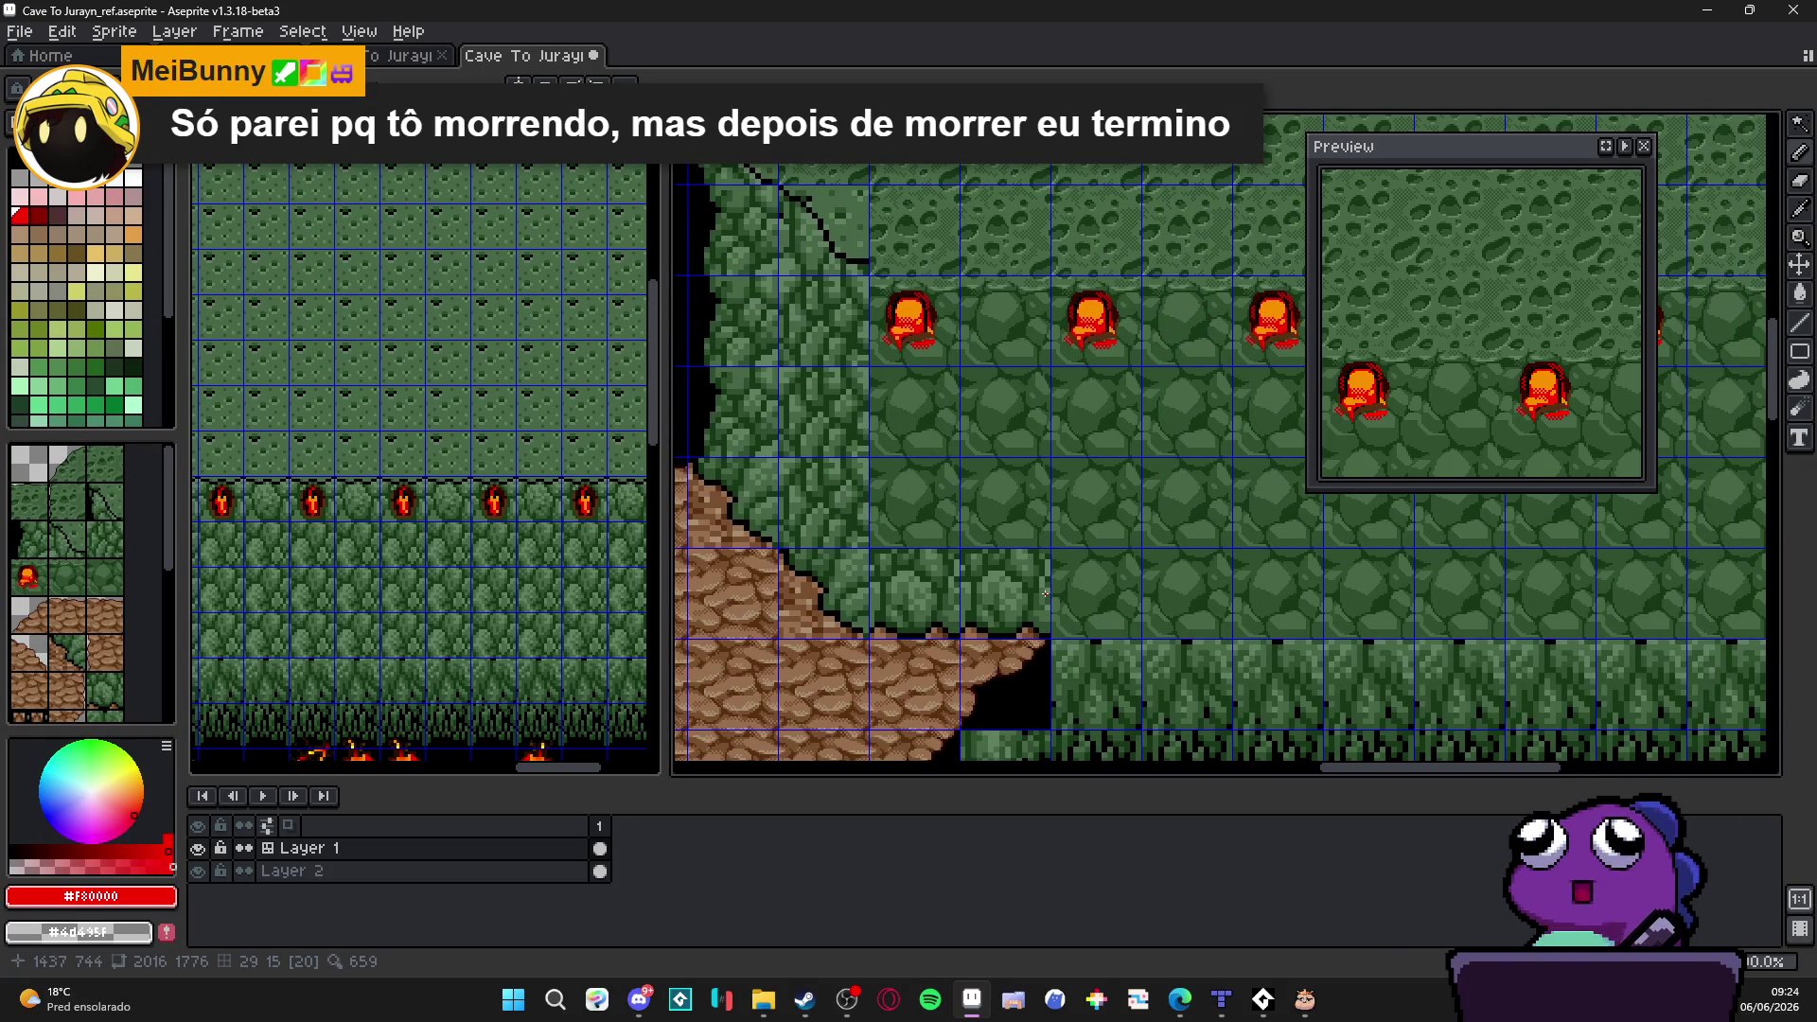
pyautogui.scroll(-1, 1046, 592)
pyautogui.moveTo(1089, 649); pyautogui.dragTo(1090, 630)
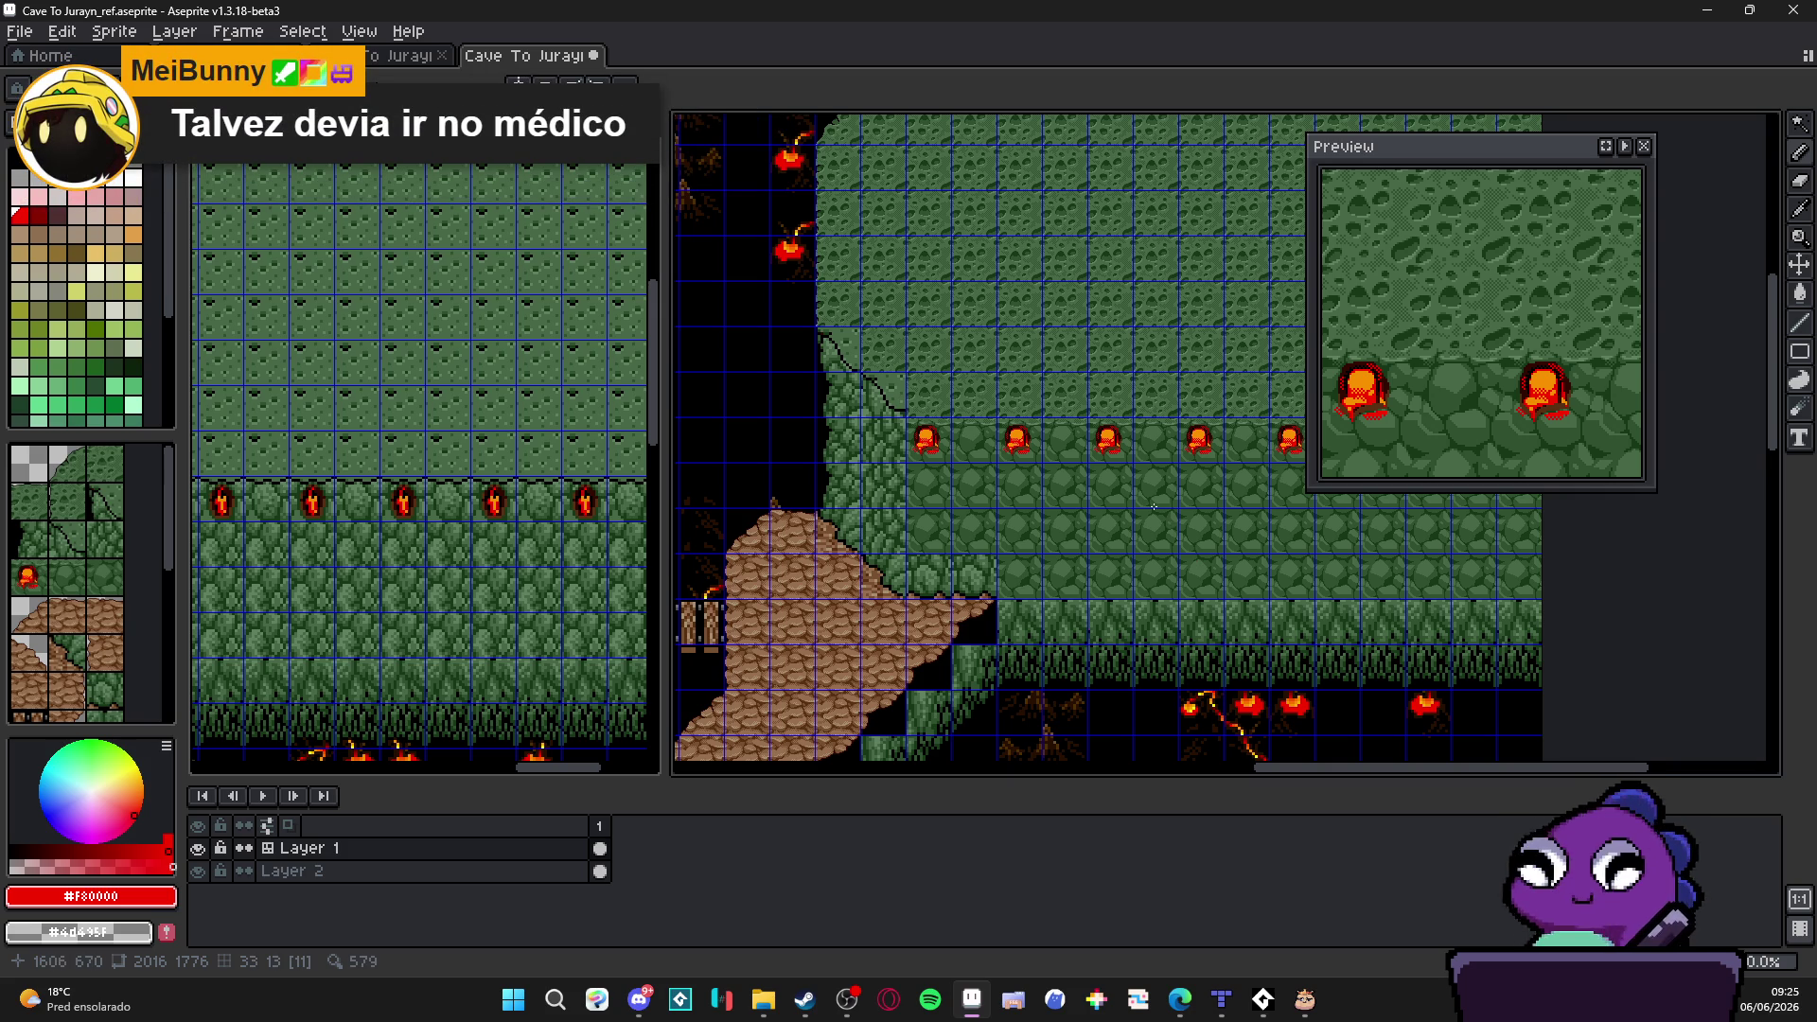
pyautogui.scroll(3, 1118, 445)
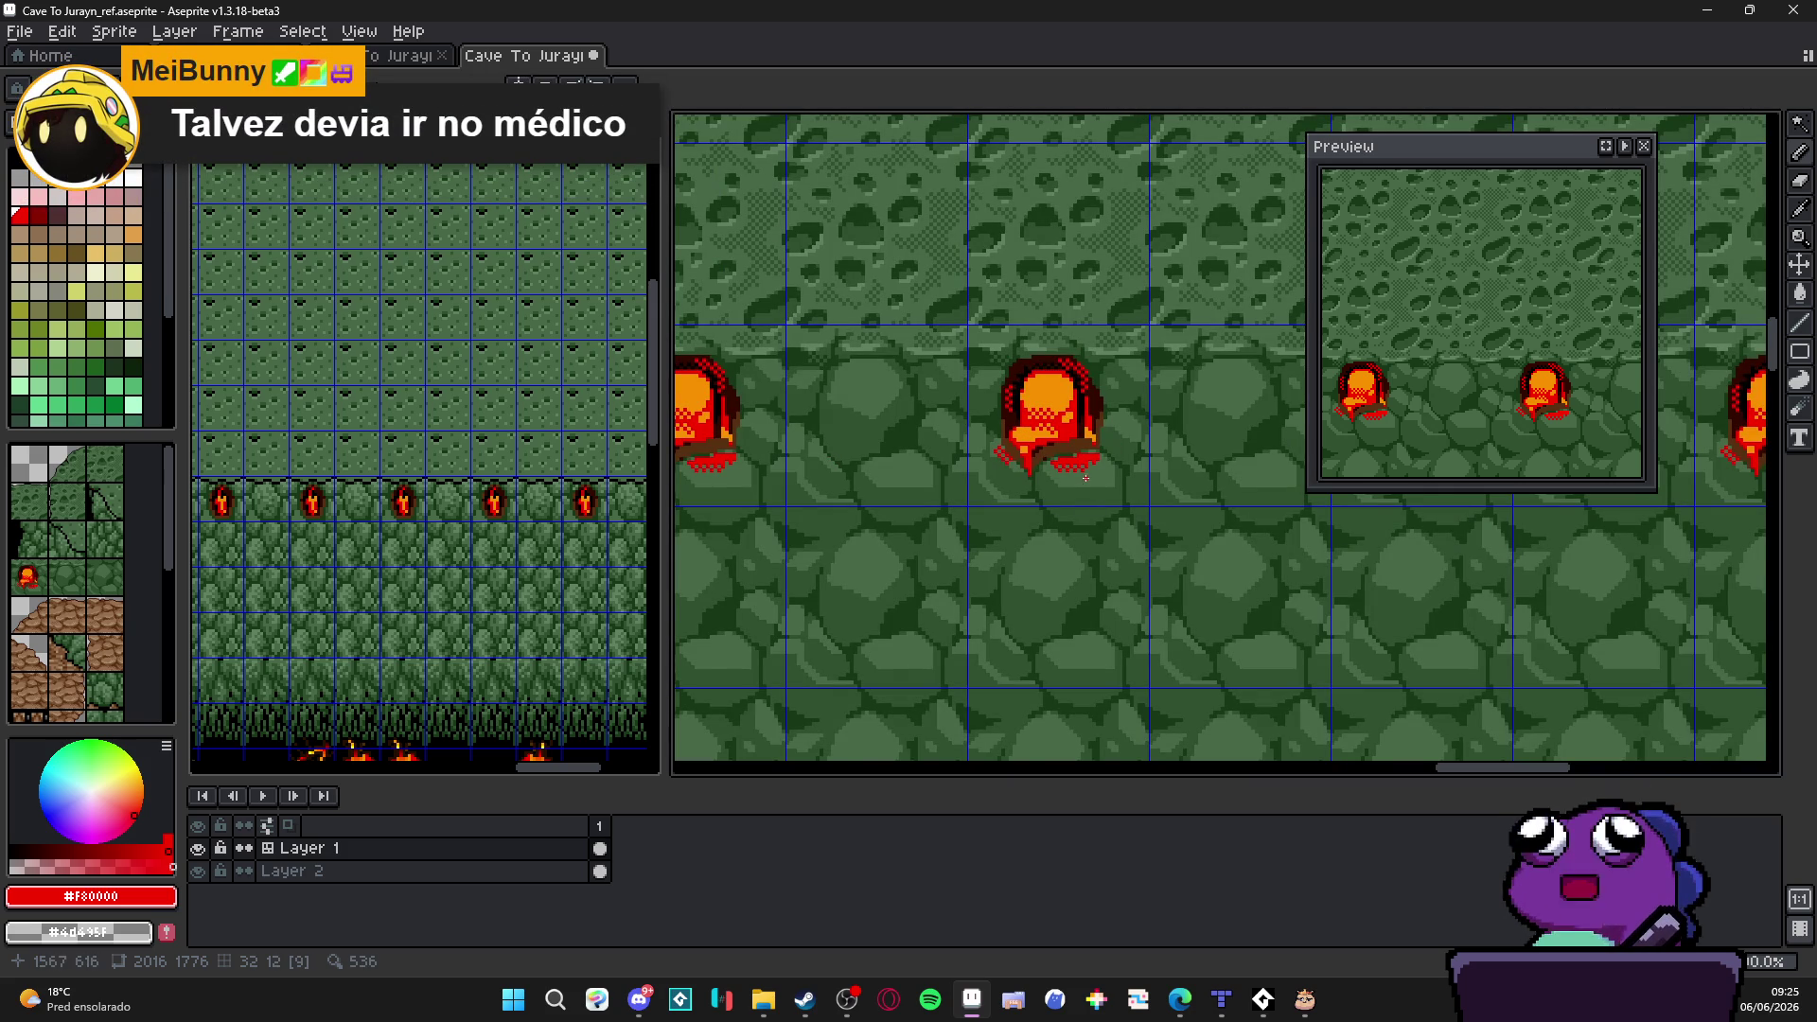
pyautogui.scroll(-2, 1076, 493)
# Step: Paint black pixels along the lava hole's top edge, sampling black and dark red from the sprite
pyautogui.moveTo(1076, 493); pyautogui.dragTo(1056, 434)
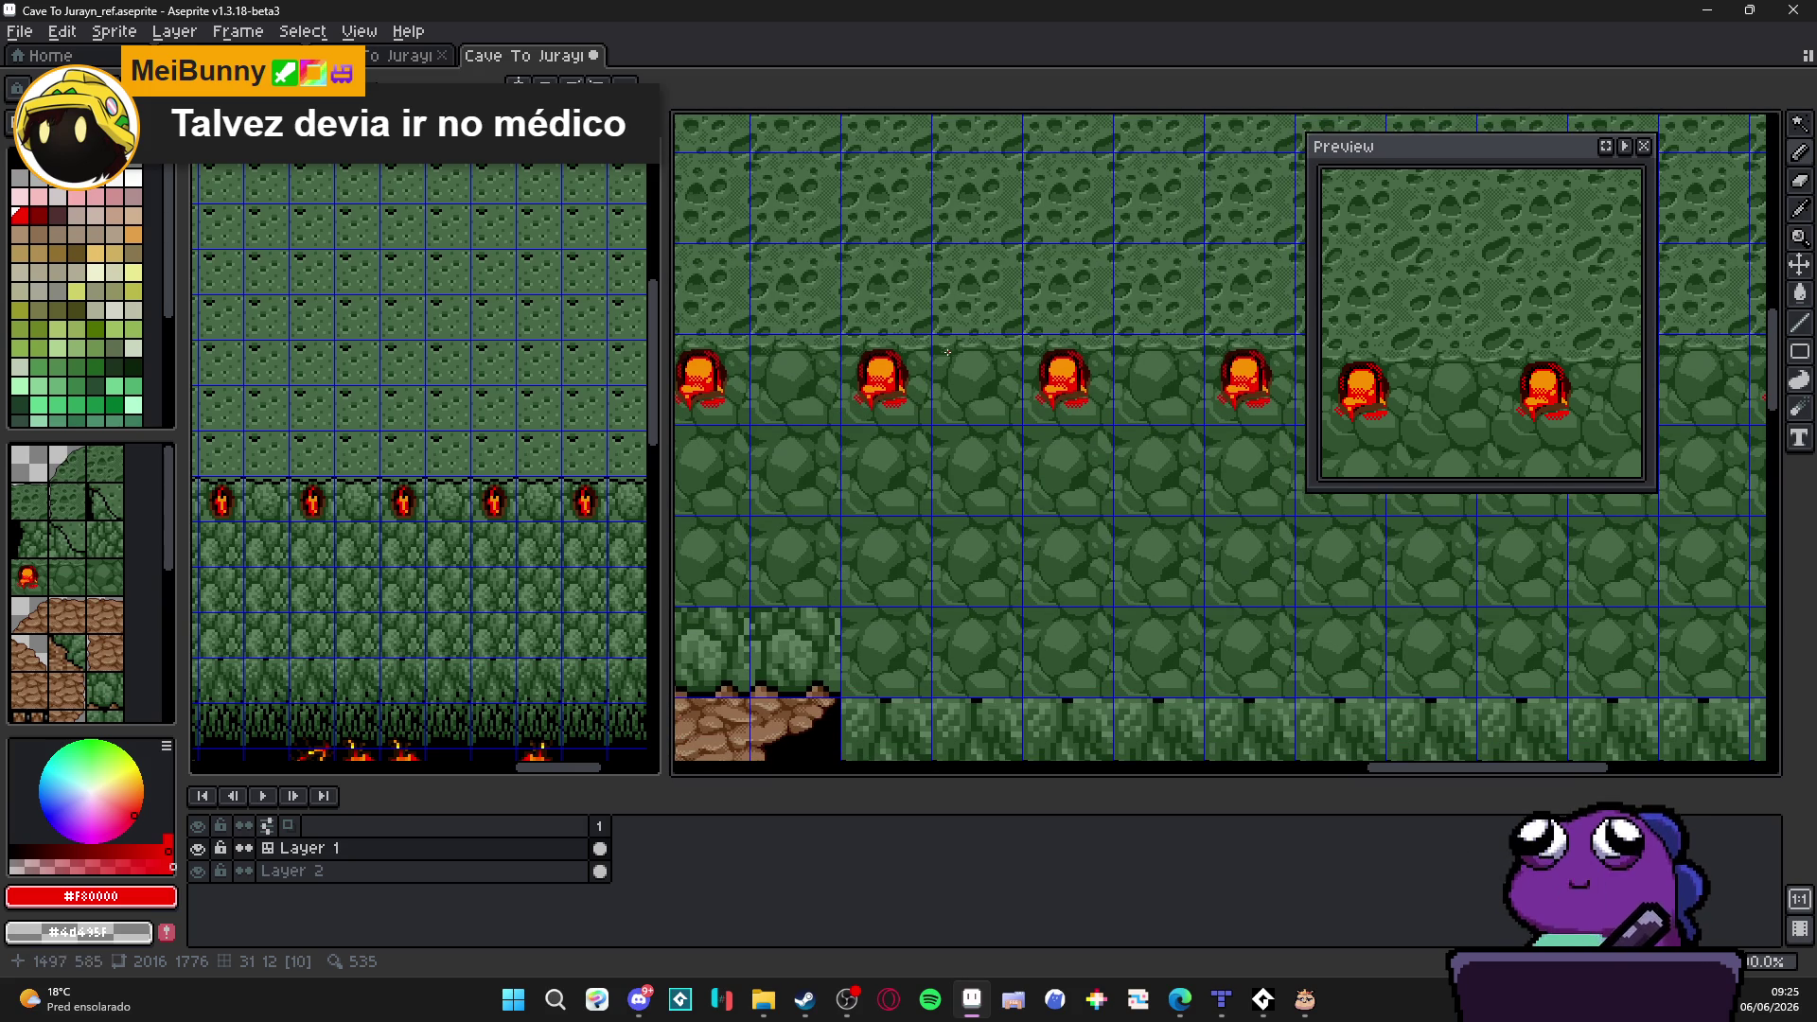
pyautogui.scroll(2, 1063, 422)
pyautogui.scroll(3, 844, 367)
pyautogui.scroll(1, 844, 368)
pyautogui.keyDown('alt'); pyautogui.click(847, 382); pyautogui.keyUp('alt')
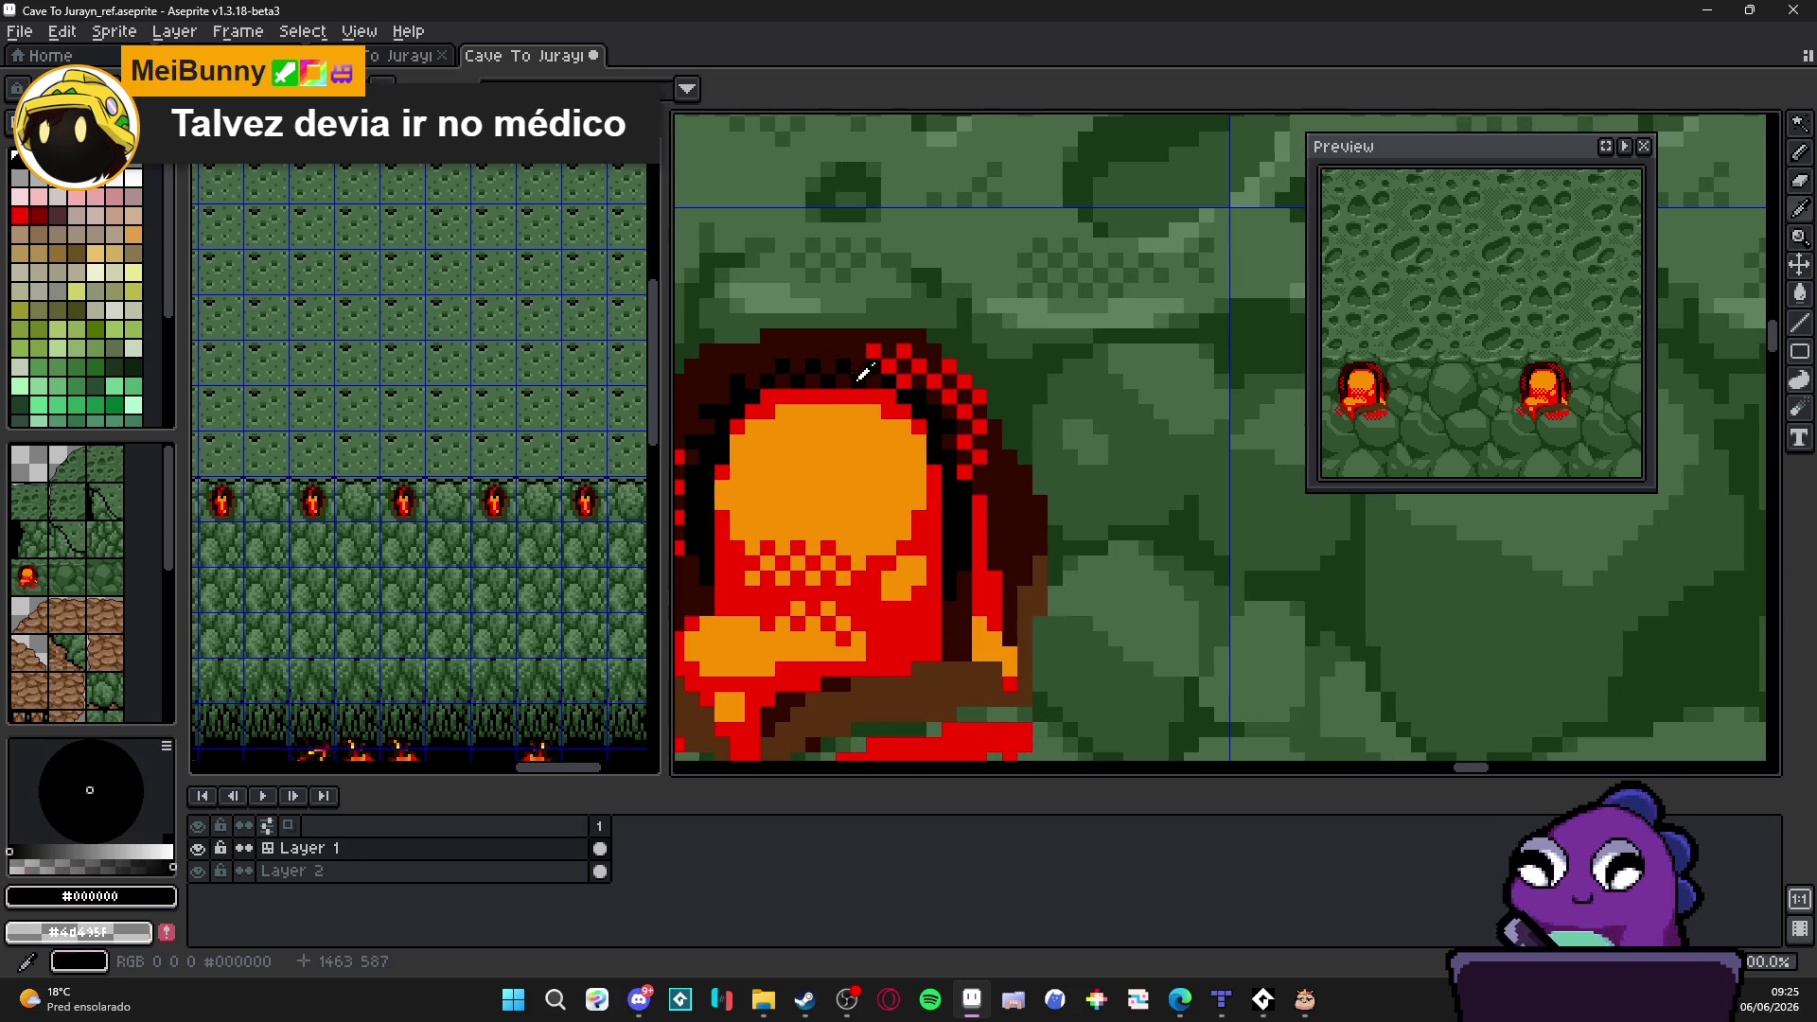
pyautogui.moveTo(797, 368); pyautogui.dragTo(831, 369)
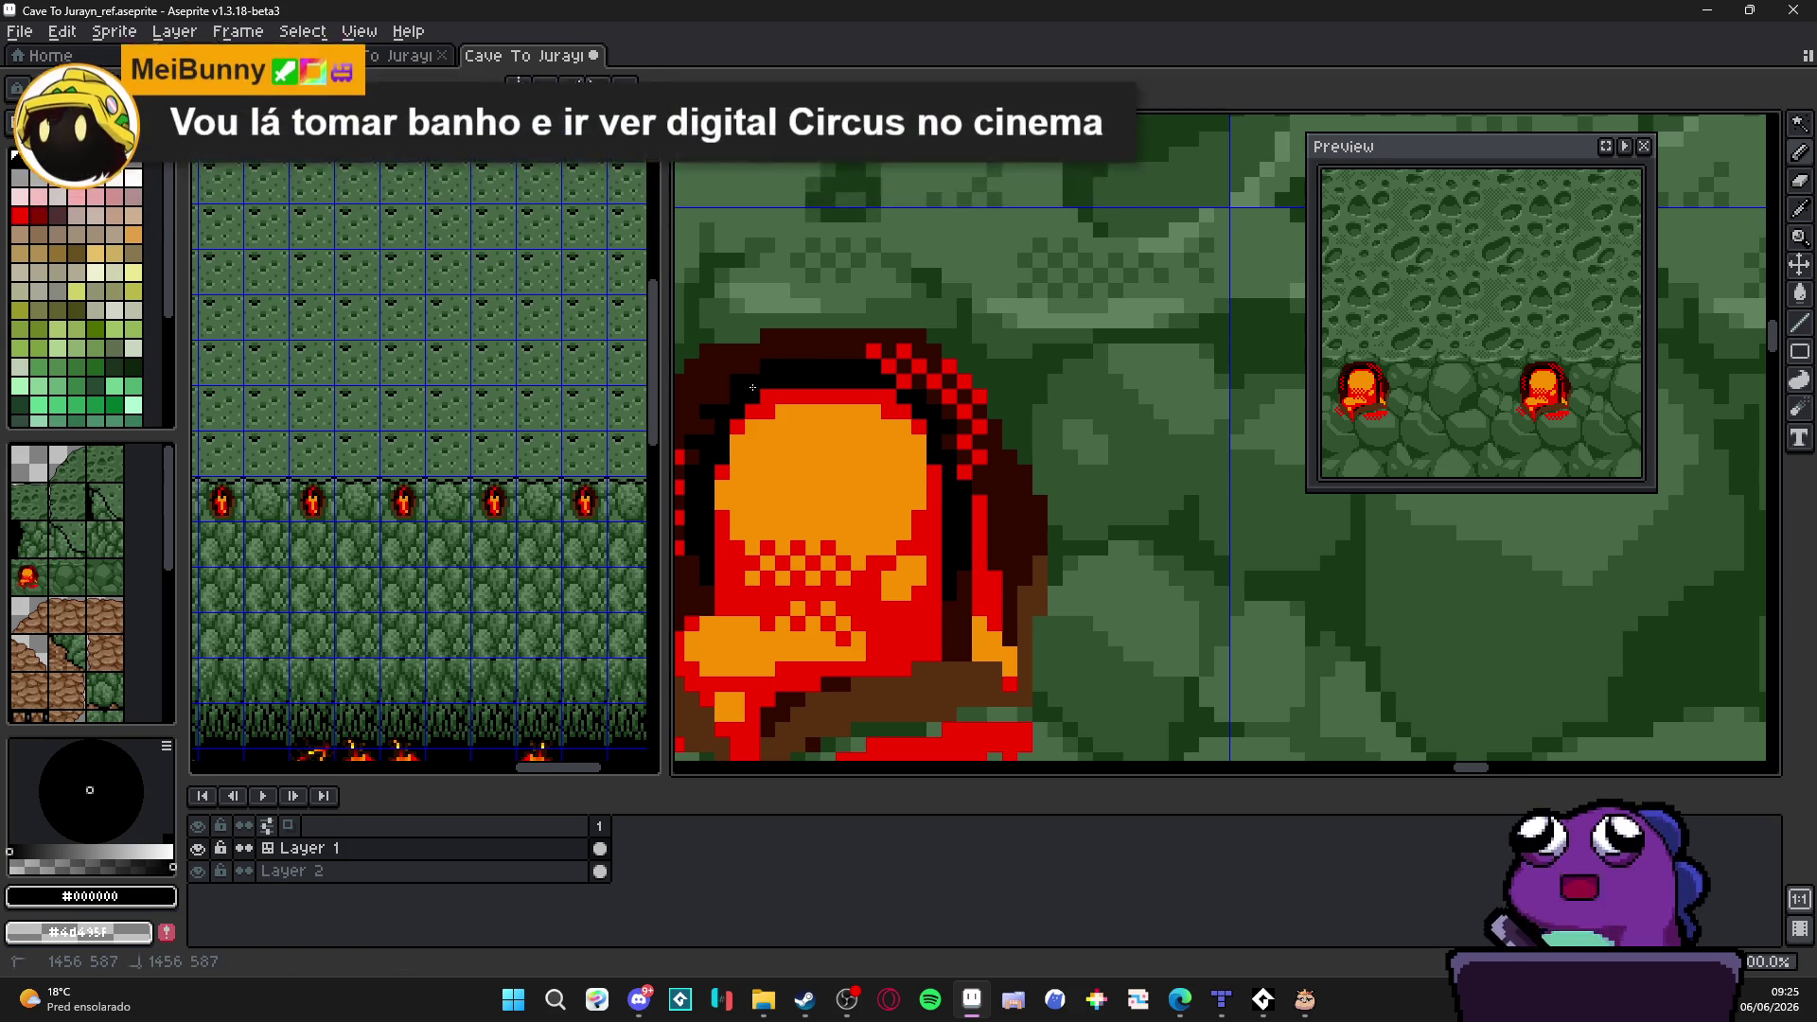
pyautogui.scroll(-2, 760, 380)
pyautogui.scroll(-1, 864, 471)
pyautogui.scroll(3, 864, 471)
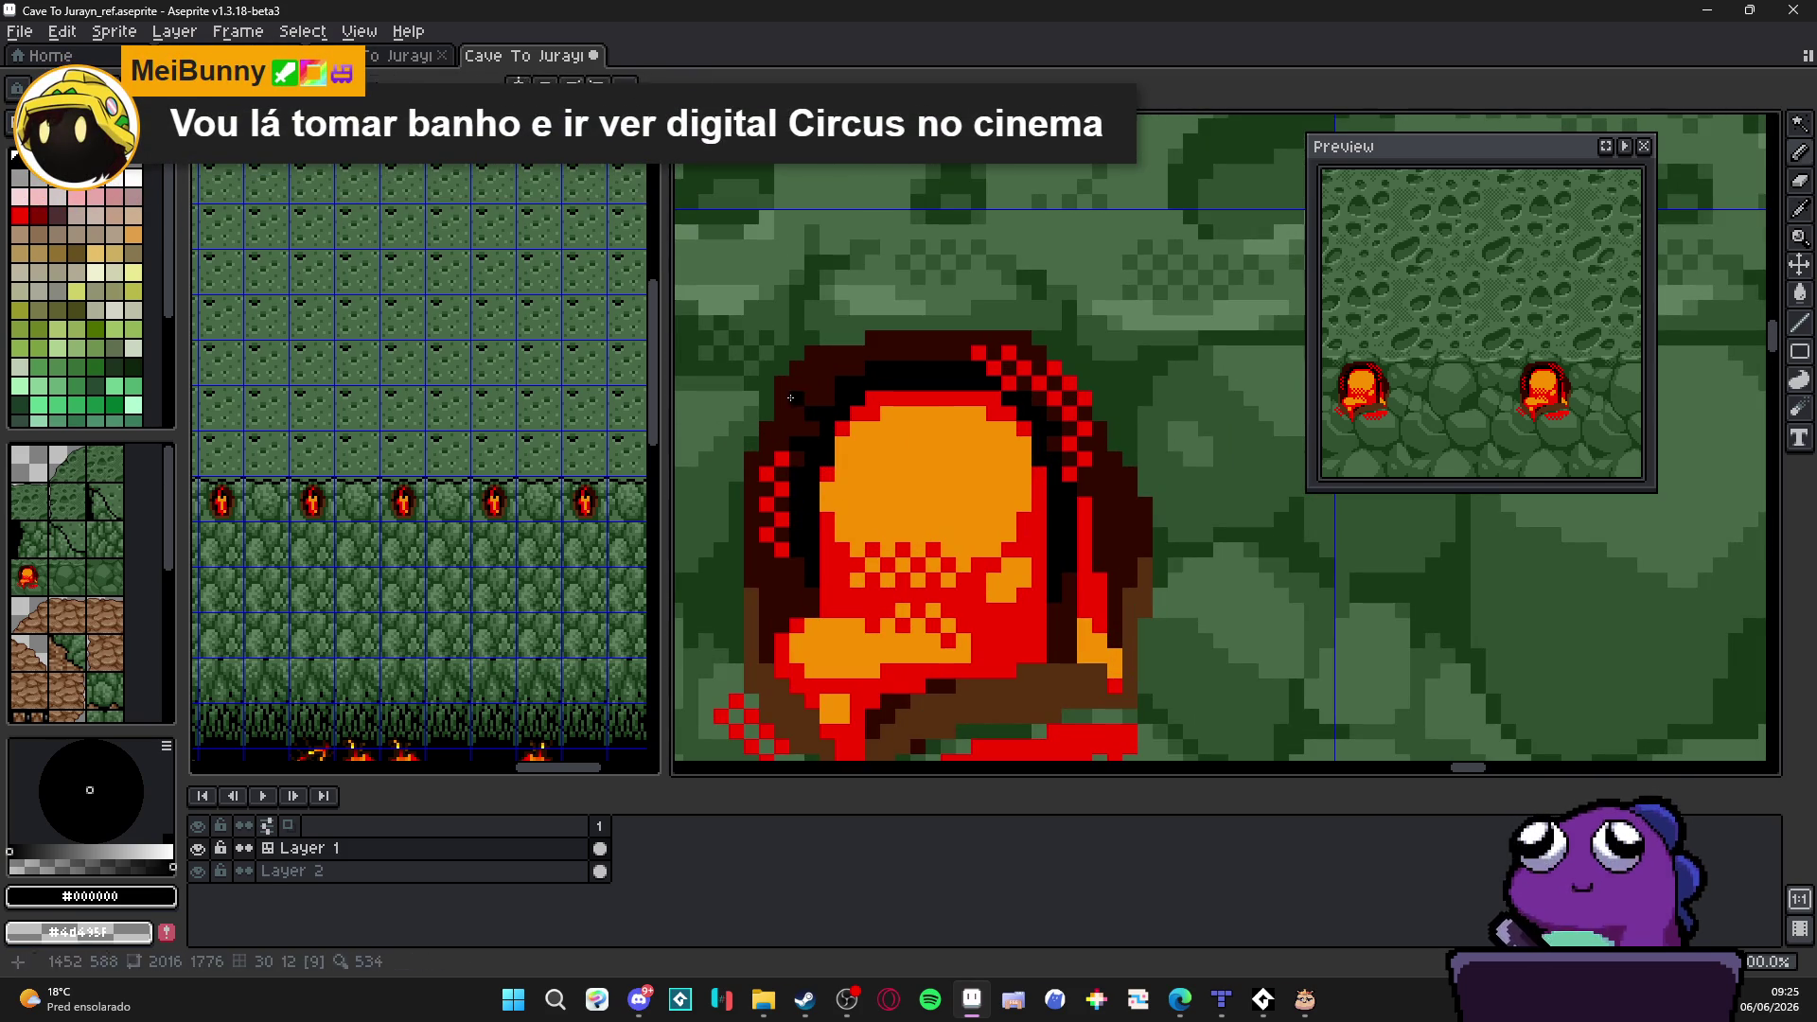
pyautogui.scroll(-1, 834, 409)
pyautogui.scroll(-1, 824, 415)
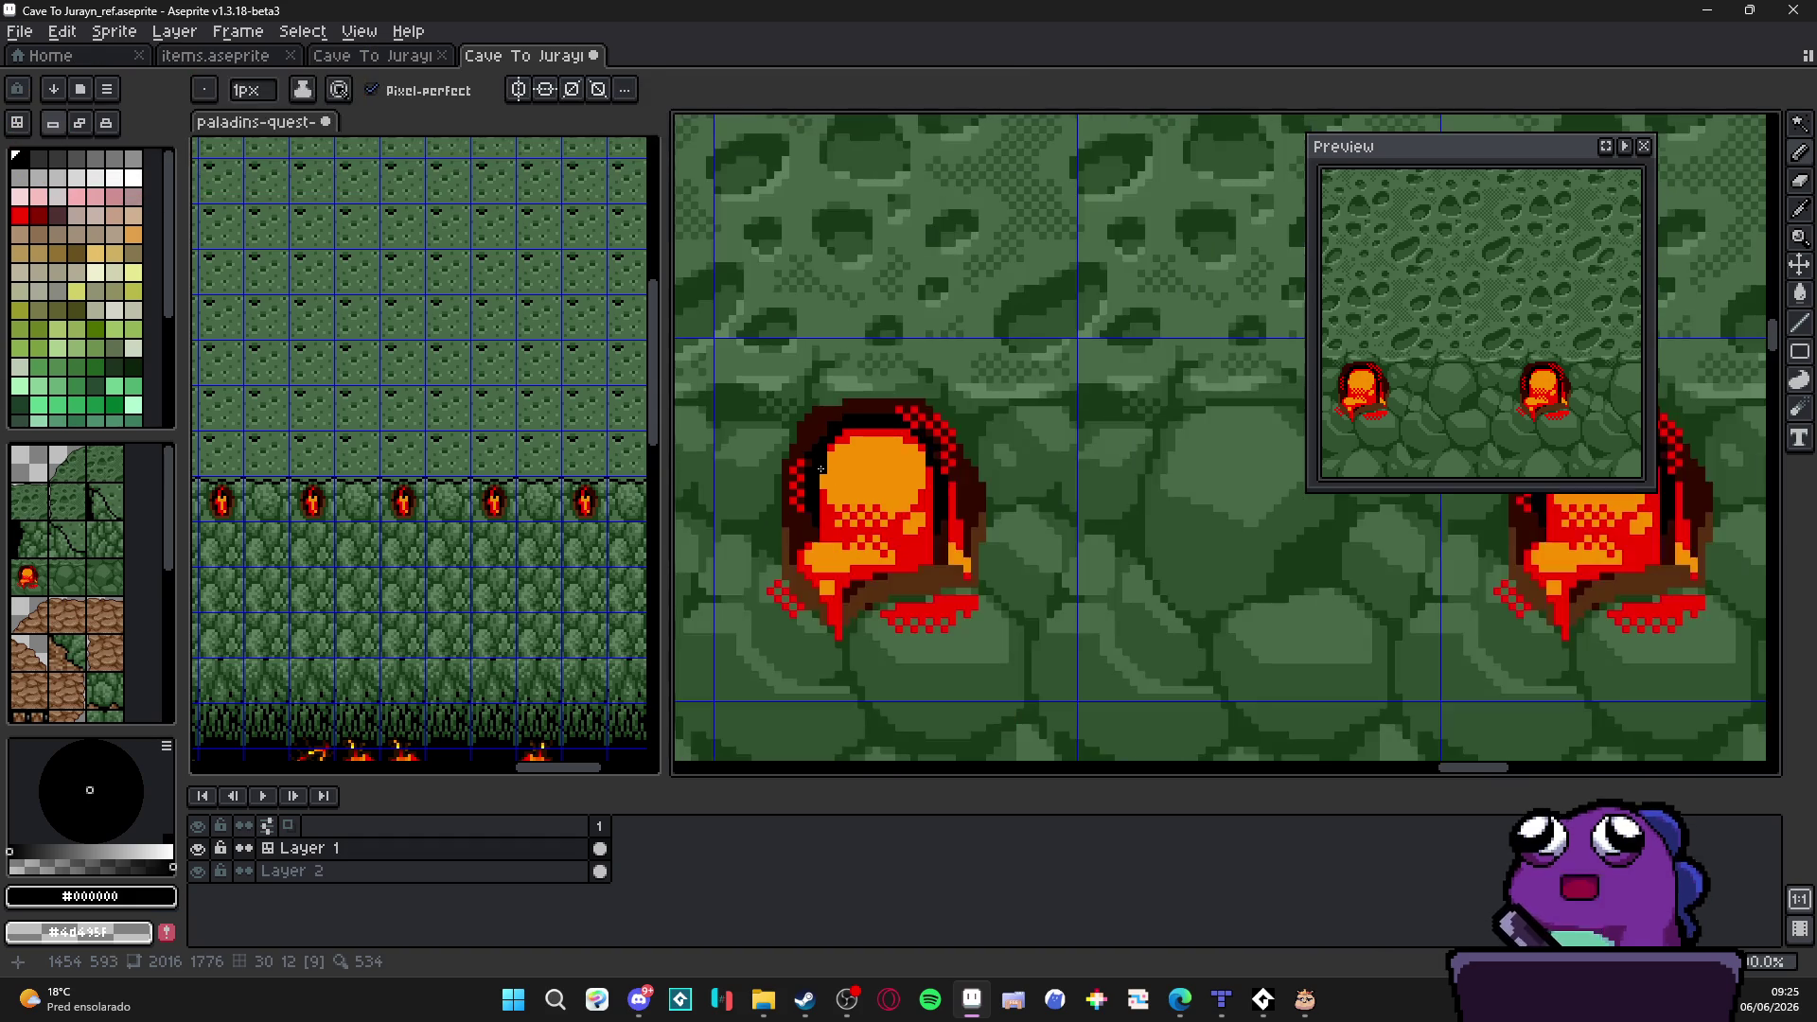
pyautogui.scroll(2, 802, 419)
pyautogui.keyDown('alt'); pyautogui.click(803, 419); pyautogui.keyUp('alt')
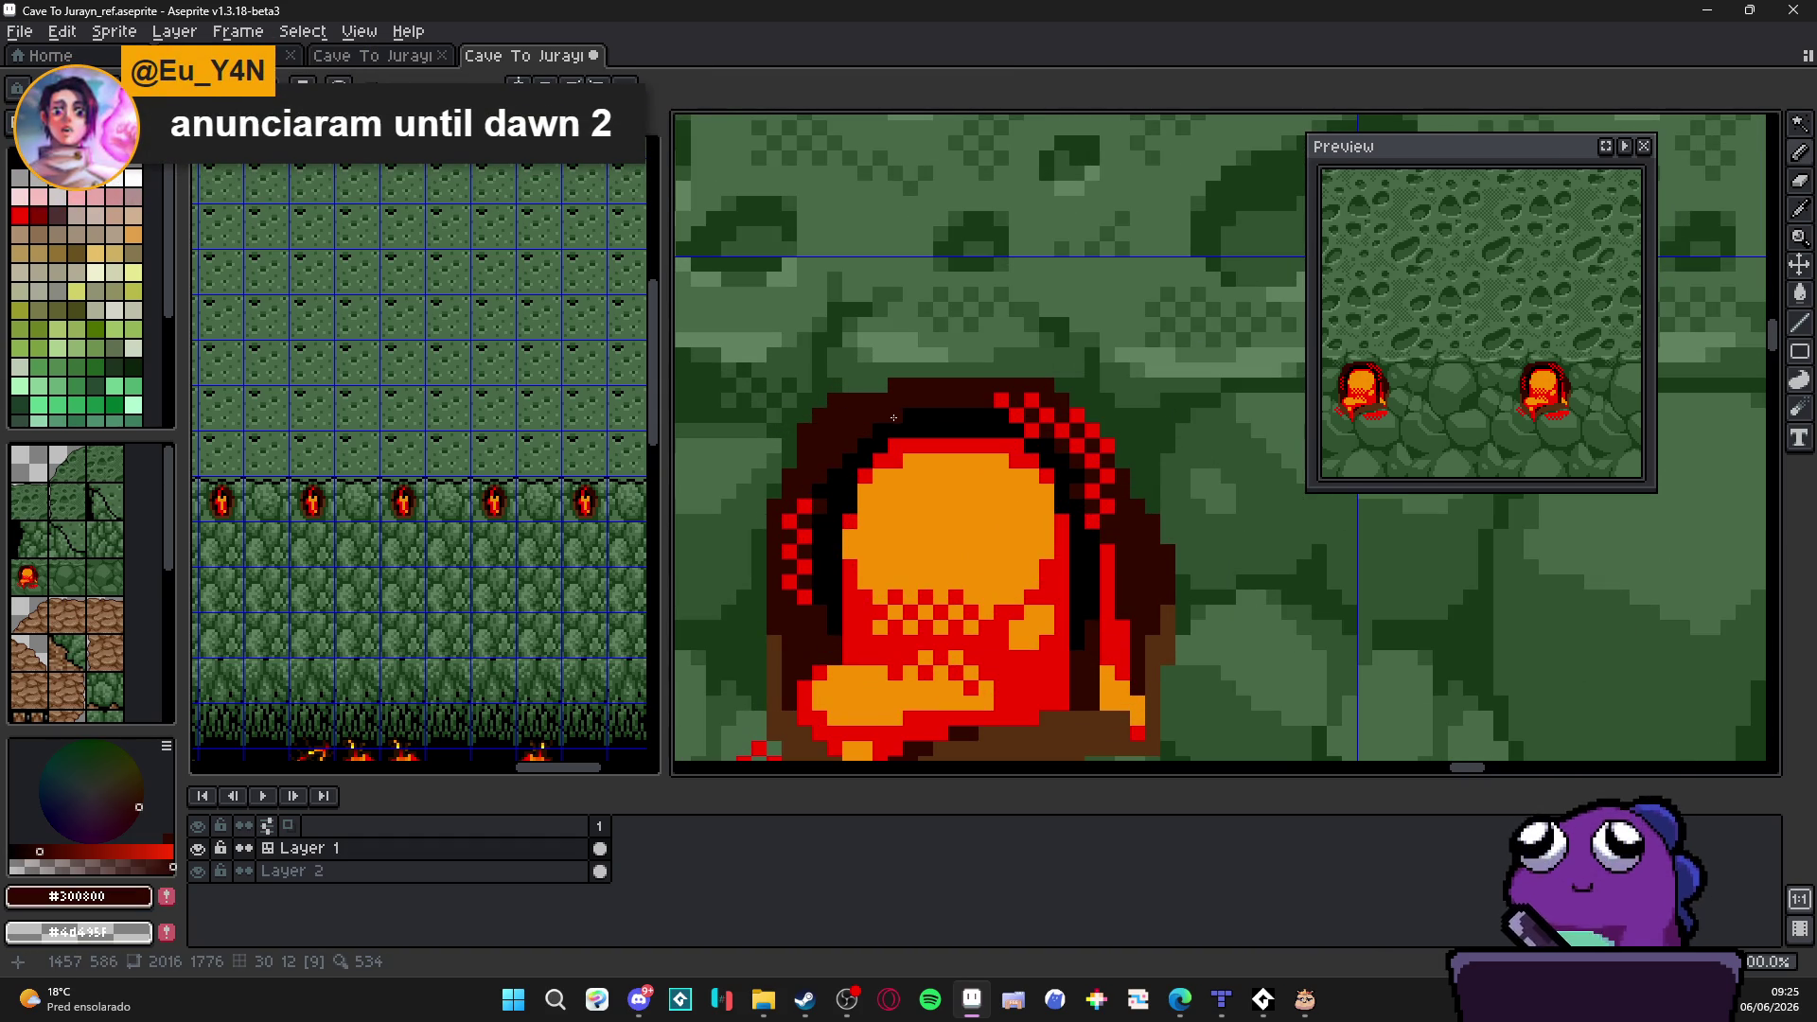
pyautogui.scroll(-1, 922, 441)
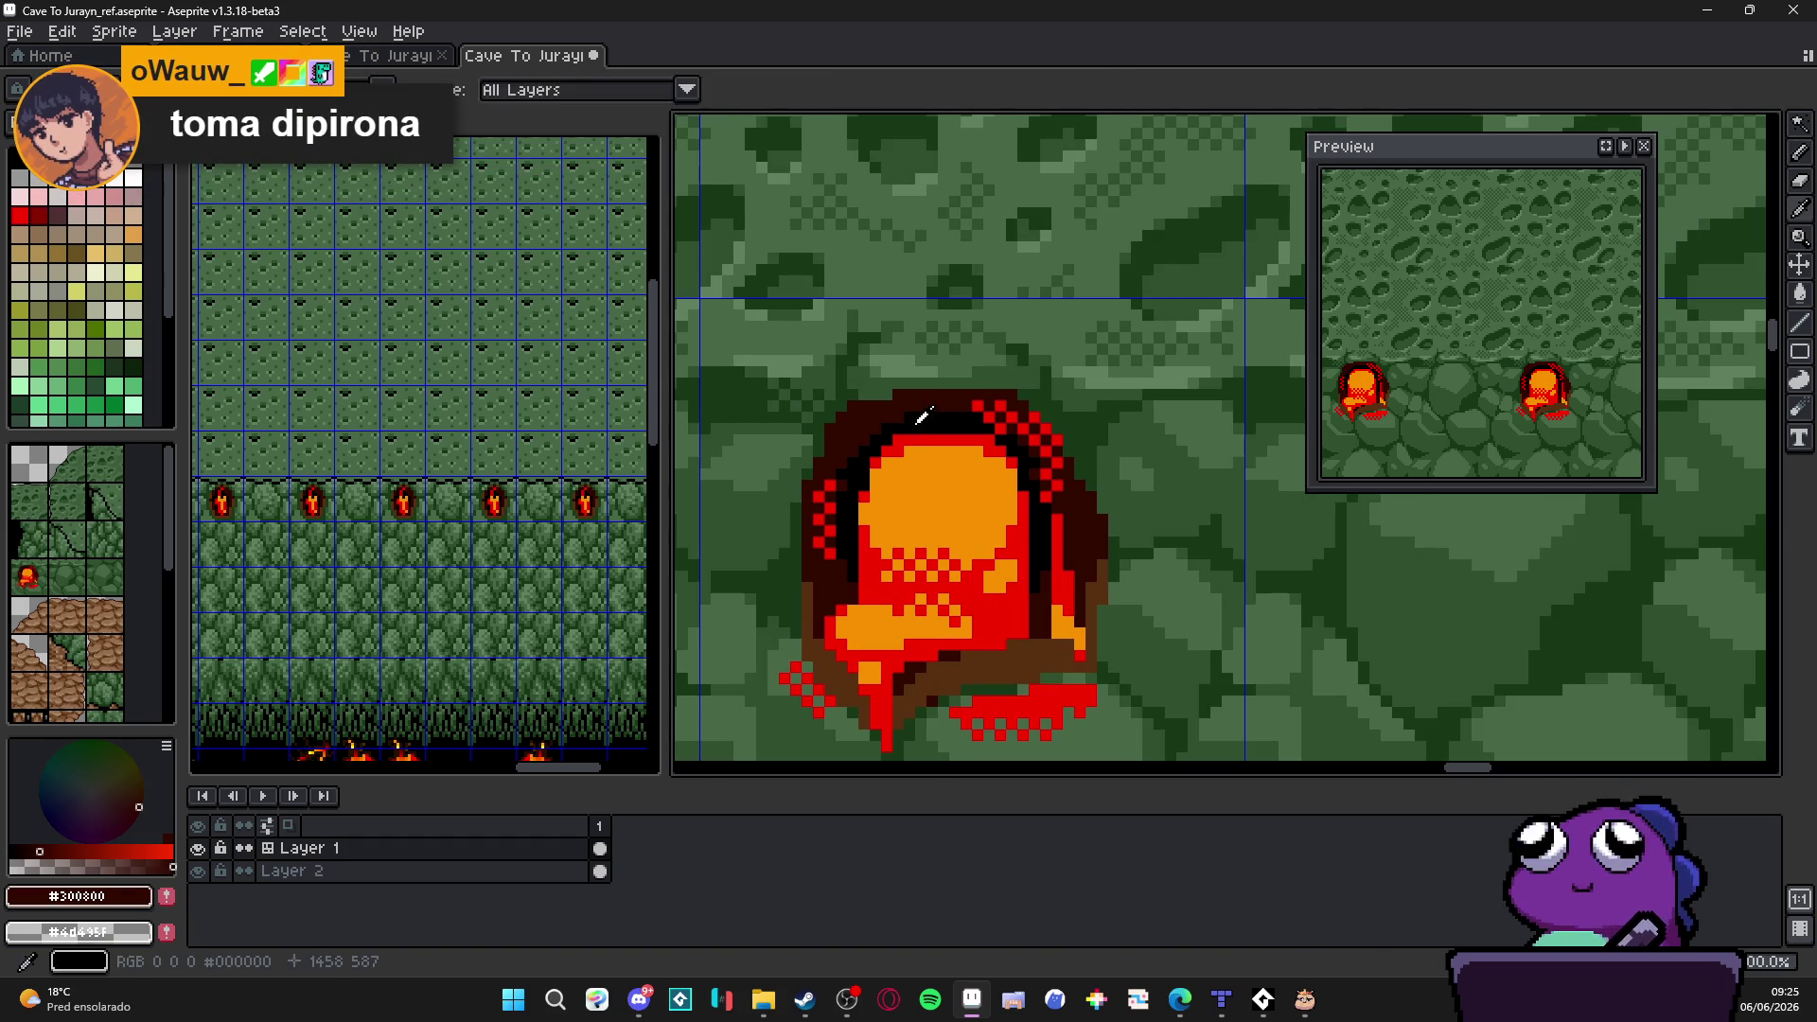
pyautogui.keyDown('alt'); pyautogui.click(922, 404); pyautogui.keyUp('alt')
pyautogui.scroll(1, 909, 404)
pyautogui.keyDown('alt'); pyautogui.click(892, 403); pyautogui.keyUp('alt')
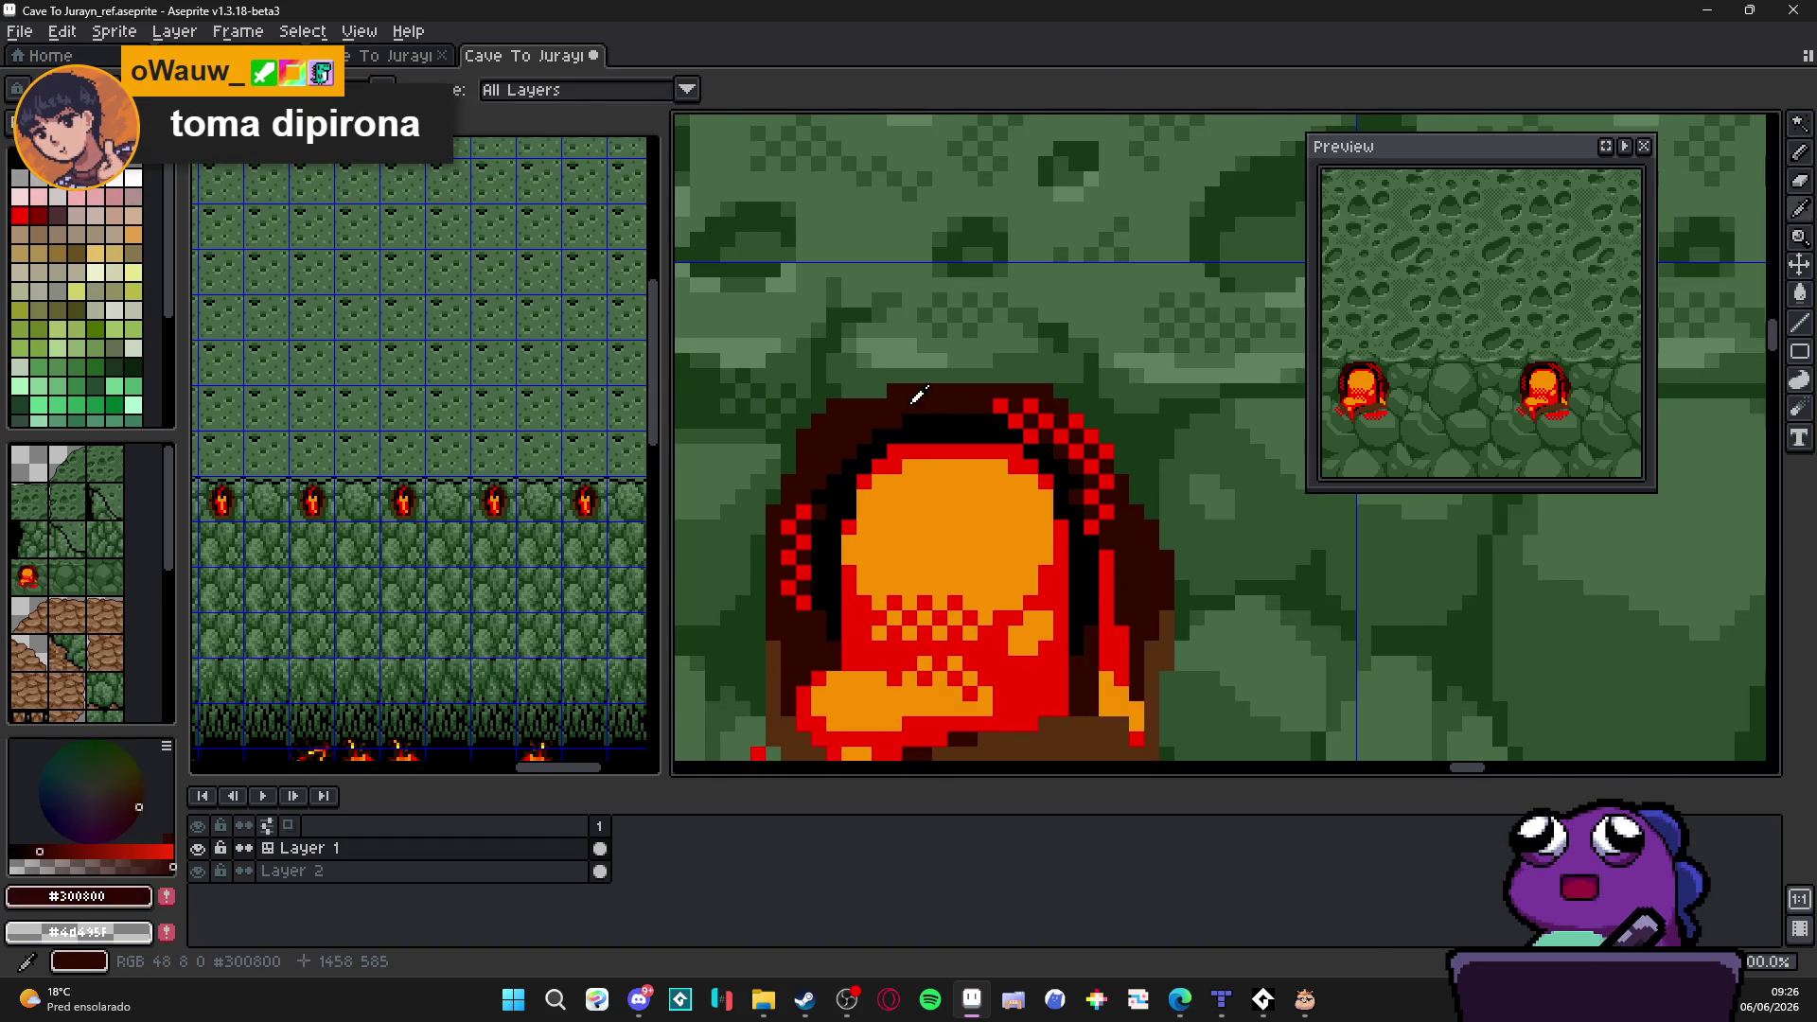
pyautogui.scroll(-2, 889, 393)
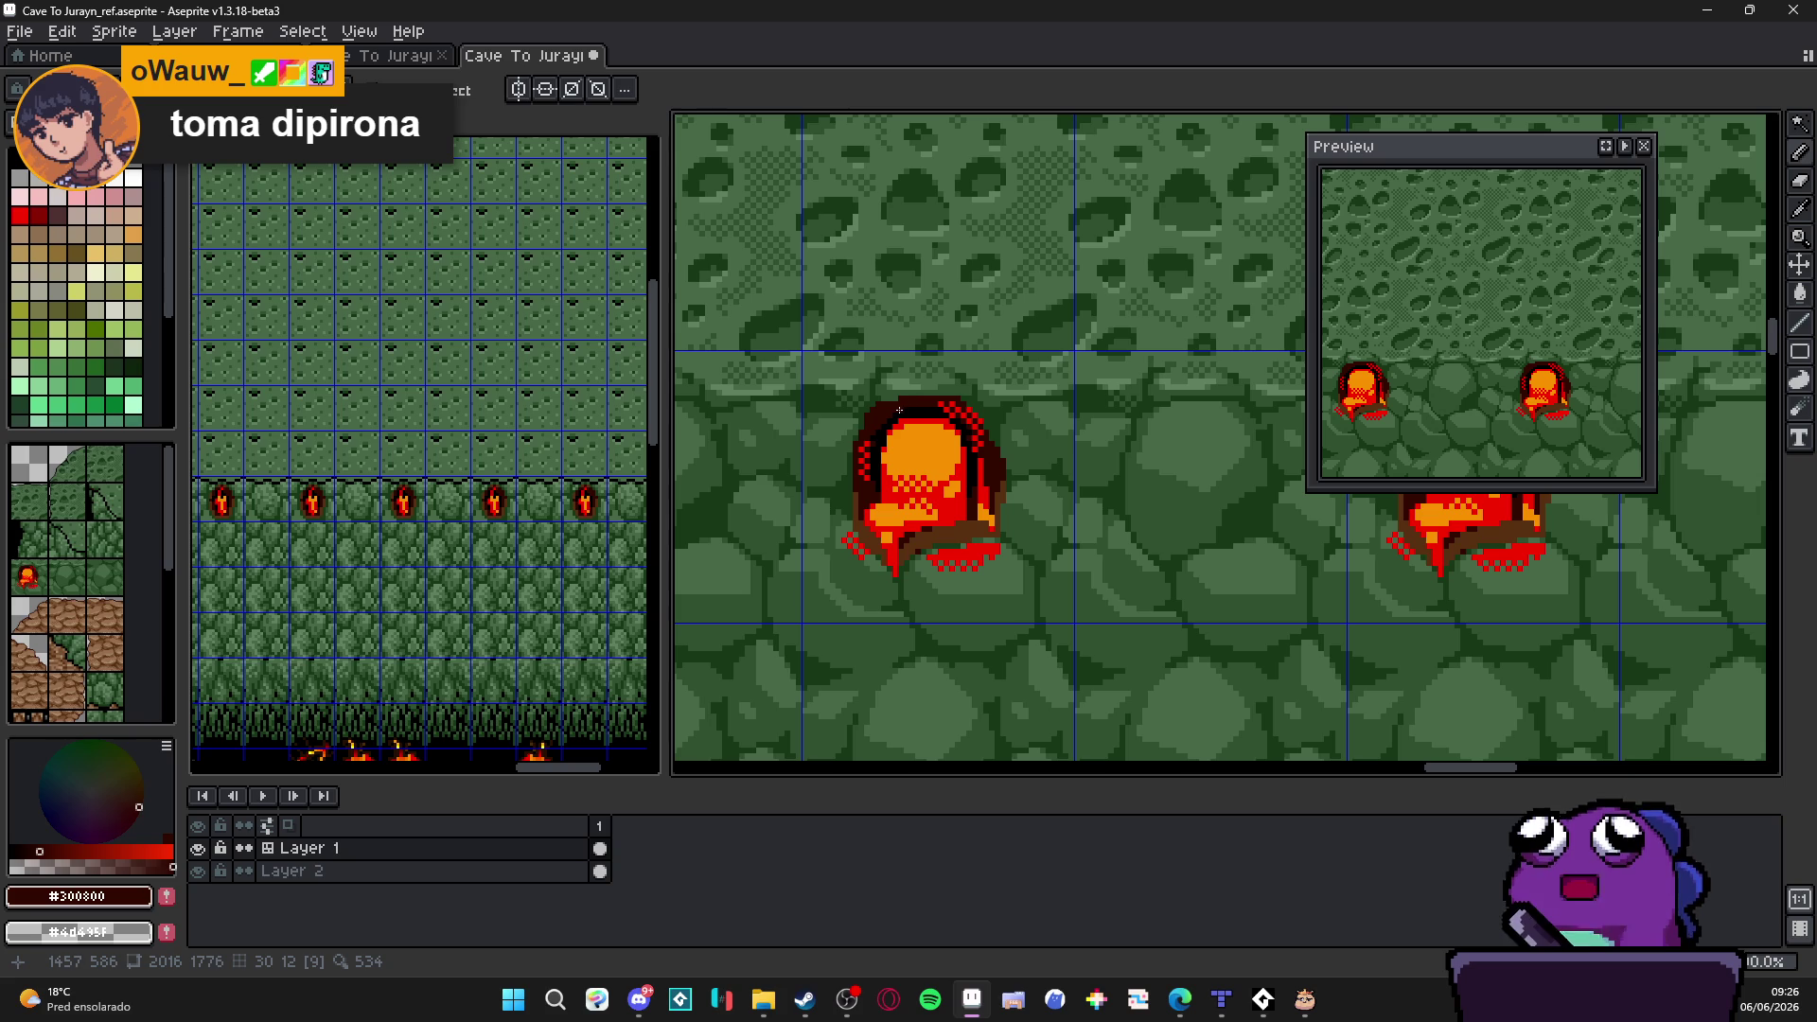
pyautogui.scroll(2, 899, 411)
pyautogui.scroll(-2, 917, 452)
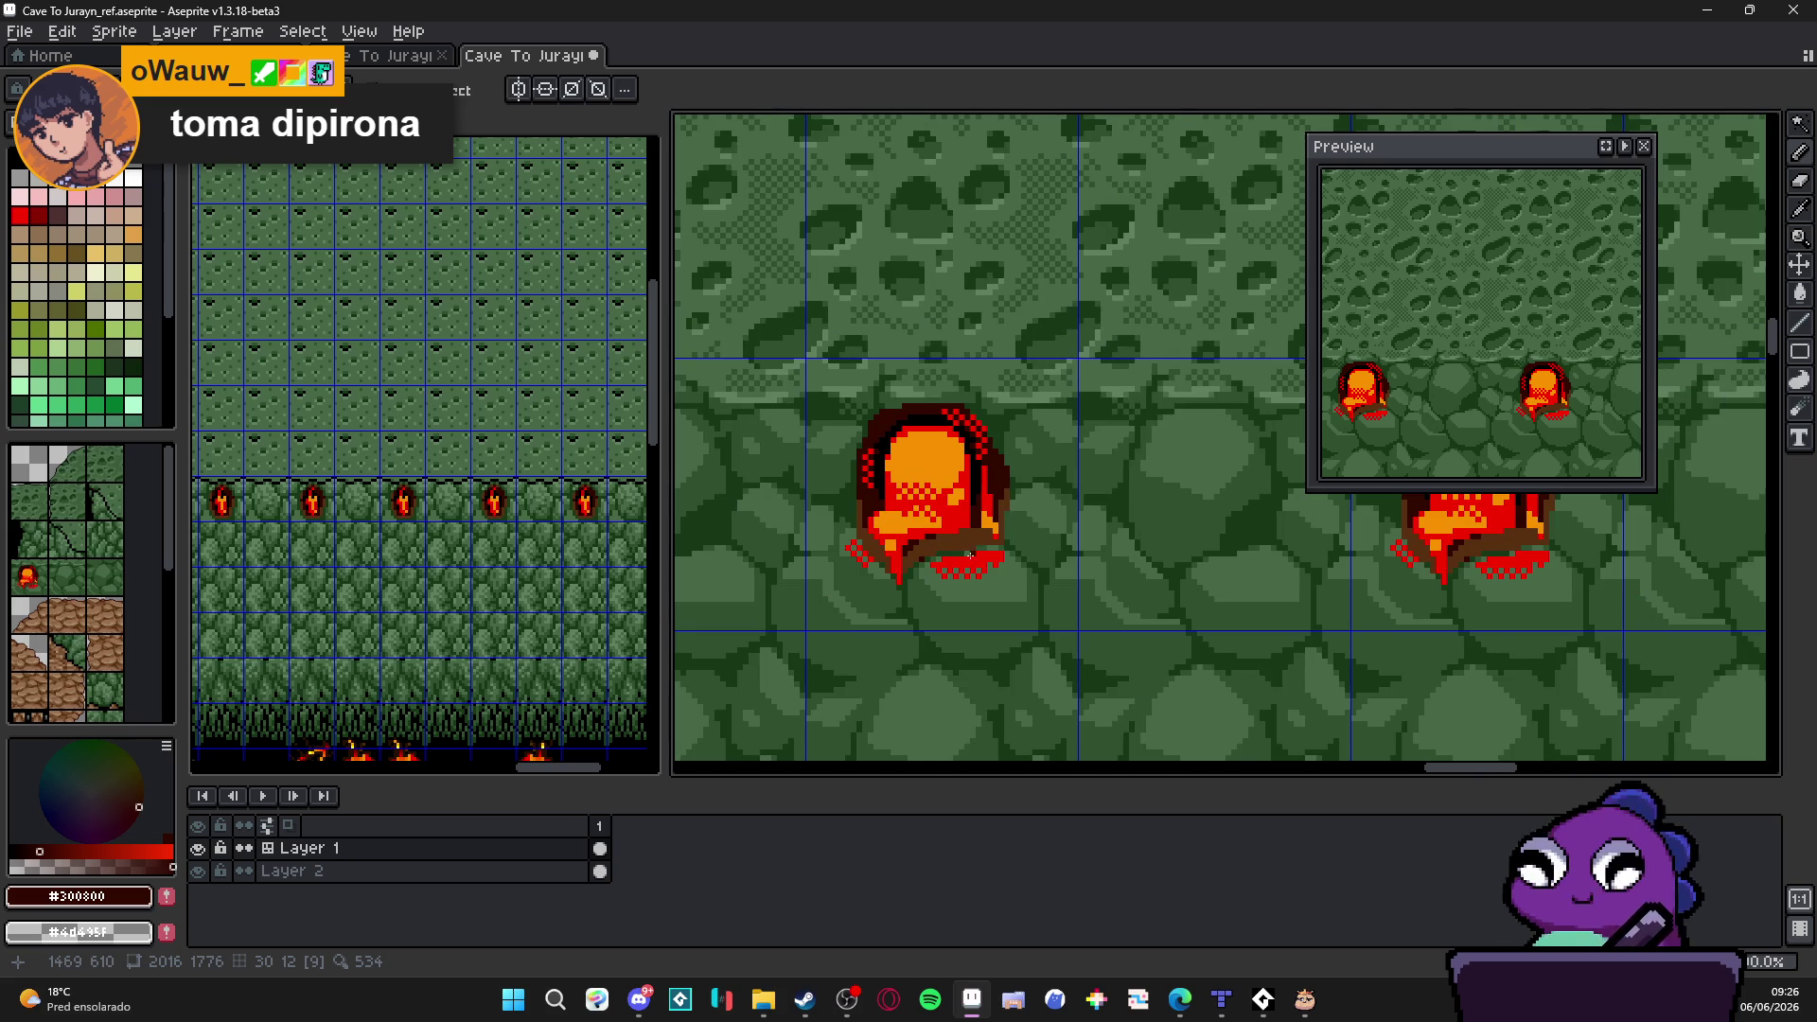
pyautogui.scroll(-1, 963, 551)
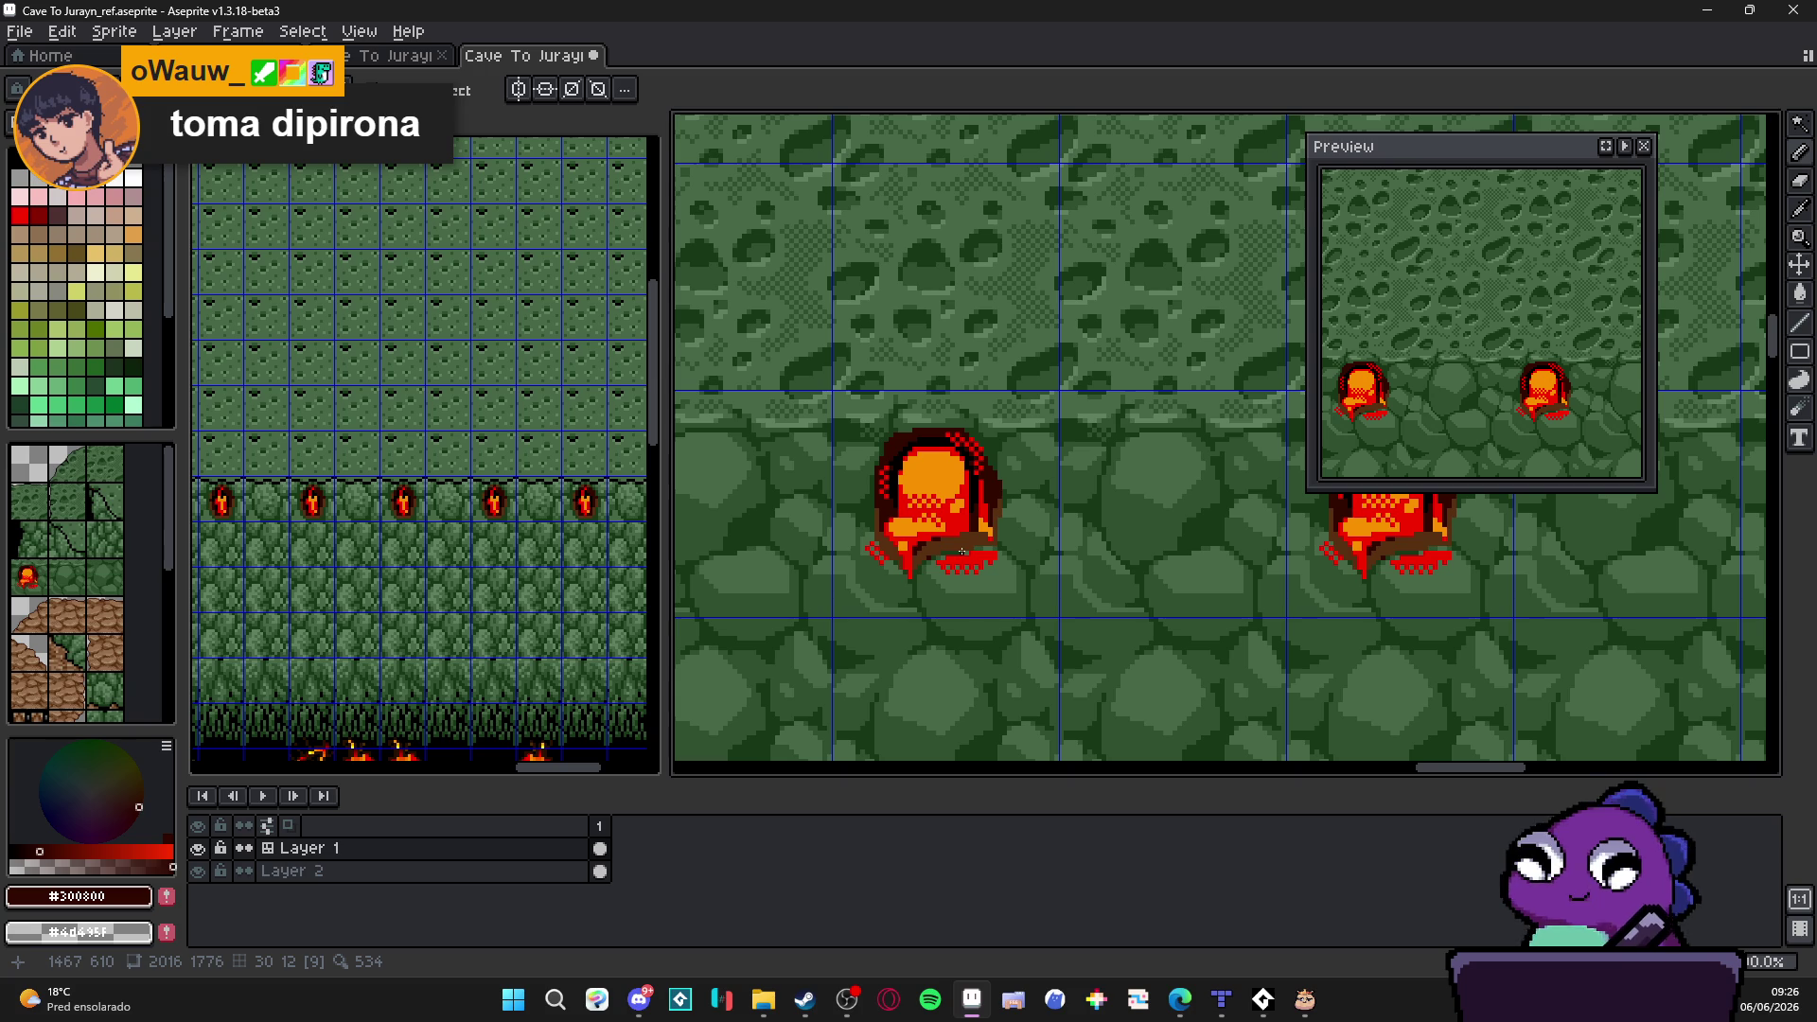
pyautogui.scroll(-1, 963, 551)
pyautogui.scroll(-1, 966, 539)
pyautogui.scroll(-3, 973, 518)
pyautogui.scroll(1, 979, 496)
pyautogui.scroll(1, 979, 496)
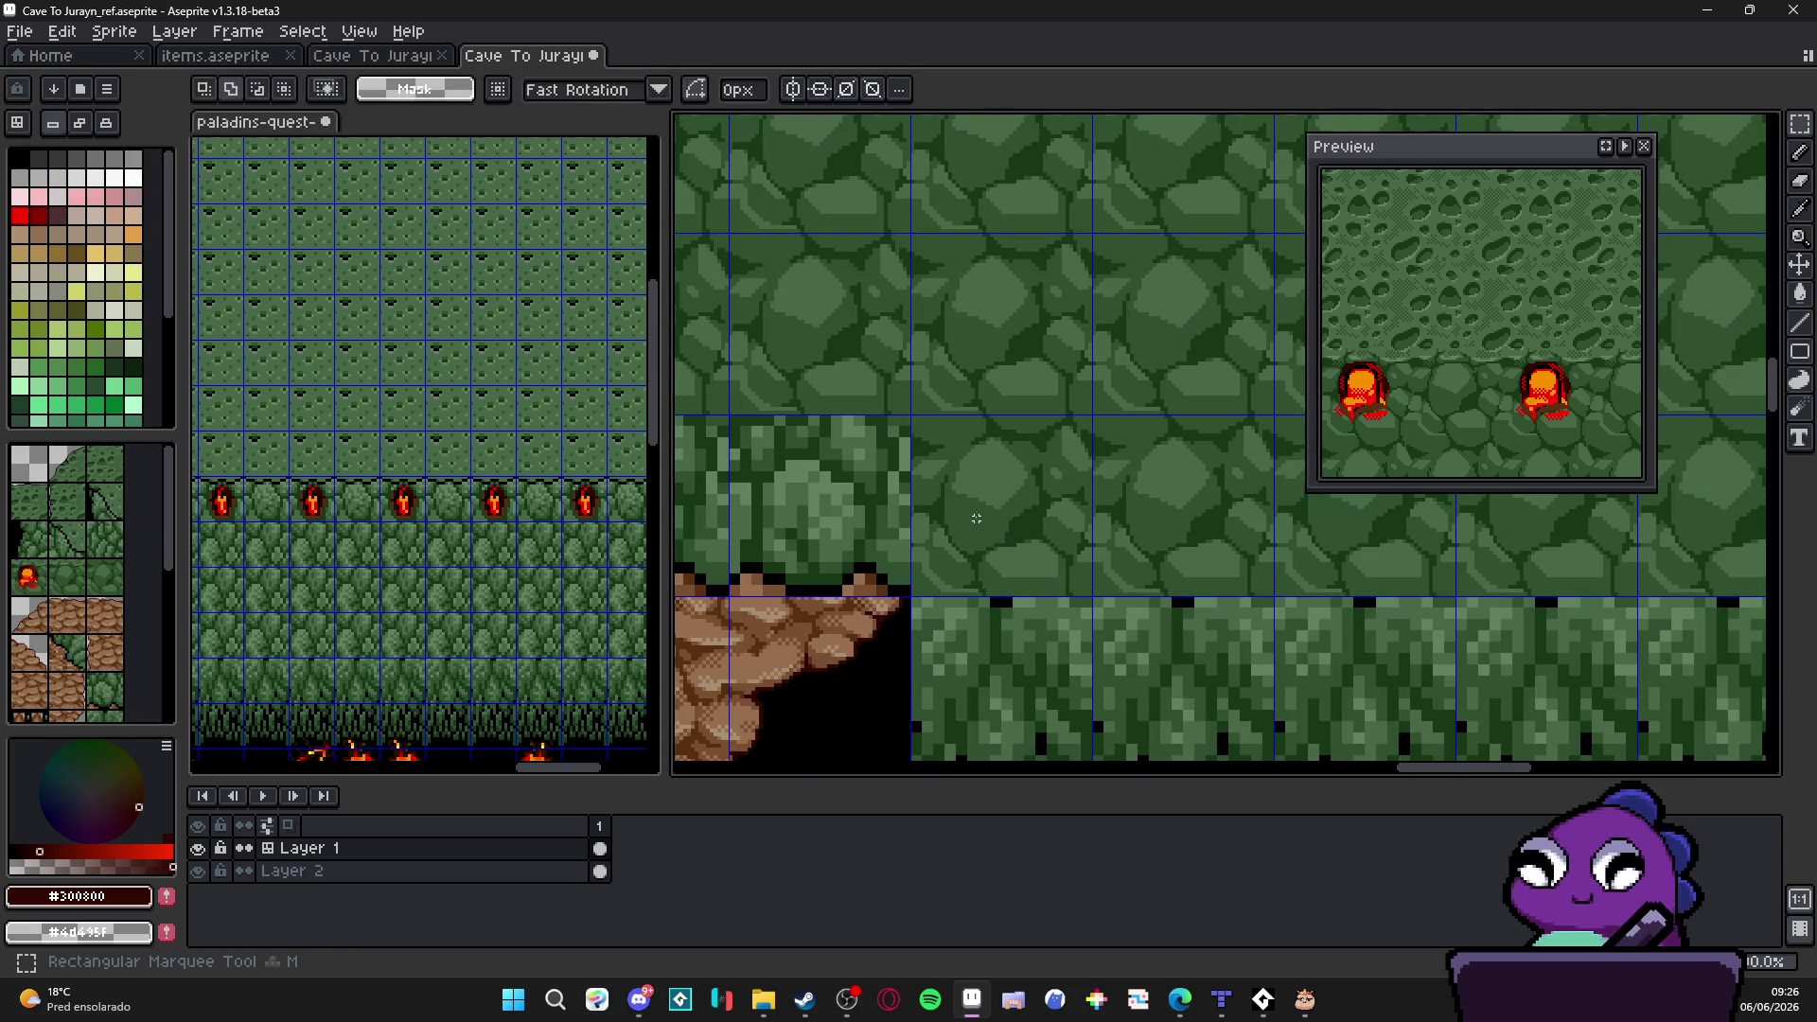
# Step: Save Cave To Jurayn_ref.aseprite with Ctrl+S
pyautogui.hotkey('ctrl', 's')
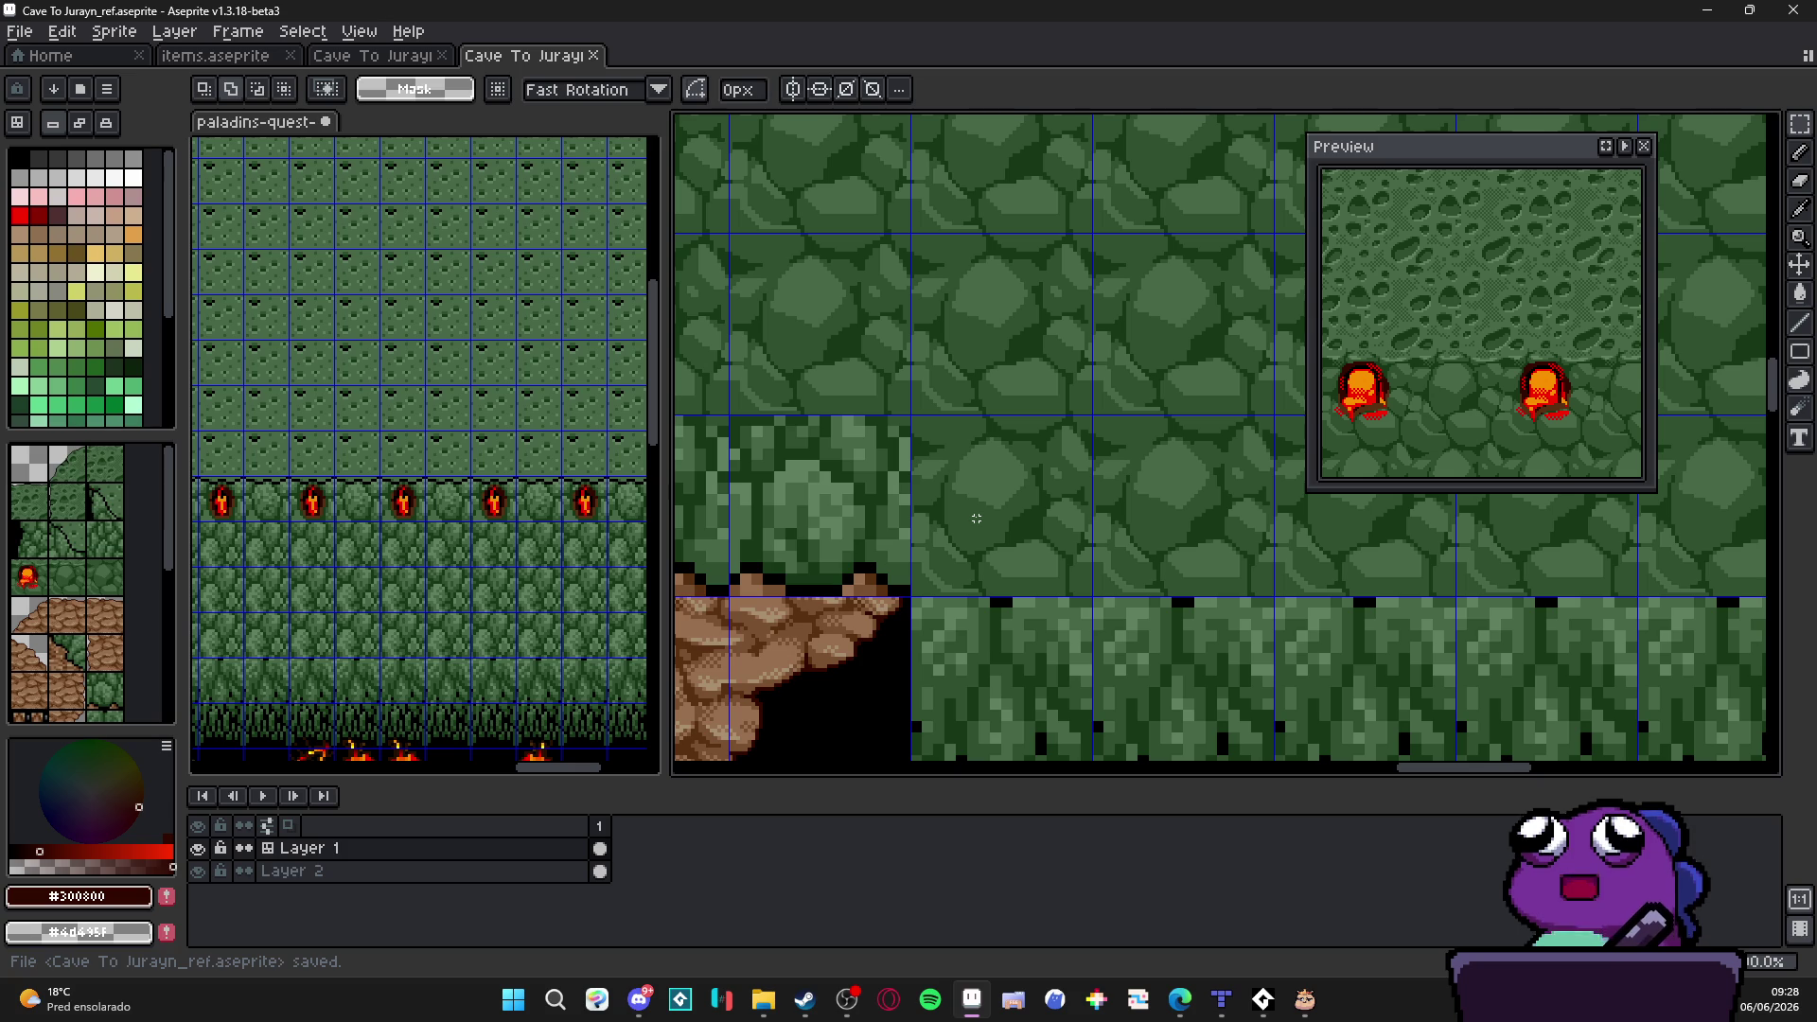
pyautogui.press('v')
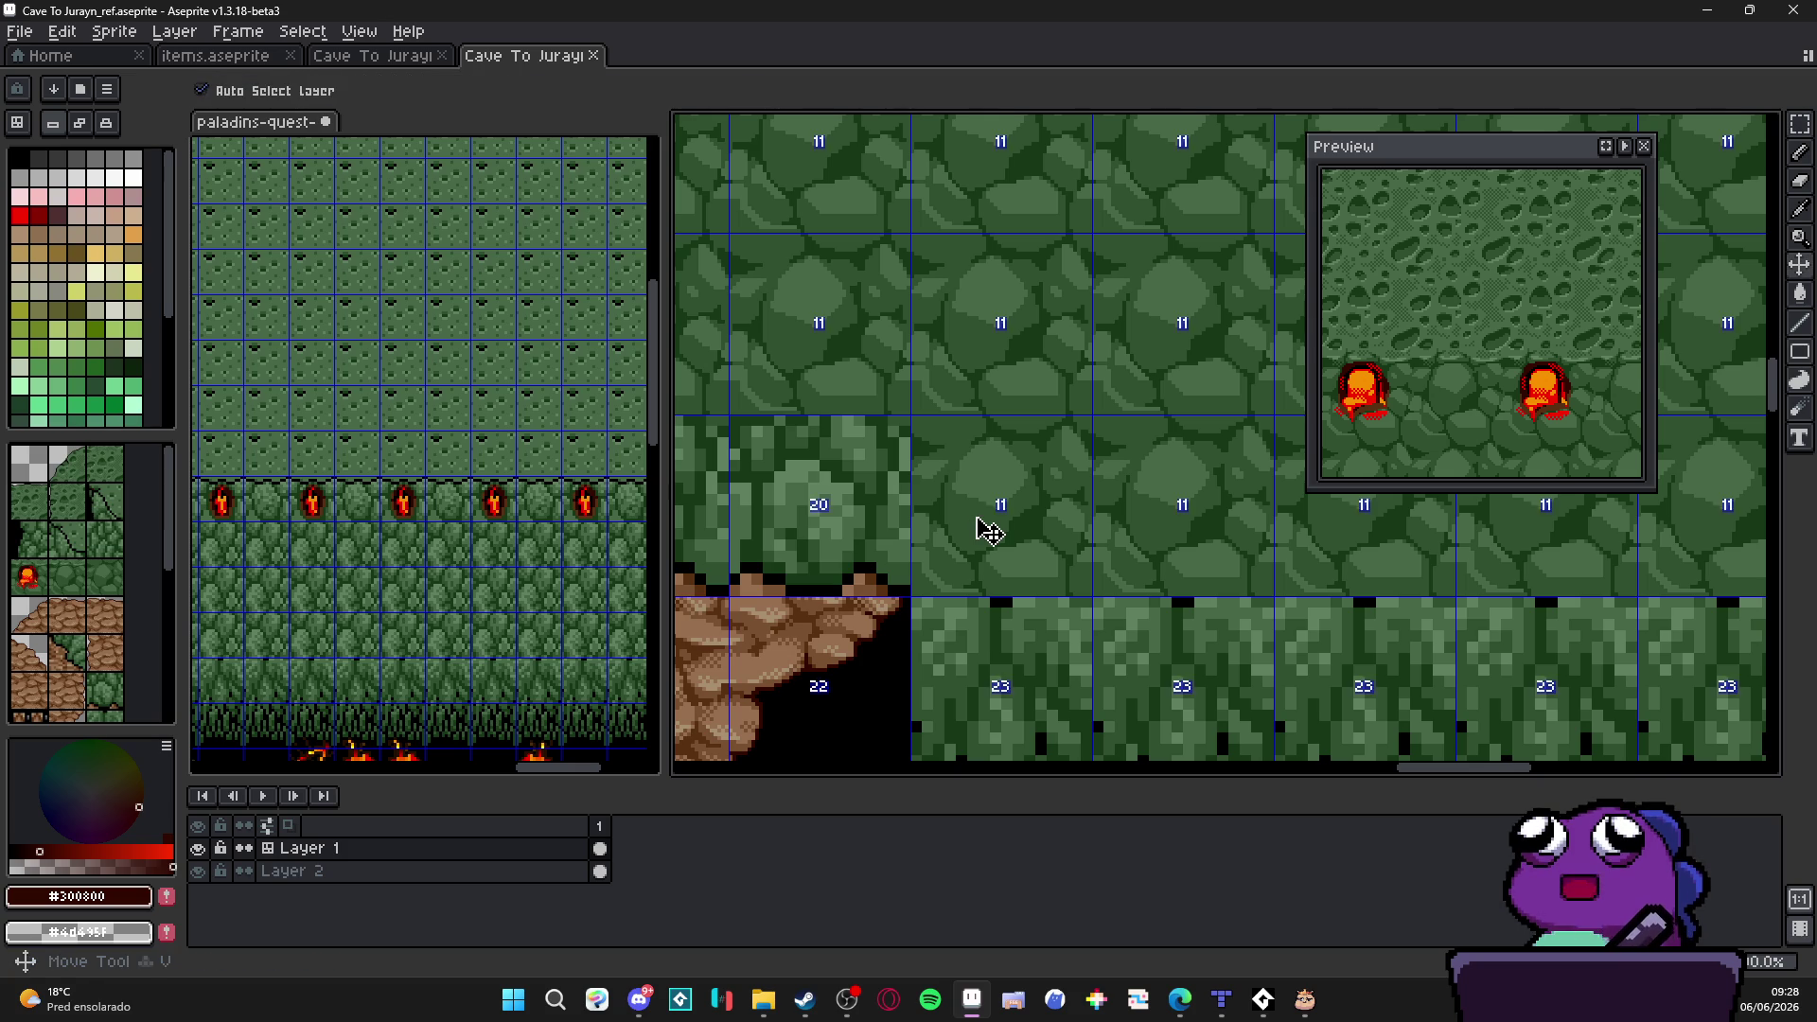
pyautogui.scroll(-1, 990, 531)
pyautogui.scroll(-1, 991, 532)
pyautogui.moveTo(990, 532); pyautogui.dragTo(828, 475)
pyautogui.hotkey('ctrl', 'v')
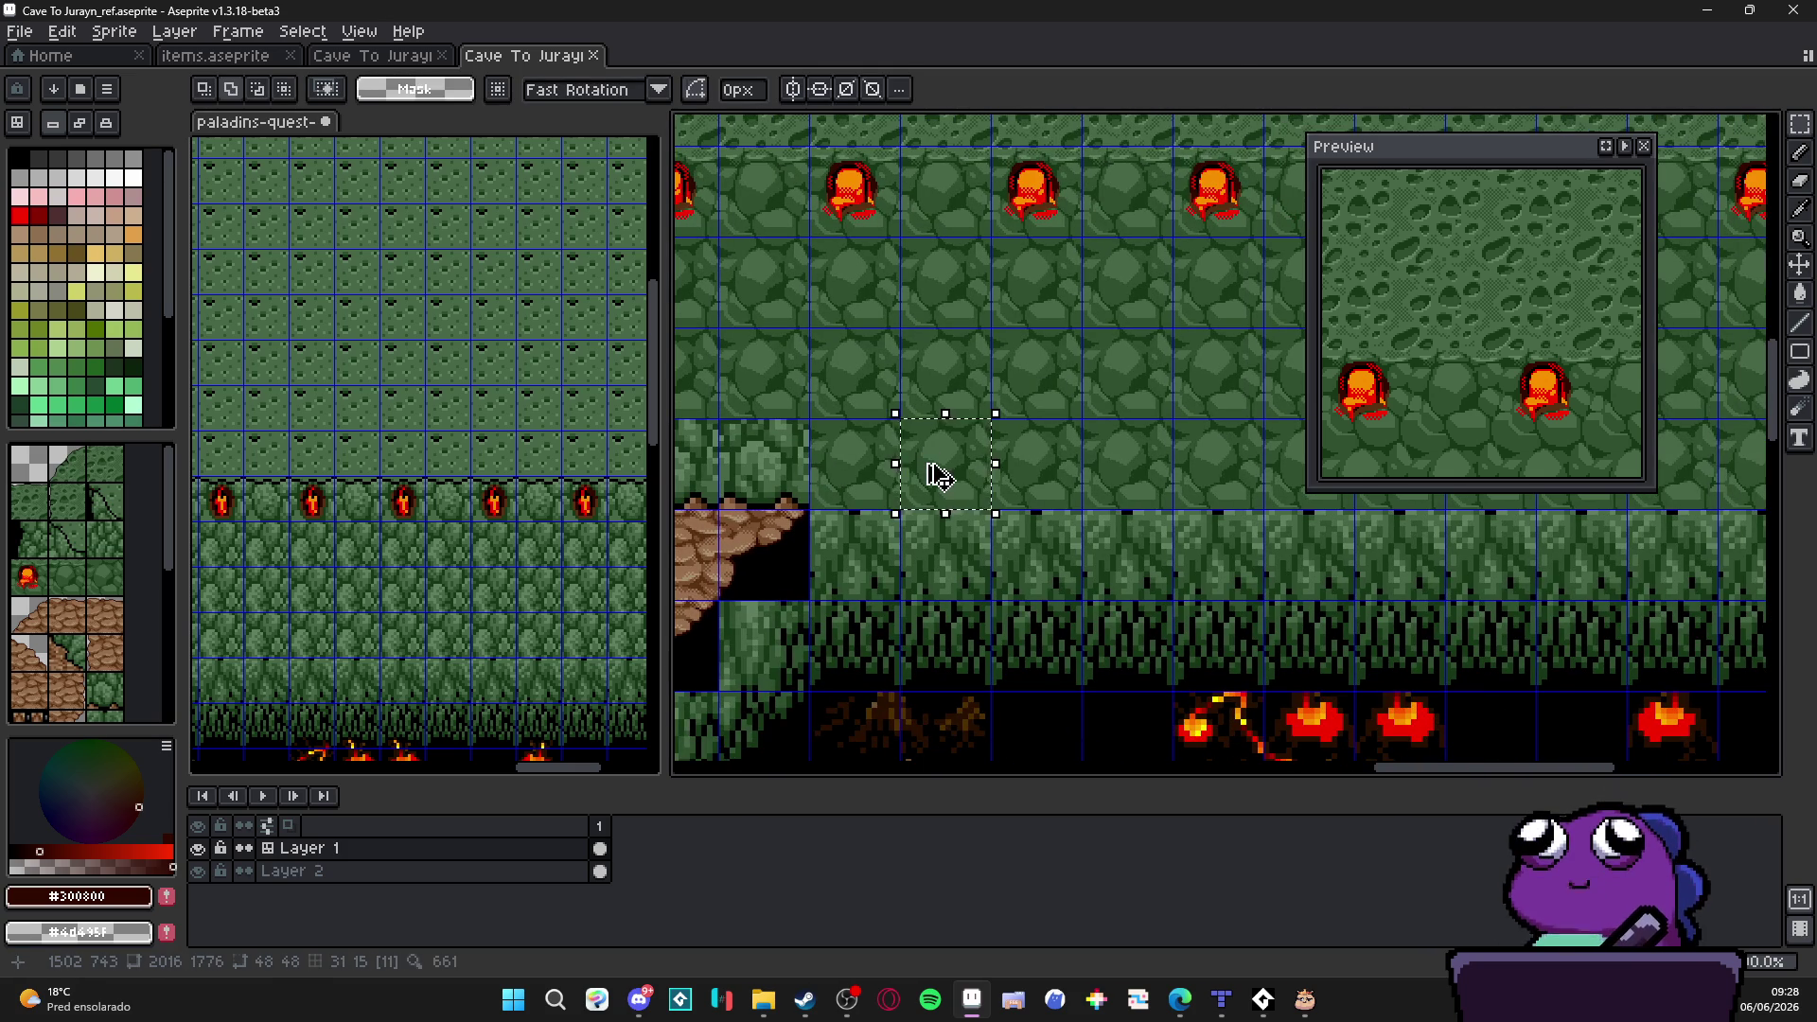
pyautogui.moveTo(938, 476); pyautogui.dragTo(937, 567)
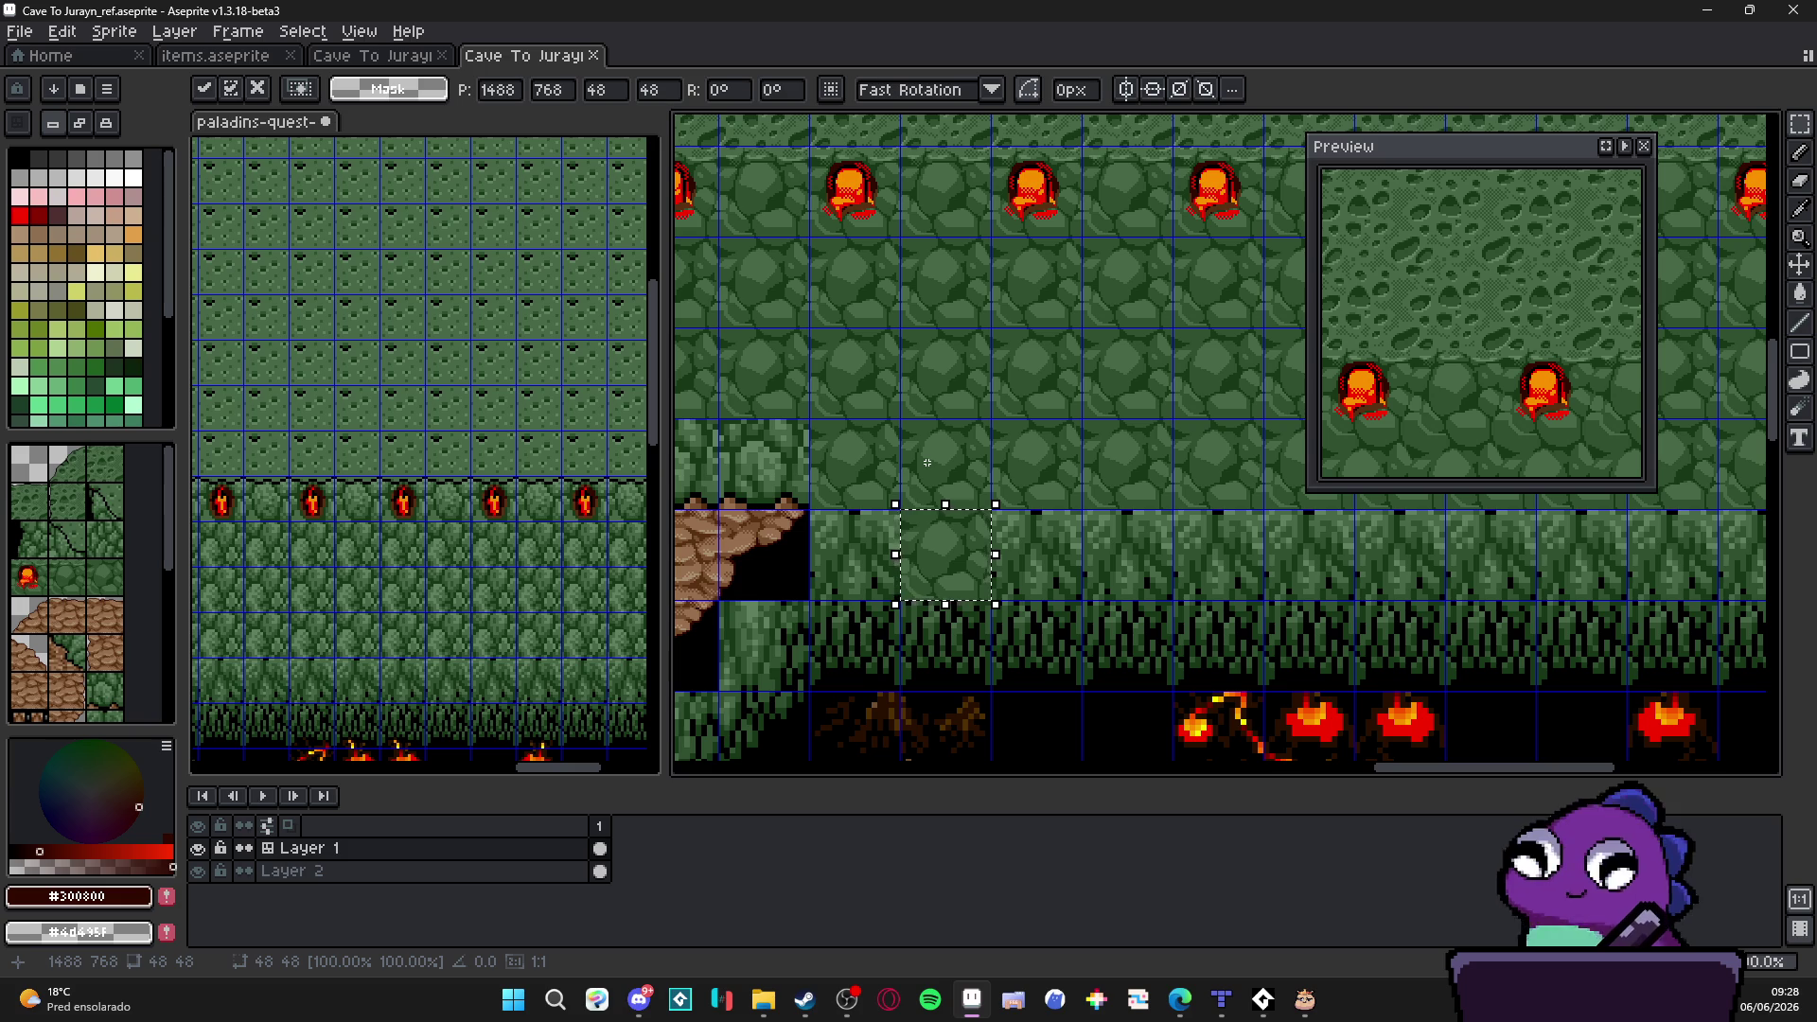
pyautogui.click(927, 461)
pyautogui.hscroll(1, 908, 549)
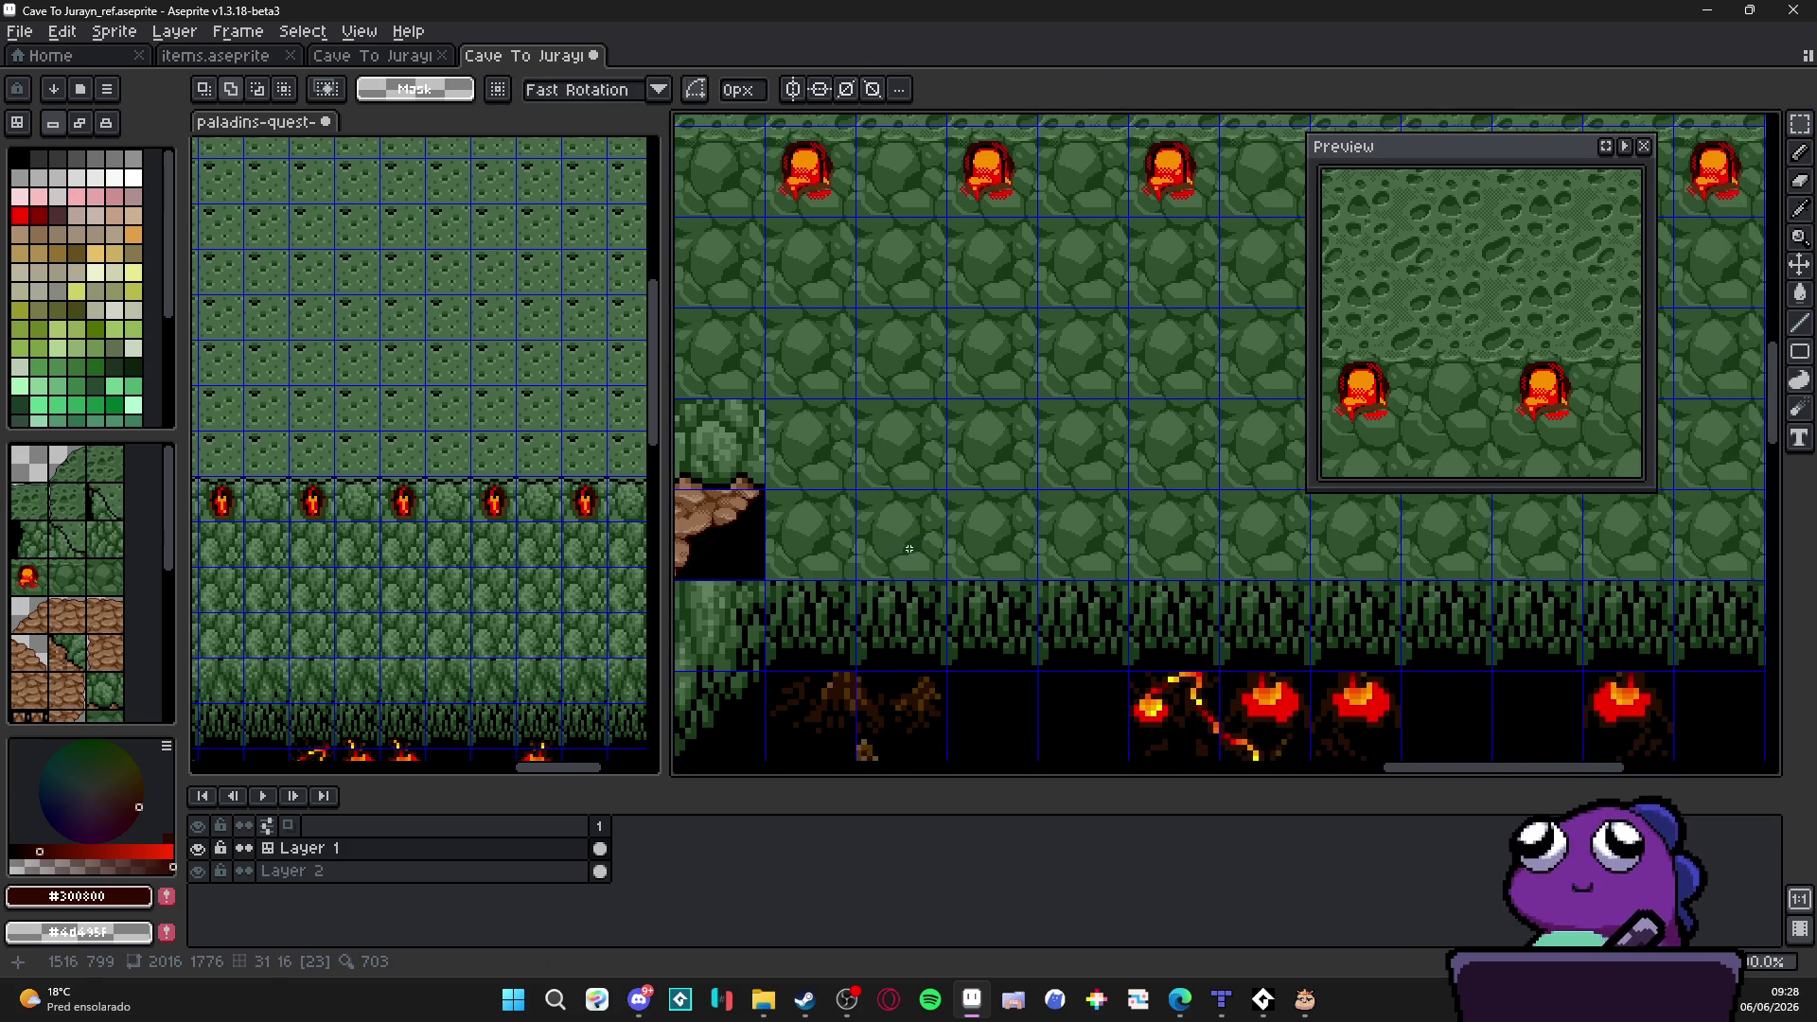
pyautogui.hotkey('ctrl', 'z')
pyautogui.hotkey('ctrl', 'z')
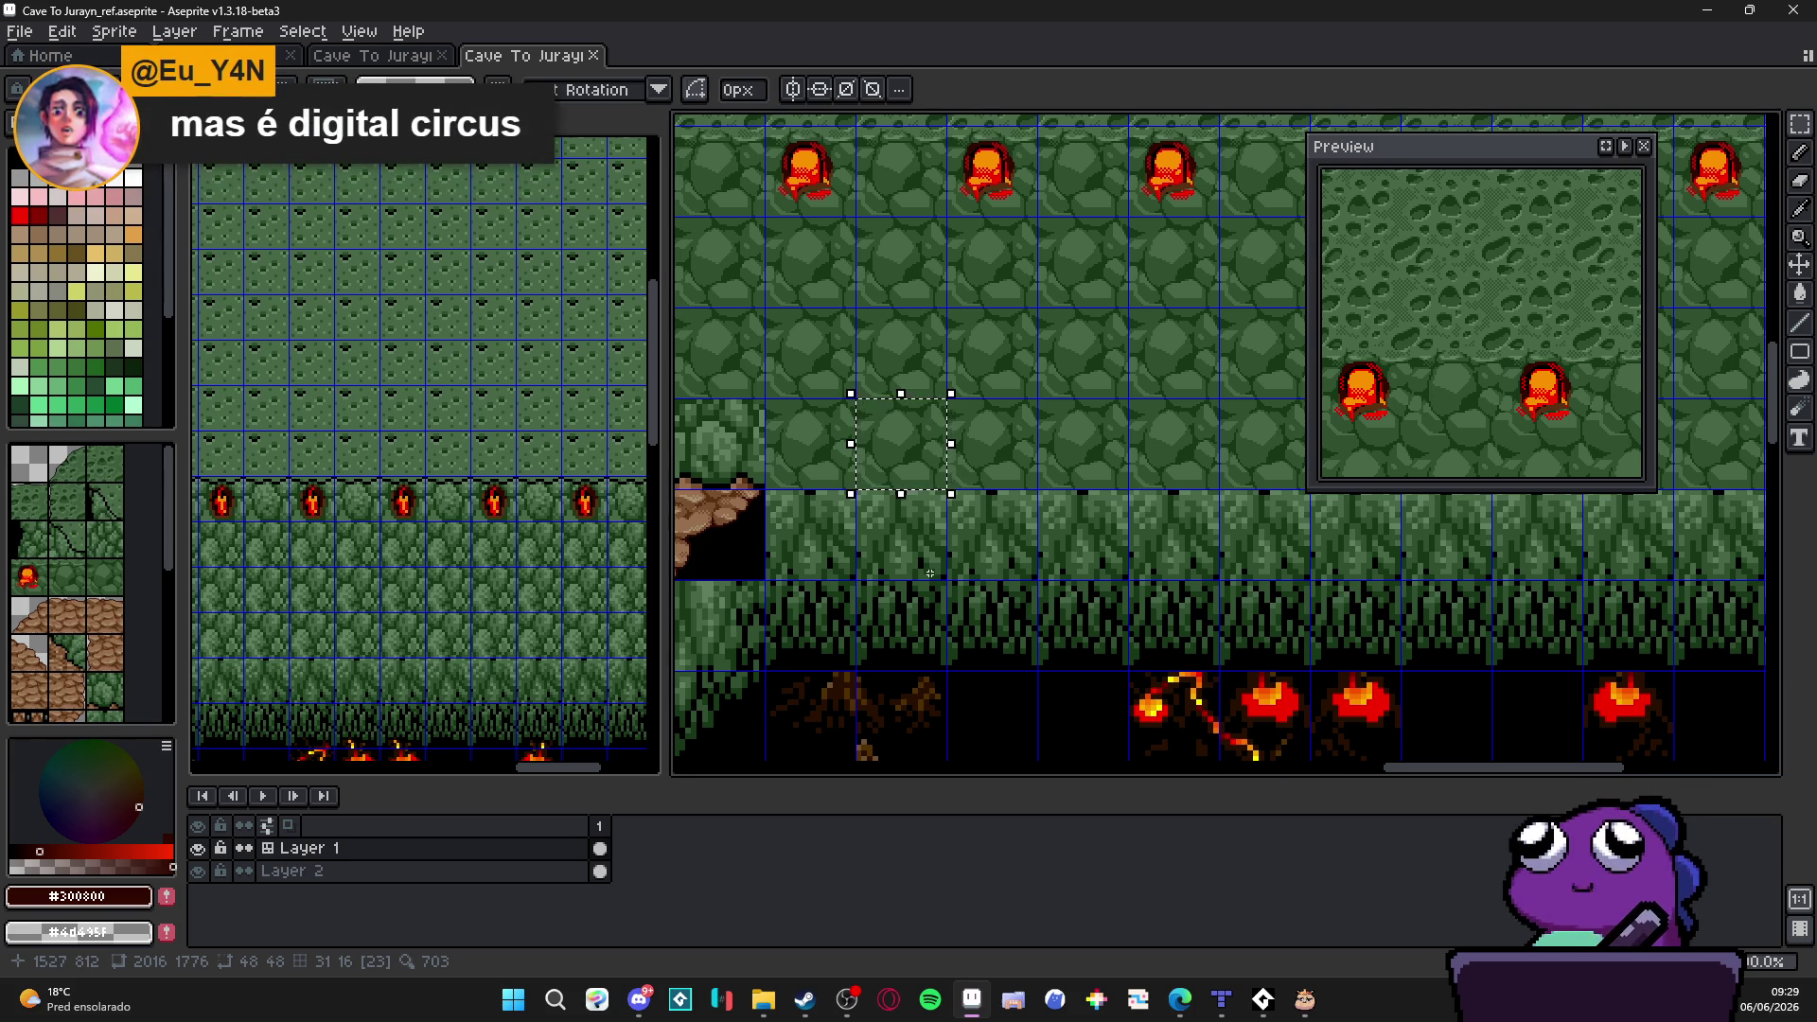
pyautogui.scroll(1, 929, 598)
pyautogui.scroll(1, 930, 598)
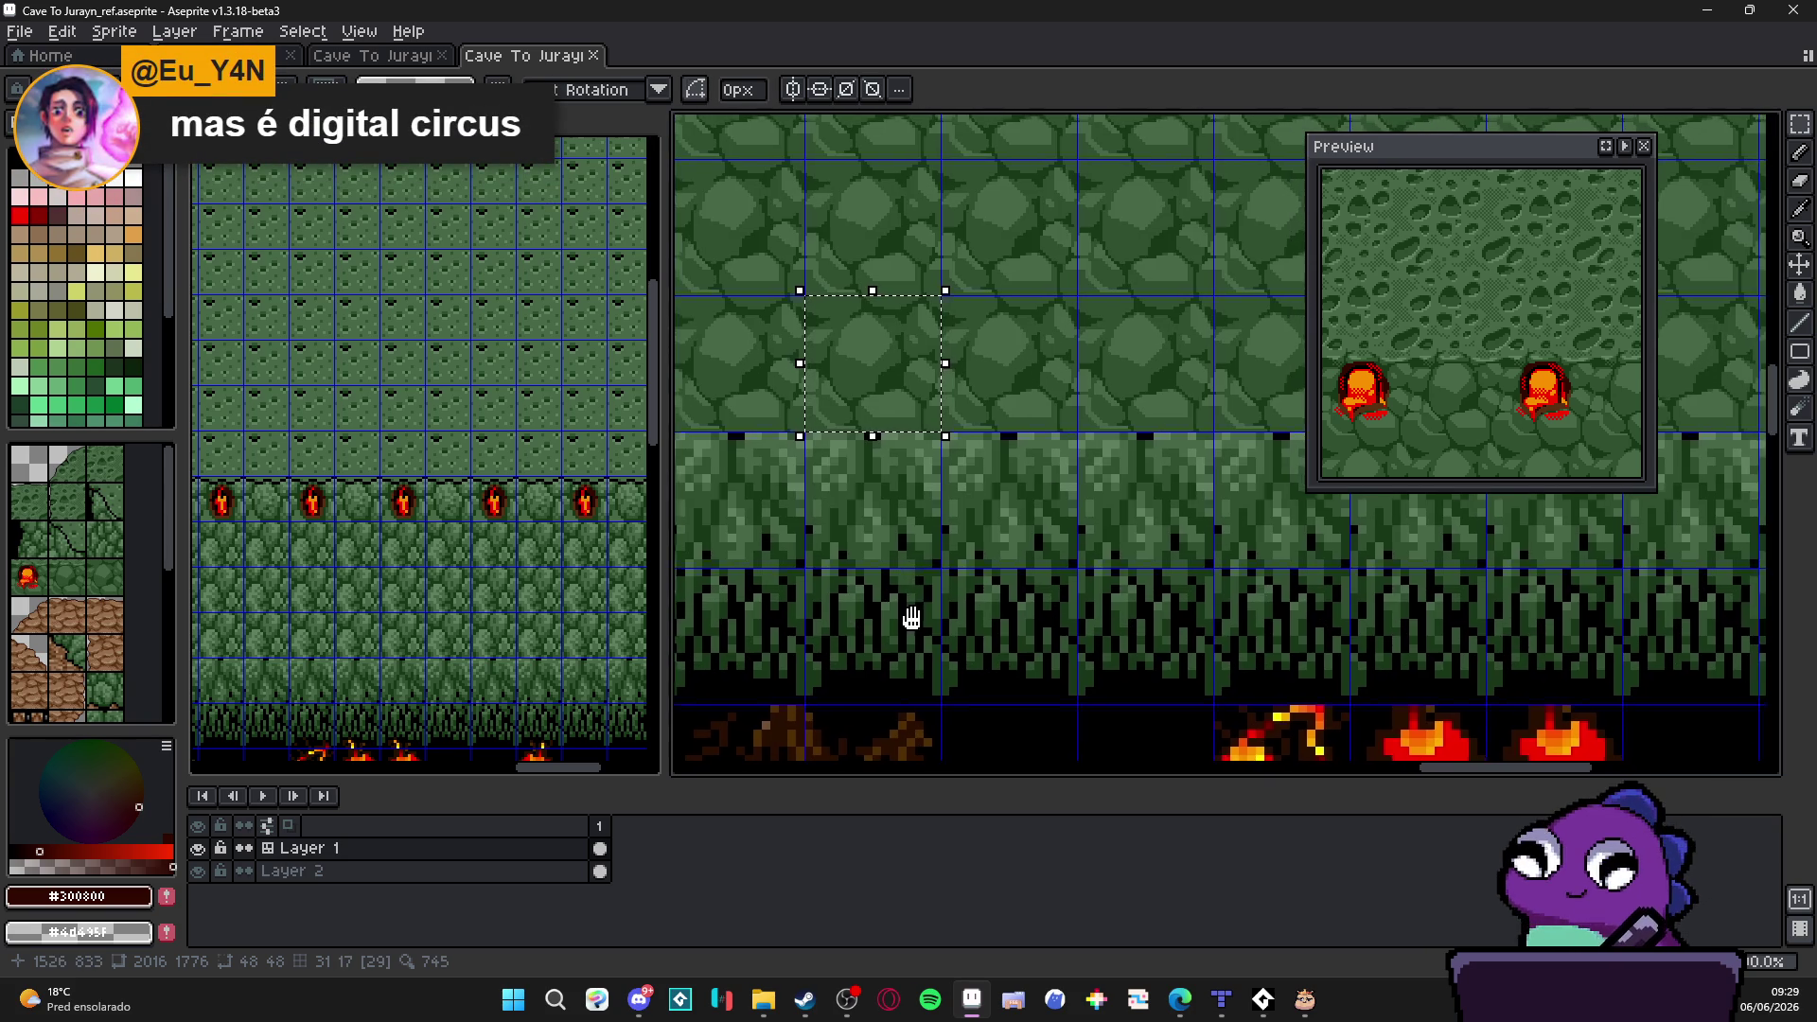
pyautogui.moveTo(937, 601); pyautogui.dragTo(1012, 612)
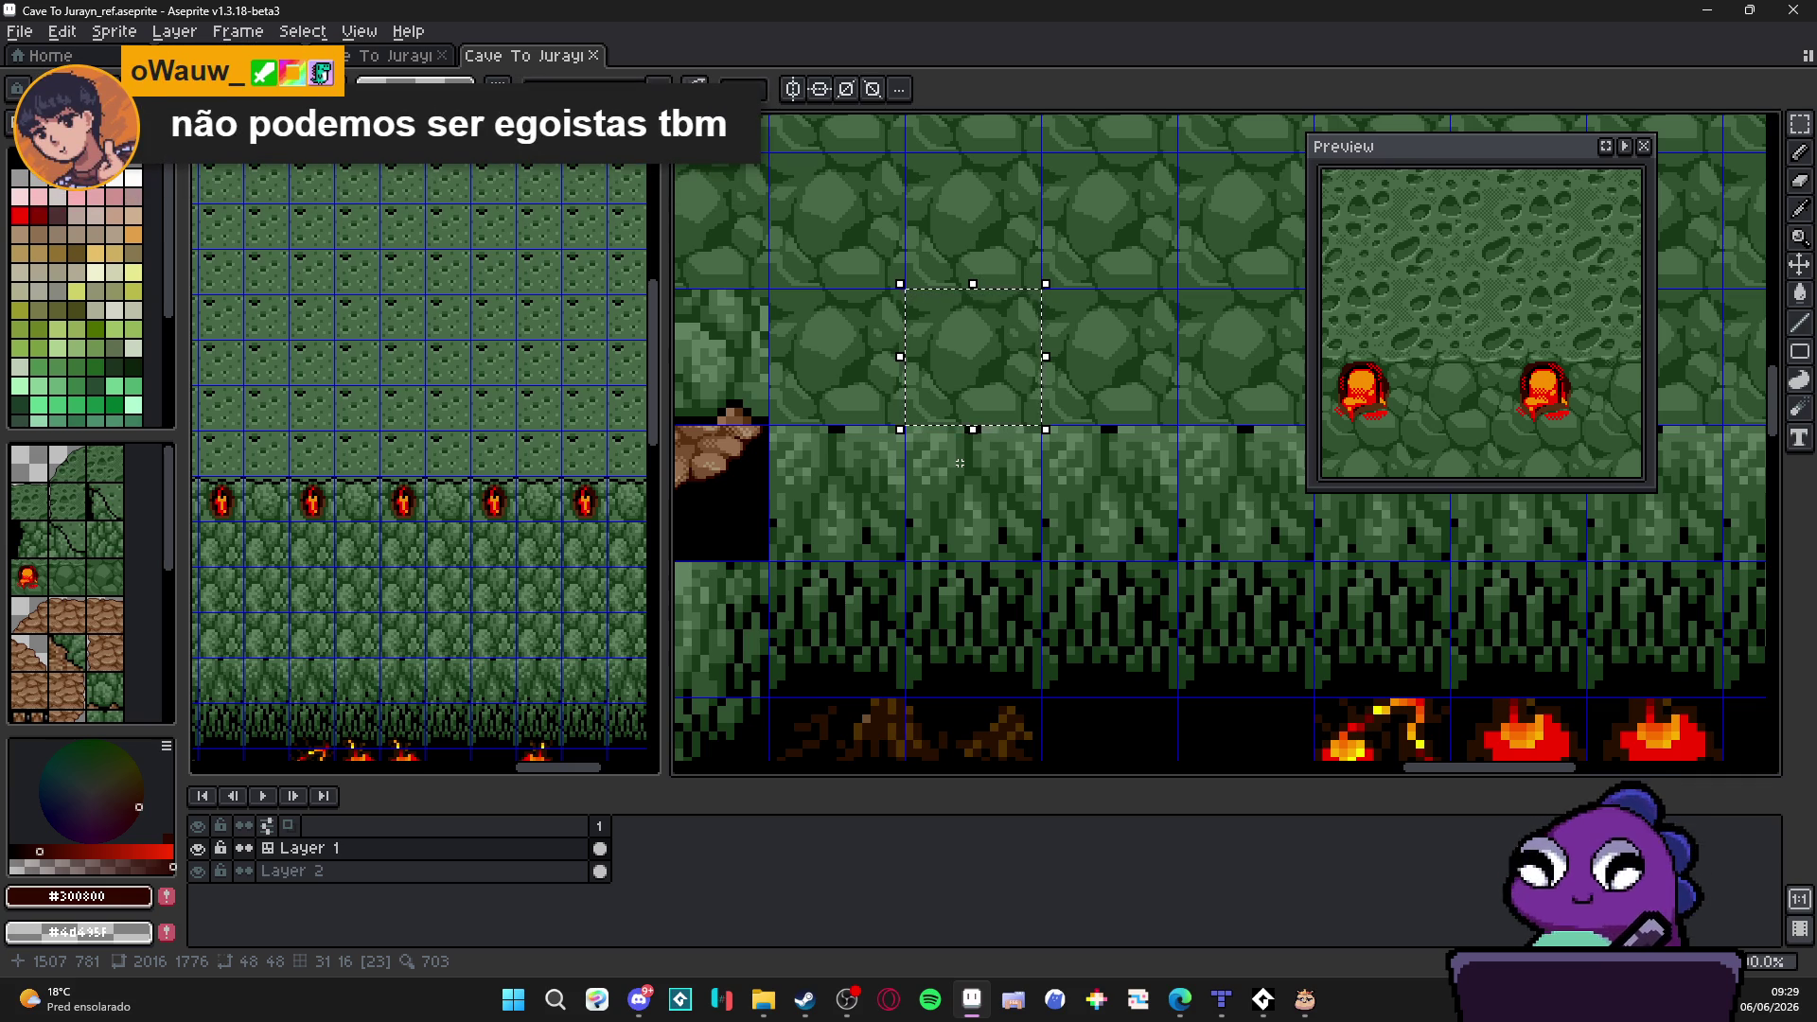
pyautogui.click(1020, 432)
pyautogui.scroll(2, 1023, 427)
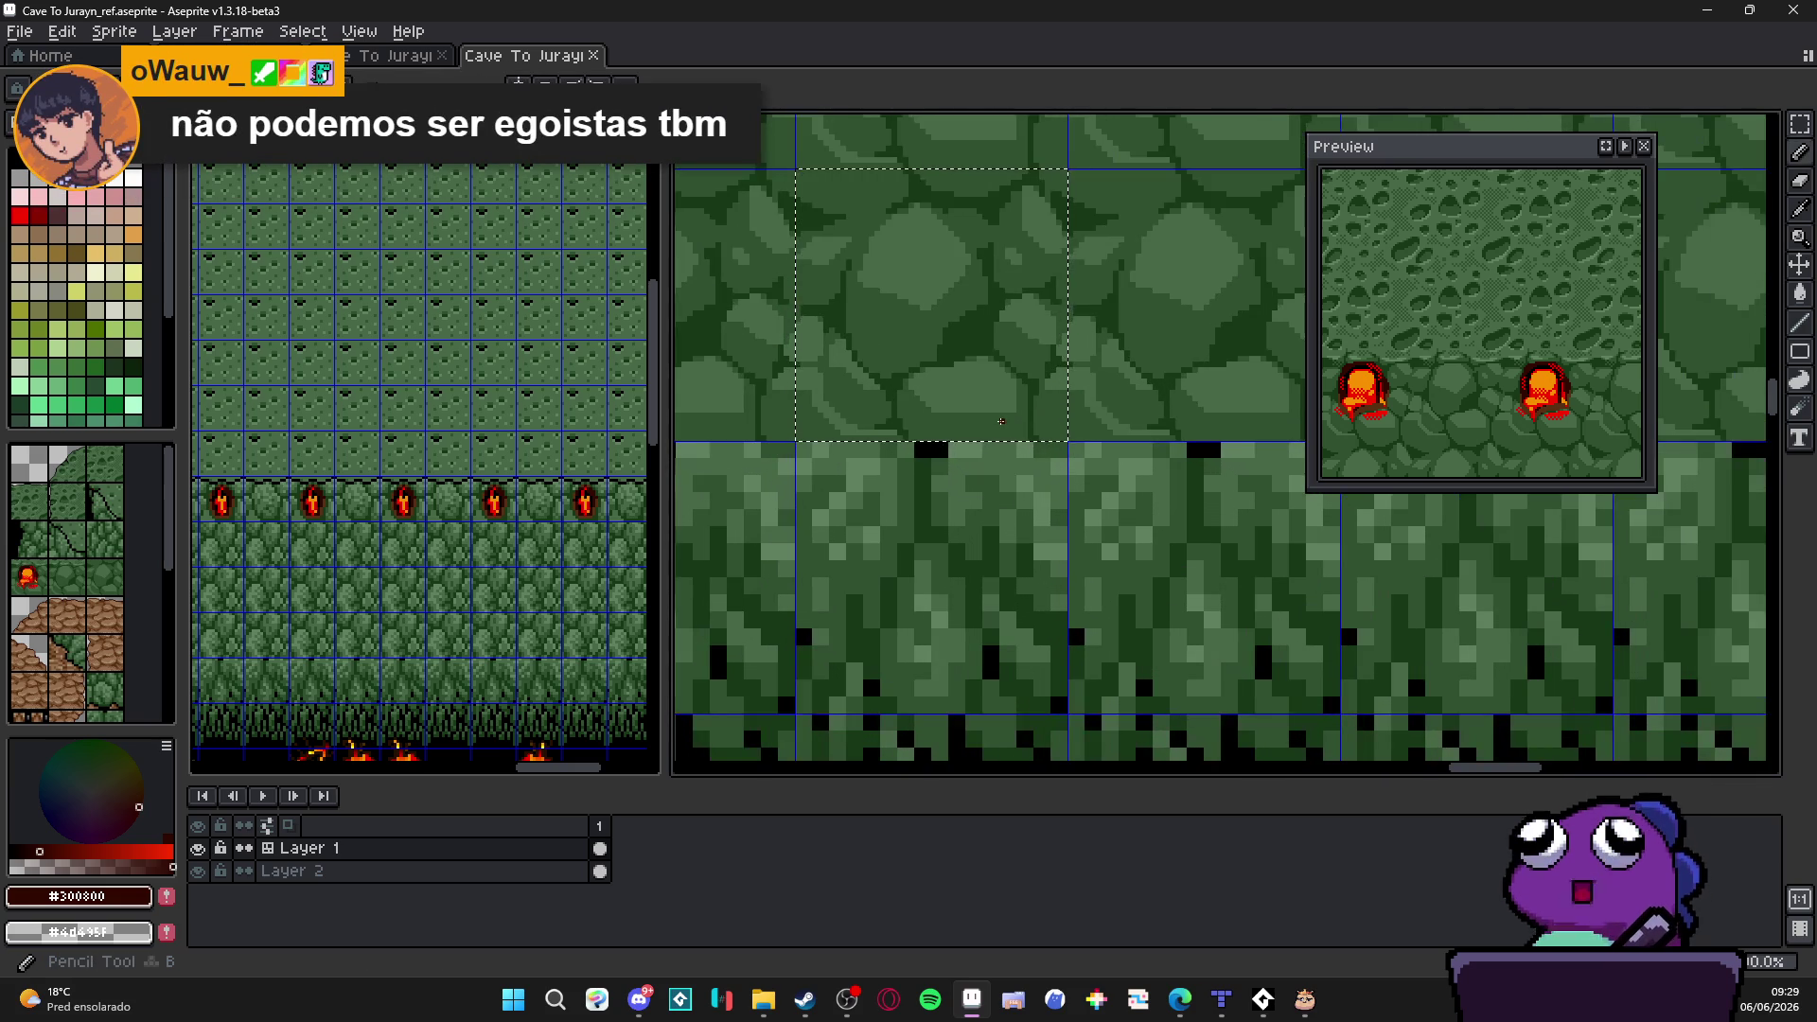
pyautogui.scroll(1, 1034, 462)
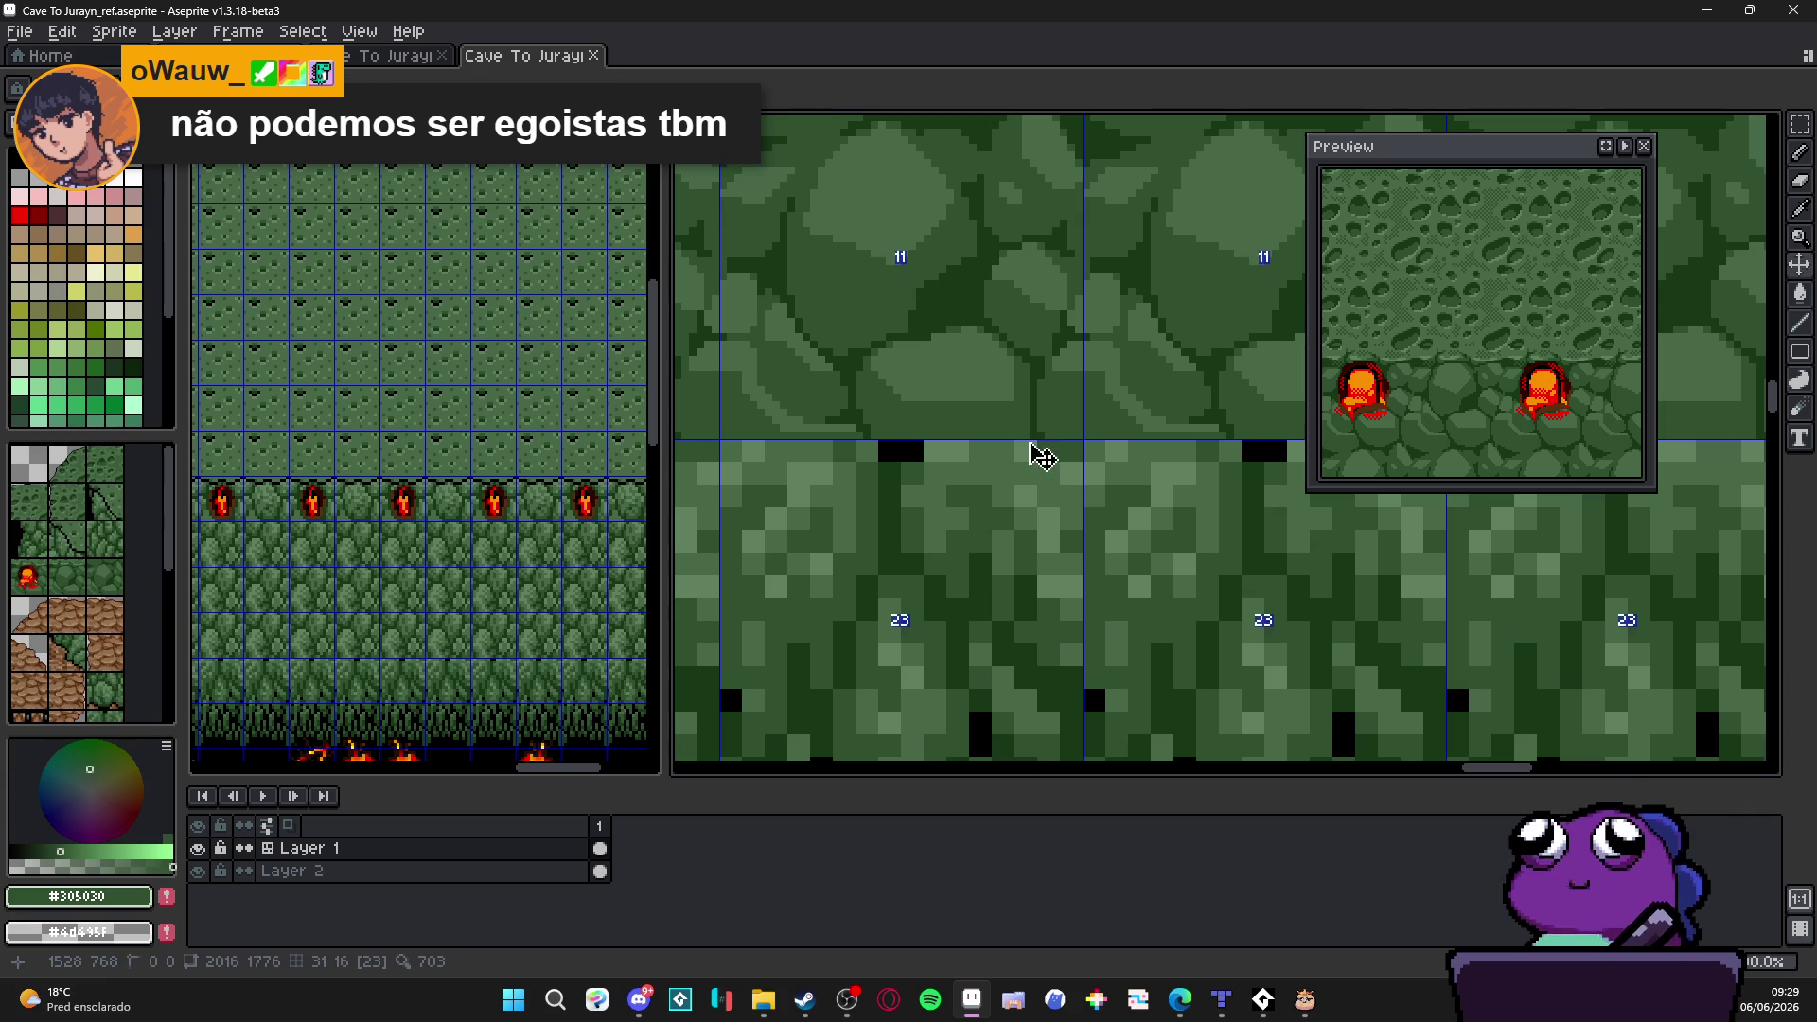
# Step: Draw a diagonal slab line and repaint dark pixels along the slab's side and notch
pyautogui.moveTo(1021, 453); pyautogui.dragTo(1024, 538)
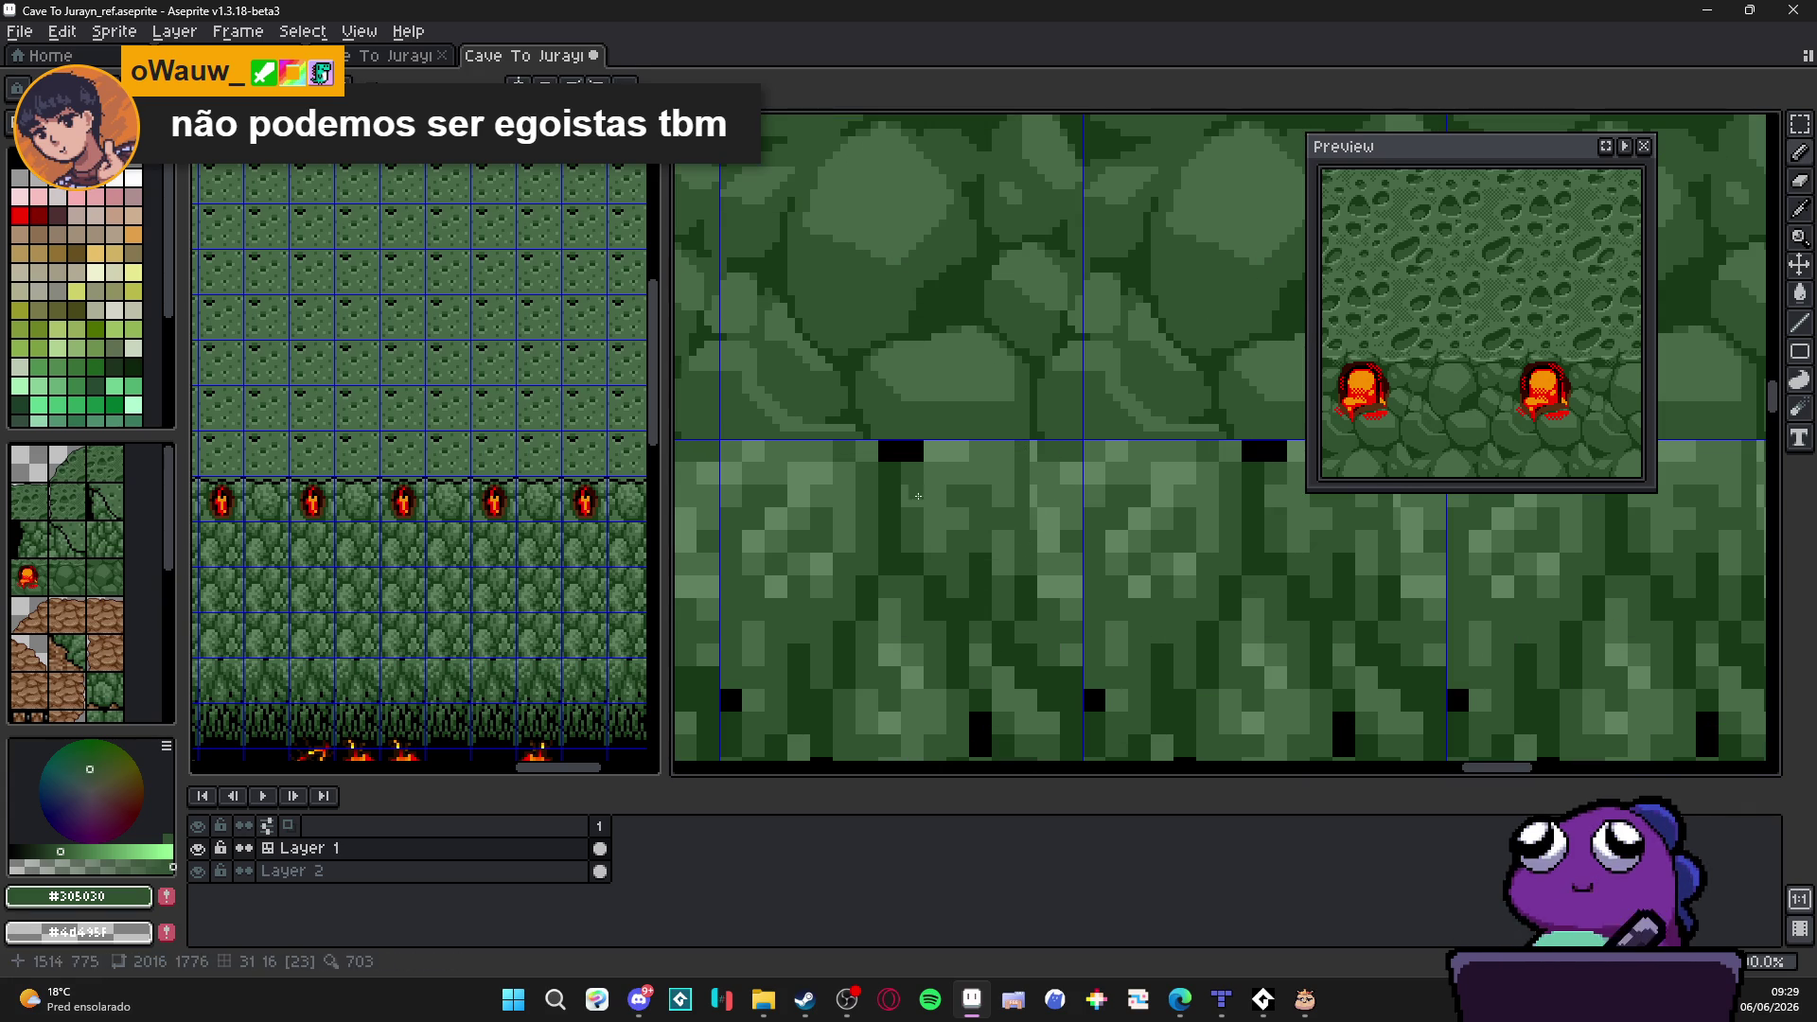
pyautogui.moveTo(998, 491)
pyautogui.mouseDown()
pyautogui.moveTo(920, 555)
pyautogui.moveTo(987, 617)
pyautogui.moveTo(998, 581)
pyautogui.mouseUp()
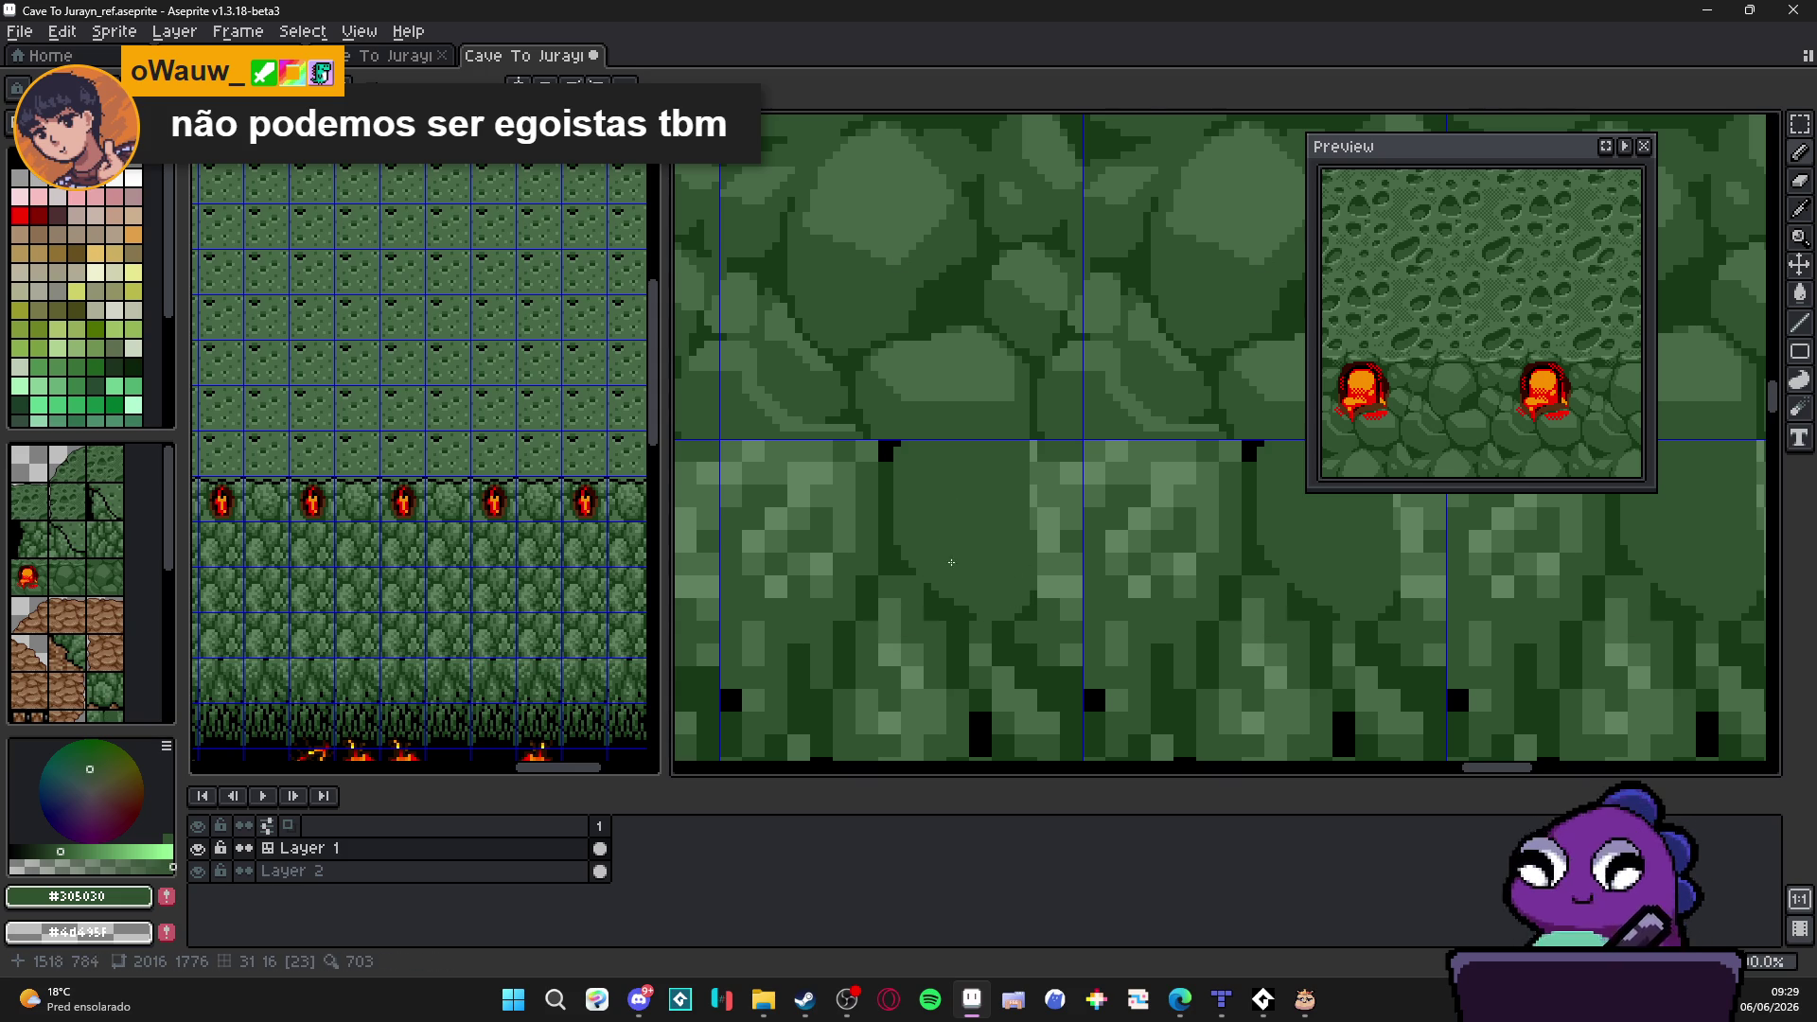
pyautogui.scroll(2, 898, 500)
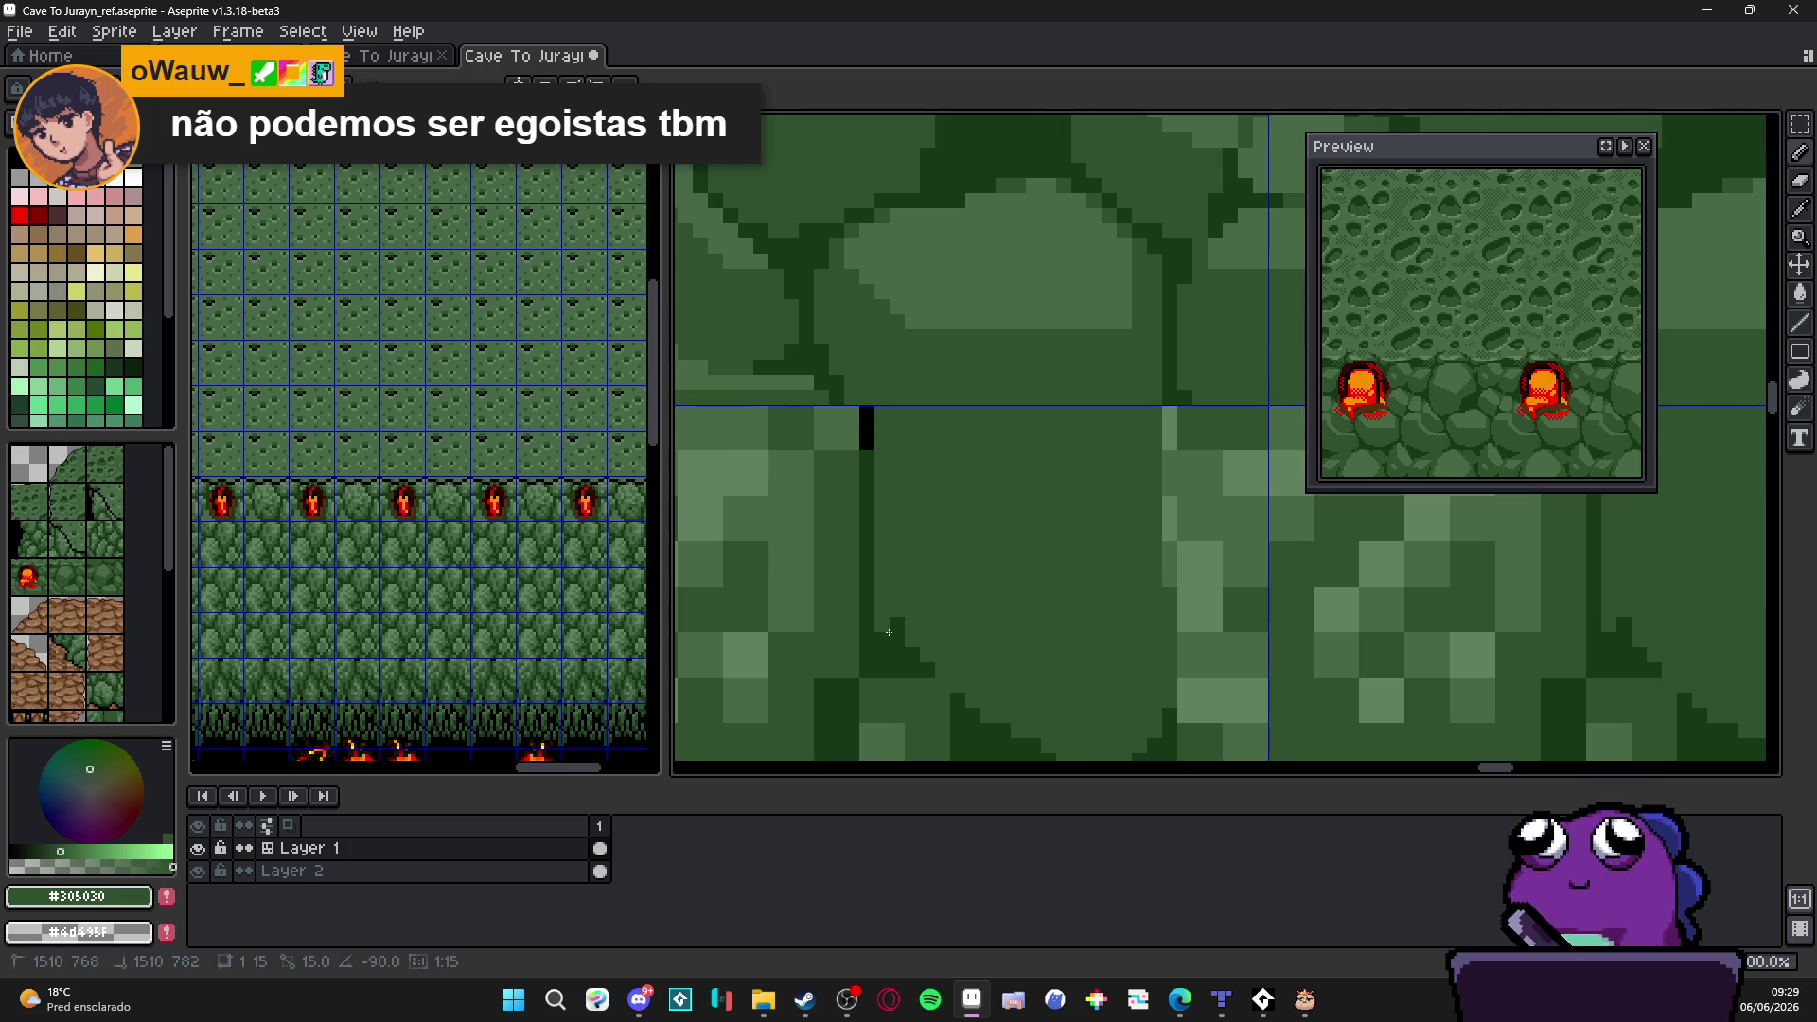
pyautogui.scroll(-1, 882, 641)
pyautogui.moveTo(856, 454)
pyautogui.mouseDown()
pyautogui.moveTo(1007, 589)
pyautogui.moveTo(995, 576)
pyautogui.mouseUp()
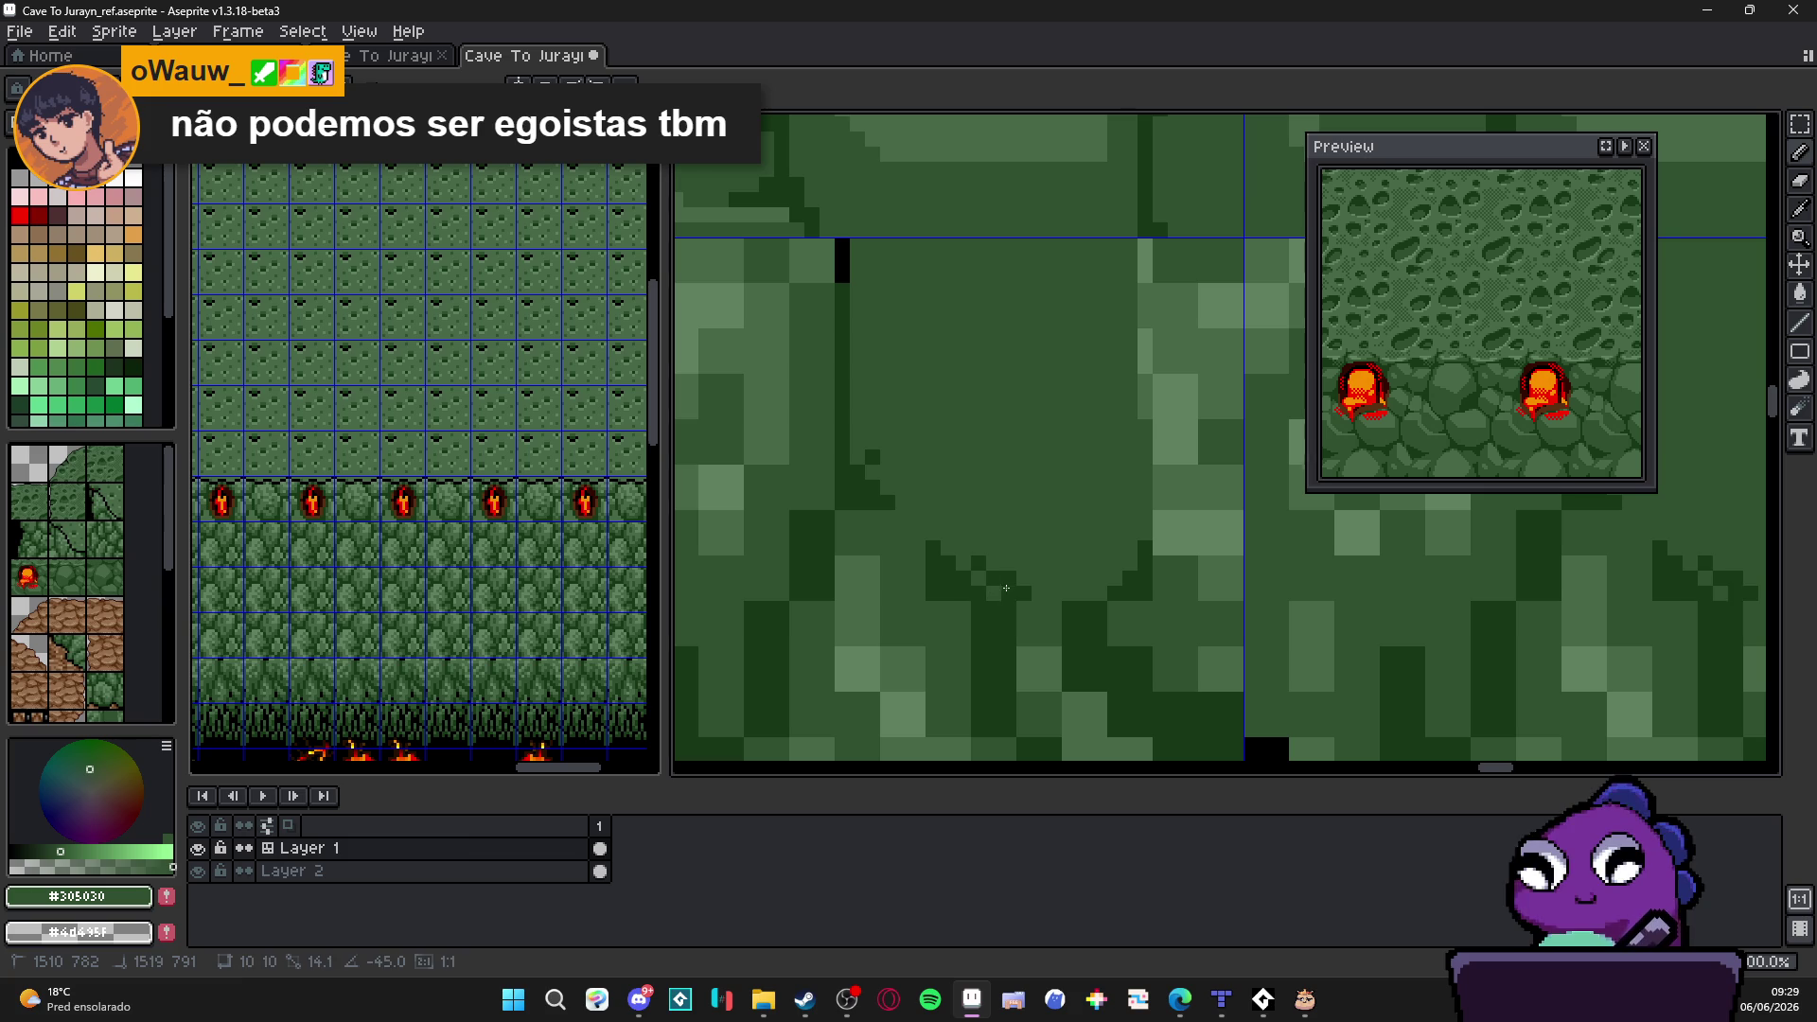
pyautogui.click(1029, 592)
pyautogui.click(994, 579)
pyautogui.click(873, 457)
pyautogui.click(872, 505)
pyautogui.click(888, 501)
# Step: Draw dark green #183818 vertical slab outlines, swapping with mid green #305030
pyautogui.keyDown('alt'); pyautogui.click(867, 486); pyautogui.keyUp('alt')
pyautogui.scroll(-1, 887, 517)
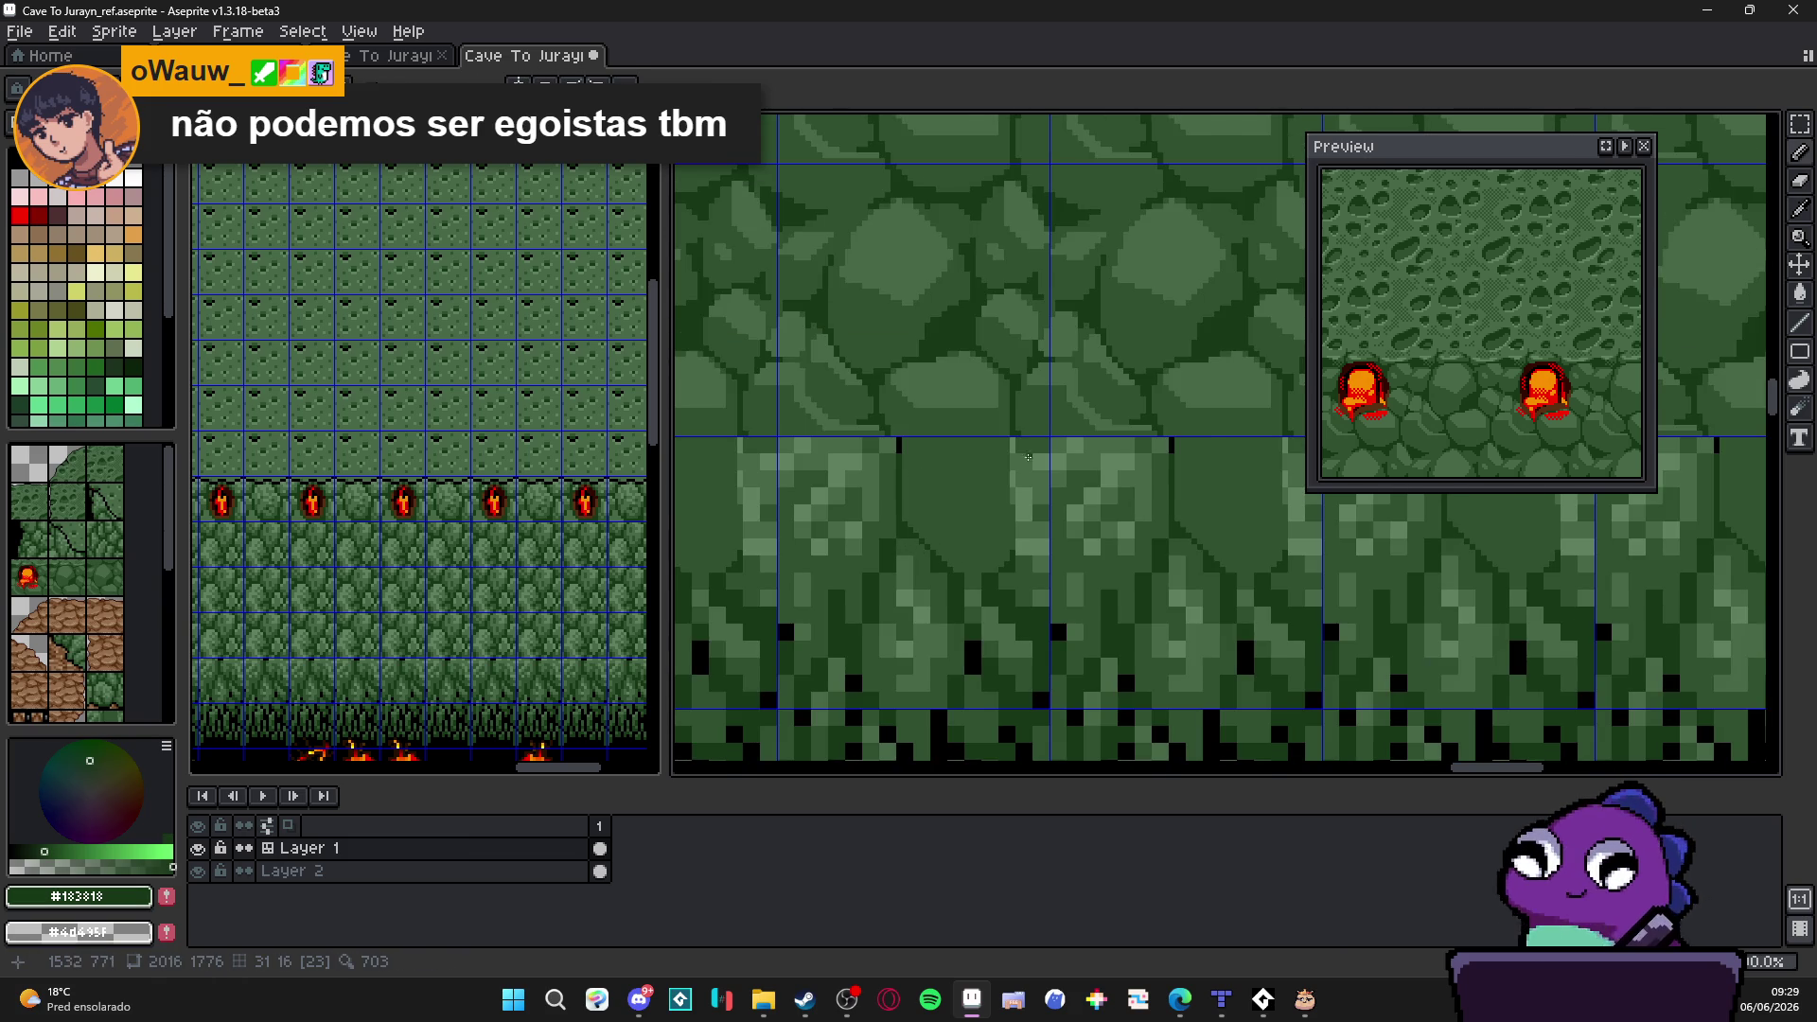
pyautogui.scroll(1, 1023, 452)
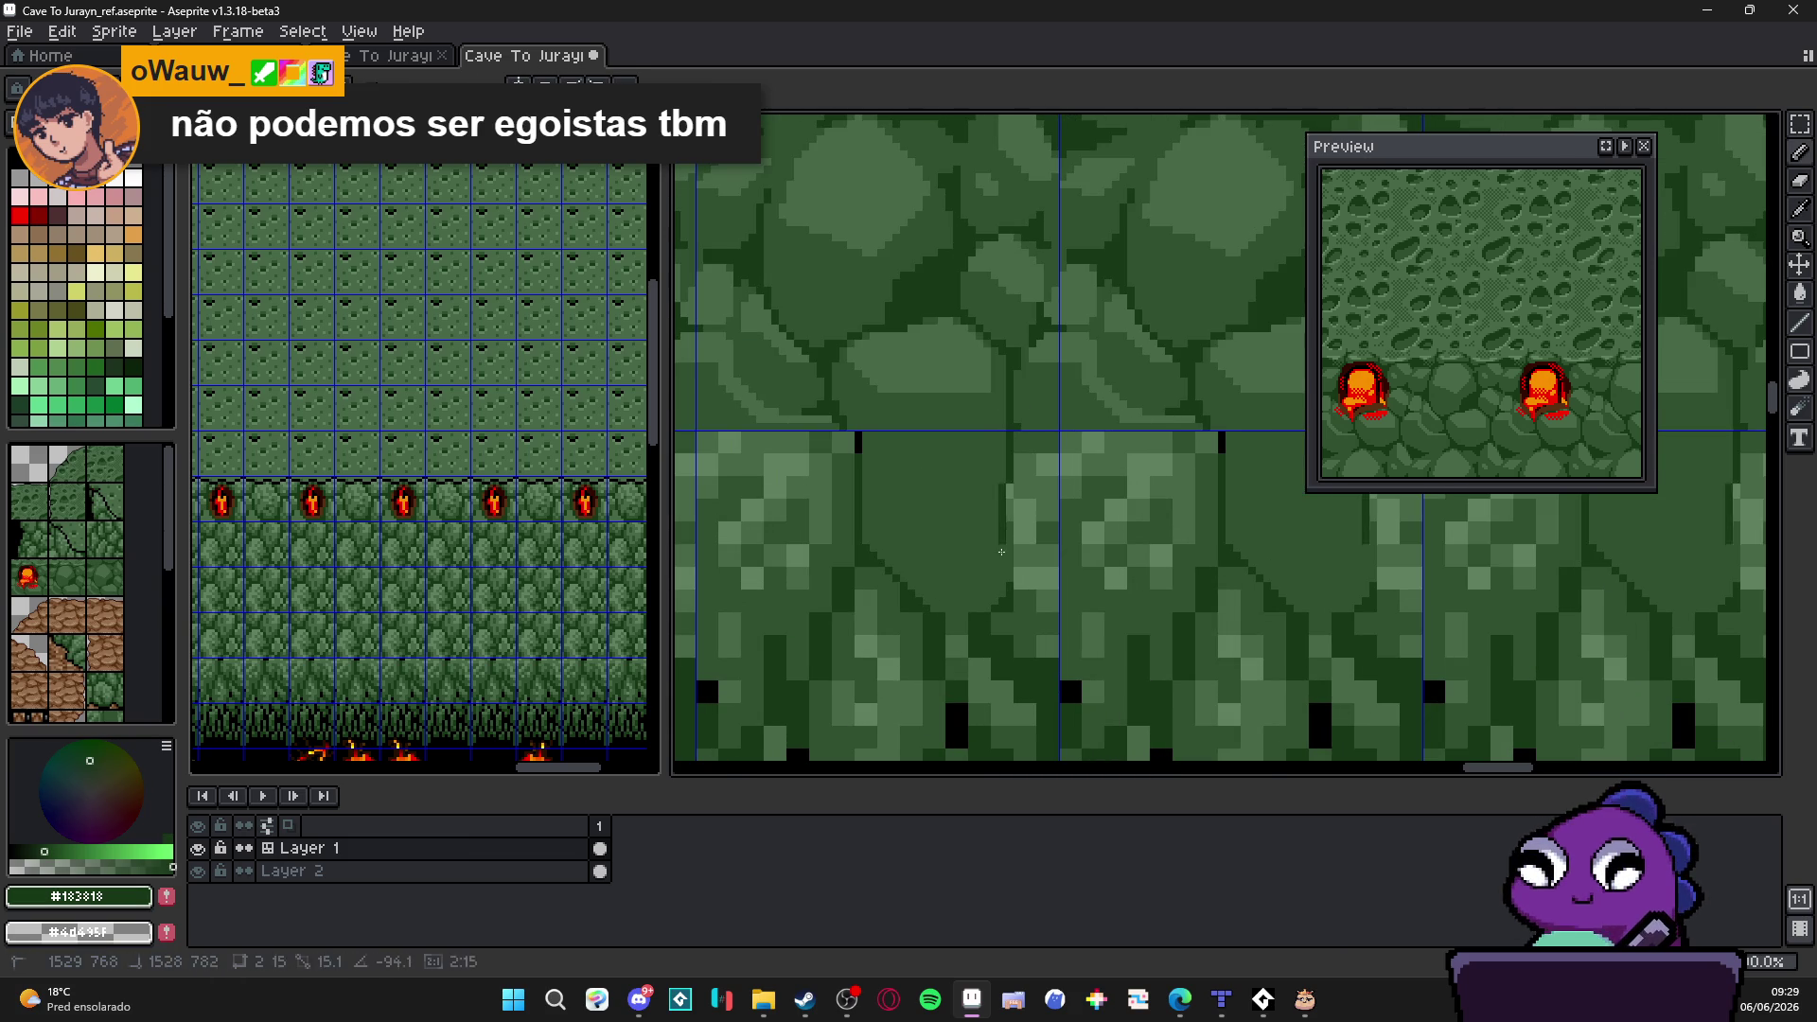
pyautogui.keyDown('alt'); pyautogui.click(964, 615); pyautogui.keyUp('alt')
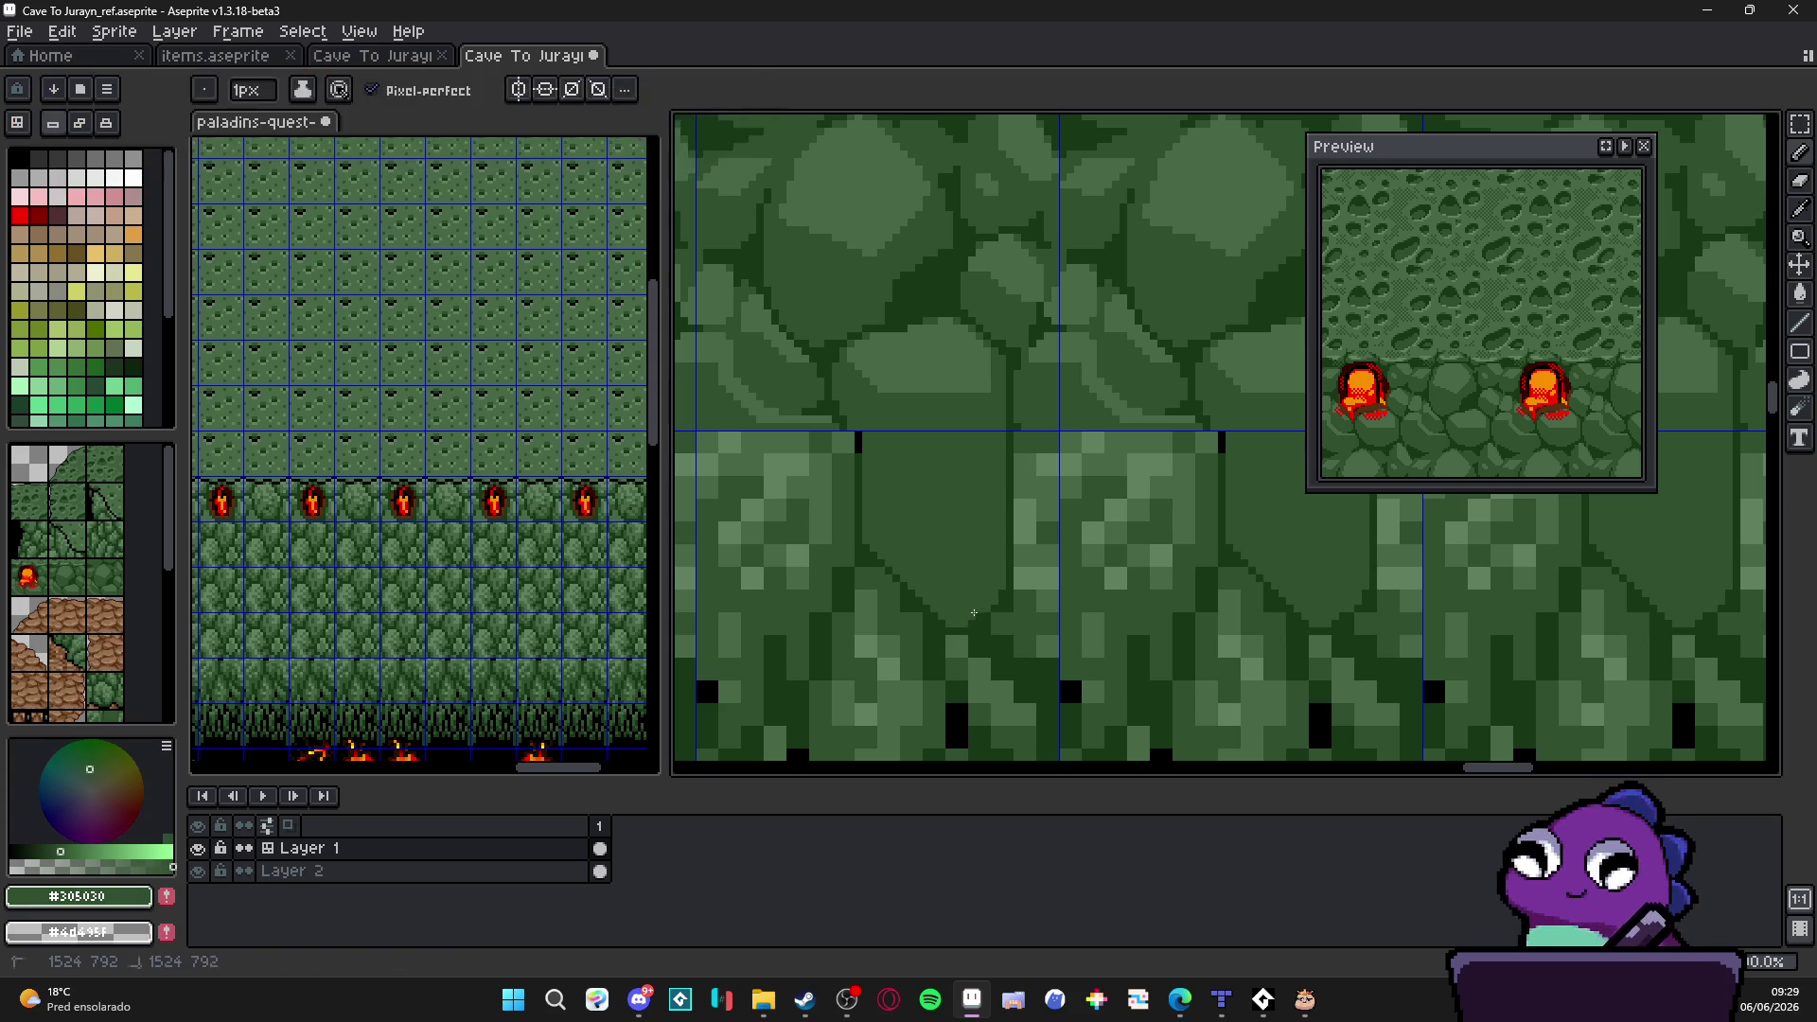
pyautogui.keyDown('alt'); pyautogui.click(977, 614); pyautogui.keyUp('alt')
pyautogui.scroll(-1, 987, 604)
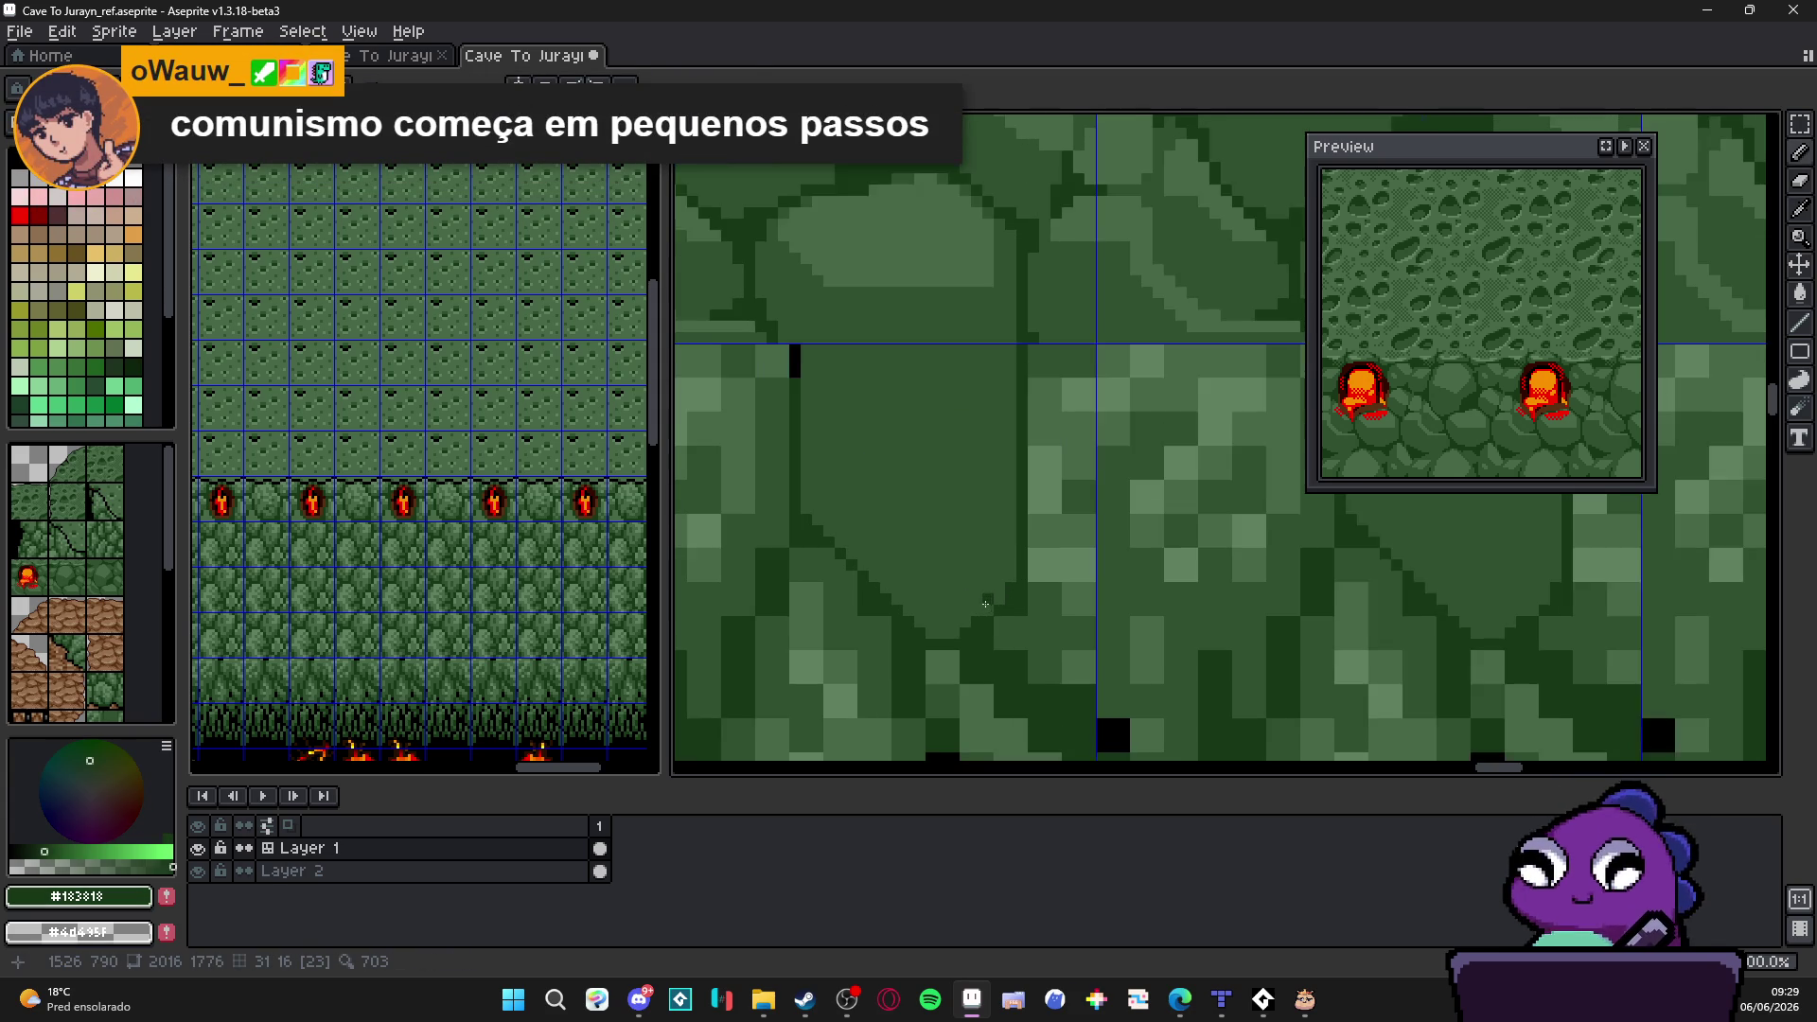
pyautogui.scroll(-1, 968, 626)
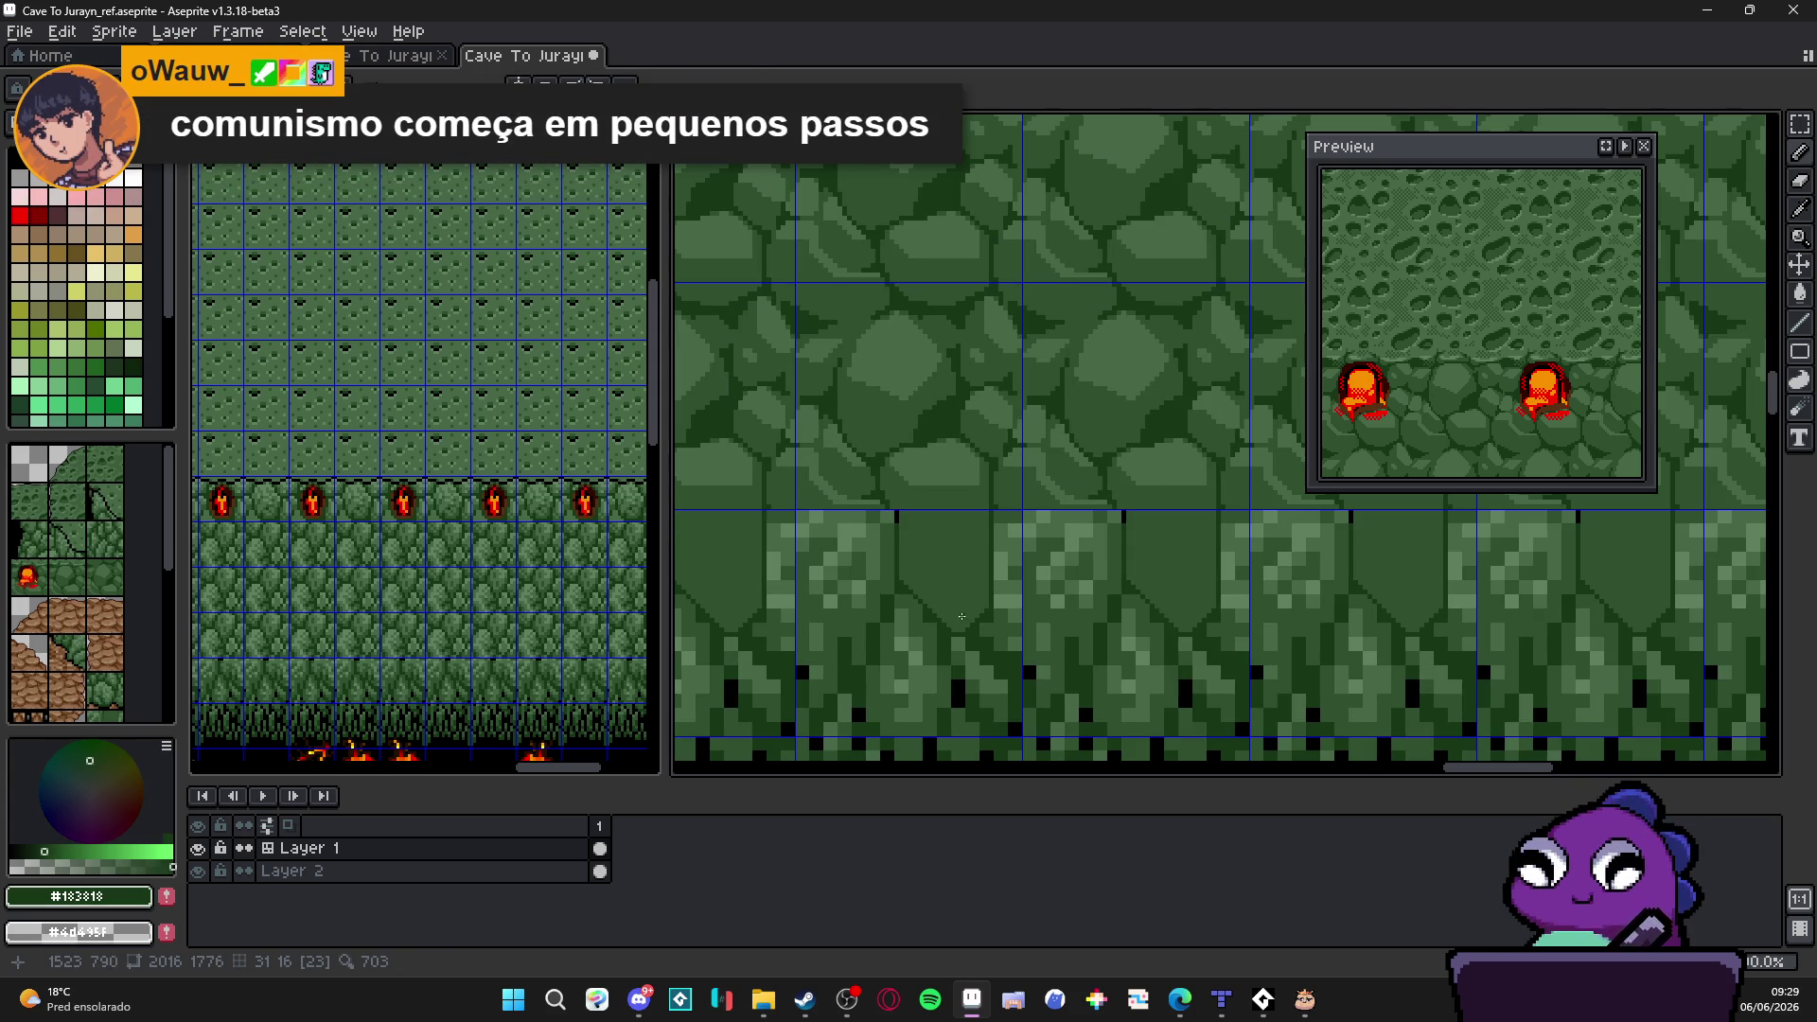
pyautogui.scroll(1, 962, 616)
pyautogui.scroll(1, 930, 511)
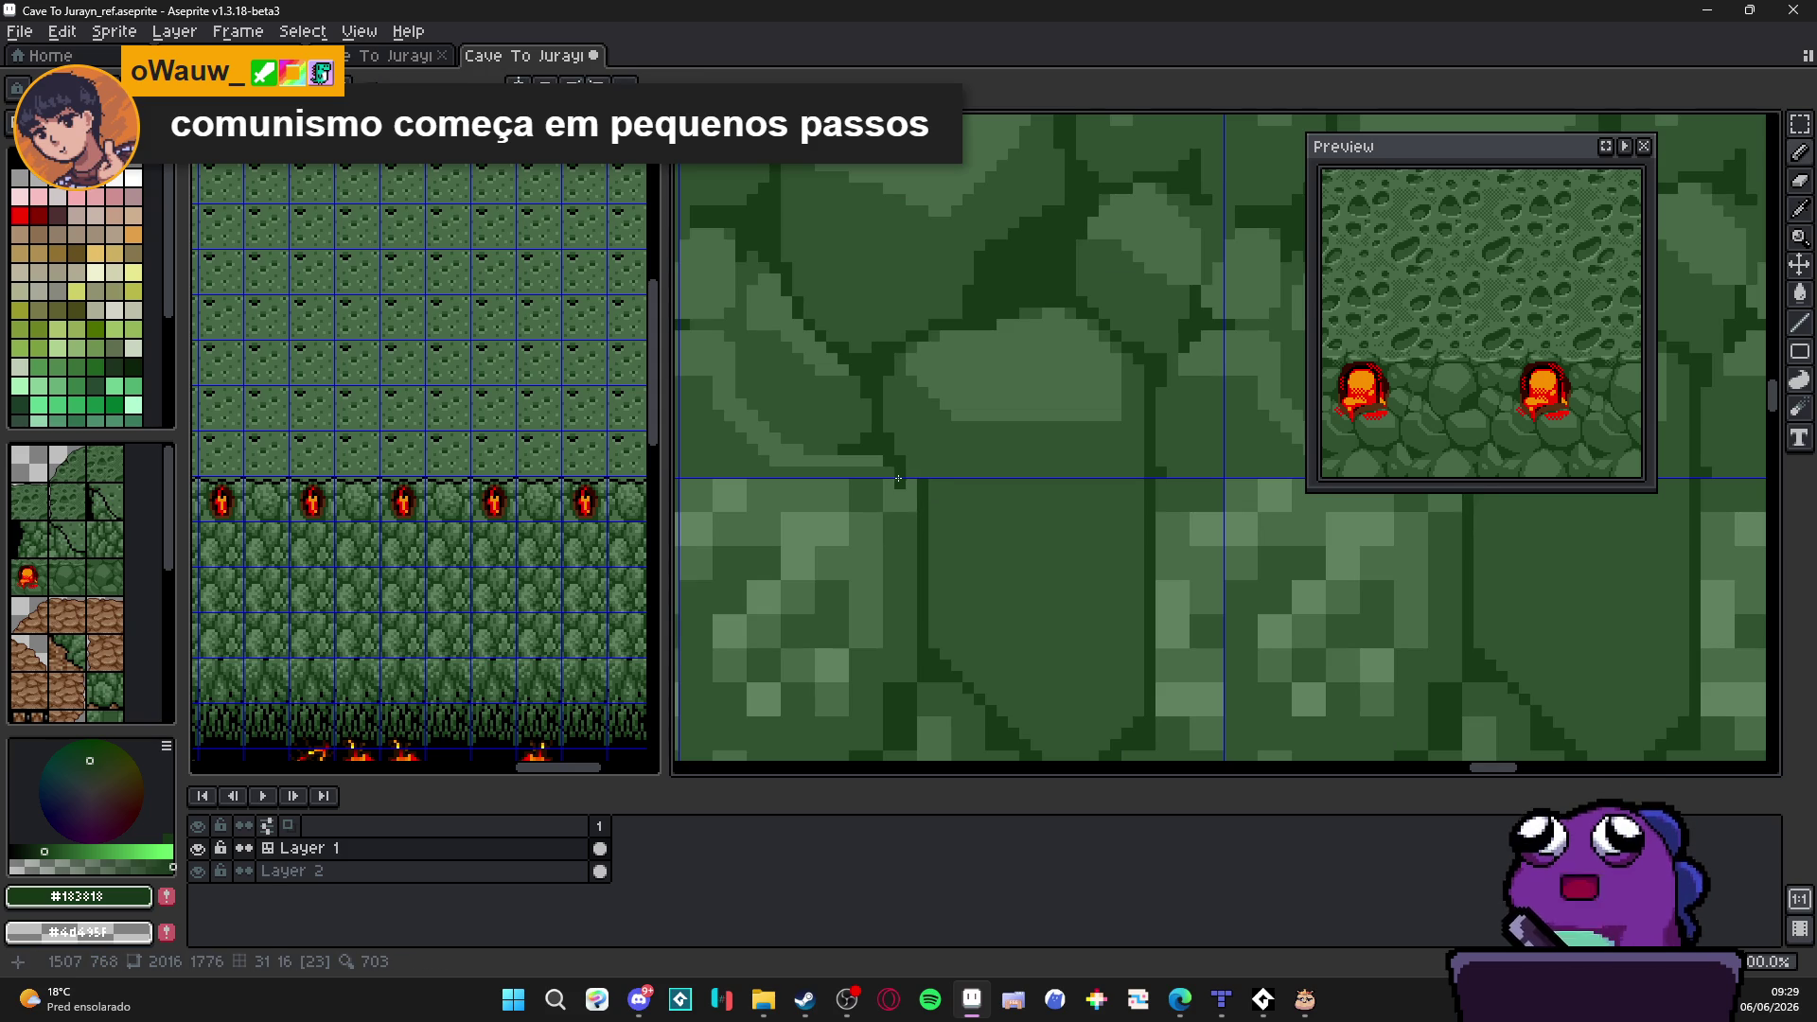
pyautogui.moveTo(909, 489); pyautogui.dragTo(916, 615)
pyautogui.keyDown('alt'); pyautogui.click(924, 601); pyautogui.keyUp('alt')
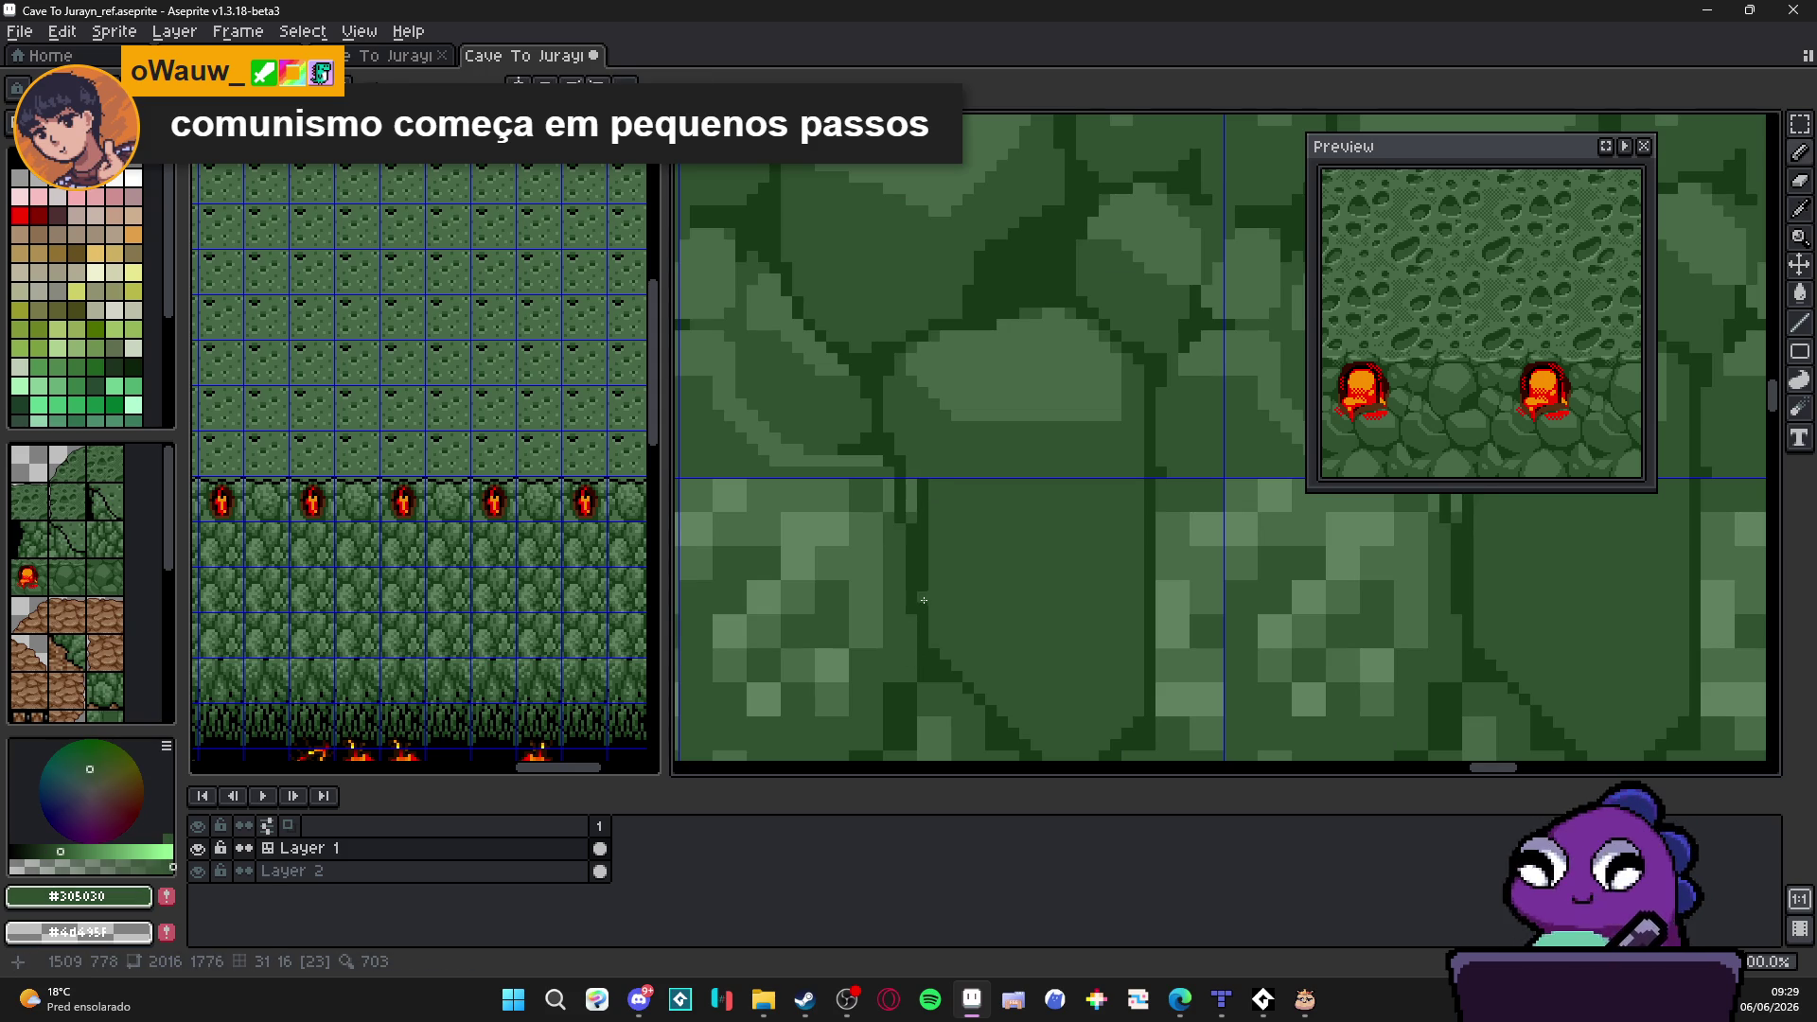
pyautogui.moveTo(912, 437); pyautogui.dragTo(913, 483)
pyautogui.keyDown('alt'); pyautogui.click(914, 483); pyautogui.keyUp('alt')
pyautogui.scroll(-3, 937, 569)
pyautogui.scroll(1, 977, 564)
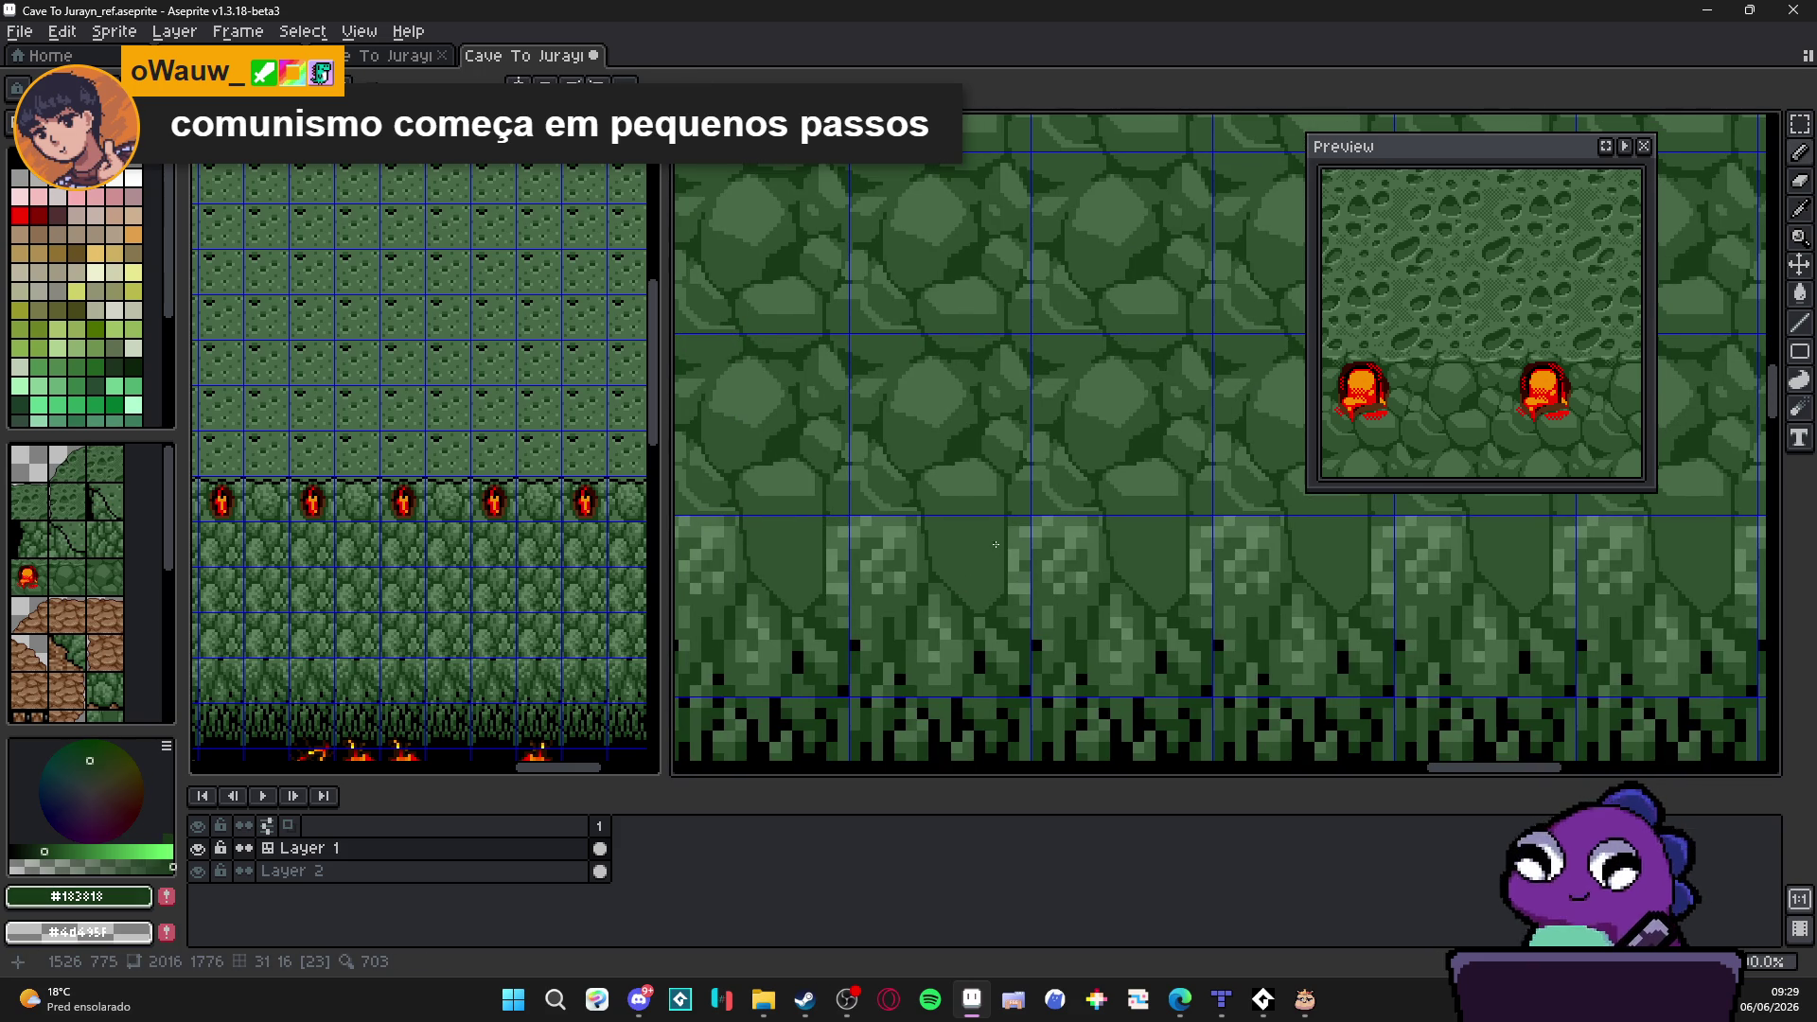
pyautogui.scroll(-1, 1008, 590)
pyautogui.scroll(1, 988, 569)
pyautogui.scroll(-1, 965, 554)
pyautogui.scroll(2, 930, 528)
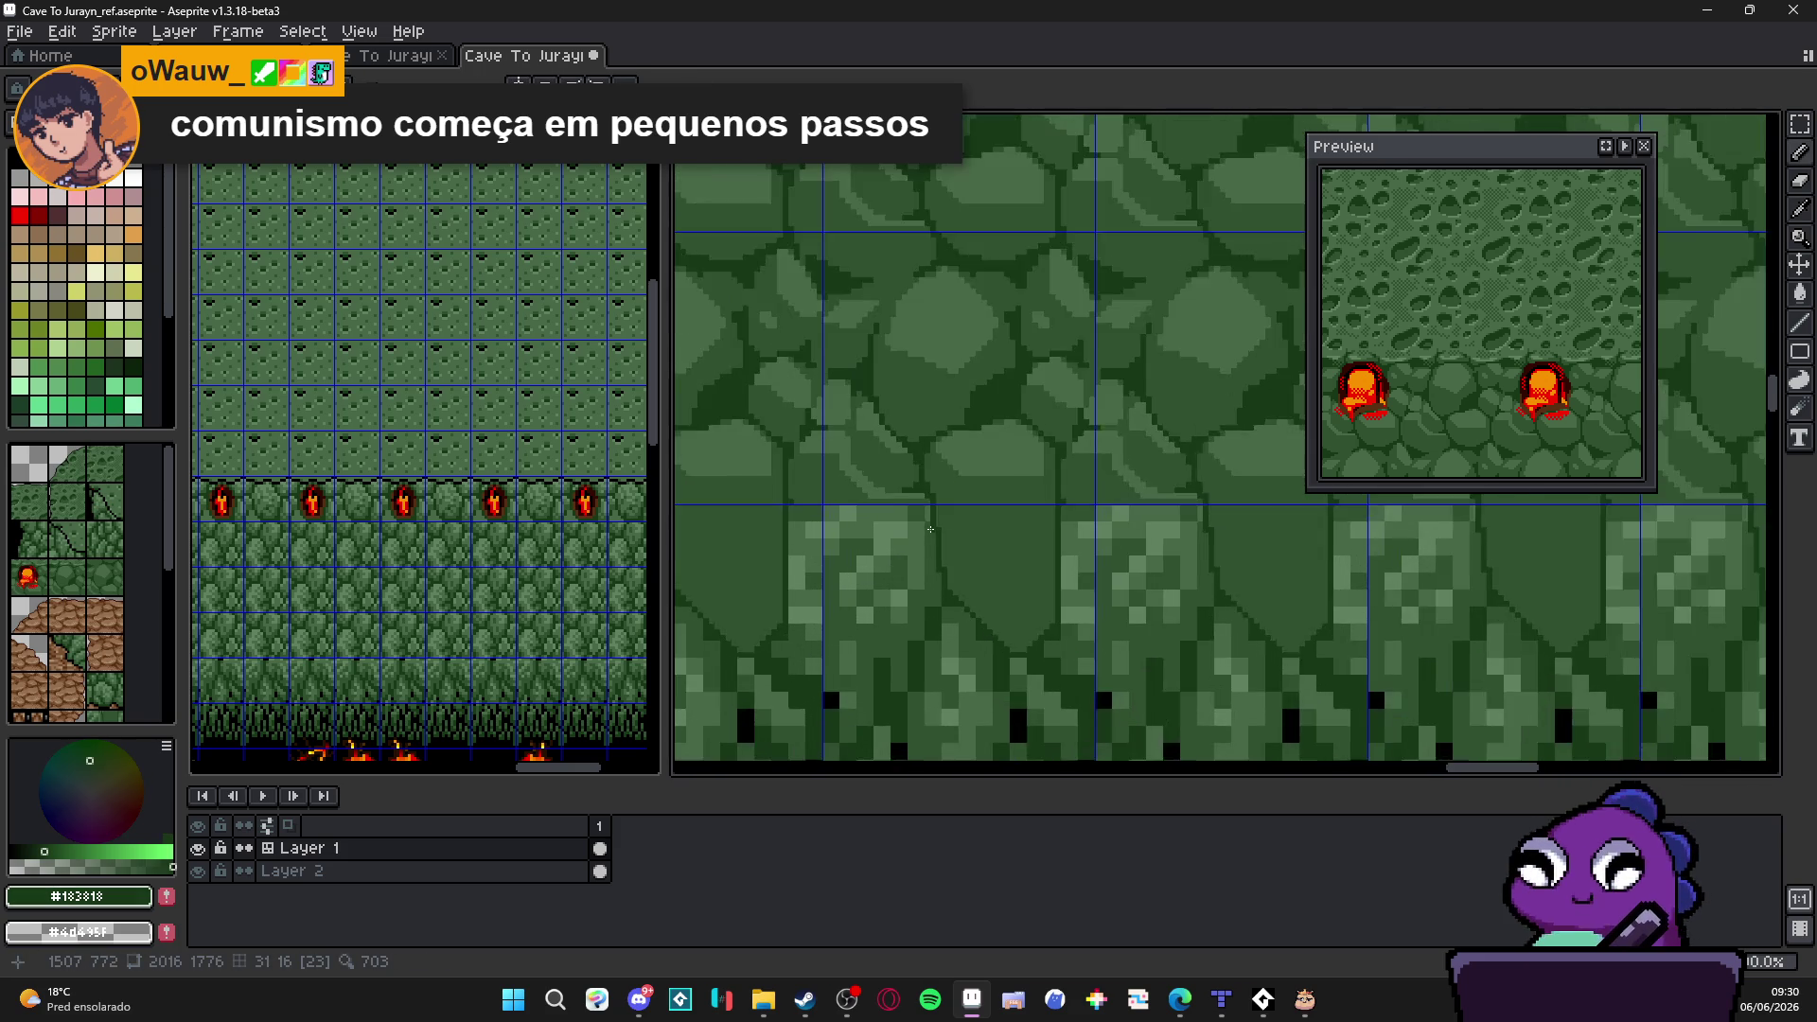
pyautogui.scroll(1, 929, 528)
pyautogui.scroll(-1, 916, 514)
pyautogui.scroll(1, 909, 504)
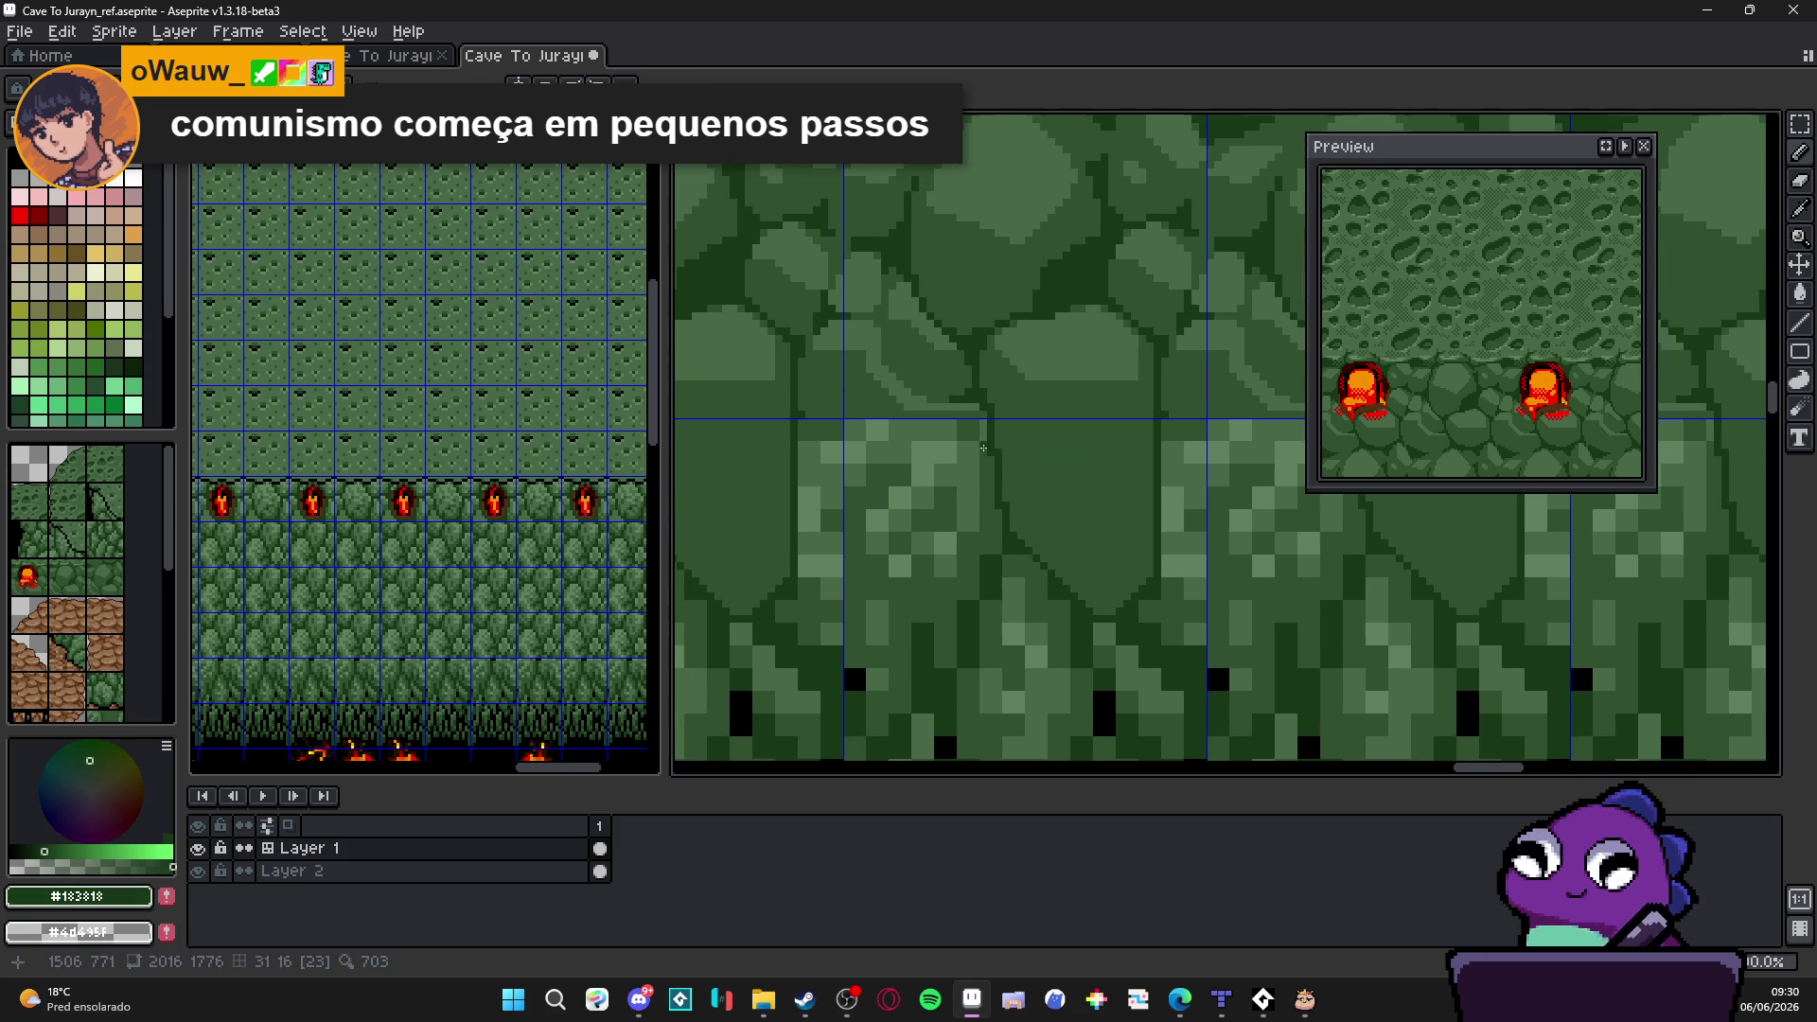
# Step: Add vertical and horizontal slab lines and paint out a stray dark pixel with green
pyautogui.keyDown('alt'); pyautogui.click(856, 416); pyautogui.keyUp('alt')
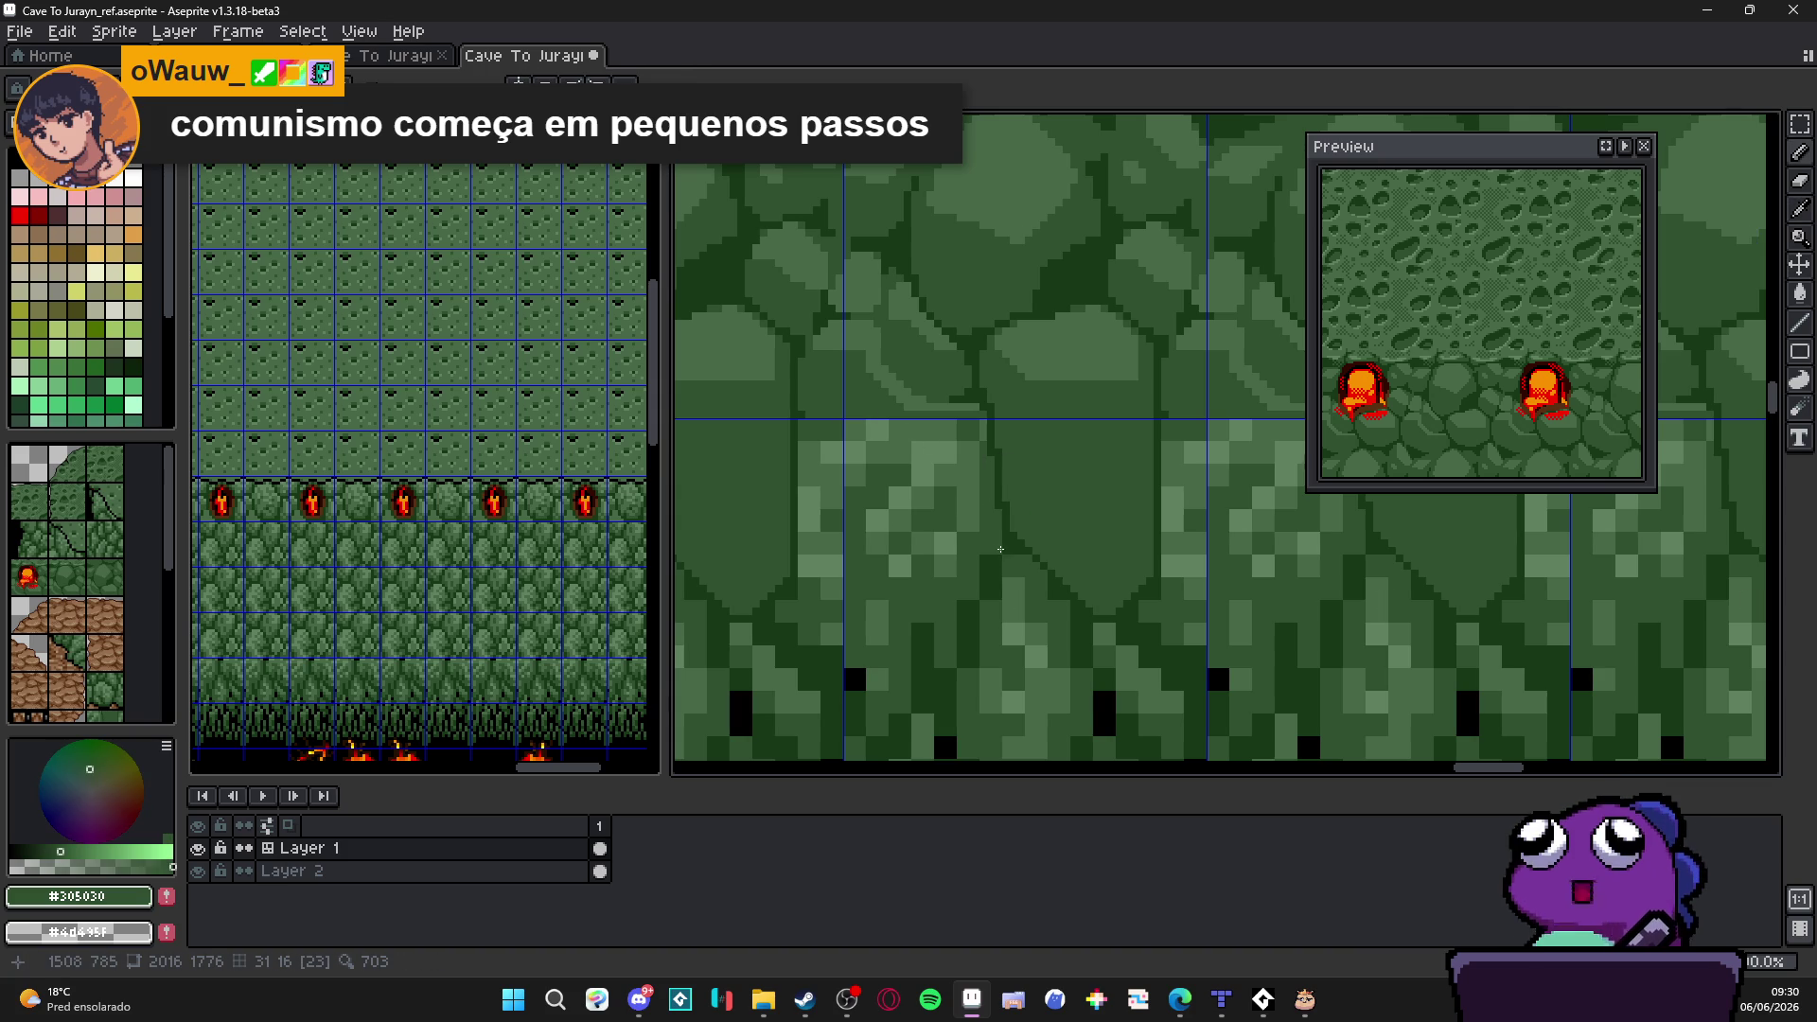
pyautogui.moveTo(999, 551)
pyautogui.mouseDown()
pyautogui.moveTo(882, 728)
pyautogui.moveTo(788, 620)
pyautogui.mouseUp()
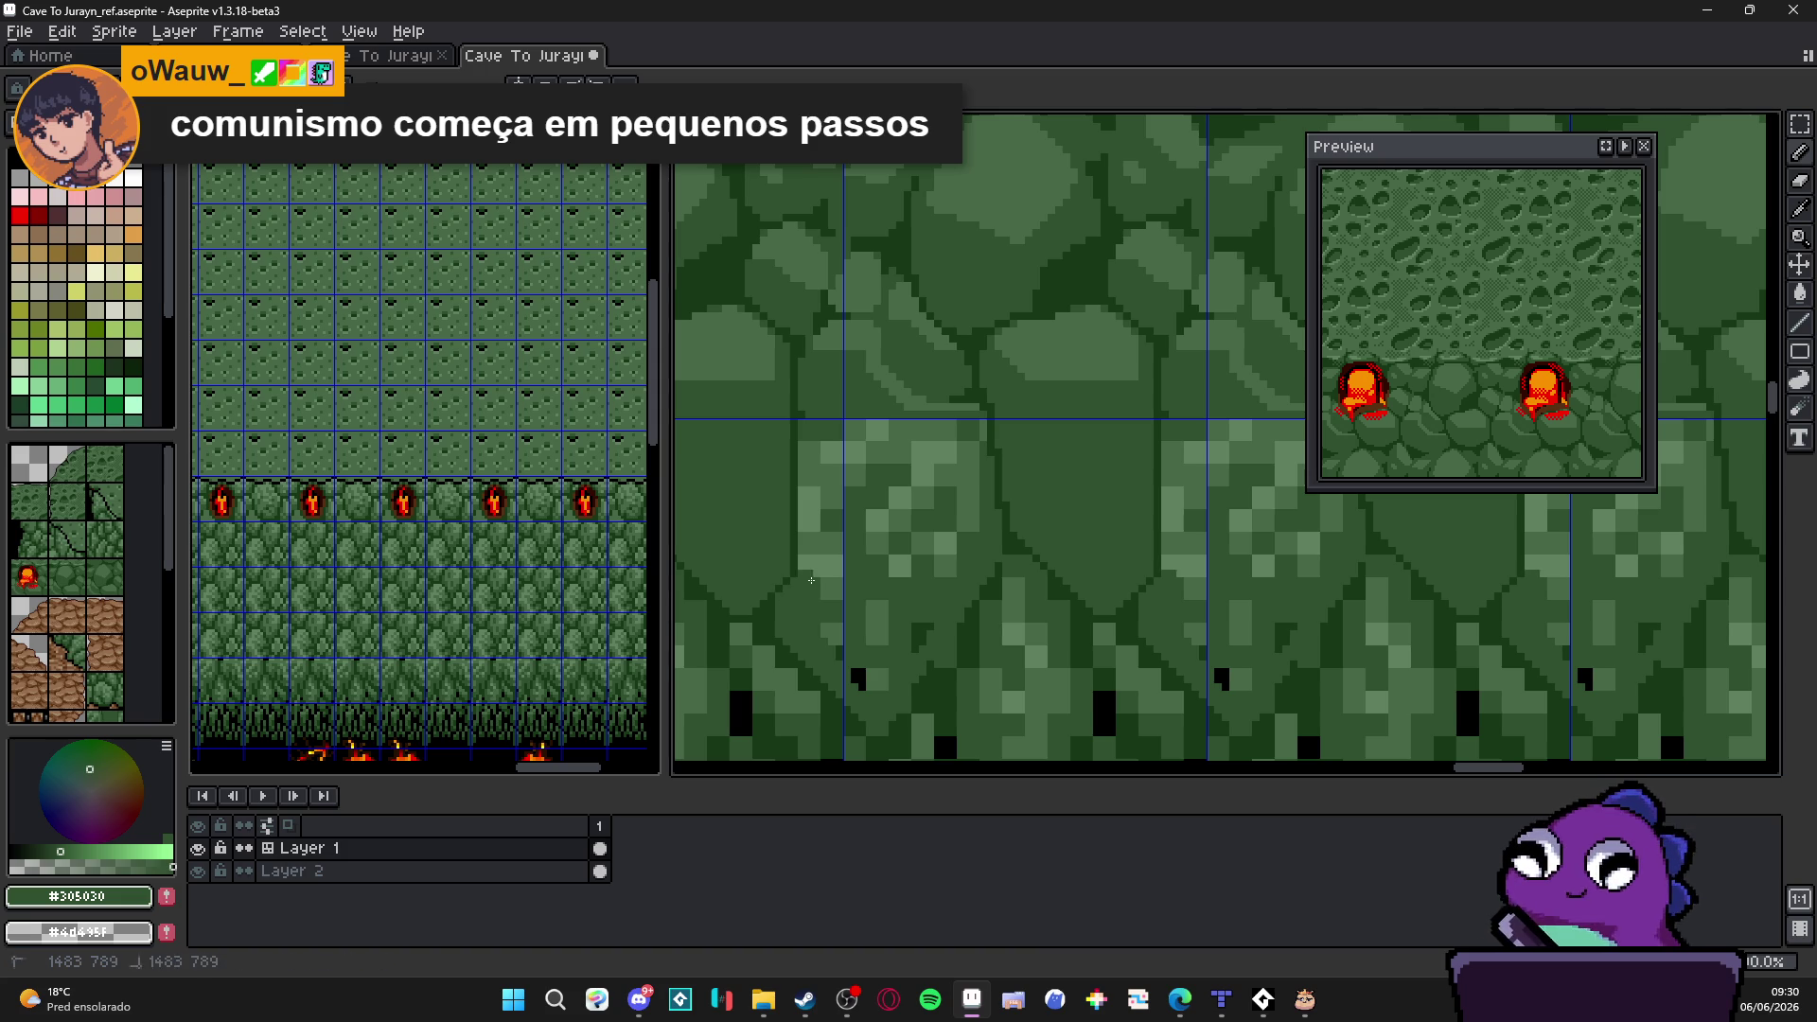
pyautogui.moveTo(812, 578); pyautogui.dragTo(807, 432)
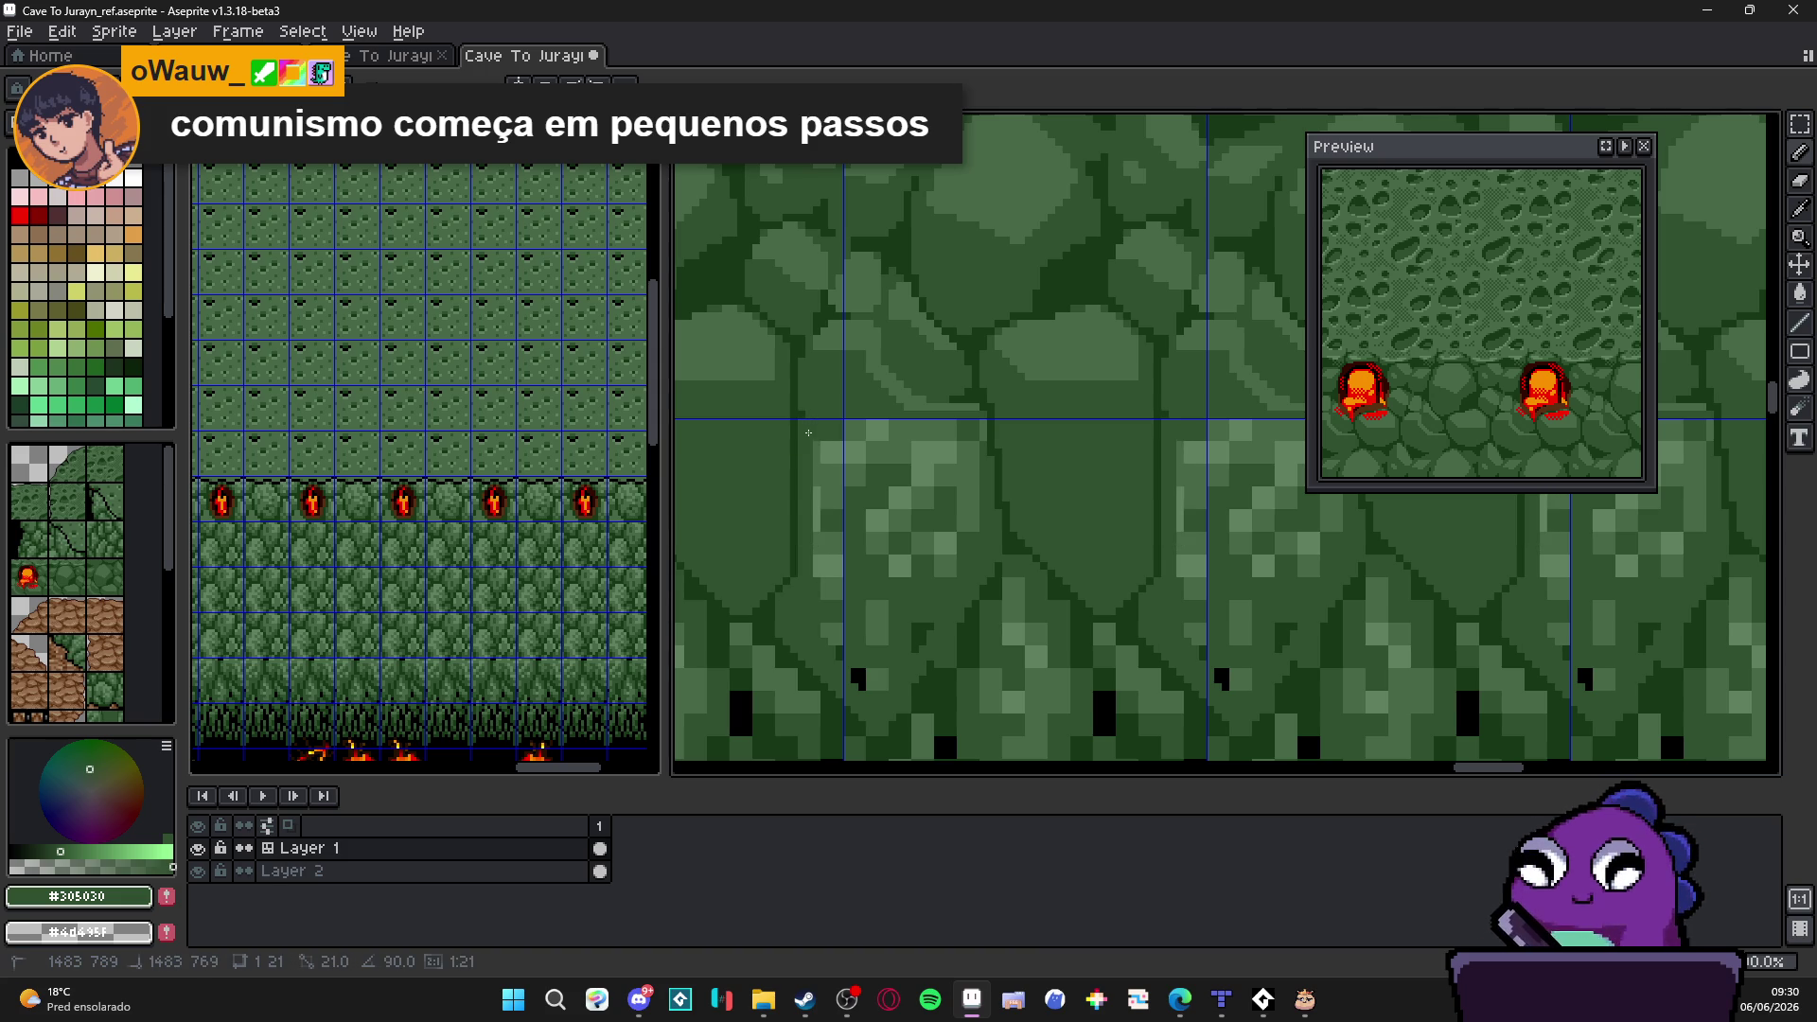
pyautogui.moveTo(811, 431); pyautogui.dragTo(930, 429)
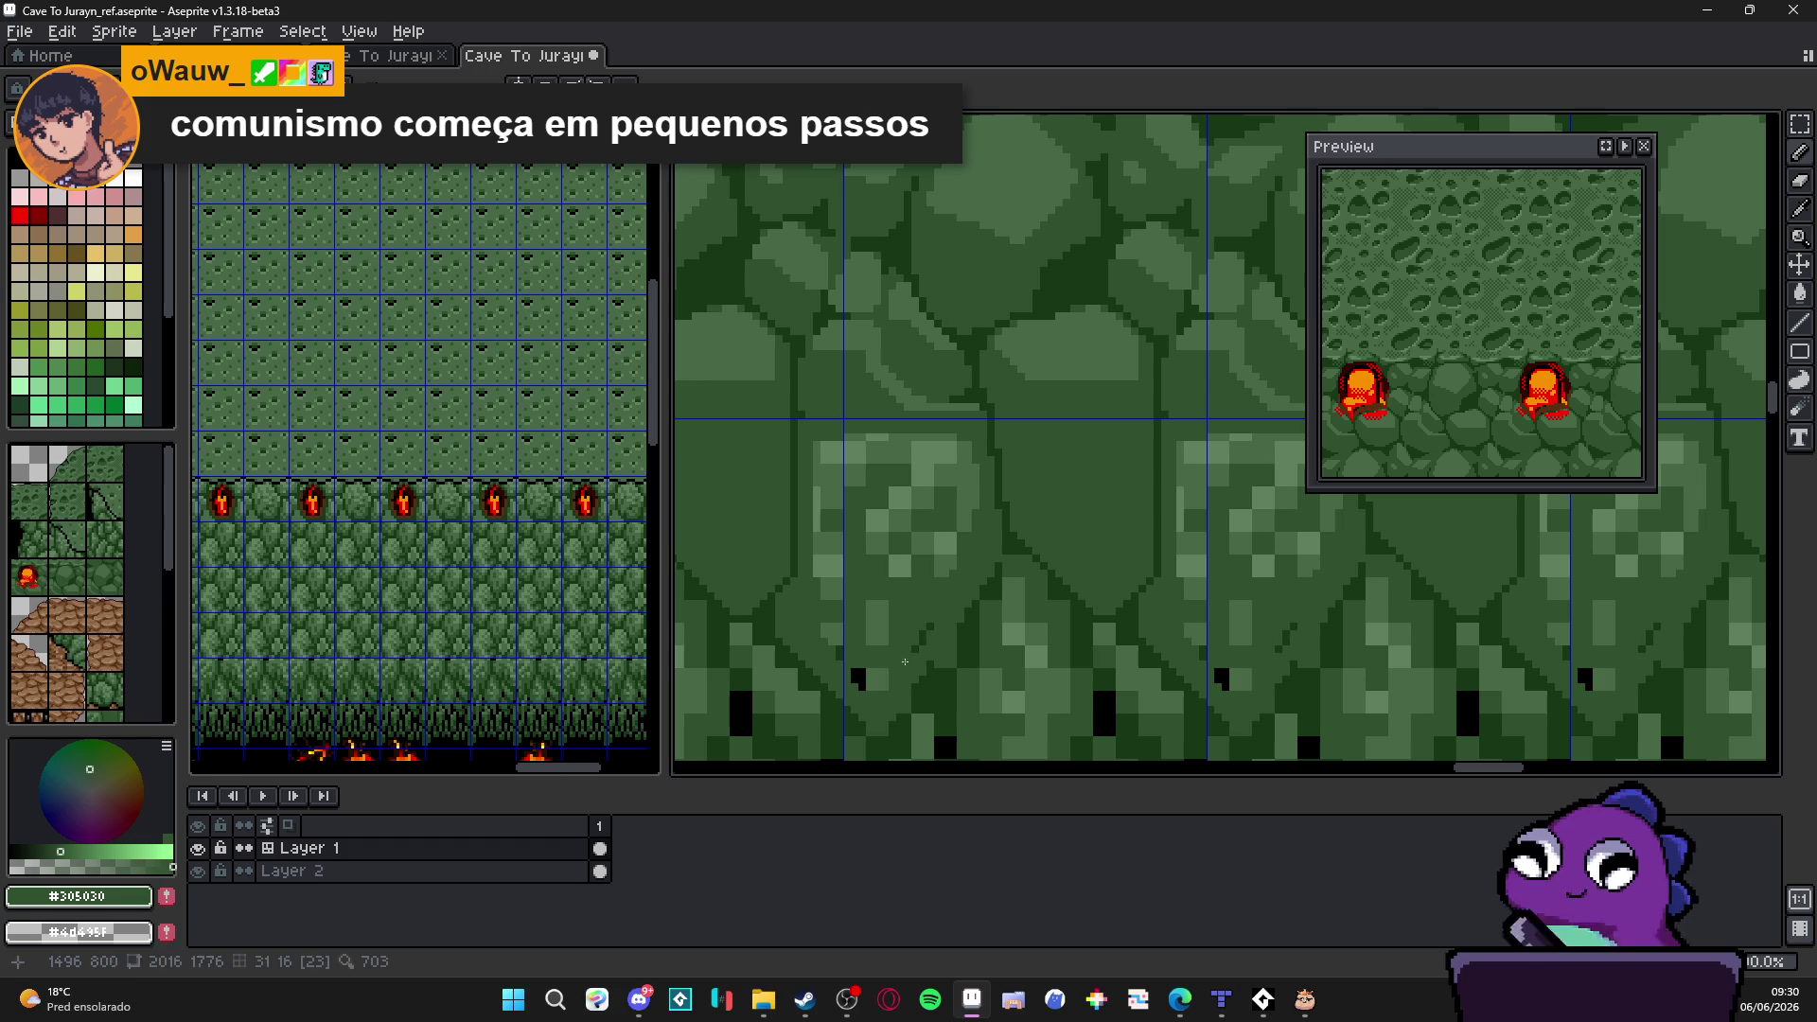
pyautogui.click(860, 677)
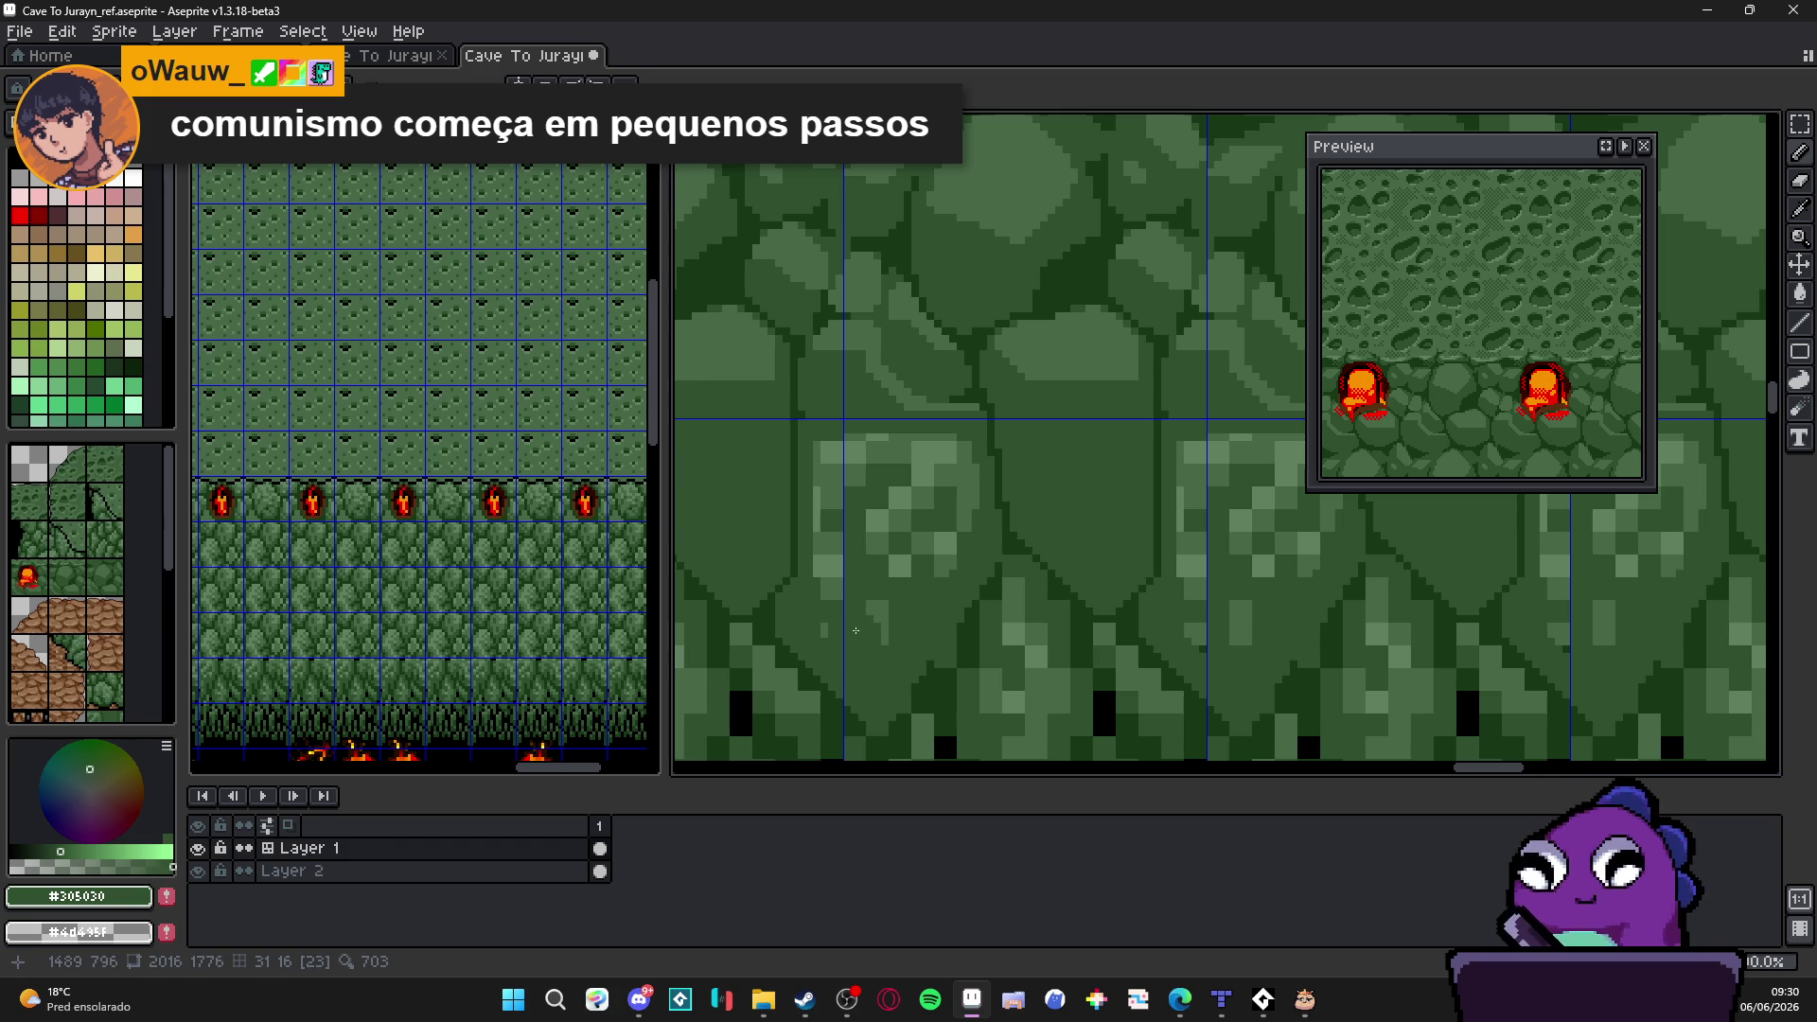
# Step: Cover the light moss patch with darker green and add dark outline strokes on the slab edge
pyautogui.moveTo(861, 635); pyautogui.dragTo(836, 490)
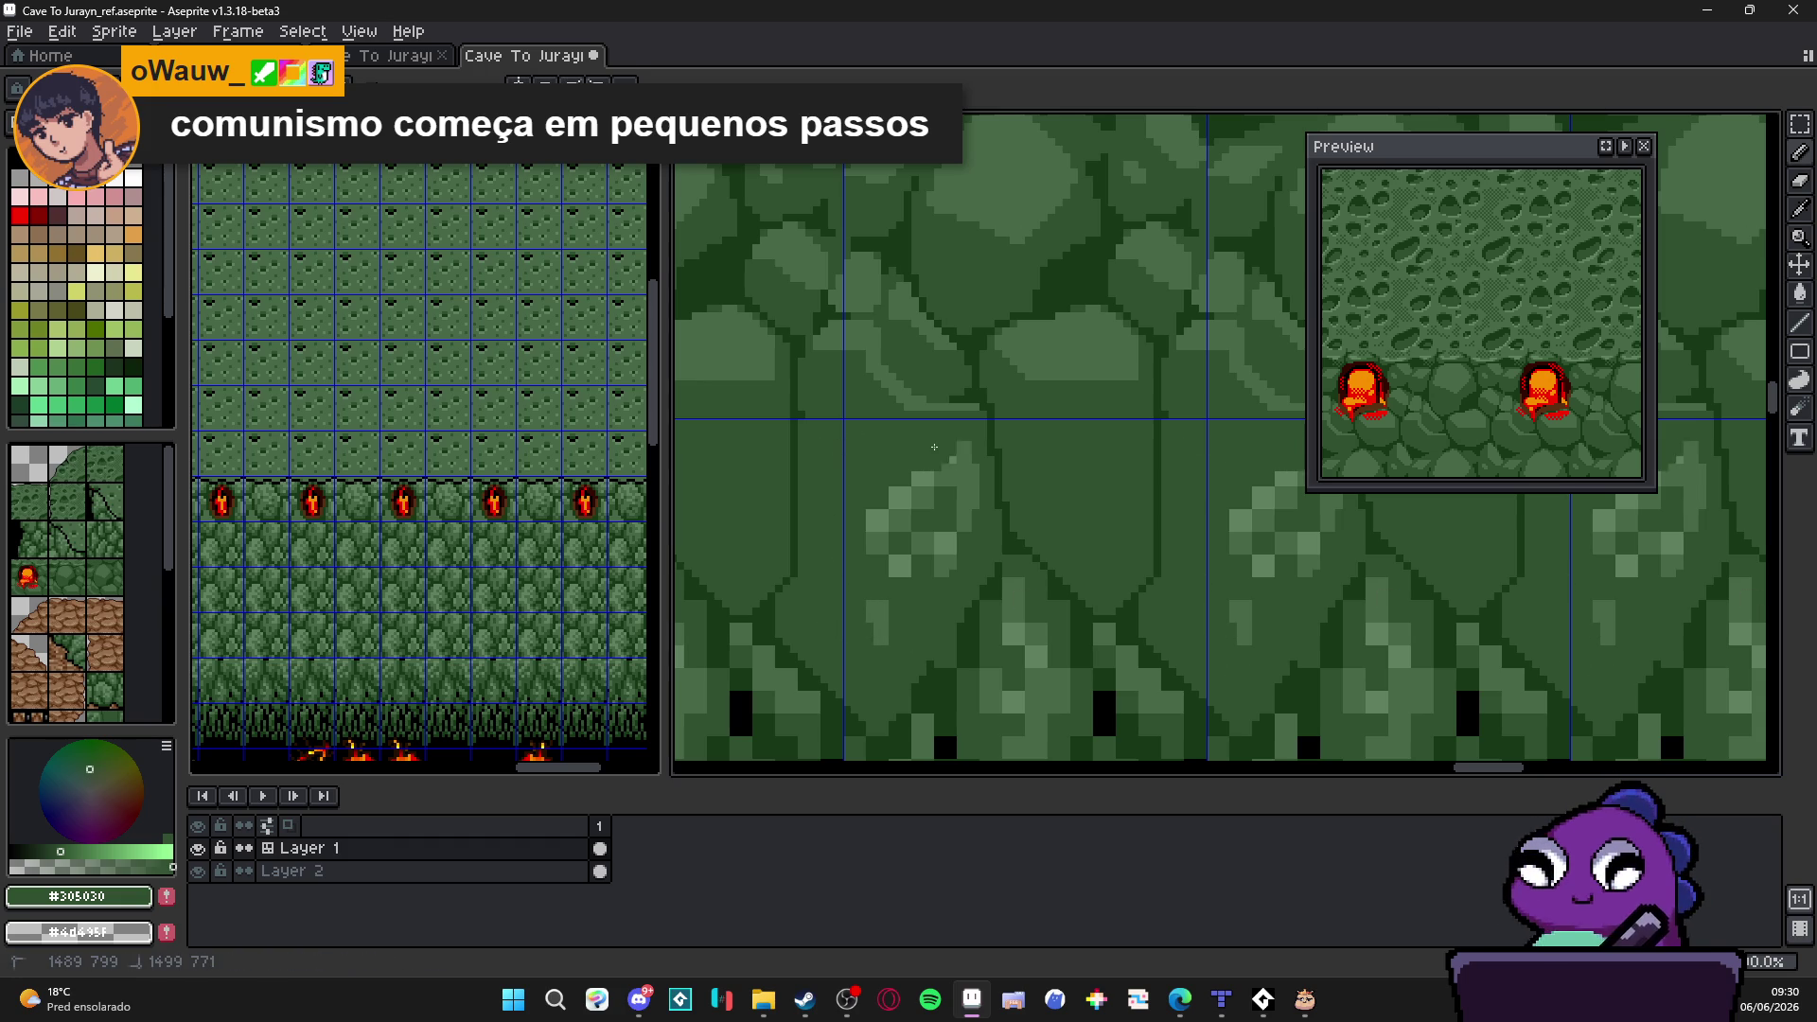
pyautogui.moveTo(837, 488)
pyautogui.mouseDown()
pyautogui.moveTo(930, 582)
pyautogui.moveTo(990, 585)
pyautogui.mouseUp()
pyautogui.keyDown('alt'); pyautogui.click(1006, 544); pyautogui.keyUp('alt')
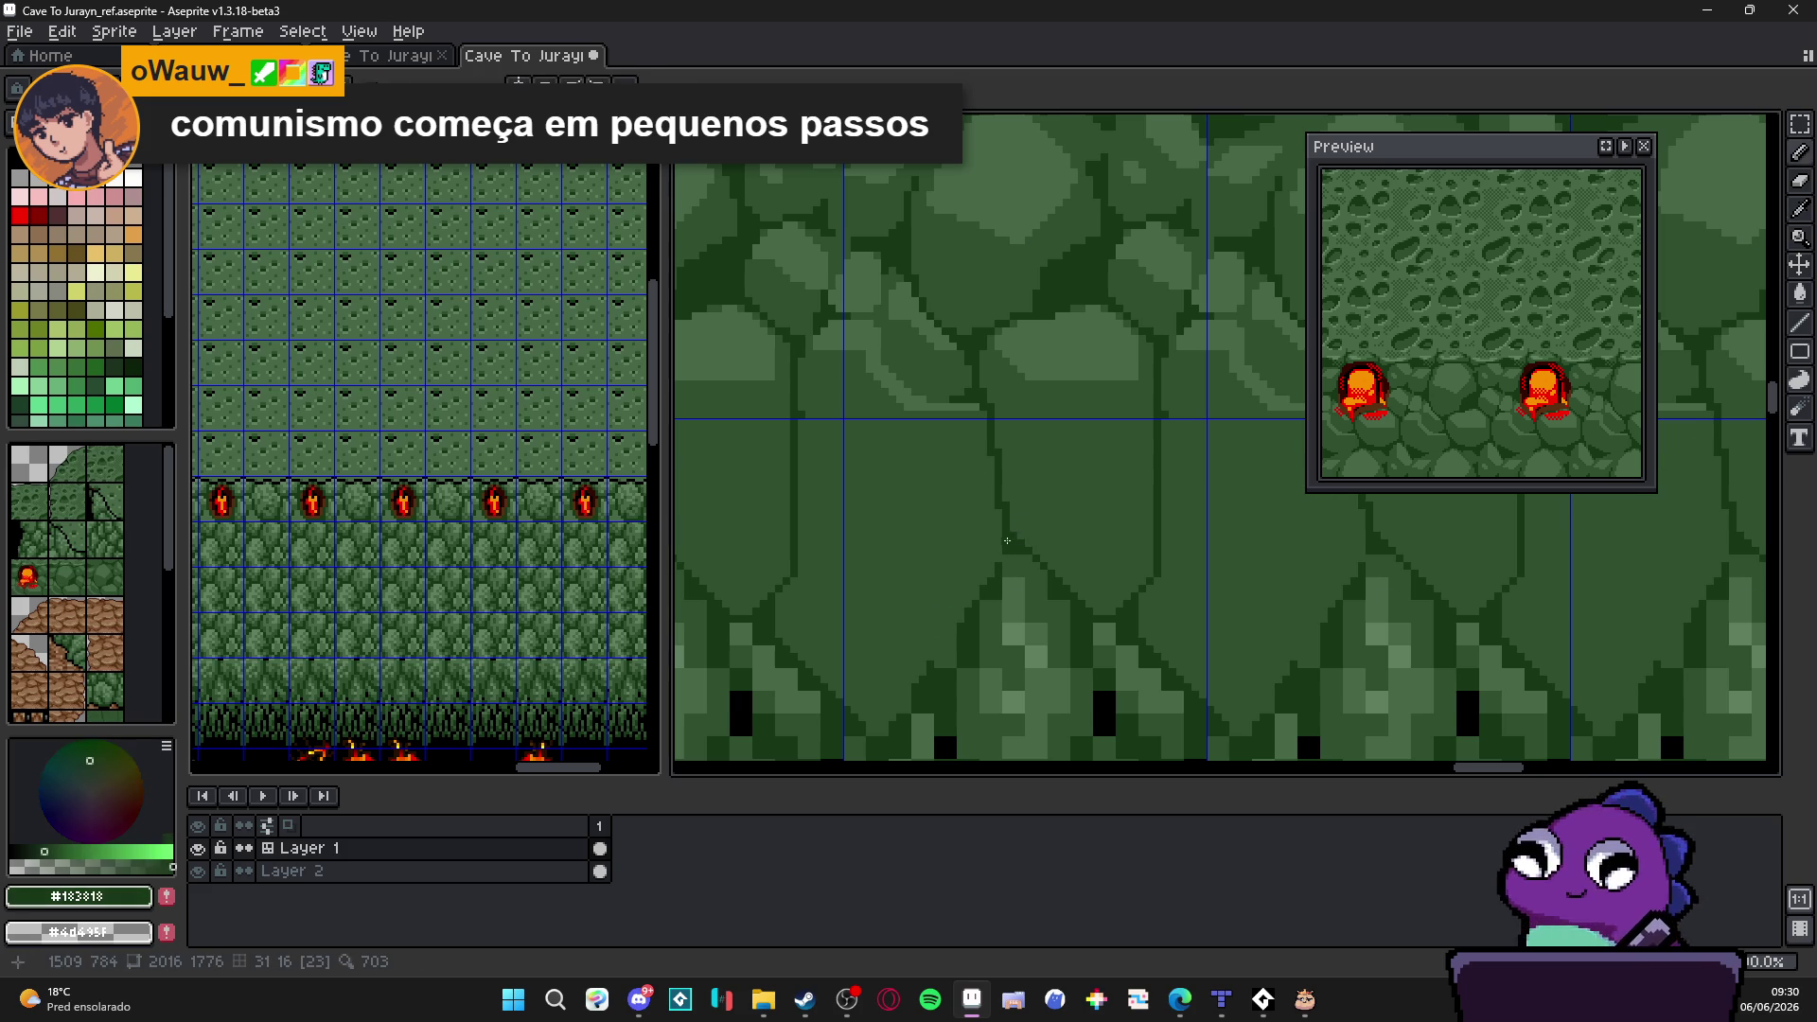
pyautogui.moveTo(1045, 423)
pyautogui.mouseDown()
pyautogui.moveTo(890, 732)
pyautogui.moveTo(1013, 530)
pyautogui.mouseUp()
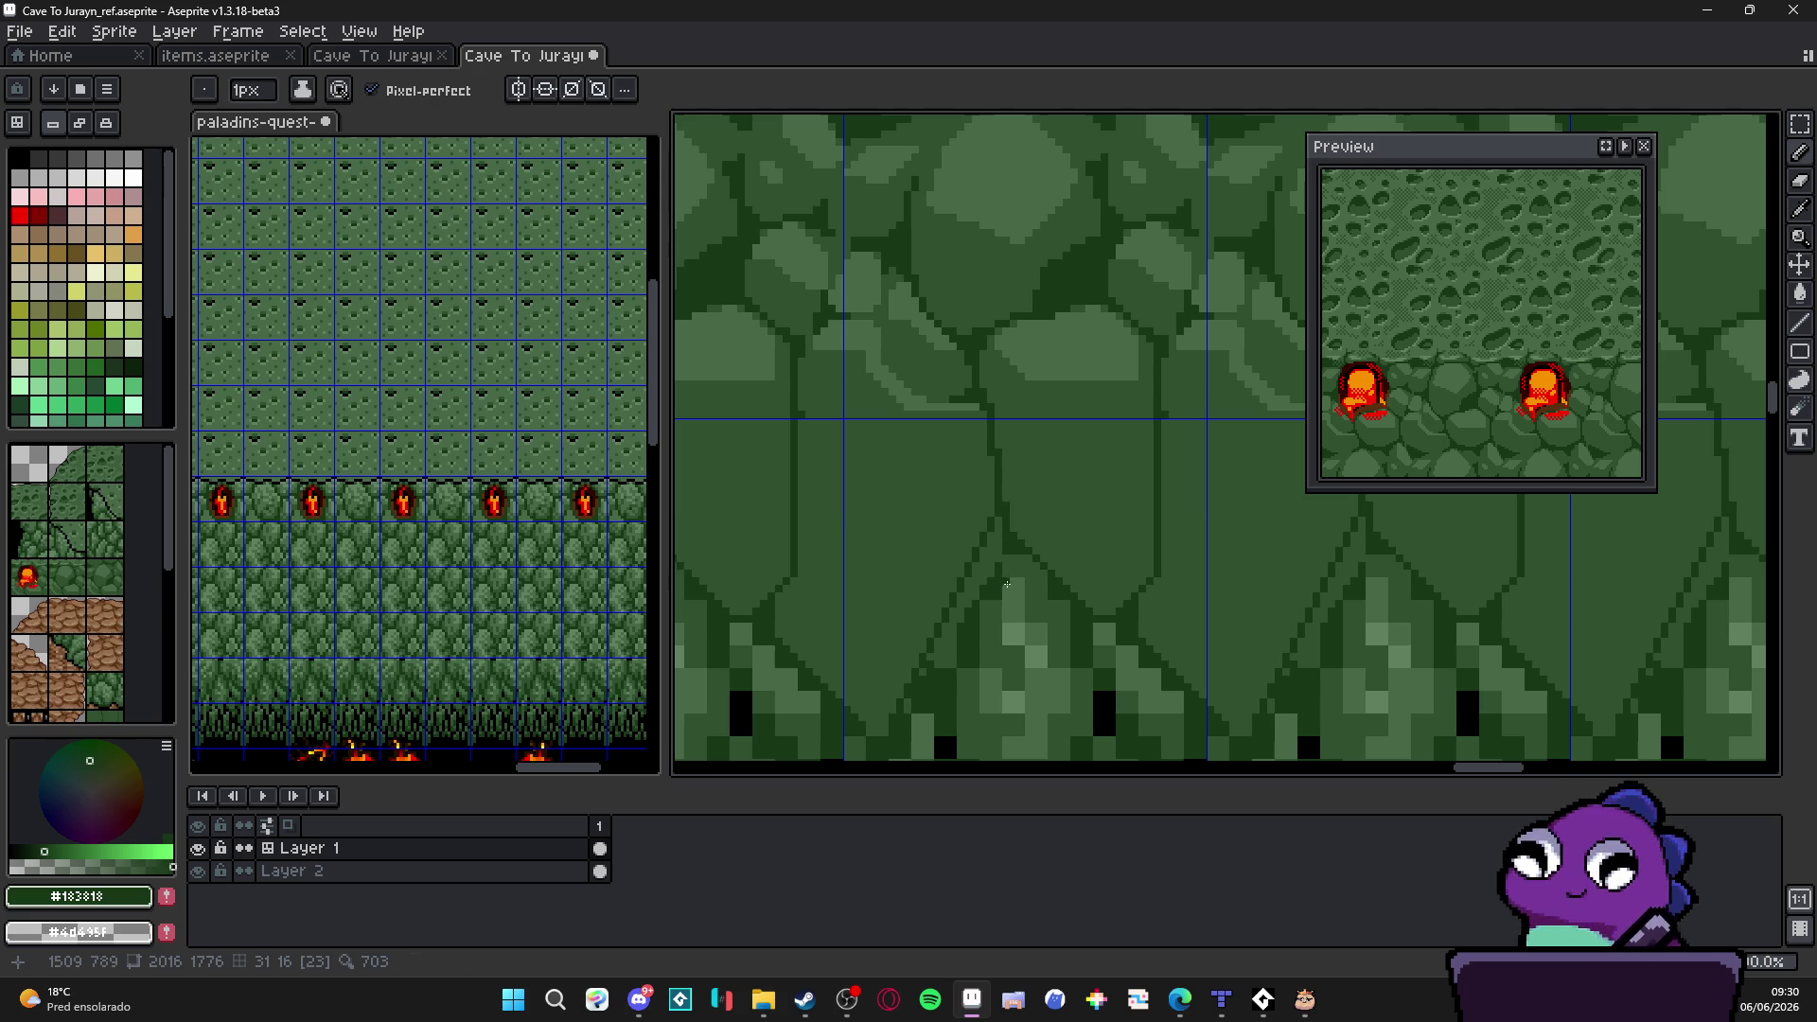
# Step: Extend the dark #183818 diagonal outline down toward the tuft and touch up with mid green
pyautogui.keyDown('alt'); pyautogui.click(1014, 554); pyautogui.keyUp('alt')
pyautogui.scroll(2, 1020, 541)
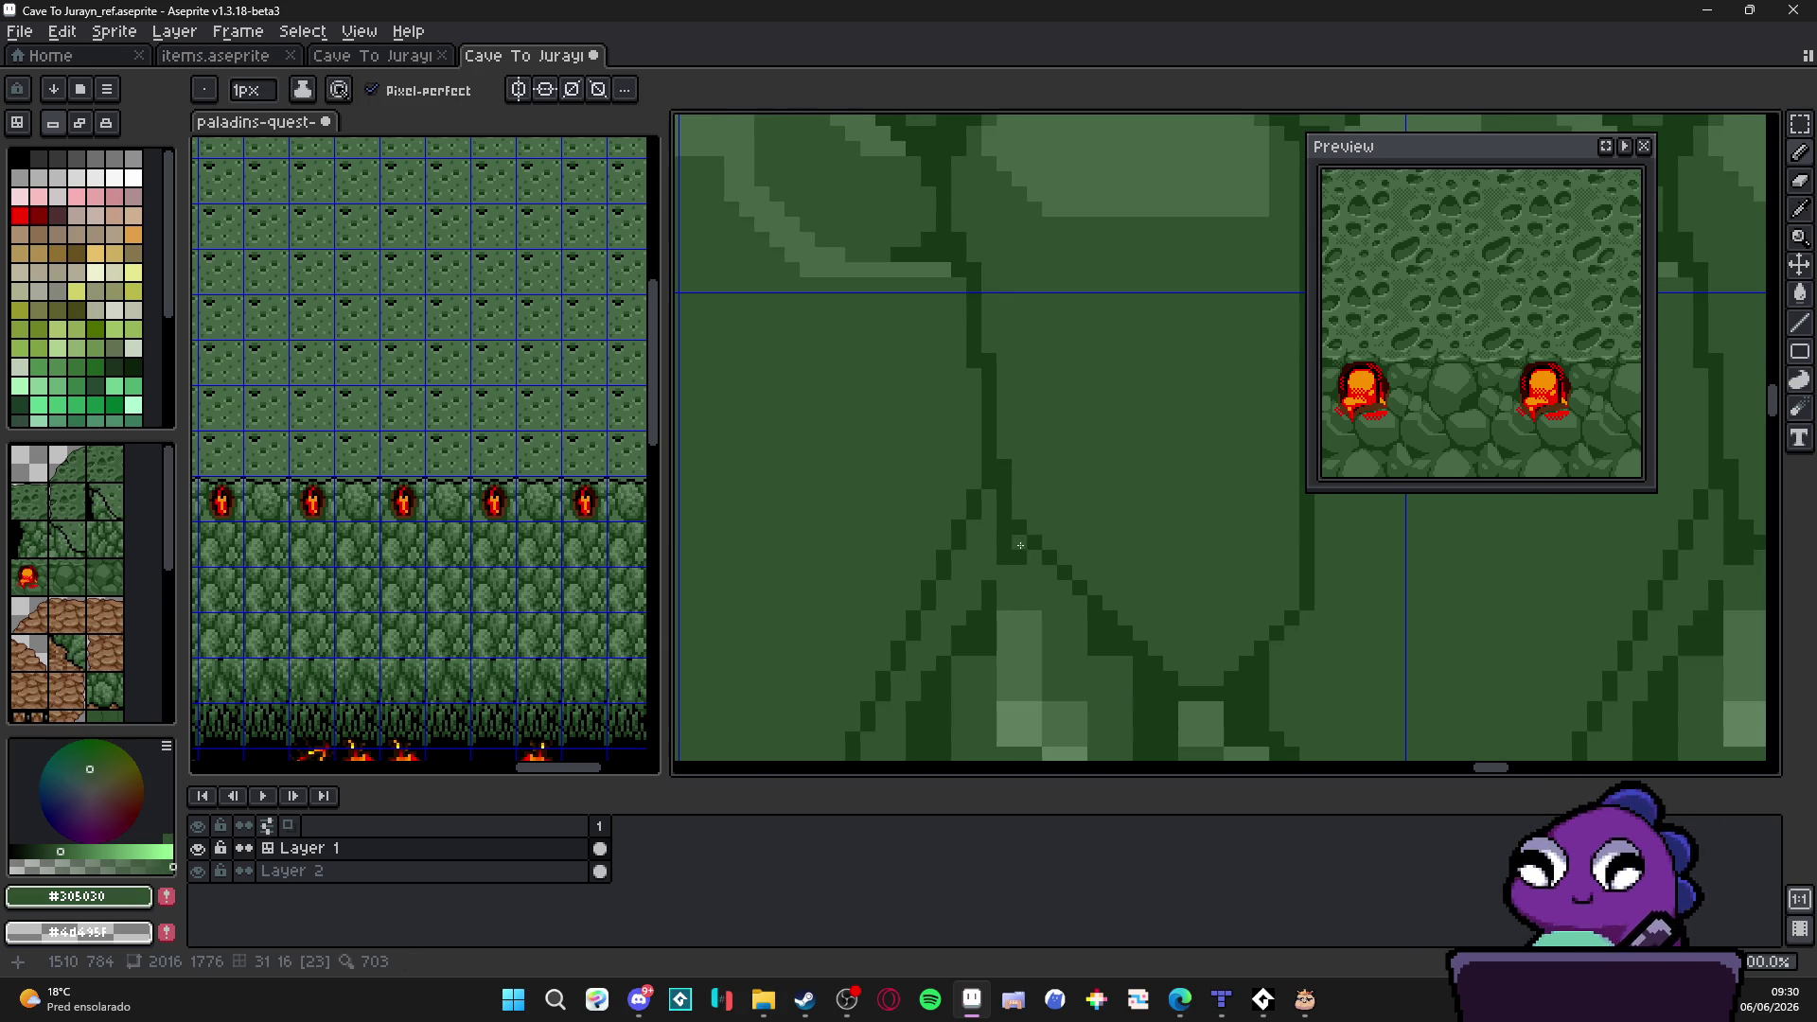
pyautogui.scroll(-2, 1006, 540)
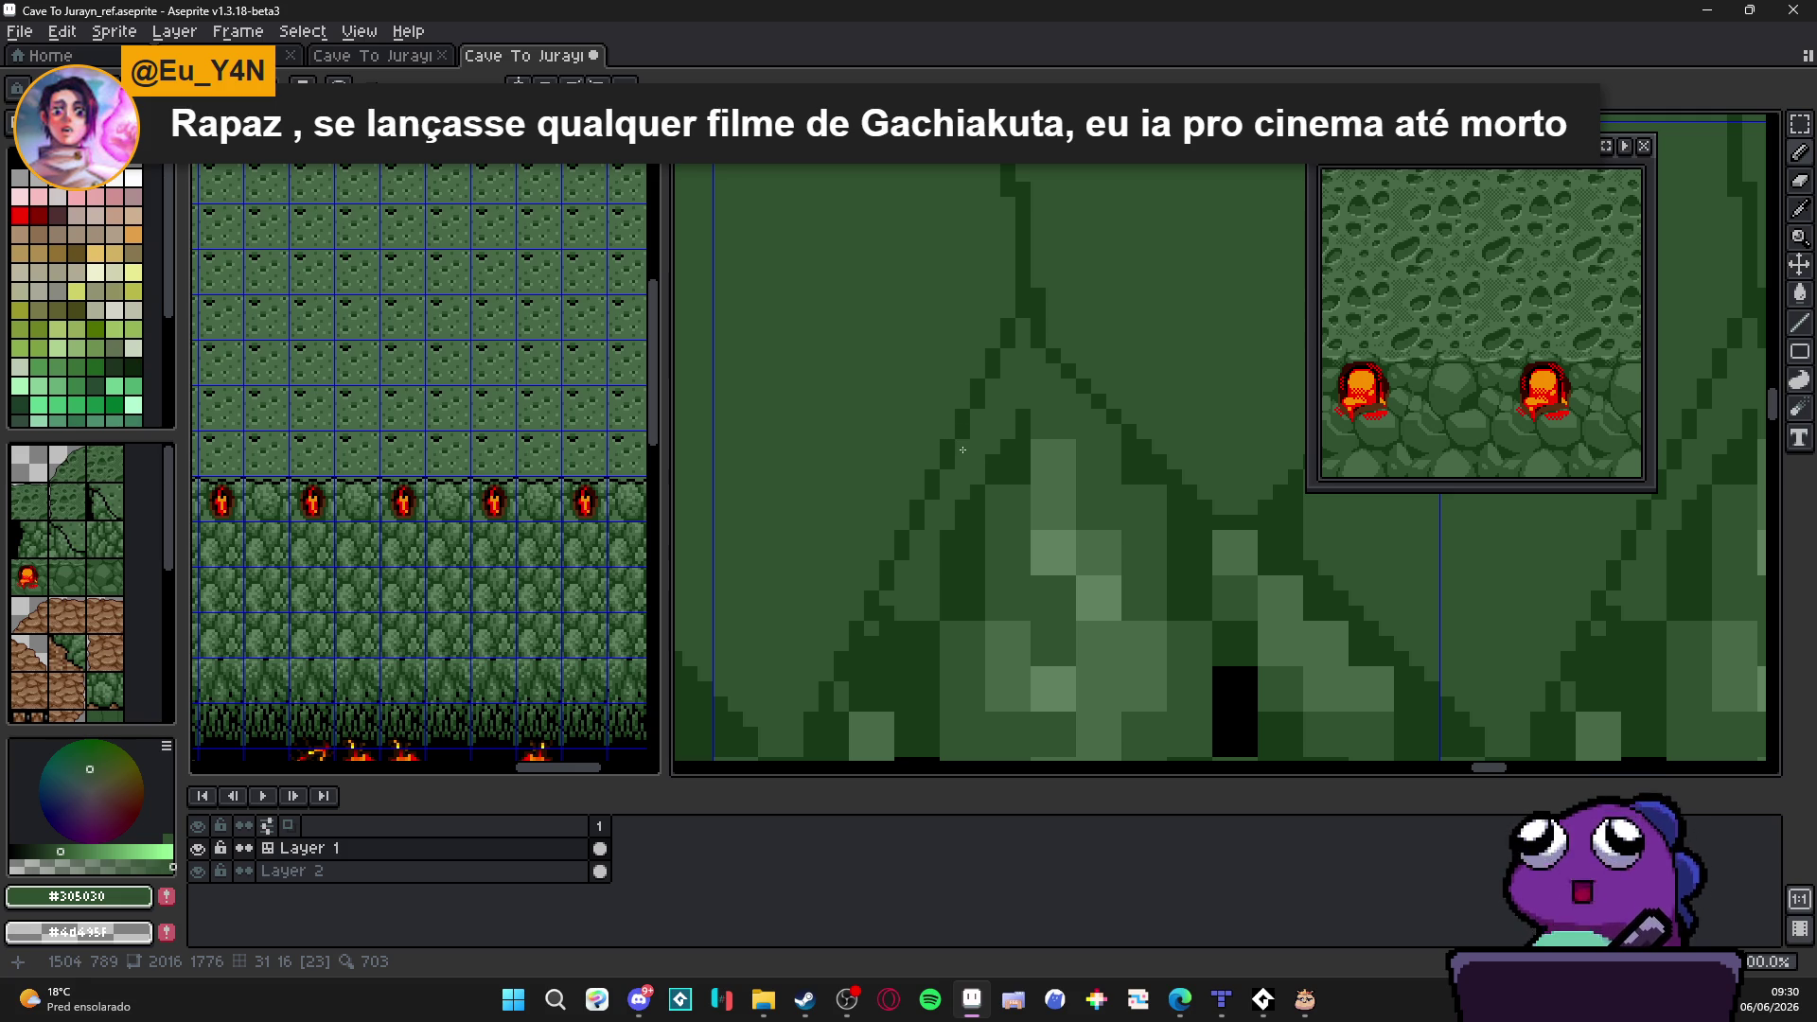
pyautogui.scroll(-2, 986, 457)
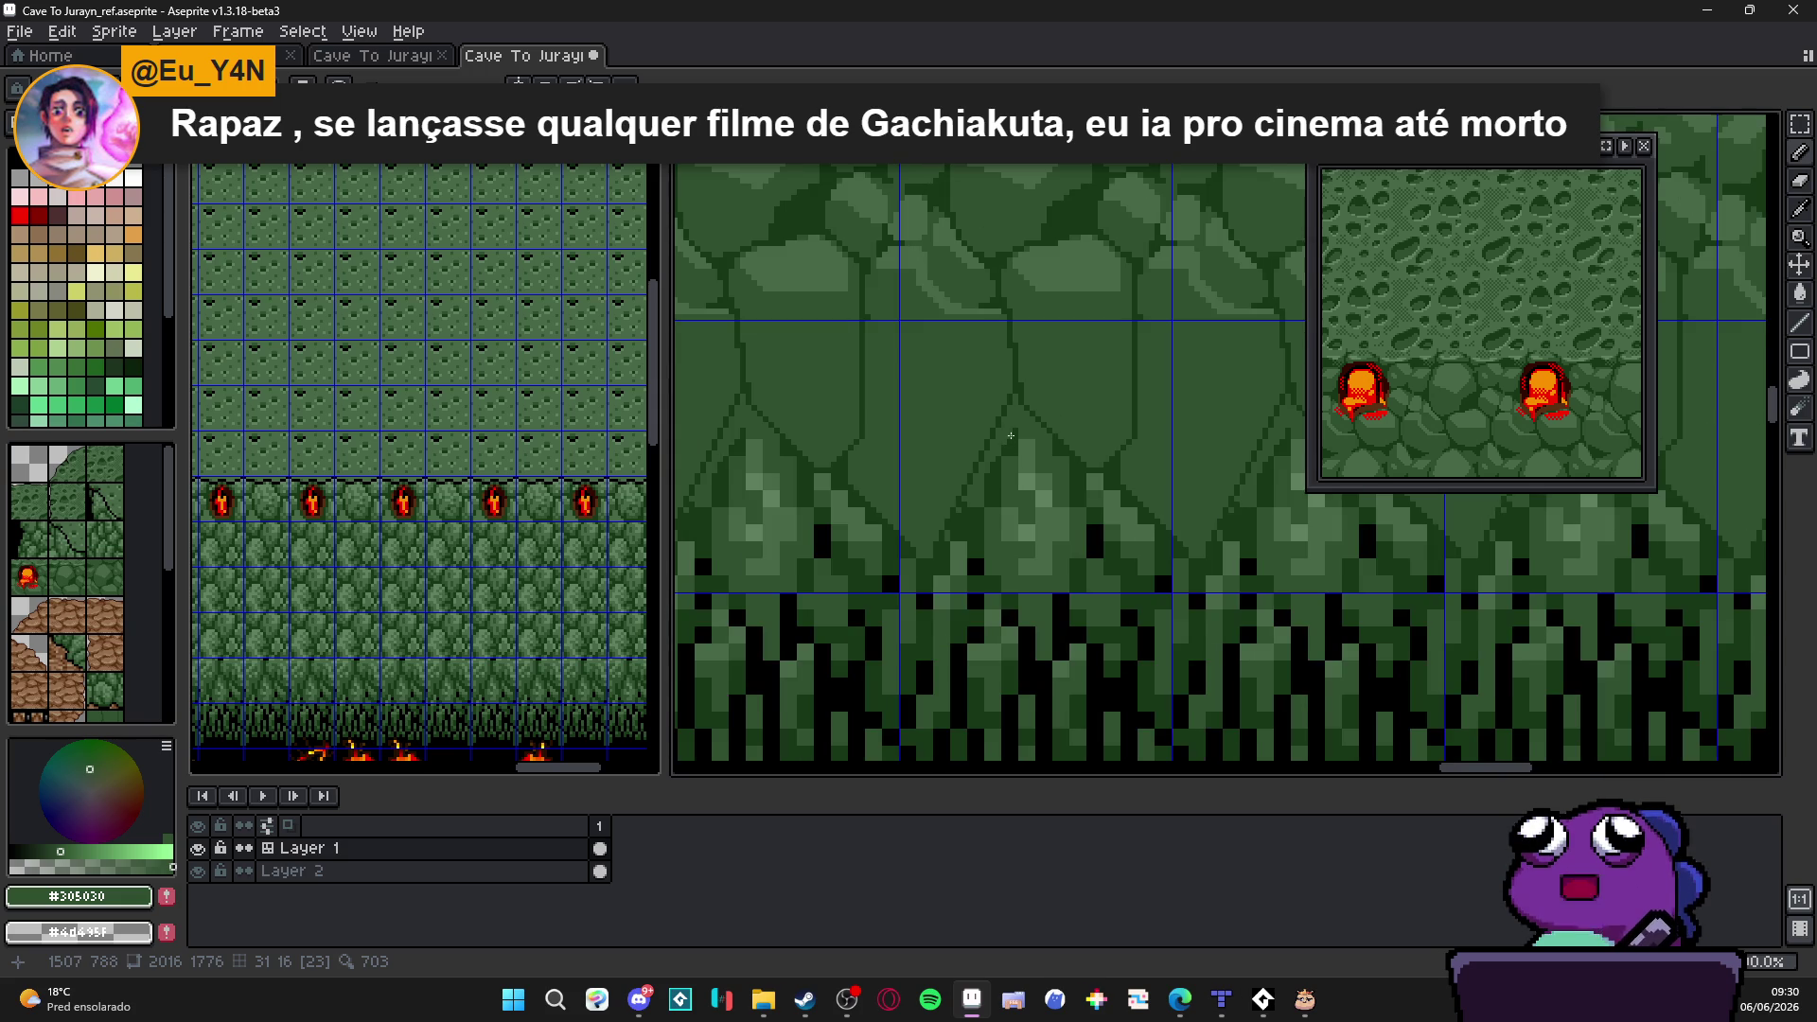
pyautogui.moveTo(1035, 469)
pyautogui.mouseDown()
pyautogui.moveTo(1028, 403)
pyautogui.moveTo(946, 539)
pyautogui.moveTo(945, 515)
pyautogui.mouseUp()
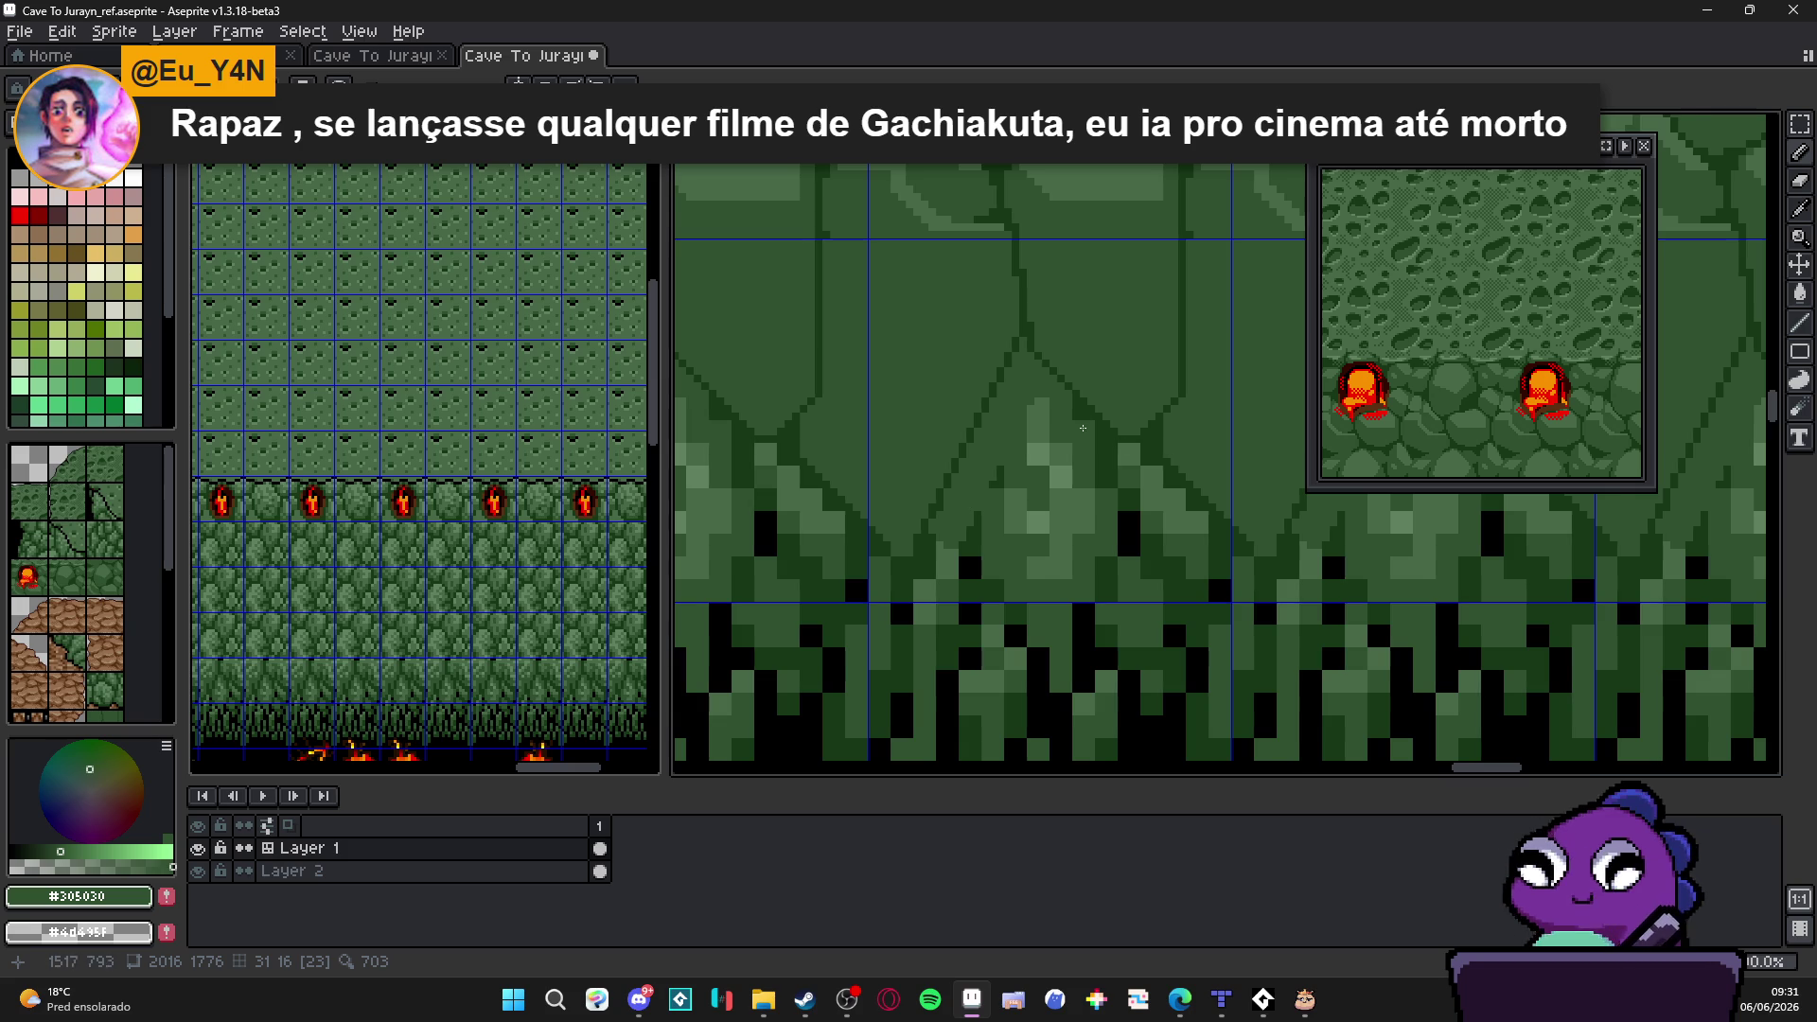
pyautogui.scroll(1, 1091, 436)
pyautogui.moveTo(1090, 408)
pyautogui.mouseDown()
pyautogui.moveTo(1183, 499)
pyautogui.moveTo(1158, 503)
pyautogui.mouseUp()
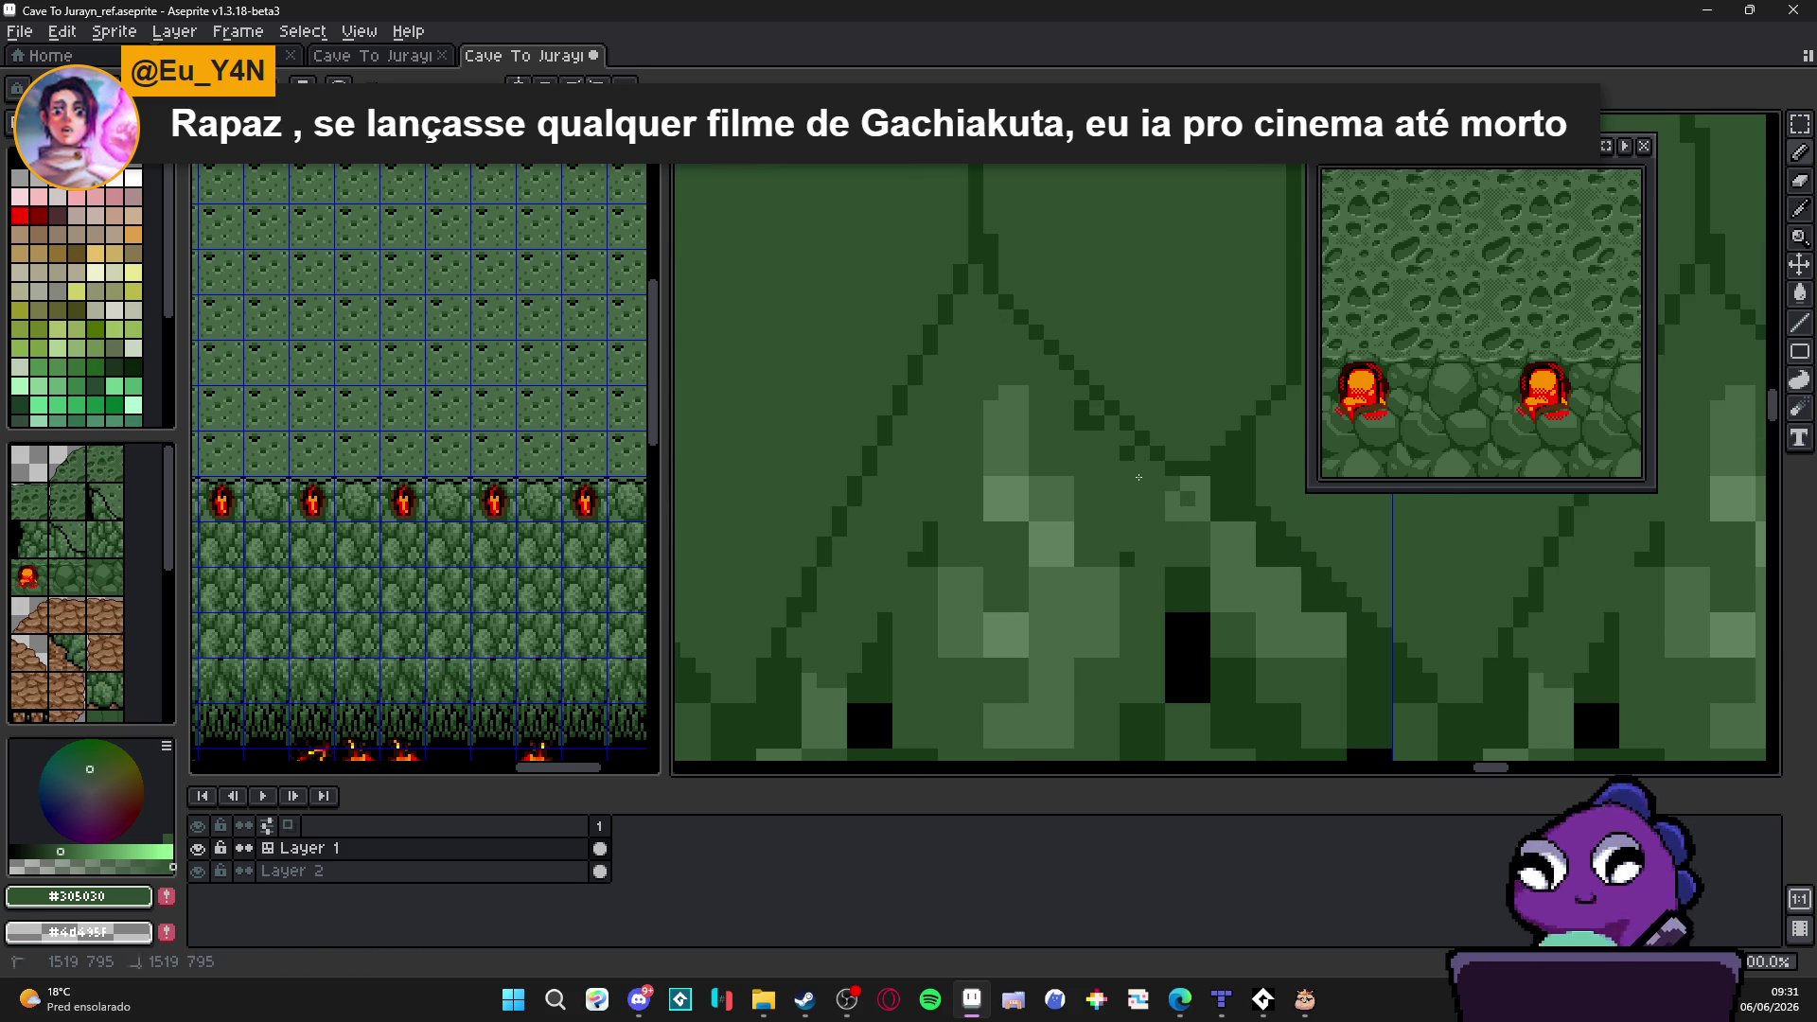
pyautogui.scroll(-2, 1094, 469)
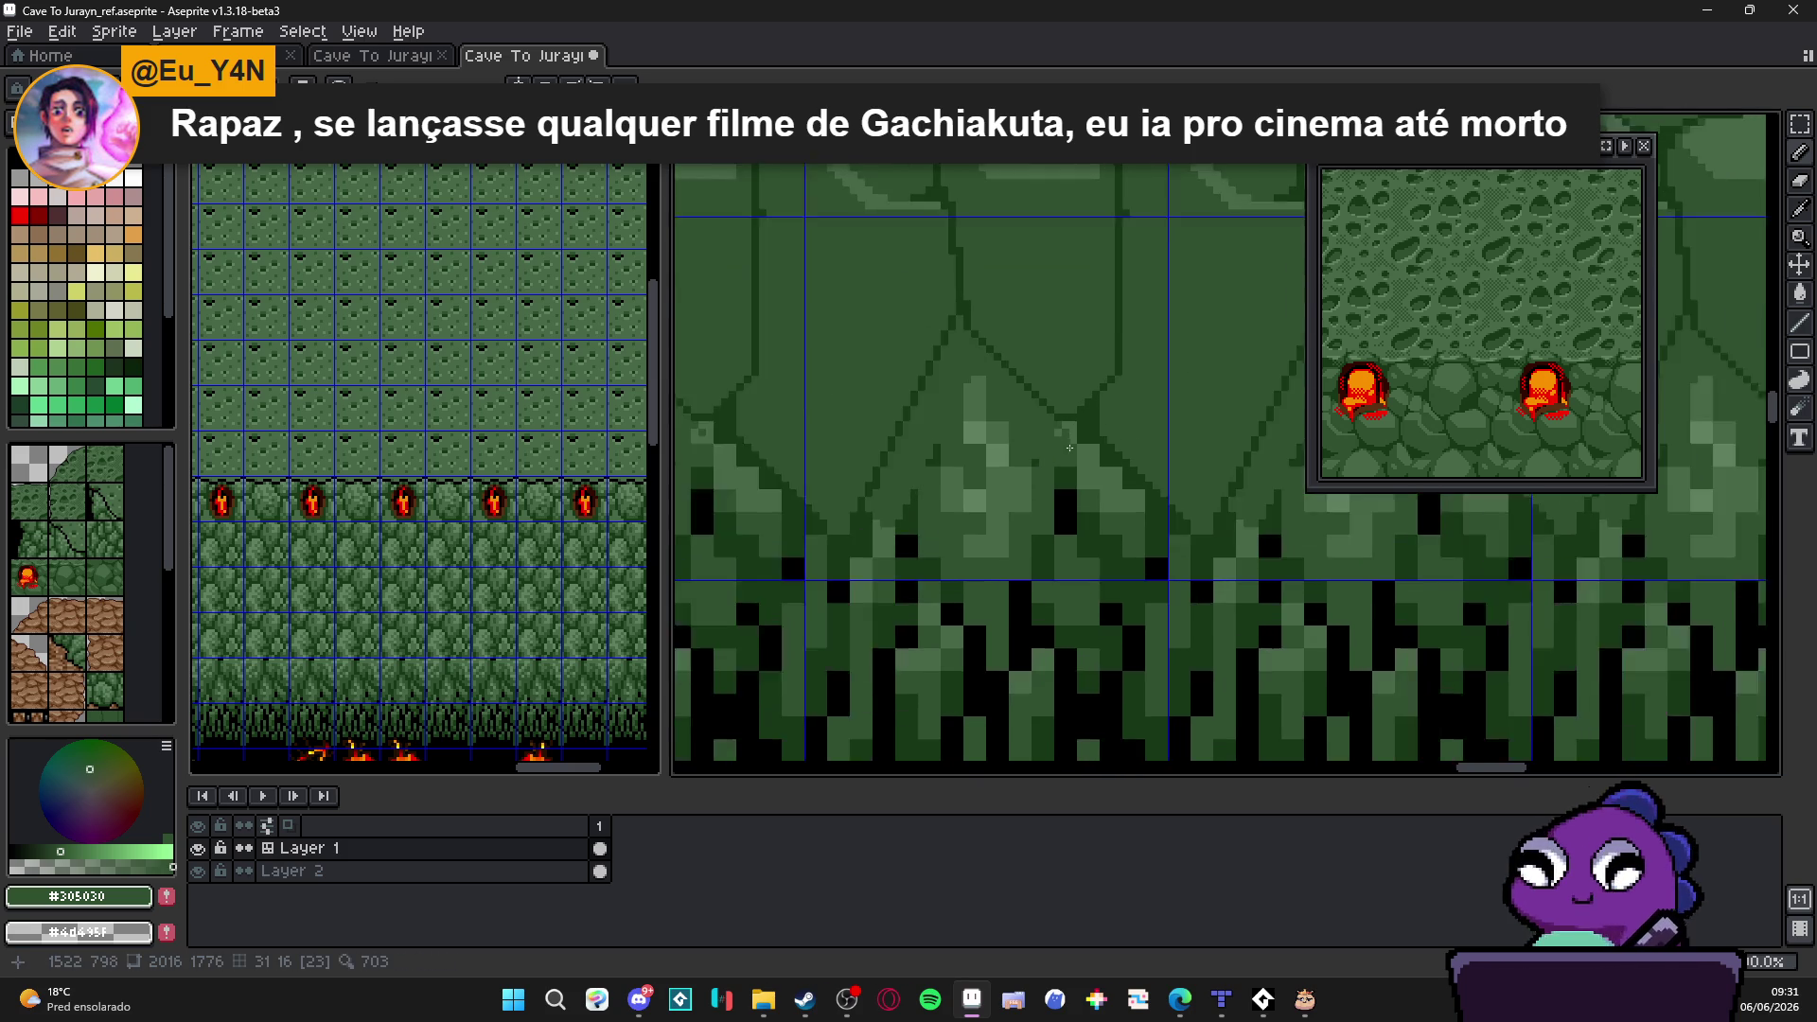
pyautogui.scroll(1, 1065, 427)
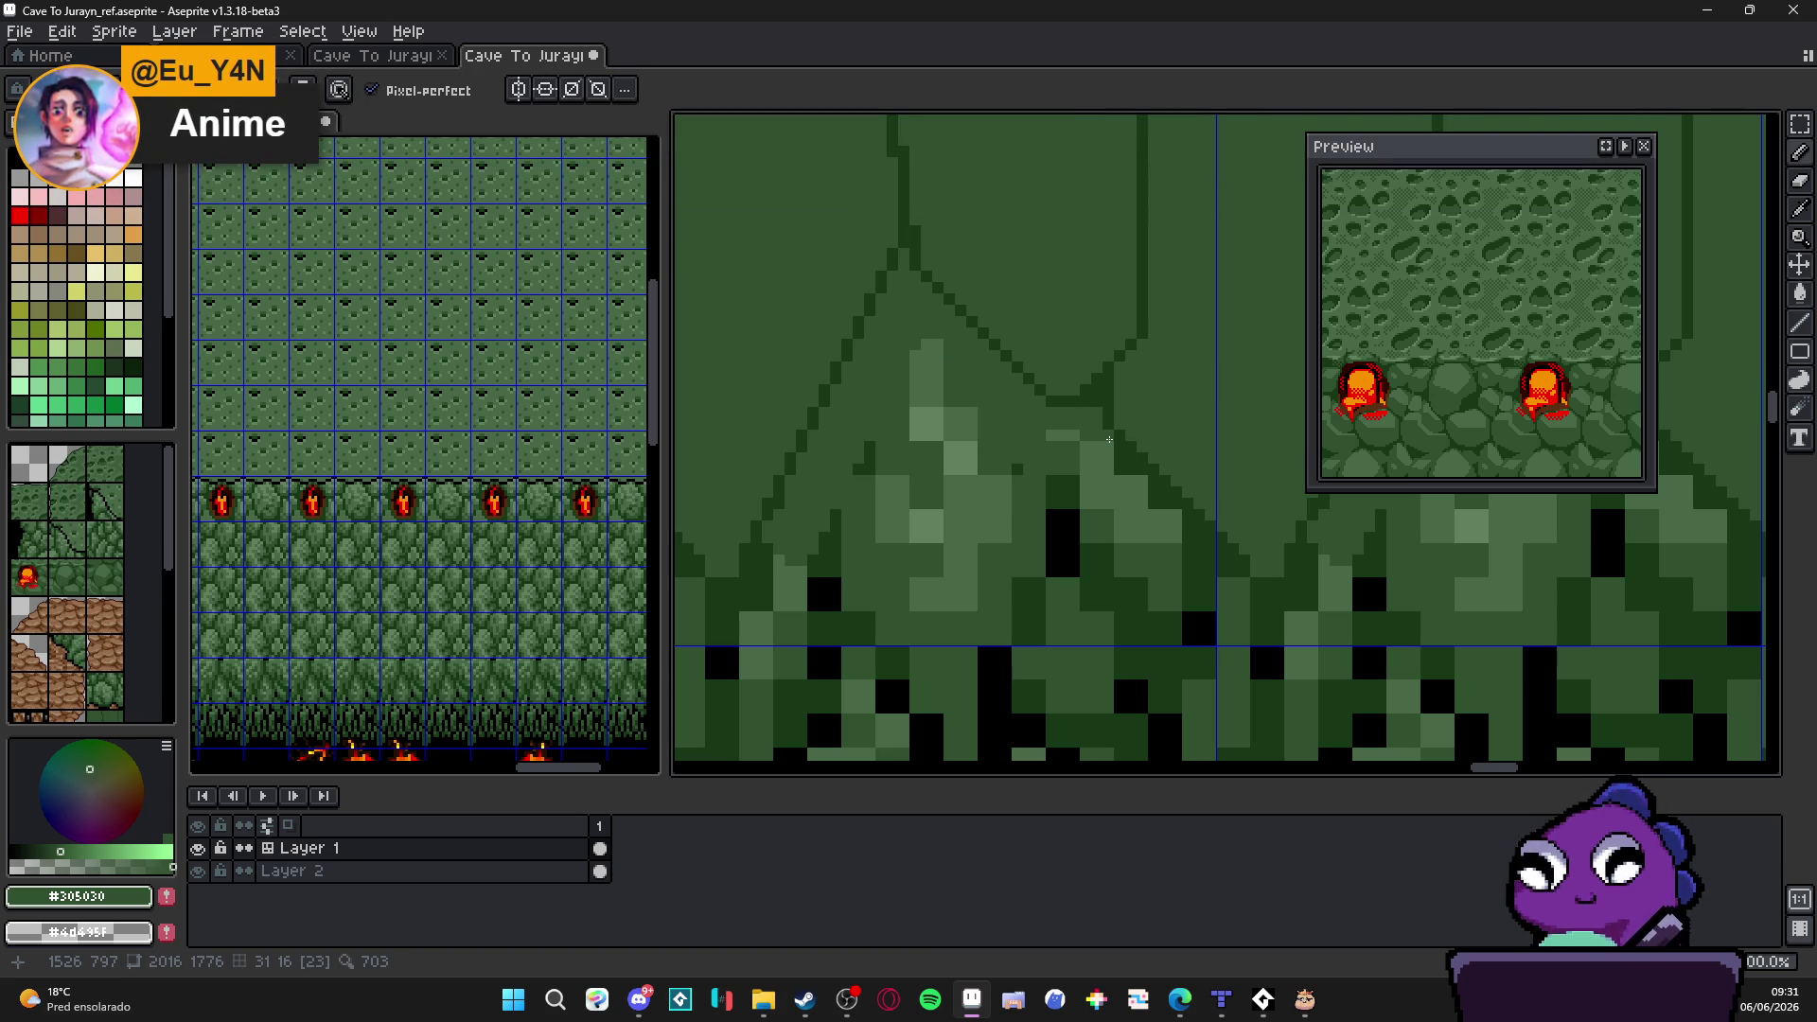
pyautogui.moveTo(1128, 469); pyautogui.dragTo(1239, 575)
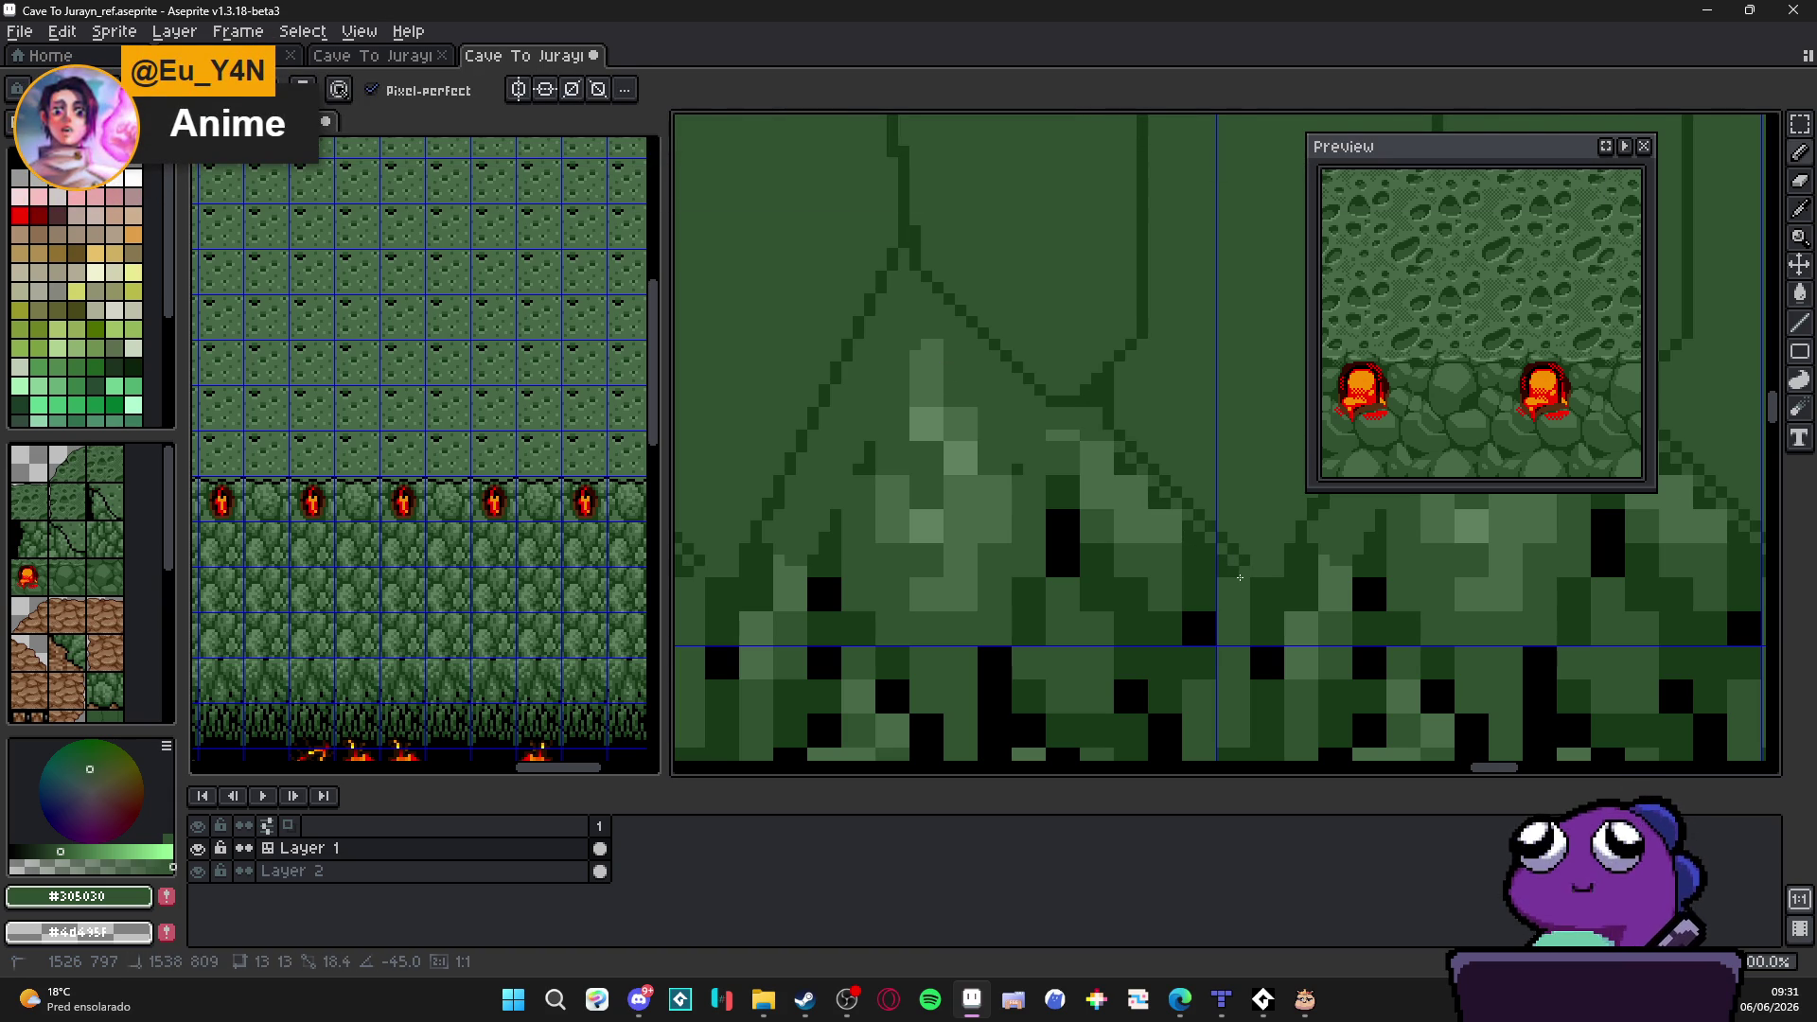
pyautogui.keyDown('alt'); pyautogui.click(1255, 556); pyautogui.keyUp('alt')
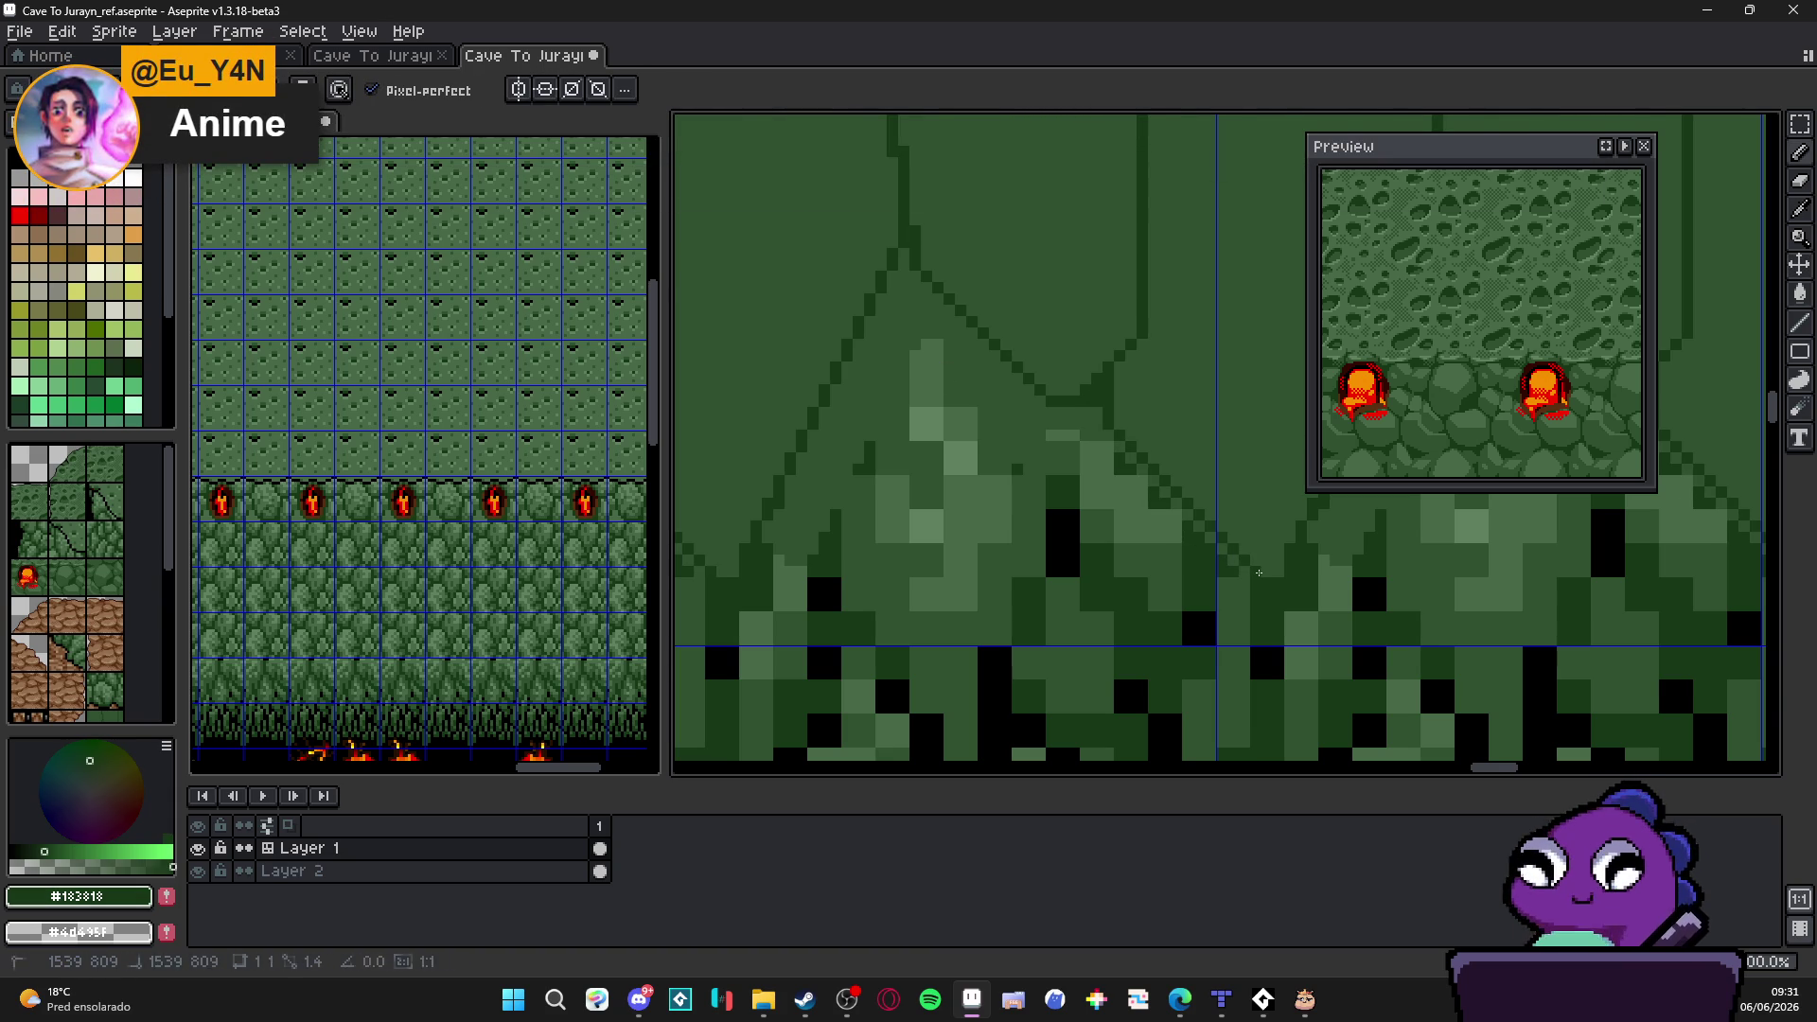
pyautogui.scroll(-3, 1260, 573)
pyautogui.scroll(1, 982, 508)
pyautogui.scroll(1, 1038, 462)
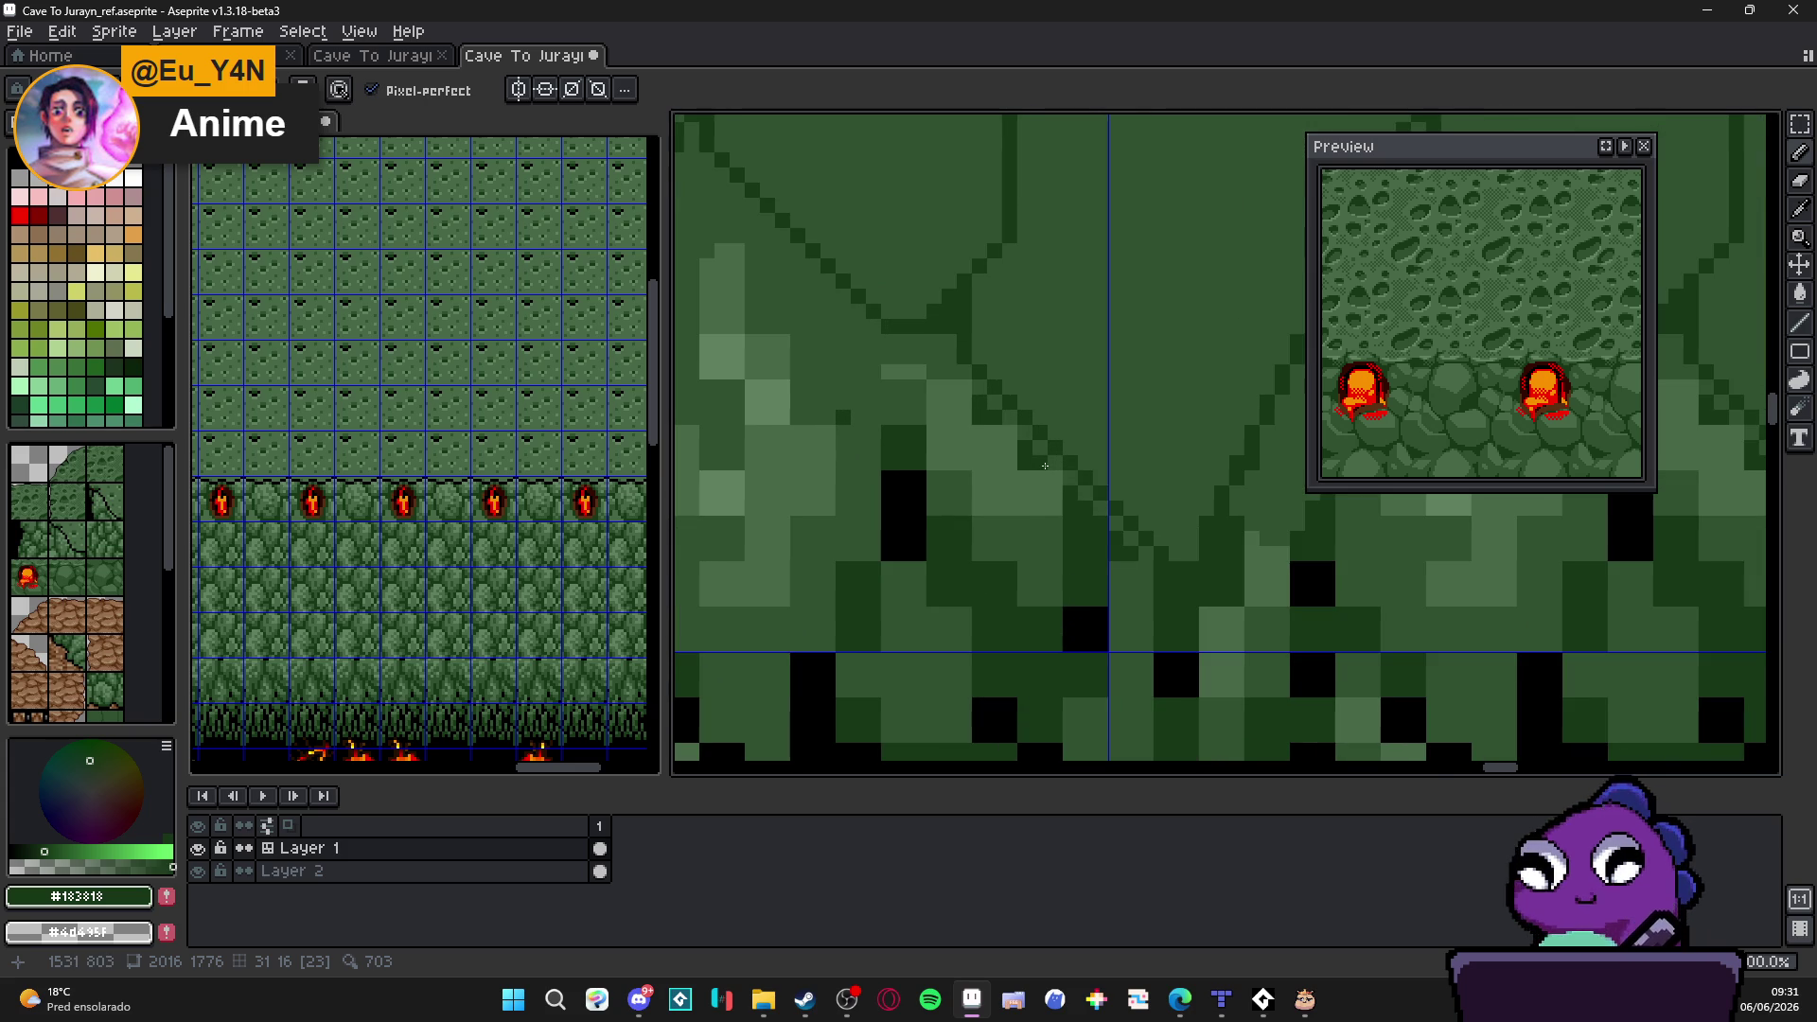
pyautogui.keyDown('alt'); pyautogui.click(1045, 464); pyautogui.keyUp('alt')
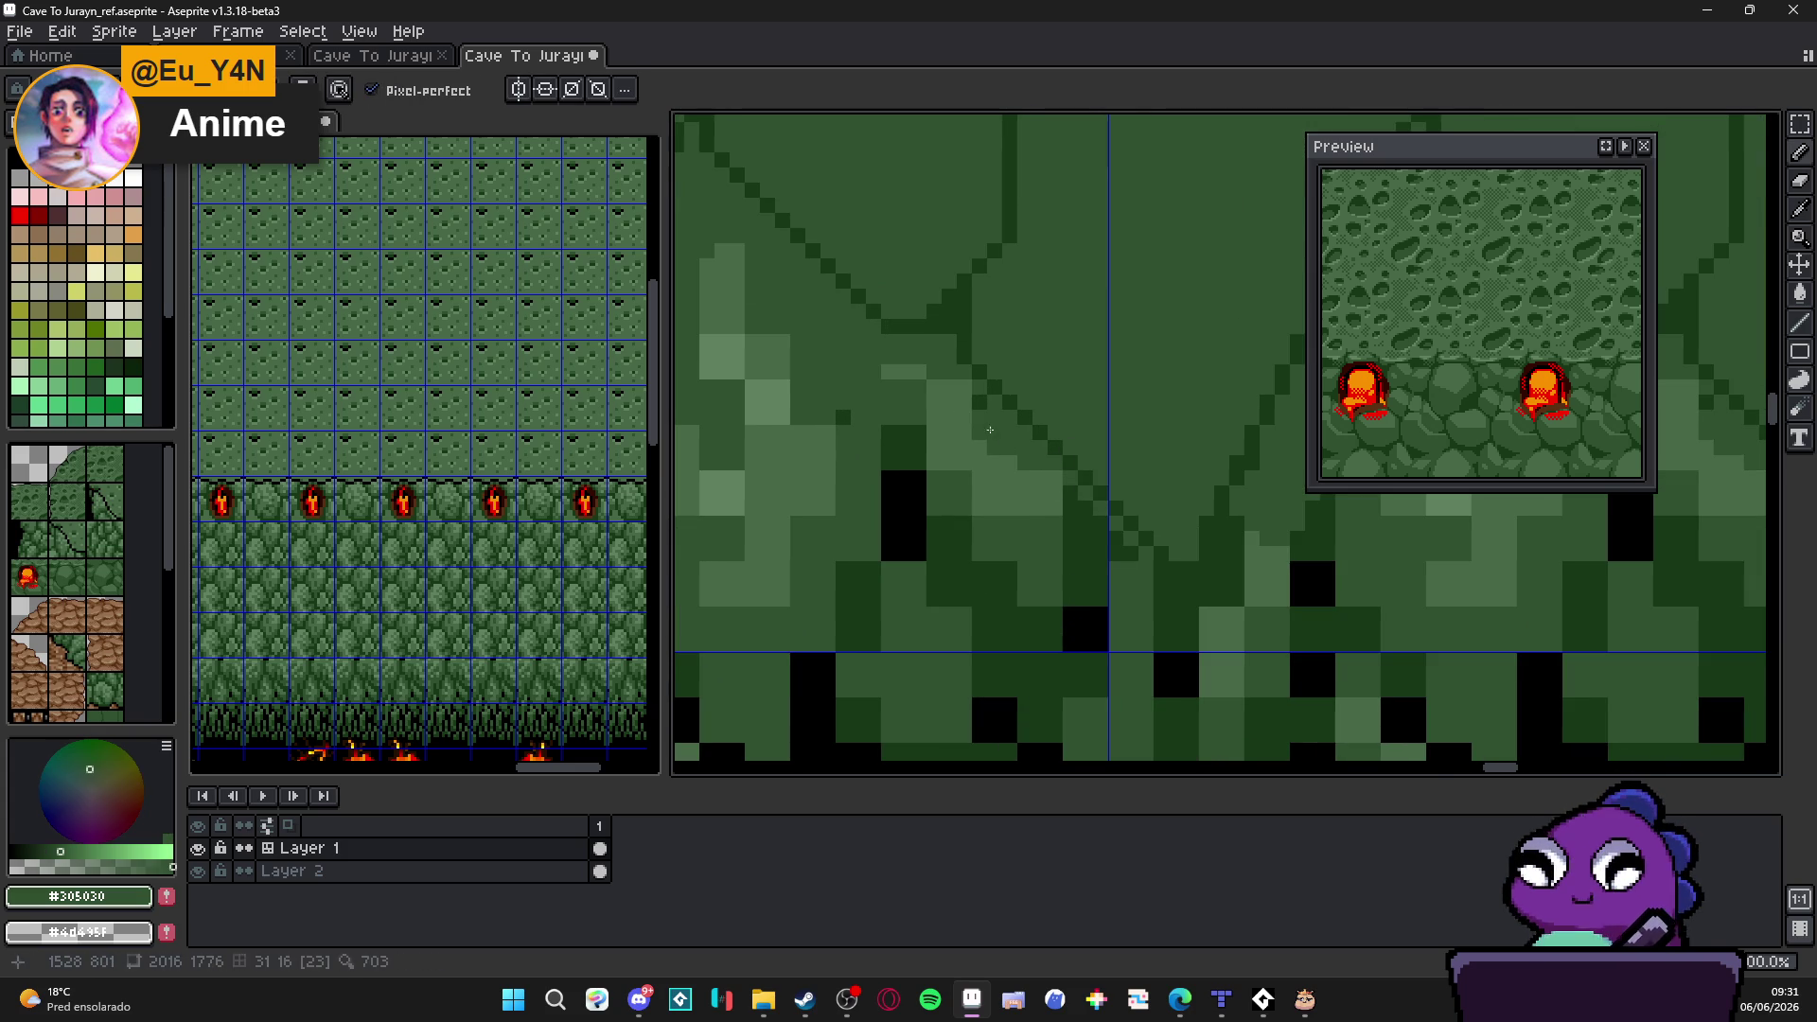
pyautogui.moveTo(1109, 543)
pyautogui.mouseDown()
pyautogui.moveTo(1101, 600)
pyautogui.moveTo(1041, 506)
pyautogui.mouseUp()
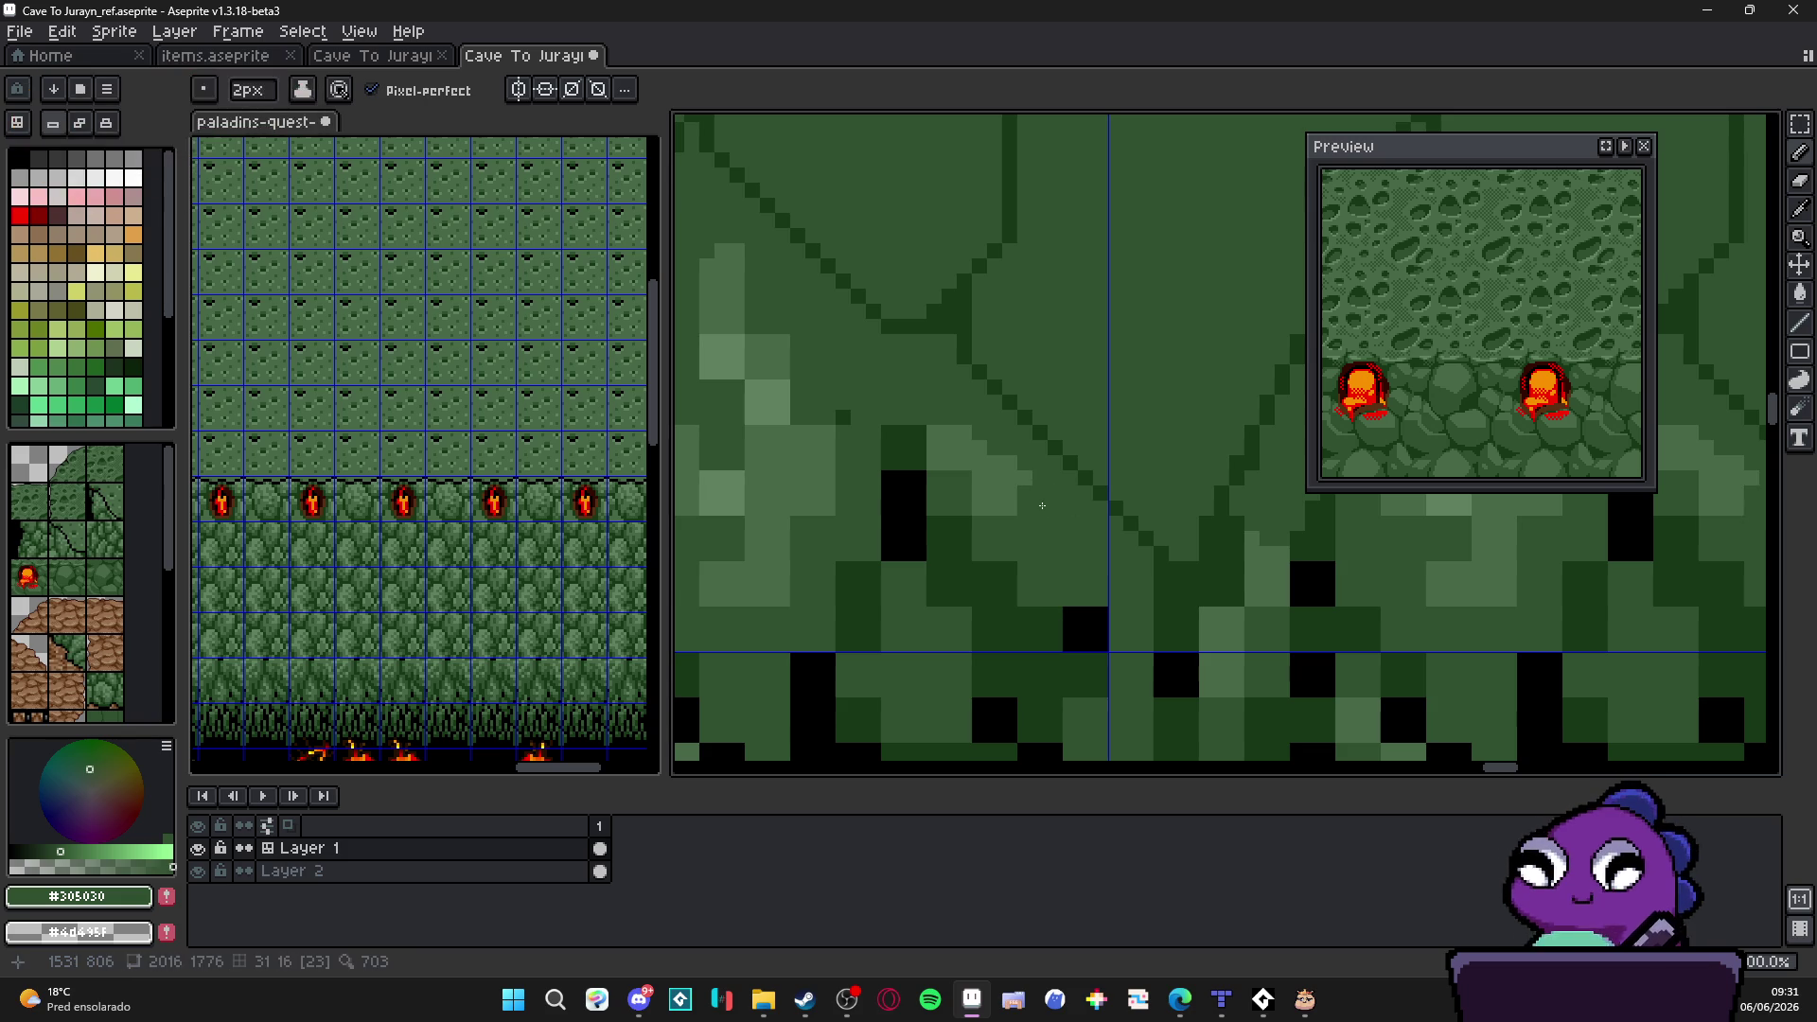
pyautogui.press('v')
pyautogui.scroll(-1, 954, 433)
# Step: Recolour the black block's corner pixels green, cutting a stepped diagonal tuft point
pyautogui.press('b')
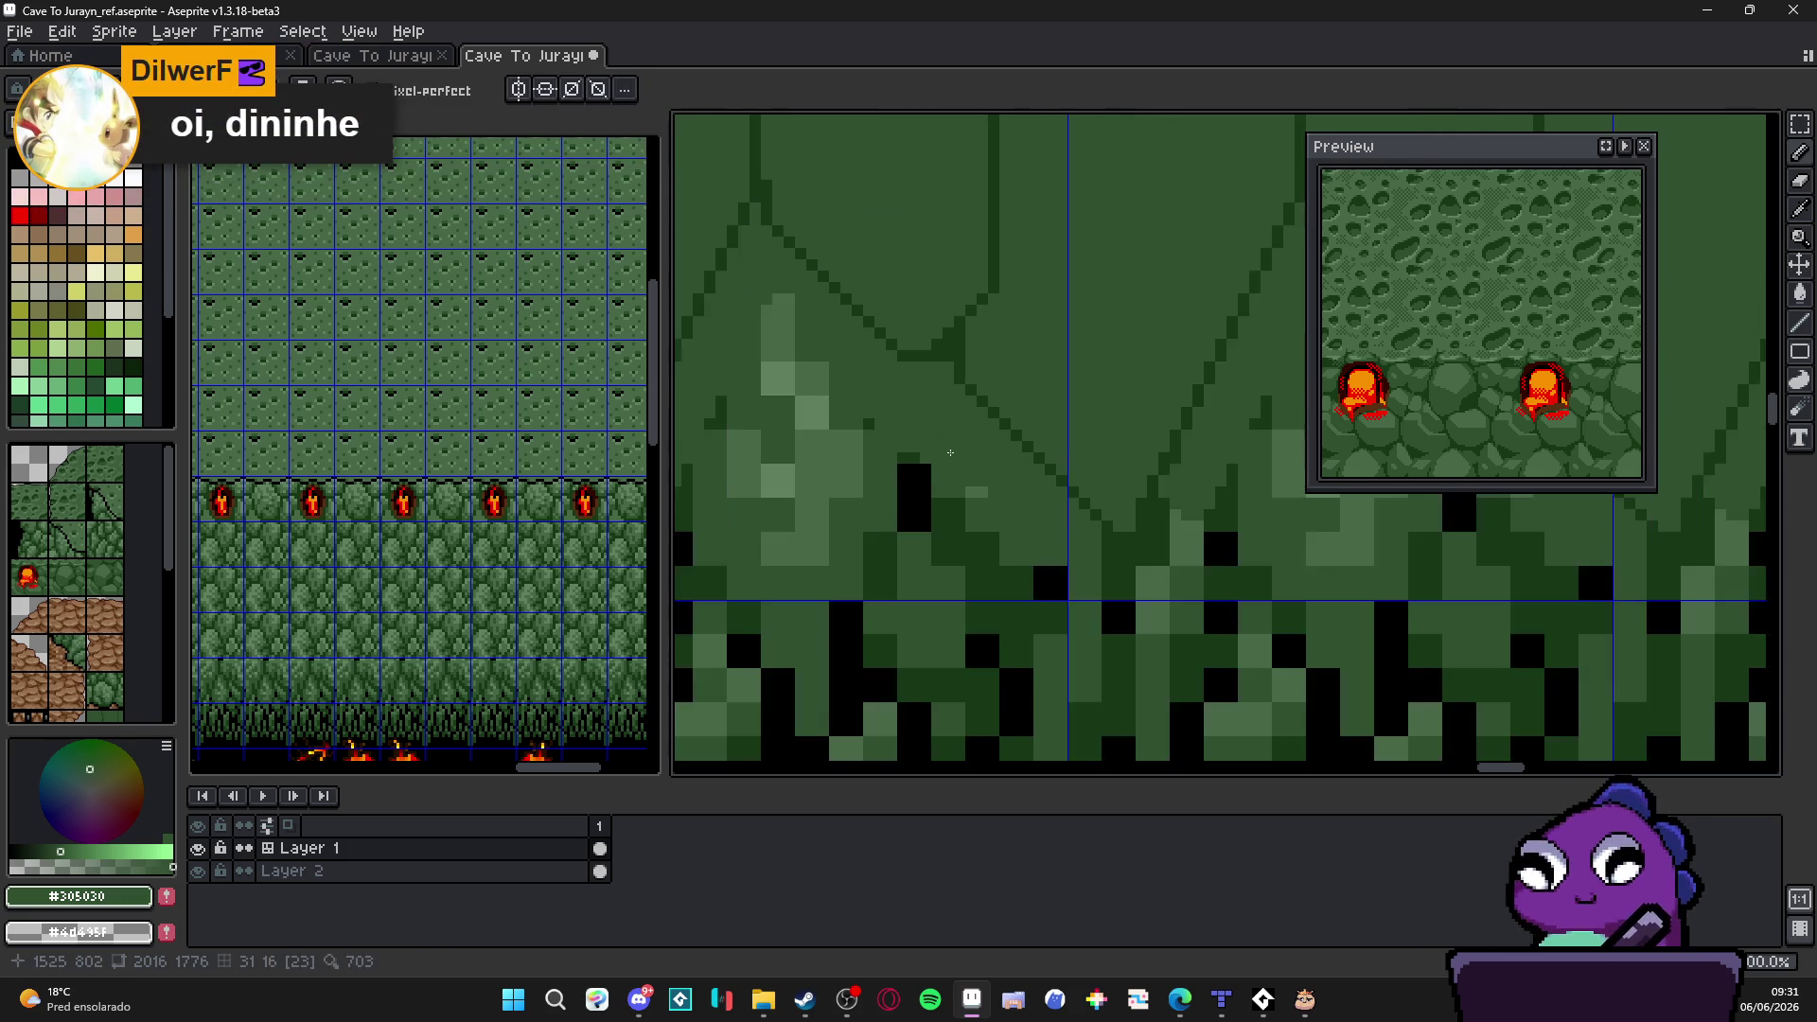
pyautogui.moveTo(951, 452); pyautogui.dragTo(999, 477)
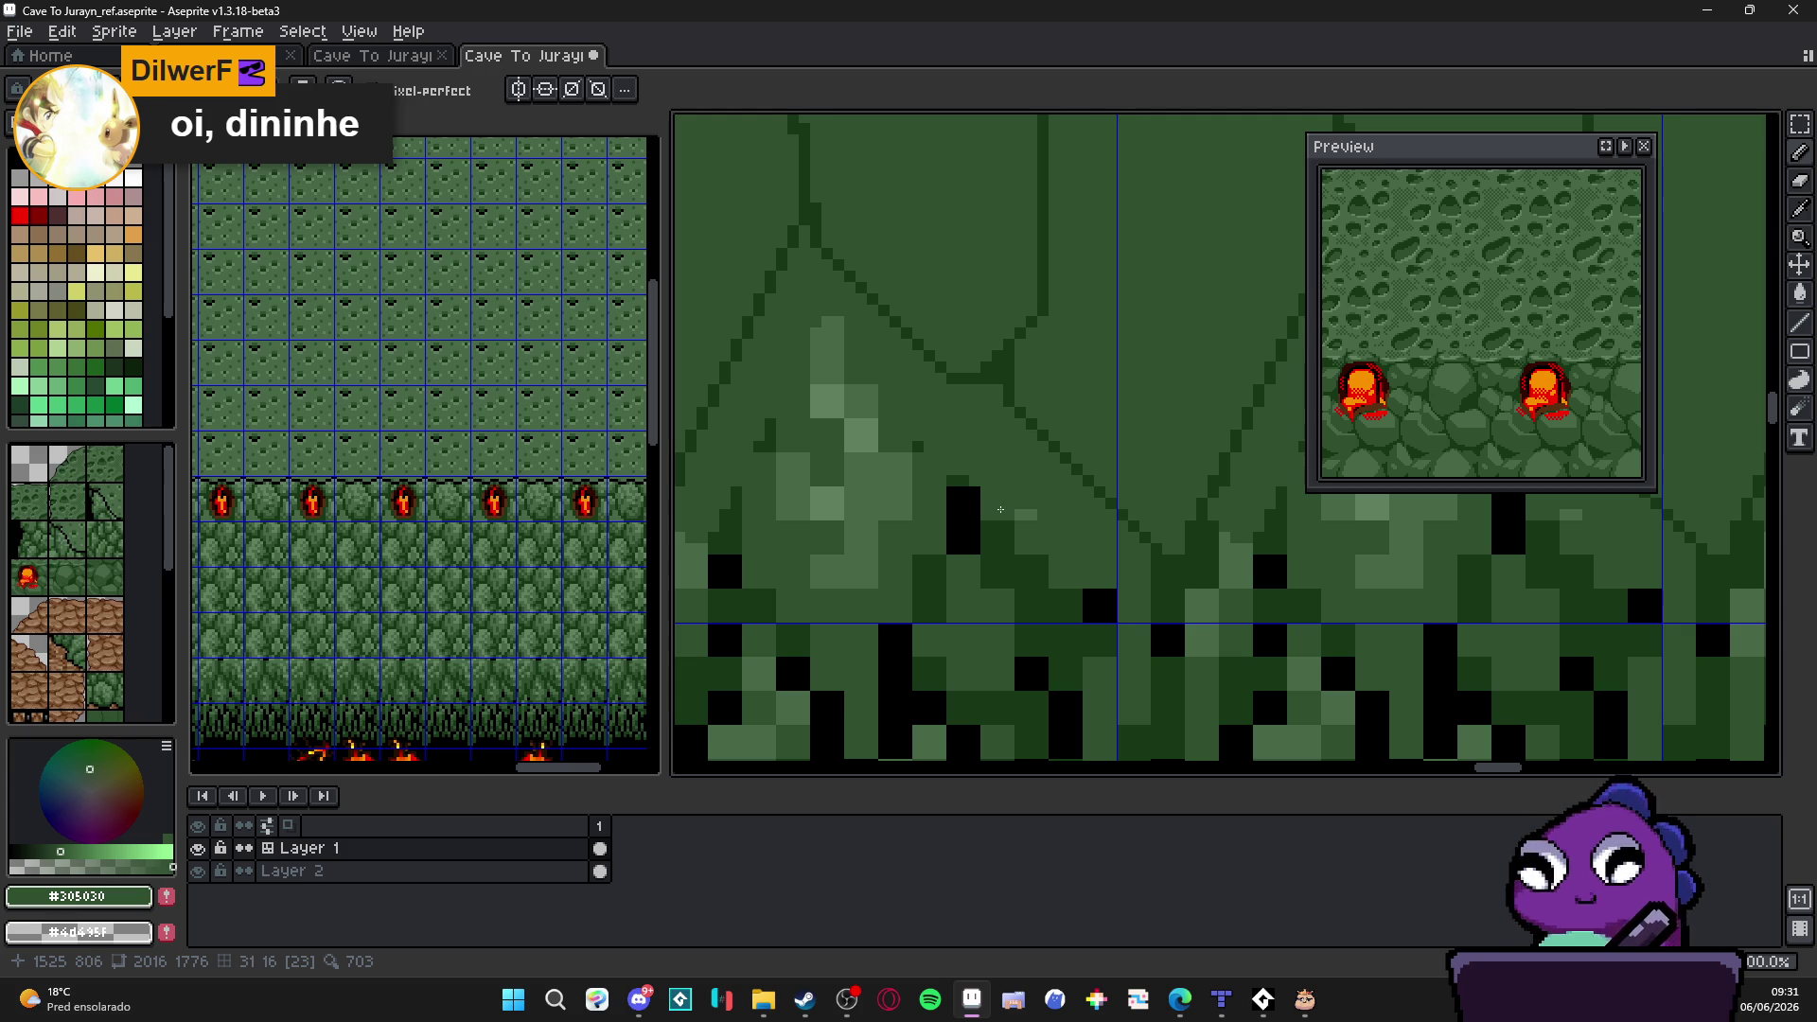
pyautogui.scroll(1, 999, 498)
pyautogui.scroll(-2, 1036, 505)
pyautogui.scroll(1, 1071, 509)
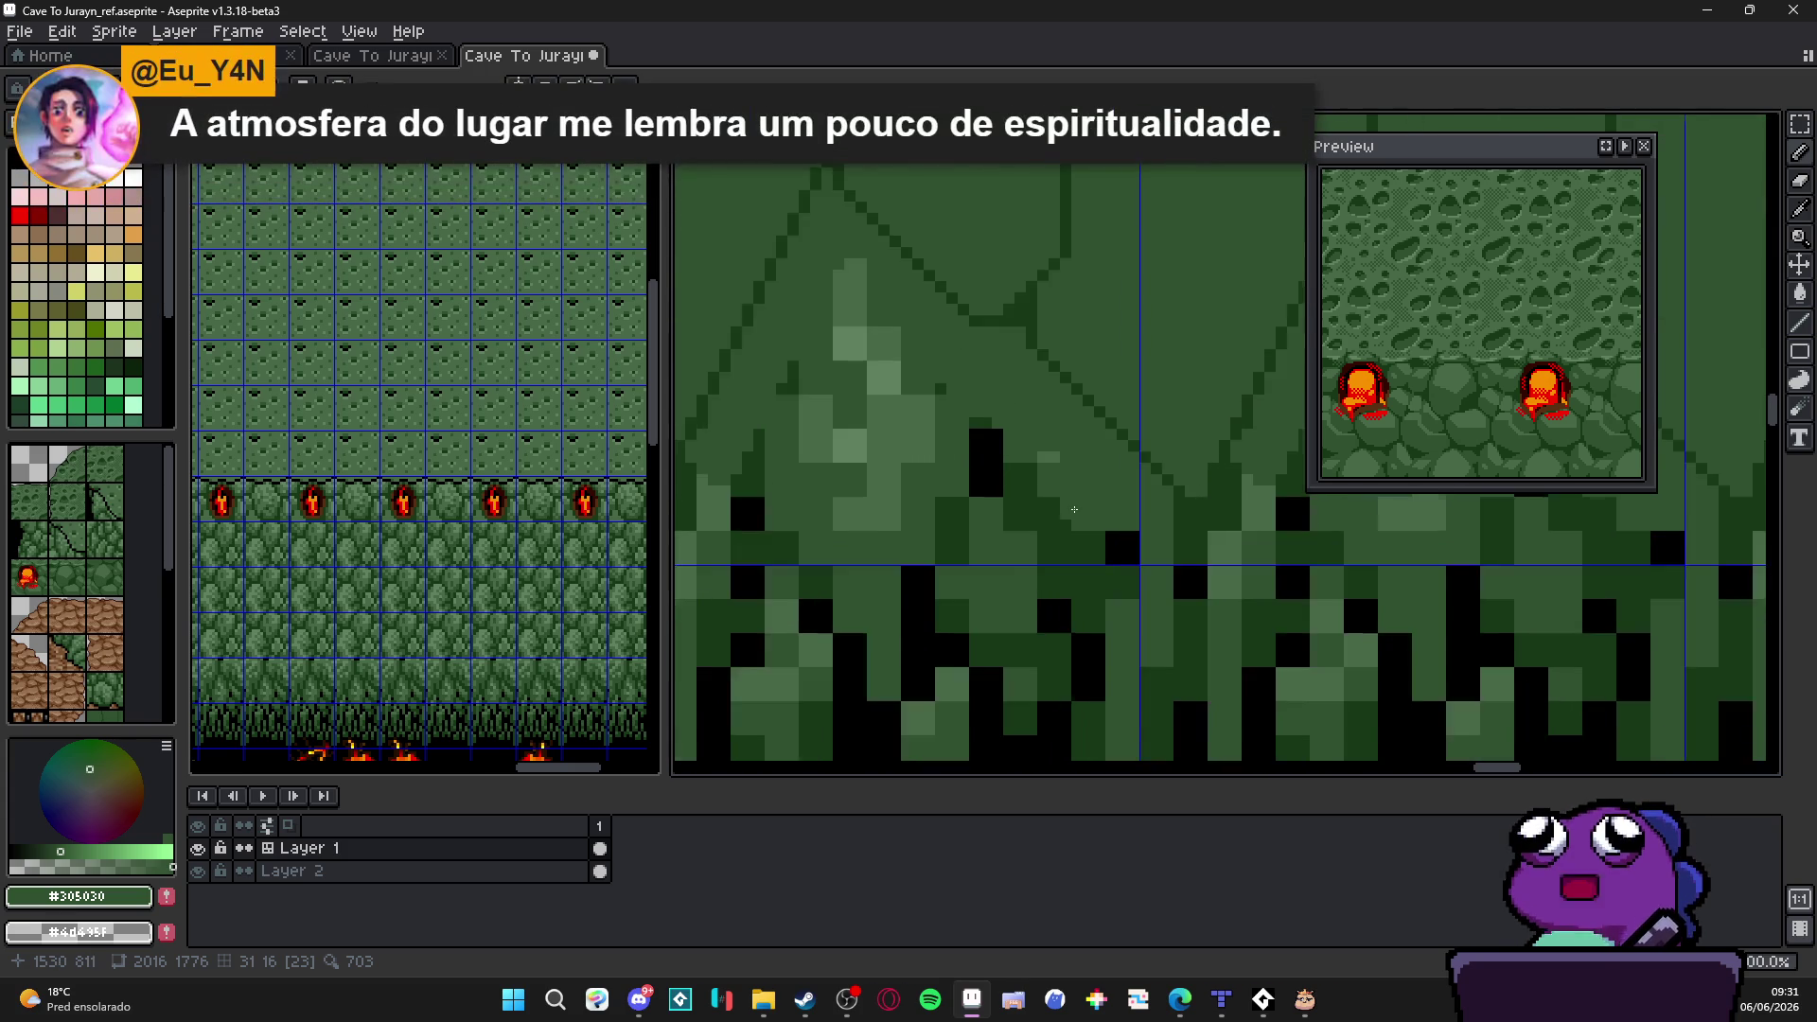
pyautogui.scroll(1, 1070, 509)
pyautogui.click(1168, 585)
pyautogui.click(1145, 562)
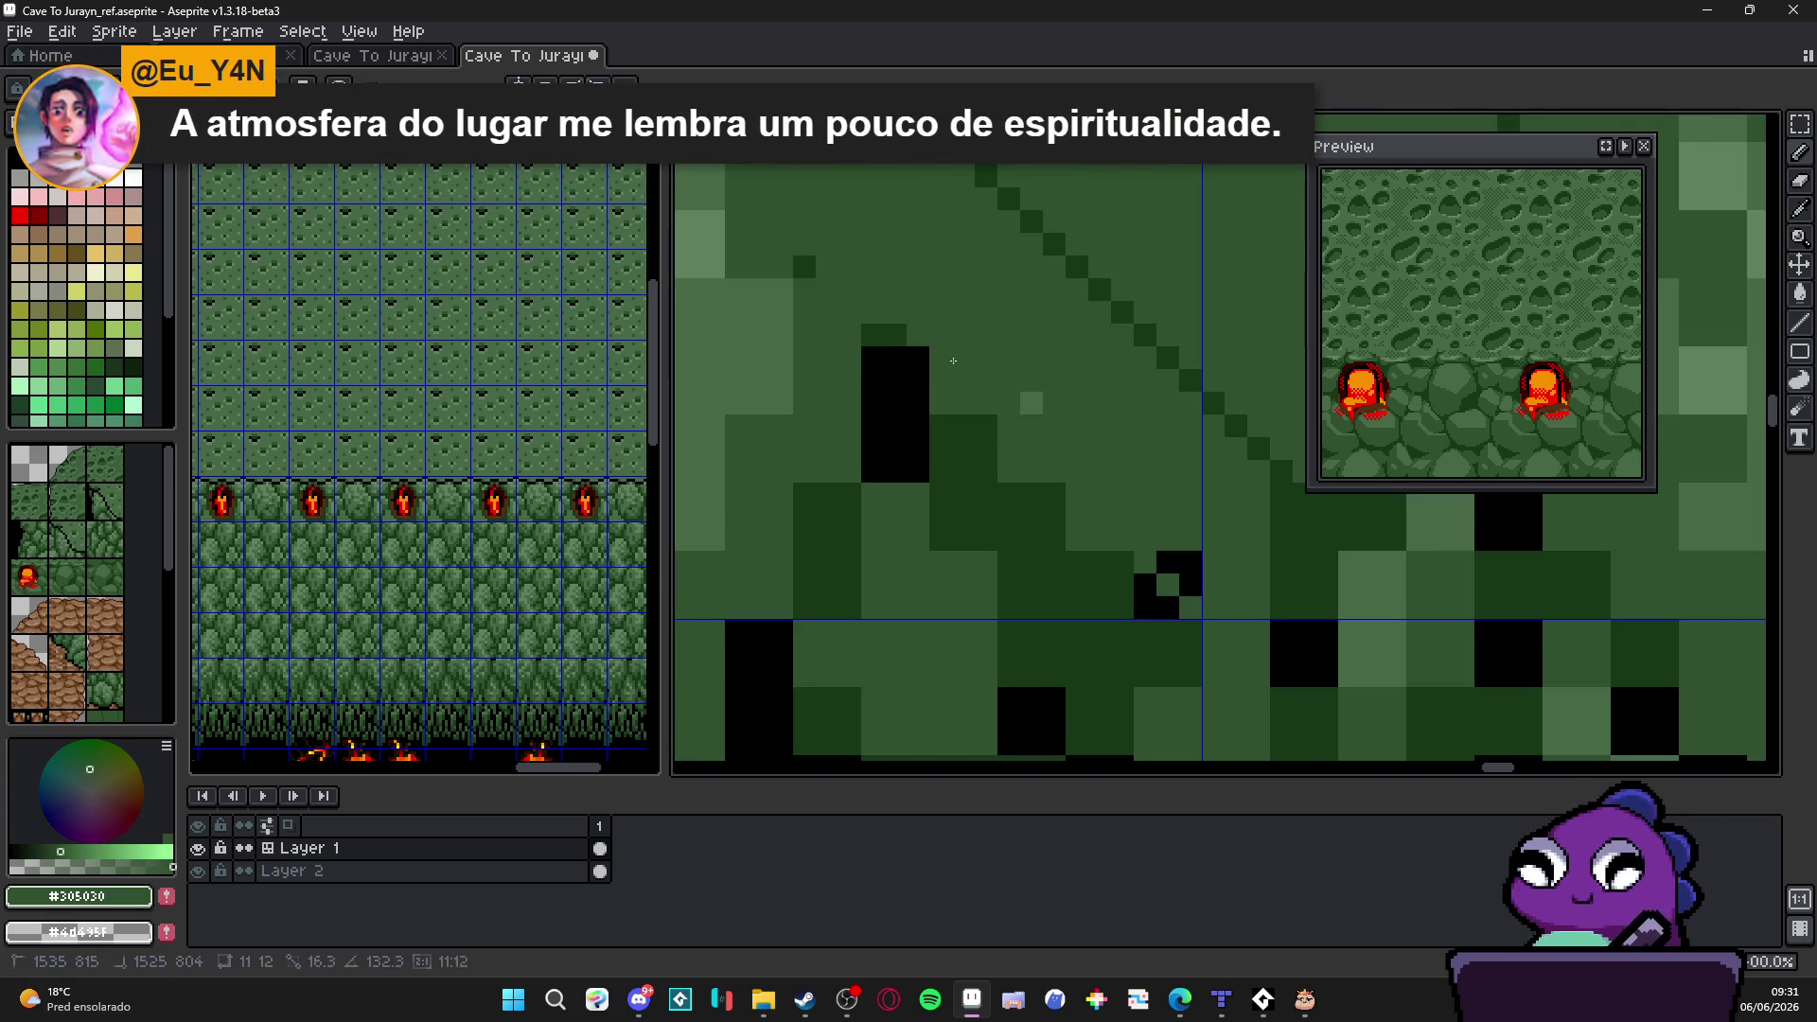
pyautogui.click(1146, 586)
pyautogui.click(919, 357)
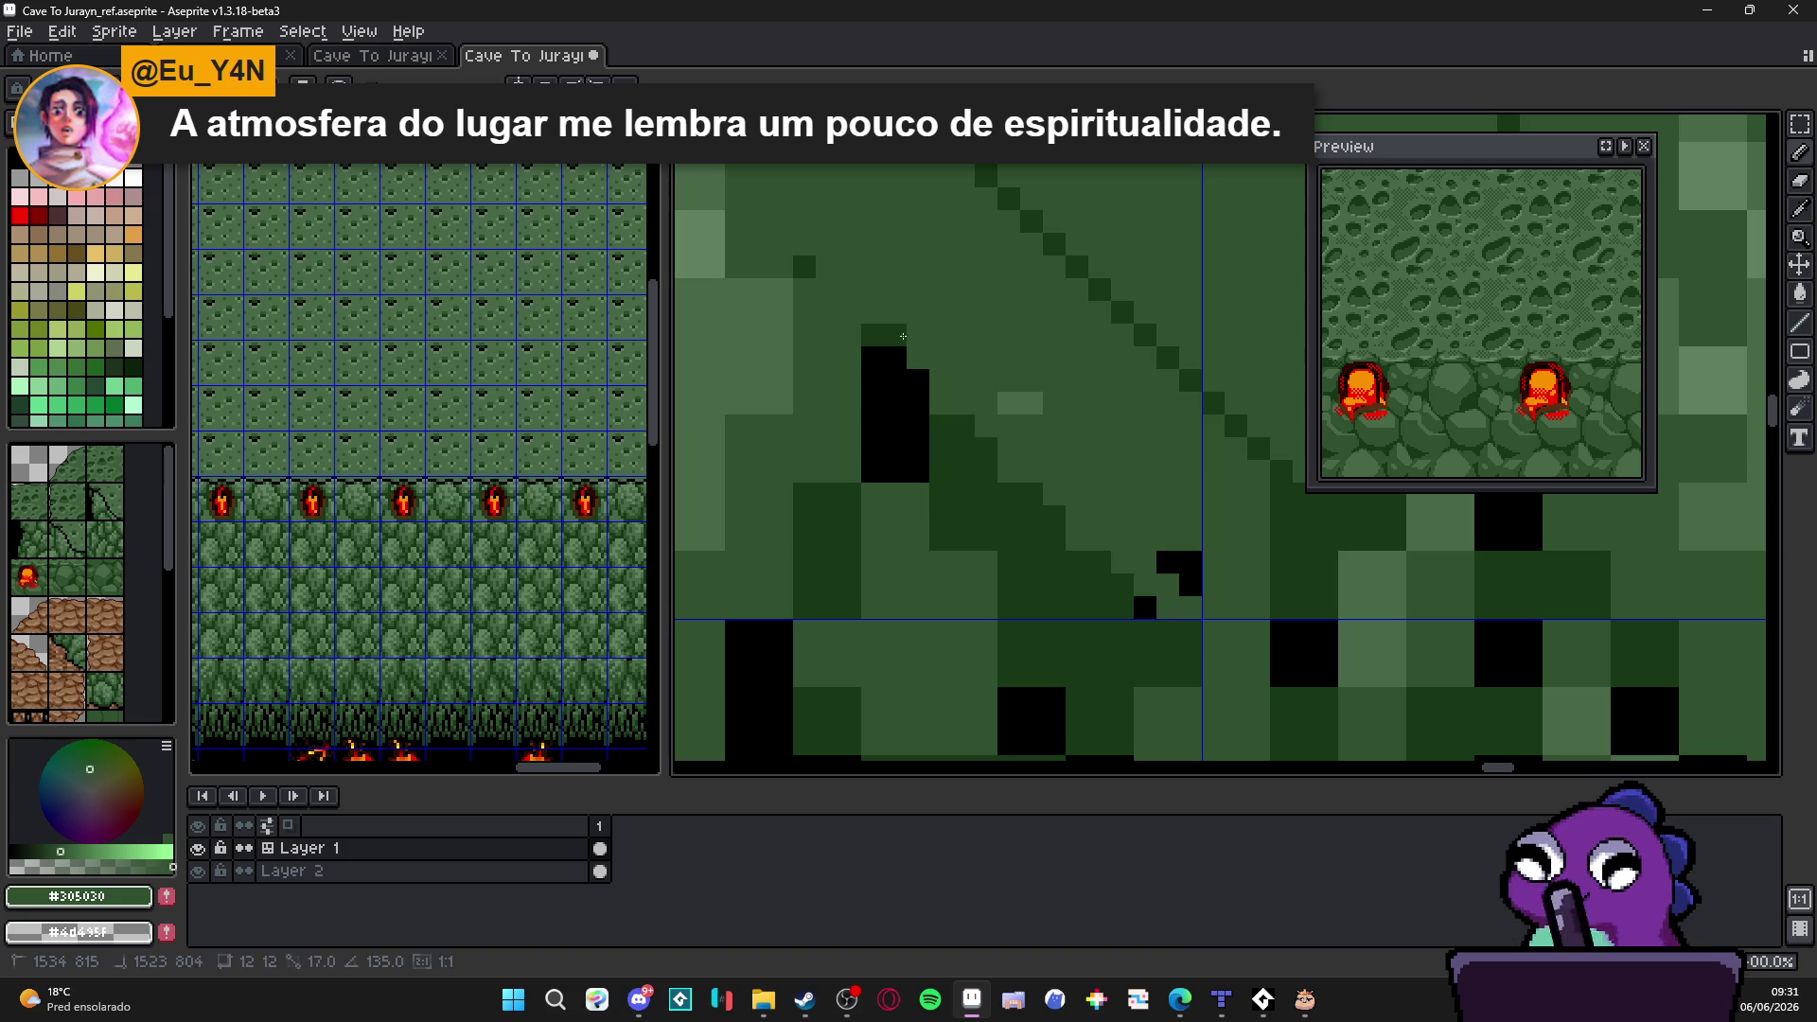
pyautogui.moveTo(1146, 608); pyautogui.dragTo(893, 335)
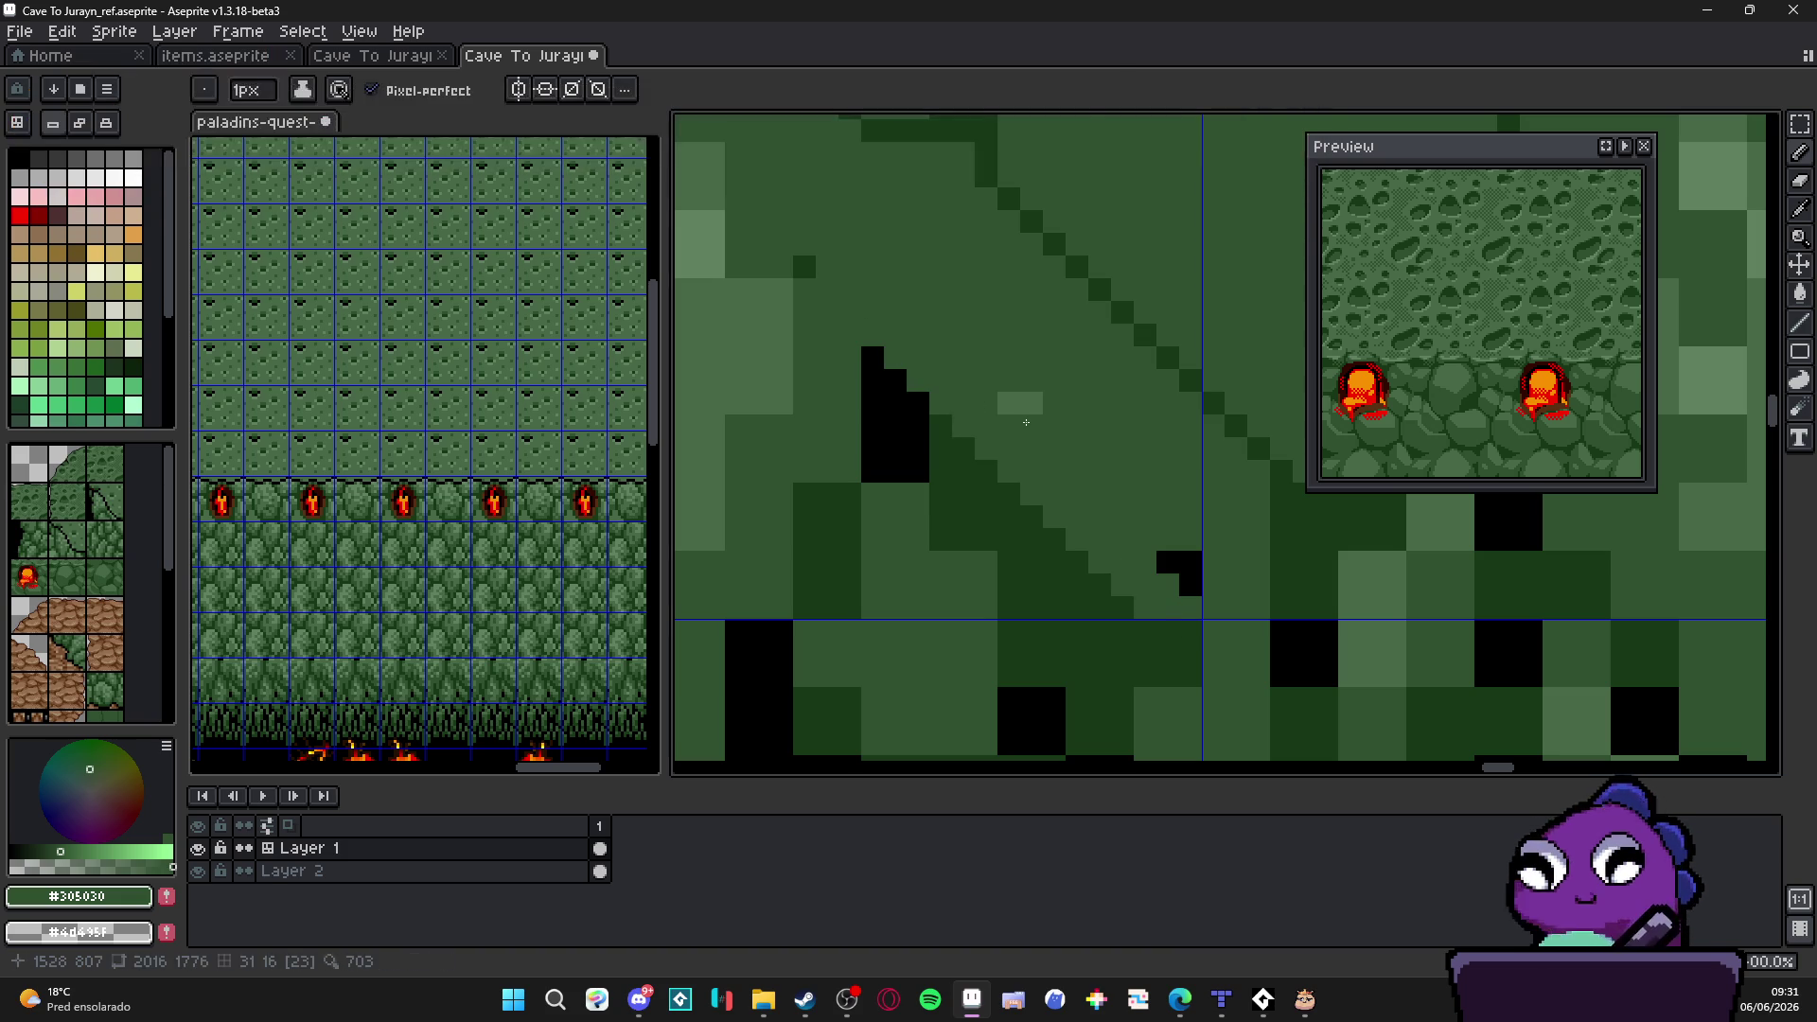
pyautogui.moveTo(1168, 563); pyautogui.dragTo(1190, 586)
pyautogui.scroll(-1, 1122, 539)
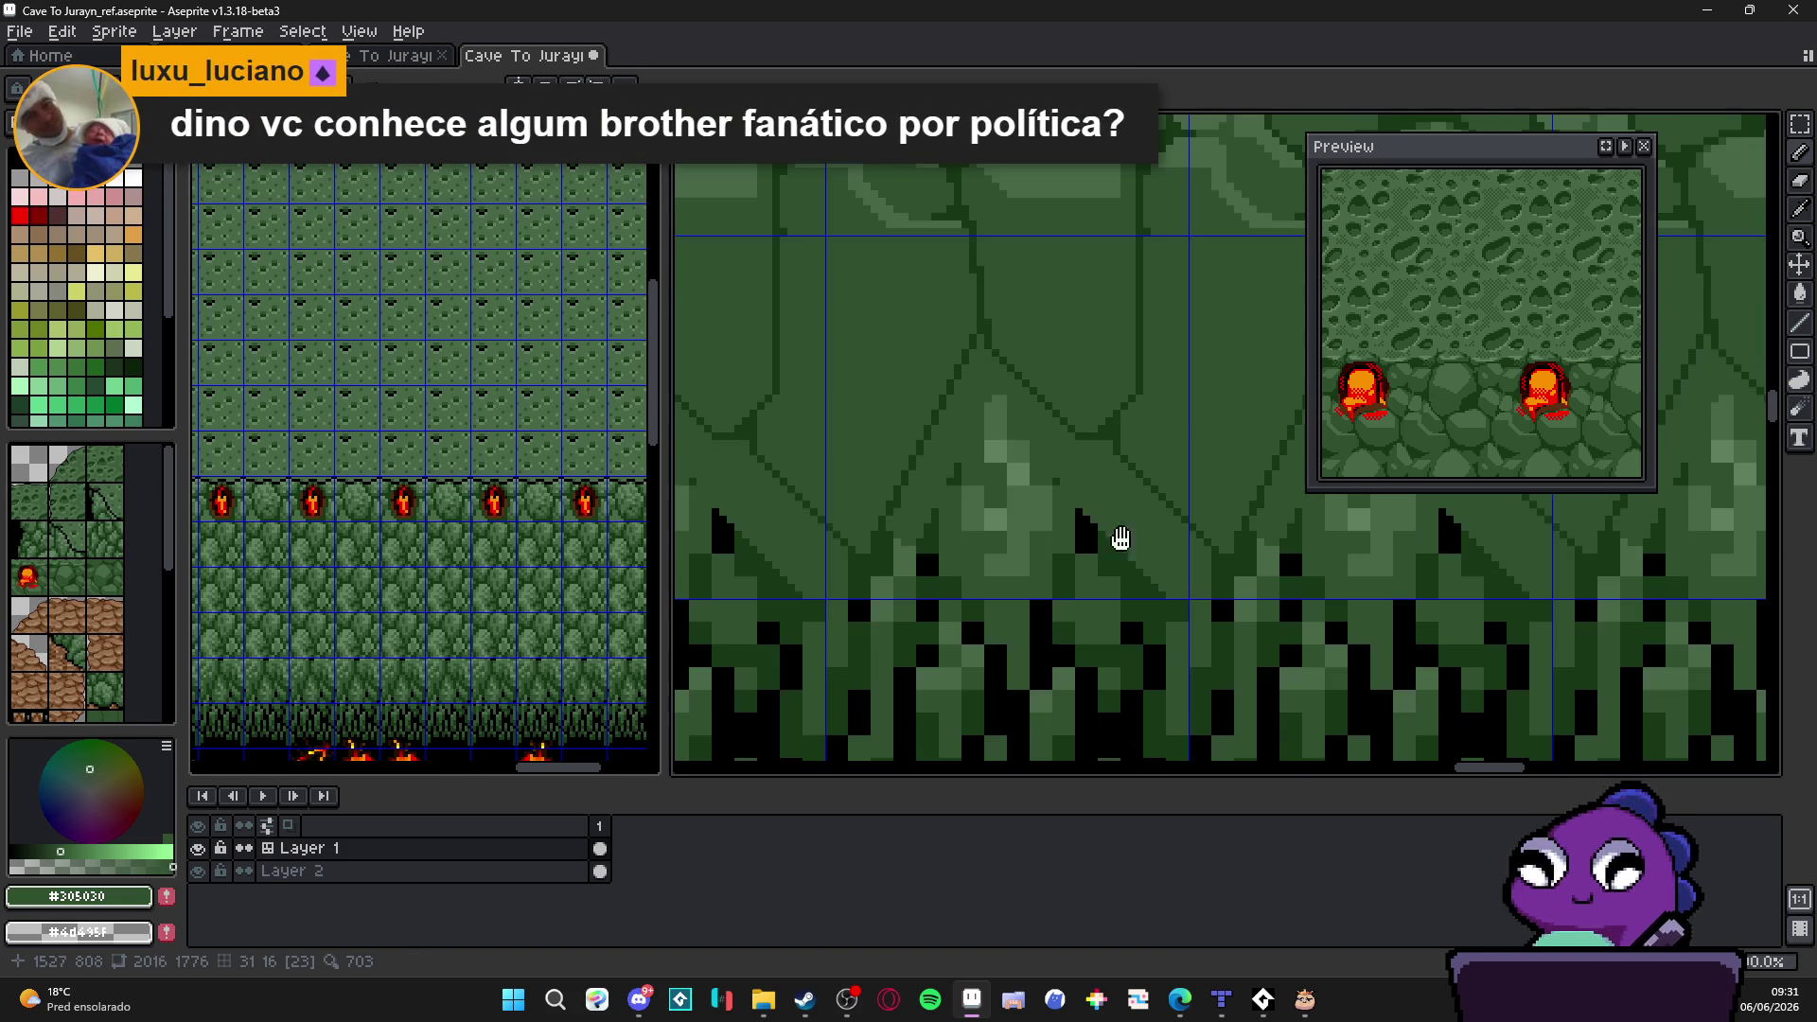
pyautogui.scroll(-2, 1110, 533)
pyautogui.scroll(-1, 1088, 527)
# Step: Undo a stray diagonal, then draw a short dark #183818 outline stroke beside the tuft
pyautogui.moveTo(1089, 526)
pyautogui.mouseDown()
pyautogui.moveTo(965, 522)
pyautogui.moveTo(934, 573)
pyautogui.mouseUp()
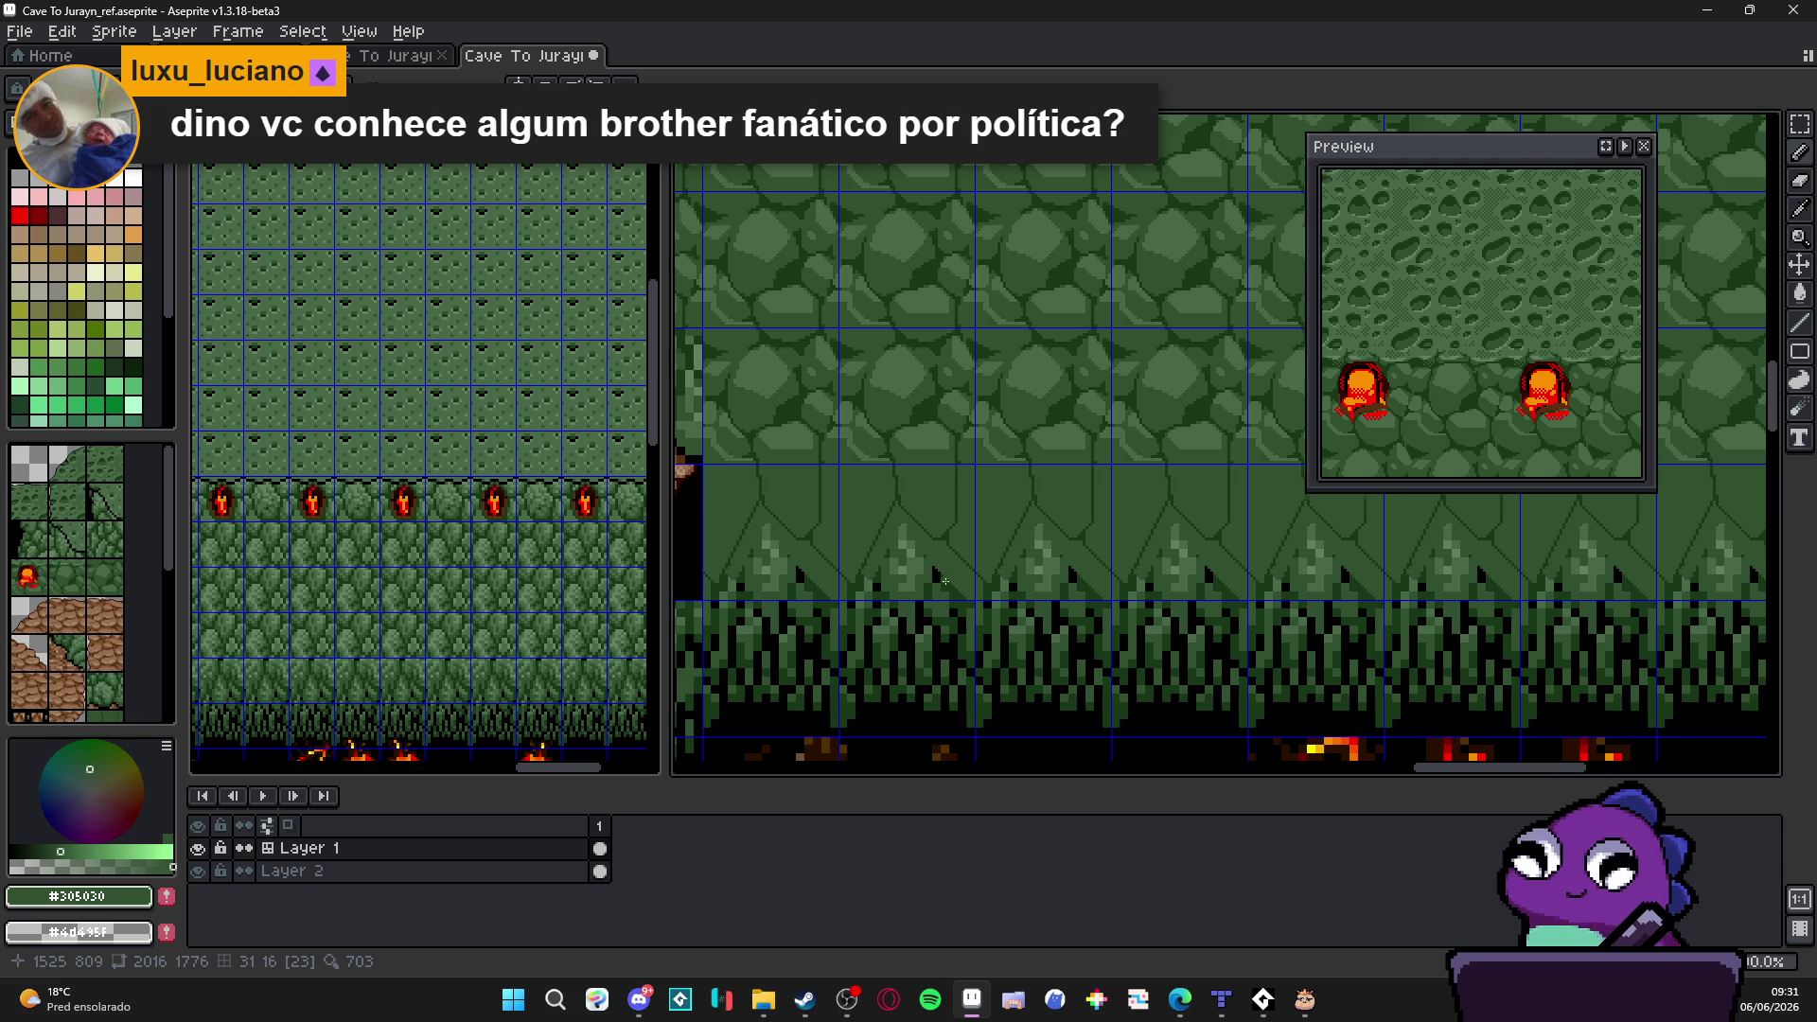
pyautogui.scroll(1, 945, 579)
pyautogui.scroll(1, 948, 582)
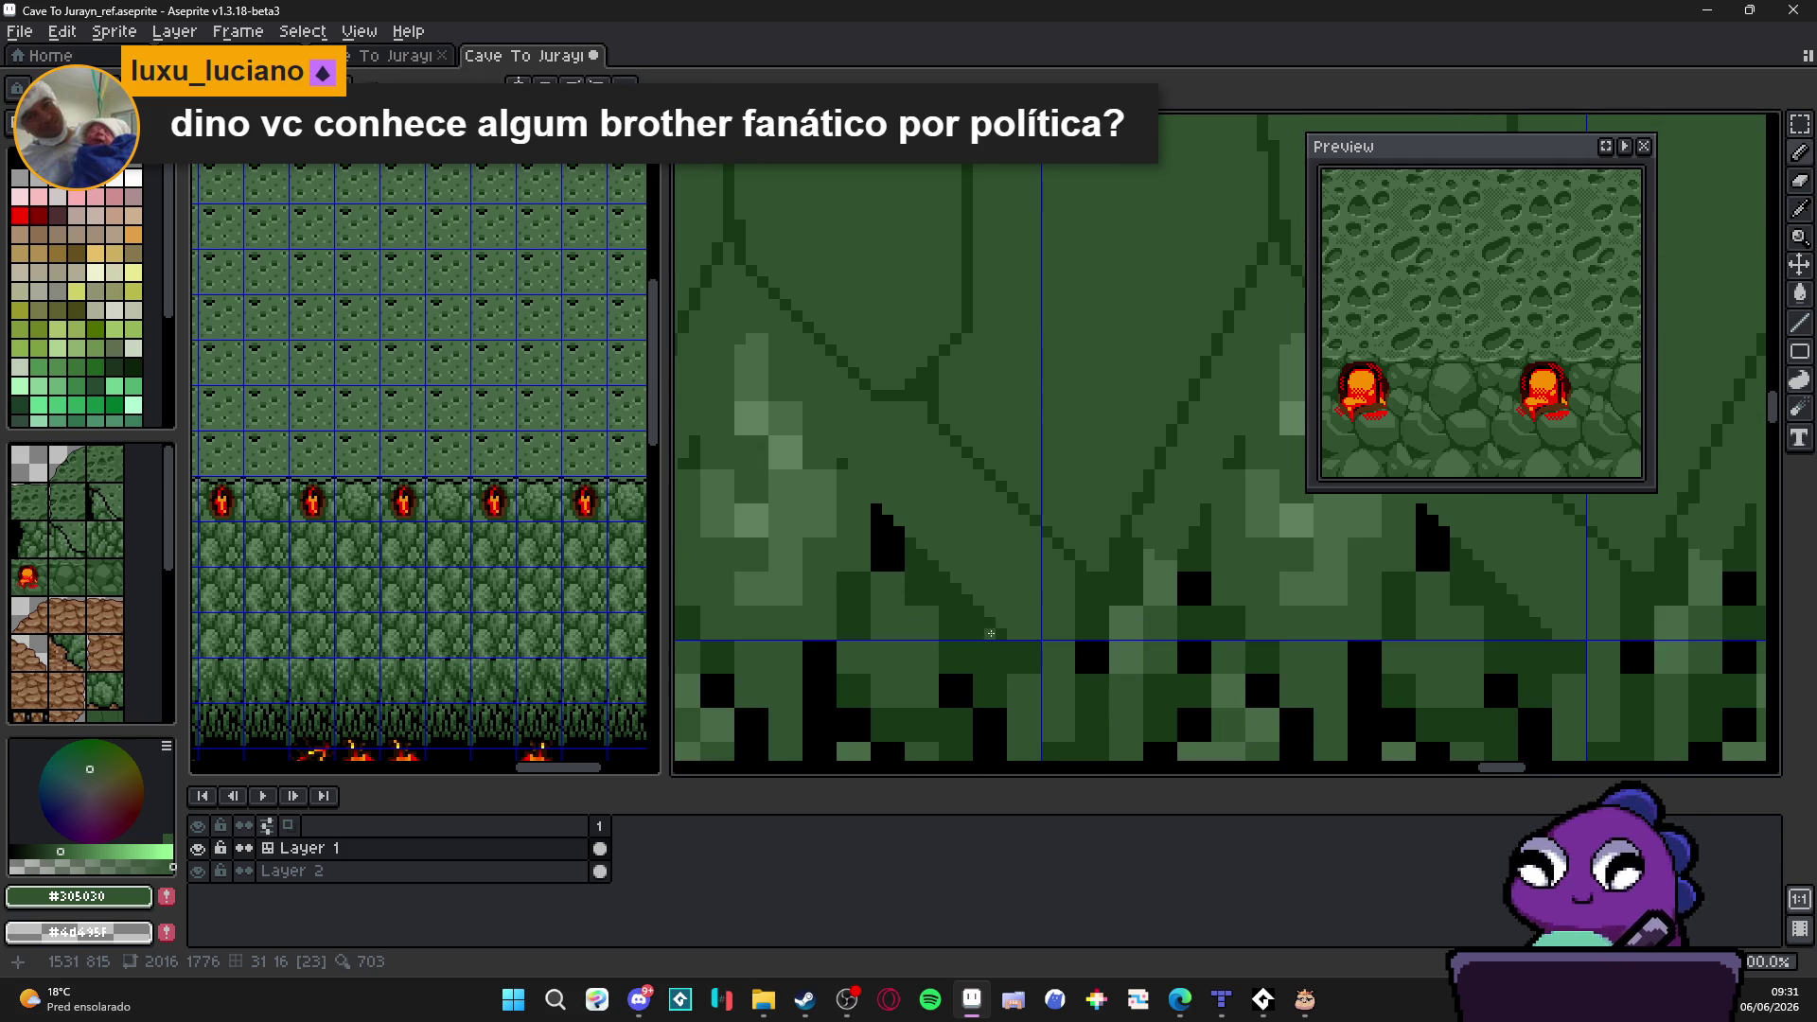
pyautogui.keyDown('shift'); pyautogui.click(986, 631); pyautogui.keyUp('shift')
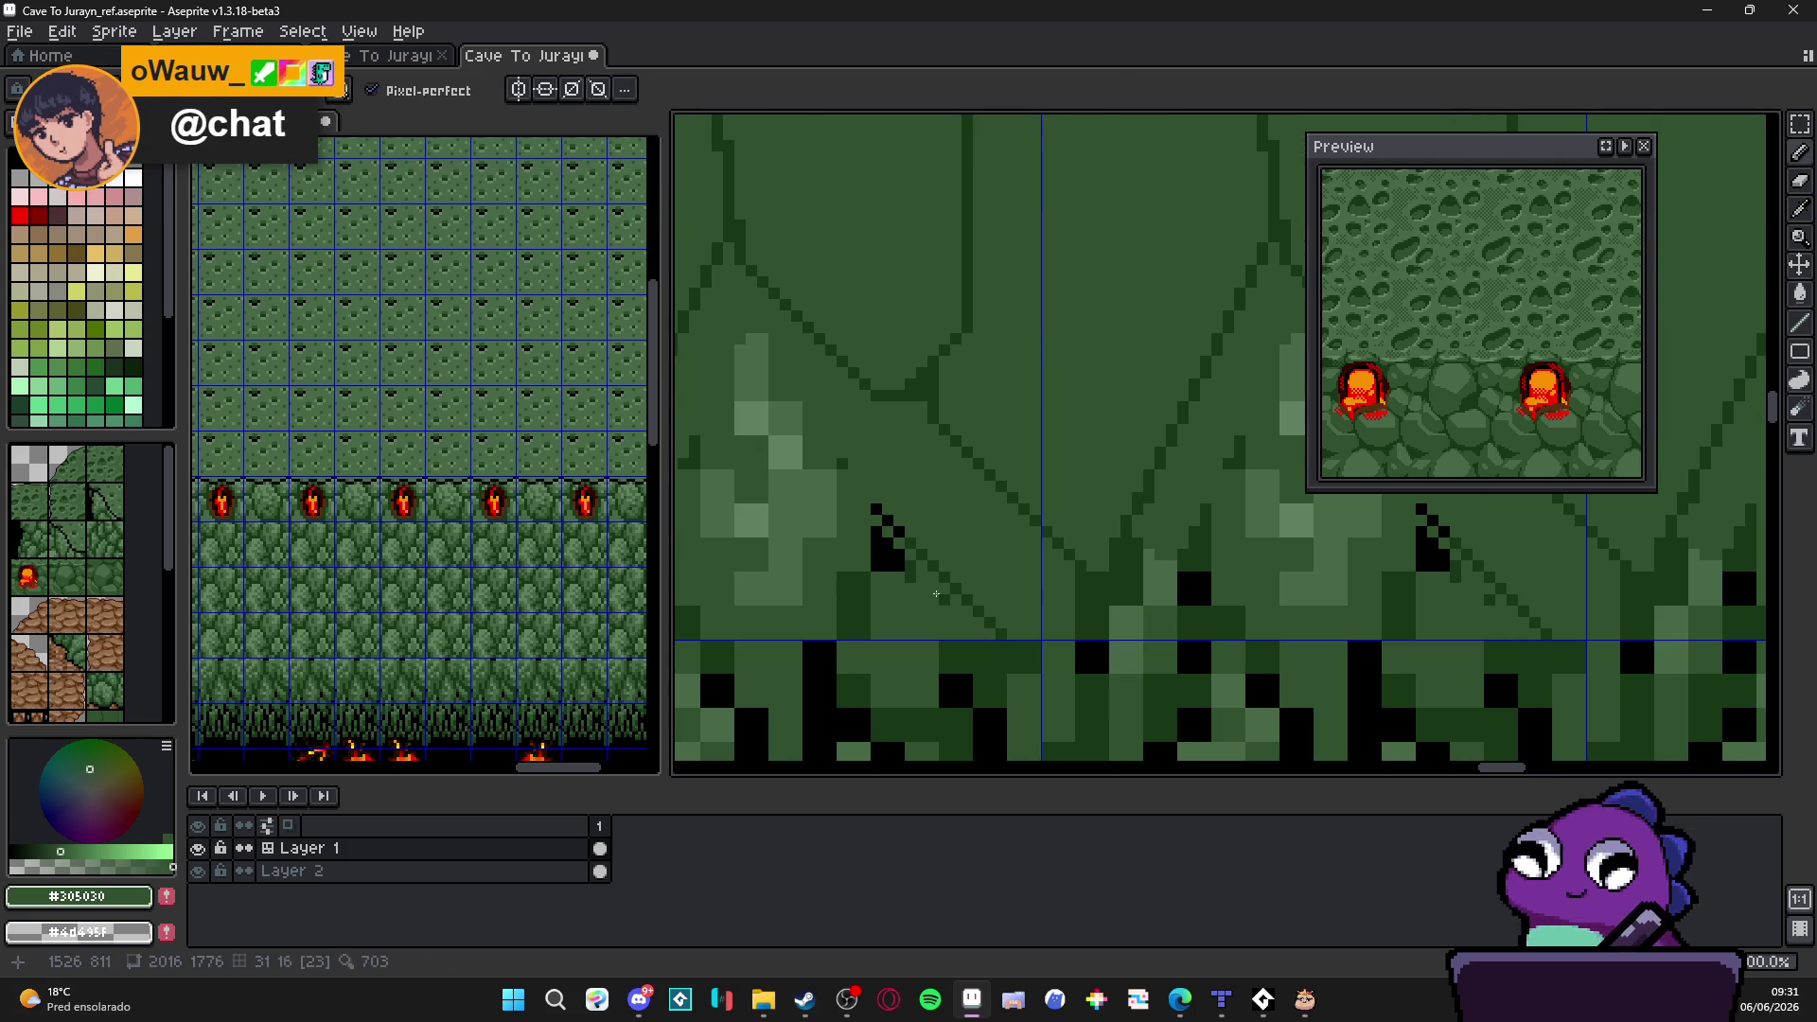
pyautogui.hotkey('ctrl', 'z')
pyautogui.hotkey('ctrl', 'z')
pyautogui.scroll(-1, 938, 598)
pyautogui.scroll(-1, 951, 608)
pyautogui.scroll(-1, 955, 607)
pyautogui.scroll(-1, 939, 591)
pyautogui.scroll(4, 938, 593)
pyautogui.keyDown('alt'); pyautogui.click(987, 548); pyautogui.keyUp('alt')
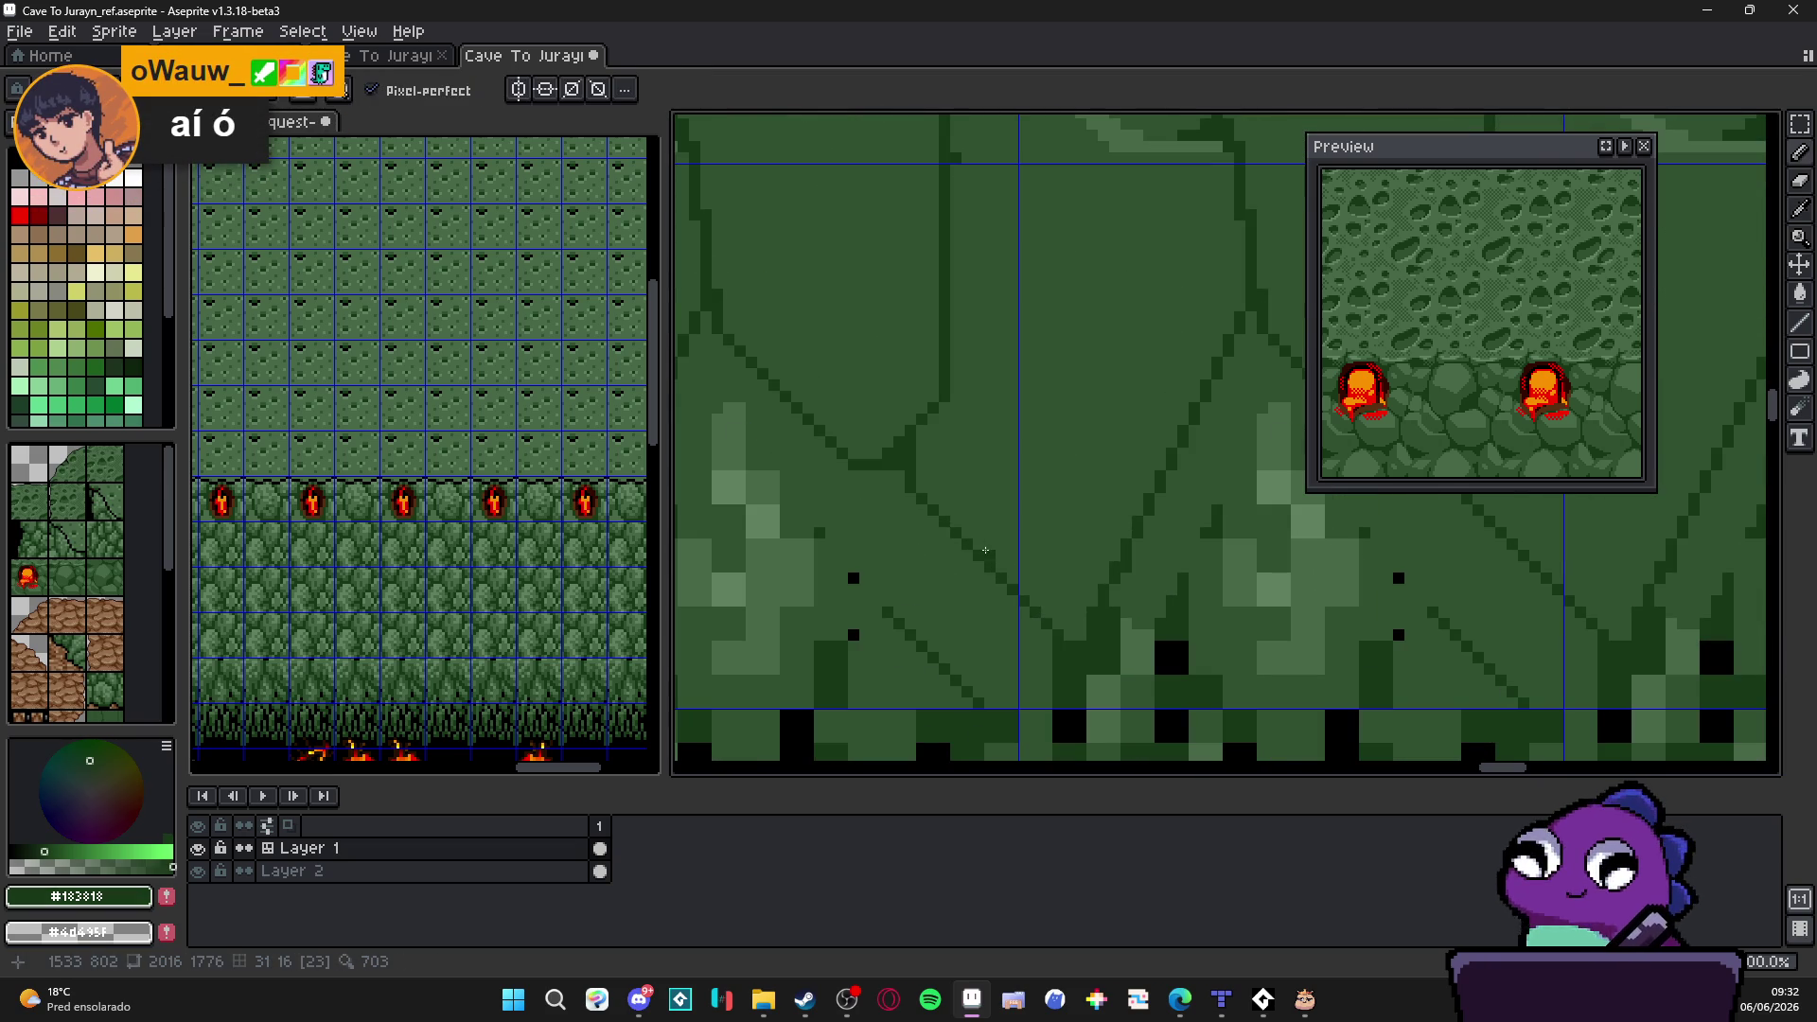
pyautogui.moveTo(978, 548)
pyautogui.mouseDown()
pyautogui.moveTo(1018, 546)
pyautogui.moveTo(1051, 494)
pyautogui.mouseUp()
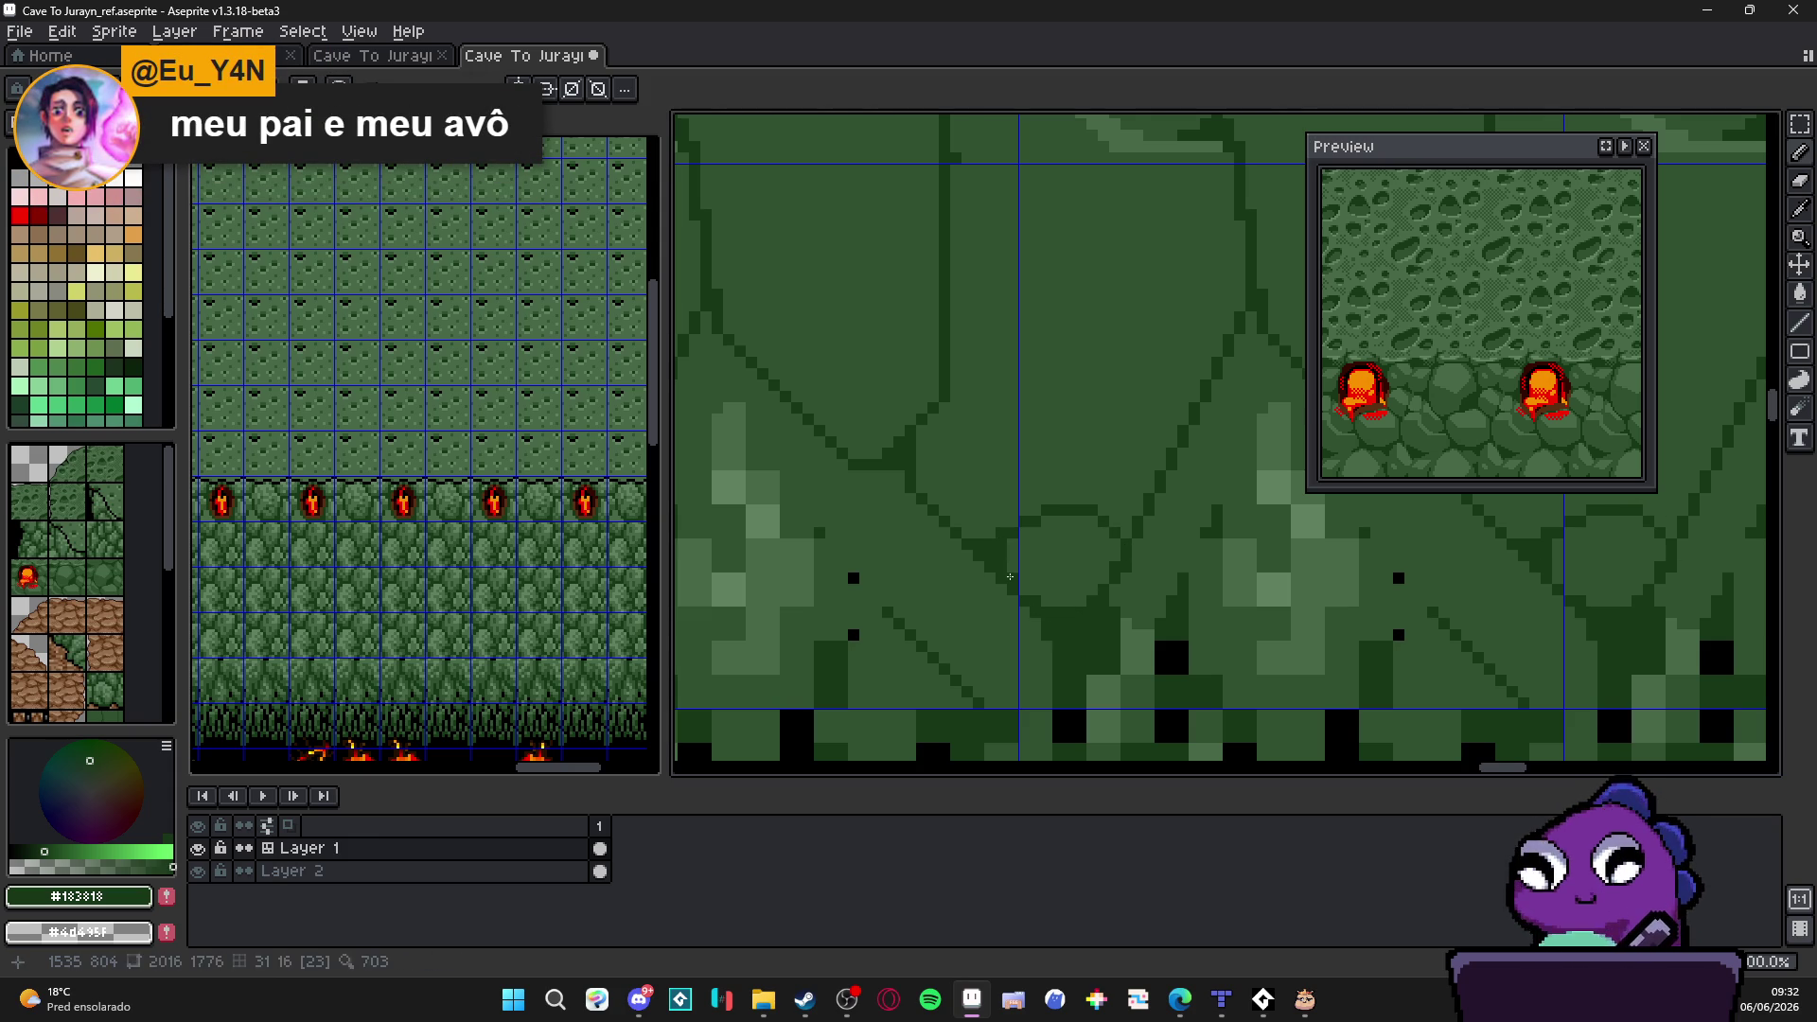
pyautogui.scroll(-3, 1027, 598)
pyautogui.scroll(-2, 1027, 596)
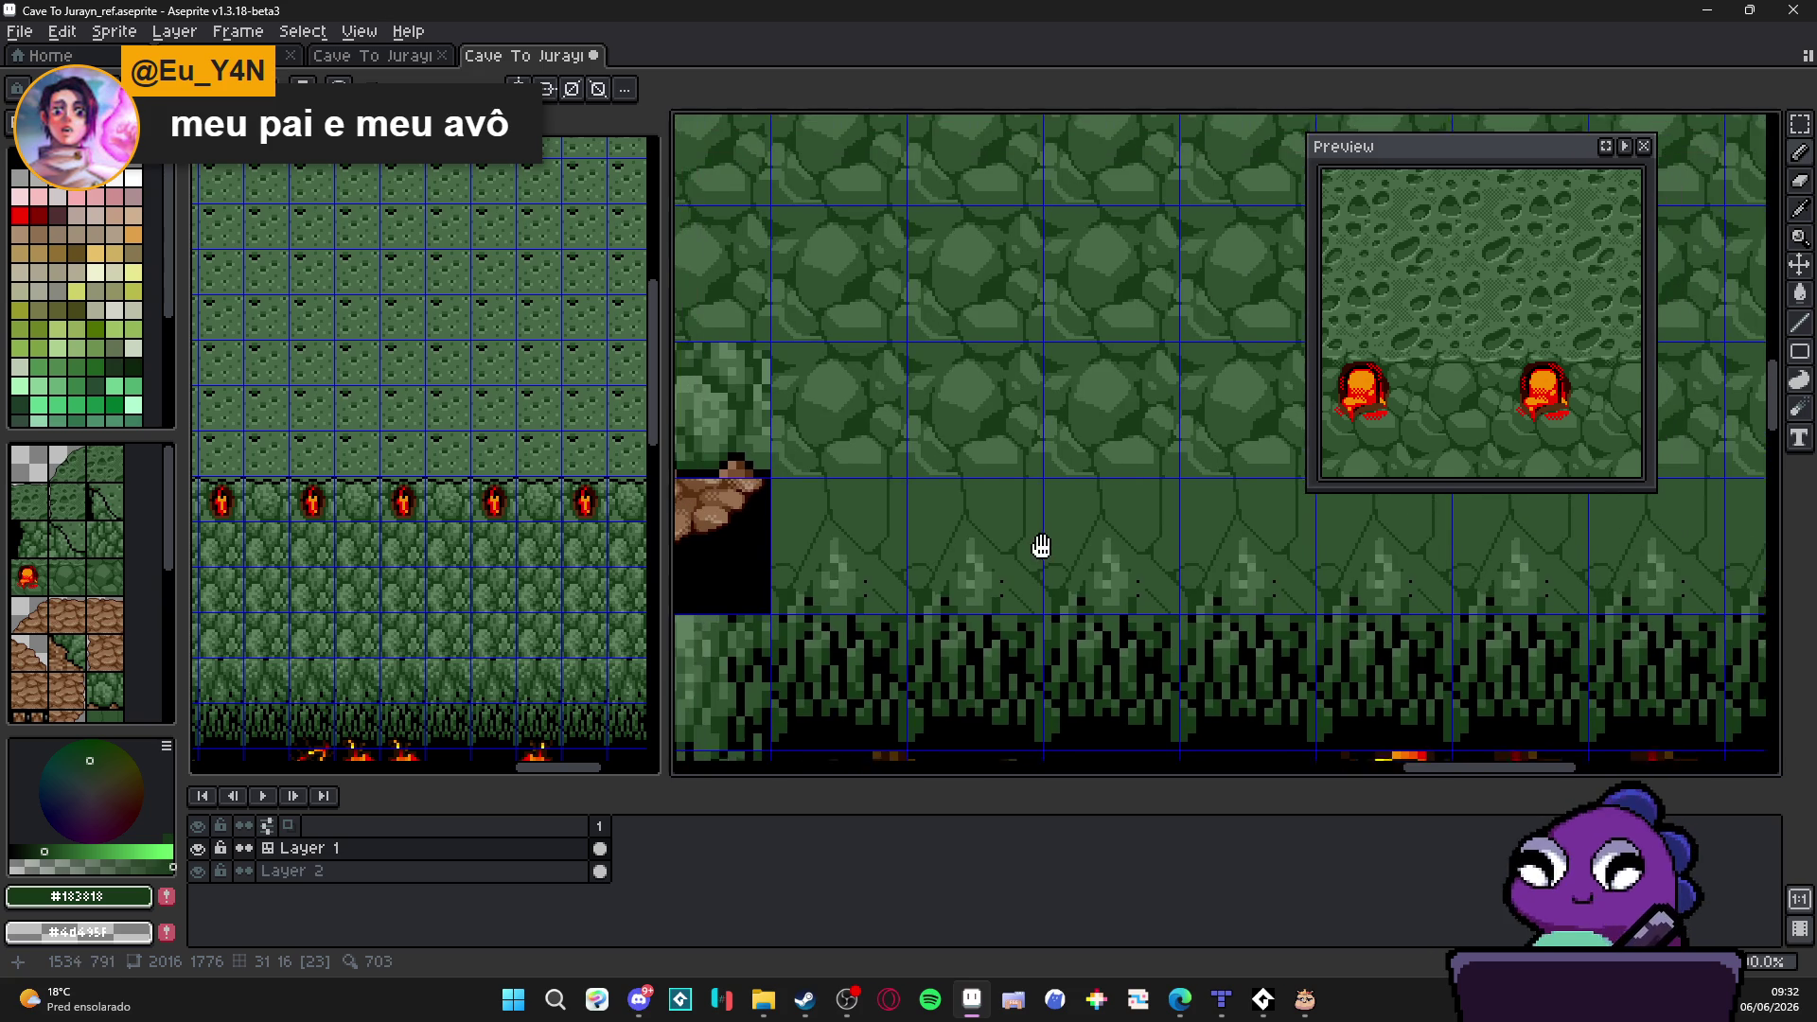
pyautogui.scroll(2, 1026, 681)
pyautogui.scroll(2, 1005, 571)
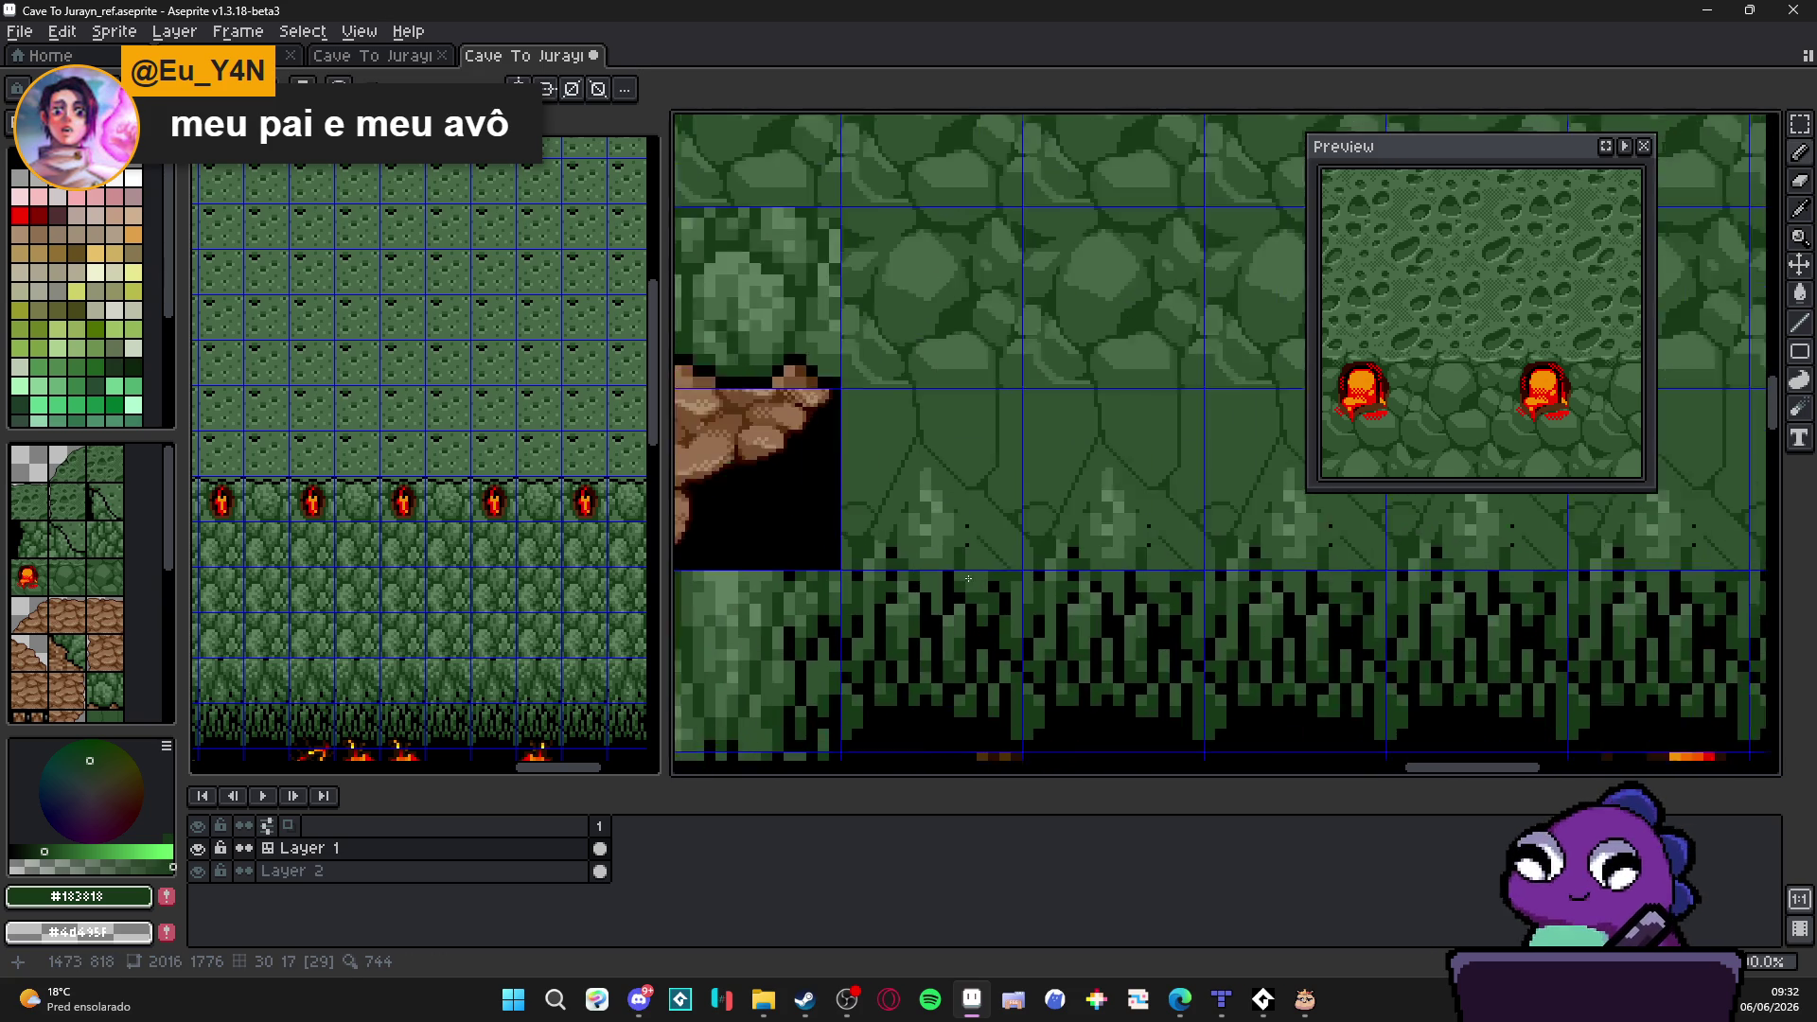
pyautogui.scroll(1, 1006, 572)
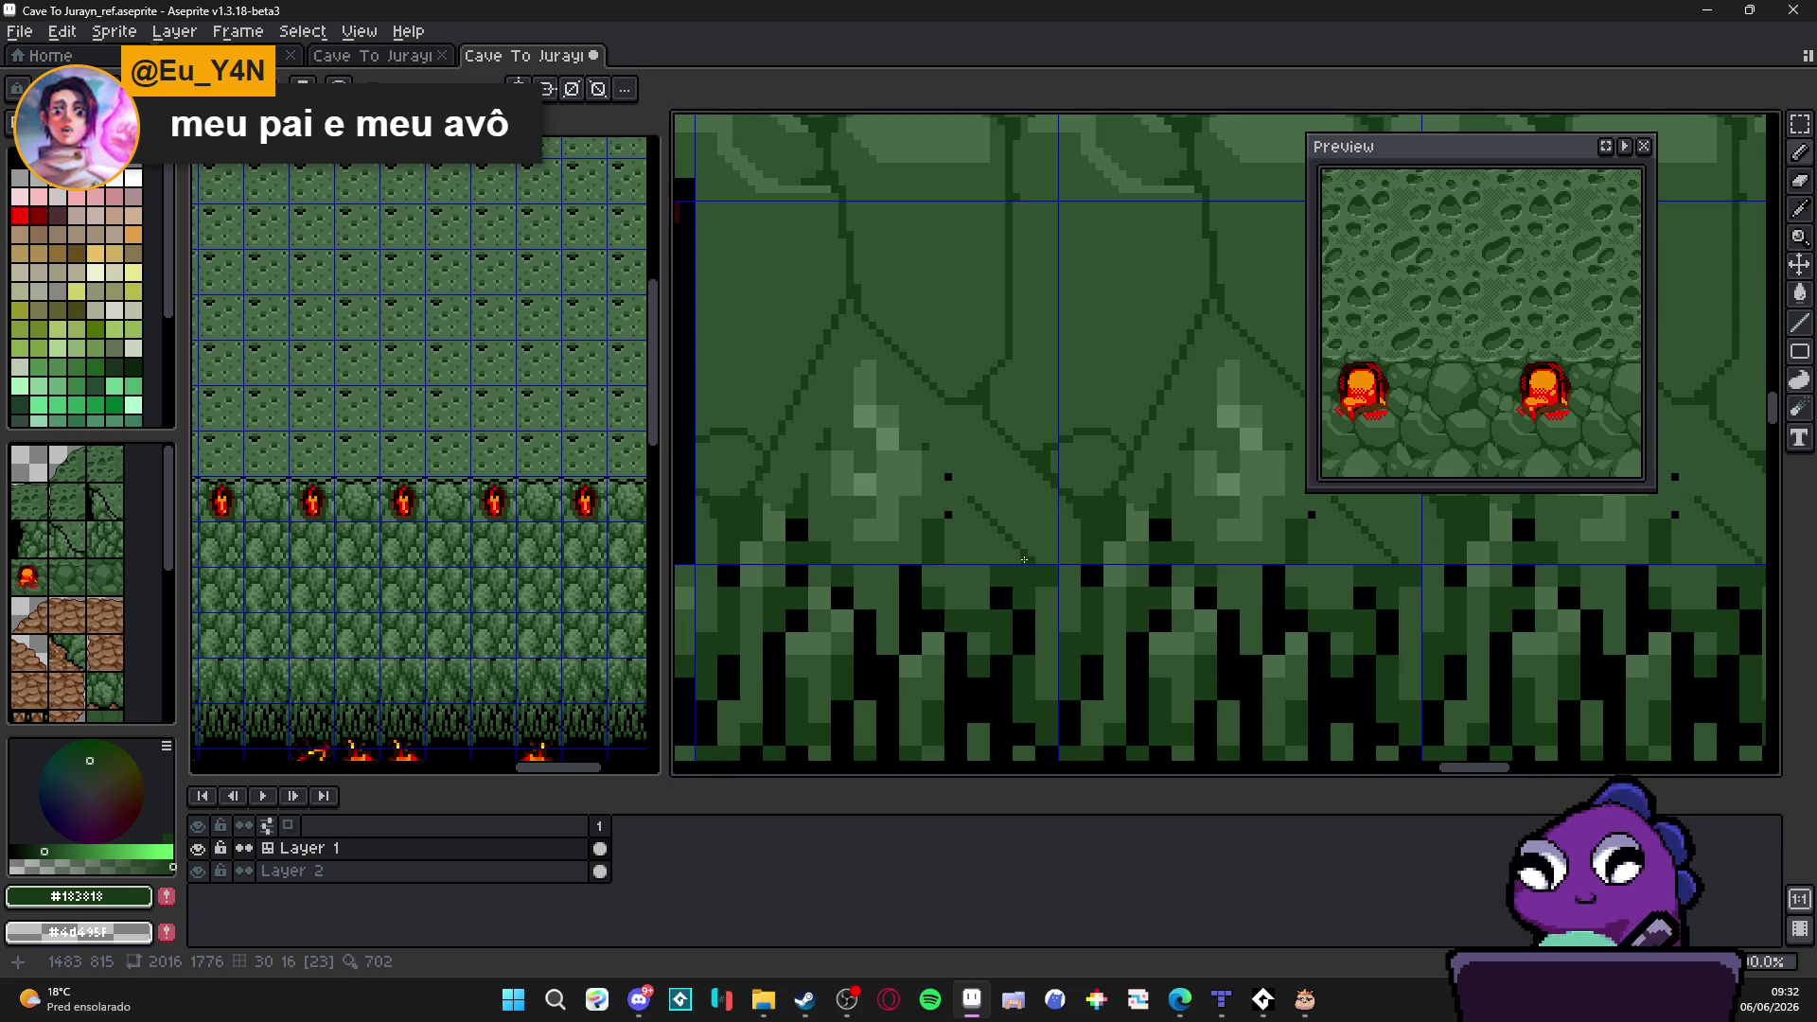
pyautogui.scroll(-3, 1026, 562)
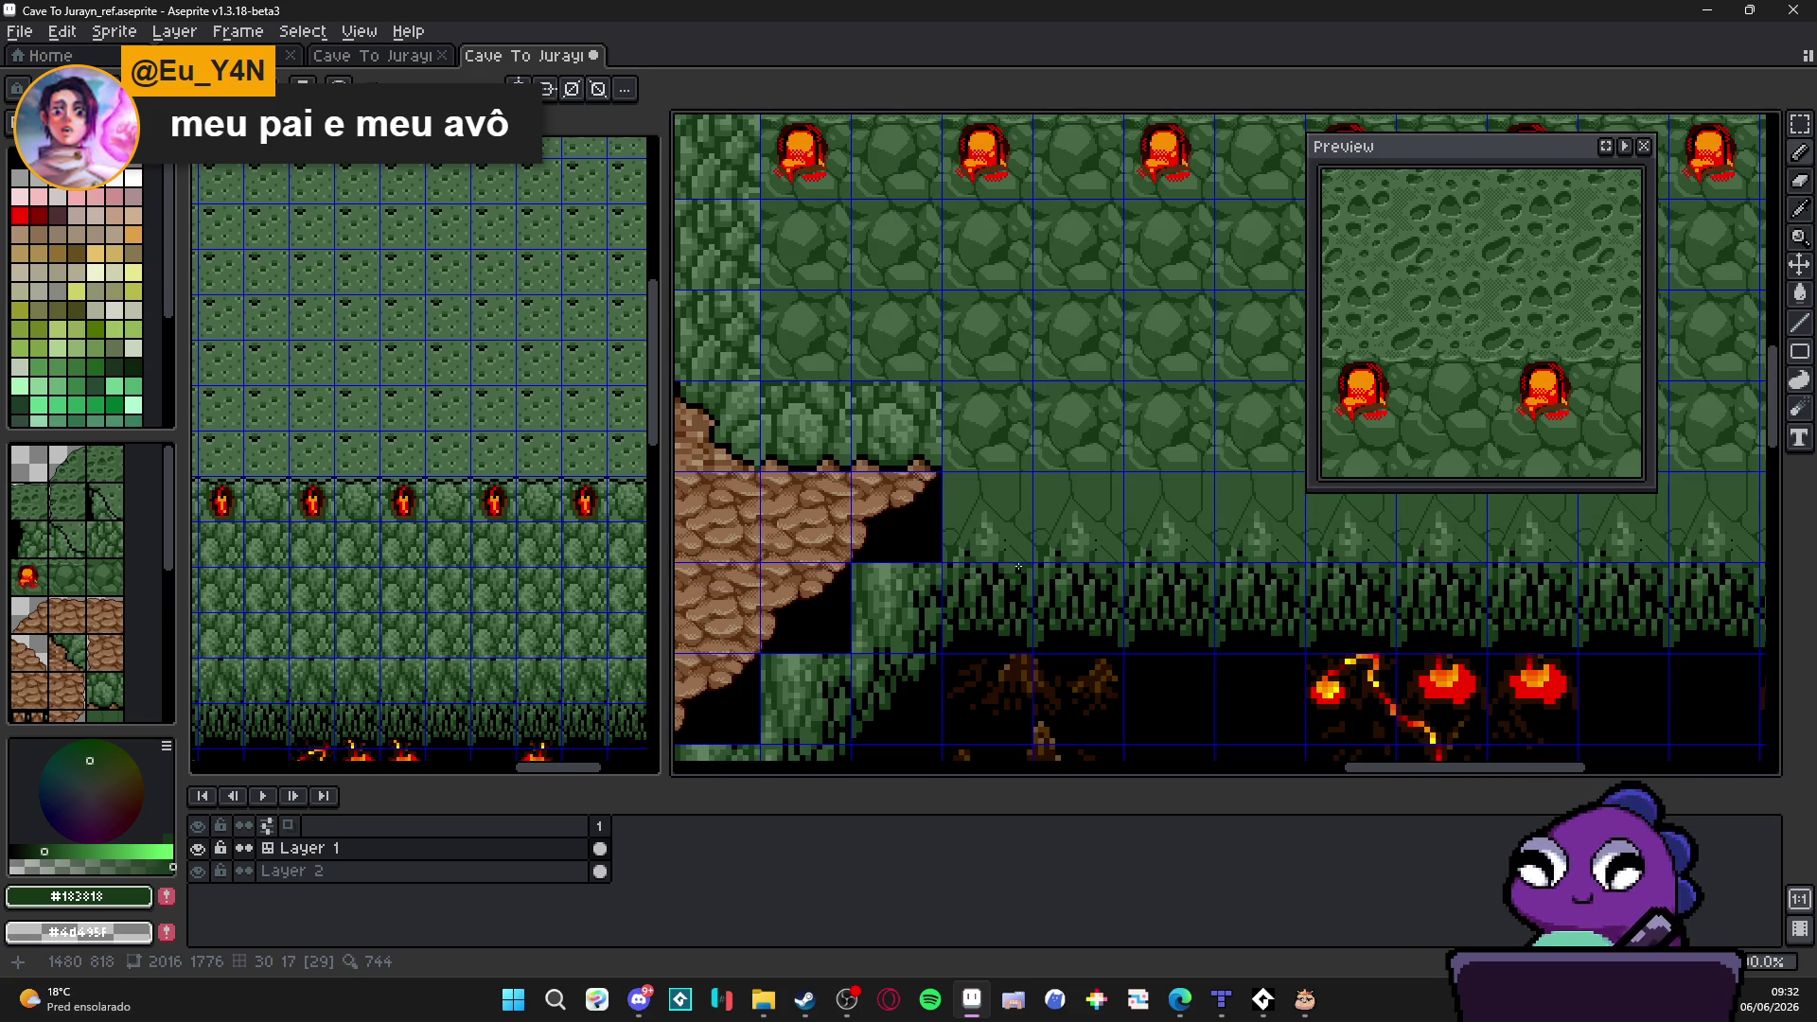
pyautogui.moveTo(1017, 565); pyautogui.dragTo(1005, 591)
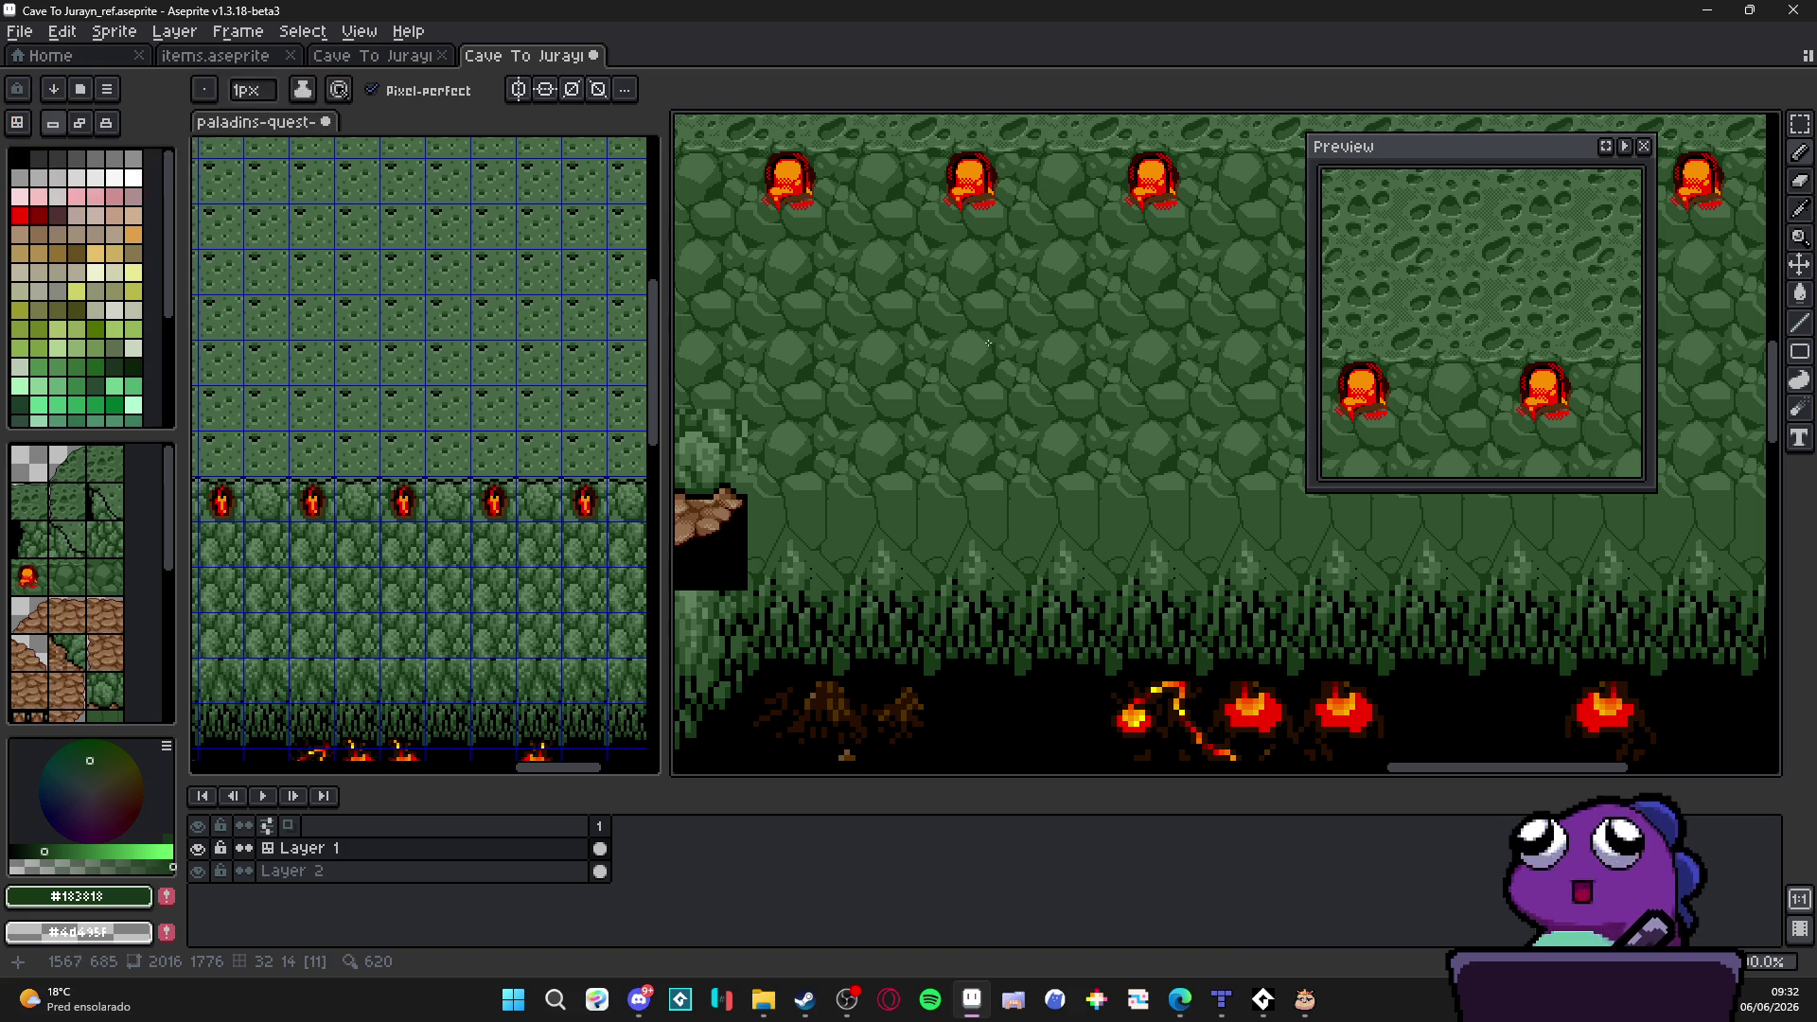
pyautogui.scroll(2, 932, 603)
pyautogui.scroll(3, 1021, 594)
pyautogui.keyDown('alt'); pyautogui.click(1022, 594); pyautogui.keyUp('alt')
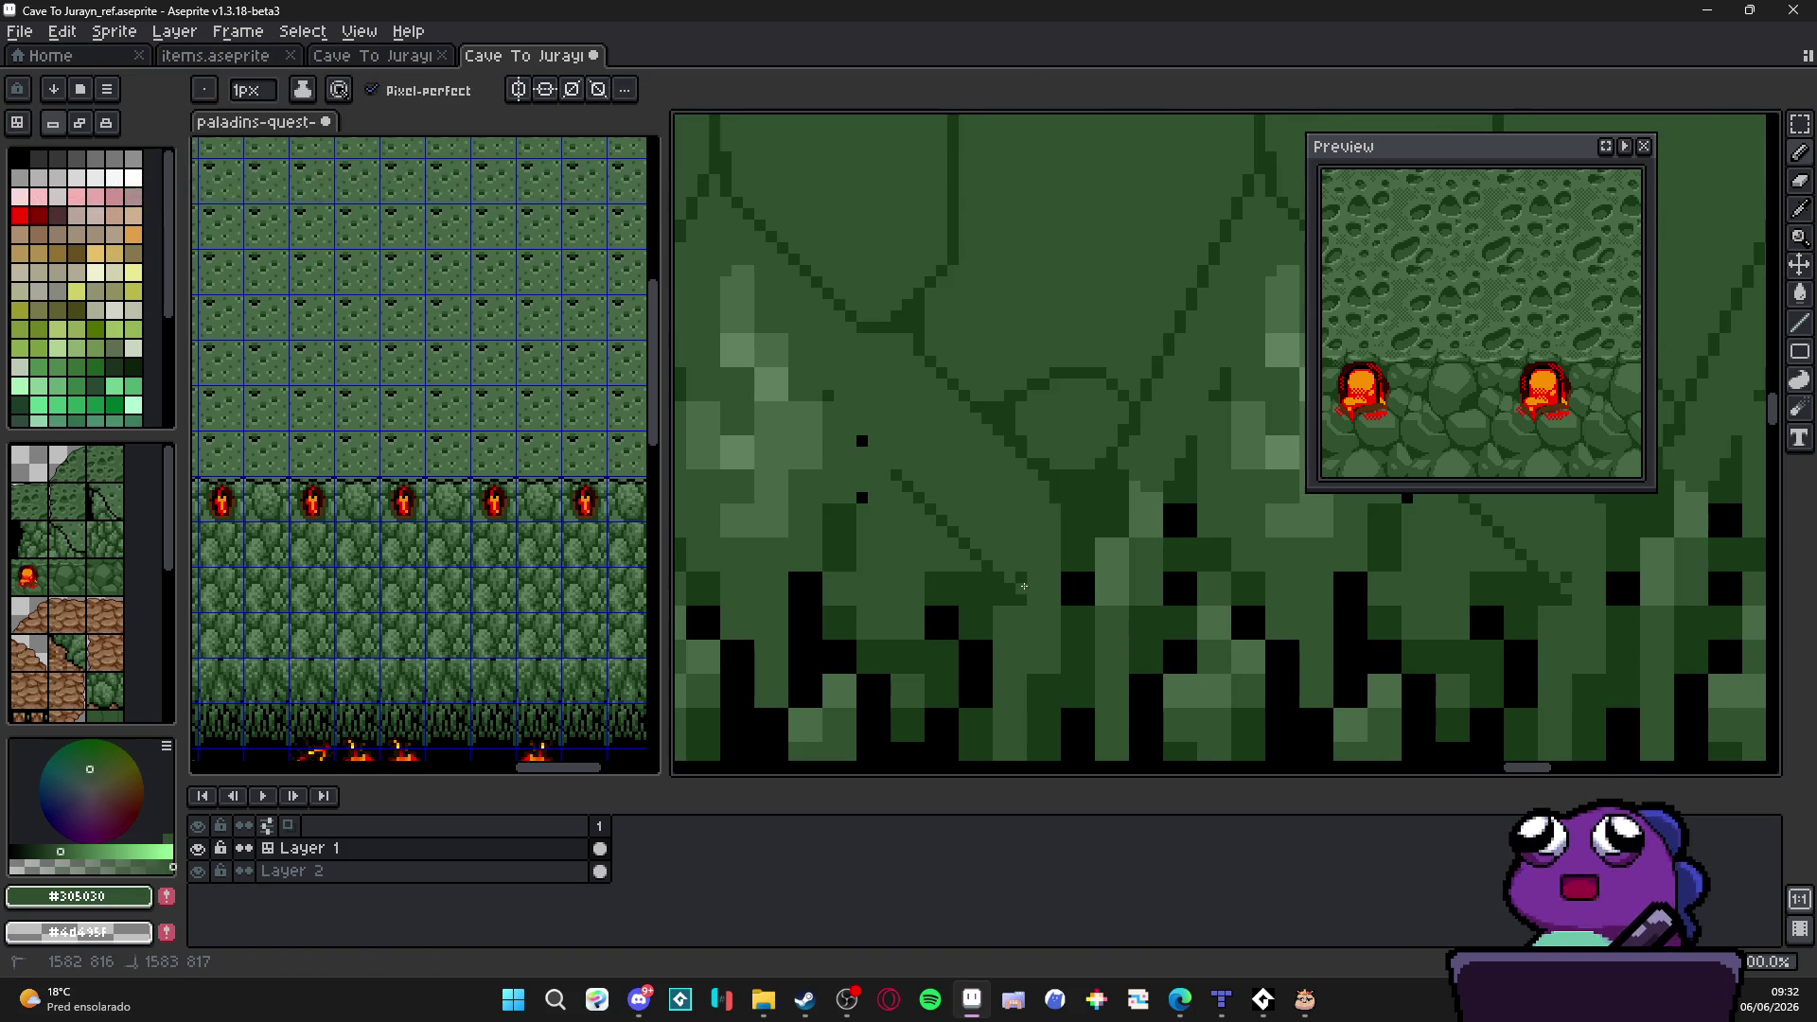
# Step: Sample dark and mid green and fill a black block beside a moss tuft
pyautogui.press('alt')
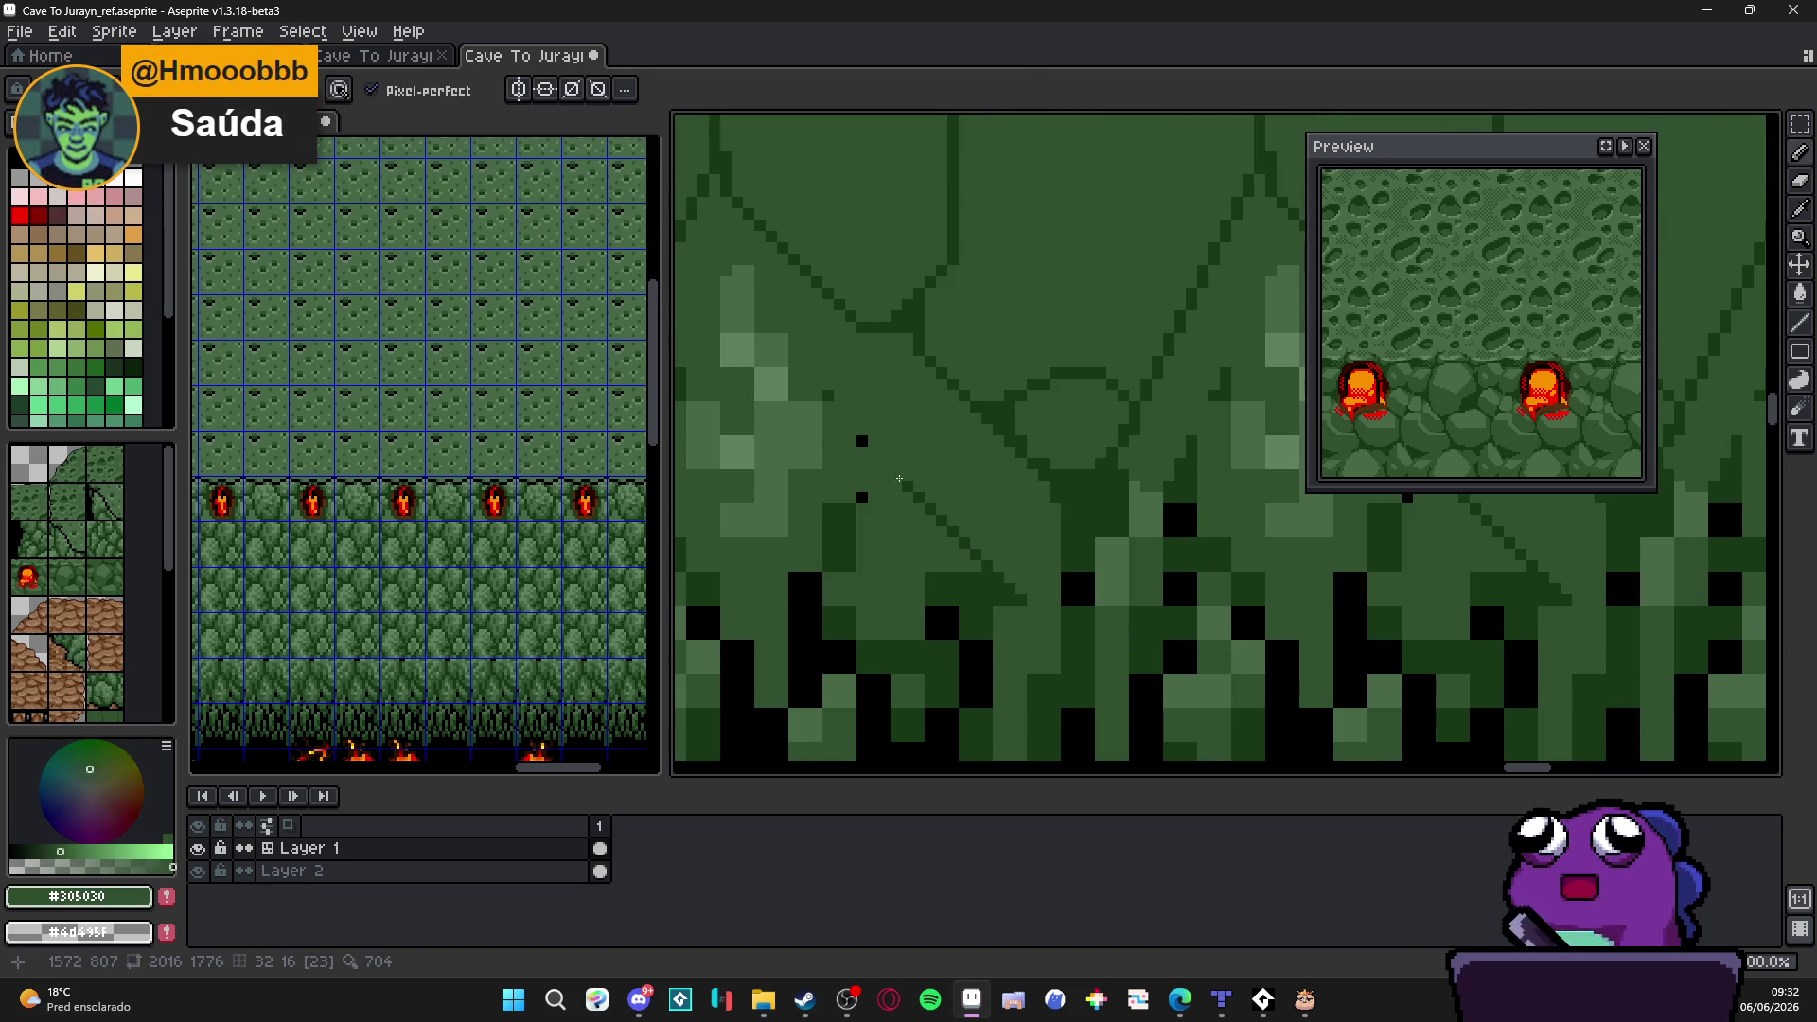
pyautogui.keyDown('alt'); pyautogui.click(910, 471); pyautogui.keyUp('alt')
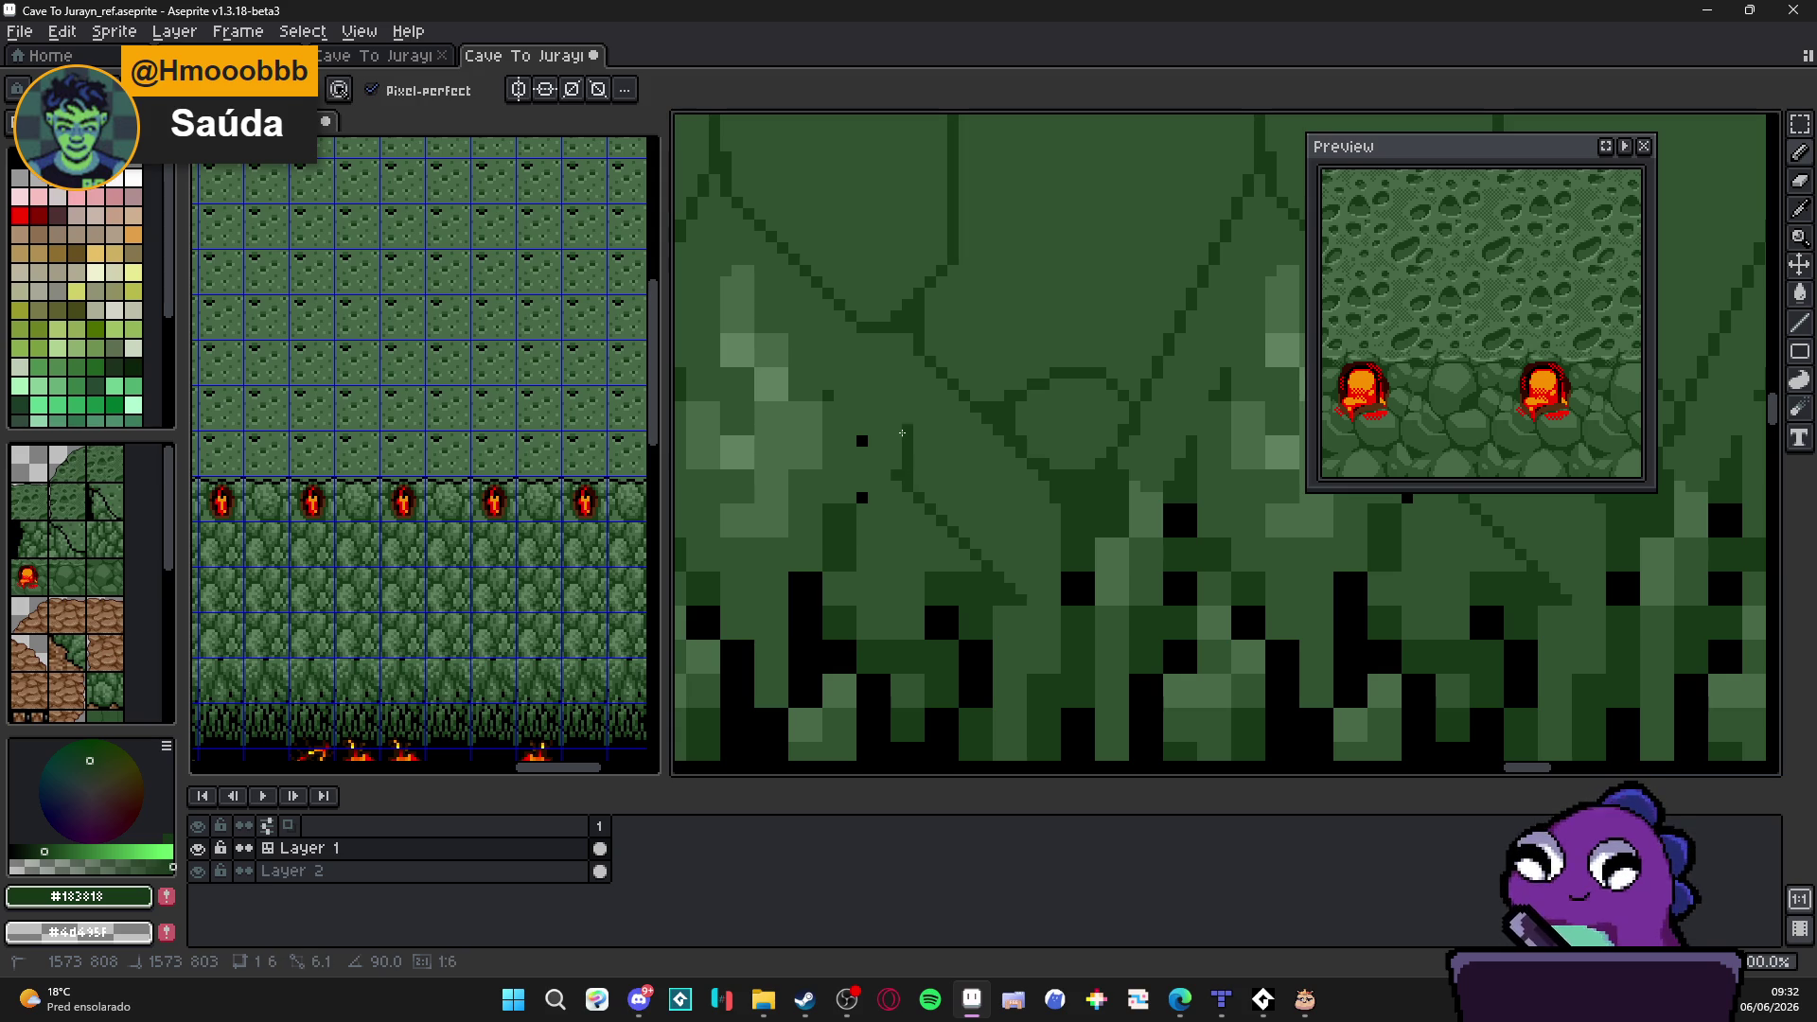
pyautogui.scroll(-2, 902, 440)
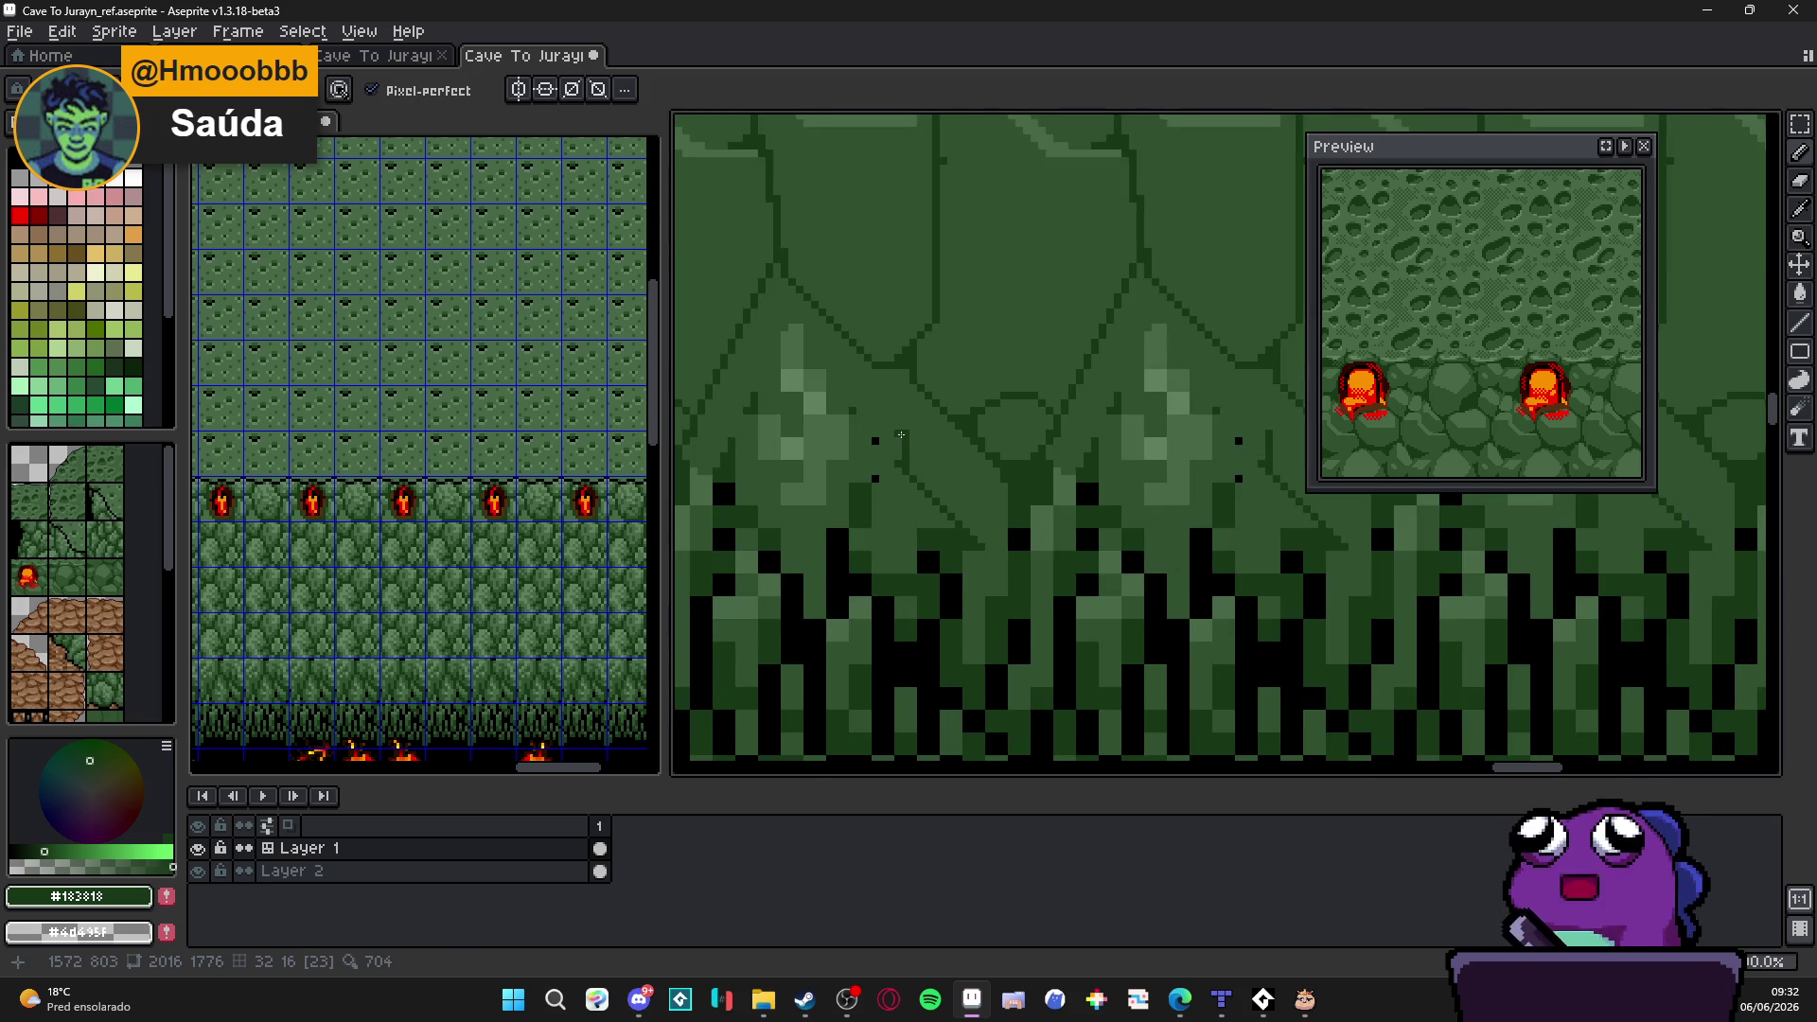
pyautogui.scroll(2, 900, 436)
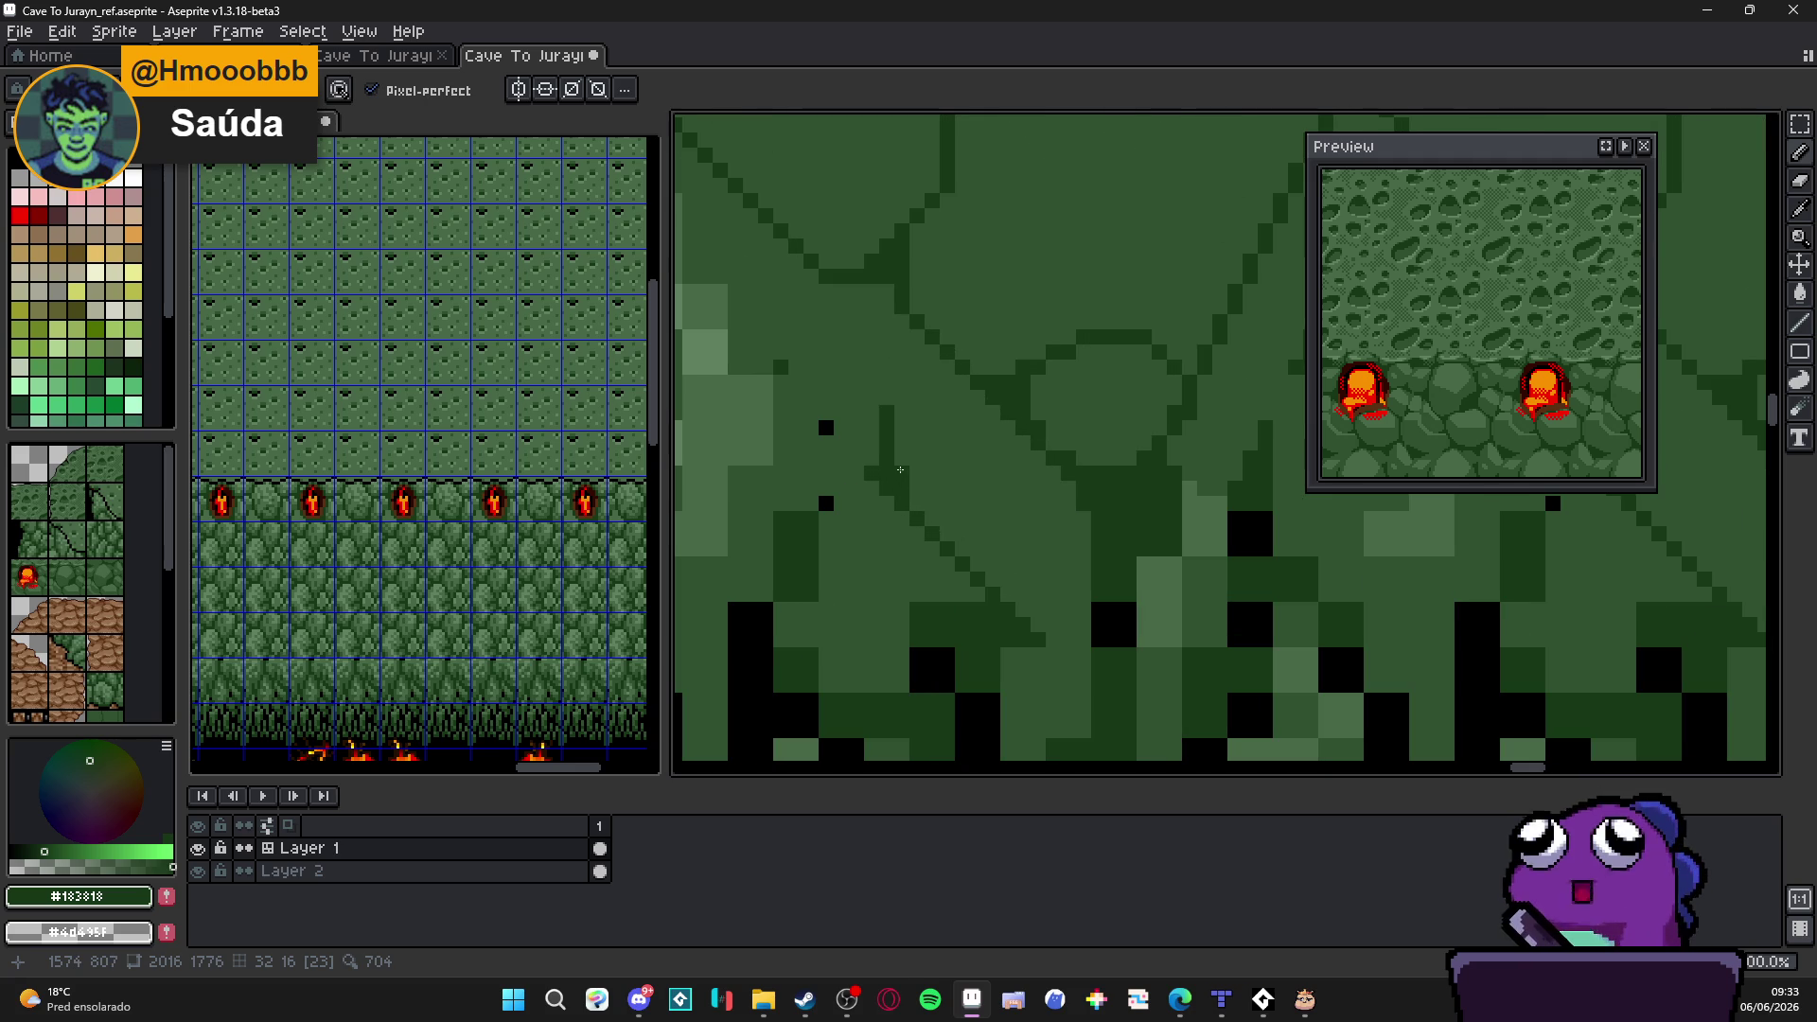
pyautogui.scroll(-1, 918, 508)
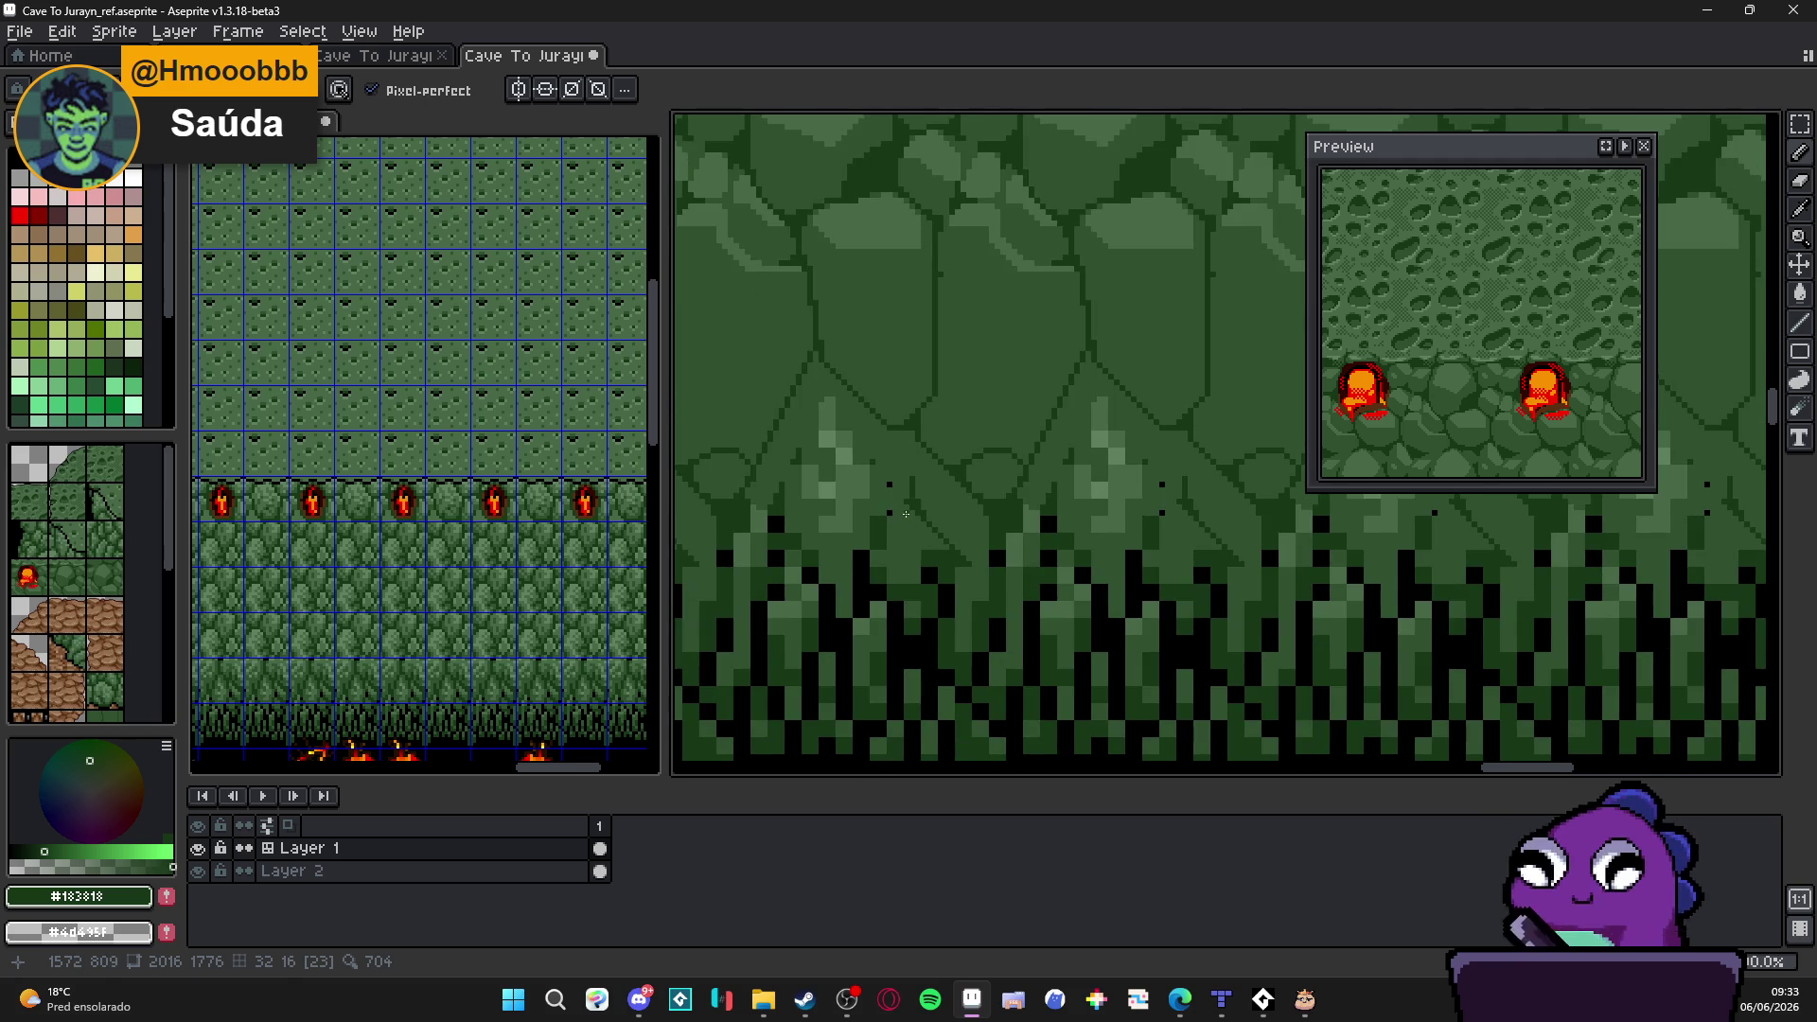
pyautogui.moveTo(905, 500)
pyautogui.mouseDown()
pyautogui.moveTo(966, 568)
pyautogui.moveTo(897, 435)
pyautogui.moveTo(877, 518)
pyautogui.moveTo(925, 528)
pyautogui.moveTo(932, 509)
pyautogui.mouseUp()
pyautogui.keyDown('alt'); pyautogui.click(962, 471); pyautogui.keyUp('alt')
pyautogui.scroll(1, 932, 582)
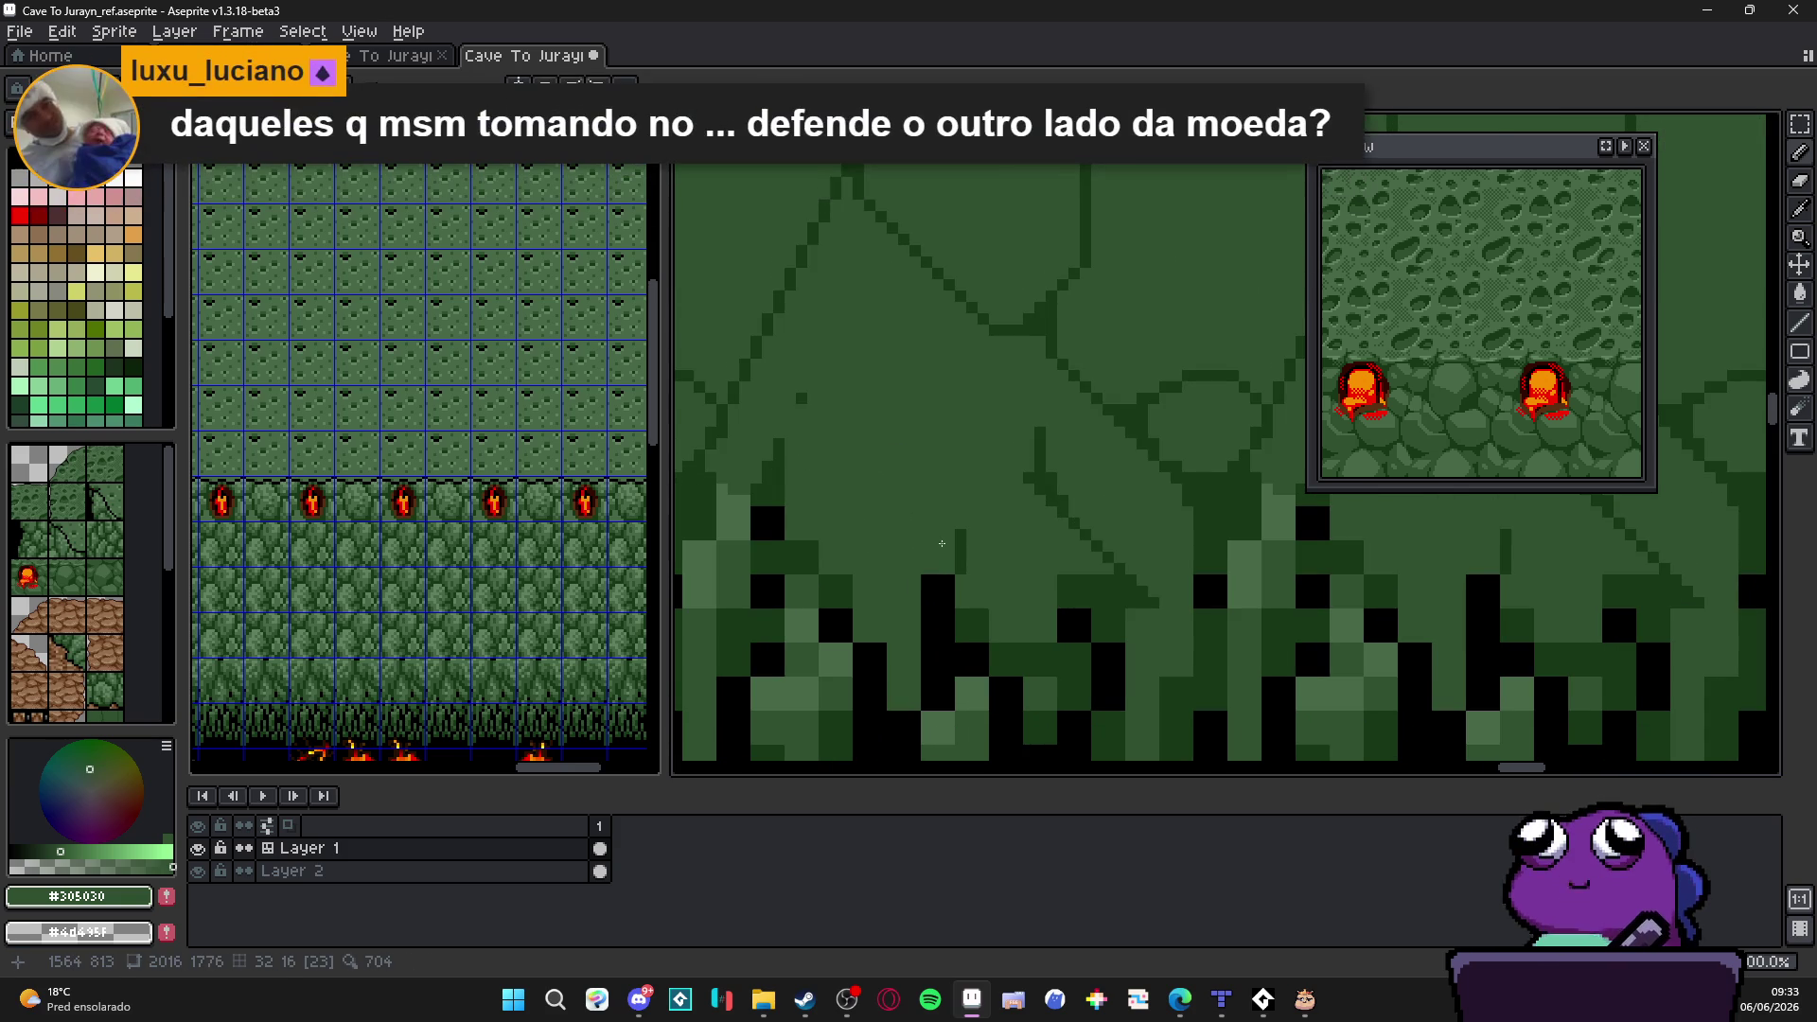
pyautogui.scroll(1, 964, 565)
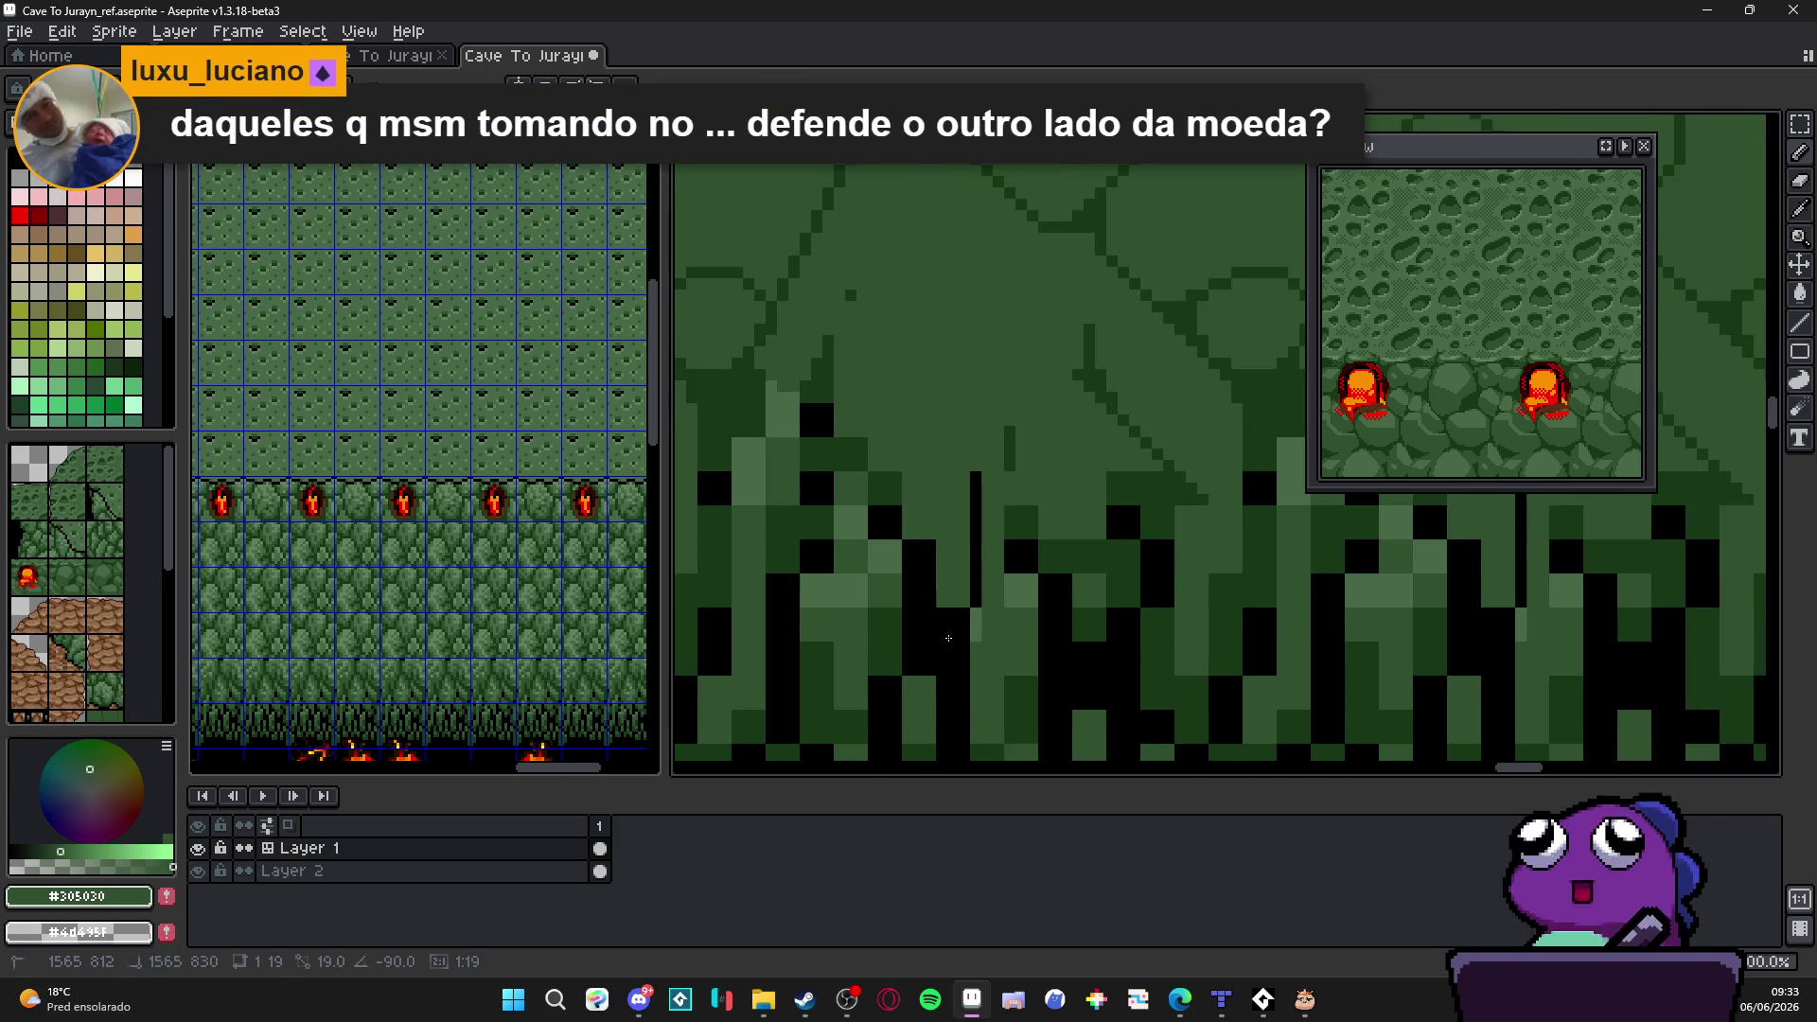
pyautogui.moveTo(981, 480); pyautogui.dragTo(978, 541)
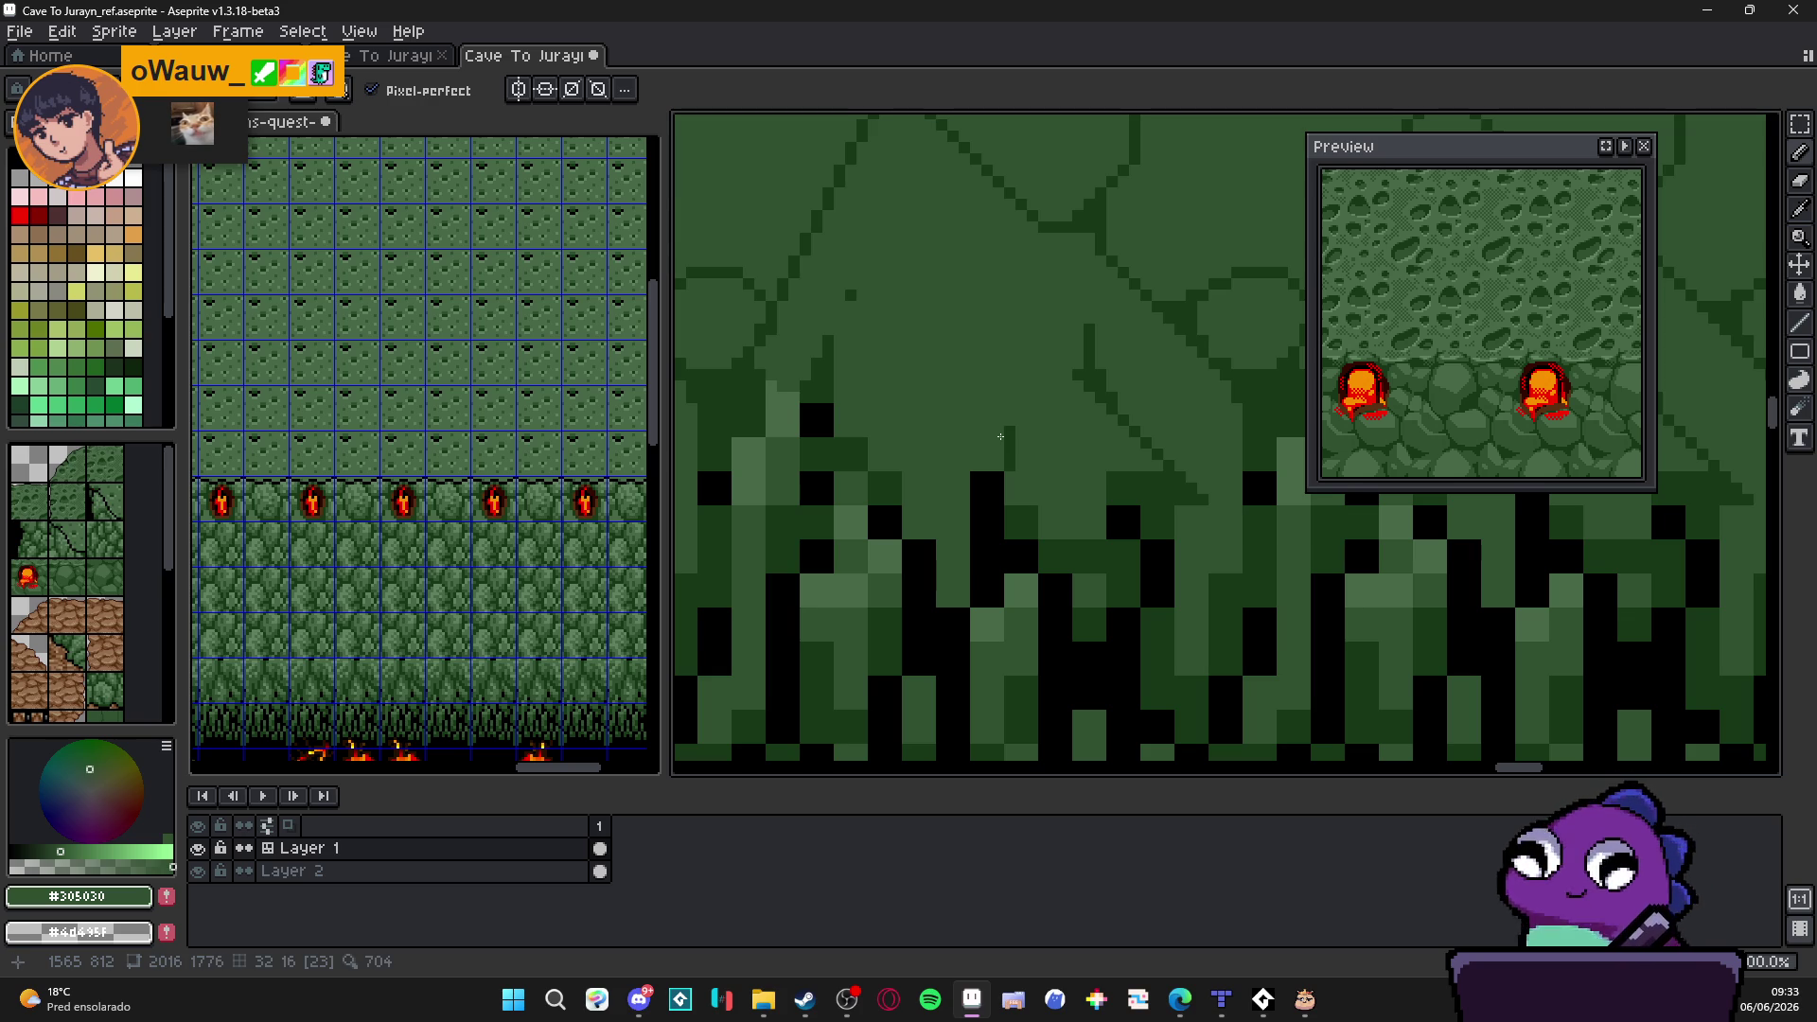
# Step: Paint green down the black column with a straight line and recolour stray dark pixels
pyautogui.moveTo(1000, 469); pyautogui.dragTo(950, 658)
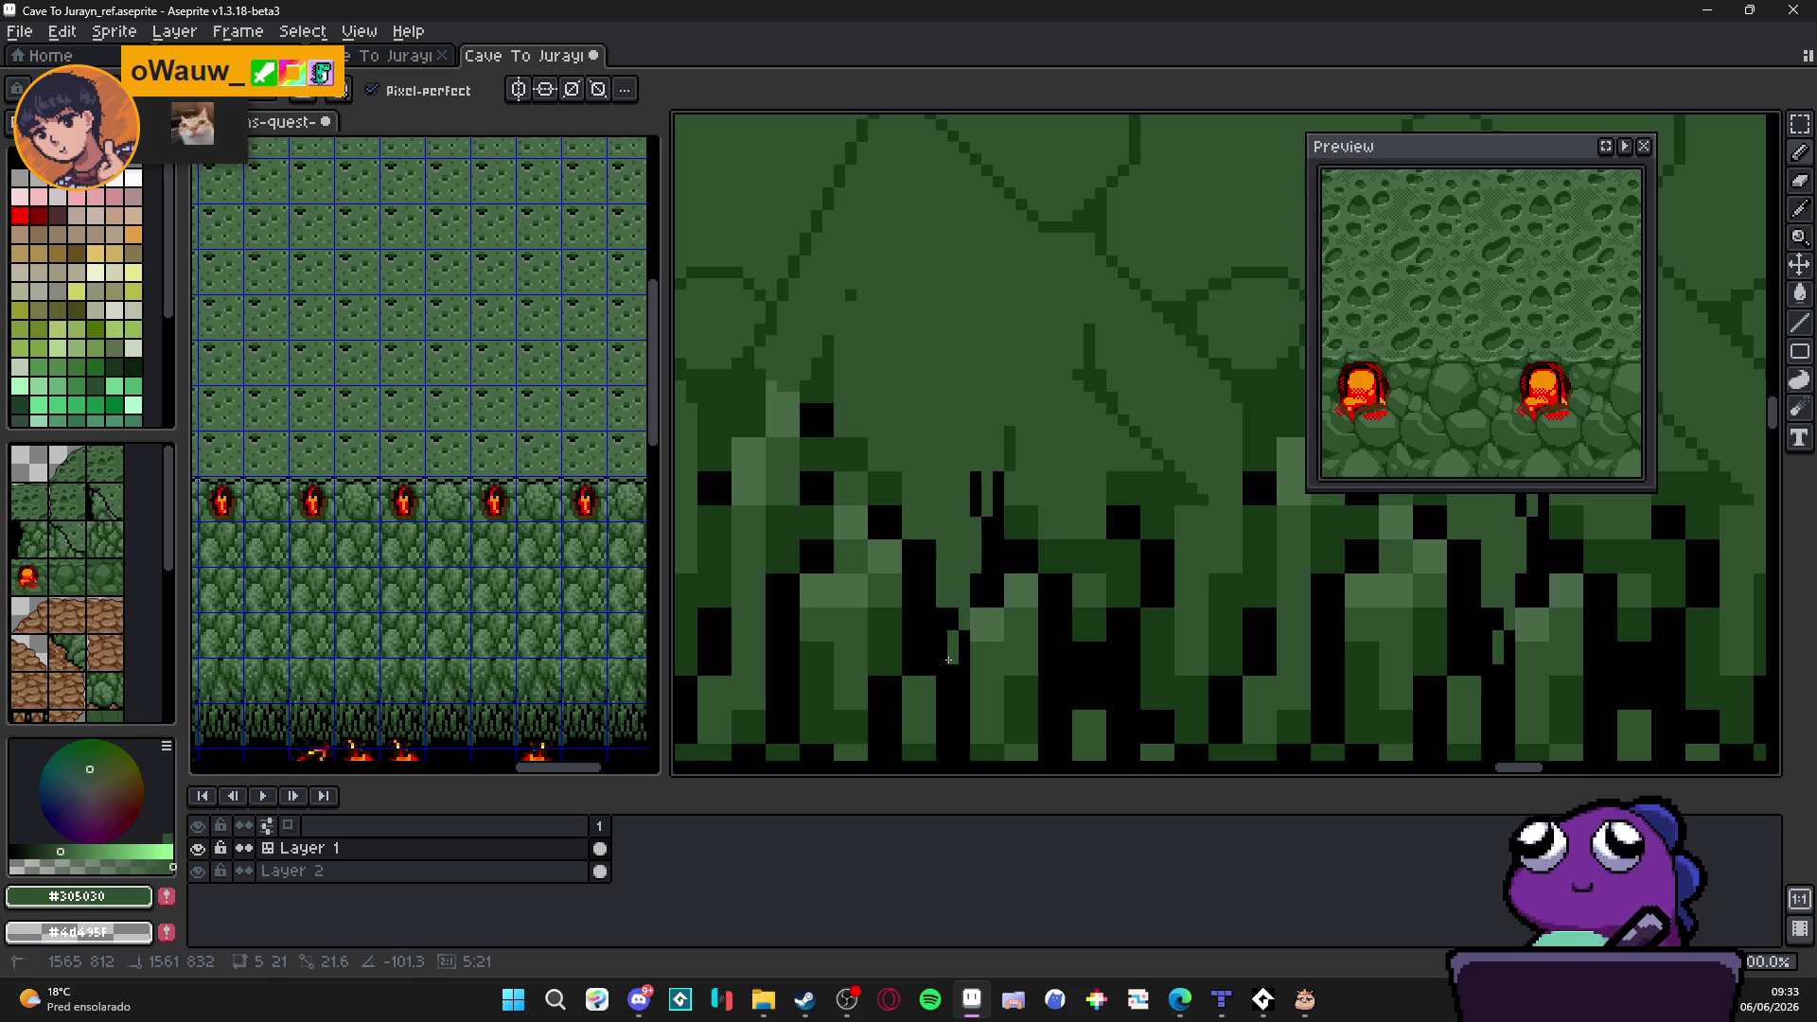
pyautogui.press('shift')
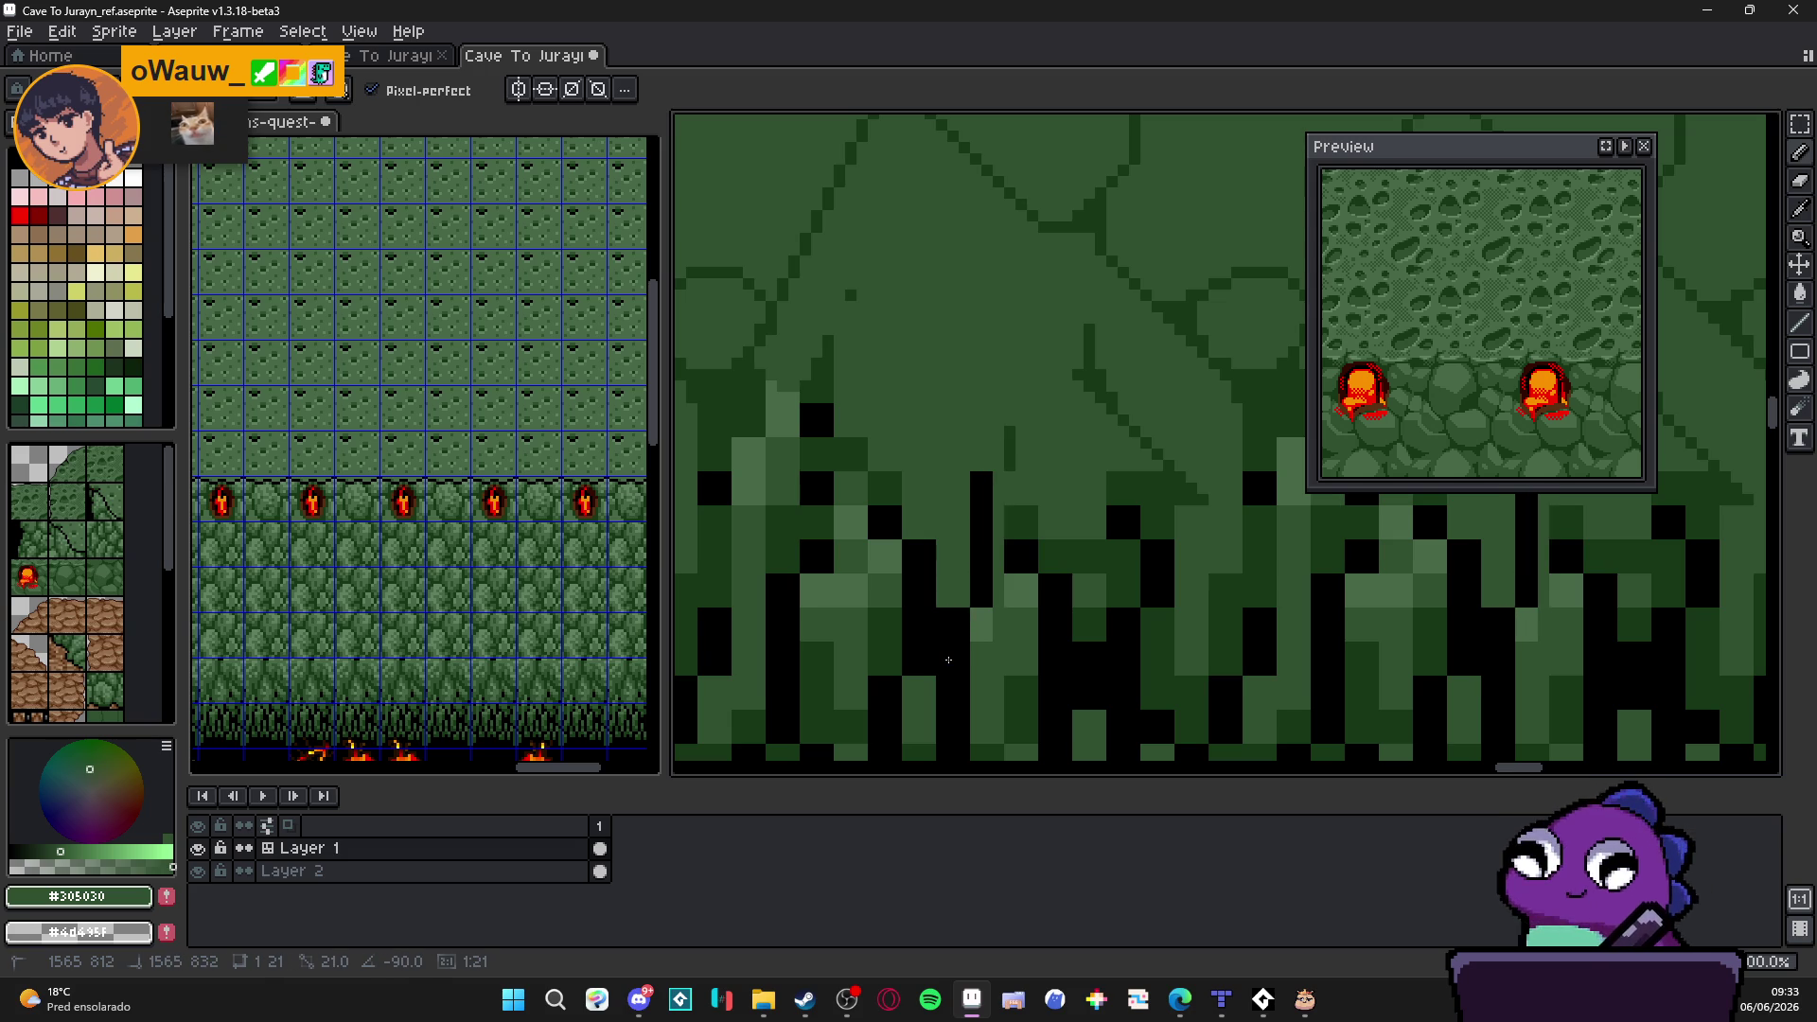
pyautogui.moveTo(935, 668); pyautogui.dragTo(952, 656)
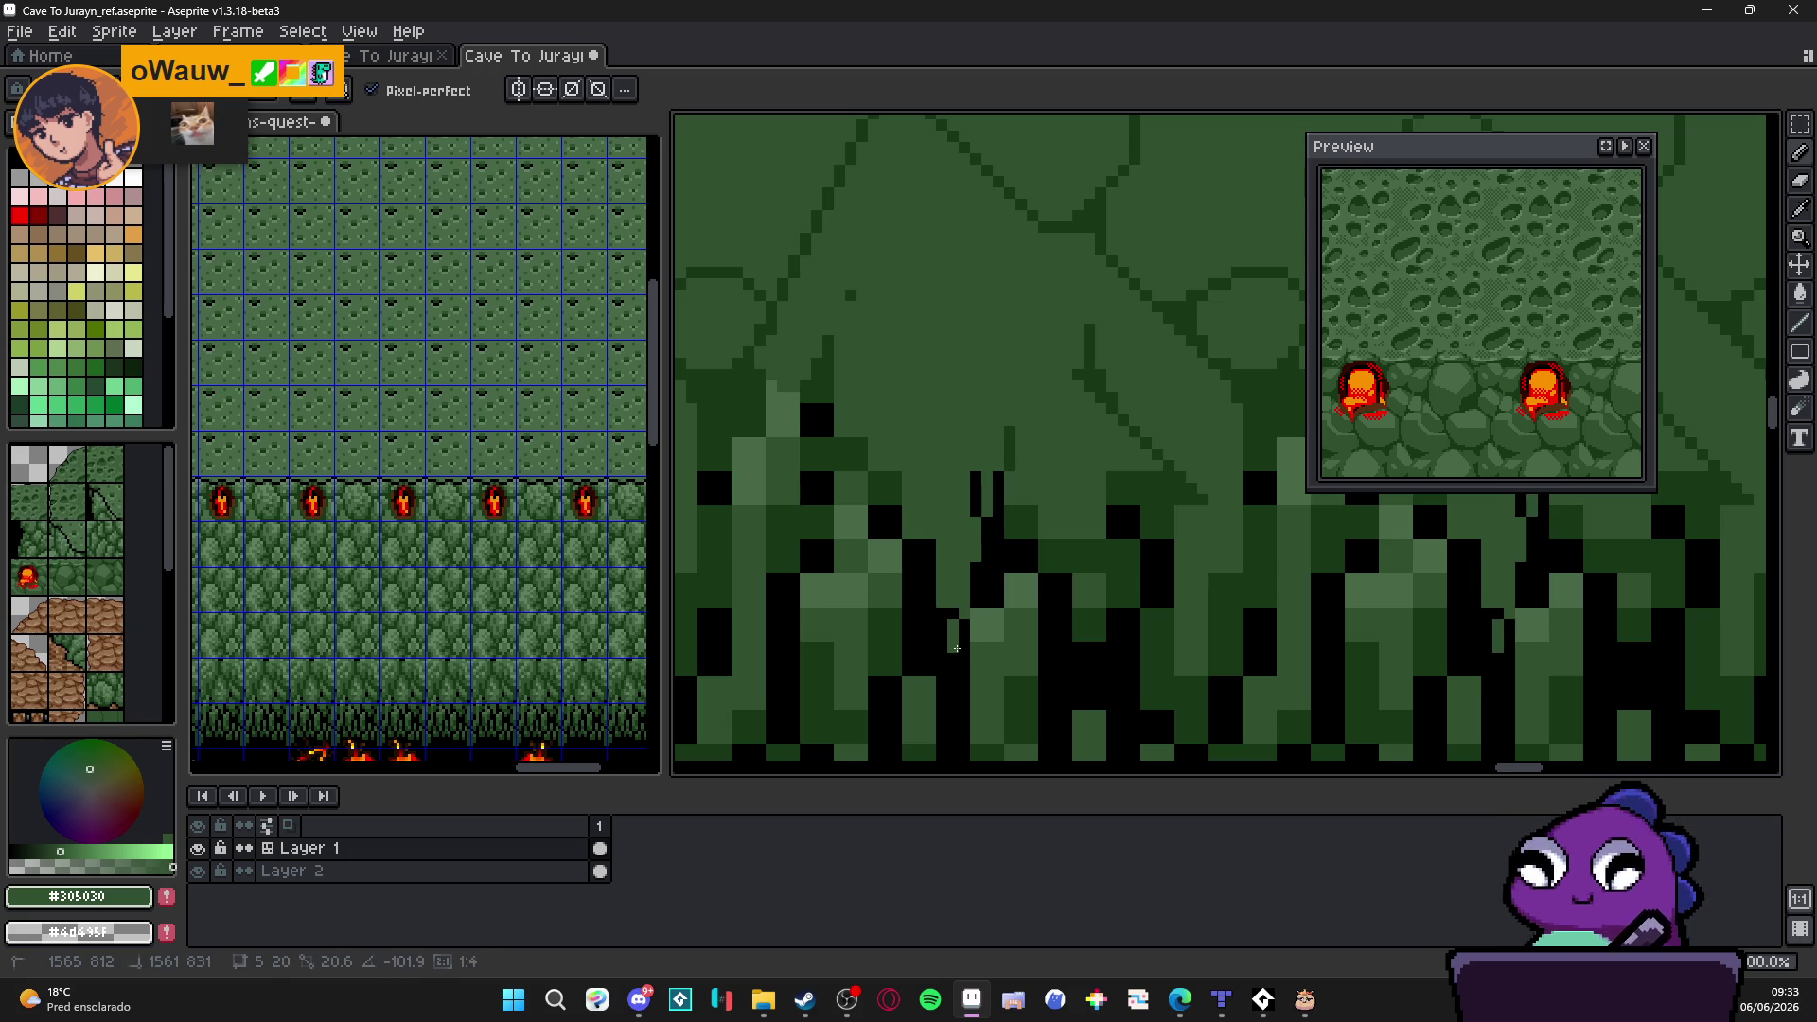
pyautogui.keyDown('shift'); pyautogui.click(883, 435); pyautogui.keyUp('shift')
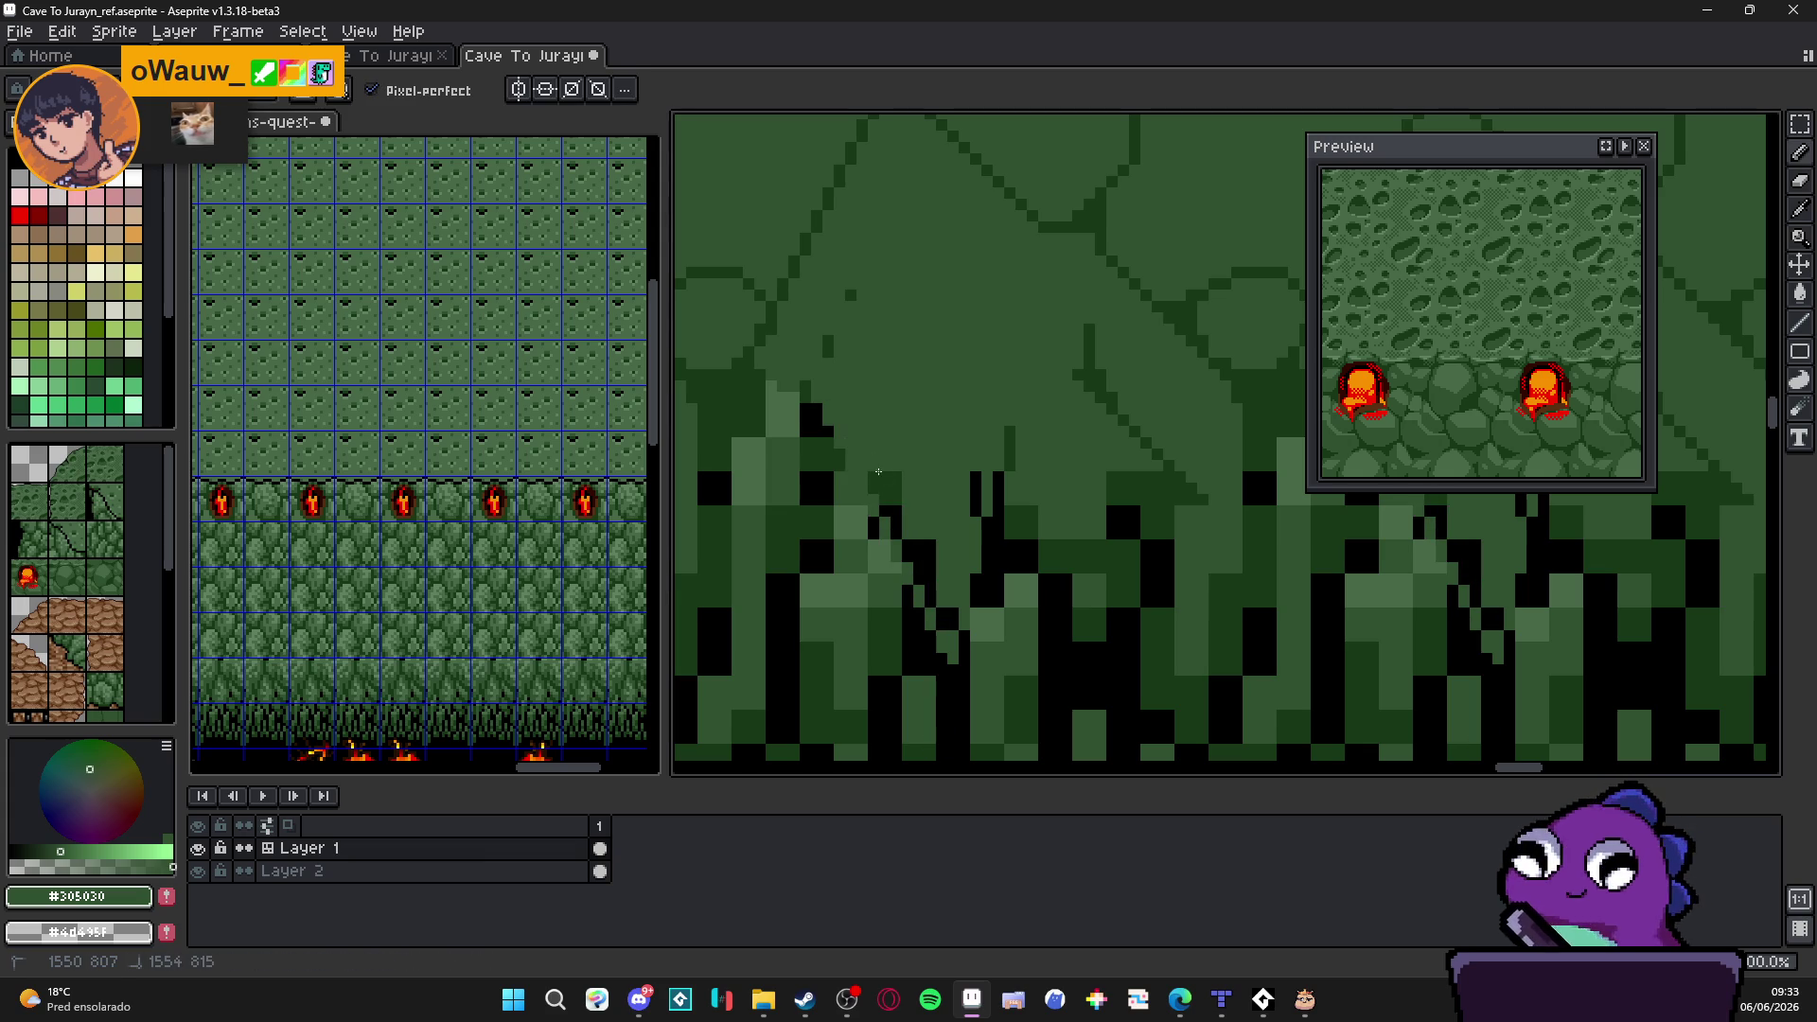
pyautogui.moveTo(903, 527); pyautogui.dragTo(955, 628)
pyautogui.moveTo(974, 478); pyautogui.dragTo(975, 521)
pyautogui.scroll(-1, 909, 377)
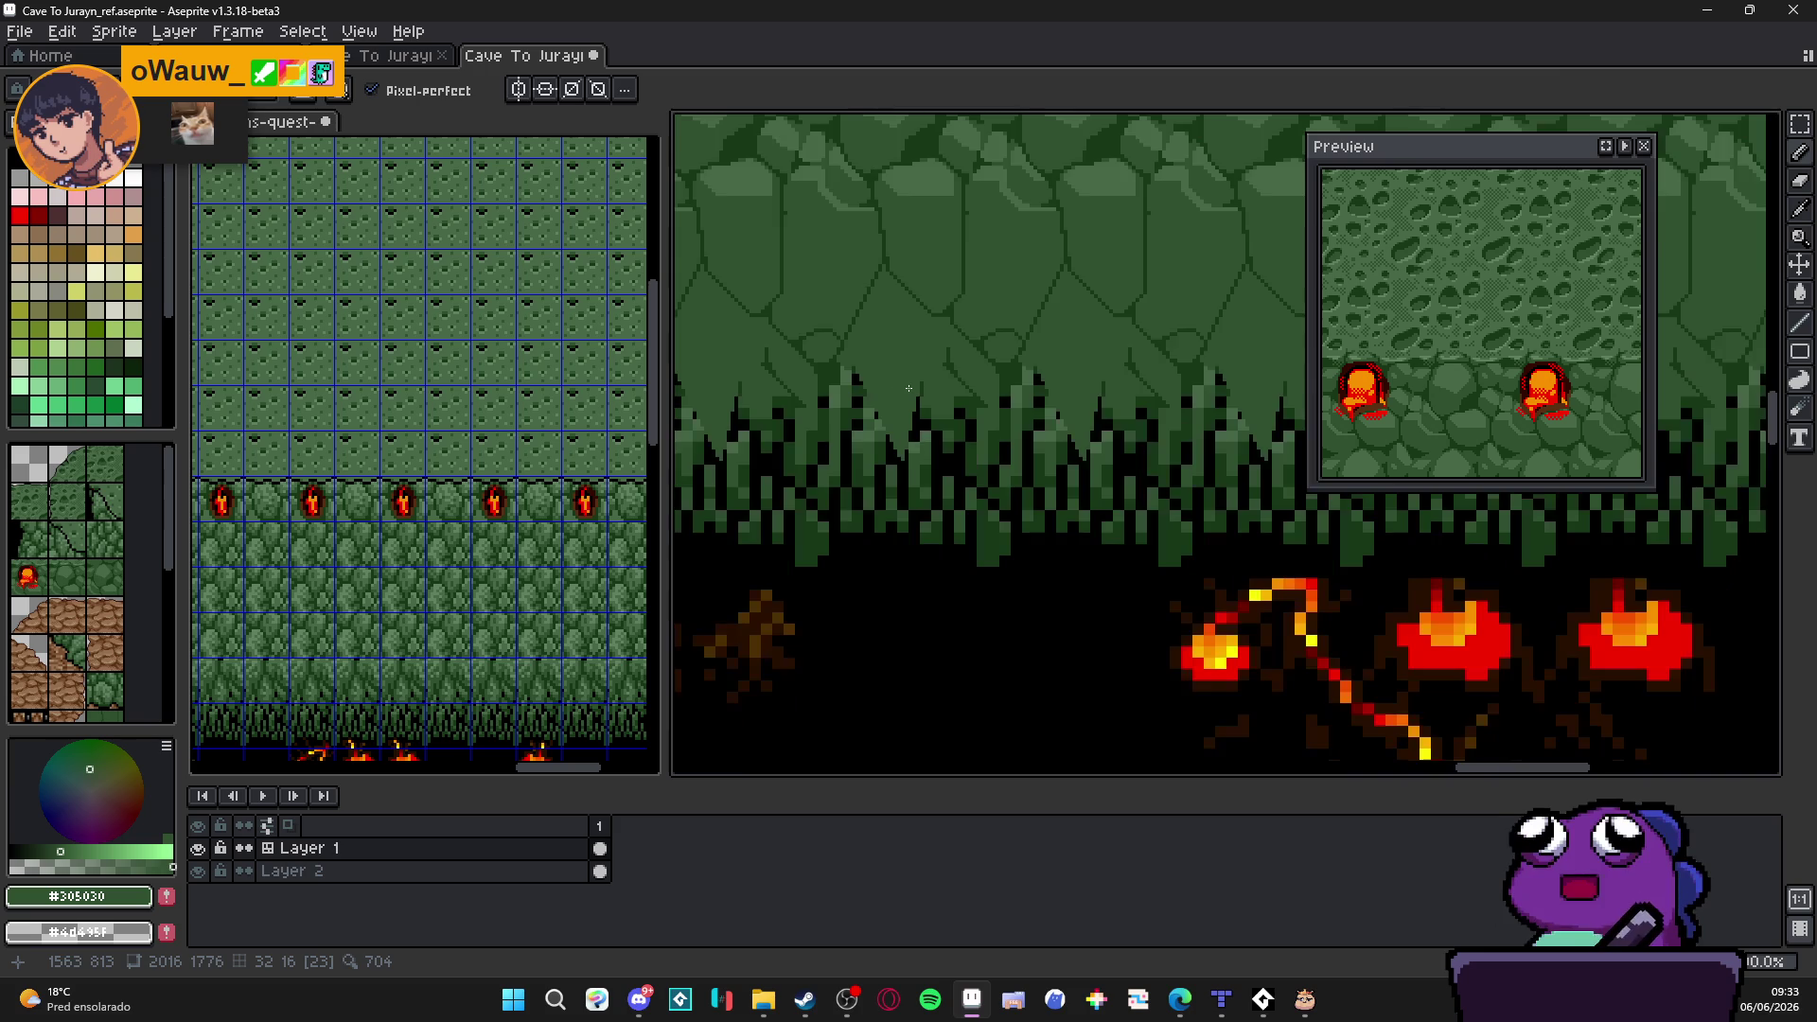
pyautogui.scroll(1, 952, 406)
# Step: Draw a straight line along the tuft and darken its tip and edge with #183818
pyautogui.press('alt')
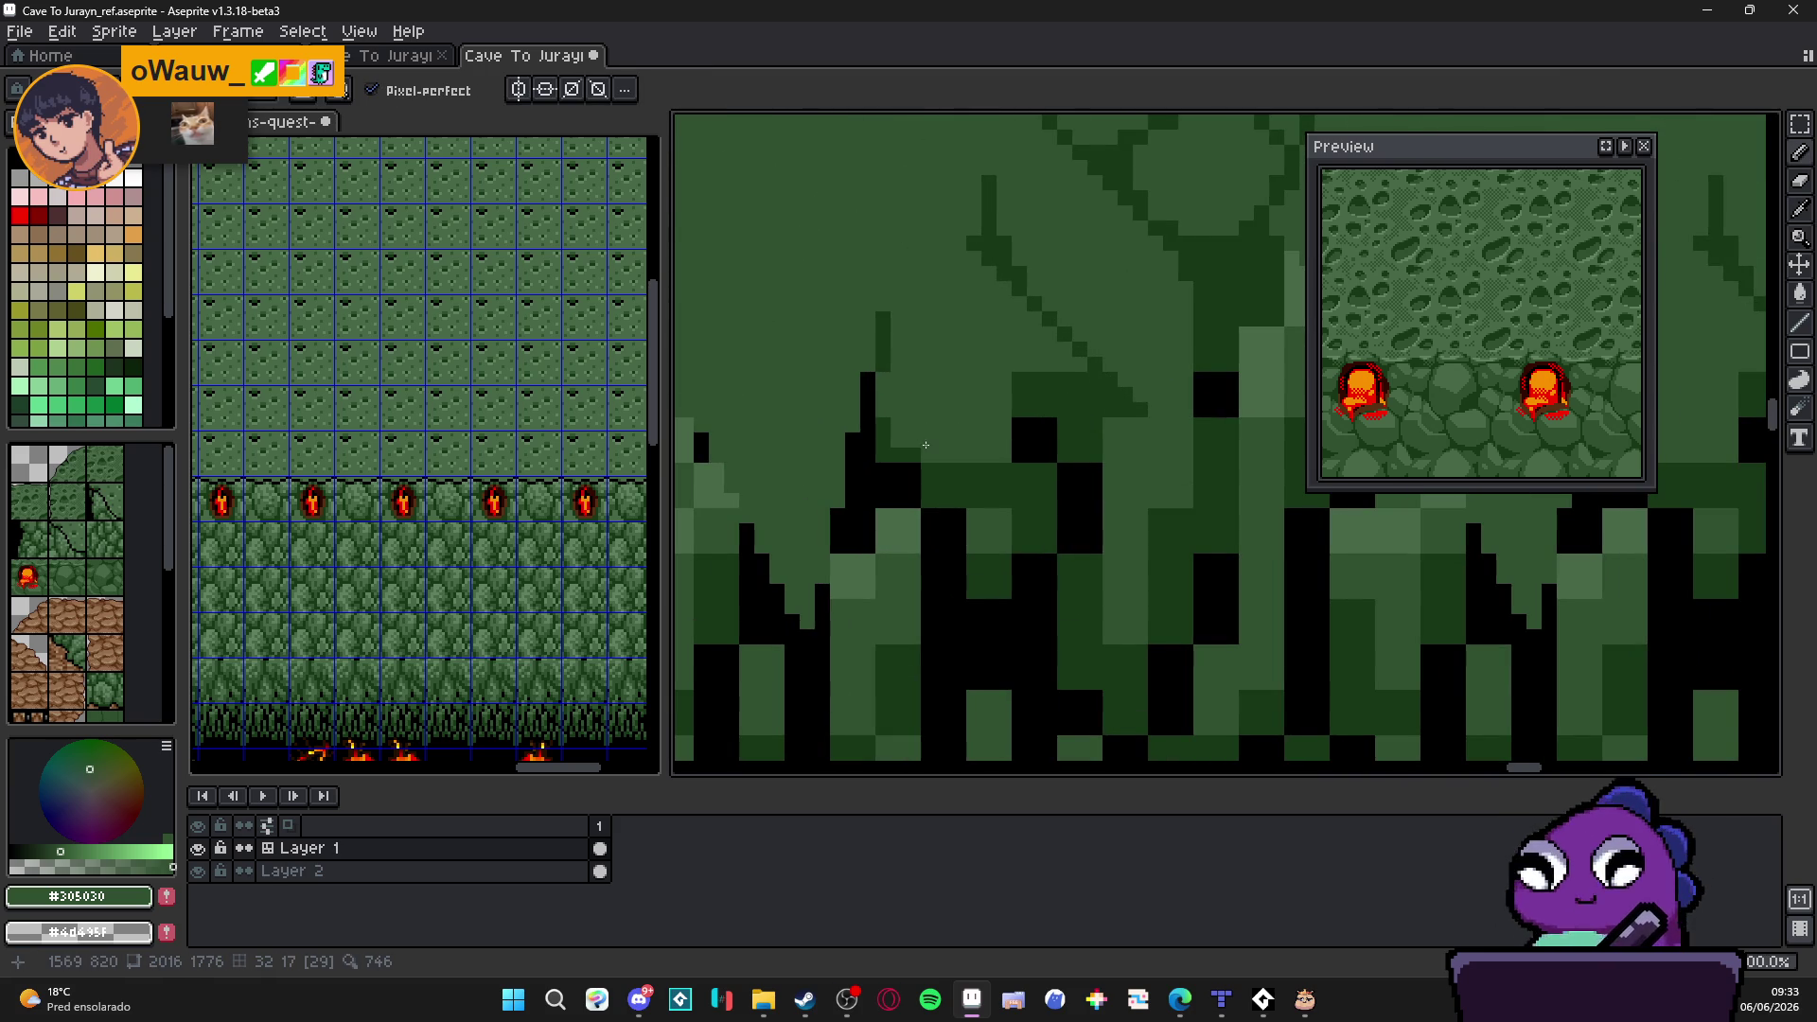
pyautogui.scroll(-1, 923, 442)
pyautogui.scroll(1, 923, 442)
pyautogui.moveTo(923, 451)
pyautogui.mouseDown()
pyautogui.moveTo(974, 558)
pyautogui.moveTo(1044, 405)
pyautogui.moveTo(995, 483)
pyautogui.moveTo(963, 489)
pyautogui.moveTo(1006, 392)
pyautogui.moveTo(1037, 434)
pyautogui.mouseUp()
pyautogui.press('alt')
pyautogui.keyDown('alt'); pyautogui.click(1047, 453); pyautogui.keyUp('alt')
pyautogui.moveTo(1006, 528); pyautogui.dragTo(985, 551)
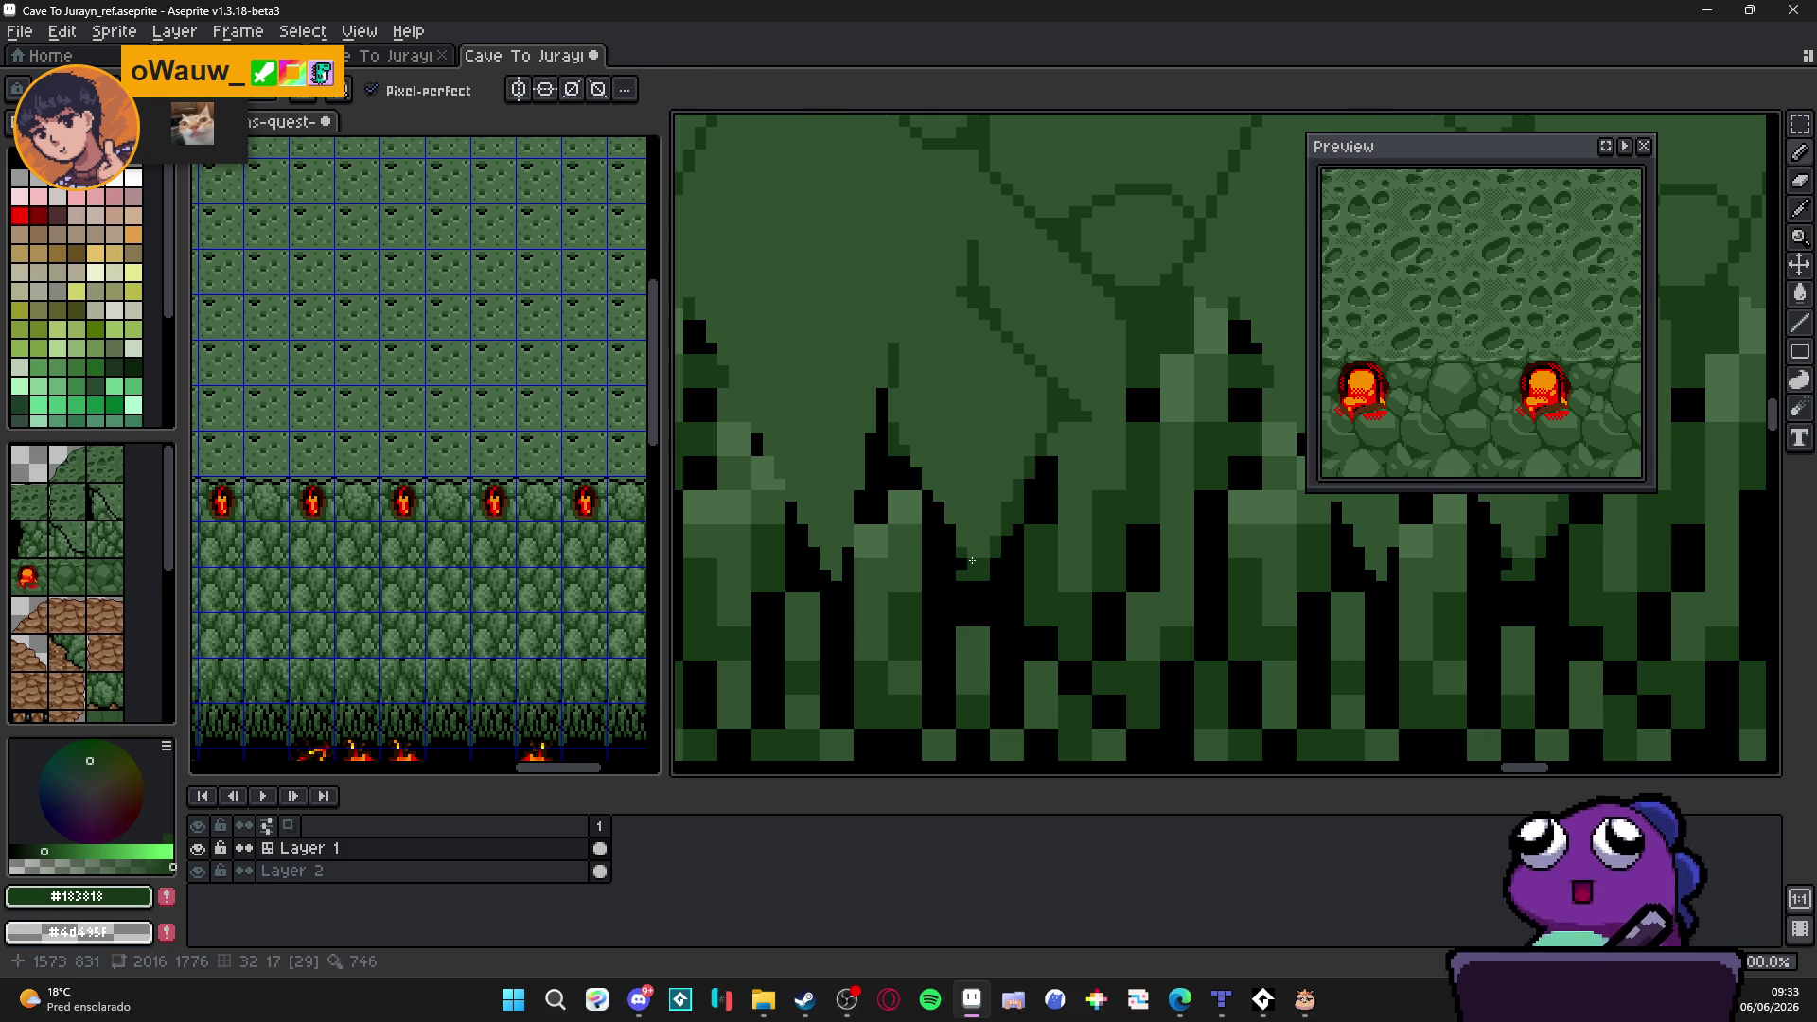
pyautogui.keyDown('shift'); pyautogui.click(889, 412); pyautogui.keyUp('shift')
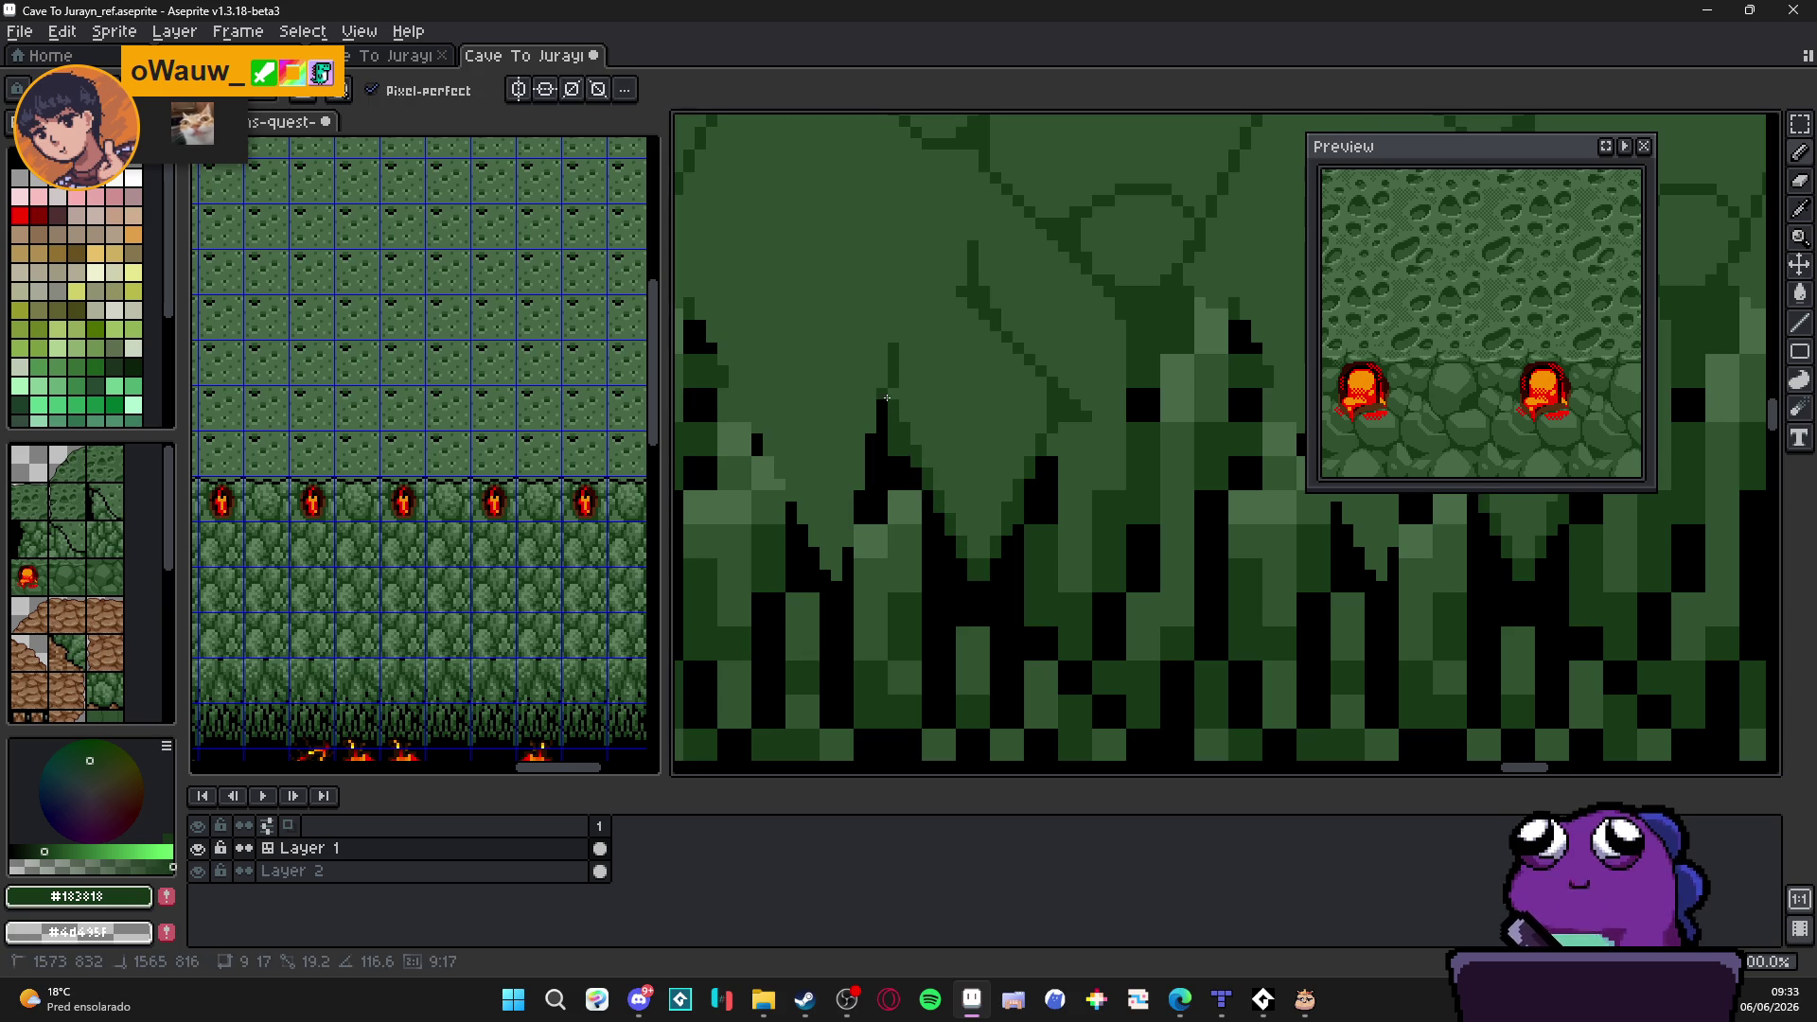
# Step: Alternate black and dark green to shade the moss tuft and a small cliff patch
pyautogui.keyDown('alt'); pyautogui.click(896, 437); pyautogui.keyUp('alt')
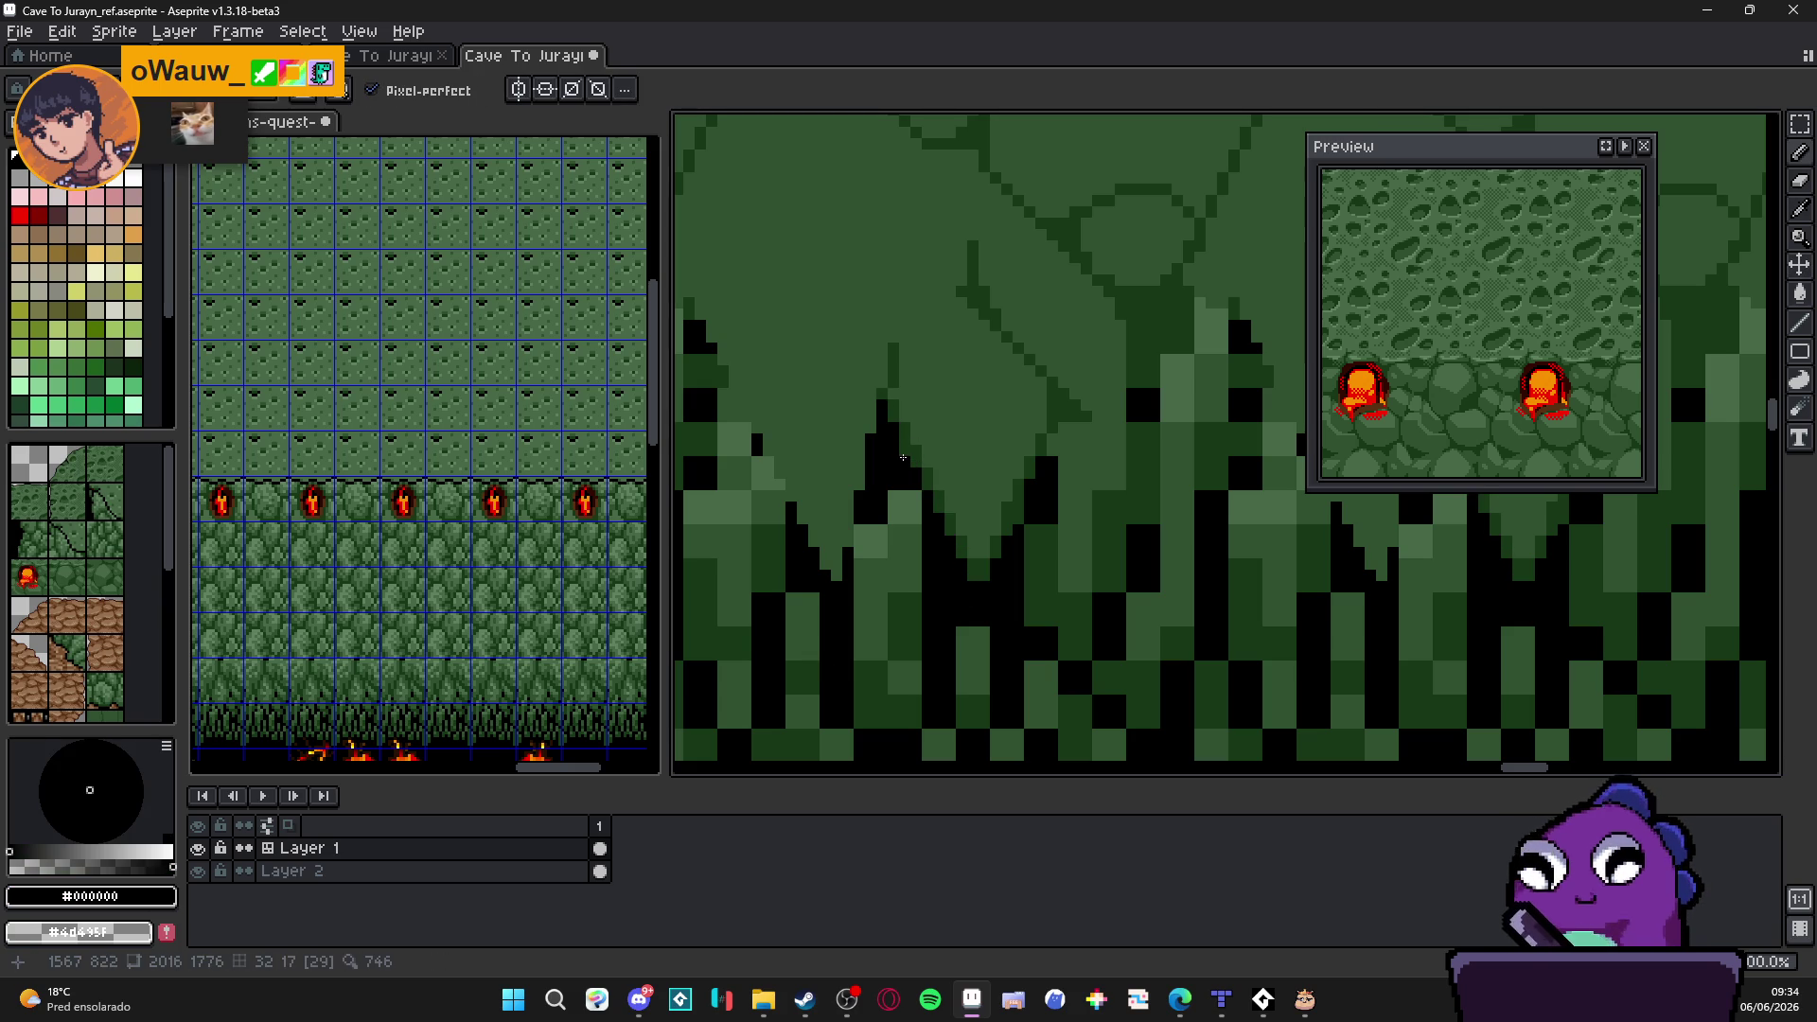
pyautogui.keyDown('alt'); pyautogui.click(903, 449); pyautogui.keyUp('alt')
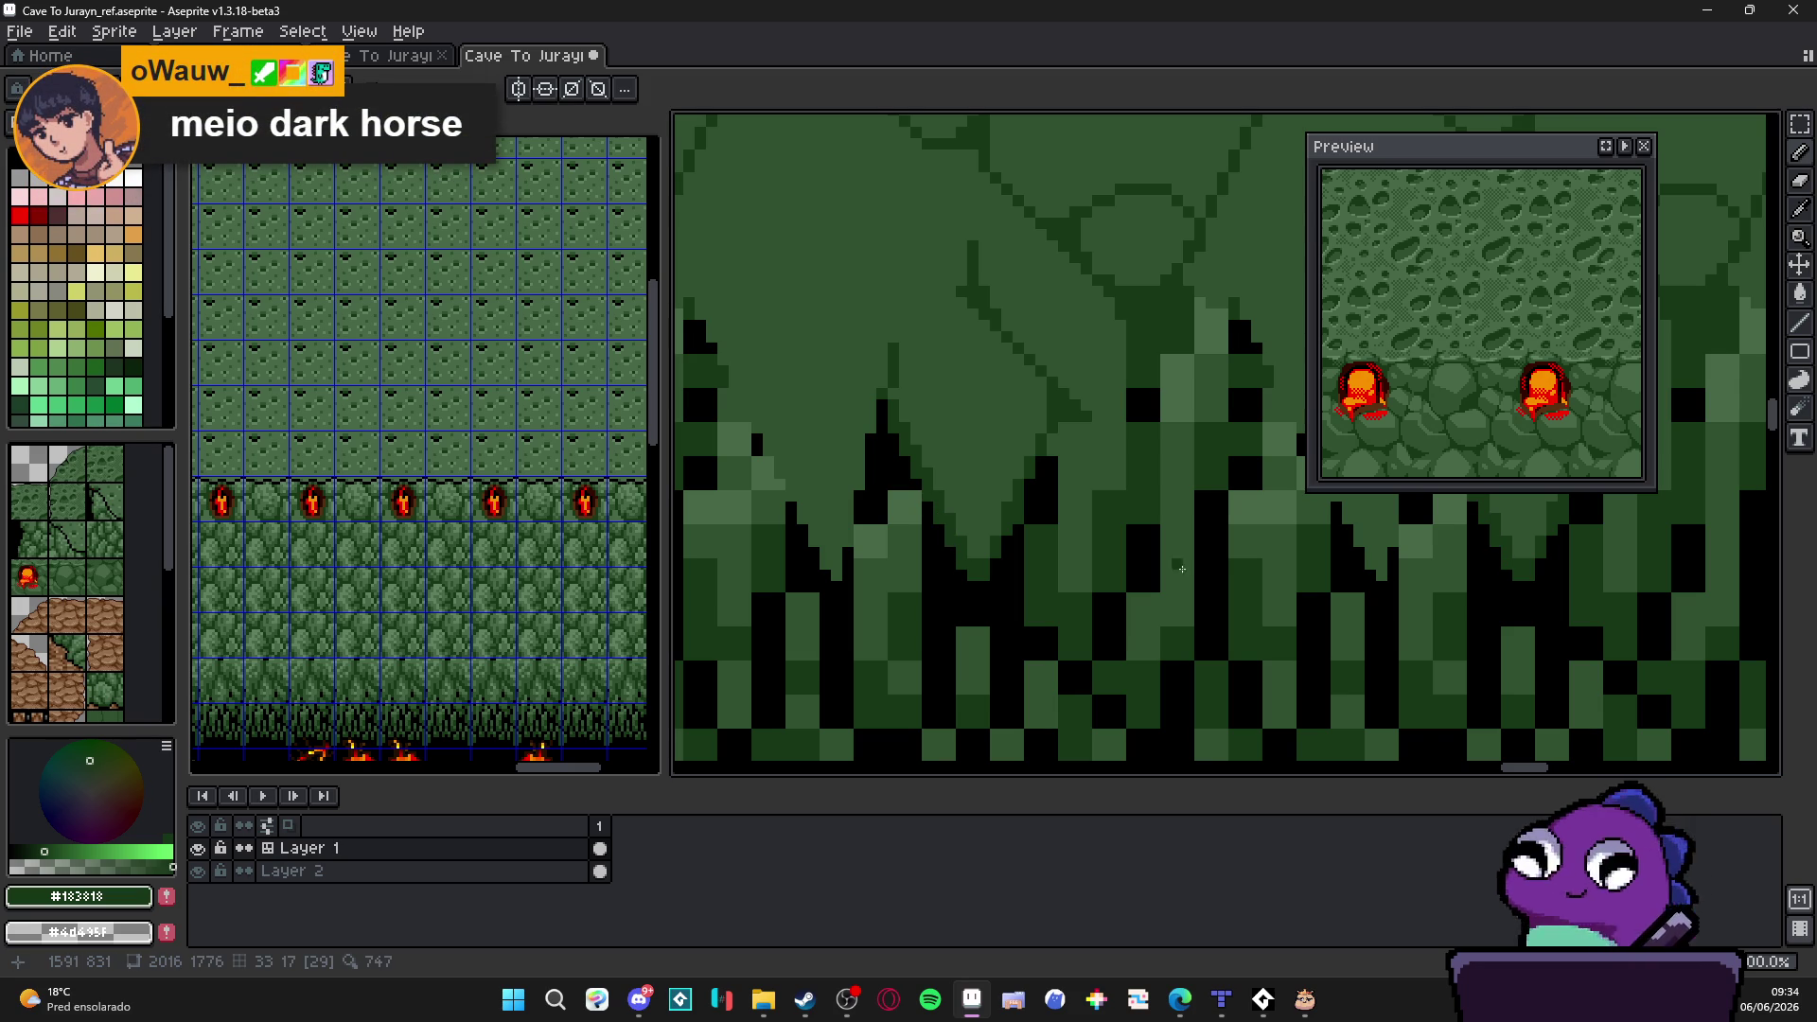
pyautogui.scroll(1, 1017, 552)
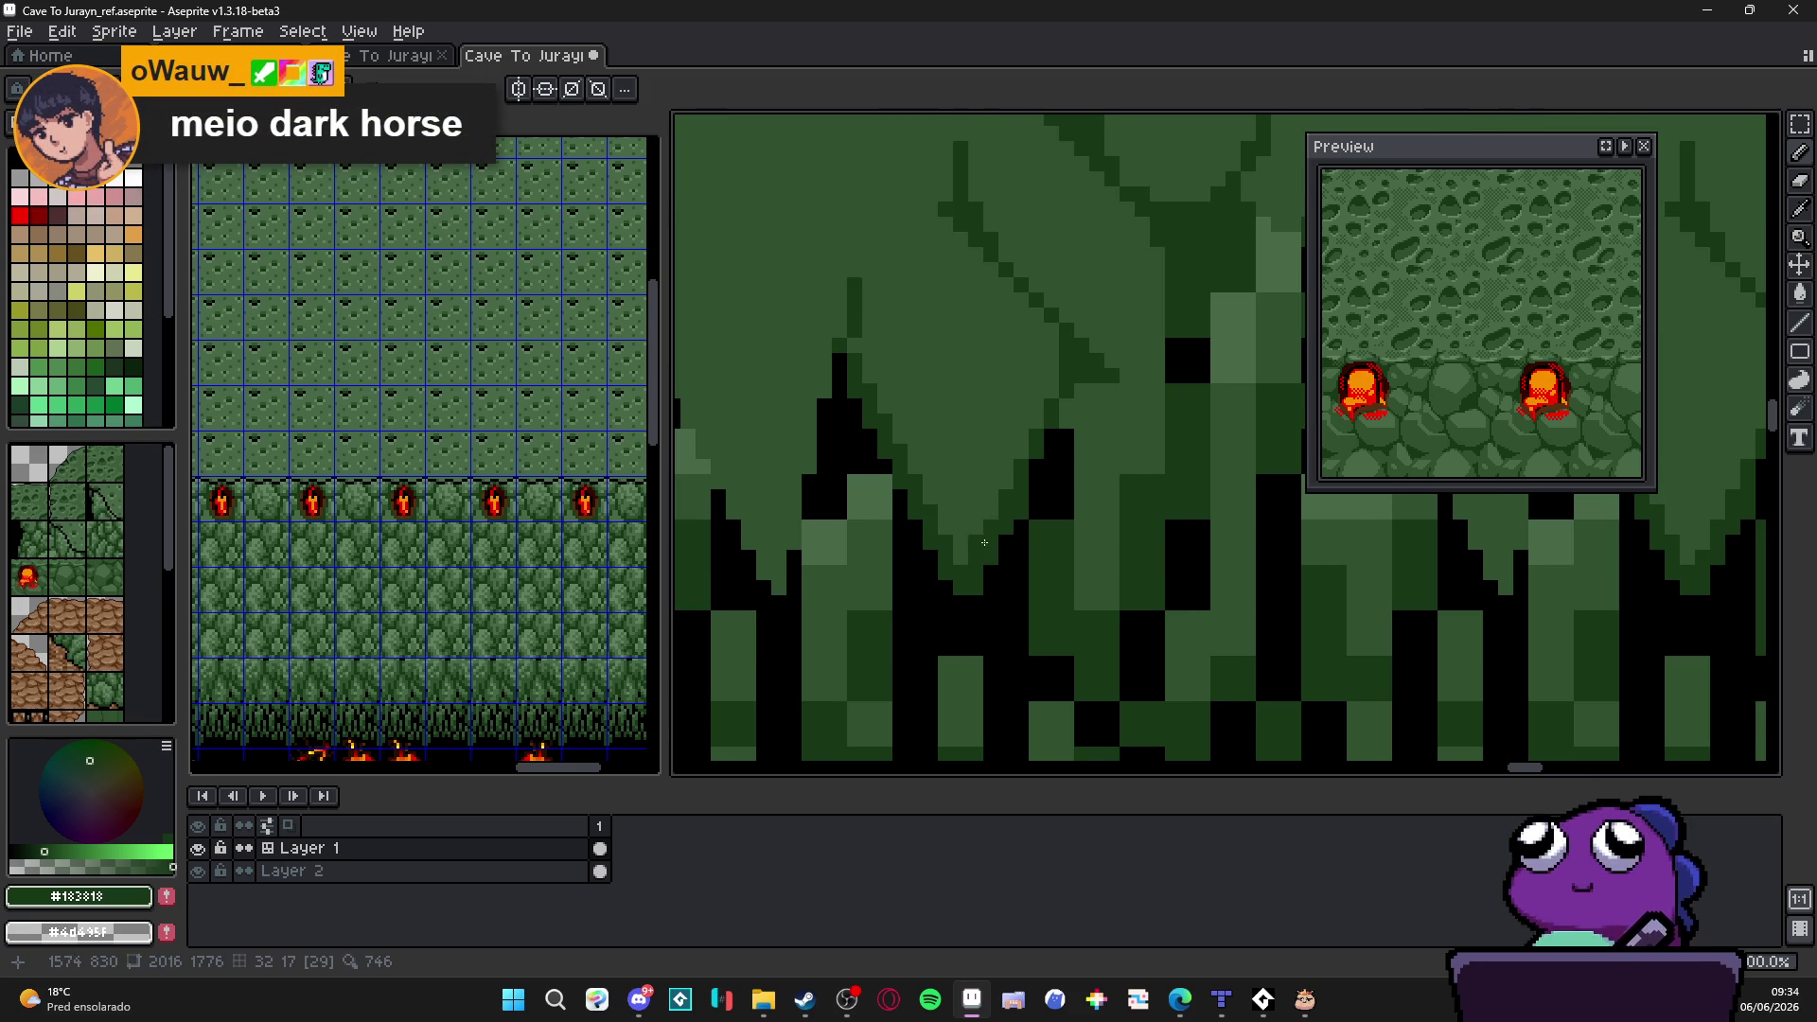
pyautogui.keyDown('alt'); pyautogui.click(1049, 480); pyautogui.keyUp('alt')
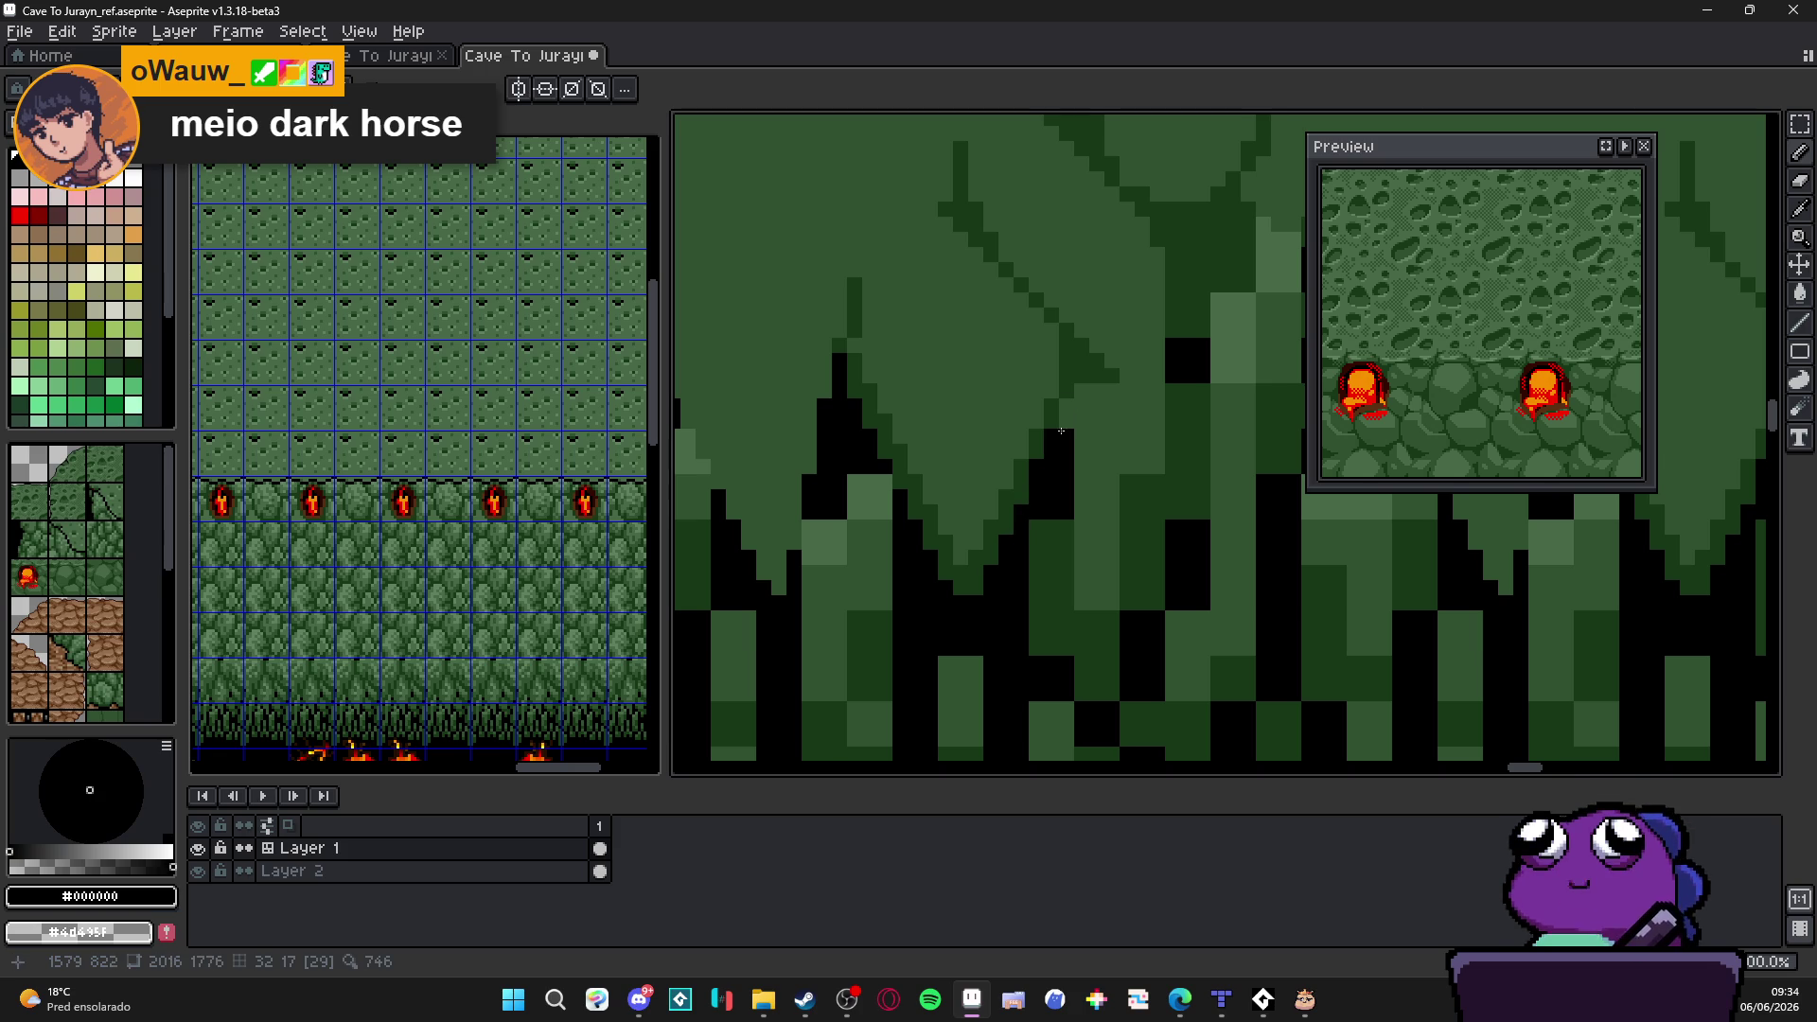
pyautogui.scroll(-2, 1050, 426)
pyautogui.scroll(1, 1037, 420)
pyautogui.scroll(1, 1009, 397)
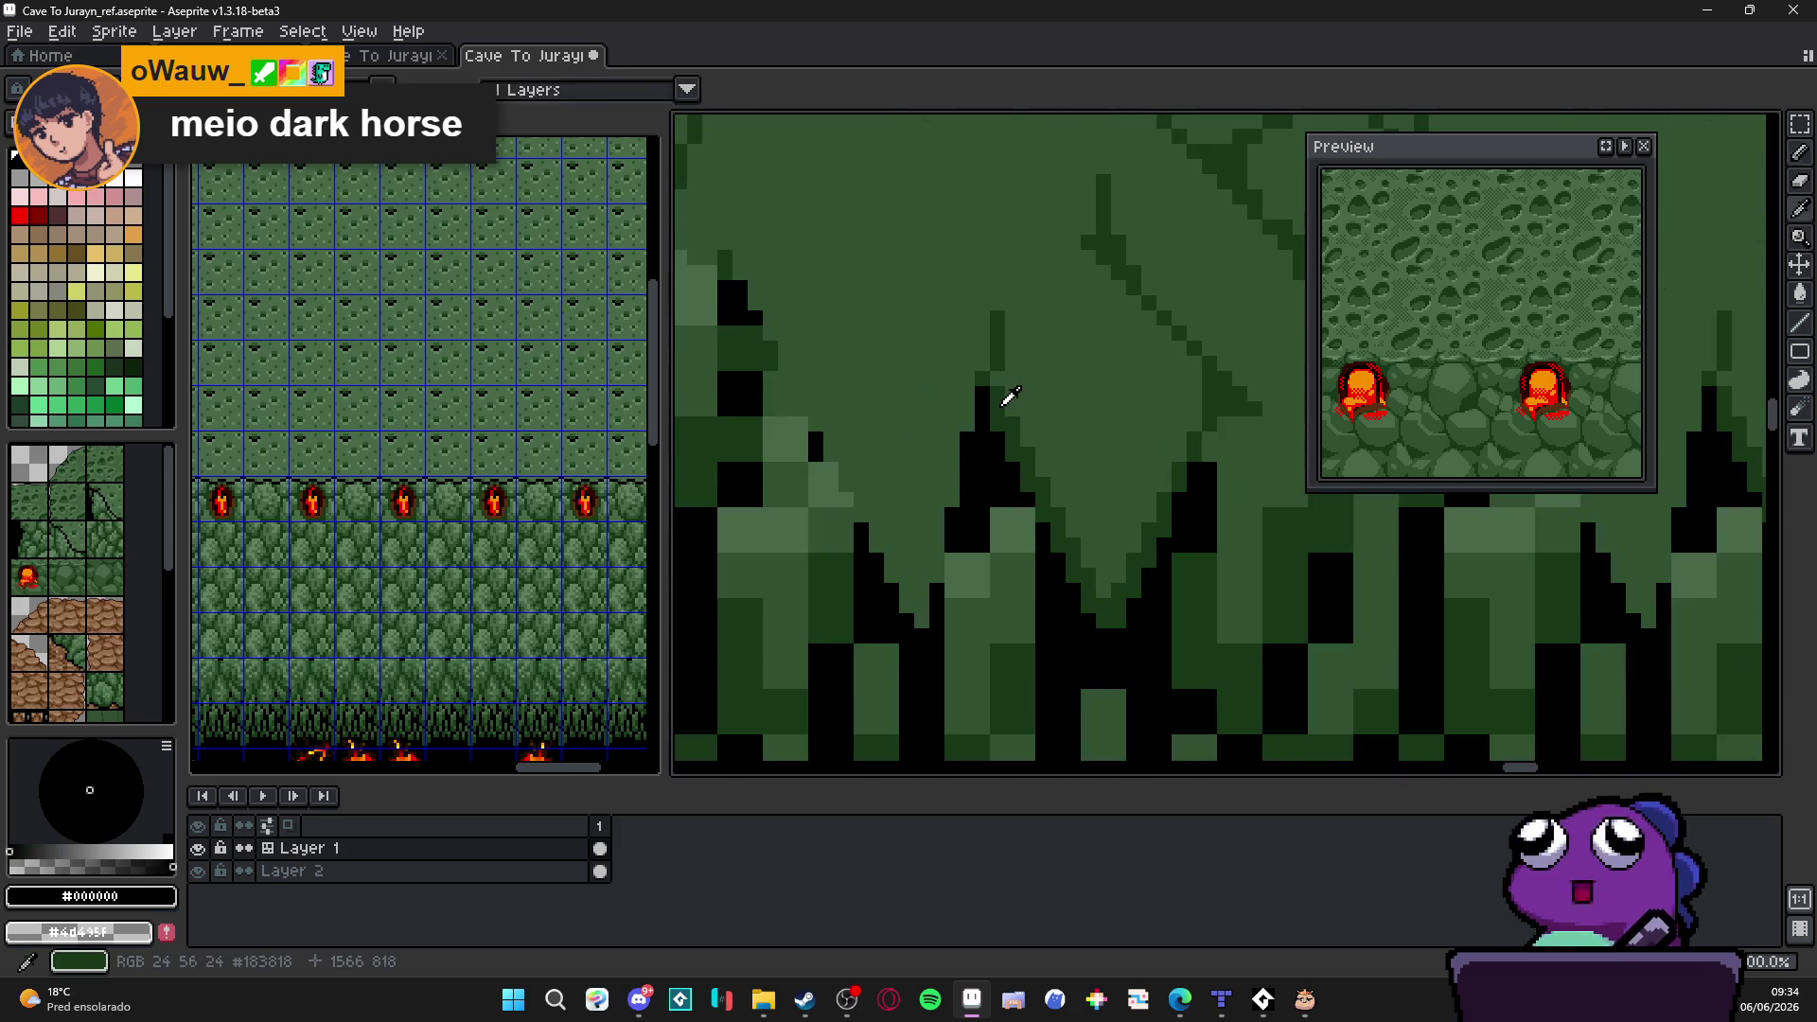
pyautogui.keyDown('alt'); pyautogui.click(1004, 402); pyautogui.keyUp('alt')
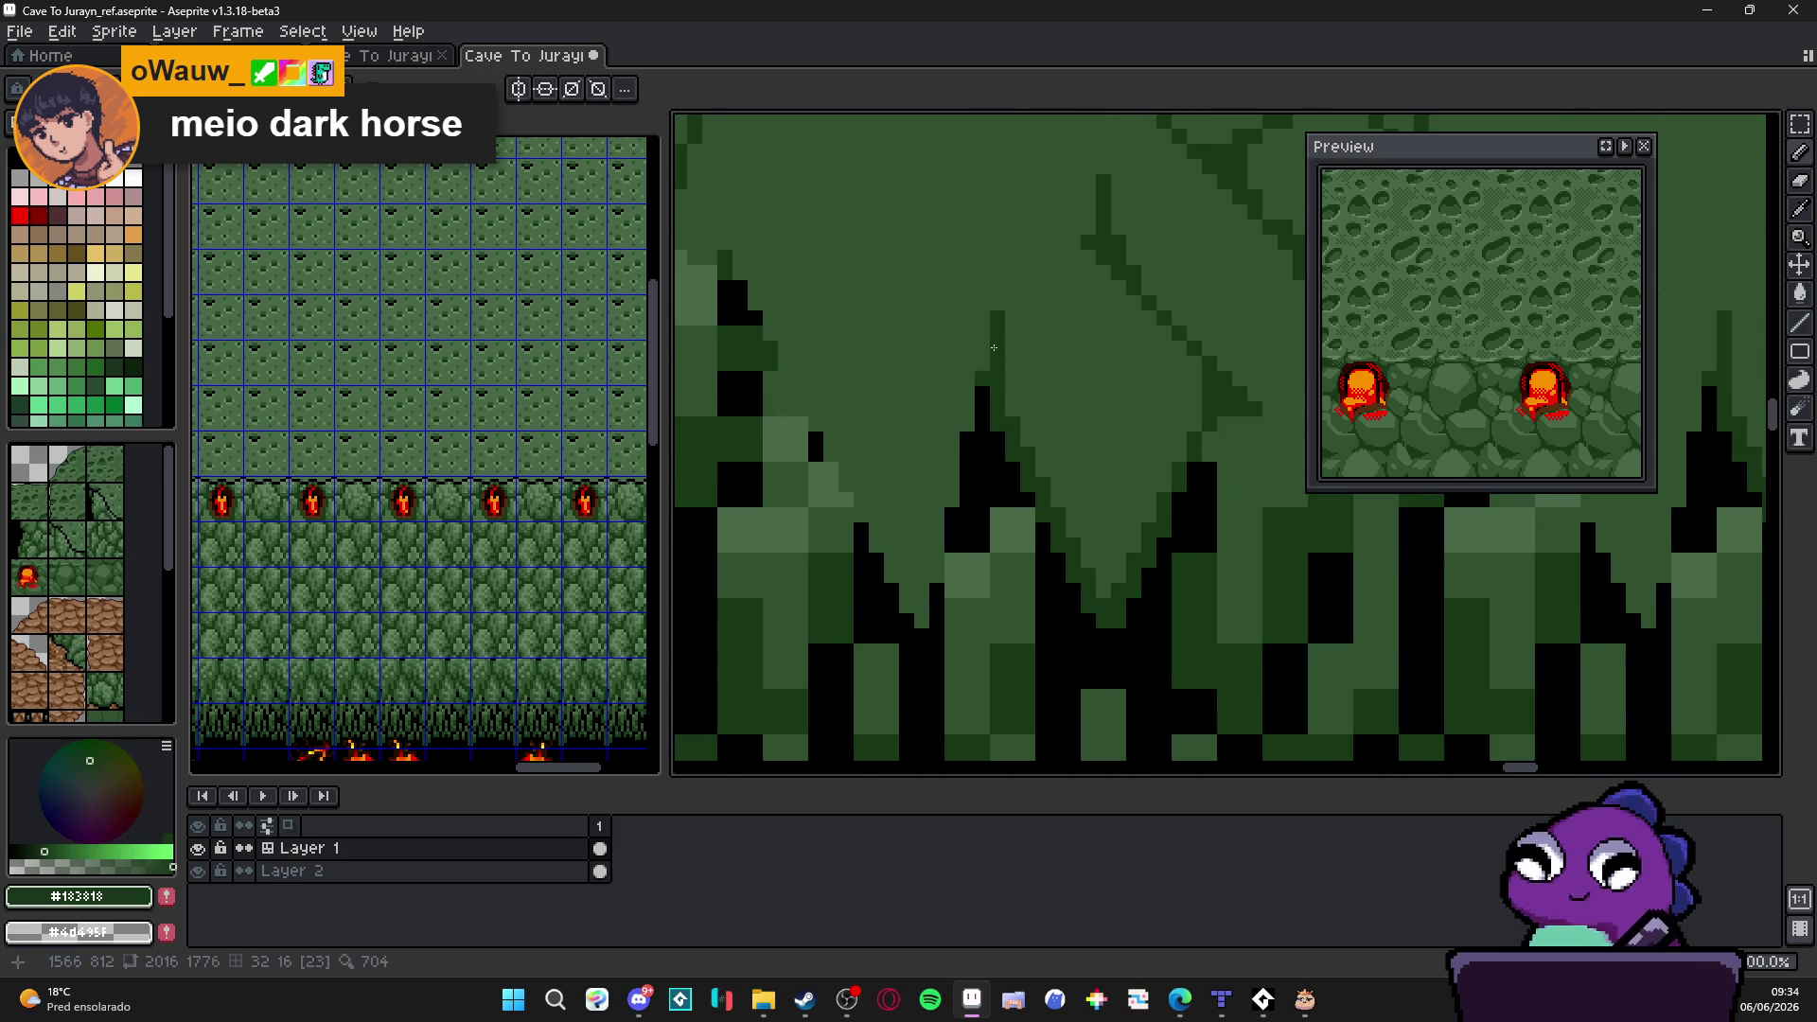
pyautogui.moveTo(937, 511); pyautogui.dragTo(938, 639)
pyautogui.click(976, 410)
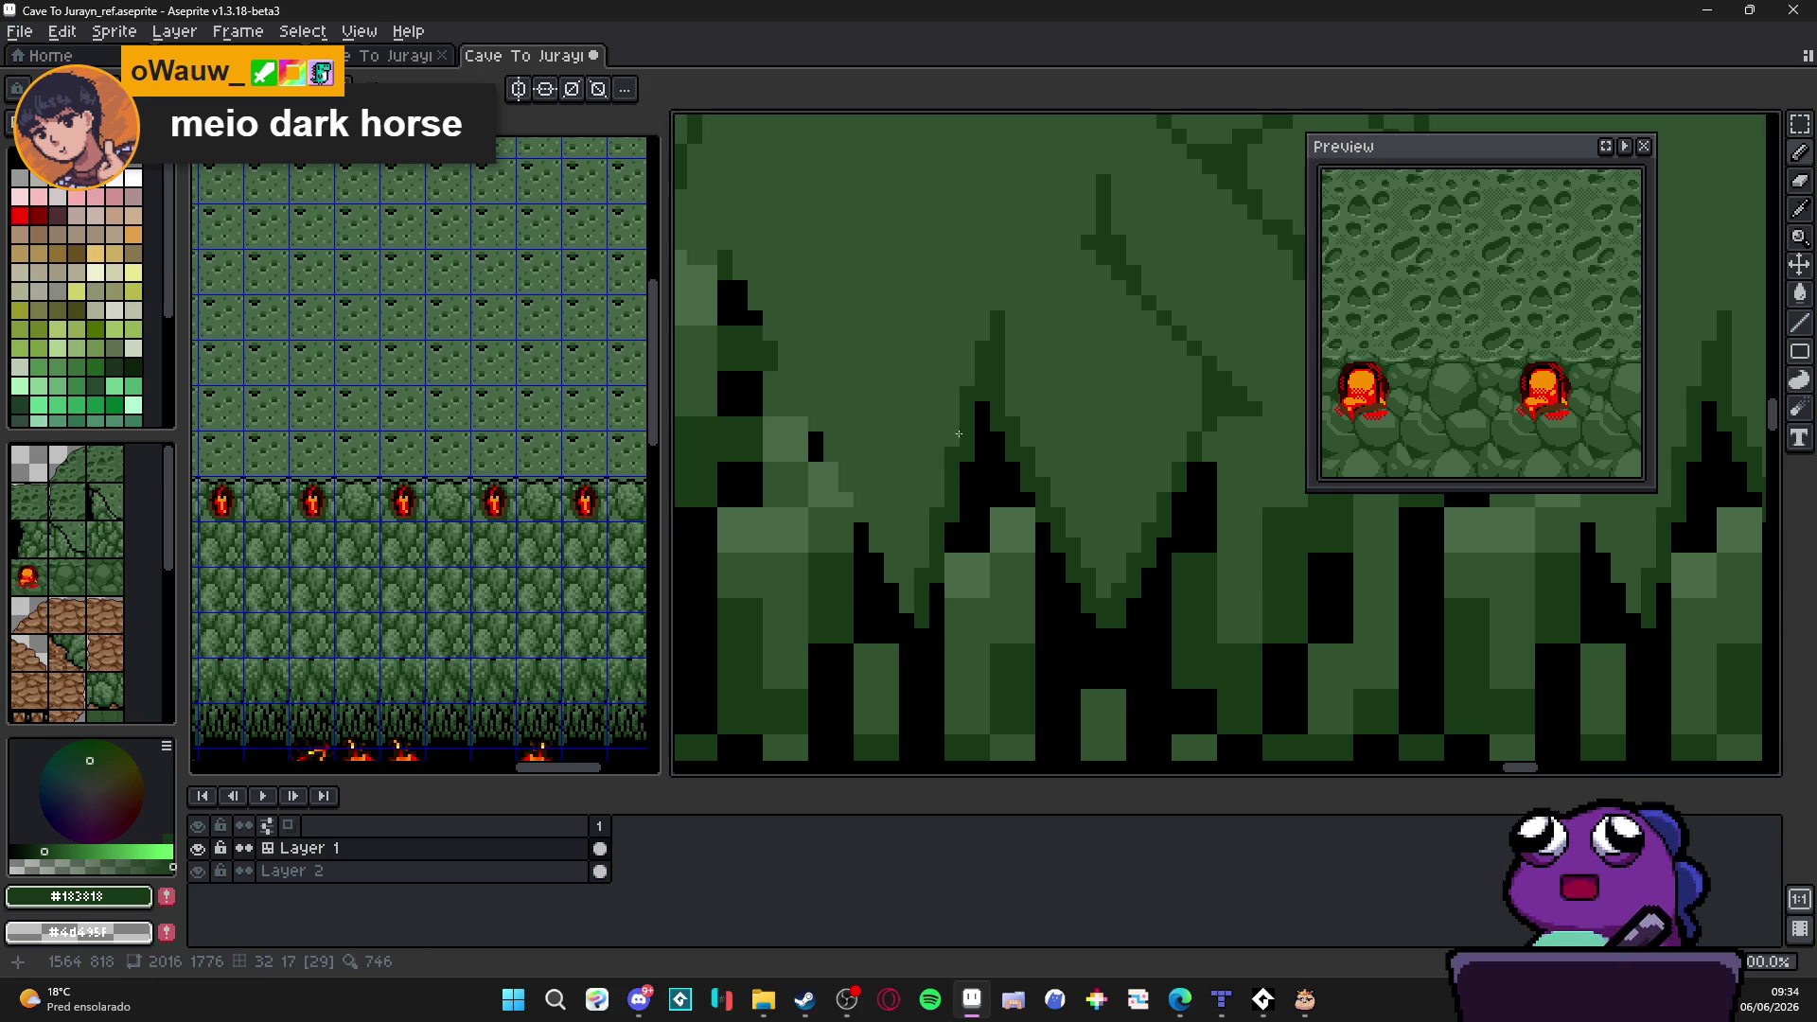
# Step: Paint a dark green diagonal edge and an extra dark pixel along the cliff
pyautogui.moveTo(846, 455); pyautogui.dragTo(960, 576)
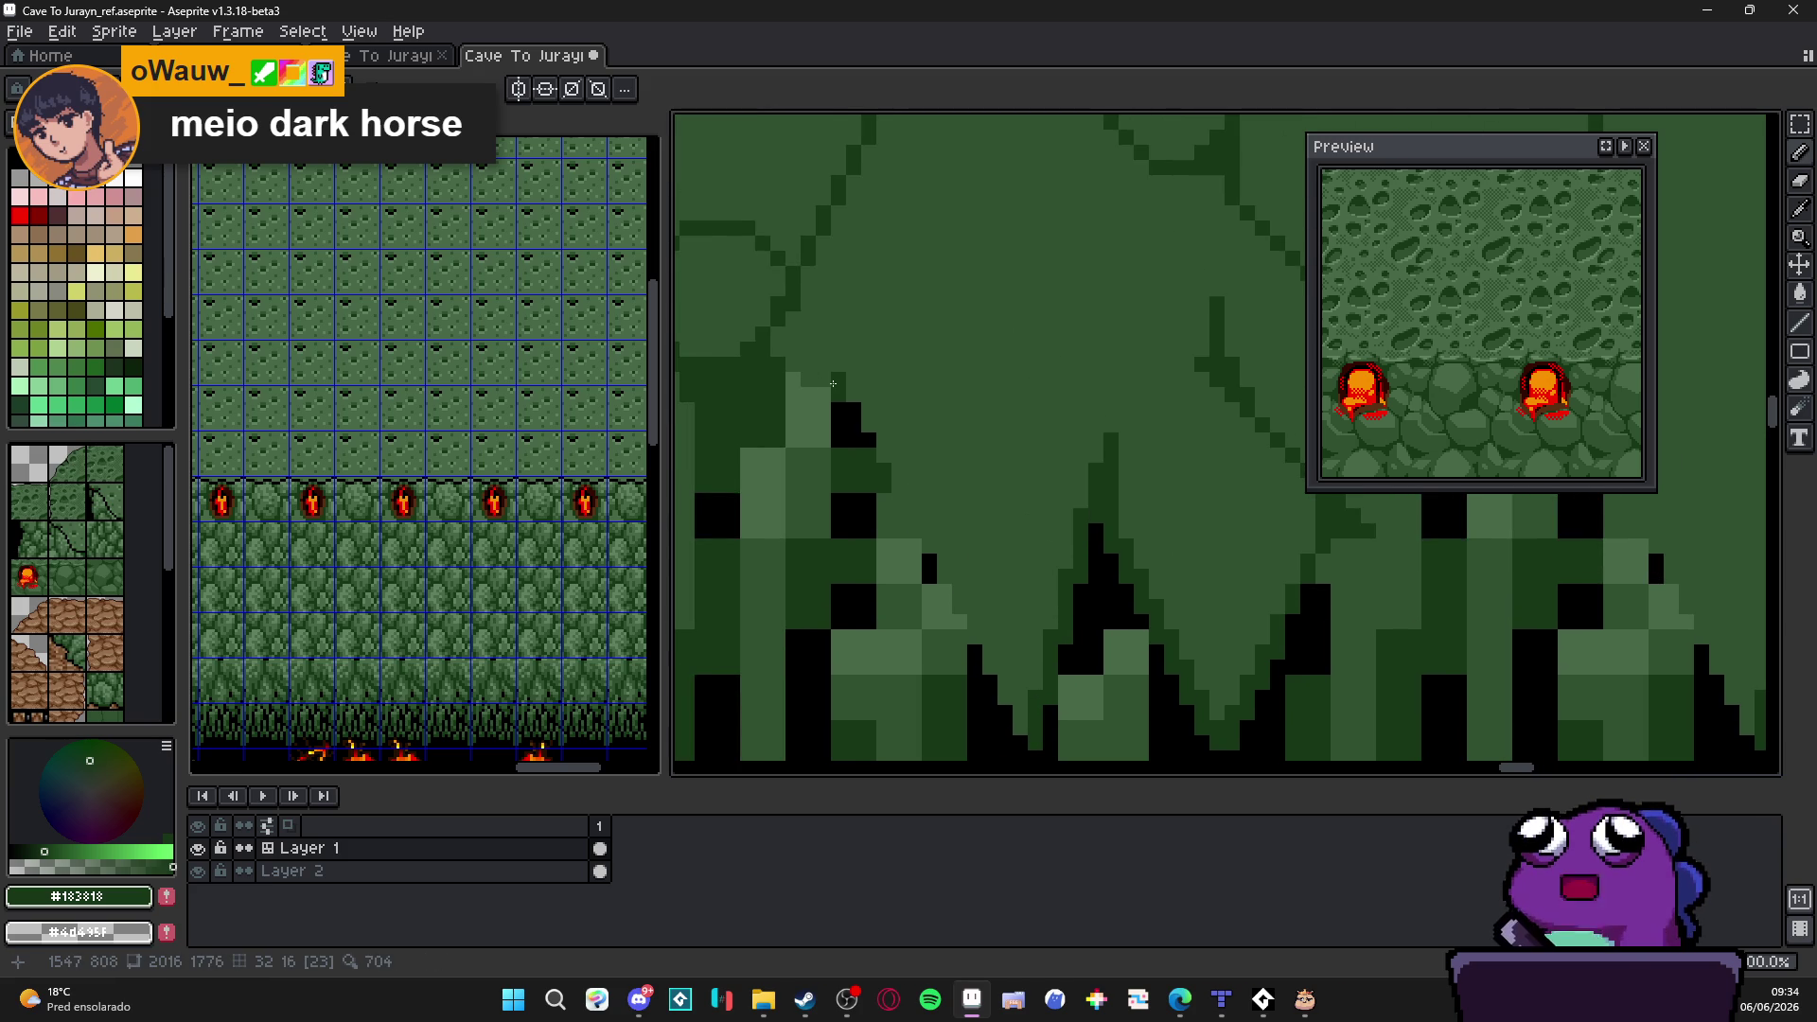
pyautogui.moveTo(828, 384); pyautogui.dragTo(926, 535)
pyautogui.click(945, 562)
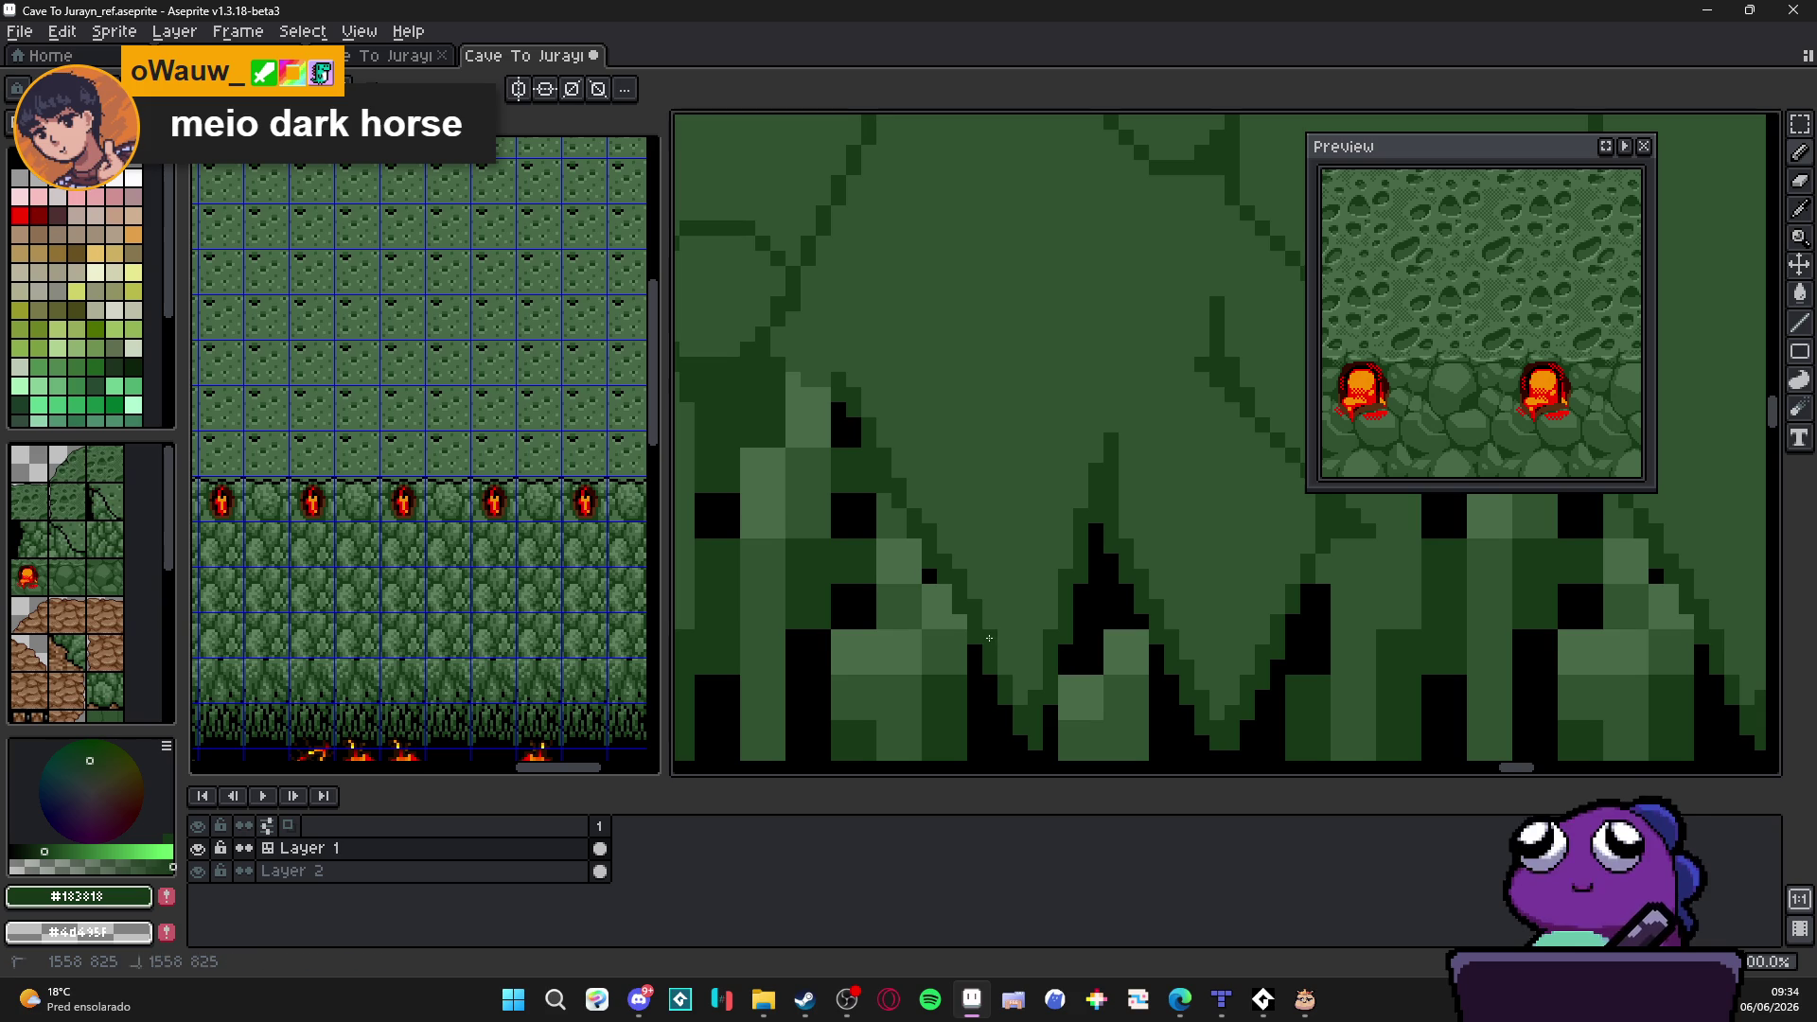
pyautogui.scroll(-2, 991, 639)
pyautogui.scroll(-2, 993, 649)
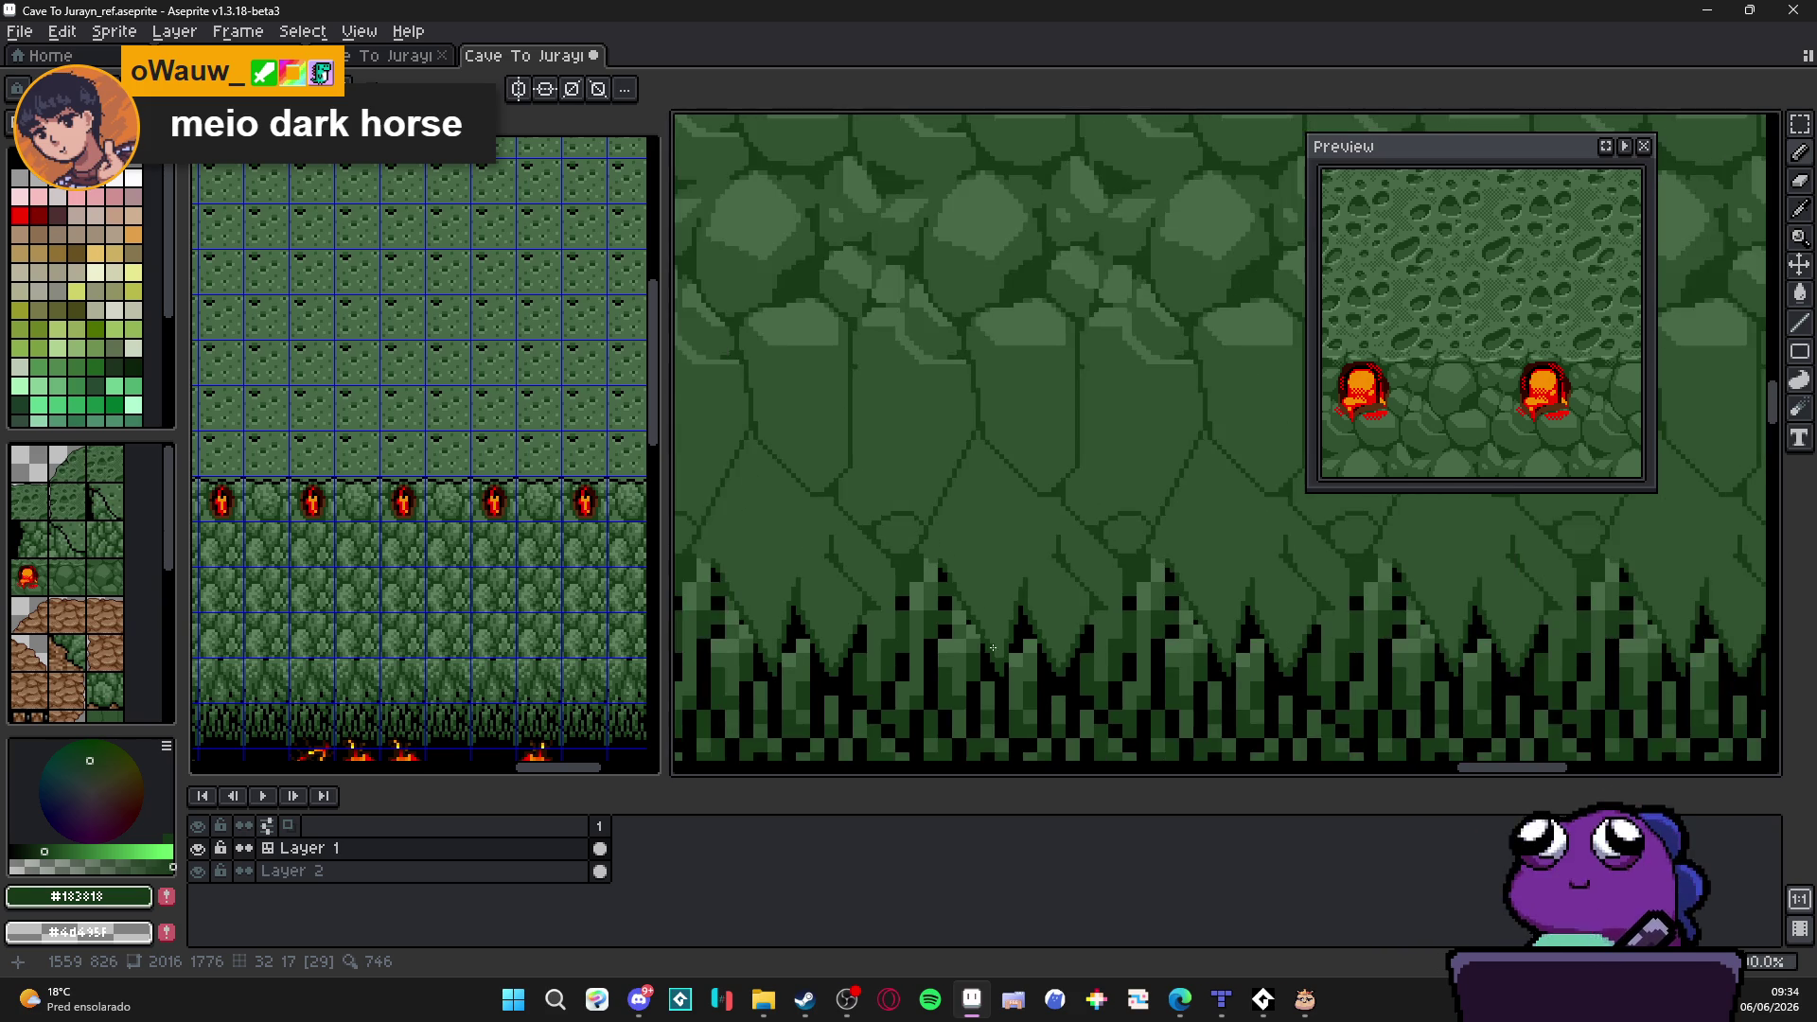
pyautogui.scroll(1, 992, 650)
pyautogui.scroll(2, 987, 611)
pyautogui.scroll(1, 981, 569)
pyautogui.scroll(1, 973, 512)
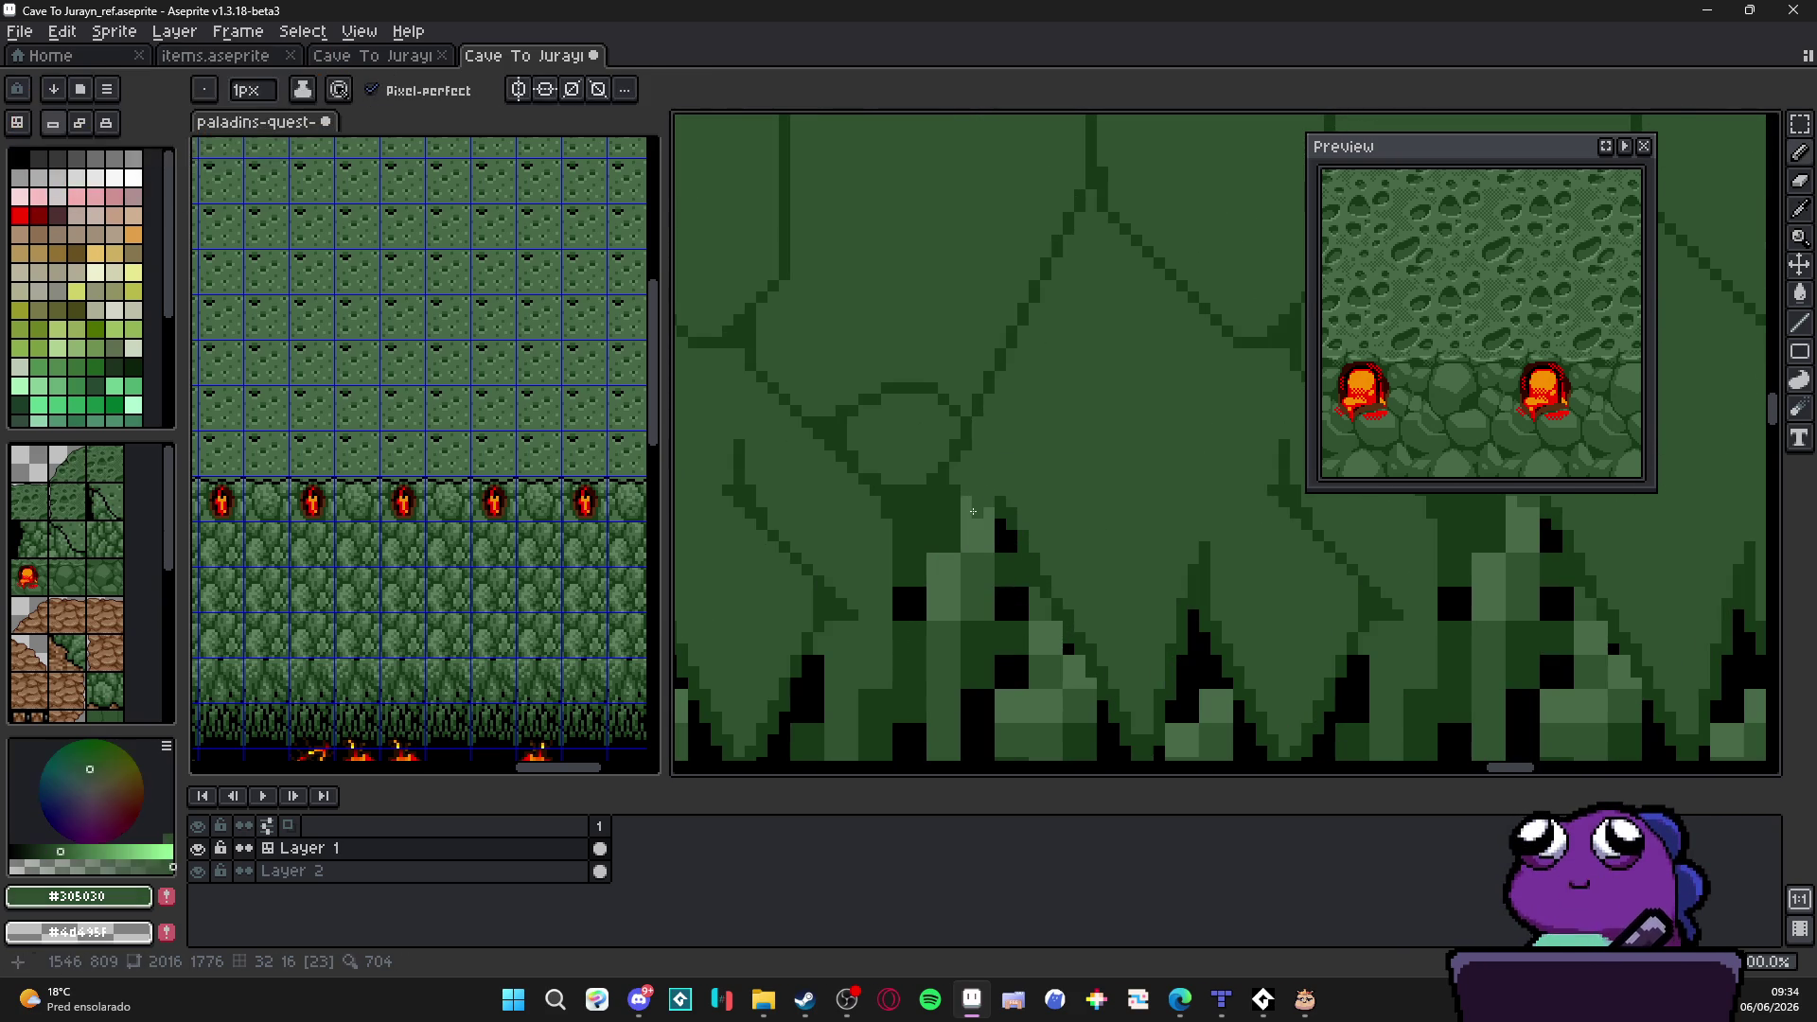
pyautogui.scroll(1, 994, 490)
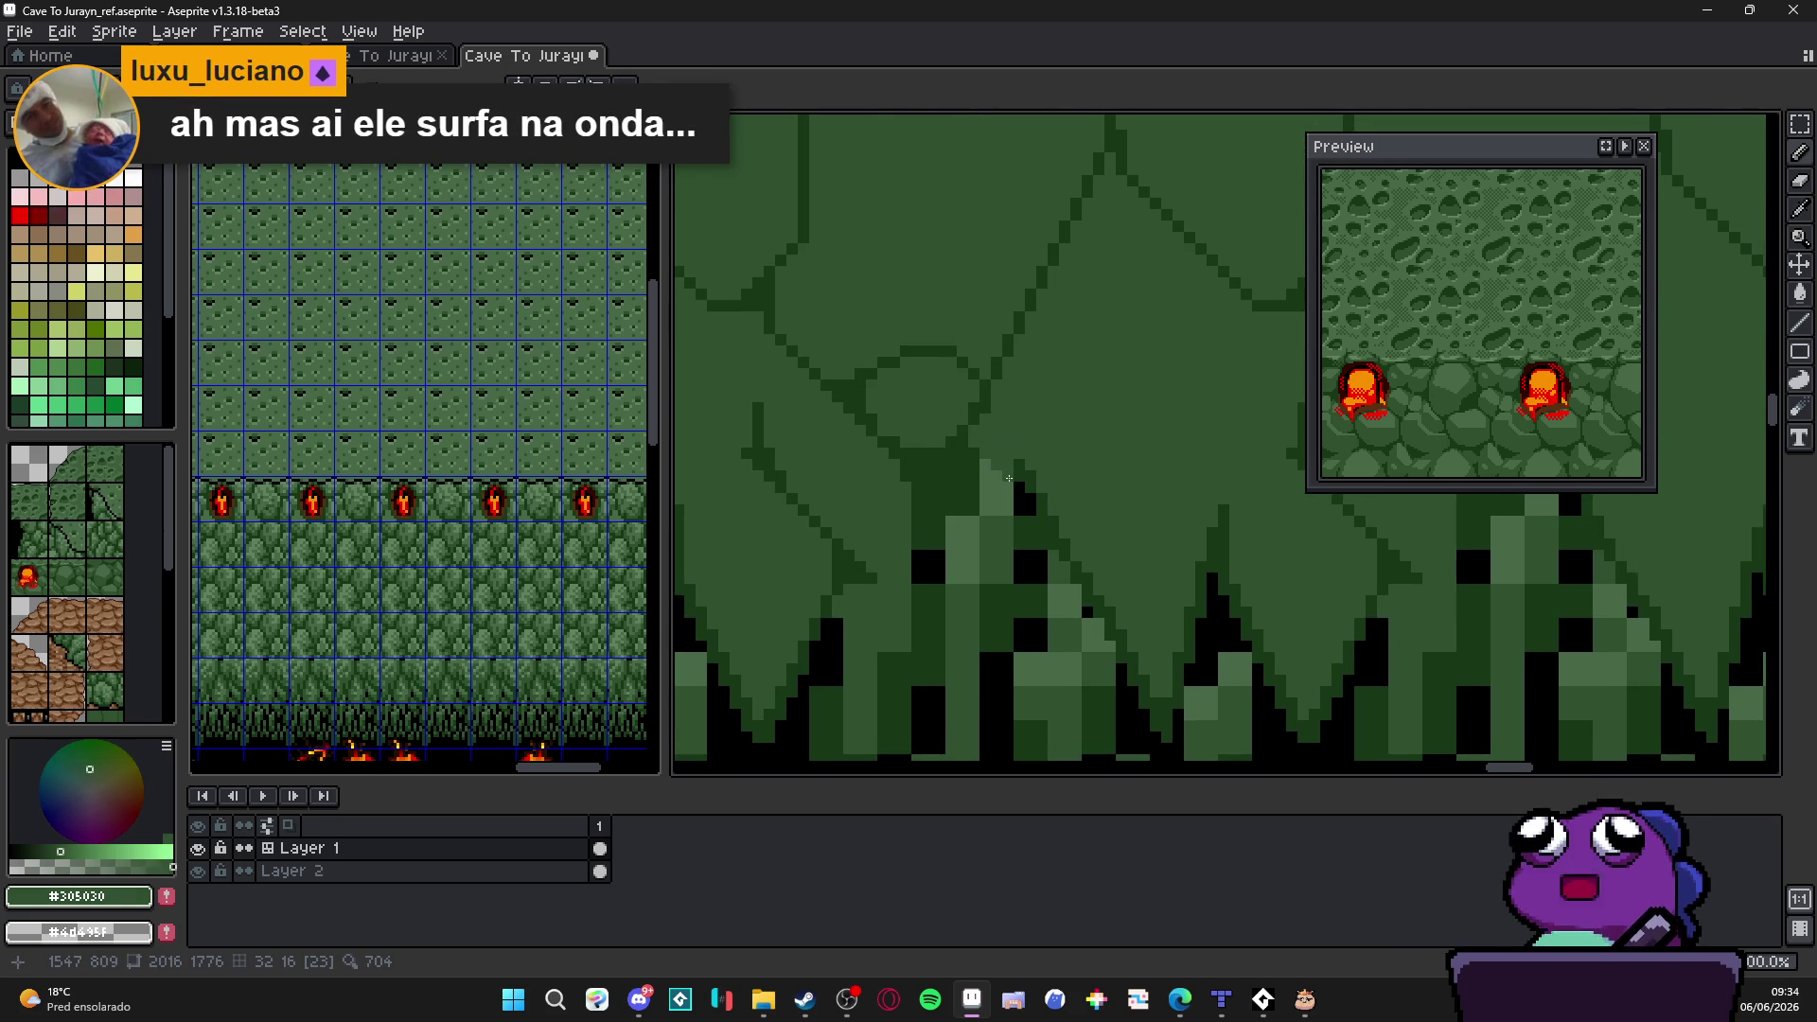
pyautogui.scroll(-1, 1010, 478)
pyautogui.scroll(1, 950, 496)
pyautogui.scroll(1, 1126, 534)
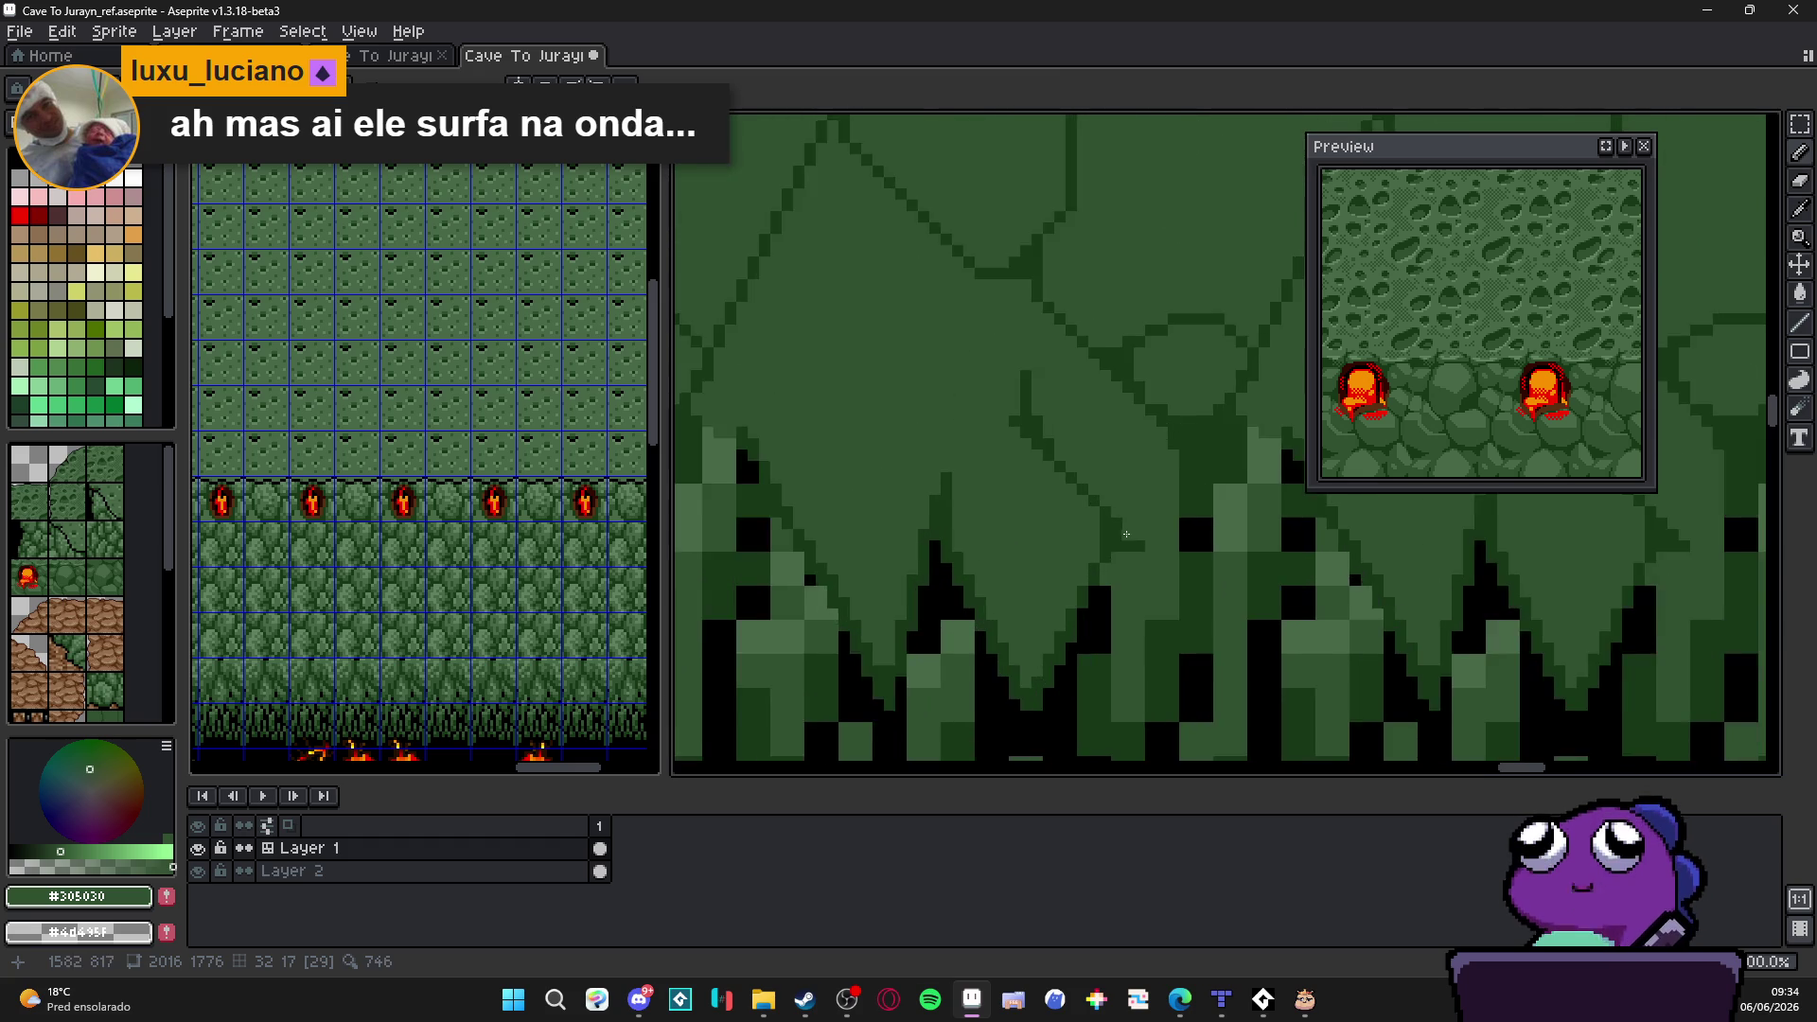
# Step: Sample the mid and dark greens from the tuft, then switch the drawing colour to black
pyautogui.moveTo(1127, 534); pyautogui.dragTo(1007, 516)
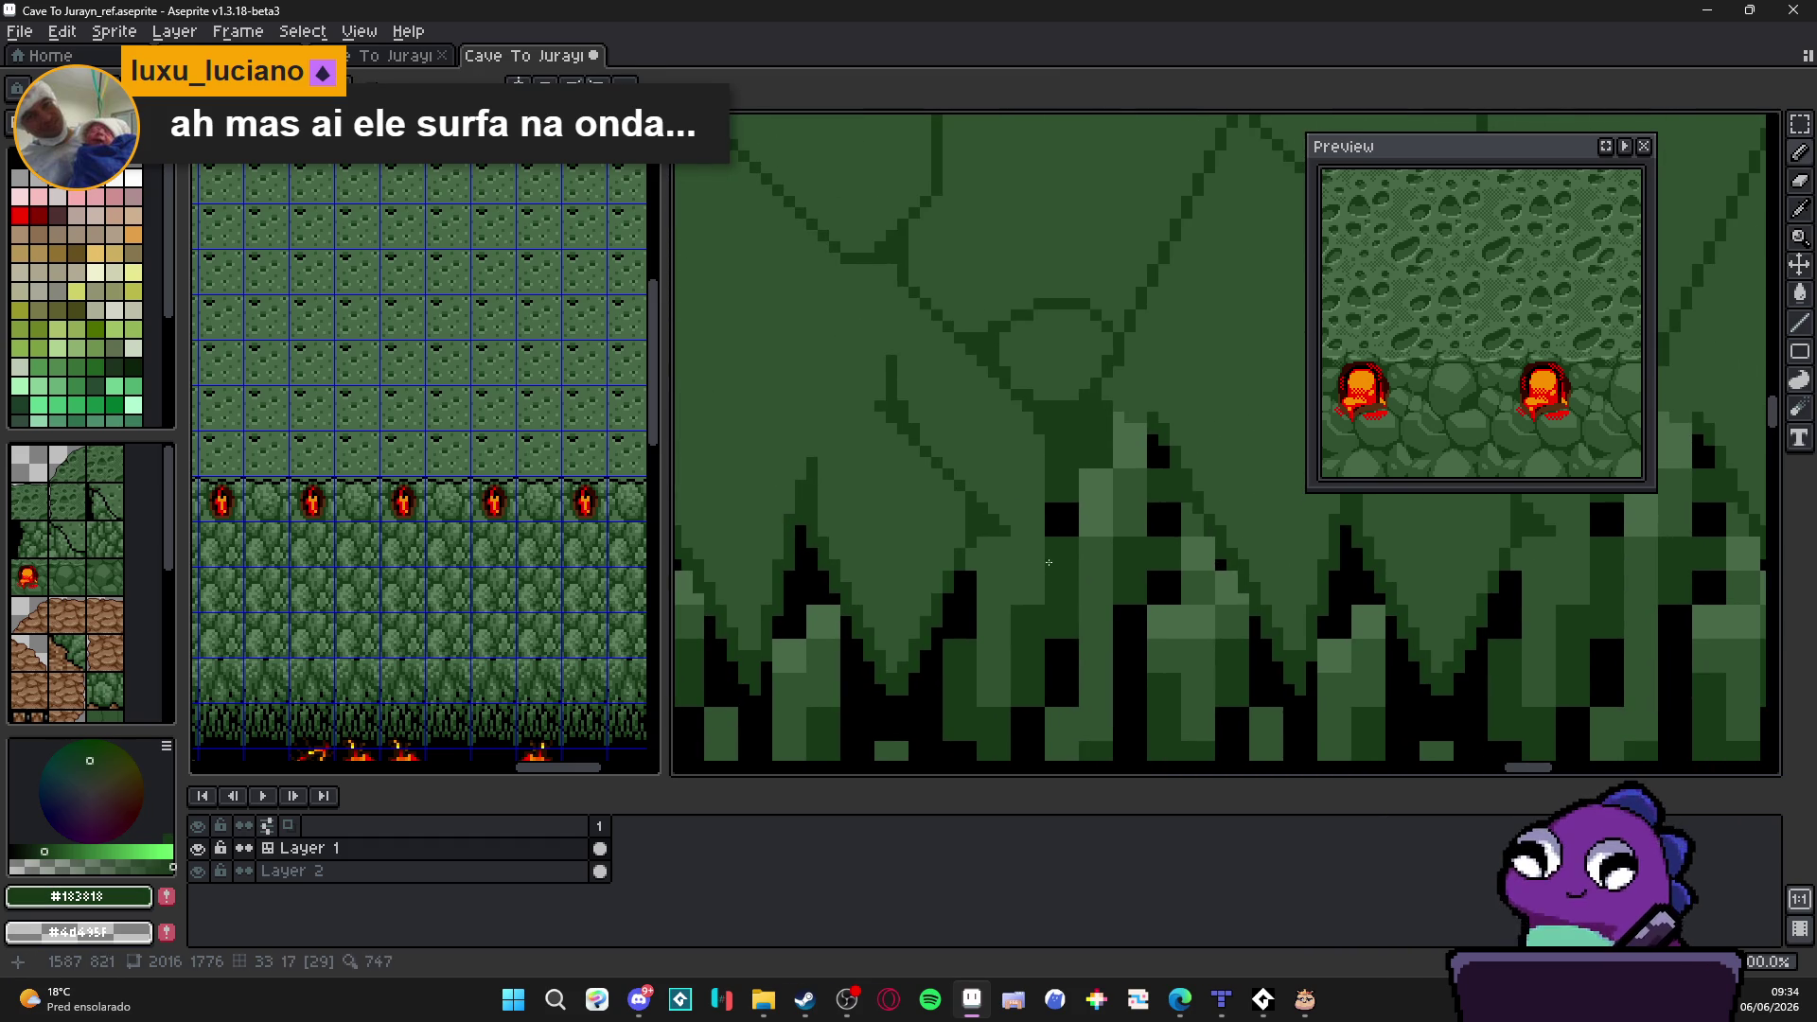
pyautogui.keyDown('alt'); pyautogui.click(1038, 488); pyautogui.keyUp('alt')
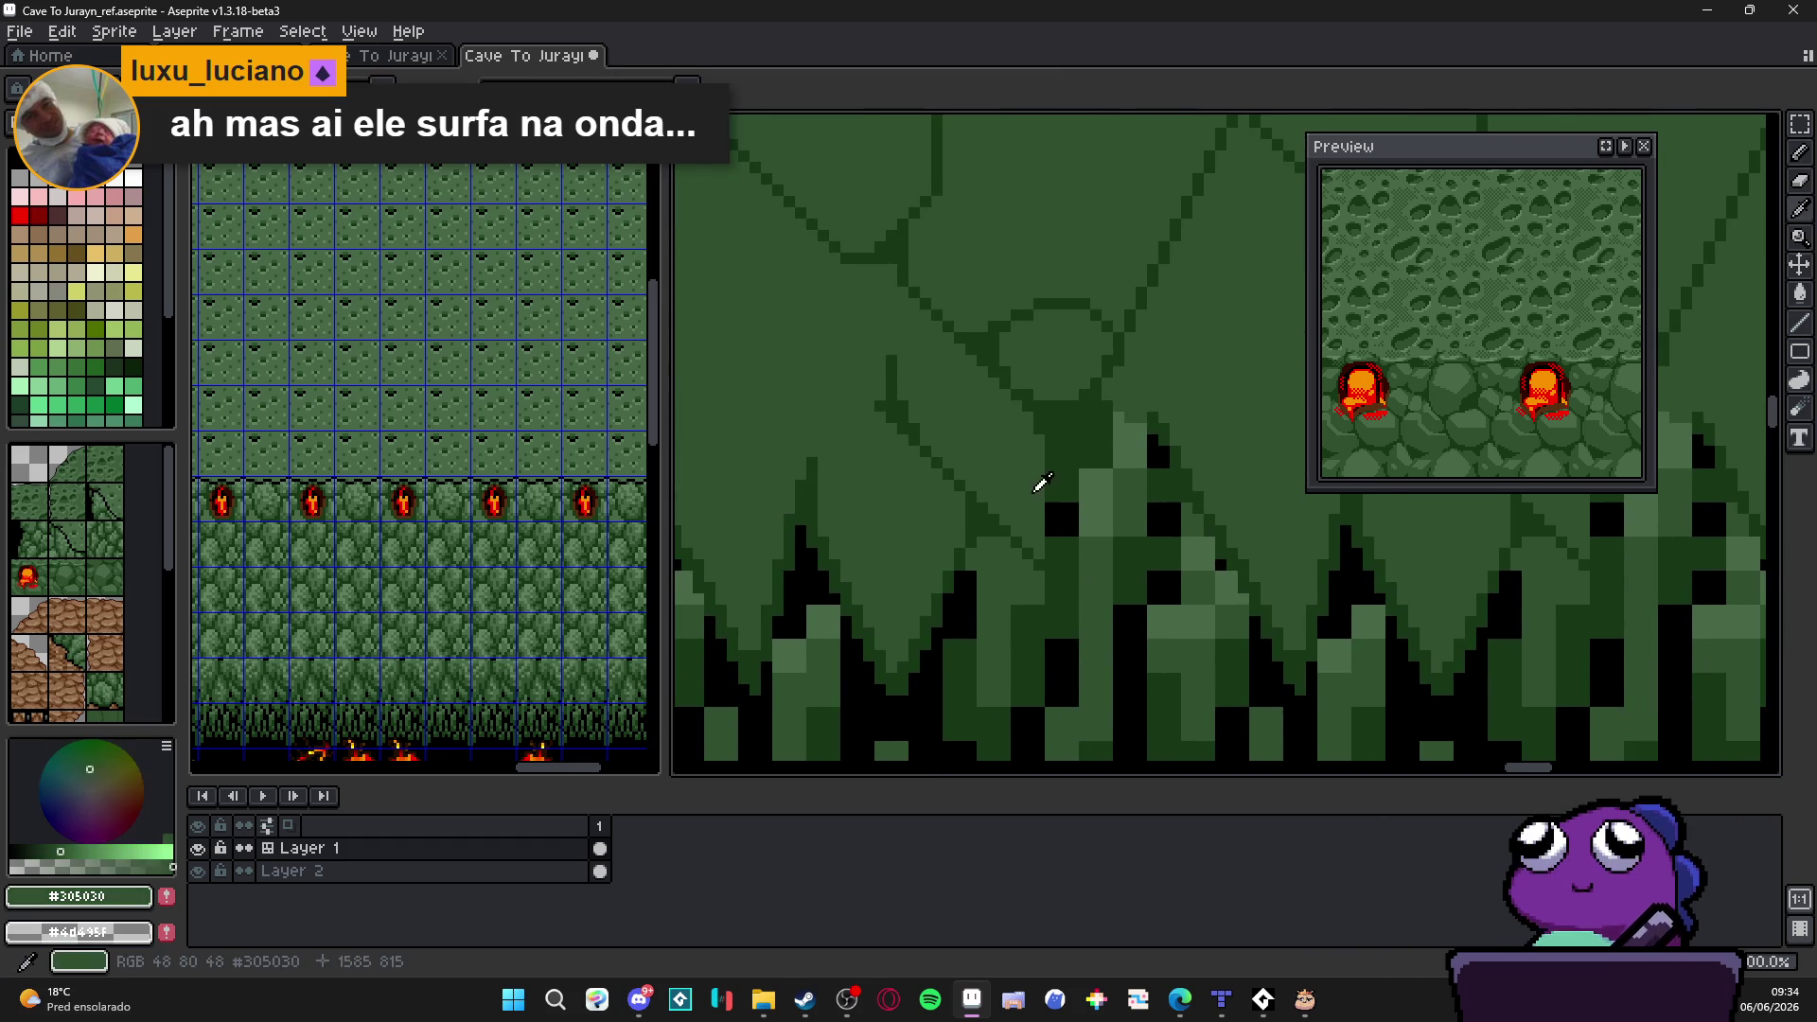
pyautogui.keyDown('alt'); pyautogui.click(1048, 538); pyautogui.keyUp('alt')
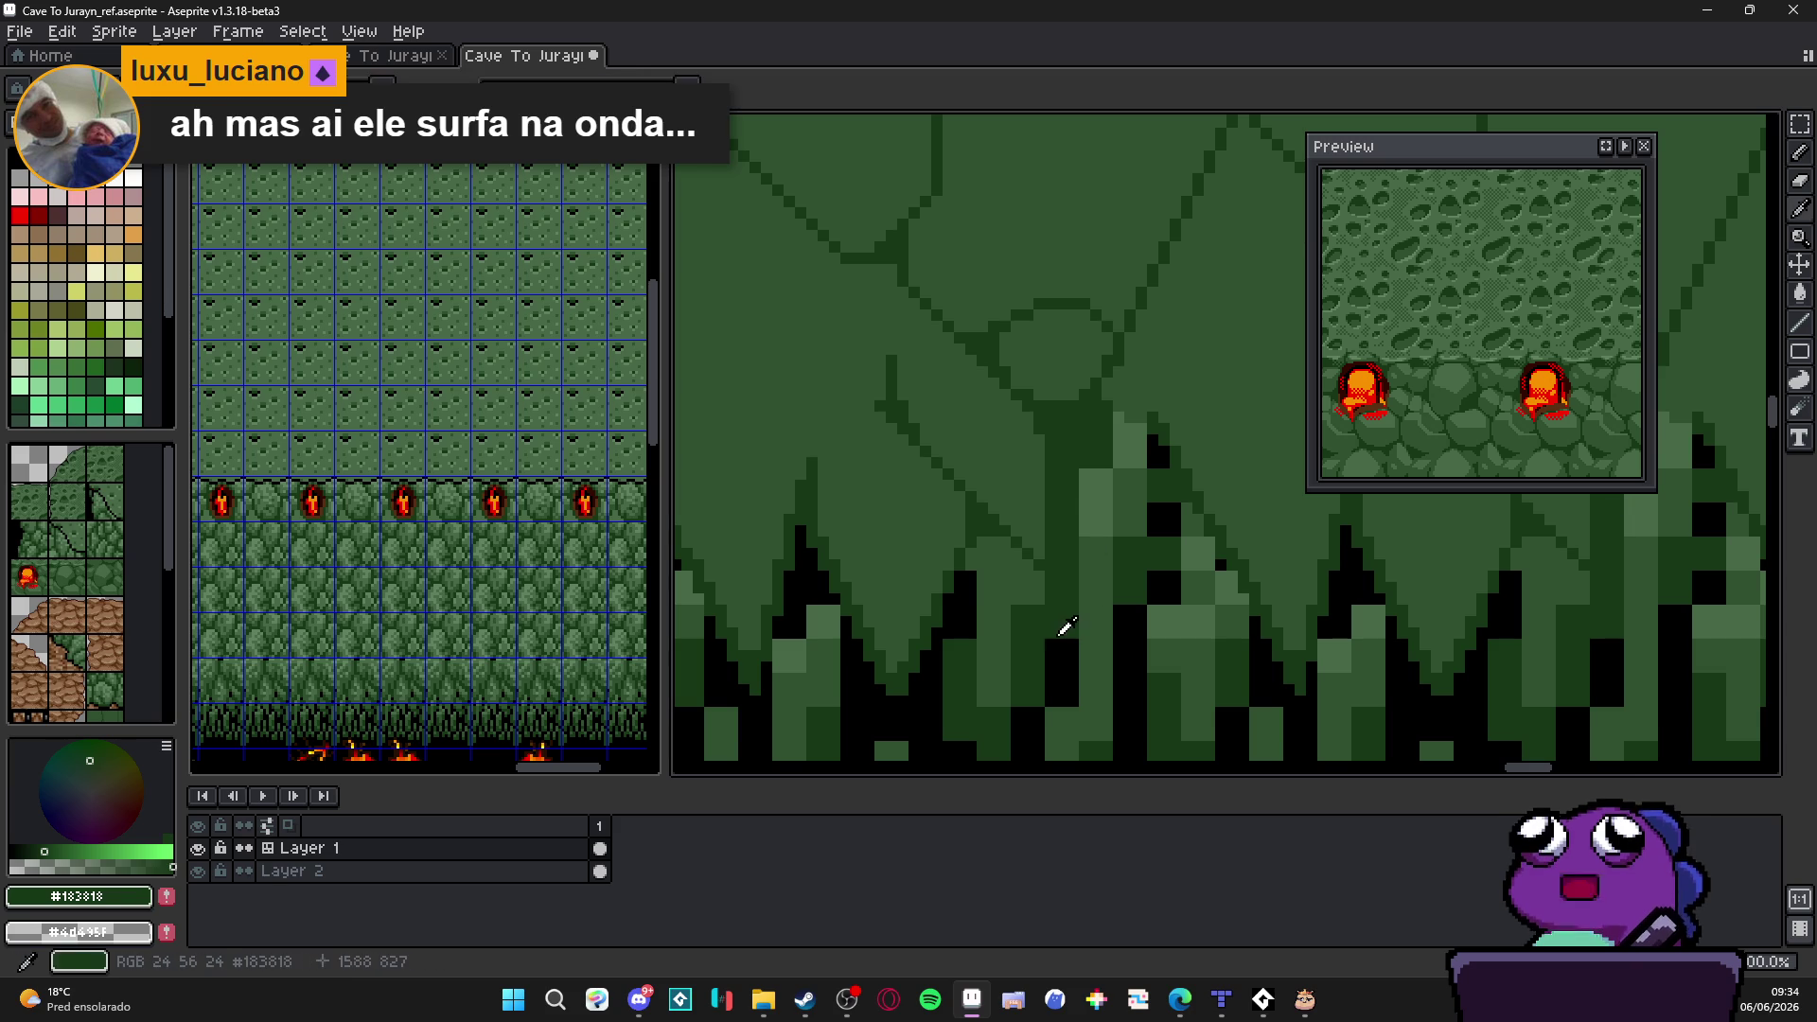
pyautogui.keyDown('alt'); pyautogui.click(1064, 633); pyautogui.keyUp('alt')
# Step: Draw a black vertical outline up the tuft's left edge with a short stroke at its tip
pyautogui.moveTo(1057, 573); pyautogui.dragTo(1062, 428)
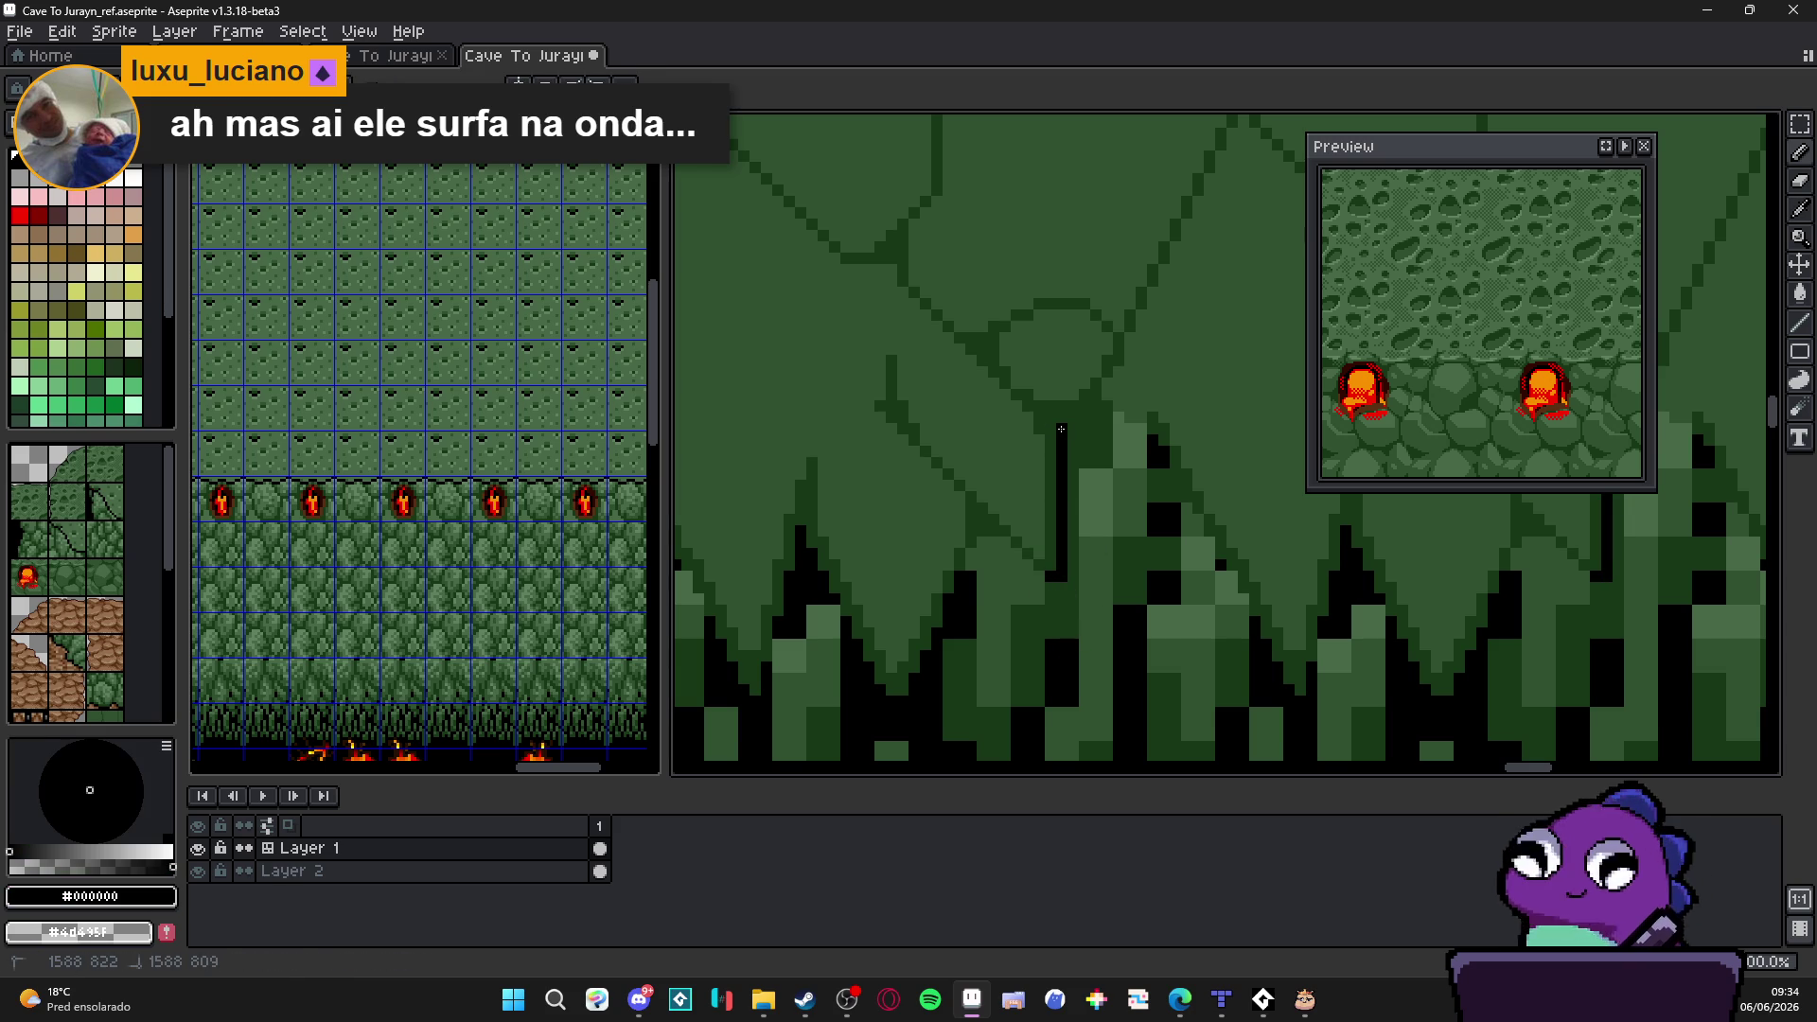
pyautogui.moveTo(1064, 424); pyautogui.dragTo(1093, 414)
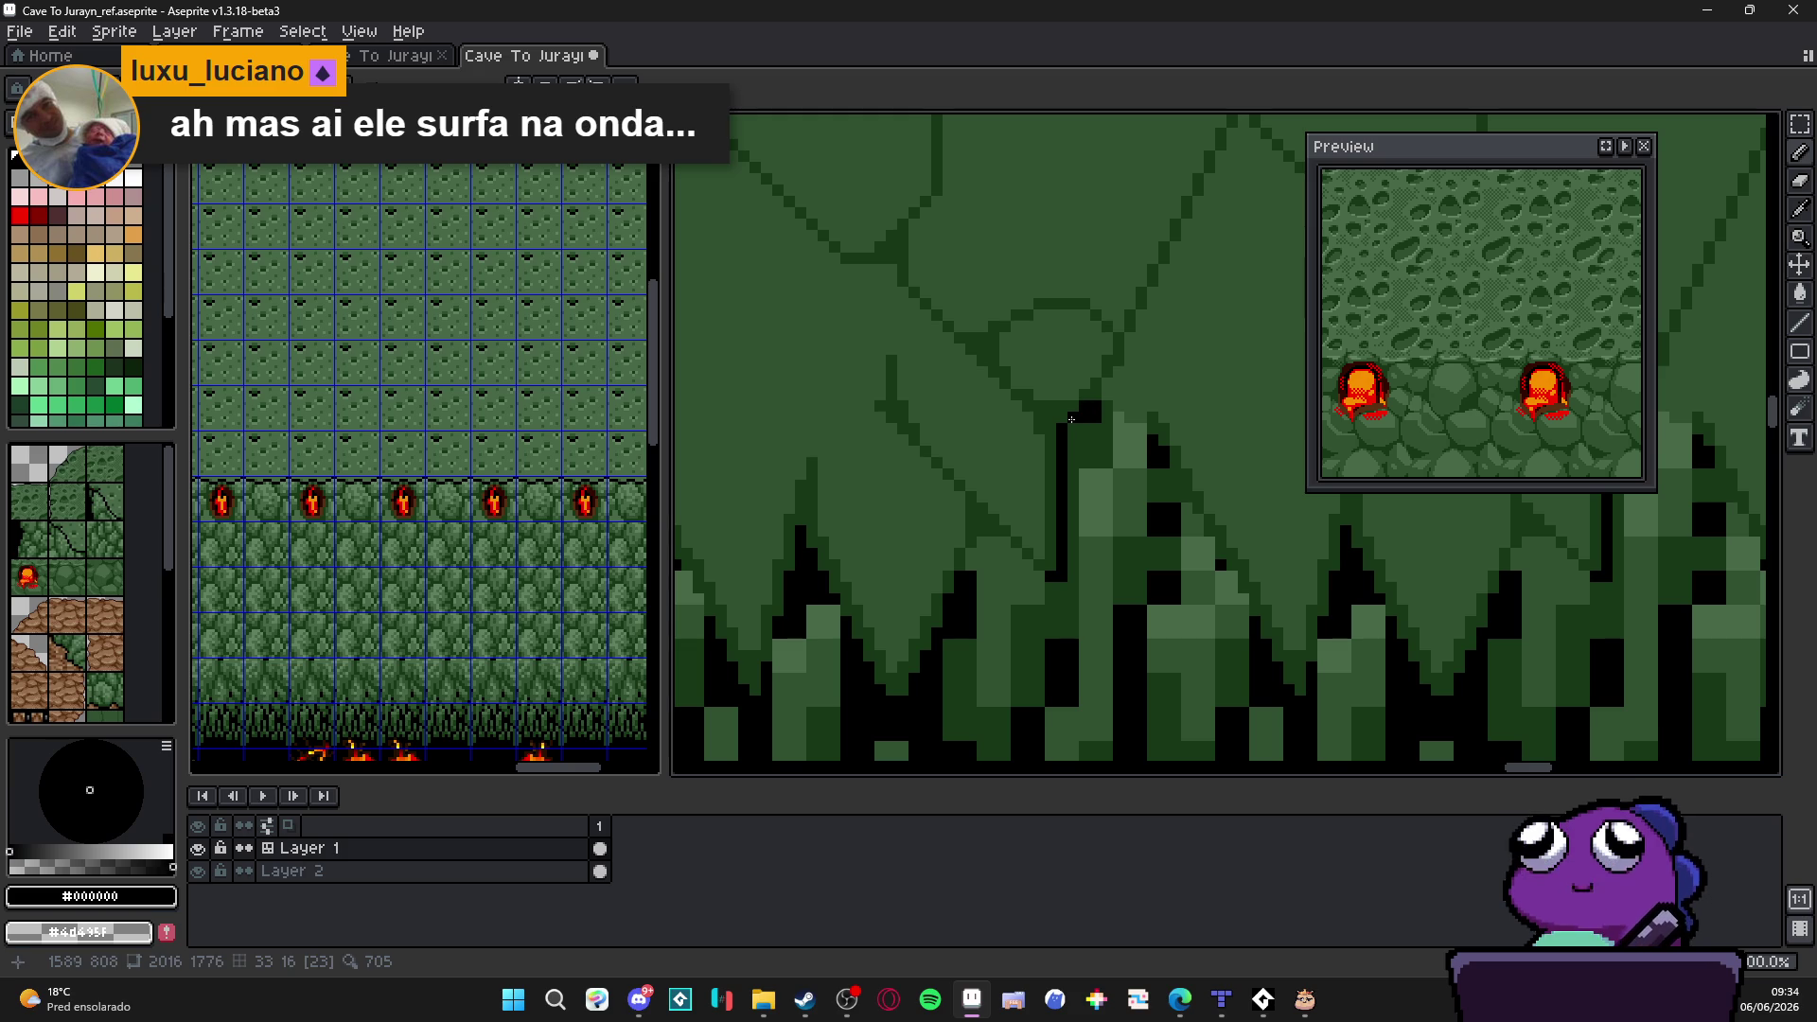
pyautogui.keyDown('alt'); pyautogui.click(1105, 434); pyautogui.keyUp('alt')
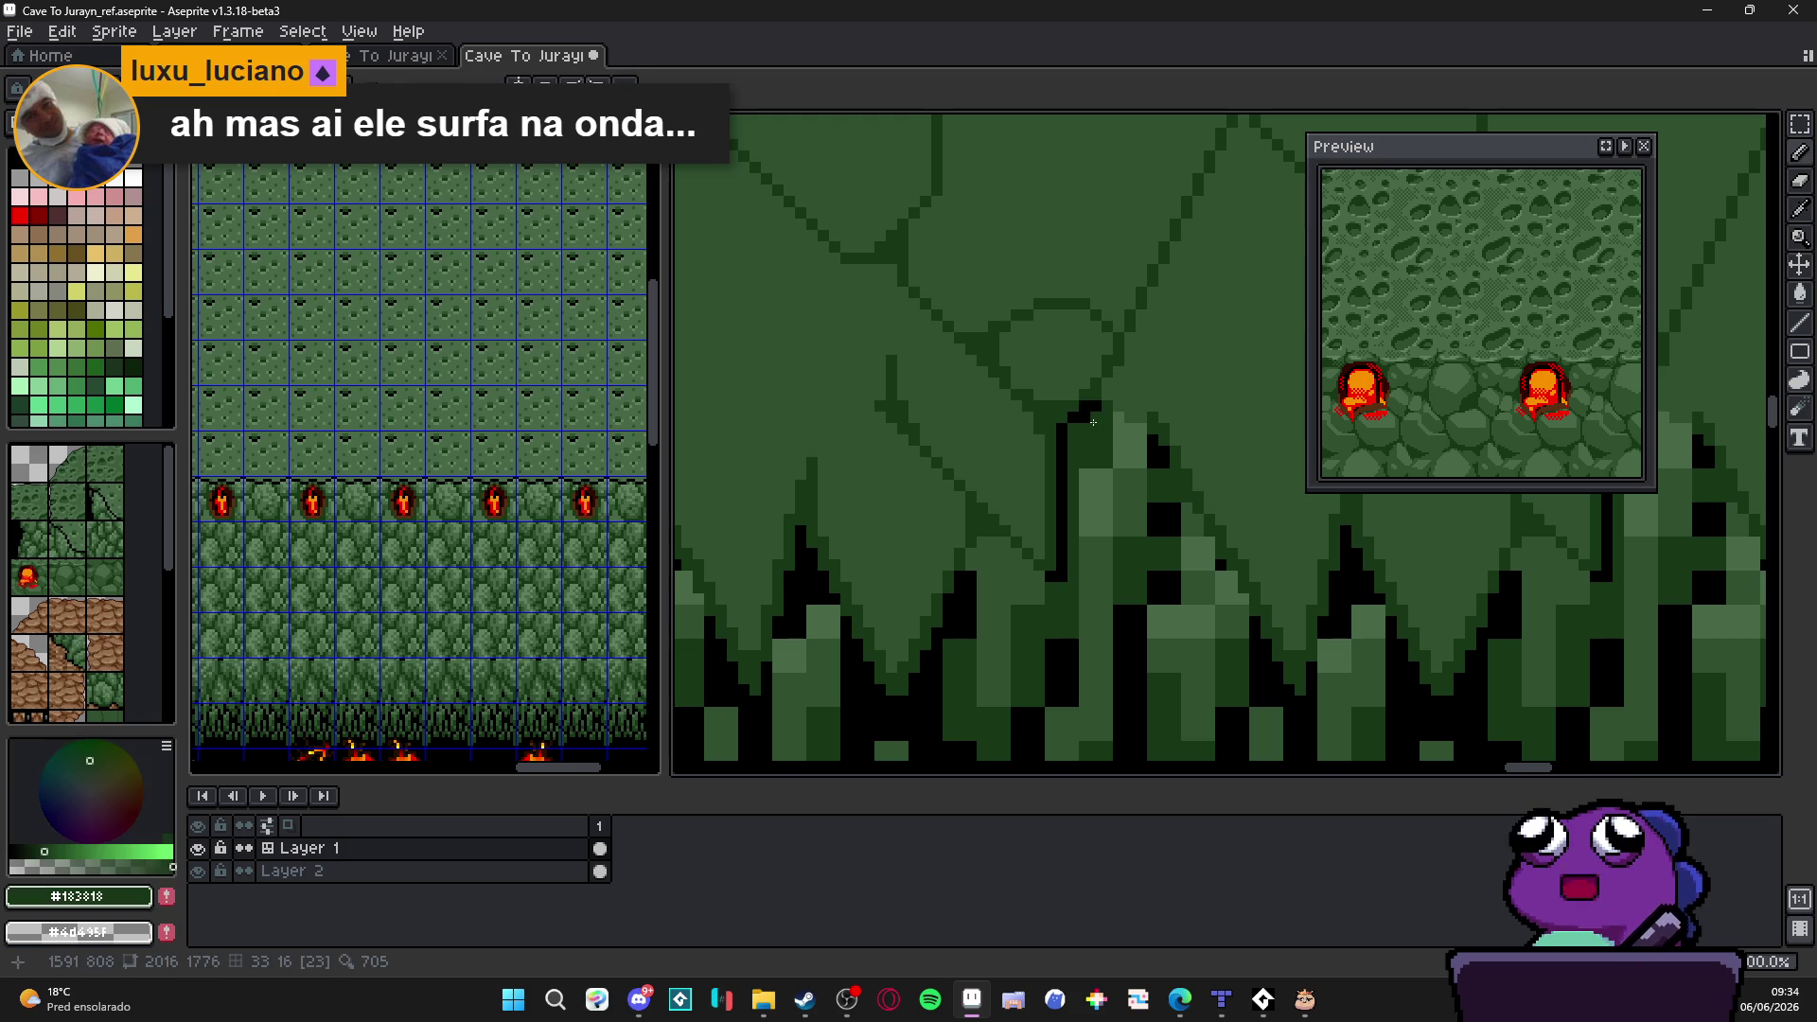
pyautogui.keyDown('alt'); pyautogui.click(1069, 426); pyautogui.keyUp('alt')
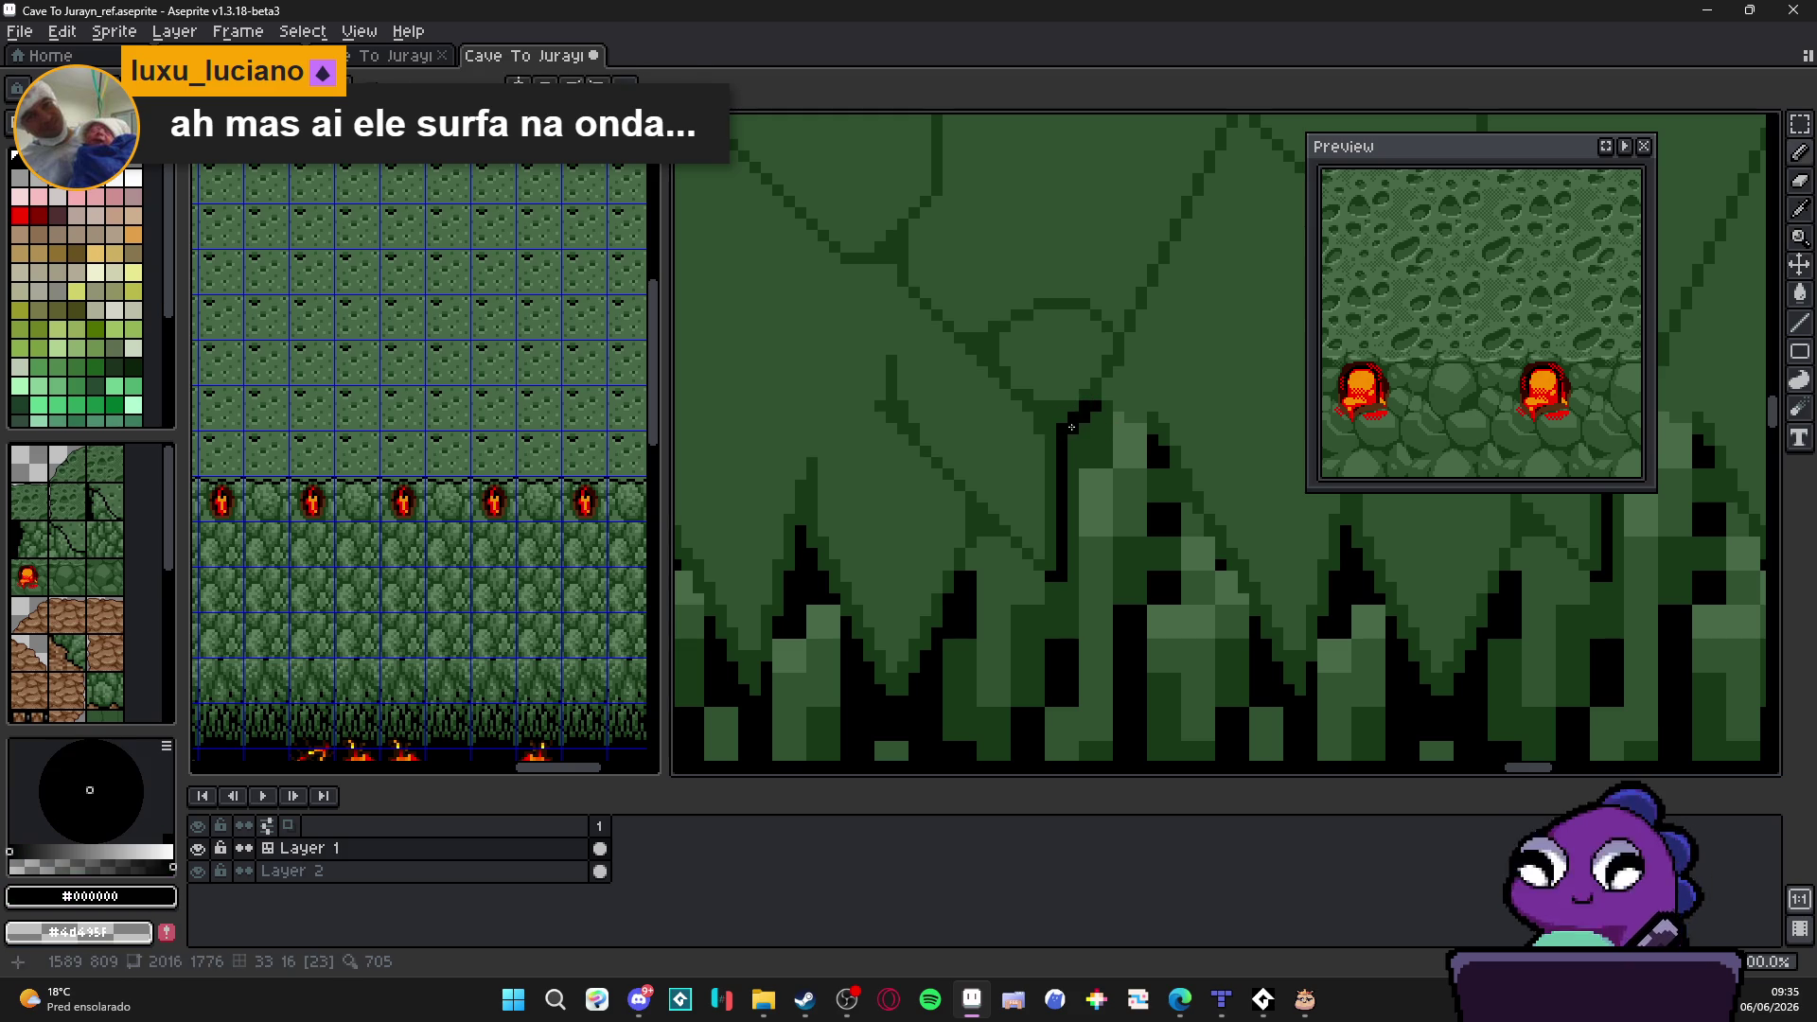
# Step: Draw a black diagonal stroke up-left from the top of the vertical outline
pyautogui.moveTo(1057, 420); pyautogui.dragTo(1003, 383)
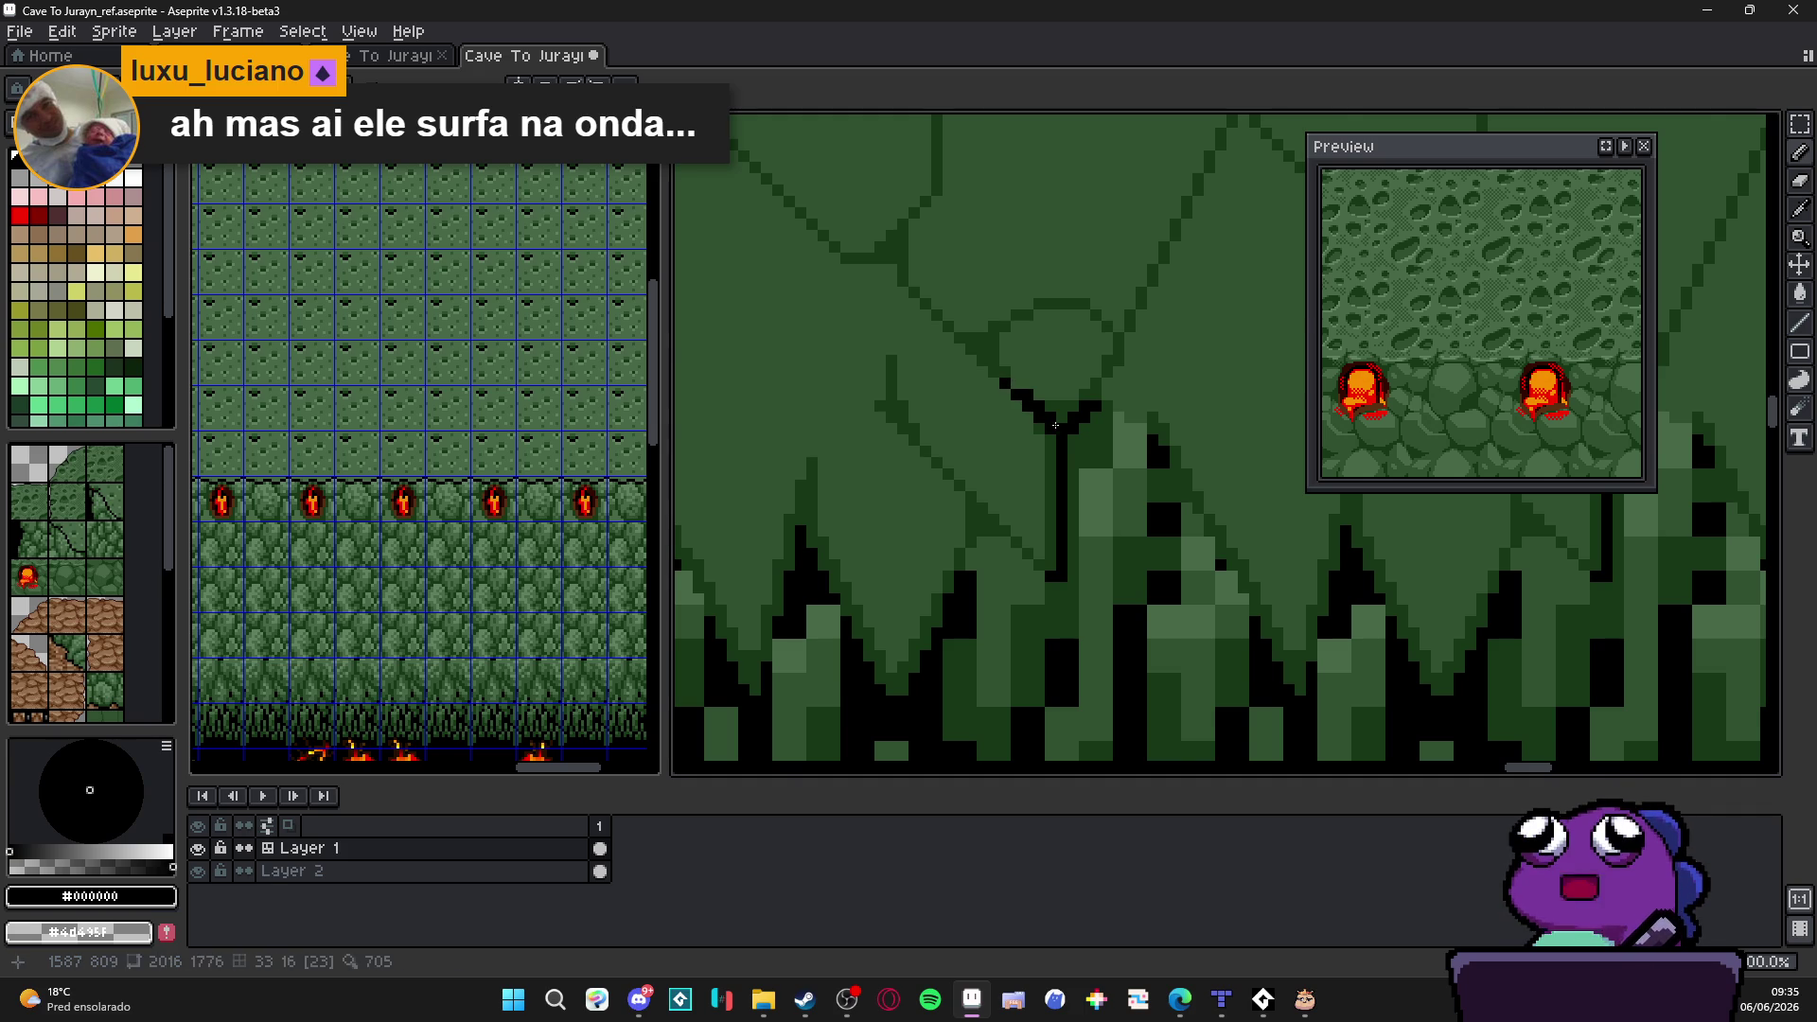
pyautogui.scroll(-1, 1055, 423)
pyautogui.scroll(-1, 1023, 453)
pyautogui.scroll(2, 995, 440)
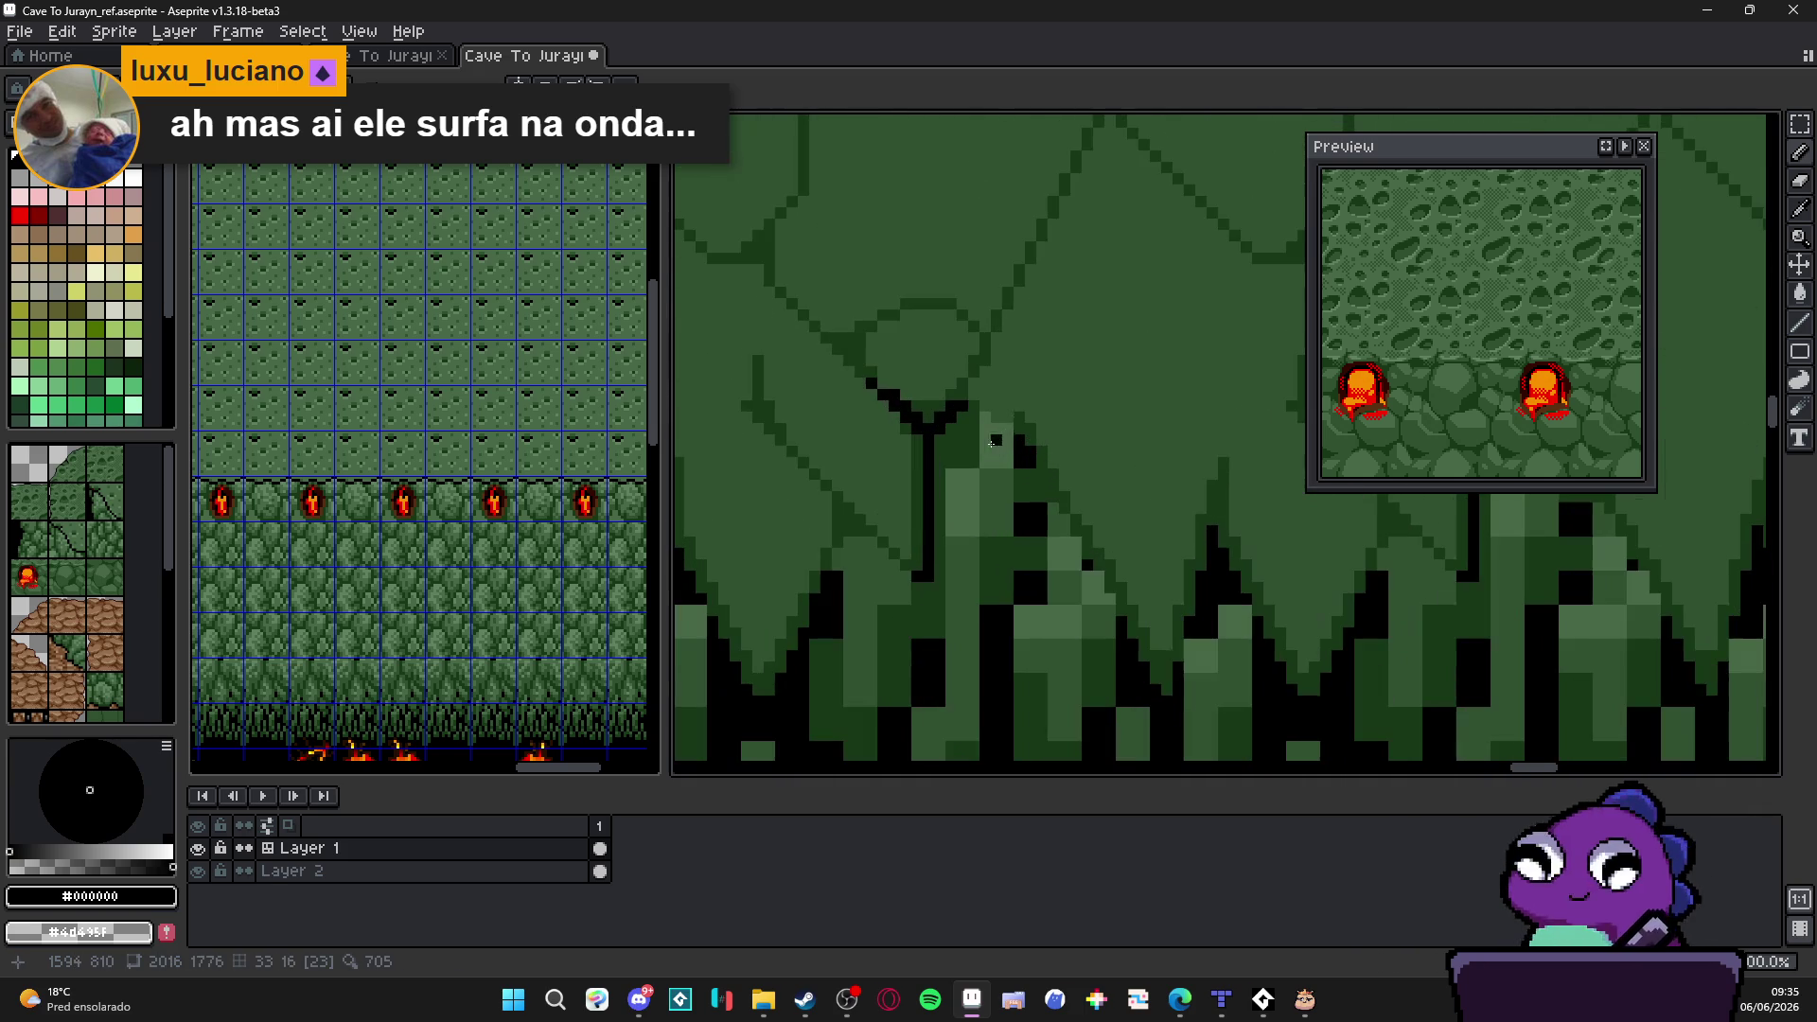
pyautogui.keyDown('alt'); pyautogui.click(1029, 426); pyautogui.keyUp('alt')
pyautogui.scroll(-2, 1023, 455)
pyautogui.scroll(3, 1016, 498)
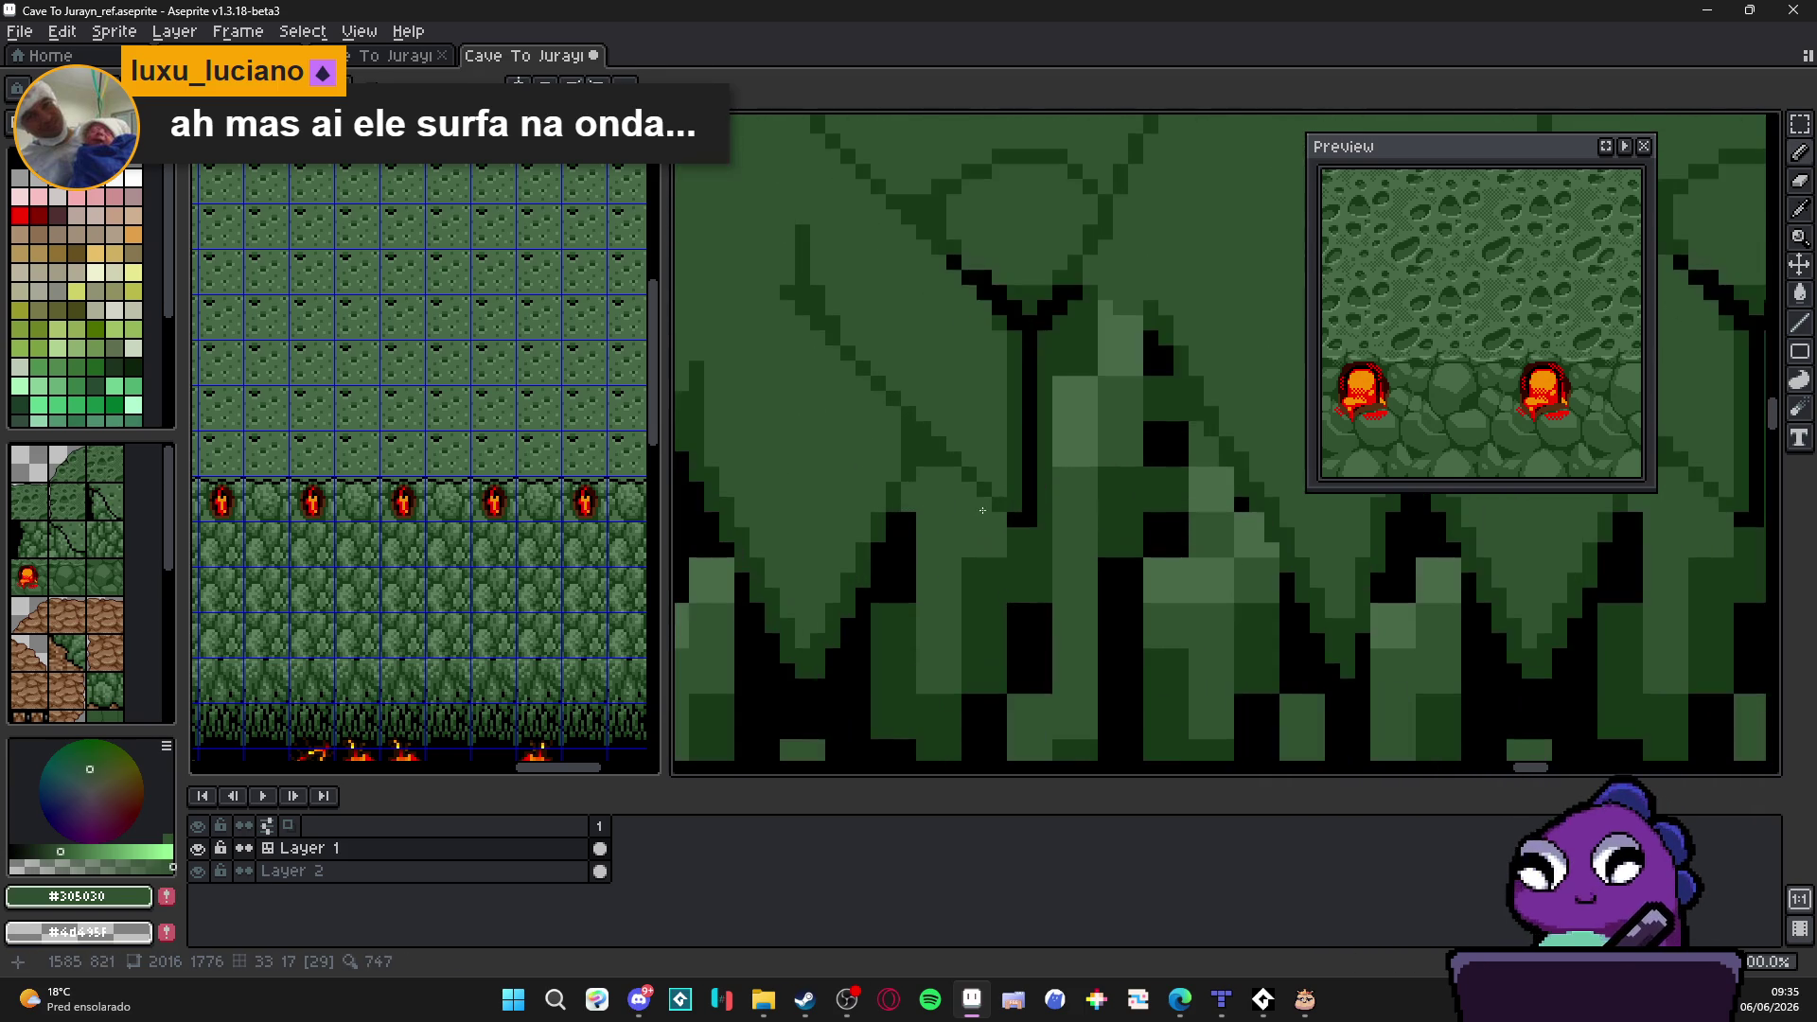
pyautogui.keyDown('alt'); pyautogui.click(1017, 501); pyautogui.keyUp('alt')
# Step: Fill gaps and extend the black diagonal outline further up-left pixel by pixel
pyautogui.click(986, 508)
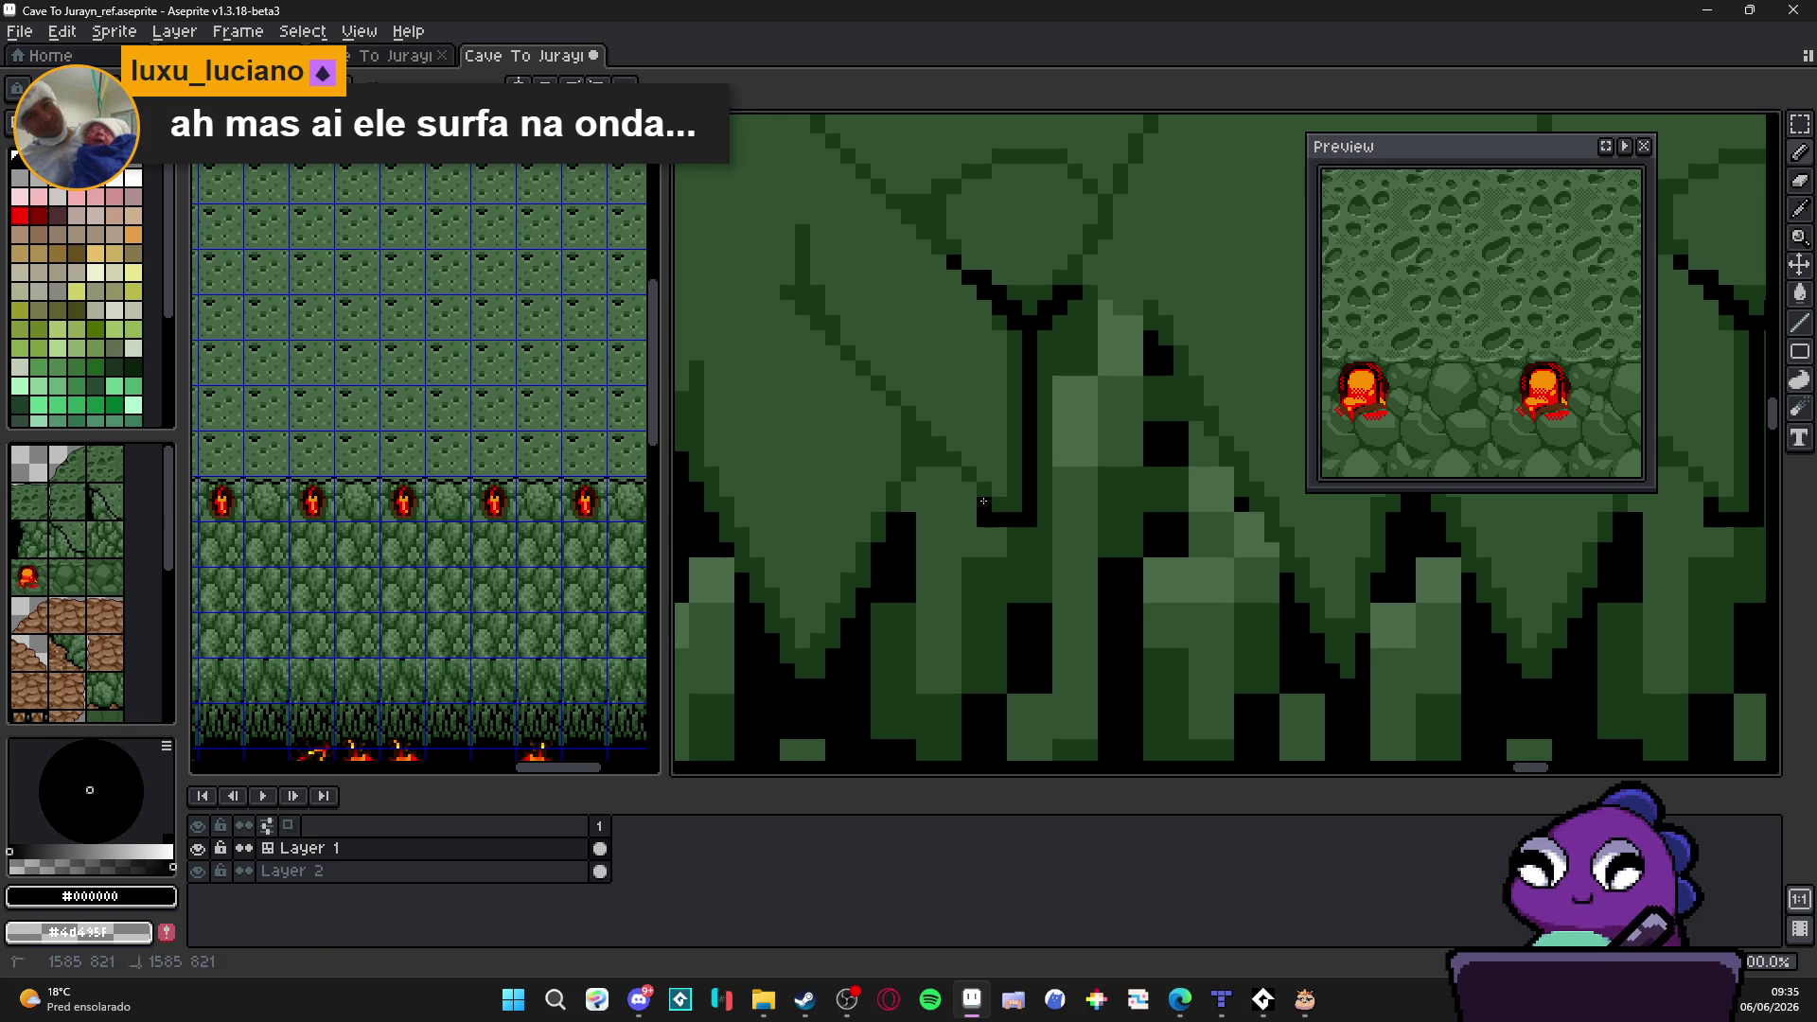
pyautogui.click(956, 475)
pyautogui.click(960, 486)
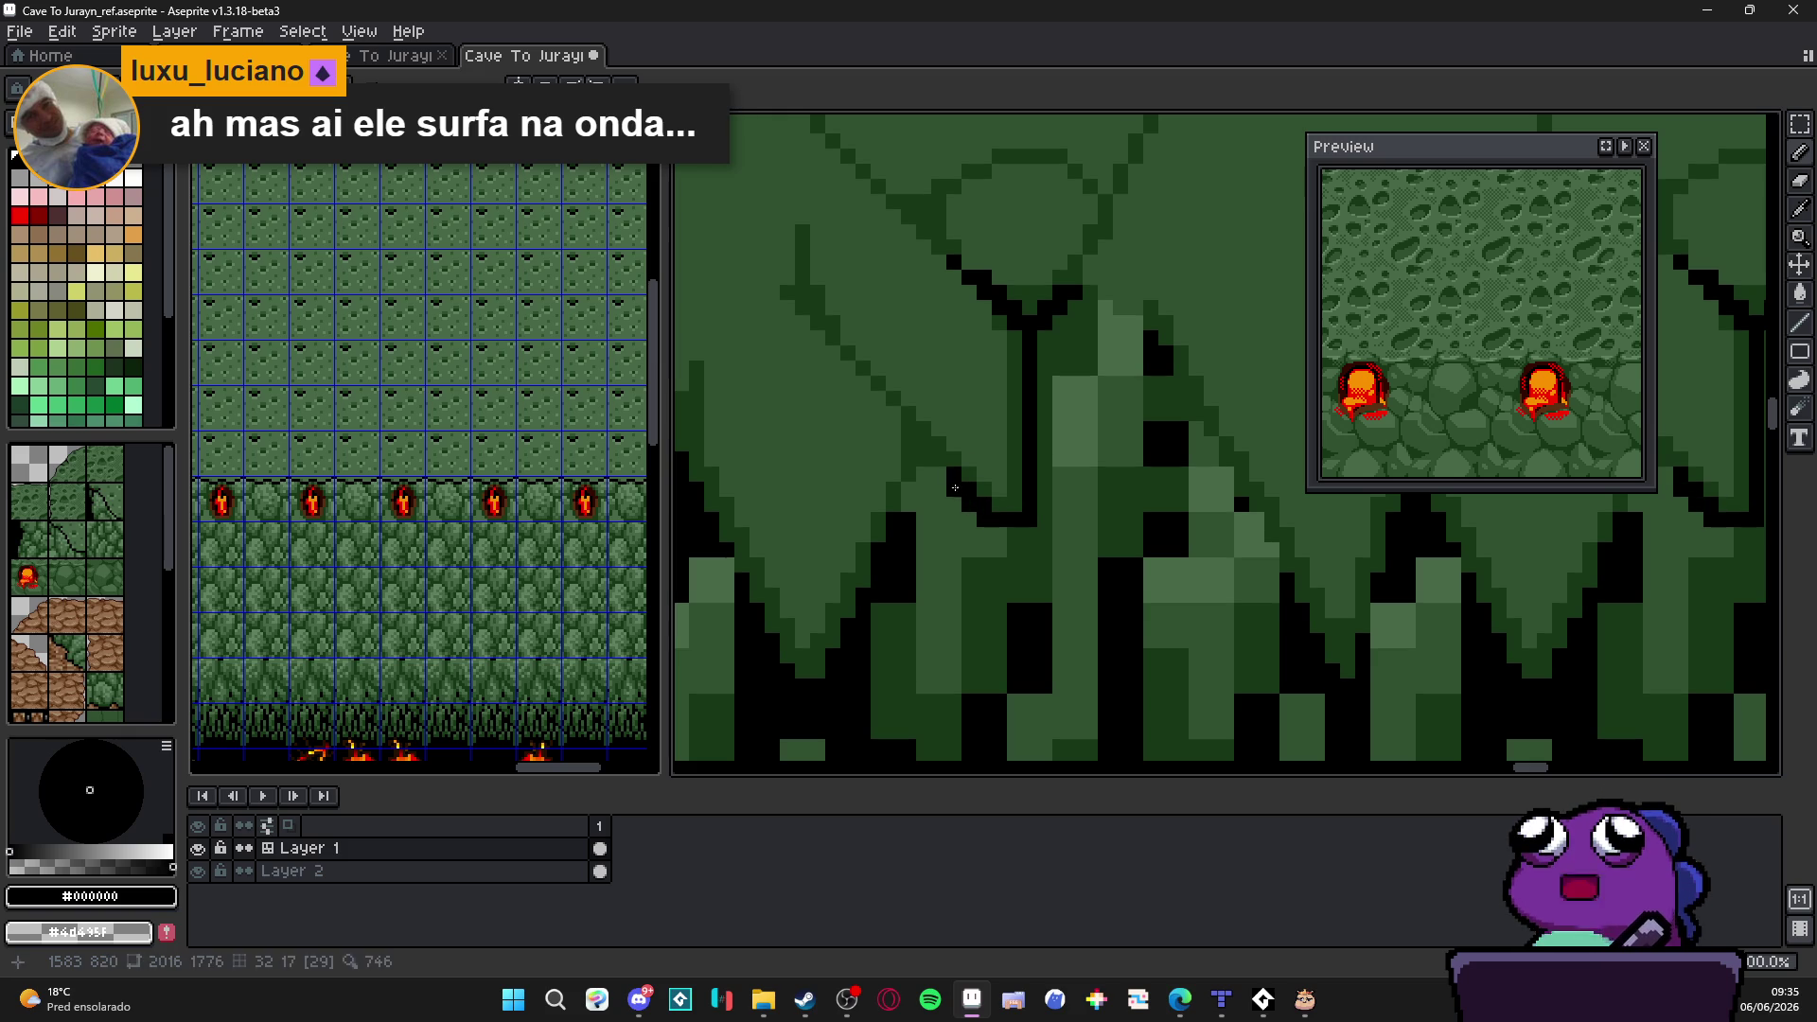
pyautogui.click(941, 463)
pyautogui.click(924, 461)
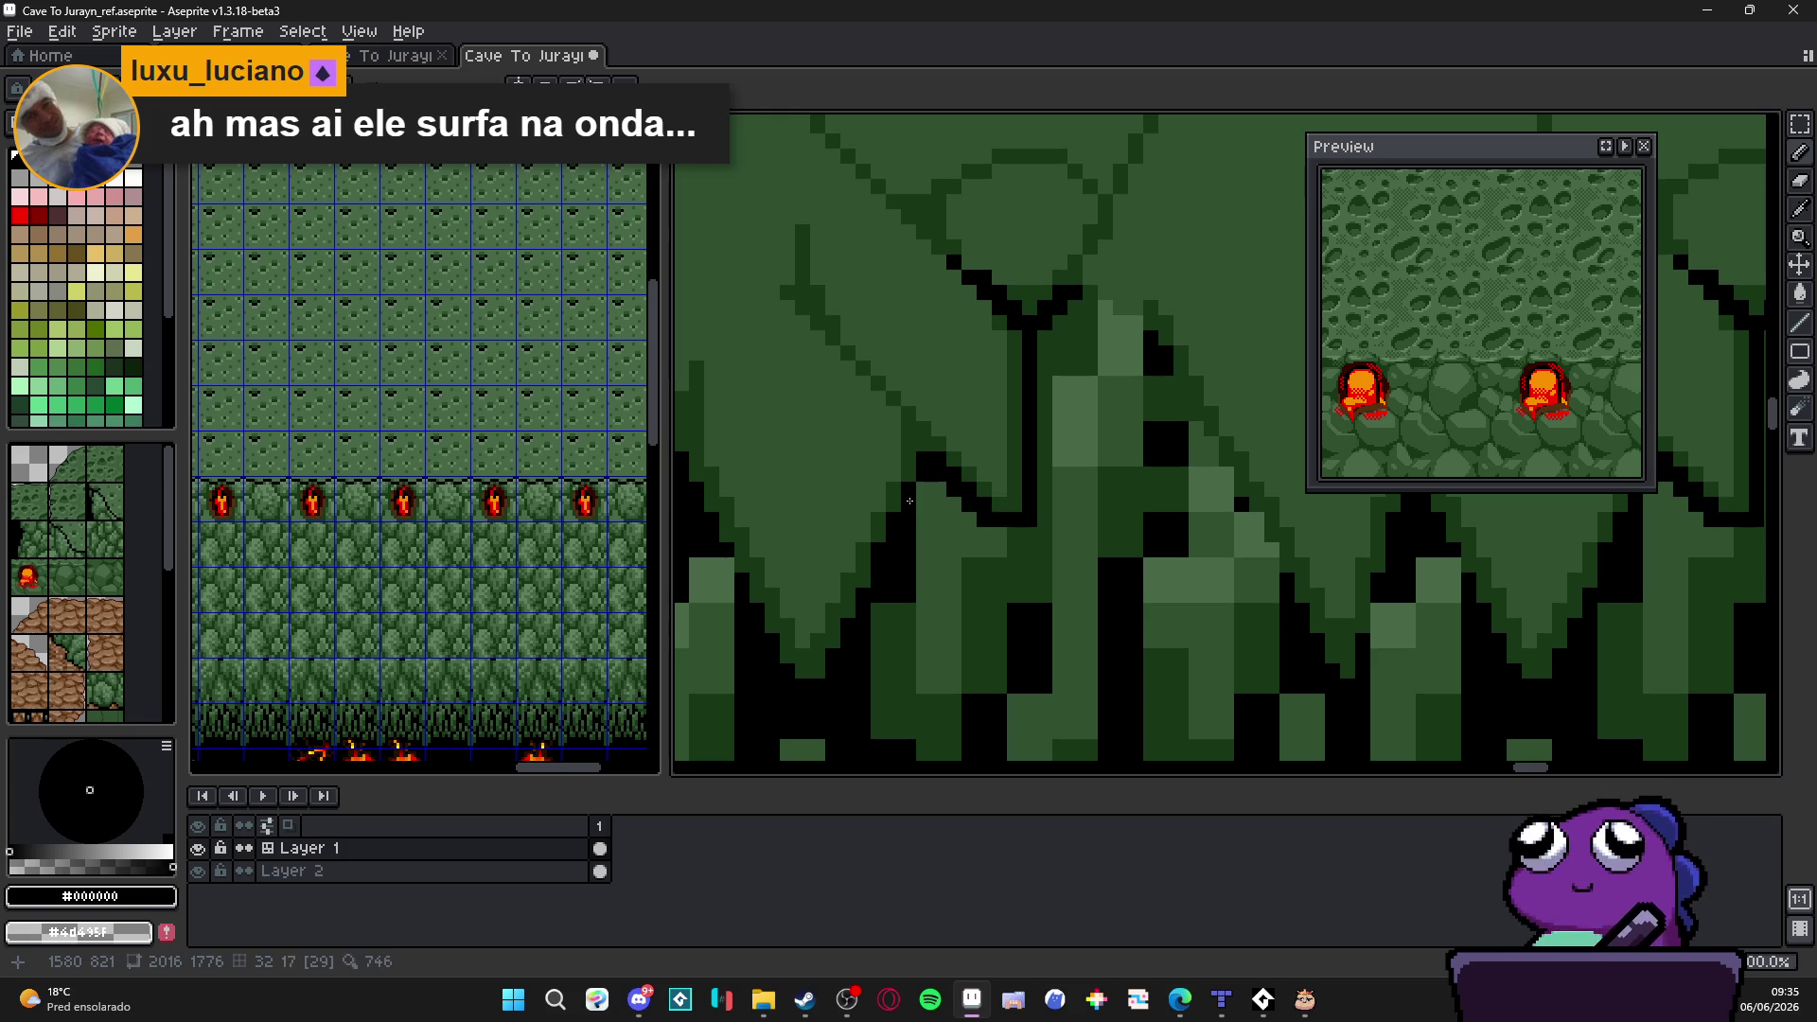
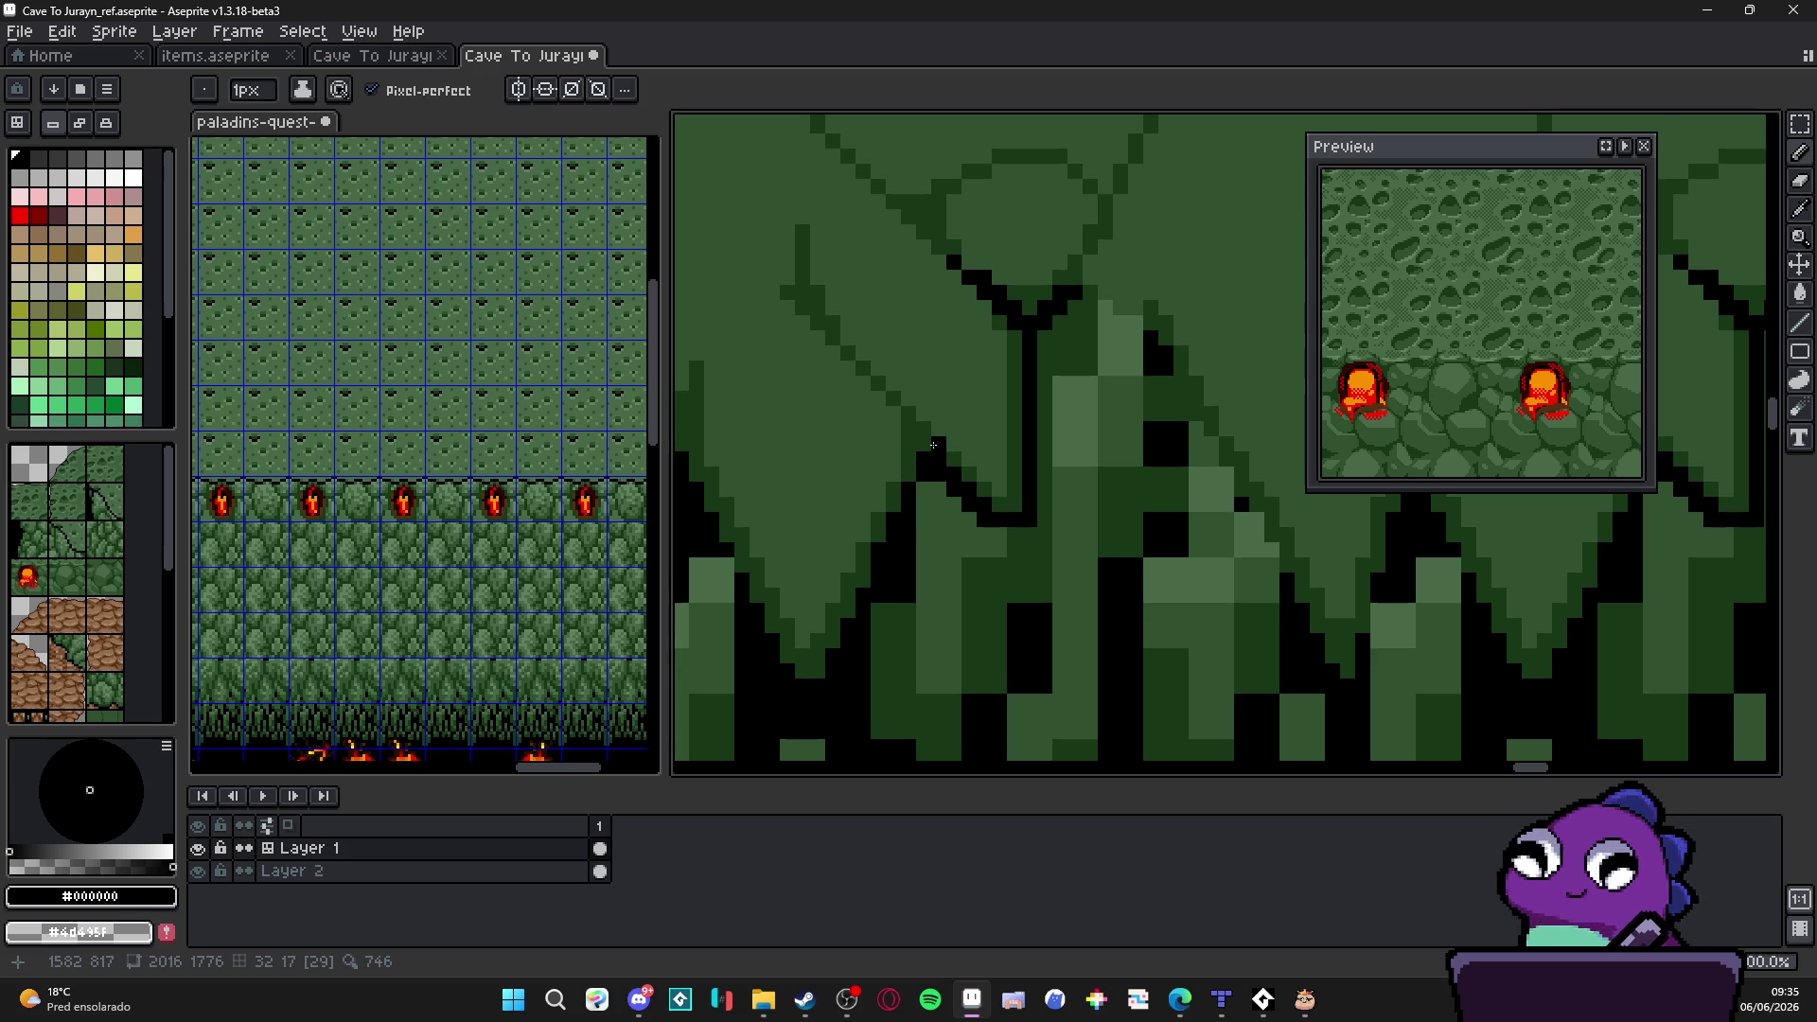
pyautogui.scroll(-2, 995, 487)
pyautogui.scroll(-2, 1000, 489)
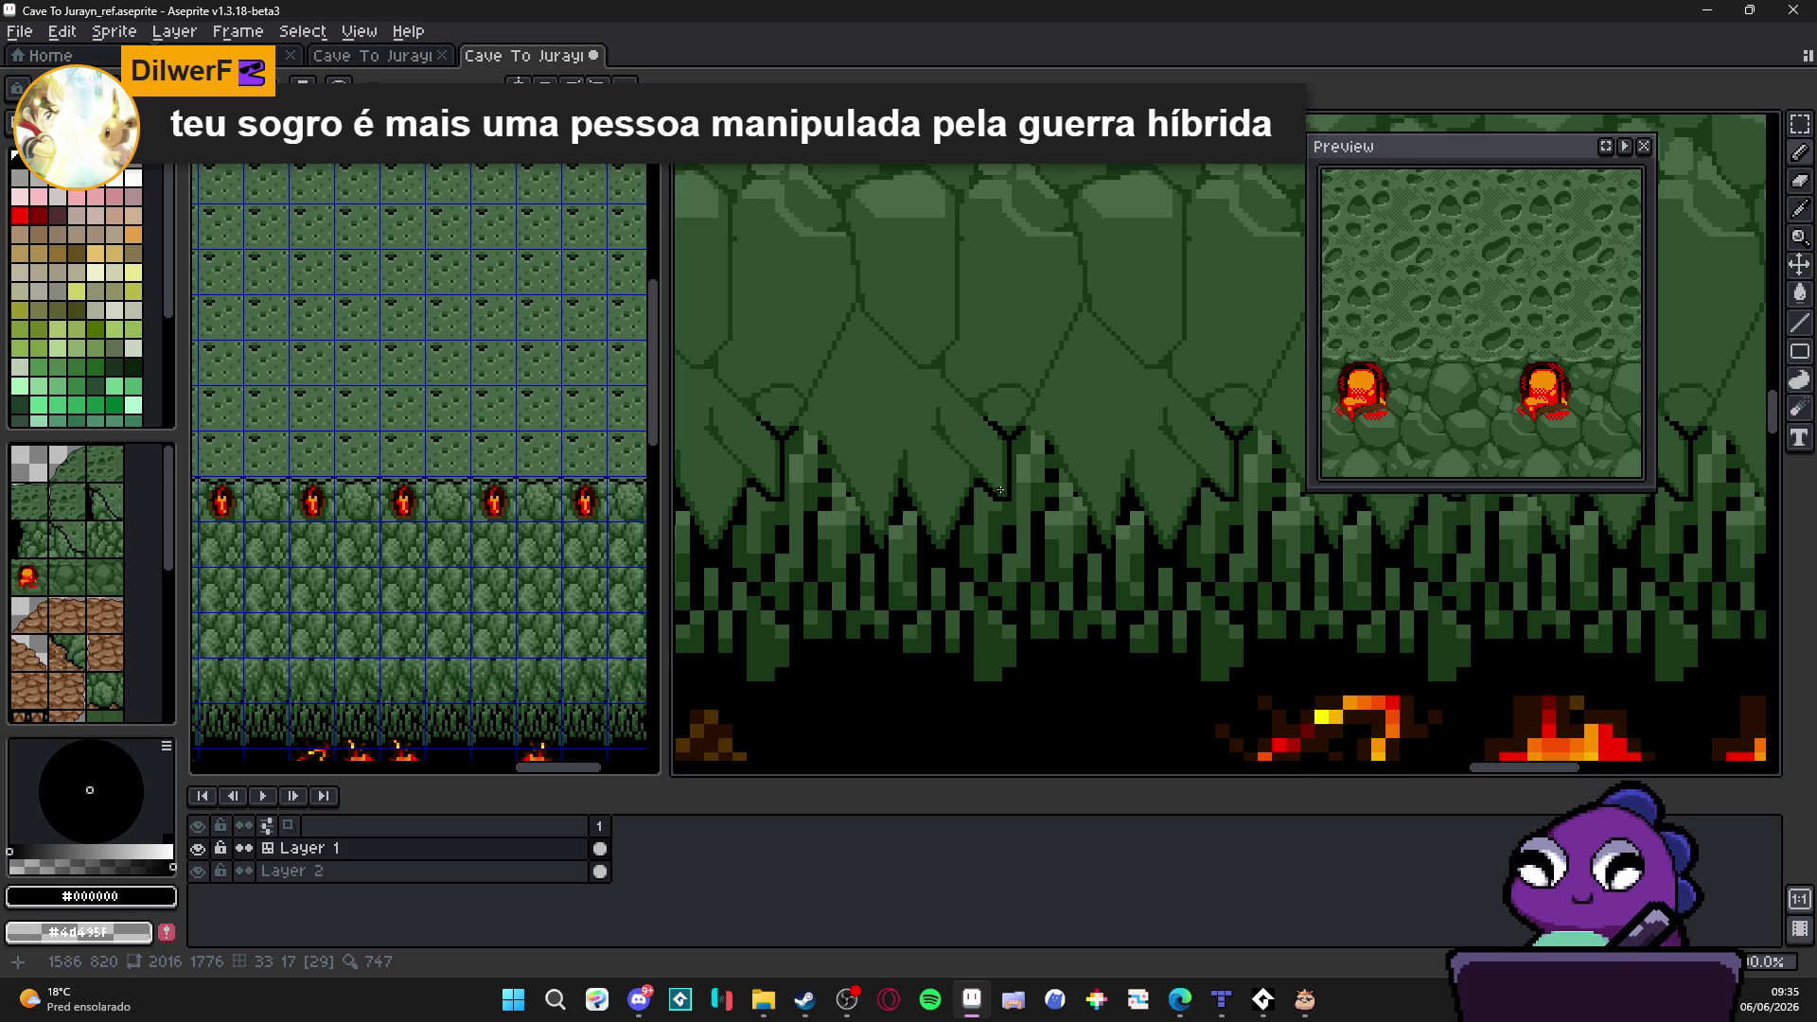
pyautogui.scroll(2, 1001, 489)
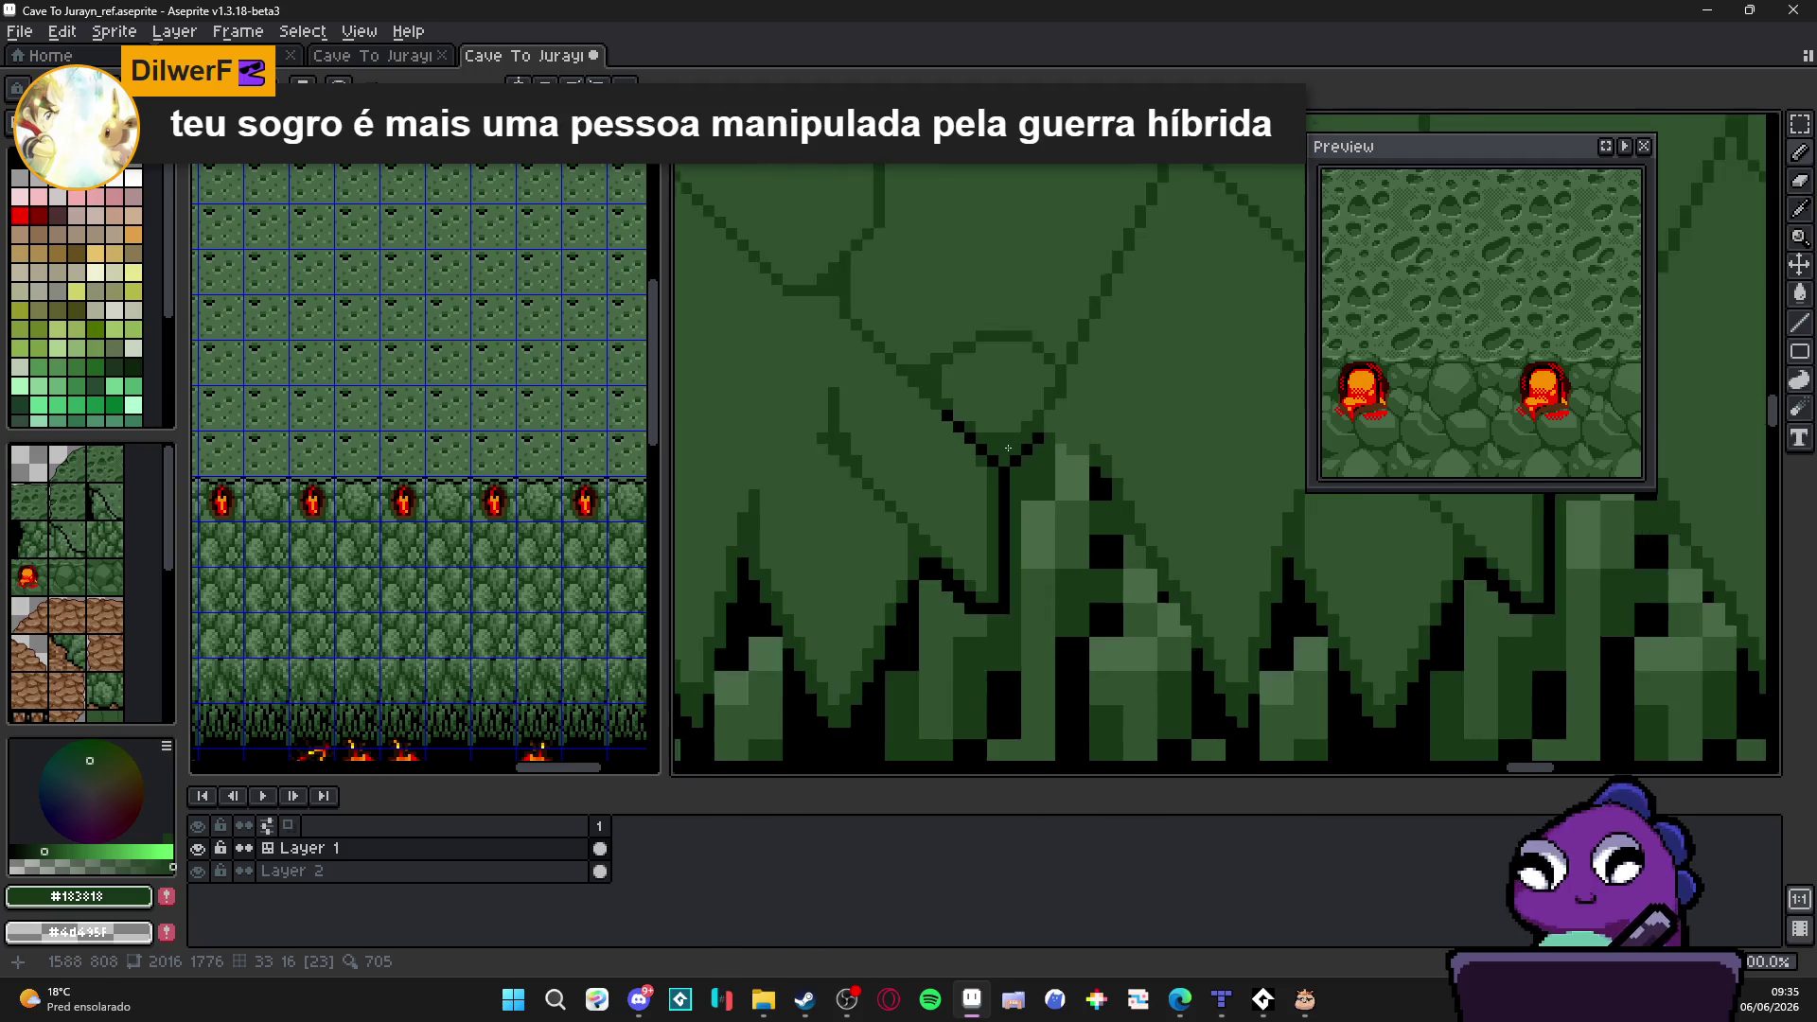
pyautogui.scroll(2, 1016, 454)
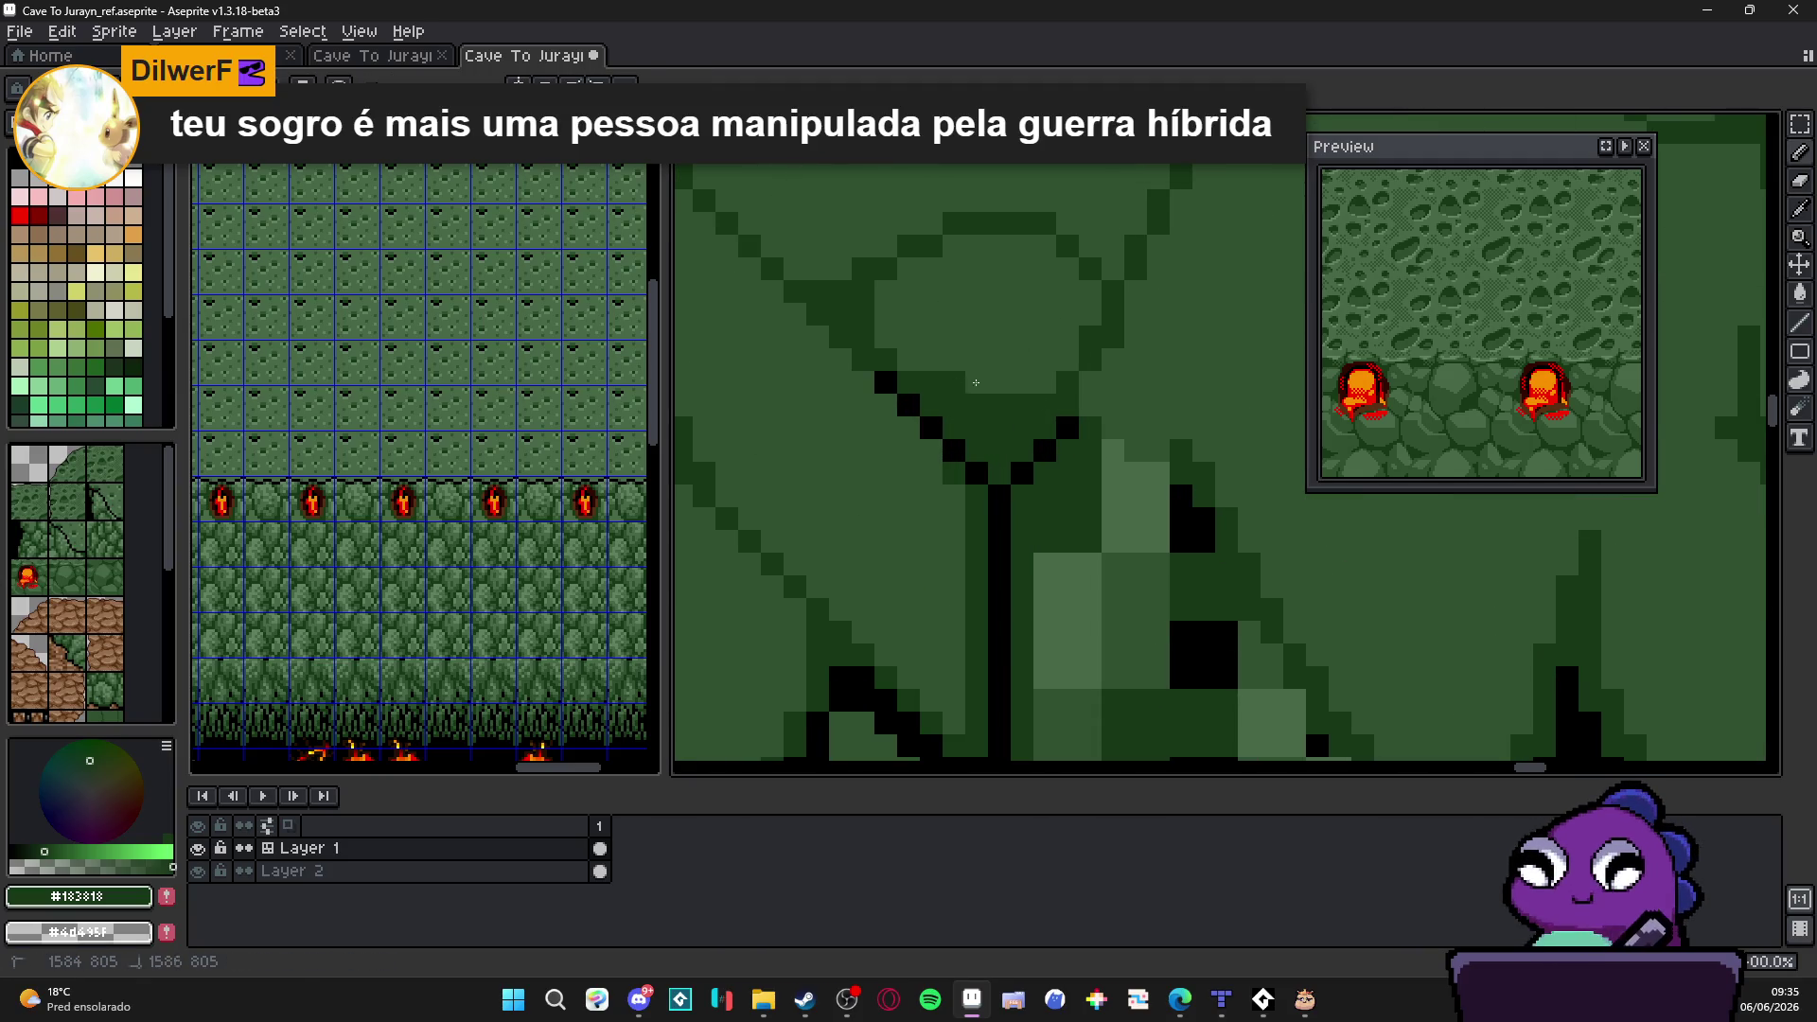
# Step: Trace the stalactite outline in dark green from its lower left up to the top edge
pyautogui.click(910, 357)
pyautogui.moveTo(909, 358)
pyautogui.mouseDown()
pyautogui.moveTo(883, 298)
pyautogui.moveTo(960, 244)
pyautogui.moveTo(1041, 239)
pyautogui.moveTo(1090, 298)
pyautogui.mouseUp()
pyautogui.scroll(-2, 1092, 373)
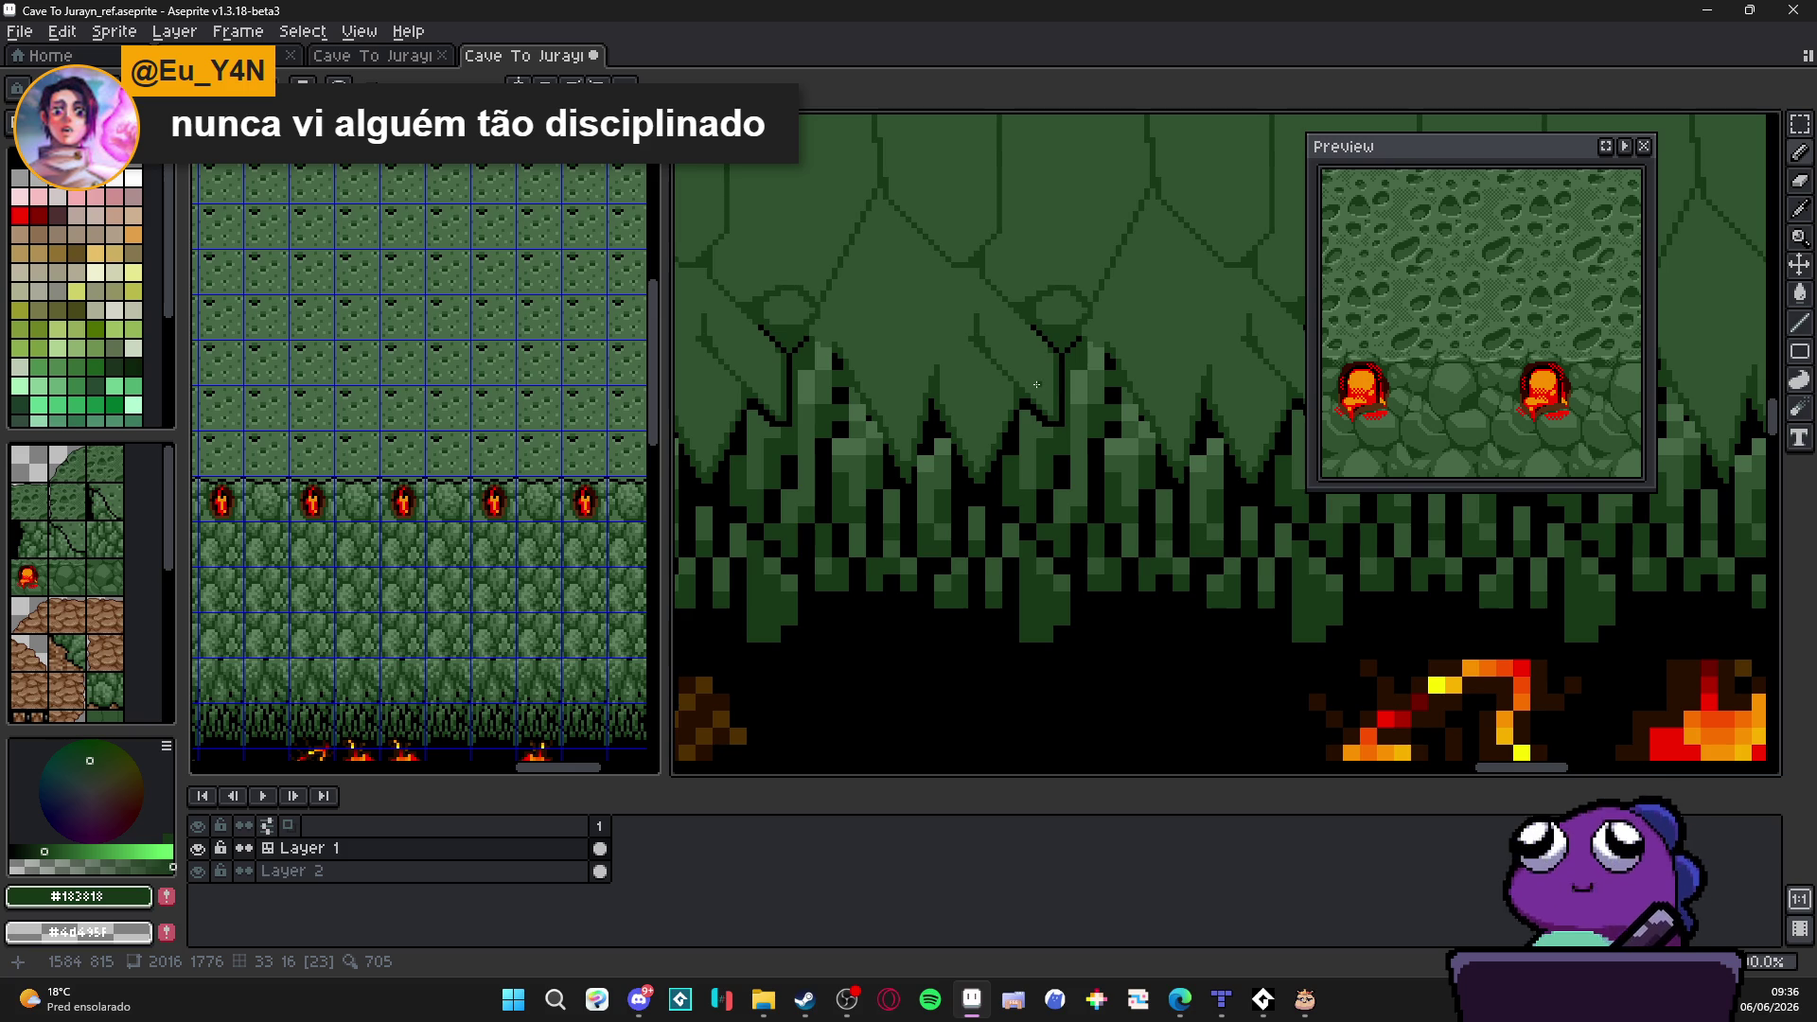
pyautogui.scroll(2, 1051, 413)
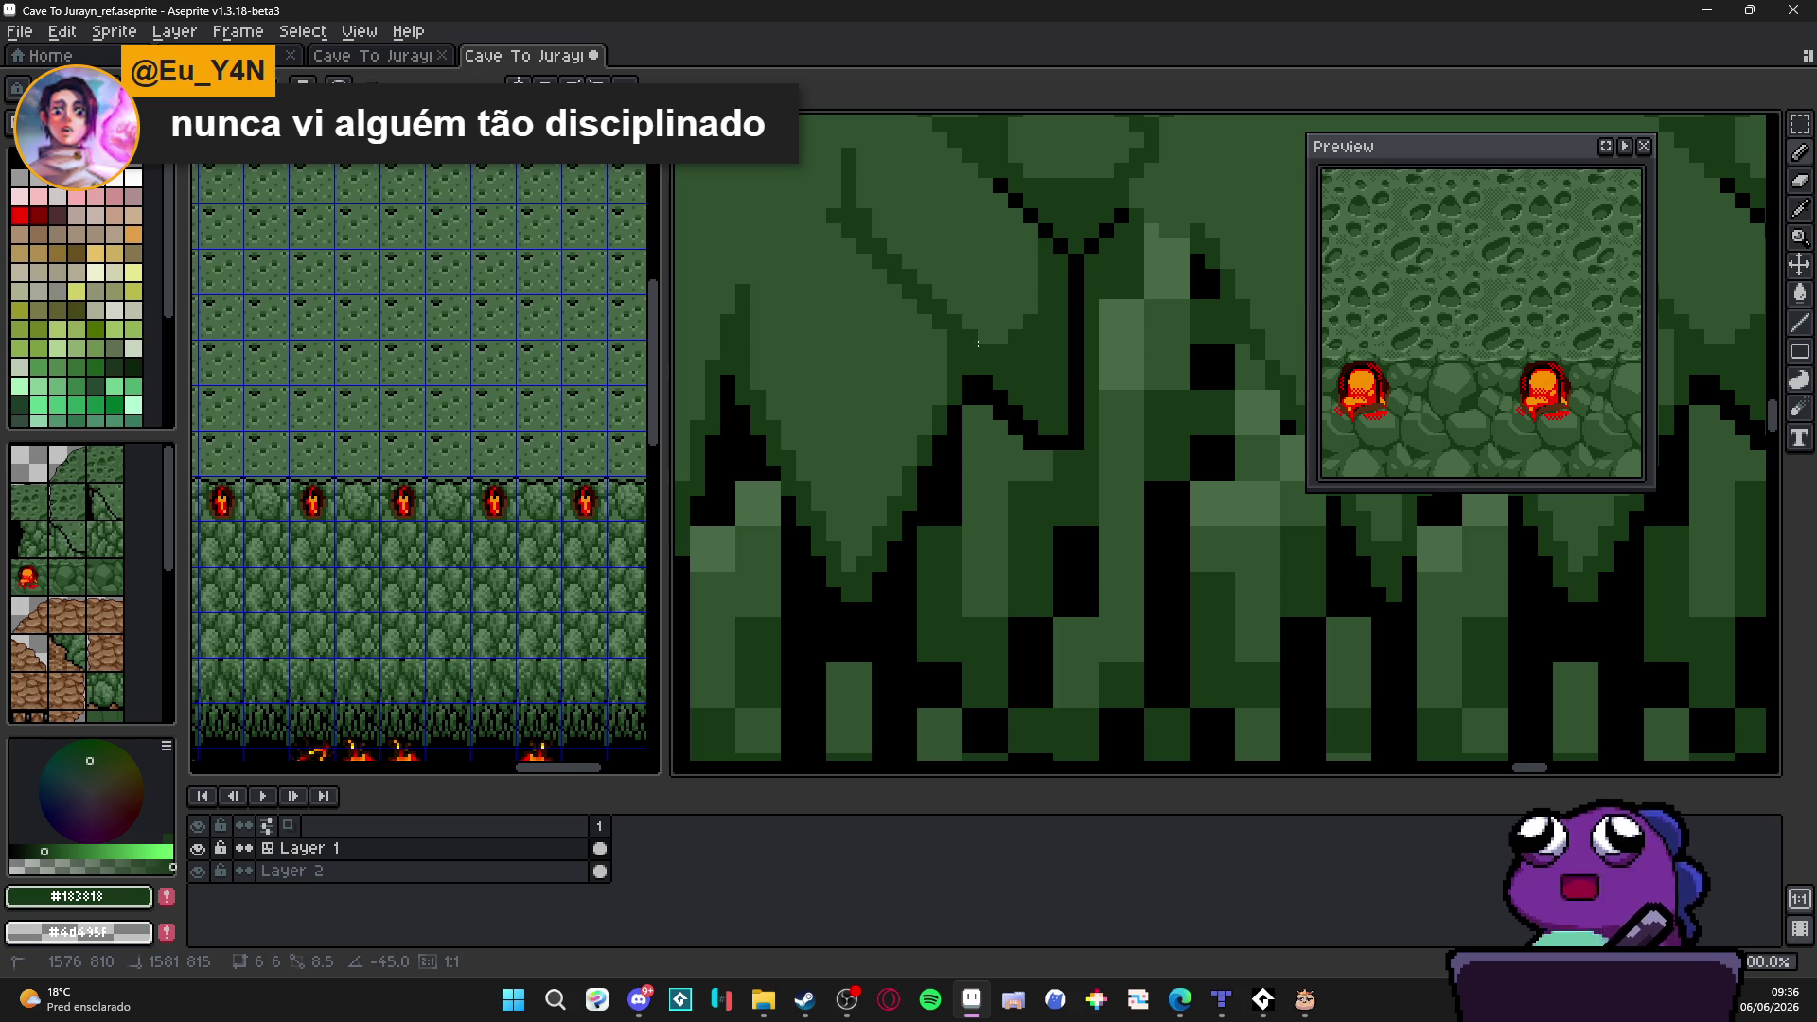
pyautogui.scroll(-2, 987, 345)
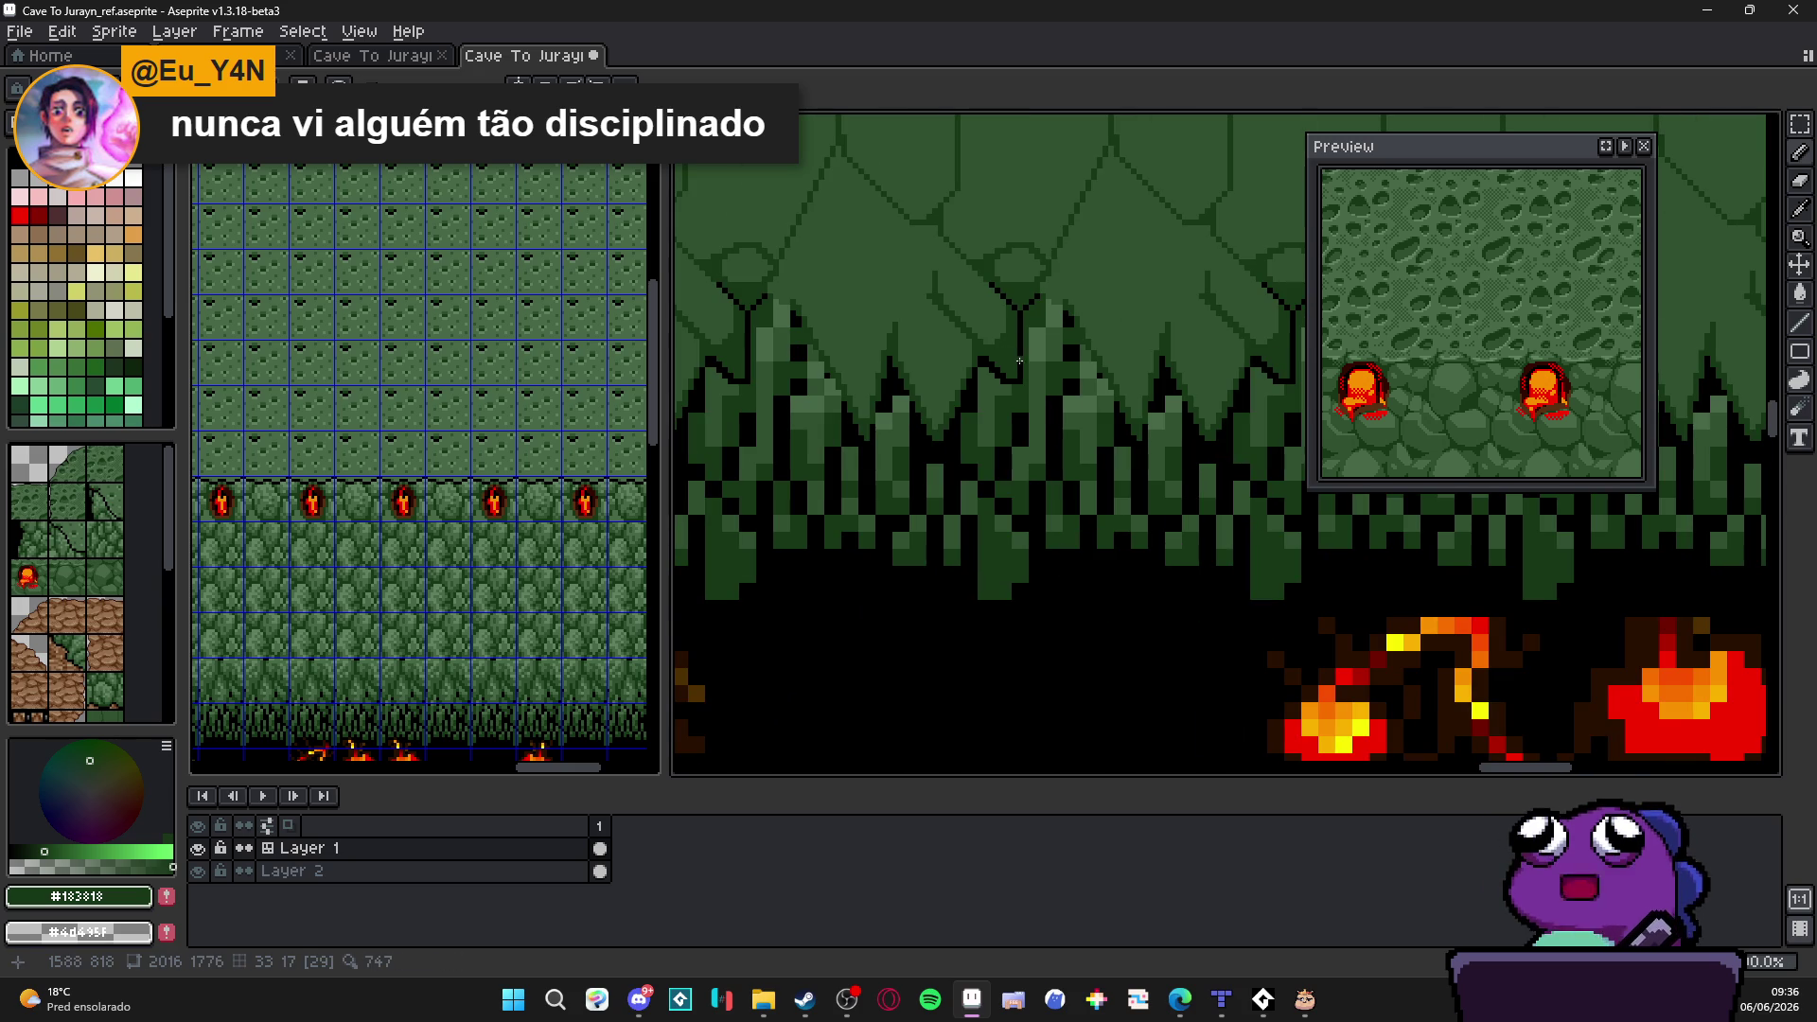
pyautogui.scroll(2, 1005, 361)
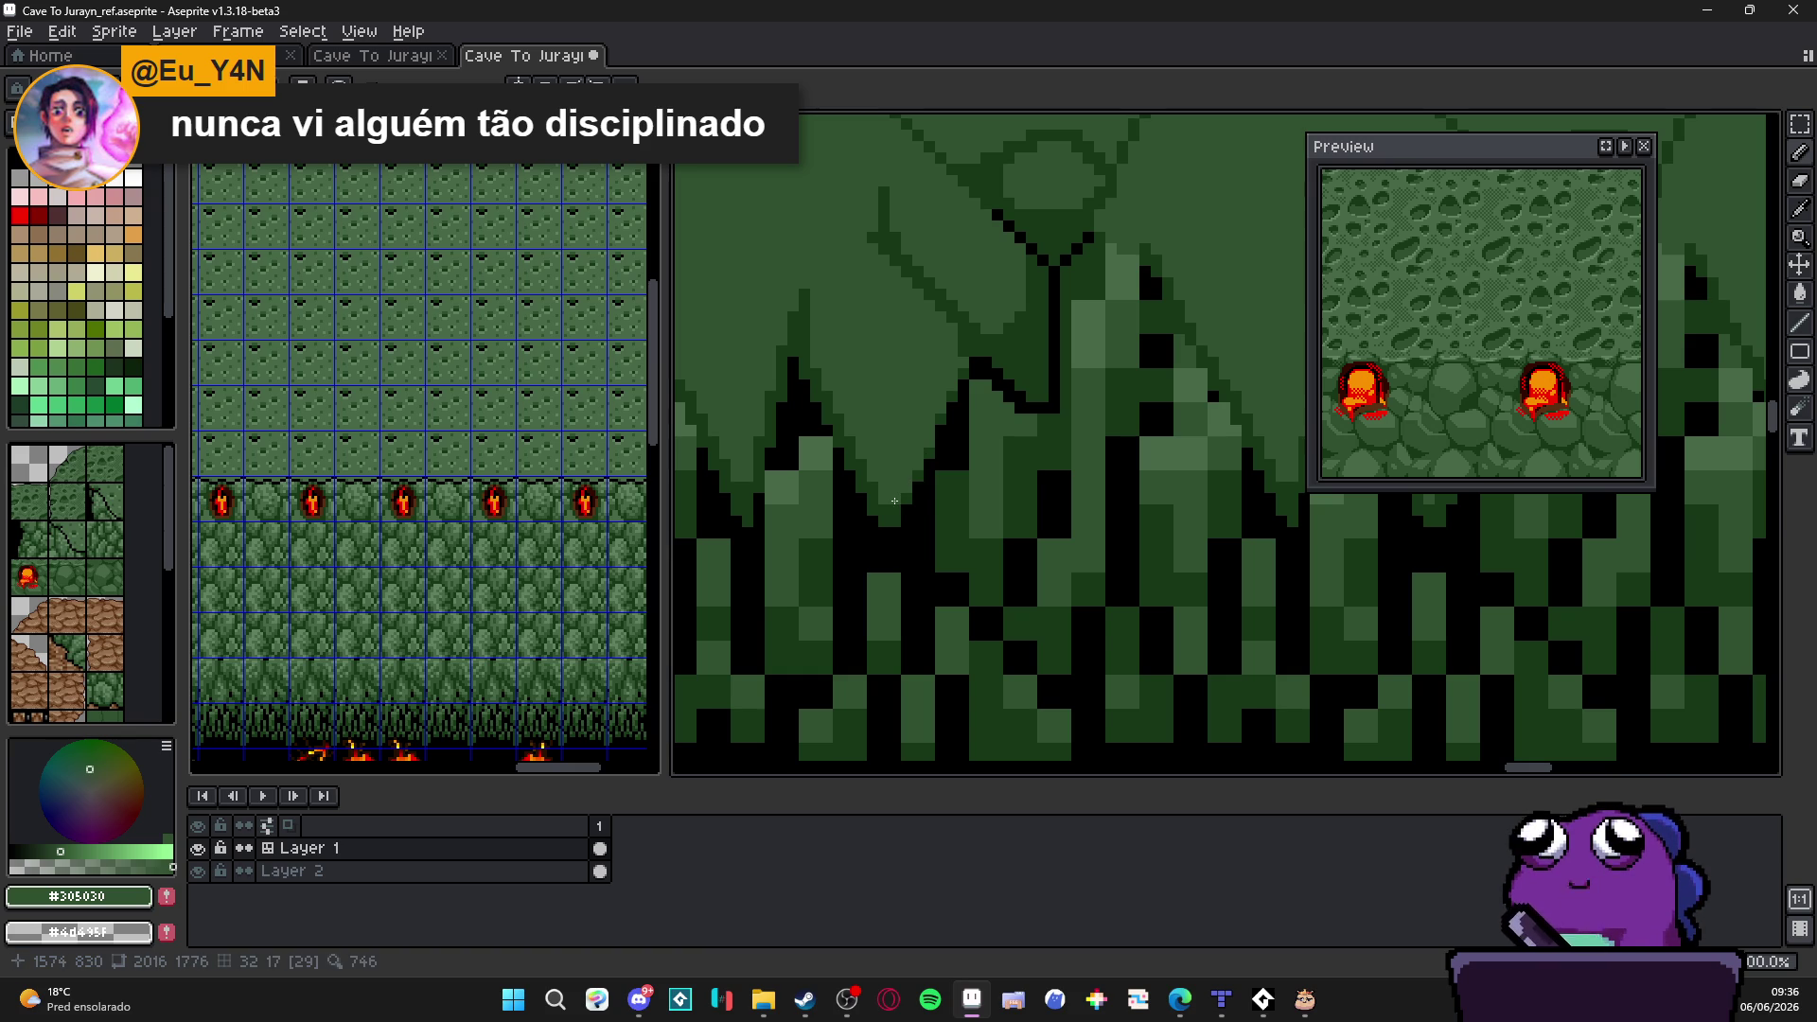
# Step: Sample the dark and mid greens from the stalactite to settle on the shading colour
pyautogui.keyDown('alt'); pyautogui.click(994, 332); pyautogui.keyUp('alt')
pyautogui.scroll(1, 995, 333)
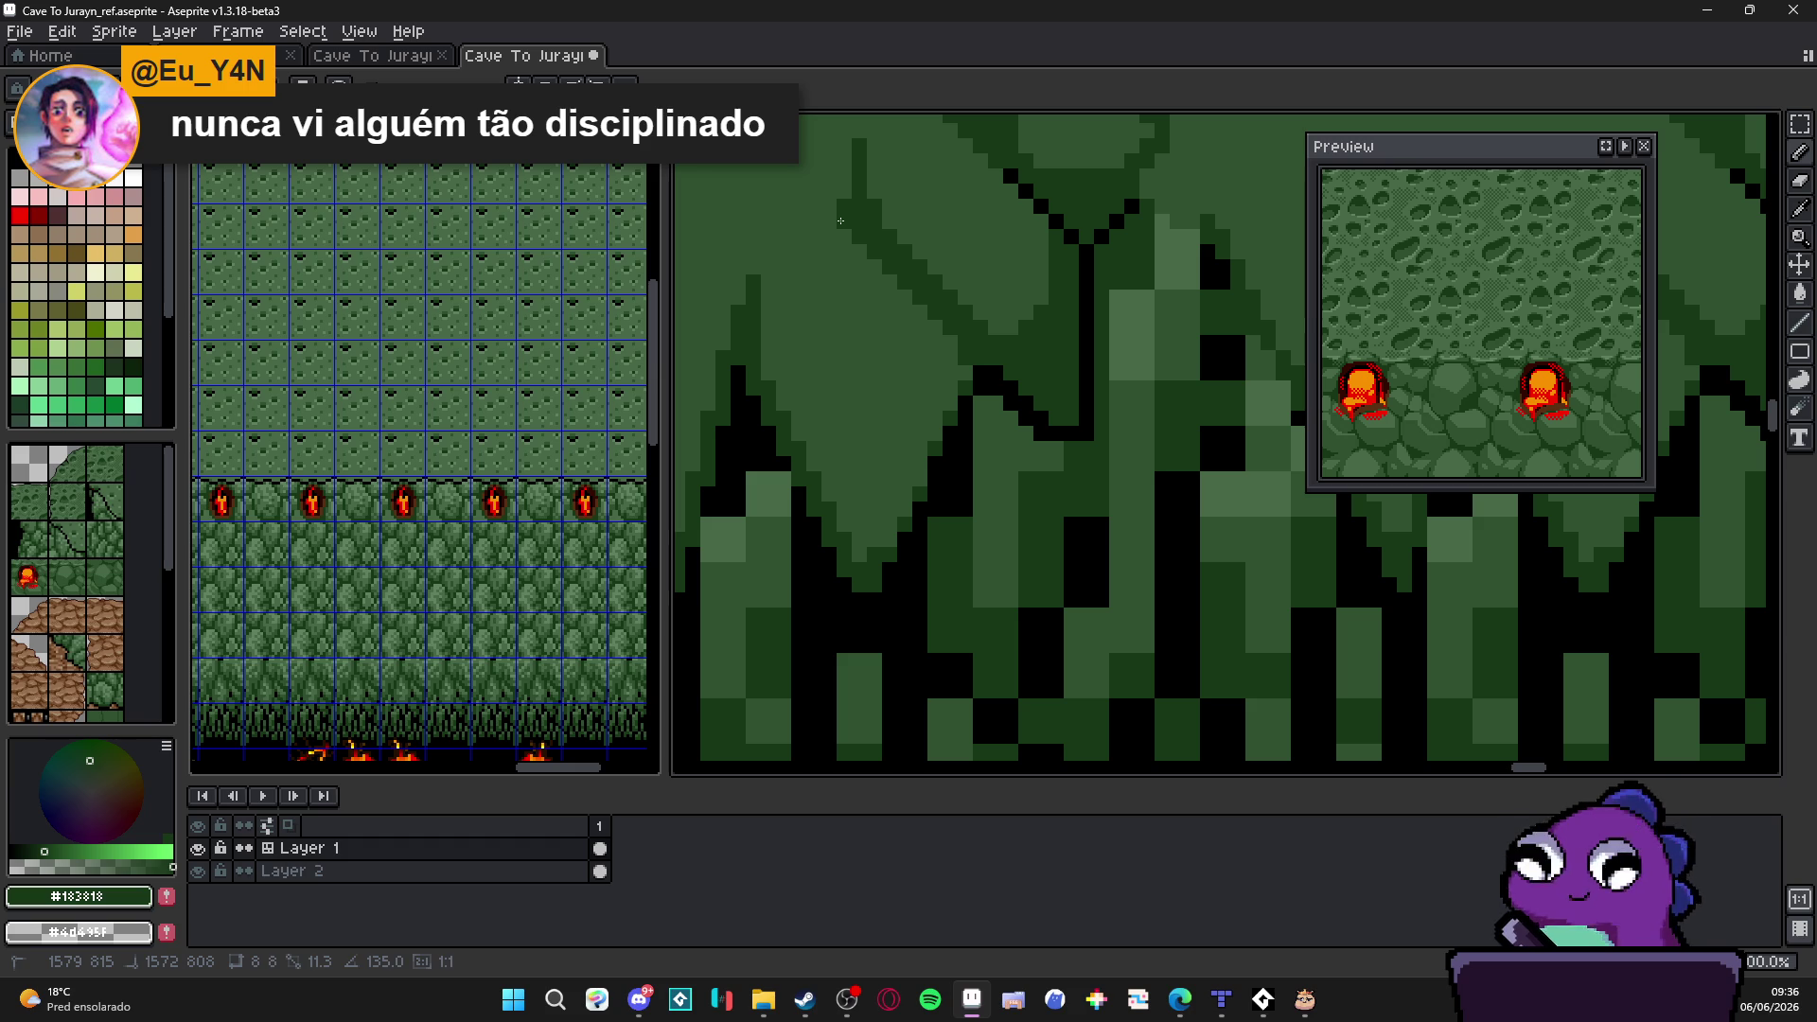
pyautogui.keyDown('alt'); pyautogui.click(996, 314); pyautogui.keyUp('alt')
pyautogui.keyDown('alt'); pyautogui.click(952, 339); pyautogui.keyUp('alt')
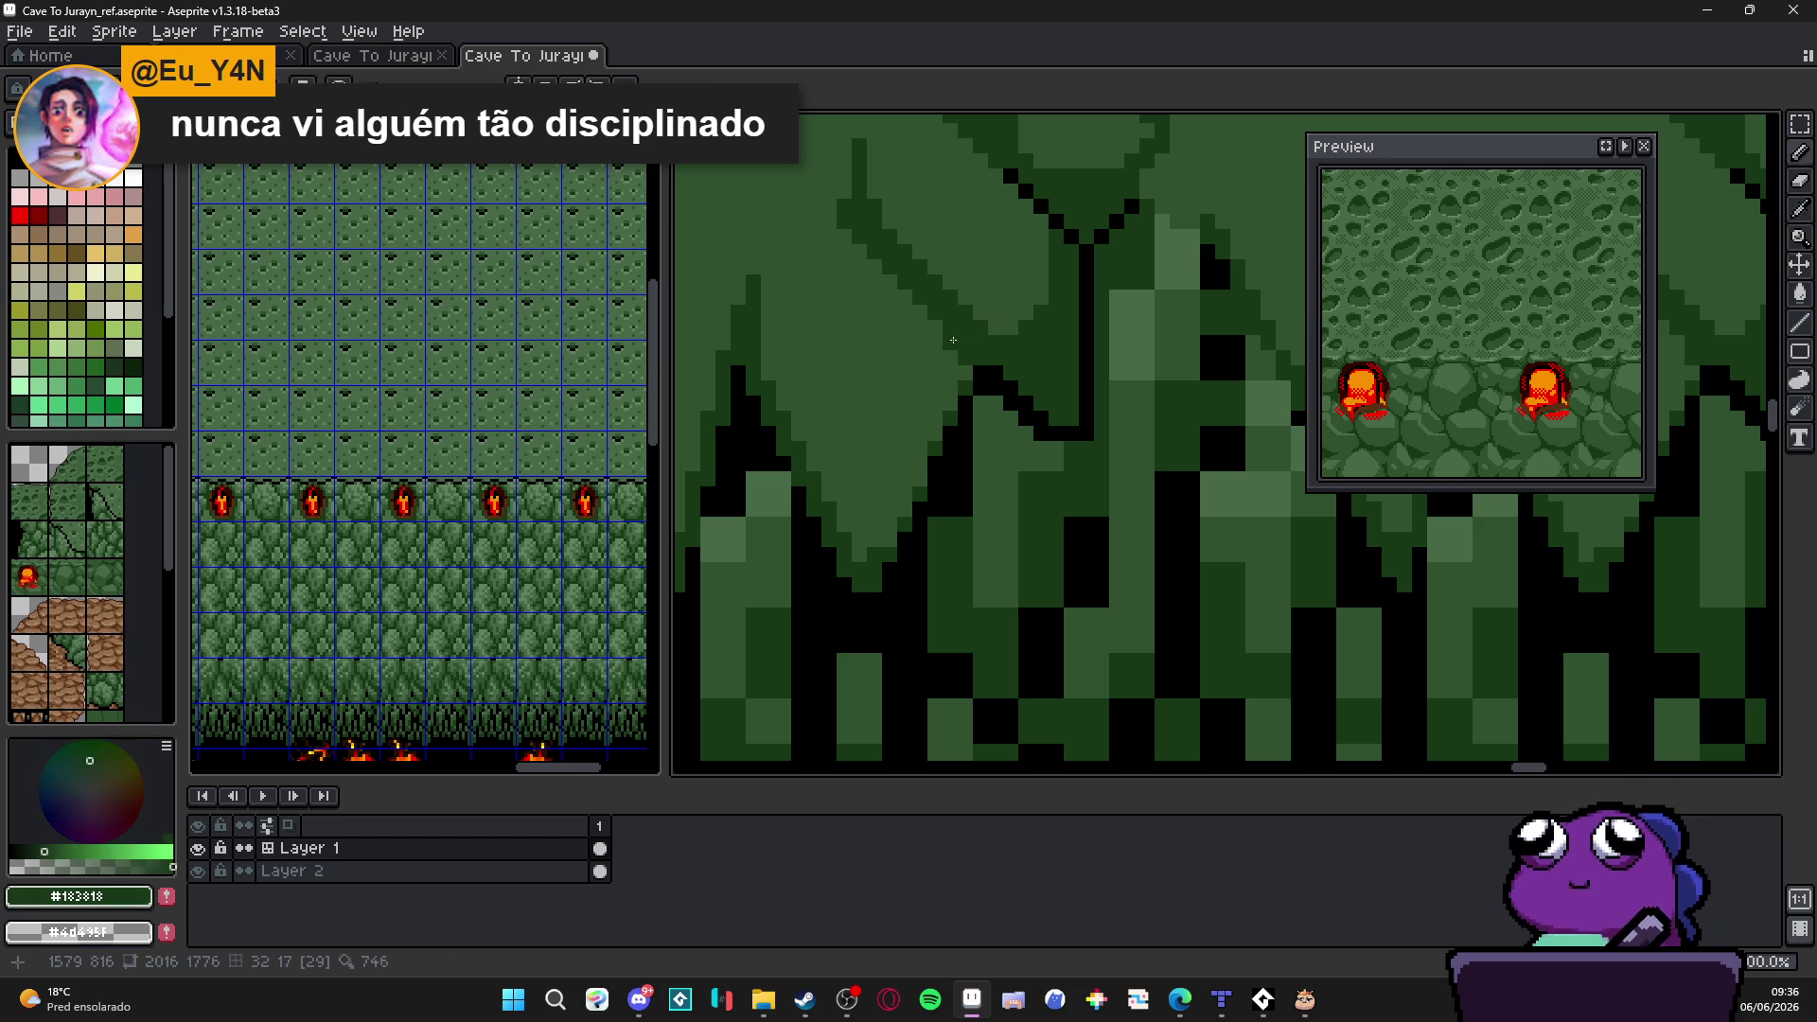
pyautogui.keyDown('alt'); pyautogui.click(975, 285); pyautogui.keyUp('alt')
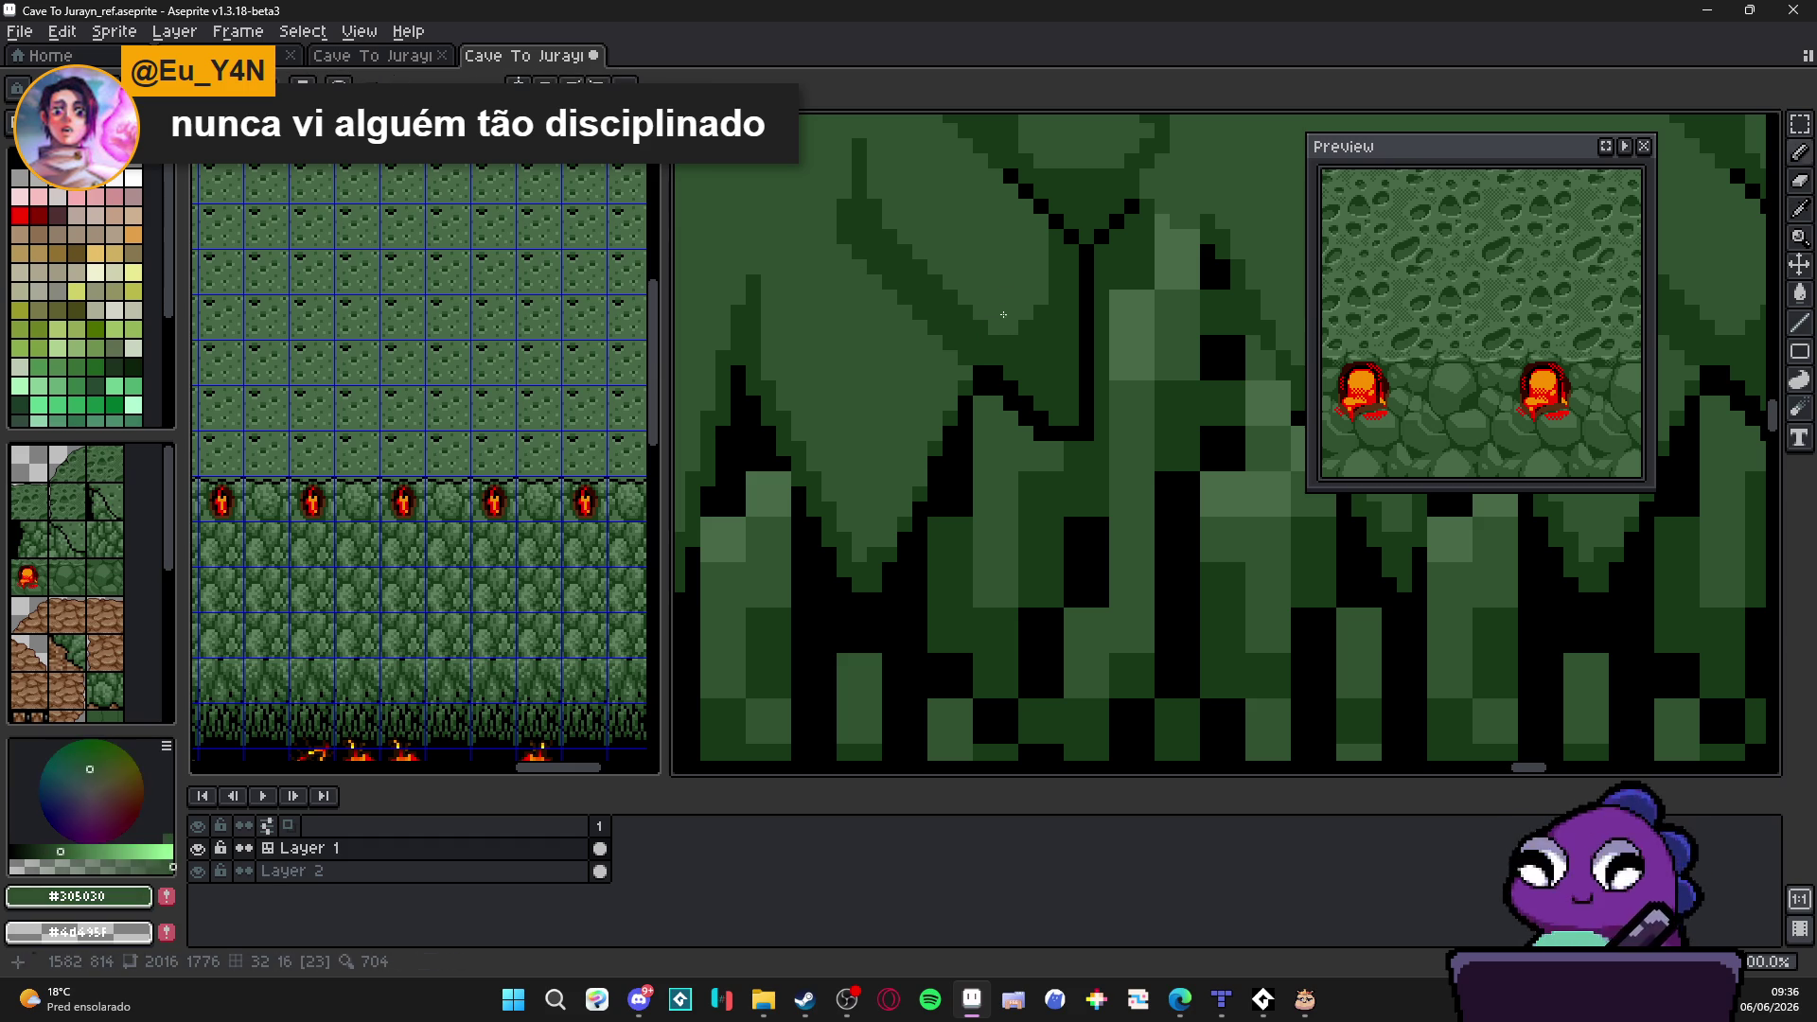
# Step: Paint a dark green diagonal shading line down the stalactite's side and check it against the cave tiles
pyautogui.keyDown('alt'); pyautogui.click(875, 193); pyautogui.keyUp('alt')
pyautogui.moveTo(875, 192); pyautogui.dragTo(1055, 353)
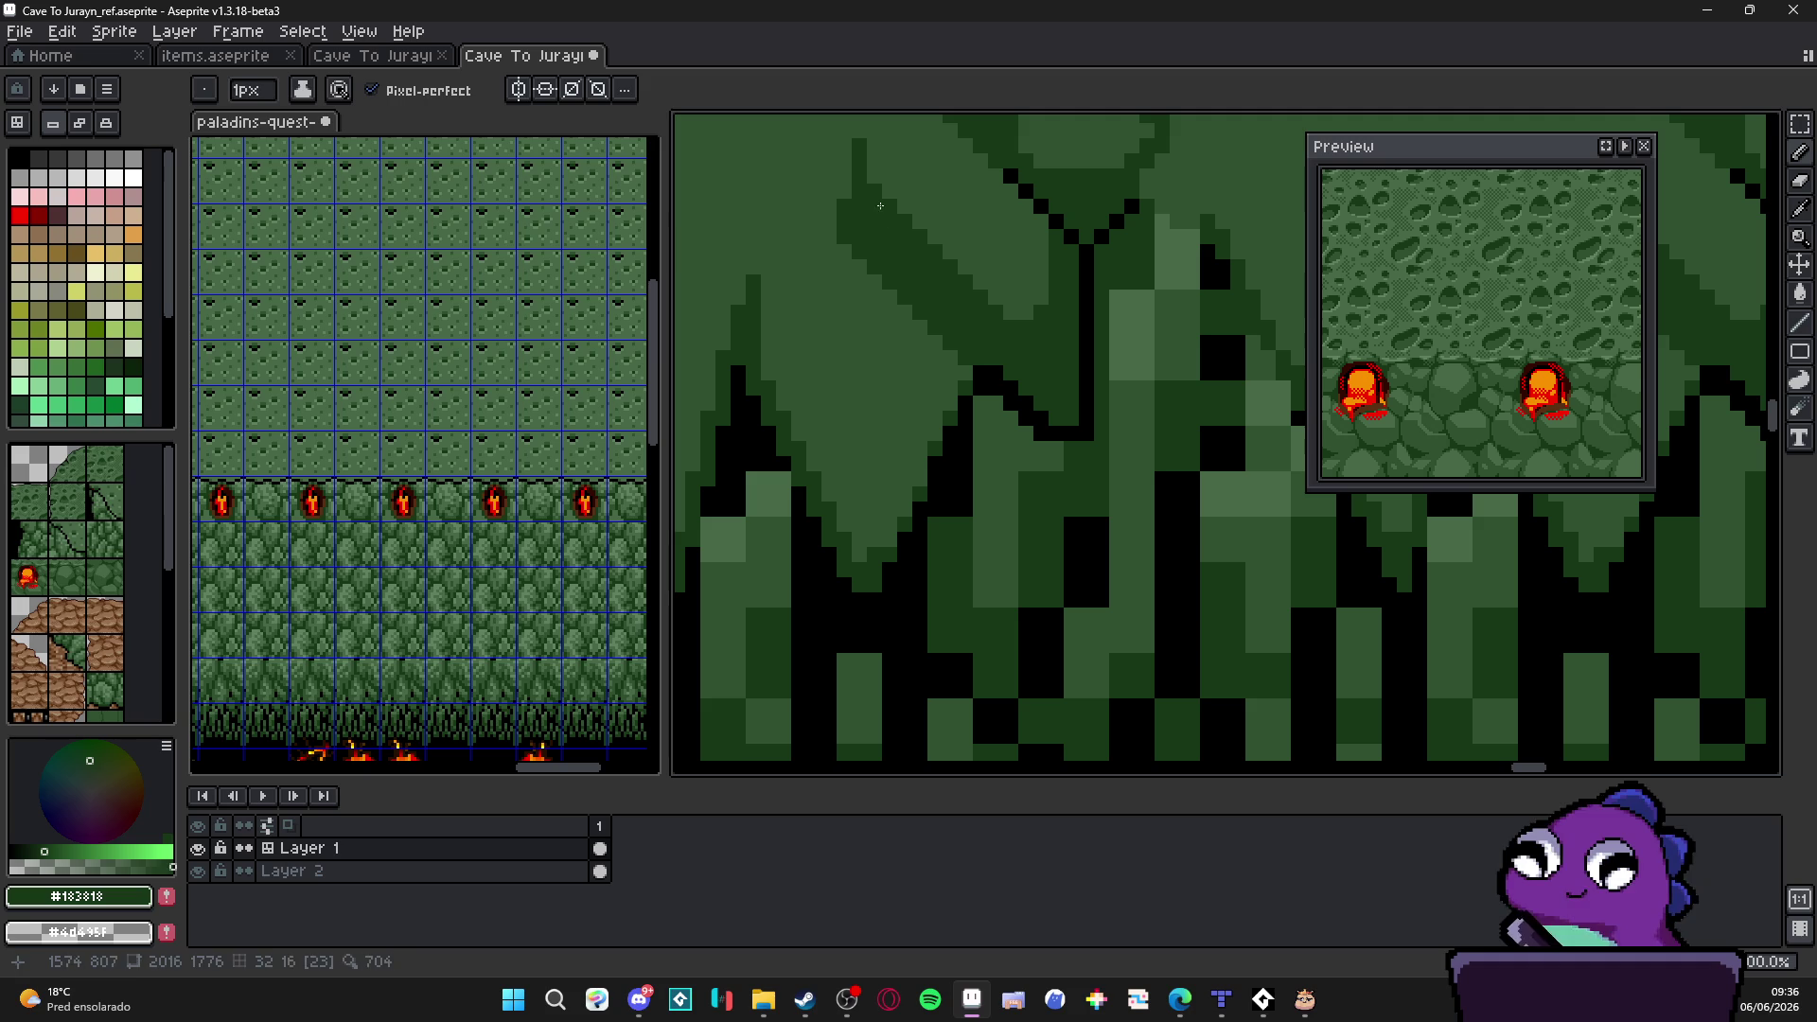
pyautogui.moveTo(874, 179); pyautogui.dragTo(1030, 330)
pyautogui.scroll(-3, 1031, 330)
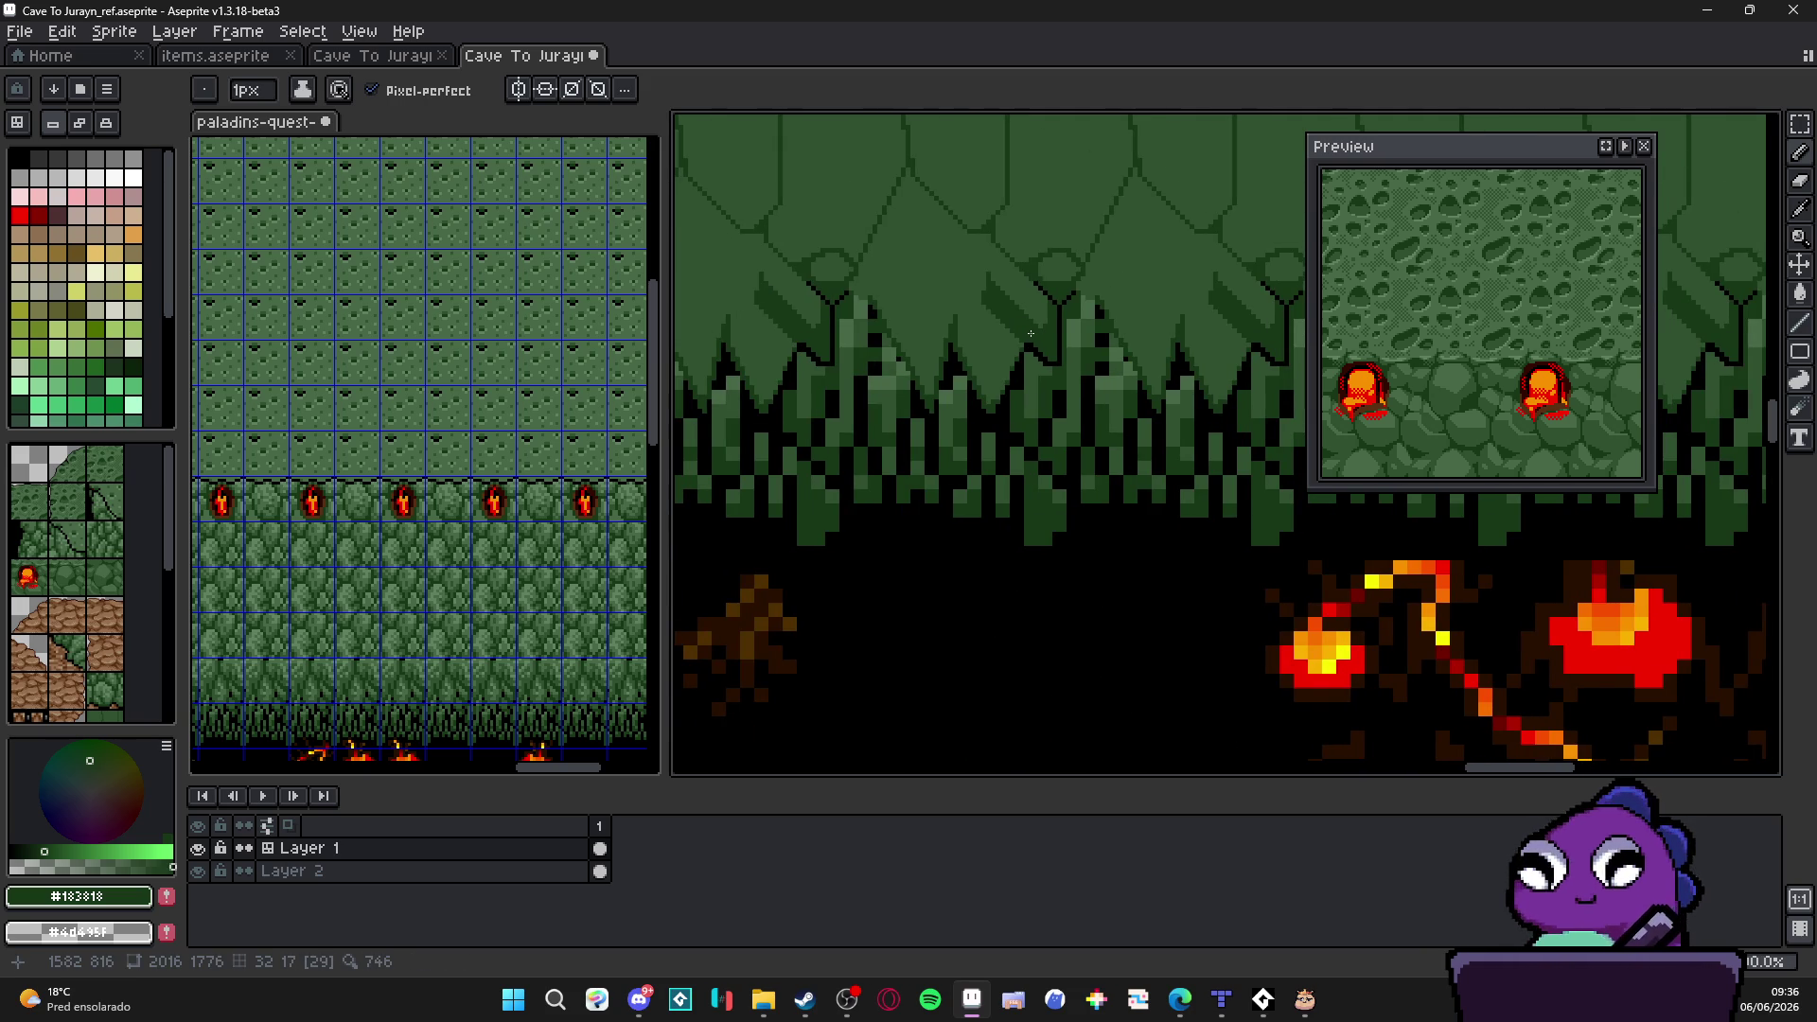
pyautogui.scroll(-2, 1022, 331)
pyautogui.moveTo(985, 364)
pyautogui.mouseDown()
pyautogui.moveTo(937, 359)
pyautogui.moveTo(965, 376)
pyautogui.mouseUp()
pyautogui.scroll(1, 884, 361)
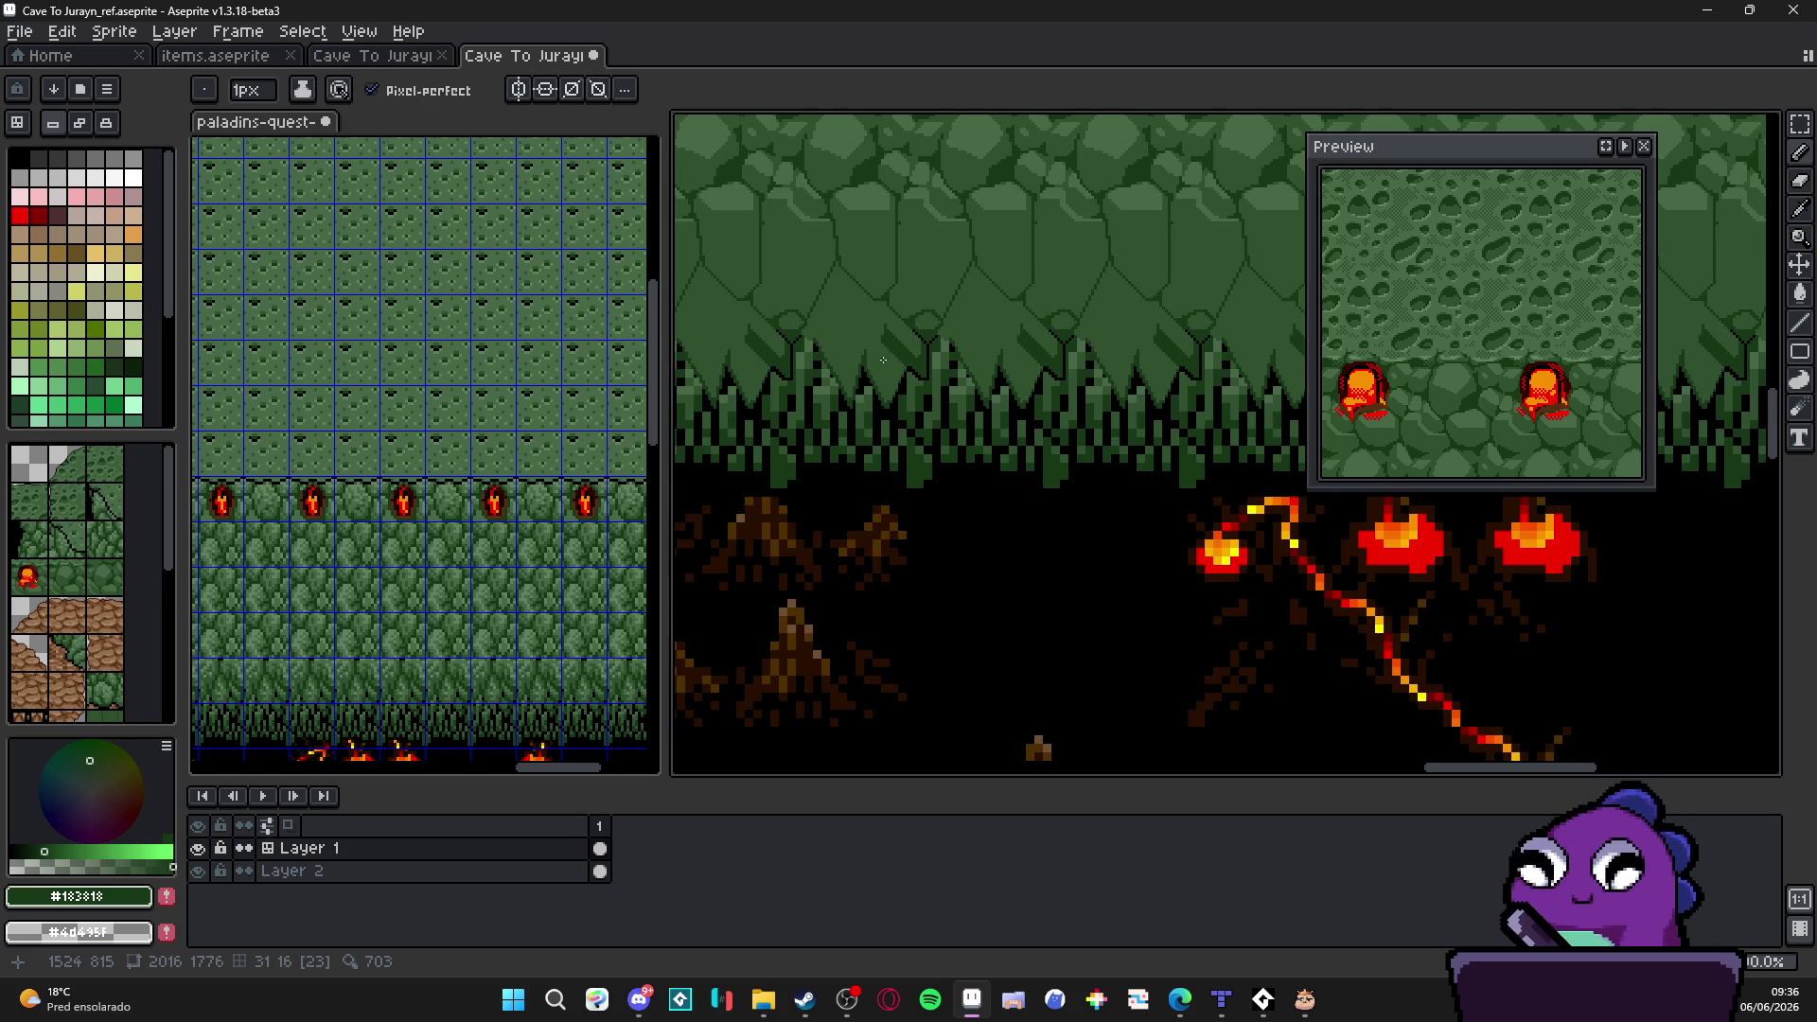
pyautogui.scroll(1, 886, 367)
pyautogui.scroll(1, 886, 366)
pyautogui.moveTo(918, 348); pyautogui.dragTo(1022, 421)
pyautogui.scroll(3, 974, 506)
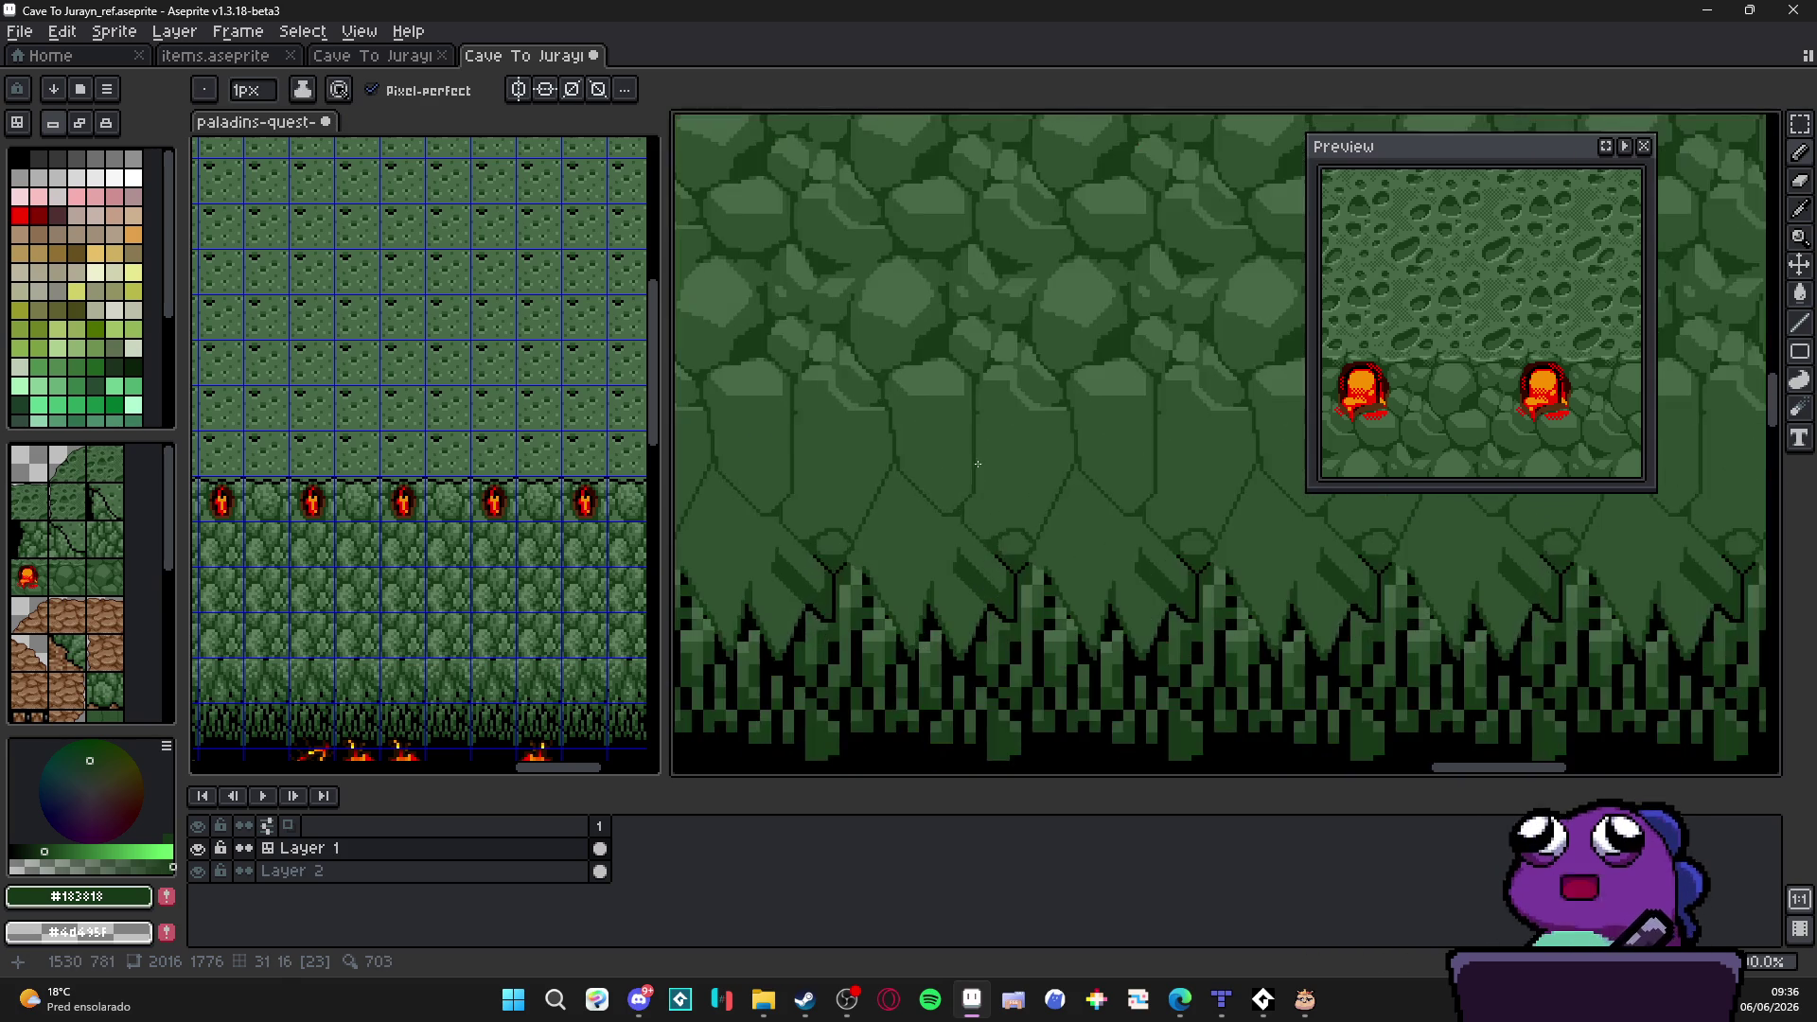
pyautogui.keyDown('alt'); pyautogui.click(919, 465); pyautogui.keyUp('alt')
pyautogui.scroll(1, 909, 484)
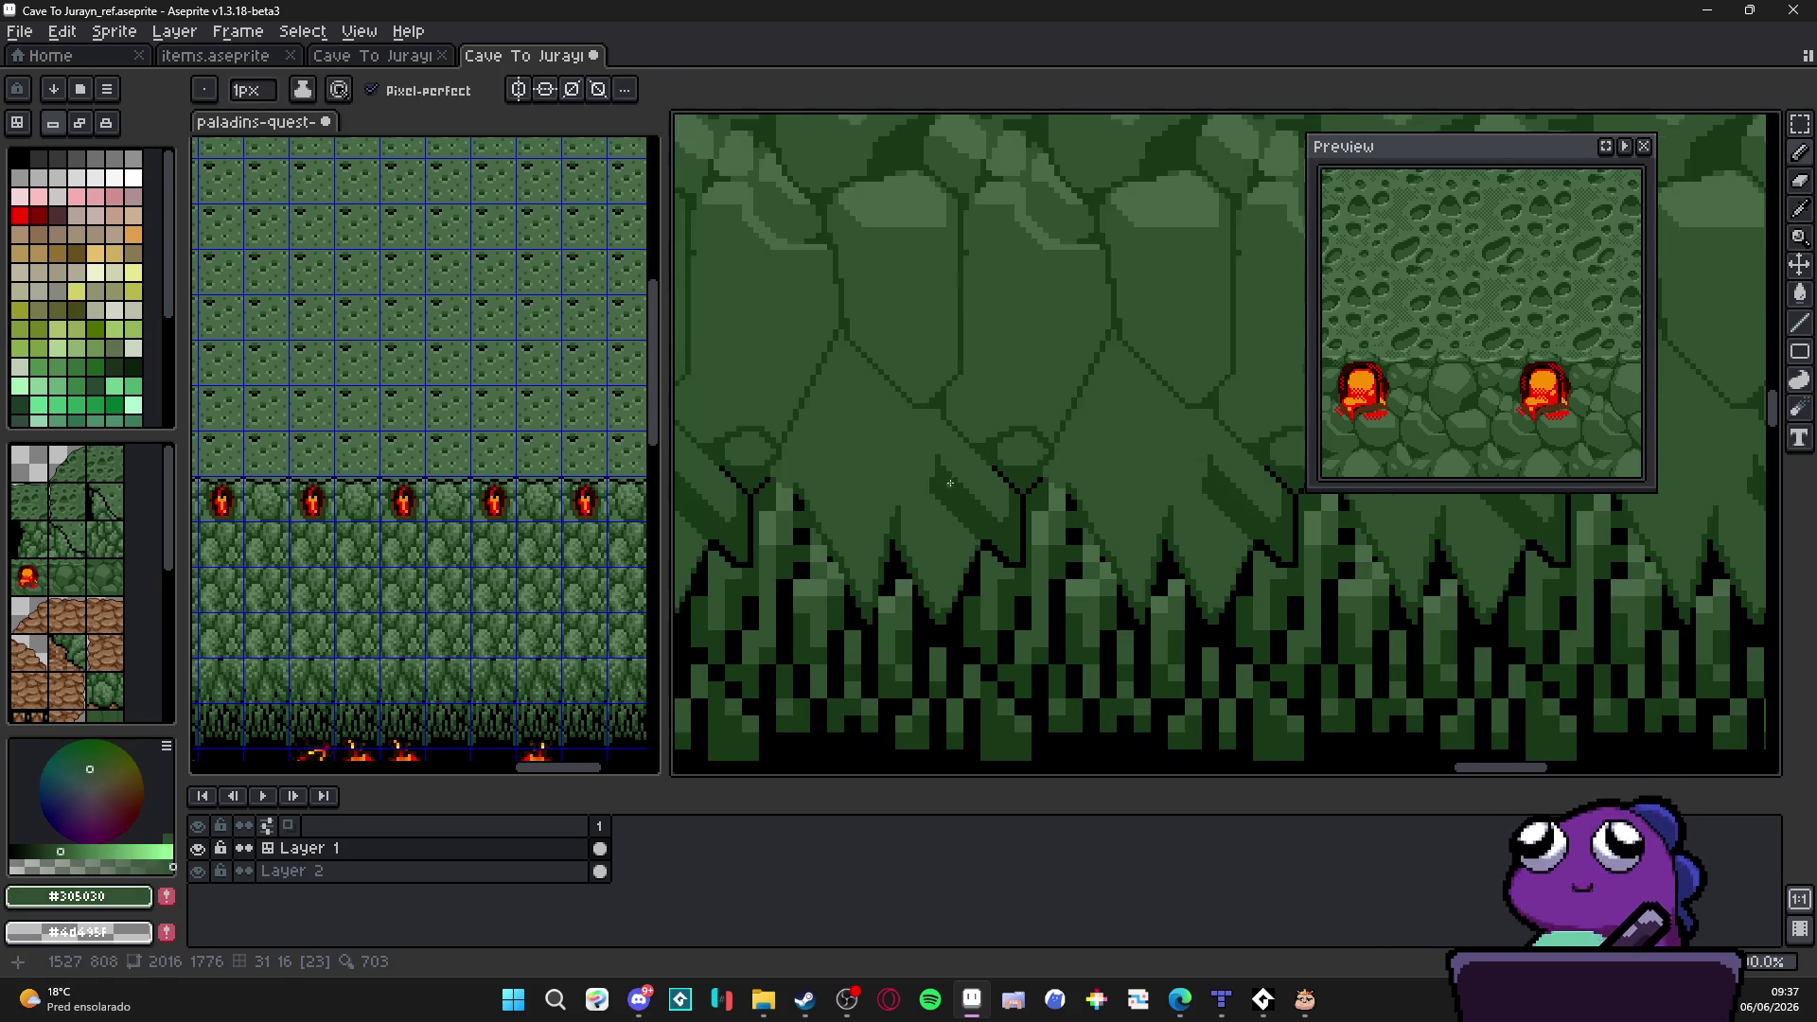
pyautogui.scroll(1, 839, 549)
# Step: Draw a dark vertical line up the stalactite and resample the mid green
pyautogui.keyDown('alt'); pyautogui.click(848, 566); pyautogui.keyUp('alt')
pyautogui.scroll(1, 849, 571)
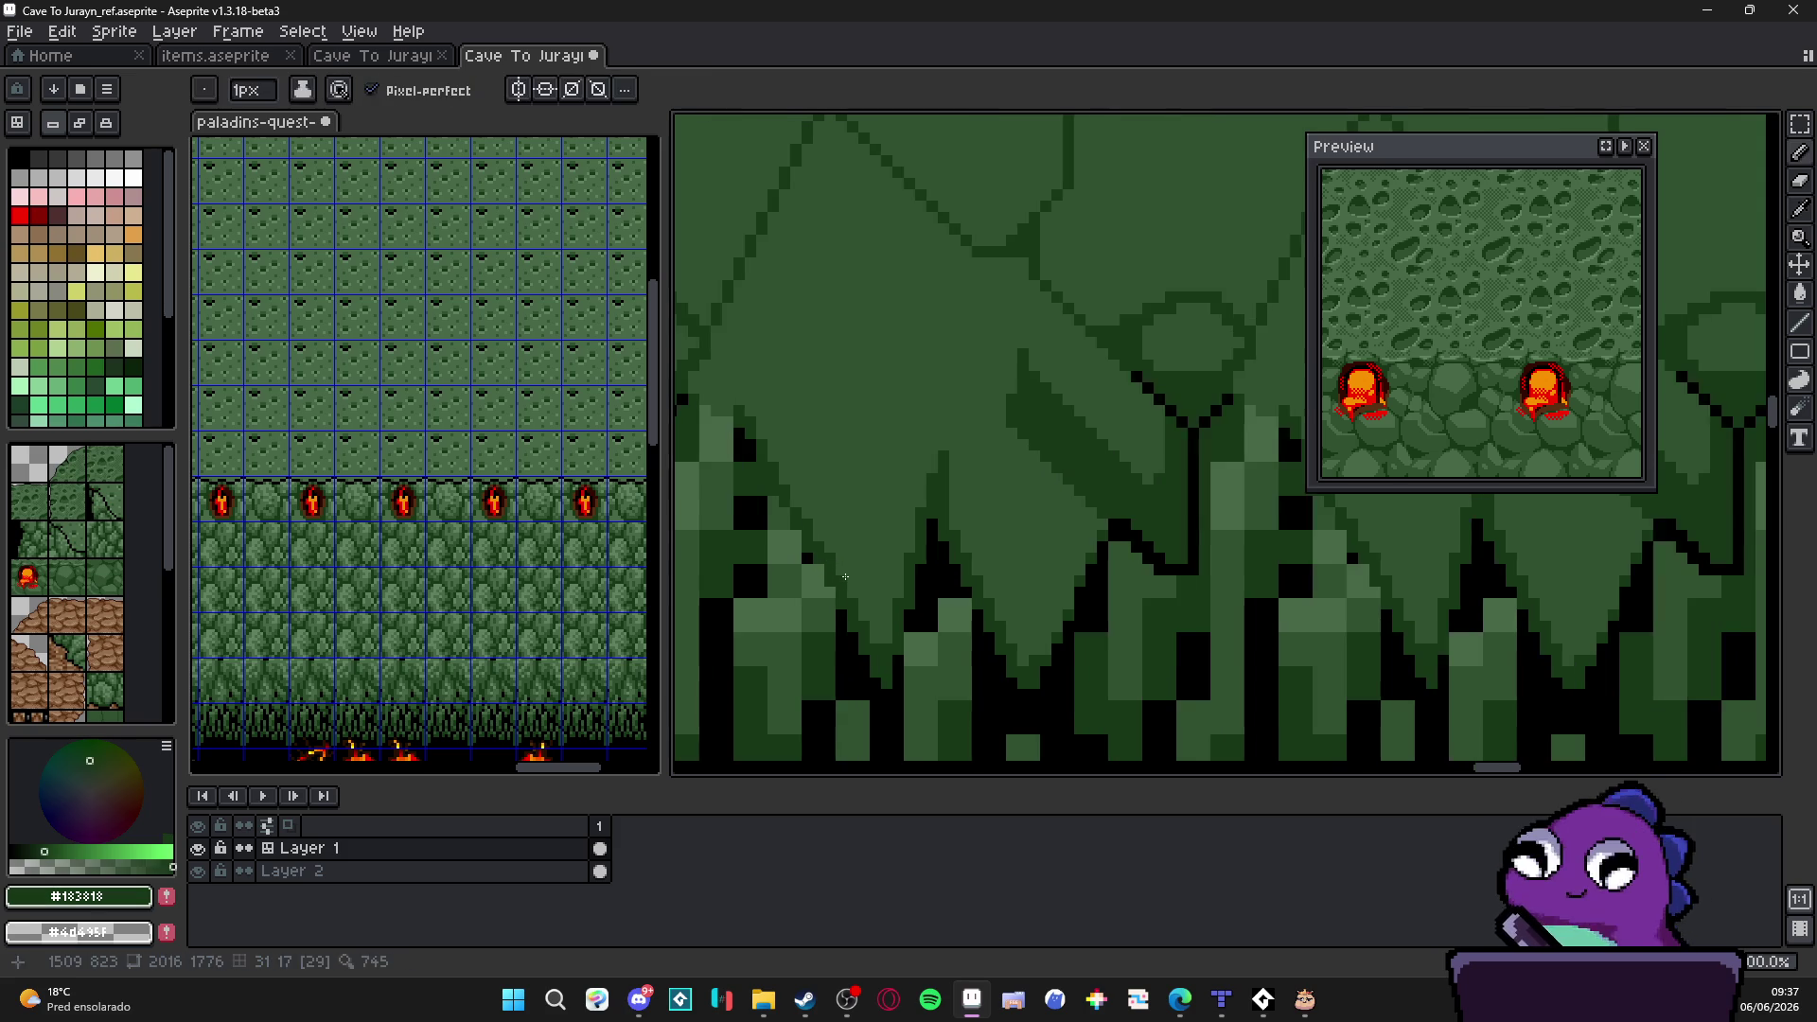
pyautogui.moveTo(901, 573); pyautogui.dragTo(898, 621)
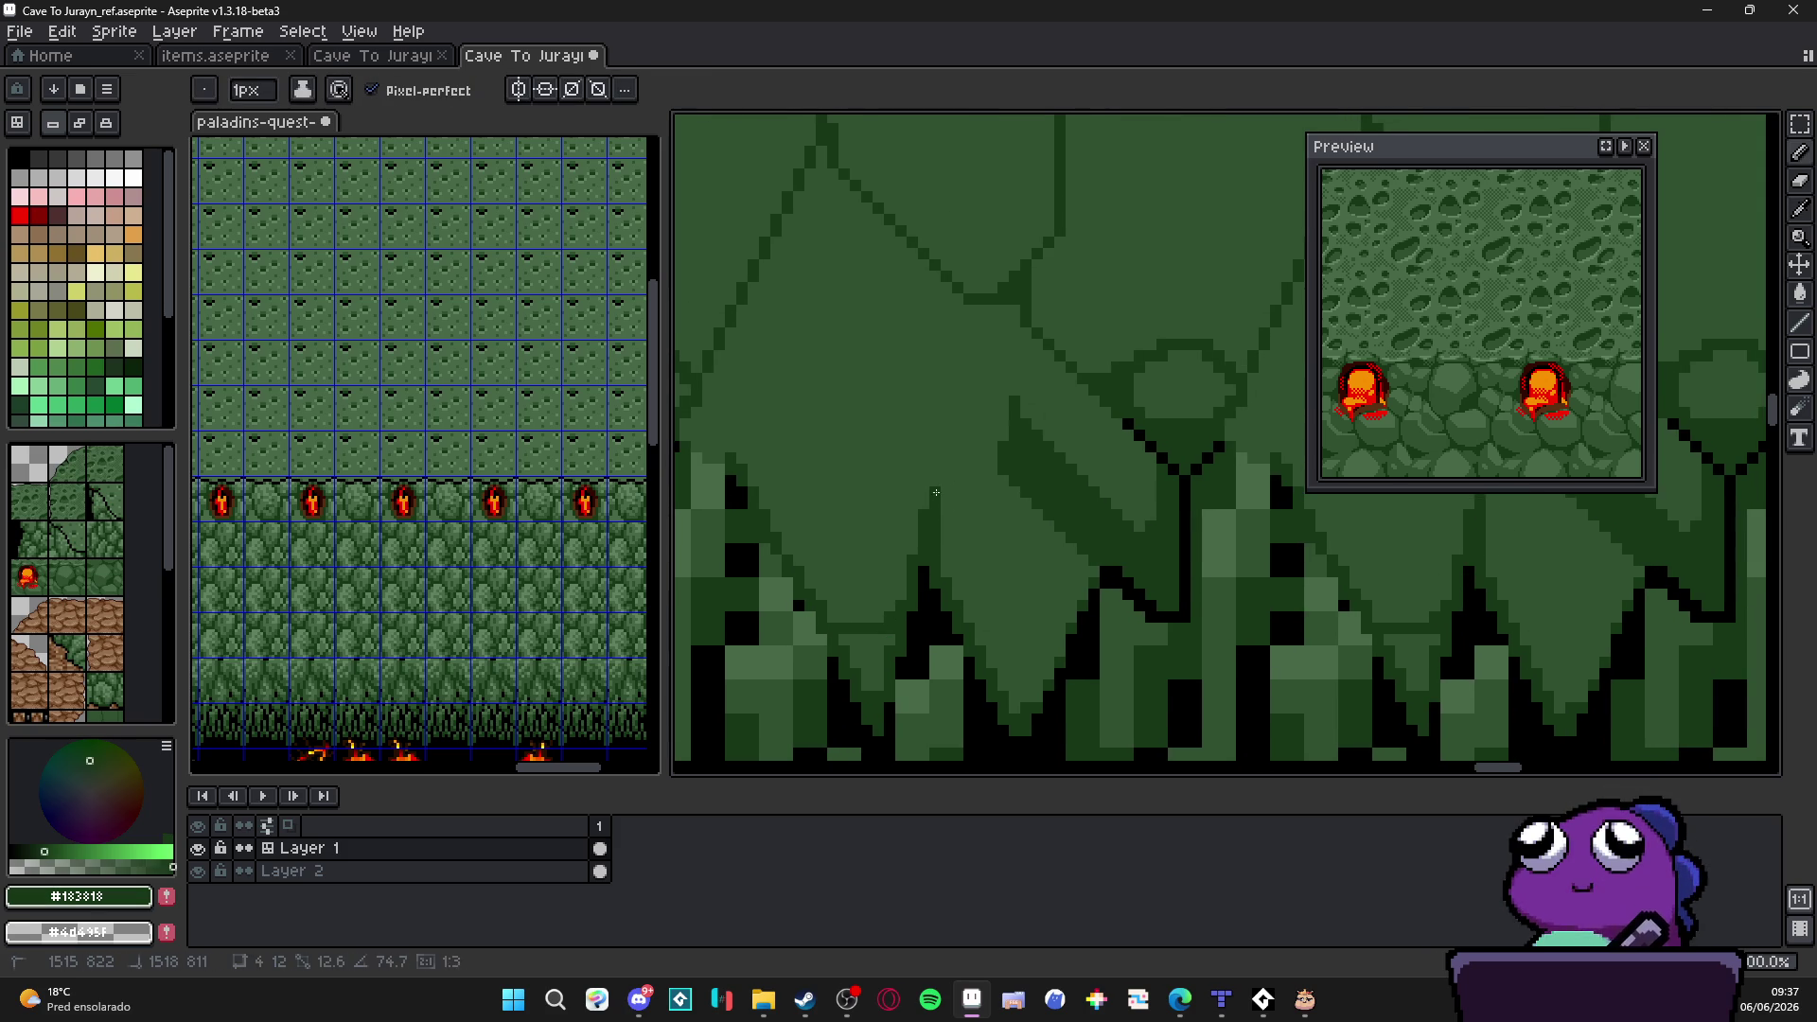
pyautogui.moveTo(922, 506); pyautogui.dragTo(921, 326)
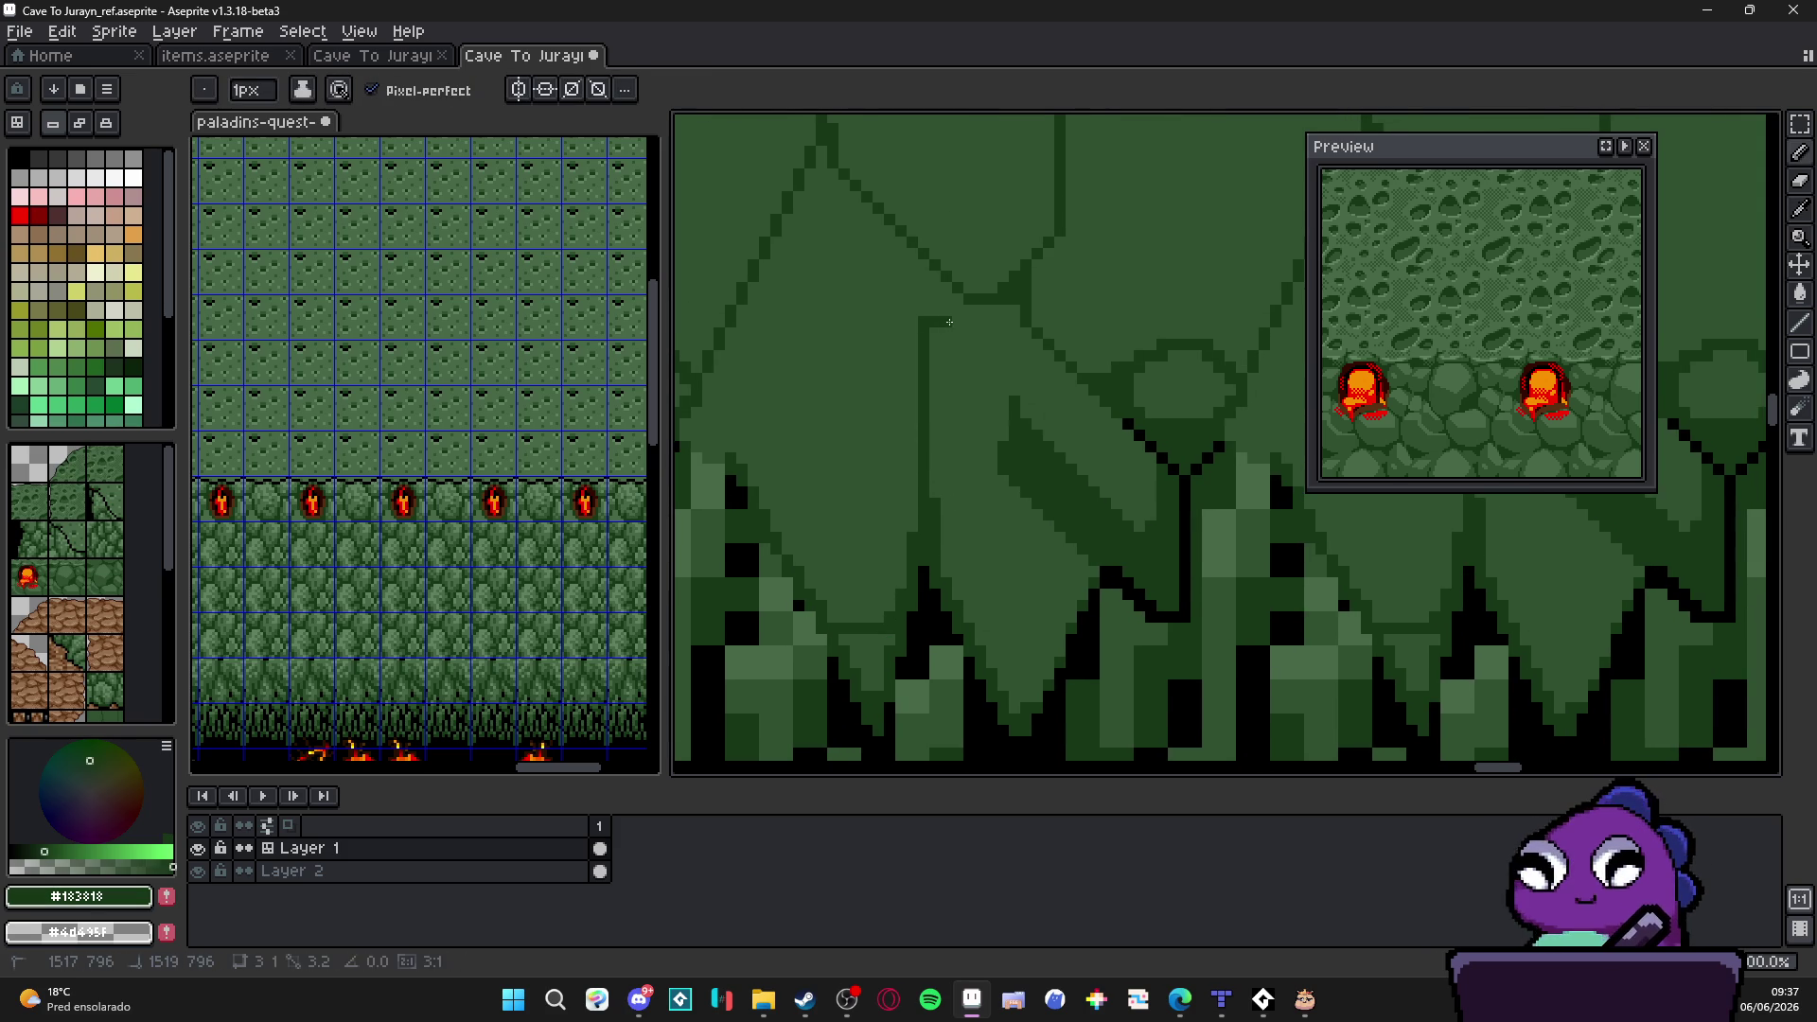
pyautogui.moveTo(990, 521); pyautogui.dragTo(961, 487)
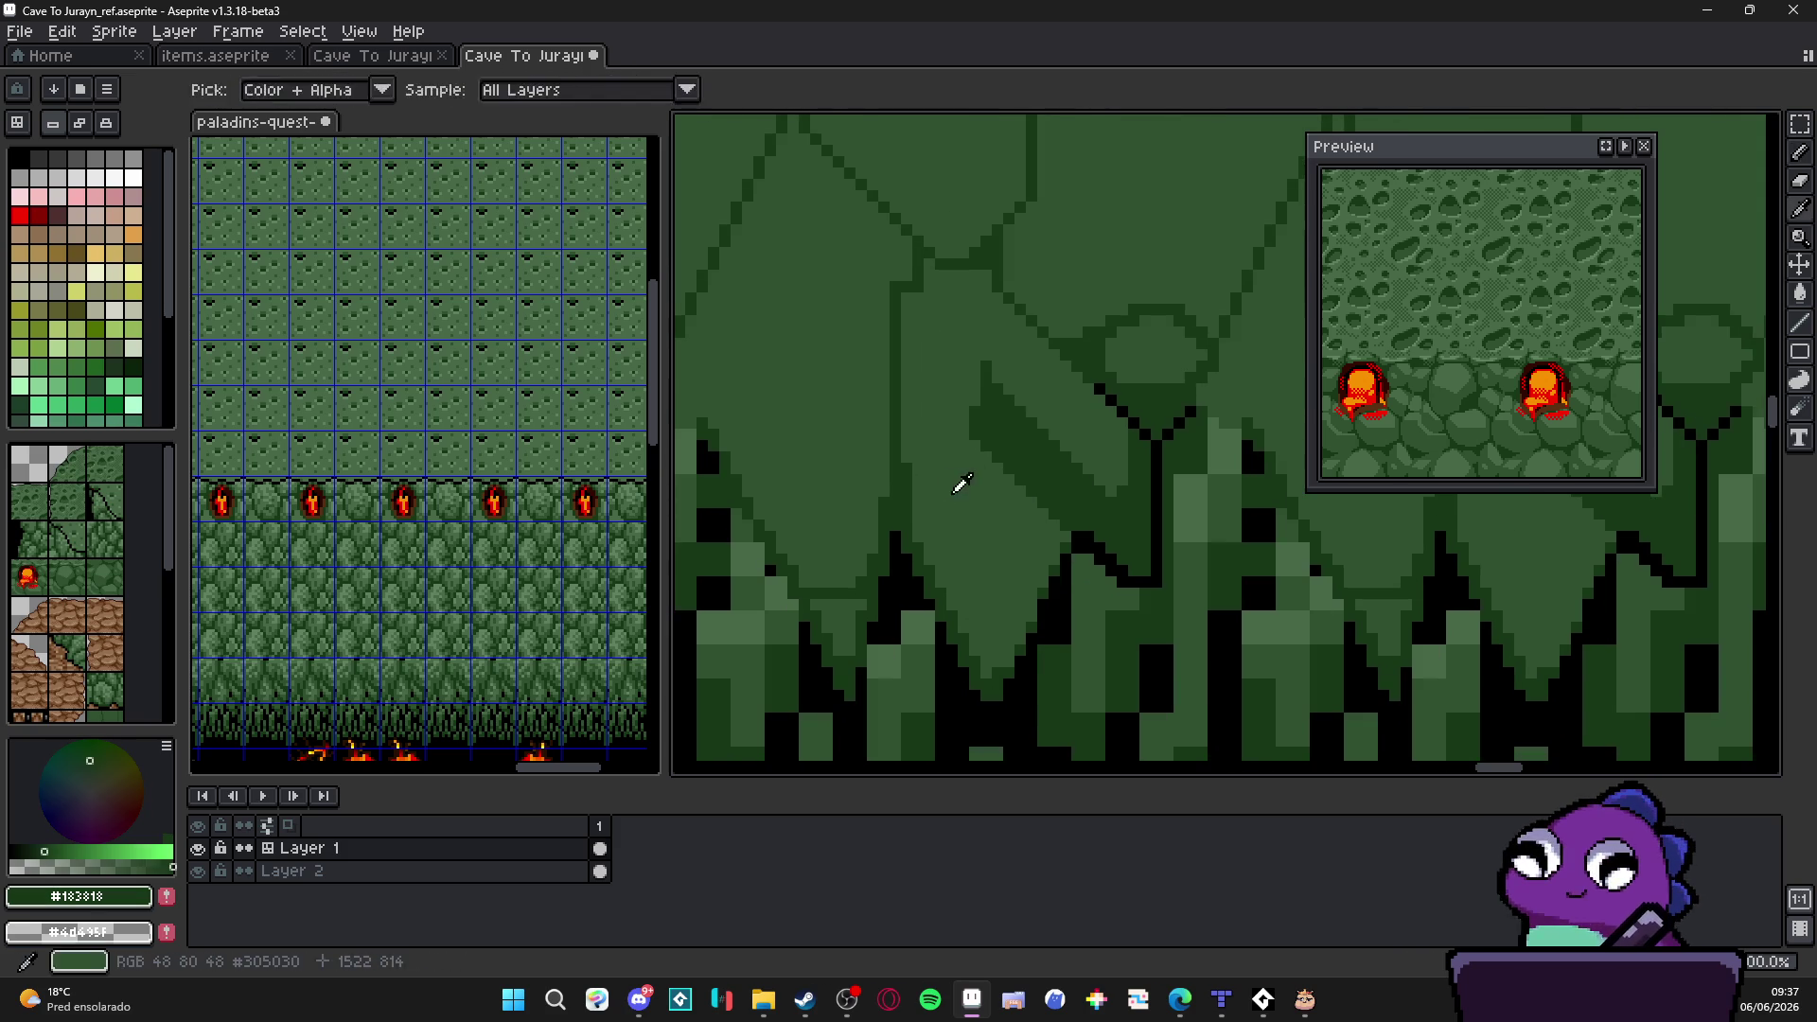
pyautogui.keyDown('alt'); pyautogui.click(938, 478); pyautogui.keyUp('alt')
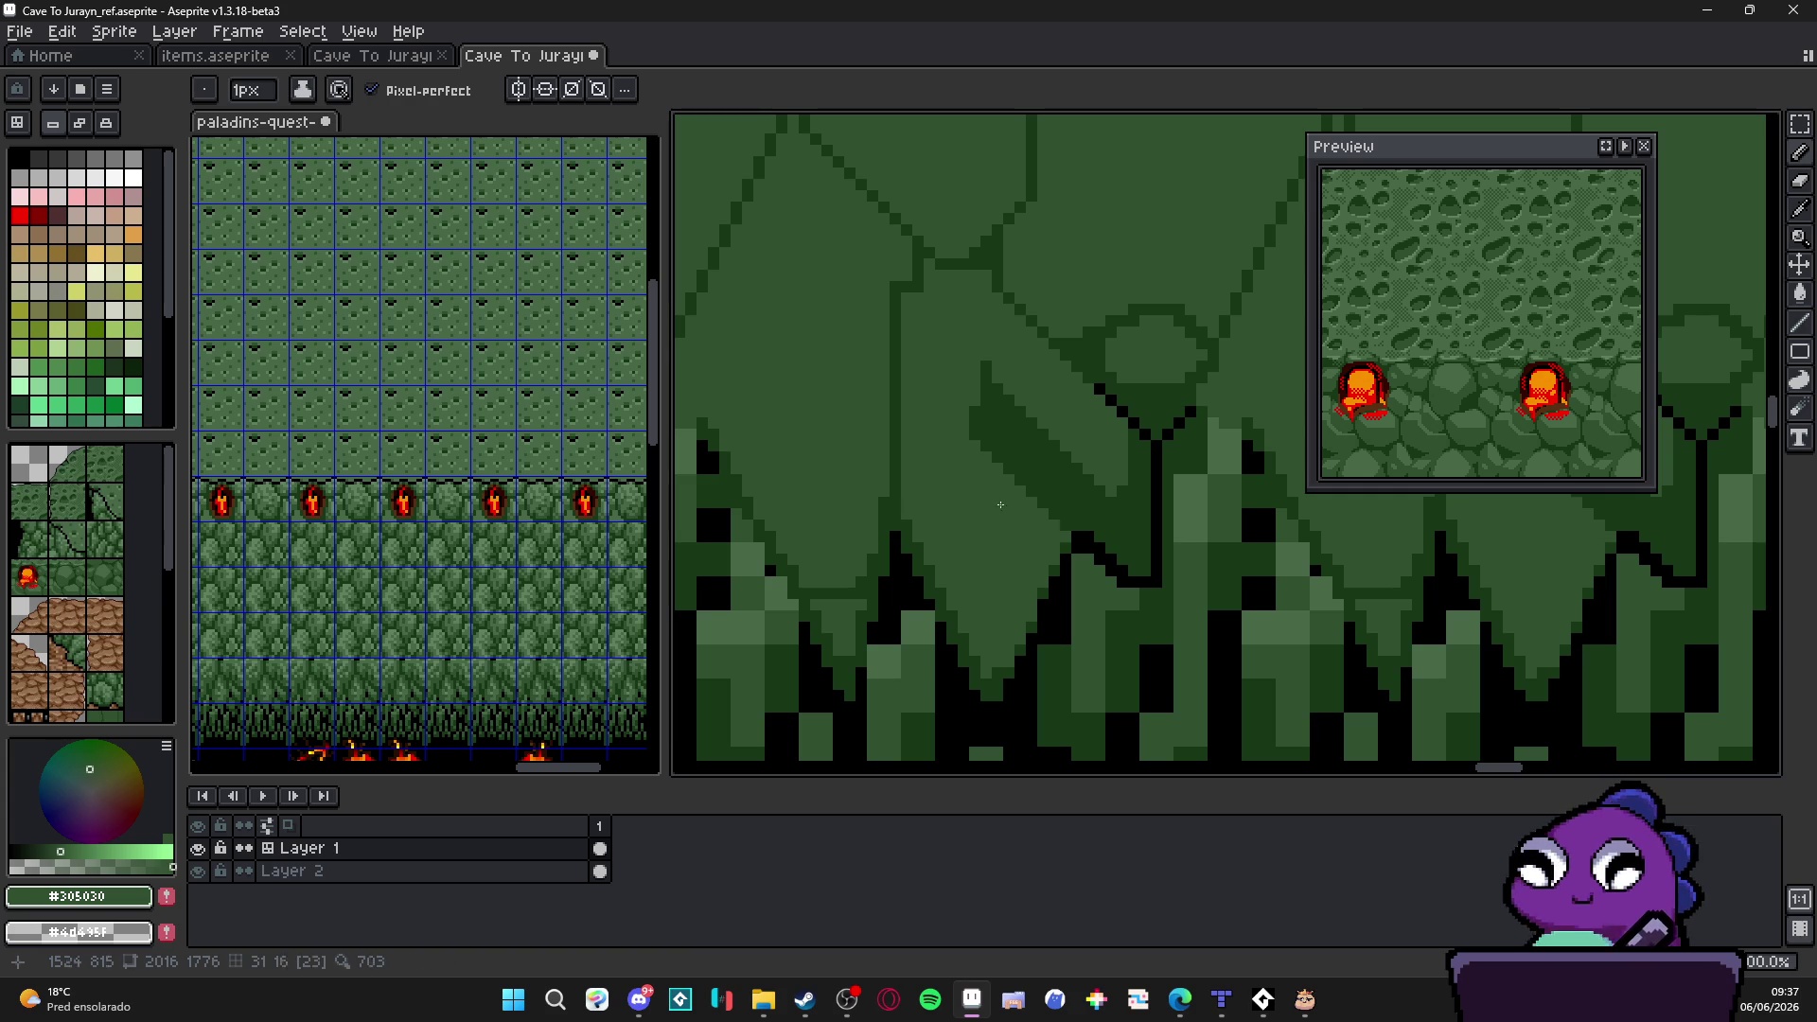
pyautogui.keyDown('alt'); pyautogui.click(983, 652); pyautogui.keyUp('alt')
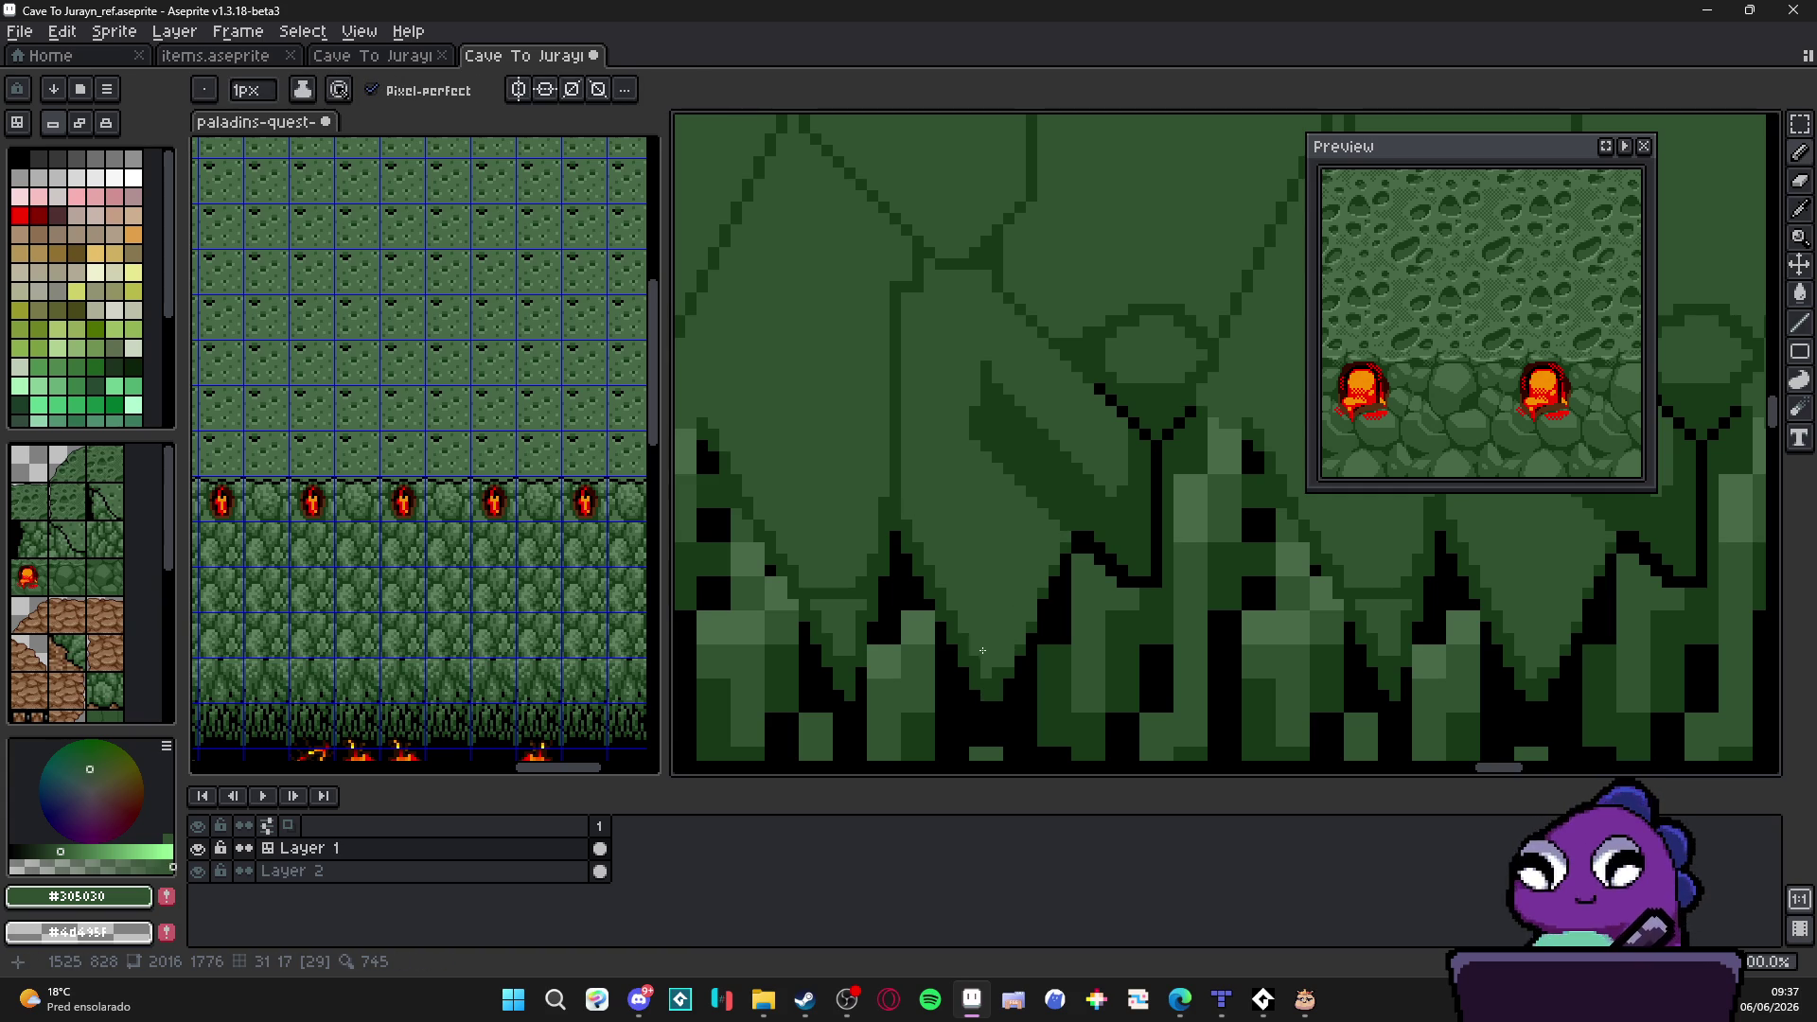
# Step: Add a short two-pixel green stroke at the stalactite base and switch to black from the outline
pyautogui.press('+')
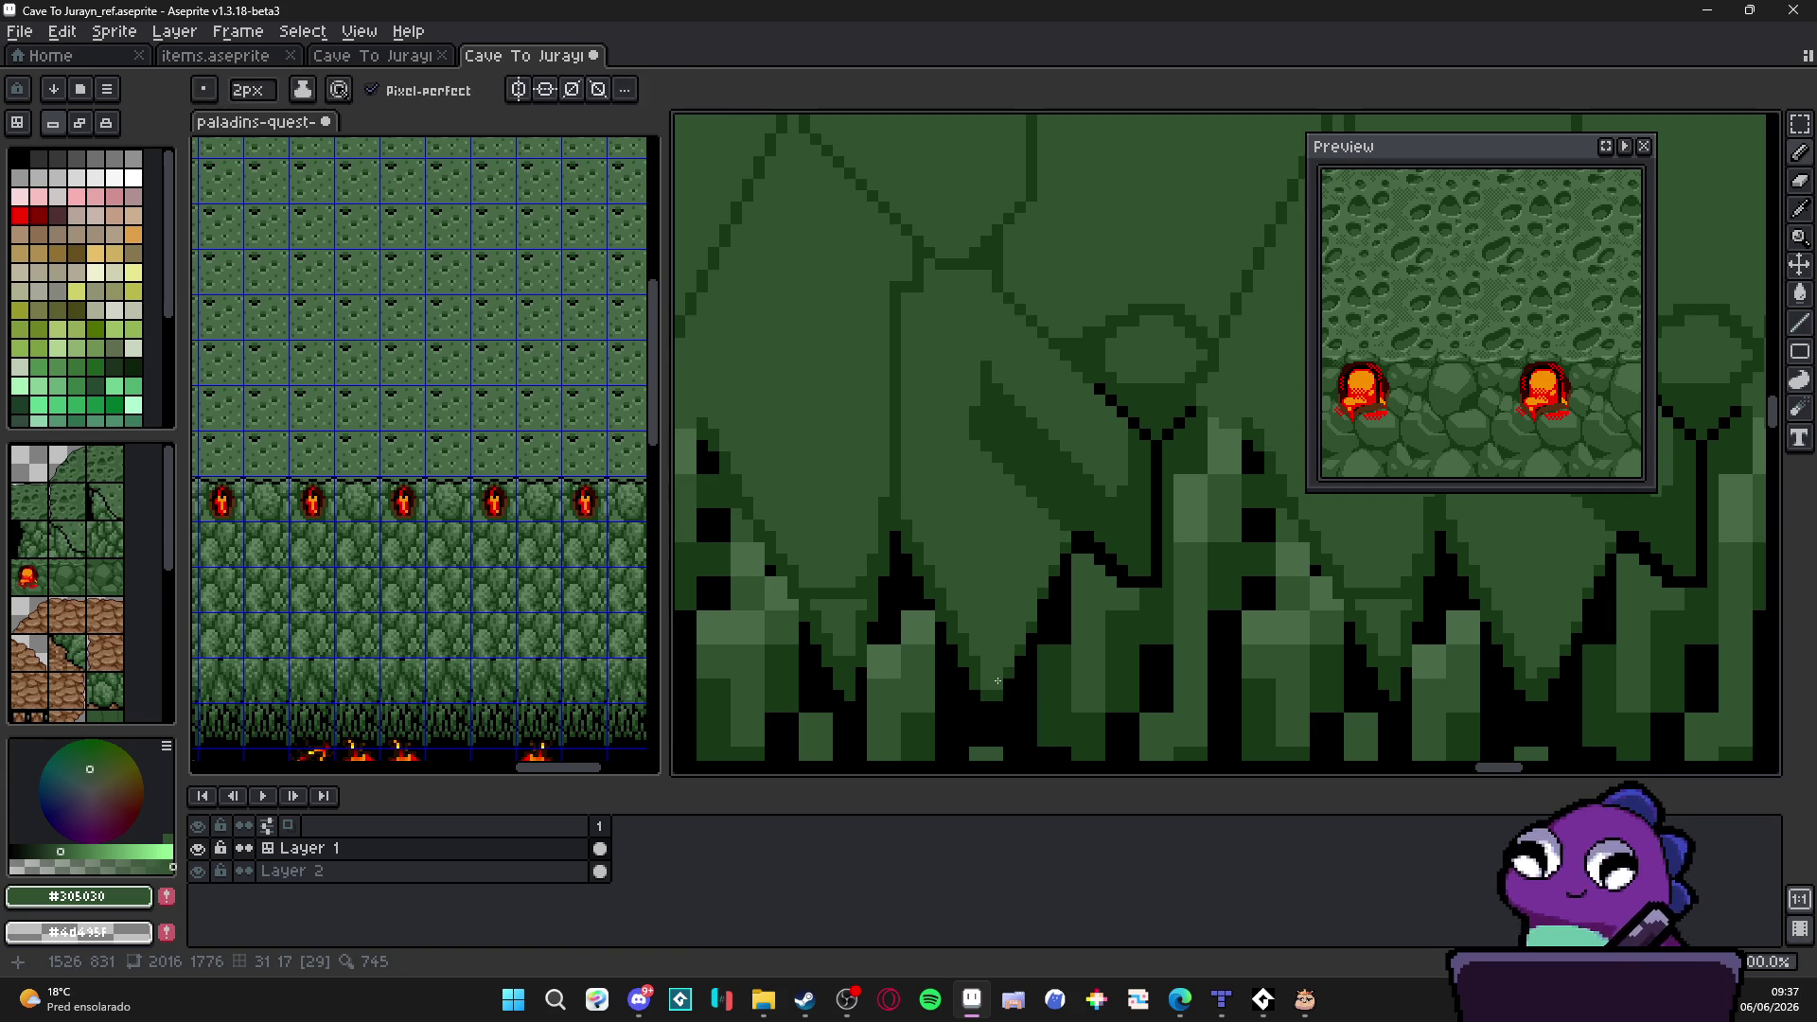
pyautogui.moveTo(1032, 665); pyautogui.dragTo(1032, 652)
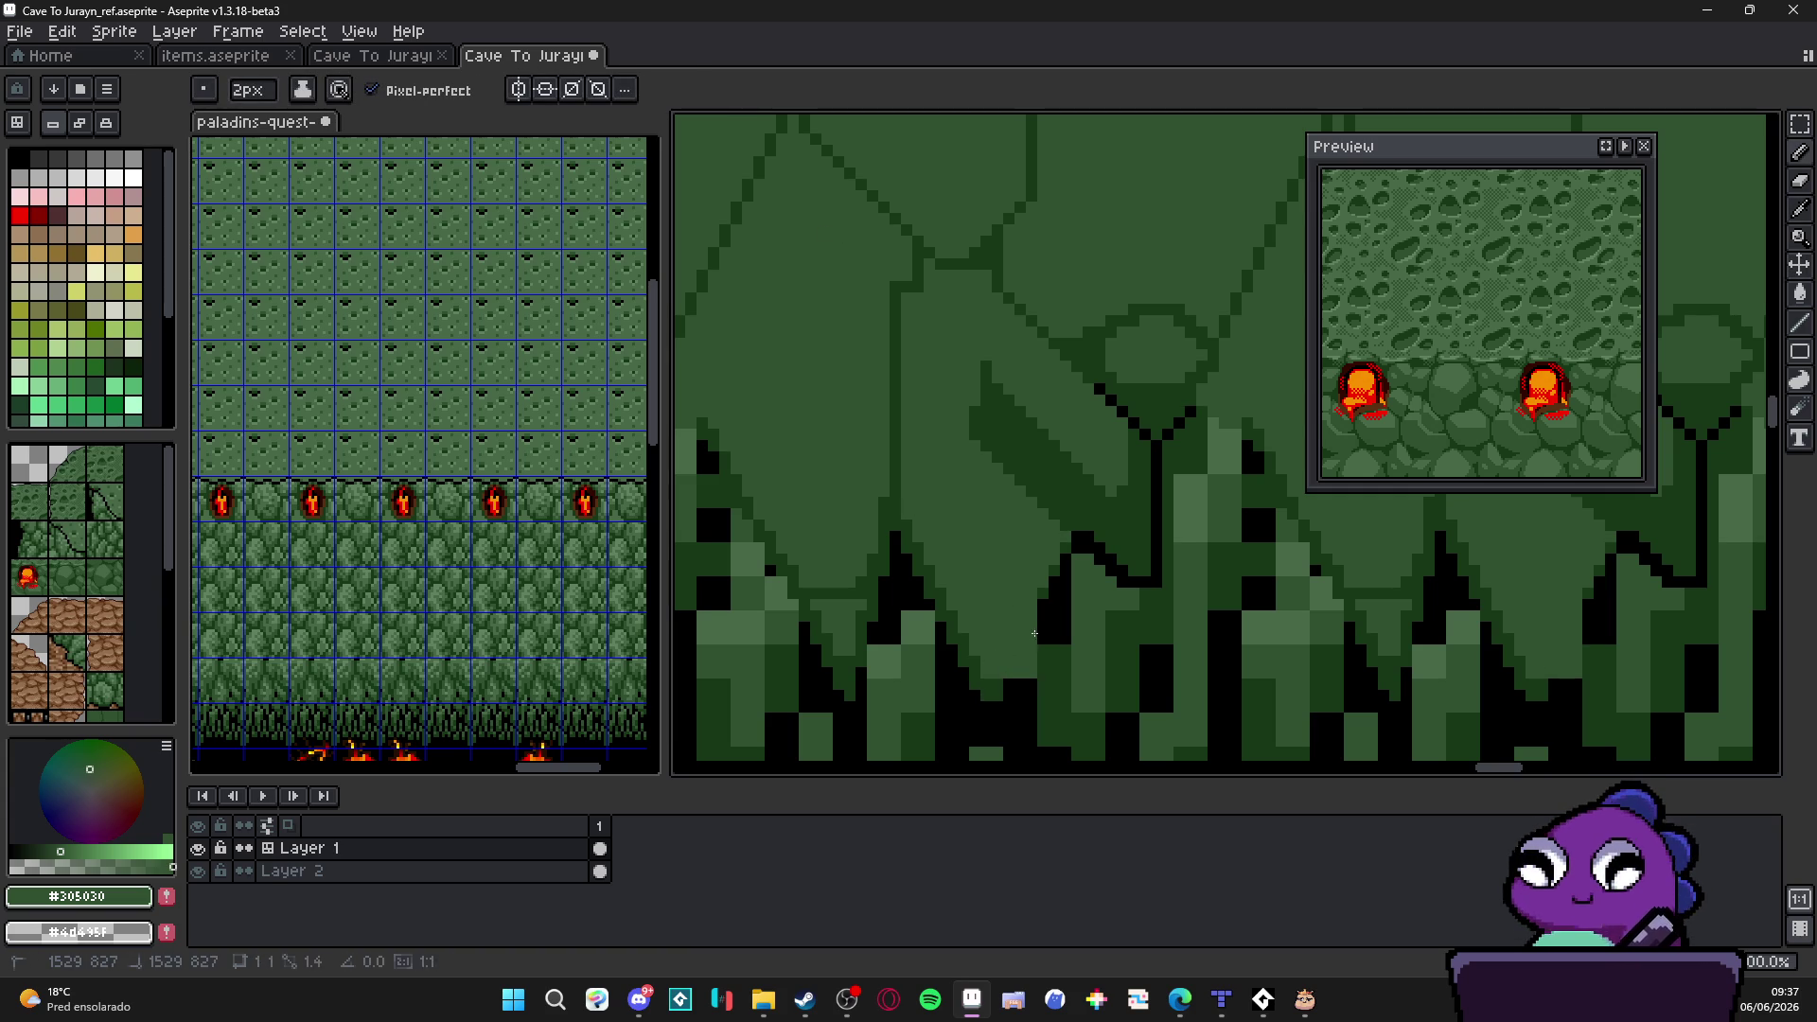
pyautogui.press('alt')
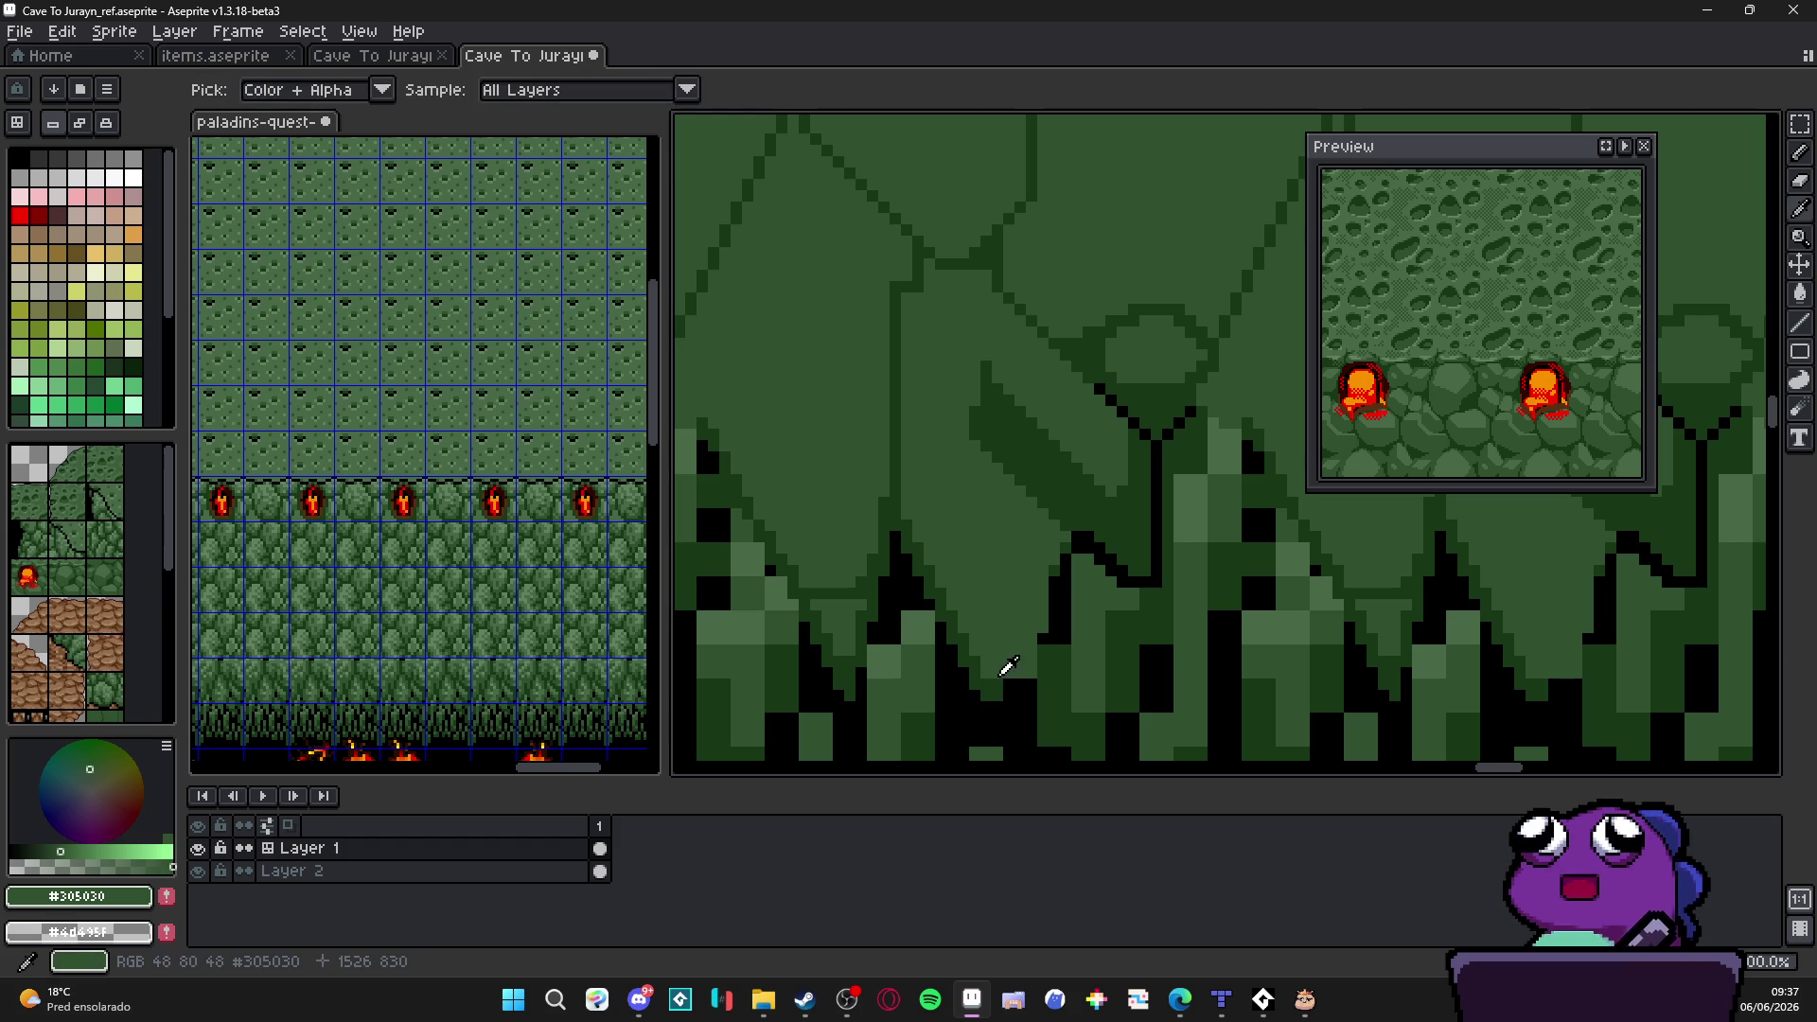
pyautogui.press('alt')
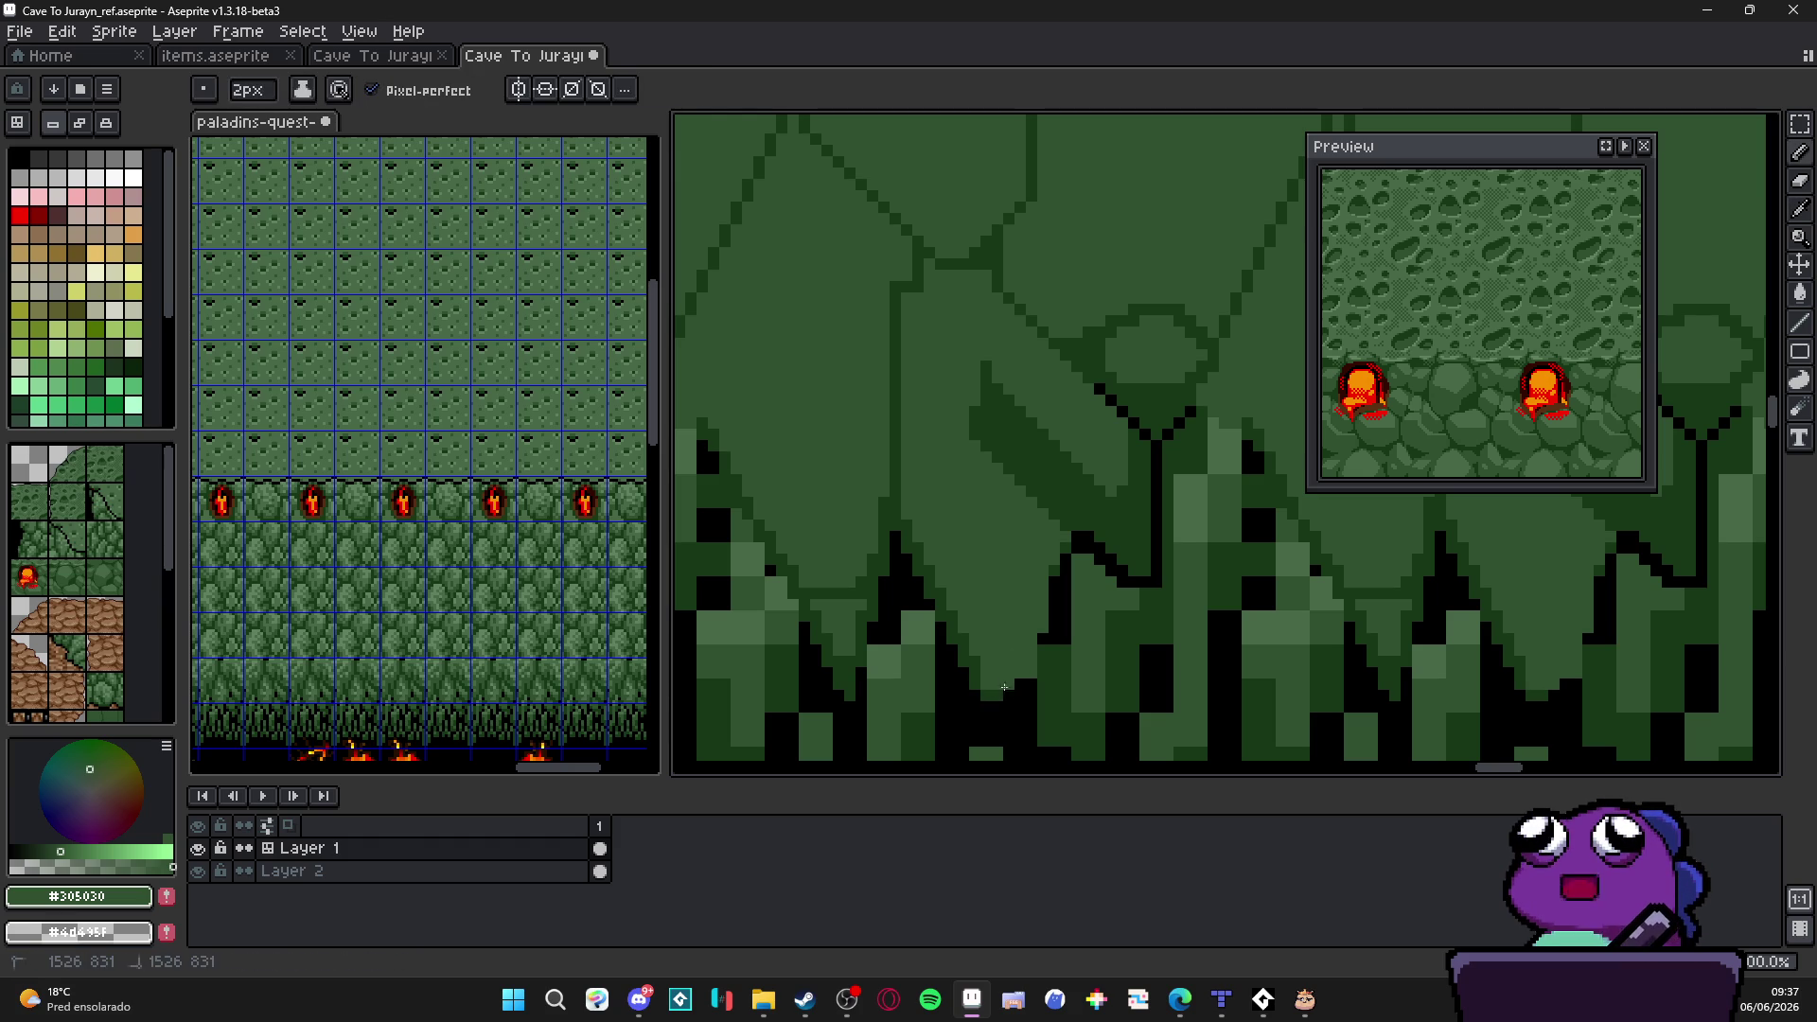
pyautogui.keyDown('alt'); pyautogui.click(1005, 691); pyautogui.keyUp('alt')
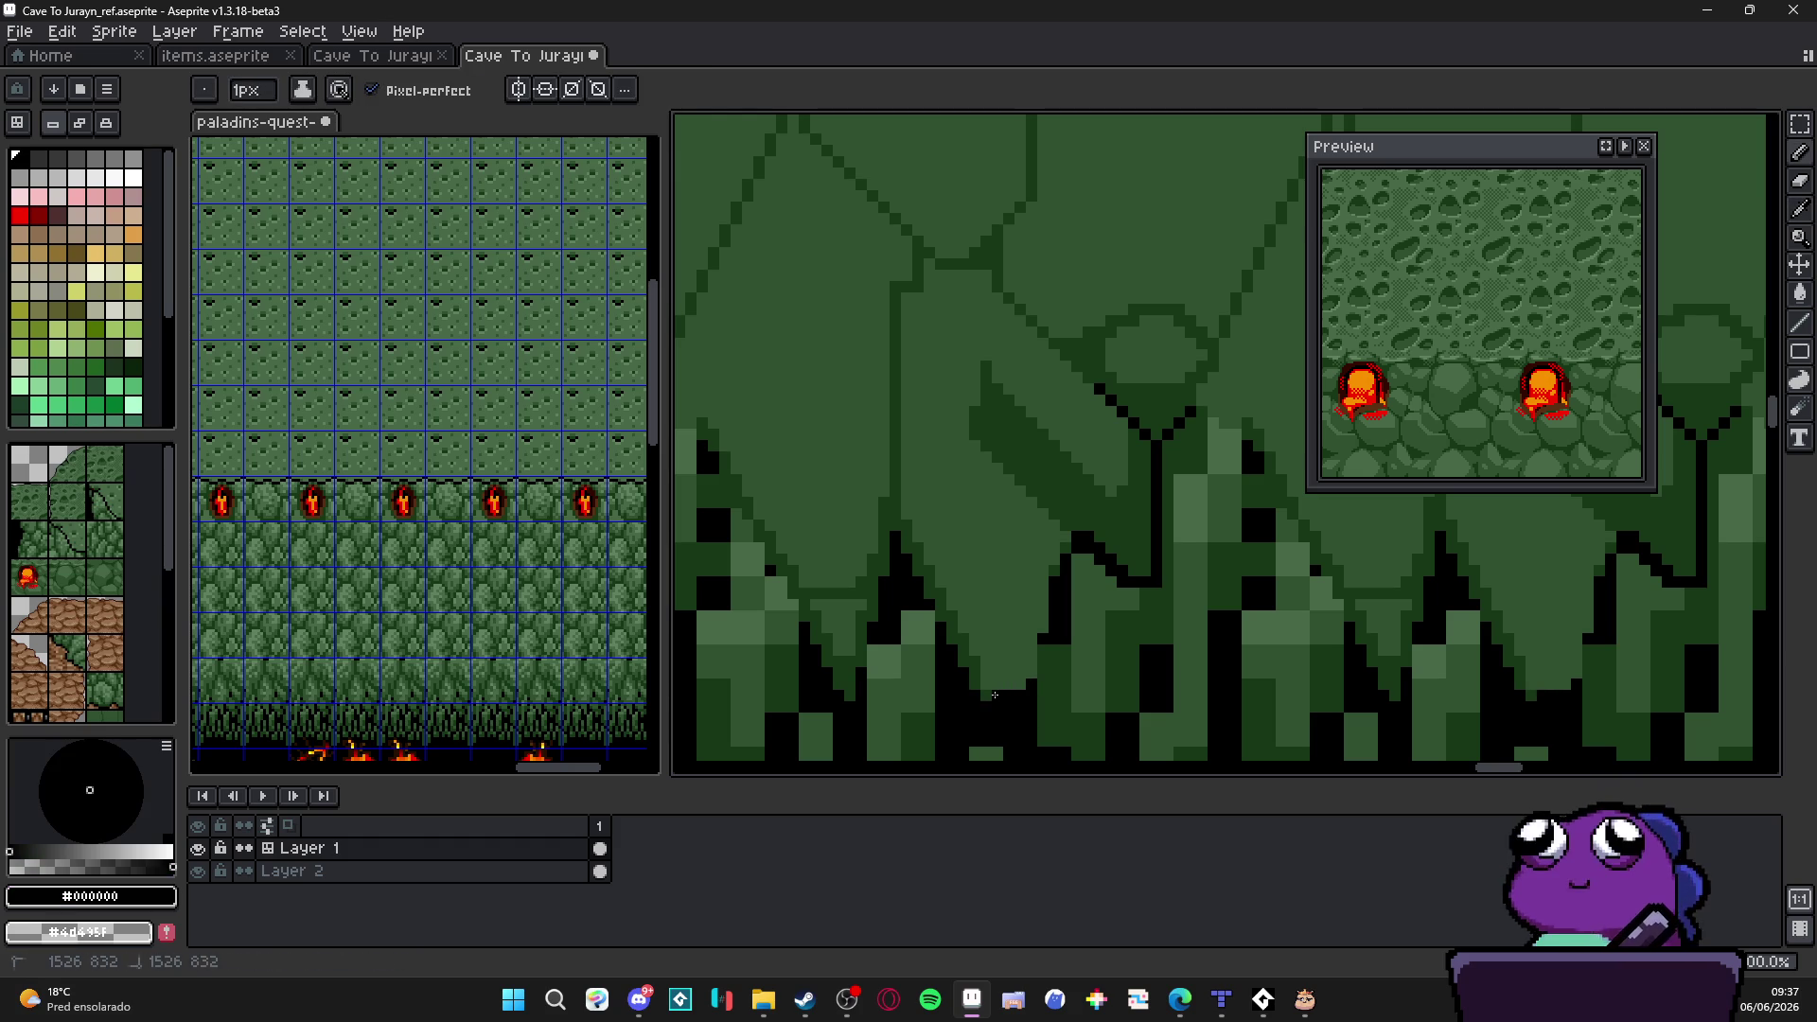
pyautogui.keyDown('alt'); pyautogui.click(983, 687); pyautogui.keyUp('alt')
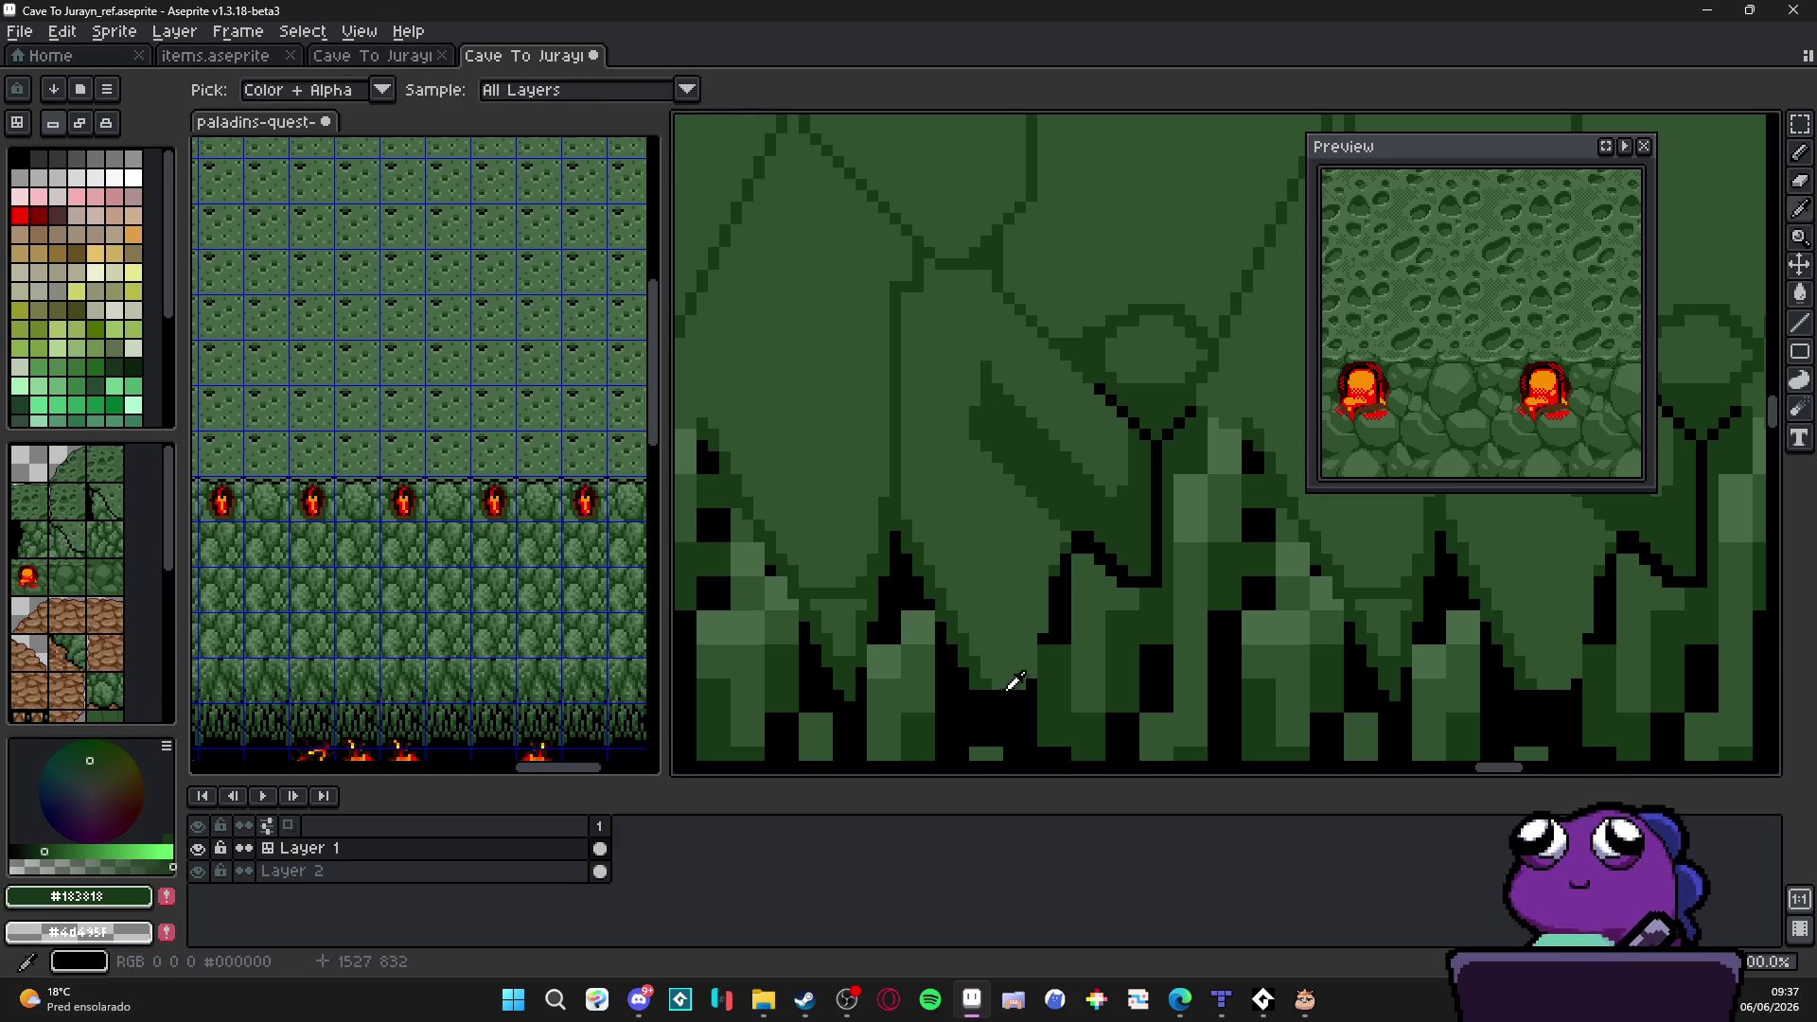
pyautogui.keyDown('alt'); pyautogui.click(1031, 690); pyautogui.keyUp('alt')
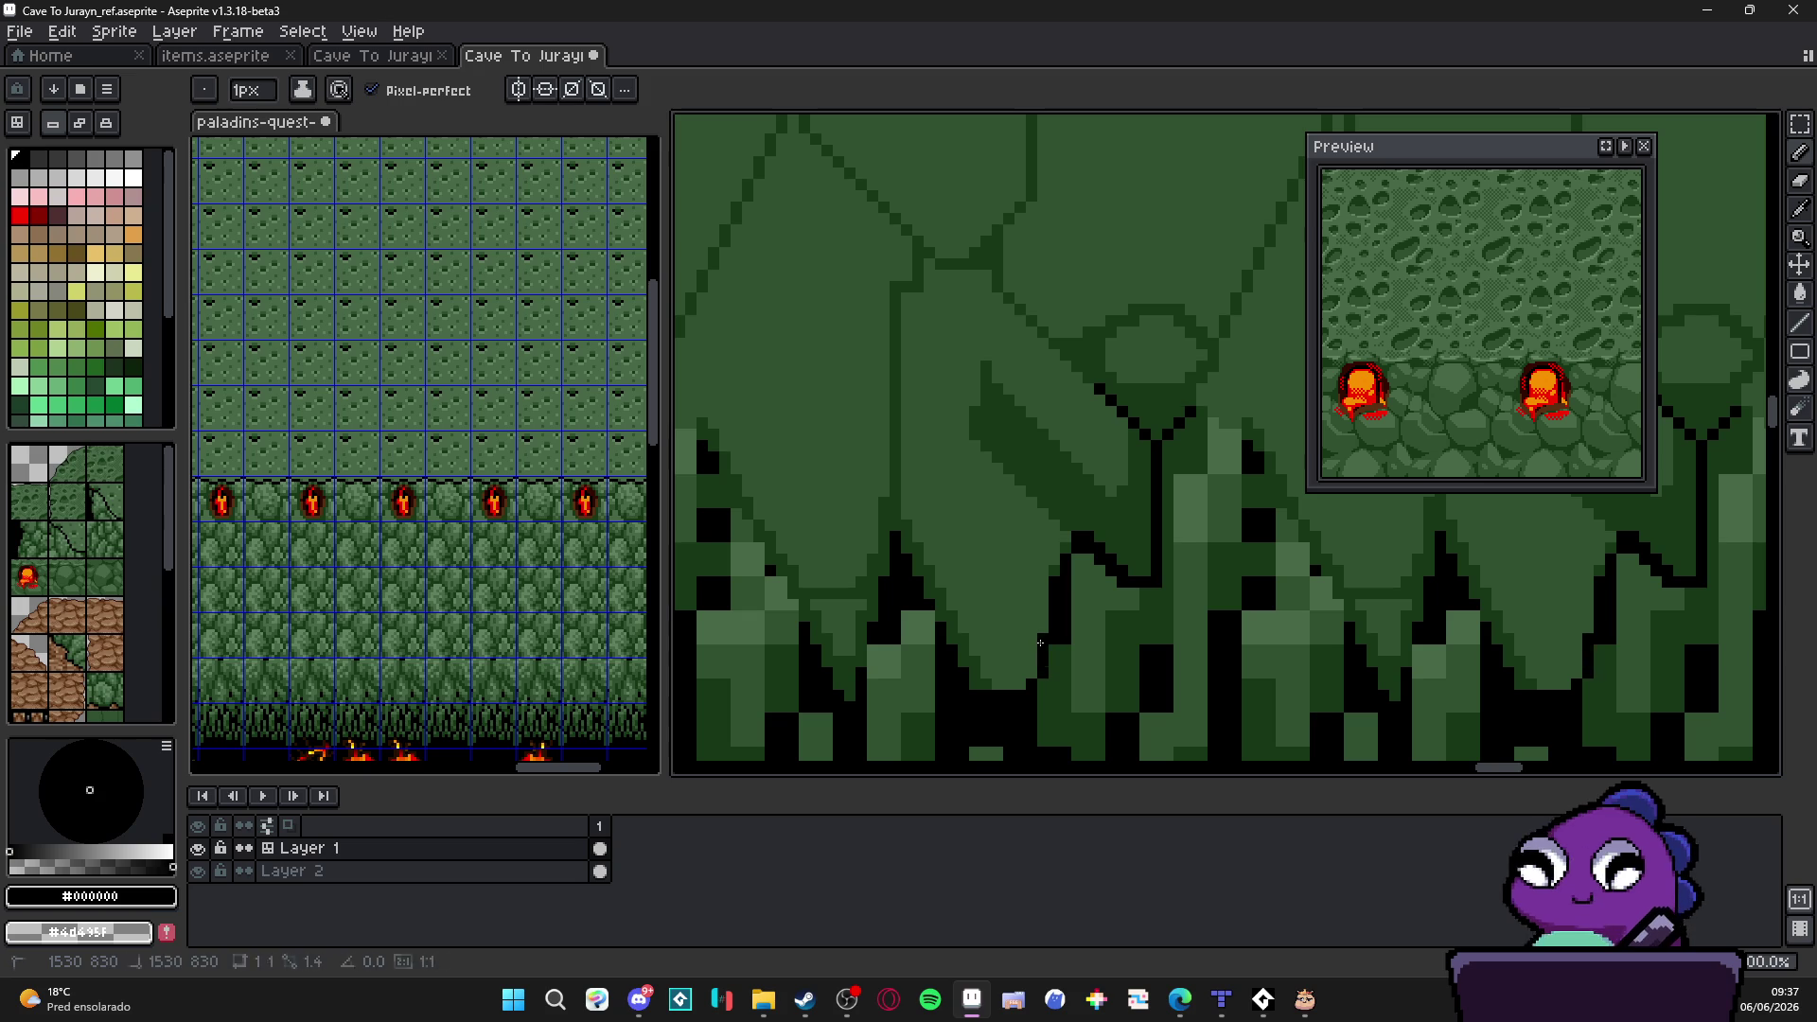
# Step: Preview straight black outline segments along the stalactite's diagonal edge
pyautogui.press('alt')
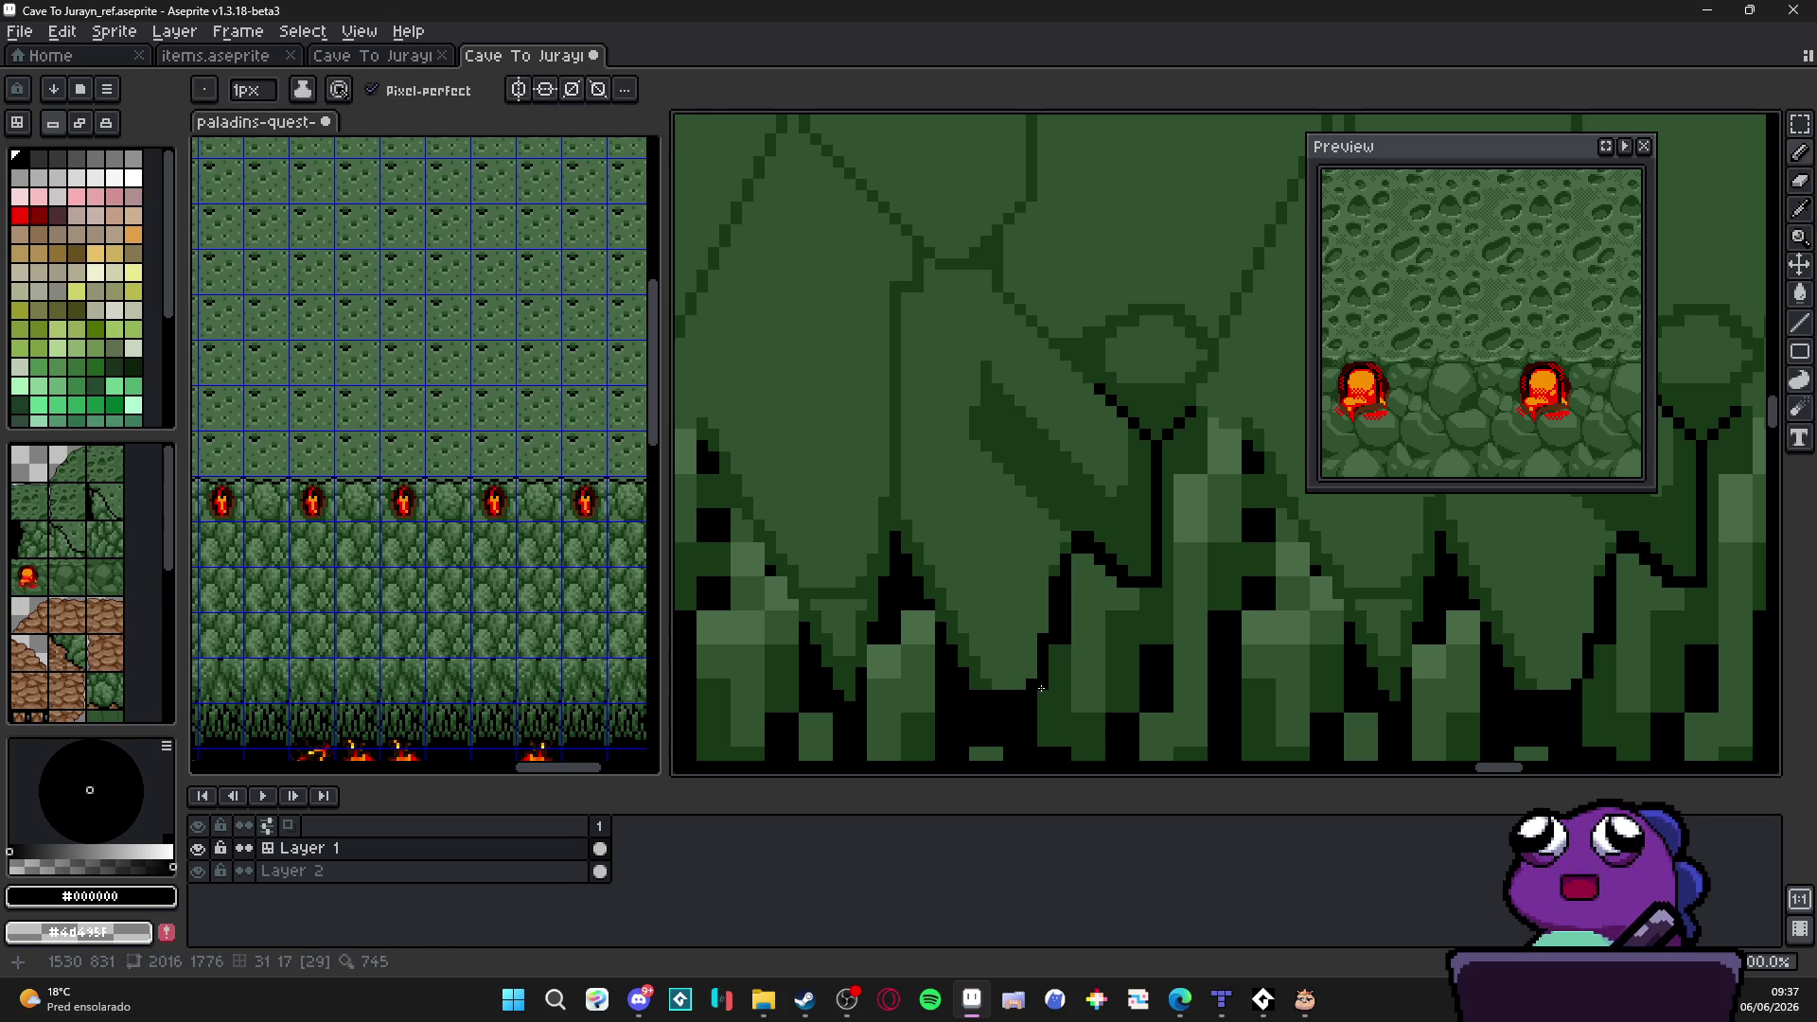
pyautogui.keyDown('alt'); pyautogui.click(1069, 638); pyautogui.keyUp('alt')
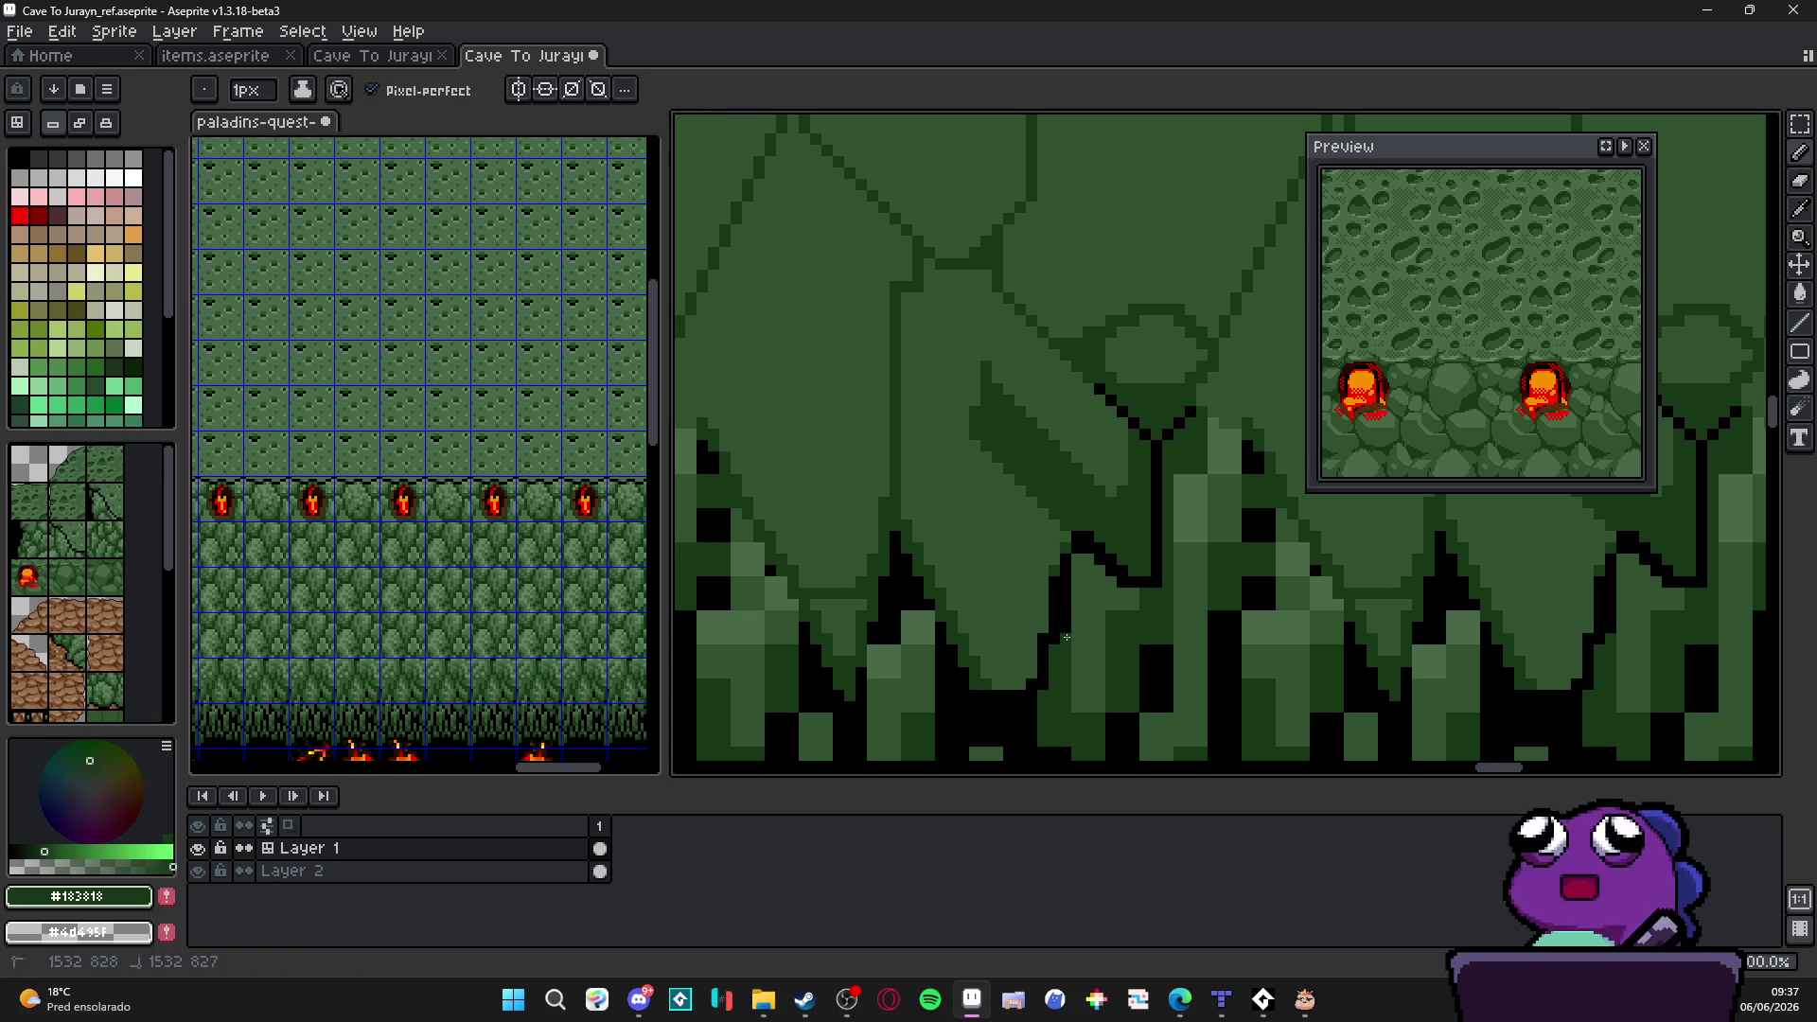
pyautogui.press('shift')
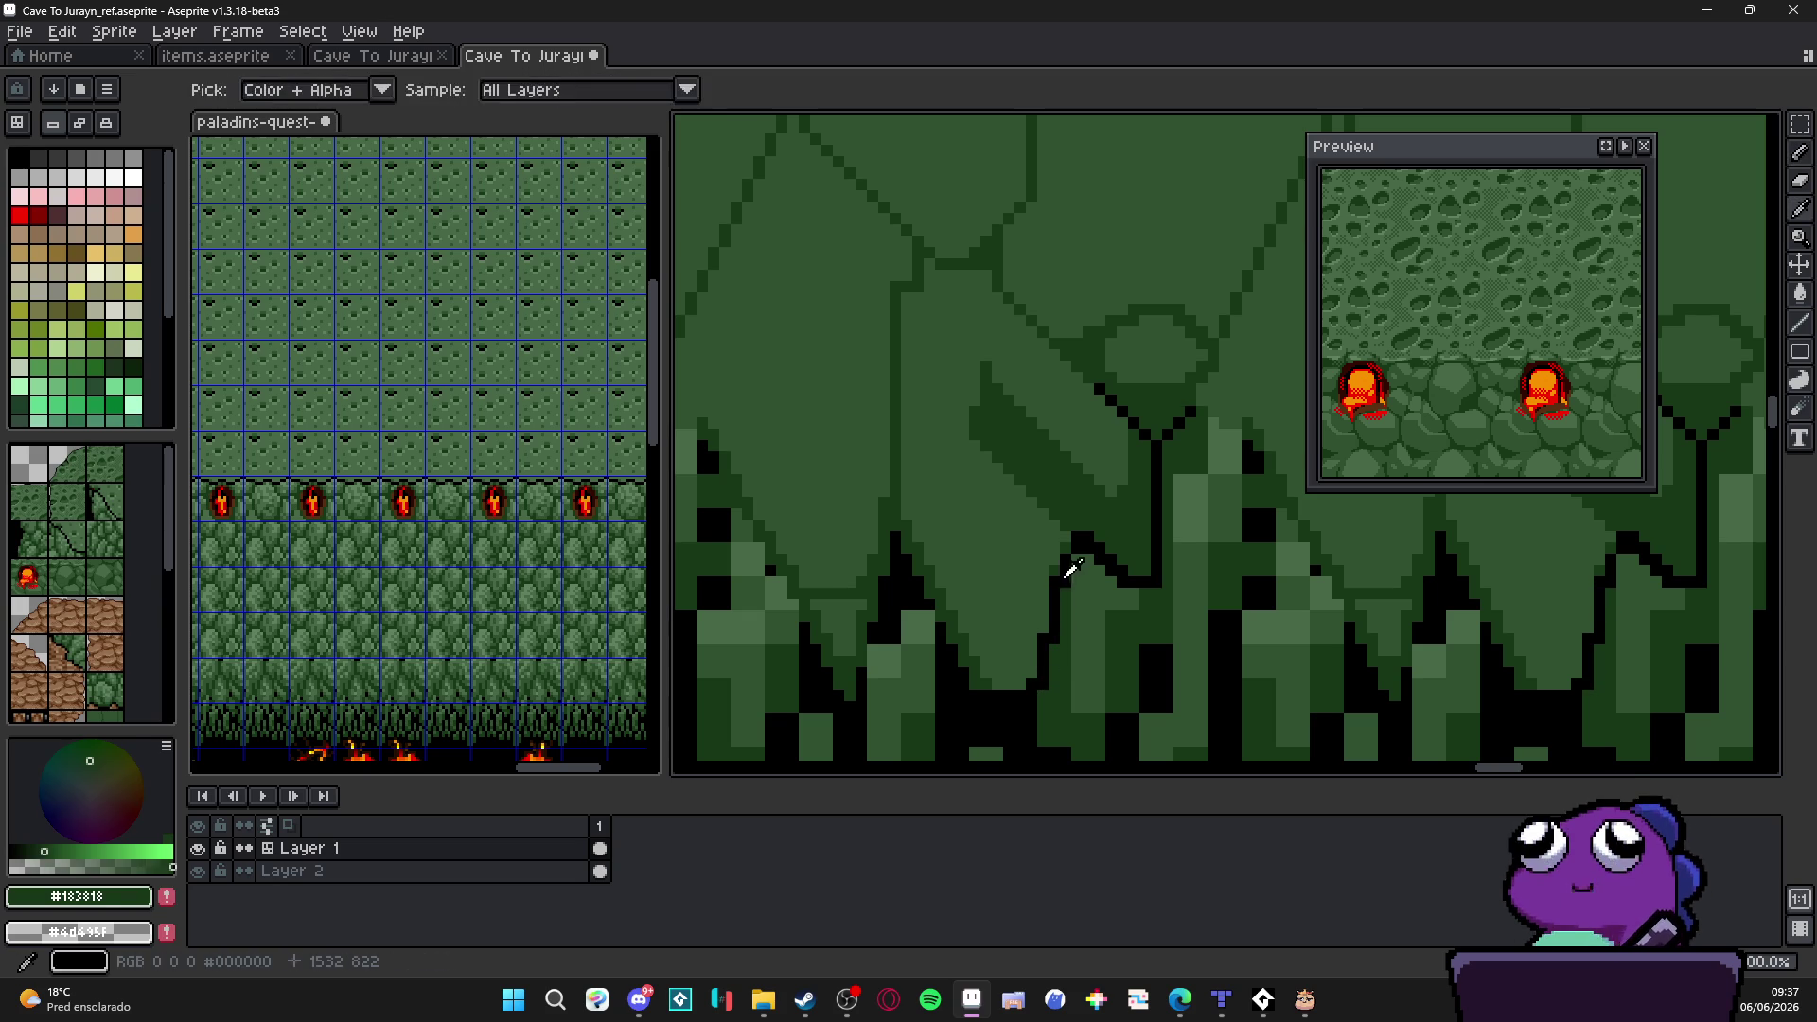
pyautogui.keyDown('alt'); pyautogui.click(1065, 568); pyautogui.keyUp('alt')
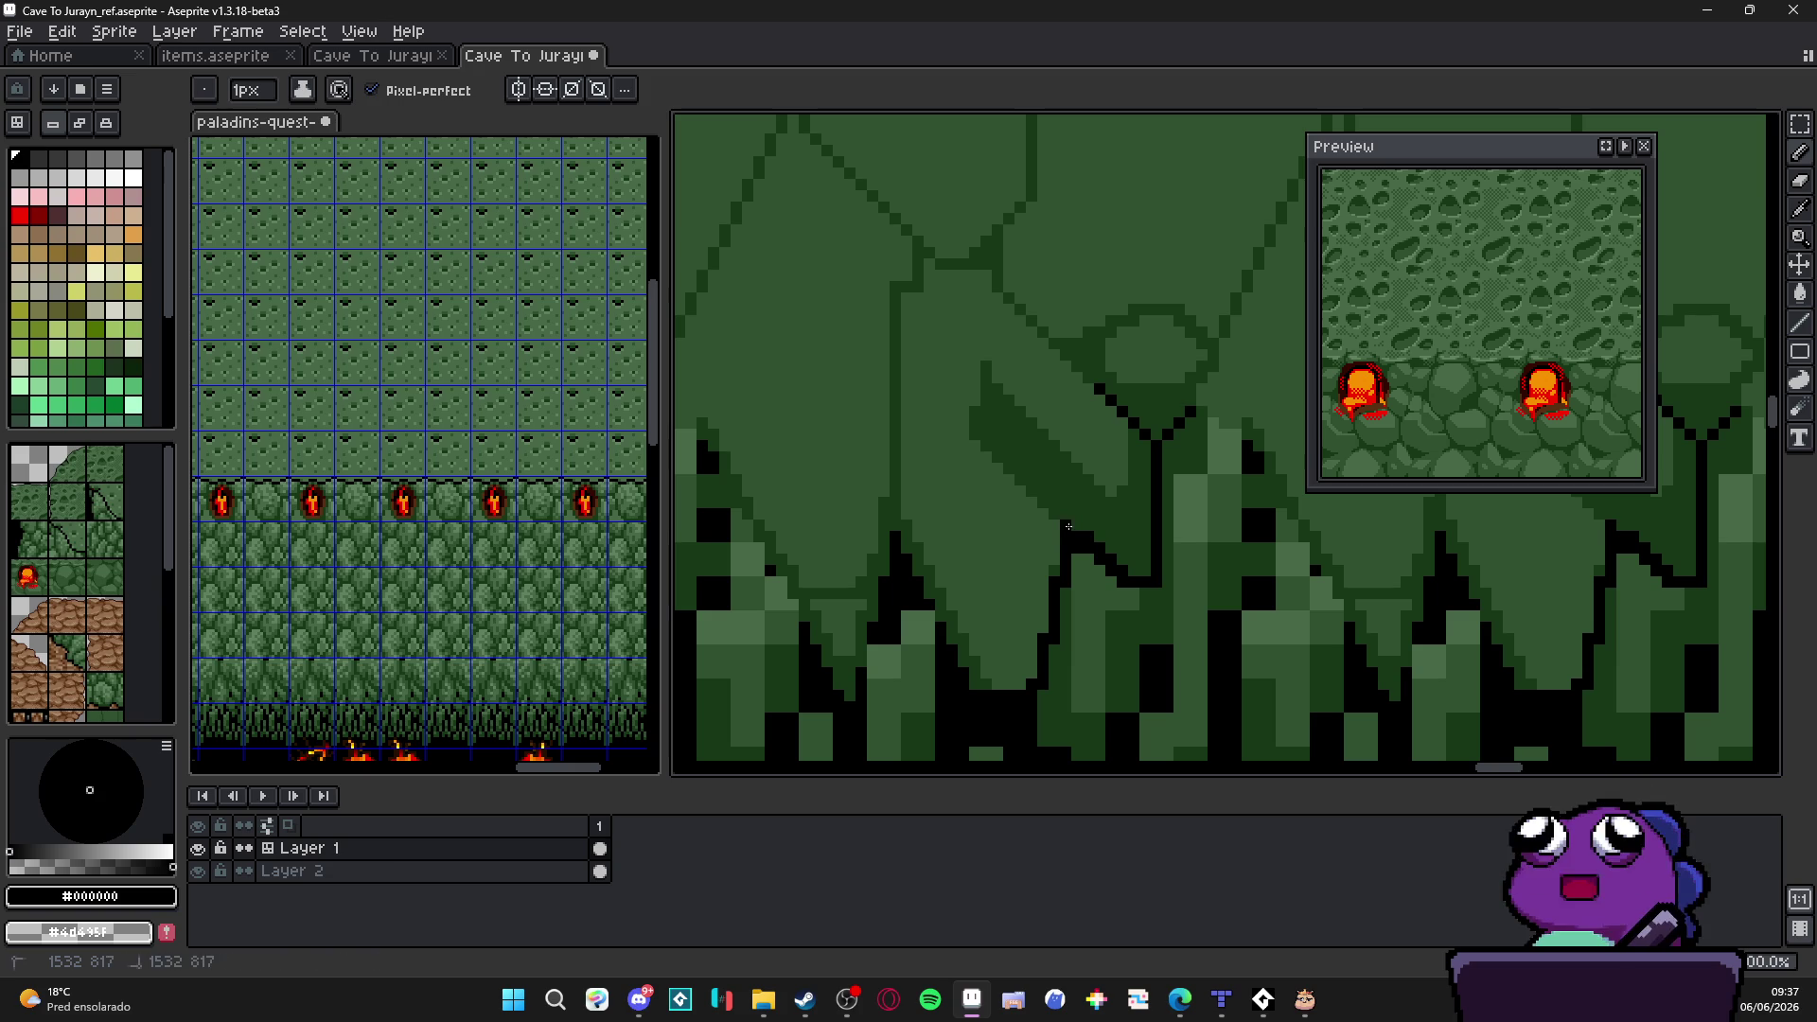
pyautogui.press('shift')
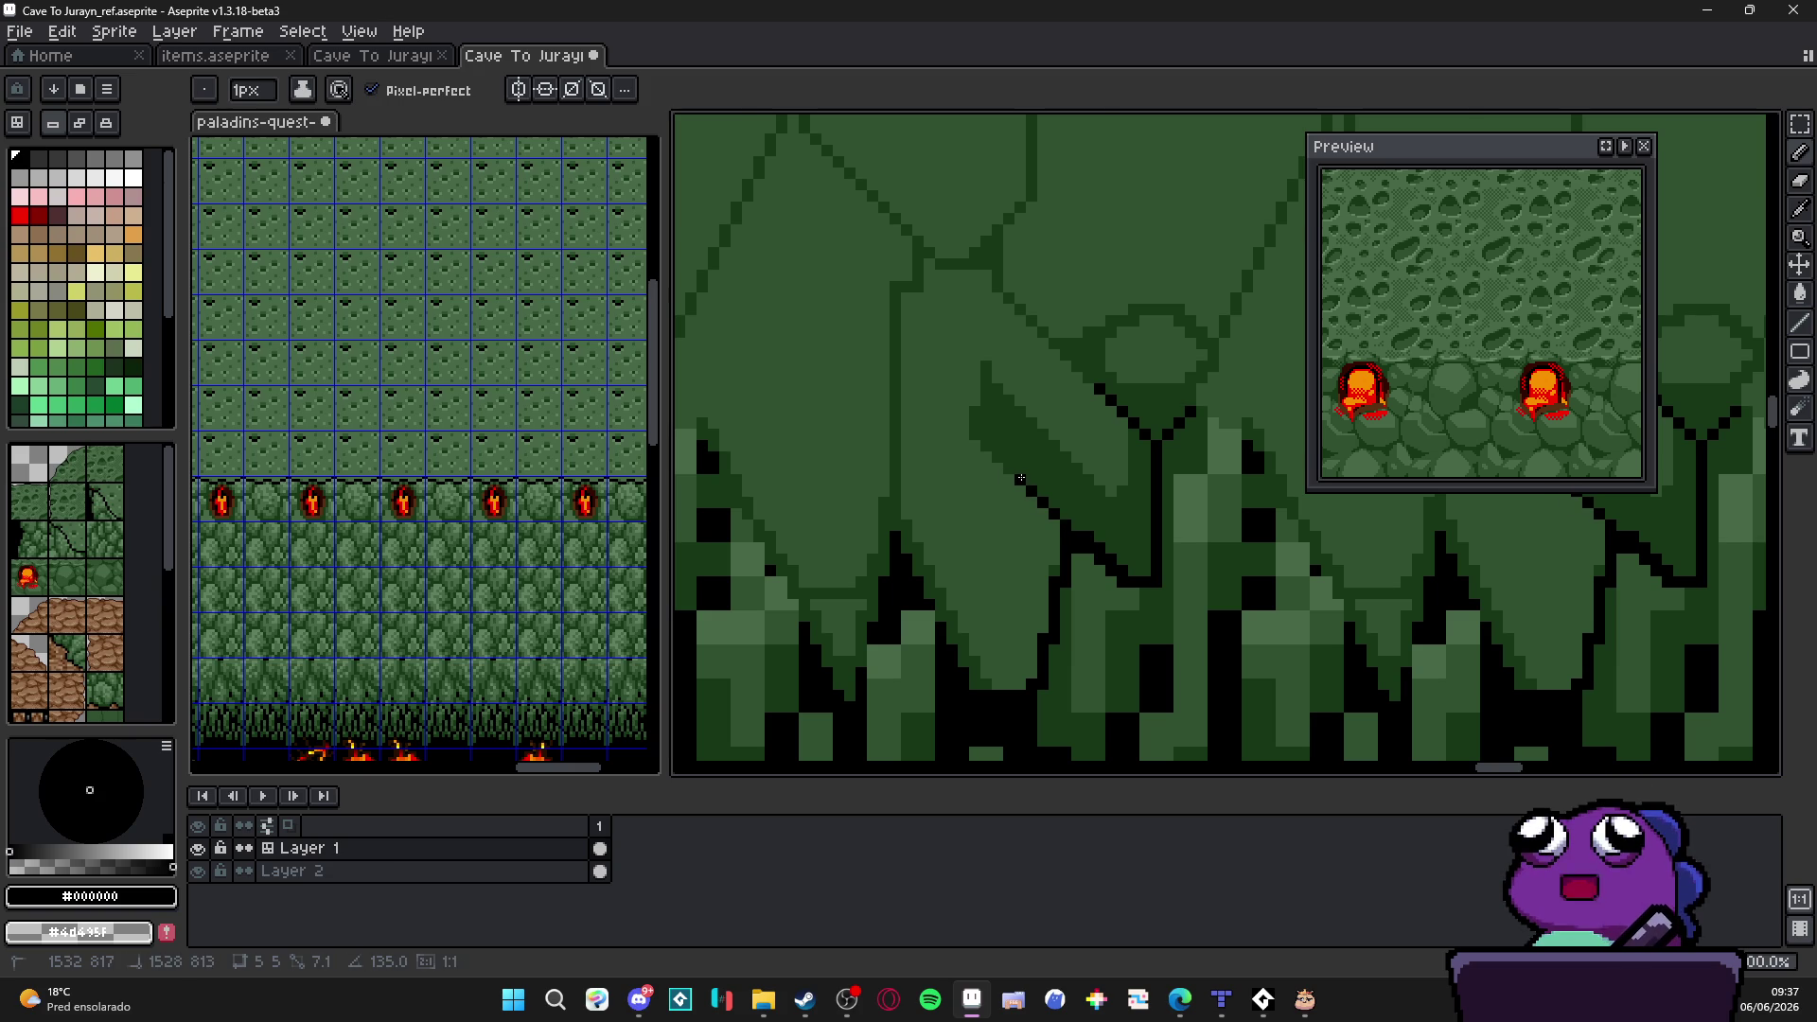
pyautogui.scroll(1, 994, 512)
pyautogui.scroll(1, 958, 554)
pyautogui.scroll(1, 927, 593)
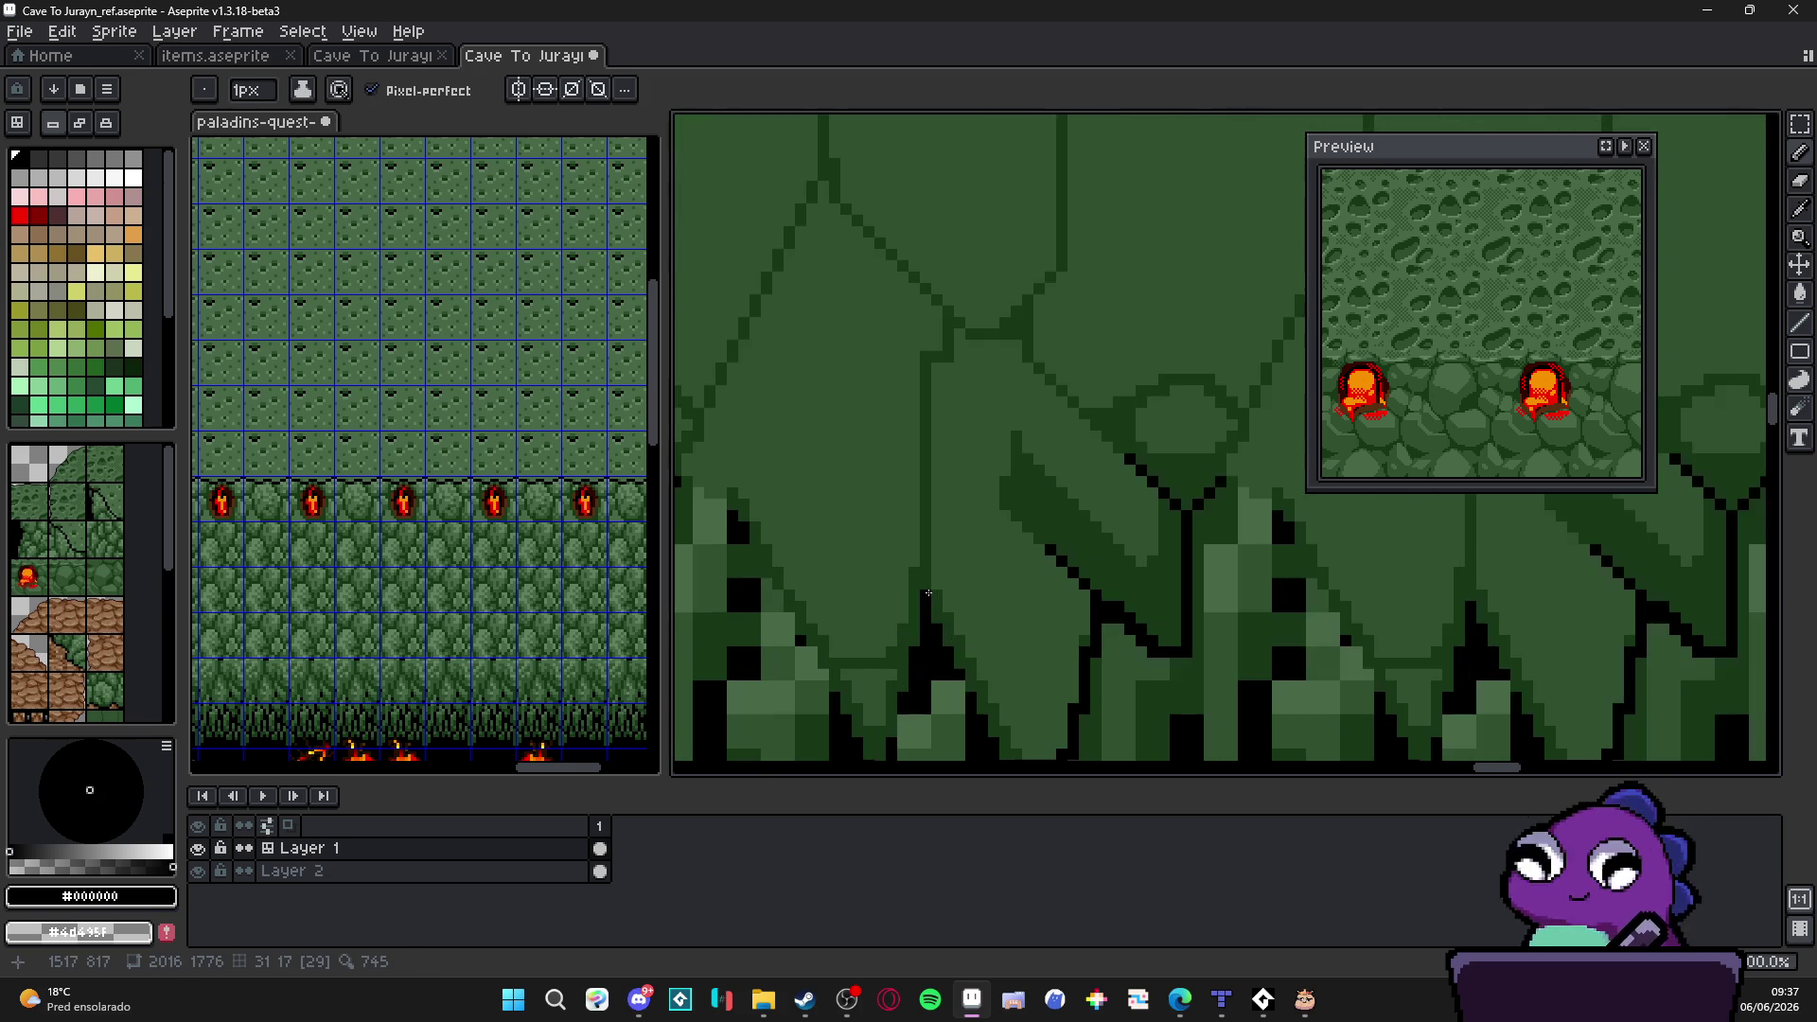
# Step: Draw black vertical and diagonal outline strokes and fill the dark gap below the stalactites
pyautogui.moveTo(927, 594); pyautogui.dragTo(927, 497)
pyautogui.scroll(-1, 927, 568)
pyautogui.scroll(1, 931, 615)
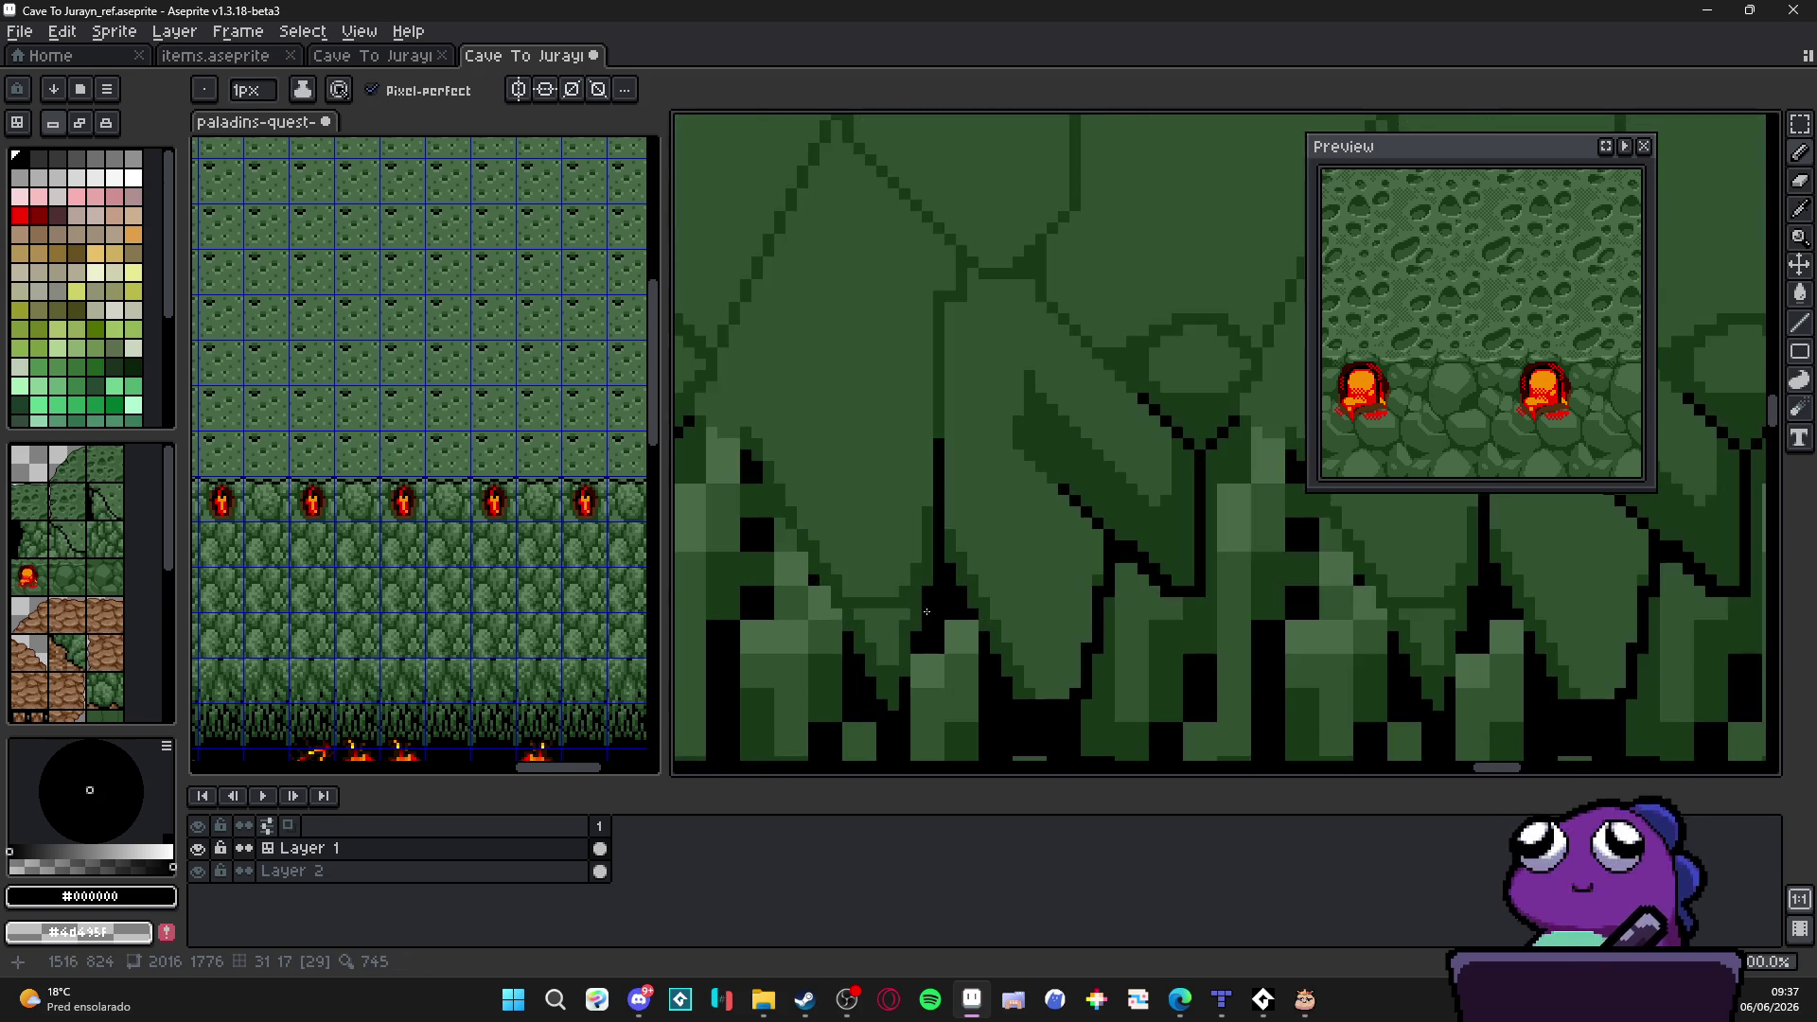
pyautogui.press('+')
pyautogui.moveTo(852, 613)
pyautogui.mouseDown()
pyautogui.moveTo(903, 635)
pyautogui.moveTo(882, 682)
pyautogui.mouseUp()
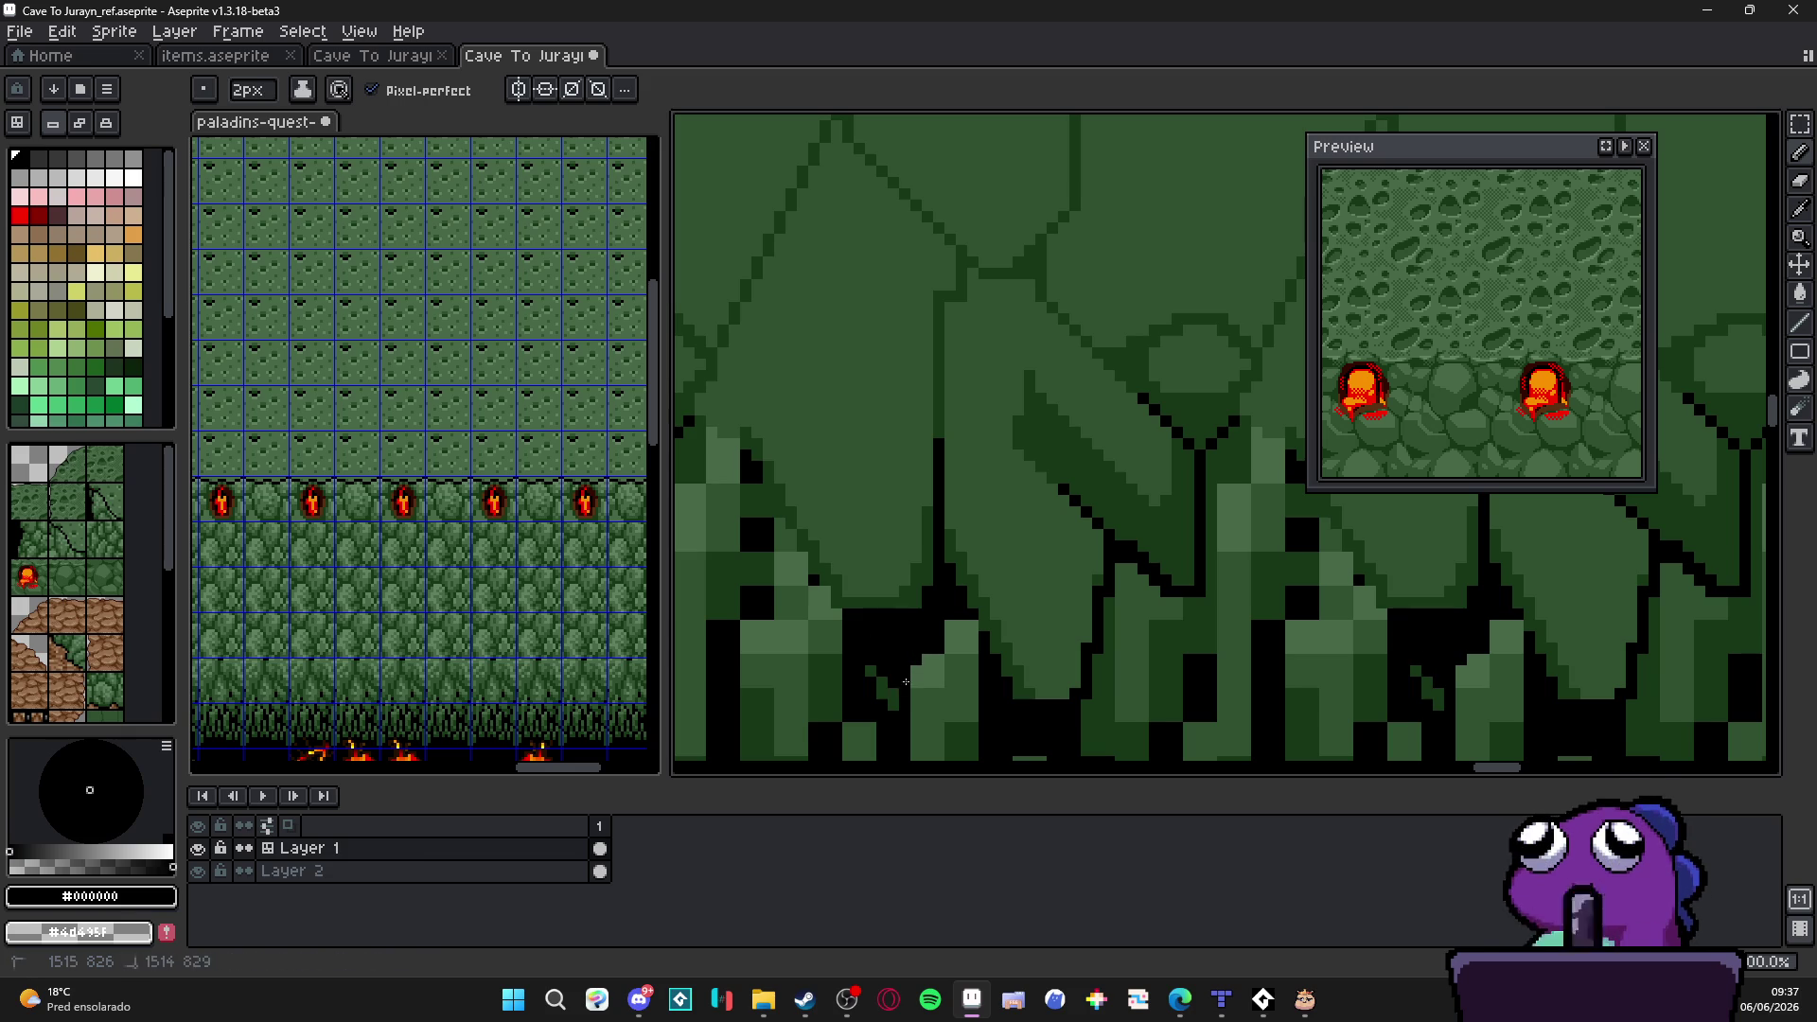
pyautogui.scroll(-1, 882, 682)
pyautogui.scroll(-1, 930, 598)
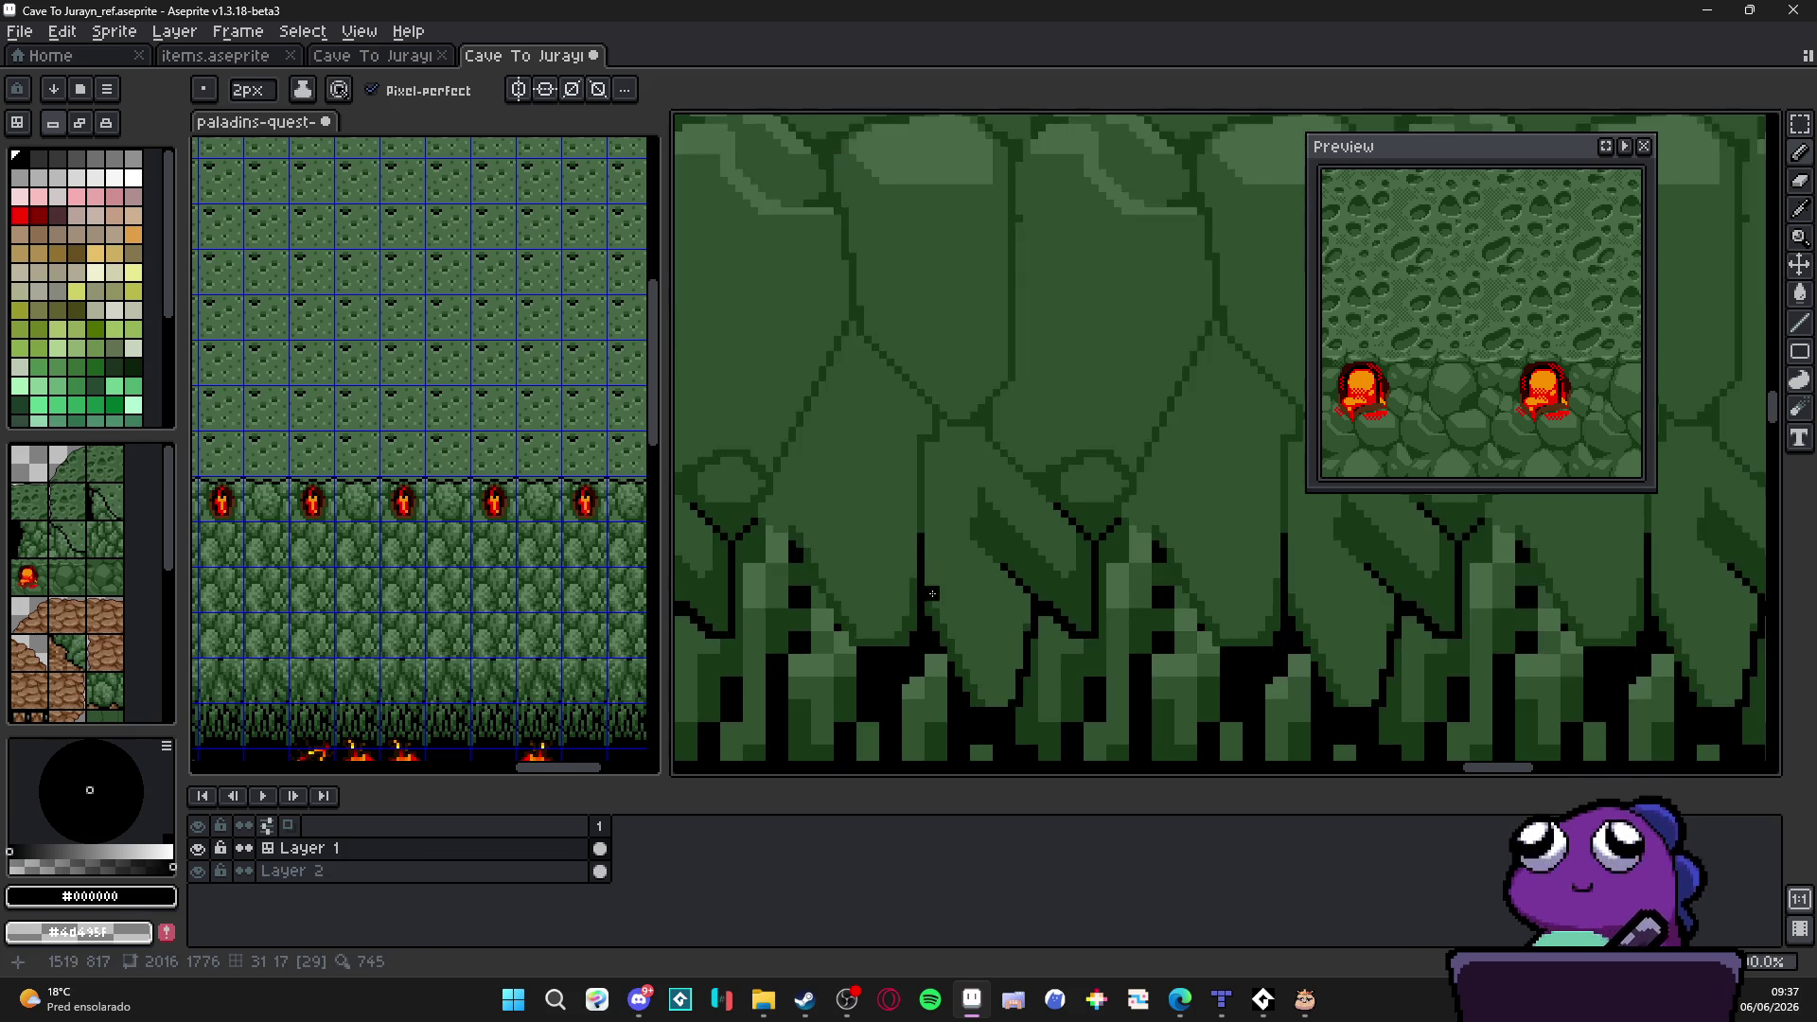
pyautogui.scroll(-1, 914, 611)
pyautogui.scroll(1, 914, 613)
pyautogui.press('-')
pyautogui.moveTo(858, 656)
pyautogui.mouseDown()
pyautogui.moveTo(783, 528)
pyautogui.moveTo(795, 500)
pyautogui.mouseUp()
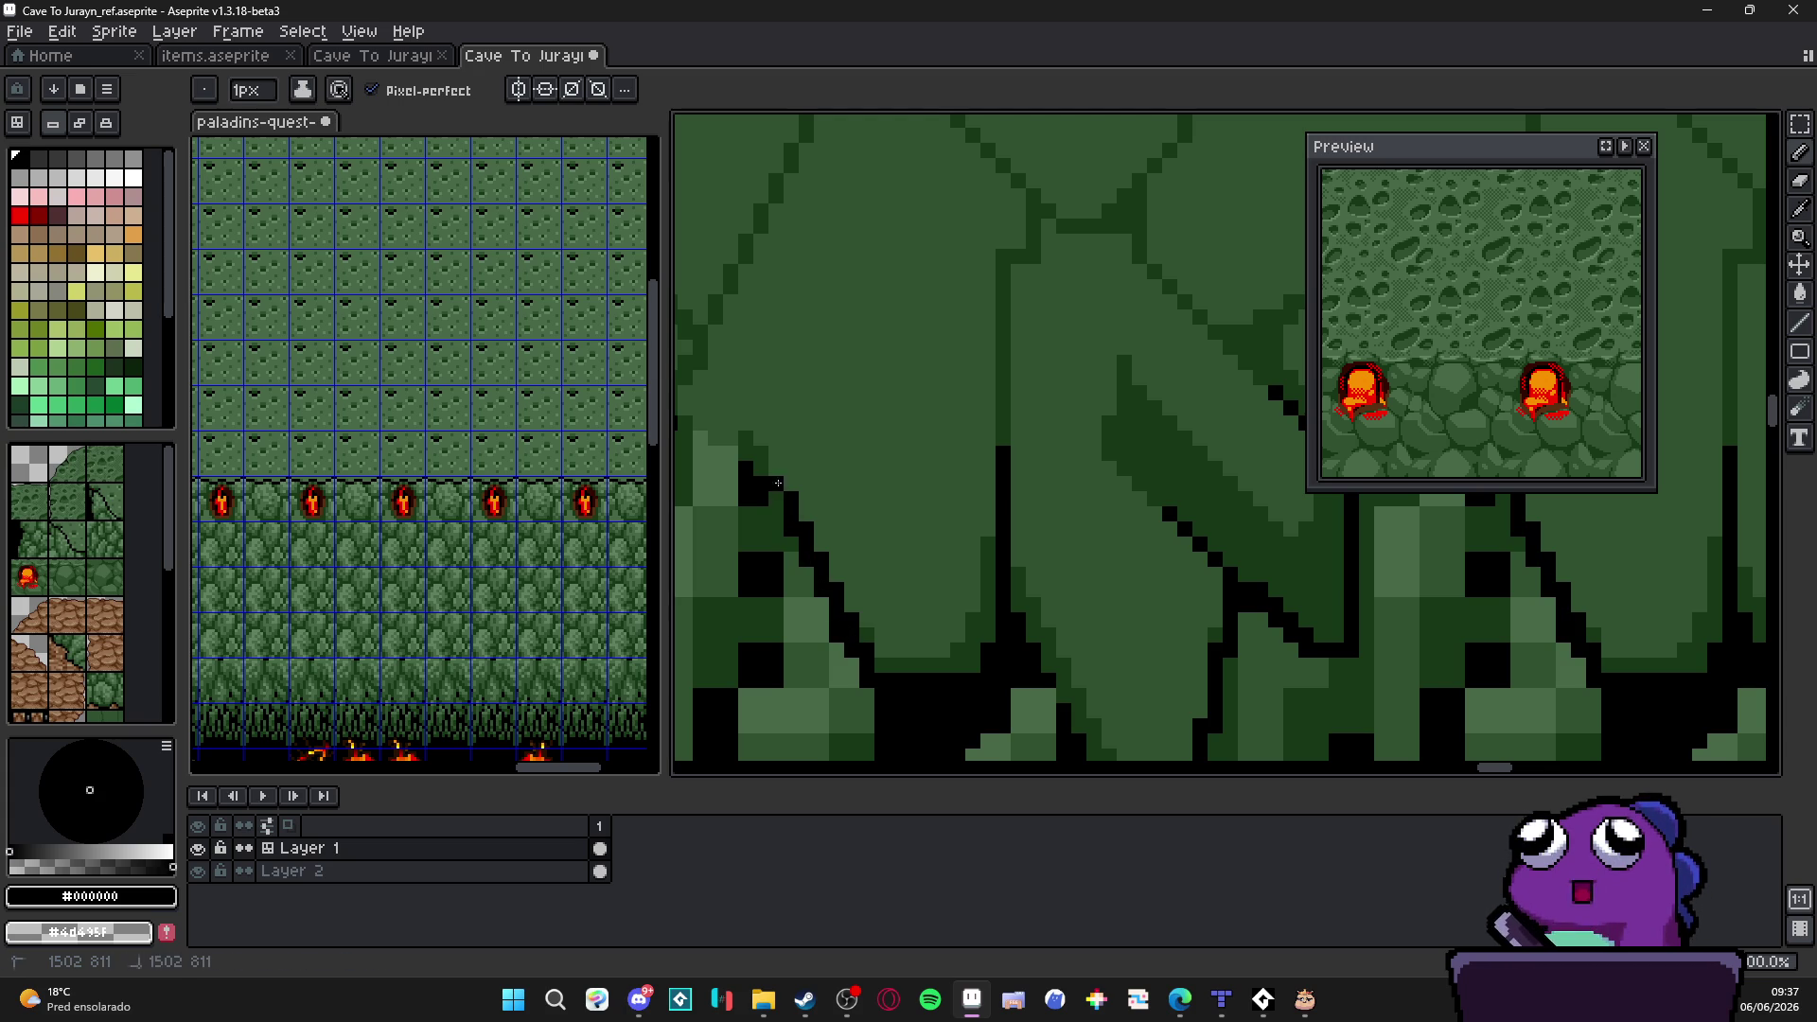
pyautogui.scroll(-1, 809, 522)
pyautogui.scroll(-2, 810, 523)
pyautogui.scroll(1, 817, 539)
pyautogui.scroll(1, 812, 511)
pyautogui.scroll(1, 811, 498)
pyautogui.scroll(1, 811, 499)
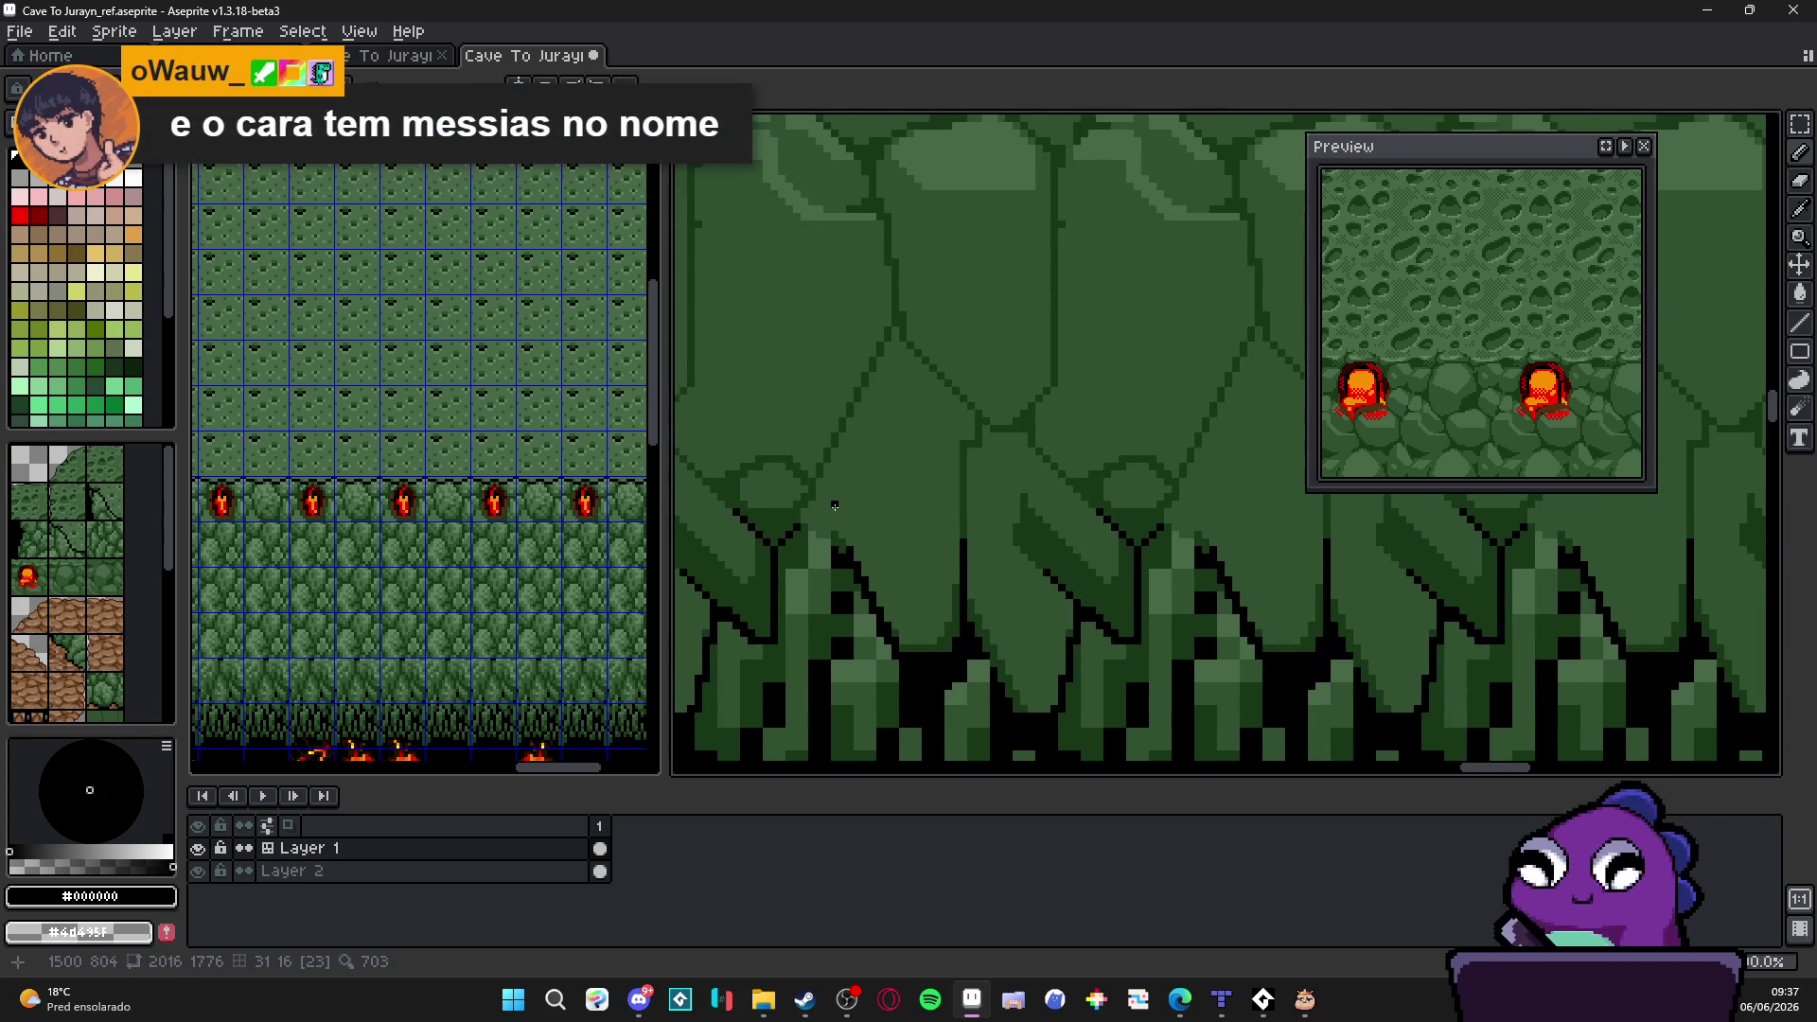
pyautogui.scroll(1, 841, 538)
# Step: Add a dark green #183818 vertical line beside a straight black outline line
pyautogui.keyDown('alt'); pyautogui.click(848, 531); pyautogui.keyUp('alt')
pyautogui.moveTo(841, 536); pyautogui.dragTo(835, 390)
pyautogui.press('b')
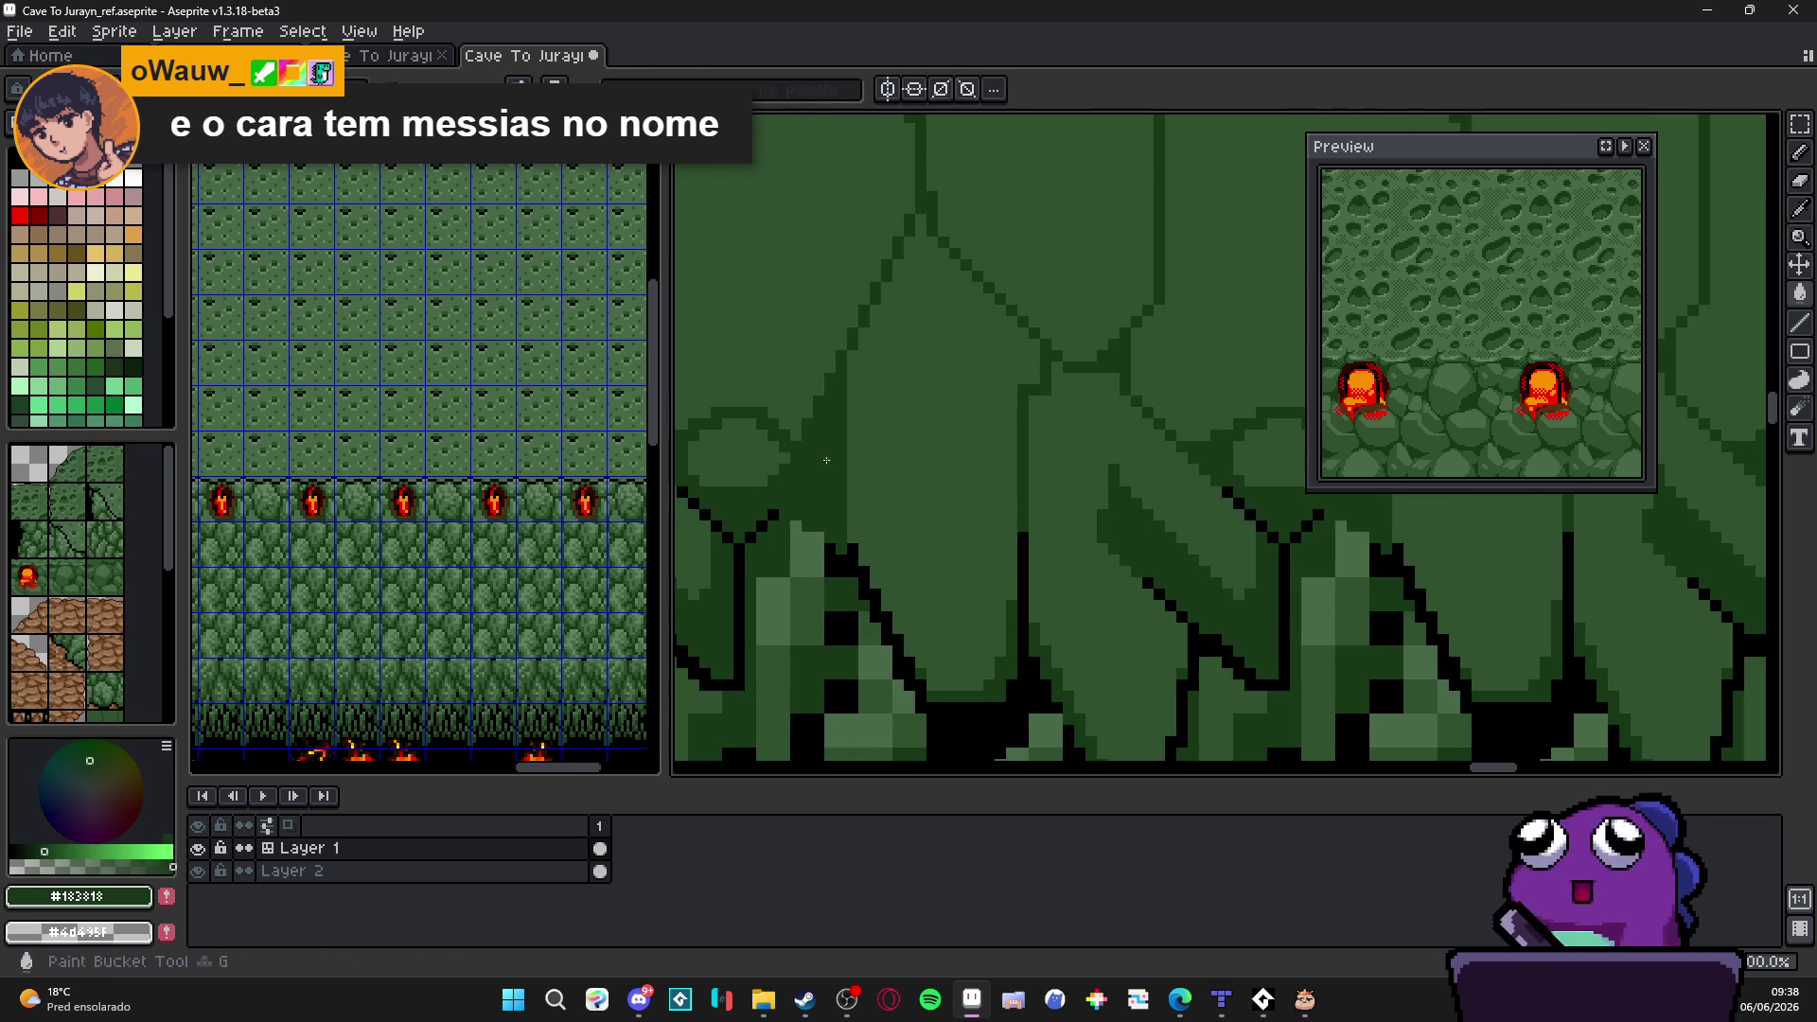
pyautogui.keyDown('alt'); pyautogui.click(852, 548); pyautogui.keyUp('alt')
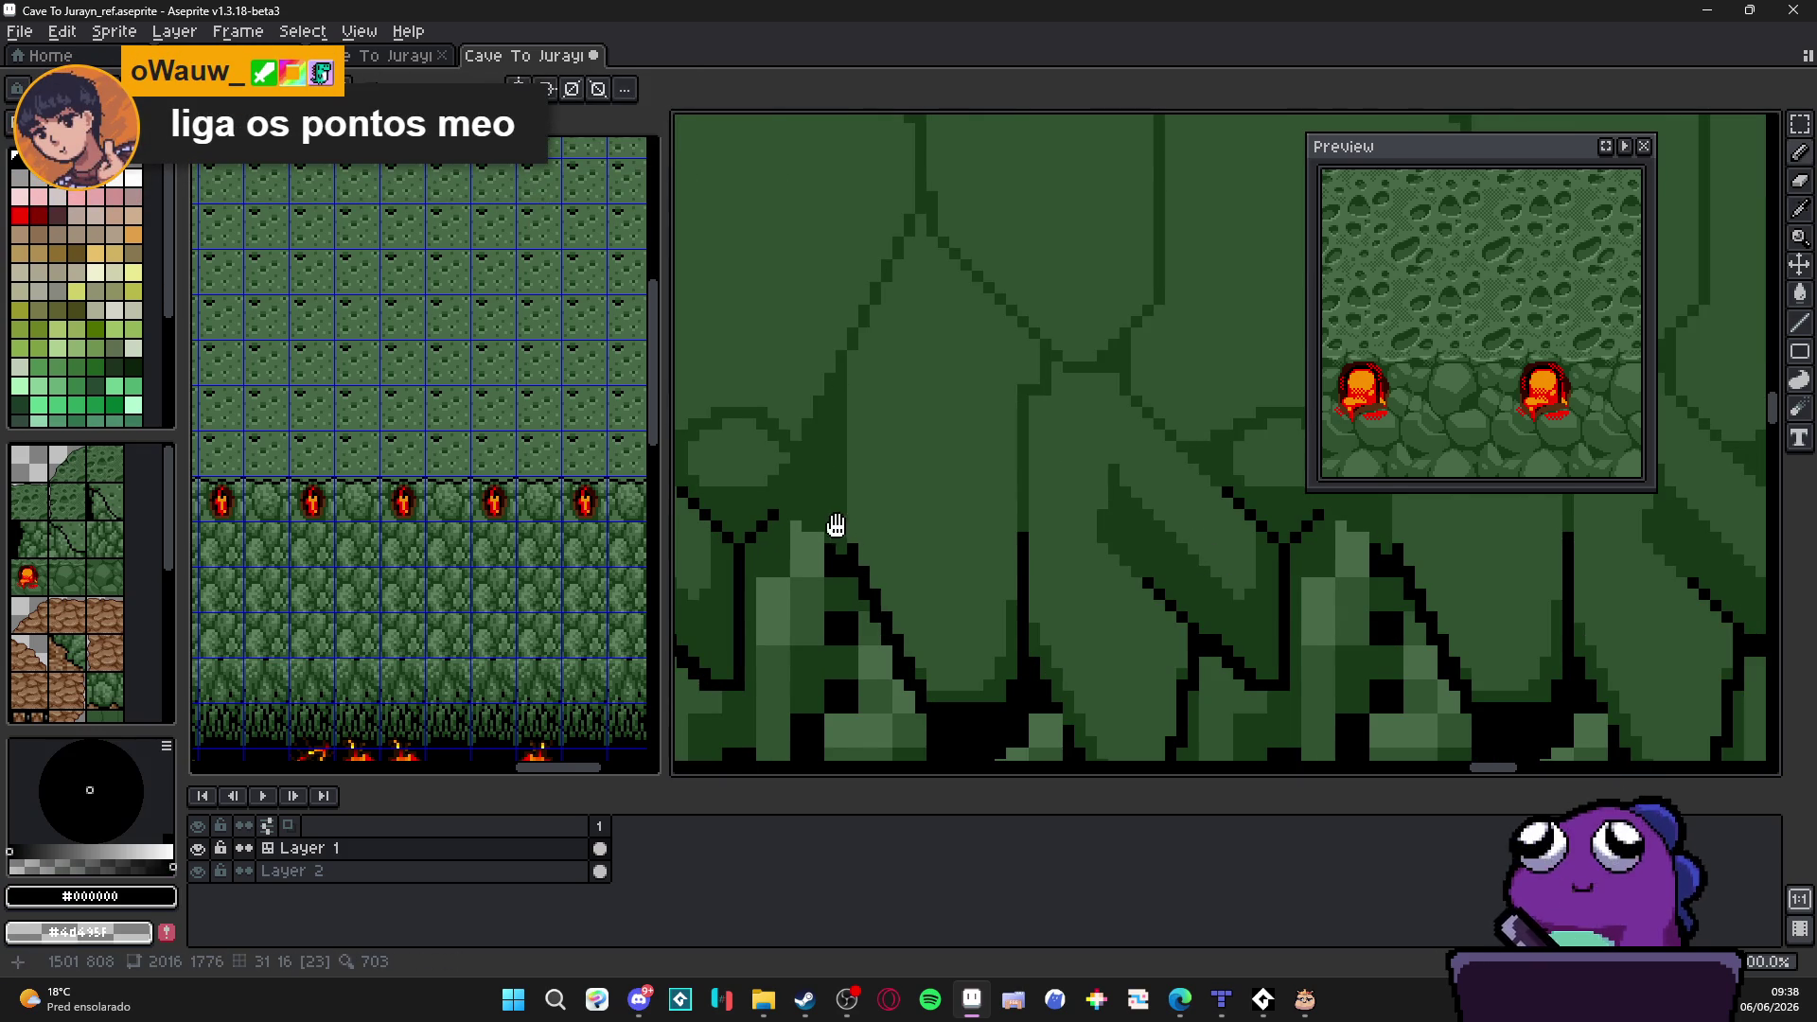
pyautogui.moveTo(853, 548); pyautogui.dragTo(879, 528)
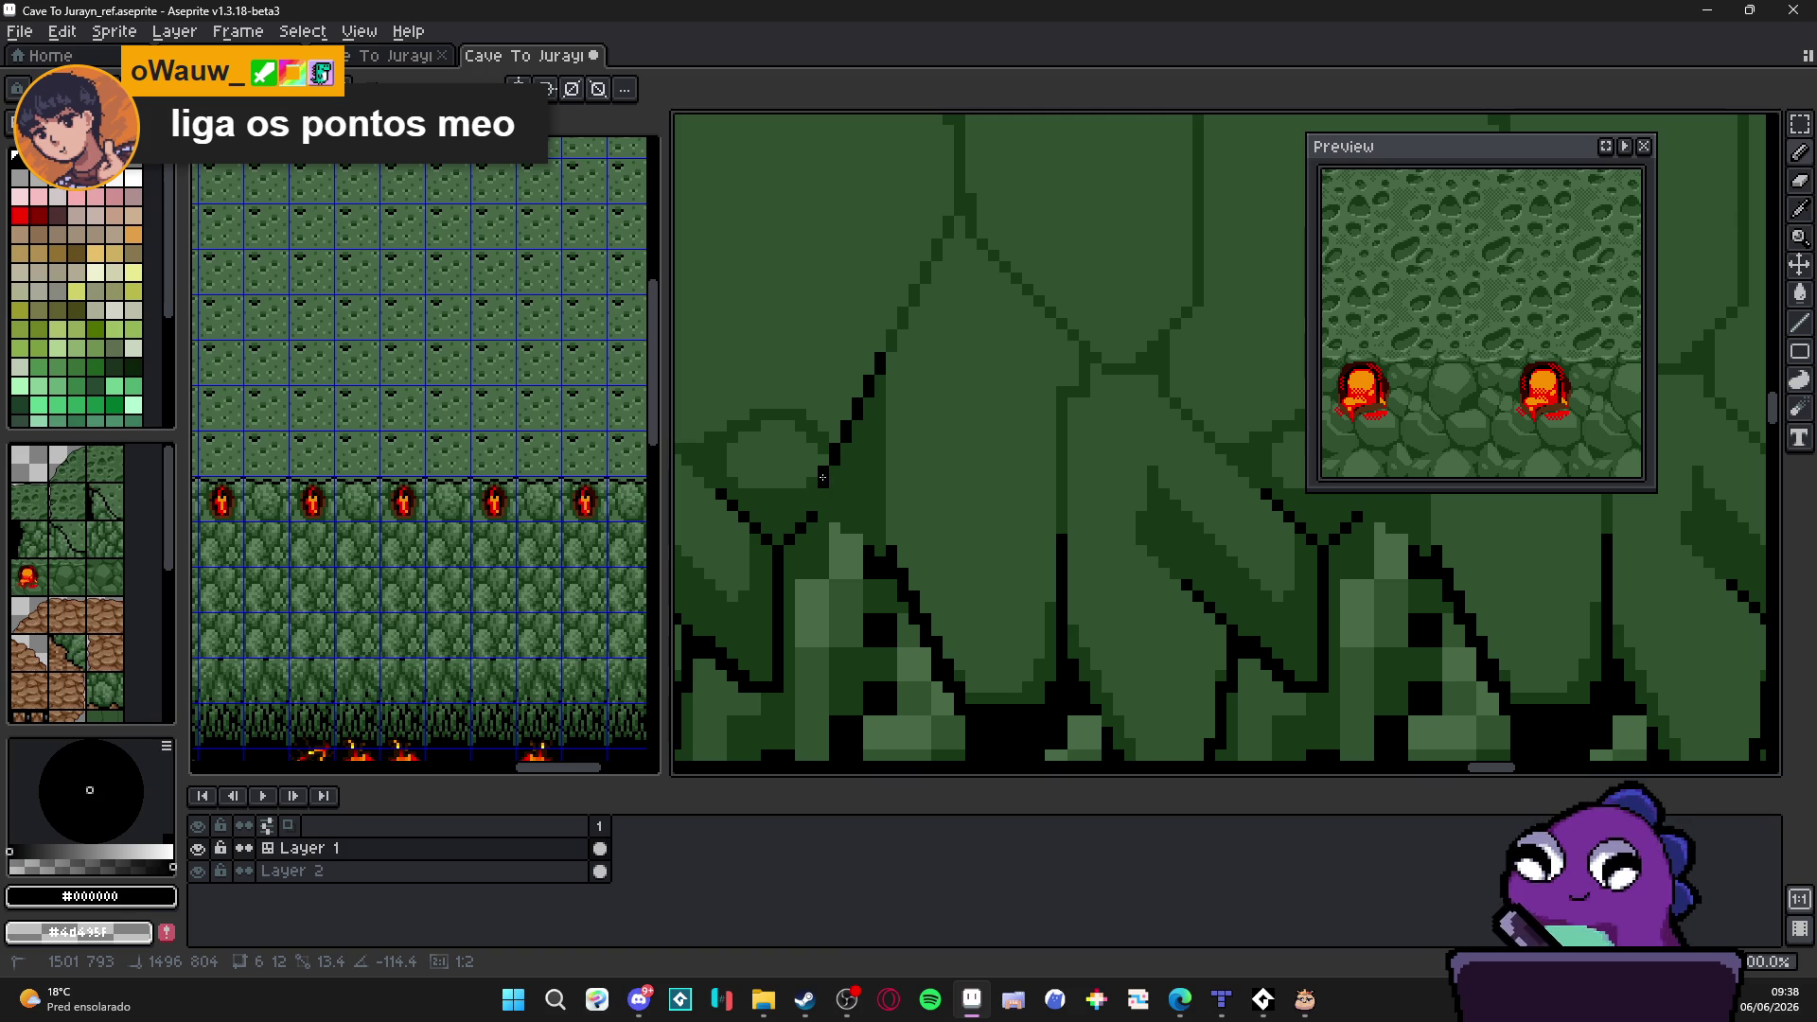
pyautogui.keyDown('shift'); pyautogui.click(824, 470); pyautogui.keyUp('shift')
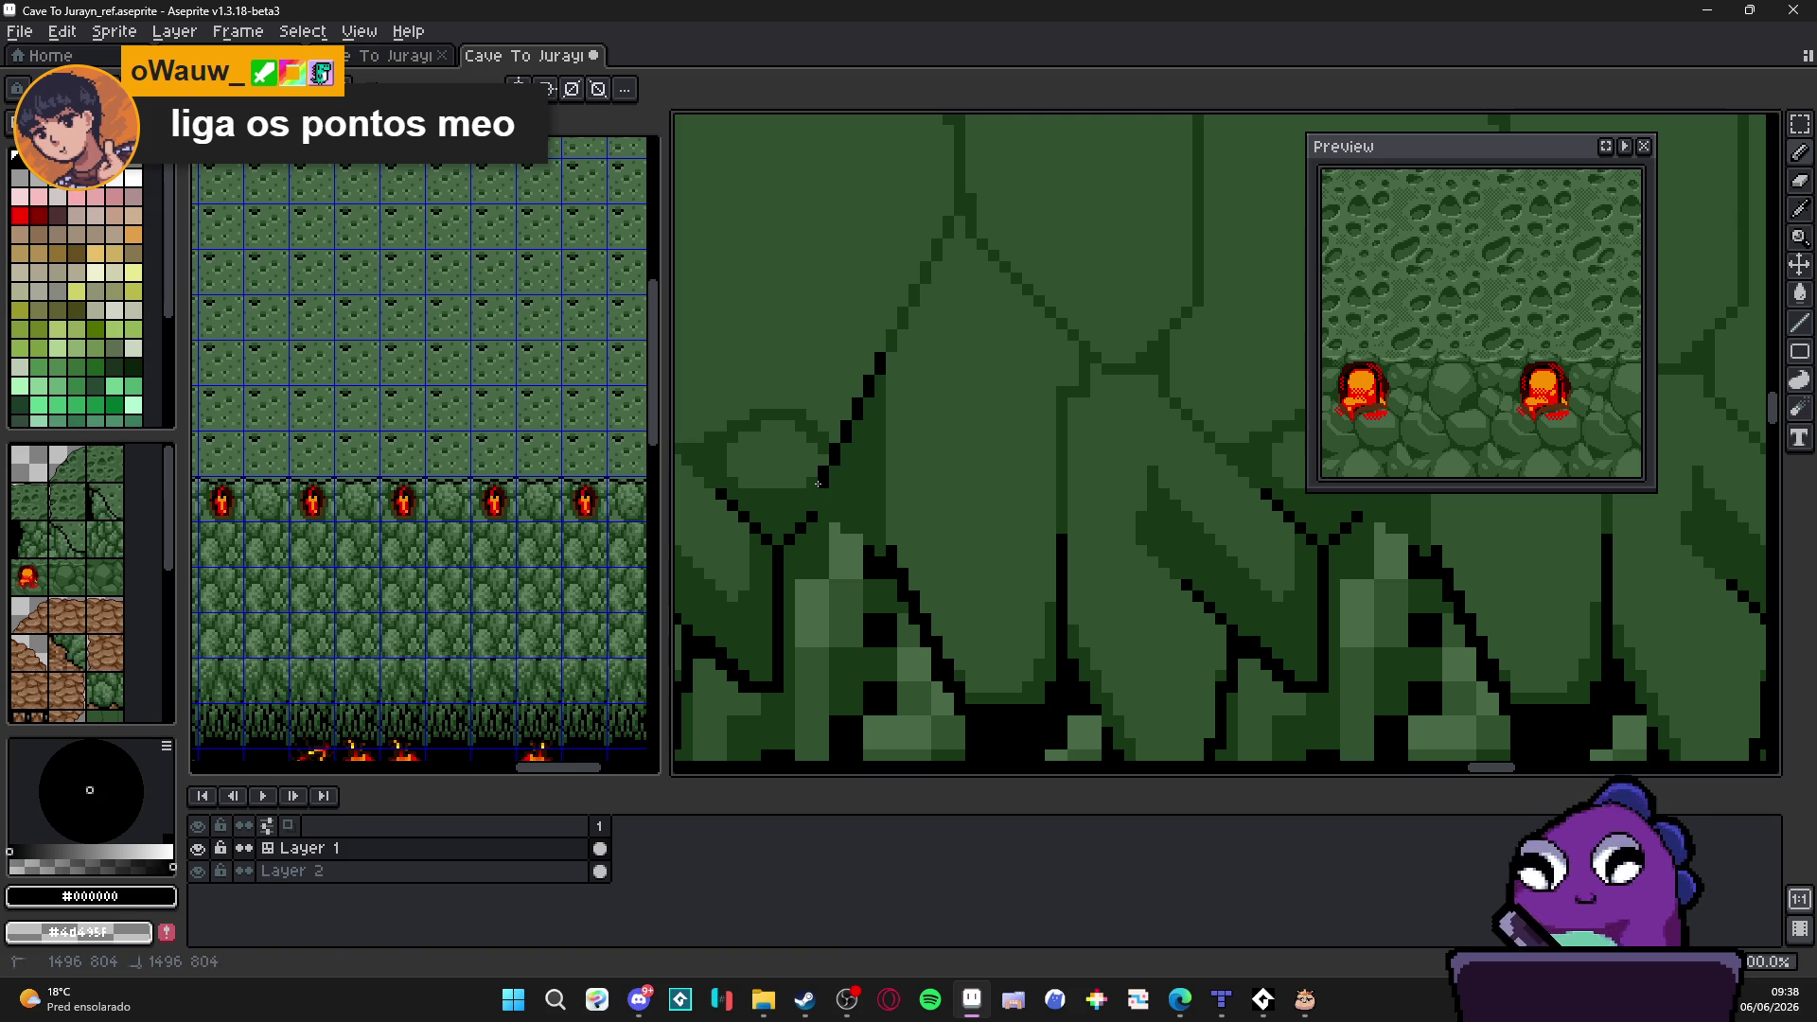
pyautogui.press('shift')
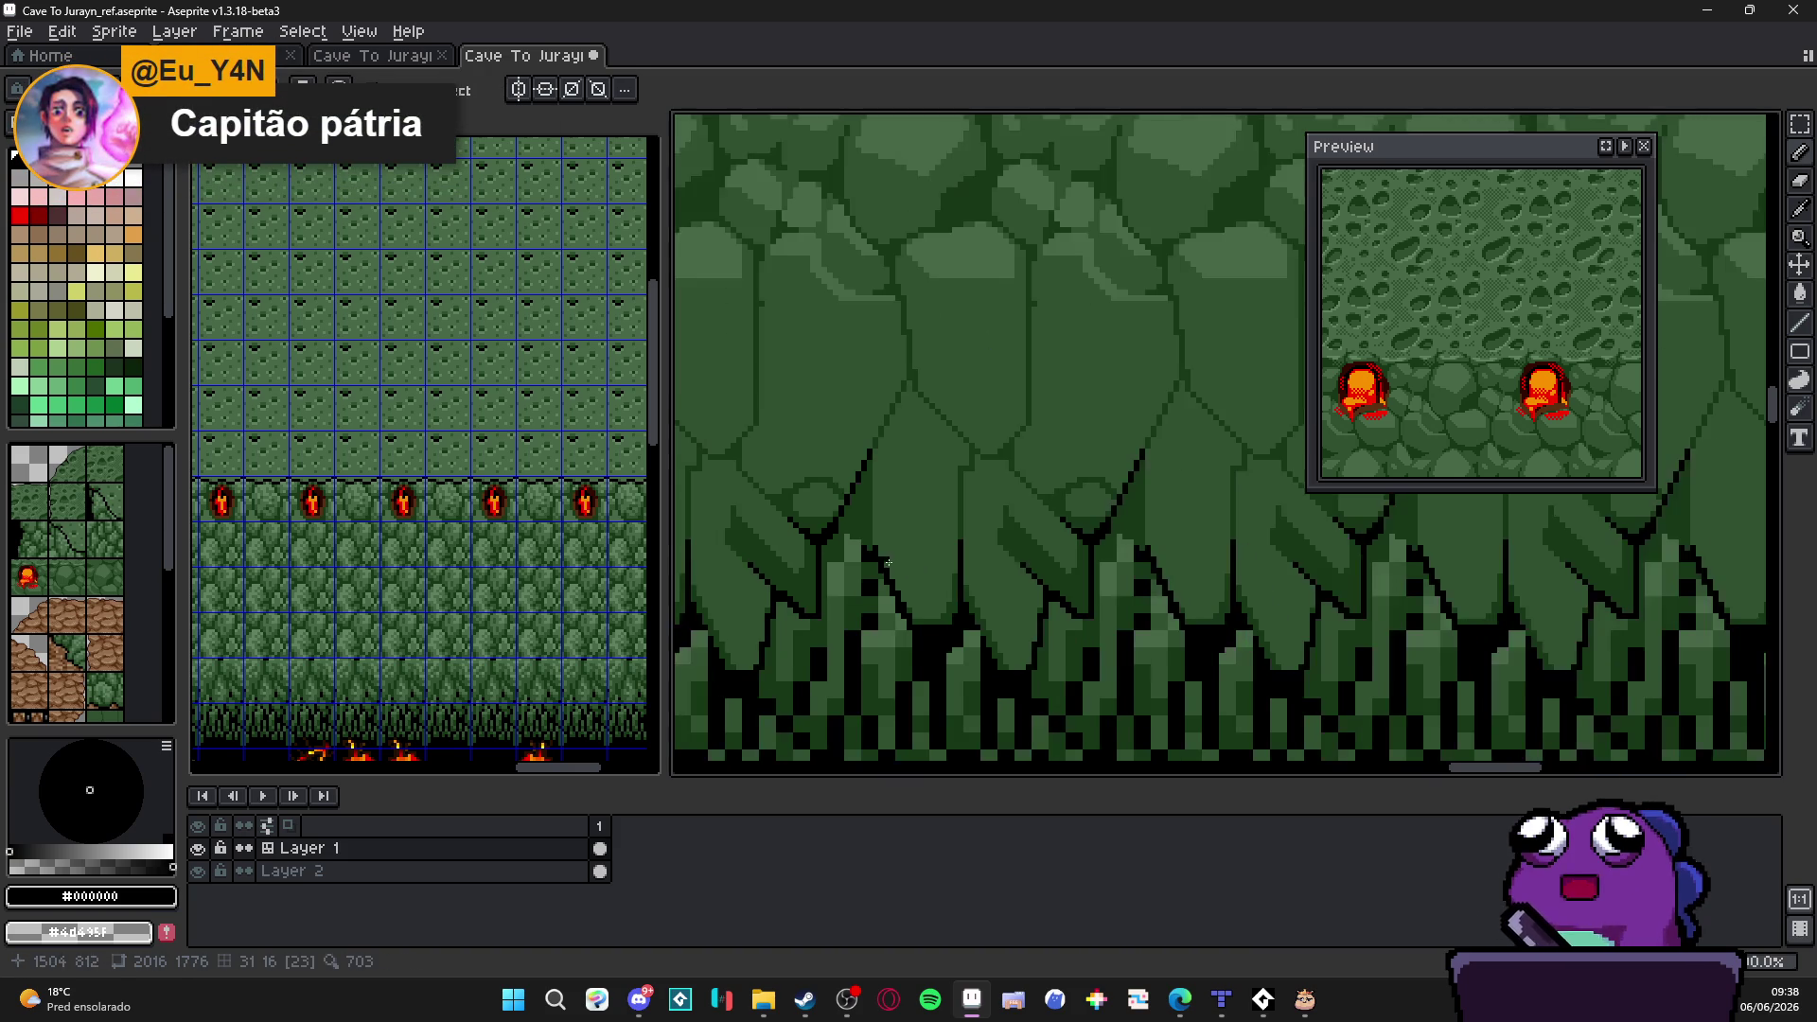
pyautogui.scroll(-3, 822, 536)
pyautogui.keyDown('alt'); pyautogui.click(913, 539); pyautogui.keyUp('alt')
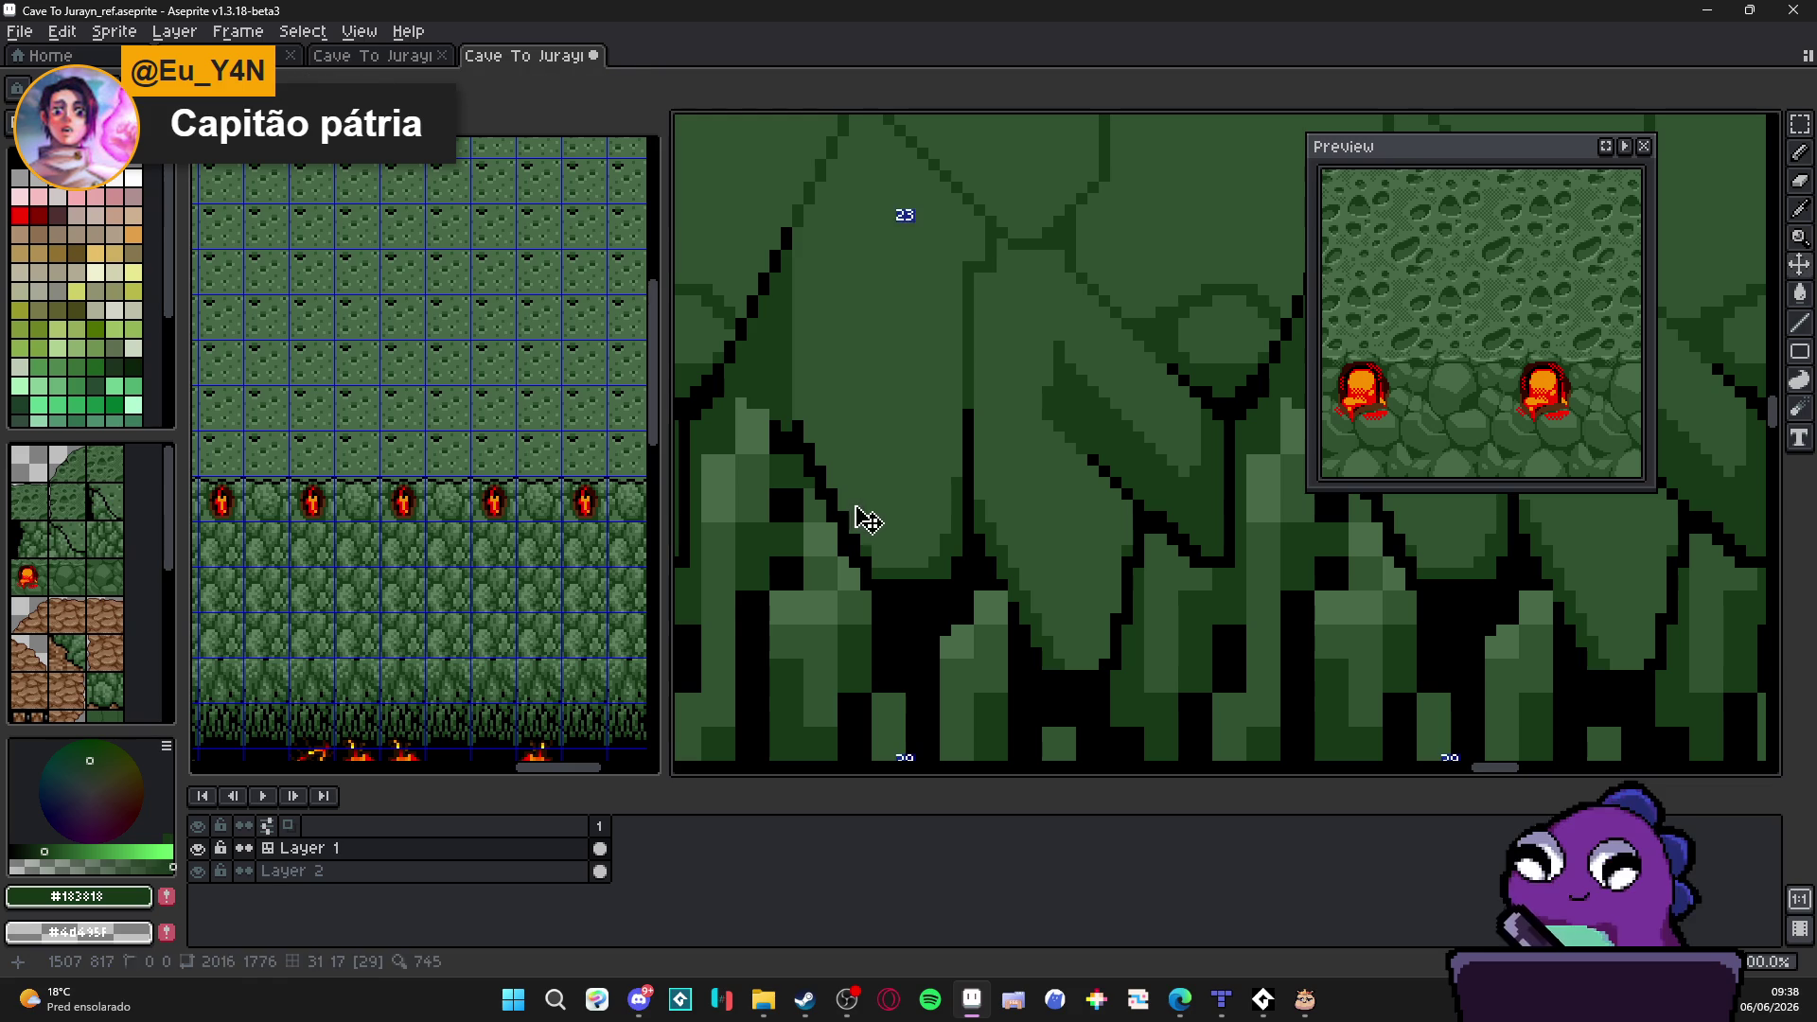
pyautogui.press('b')
pyautogui.scroll(-2, 1486, 280)
pyautogui.scroll(-2, 1503, 365)
pyautogui.scroll(-2, 1472, 422)
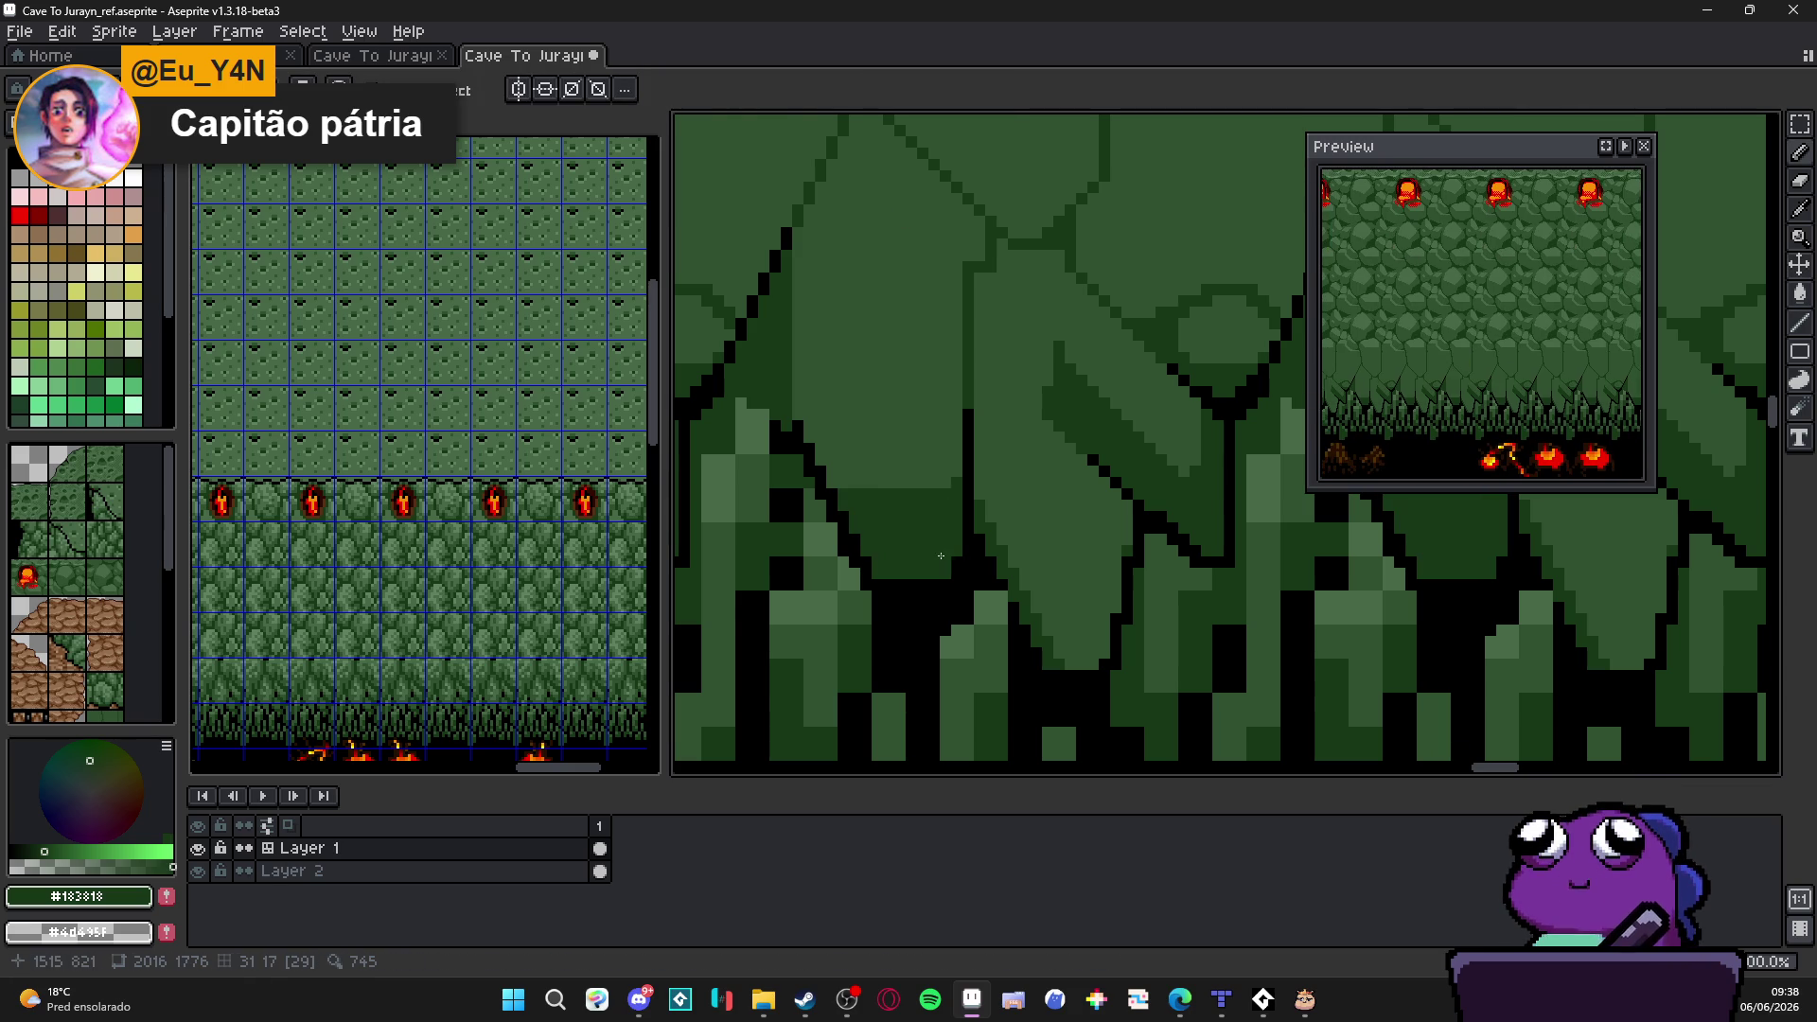
pyautogui.scroll(-2, 944, 560)
pyautogui.scroll(2, 961, 486)
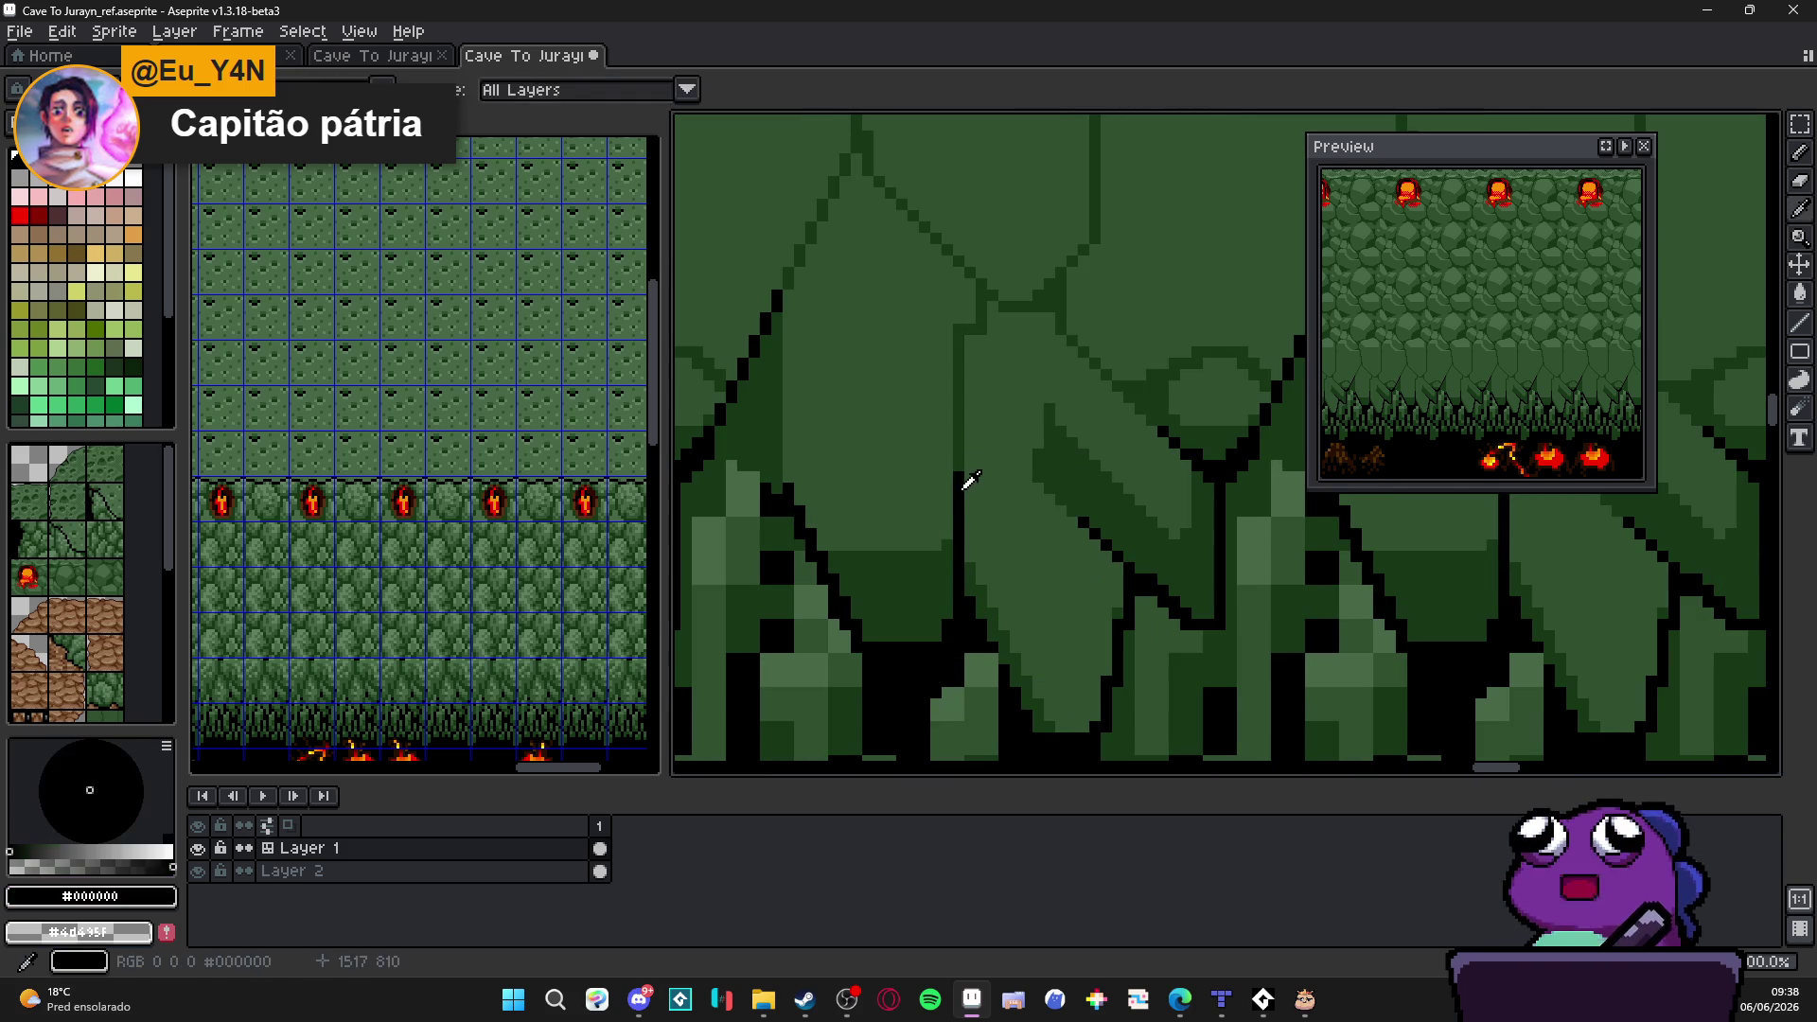
pyautogui.scroll(1, 967, 479)
pyautogui.scroll(1, 958, 333)
# Step: Draw a stepped black L-shaped corner and extend the outline down the stalactite edge
pyautogui.moveTo(954, 315)
pyautogui.mouseDown()
pyautogui.moveTo(1028, 244)
pyautogui.moveTo(1052, 269)
pyautogui.moveTo(1100, 271)
pyautogui.mouseUp()
pyautogui.moveTo(974, 225); pyautogui.dragTo(1079, 344)
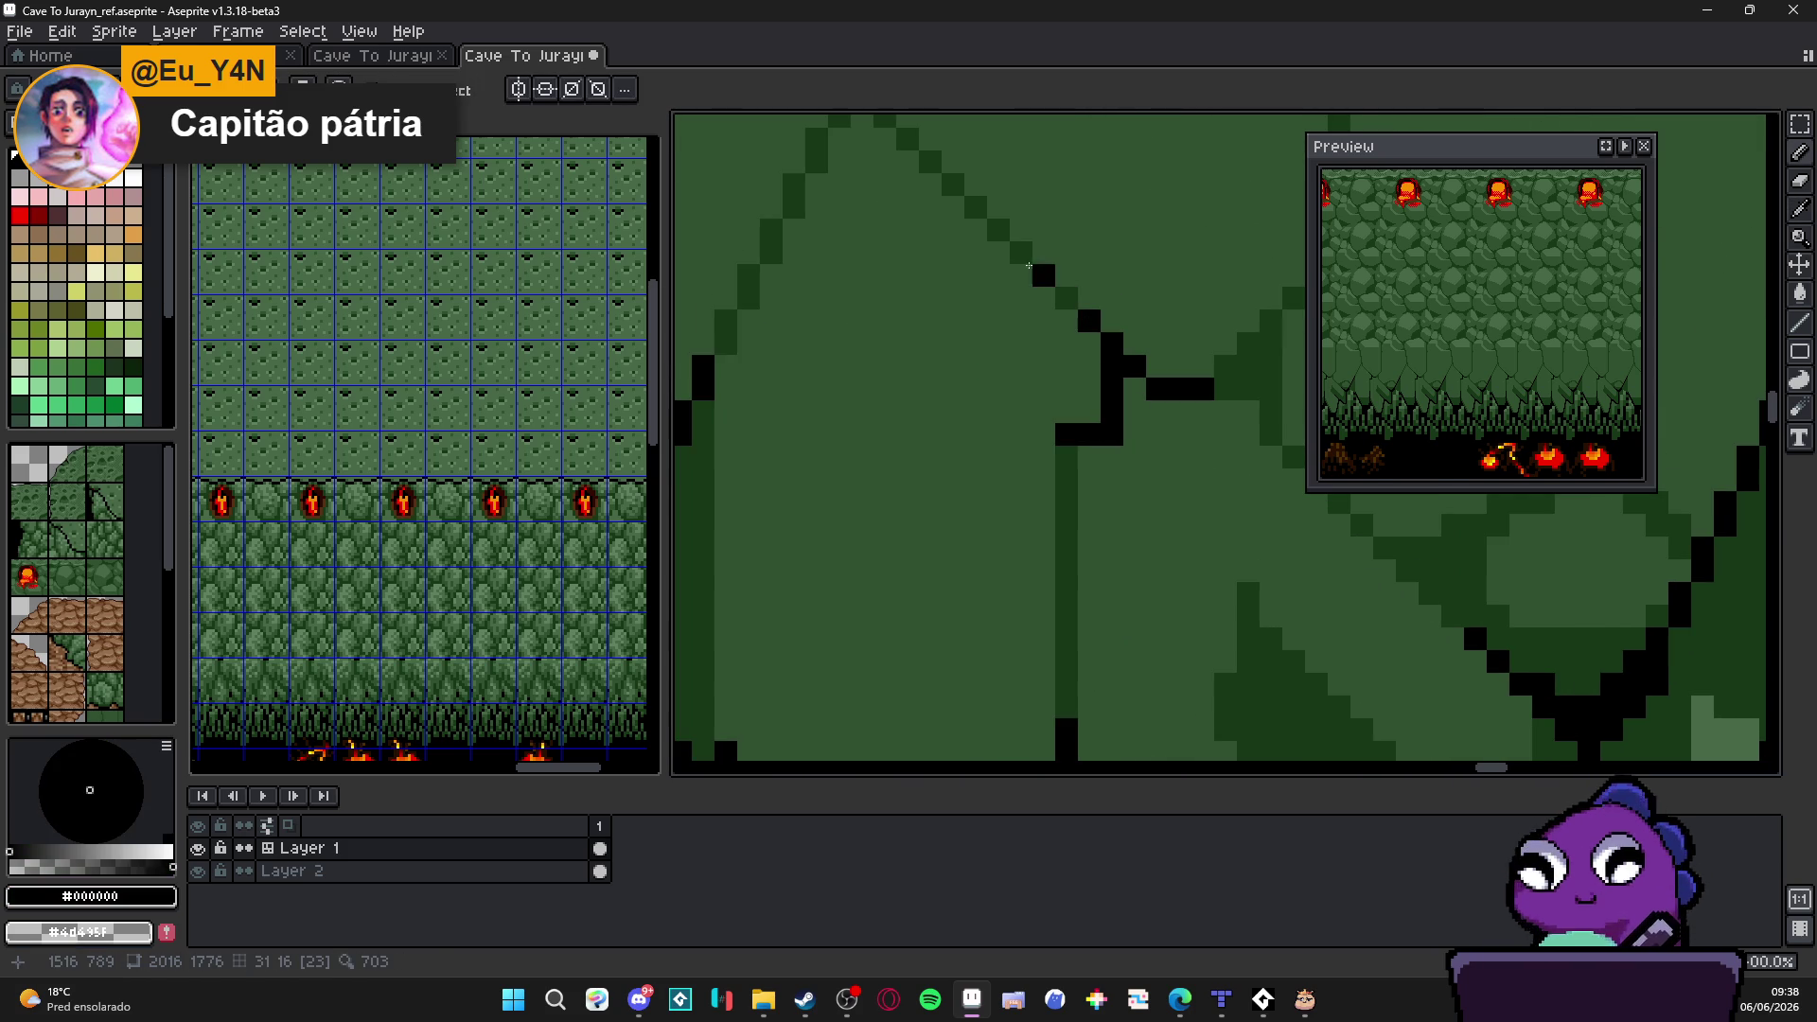
pyautogui.scroll(-2, 1004, 439)
pyautogui.scroll(1, 1004, 439)
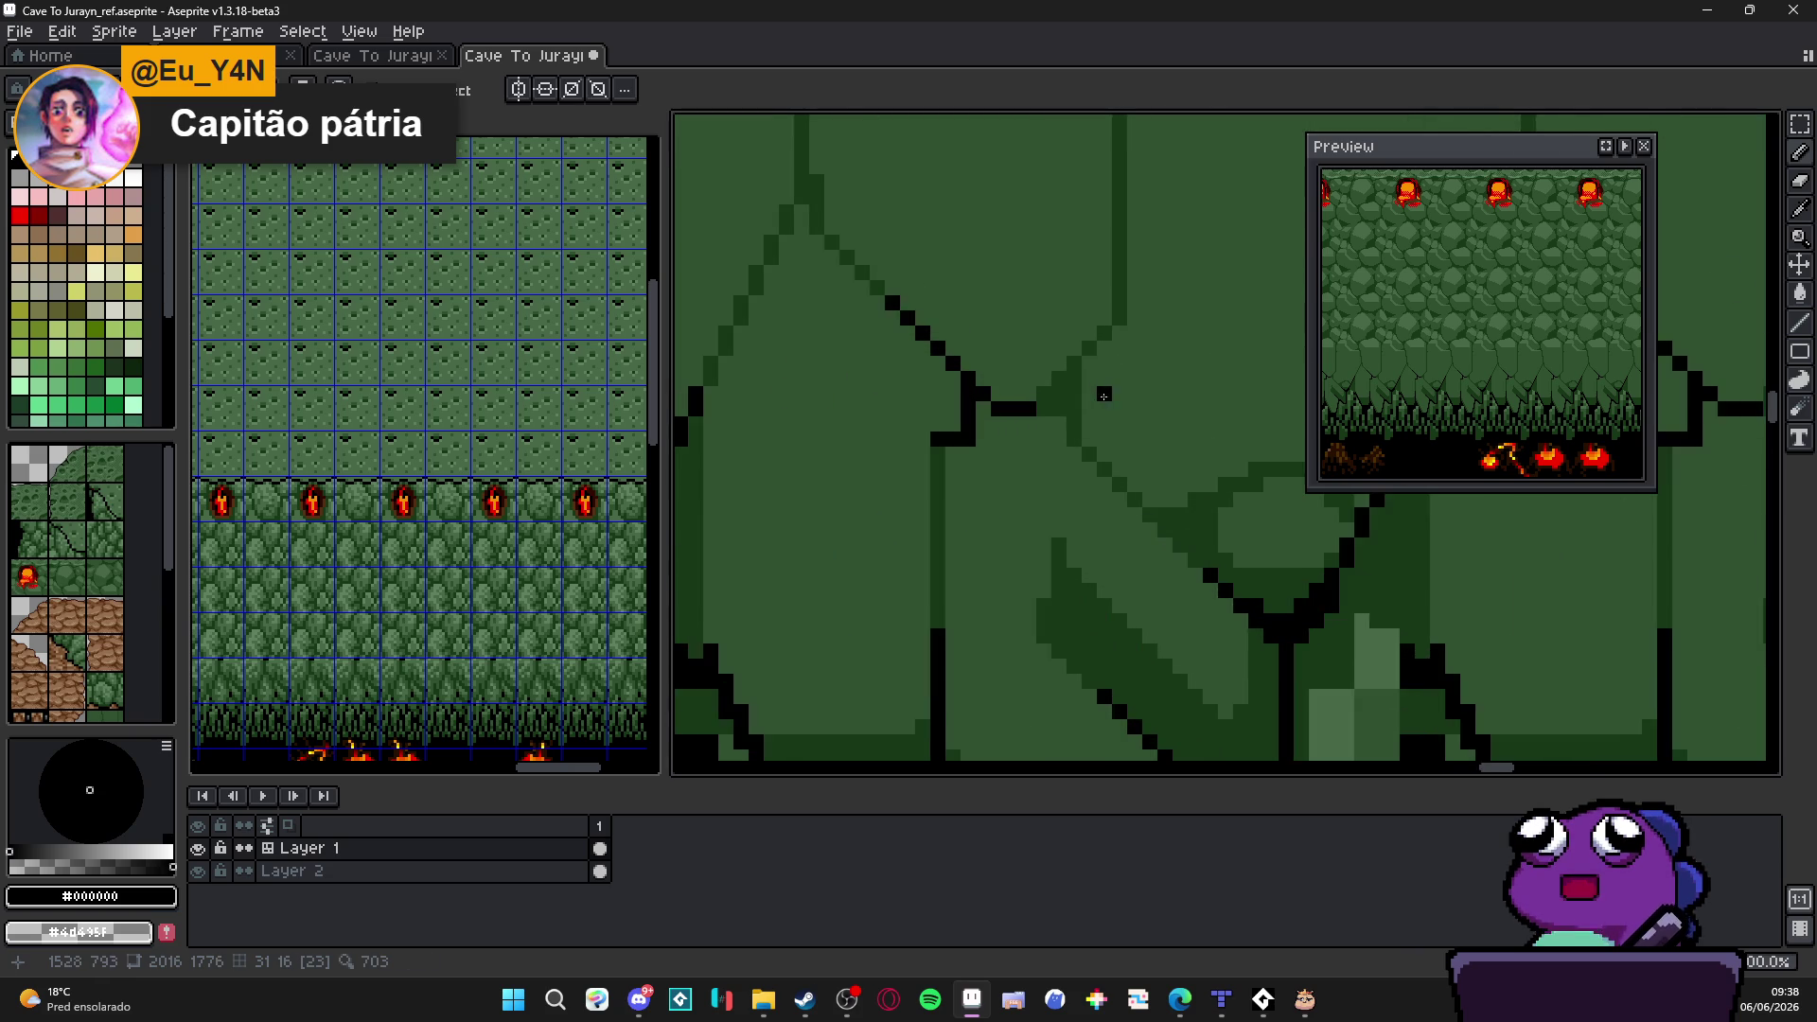
pyautogui.scroll(1, 1003, 439)
pyautogui.moveTo(1016, 409)
pyautogui.mouseDown()
pyautogui.moveTo(1081, 349)
pyautogui.moveTo(1080, 479)
pyautogui.mouseUp()
pyautogui.click(1080, 317)
pyautogui.click(1110, 498)
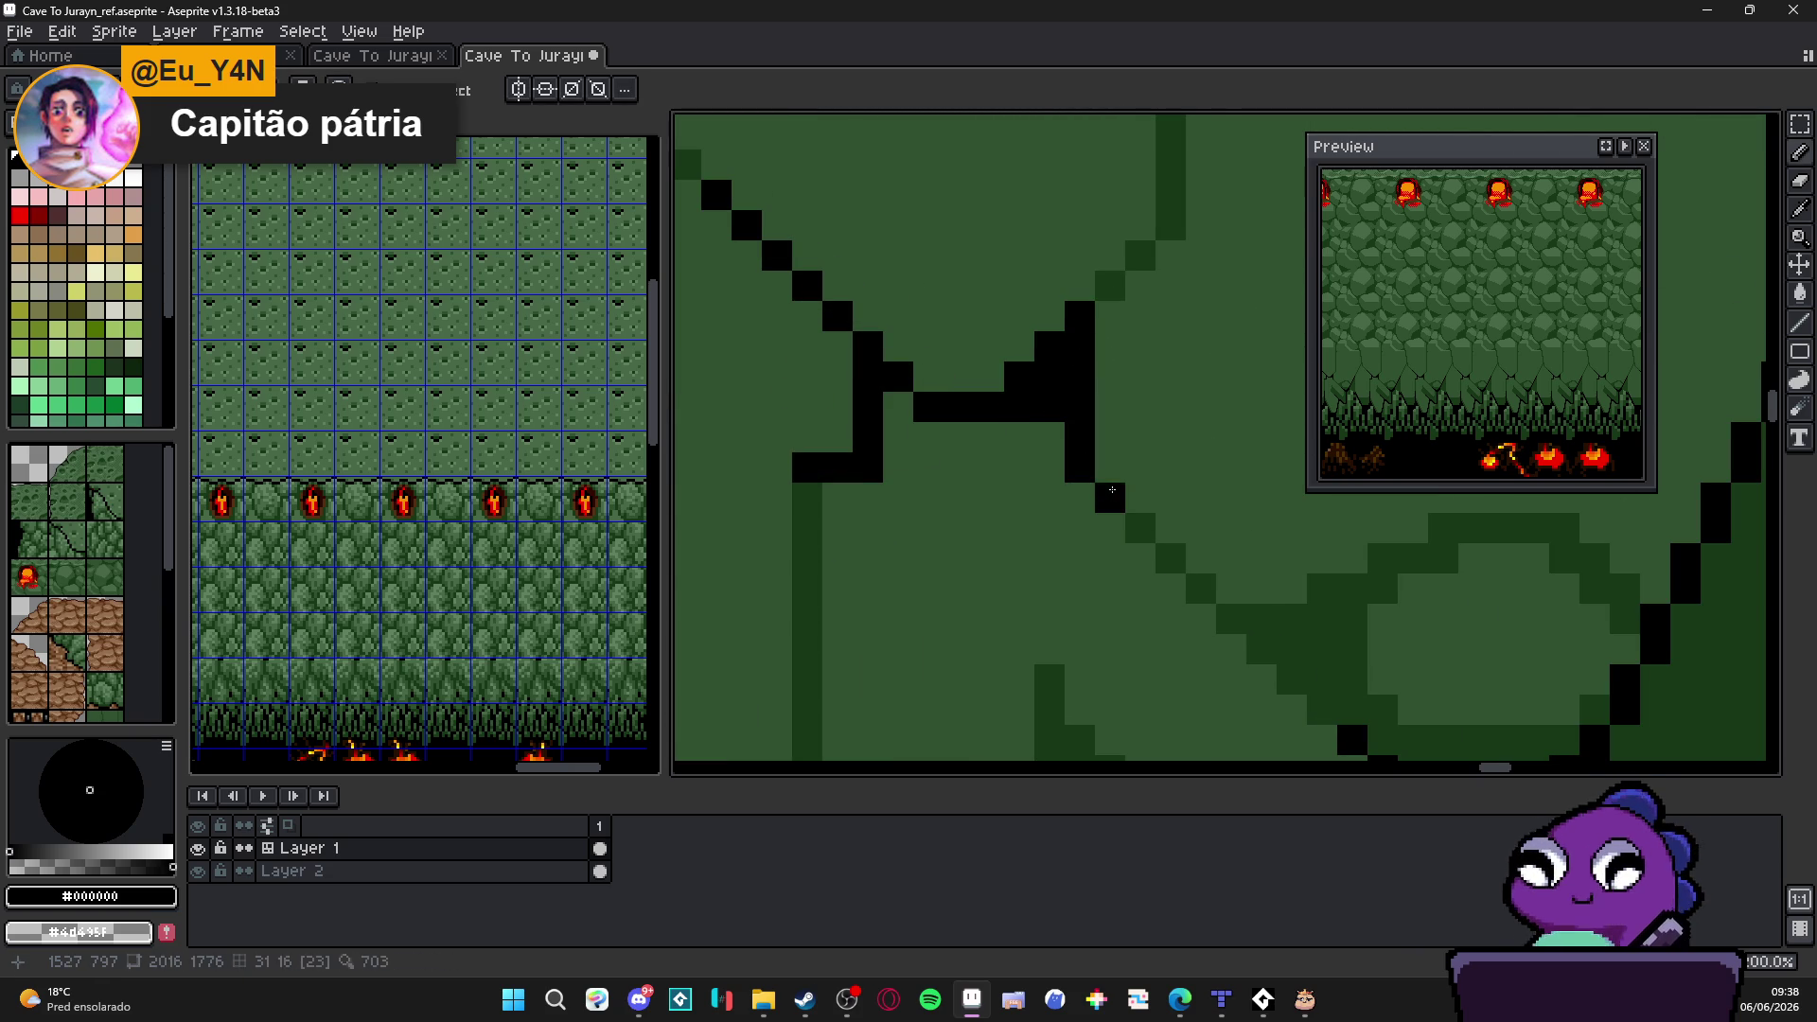
pyautogui.click(1140, 529)
pyautogui.scroll(-1, 1122, 526)
pyautogui.scroll(-2, 1112, 531)
pyautogui.scroll(-1, 1112, 530)
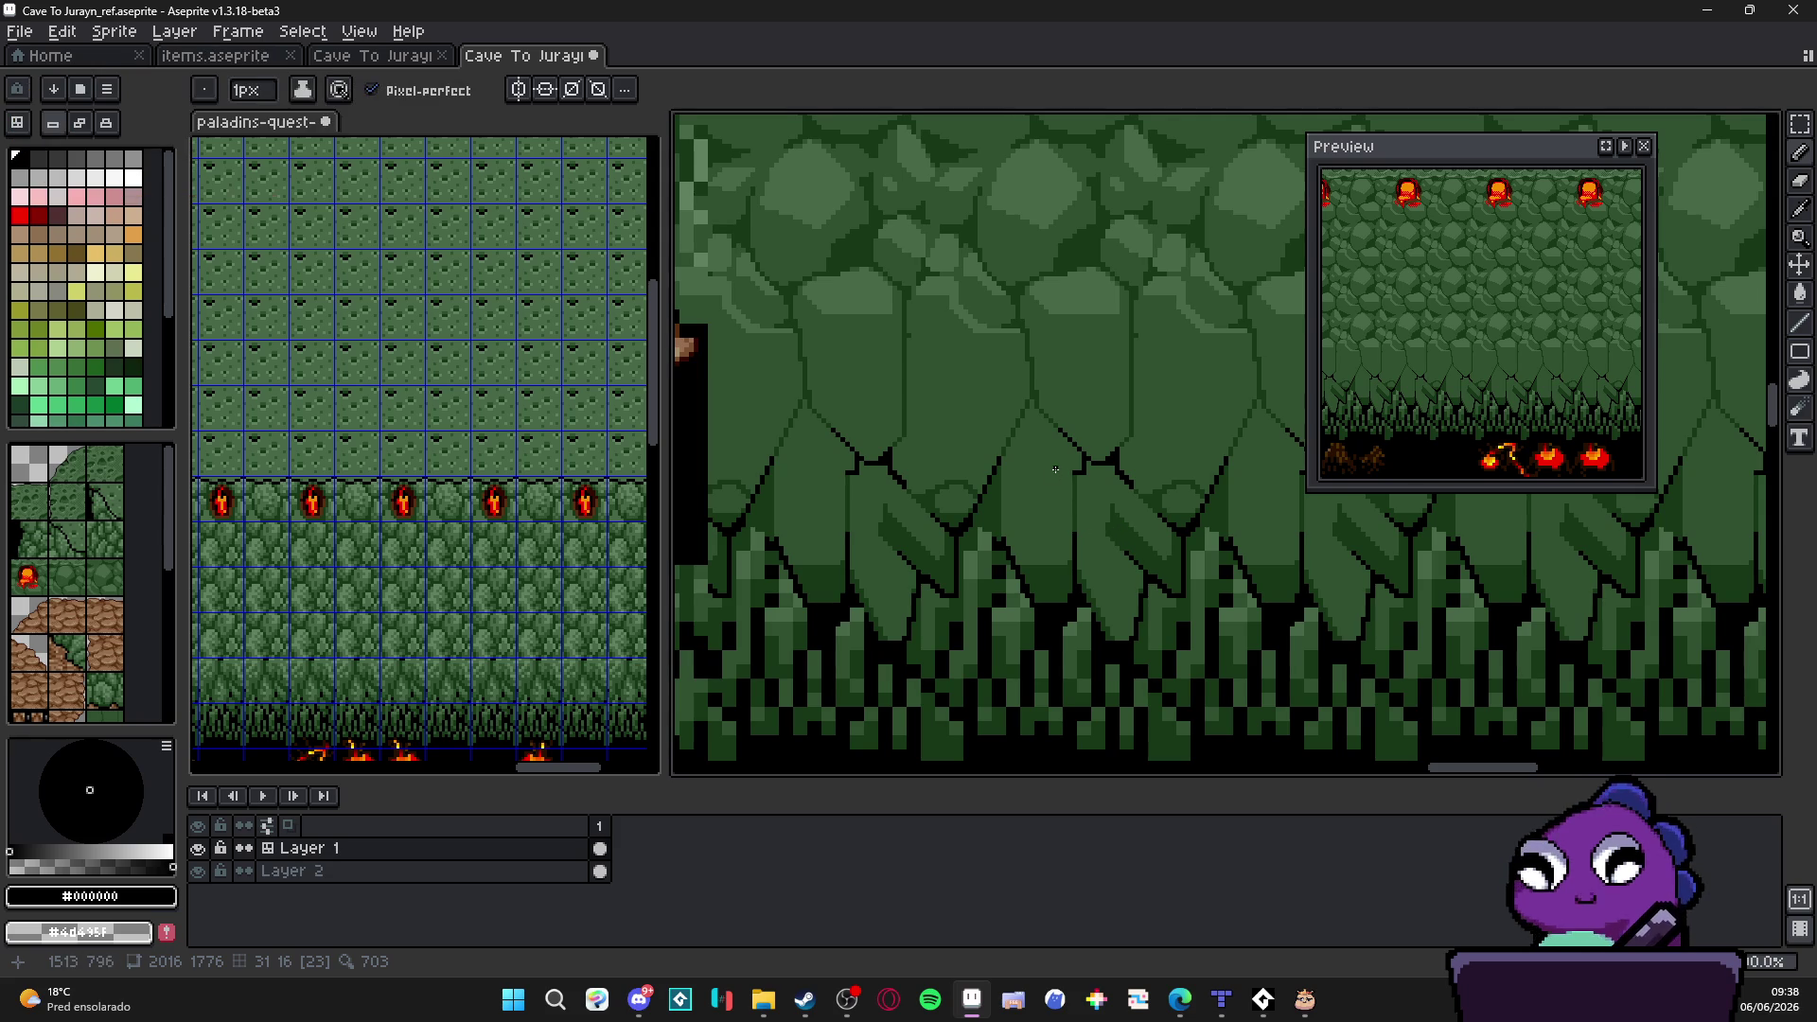
pyautogui.scroll(2, 1023, 540)
# Step: Shade dark green #183818 beside the black diagonal outline and add a dark stroke down-left
pyautogui.keyDown('alt'); pyautogui.click(1019, 561); pyautogui.keyUp('alt')
pyautogui.moveTo(1032, 621); pyautogui.dragTo(1000, 563)
pyautogui.moveTo(980, 483); pyautogui.dragTo(1005, 552)
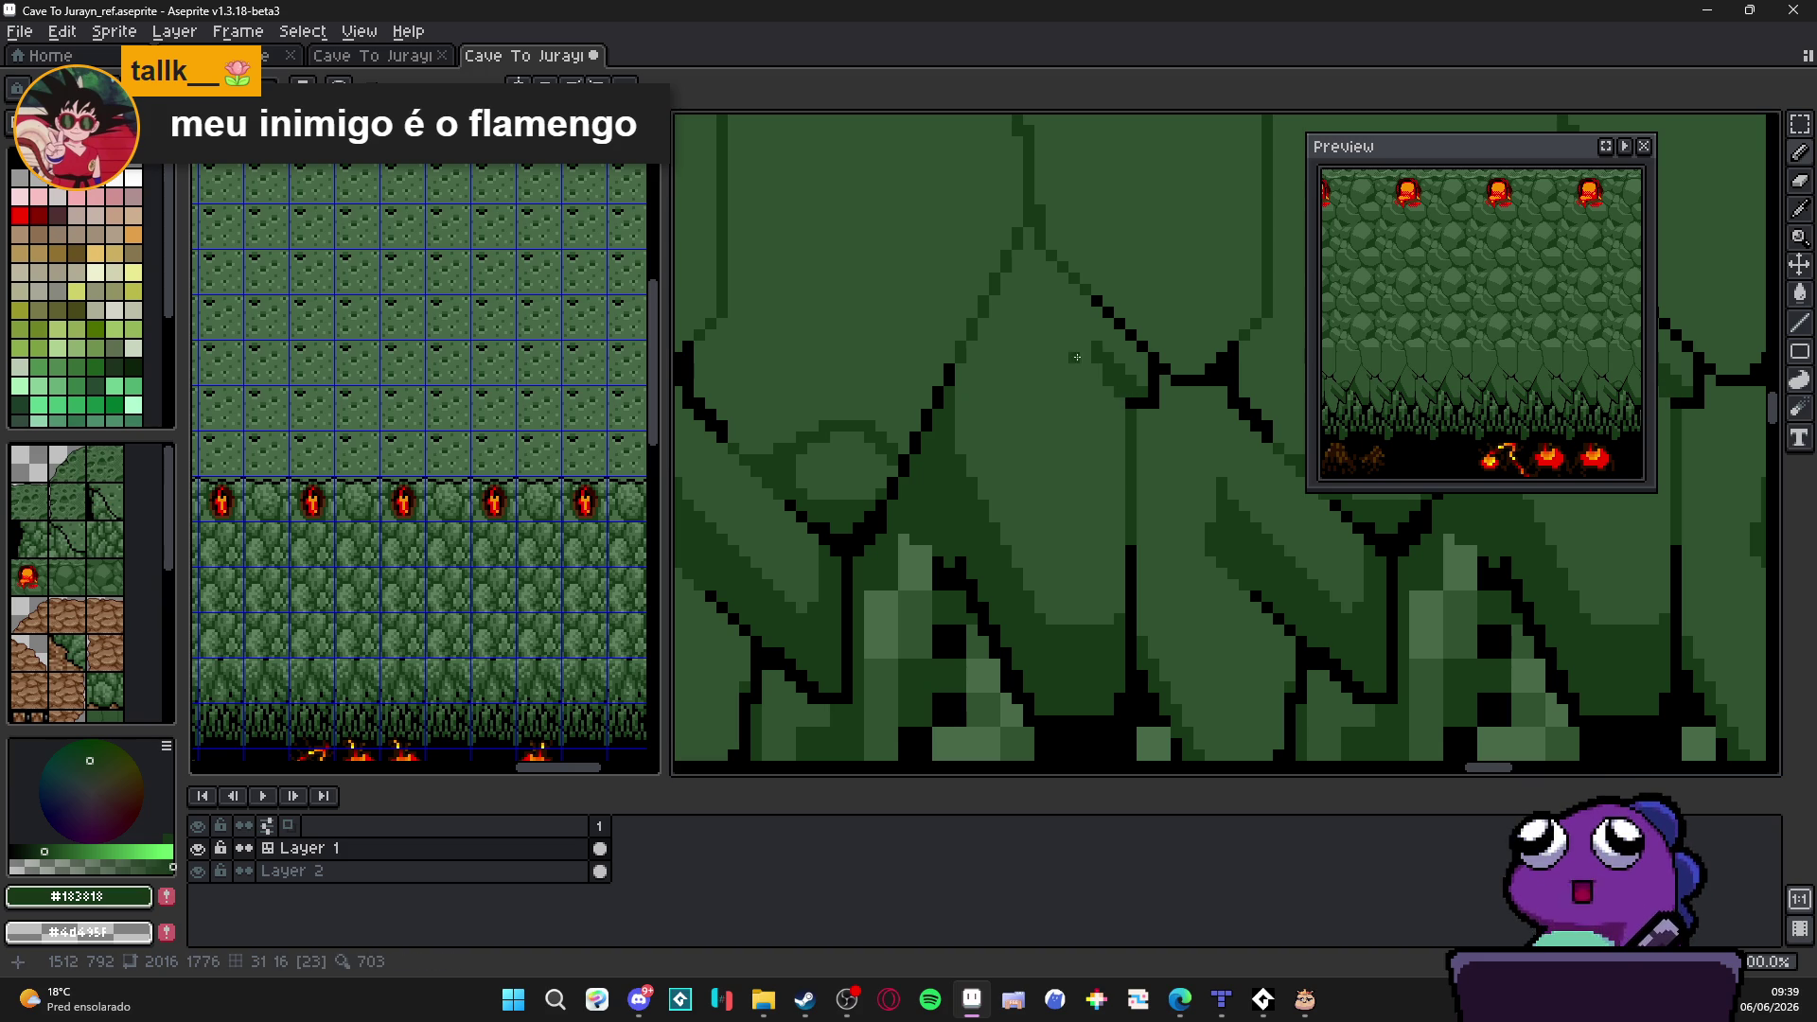
pyautogui.moveTo(1088, 345); pyautogui.dragTo(948, 442)
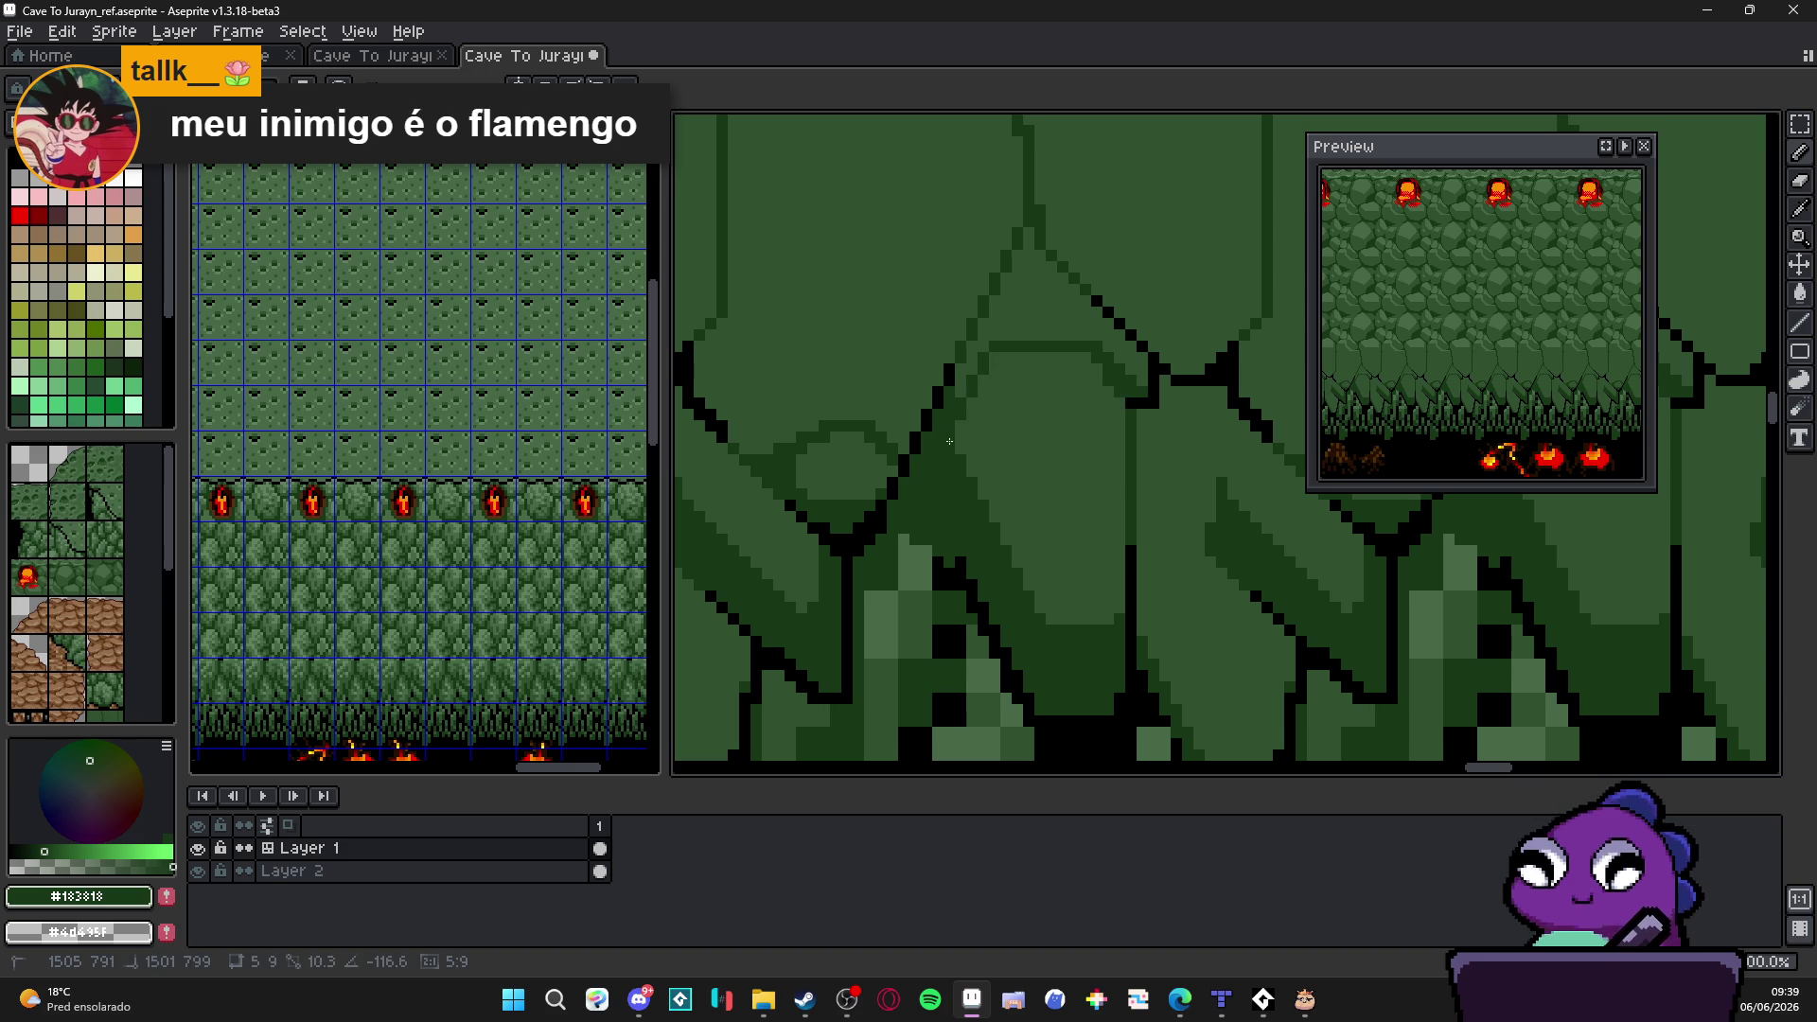
pyautogui.scroll(-1, 1079, 370)
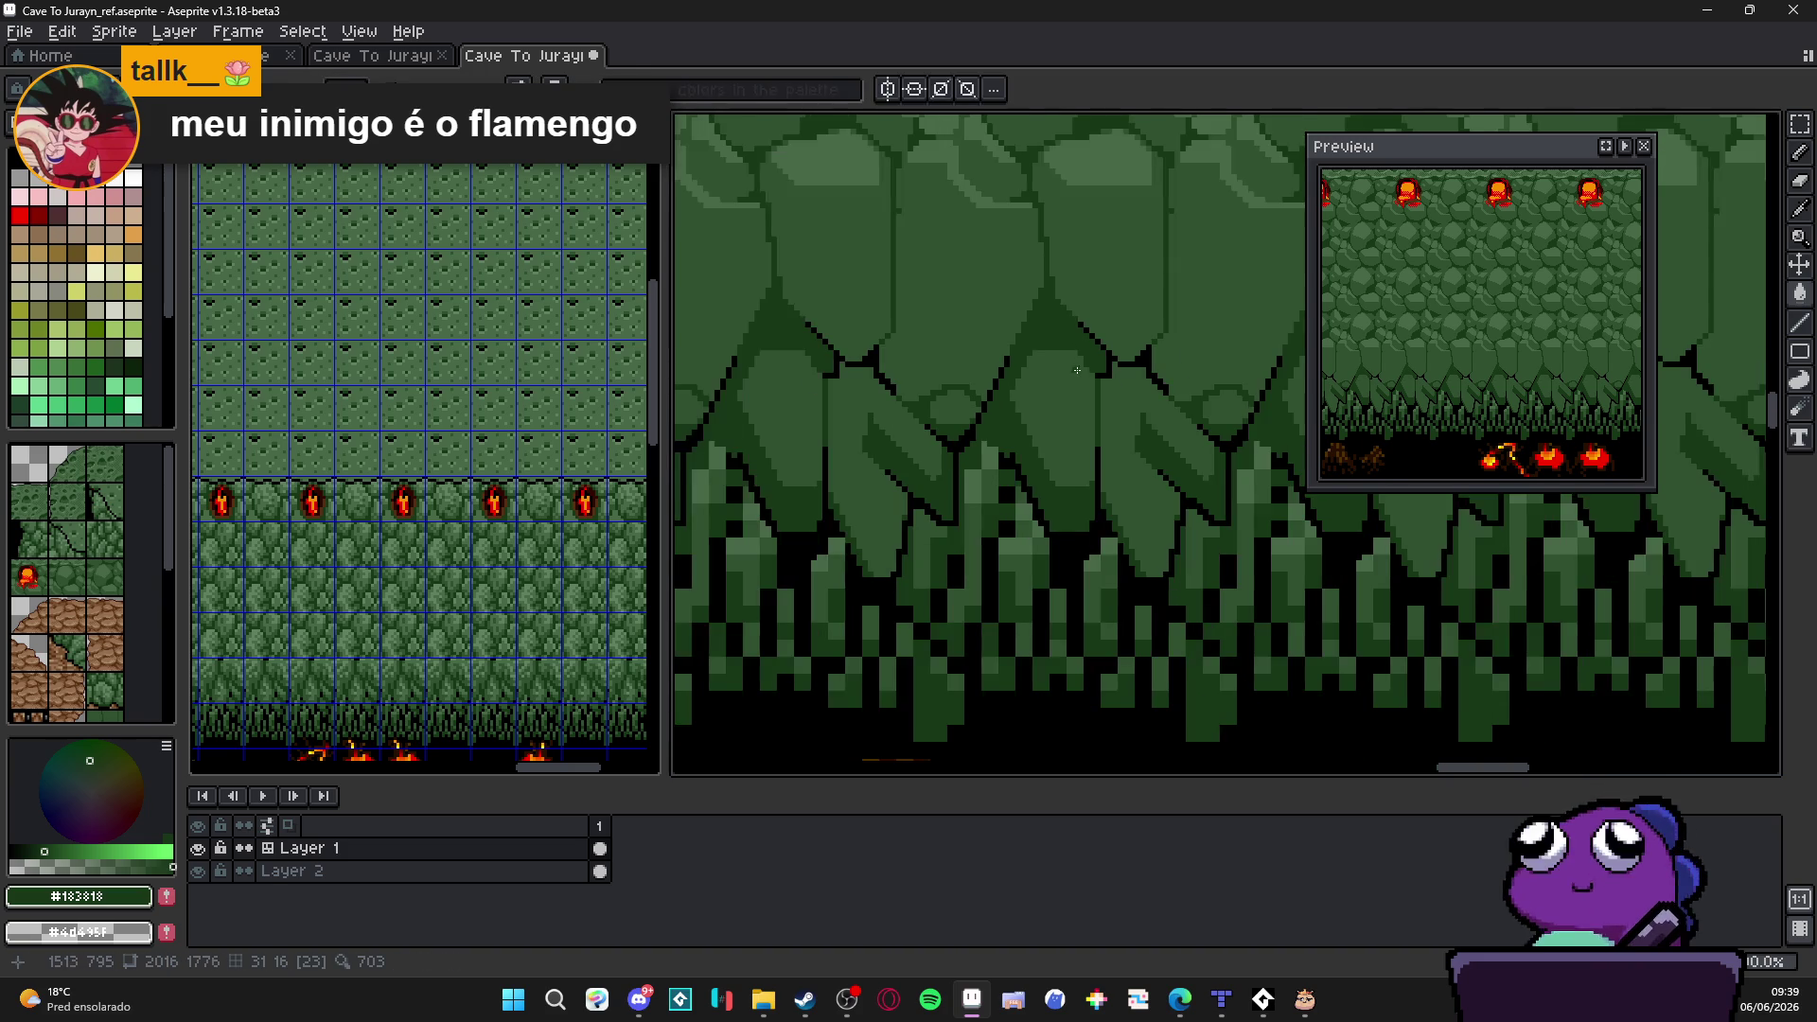
pyautogui.scroll(-1, 1078, 371)
pyautogui.scroll(2, 1058, 349)
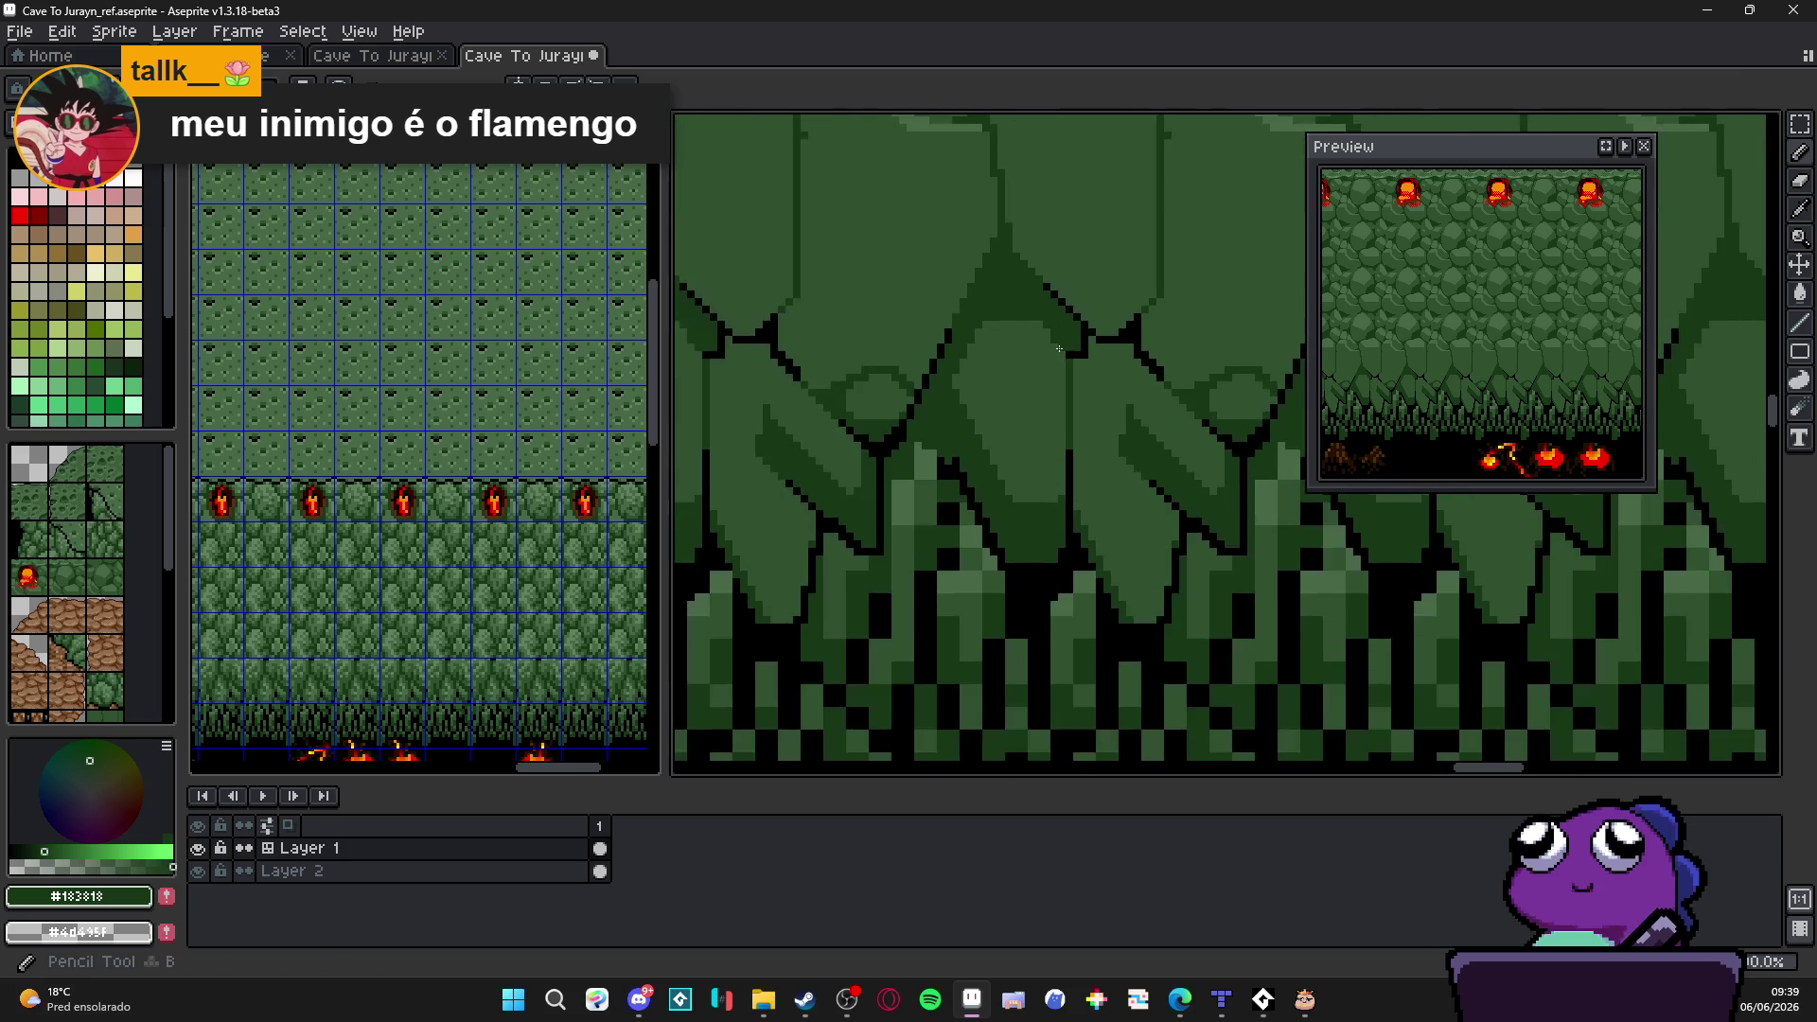
pyautogui.scroll(1, 1058, 348)
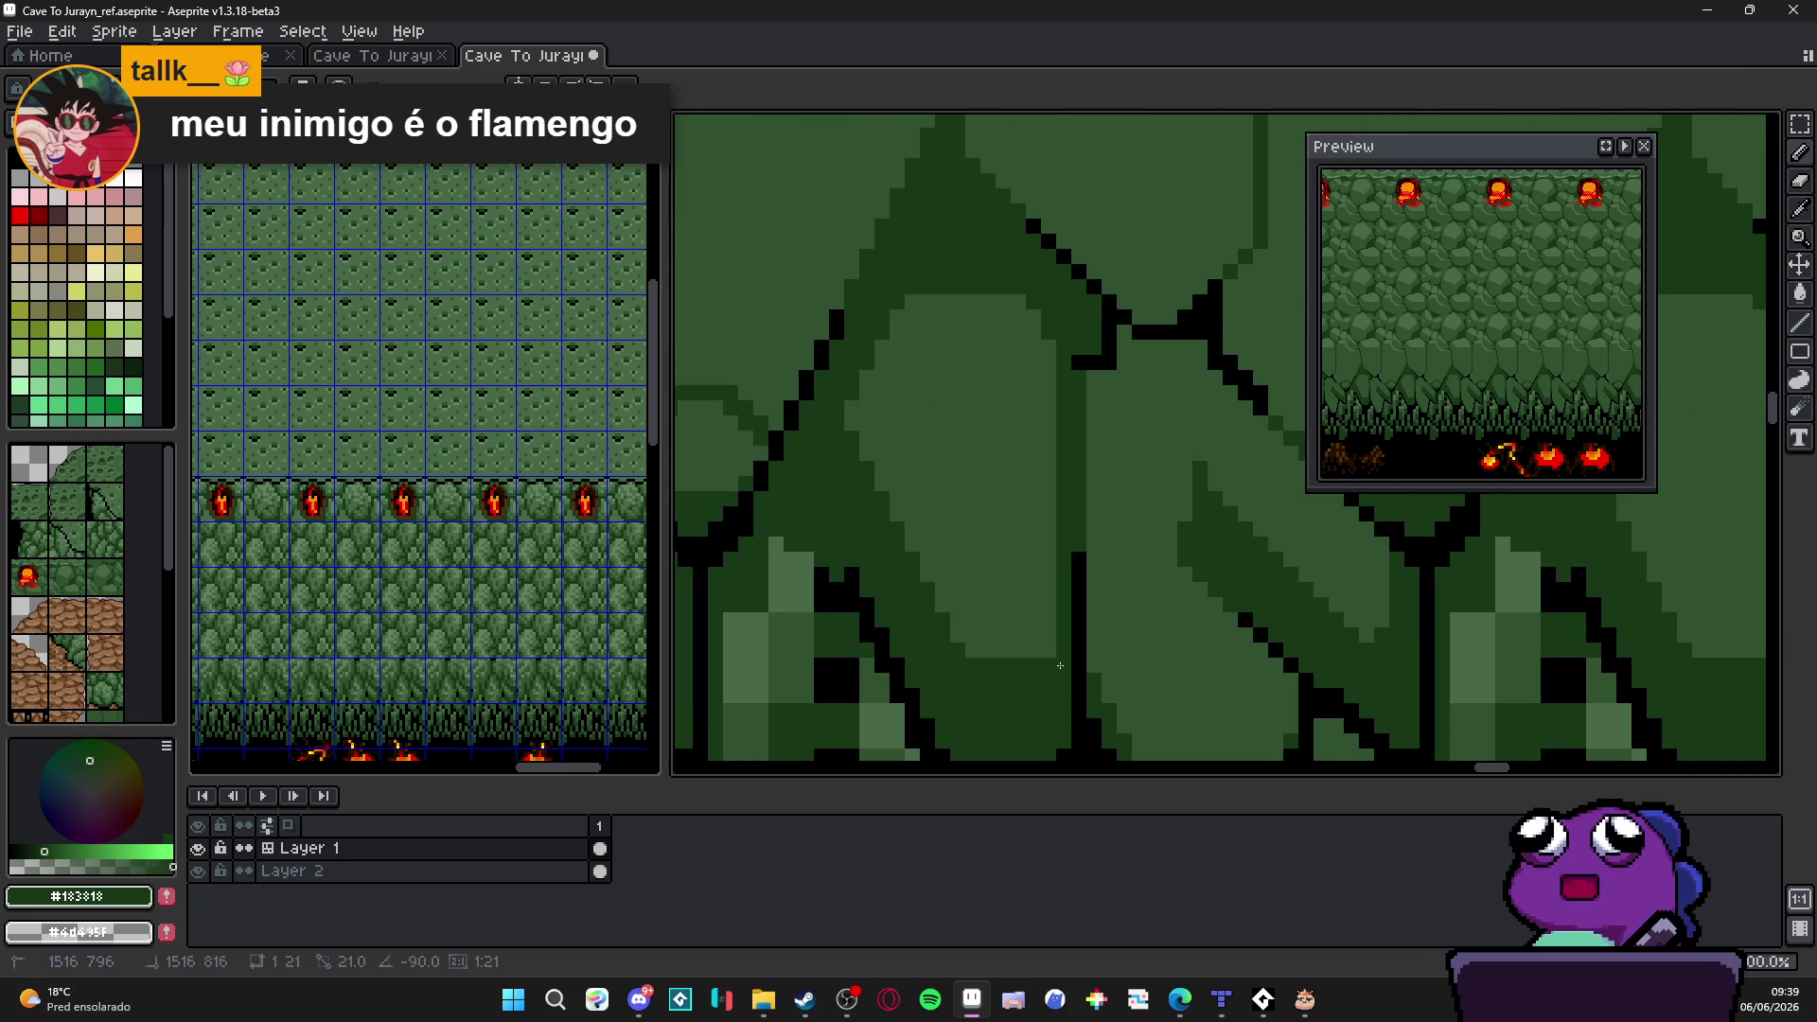
# Step: Draw a dark vertical line down the stalactite edge
pyautogui.moveTo(1048, 305); pyautogui.dragTo(1048, 316)
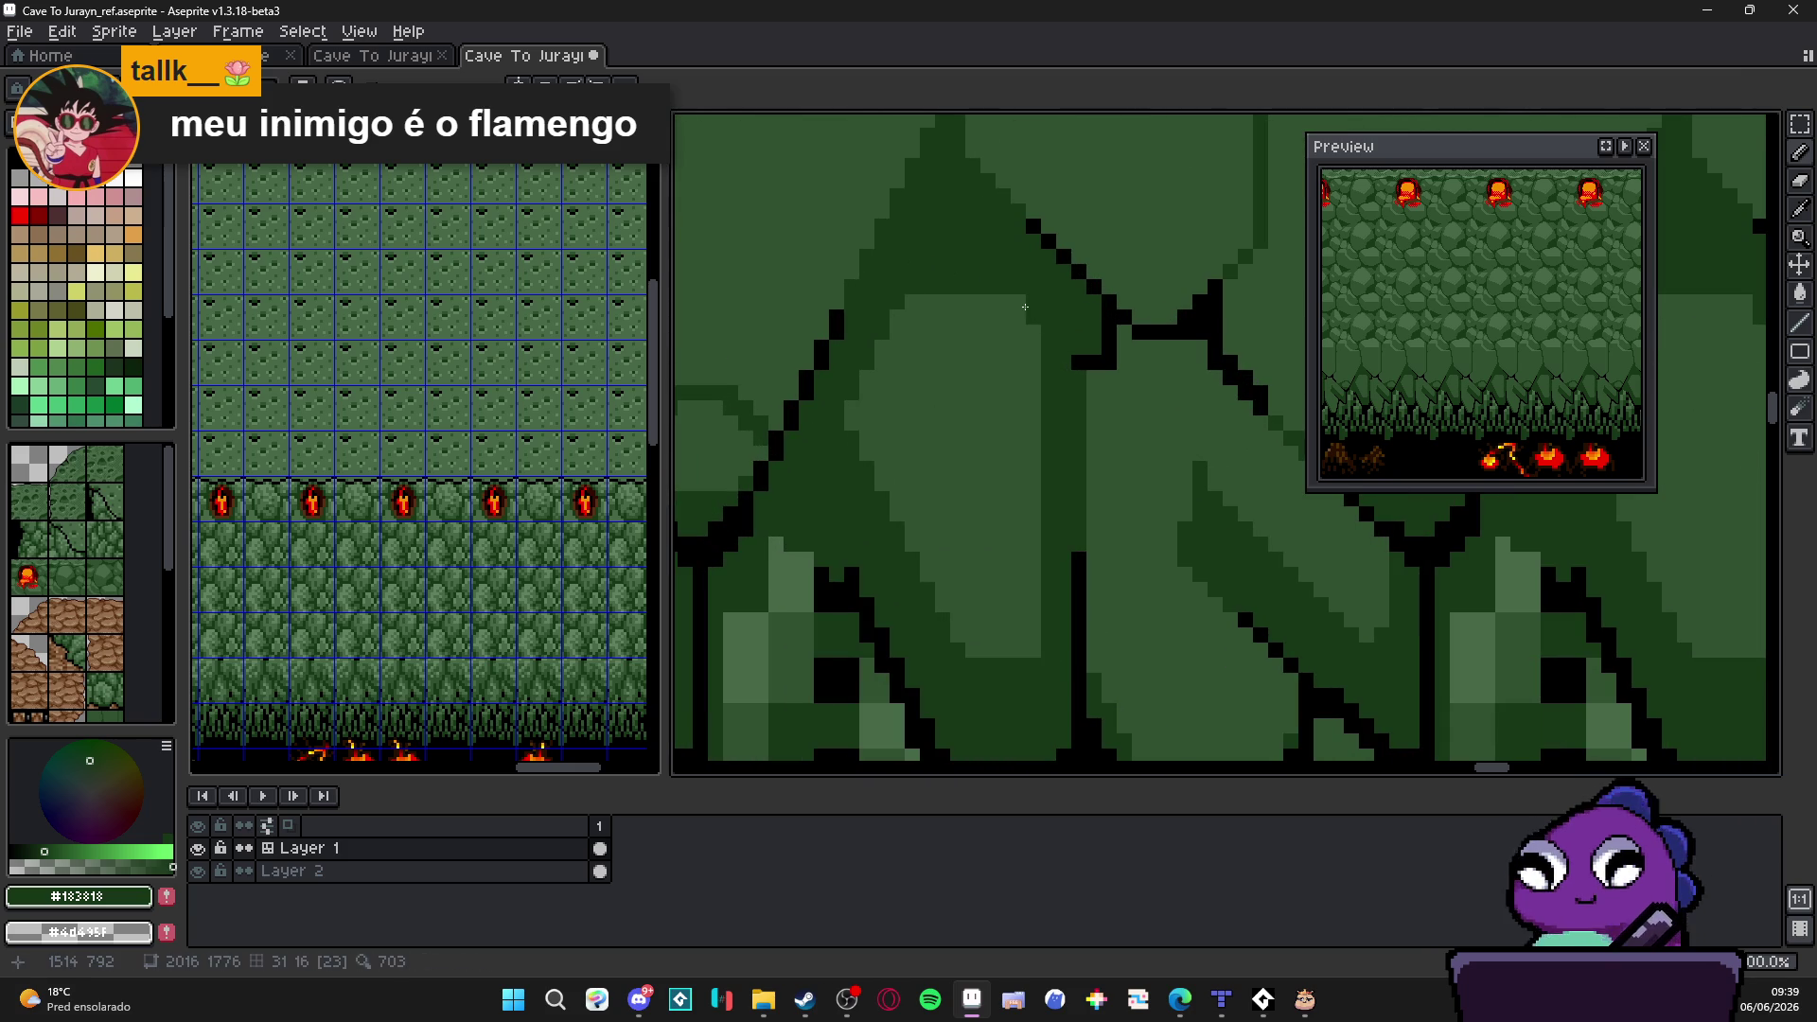
pyautogui.scroll(-2, 1058, 371)
pyautogui.scroll(1, 1064, 433)
pyautogui.scroll(1, 1036, 434)
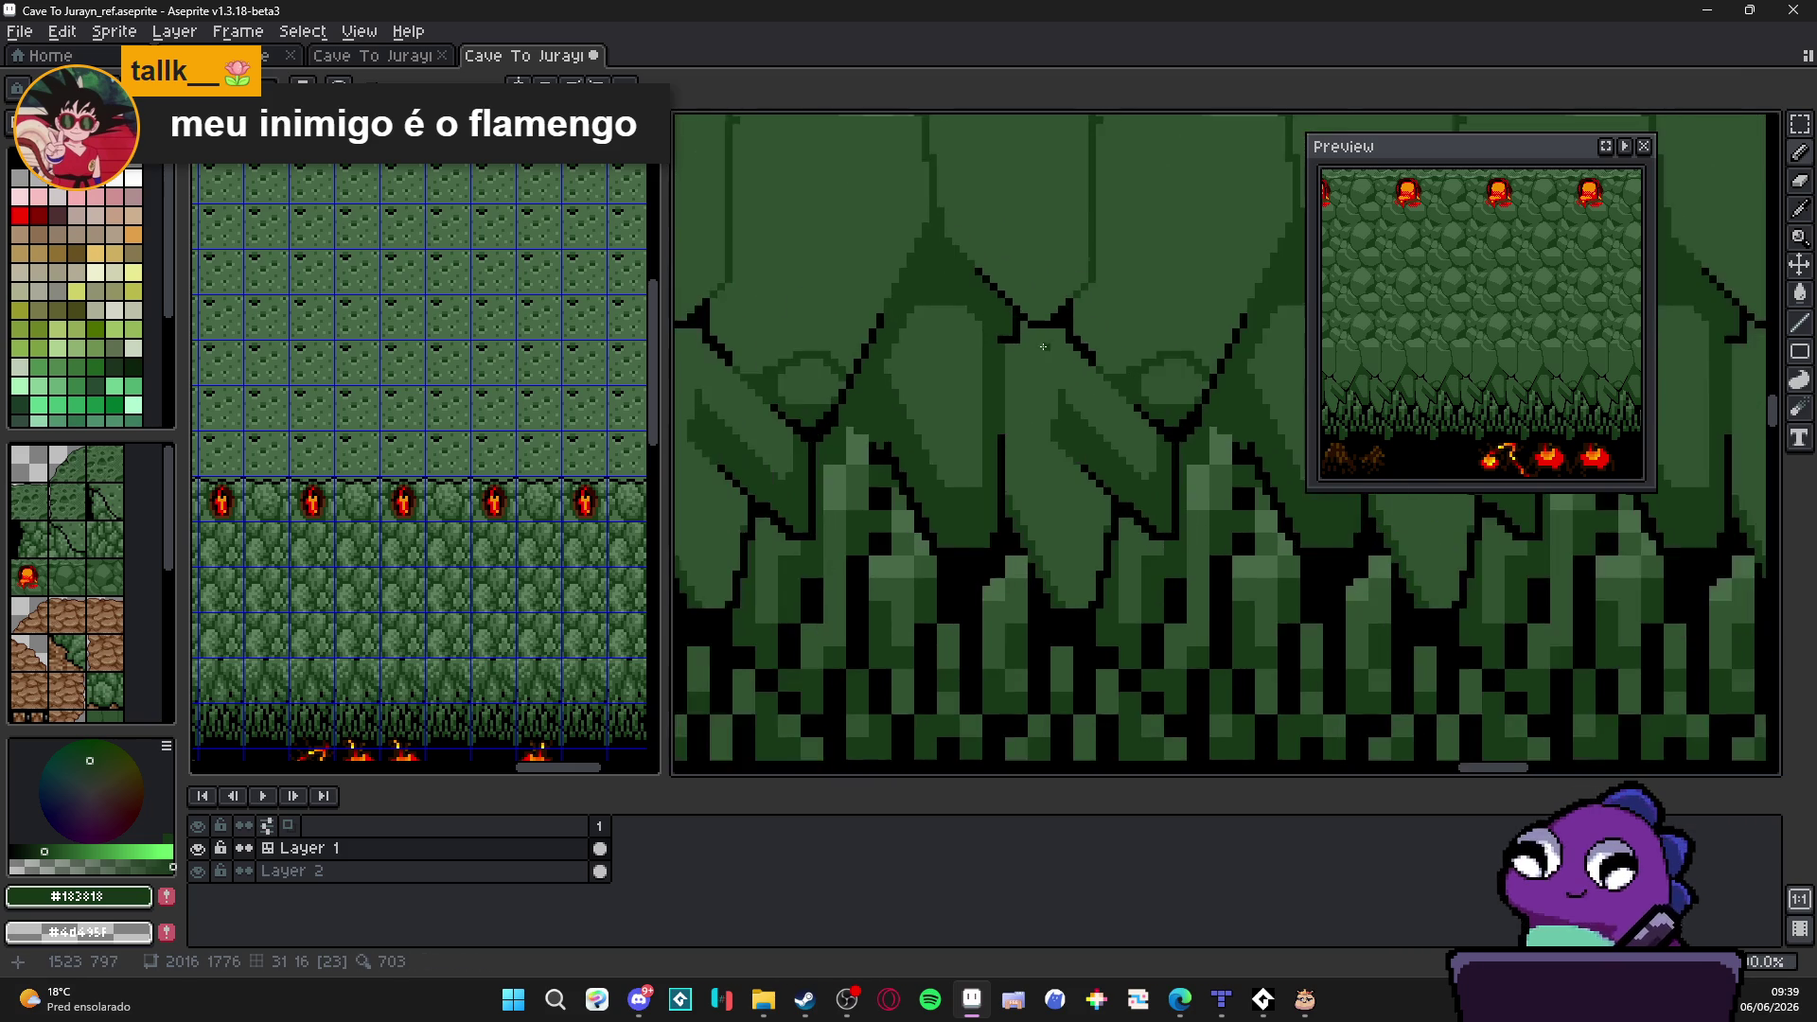
pyautogui.scroll(1, 1084, 359)
pyautogui.press('b')
pyautogui.scroll(-1, 1078, 374)
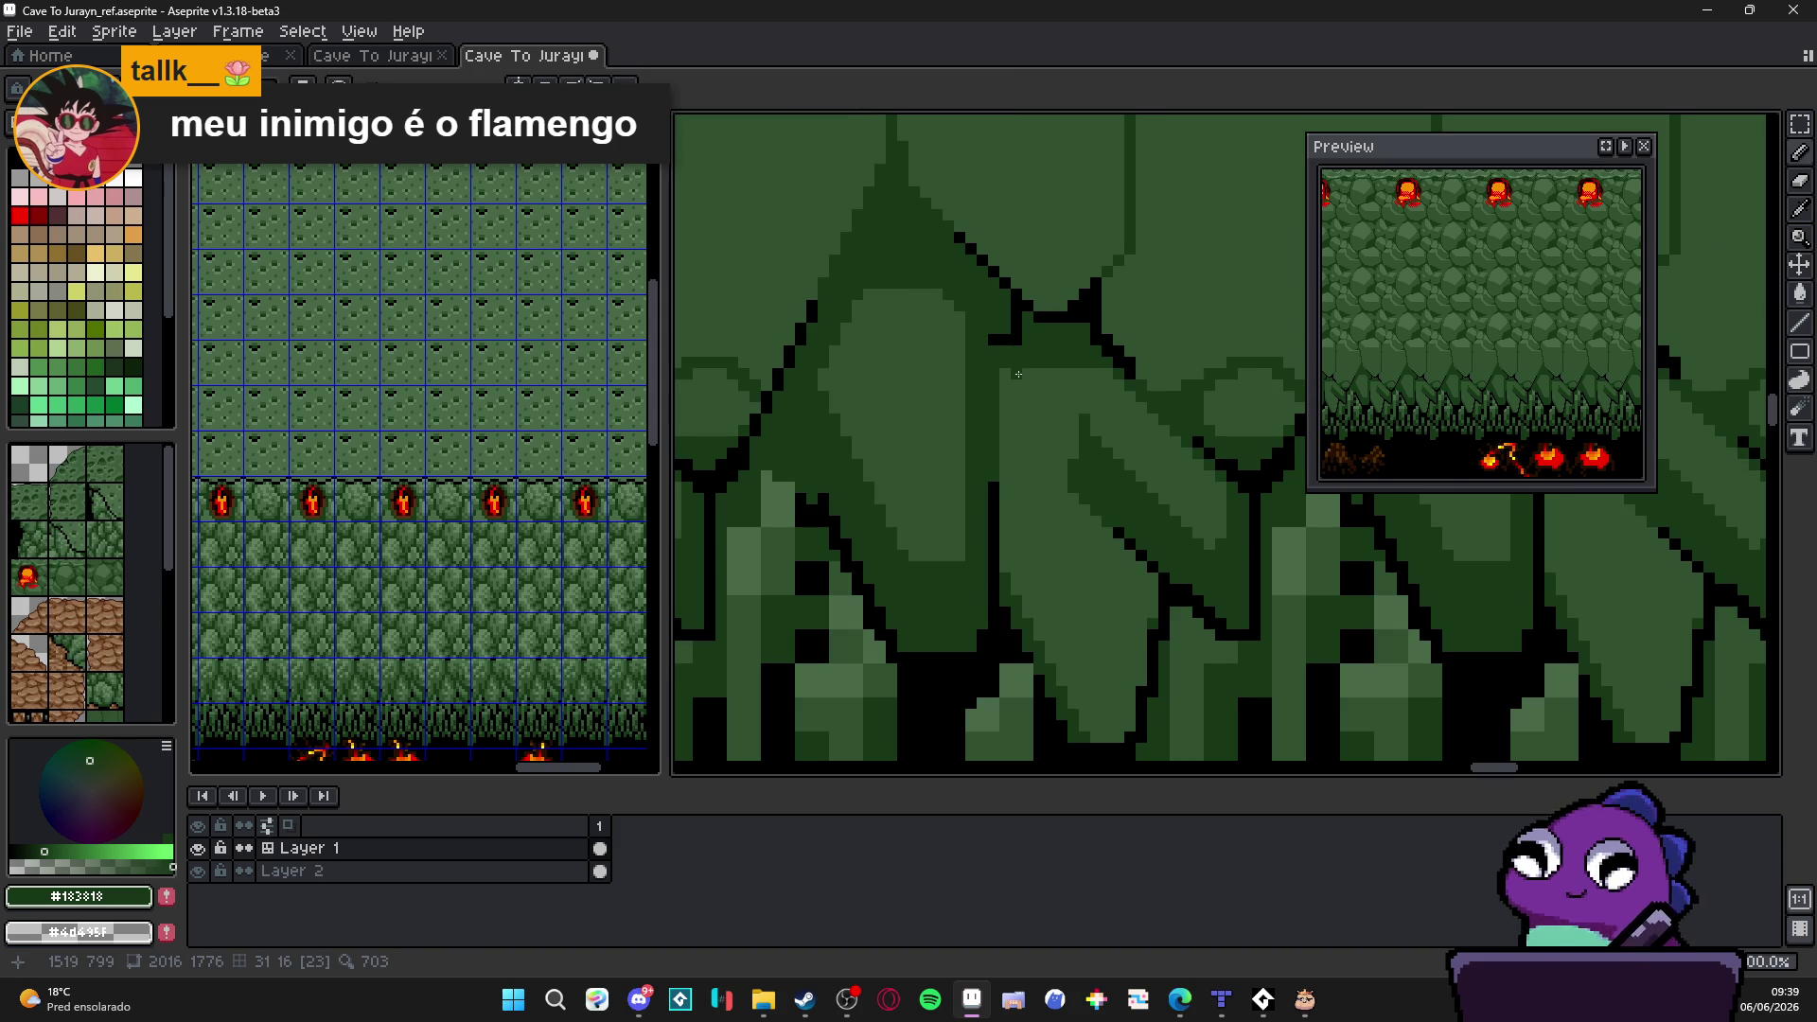
pyautogui.moveTo(1020, 374)
pyautogui.mouseDown()
pyautogui.moveTo(1020, 633)
pyautogui.moveTo(1014, 613)
pyautogui.mouseUp()
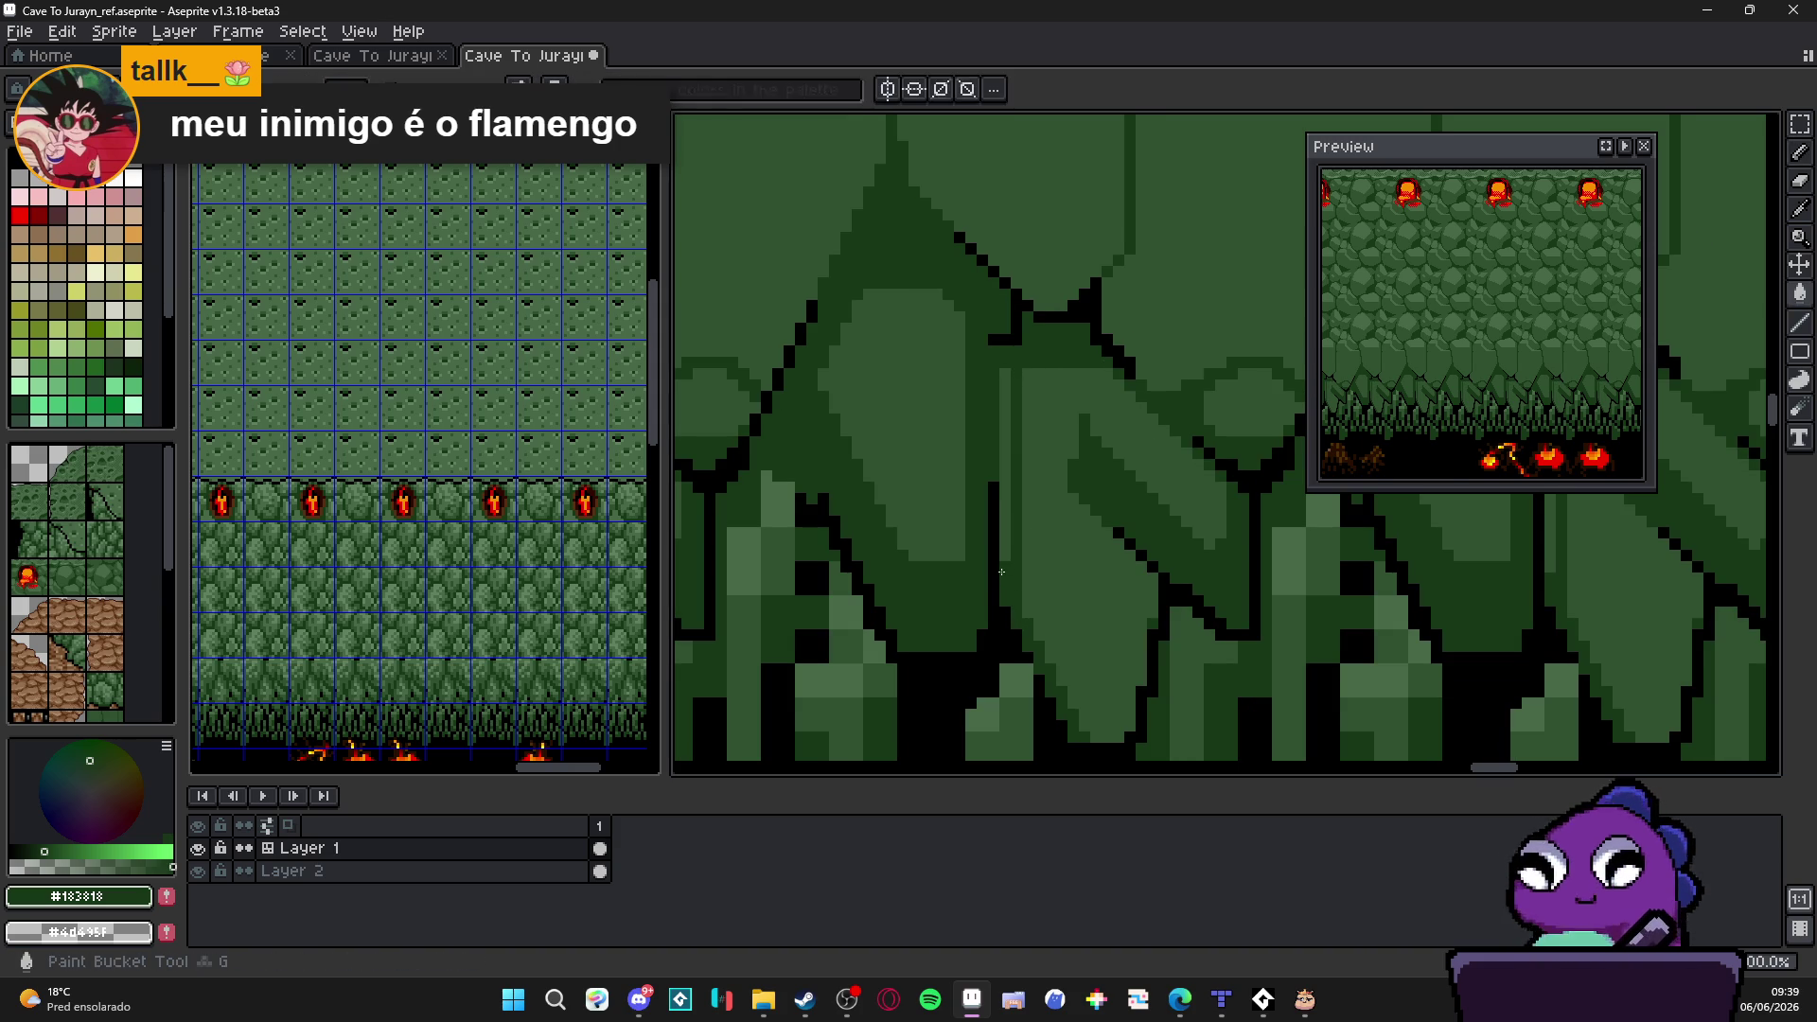
# Step: Touch up the stalactite's black outline pixels and make black the drawing colour
pyautogui.moveTo(1011, 567); pyautogui.dragTo(989, 394)
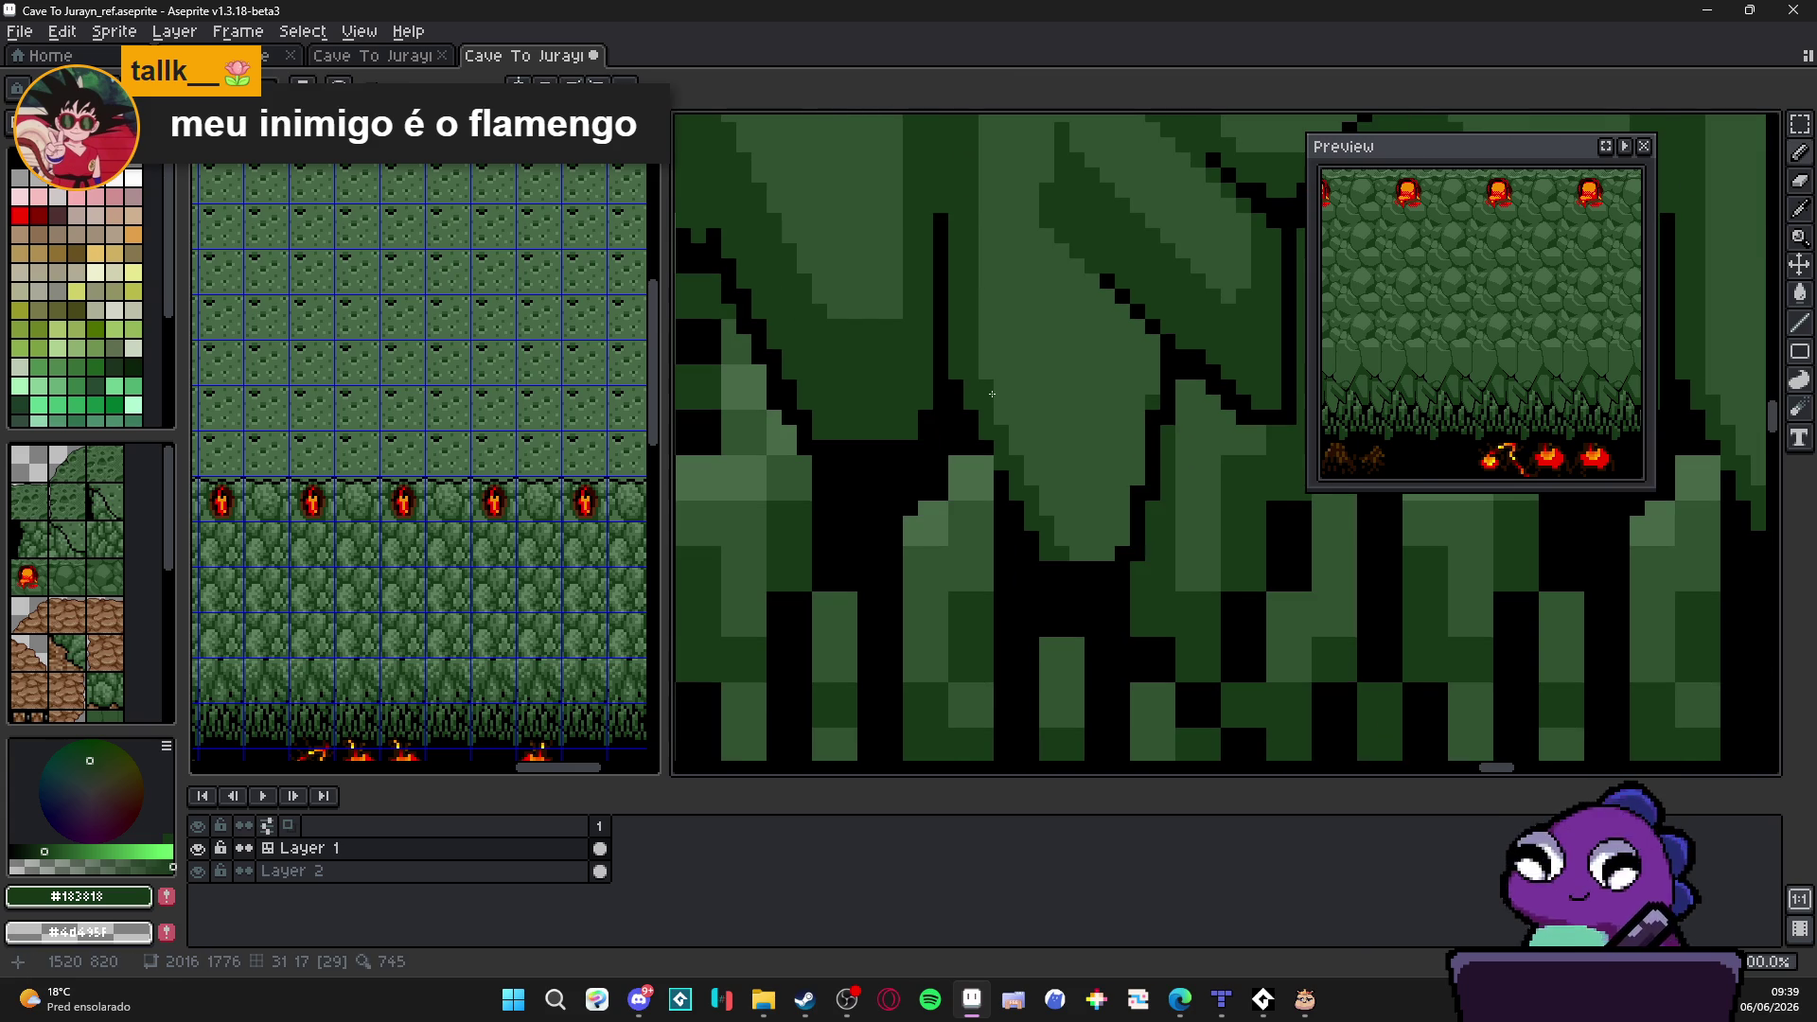
pyautogui.moveTo(1077, 558); pyautogui.dragTo(1073, 557)
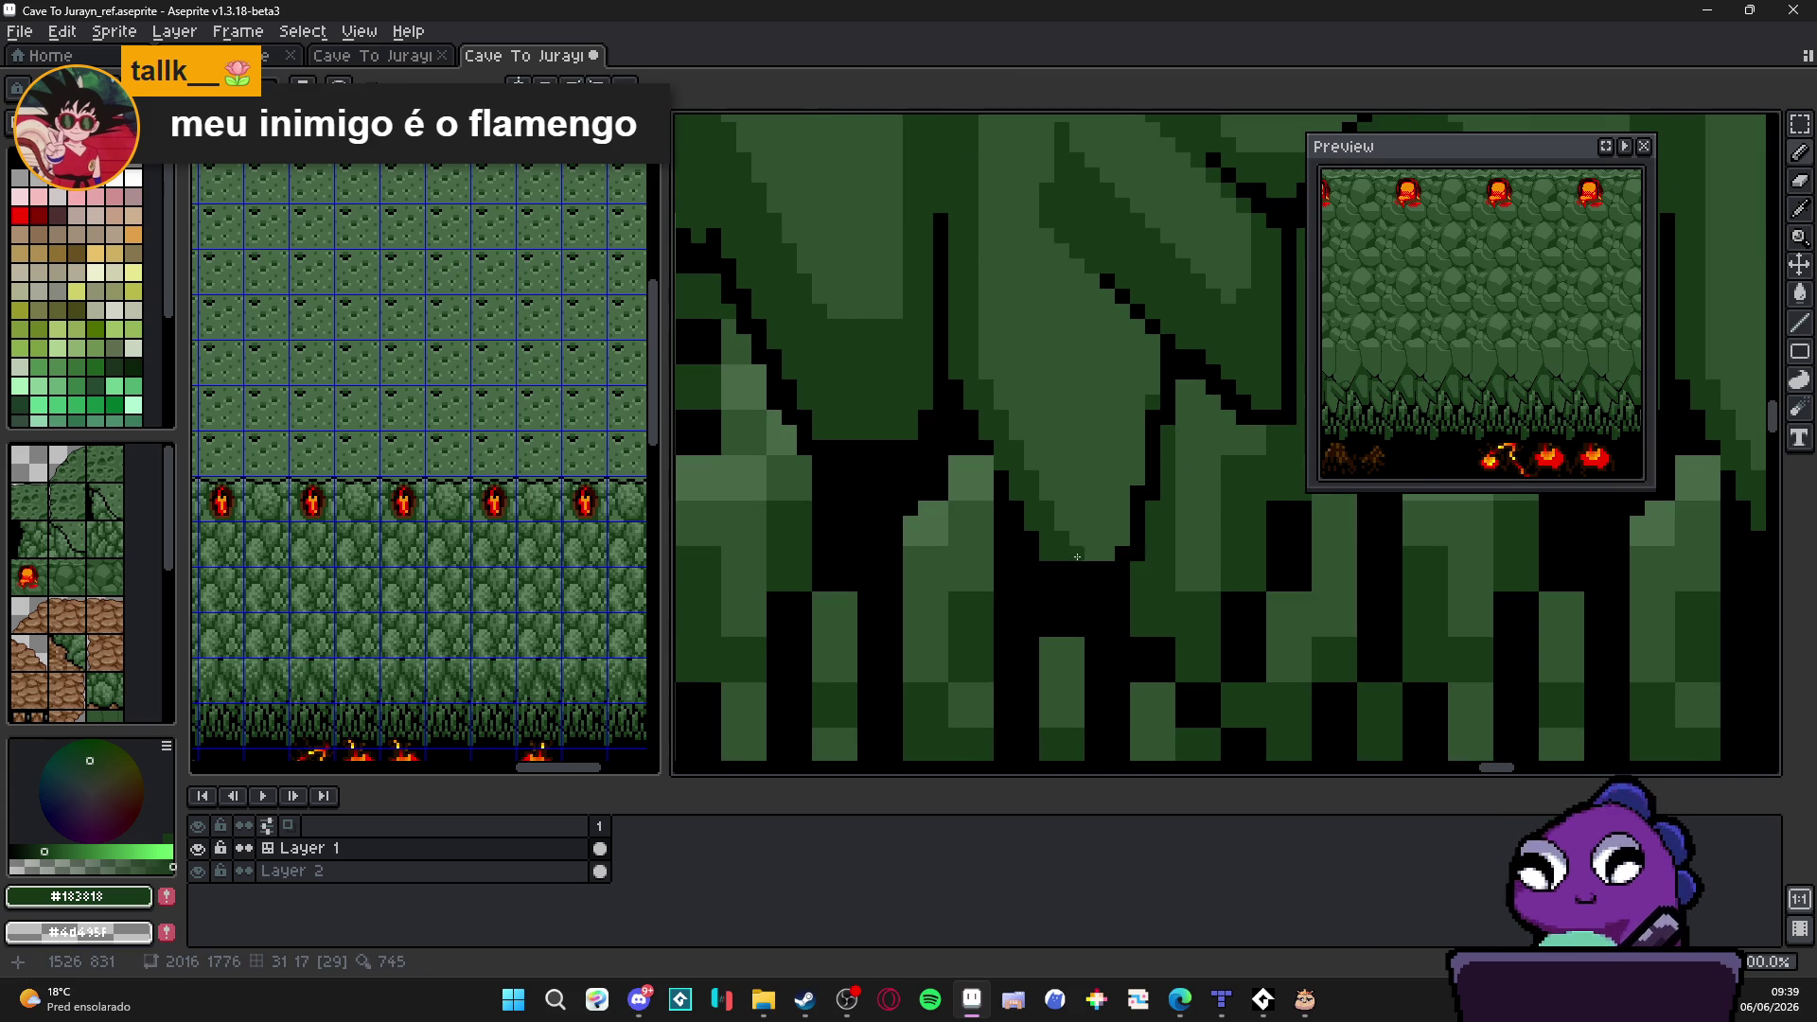
pyautogui.moveTo(1148, 345); pyautogui.dragTo(1080, 554)
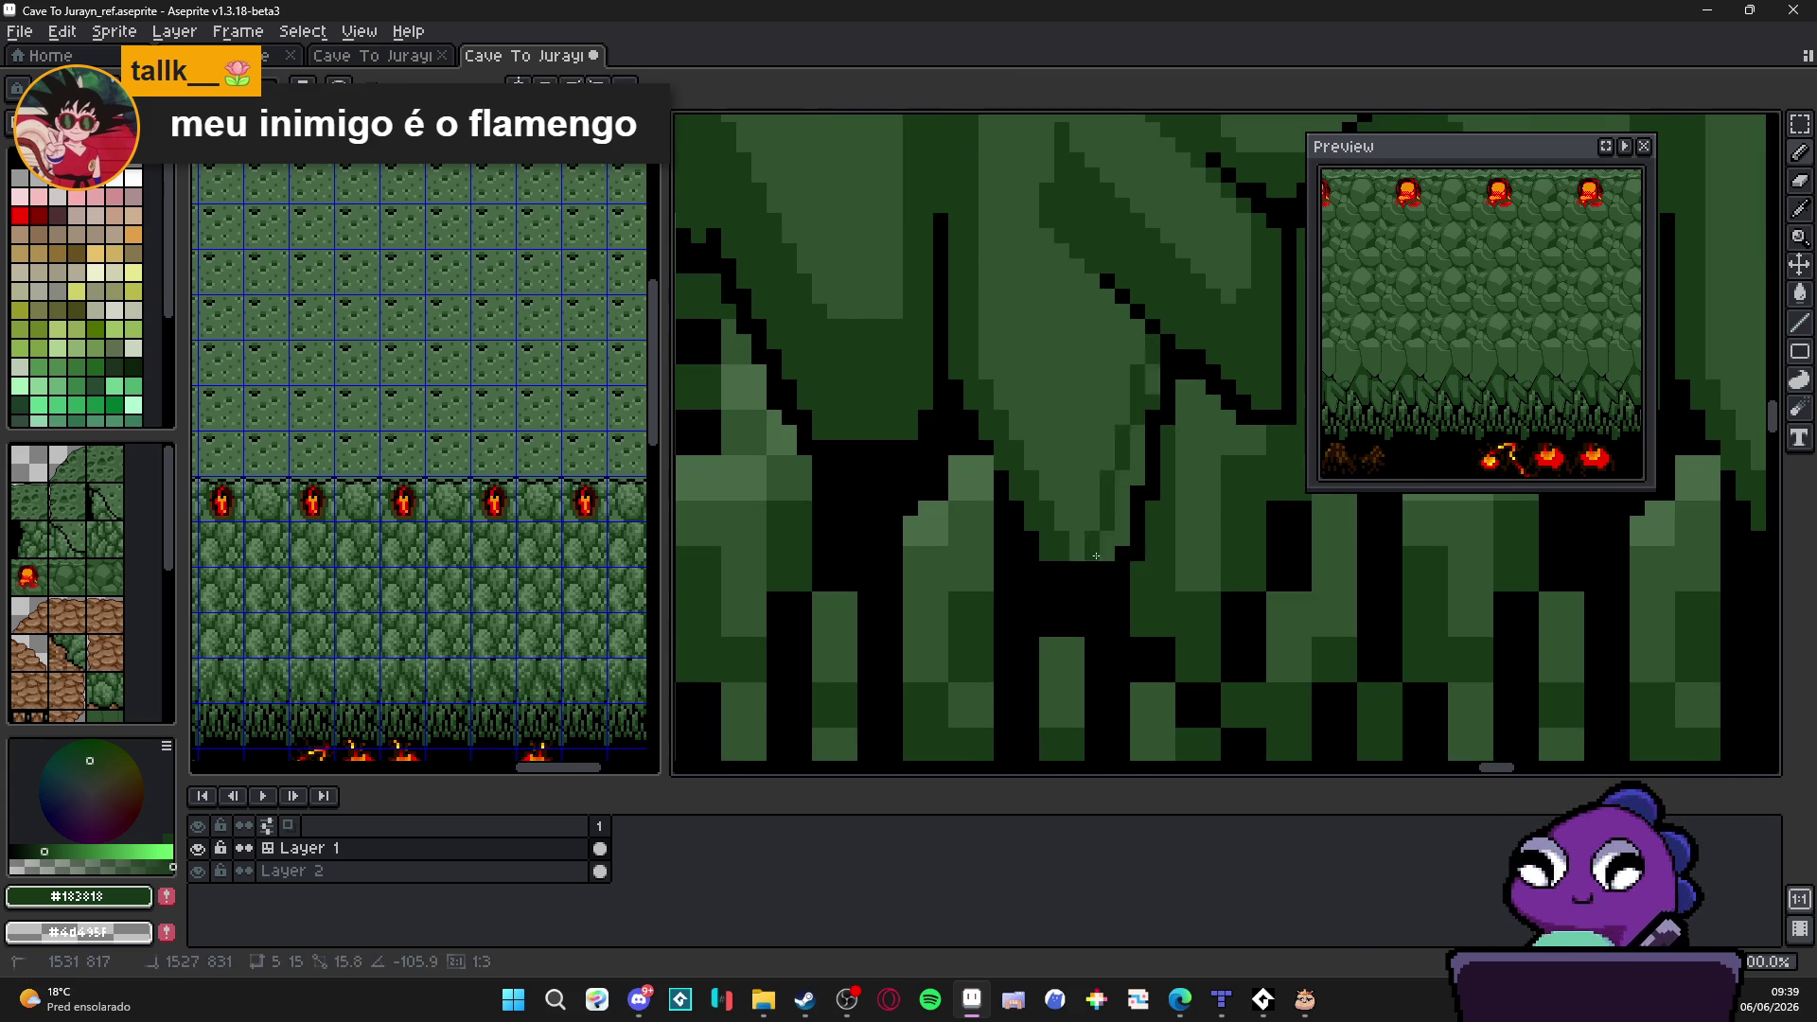
pyautogui.scroll(-1, 1076, 551)
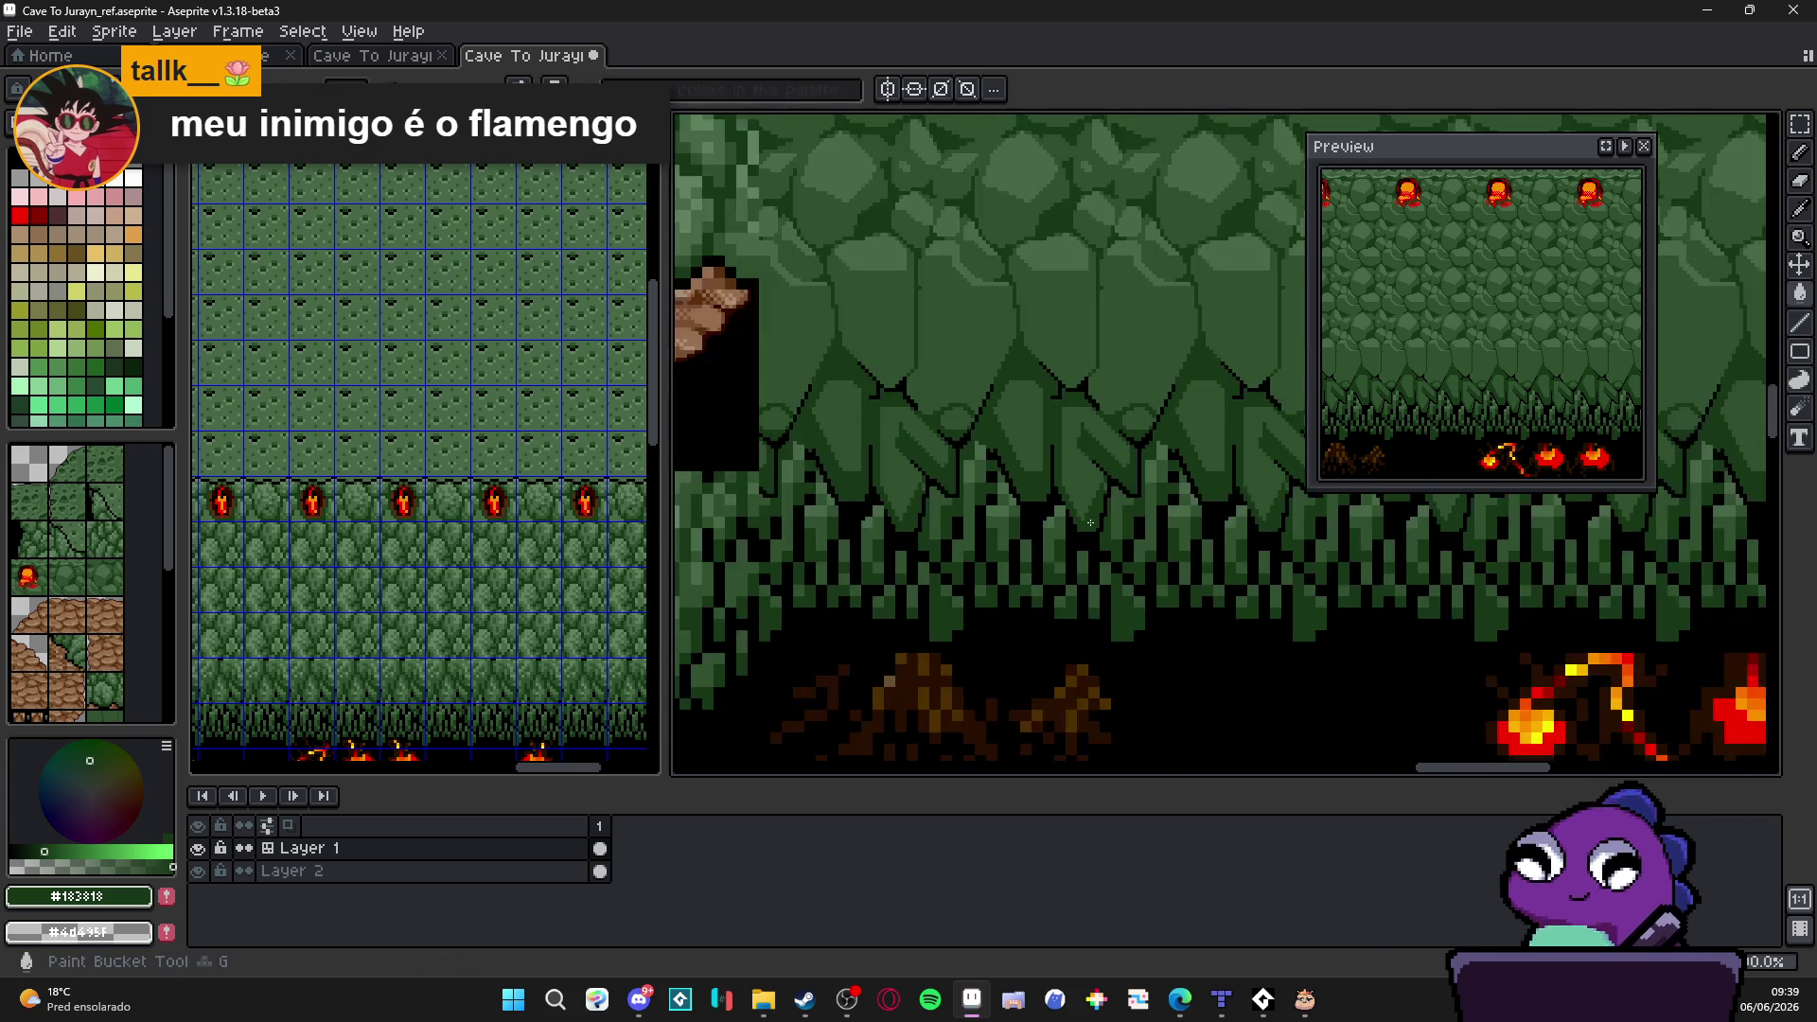
pyautogui.scroll(-1, 1051, 543)
pyautogui.scroll(-2, 1015, 535)
pyautogui.scroll(-1, 1016, 534)
pyautogui.scroll(-1, 980, 547)
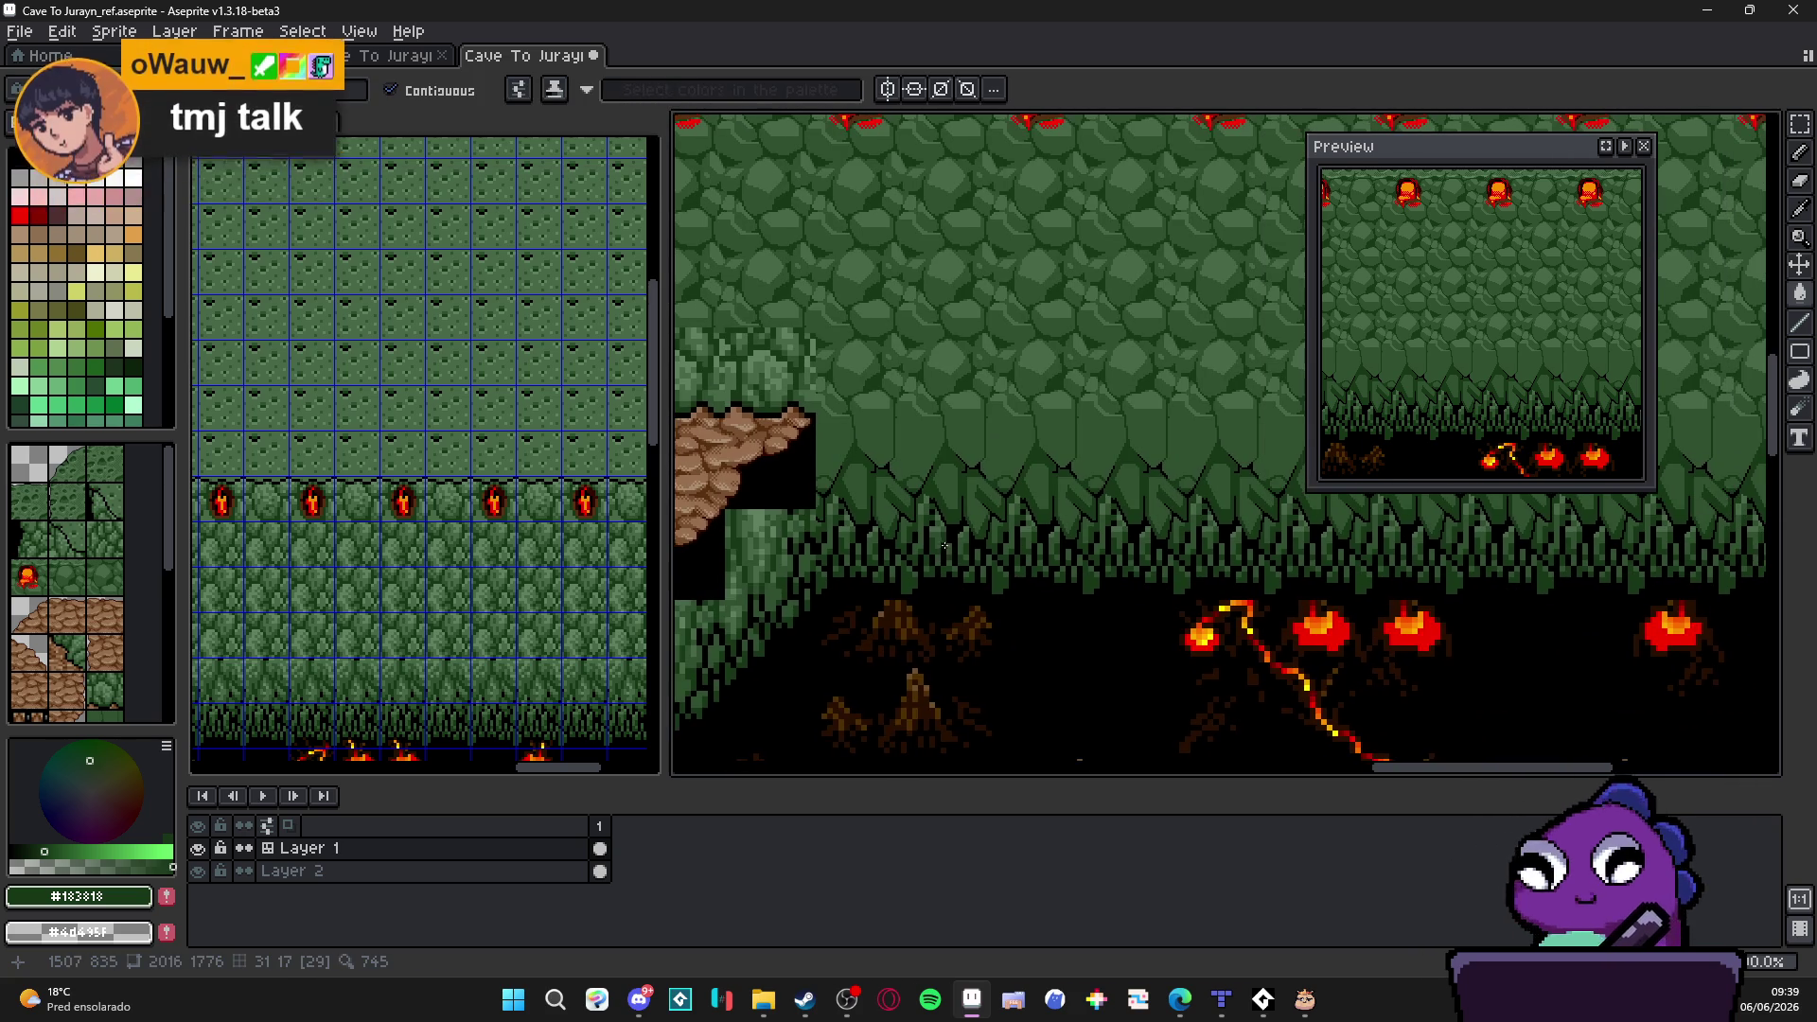
pyautogui.scroll(1, 961, 536)
pyautogui.scroll(2, 994, 560)
pyautogui.press('b')
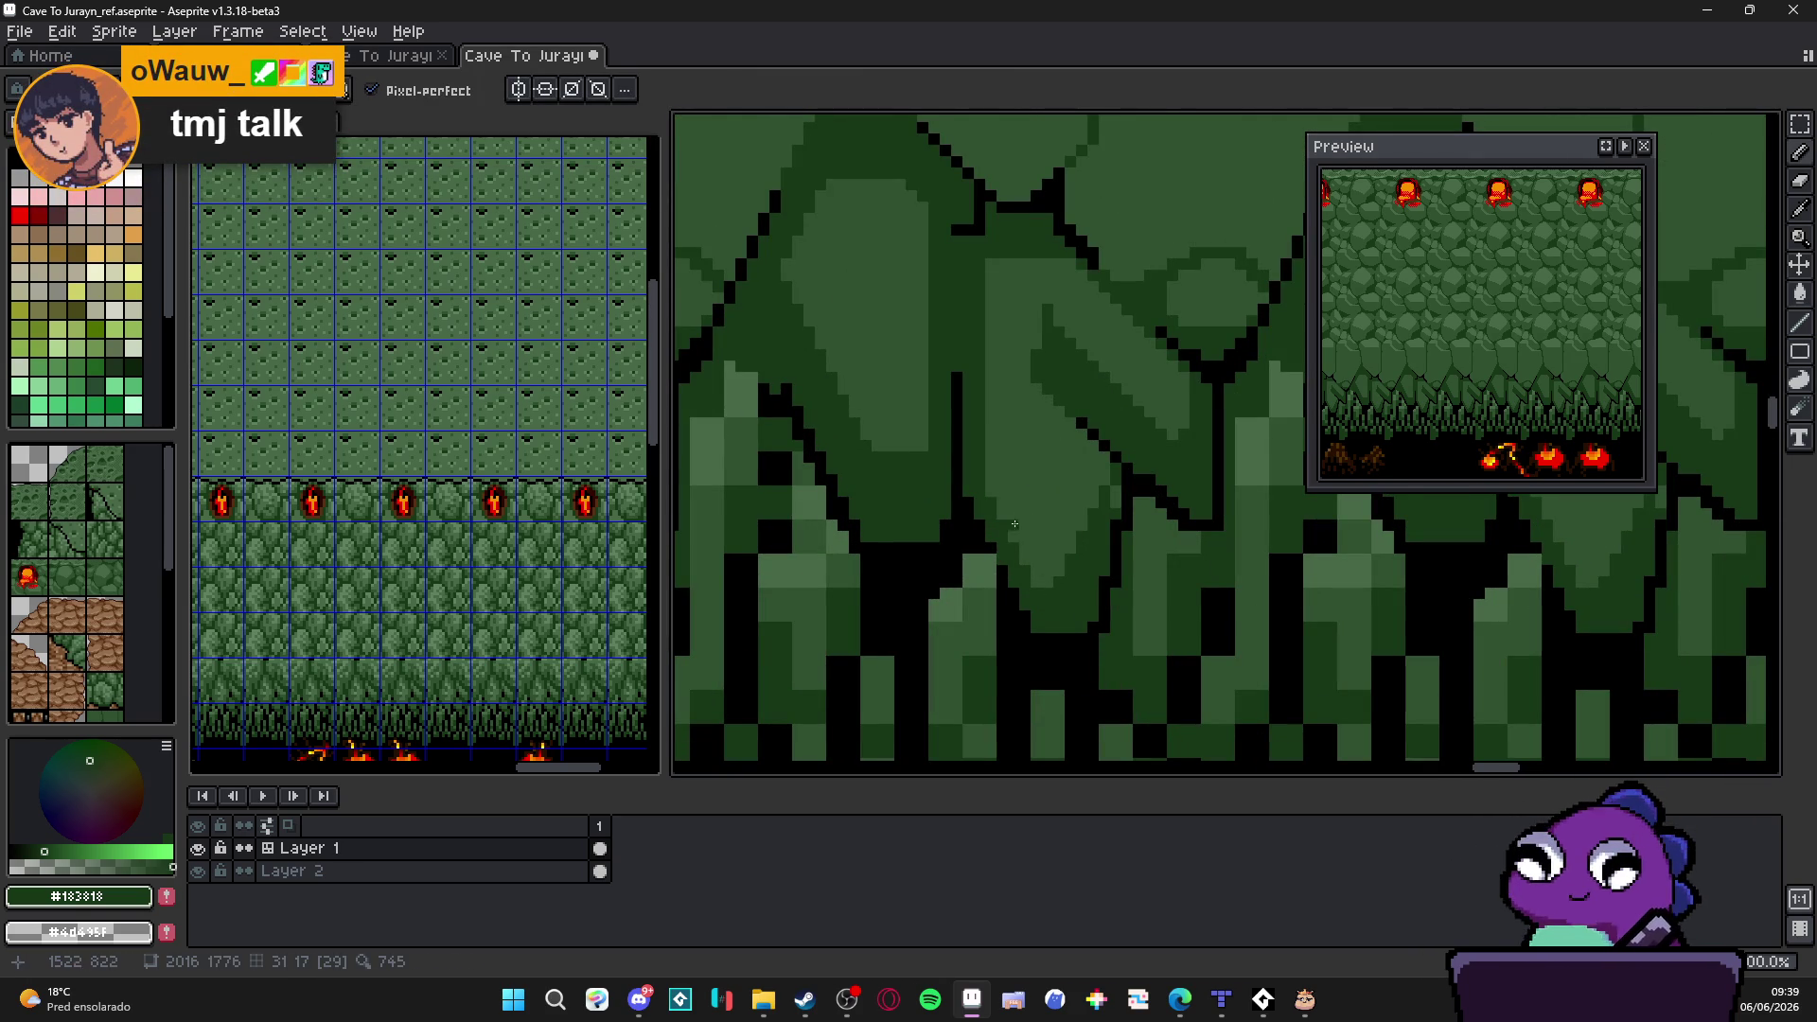
pyautogui.moveTo(984, 472); pyautogui.dragTo(1037, 590)
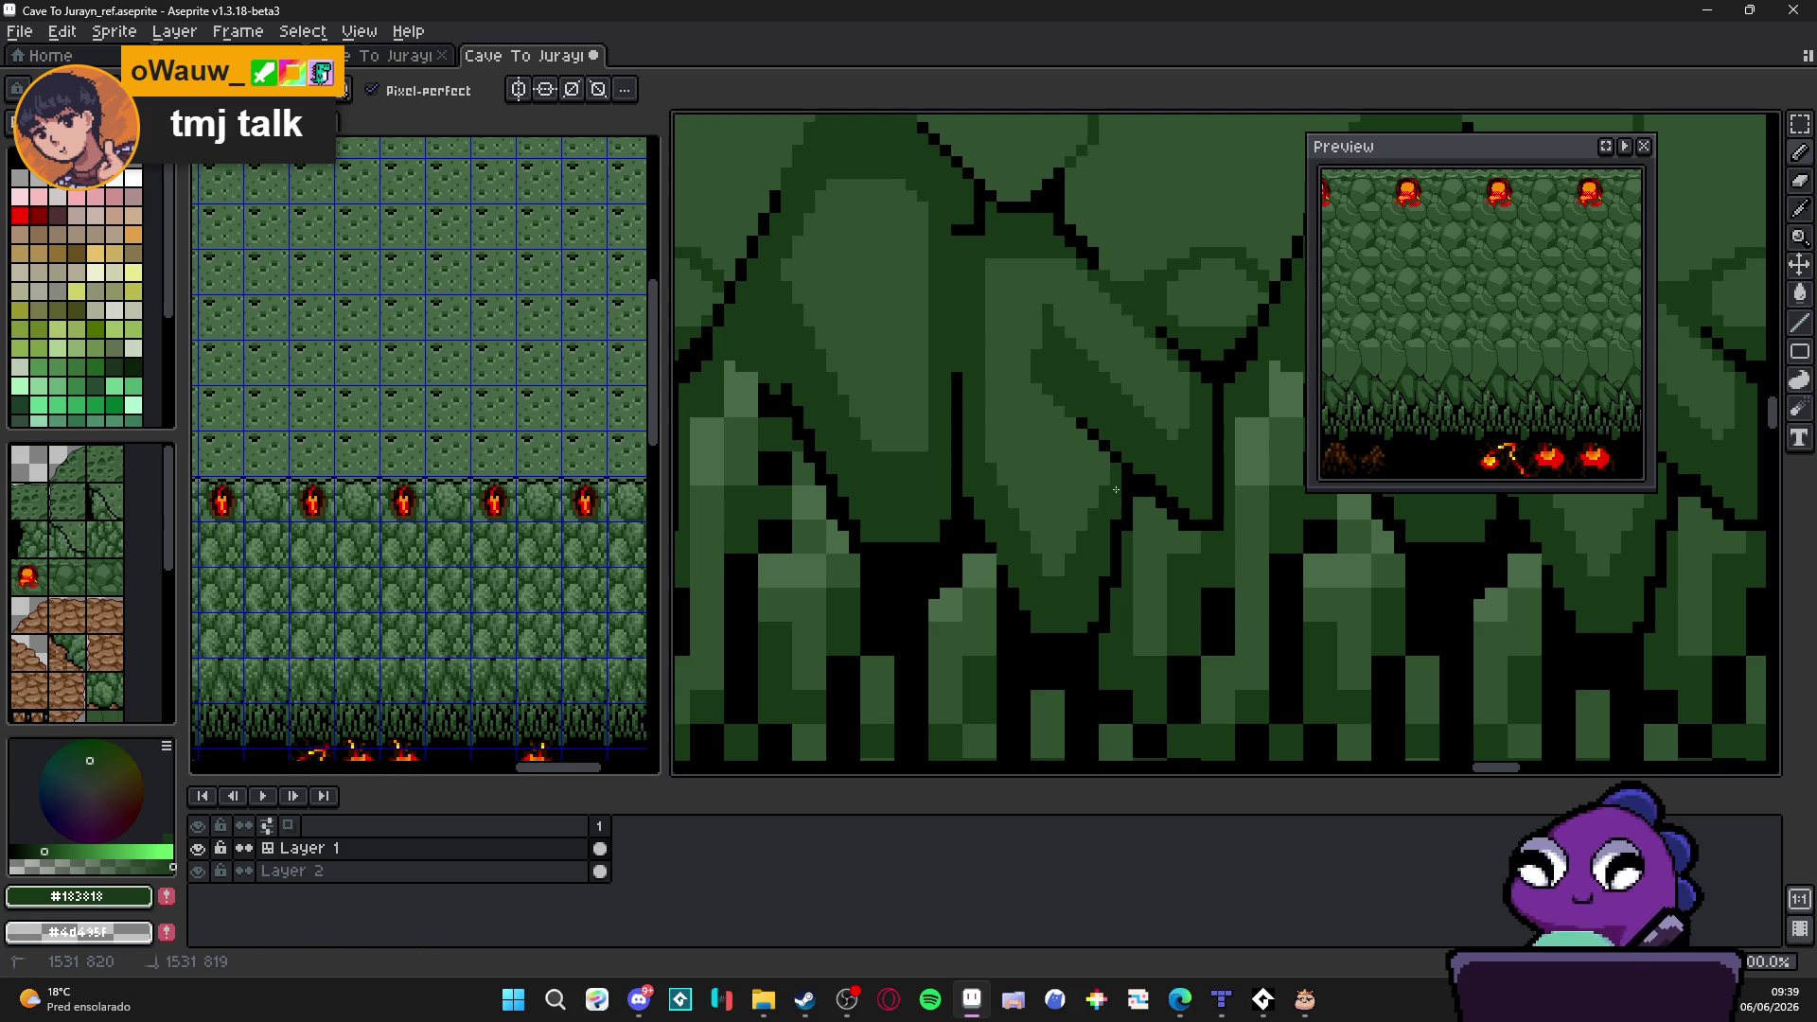
pyautogui.scroll(-2, 1078, 417)
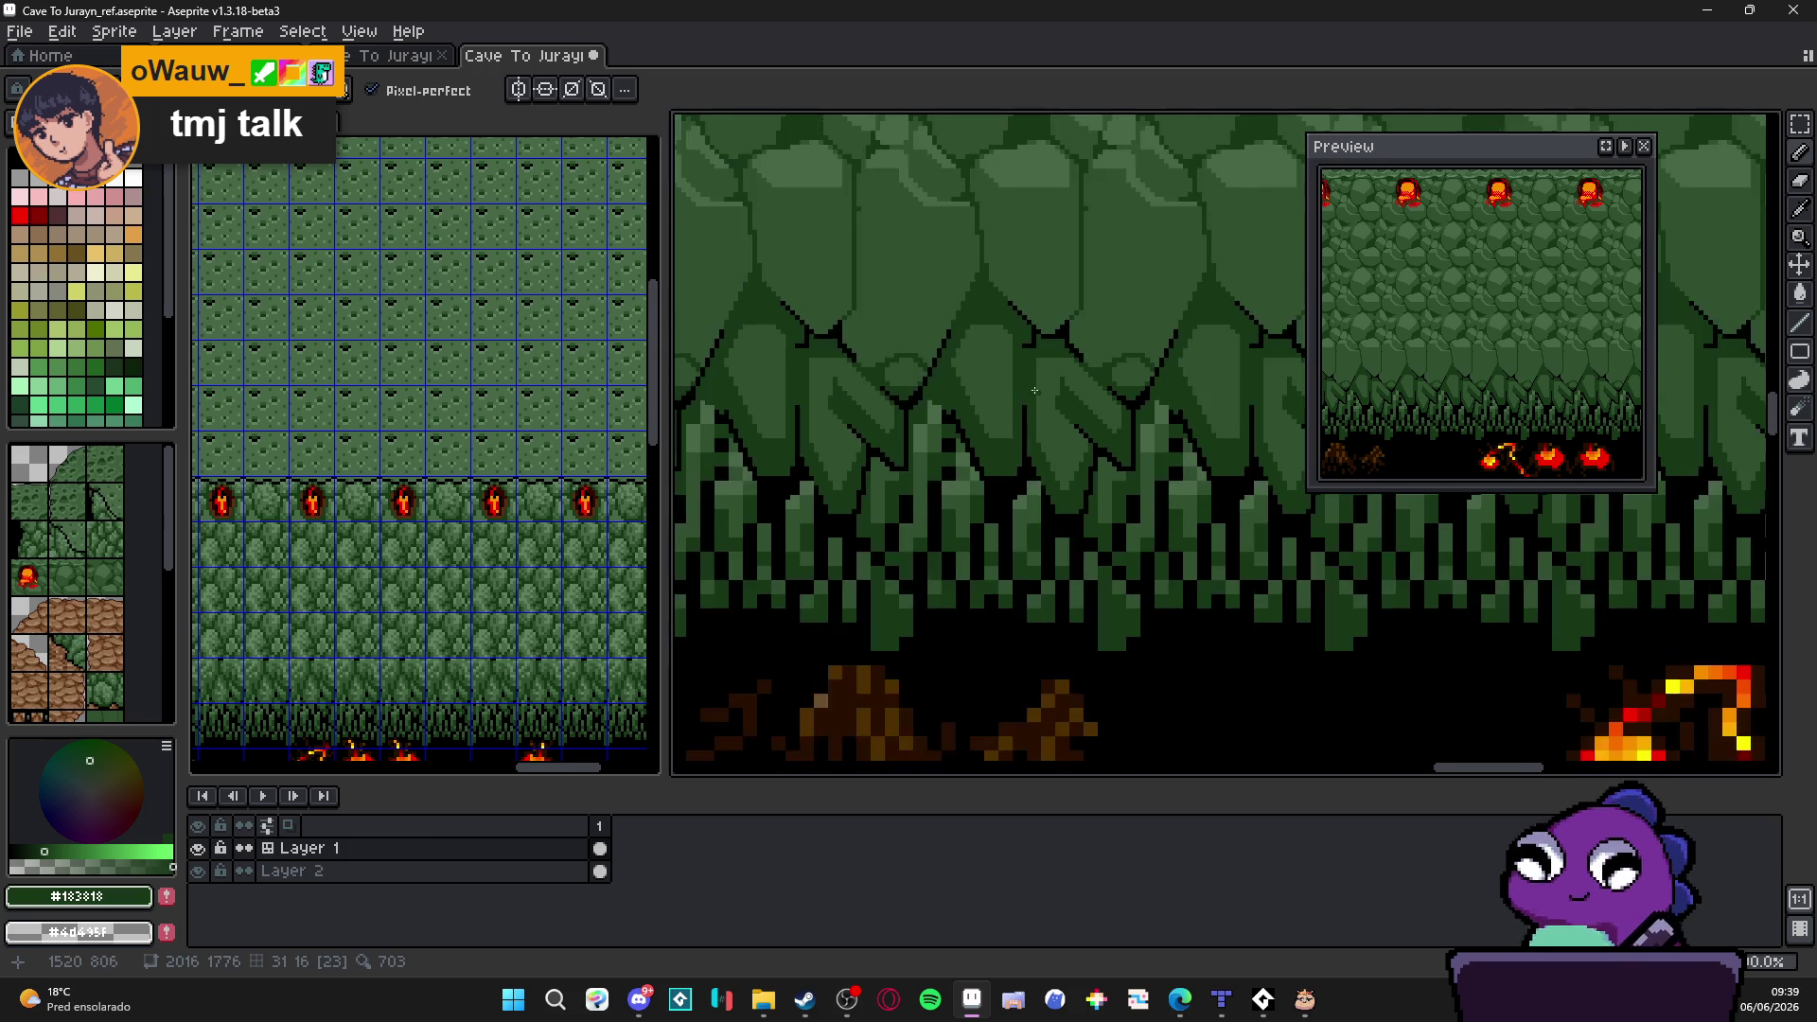
pyautogui.scroll(3, 1051, 398)
pyautogui.keyDown('alt'); pyautogui.click(1022, 380); pyautogui.keyUp('alt')
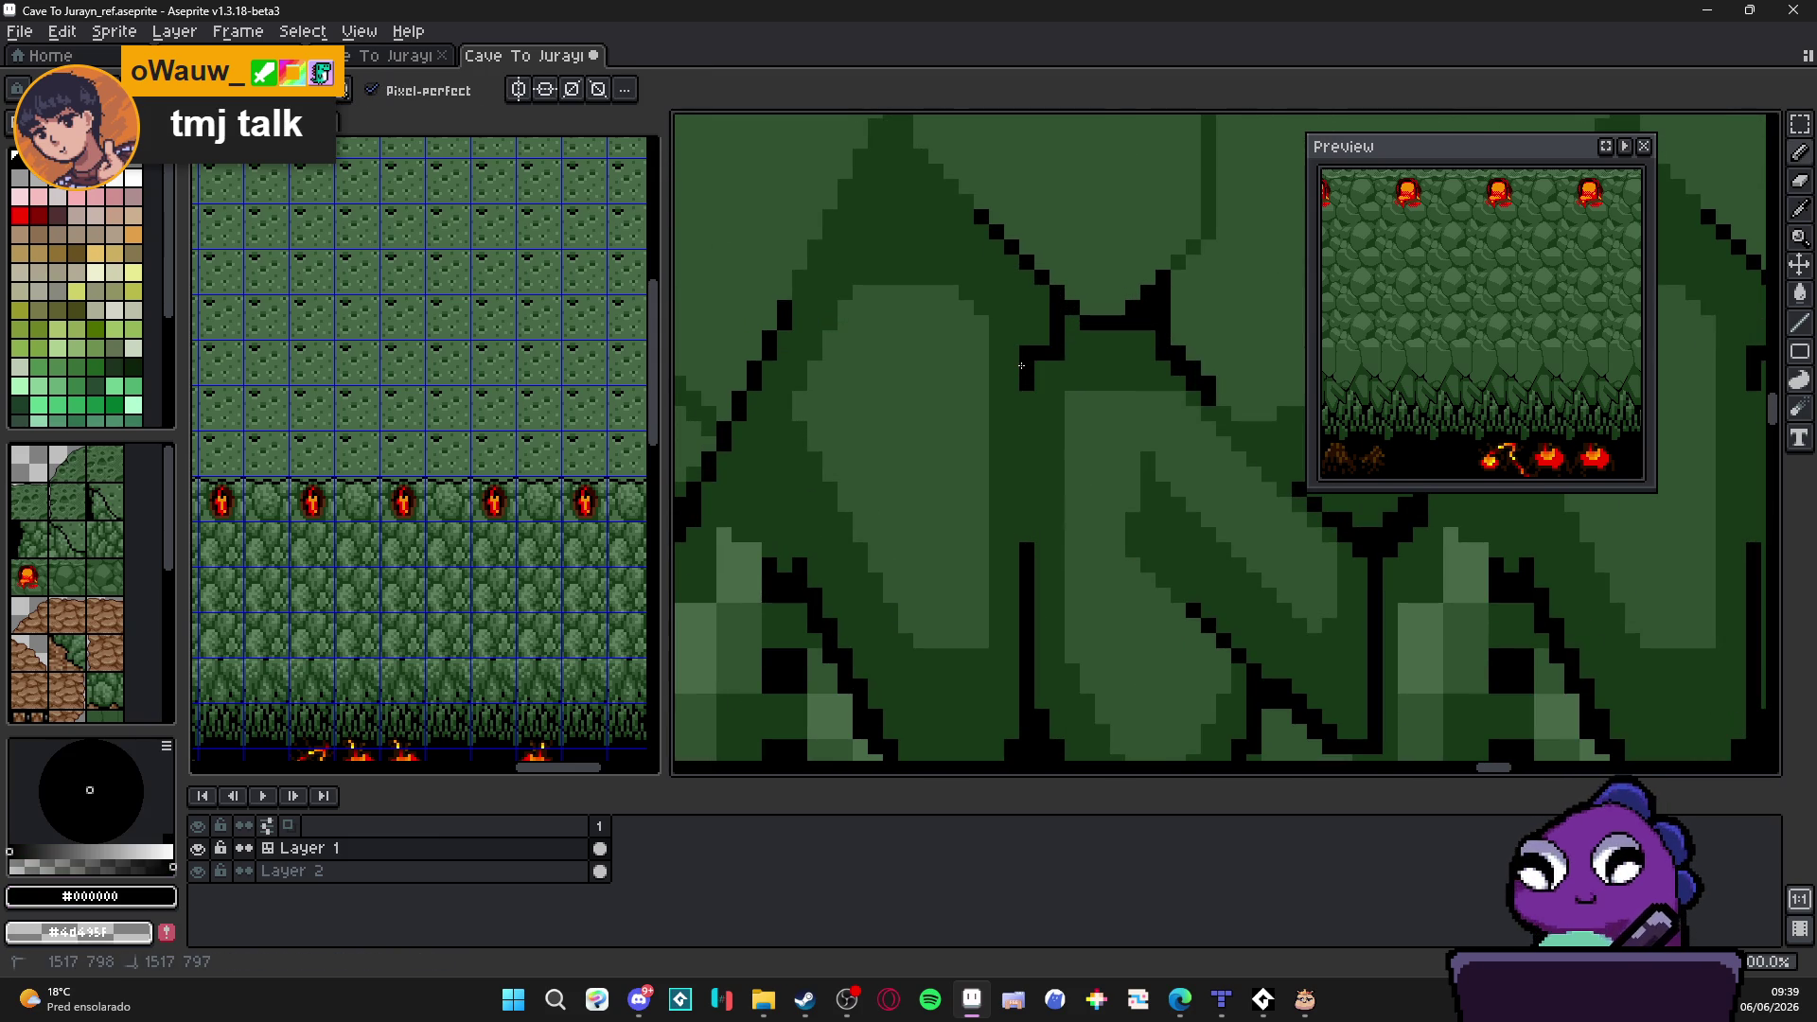
# Step: Outline the right slope of the stalactite peak in black and save the file
pyautogui.hotkey('ctrl', 's')
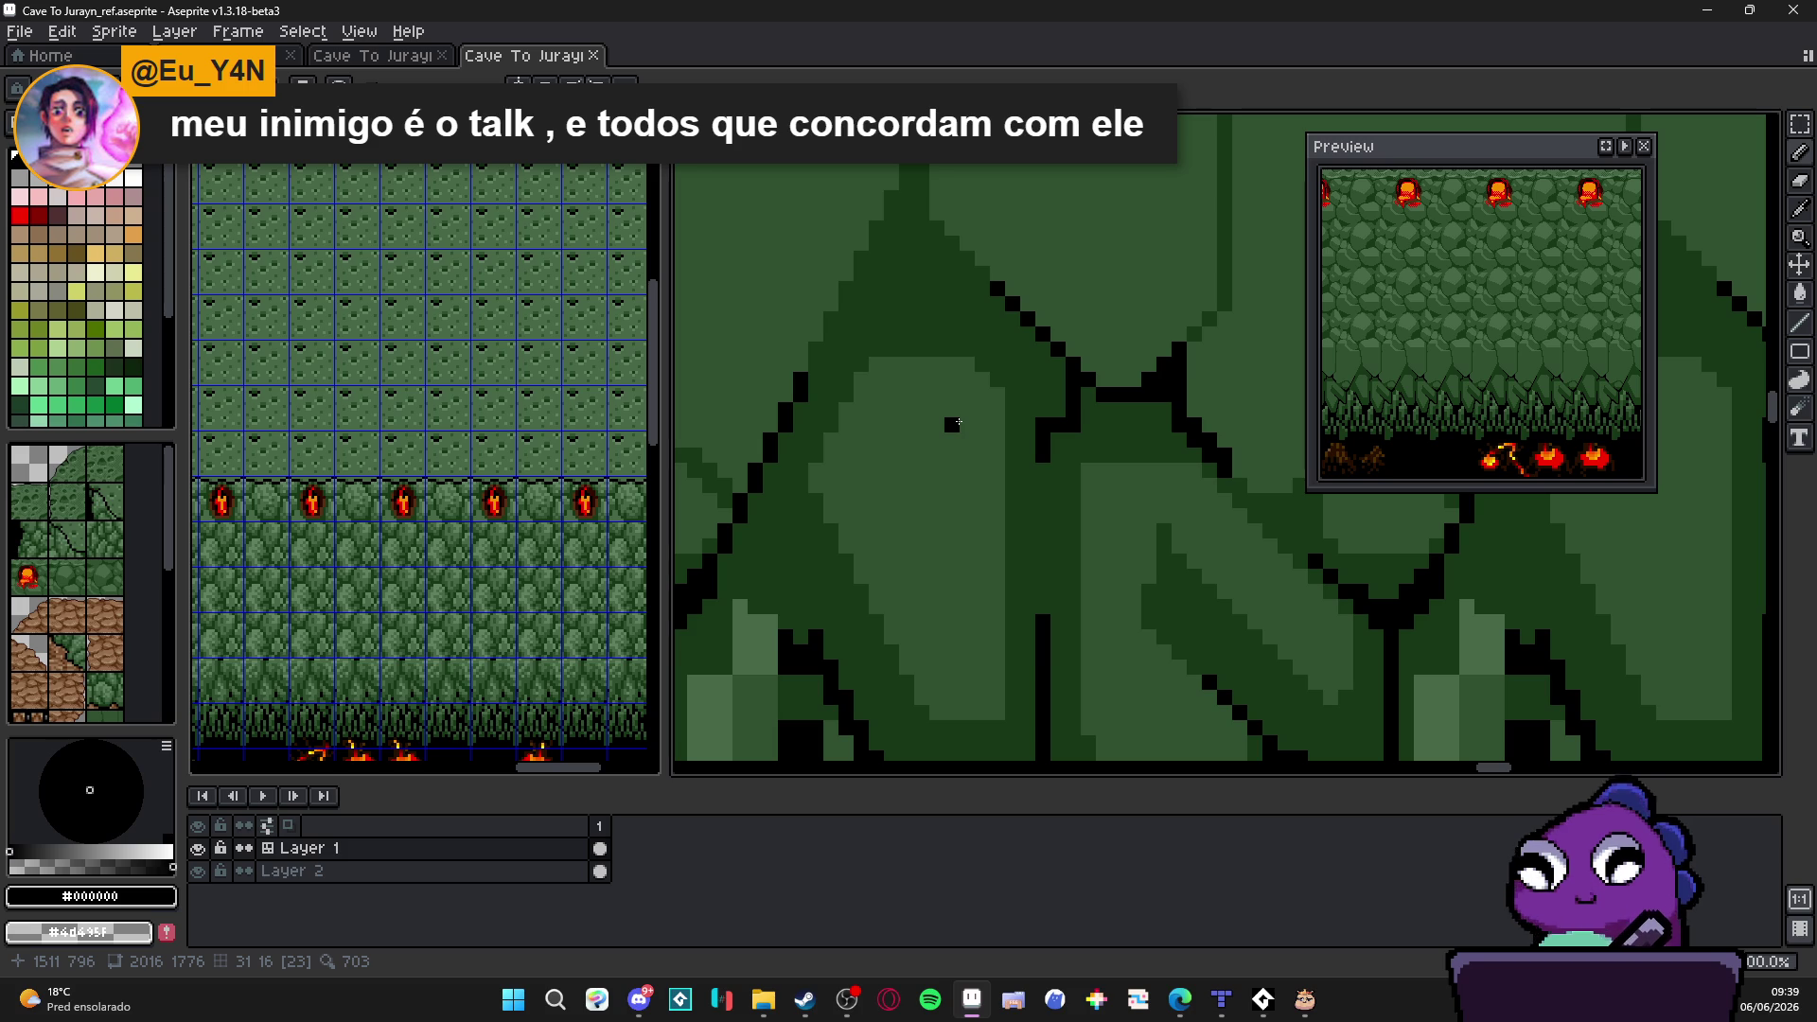
pyautogui.scroll(-1, 935, 487)
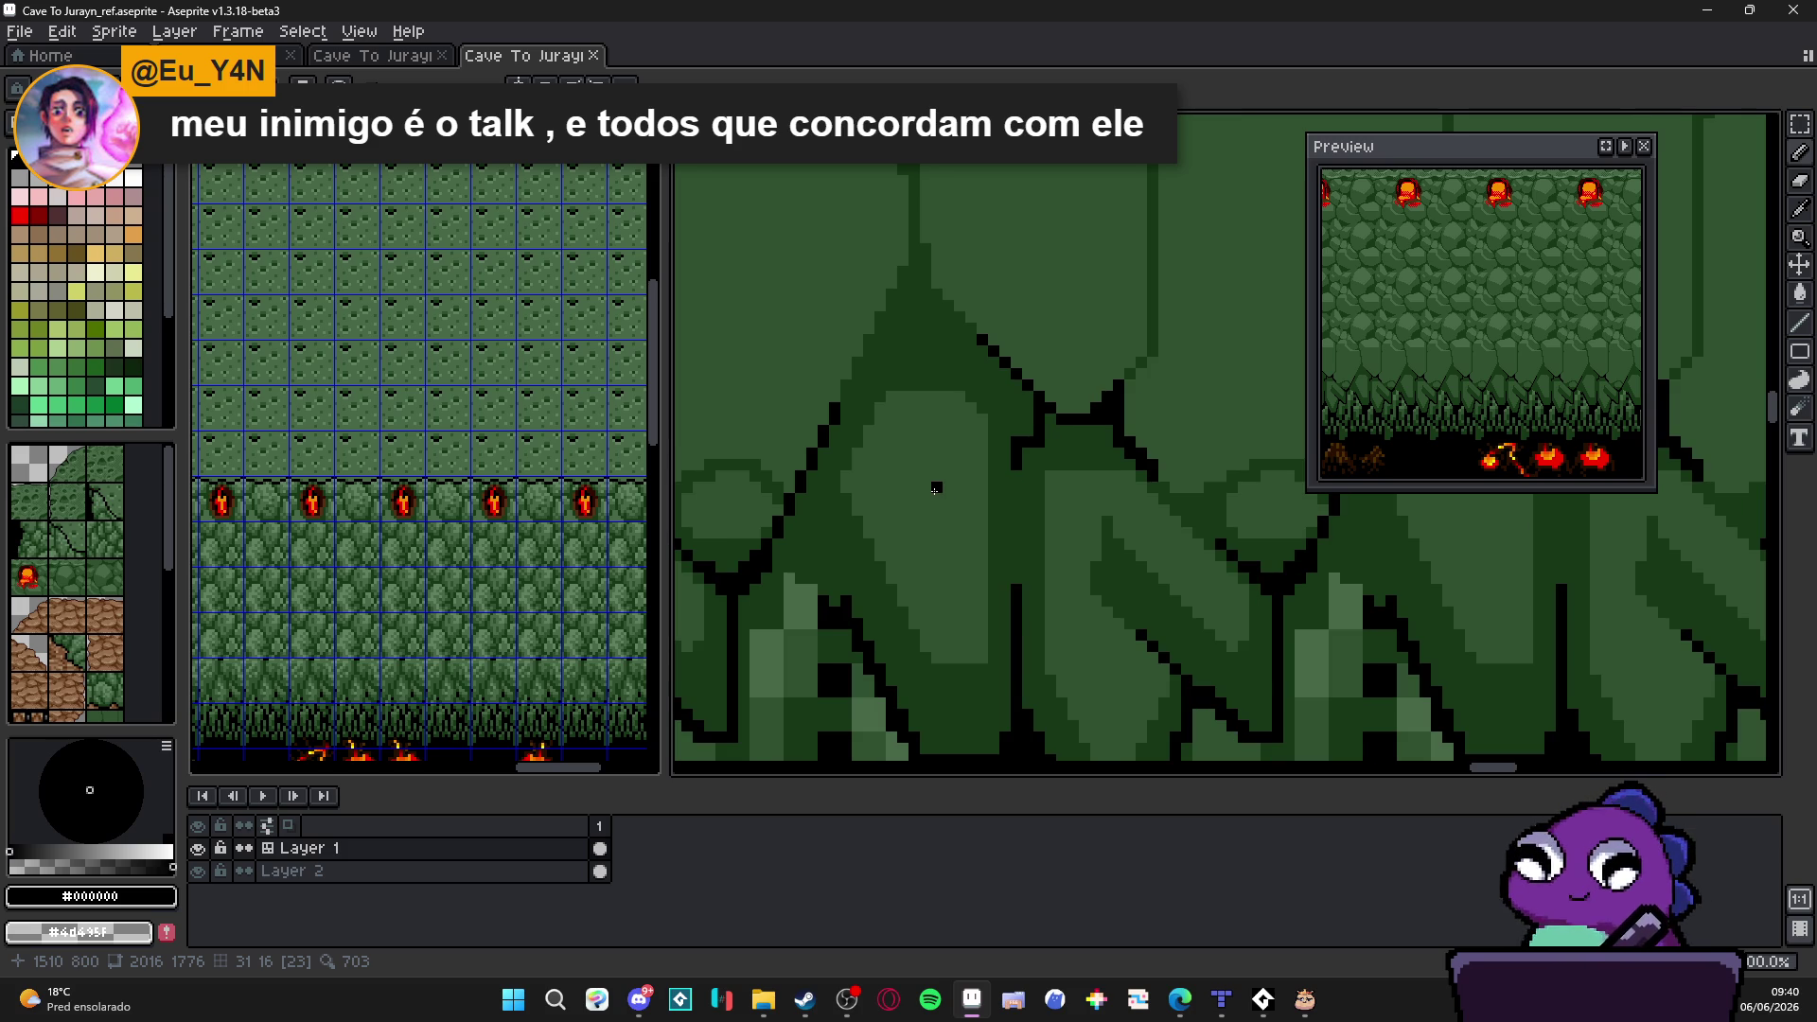
pyautogui.scroll(1, 892, 293)
pyautogui.scroll(1, 892, 295)
pyautogui.moveTo(906, 281)
pyautogui.mouseDown()
pyautogui.moveTo(901, 208)
pyautogui.moveTo(903, 300)
pyautogui.moveTo(826, 441)
pyautogui.mouseUp()
pyautogui.scroll(-1, 826, 443)
pyautogui.scroll(-1, 852, 469)
pyautogui.scroll(1, 853, 426)
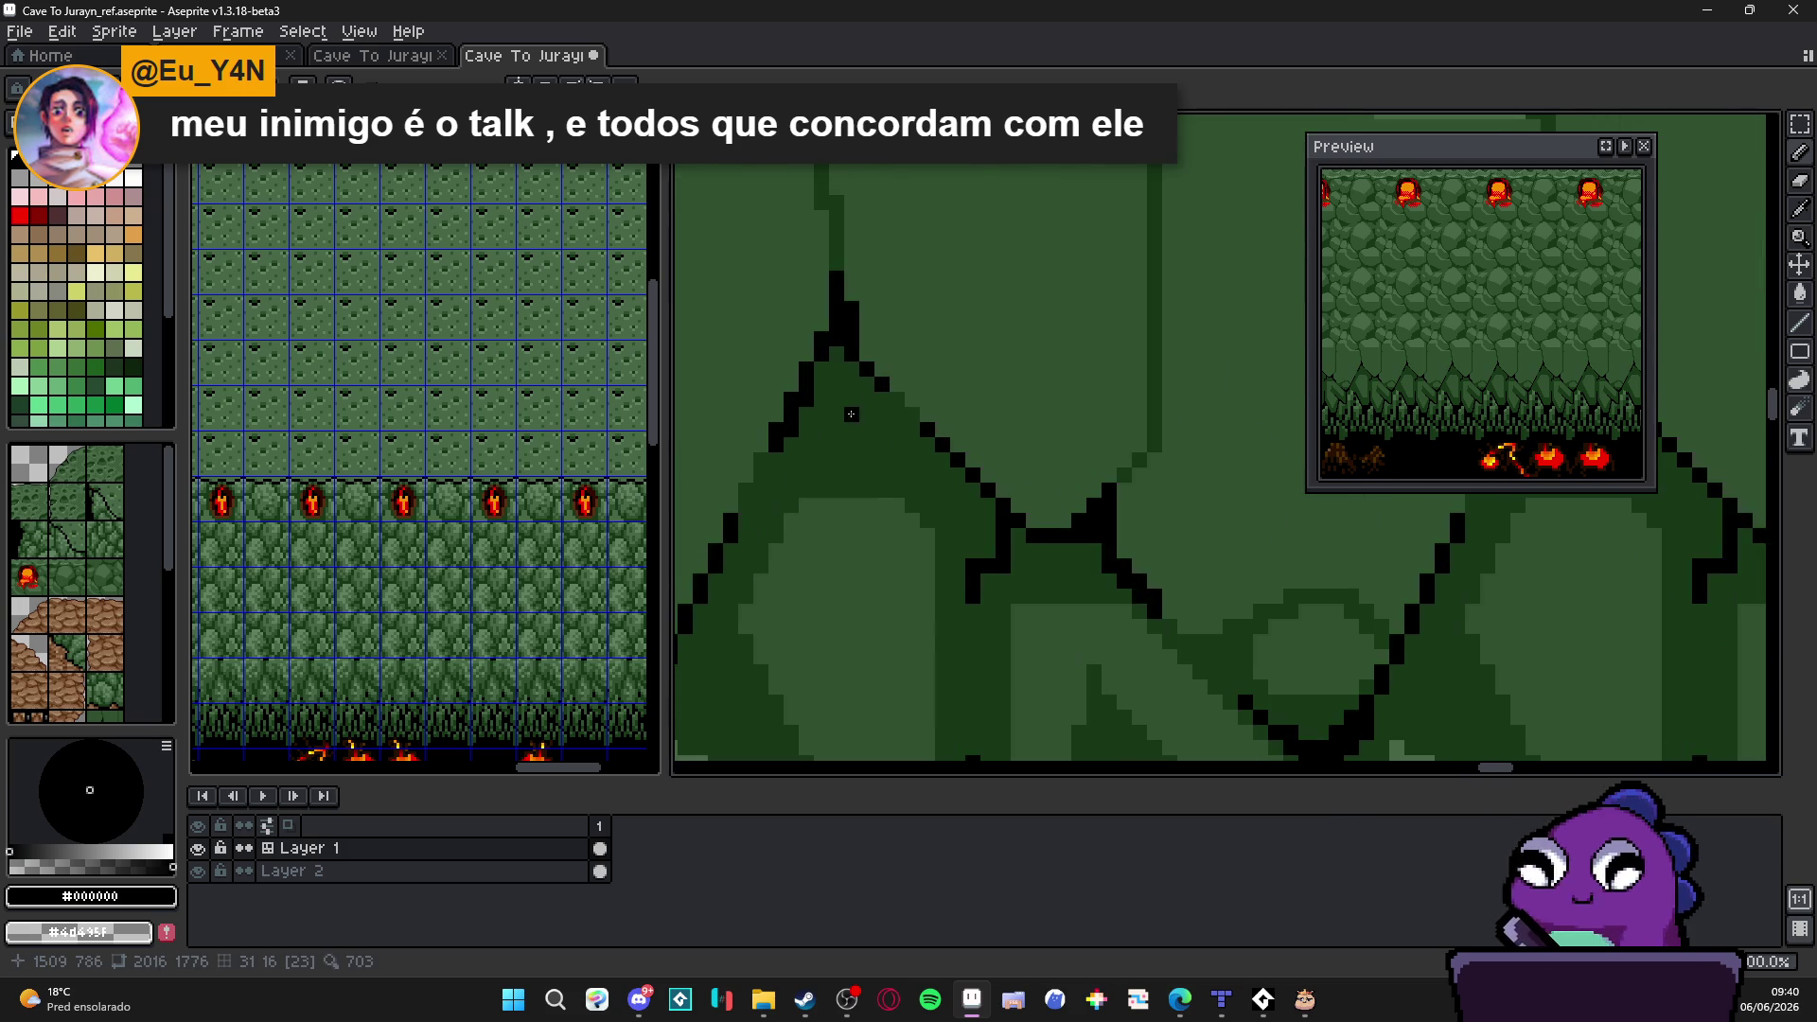
pyautogui.moveTo(847, 369); pyautogui.dragTo(894, 398)
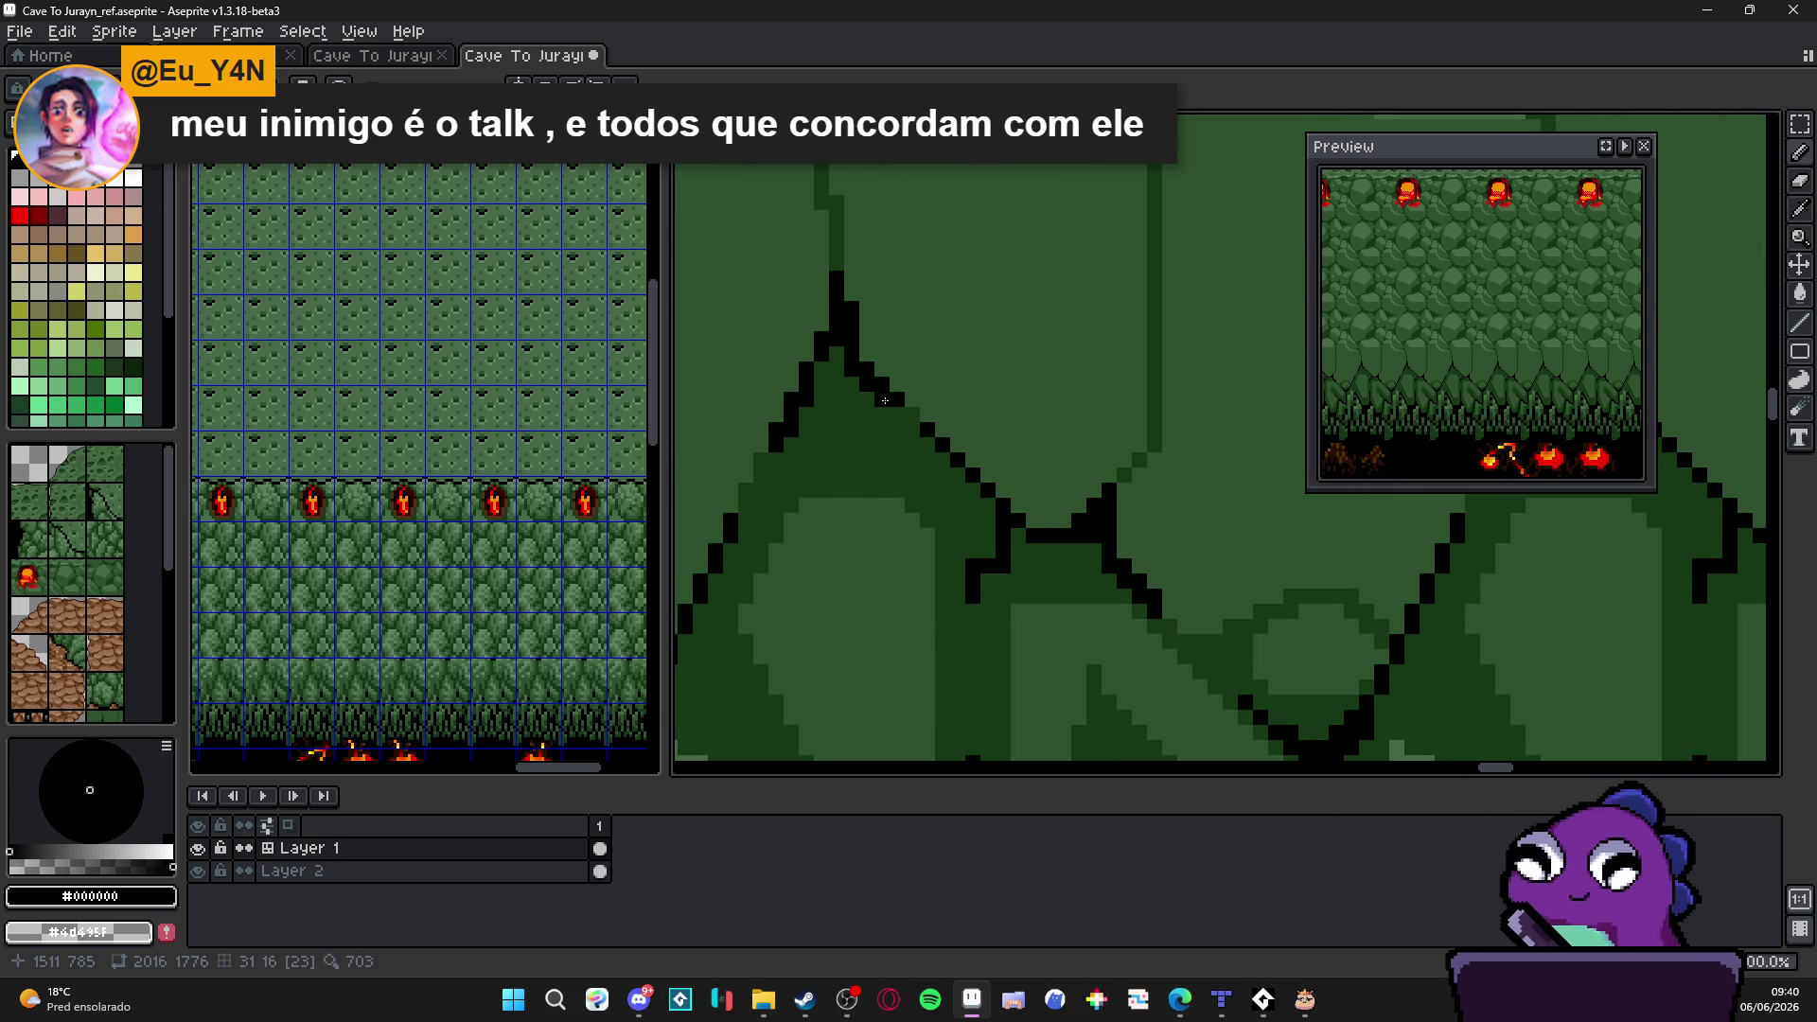
pyautogui.scroll(-1, 885, 401)
pyautogui.scroll(-1, 874, 454)
pyautogui.hotkey('ctrl', 's')
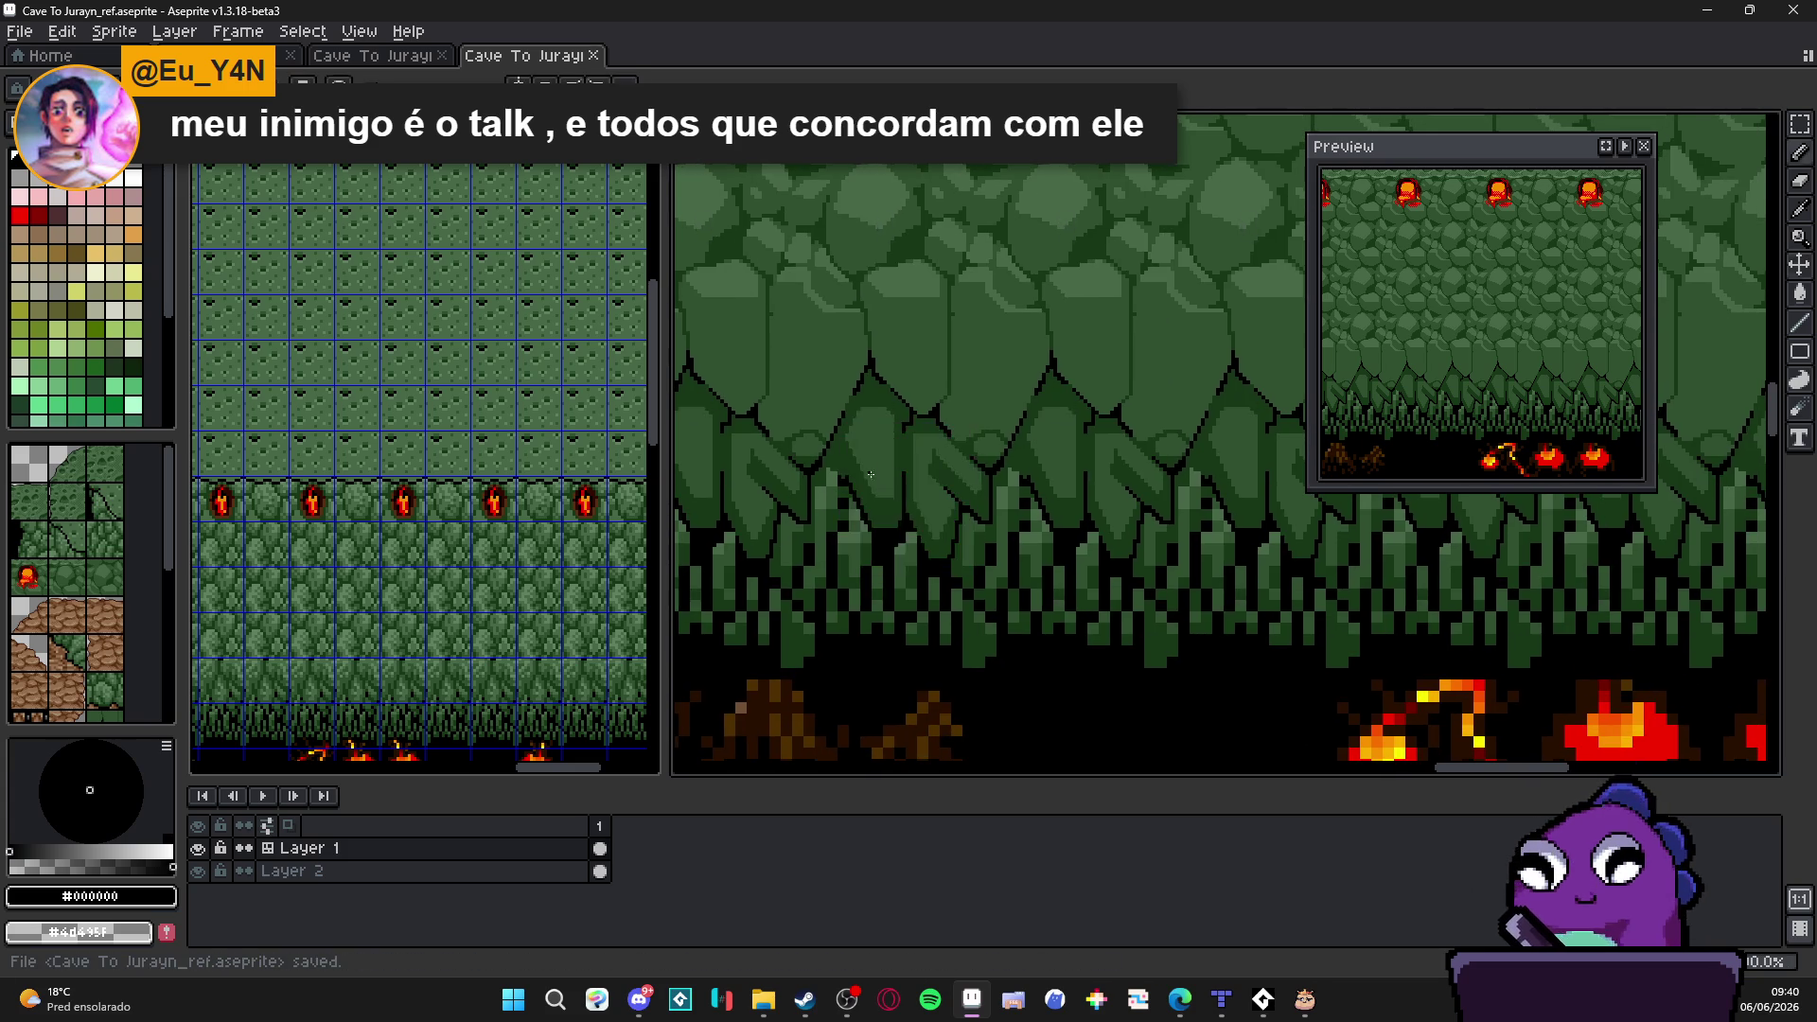
pyautogui.scroll(1, 875, 474)
pyautogui.scroll(-1, 852, 497)
pyautogui.scroll(1, 831, 525)
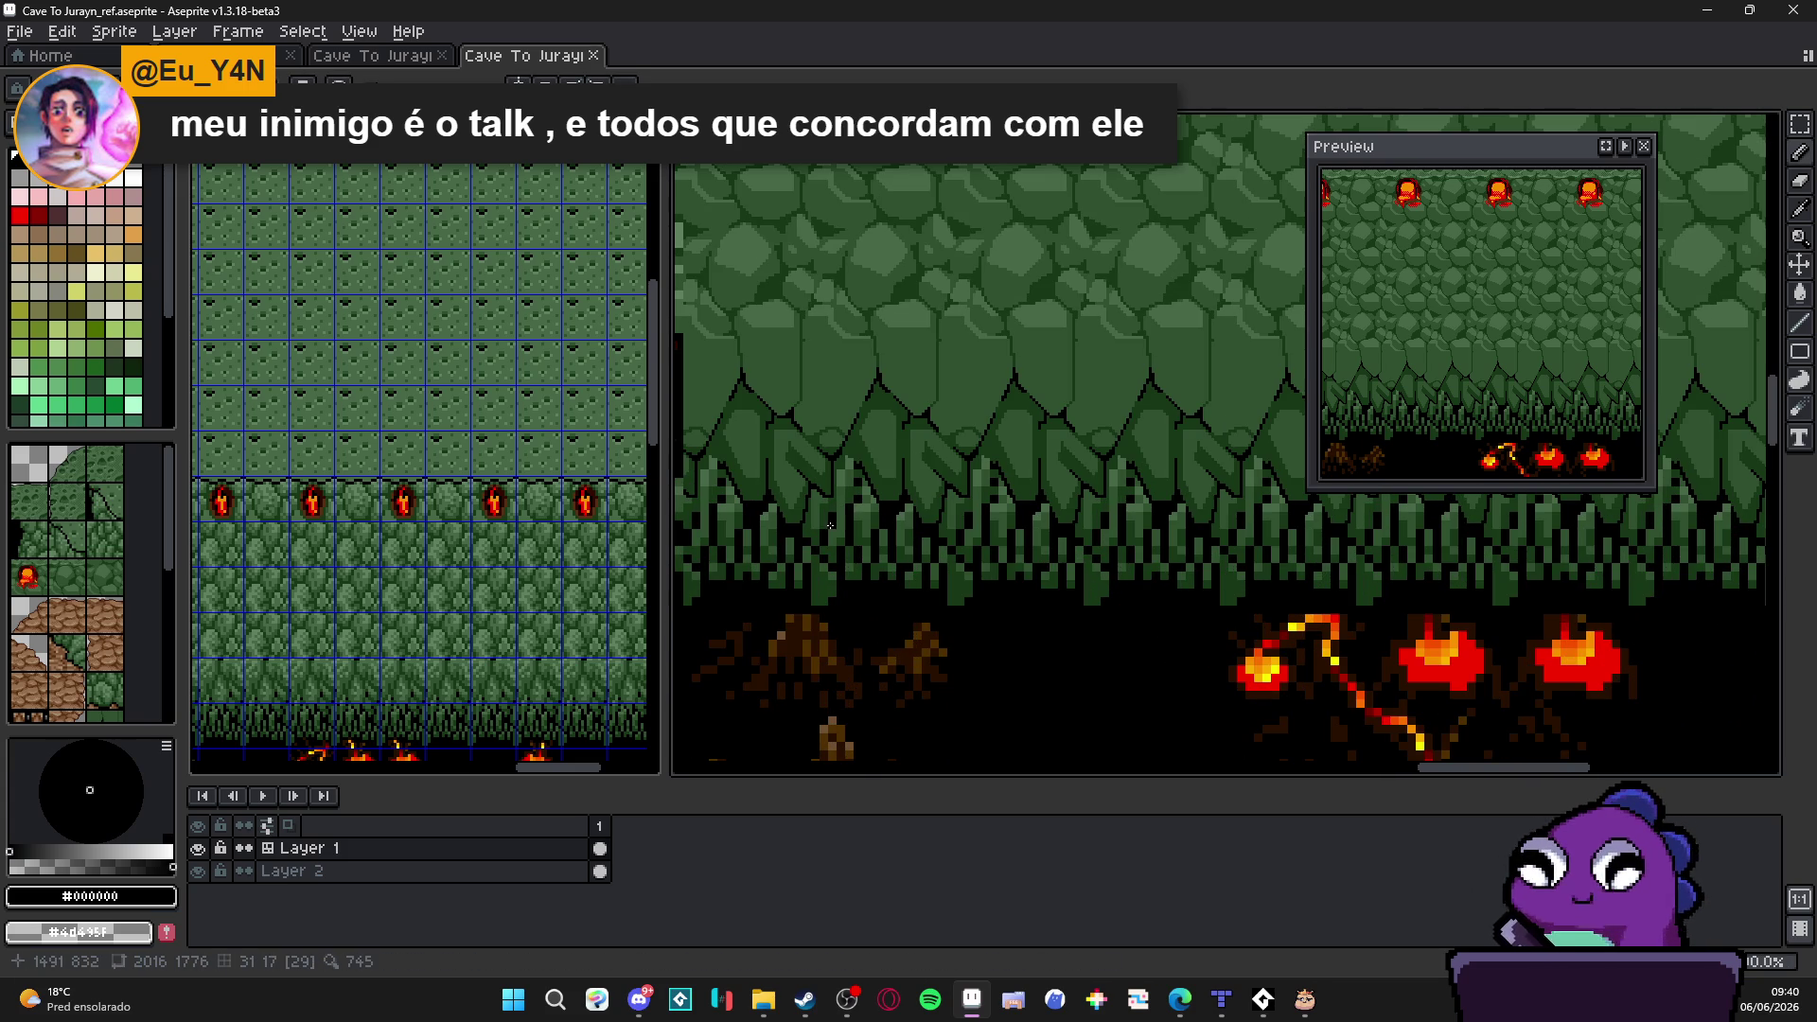
pyautogui.scroll(1, 810, 539)
pyautogui.scroll(-1, 790, 569)
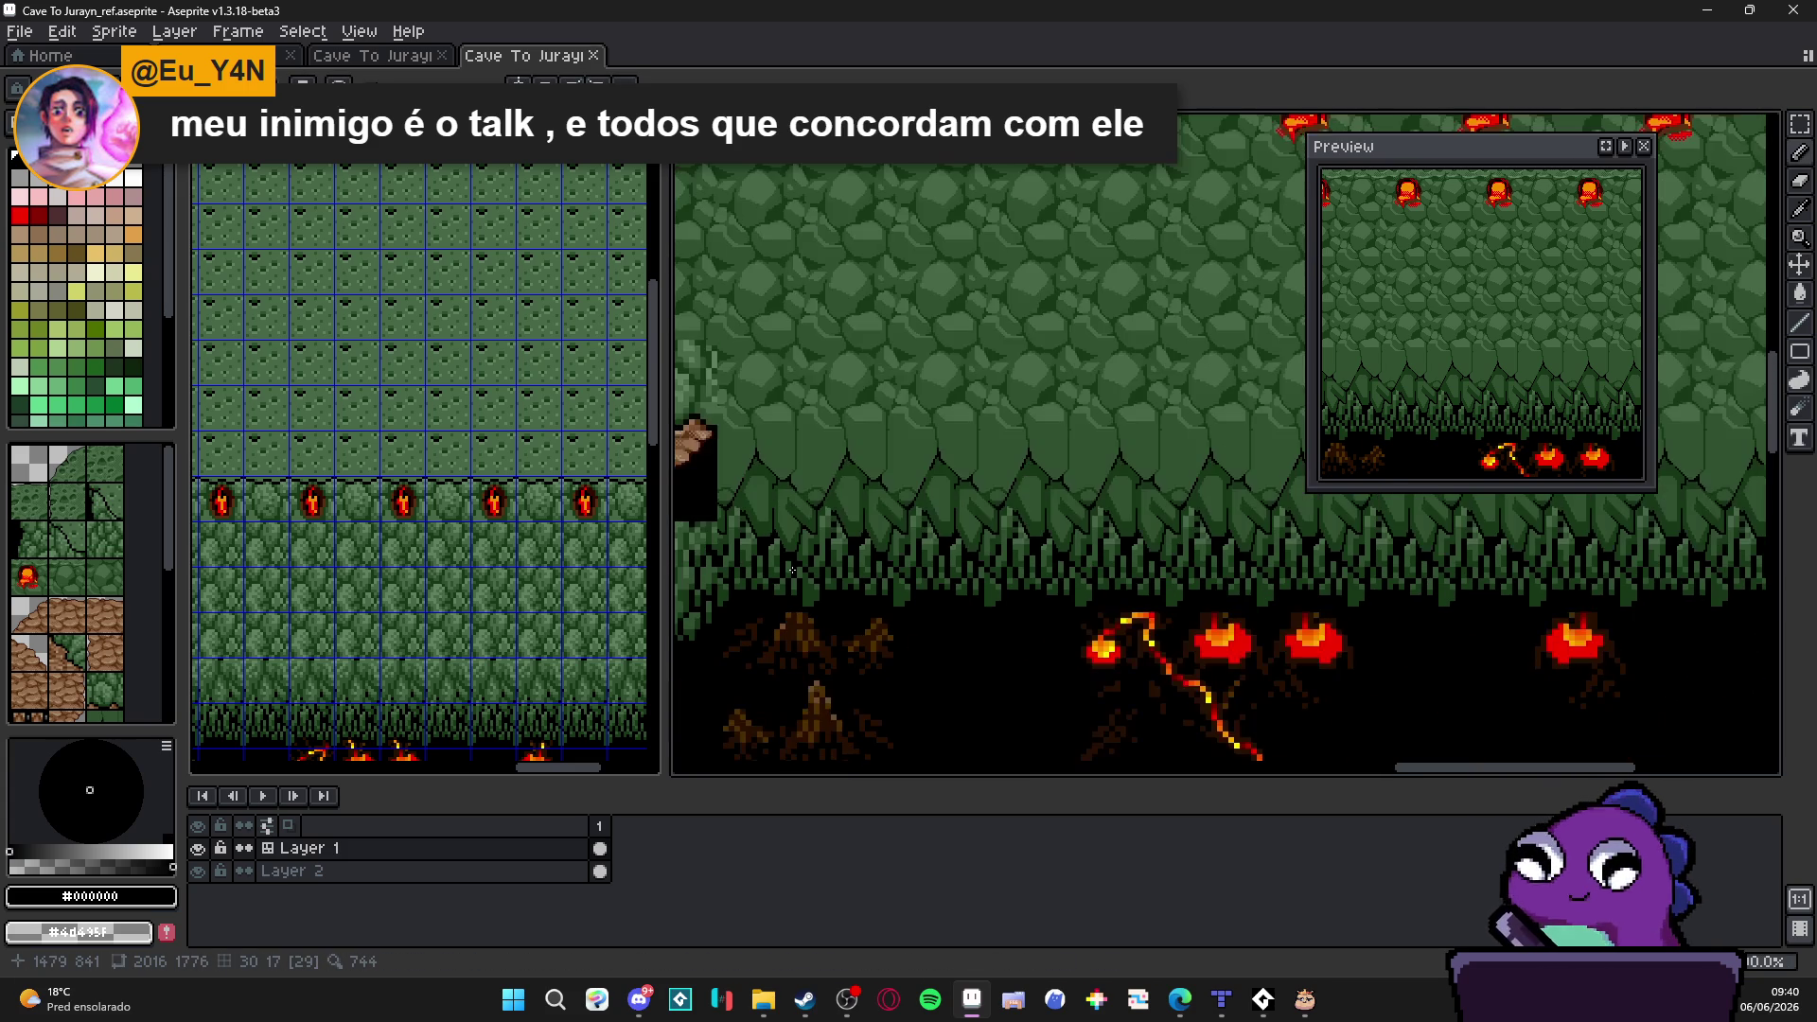
pyautogui.scroll(1, 792, 568)
pyautogui.scroll(1, 795, 540)
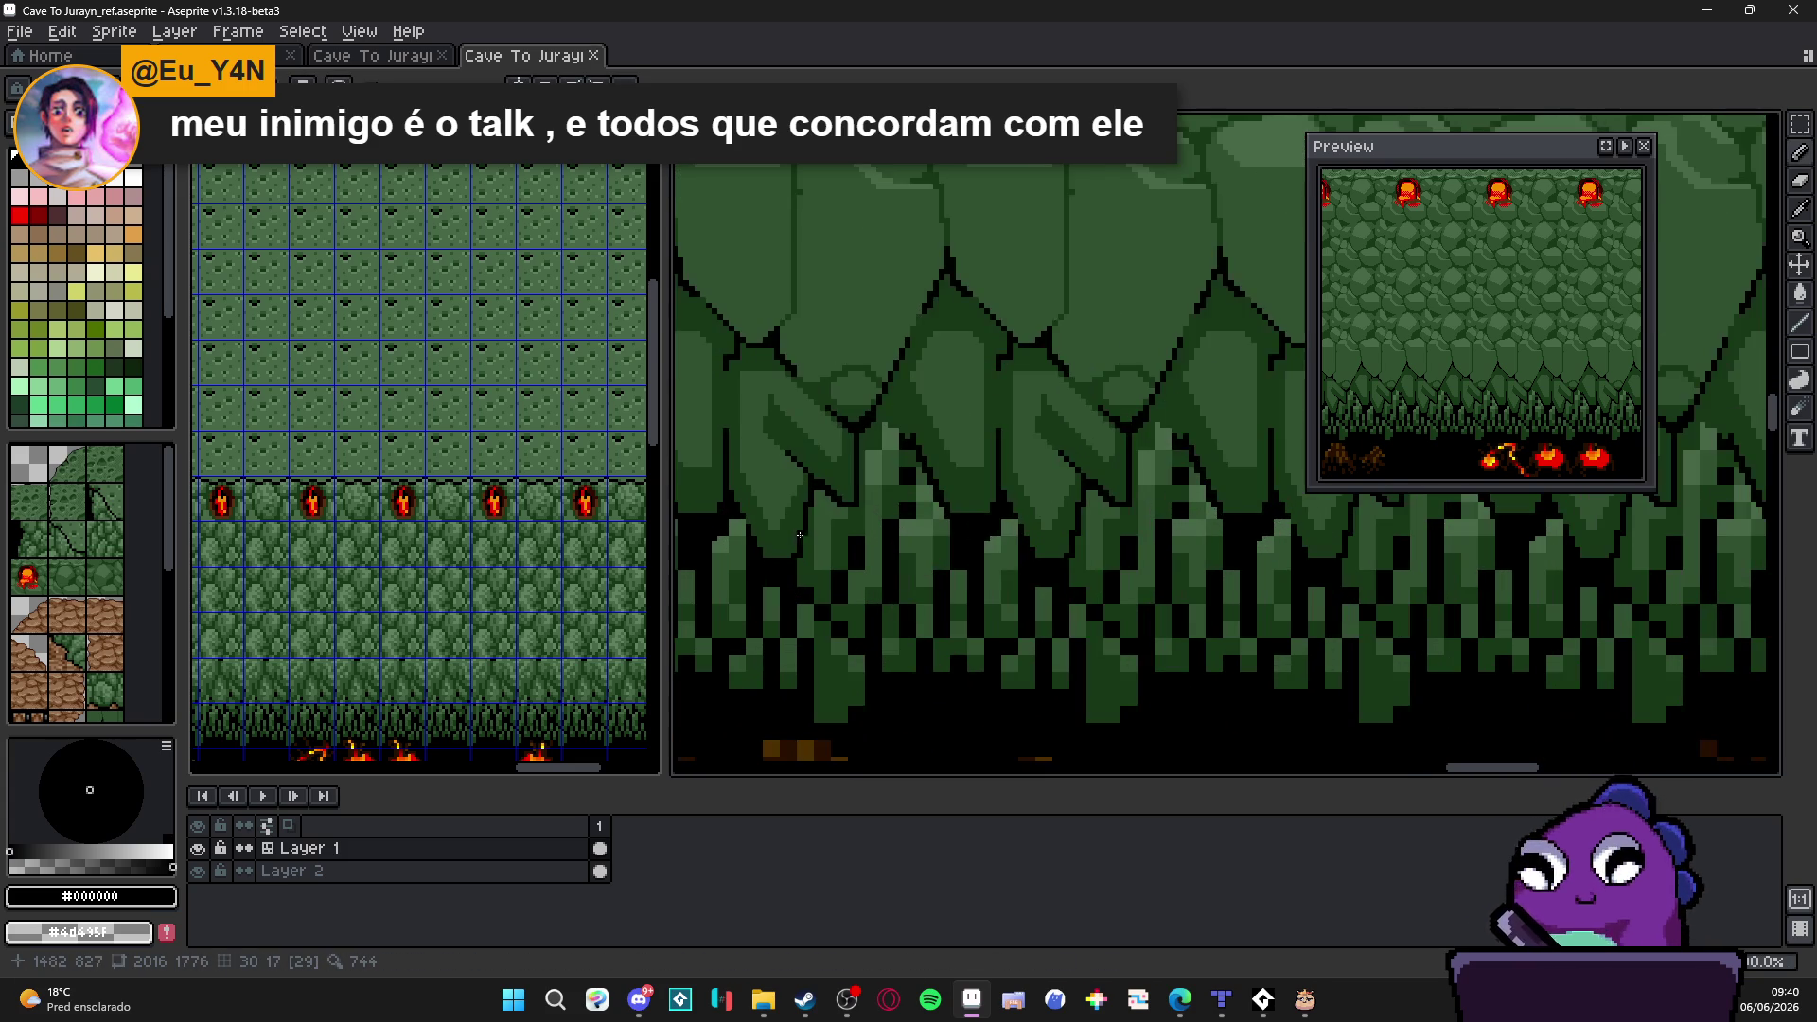
# Step: Paint the light-green columns at the stalactite bases over with dark green #183818
pyautogui.keyDown('alt'); pyautogui.click(852, 497); pyautogui.keyUp('alt')
pyautogui.scroll(1, 880, 476)
pyautogui.moveTo(909, 458); pyautogui.dragTo(914, 390)
pyautogui.moveTo(896, 681); pyautogui.dragTo(948, 341)
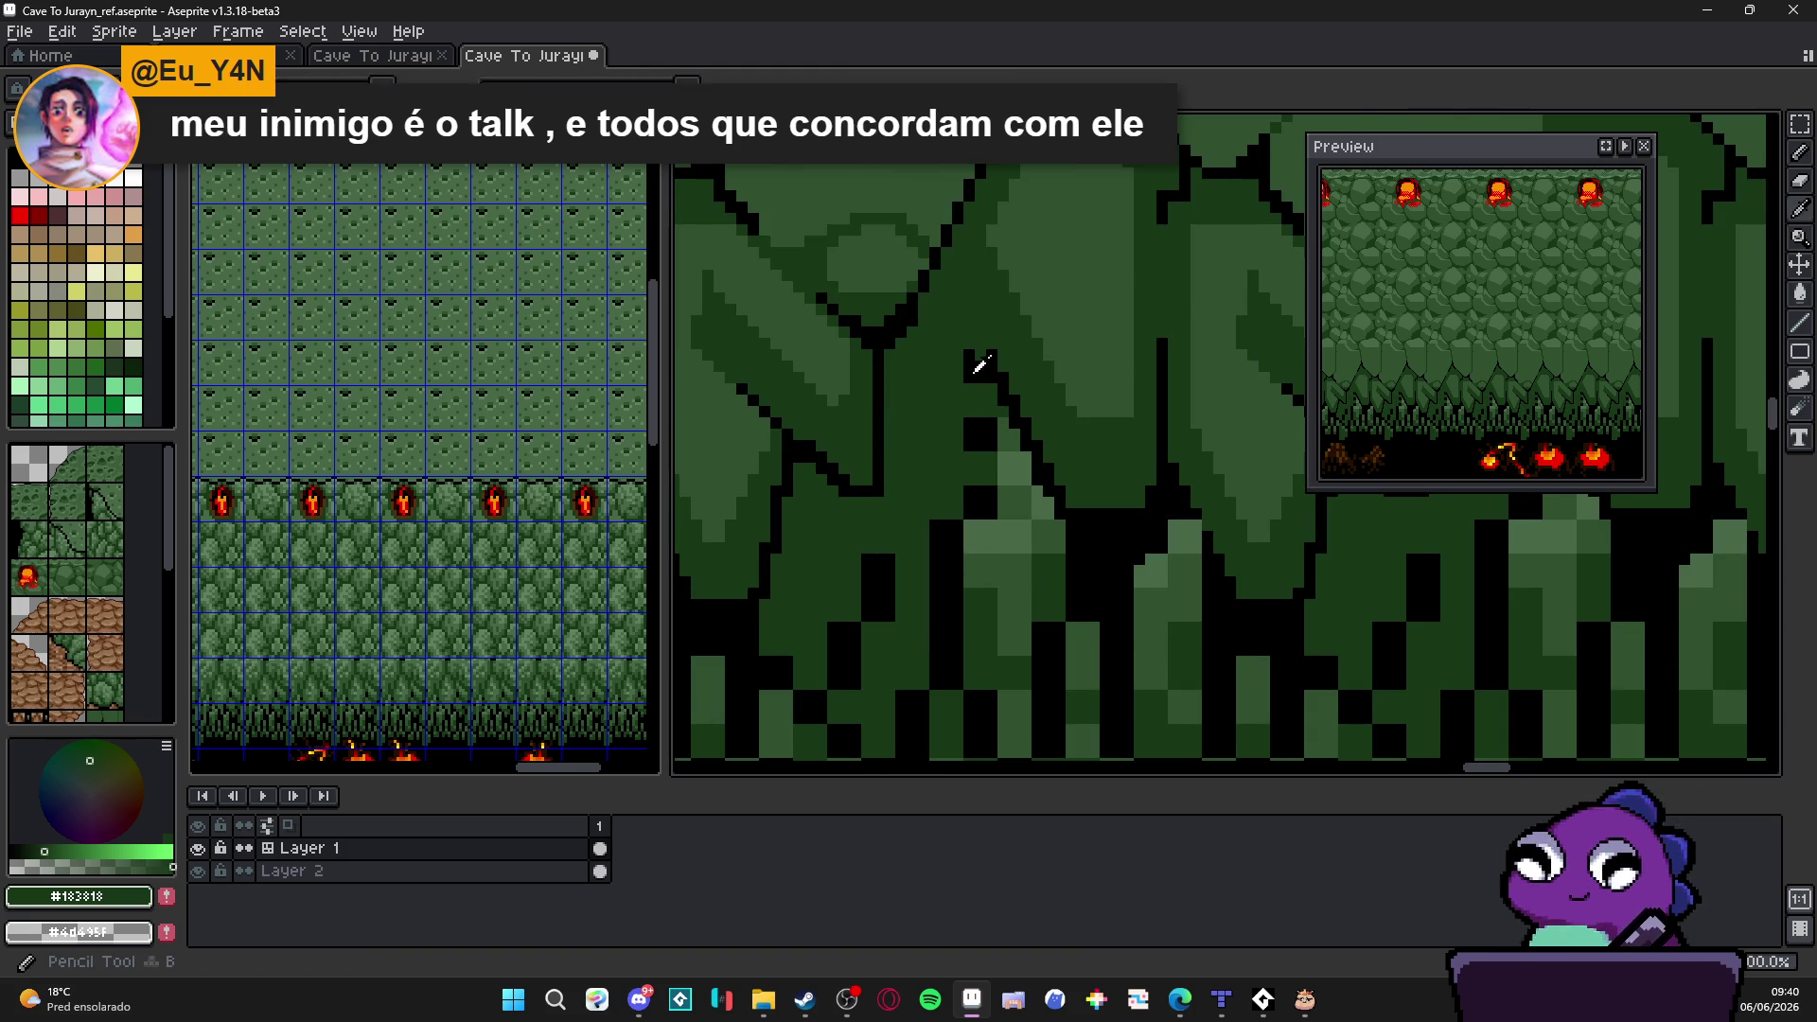
# Step: Draw a diagonal black outline up to the line above and thicken it with extra pixels
pyautogui.keyDown('alt'); pyautogui.click(983, 377); pyautogui.keyUp('alt')
pyautogui.scroll(1, 985, 377)
pyautogui.moveTo(1000, 377)
pyautogui.mouseDown()
pyautogui.moveTo(926, 237)
pyautogui.moveTo(1088, 565)
pyautogui.mouseUp()
pyautogui.click(938, 227)
pyautogui.click(923, 256)
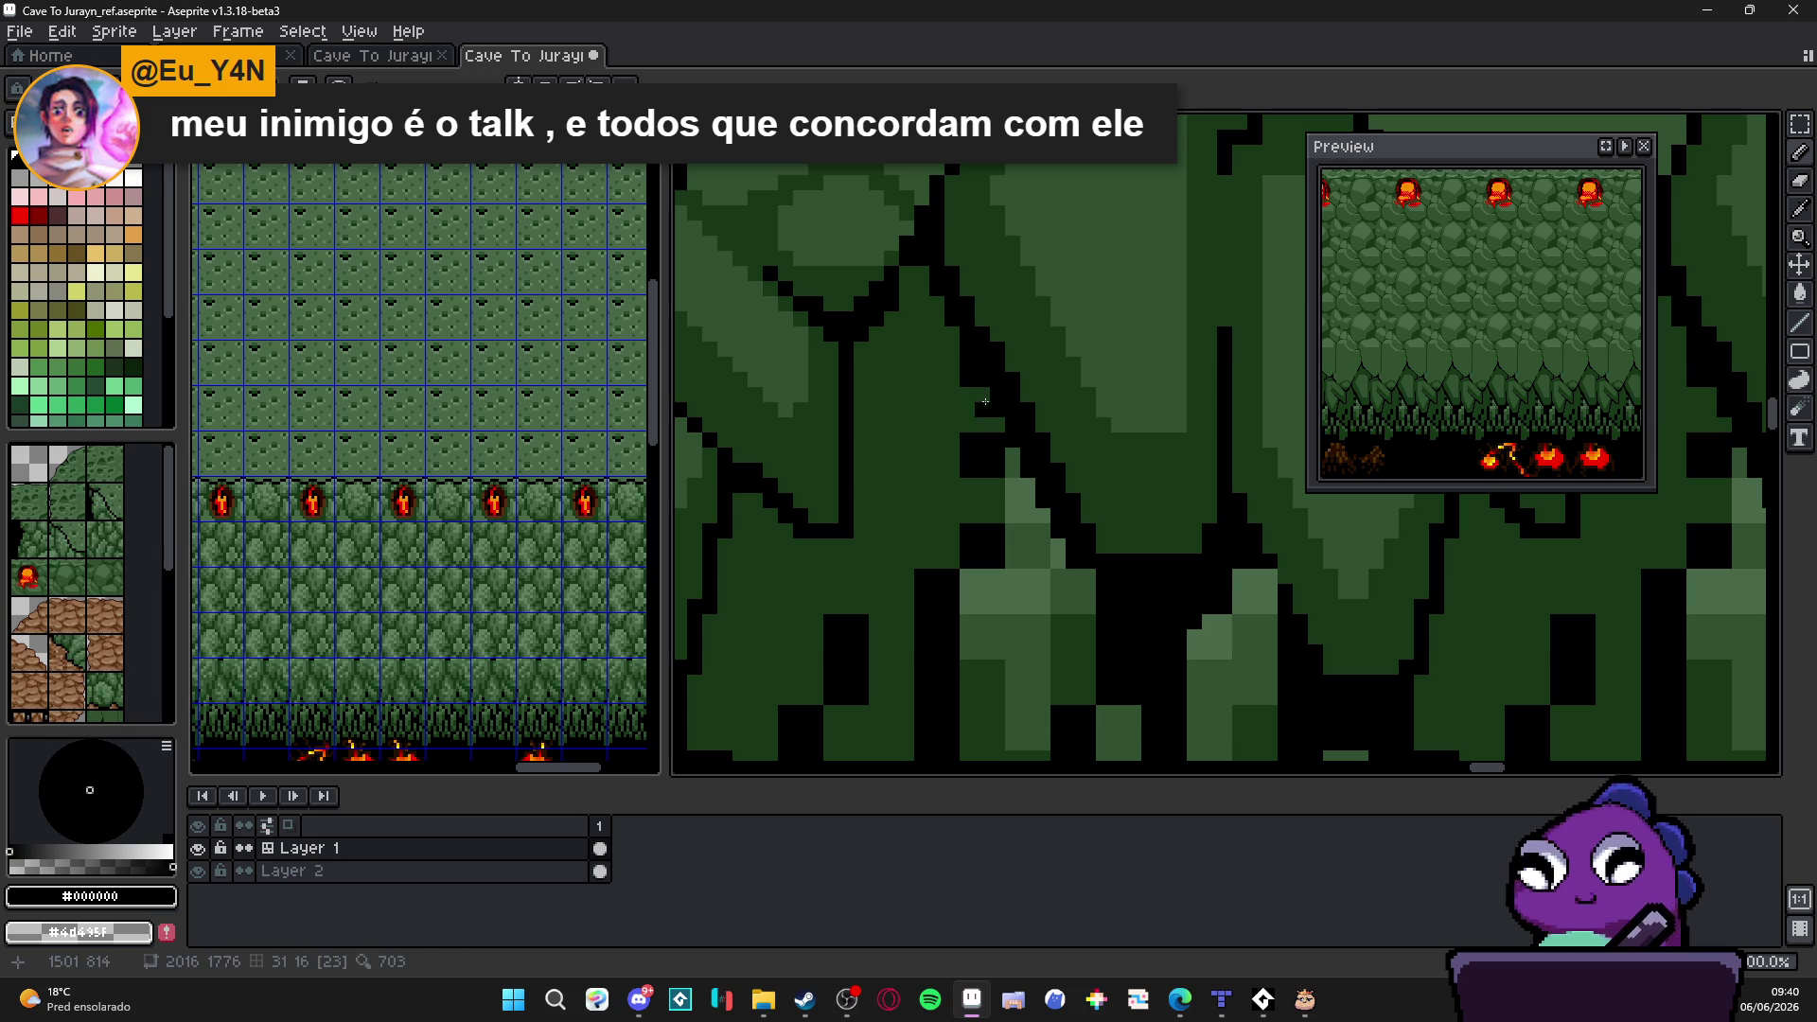
# Step: Draw a dark-green line toward the outline, repaint the black block green, and save
pyautogui.keyDown('alt'); pyautogui.click(1055, 531); pyautogui.keyUp('alt')
pyautogui.moveTo(1060, 561); pyautogui.dragTo(924, 271)
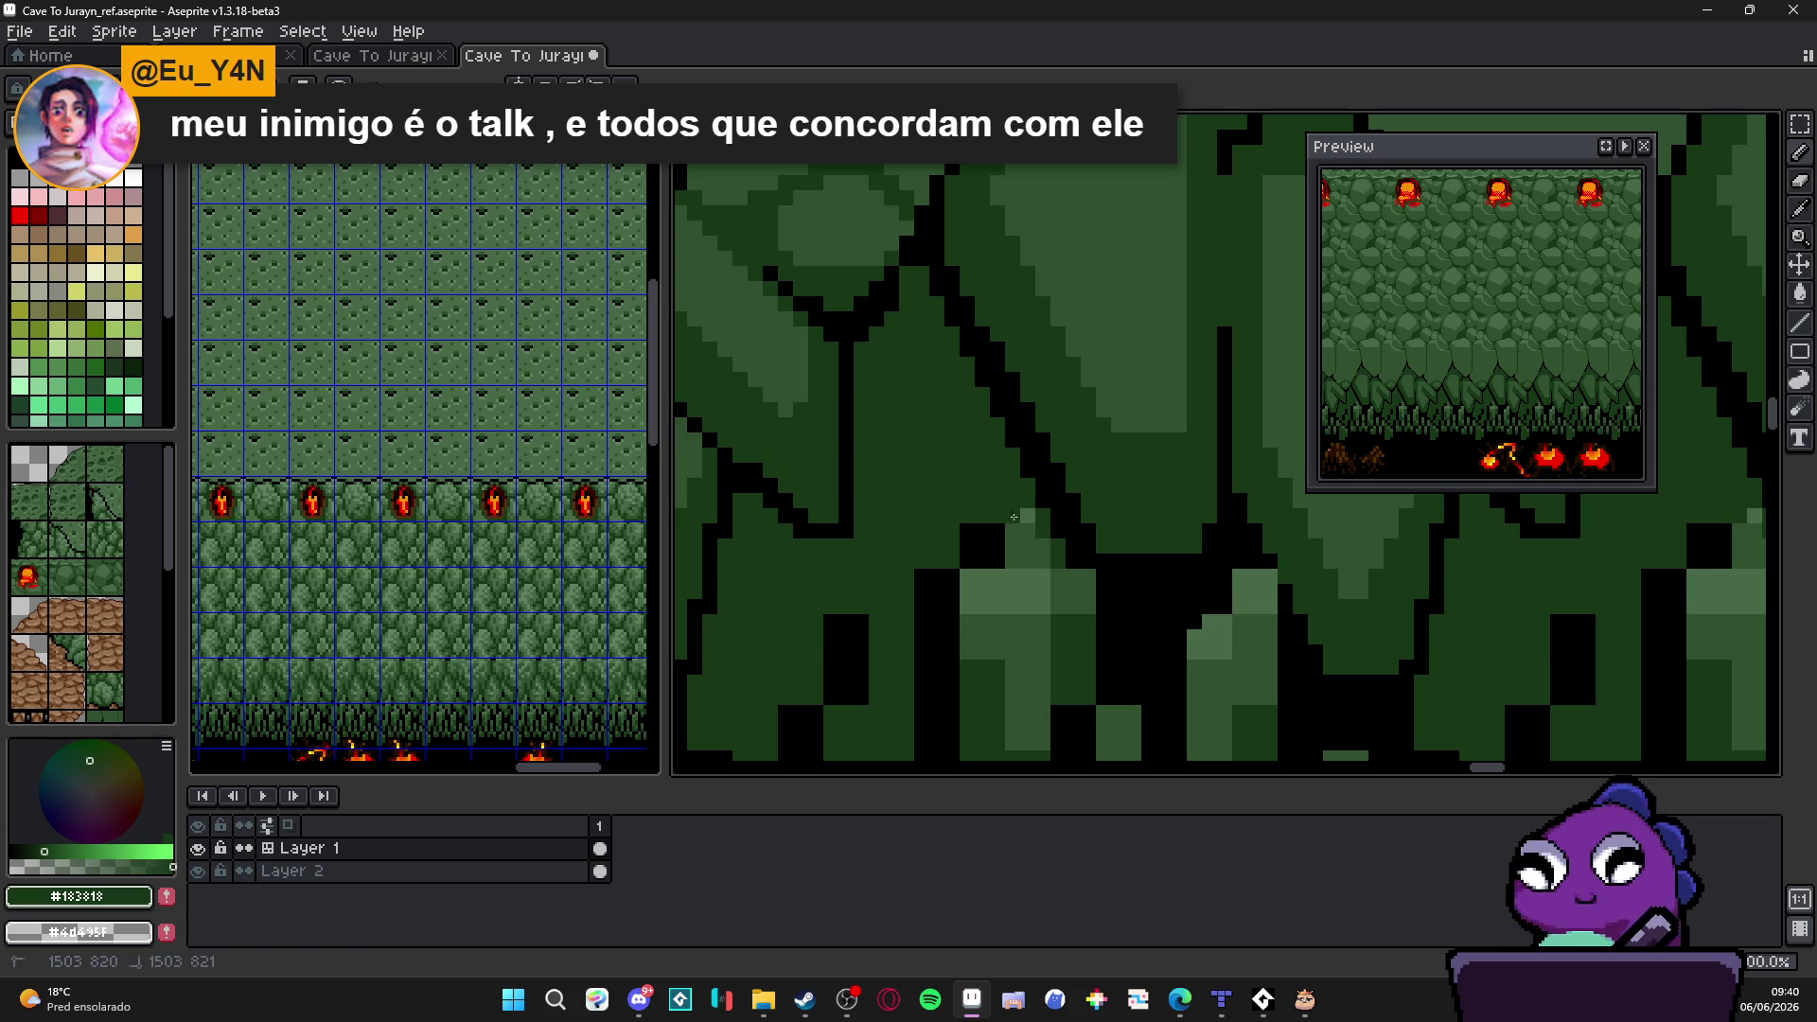
pyautogui.moveTo(1037, 556); pyautogui.dragTo(974, 551)
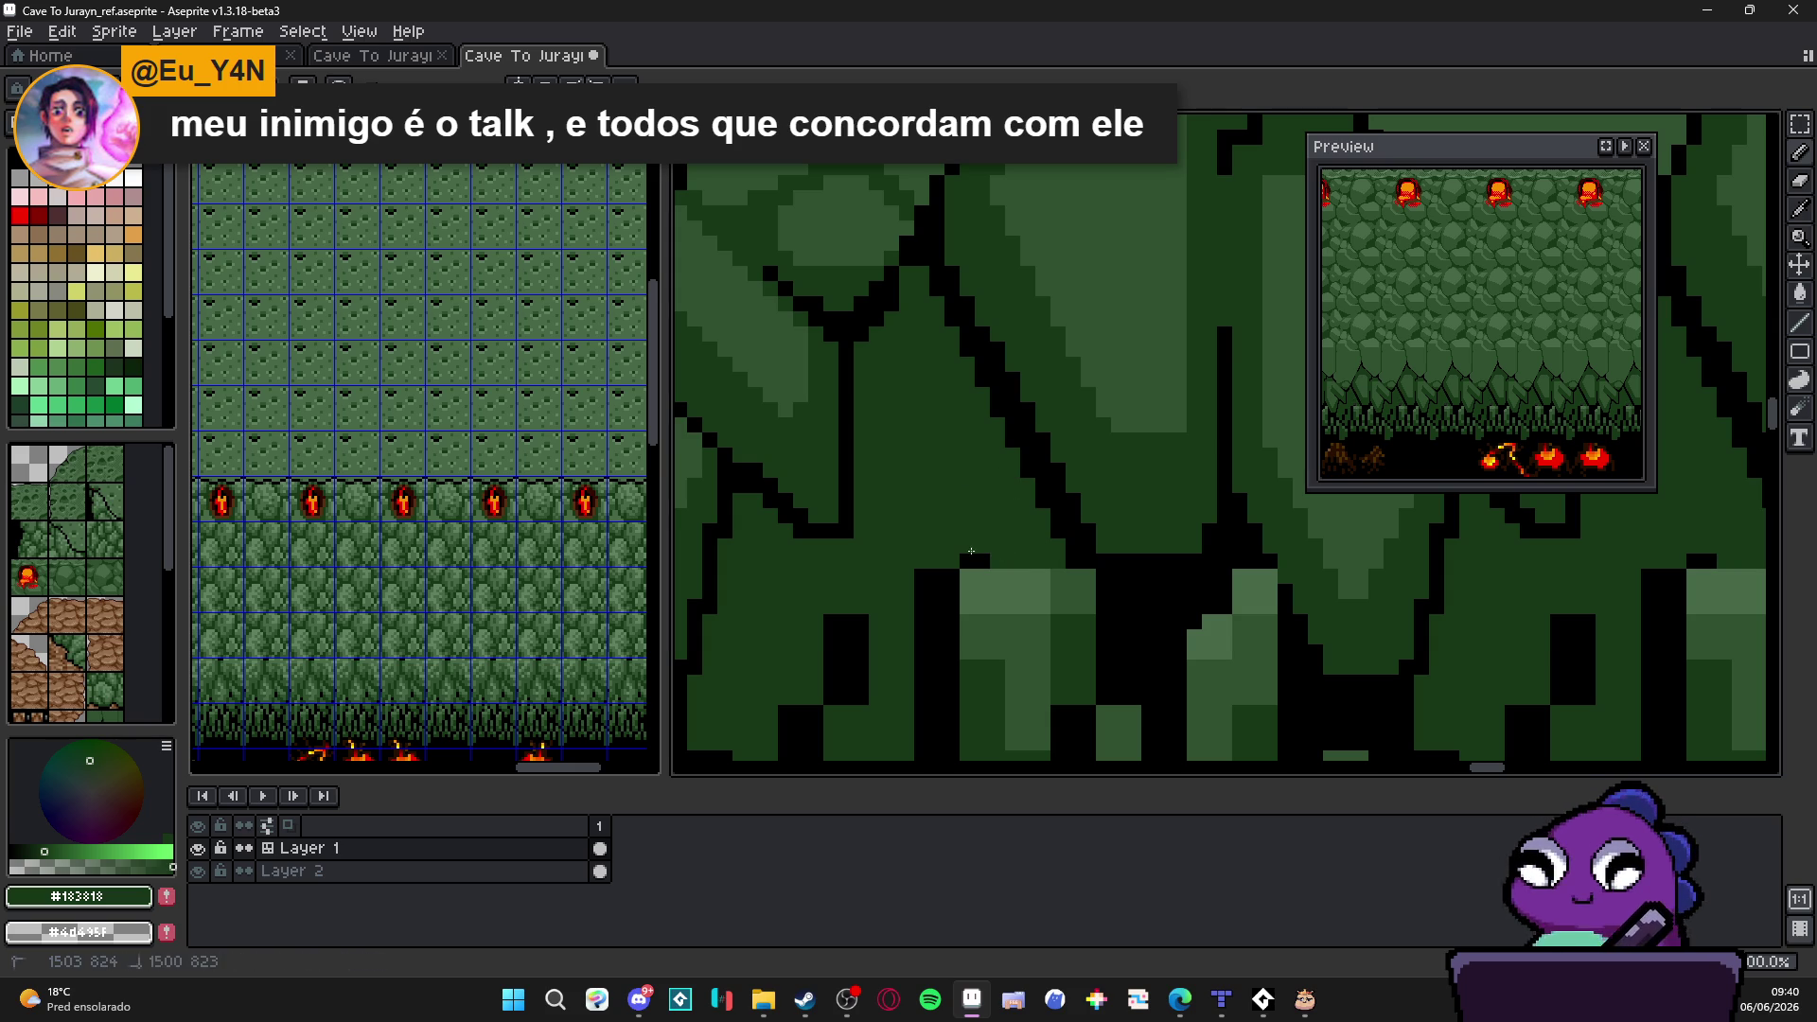
pyautogui.scroll(-2, 974, 550)
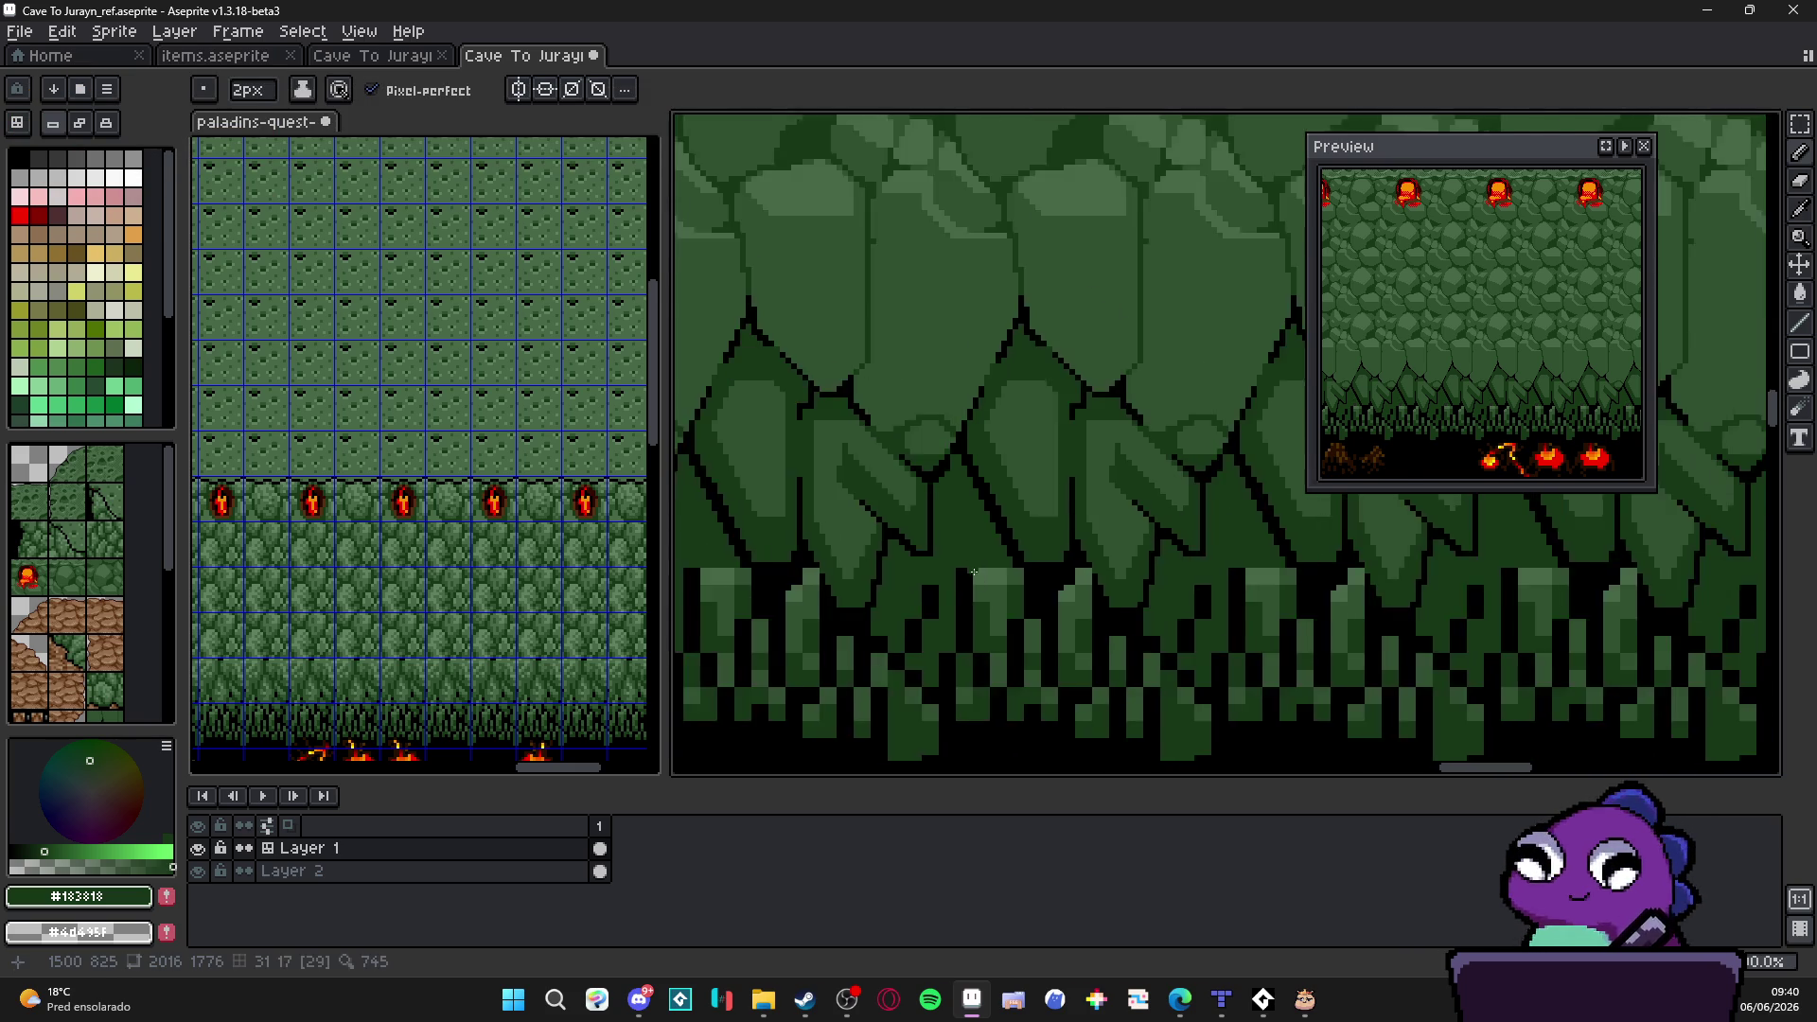
pyautogui.scroll(-1, 977, 453)
pyautogui.scroll(-1, 1000, 498)
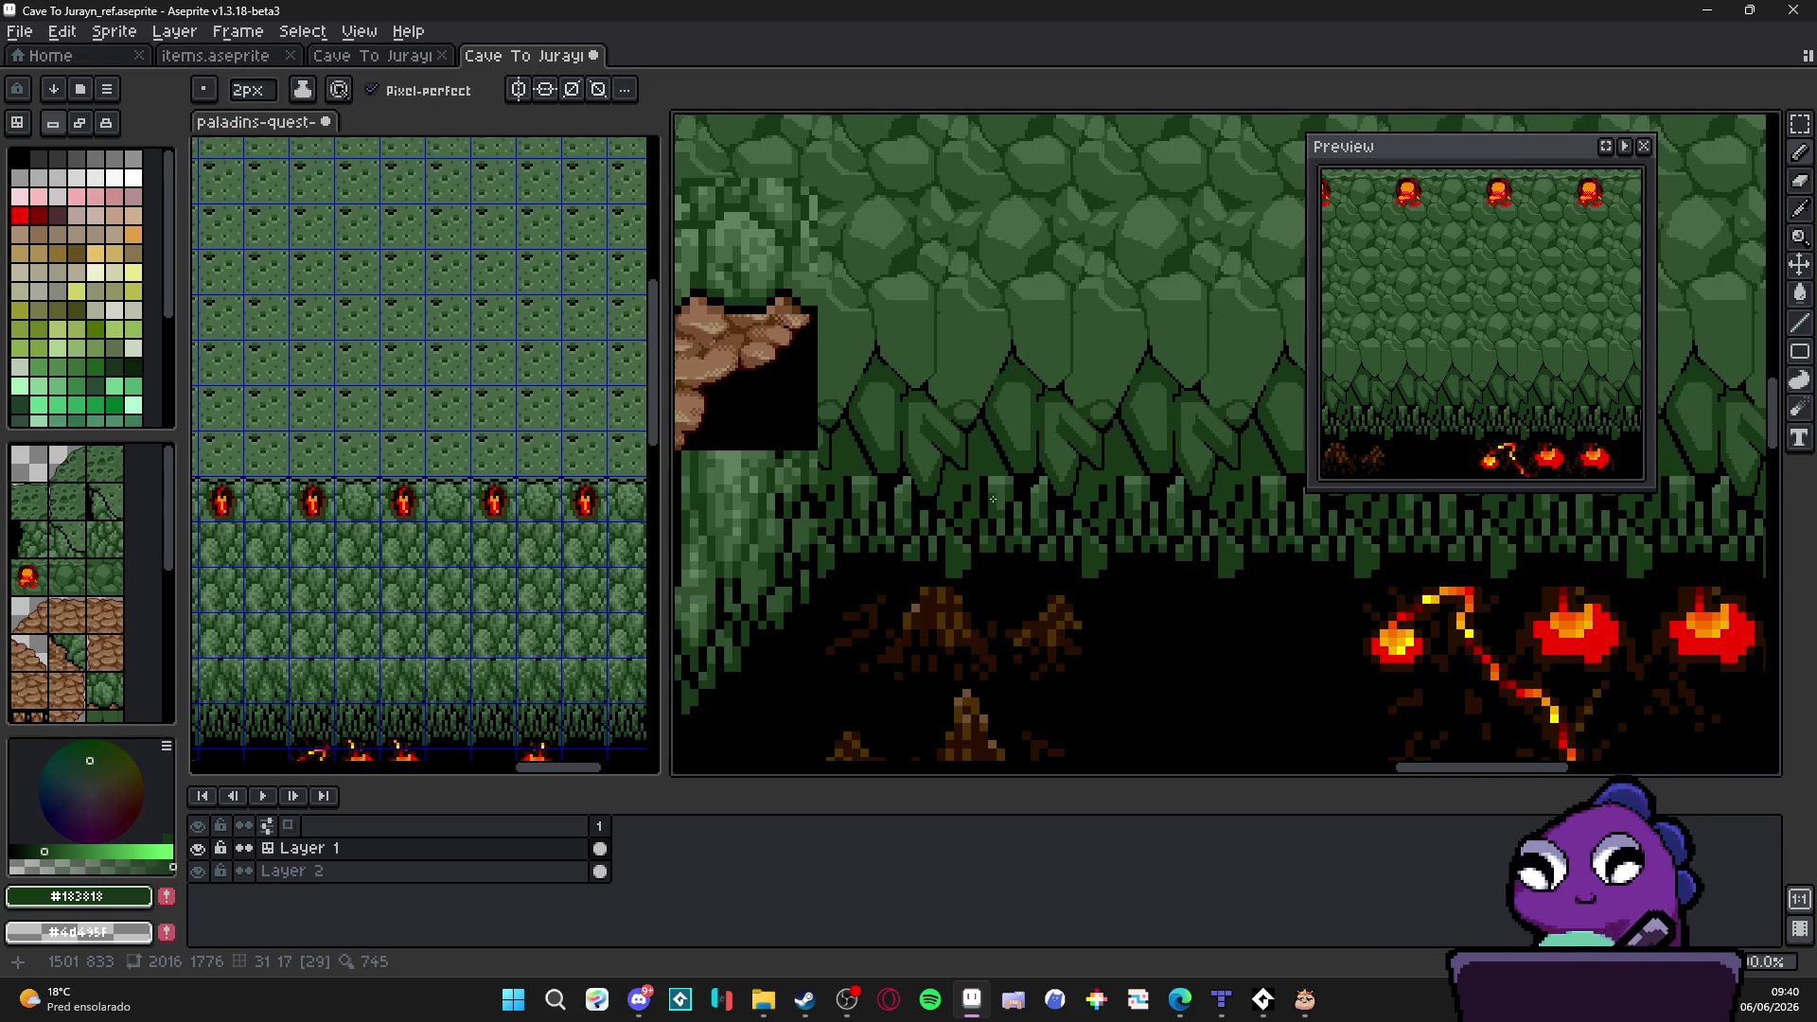
pyautogui.scroll(-1, 993, 499)
pyautogui.scroll(1, 947, 519)
pyautogui.hotkey('ctrl', 's')
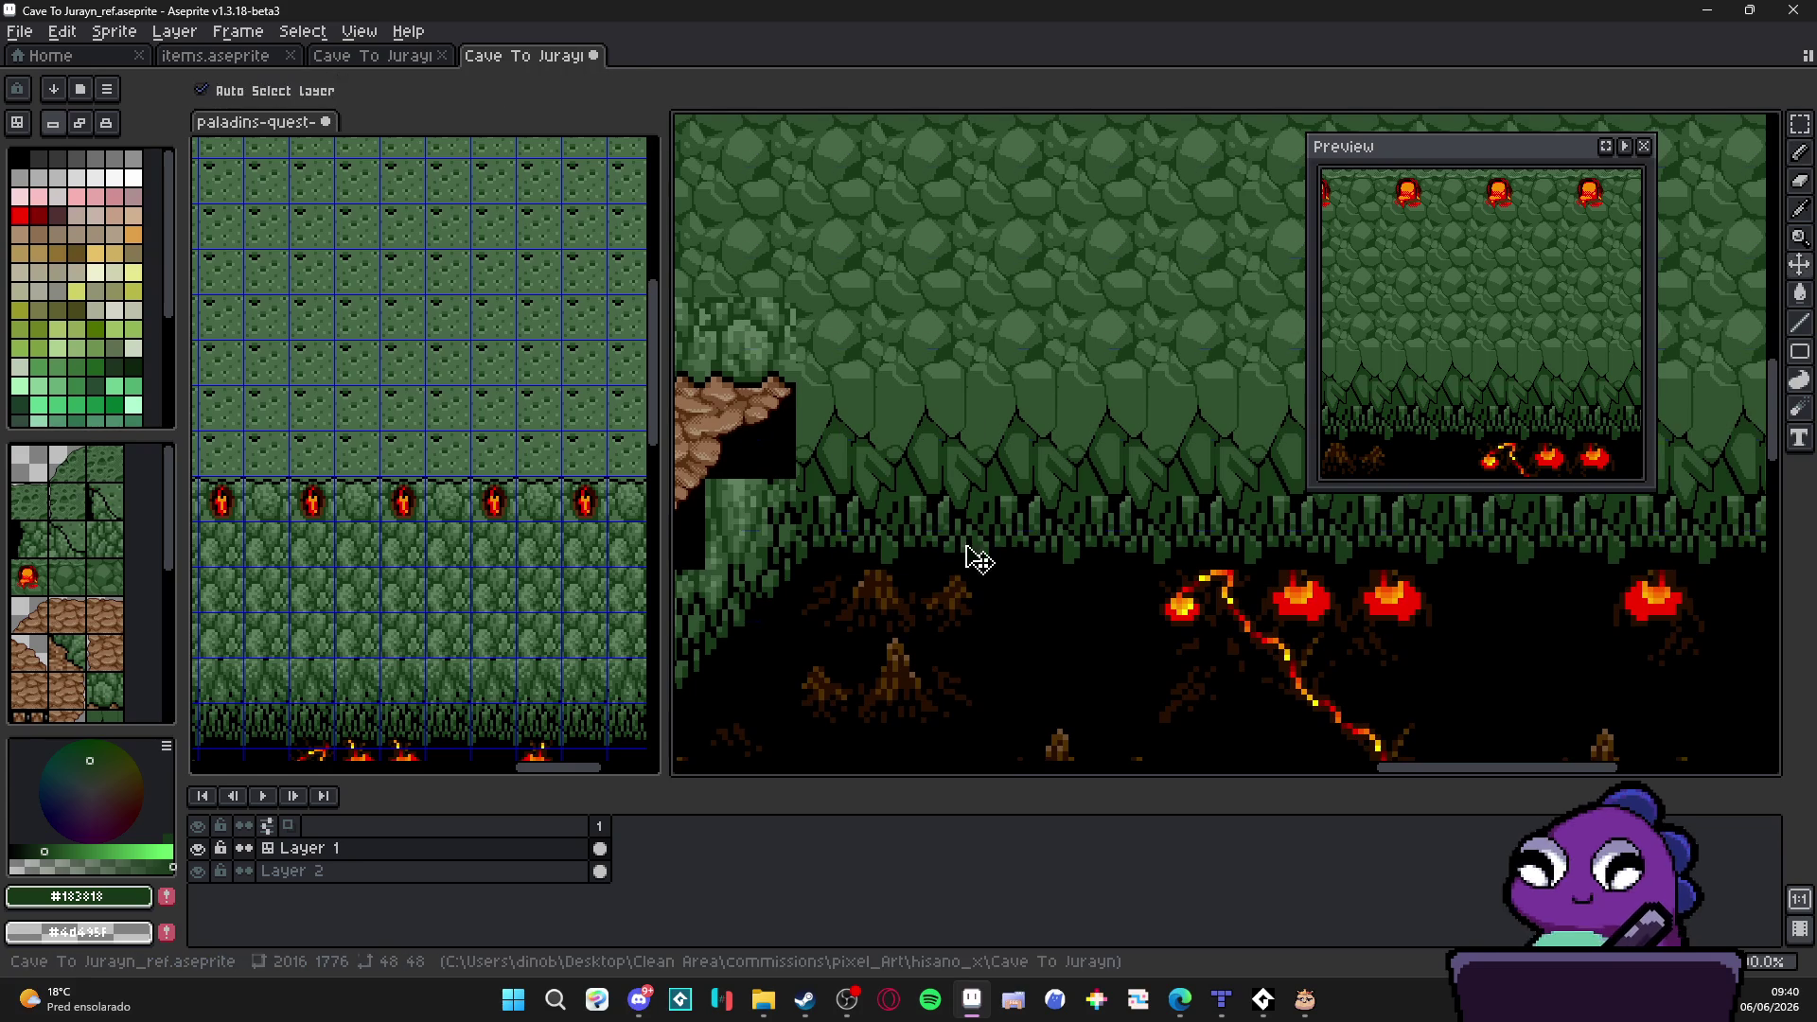
pyautogui.scroll(-1, 945, 528)
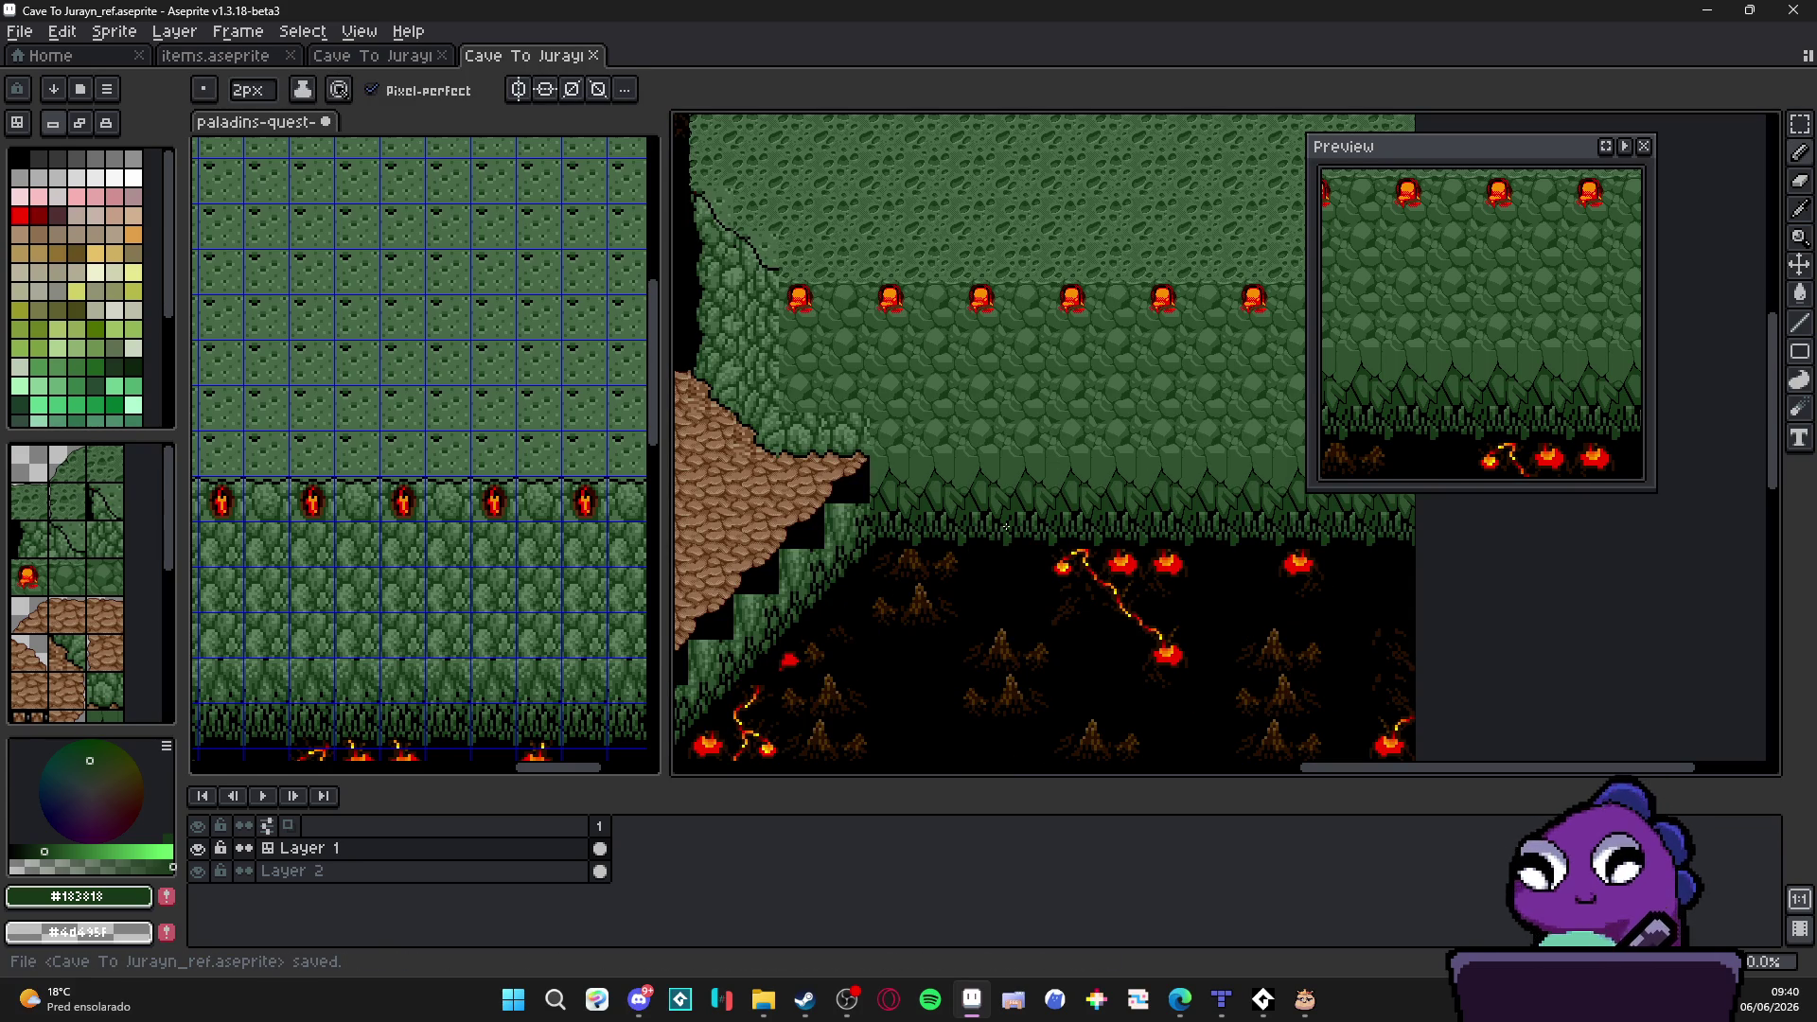
pyautogui.scroll(2, 934, 532)
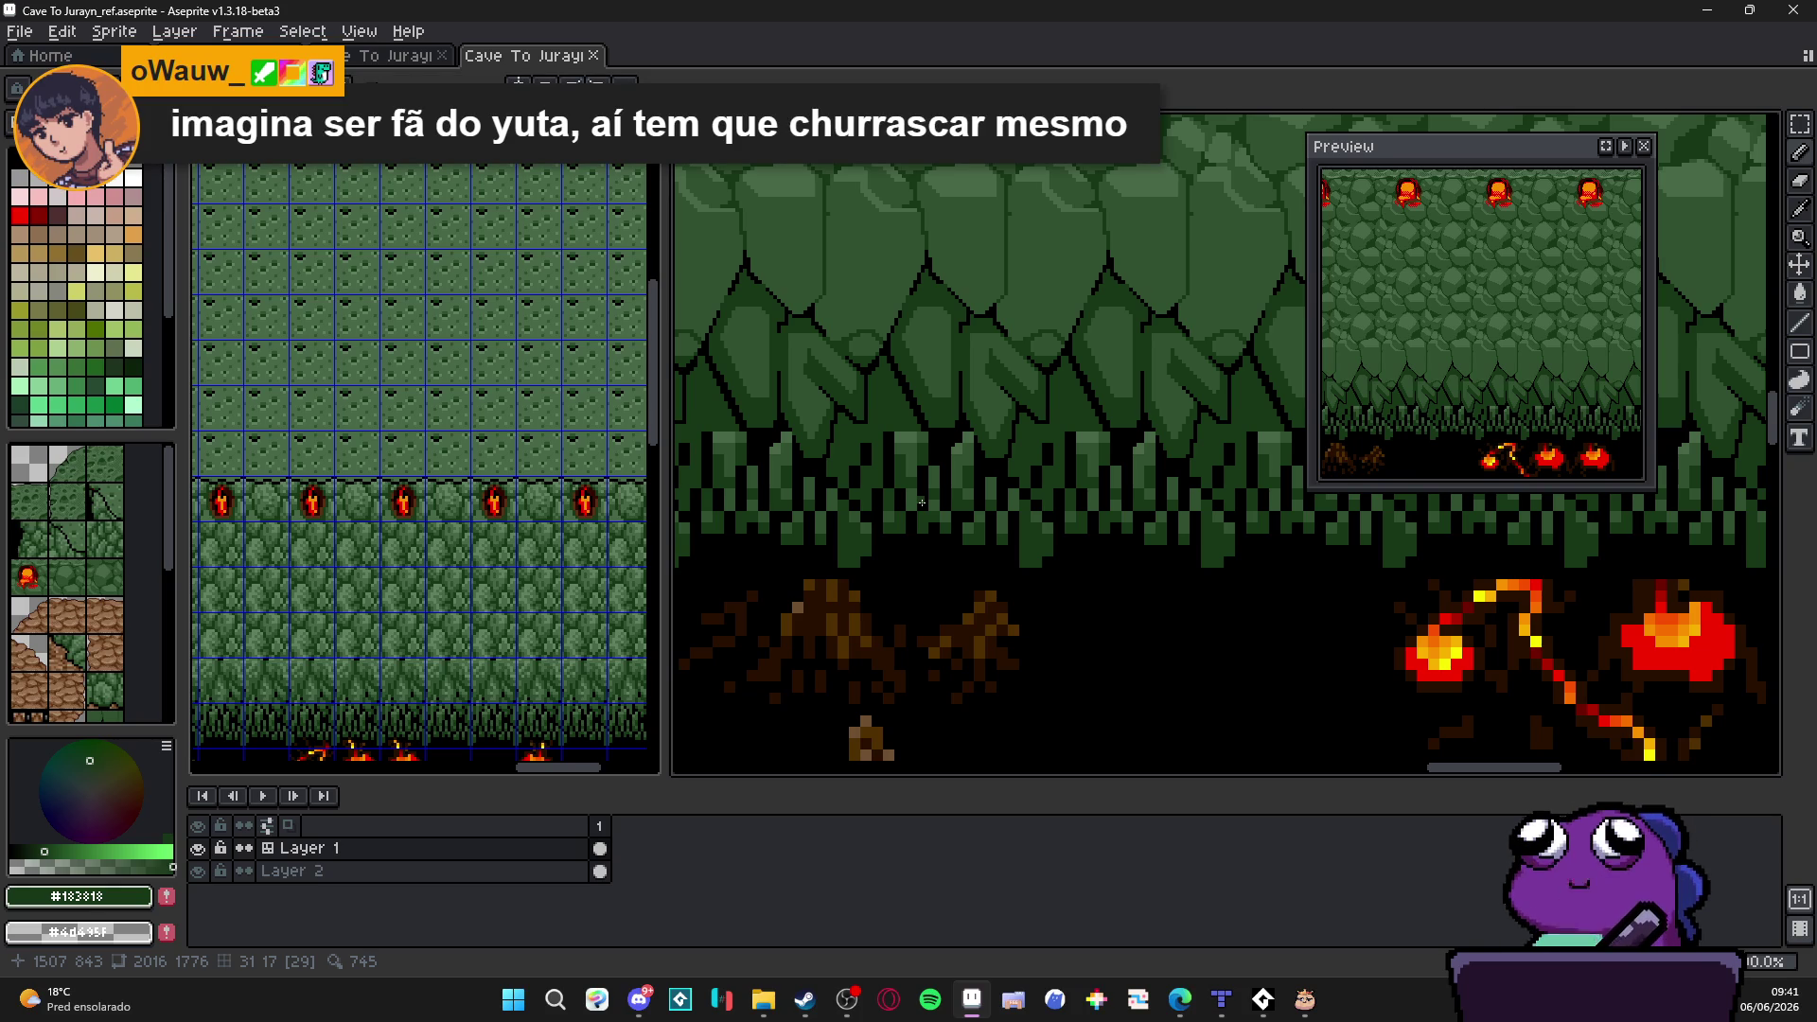
pyautogui.scroll(1, 897, 422)
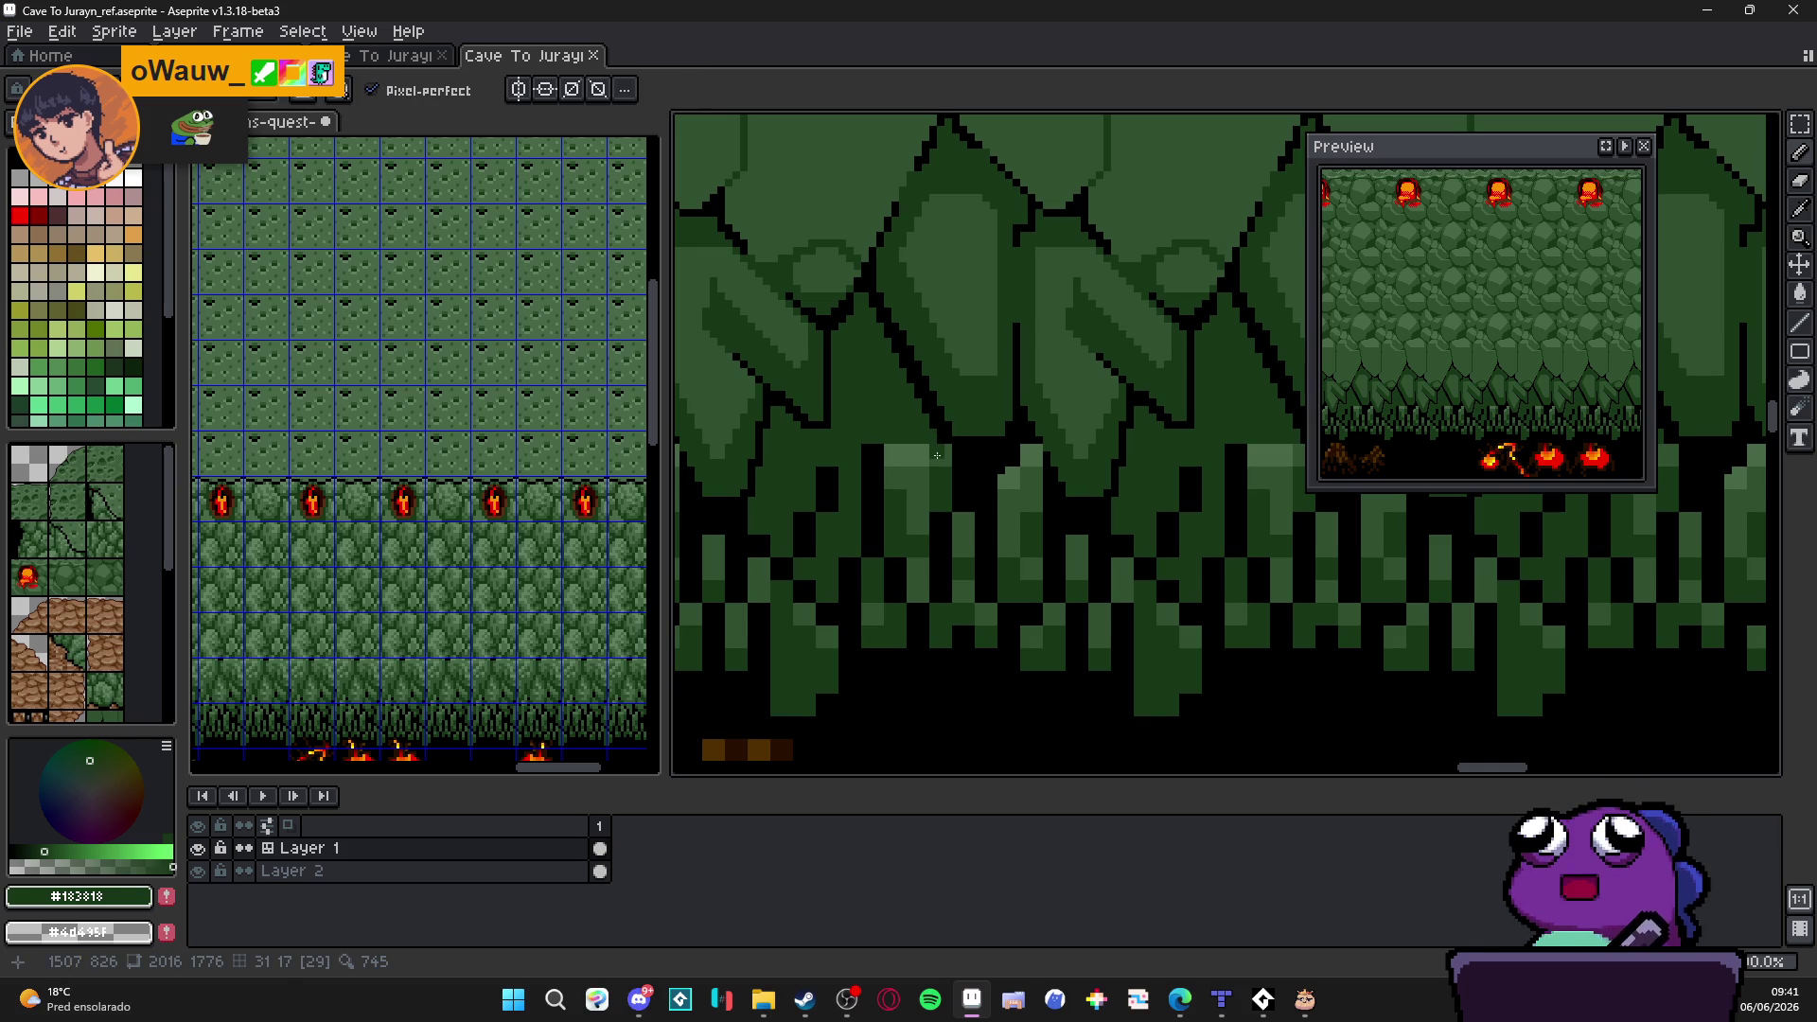
pyautogui.moveTo(917, 506)
pyautogui.mouseDown()
pyautogui.moveTo(887, 513)
pyautogui.moveTo(897, 472)
pyautogui.mouseUp()
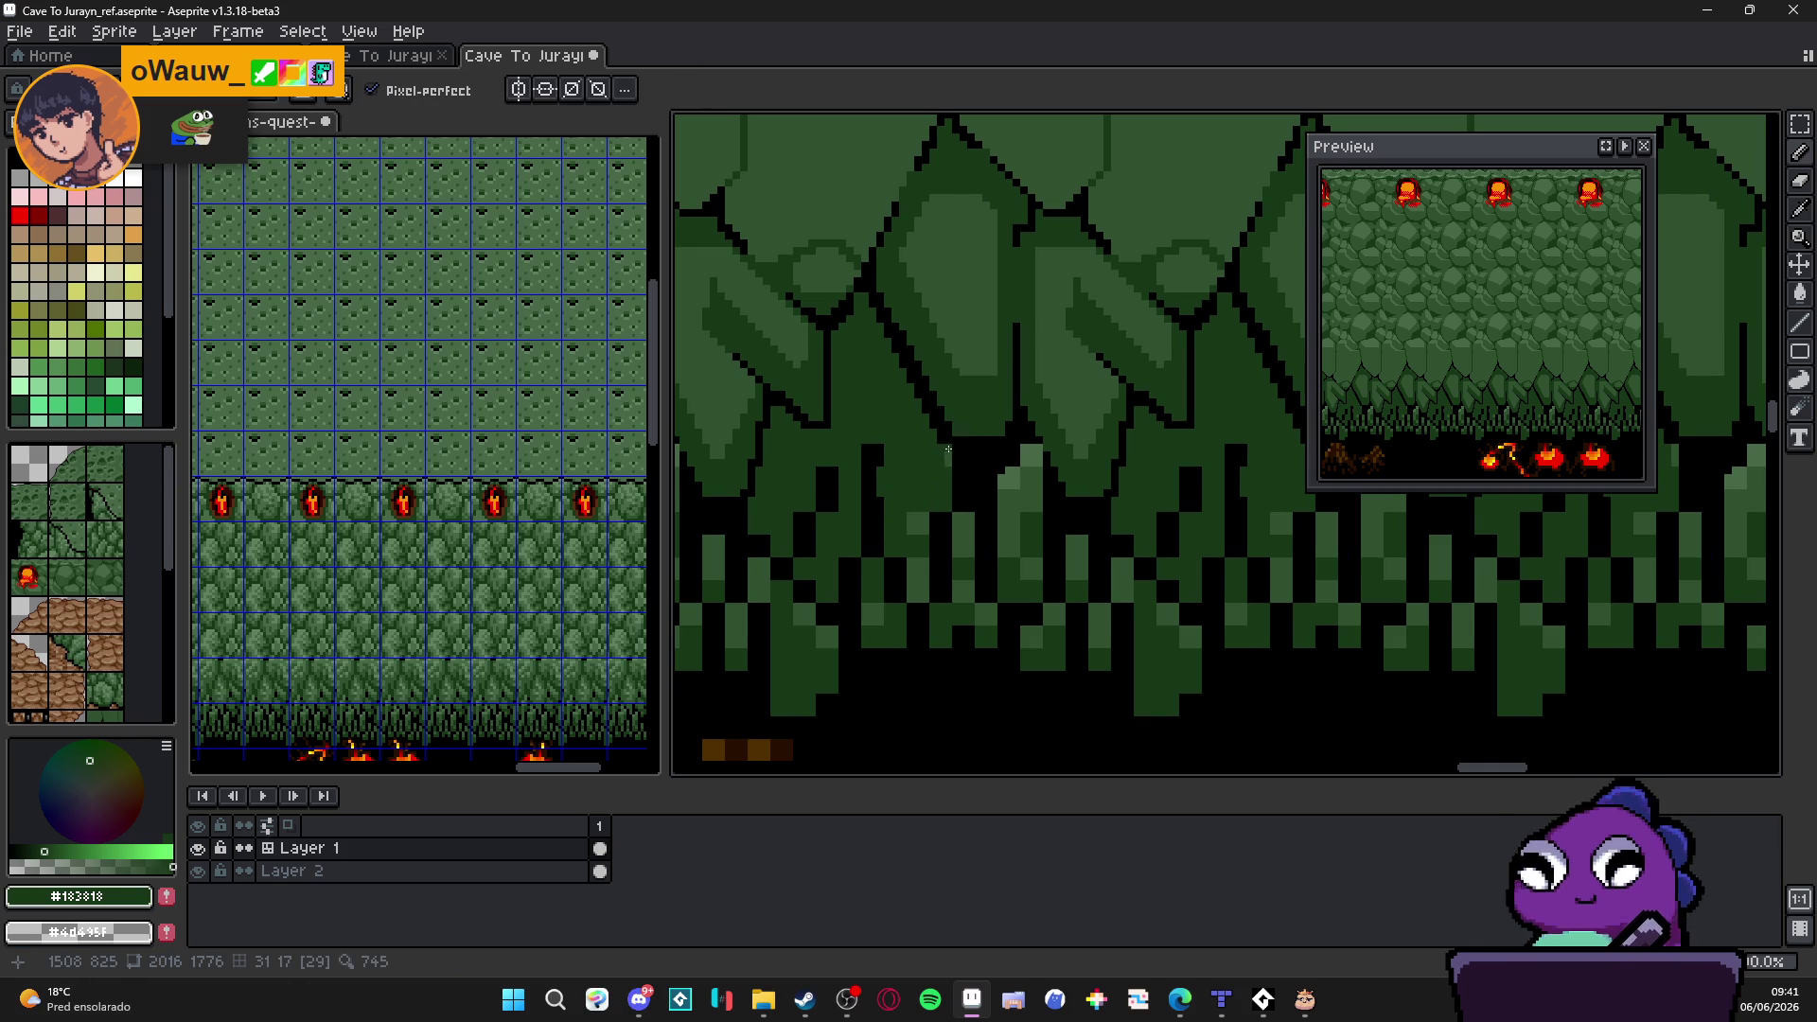
pyautogui.press('e')
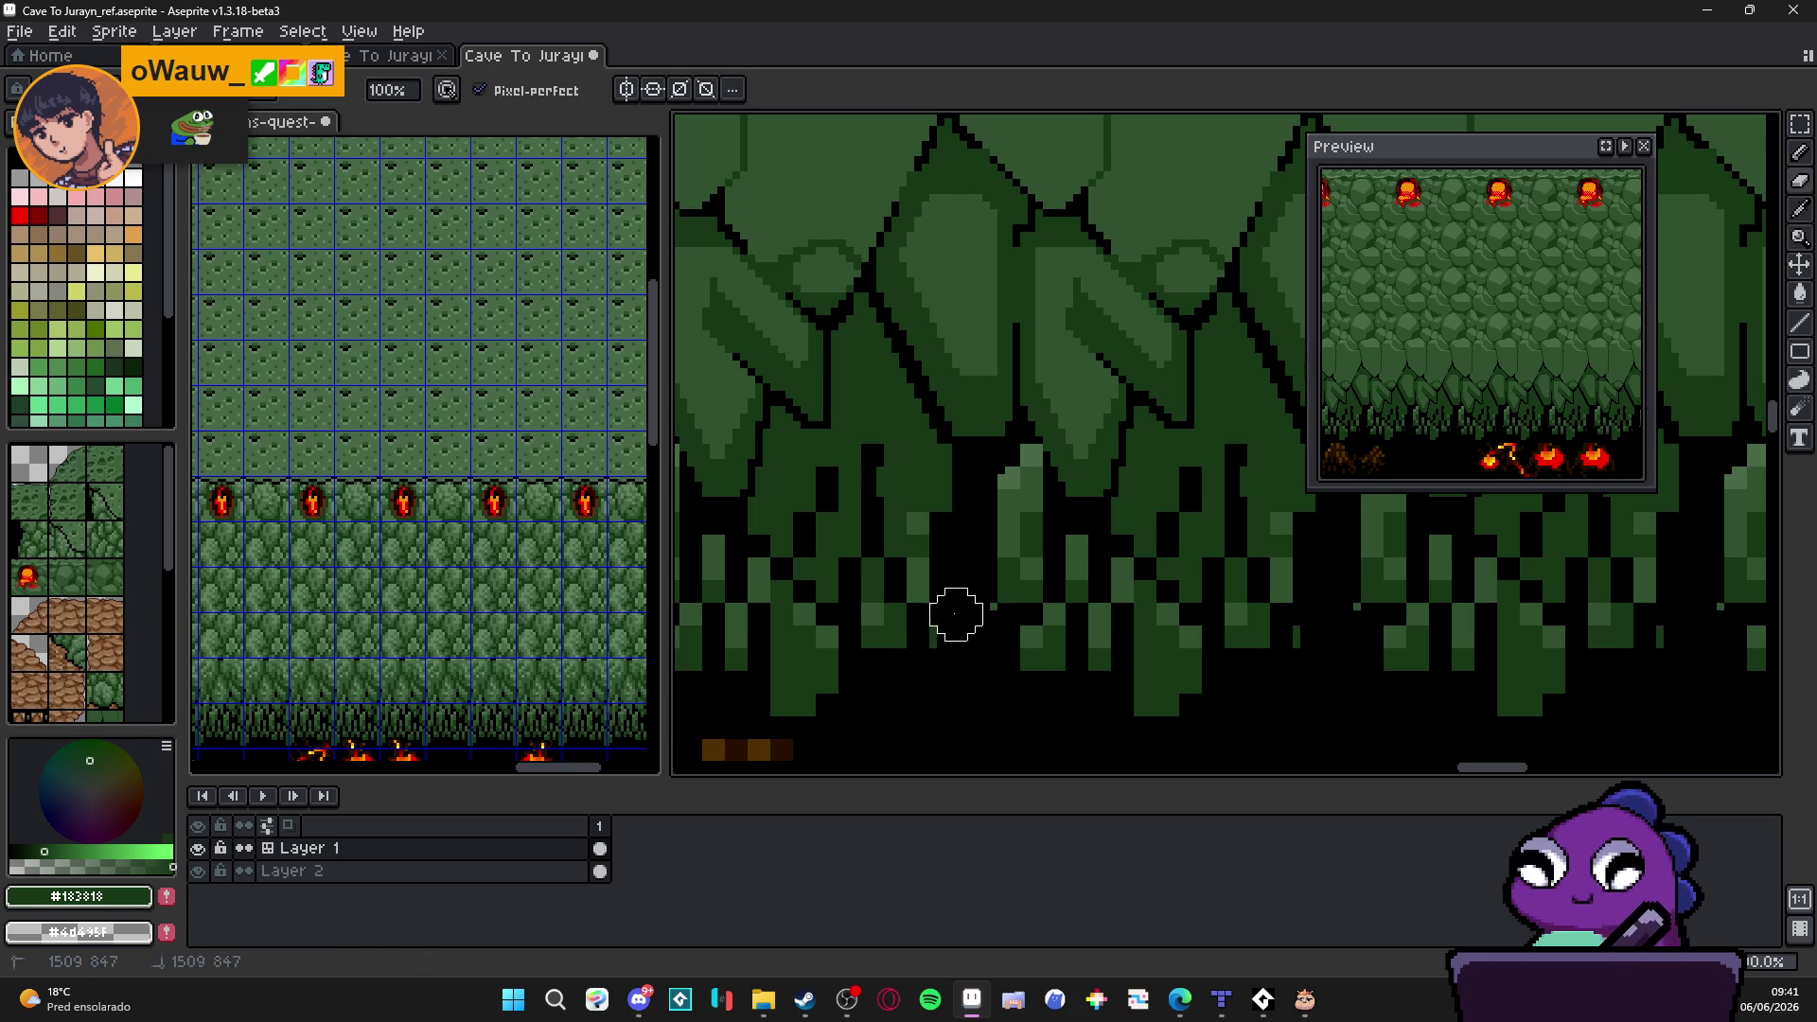
pyautogui.scroll(-1, 969, 615)
pyautogui.scroll(1, 965, 614)
pyautogui.press('g')
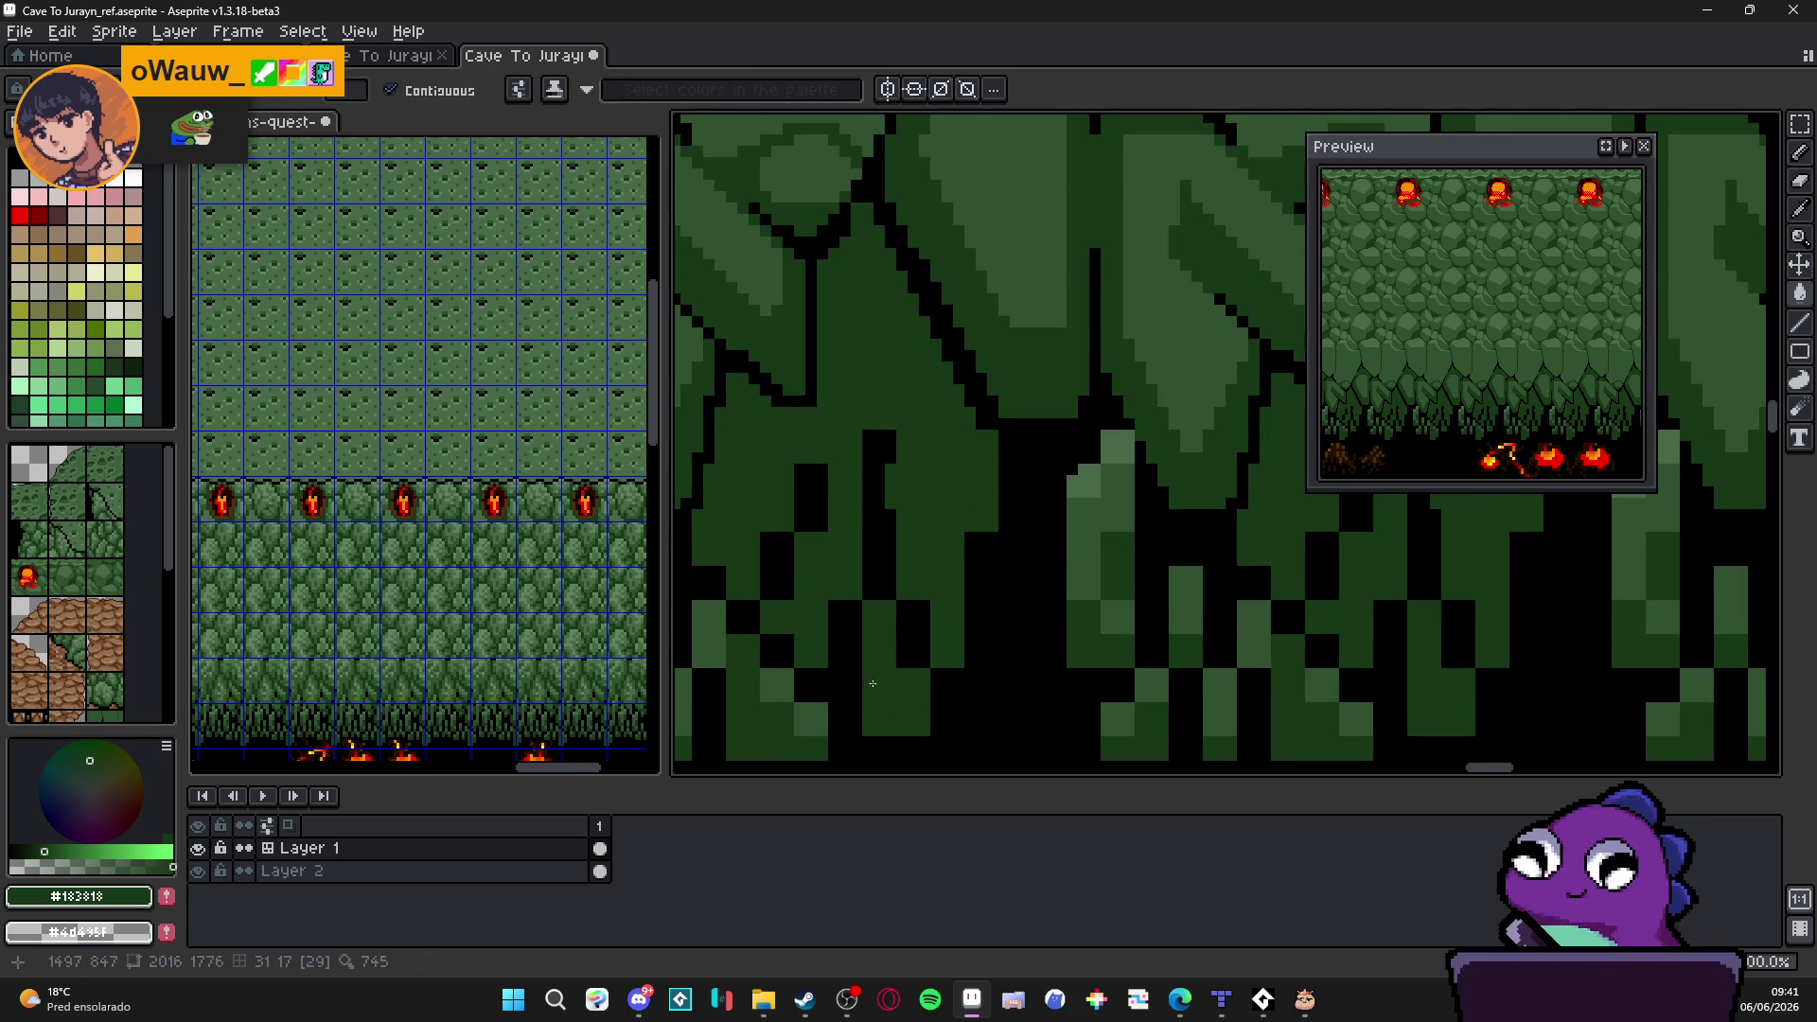
pyautogui.scroll(-2, 898, 642)
pyautogui.scroll(3, 934, 539)
pyautogui.press('b')
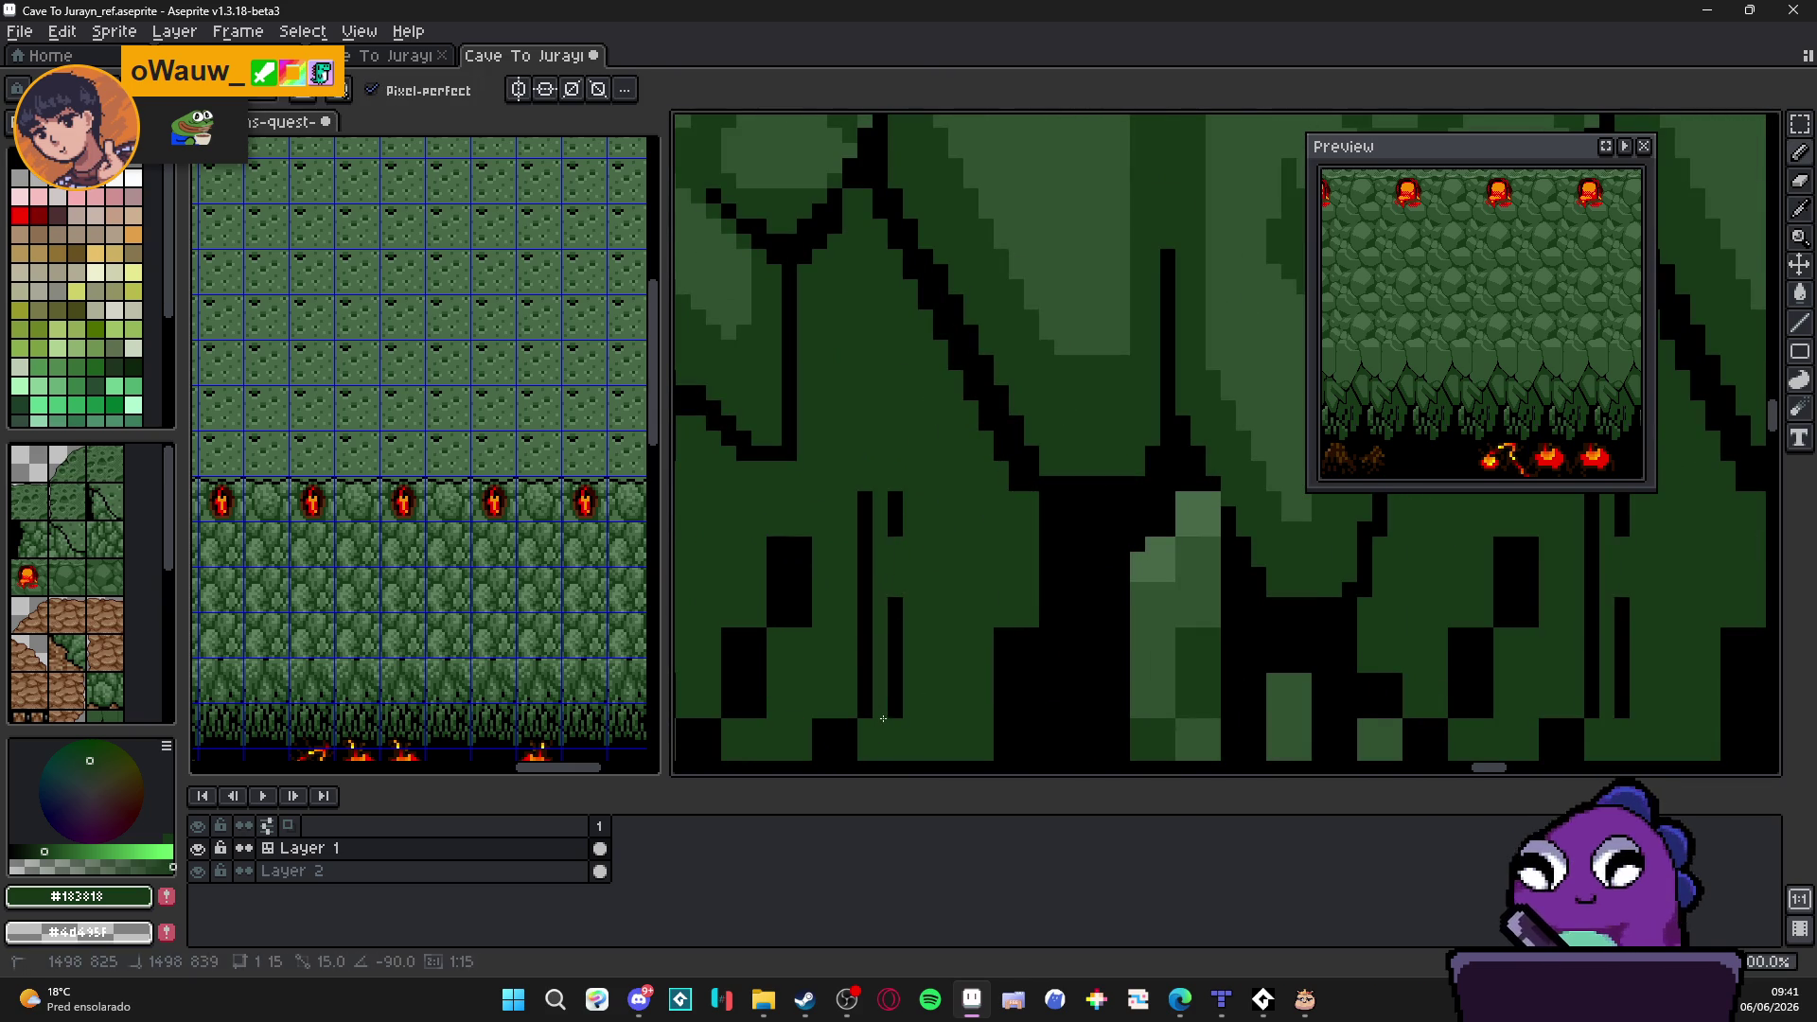
pyautogui.press('g')
pyautogui.scroll(-3, 882, 598)
pyautogui.scroll(2, 882, 598)
pyautogui.press('b')
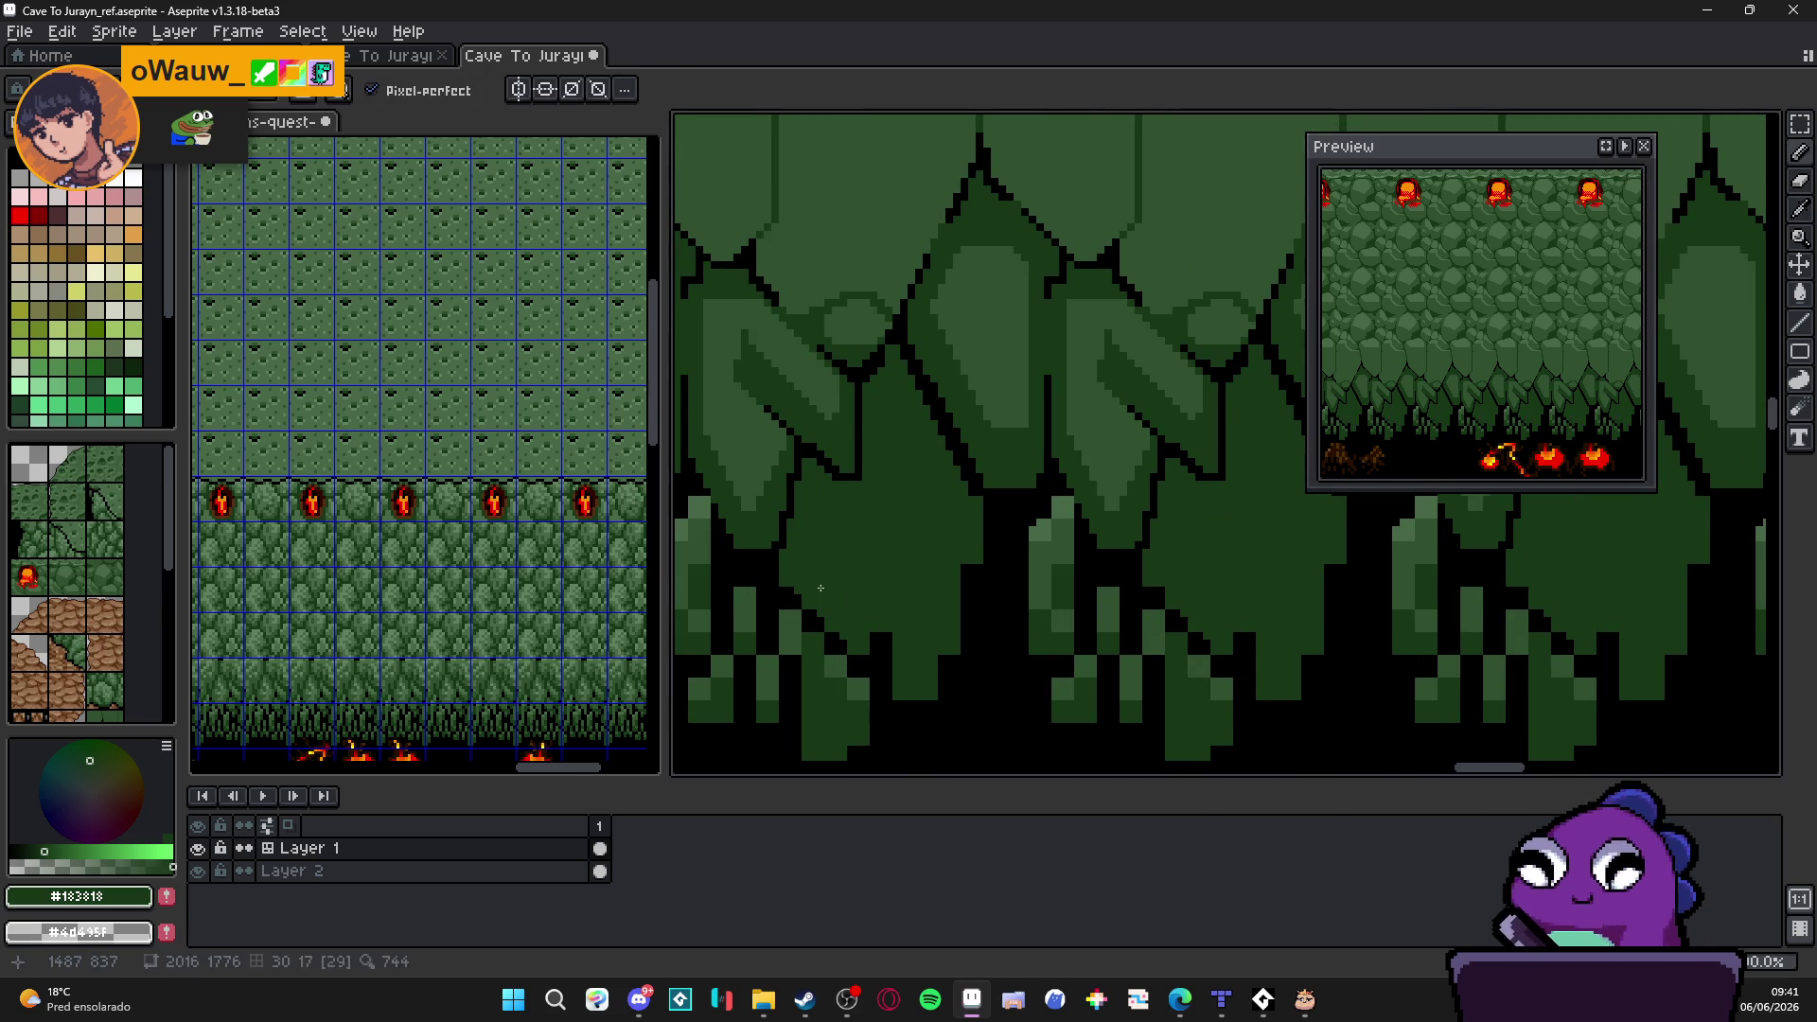
pyautogui.moveTo(813, 588); pyautogui.dragTo(937, 728)
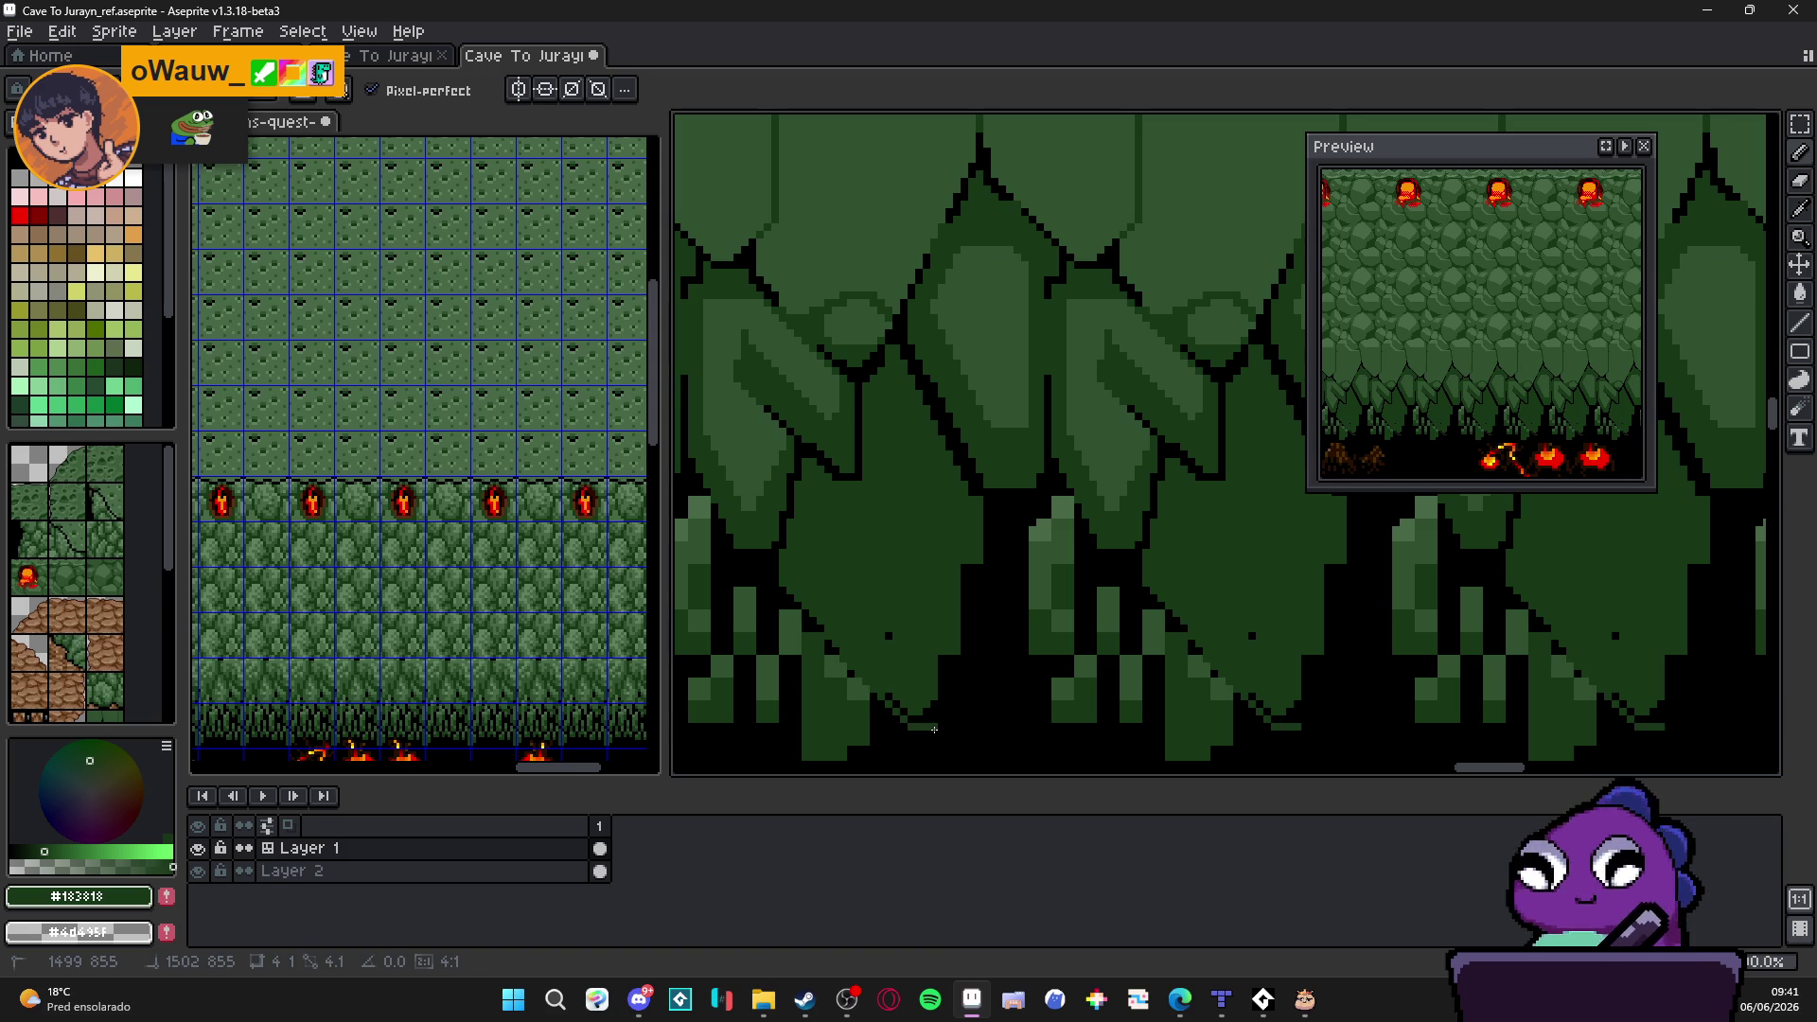
pyautogui.press('b')
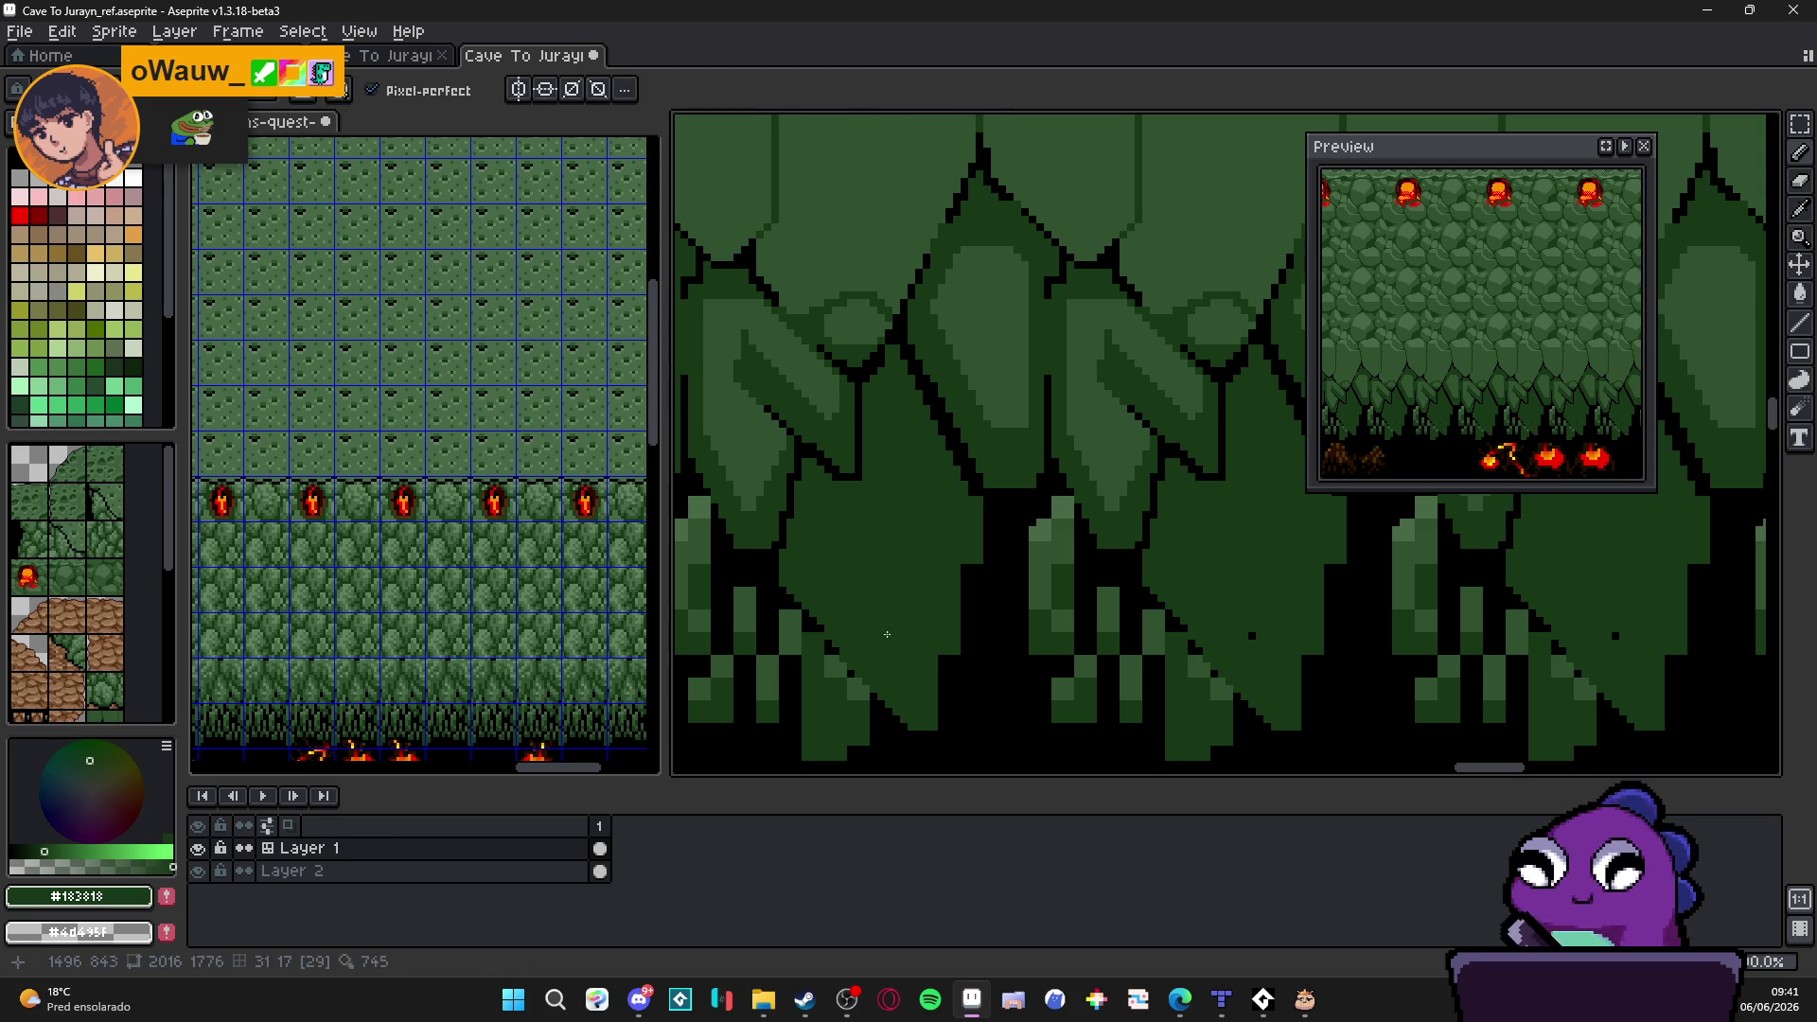
pyautogui.scroll(-2, 921, 593)
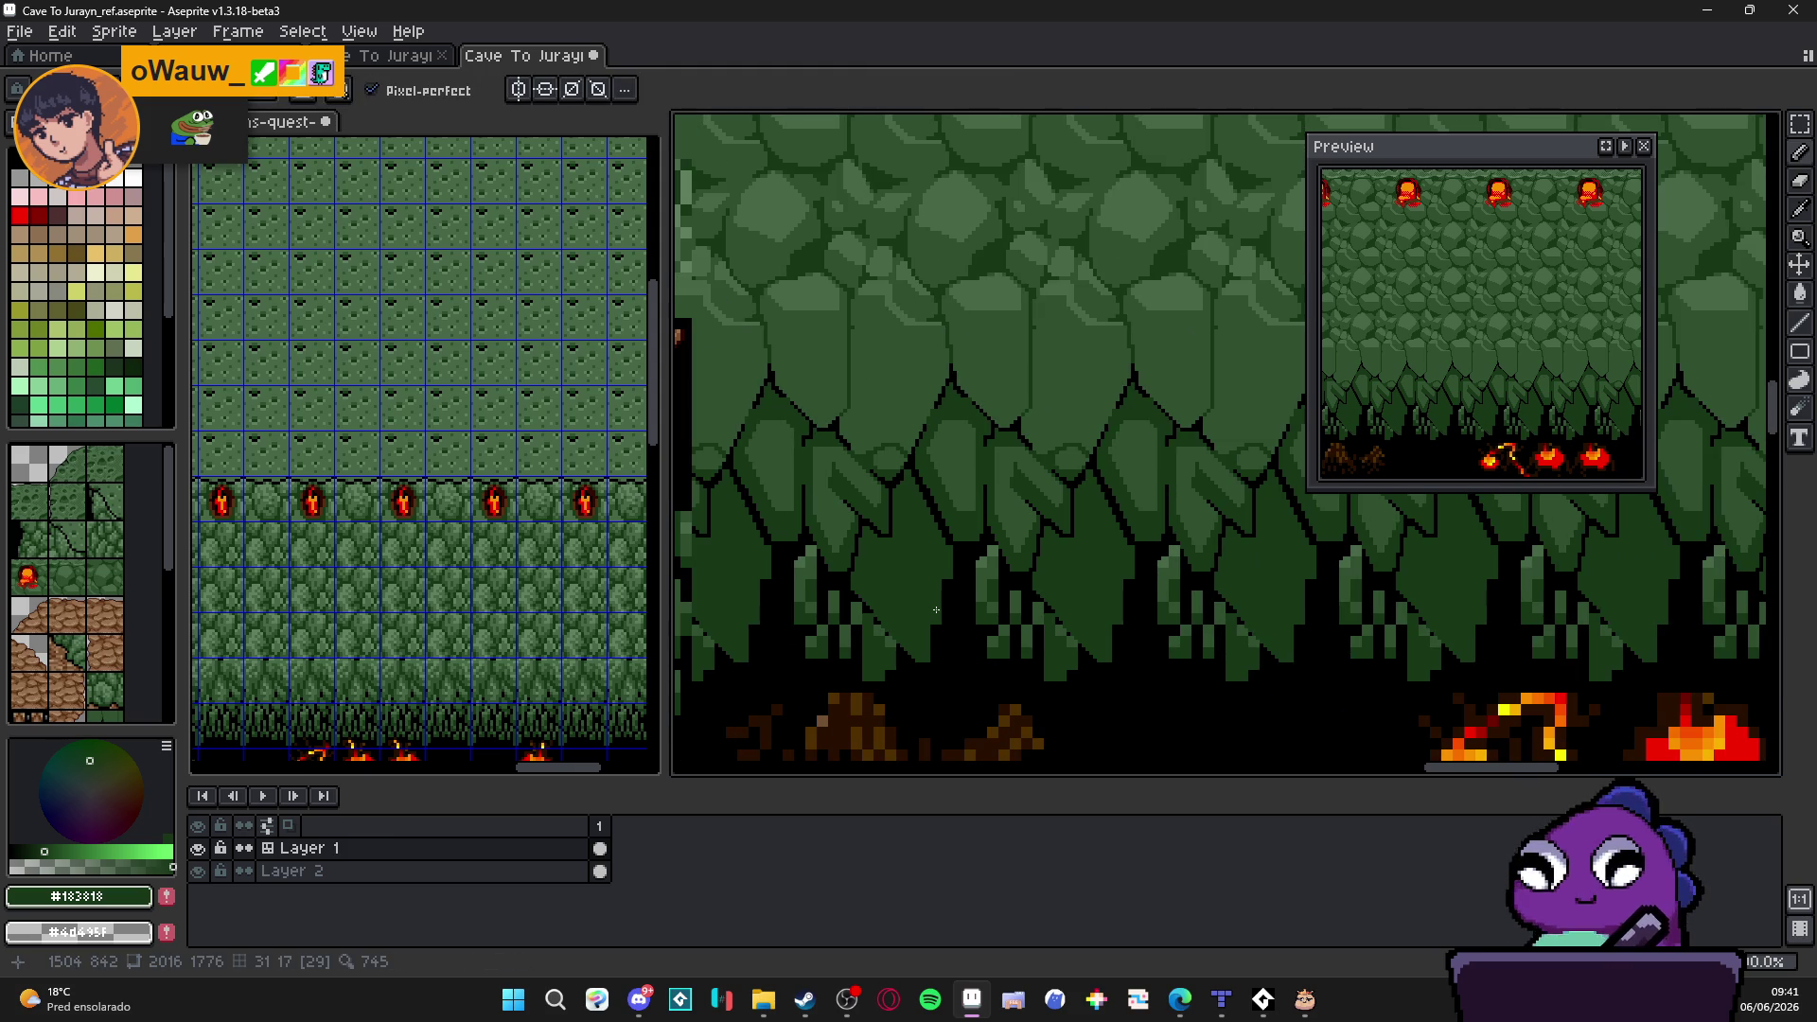
pyautogui.scroll(2, 937, 610)
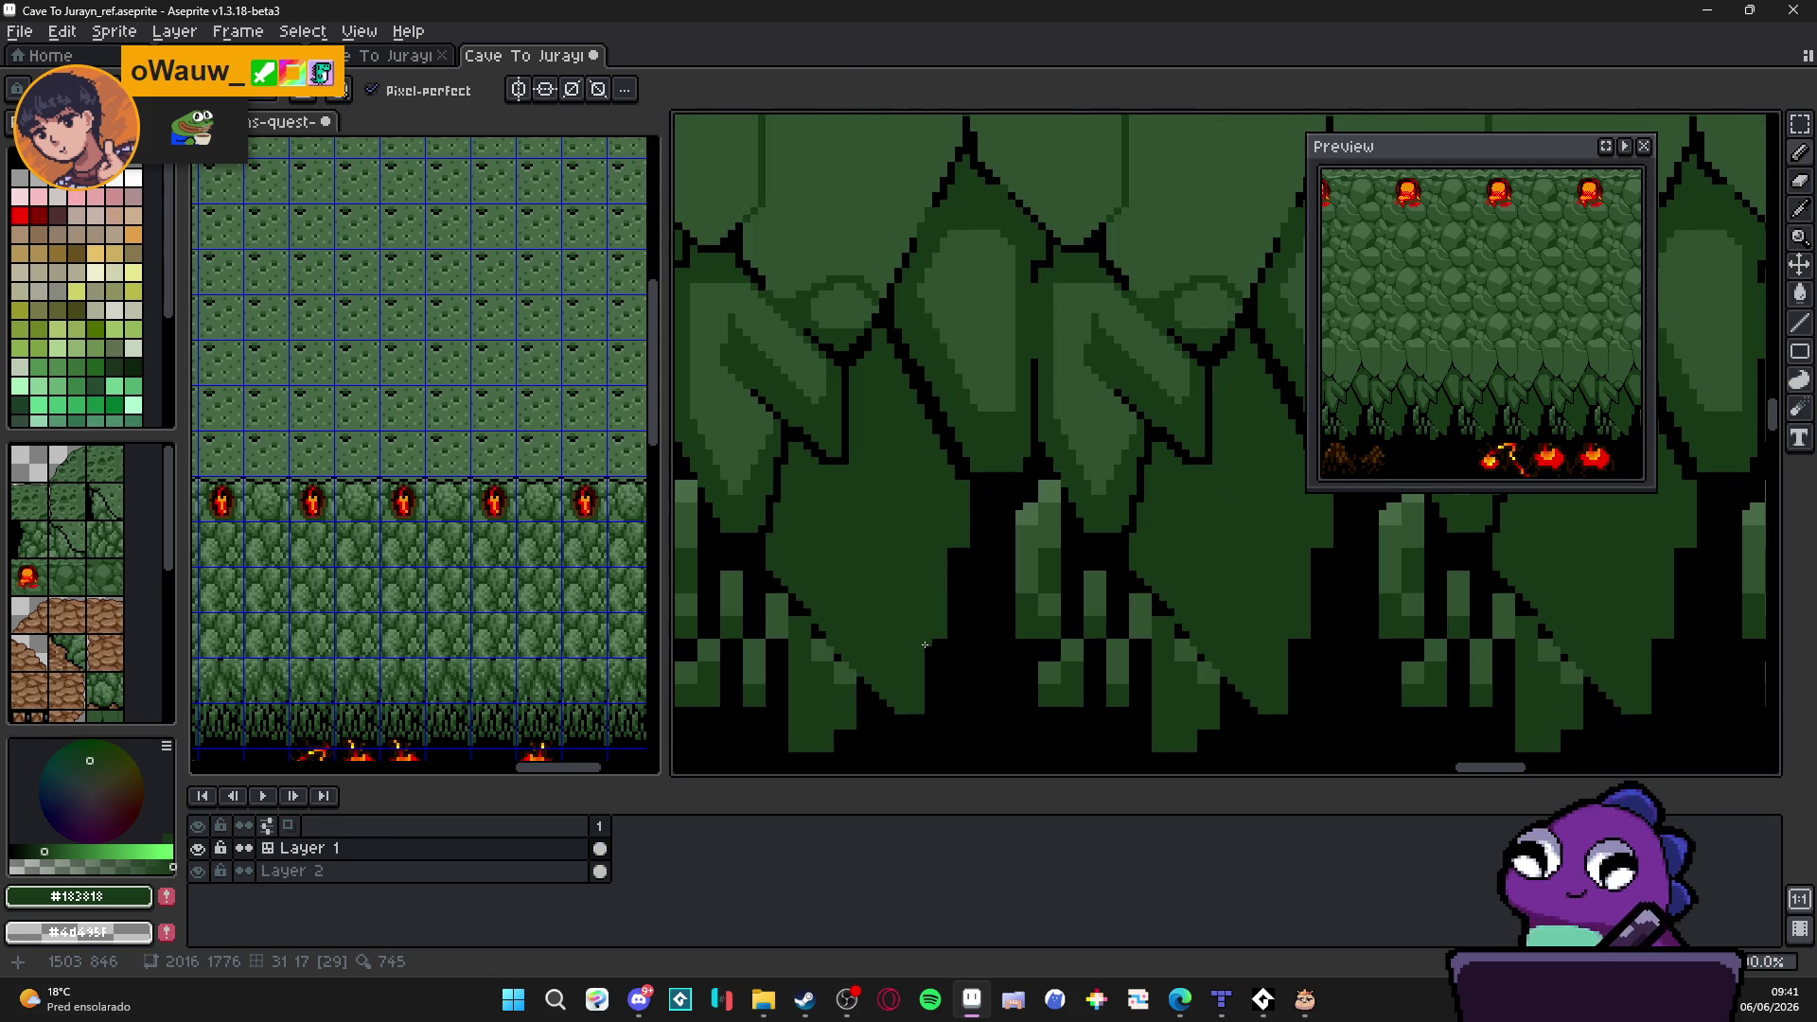
pyautogui.scroll(-2, 979, 579)
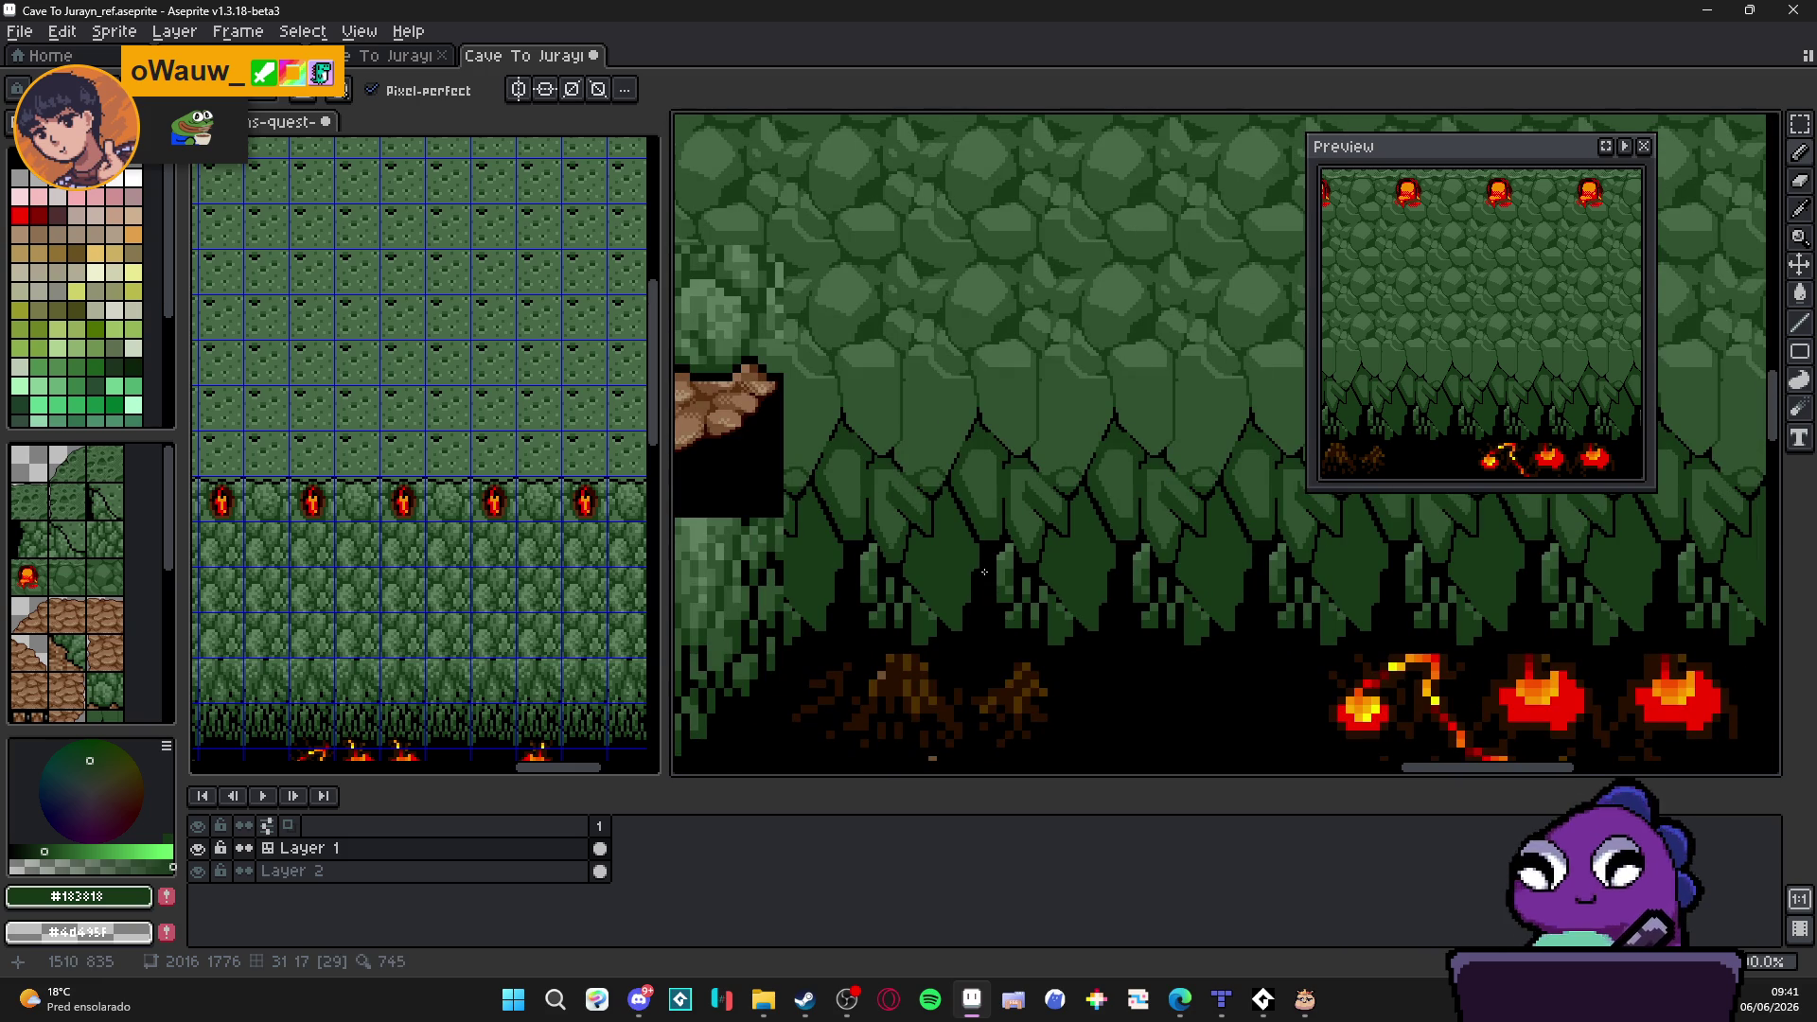
pyautogui.scroll(-1, 994, 557)
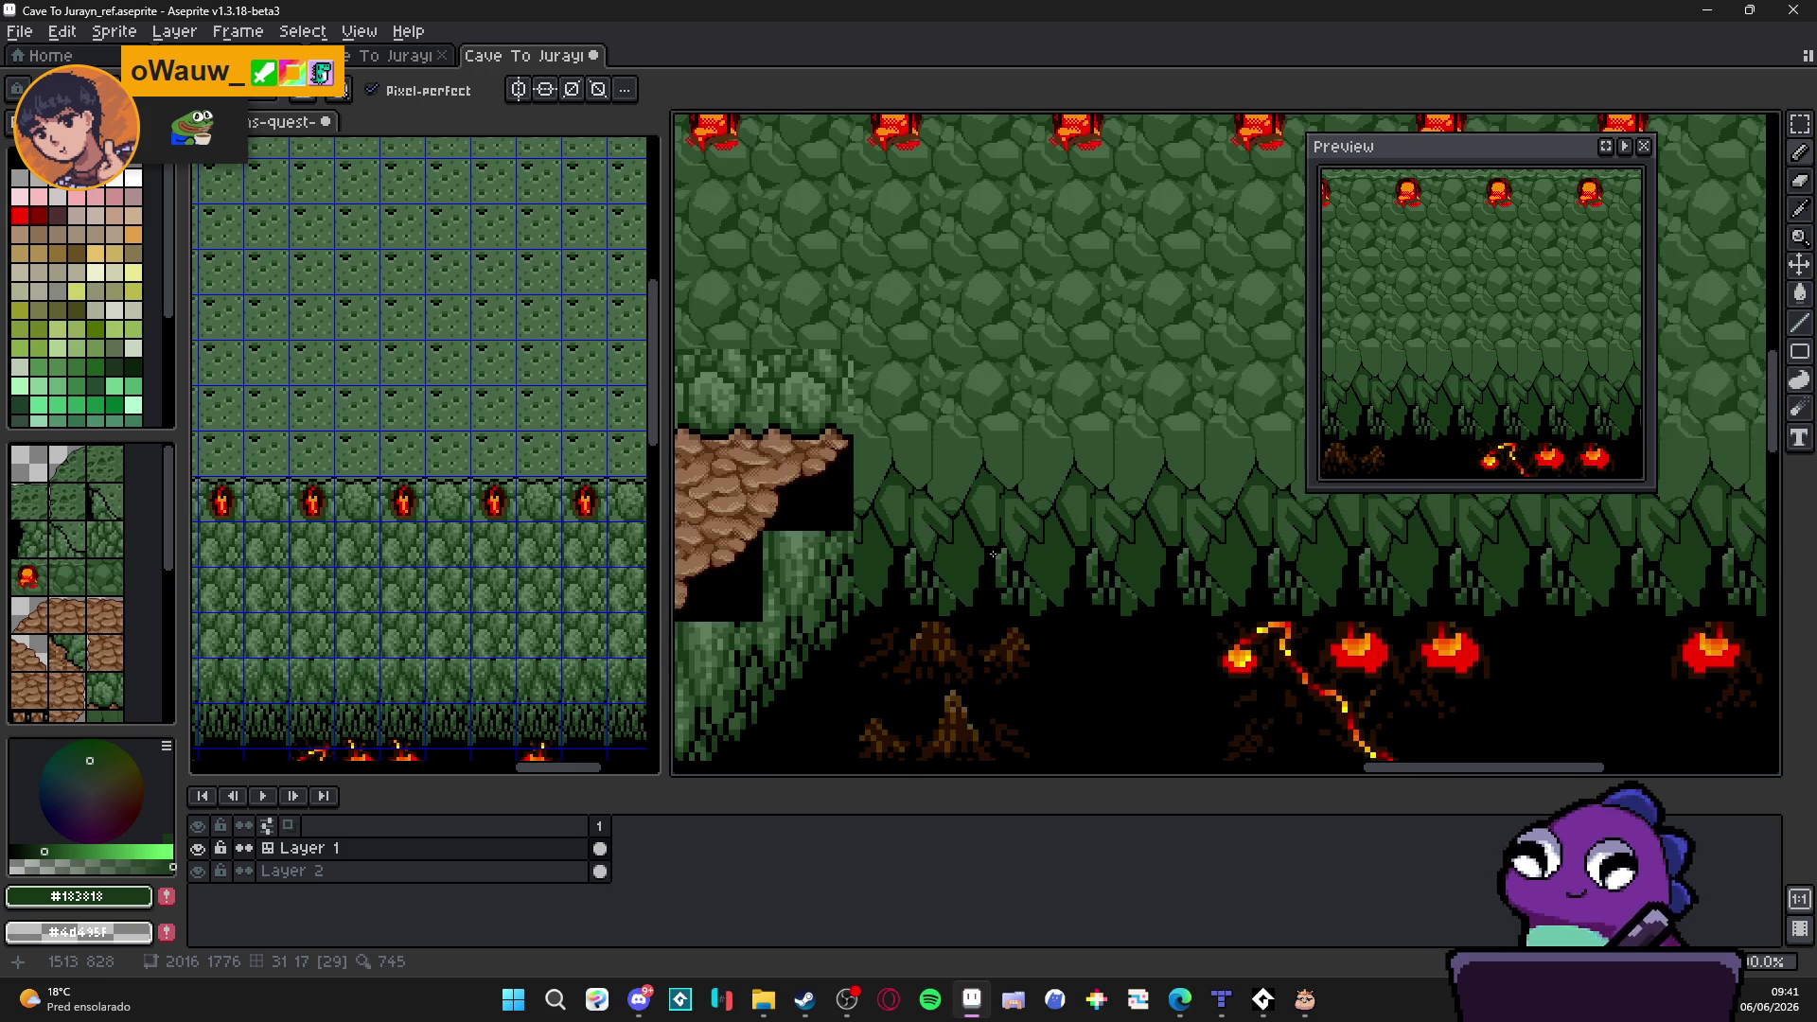
pyautogui.scroll(1, 949, 595)
pyautogui.scroll(1, 940, 569)
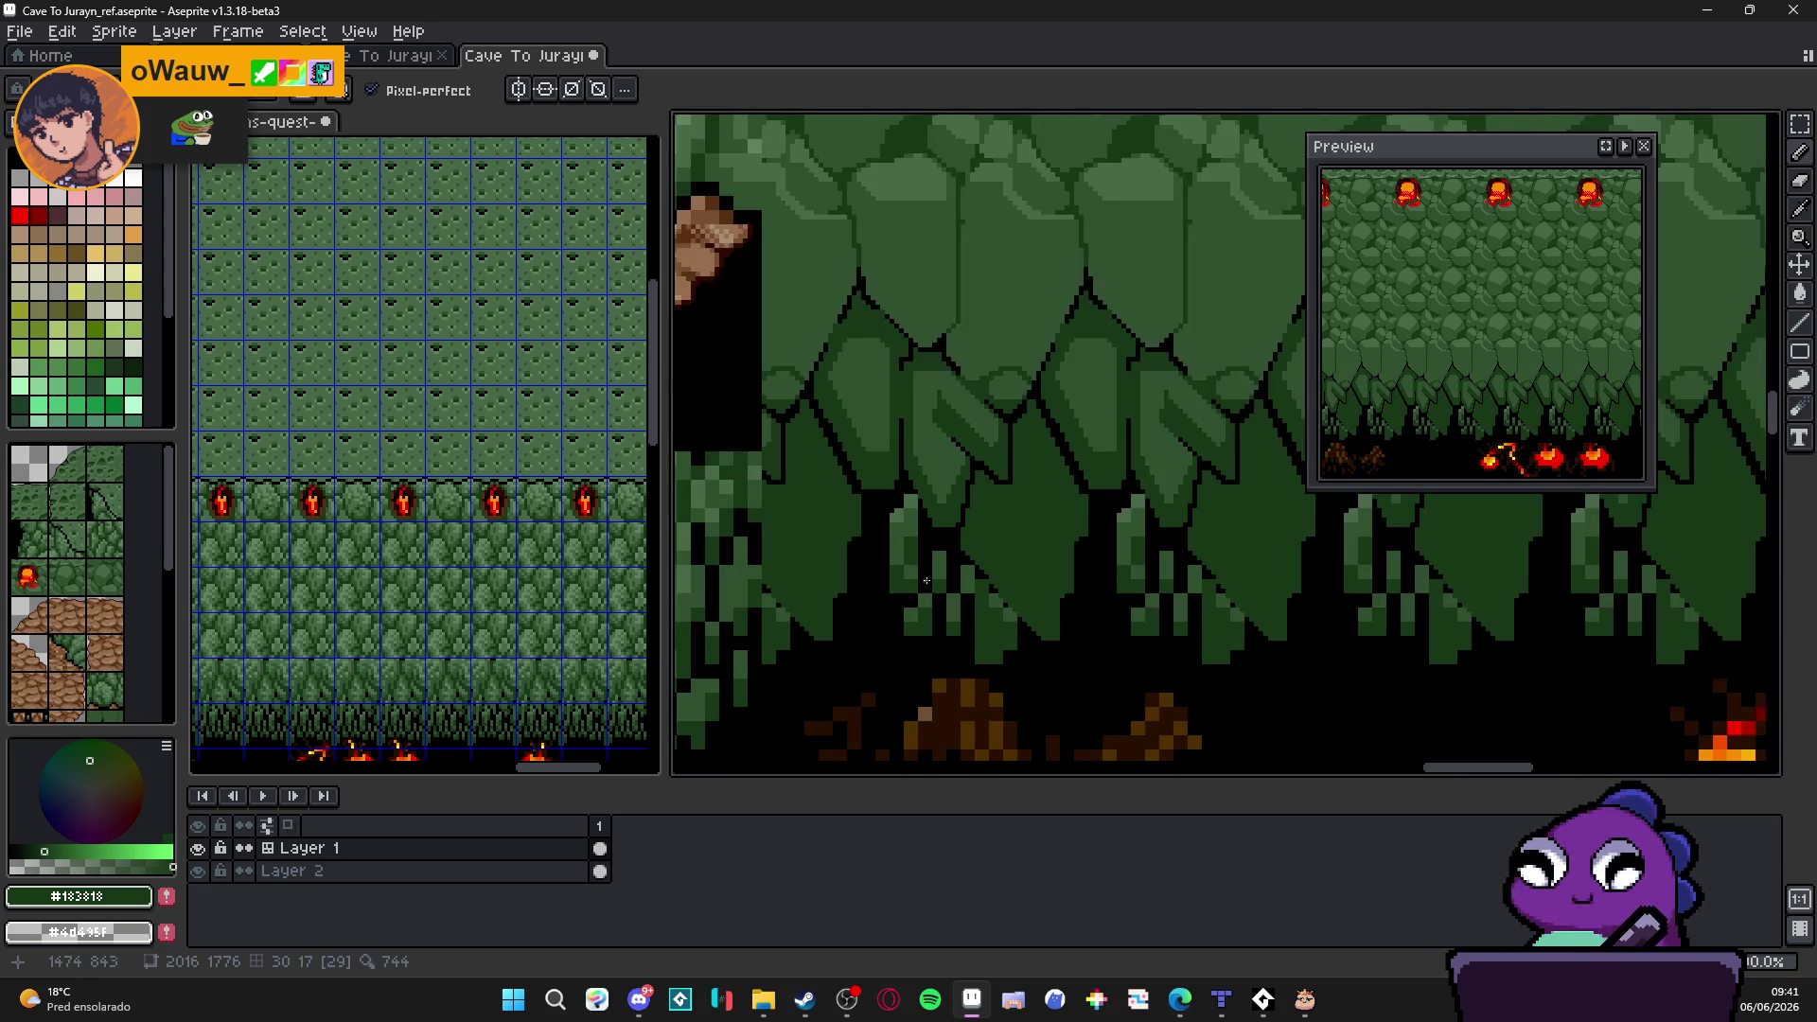
pyautogui.scroll(1, 931, 539)
pyautogui.press('w')
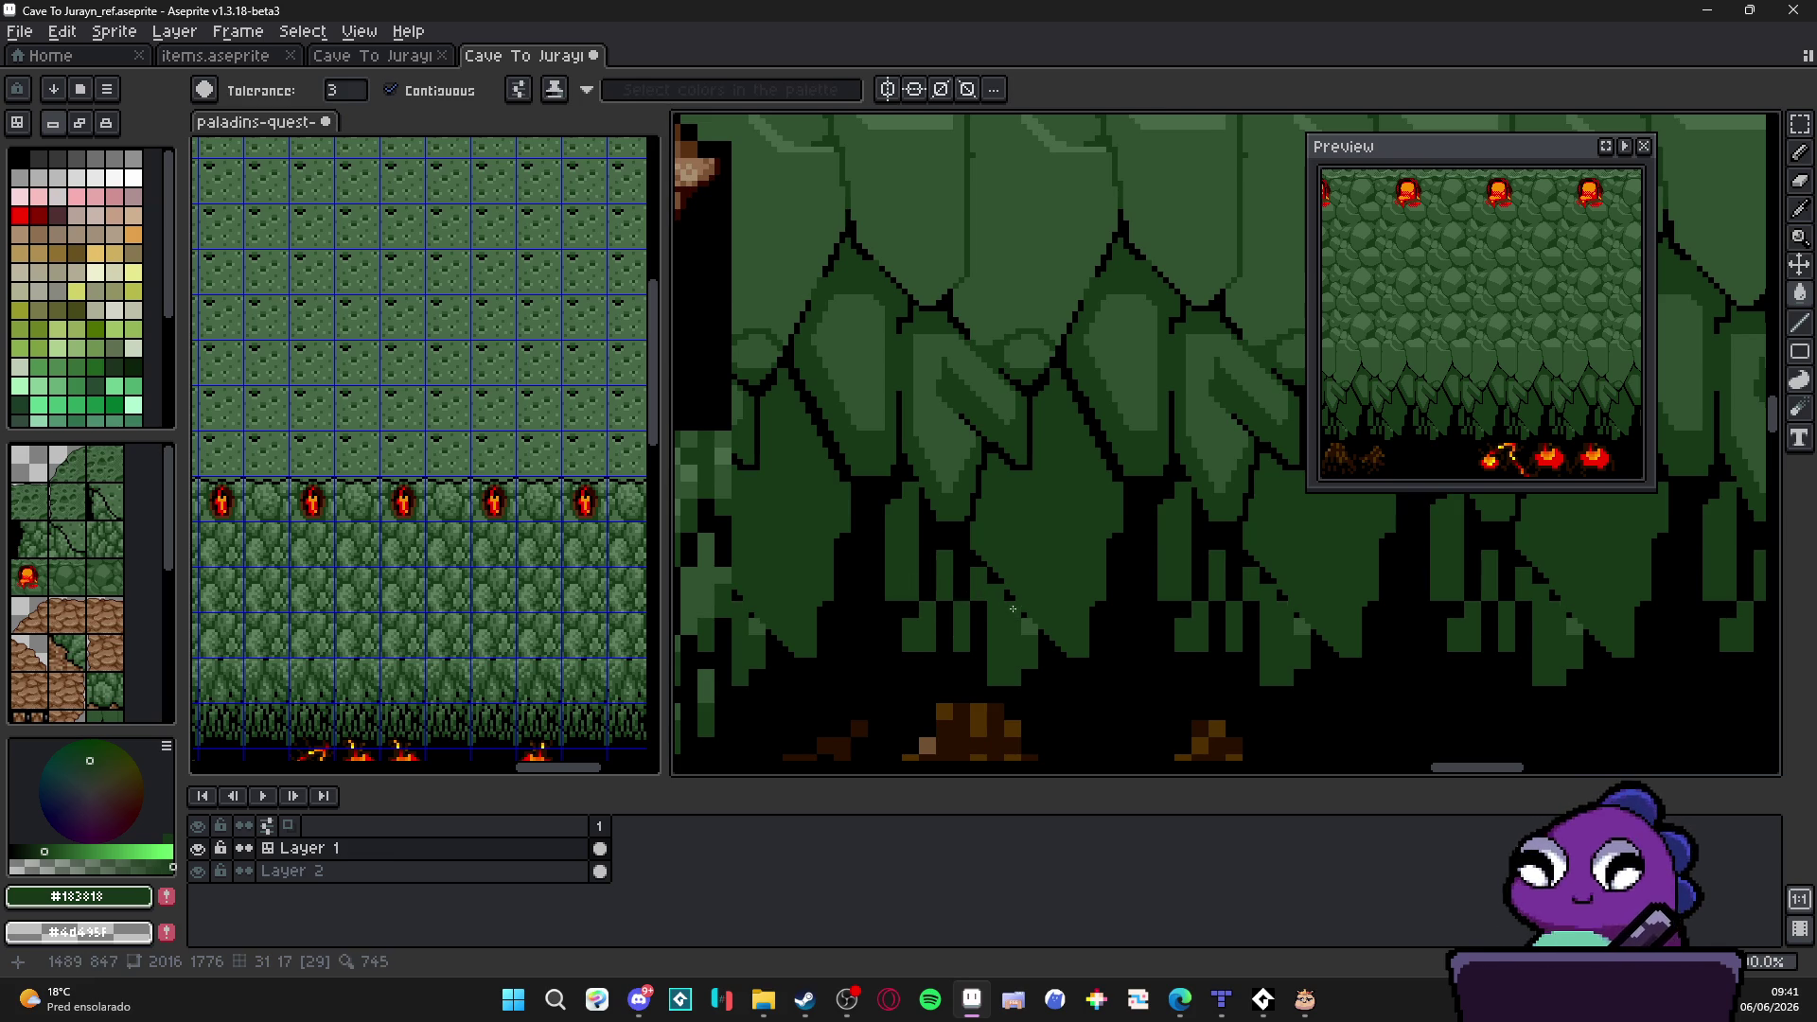
# Step: Draw a diagonal black line along the stalactite edge
pyautogui.press('b')
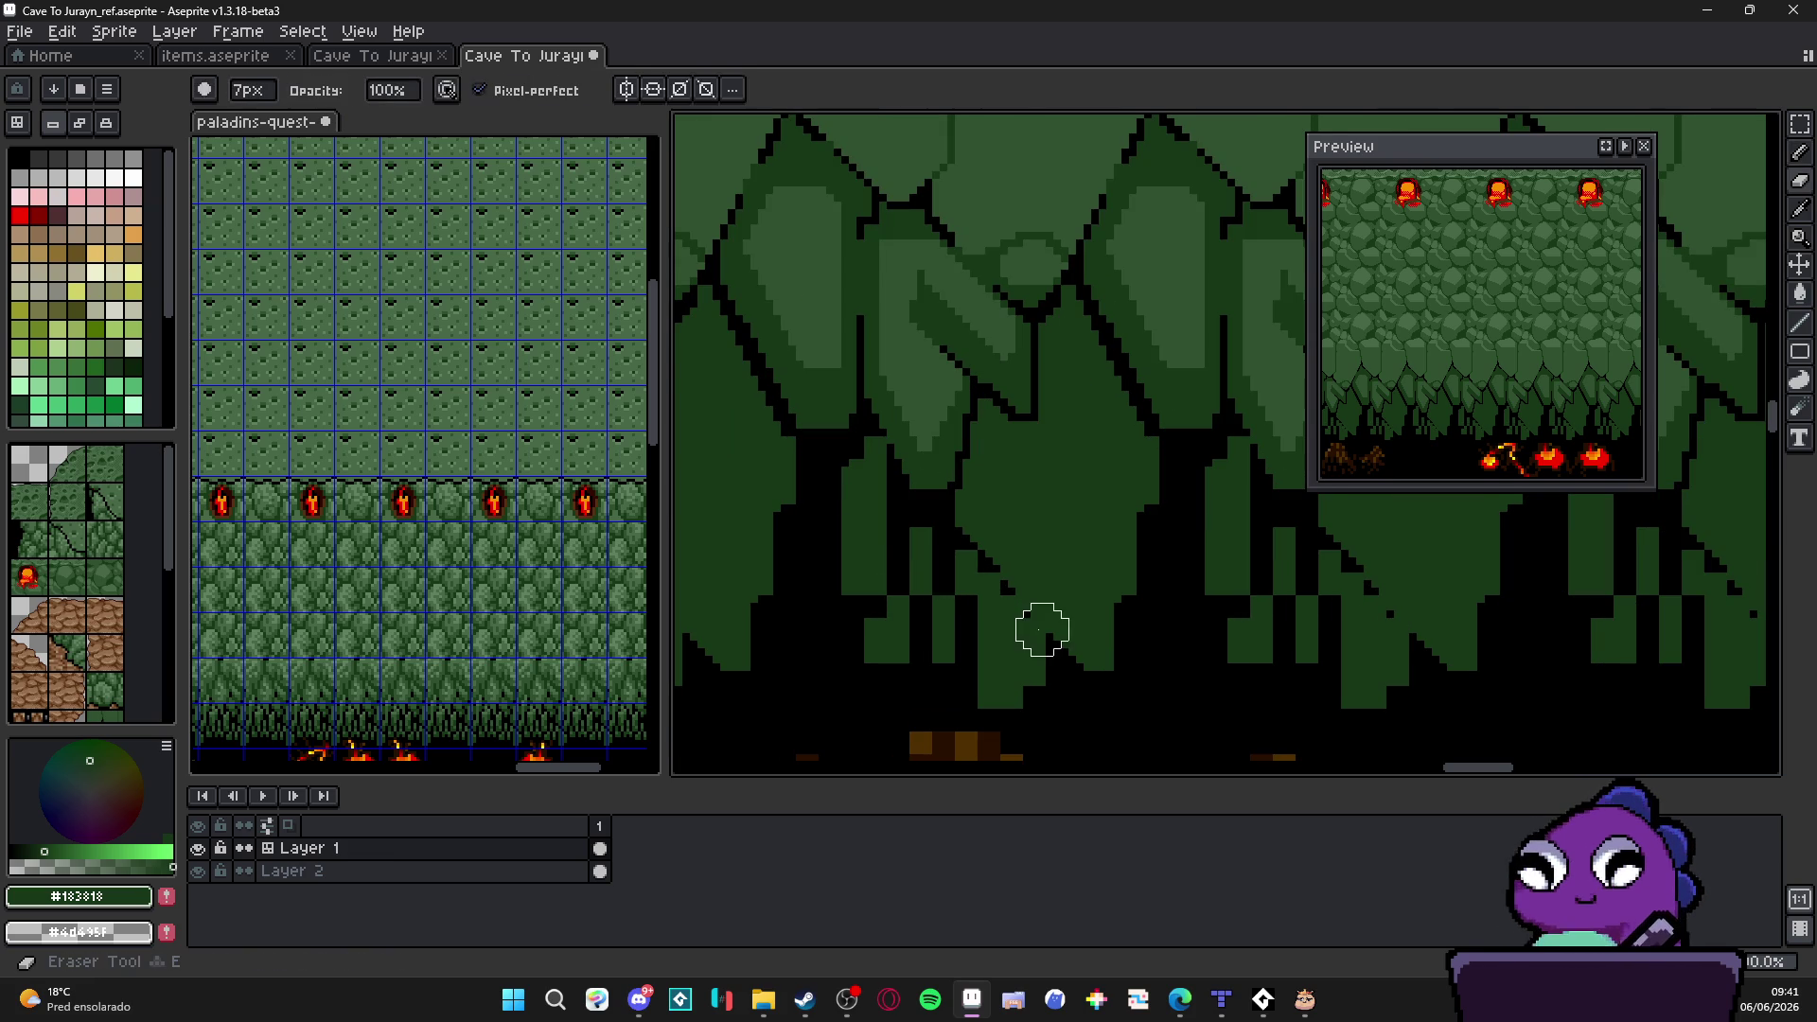
pyautogui.scroll(1, 1034, 629)
pyautogui.scroll(1, 1033, 629)
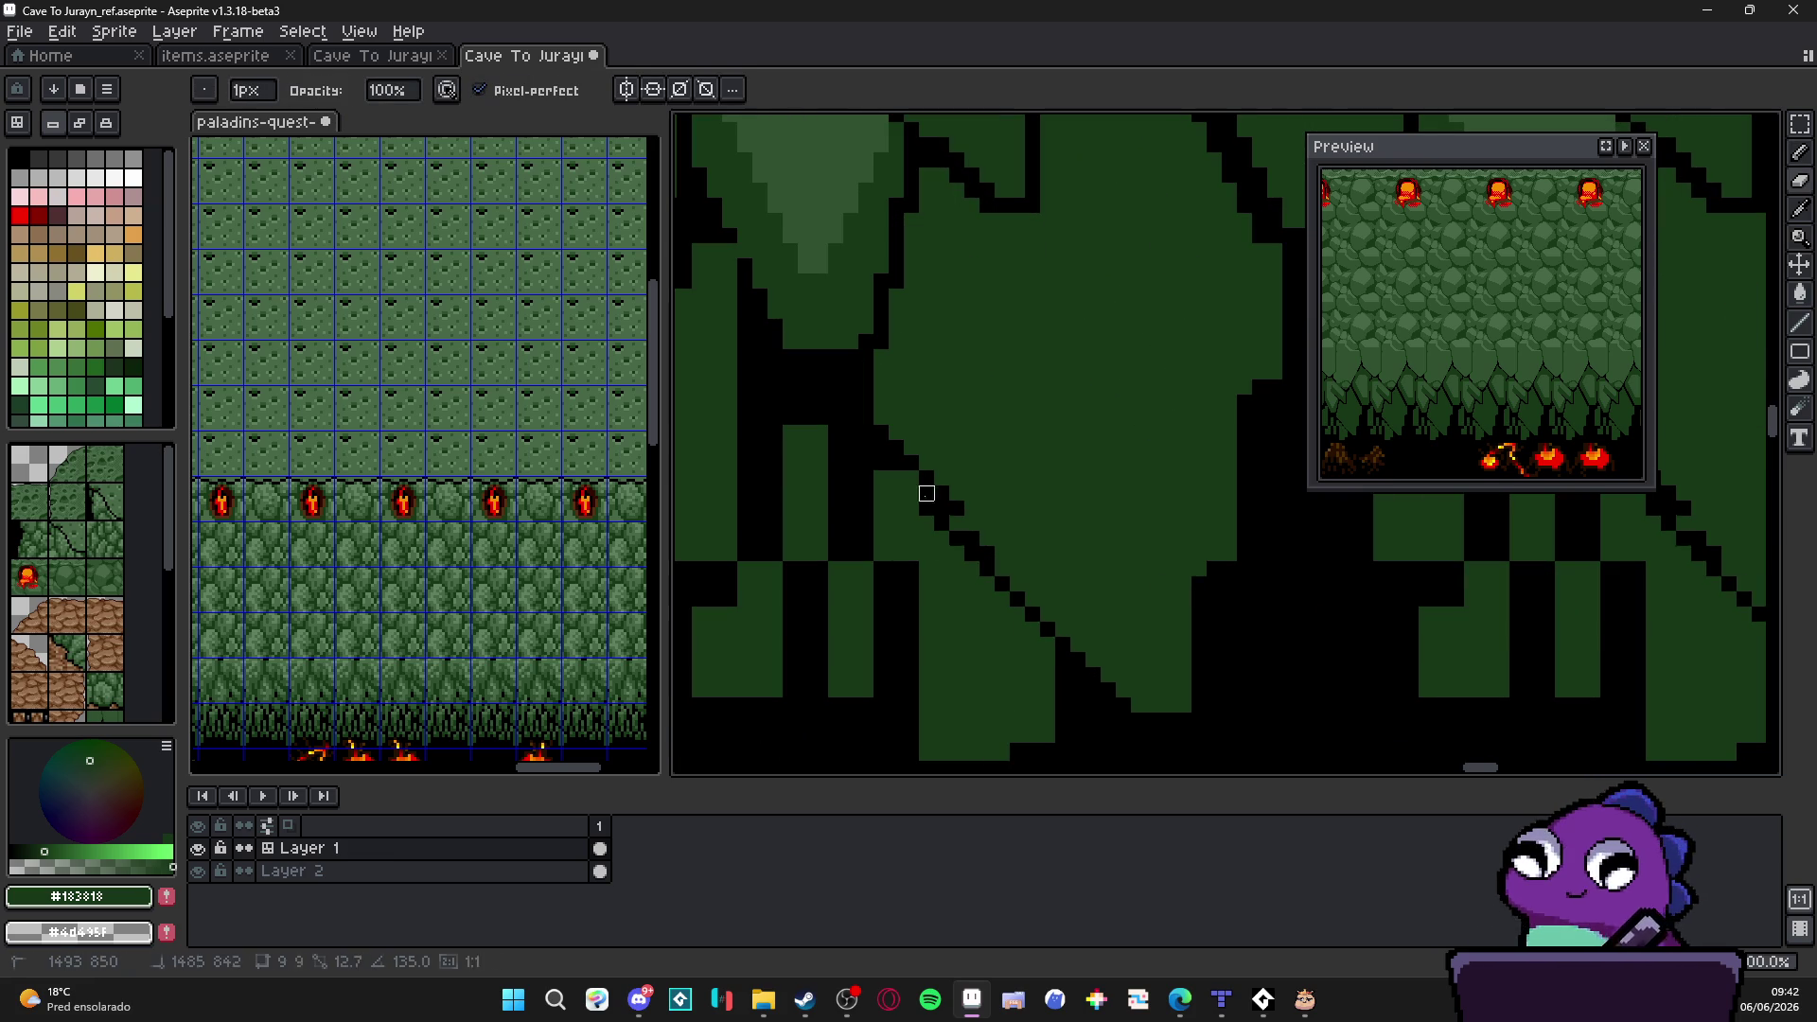
pyautogui.moveTo(920, 479); pyautogui.dragTo(1153, 720)
pyautogui.keyDown('shift'); pyautogui.click(1154, 720); pyautogui.keyUp('shift')
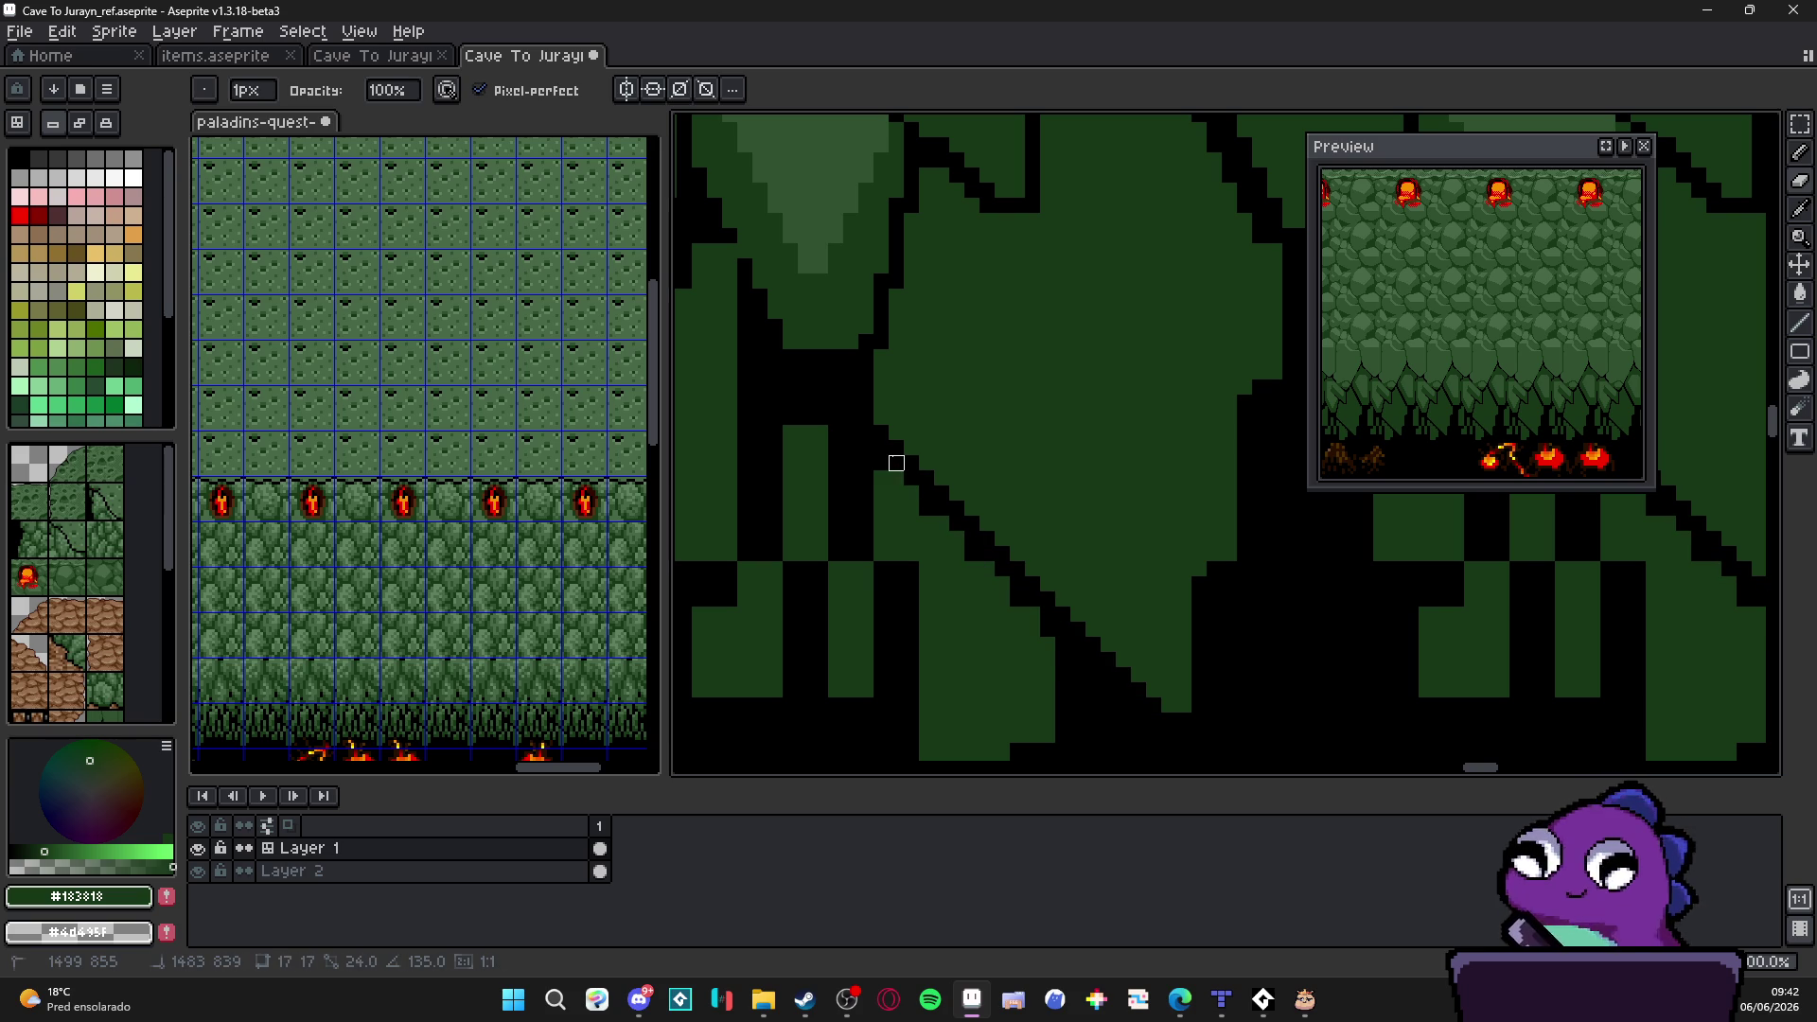
pyautogui.scroll(-1, 913, 494)
pyautogui.scroll(-1, 962, 574)
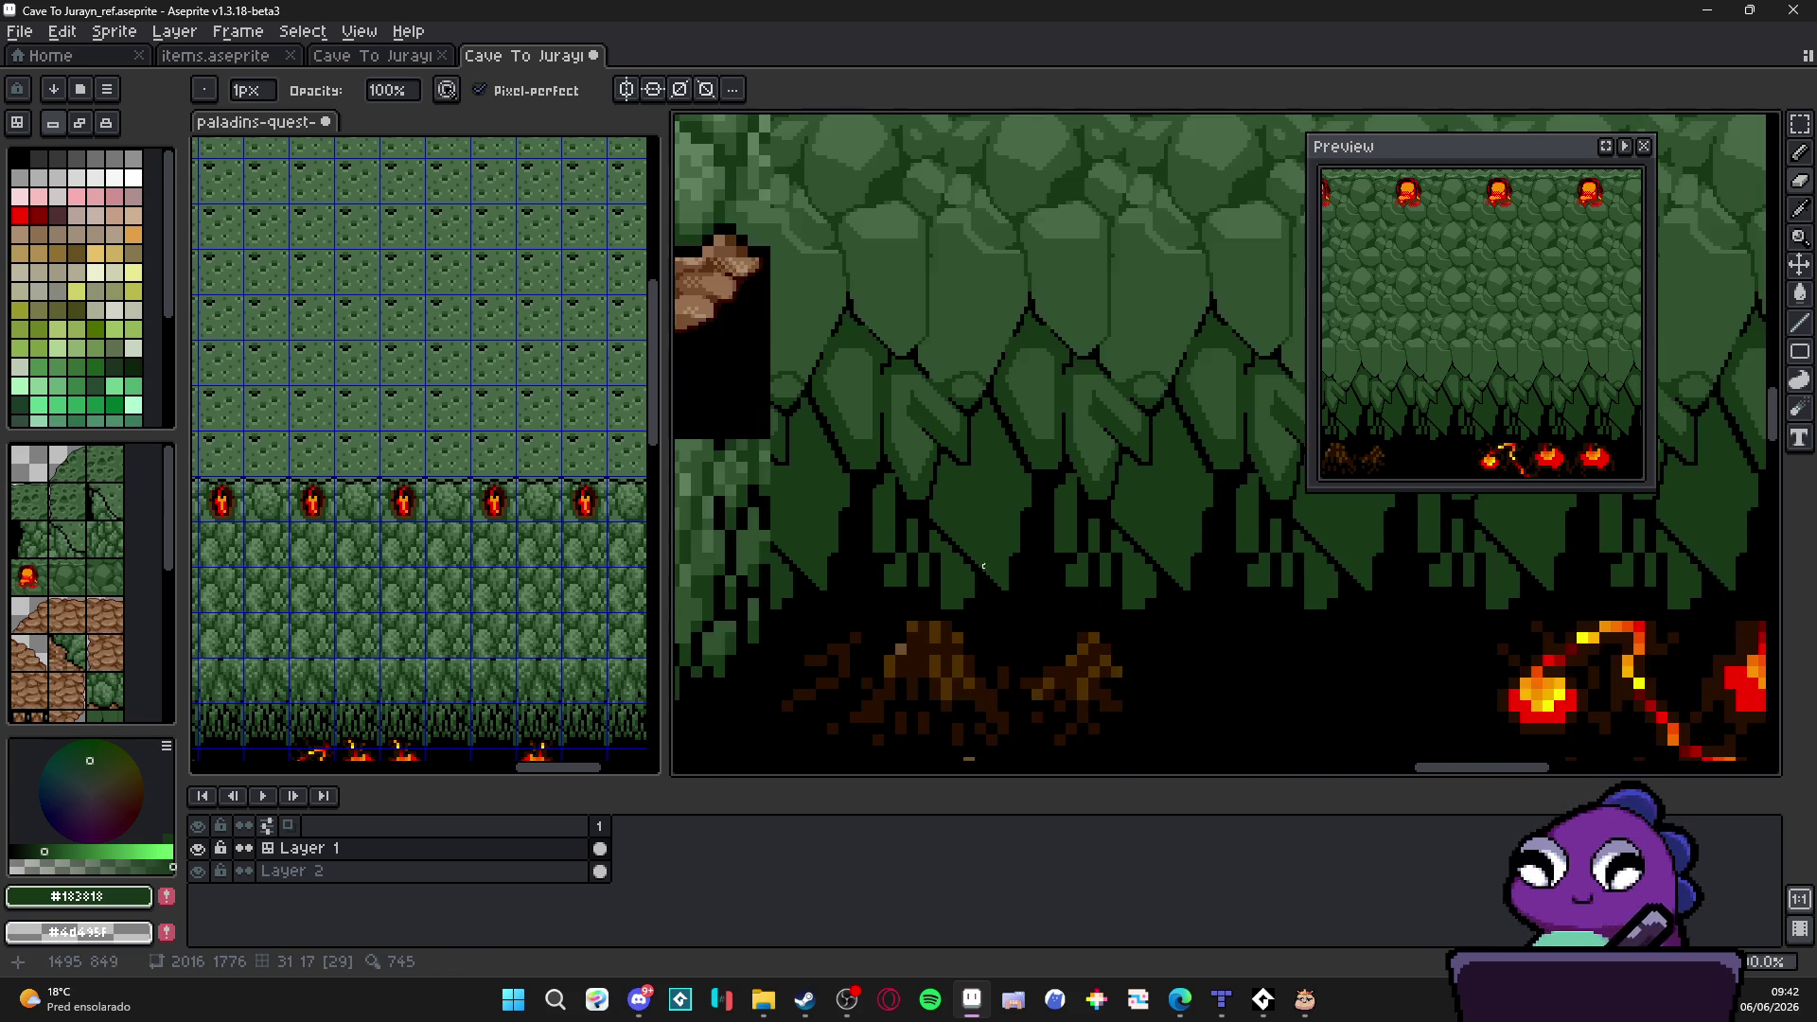
pyautogui.scroll(2, 1047, 487)
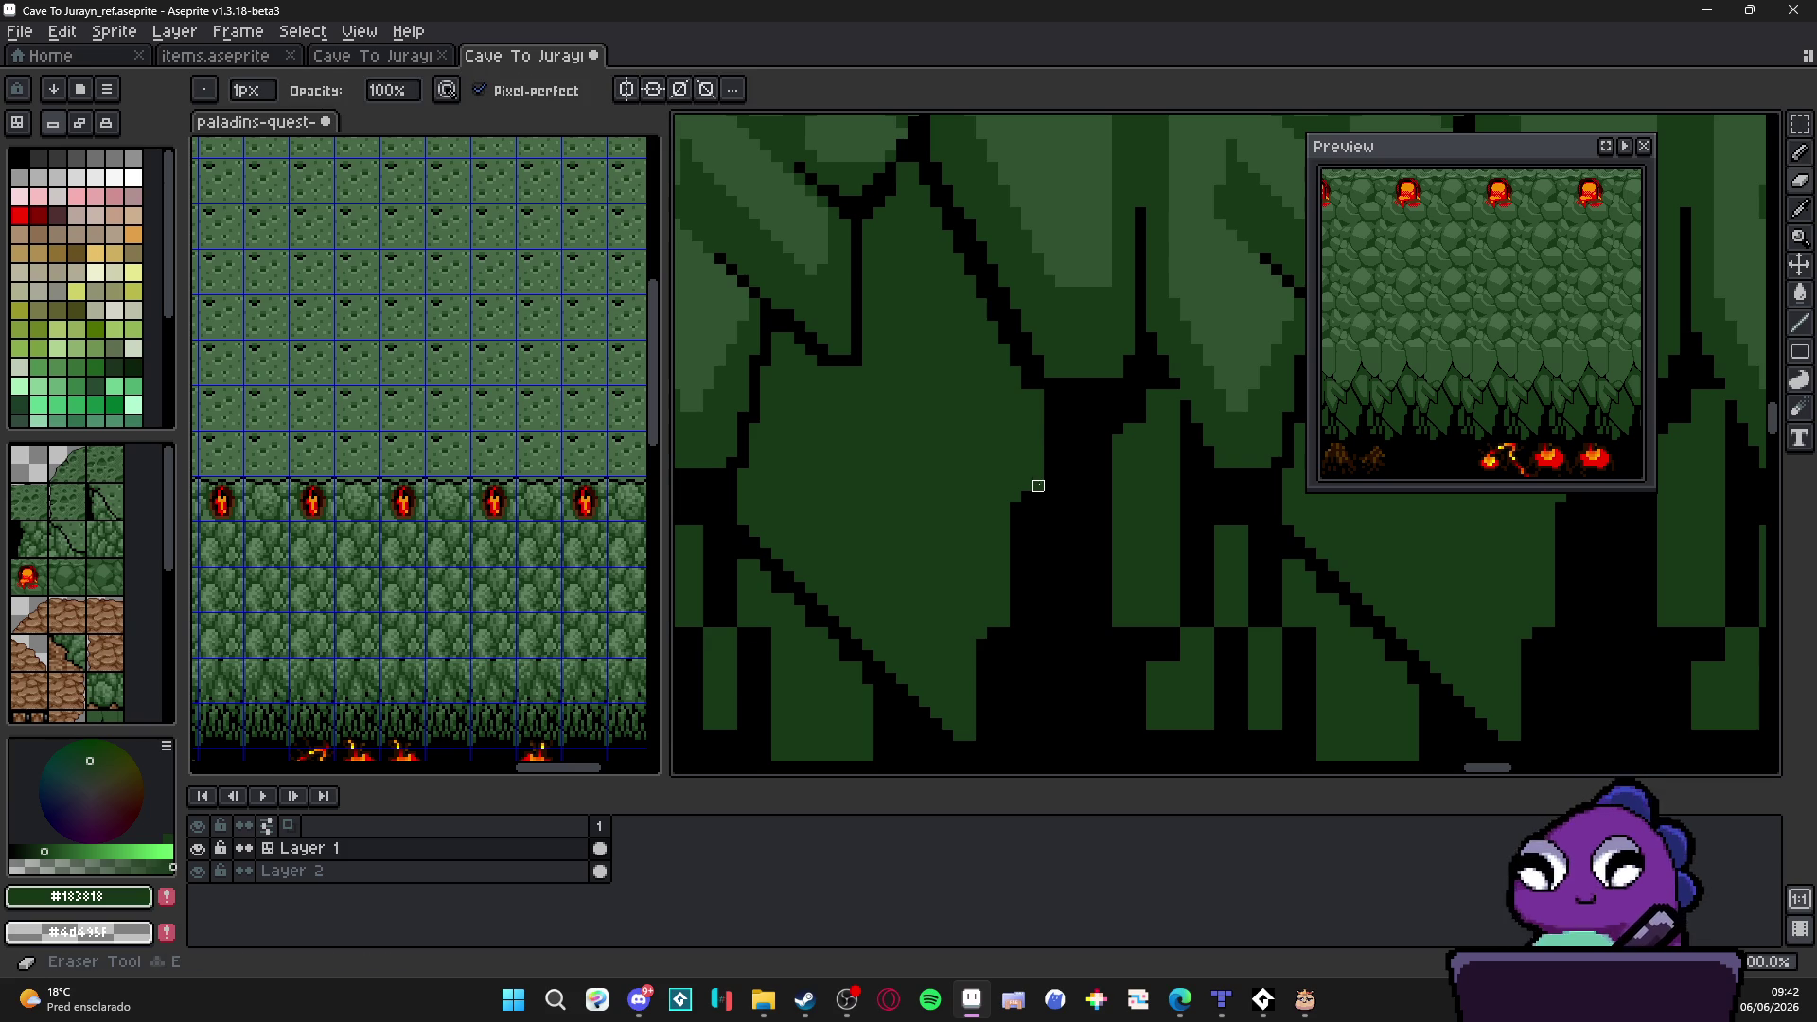
pyautogui.scroll(-1, 1092, 427)
pyautogui.scroll(1, 1033, 609)
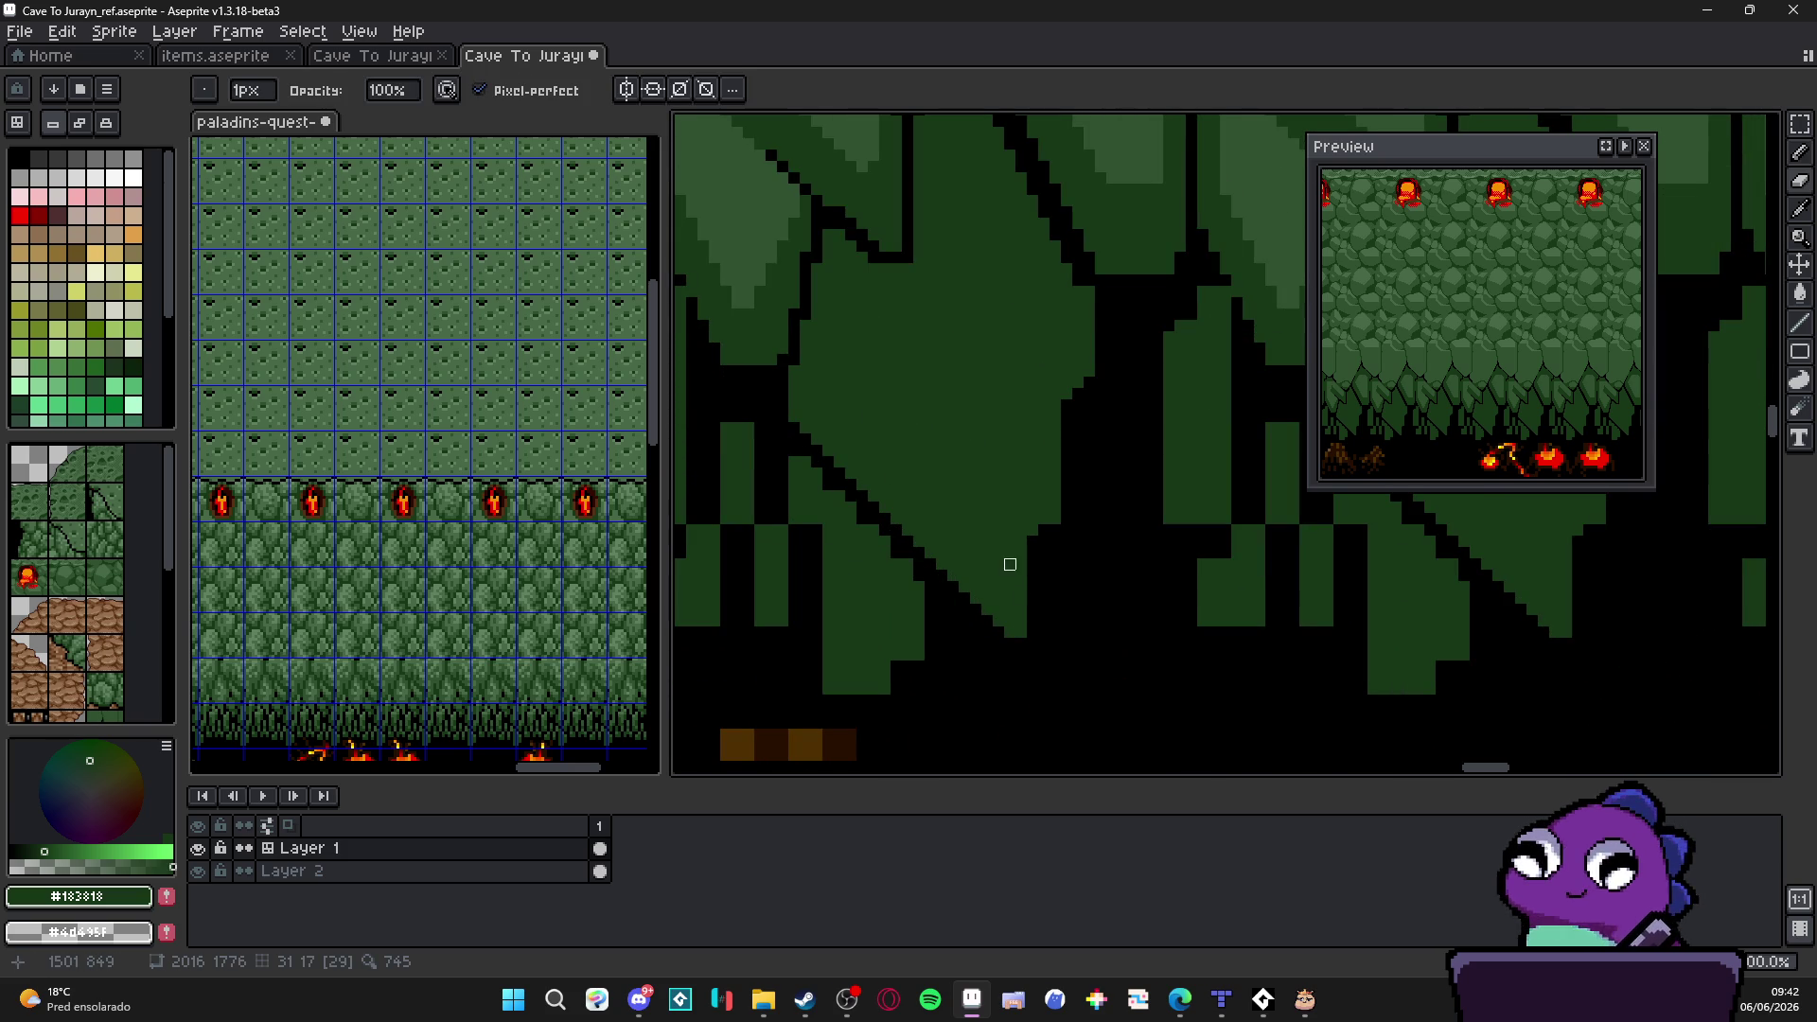
pyautogui.scroll(-1, 1033, 518)
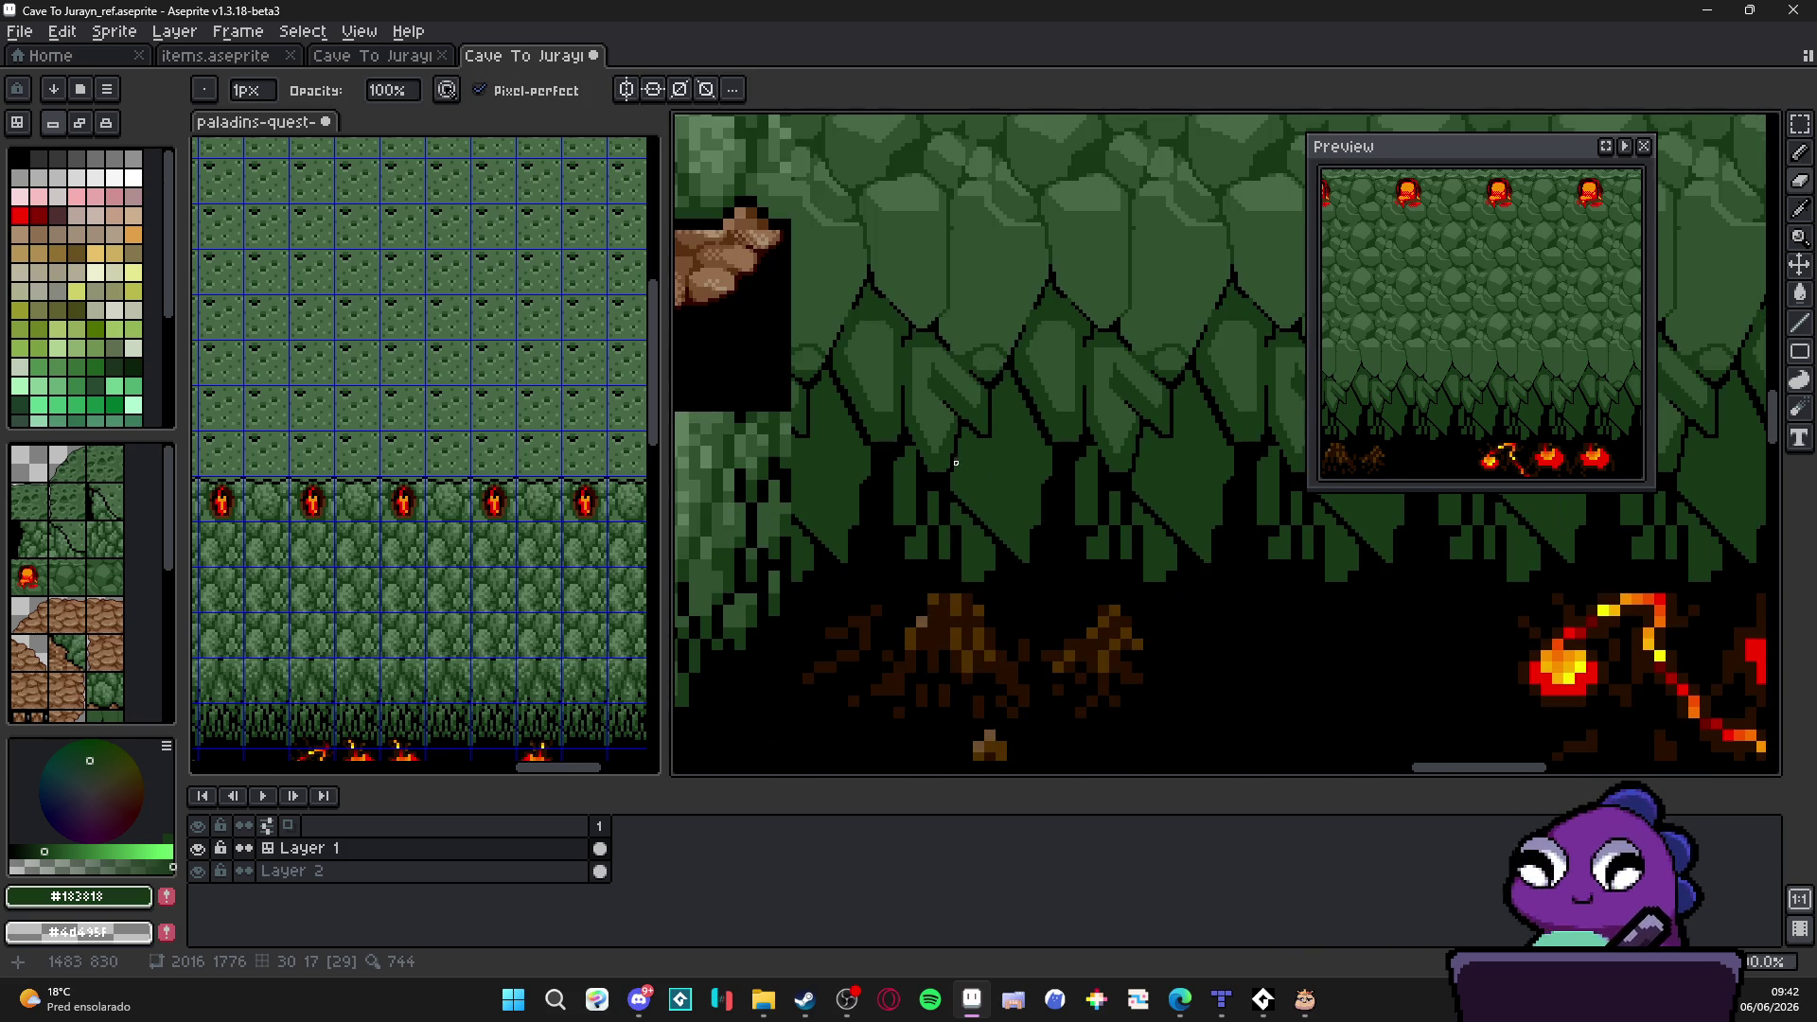
pyautogui.scroll(1, 956, 467)
pyautogui.scroll(1, 956, 466)
pyautogui.keyDown('alt'); pyautogui.click(1087, 579); pyautogui.keyUp('alt')
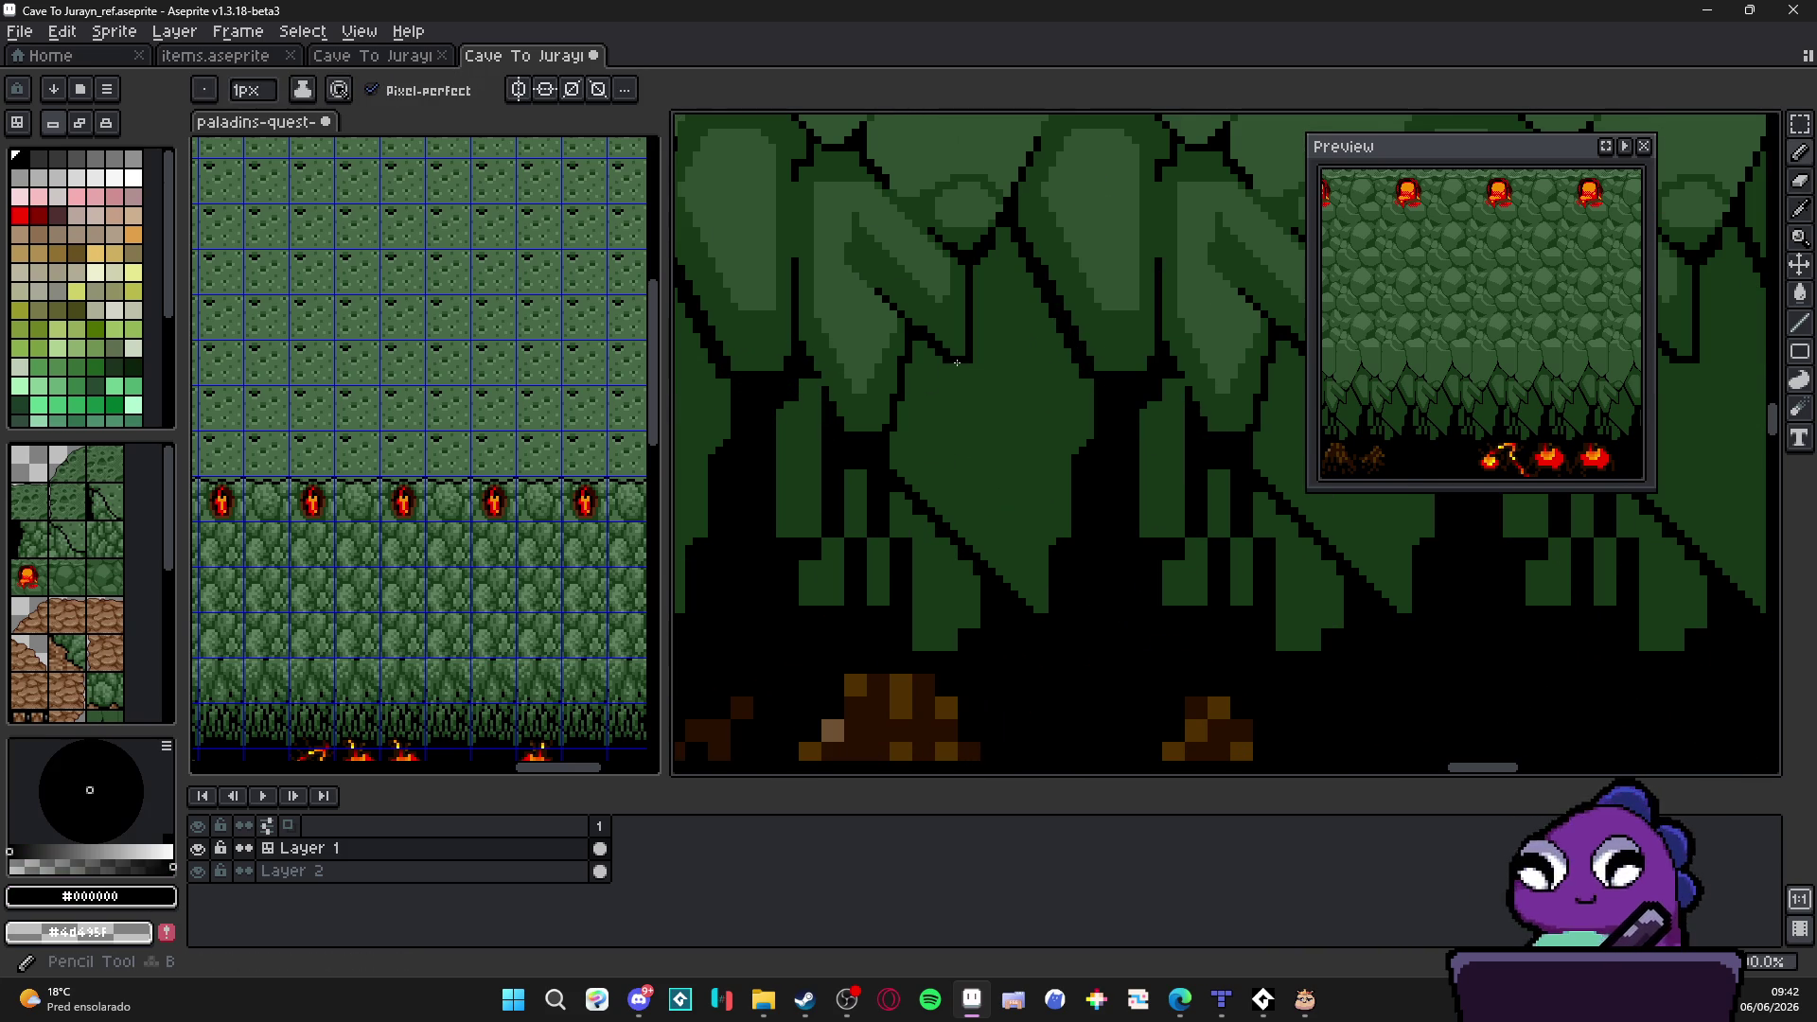
# Step: Chain straight black segments into a stepped outline down the stalactite's side
pyautogui.moveTo(974, 362); pyautogui.dragTo(972, 404)
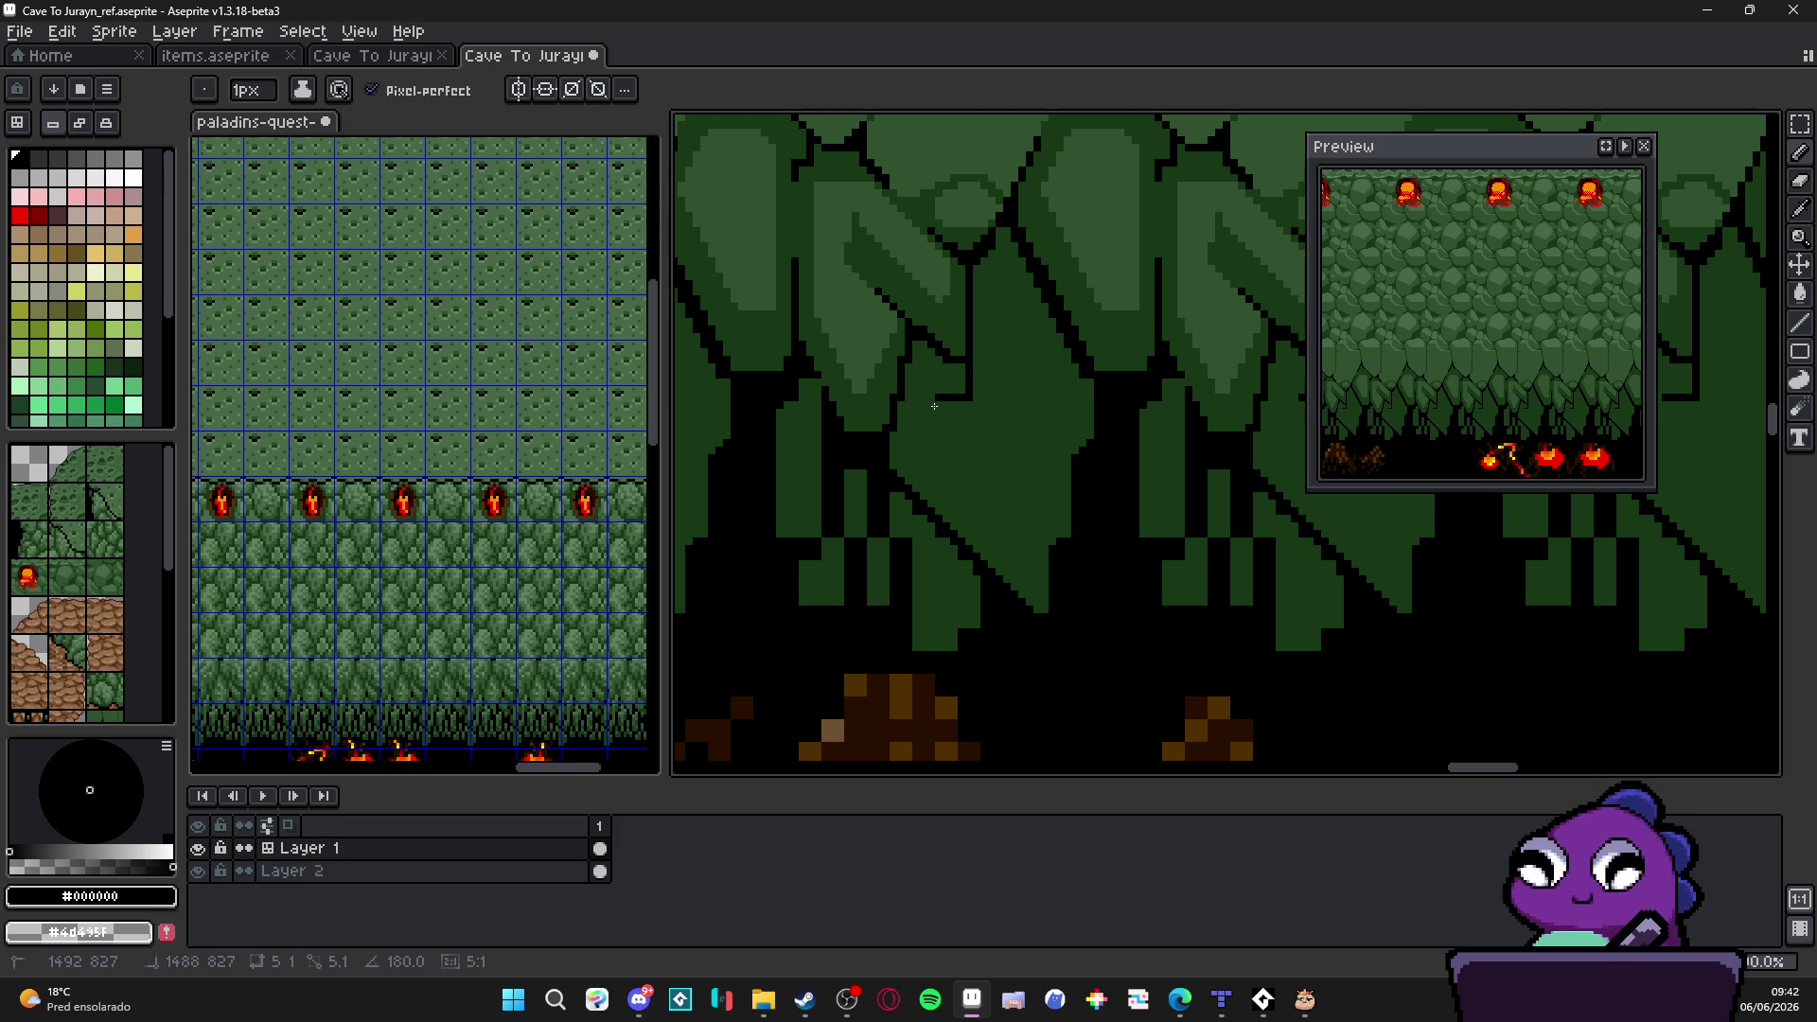
pyautogui.keyDown('shift'); pyautogui.click(924, 392); pyautogui.keyUp('shift')
pyautogui.keyDown('shift'); pyautogui.click(936, 472); pyautogui.keyUp('shift')
pyautogui.keyDown('shift'); pyautogui.click(1025, 564); pyautogui.keyUp('shift')
pyautogui.keyDown('shift'); pyautogui.click(1014, 520); pyautogui.keyUp('shift')
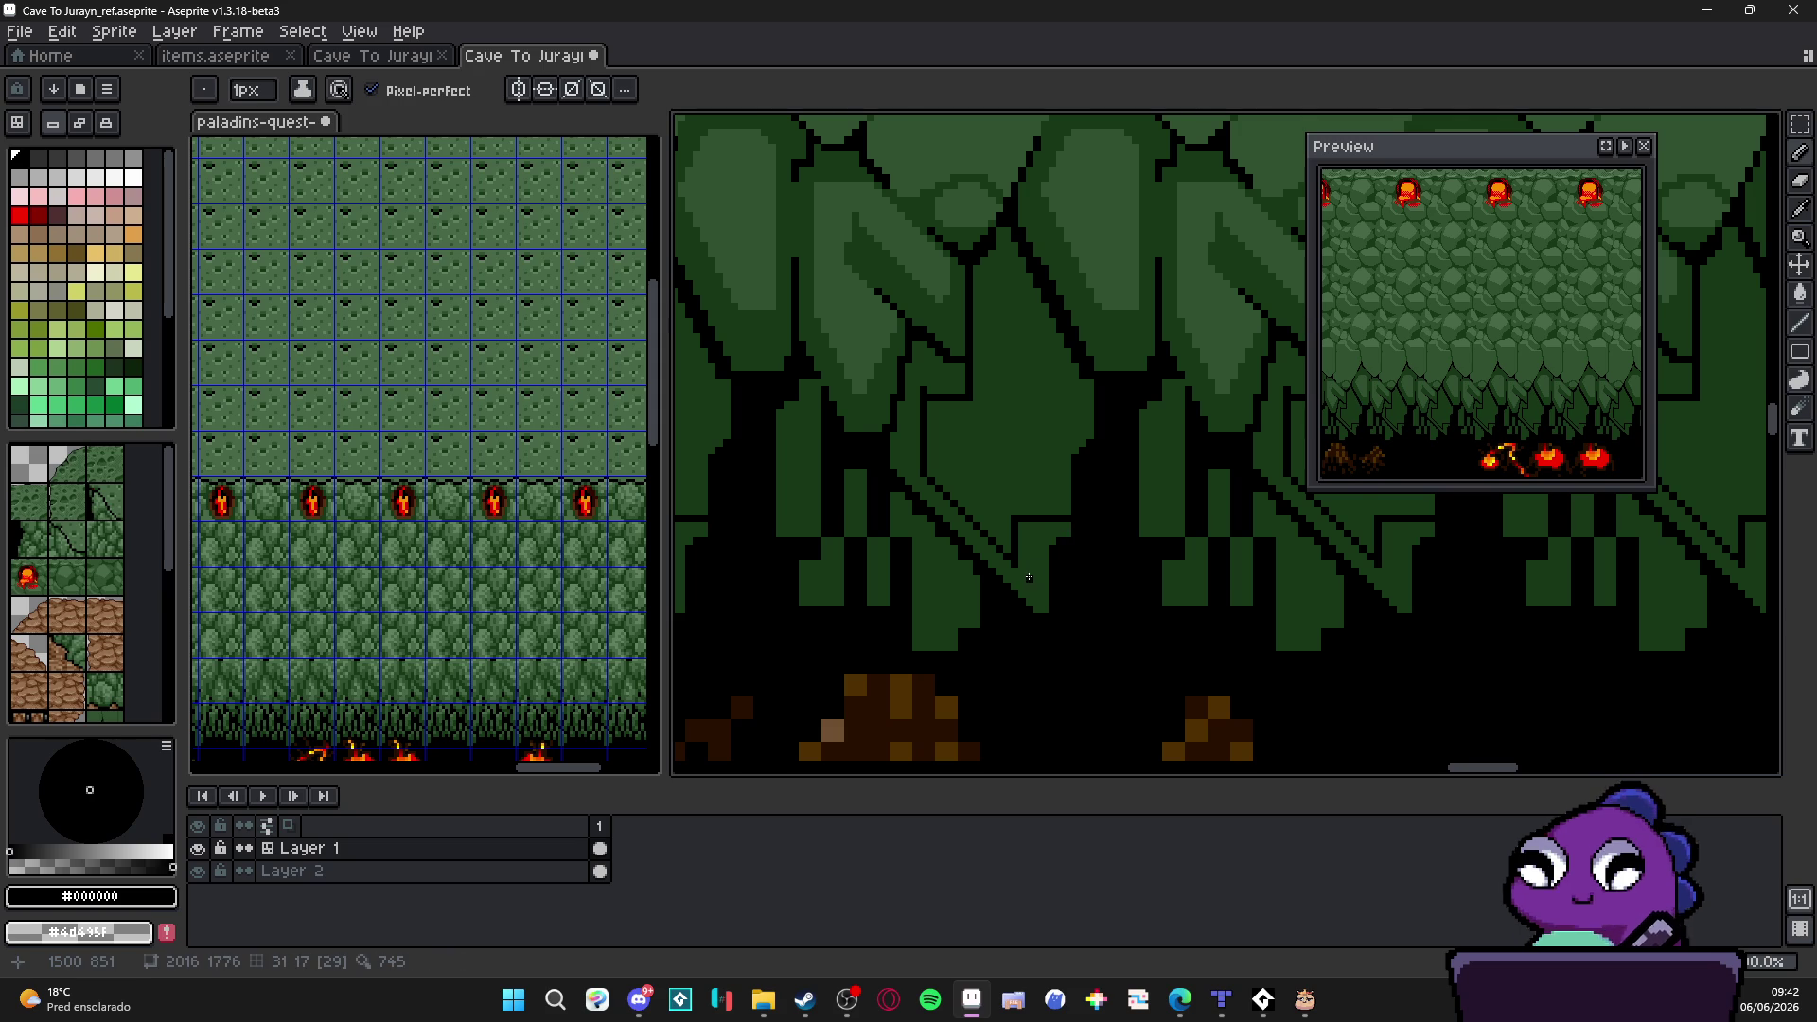
pyautogui.scroll(1, 1050, 583)
pyautogui.scroll(1, 1051, 594)
pyautogui.press('b')
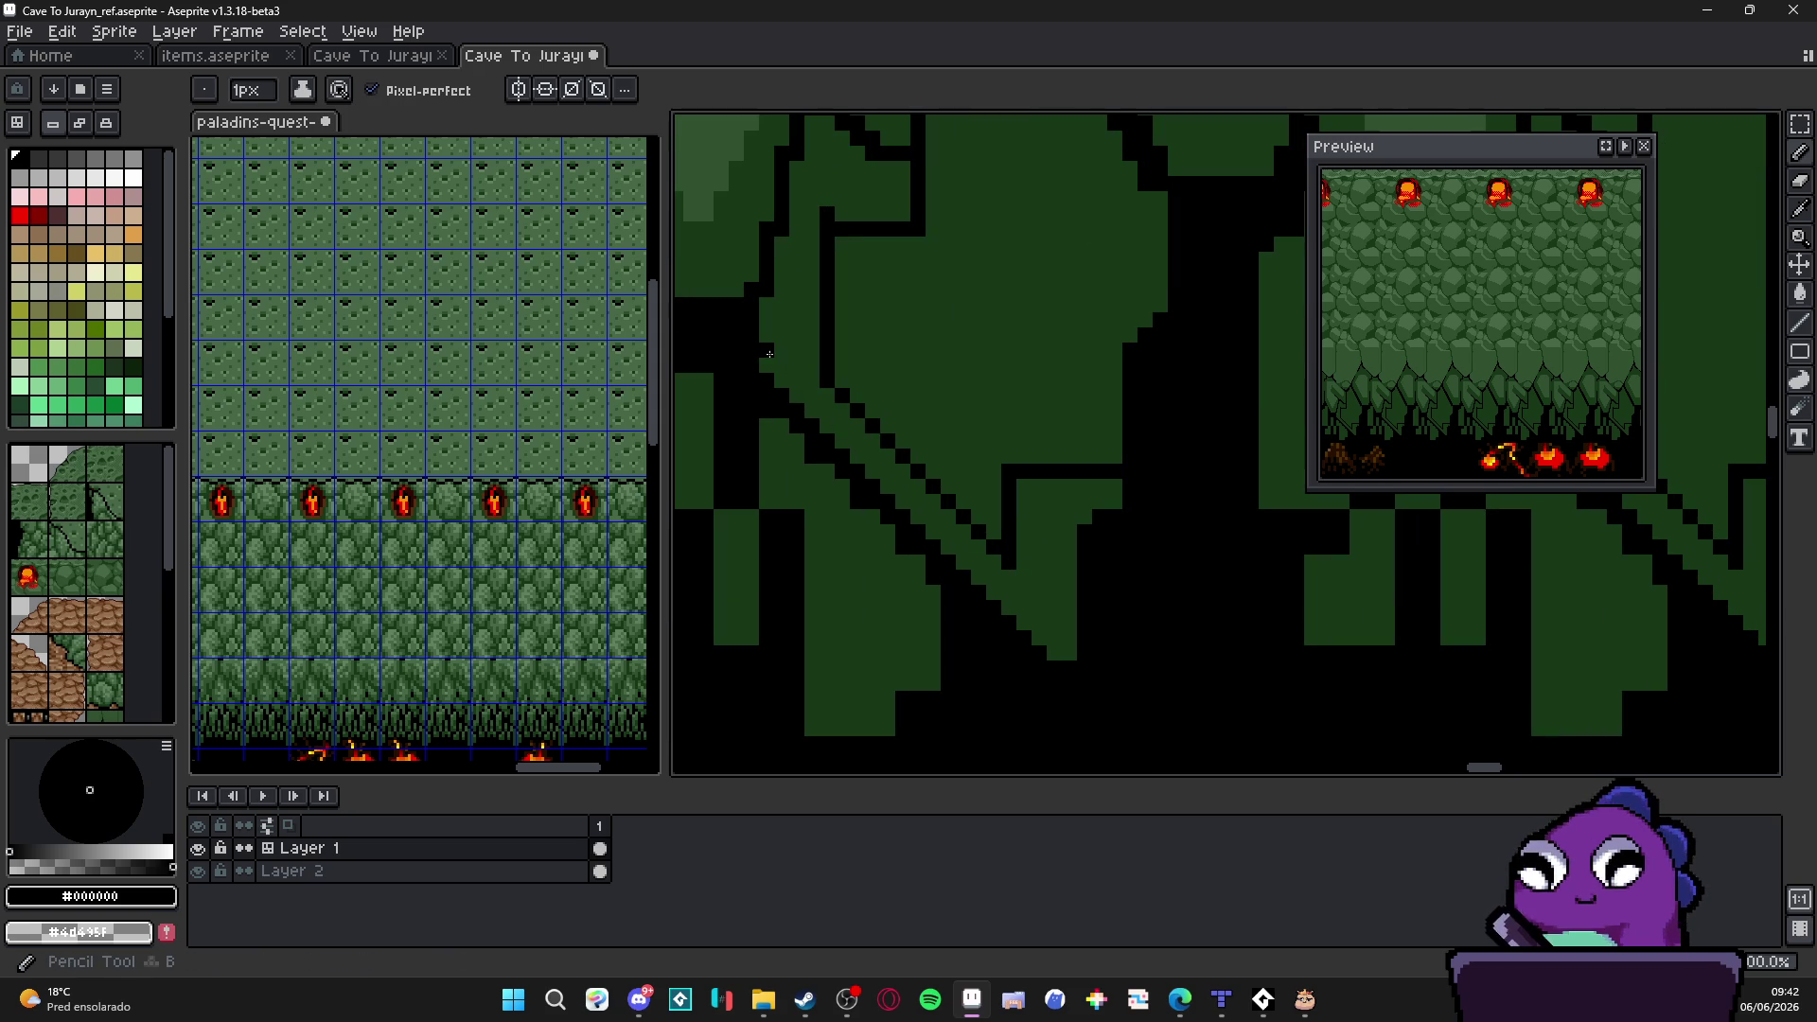
# Step: Draw a parallel diagonal black line and fill the green notch beside it black
pyautogui.moveTo(768, 351); pyautogui.dragTo(1069, 621)
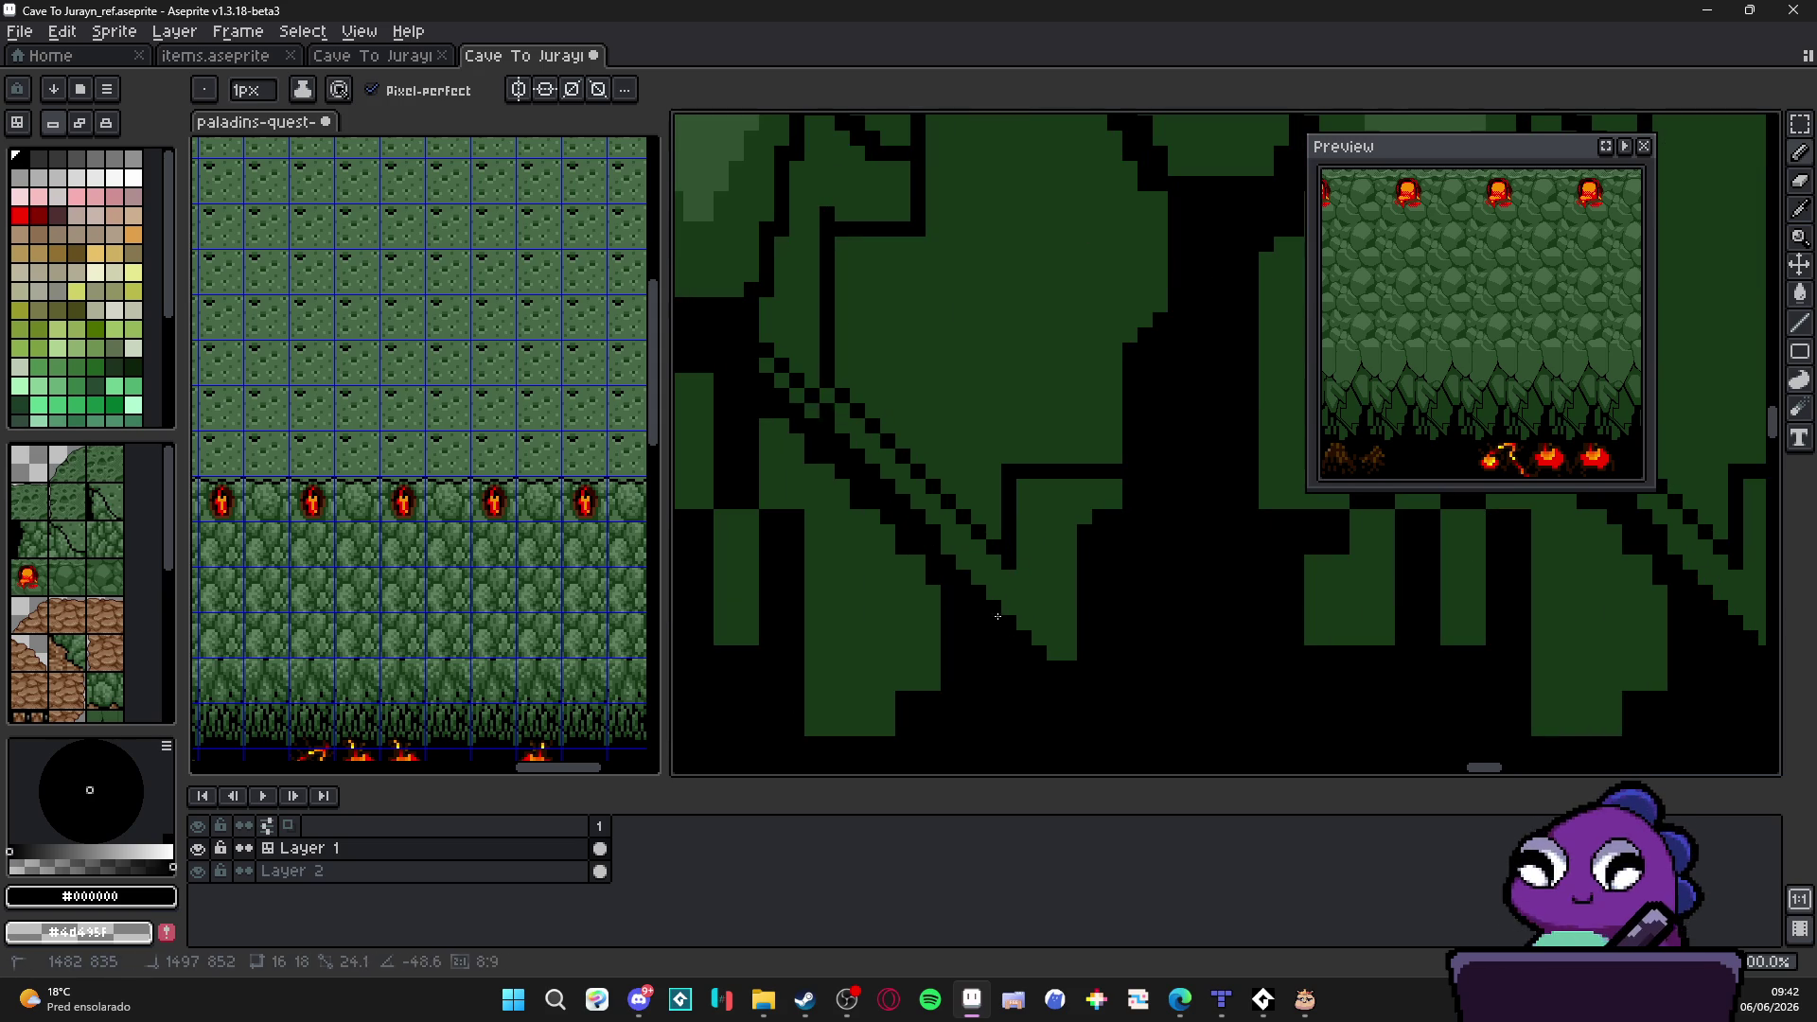
pyautogui.press('g')
pyautogui.click(1066, 638)
pyautogui.moveTo(1051, 610); pyautogui.dragTo(811, 366)
pyautogui.press('b')
# Step: Extend the dark green pixel strip, then extend the black diagonal line up-left
pyautogui.keyDown('alt'); pyautogui.click(1091, 657); pyautogui.keyUp('alt')
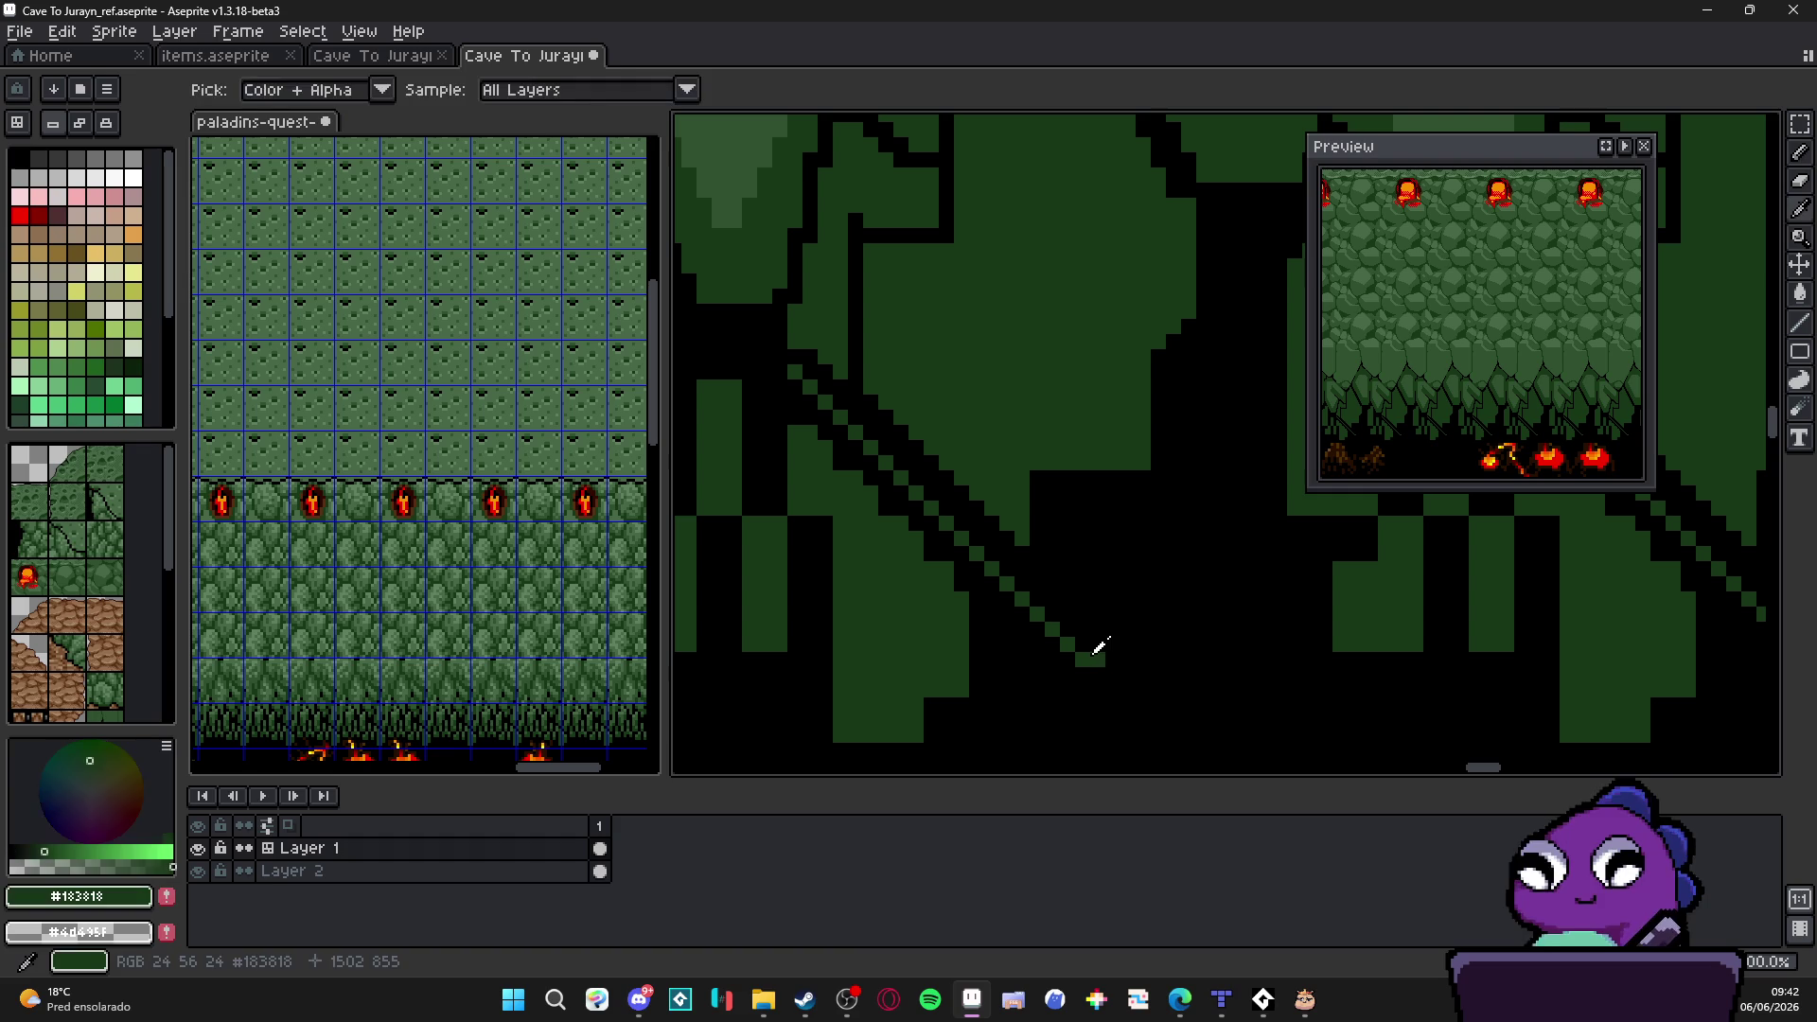
pyautogui.moveTo(1091, 656)
pyautogui.mouseDown()
pyautogui.moveTo(1118, 657)
pyautogui.moveTo(1138, 612)
pyautogui.moveTo(1076, 641)
pyautogui.moveTo(1005, 581)
pyautogui.mouseUp()
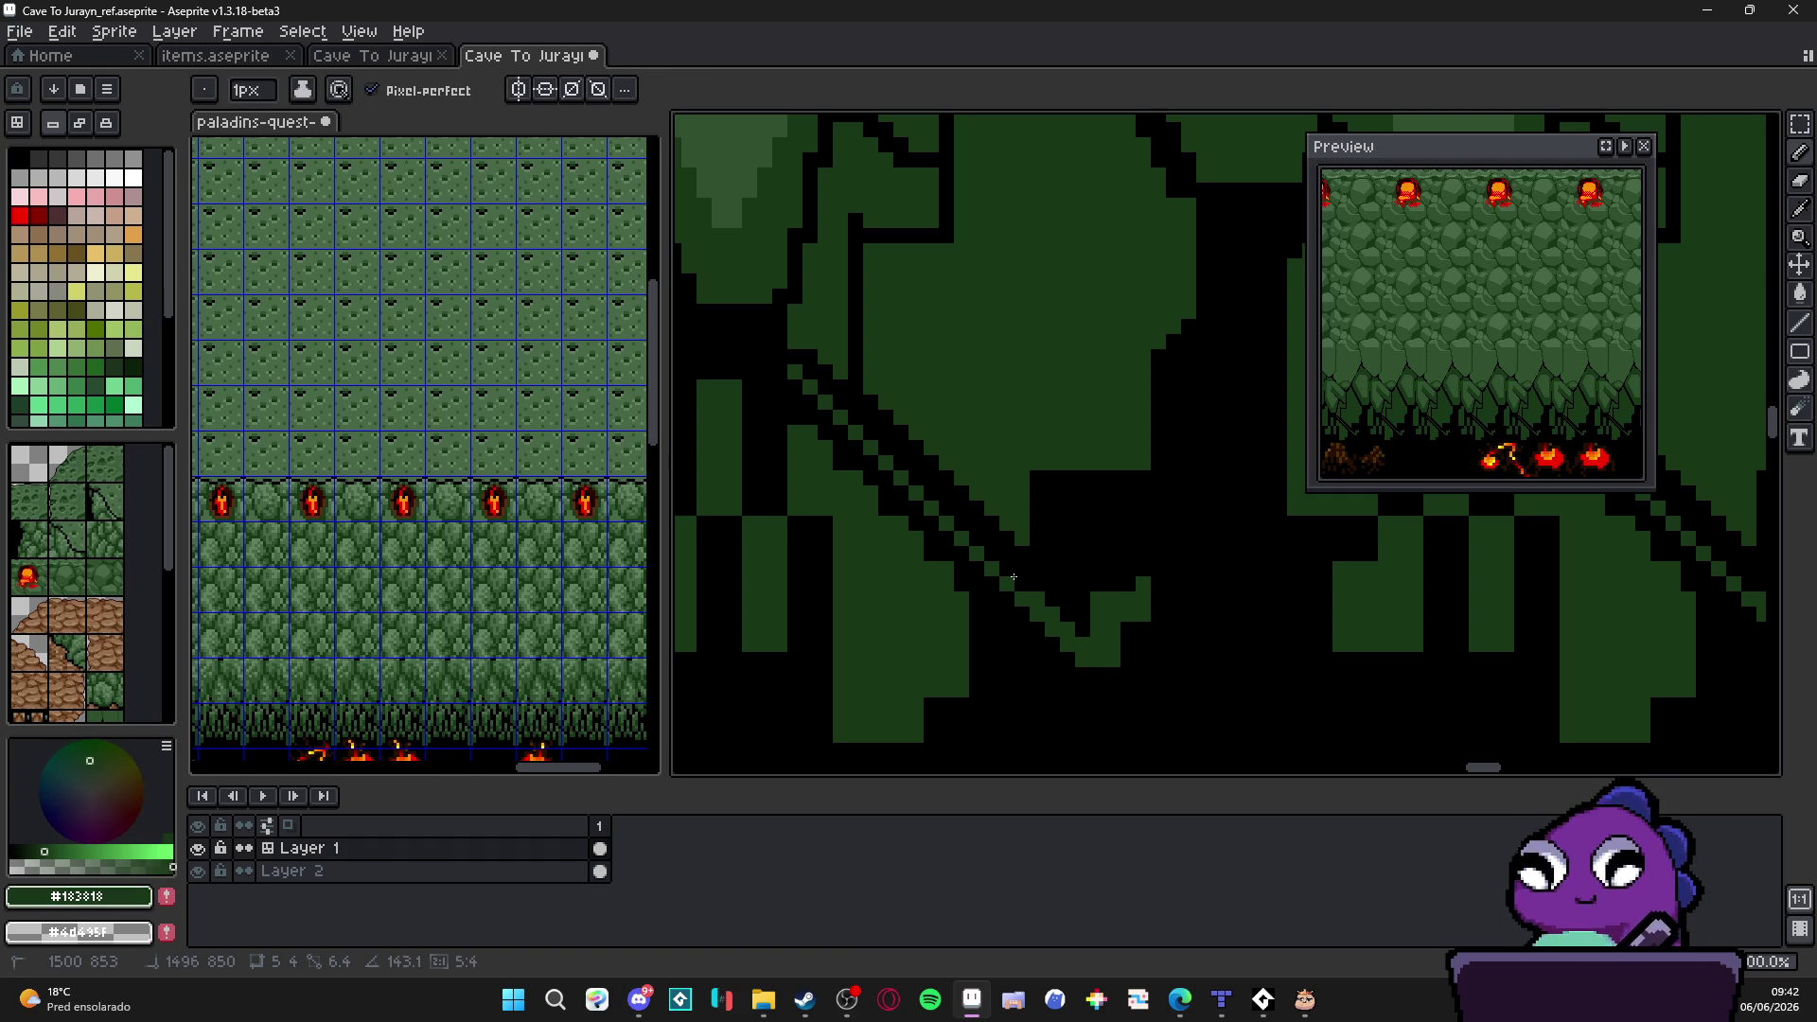
pyautogui.scroll(-3, 1090, 665)
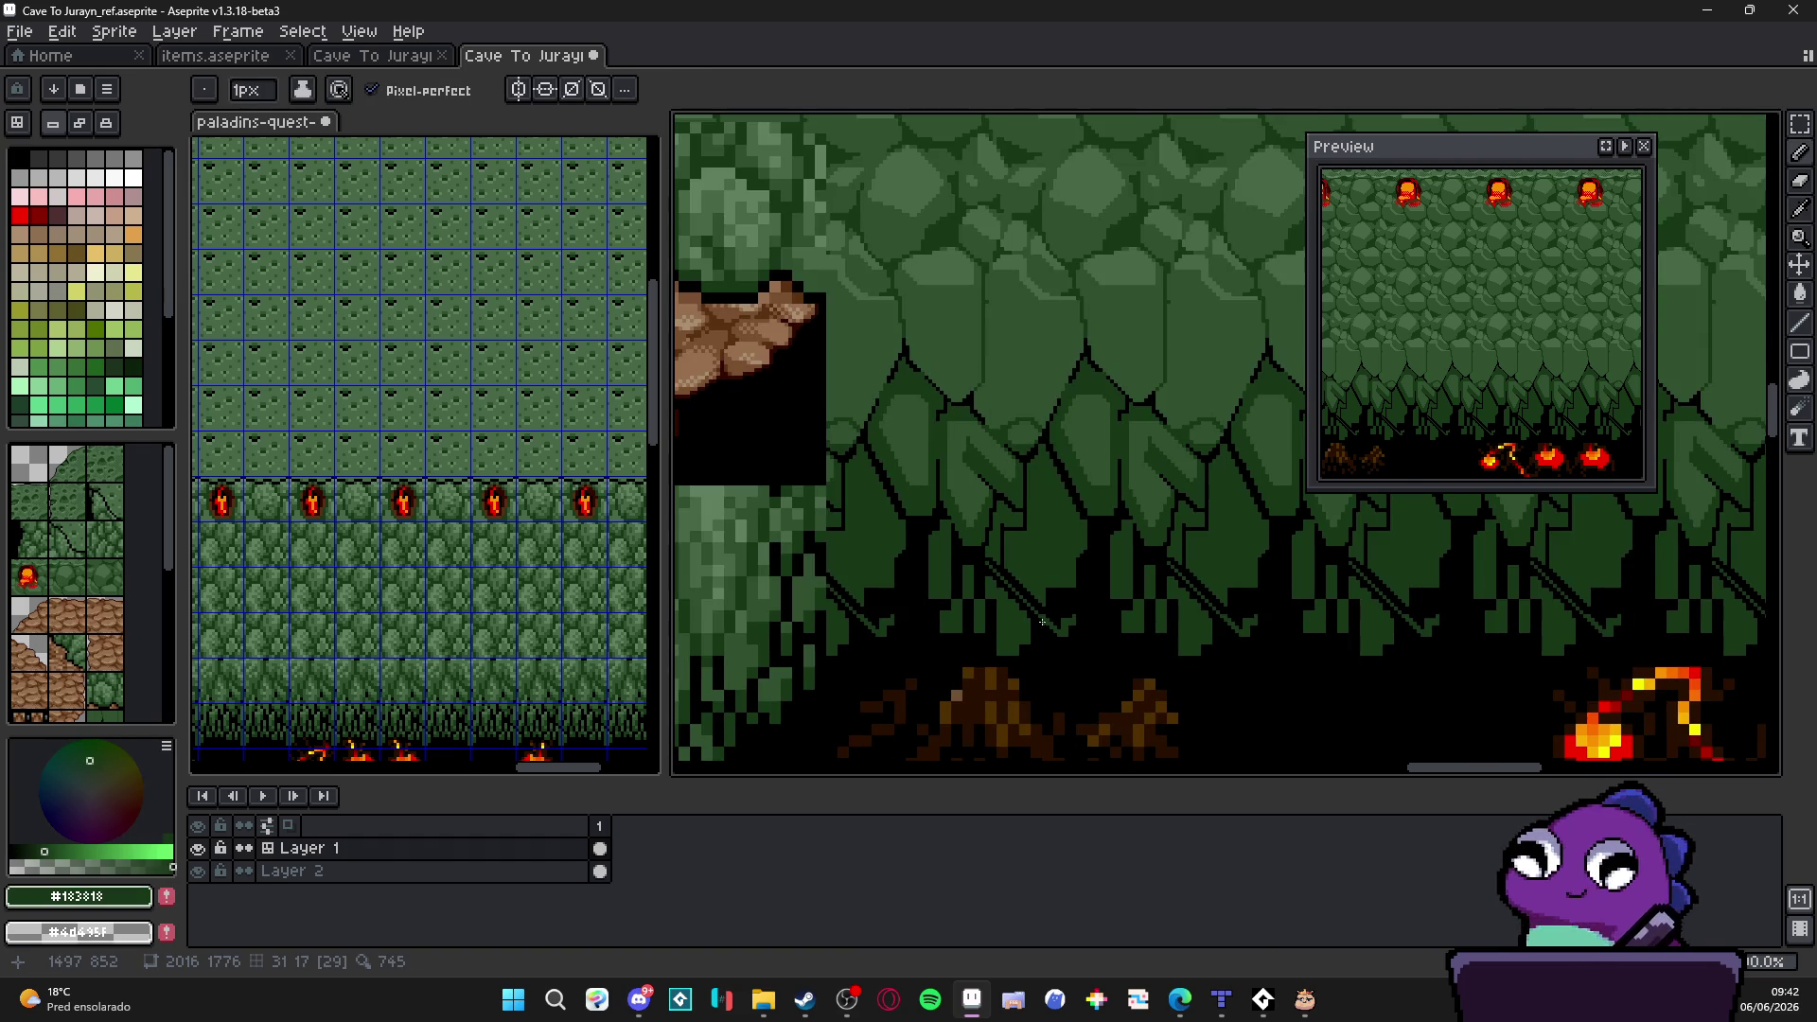
pyautogui.scroll(3, 983, 536)
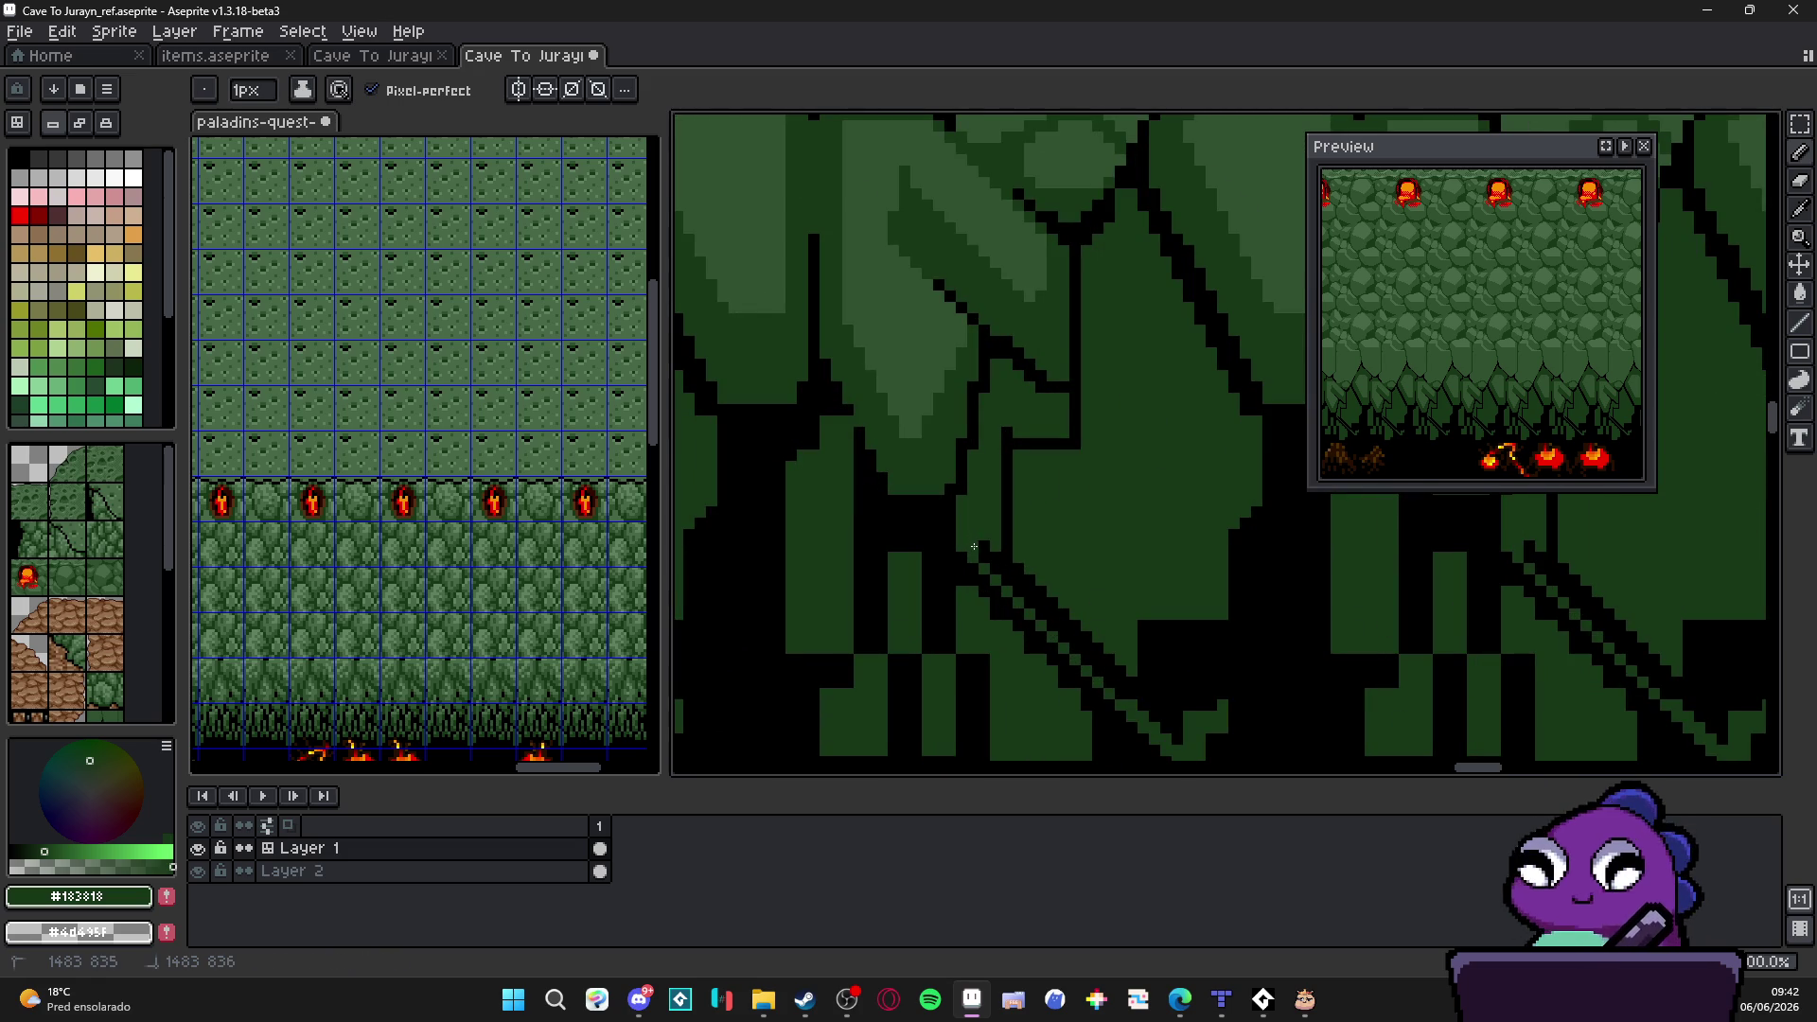
pyautogui.scroll(-2, 1049, 628)
pyautogui.scroll(2, 1050, 628)
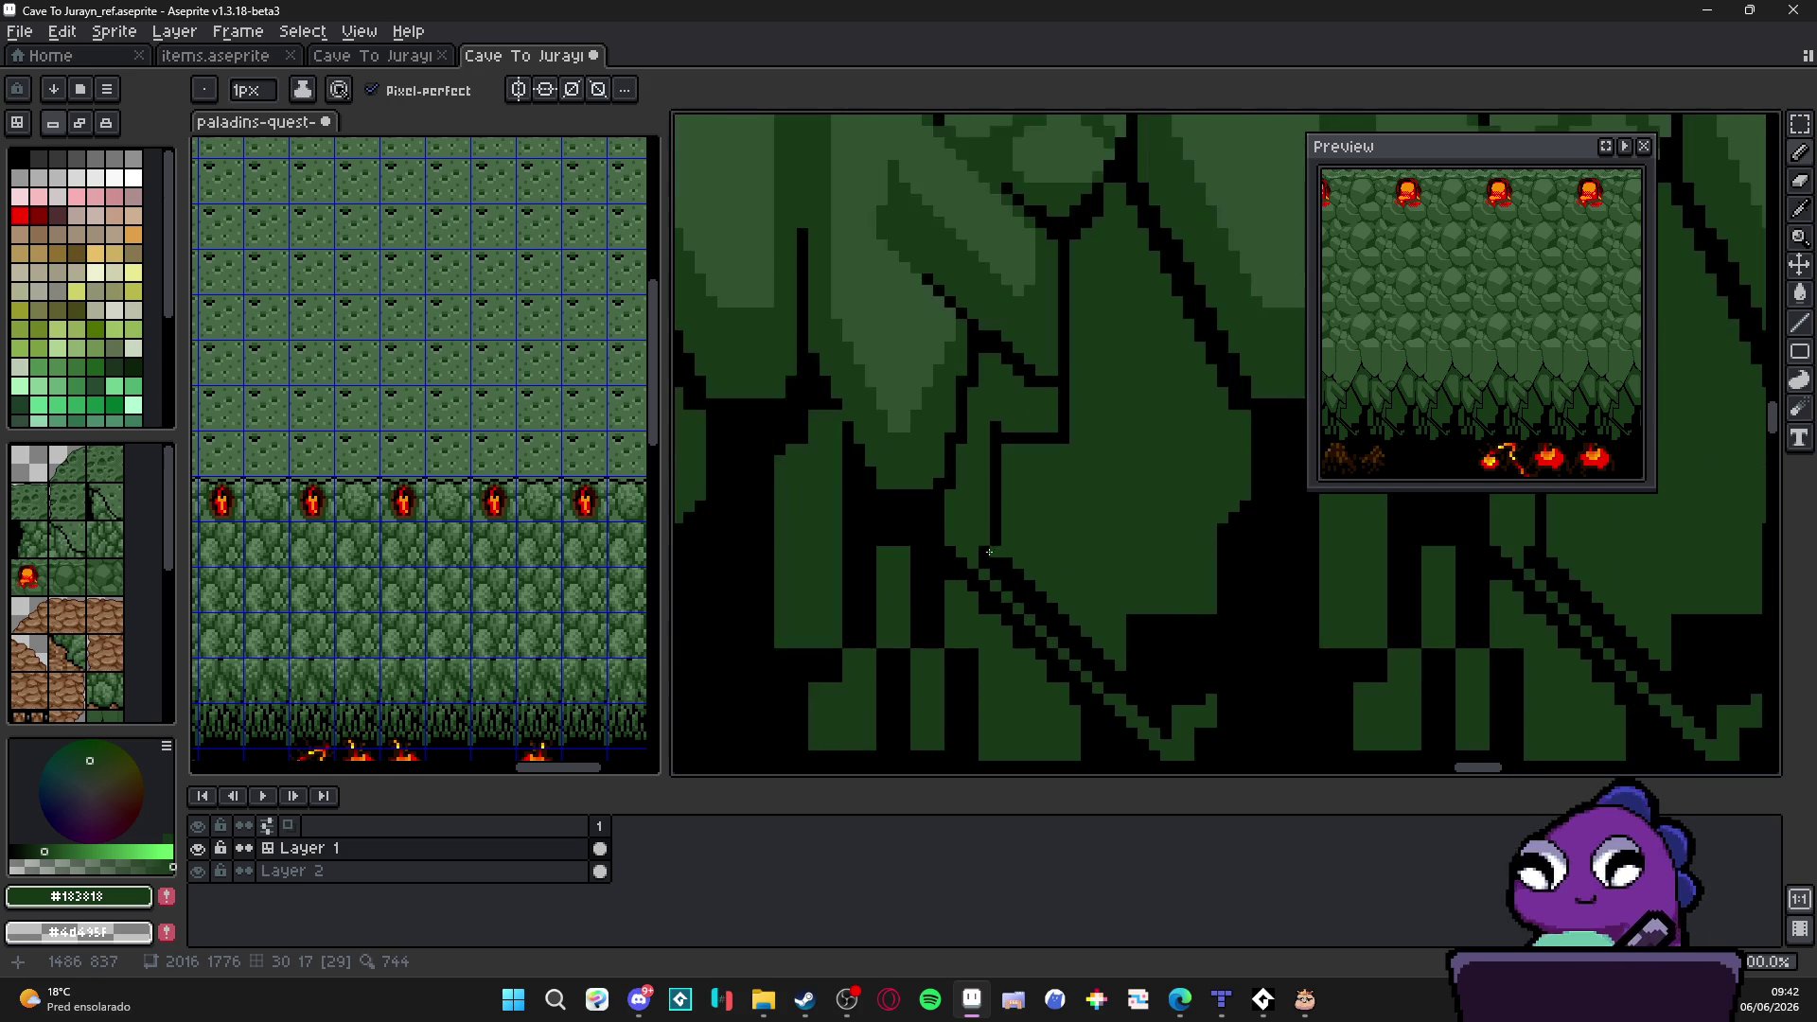
pyautogui.scroll(-2, 1010, 562)
pyautogui.scroll(2, 1010, 564)
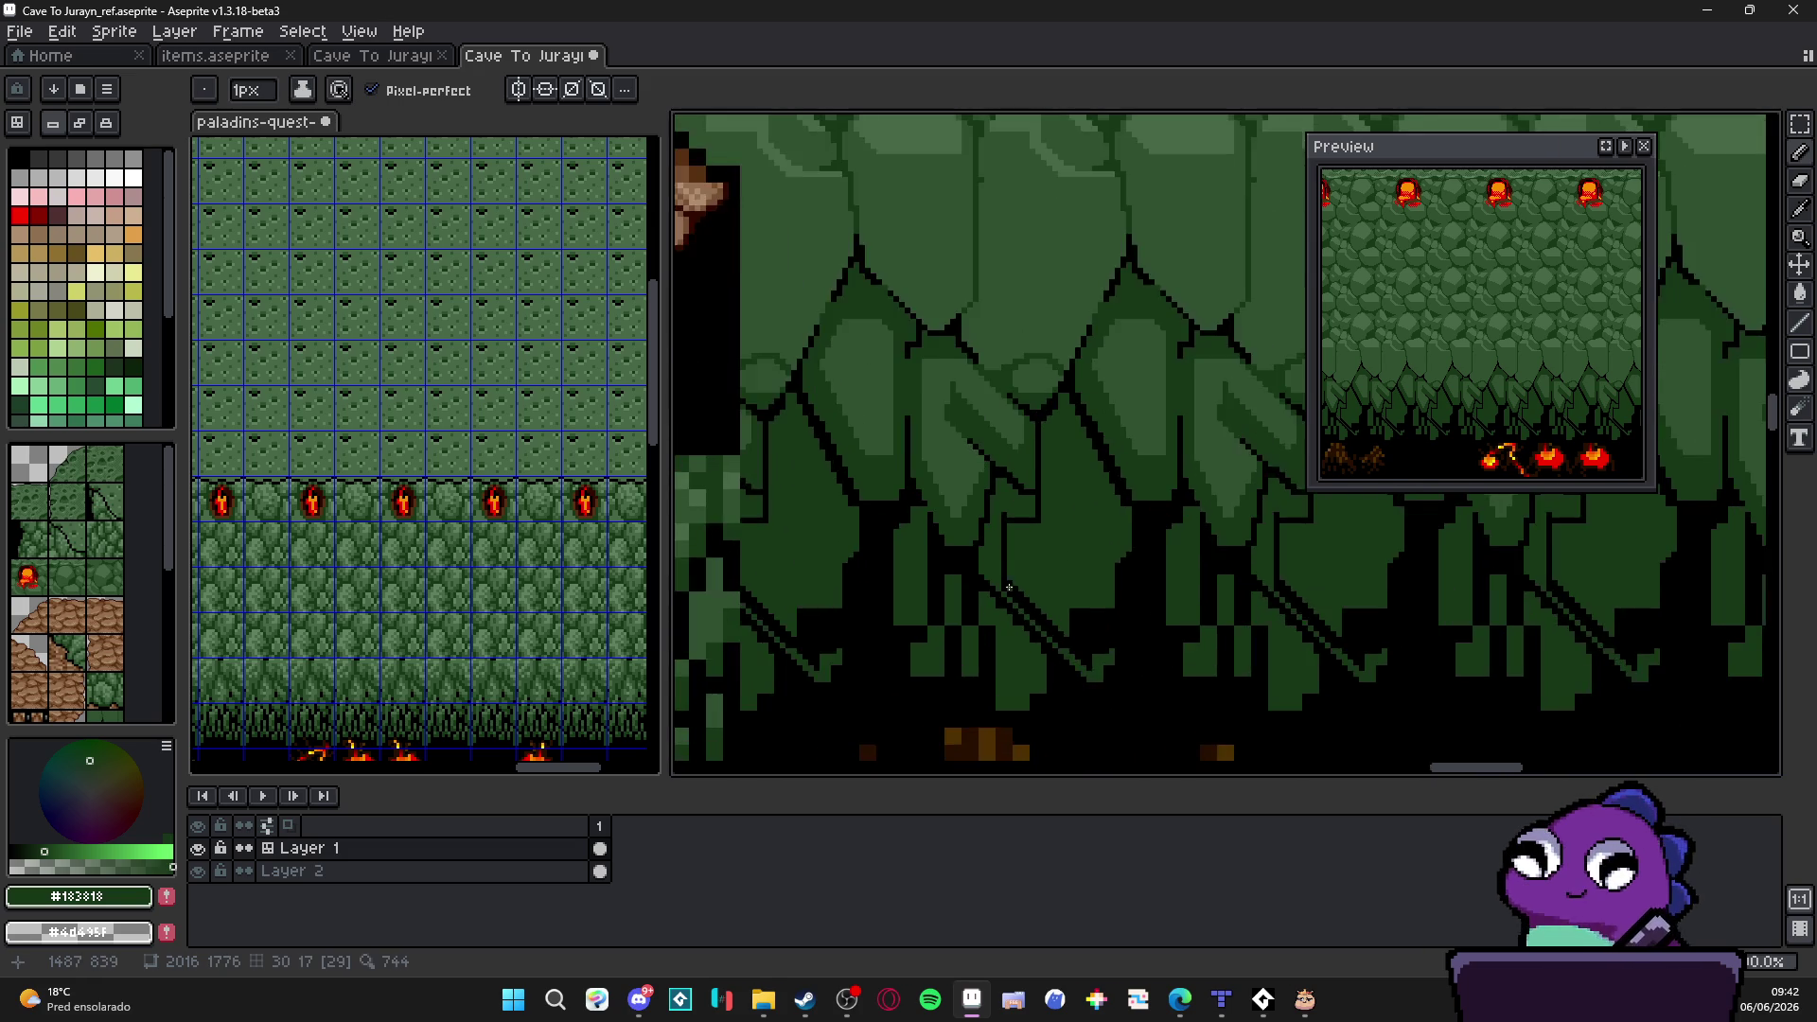
pyautogui.keyDown('alt'); pyautogui.click(1011, 569); pyautogui.keyUp('alt')
pyautogui.scroll(2, 988, 556)
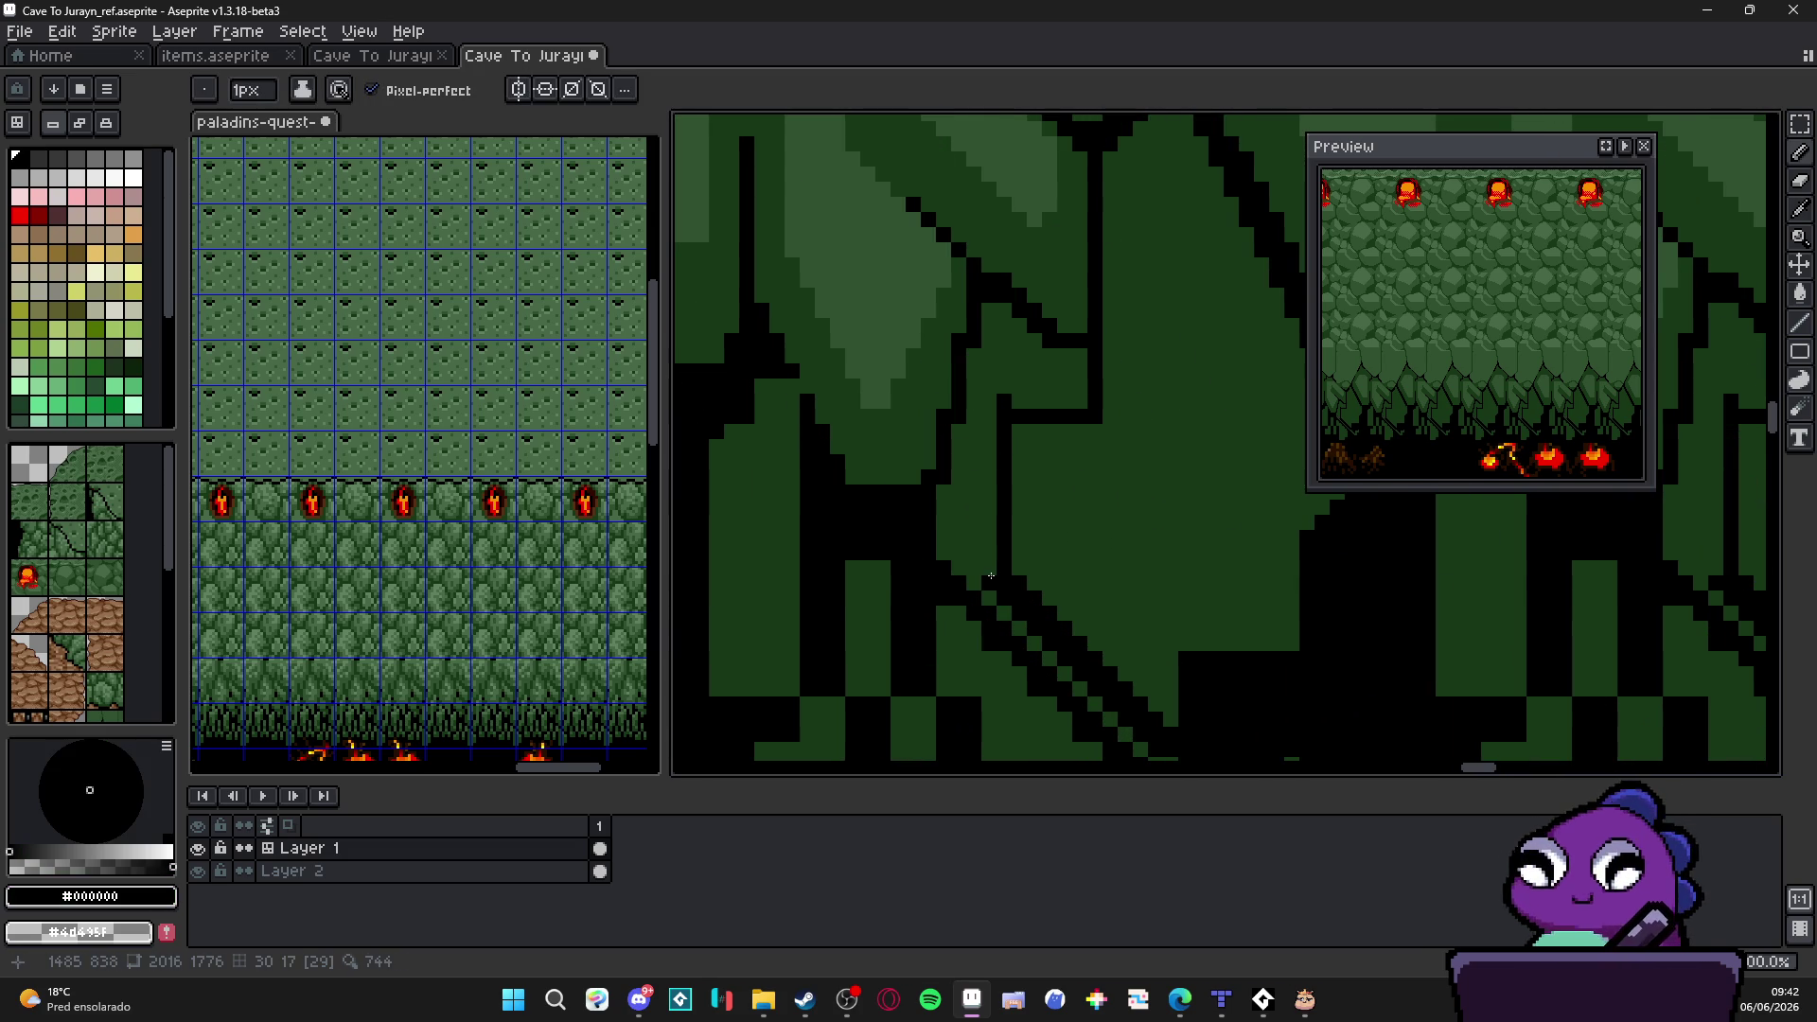
pyautogui.keyDown('shift'); pyautogui.click(956, 537); pyautogui.keyUp('shift')
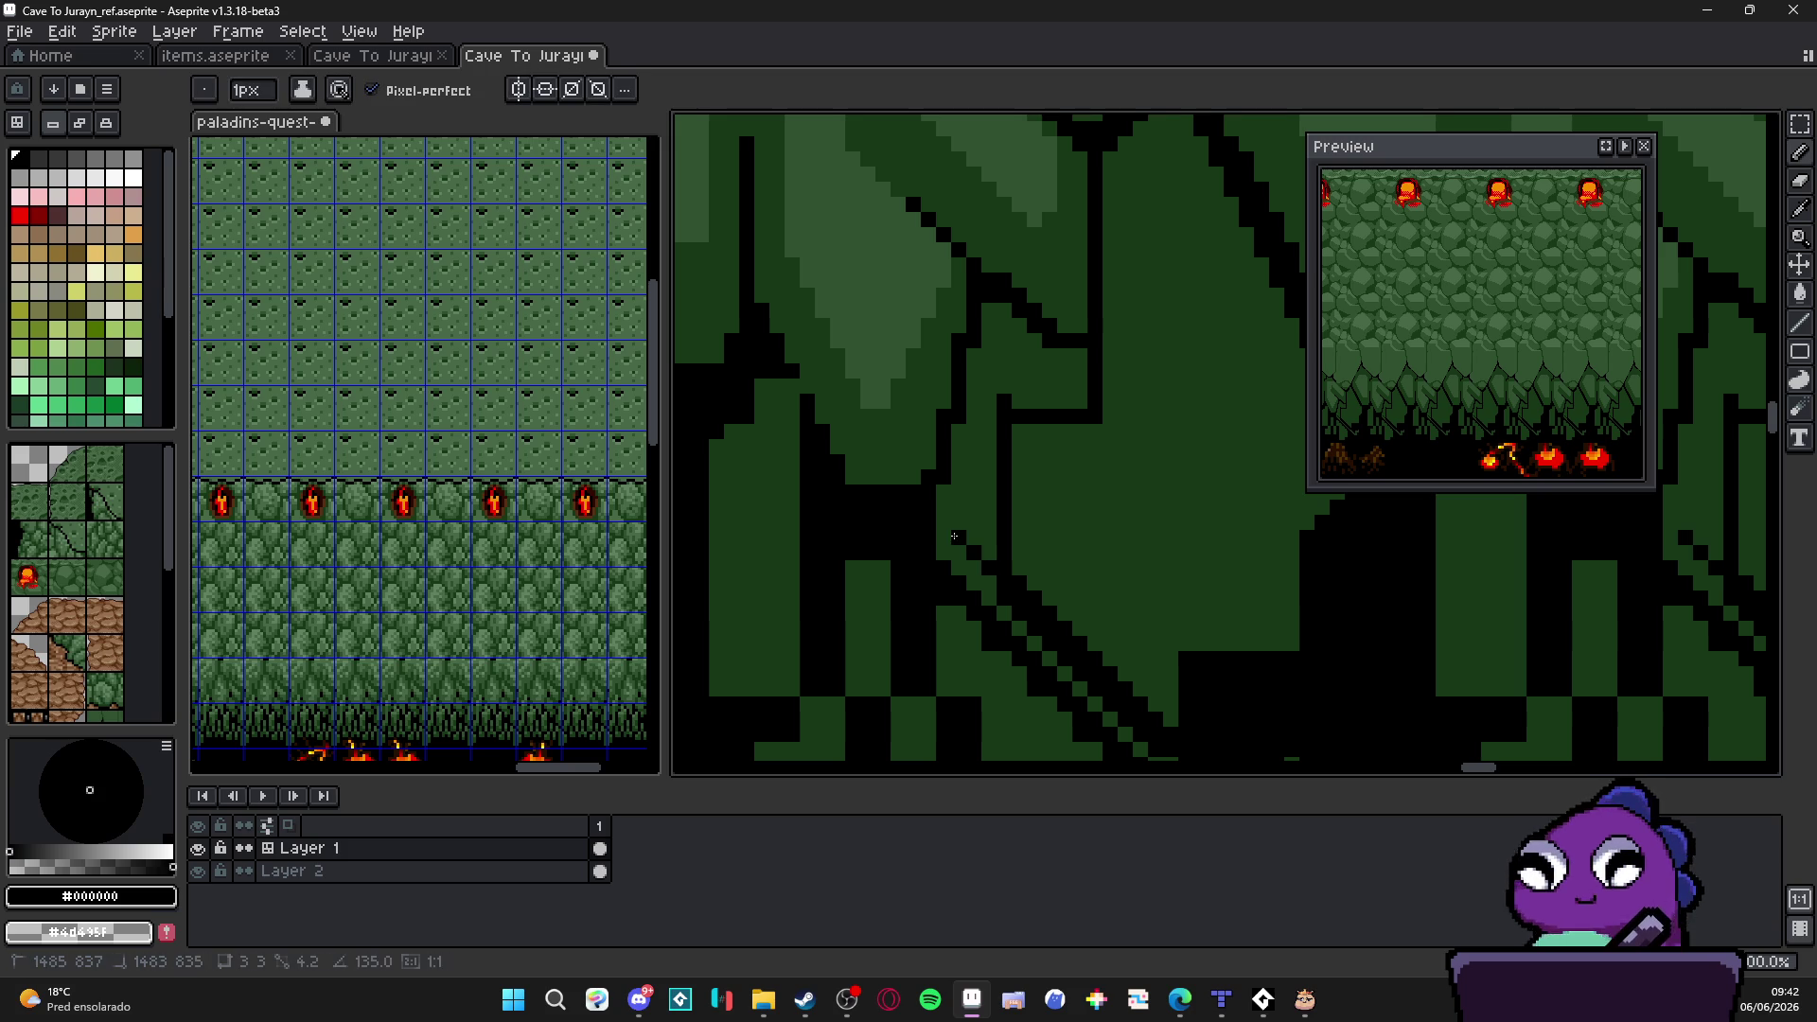
pyautogui.scroll(-2, 946, 528)
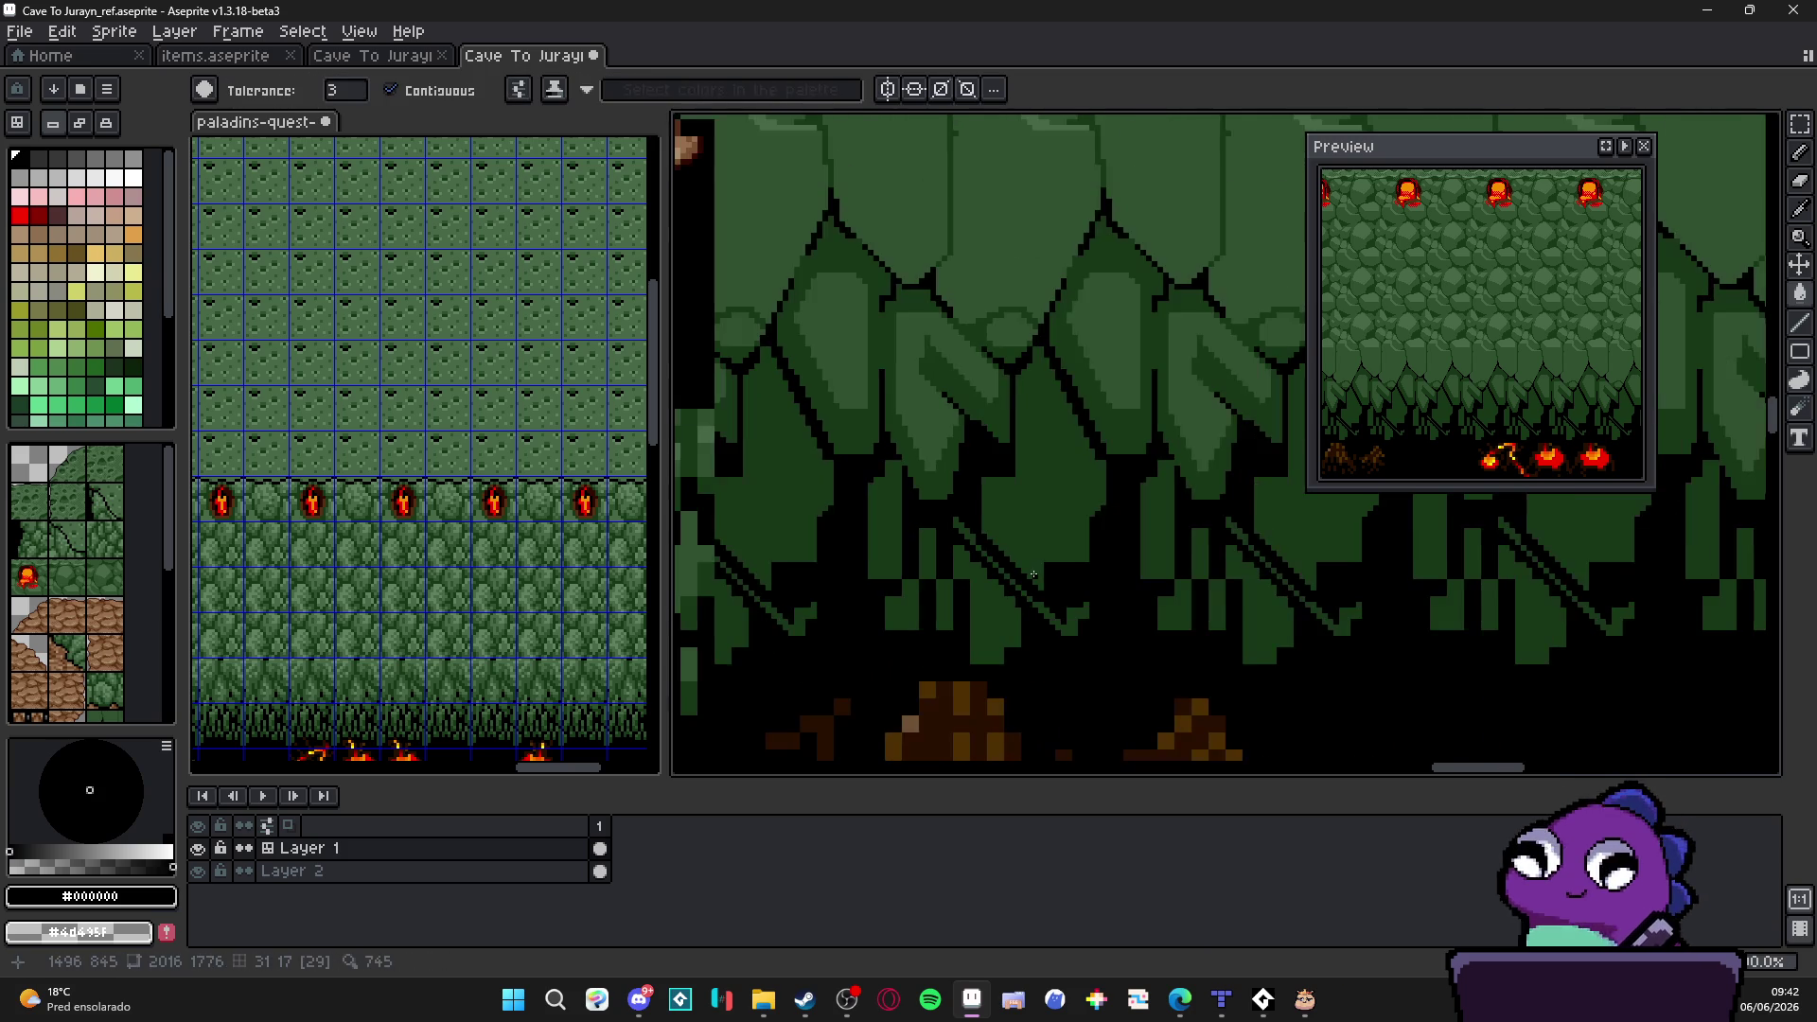
pyautogui.scroll(2, 1005, 446)
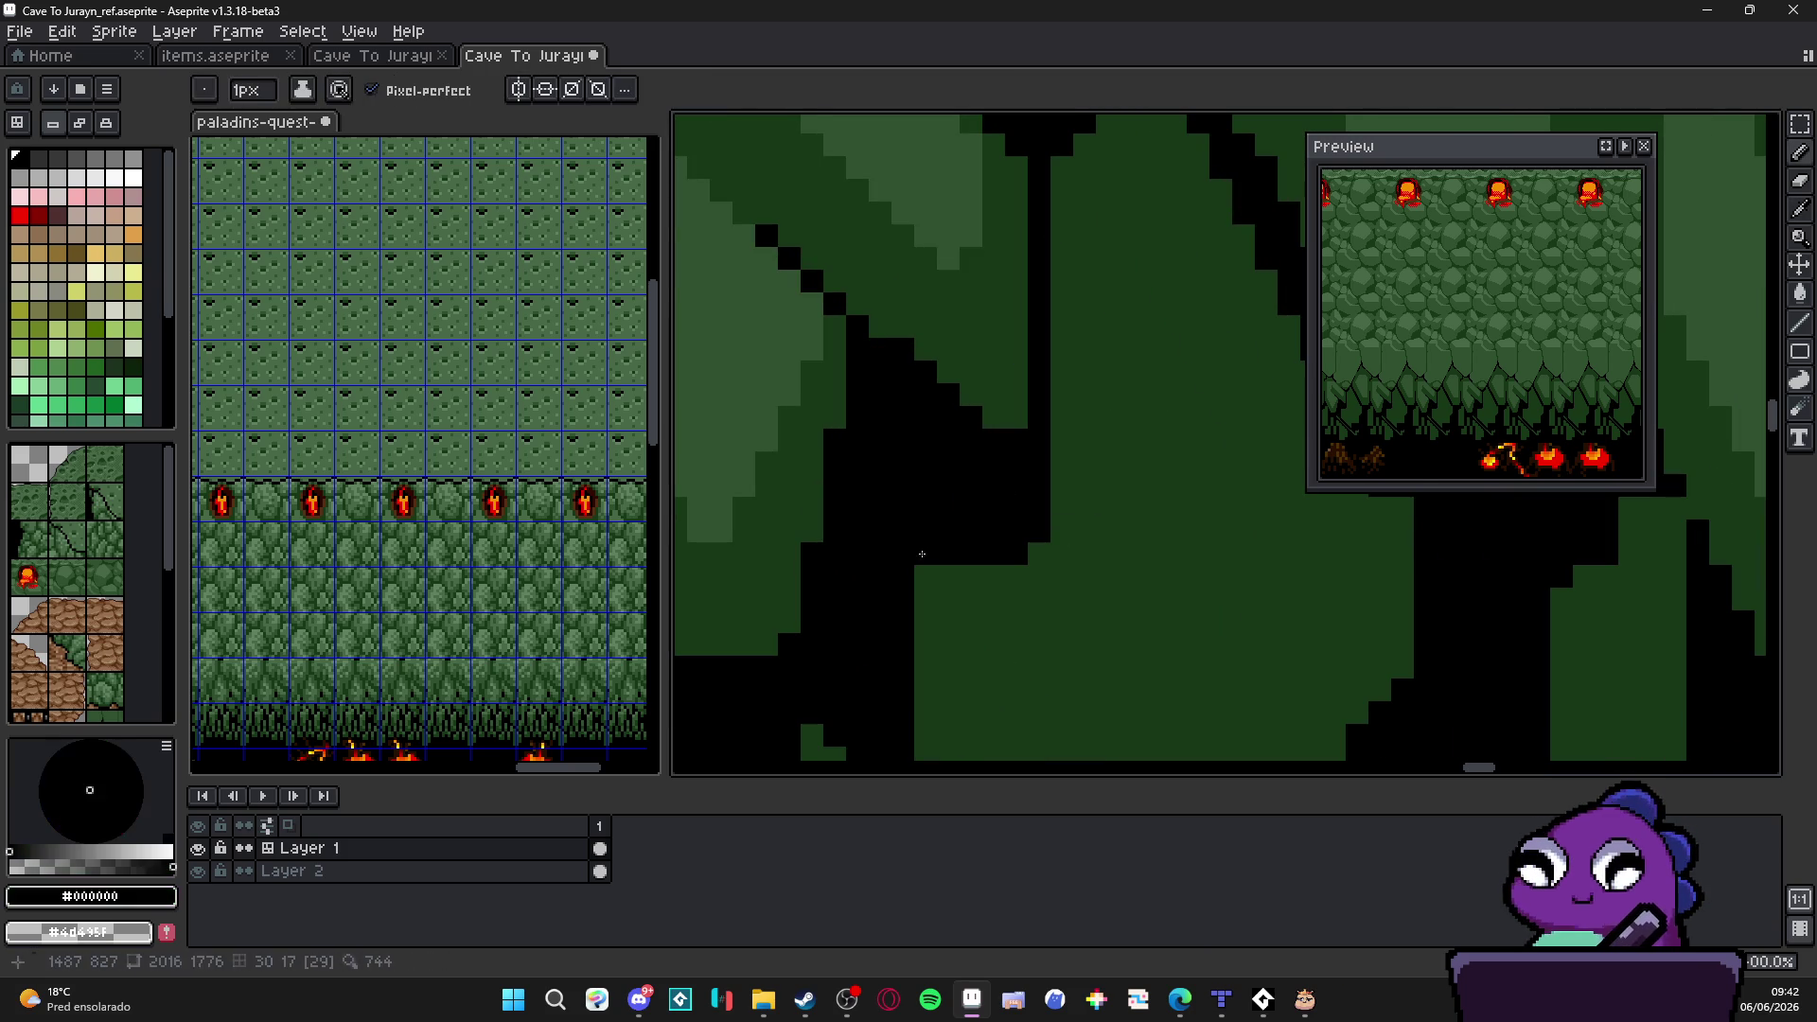
pyautogui.scroll(-3, 926, 565)
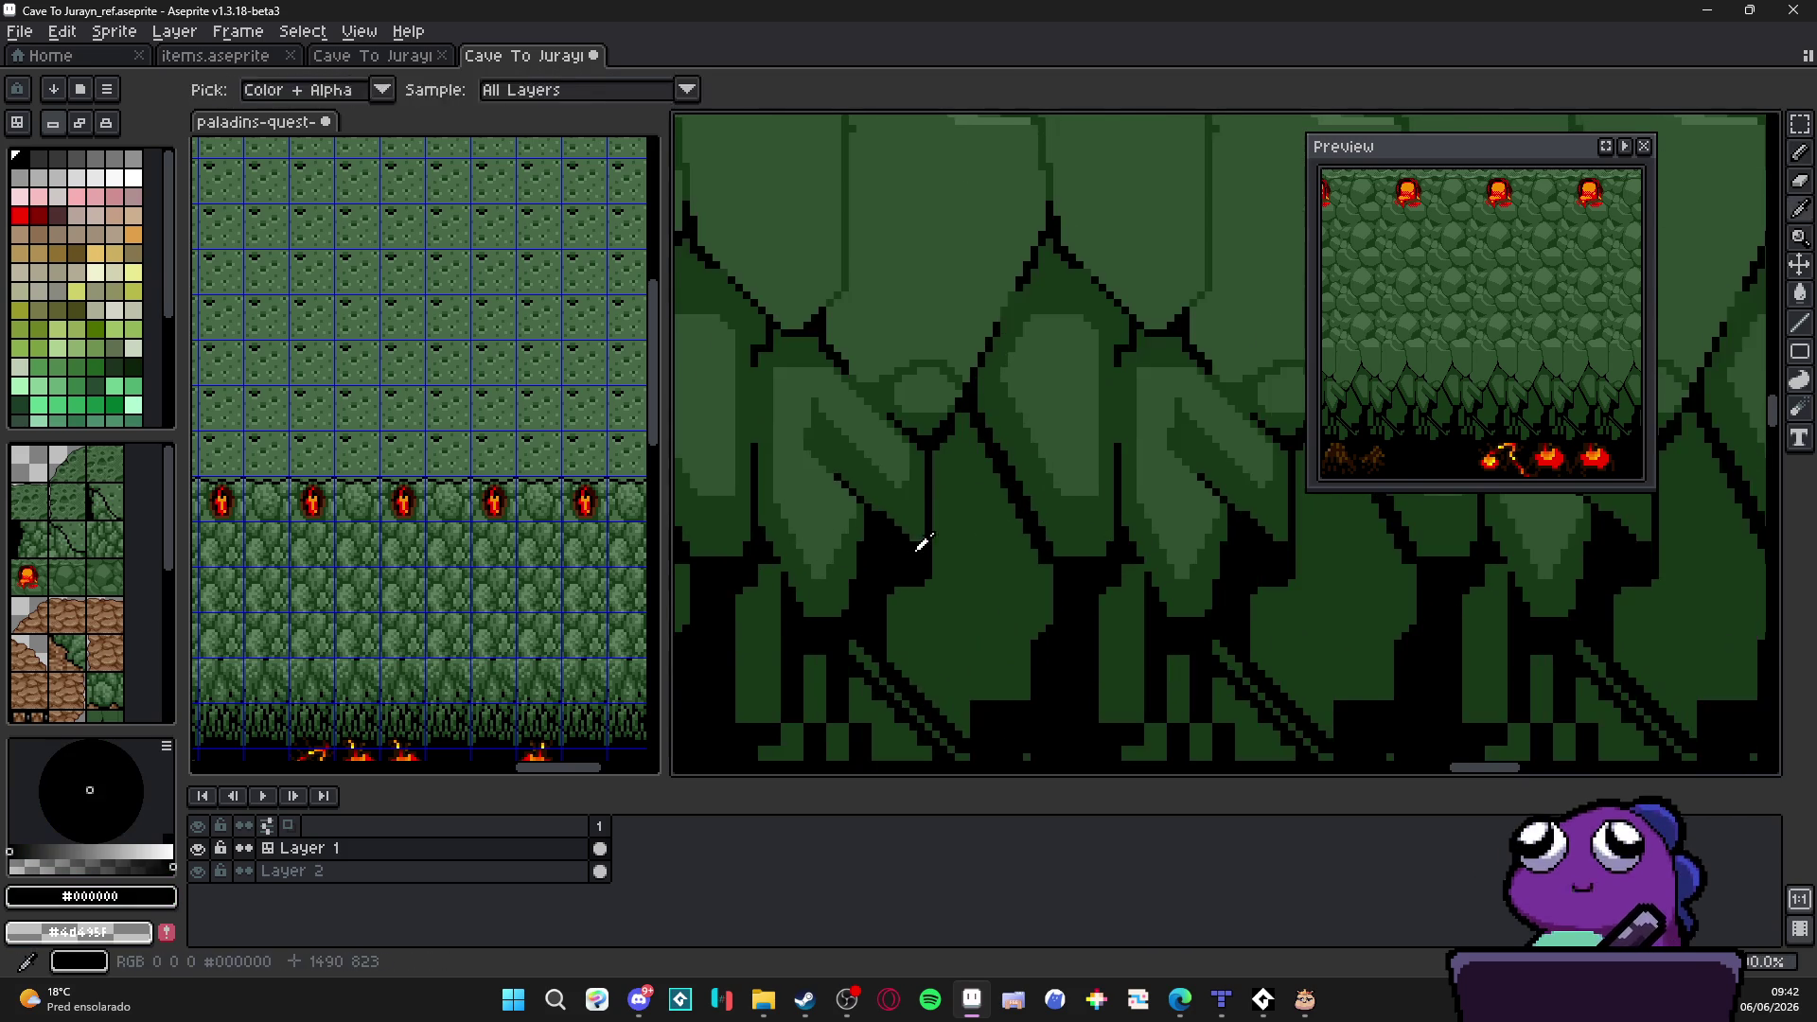
pyautogui.scroll(1, 942, 454)
pyautogui.scroll(1, 938, 456)
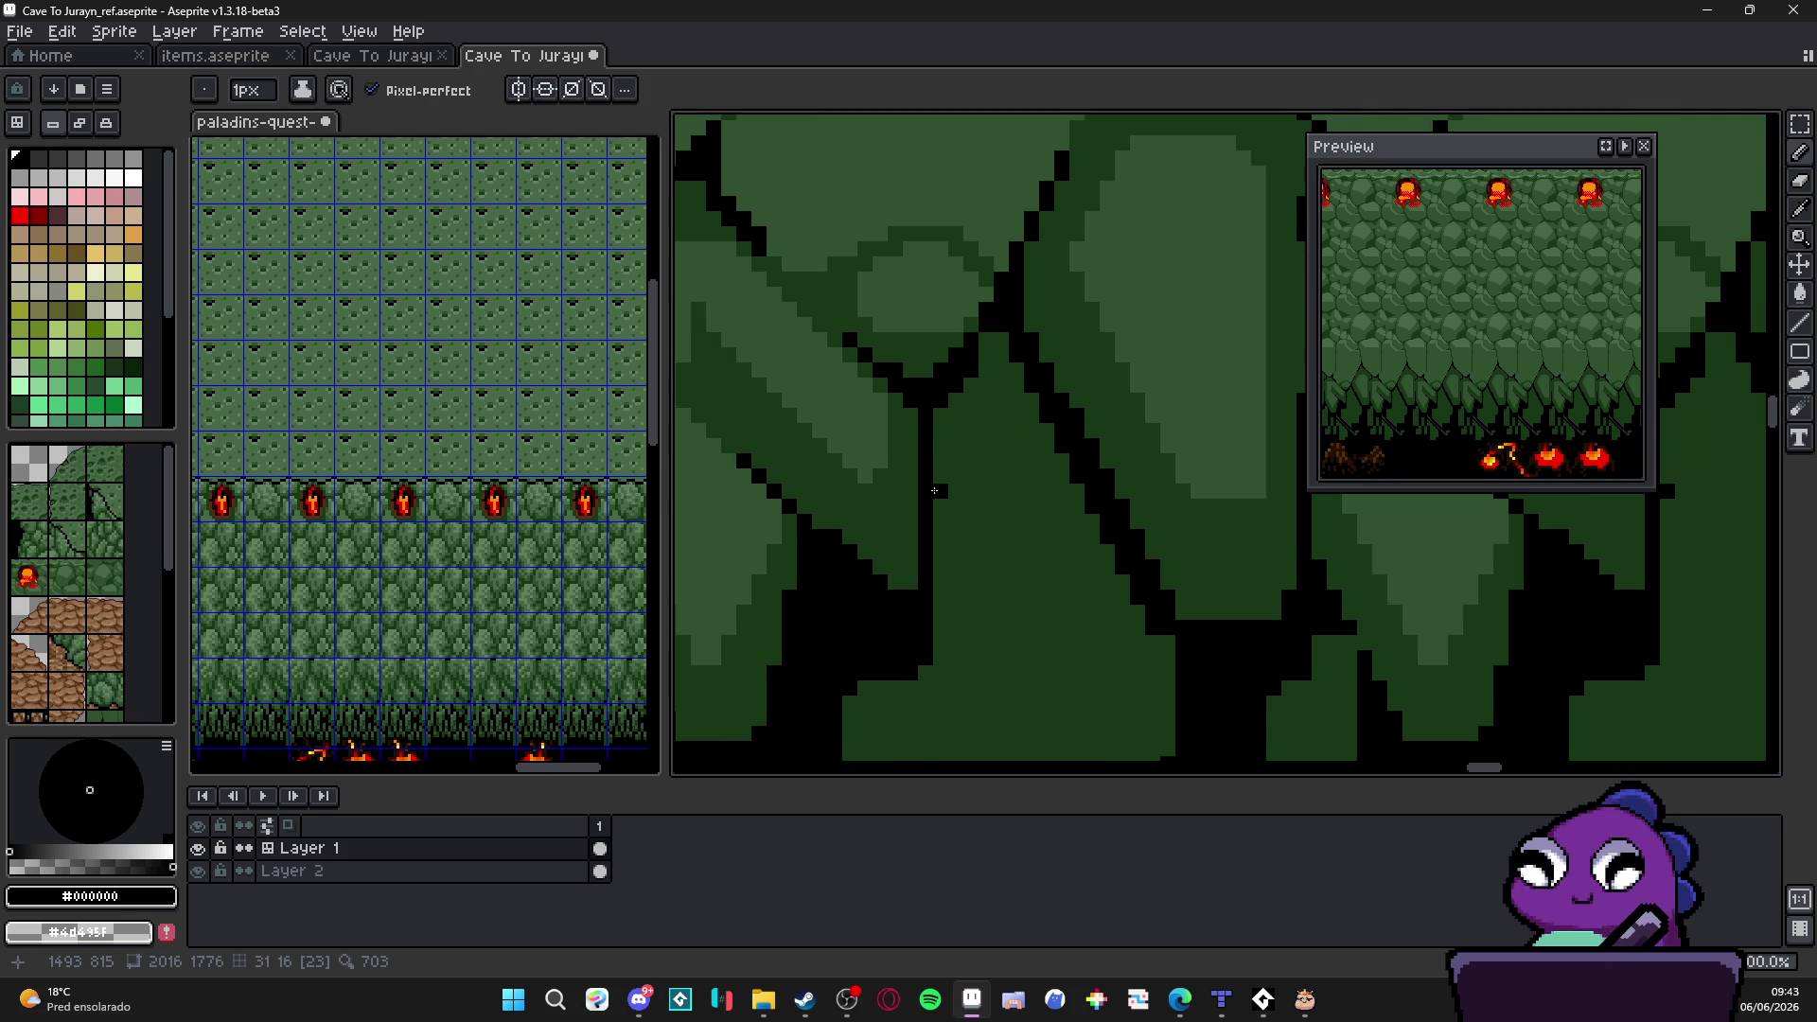
pyautogui.press('g')
pyautogui.click(1030, 400)
pyautogui.press('b')
pyautogui.press('g')
pyautogui.press('b')
pyautogui.moveTo(1032, 417); pyautogui.dragTo(1171, 708)
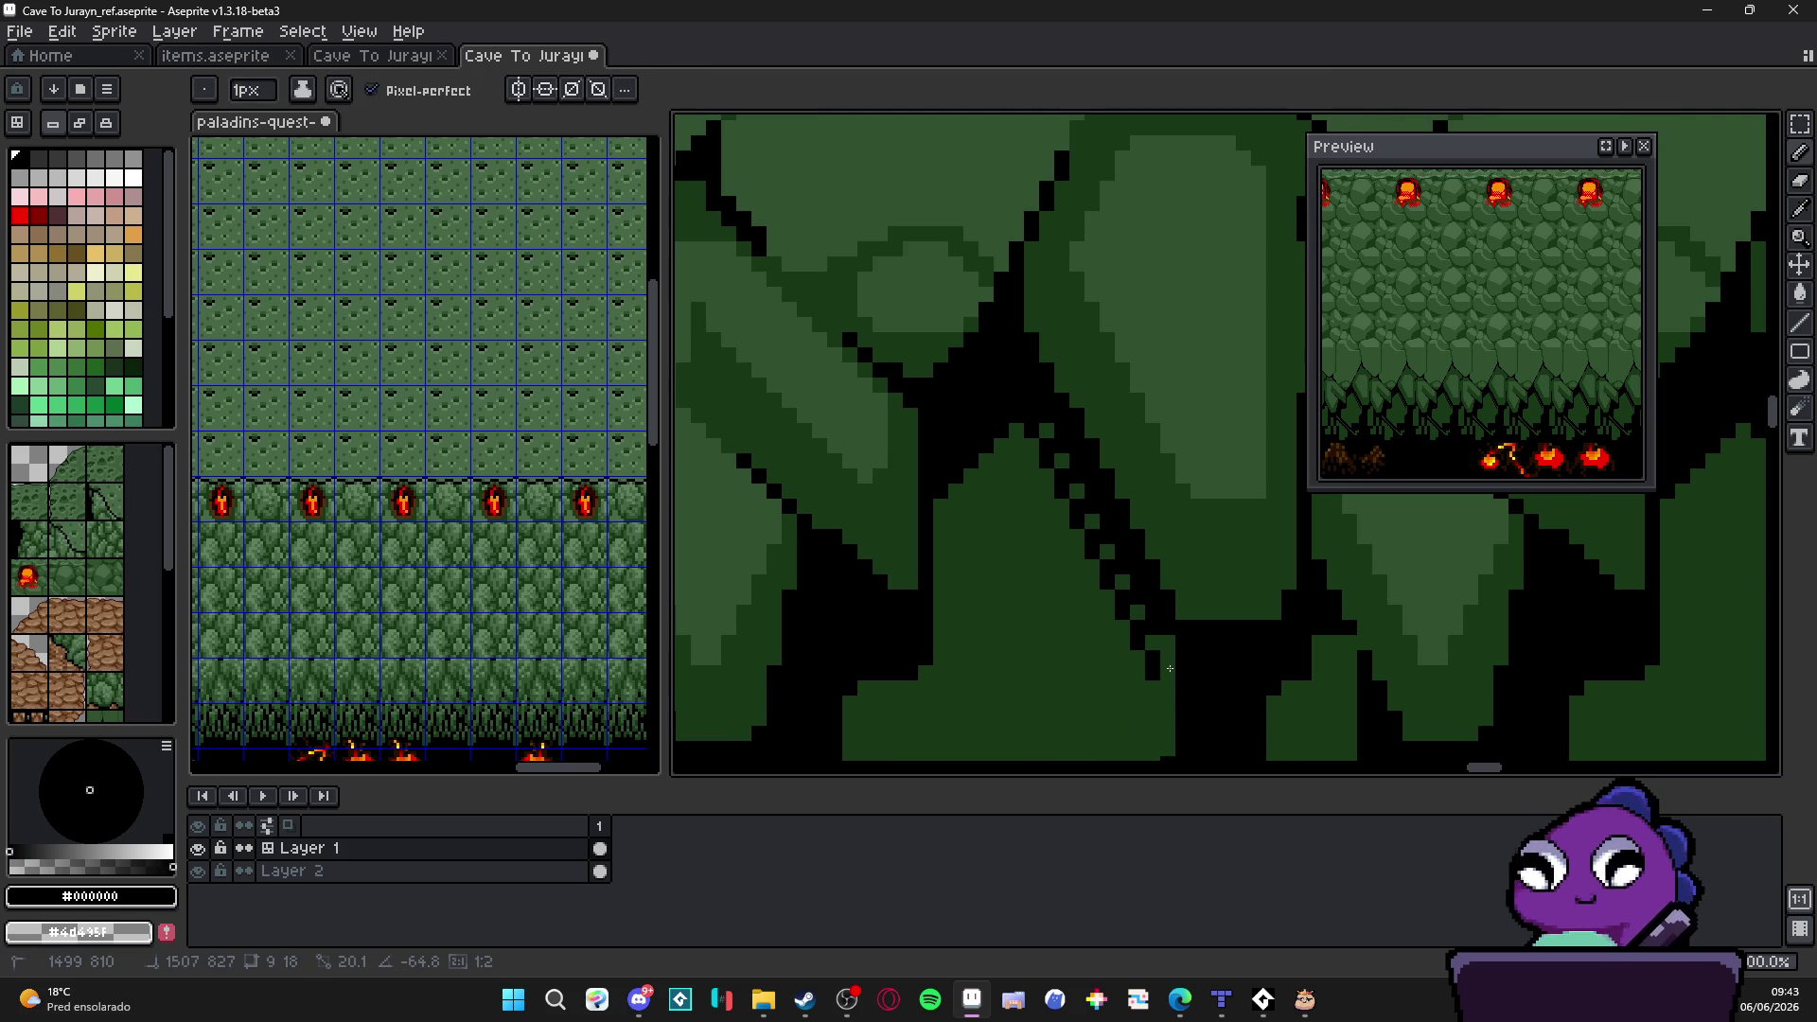
pyautogui.press('g')
pyautogui.press('b')
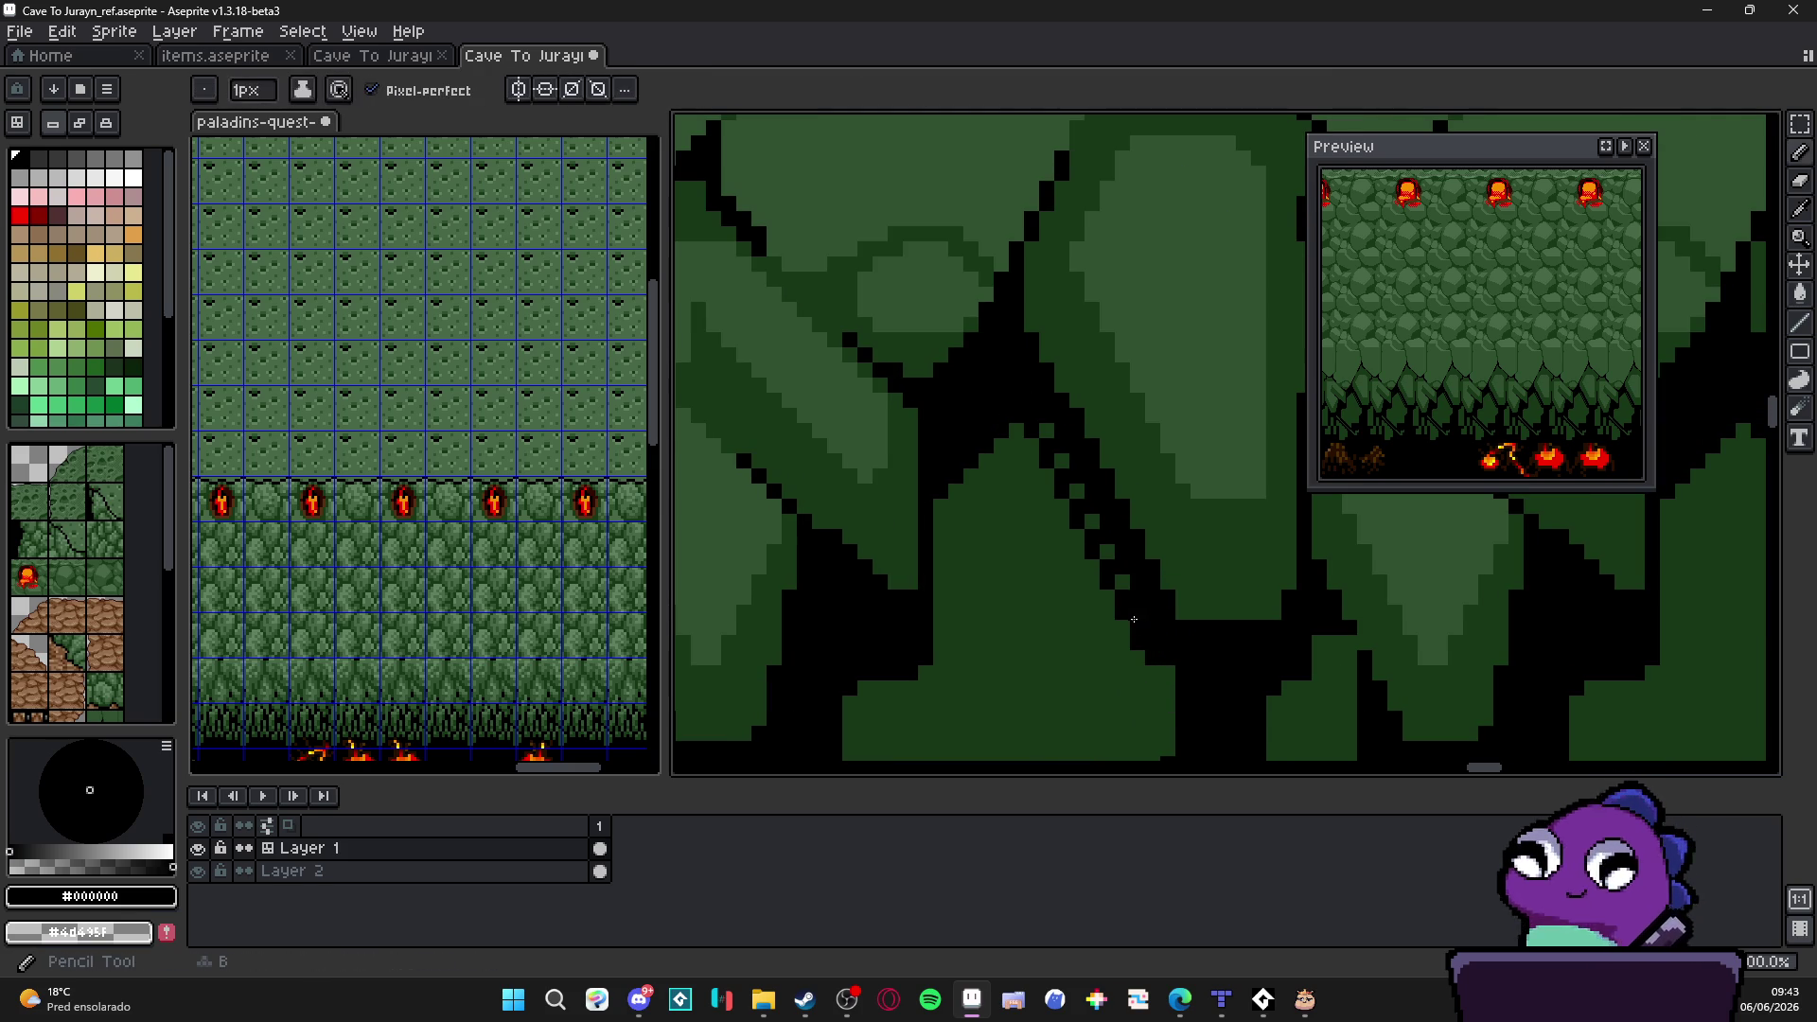
pyautogui.scroll(-1, 1092, 523)
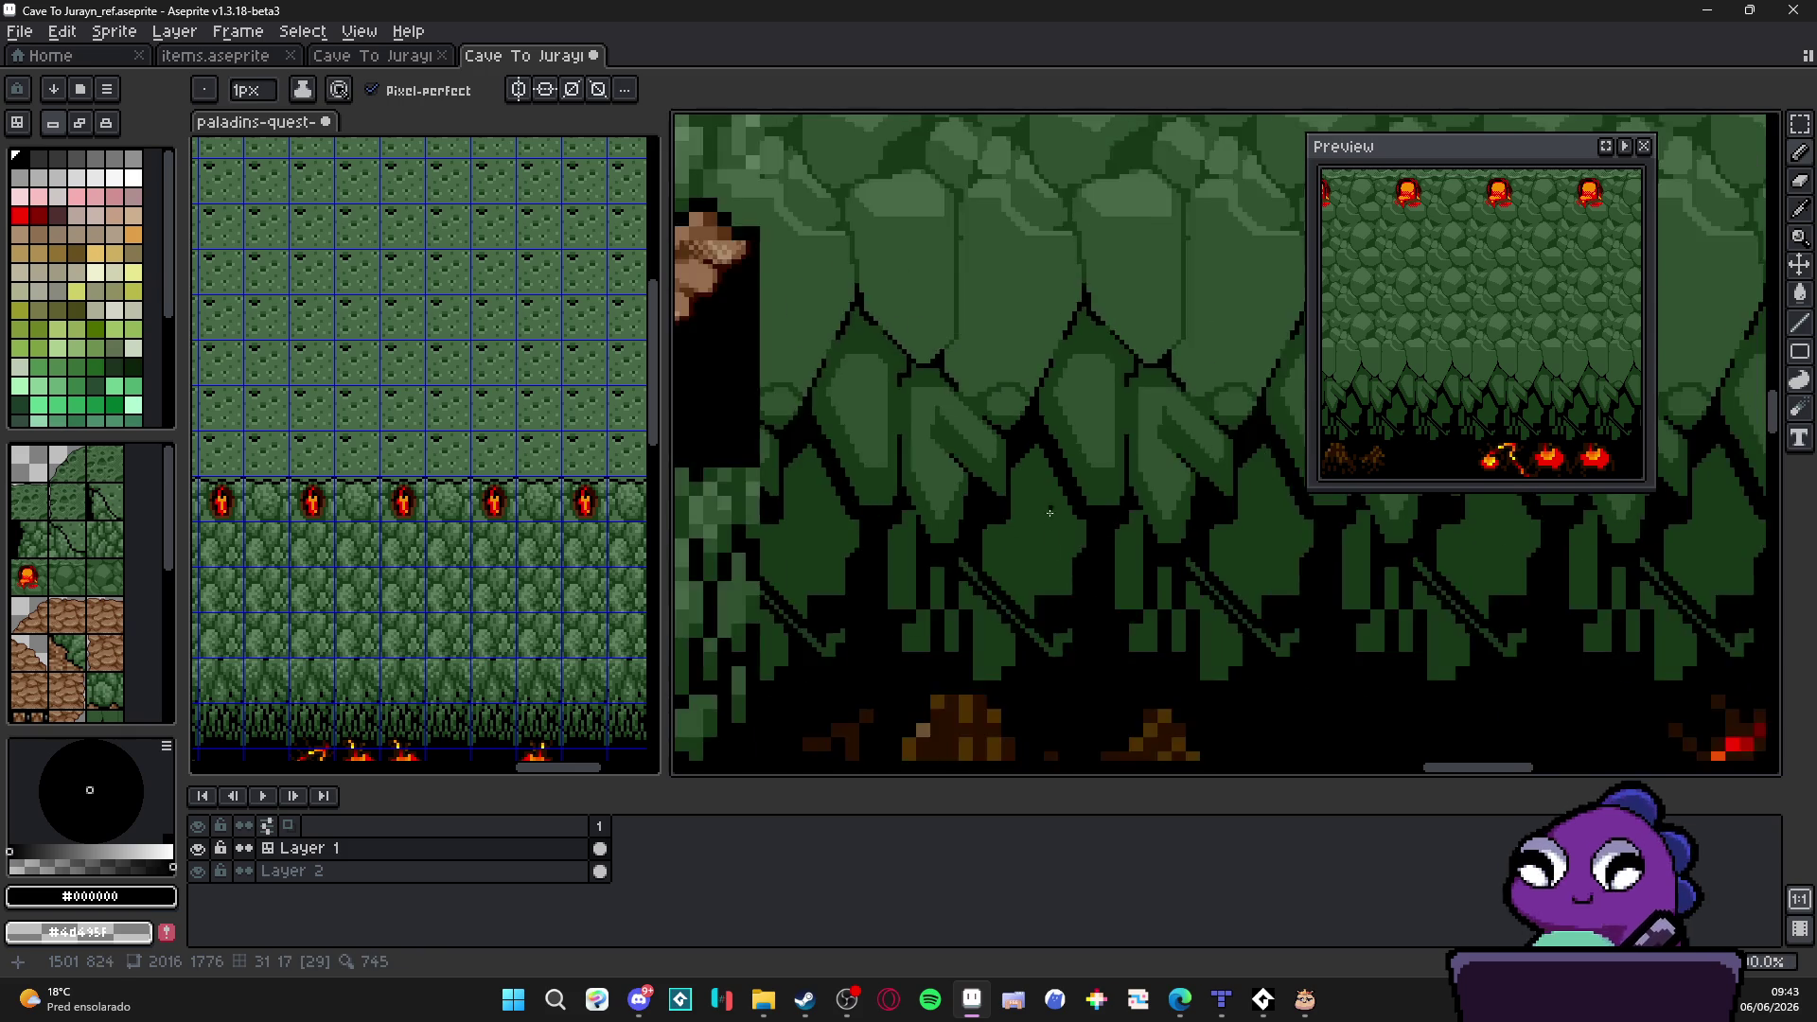
pyautogui.scroll(-1, 1051, 547)
pyautogui.scroll(-1, 1028, 588)
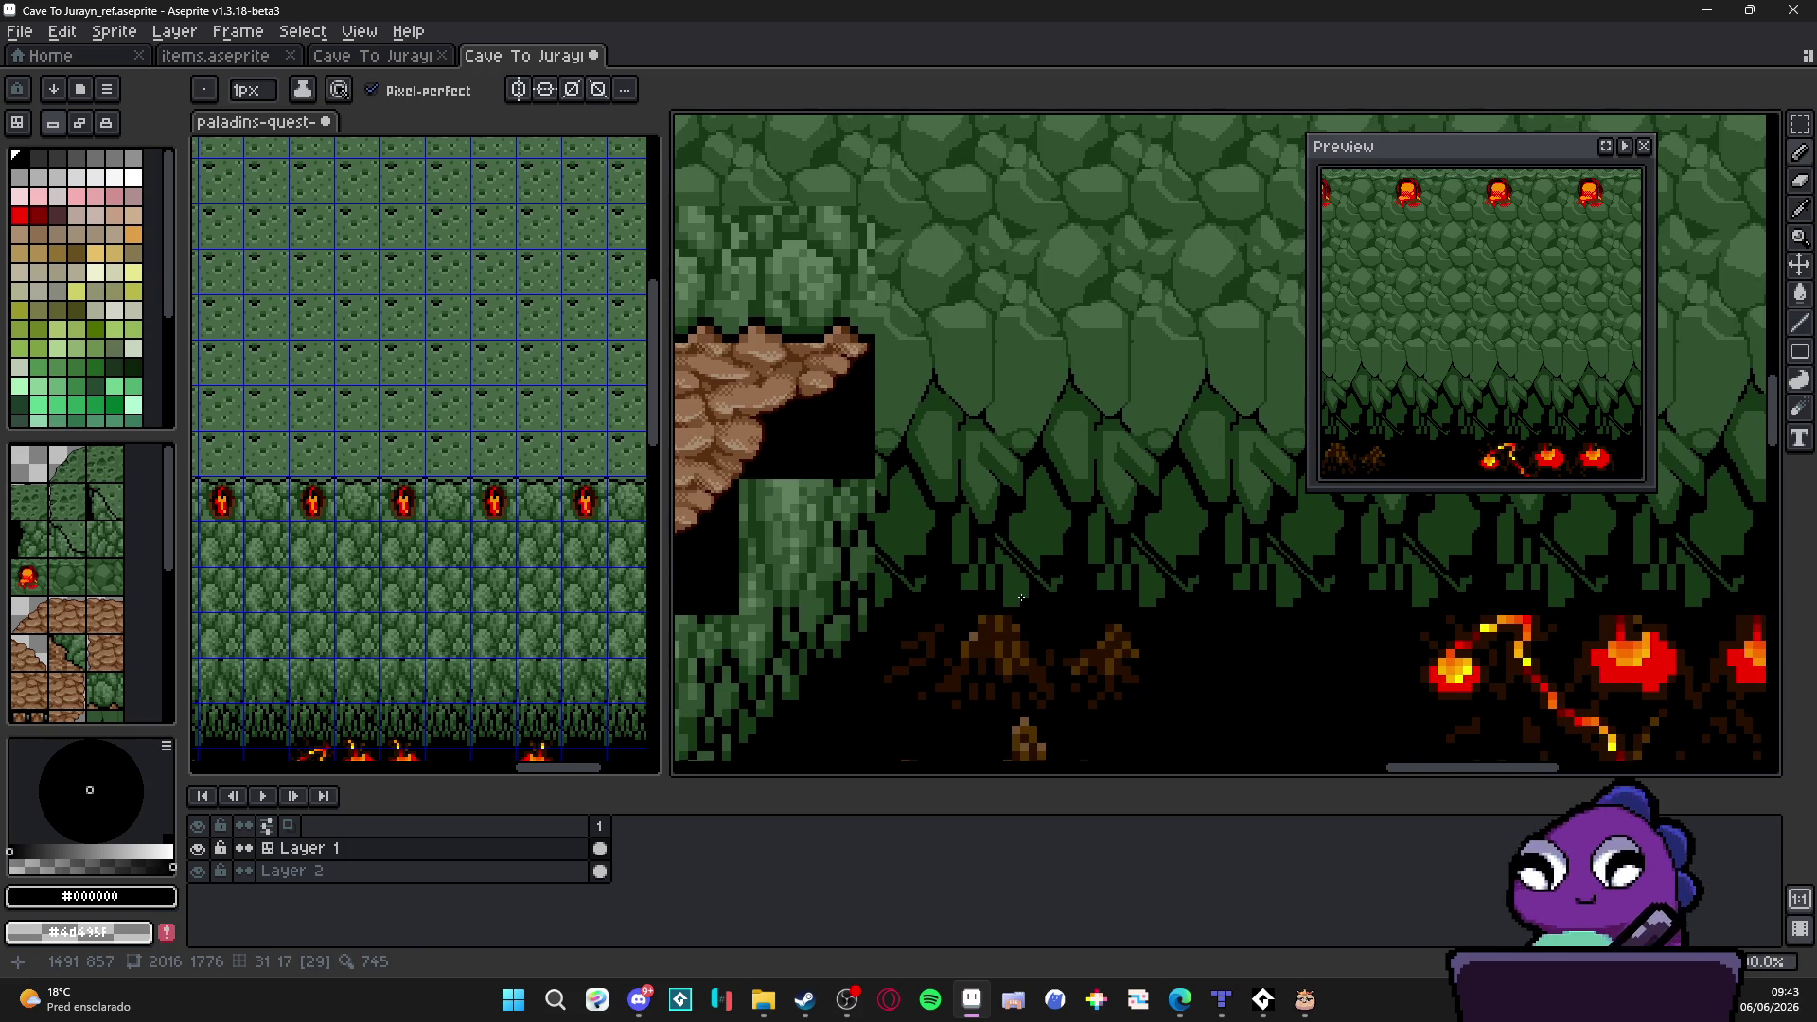
pyautogui.scroll(-1, 1021, 599)
pyautogui.scroll(1, 1017, 602)
pyautogui.scroll(1, 980, 589)
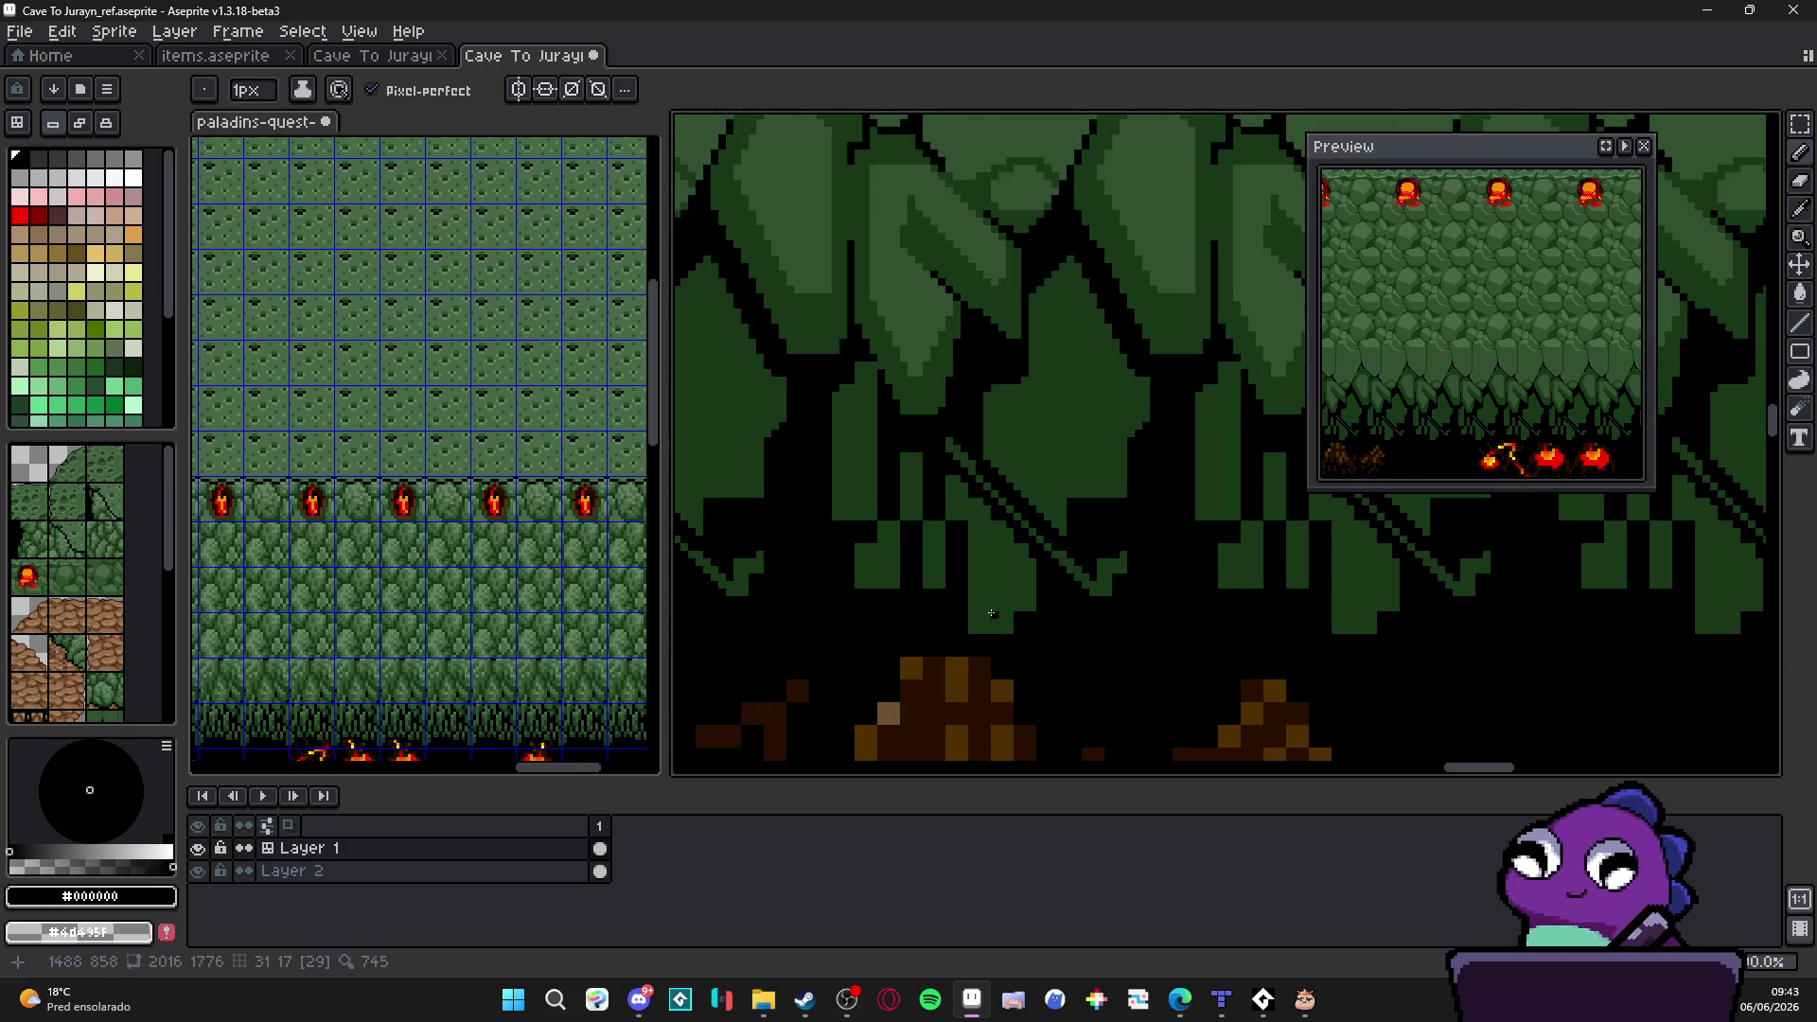
# Step: Sample the #183818 dark green and paint it over the black gap and vertical strip between stalactites
pyautogui.keyDown('alt'); pyautogui.click(941, 582); pyautogui.keyUp('alt')
pyautogui.press('alt')
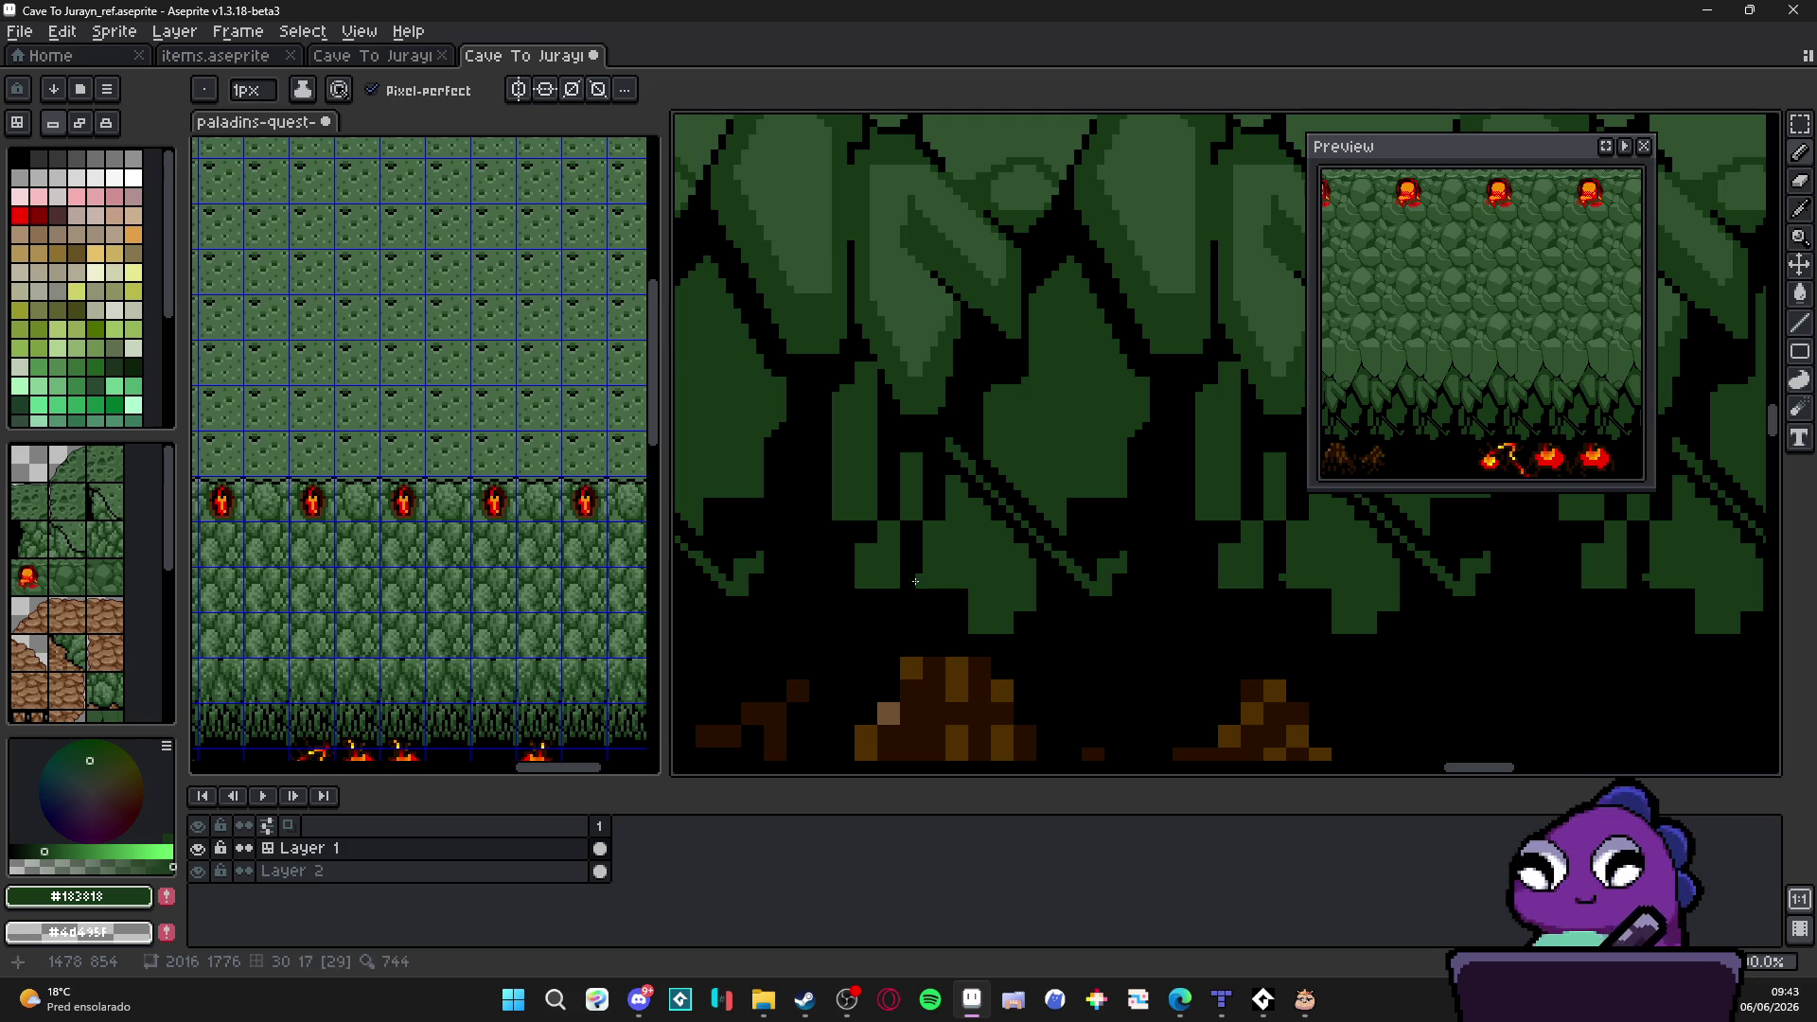
pyautogui.scroll(-1, 923, 582)
pyautogui.press('ctrl')
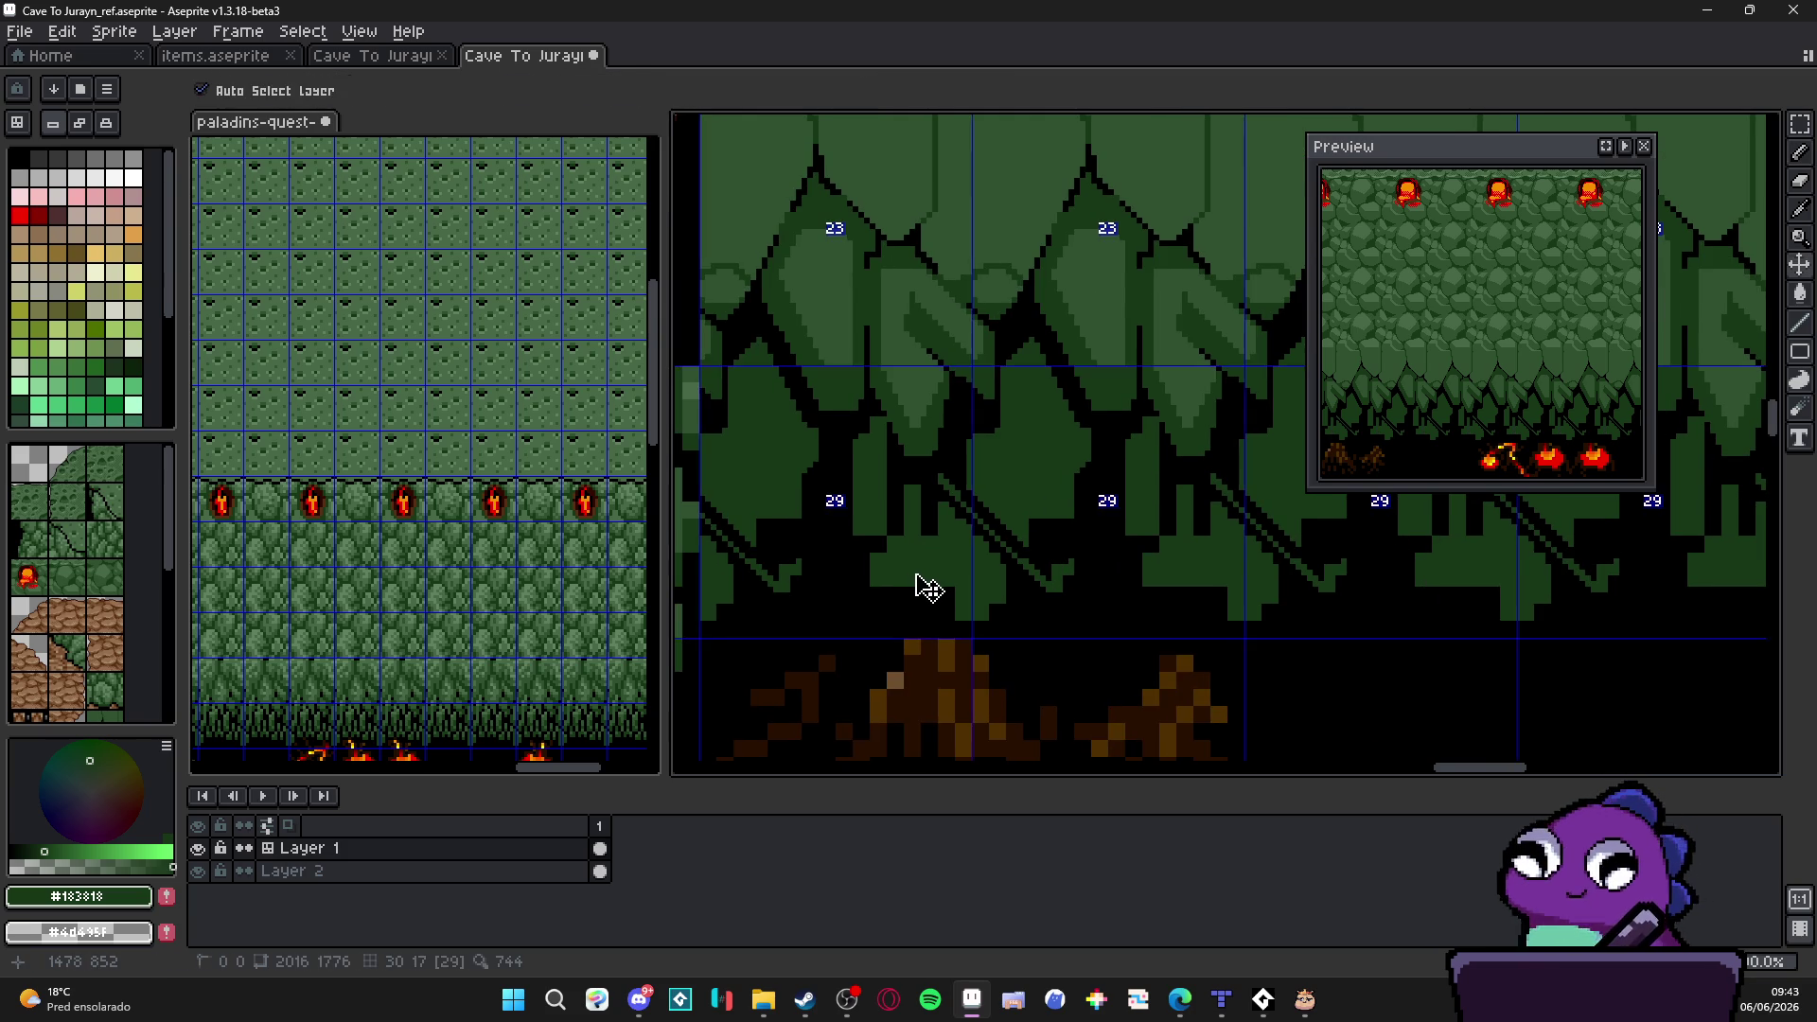
pyautogui.scroll(2, 878, 581)
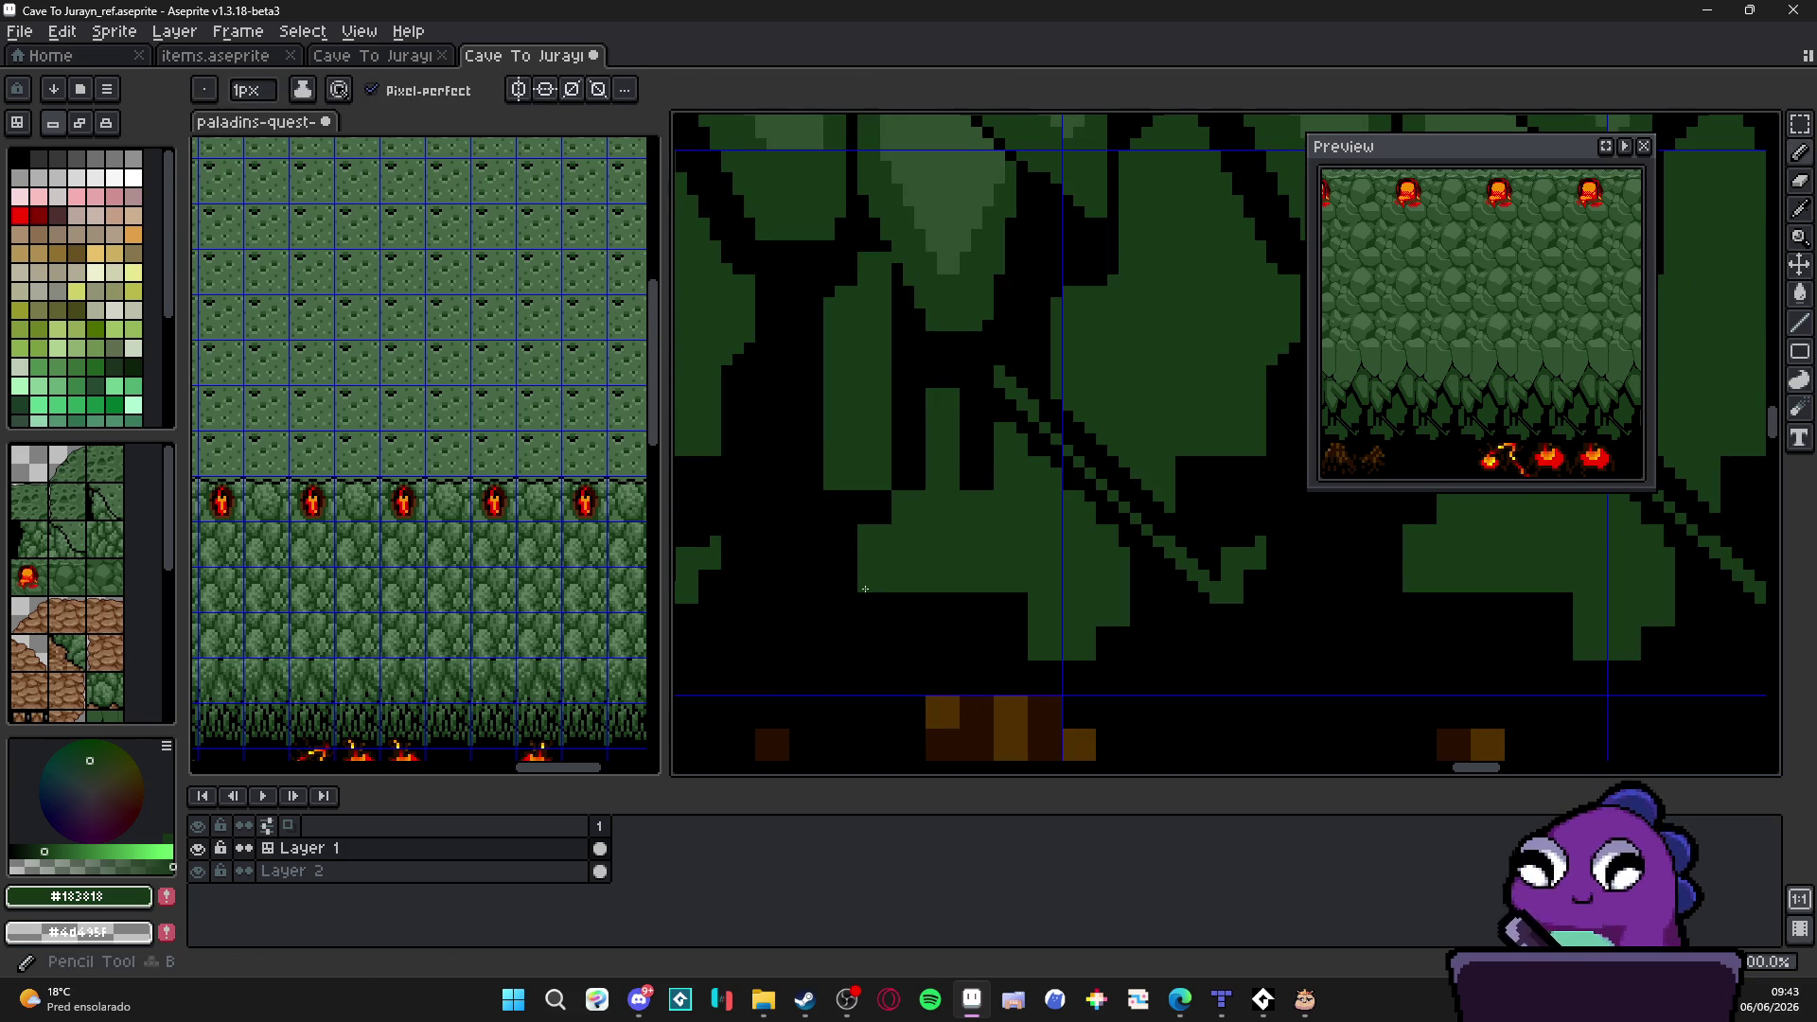
pyautogui.moveTo(850, 547)
pyautogui.mouseDown()
pyautogui.moveTo(844, 500)
pyautogui.moveTo(853, 538)
pyautogui.mouseUp()
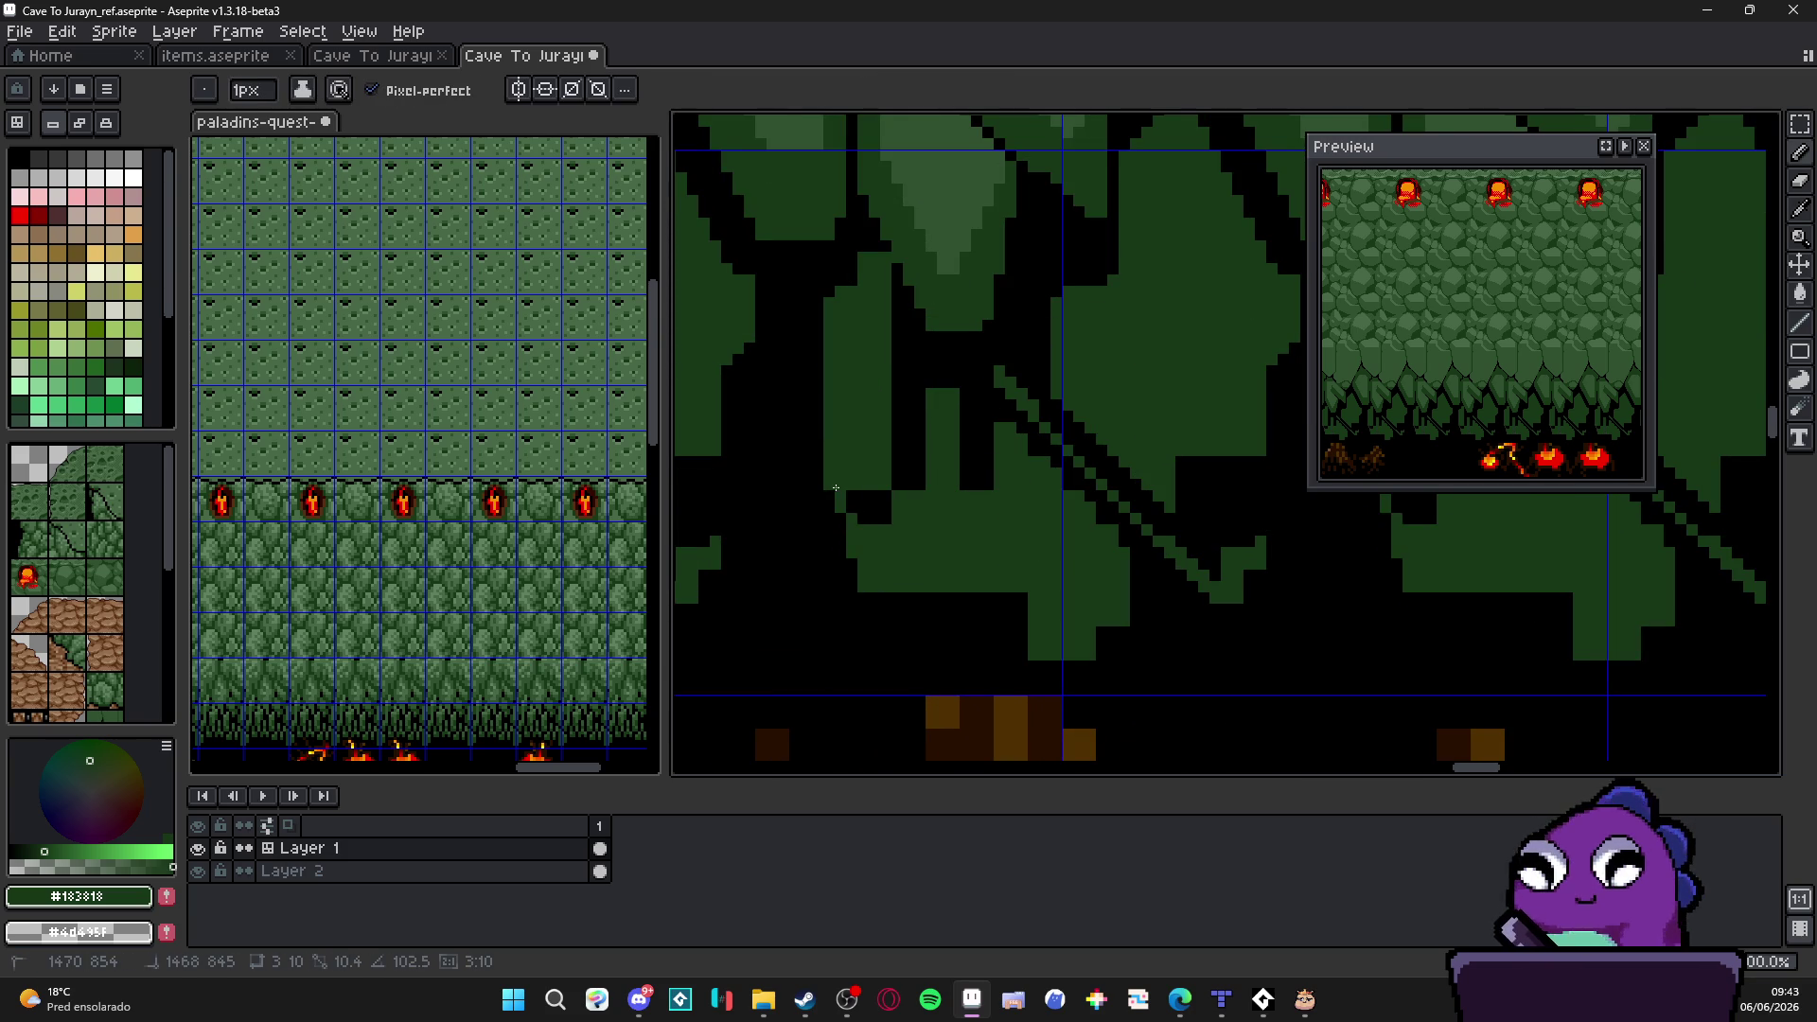
pyautogui.scroll(3, 863, 509)
pyautogui.press('v')
pyautogui.scroll(-1, 895, 462)
pyautogui.press('b')
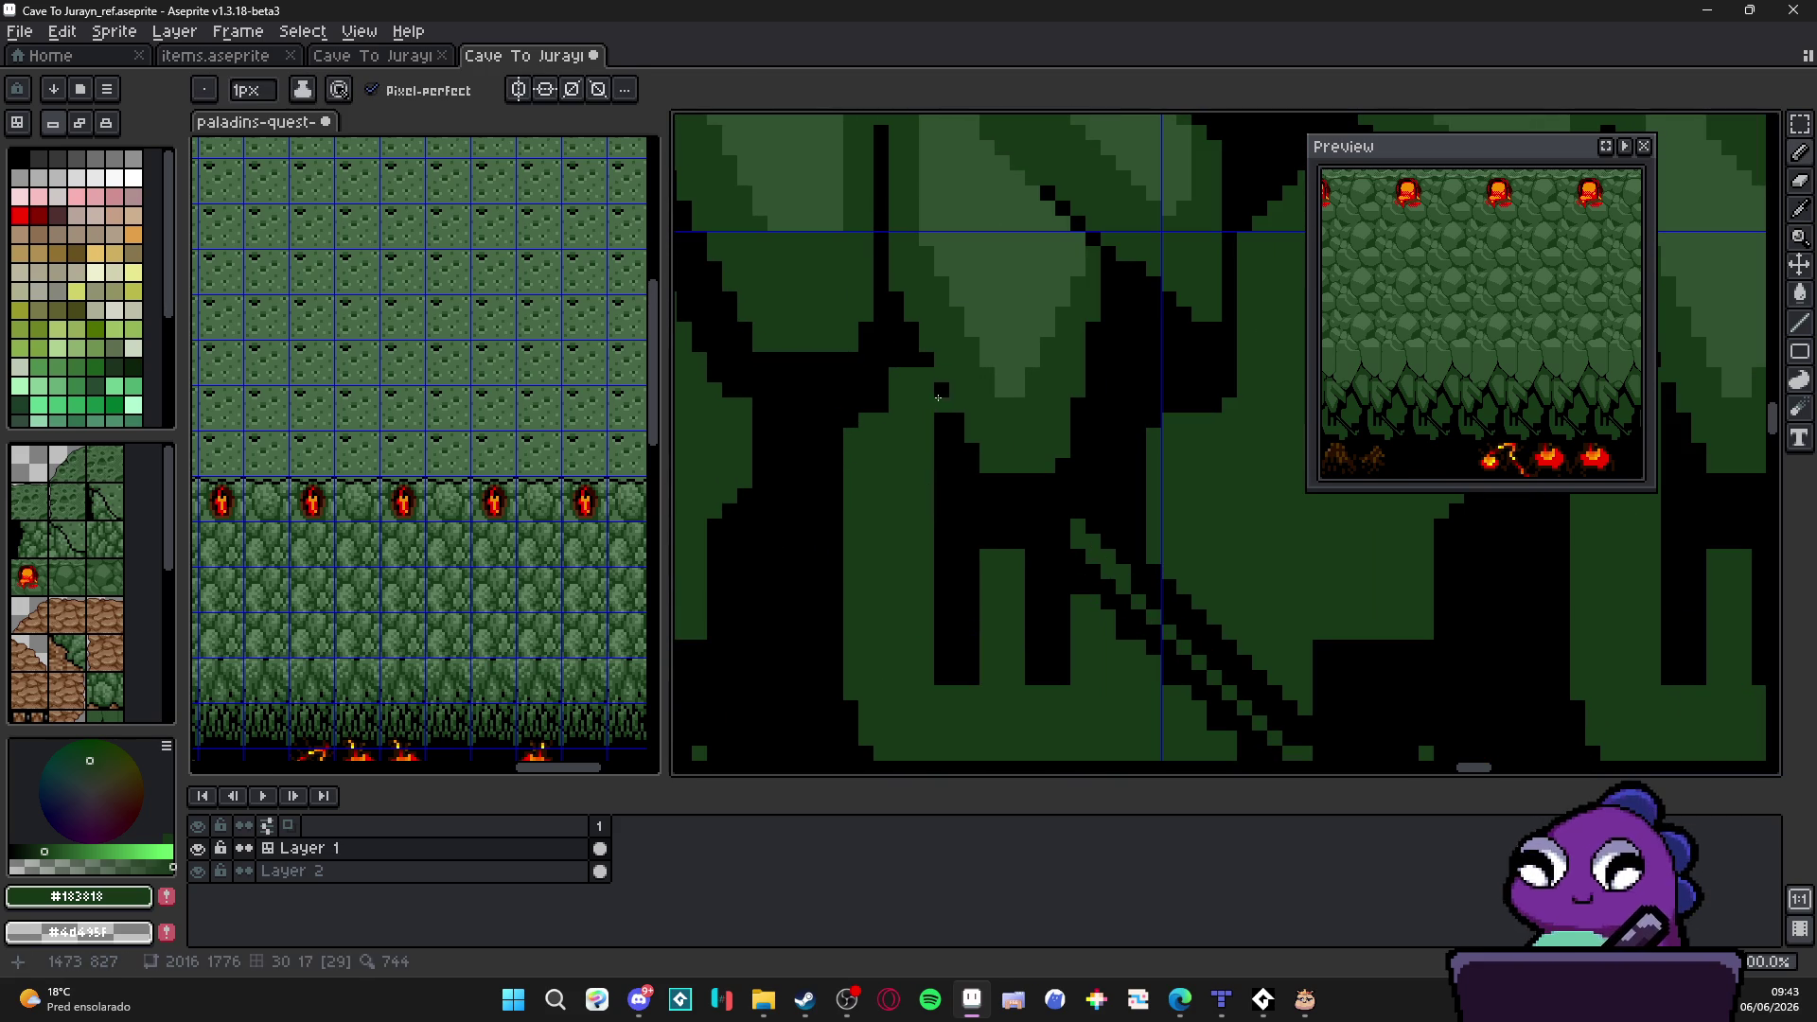
pyautogui.moveTo(937, 400); pyautogui.dragTo(926, 376)
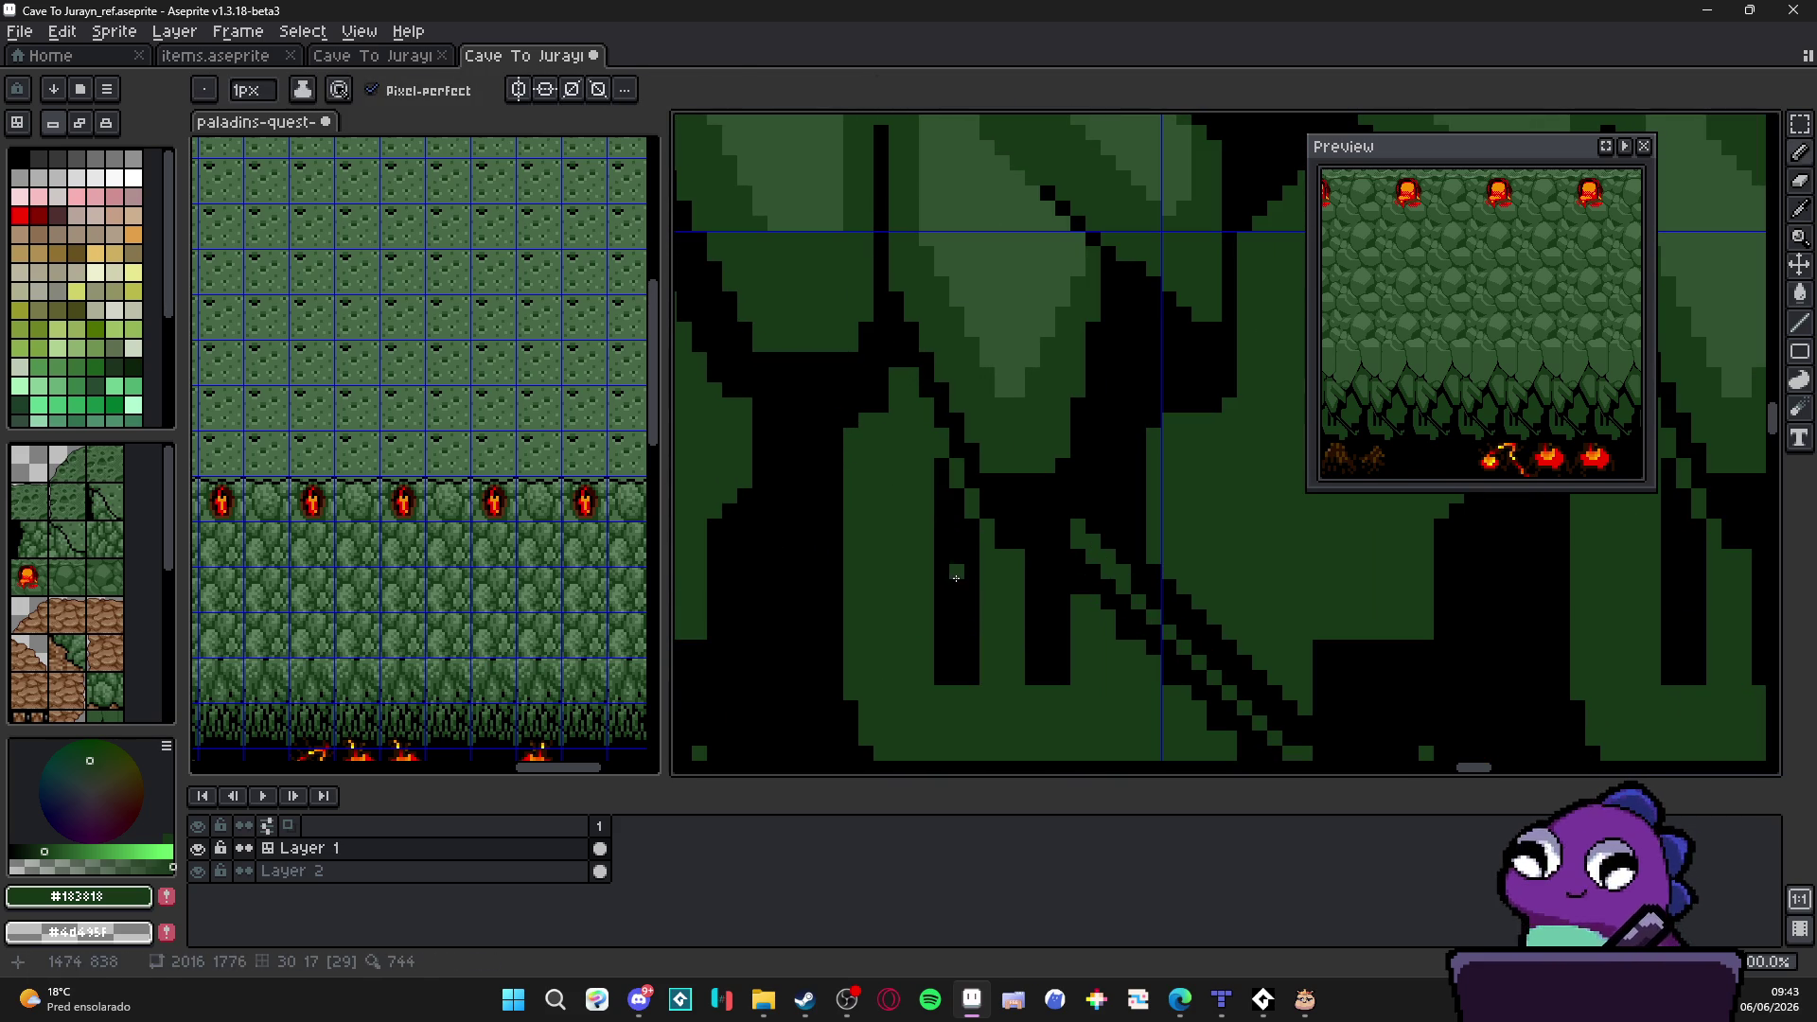
pyautogui.click(957, 569)
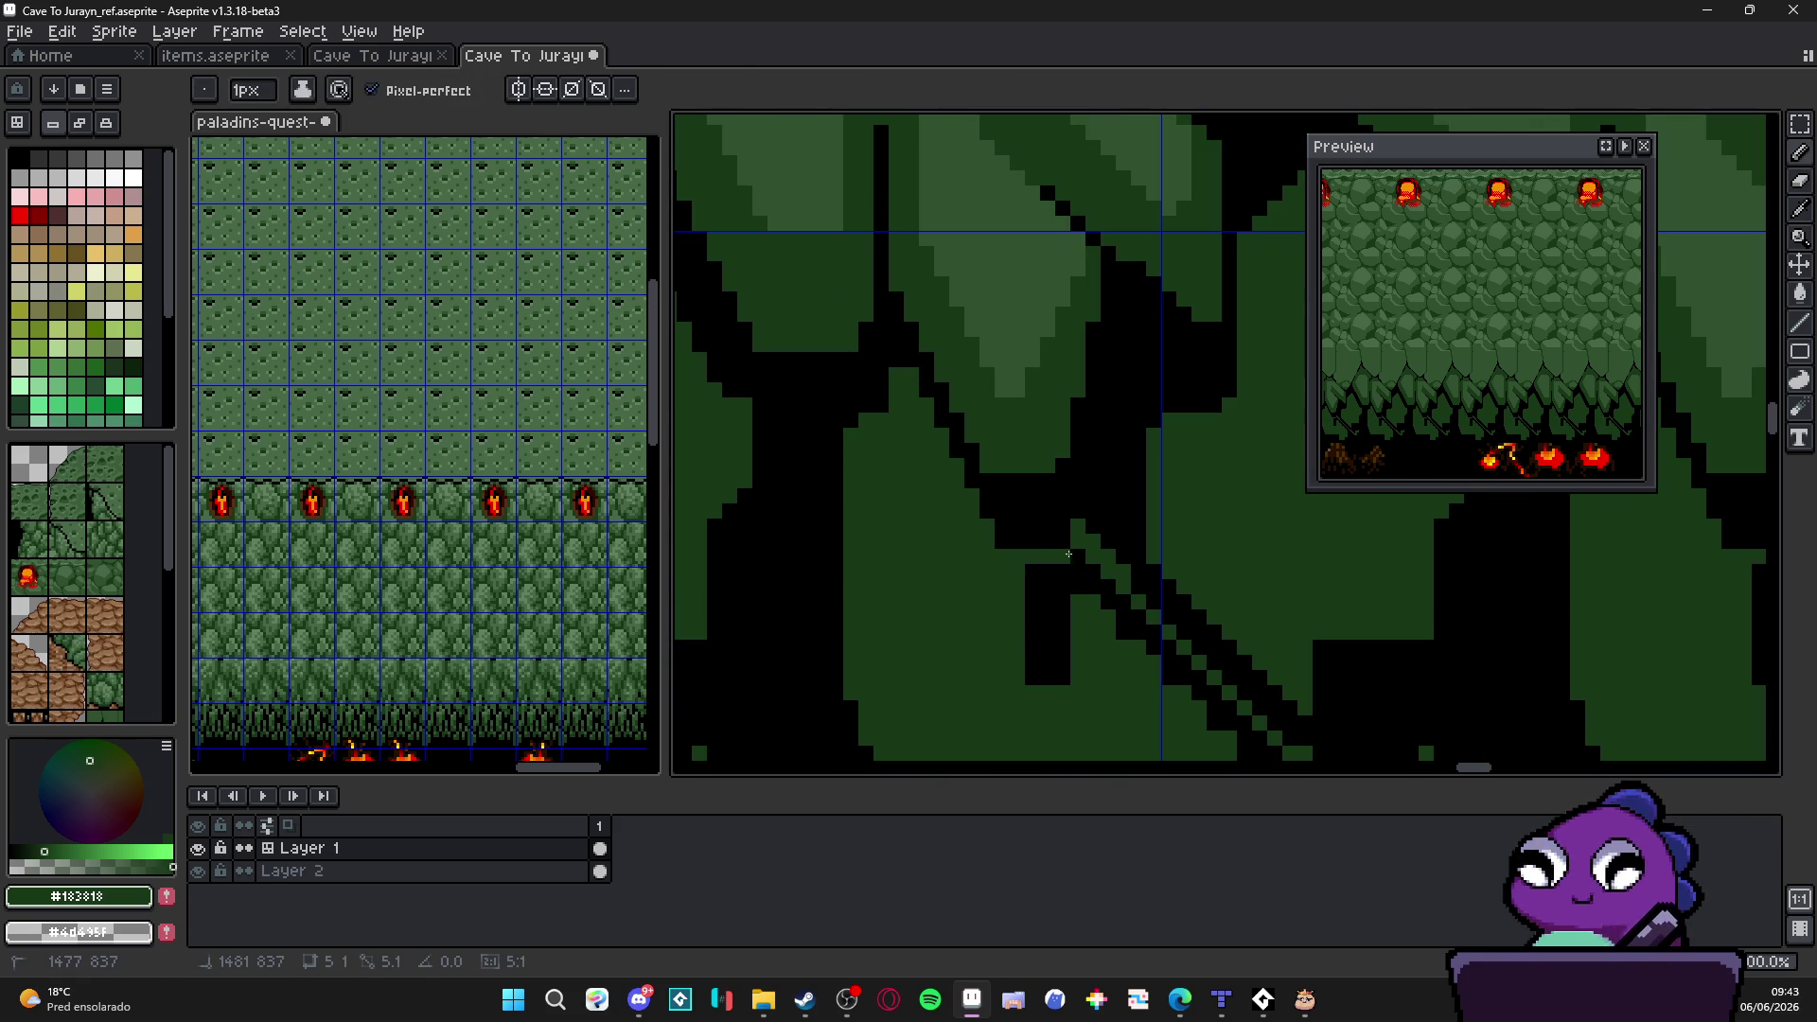
# Step: Hide the tile grid and cover the stray diagonal black line and leftover black pixels with dark green
pyautogui.moveTo(1063, 557); pyautogui.dragTo(1221, 732)
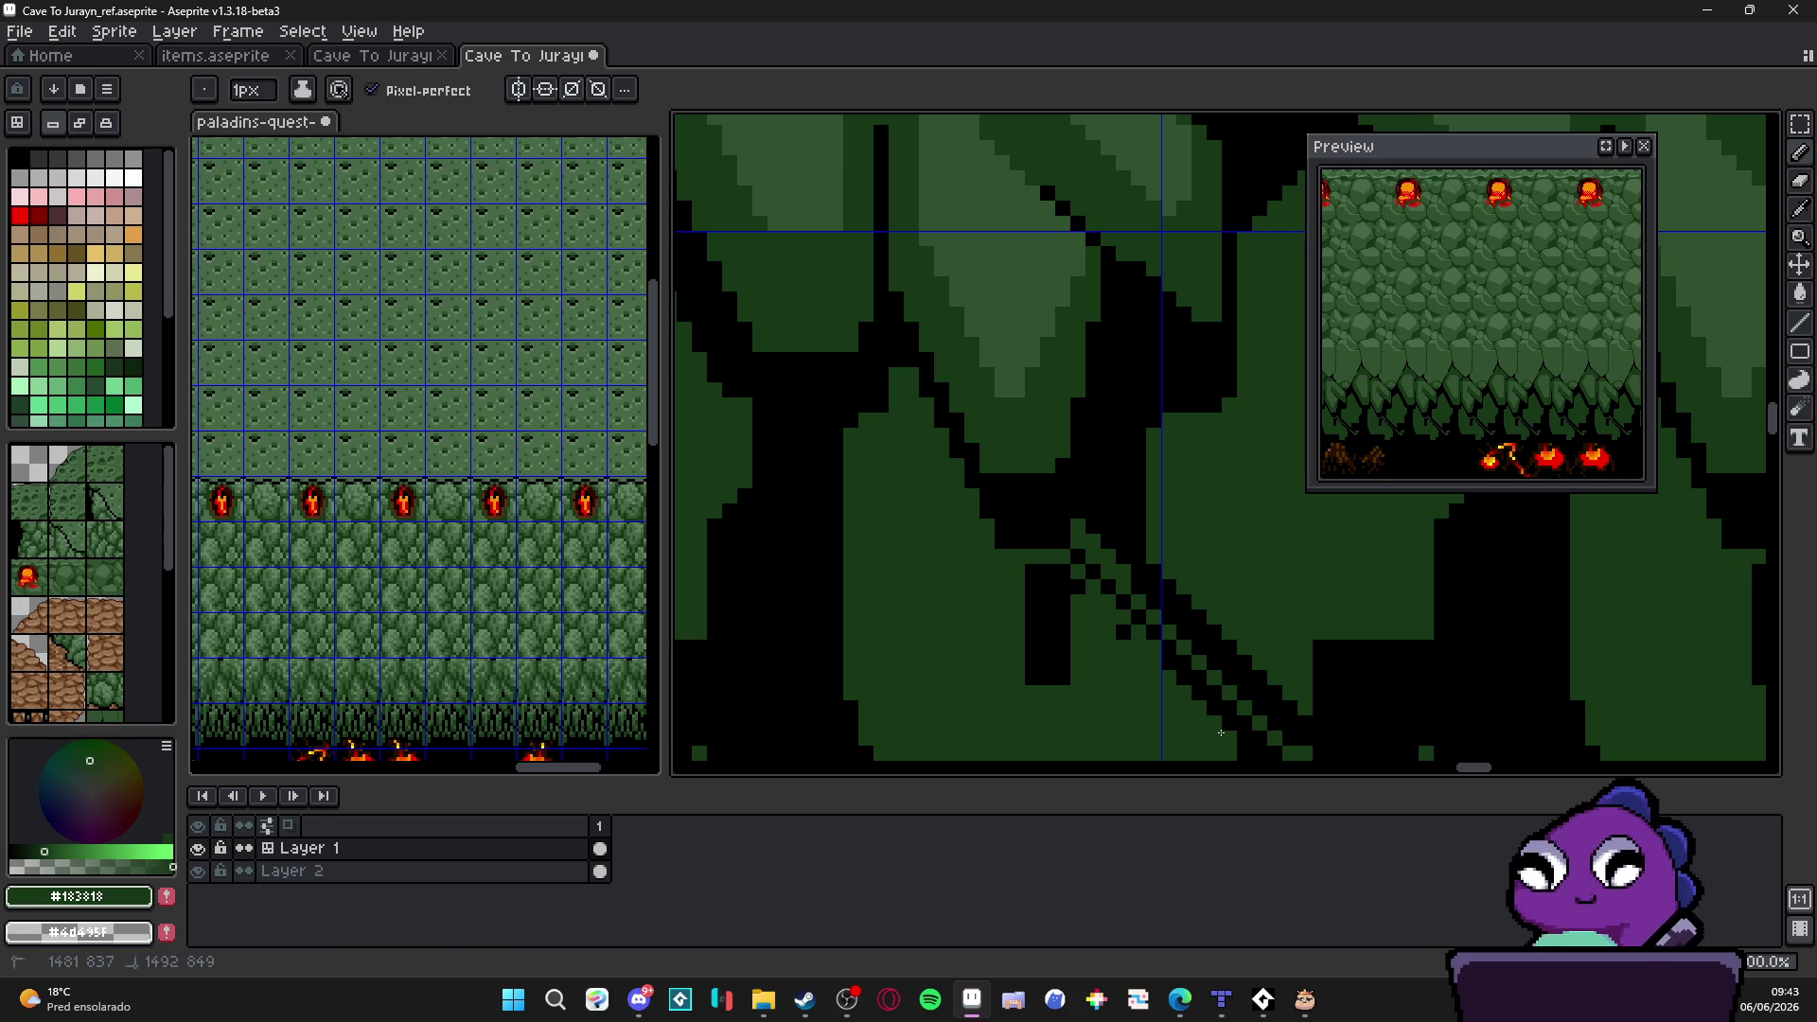
pyautogui.press('g')
pyautogui.scroll(-2, 1080, 642)
pyautogui.scroll(-1, 1054, 650)
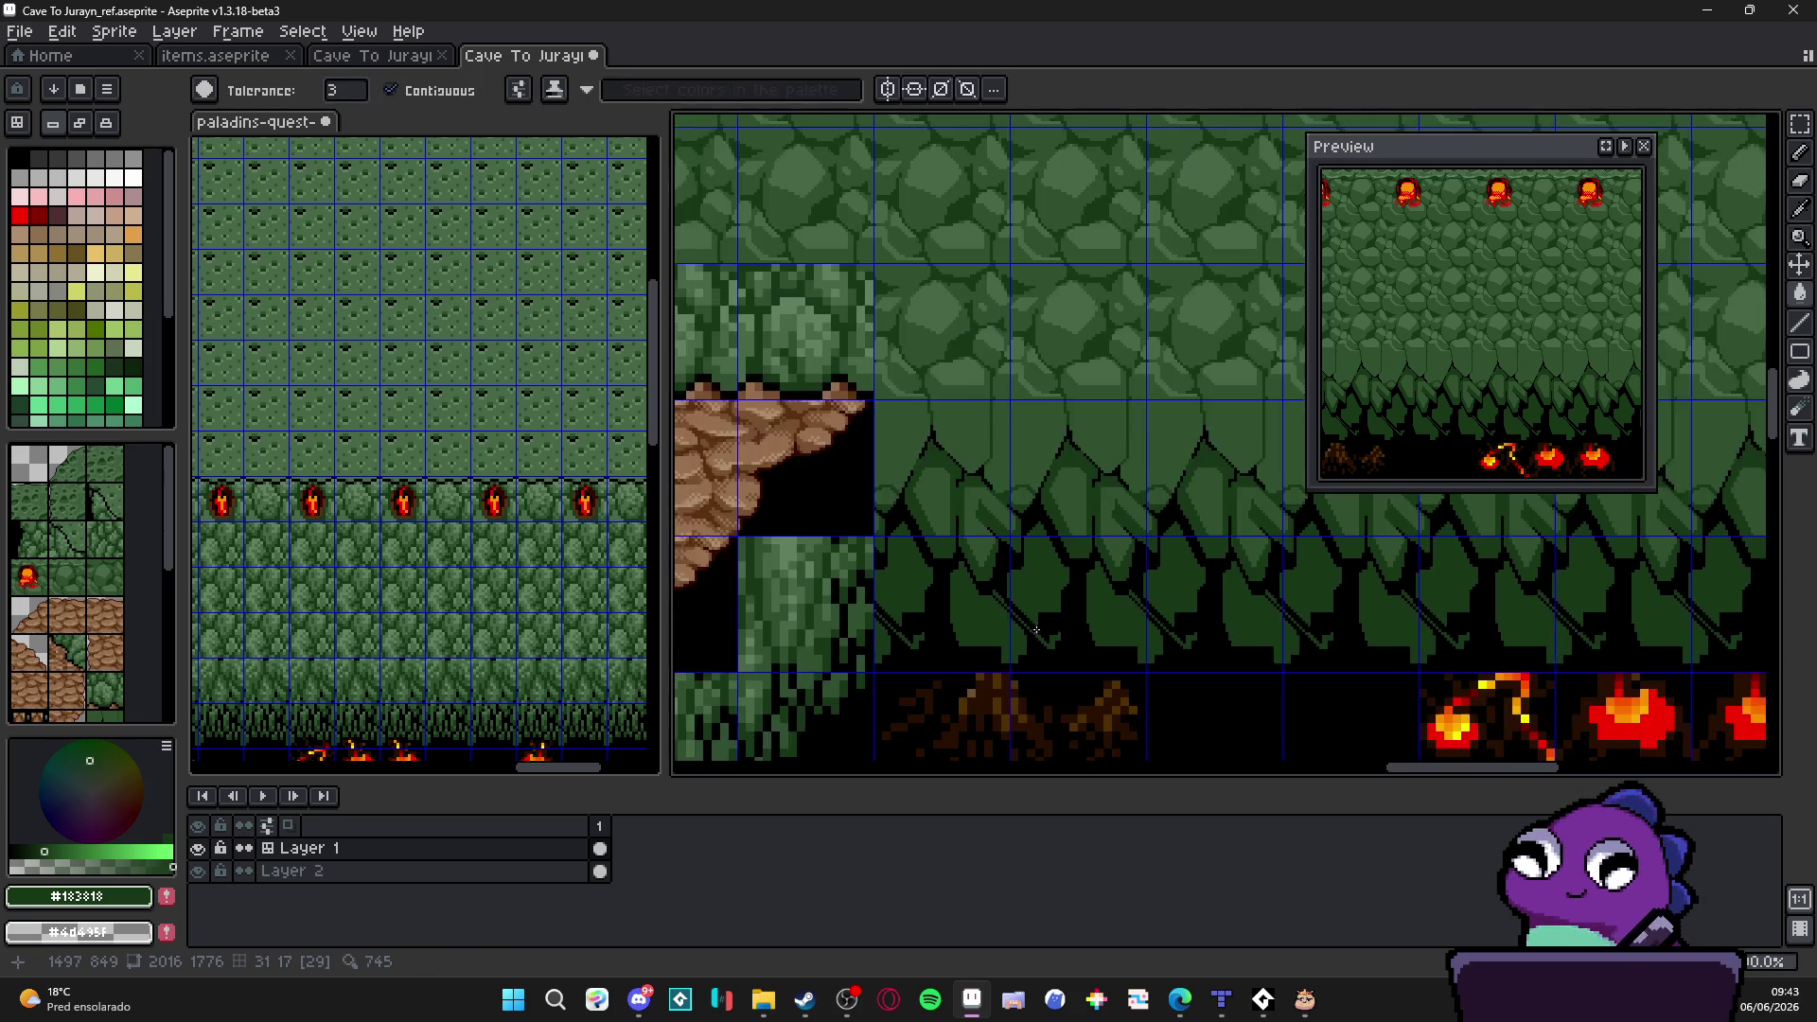
pyautogui.scroll(-1, 1048, 654)
pyautogui.hotkey('ctrl', "'")
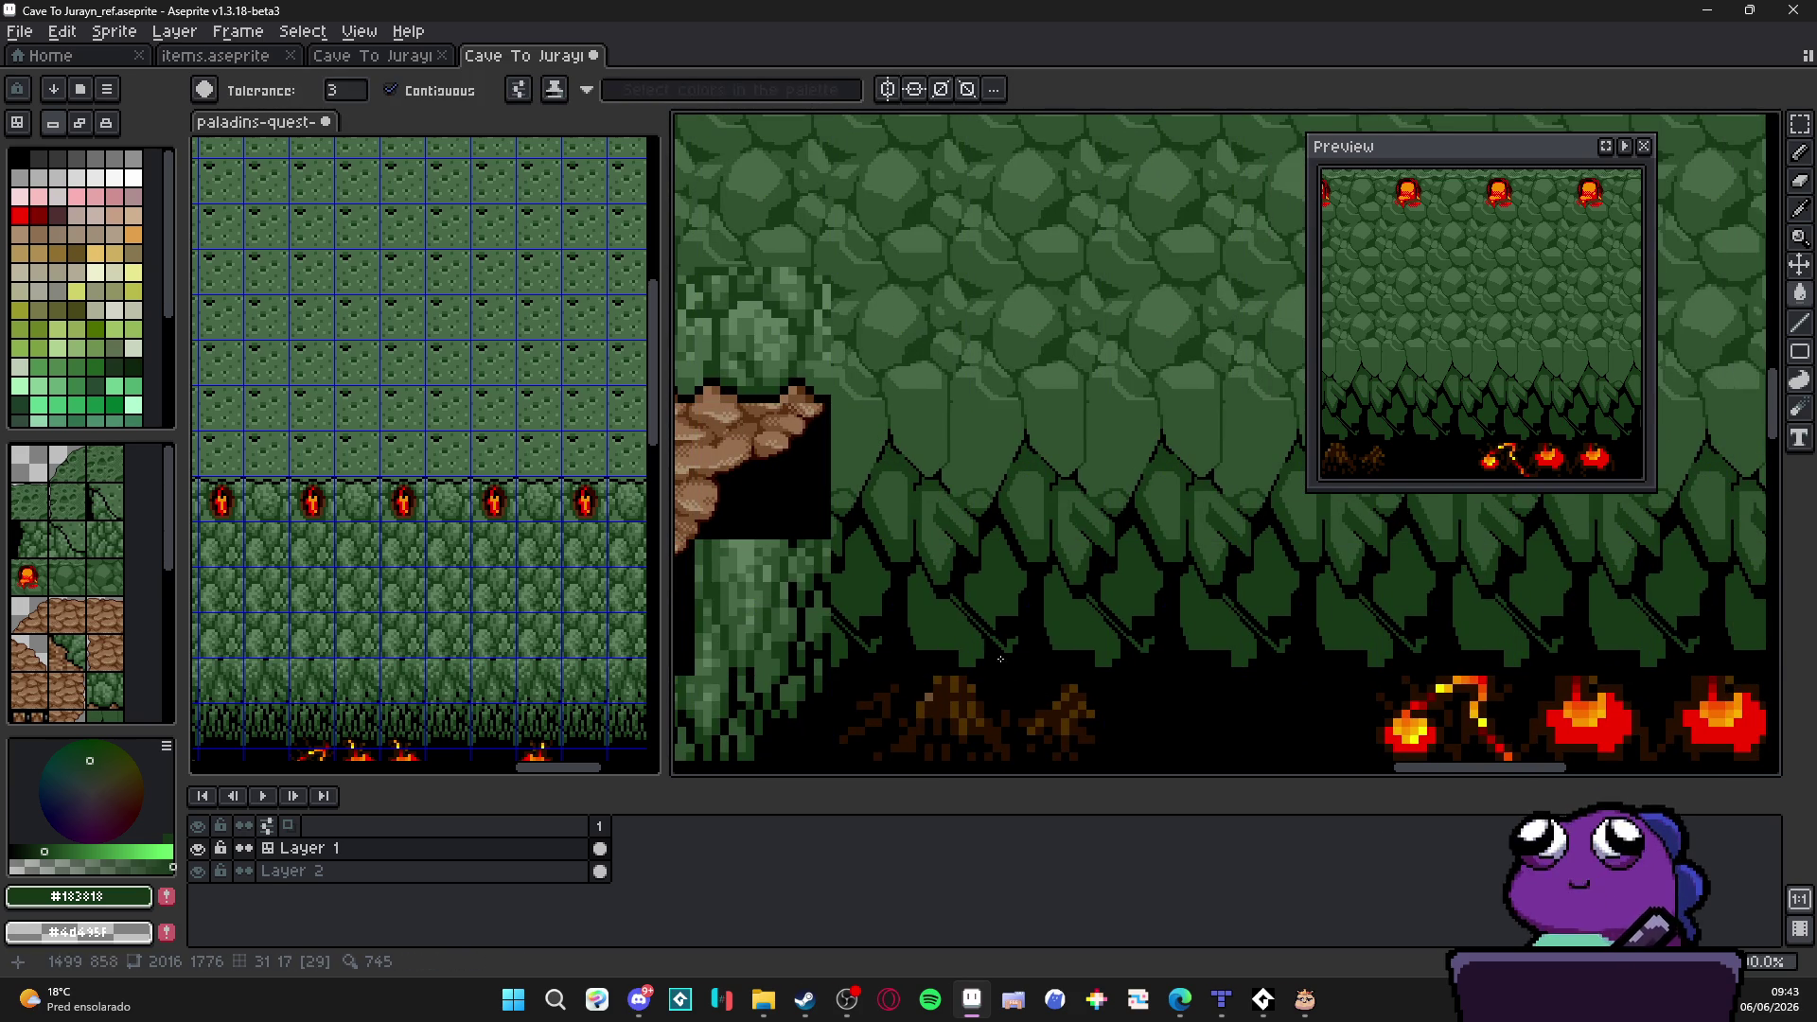
pyautogui.press('b')
pyautogui.scroll(1, 1006, 680)
pyautogui.scroll(2, 1022, 654)
pyautogui.scroll(-2, 1024, 639)
pyautogui.scroll(2, 1053, 616)
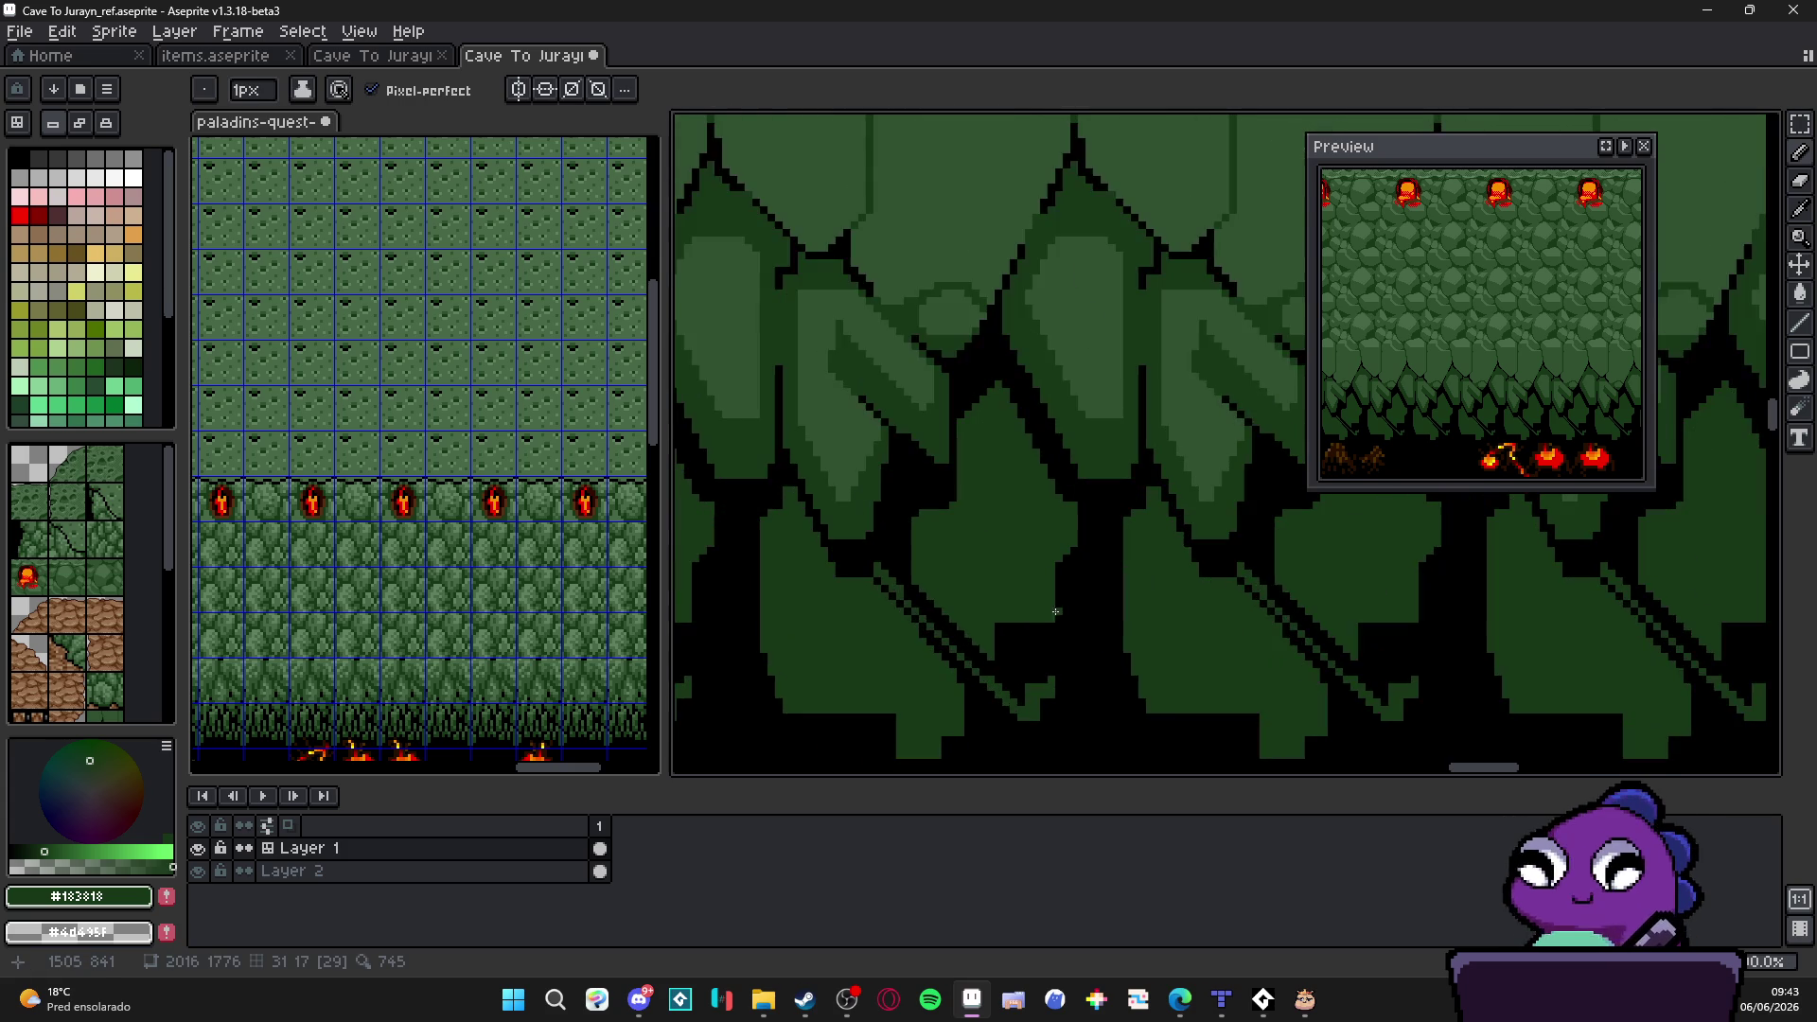
pyautogui.scroll(1, 1136, 639)
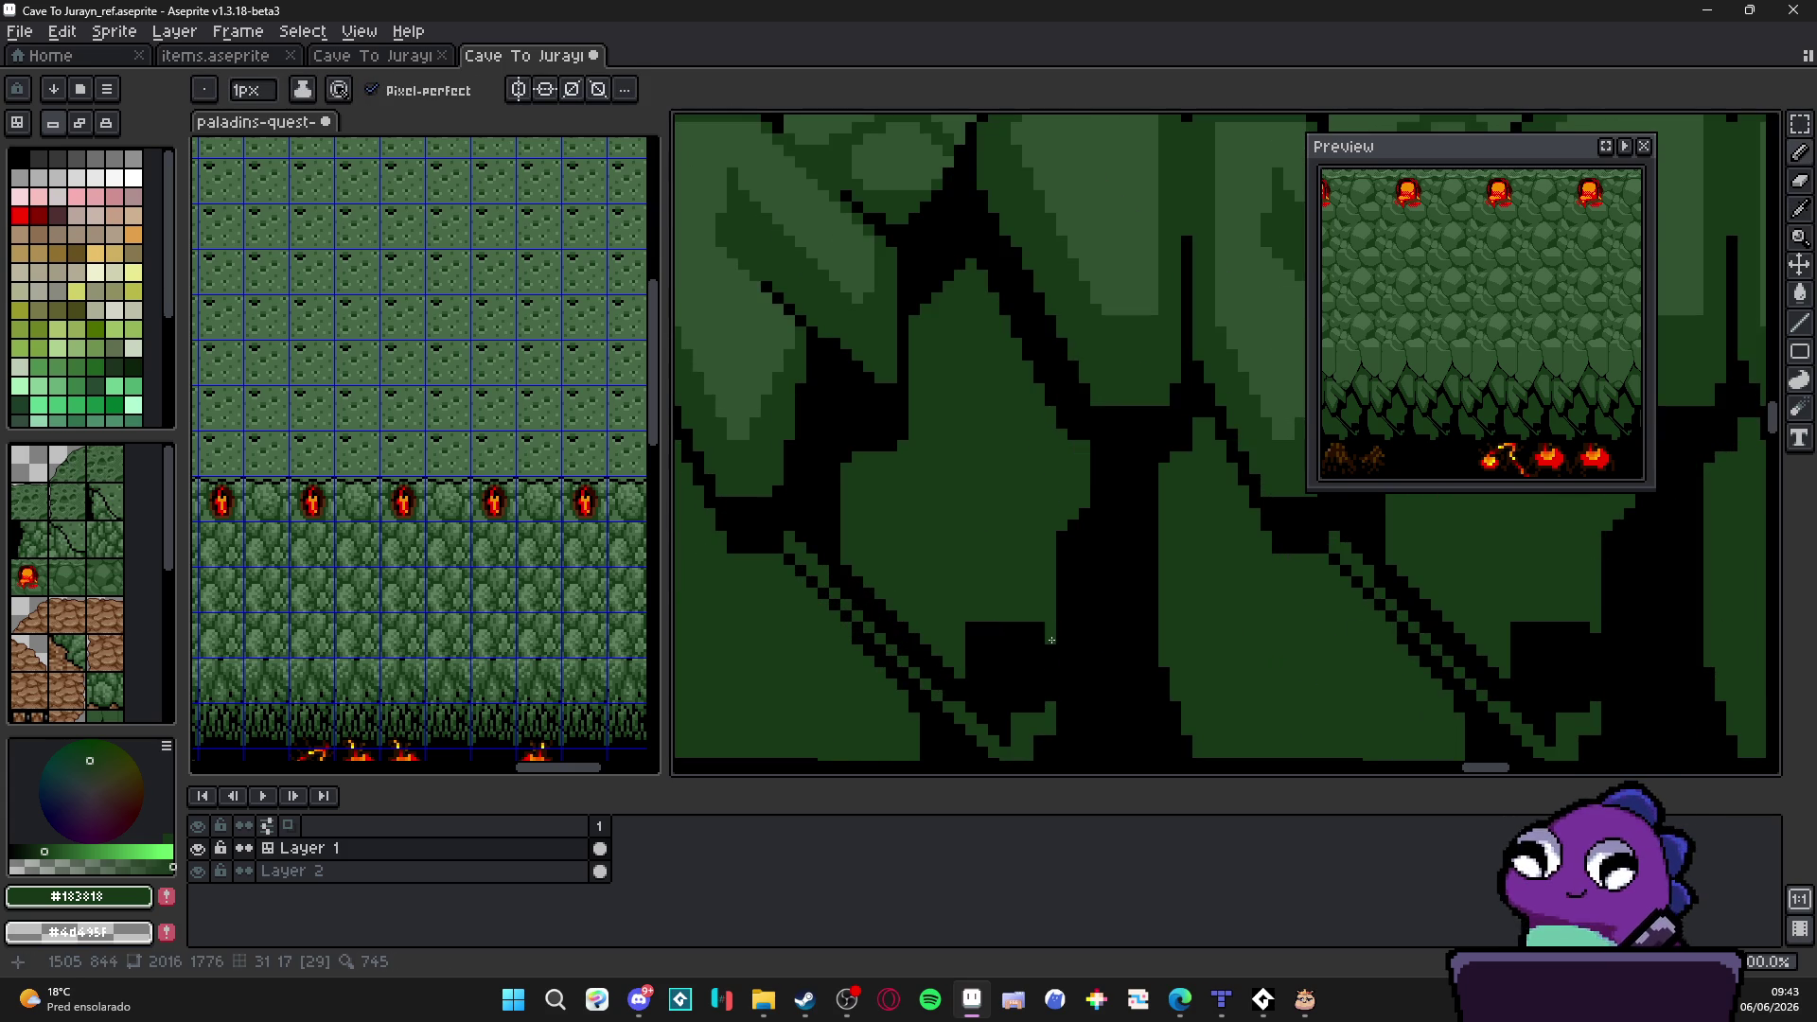
pyautogui.click(802, 537)
pyautogui.moveTo(808, 537); pyautogui.dragTo(837, 537)
pyautogui.press('g')
pyautogui.click(812, 558)
pyautogui.scroll(1, 1042, 701)
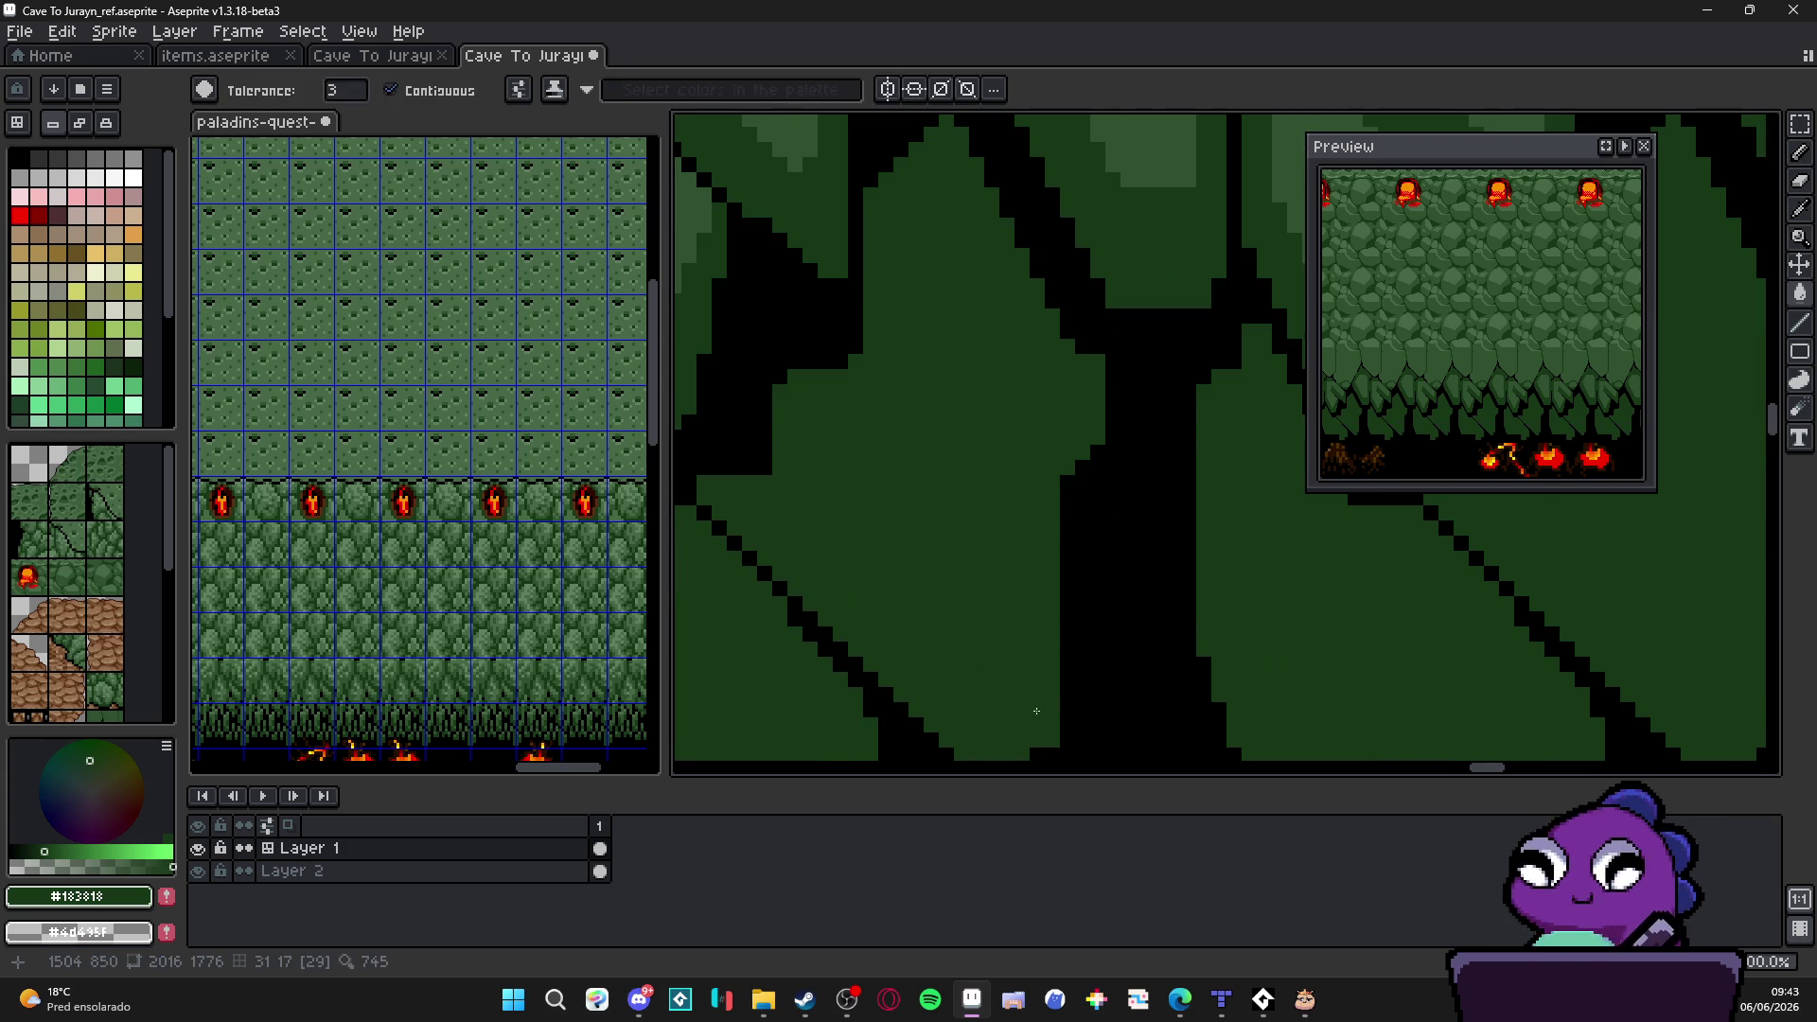
pyautogui.scroll(-2, 1040, 701)
pyautogui.press('b')
pyautogui.scroll(1, 923, 611)
pyautogui.scroll(1, 872, 568)
pyautogui.scroll(-3, 872, 568)
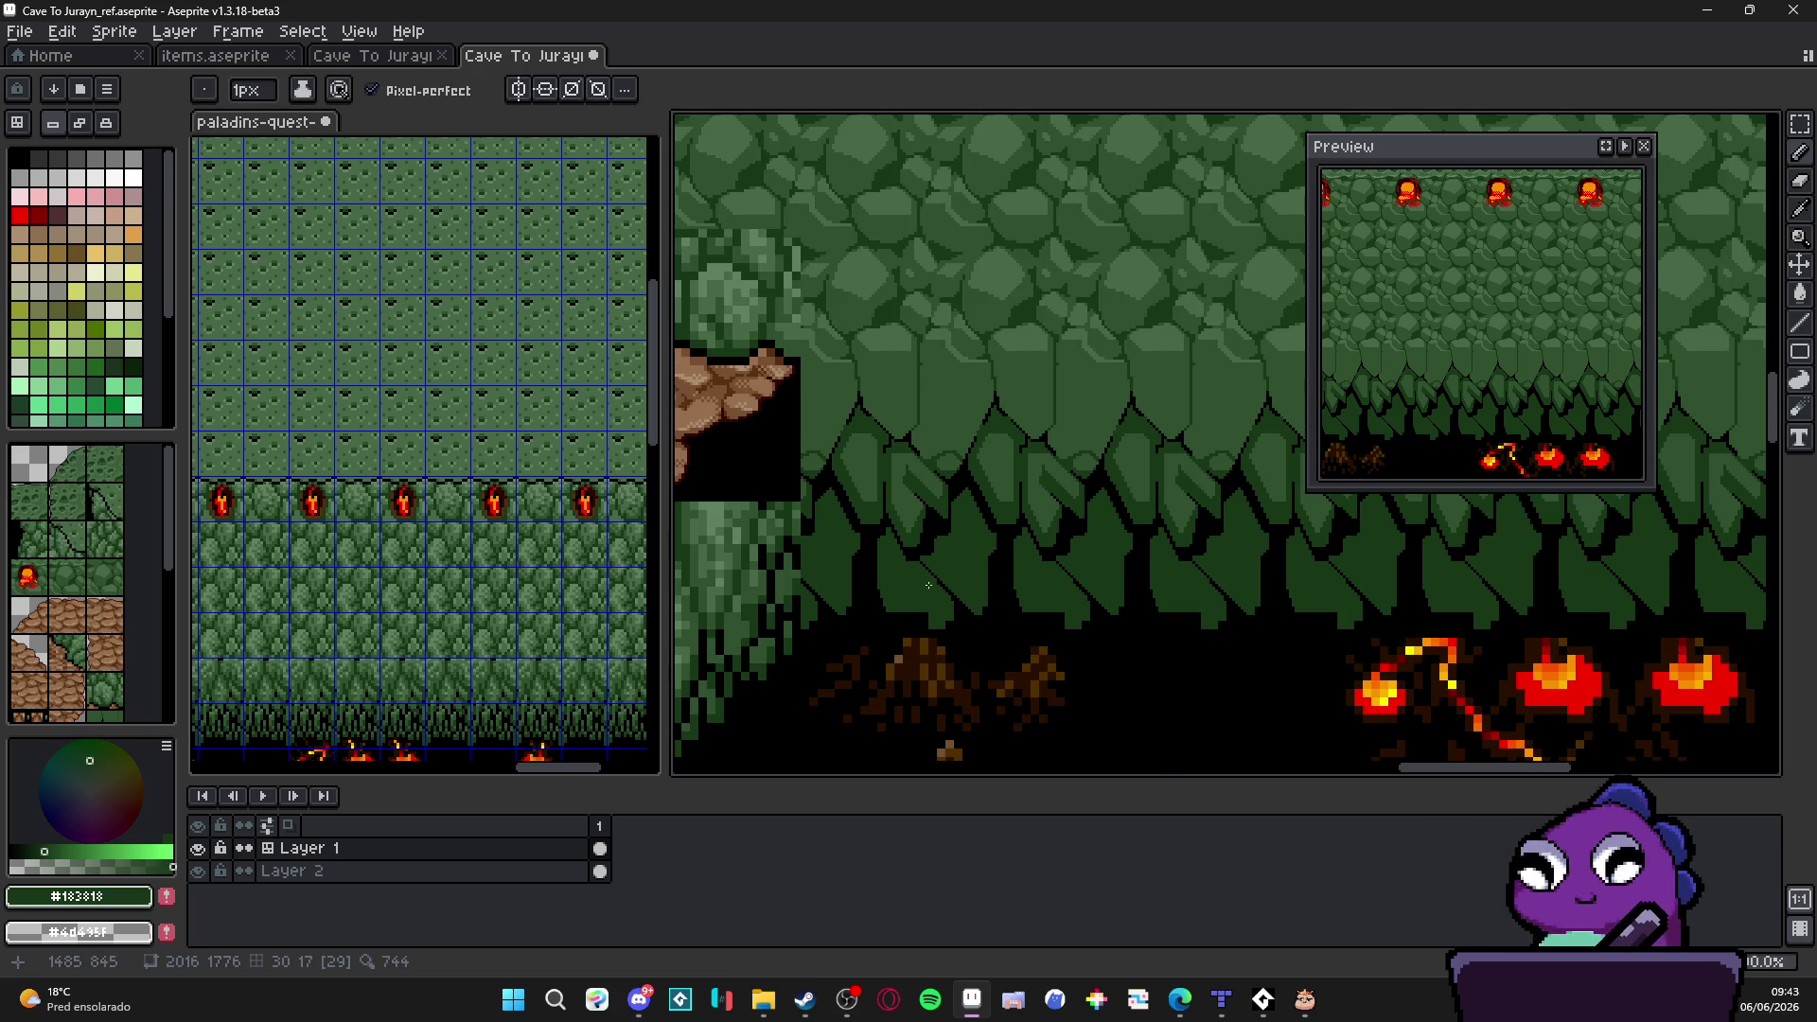
pyautogui.scroll(1, 929, 579)
pyautogui.scroll(1, 951, 588)
# Step: Repaint the remaining black diagonal dark green and add a small black mark on the stalactite
pyautogui.press('g')
pyautogui.press('b')
pyautogui.scroll(1, 994, 625)
pyautogui.keyDown('alt'); pyautogui.click(989, 628); pyautogui.keyUp('alt')
pyautogui.moveTo(989, 627); pyautogui.dragTo(988, 417)
pyautogui.hotkey('ctrl', 'z')
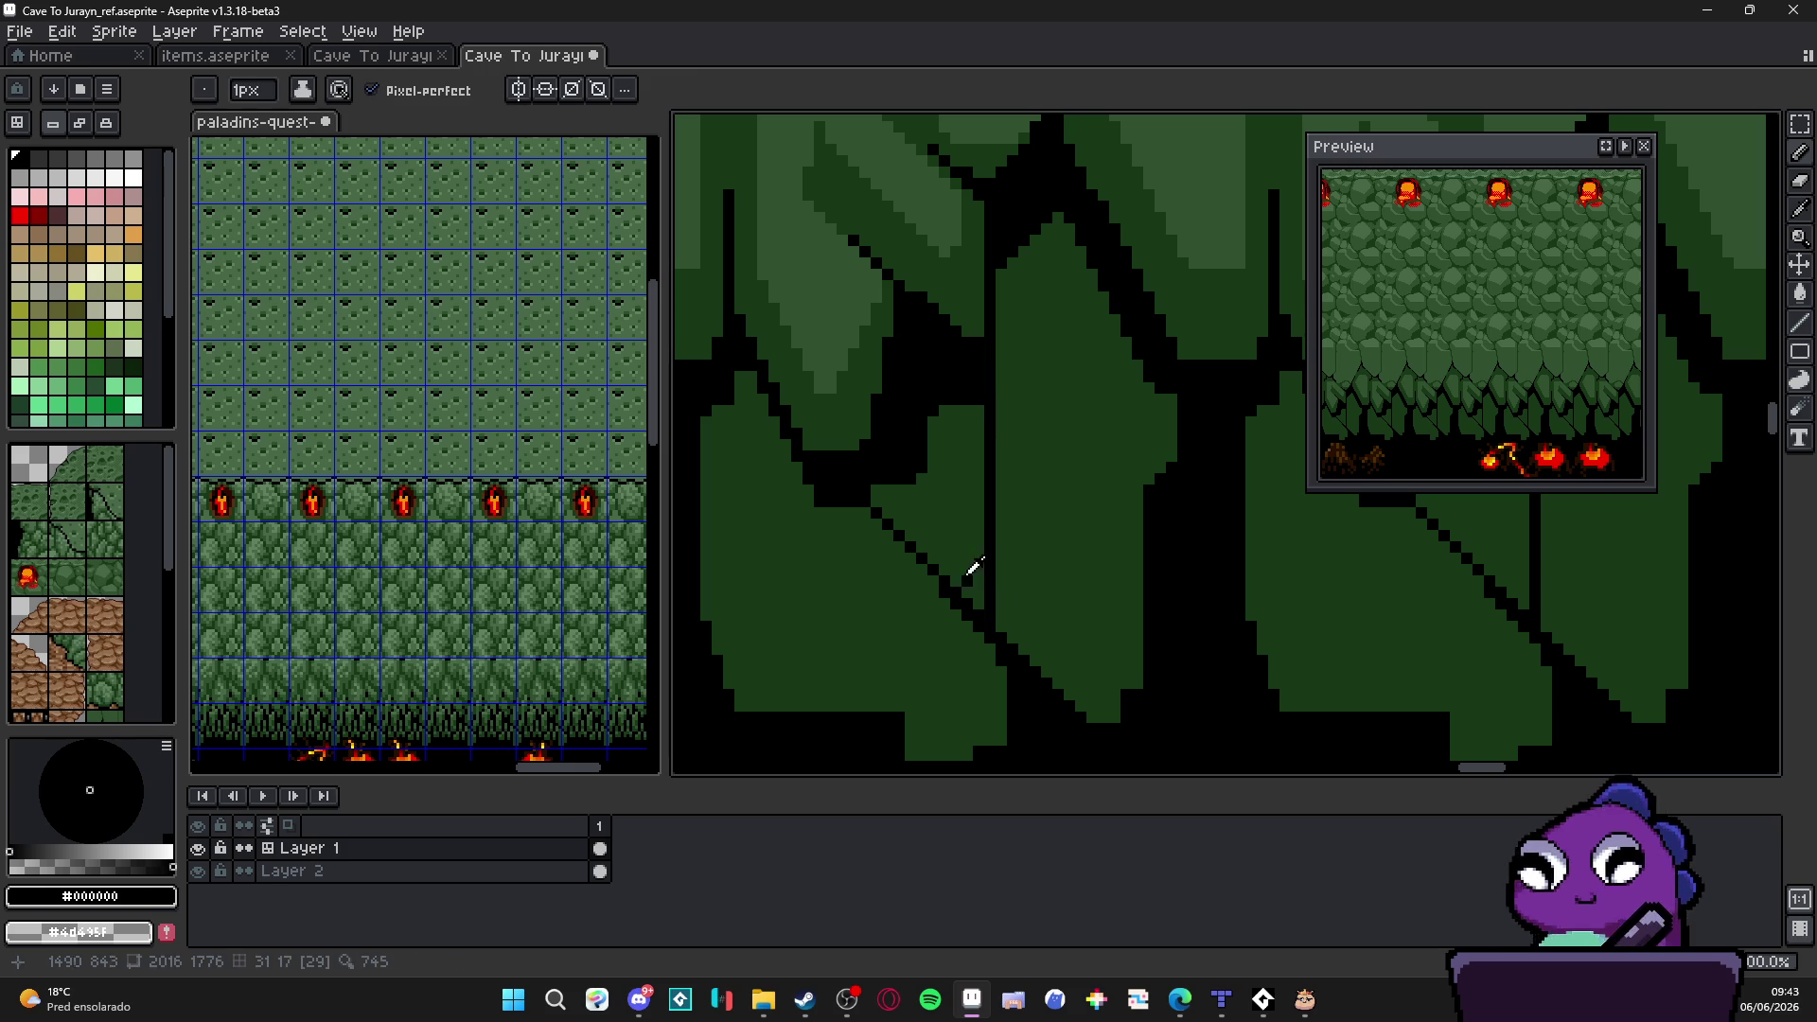
pyautogui.keyDown('alt'); pyautogui.click(977, 648); pyautogui.keyUp('alt')
pyautogui.moveTo(975, 622); pyautogui.dragTo(871, 516)
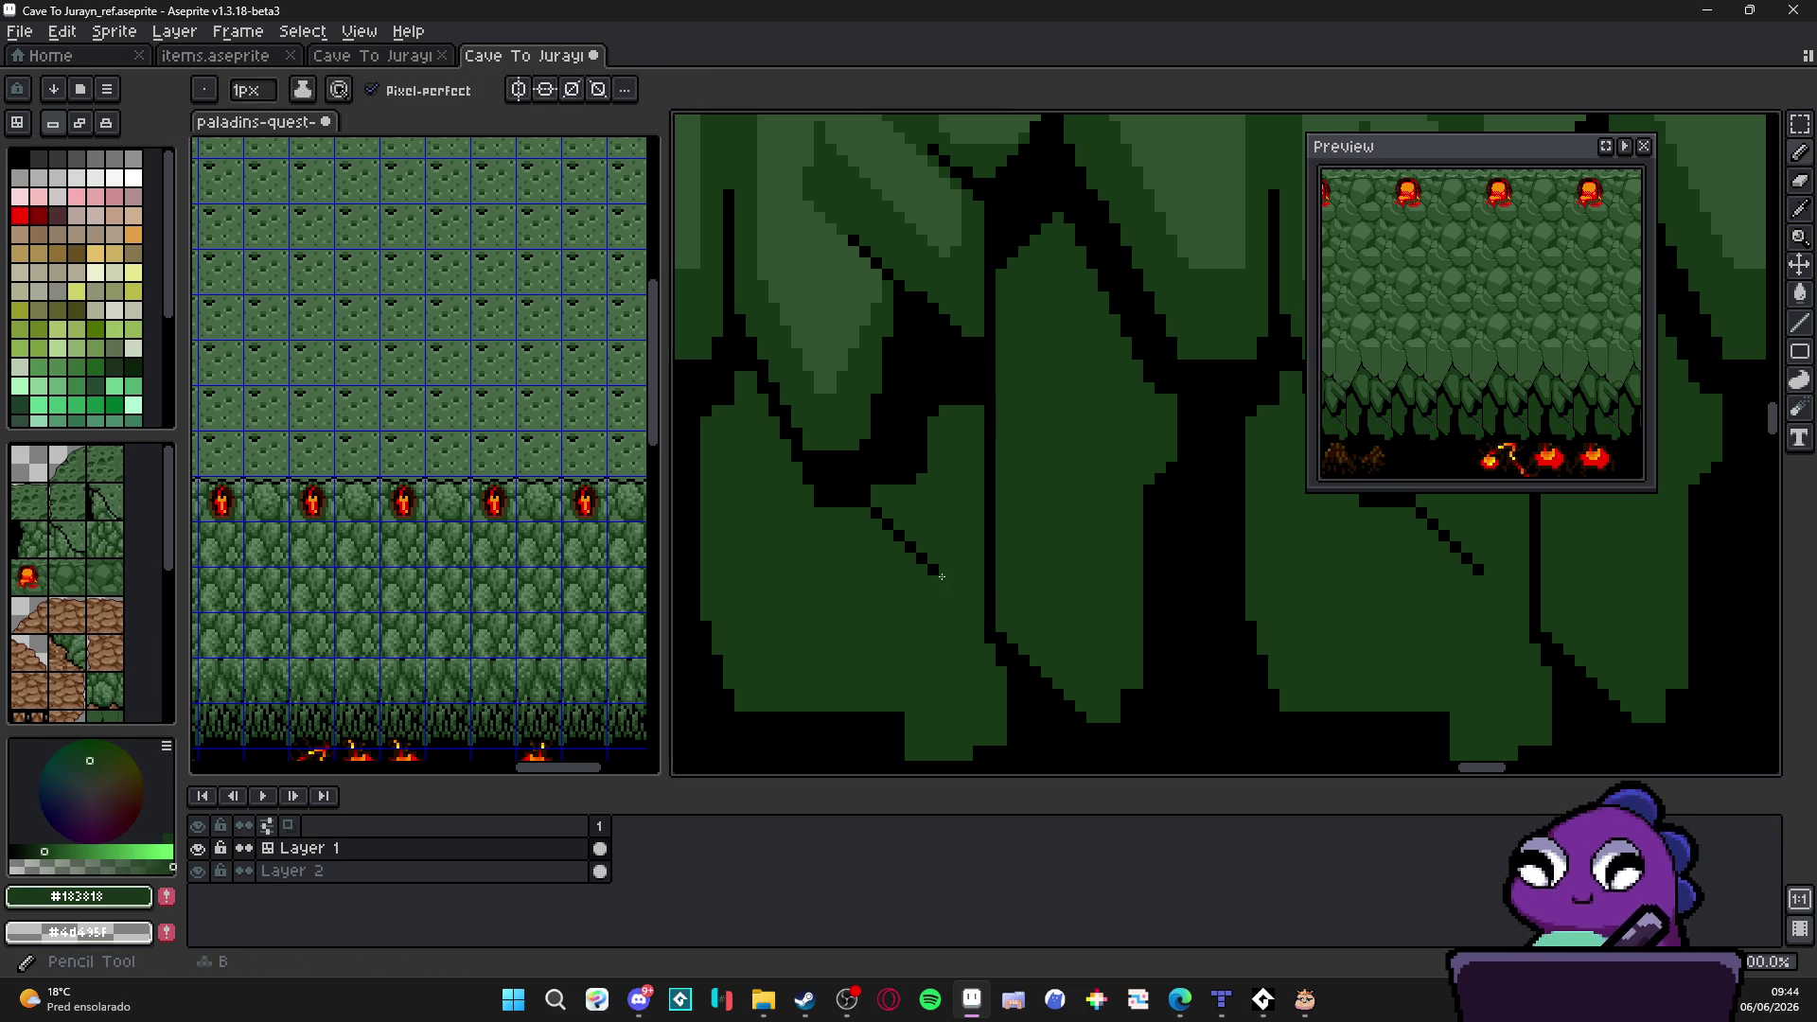
pyautogui.scroll(-3, 871, 516)
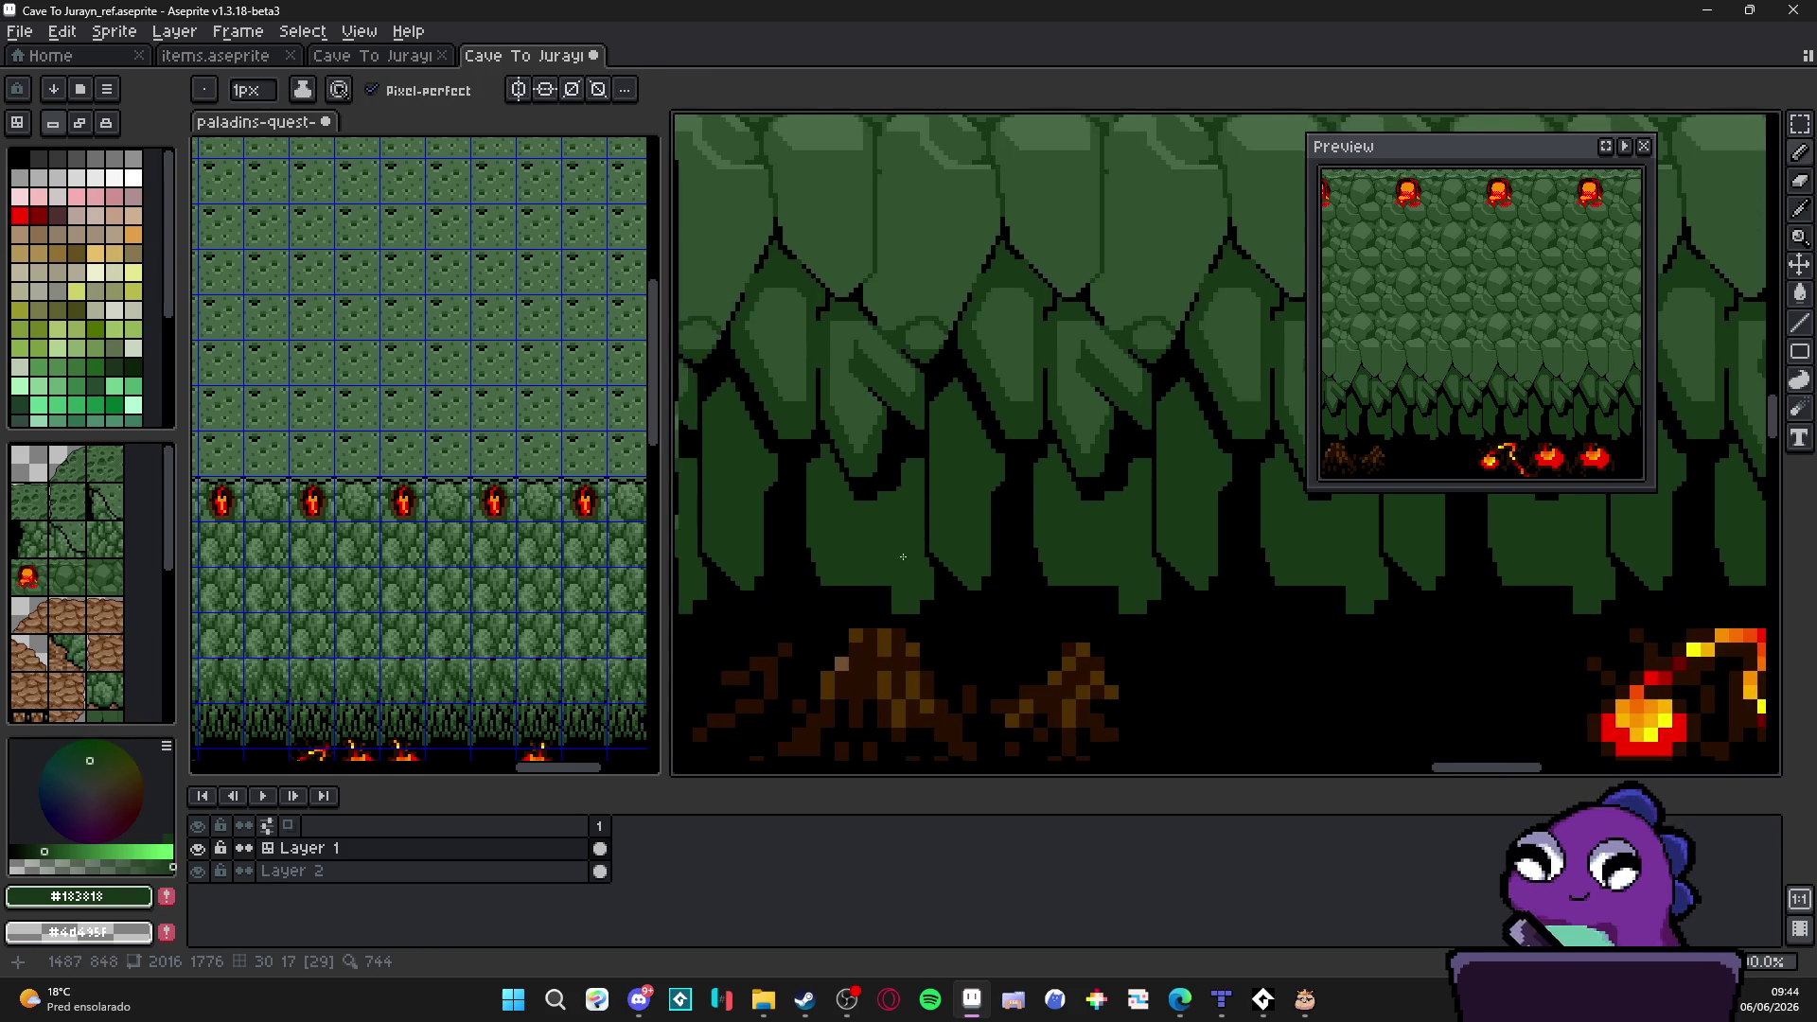
pyautogui.keyDown('alt'); pyautogui.click(951, 611); pyautogui.keyUp('alt')
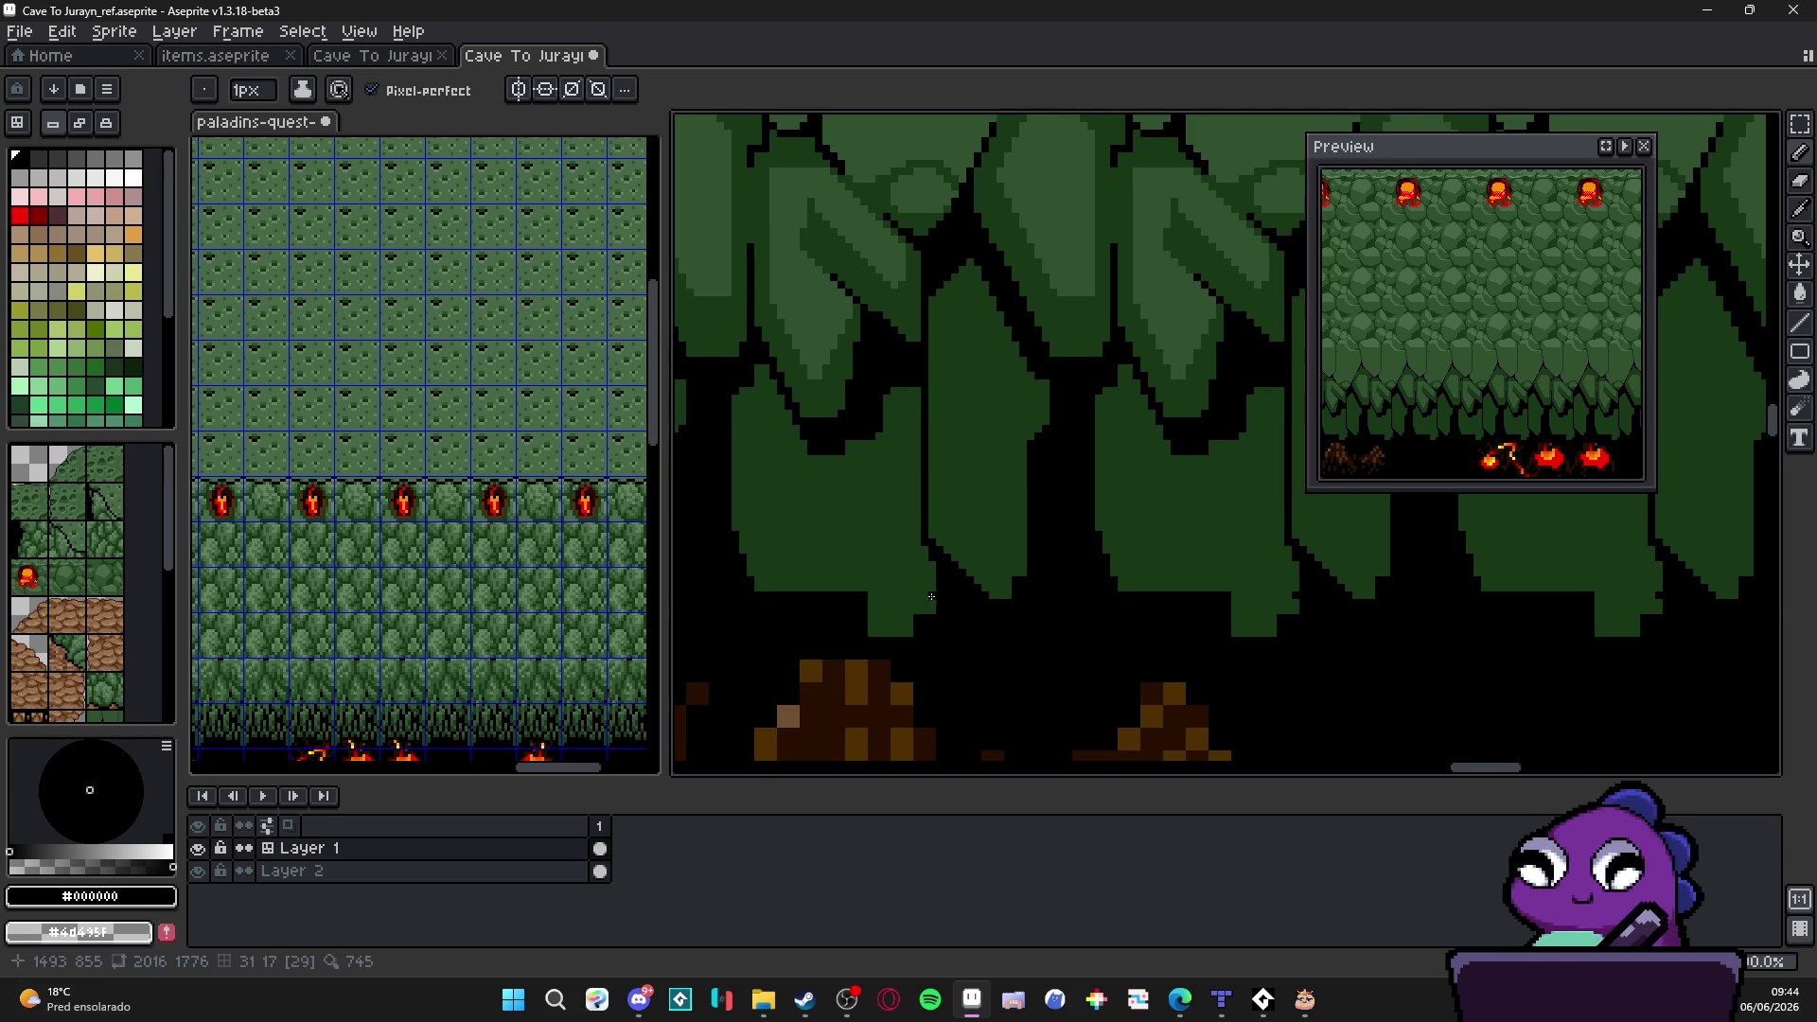
pyautogui.moveTo(930, 597); pyautogui.dragTo(906, 612)
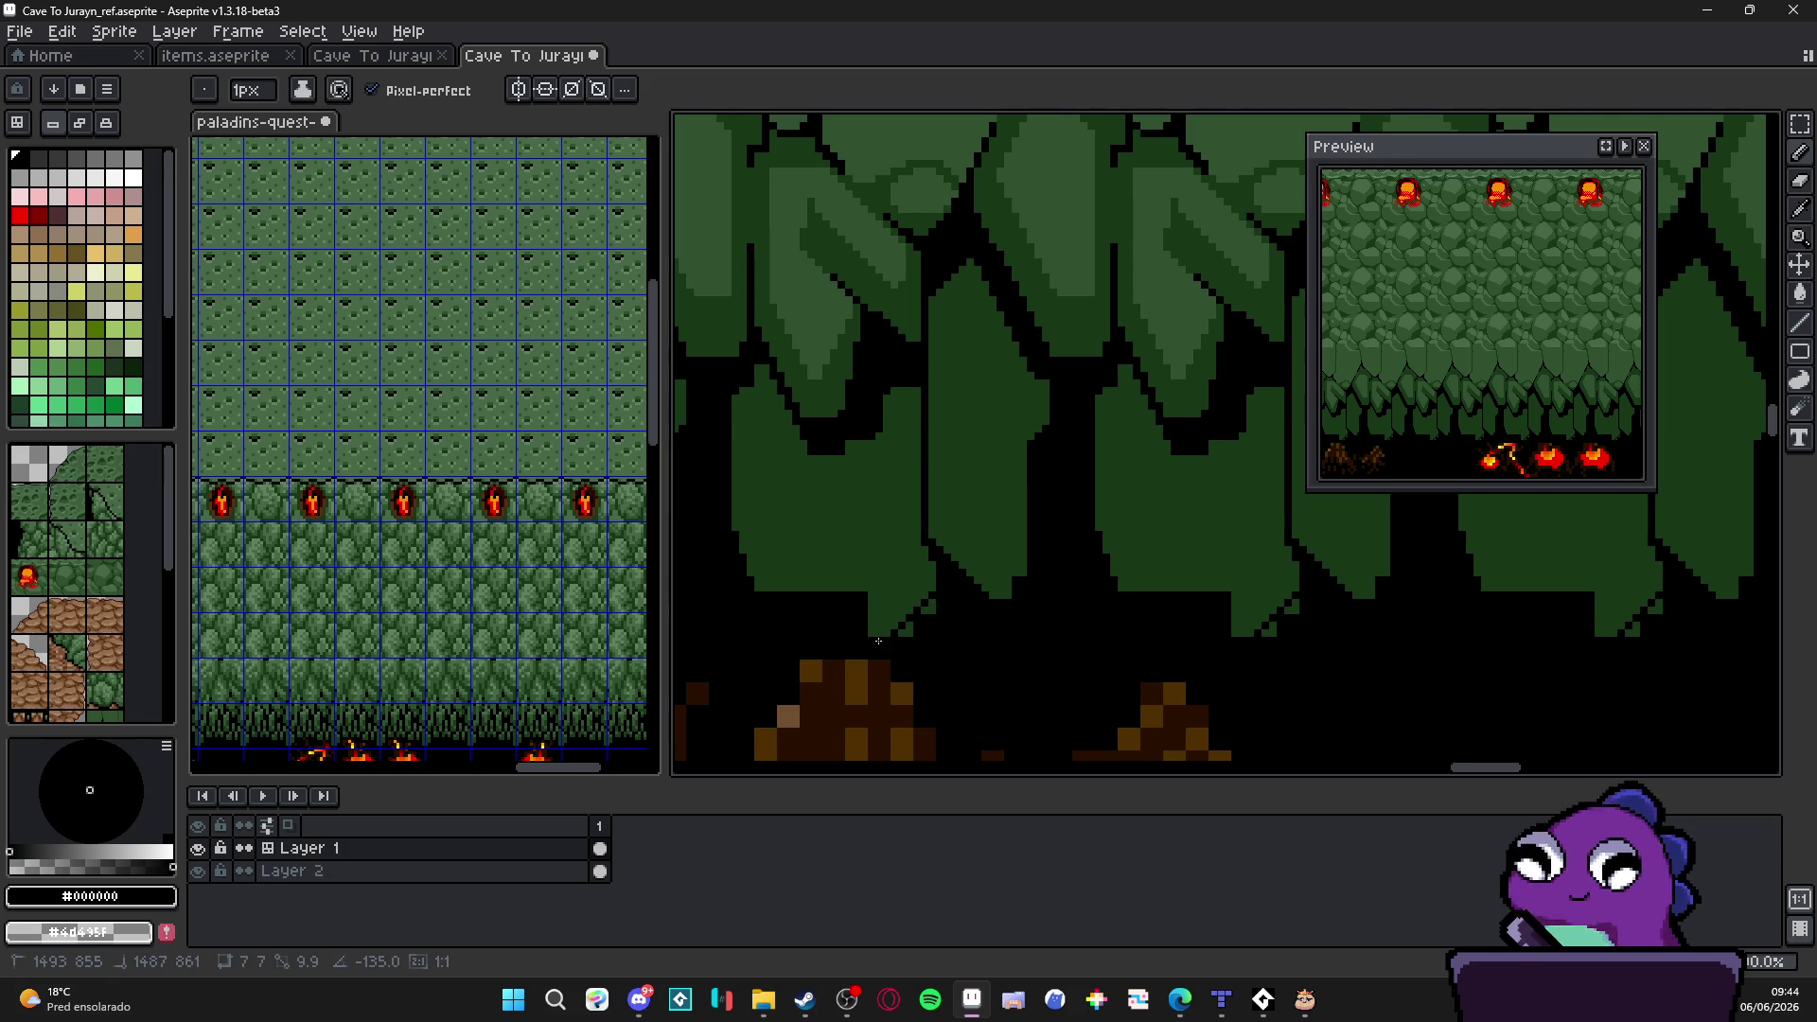
pyautogui.press('w')
pyautogui.scroll(-2, 895, 639)
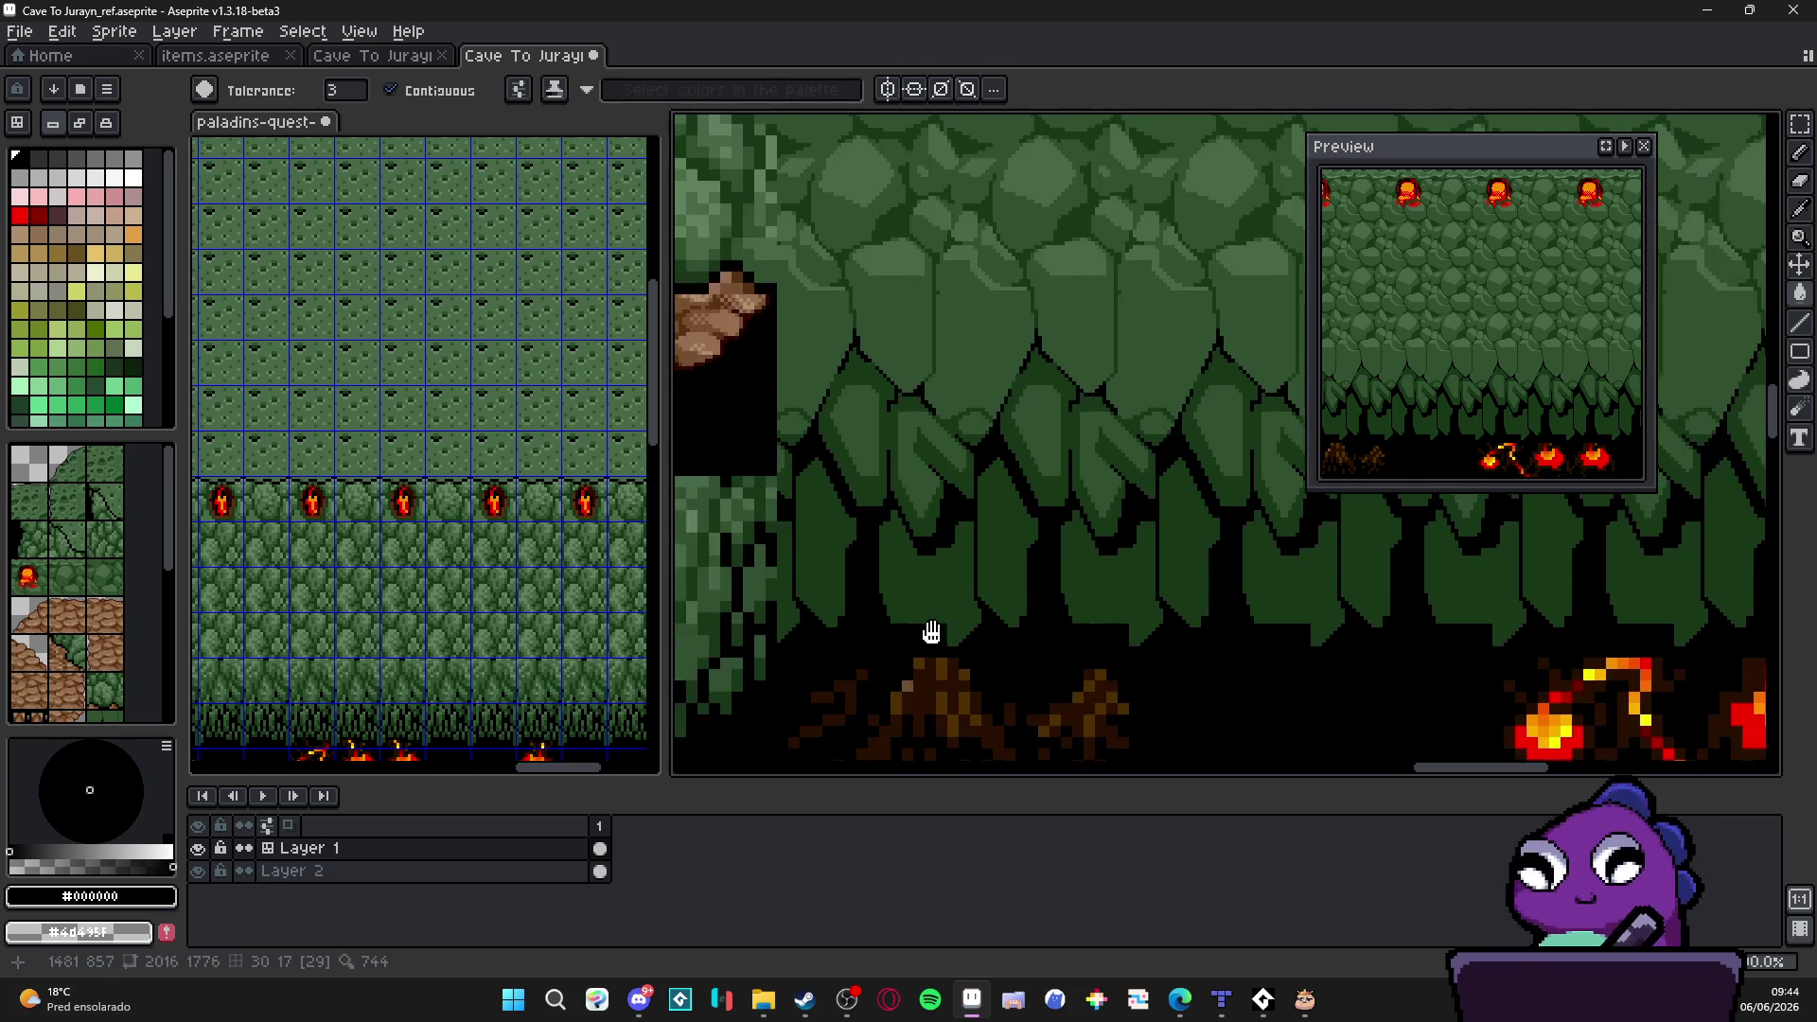
pyautogui.scroll(-2, 926, 631)
pyautogui.scroll(-2, 926, 632)
pyautogui.scroll(-2, 926, 632)
pyautogui.press('b')
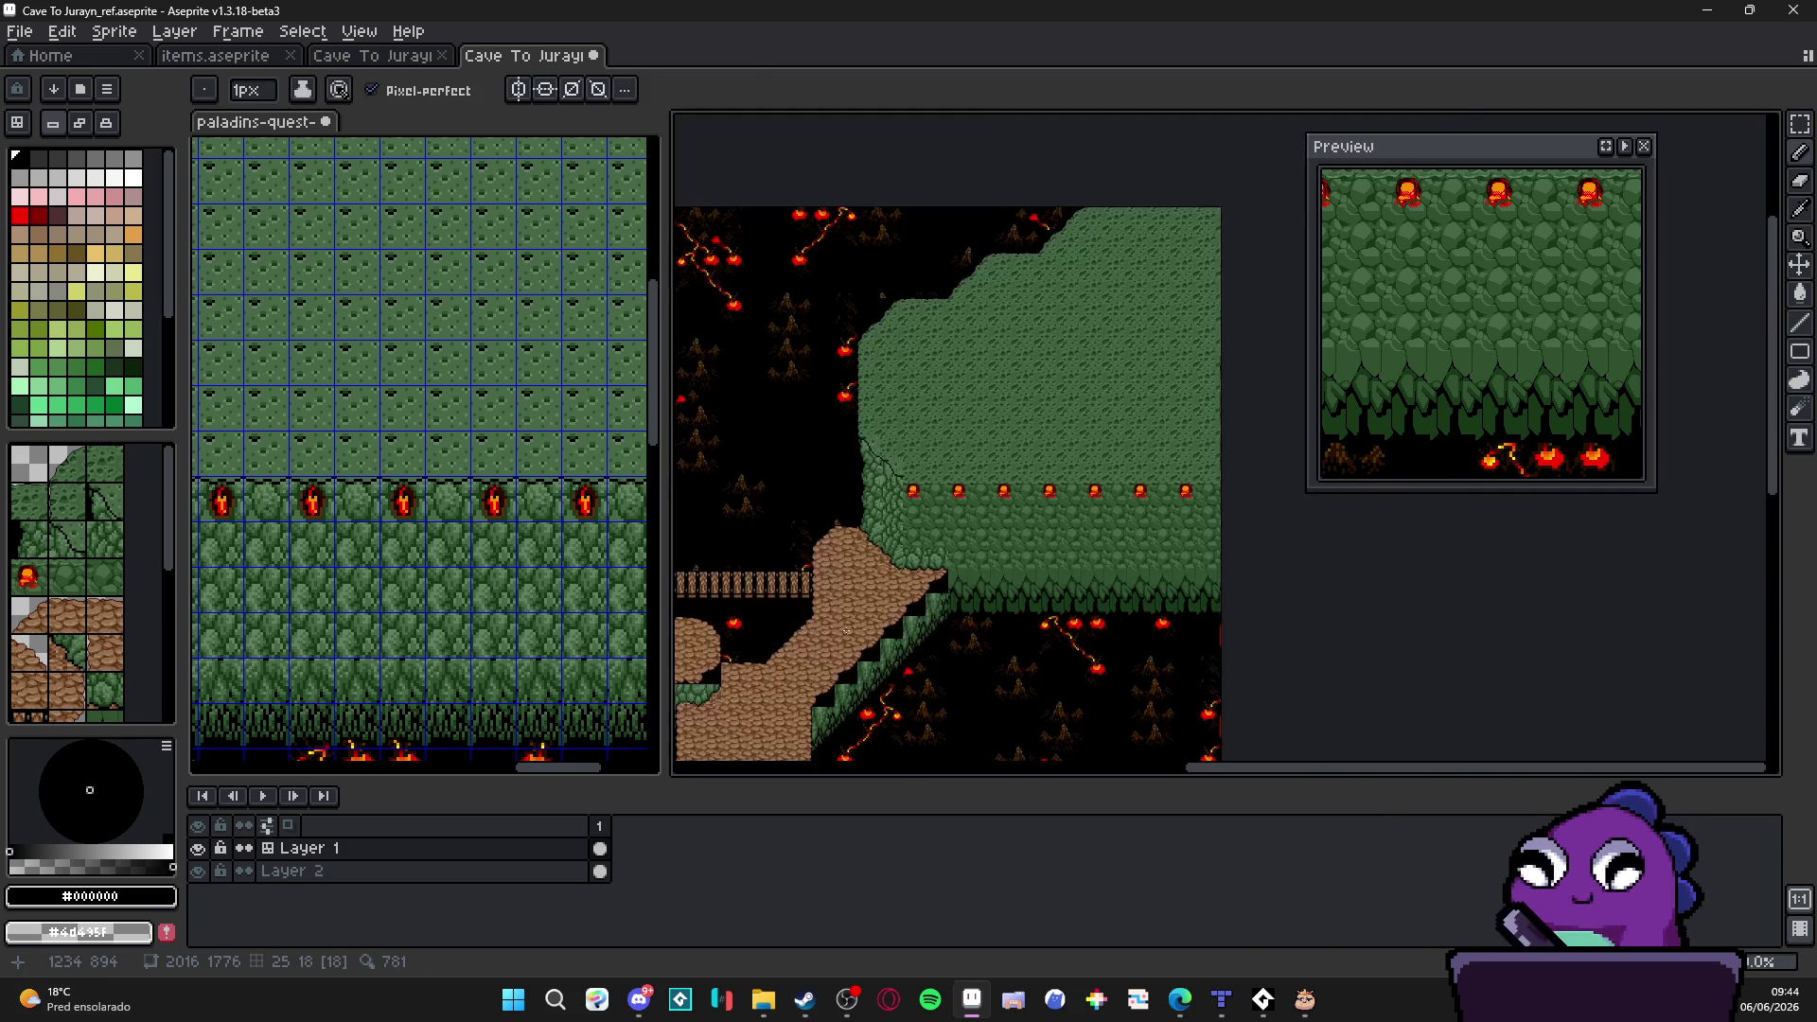
# Step: Fill a diagonal staircase dark green and redraw a black stepped edge over it
pyautogui.moveTo(866, 628); pyautogui.dragTo(1032, 477)
pyautogui.moveTo(1161, 455)
pyautogui.mouseDown()
pyautogui.moveTo(1075, 527)
pyautogui.moveTo(1075, 489)
pyautogui.mouseUp()
pyautogui.scroll(2, 1057, 466)
pyautogui.scroll(1, 1080, 512)
pyautogui.scroll(1, 1095, 541)
pyautogui.scroll(1, 996, 579)
pyautogui.scroll(1, 995, 579)
pyautogui.scroll(2, 995, 578)
pyautogui.scroll(-2, 974, 657)
pyautogui.scroll(1, 984, 577)
pyautogui.scroll(2, 1022, 598)
pyautogui.scroll(1, 1079, 626)
pyautogui.keyDown('alt'); pyautogui.click(1119, 642); pyautogui.keyUp('alt')
pyautogui.moveTo(1098, 670); pyautogui.dragTo(1022, 589)
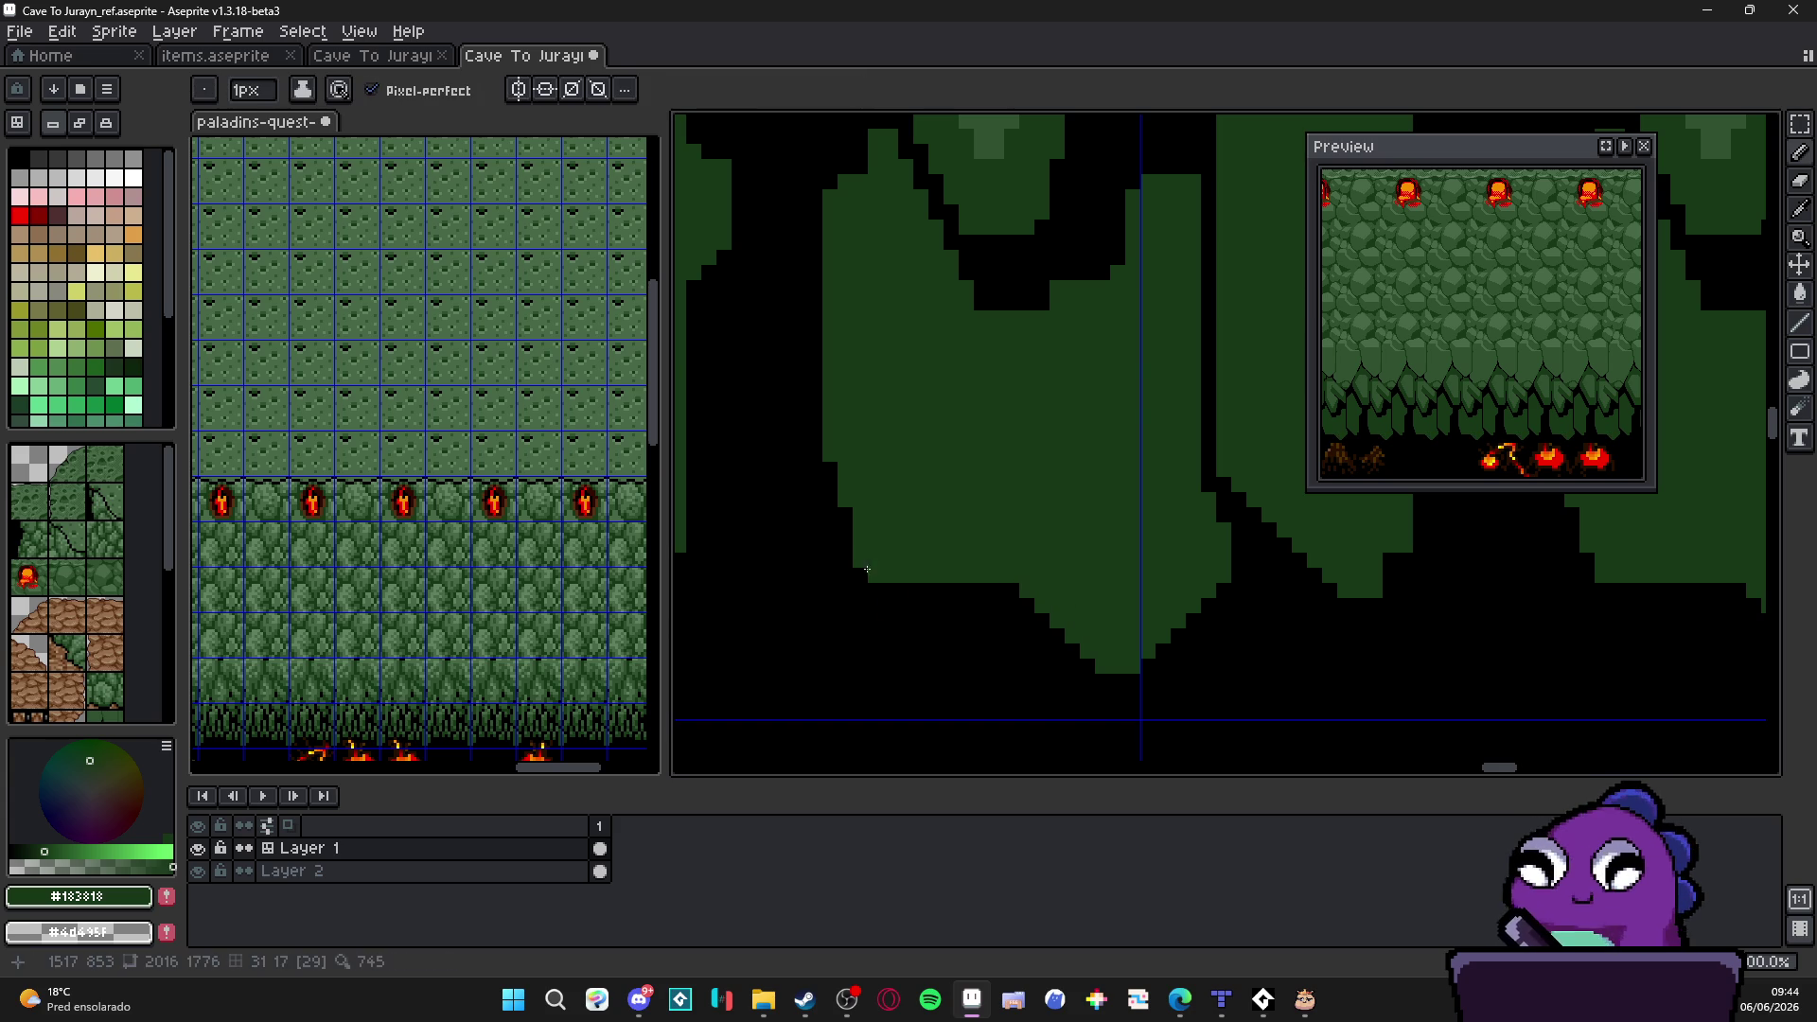
pyautogui.keyDown('alt'); pyautogui.click(853, 523); pyautogui.keyUp('alt')
pyautogui.moveTo(842, 483); pyautogui.dragTo(951, 580)
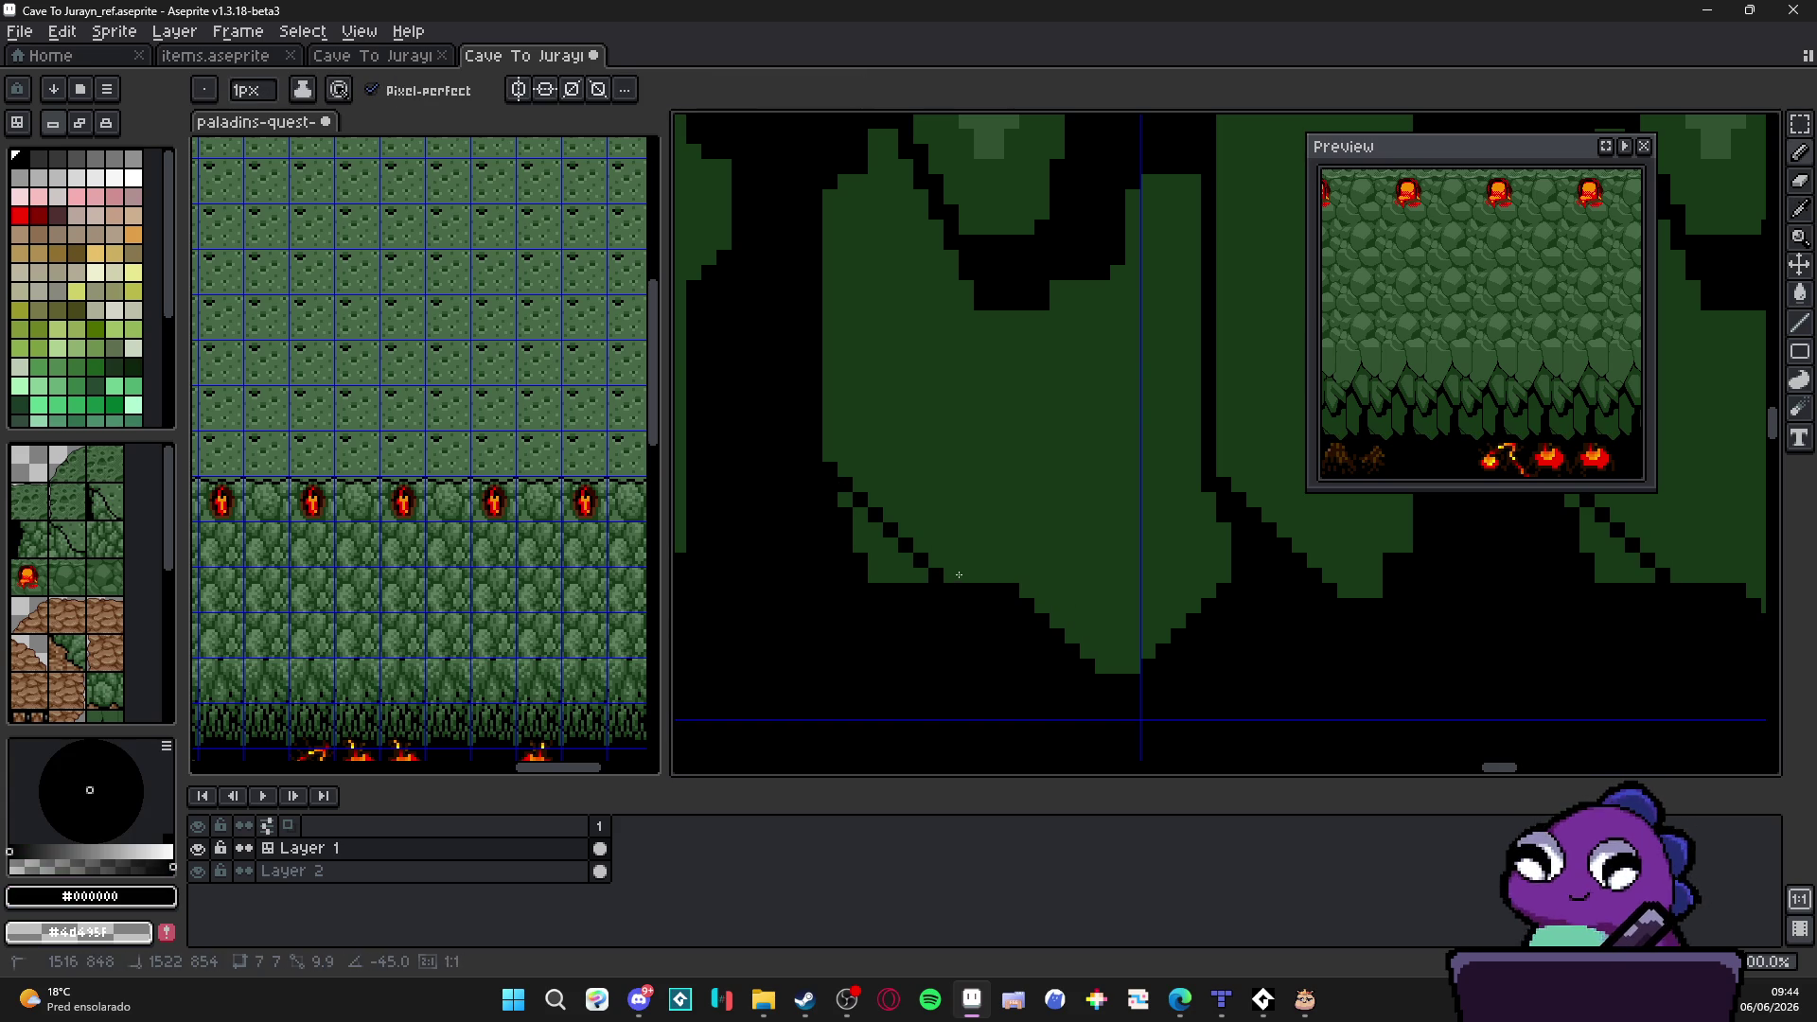
pyautogui.press('g')
pyautogui.scroll(-1, 902, 563)
pyautogui.press('b')
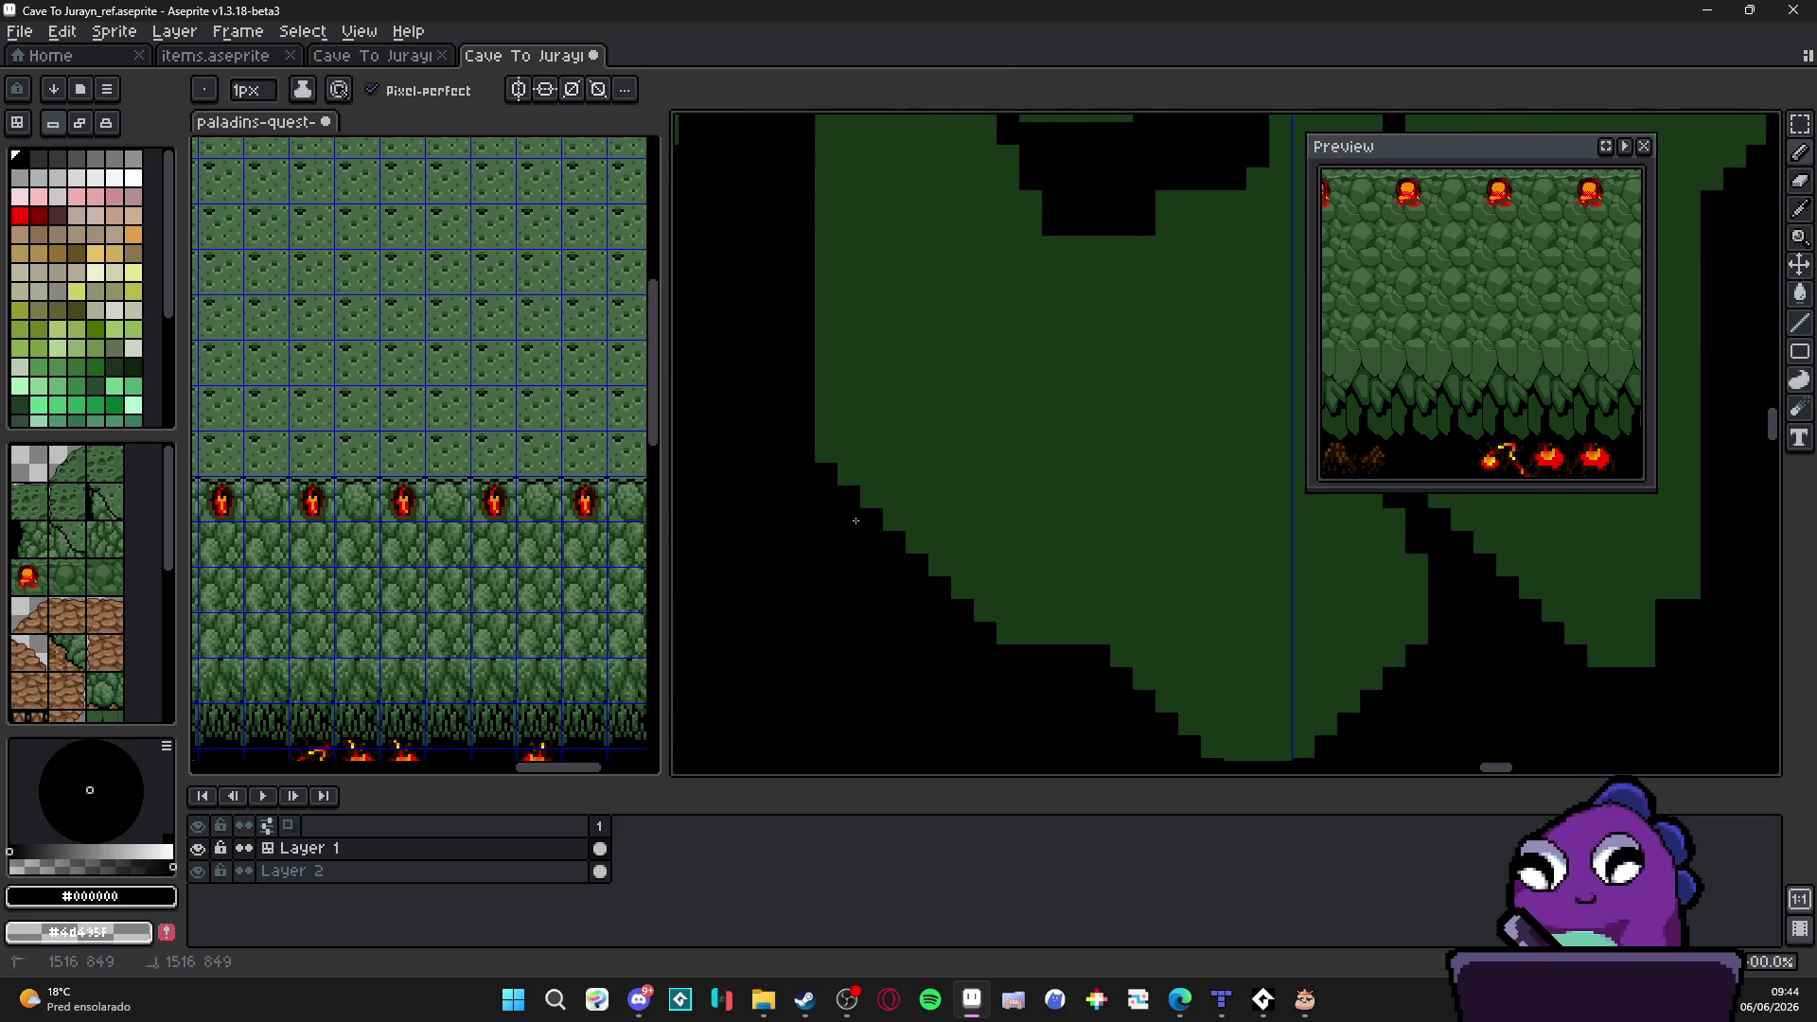
pyautogui.scroll(-1, 852, 519)
pyautogui.scroll(-1, 919, 547)
pyautogui.scroll(1, 919, 547)
pyautogui.scroll(1, 852, 580)
pyautogui.press('g')
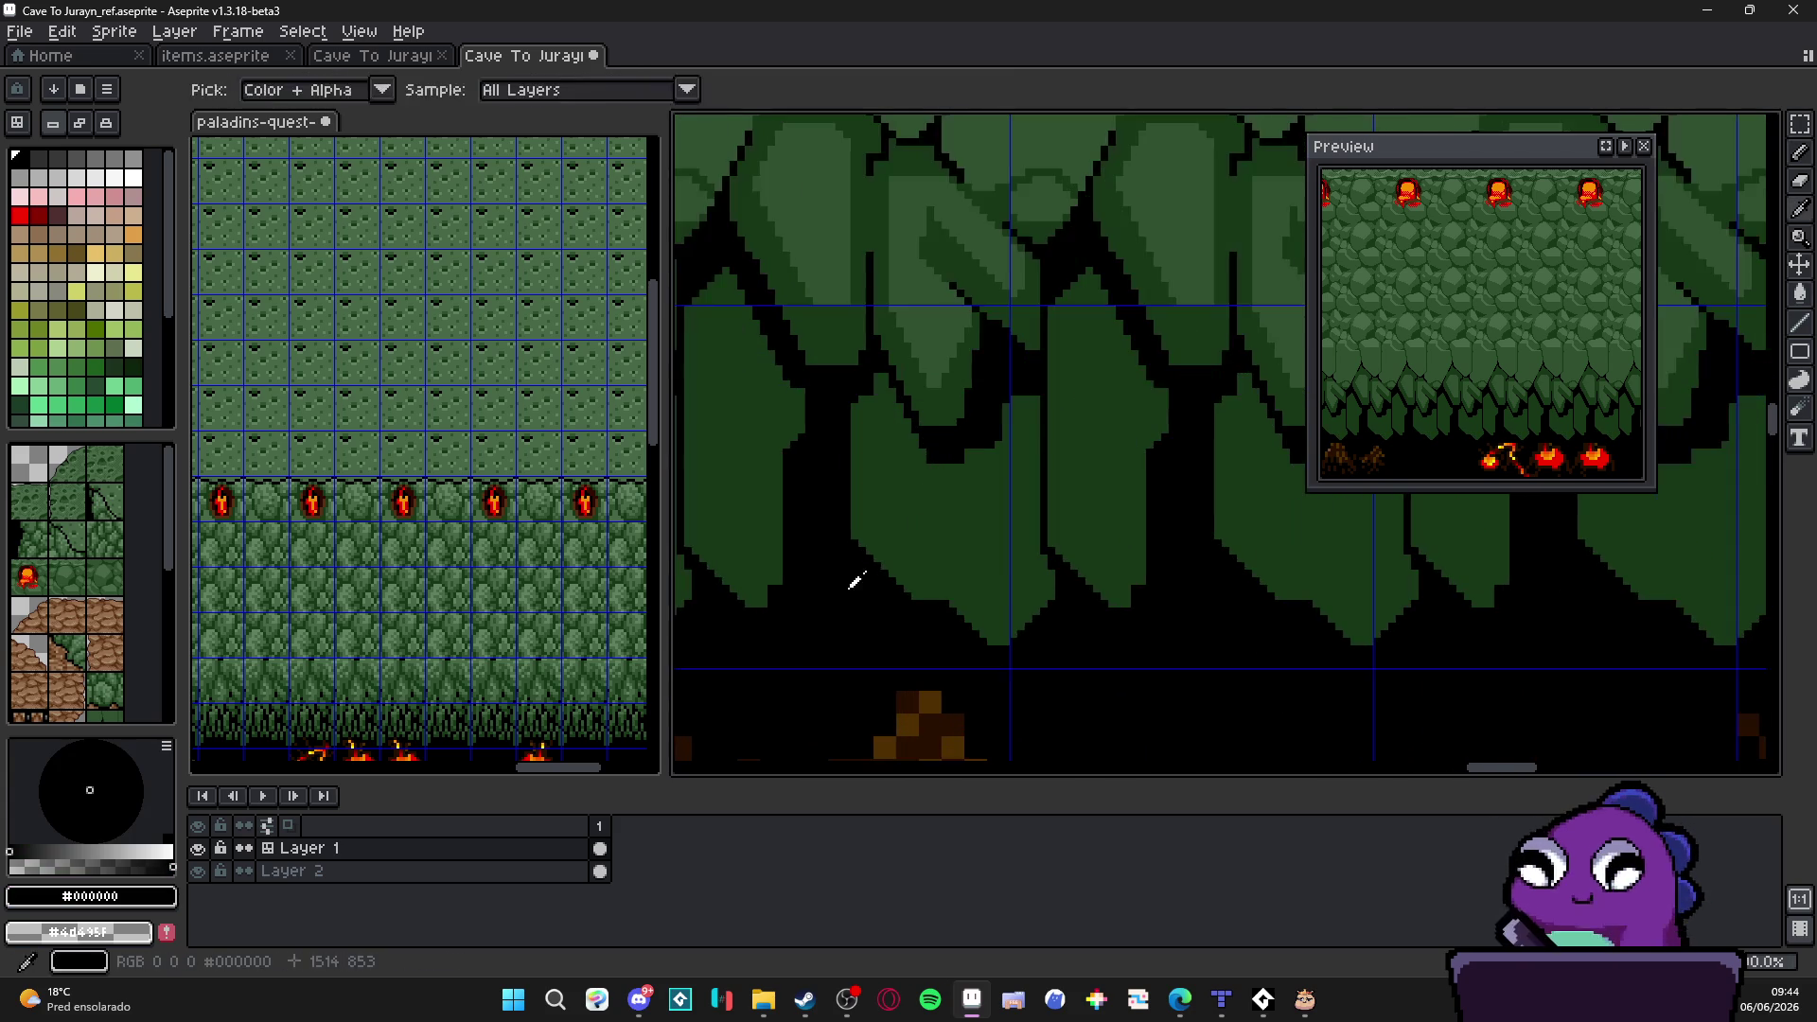
pyautogui.press('b')
pyautogui.scroll(1, 903, 484)
# Step: Outline and fill a black notch on the stalactite tip, then add short black horizontal lines below it
pyautogui.moveTo(838, 408)
pyautogui.mouseDown()
pyautogui.moveTo(952, 559)
pyautogui.moveTo(953, 622)
pyautogui.moveTo(845, 494)
pyautogui.mouseUp()
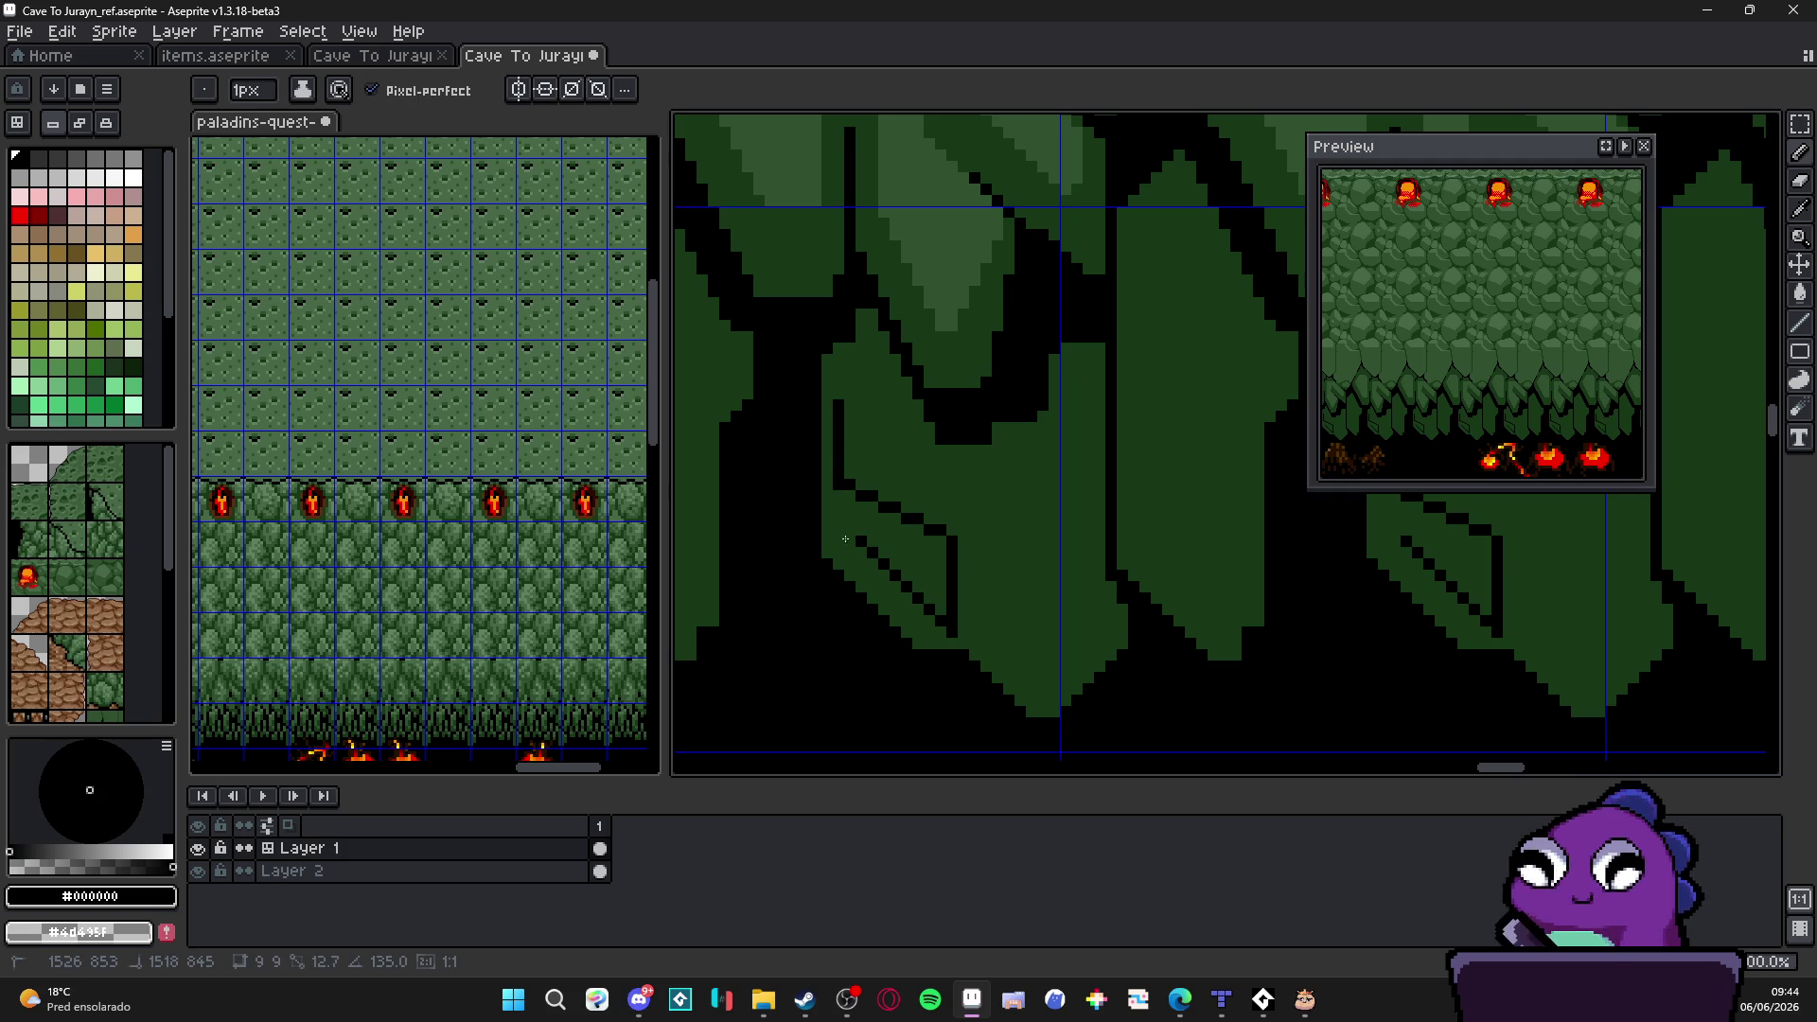
pyautogui.press('g')
pyautogui.click(896, 547)
pyautogui.scroll(-2, 896, 546)
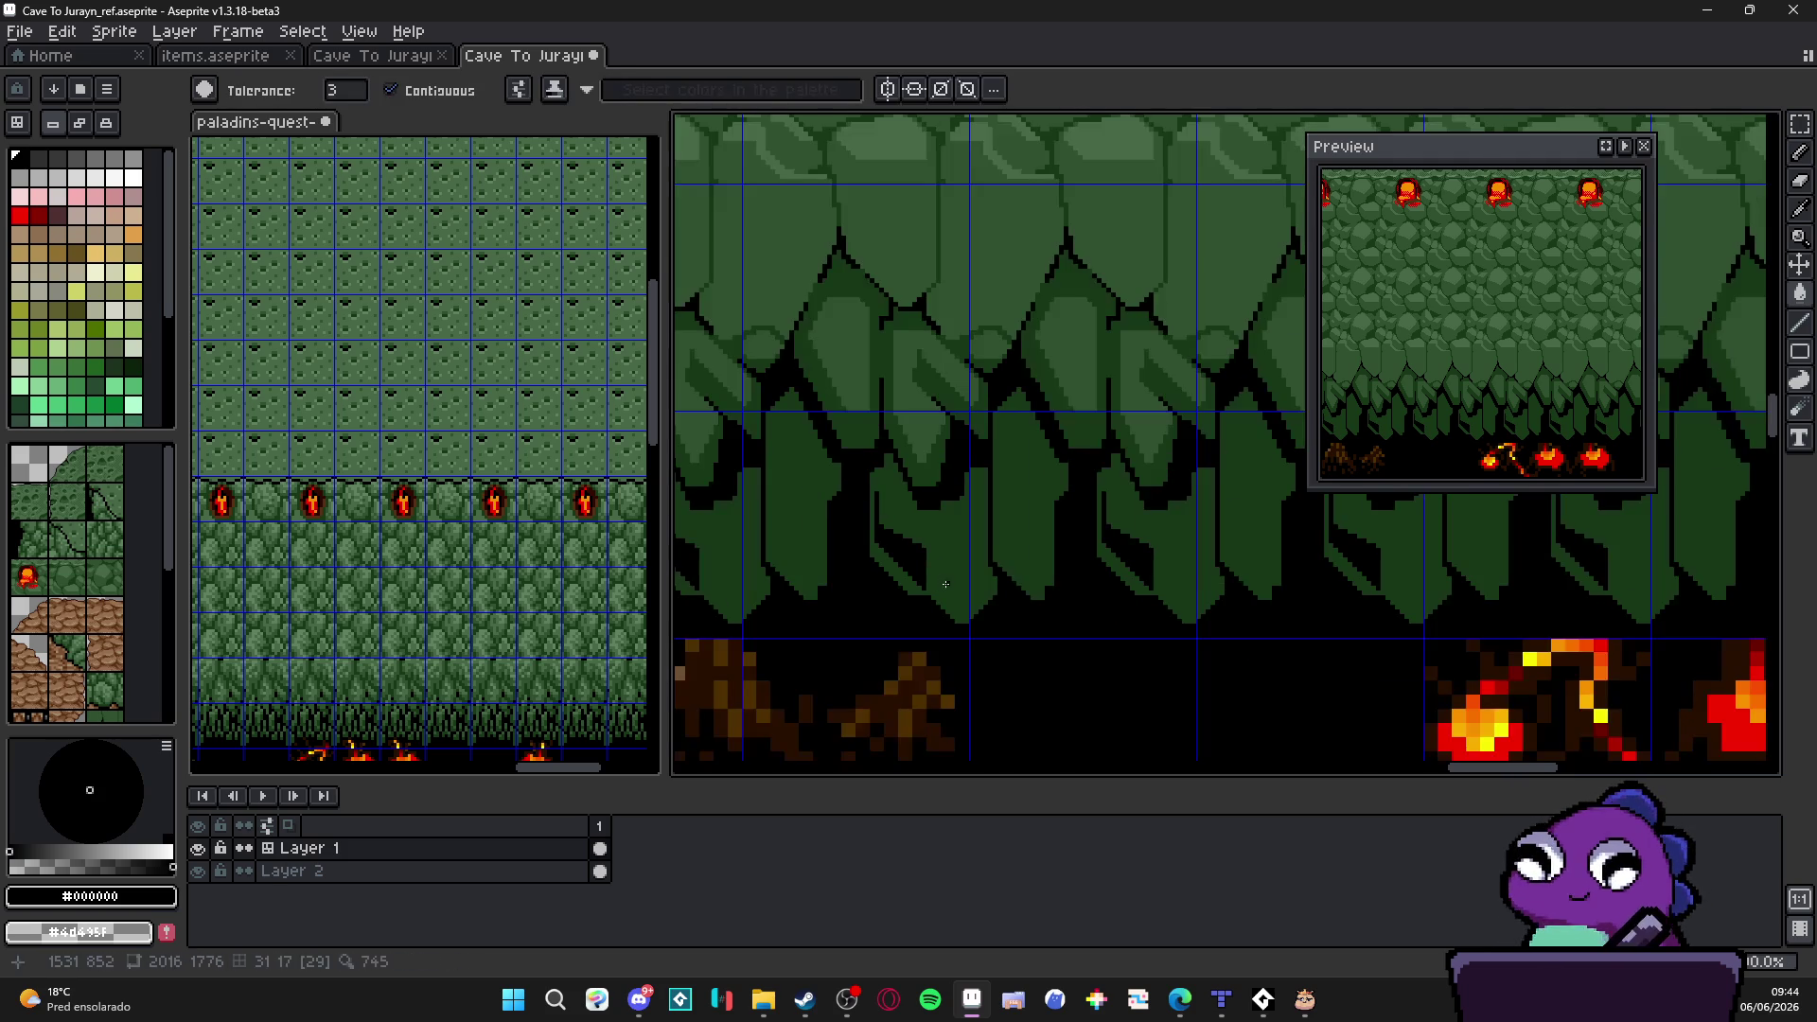
pyautogui.press('b')
pyautogui.scroll(1, 932, 561)
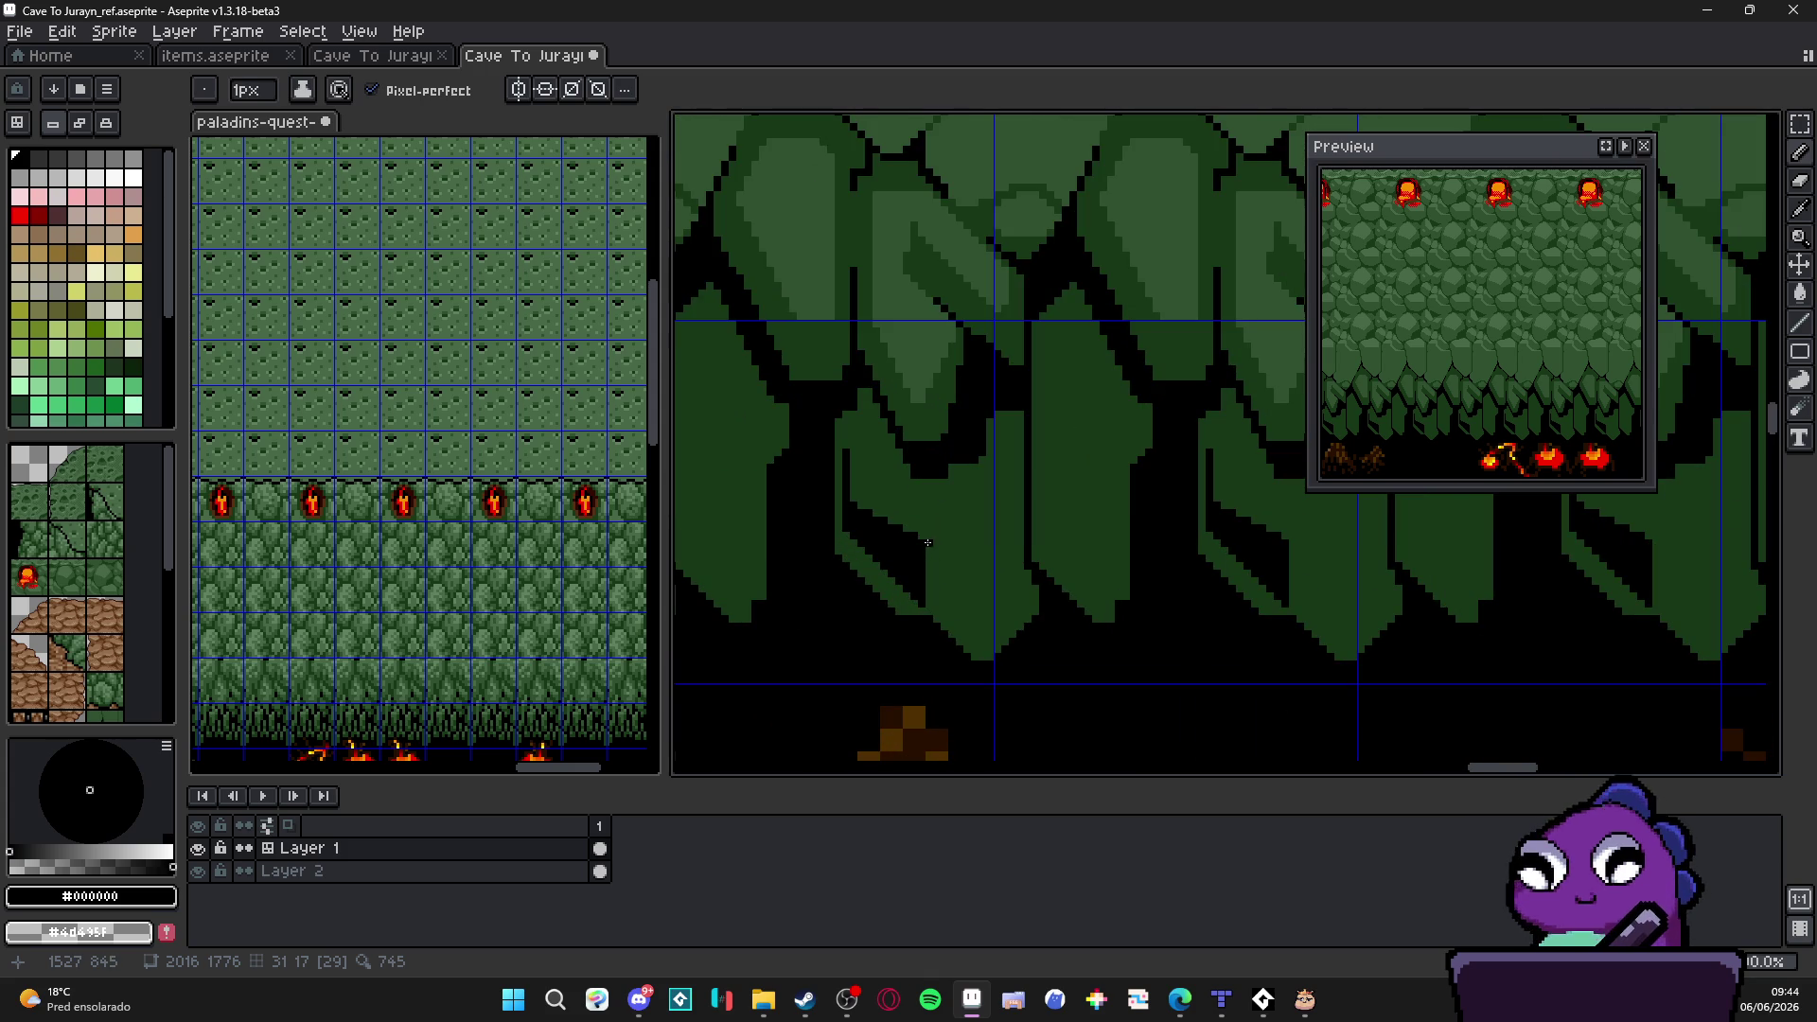
pyautogui.moveTo(921, 542)
pyautogui.mouseDown()
pyautogui.moveTo(975, 543)
pyautogui.moveTo(987, 503)
pyautogui.moveTo(969, 595)
pyautogui.mouseUp()
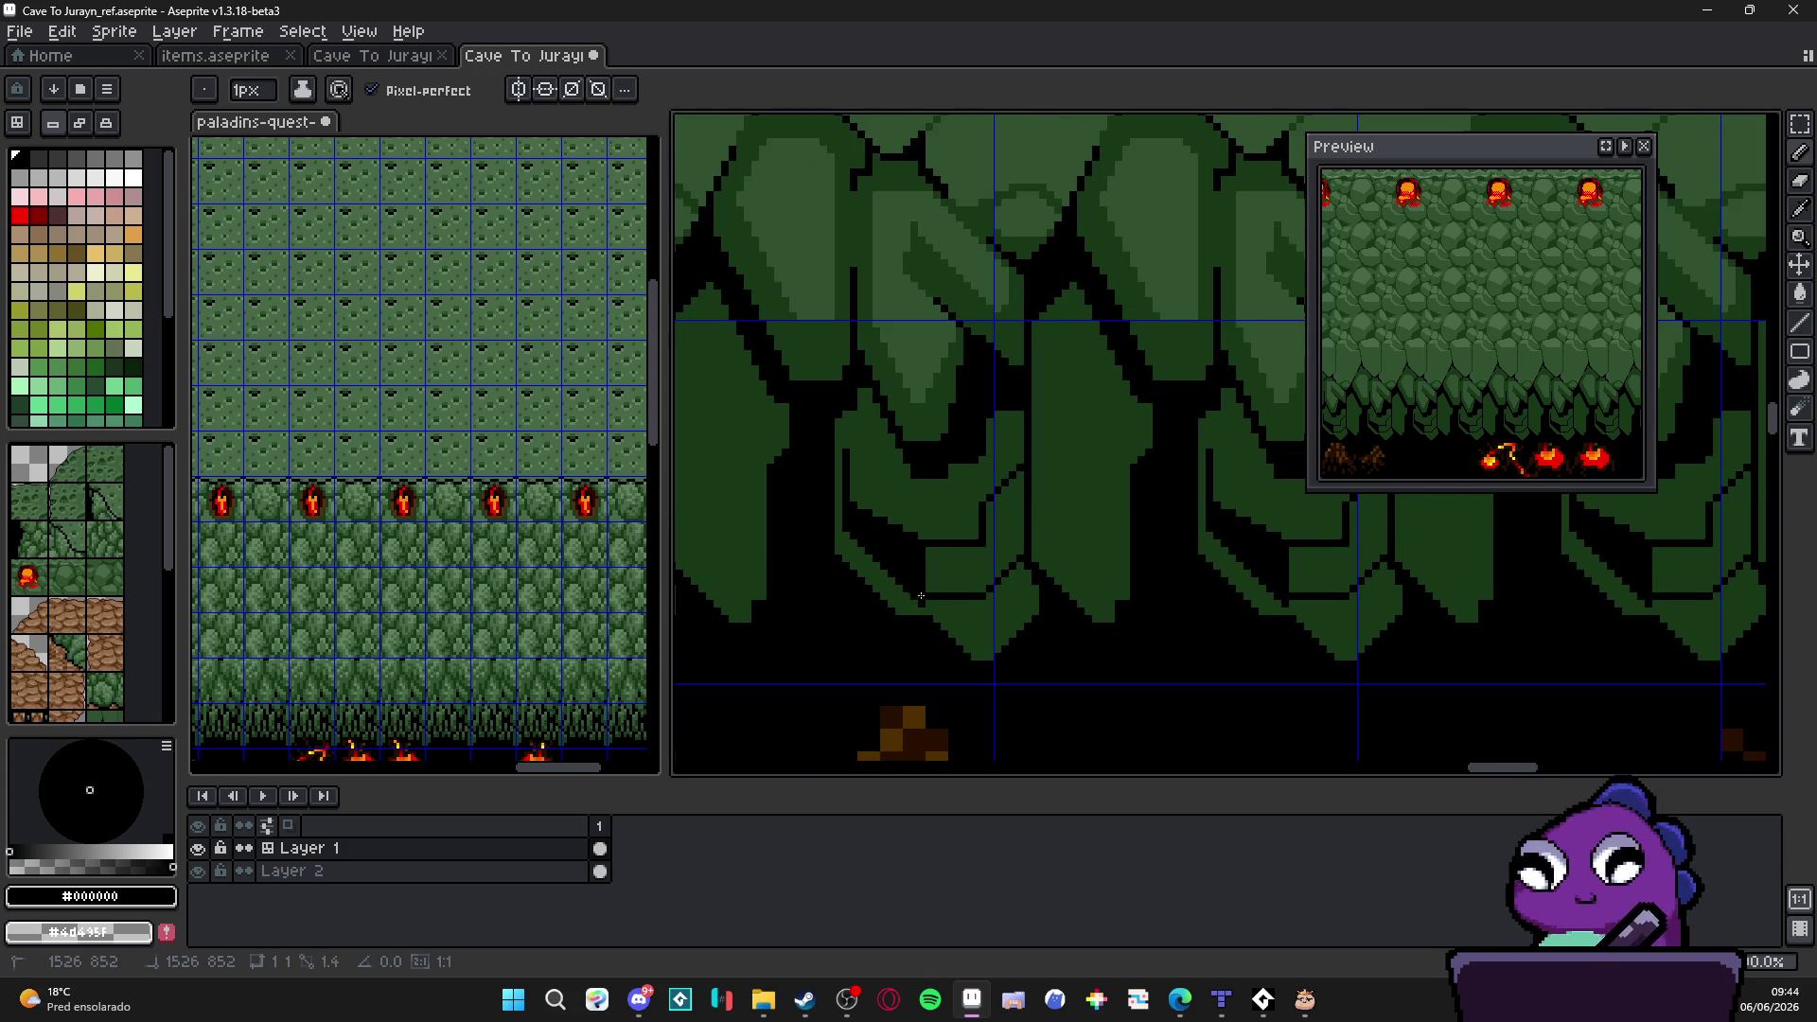
pyautogui.scroll(2, 949, 591)
pyautogui.keyDown('alt'); pyautogui.click(953, 607); pyautogui.keyUp('alt')
pyautogui.keyDown('alt'); pyautogui.click(911, 613); pyautogui.keyUp('alt')
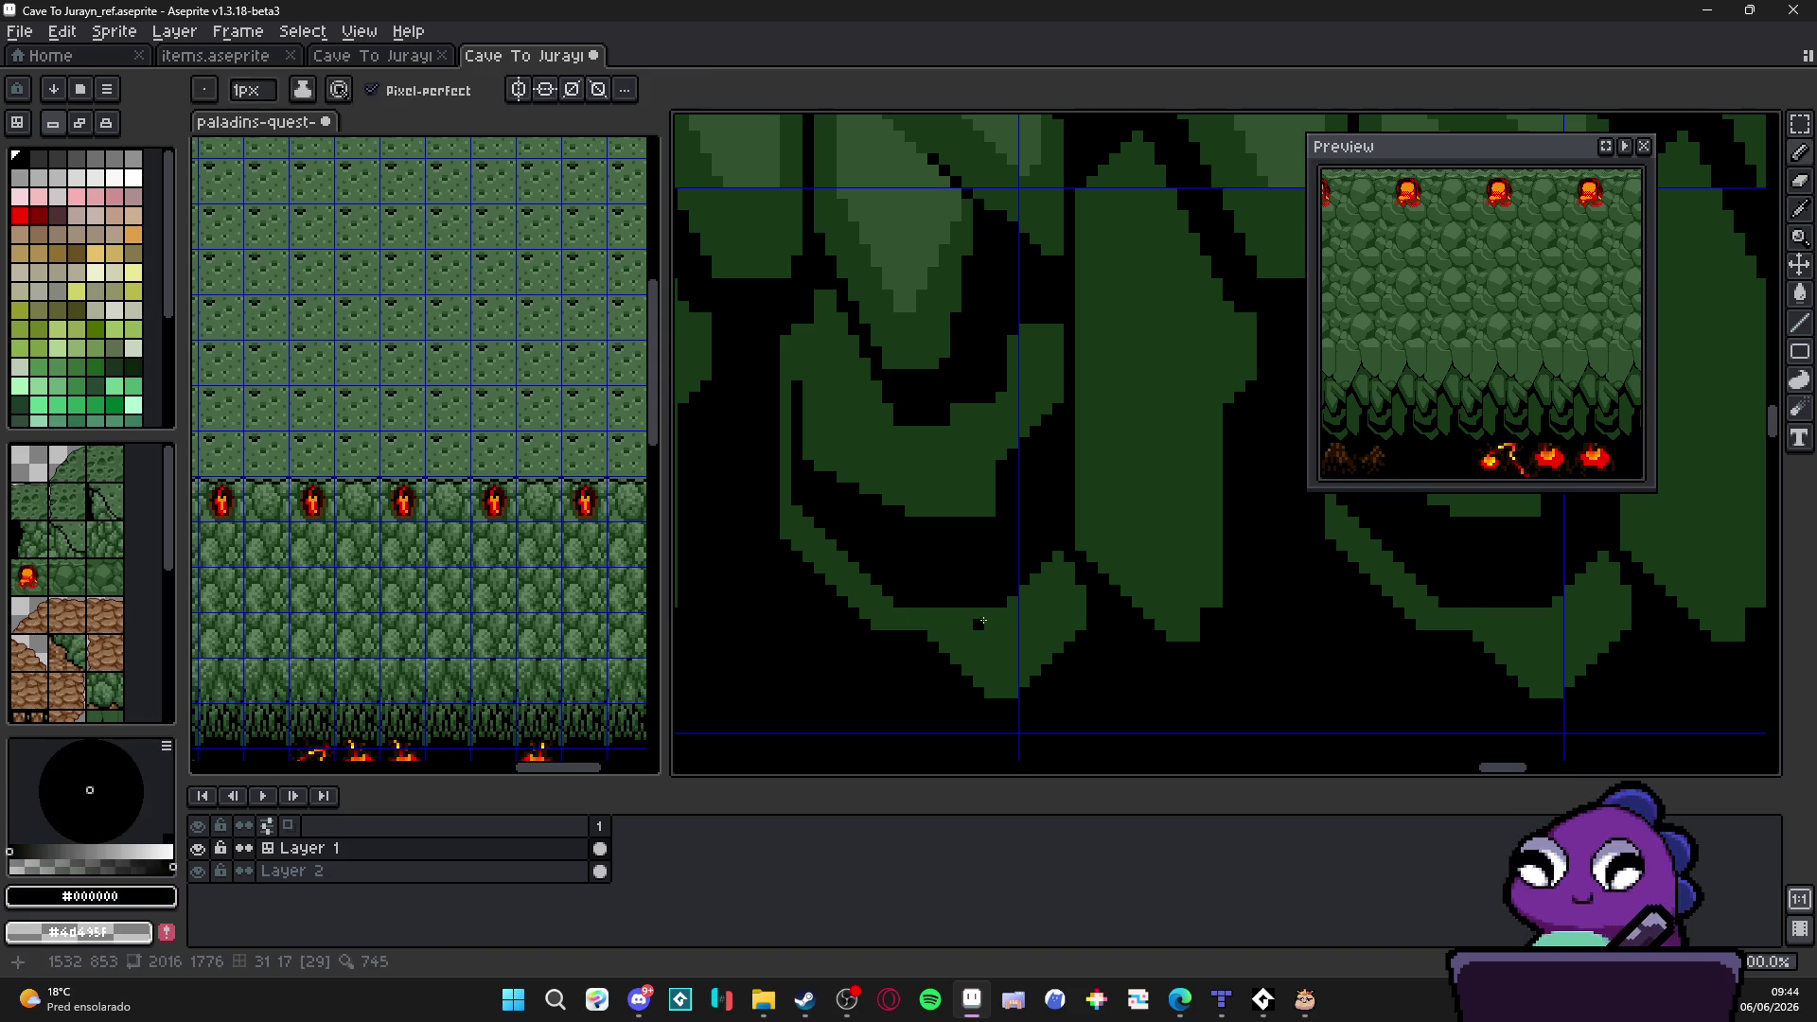
pyautogui.moveTo(978, 647)
pyautogui.mouseDown()
pyautogui.moveTo(1009, 647)
pyautogui.moveTo(1052, 604)
pyautogui.moveTo(1058, 640)
pyautogui.moveTo(999, 681)
pyautogui.moveTo(1003, 661)
pyautogui.mouseUp()
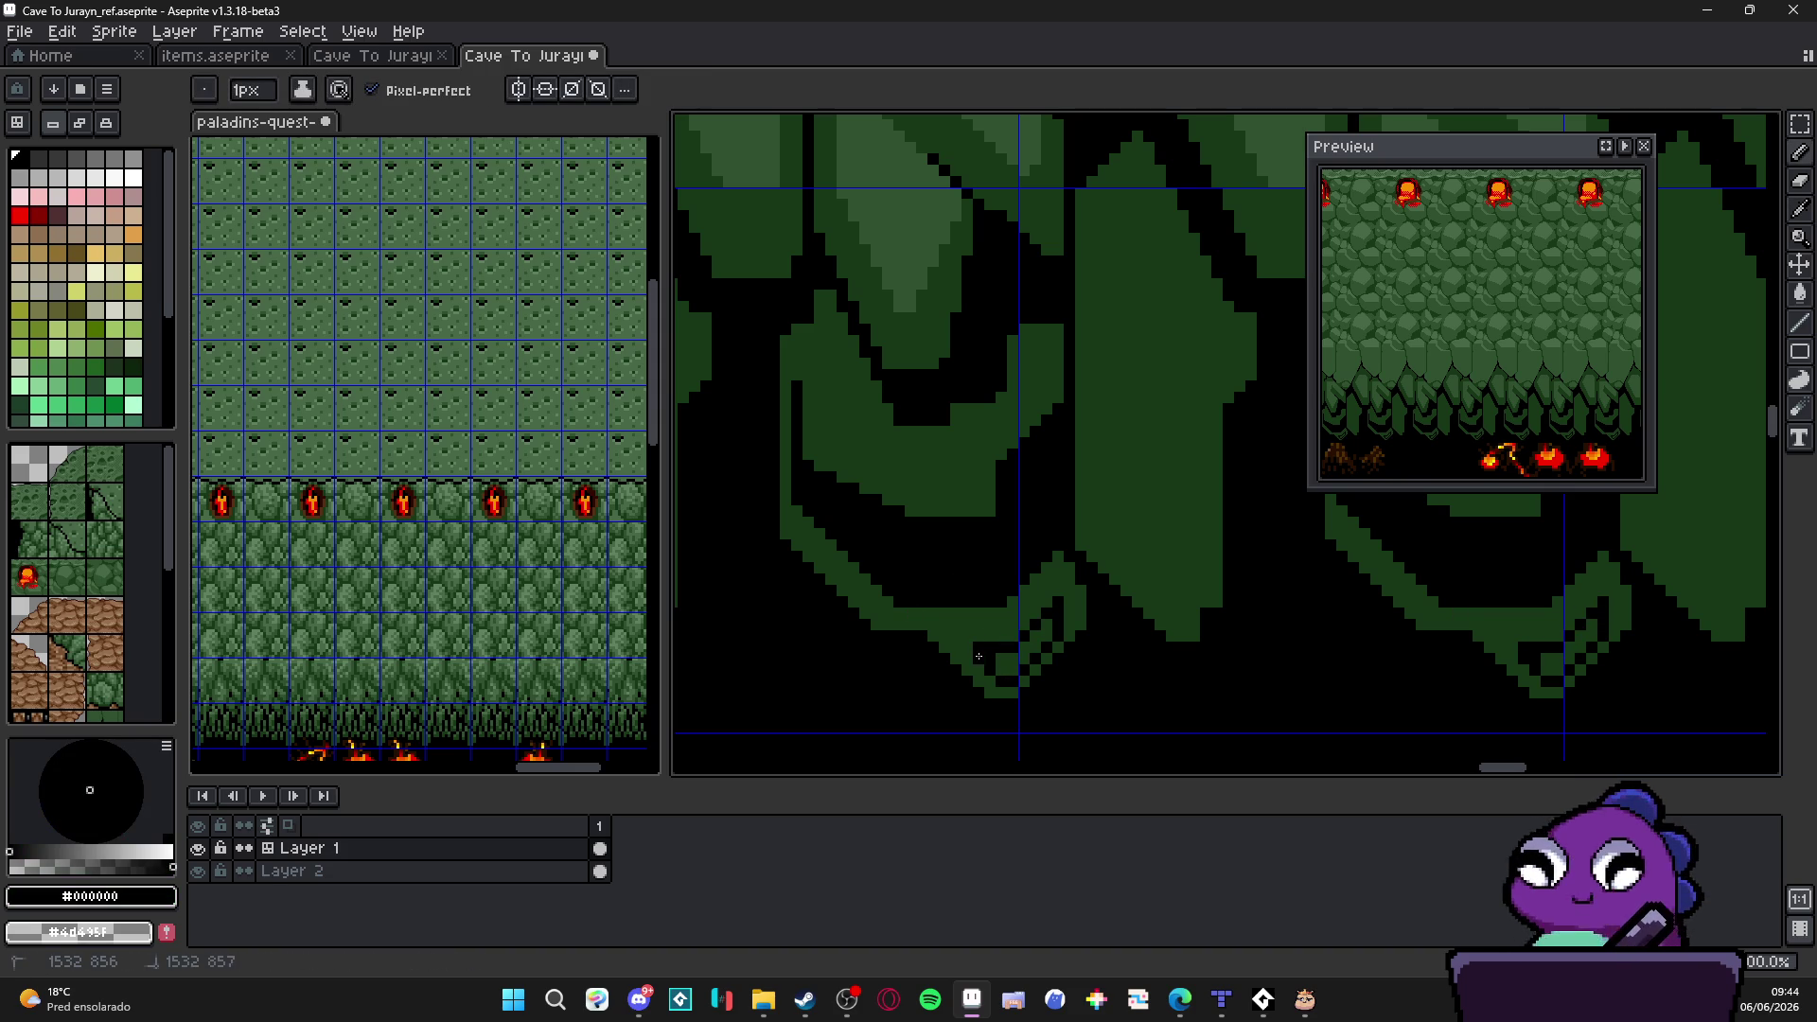
pyautogui.scroll(-3, 1004, 660)
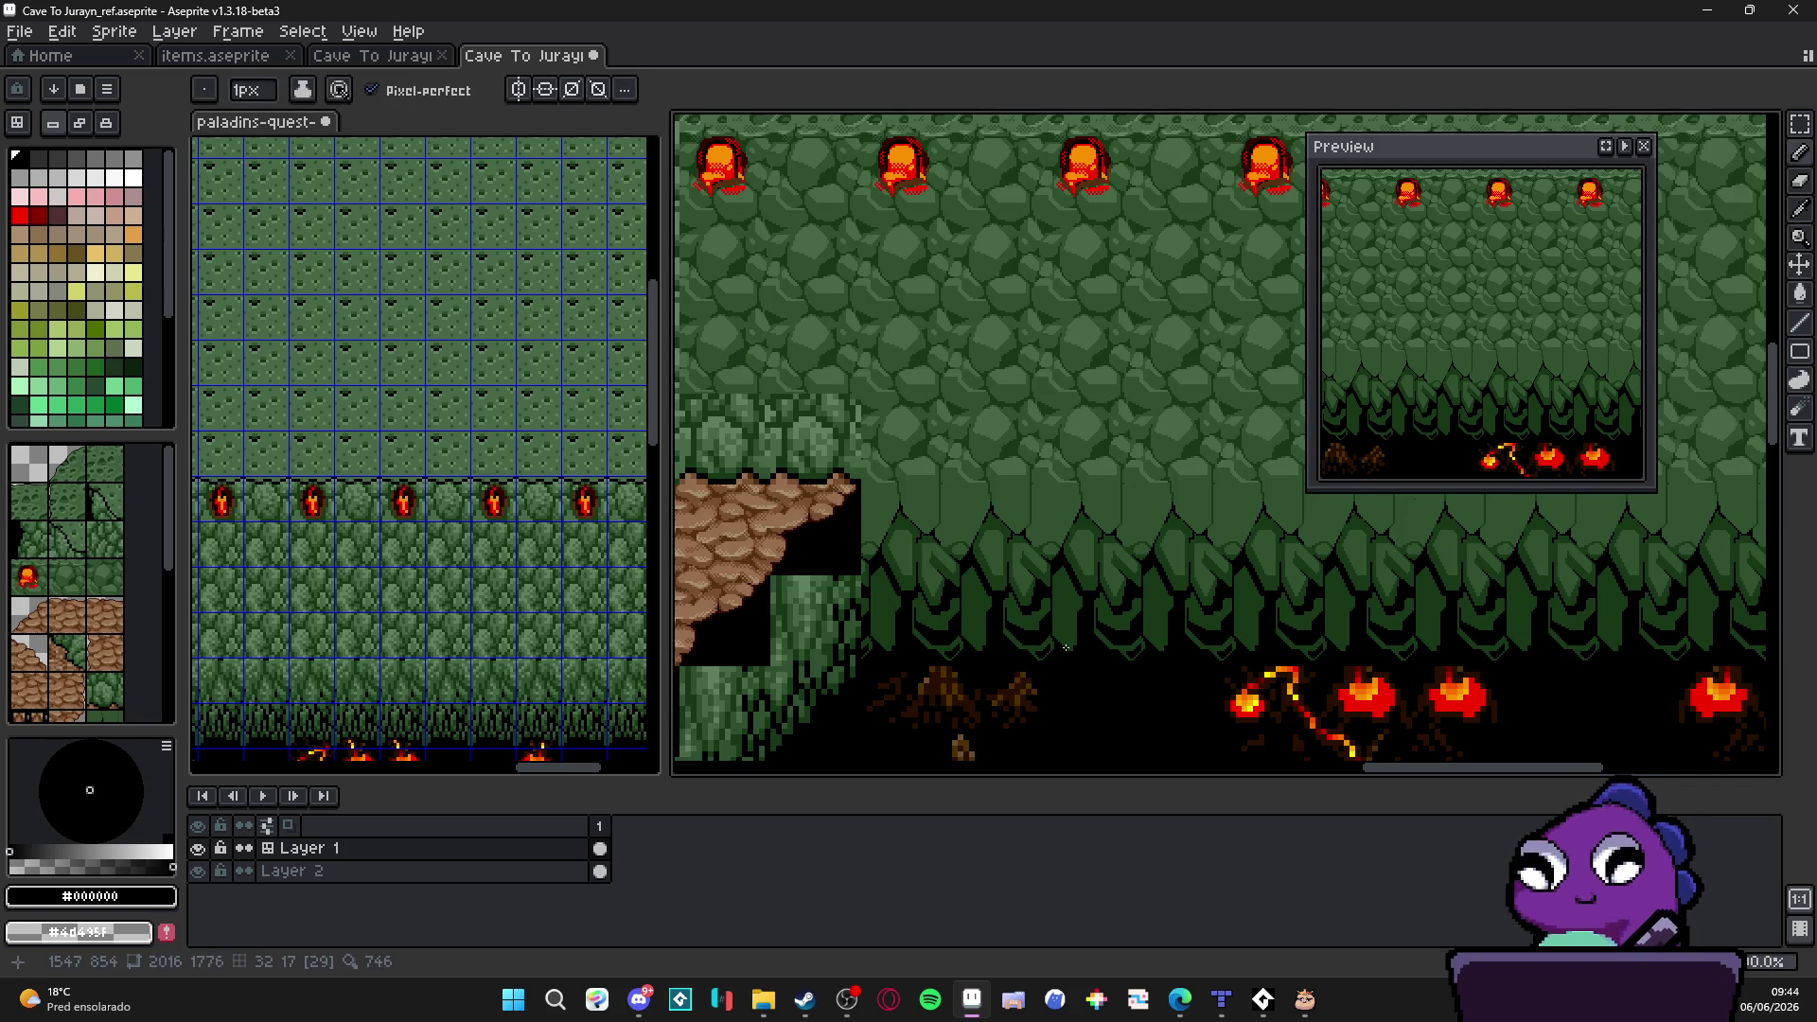
pyautogui.scroll(1, 1063, 645)
pyautogui.scroll(1, 1062, 596)
pyautogui.scroll(1, 1061, 539)
pyautogui.scroll(2, 1061, 479)
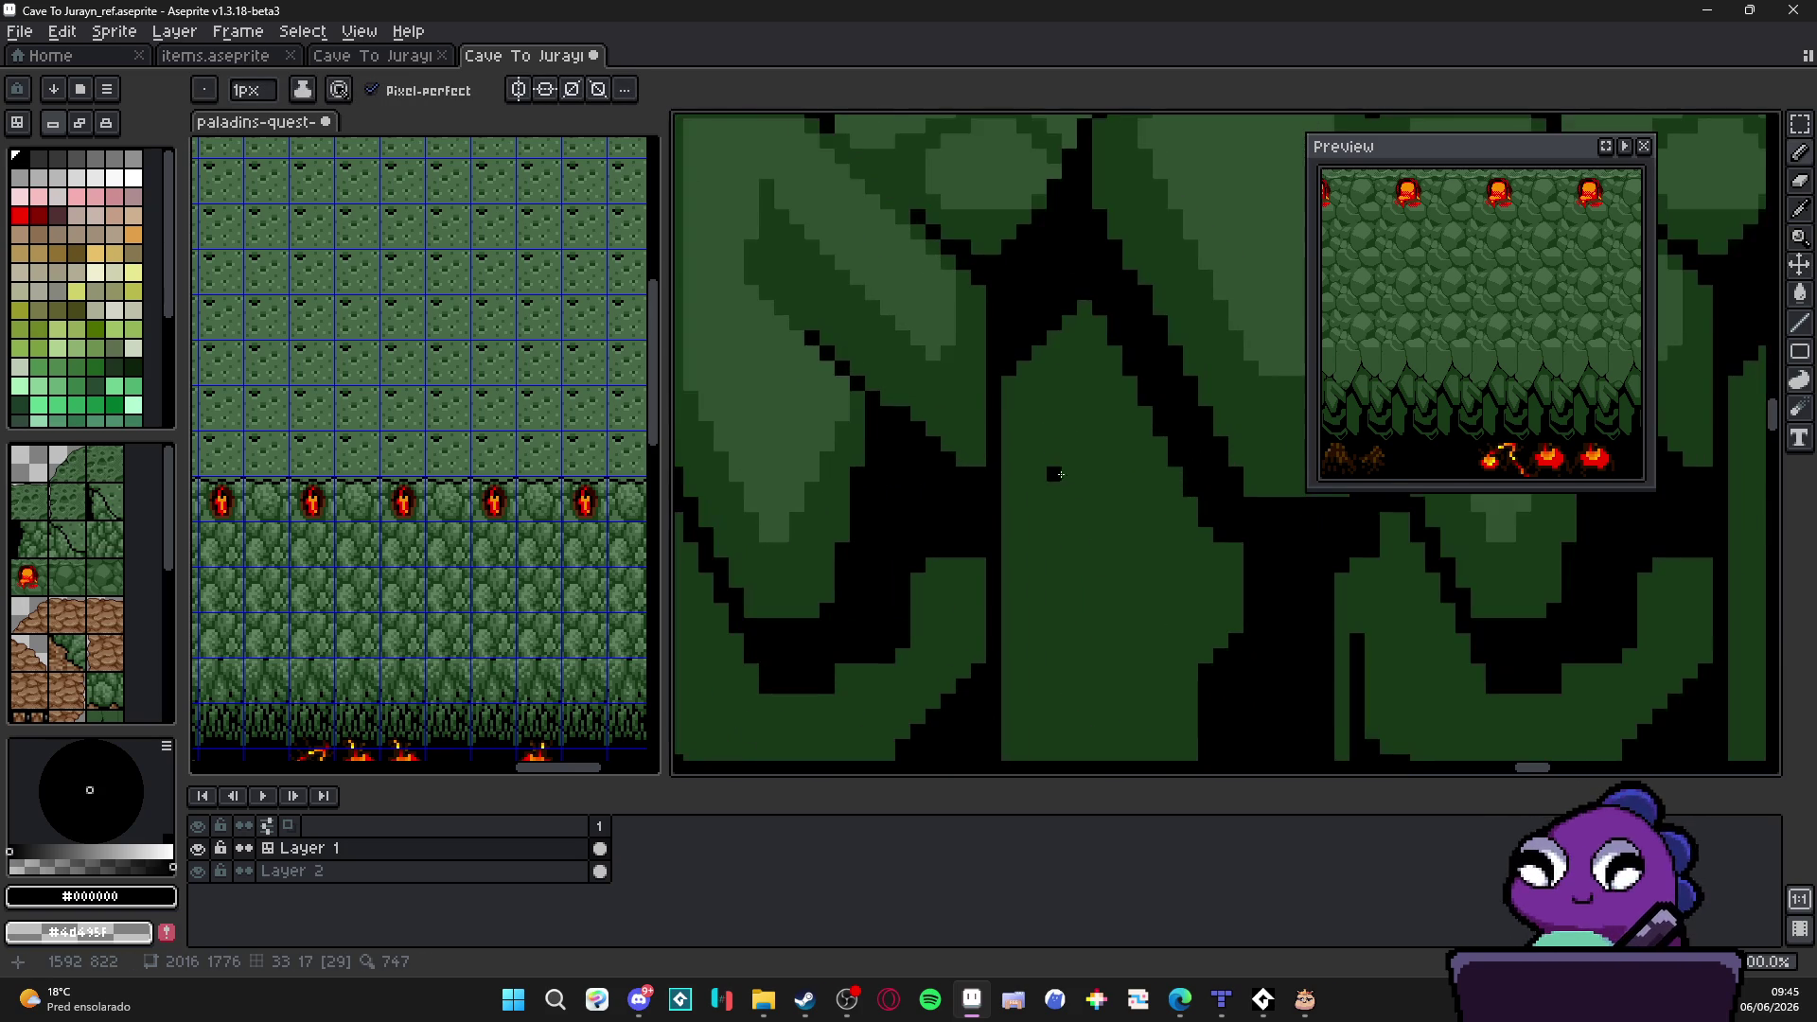
# Step: Try two diagonal black lines across the stalactite, undo both, and paint a few black pixels instead
pyautogui.moveTo(1057, 456); pyautogui.dragTo(1190, 622)
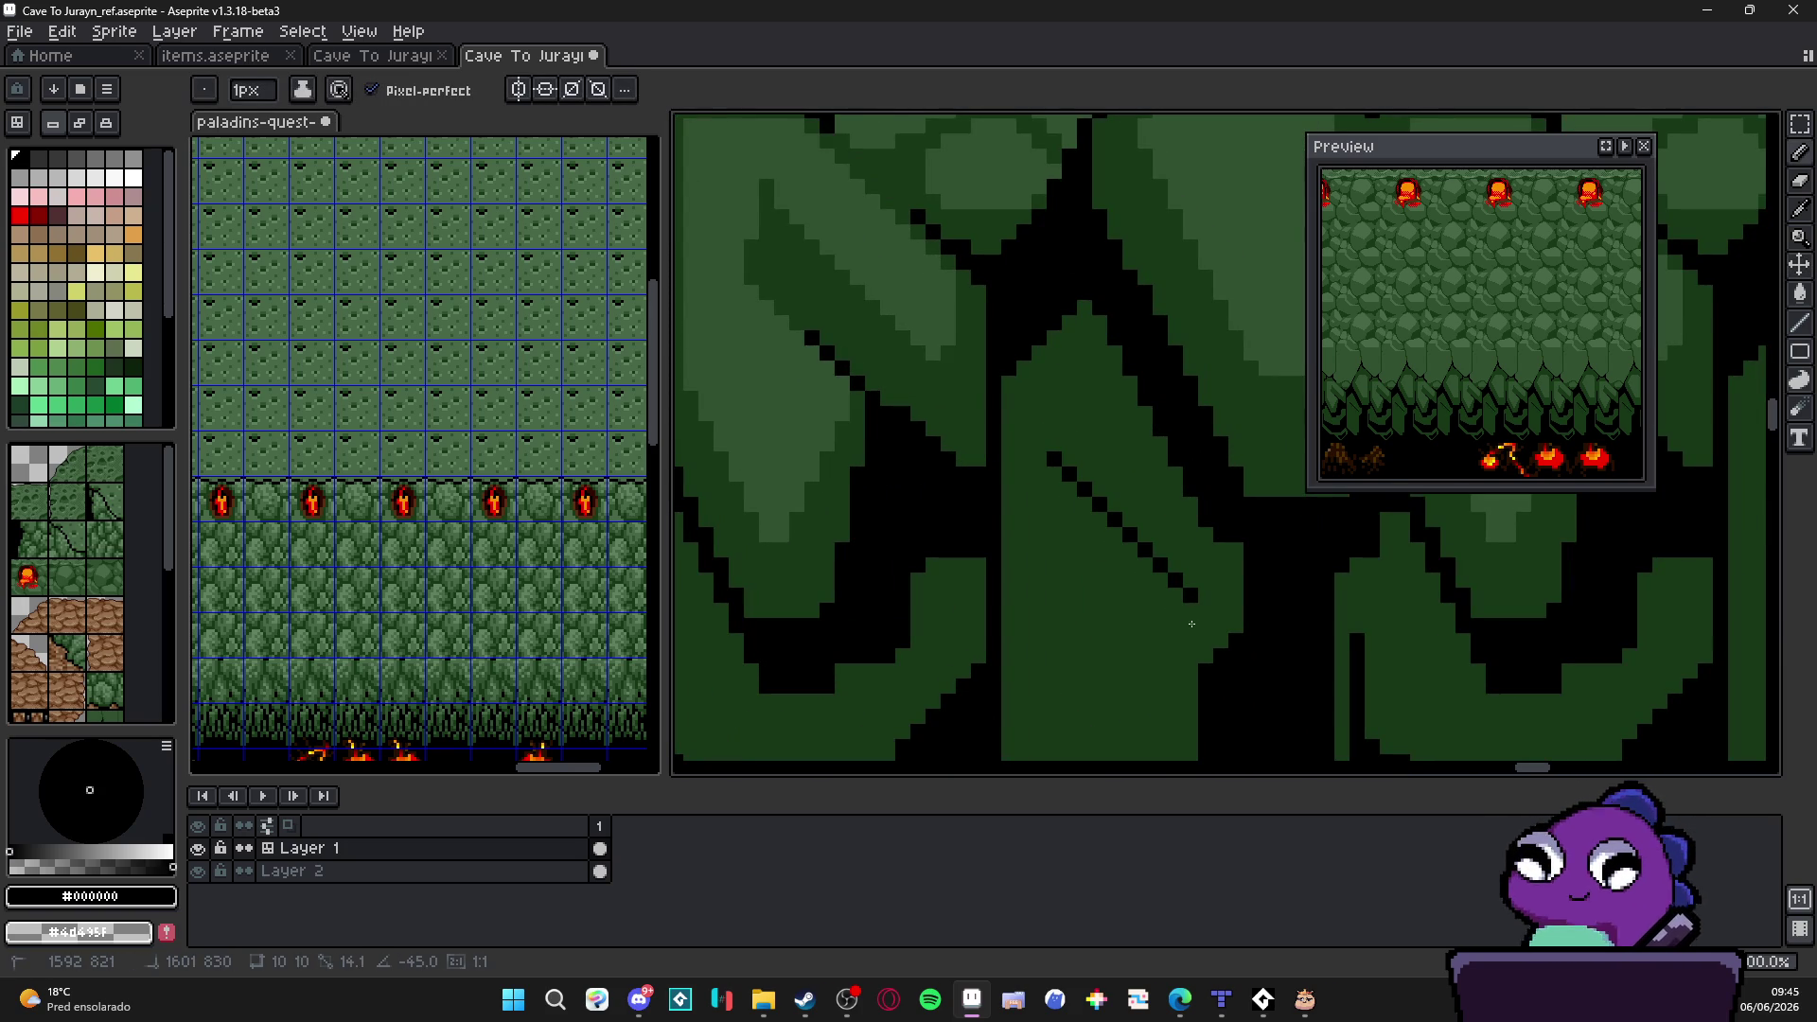
pyautogui.hotkey('ctrl', 'z')
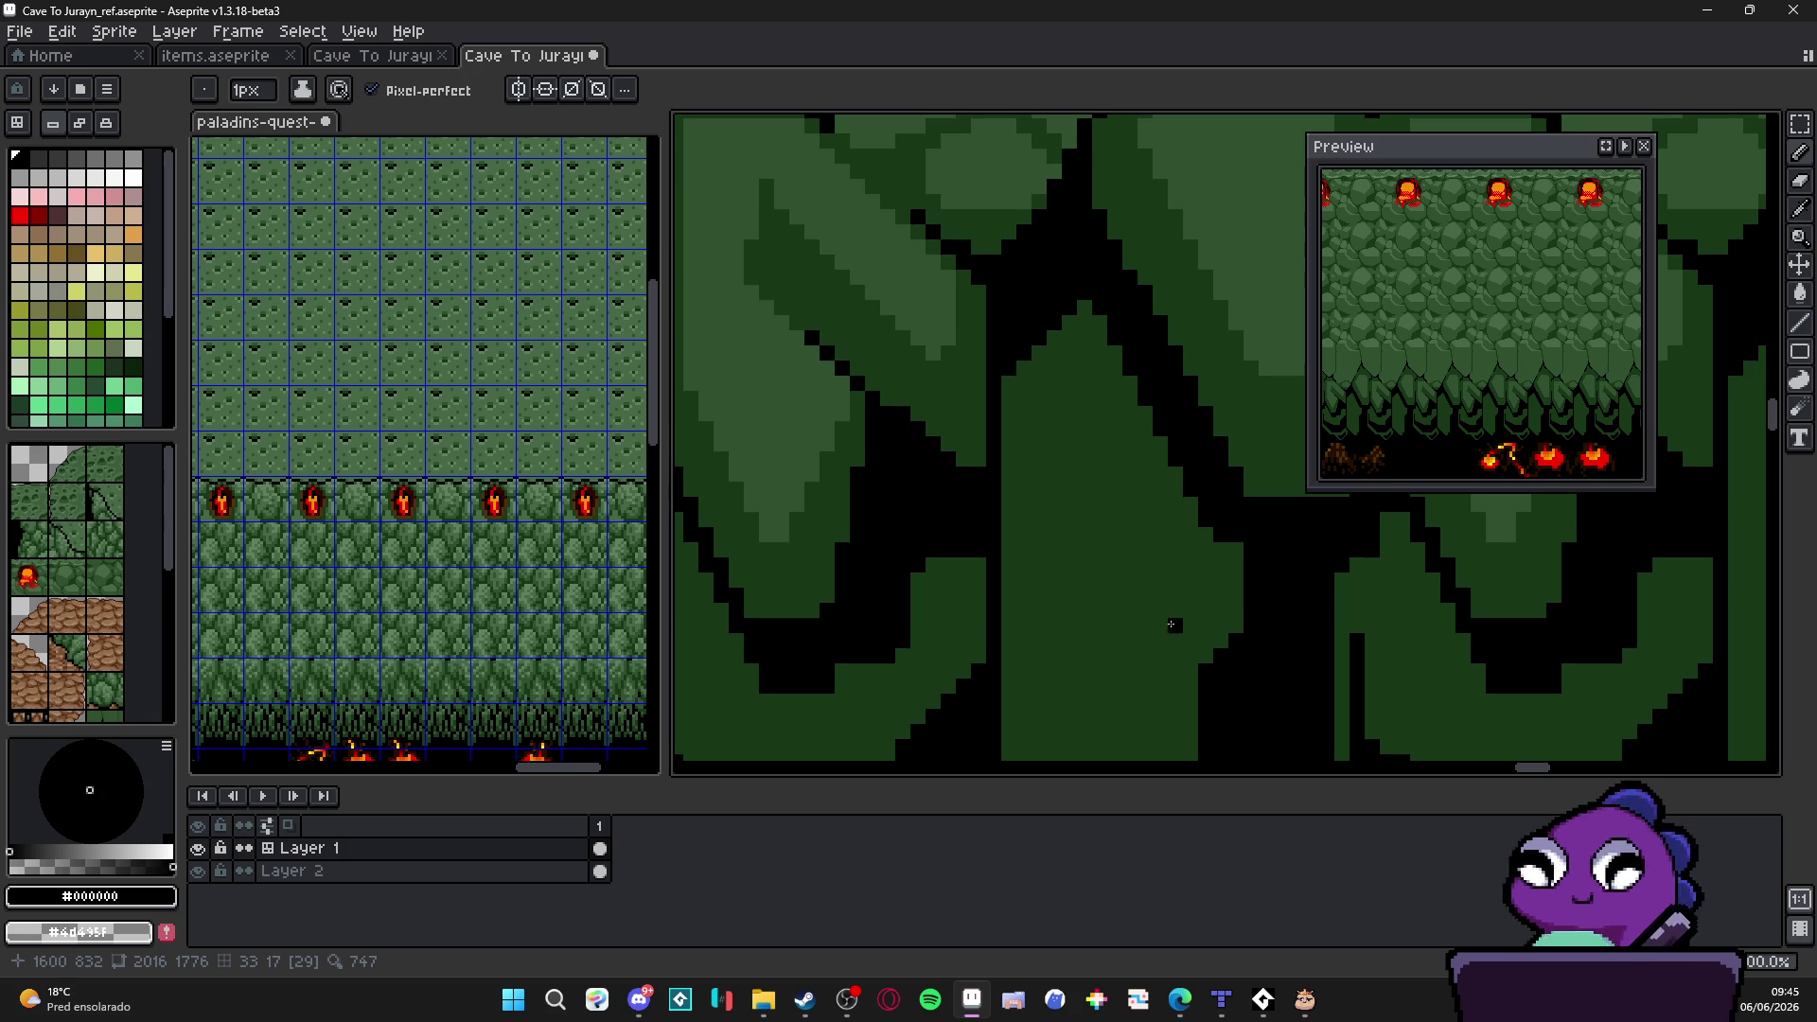
pyautogui.moveTo(1115, 550); pyautogui.dragTo(1052, 444)
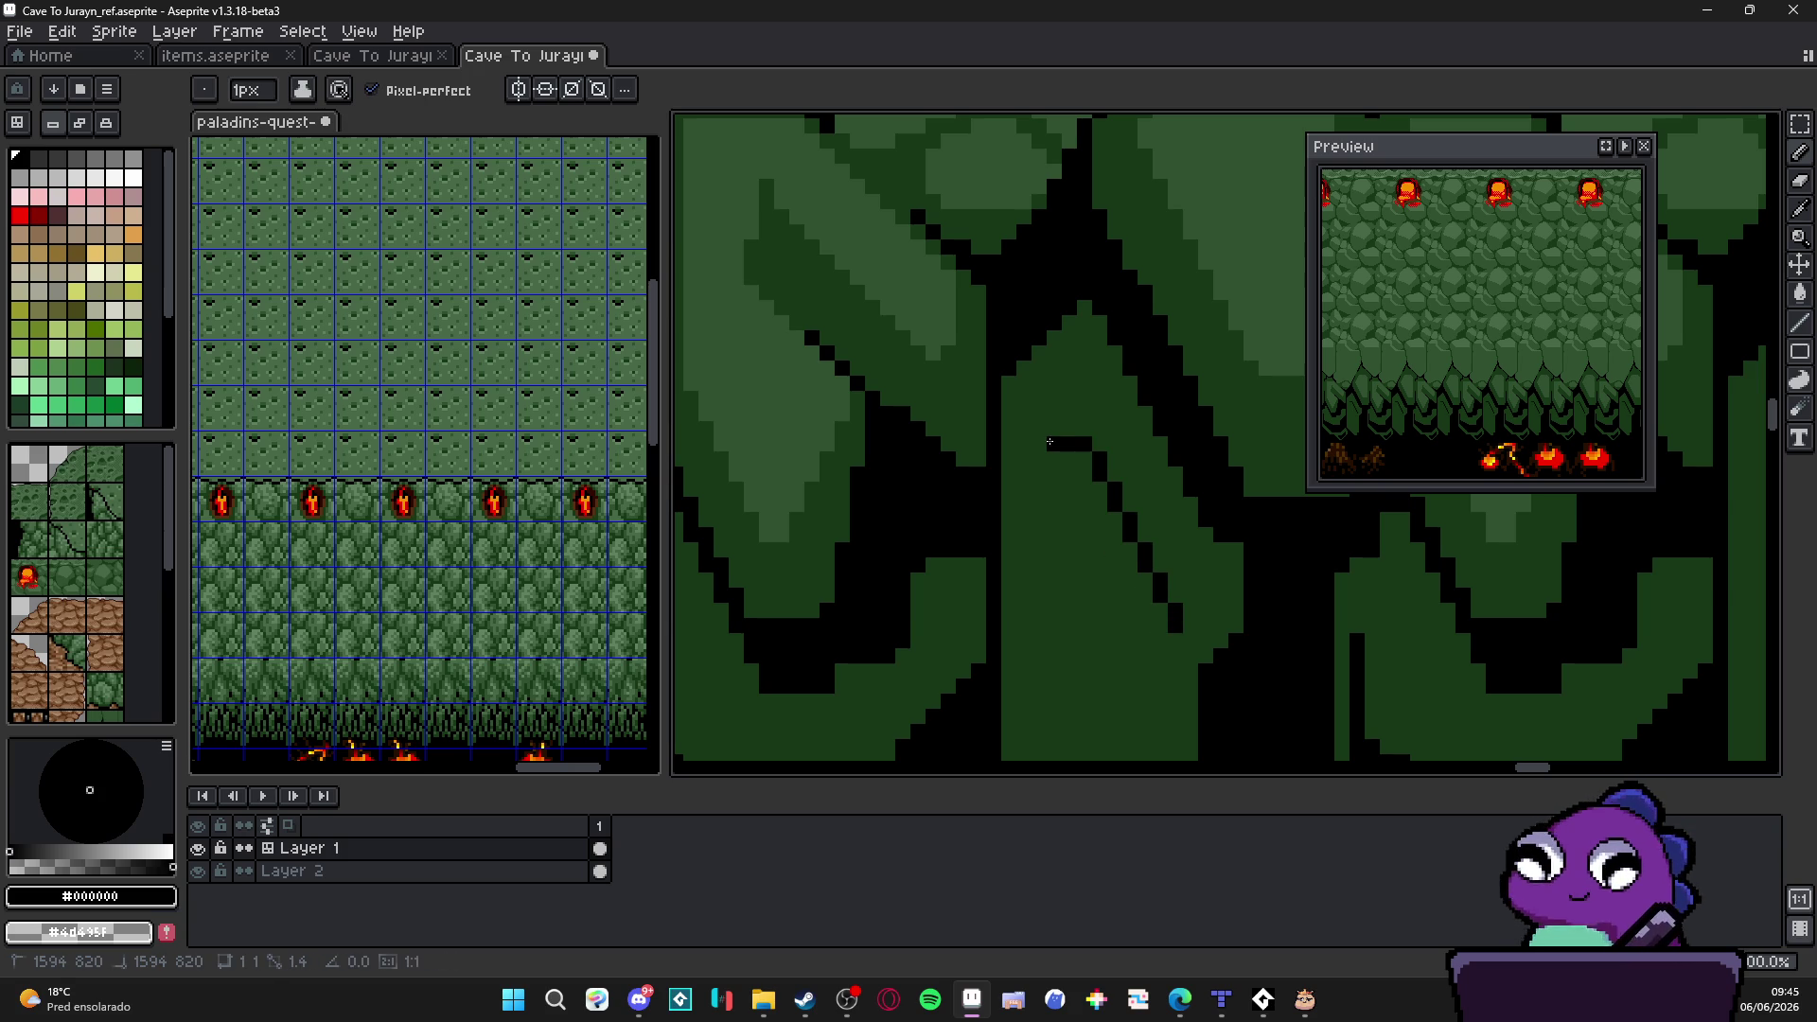
pyautogui.hotkey('ctrl', 'z')
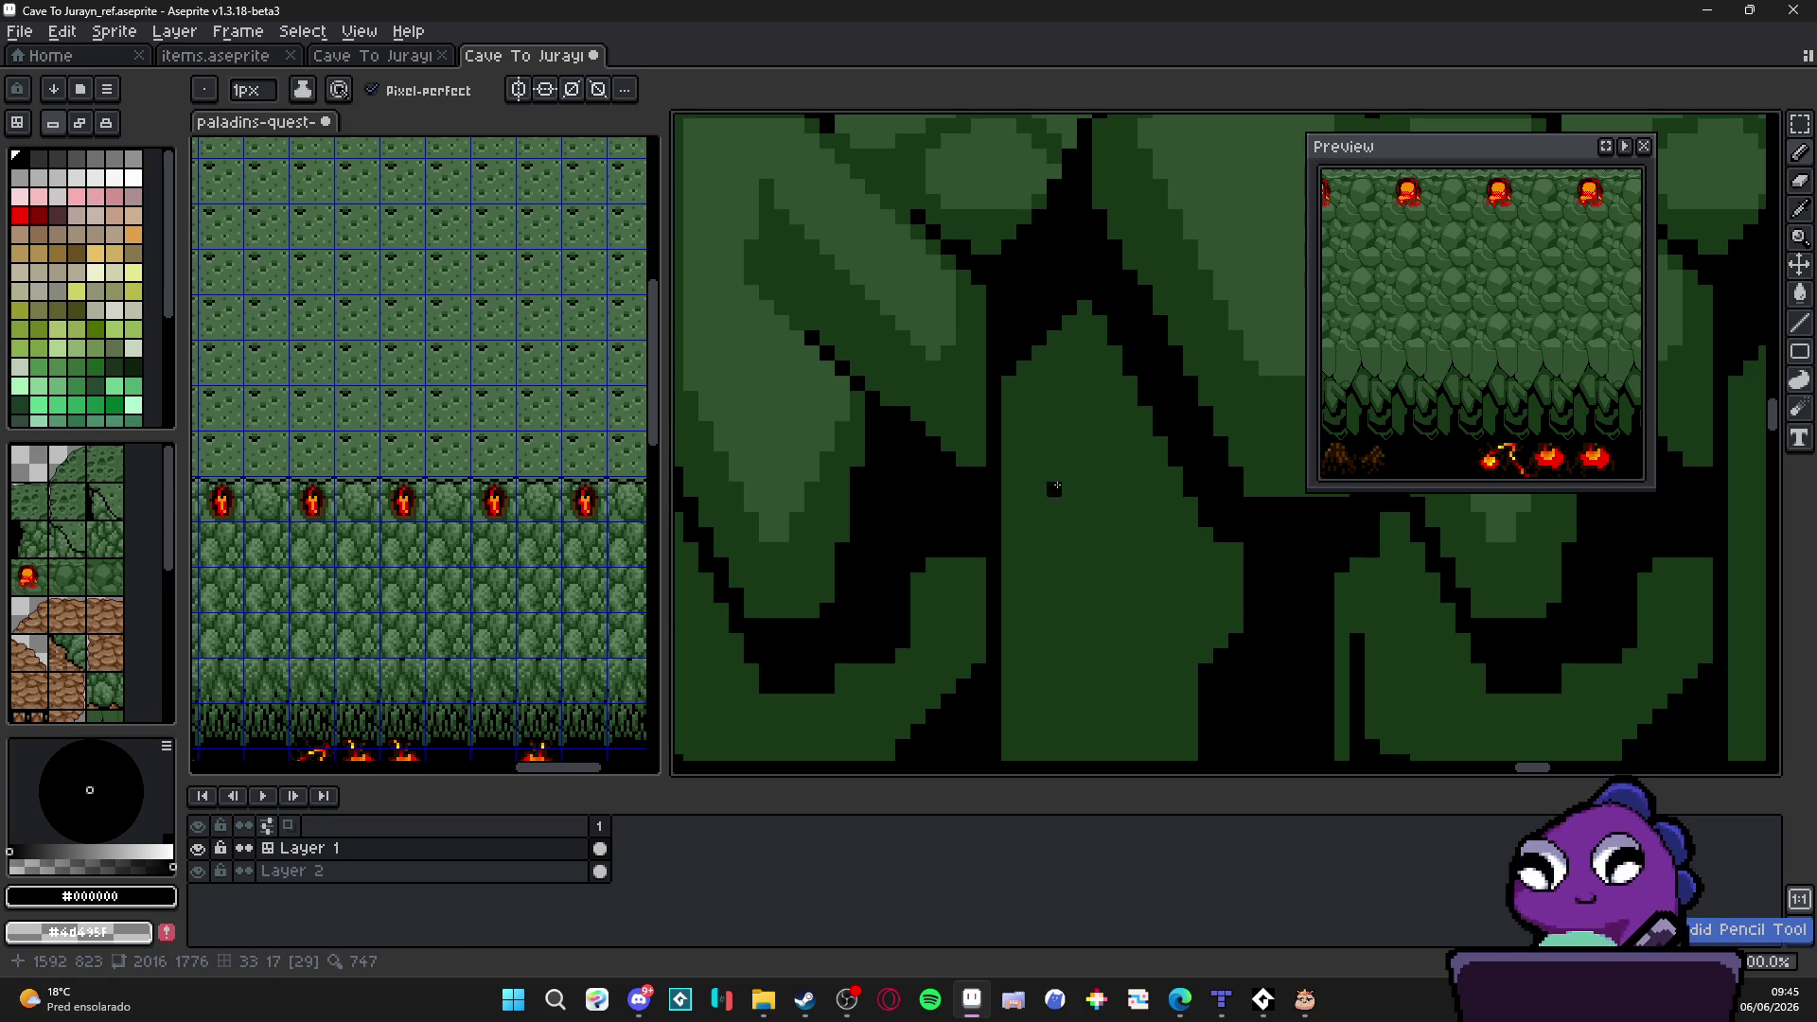
pyautogui.moveTo(1177, 657)
pyautogui.mouseDown()
pyautogui.moveTo(1193, 628)
pyautogui.moveTo(1081, 384)
pyautogui.moveTo(1097, 570)
pyautogui.mouseUp()
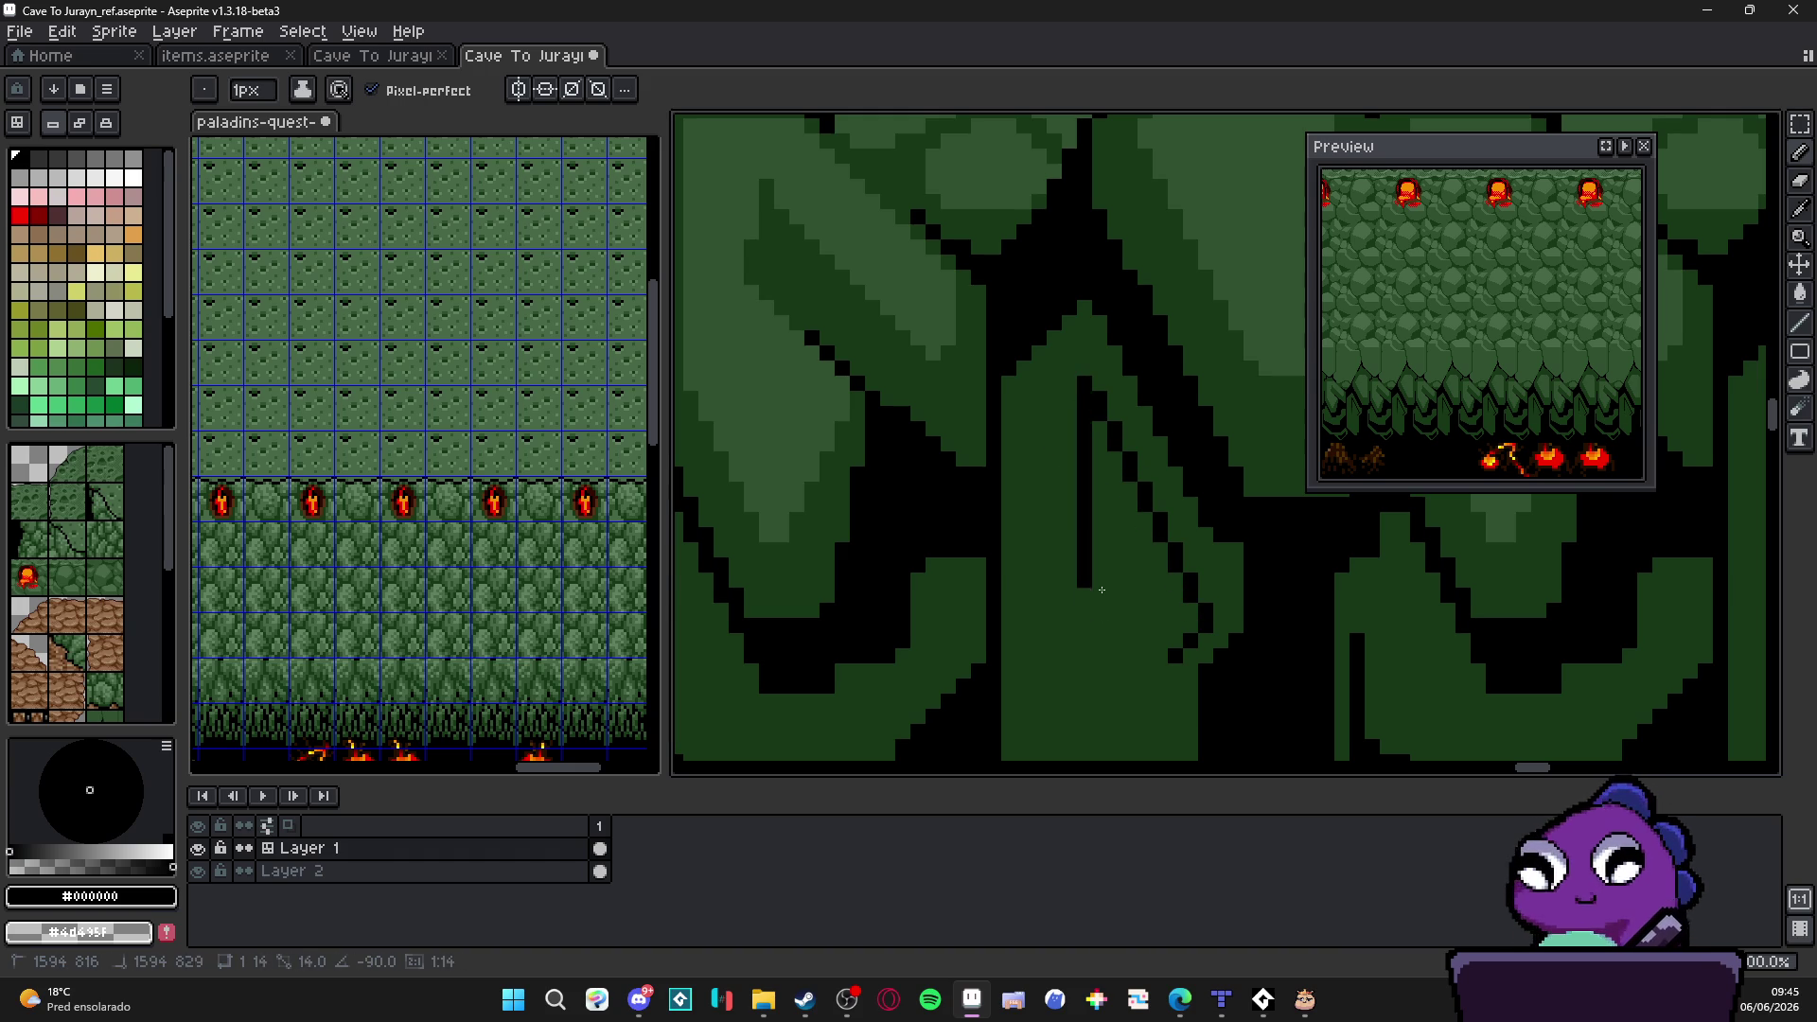
# Step: Close the green gap with a black edge line and bucket-fill the enclosed area black
pyautogui.press('g')
pyautogui.click(1144, 610)
pyautogui.scroll(-2, 1101, 547)
pyautogui.scroll(-1, 1101, 546)
pyautogui.scroll(1, 1079, 556)
pyautogui.scroll(2, 1040, 571)
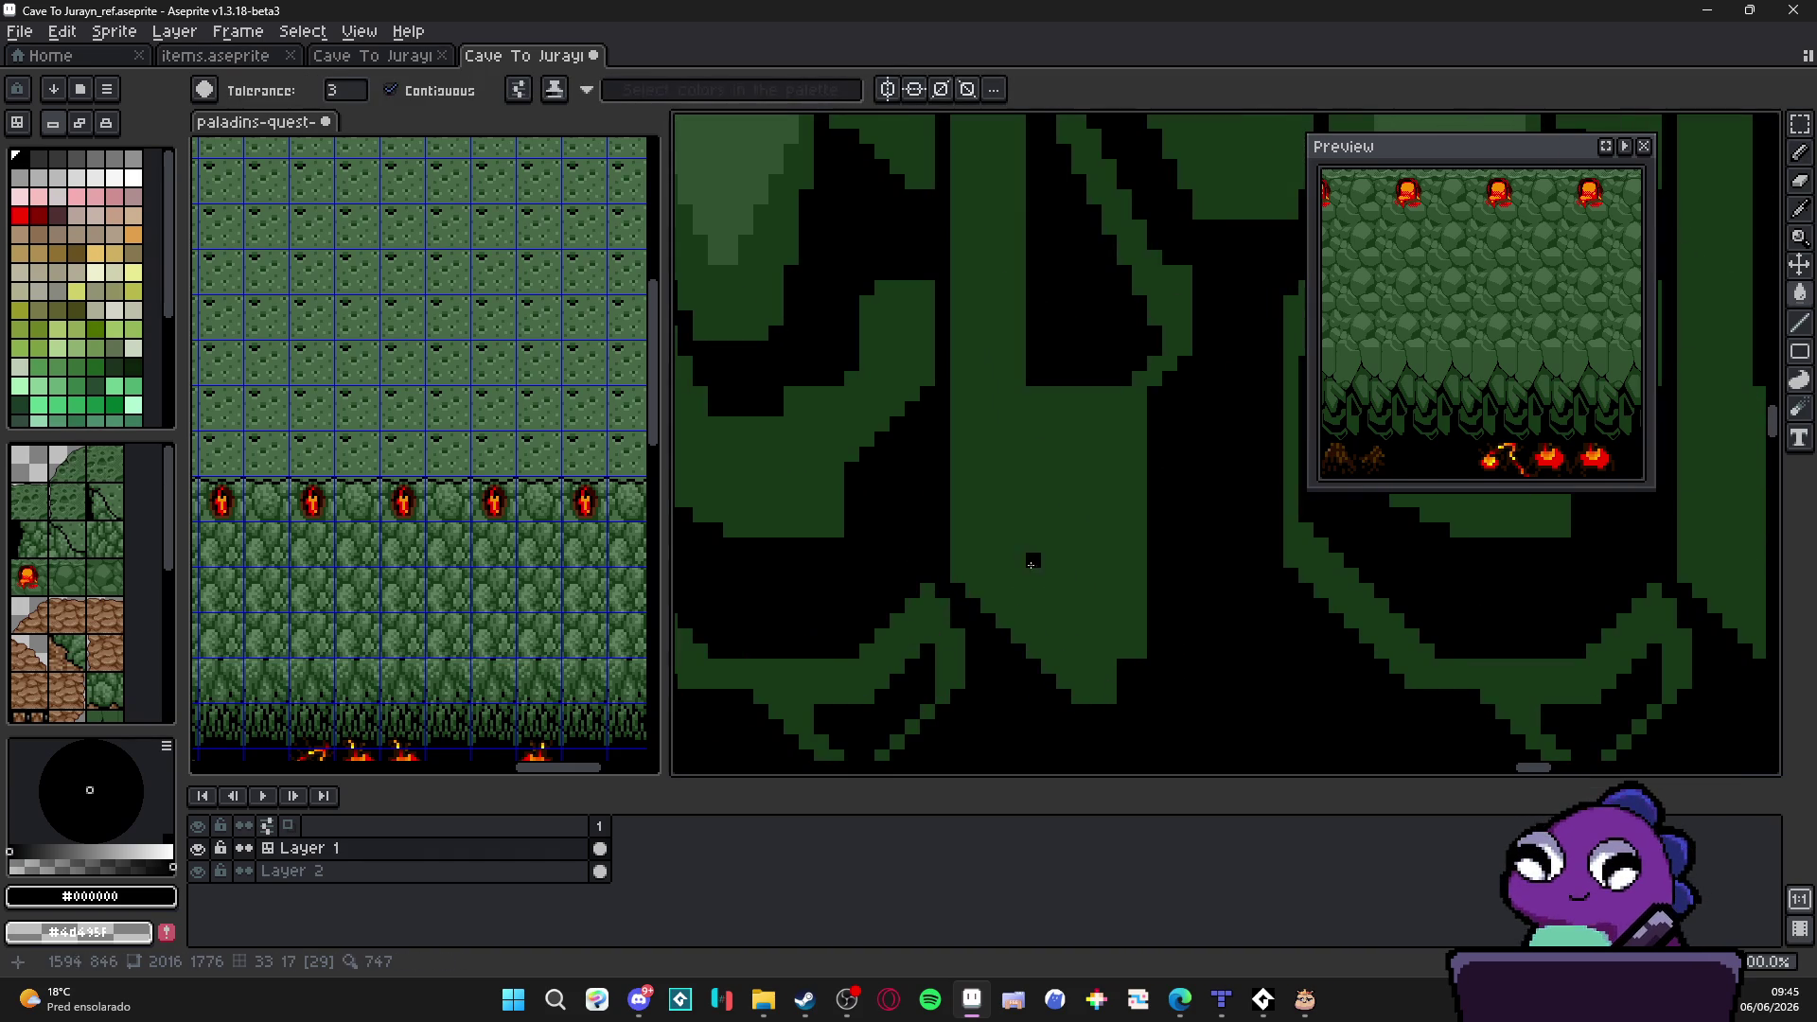
pyautogui.click(981, 548)
pyautogui.hotkey('ctrl', 'z')
pyautogui.press('l')
pyautogui.moveTo(982, 548)
pyautogui.mouseDown()
pyautogui.moveTo(1070, 630)
pyautogui.moveTo(1088, 570)
pyautogui.moveTo(1012, 509)
pyautogui.moveTo(984, 542)
pyautogui.mouseUp()
pyautogui.press('g')
pyautogui.click(1027, 549)
pyautogui.press('b')
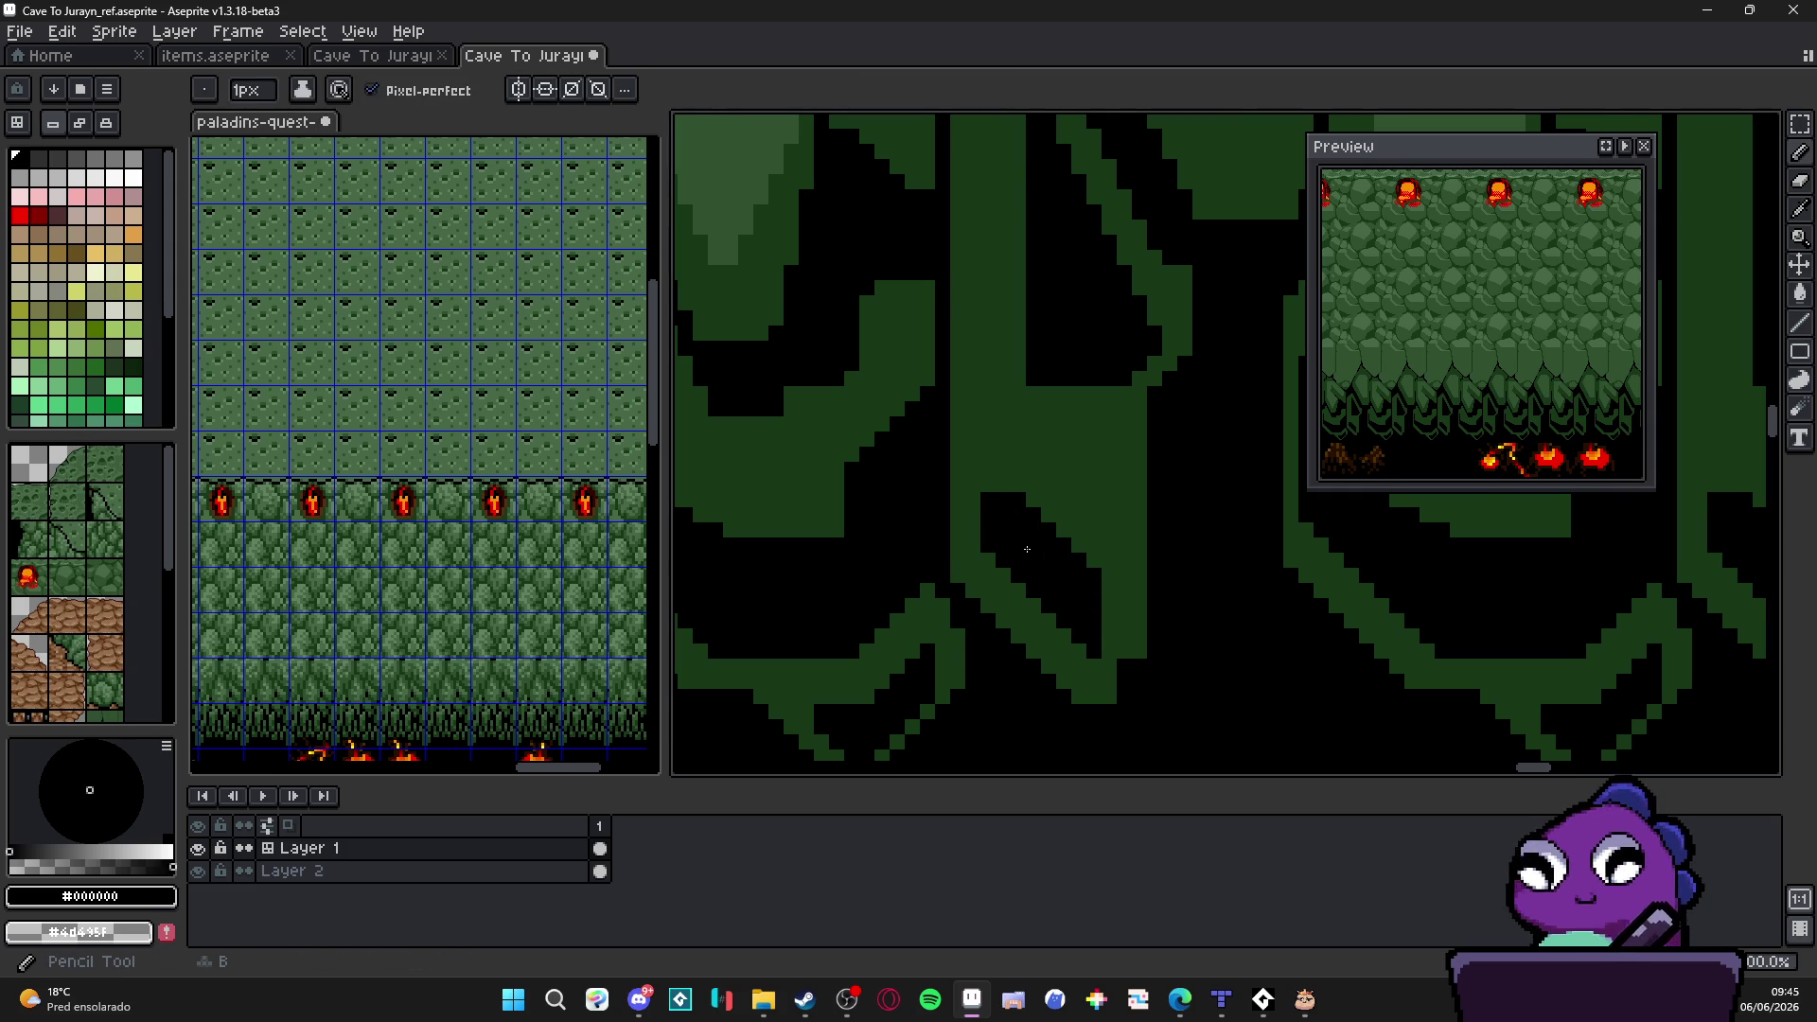
pyautogui.scroll(-3, 1027, 550)
pyautogui.scroll(-1, 1026, 550)
pyautogui.scroll(-1, 994, 590)
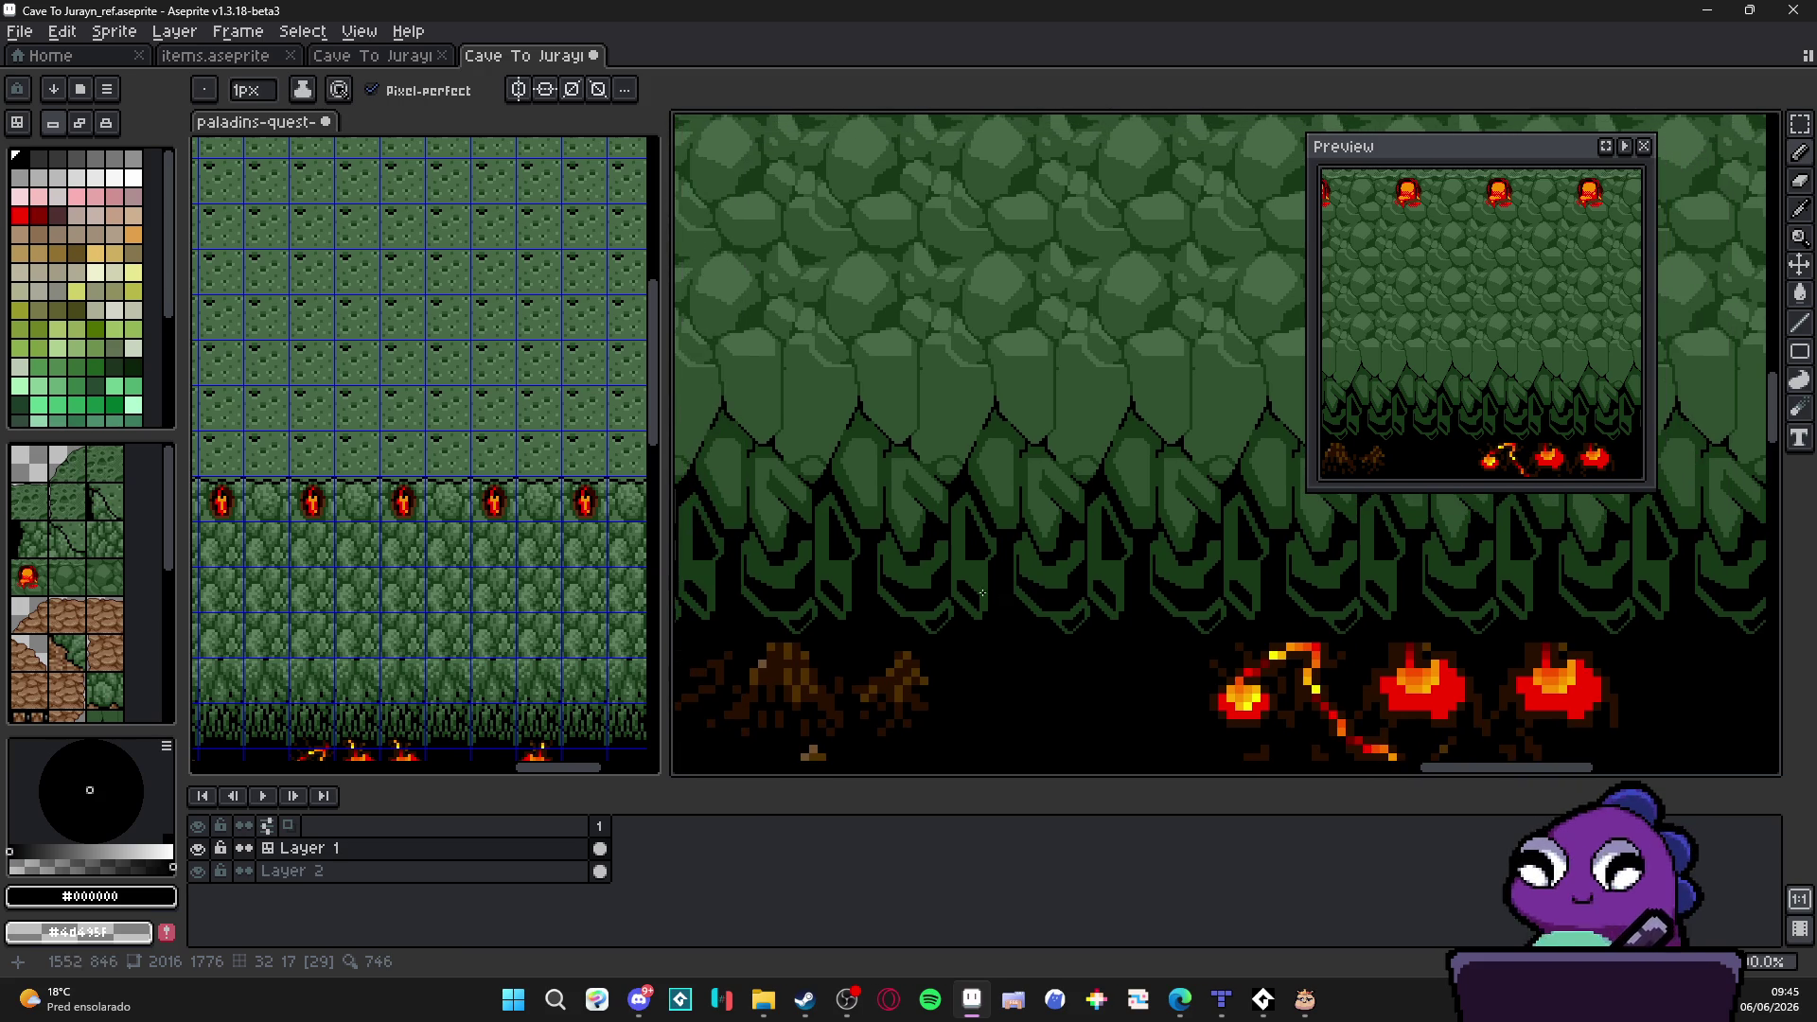
pyautogui.scroll(2, 988, 596)
pyautogui.scroll(1, 962, 481)
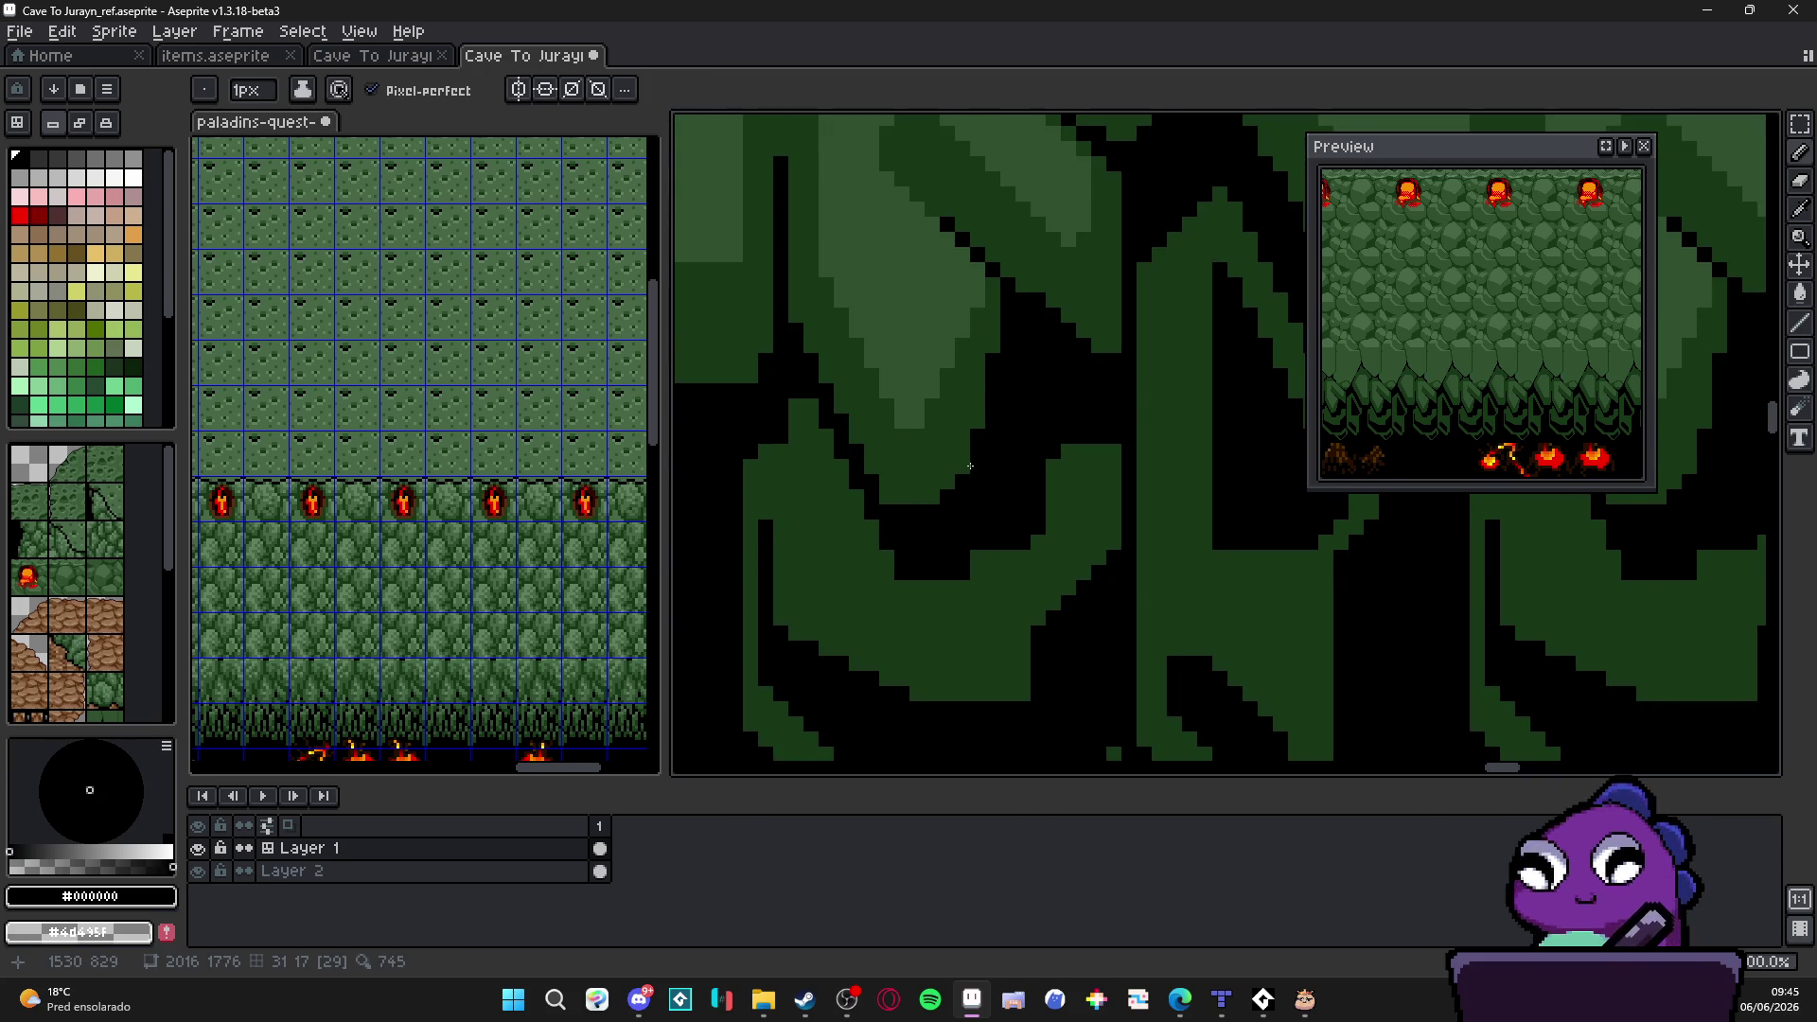
pyautogui.scroll(-2, 960, 481)
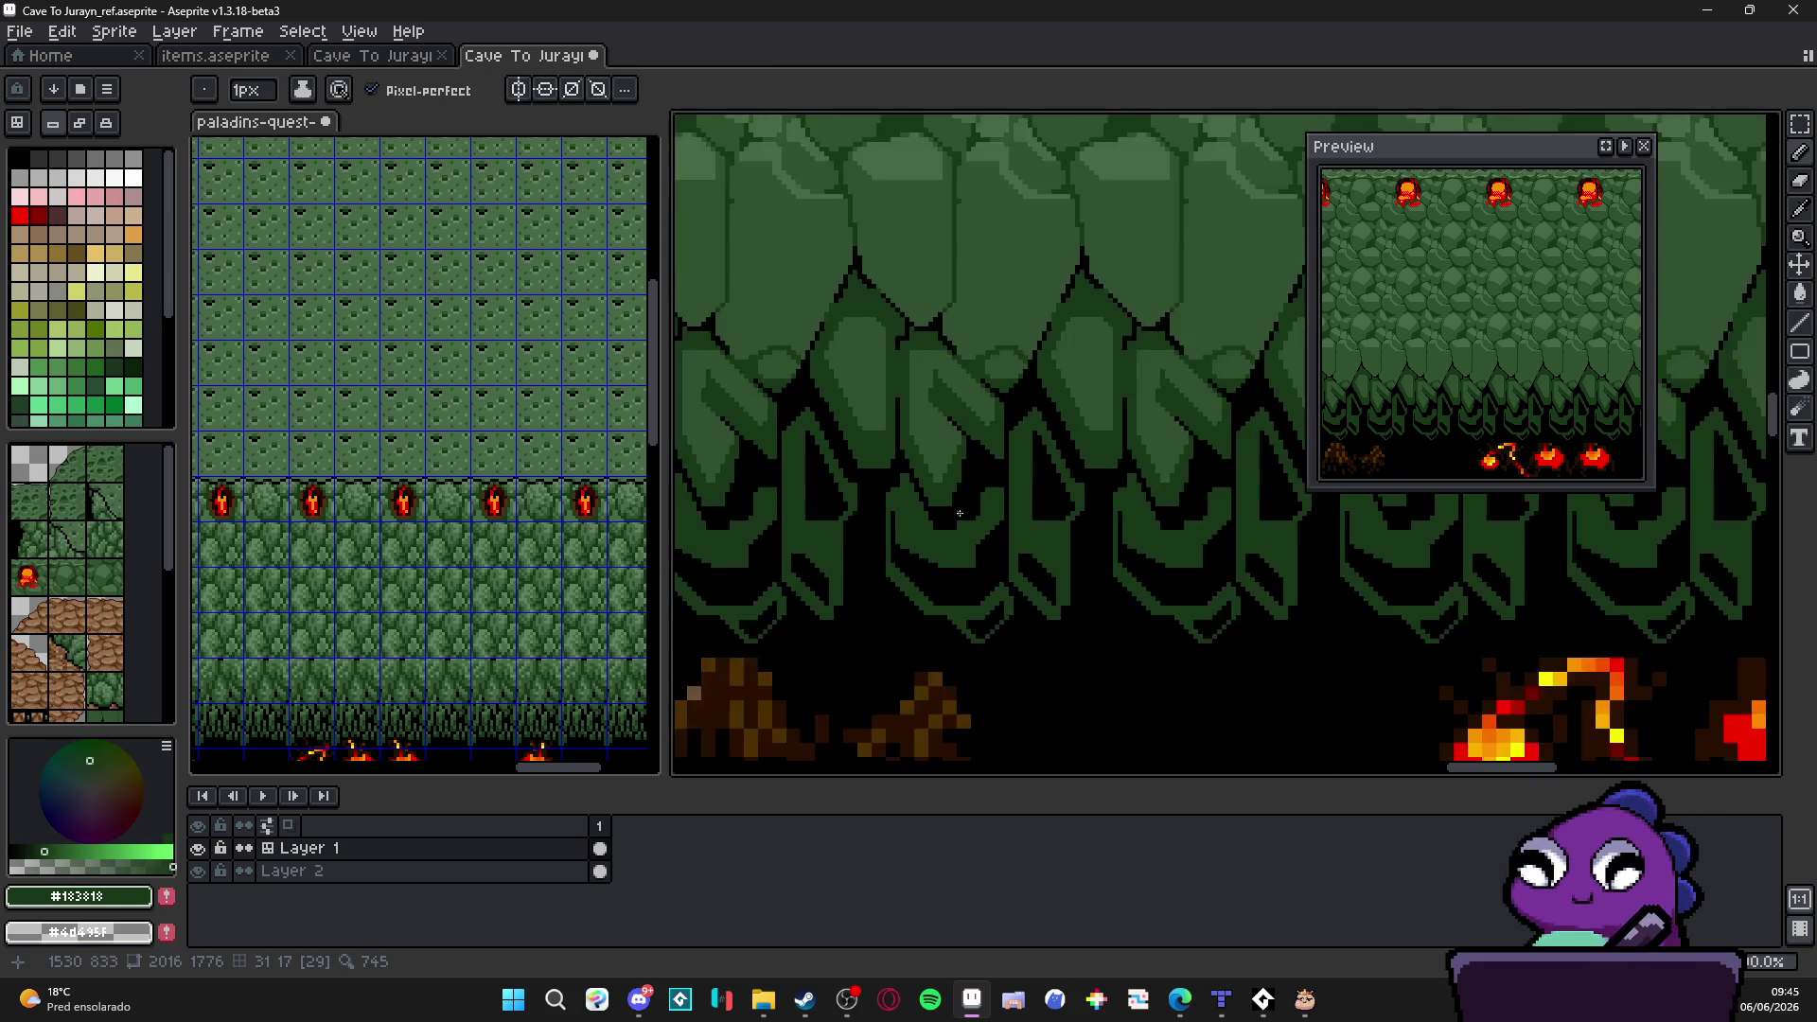
pyautogui.scroll(2, 961, 479)
pyautogui.scroll(-2, 971, 528)
pyautogui.scroll(1, 975, 531)
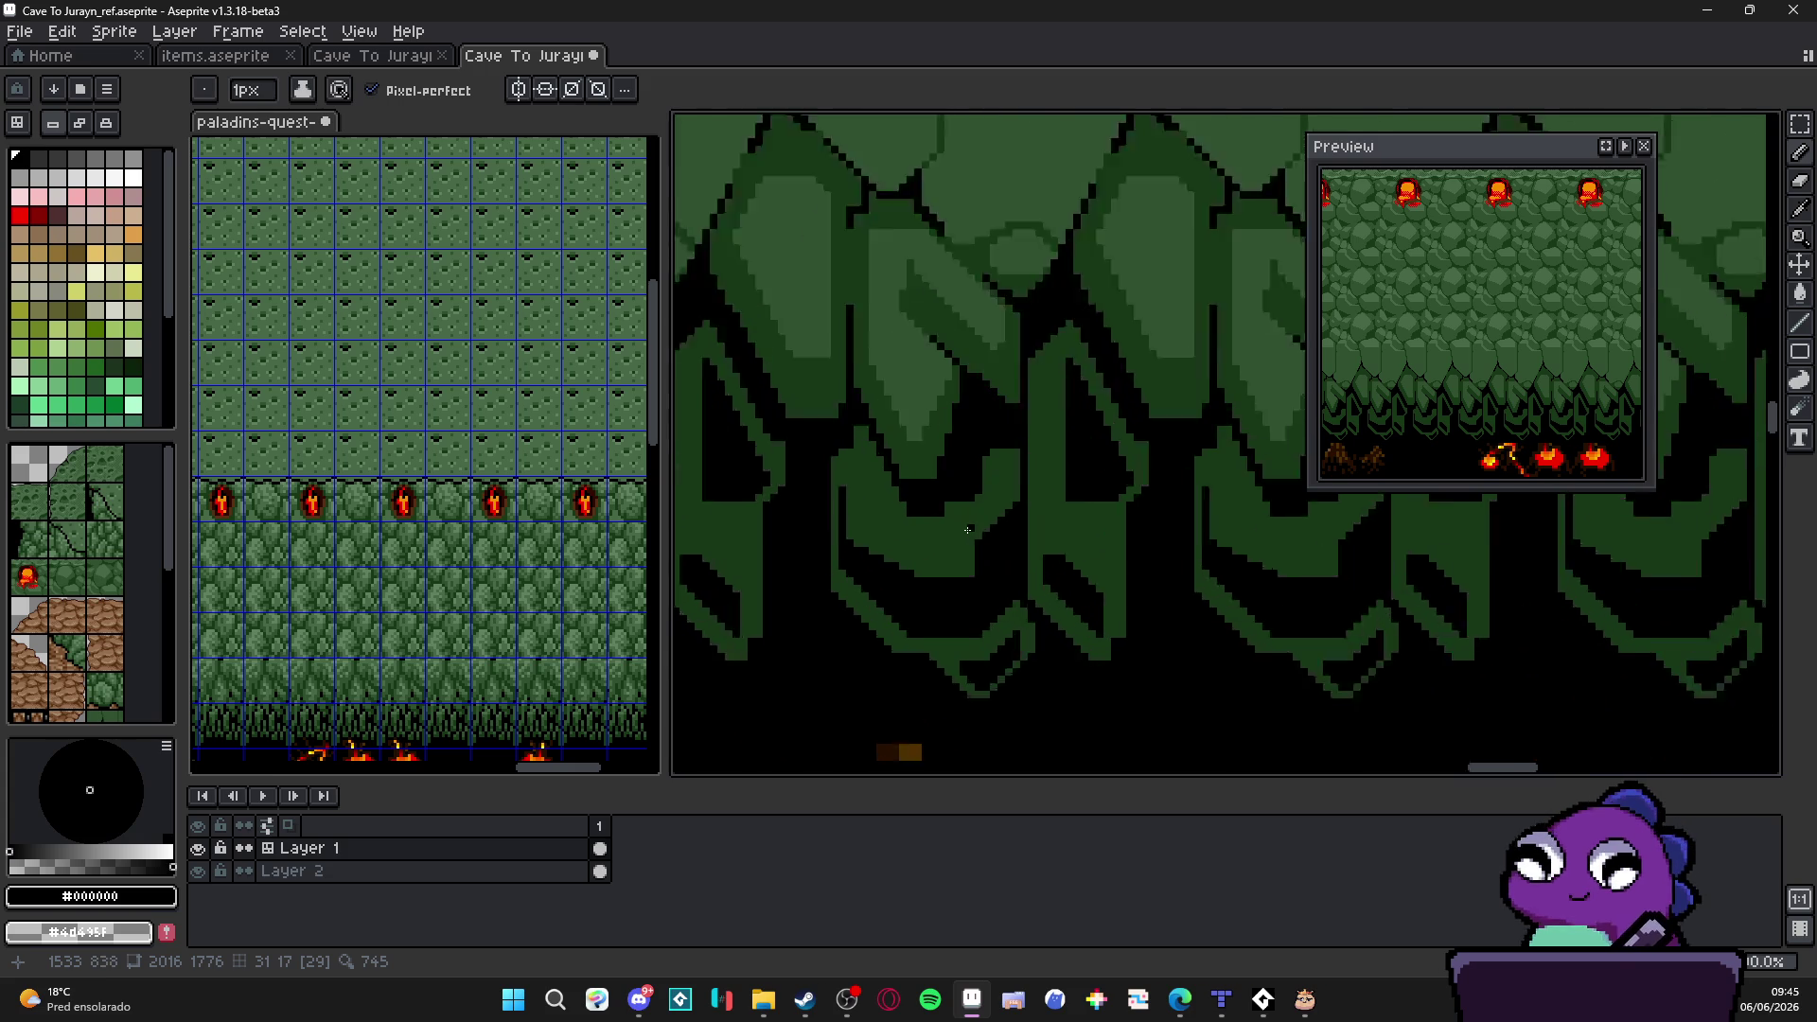
pyautogui.scroll(1, 980, 512)
# Step: Shade the stalactite with 2px #183818 dark green vertical strokes, then return the brush to 1px
pyautogui.press('i')
pyautogui.keyDown('alt'); pyautogui.click(985, 497); pyautogui.keyUp('alt')
pyautogui.scroll(-2, 893, 520)
pyautogui.keyDown('alt'); pyautogui.click(902, 533); pyautogui.keyUp('alt')
pyautogui.scroll(-1, 942, 578)
pyautogui.scroll(-1, 989, 566)
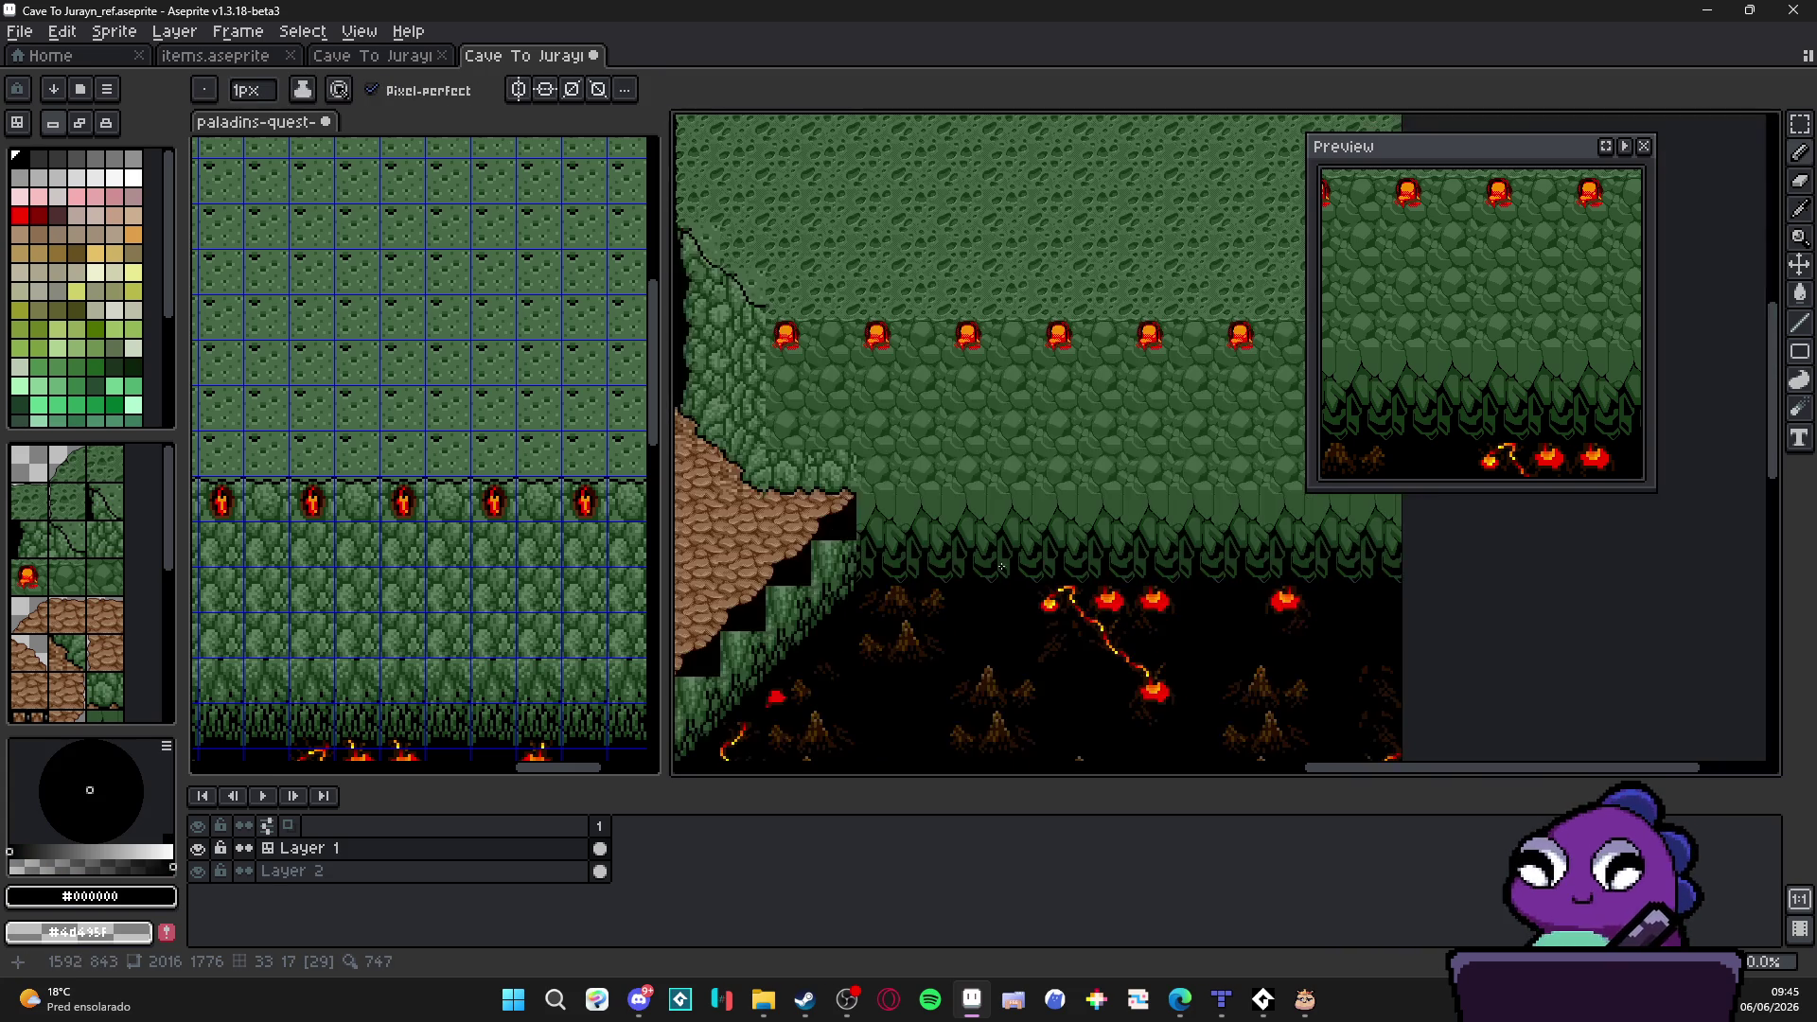
pyautogui.scroll(2, 989, 567)
pyautogui.scroll(1, 966, 583)
pyautogui.keyDown('alt'); pyautogui.click(911, 619); pyautogui.keyUp('alt')
pyautogui.scroll(1, 870, 561)
pyautogui.press('+')
pyautogui.moveTo(872, 549); pyautogui.dragTo(872, 671)
pyautogui.moveTo(861, 580); pyautogui.dragTo(858, 685)
pyautogui.hotkey('ctrl', "'")
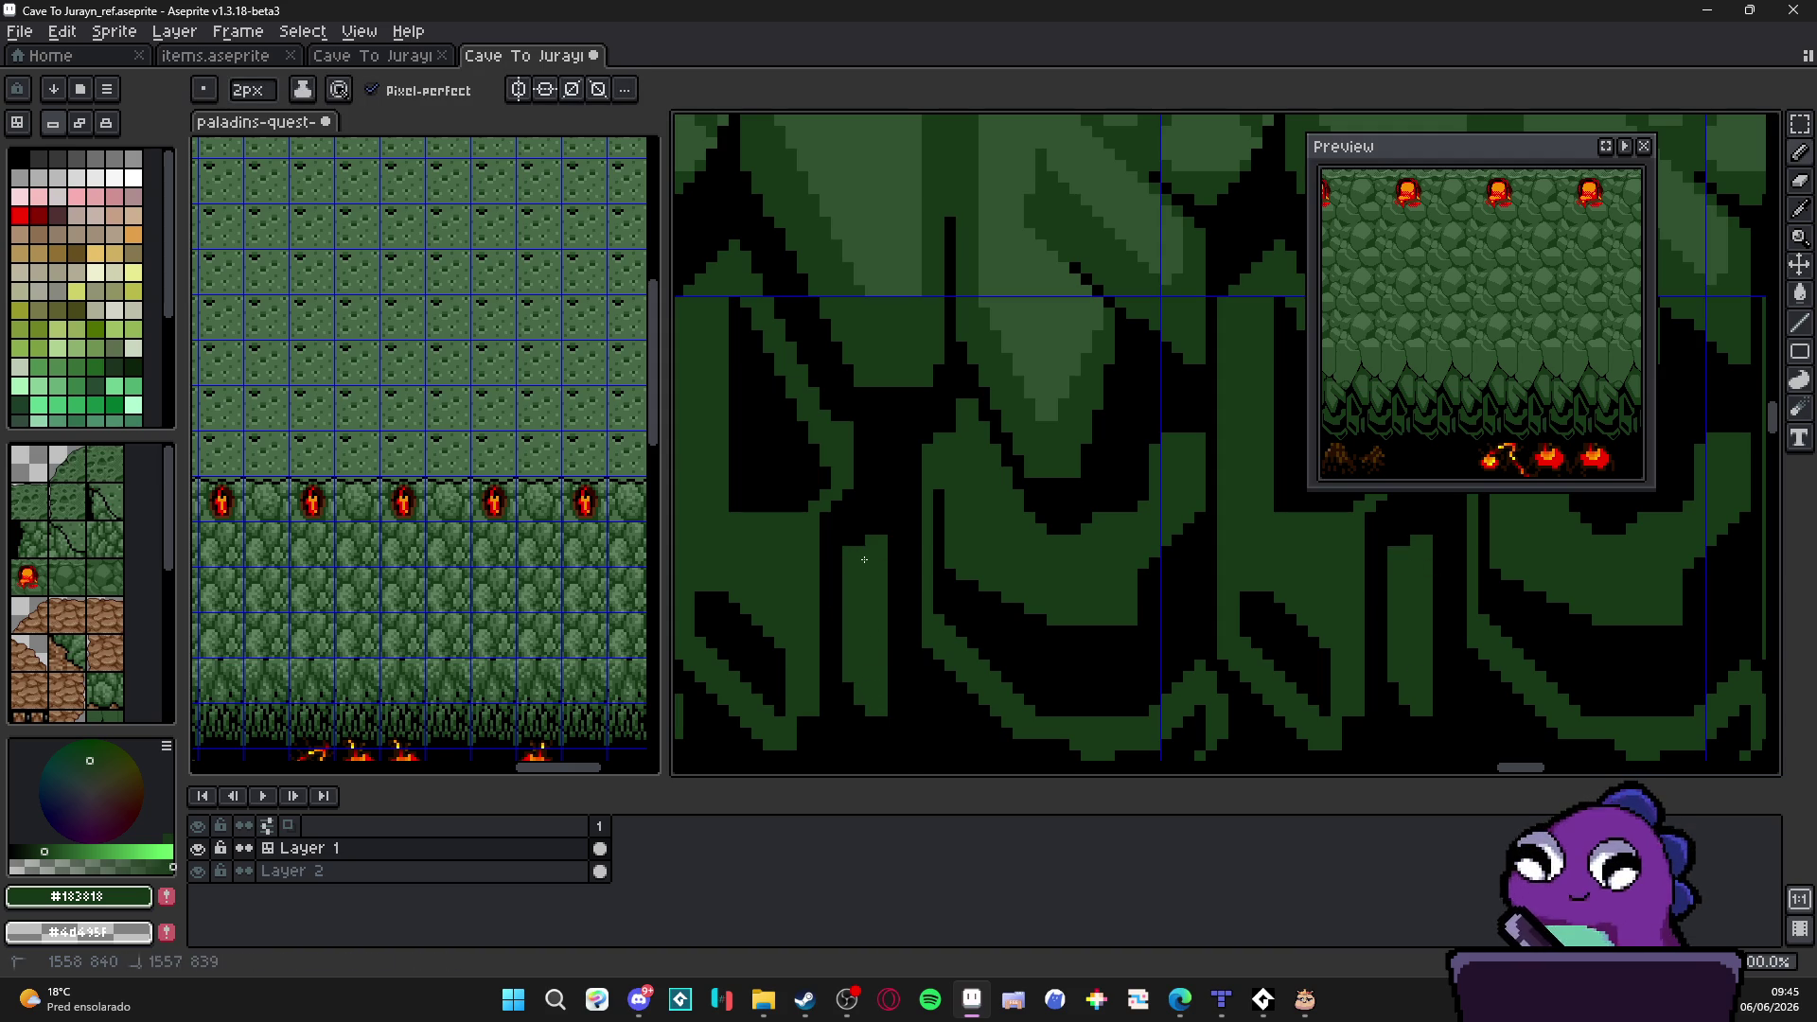
pyautogui.moveTo(875, 540); pyautogui.dragTo(876, 514)
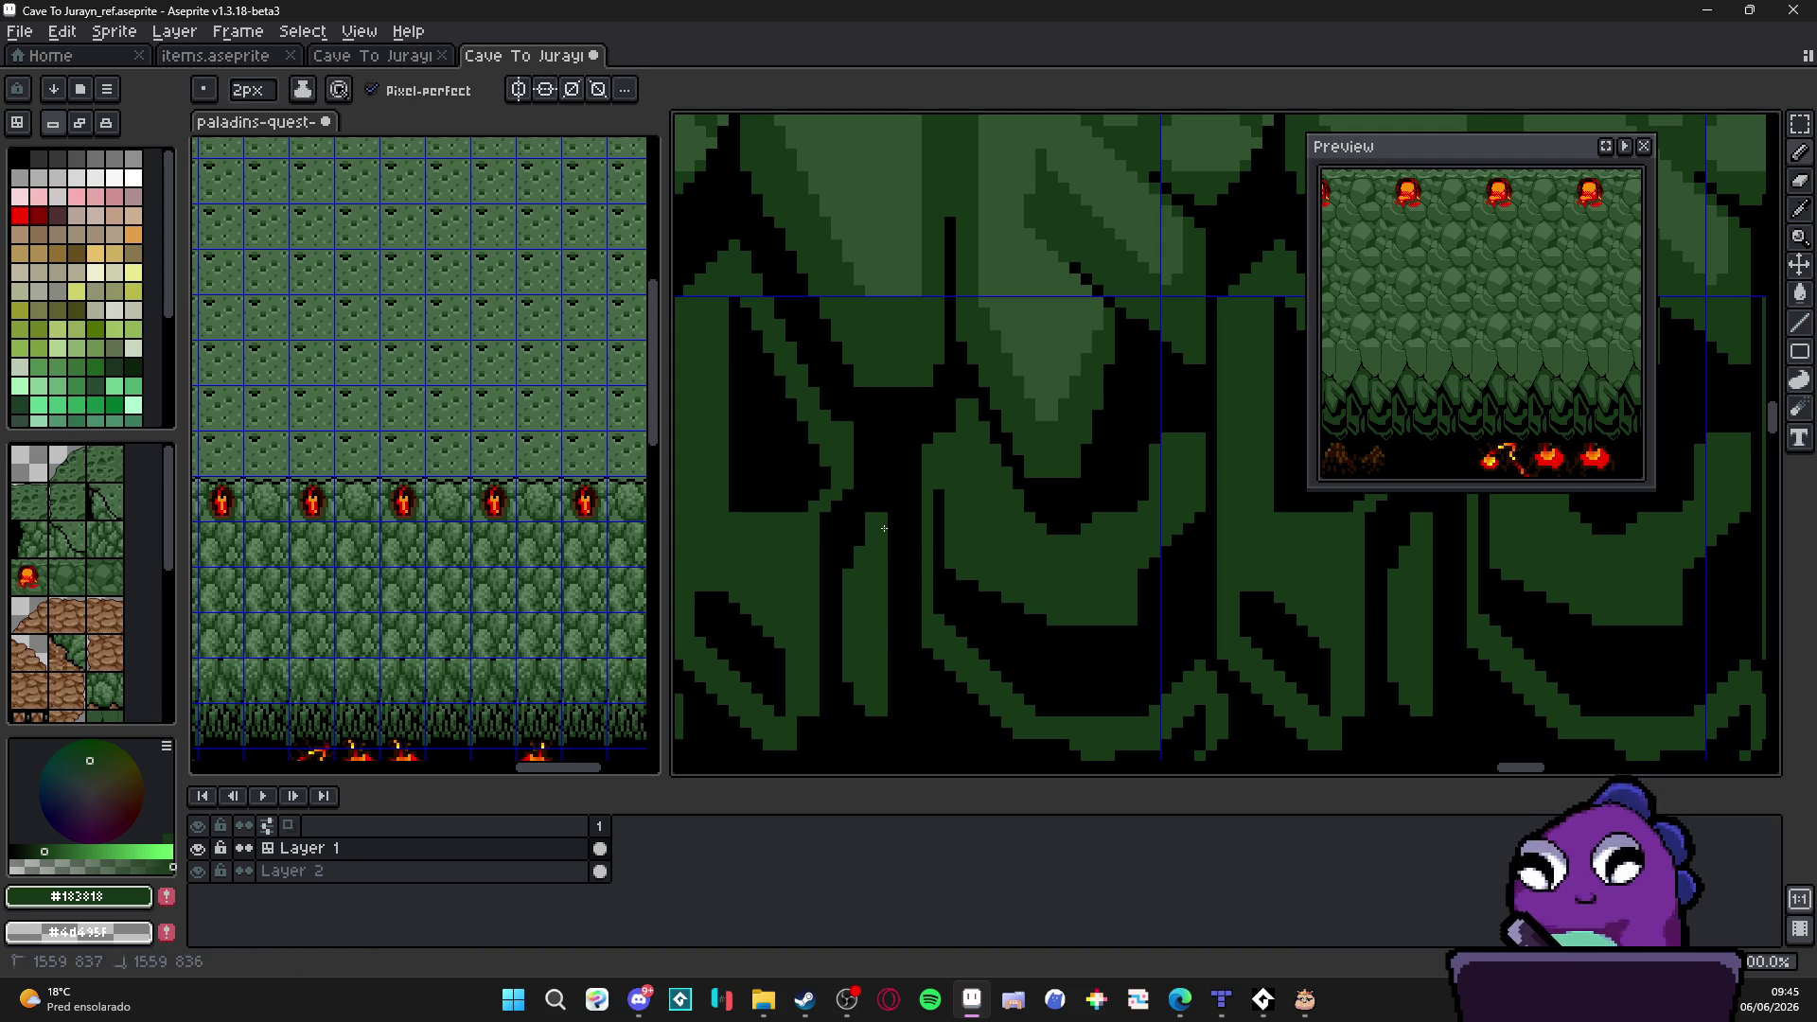
pyautogui.scroll(-4, 865, 566)
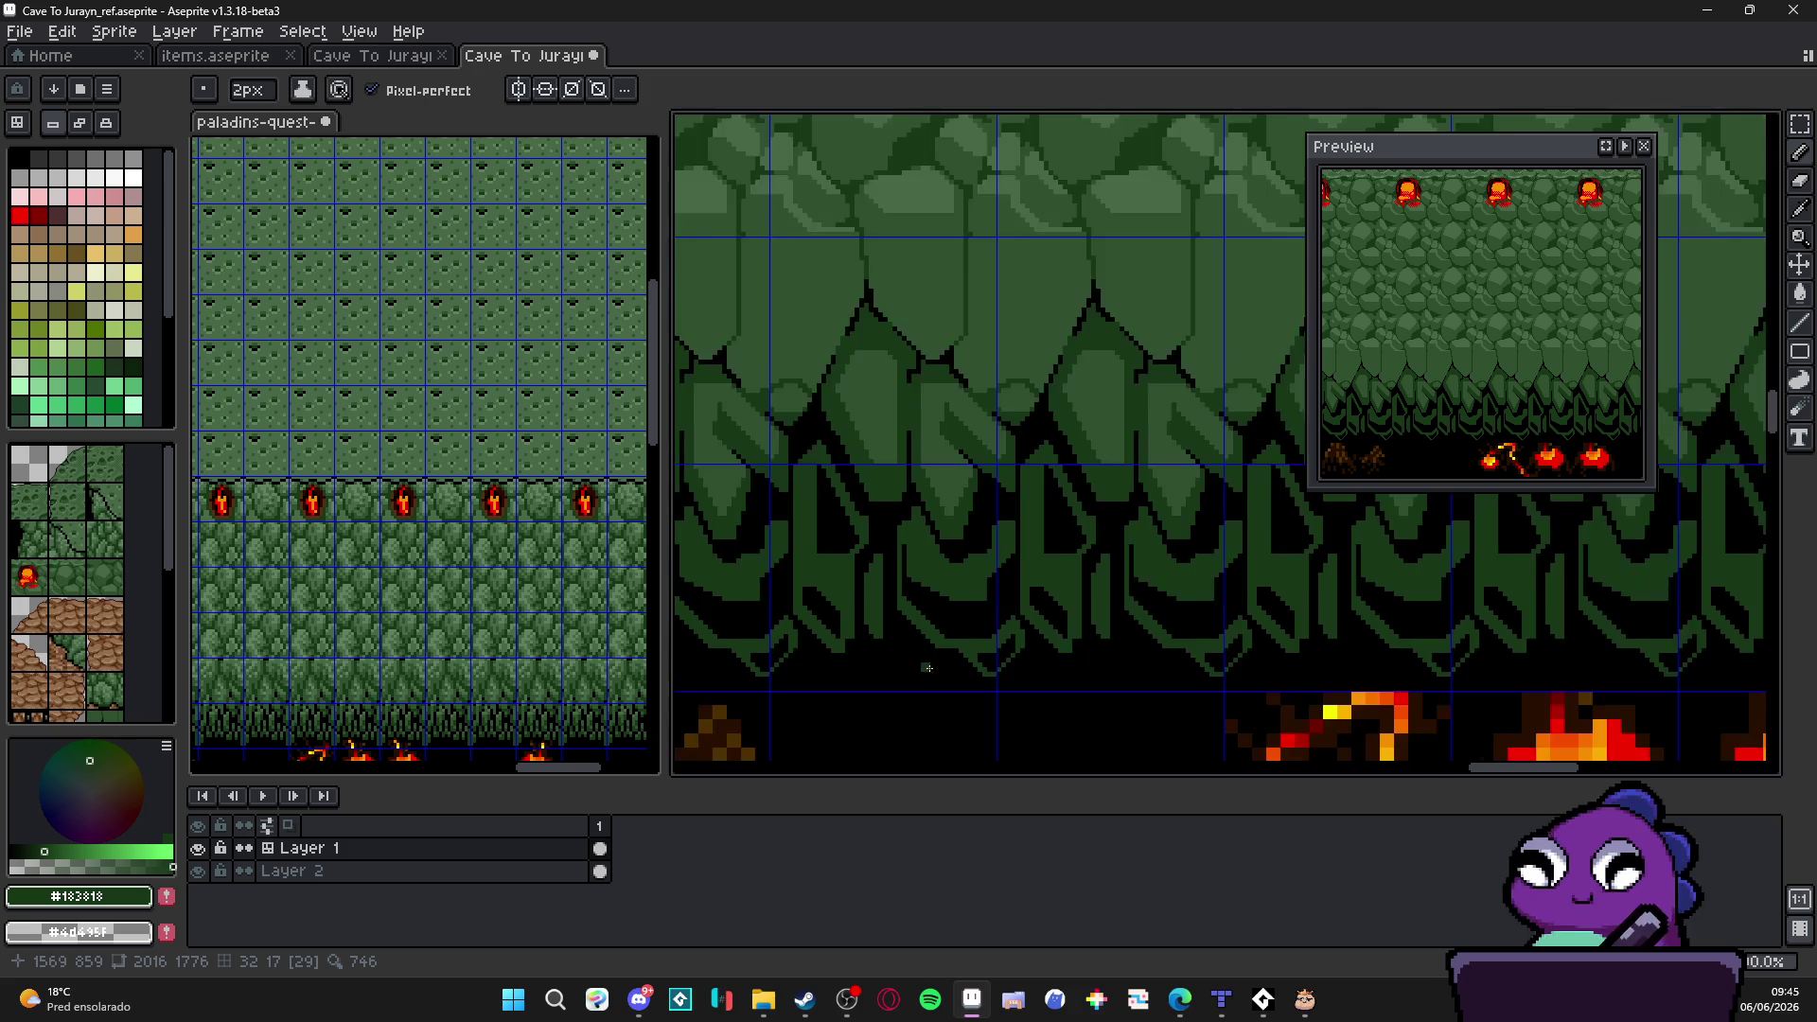
pyautogui.scroll(1, 967, 639)
pyautogui.hotkey('ctrl', "'")
pyautogui.scroll(1, 872, 579)
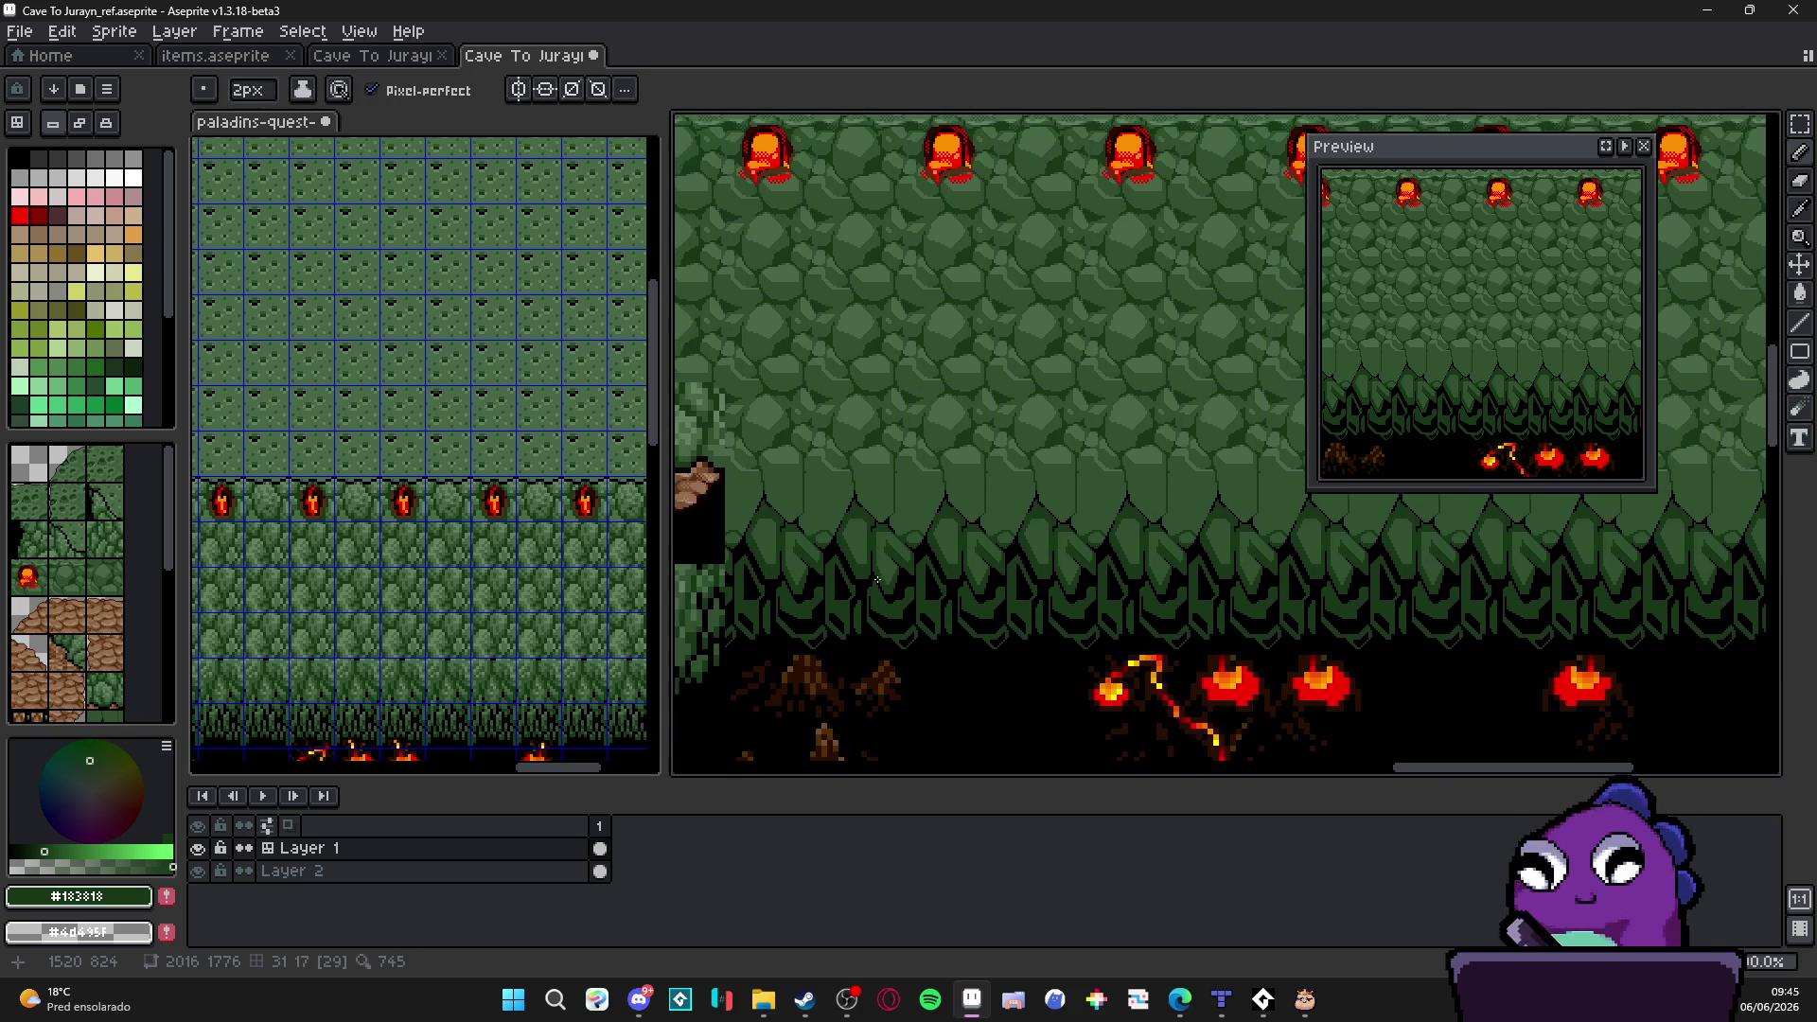
pyautogui.scroll(1, 906, 538)
pyautogui.scroll(1, 908, 537)
pyautogui.press('-')
# Step: Pick the #305030 mid green and paint lighter highlight lines on a boulder
pyautogui.keyDown('shift'); pyautogui.click(881, 376); pyautogui.keyUp('shift')
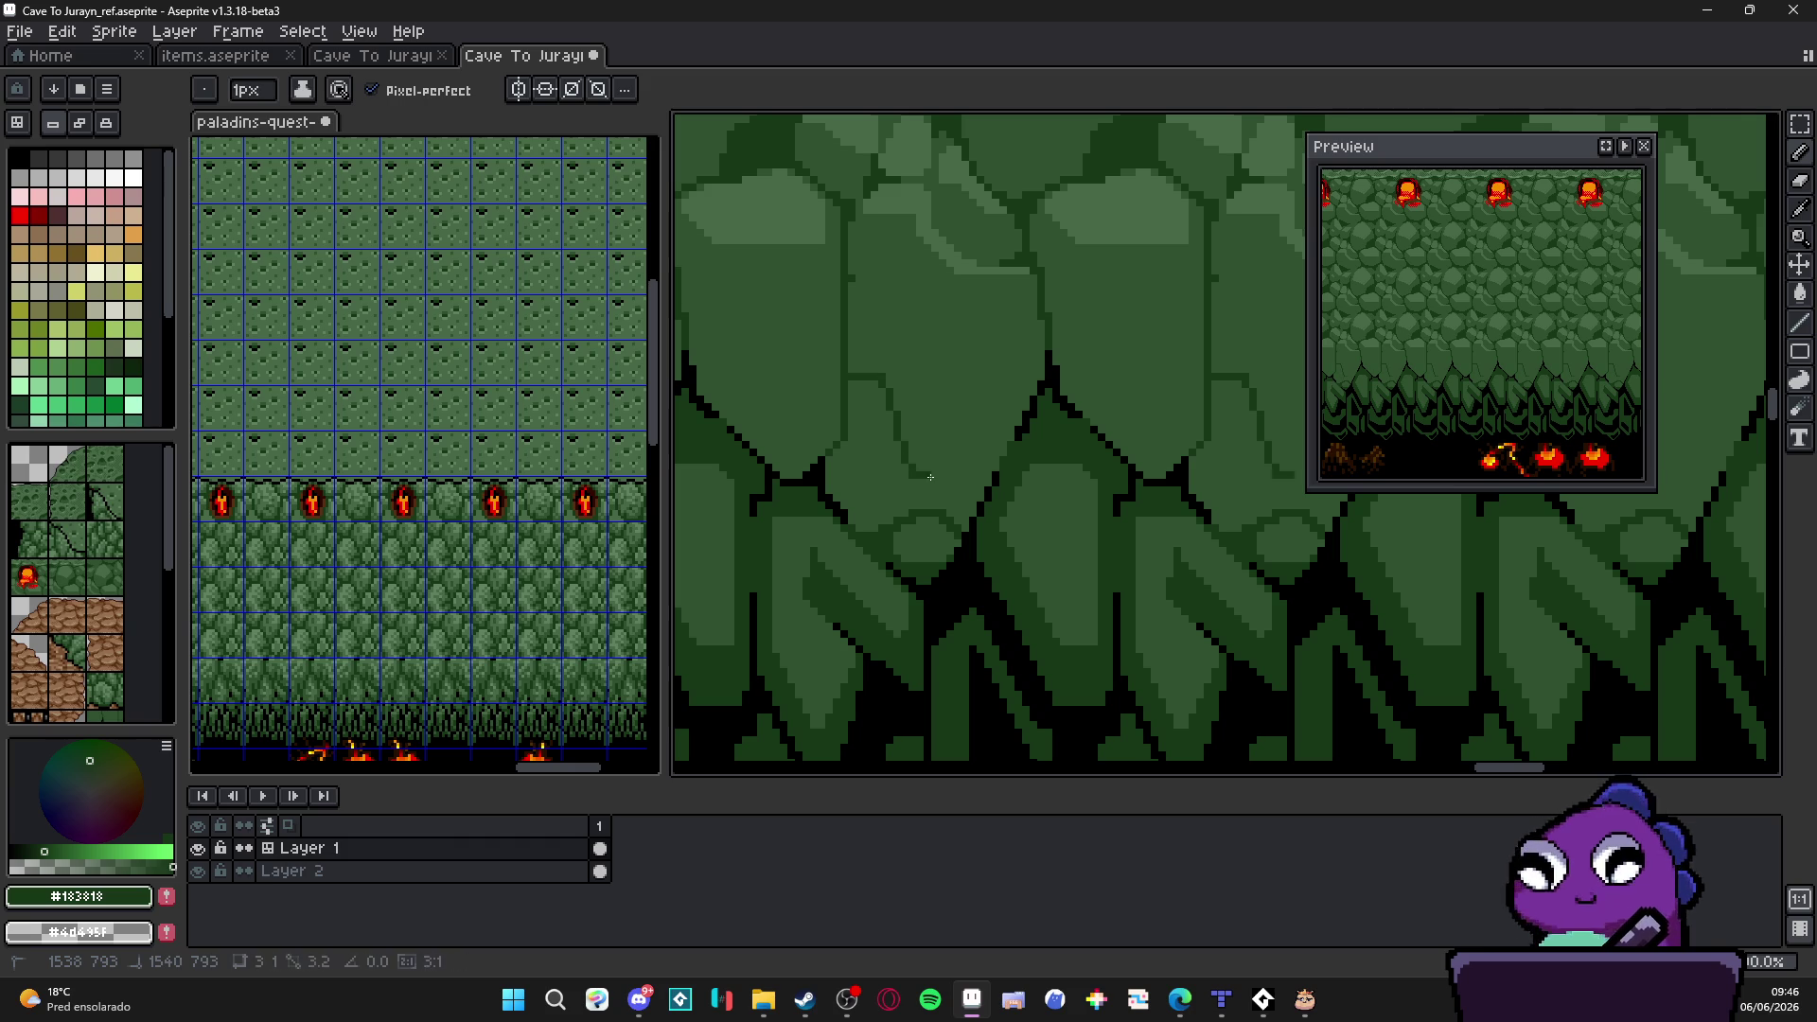
pyautogui.press('g')
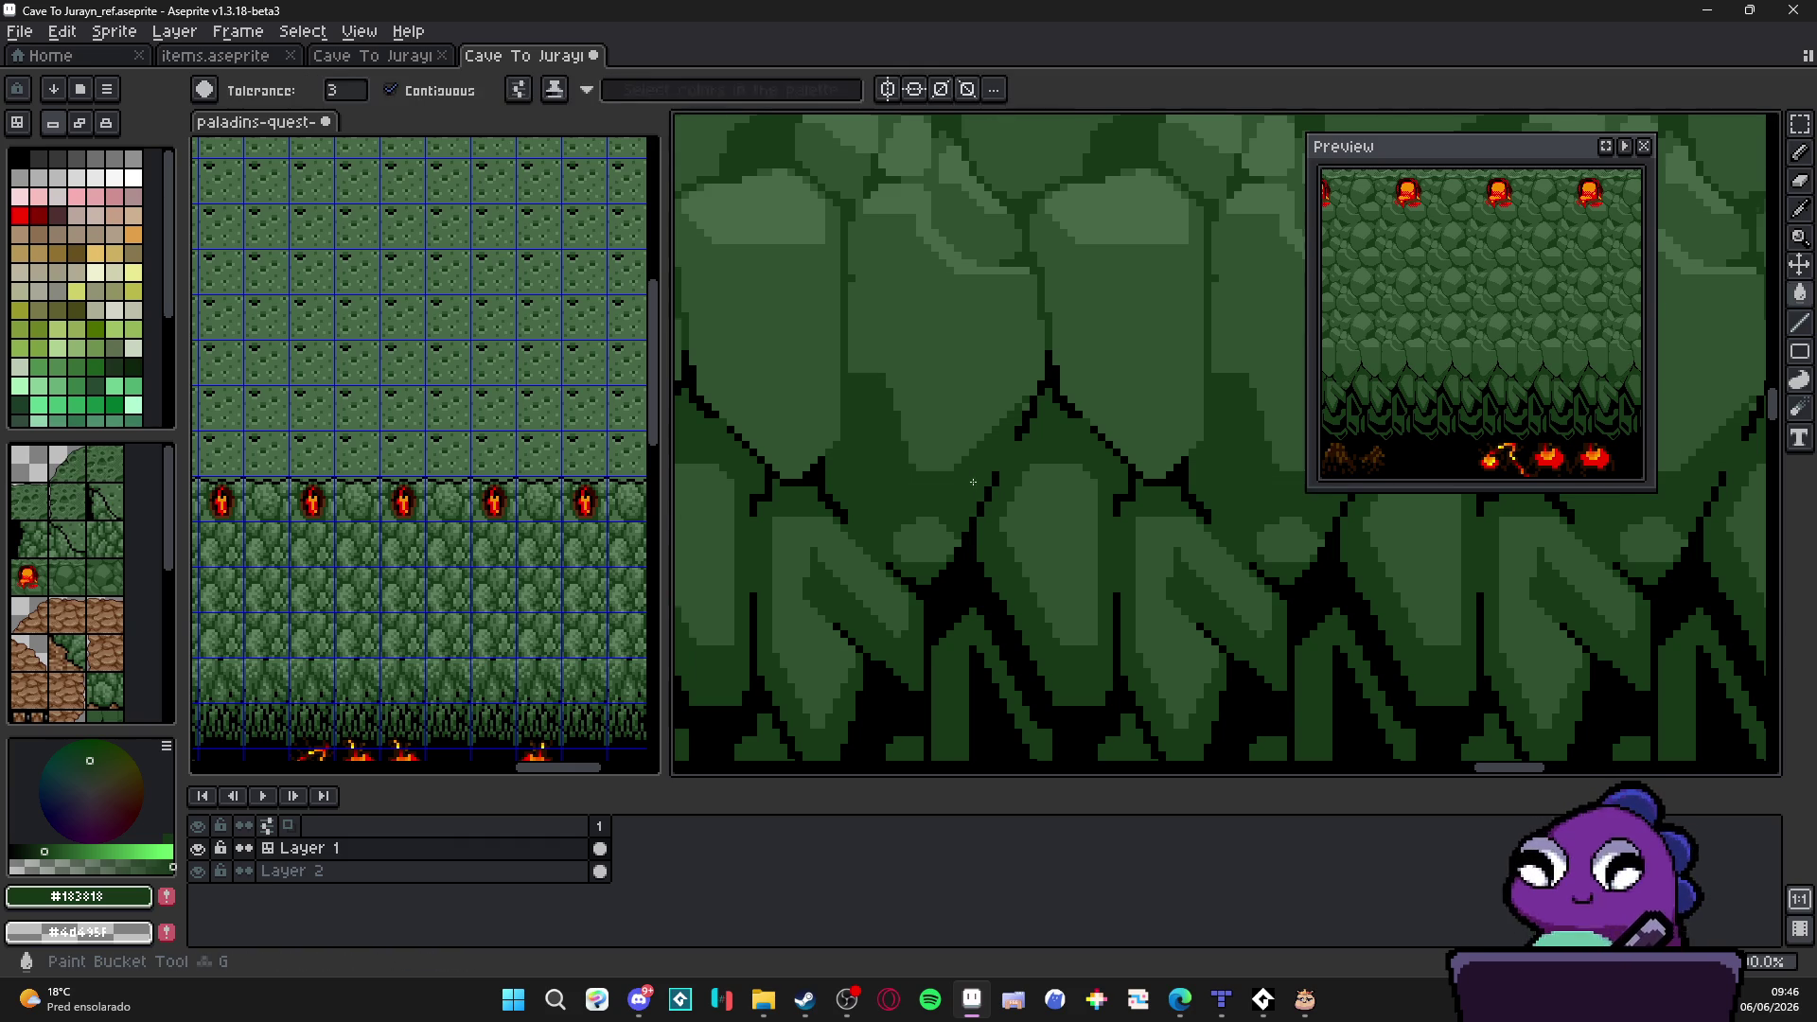
pyautogui.scroll(-1, 972, 507)
pyautogui.press('b')
pyautogui.scroll(1, 965, 490)
pyautogui.scroll(1, 958, 475)
pyautogui.keyDown('alt'); pyautogui.click(954, 469); pyautogui.keyUp('alt')
pyautogui.scroll(1, 954, 469)
pyautogui.moveTo(955, 469); pyautogui.dragTo(832, 420)
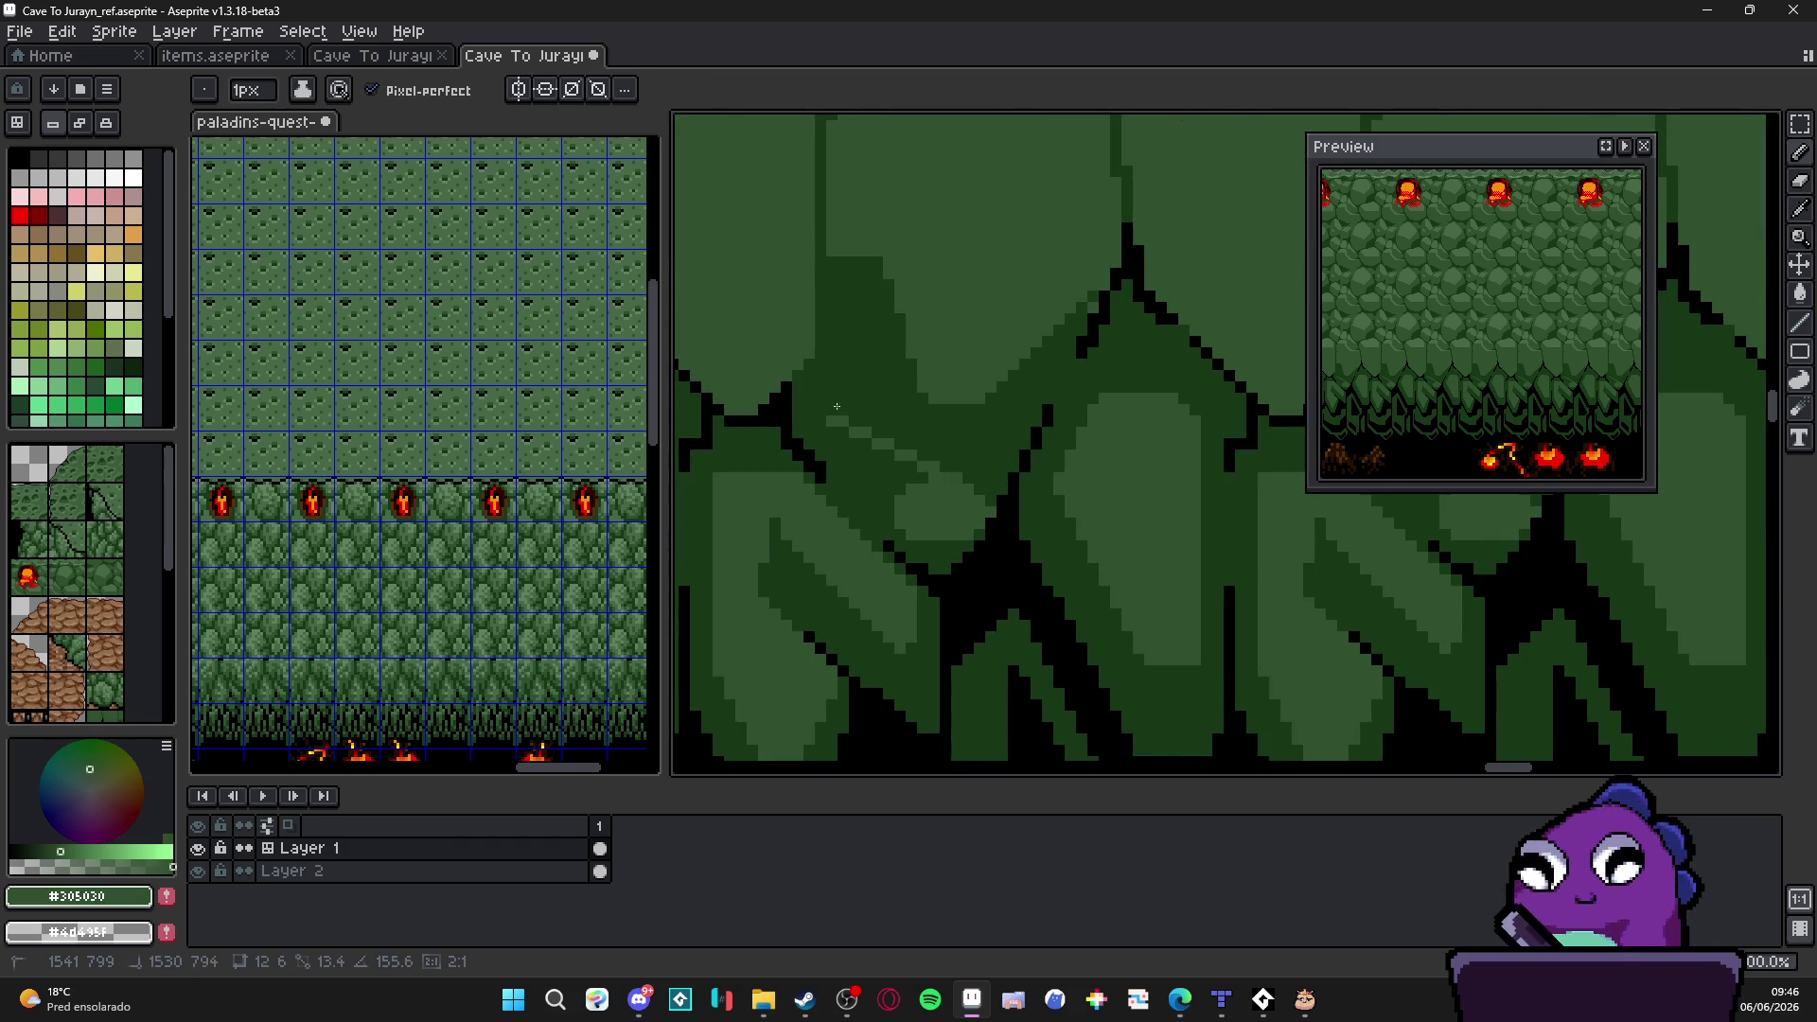
pyautogui.keyDown('shift'); pyautogui.click(833, 463); pyautogui.keyUp('shift')
pyautogui.press('g')
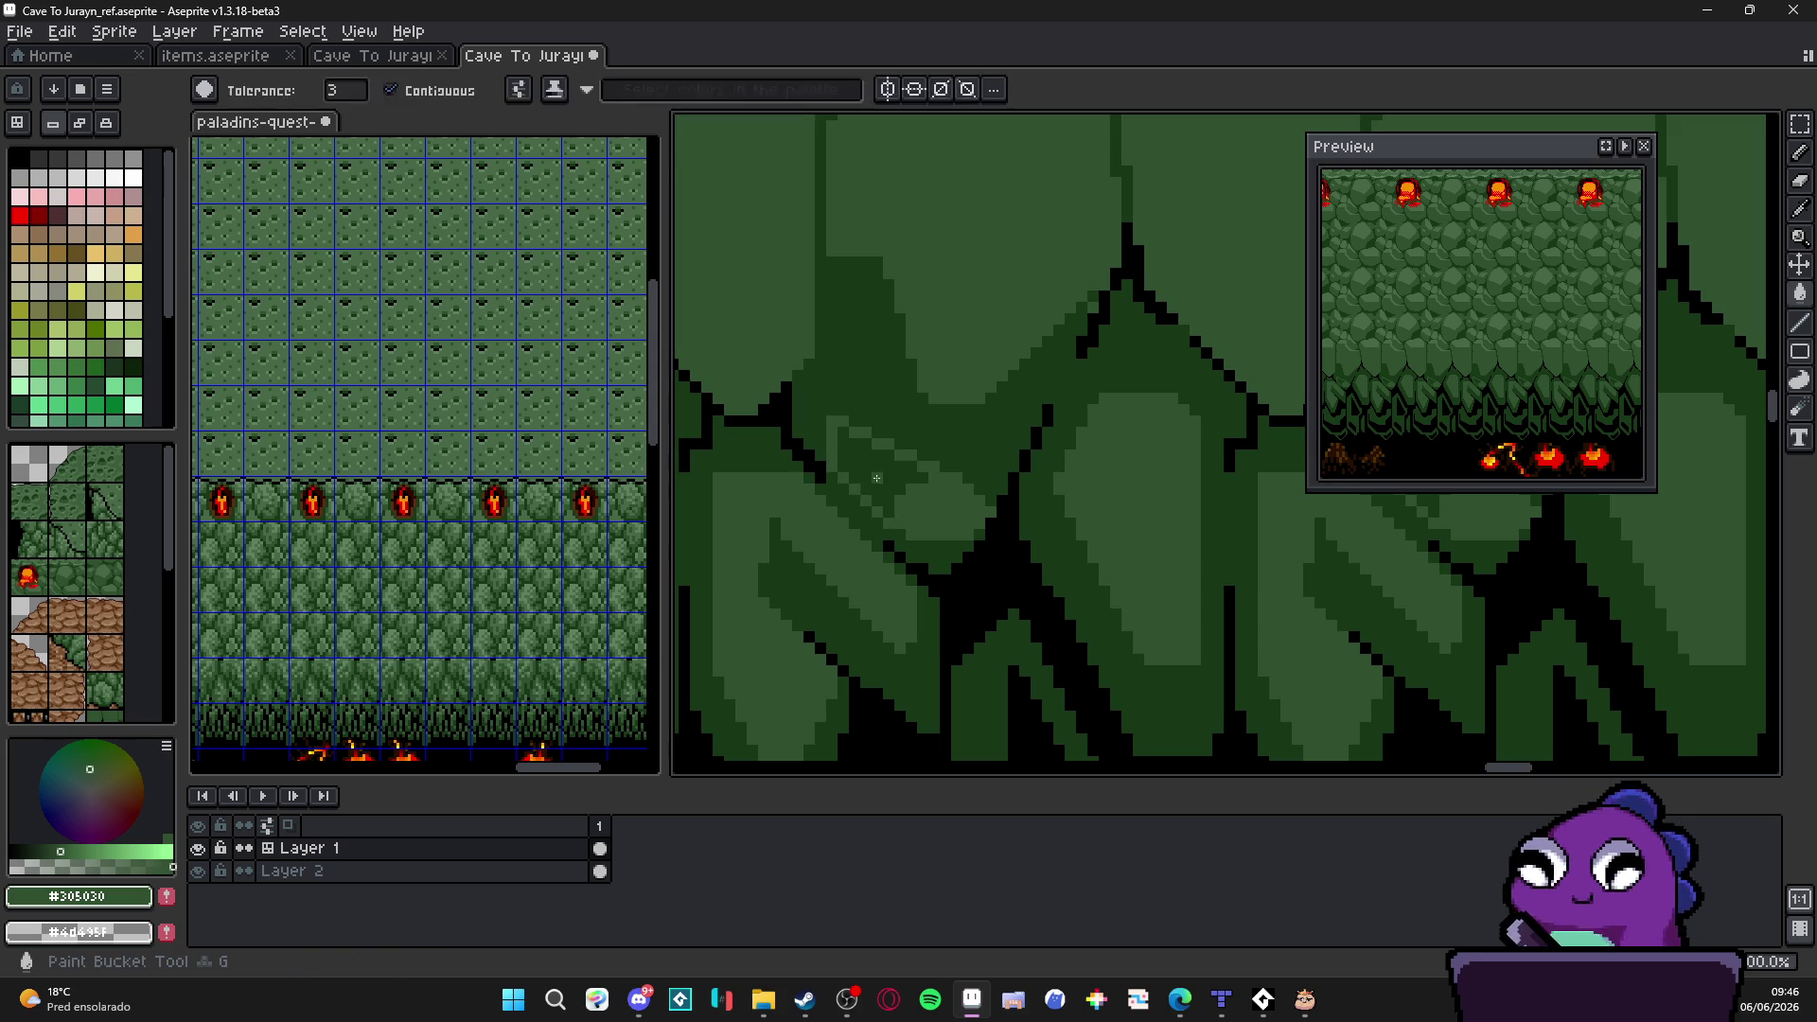
pyautogui.scroll(-1, 881, 497)
pyautogui.scroll(-1, 932, 537)
pyautogui.scroll(1, 933, 537)
pyautogui.press('b')
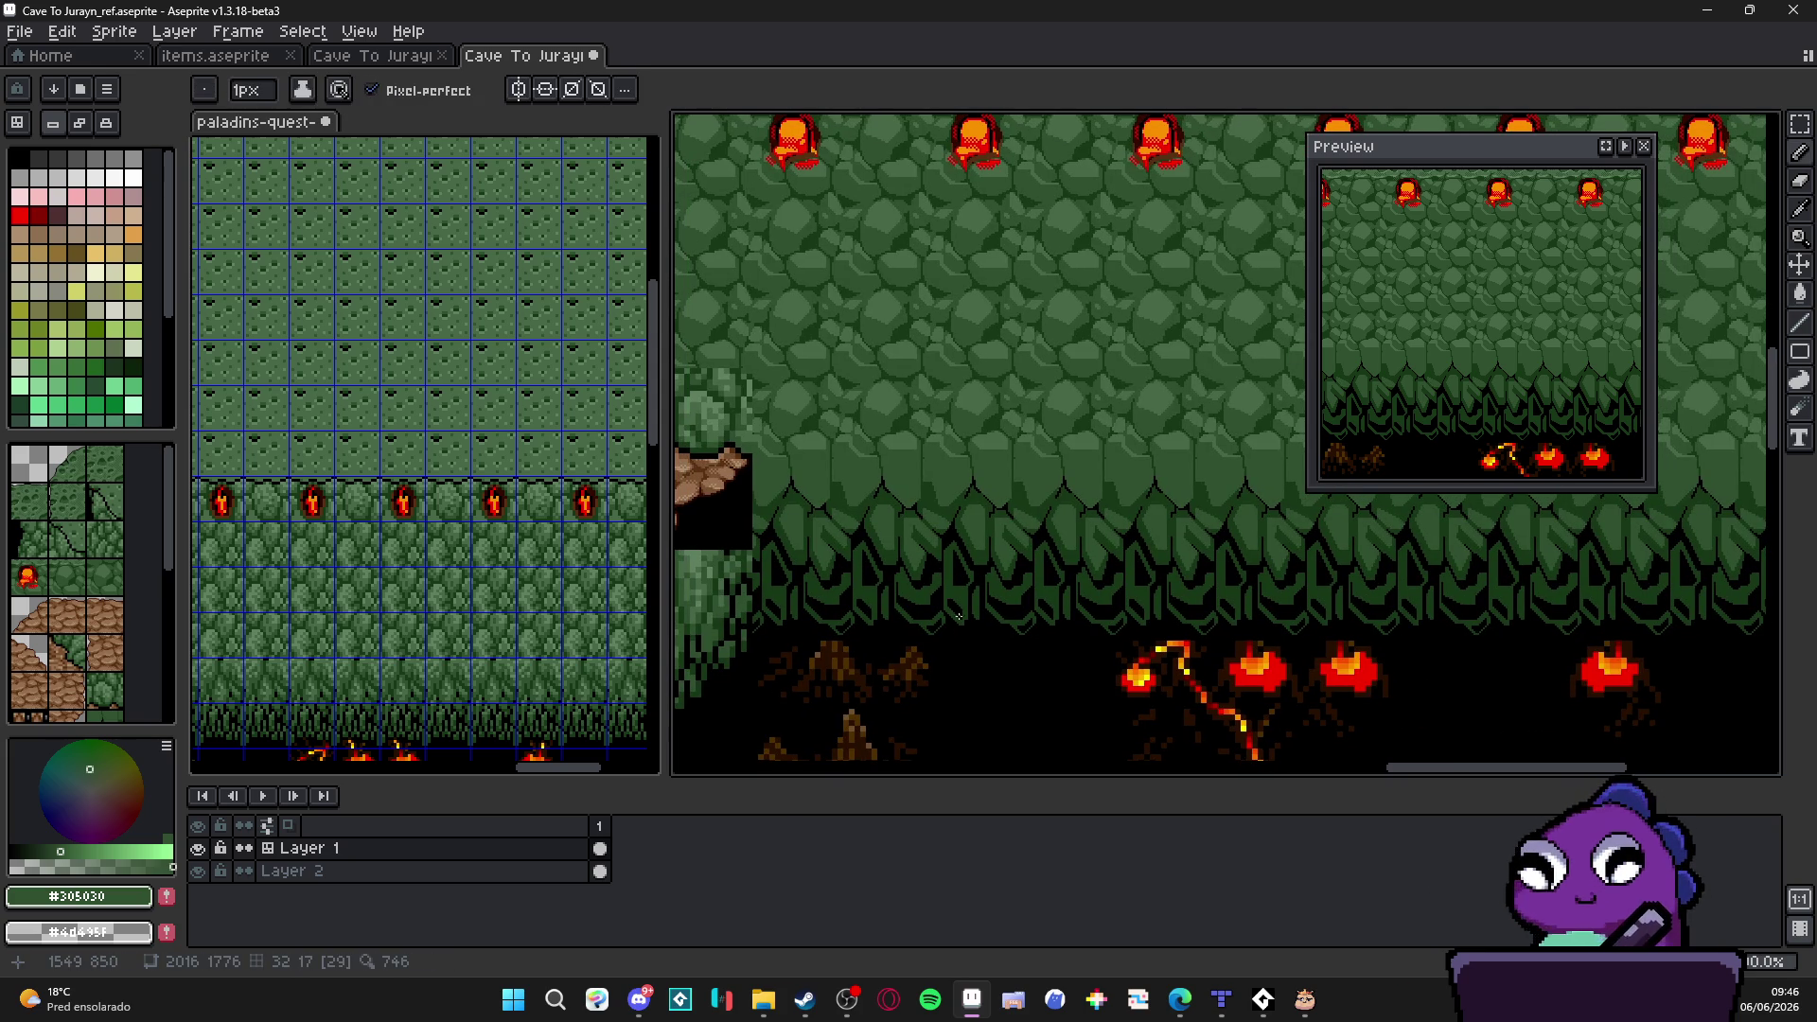
pyautogui.scroll(-2, 923, 639)
pyautogui.scroll(2, 938, 647)
pyautogui.scroll(-1, 968, 662)
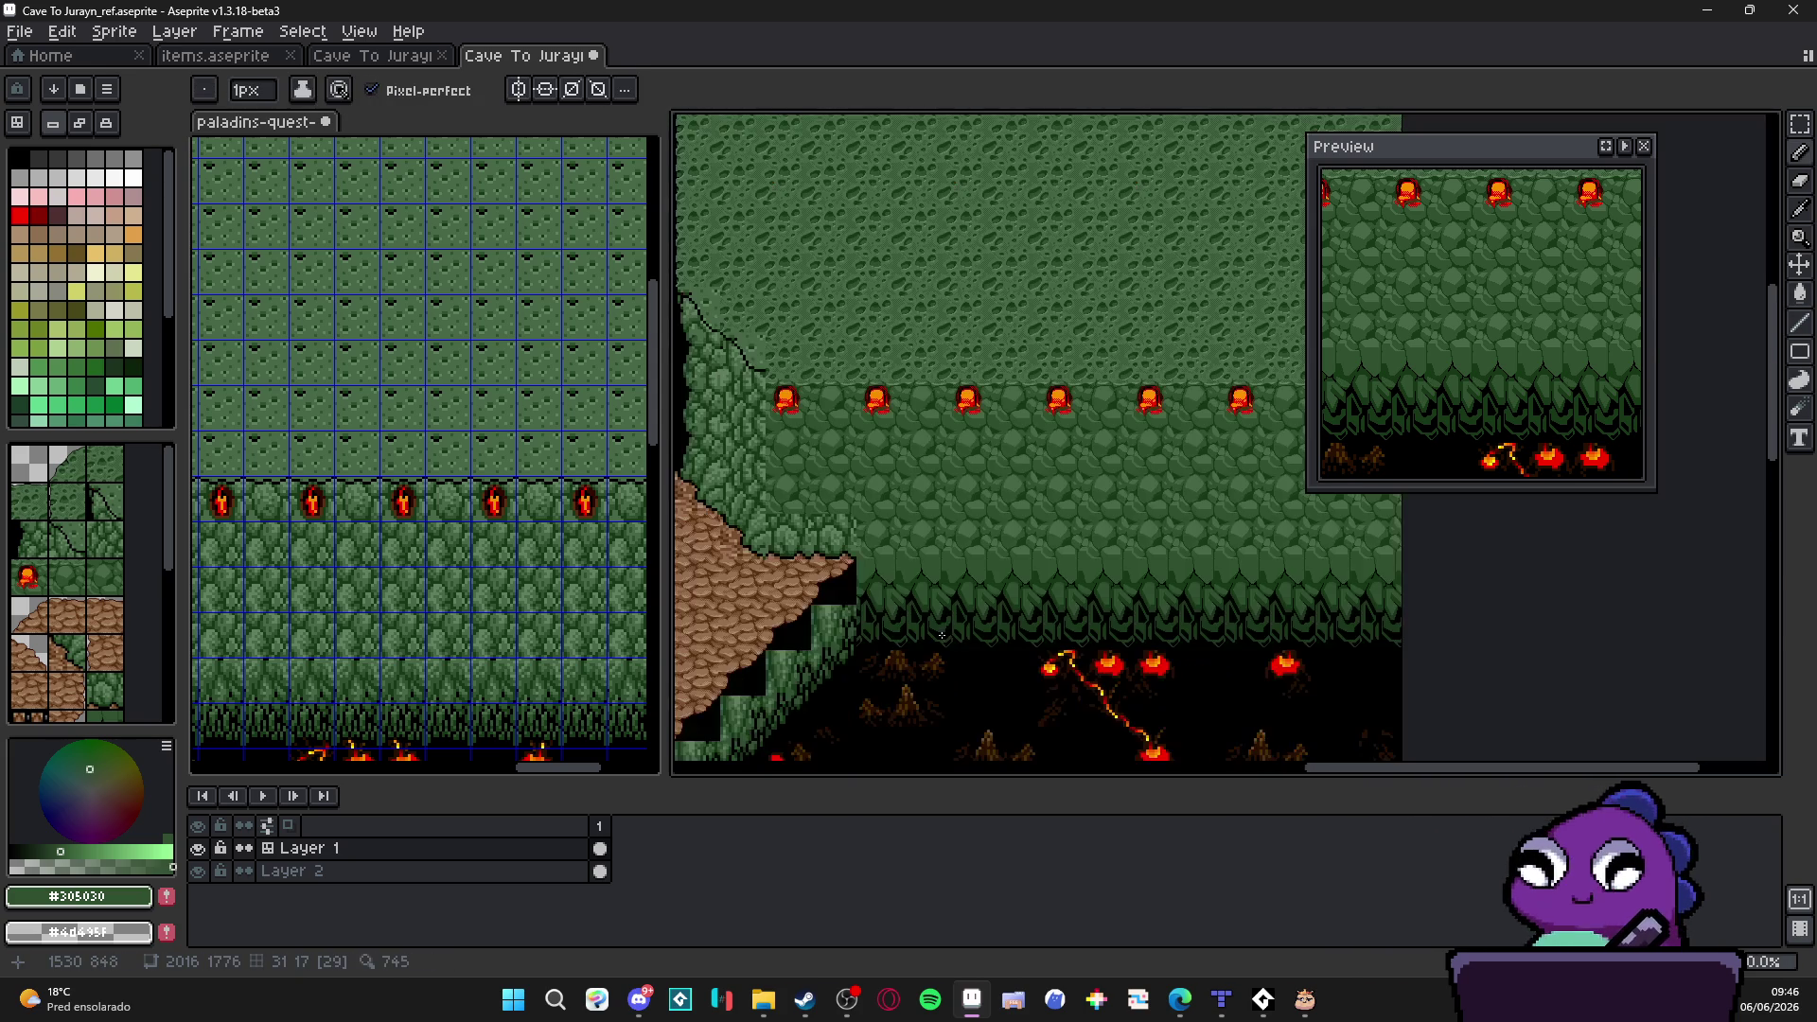
pyautogui.hscroll(-2, 884, 555)
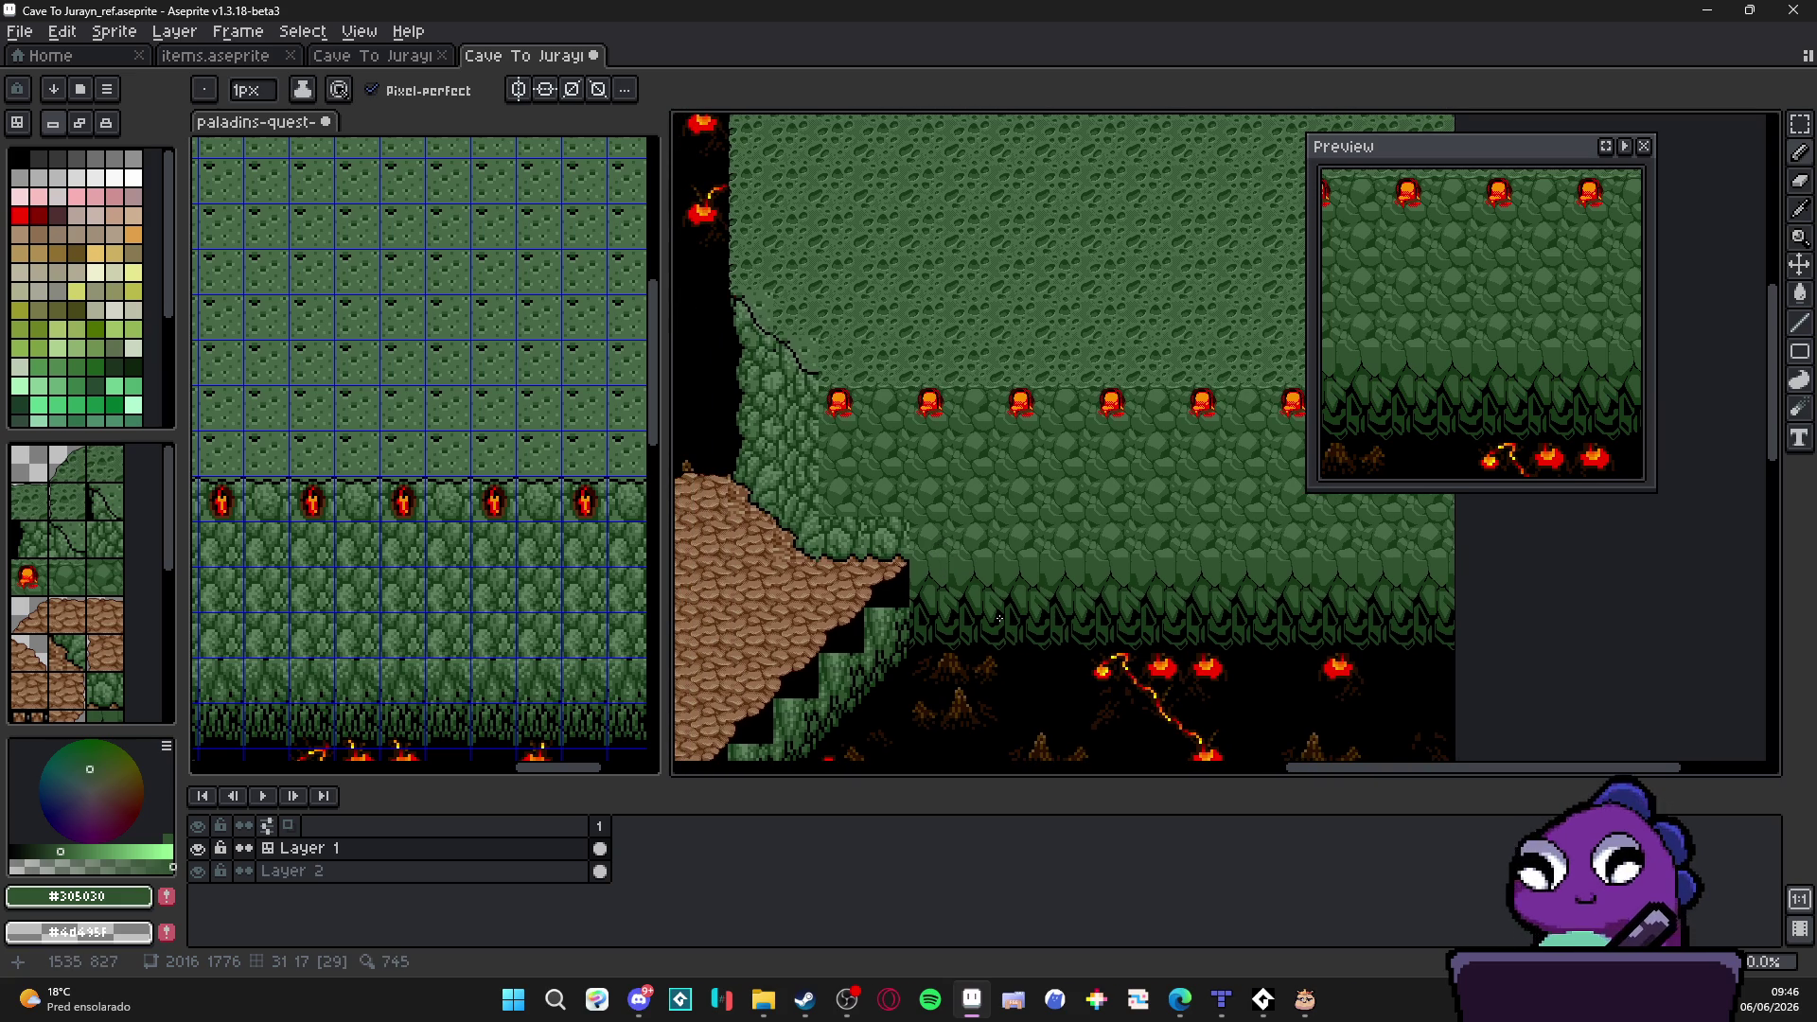
pyautogui.scroll(1, 994, 614)
pyautogui.scroll(1, 1015, 634)
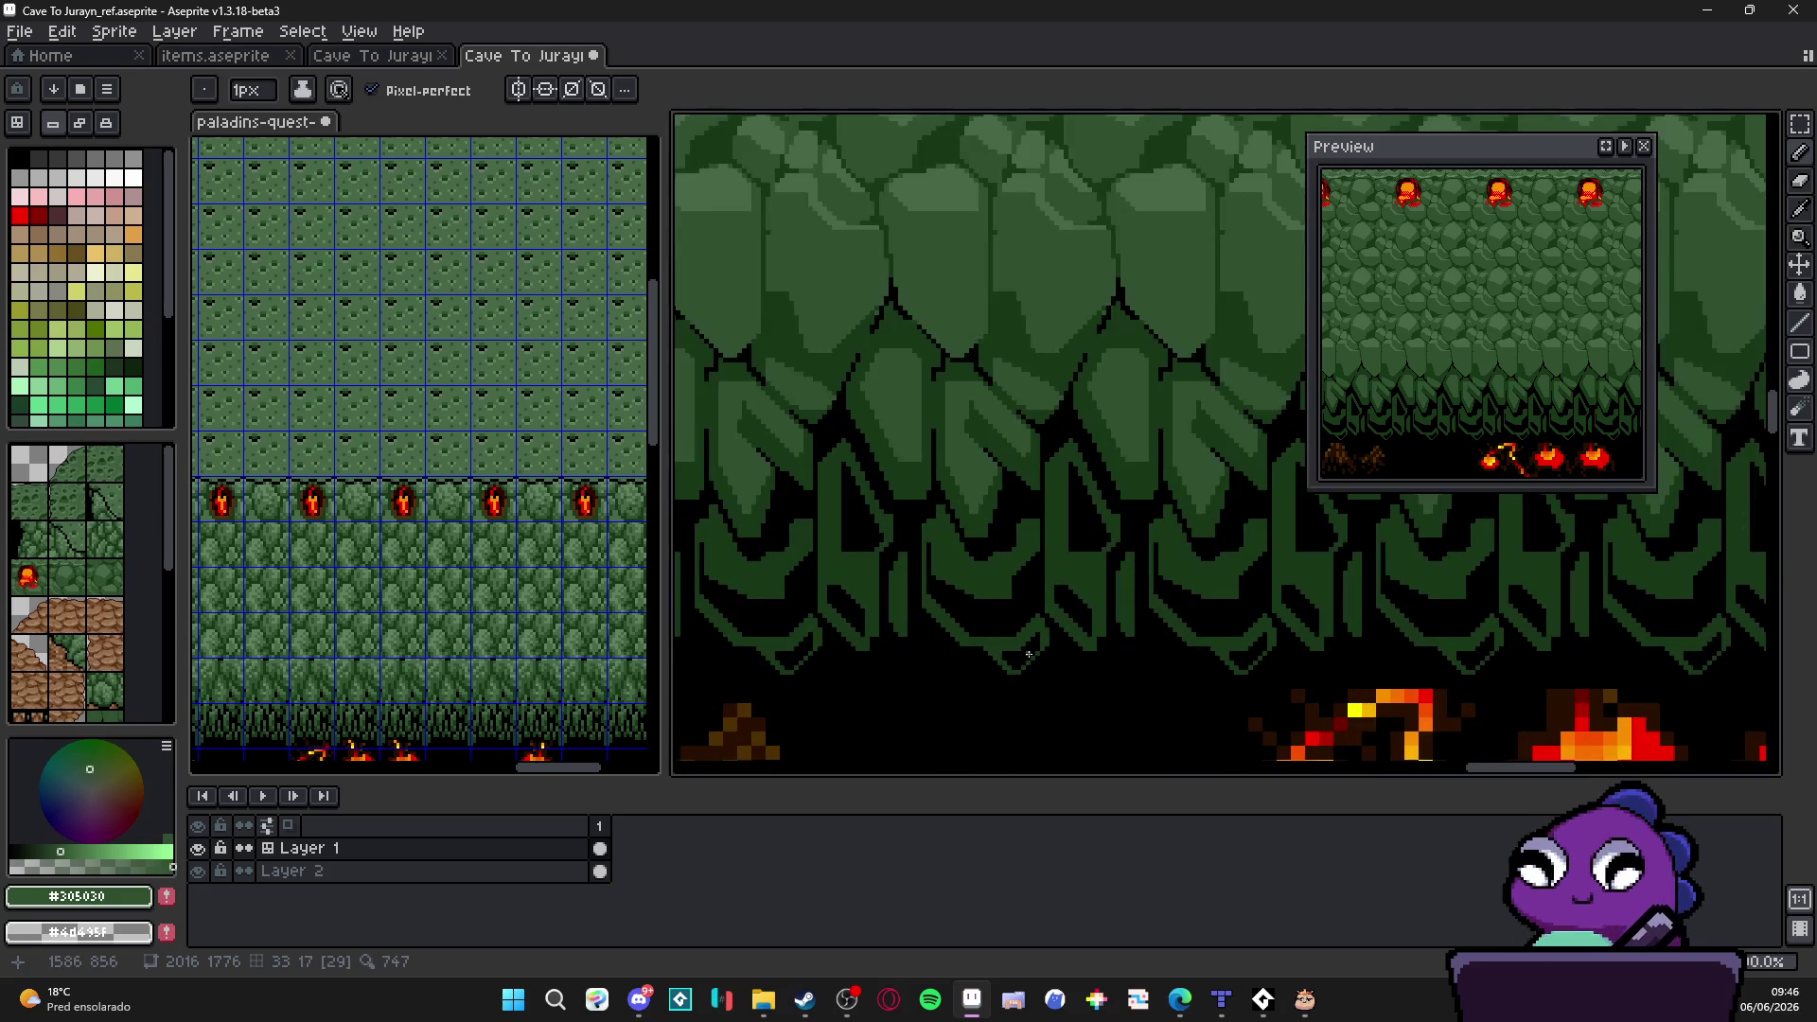
pyautogui.scroll(1, 998, 654)
pyautogui.scroll(1, 1009, 667)
# Step: With a 2px dark green brush, reshape the small block at the stalactite tip
pyautogui.keyDown('alt'); pyautogui.click(1035, 676); pyautogui.keyUp('alt')
pyautogui.press('+')
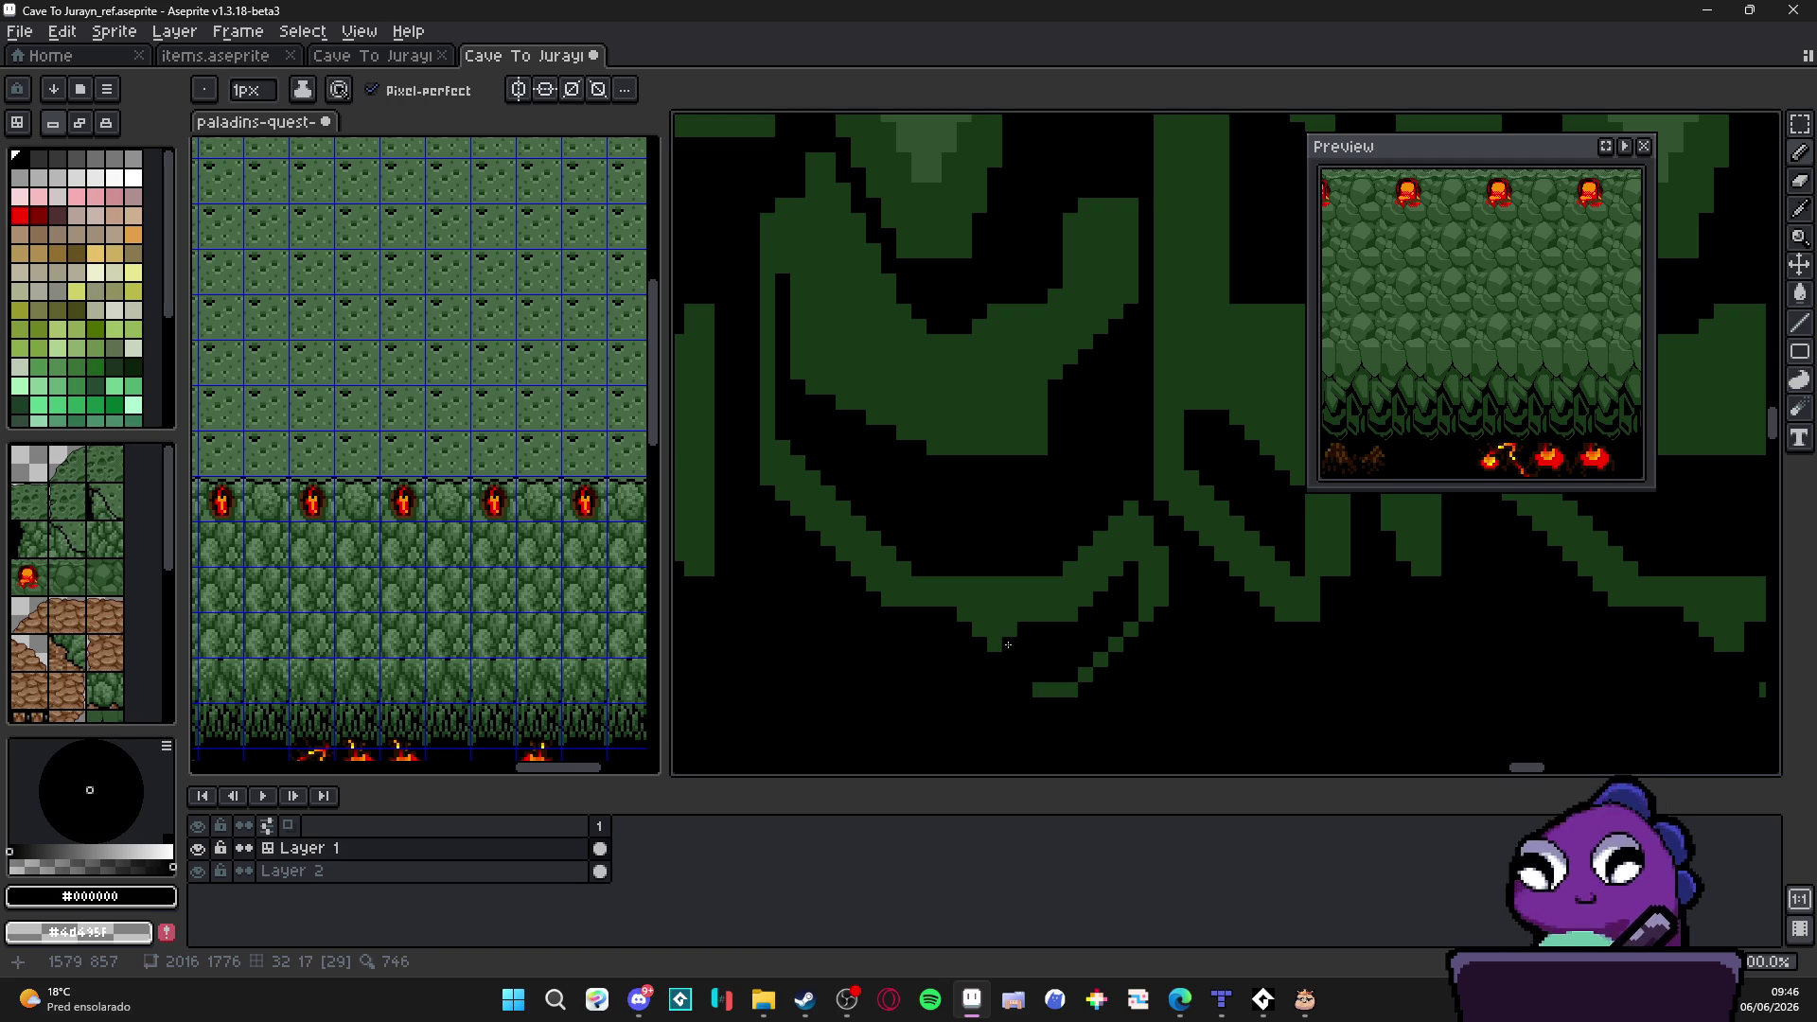
pyautogui.scroll(-1, 1007, 648)
pyautogui.scroll(-1, 1005, 656)
pyautogui.scroll(1, 1002, 667)
pyautogui.scroll(1, 1002, 670)
pyautogui.keyDown('alt'); pyautogui.click(1052, 624); pyautogui.keyUp('alt')
pyautogui.press('+')
pyautogui.moveTo(960, 670); pyautogui.dragTo(963, 665)
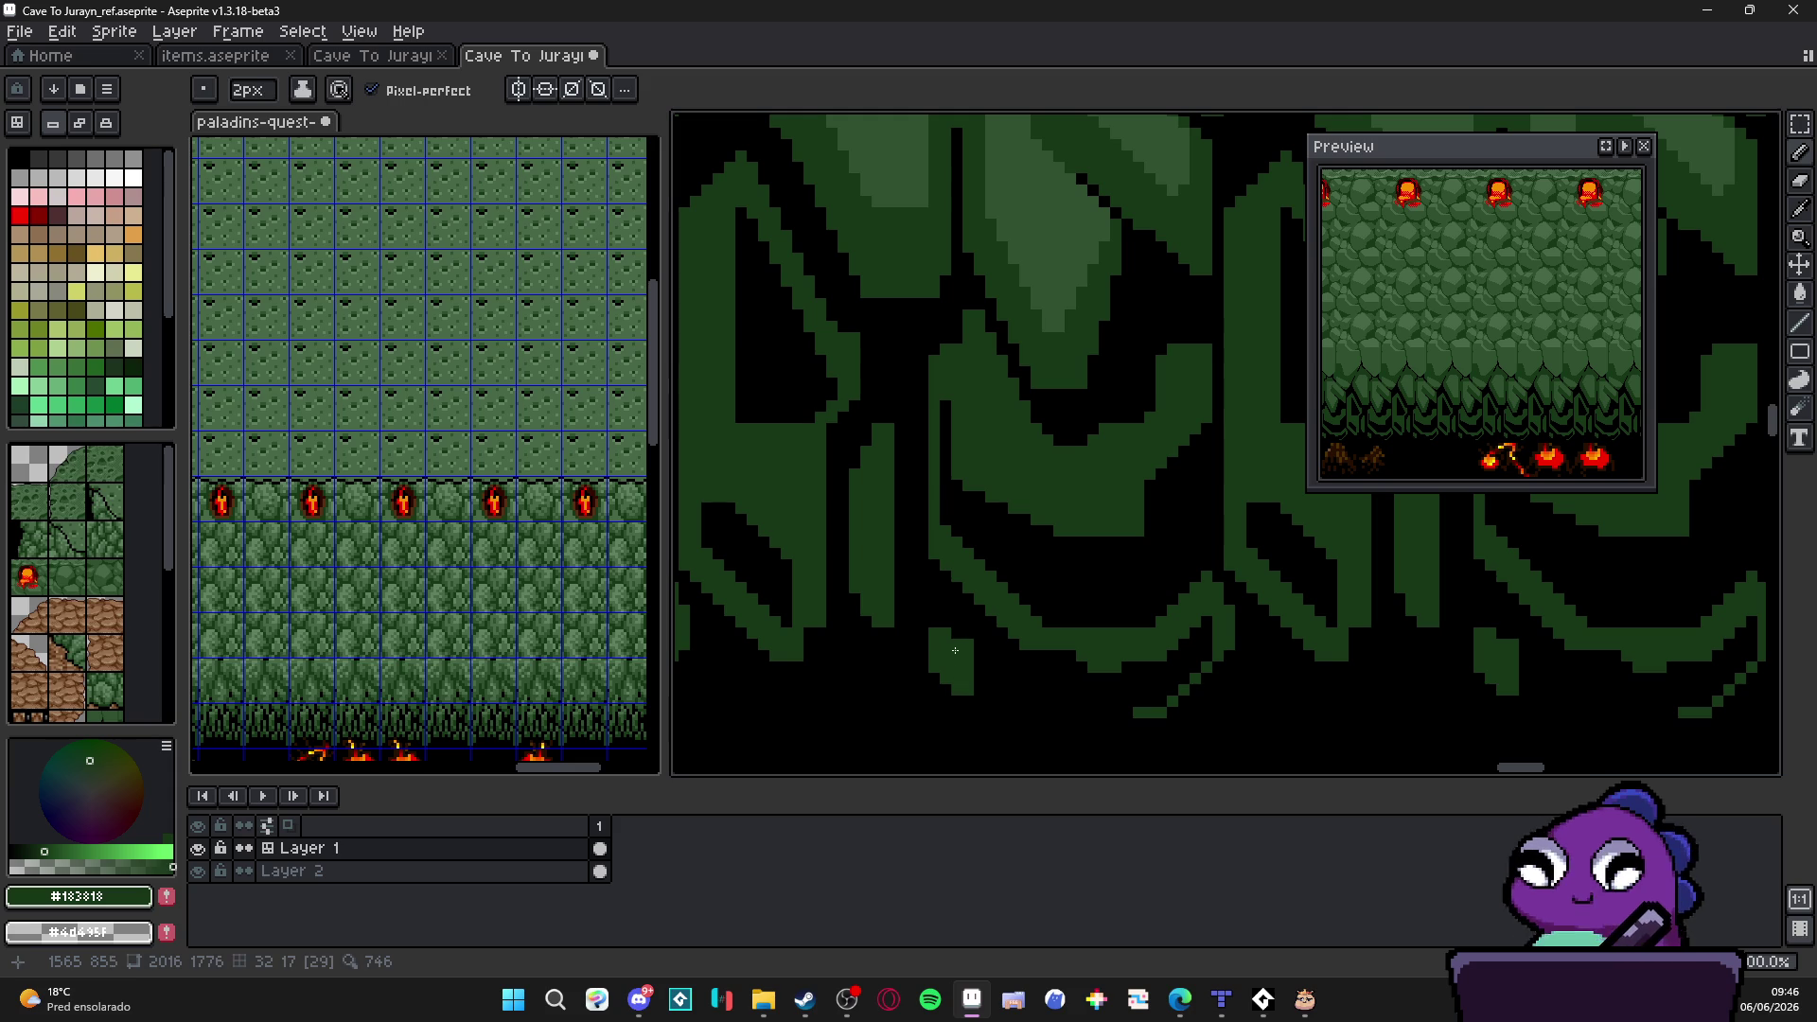
pyautogui.scroll(-1, 946, 633)
pyautogui.scroll(-1, 967, 660)
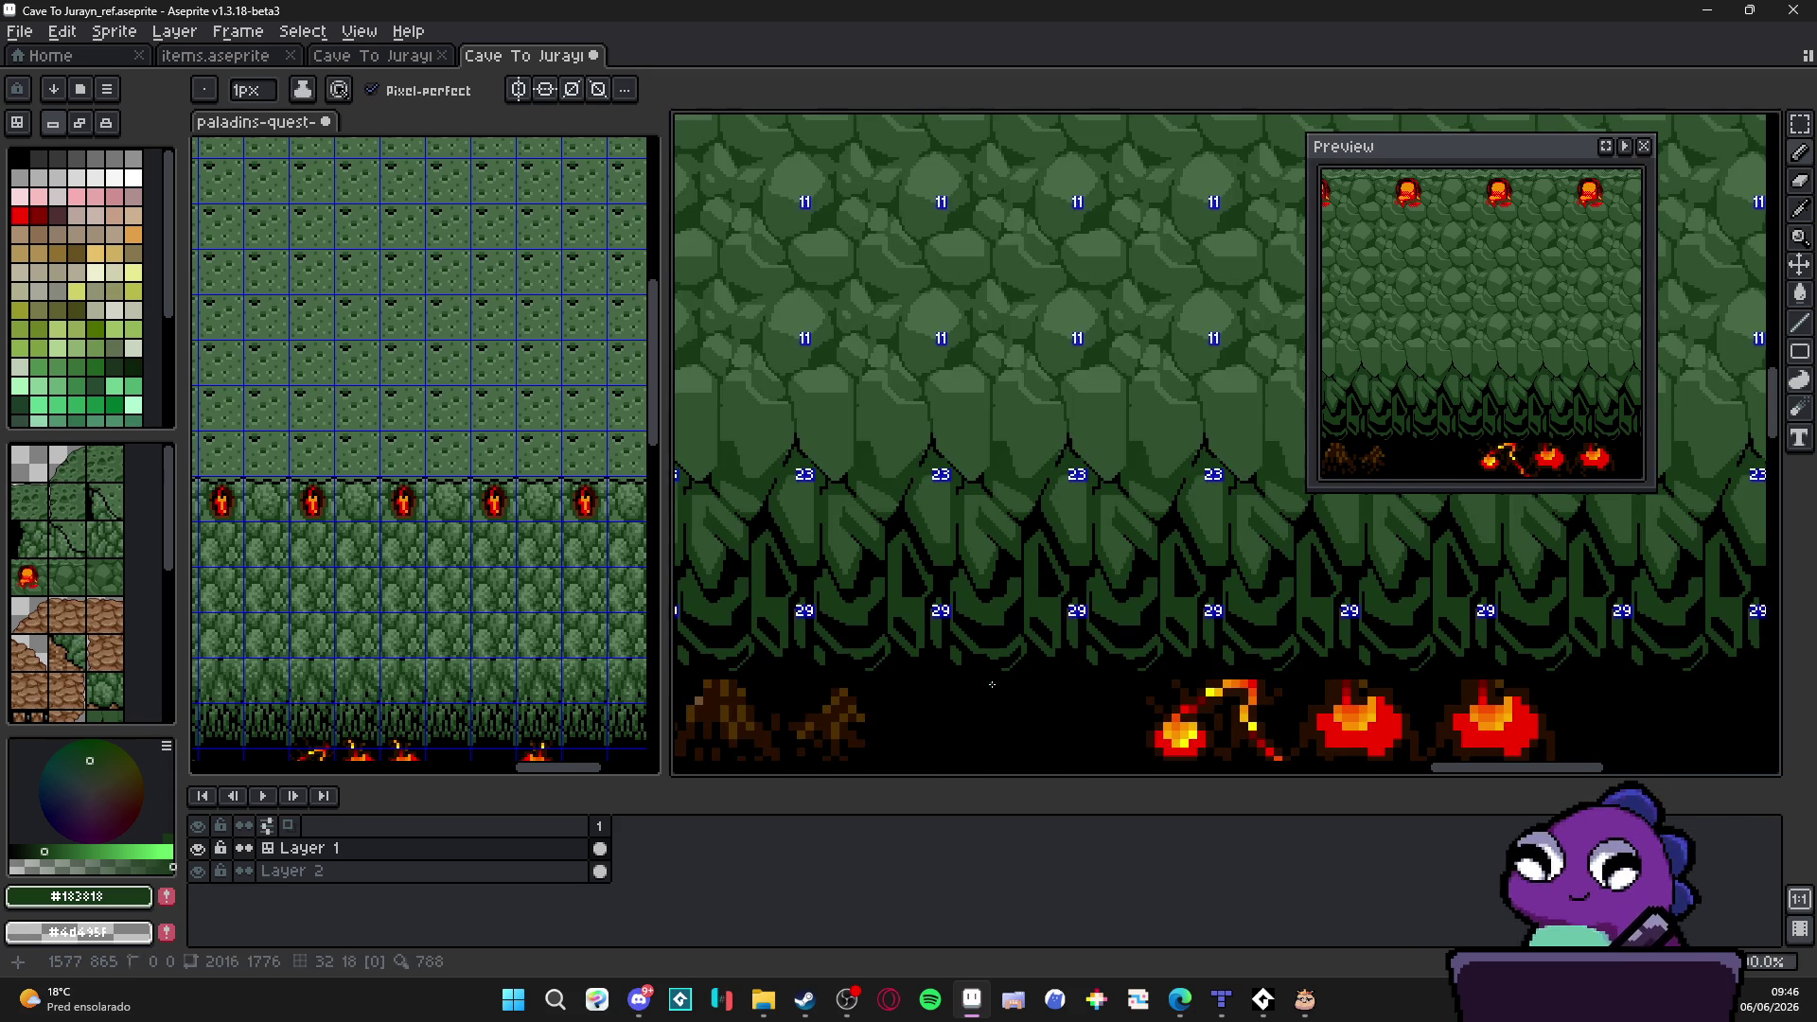
pyautogui.scroll(-1, 992, 686)
# Step: Outline a shadow patch on the rock in #183818 dark green and fill it in
pyautogui.moveTo(923, 649); pyautogui.dragTo(957, 667)
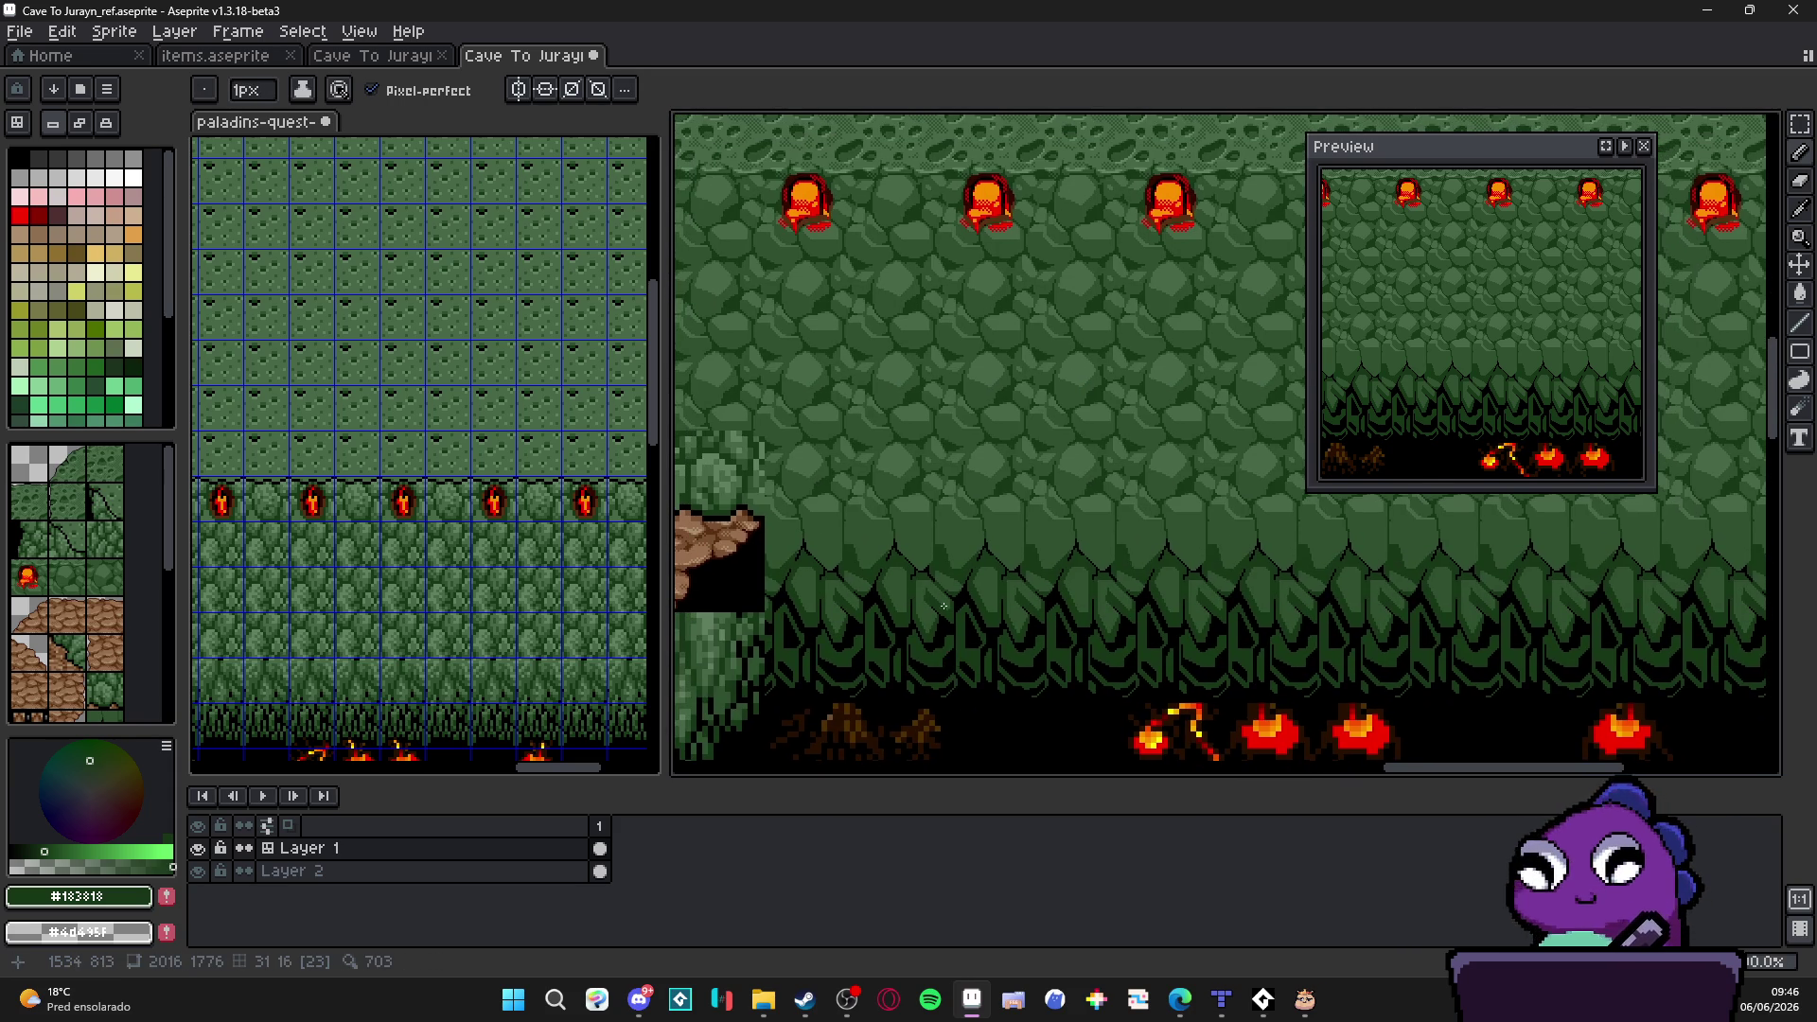
pyautogui.scroll(1, 944, 614)
pyautogui.scroll(2, 924, 512)
pyautogui.scroll(1, 890, 399)
pyautogui.press('alt')
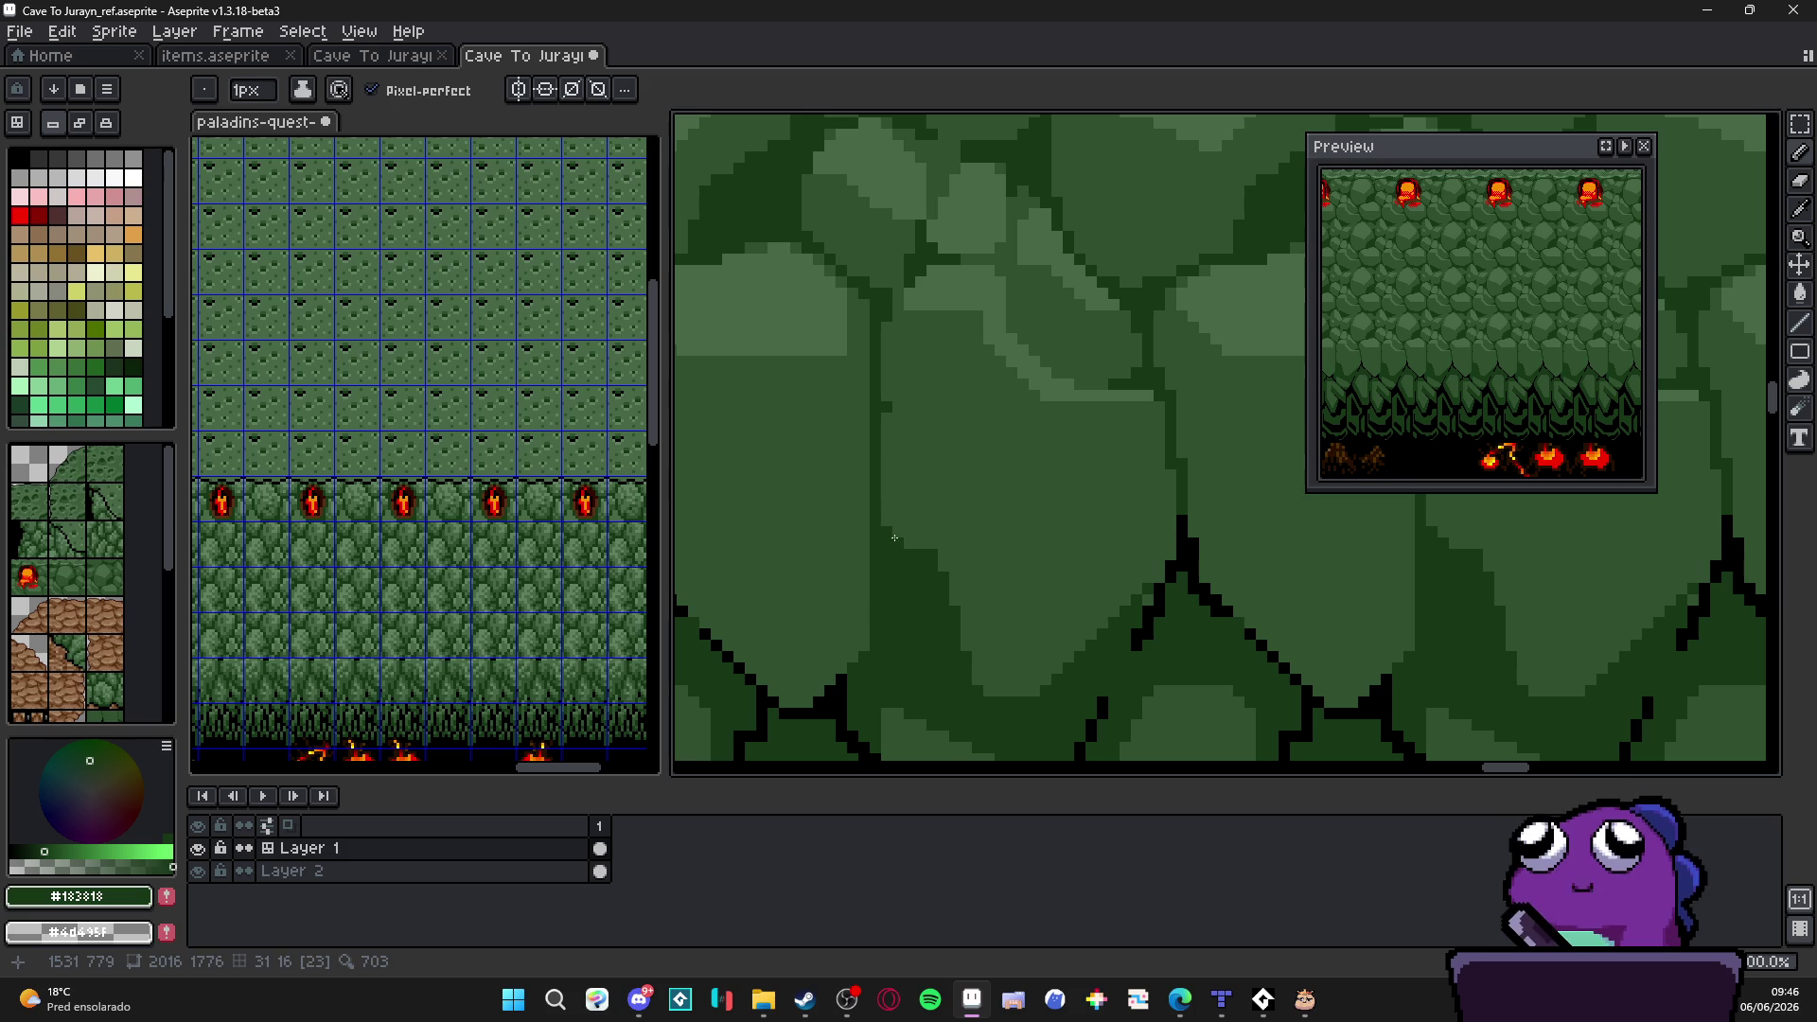
pyautogui.scroll(-2, 919, 546)
pyautogui.scroll(2, 937, 554)
pyautogui.keyDown('alt'); pyautogui.click(955, 564); pyautogui.keyUp('alt')
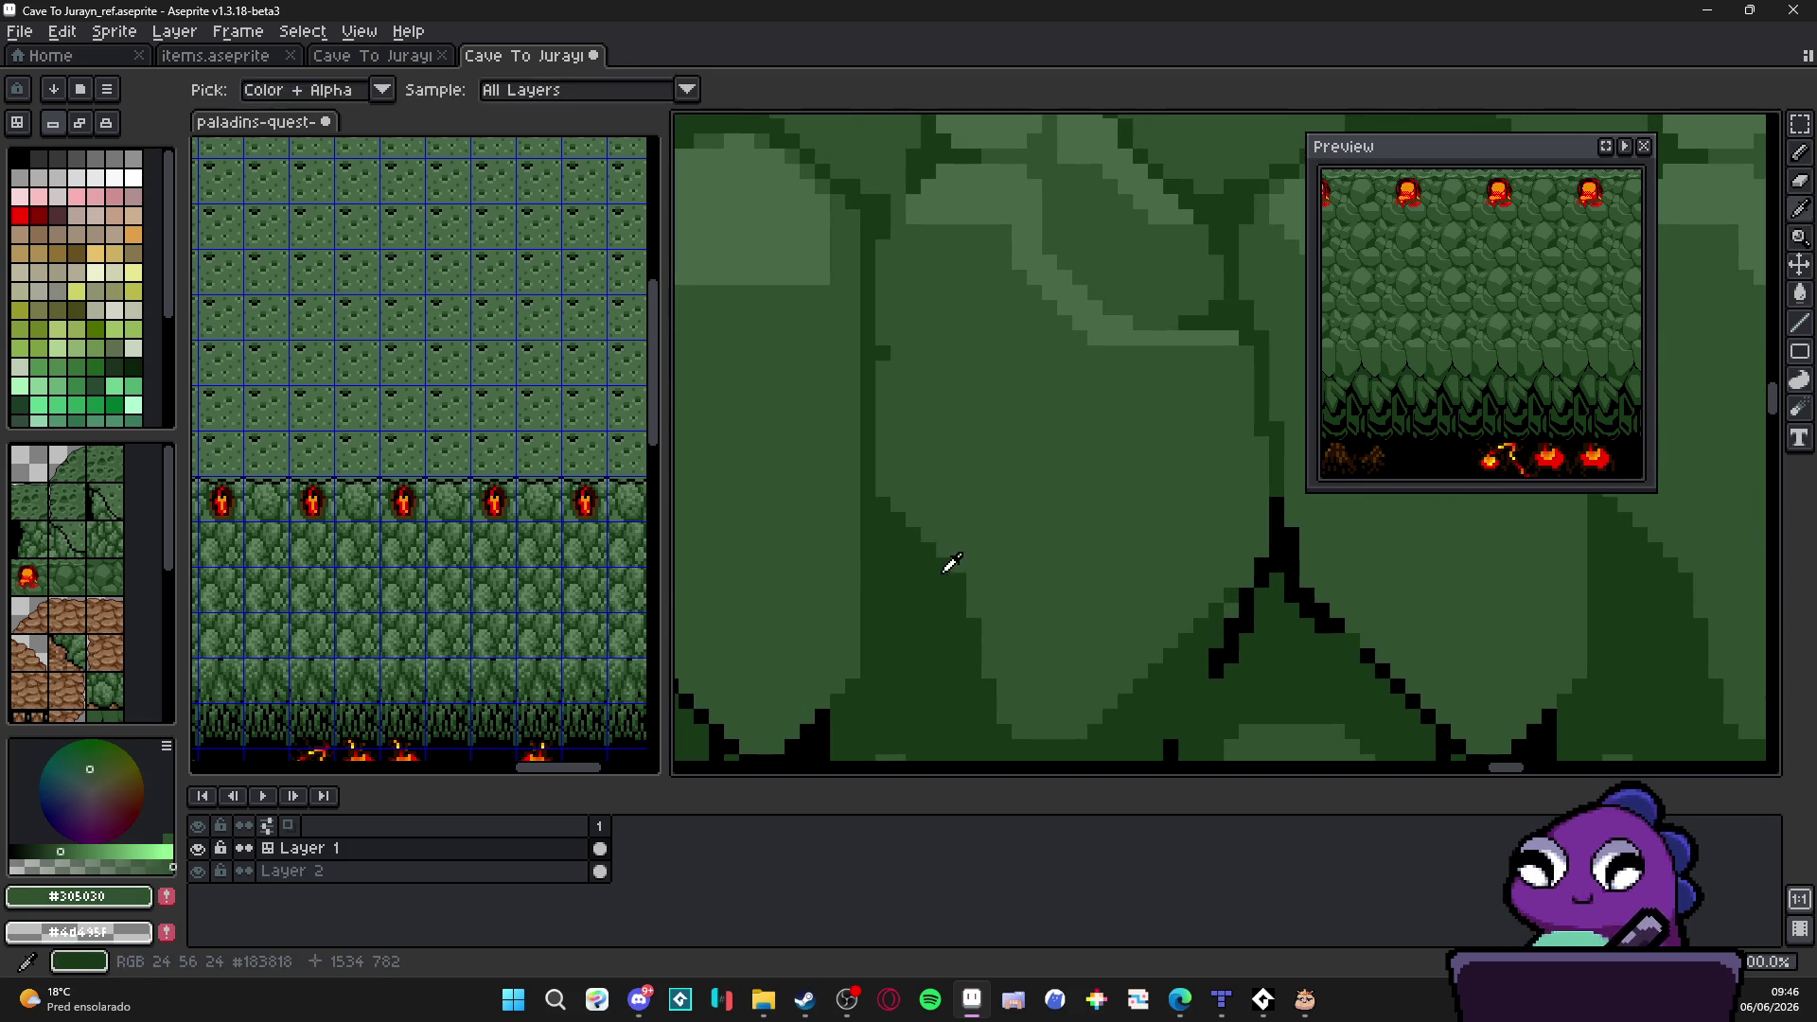
pyautogui.keyDown('alt'); pyautogui.click(948, 566); pyautogui.keyUp('alt')
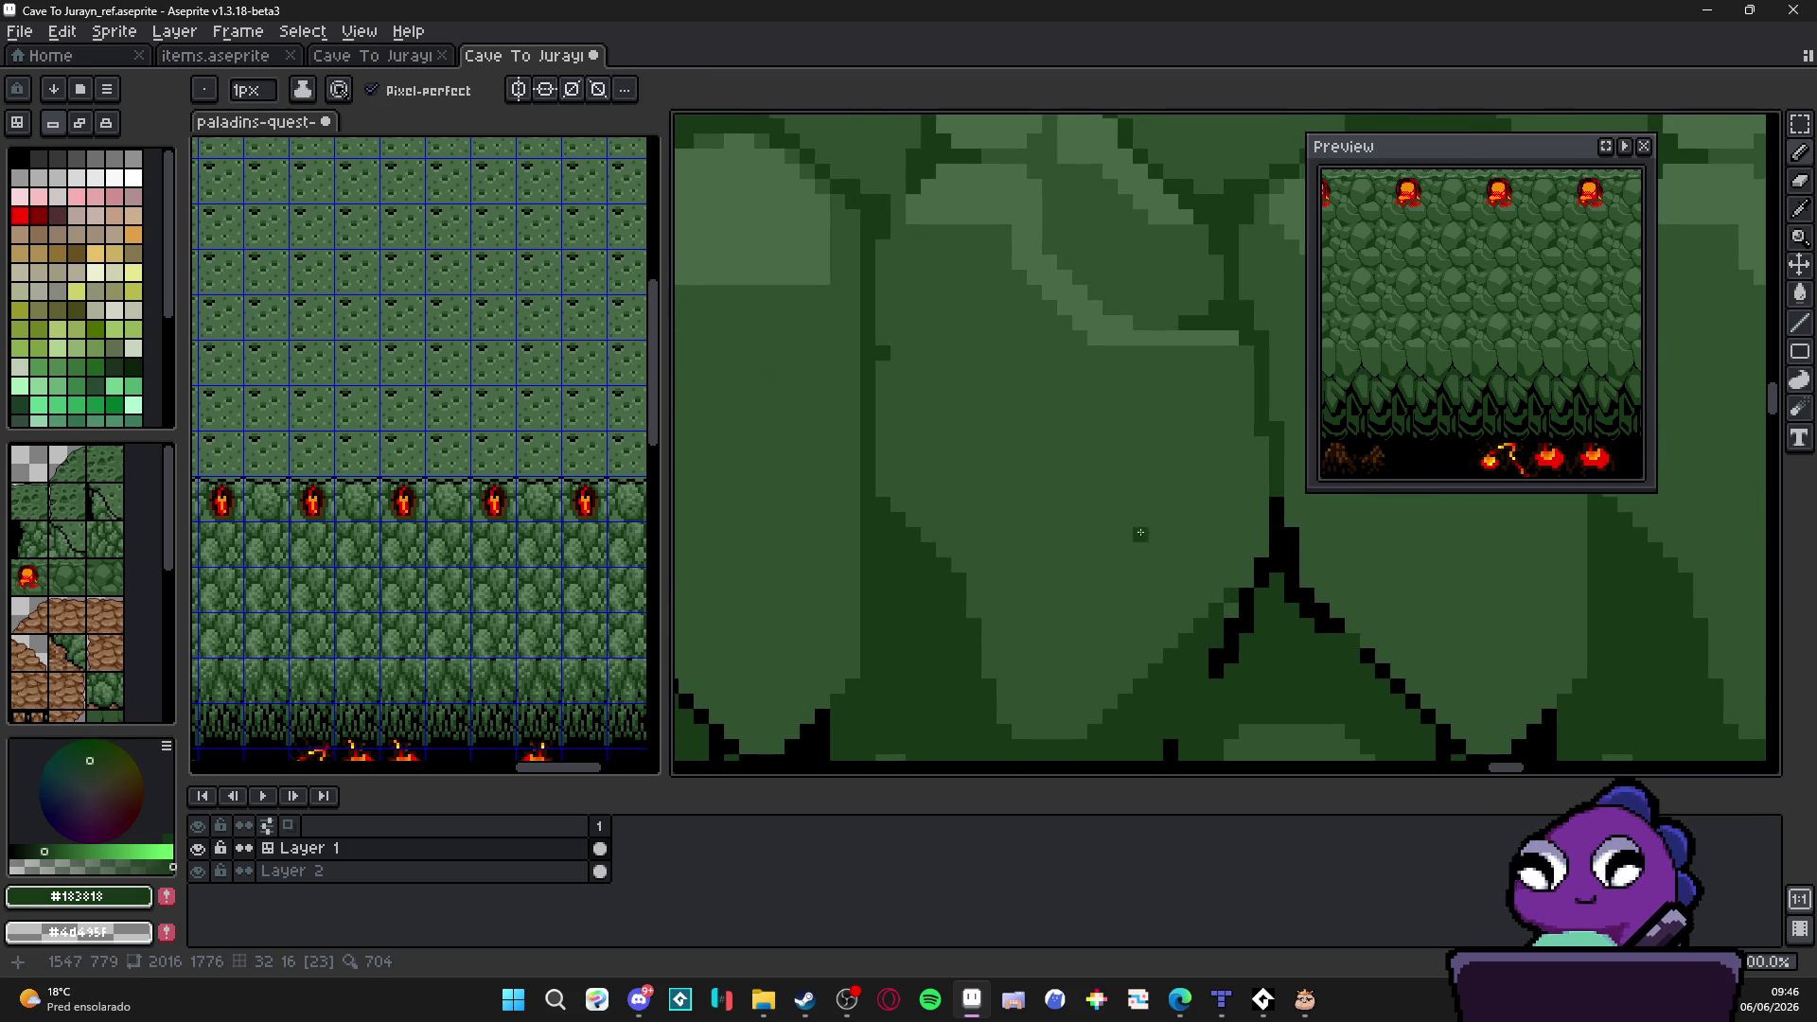
pyautogui.moveTo(1226, 500); pyautogui.dragTo(1050, 594)
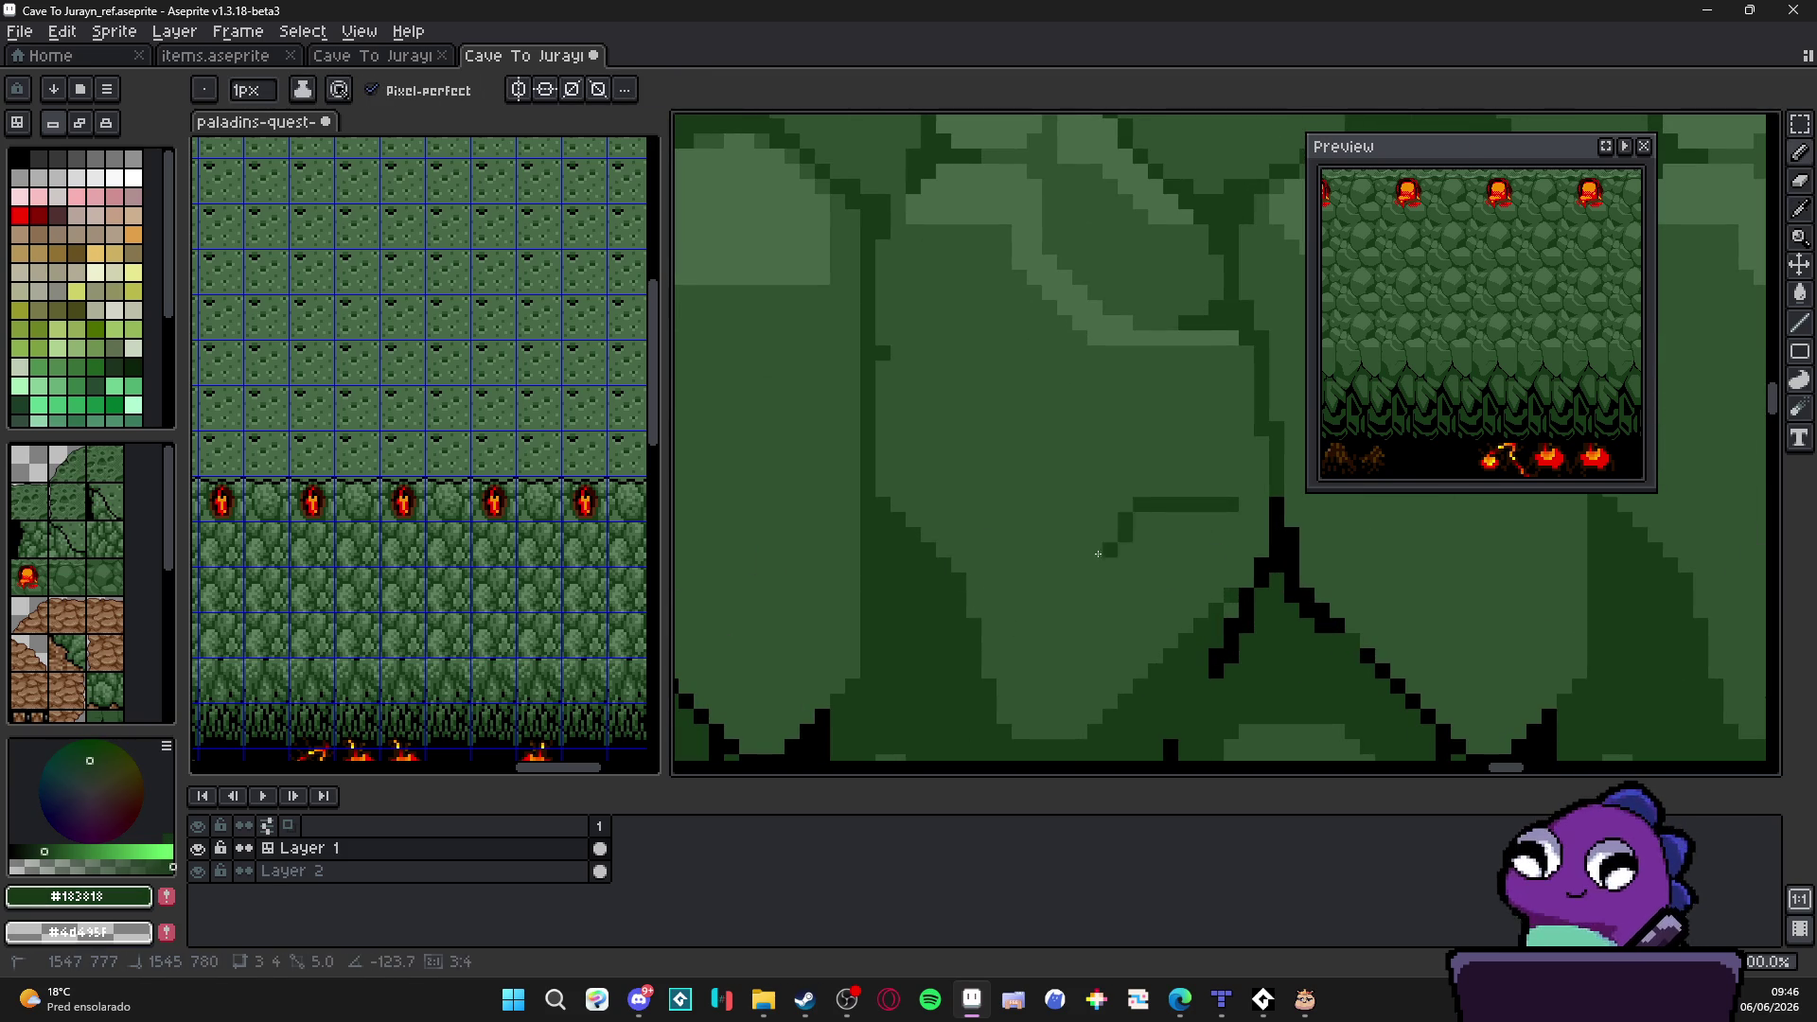
pyautogui.keyDown('shift'); pyautogui.click(1050, 596); pyautogui.keyUp('shift')
pyautogui.keyDown('shift'); pyautogui.click(1131, 596); pyautogui.keyUp('shift')
pyautogui.keyDown('shift'); pyautogui.click(1236, 505); pyautogui.keyUp('shift')
pyautogui.press('g')
pyautogui.click(1164, 547)
pyautogui.keyDown('alt'); pyautogui.click(1236, 507); pyautogui.keyUp('alt')
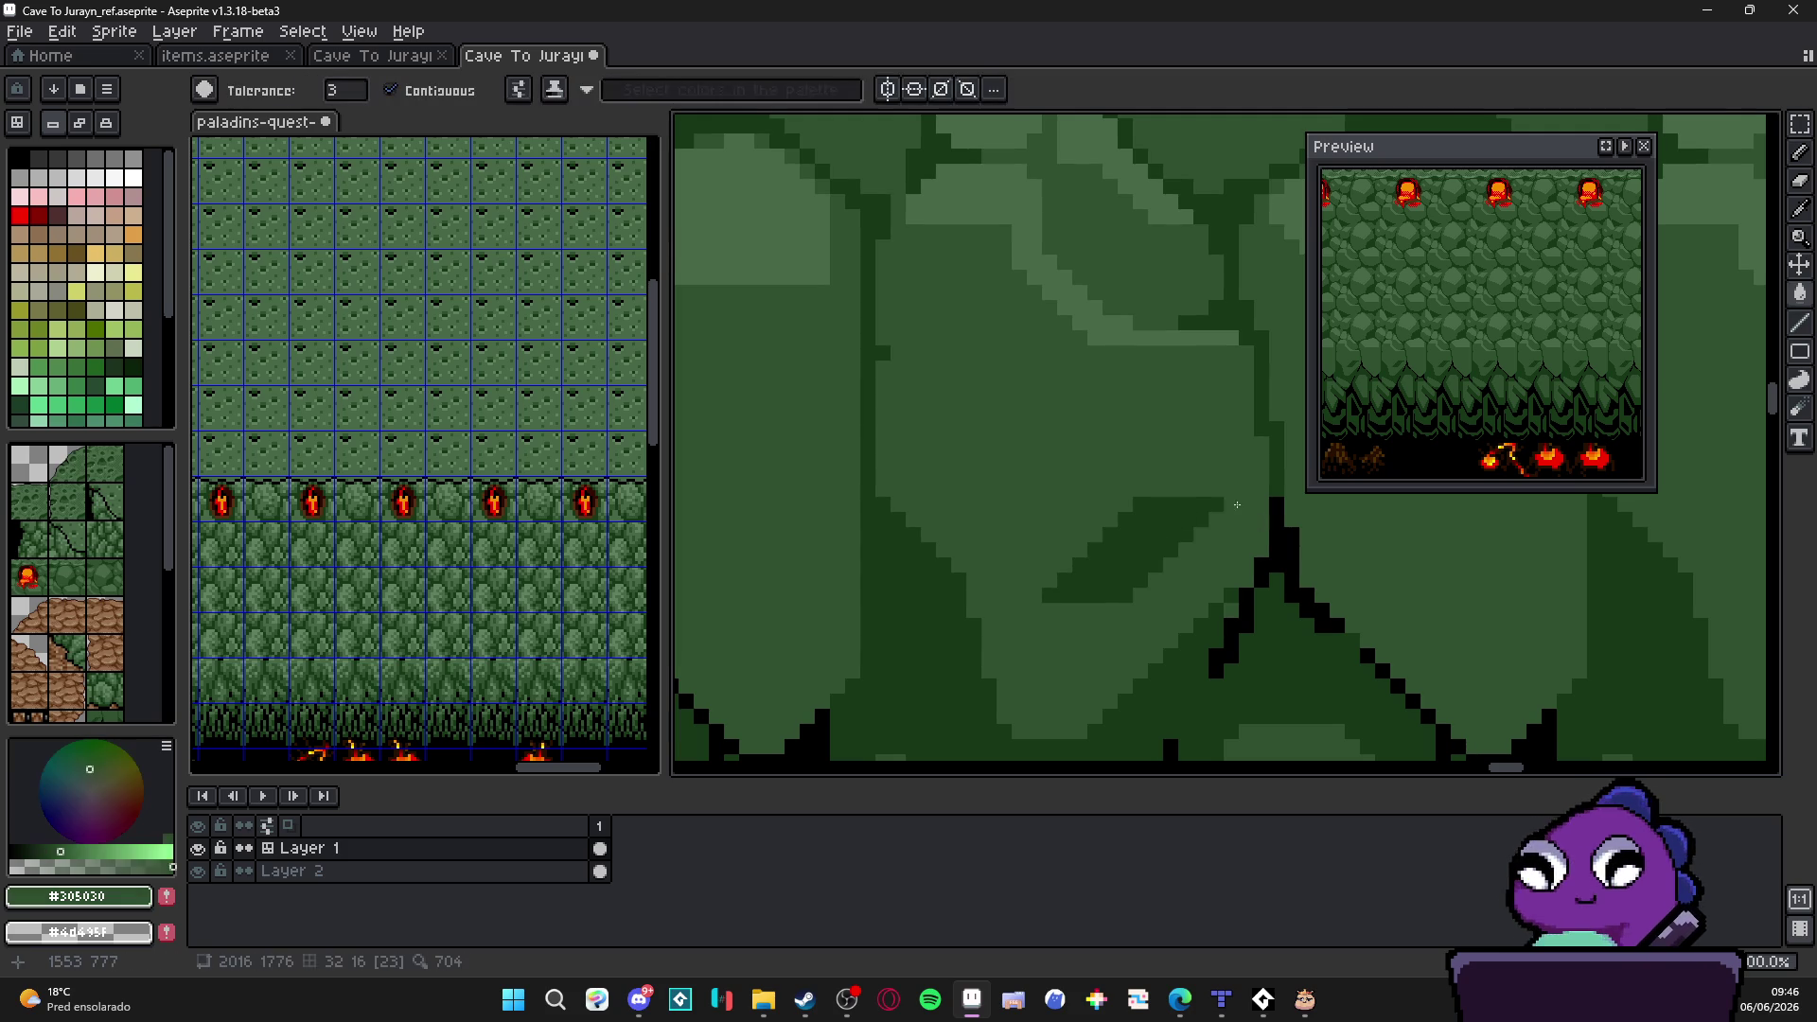
pyautogui.scroll(-3, 1236, 505)
# Step: Check the tiles across the cave map and save the tileset file with Ctrl+S
pyautogui.press('b')
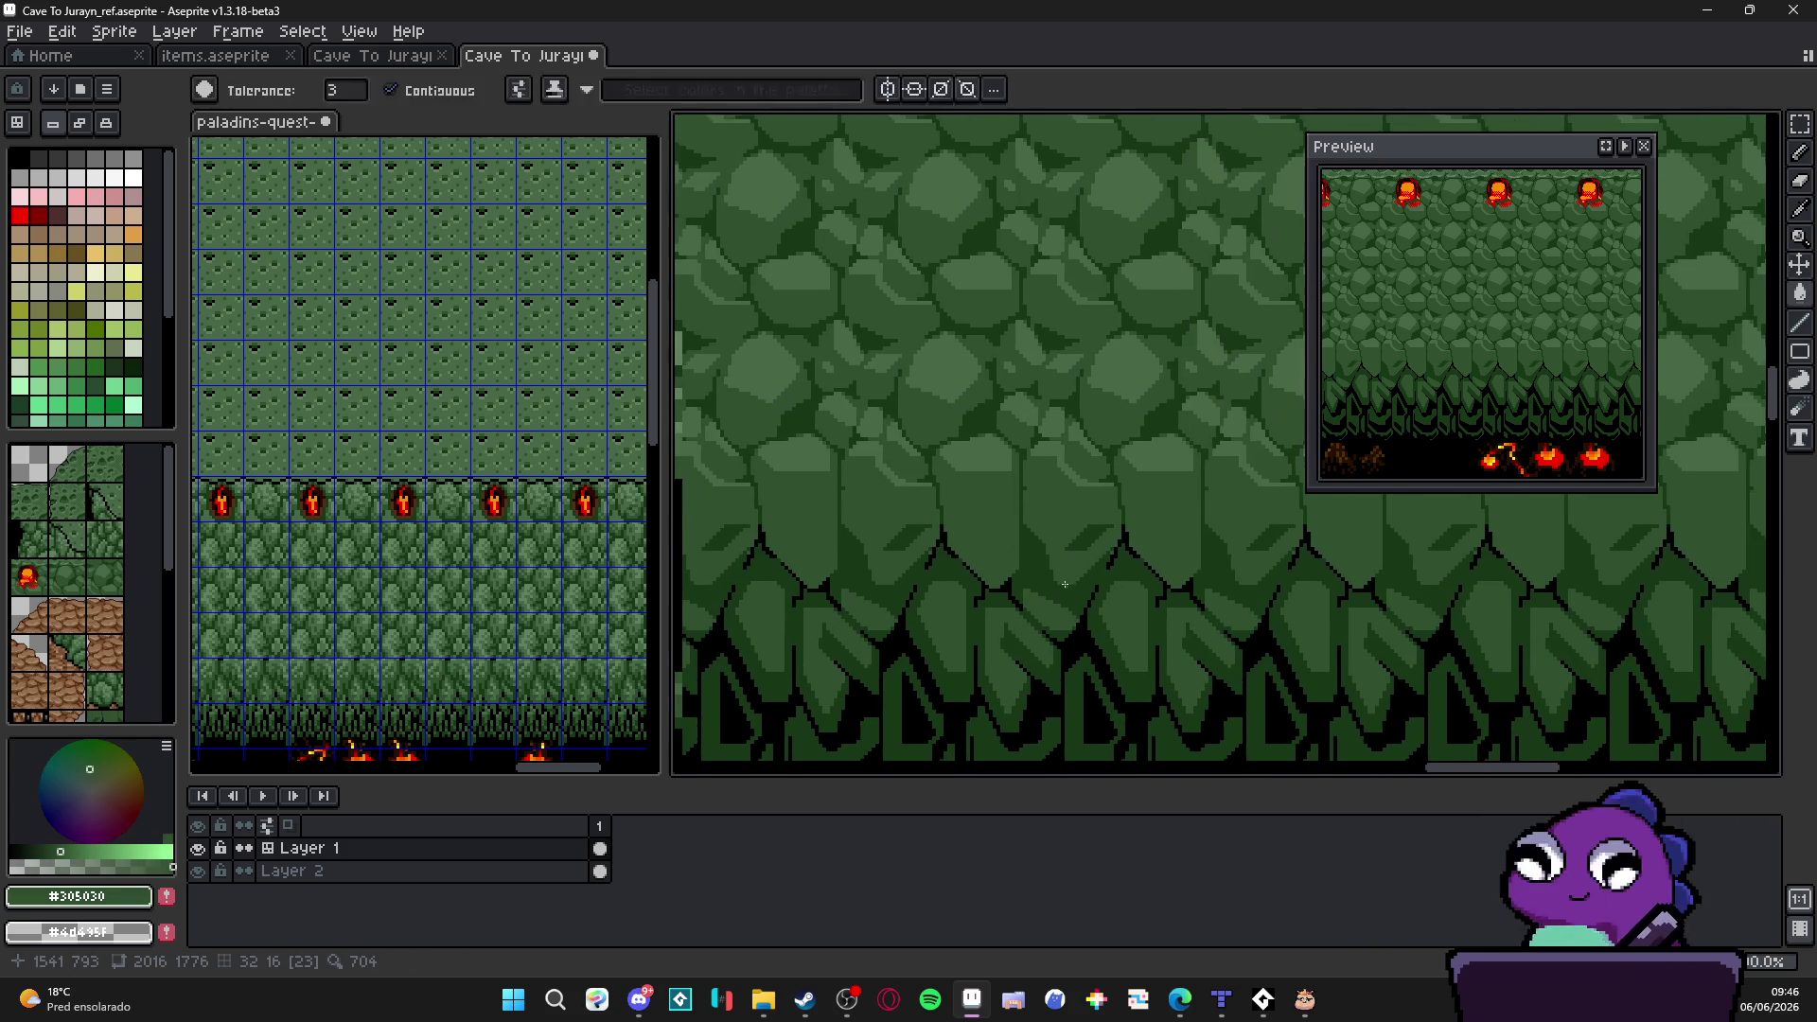
pyautogui.scroll(1, 1117, 534)
pyautogui.press('v')
pyautogui.scroll(-1, 1110, 554)
pyautogui.scroll(-1, 1080, 582)
pyautogui.scroll(1, 1051, 607)
pyautogui.press('b')
pyautogui.scroll(1, 1051, 607)
pyautogui.moveTo(920, 621); pyautogui.dragTo(1027, 668)
pyautogui.scroll(-1, 1027, 667)
pyautogui.scroll(1, 1027, 668)
pyautogui.hotkey('ctrl', 's')
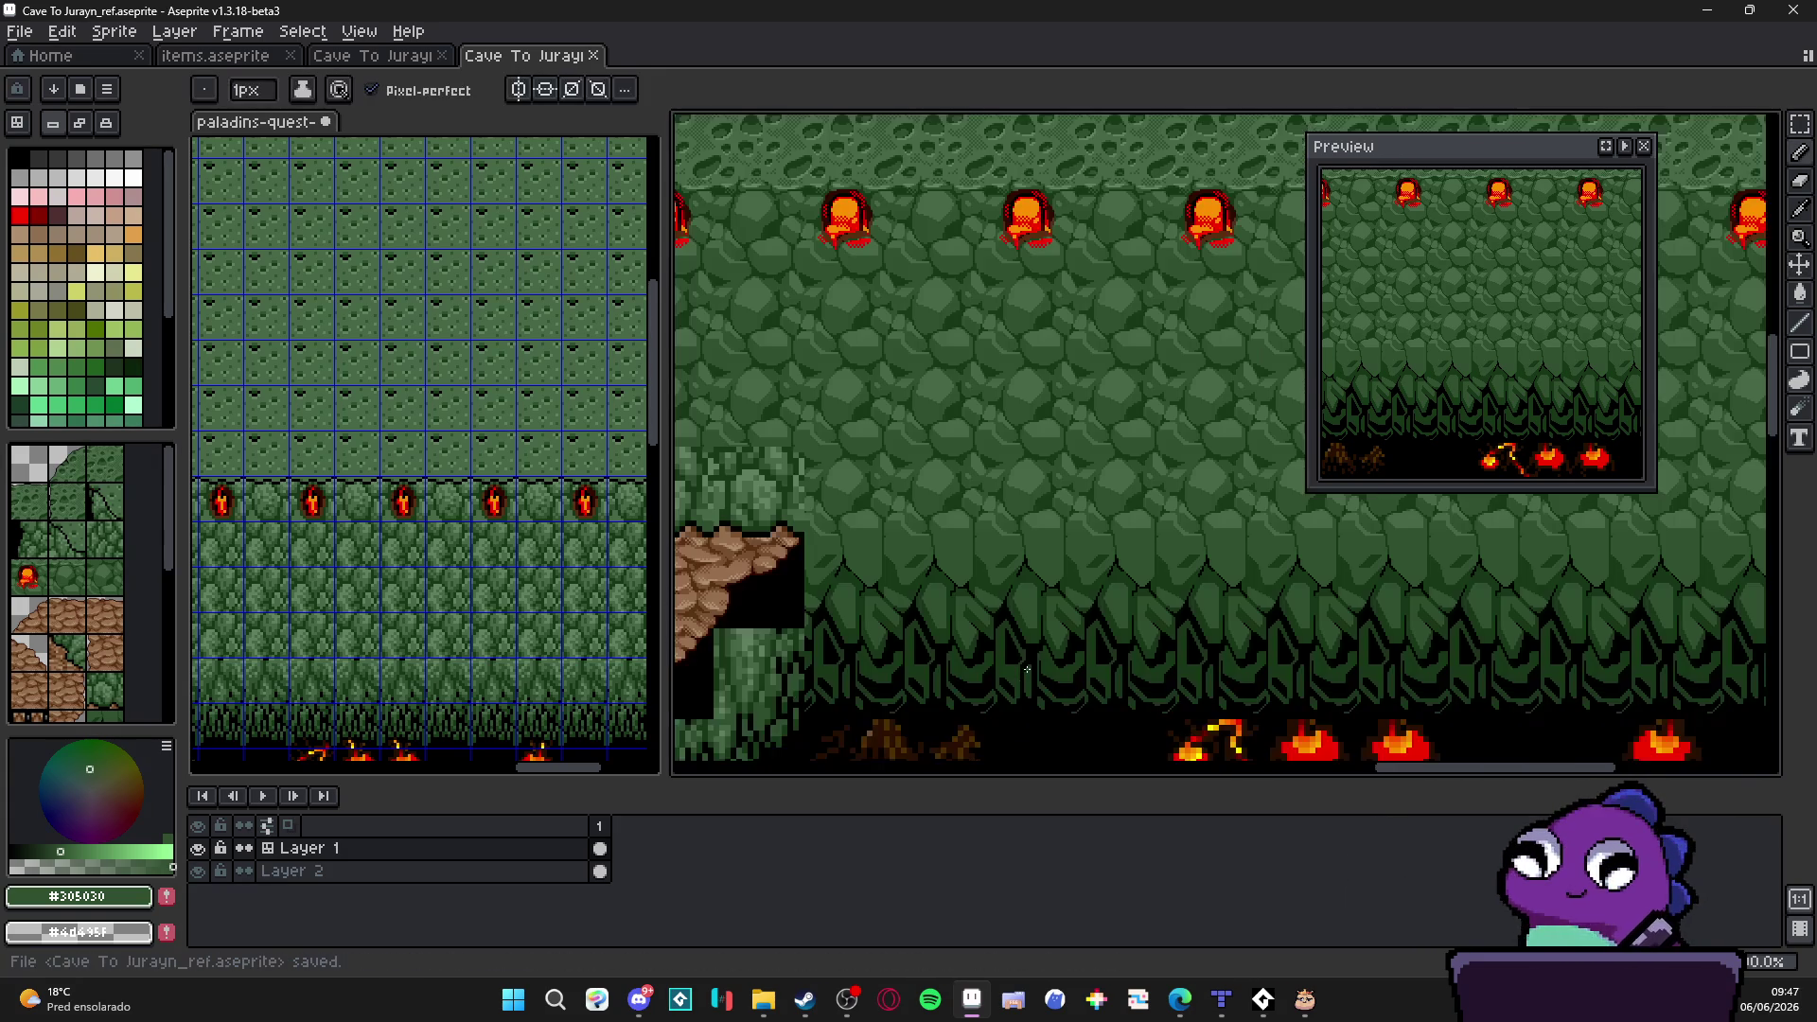
pyautogui.scroll(-2, 1027, 669)
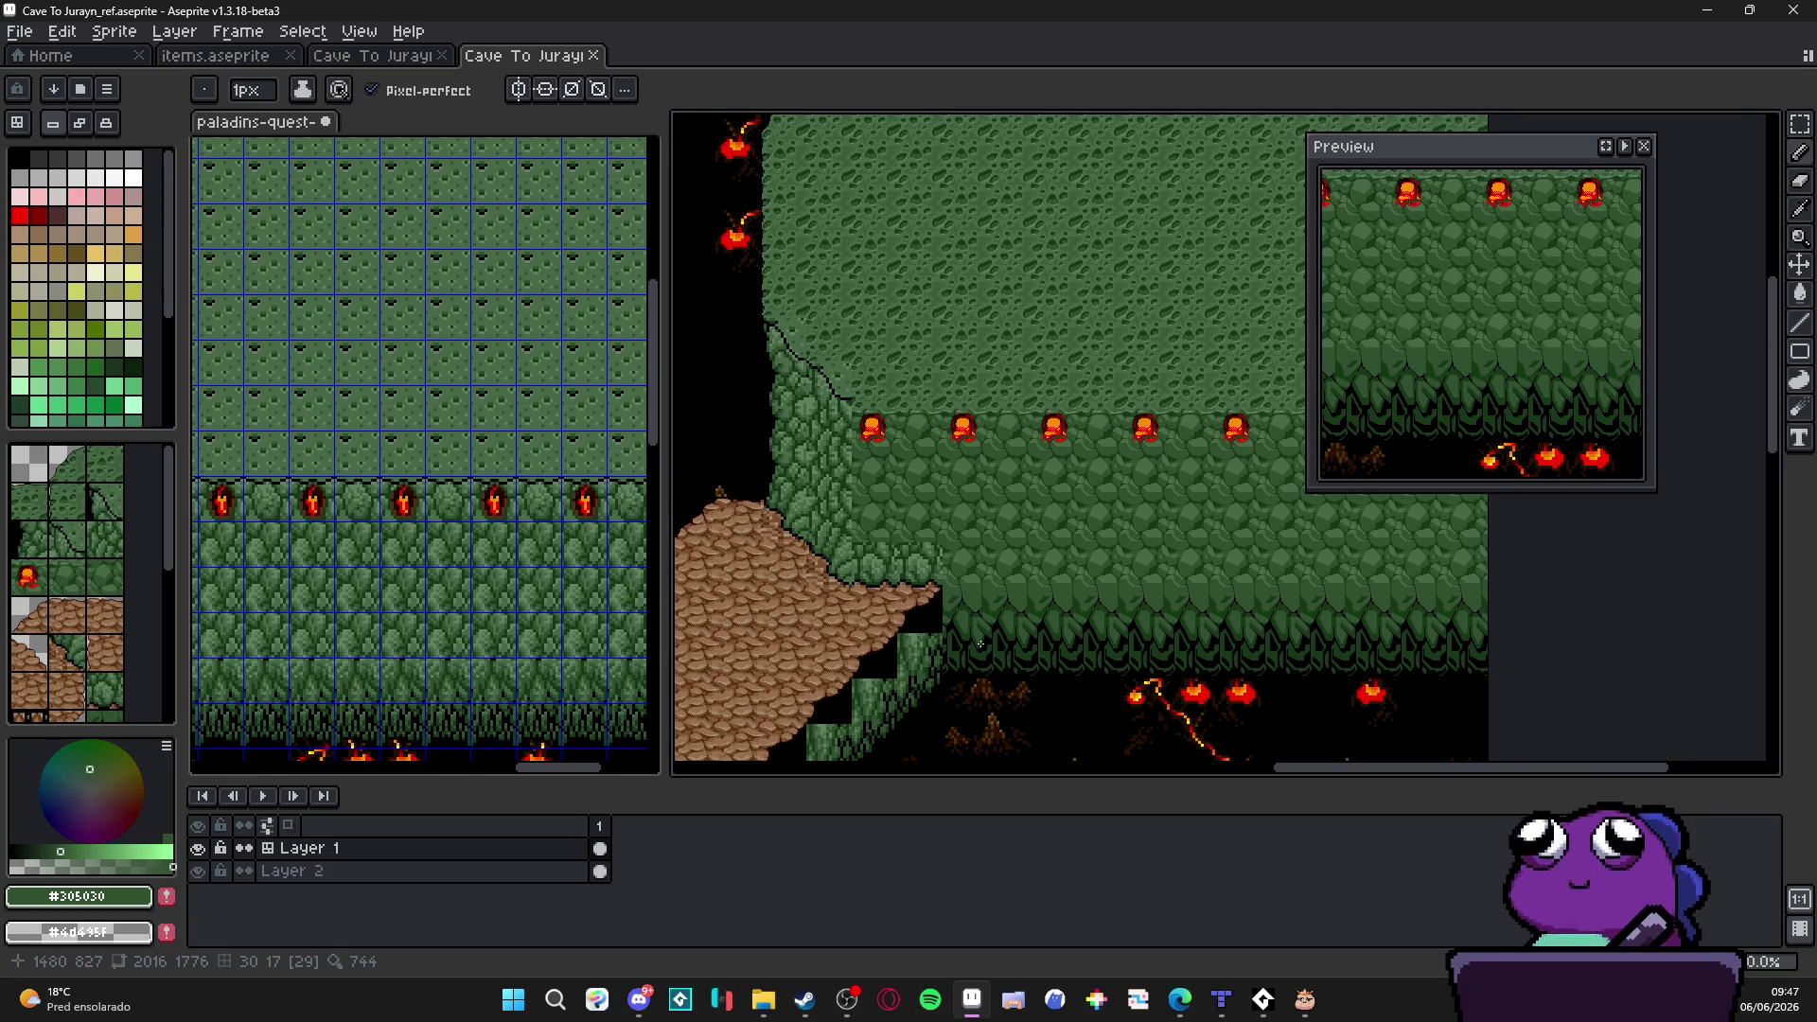
pyautogui.scroll(2, 990, 664)
# Step: Select one tile-sized cell beside the dirt slope, nudge it one cell left and commit it in place
pyautogui.press('v')
pyautogui.moveTo(920, 460); pyautogui.dragTo(1122, 562)
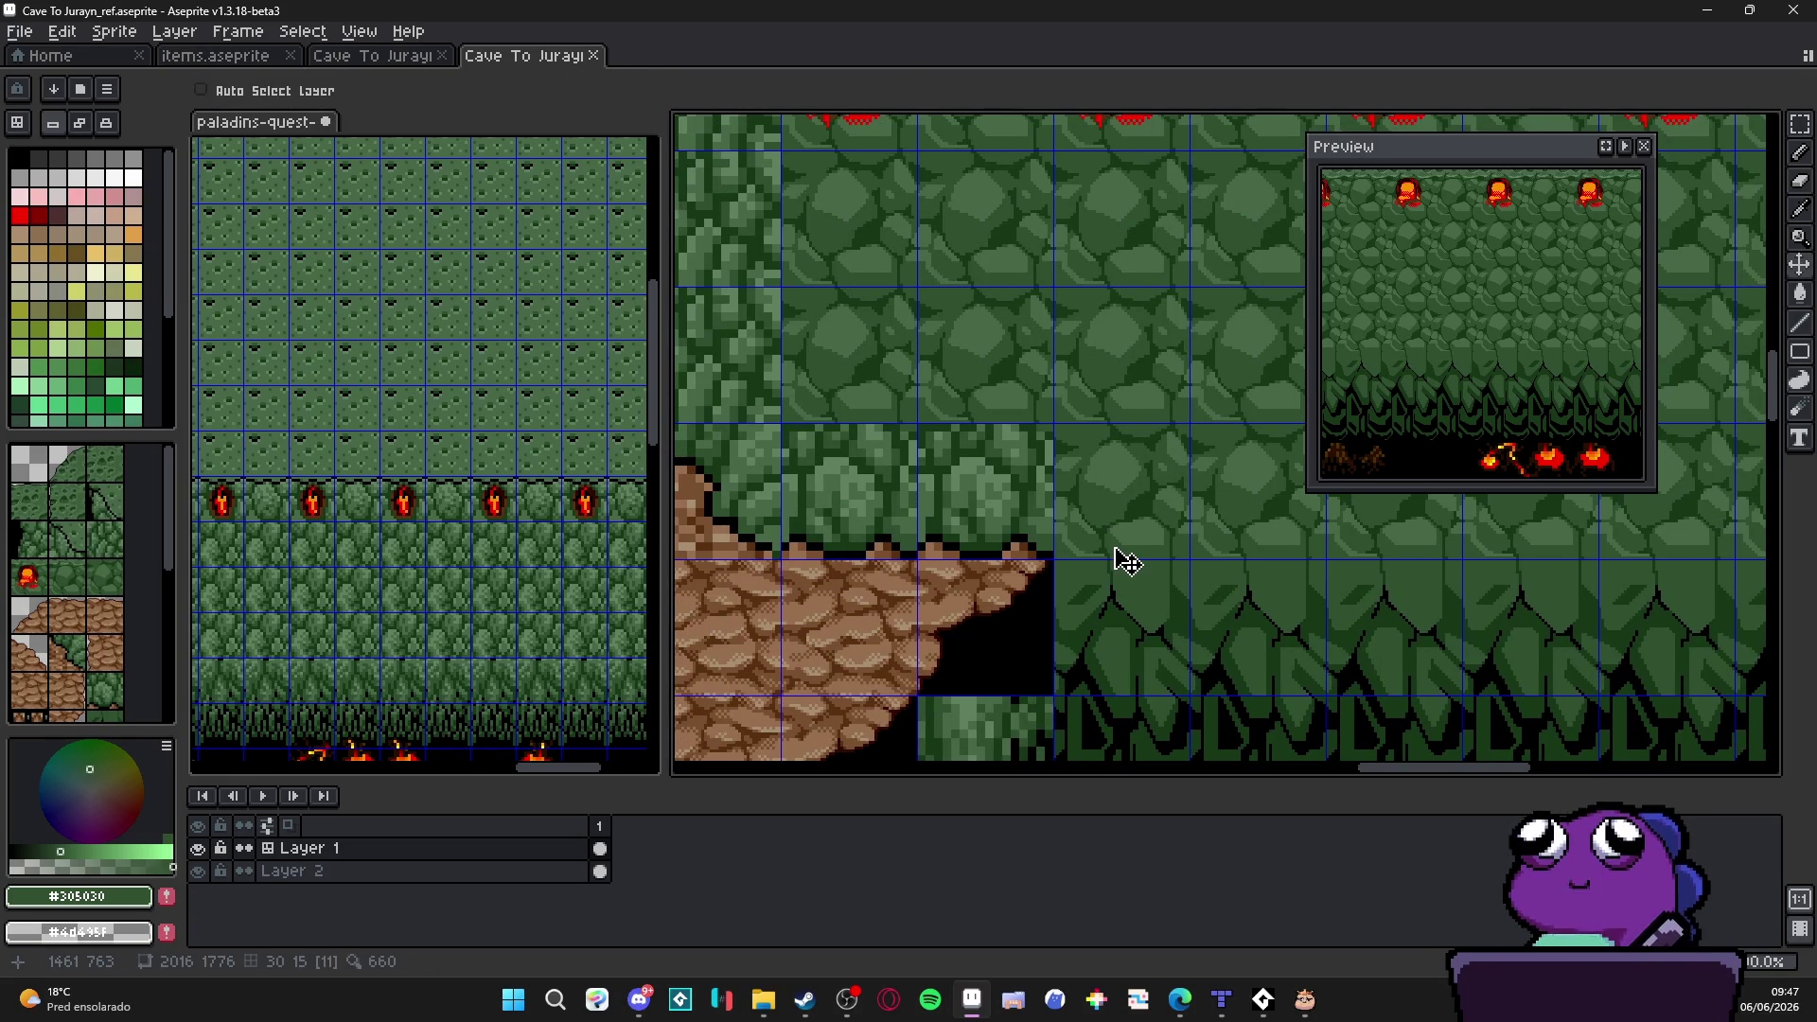
pyautogui.press('m')
pyautogui.moveTo(1053, 423); pyautogui.dragTo(1238, 585)
pyautogui.press('Left')
pyautogui.press('Left')
pyautogui.press('Left')
pyautogui.hotkey('ctrl', 'd')
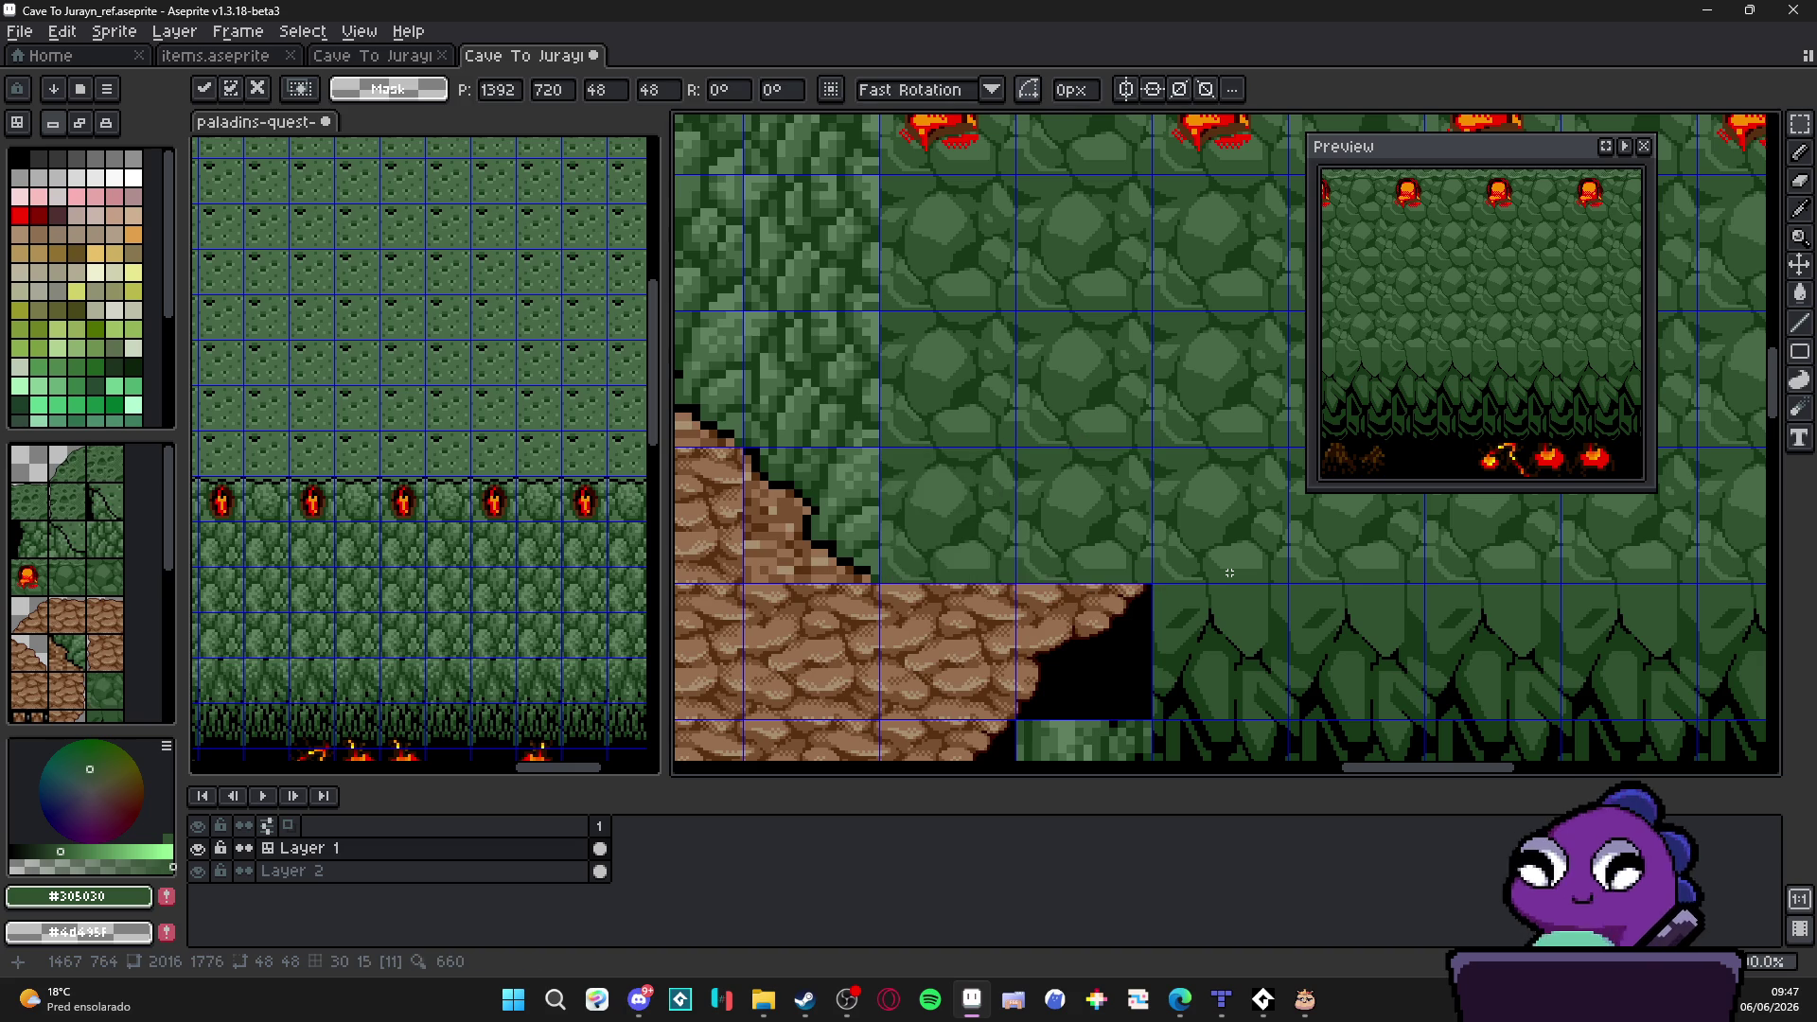
pyautogui.scroll(2, 1022, 553)
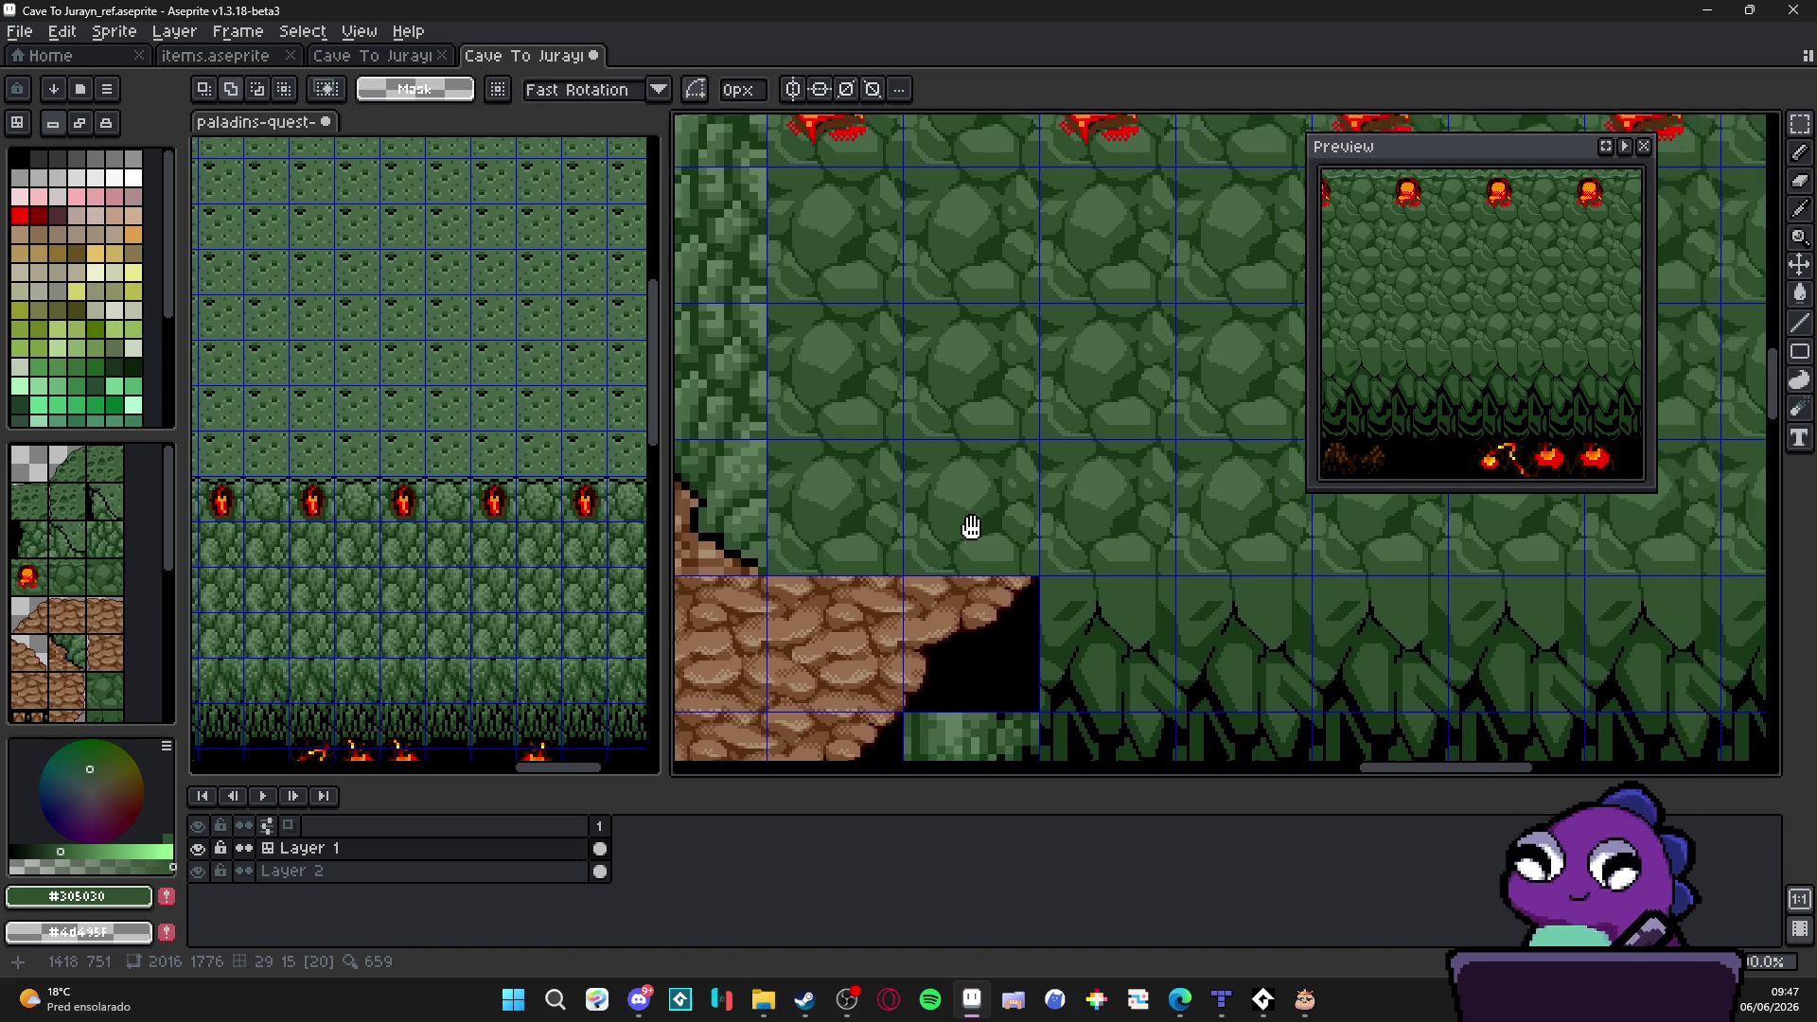
pyautogui.press('b')
pyautogui.scroll(1, 1020, 554)
pyautogui.press('e')
pyautogui.scroll(1, 1047, 611)
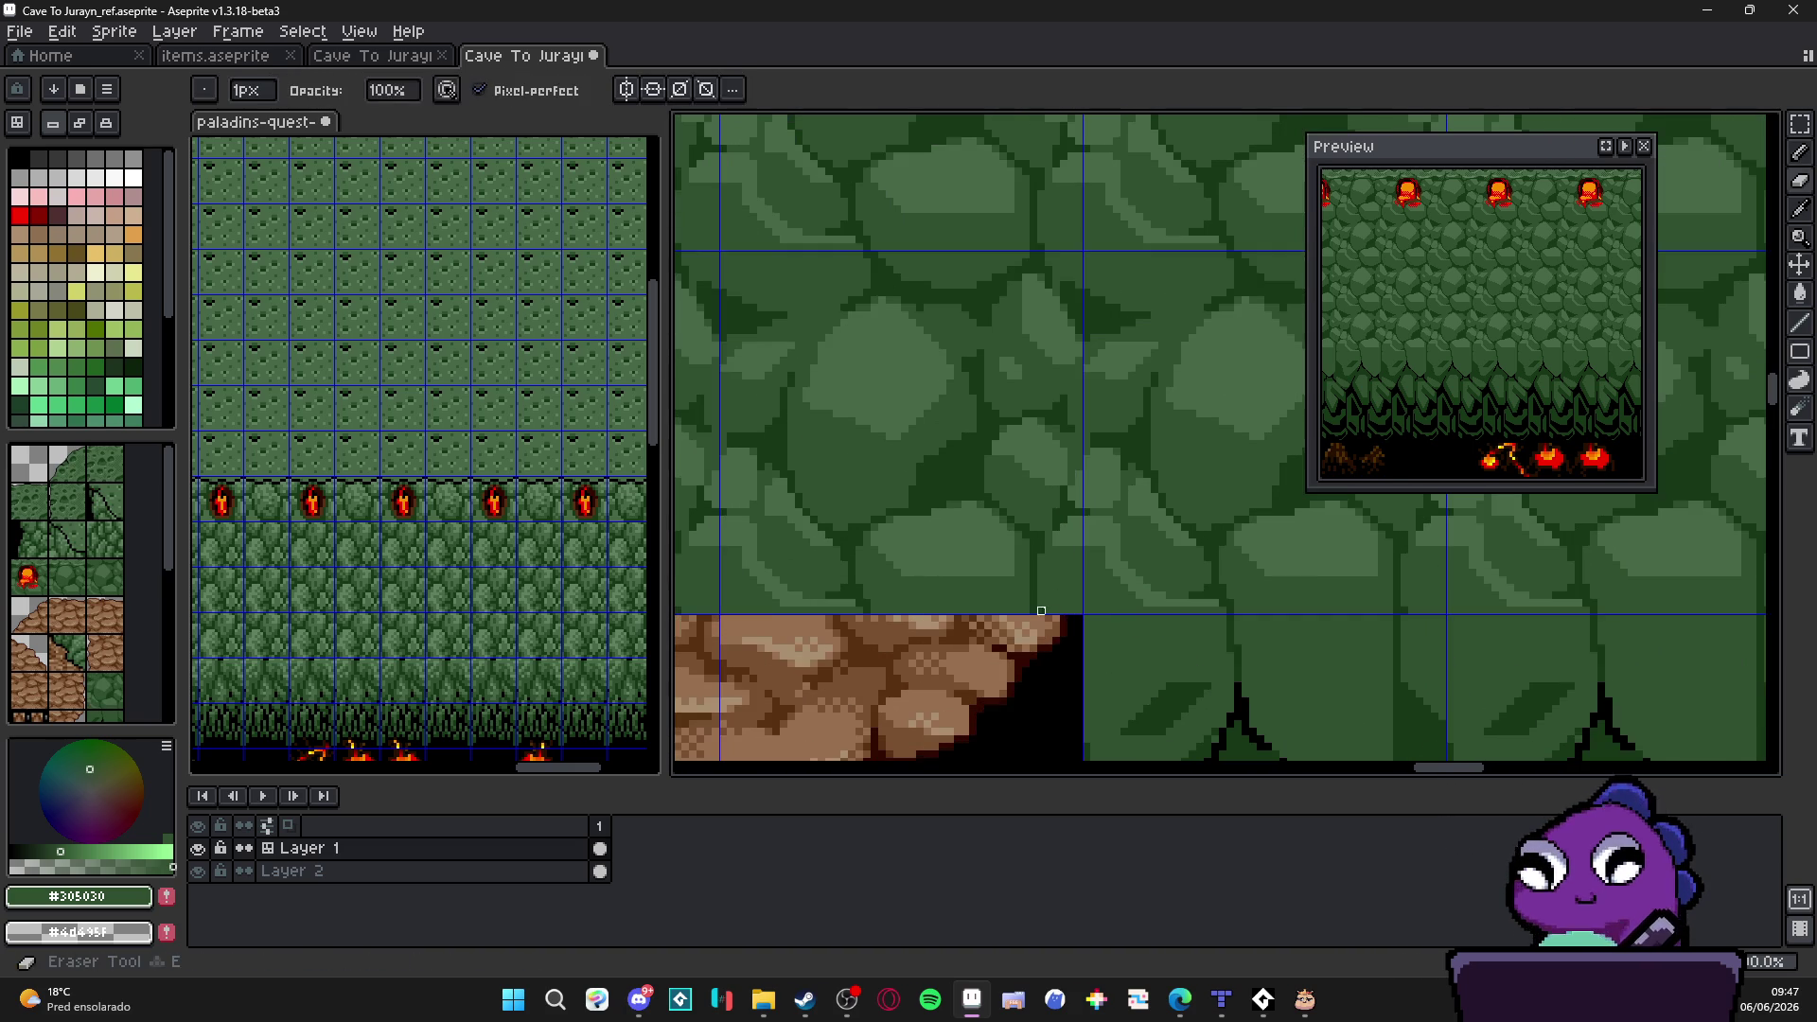
pyautogui.scroll(1, 1024, 592)
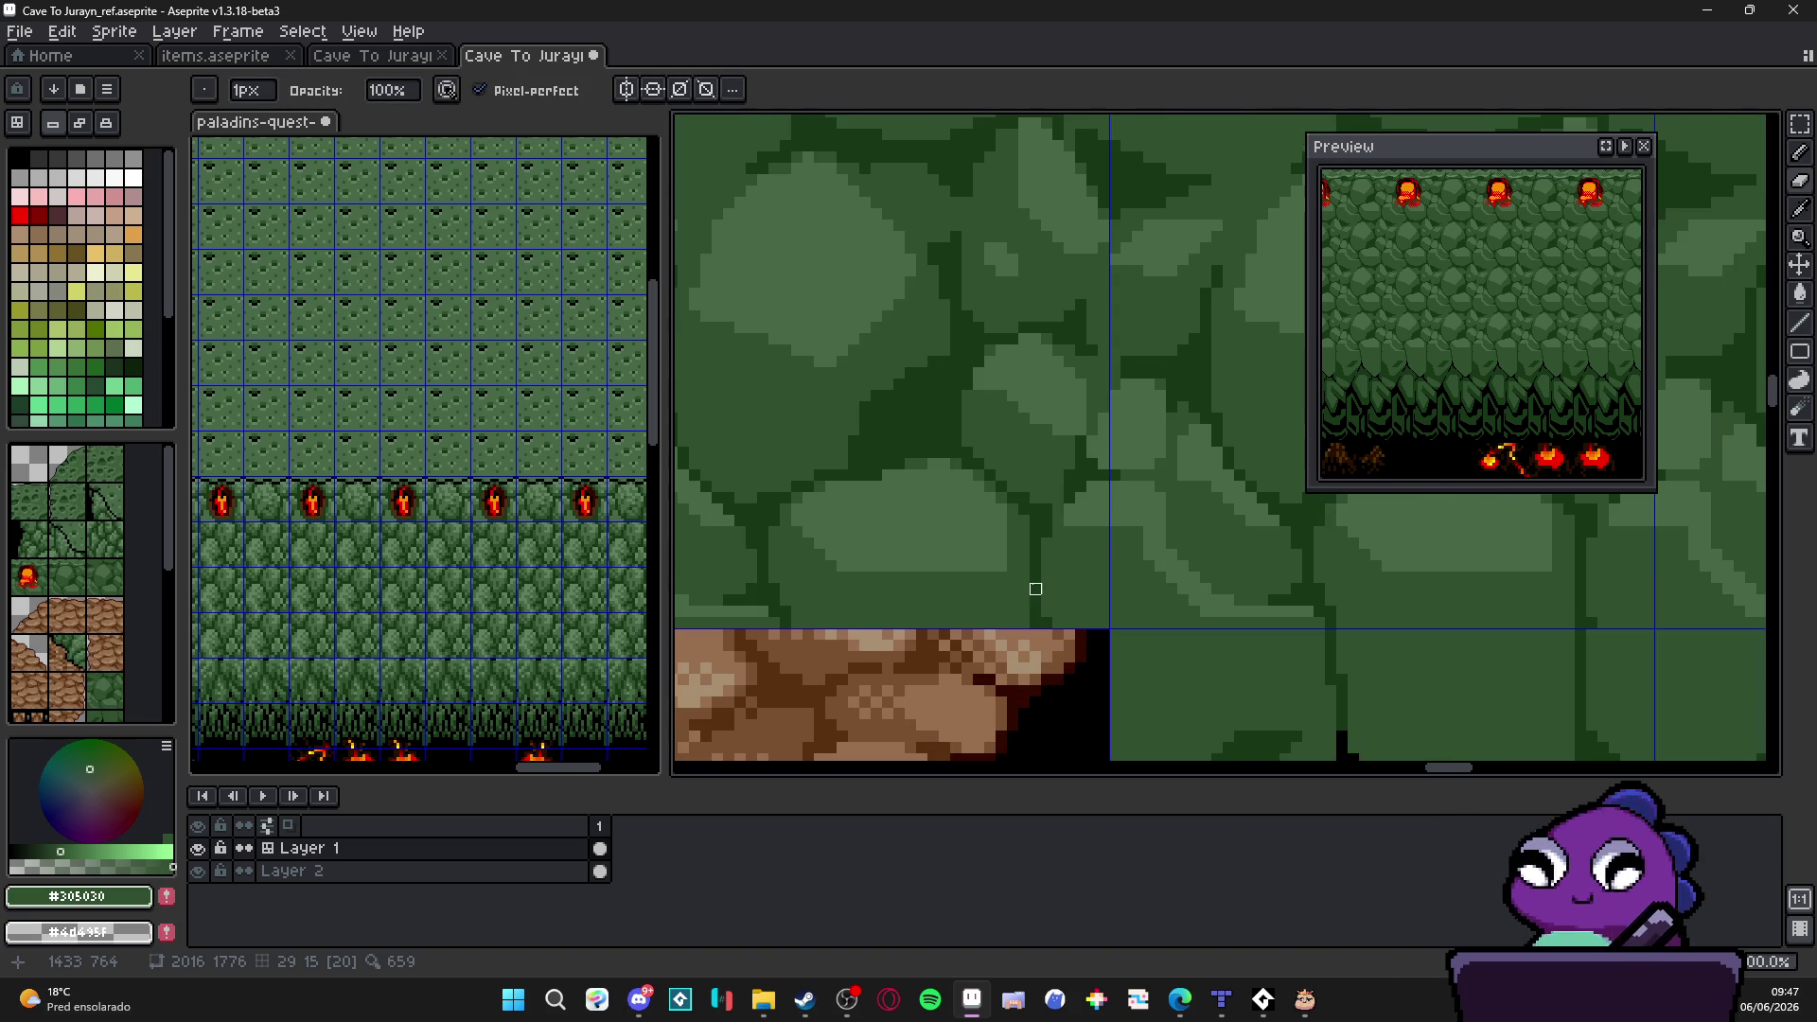
# Step: Draw black stepped outline lines and small points along the rock edge above the dirt ledge
pyautogui.moveTo(1023, 588)
pyautogui.mouseDown()
pyautogui.moveTo(974, 621)
pyautogui.moveTo(916, 589)
pyautogui.mouseUp()
pyautogui.hscroll(-2, 974, 621)
pyautogui.keyDown('shift'); pyautogui.click(973, 624); pyautogui.keyUp('shift')
pyautogui.hscroll(-2, 933, 610)
pyautogui.moveTo(997, 640); pyautogui.dragTo(976, 641)
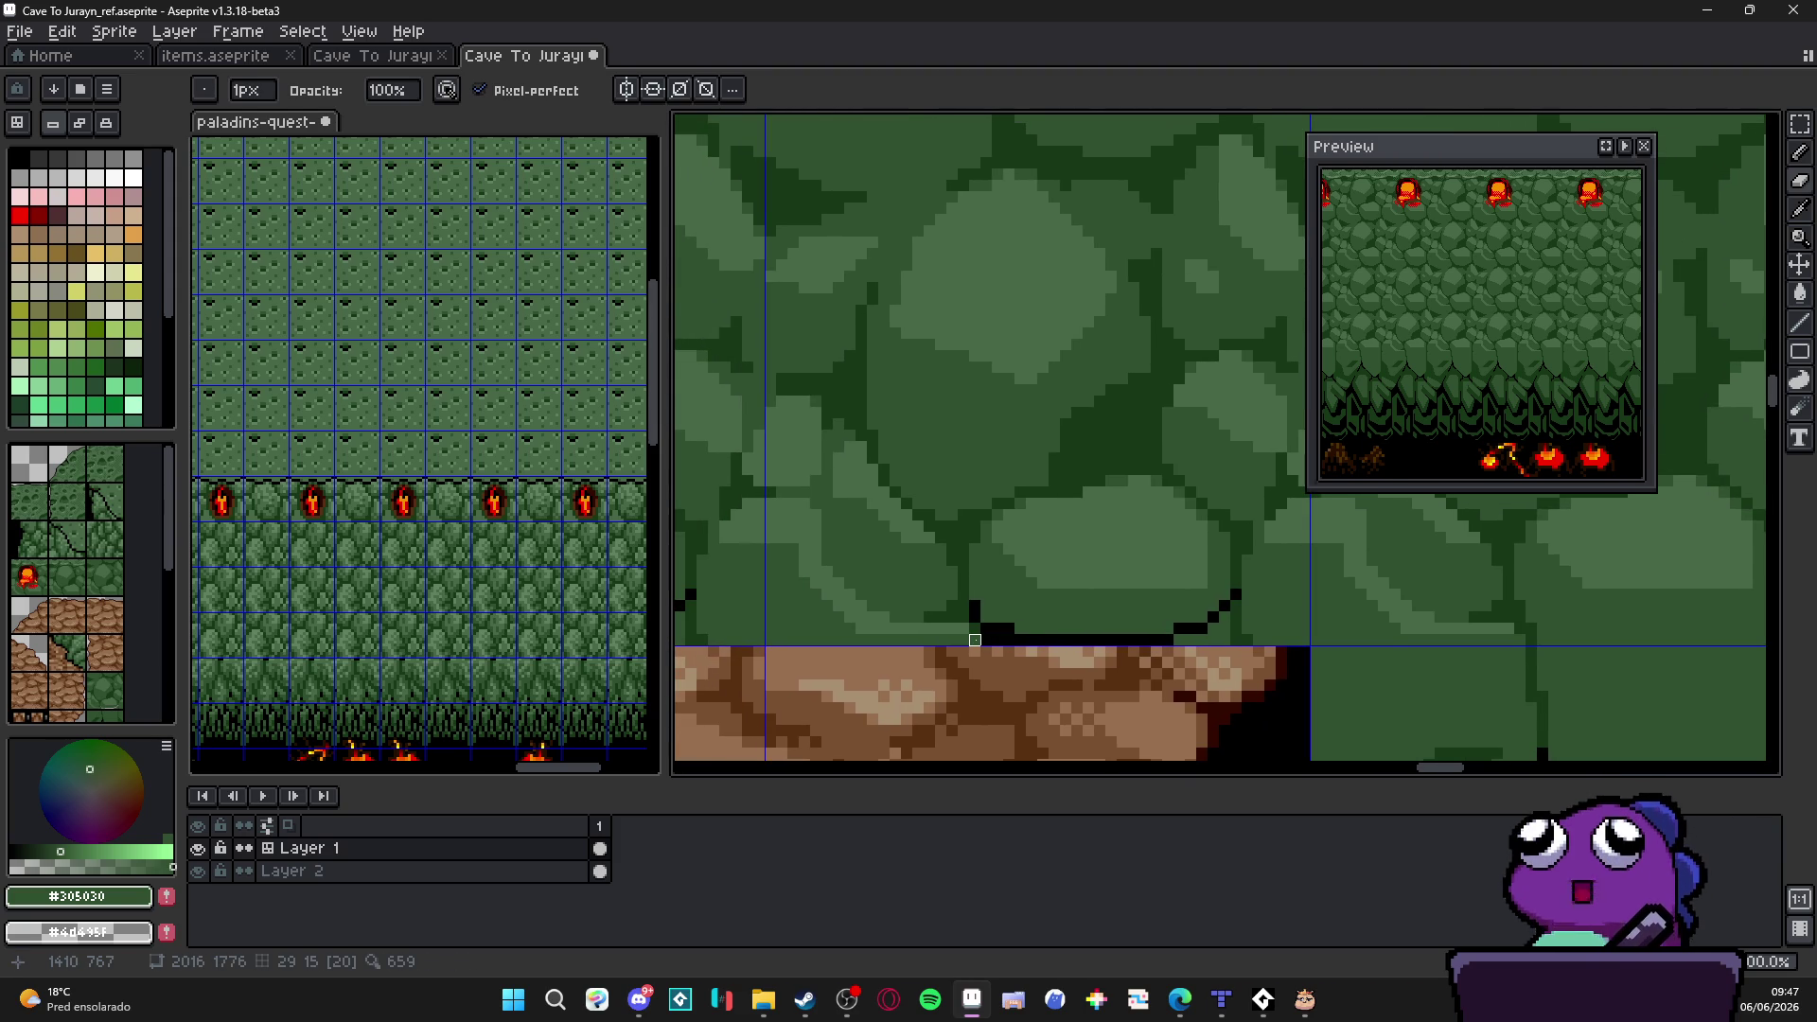
pyautogui.moveTo(1180, 641); pyautogui.dragTo(1237, 606)
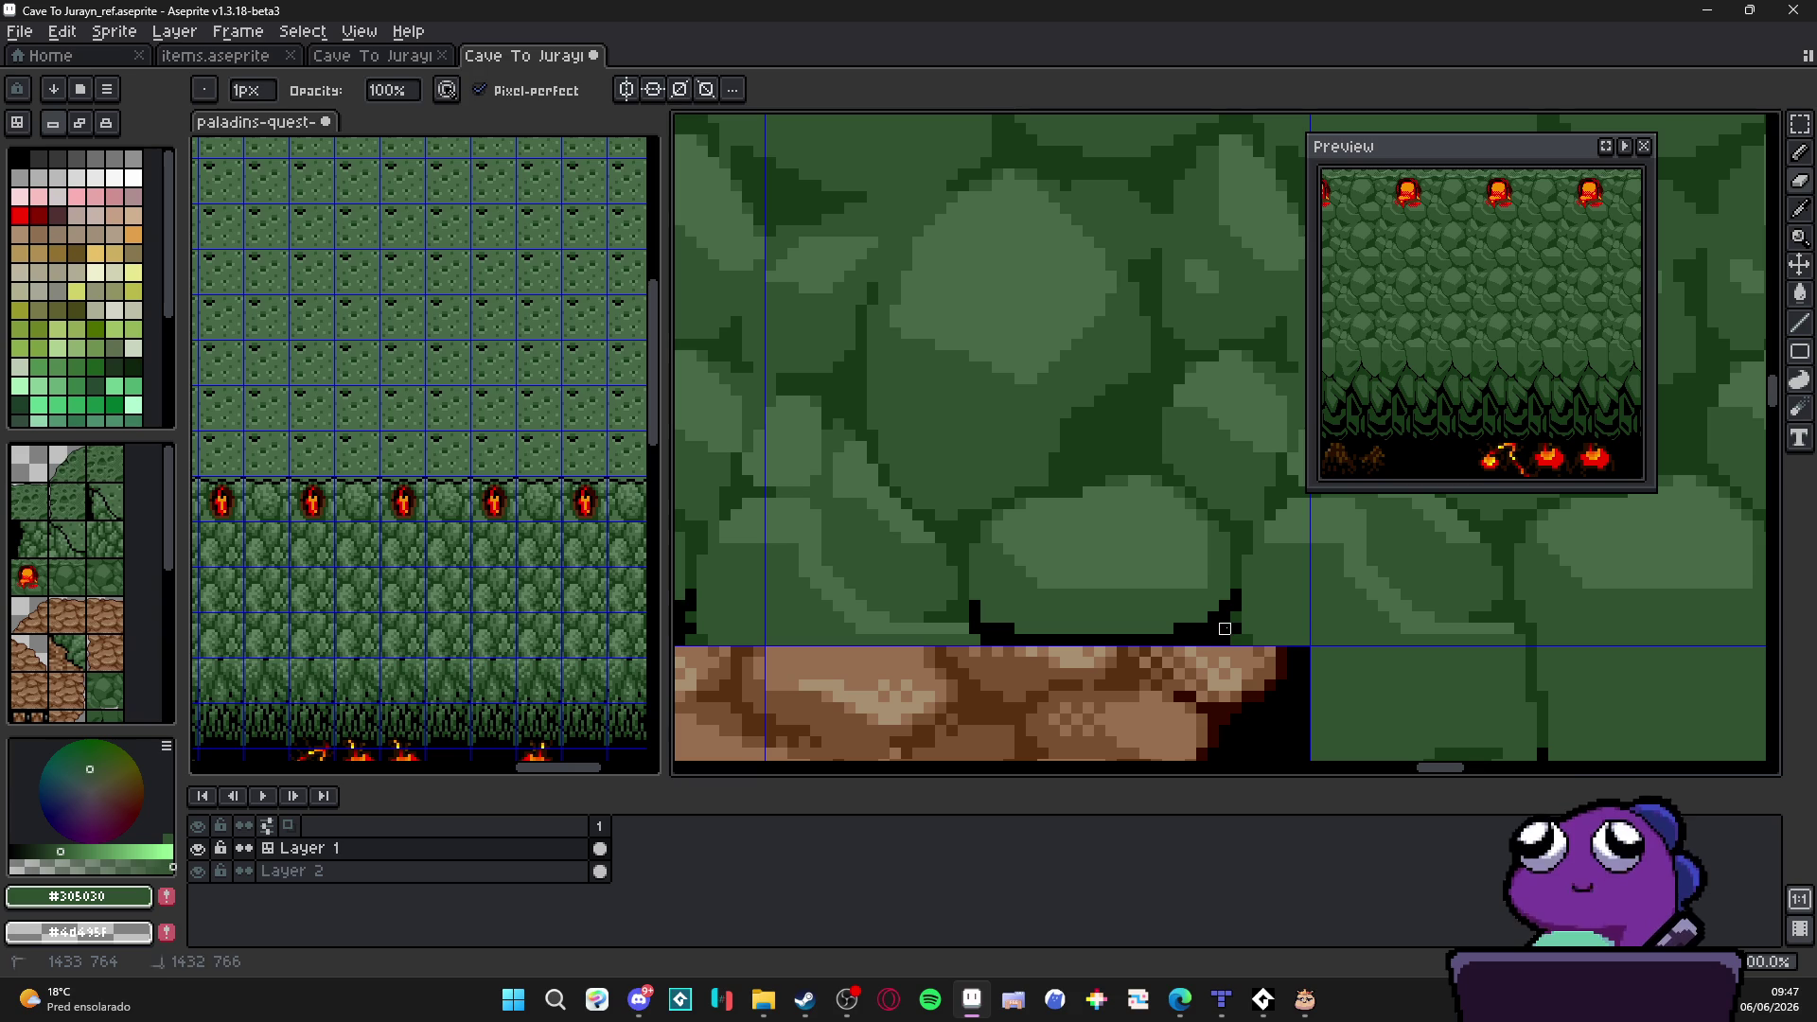
pyautogui.moveTo(1236, 607)
pyautogui.mouseDown()
pyautogui.moveTo(1236, 641)
pyautogui.moveTo(1263, 641)
pyautogui.mouseUp()
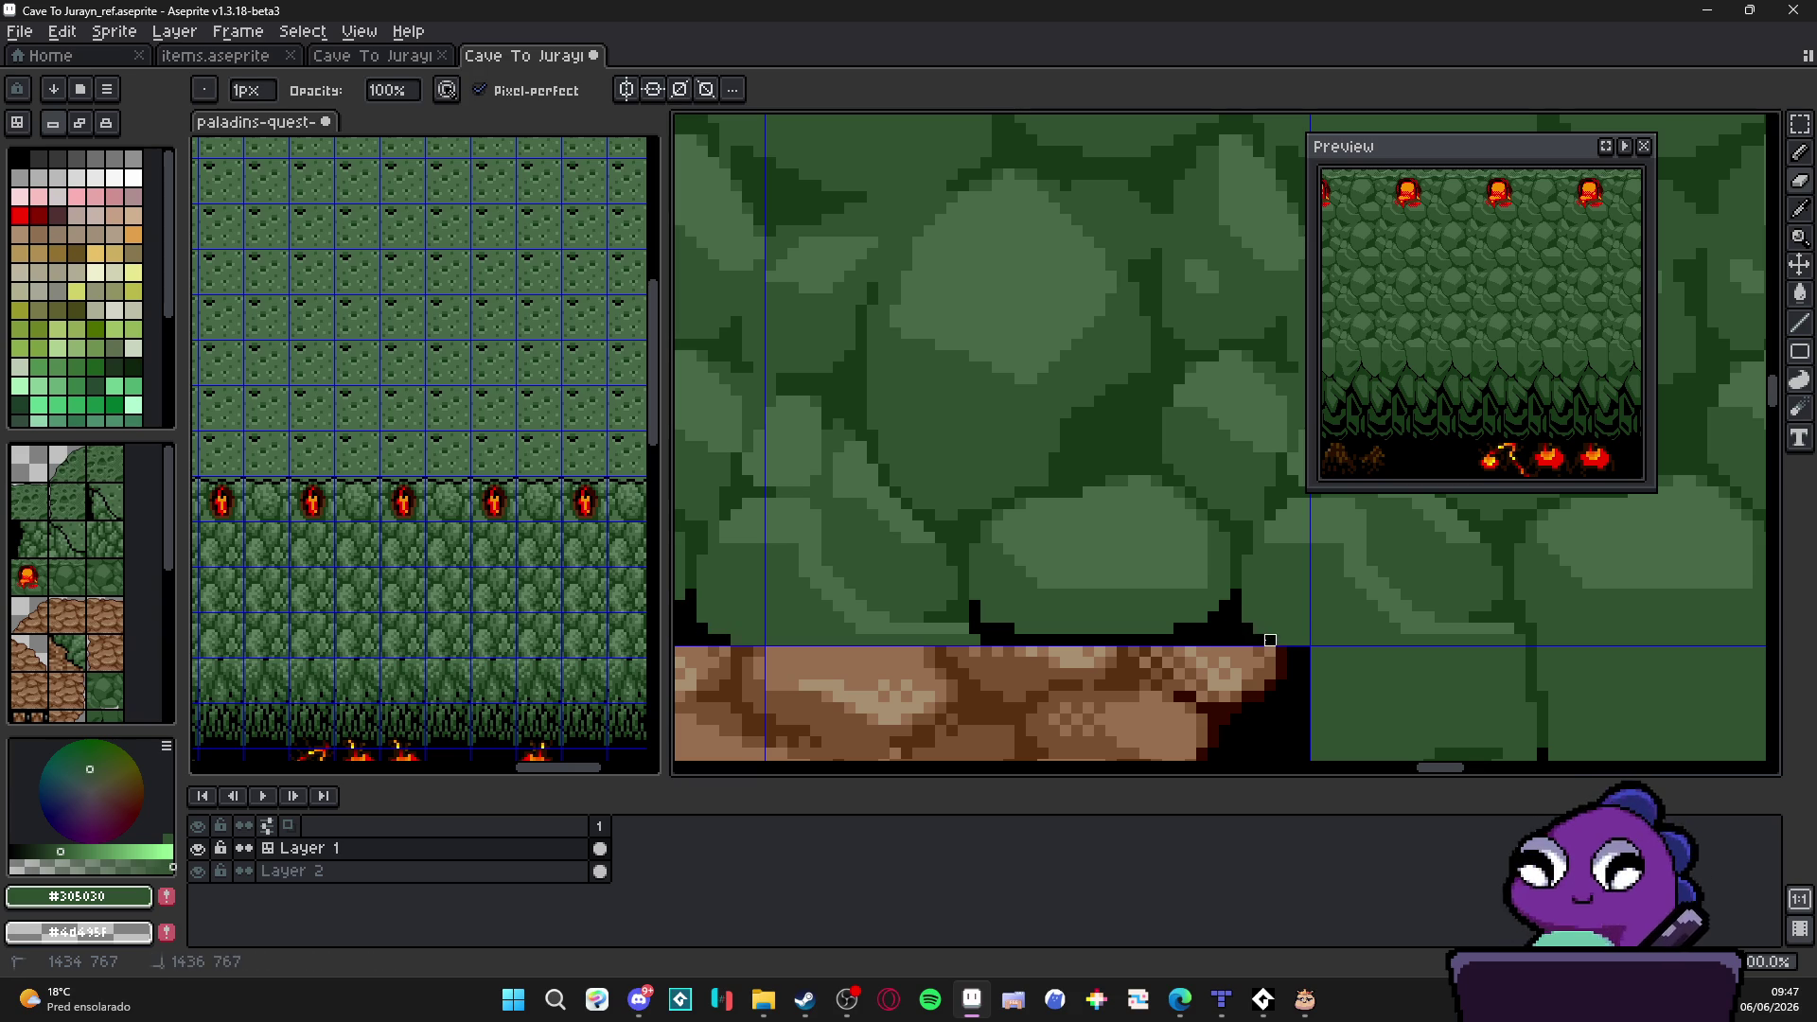
pyautogui.click(1257, 628)
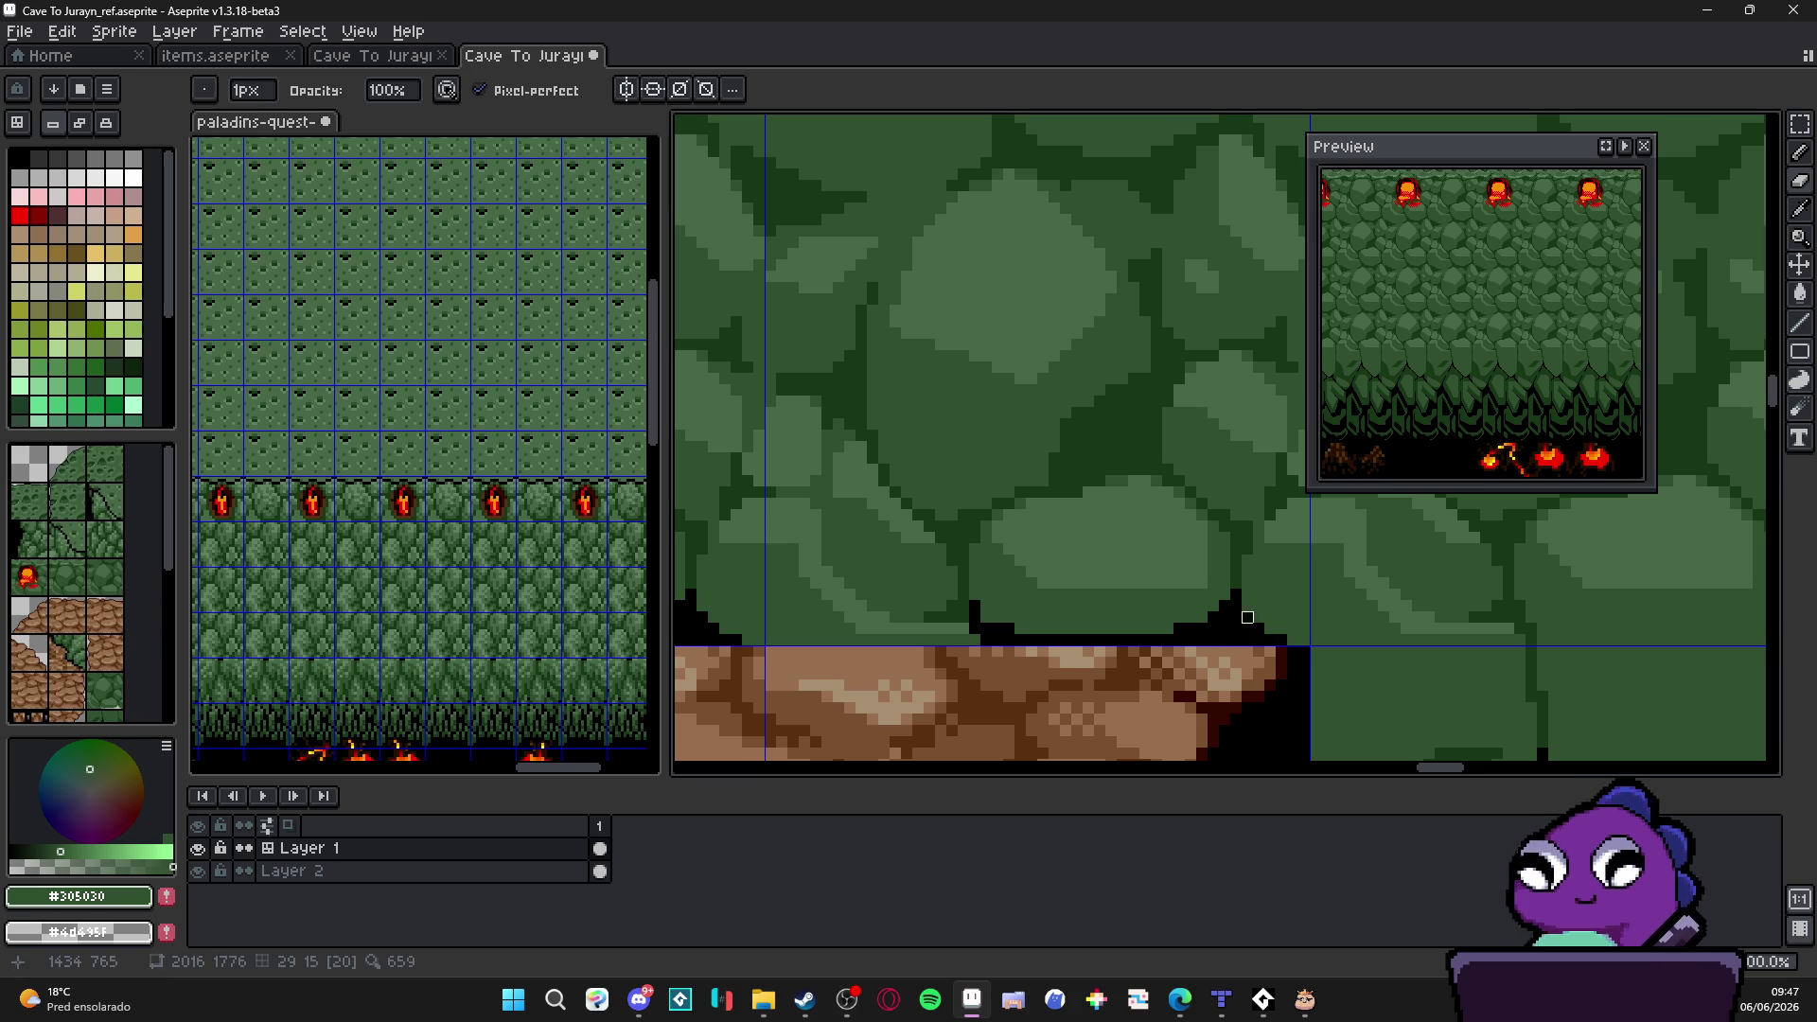
pyautogui.hscroll(-3, 1188, 616)
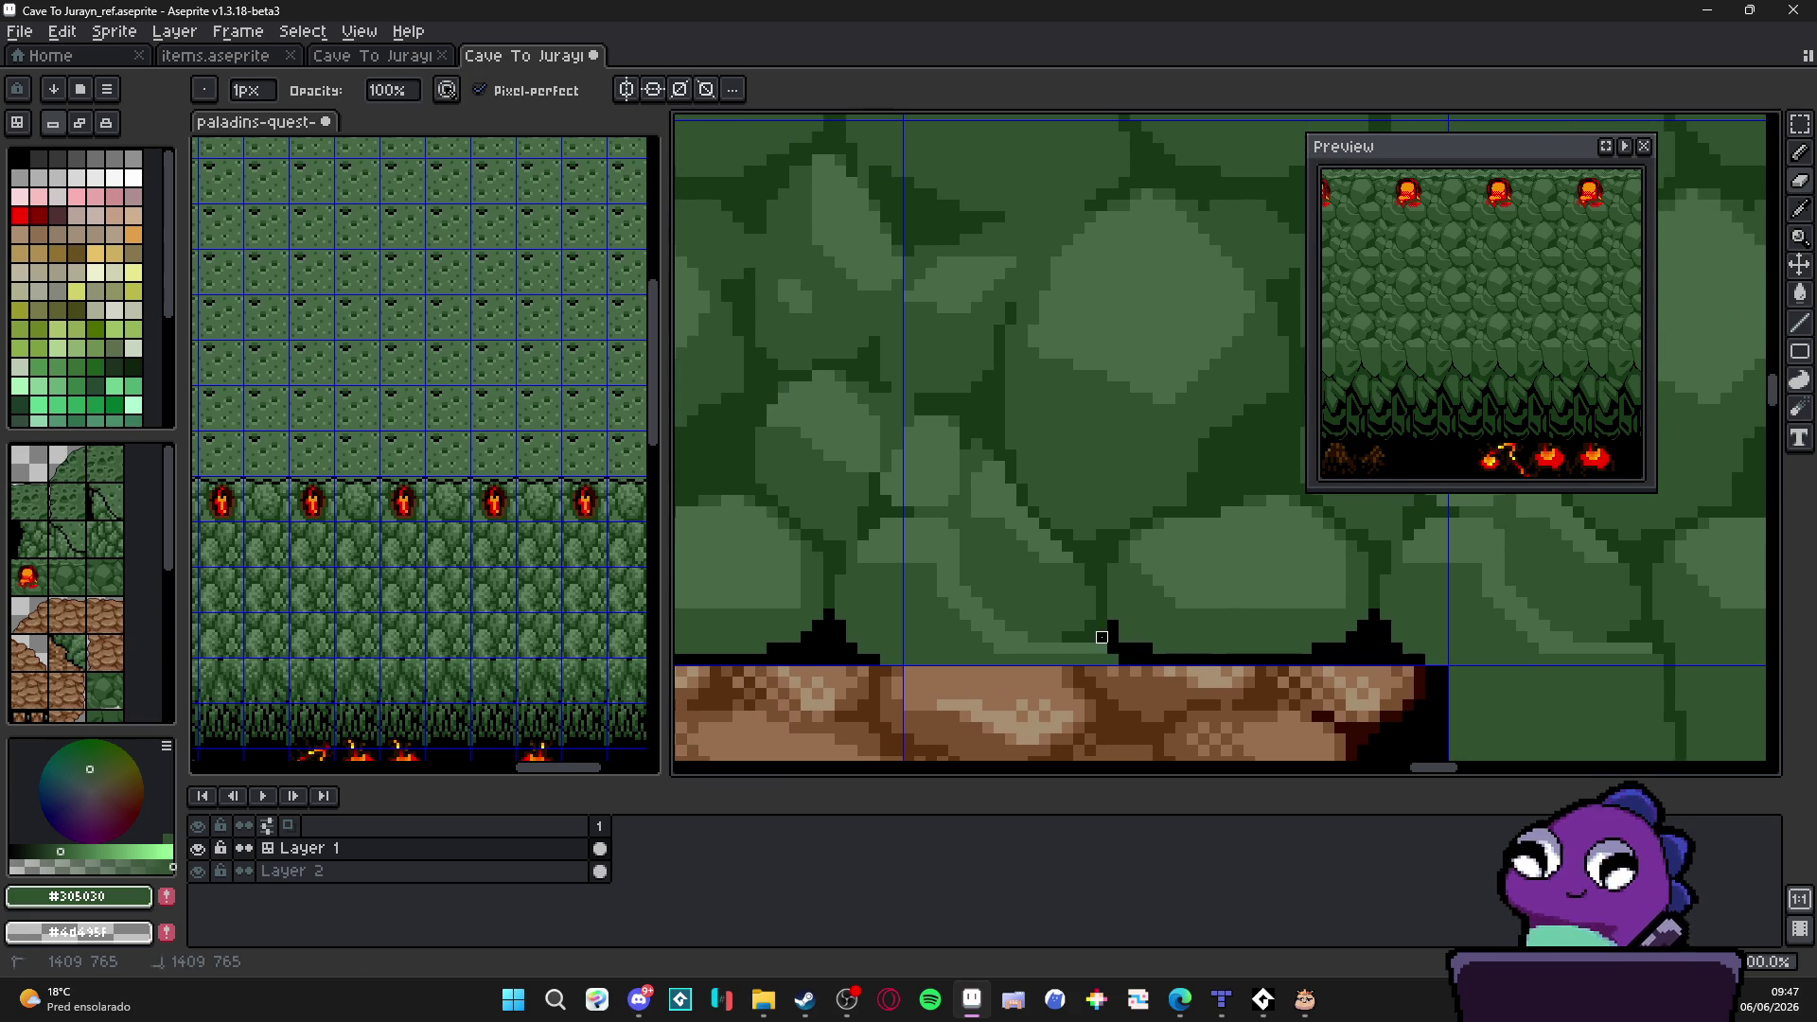
pyautogui.moveTo(1097, 639)
pyautogui.mouseDown()
pyautogui.moveTo(1034, 658)
pyautogui.moveTo(1094, 638)
pyautogui.moveTo(1076, 648)
pyautogui.mouseUp()
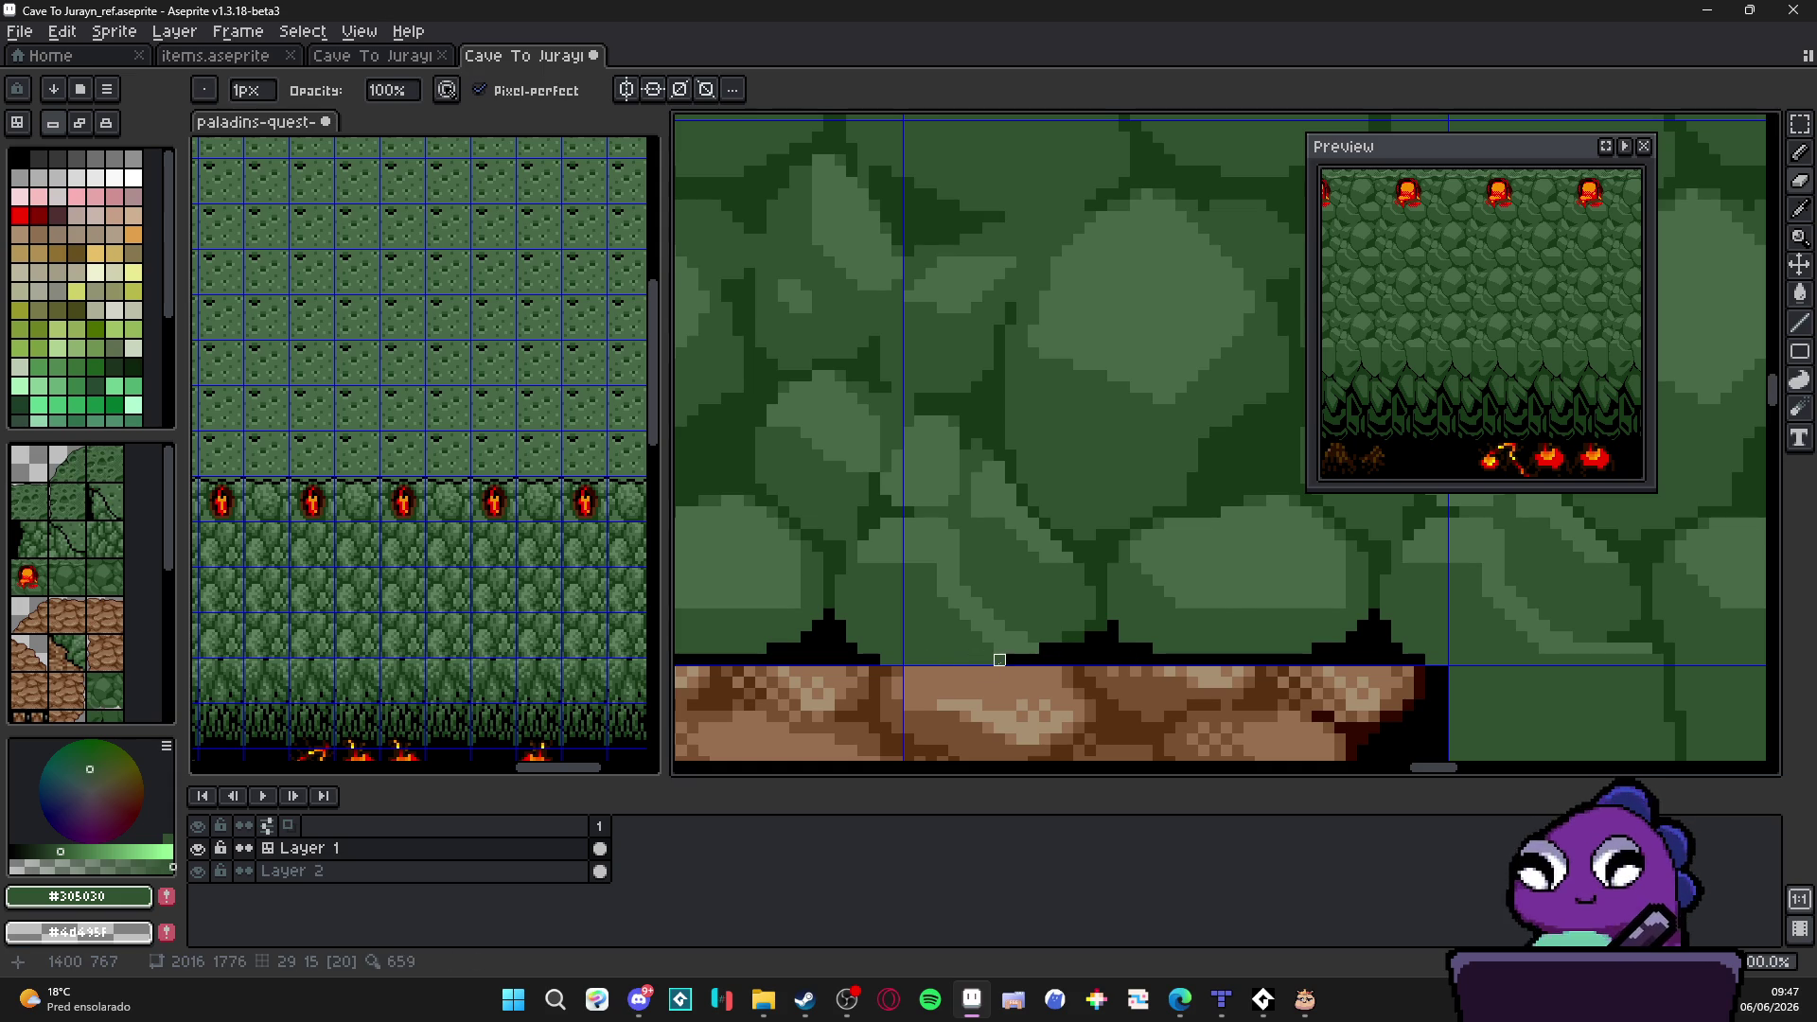
pyautogui.scroll(-2, 1000, 659)
pyautogui.scroll(-1, 1052, 668)
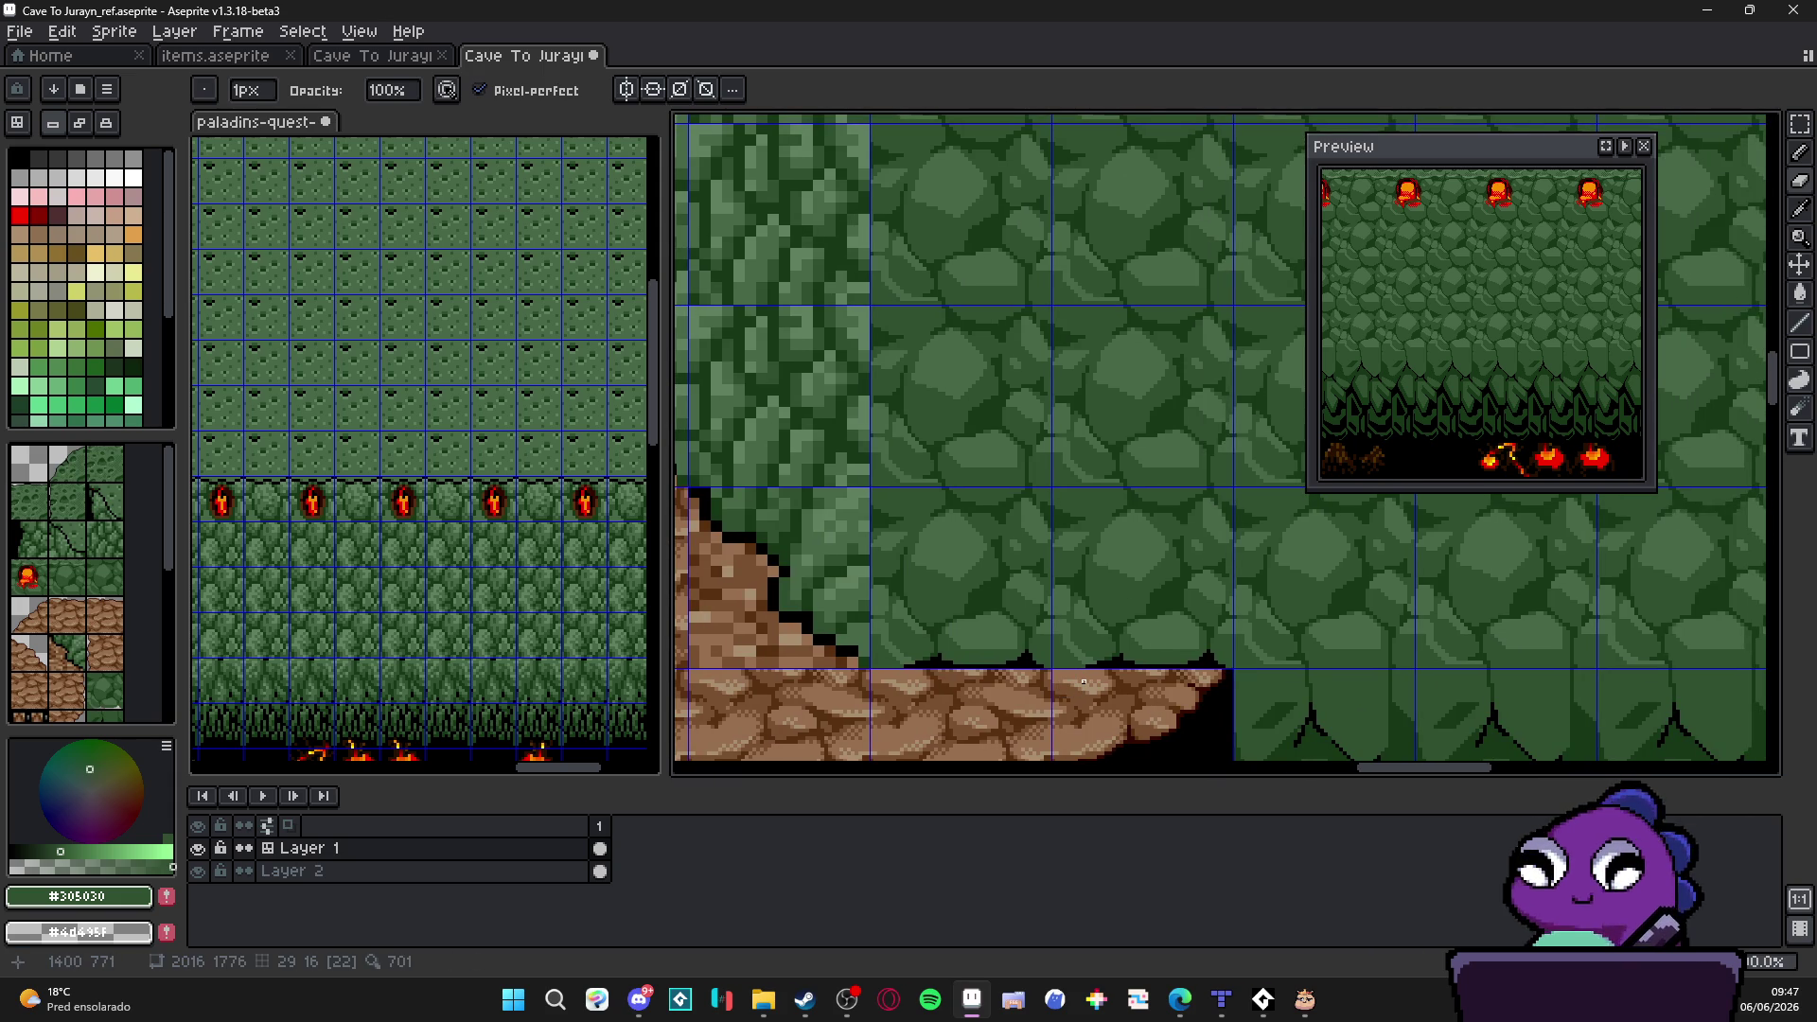
pyautogui.scroll(-1, 1084, 682)
pyautogui.scroll(-1, 975, 706)
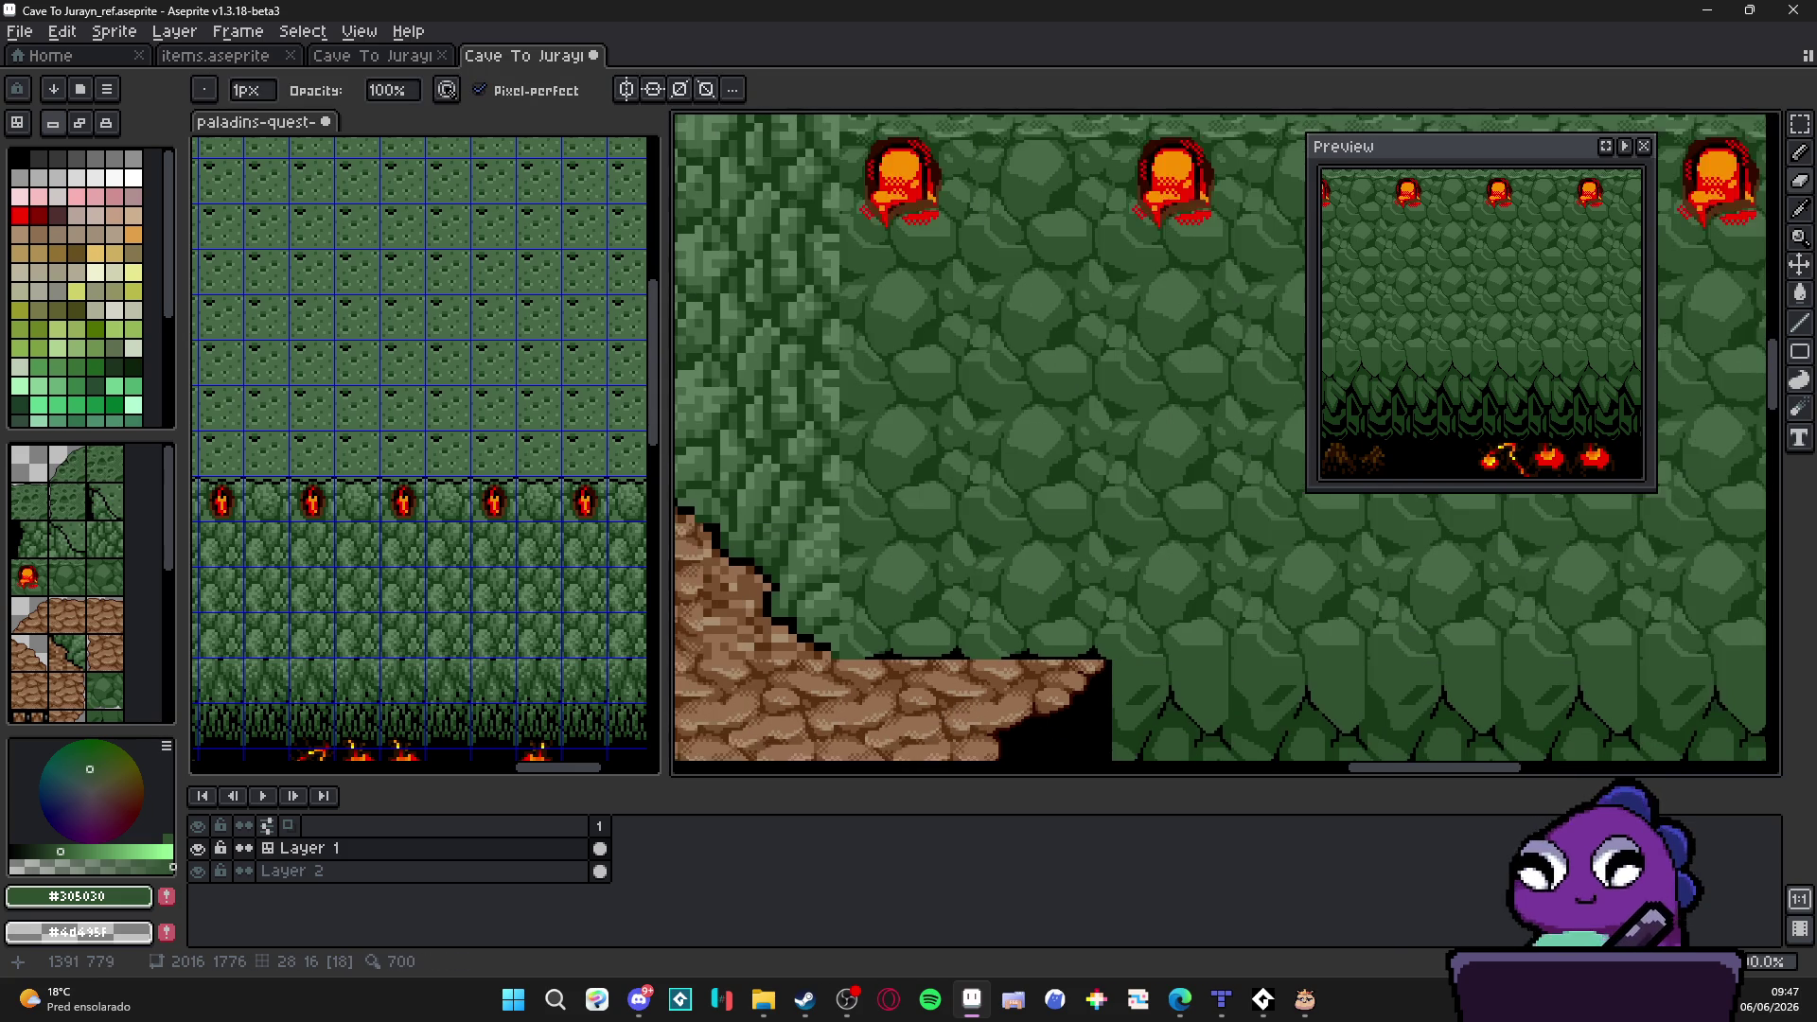
pyautogui.scroll(-1, 975, 705)
pyautogui.scroll(-1, 1078, 553)
pyautogui.moveTo(1078, 551); pyautogui.dragTo(1061, 600)
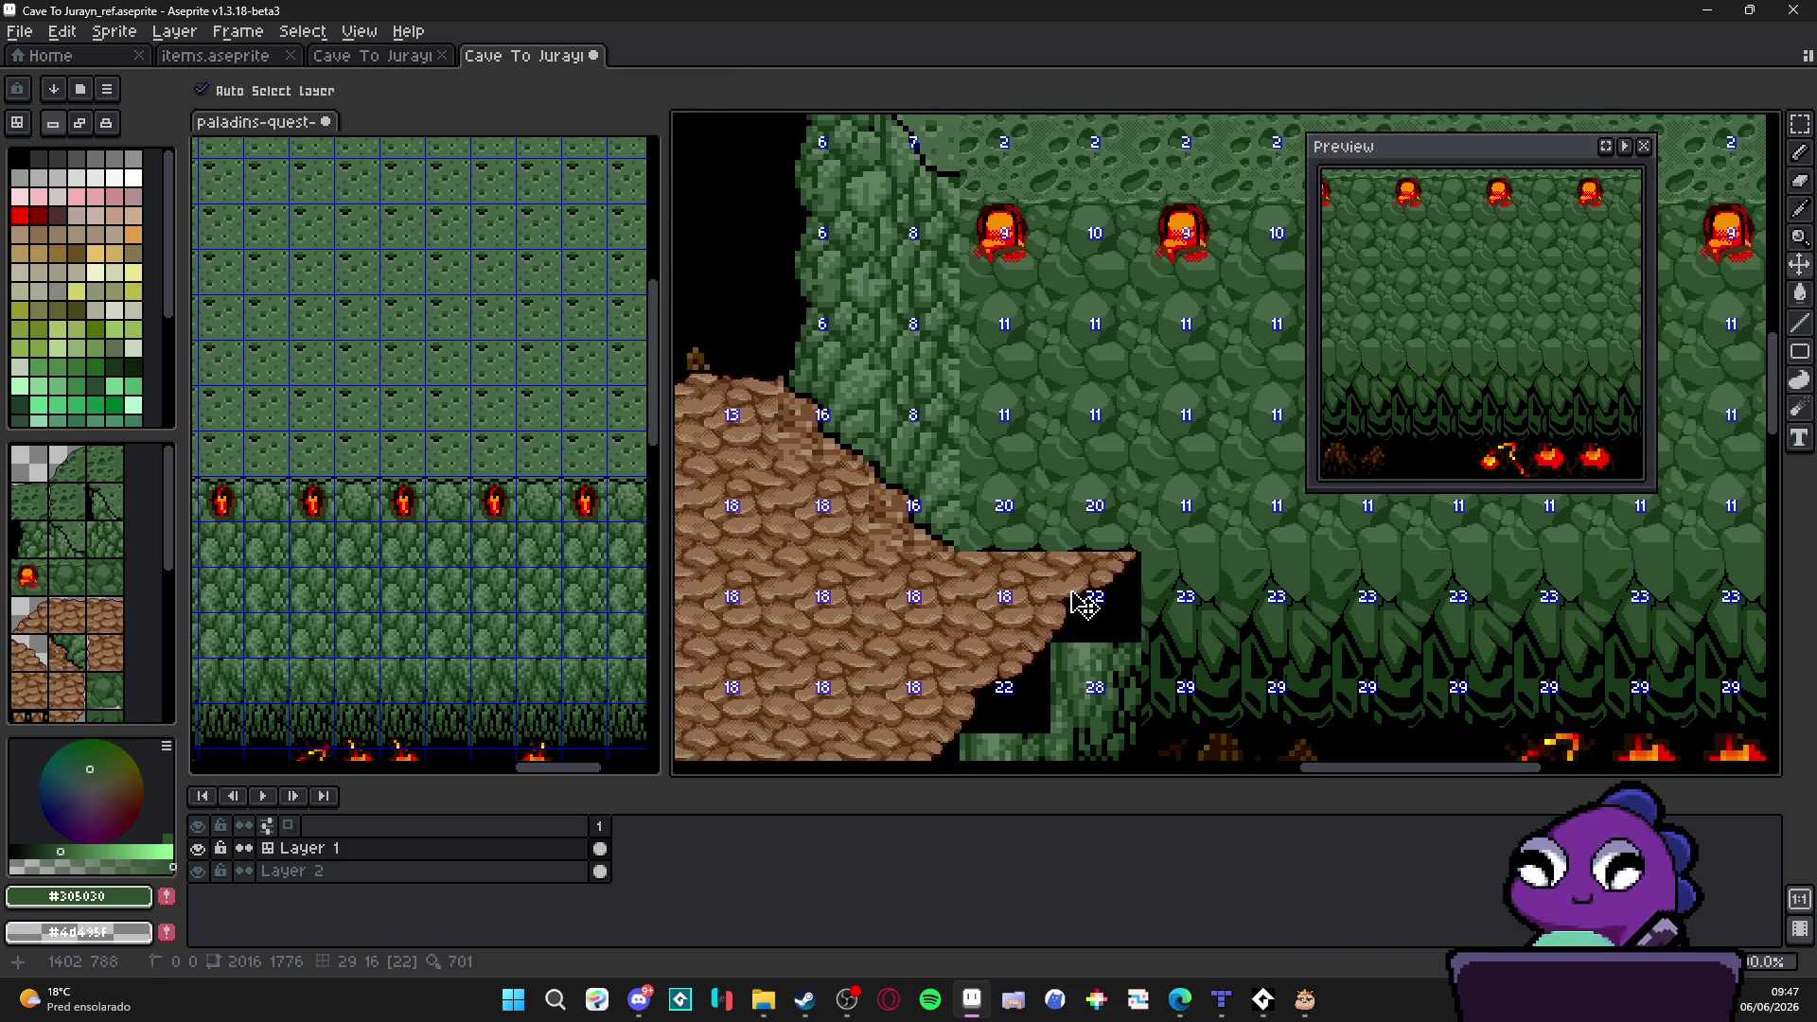
# Step: Show the tile grid over the map and reveal the tile index numbers along the cliff edge
pyautogui.moveTo(1020, 557); pyautogui.dragTo(1038, 653)
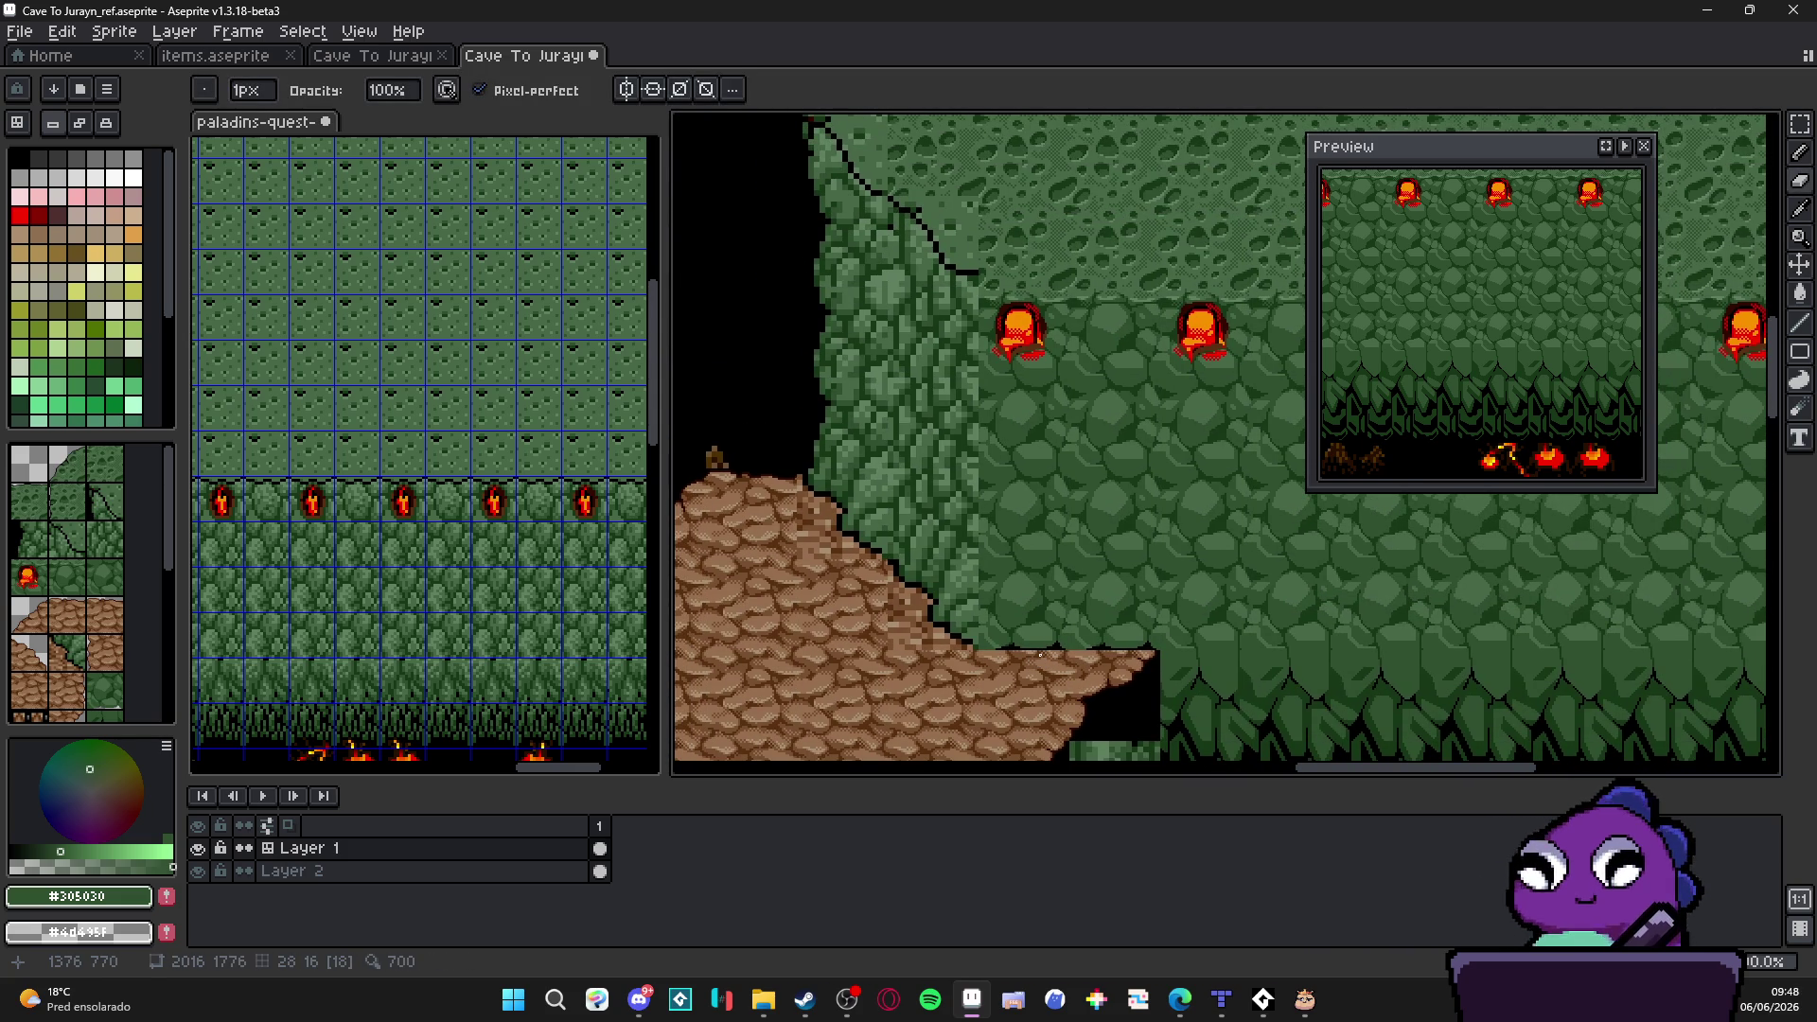
pyautogui.hotkey('ctrl', "'")
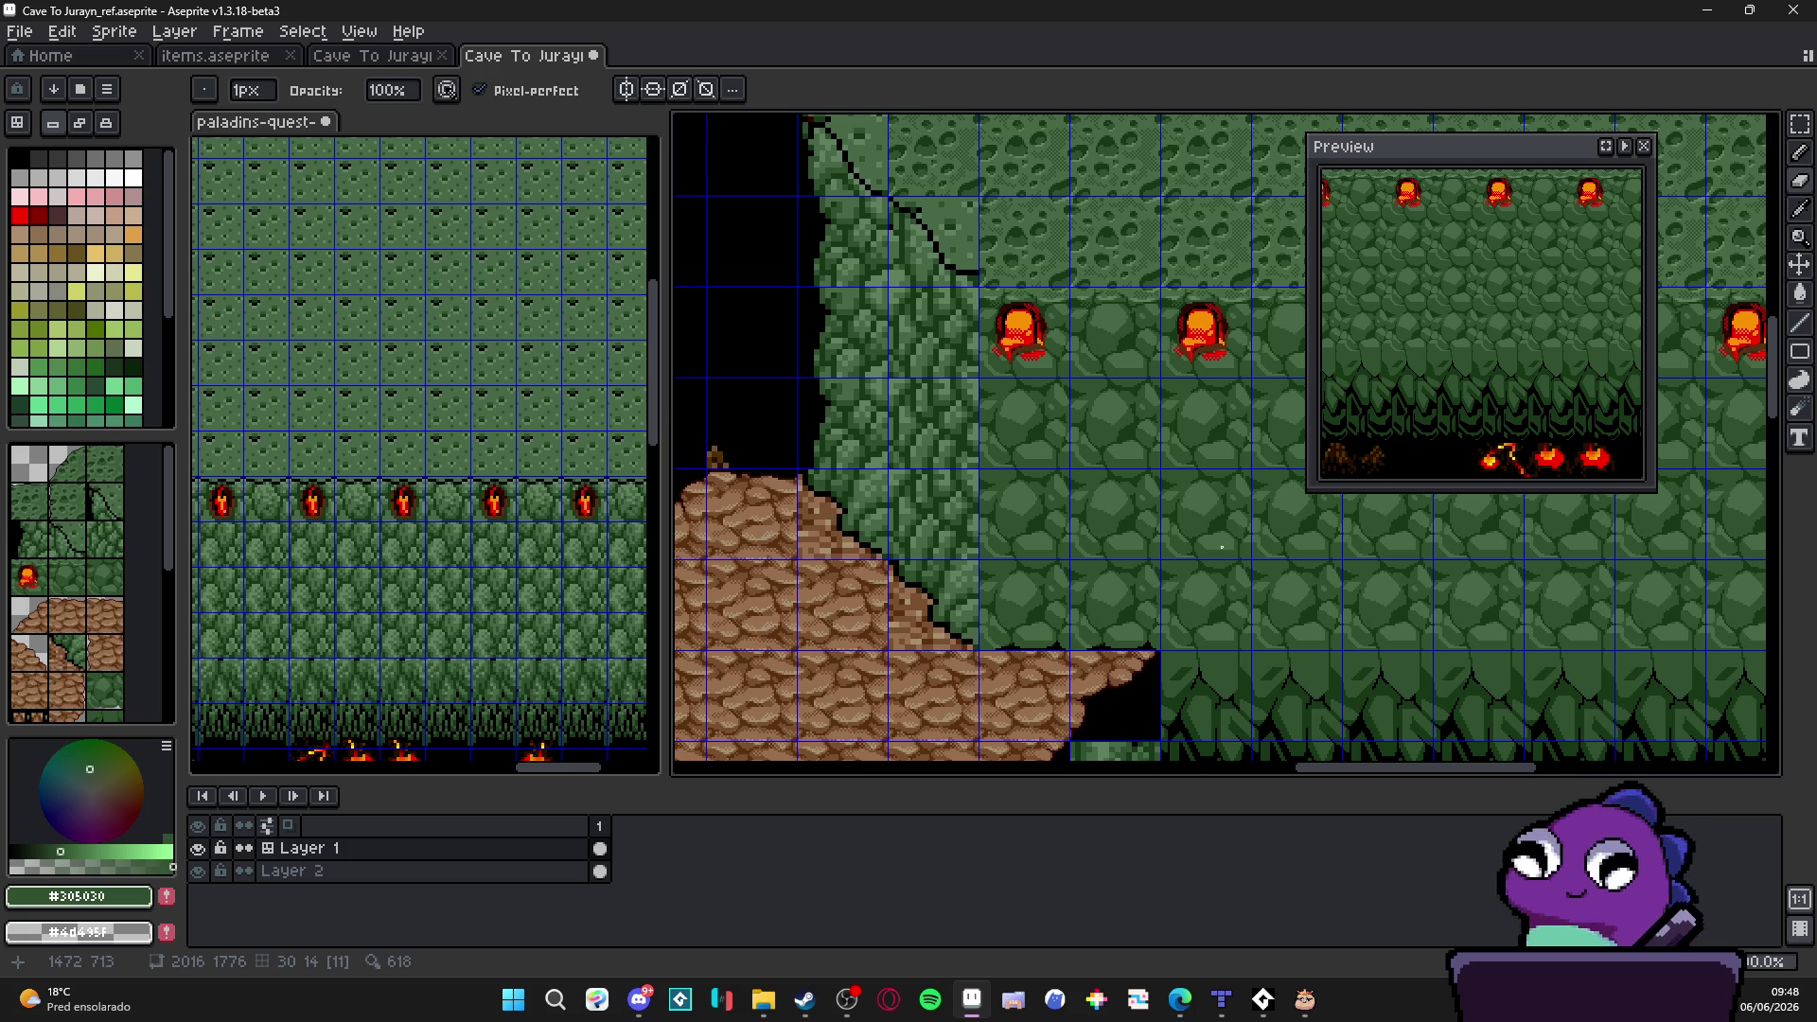
pyautogui.scroll(-2, 862, 491)
pyautogui.scroll(2, 862, 490)
pyautogui.scroll(-2, 861, 489)
pyautogui.scroll(2, 862, 490)
pyautogui.scroll(-2, 861, 490)
pyautogui.scroll(2, 862, 490)
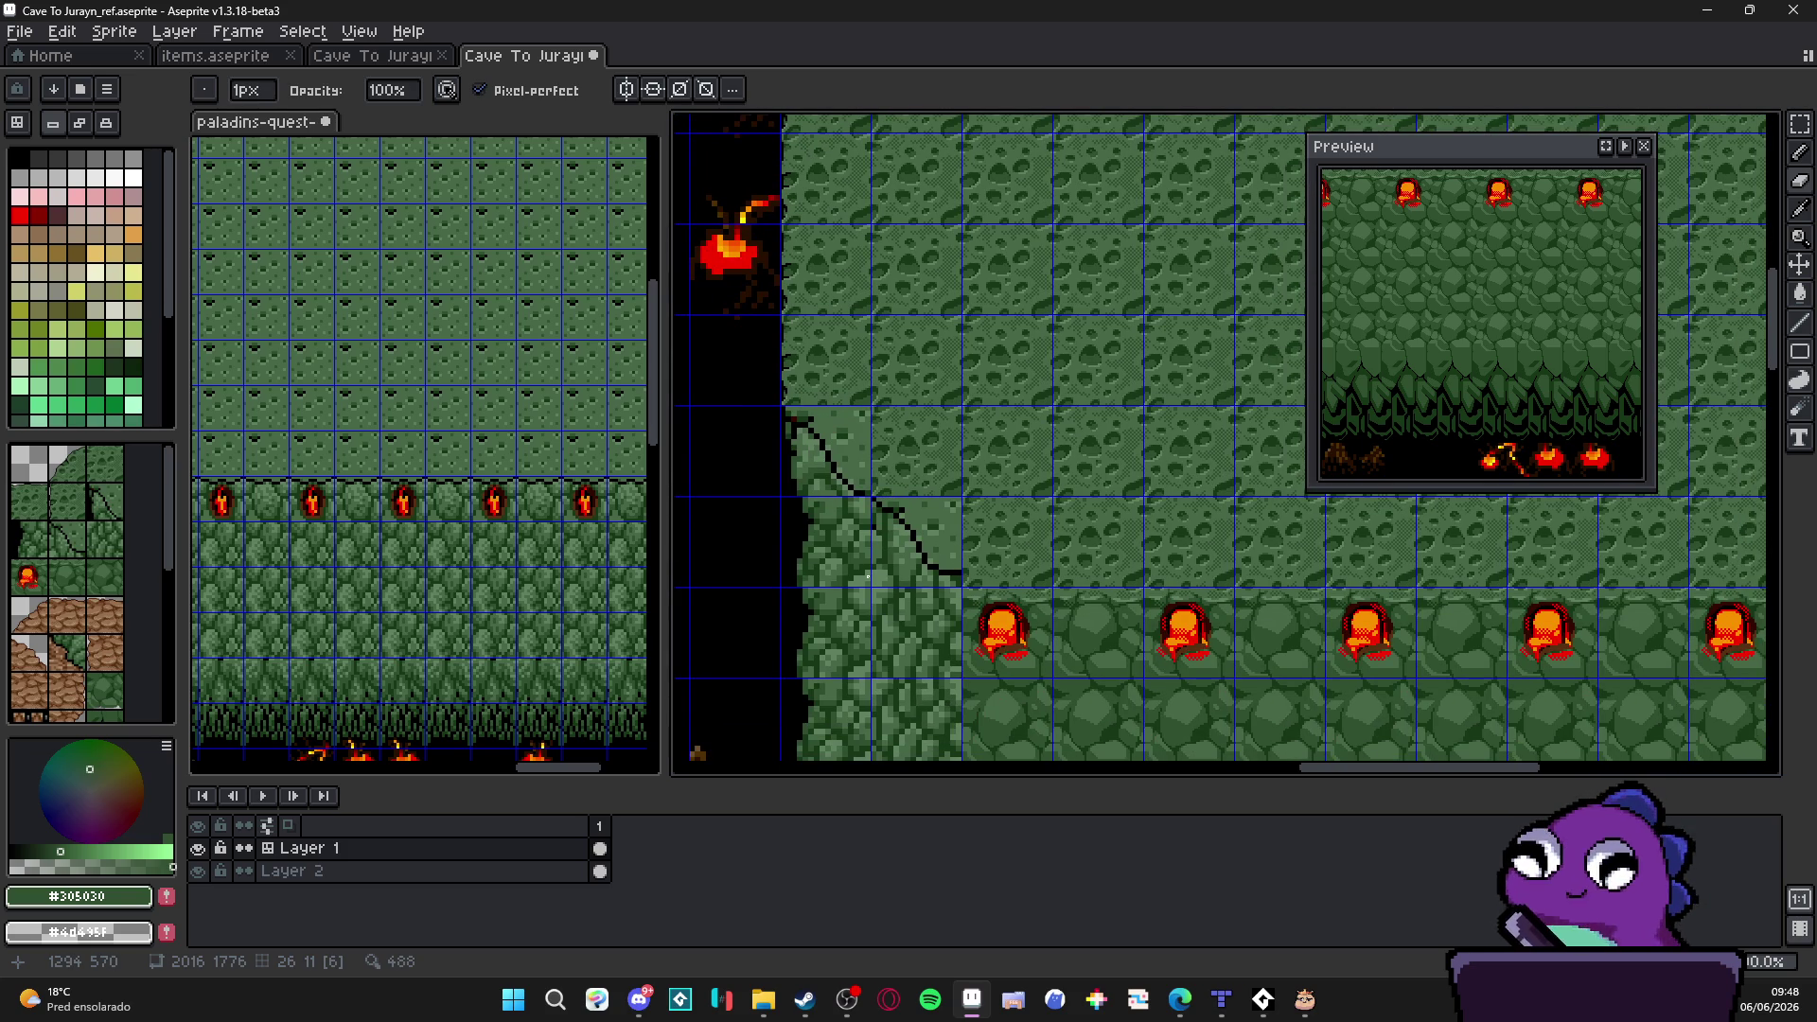
pyautogui.scroll(-2, 861, 490)
pyautogui.scroll(2, 863, 491)
pyautogui.scroll(-1, 862, 491)
pyautogui.scroll(1, 863, 490)
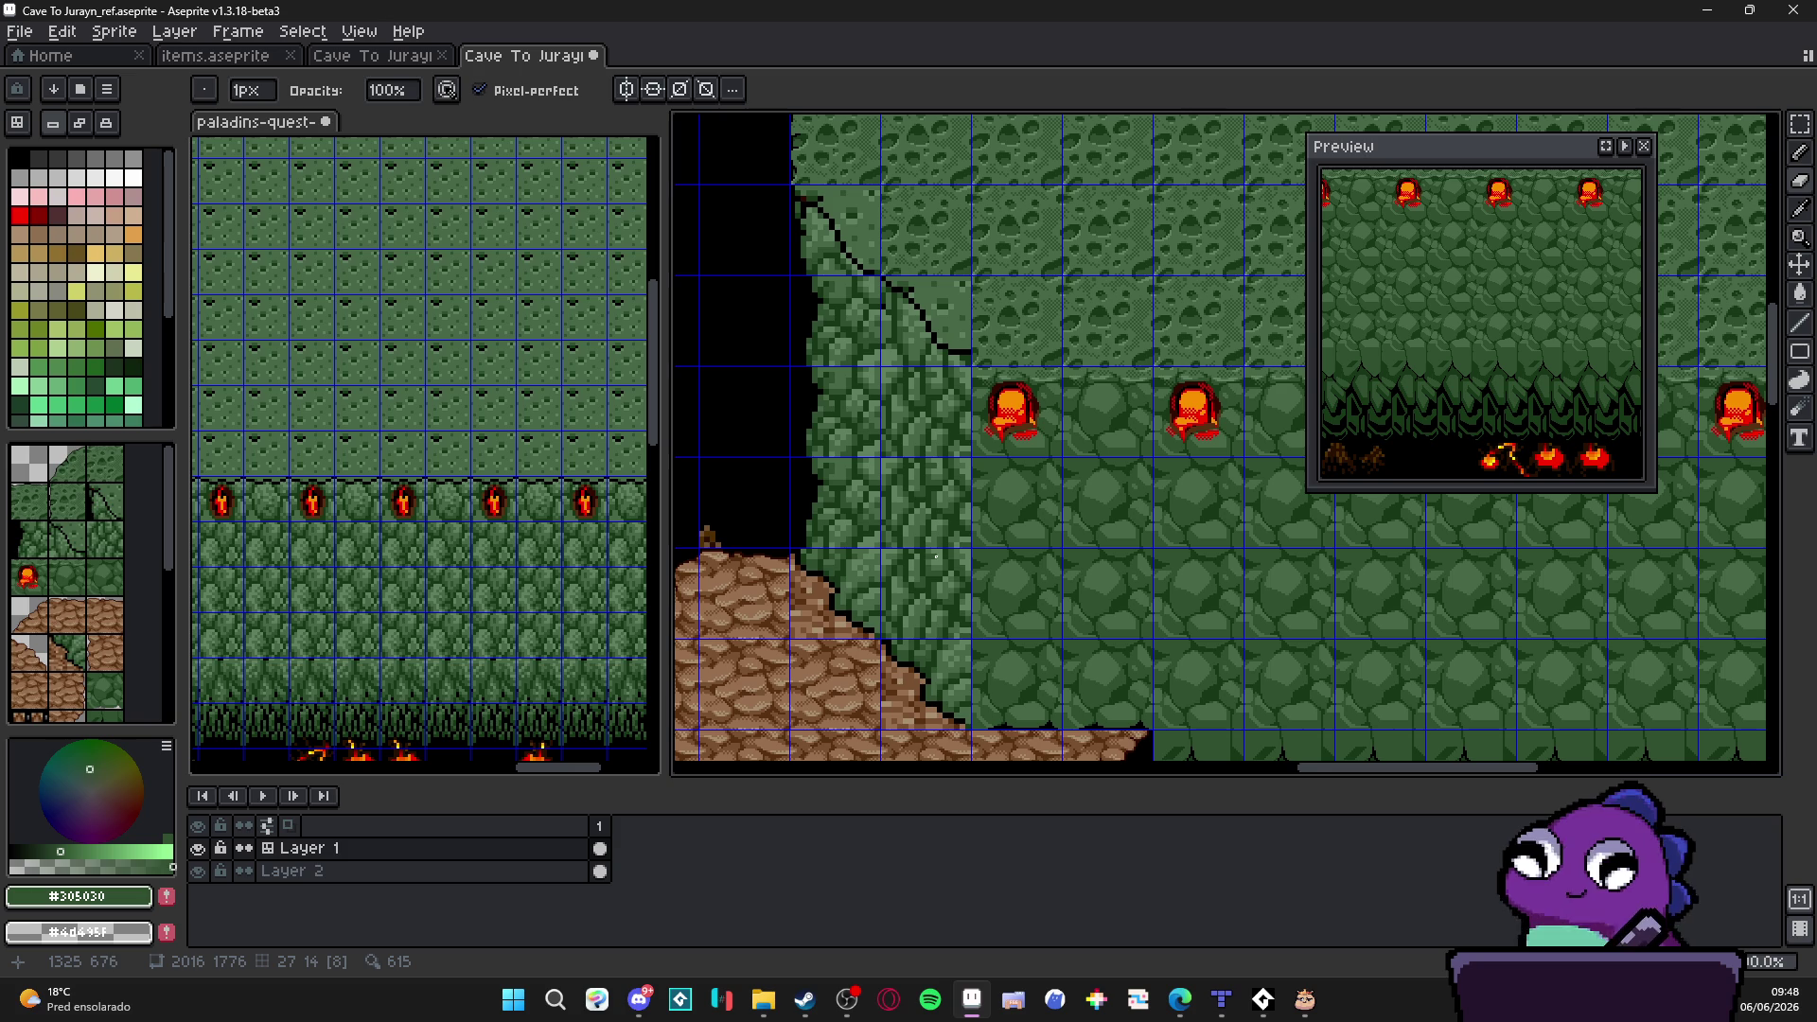
pyautogui.scroll(-1, 999, 610)
pyautogui.scroll(1, 1027, 597)
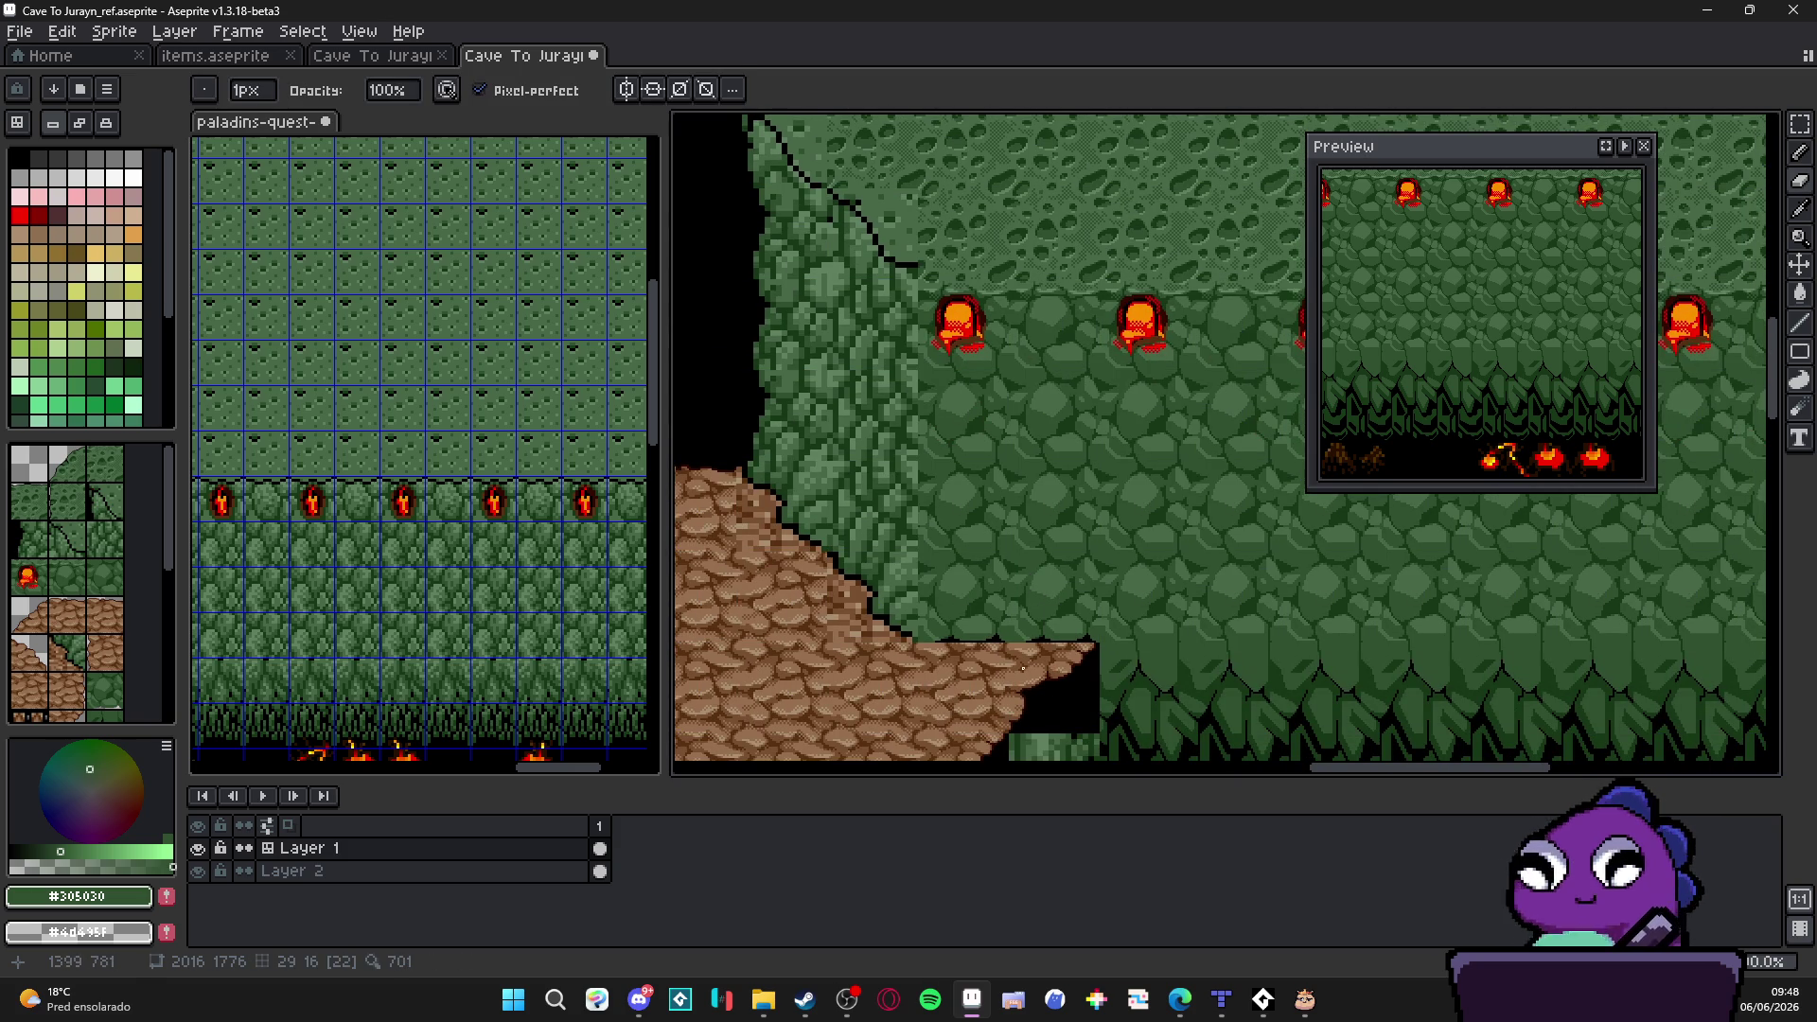
pyautogui.hscroll(-1, 1018, 635)
pyautogui.scroll(1, 966, 619)
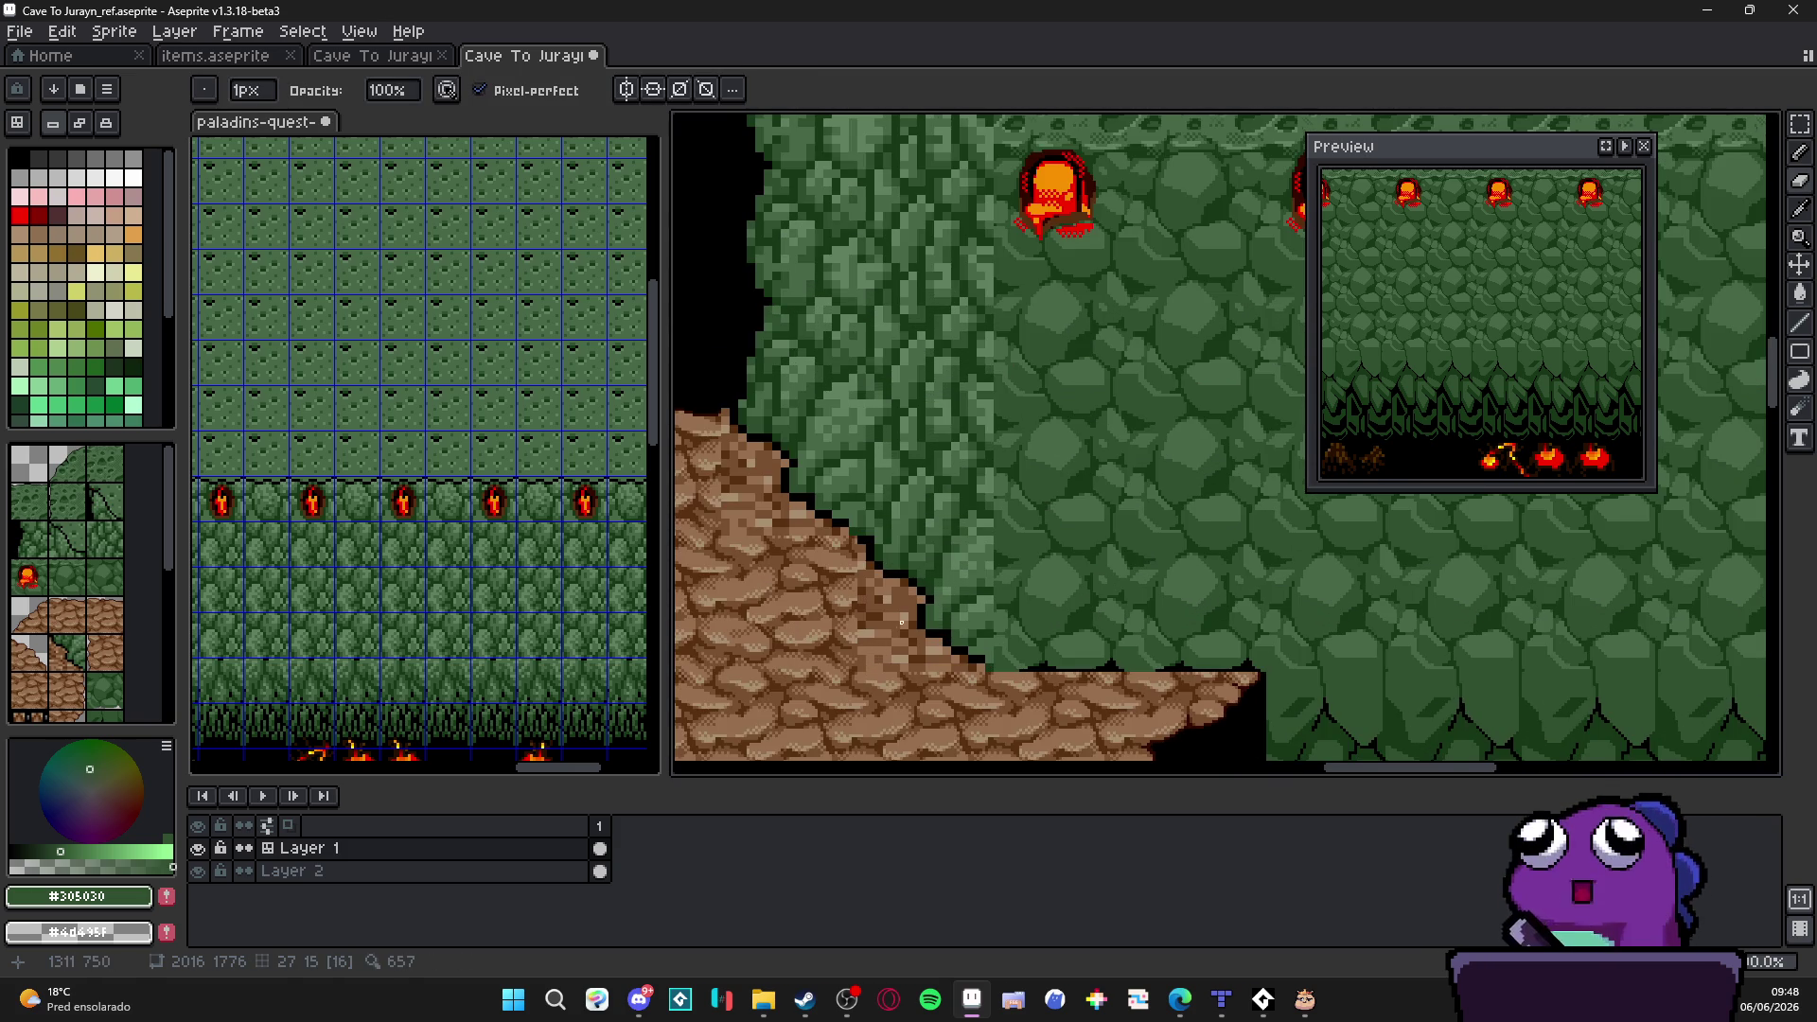
pyautogui.scroll(-1, 900, 620)
pyautogui.hscroll(-1, 930, 621)
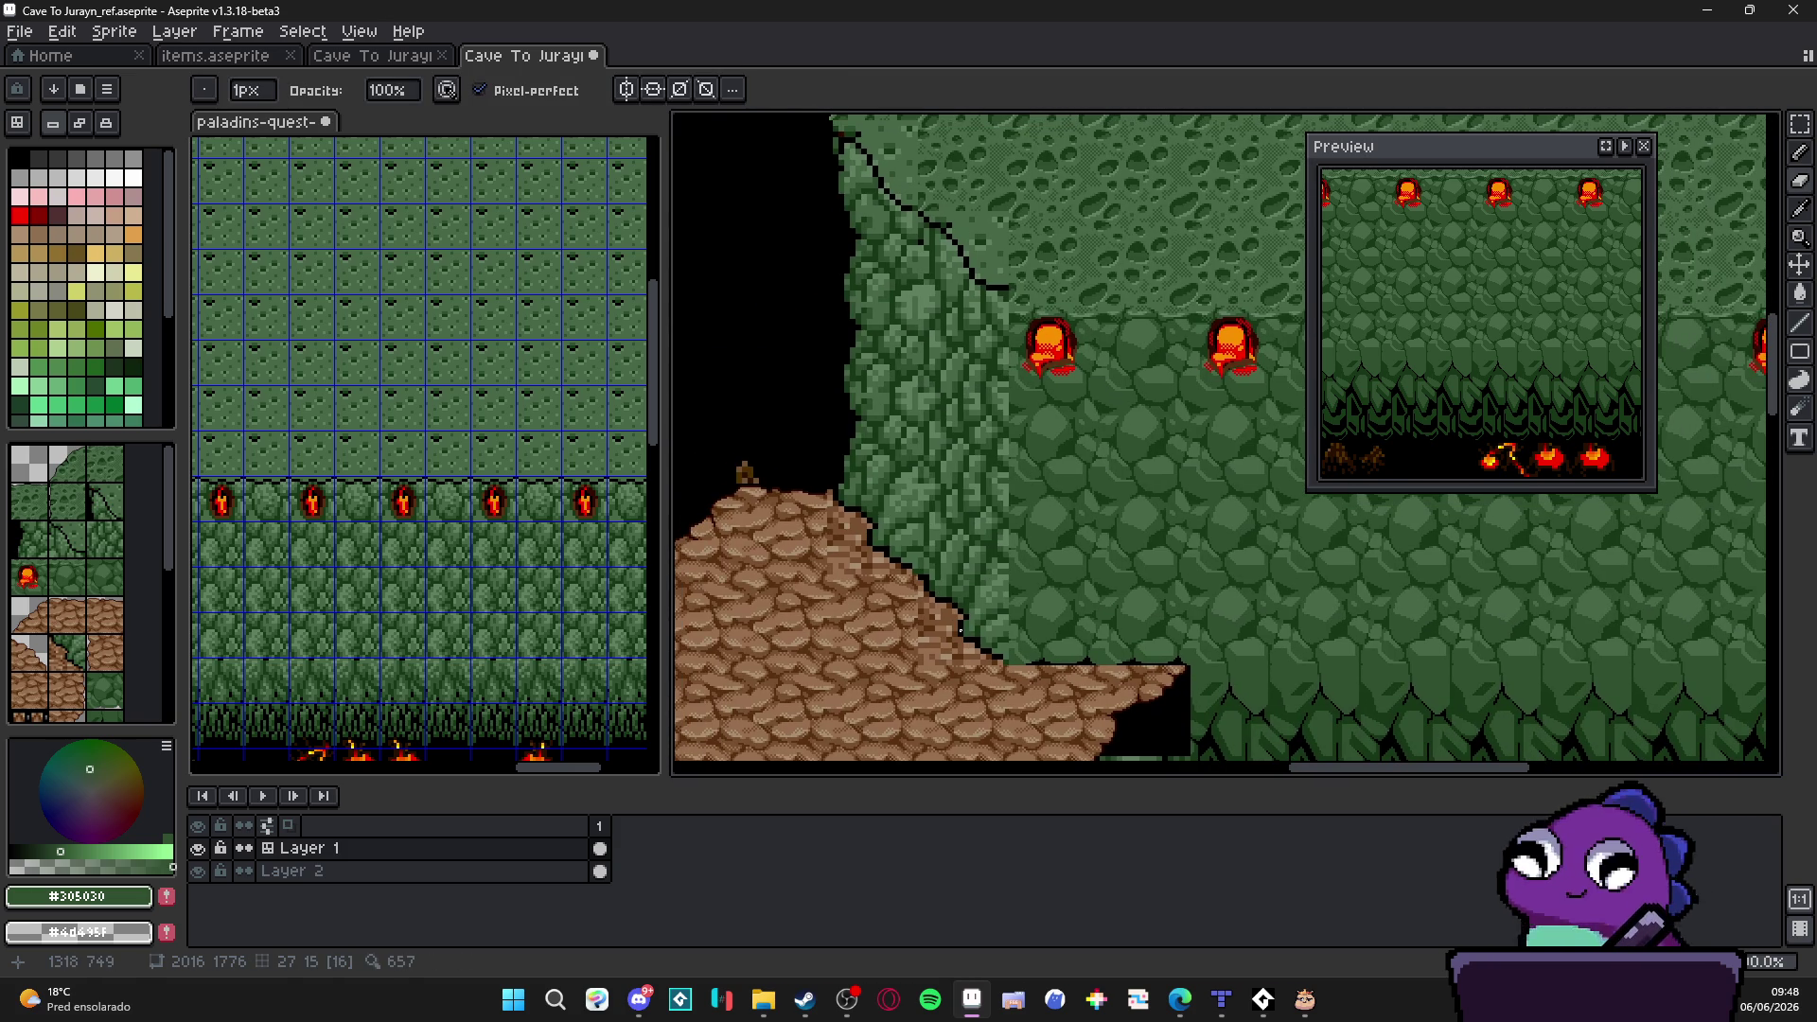
pyautogui.scroll(-1, 1007, 632)
pyautogui.hscroll(1, 1006, 632)
pyautogui.hscroll(1, 996, 550)
pyautogui.scroll(1, 995, 550)
pyautogui.hscroll(-1, 952, 526)
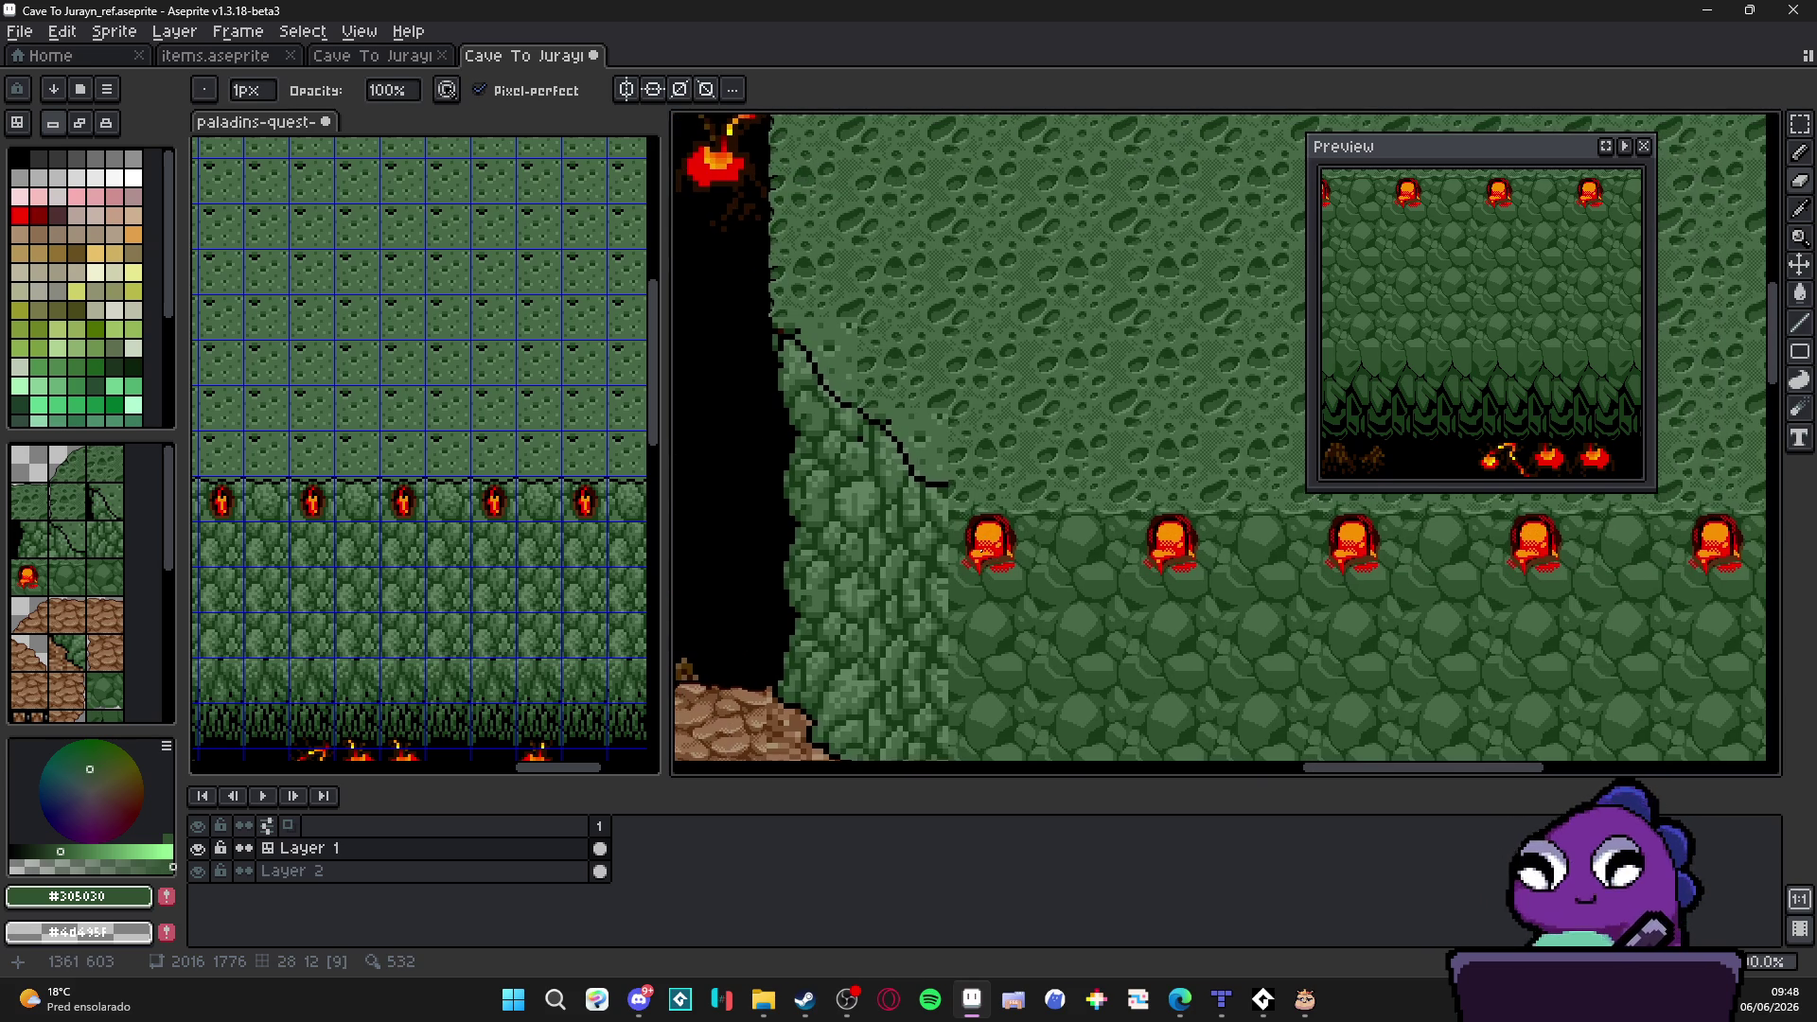
pyautogui.scroll(1, 934, 522)
pyautogui.hscroll(-1, 934, 522)
pyautogui.press('v')
pyautogui.hotkey('ctrl', "'")
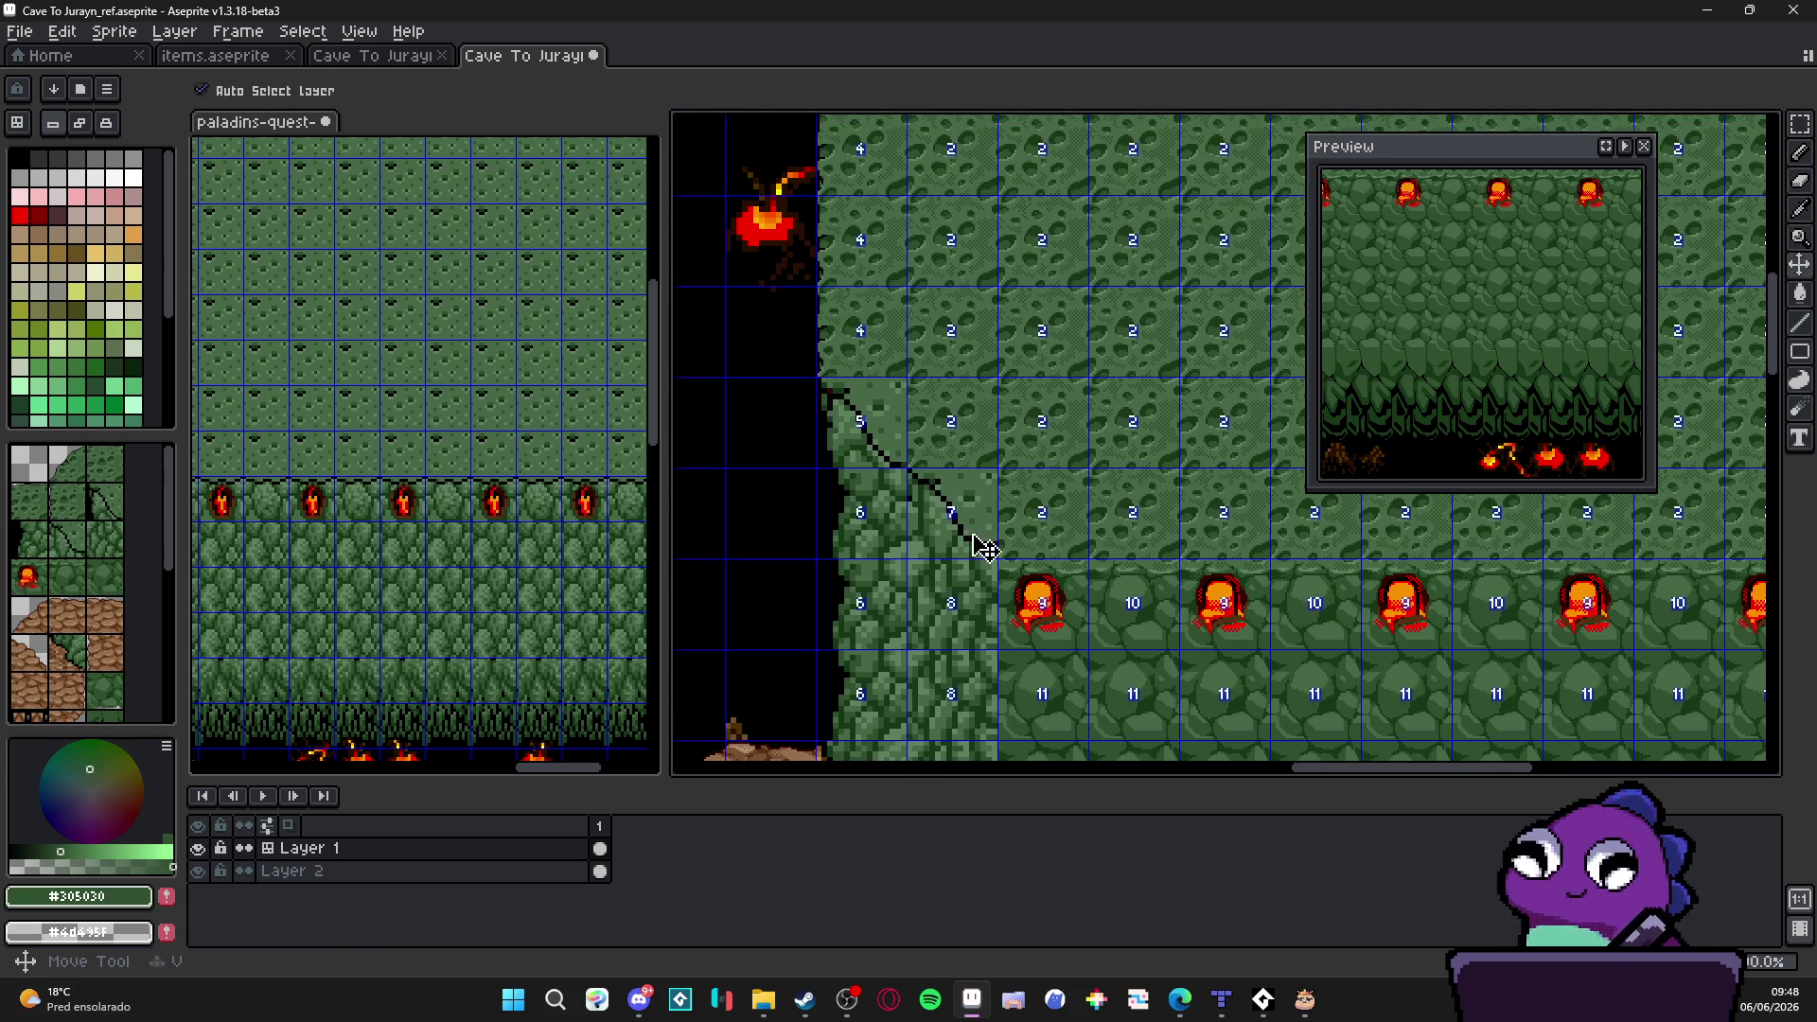
# Step: Erase two tiles along the diagonal outline edge, leaving a black gap at the corner
pyautogui.press('m')
pyautogui.moveTo(916, 477); pyautogui.dragTo(957, 537)
pyautogui.press('Delete')
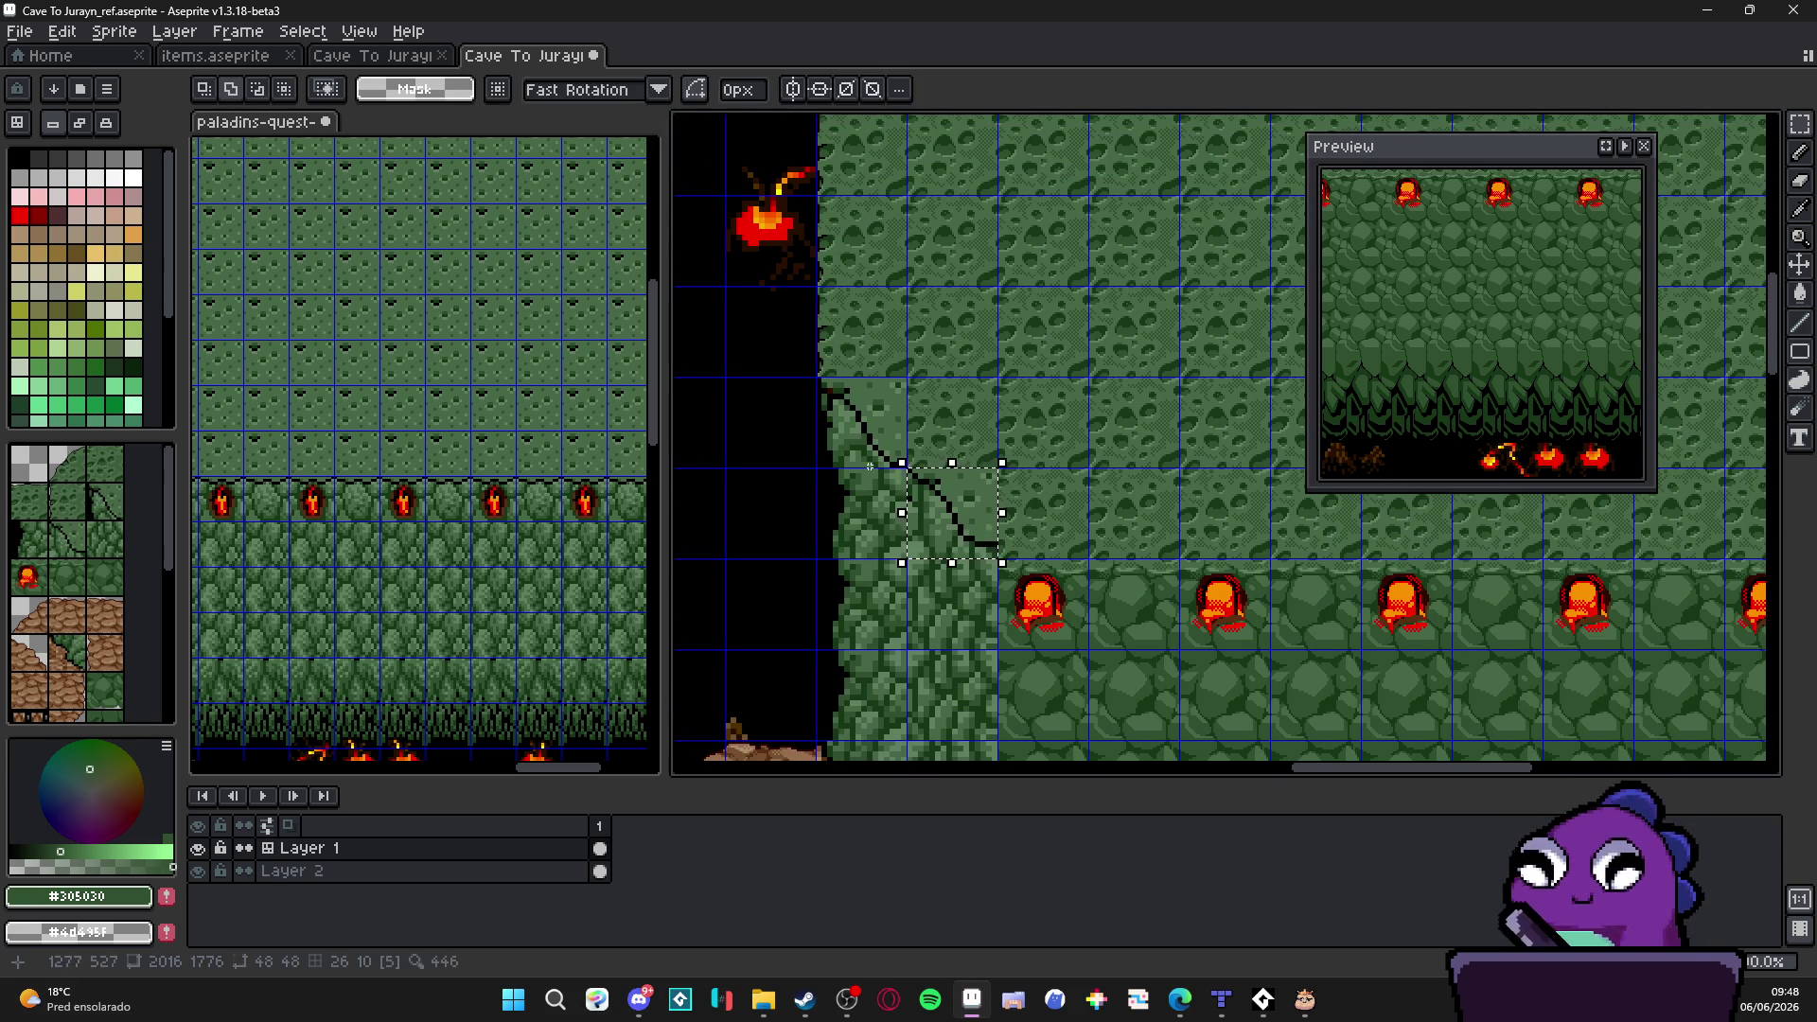
pyautogui.hotkey('ctrl', 'd')
pyautogui.moveTo(847, 427); pyautogui.dragTo(880, 454)
pyautogui.press('Delete')
pyautogui.hotkey('ctrl', 'd')
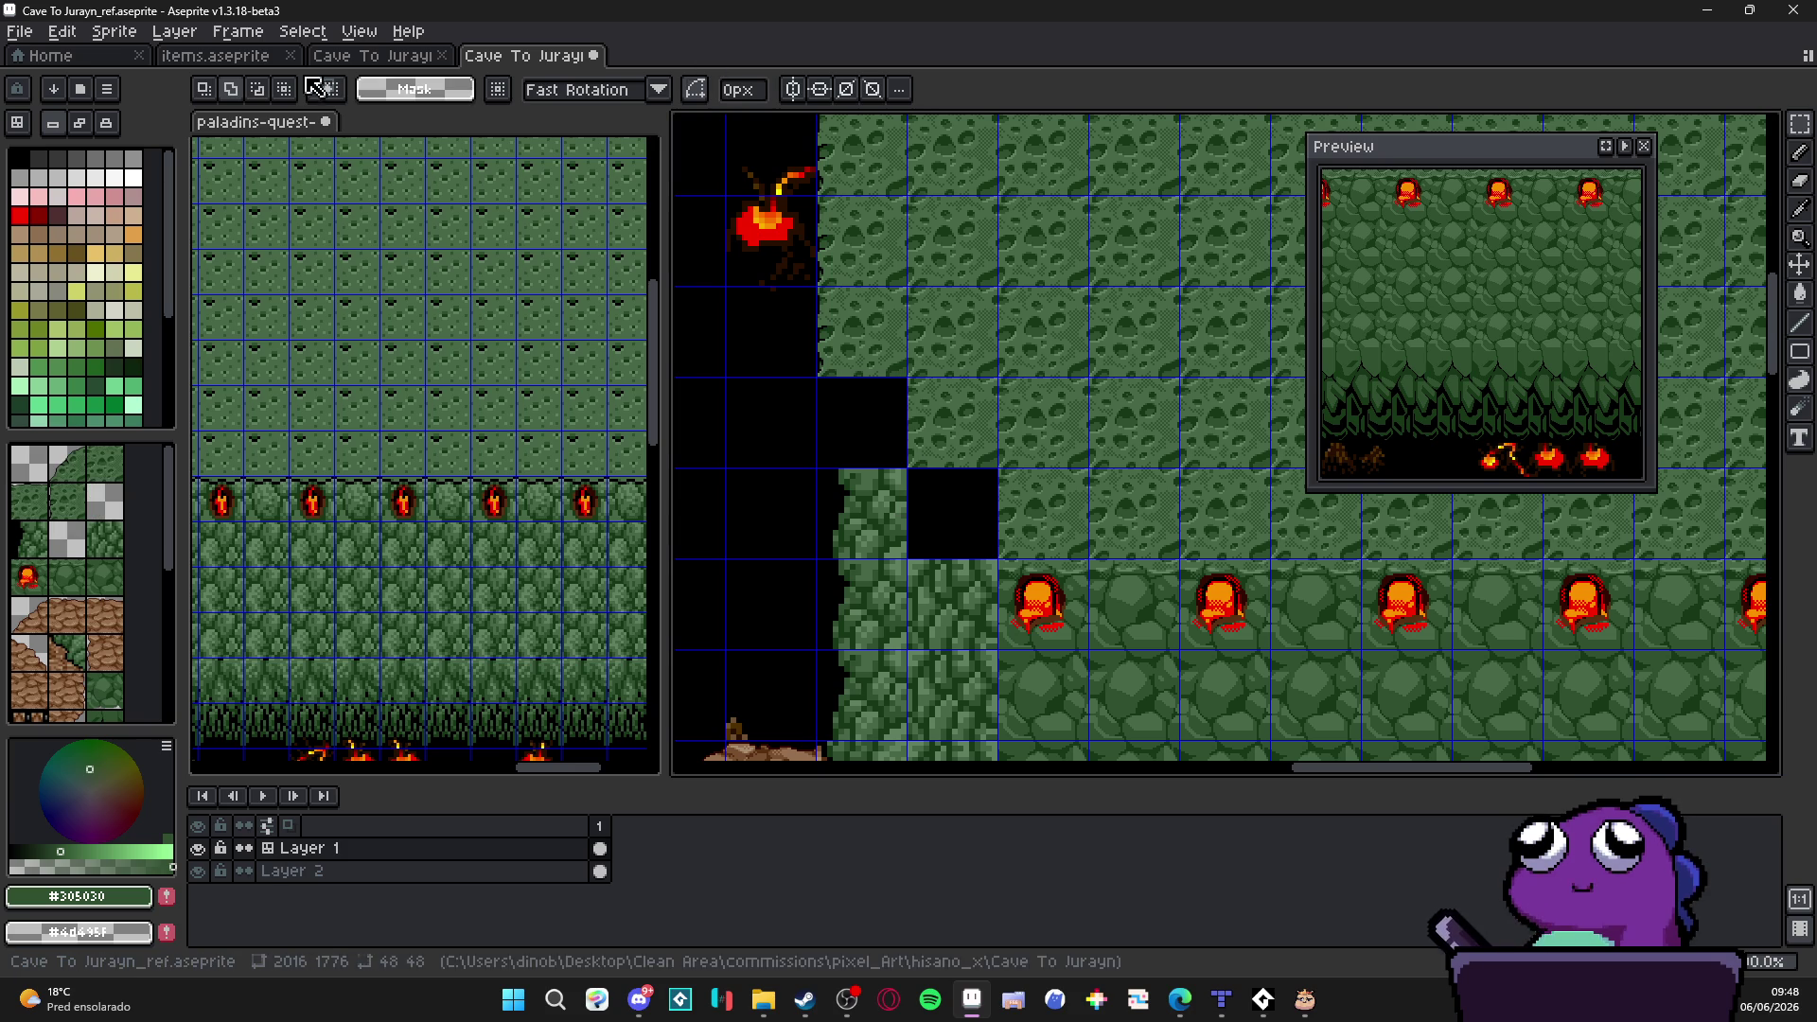
# Step: In Cave To Jurayn_48, select a single green cave-wall tile on Layer 2 for copying
pyautogui.click(403, 66)
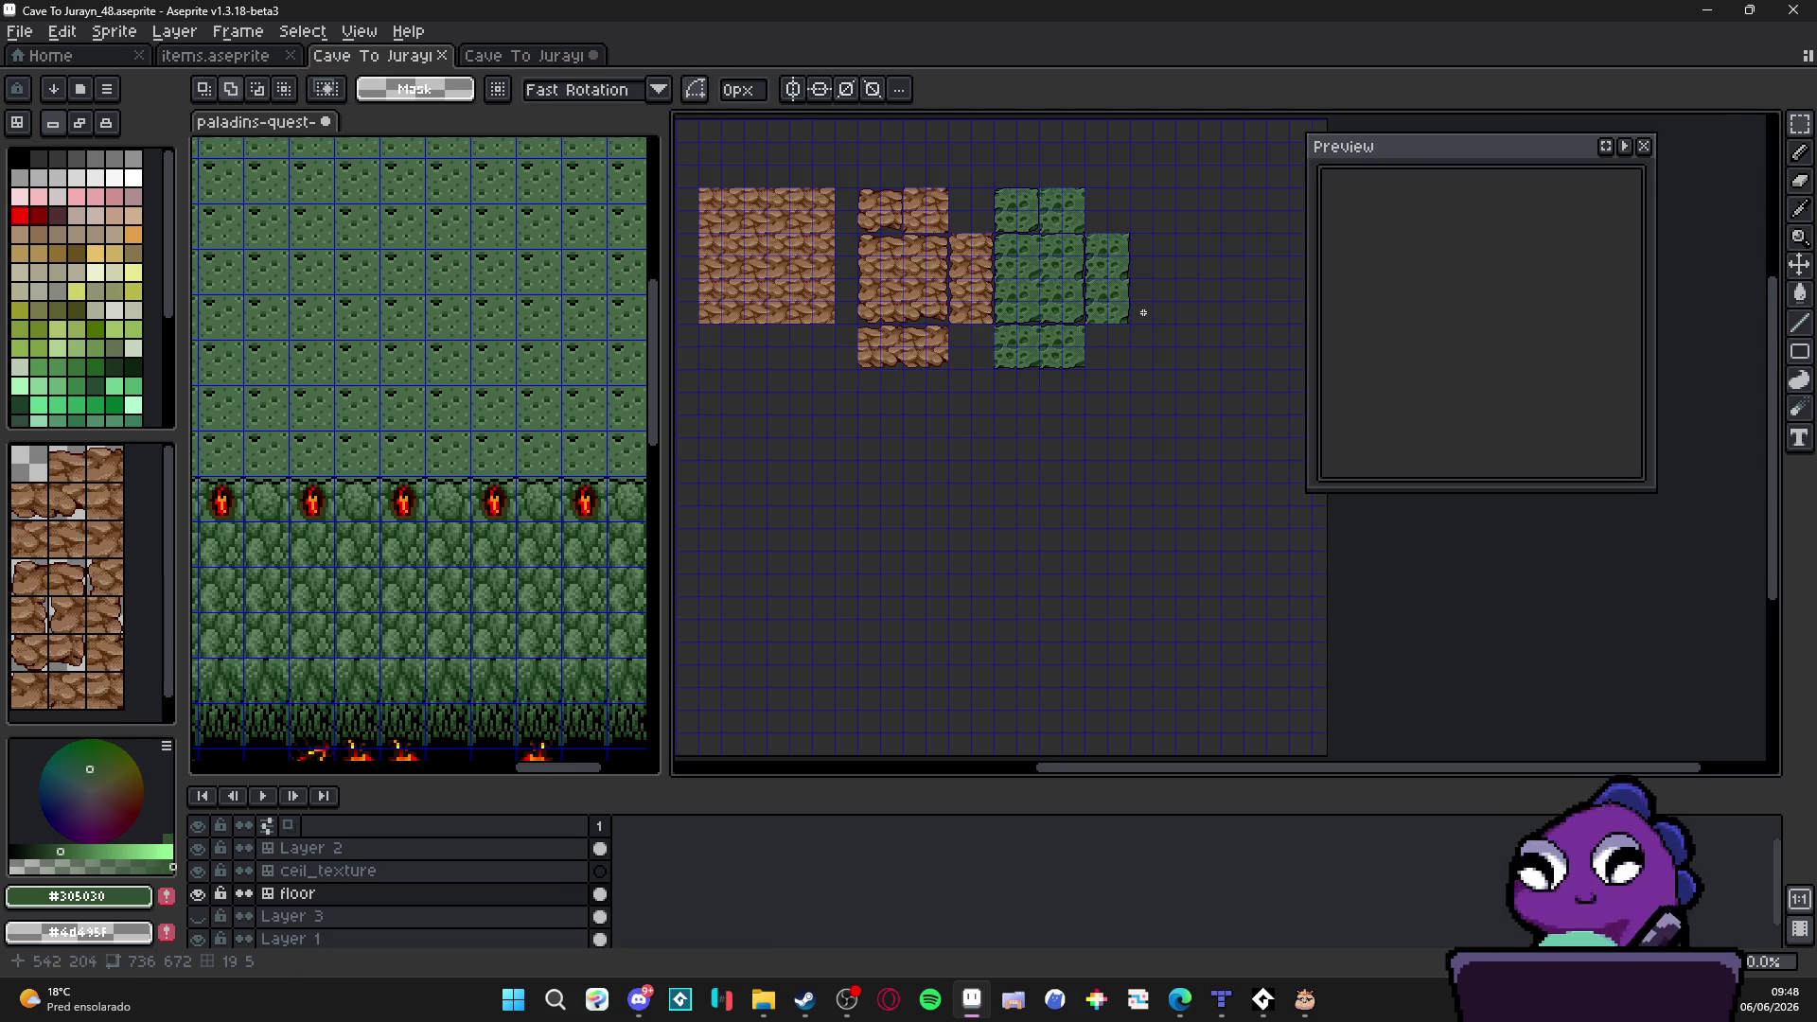
pyautogui.scroll(2, 981, 319)
pyautogui.click(536, 59)
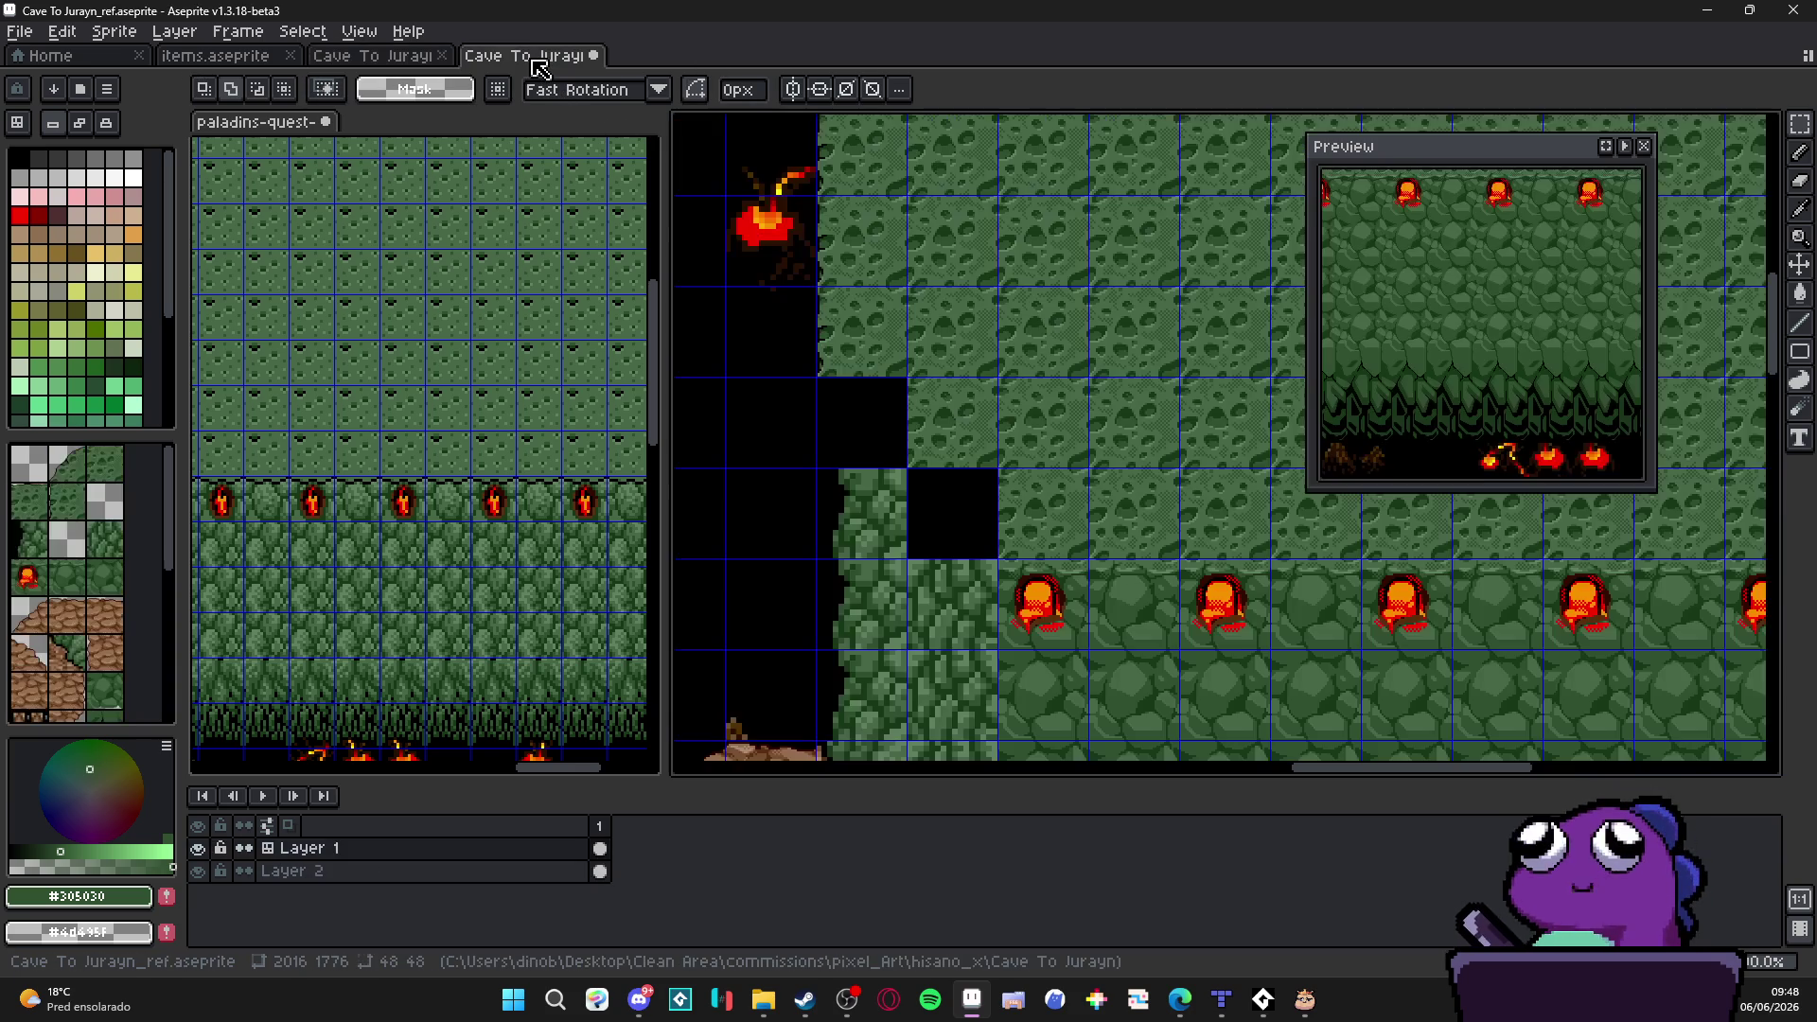
pyautogui.click(426, 59)
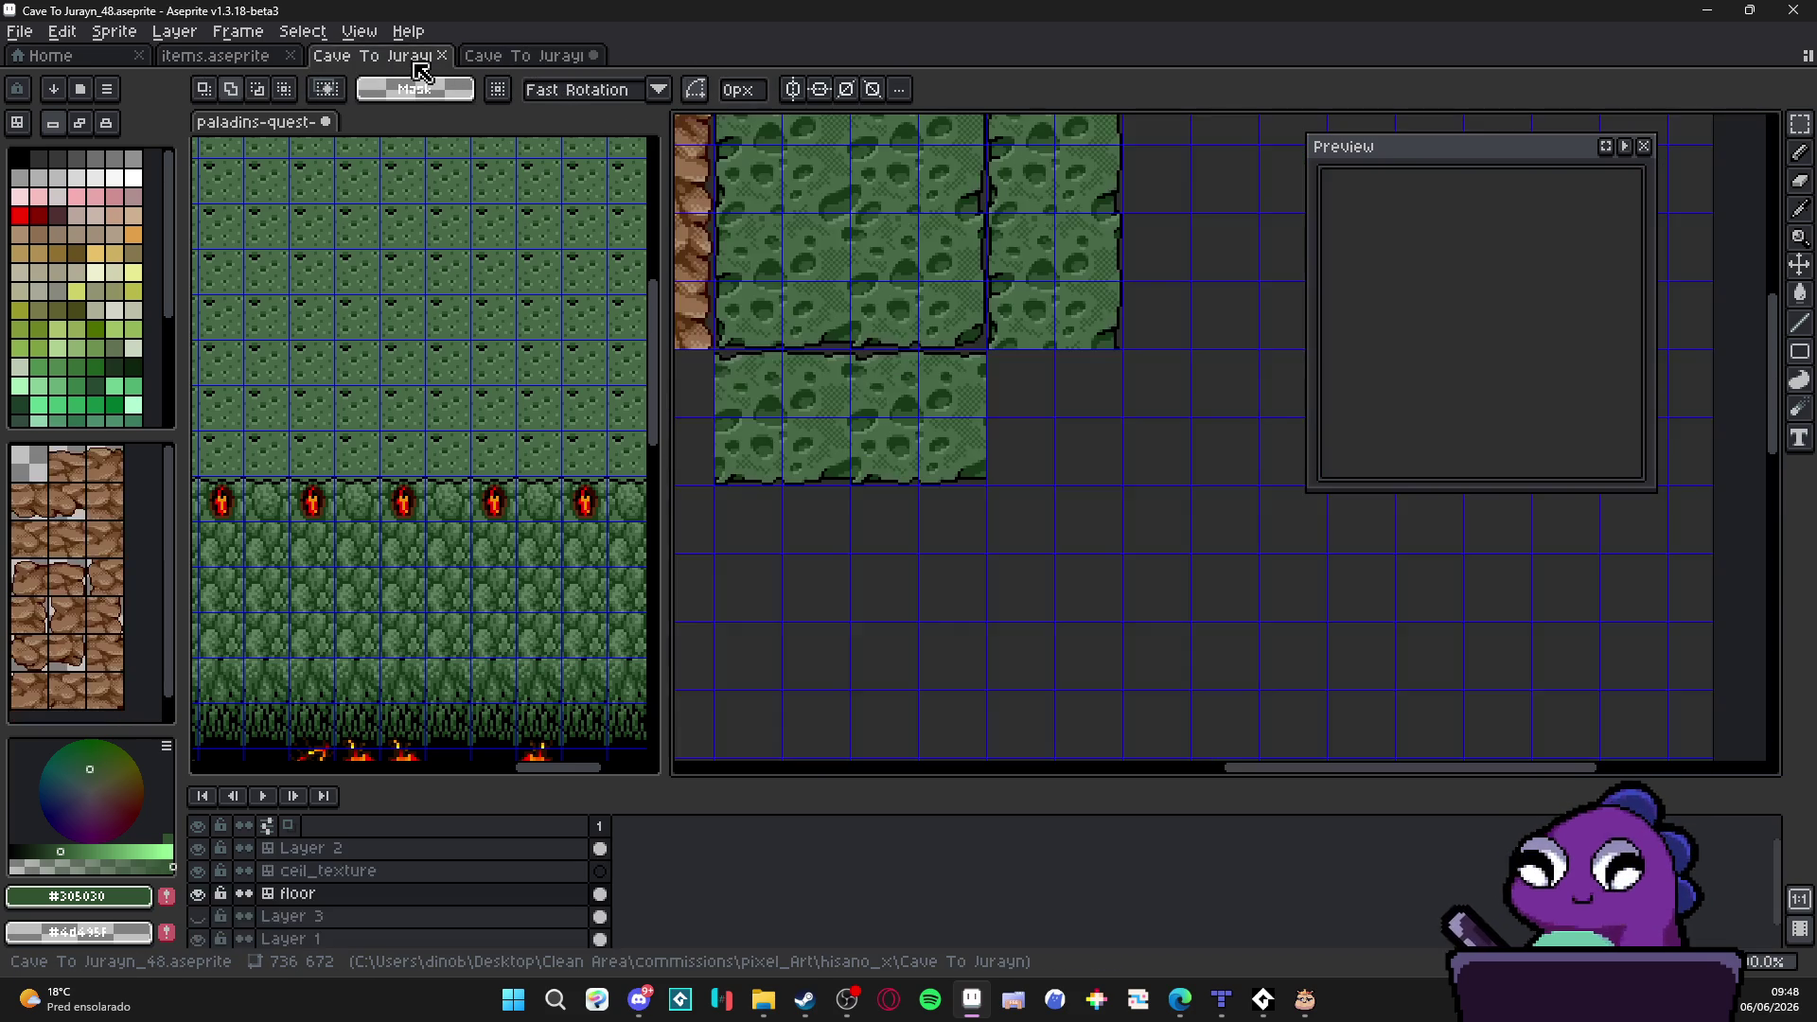
pyautogui.moveTo(775, 342); pyautogui.dragTo(967, 460)
pyautogui.keyDown('ctrl'); pyautogui.click(942, 487); pyautogui.keyUp('ctrl')
pyautogui.click(942, 487)
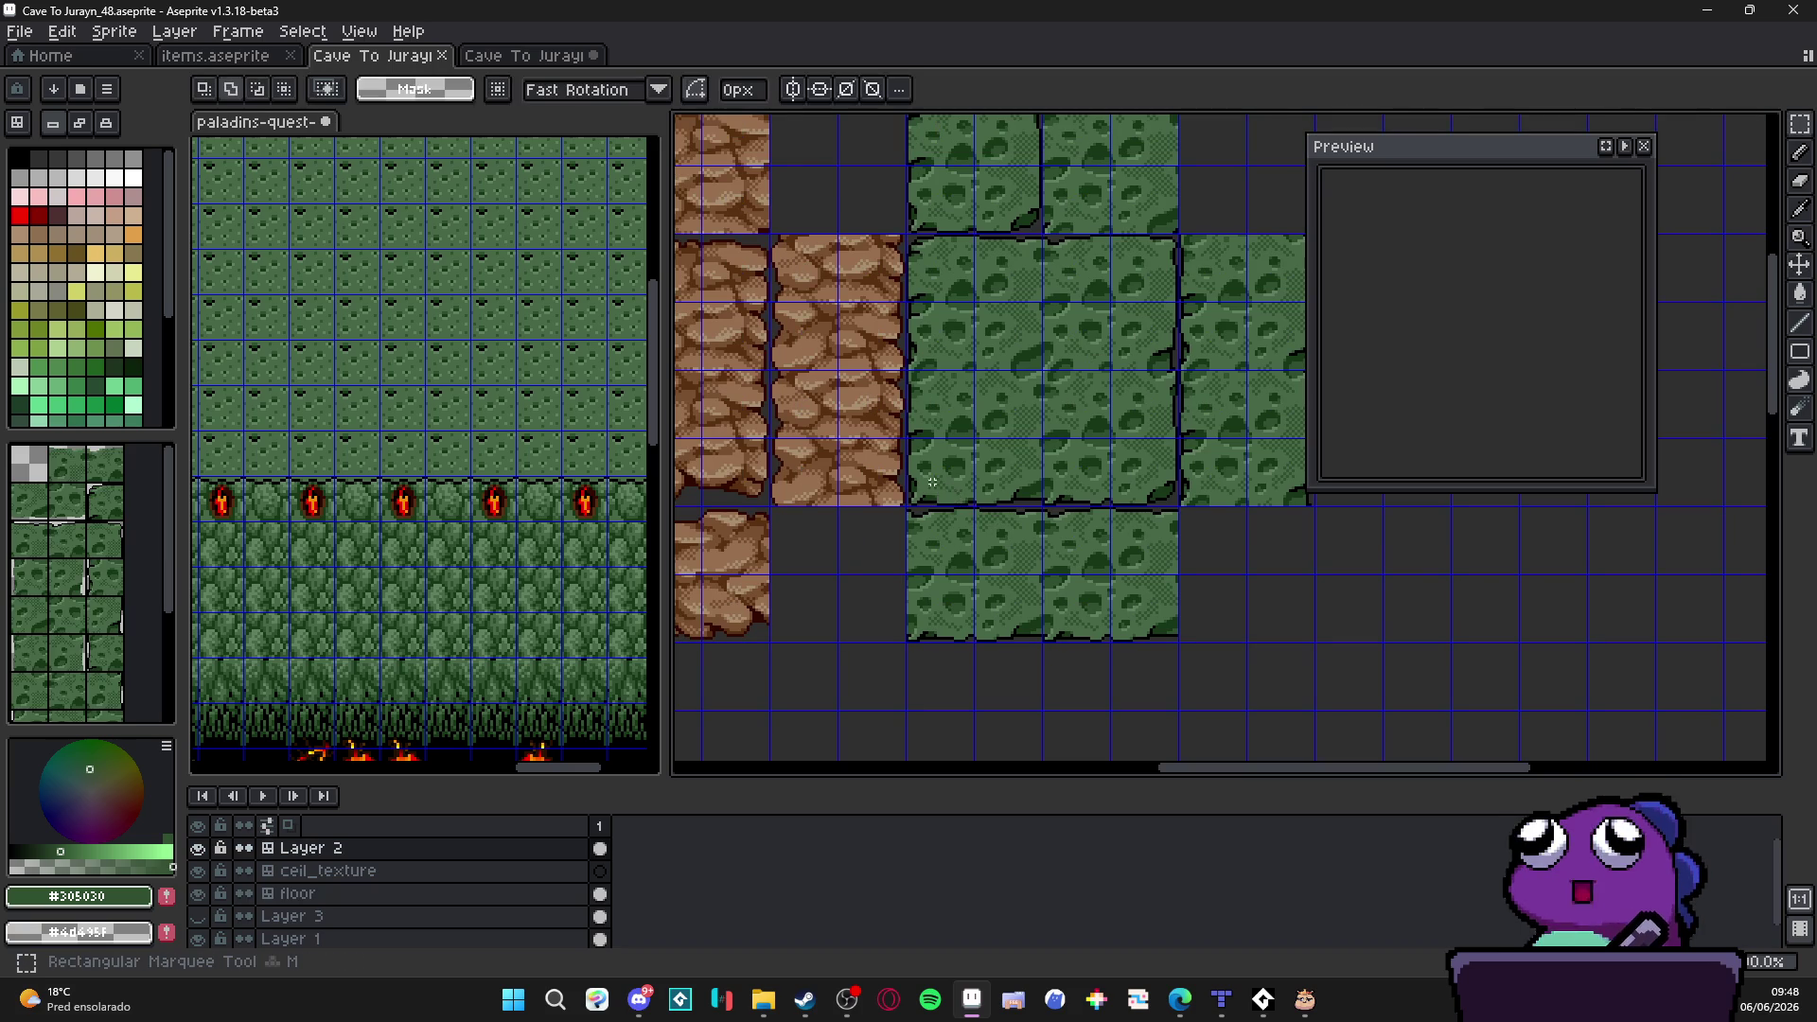
# Step: Try moving a neighbouring tile into the black gap in Cave To Jurayn_ref, then undo it
pyautogui.click(529, 56)
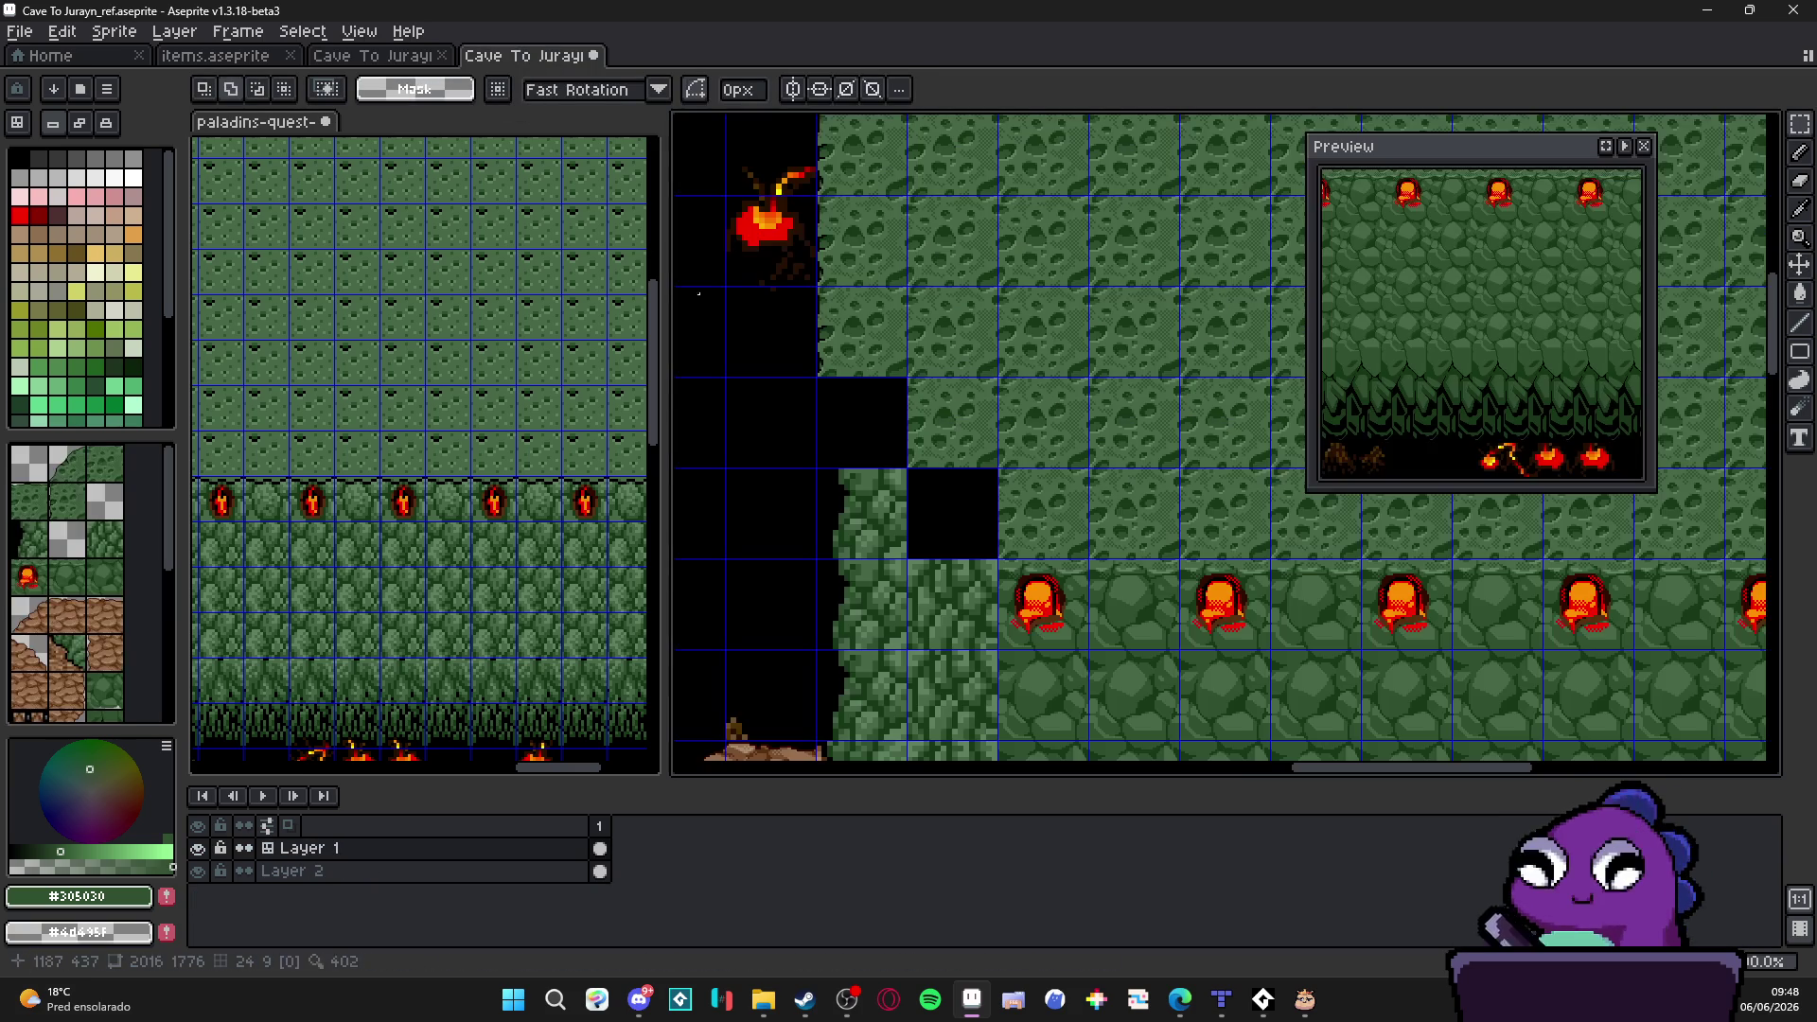
pyautogui.keyDown('ctrl'); pyautogui.click(1221, 440); pyautogui.keyUp('ctrl')
pyautogui.moveTo(1237, 459); pyautogui.dragTo(832, 549)
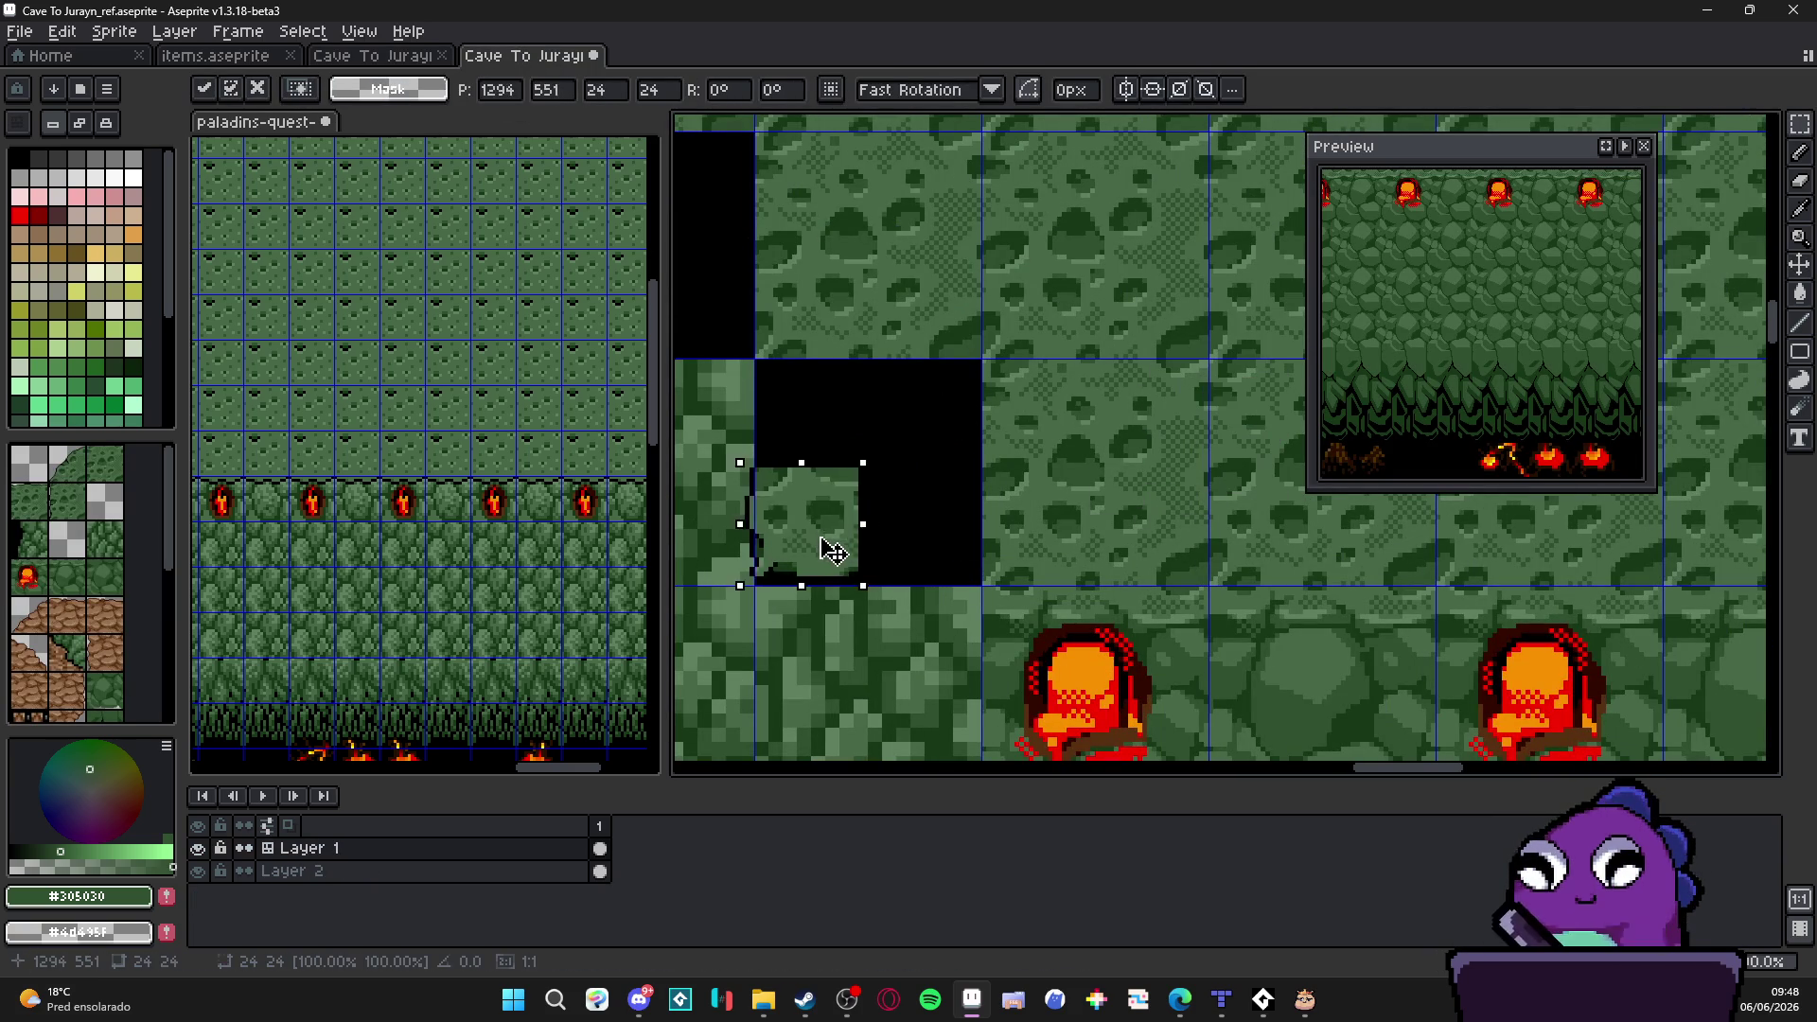
pyautogui.hotkey('ctrl', 'z')
pyautogui.click(377, 55)
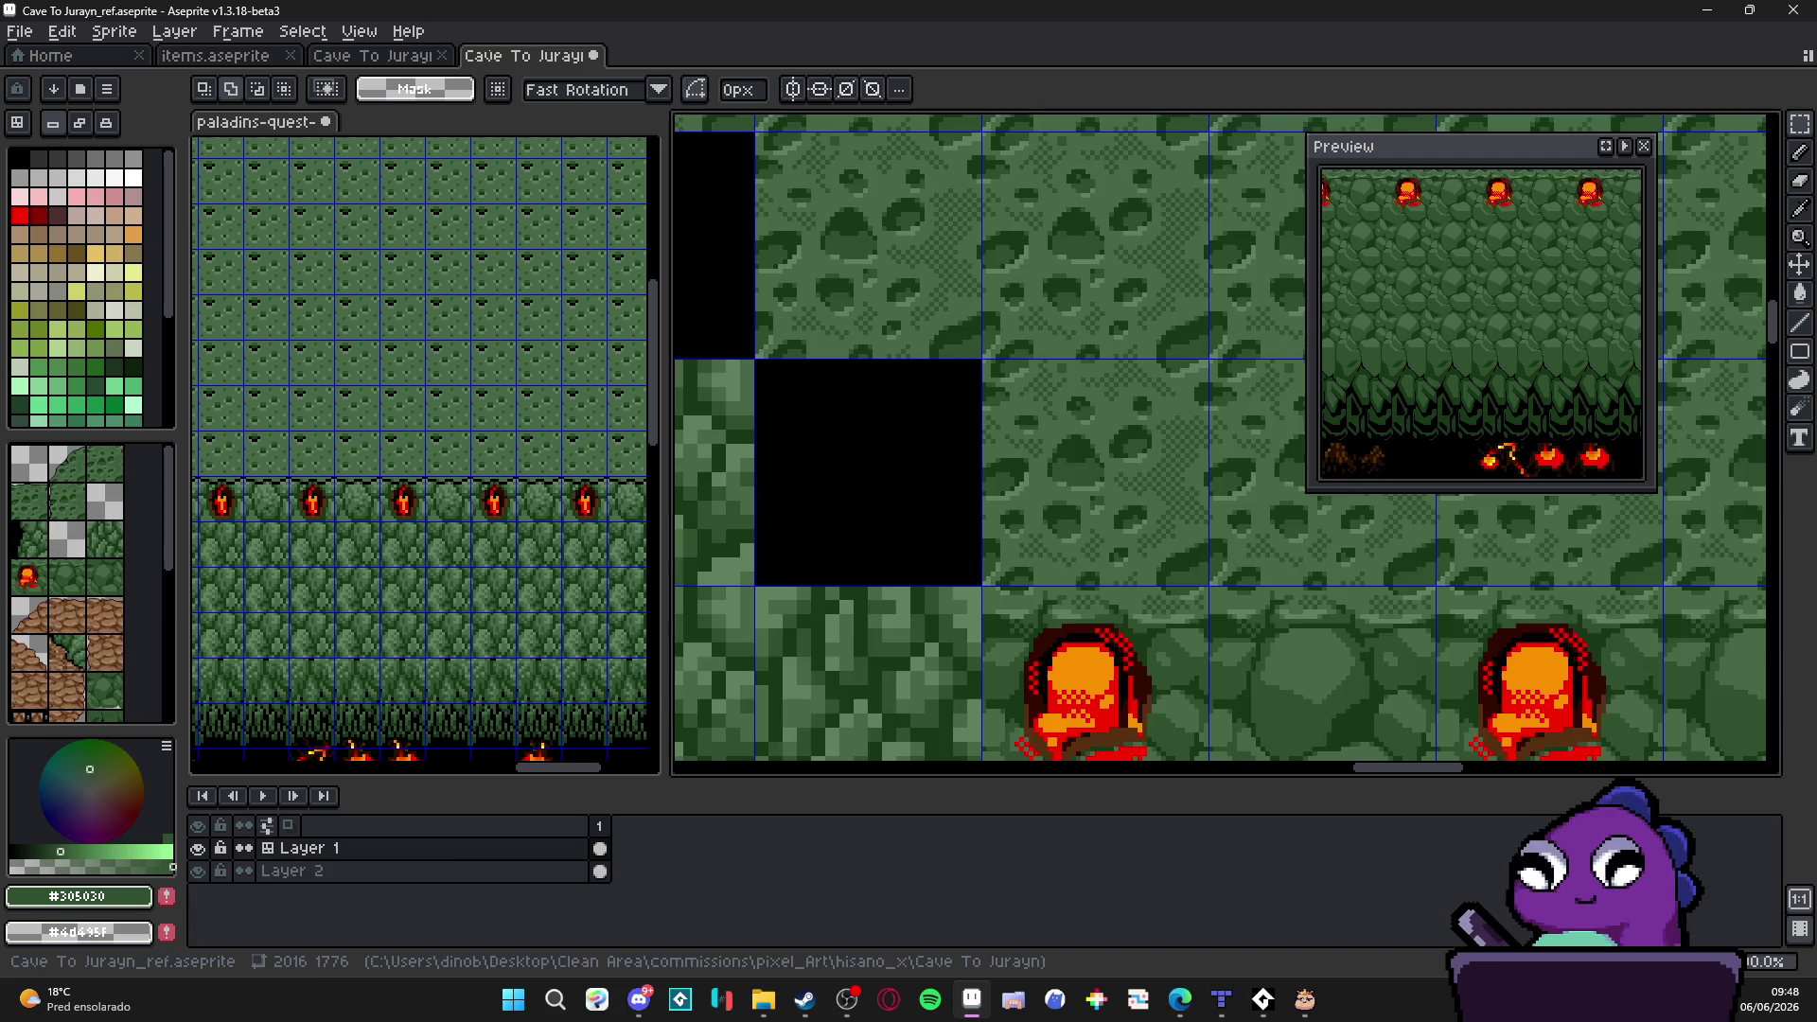
# Step: Paste the copied cave-wall tile into Cave To Jurayn_ref and drag it onto the black gap
pyautogui.click(529, 56)
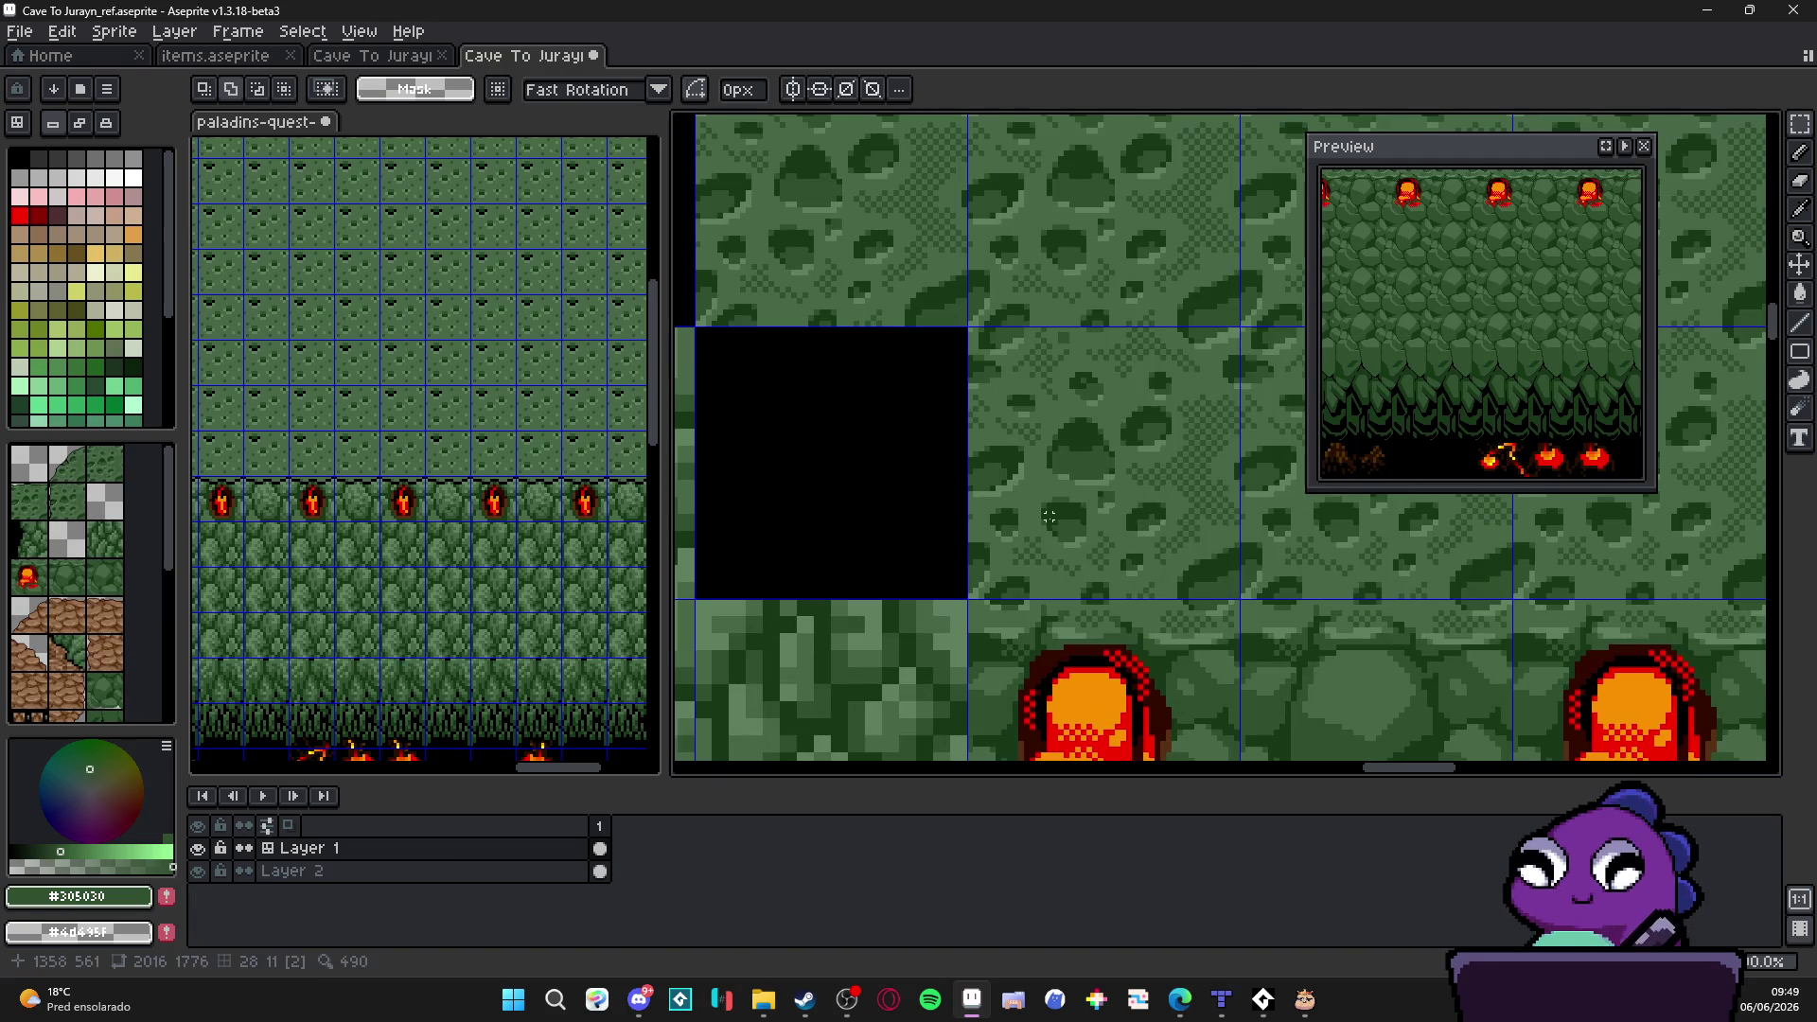
pyautogui.hotkey('ctrl', 'v')
pyautogui.moveTo(1250, 514); pyautogui.dragTo(863, 544)
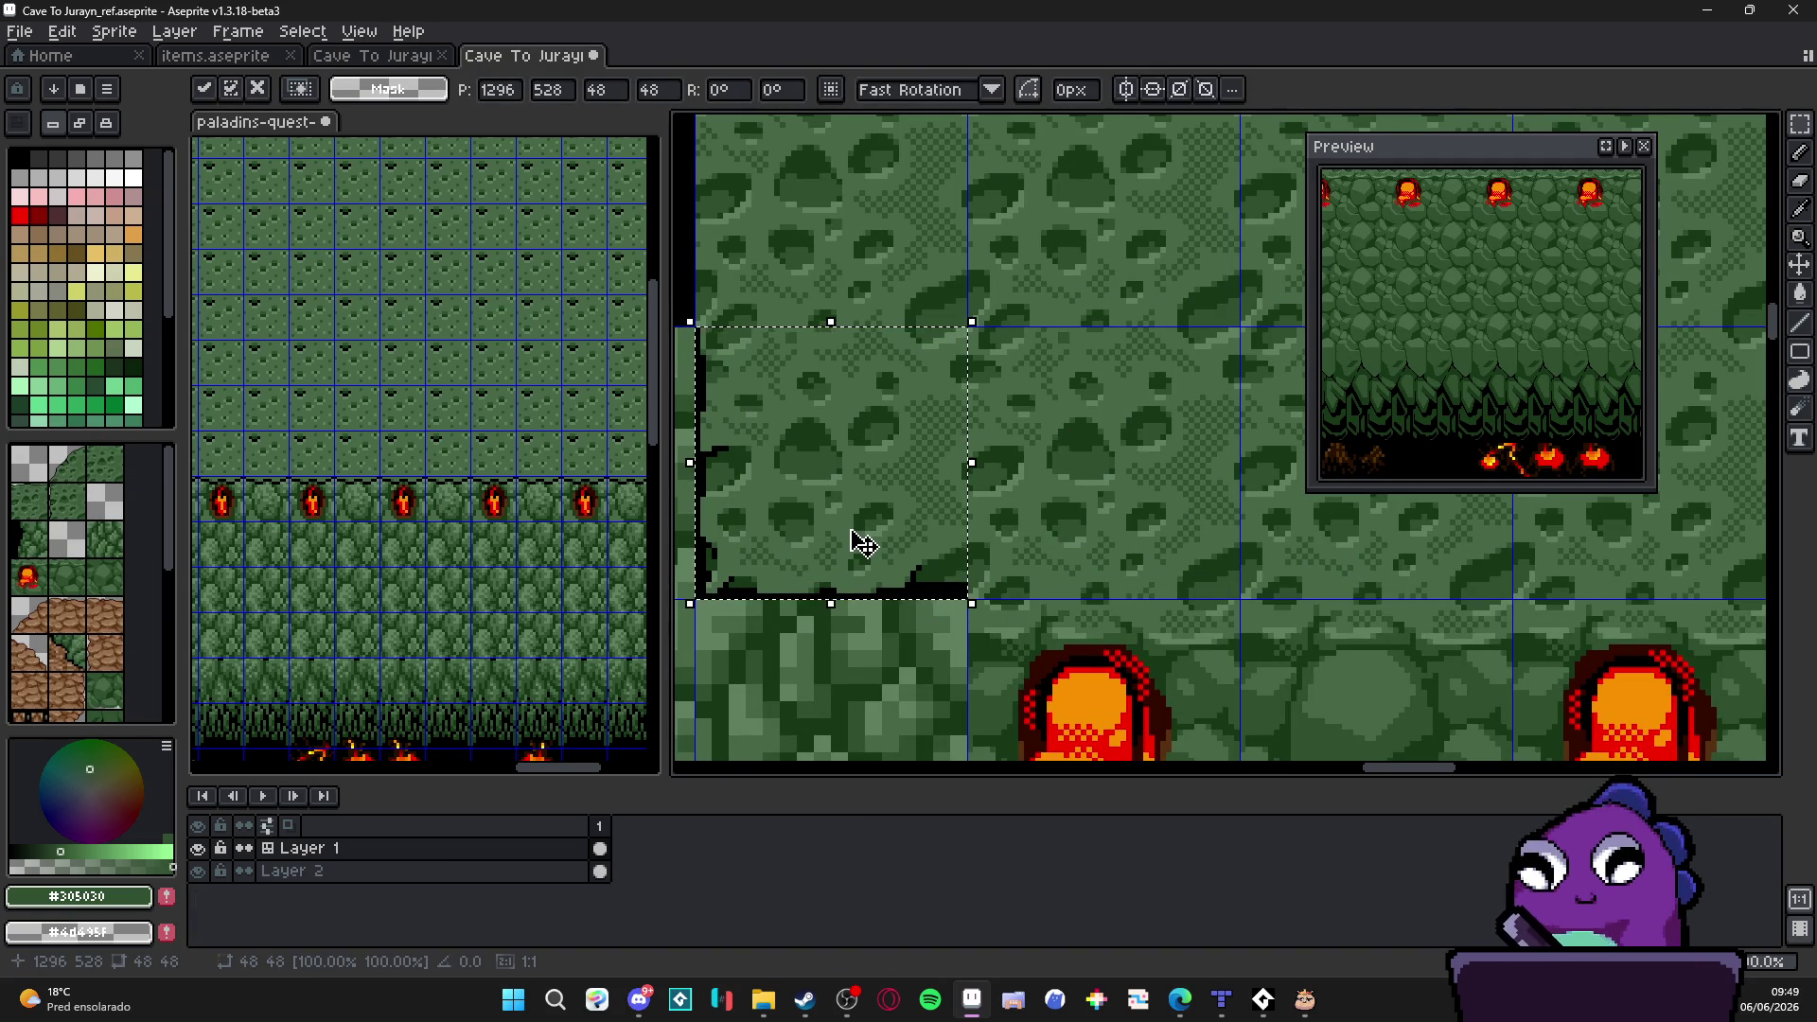
pyautogui.scroll(-1, 884, 548)
# Step: Commit the pasted rock-wall tile in place and pan up-left to inspect the corner
pyautogui.press('Return')
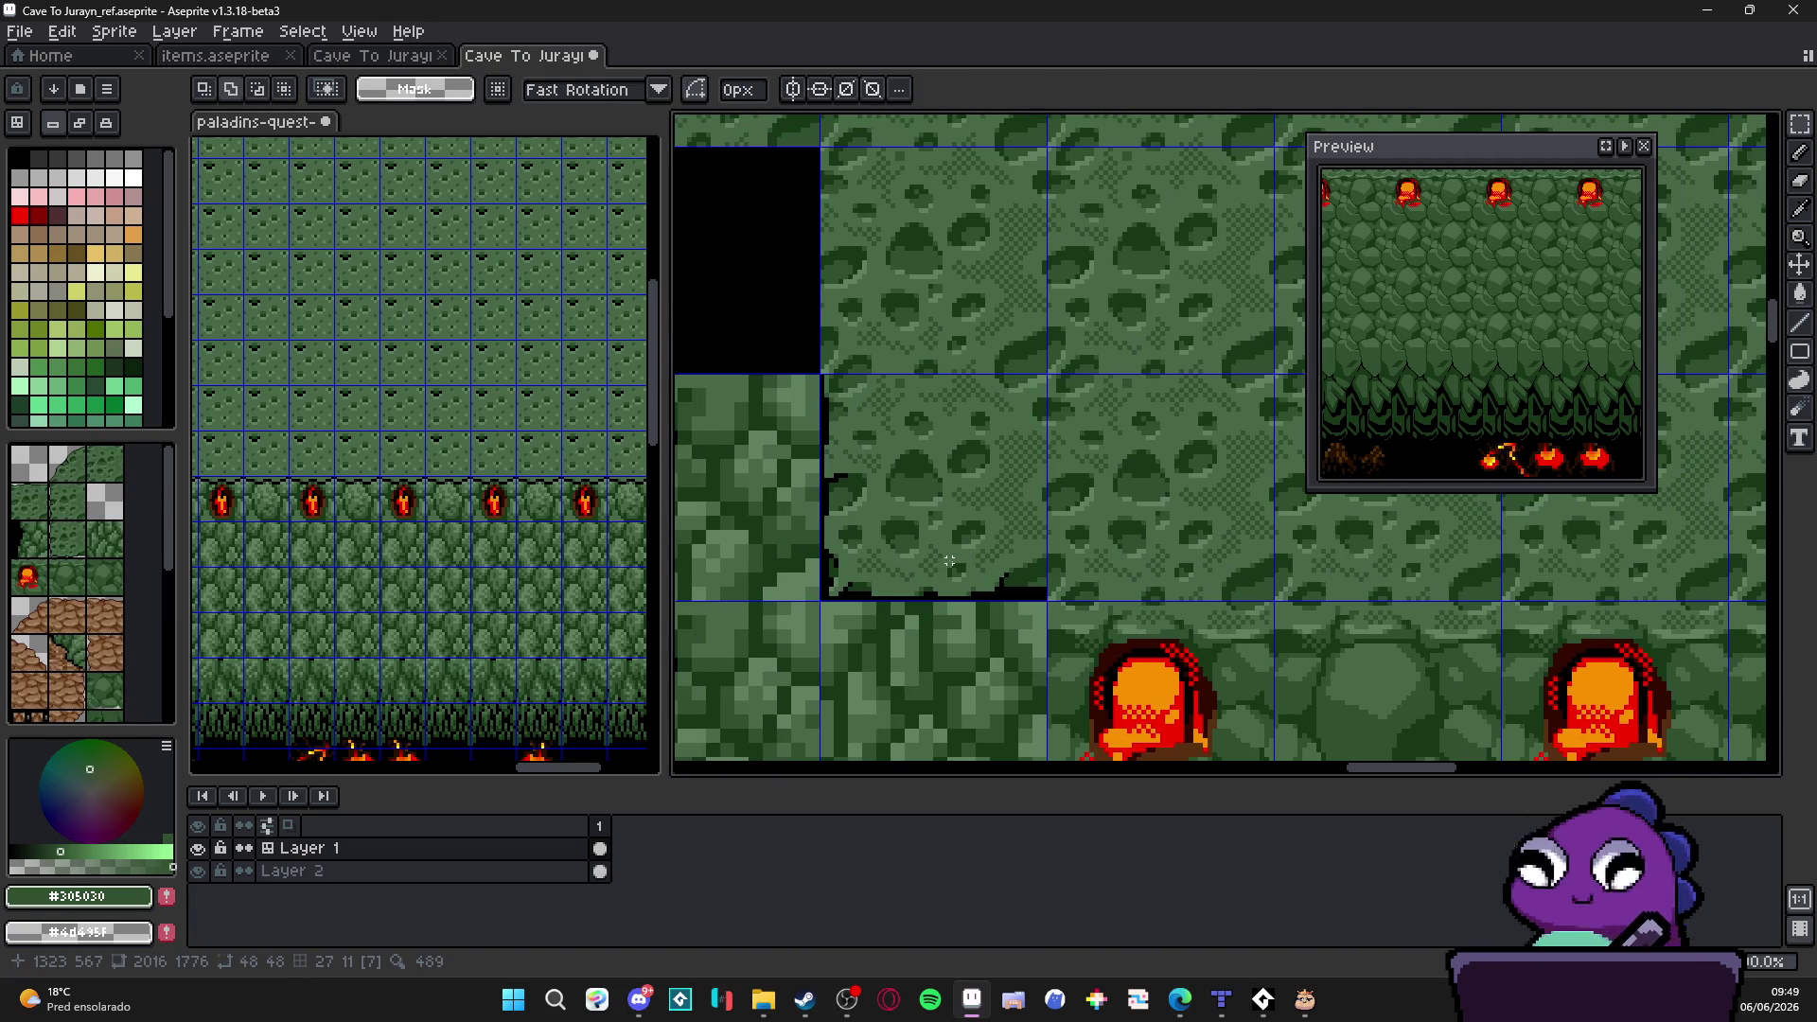
pyautogui.scroll(-1, 1212, 671)
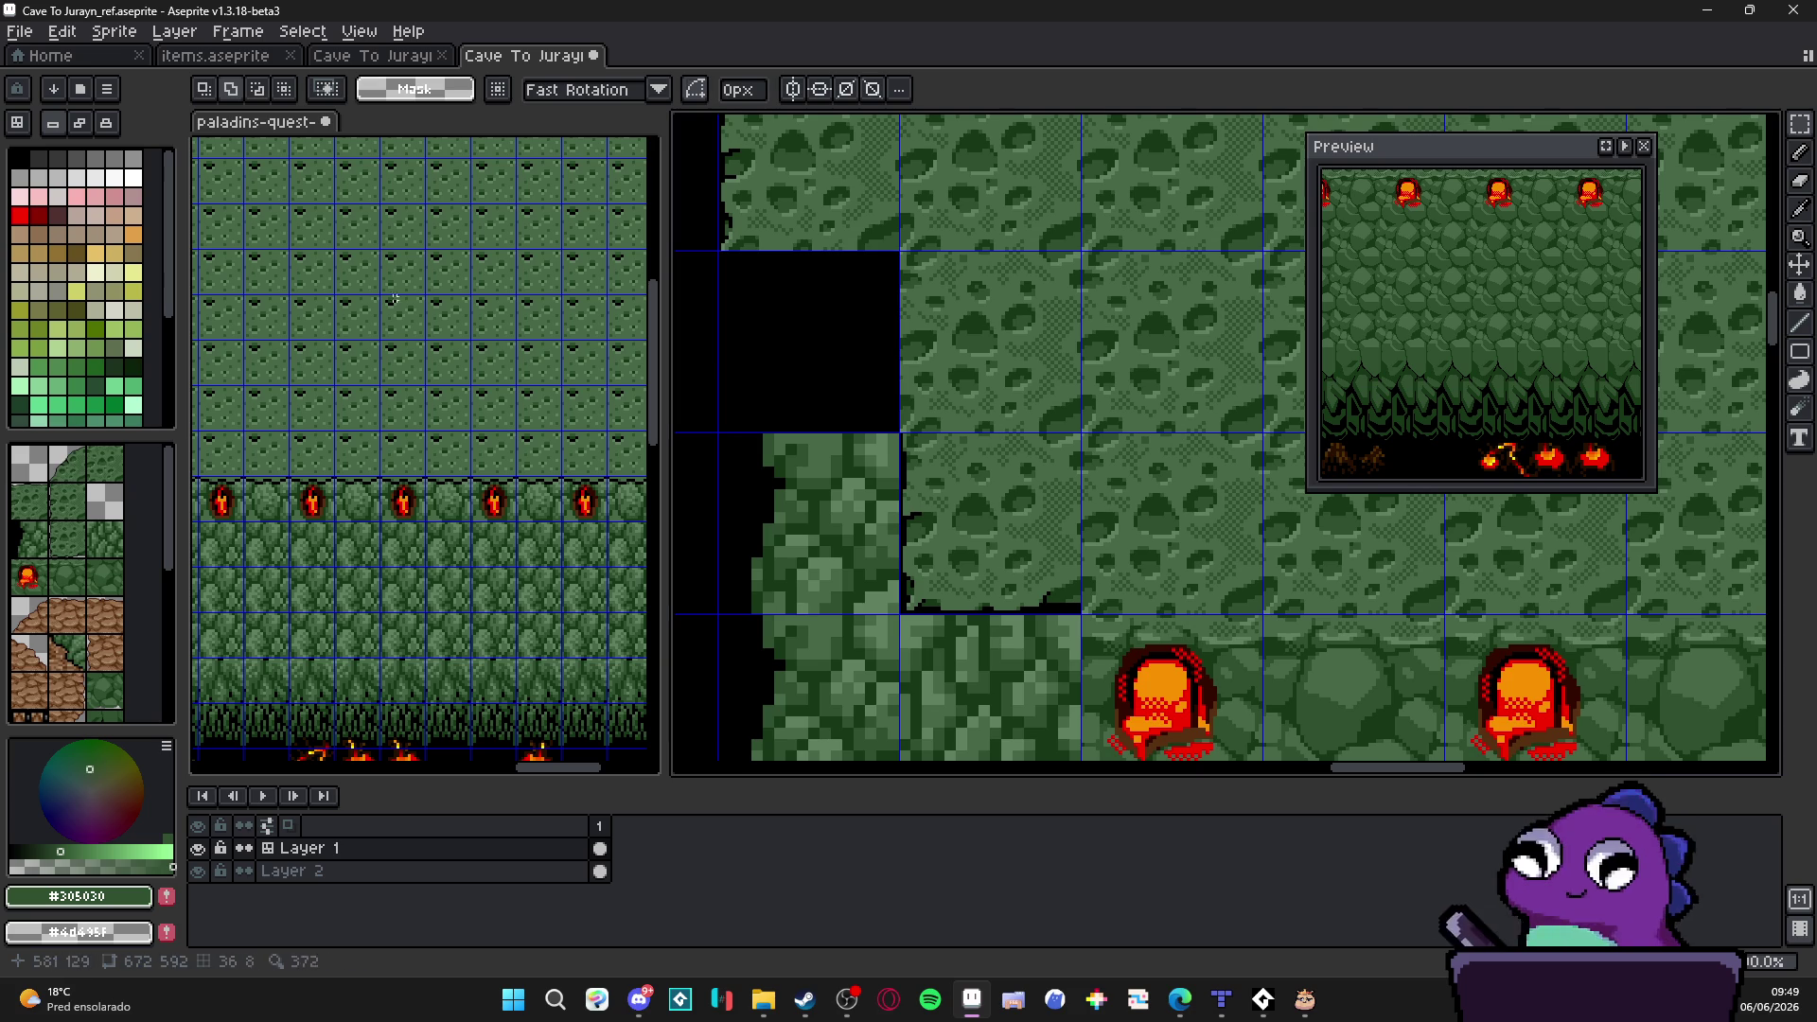
pyautogui.scroll(1, 953, 474)
pyautogui.scroll(-2, 1041, 573)
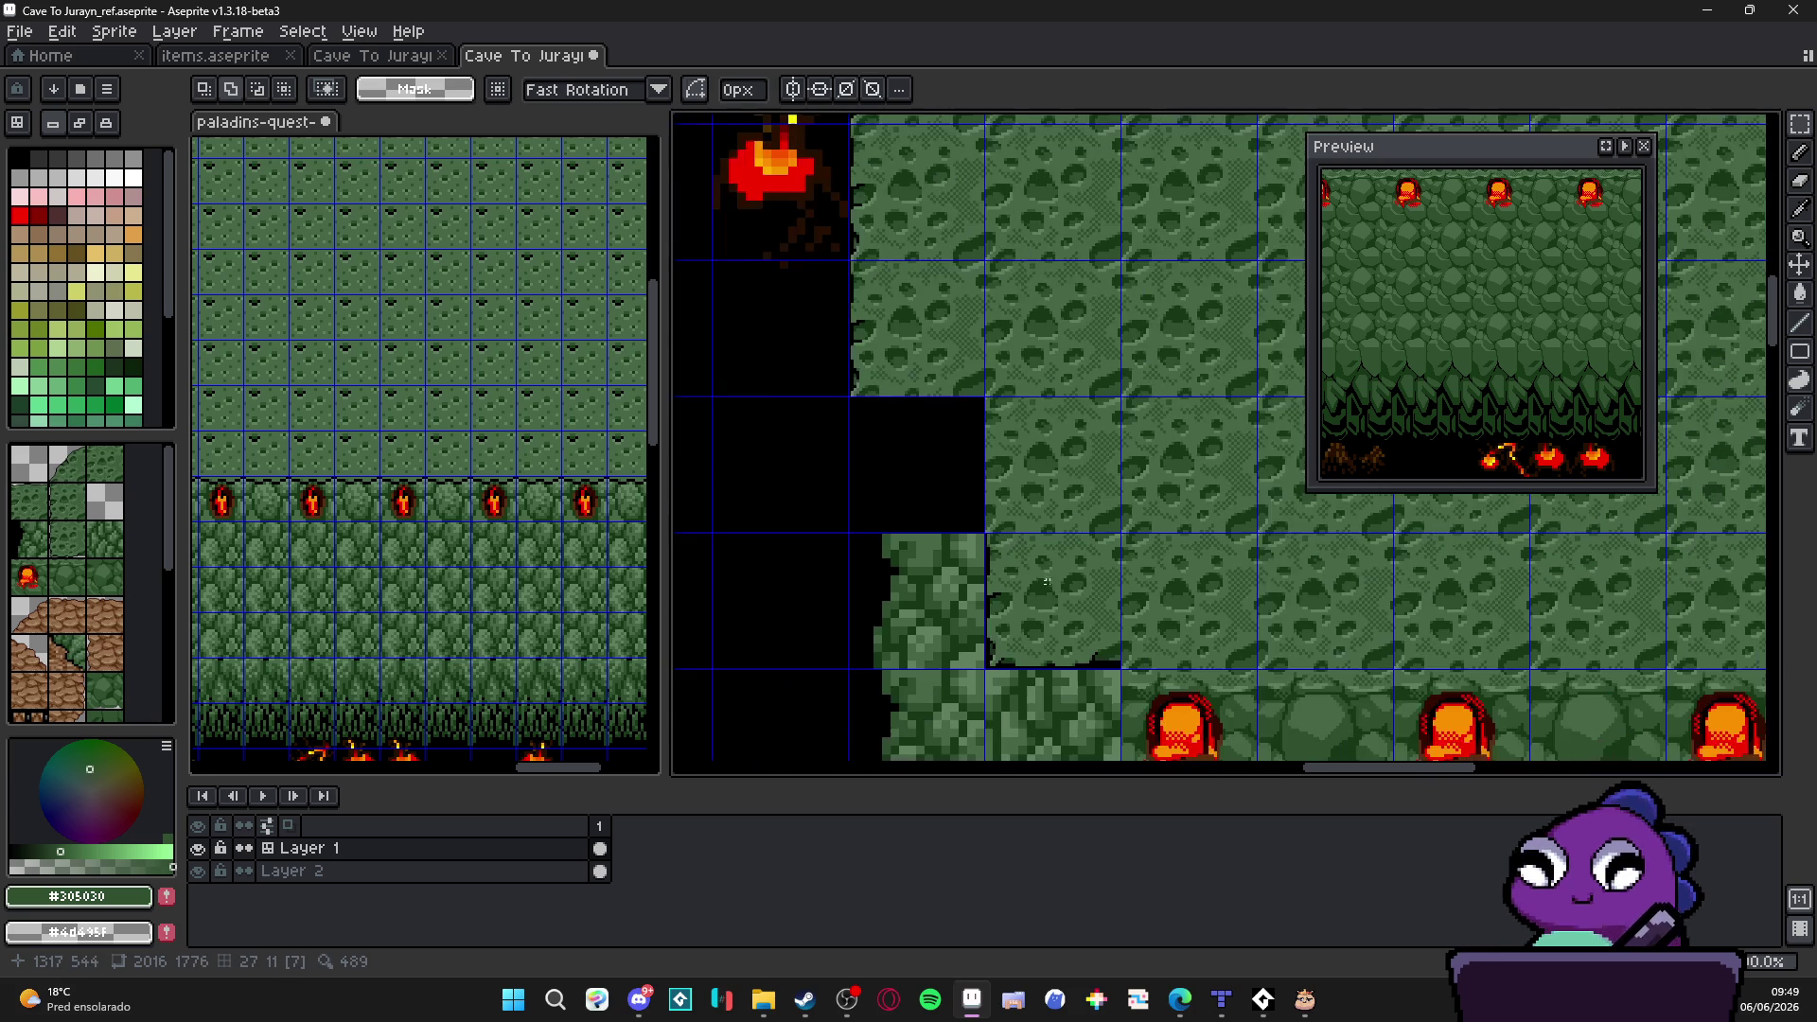
pyautogui.scroll(-1, 973, 534)
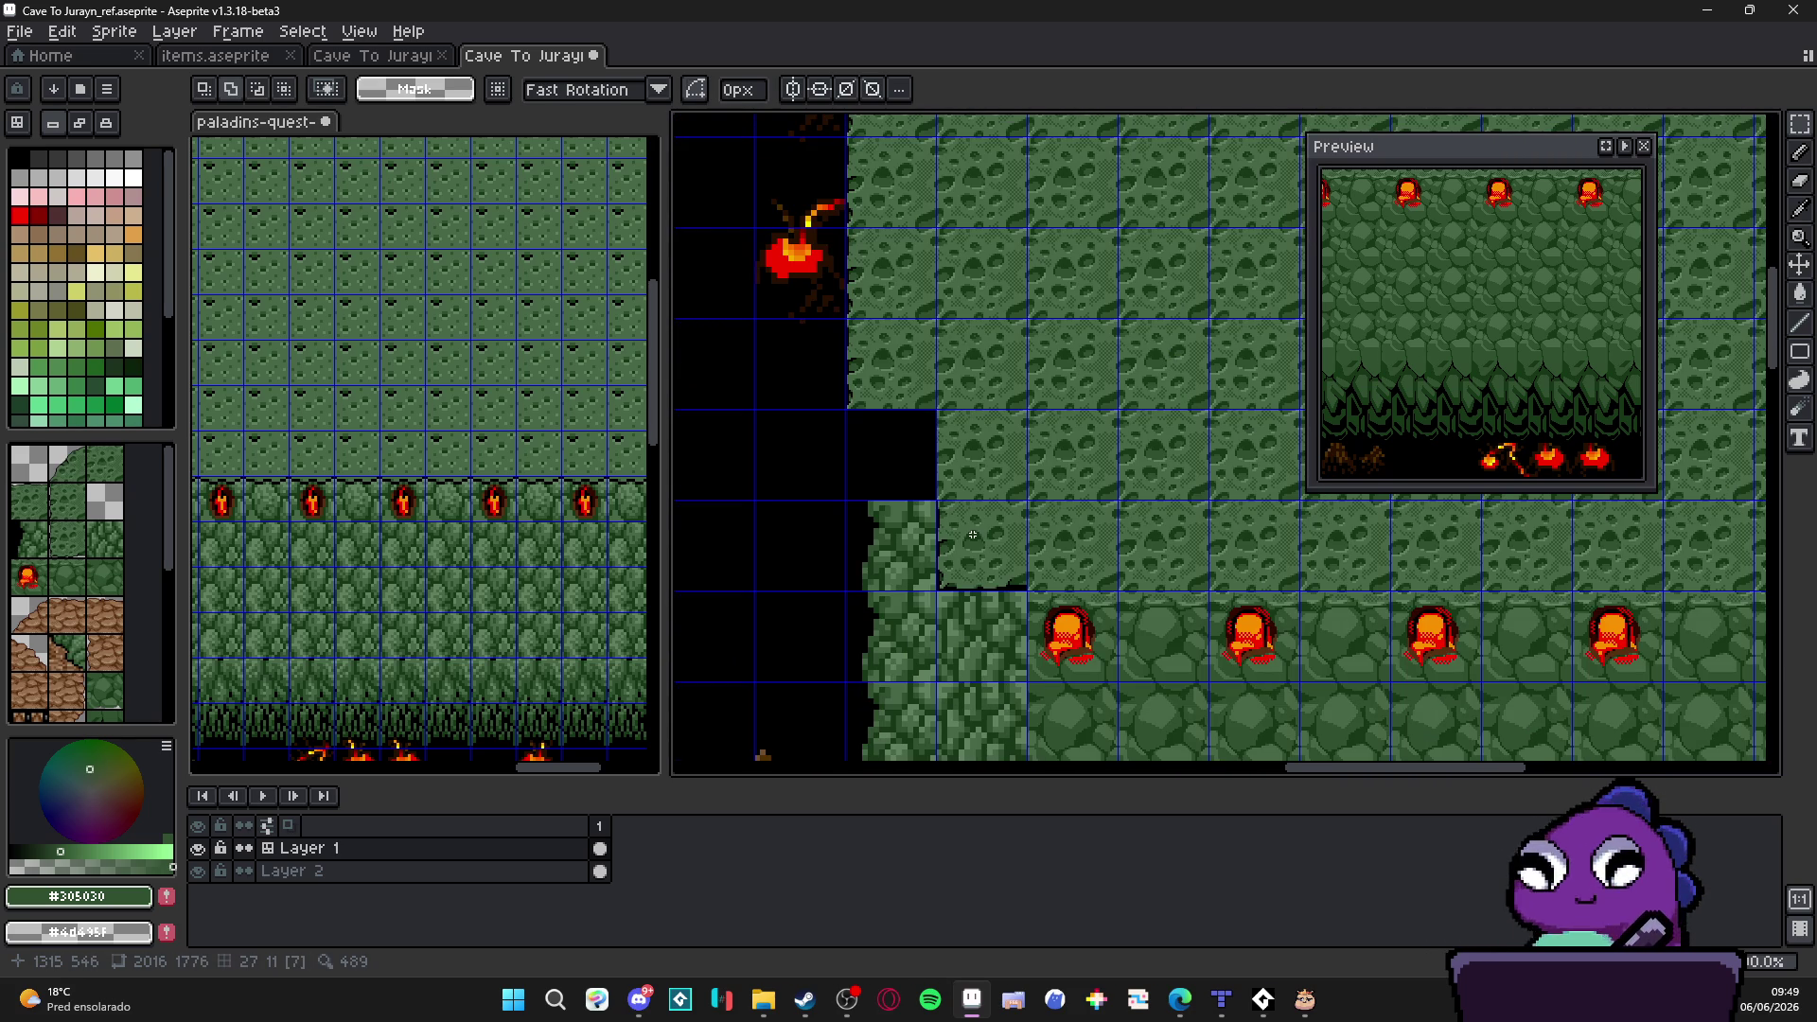
pyautogui.scroll(-1, 963, 538)
pyautogui.scroll(1, 963, 536)
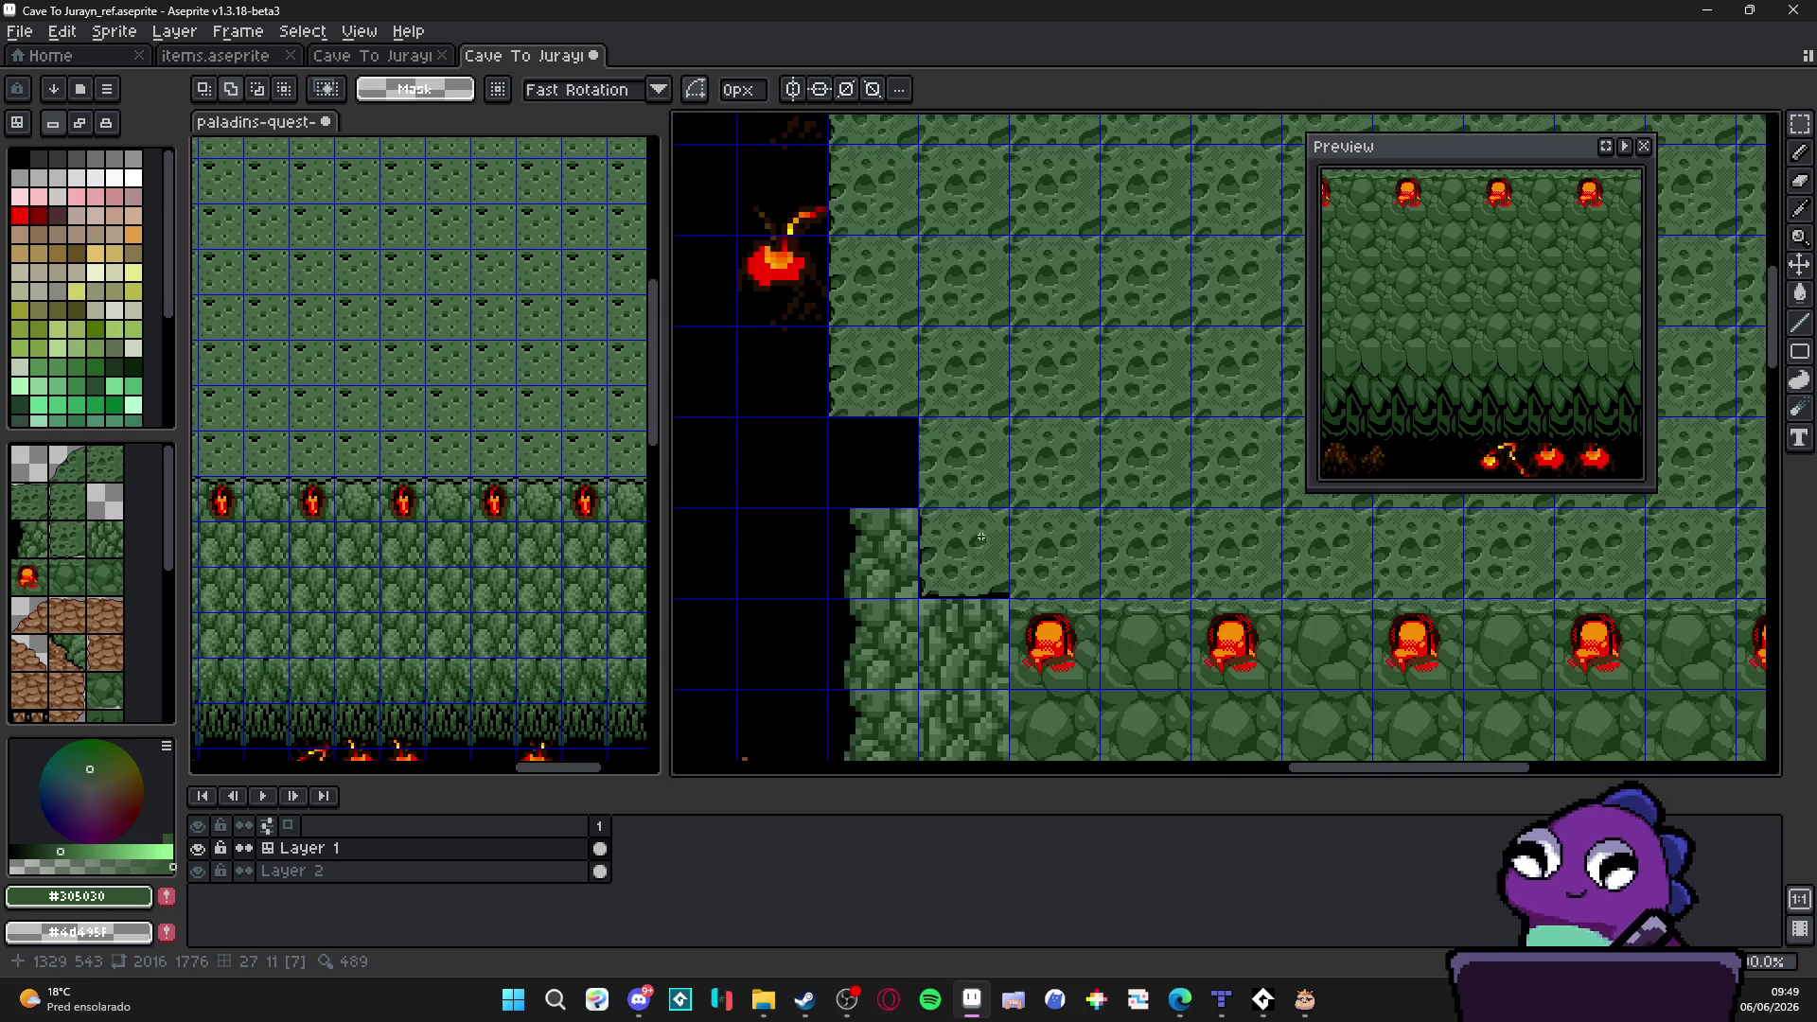
pyautogui.moveTo(963, 537); pyautogui.dragTo(913, 421)
pyautogui.scroll(-1, 912, 422)
pyautogui.scroll(1, 924, 443)
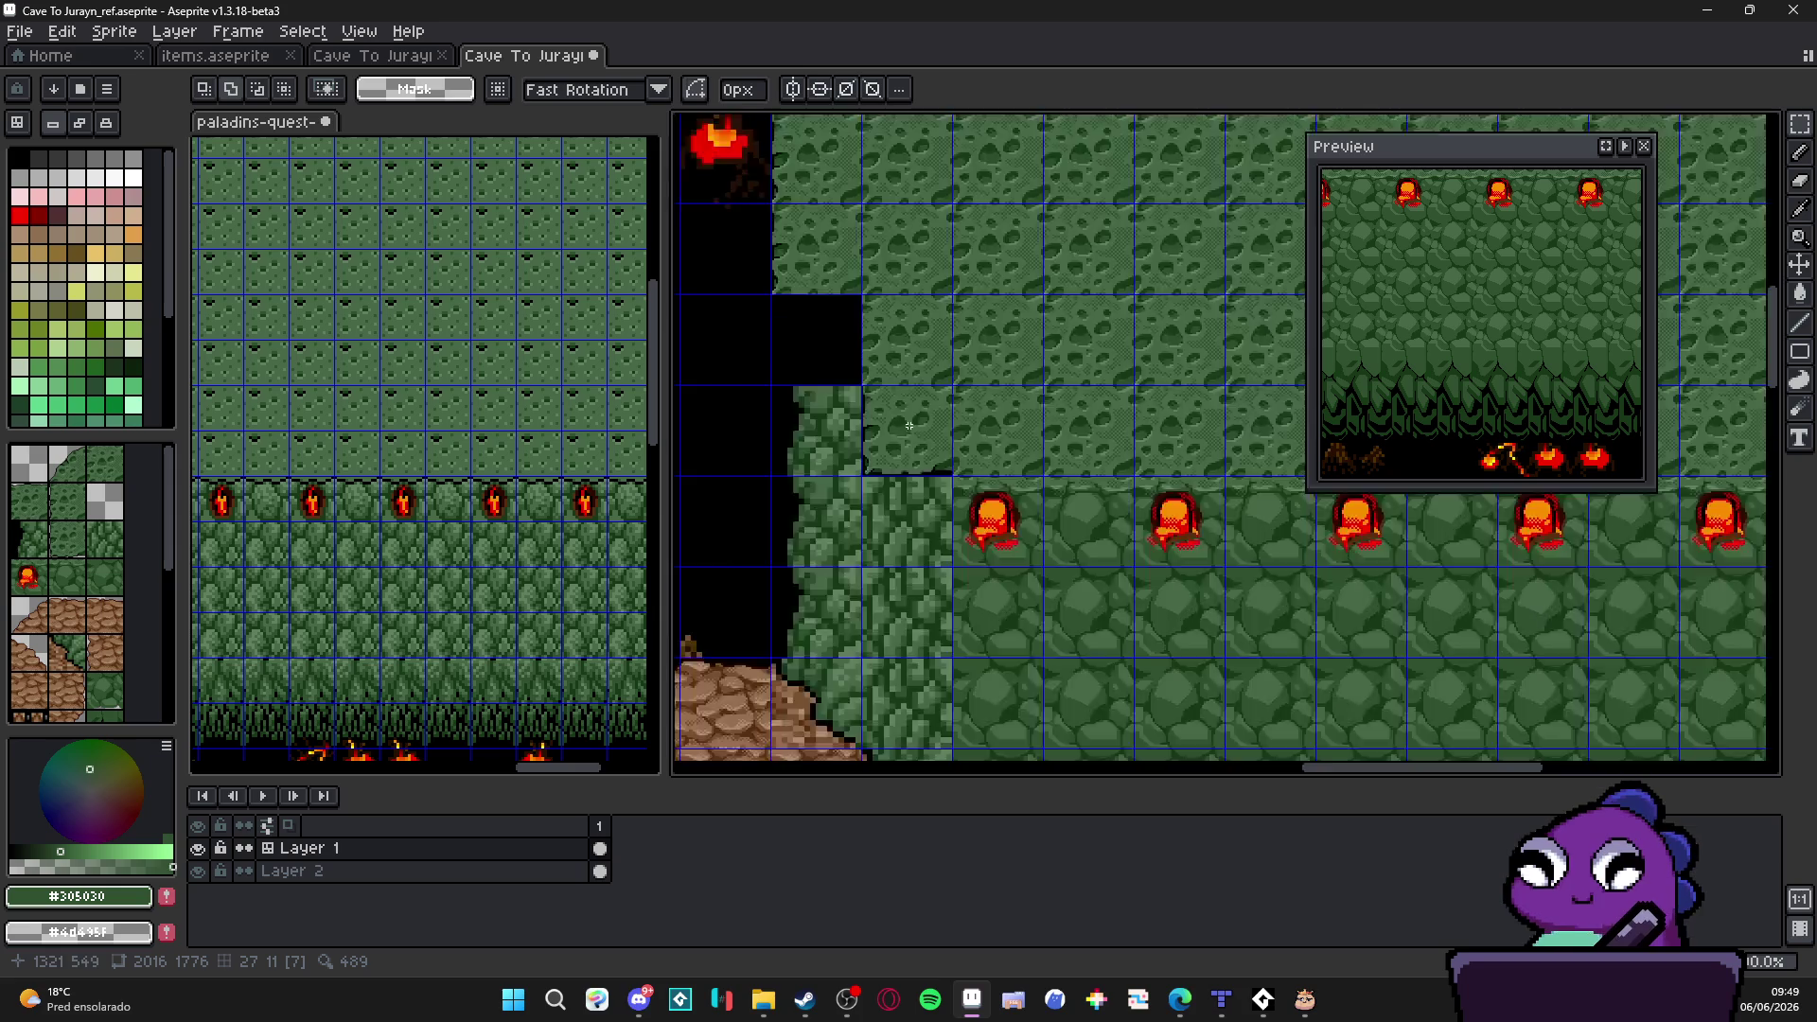
pyautogui.scroll(2, 939, 479)
pyautogui.scroll(-1, 955, 497)
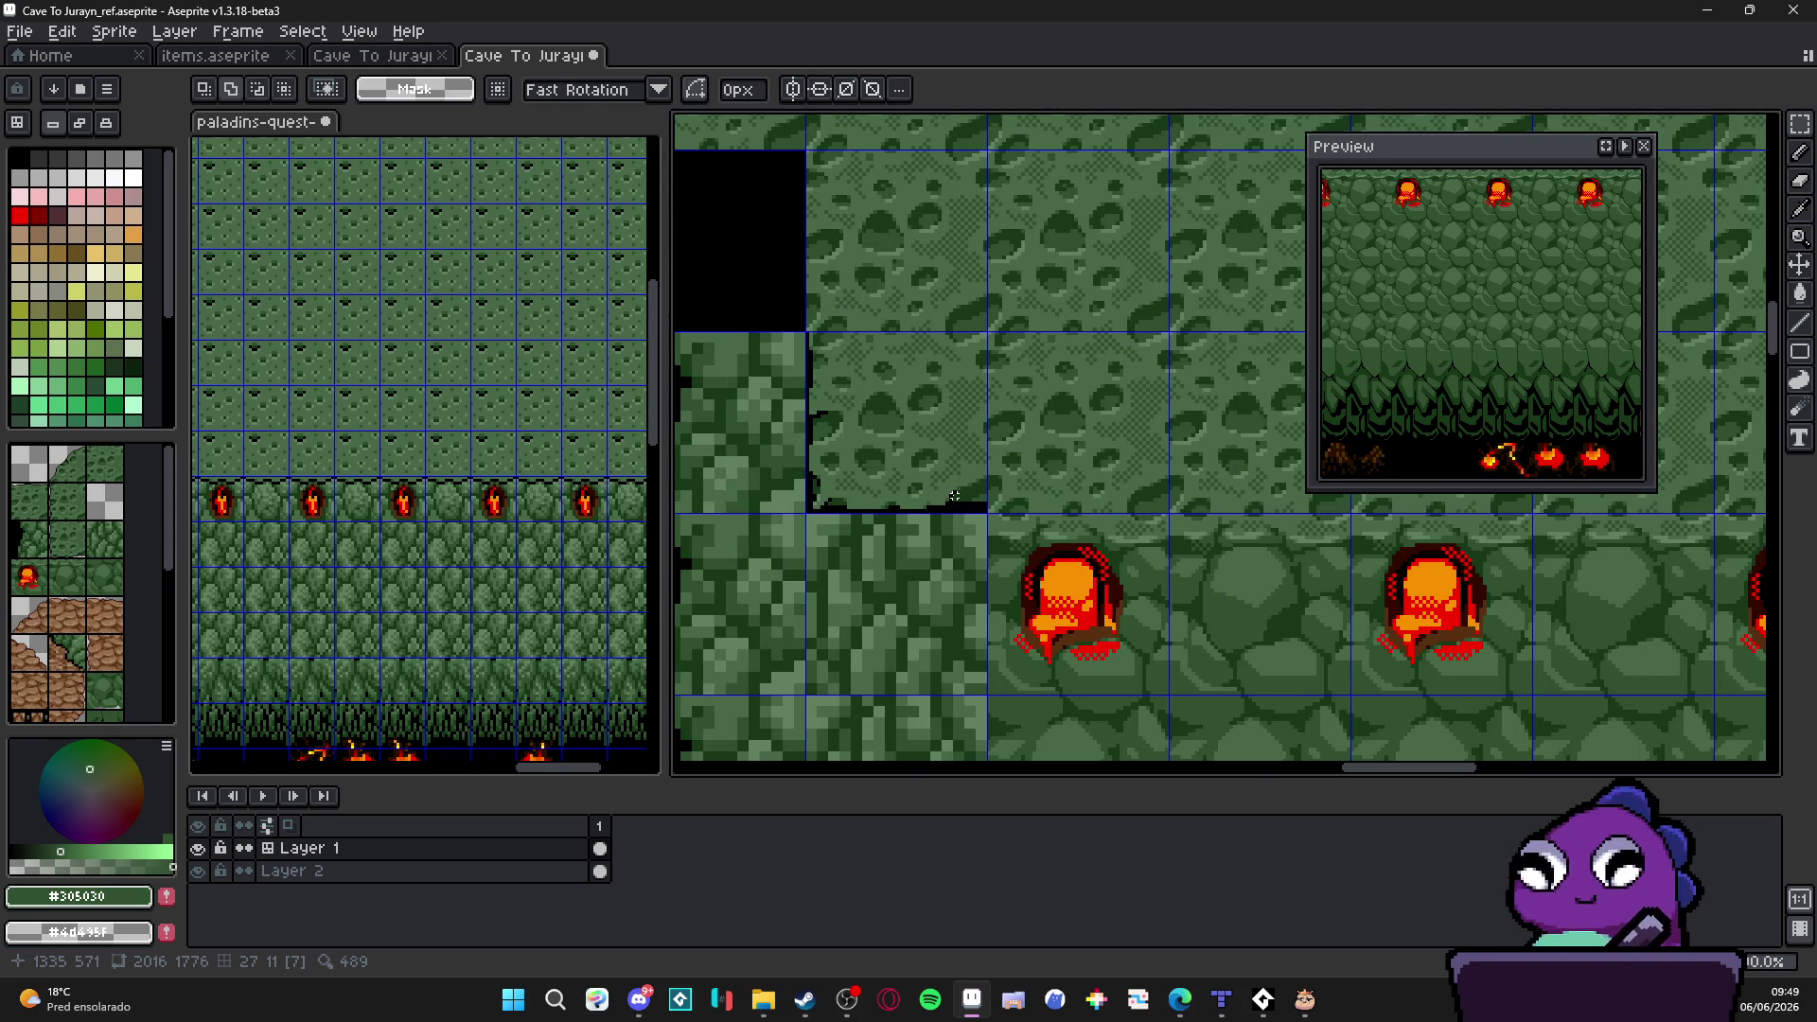
pyautogui.scroll(-1, 954, 497)
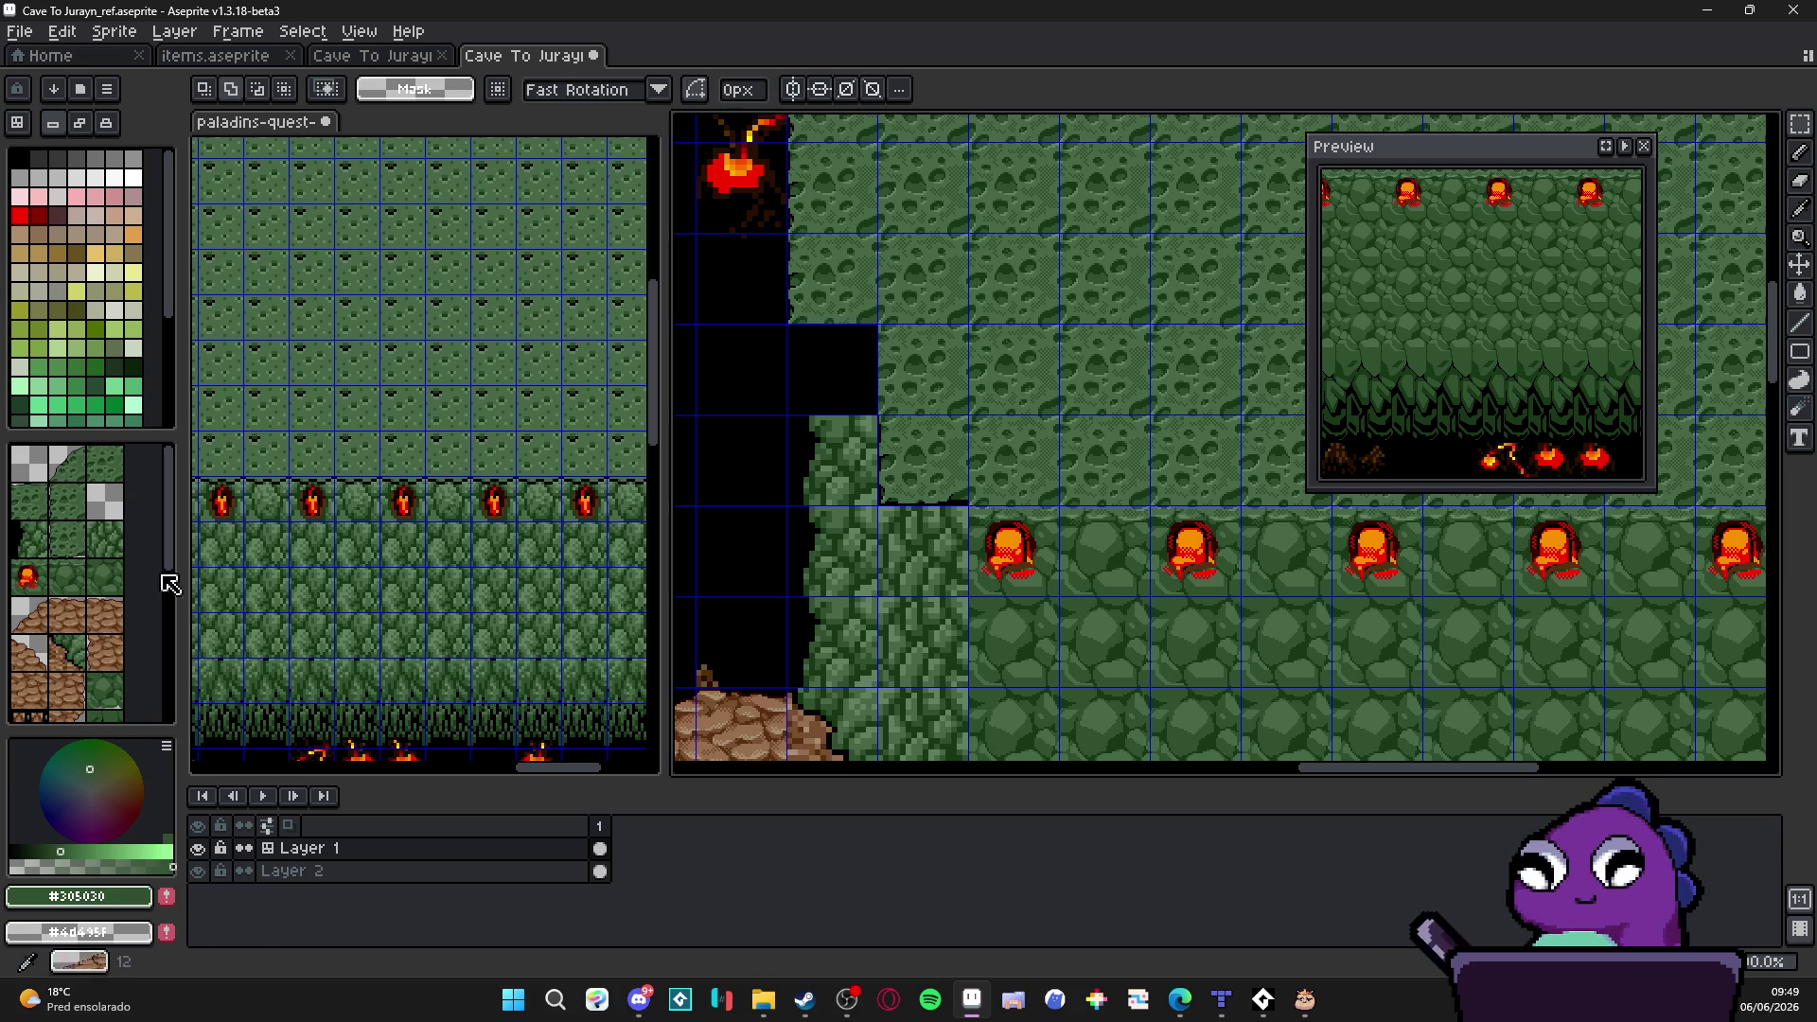
# Step: Pan the paladins-quest reference to the cave edge and hide the tile grid on the cave canvas
pyautogui.moveTo(475, 577); pyautogui.dragTo(408, 588)
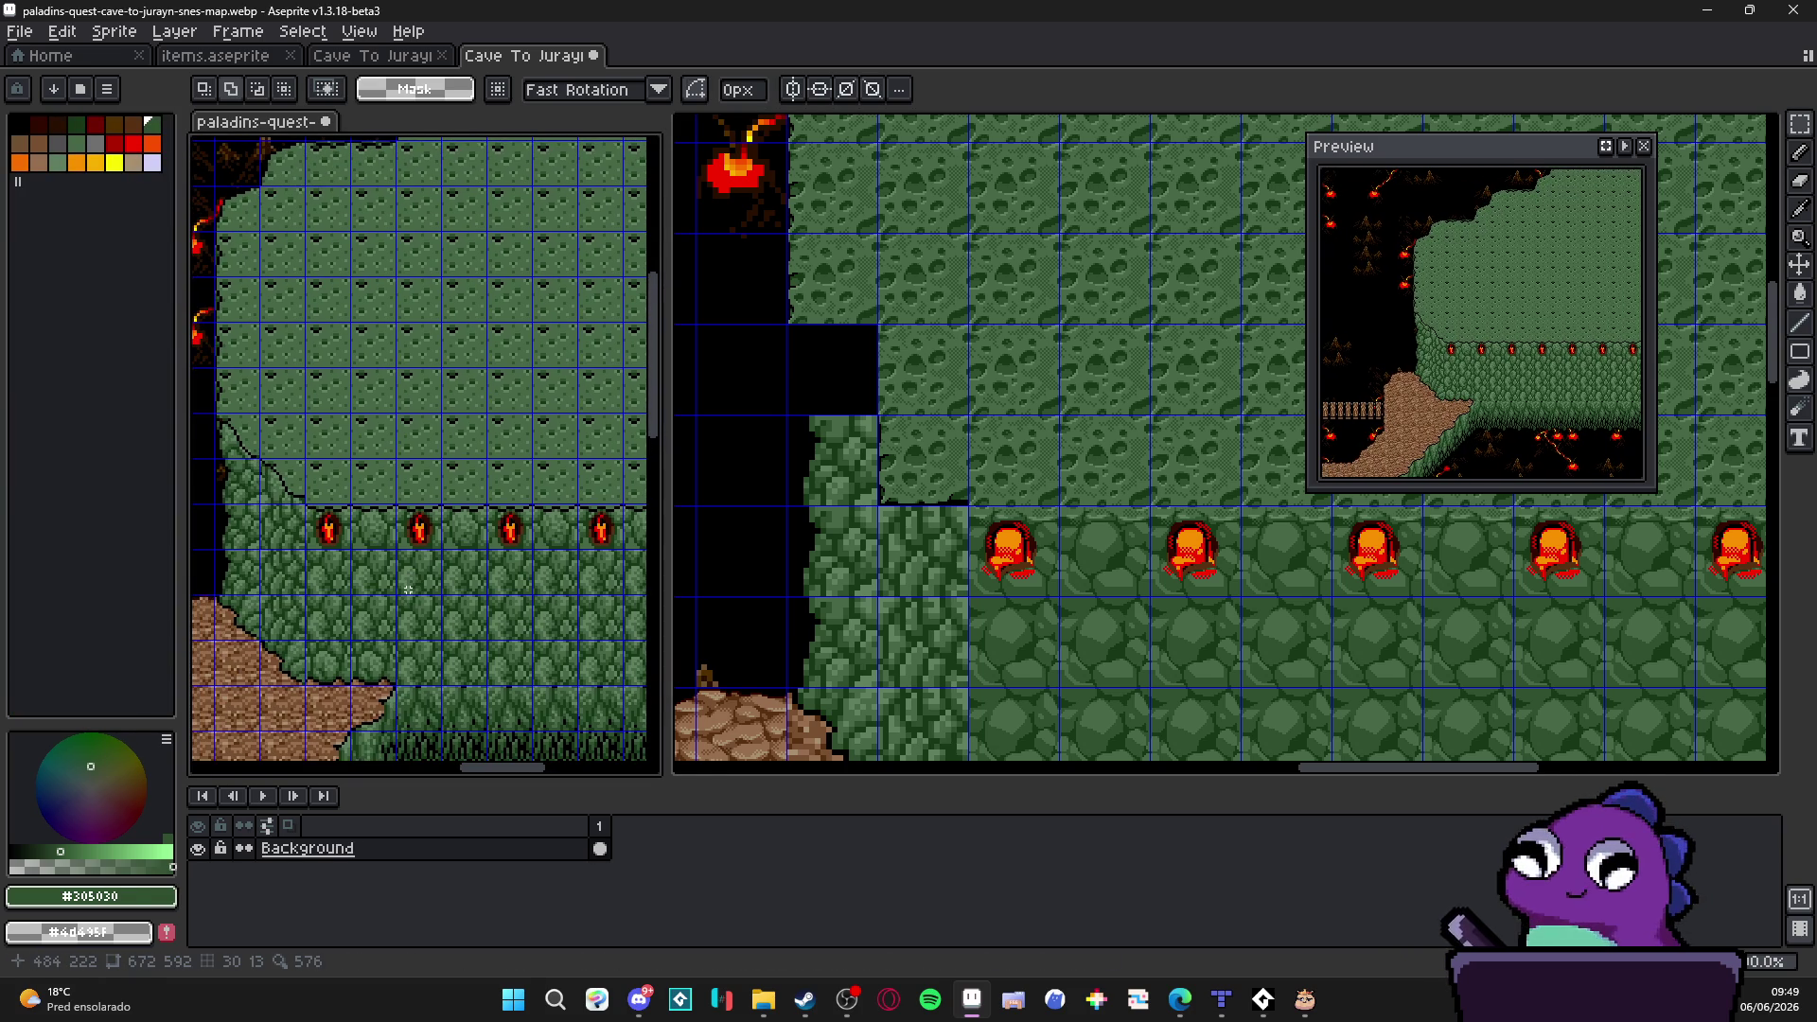
pyautogui.moveTo(394, 592); pyautogui.dragTo(485, 571)
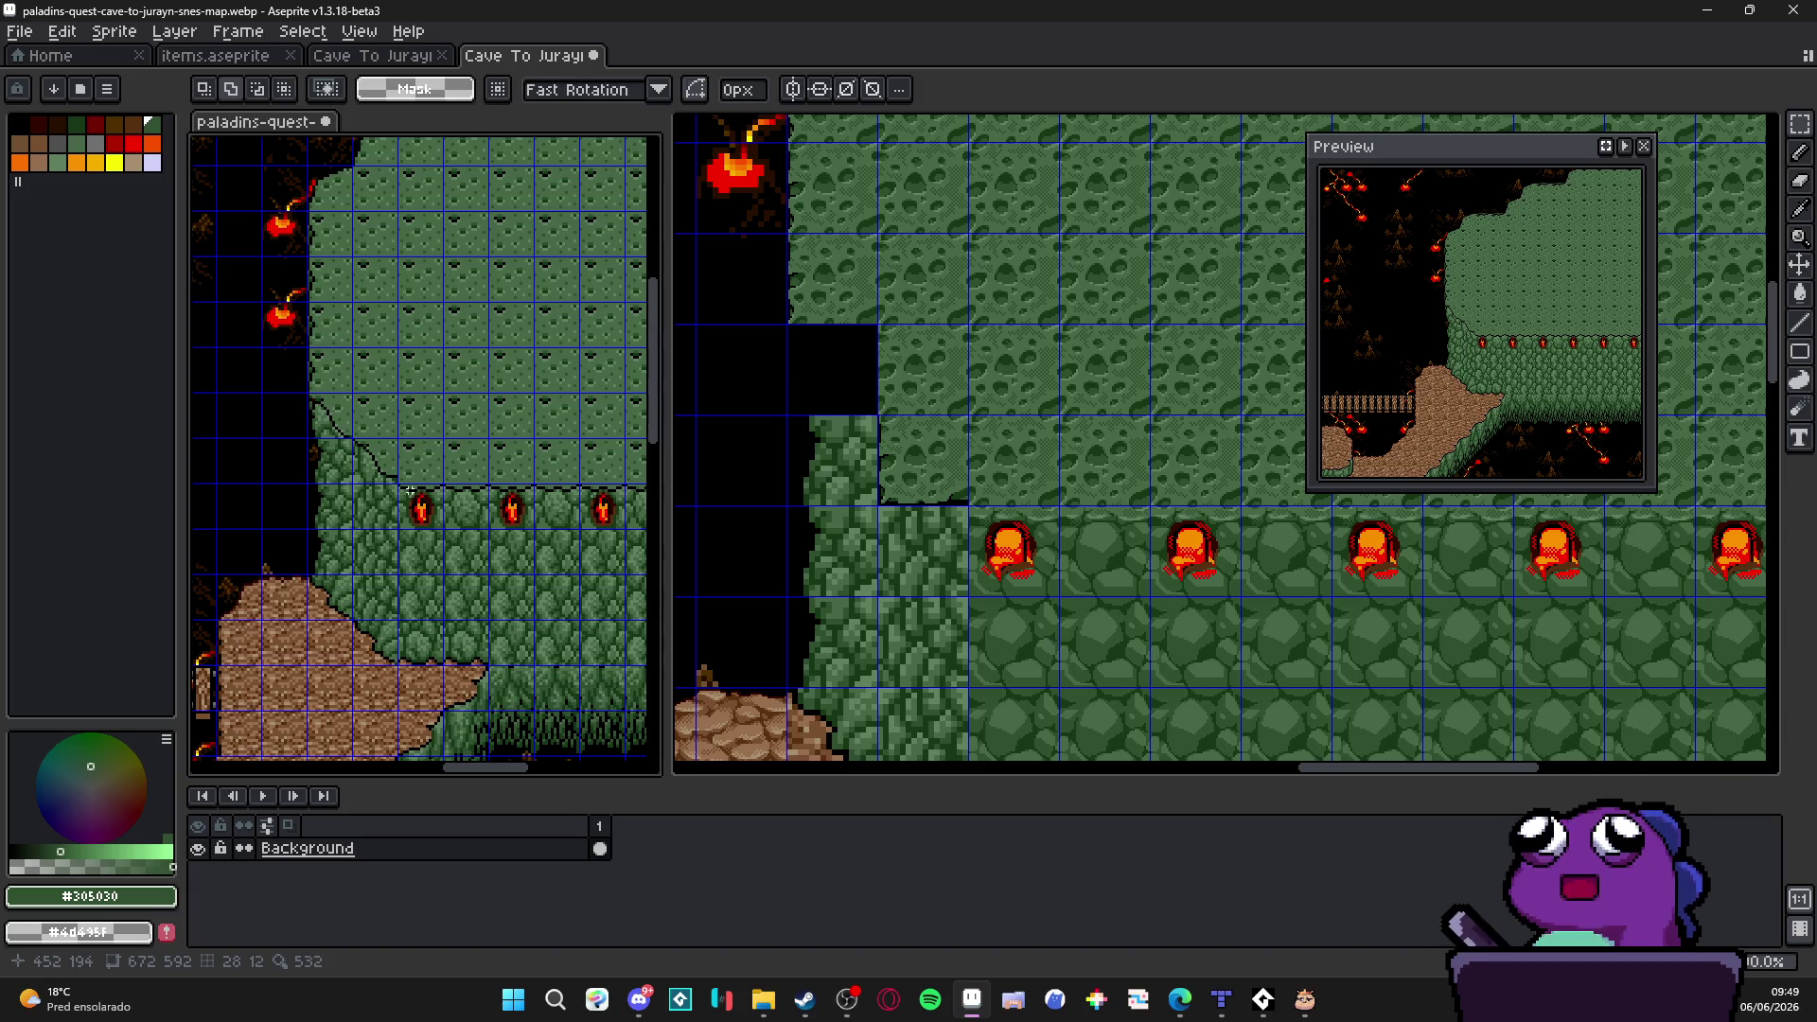
pyautogui.scroll(-2, 982, 522)
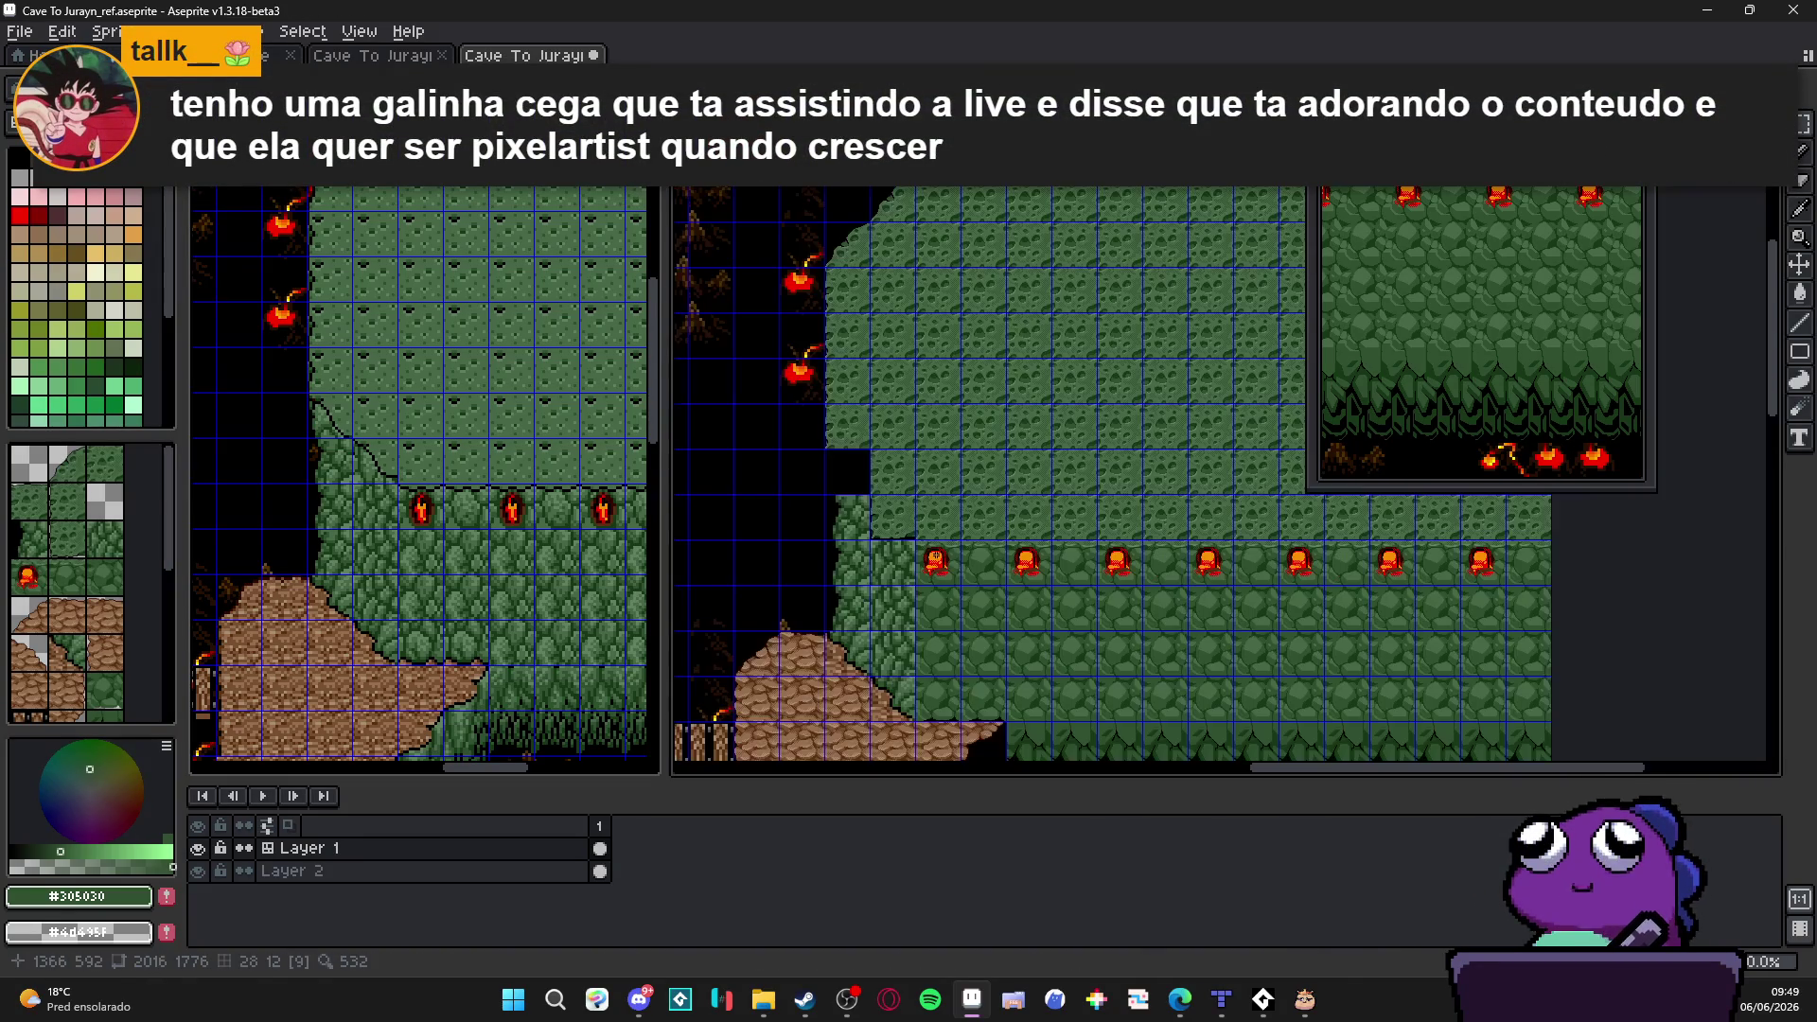
pyautogui.hotkey('ctrl', "'")
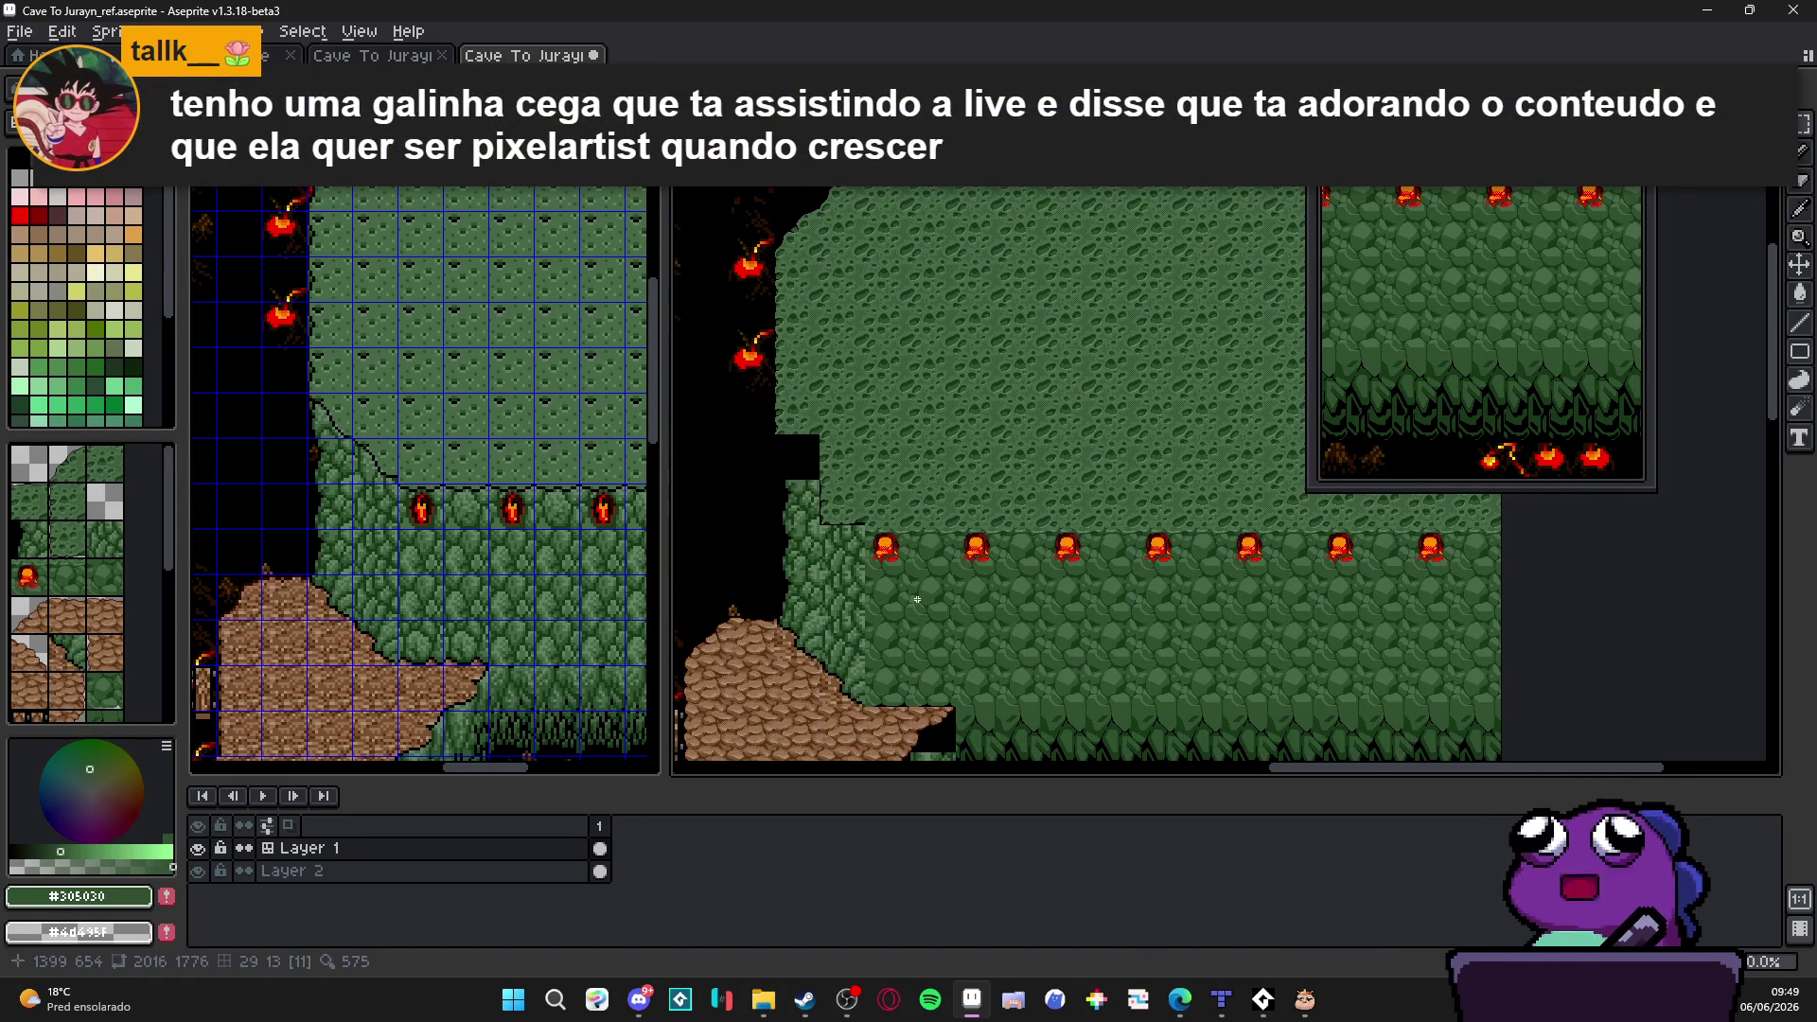
pyautogui.scroll(1, 936, 629)
pyautogui.scroll(-1, 942, 650)
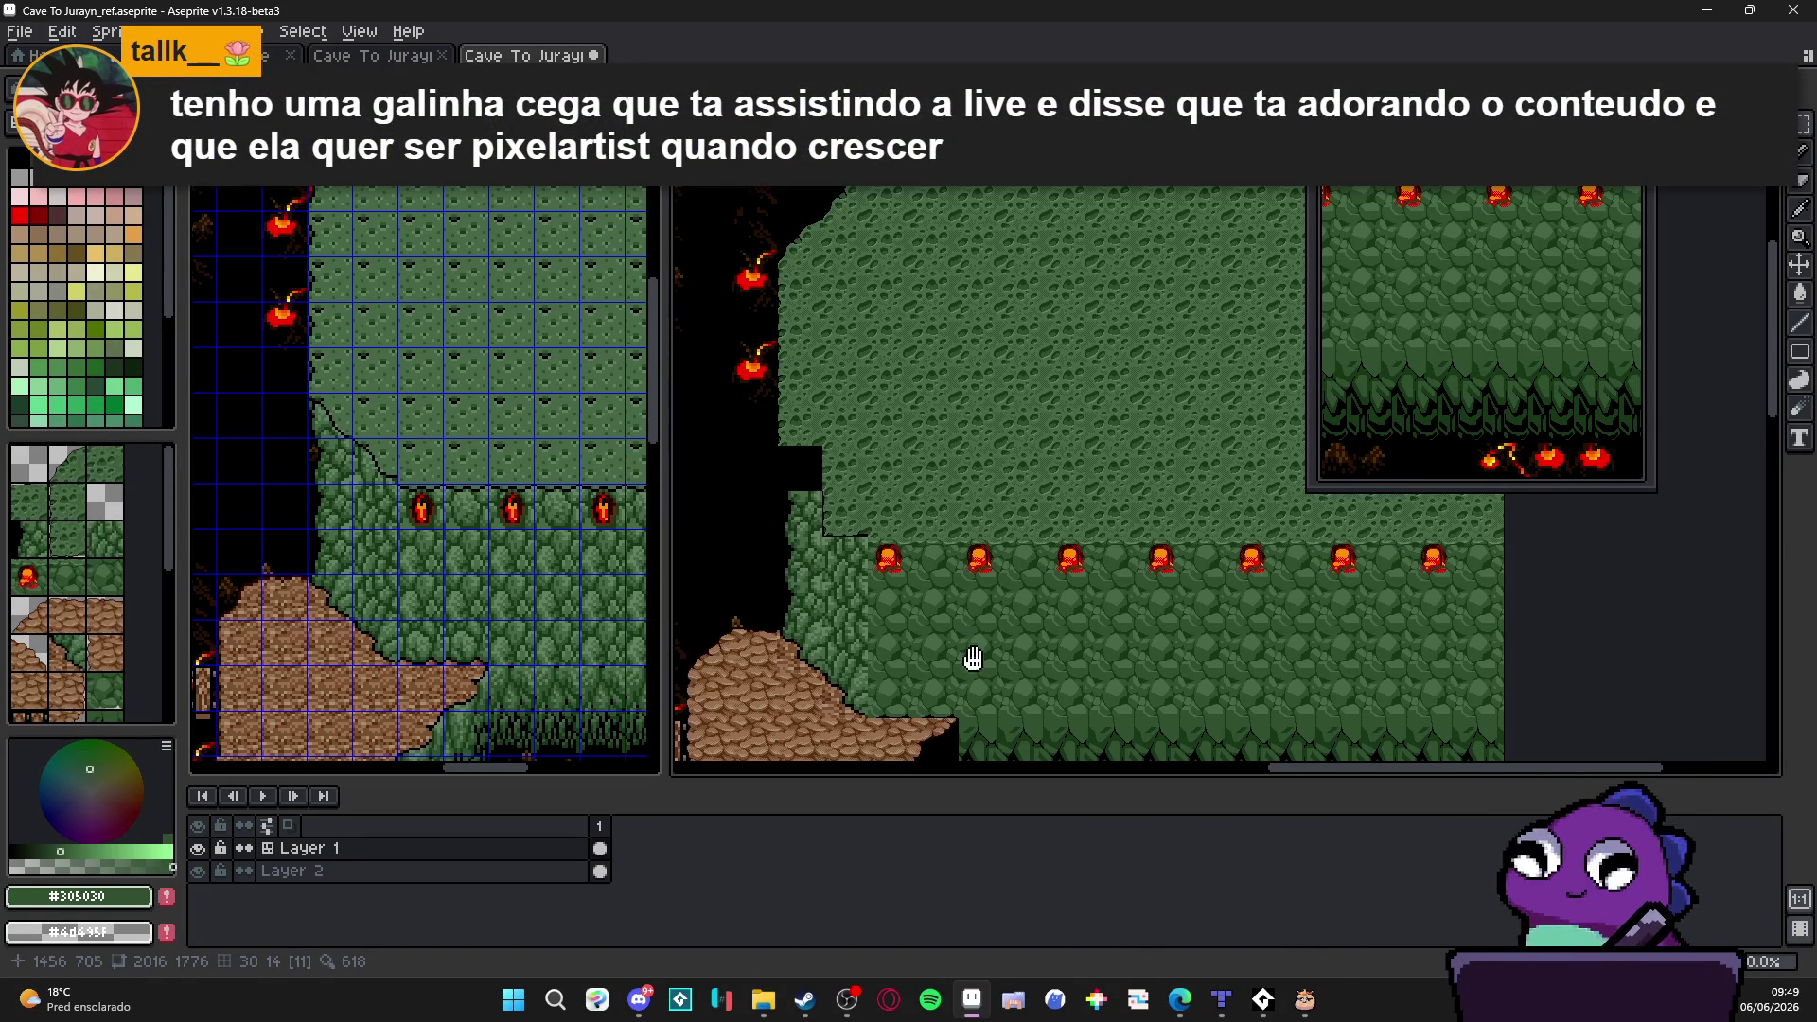
pyautogui.moveTo(974, 658); pyautogui.dragTo(930, 564)
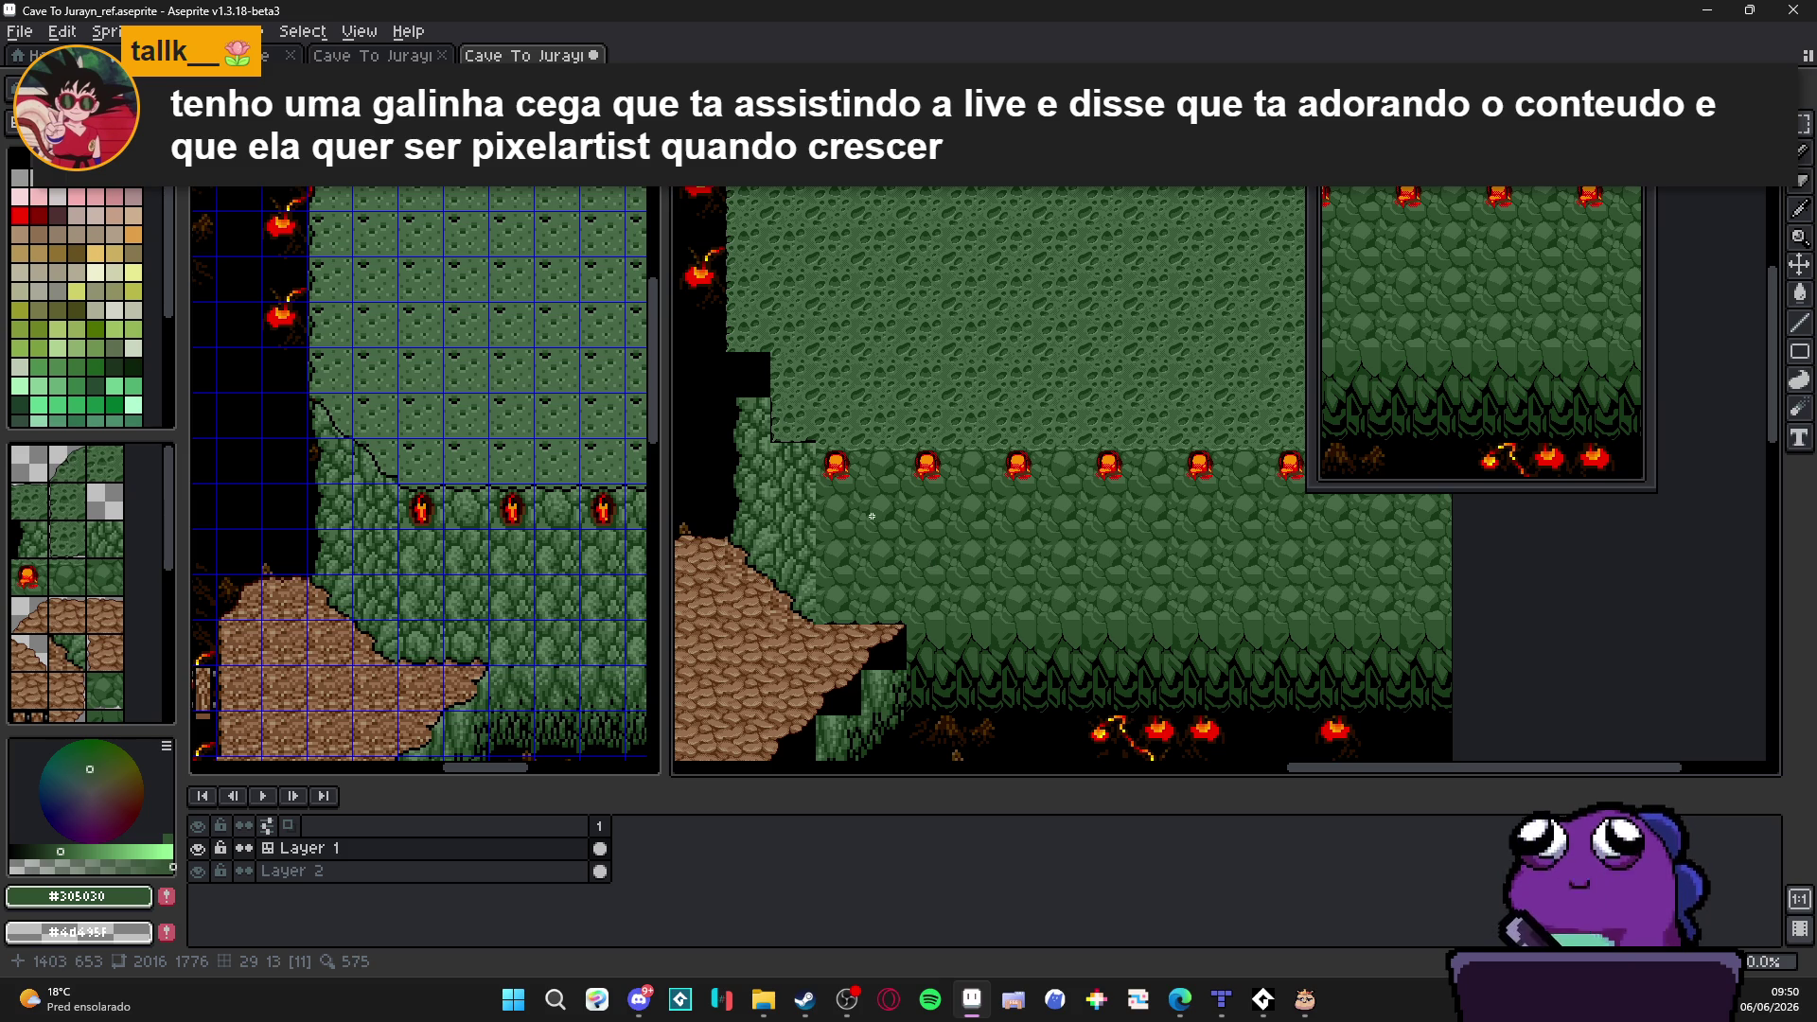
pyautogui.scroll(2, 402, 508)
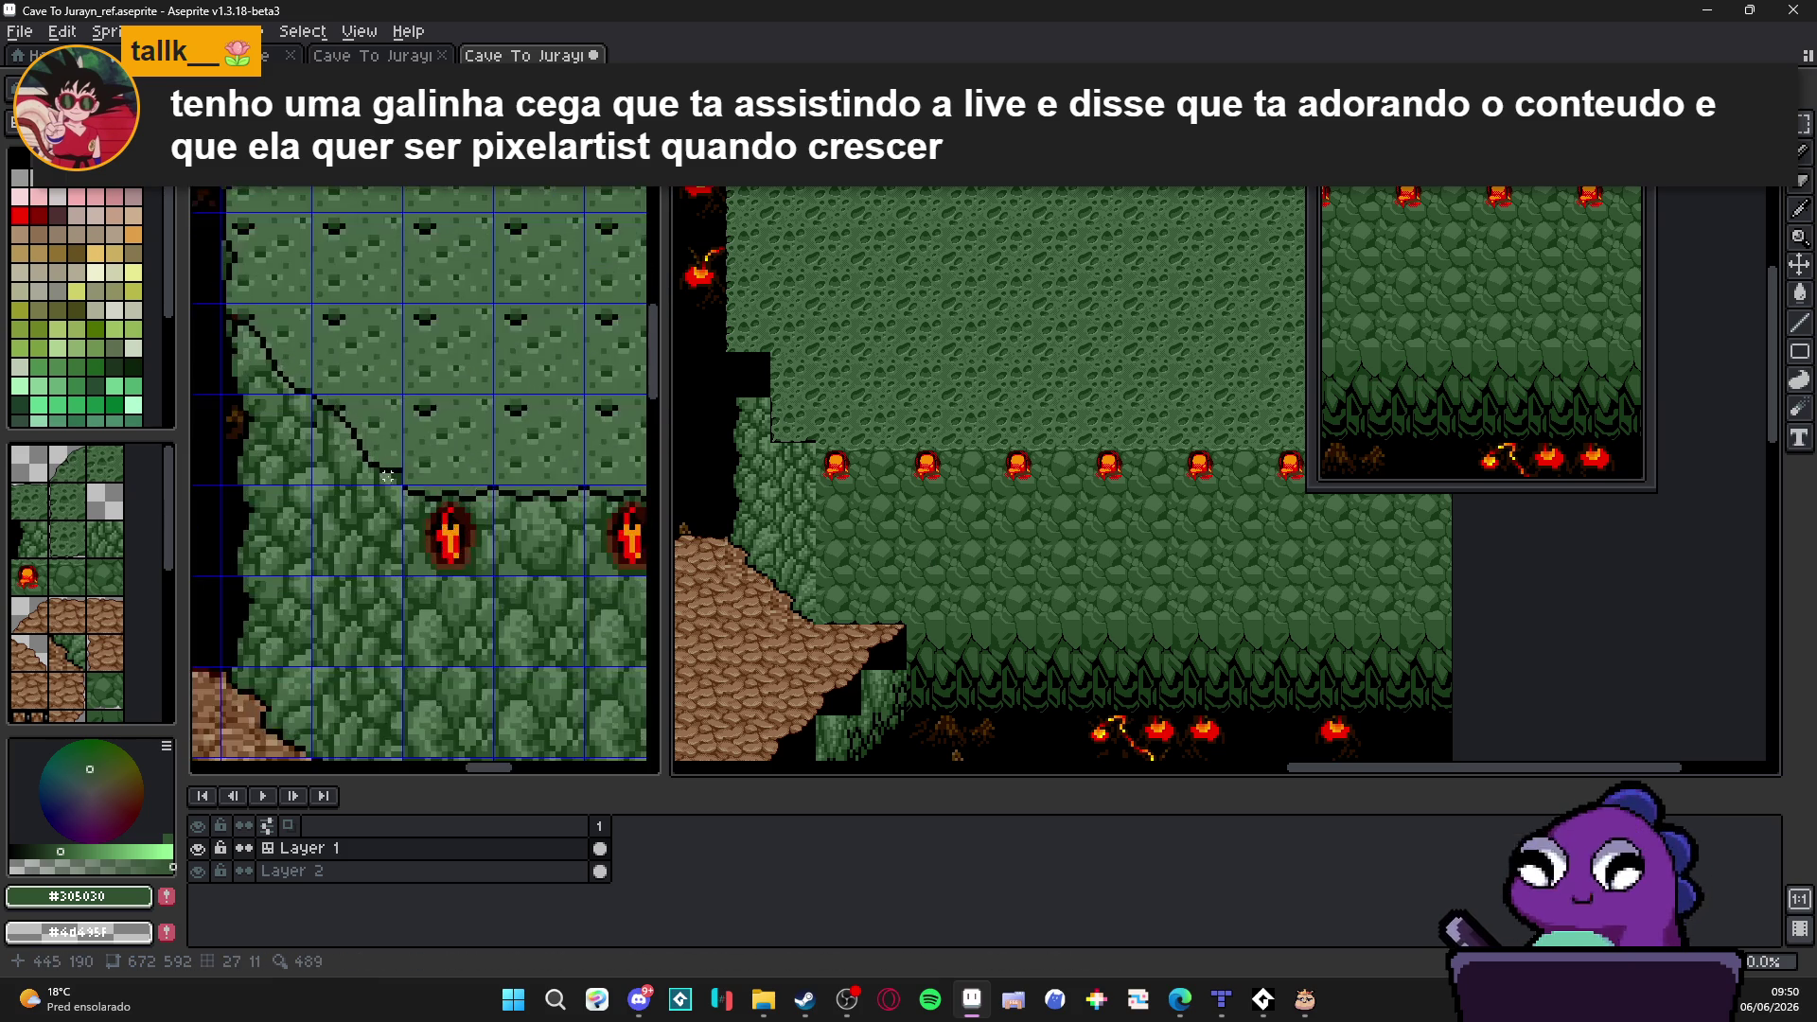
pyautogui.scroll(2, 401, 508)
pyautogui.scroll(1, 454, 455)
# Step: Flip between sprites to compare layouts, ending with Cave To Jurayn_ref active
pyautogui.hotkey('ctrl', 'Tab')
pyautogui.scroll(-1, 500, 412)
pyautogui.scroll(-1, 483, 413)
pyautogui.scroll(-1, 455, 410)
pyautogui.scroll(-1, 430, 408)
pyautogui.scroll(-1, 432, 407)
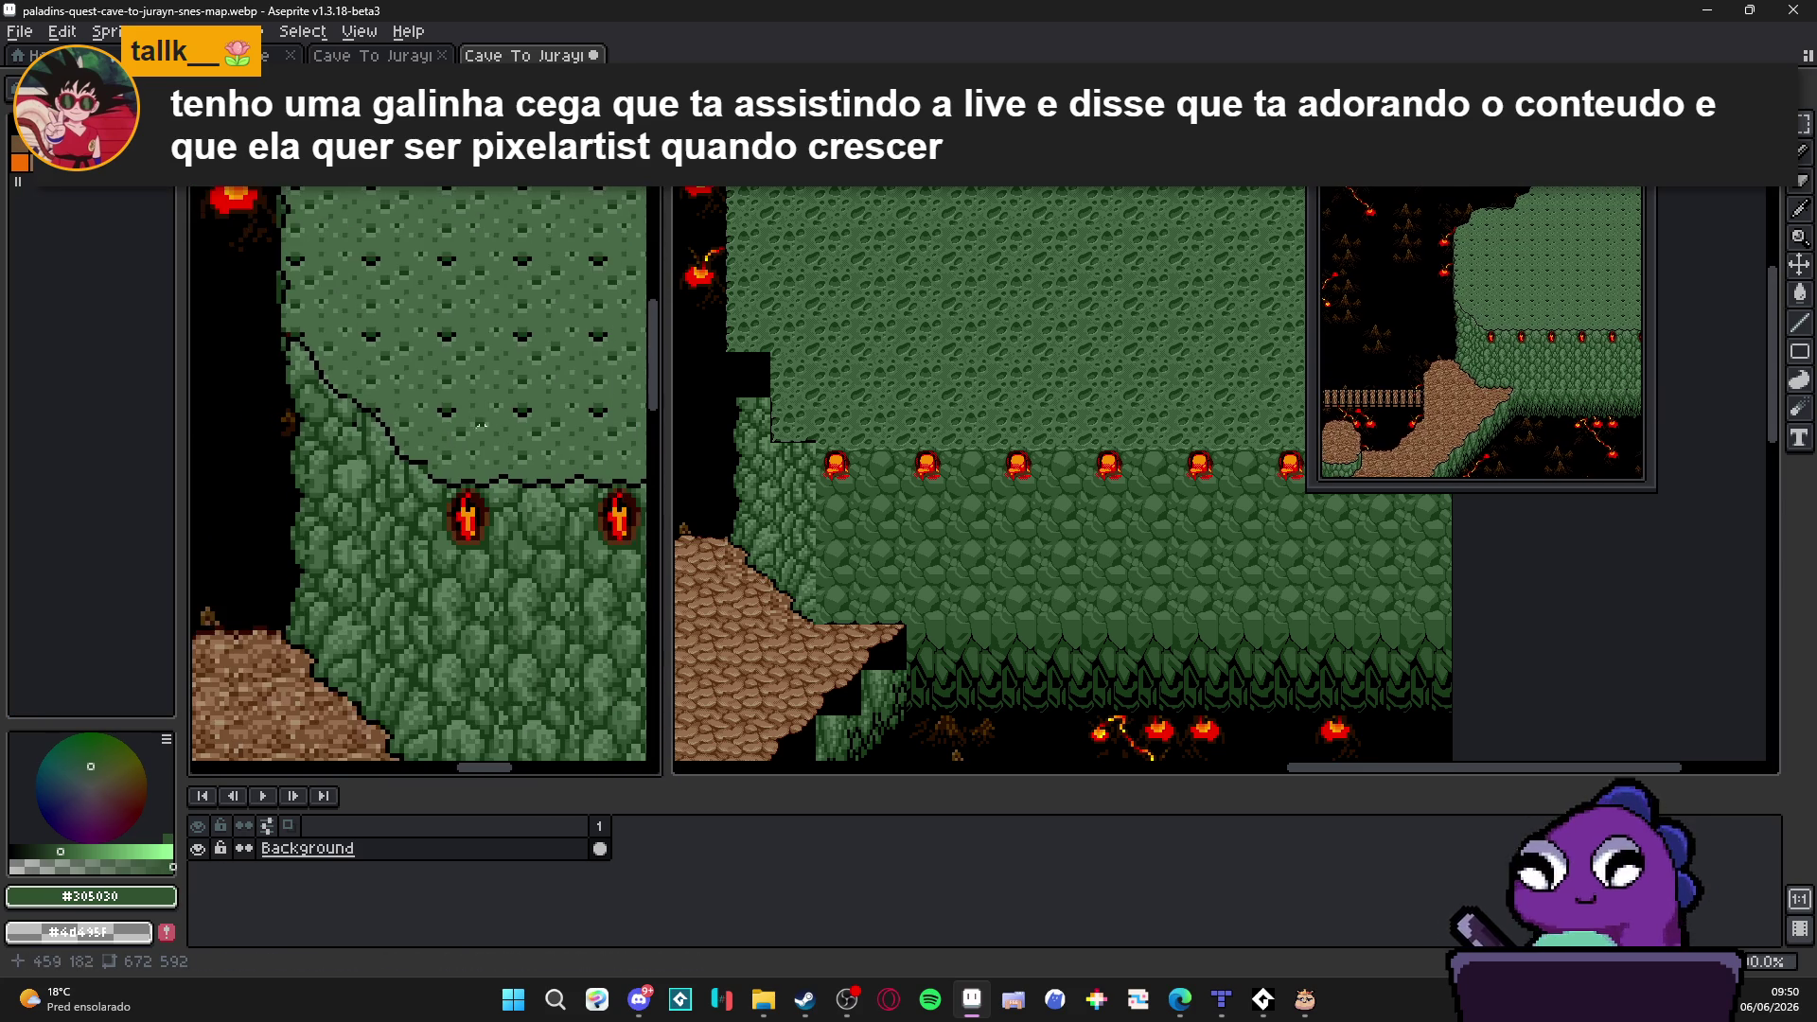
pyautogui.scroll(-1, 432, 441)
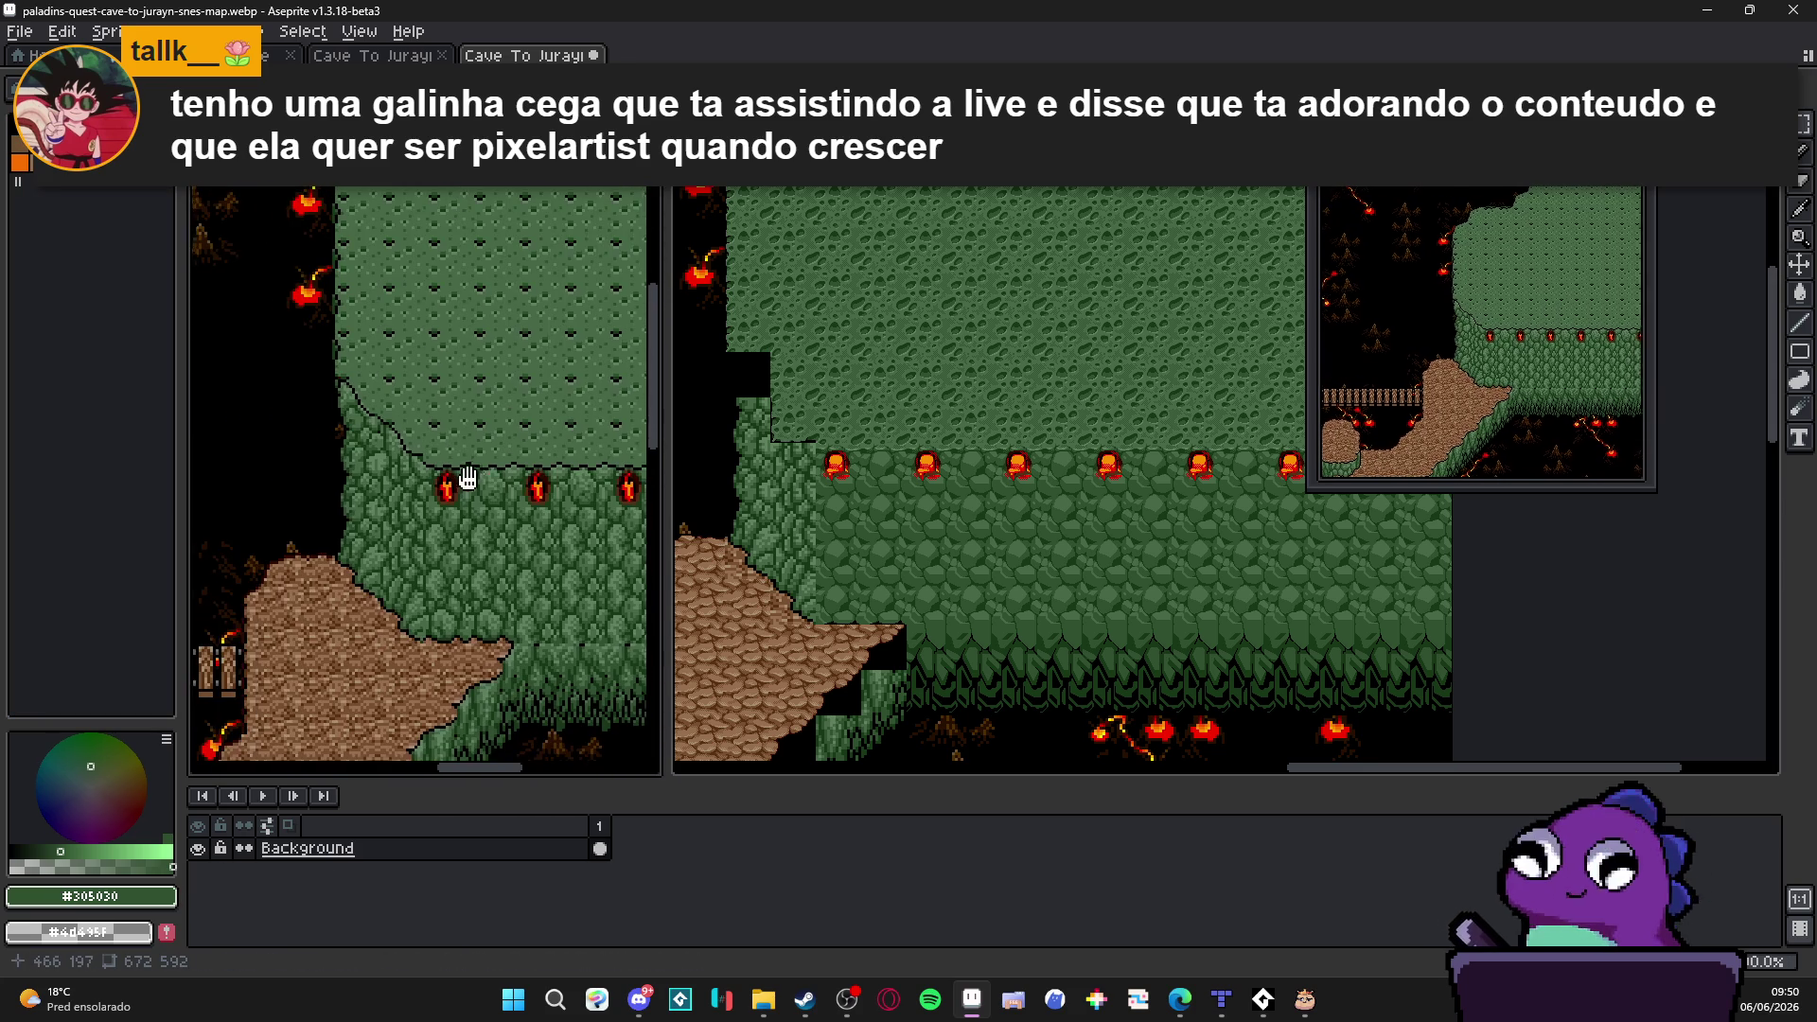
pyautogui.scroll(-1, 432, 440)
pyautogui.scroll(-1, 362, 507)
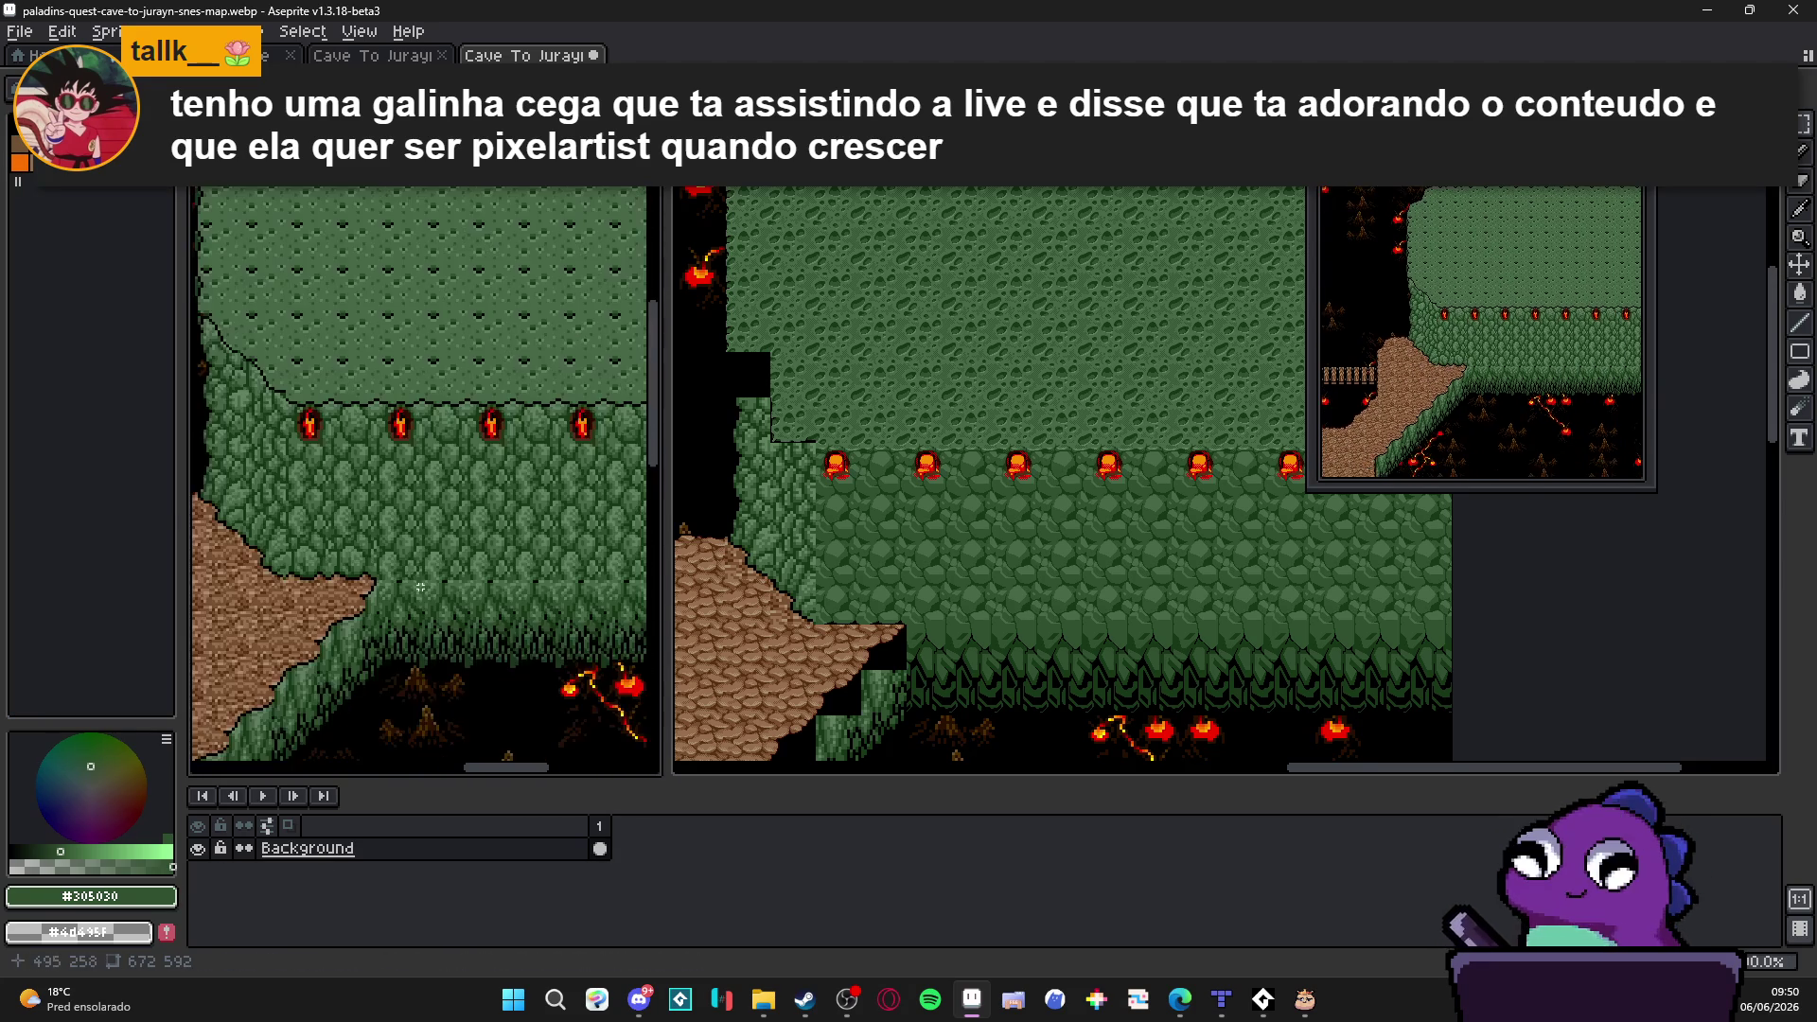
pyautogui.click(924, 531)
pyautogui.scroll(1, 925, 530)
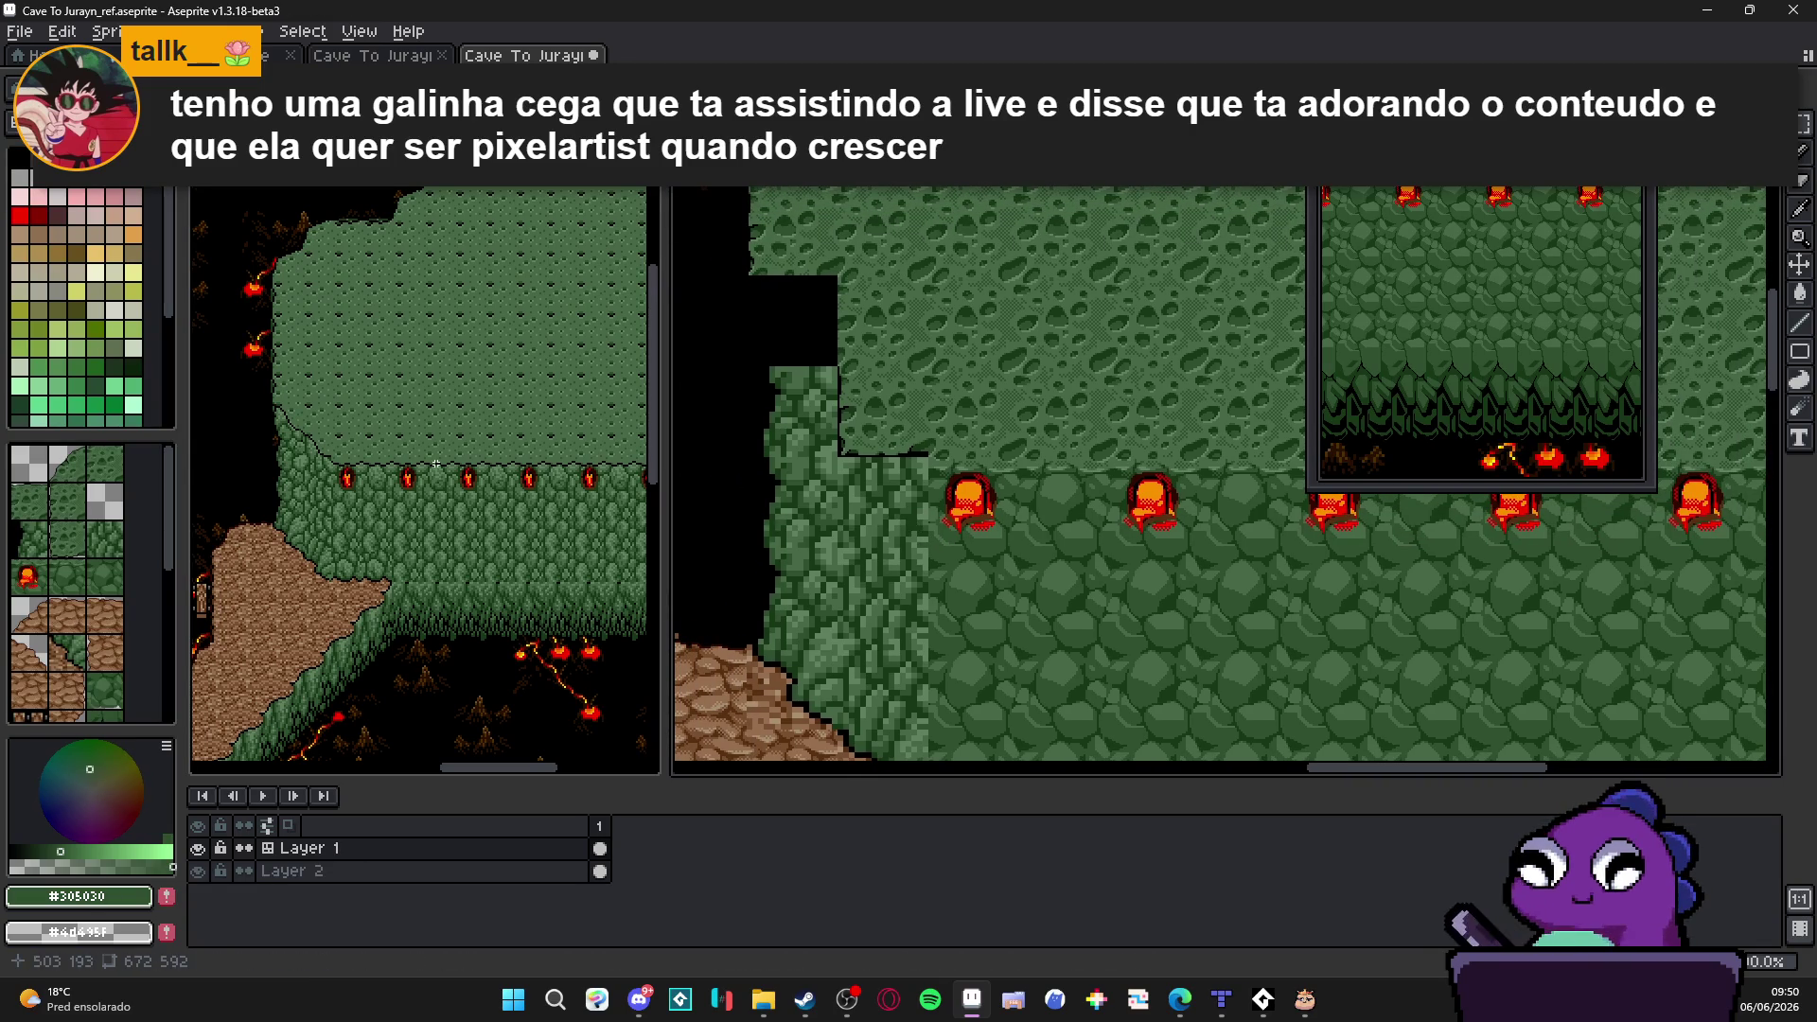
pyautogui.scroll(1, 426, 484)
pyautogui.scroll(1, 425, 483)
pyautogui.click(962, 453)
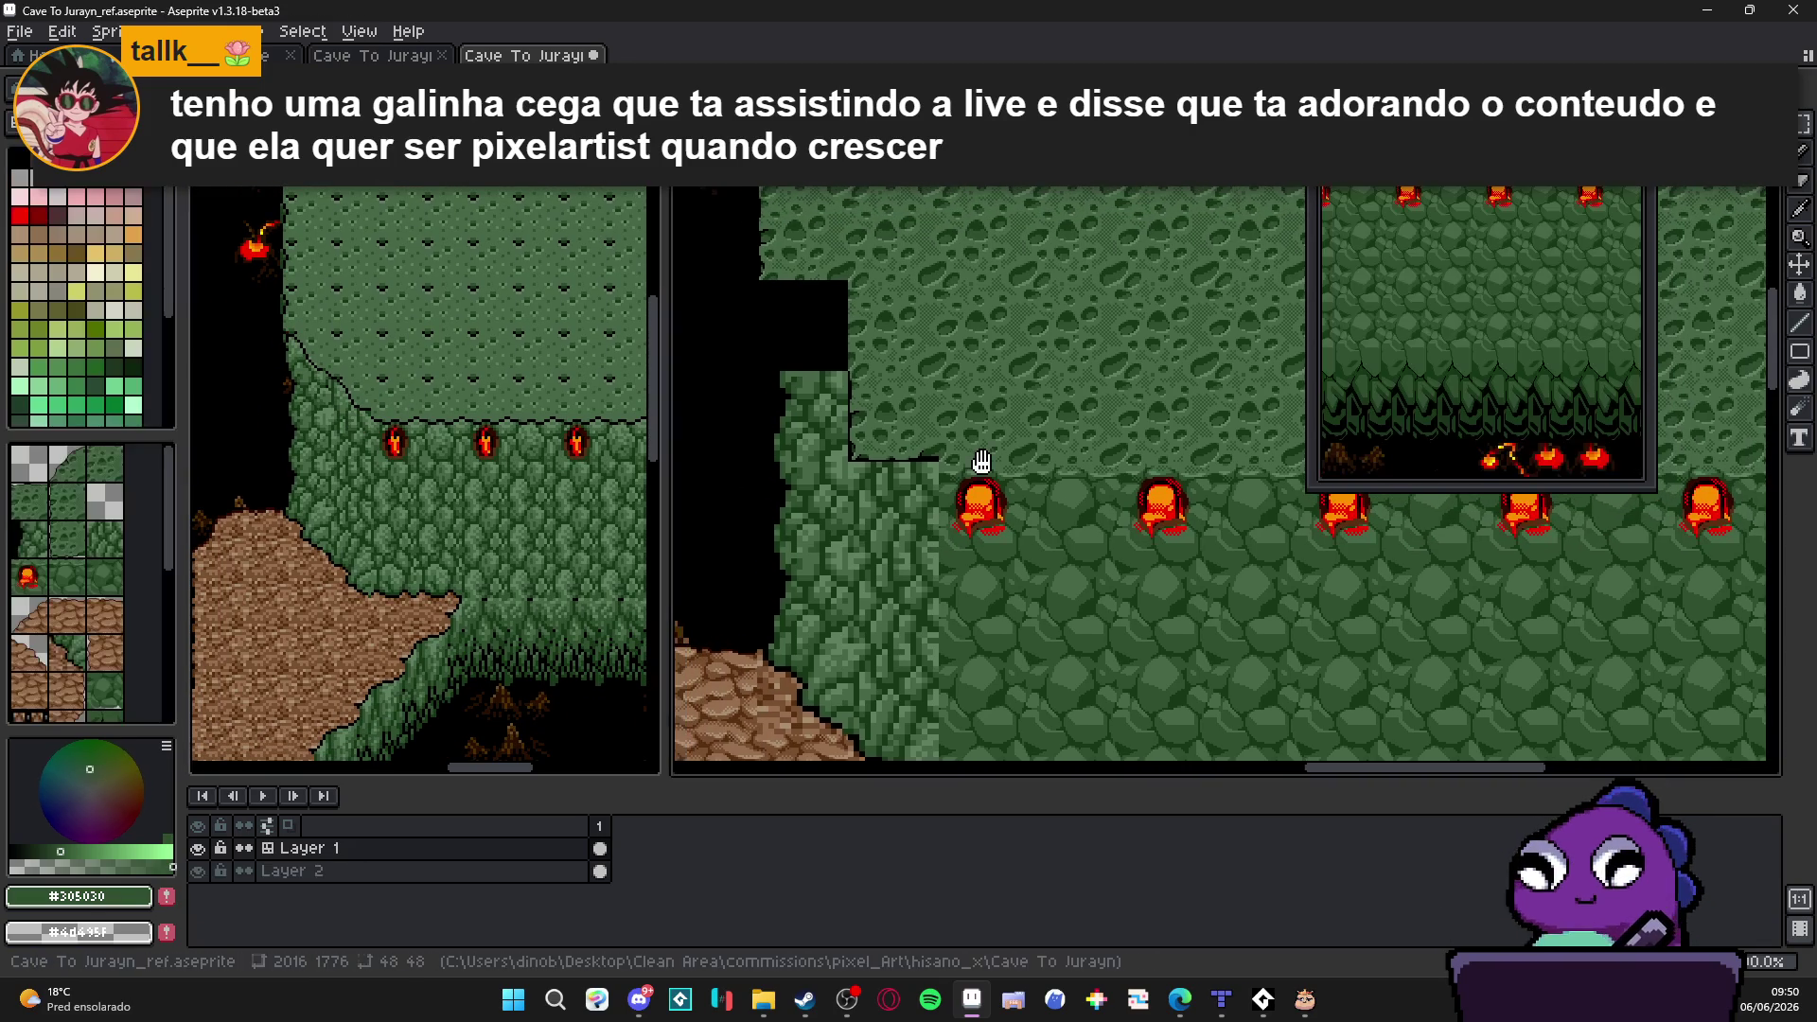
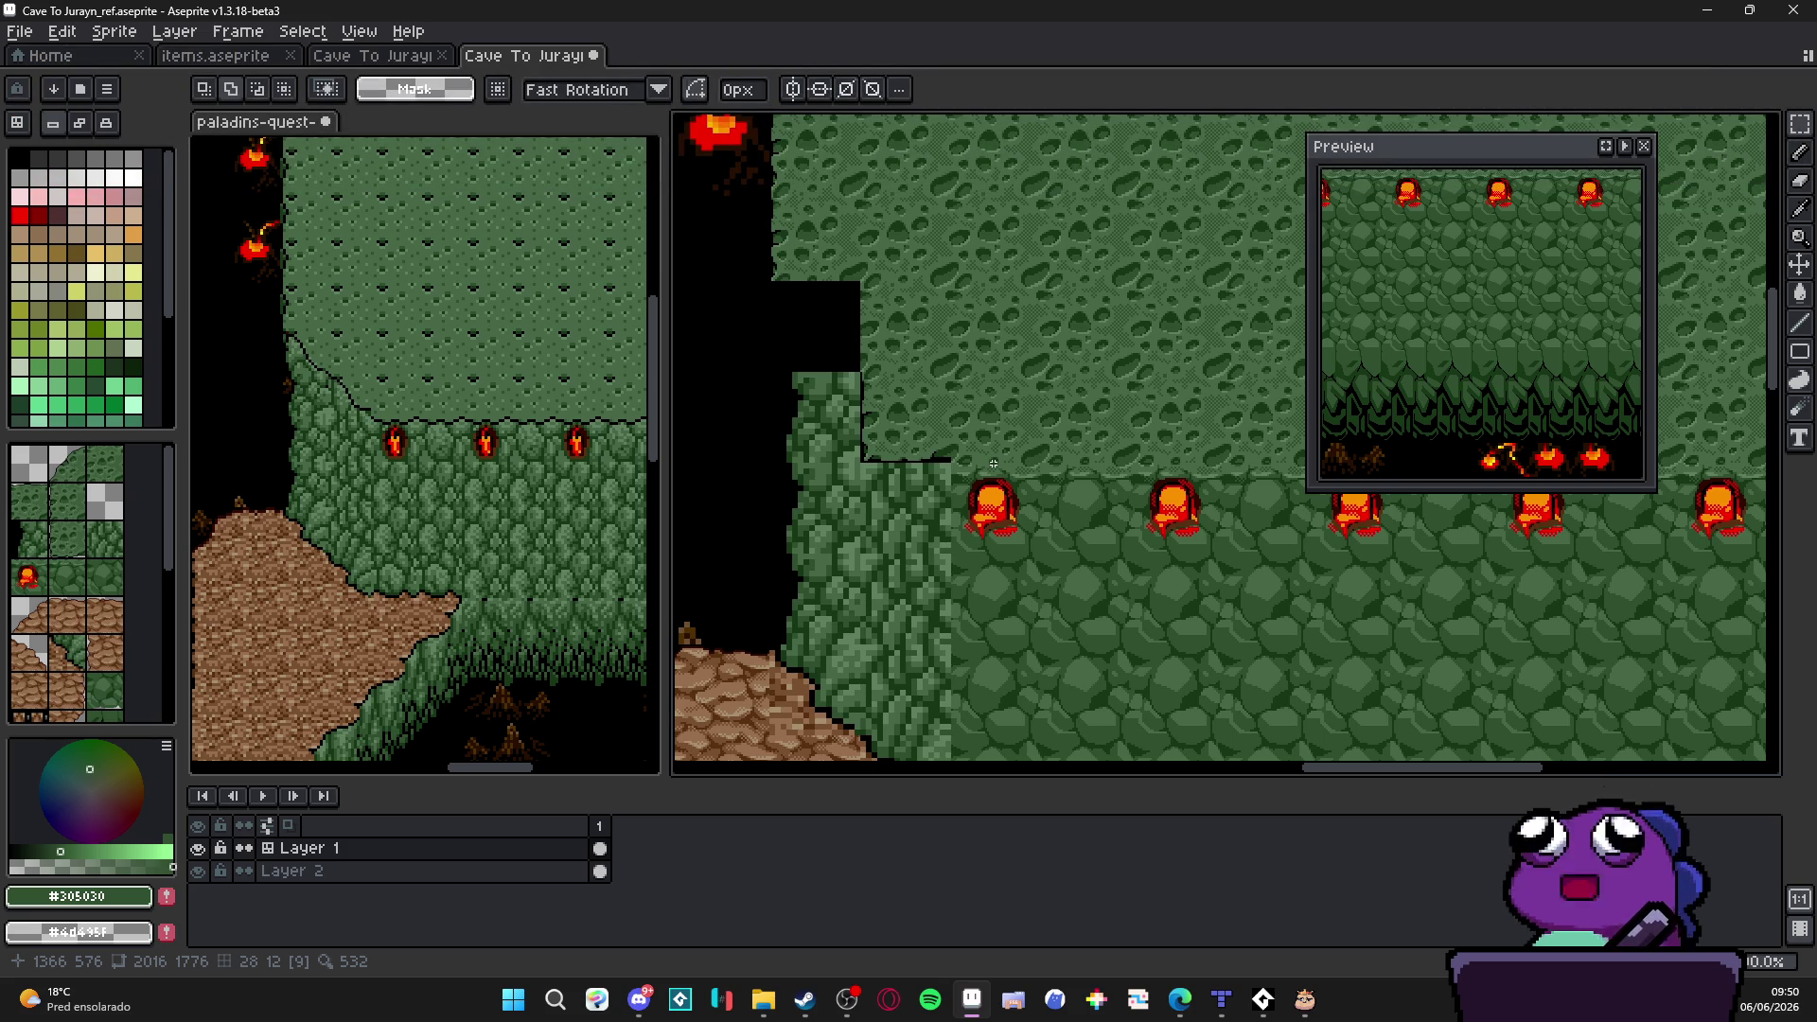
pyautogui.scroll(1, 993, 462)
pyautogui.scroll(-1, 909, 598)
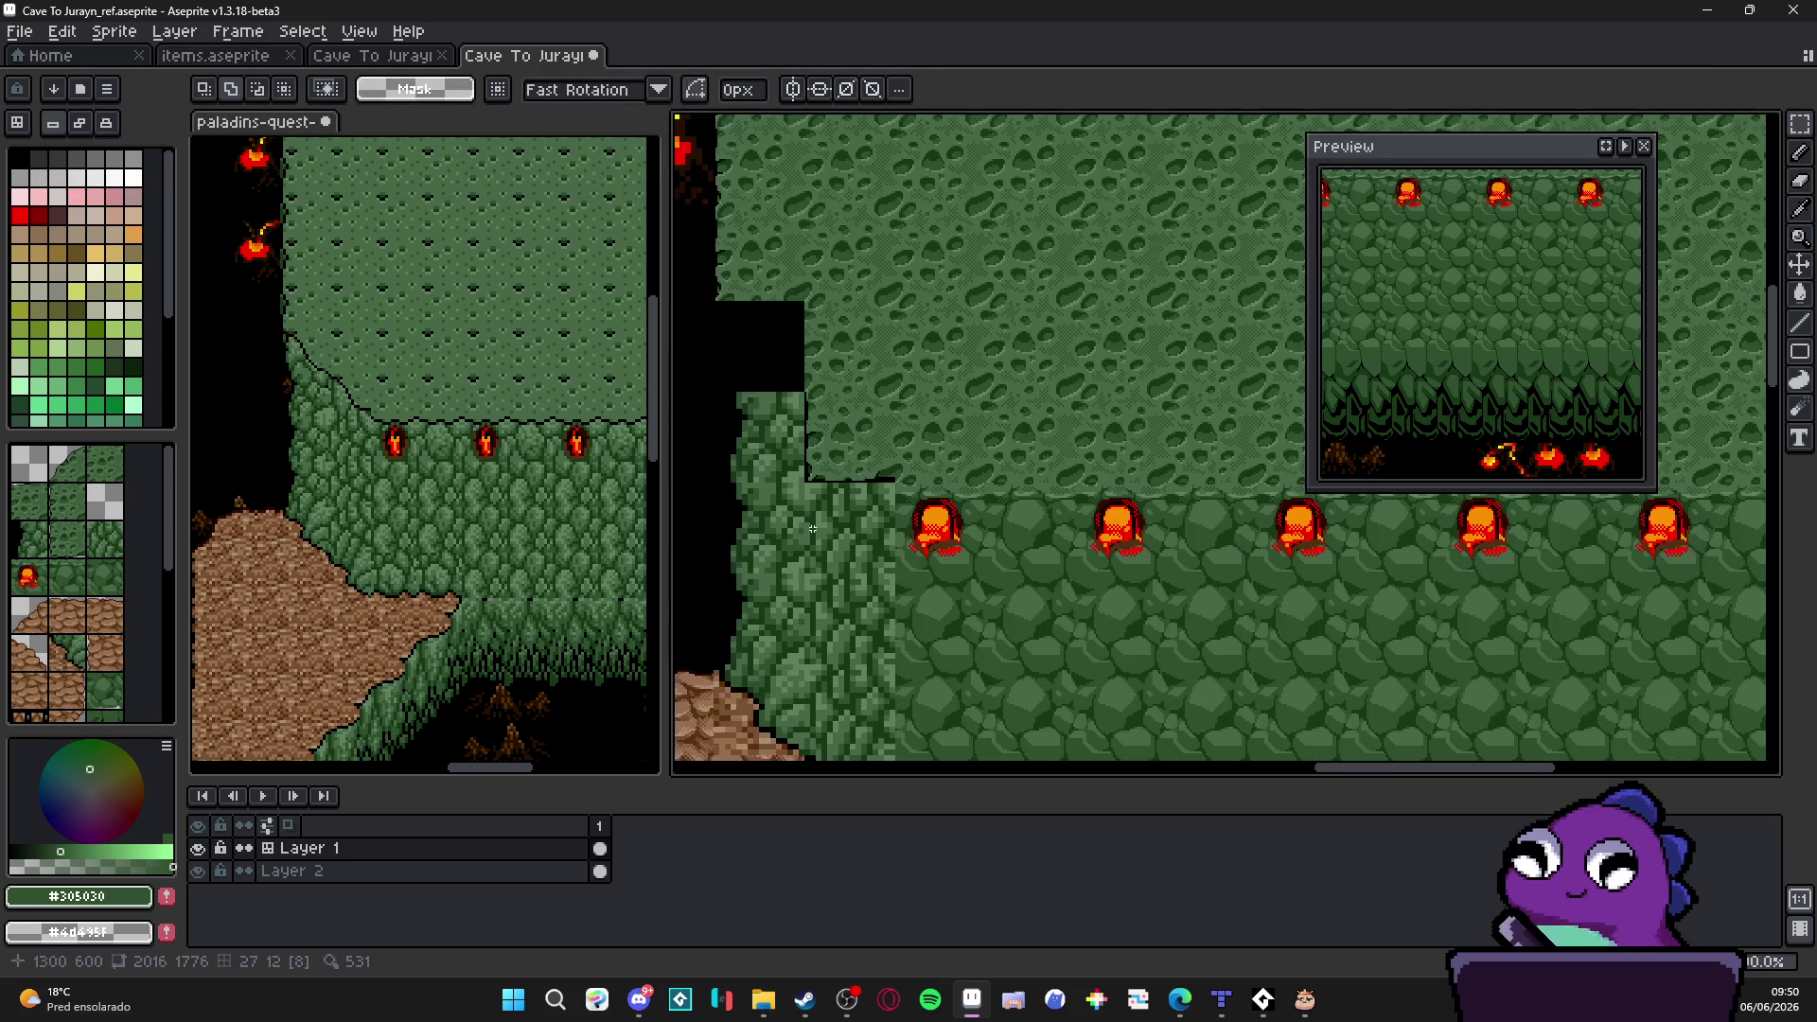
pyautogui.scroll(1, 909, 597)
pyautogui.scroll(1, 994, 611)
# Step: With a 2px black pencil, draw the diagonal cave edge plus the tile's left and bottom edges
pyautogui.press('b')
pyautogui.scroll(1, 1047, 621)
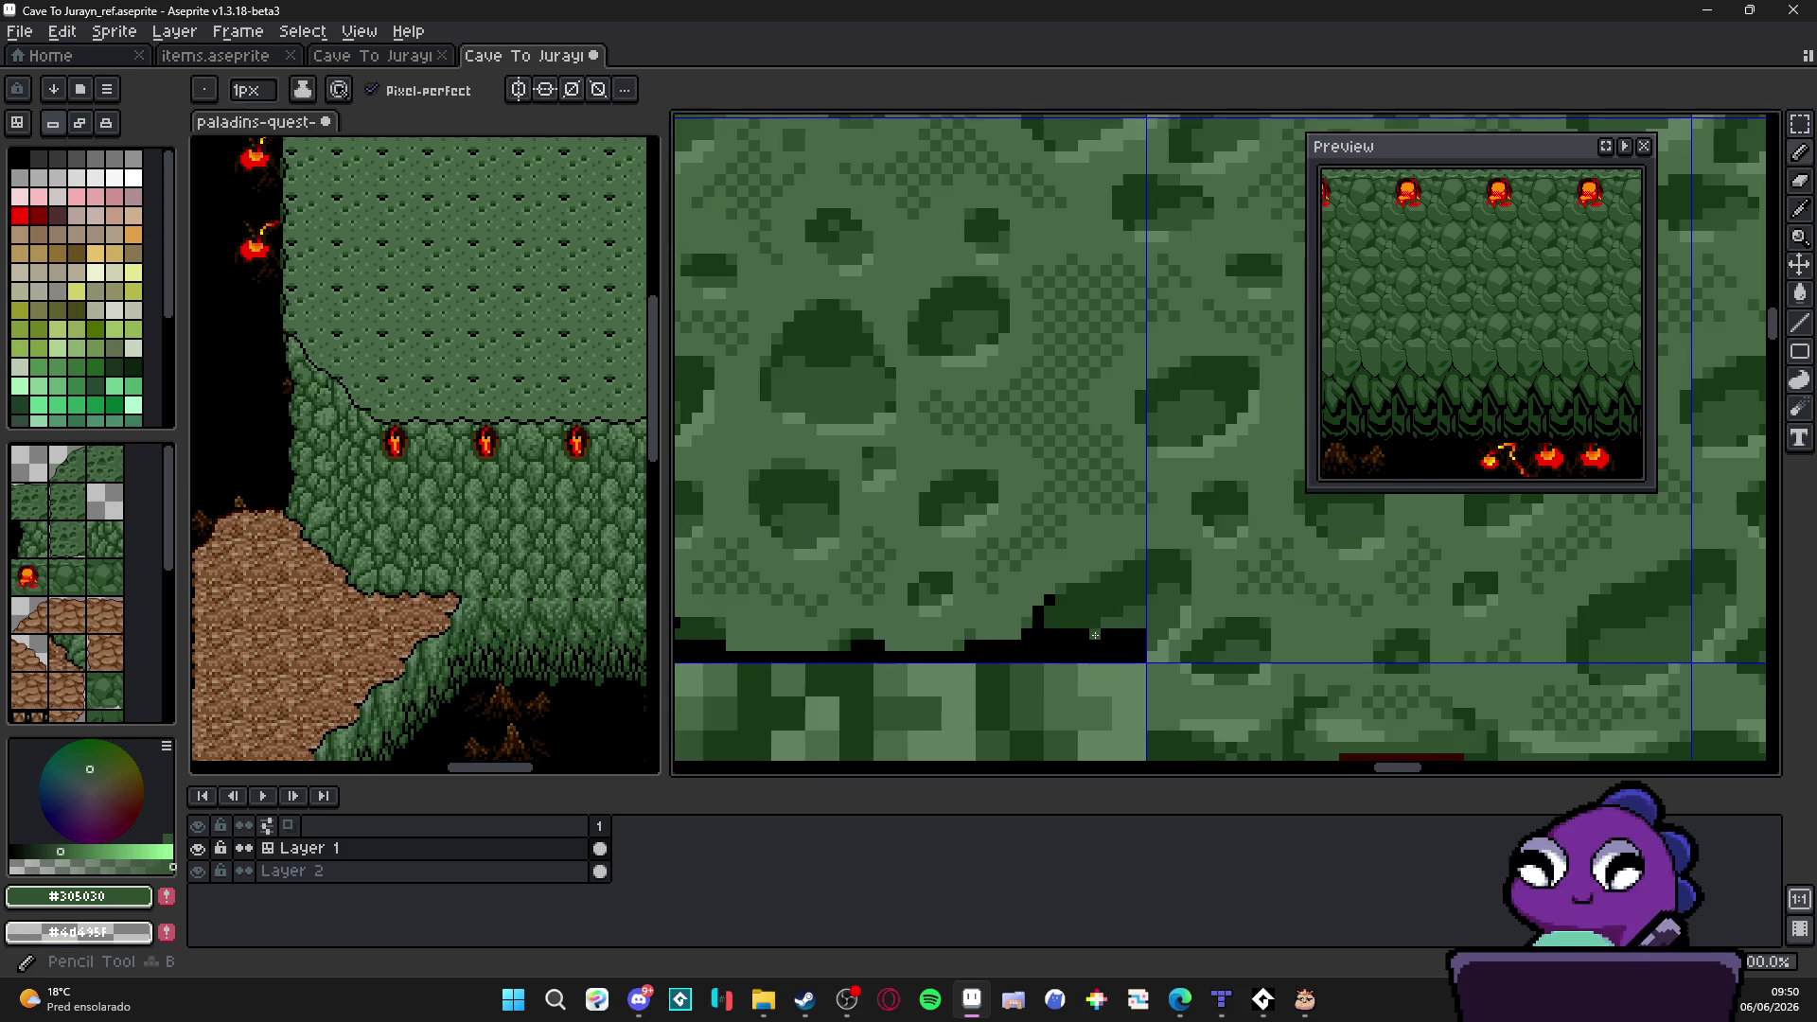
pyautogui.scroll(1, 1094, 616)
pyautogui.scroll(1, 1093, 615)
pyautogui.scroll(-2, 1164, 656)
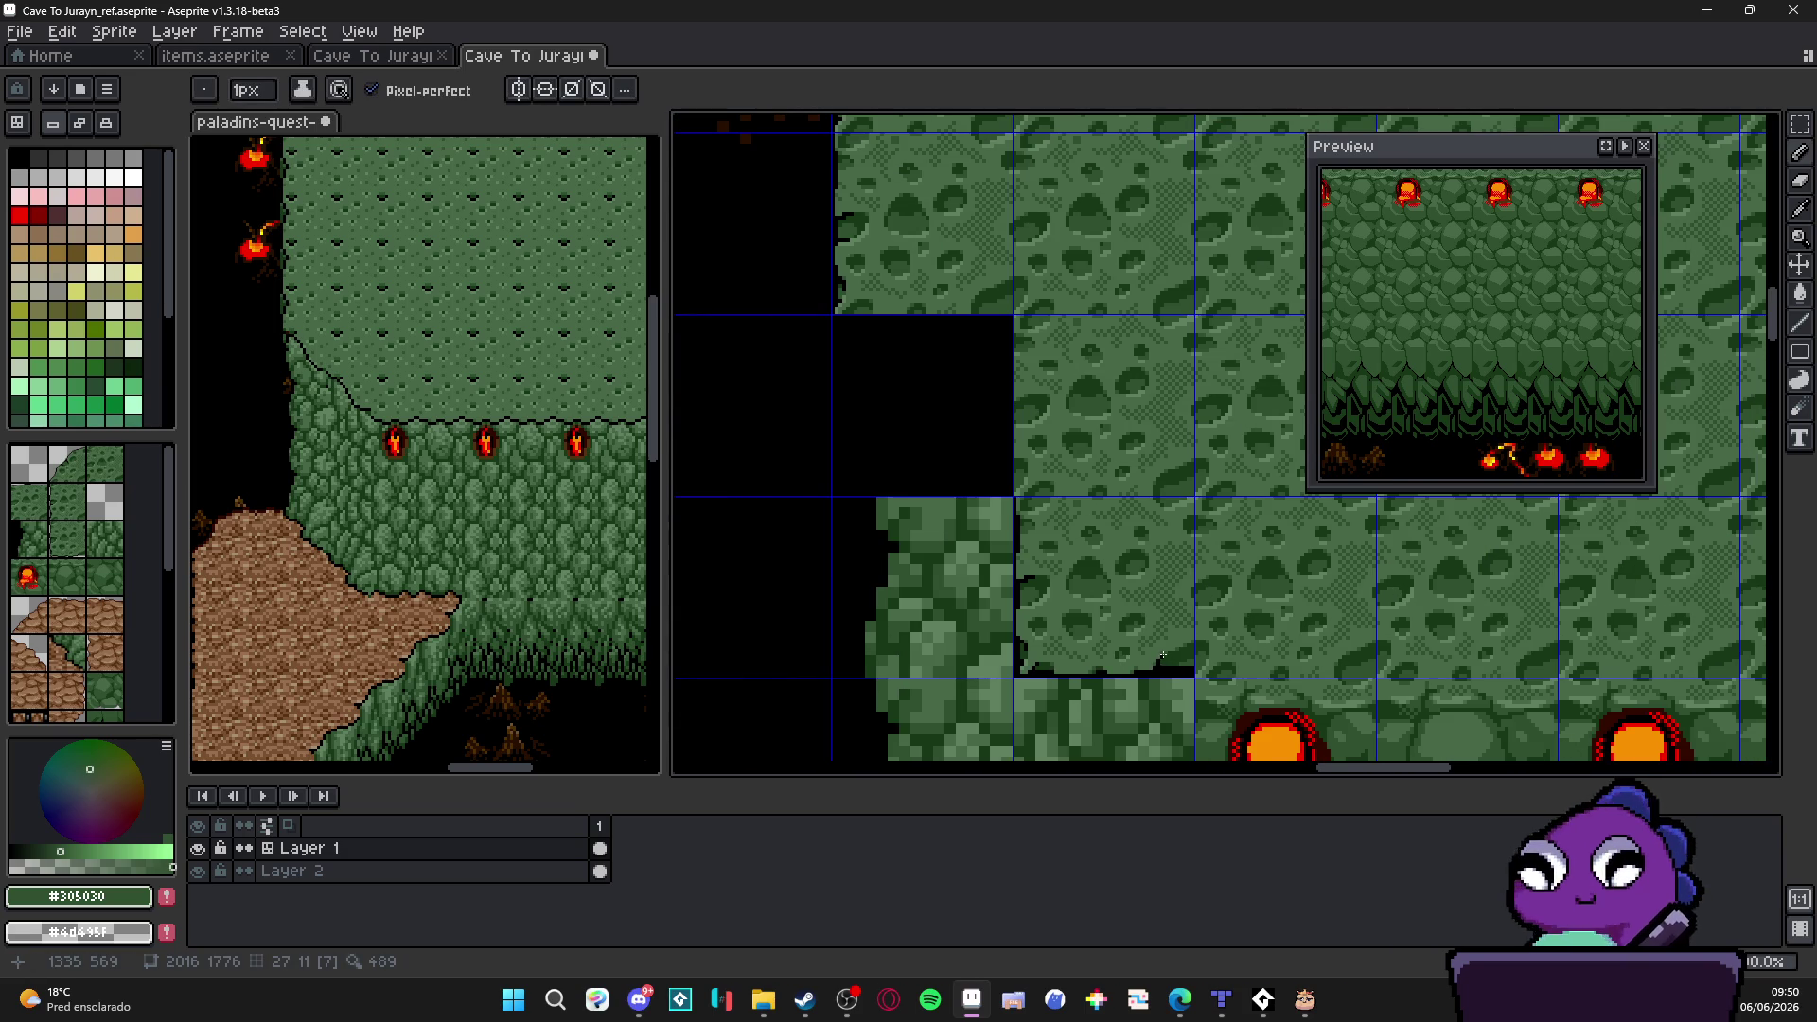
pyautogui.scroll(1, 1163, 655)
pyautogui.press('e')
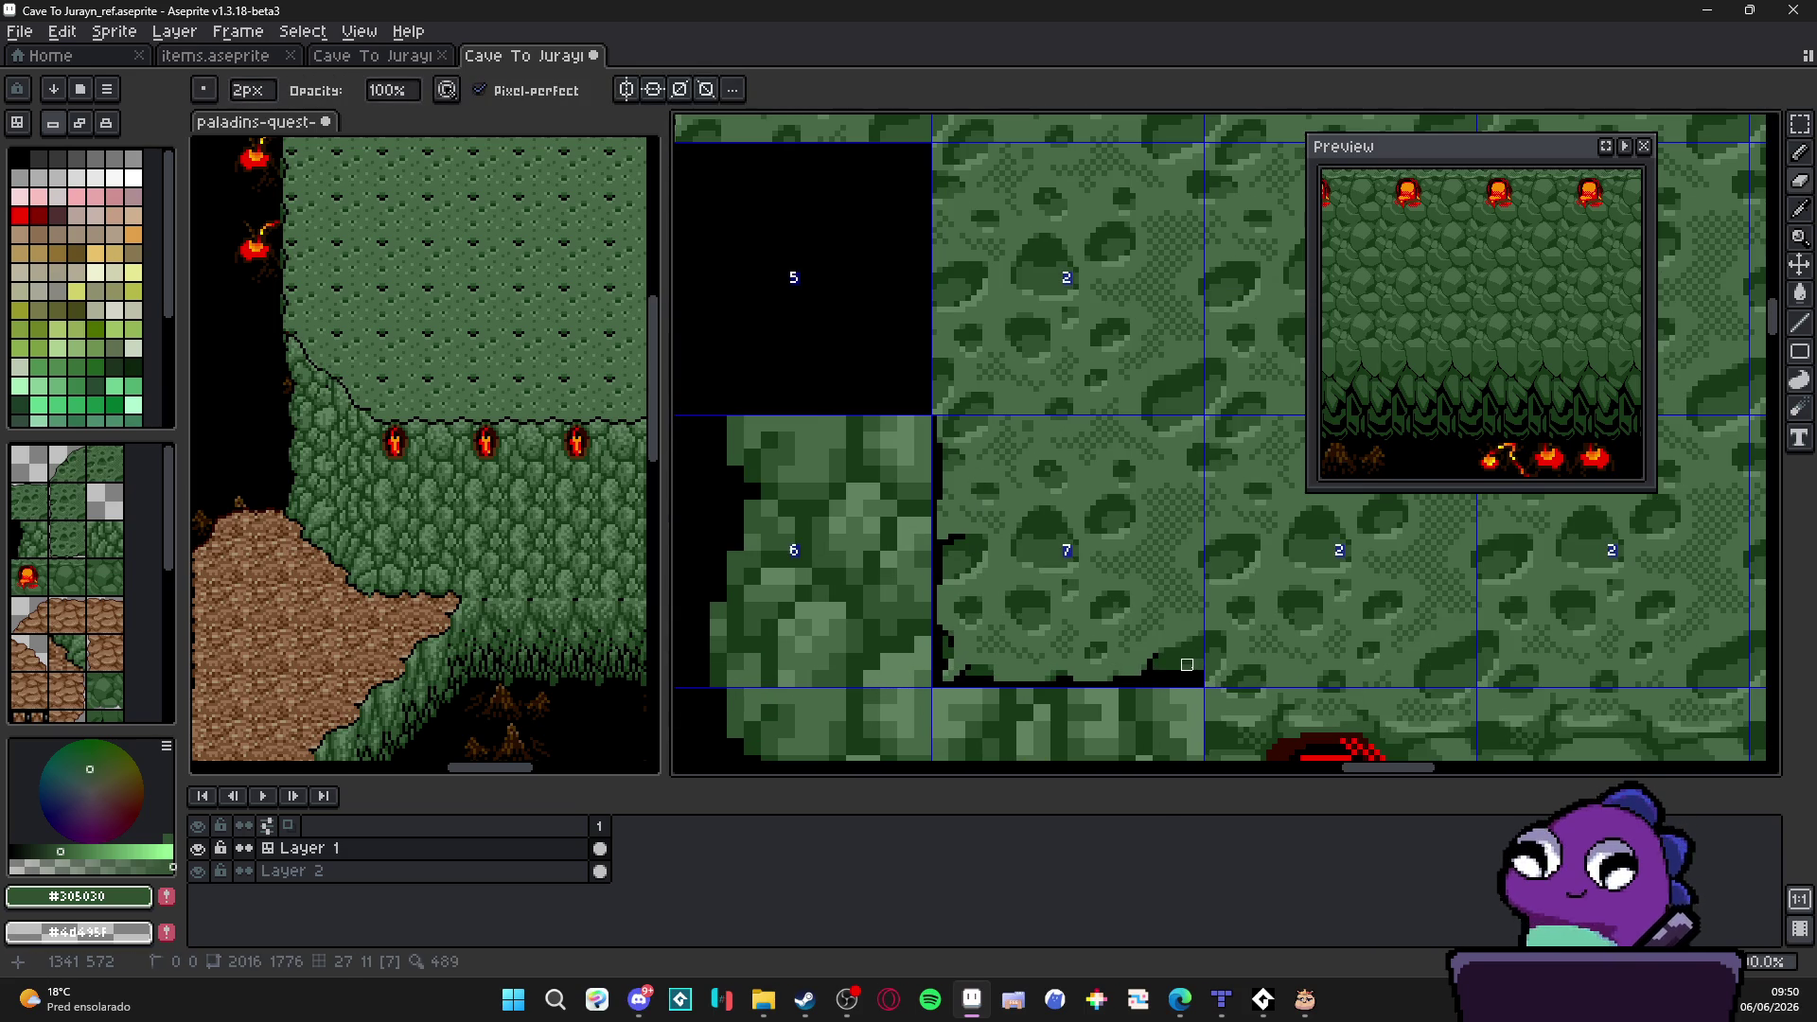
pyautogui.scroll(-1, 1188, 666)
pyautogui.scroll(-2, 1185, 666)
pyautogui.scroll(1, 1184, 669)
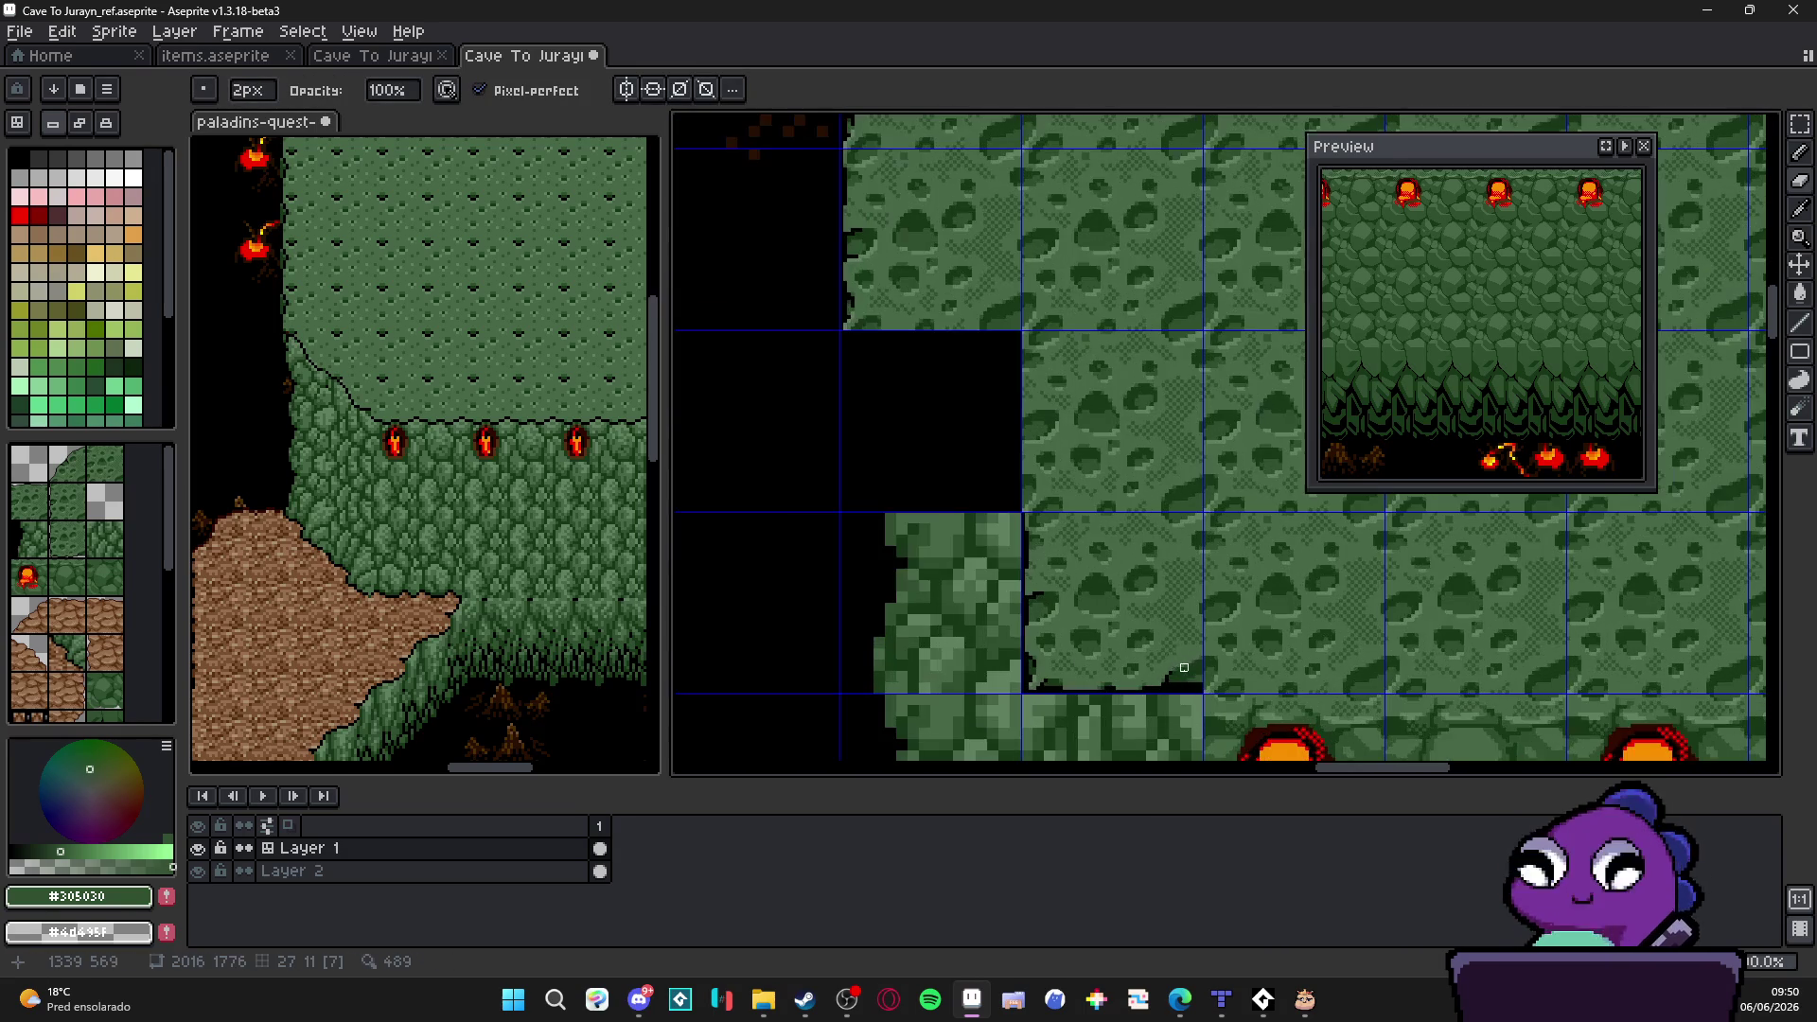
pyautogui.scroll(1, 1182, 668)
pyautogui.moveTo(1192, 675)
pyautogui.mouseDown()
pyautogui.moveTo(954, 469)
pyautogui.moveTo(943, 435)
pyautogui.mouseUp()
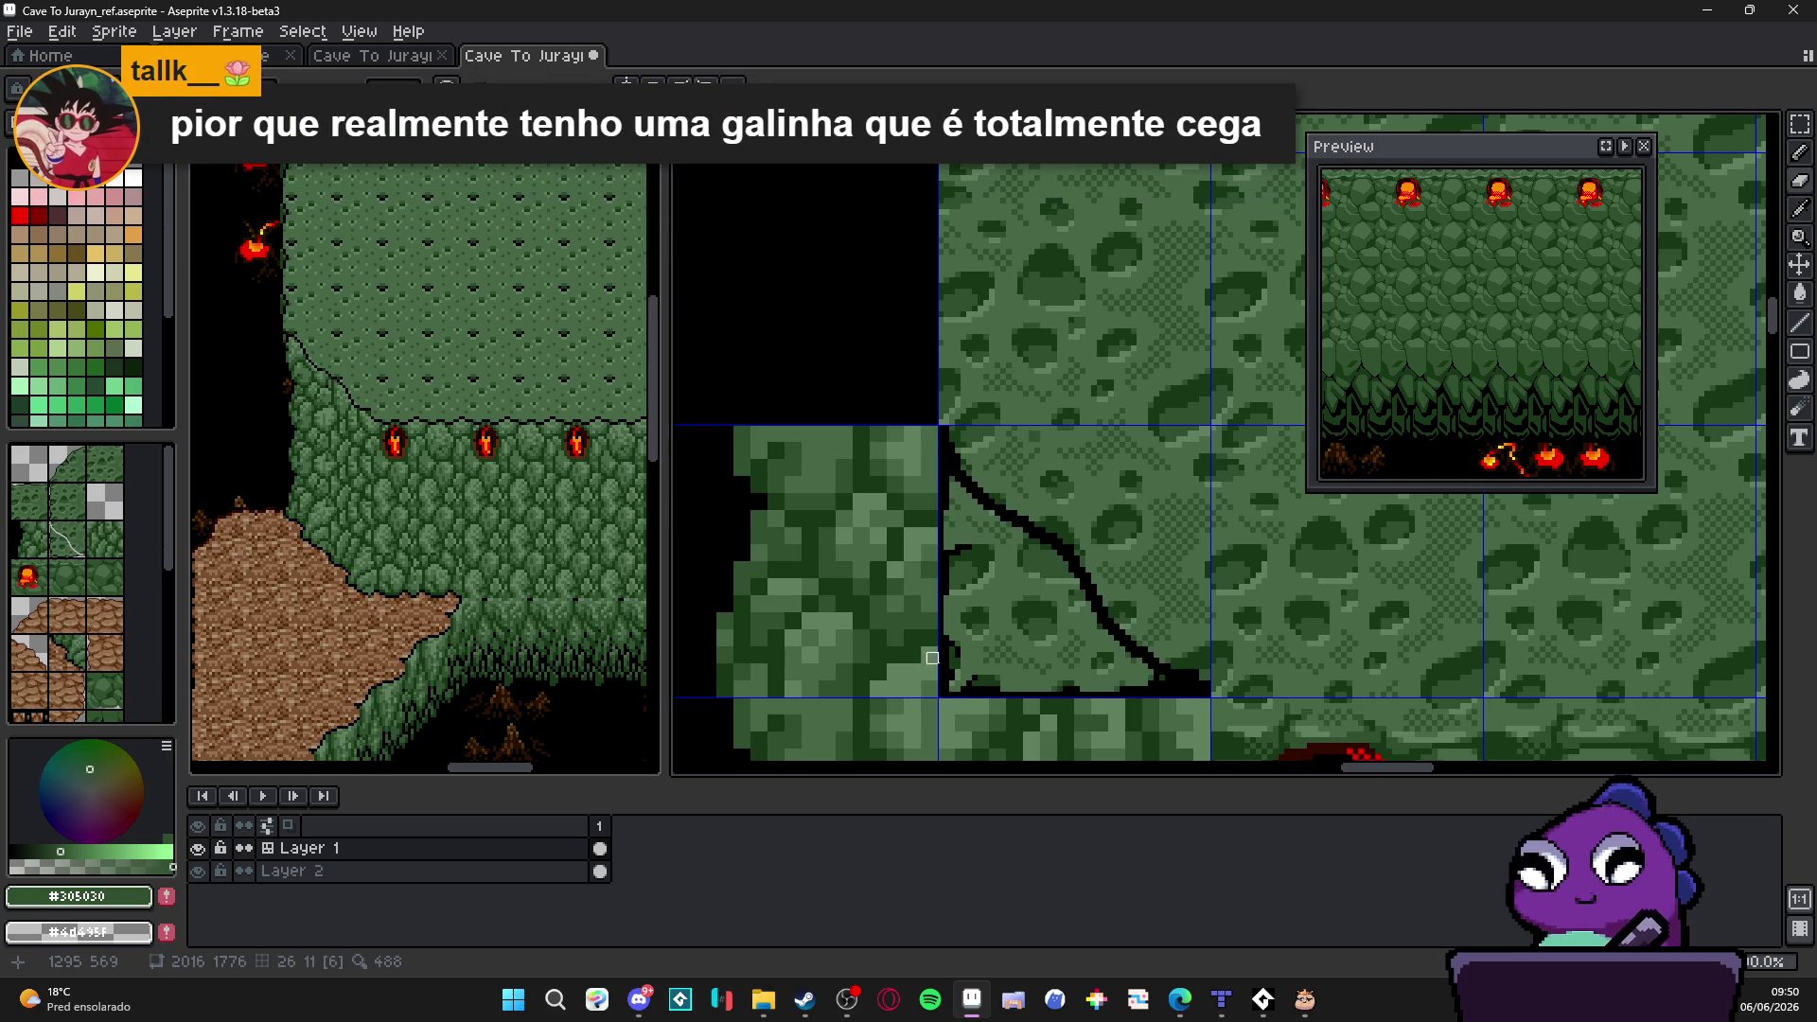
pyautogui.moveTo(950, 551); pyautogui.dragTo(952, 678)
pyautogui.keyDown('shift'); pyautogui.click(1159, 687); pyautogui.keyUp('shift')
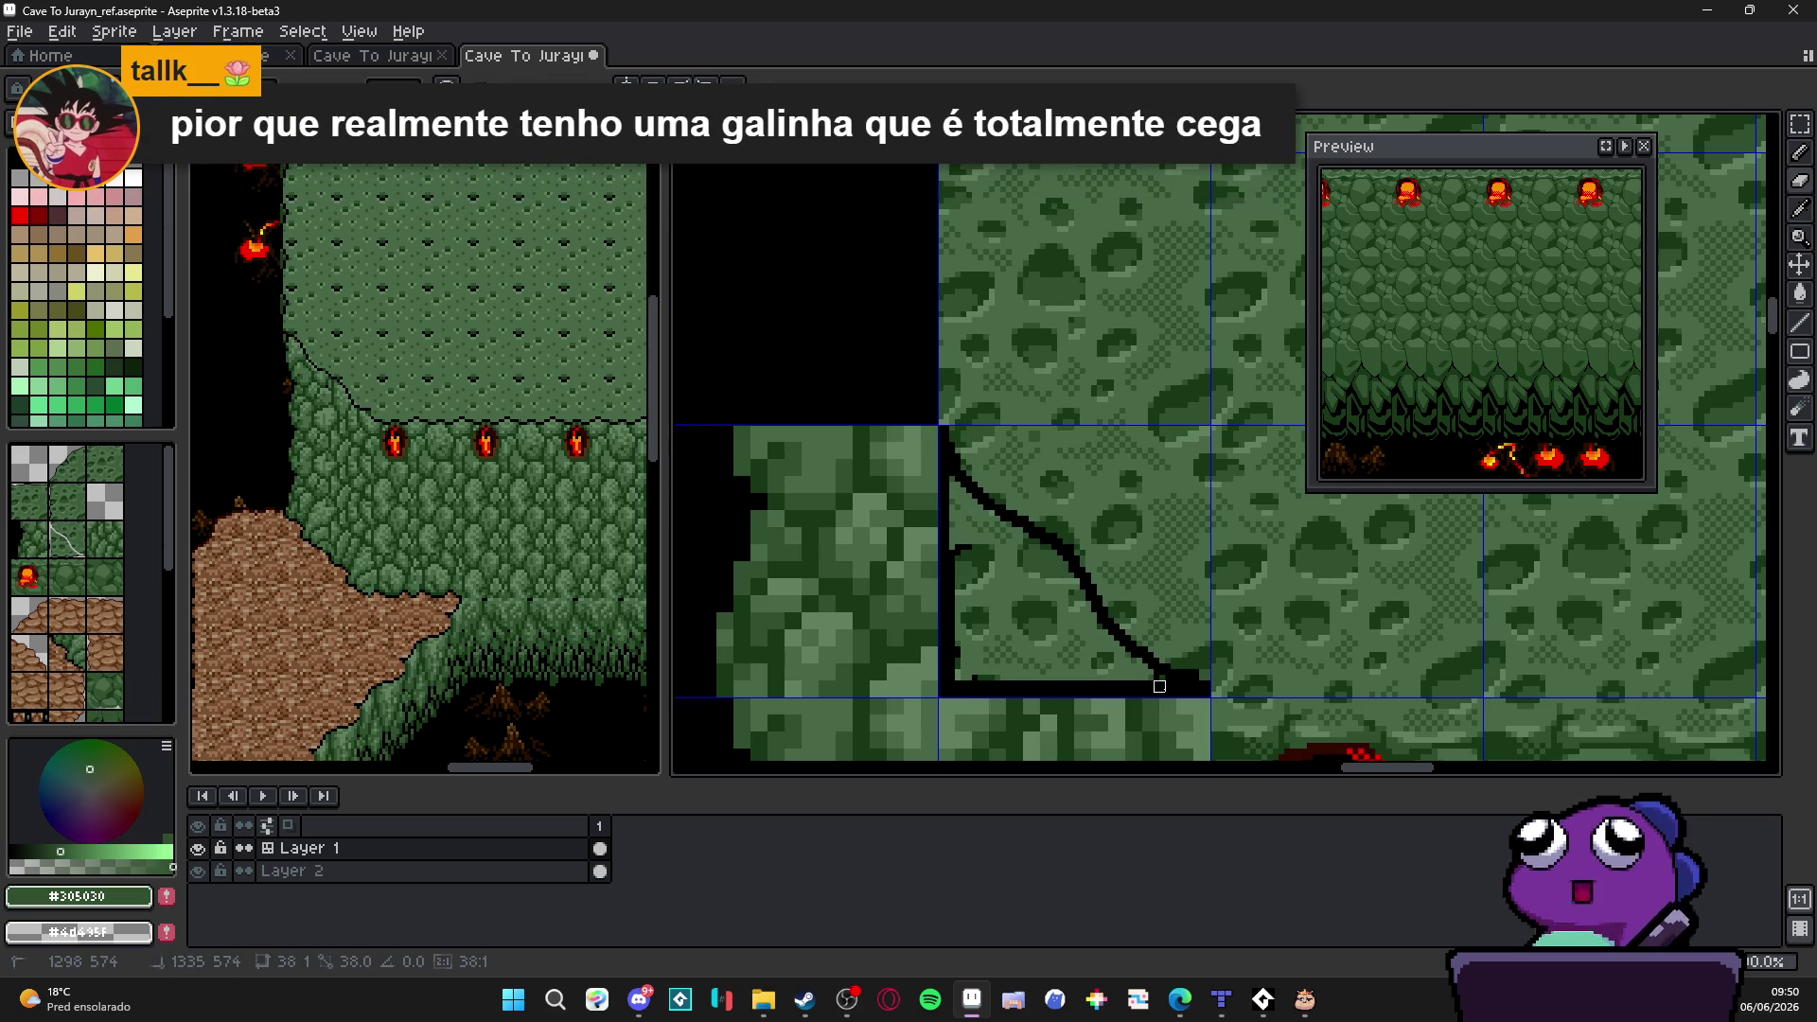
pyautogui.scroll(1, 1142, 664)
# Step: Thicken the diagonal stroke and fill the tile's bottom-left corner solid black
pyautogui.moveTo(1154, 675)
pyautogui.mouseDown()
pyautogui.moveTo(1064, 597)
pyautogui.moveTo(1030, 520)
pyautogui.moveTo(885, 411)
pyautogui.moveTo(900, 681)
pyautogui.mouseUp()
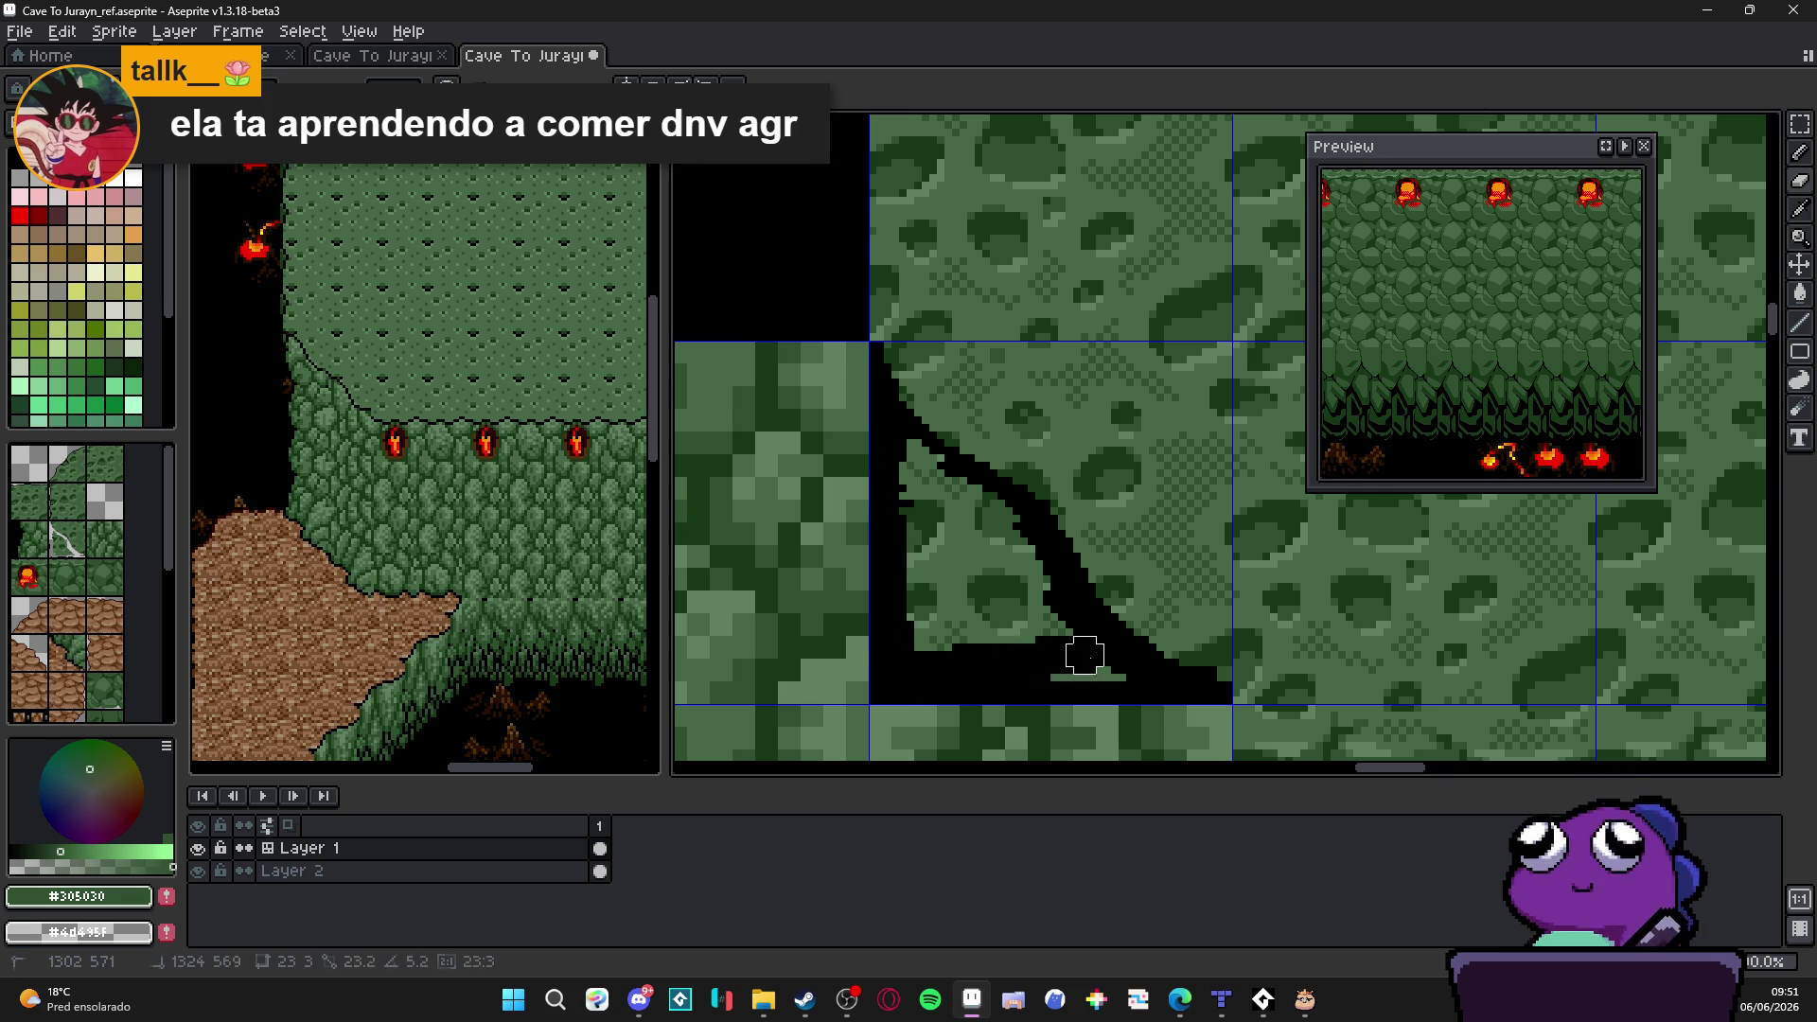
pyautogui.moveTo(911, 671)
pyautogui.mouseDown()
pyautogui.moveTo(994, 521)
pyautogui.moveTo(909, 459)
pyautogui.moveTo(1040, 641)
pyautogui.moveTo(917, 496)
pyautogui.moveTo(933, 640)
pyautogui.moveTo(1039, 641)
pyautogui.moveTo(927, 556)
pyautogui.mouseUp()
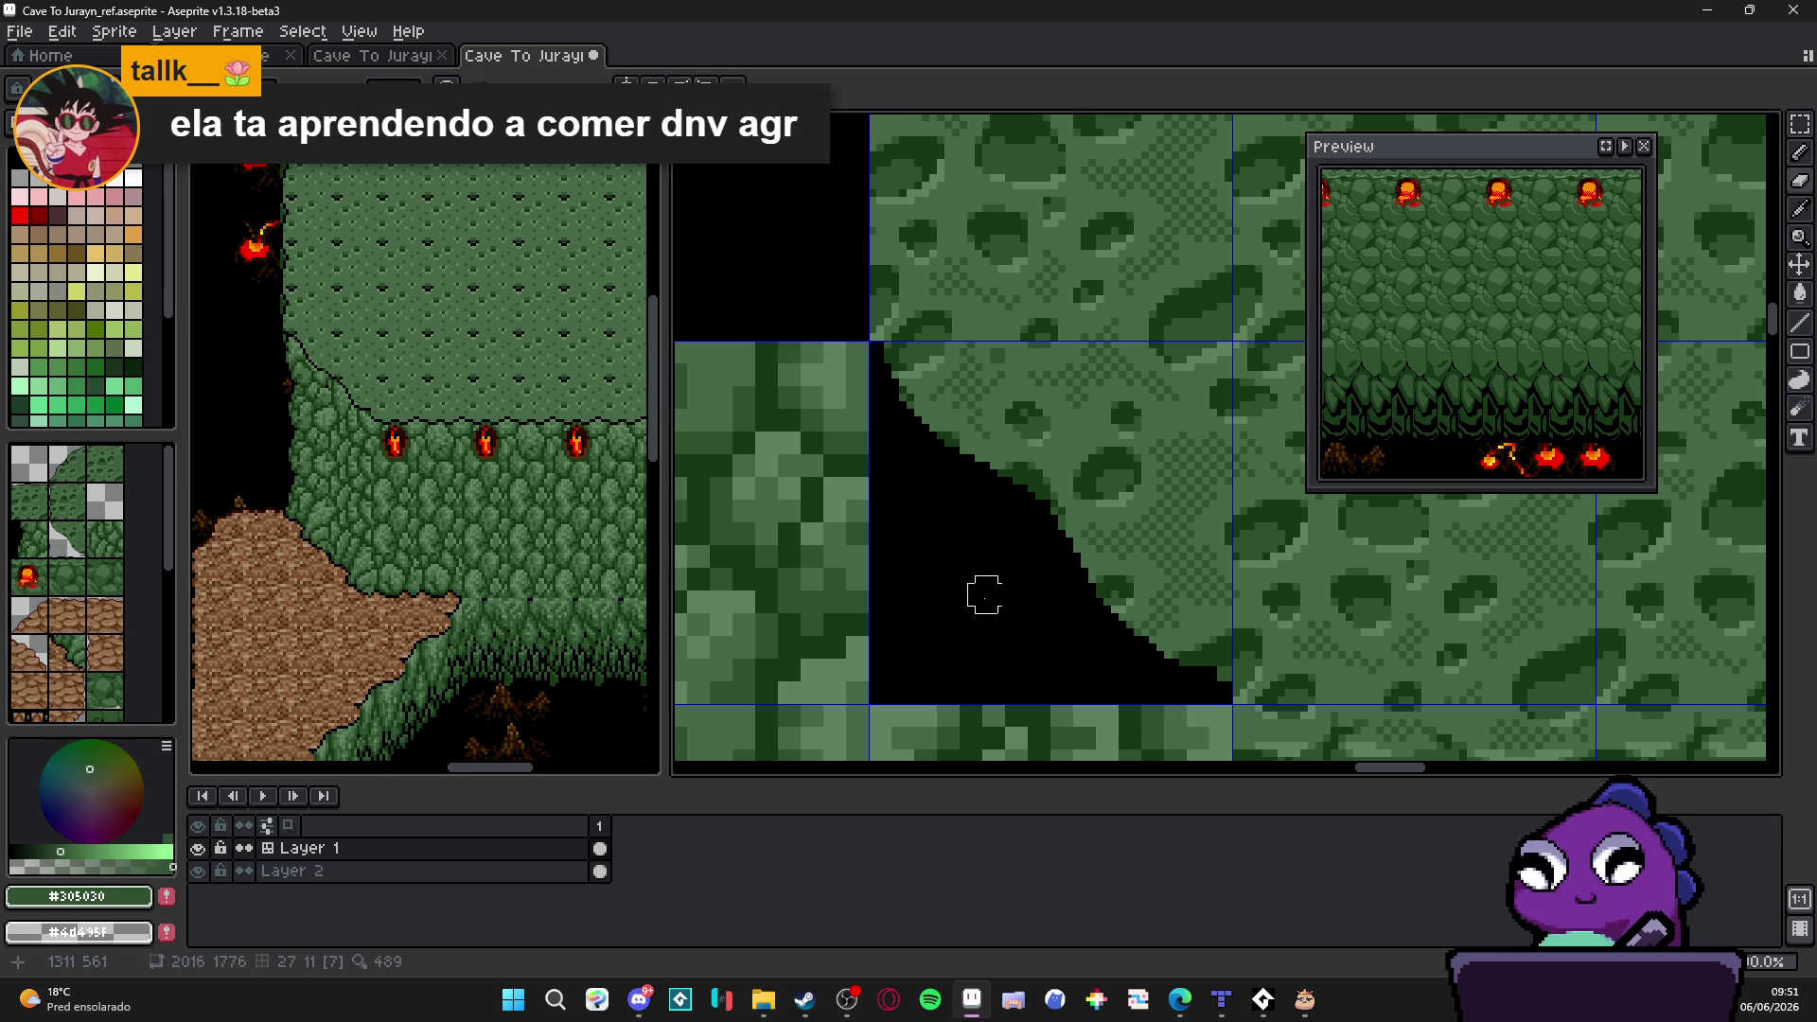
pyautogui.scroll(3, 974, 592)
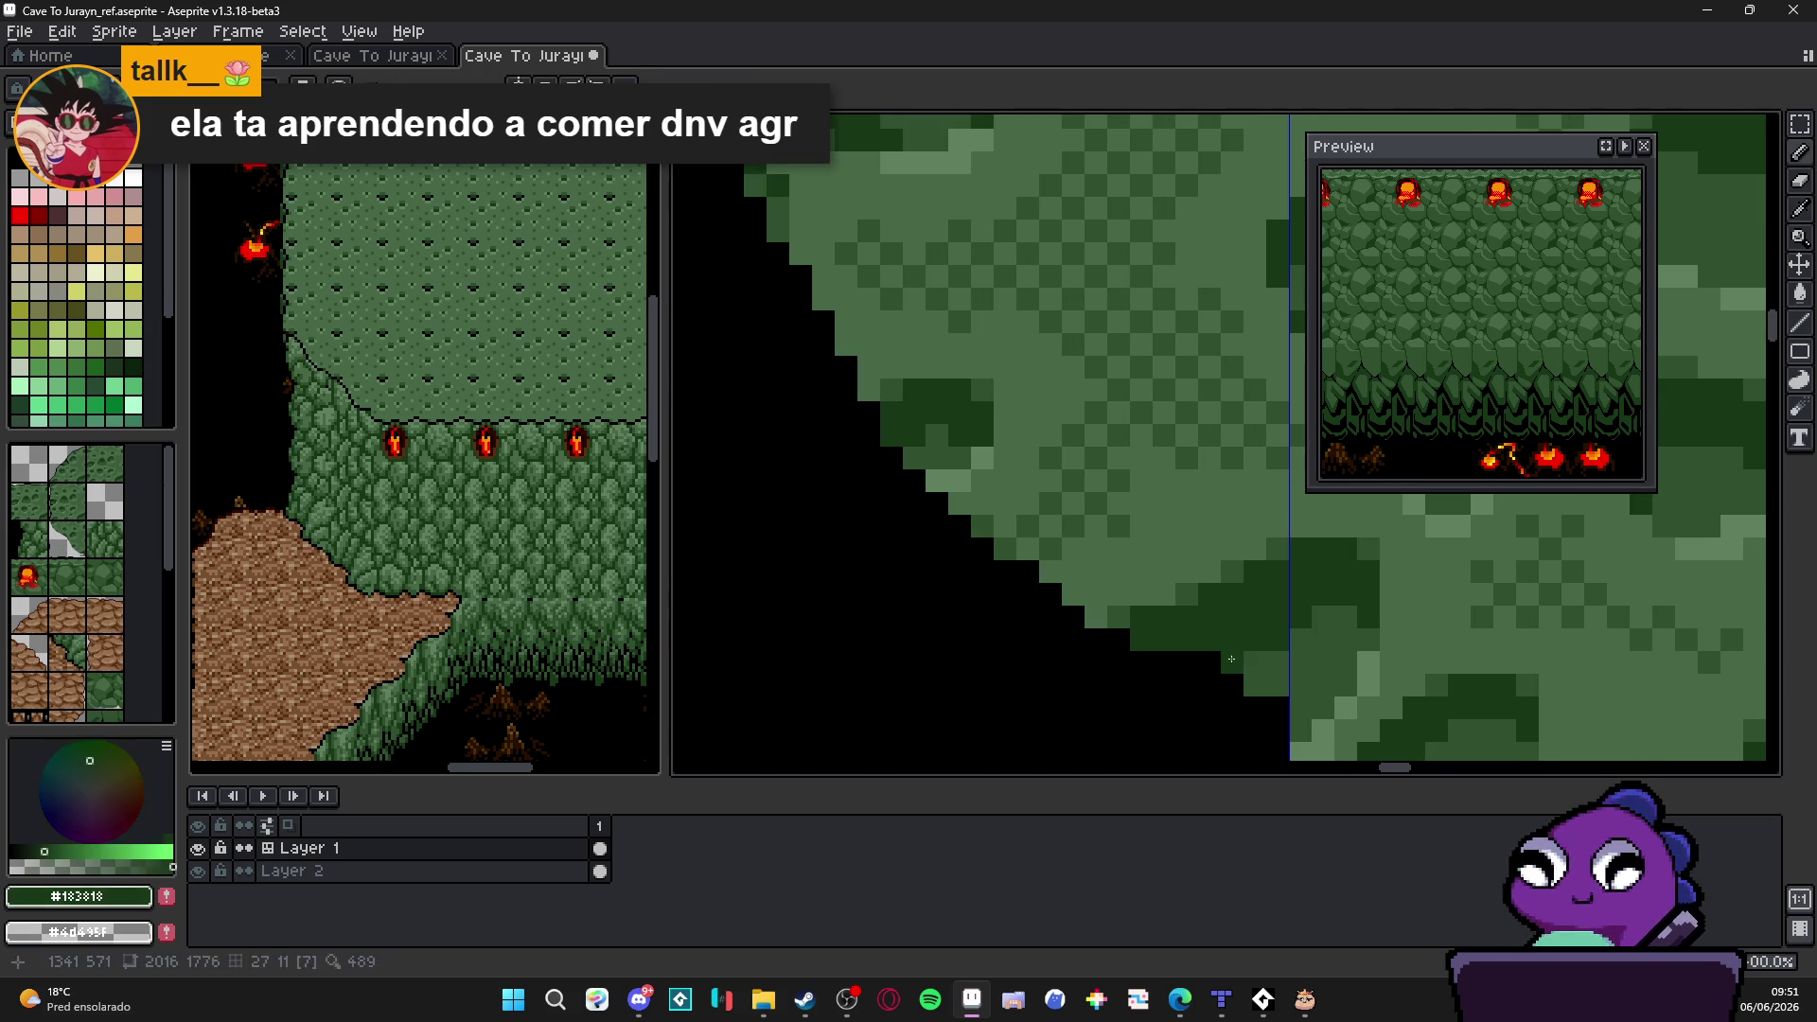
pyautogui.scroll(-1, 1250, 689)
pyautogui.scroll(1, 1264, 689)
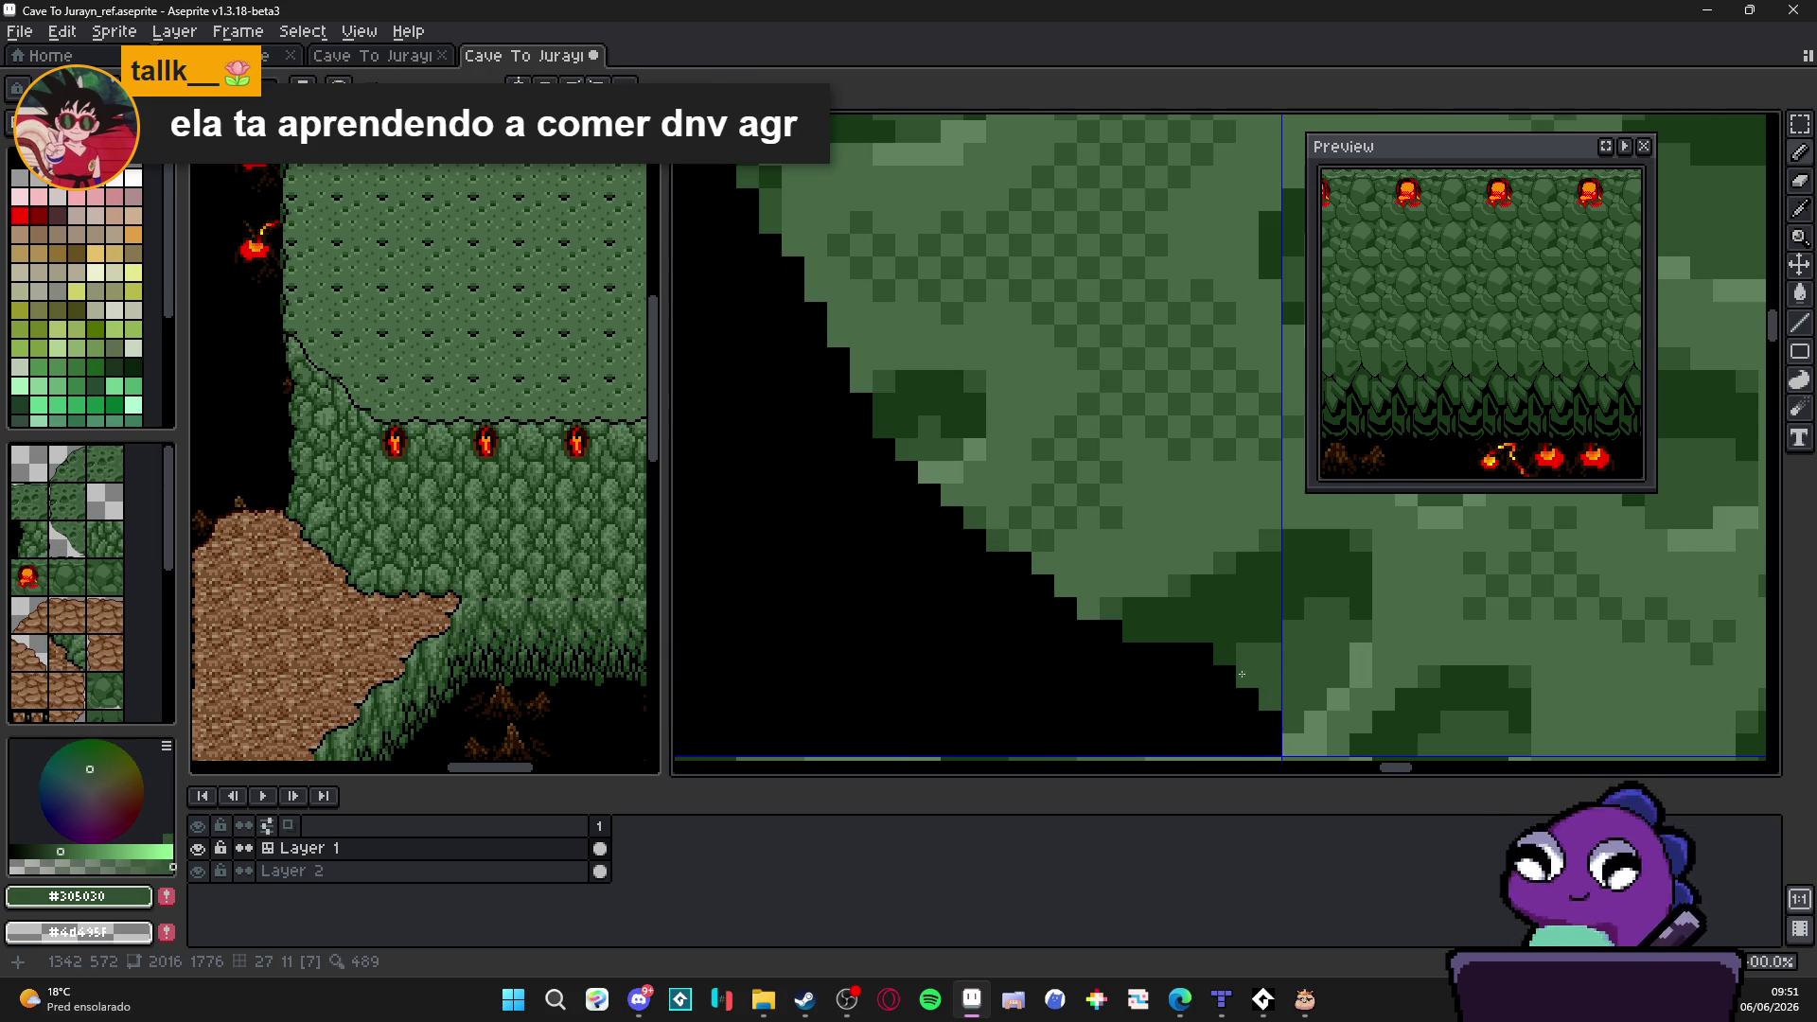
pyautogui.scroll(-3, 1246, 677)
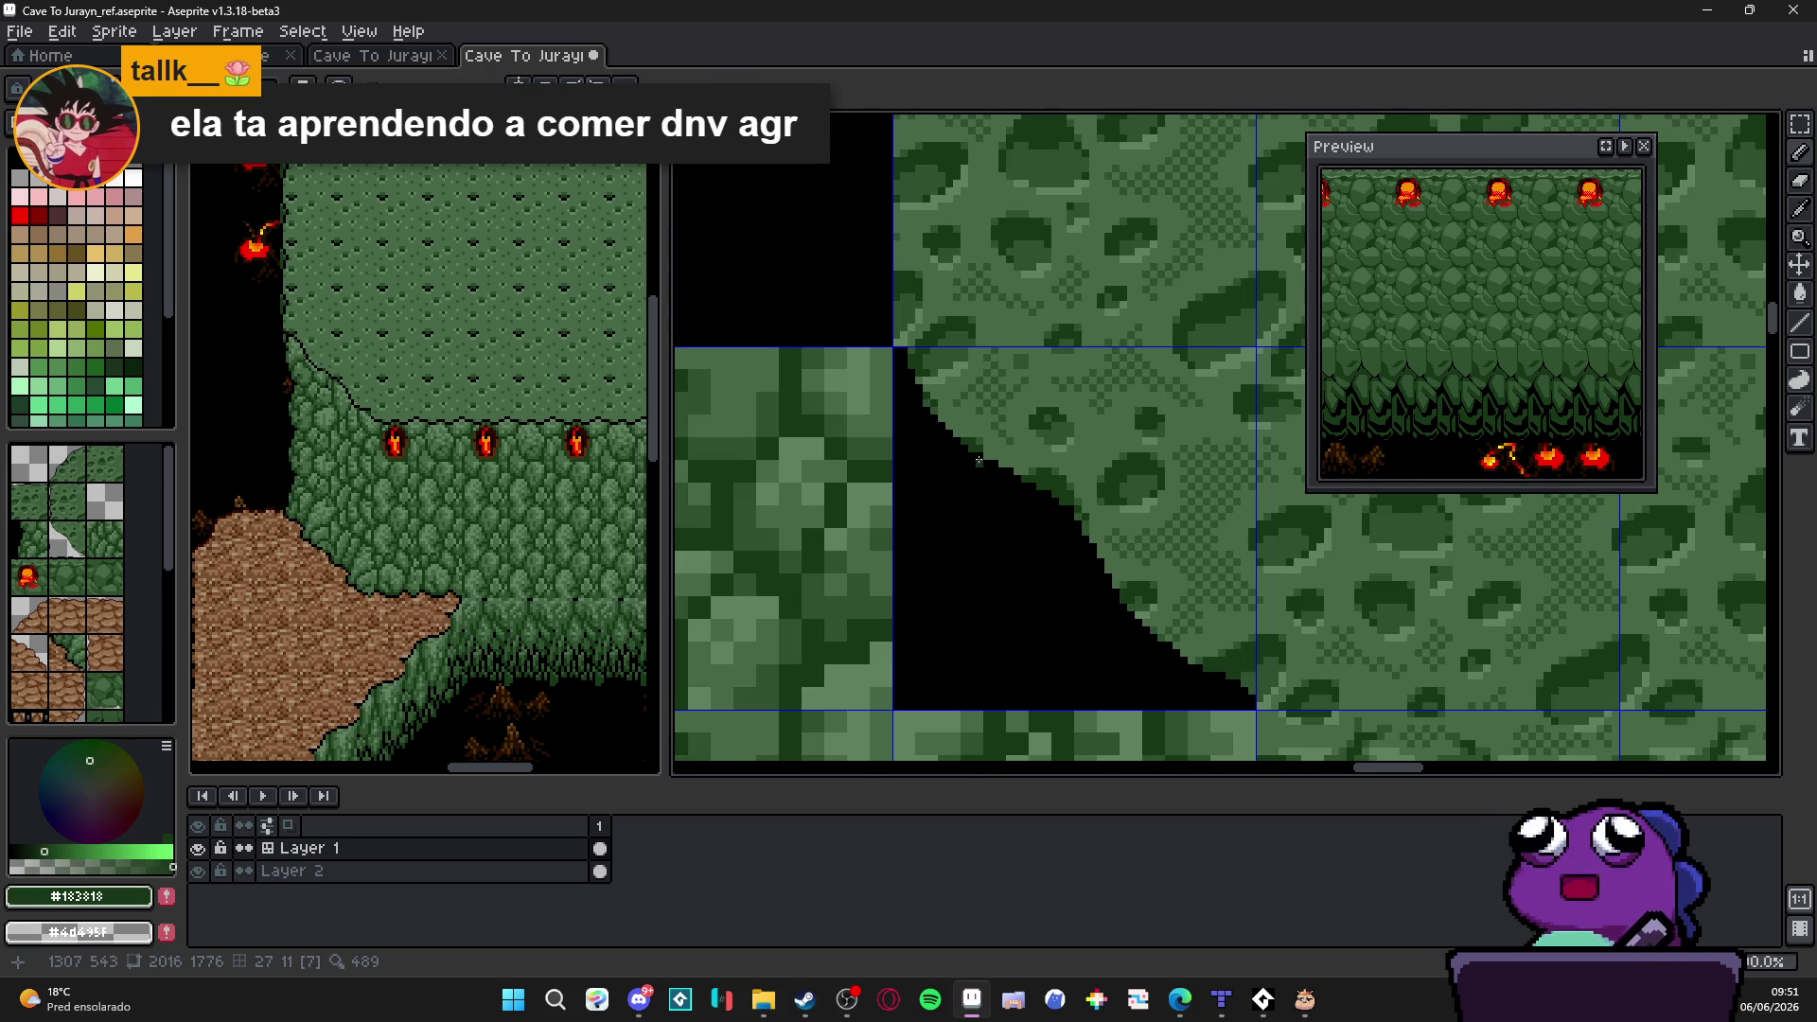
pyautogui.scroll(1, 998, 477)
pyautogui.scroll(1, 900, 337)
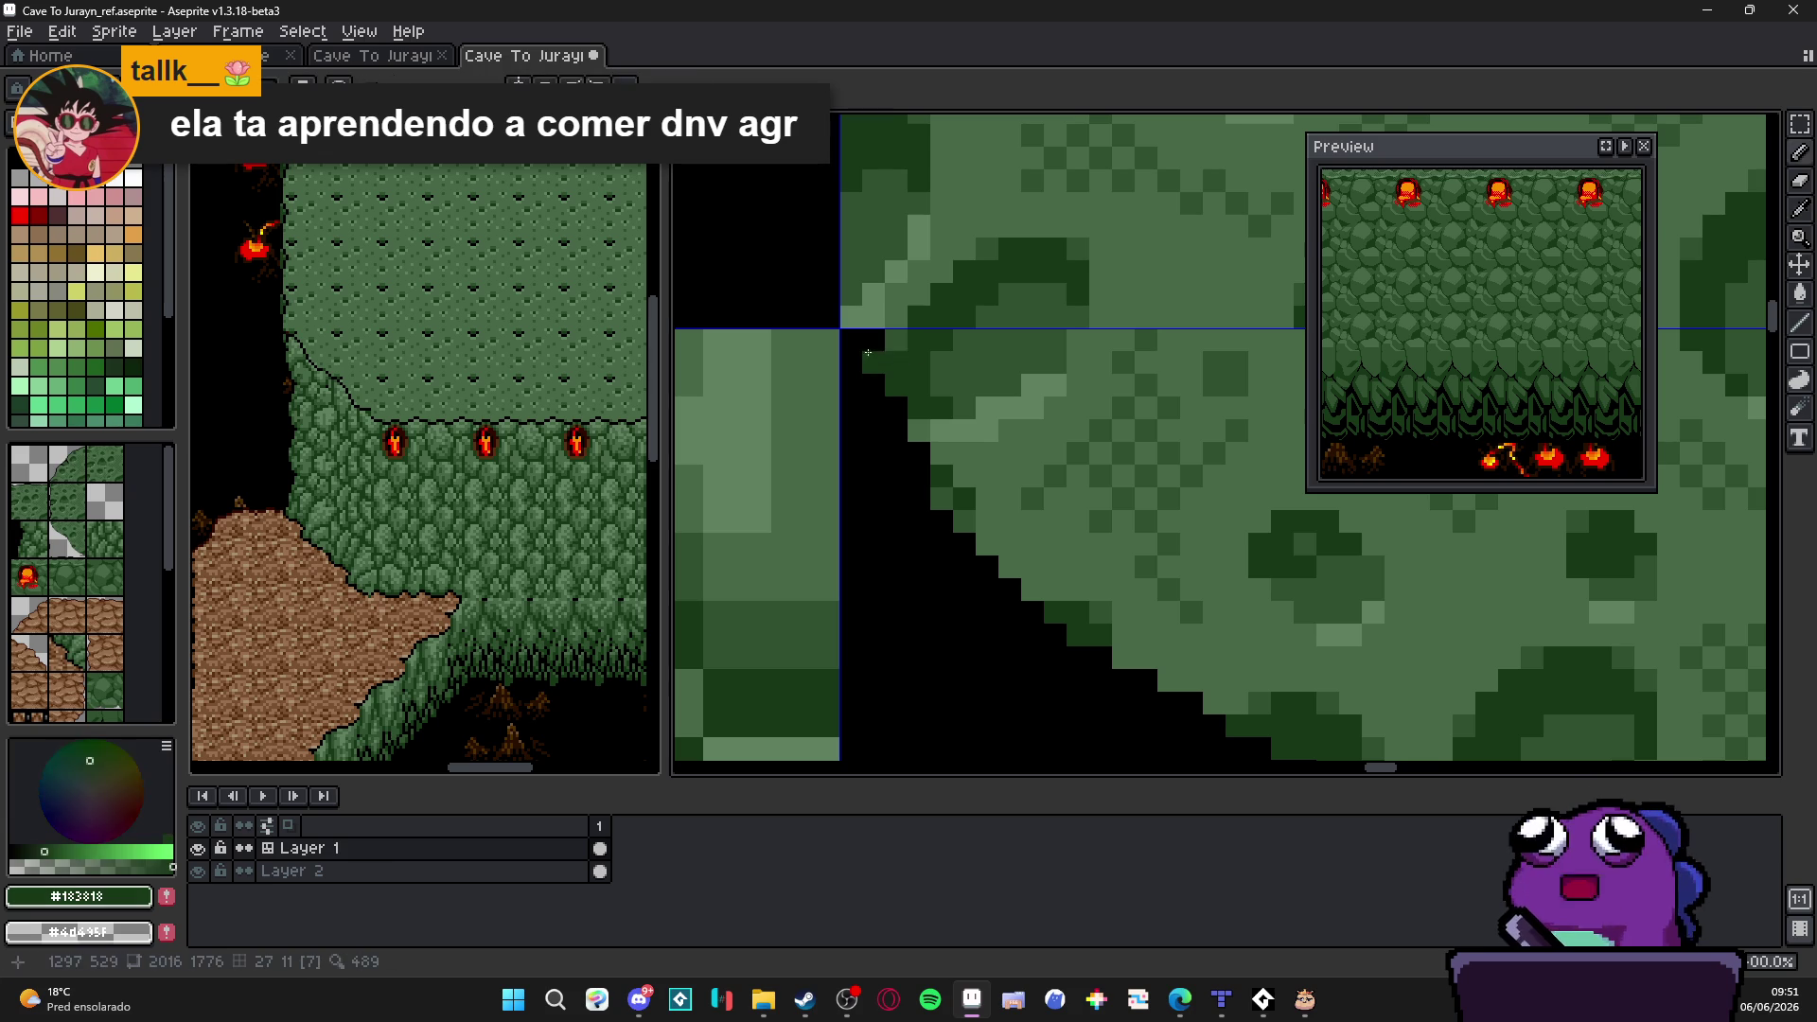
pyautogui.scroll(-1, 896, 408)
pyautogui.scroll(-1, 968, 473)
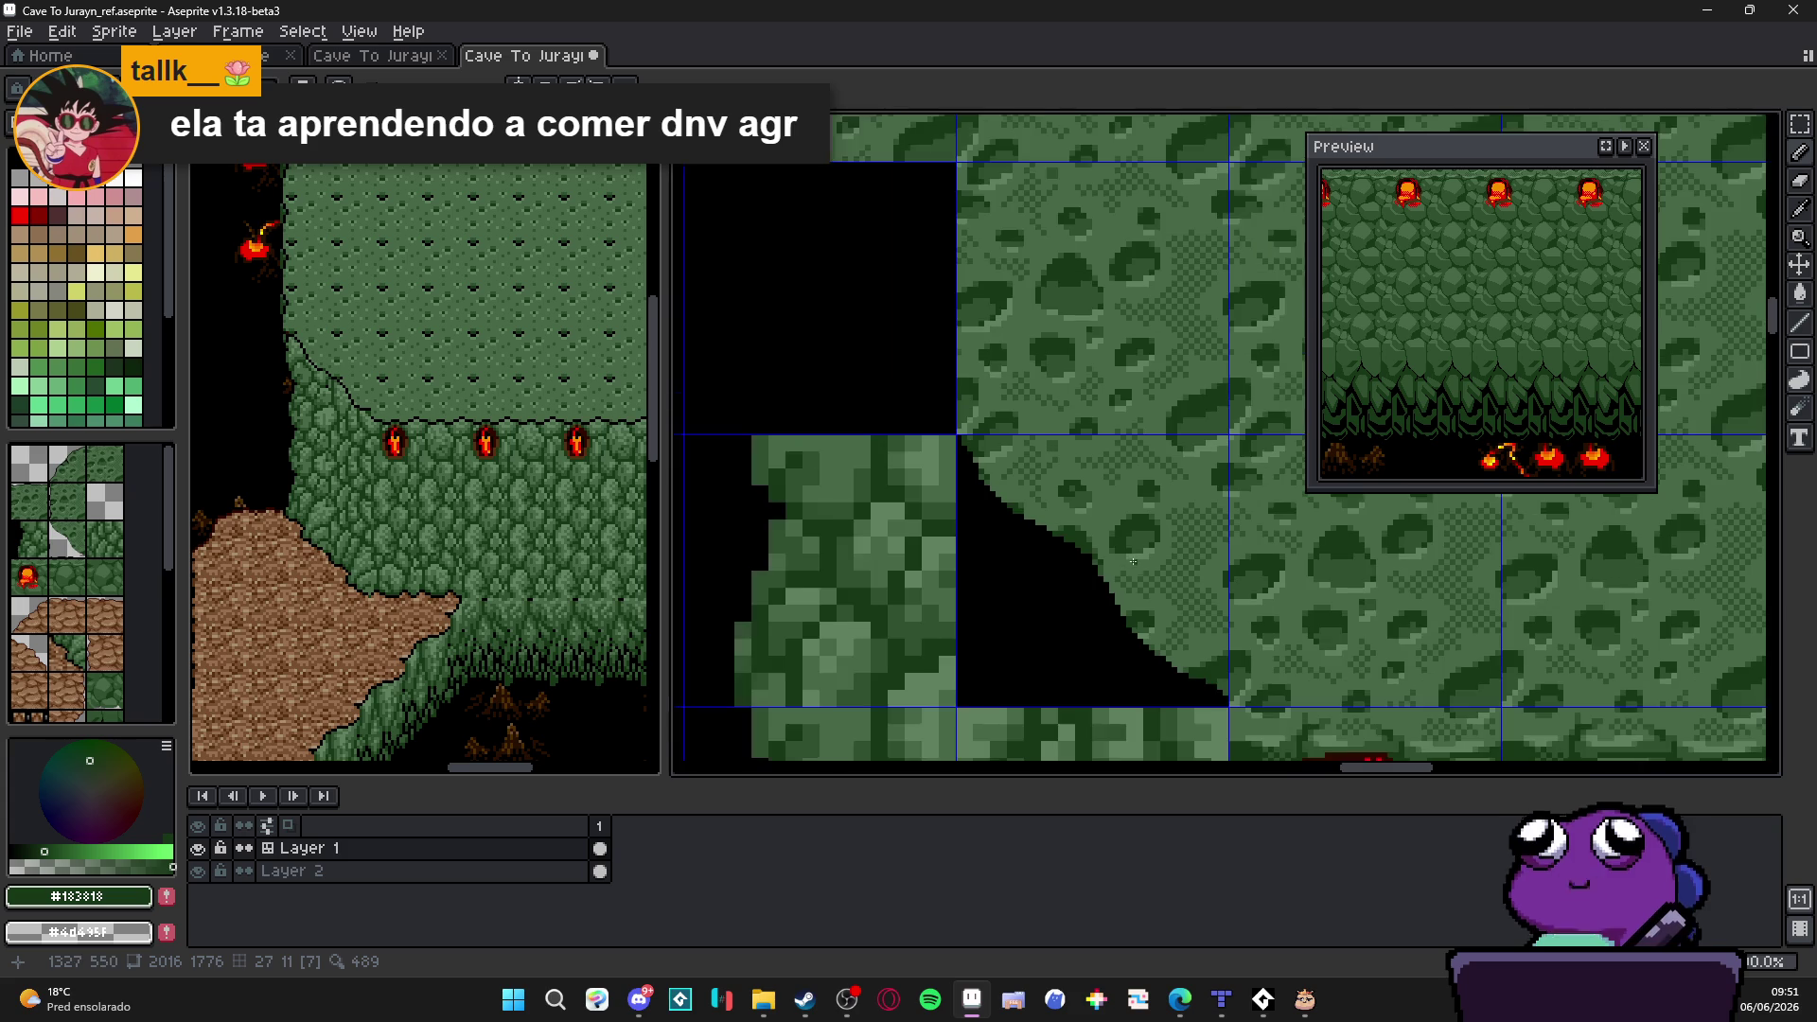
pyautogui.scroll(-1, 1095, 569)
pyautogui.scroll(-1, 1086, 547)
pyautogui.scroll(-1, 1080, 524)
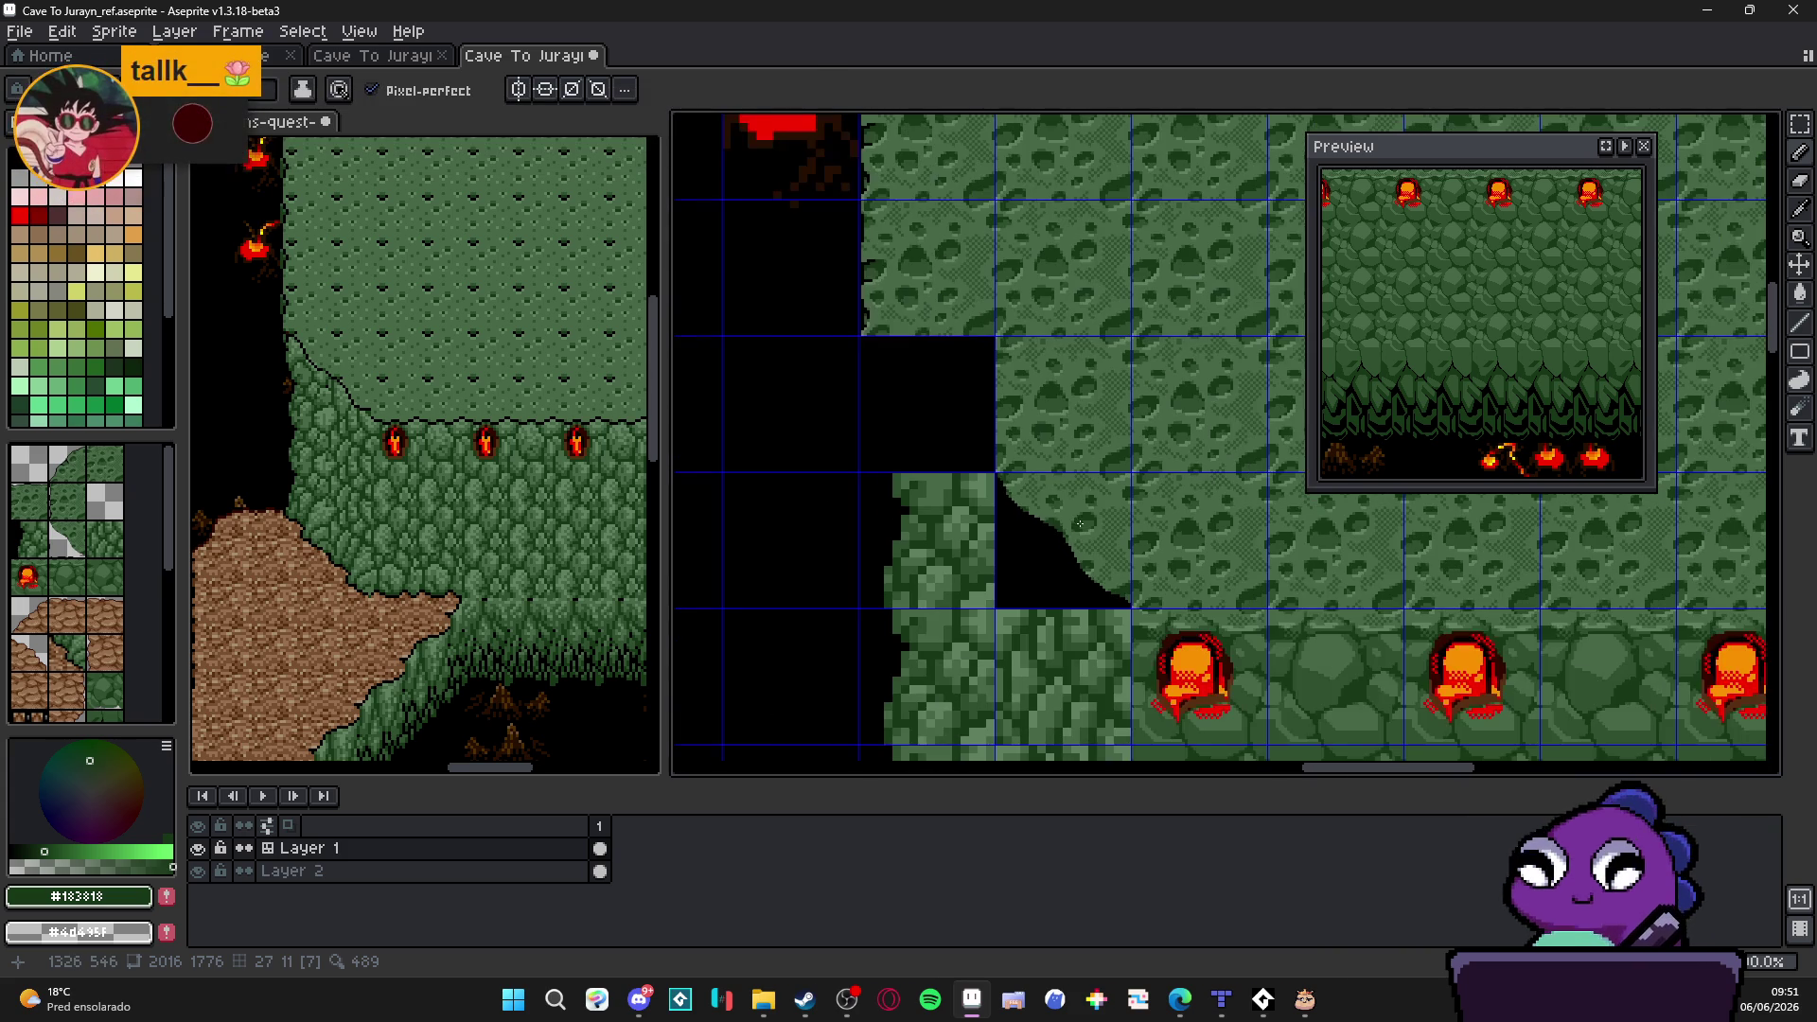
pyautogui.scroll(1, 1101, 561)
pyautogui.scroll(1, 1122, 609)
pyautogui.scroll(-1, 1109, 604)
pyautogui.scroll(1, 1094, 597)
# Step: Pick black as the drawing colour, turn the black pixels transparent, and take up the Eraser
pyautogui.keyDown('alt'); pyautogui.click(1163, 593); pyautogui.keyUp('alt')
pyautogui.scroll(1, 1163, 594)
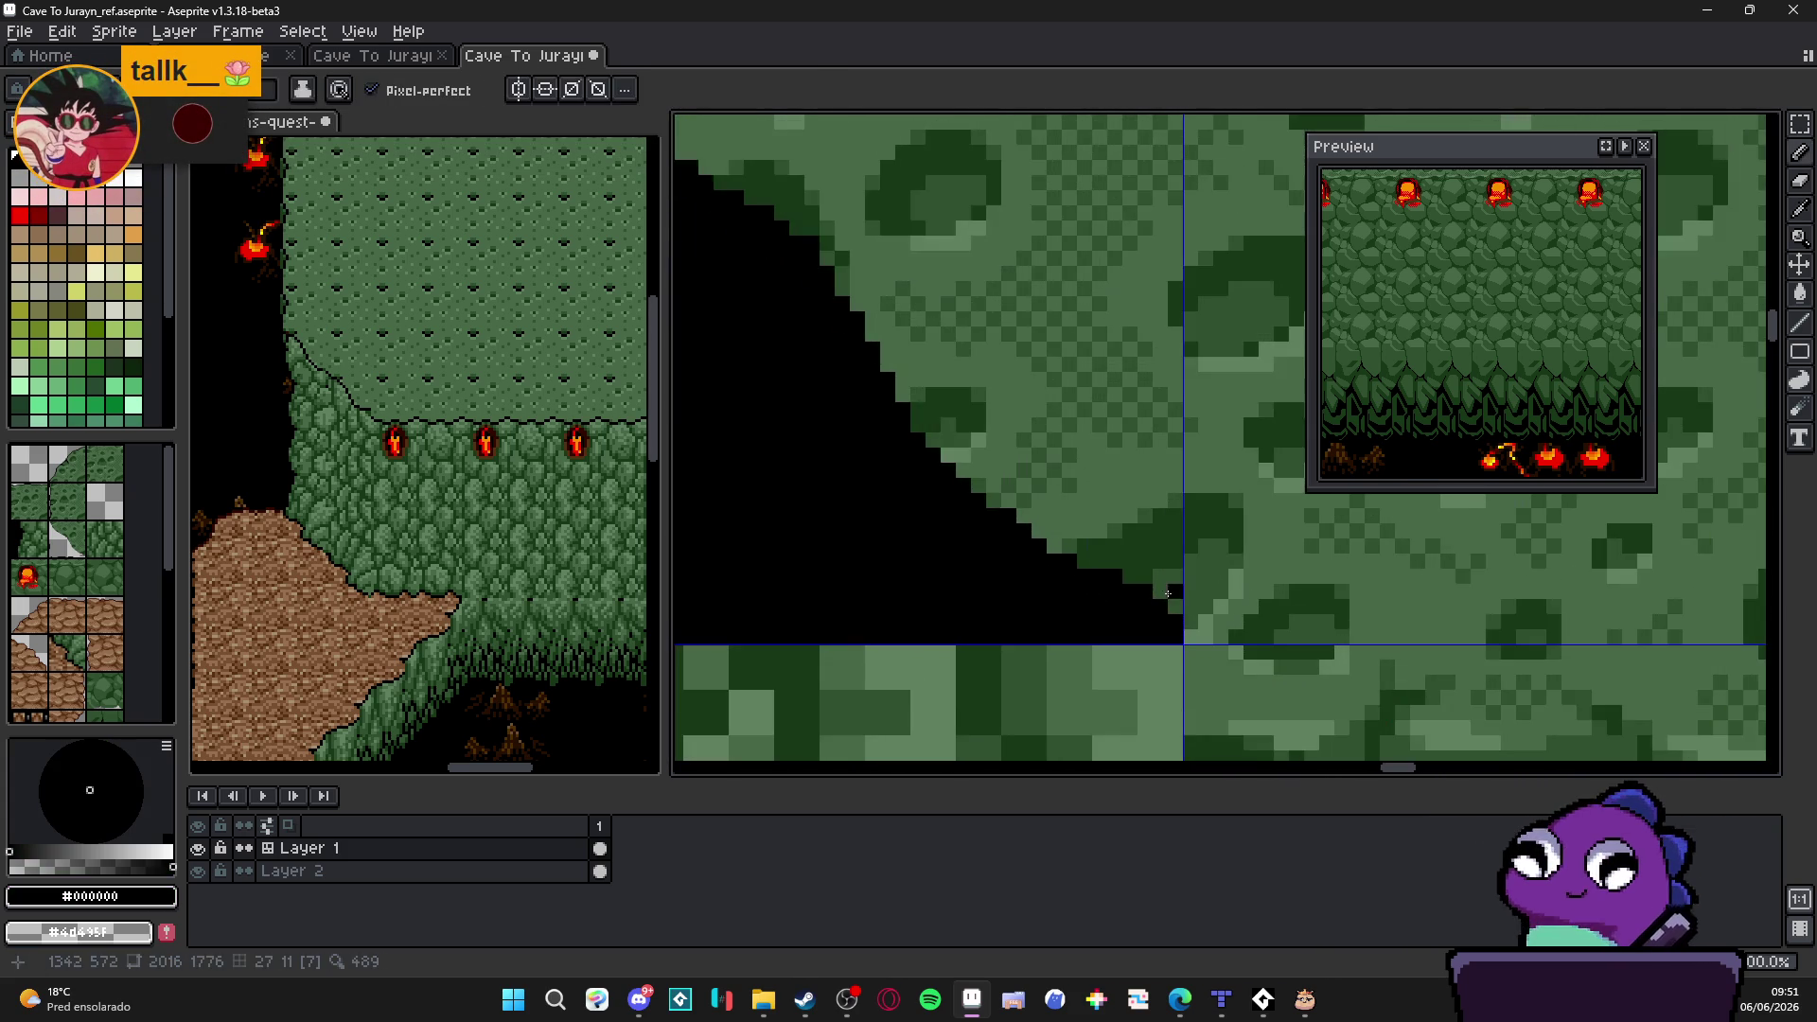
pyautogui.scroll(1, 1168, 596)
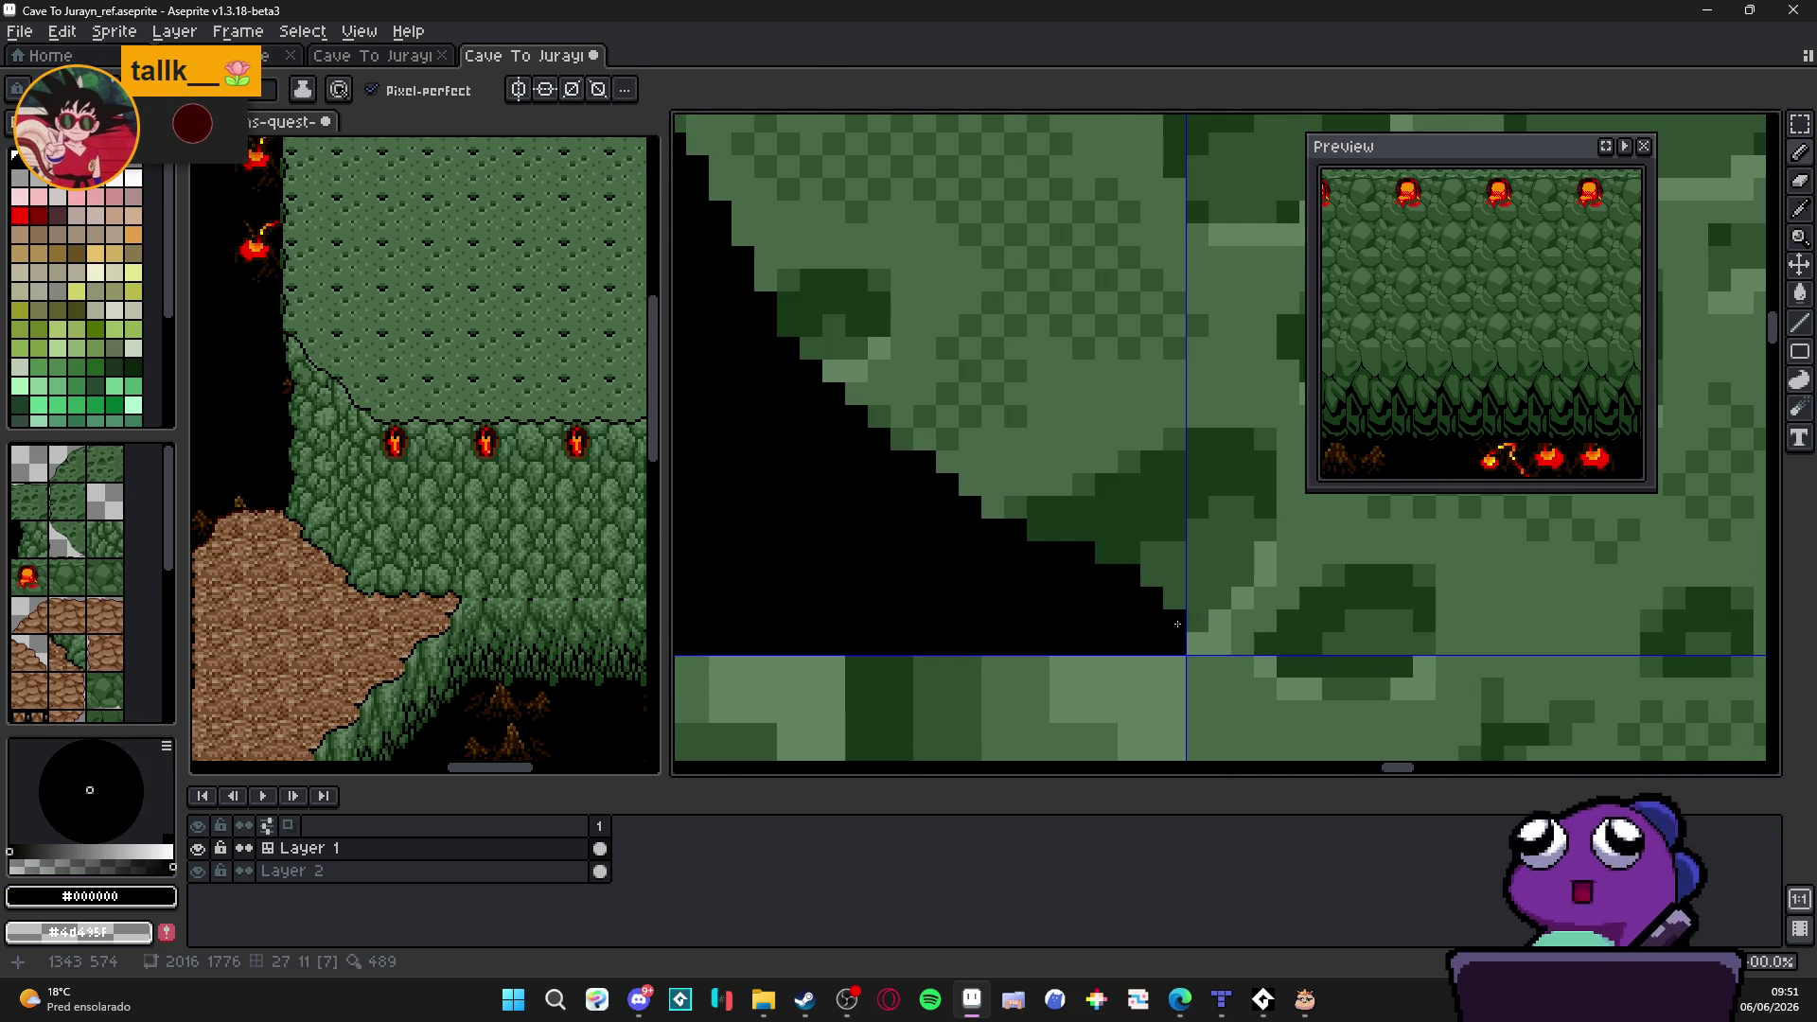
pyautogui.hotkey('ctrl', 'z')
pyautogui.press('e')
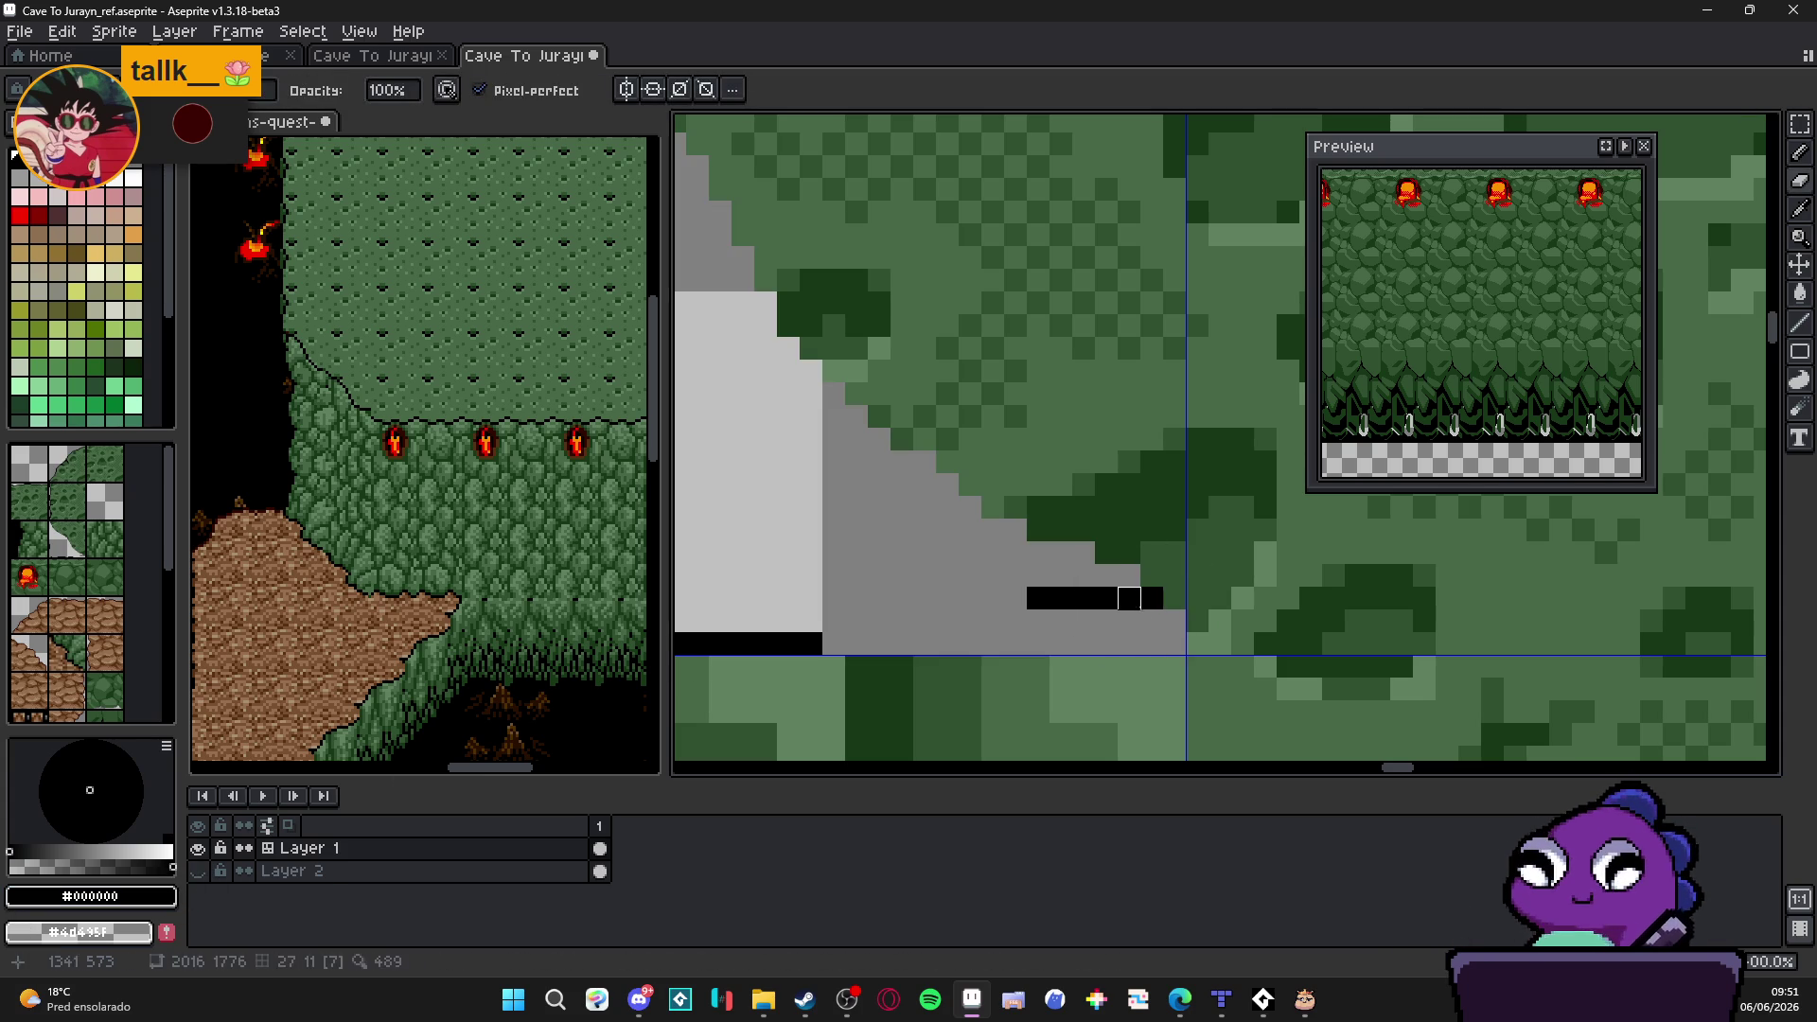
# Step: Erase the leftover black strips along the tile's bottom edge
pyautogui.moveTo(1157, 598); pyautogui.dragTo(992, 598)
pyautogui.scroll(1, 1162, 665)
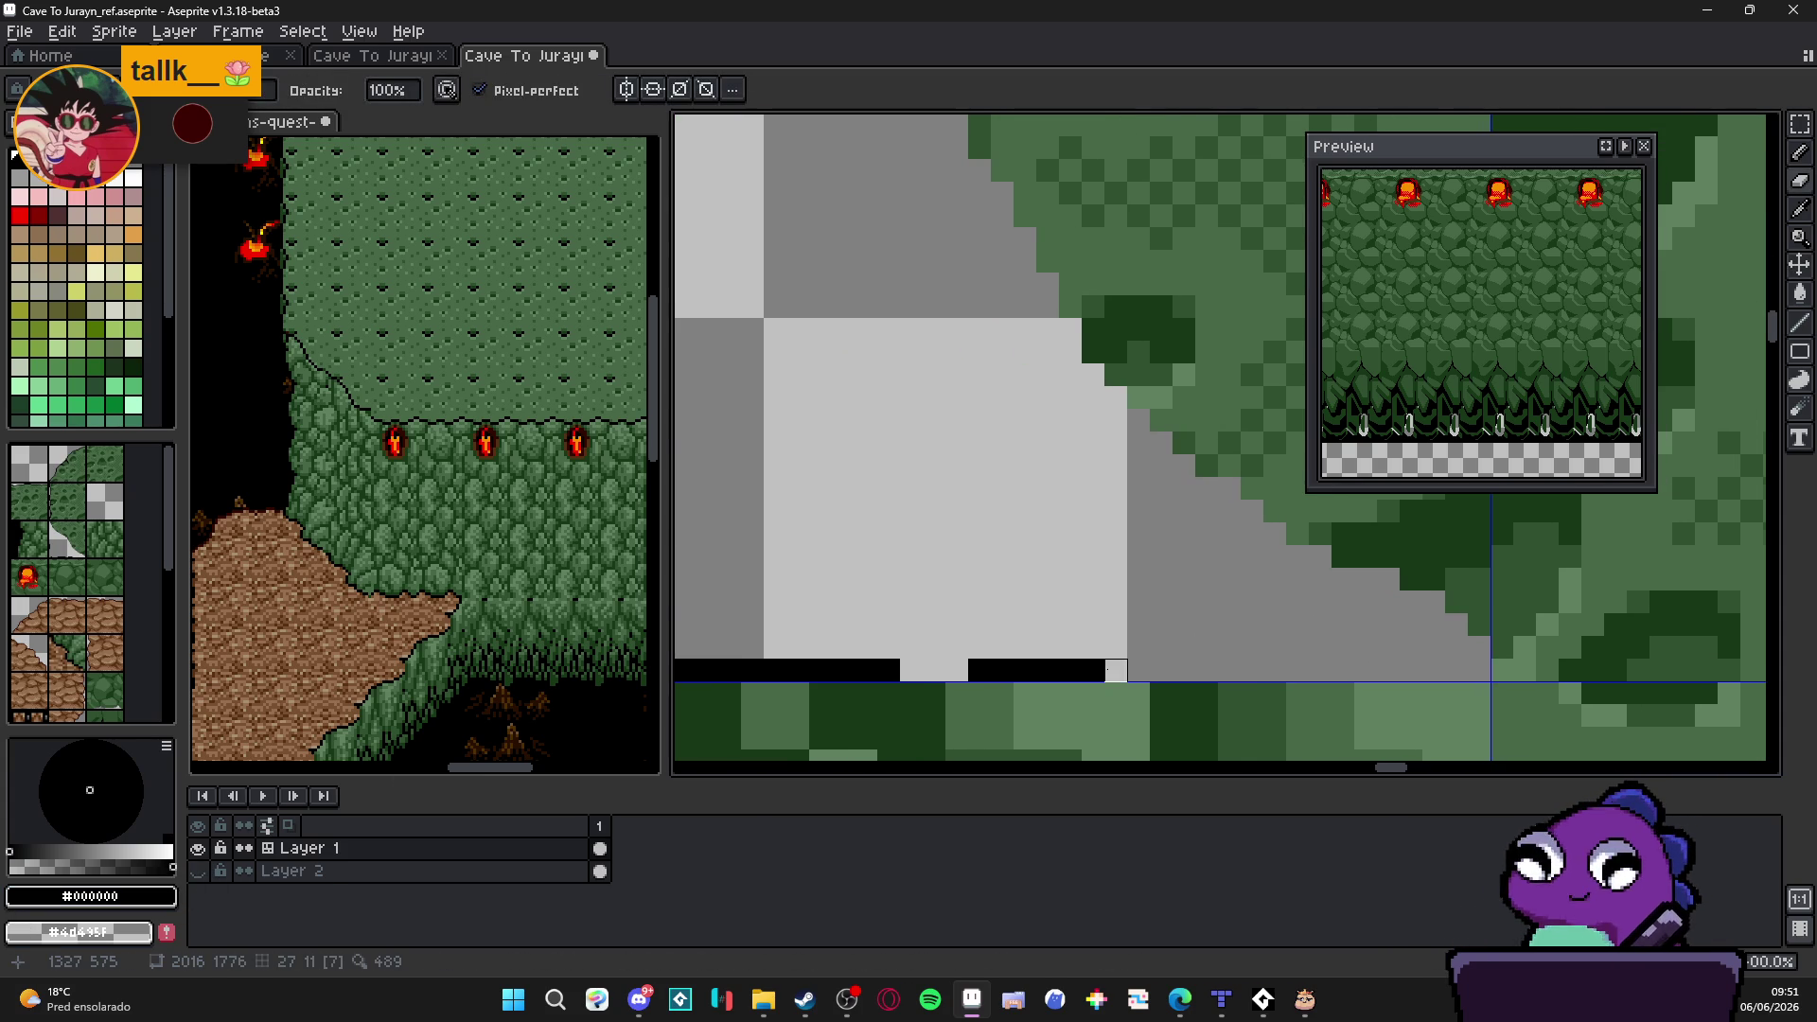
pyautogui.scroll(-1, 1116, 670)
pyautogui.moveTo(1193, 668)
pyautogui.mouseDown()
pyautogui.moveTo(731, 669)
pyautogui.moveTo(730, 332)
pyautogui.mouseUp()
pyautogui.scroll(-1, 863, 478)
pyautogui.scroll(-1, 1212, 710)
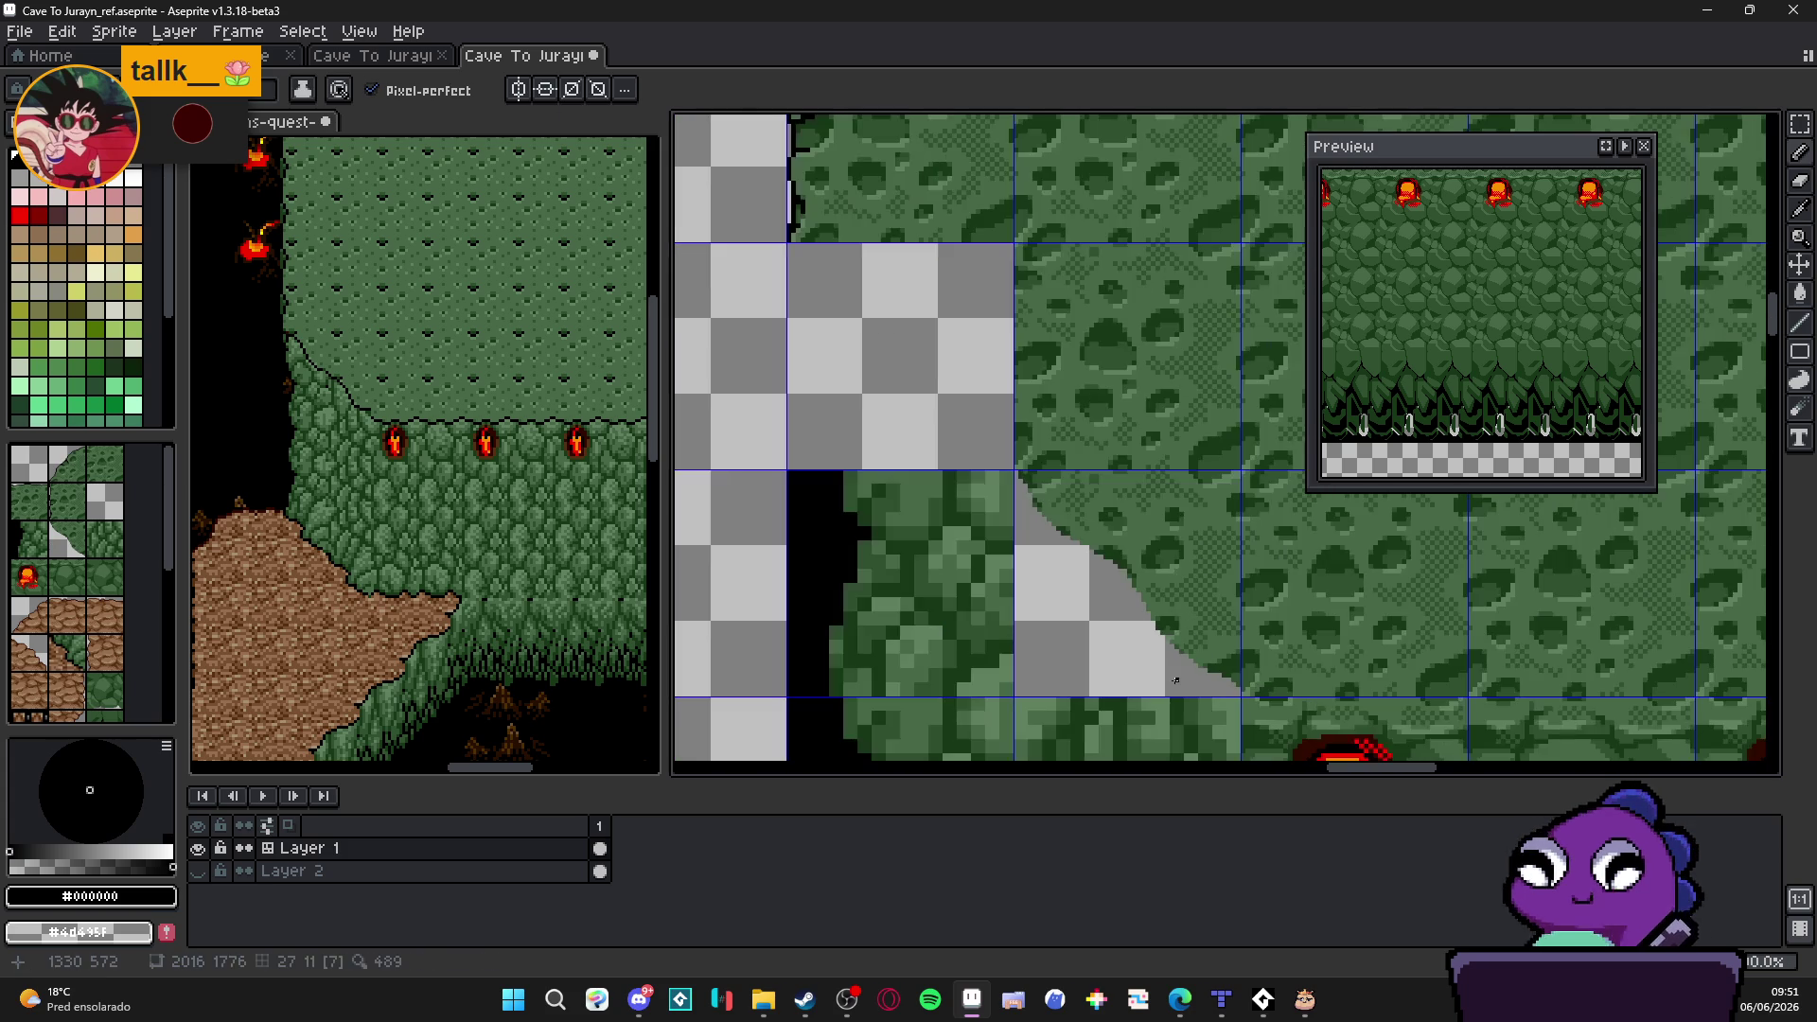
pyautogui.scroll(1, 1180, 680)
# Step: Marquee the diagonal corner tile and apply a black Outline effect to its stone edge
pyautogui.press('m')
pyautogui.moveTo(1251, 338)
pyautogui.mouseDown()
pyautogui.moveTo(924, 616)
pyautogui.moveTo(908, 680)
pyautogui.mouseUp()
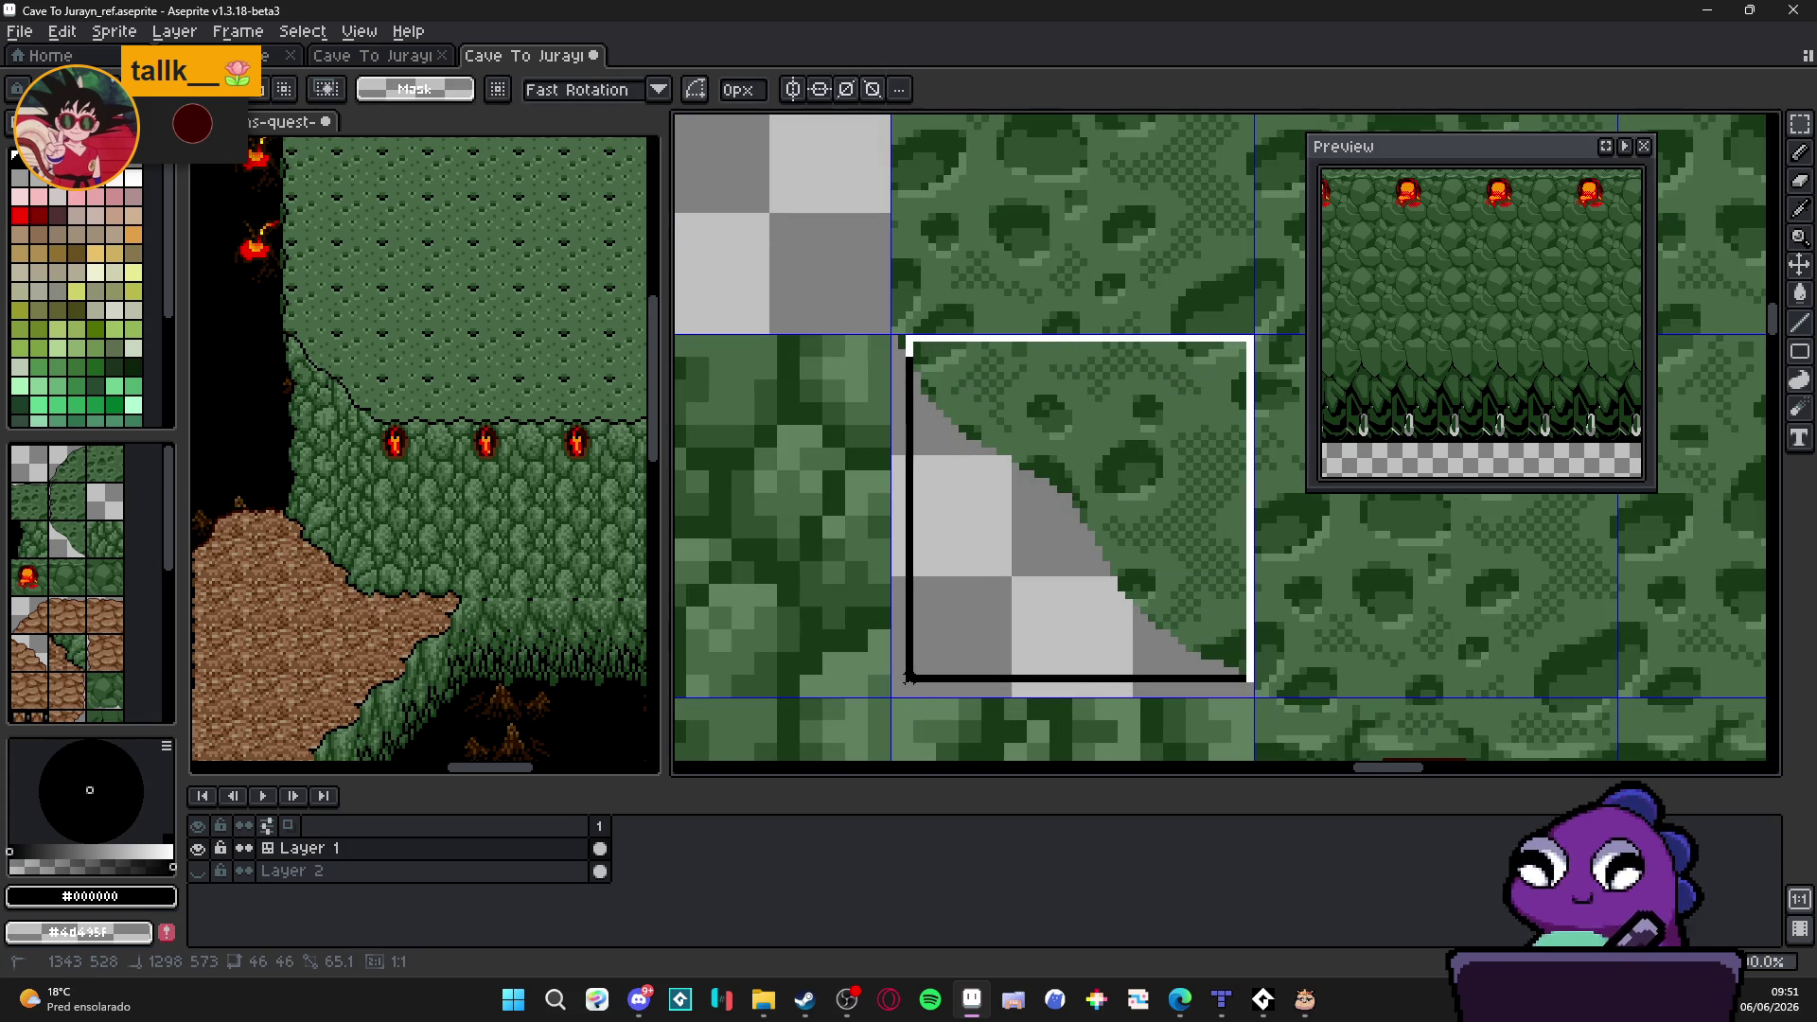
pyautogui.hotkey('shift', 'o')
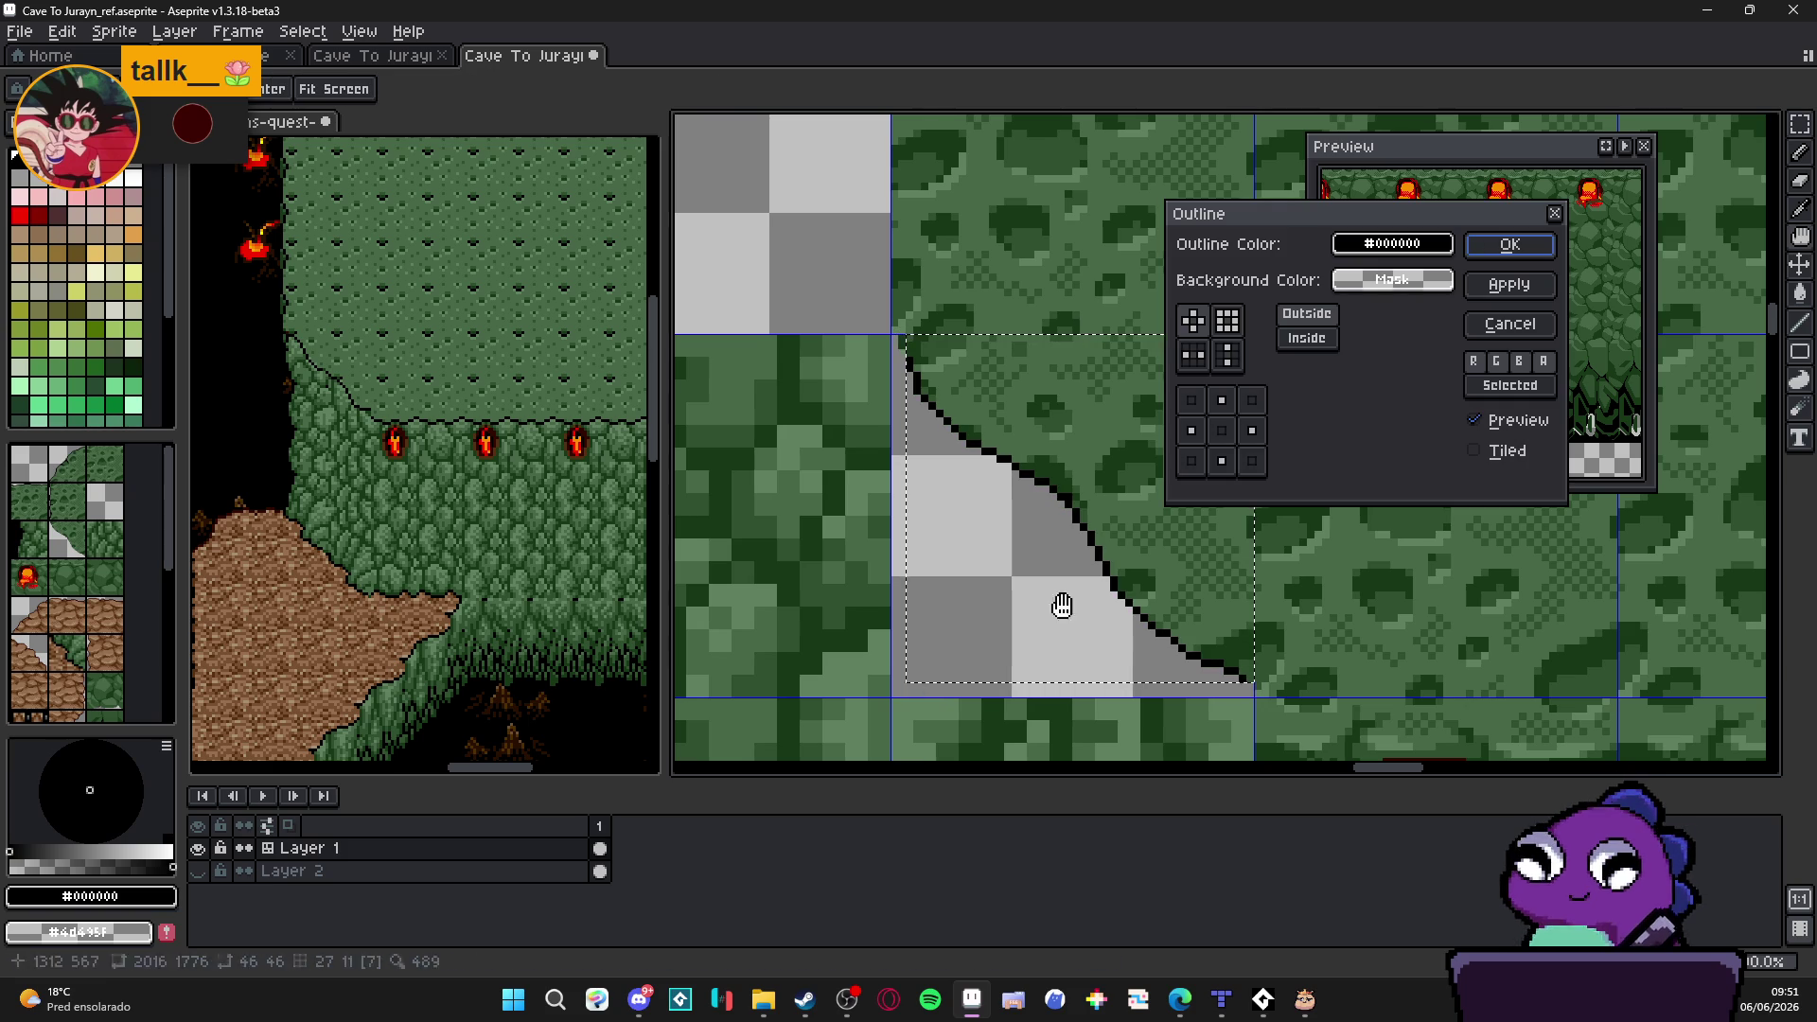
pyautogui.click(1515, 250)
pyautogui.press('b')
pyautogui.scroll(2, 1244, 715)
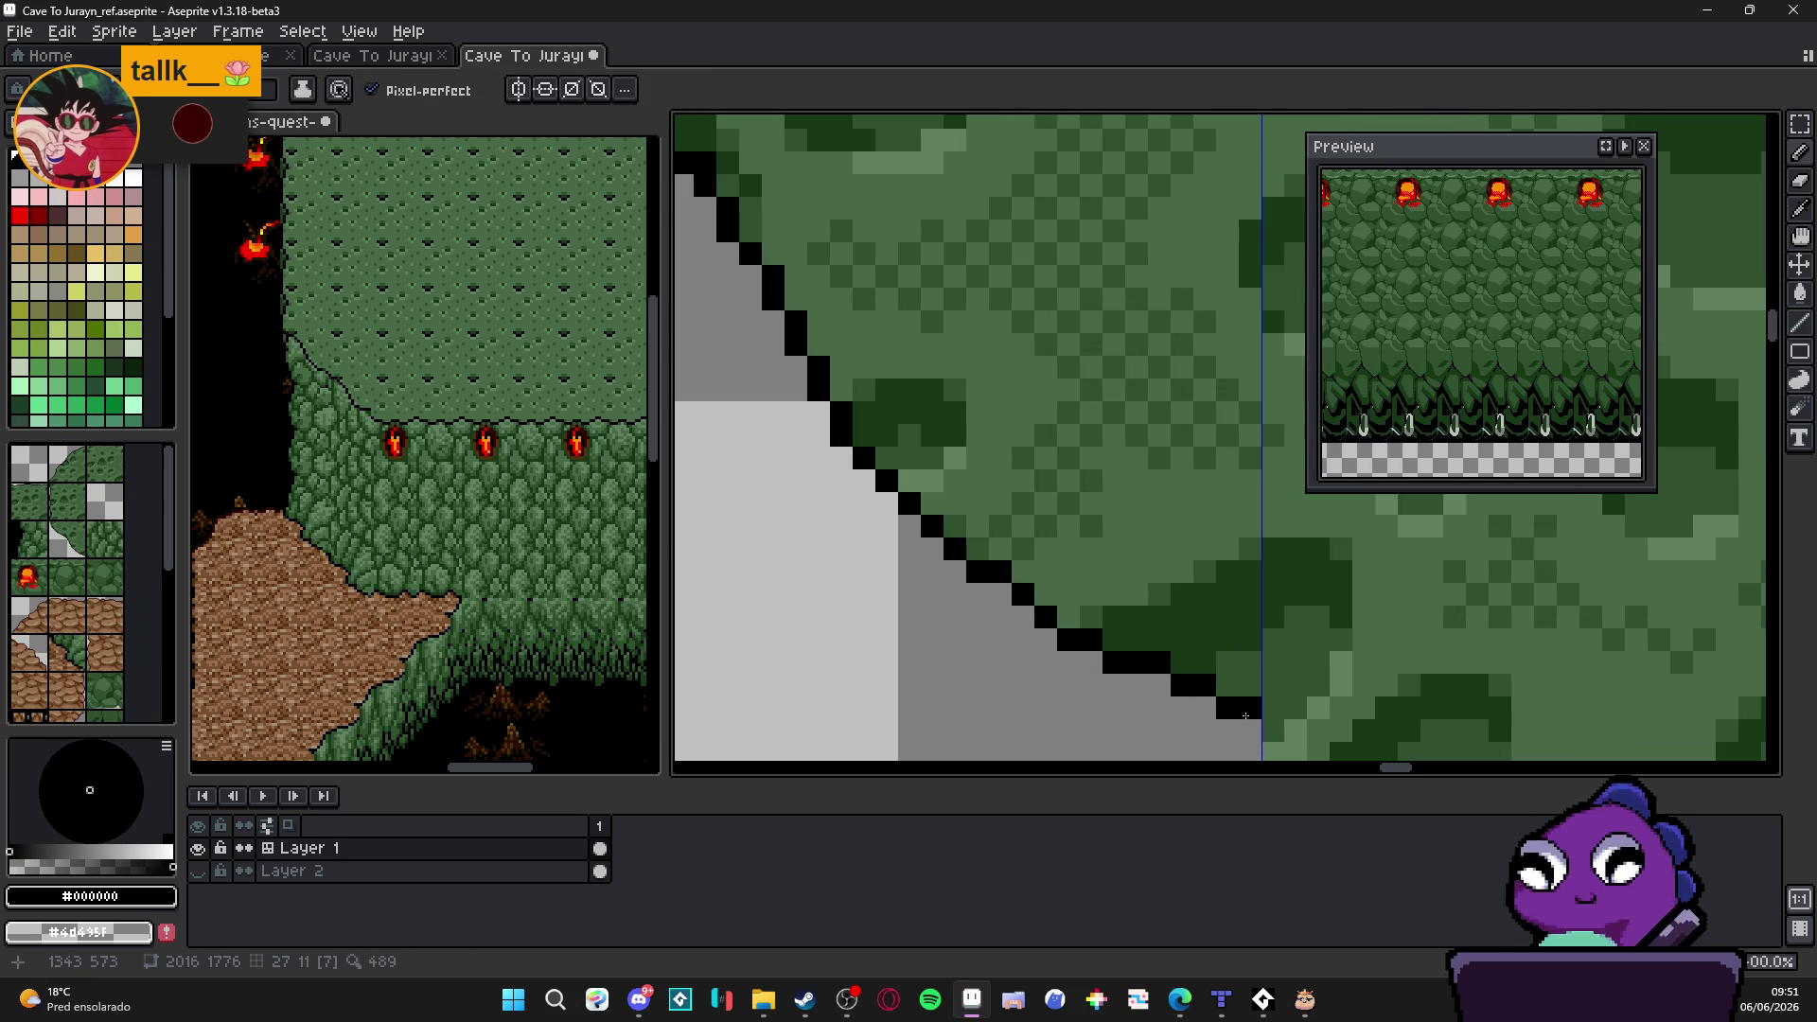
pyautogui.moveTo(1244, 714); pyautogui.dragTo(1157, 512)
pyautogui.scroll(-2, 1158, 511)
pyautogui.scroll(-1, 1151, 523)
pyautogui.scroll(-1, 1140, 536)
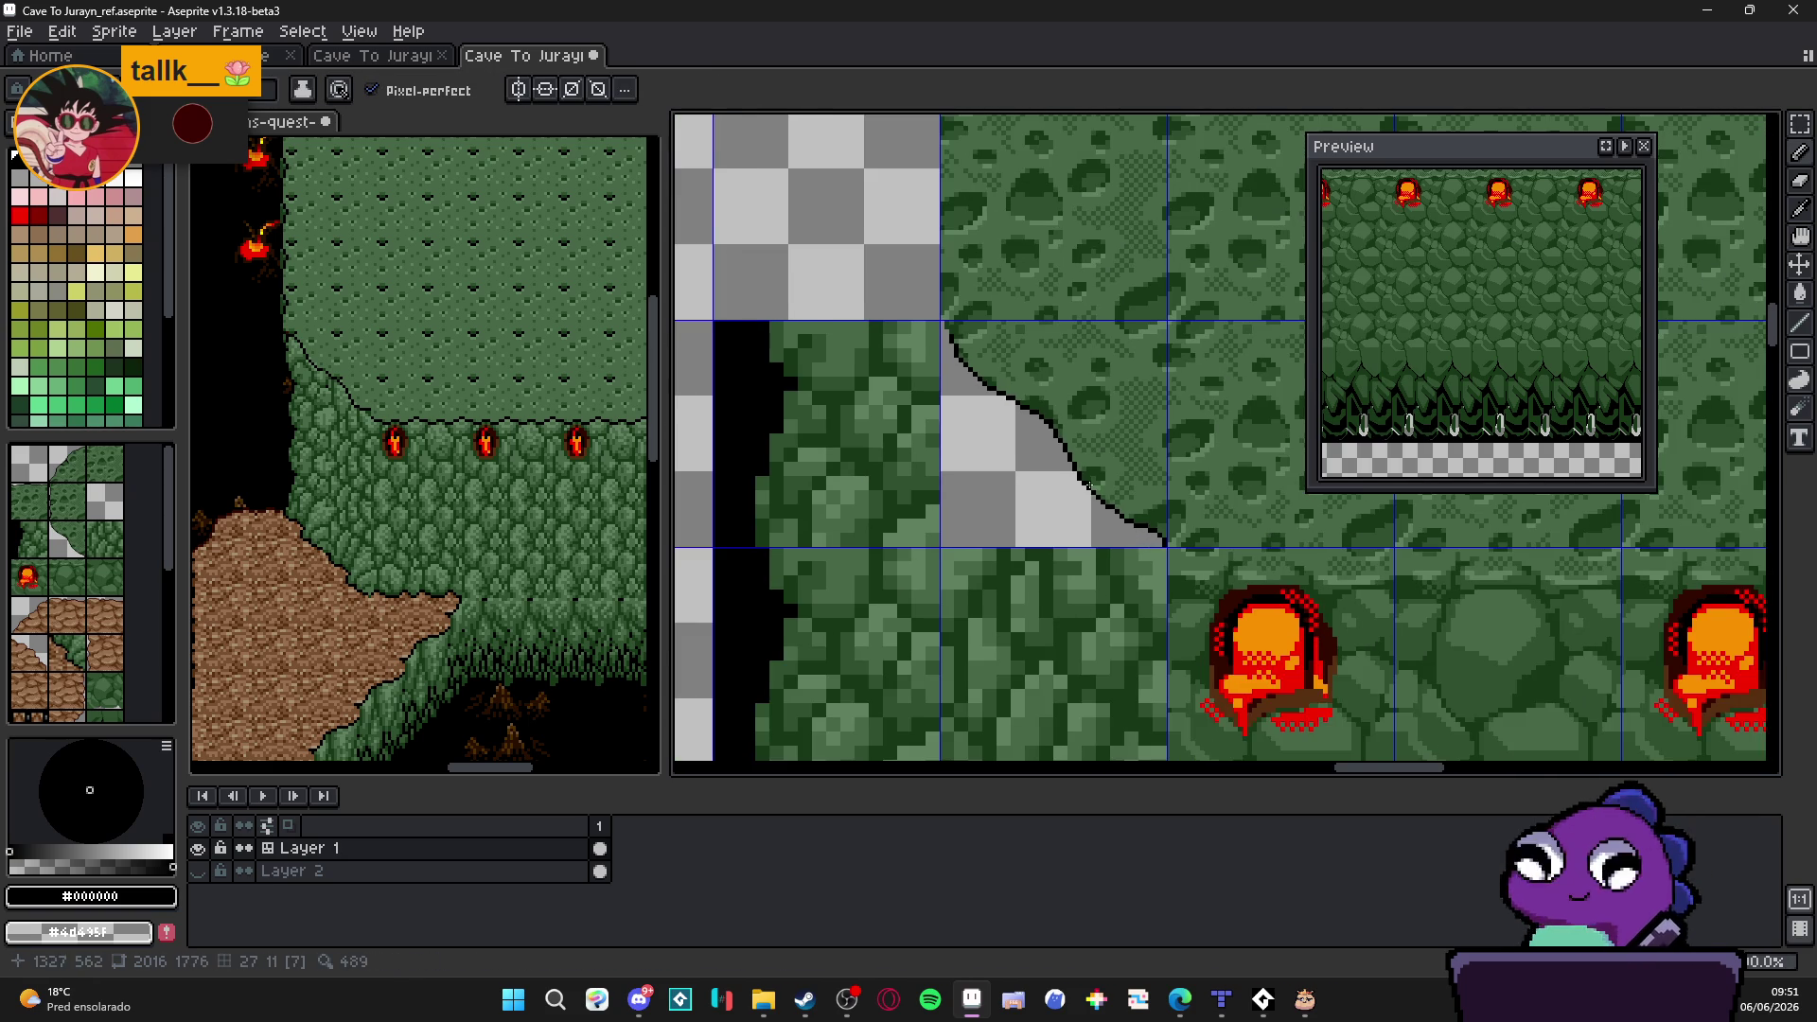
pyautogui.scroll(-1, 1089, 485)
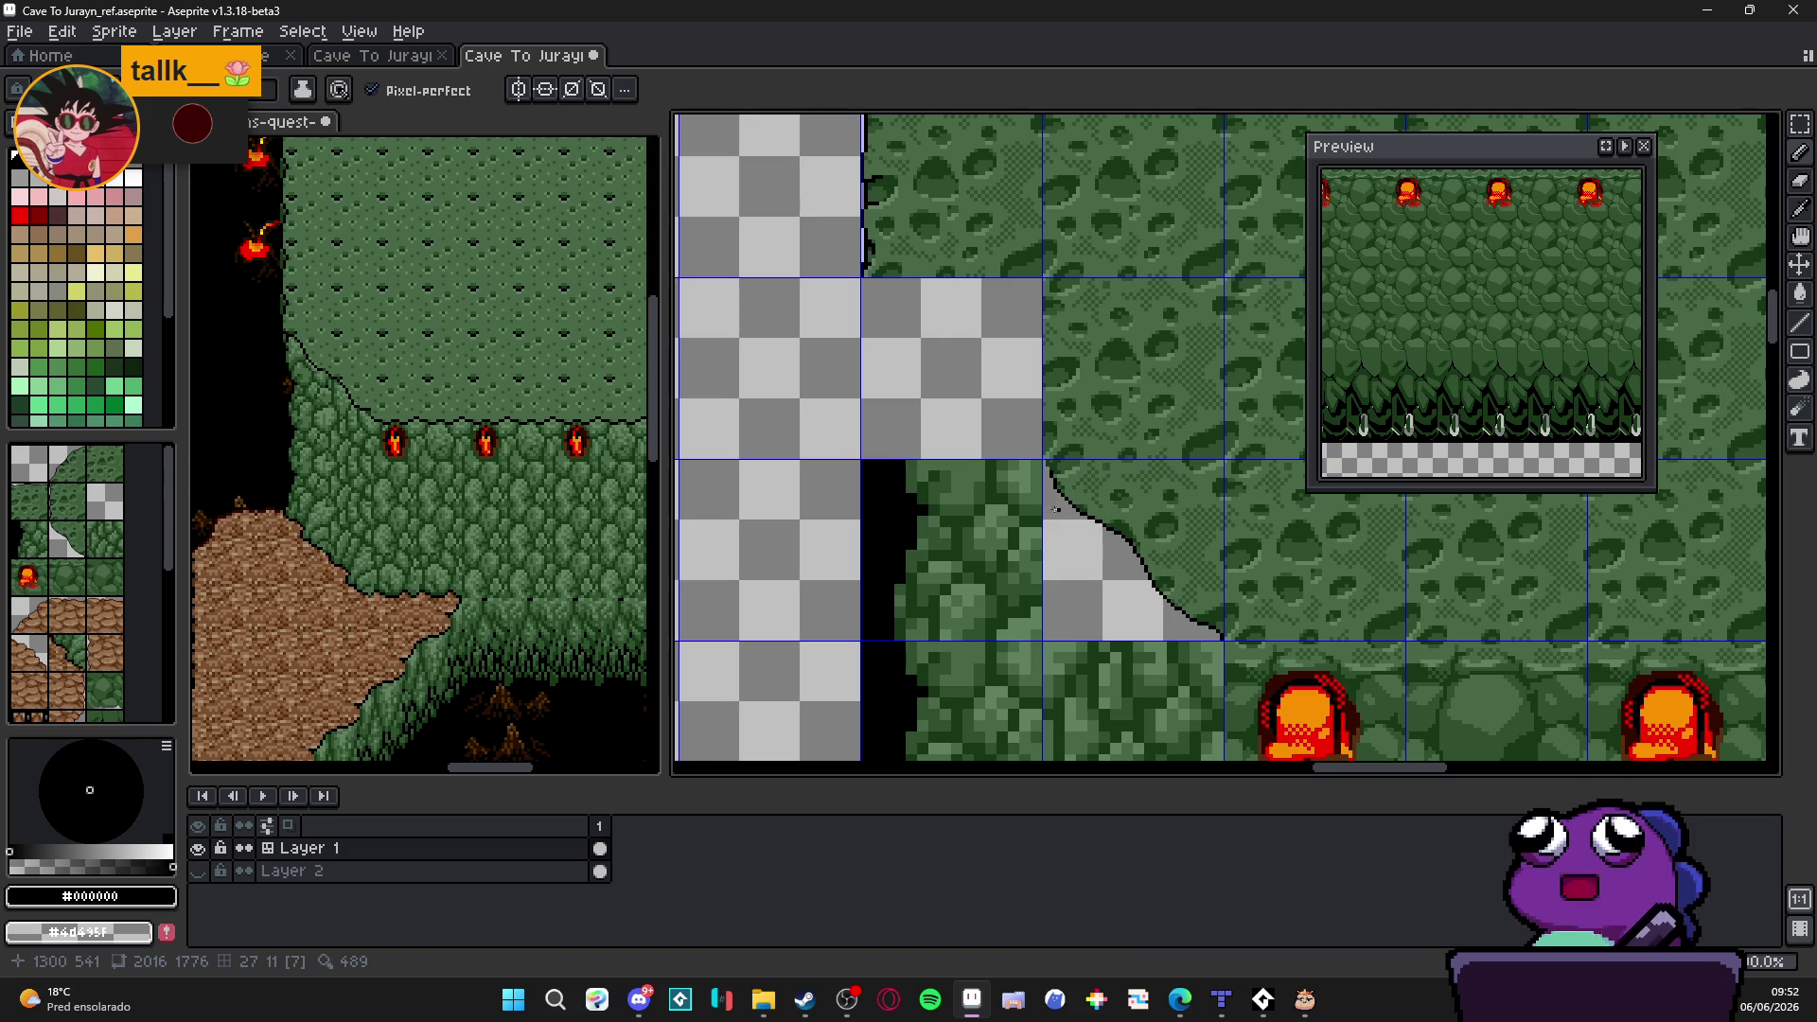
pyautogui.scroll(6, 1089, 487)
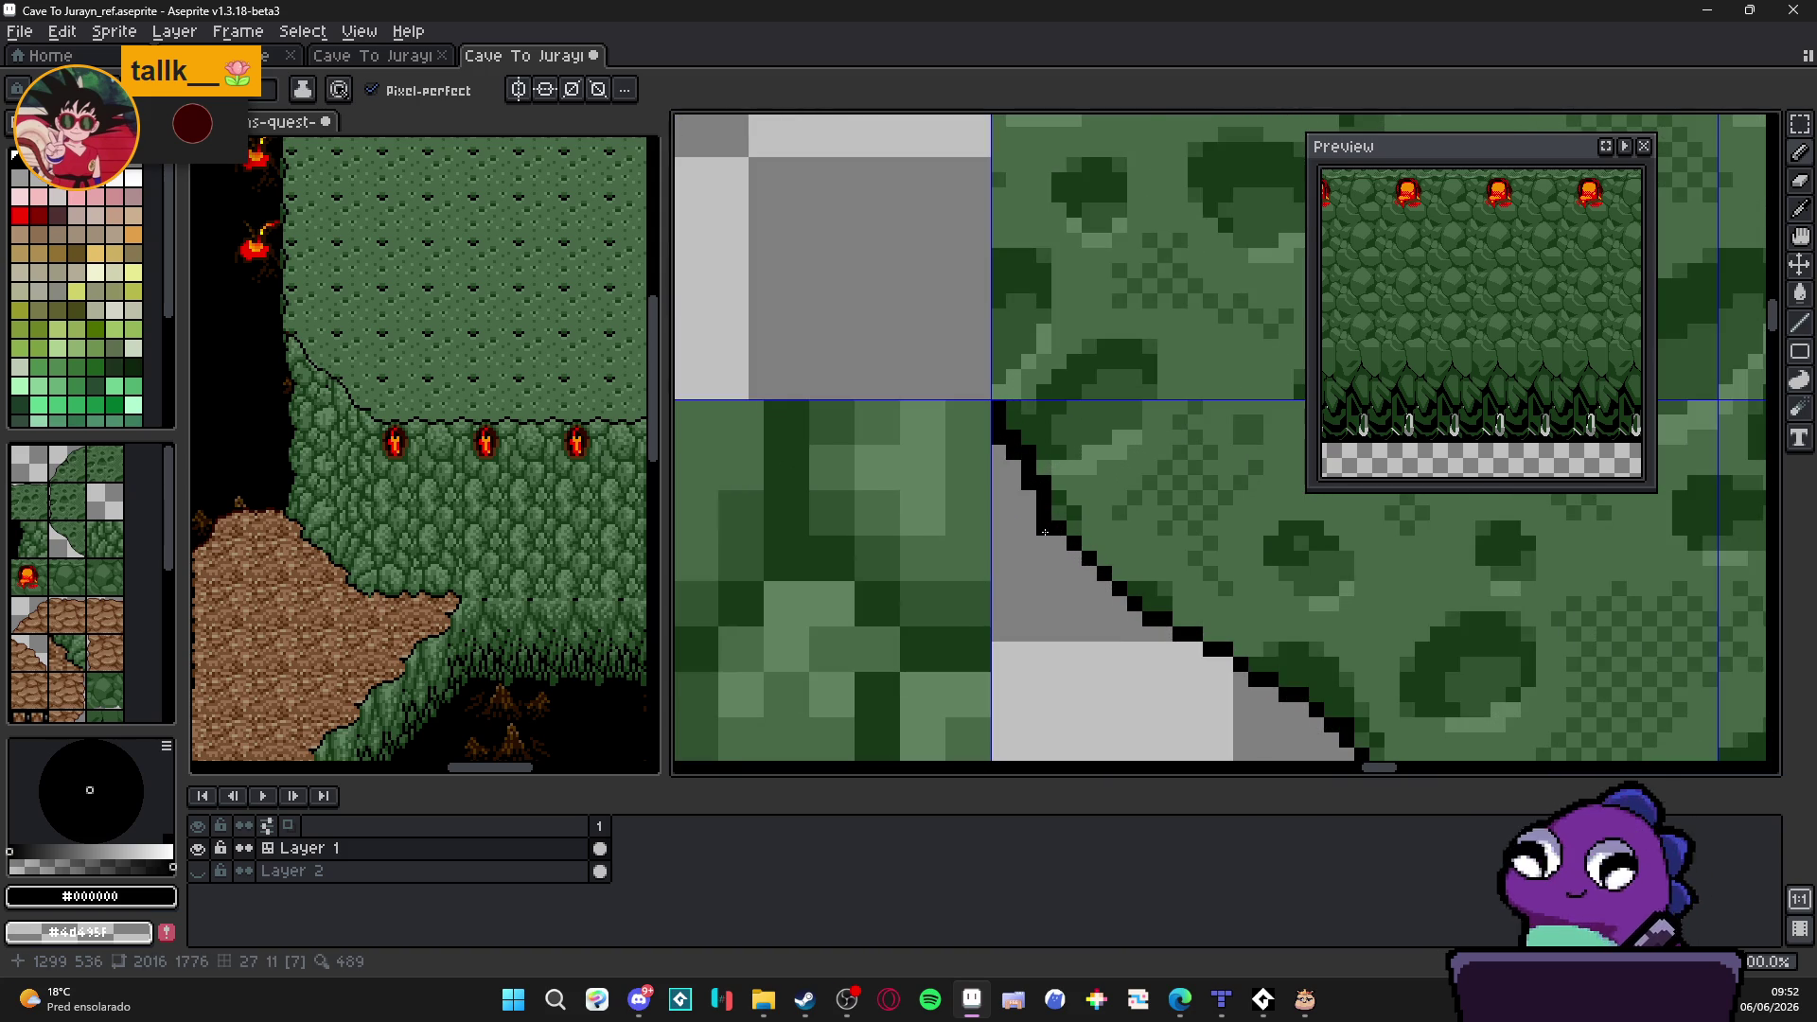
pyautogui.scroll(-2, 1046, 532)
pyautogui.scroll(-1, 1080, 569)
pyautogui.scroll(1, 1137, 639)
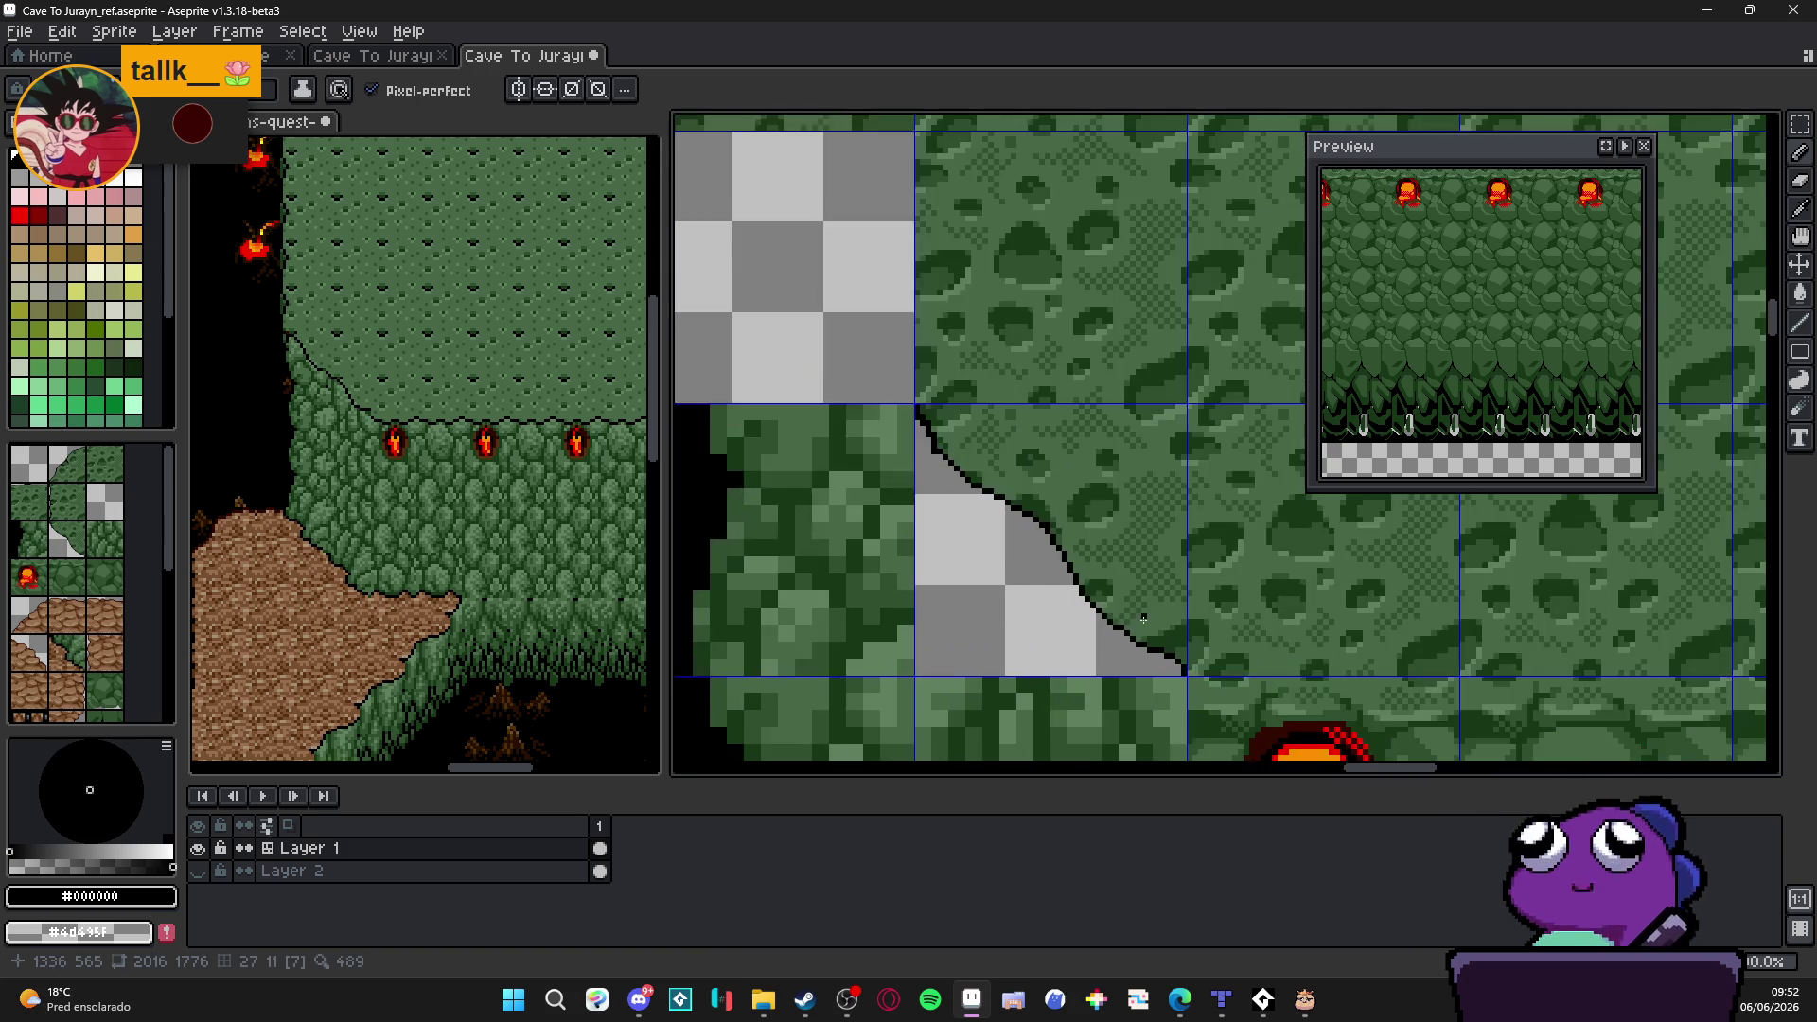
pyautogui.scroll(1, 1164, 668)
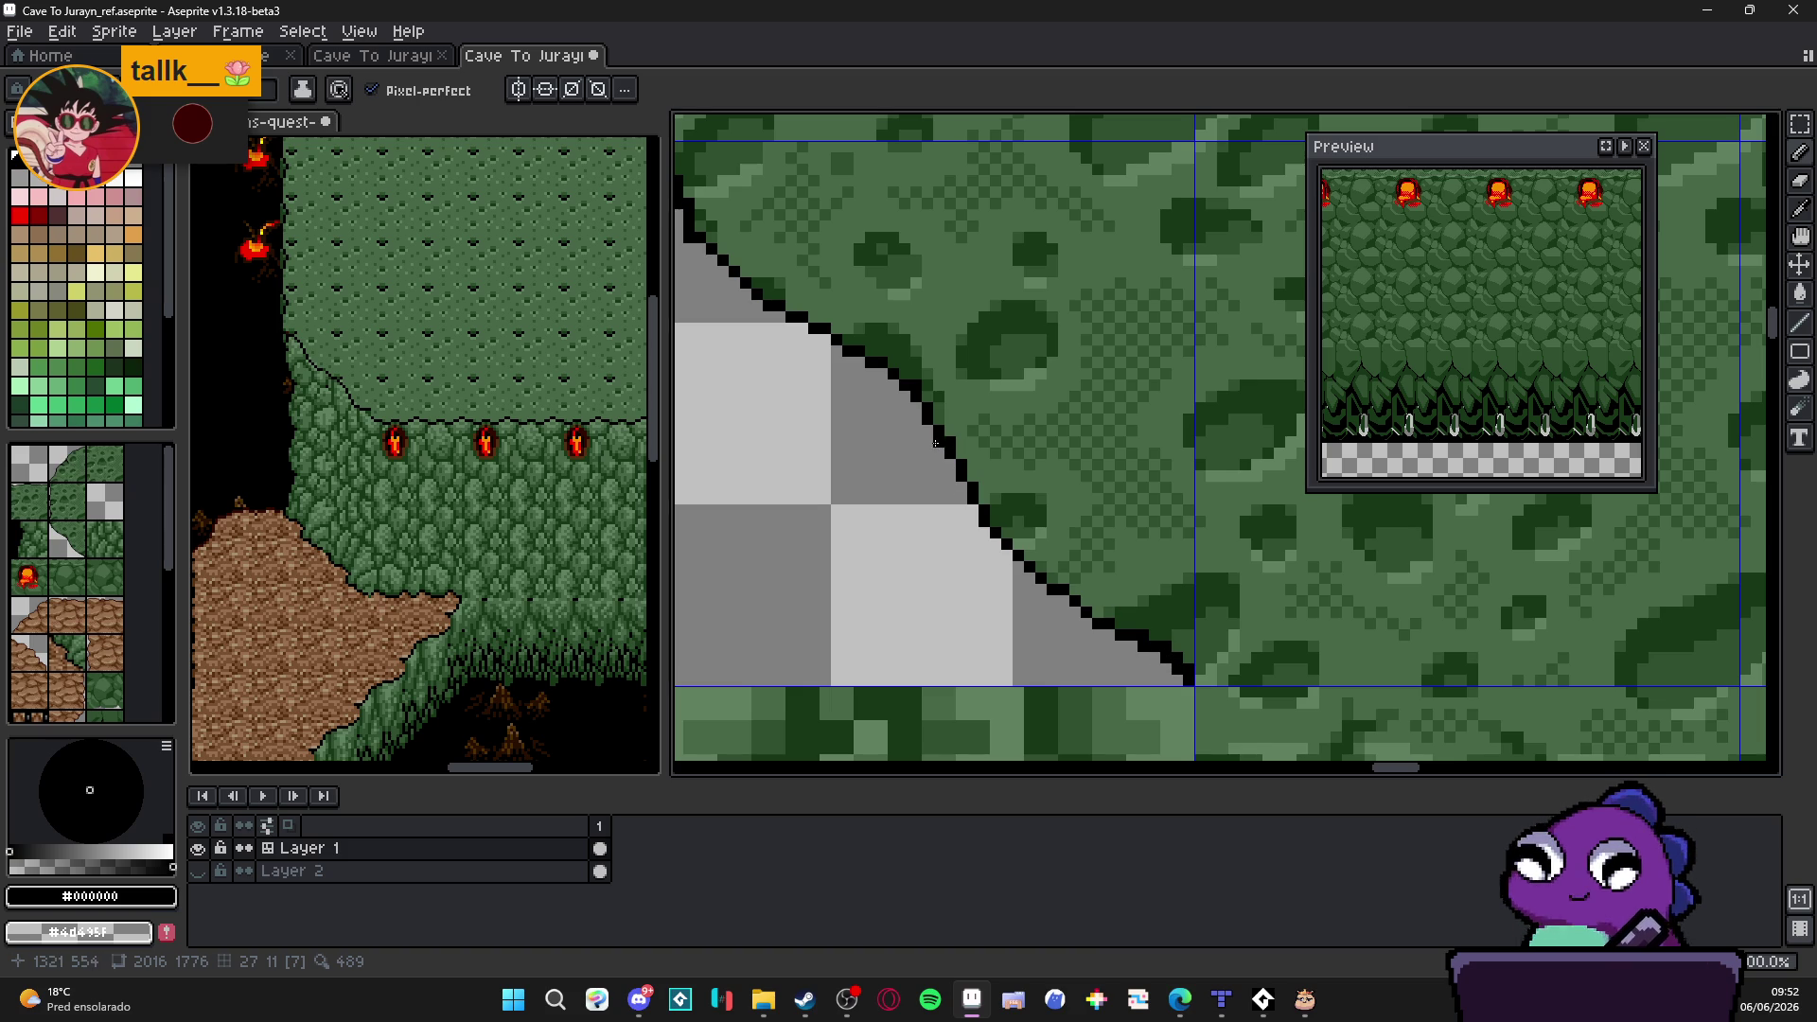
pyautogui.scroll(1, 981, 526)
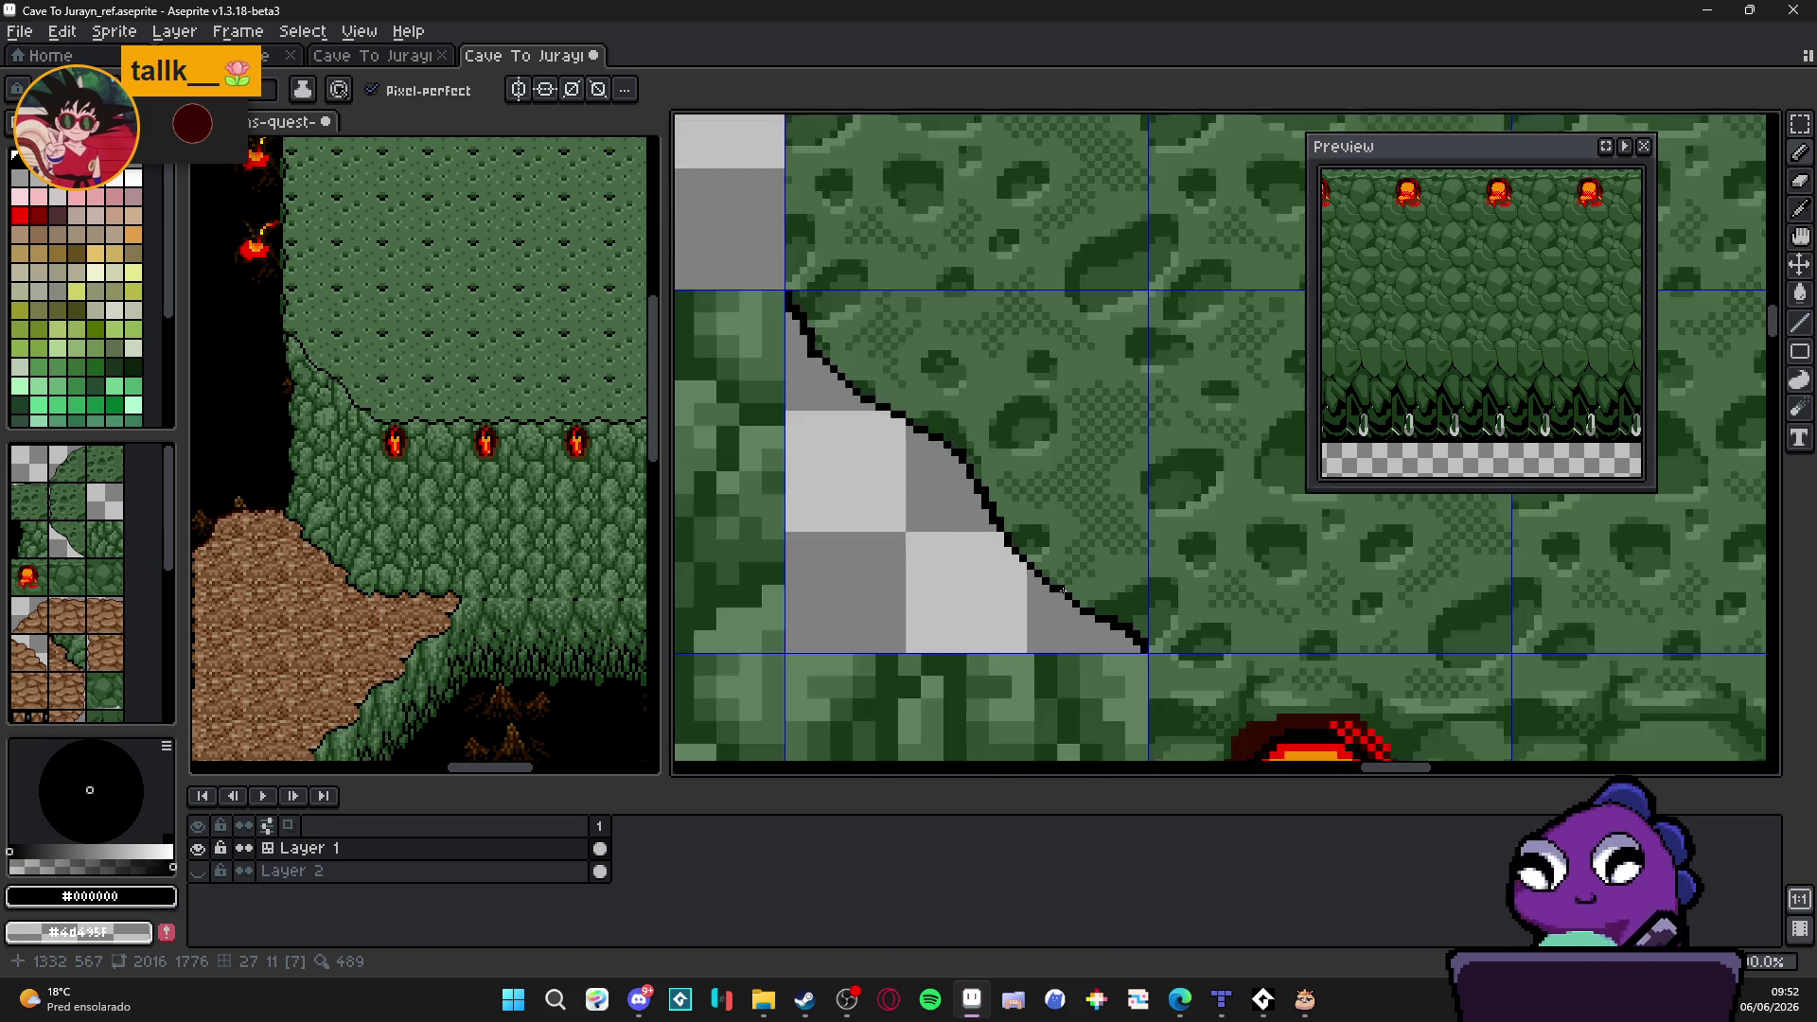
pyautogui.scroll(-1, 937, 483)
pyautogui.scroll(1, 867, 411)
pyautogui.scroll(-1, 844, 388)
pyautogui.scroll(1, 843, 393)
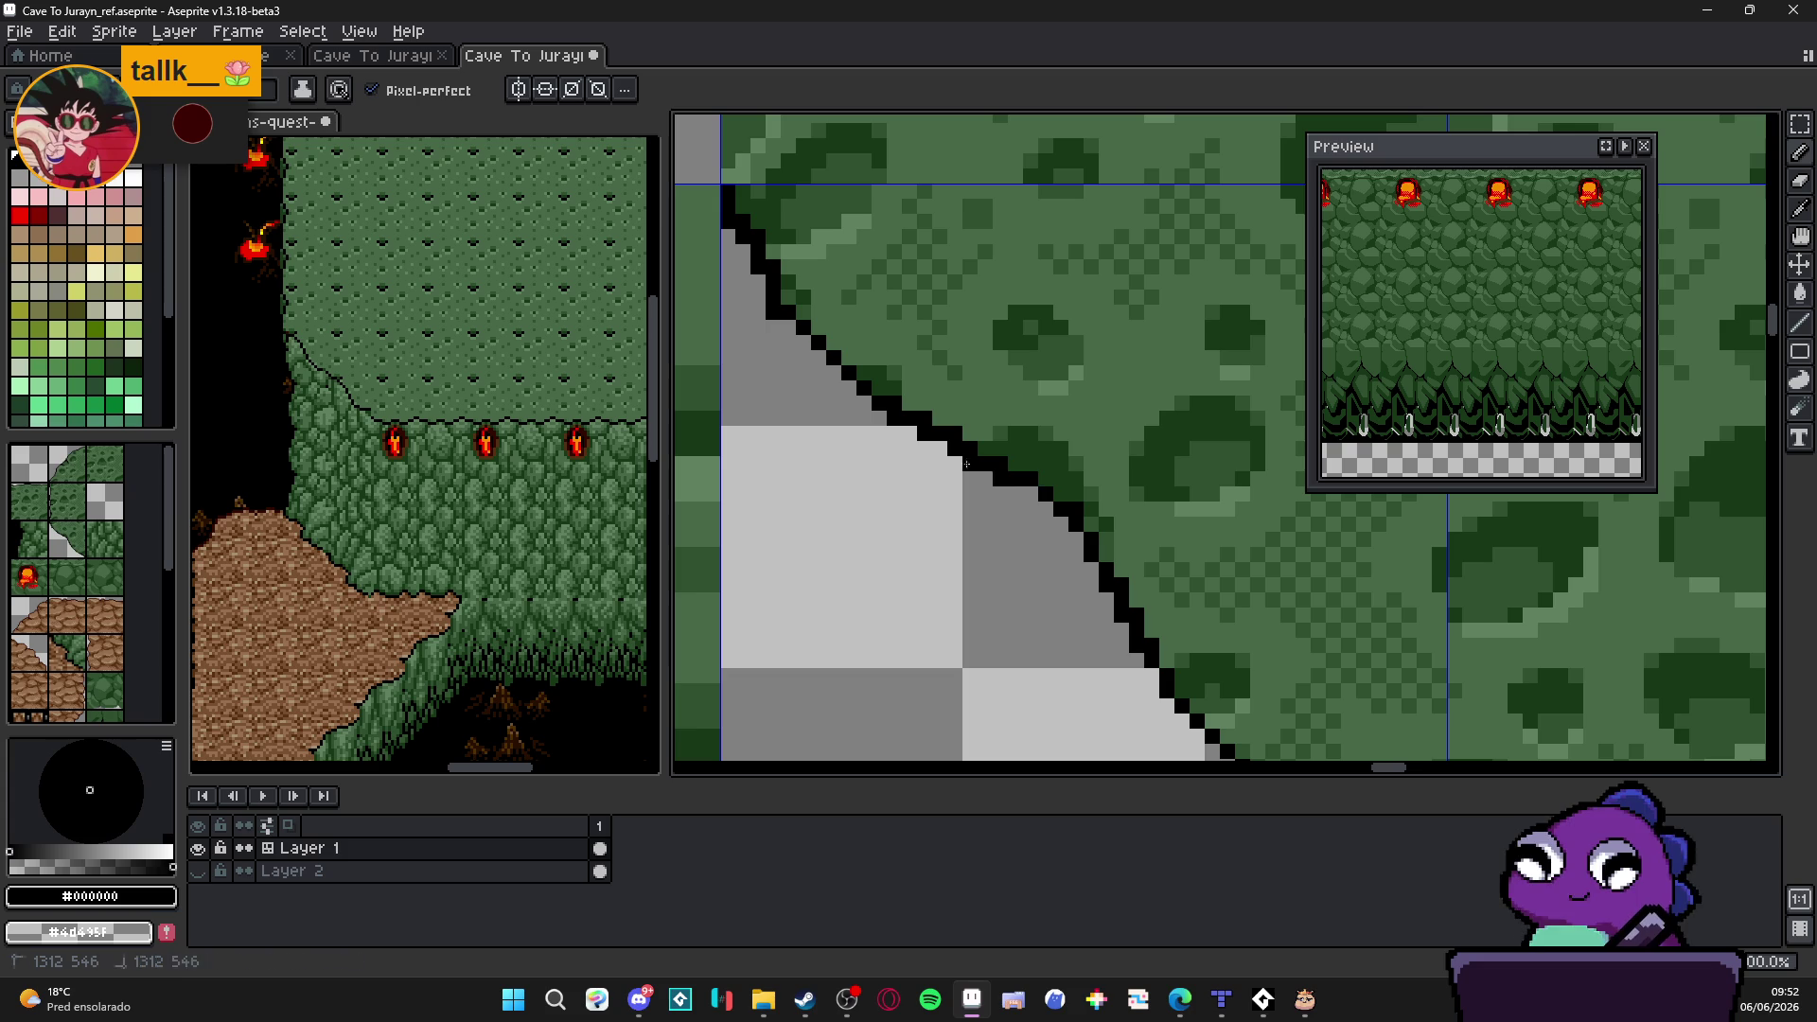
pyautogui.scroll(-1, 1034, 504)
pyautogui.scroll(-2, 895, 452)
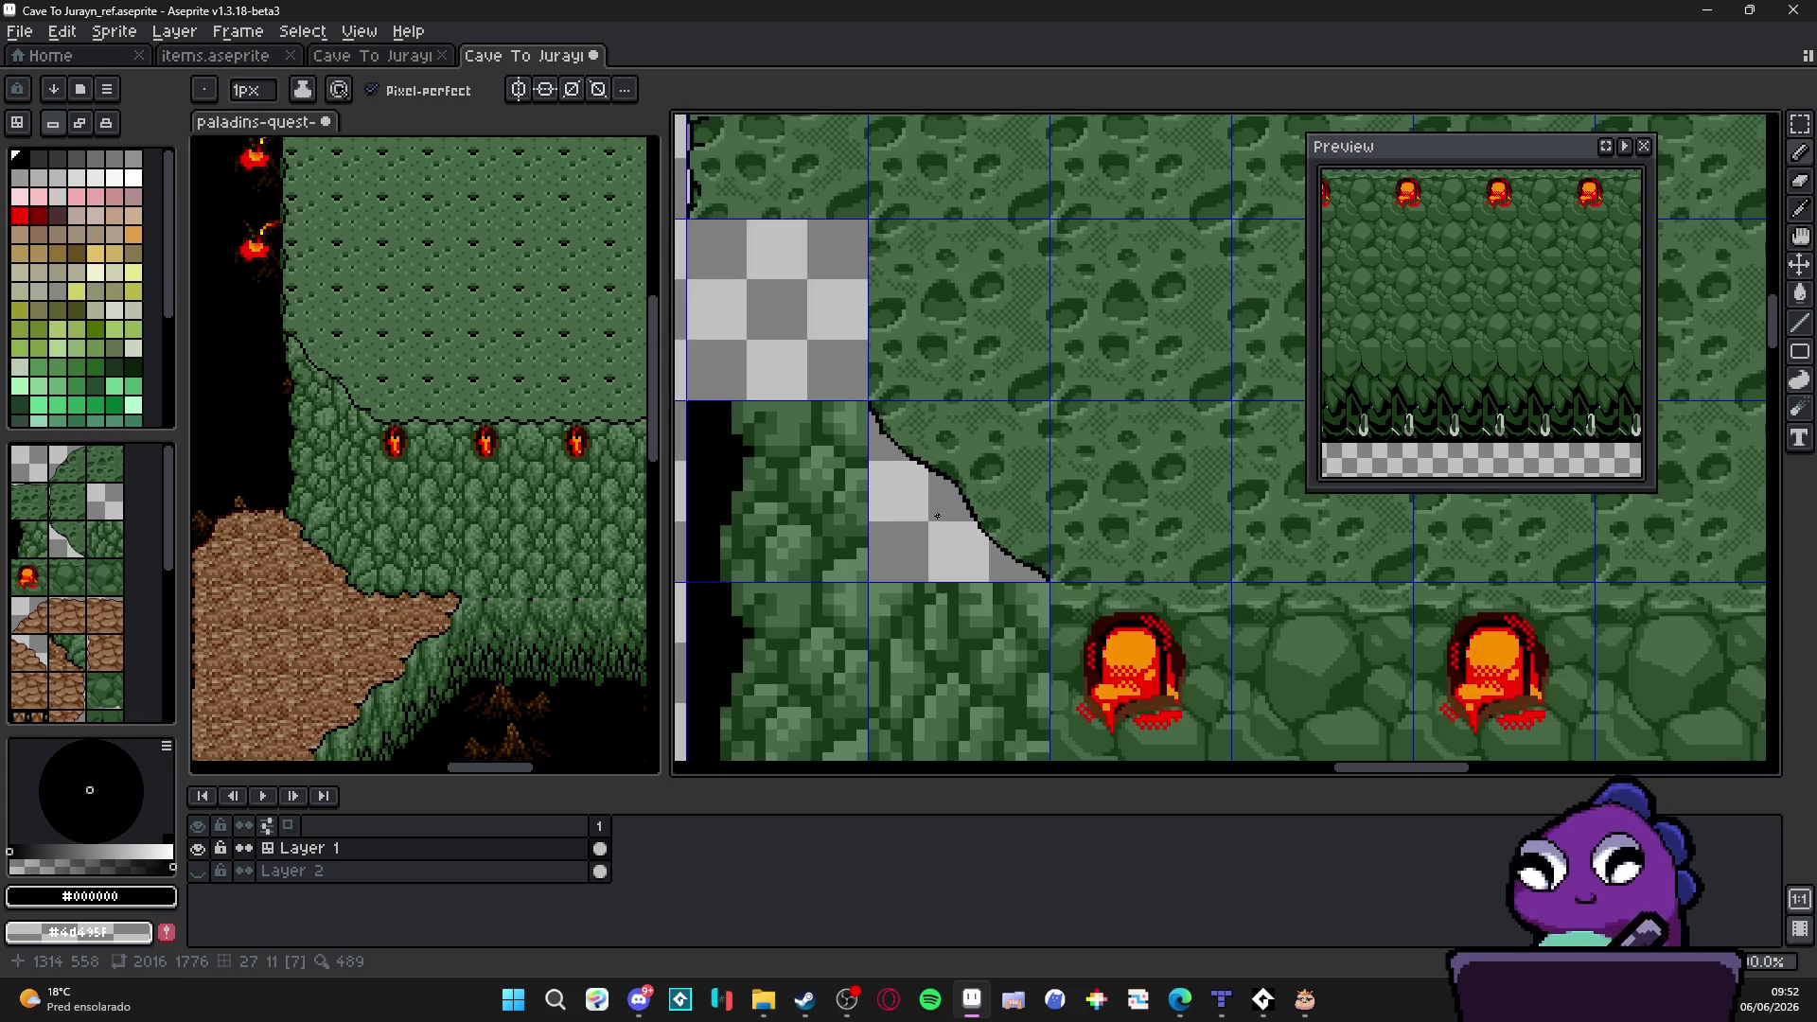
# Step: Save the file (Ctrl+S) and place a diagonal slope tile in the empty map cell beside the slope
pyautogui.moveTo(942, 468); pyautogui.dragTo(1004, 522)
pyautogui.hotkey('ctrl', 's')
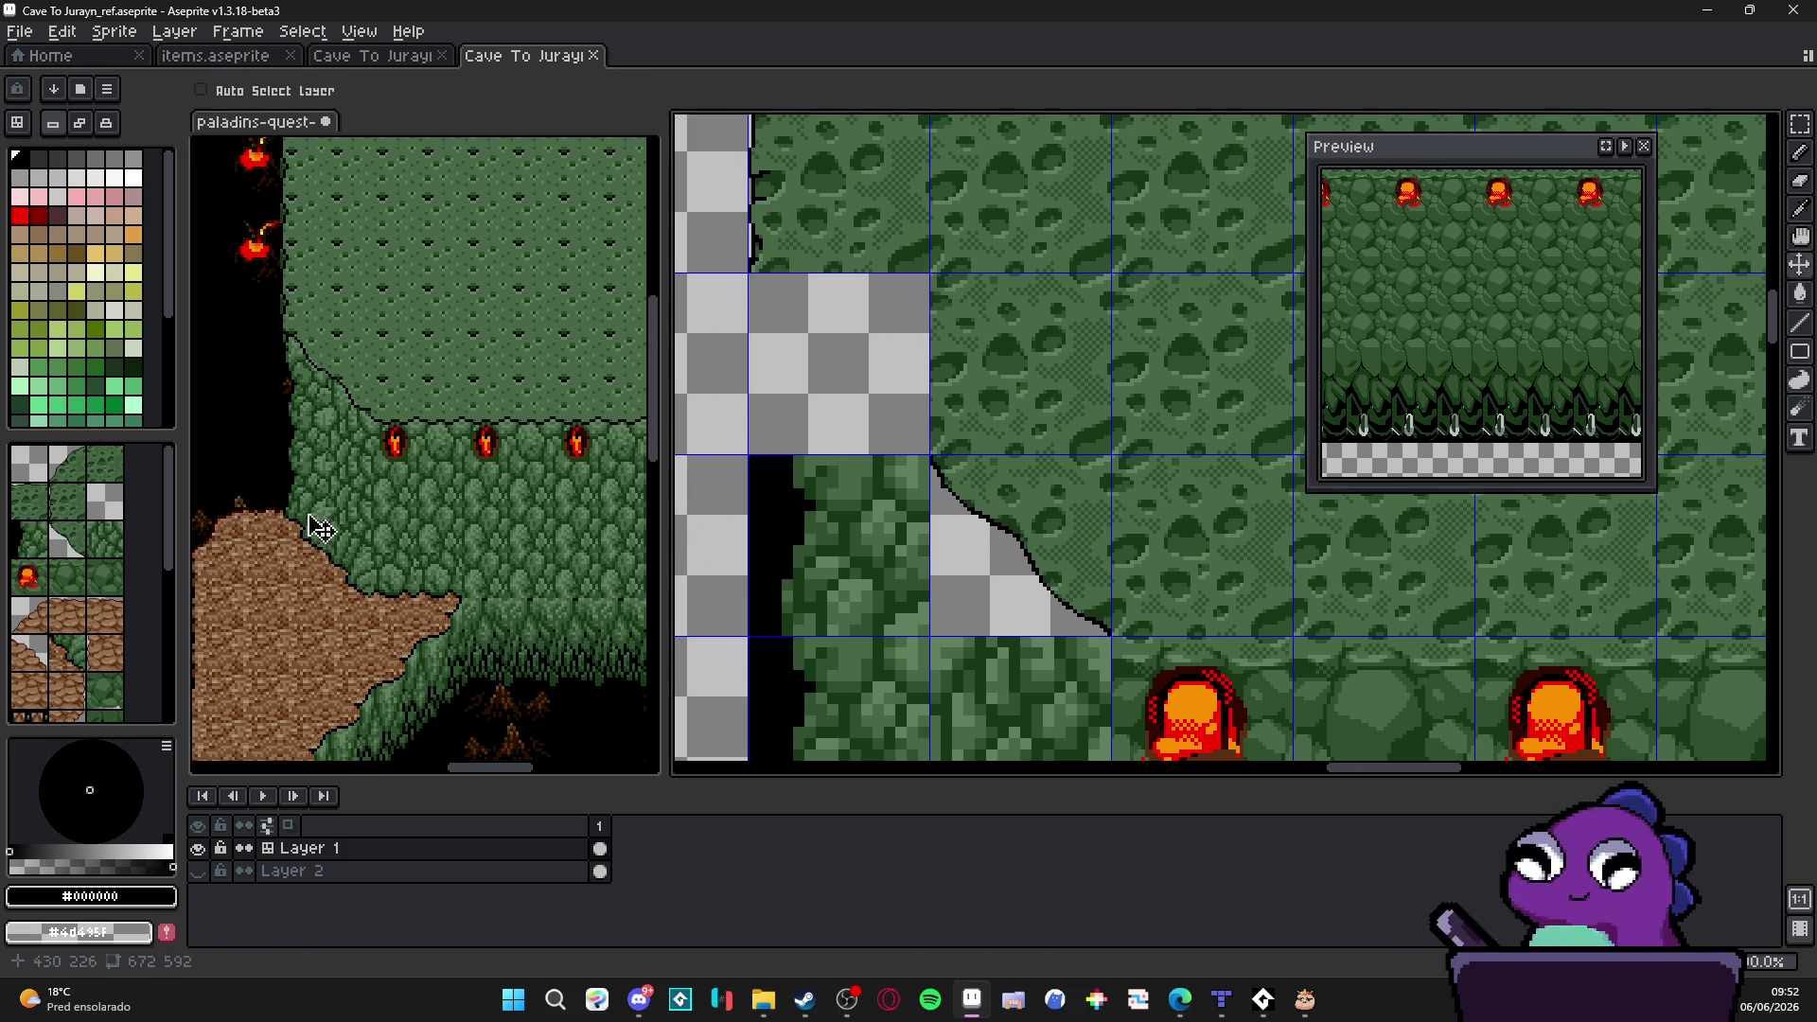
pyautogui.click(71, 547)
pyautogui.click(870, 418)
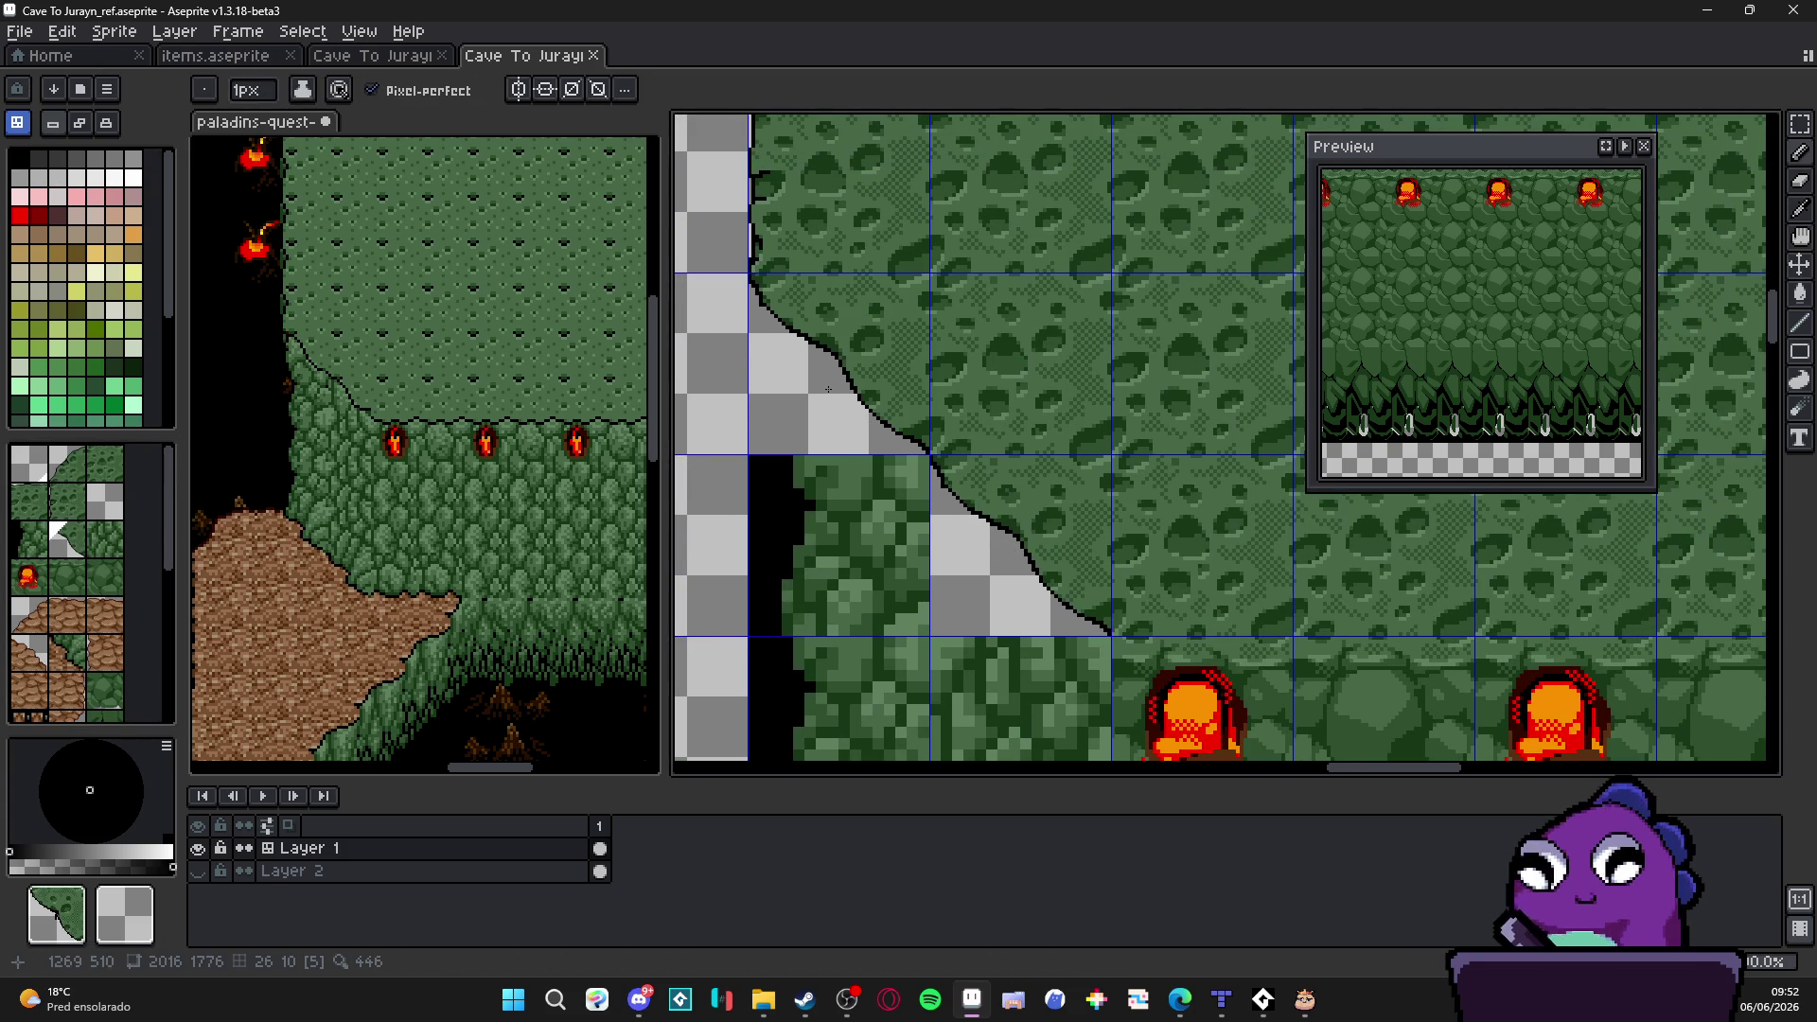
pyautogui.scroll(-1, 829, 387)
pyautogui.scroll(-1, 829, 388)
pyautogui.scroll(-1, 828, 388)
# Step: Return to pixel painting and undo the placed tile and the black edge outline
pyautogui.press('Tab')
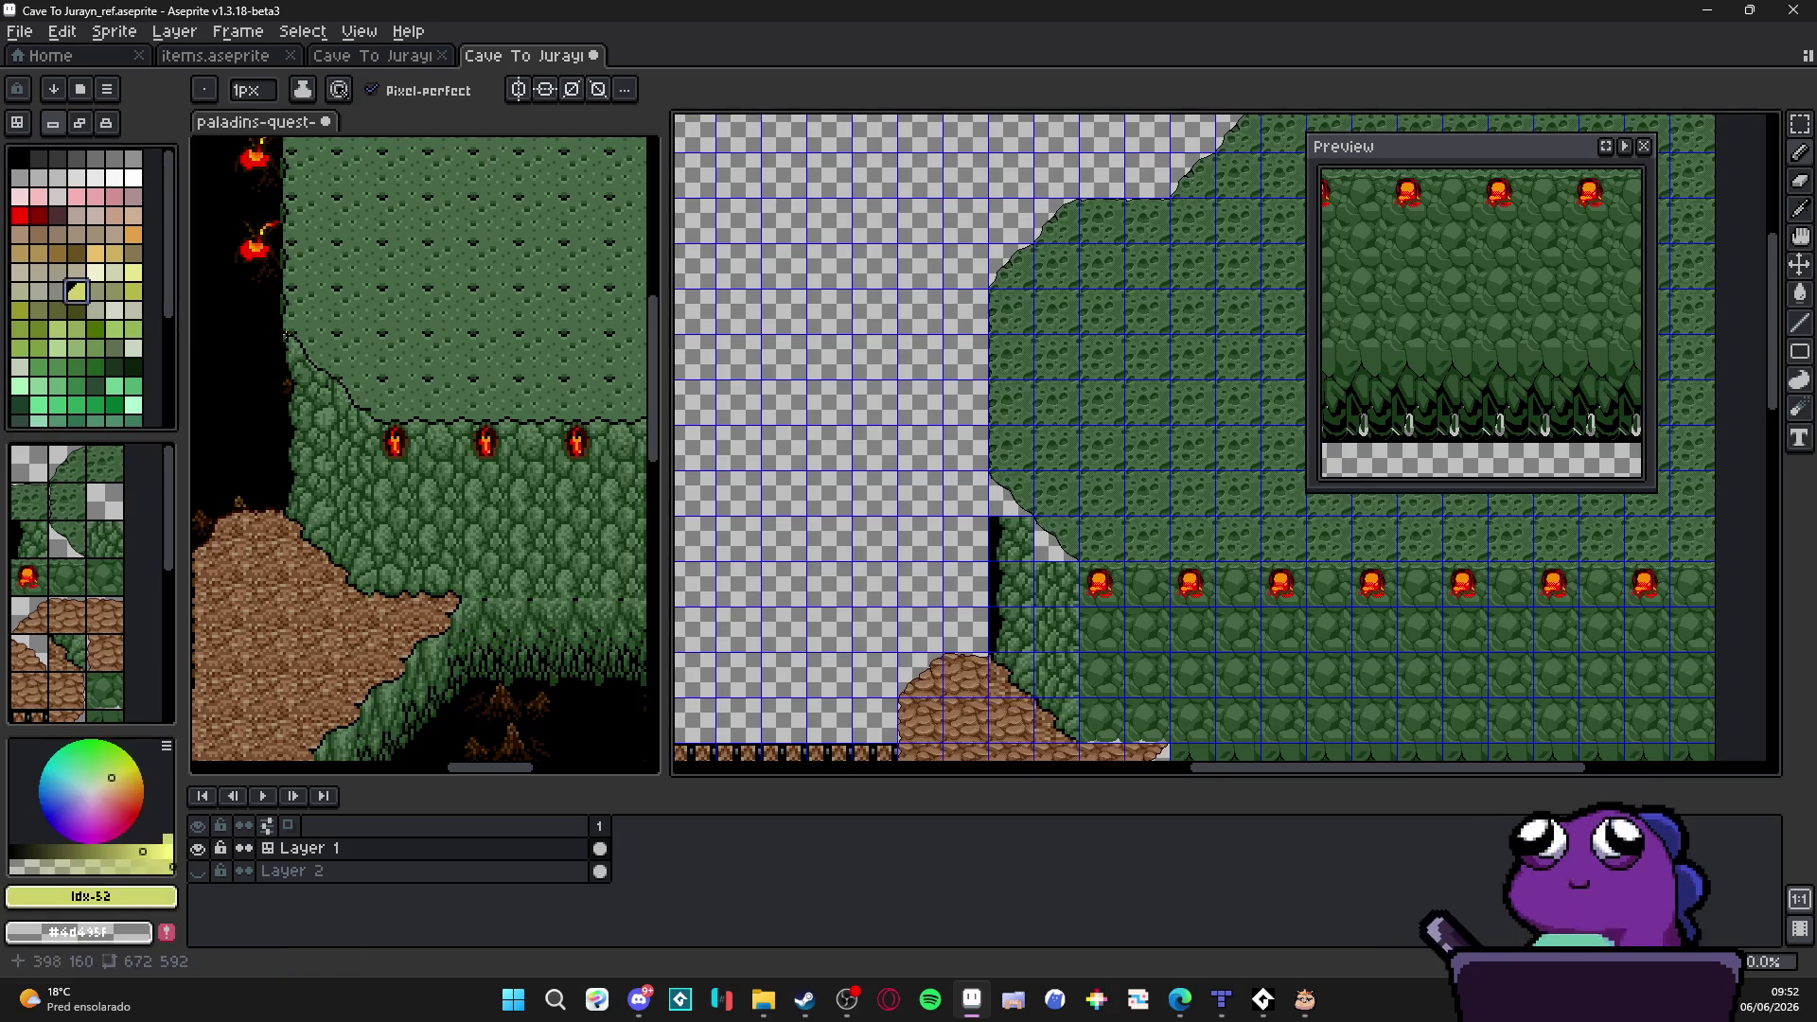
pyautogui.scroll(2, 1212, 613)
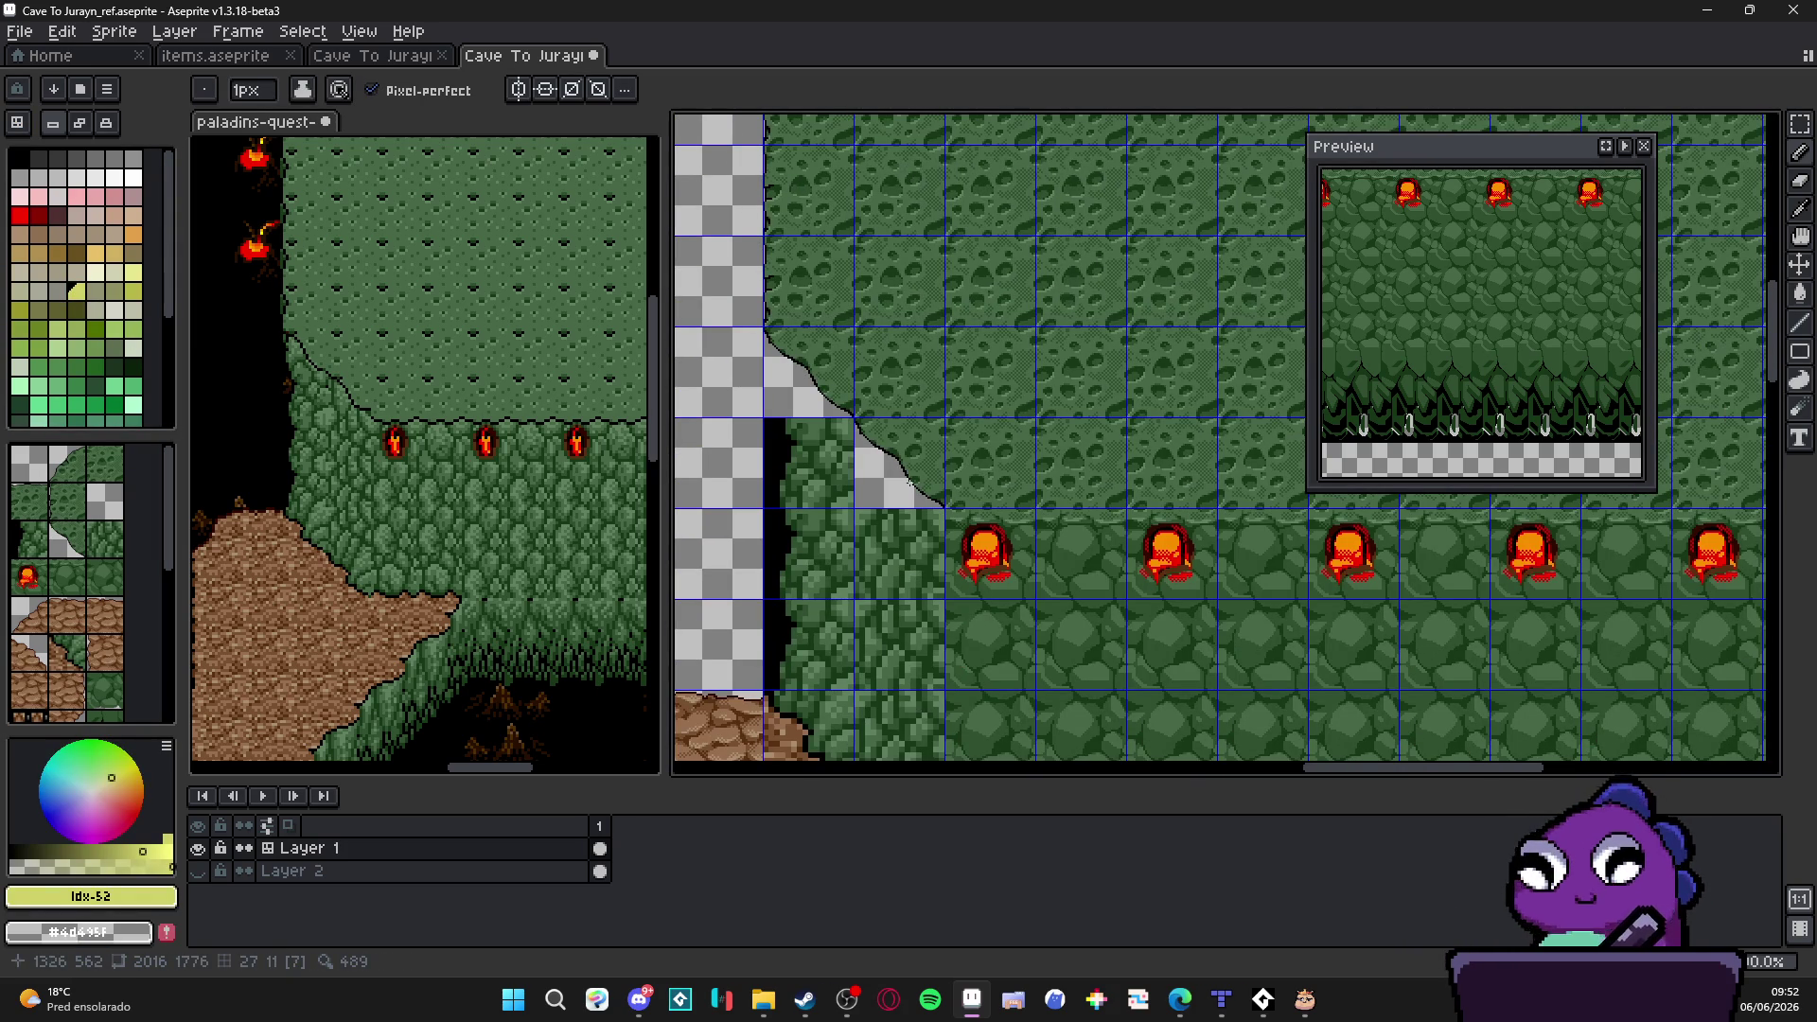
pyautogui.scroll(1, 904, 485)
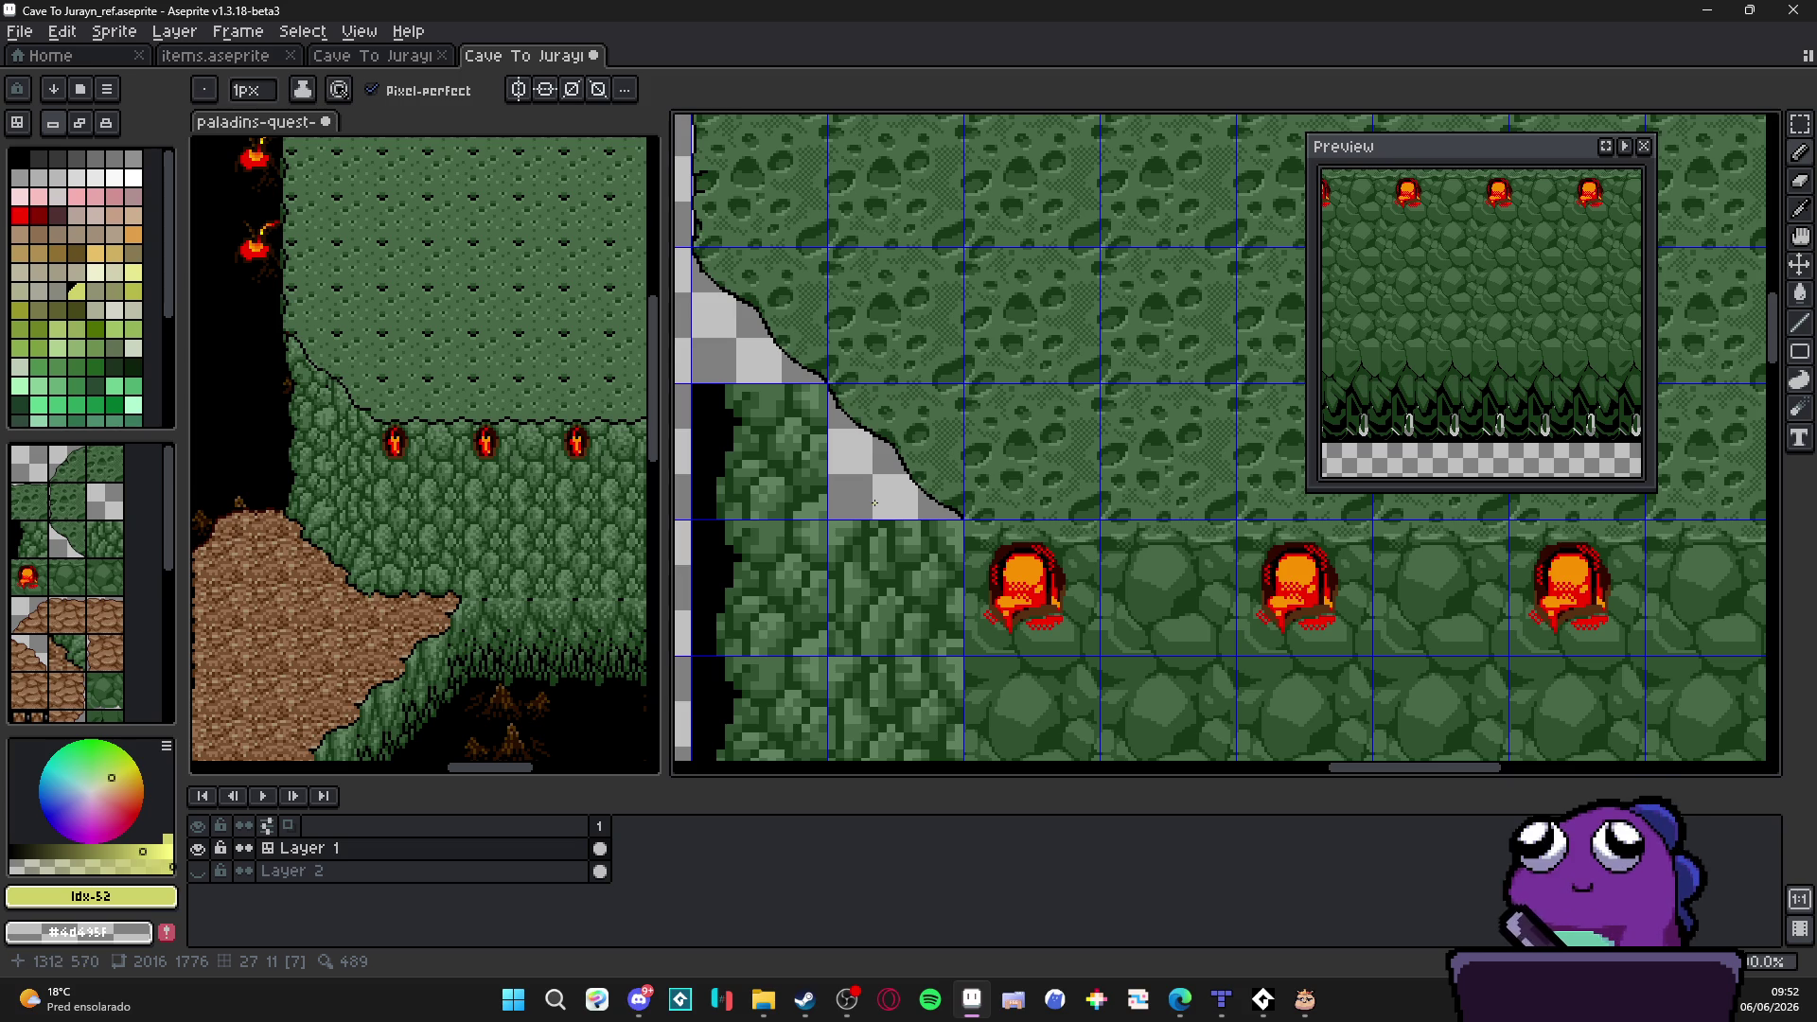
pyautogui.scroll(-1, 891, 549)
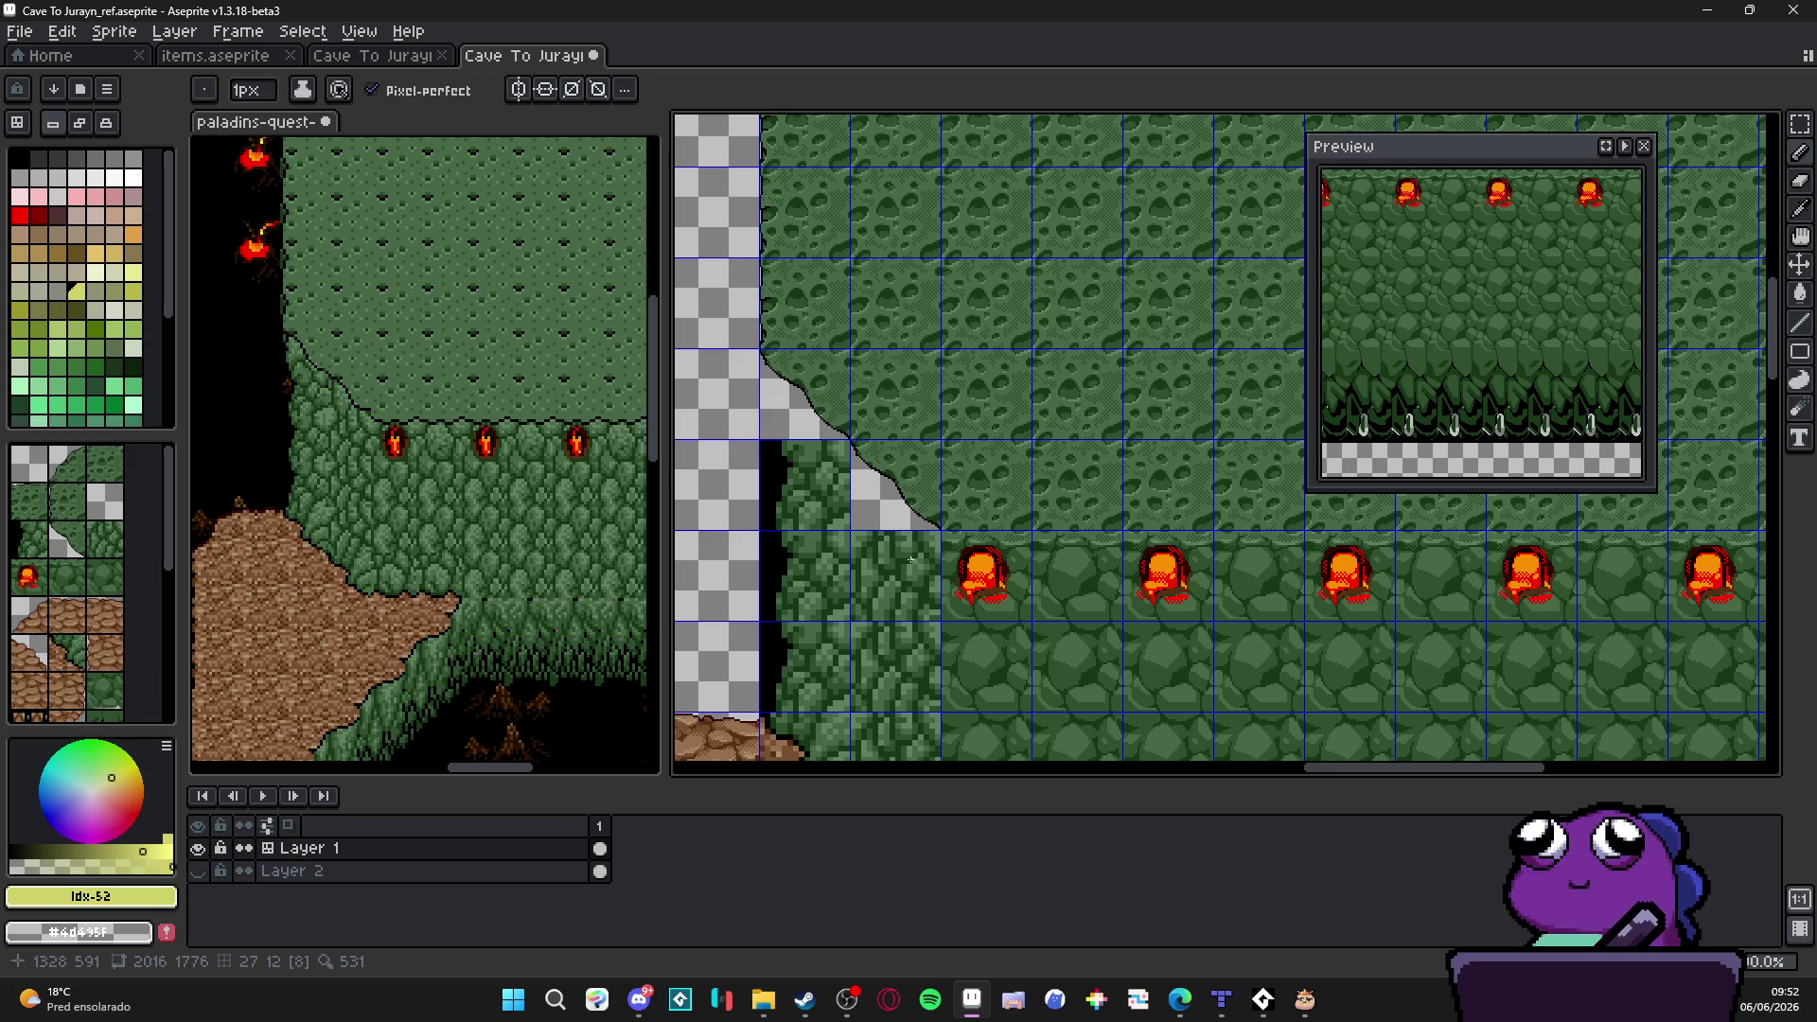
pyautogui.scroll(3, 938, 565)
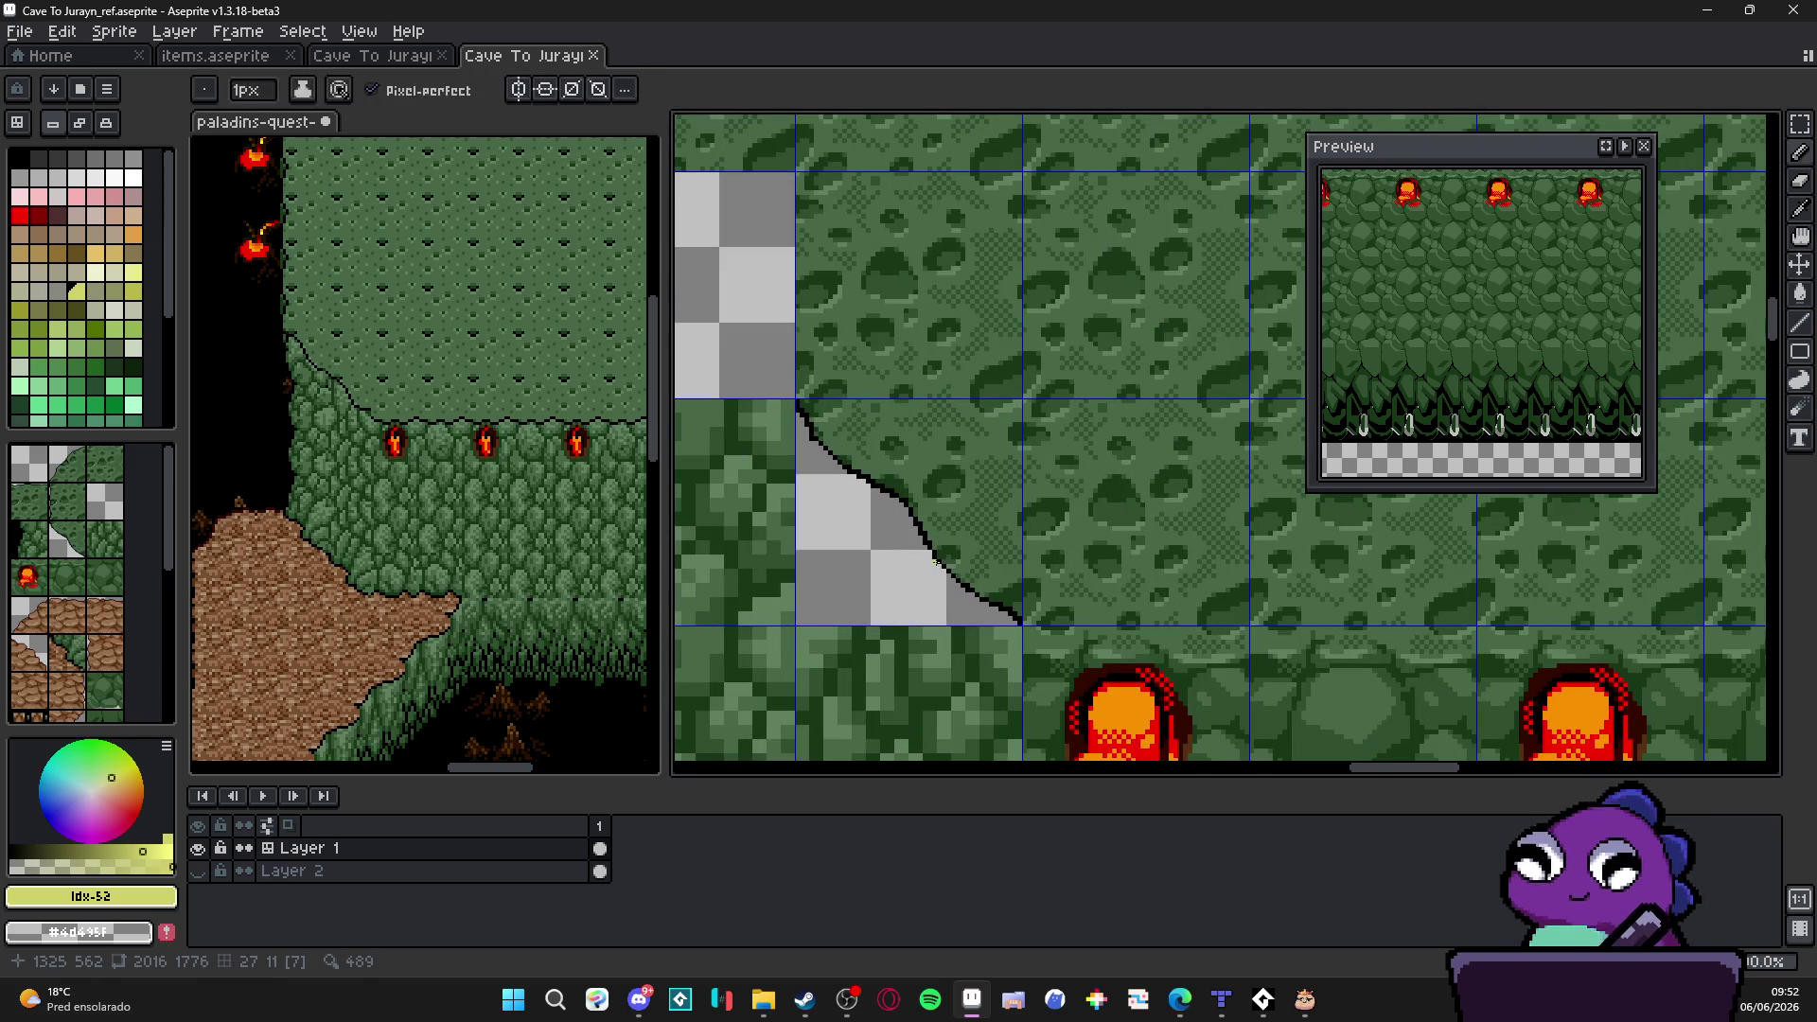
pyautogui.hotkey('ctrl', 'z')
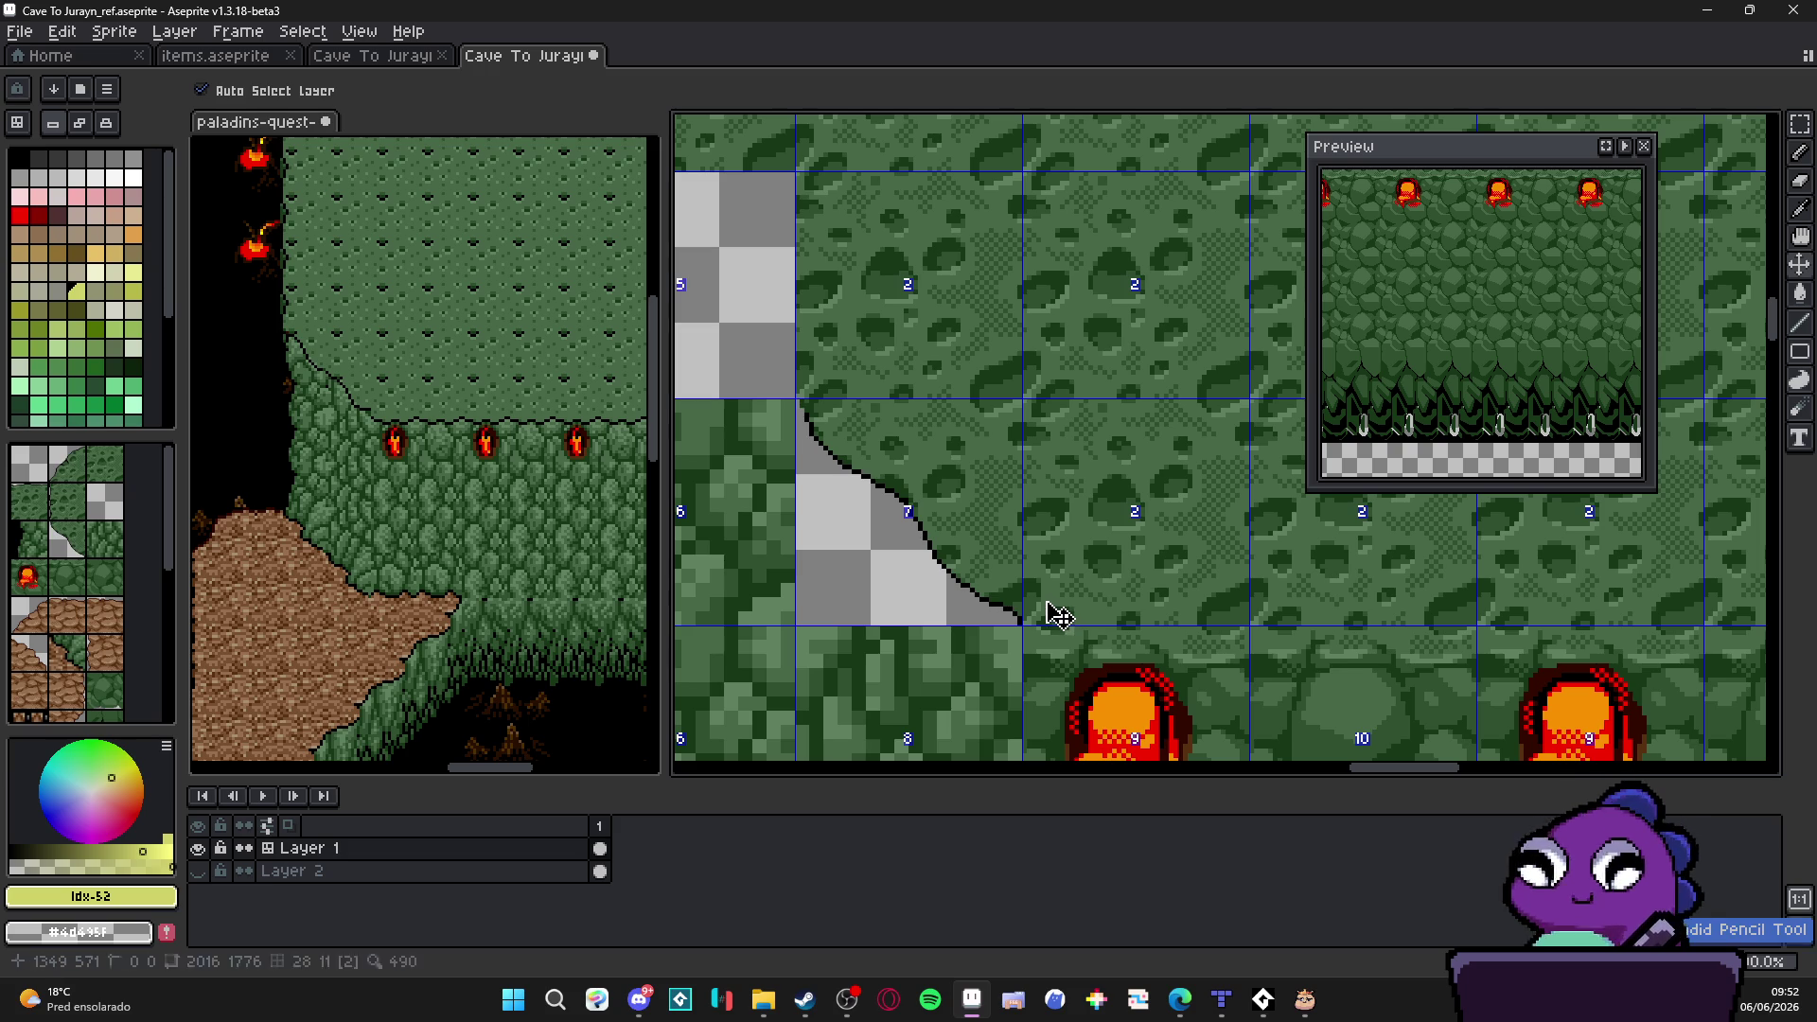
pyautogui.hotkey('ctrl', 'z')
pyautogui.press('b')
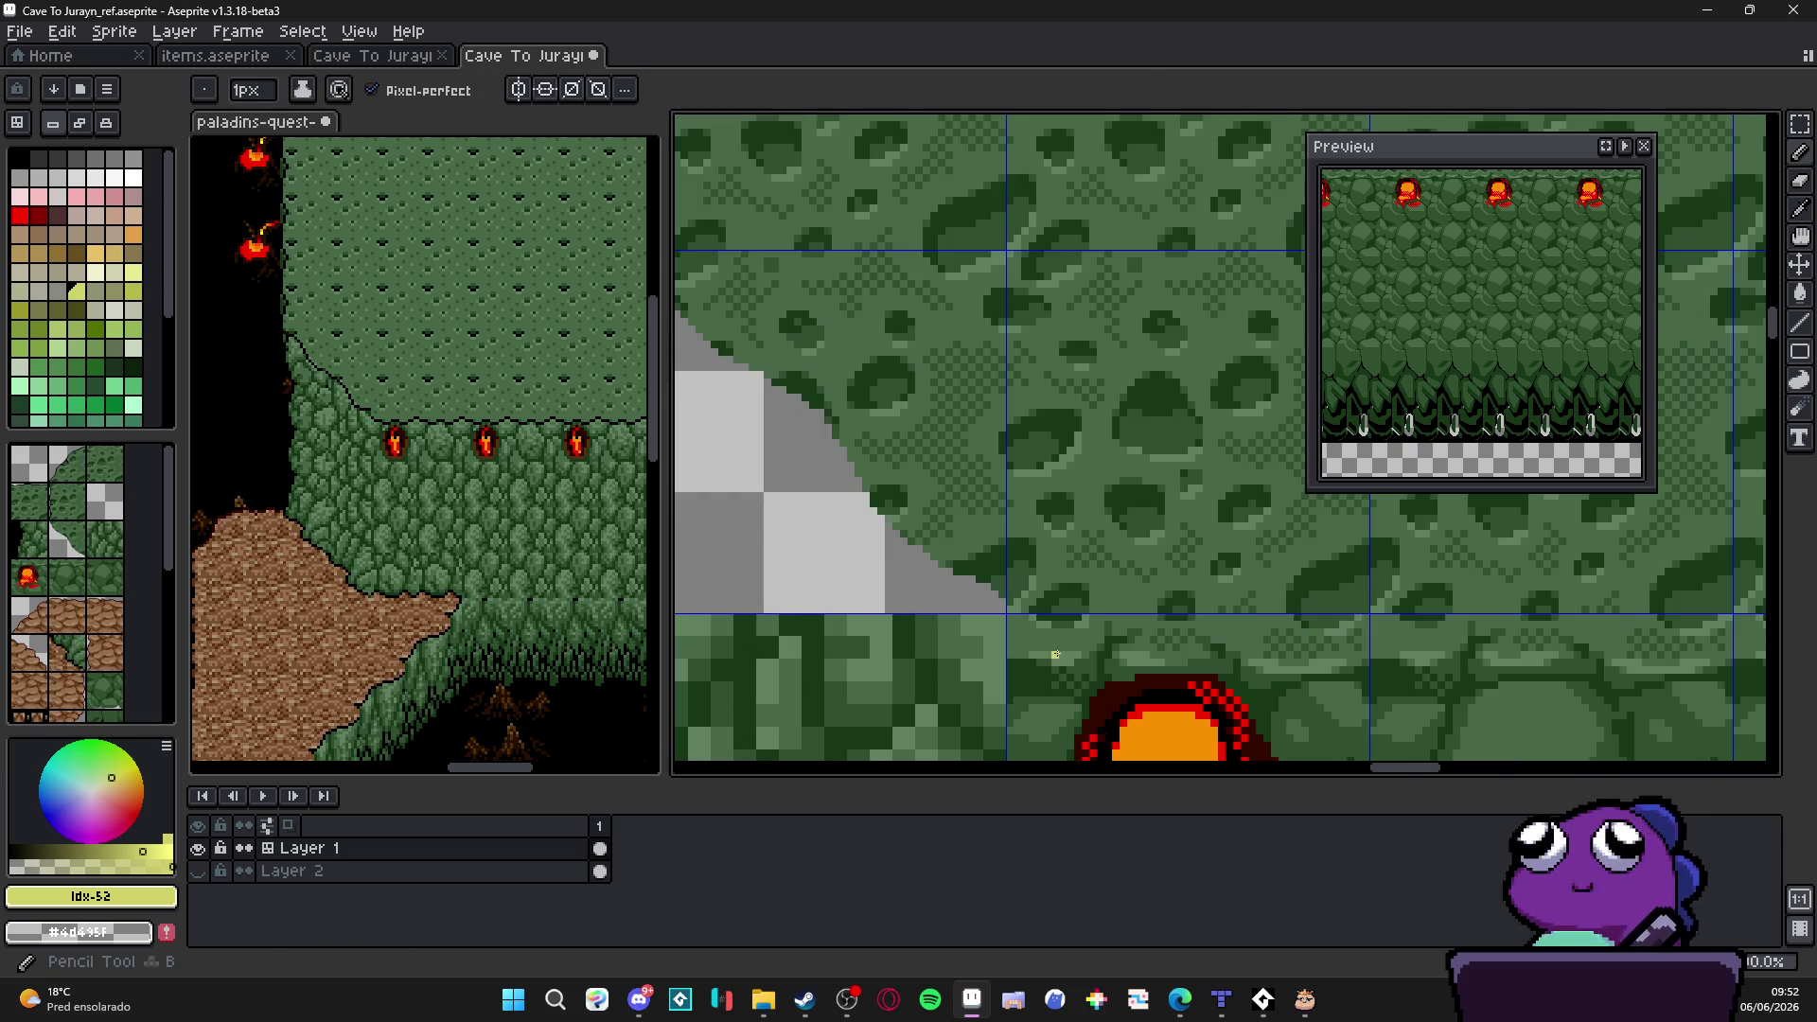
pyautogui.scroll(1, 1047, 642)
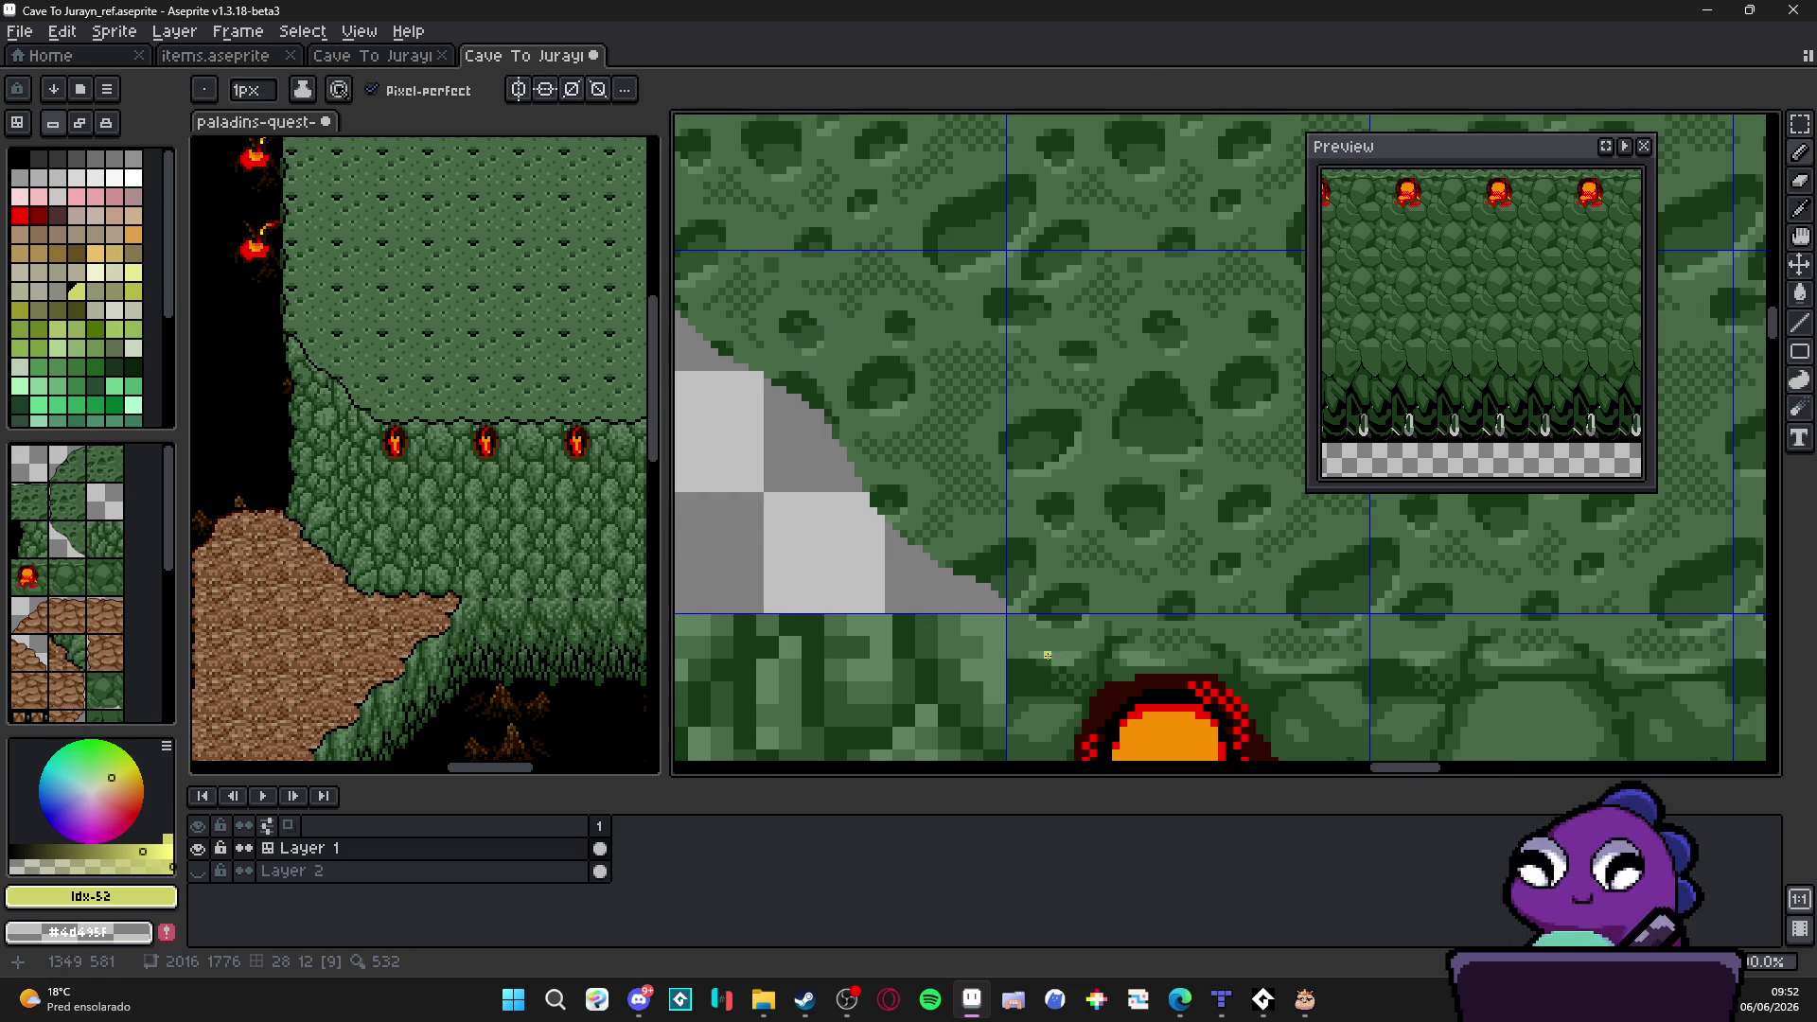
# Step: Recolour the diagonal edge's grey stripe to dark green #305030 with a 1px line and bucket fill
pyautogui.keyDown('alt'); pyautogui.click(1152, 662); pyautogui.keyUp('alt')
pyautogui.moveTo(1006, 613)
pyautogui.mouseDown()
pyautogui.moveTo(834, 478)
pyautogui.moveTo(958, 580)
pyautogui.moveTo(791, 429)
pyautogui.moveTo(771, 372)
pyautogui.mouseUp()
pyautogui.press('-')
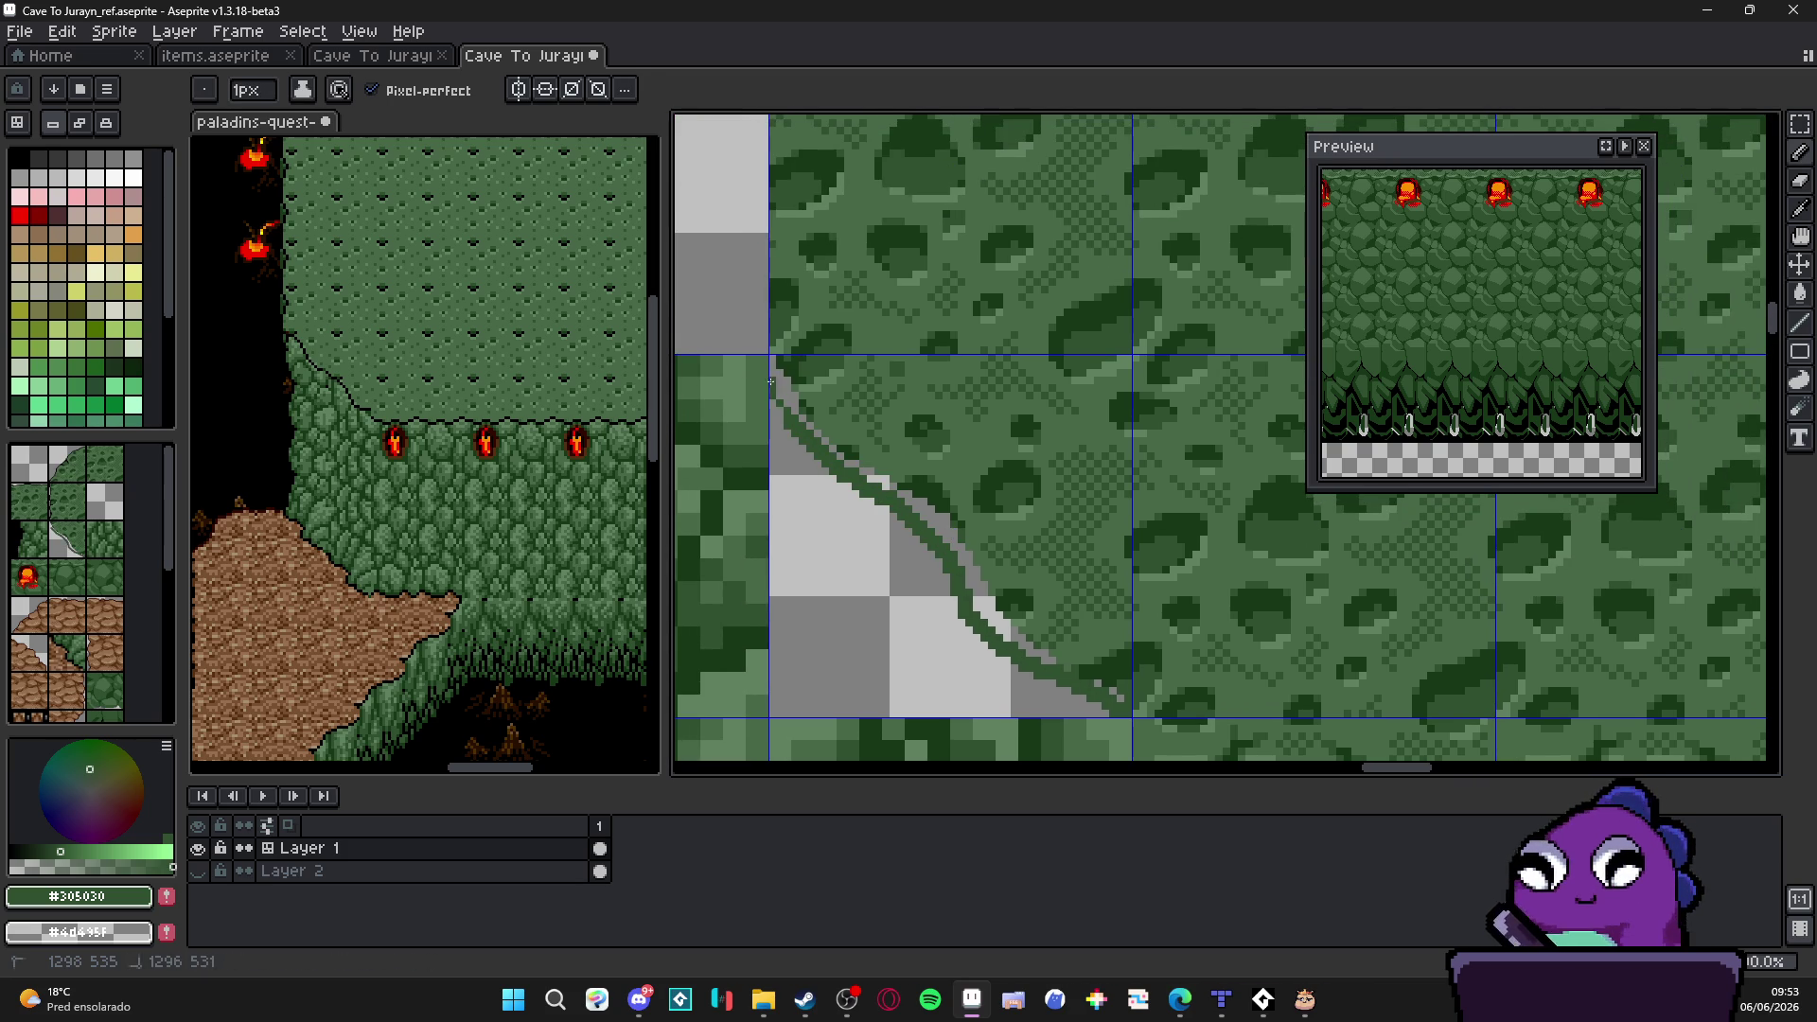
pyautogui.press('g')
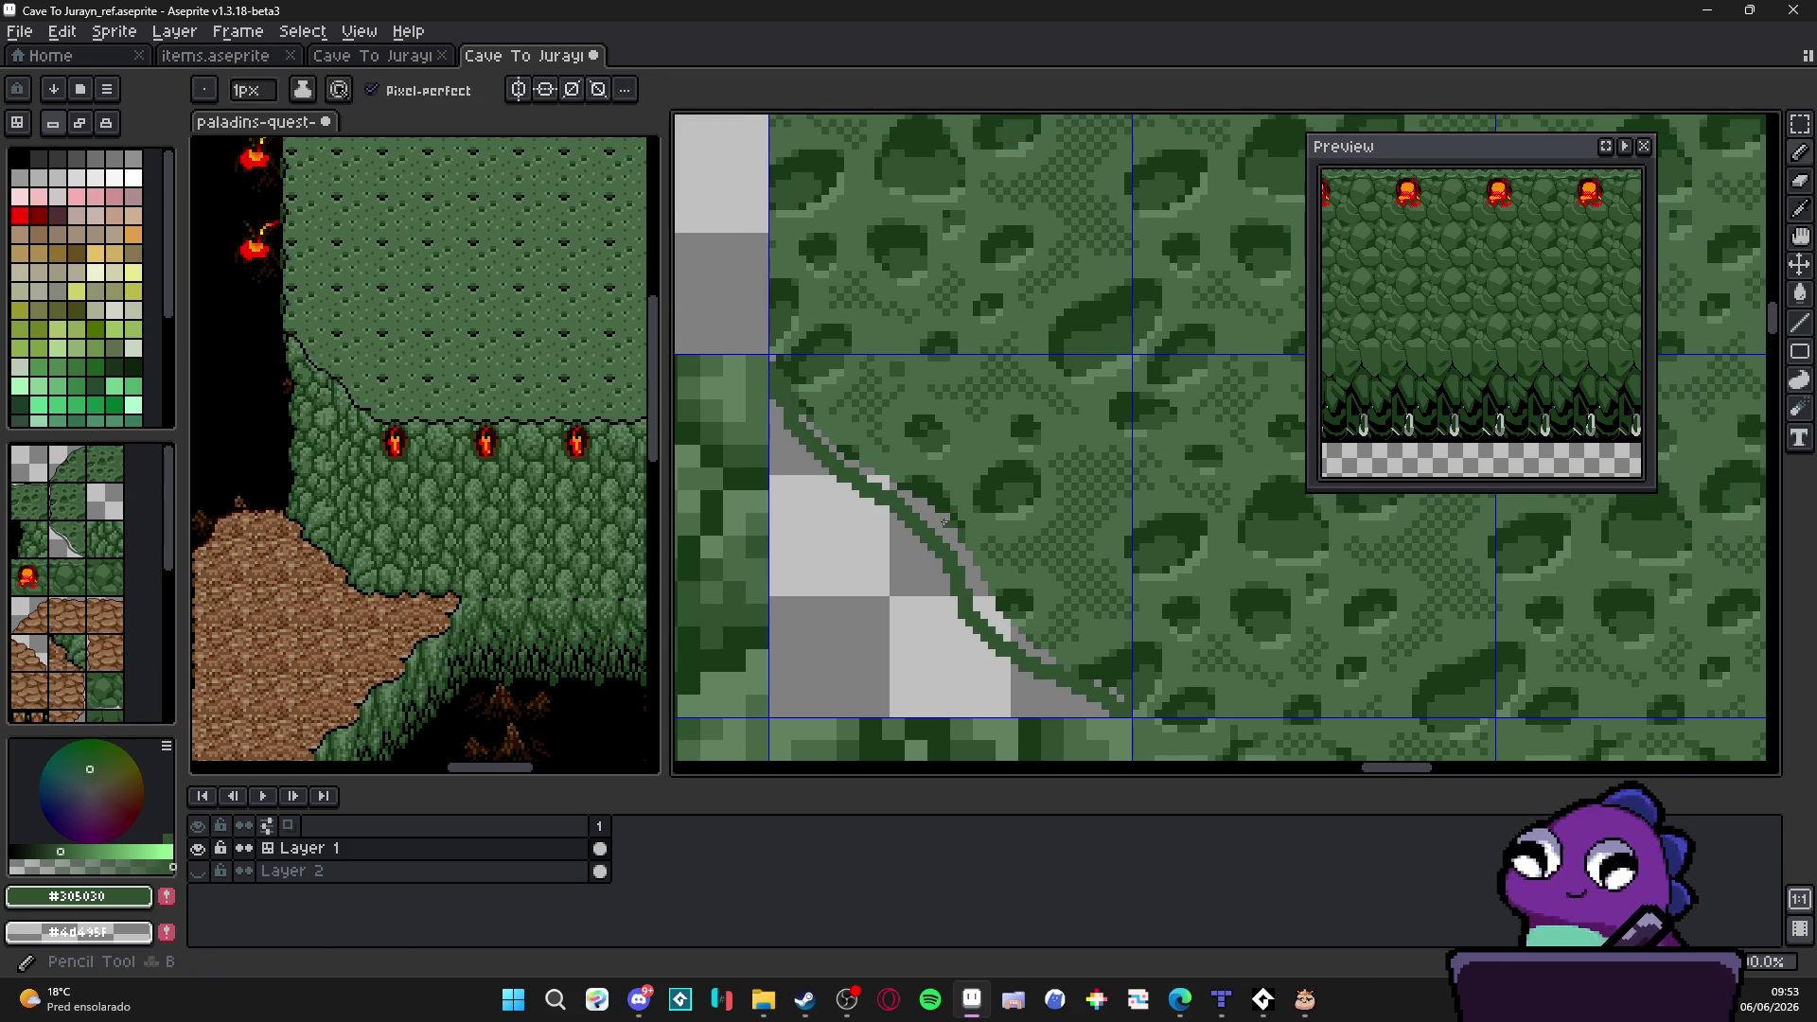
pyautogui.click(878, 483)
pyautogui.press('b')
pyautogui.press('g')
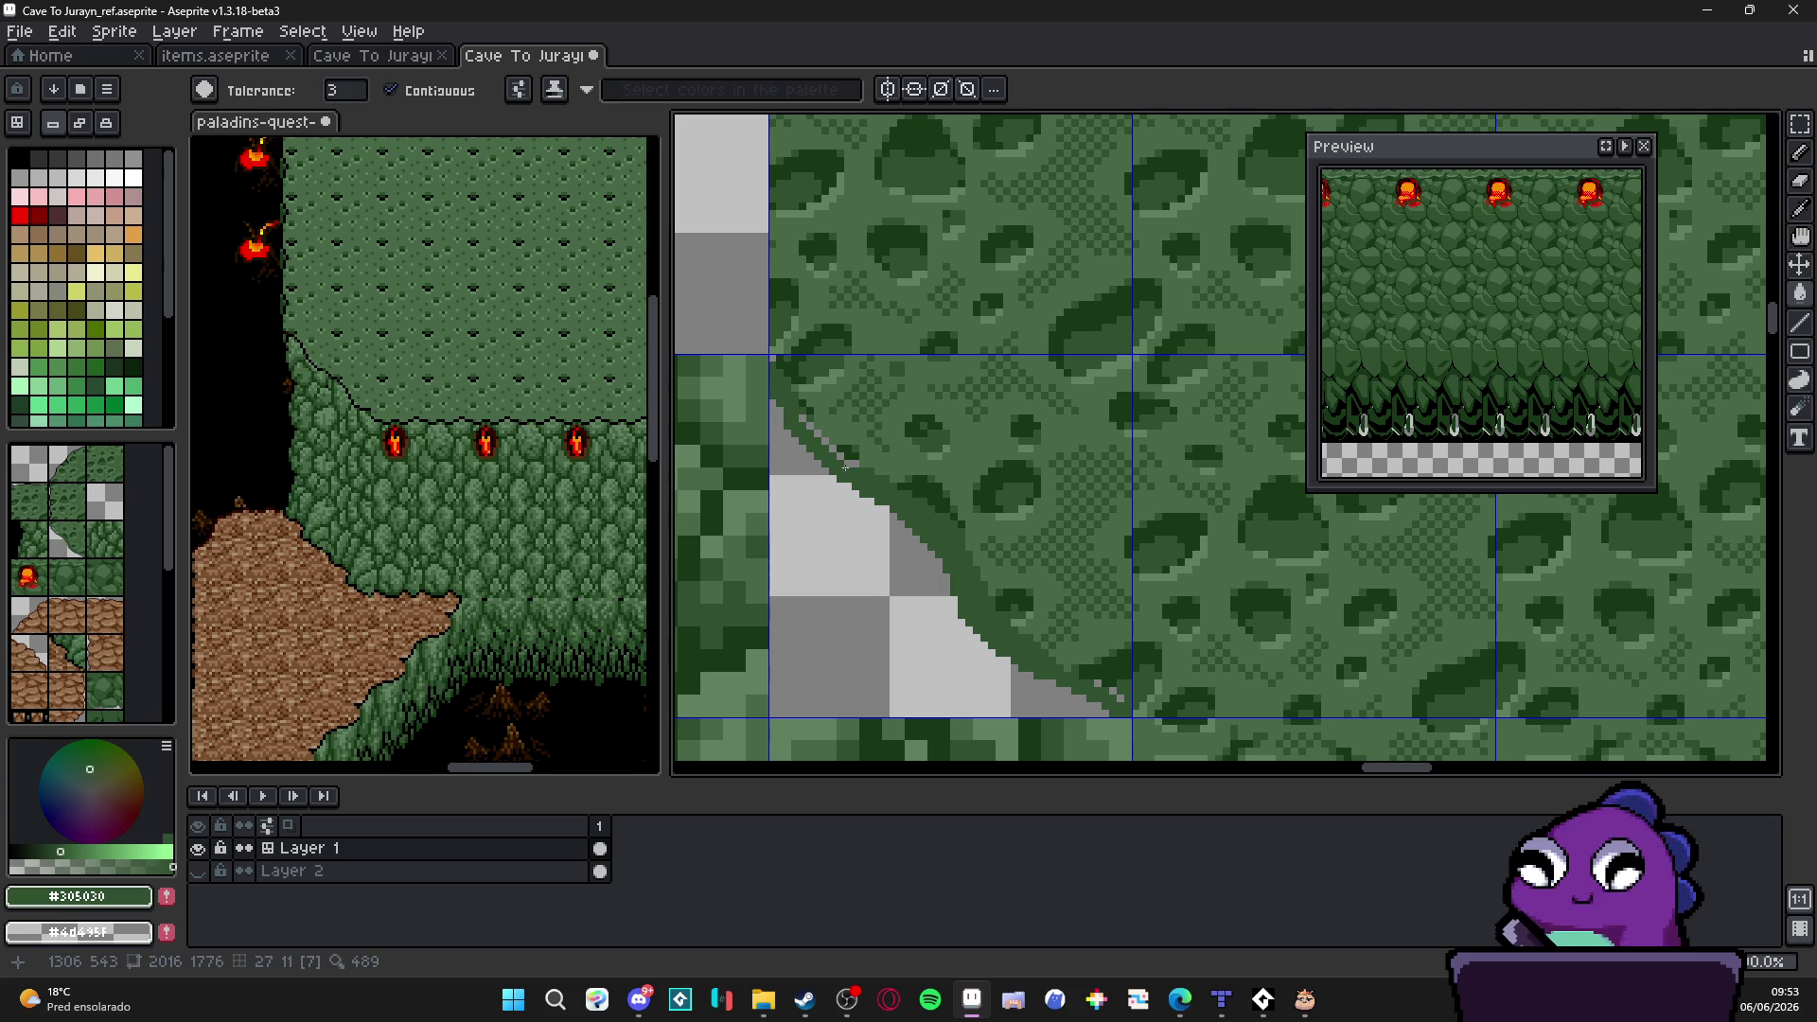
pyautogui.press('b')
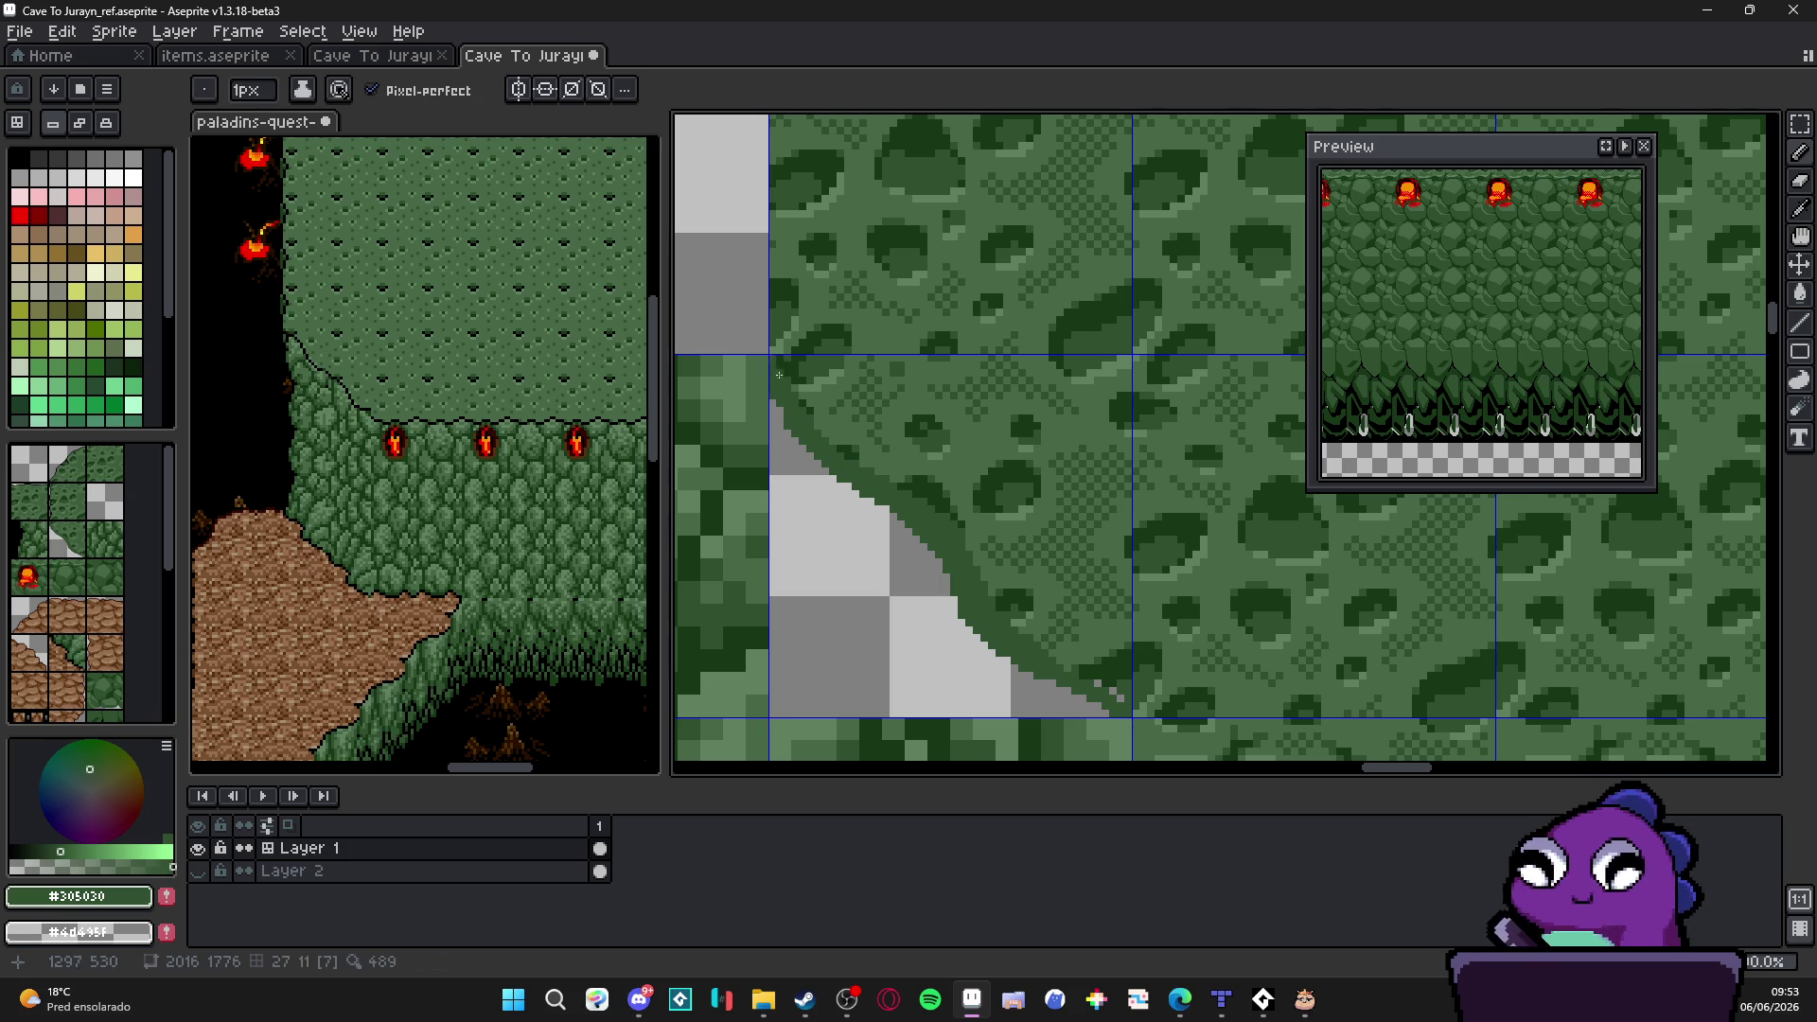
pyautogui.scroll(1, 774, 364)
pyautogui.scroll(1, 1050, 663)
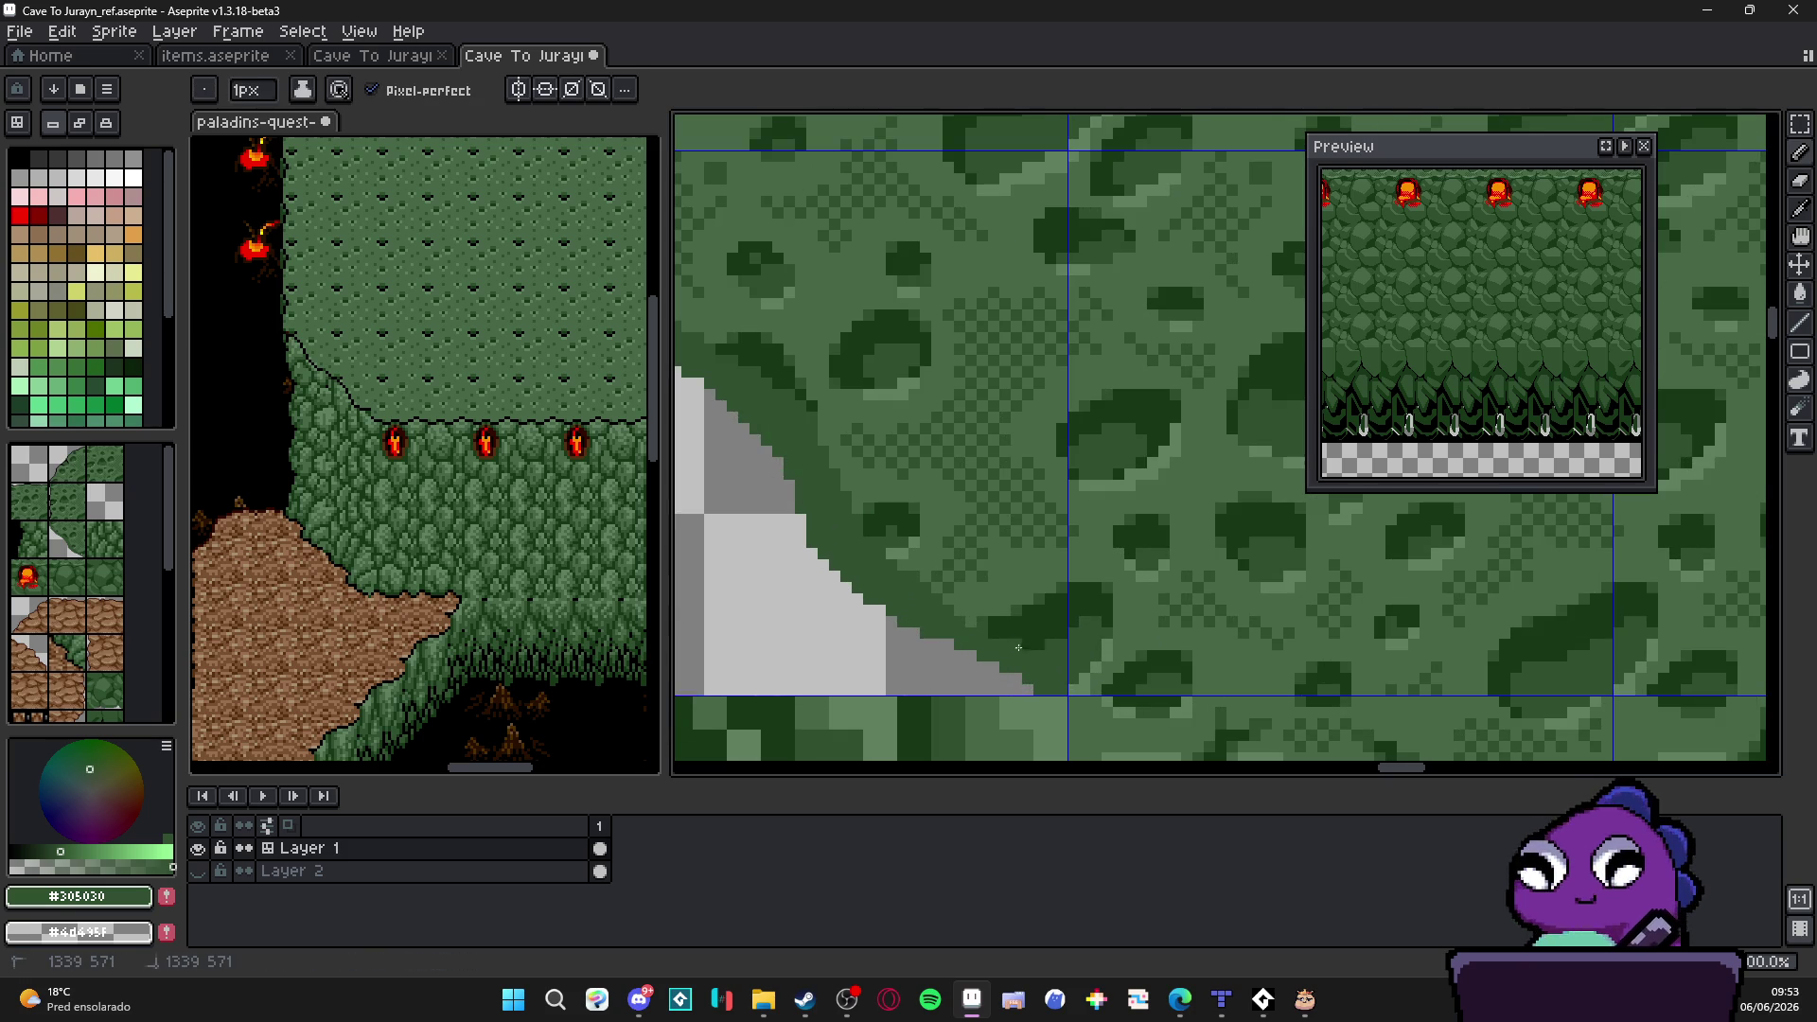
pyautogui.scroll(-3, 1019, 649)
pyautogui.scroll(-1, 1009, 633)
pyautogui.scroll(-1, 1058, 520)
pyautogui.scroll(-1, 1036, 511)
pyautogui.scroll(1, 1016, 505)
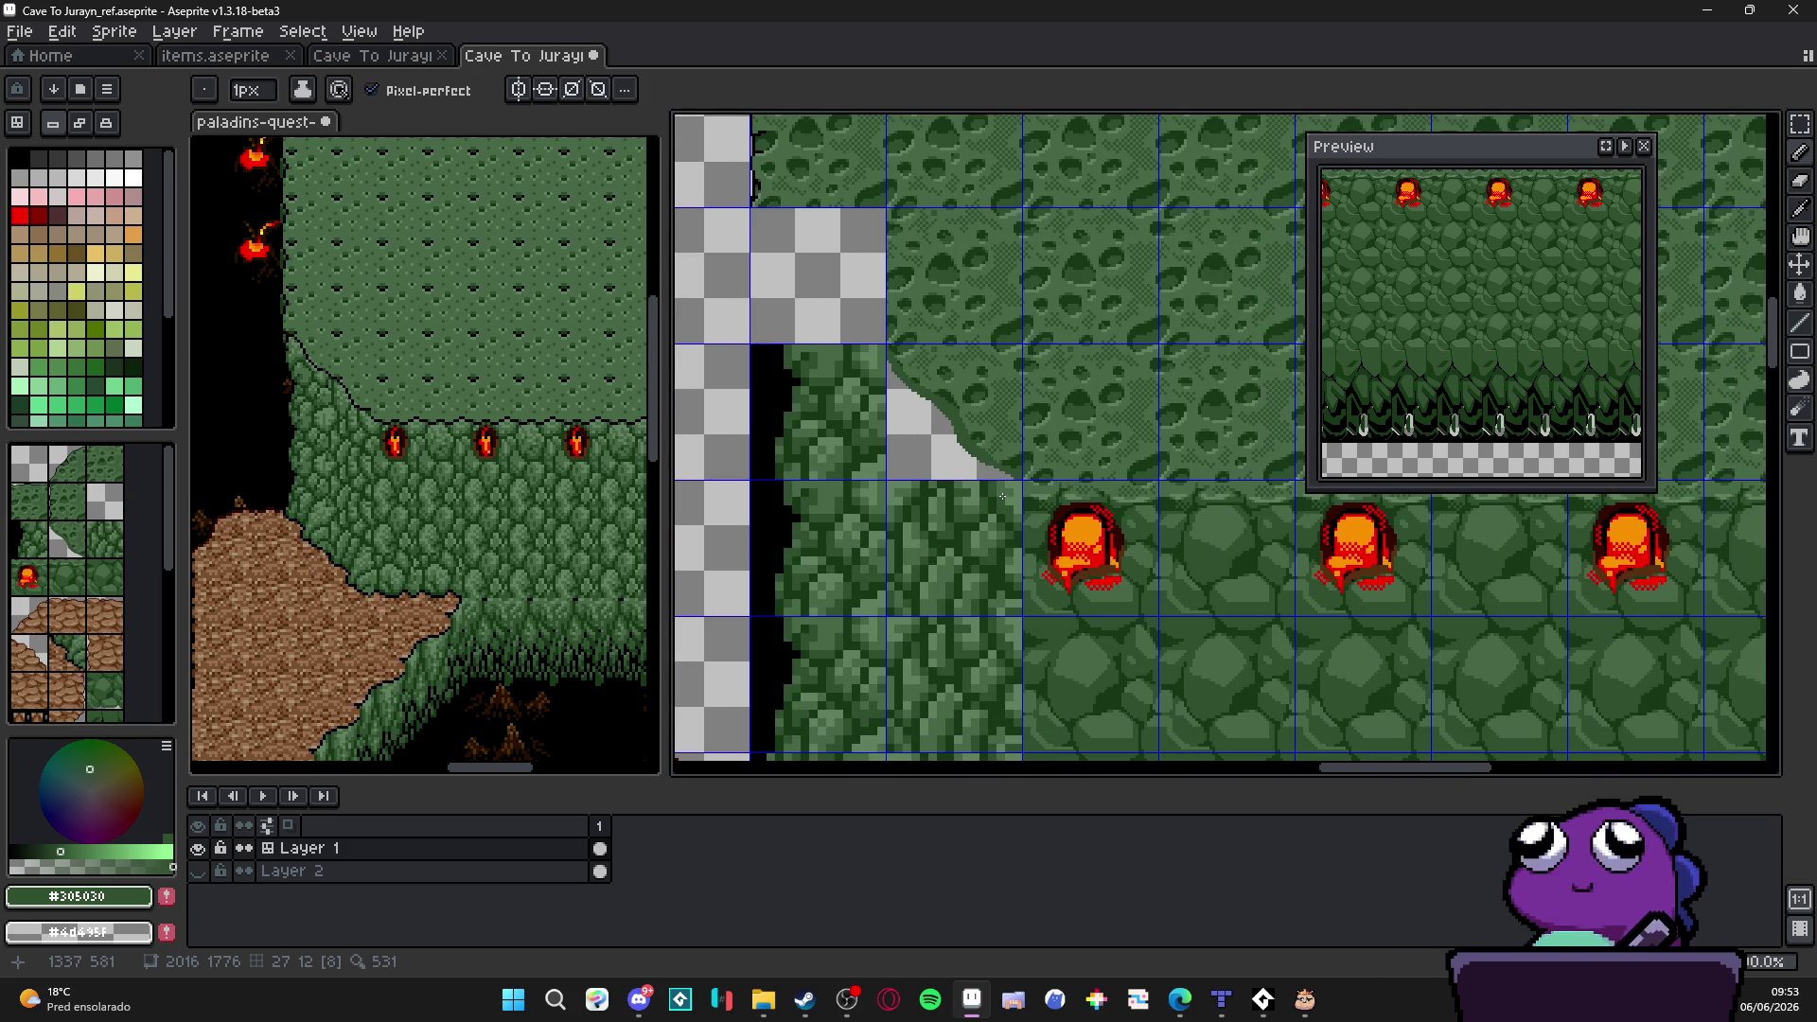
# Step: Place another diagonal slope tile in the empty cell above
pyautogui.click(65, 538)
pyautogui.click(852, 280)
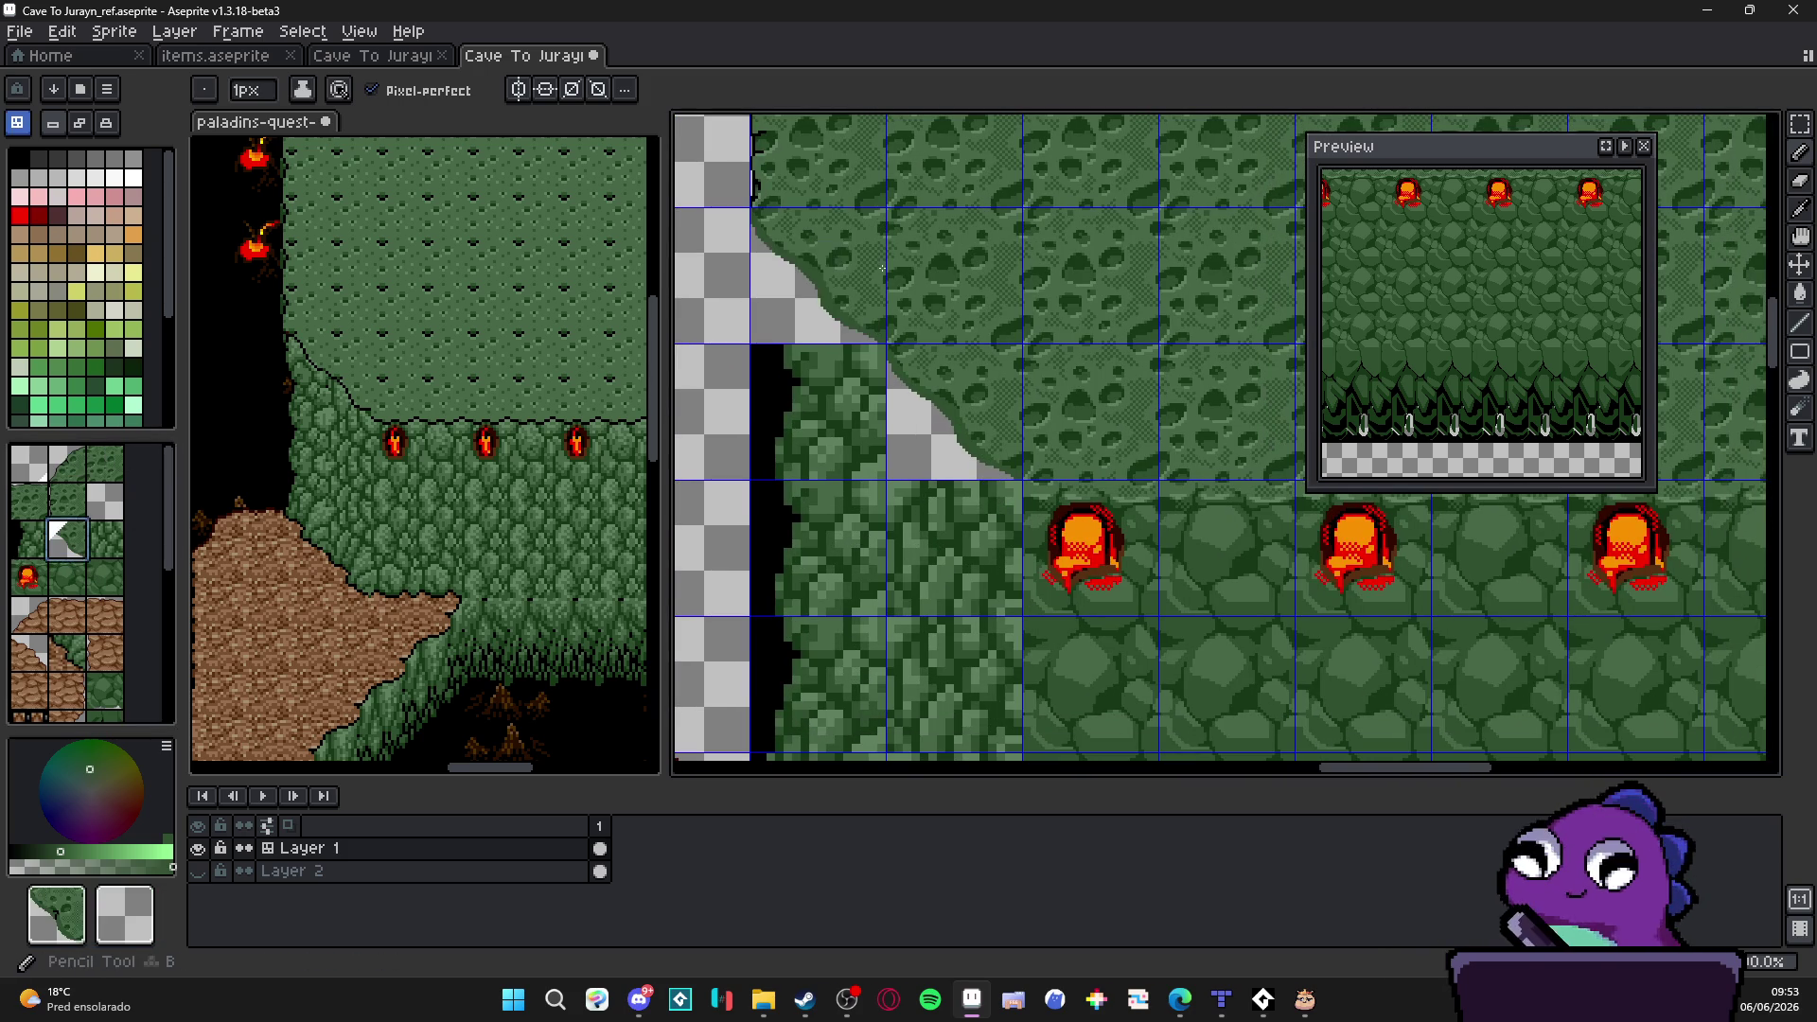
# Step: Choose palette colour 46, reposition the cave map and toggle the tile grid off
pyautogui.click(95, 271)
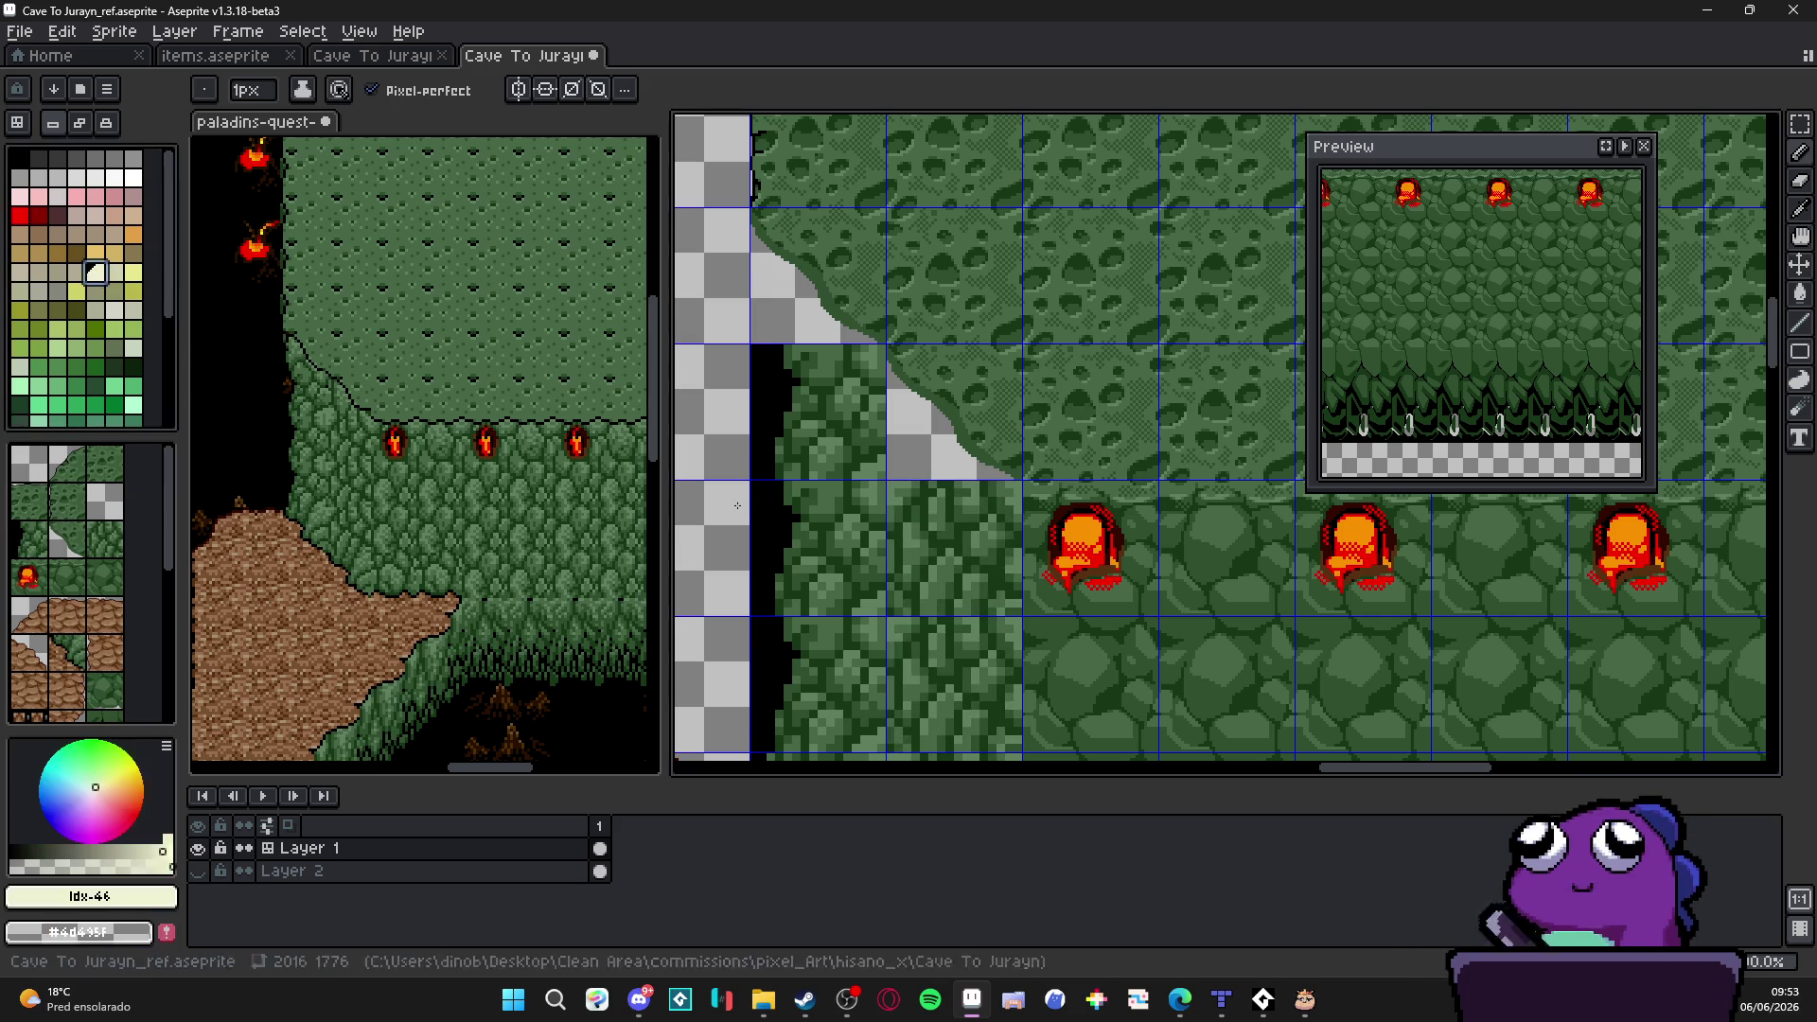
pyautogui.moveTo(1023, 370); pyautogui.dragTo(980, 321)
pyautogui.scroll(-1, 933, 457)
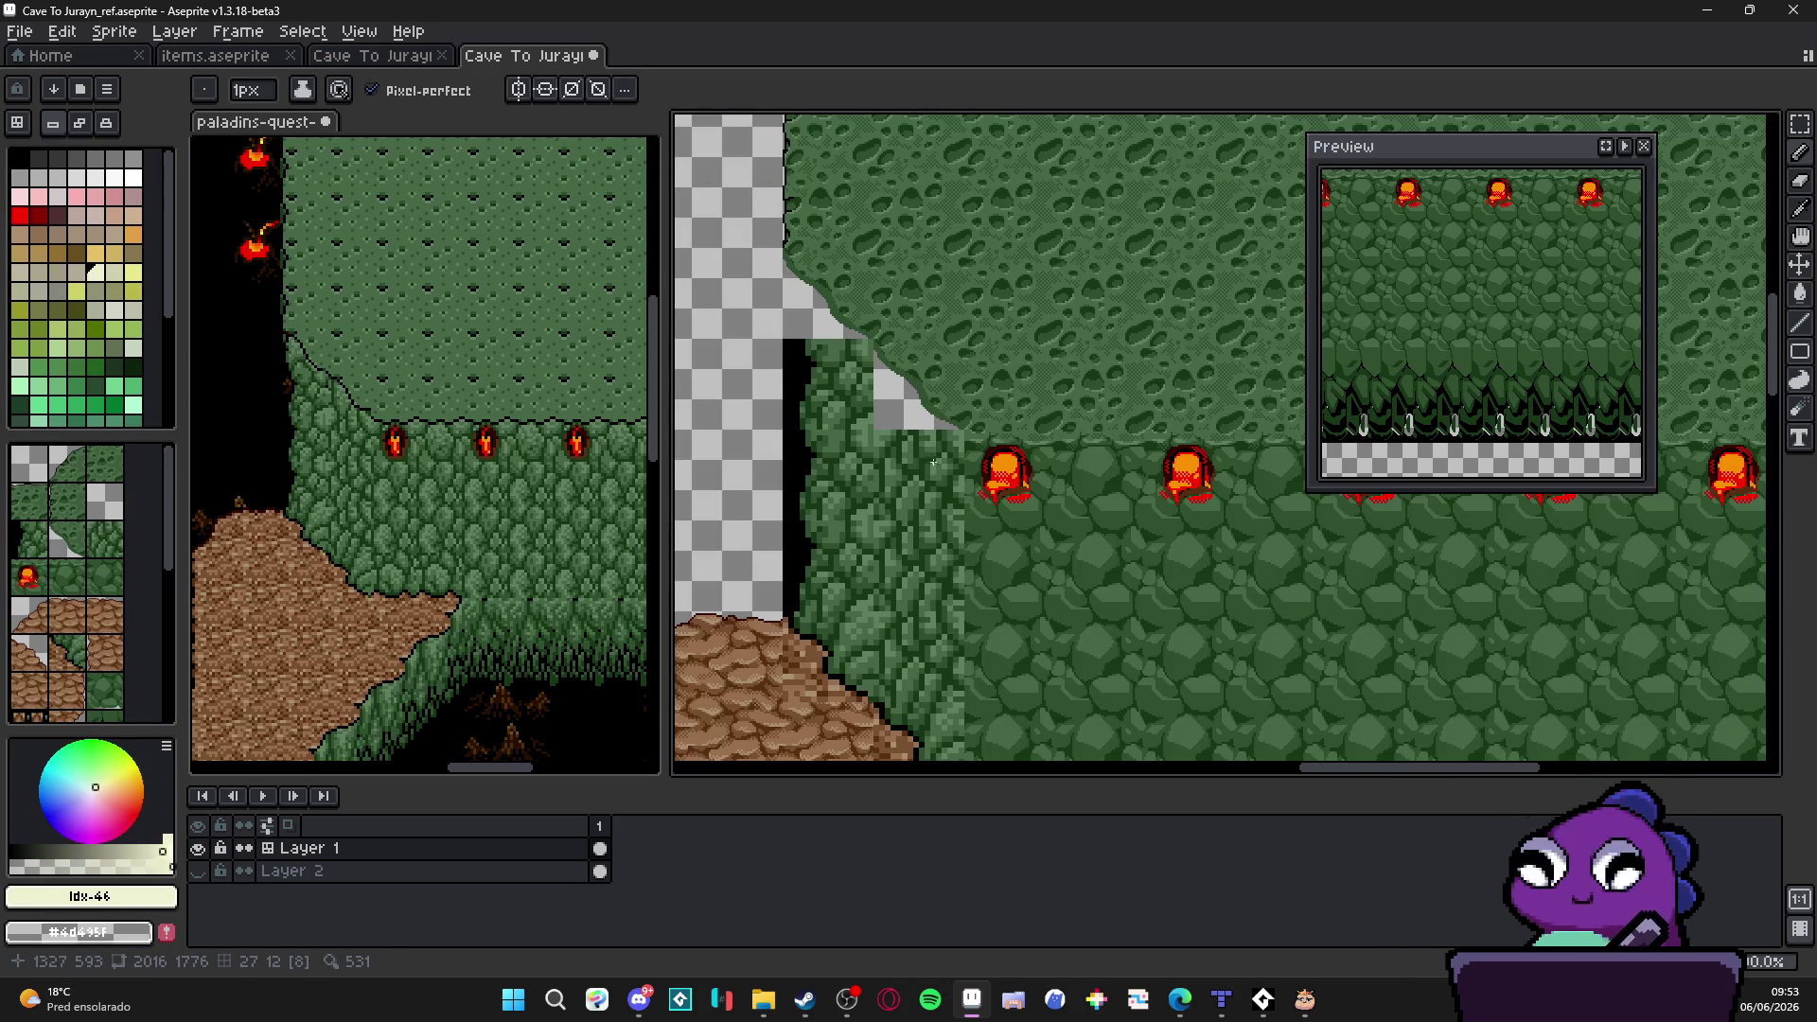
pyautogui.scroll(1, 937, 442)
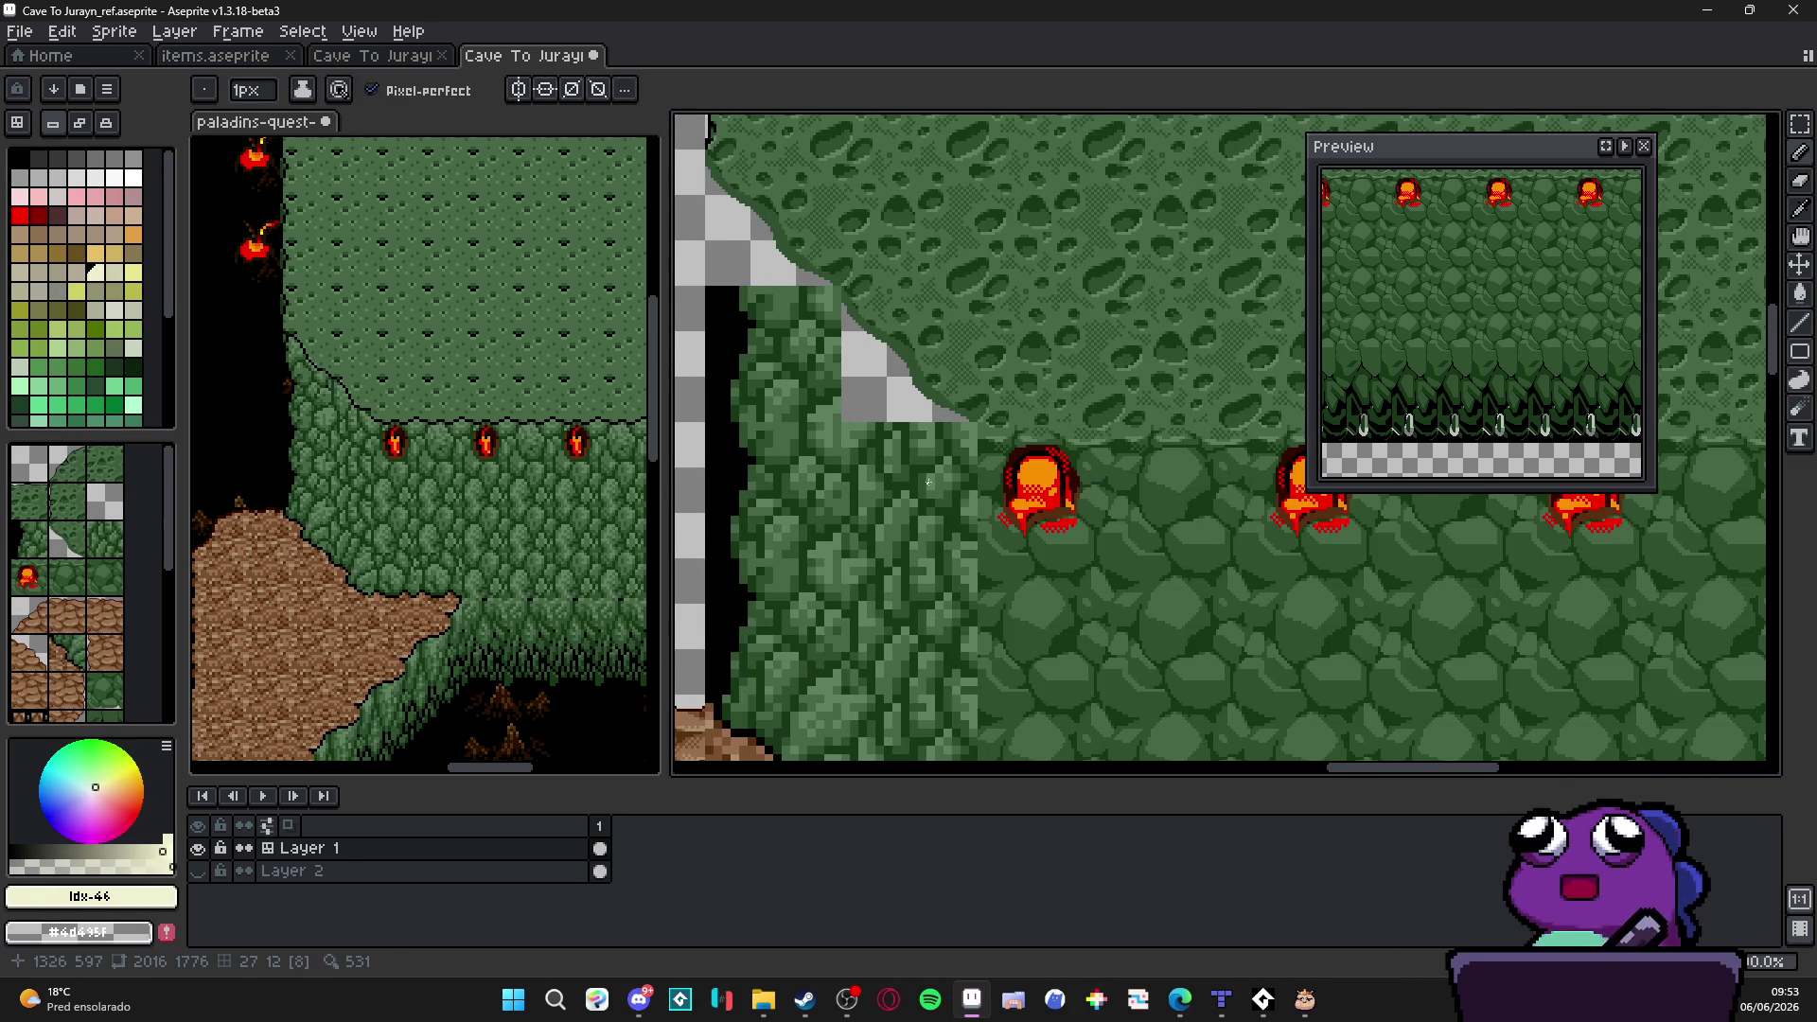
pyautogui.scroll(-1, 924, 490)
pyautogui.scroll(1, 904, 500)
pyautogui.hotkey('ctrl', "'")
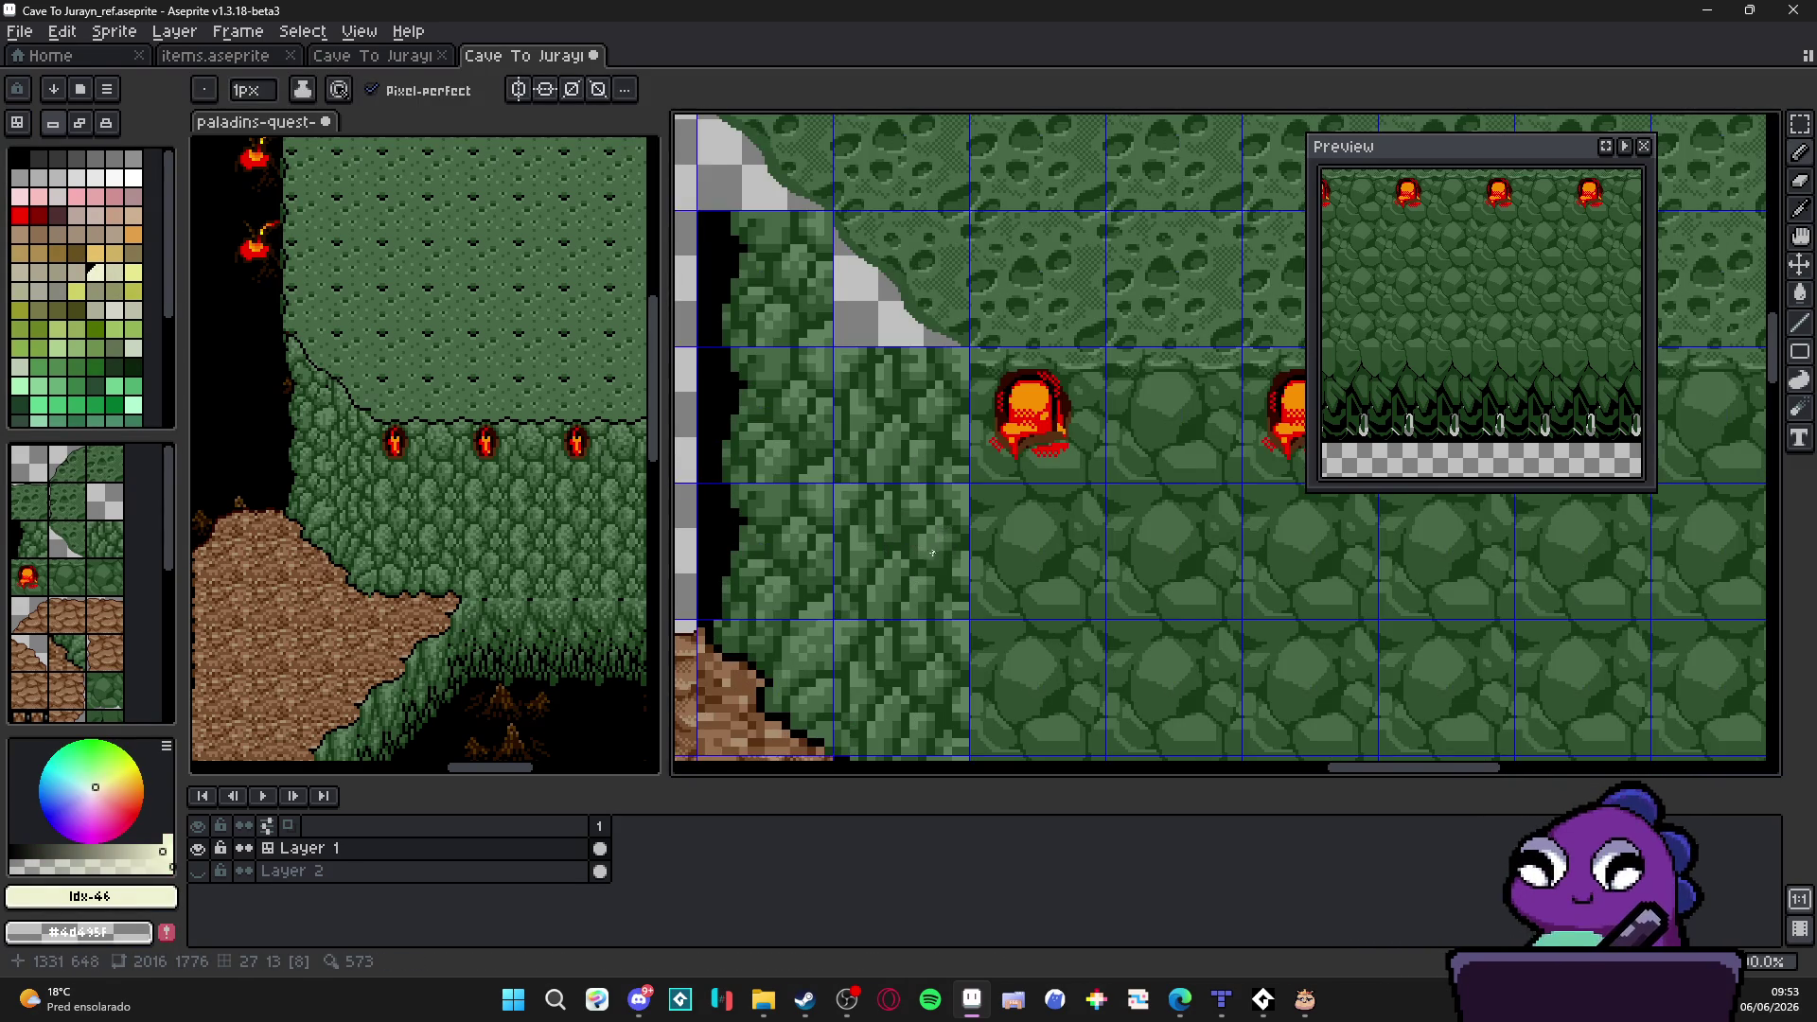
pyautogui.scroll(-1, 934, 551)
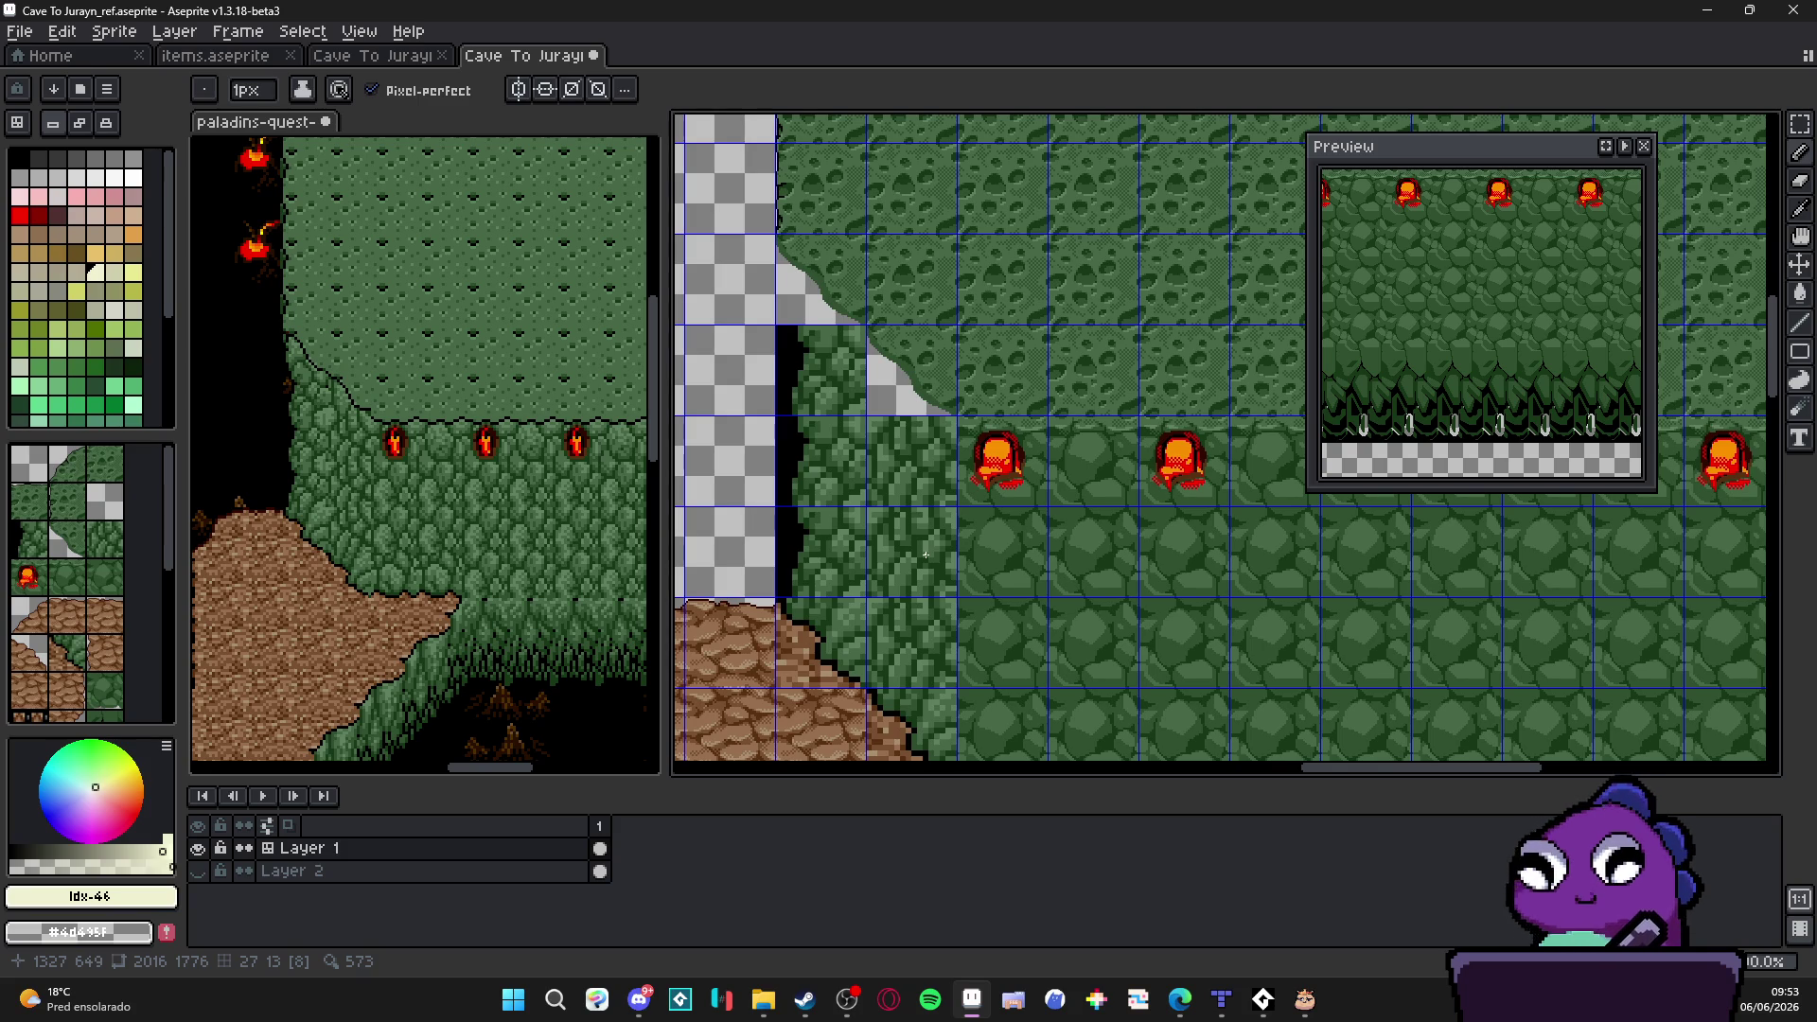
pyautogui.scroll(-1, 853, 596)
pyautogui.scroll(1, 815, 617)
pyautogui.scroll(-1, 815, 616)
pyautogui.scroll(1, 837, 499)
pyautogui.hotkey('ctrl', "'")
pyautogui.scroll(-1, 898, 477)
pyautogui.scroll(-1, 853, 540)
pyautogui.scroll(1, 828, 624)
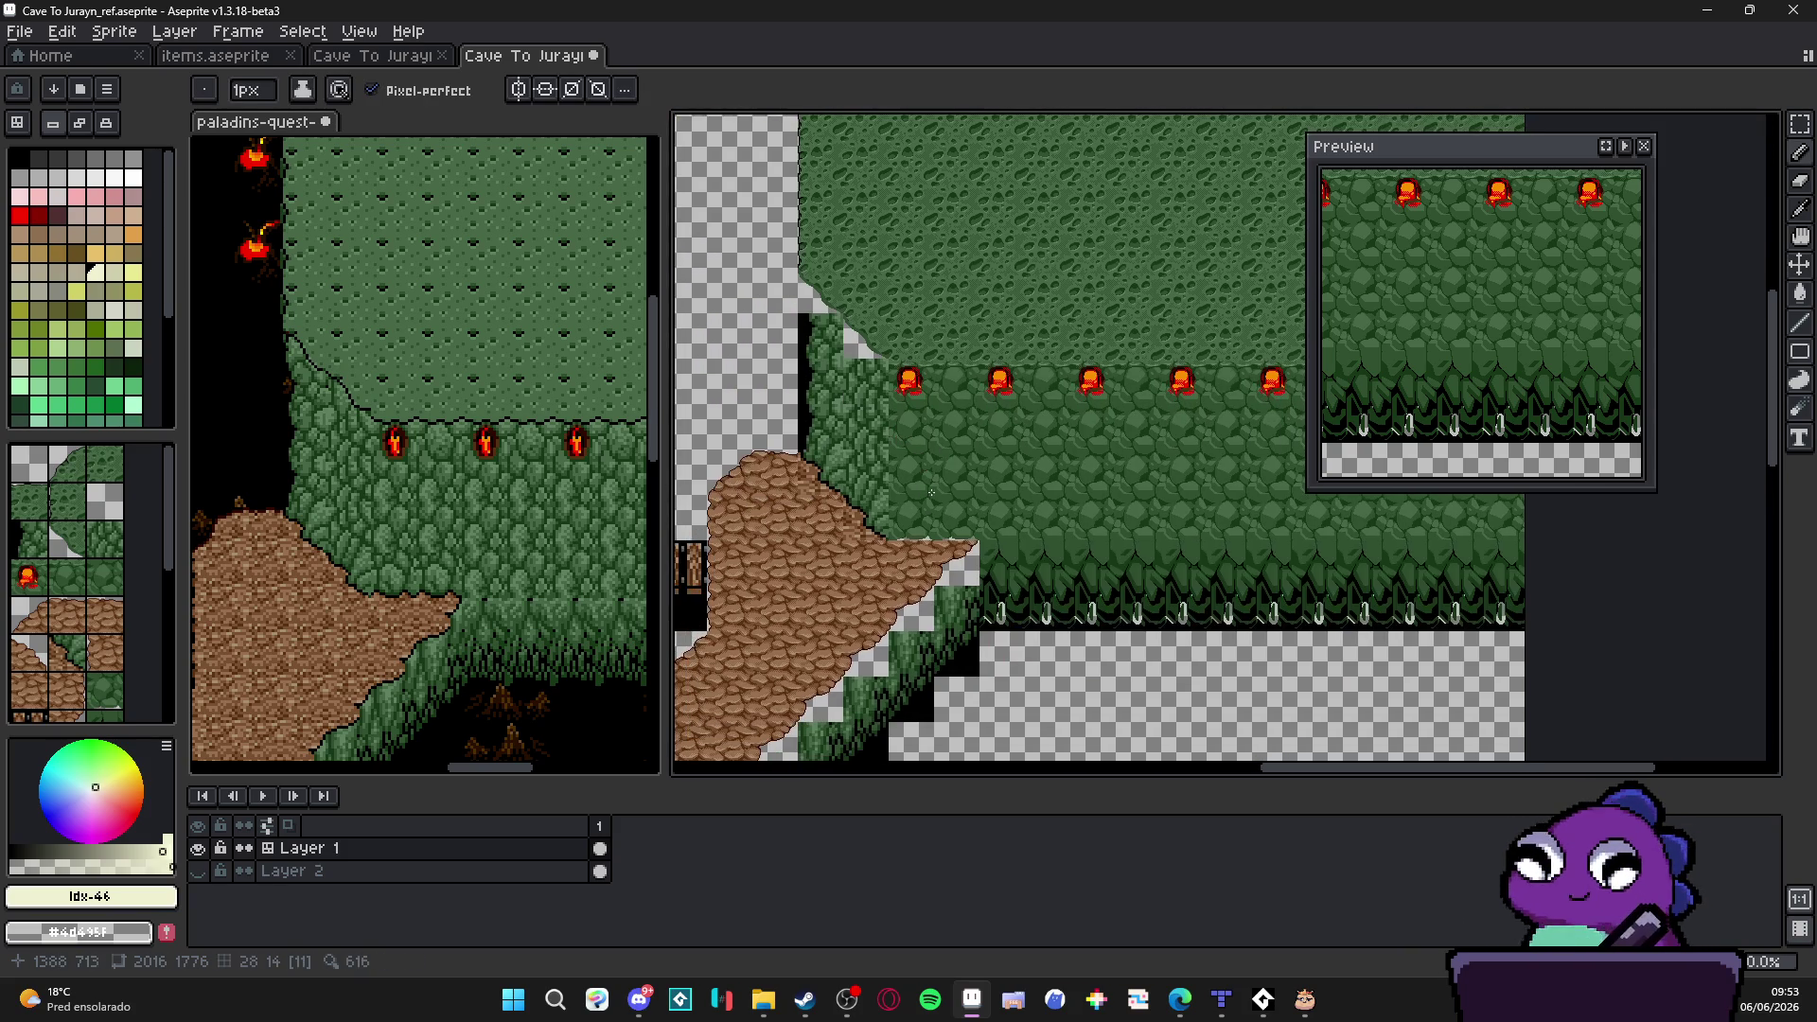
pyautogui.click(200, 871)
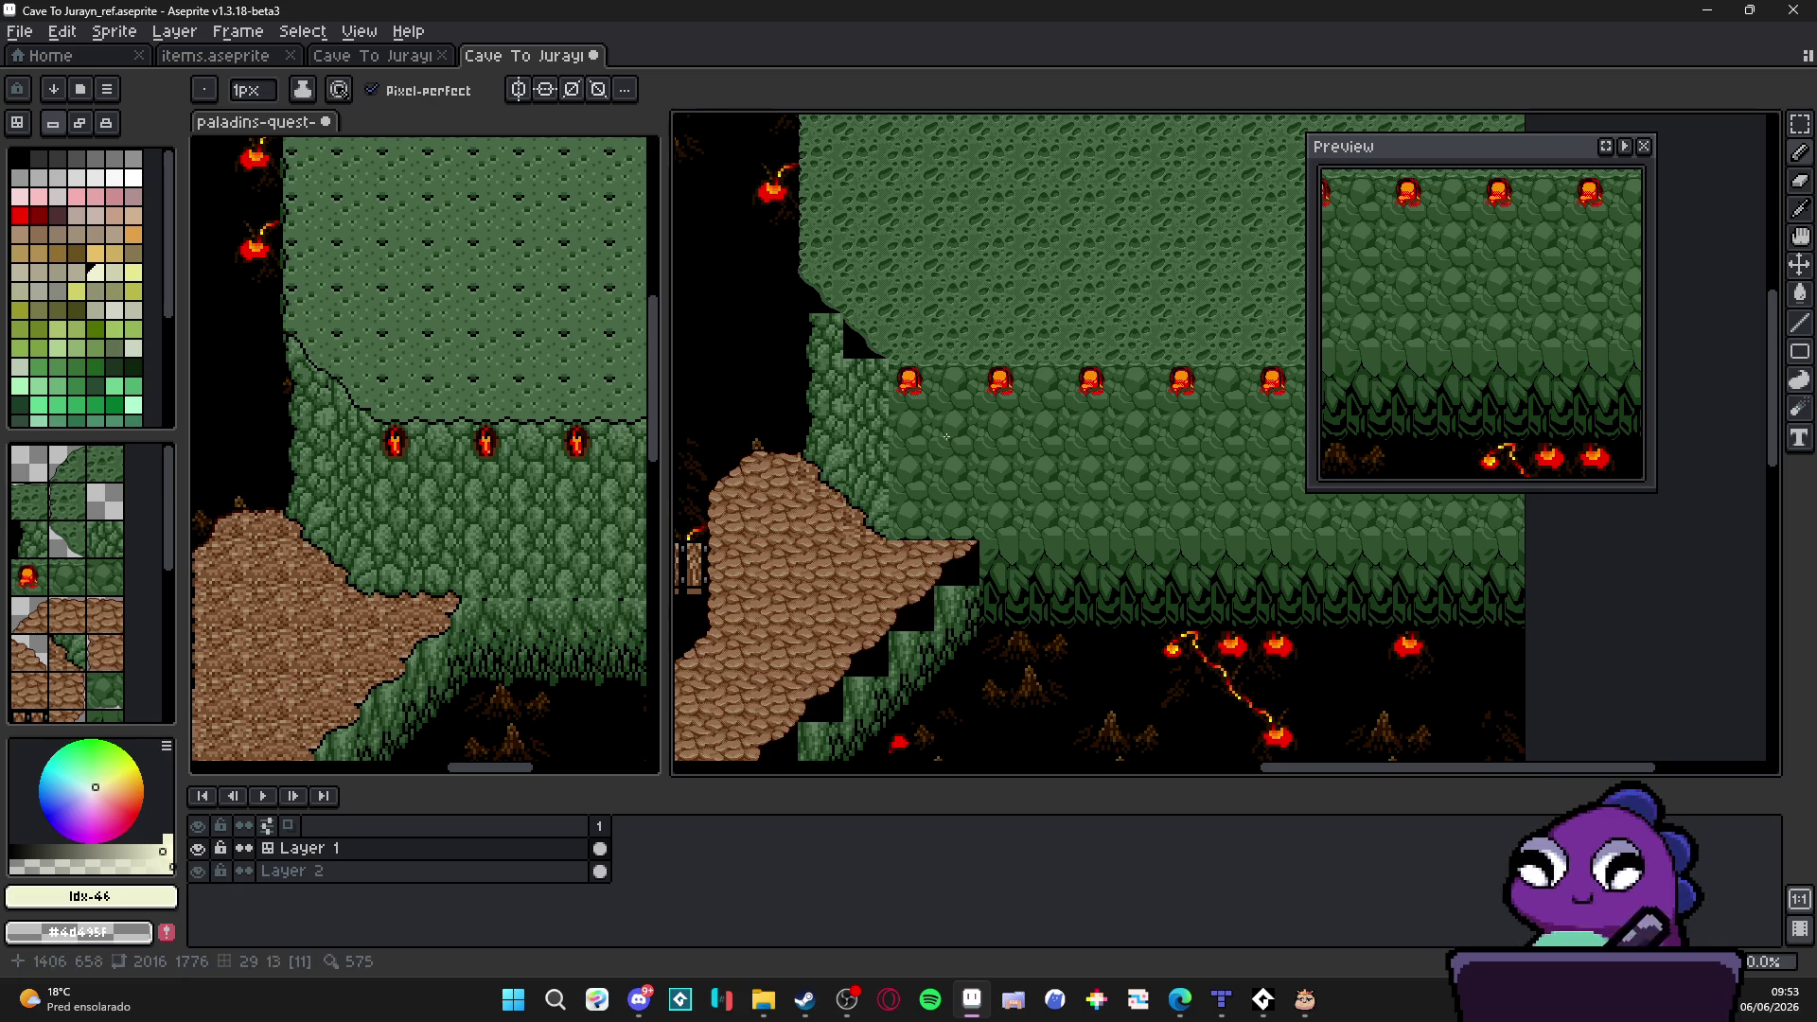
pyautogui.moveTo(872, 421); pyautogui.dragTo(1003, 272)
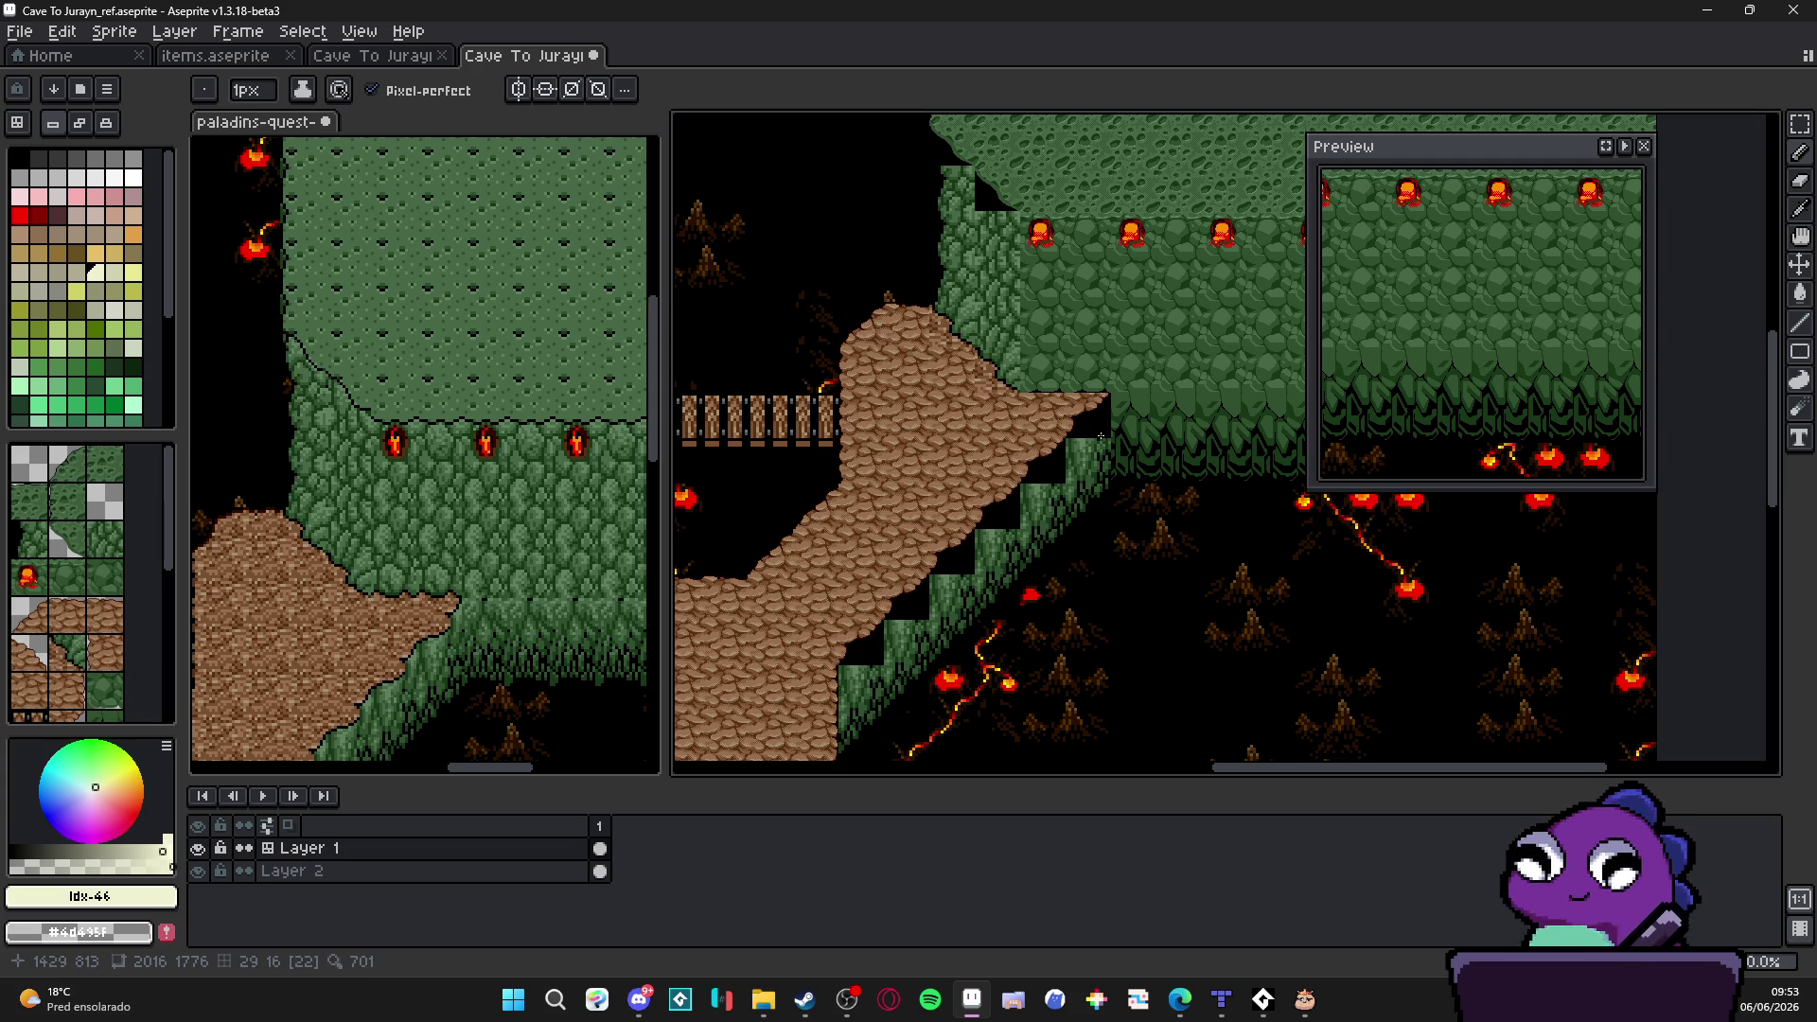
pyautogui.scroll(2, 1101, 436)
pyautogui.scroll(-2, 1079, 448)
pyautogui.scroll(1, 974, 486)
pyautogui.scroll(1, 999, 465)
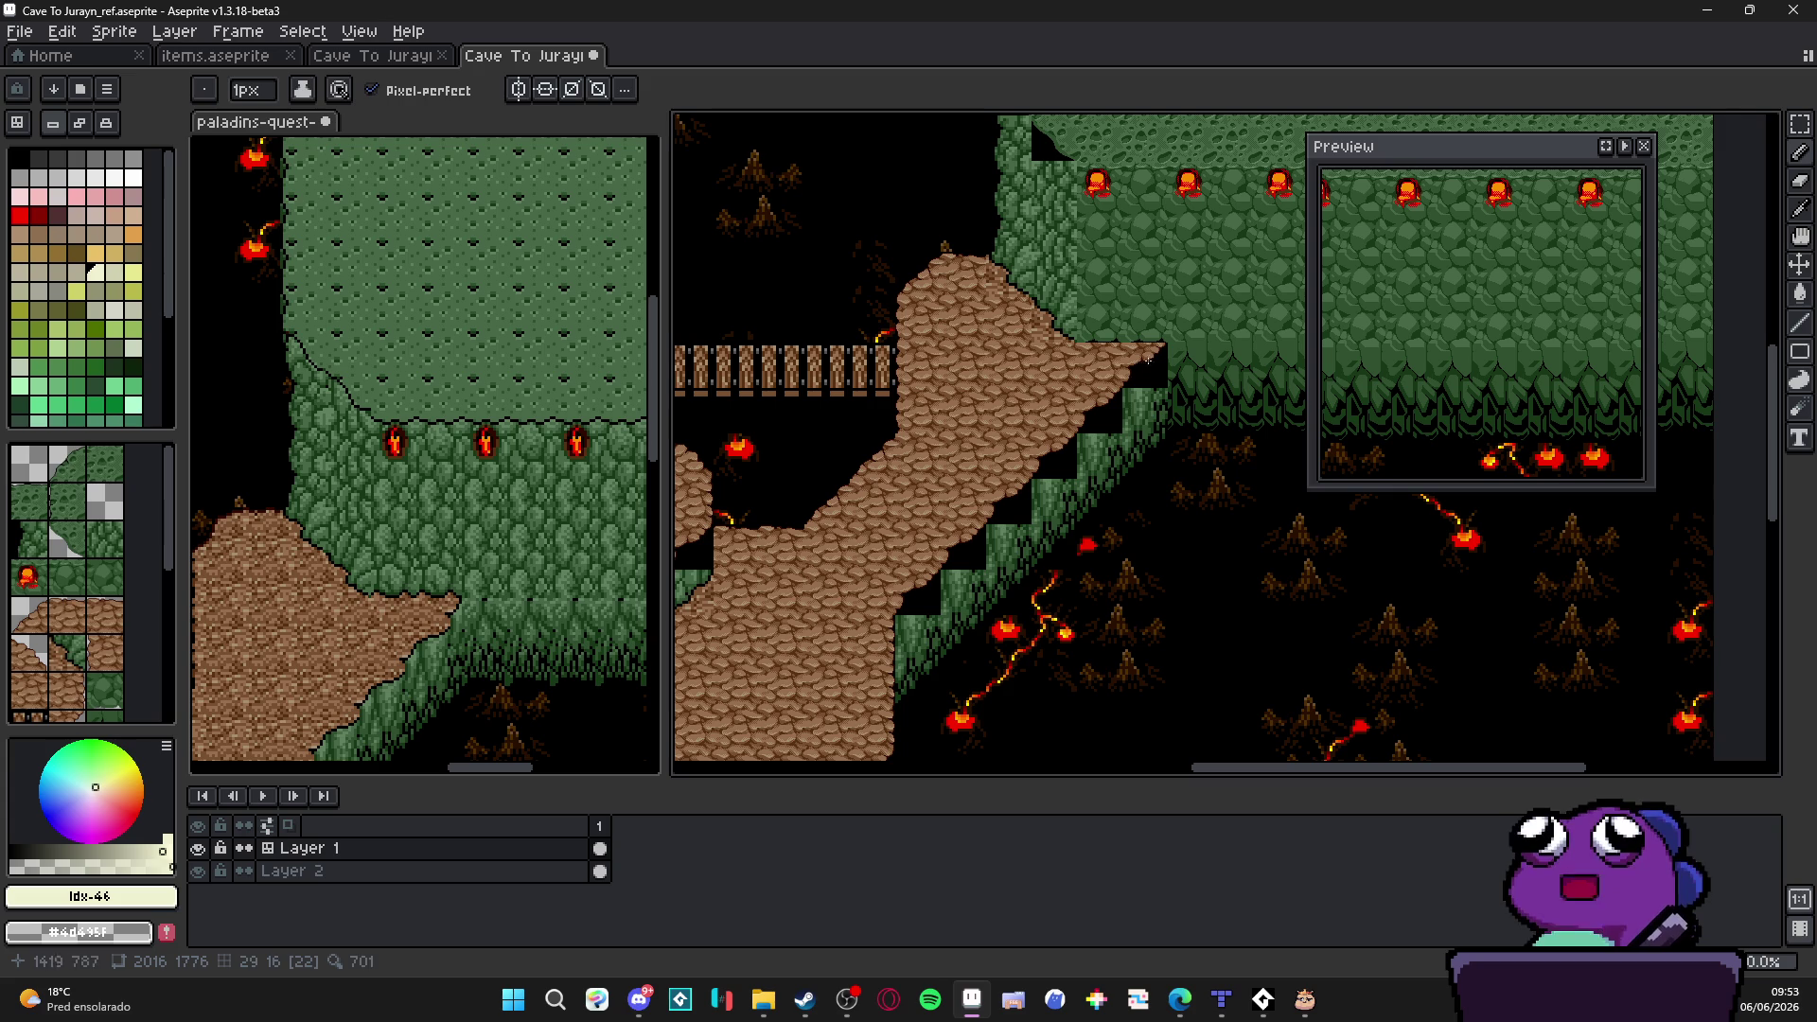
pyautogui.hscroll(-2, 1029, 511)
pyautogui.hscroll(-2, 1049, 556)
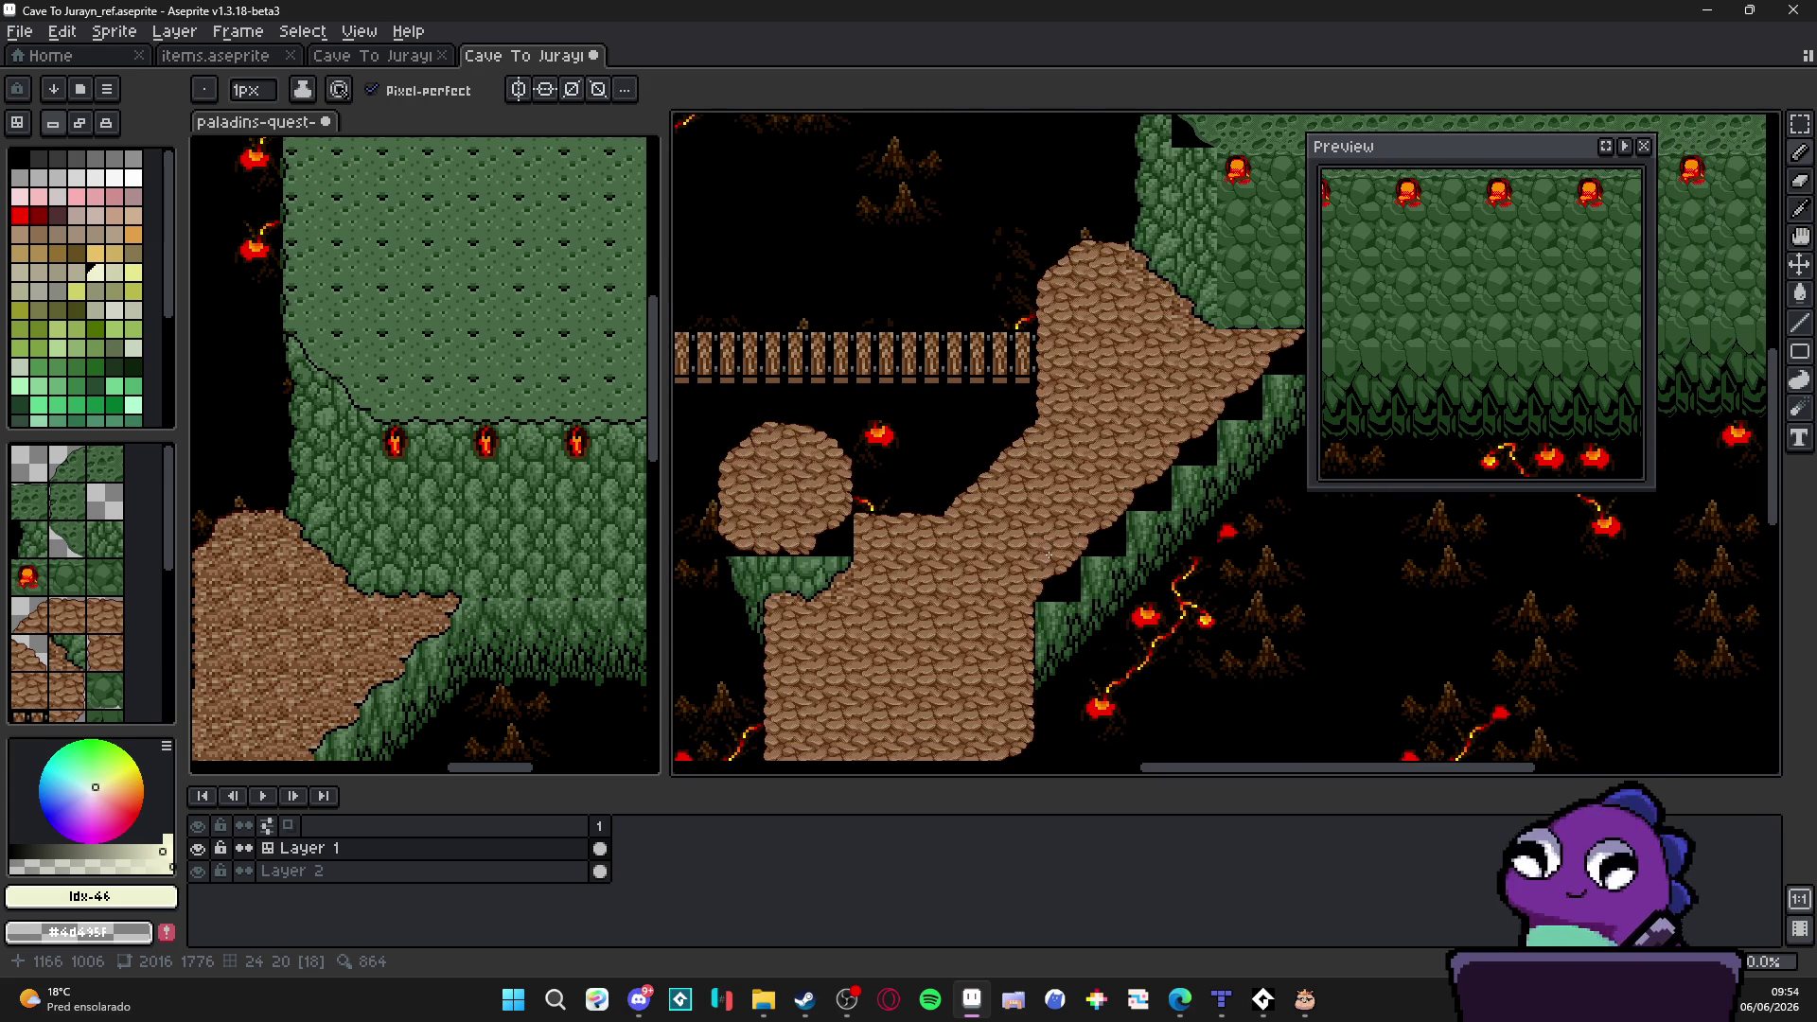
pyautogui.scroll(-1, 1049, 555)
pyautogui.scroll(-1, 1026, 497)
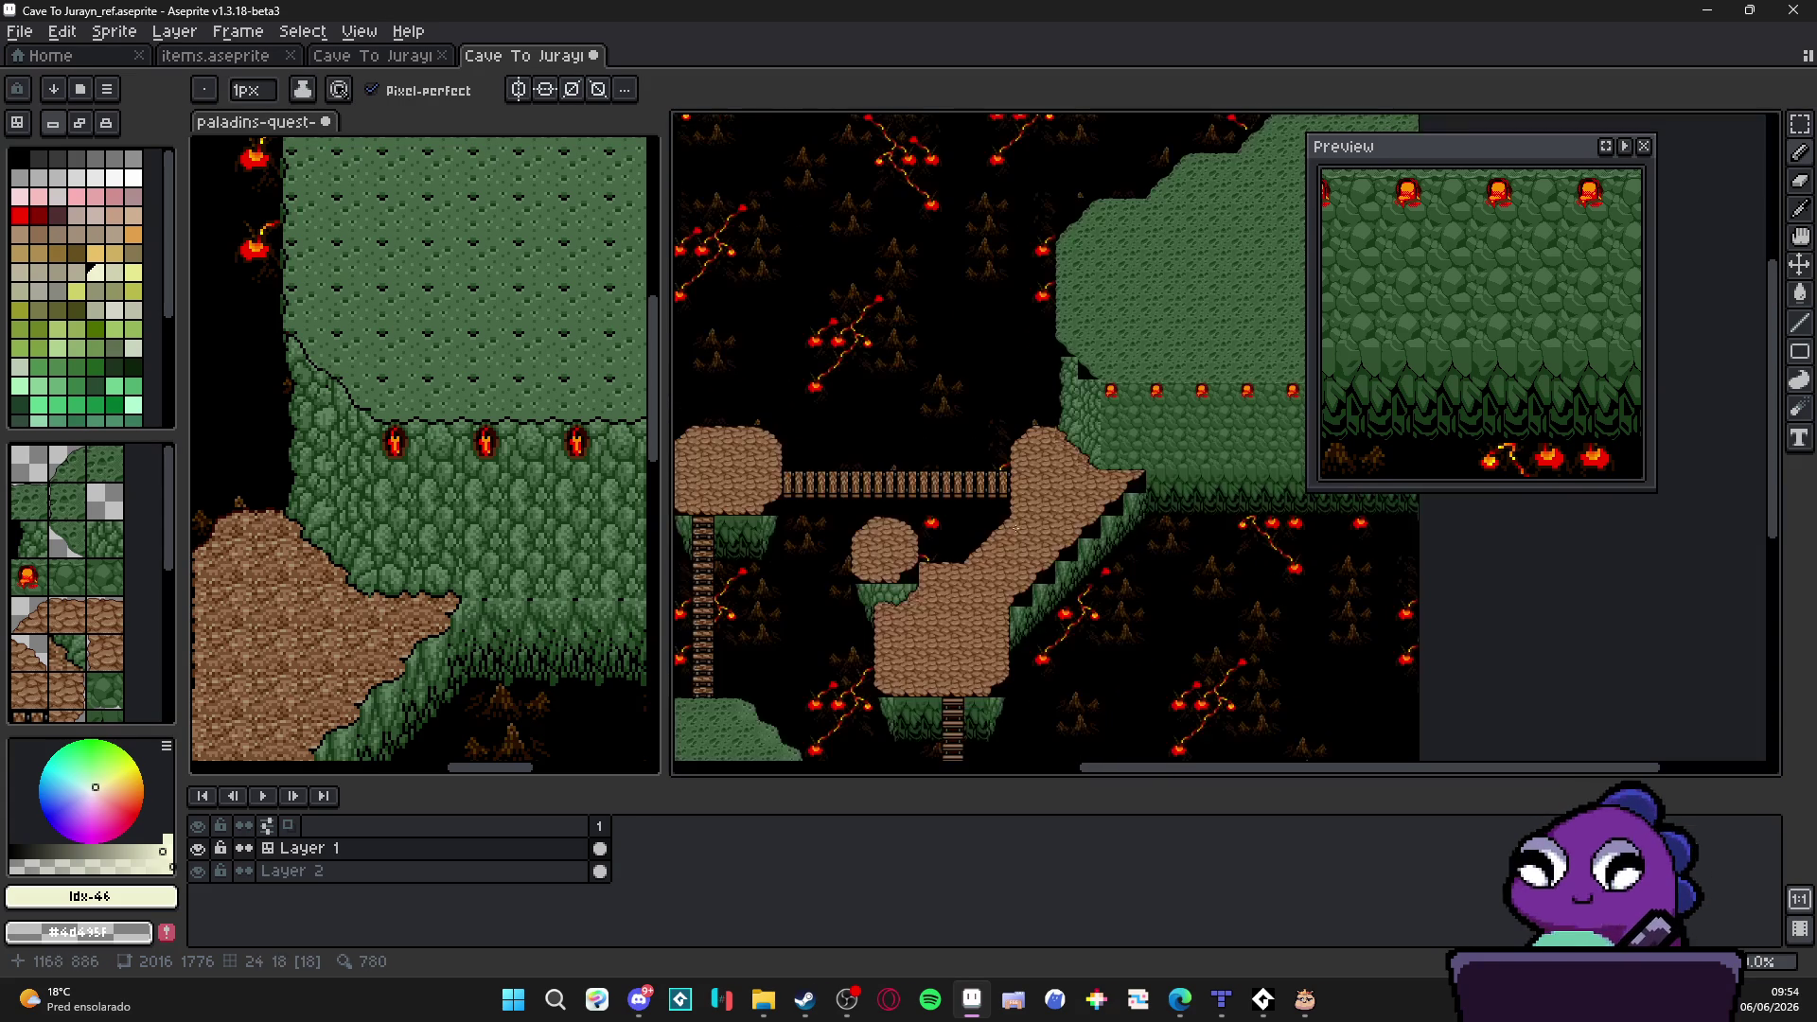
pyautogui.scroll(1, 1022, 522)
pyautogui.scroll(1, 961, 480)
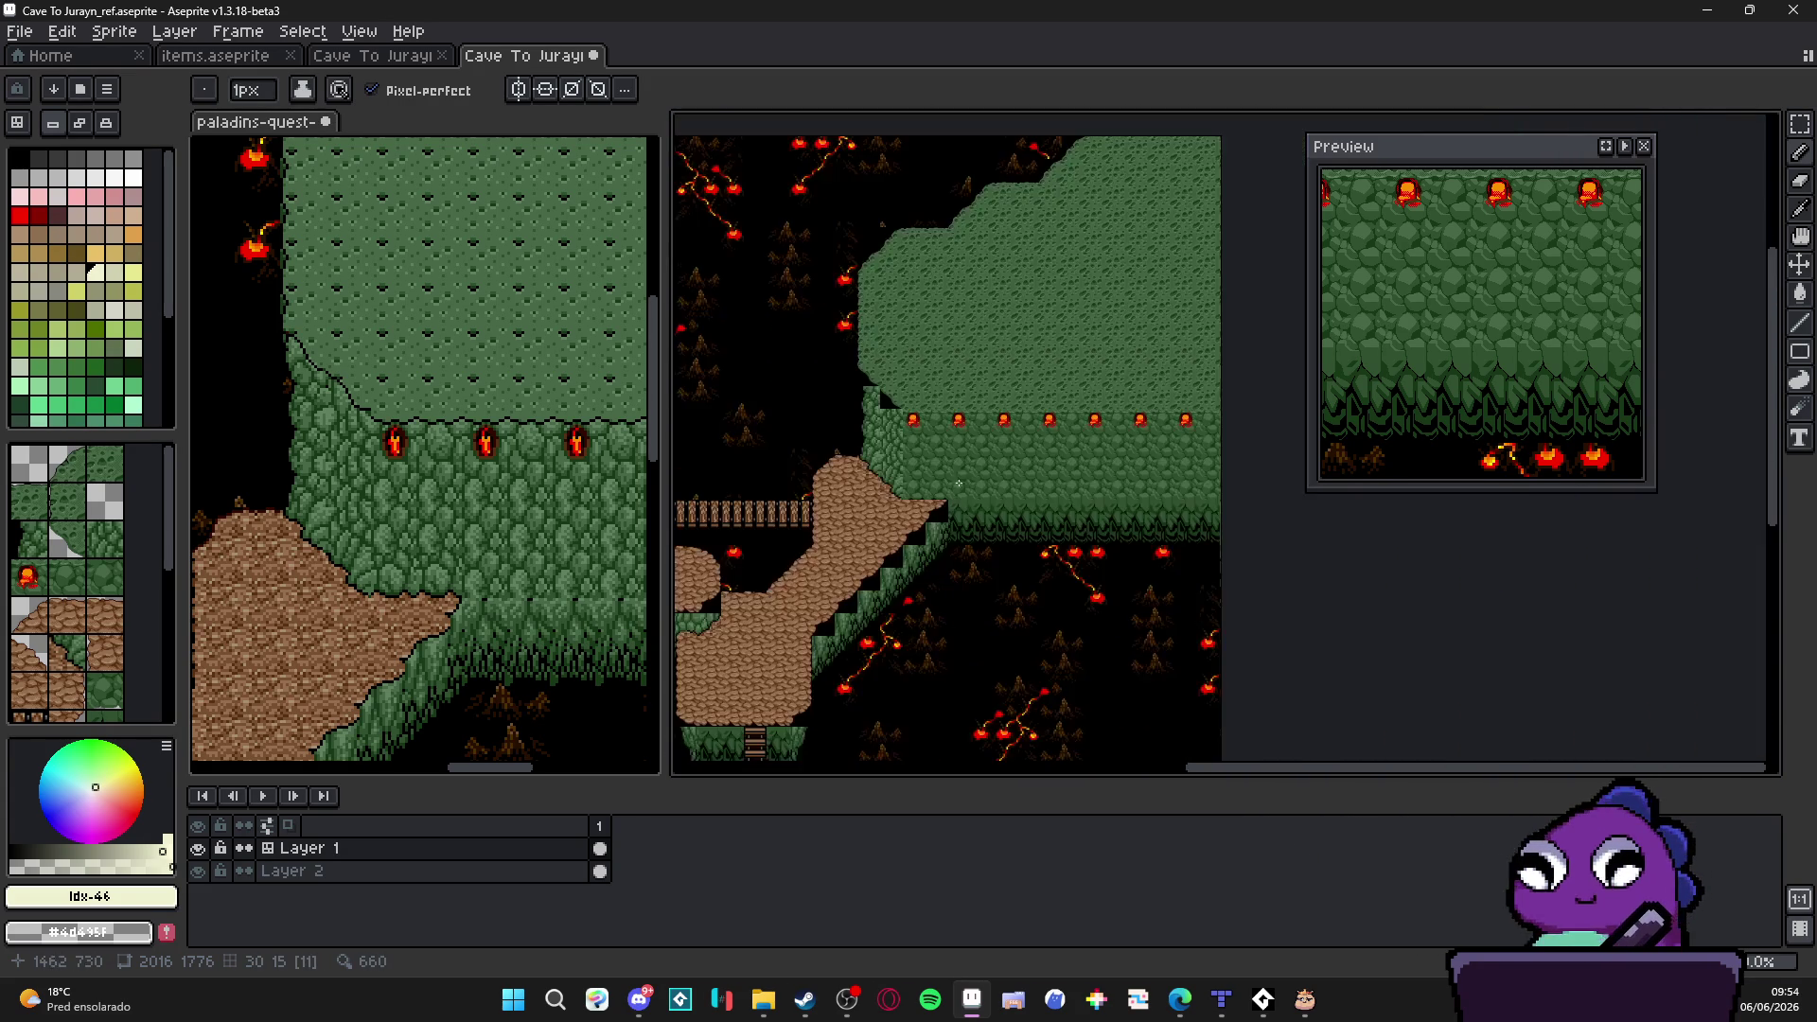
pyautogui.scroll(1, 937, 476)
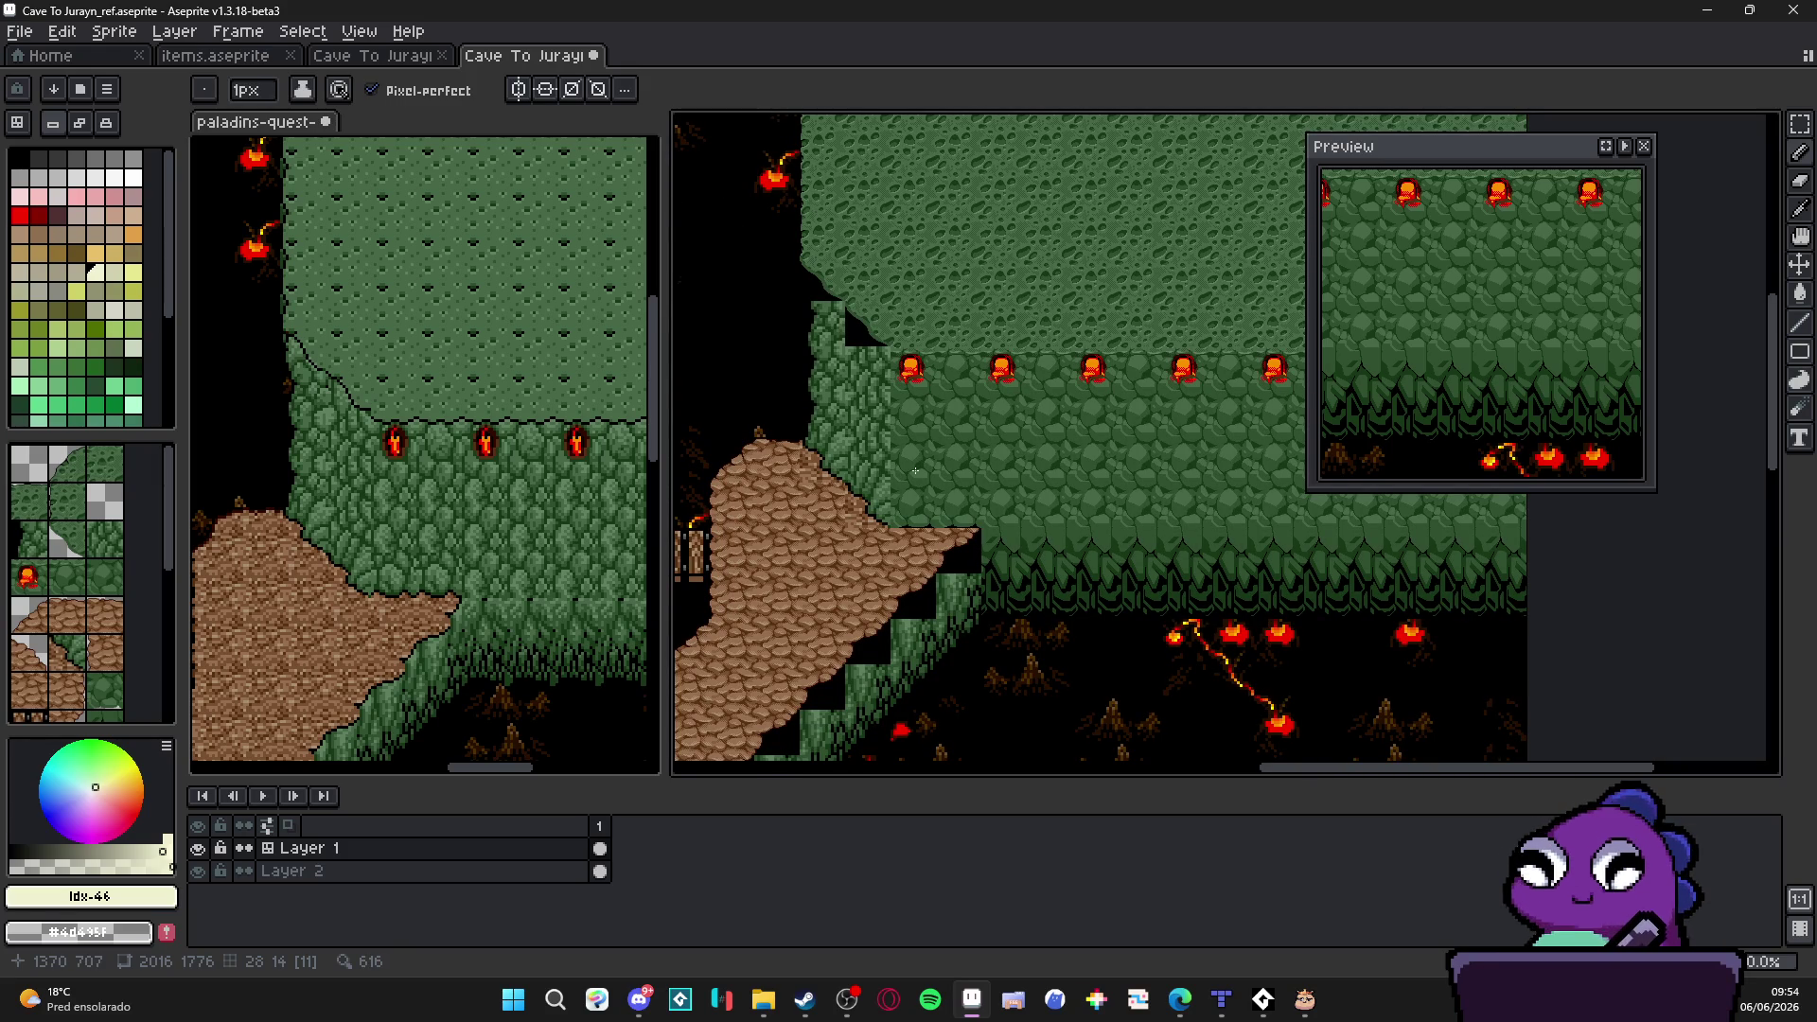
pyautogui.scroll(-1, 916, 470)
pyautogui.scroll(3, 926, 470)
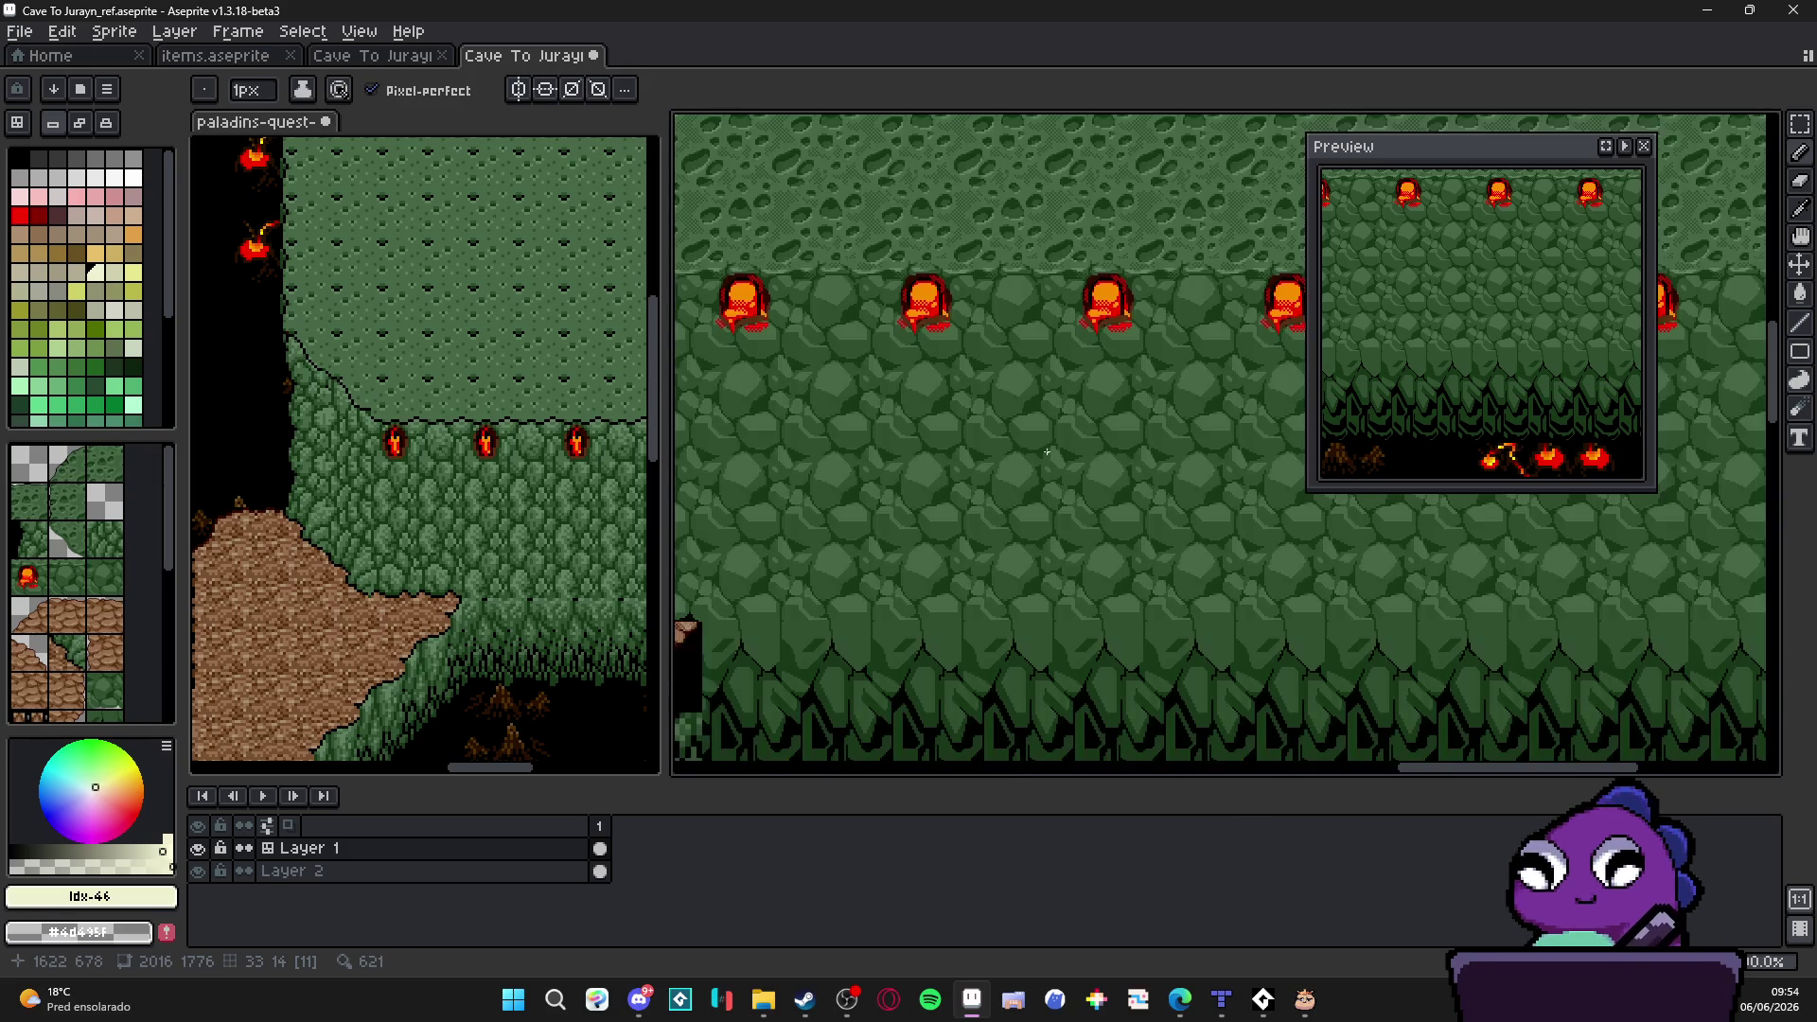
pyautogui.scroll(-2, 1240, 513)
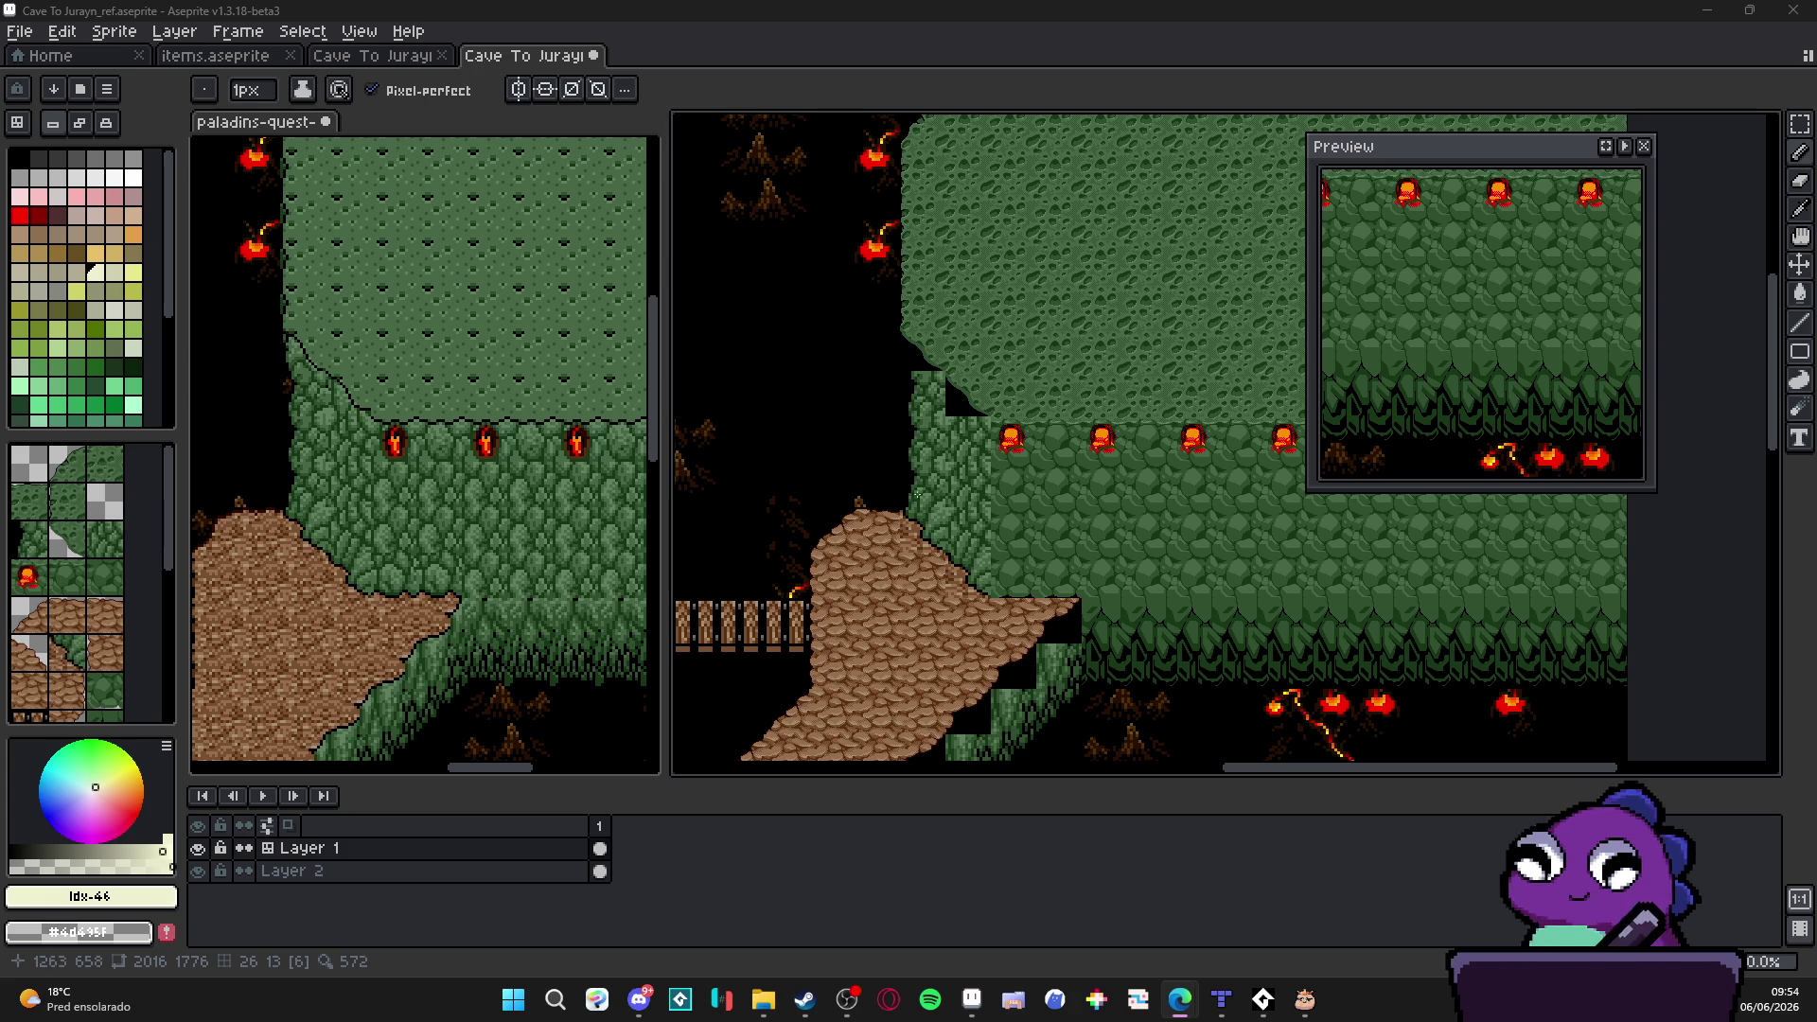
pyautogui.scroll(3, 988, 372)
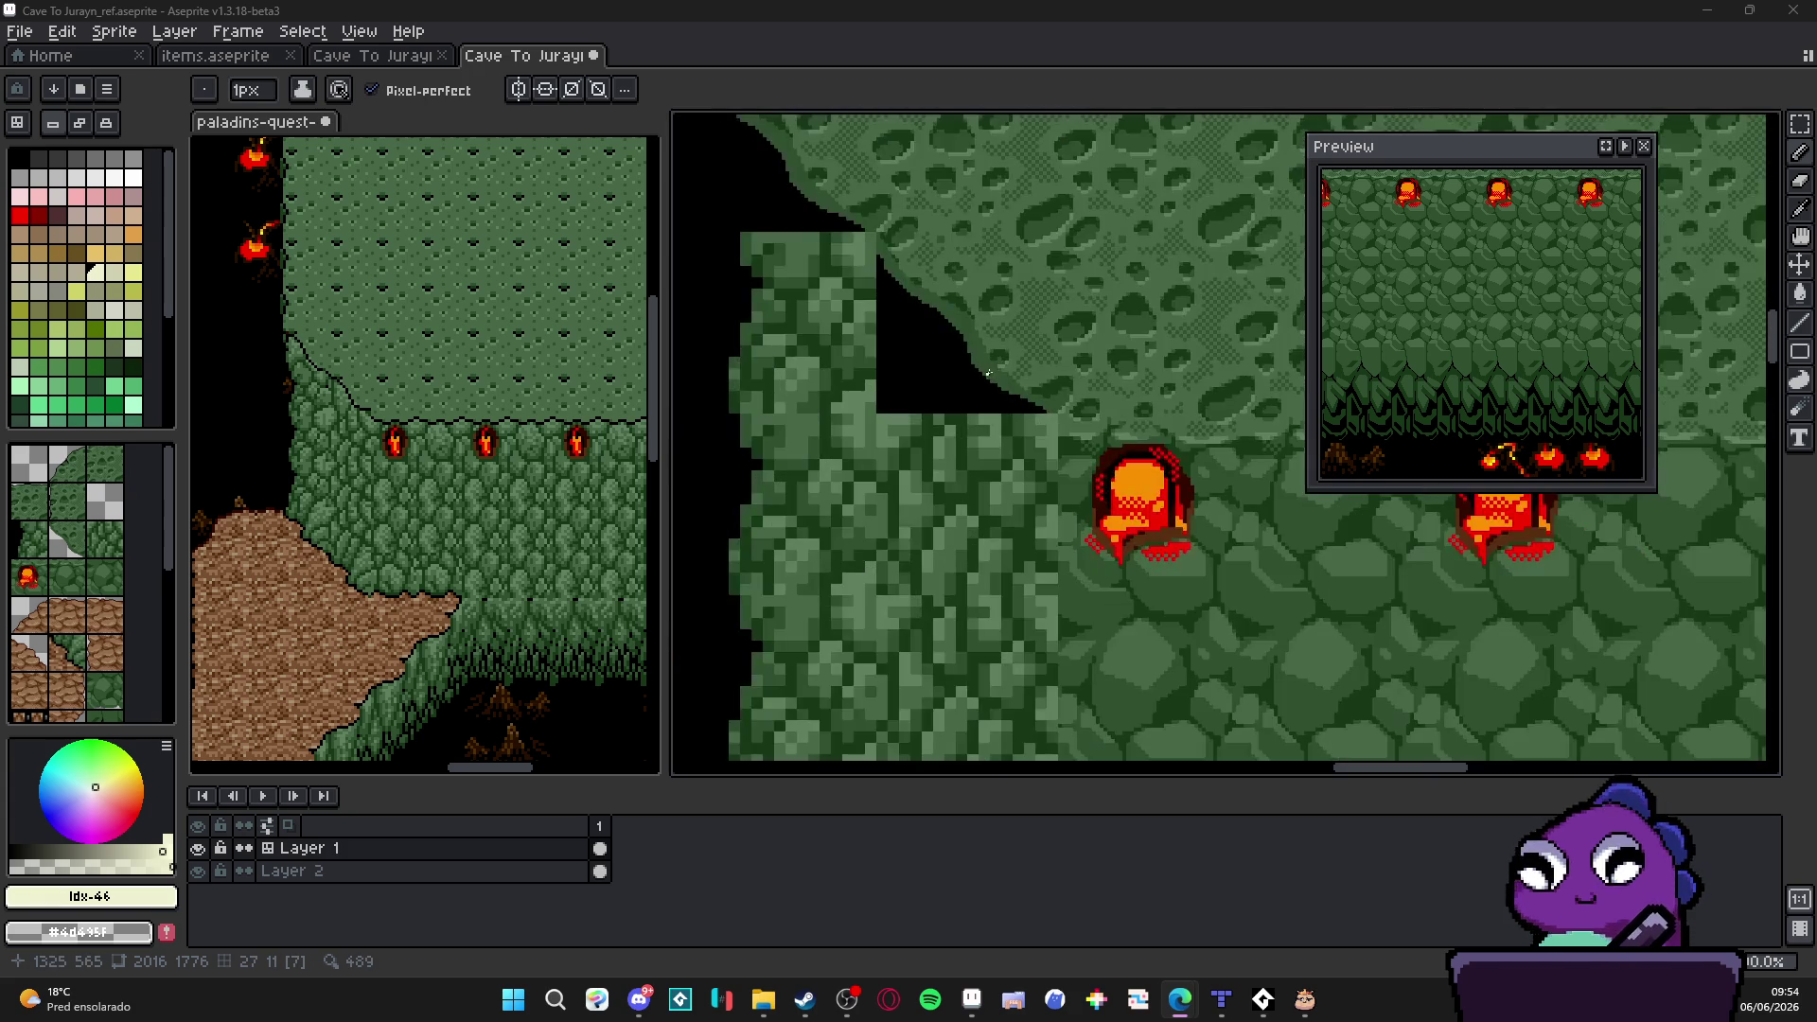
pyautogui.scroll(1, 987, 376)
pyautogui.scroll(1, 1002, 397)
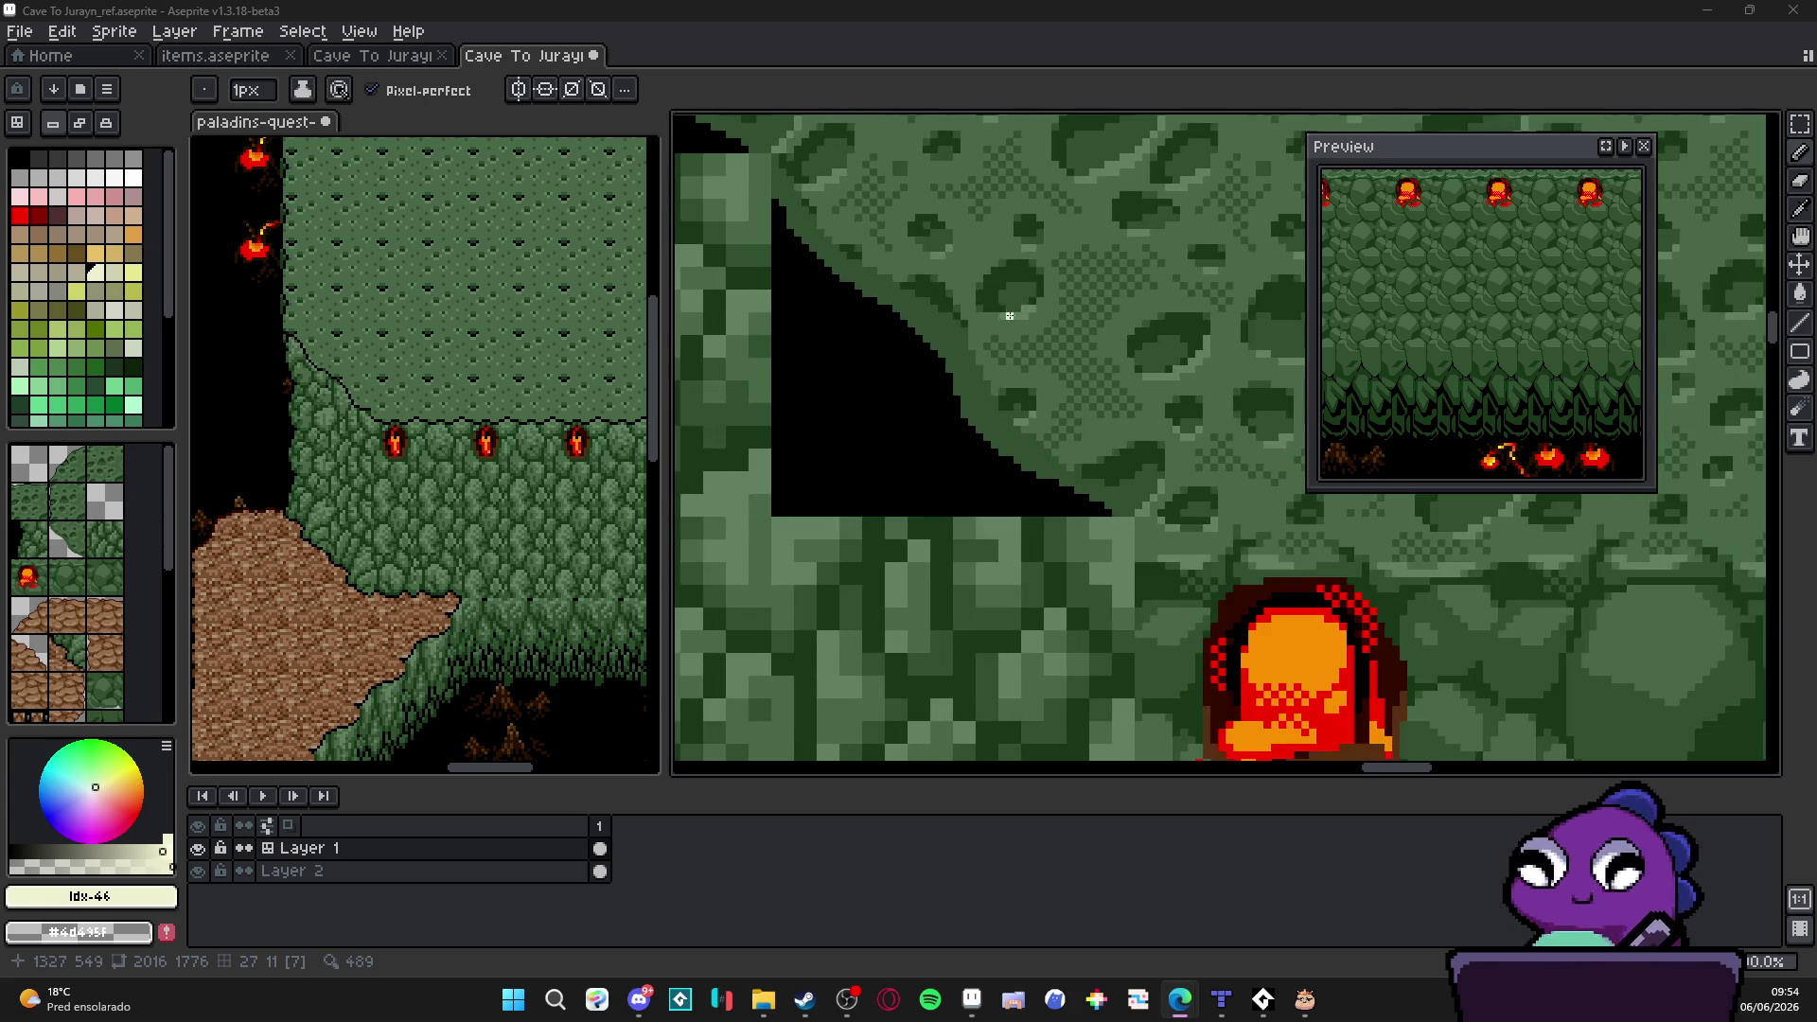
# Step: Eyedrop the greens, clear one stone tile and refill it flat dark green #305030
pyautogui.keyDown('alt'); pyautogui.click(1025, 426); pyautogui.keyUp('alt')
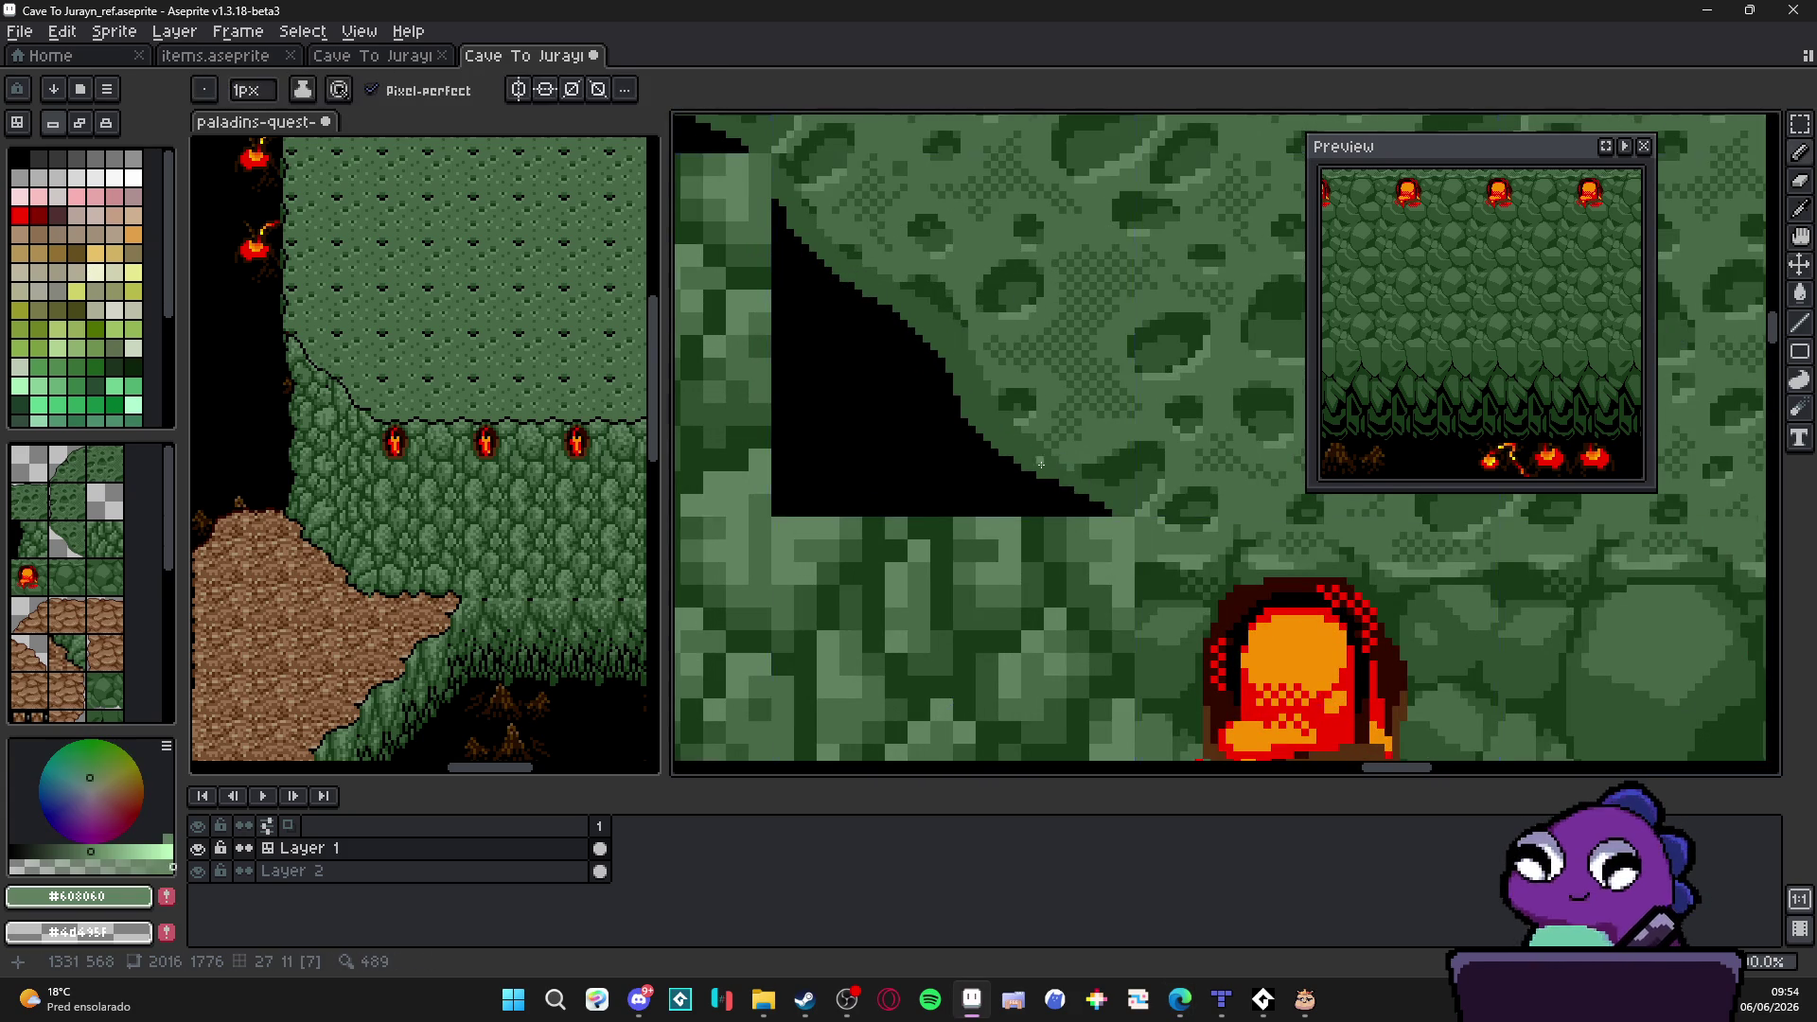
pyautogui.scroll(-1, 1050, 528)
pyautogui.scroll(1, 1006, 511)
pyautogui.scroll(-1, 1122, 561)
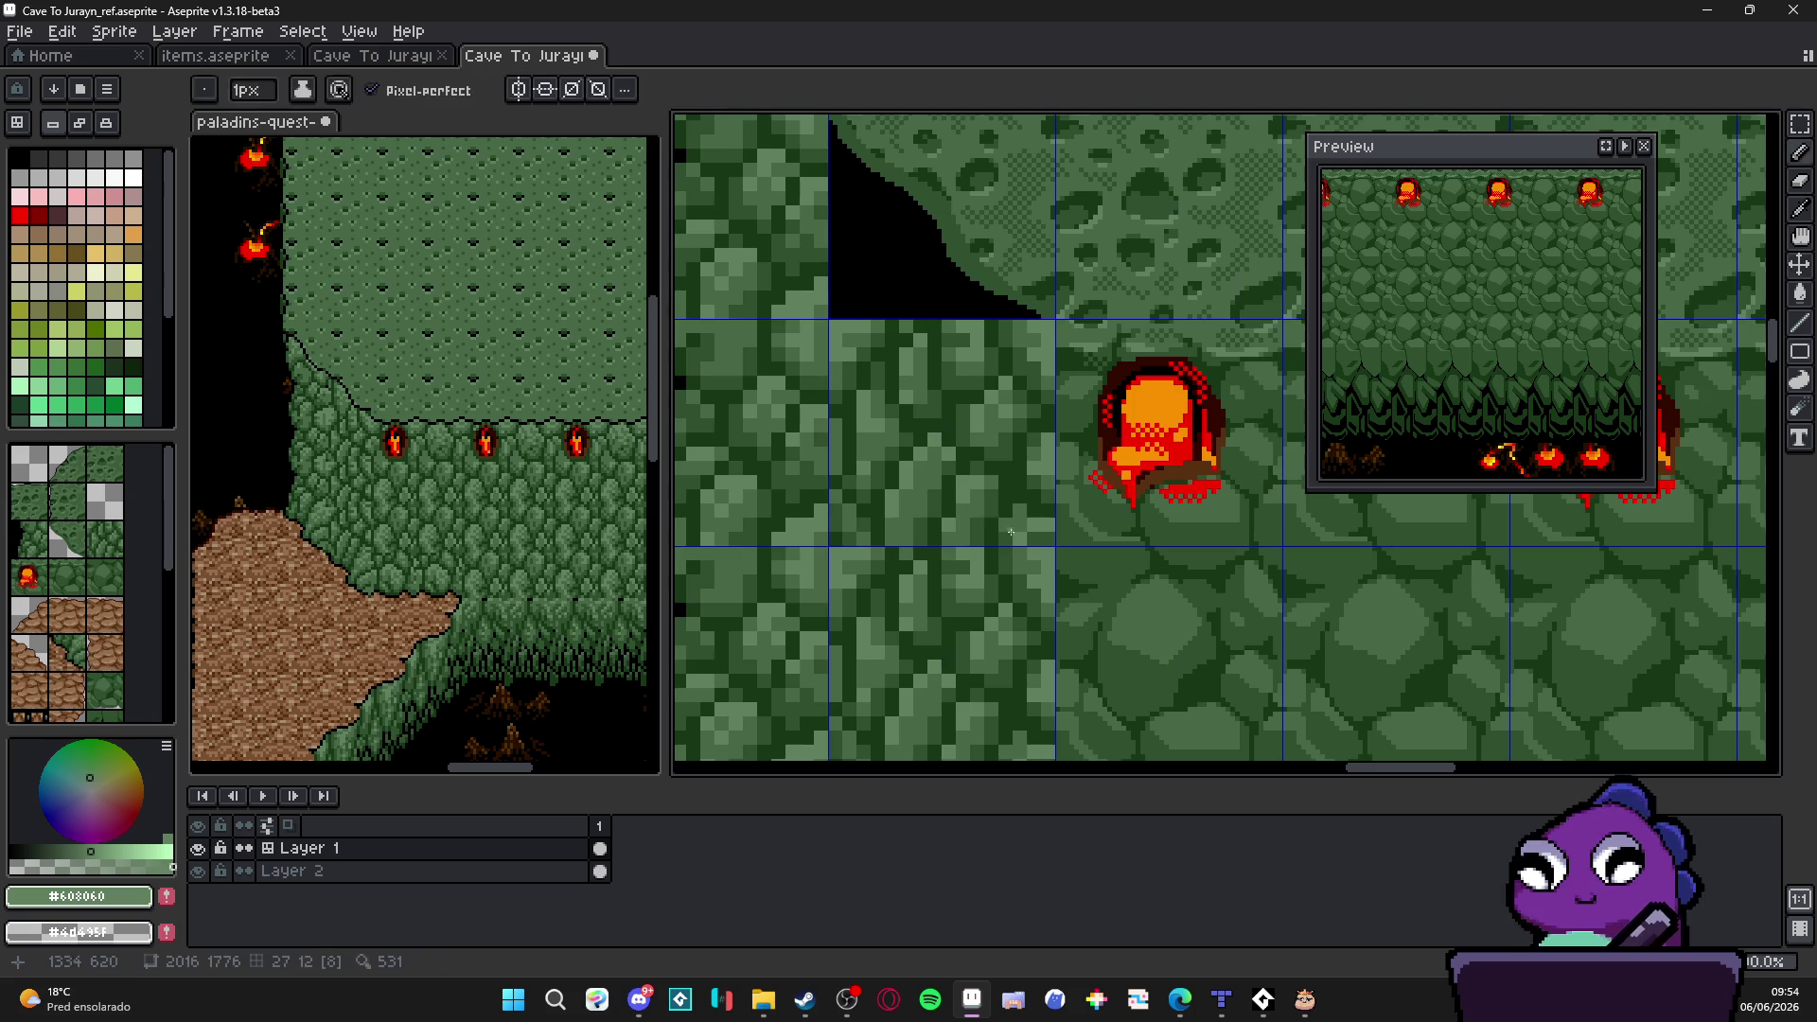
pyautogui.keyDown('alt'); pyautogui.click(986, 430); pyautogui.keyUp('alt')
pyautogui.press('m')
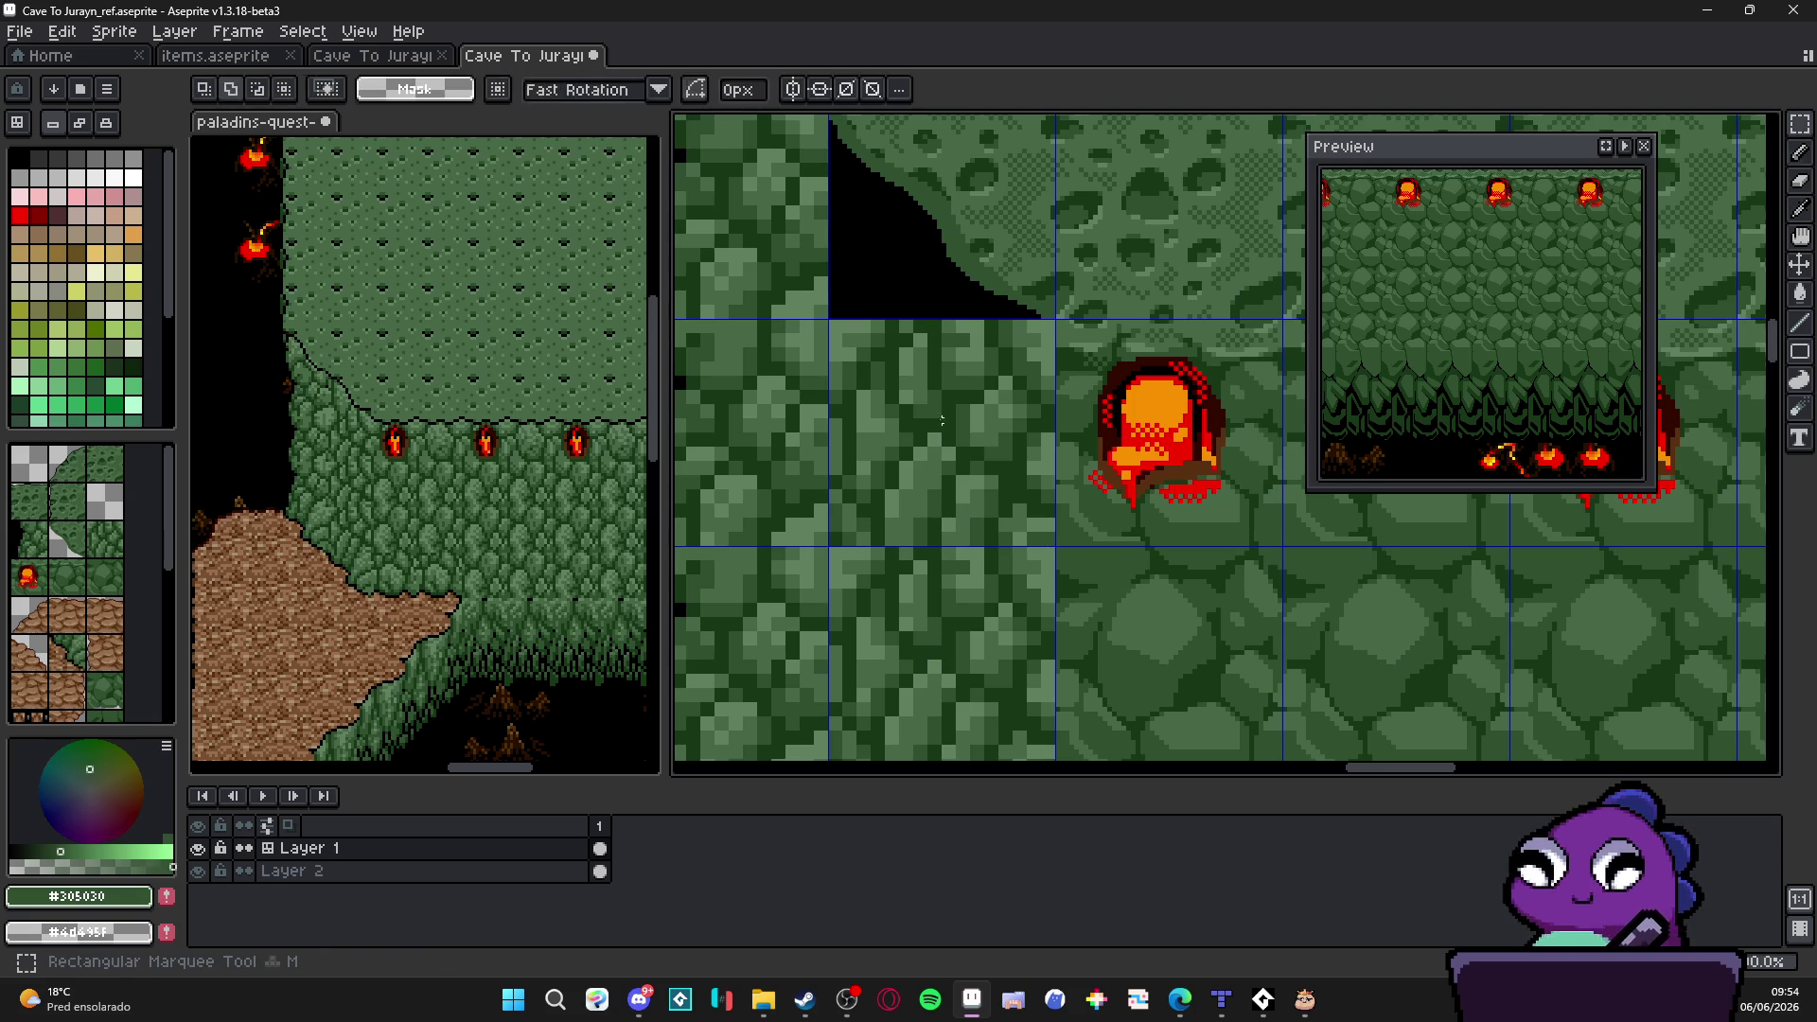
pyautogui.click(944, 422)
pyautogui.press('Delete')
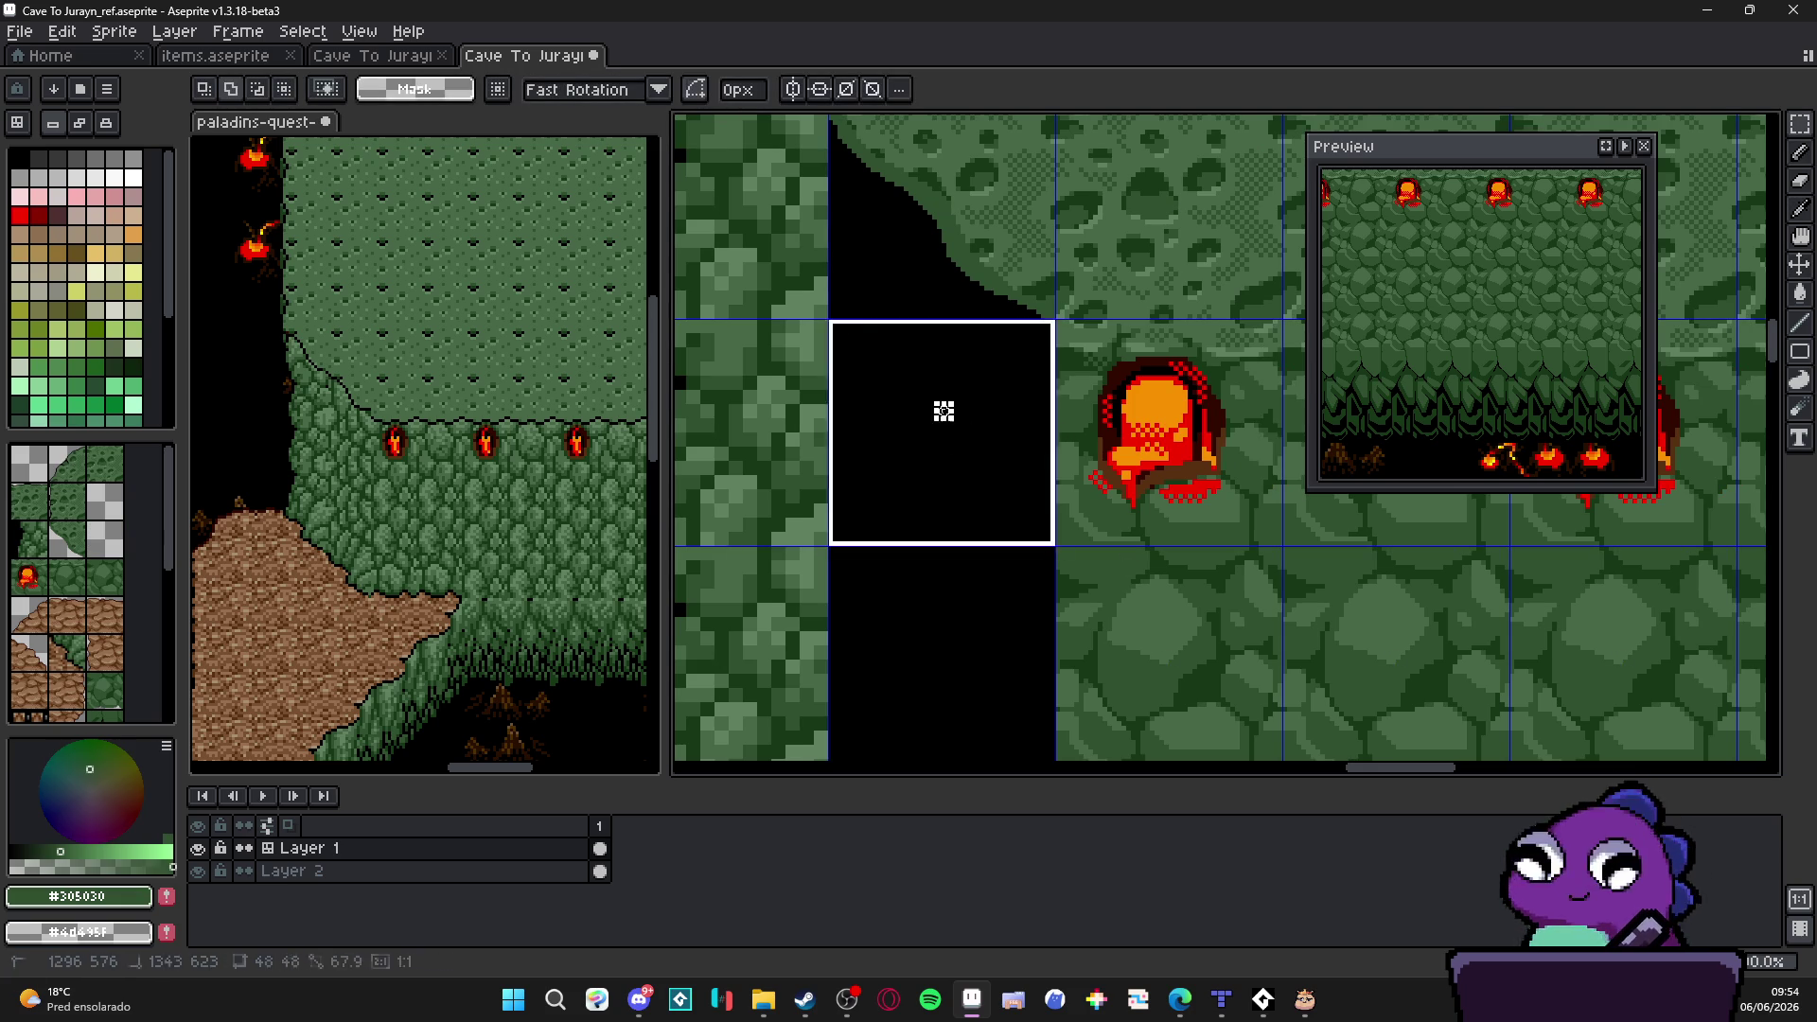
pyautogui.press('b')
pyautogui.press('f')
pyautogui.hotkey('ctrl', 'd')
pyautogui.scroll(1, 1061, 592)
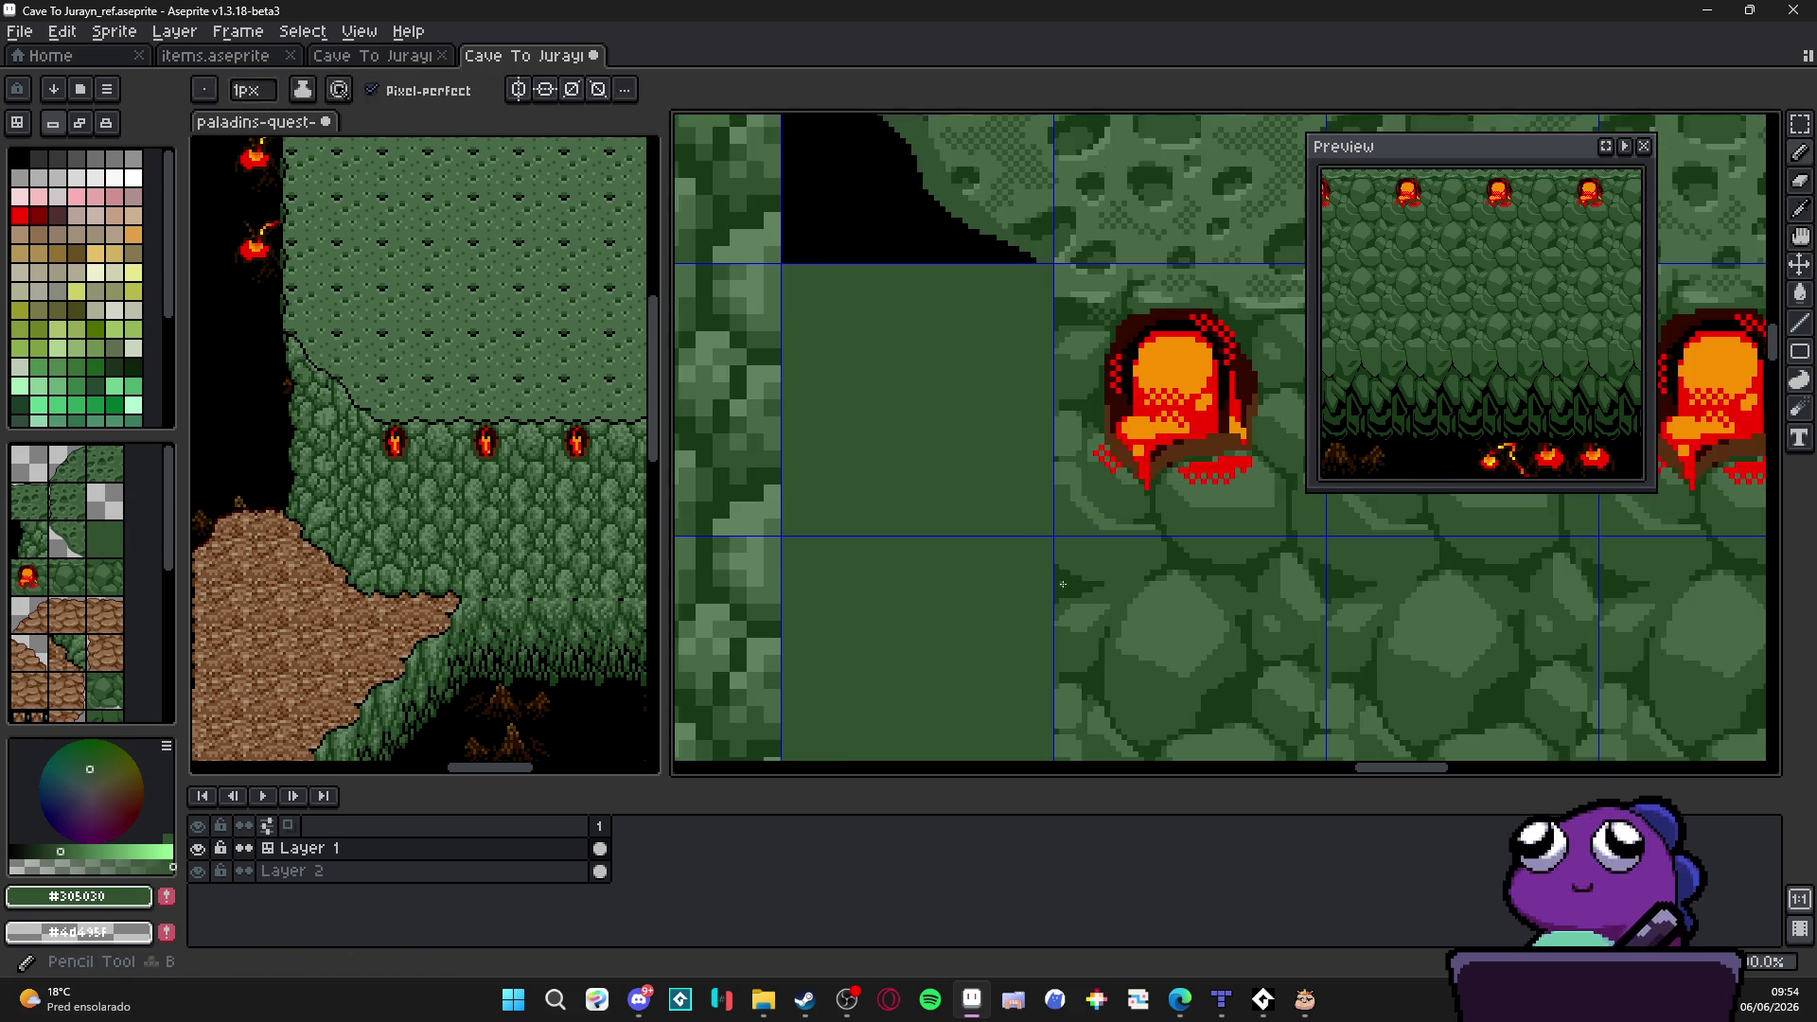
# Step: Sketch dark #183818 outline strokes along the tile's edge and hide the tile grid
pyautogui.keyDown('alt'); pyautogui.click(1061, 590); pyautogui.keyUp('alt')
pyautogui.scroll(1, 1050, 545)
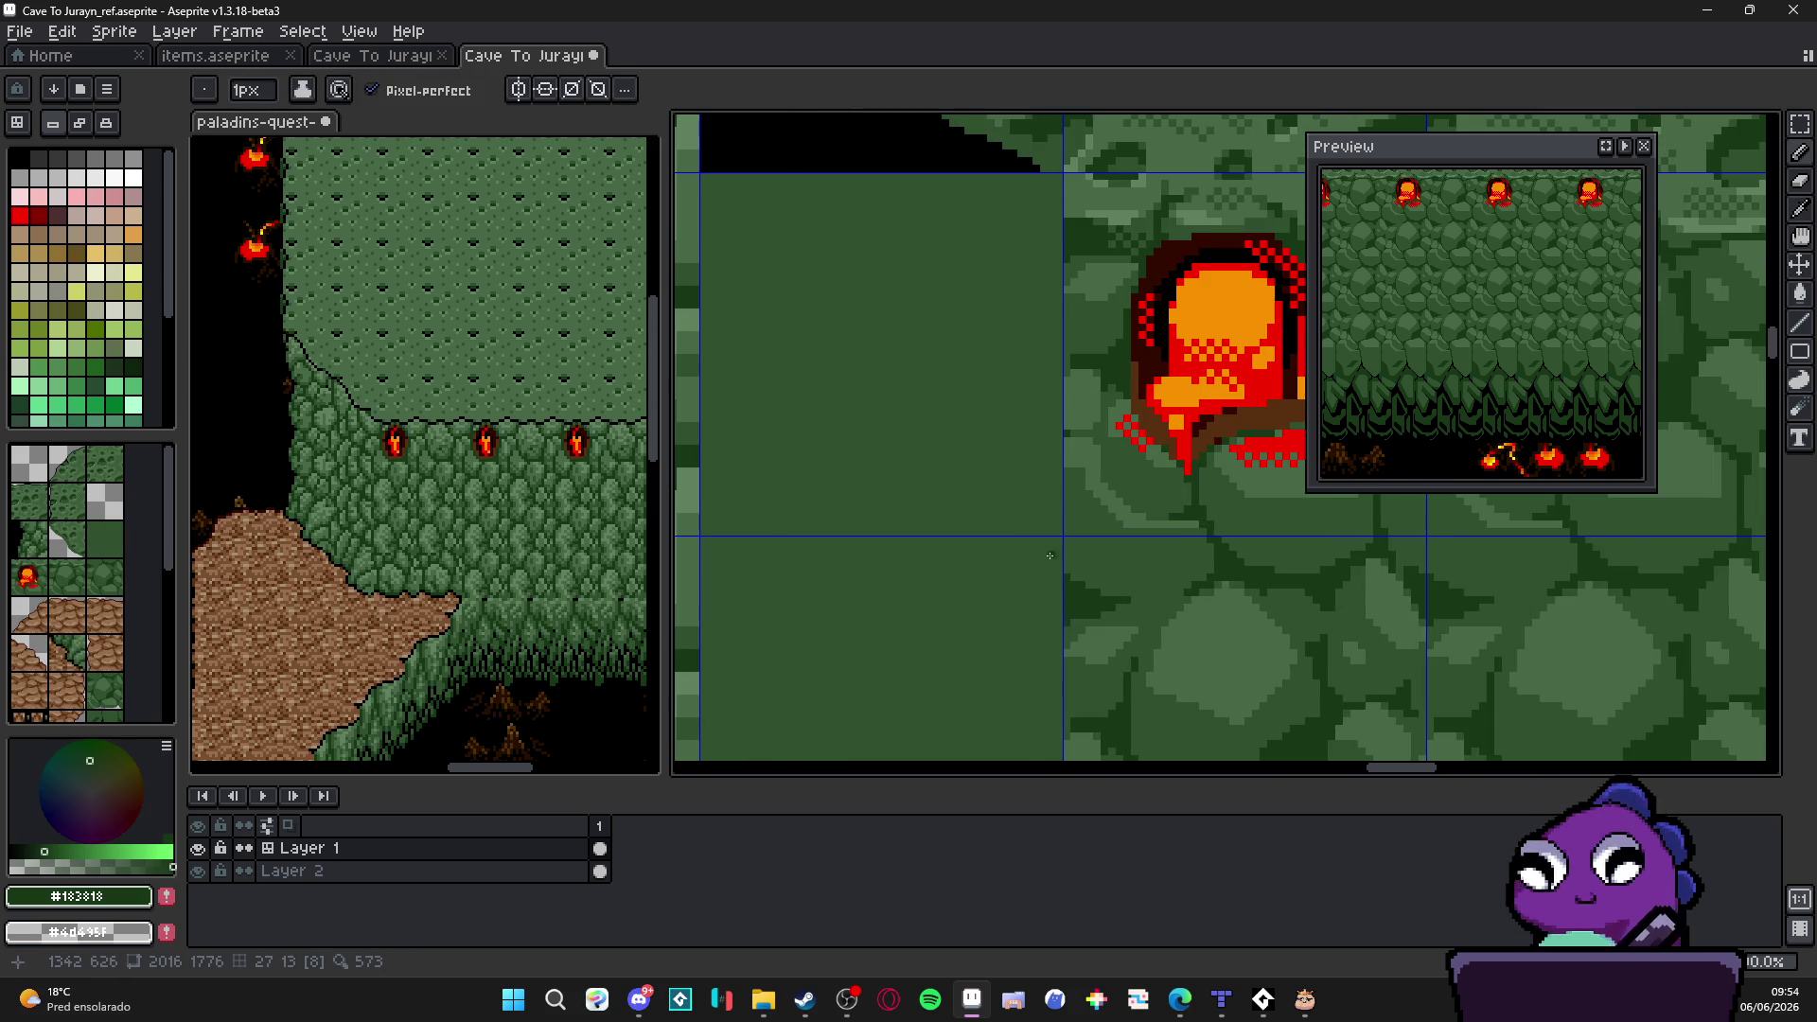
pyautogui.scroll(-2, 1049, 555)
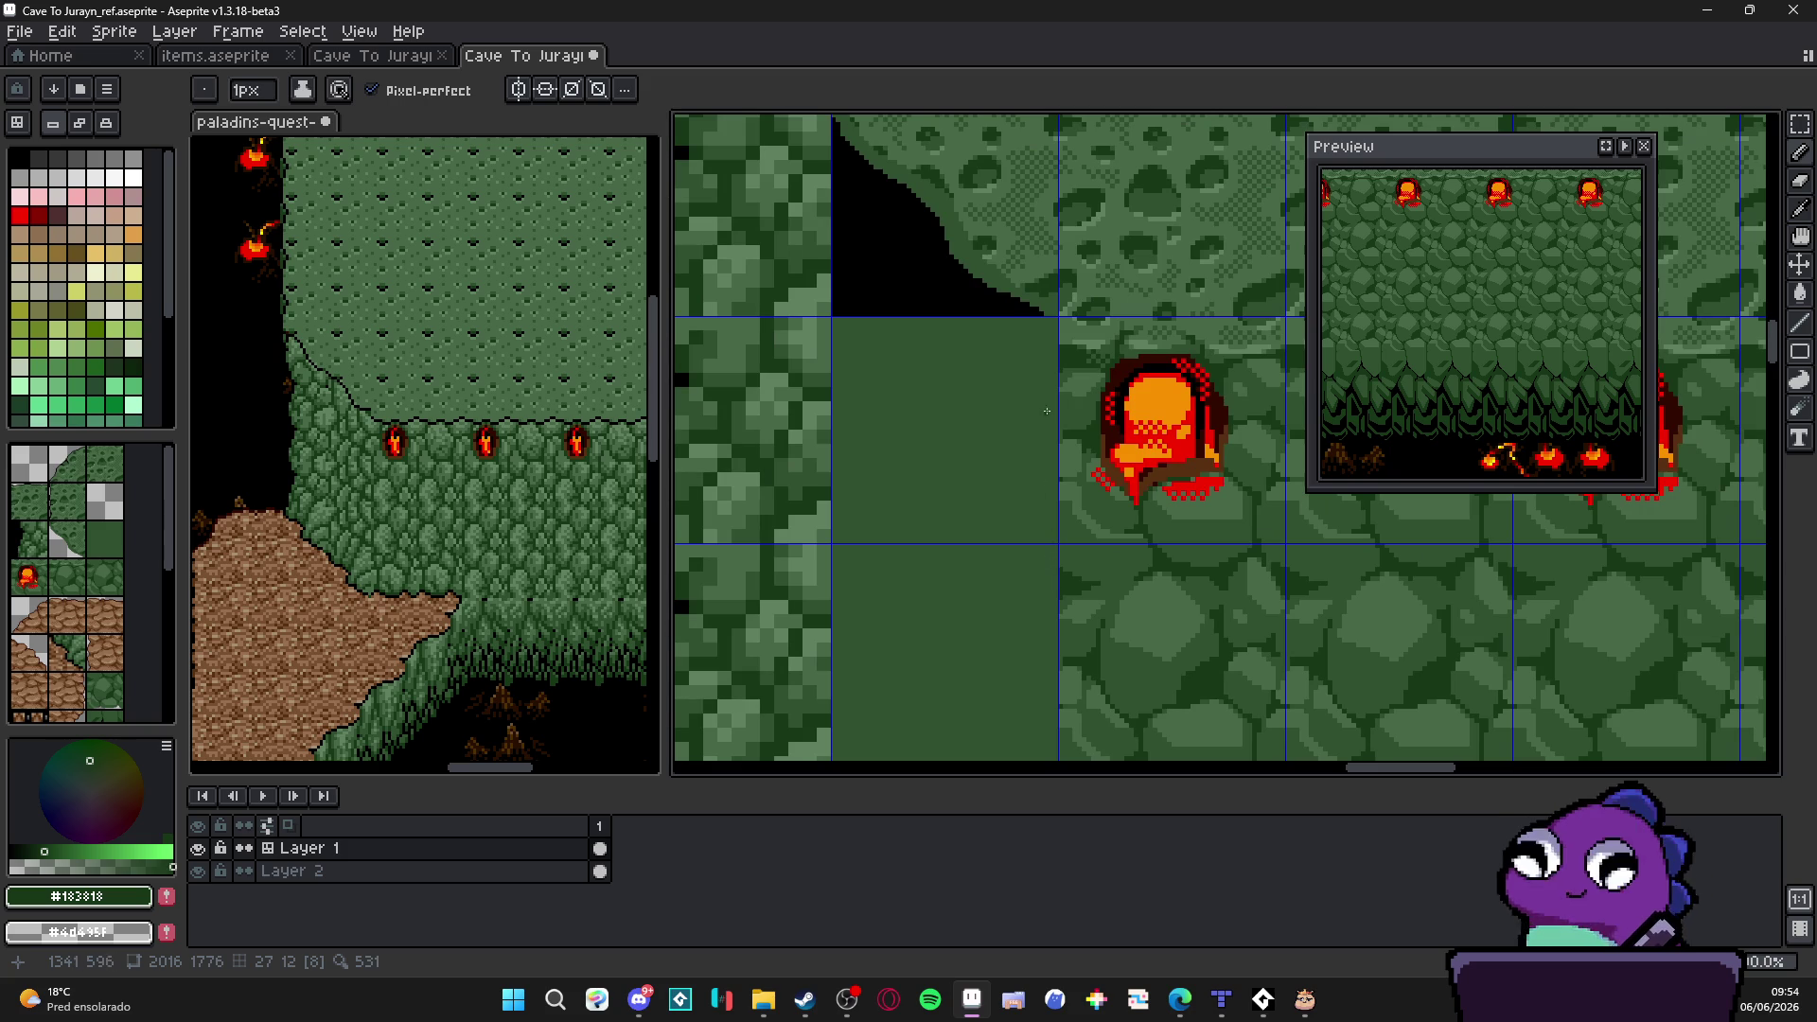
pyautogui.scroll(1, 1060, 367)
pyautogui.scroll(1, 1059, 366)
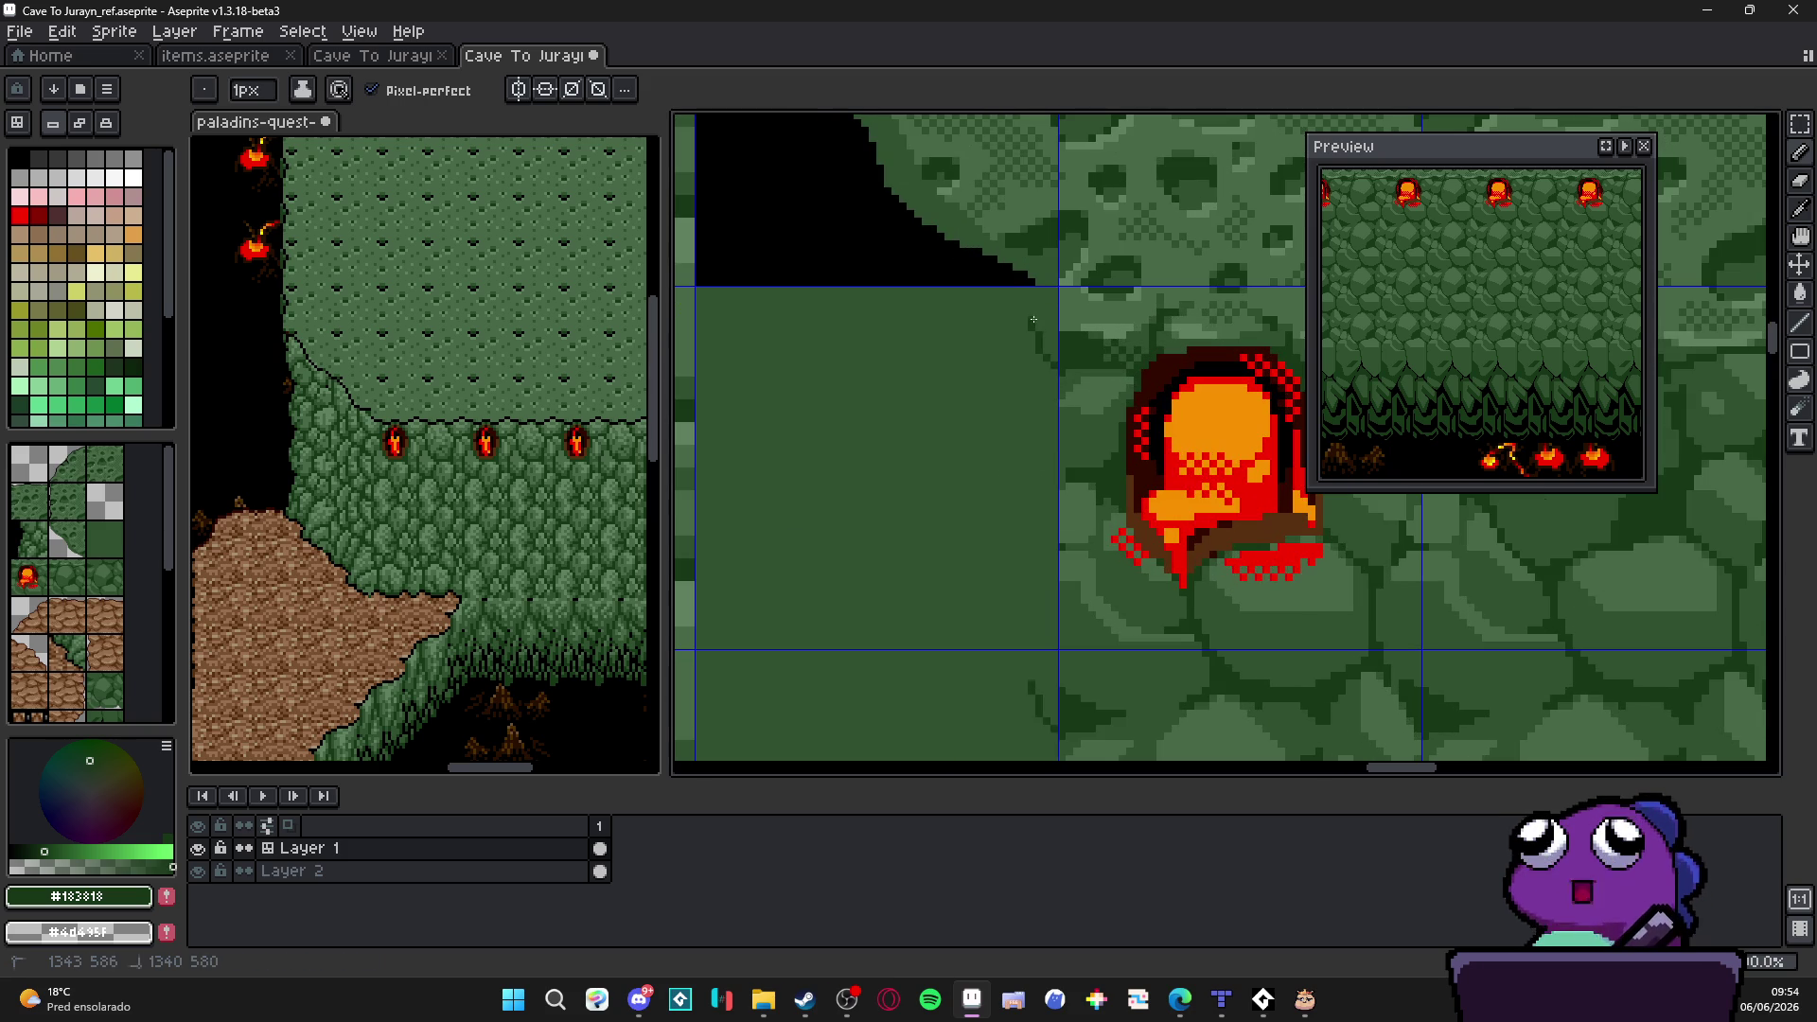
pyautogui.scroll(-1, 1039, 289)
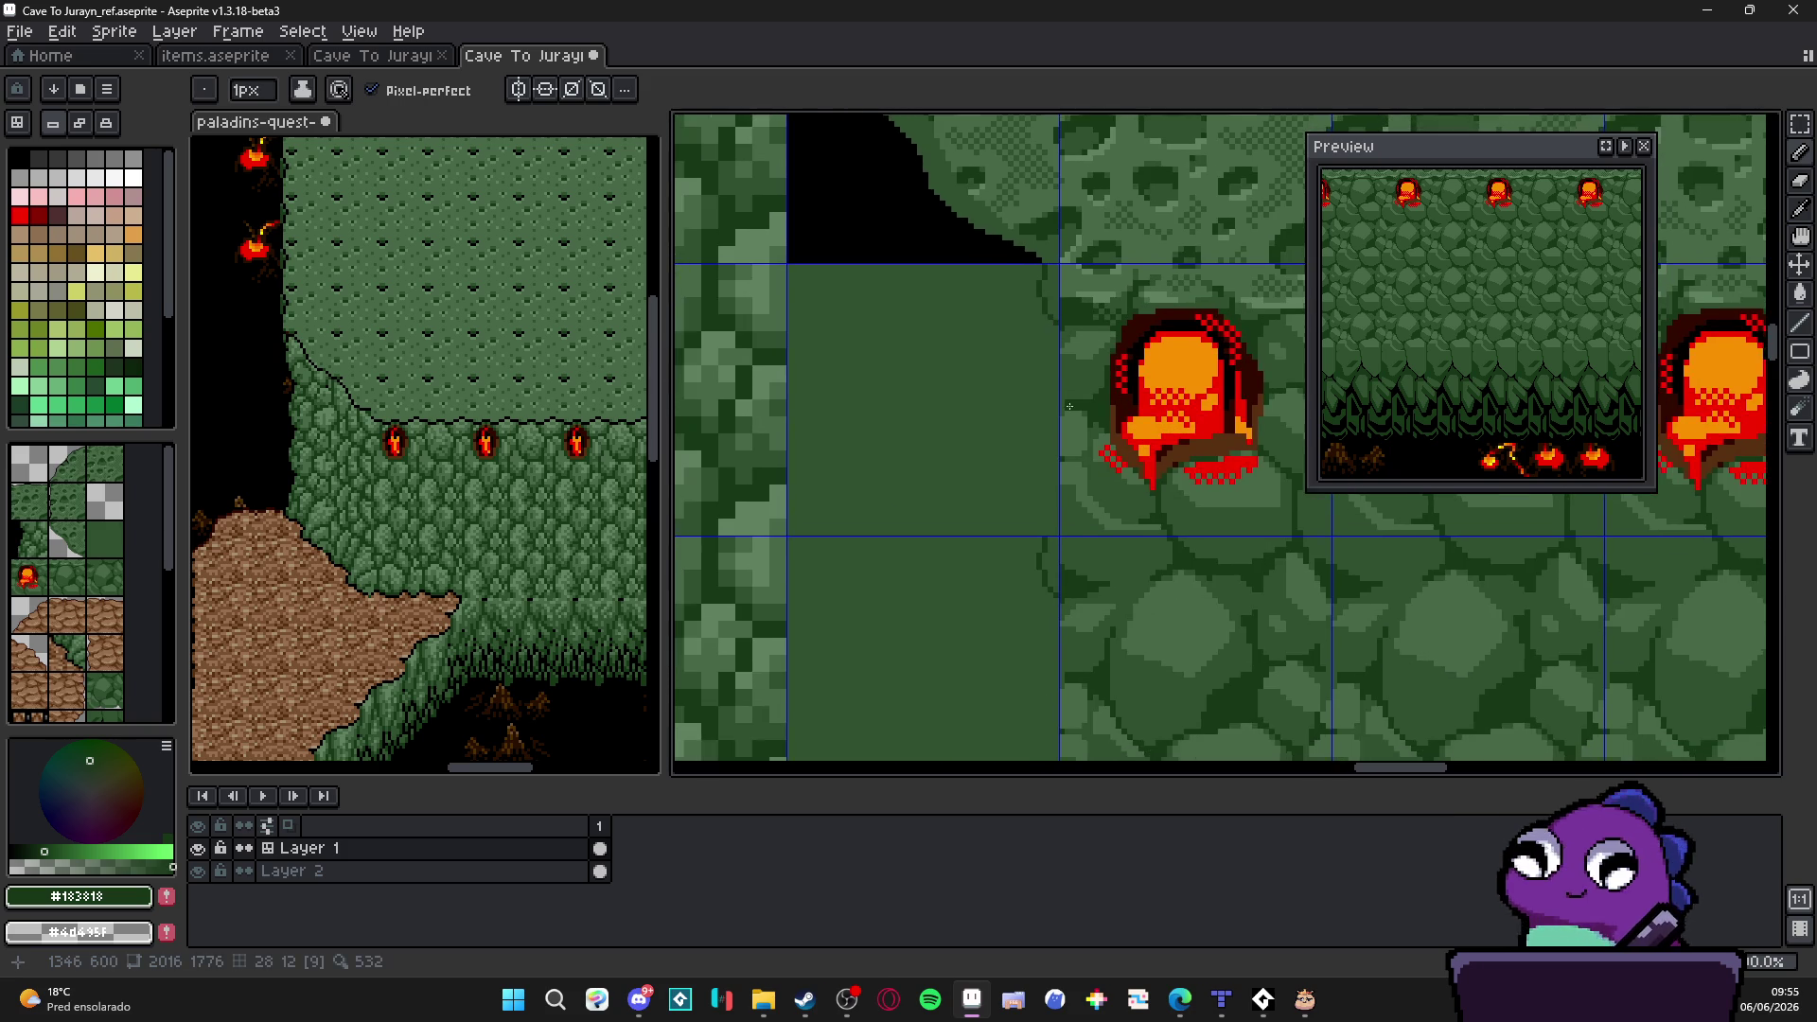
pyautogui.scroll(1, 1040, 516)
pyautogui.moveTo(1050, 457); pyautogui.dragTo(1062, 302)
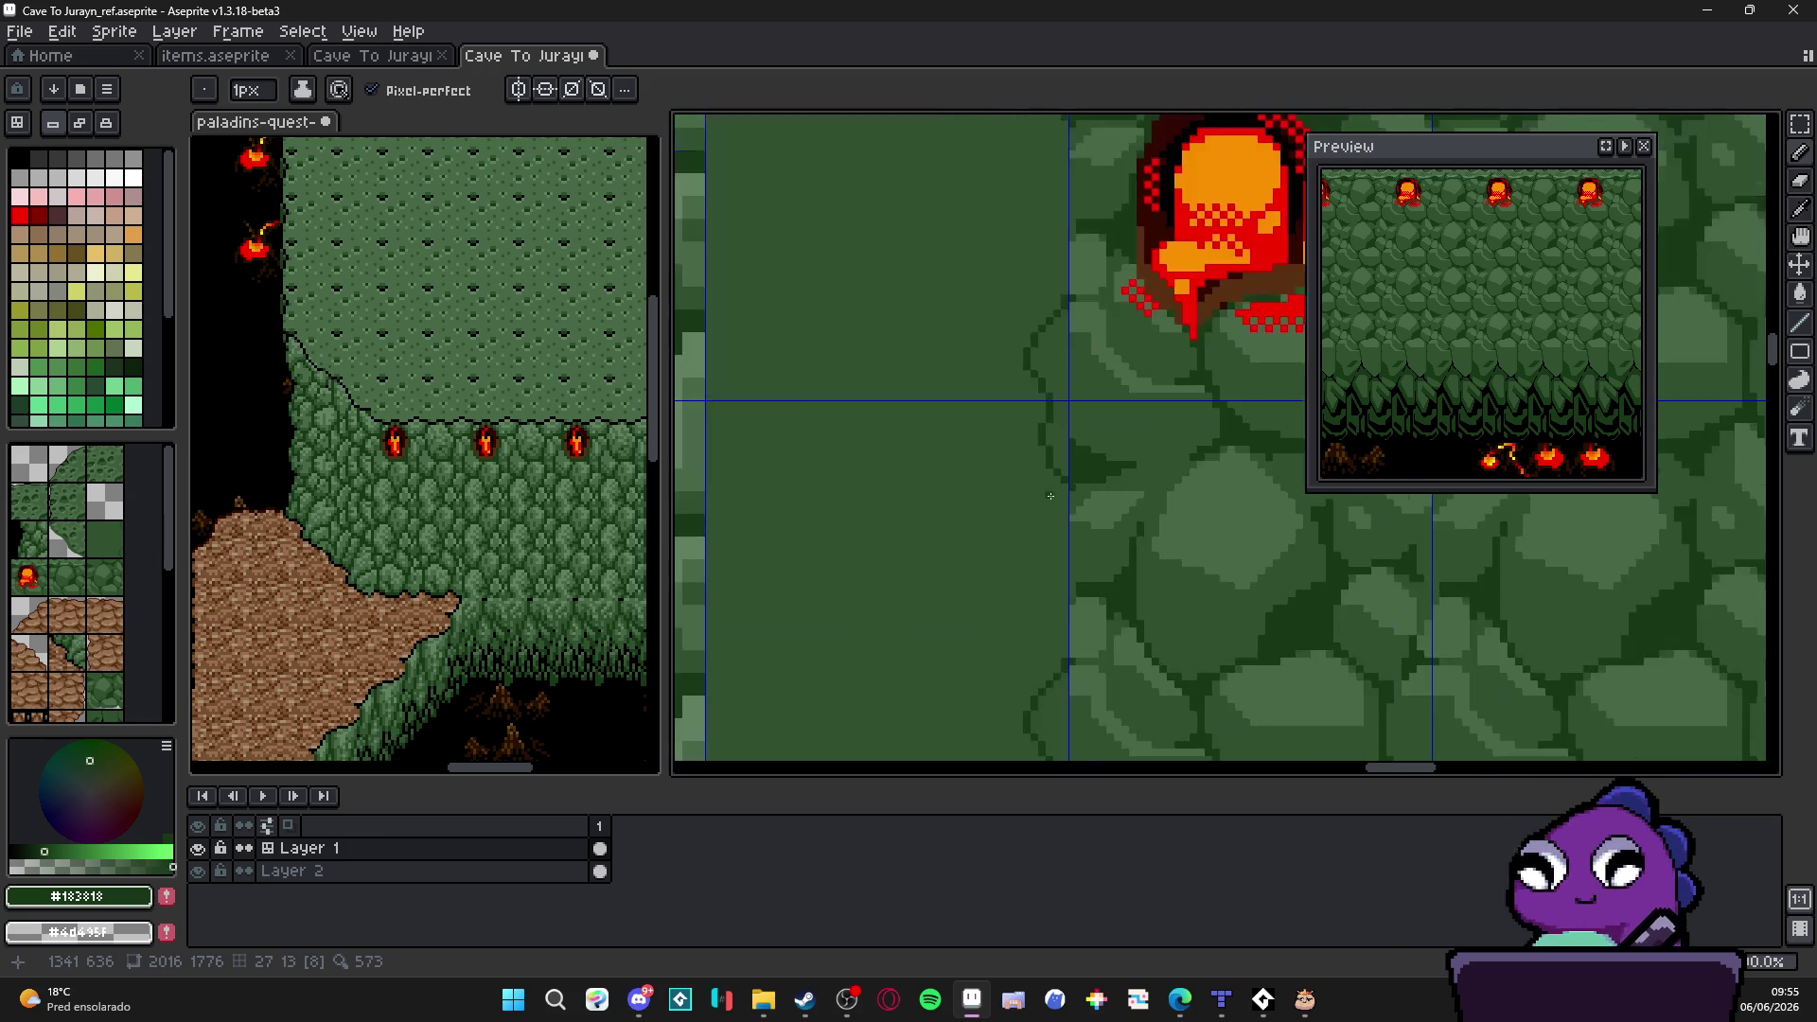
pyautogui.moveTo(1062, 490)
pyautogui.mouseDown()
pyautogui.moveTo(1043, 570)
pyautogui.moveTo(1064, 583)
pyautogui.mouseUp()
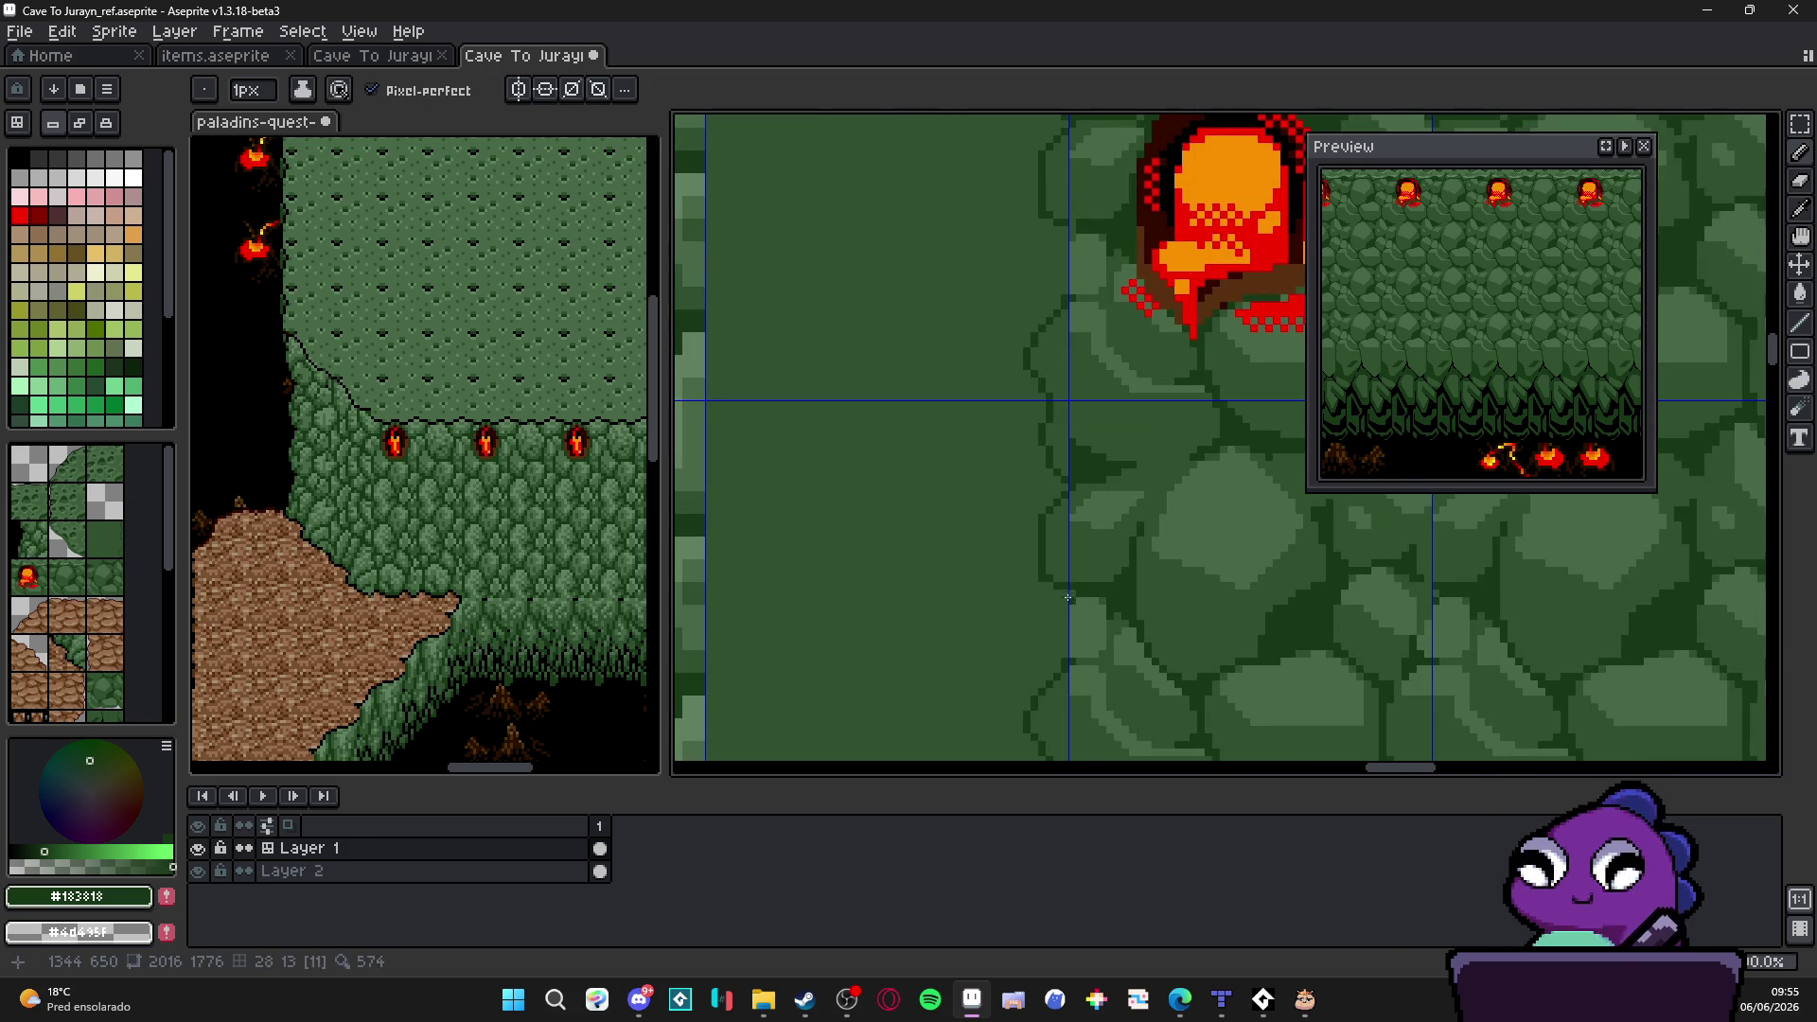
pyautogui.press('b')
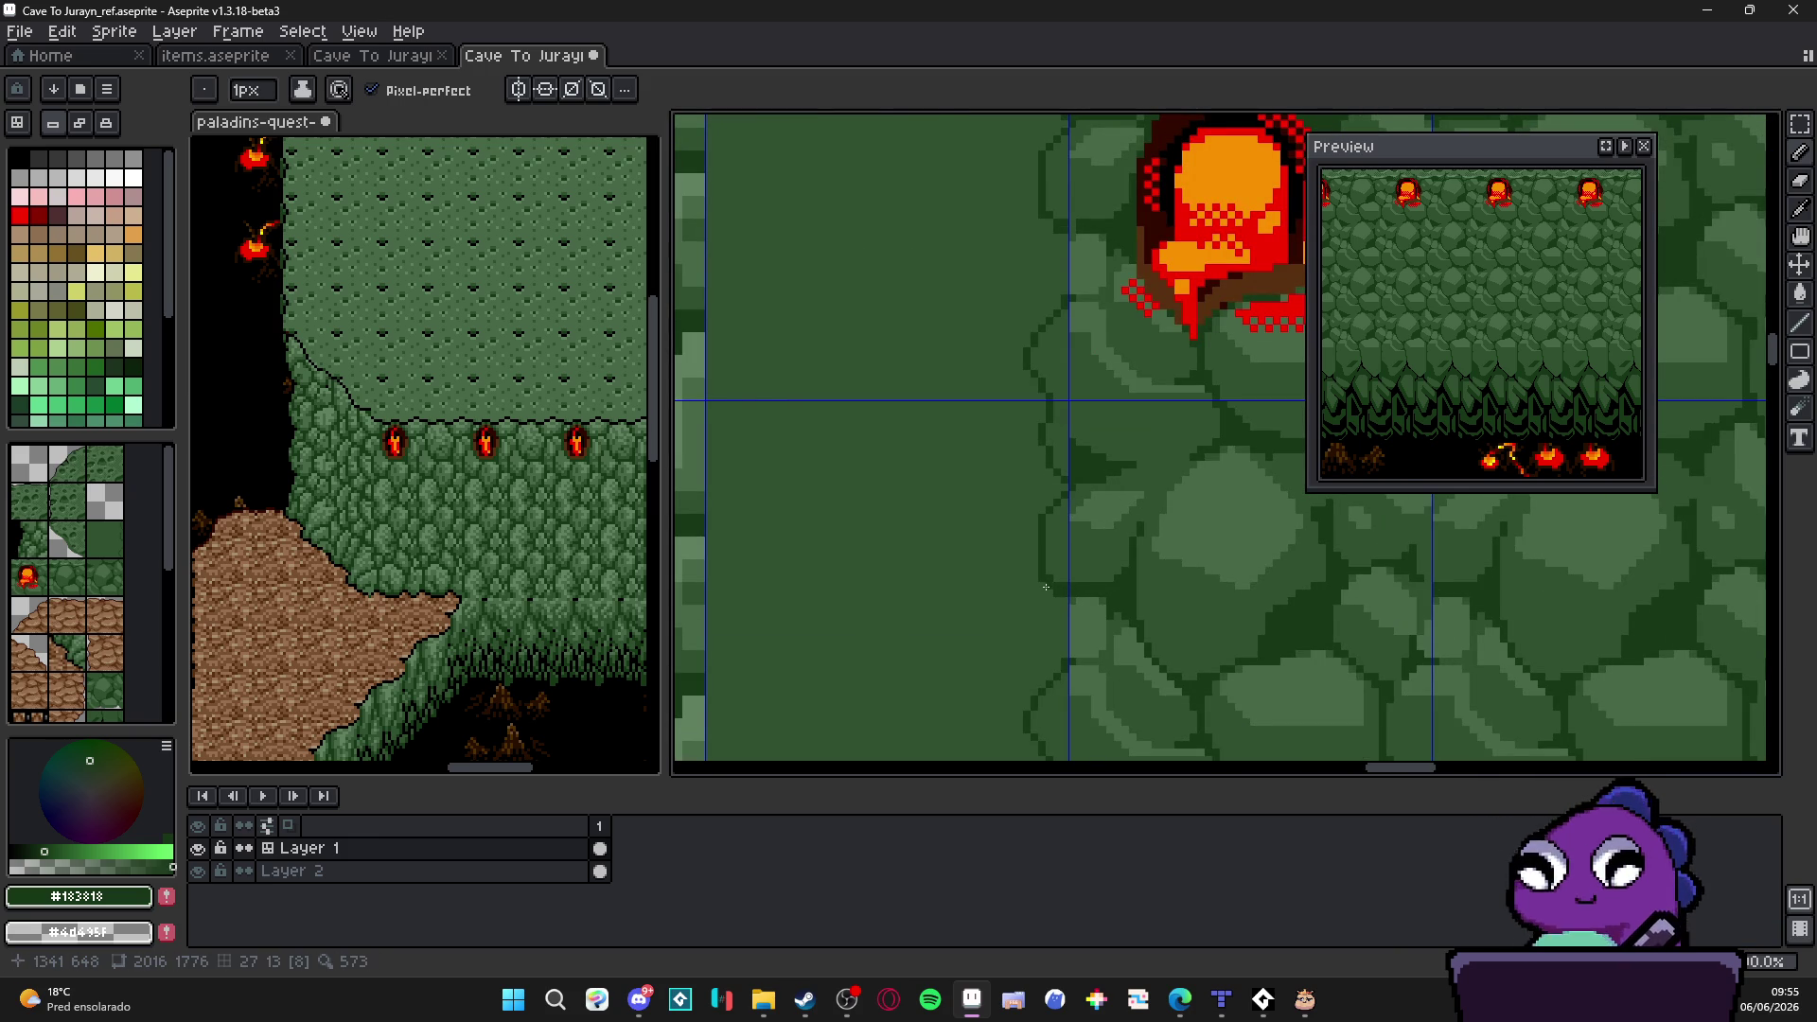
pyautogui.scroll(-2, 1046, 586)
pyautogui.scroll(3, 1033, 579)
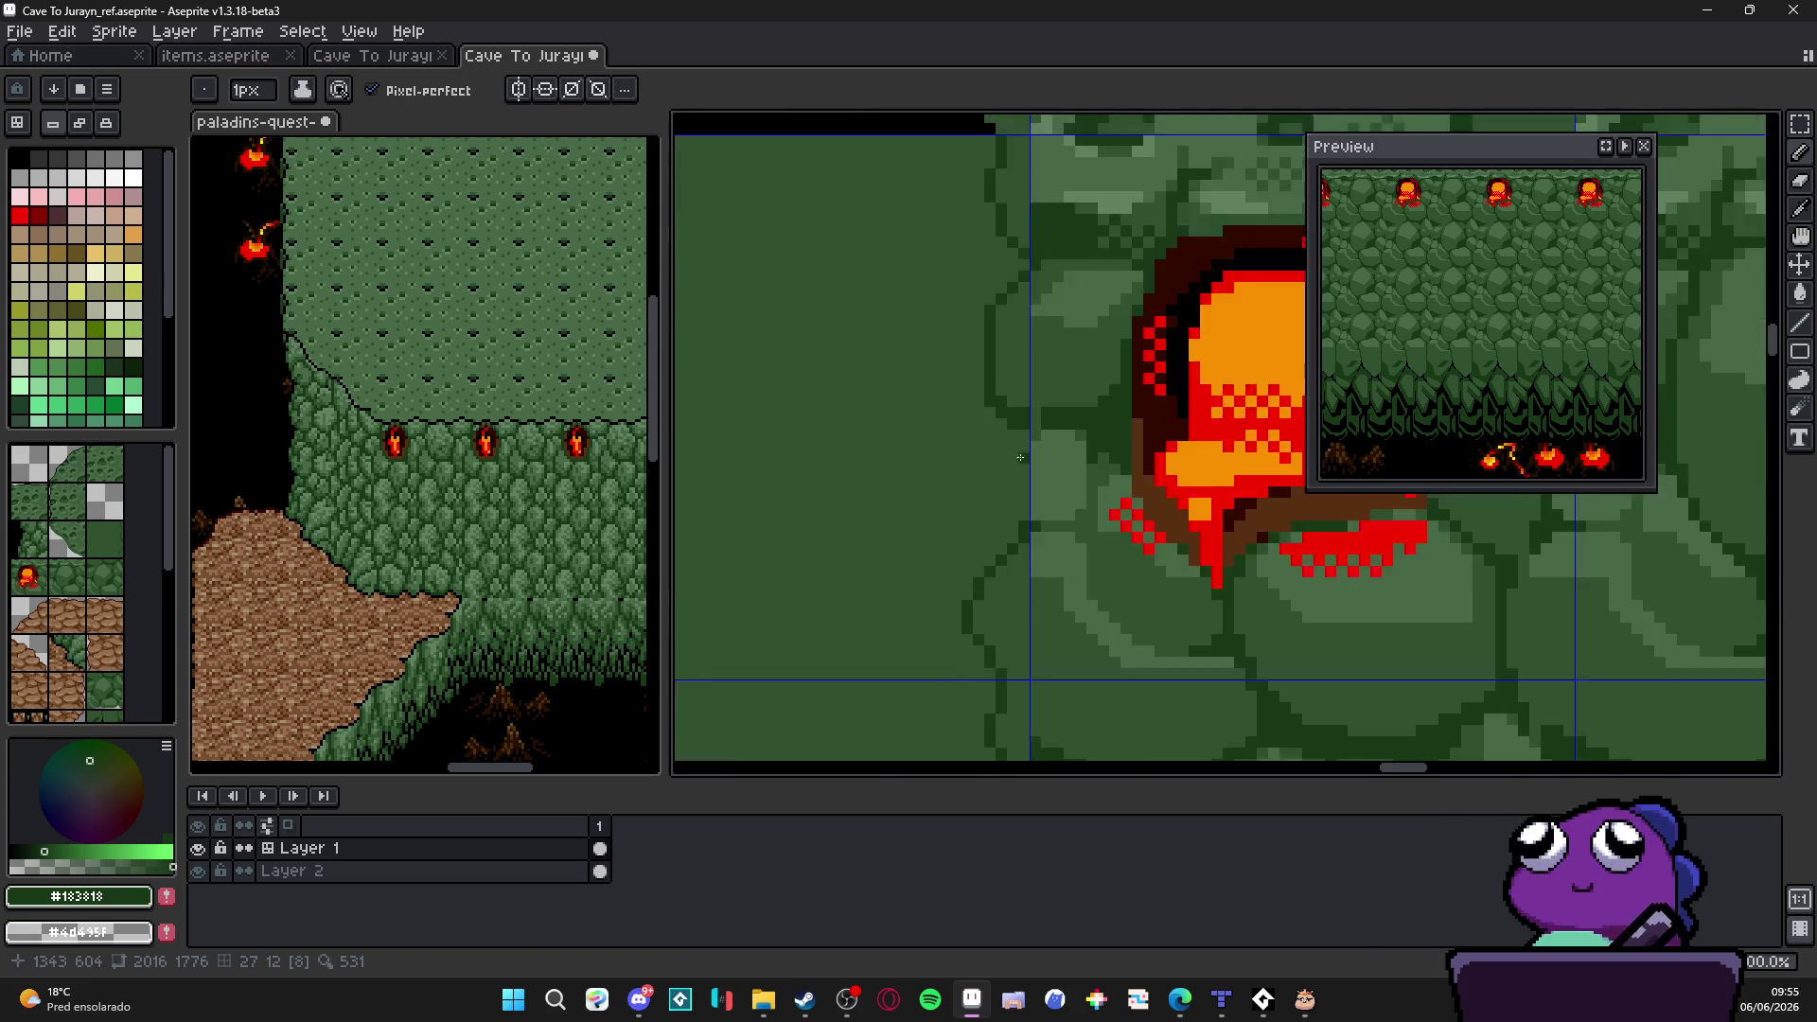
pyautogui.moveTo(1040, 556); pyautogui.dragTo(1041, 406)
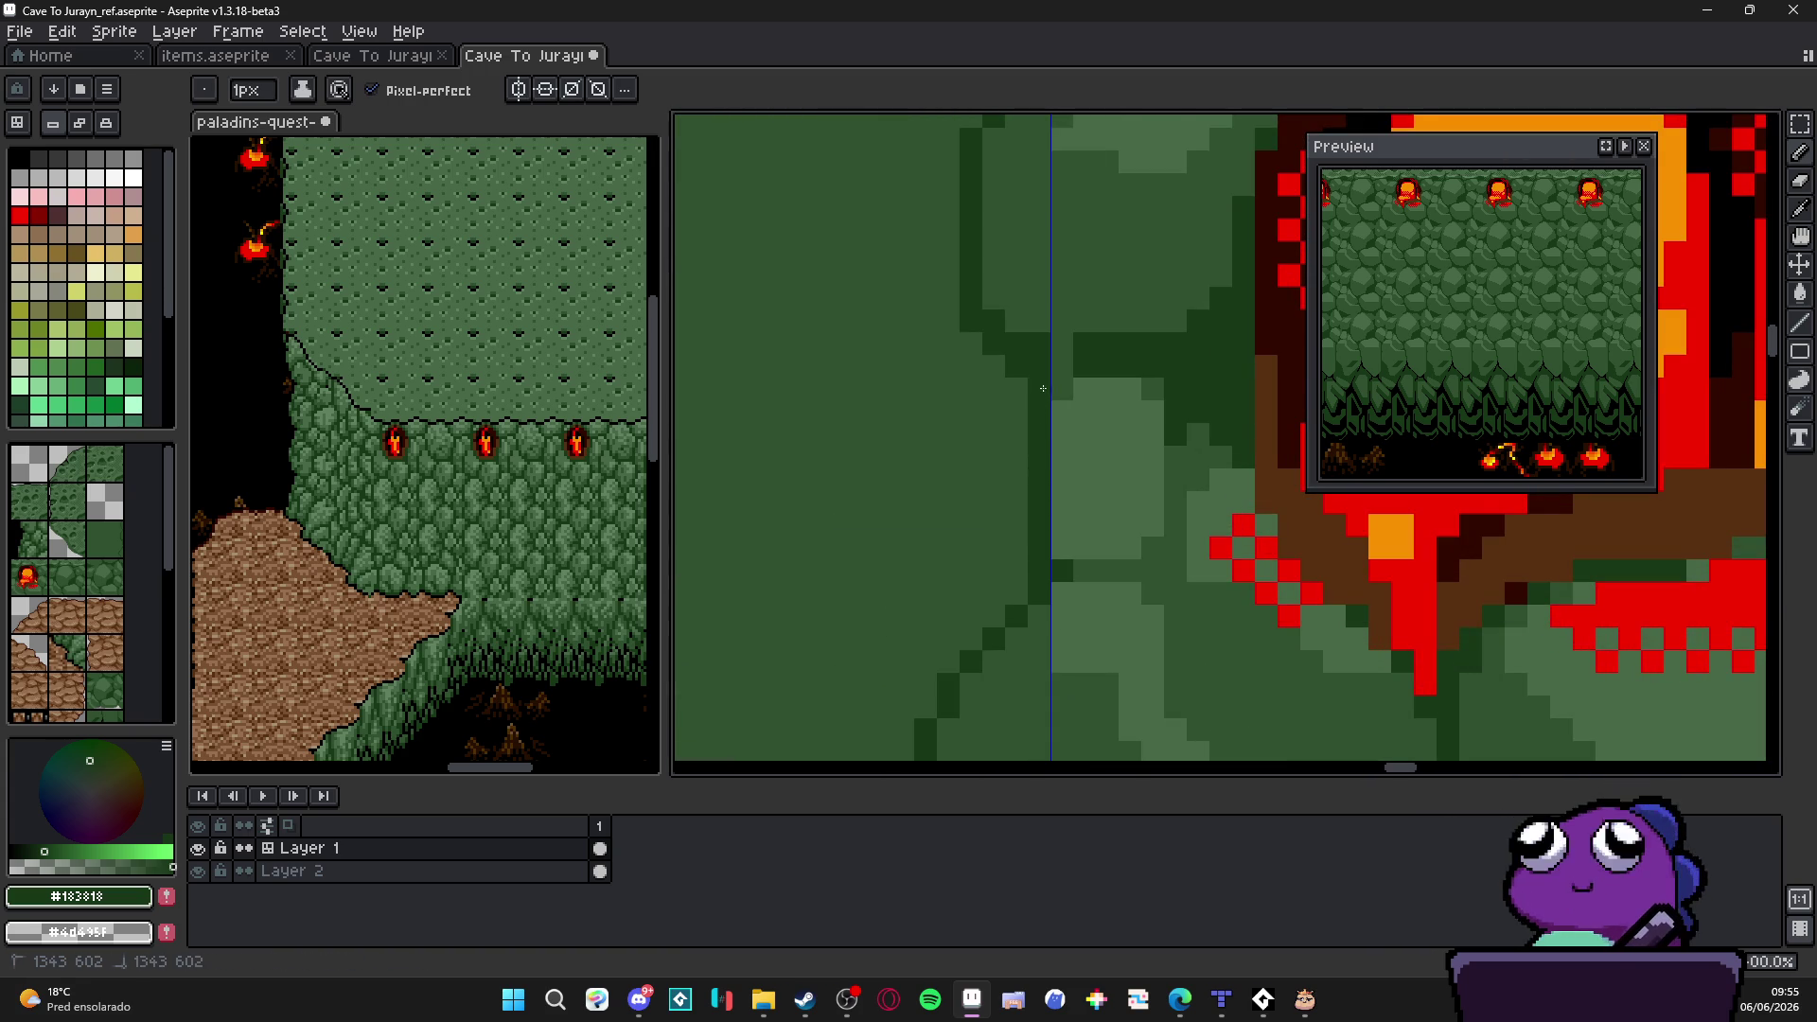
pyautogui.scroll(-2, 1039, 407)
pyautogui.scroll(-2, 1001, 519)
pyautogui.scroll(-1, 1002, 518)
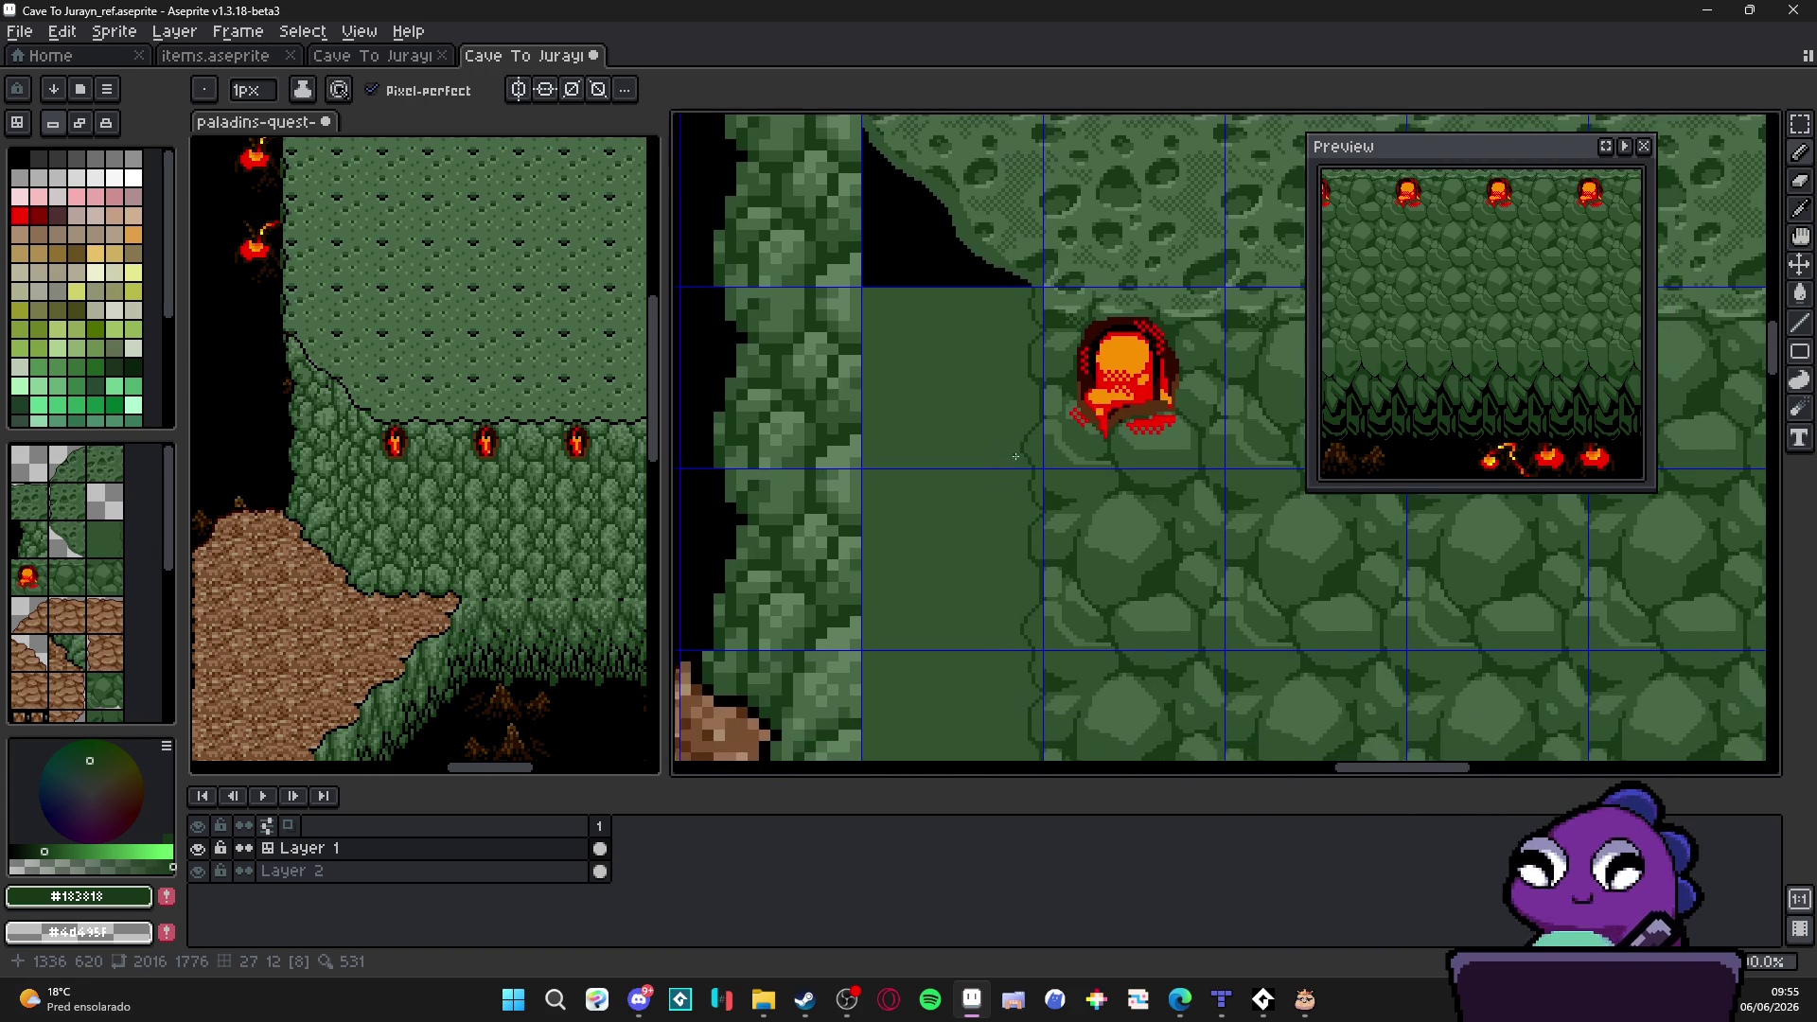
pyautogui.scroll(-1, 965, 639)
pyautogui.scroll(-1, 965, 638)
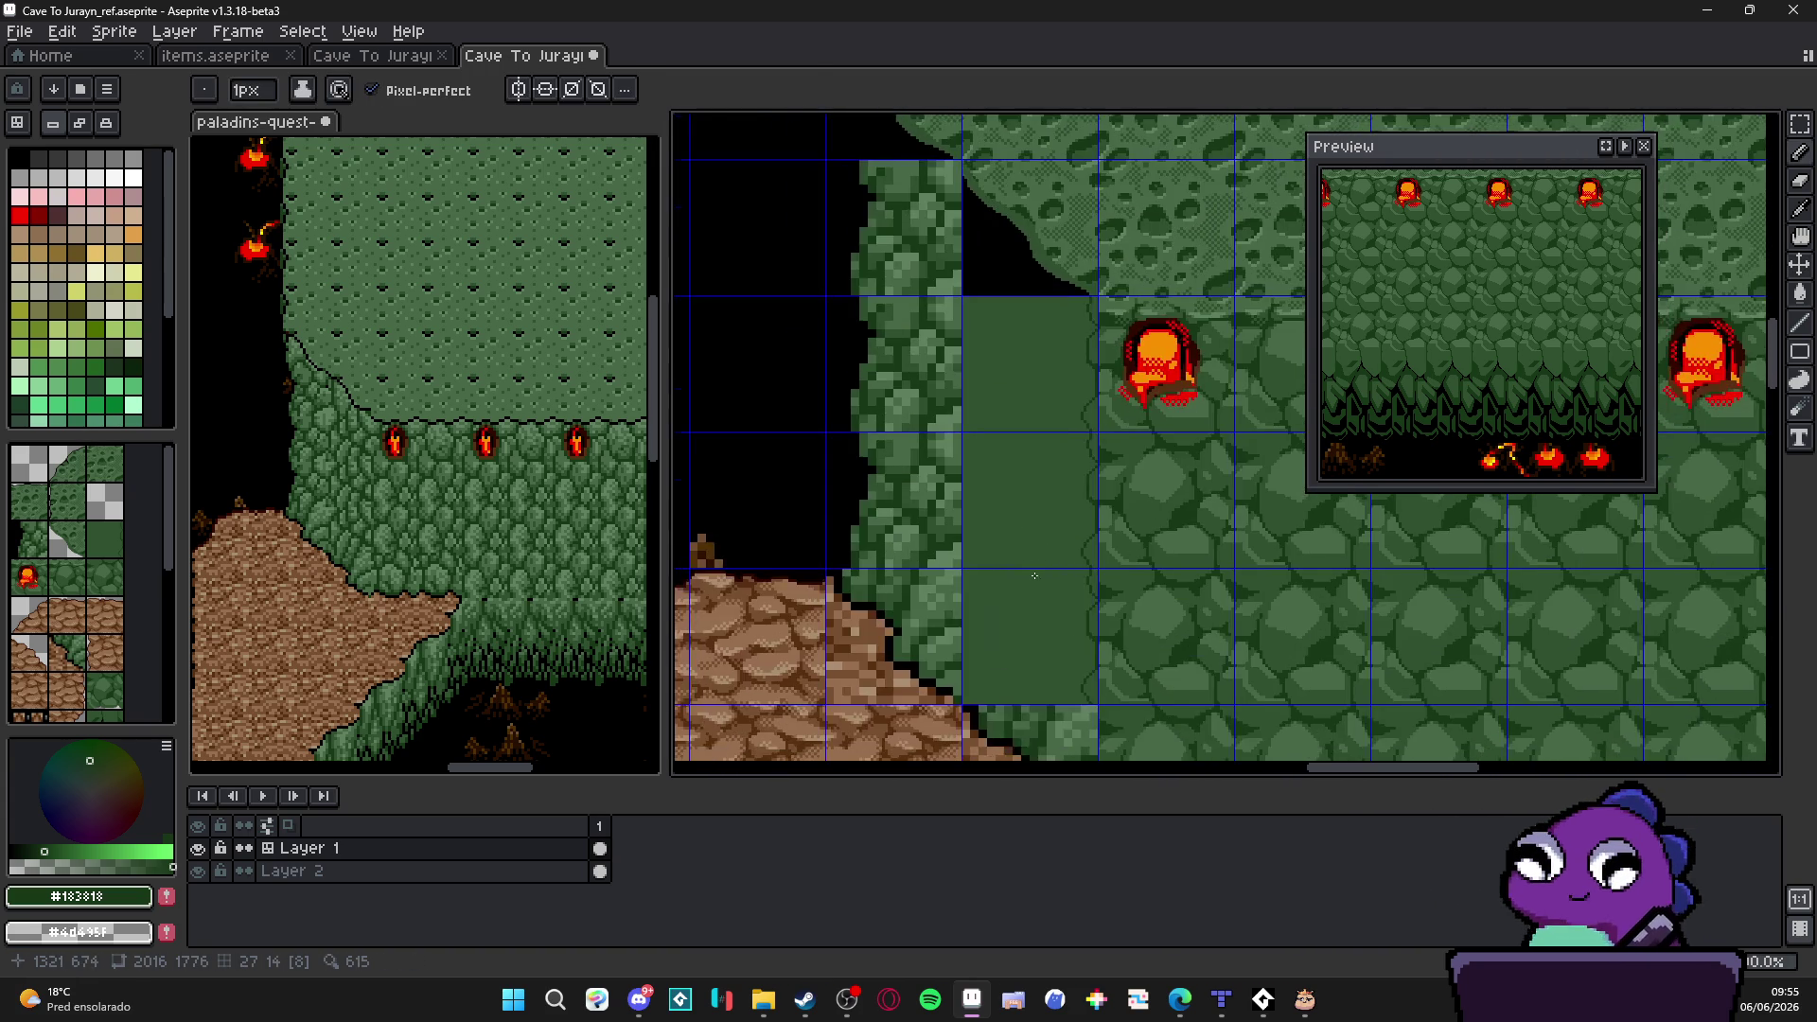
pyautogui.scroll(-1, 1050, 739)
pyautogui.hotkey('ctrl', "'")
pyautogui.scroll(1, 1123, 632)
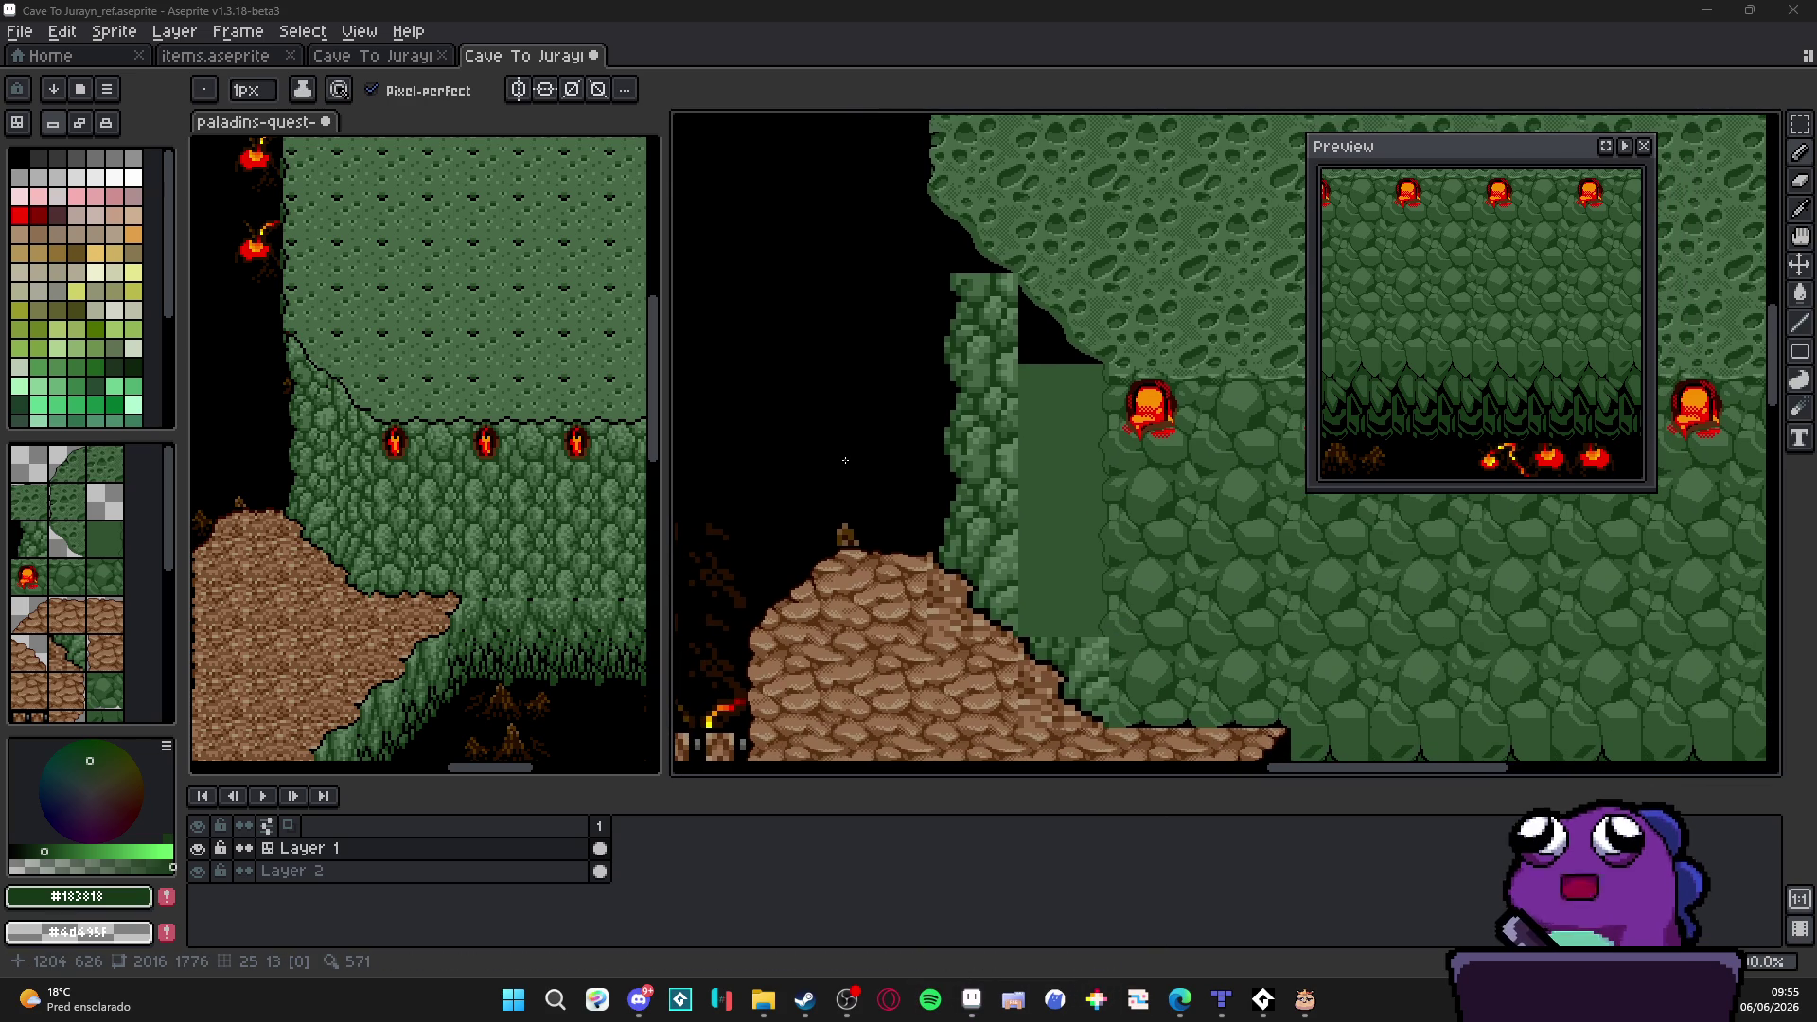
# Step: Switch to Spotify, stop the audio test playback and minimize its window
pyautogui.hotkey('alt', 'Tab')
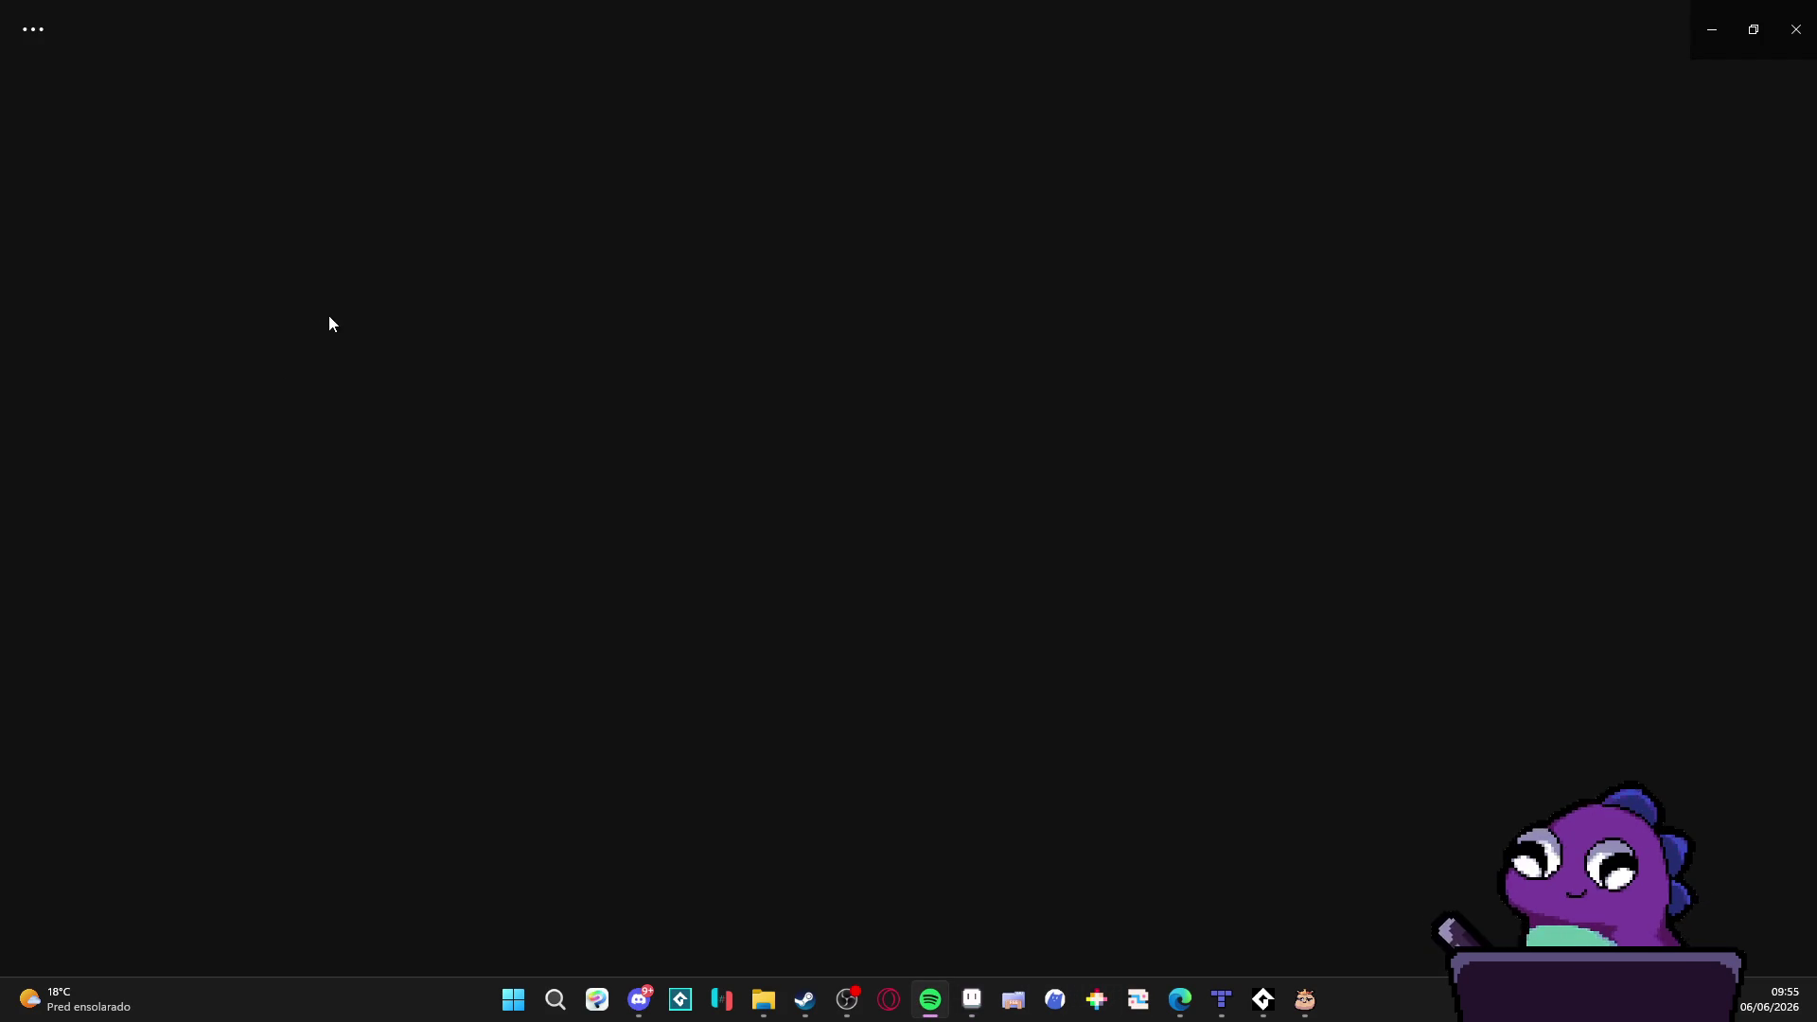
pyautogui.click(1263, 1000)
pyautogui.press('space')
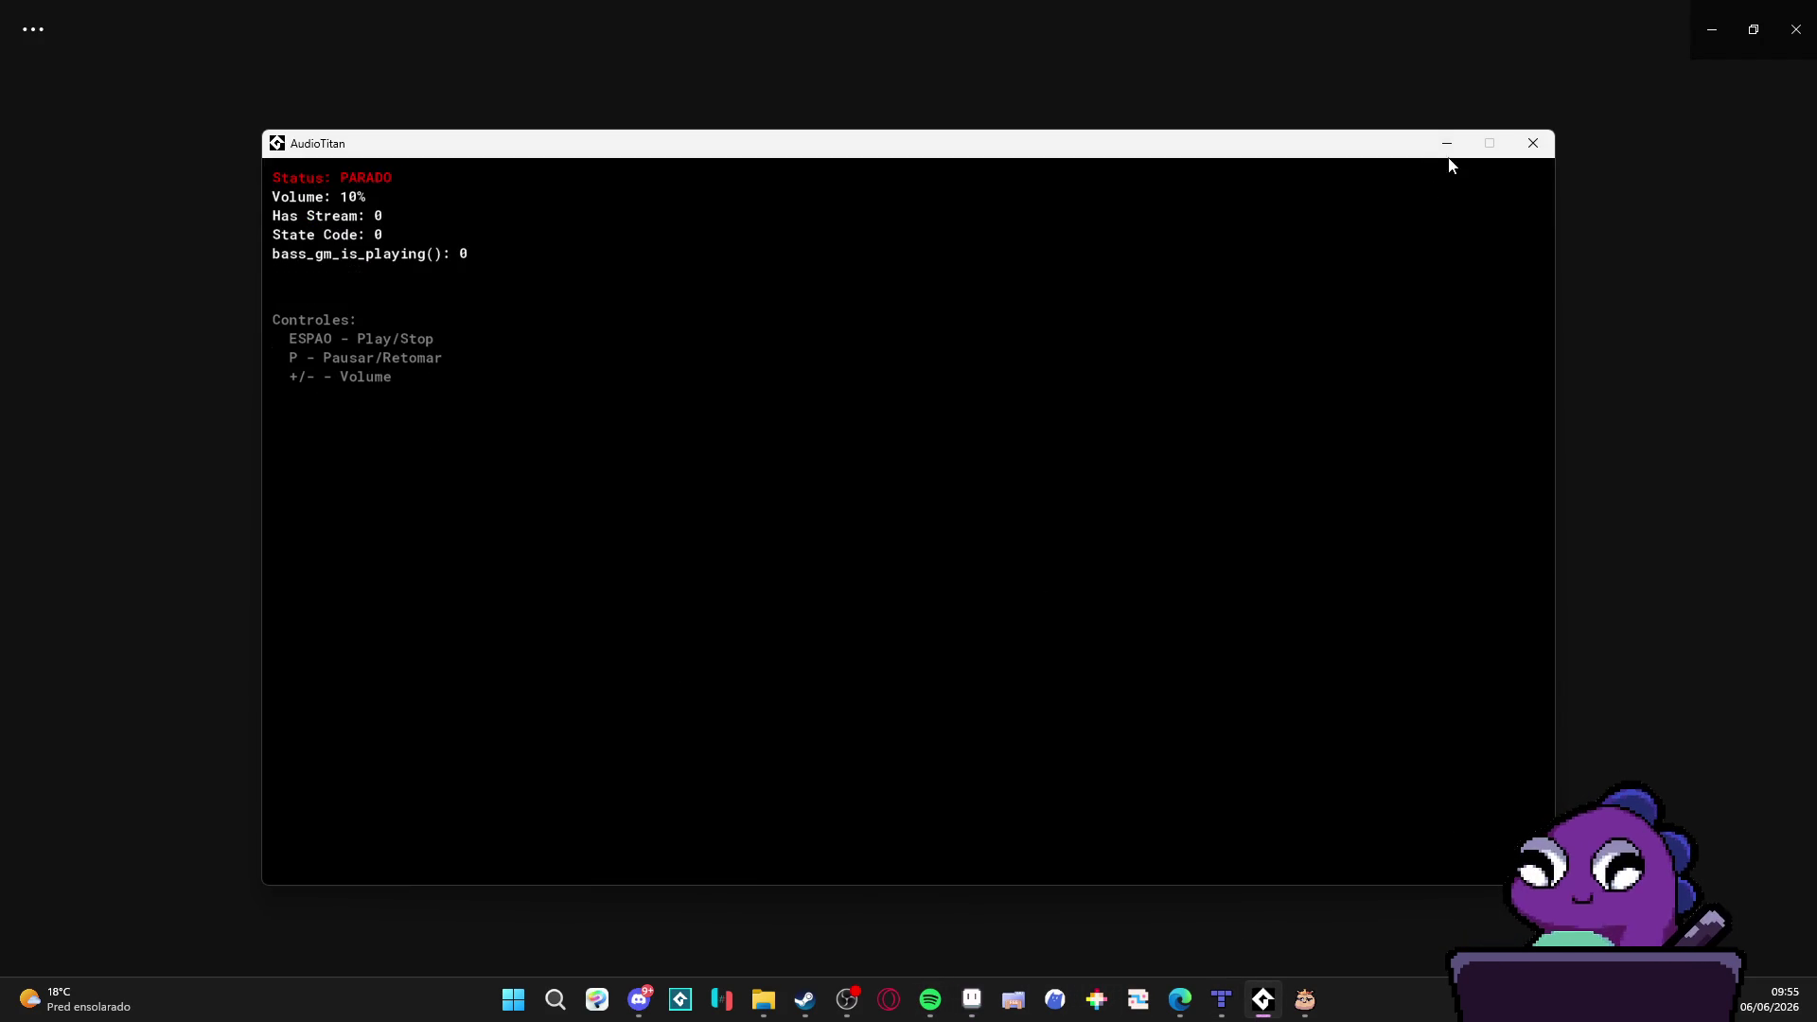
pyautogui.click(1447, 155)
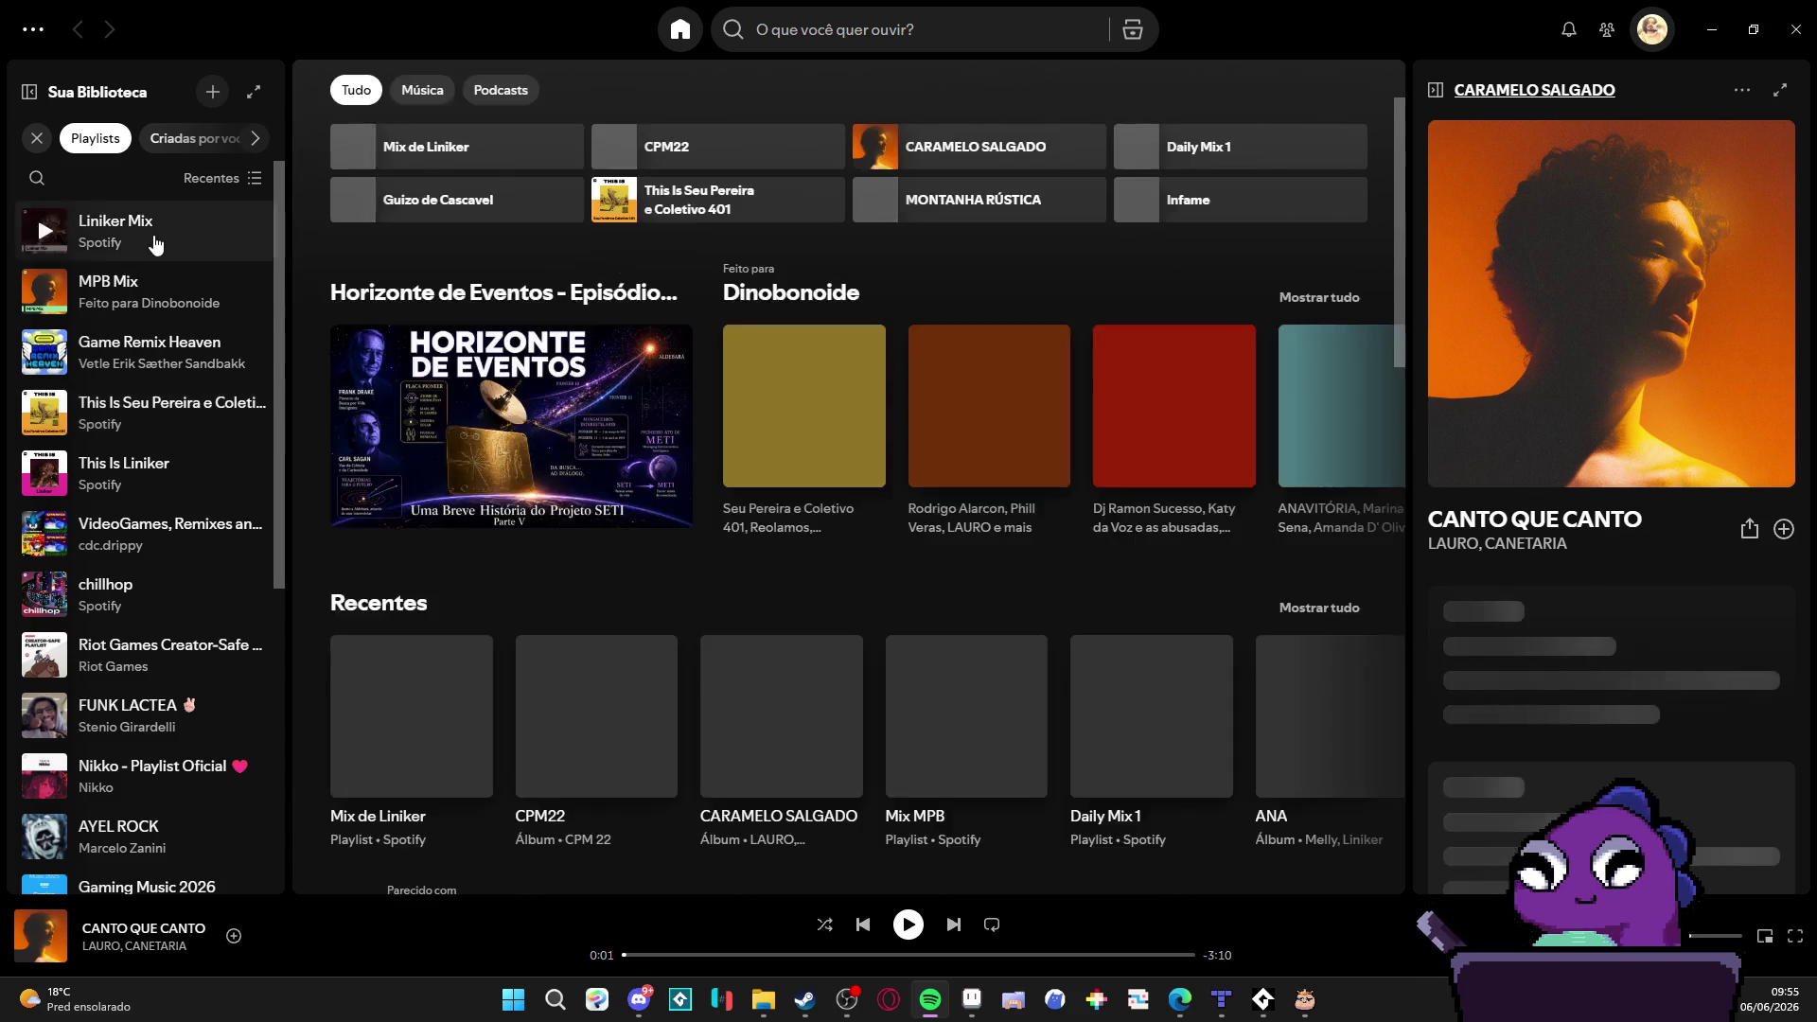
# Step: Start playing the Mix de Liniker playlist and minimize Spotify
pyautogui.click(154, 237)
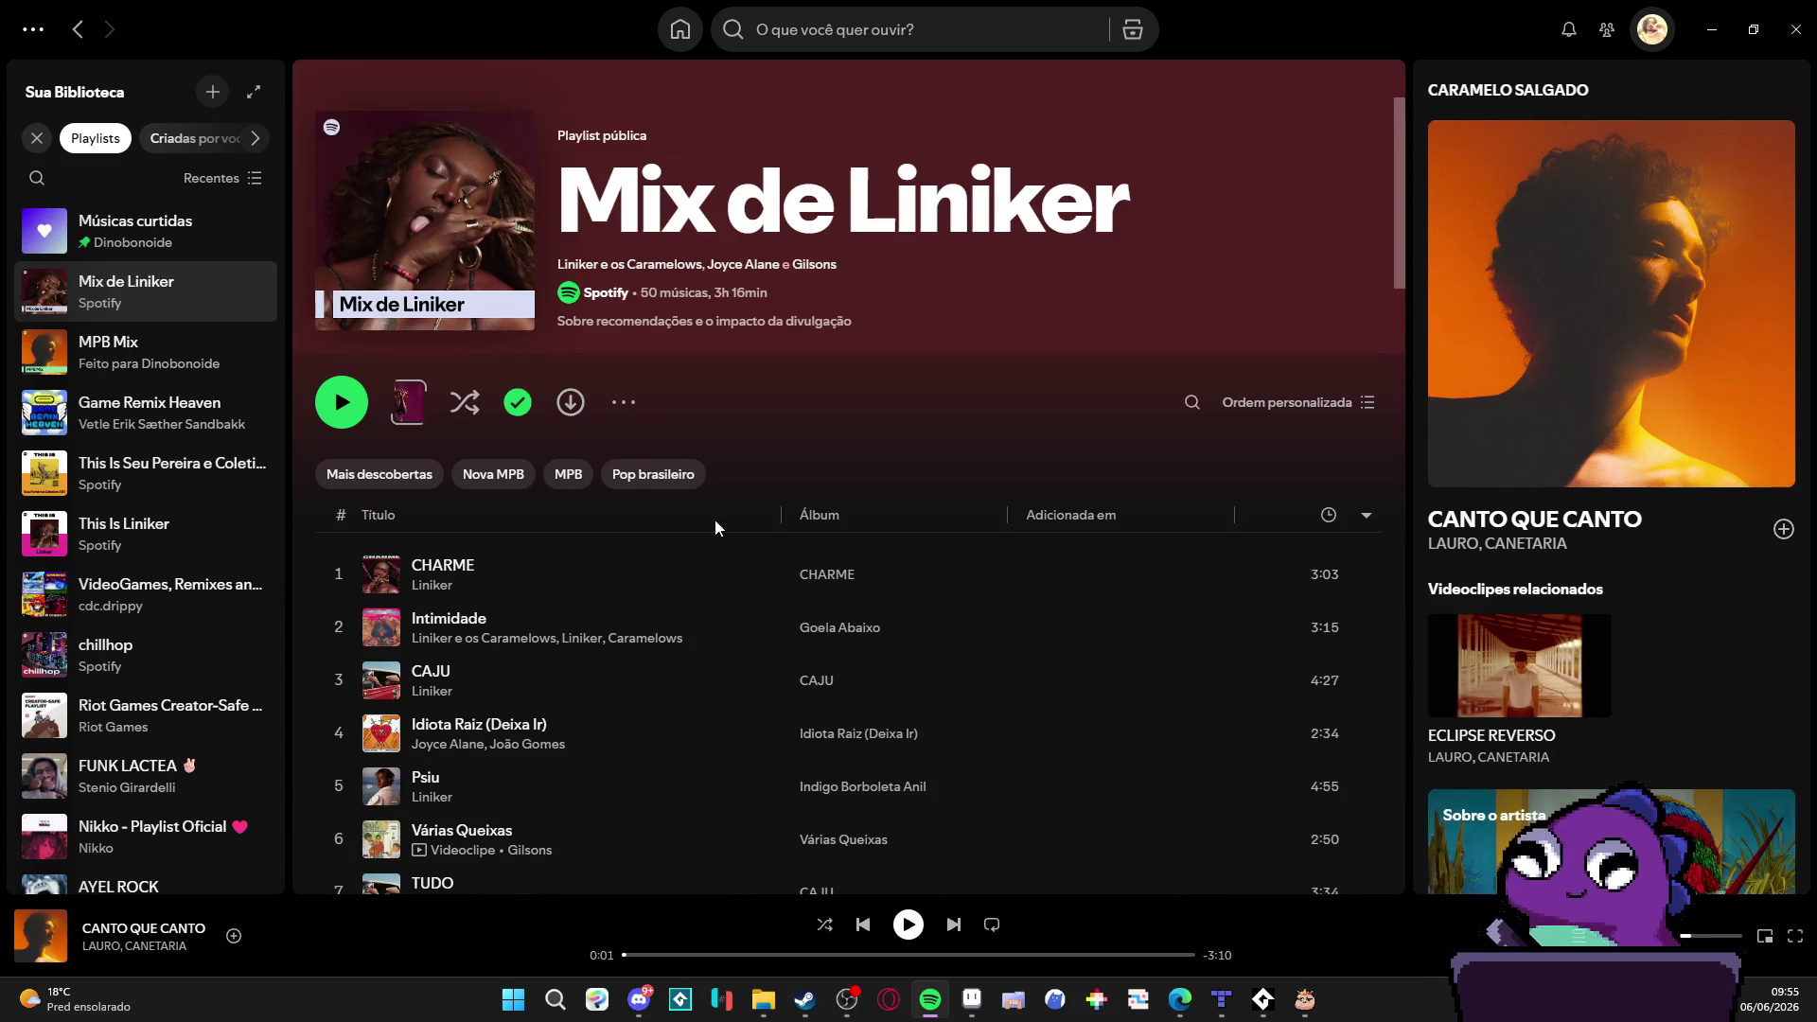
pyautogui.click(340, 403)
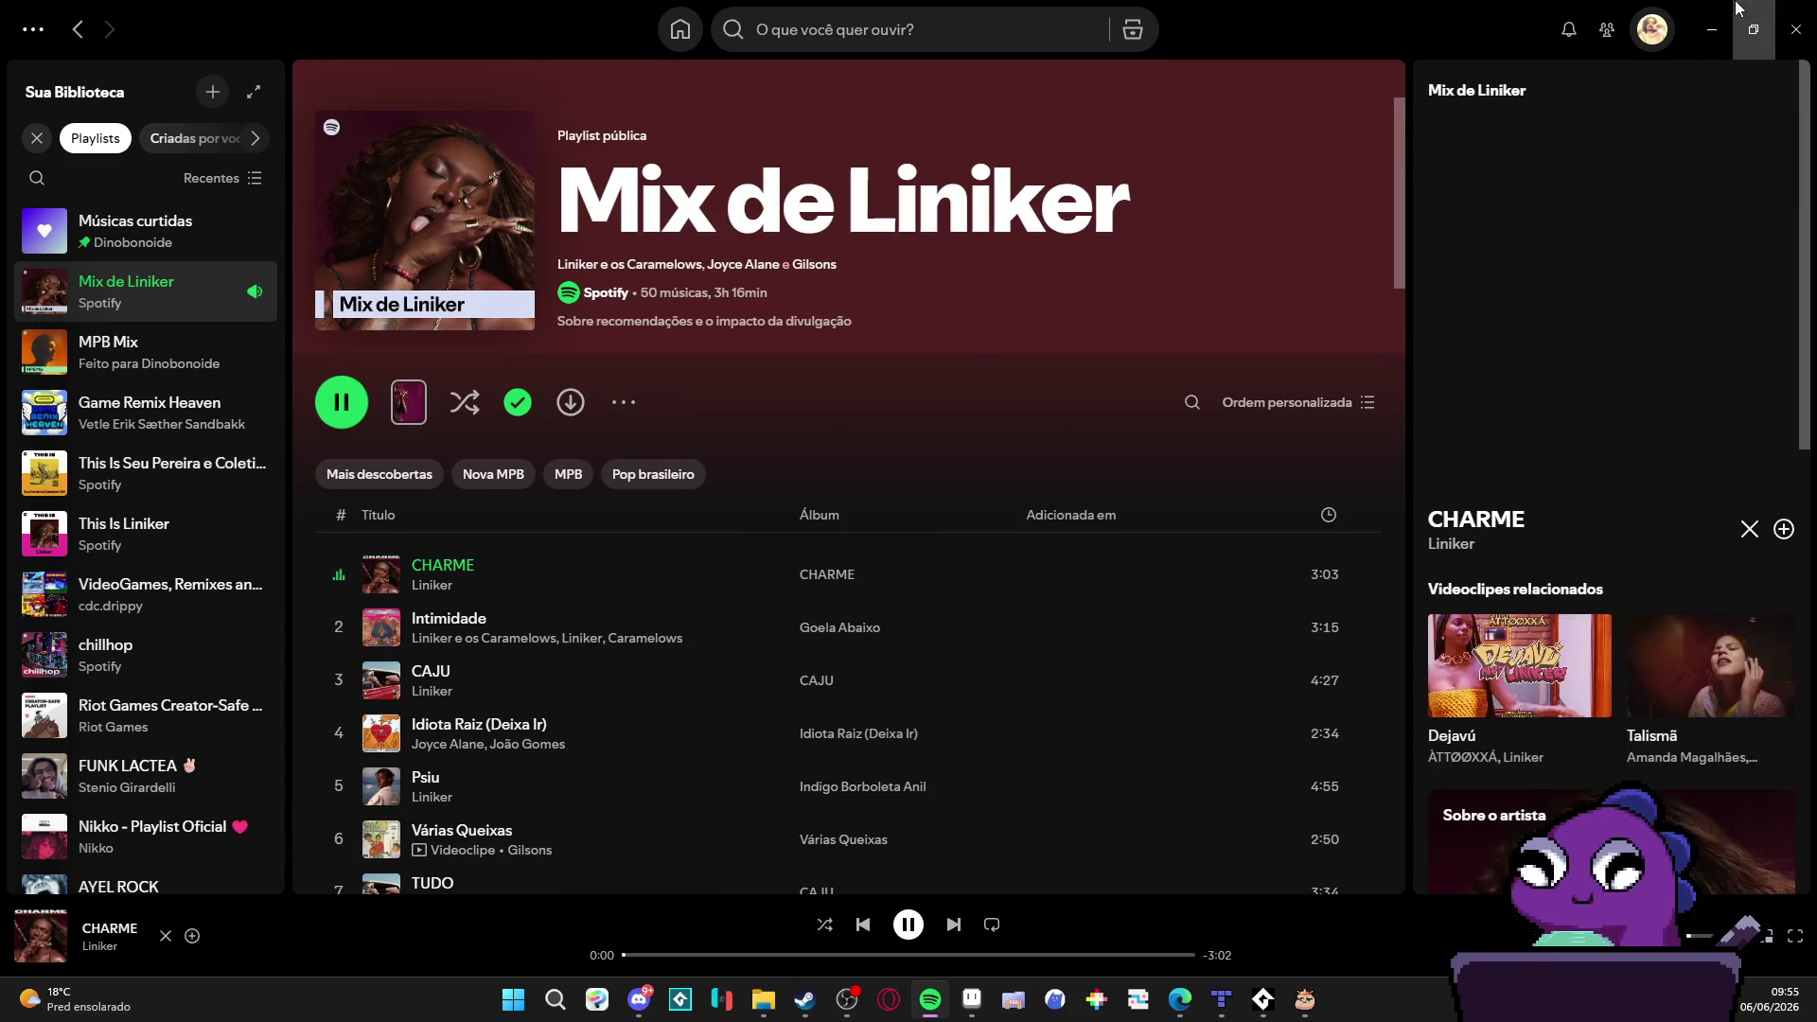
pyautogui.click(1716, 11)
# Step: Raise the system volume to maximum and bring Aseprite back to the front
pyautogui.press('XF86AudioLowerVolume')
pyautogui.press('XF86AudioLowerVolume')
pyautogui.press('XF86AudioLowerVolume')
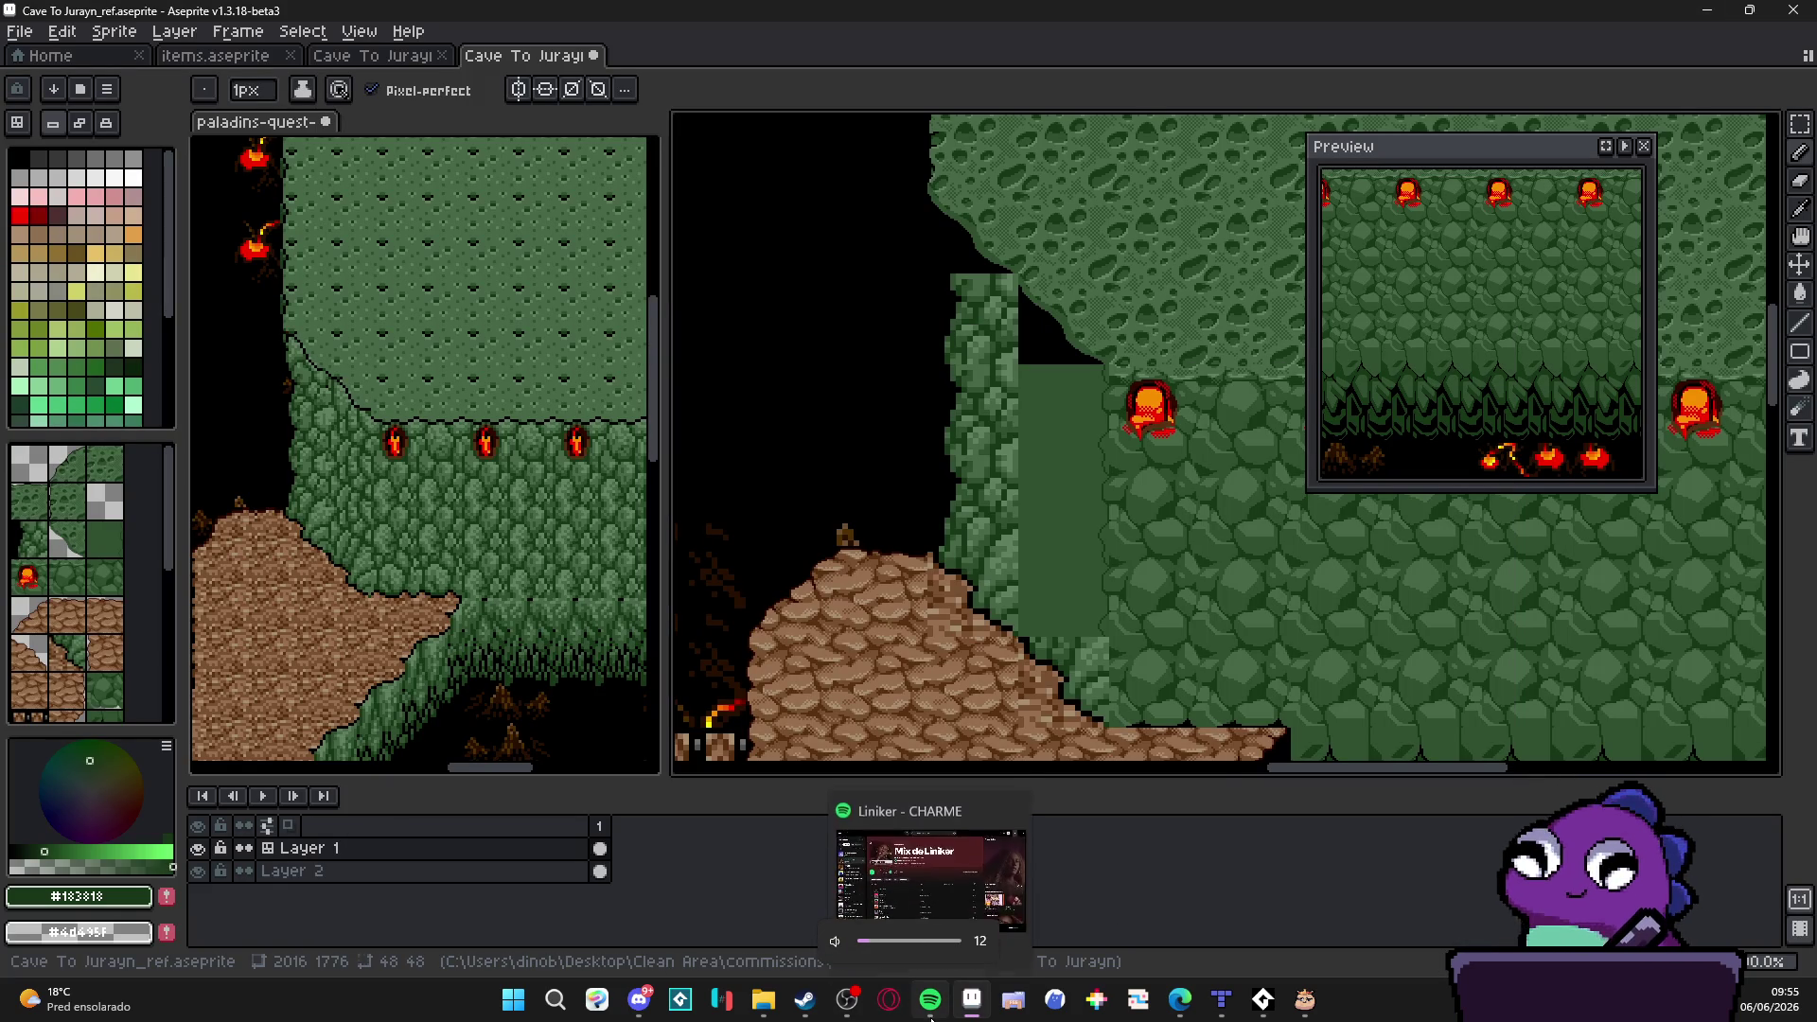
pyautogui.press('XF86AudioRaiseVolume')
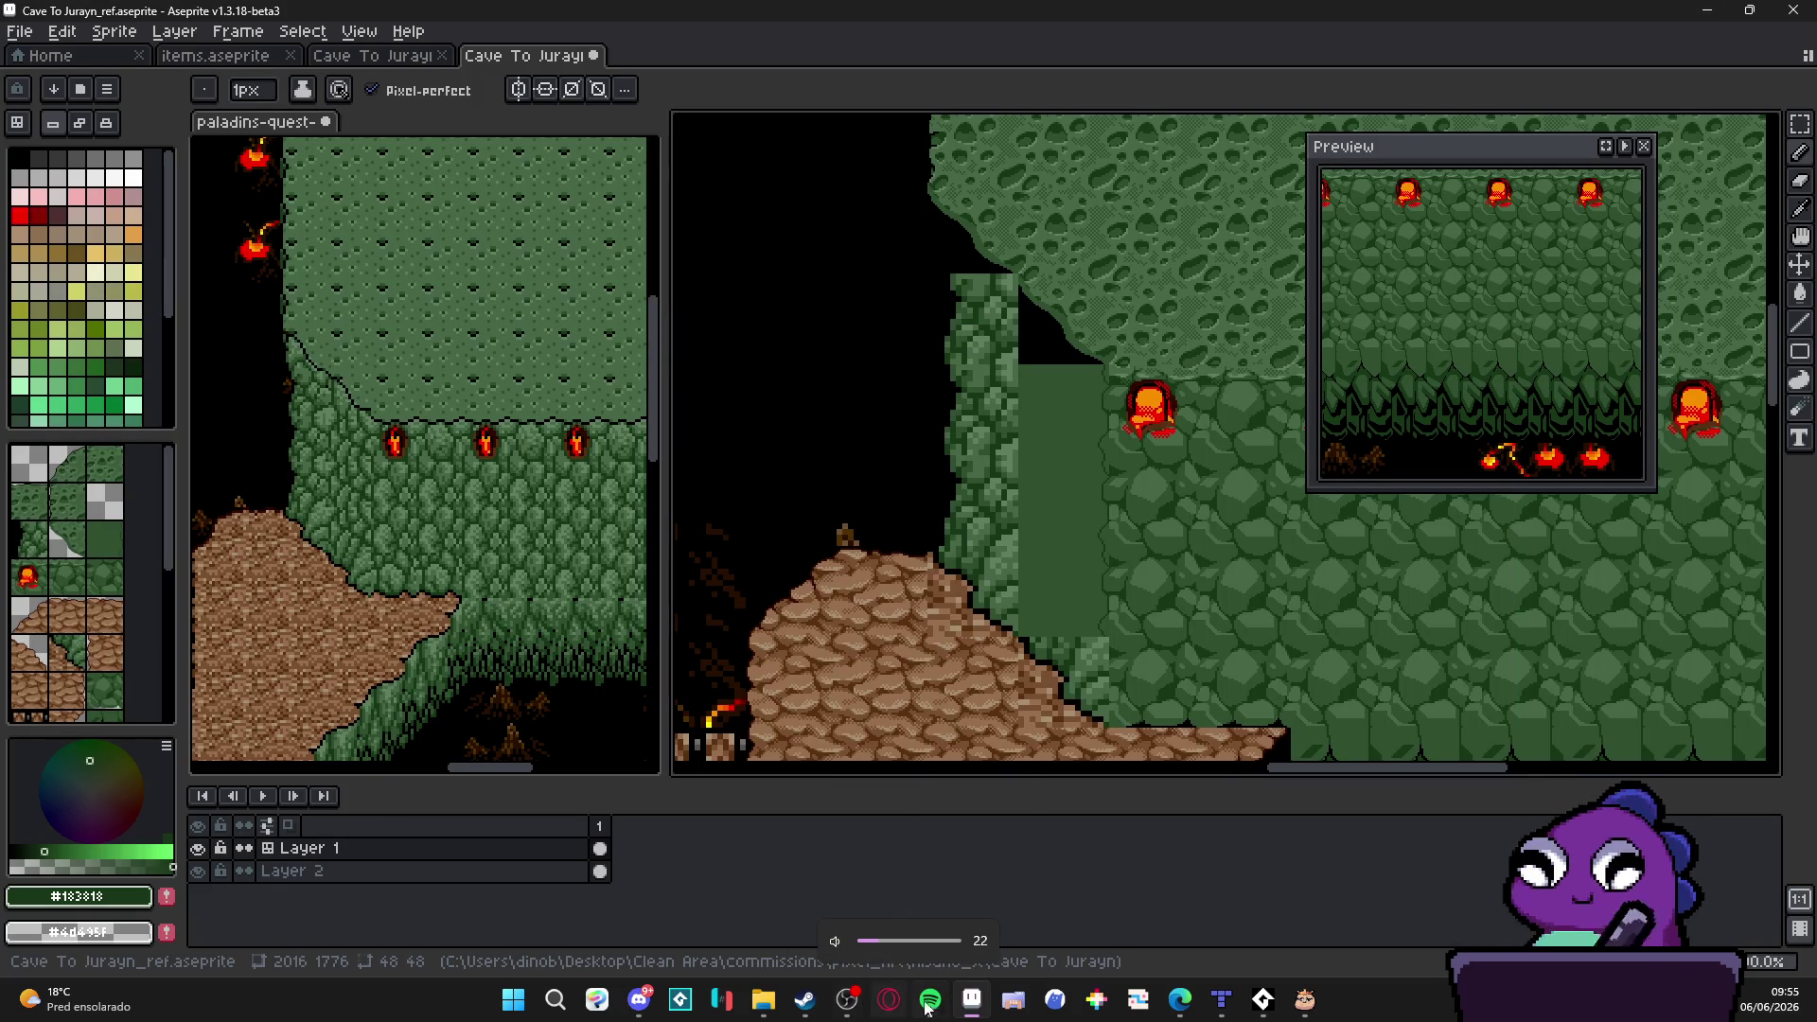
pyautogui.click(930, 1000)
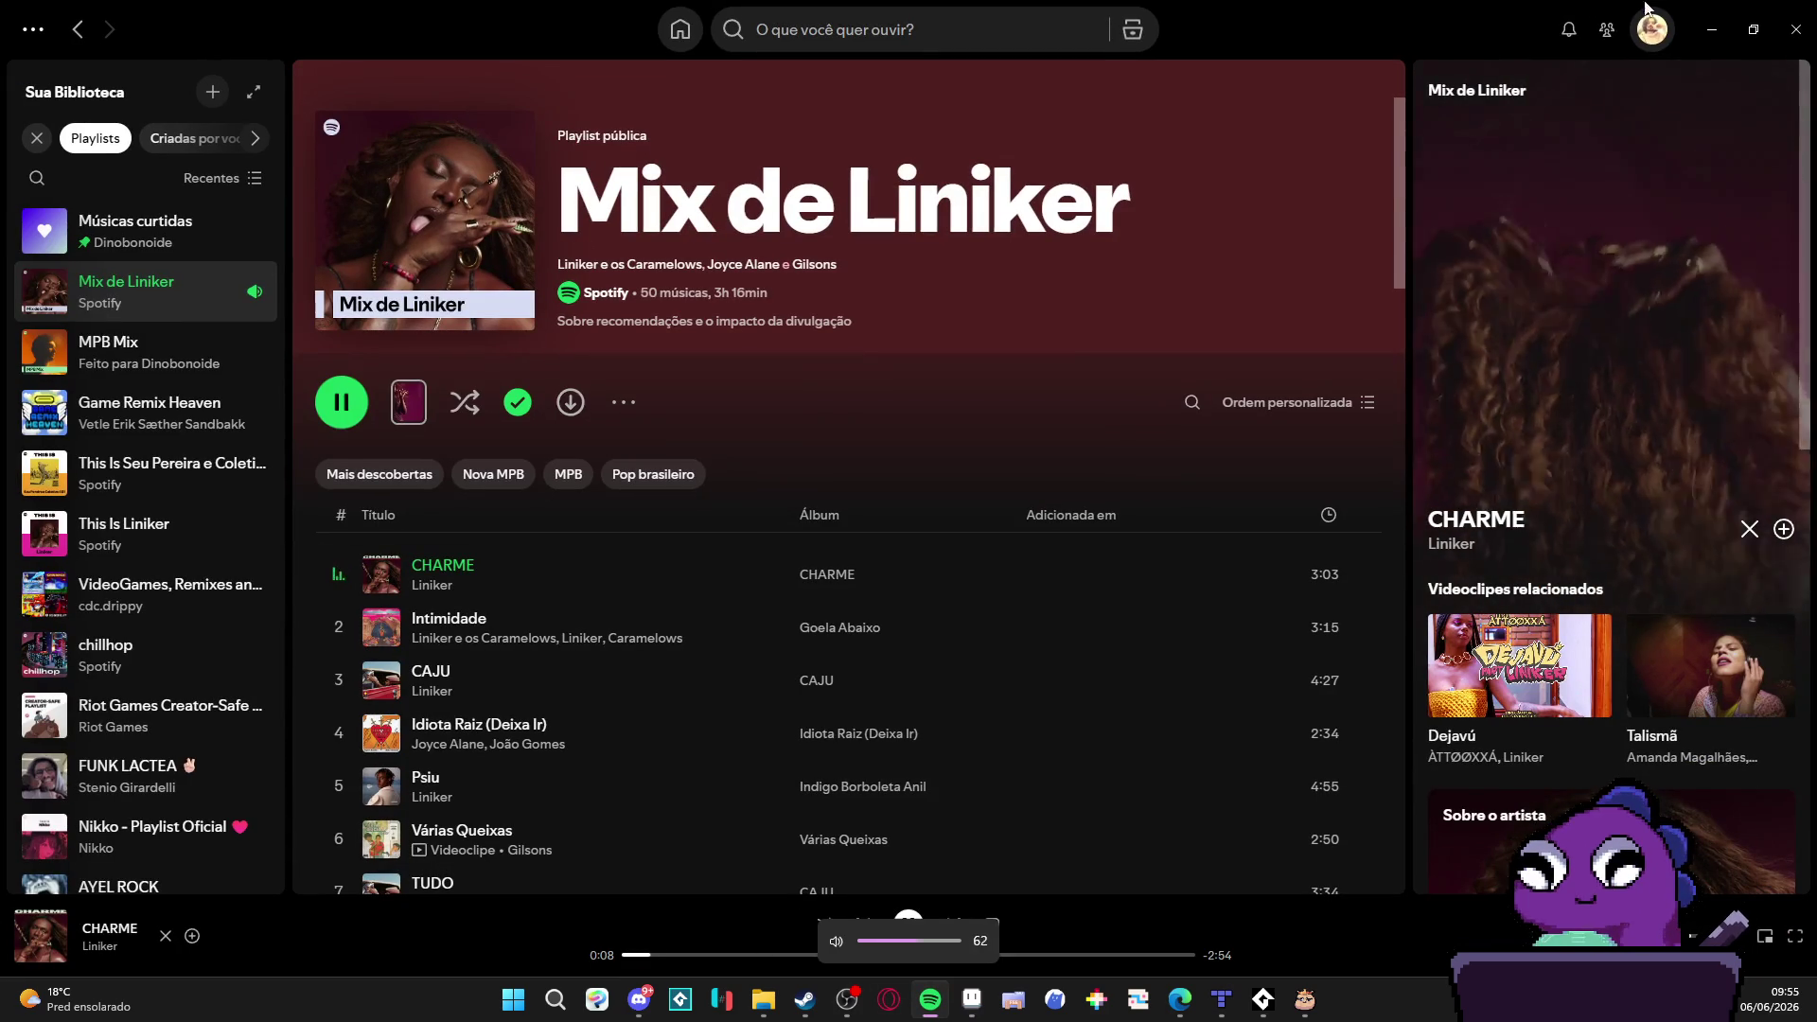
pyautogui.hotkey('alt', 'Tab')
pyautogui.press('XF86AudioRaiseVolume')
pyautogui.press('XF86AudioRaiseVolume')
pyautogui.press('XF86AudioRaiseVolume')
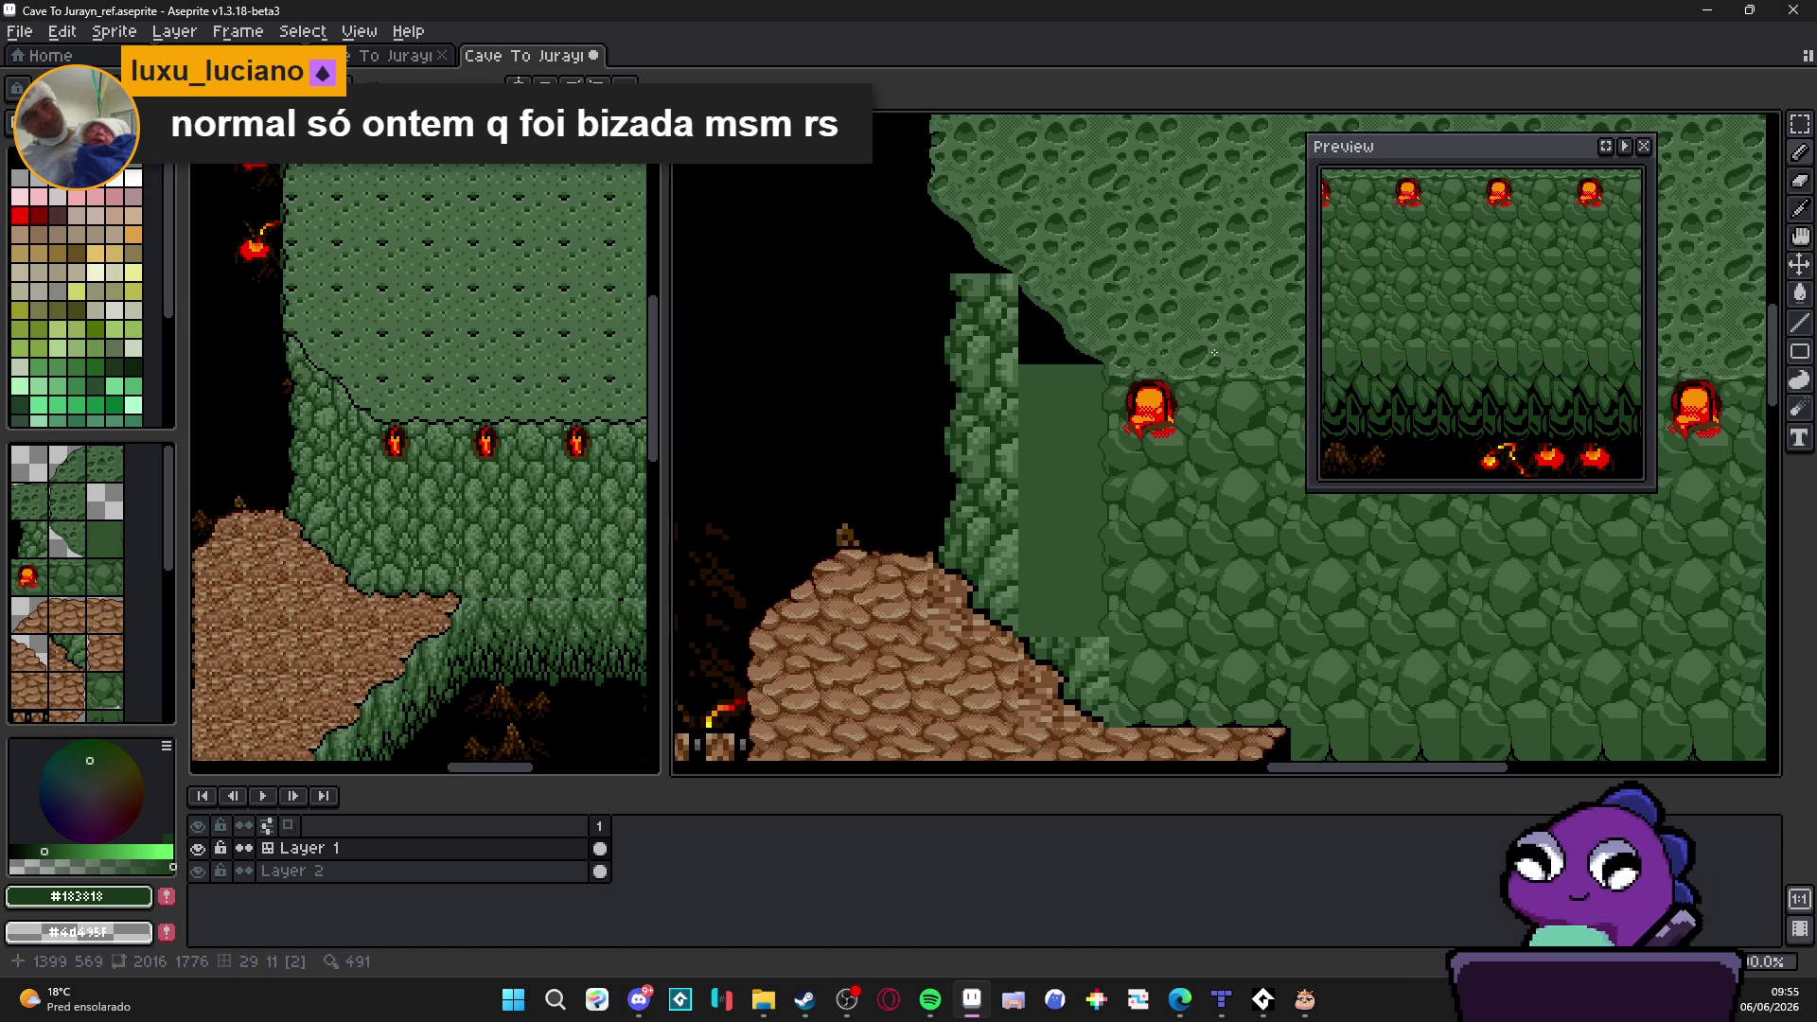
pyautogui.scroll(1, 1052, 346)
pyautogui.scroll(1, 1038, 352)
pyautogui.scroll(1, 1011, 359)
# Step: Show the tile grid, pan to the flat stone tile and eyedrop its mid green #305030 with the Pencil
pyautogui.hotkey('ctrl', "'")
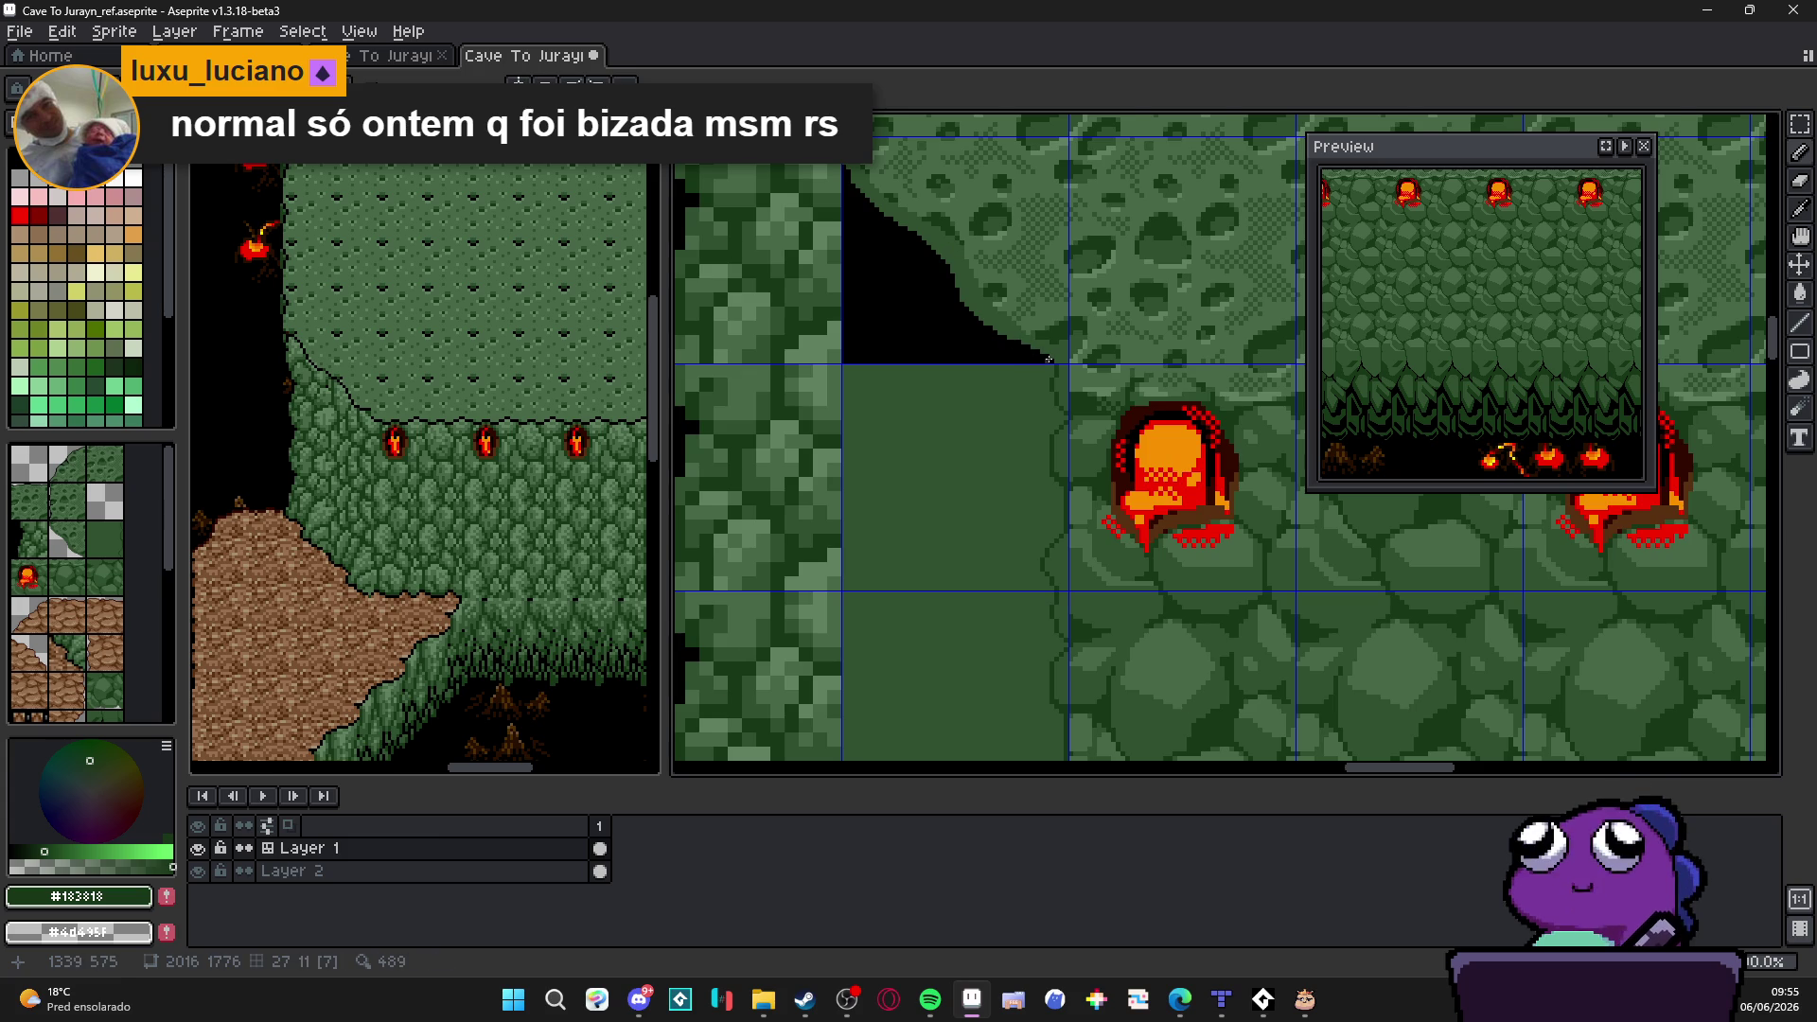
pyautogui.scroll(1, 1008, 377)
pyautogui.moveTo(1004, 396); pyautogui.dragTo(995, 368)
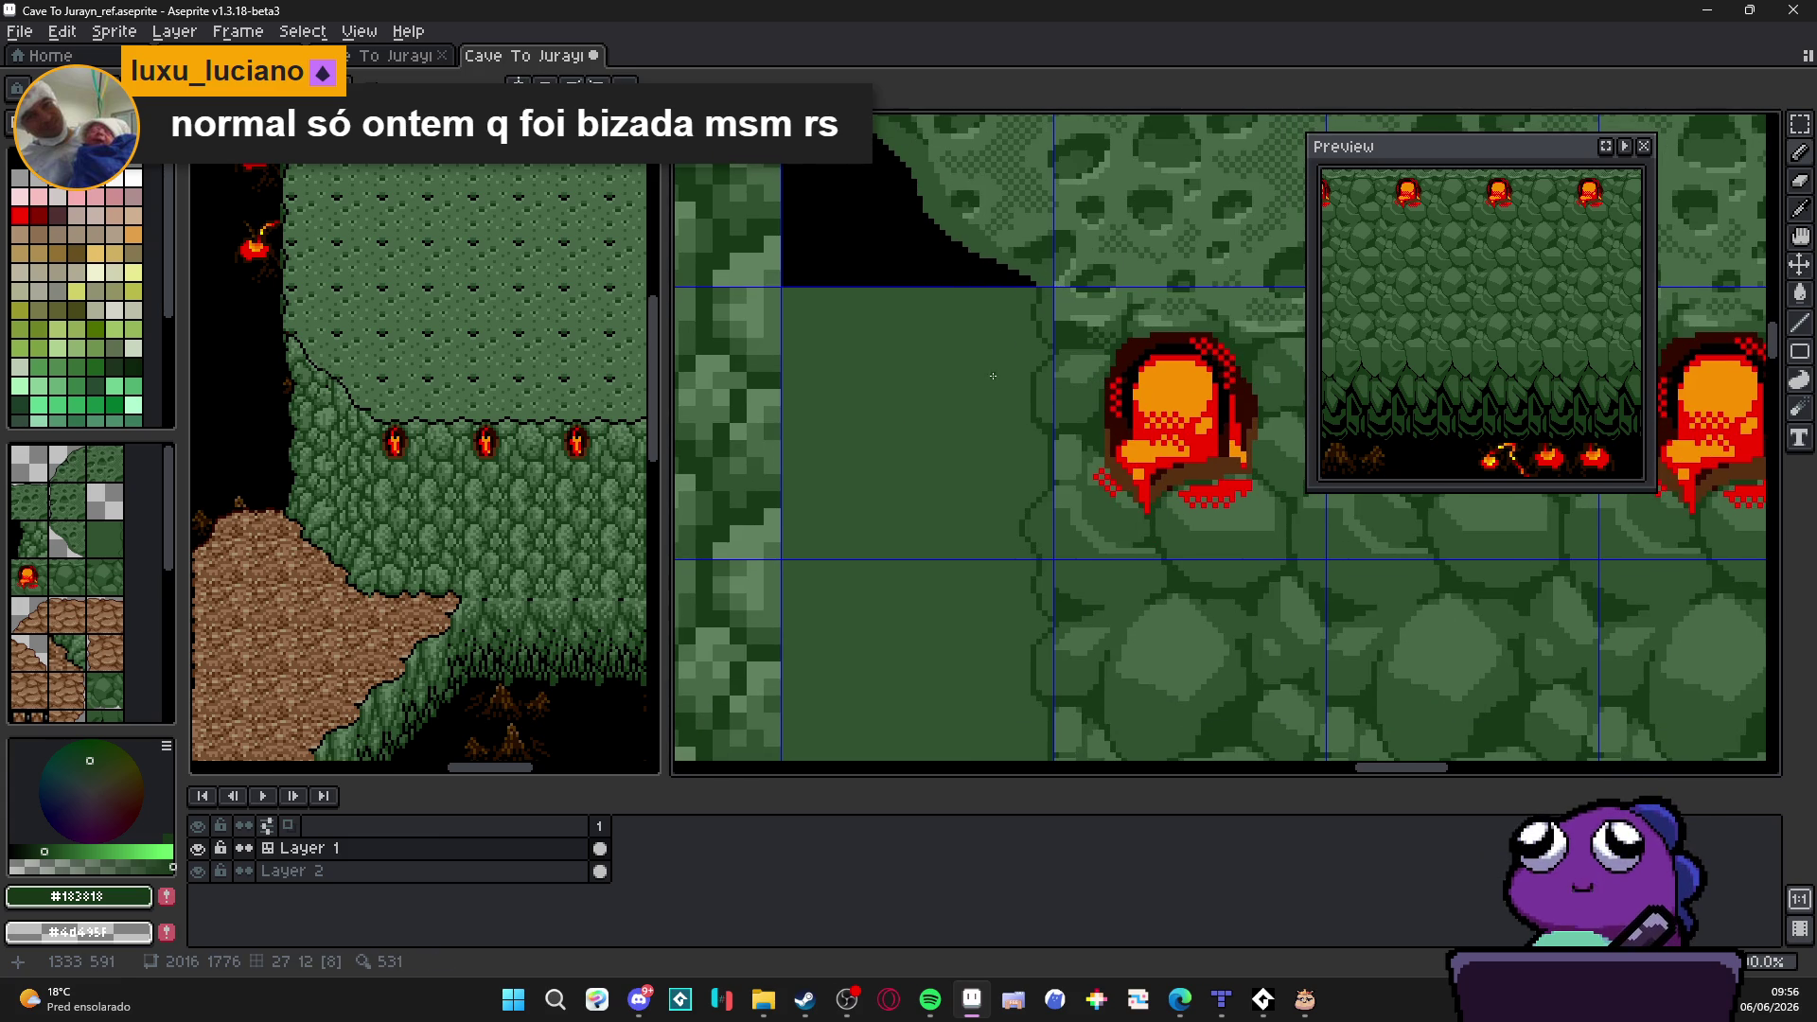
pyautogui.scroll(-2, 993, 375)
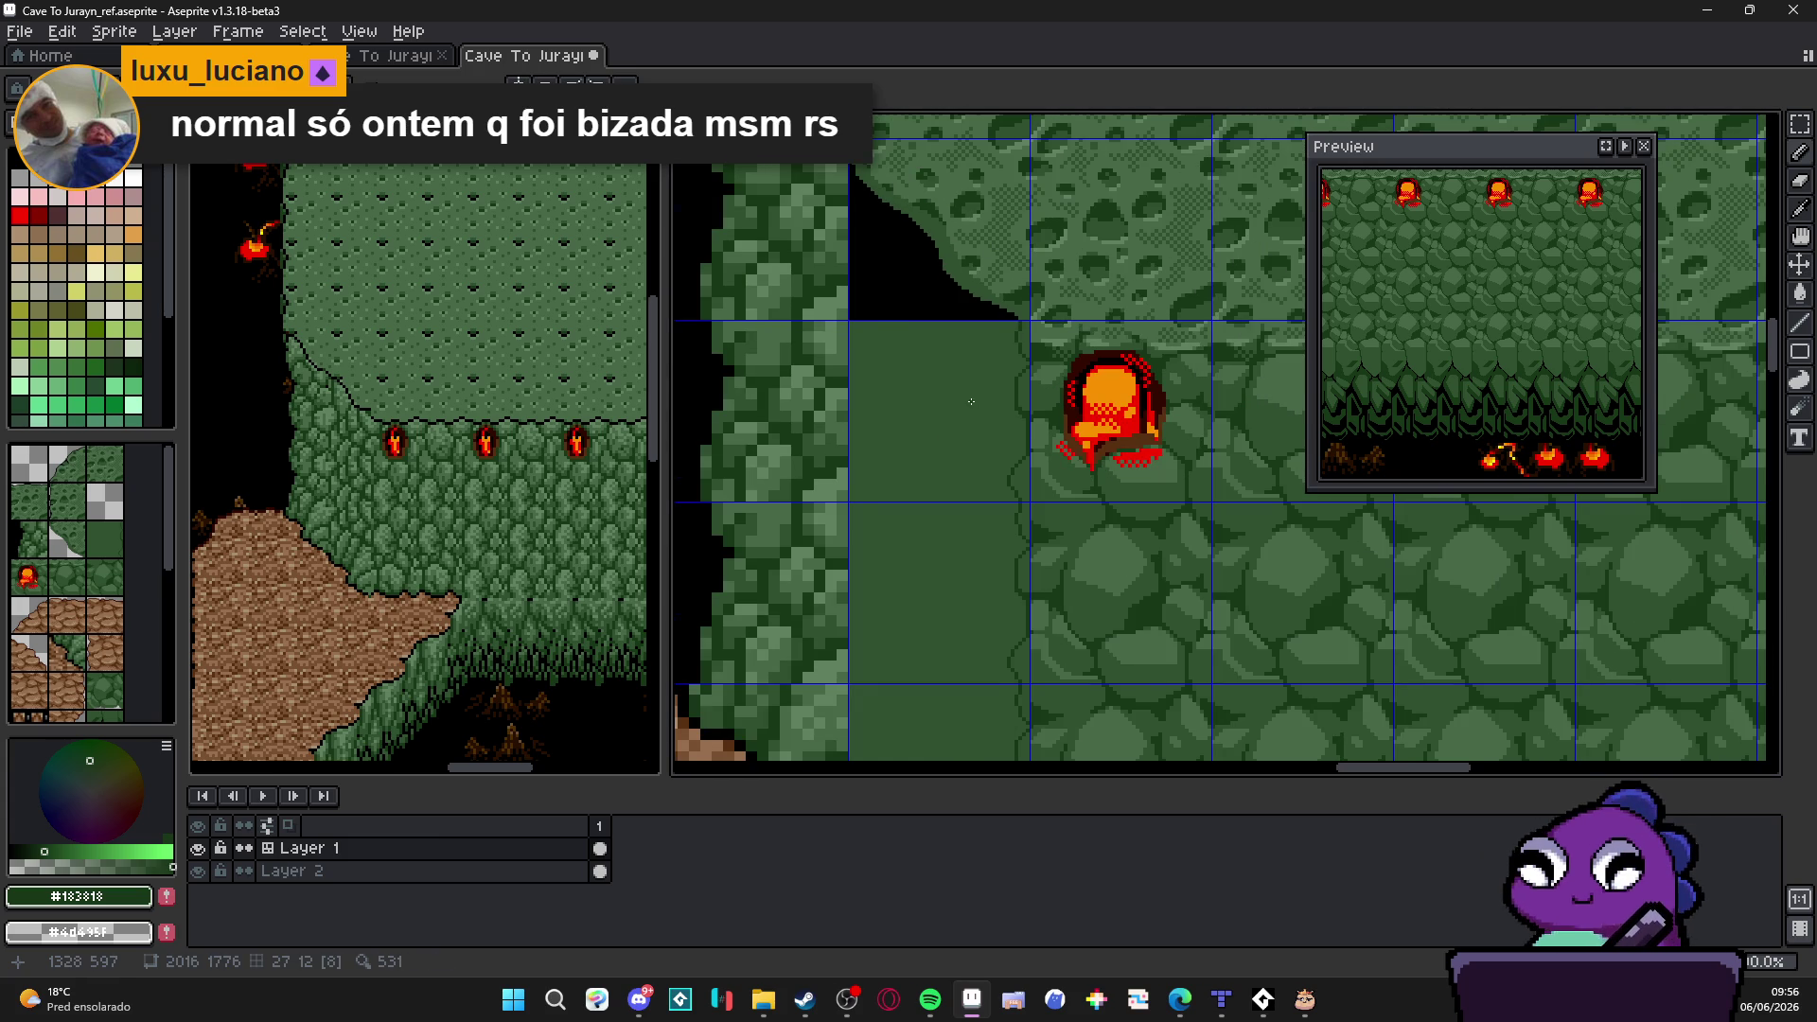
pyautogui.scroll(-1, 972, 402)
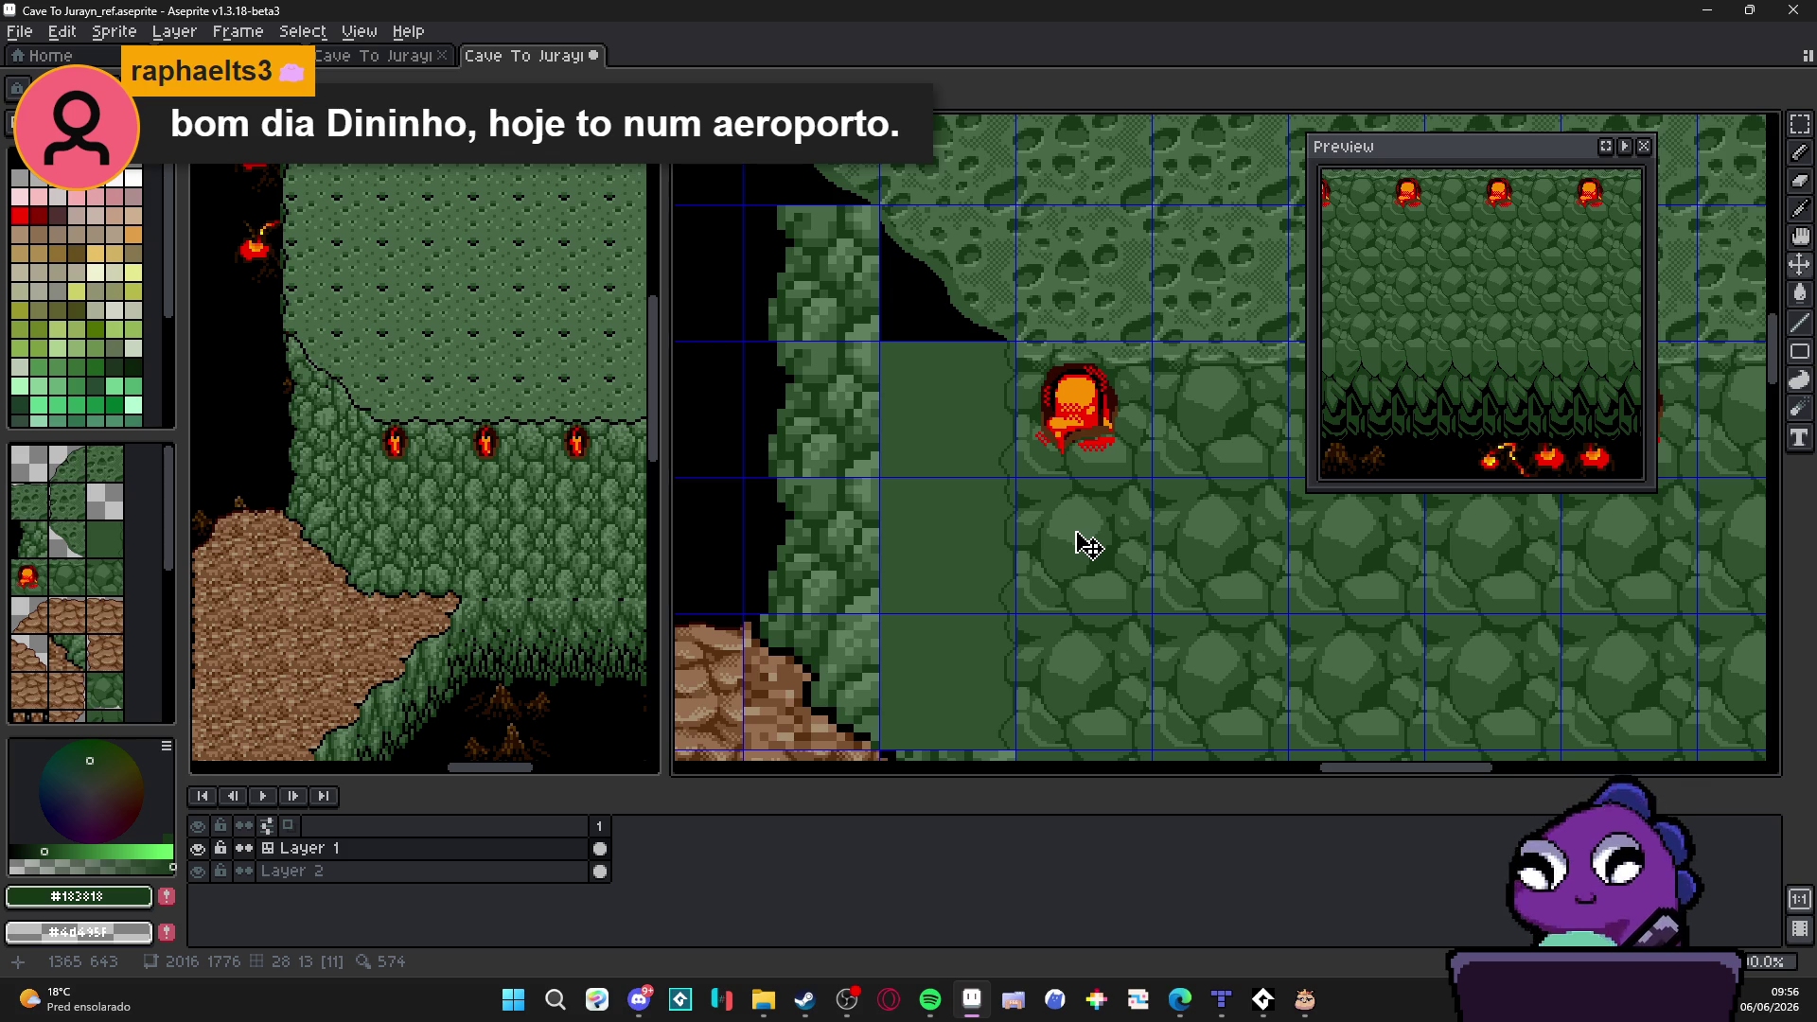
pyautogui.press('v')
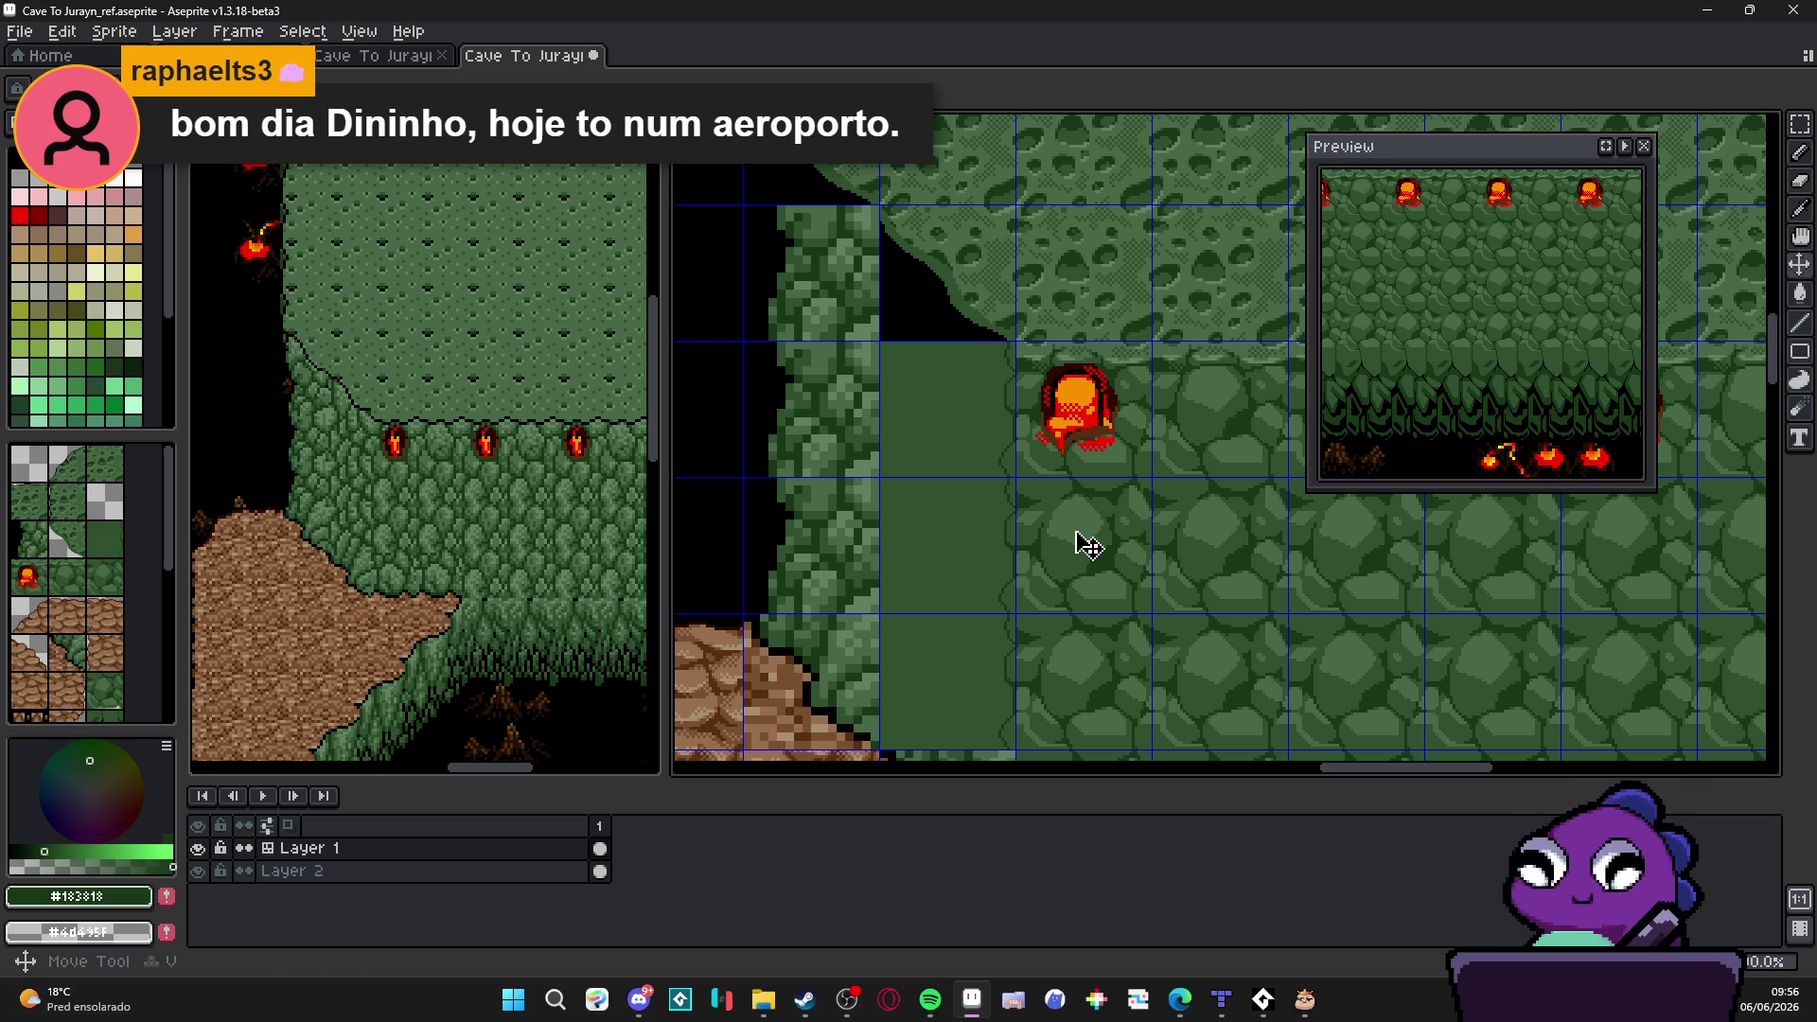
pyautogui.press('b')
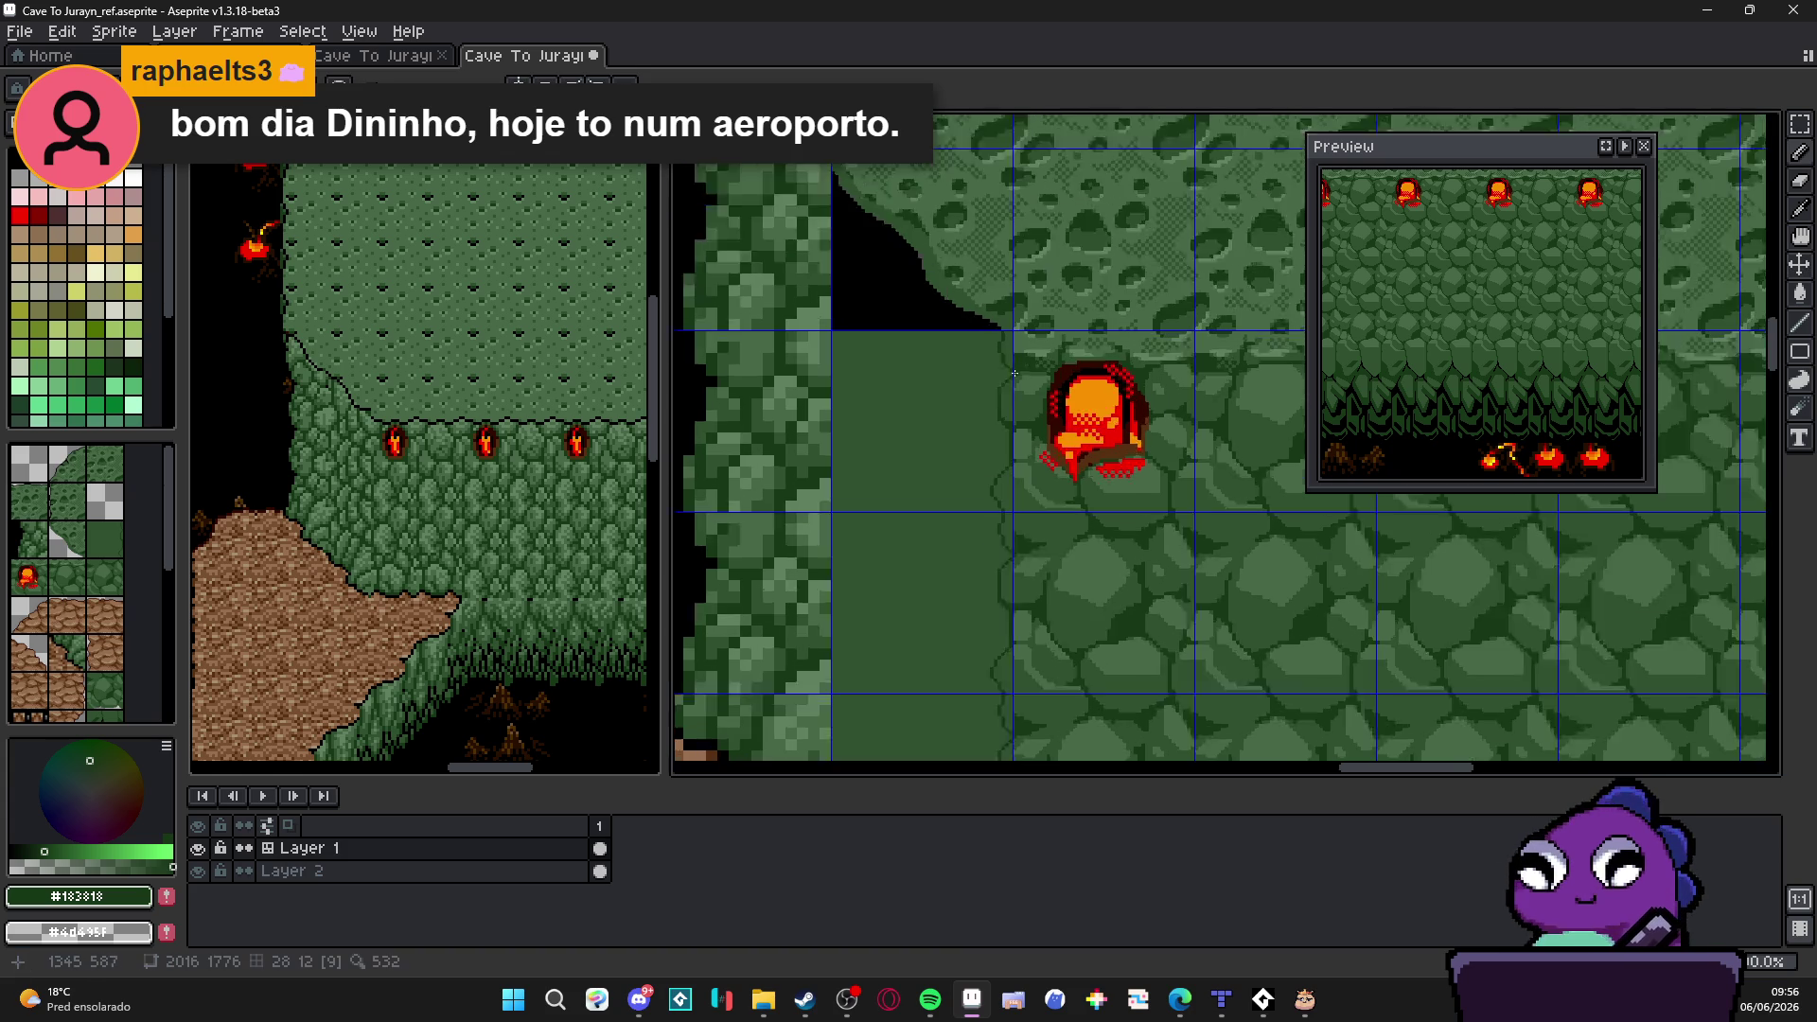
pyautogui.scroll(2, 1005, 409)
pyautogui.keyDown('alt'); pyautogui.click(1005, 409); pyautogui.keyUp('alt')
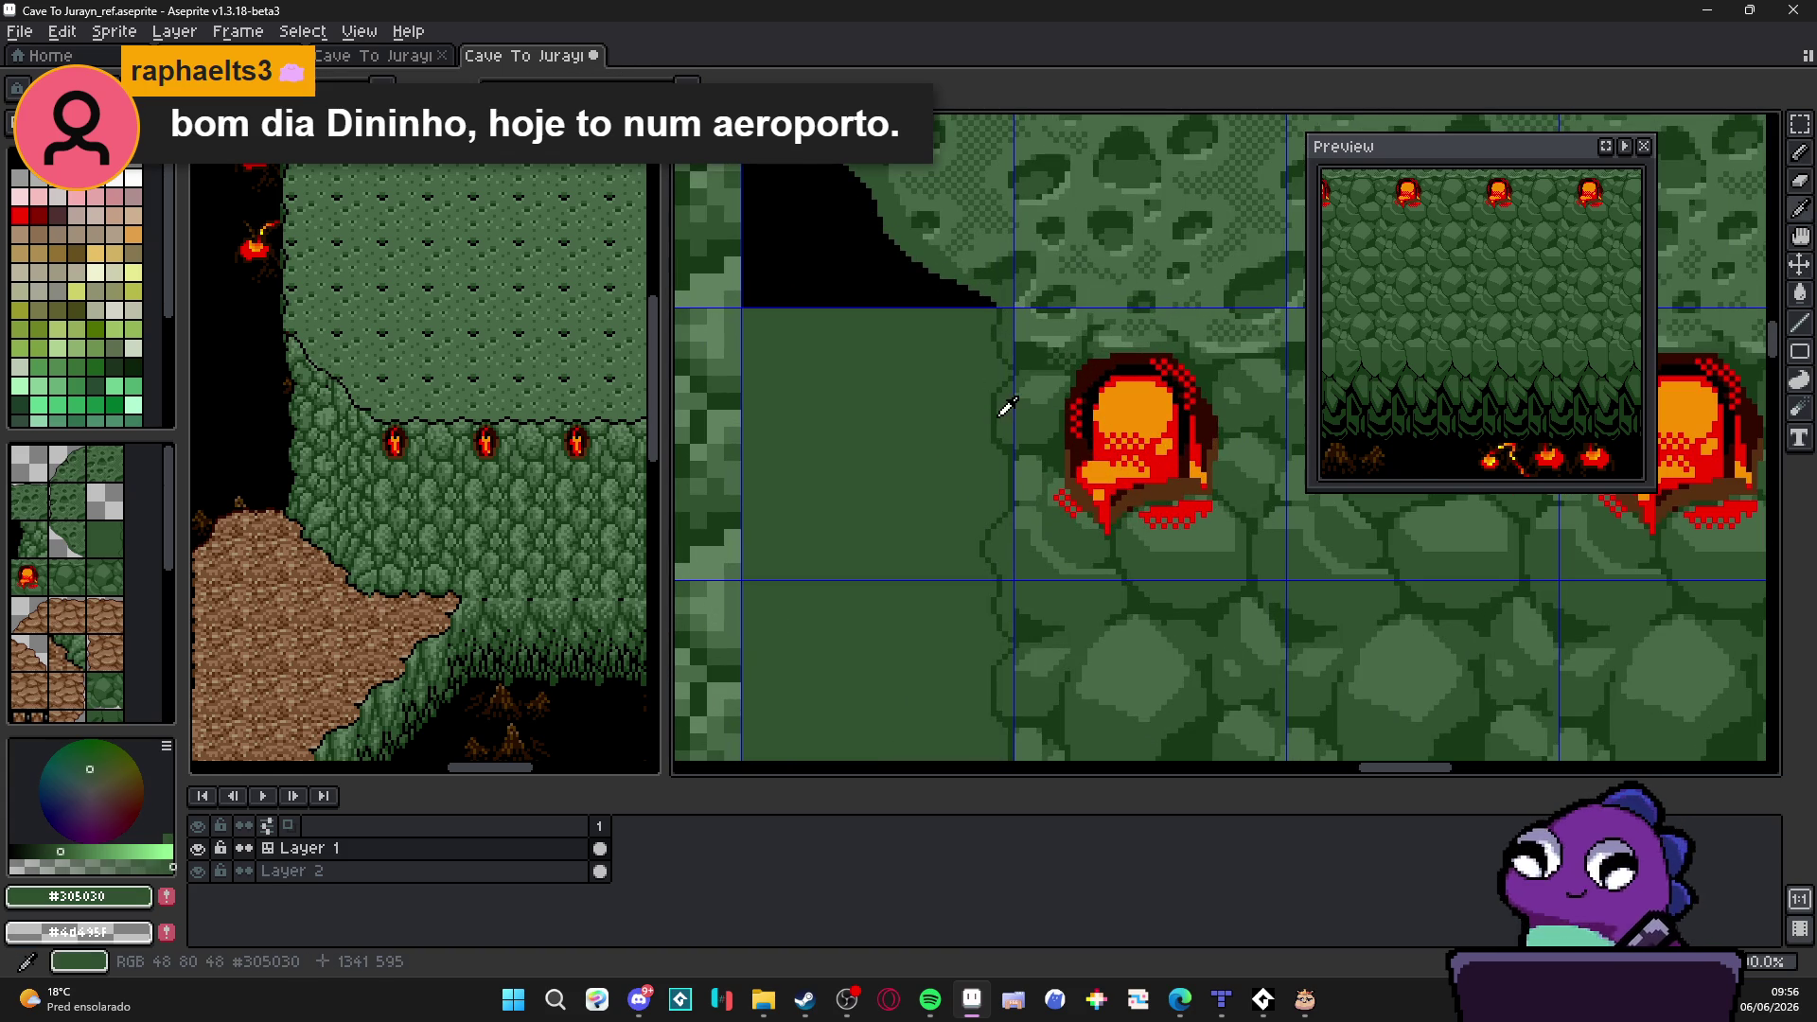
pyautogui.scroll(1, 900, 306)
# Step: Draw the first dark #183818 crack lines running down and across the flat green tile
pyautogui.moveTo(901, 304); pyautogui.dragTo(974, 461)
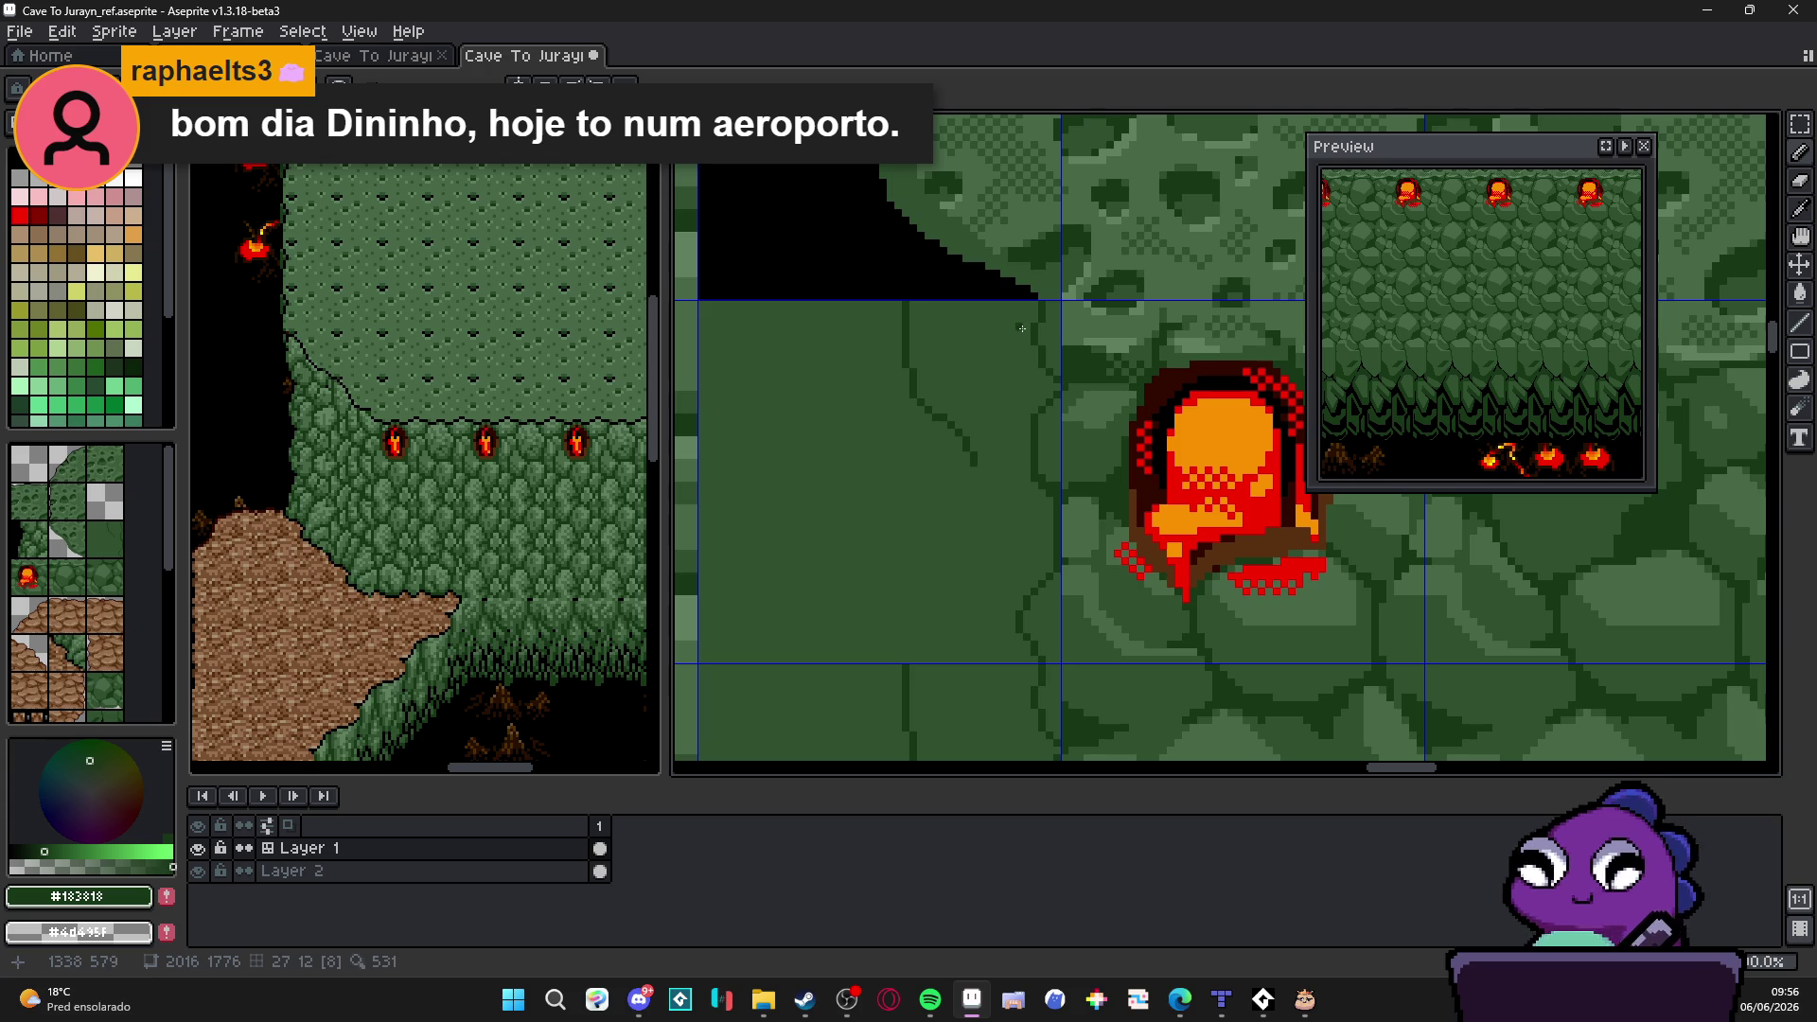
pyautogui.moveTo(976, 462); pyautogui.dragTo(1028, 477)
pyautogui.scroll(1, 1003, 483)
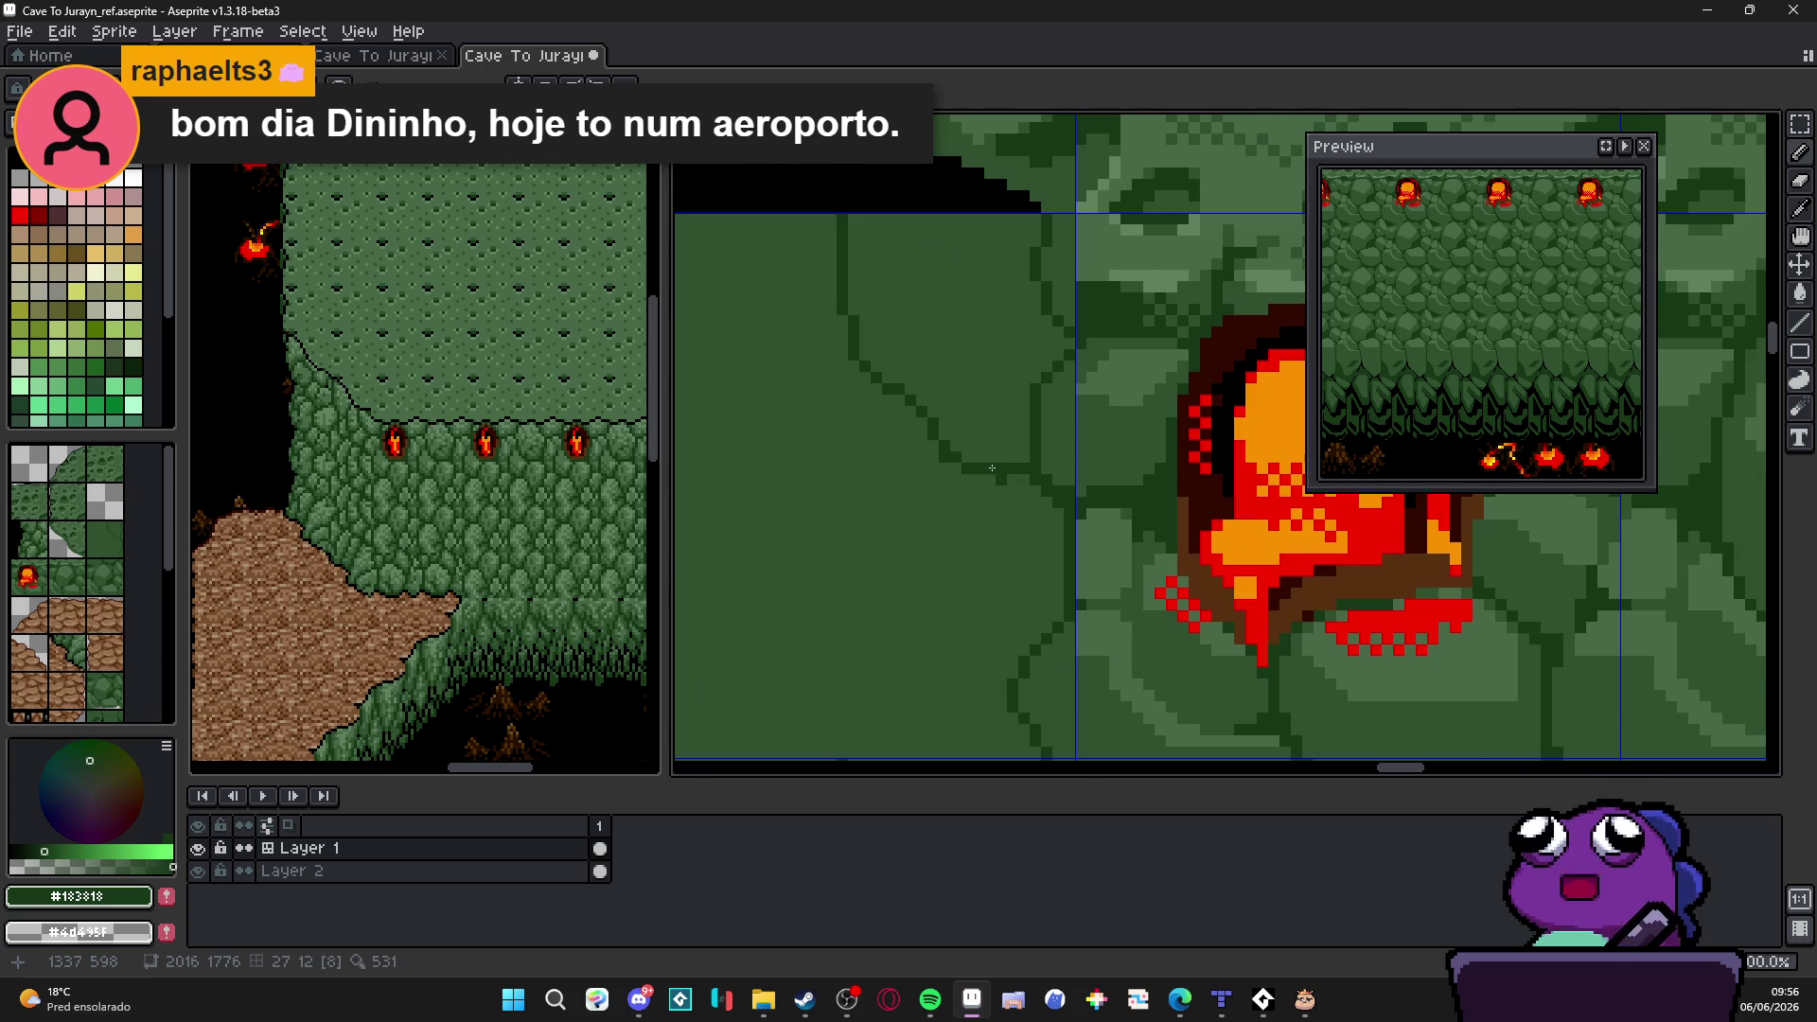
pyautogui.scroll(-2, 994, 474)
pyautogui.scroll(-2, 980, 489)
pyautogui.scroll(-2, 962, 506)
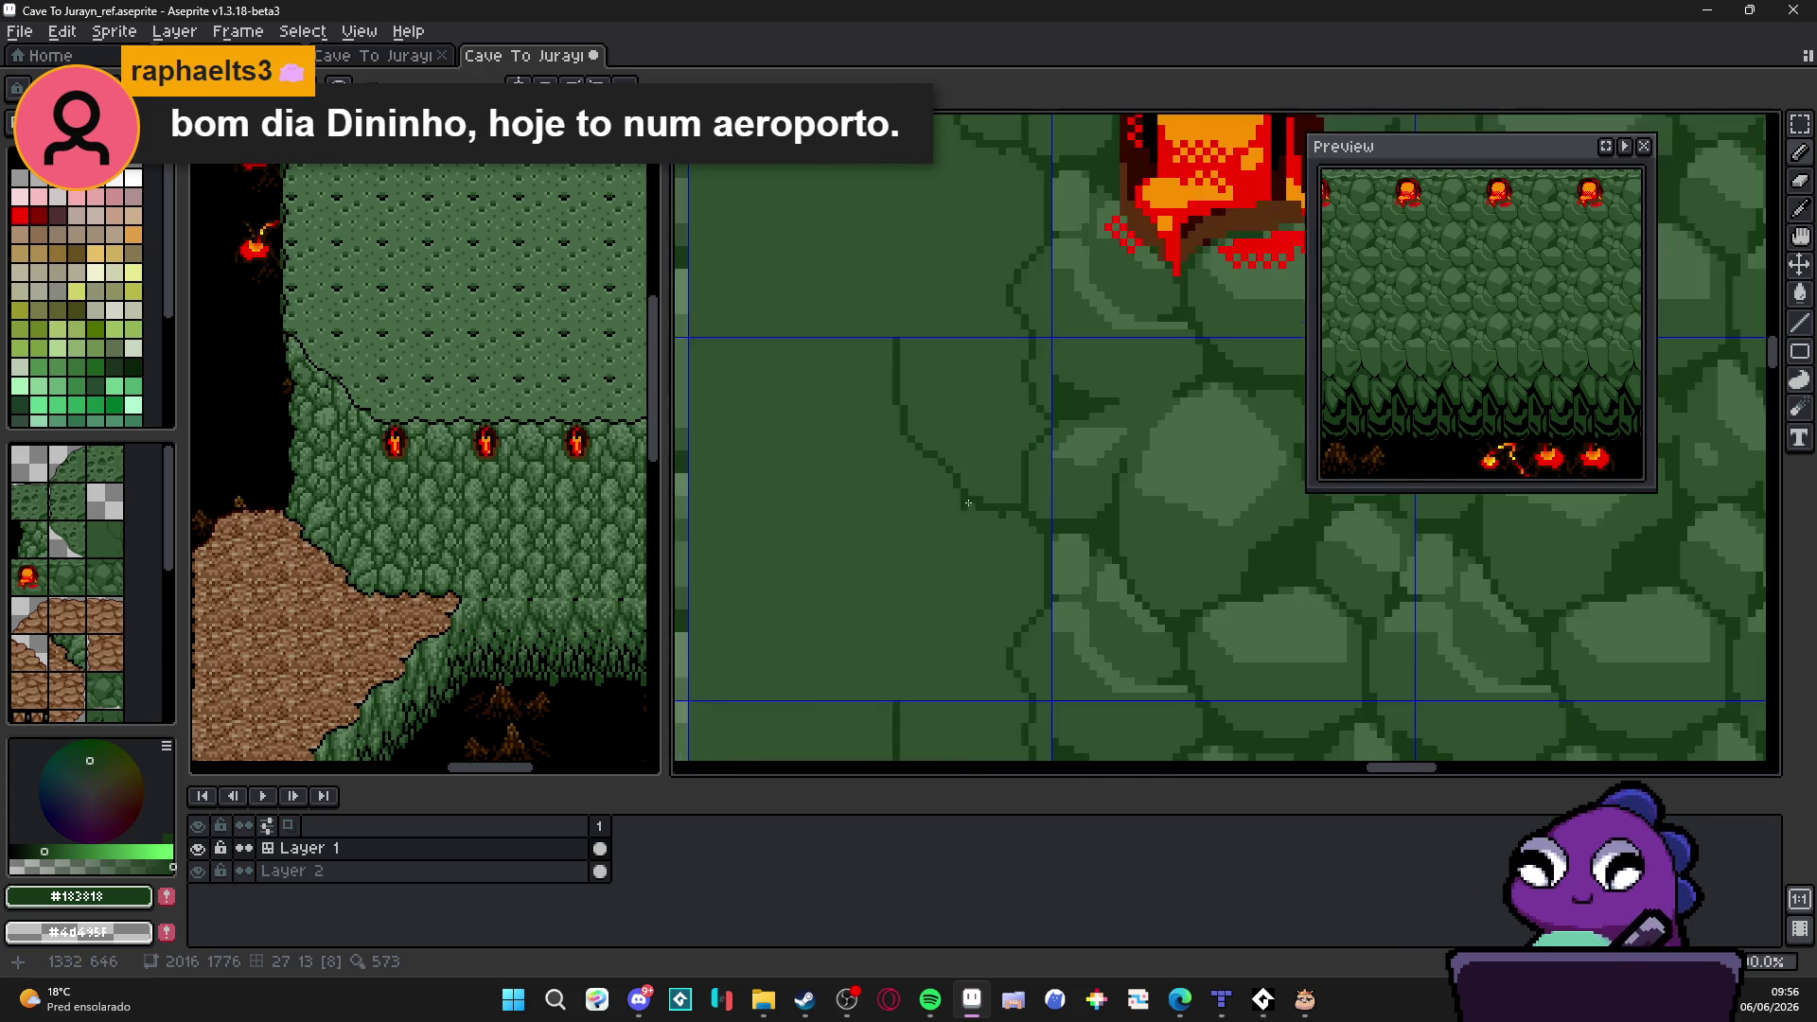
pyautogui.scroll(-2, 979, 456)
pyautogui.moveTo(975, 401)
pyautogui.mouseDown()
pyautogui.moveTo(966, 571)
pyautogui.moveTo(944, 592)
pyautogui.mouseUp()
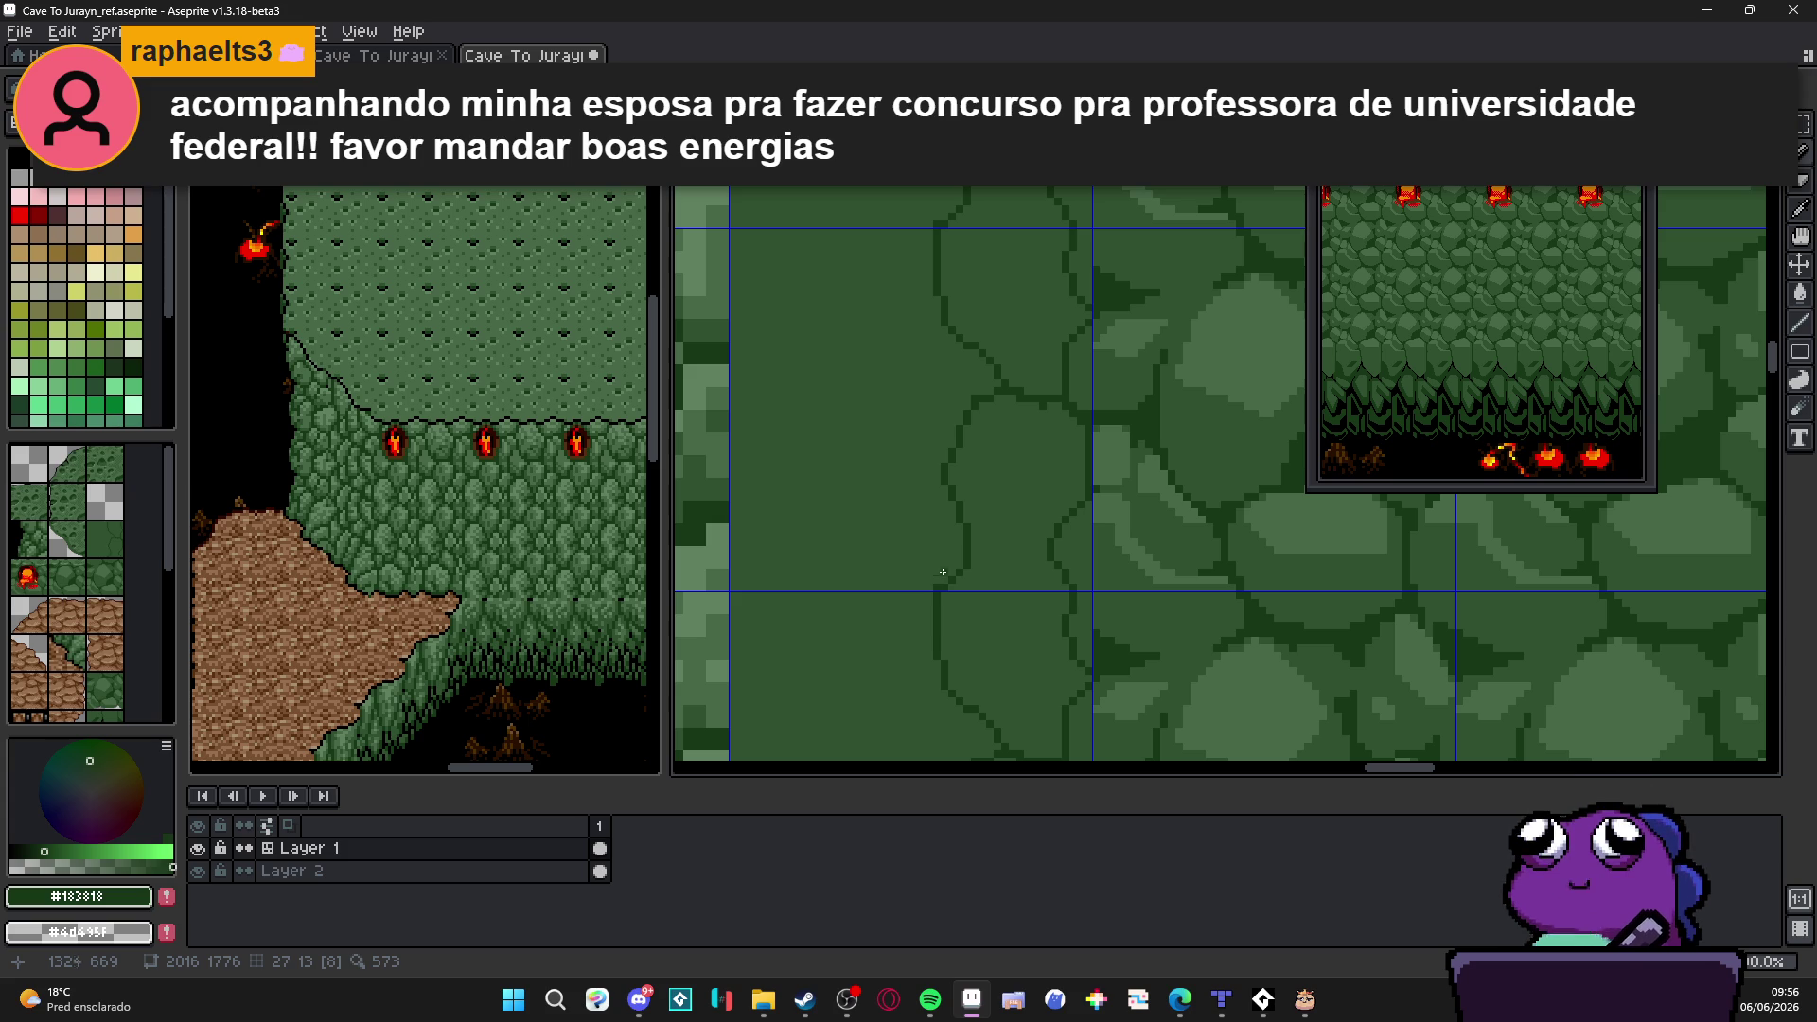
pyautogui.scroll(1, 983, 540)
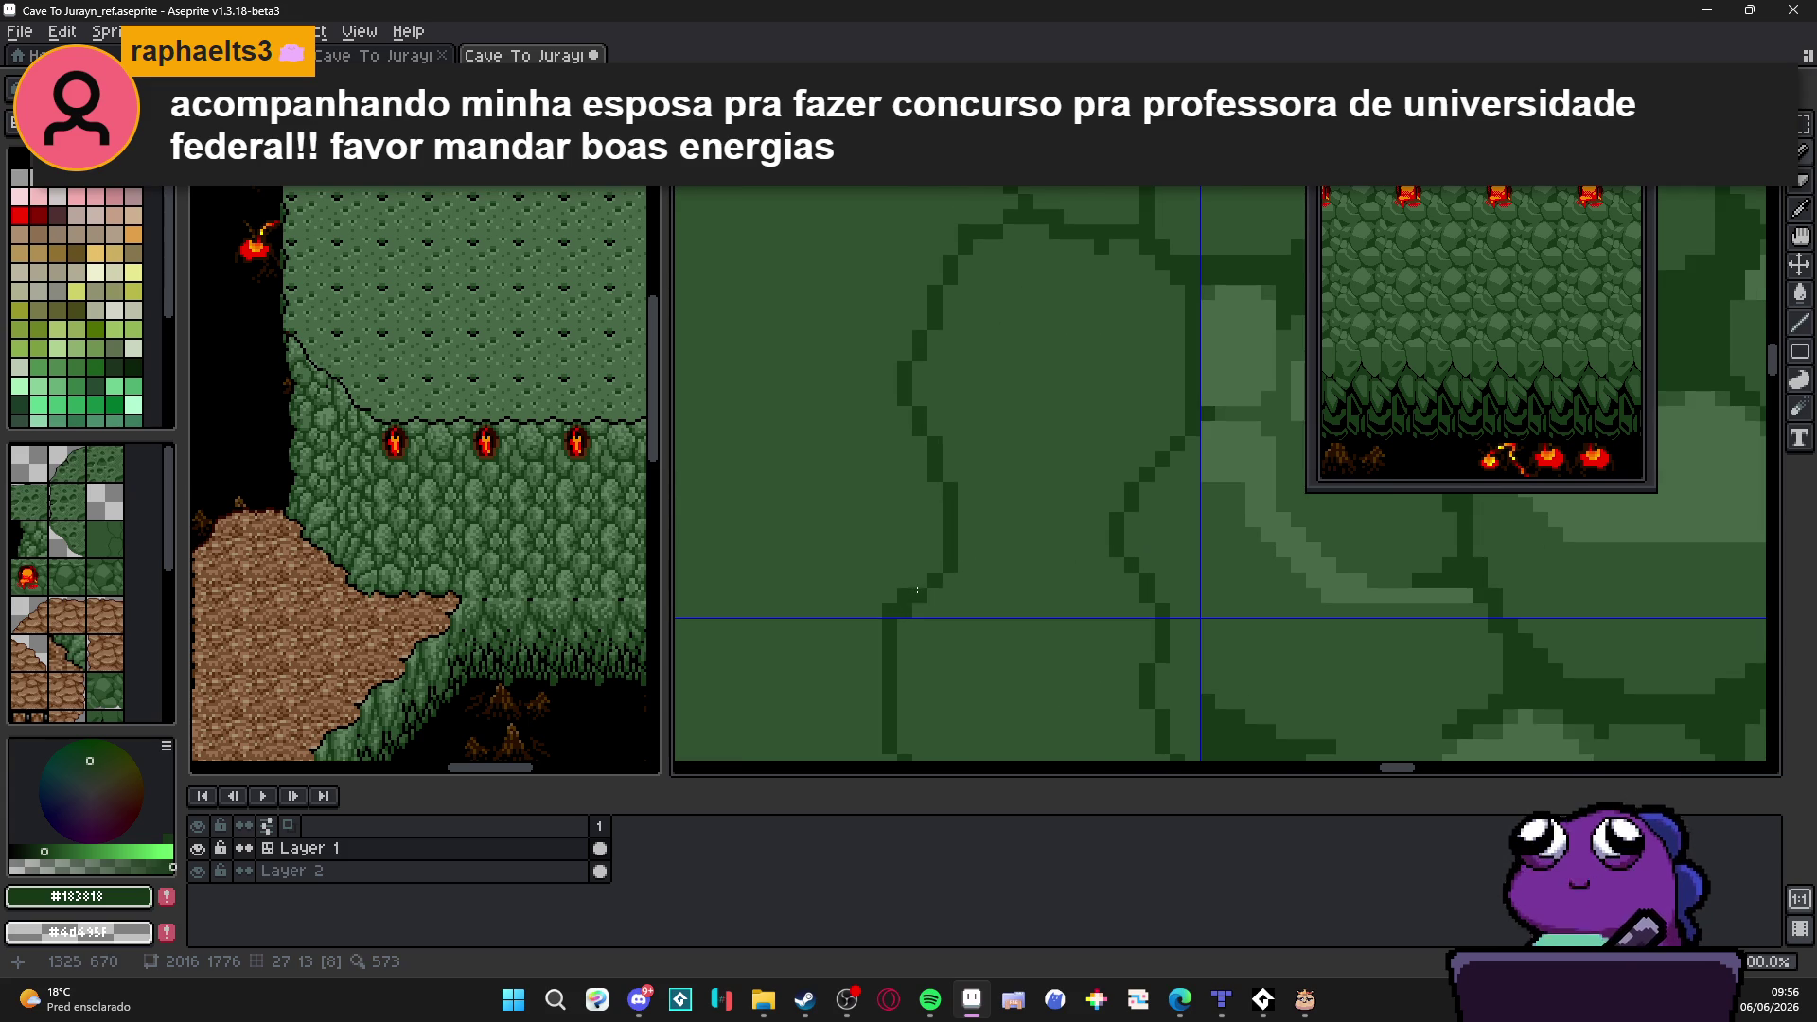
pyautogui.scroll(1, 936, 565)
pyautogui.scroll(-1, 929, 484)
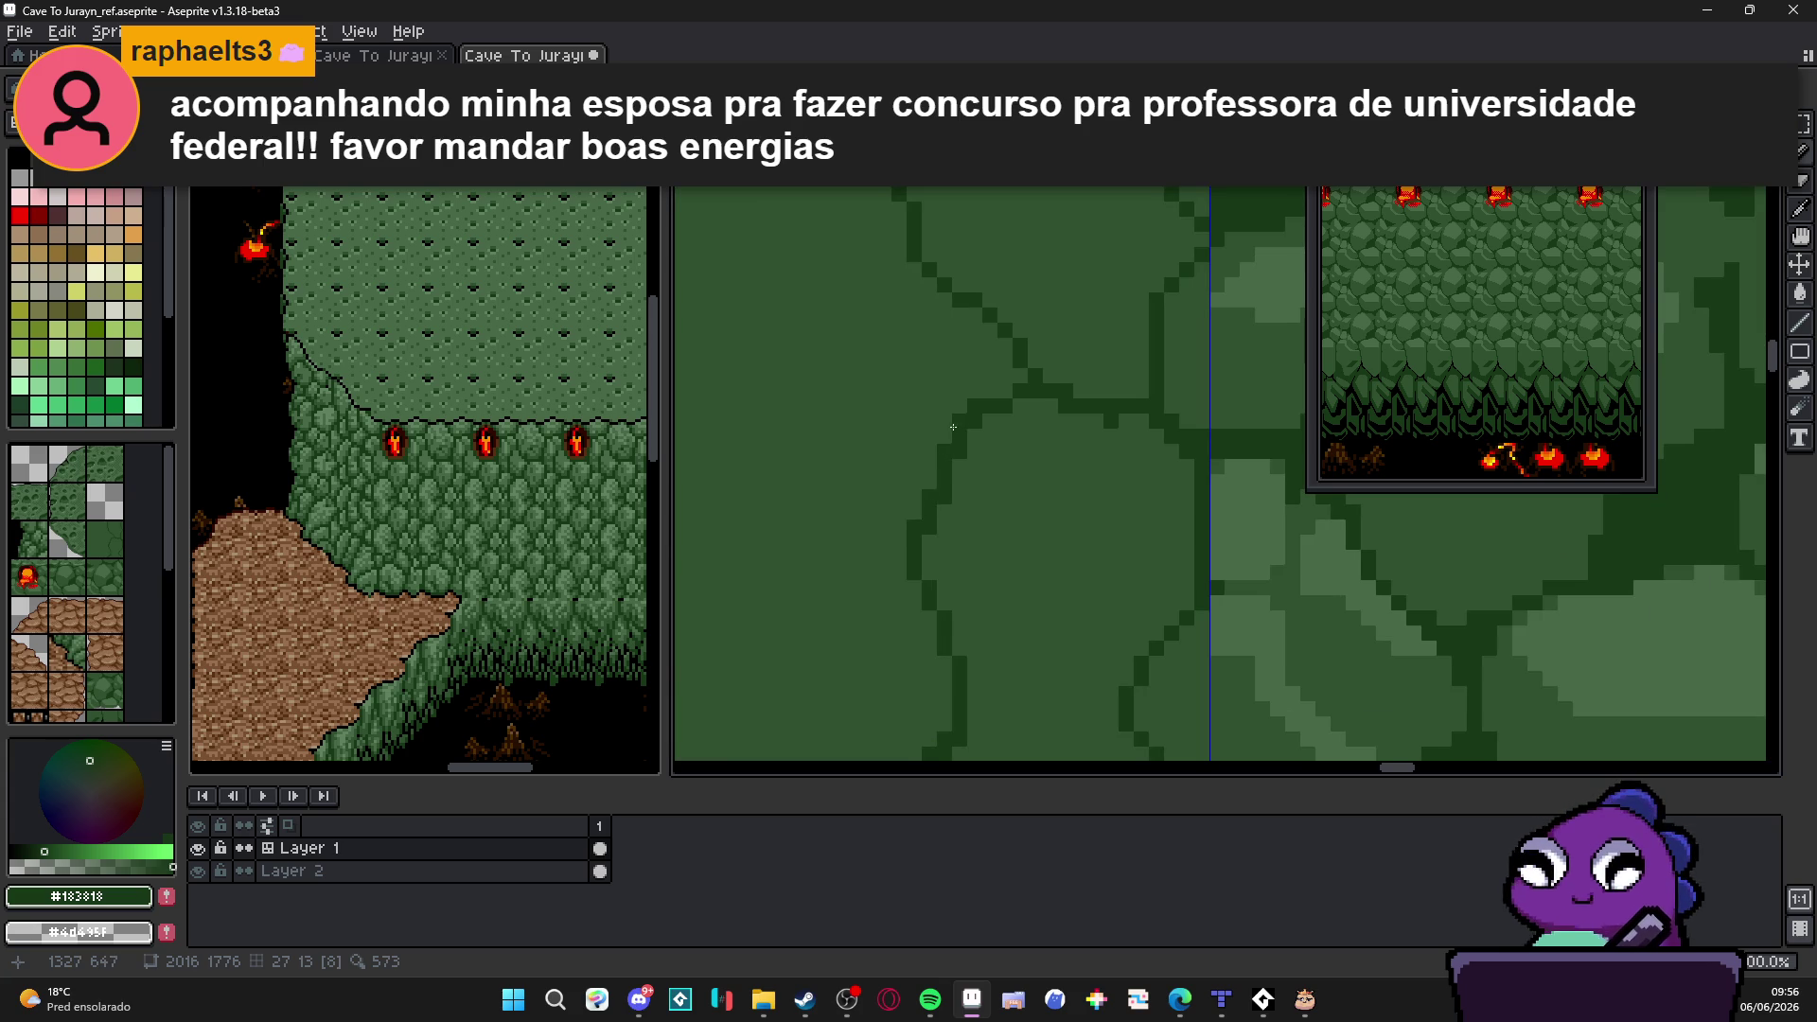
# Step: Add a short horizontal crack segment, sampling between mid green #305030 and dark #183818
pyautogui.keyDown('alt'); pyautogui.click(1087, 420); pyautogui.keyUp('alt')
pyautogui.keyDown('alt'); pyautogui.click(1102, 399); pyautogui.keyUp('alt')
pyautogui.scroll(-2, 1079, 426)
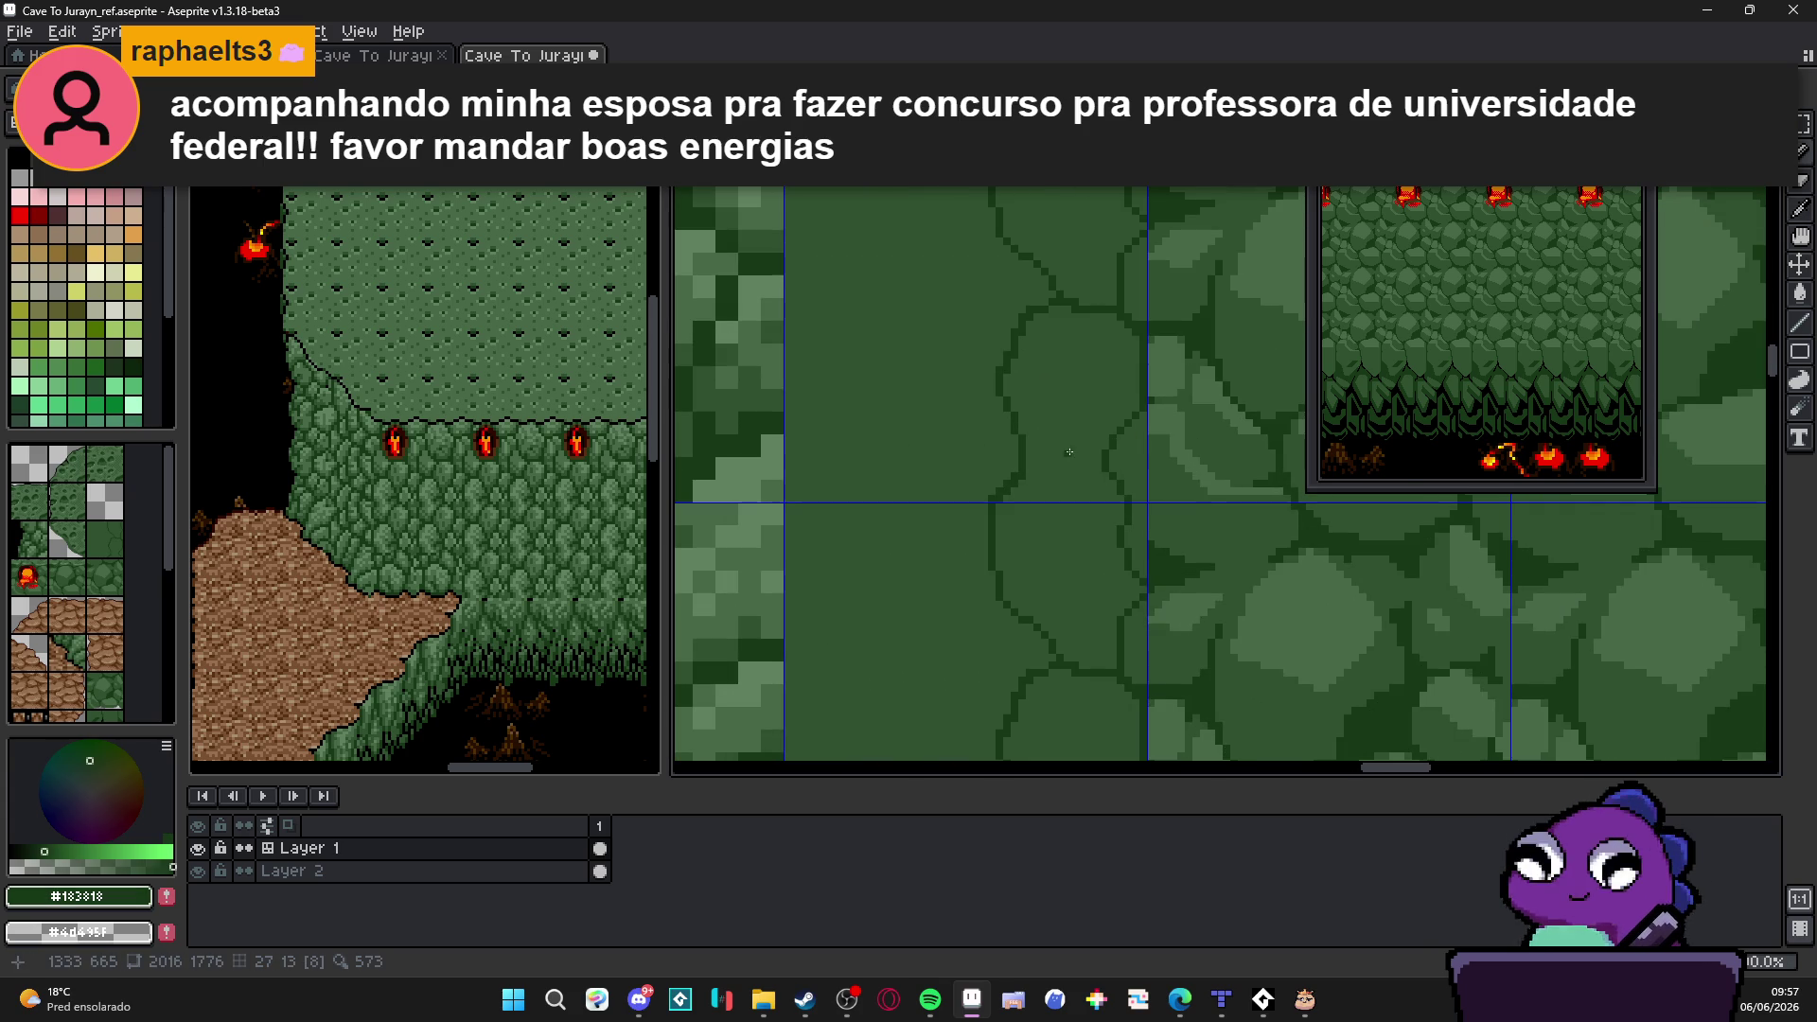
pyautogui.scroll(1, 1112, 464)
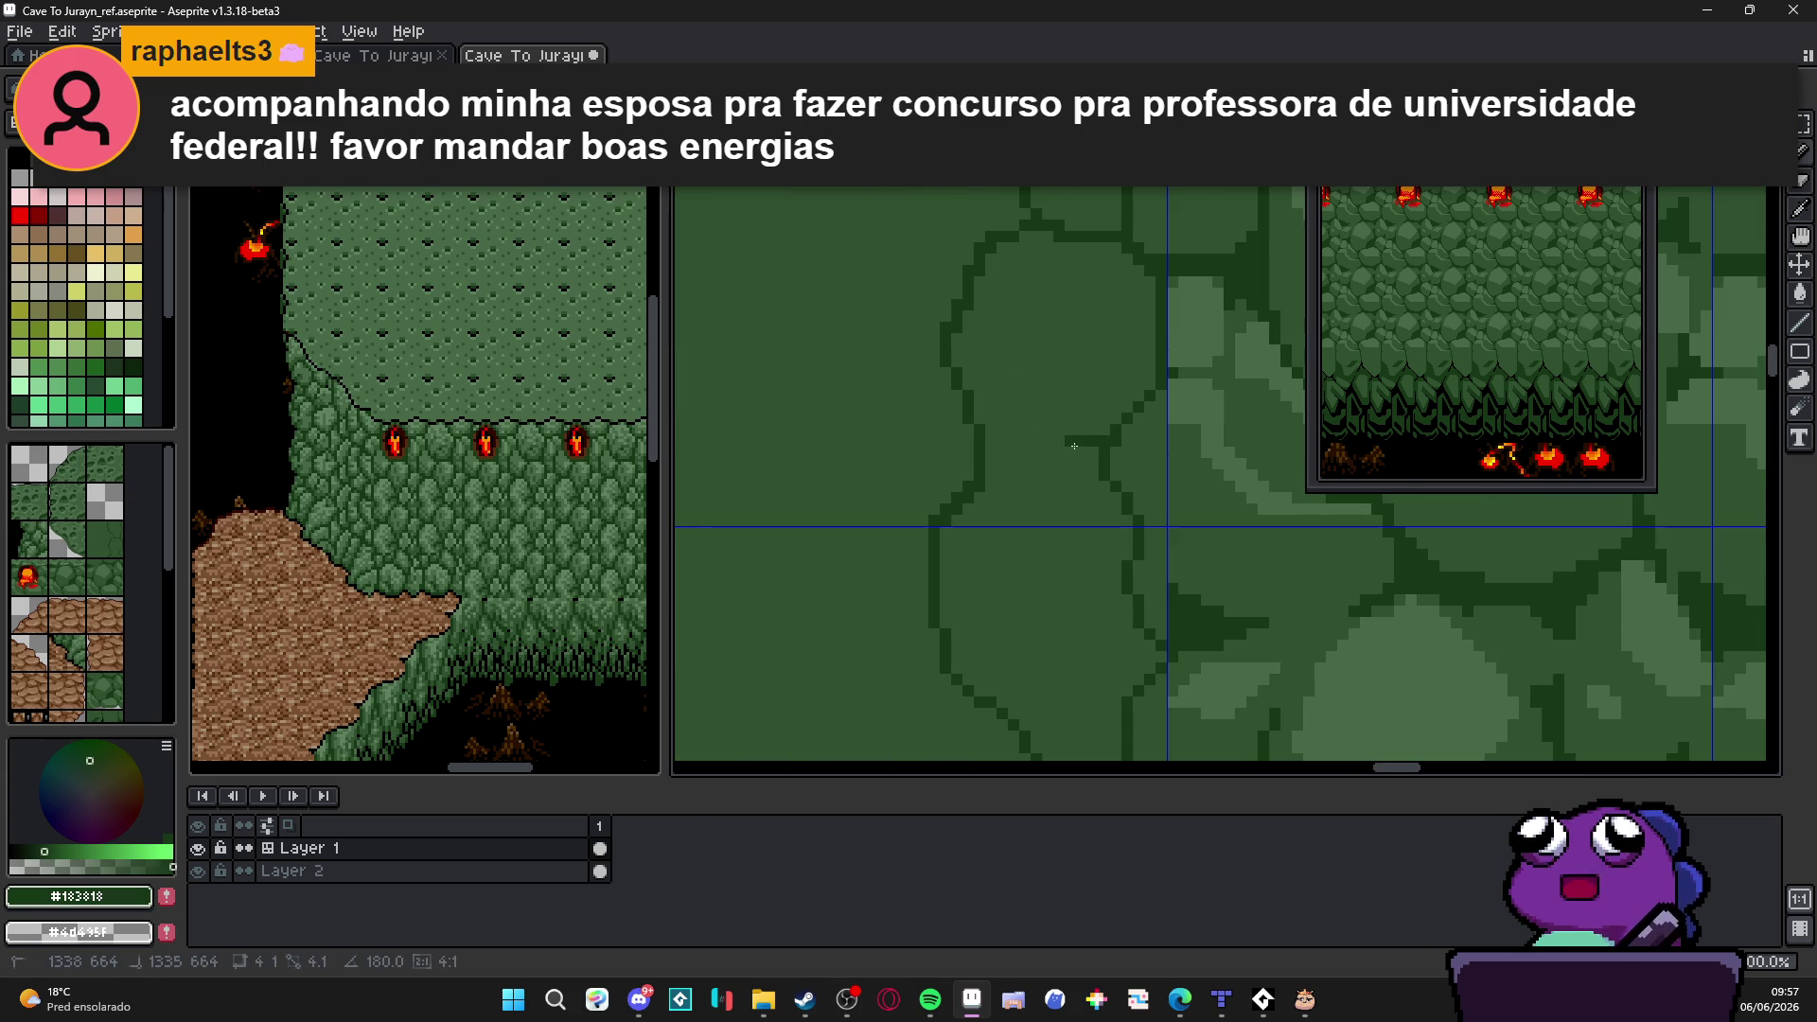
pyautogui.moveTo(1092, 452); pyautogui.dragTo(1023, 460)
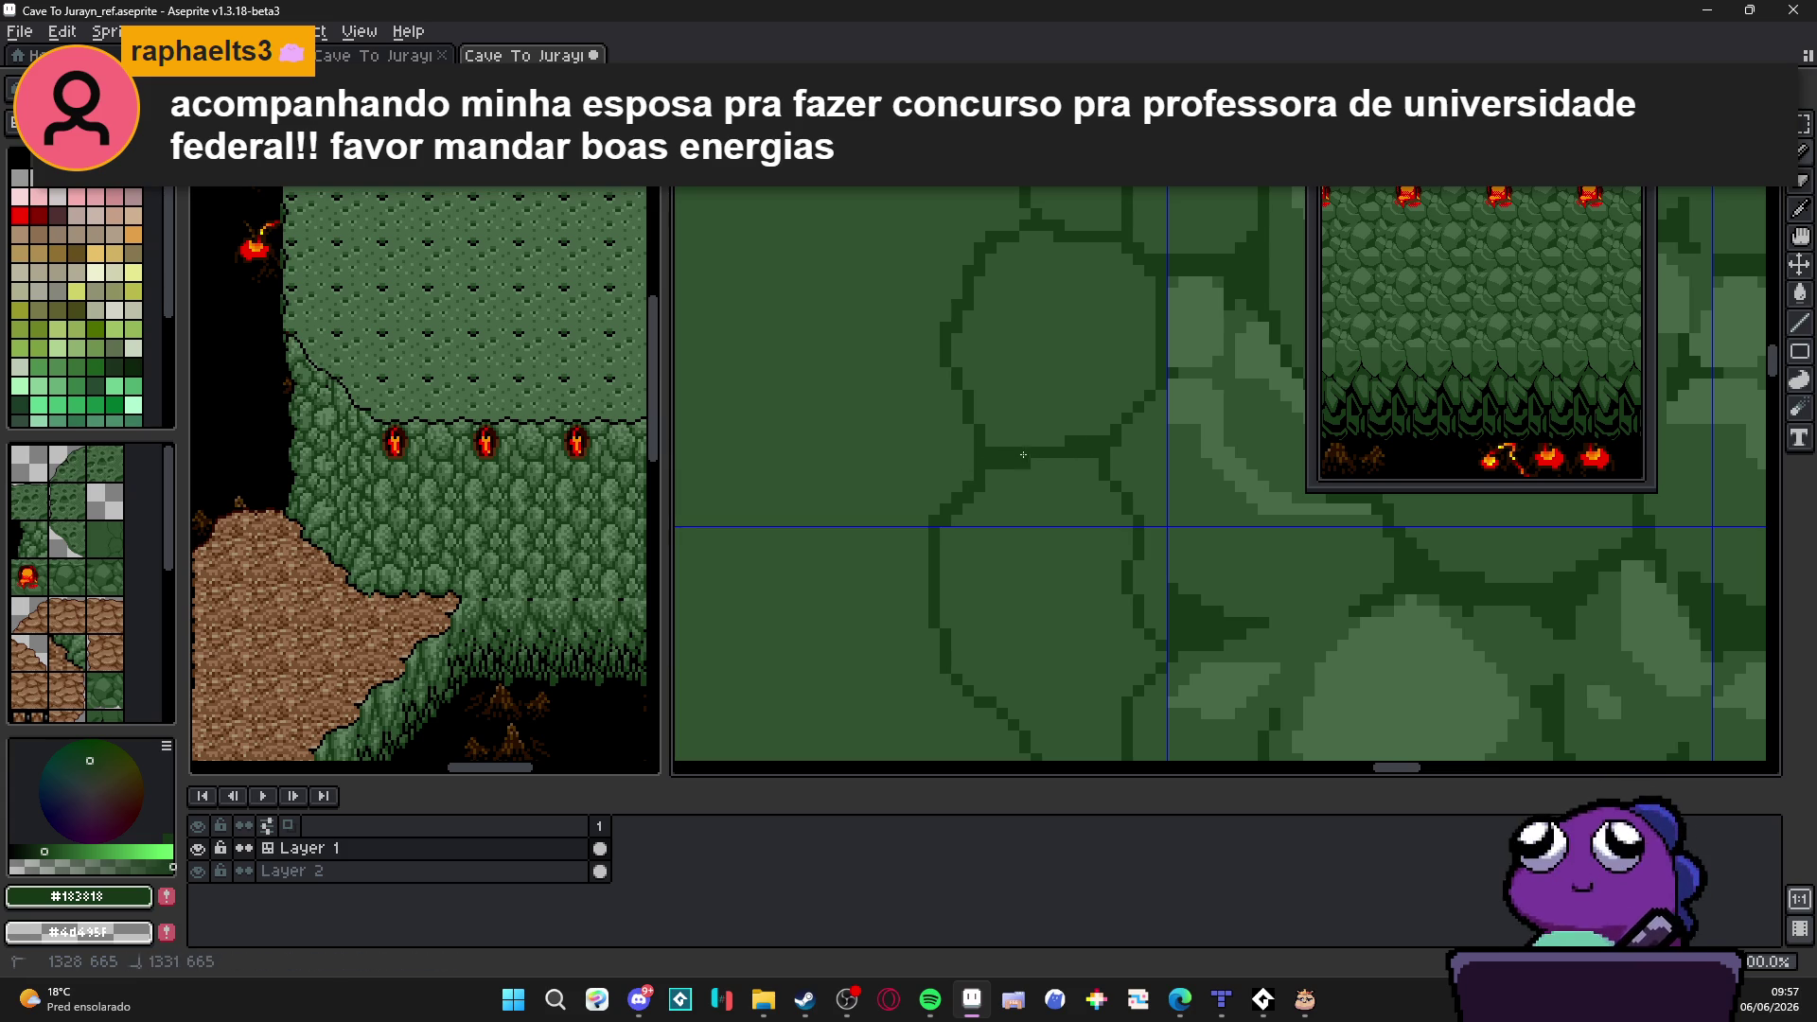
pyautogui.scroll(1, 993, 454)
pyautogui.keyDown('alt'); pyautogui.click(973, 454); pyautogui.keyUp('alt')
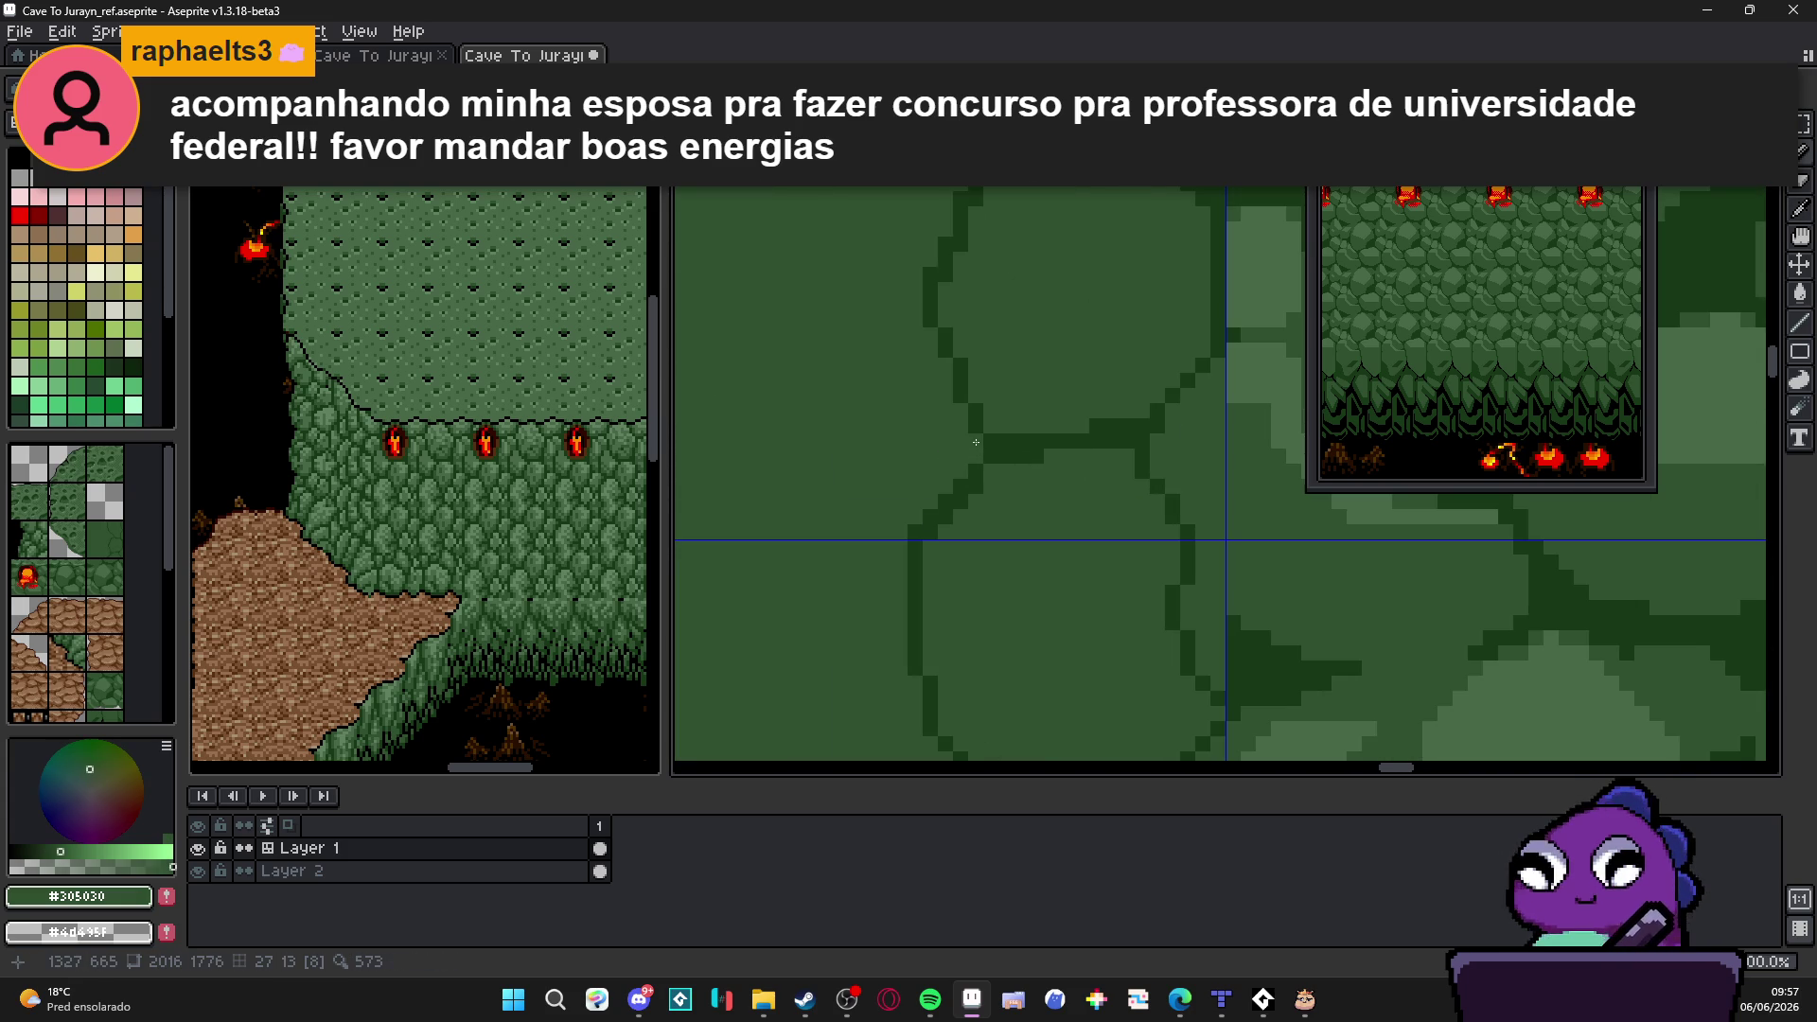
pyautogui.keyDown('alt'); pyautogui.click(981, 441); pyautogui.keyUp('alt')
pyautogui.scroll(-2, 972, 411)
pyautogui.scroll(-1, 967, 384)
pyautogui.scroll(1, 977, 331)
pyautogui.scroll(-1, 983, 318)
pyautogui.scroll(2, 991, 303)
pyautogui.scroll(1, 999, 292)
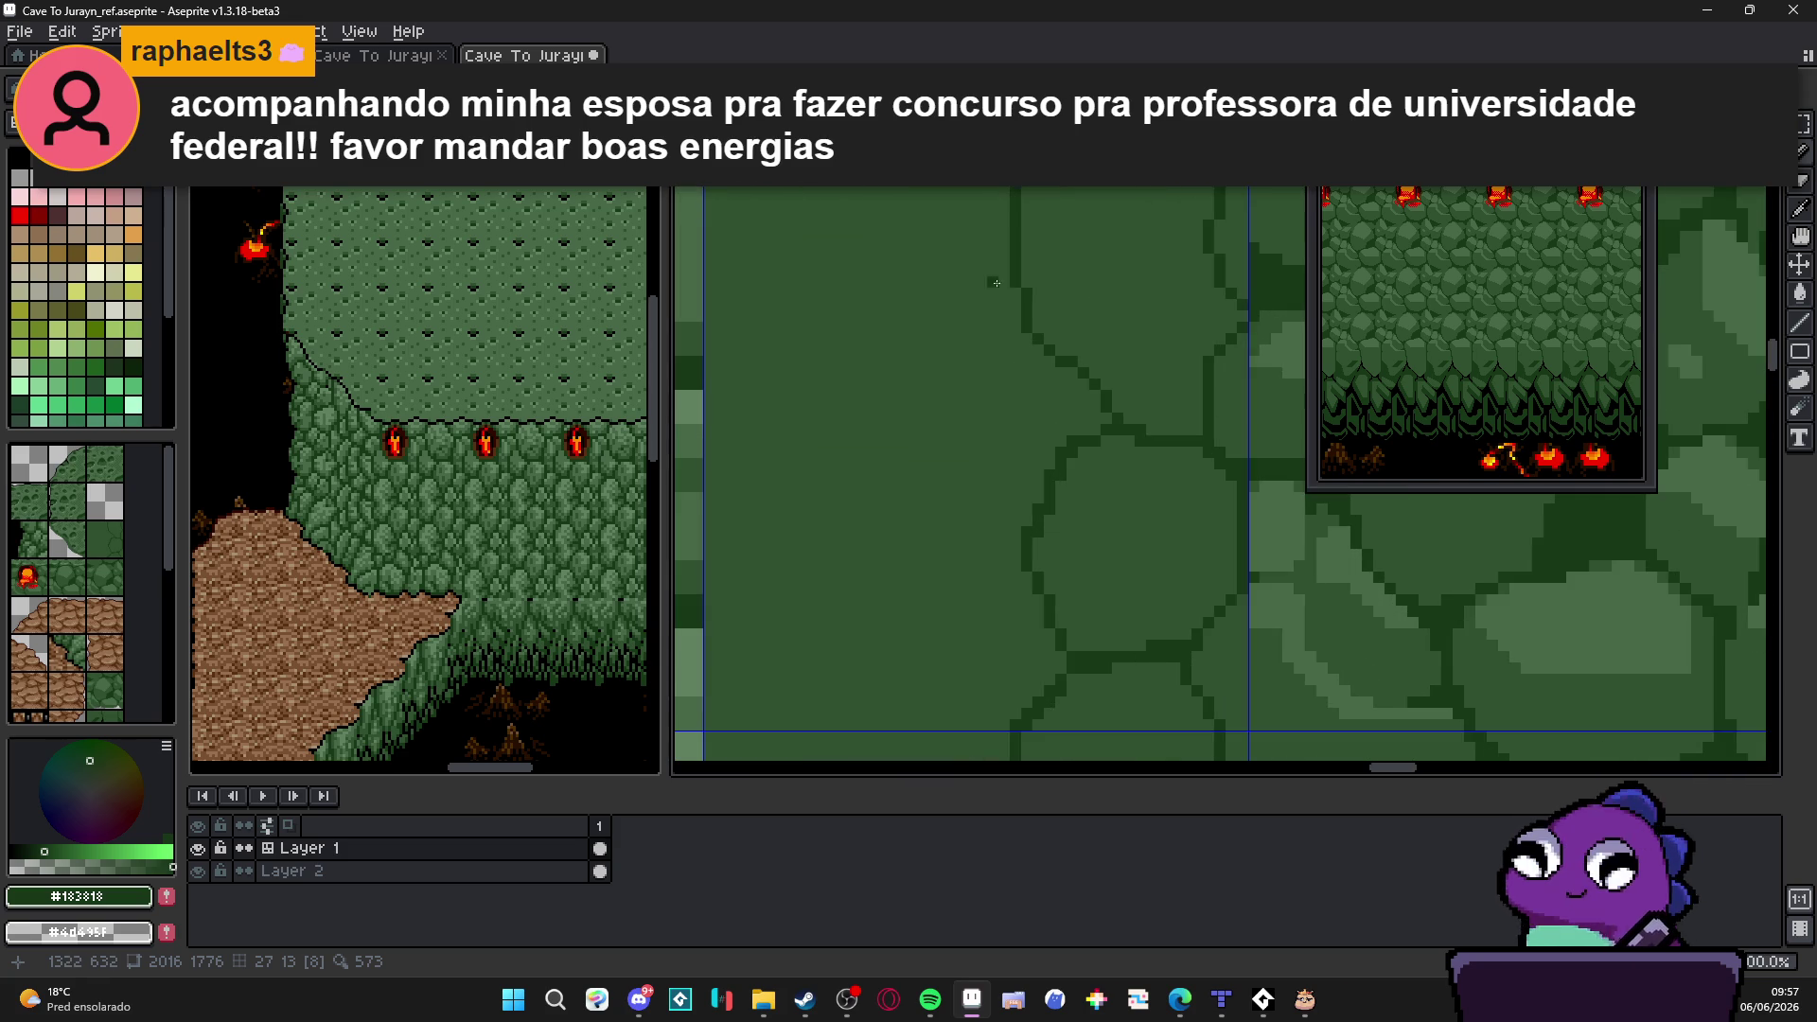
# Step: Draw a stepped crack running down-left then continuing down to the right
pyautogui.moveTo(1023, 322); pyautogui.dragTo(898, 437)
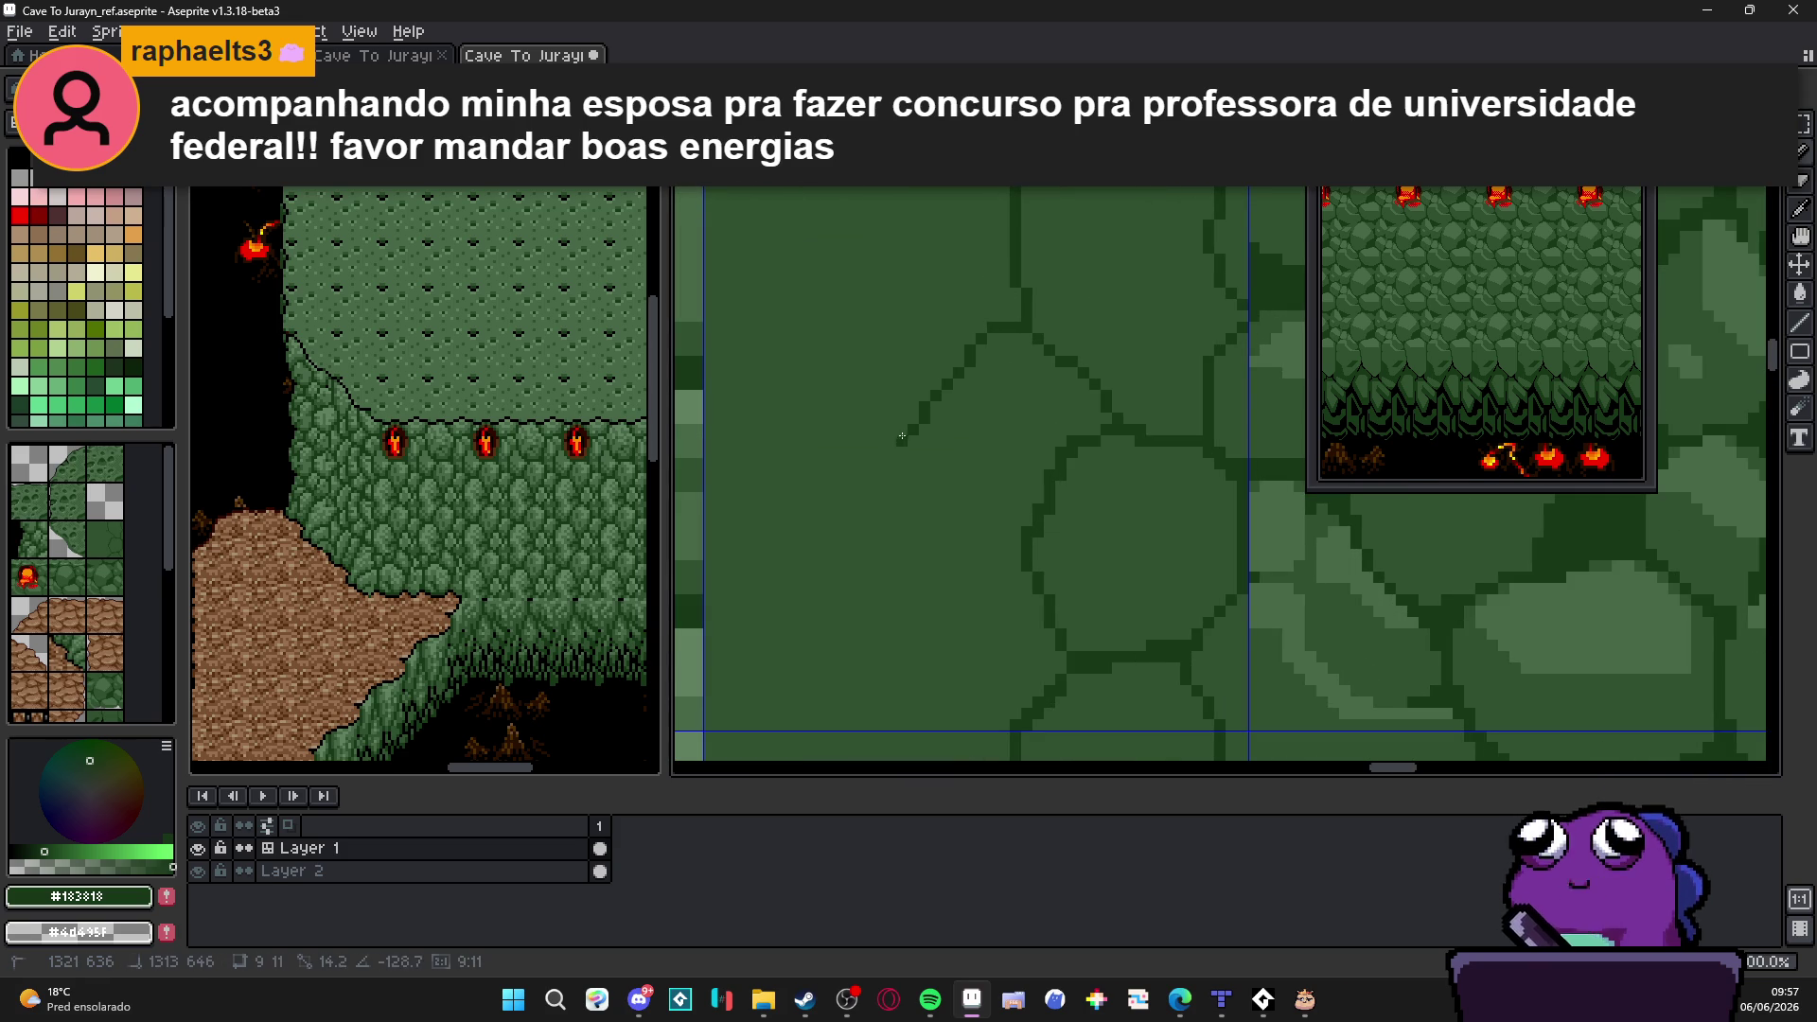
pyautogui.moveTo(904, 417); pyautogui.dragTo(1000, 586)
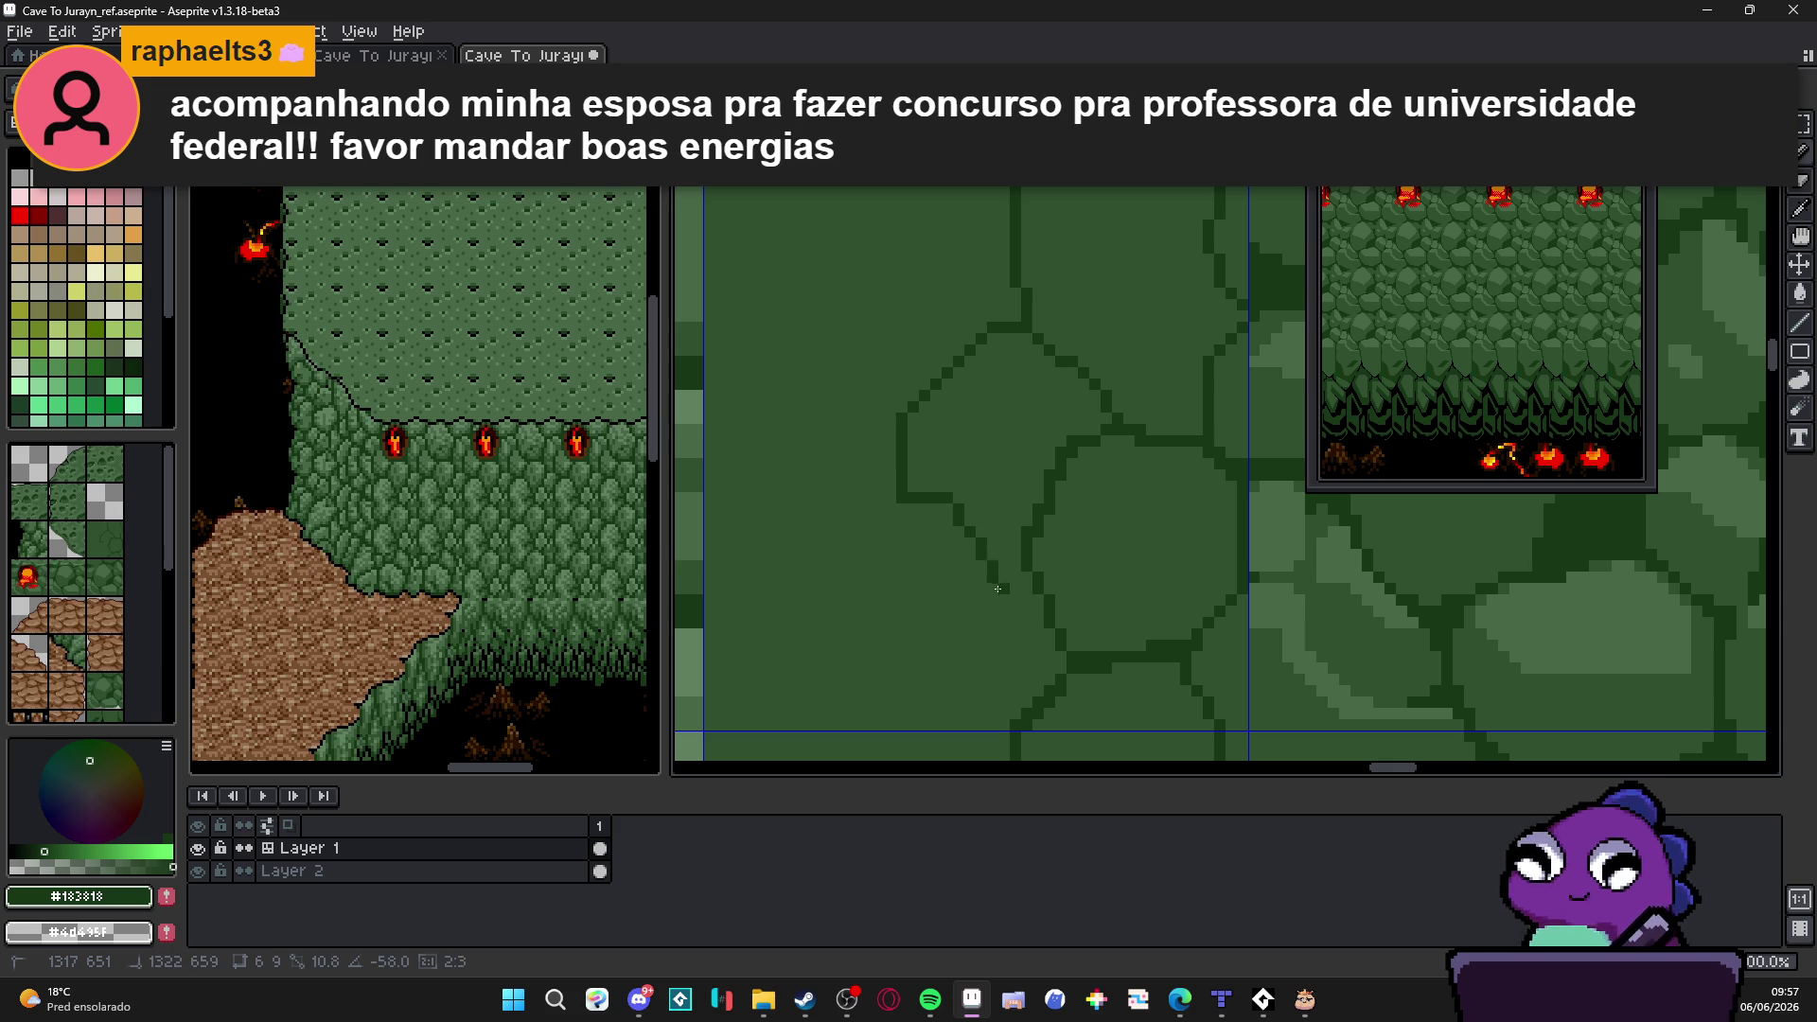
pyautogui.scroll(-2, 999, 586)
pyautogui.scroll(-1, 1020, 593)
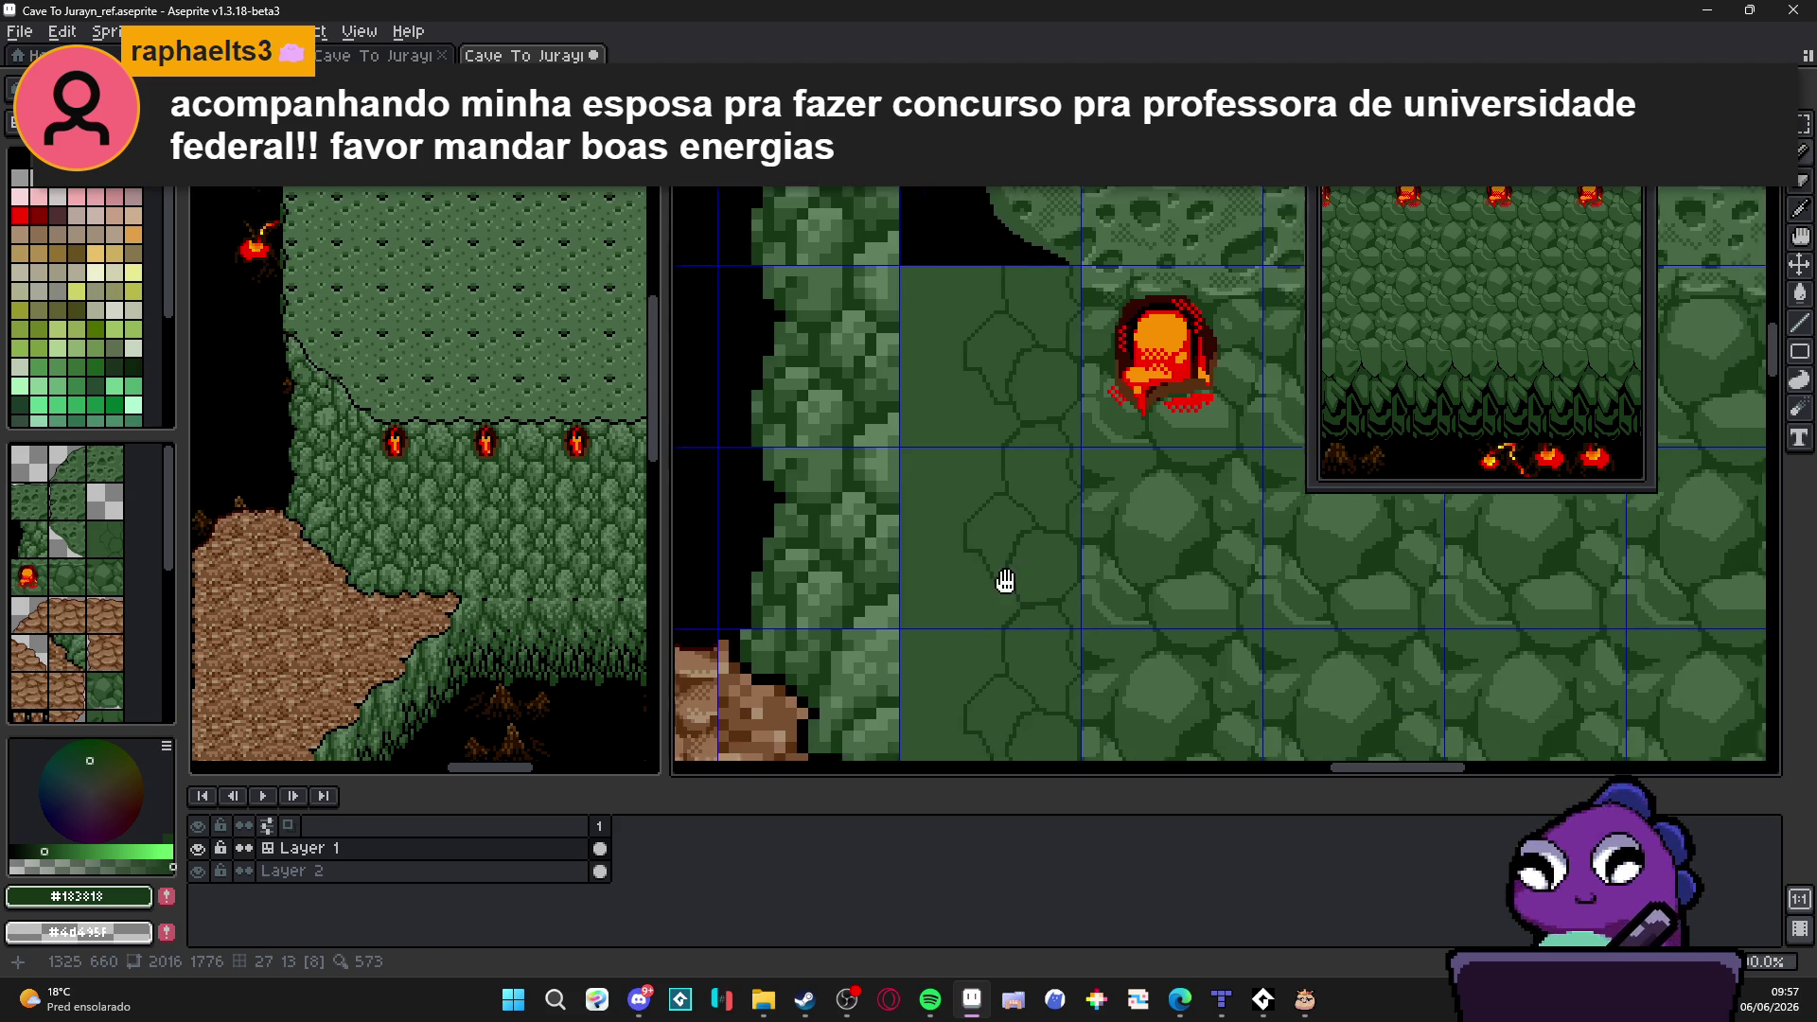
pyautogui.scroll(-2, 1020, 592)
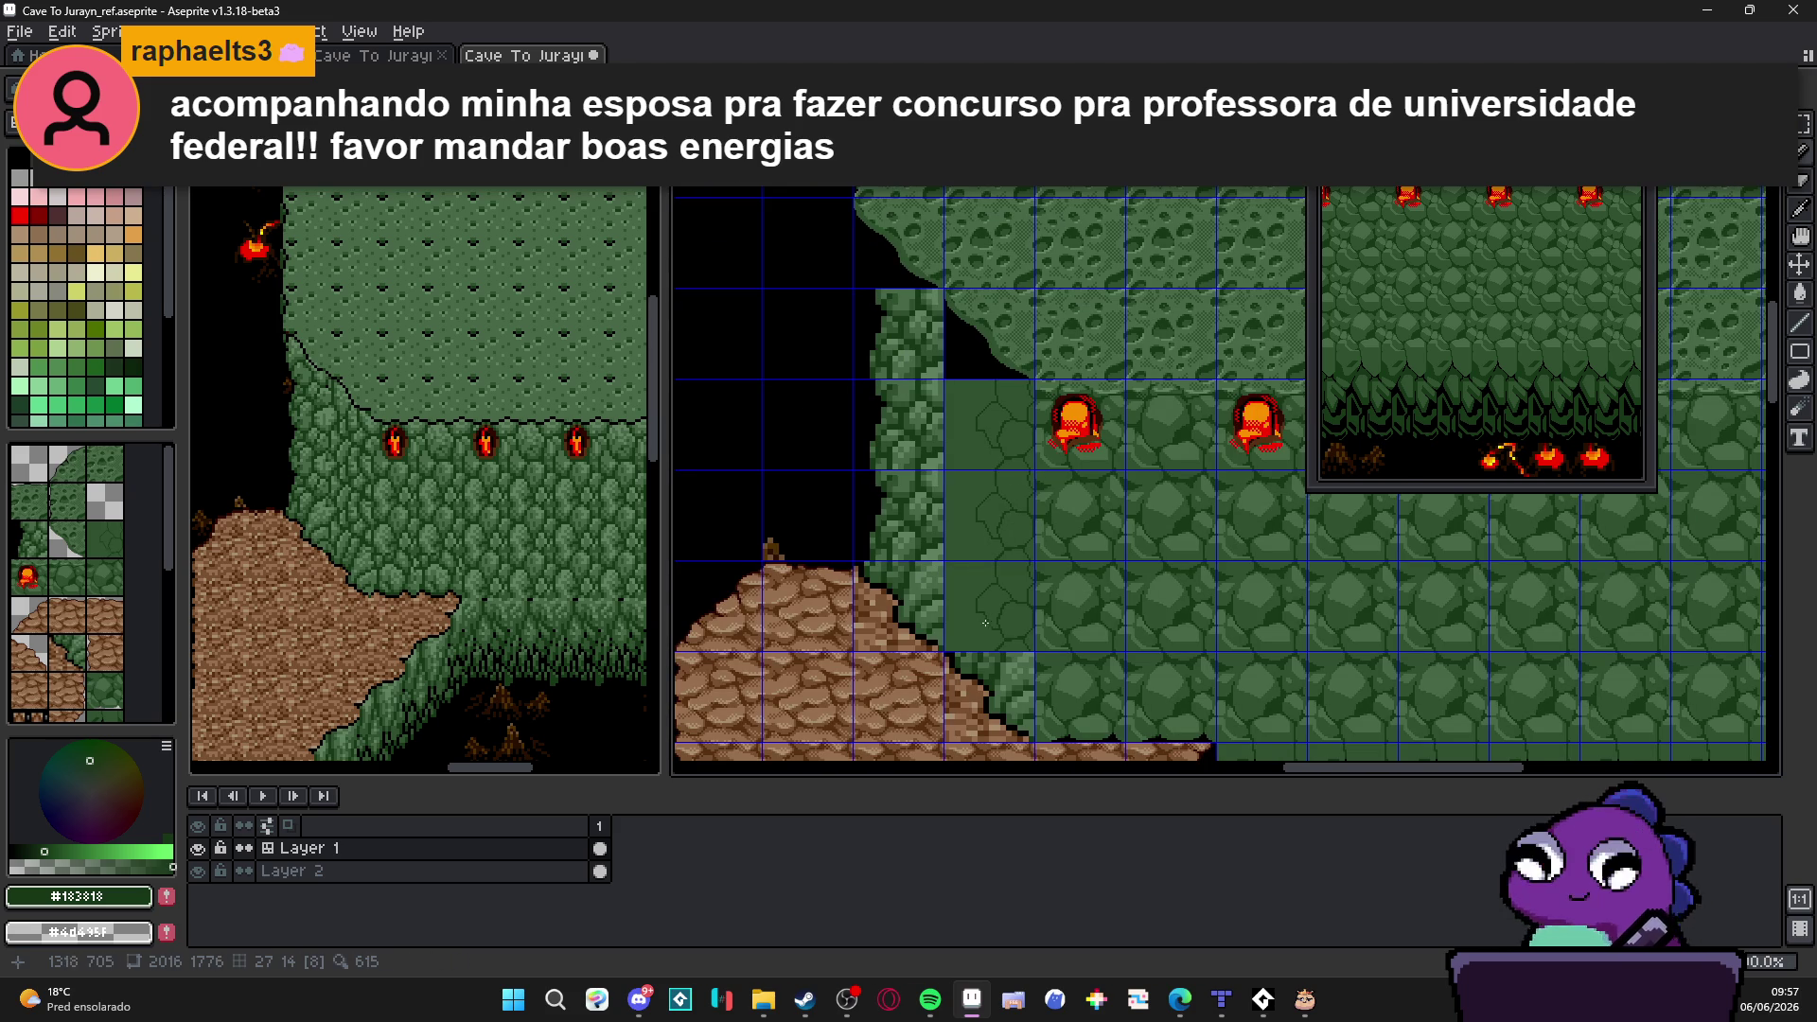
pyautogui.scroll(1, 979, 566)
pyautogui.scroll(1, 994, 470)
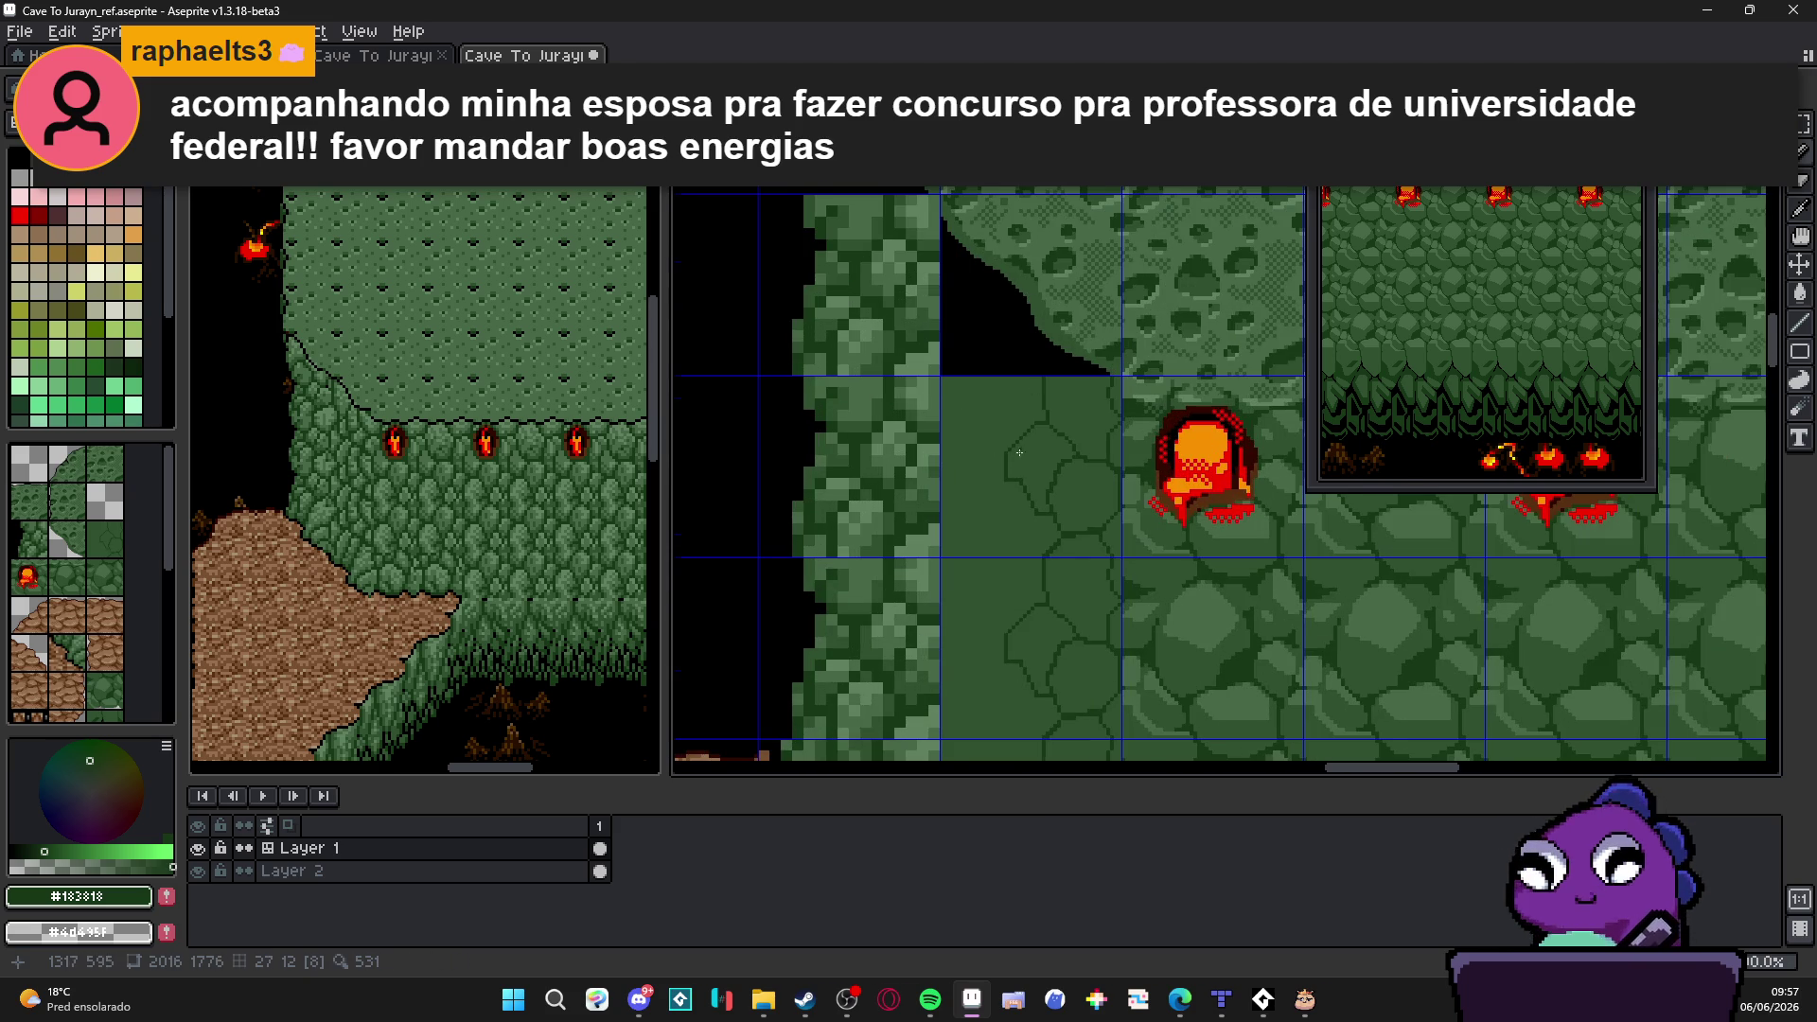
# Step: Toggle the tile grid and draw two more dark cracks down the stone tile
pyautogui.hotkey('ctrl', "'")
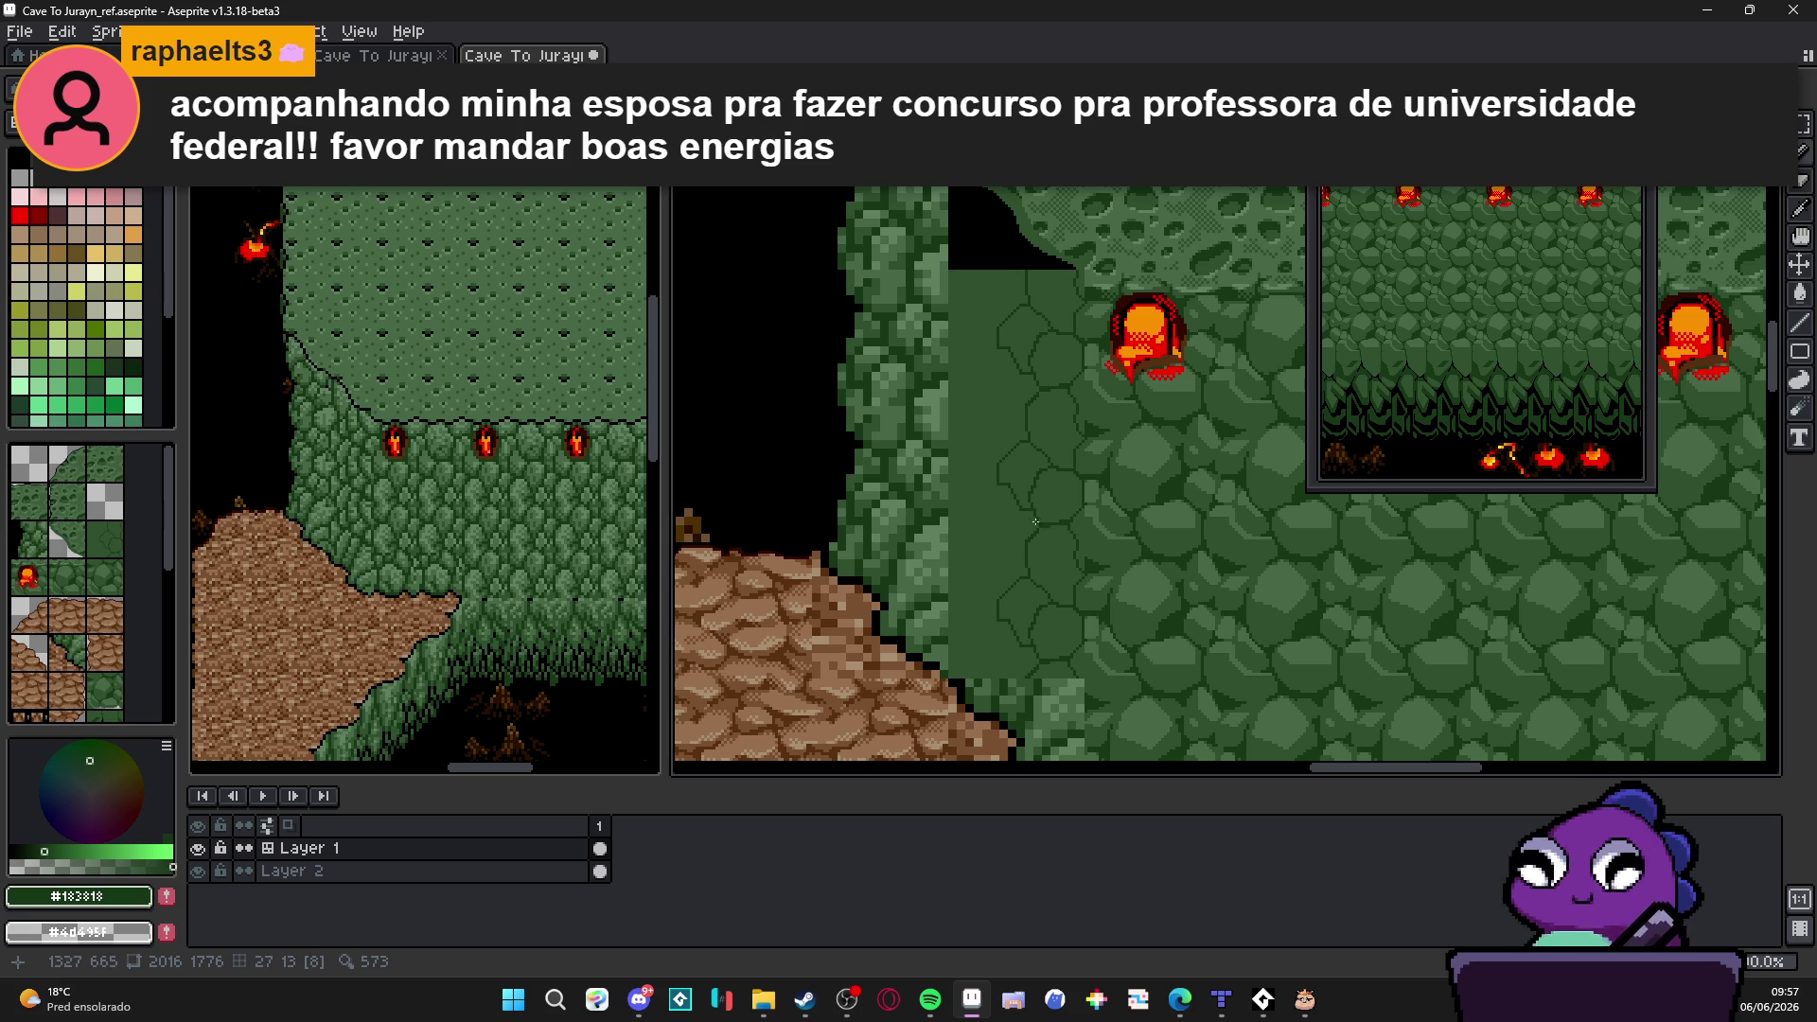
pyautogui.scroll(2, 1042, 527)
pyautogui.hotkey('ctrl', "'")
pyautogui.scroll(1, 1007, 507)
pyautogui.scroll(1, 993, 475)
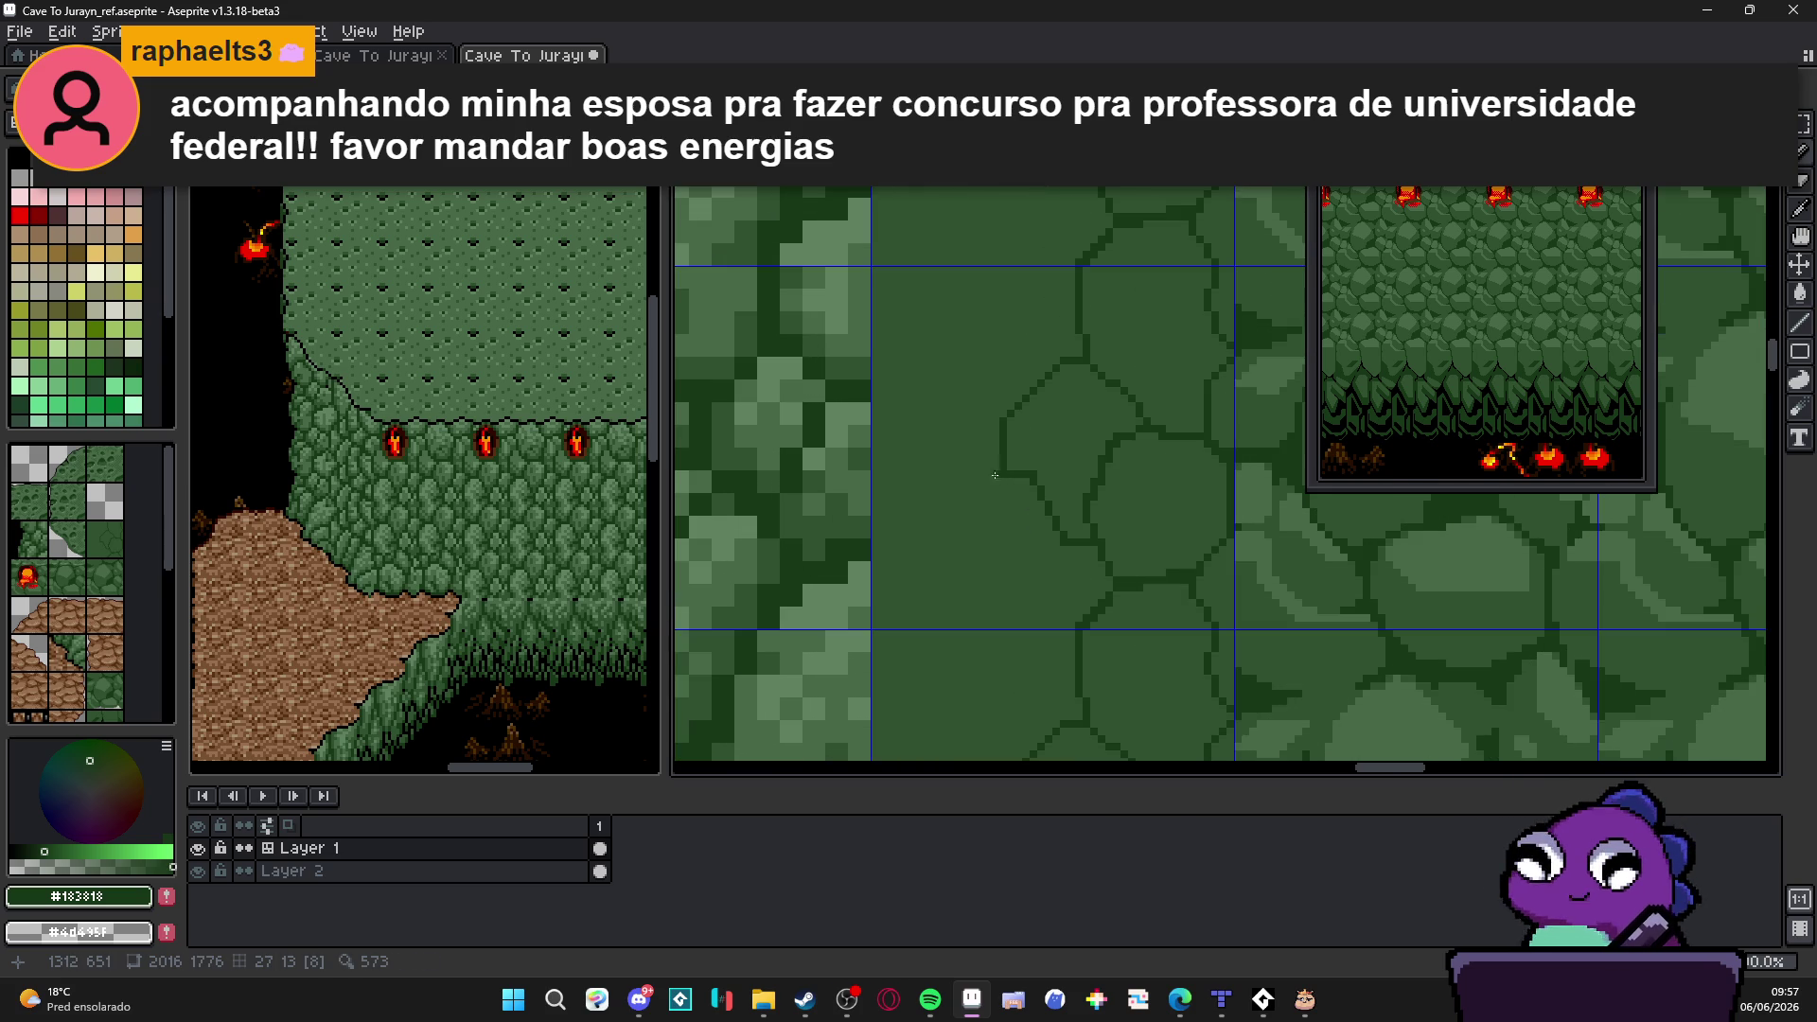
pyautogui.scroll(1, 992, 476)
pyautogui.scroll(1, 1008, 398)
pyautogui.scroll(1, 1032, 261)
pyautogui.moveTo(1003, 240)
pyautogui.mouseDown()
pyautogui.moveTo(926, 480)
pyautogui.moveTo(923, 616)
pyautogui.moveTo(895, 389)
pyautogui.moveTo(979, 520)
pyautogui.moveTo(972, 582)
pyautogui.mouseUp()
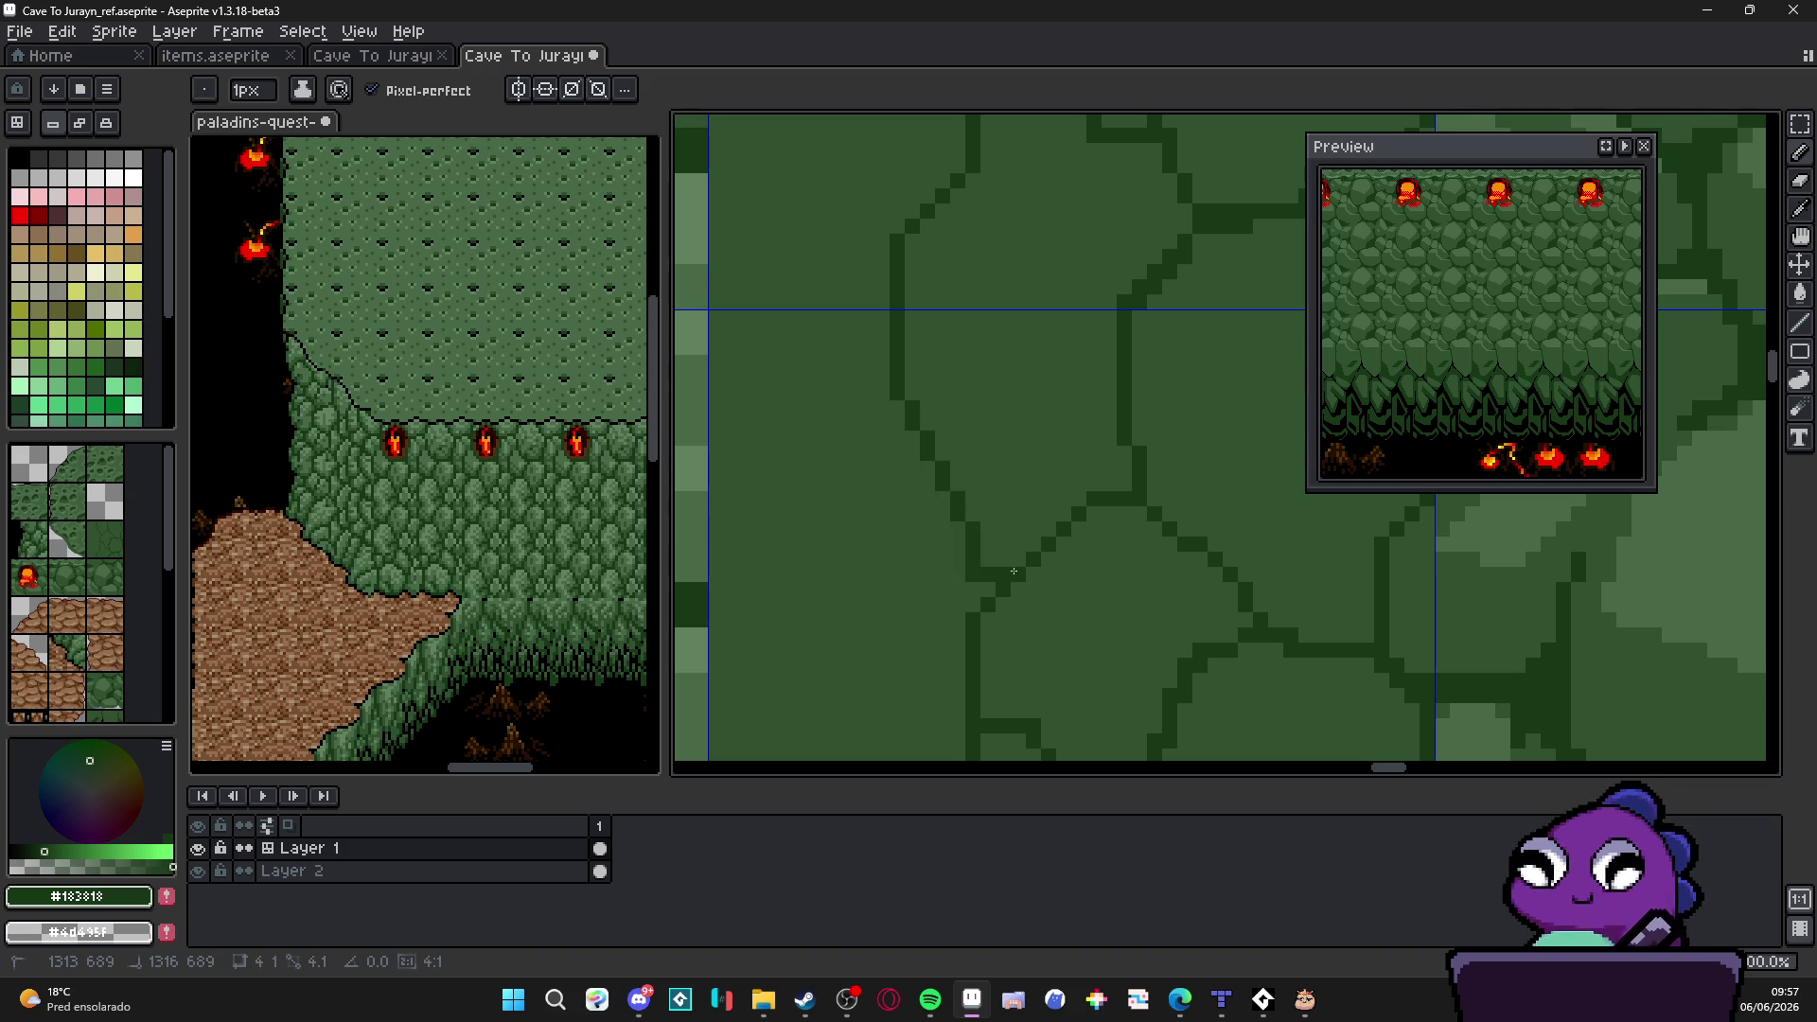
pyautogui.scroll(-3, 974, 567)
pyautogui.scroll(-1, 1009, 541)
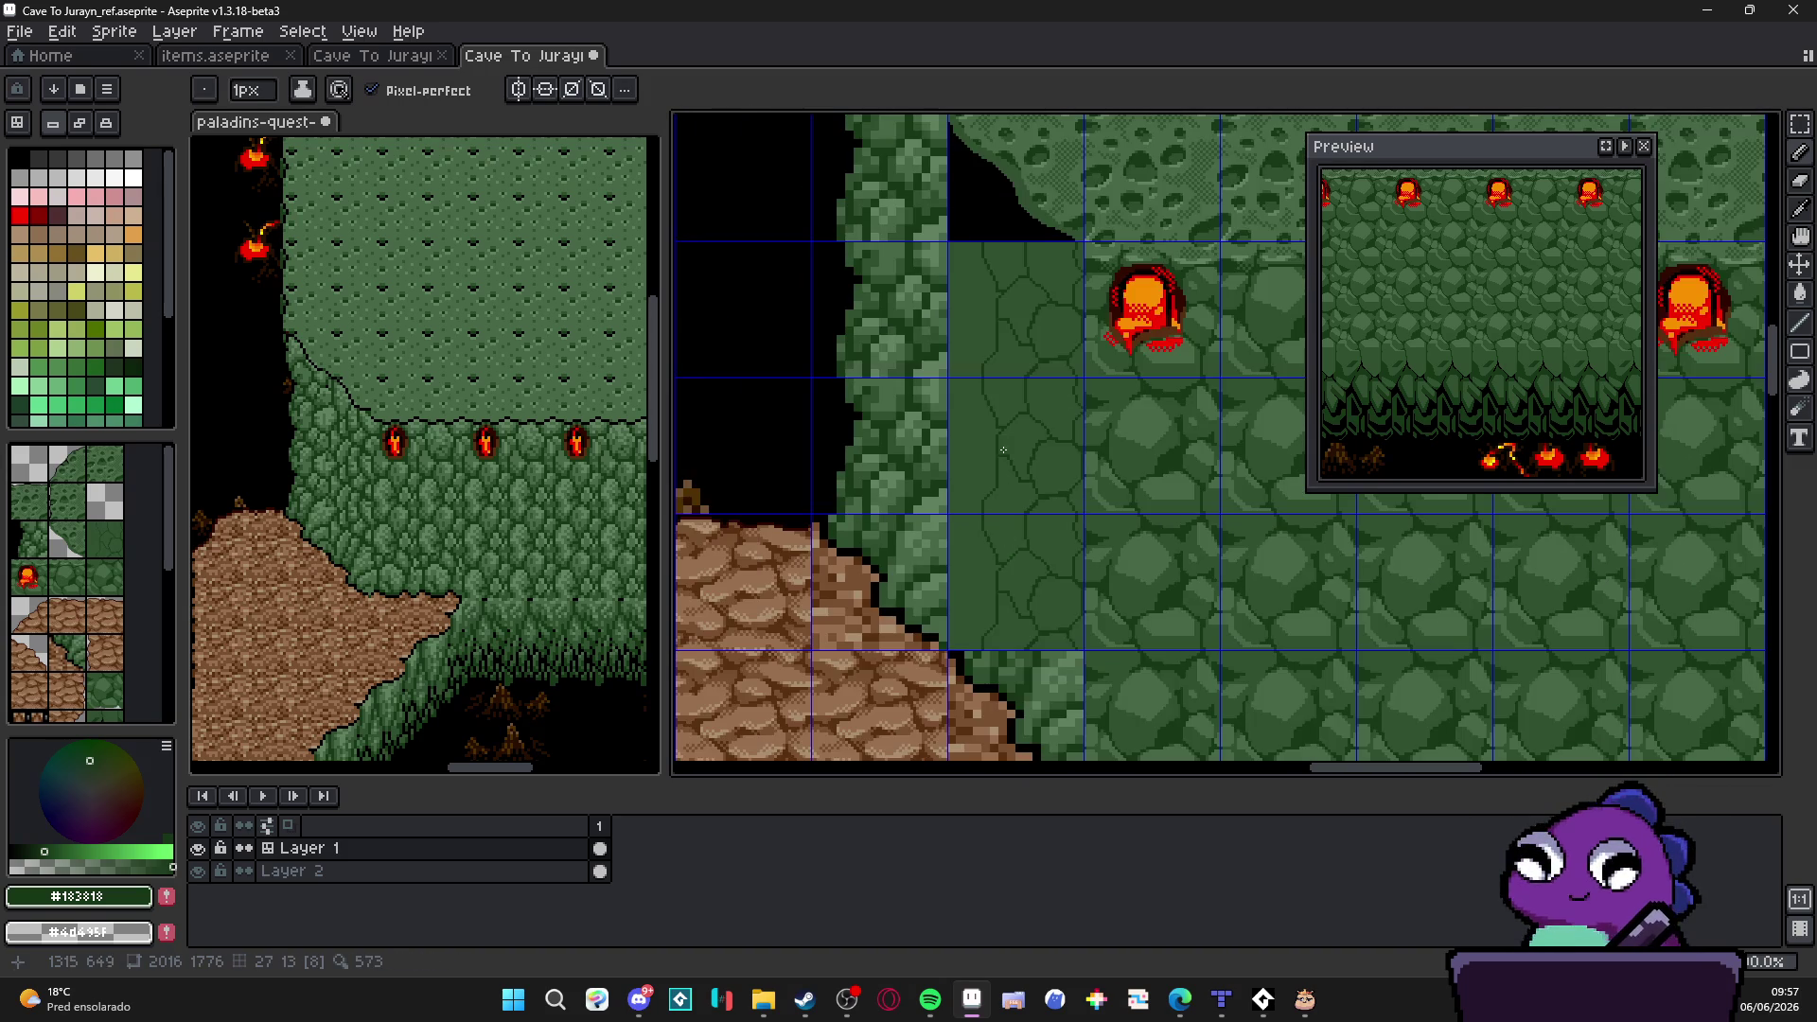
pyautogui.moveTo(989, 372); pyautogui.dragTo(956, 393)
pyautogui.scroll(2, 953, 301)
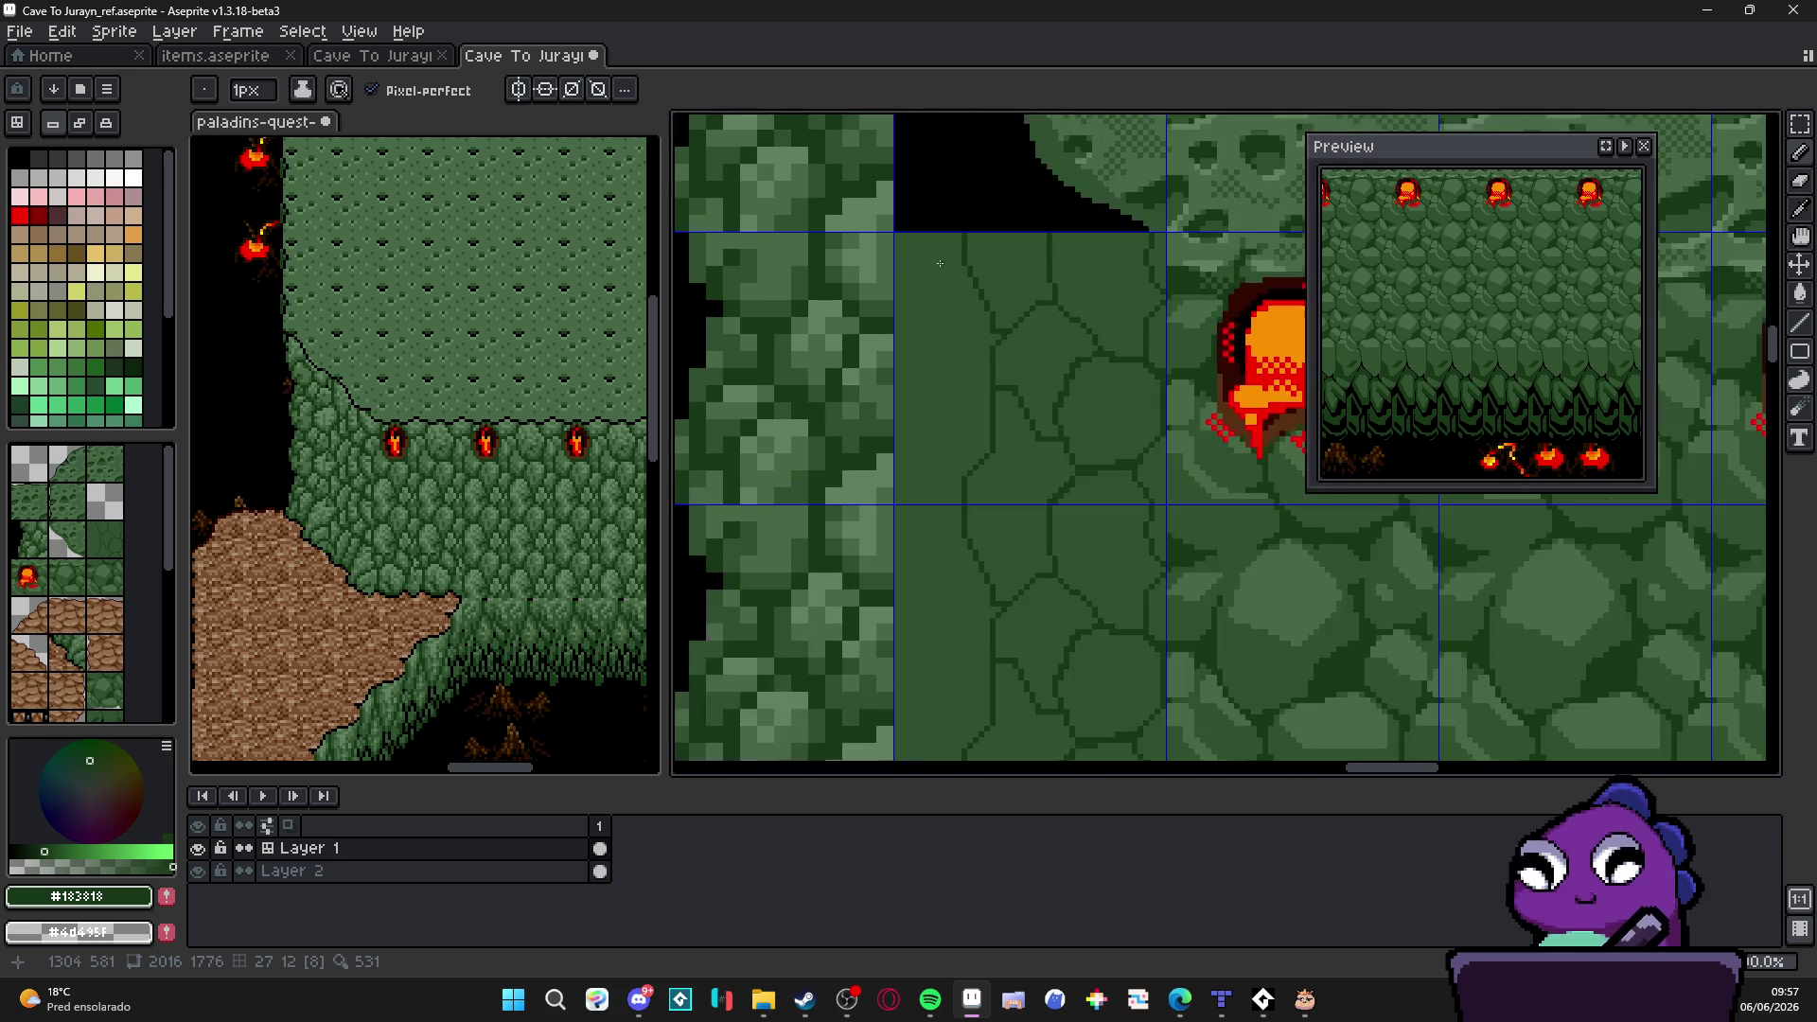
pyautogui.scroll(1, 904, 279)
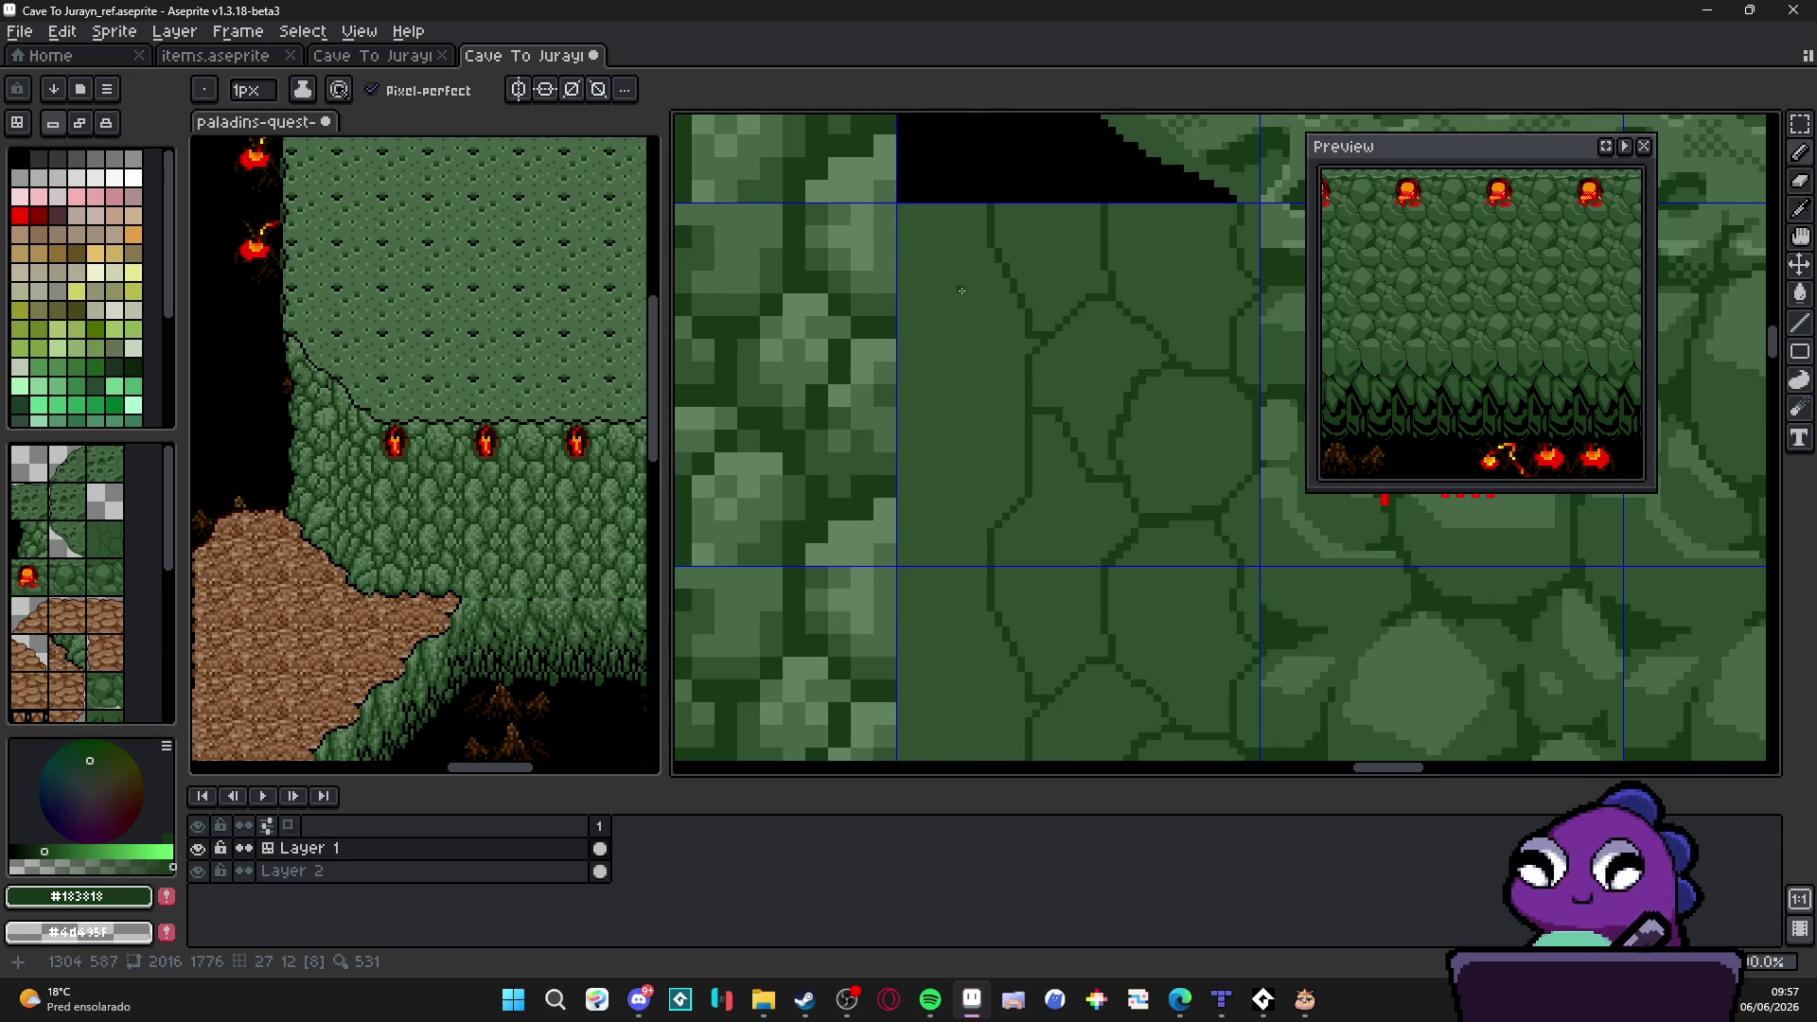
pyautogui.scroll(-2, 973, 320)
pyautogui.scroll(2, 994, 363)
pyautogui.scroll(1, 1007, 390)
pyautogui.moveTo(1008, 391)
pyautogui.mouseDown()
pyautogui.moveTo(943, 513)
pyautogui.moveTo(998, 538)
pyautogui.mouseUp()
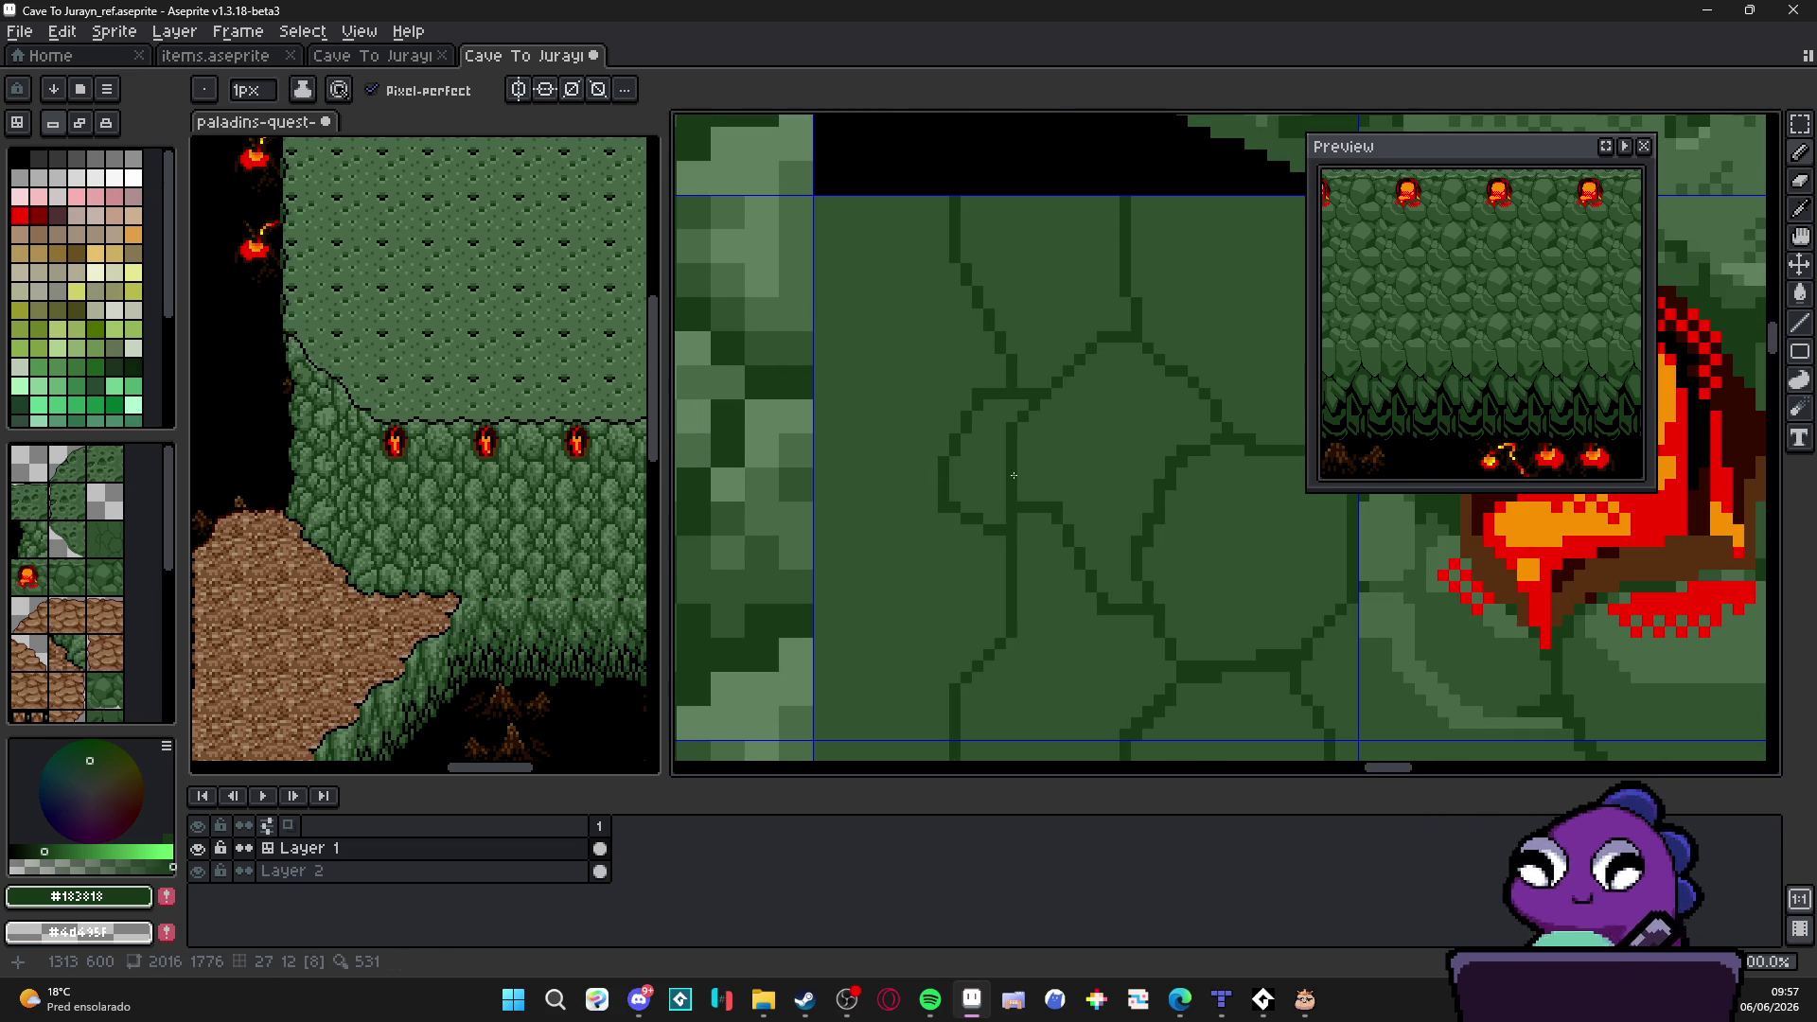
pyautogui.scroll(-3, 1001, 534)
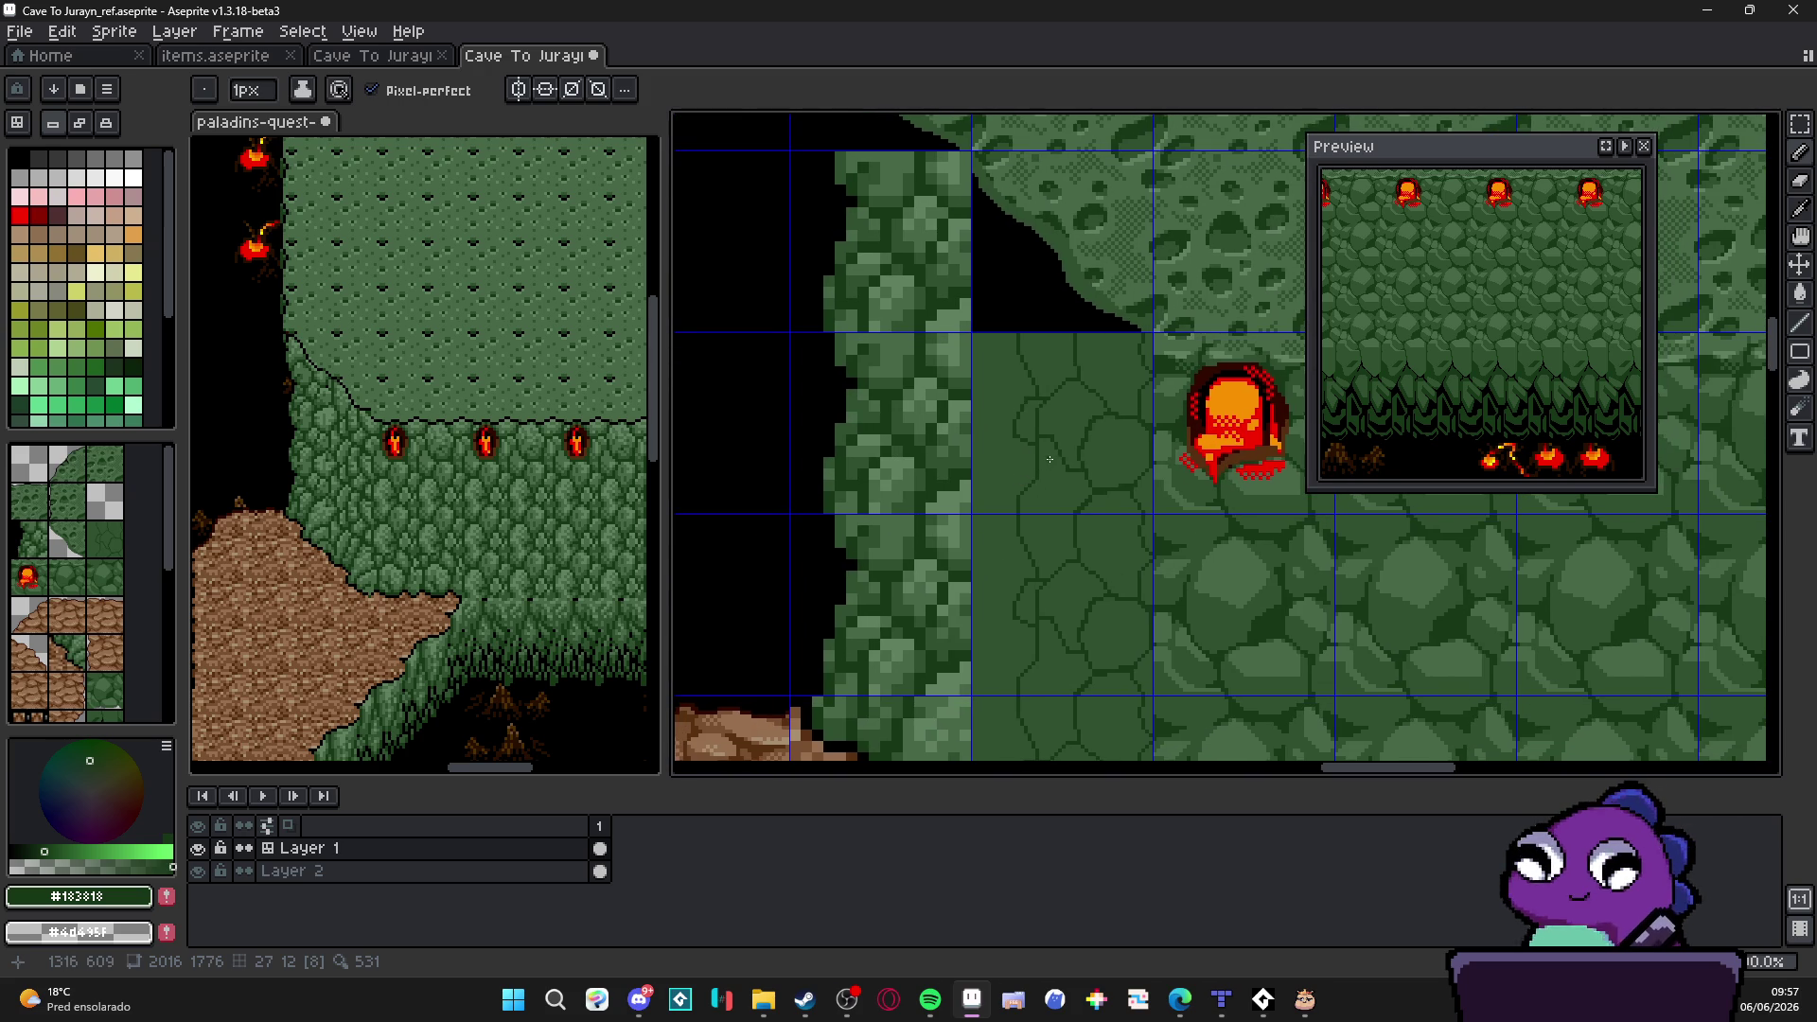
pyautogui.scroll(-1, 1048, 459)
pyautogui.scroll(-2, 1057, 422)
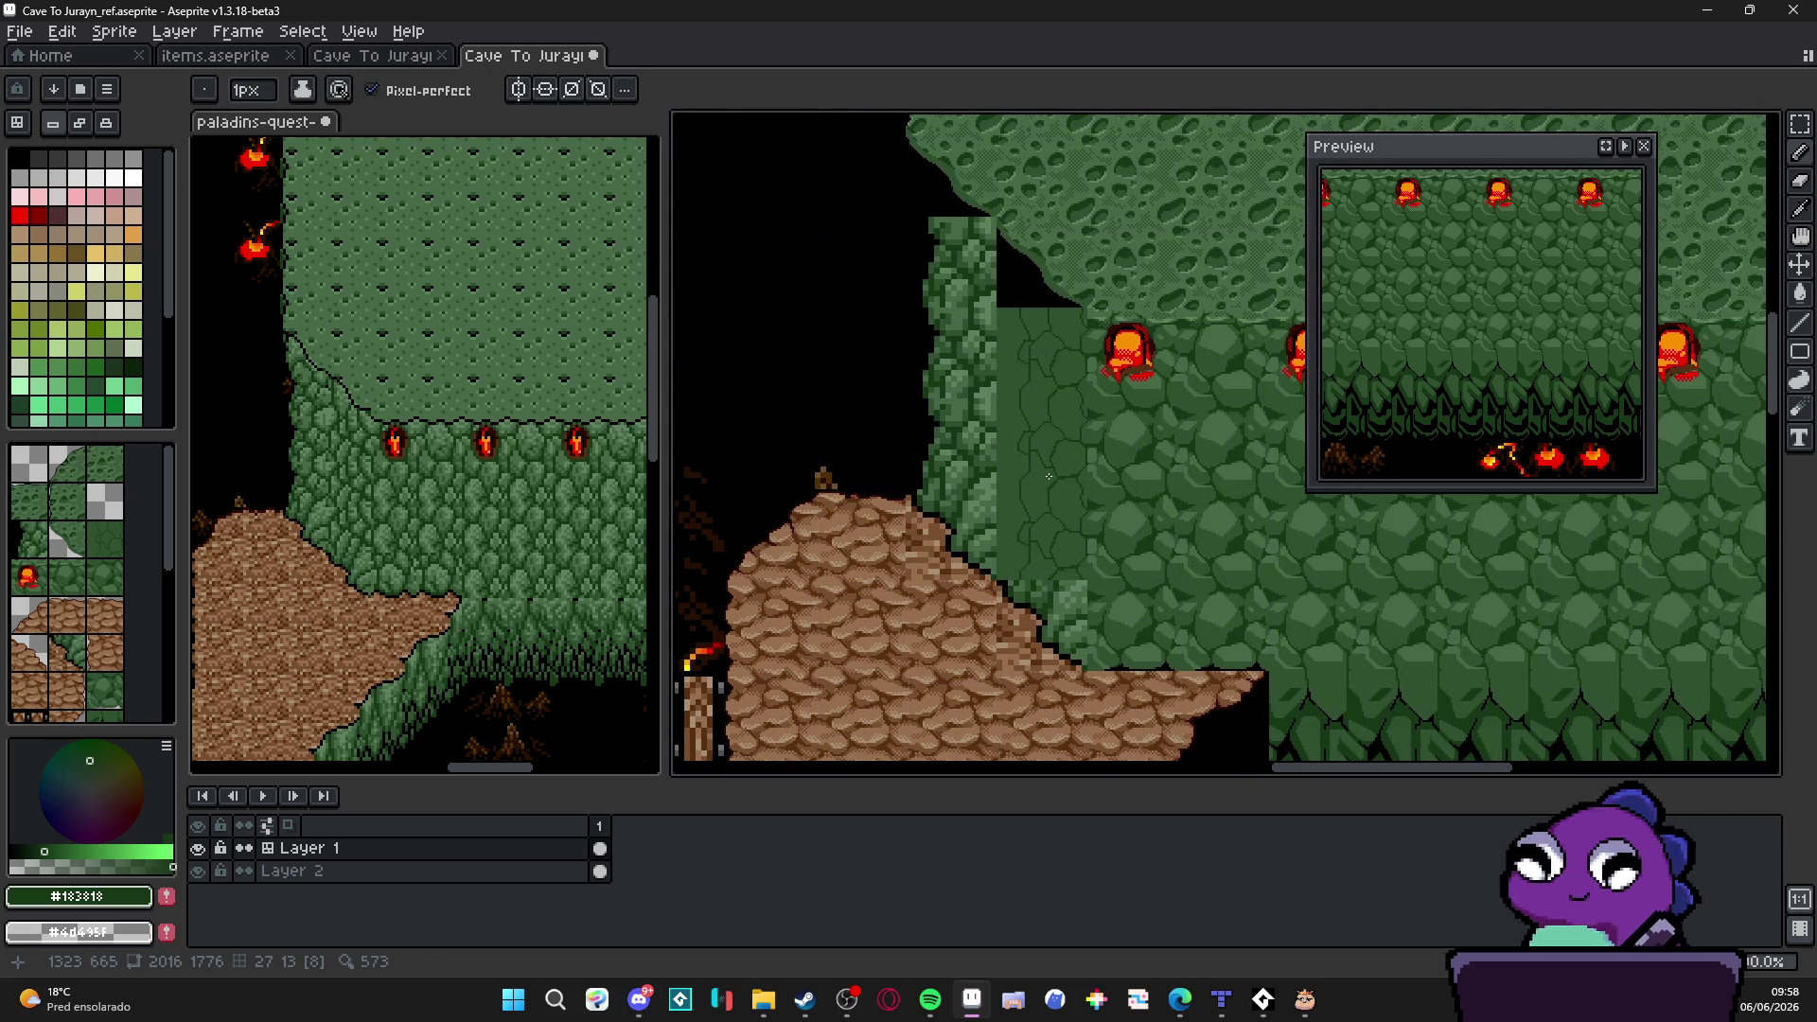
pyautogui.scroll(2, 1019, 343)
pyautogui.scroll(1, 1047, 340)
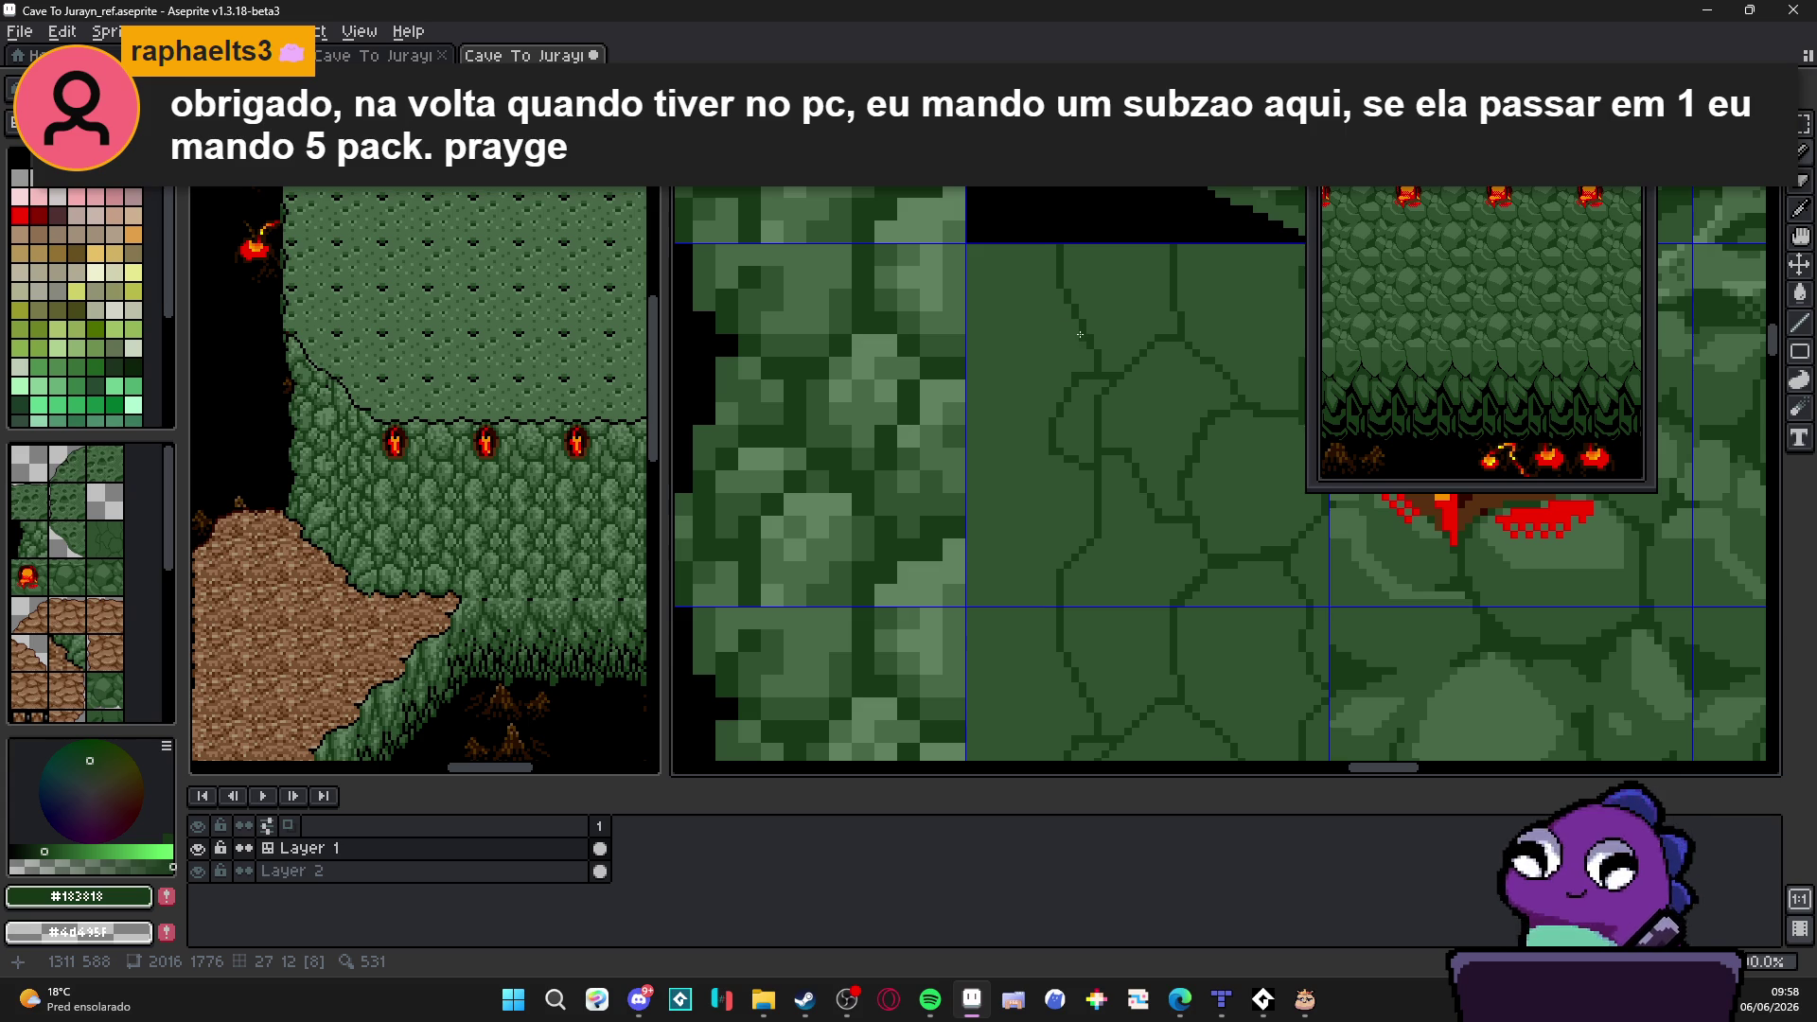
pyautogui.scroll(-1, 1081, 336)
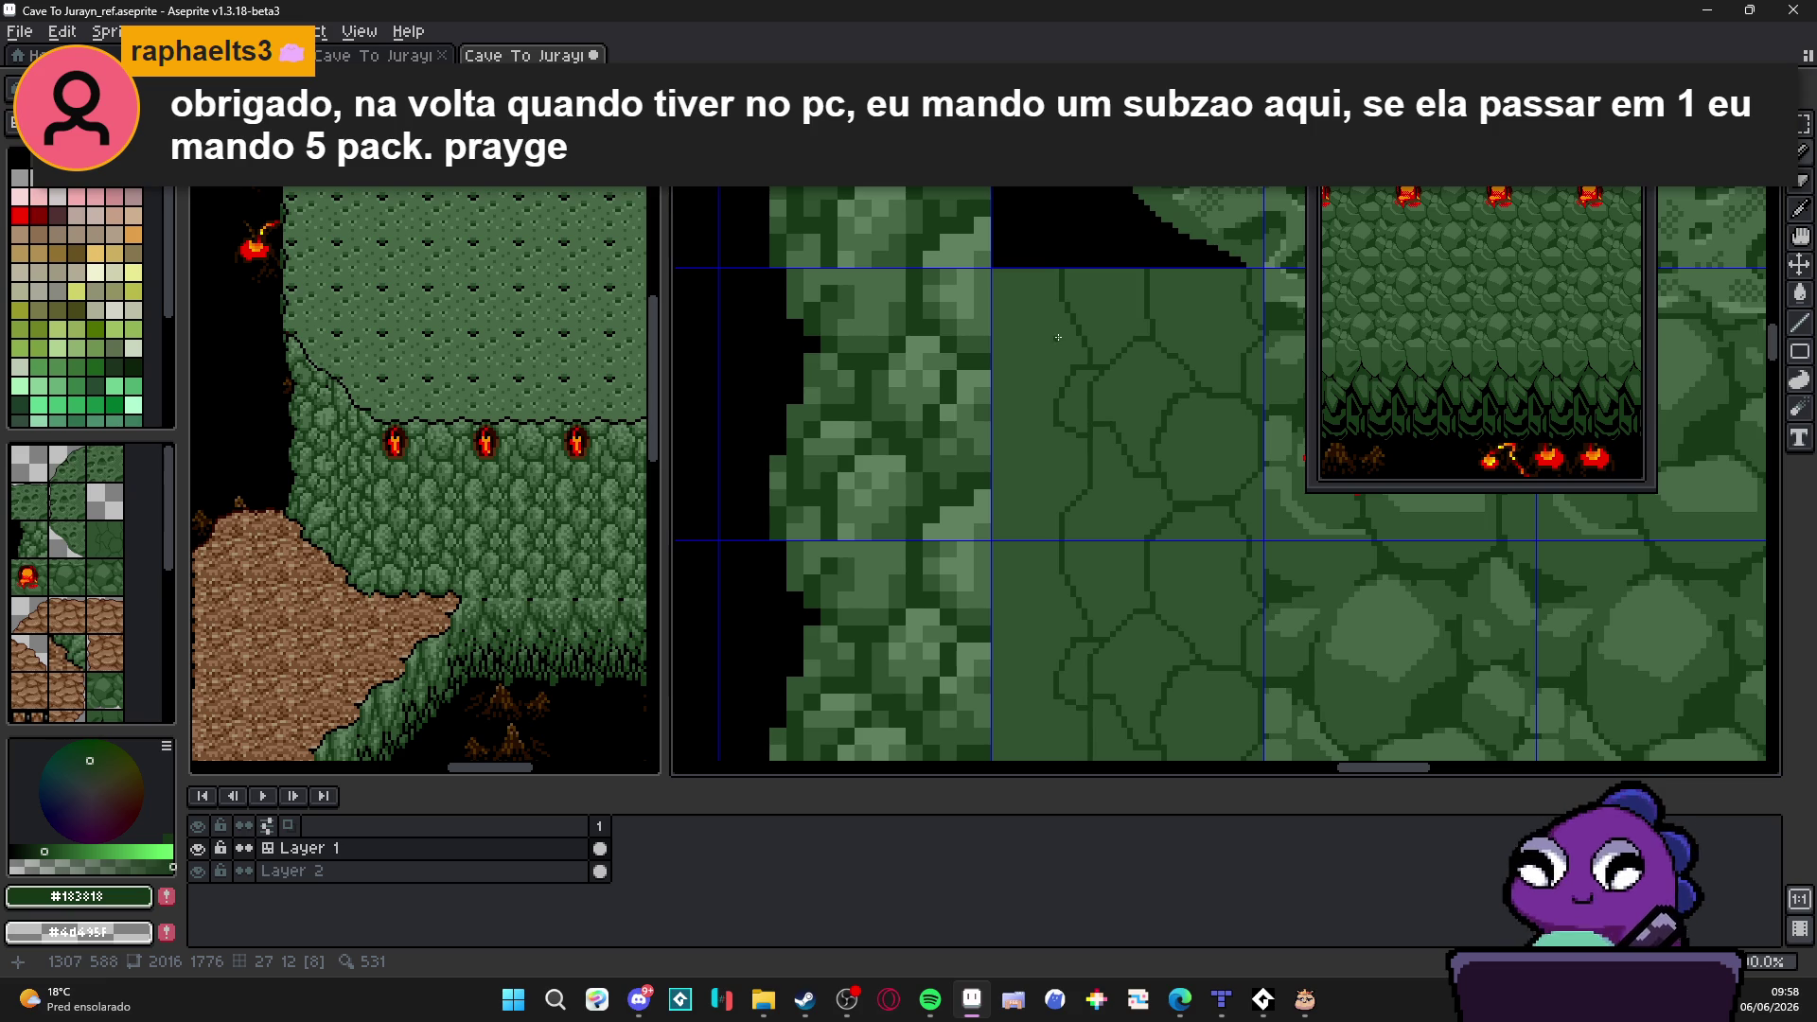
pyautogui.scroll(2, 1048, 352)
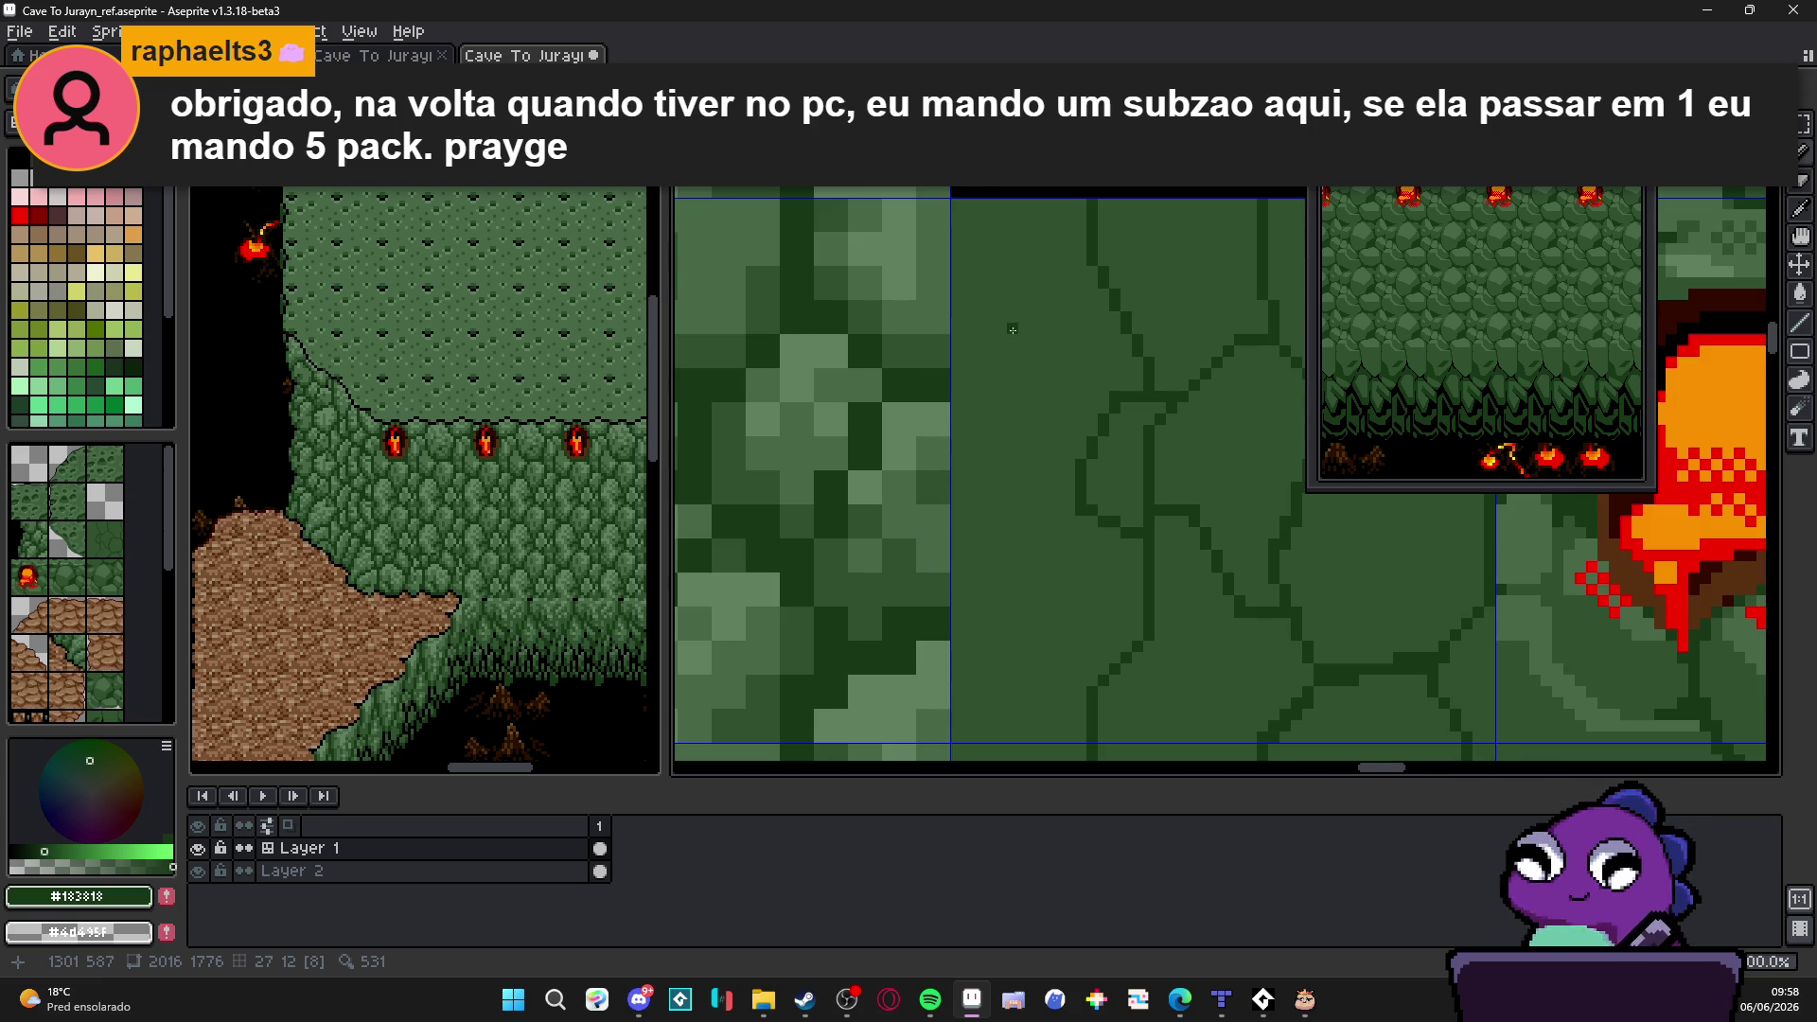
pyautogui.scroll(-2, 1036, 372)
pyautogui.scroll(1, 1026, 394)
pyautogui.scroll(1, 1026, 394)
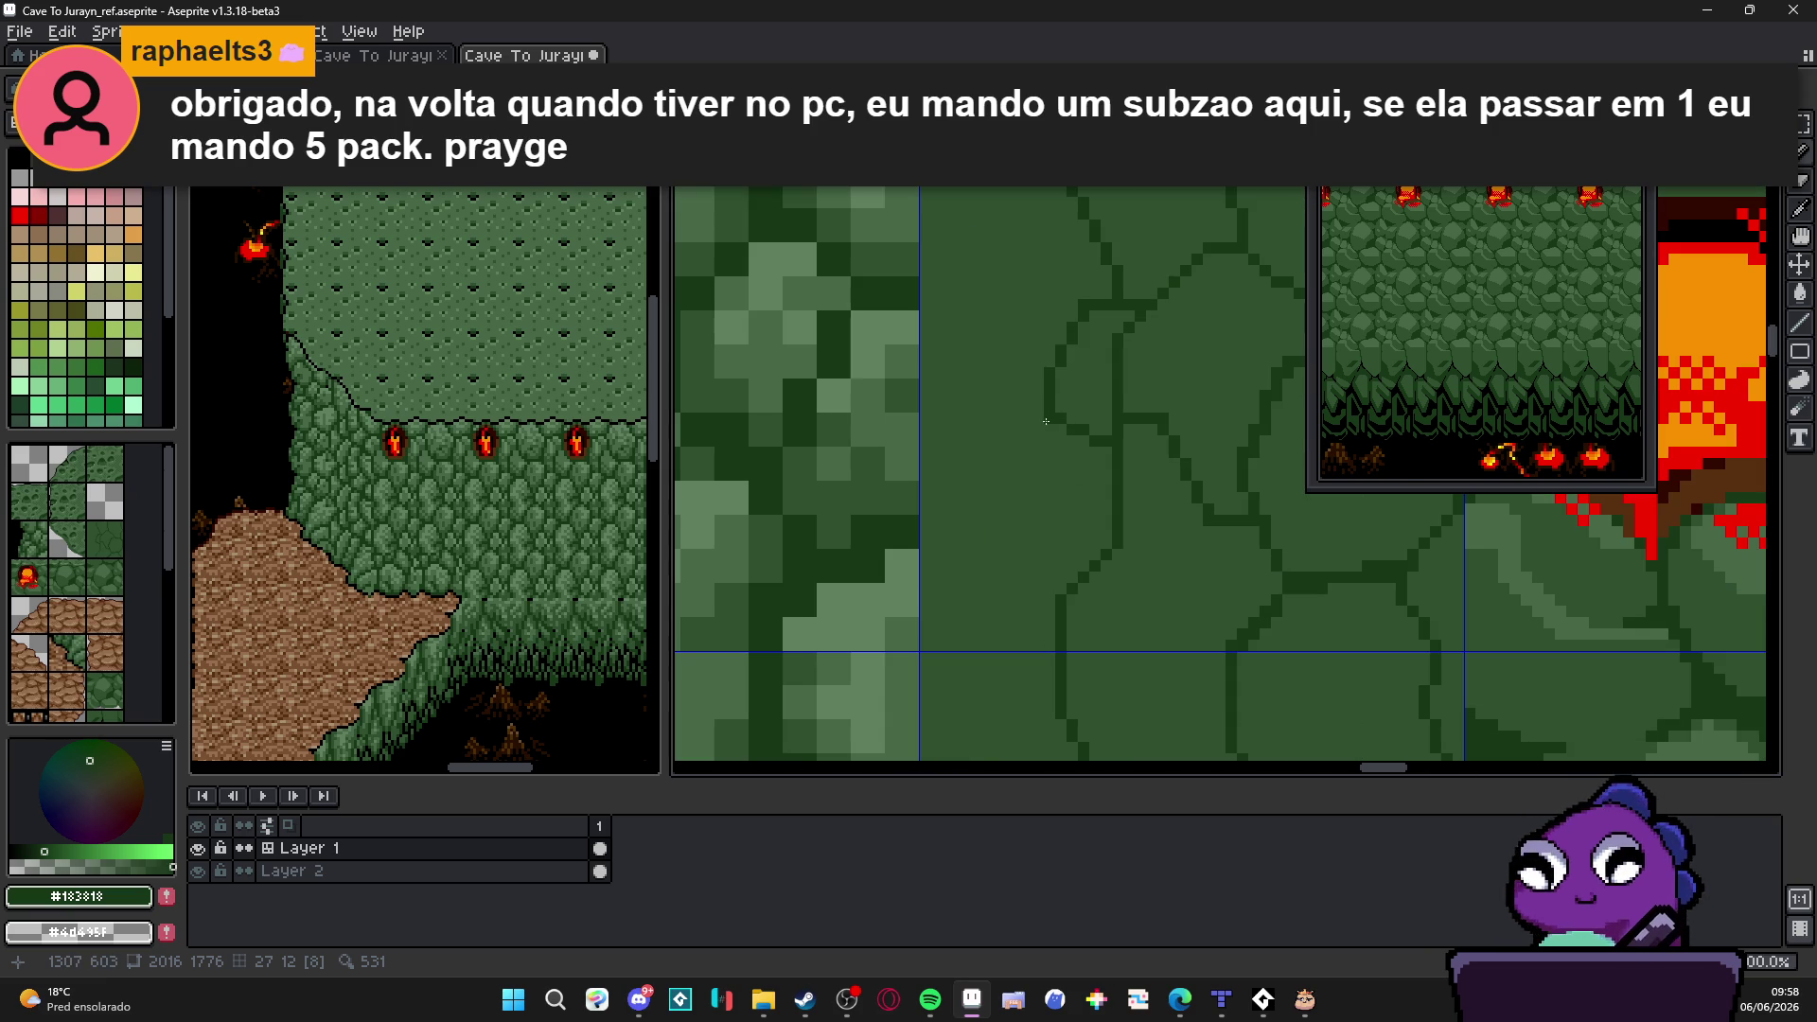
# Step: Undo a failed diagonal crack and redraw it as a connected angled crack across the tile
pyautogui.moveTo(1045, 420); pyautogui.dragTo(990, 508)
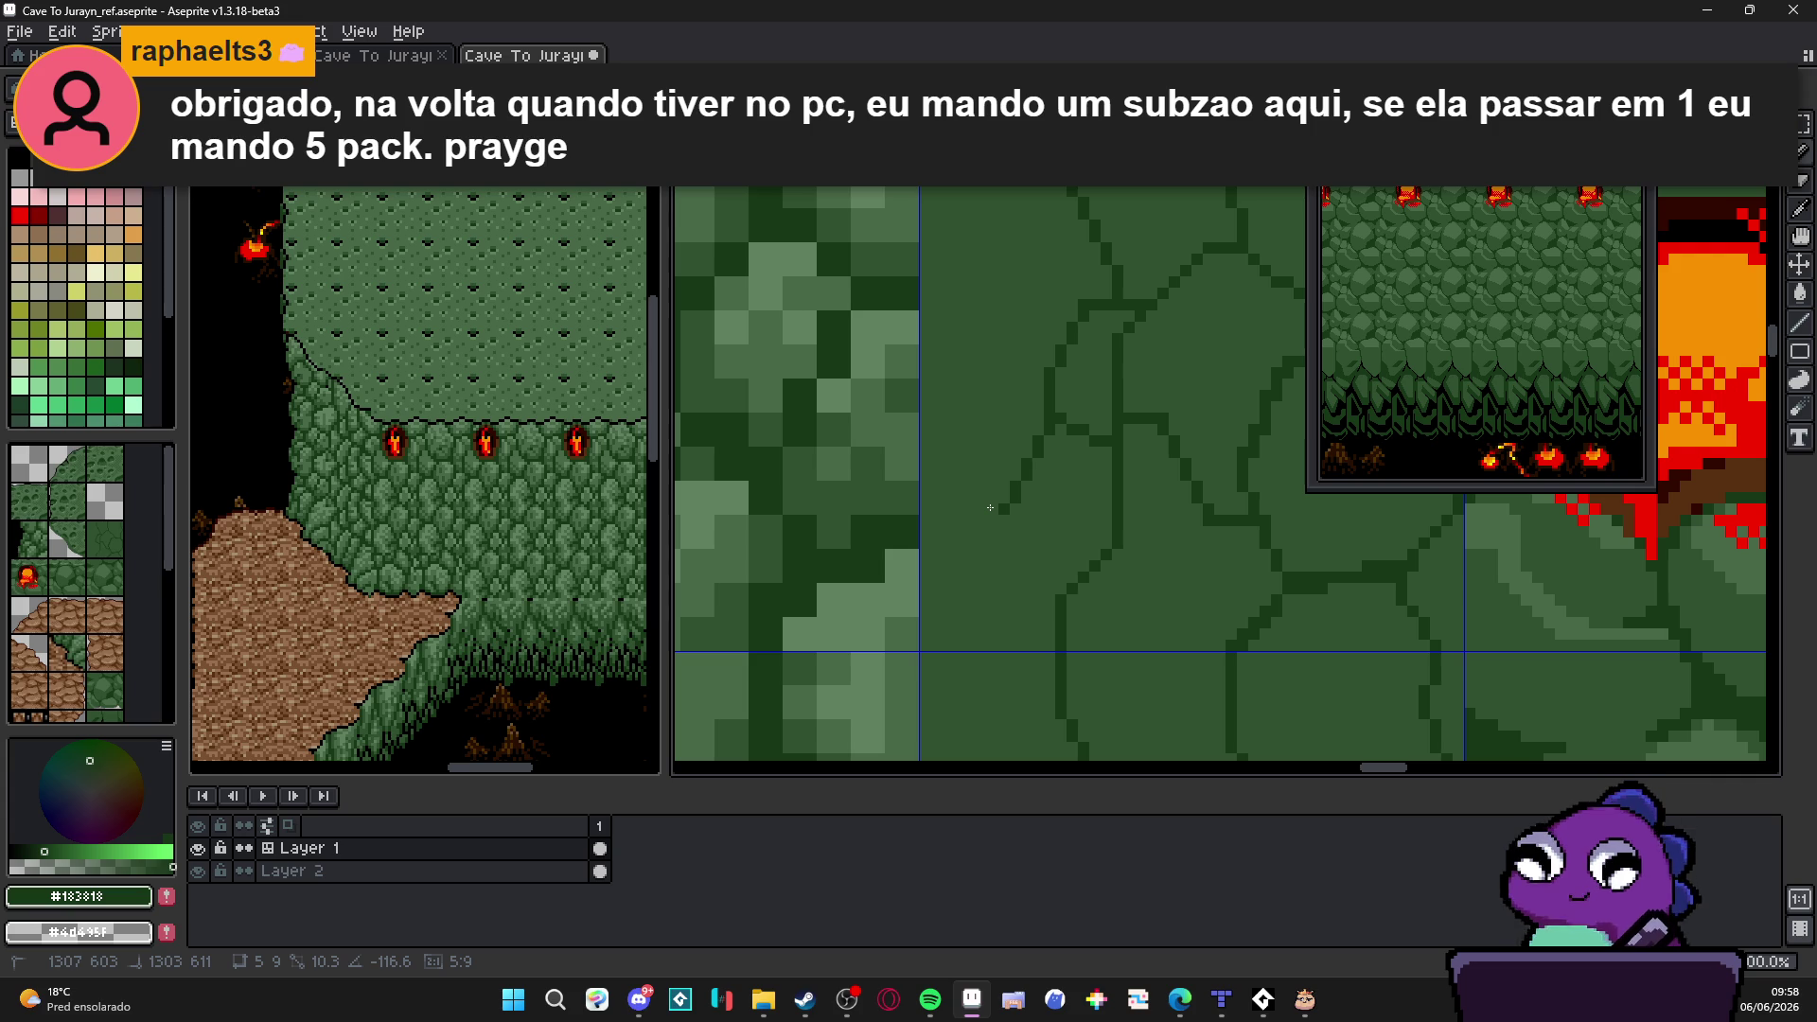
pyautogui.hotkey('ctrl', 'z')
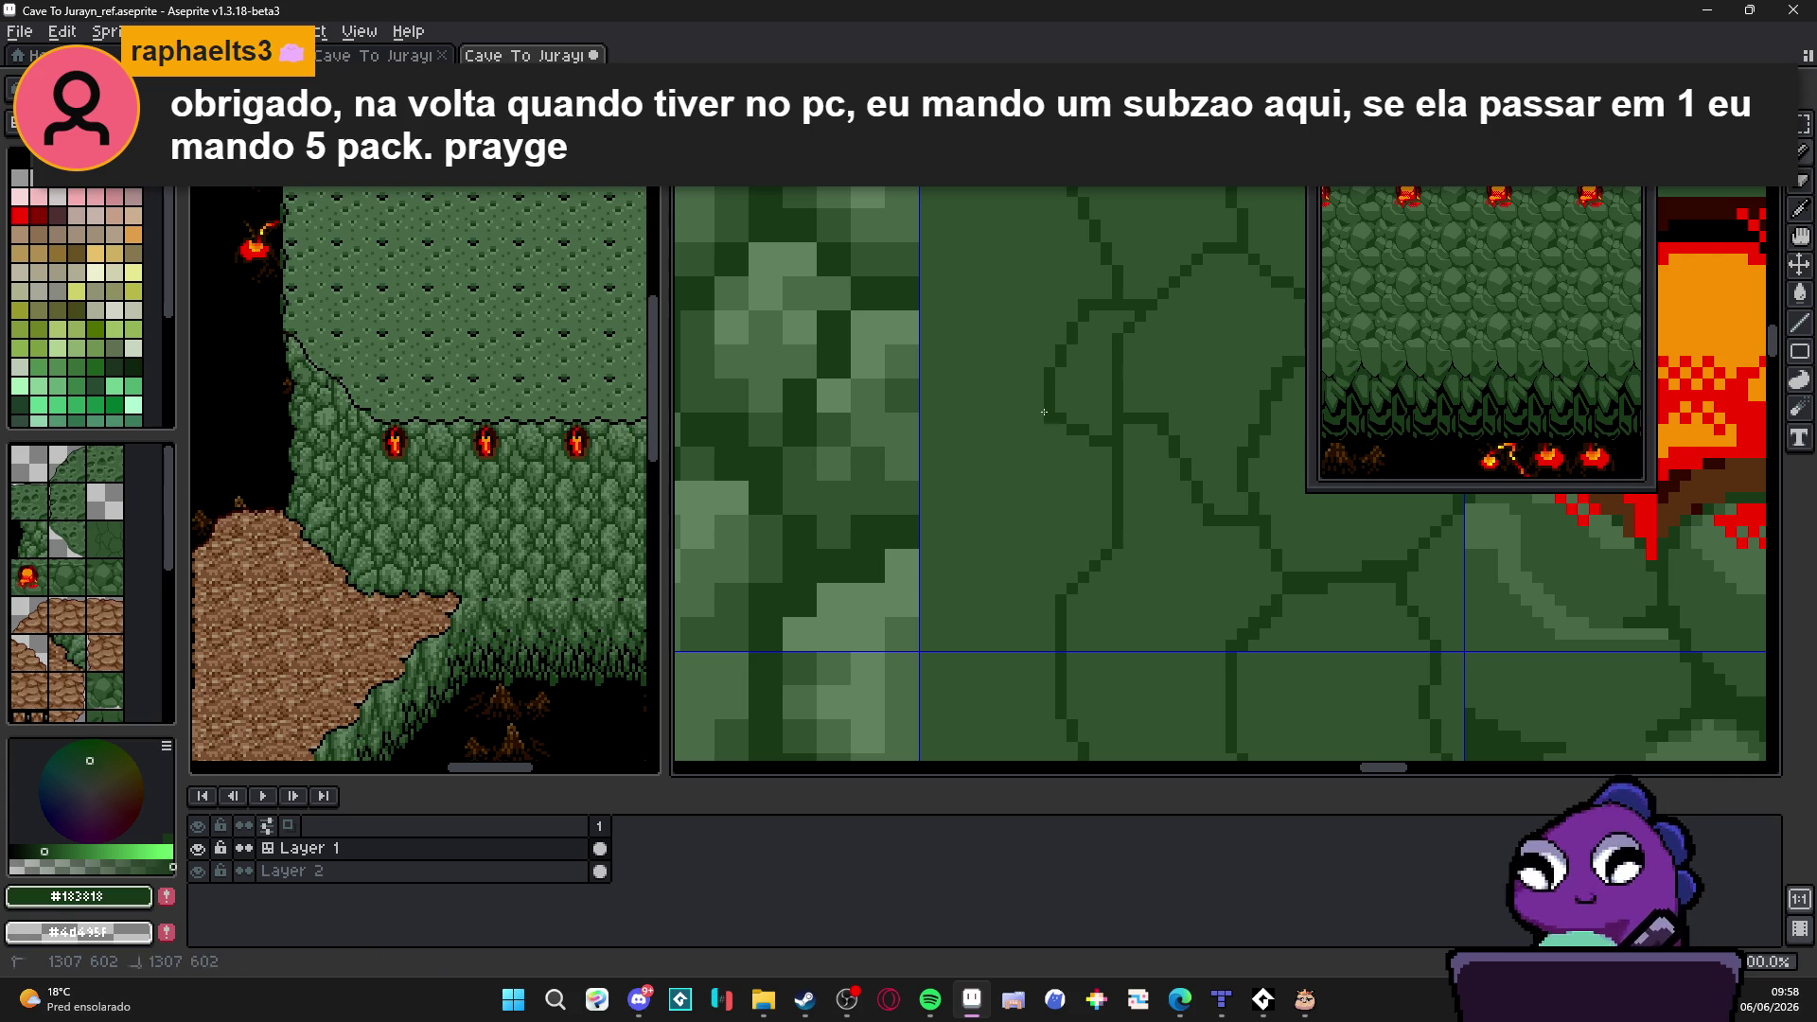
pyautogui.moveTo(1042, 418)
pyautogui.mouseDown()
pyautogui.moveTo(978, 420)
pyautogui.moveTo(979, 518)
pyautogui.mouseUp()
pyautogui.scroll(-3, 979, 523)
pyautogui.moveTo(991, 415)
pyautogui.mouseDown()
pyautogui.moveTo(945, 461)
pyautogui.moveTo(1010, 479)
pyautogui.mouseUp()
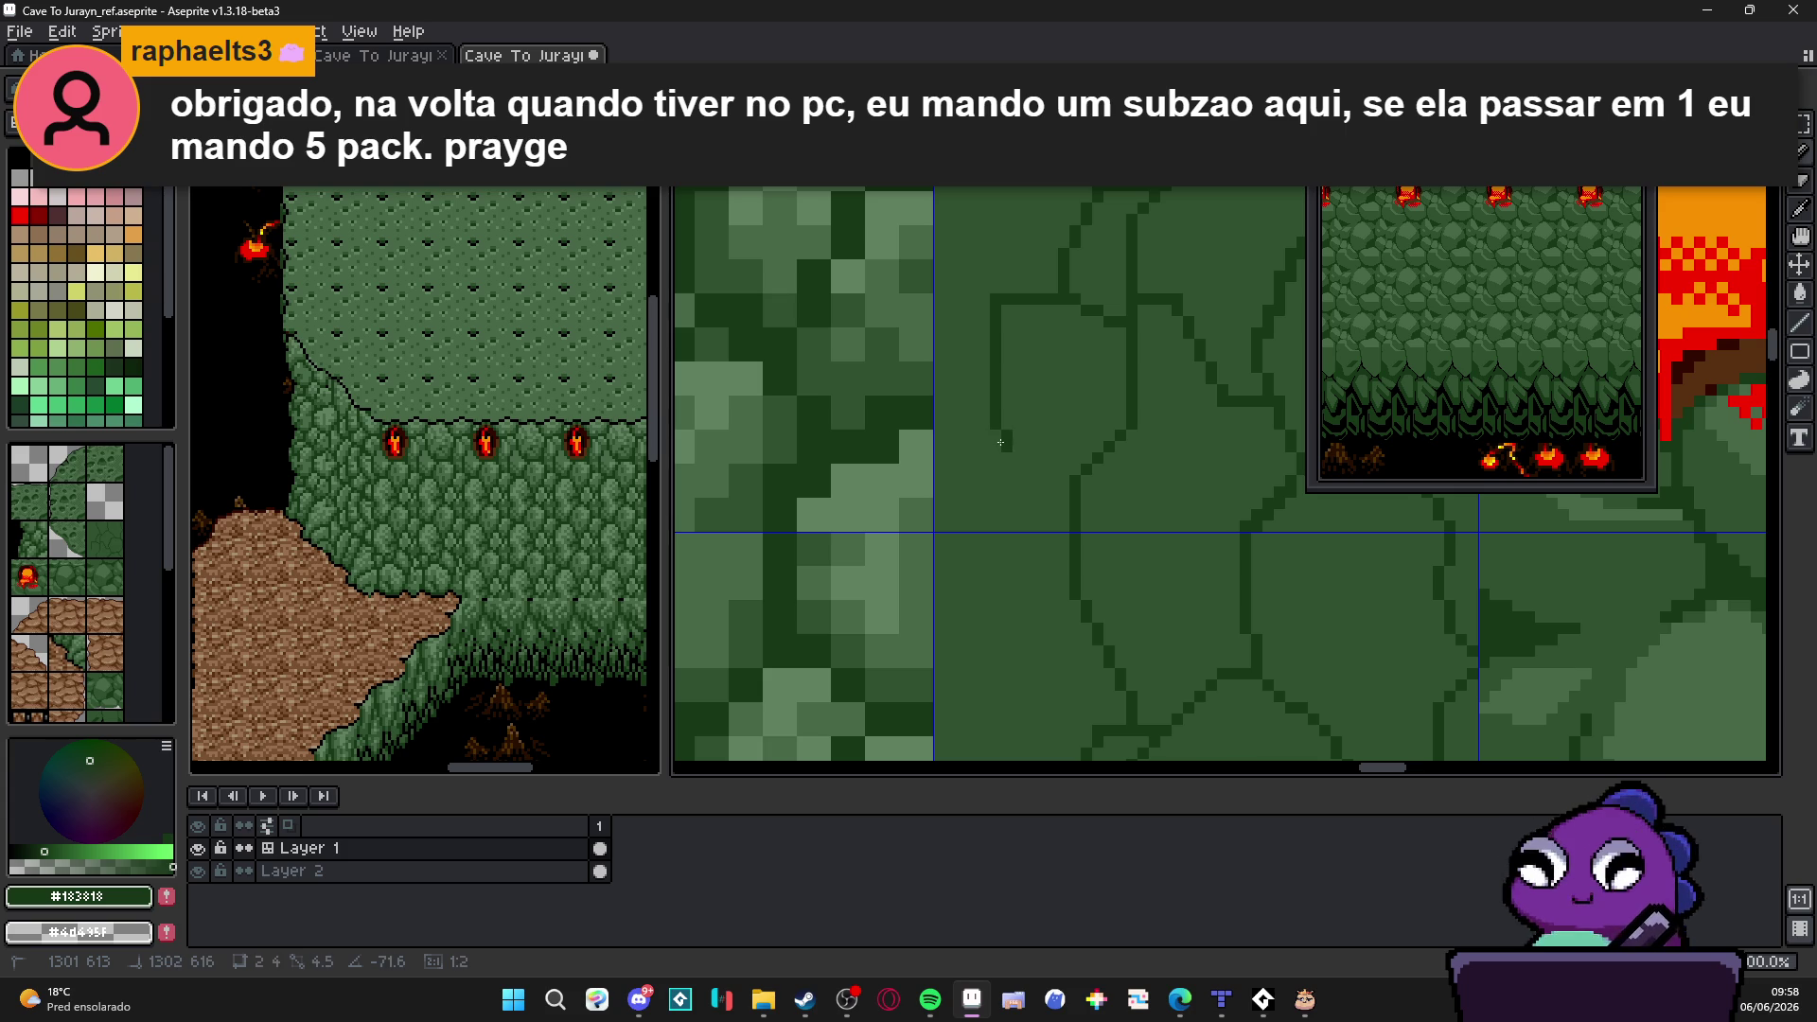
pyautogui.moveTo(1010, 481)
pyautogui.mouseDown()
pyautogui.moveTo(1027, 480)
pyautogui.moveTo(1023, 619)
pyautogui.mouseUp()
pyautogui.keyDown('alt'); pyautogui.click(1025, 618); pyautogui.keyUp('alt')
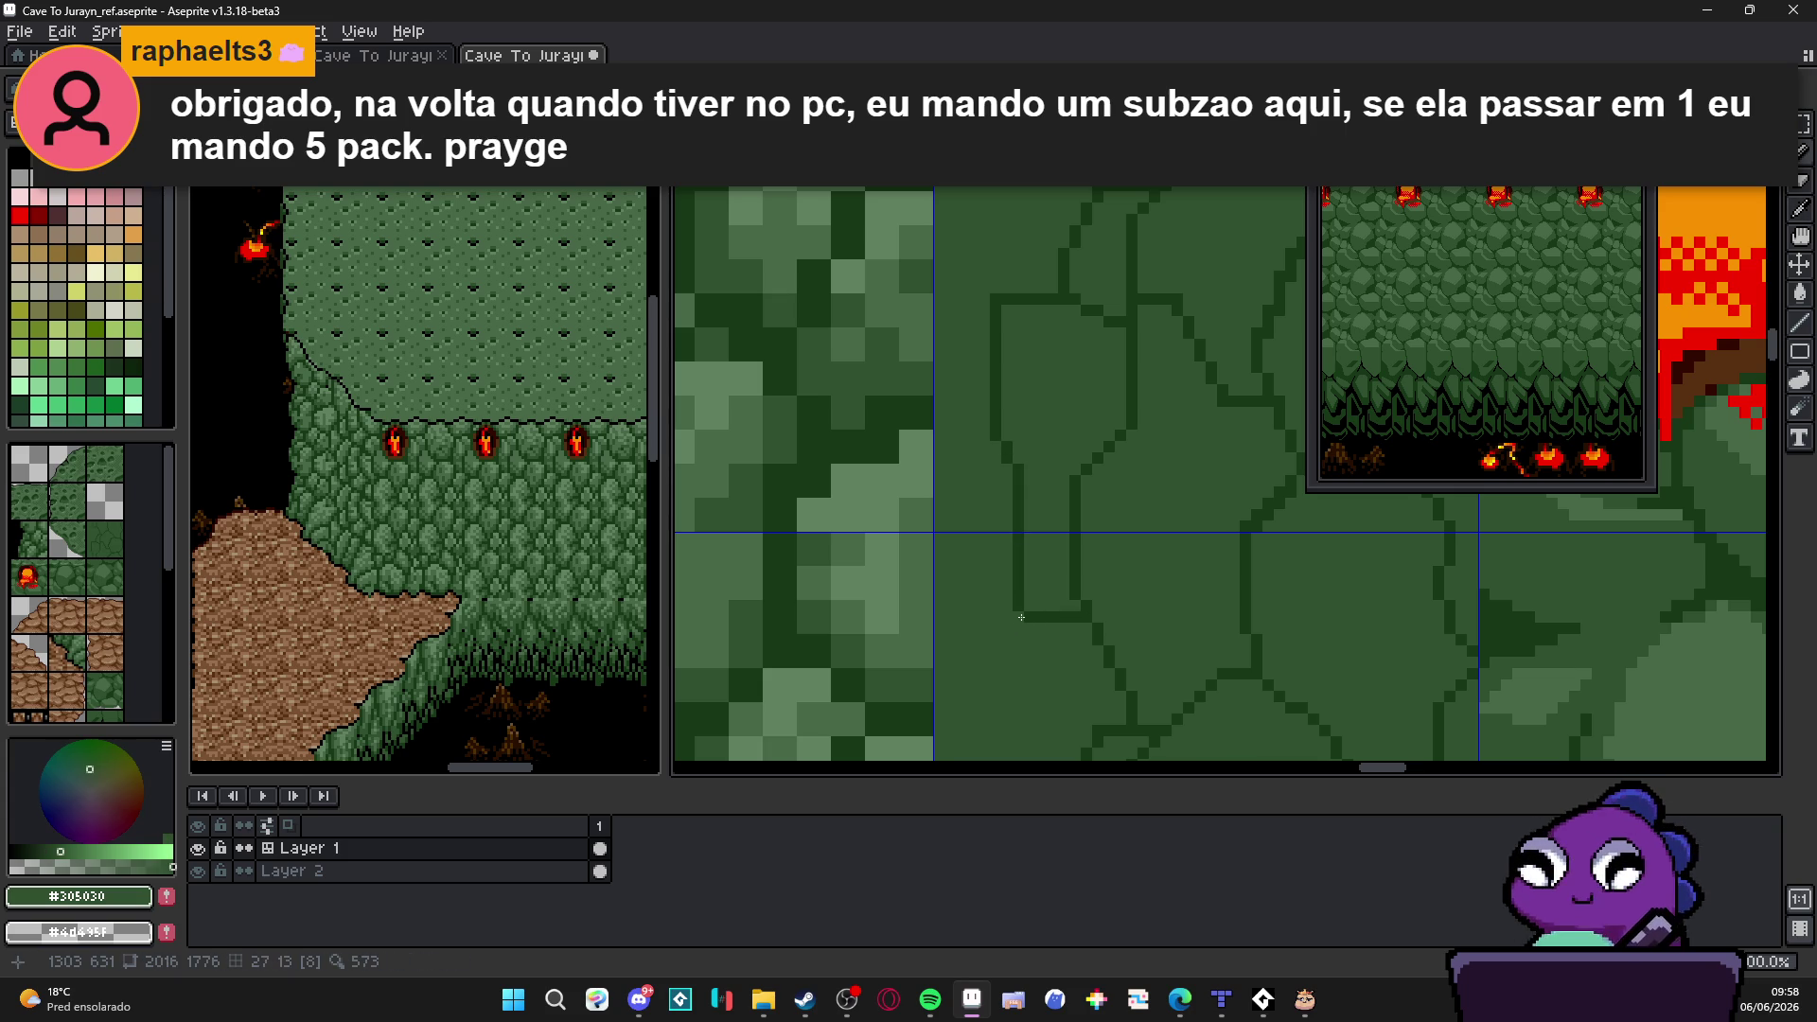
pyautogui.scroll(-2, 1019, 616)
pyautogui.scroll(1, 1004, 421)
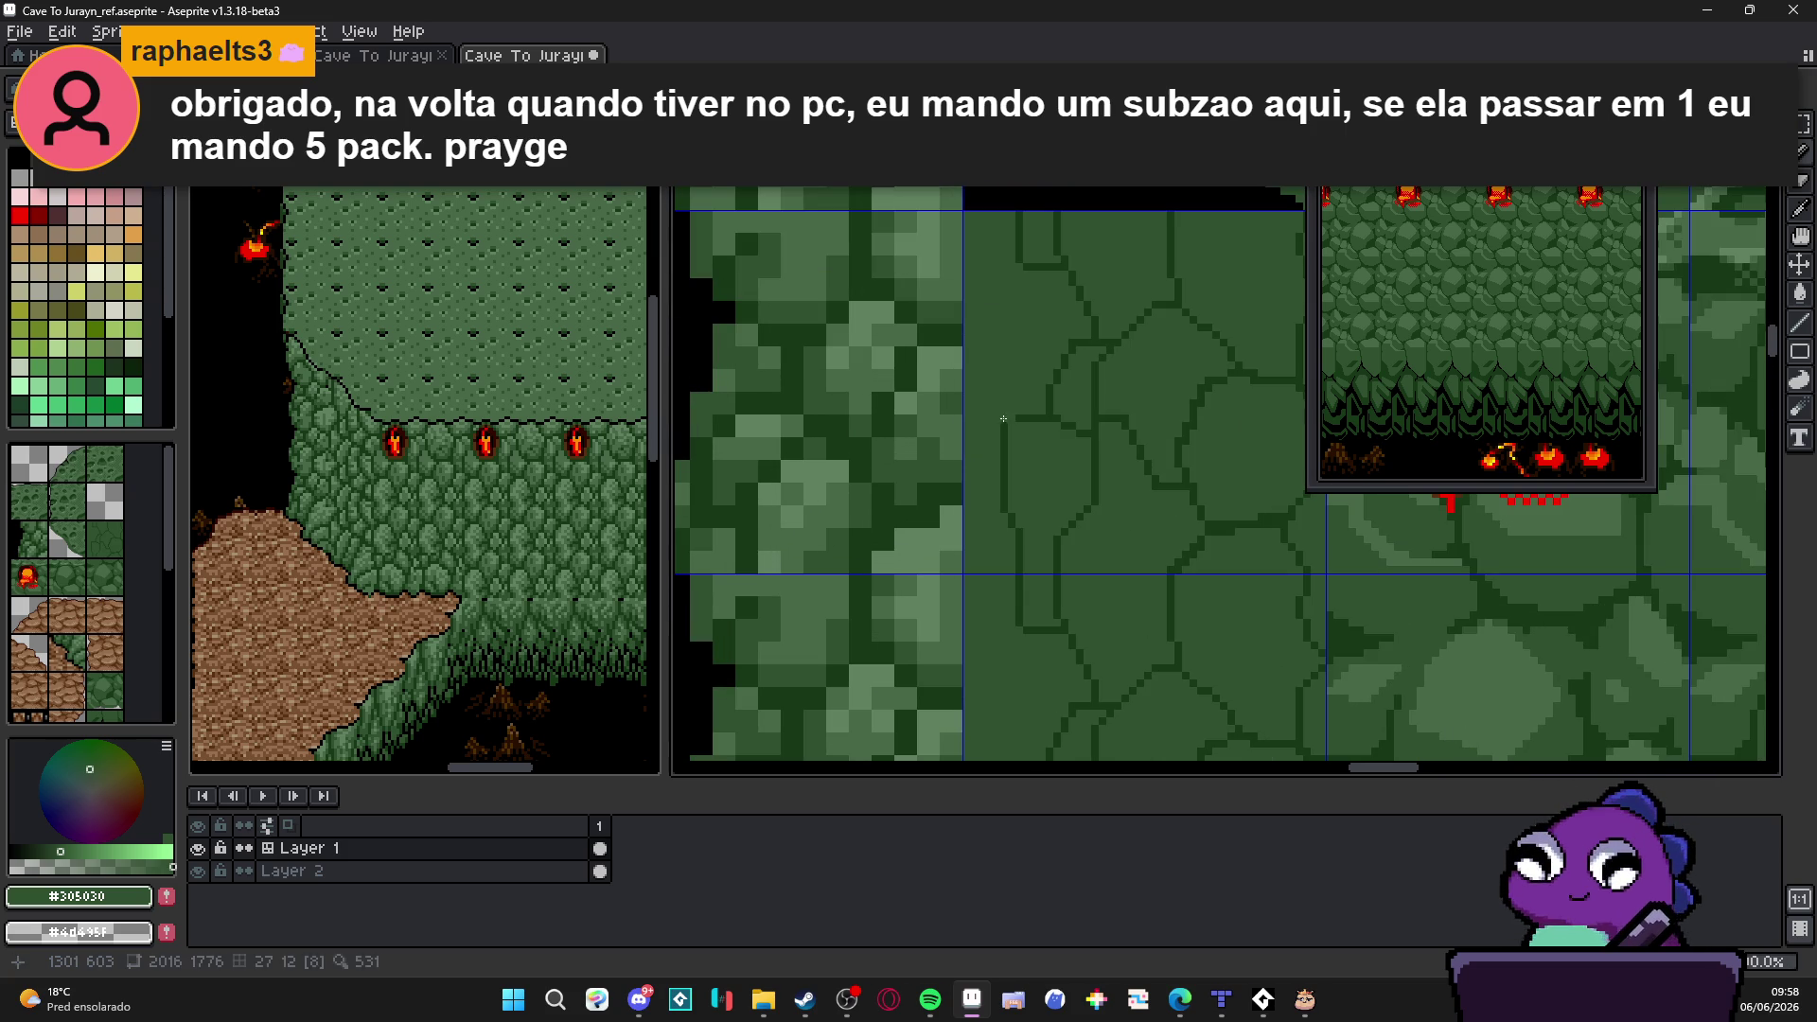
pyautogui.scroll(-1, 1004, 419)
pyautogui.scroll(2, 1015, 470)
pyautogui.scroll(-1, 1035, 388)
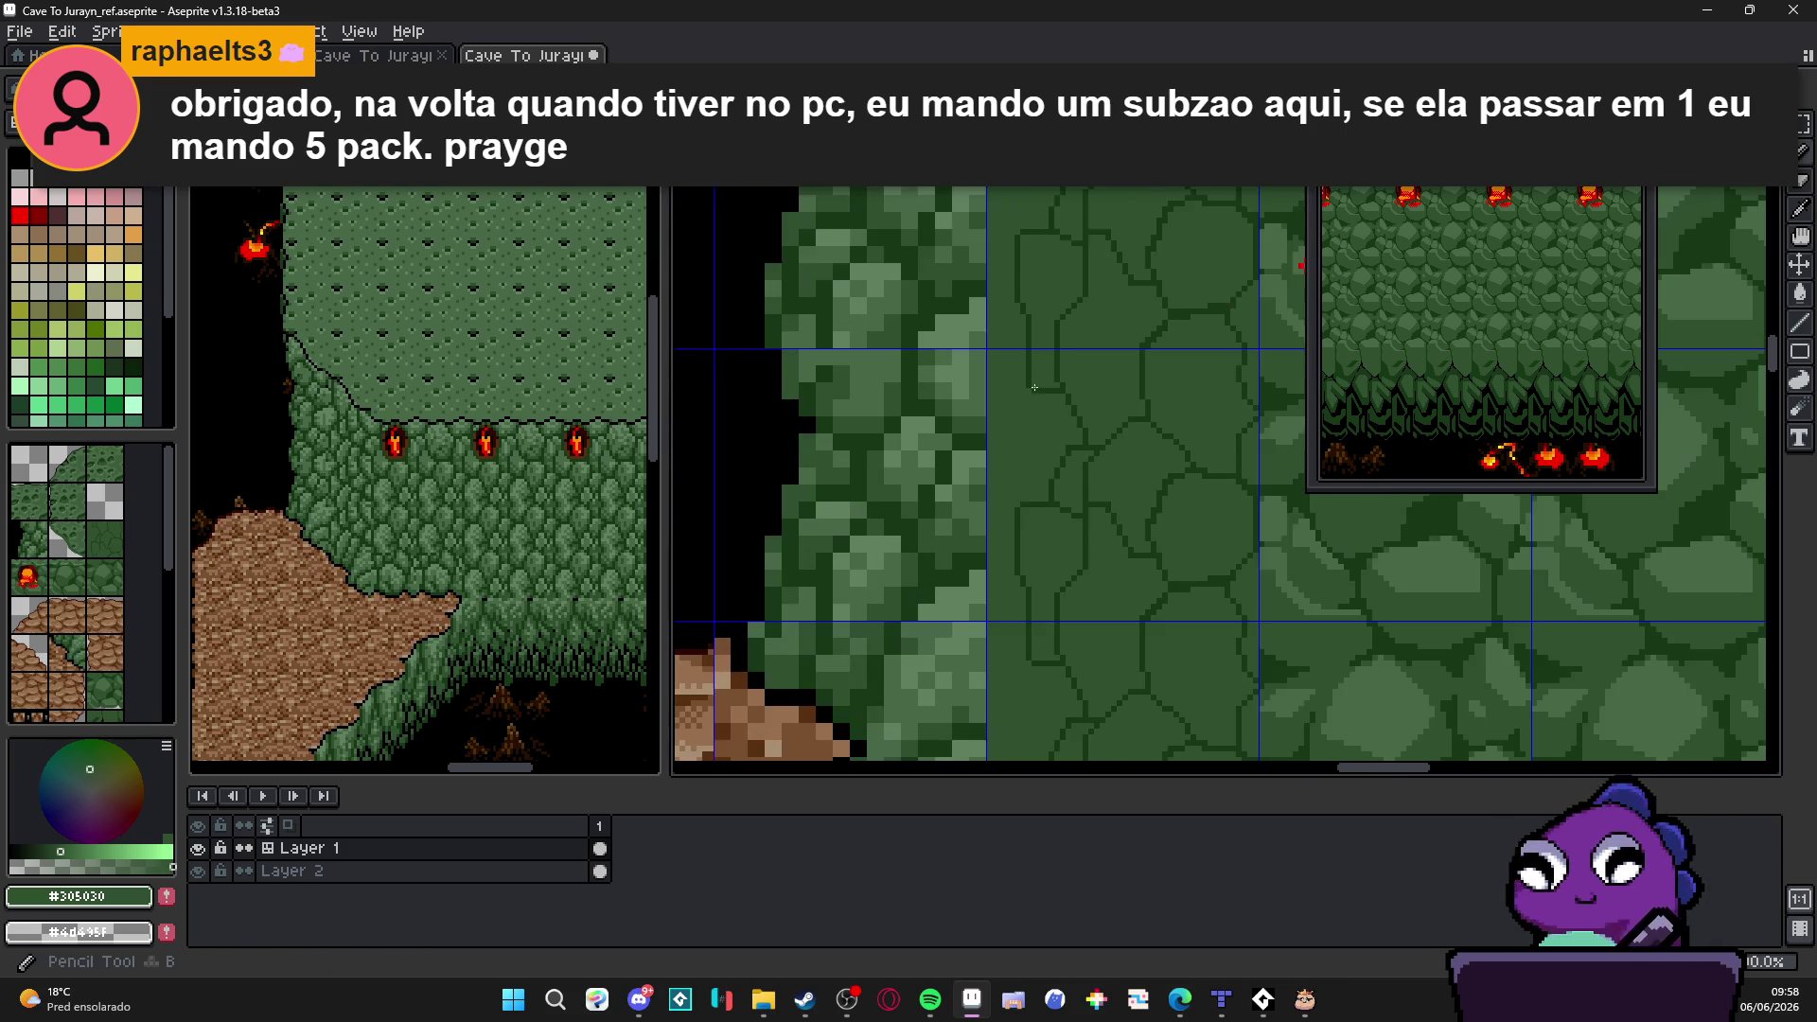
pyautogui.scroll(-1, 1035, 388)
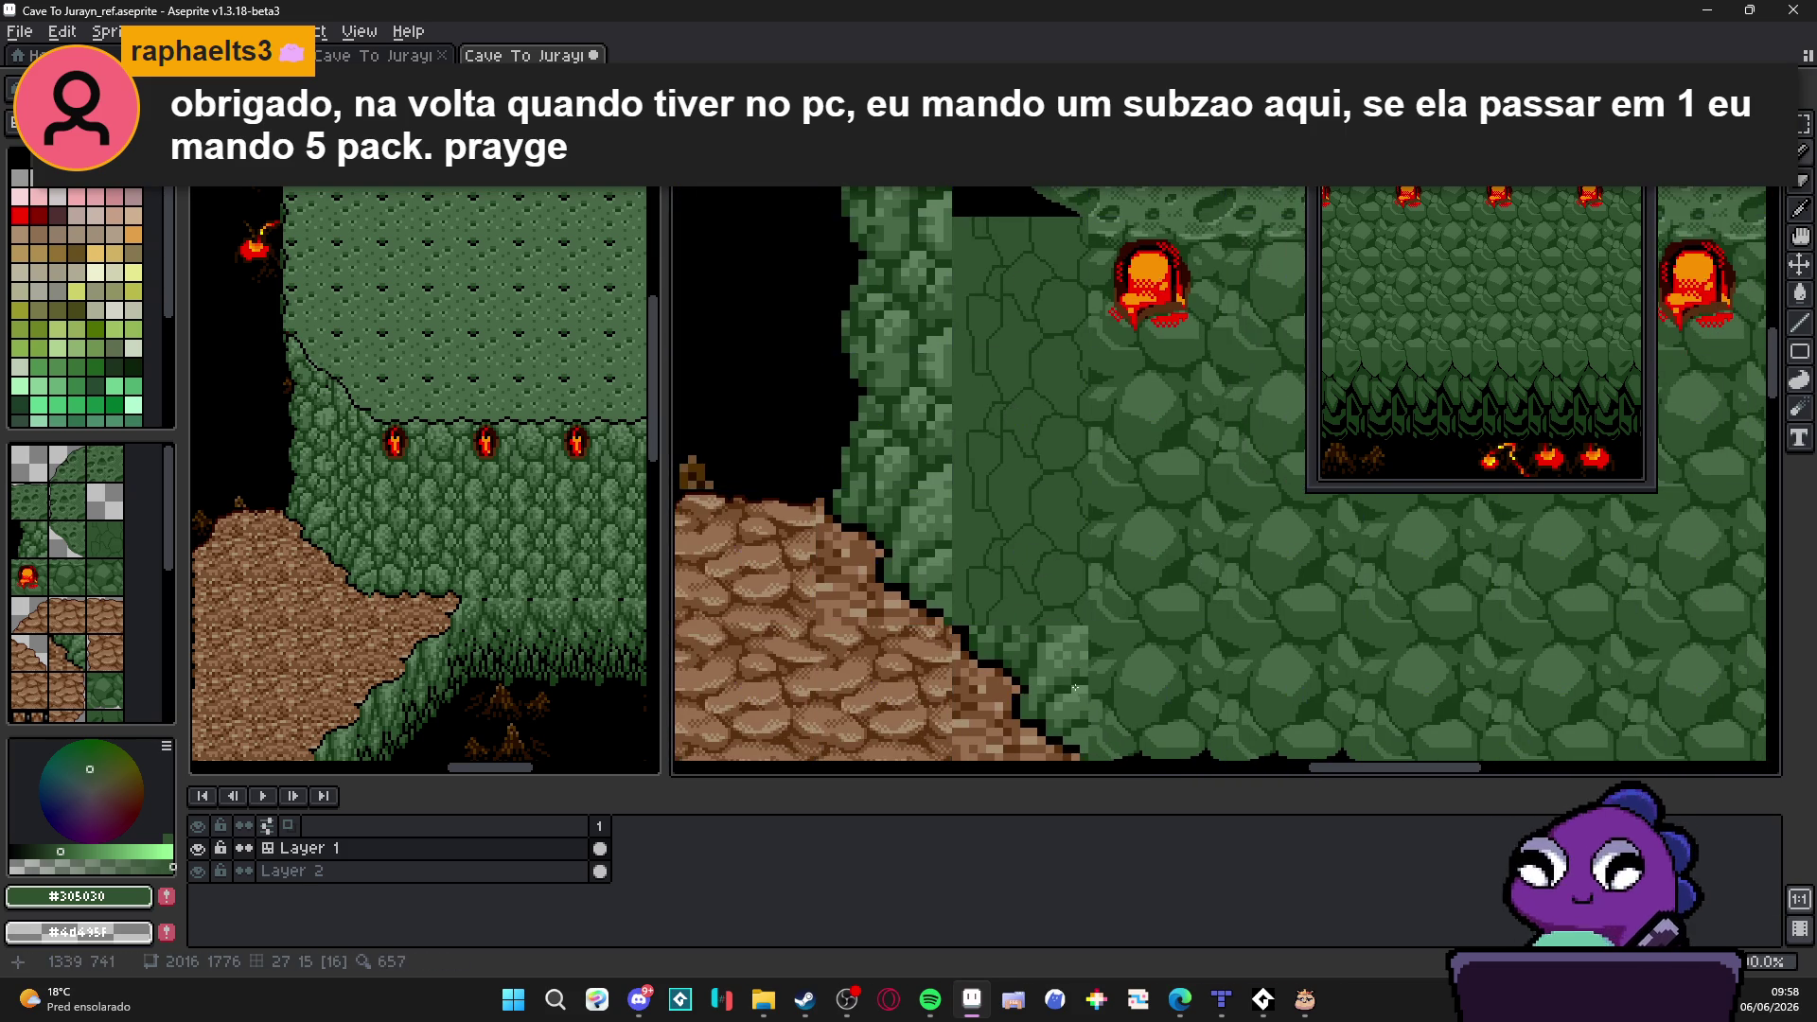
pyautogui.scroll(1, 962, 359)
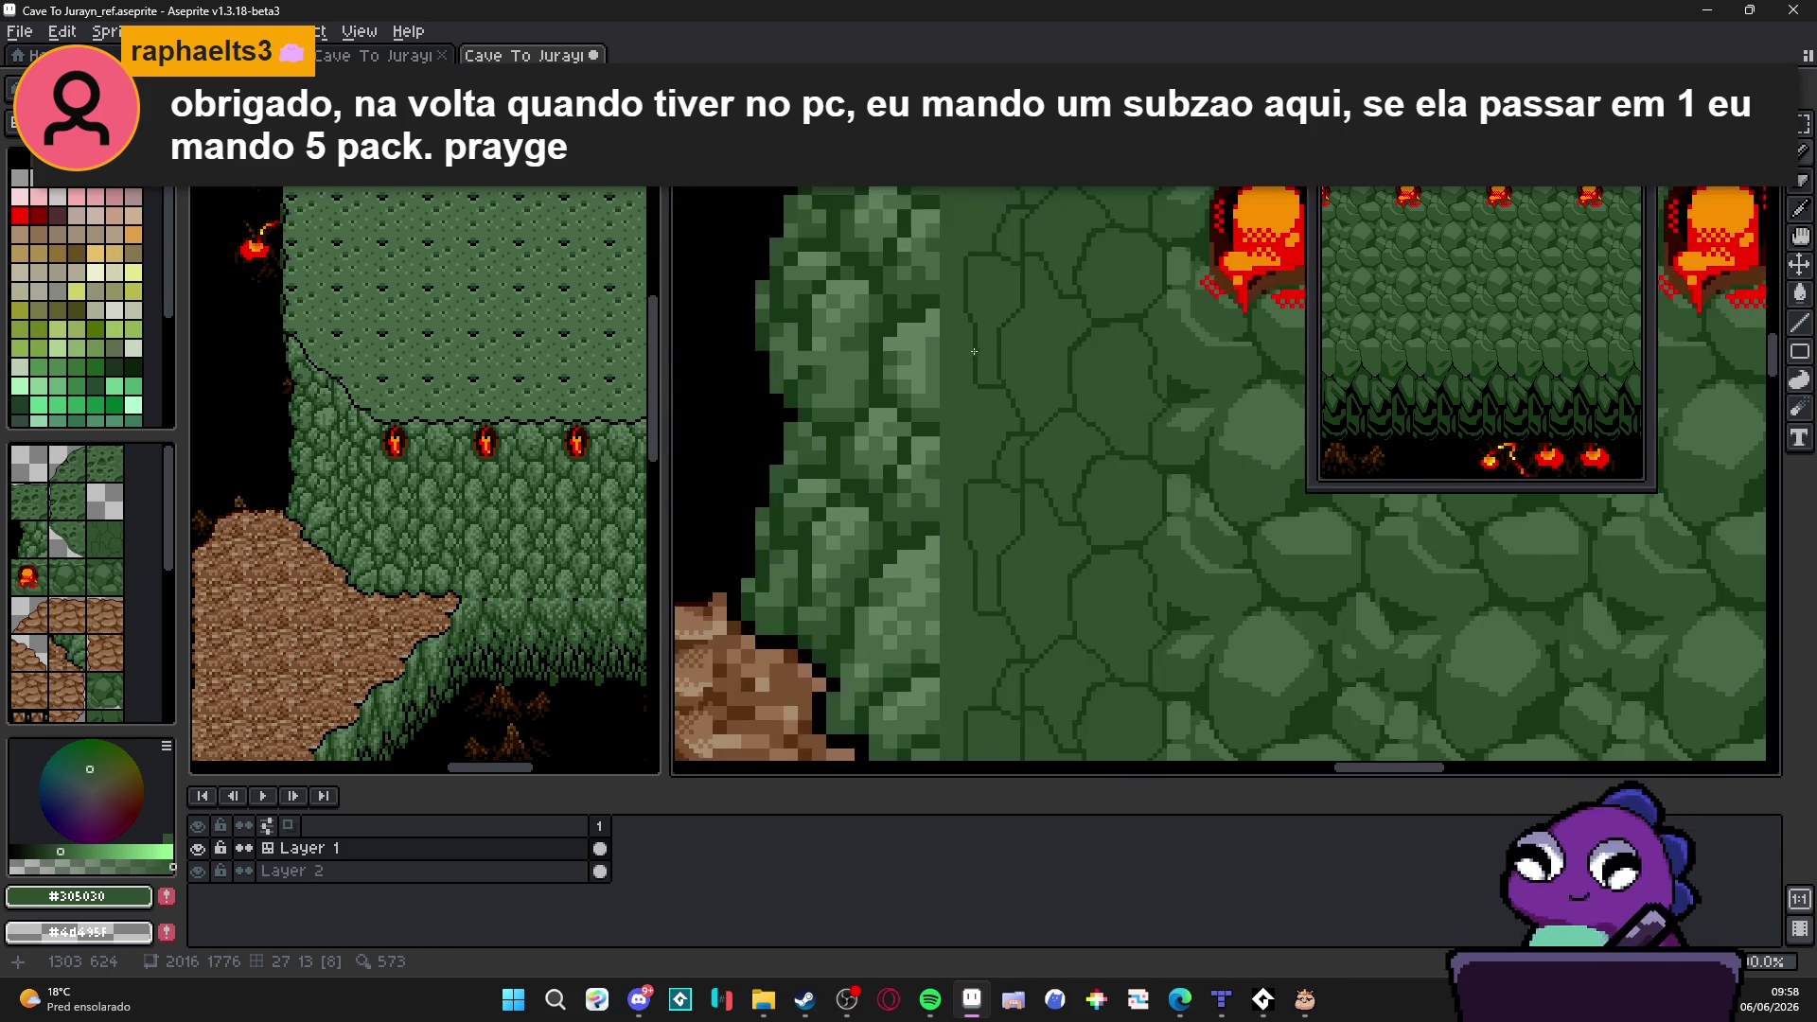
pyautogui.scroll(1, 980, 363)
pyautogui.scroll(1, 985, 378)
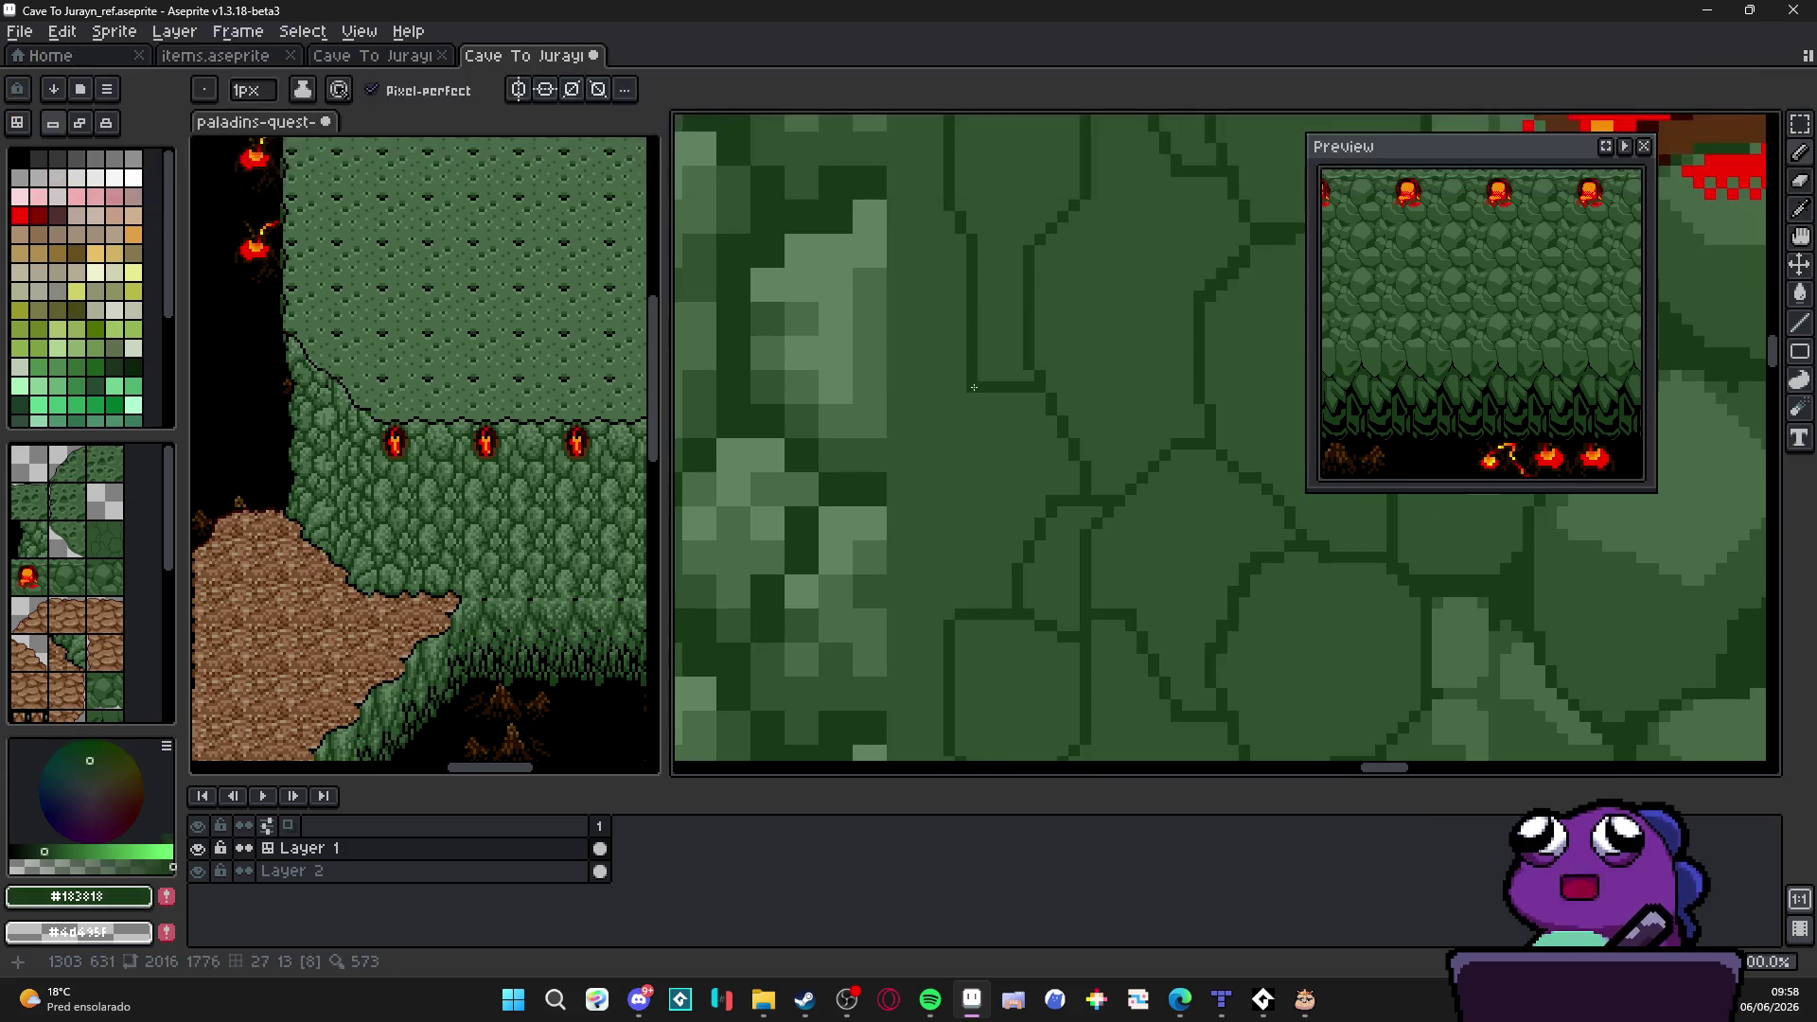
# Step: Show the tile grid over the cave map and switch to moving map content
pyautogui.moveTo(961, 396); pyautogui.dragTo(928, 433)
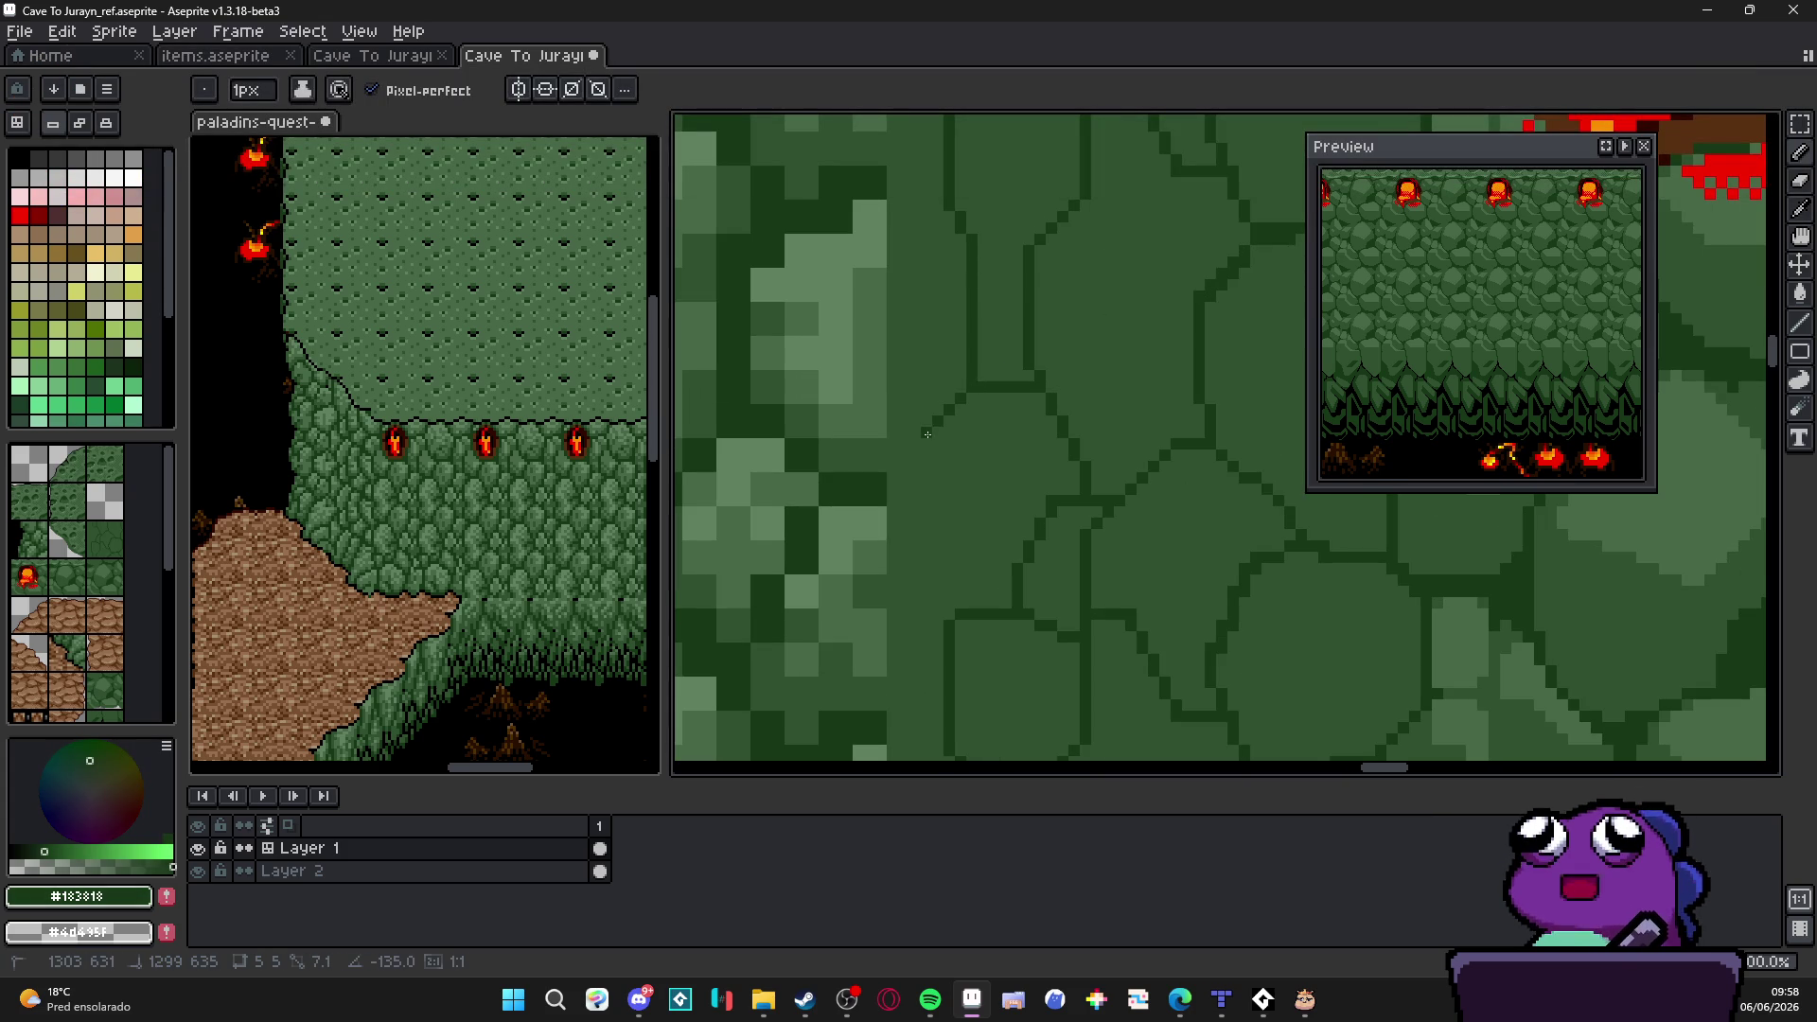
pyautogui.hotkey('ctrl', "'")
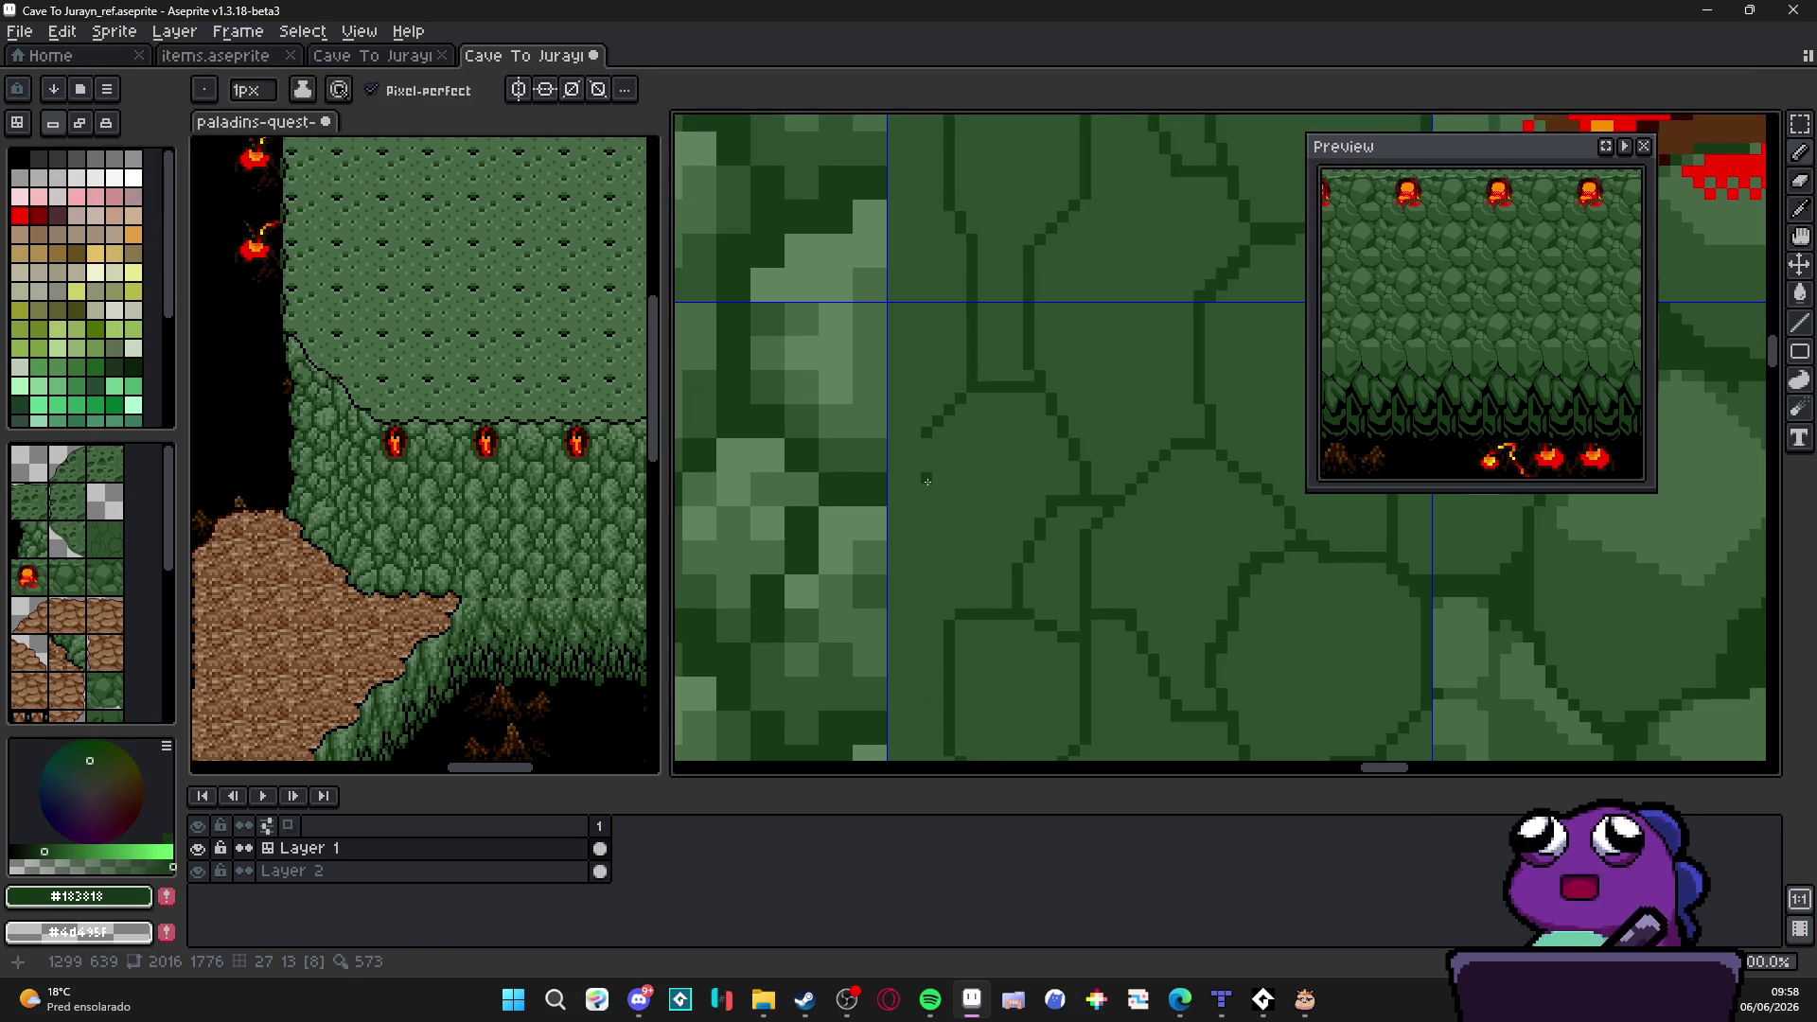
pyautogui.scroll(-1, 927, 481)
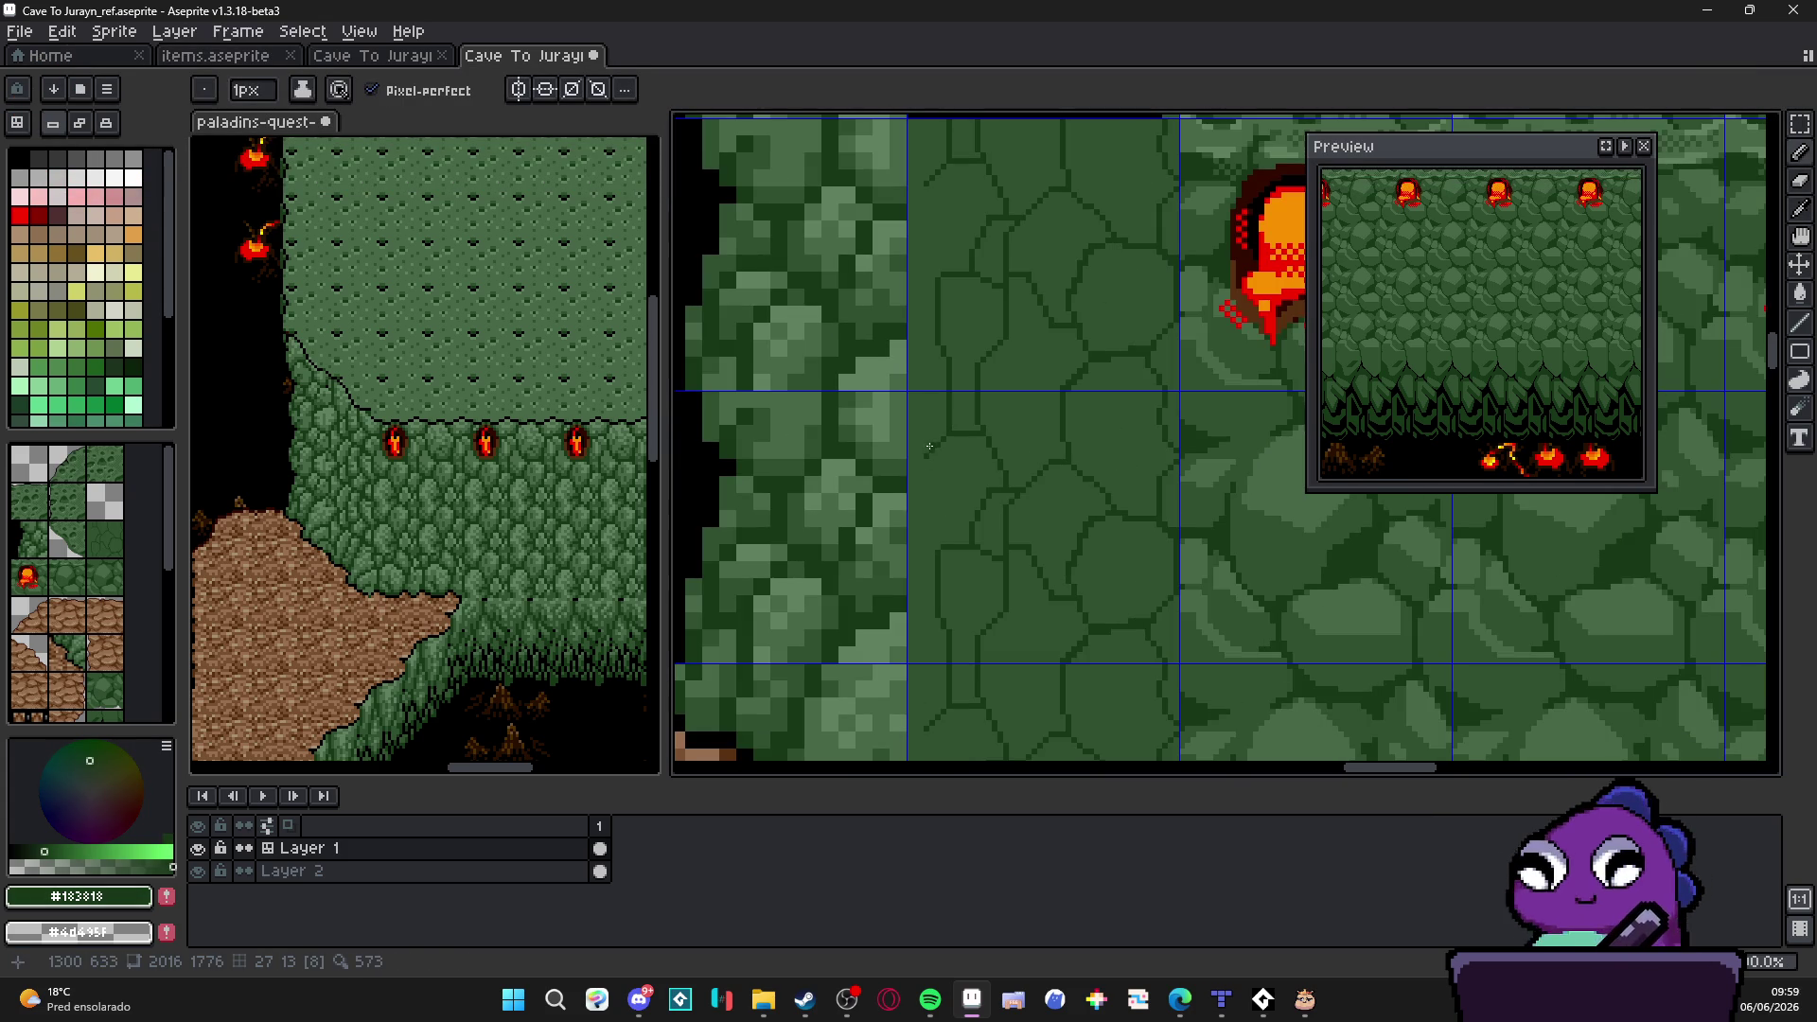
pyautogui.scroll(-1, 932, 459)
pyautogui.scroll(-1, 938, 458)
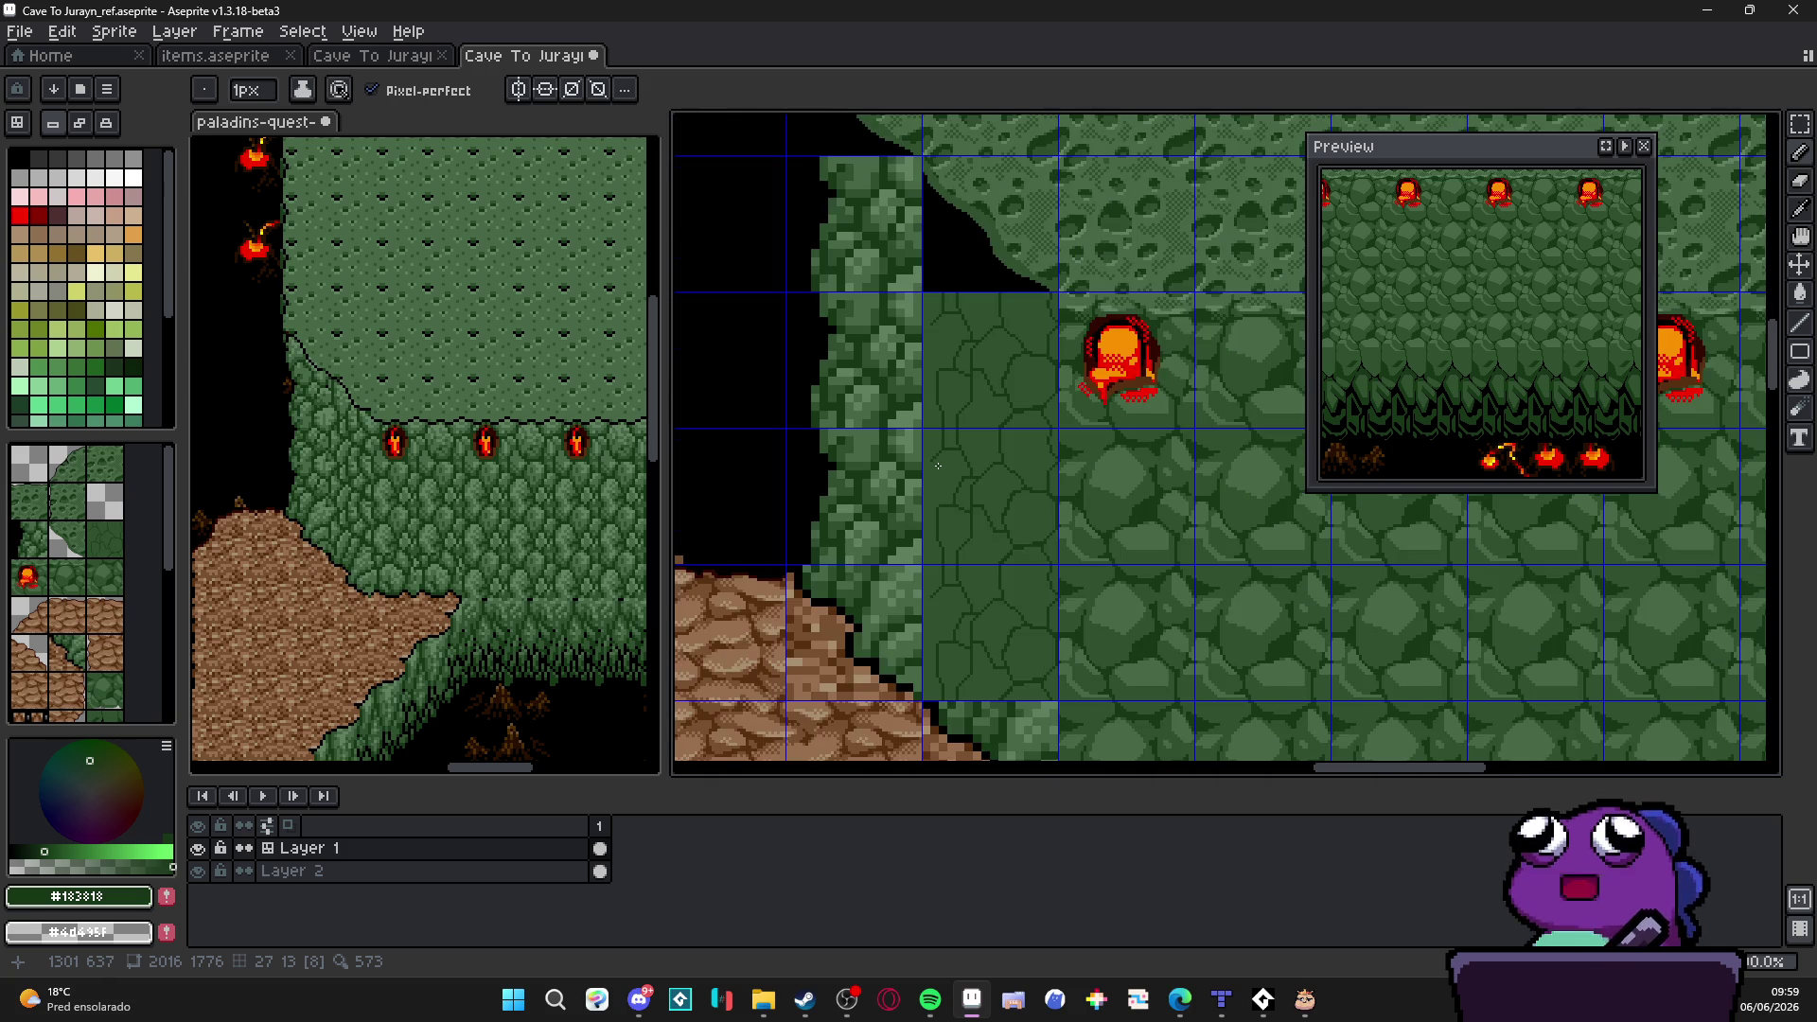
pyautogui.scroll(-1, 941, 456)
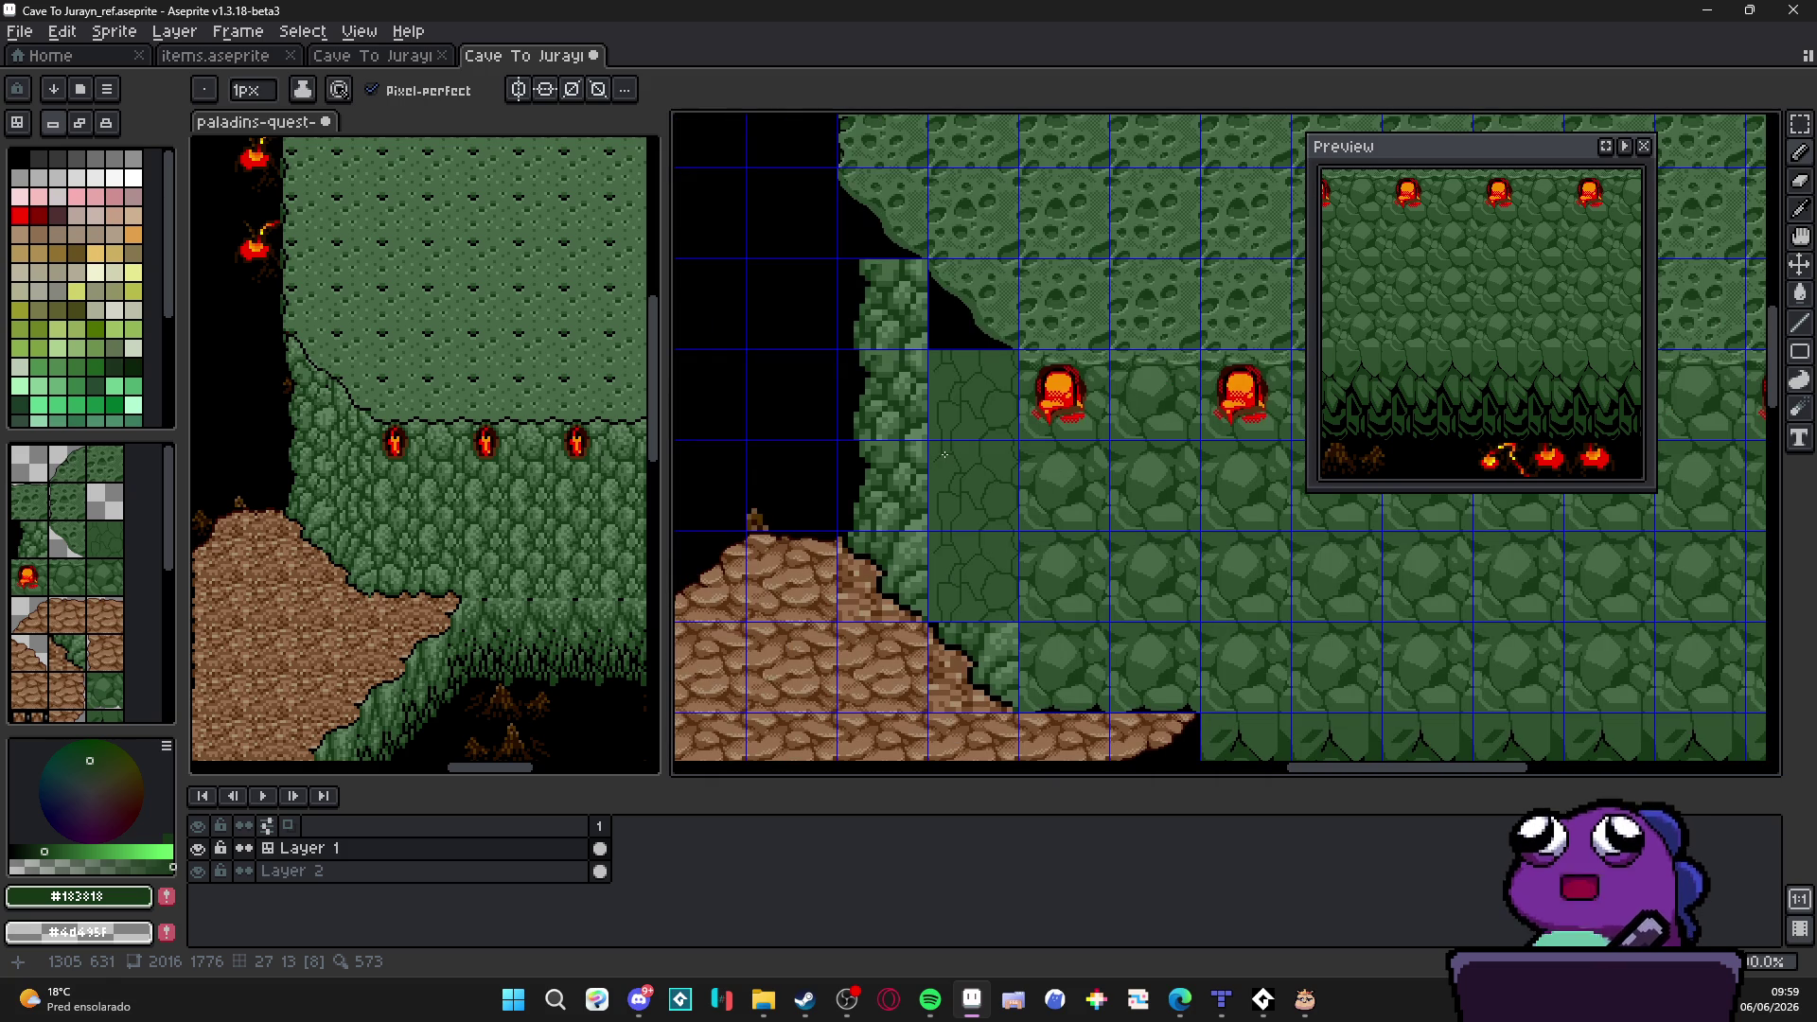
pyautogui.scroll(-1, 944, 455)
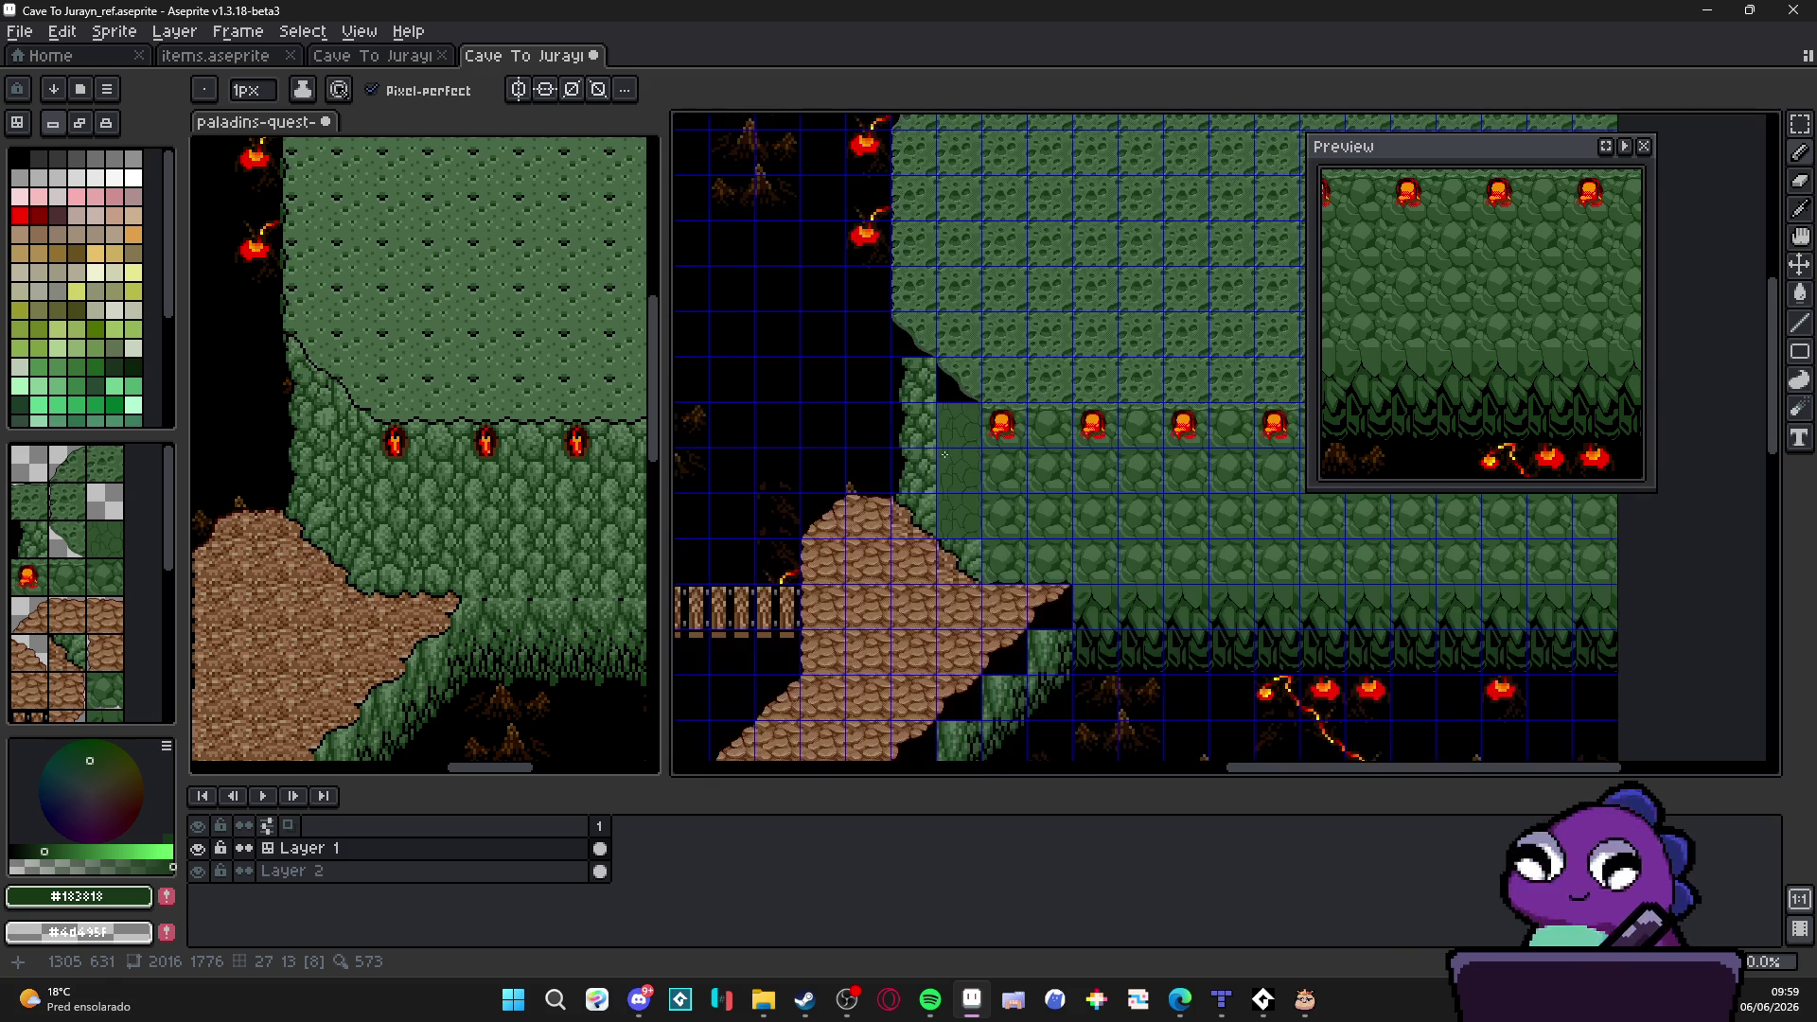
pyautogui.scroll(1, 944, 455)
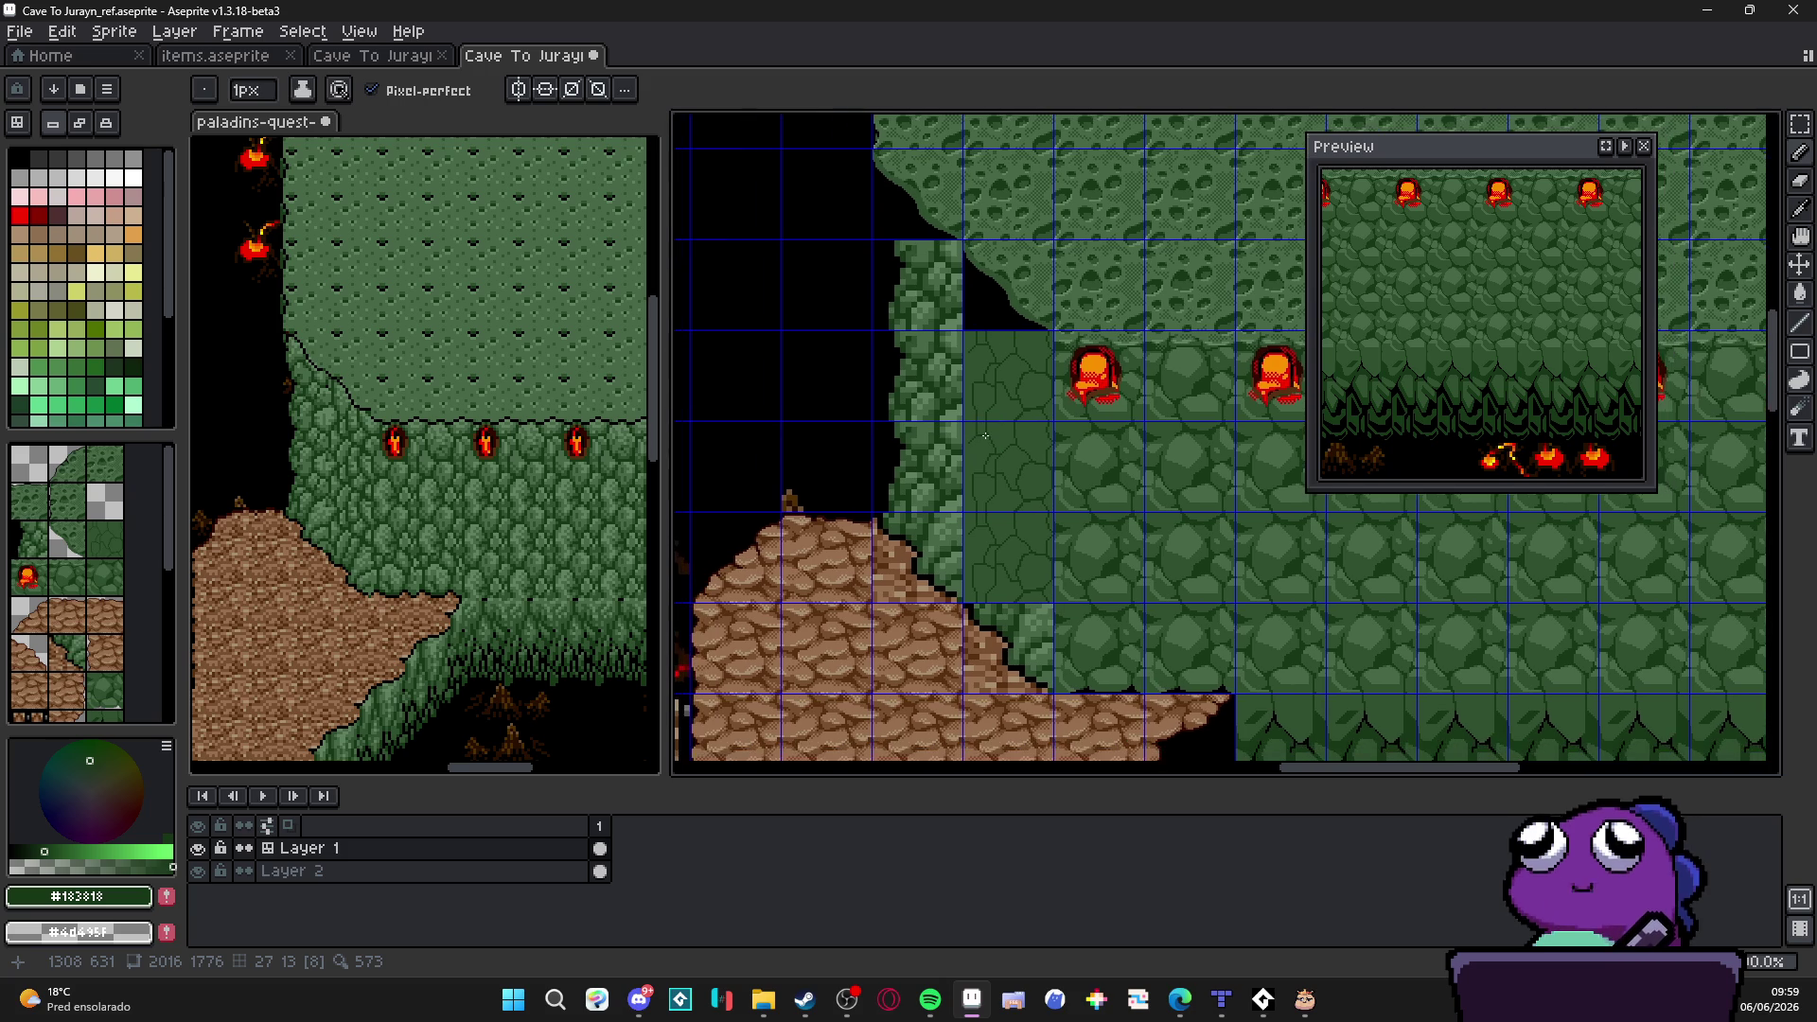
pyautogui.press('v')
pyautogui.scroll(-1, 1003, 462)
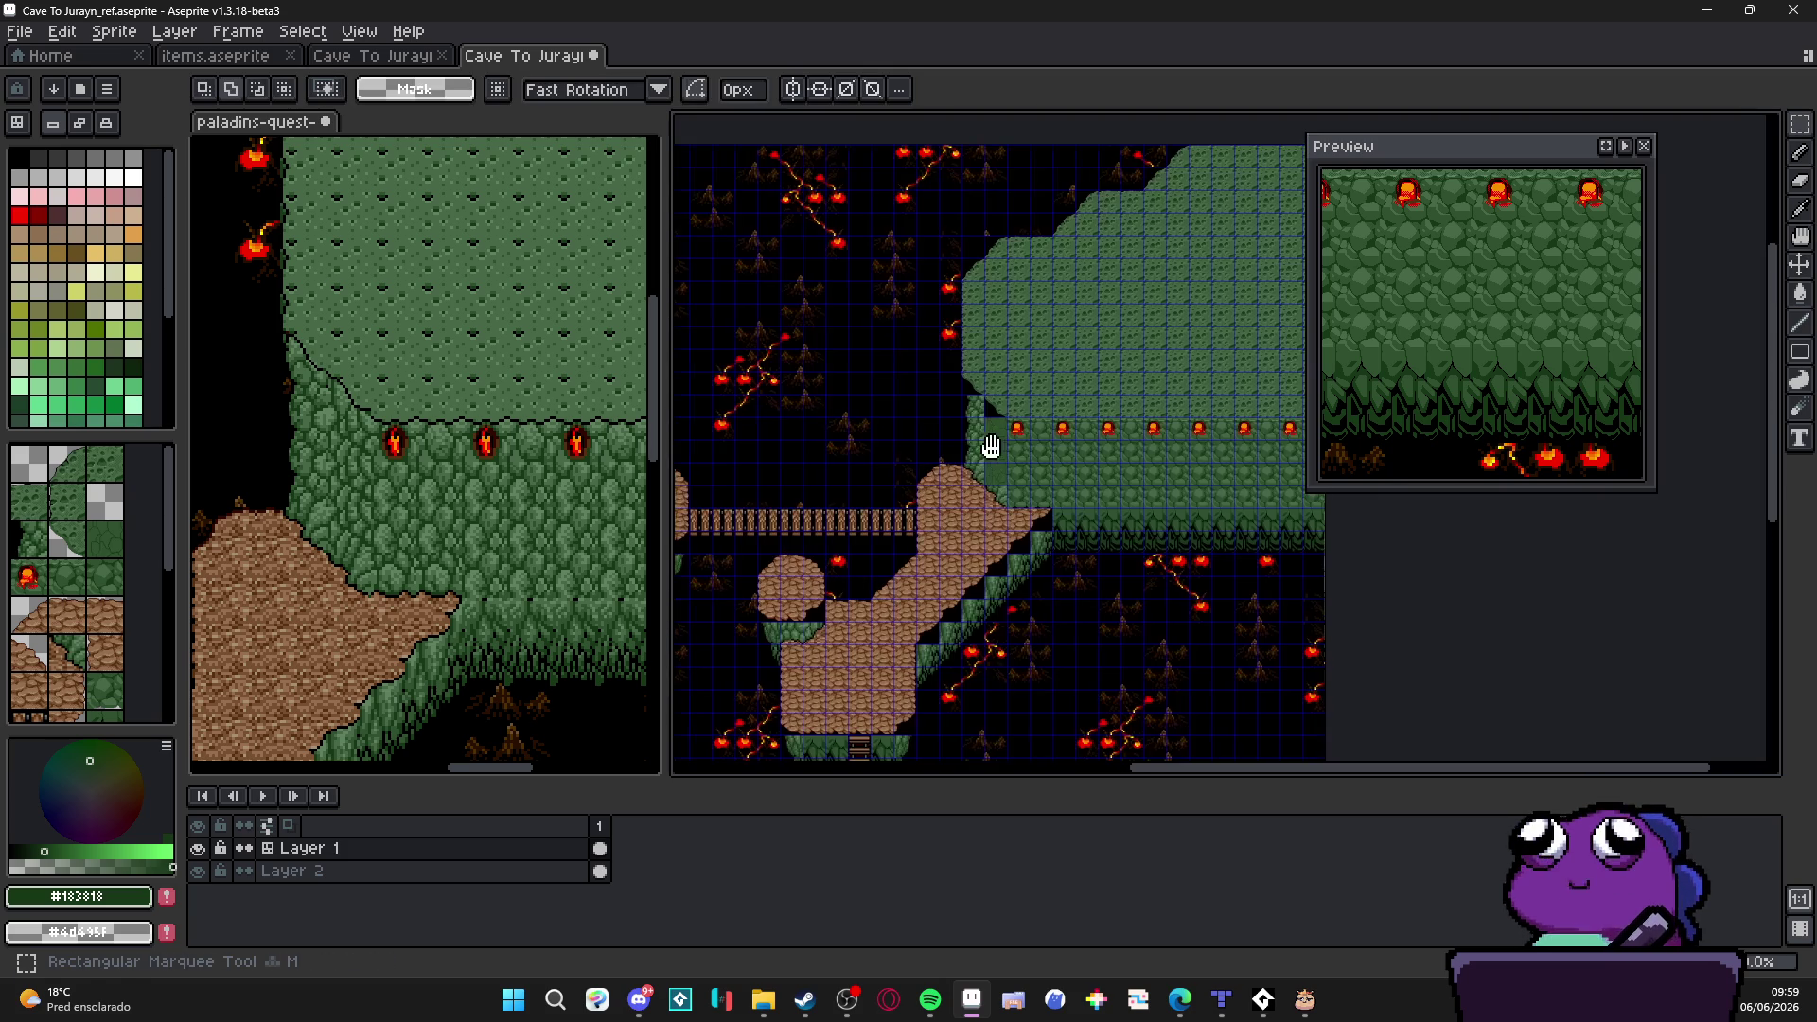
# Step: Paint more green stone tiles above and right of the block on the cave map
pyautogui.press('b')
pyautogui.click(849, 364)
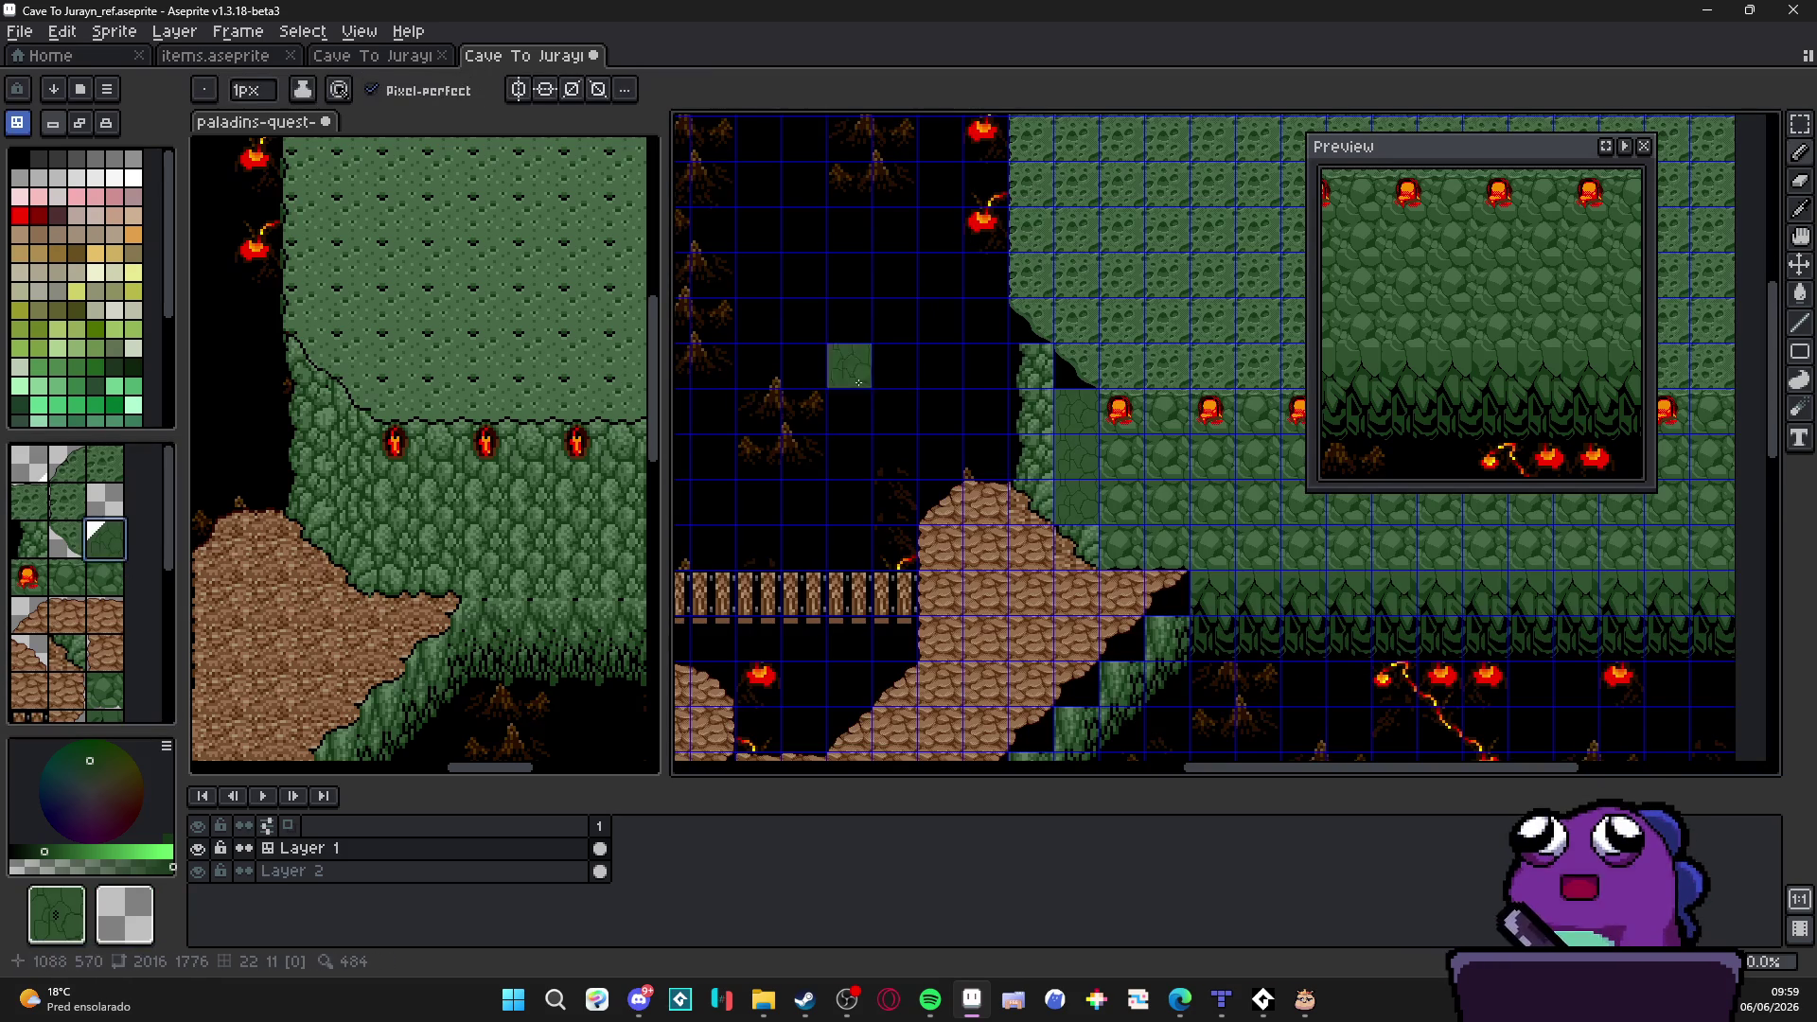
pyautogui.scroll(1, 848, 364)
pyautogui.moveTo(923, 192); pyautogui.dragTo(788, 192)
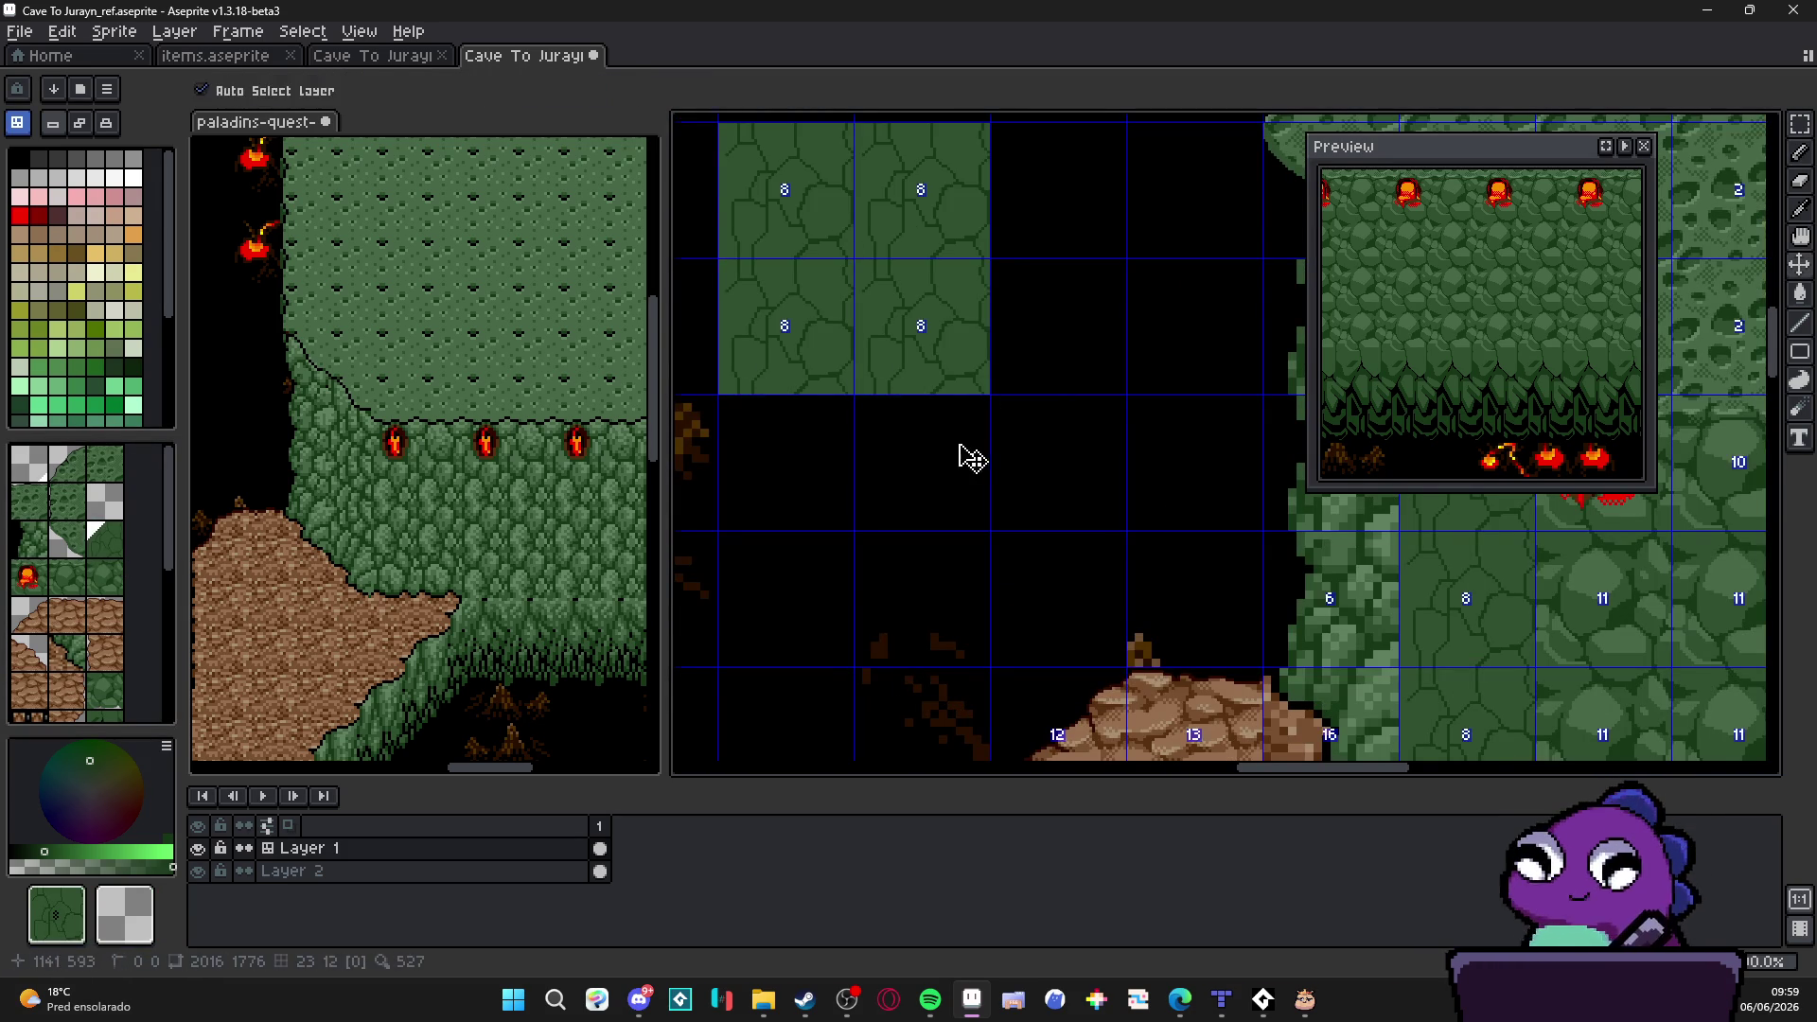
pyautogui.moveTo(975, 458); pyautogui.dragTo(1001, 542)
pyautogui.click(1086, 275)
pyautogui.click(1087, 411)
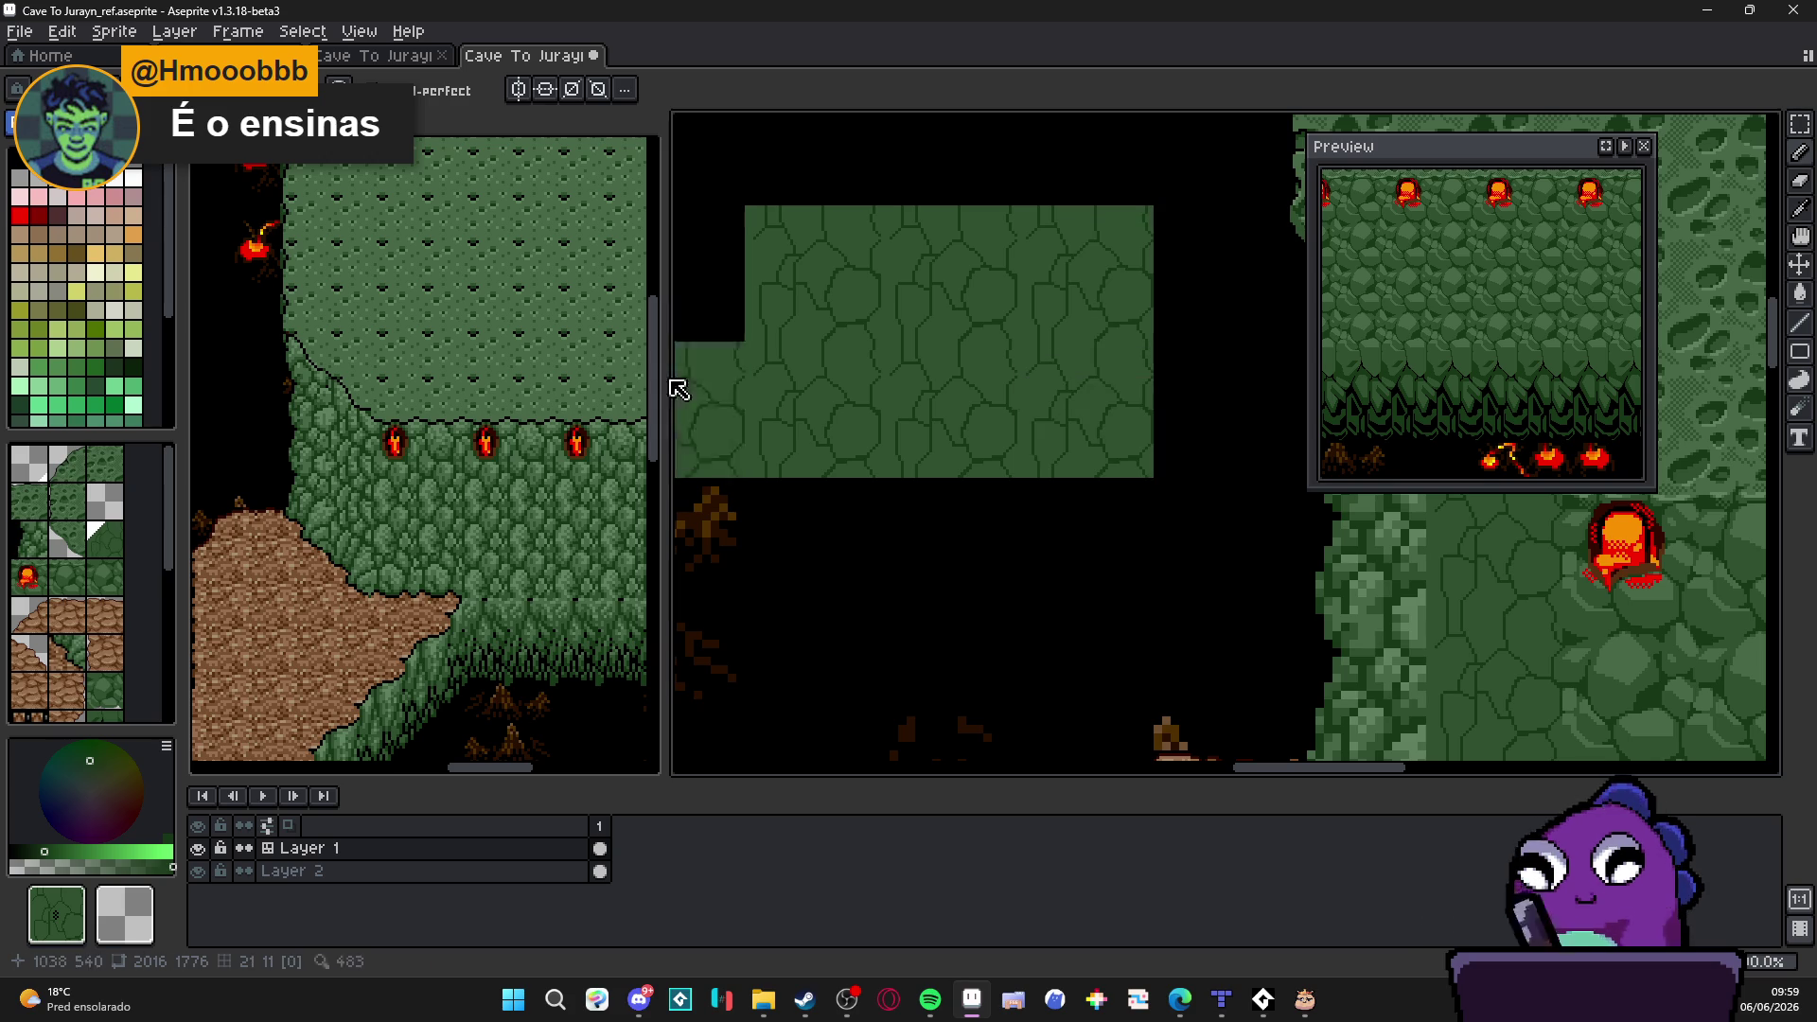
pyautogui.hotkey('space', 'Tab')
pyautogui.scroll(1, 782, 380)
pyautogui.scroll(1, 1006, 354)
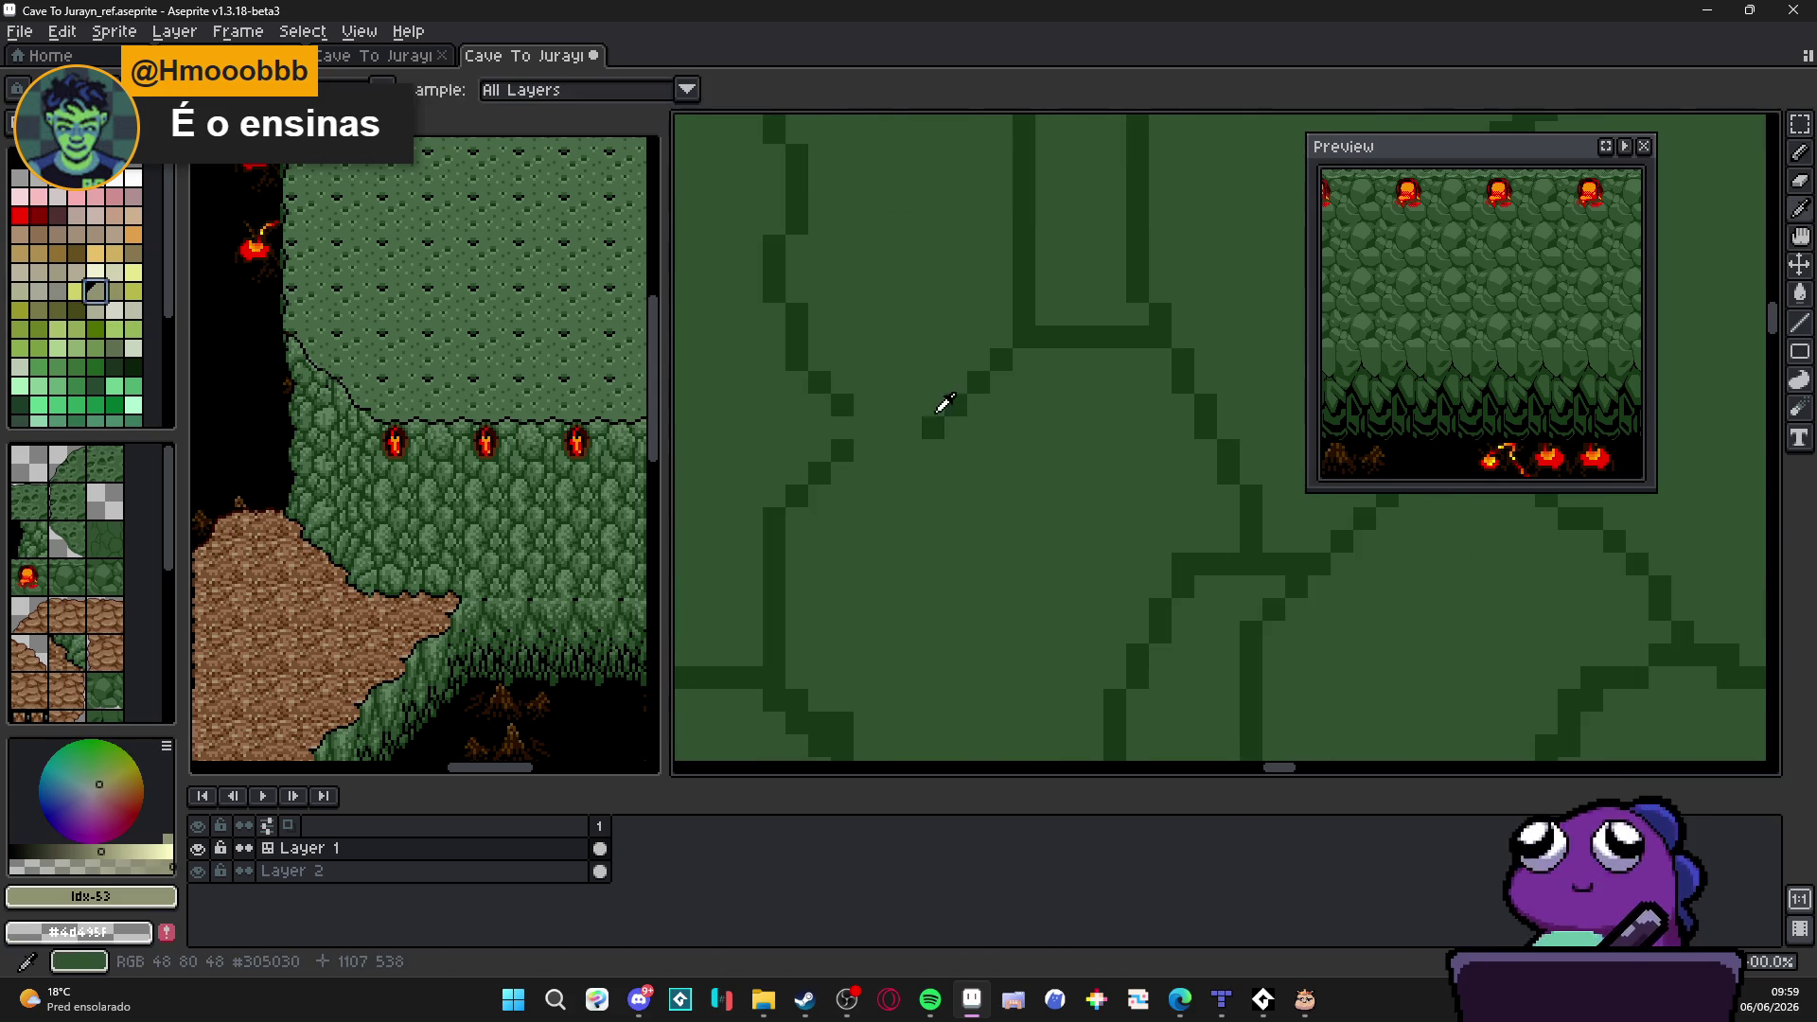
# Step: Draw another dark crack line, then take mid green #486848 and start a highlight stroke
pyautogui.keyDown('alt'); pyautogui.click(941, 402); pyautogui.keyUp('alt')
pyautogui.scroll(-1, 892, 228)
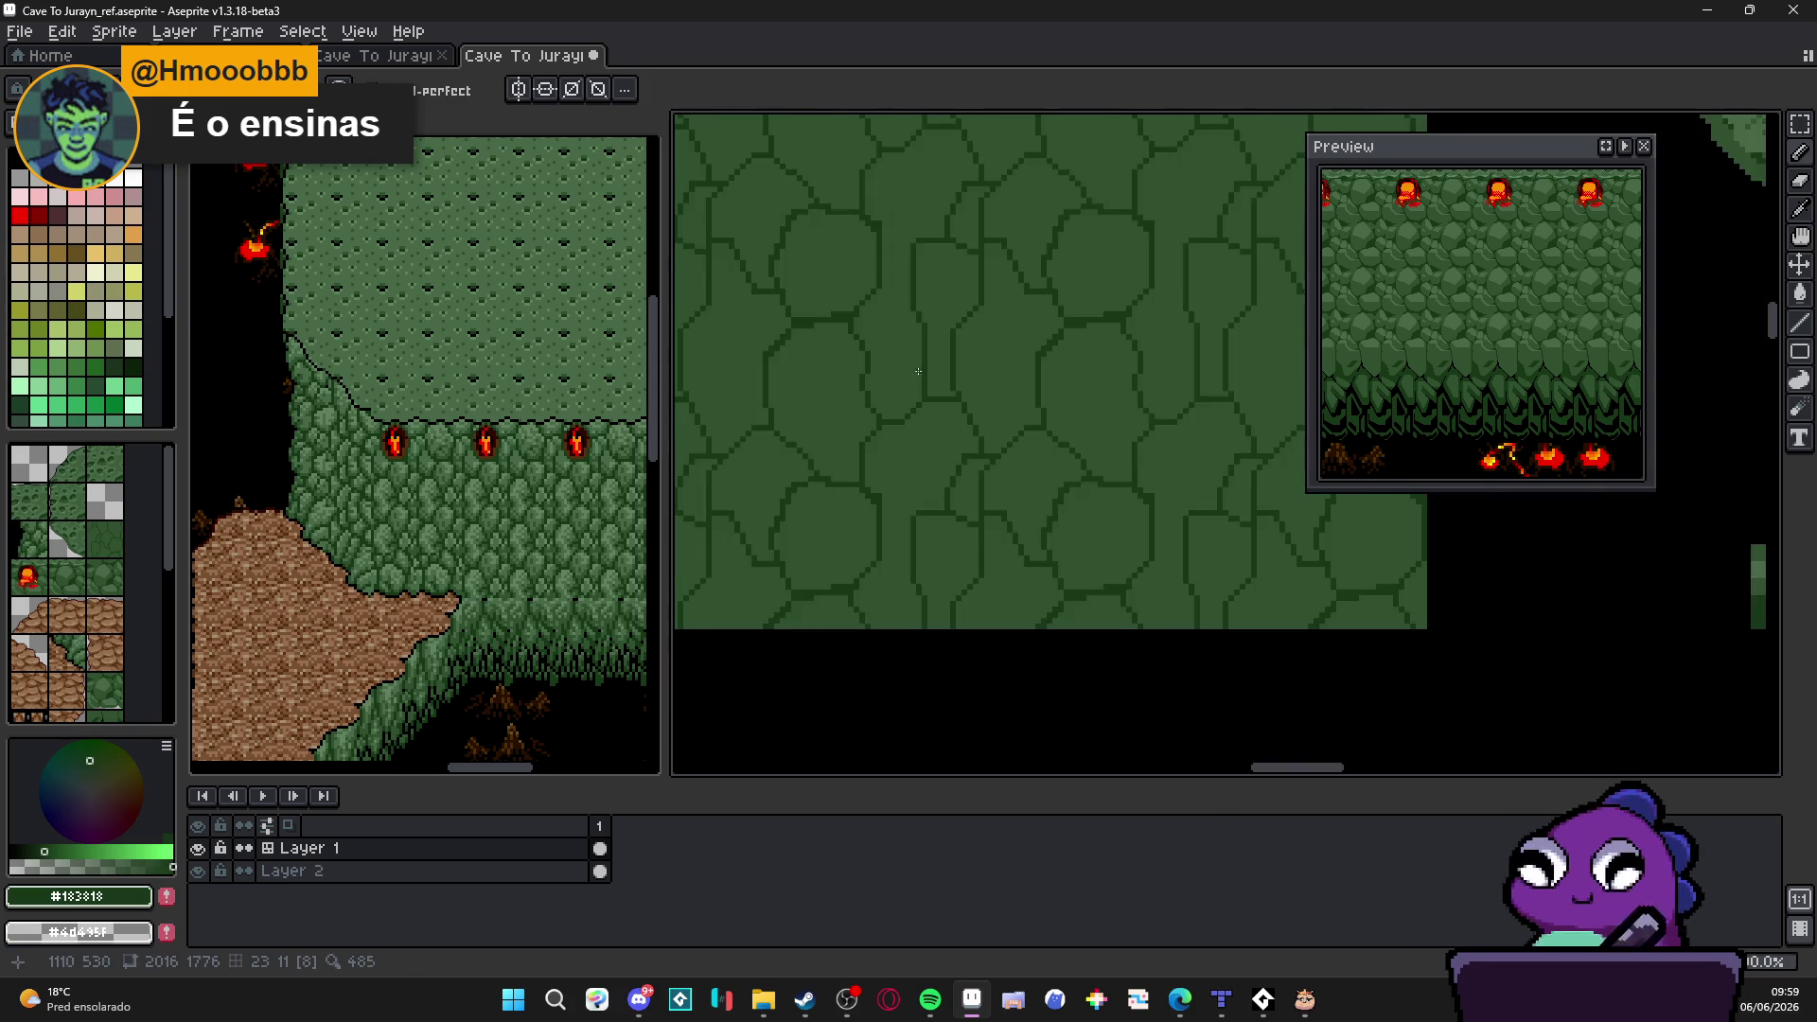
pyautogui.scroll(-1, 938, 263)
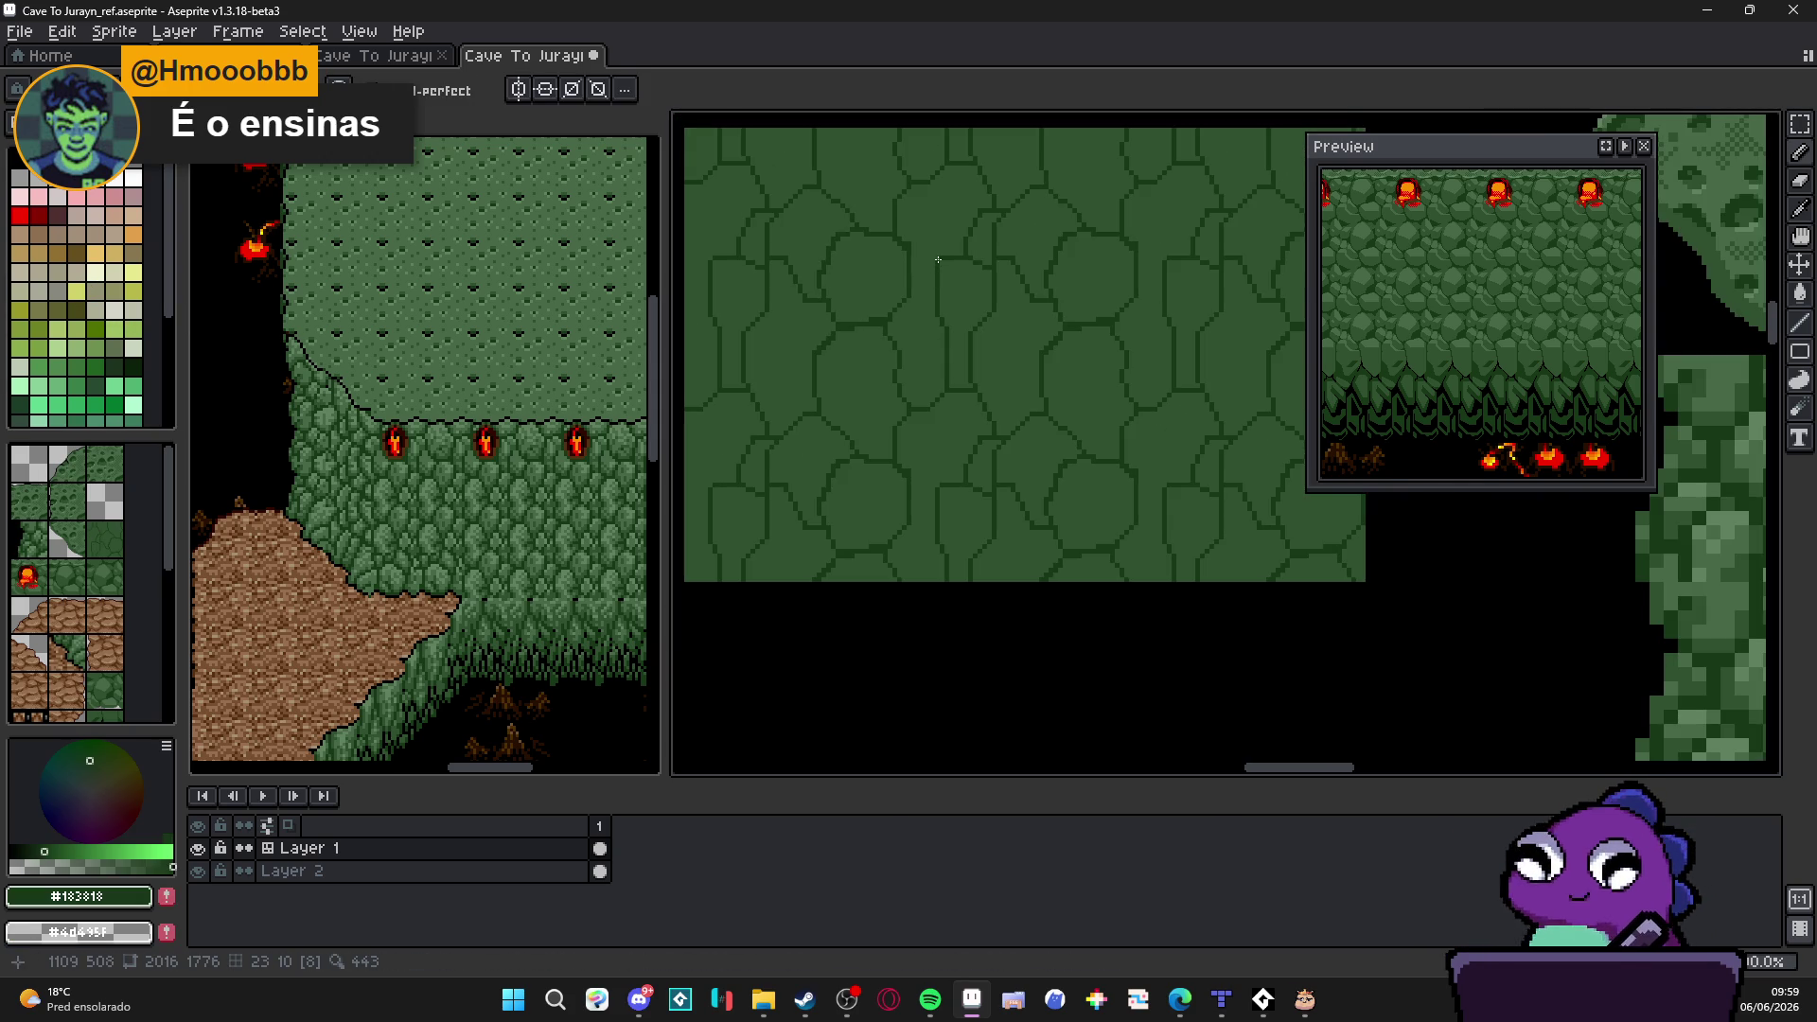
pyautogui.scroll(1, 937, 263)
pyautogui.scroll(1, 882, 244)
pyautogui.scroll(1, 909, 244)
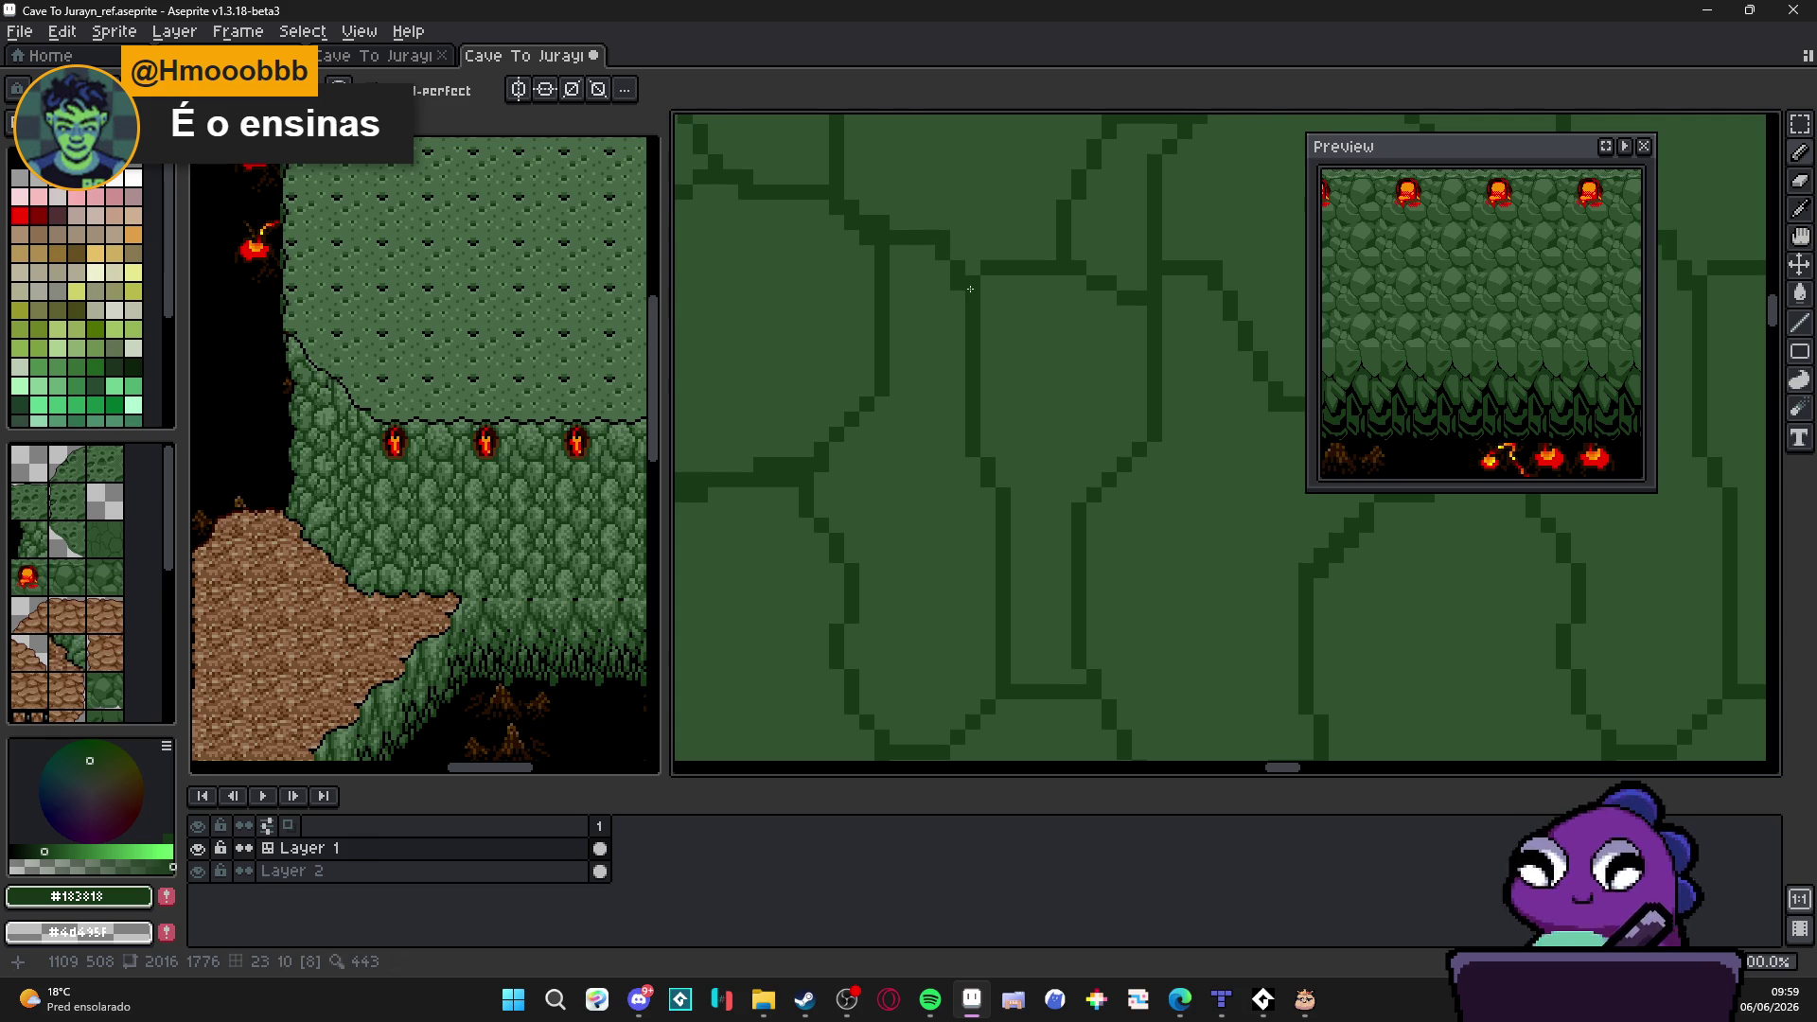
pyautogui.scroll(1, 937, 270)
pyautogui.moveTo(907, 270); pyautogui.dragTo(960, 282)
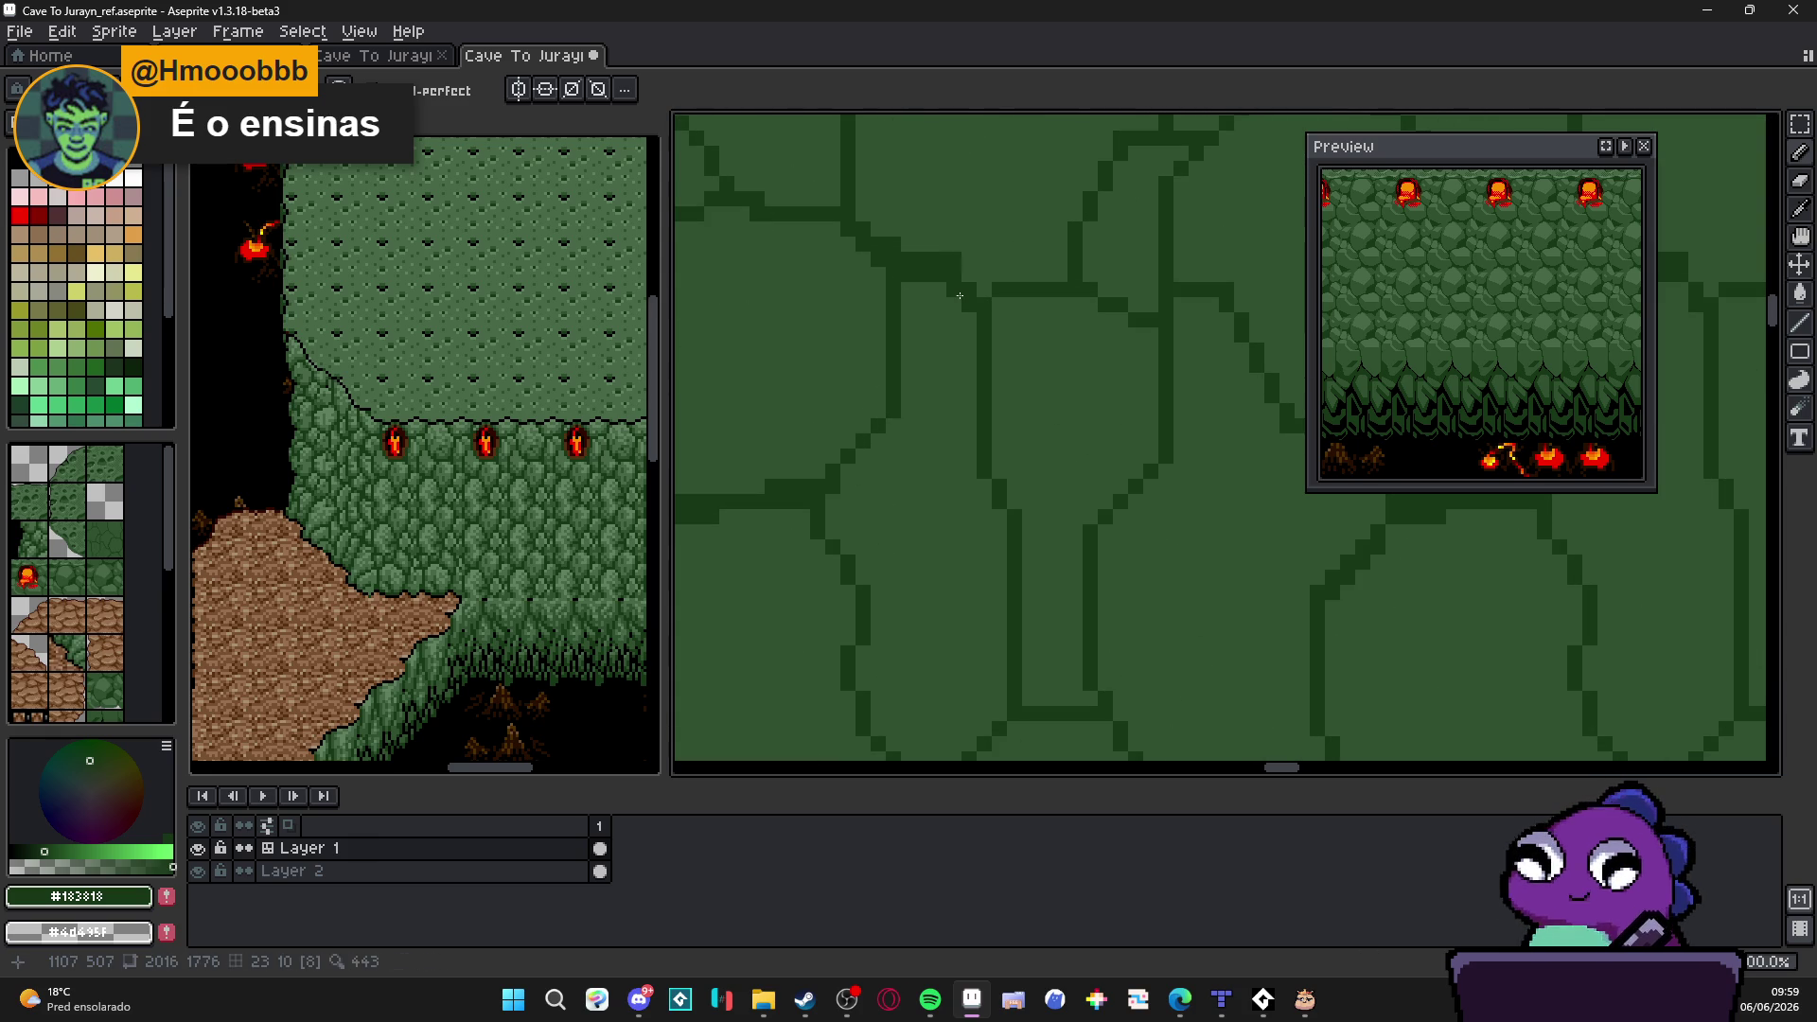
pyautogui.scroll(-1, 972, 305)
pyautogui.scroll(-1, 965, 333)
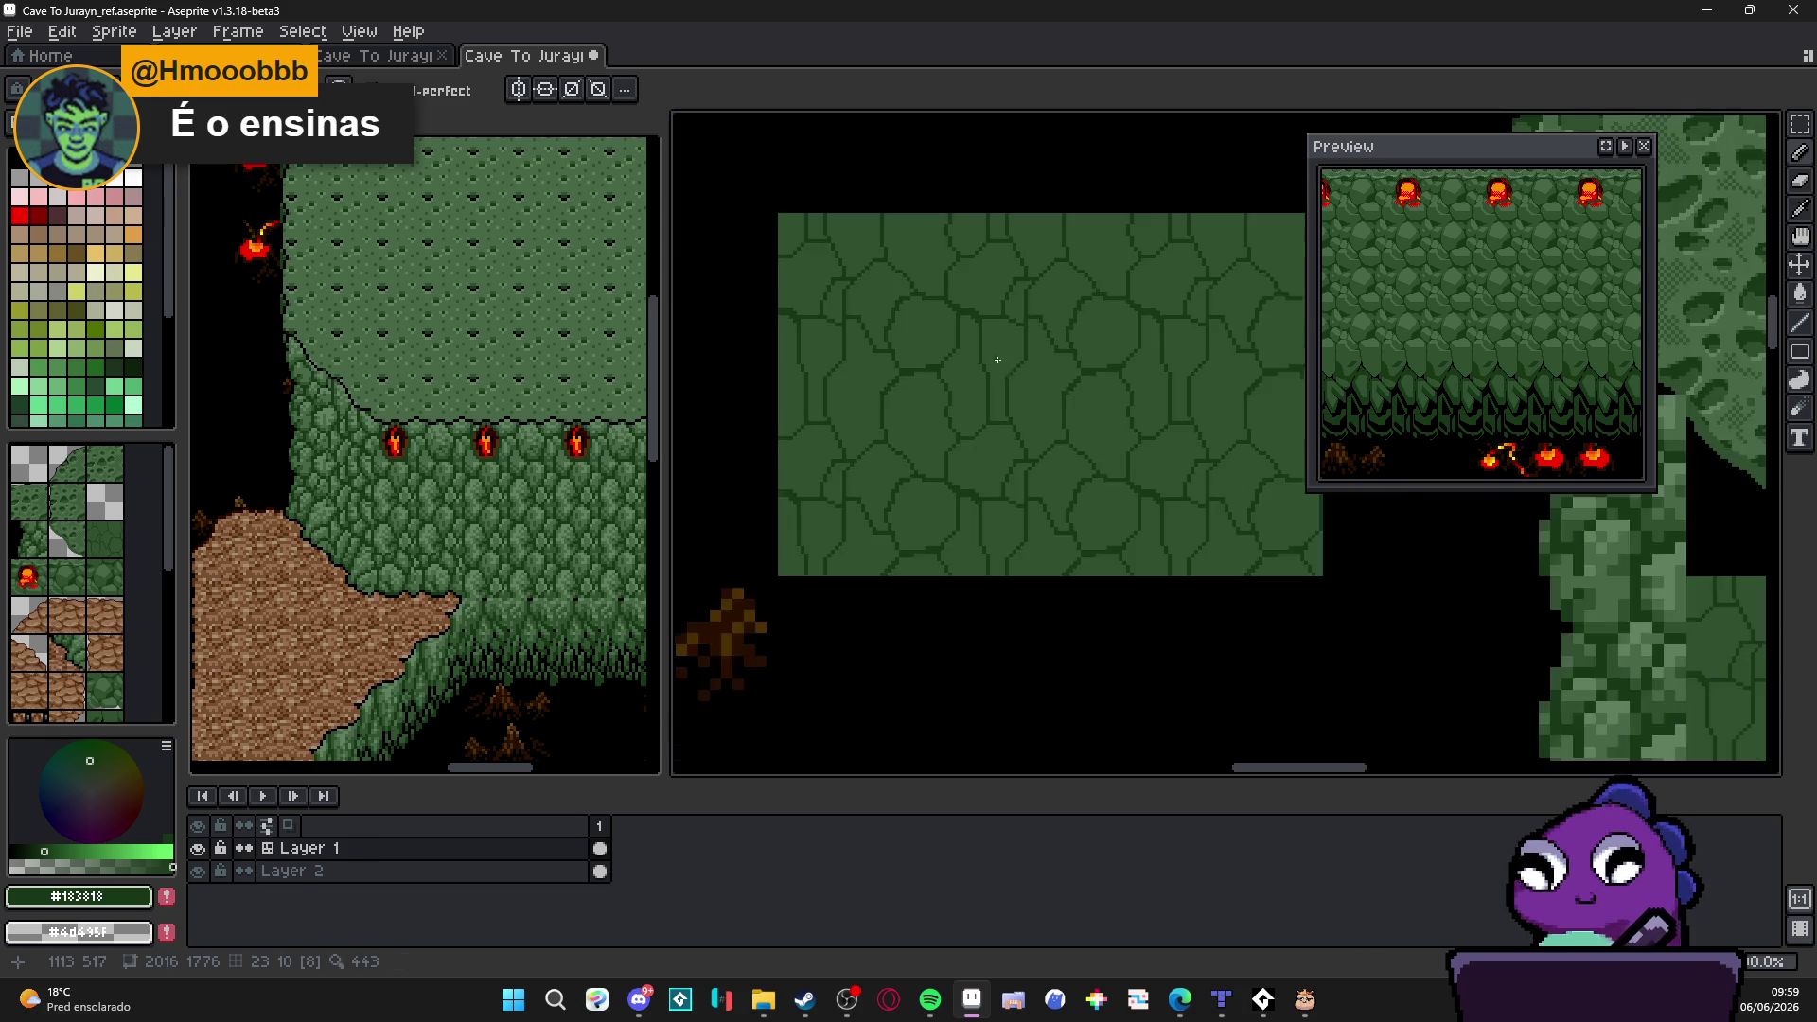
pyautogui.scroll(-2, 959, 363)
pyautogui.scroll(-1, 956, 378)
pyautogui.scroll(-1, 980, 390)
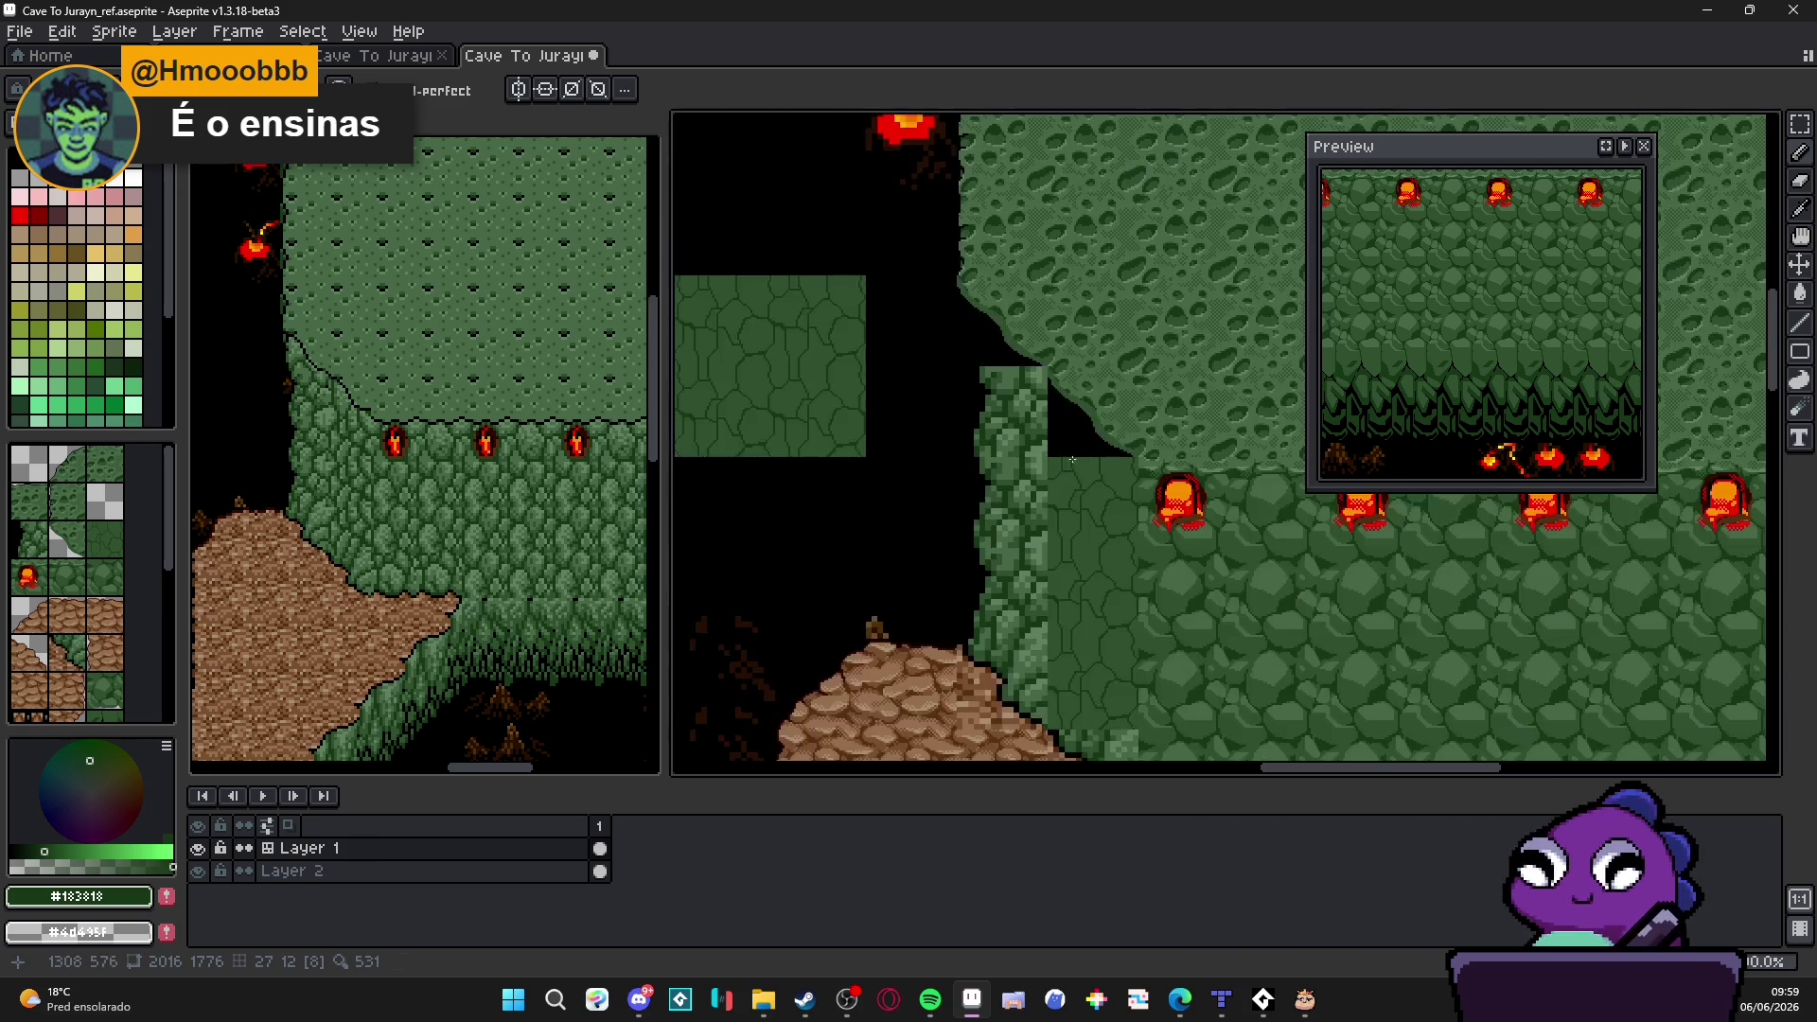
pyautogui.scroll(-1, 1004, 403)
pyautogui.scroll(1, 1043, 535)
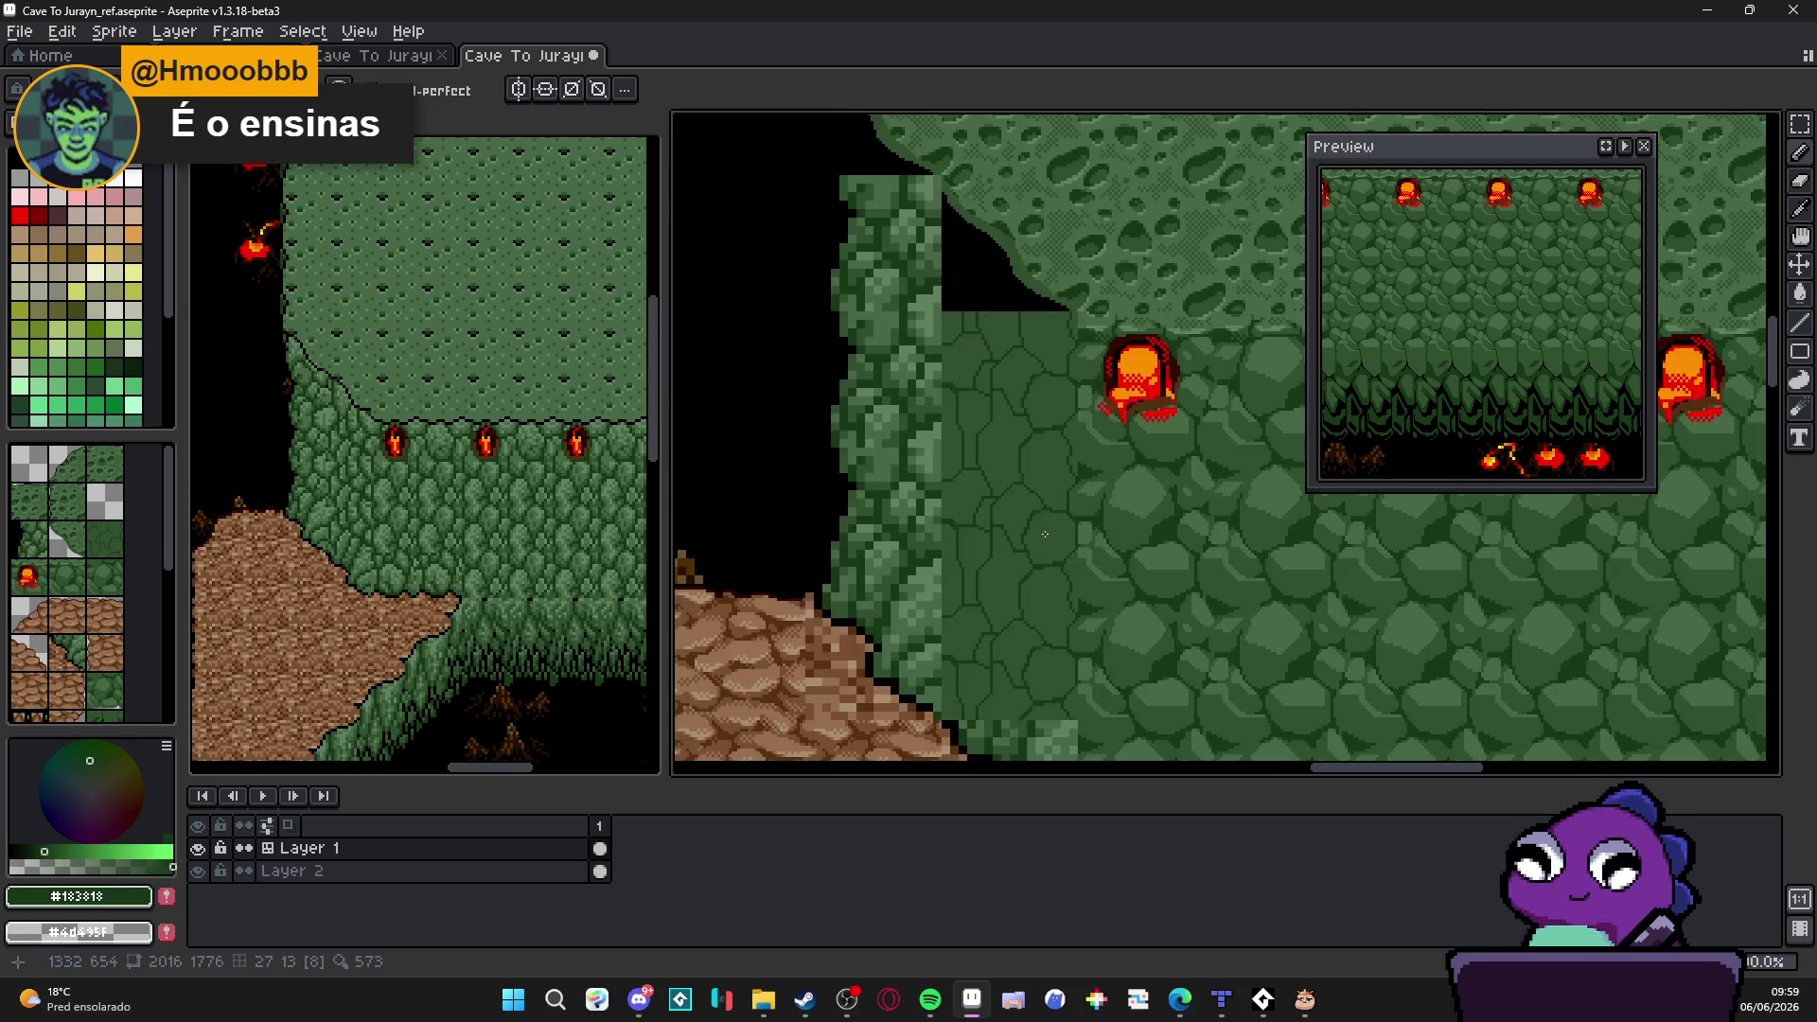
pyautogui.scroll(1, 1046, 534)
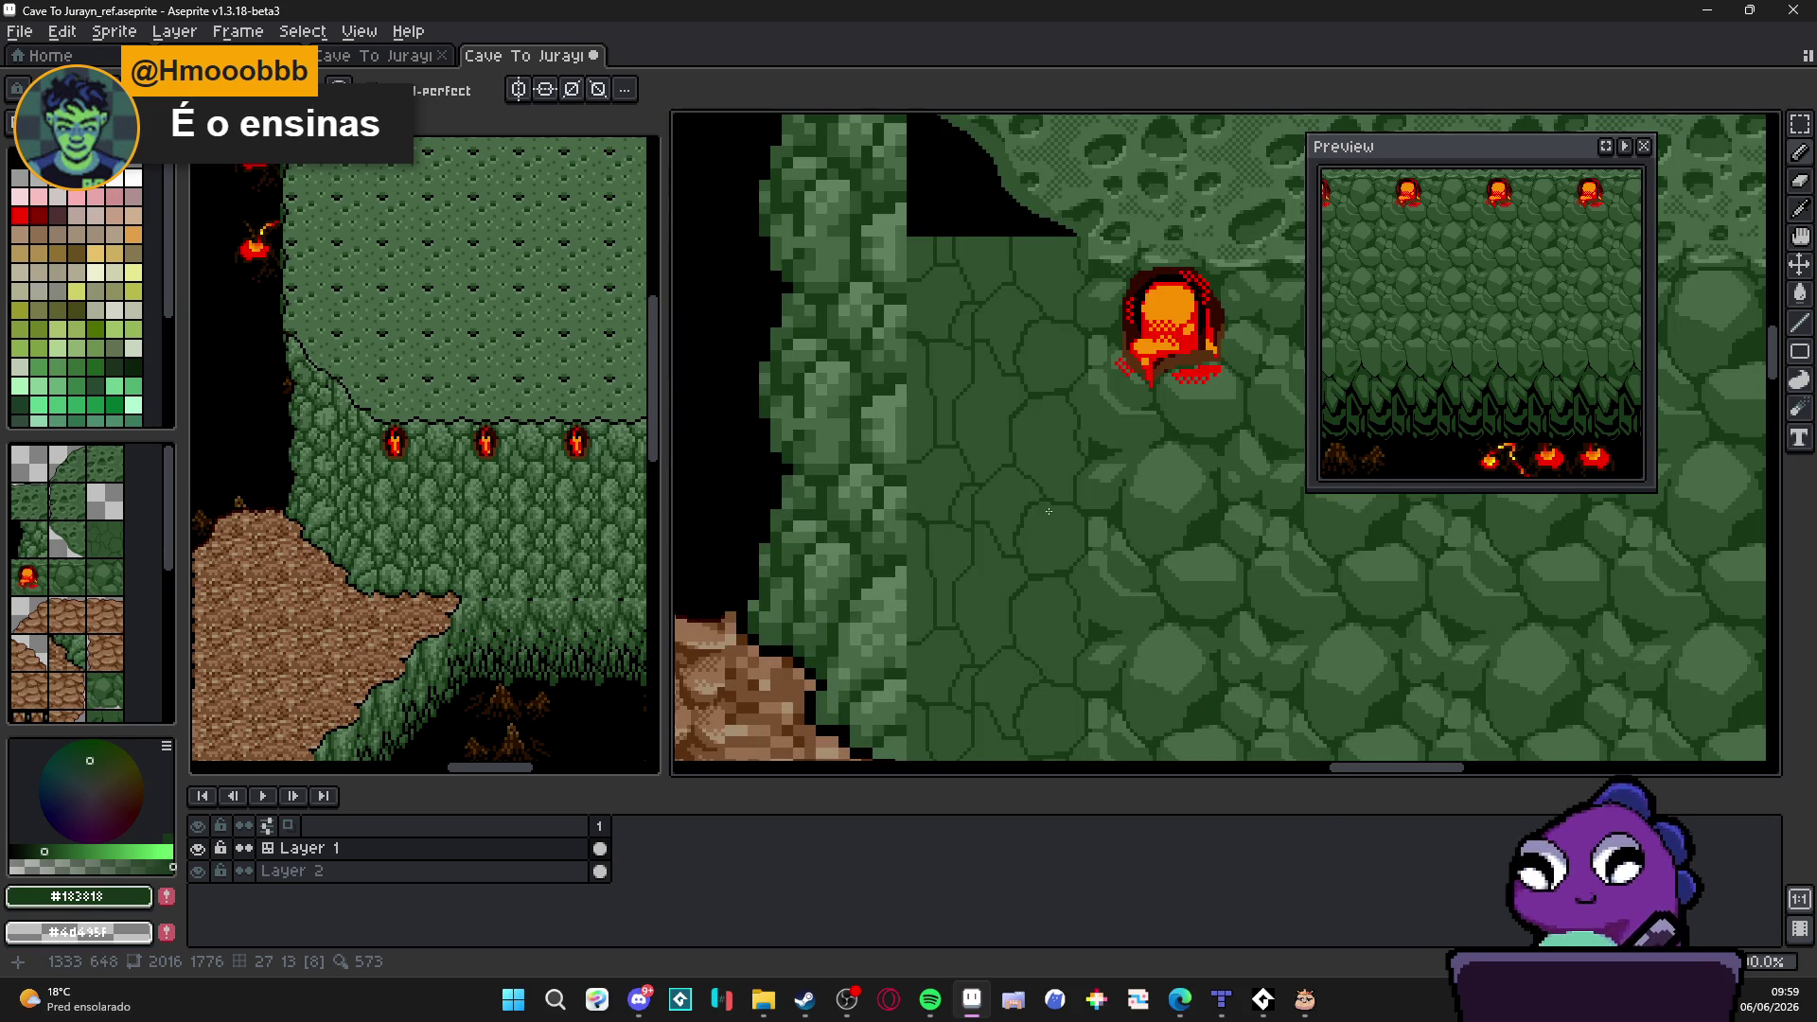
pyautogui.scroll(1, 1047, 510)
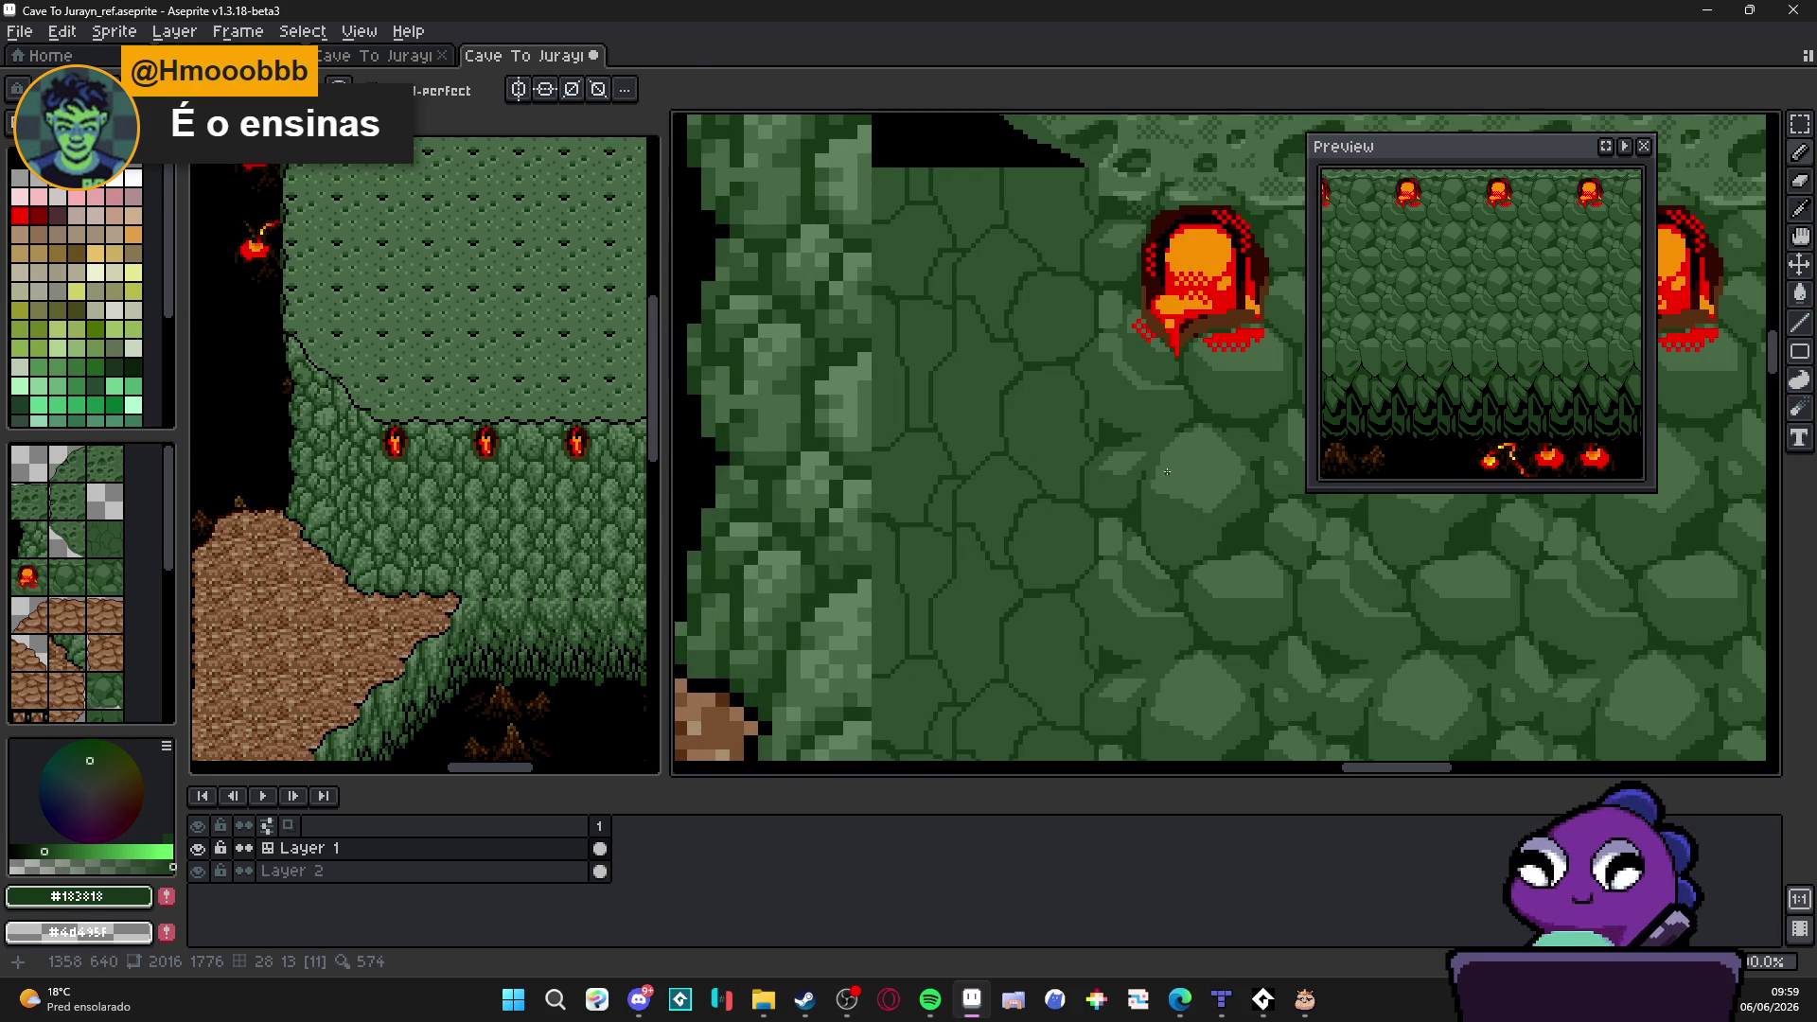
pyautogui.keyDown('alt'); pyautogui.click(1066, 462); pyautogui.keyUp('alt')
pyautogui.scroll(2, 963, 359)
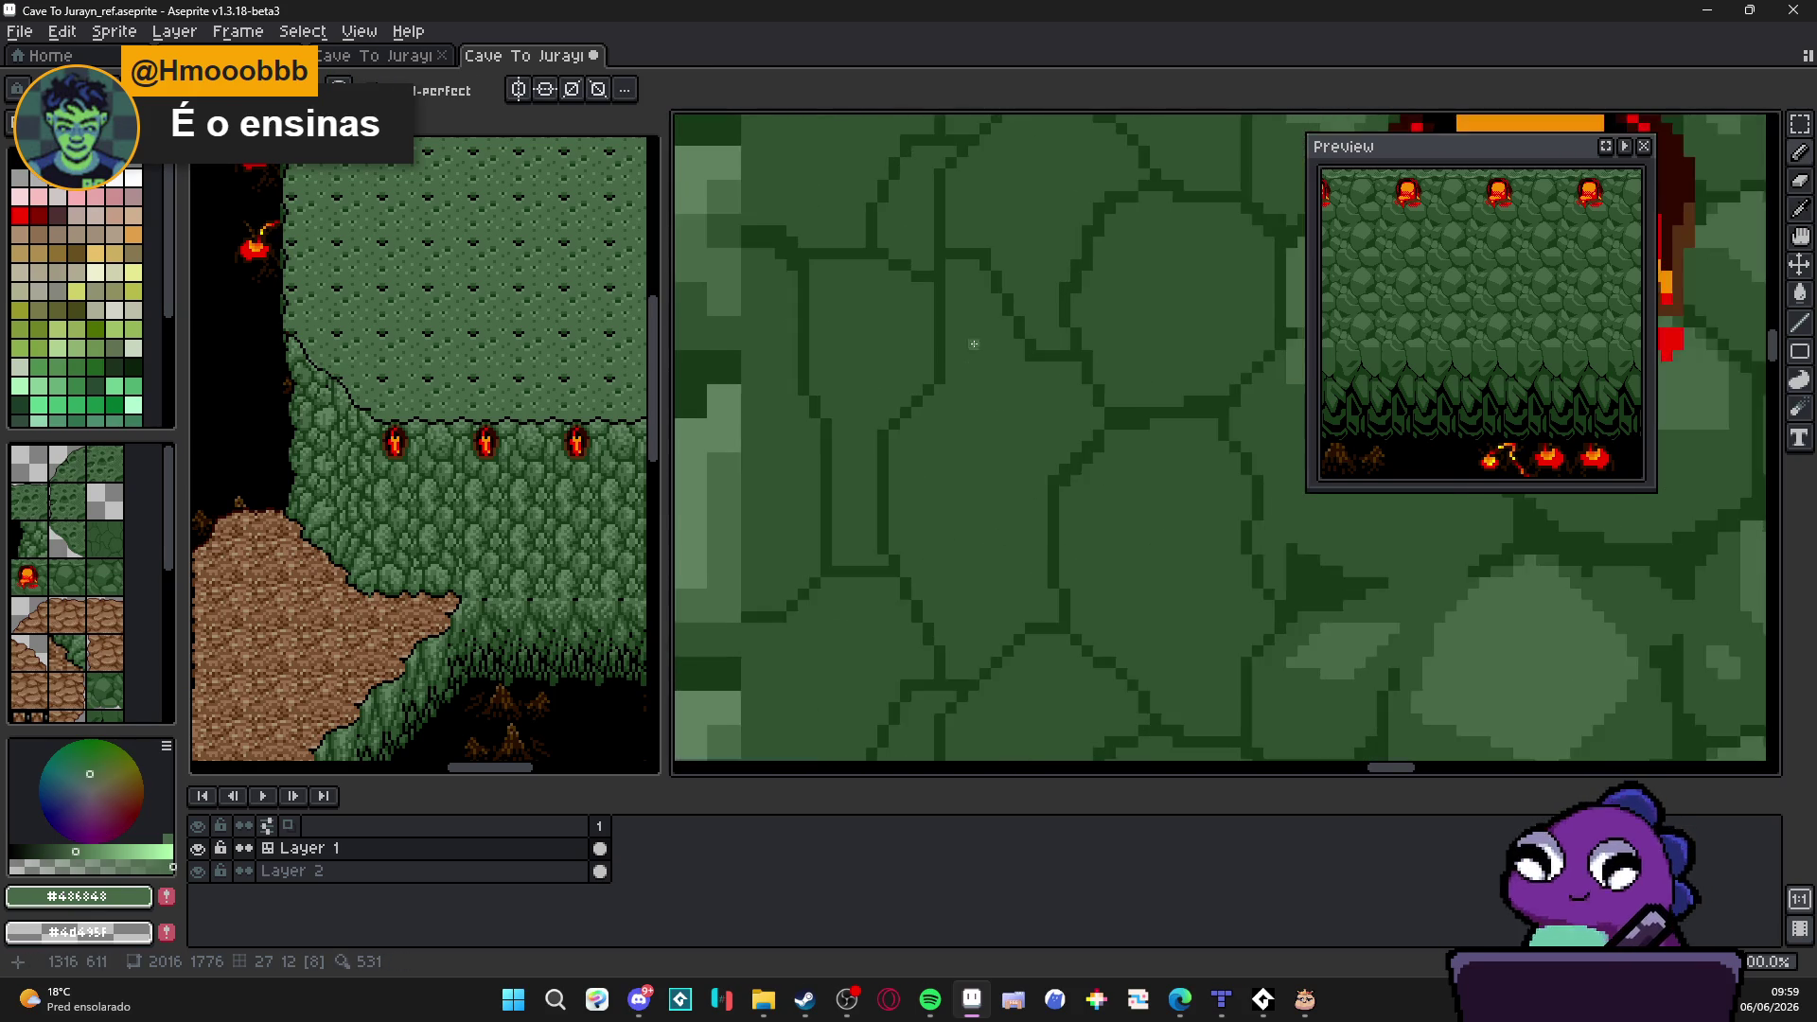
pyautogui.moveTo(906, 438)
pyautogui.mouseDown()
pyautogui.moveTo(1023, 411)
pyautogui.moveTo(908, 434)
pyautogui.mouseUp()
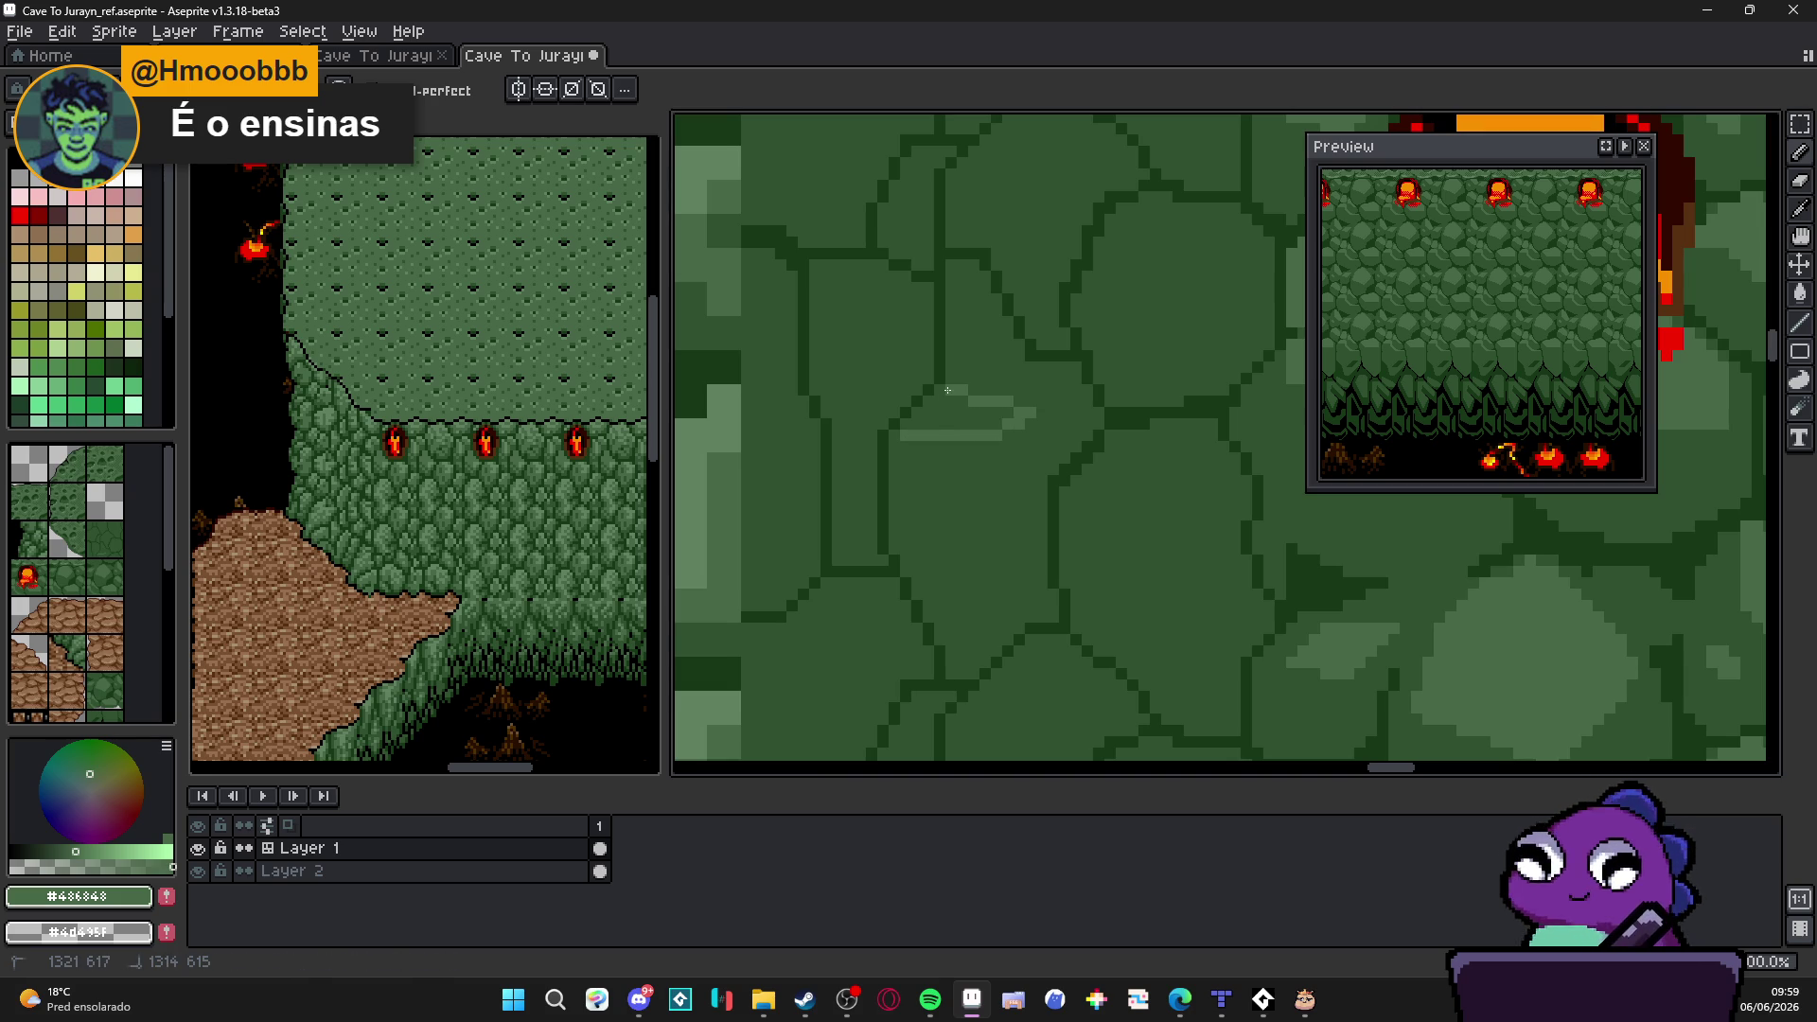
# Step: Outline and fill light green highlight shapes on the first stones
pyautogui.moveTo(908, 435); pyautogui.dragTo(1036, 403)
pyautogui.keyDown('alt'); pyautogui.click(1046, 407); pyautogui.keyUp('alt')
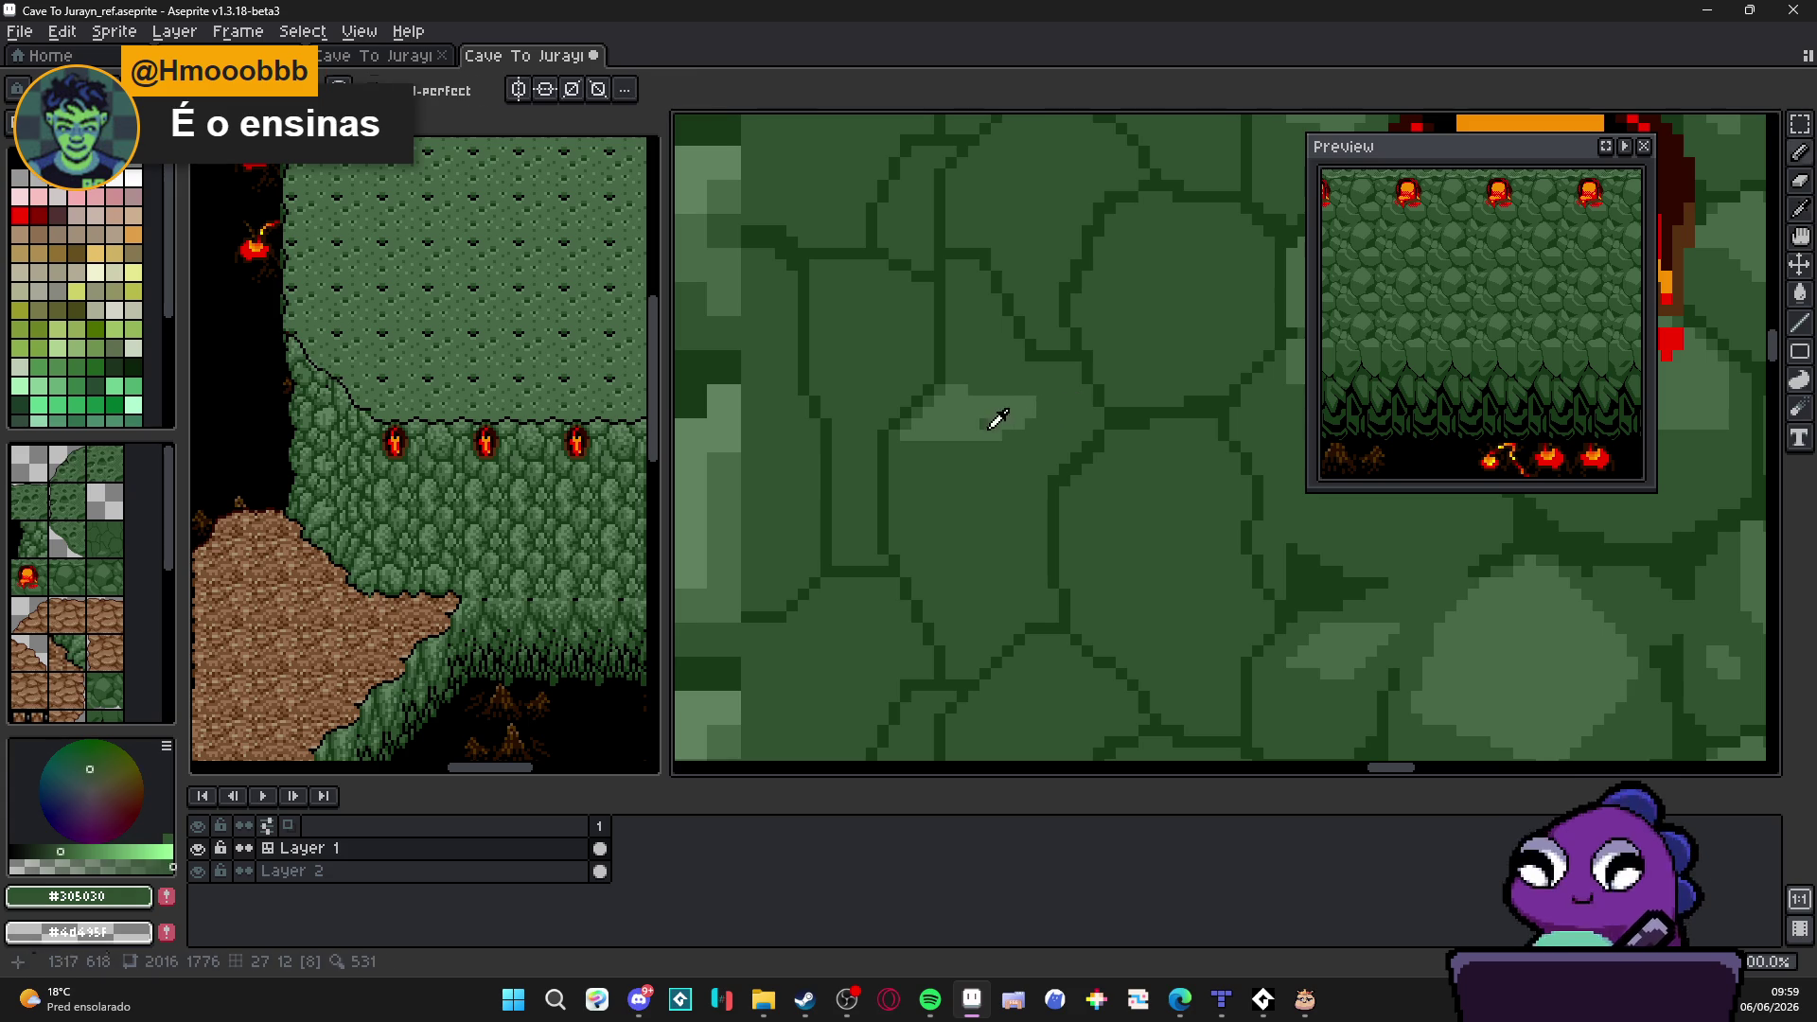
pyautogui.keyDown('alt'); pyautogui.click(988, 425); pyautogui.keyUp('alt')
pyautogui.scroll(-1, 987, 425)
pyautogui.scroll(-1, 994, 440)
pyautogui.scroll(1, 1001, 454)
pyautogui.scroll(-1, 1008, 469)
pyautogui.scroll(1, 1023, 452)
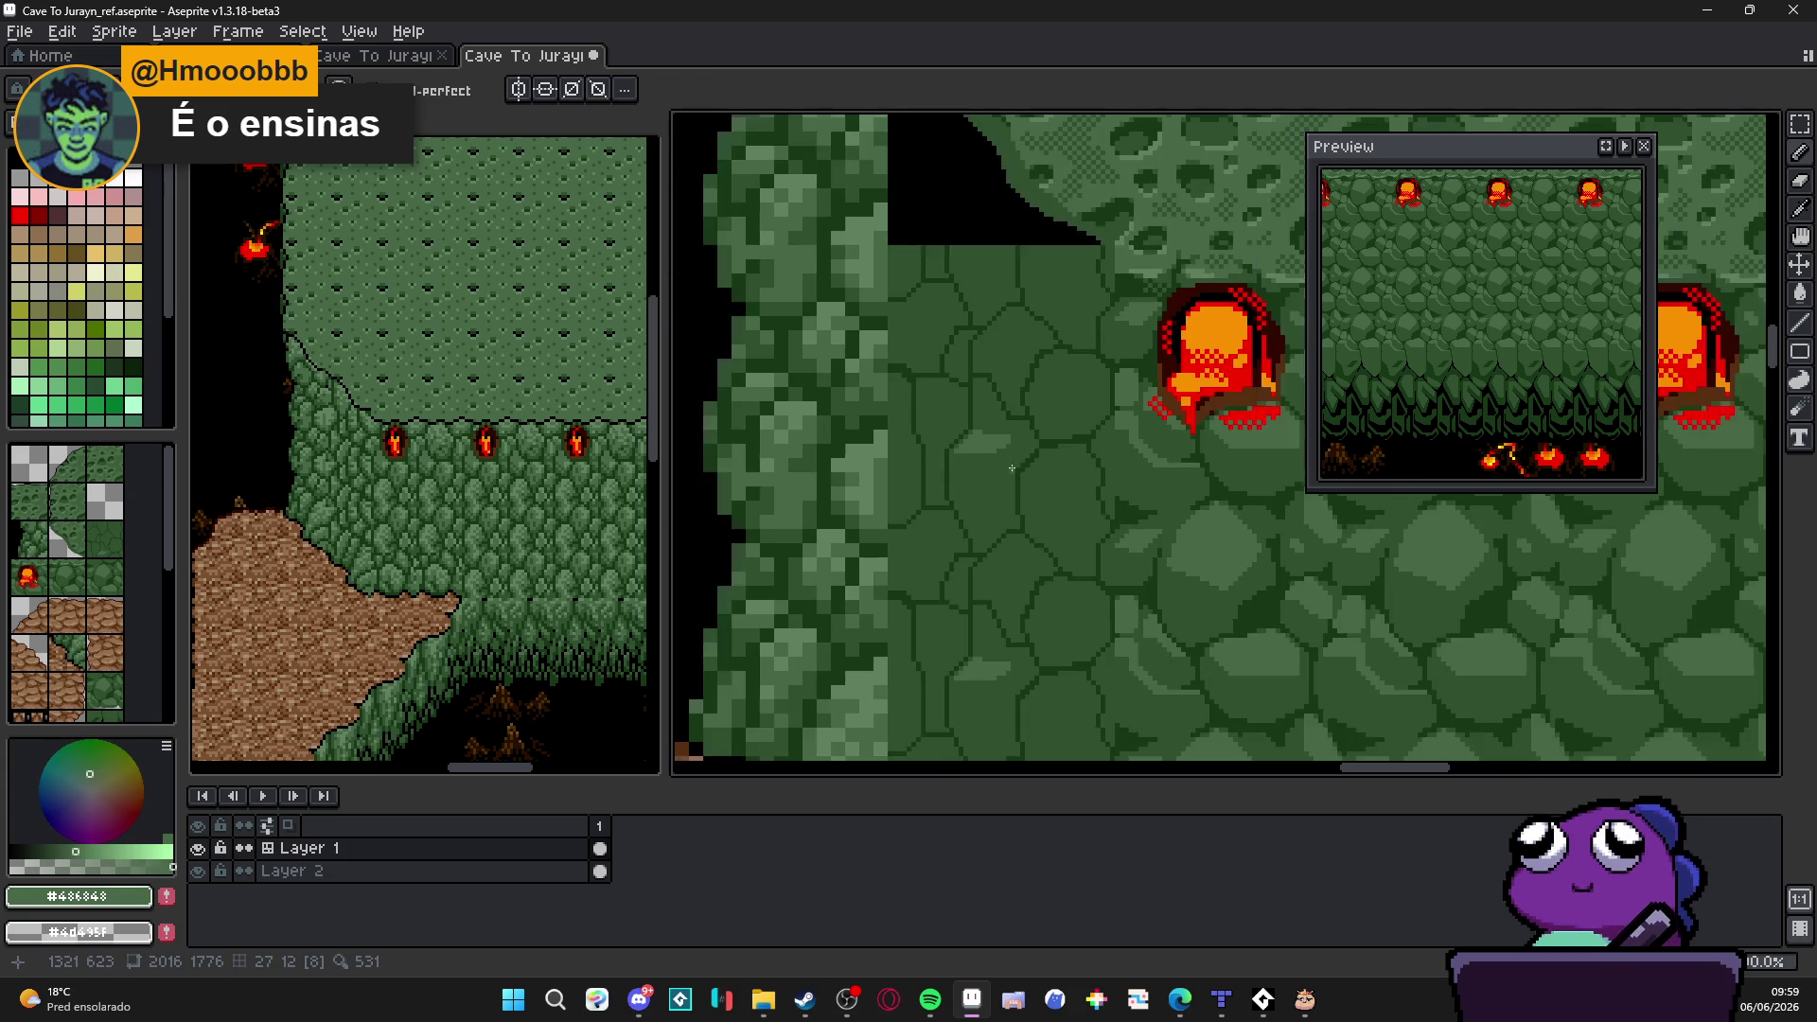
pyautogui.scroll(1, 1061, 486)
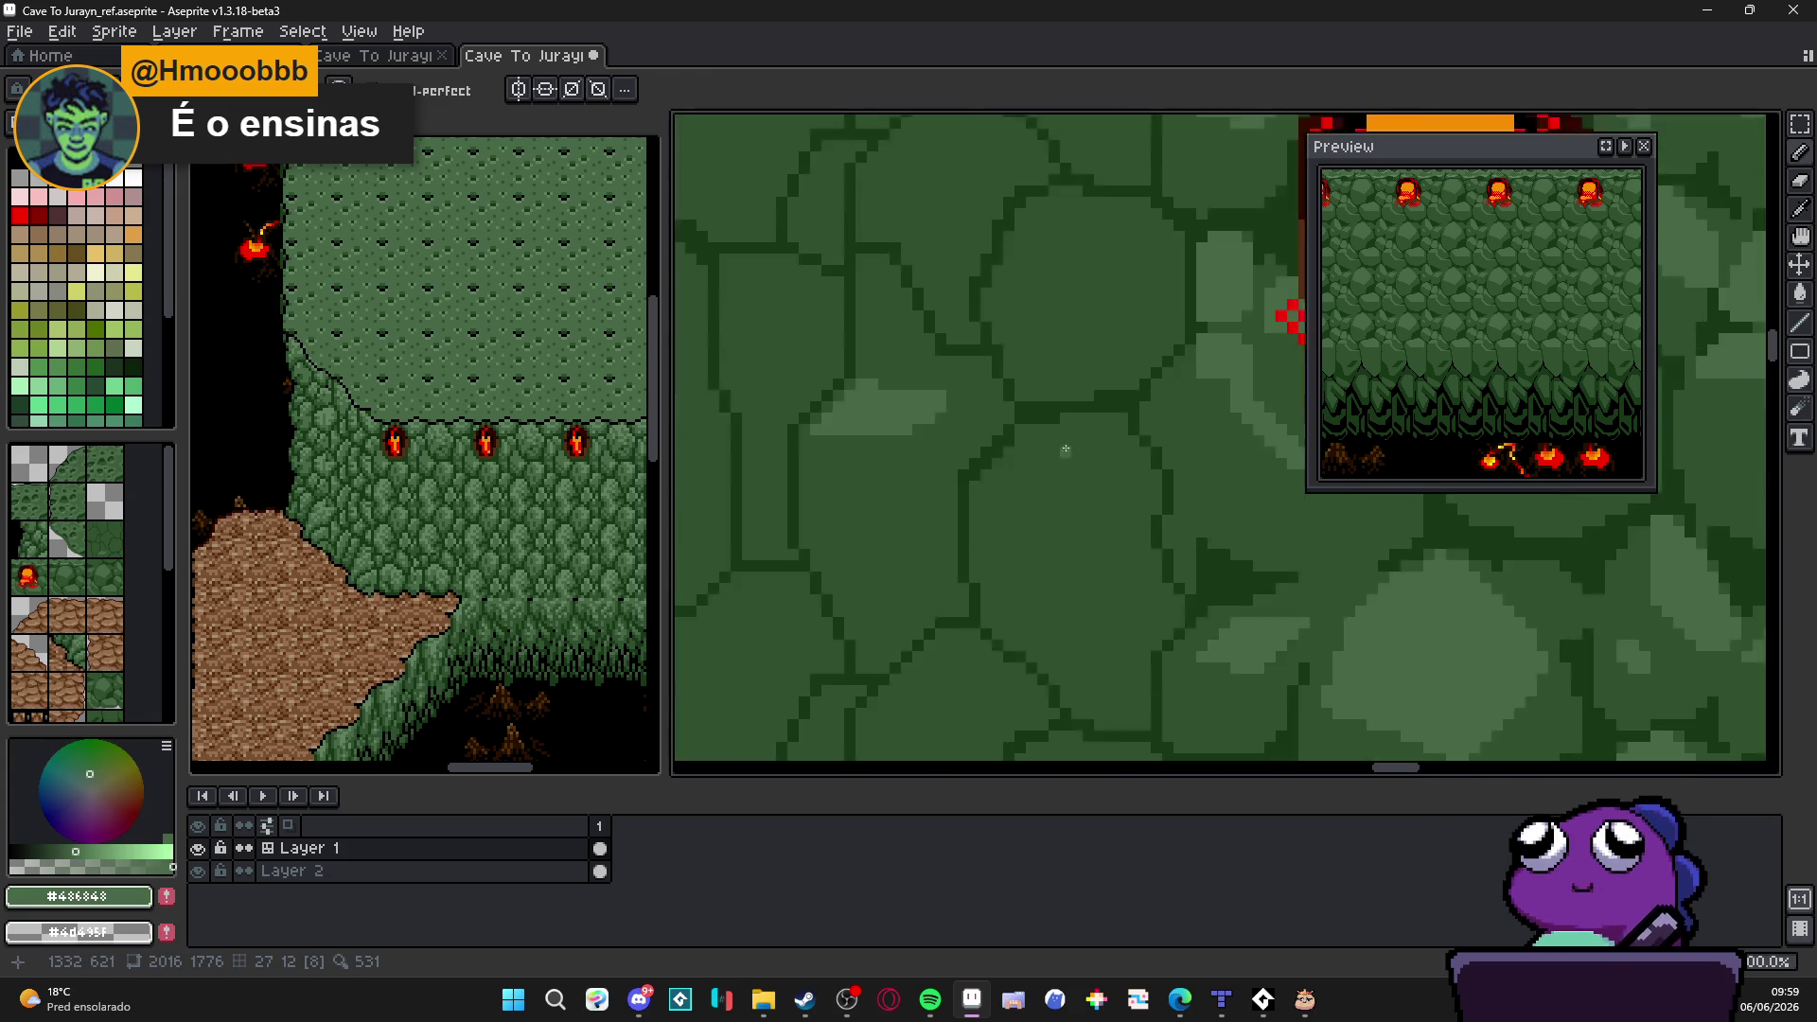
pyautogui.scroll(1, 1061, 446)
pyautogui.moveTo(1137, 407)
pyautogui.mouseDown()
pyautogui.moveTo(1095, 494)
pyautogui.moveTo(940, 517)
pyautogui.moveTo(1059, 566)
pyautogui.moveTo(1142, 555)
pyautogui.mouseUp()
pyautogui.press('g')
pyautogui.click(1032, 499)
pyautogui.scroll(-1, 1031, 498)
pyautogui.scroll(1, 1009, 598)
pyautogui.press('b')
pyautogui.scroll(-1, 1112, 580)
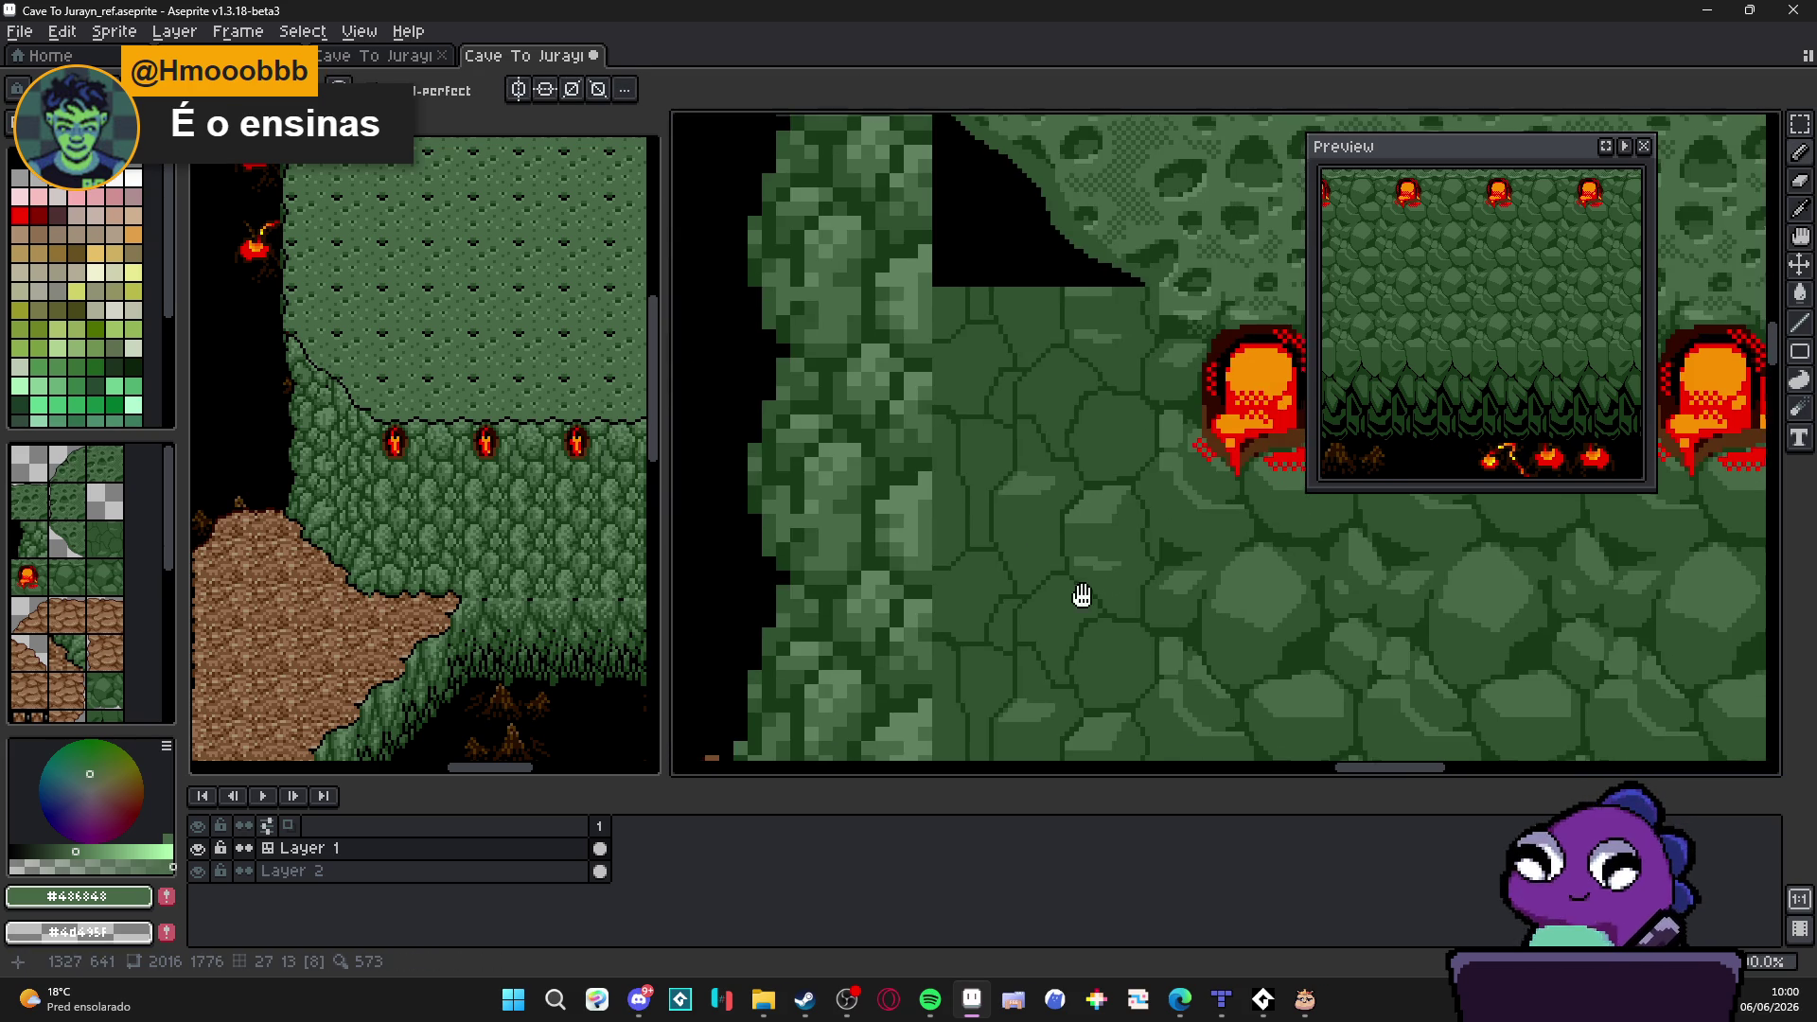
pyautogui.scroll(1, 1080, 597)
pyautogui.scroll(1, 1064, 407)
# Step: Outline and bucket-fill light highlight faces on two more stones
pyautogui.moveTo(1033, 412)
pyautogui.mouseDown()
pyautogui.moveTo(1036, 466)
pyautogui.moveTo(1107, 473)
pyautogui.mouseUp()
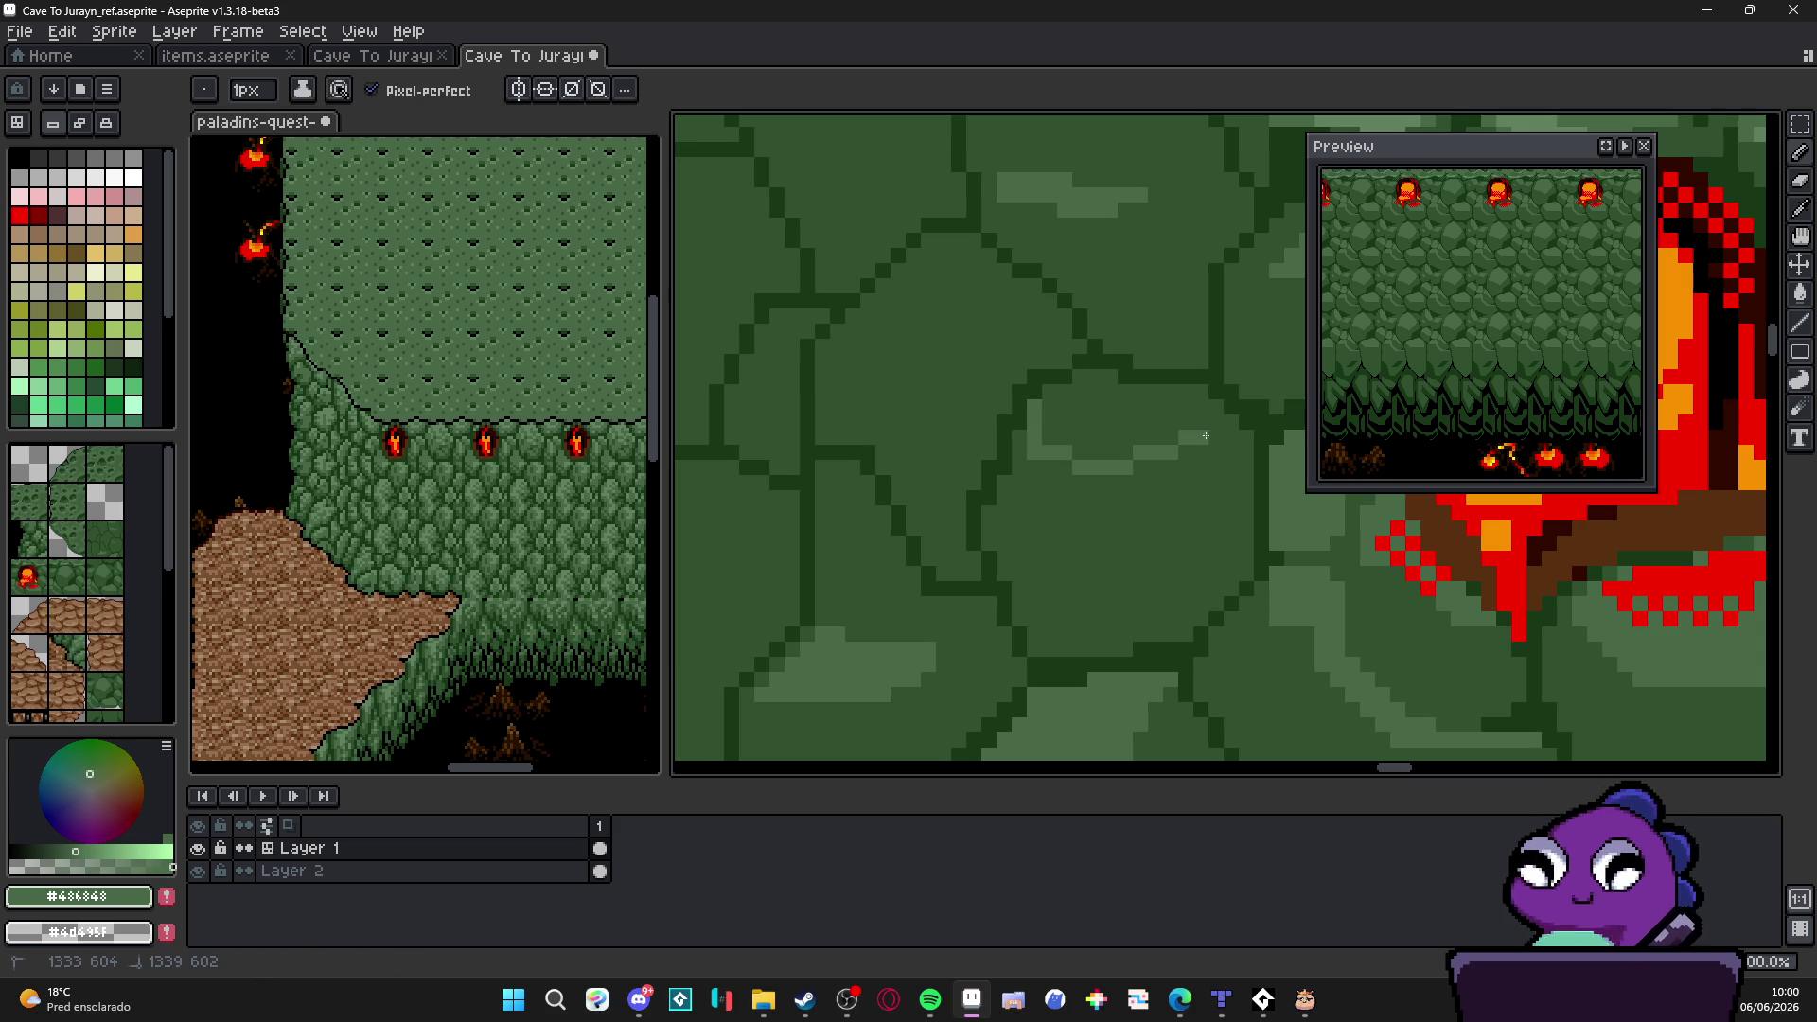
pyautogui.press('g')
pyautogui.scroll(-1, 1109, 470)
pyautogui.scroll(-1, 1110, 470)
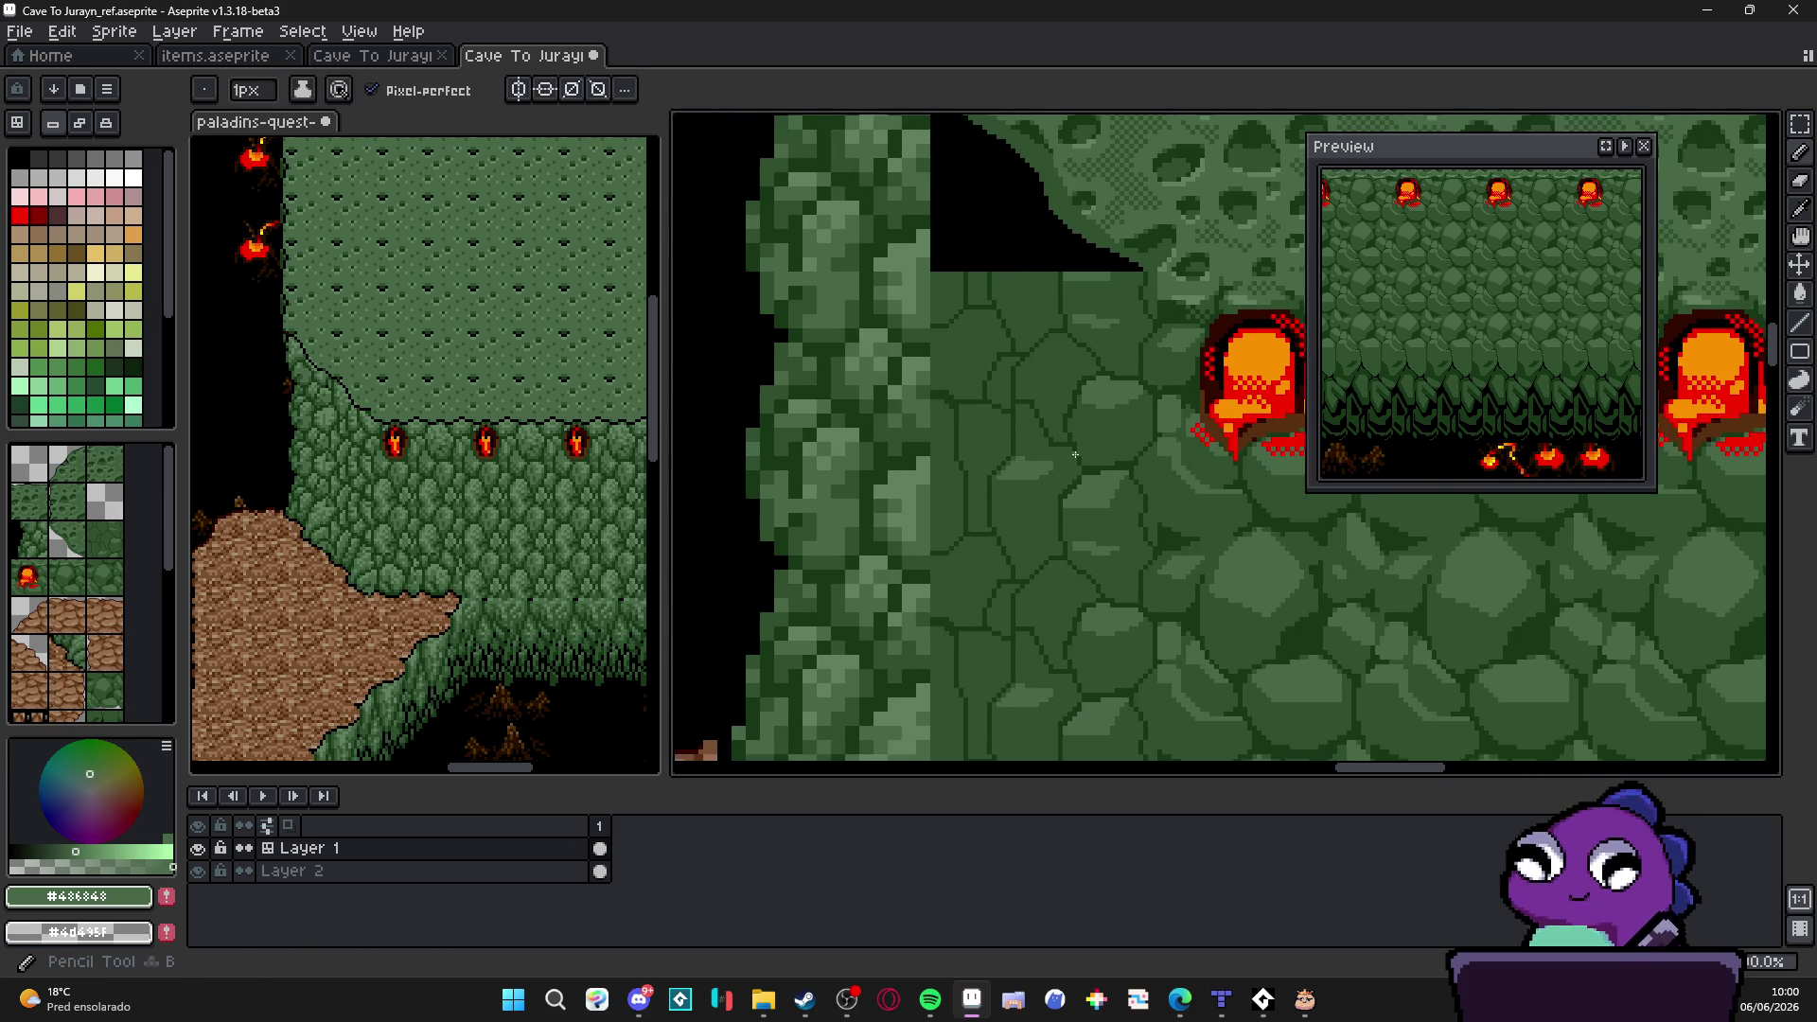
pyautogui.scroll(-1, 1093, 505)
pyautogui.scroll(-2, 1065, 566)
pyautogui.scroll(2, 1065, 566)
pyautogui.scroll(2, 1028, 575)
pyautogui.moveTo(1053, 582); pyautogui.dragTo(1150, 541)
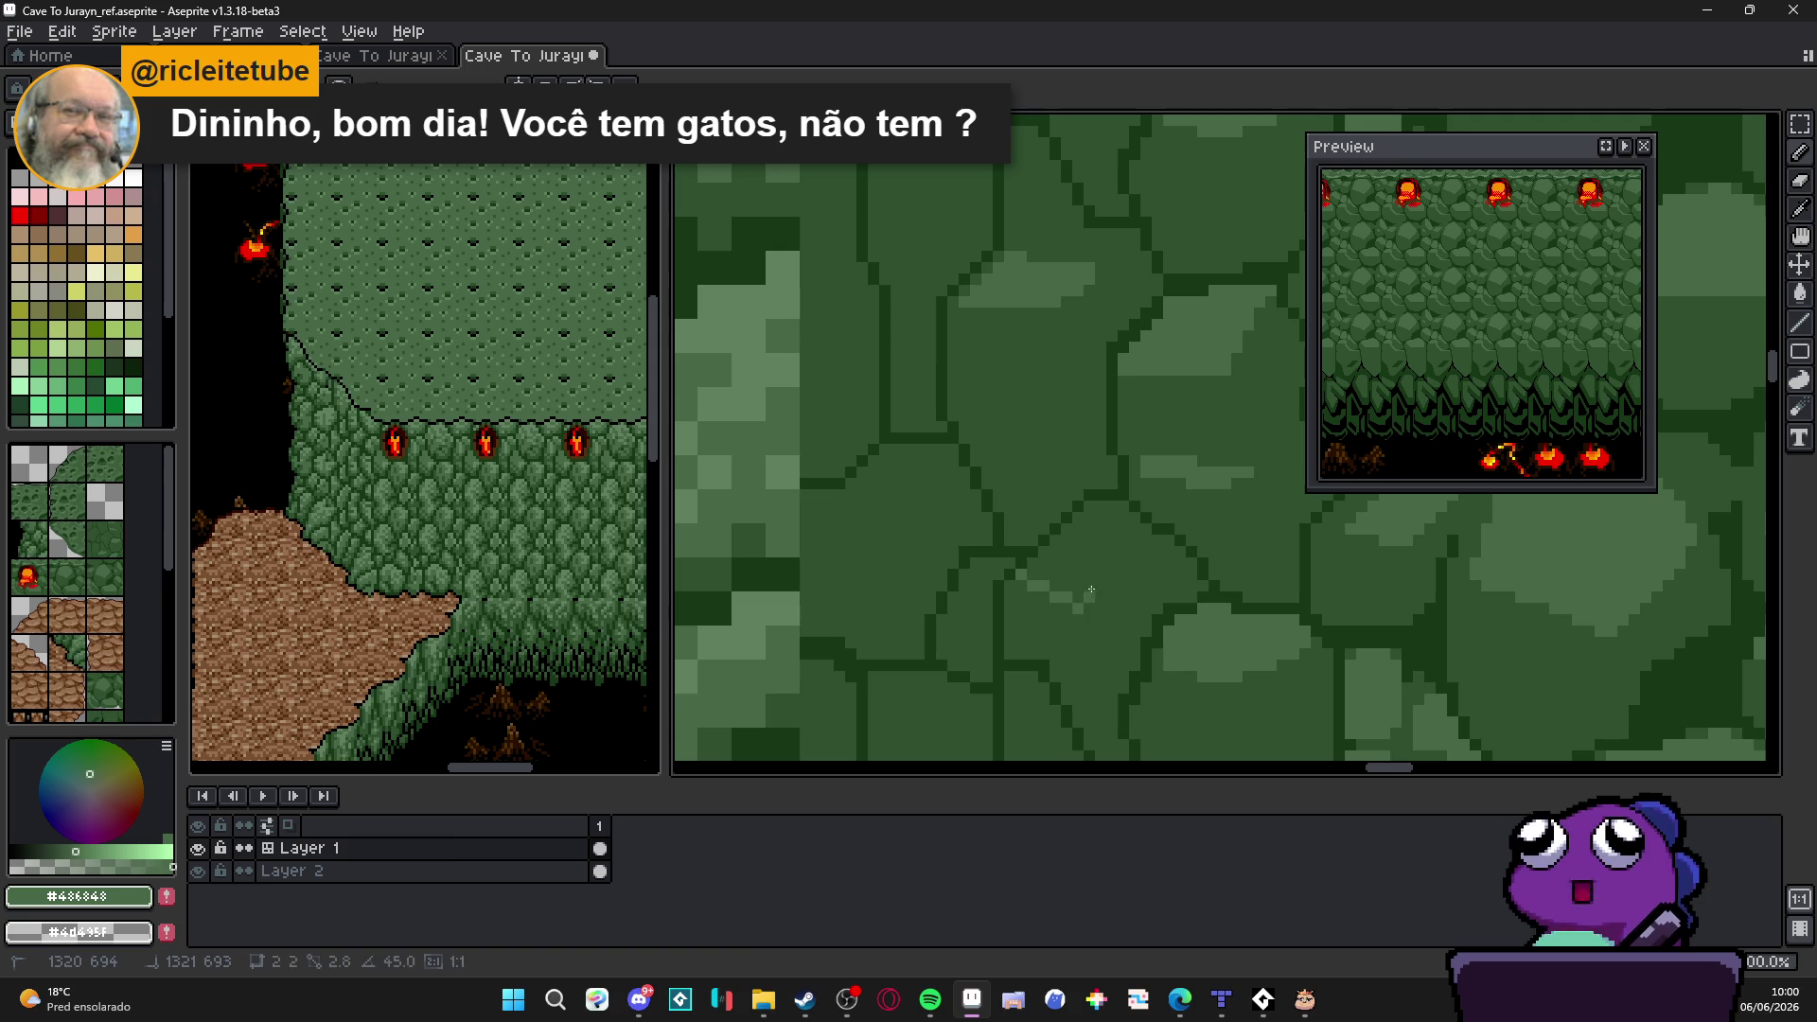
pyautogui.click(1094, 548)
pyautogui.scroll(-2, 1090, 569)
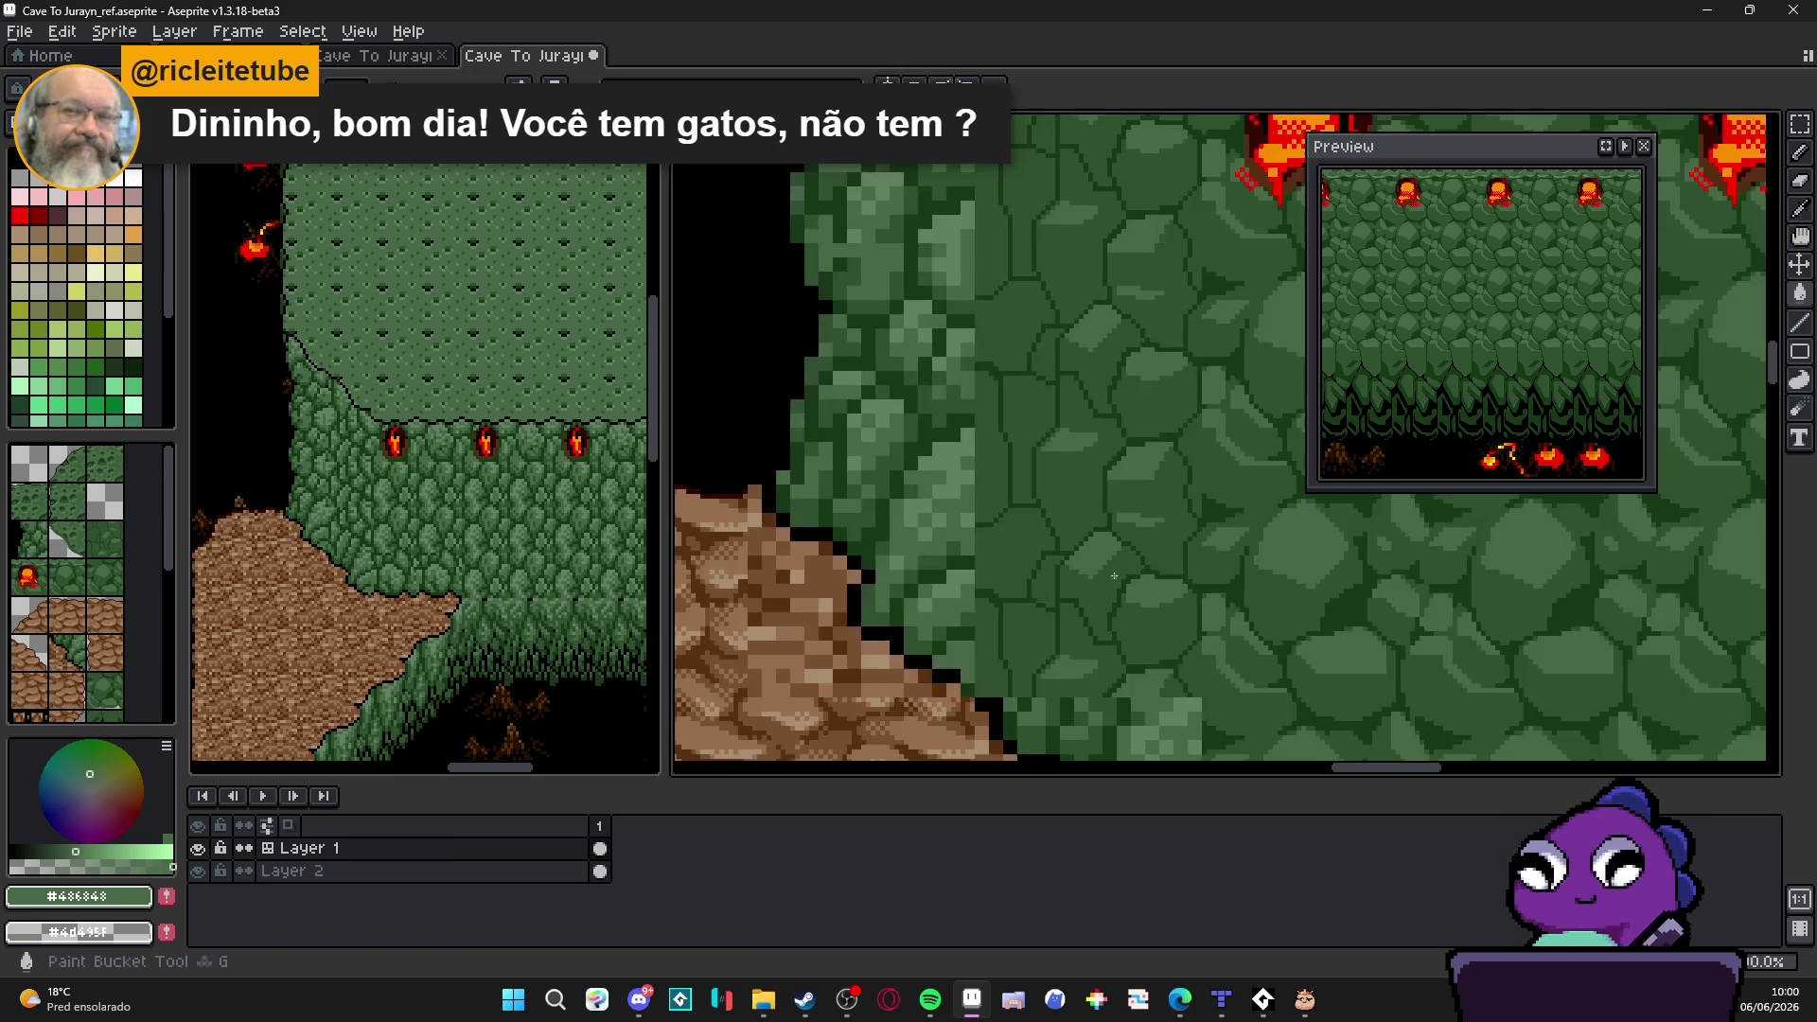
pyautogui.scroll(2, 1087, 583)
pyautogui.keyDown('alt'); pyautogui.click(1086, 582); pyautogui.keyUp('alt')
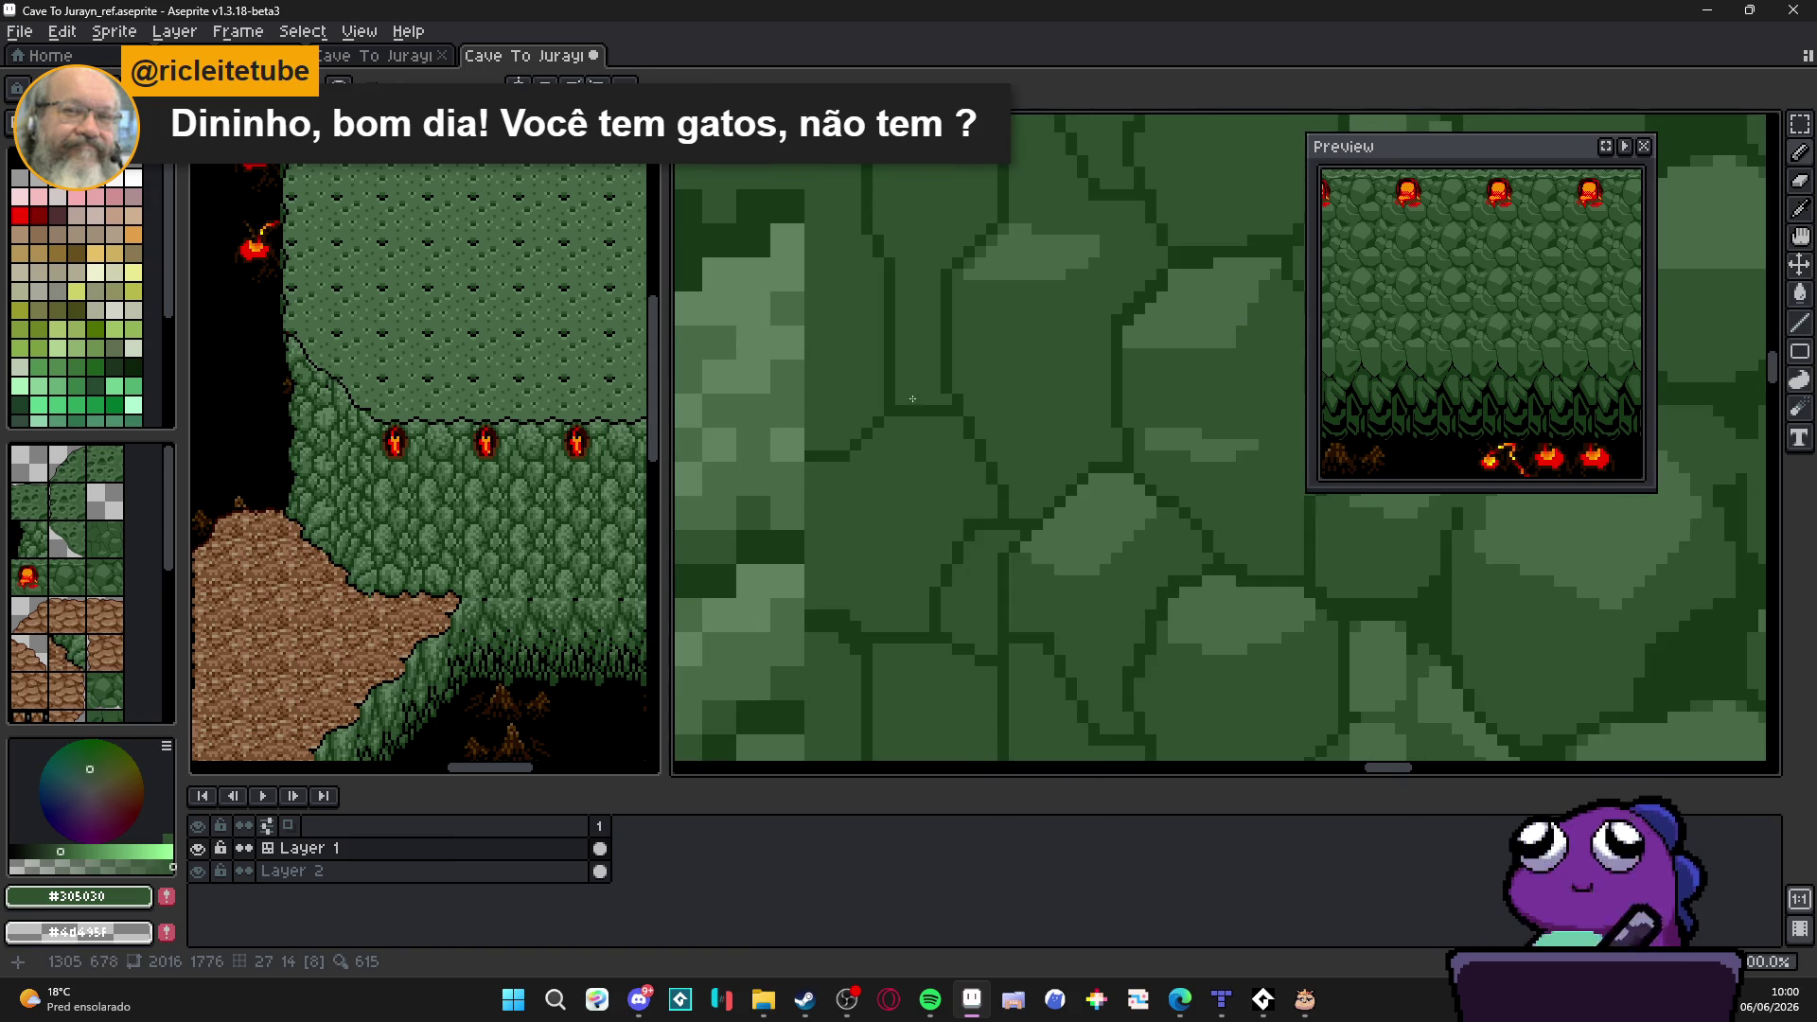
pyautogui.scroll(-1, 913, 399)
pyautogui.scroll(2, 1176, 583)
pyautogui.scroll(1, 1176, 583)
# Step: Add light #486848 highlight blocks and lines on the upper stones
pyautogui.keyDown('alt'); pyautogui.click(1175, 584); pyautogui.keyUp('alt')
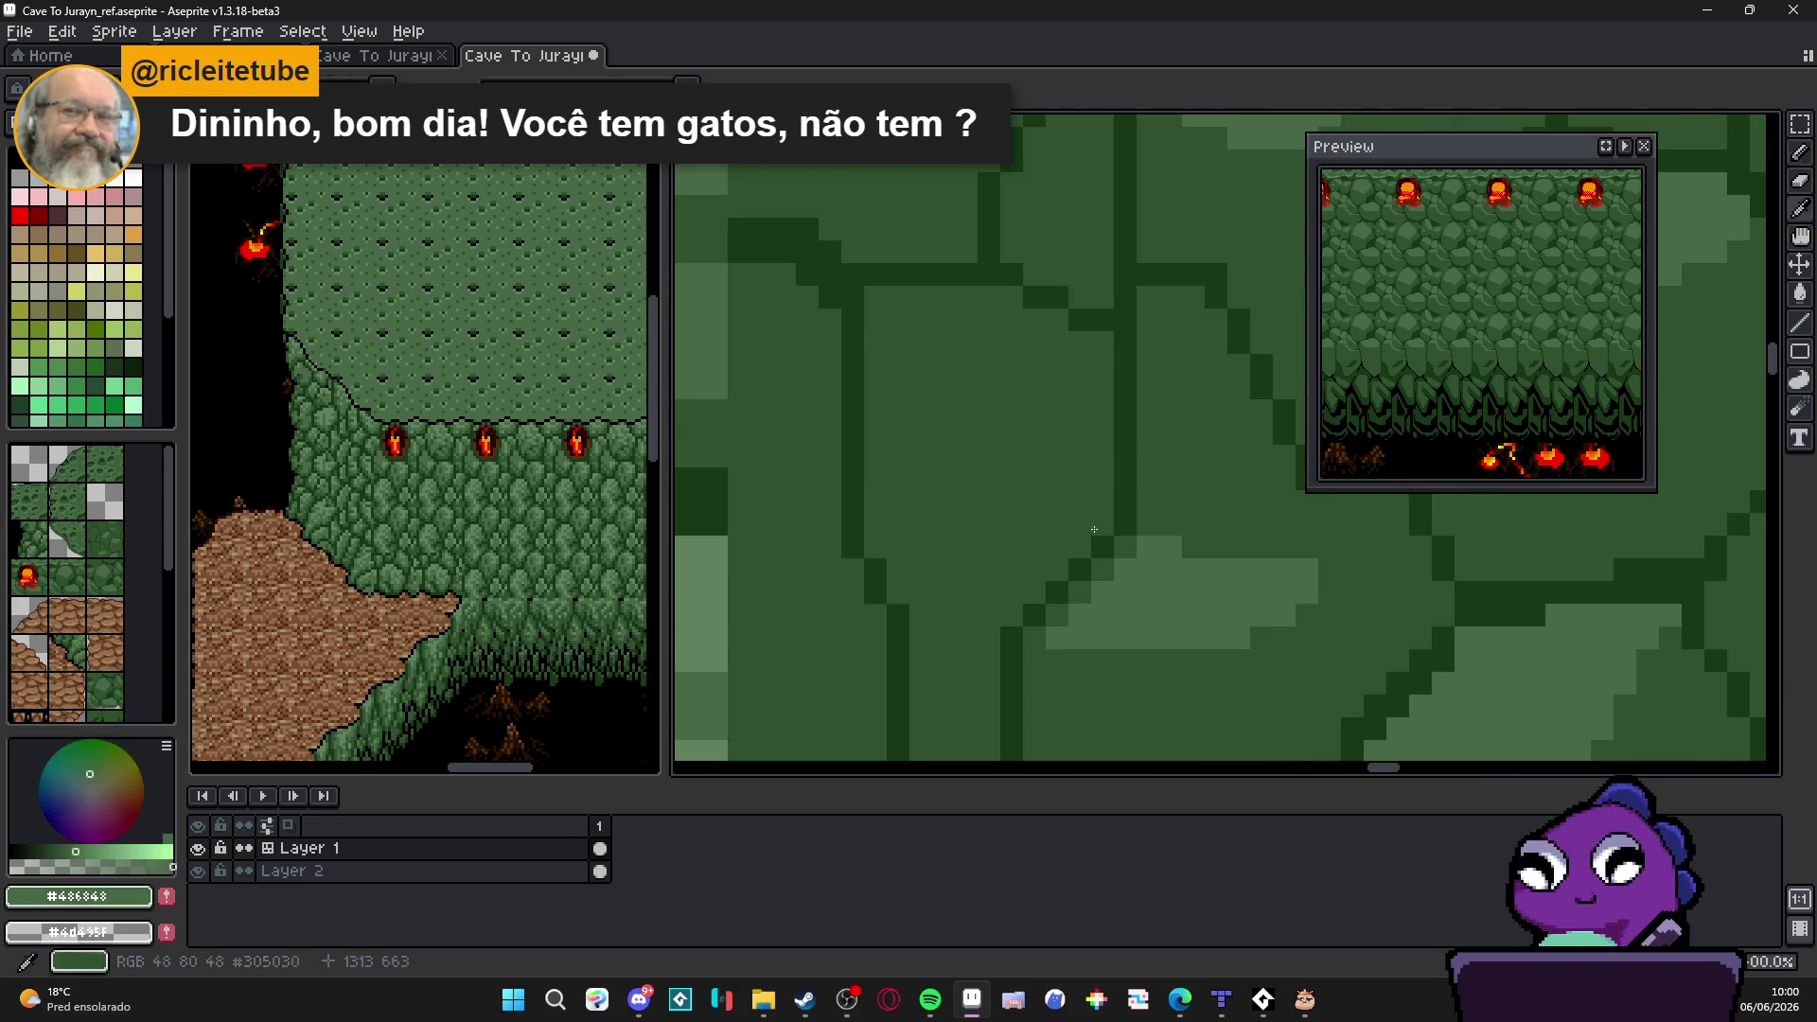
pyautogui.click(1023, 333)
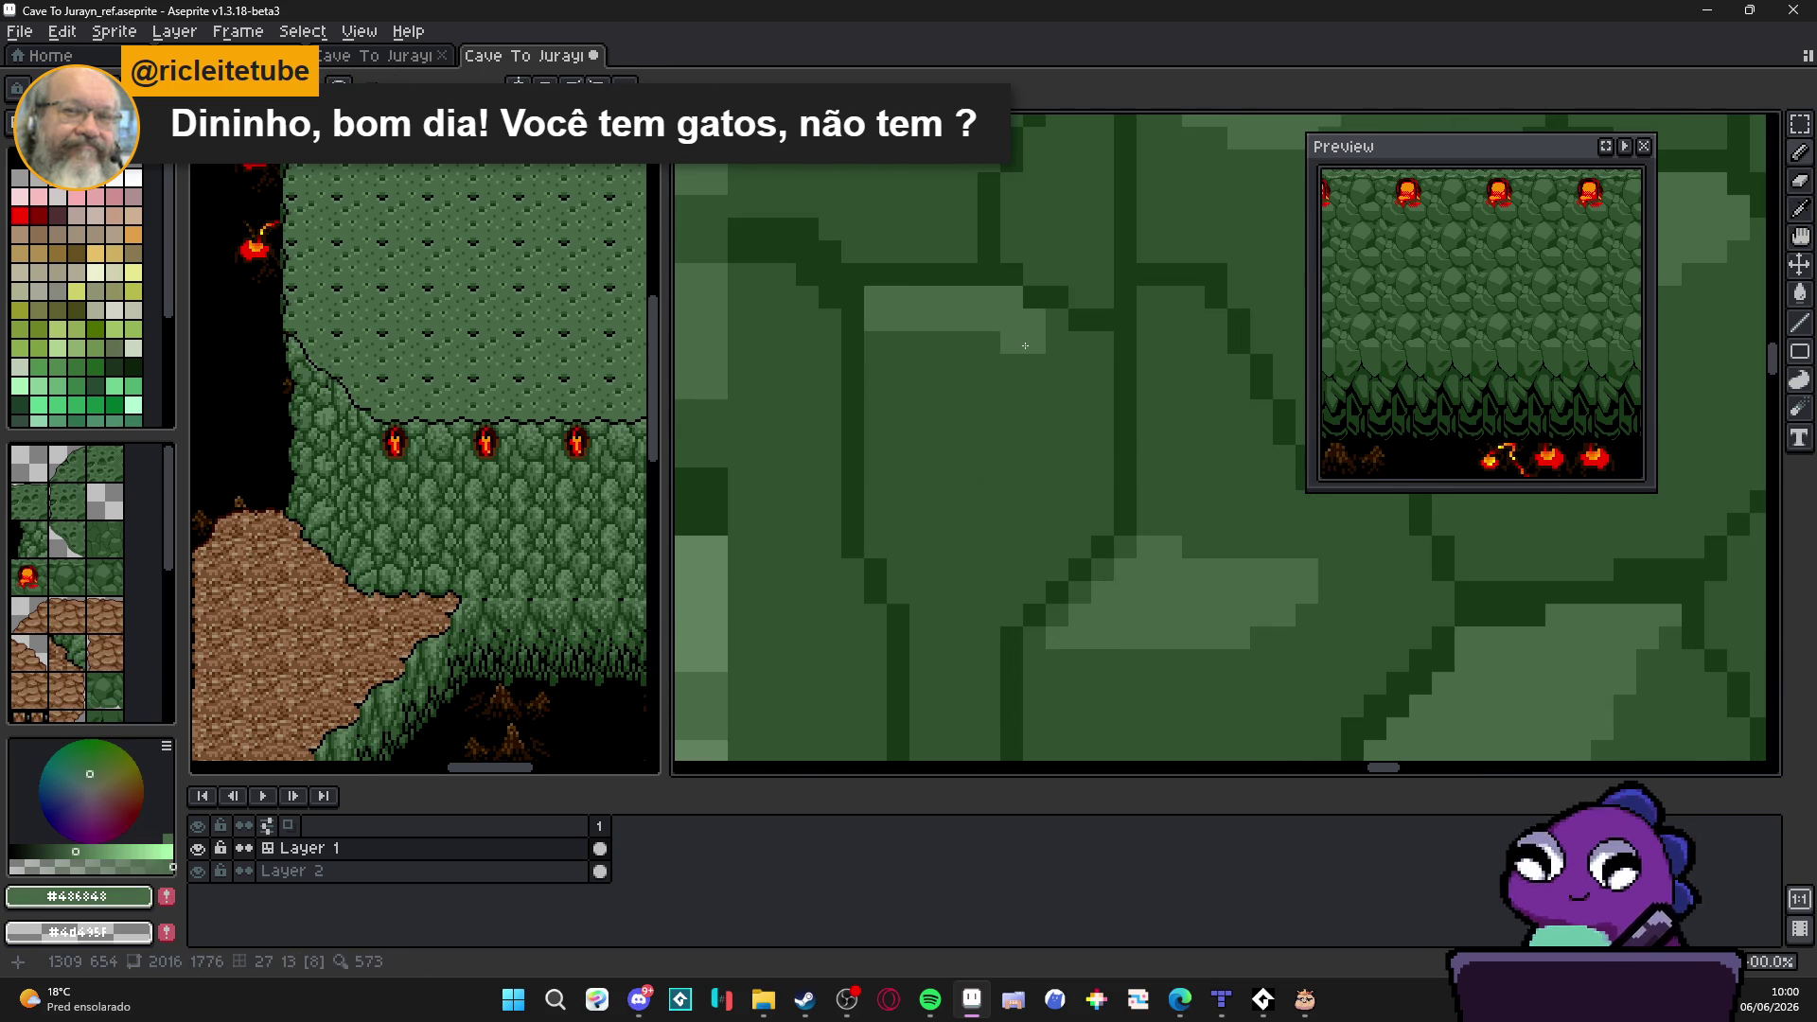
pyautogui.click(1068, 355)
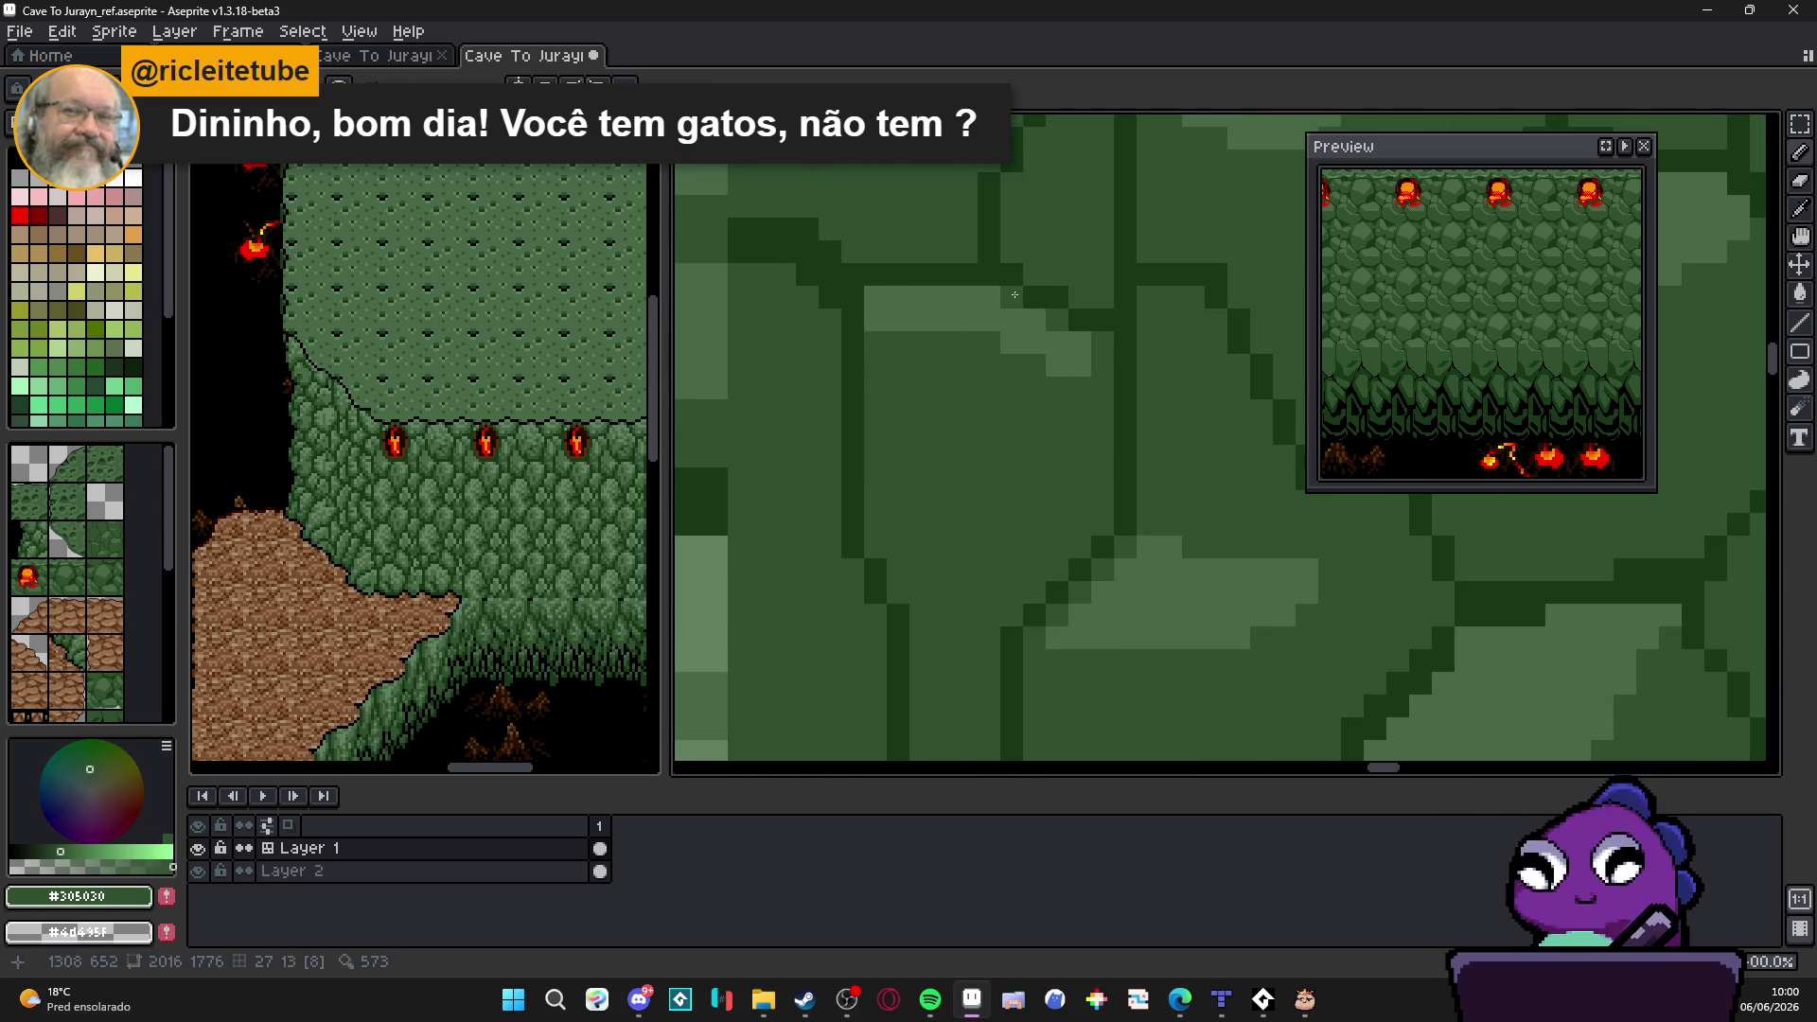
pyautogui.scroll(-1, 953, 346)
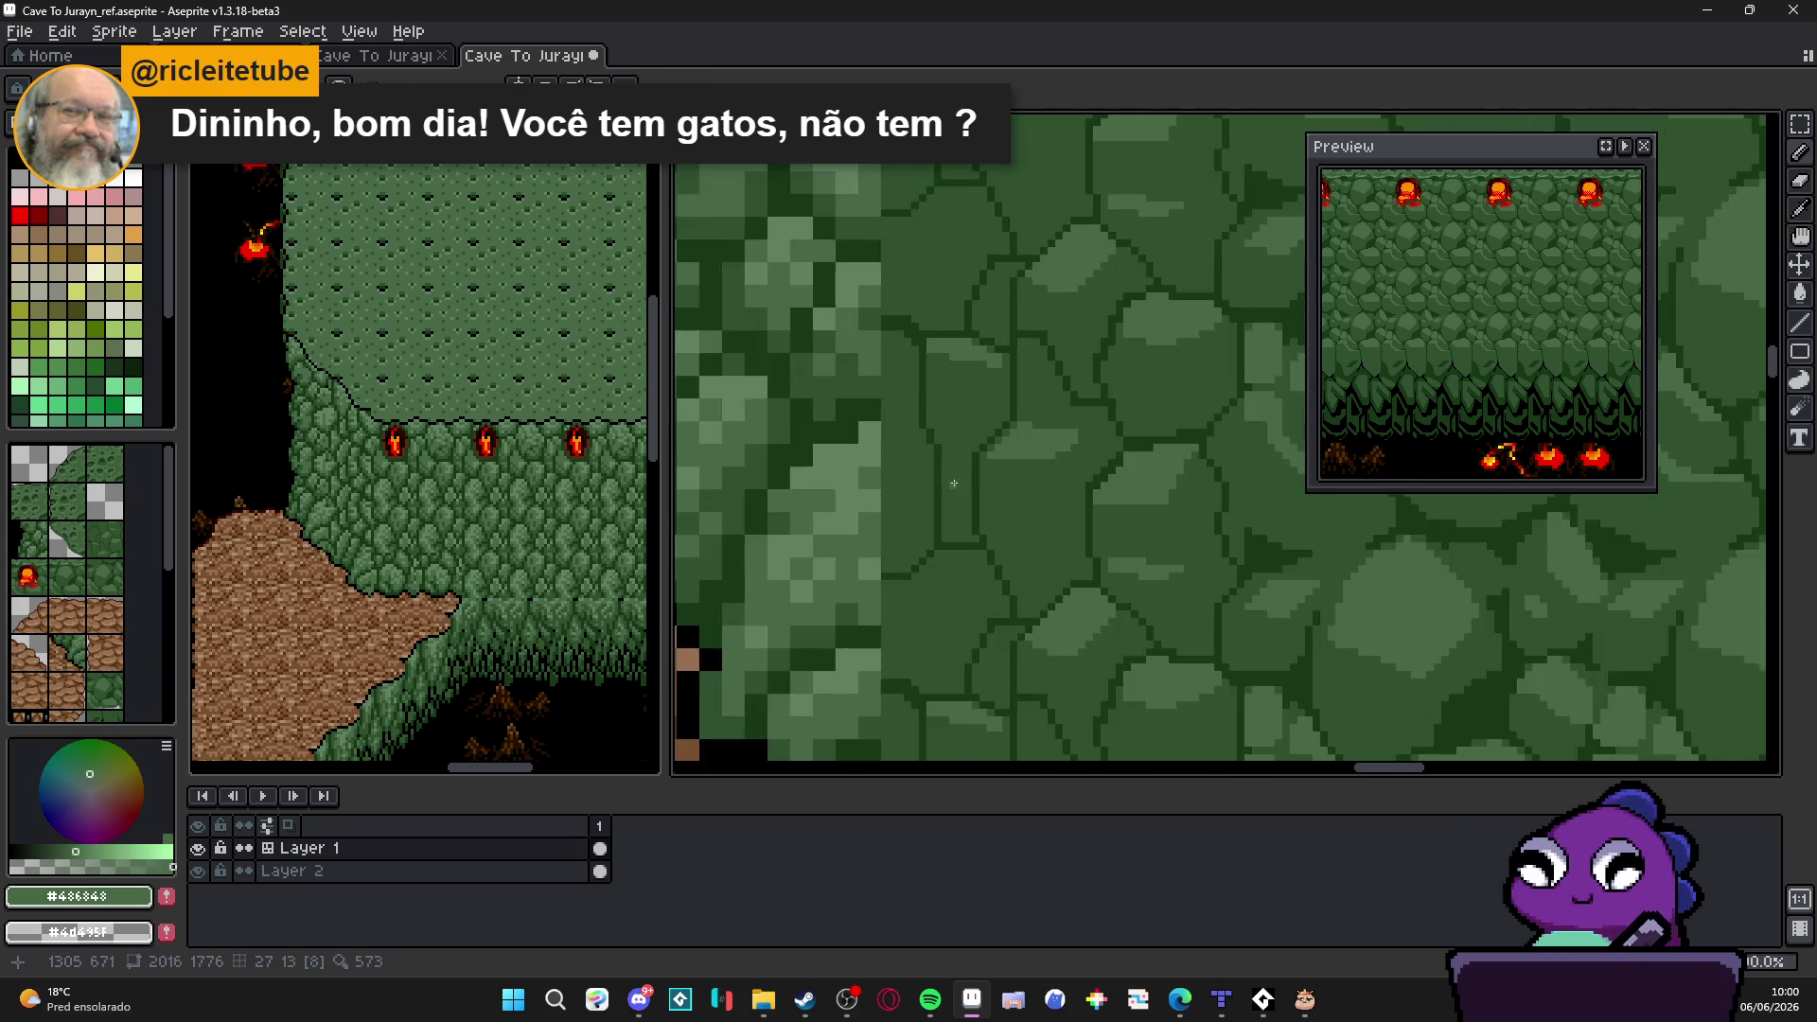
pyautogui.scroll(2, 943, 469)
pyautogui.scroll(-1, 943, 477)
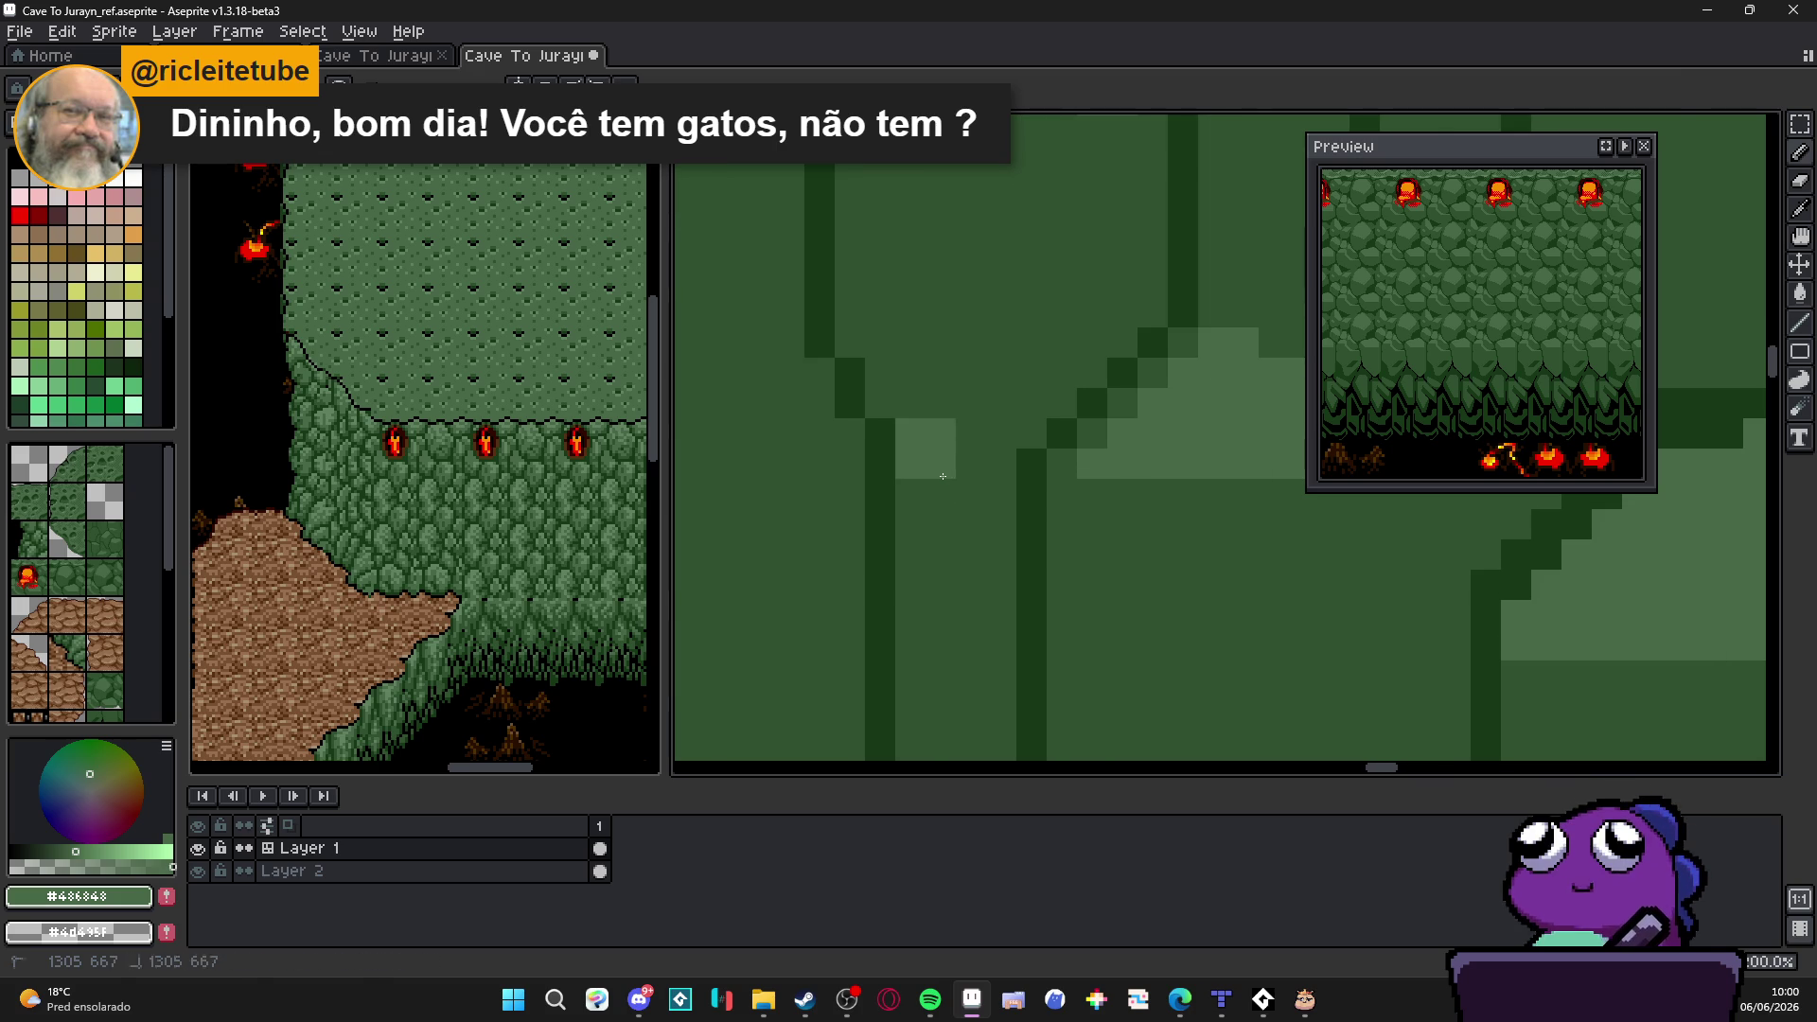
pyautogui.scroll(-3, 976, 548)
pyautogui.scroll(-1, 978, 549)
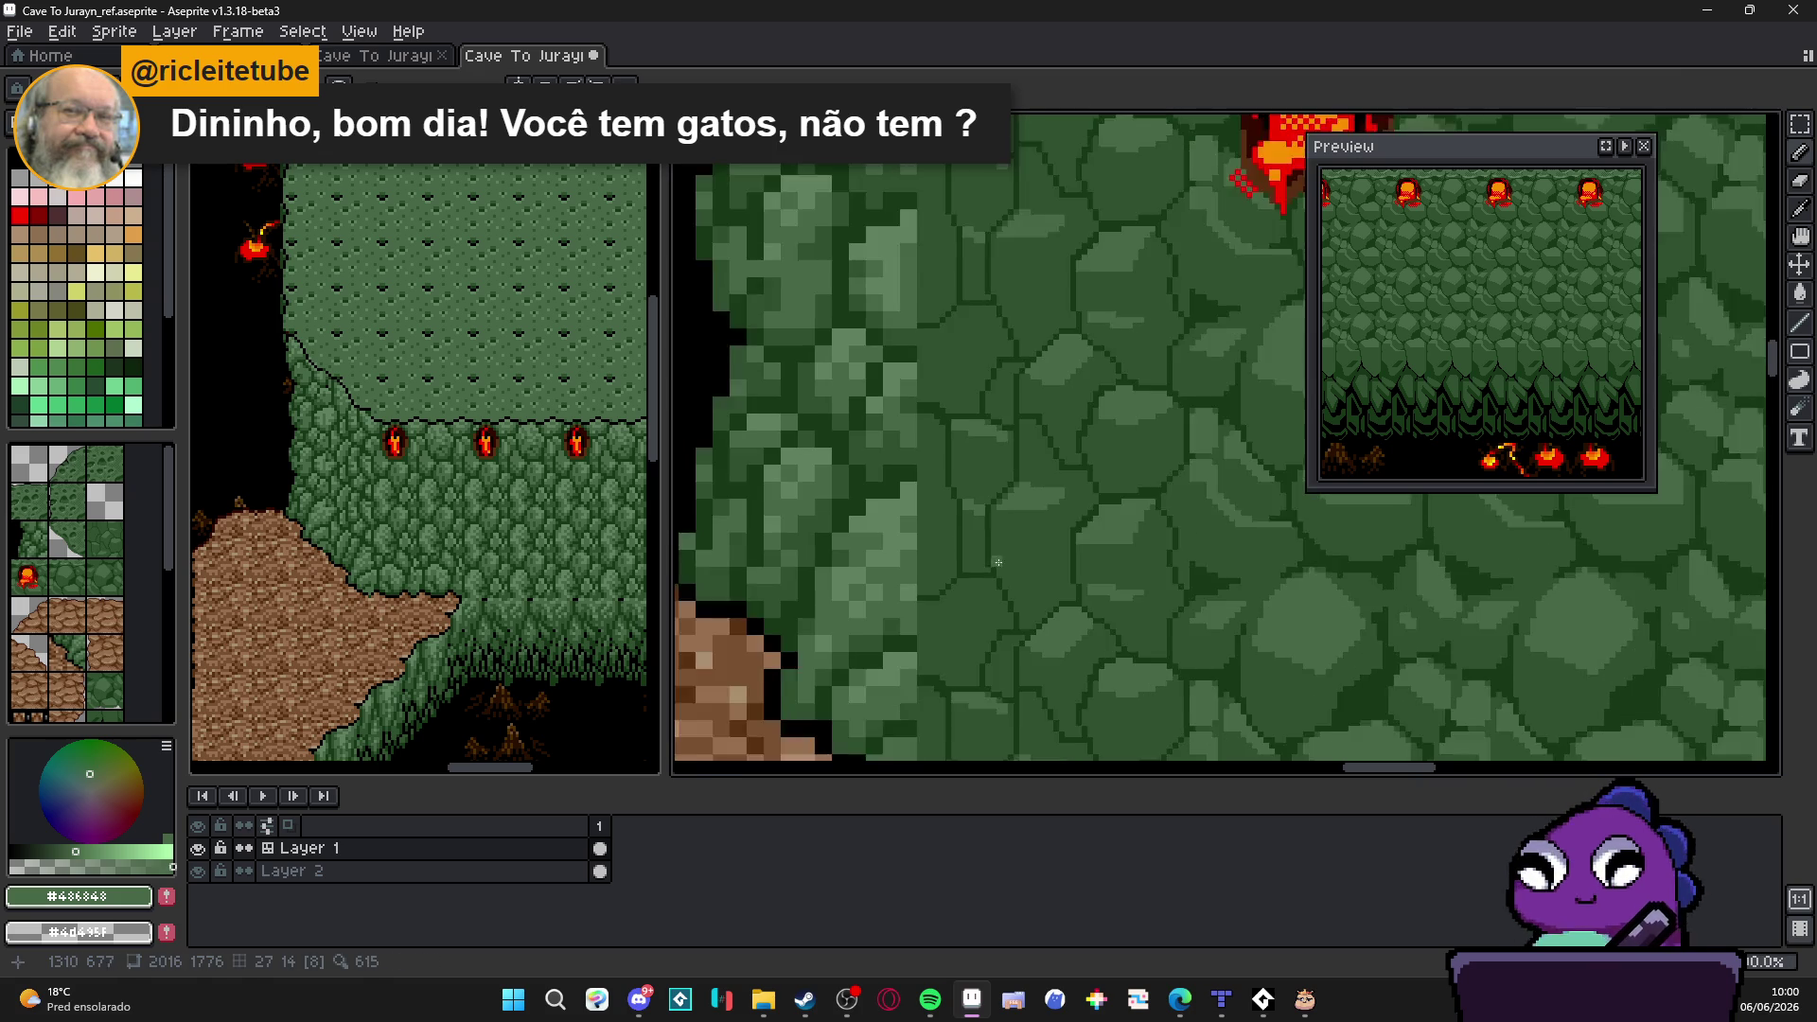
pyautogui.scroll(-1, 987, 552)
pyautogui.scroll(1, 994, 552)
pyautogui.scroll(-1, 1004, 556)
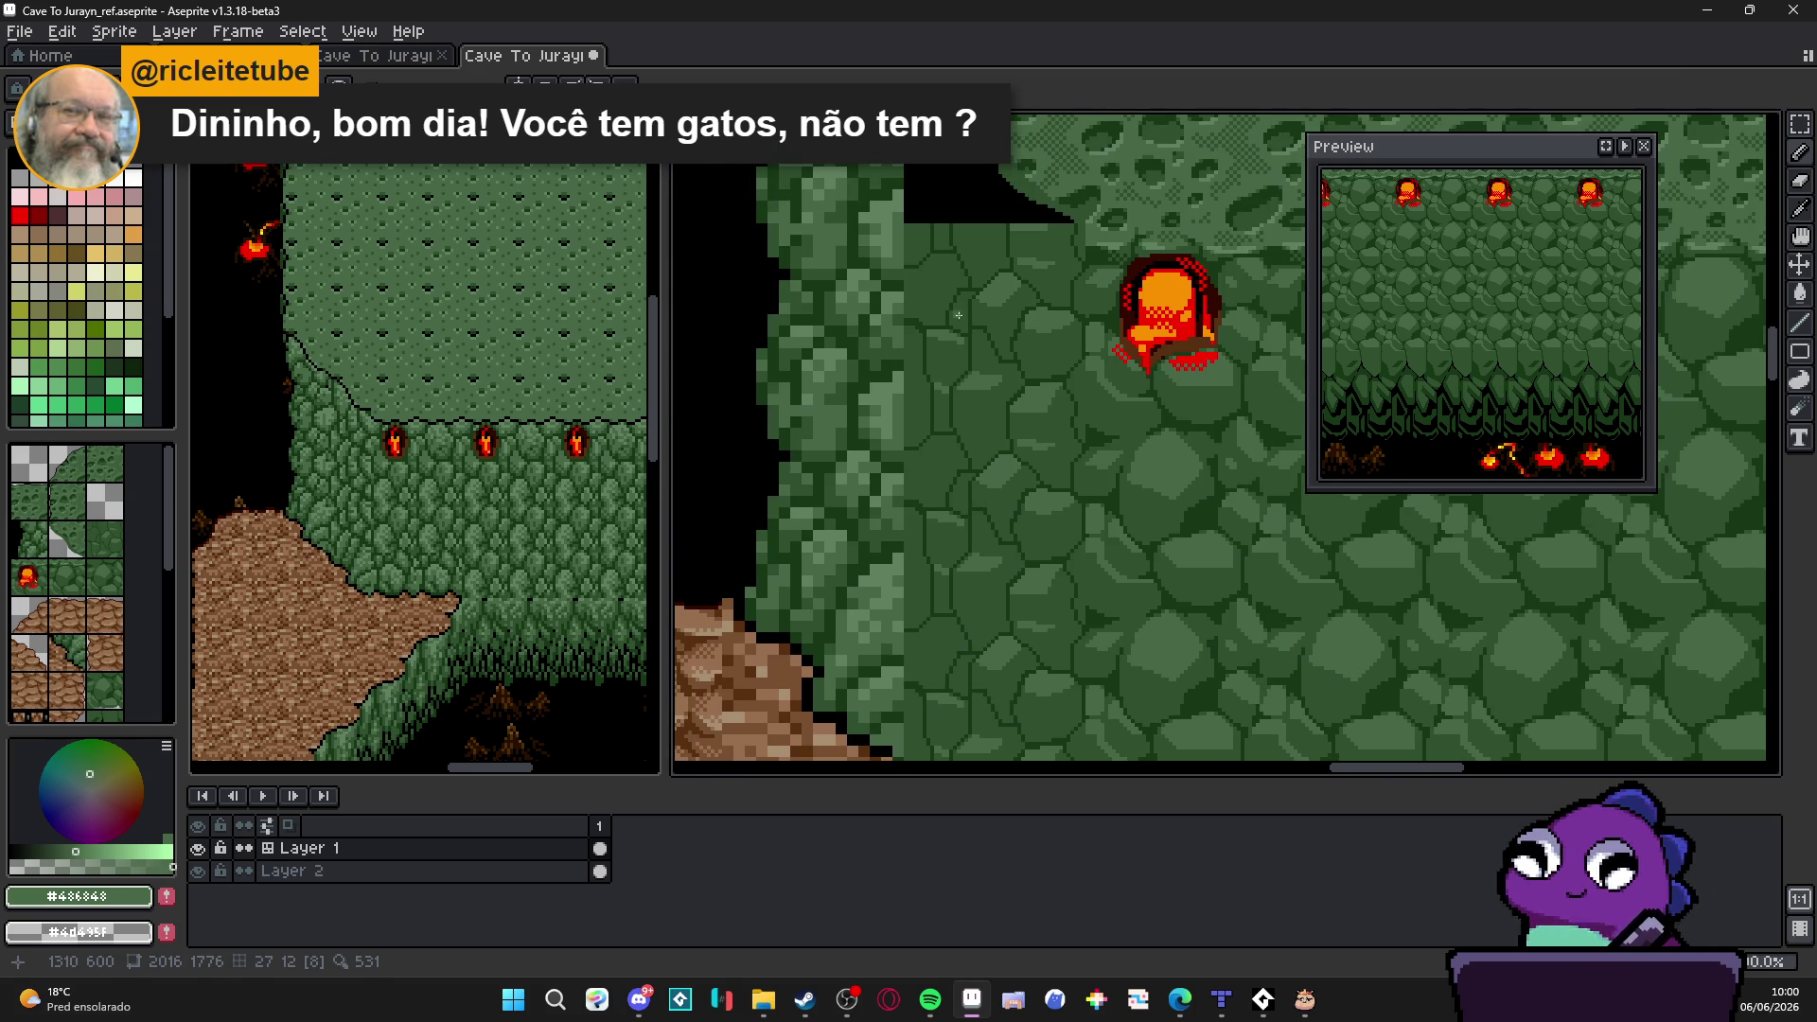
pyautogui.scroll(1, 952, 355)
pyautogui.scroll(1, 920, 242)
pyautogui.moveTo(904, 276); pyautogui.dragTo(1010, 238)
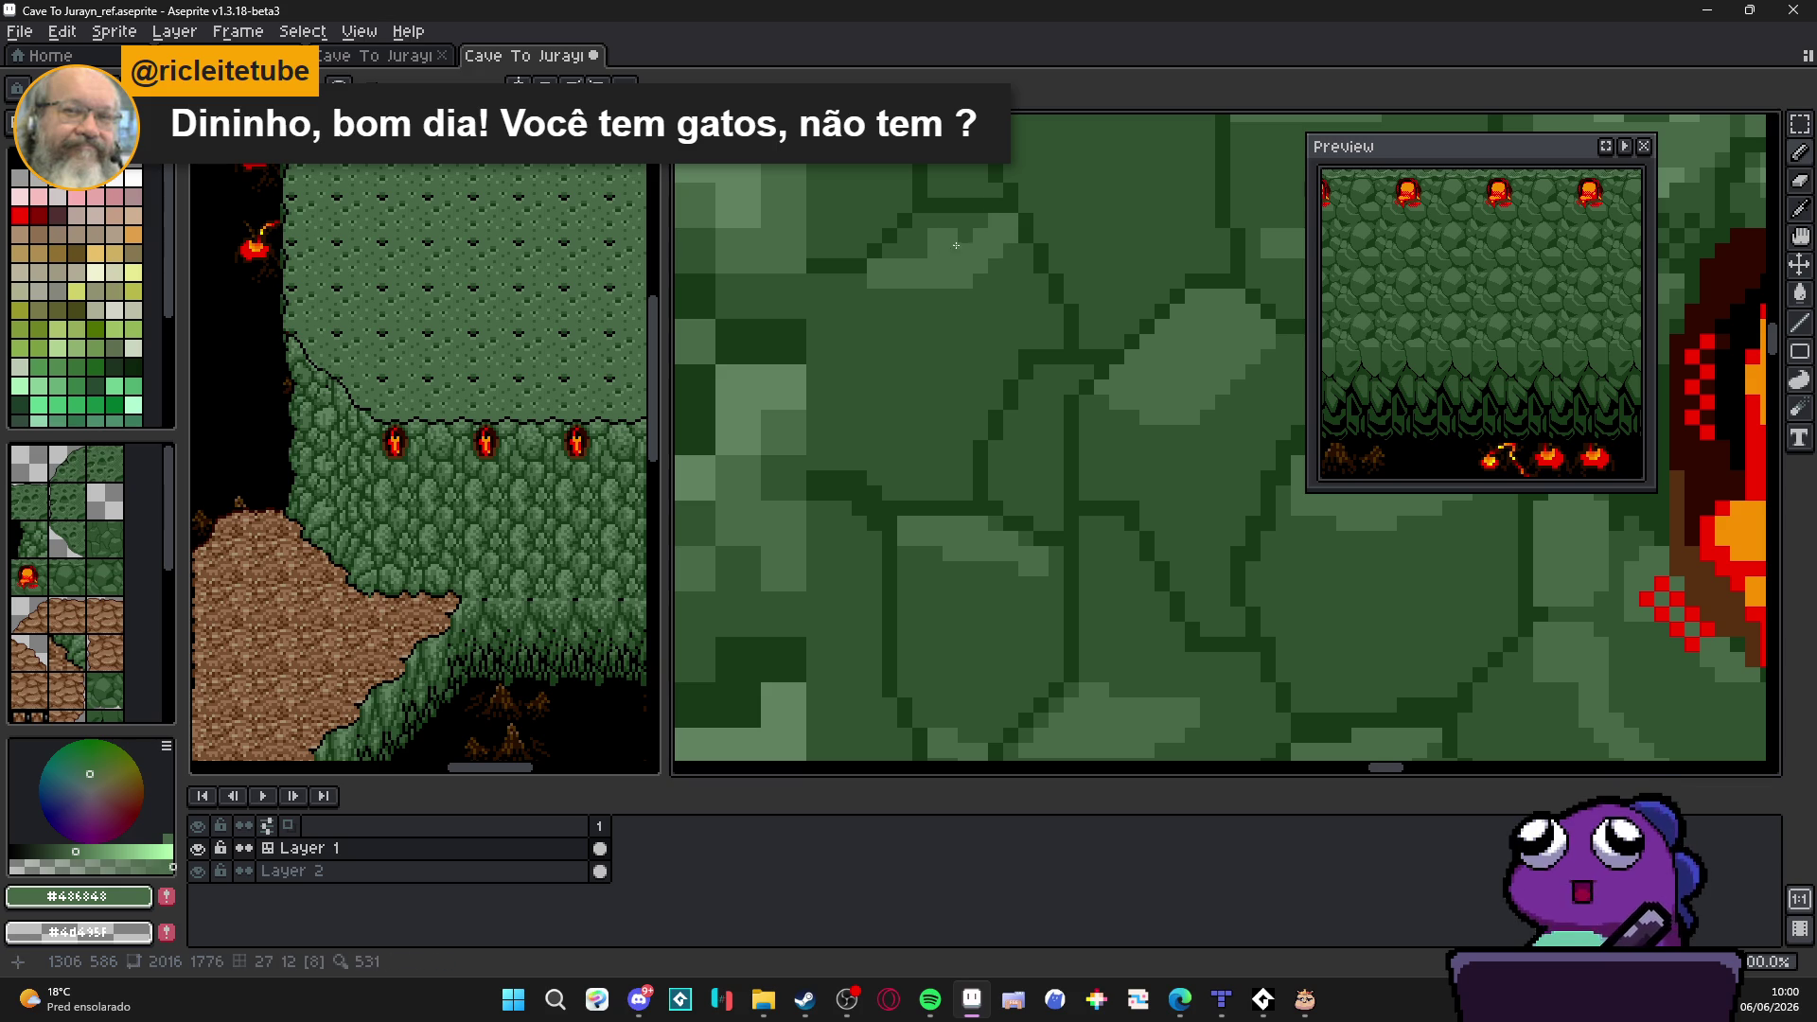
pyautogui.scroll(-1, 908, 354)
pyautogui.scroll(1, 907, 353)
pyautogui.moveTo(870, 358)
pyautogui.mouseDown()
pyautogui.moveTo(1012, 309)
pyautogui.moveTo(891, 378)
pyautogui.moveTo(842, 333)
pyautogui.mouseUp()
pyautogui.scroll(-1, 878, 365)
pyautogui.scroll(1, 878, 366)
pyautogui.scroll(-3, 877, 365)
# Step: Paint a diagonal light highlight, then pick the dark crack green from the stones
pyautogui.moveTo(1076, 571); pyautogui.dragTo(987, 410)
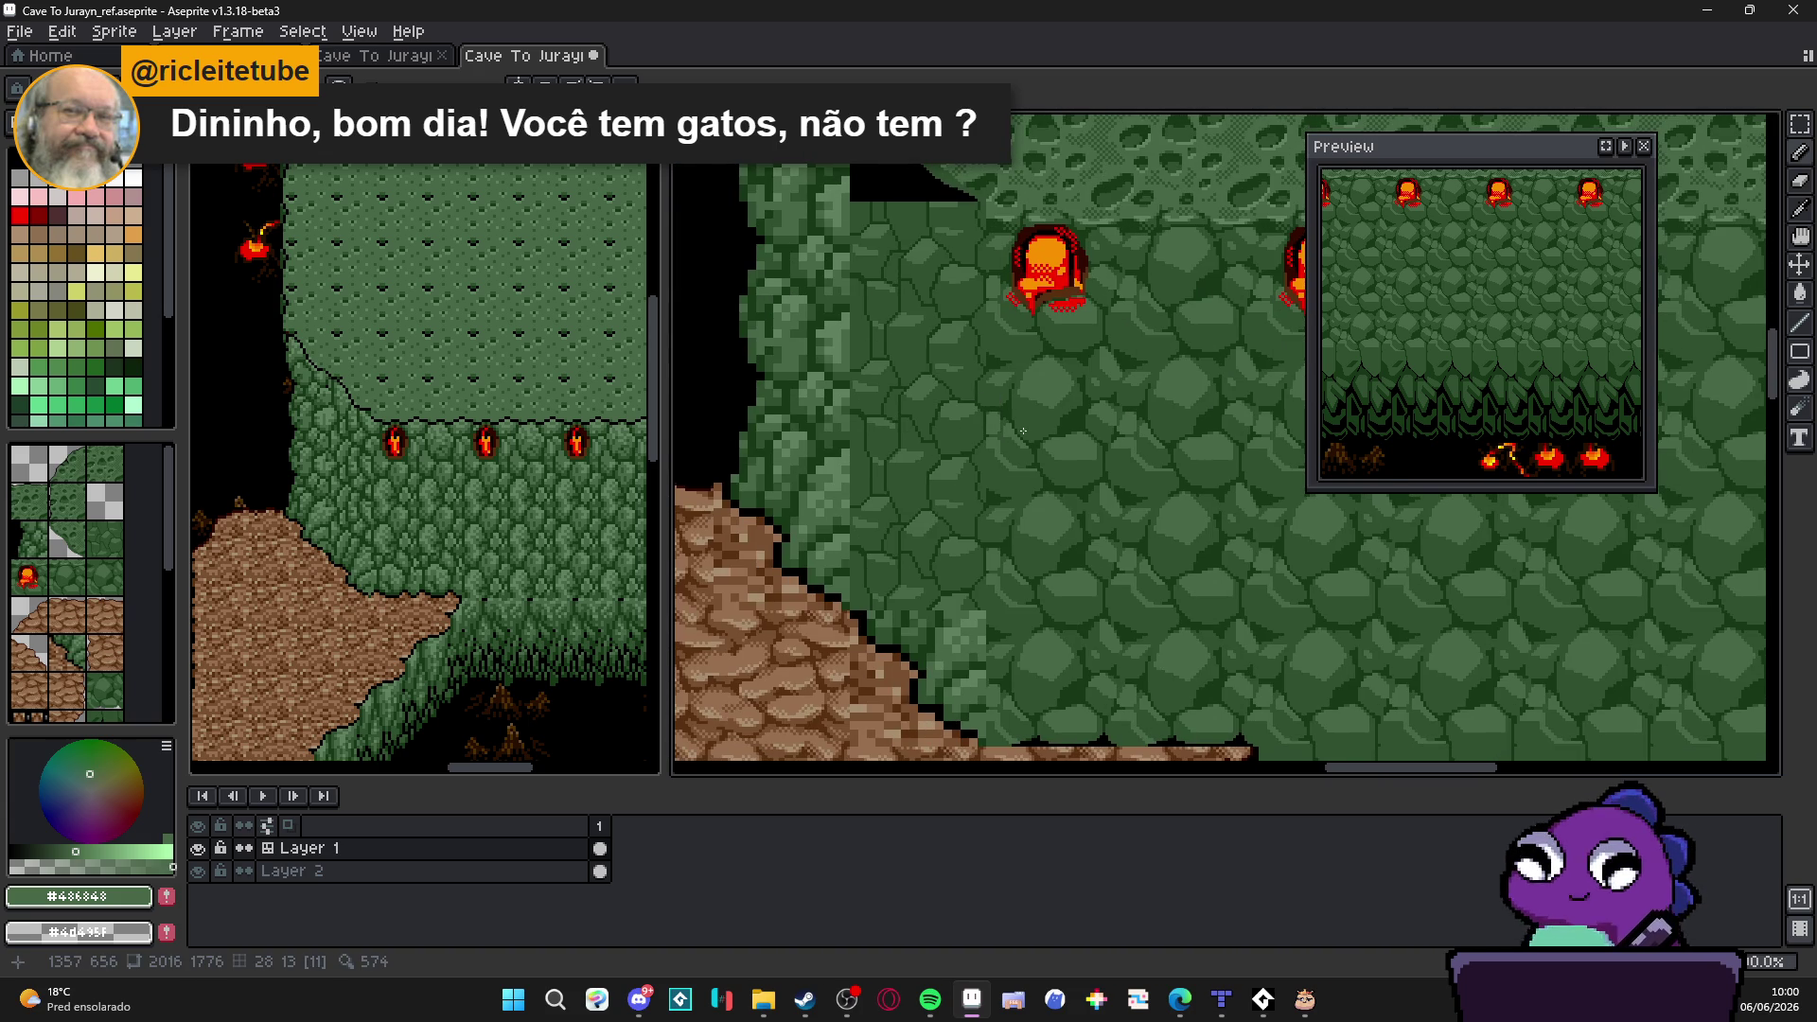
pyautogui.scroll(-1, 947, 497)
pyautogui.scroll(-1, 937, 484)
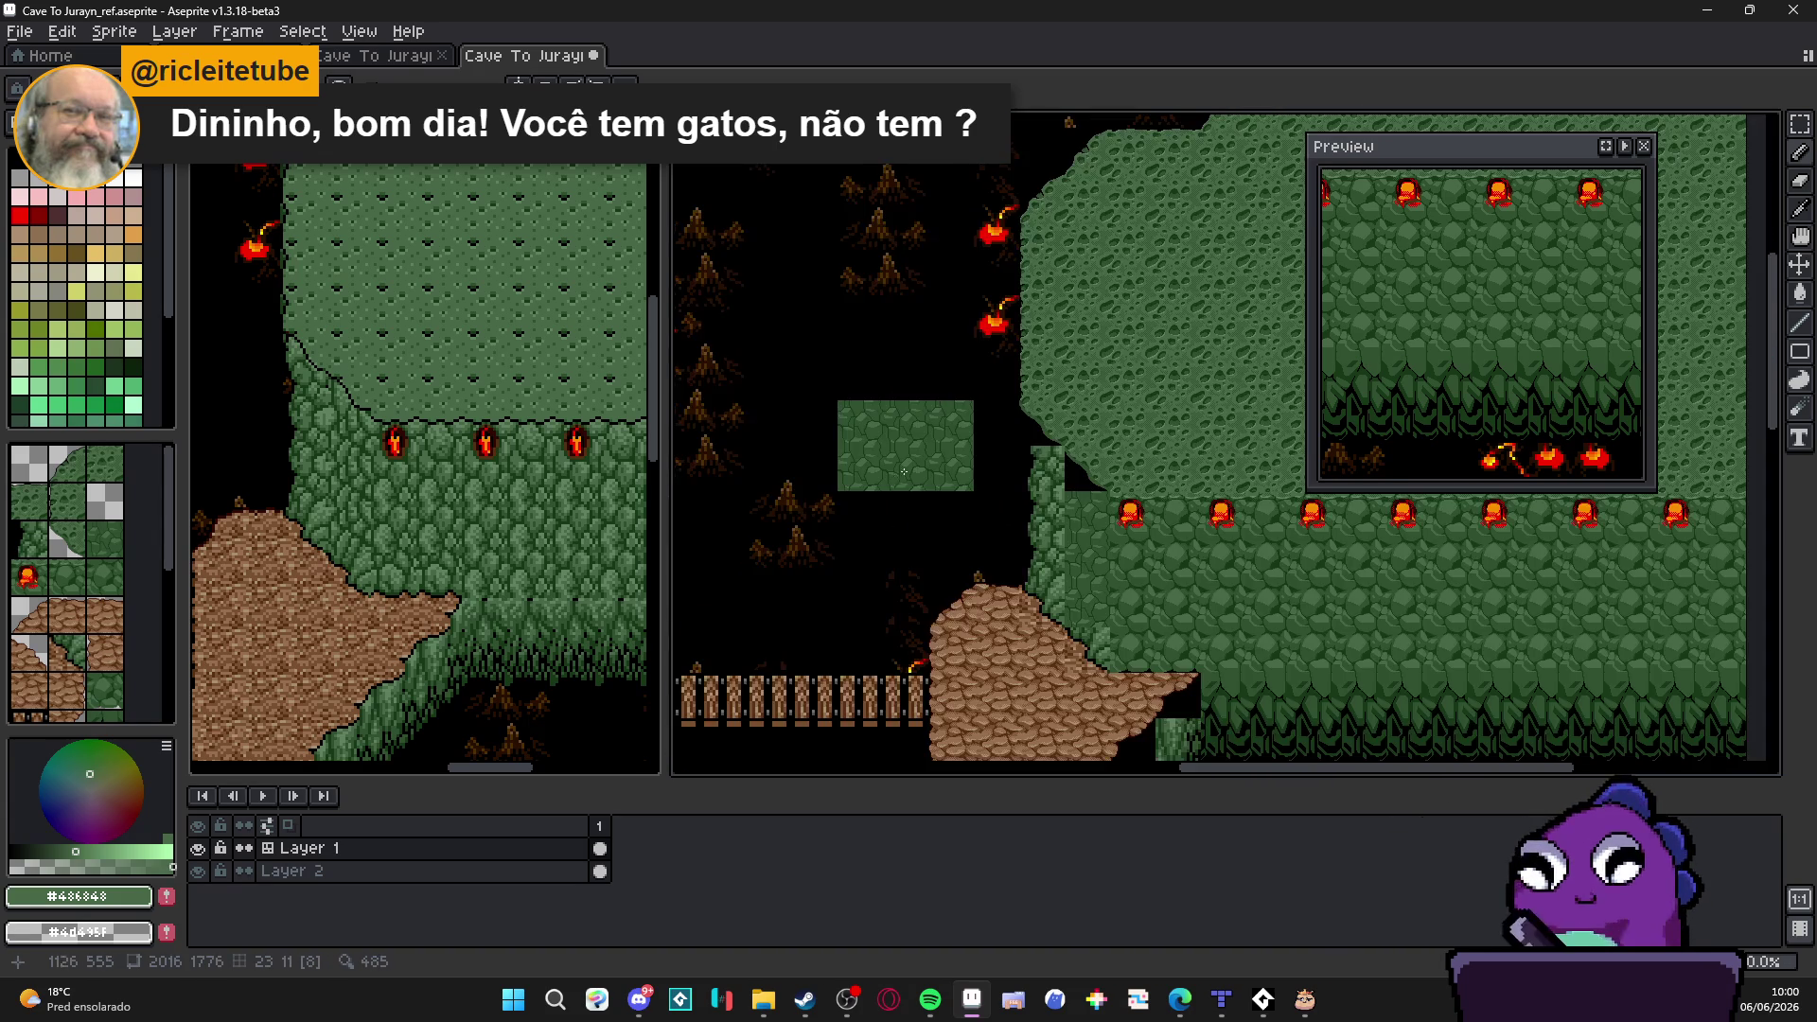
pyautogui.scroll(1, 916, 459)
pyautogui.scroll(1, 1011, 424)
pyautogui.scroll(1, 1008, 413)
pyautogui.scroll(1, 1016, 390)
pyautogui.scroll(1, 871, 400)
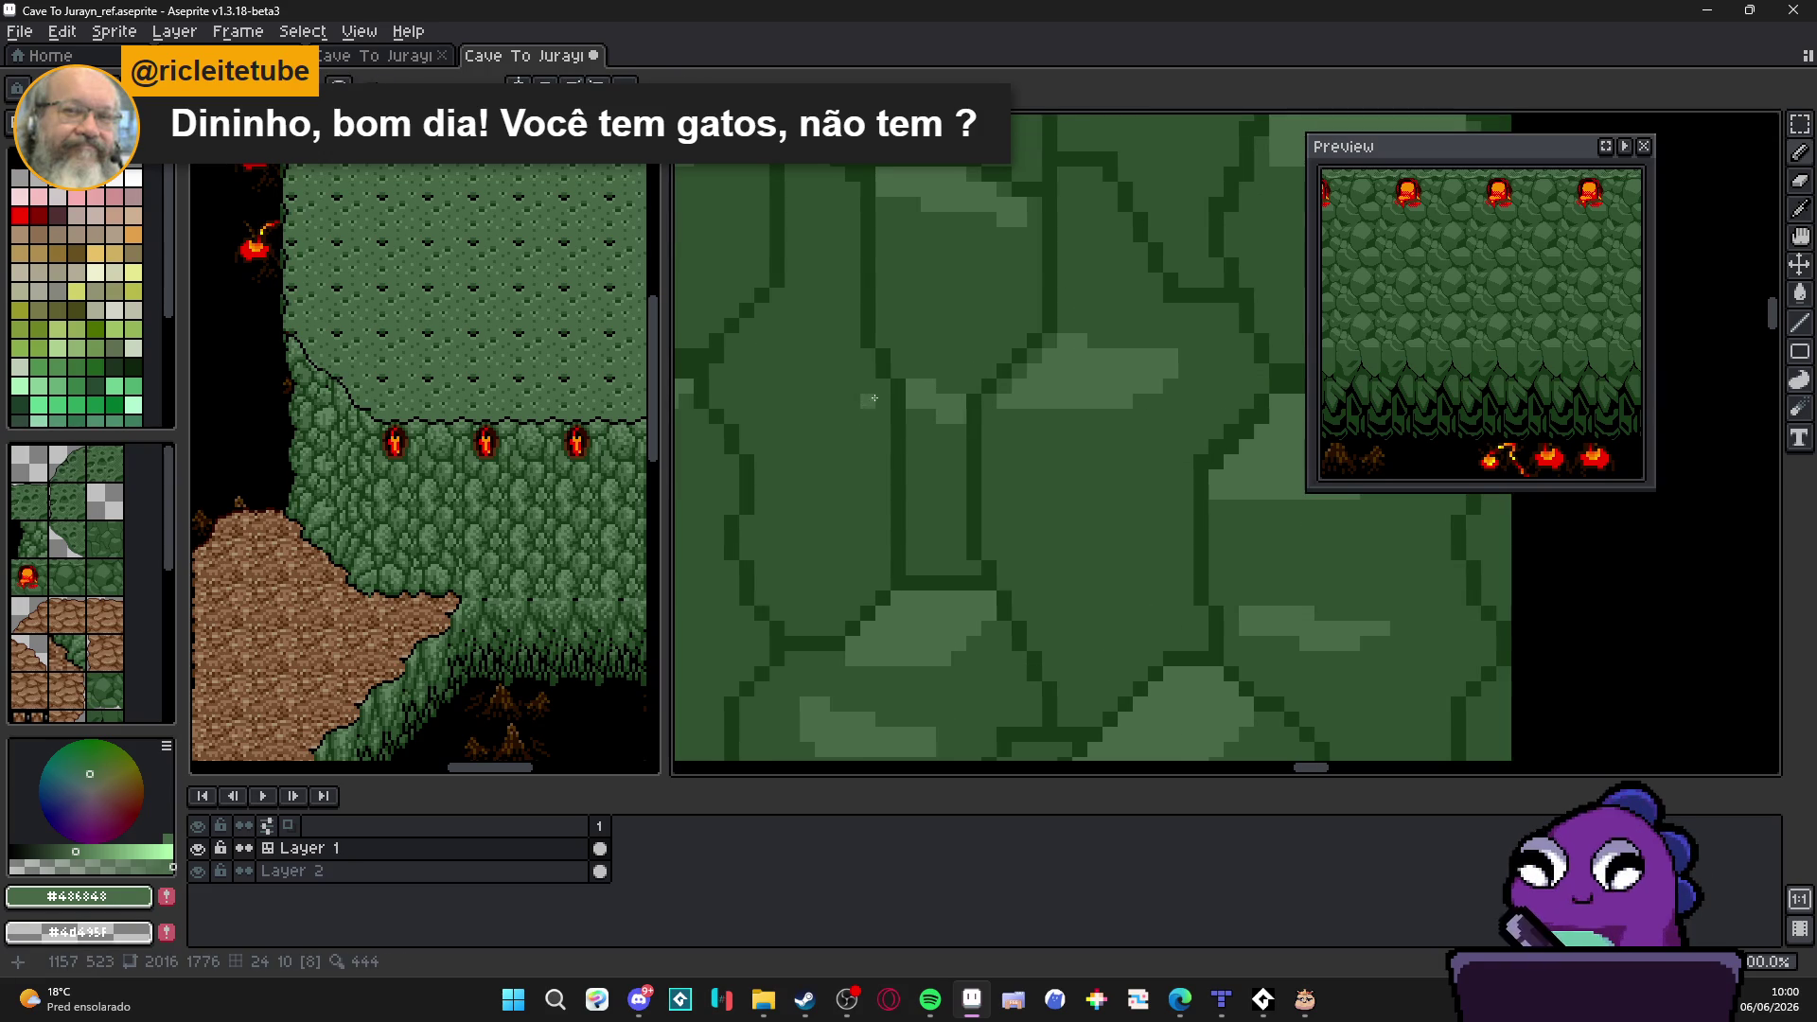
pyautogui.moveTo(865, 360); pyautogui.dragTo(788, 299)
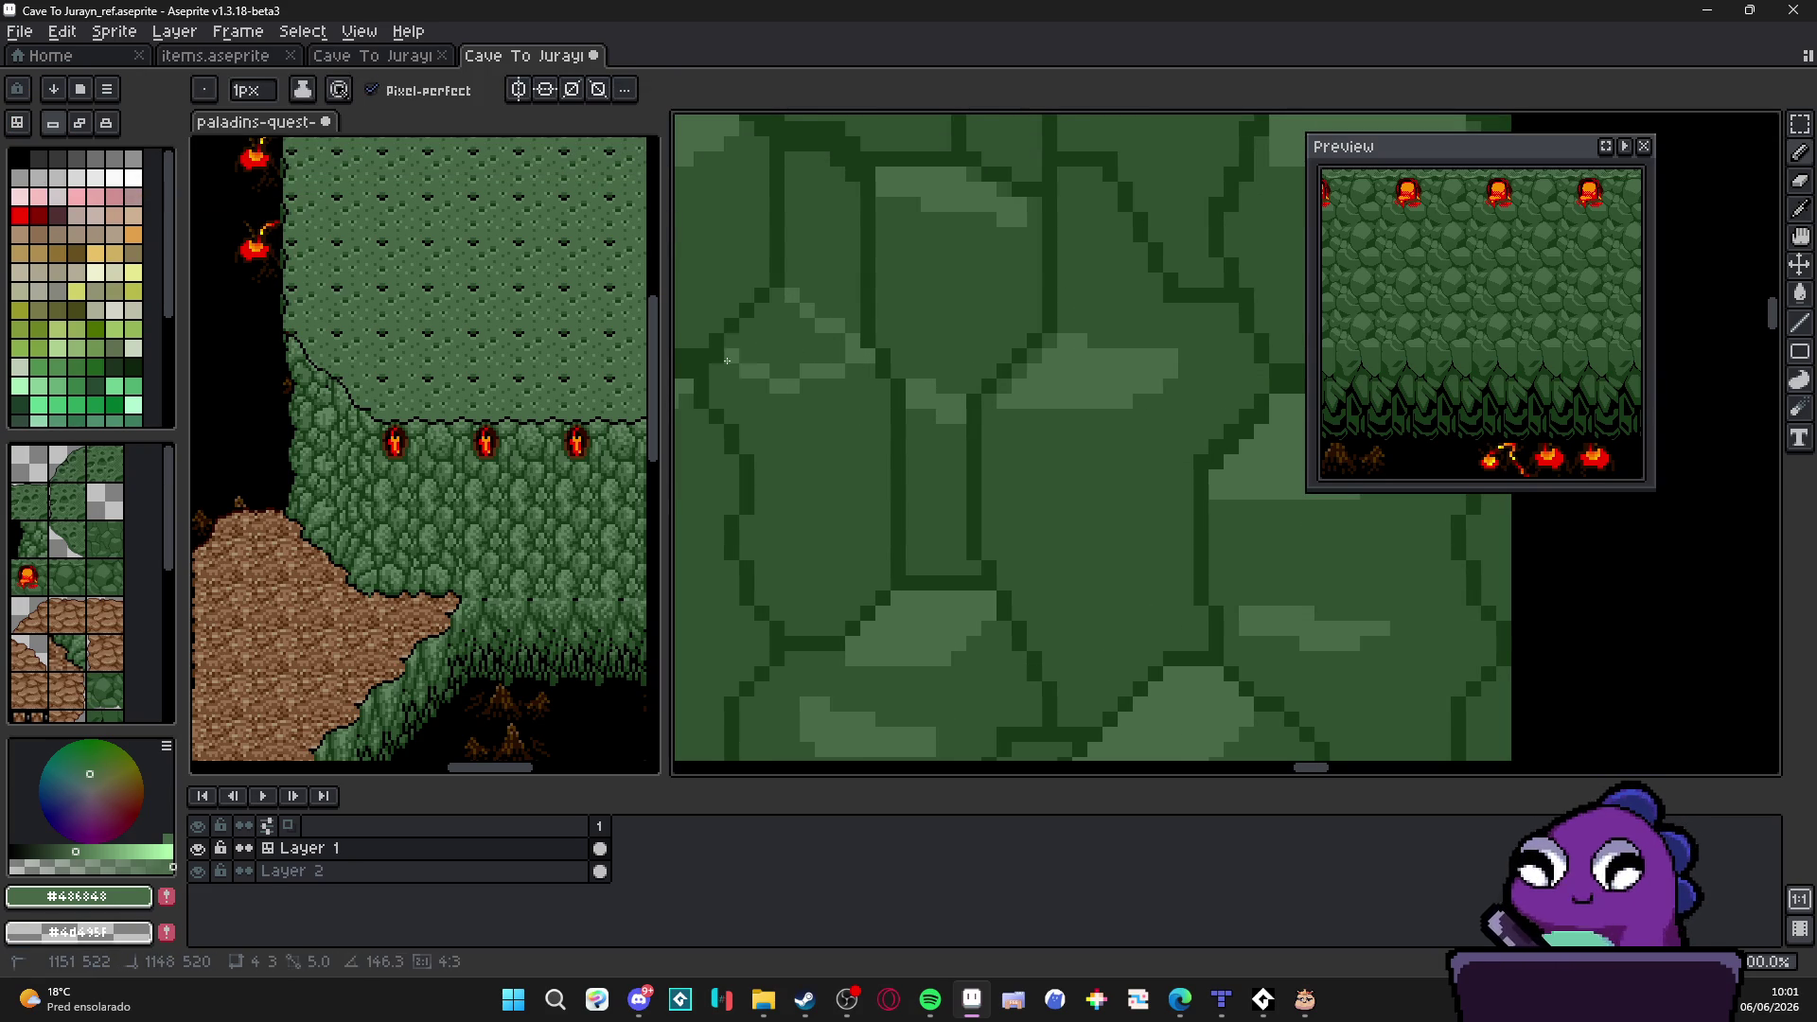
pyautogui.scroll(-2, 805, 469)
pyautogui.scroll(-1, 842, 480)
pyautogui.moveTo(933, 476); pyautogui.dragTo(946, 431)
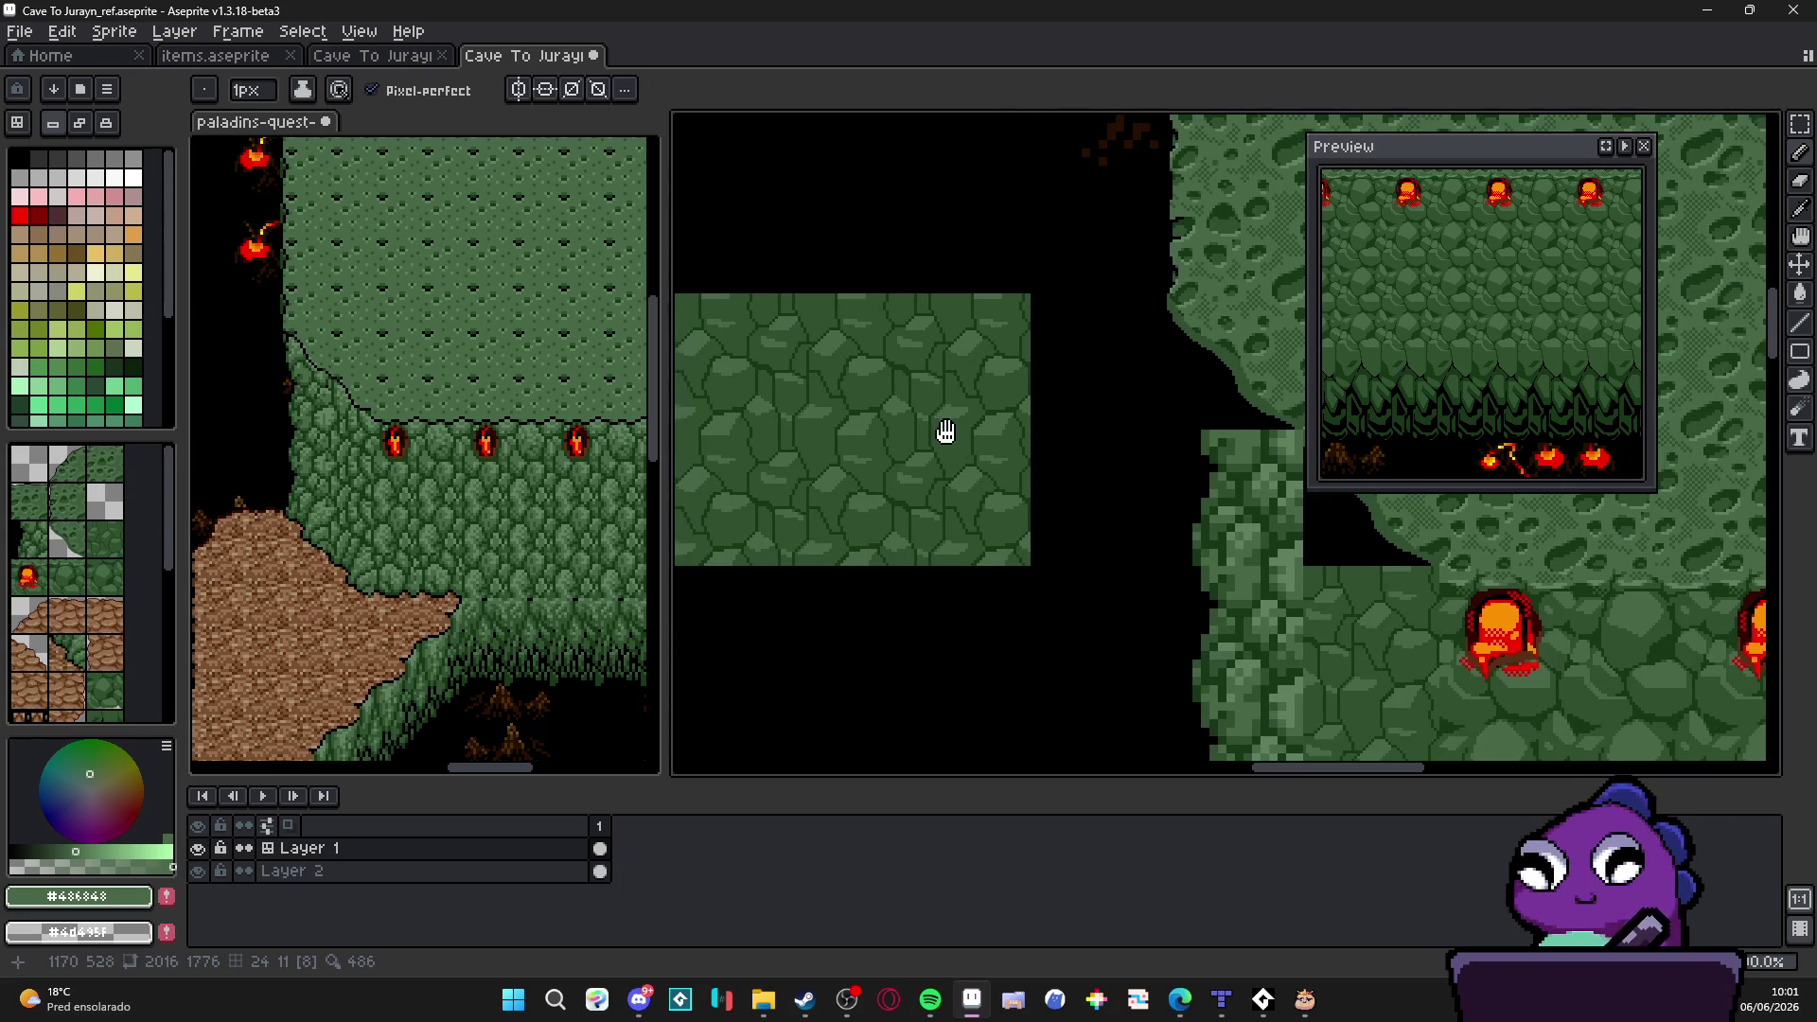
pyautogui.scroll(2, 903, 480)
pyautogui.scroll(1, 876, 531)
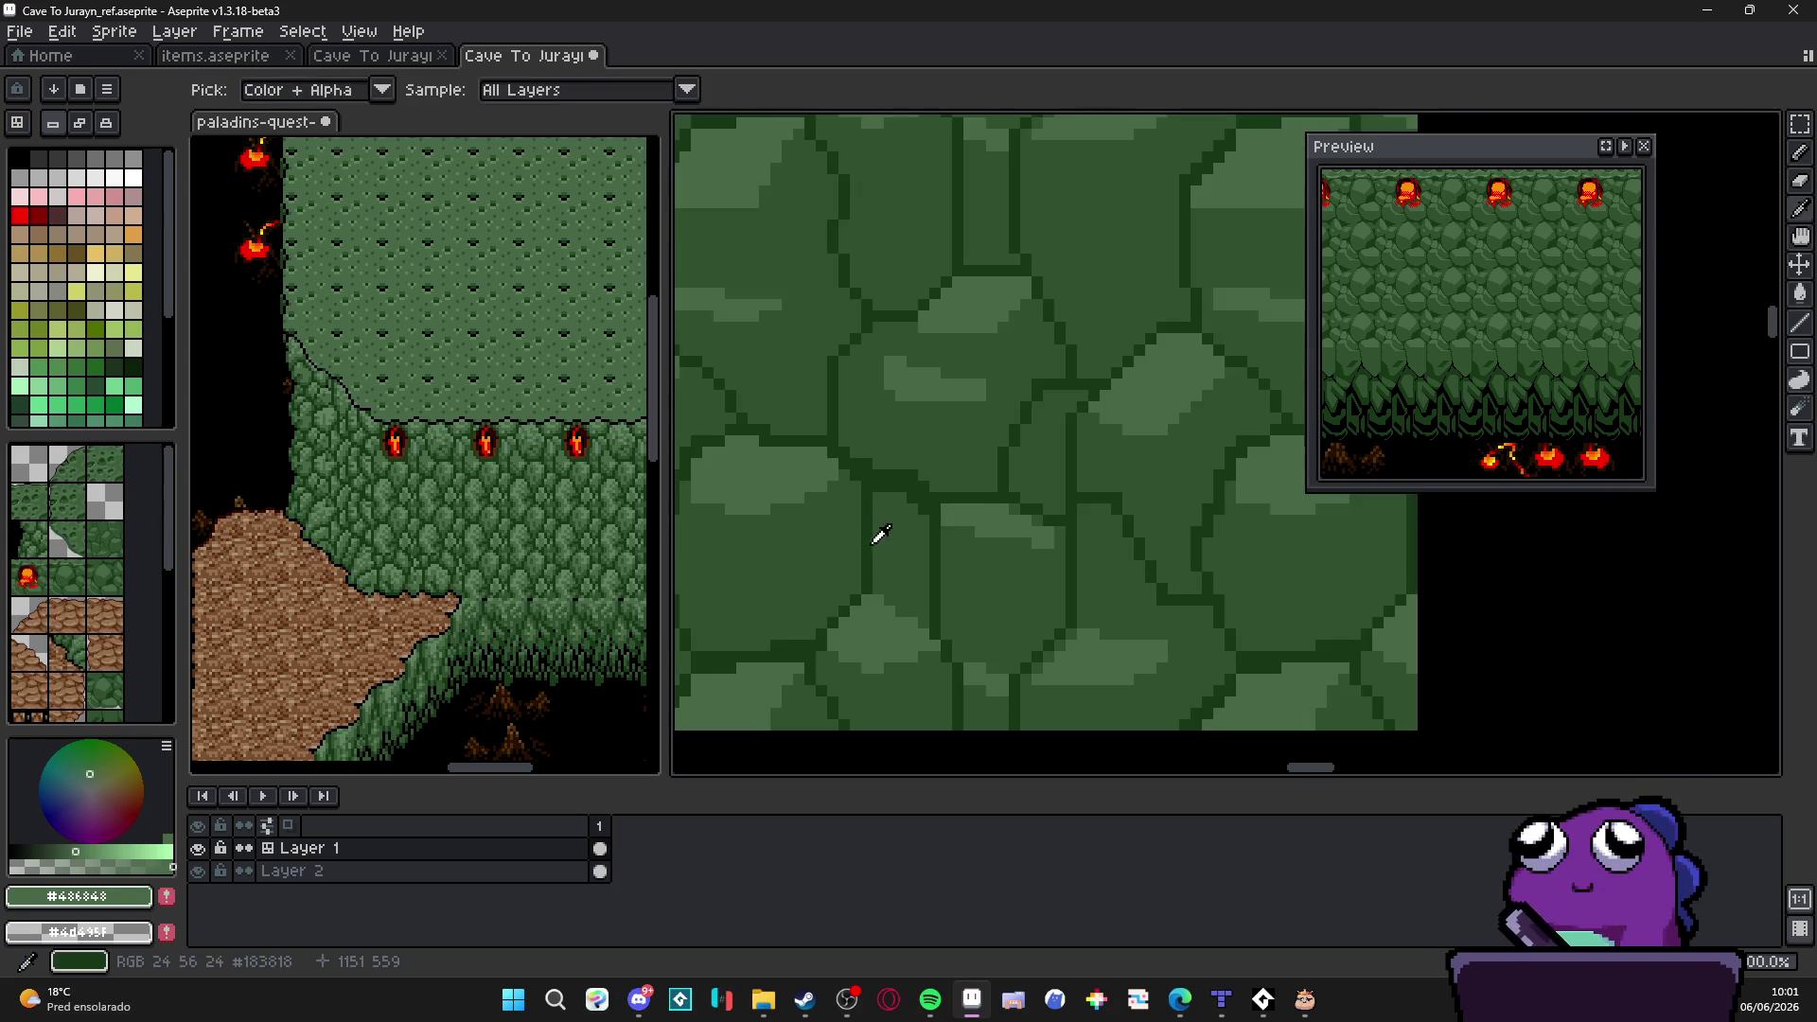
pyautogui.keyDown('alt'); pyautogui.click(877, 531); pyautogui.keyUp('alt')
pyautogui.scroll(-1, 839, 512)
pyautogui.scroll(-1, 788, 498)
pyautogui.scroll(-1, 809, 497)
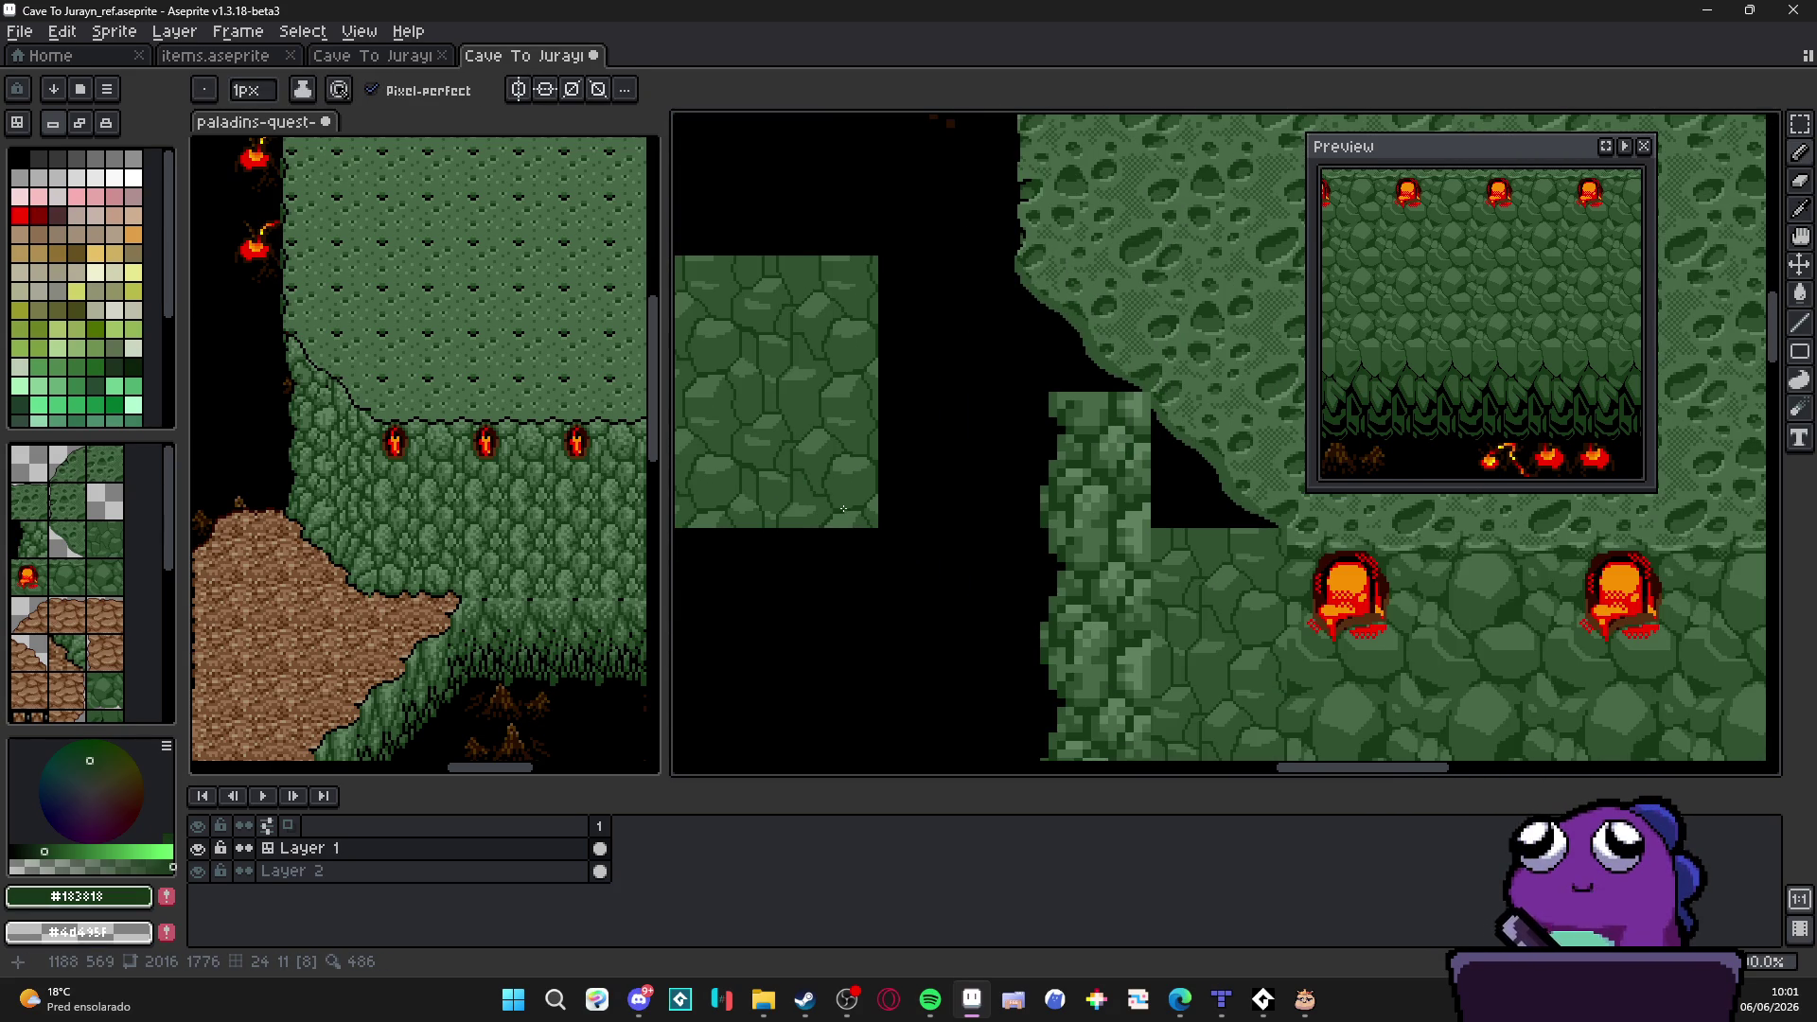
pyautogui.scroll(1, 846, 511)
pyautogui.scroll(1, 908, 493)
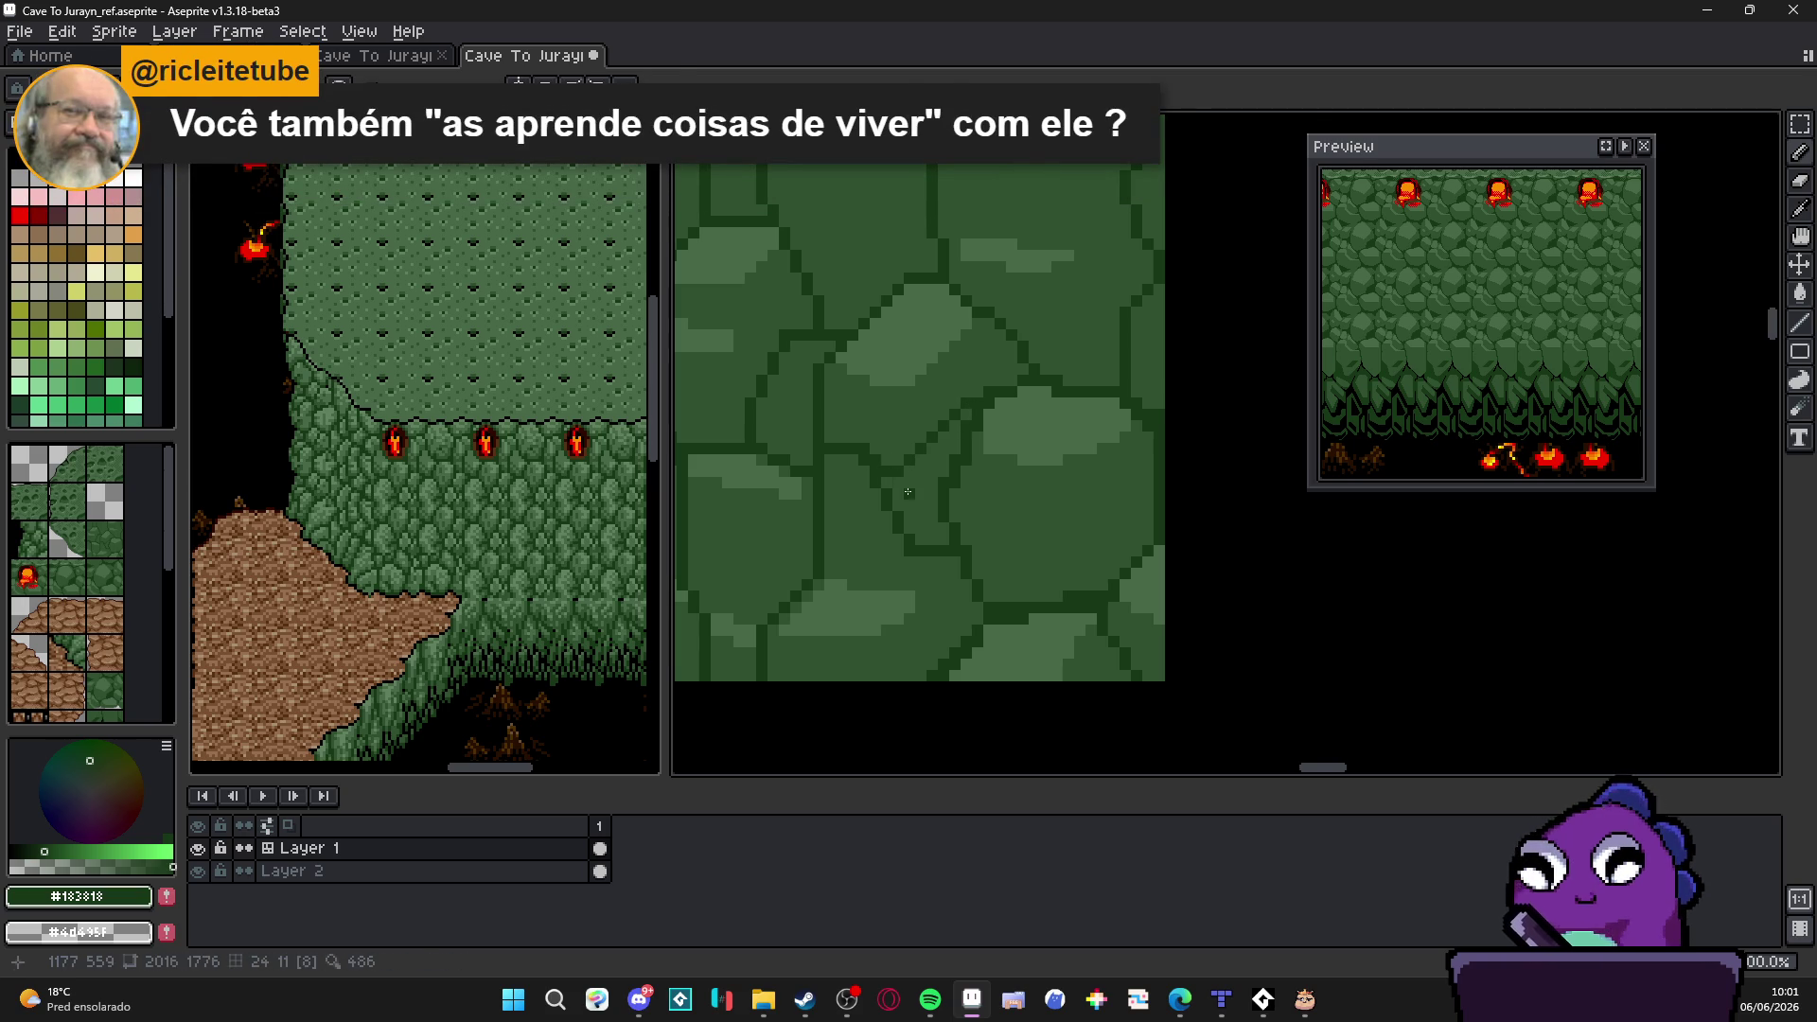
# Step: Paint a dark patch and a vertical crack between stones, adding single dark pixels
pyautogui.press('b')
pyautogui.moveTo(891, 467); pyautogui.dragTo(938, 426)
pyautogui.scroll(-1, 934, 429)
pyautogui.scroll(1, 934, 430)
pyautogui.scroll(-1, 923, 423)
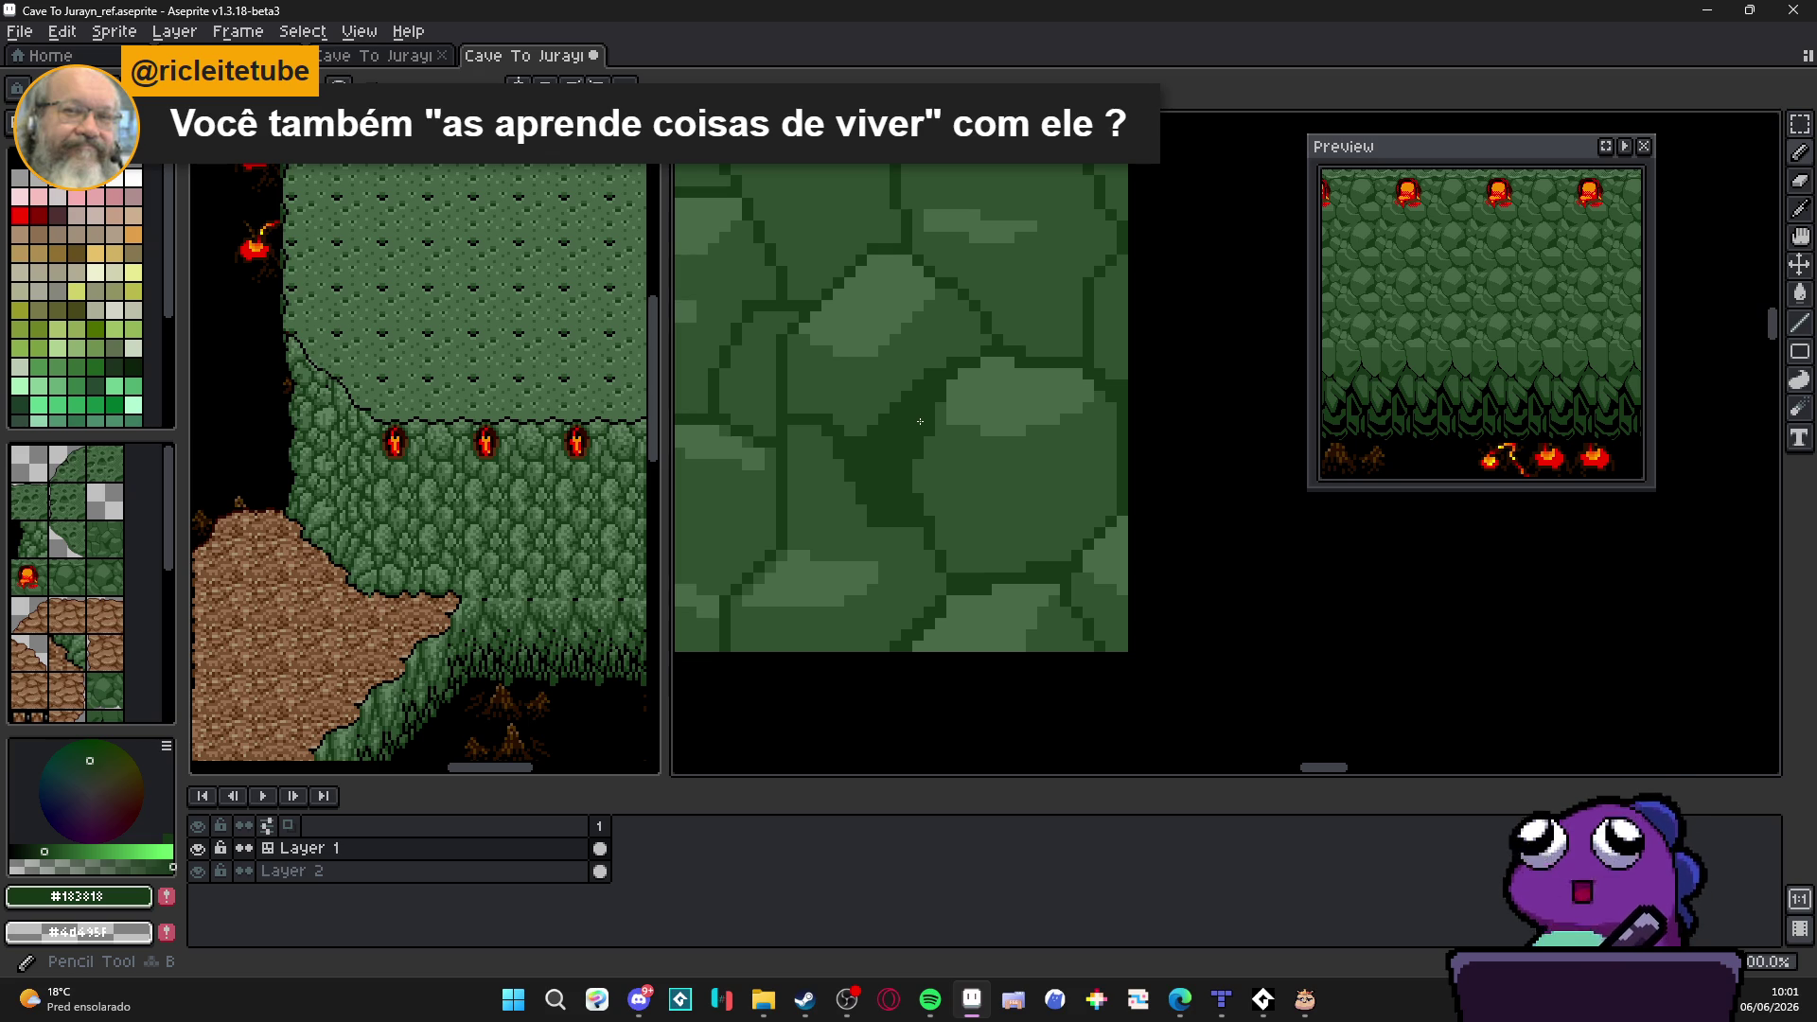
pyautogui.scroll(1, 920, 420)
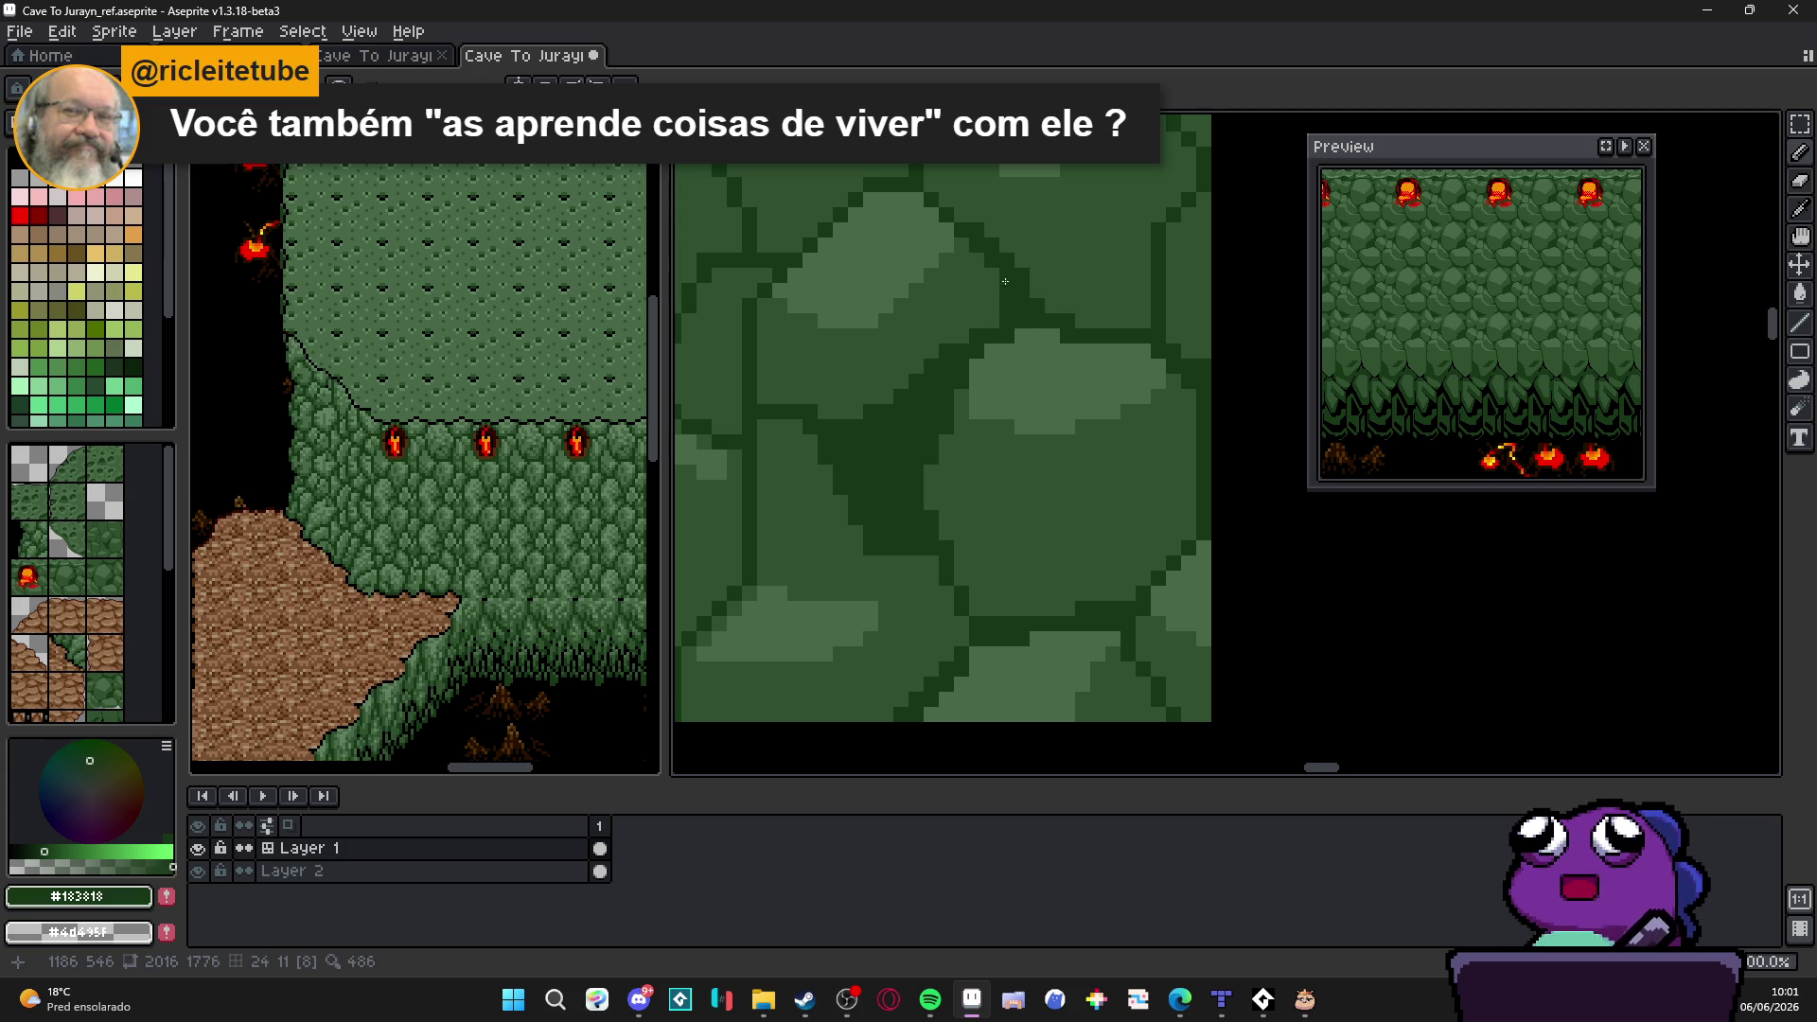
pyautogui.scroll(-1, 991, 260)
pyautogui.scroll(1, 853, 383)
pyautogui.scroll(-1, 944, 442)
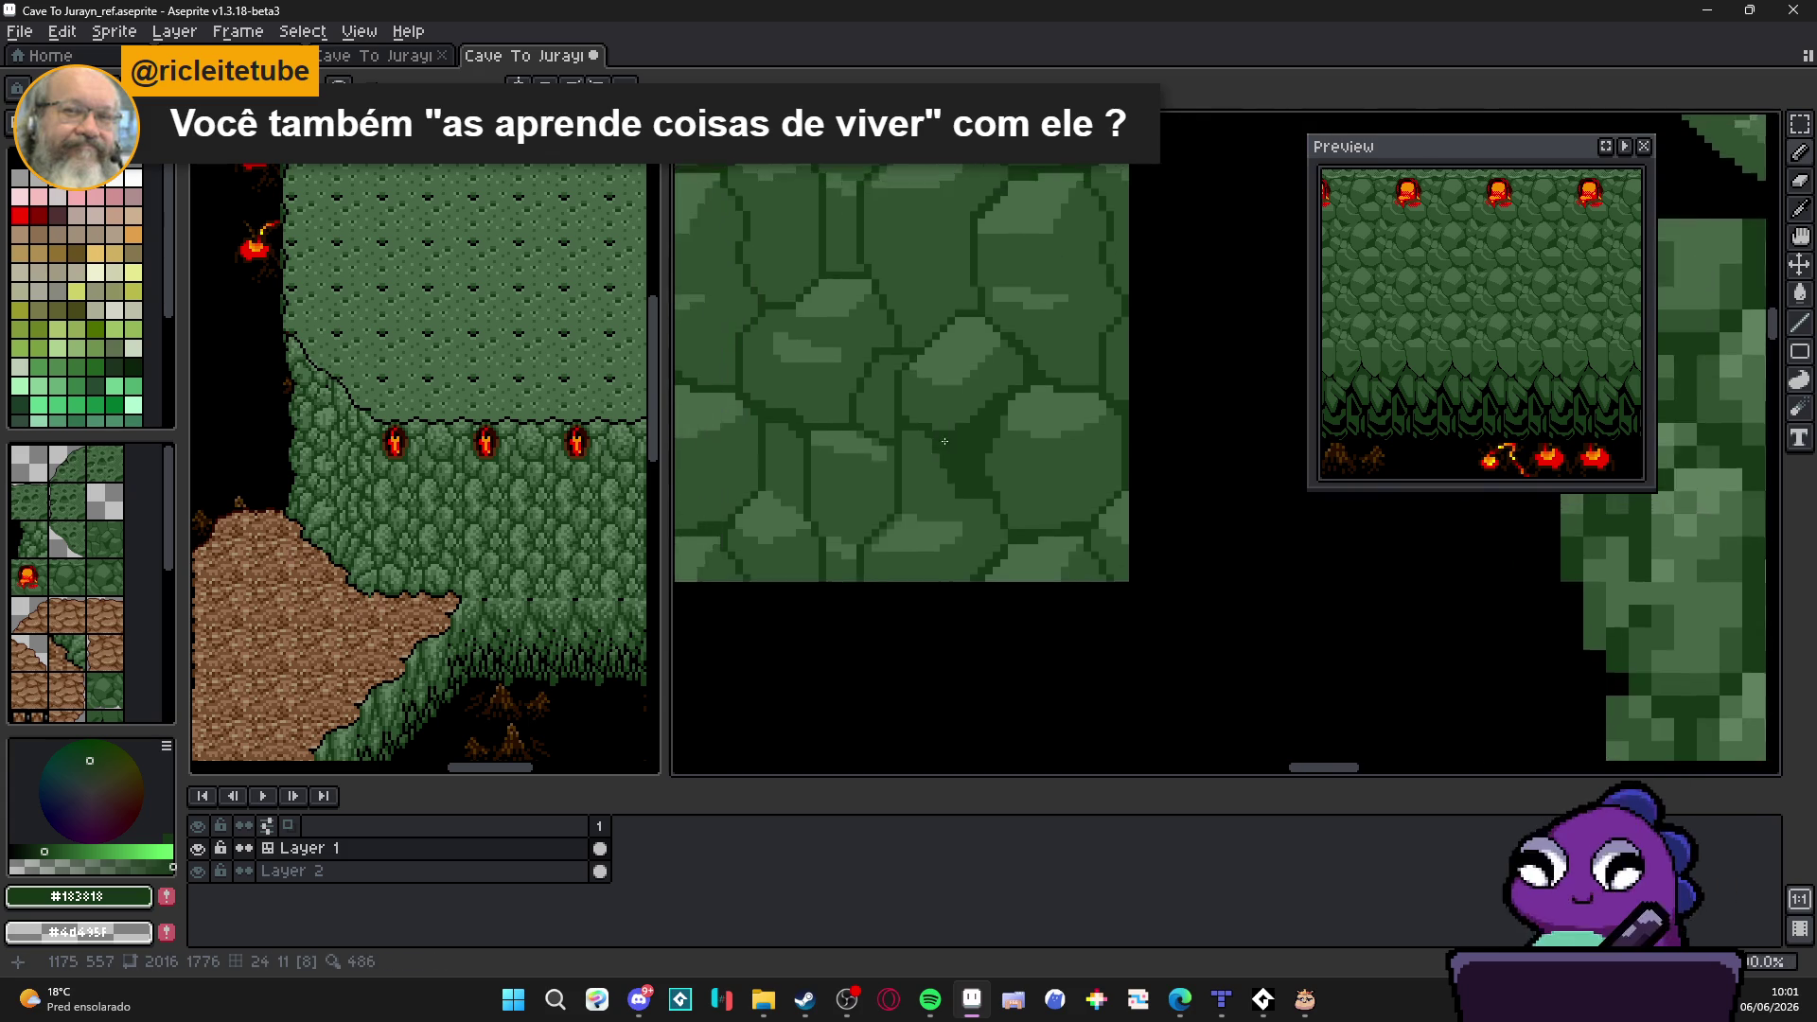
pyautogui.scroll(2, 944, 442)
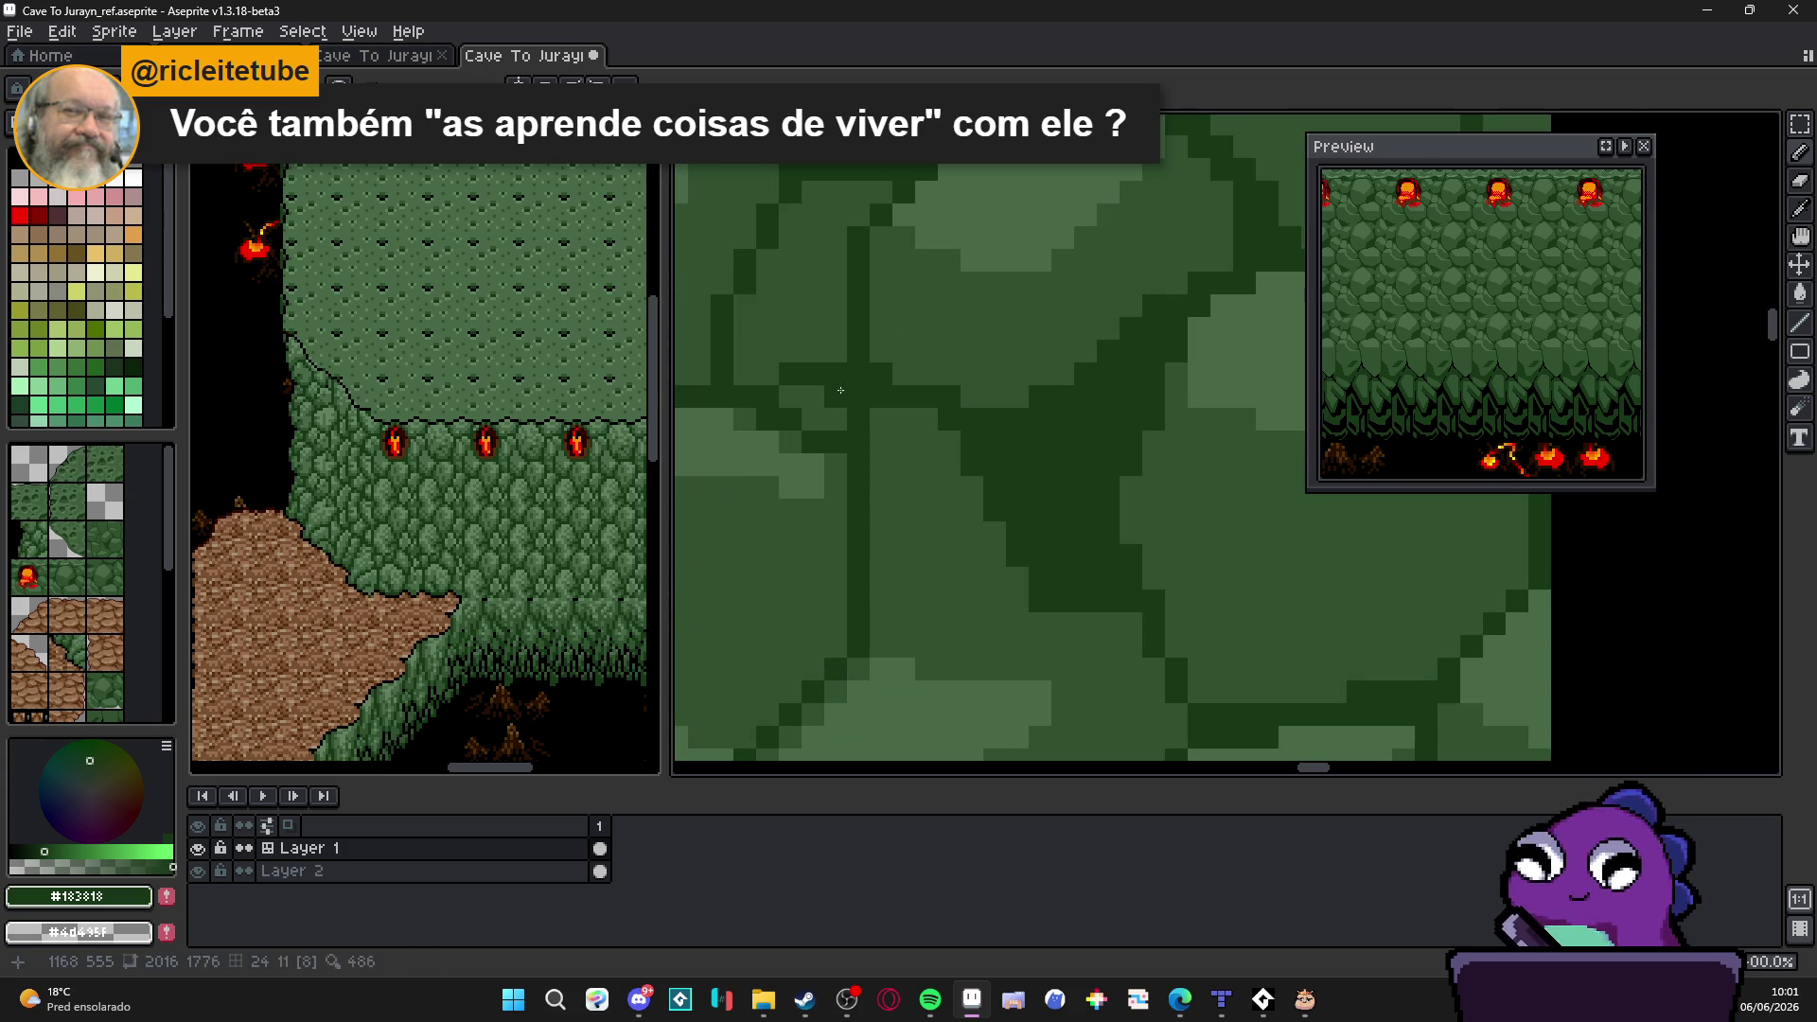
pyautogui.press('b')
pyautogui.moveTo(836, 364); pyautogui.dragTo(835, 250)
pyautogui.click(880, 194)
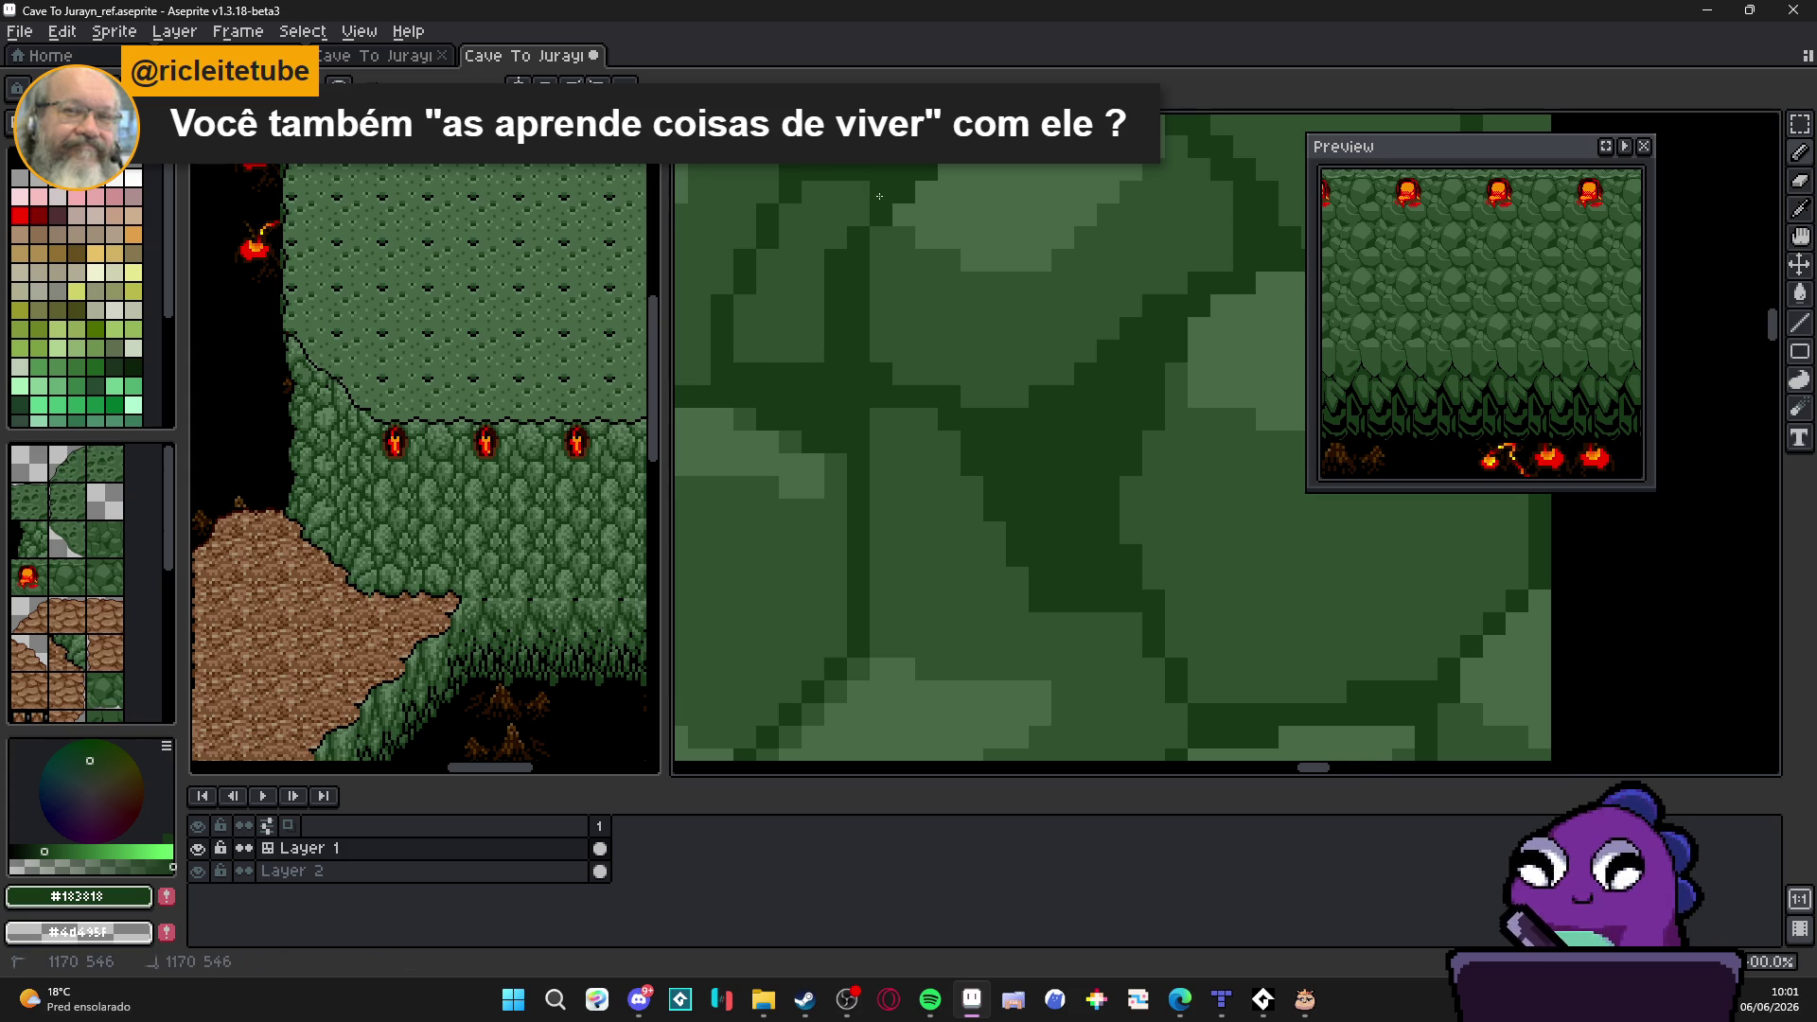
pyautogui.scroll(-2, 1004, 359)
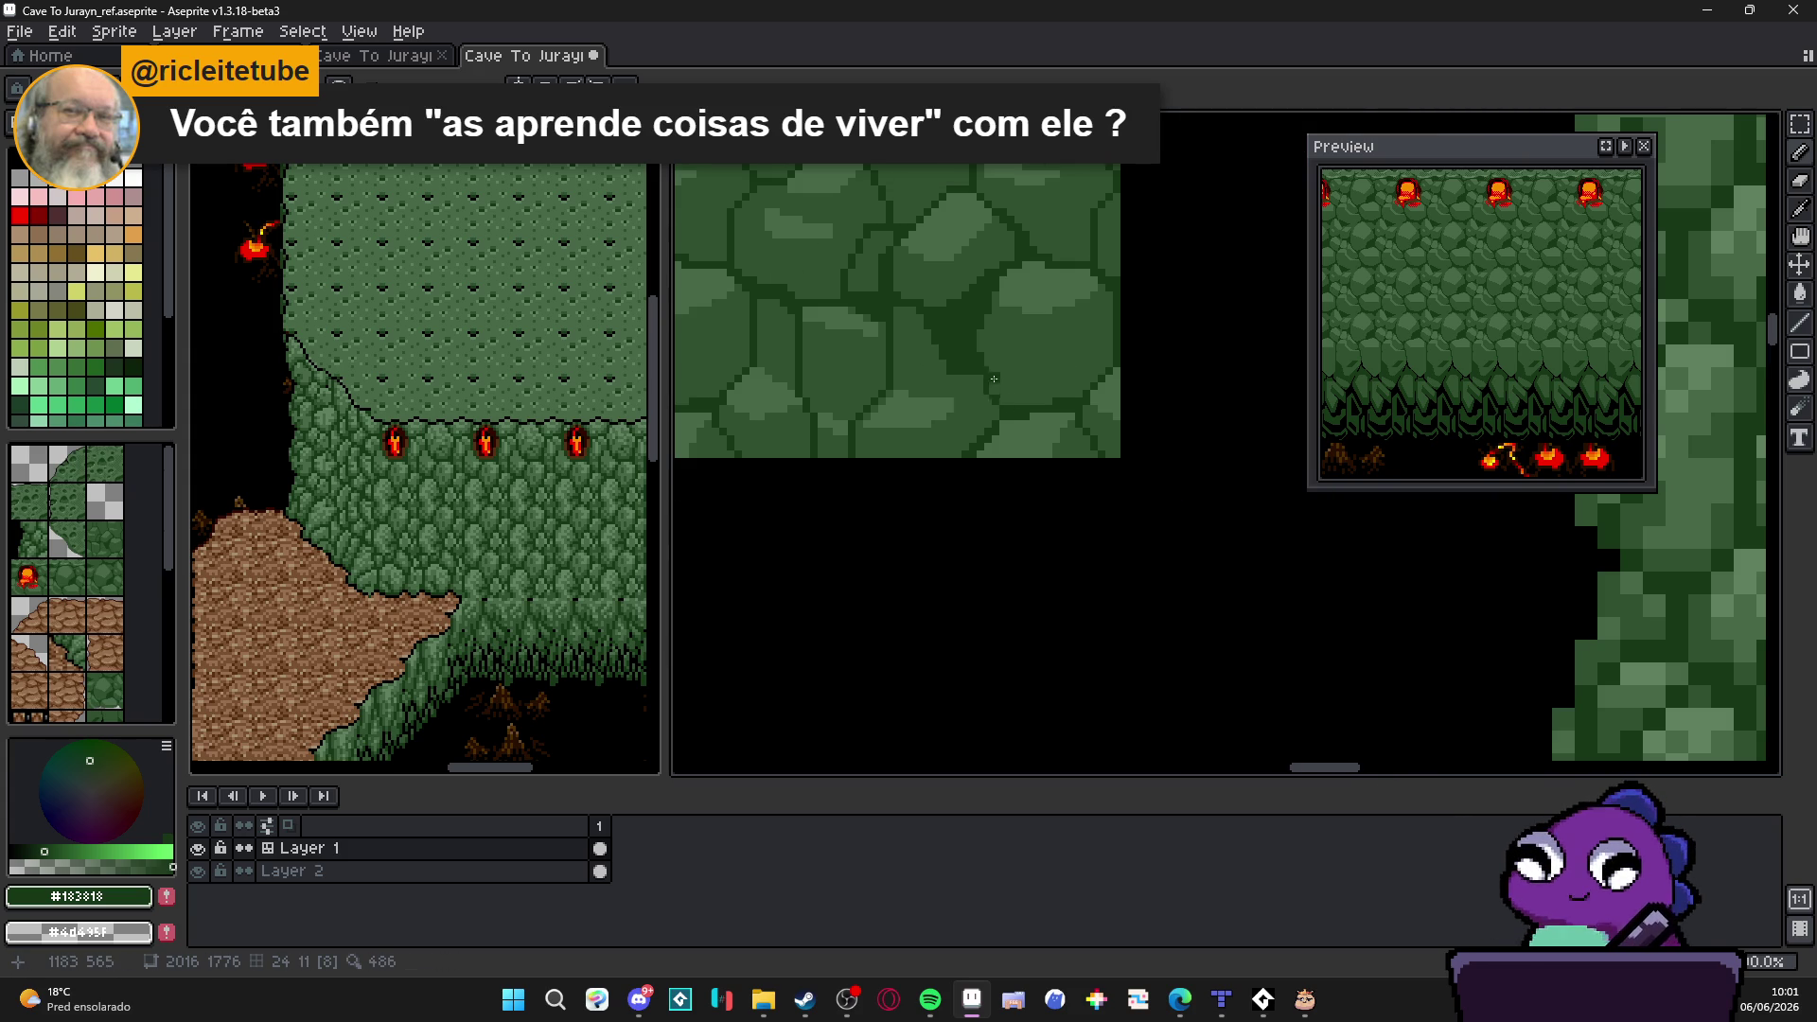
pyautogui.scroll(2, 1002, 393)
pyautogui.click(999, 486)
pyautogui.scroll(-1, 1002, 484)
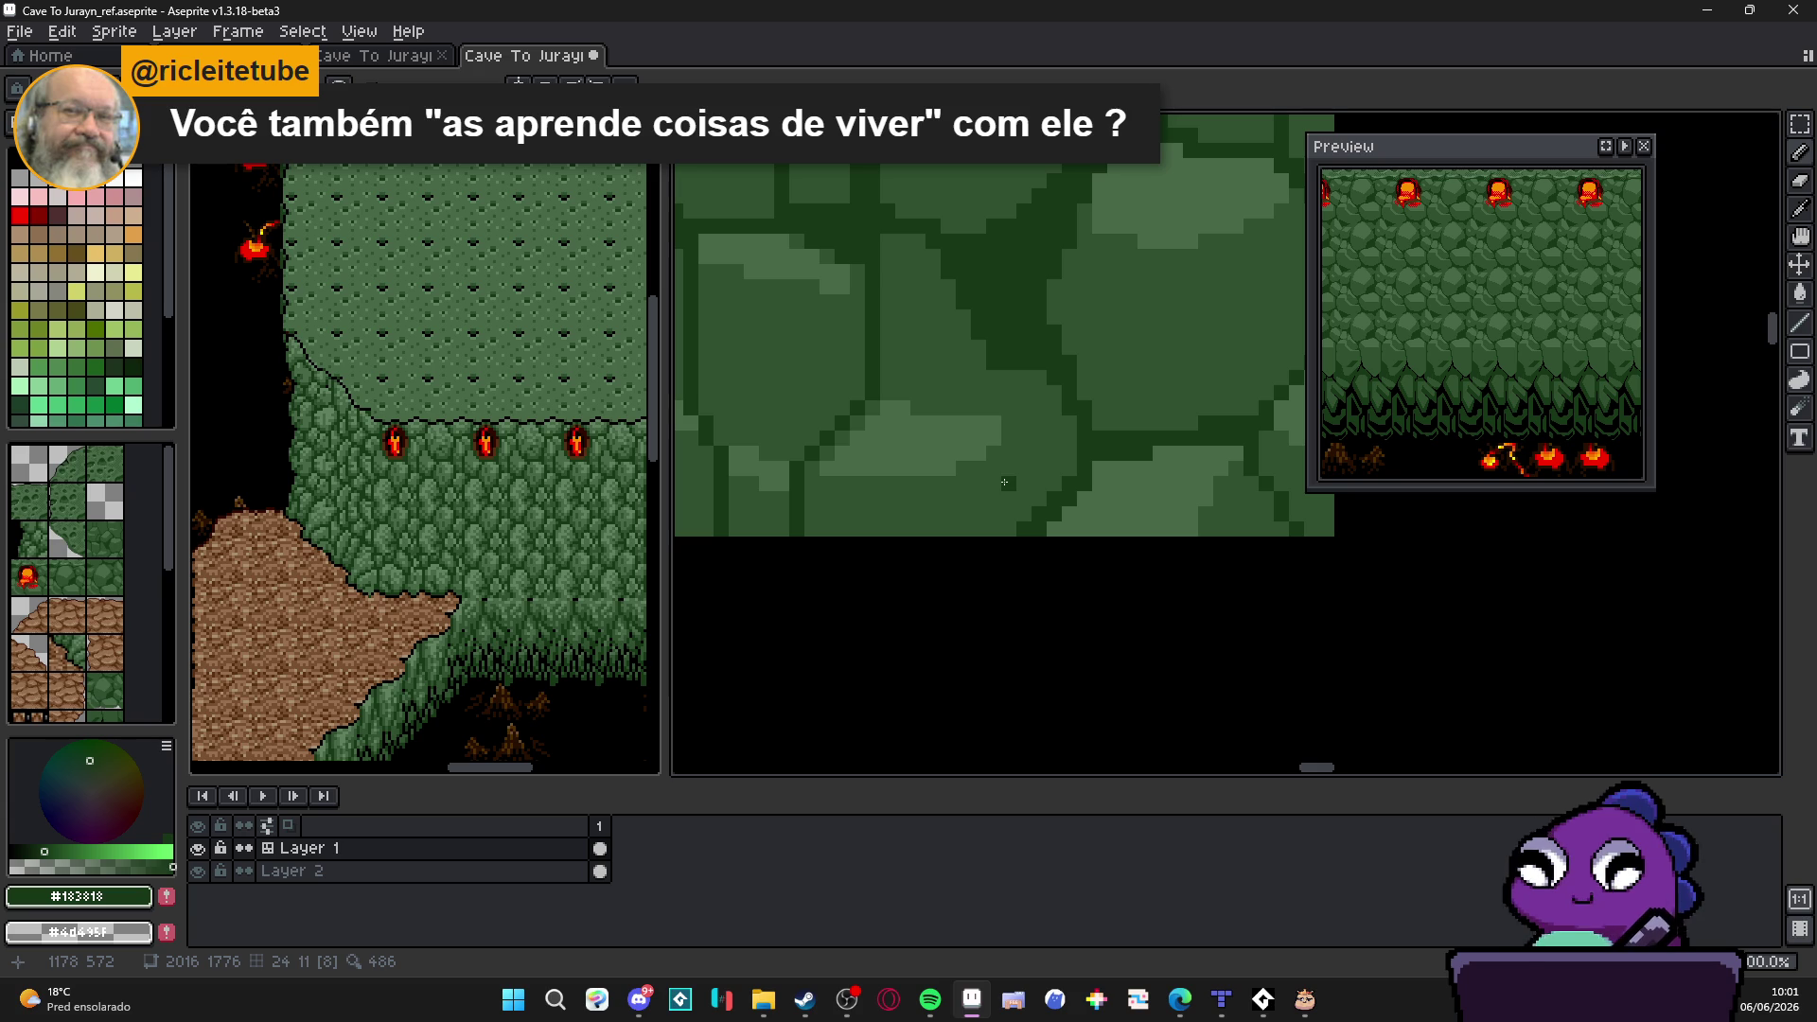
pyautogui.scroll(-2, 994, 496)
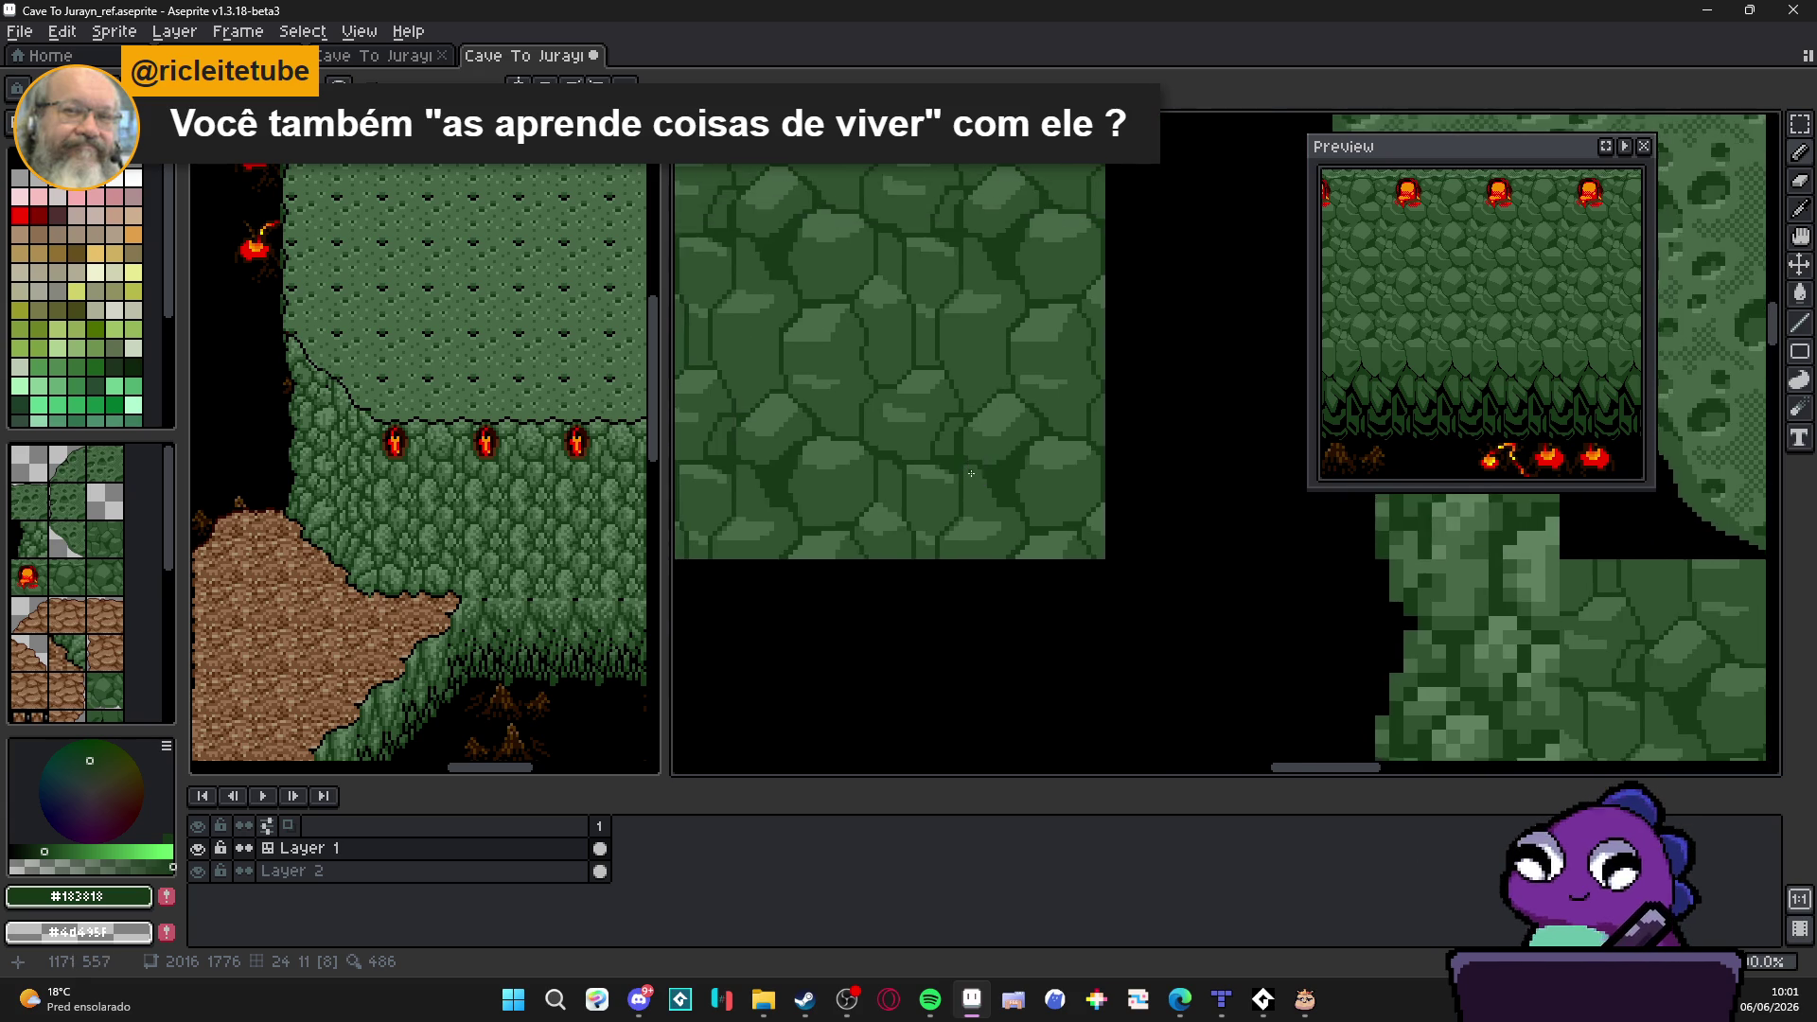
pyautogui.scroll(1, 938, 515)
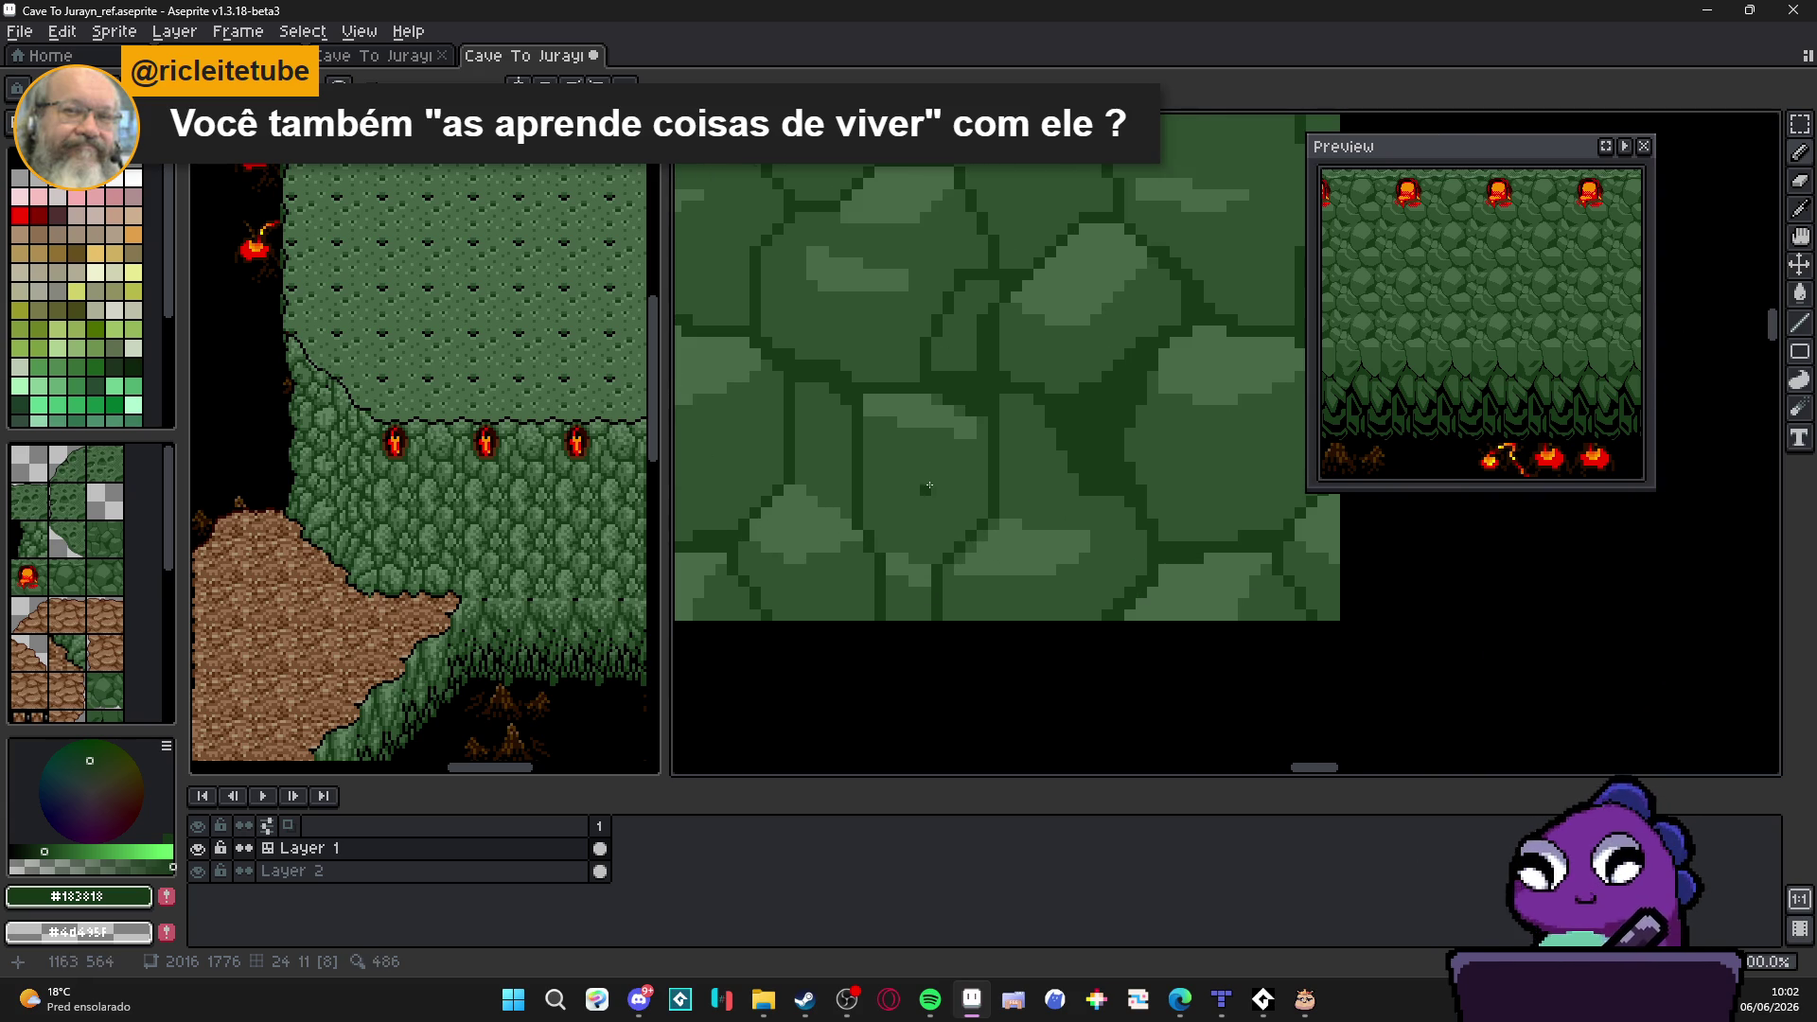
pyautogui.scroll(1, 953, 504)
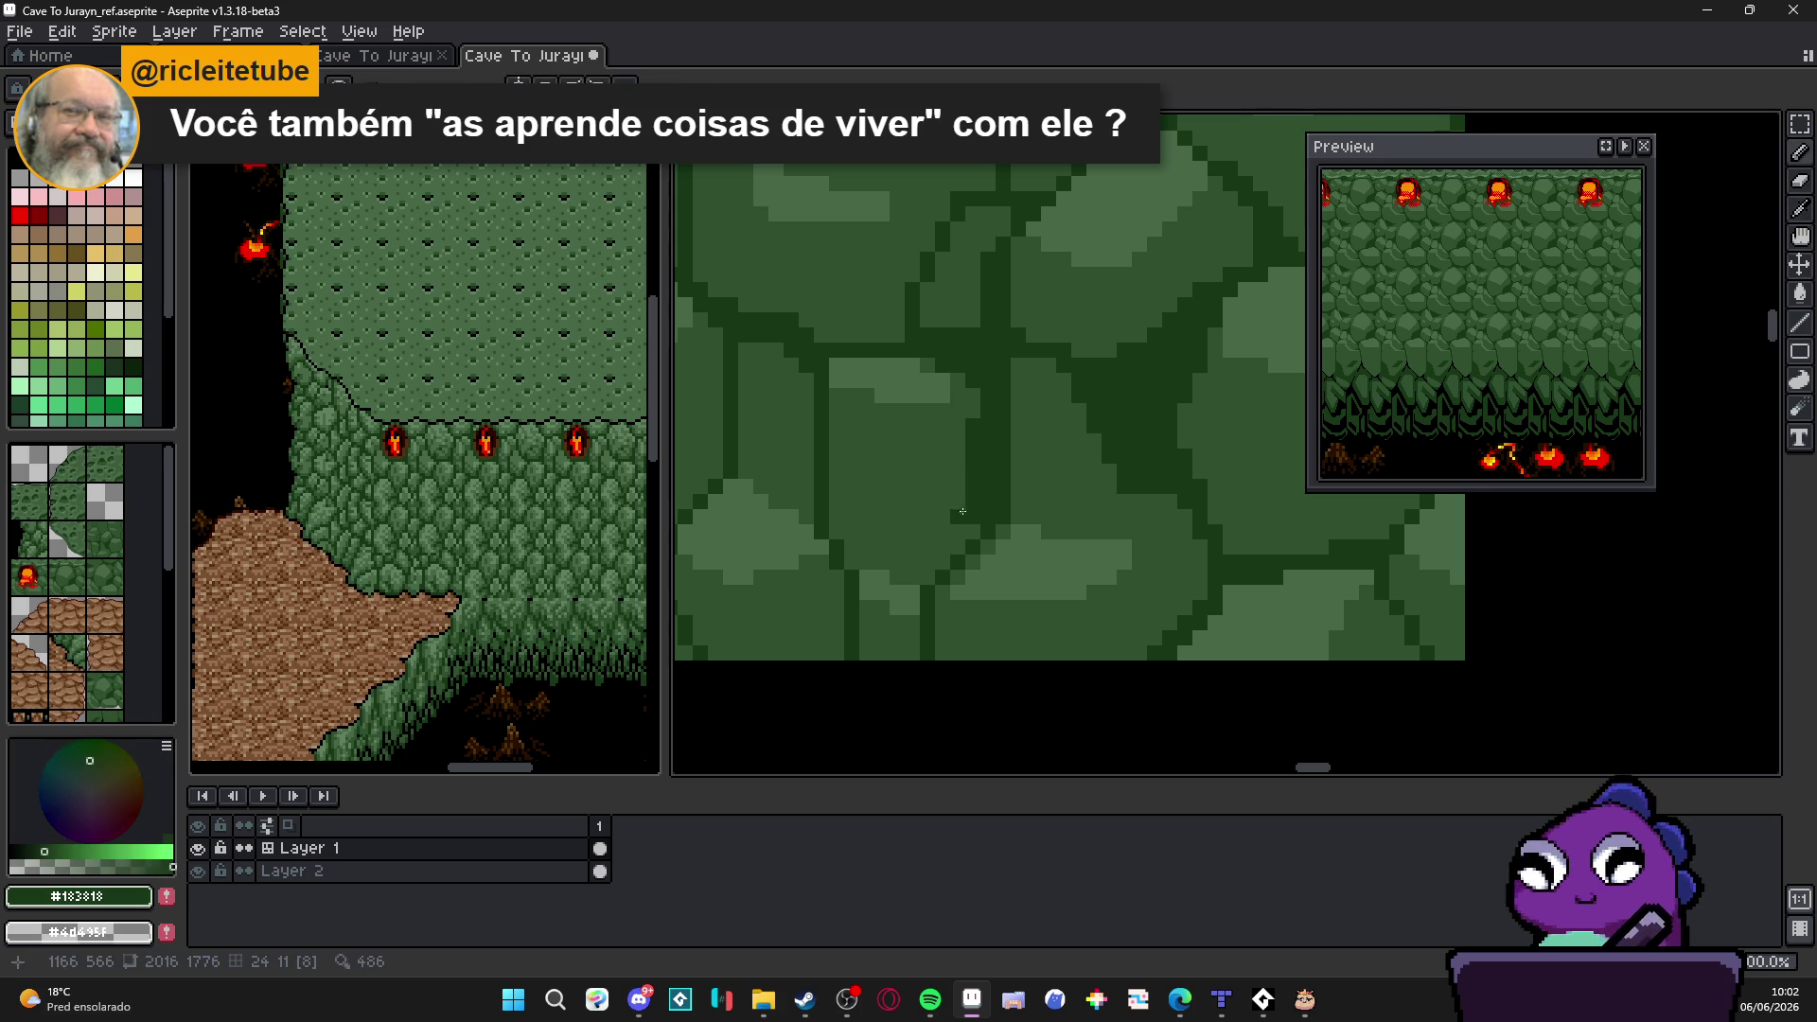
# Step: Draw a horizontal dark crack along the lower stones
pyautogui.moveTo(850, 567); pyautogui.dragTo(952, 562)
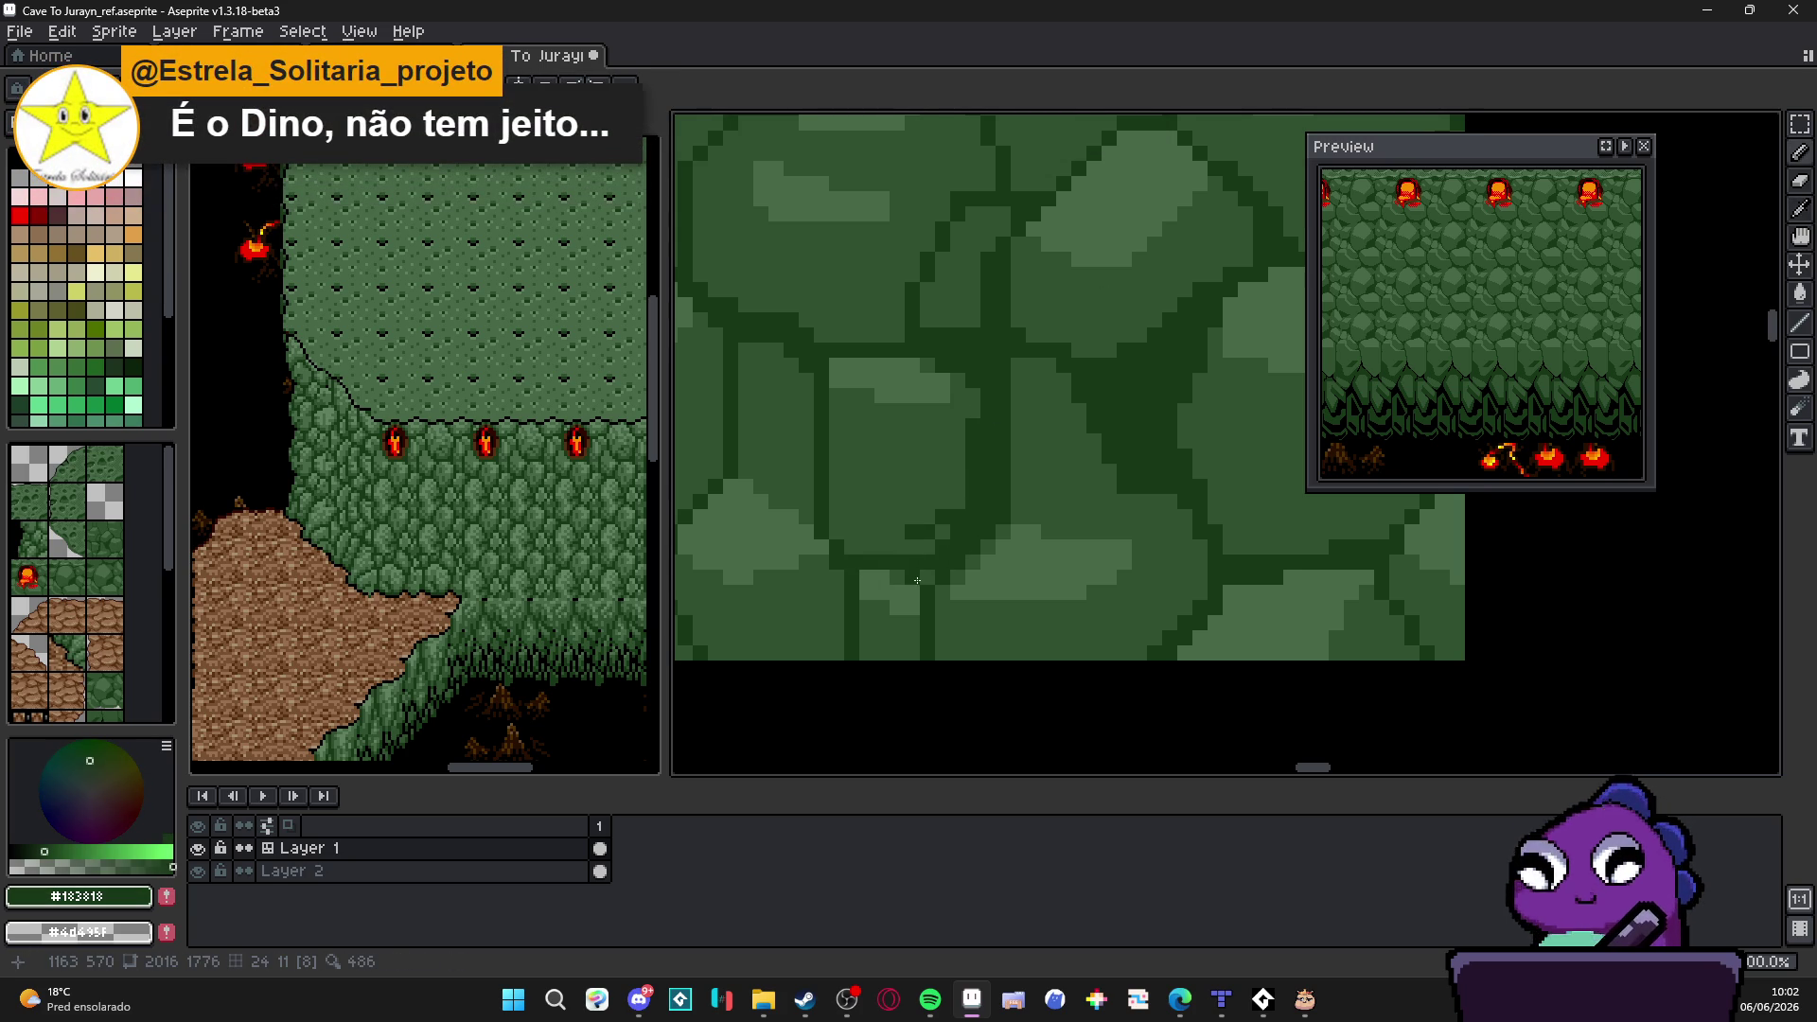
pyautogui.moveTo(918, 579); pyautogui.dragTo(924, 572)
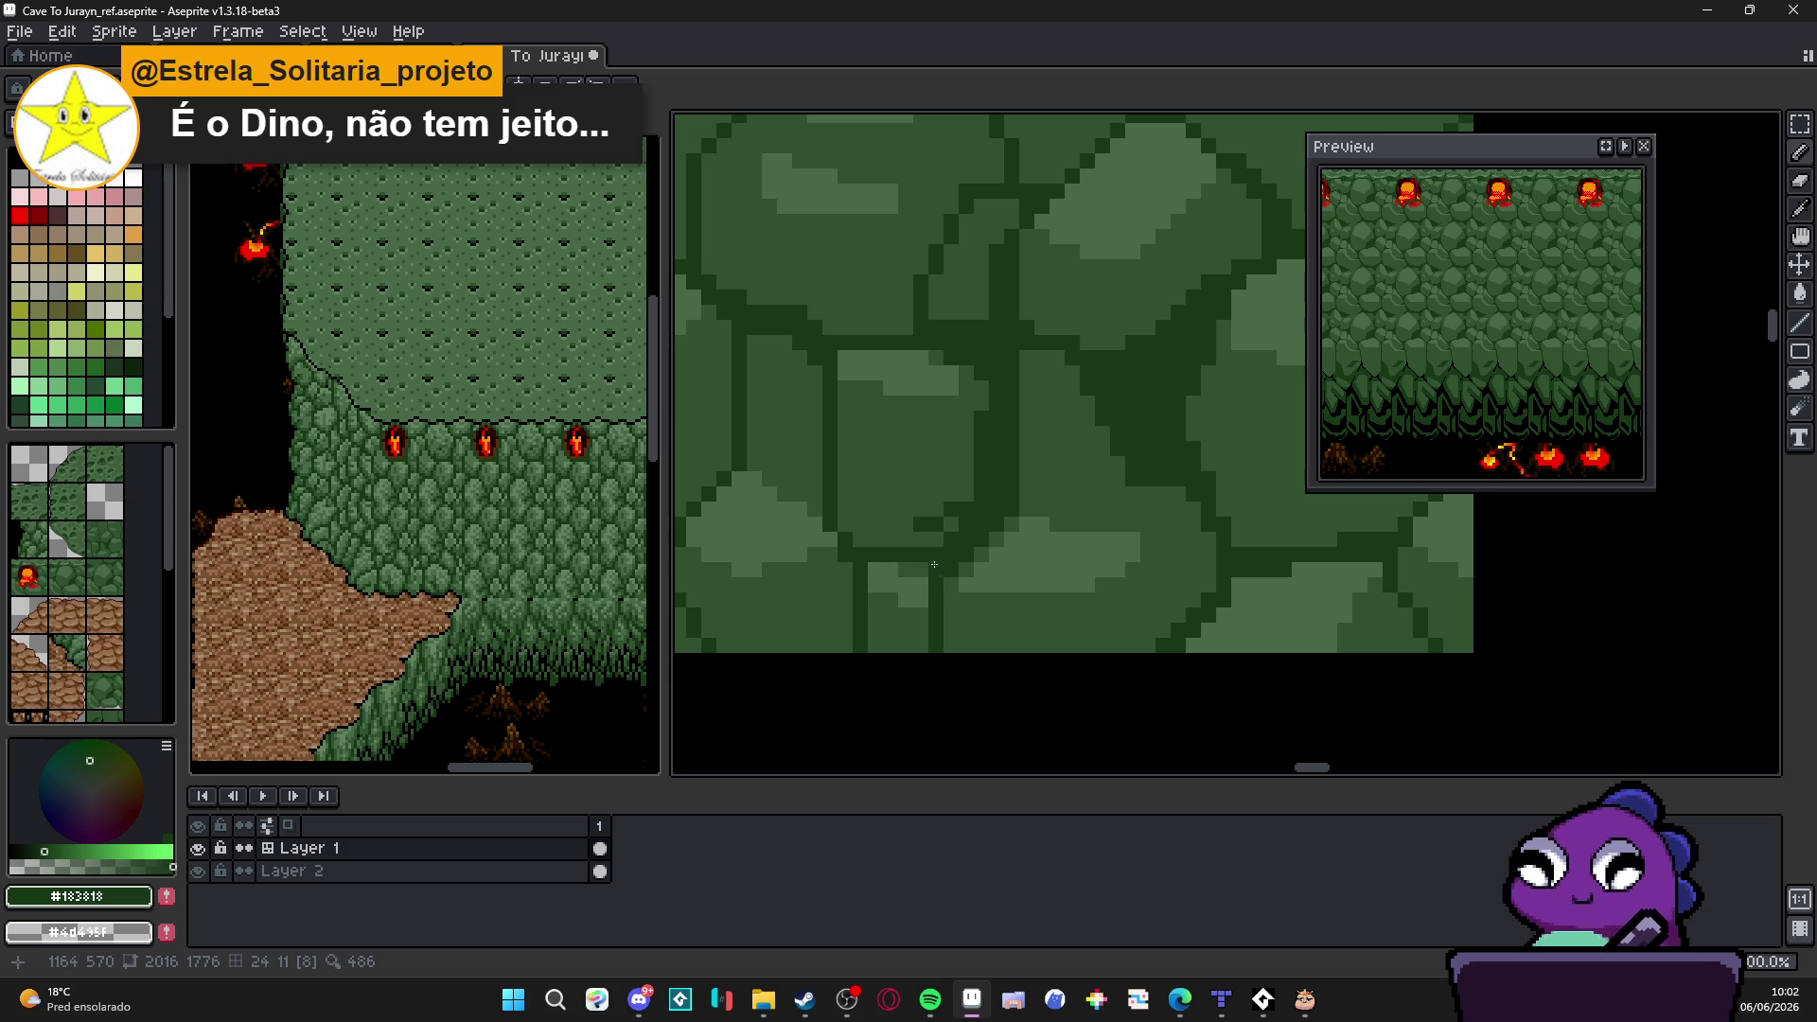
pyautogui.press('g')
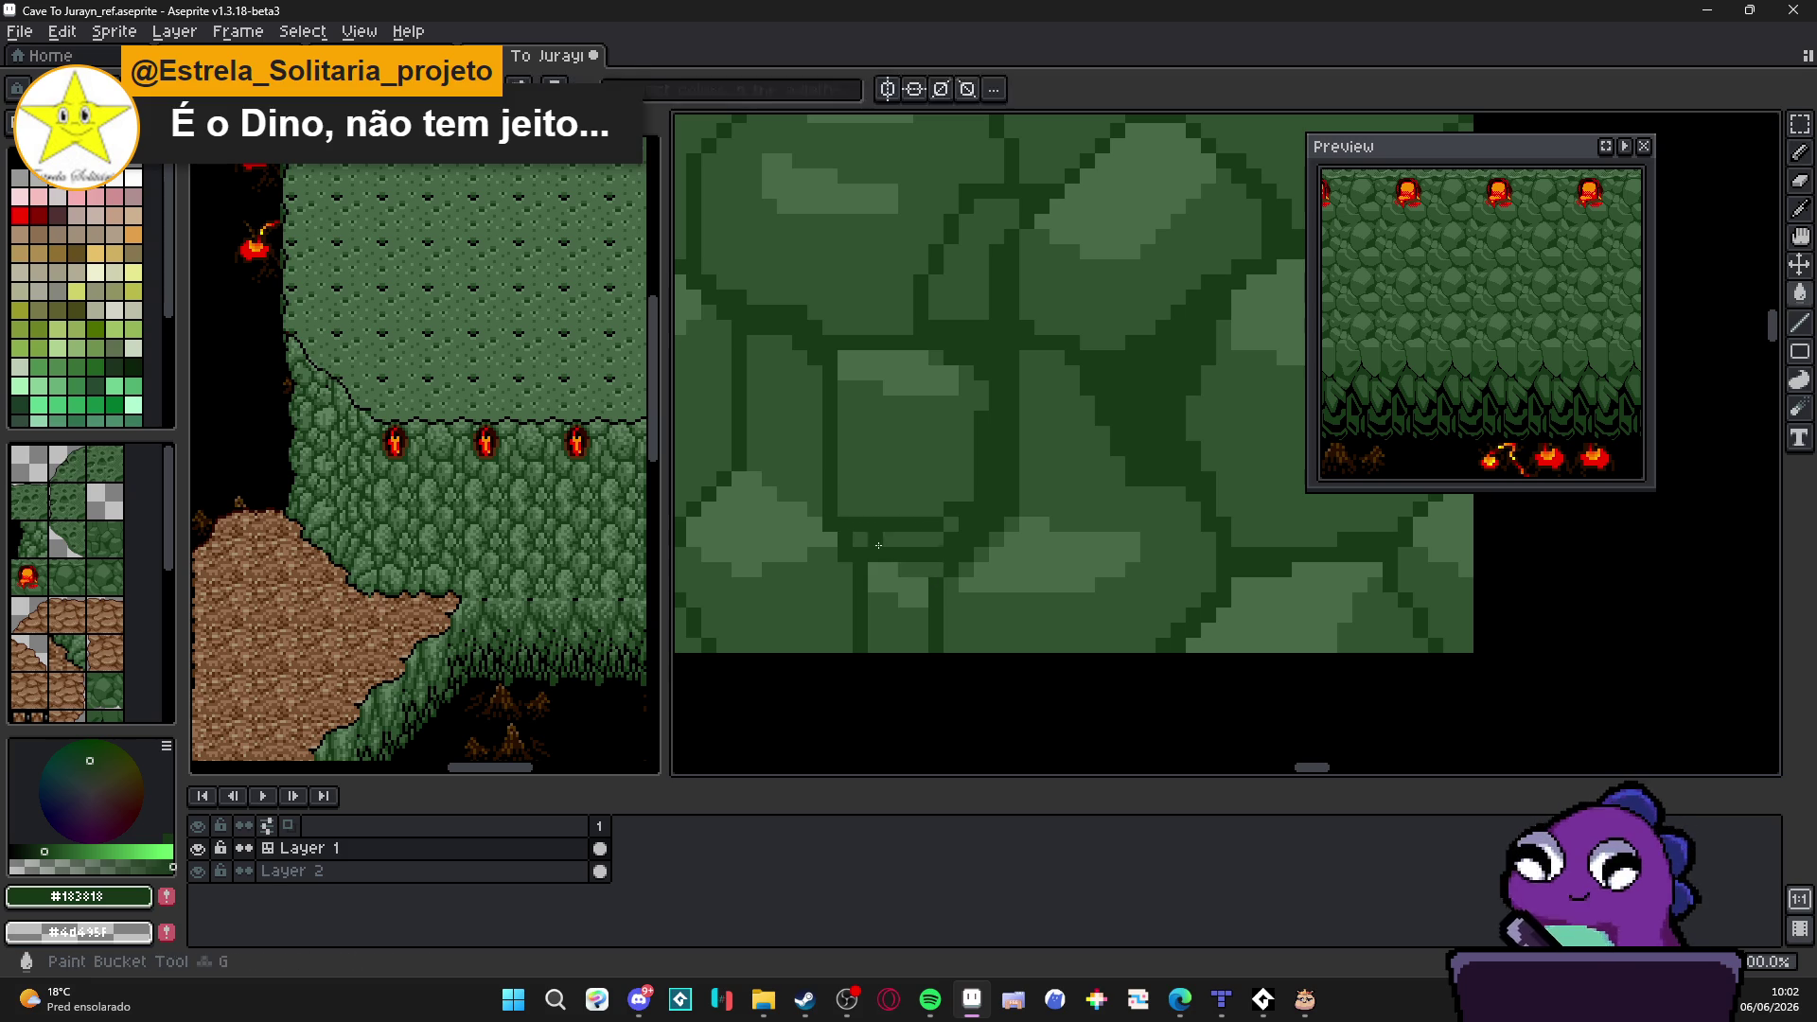
# Step: Retouch a stone with a short #486848 stroke and pan the preview onto the tiled stone area
pyautogui.moveTo(815, 492); pyautogui.dragTo(1047, 552)
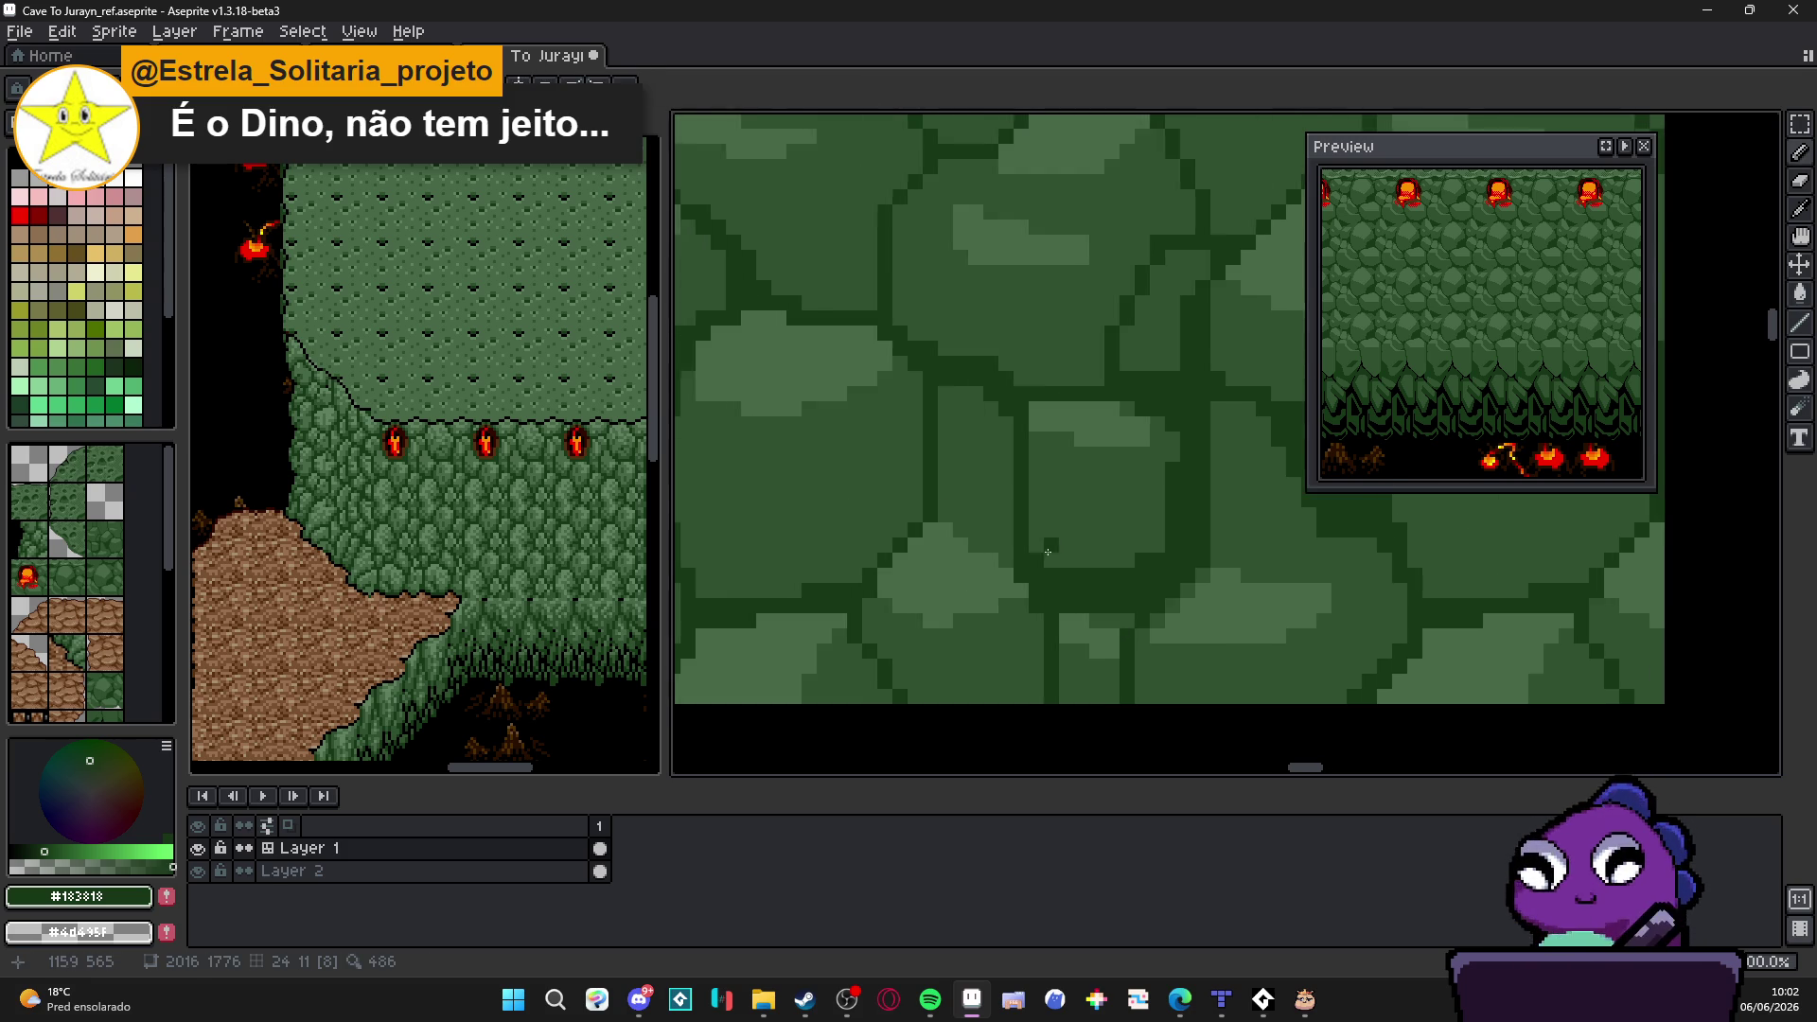
pyautogui.scroll(-2, 1023, 568)
pyautogui.scroll(2, 994, 539)
pyautogui.keyDown('alt'); pyautogui.click(934, 499); pyautogui.keyUp('alt')
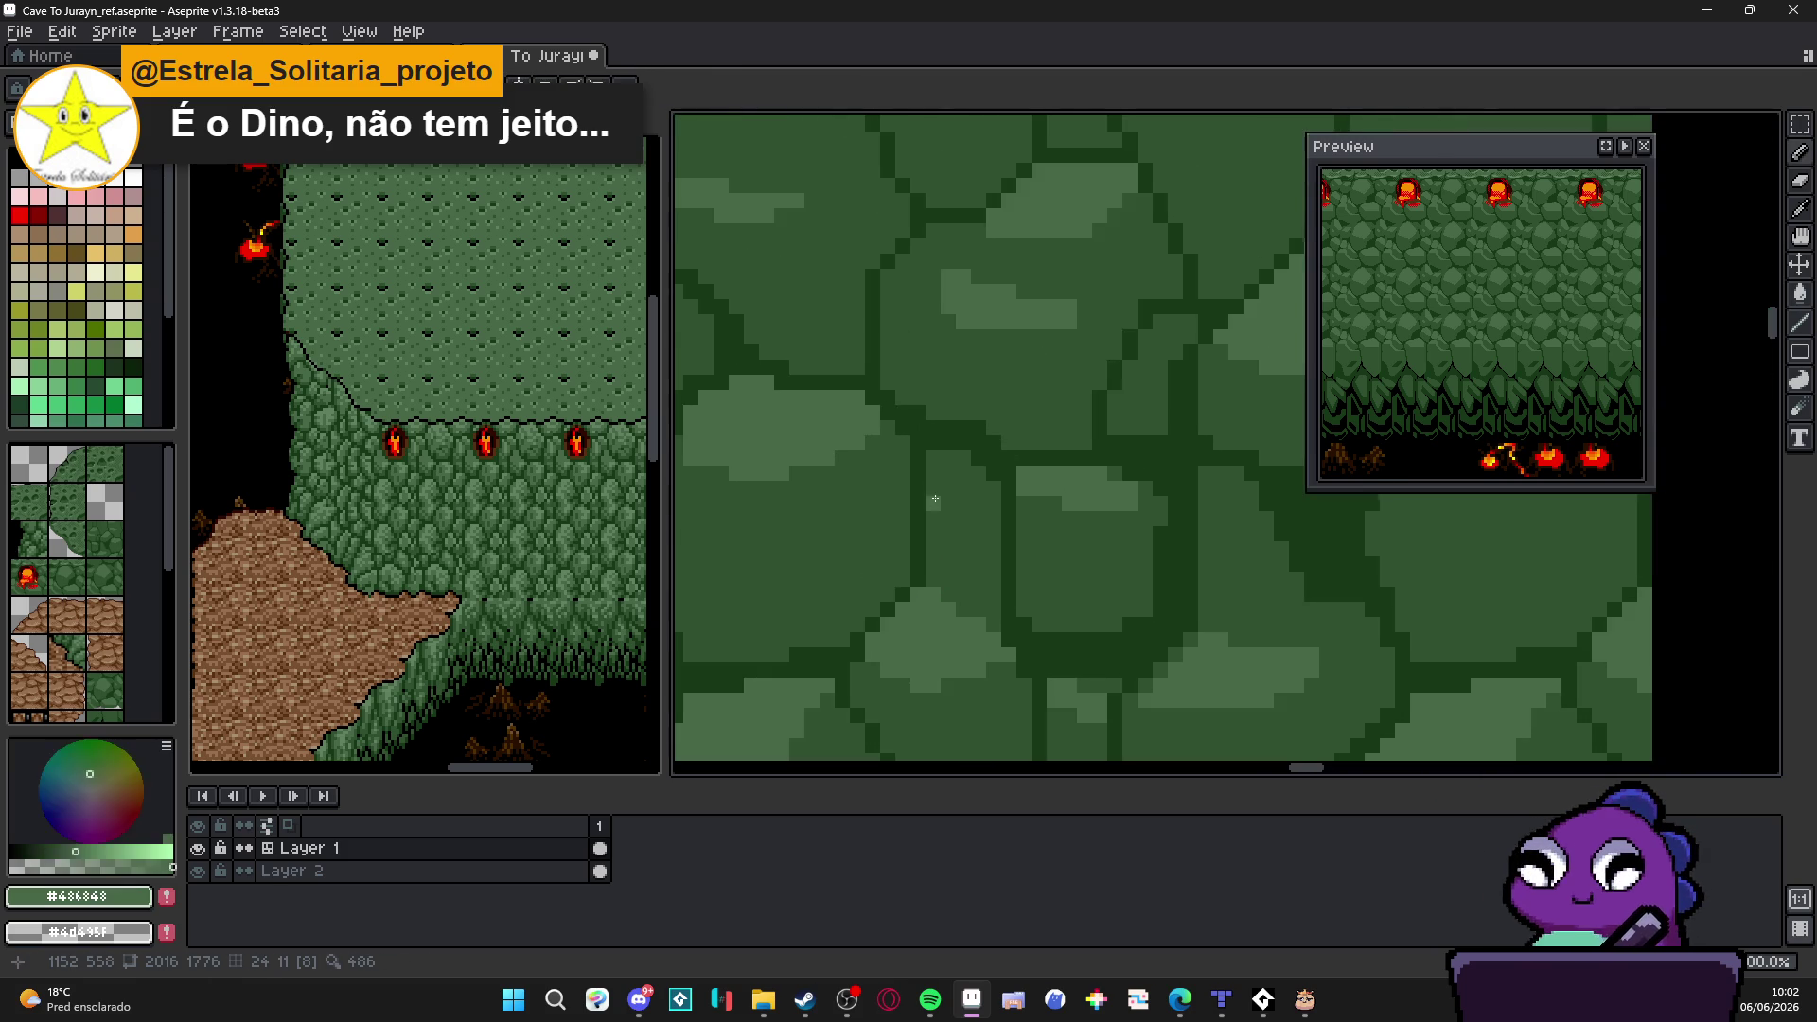
pyautogui.keyDown('alt'); pyautogui.click(1023, 564); pyautogui.keyUp('alt')
pyautogui.scroll(-2, 1003, 585)
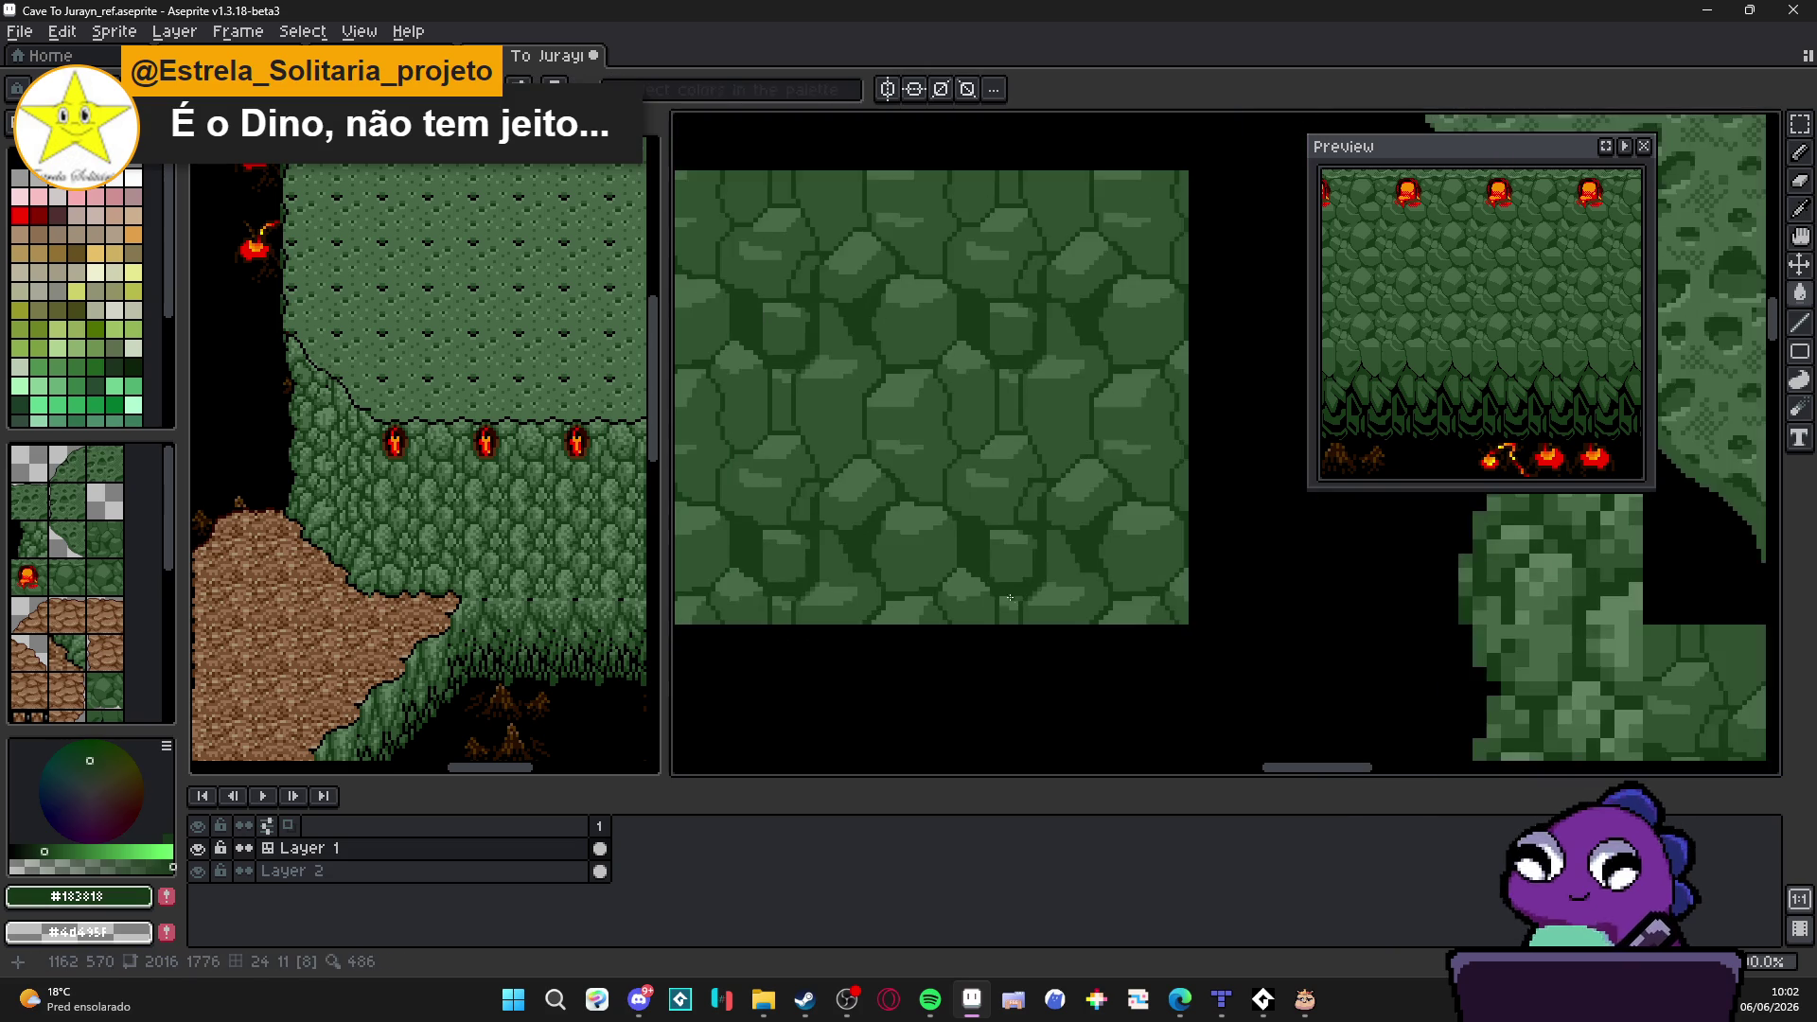
pyautogui.scroll(2, 1003, 581)
pyautogui.keyDown('alt'); pyautogui.click(957, 514); pyautogui.keyUp('alt')
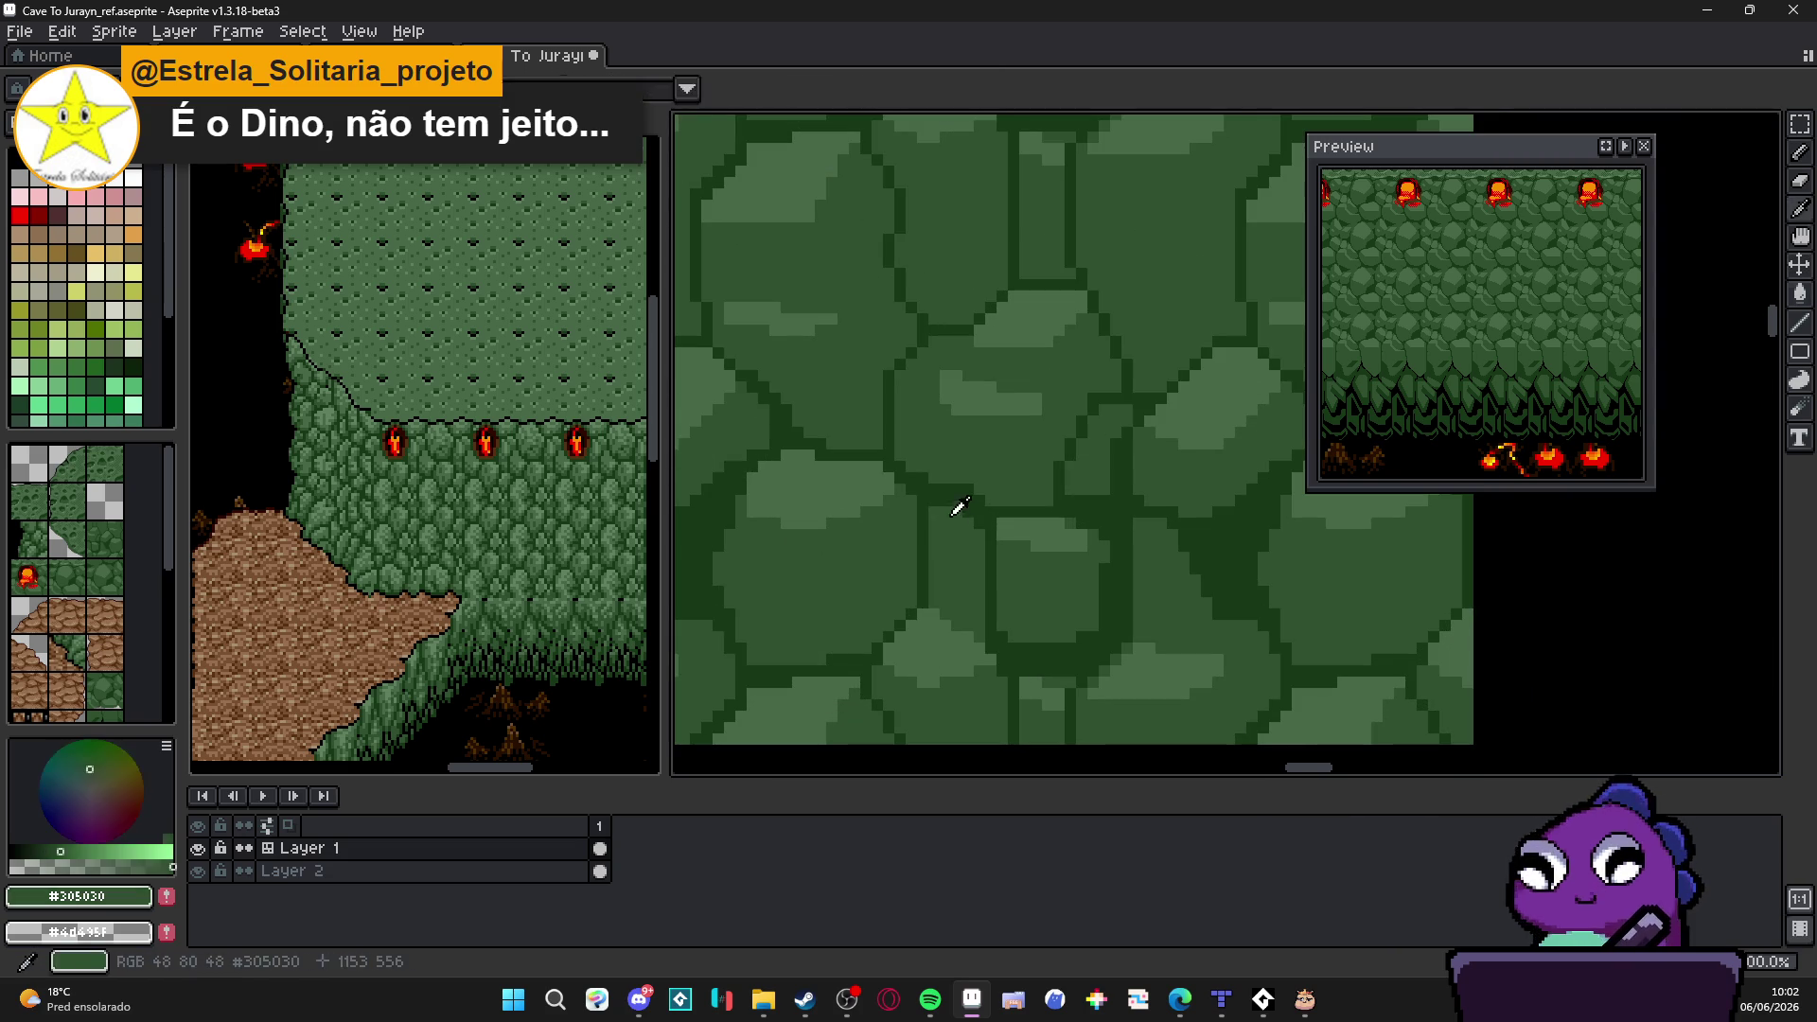
pyautogui.keyDown('alt'); pyautogui.click(942, 620); pyautogui.keyUp('alt')
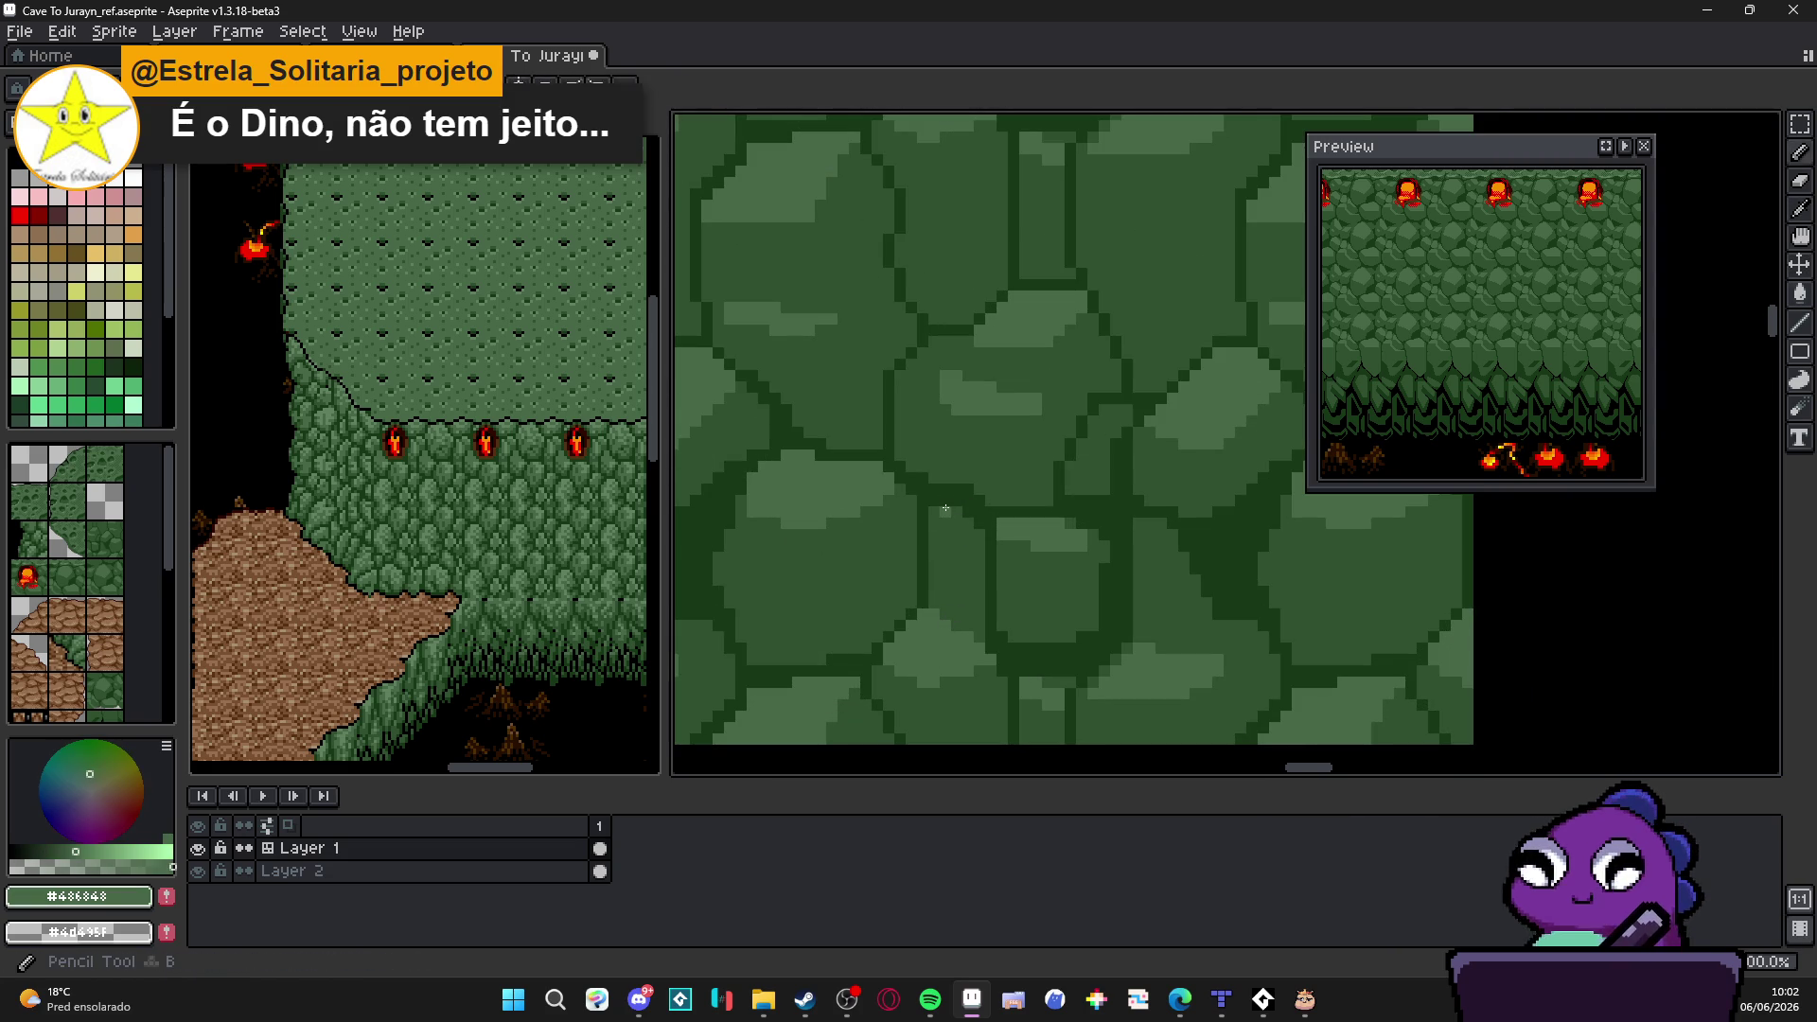
pyautogui.moveTo(954, 528); pyautogui.dragTo(977, 538)
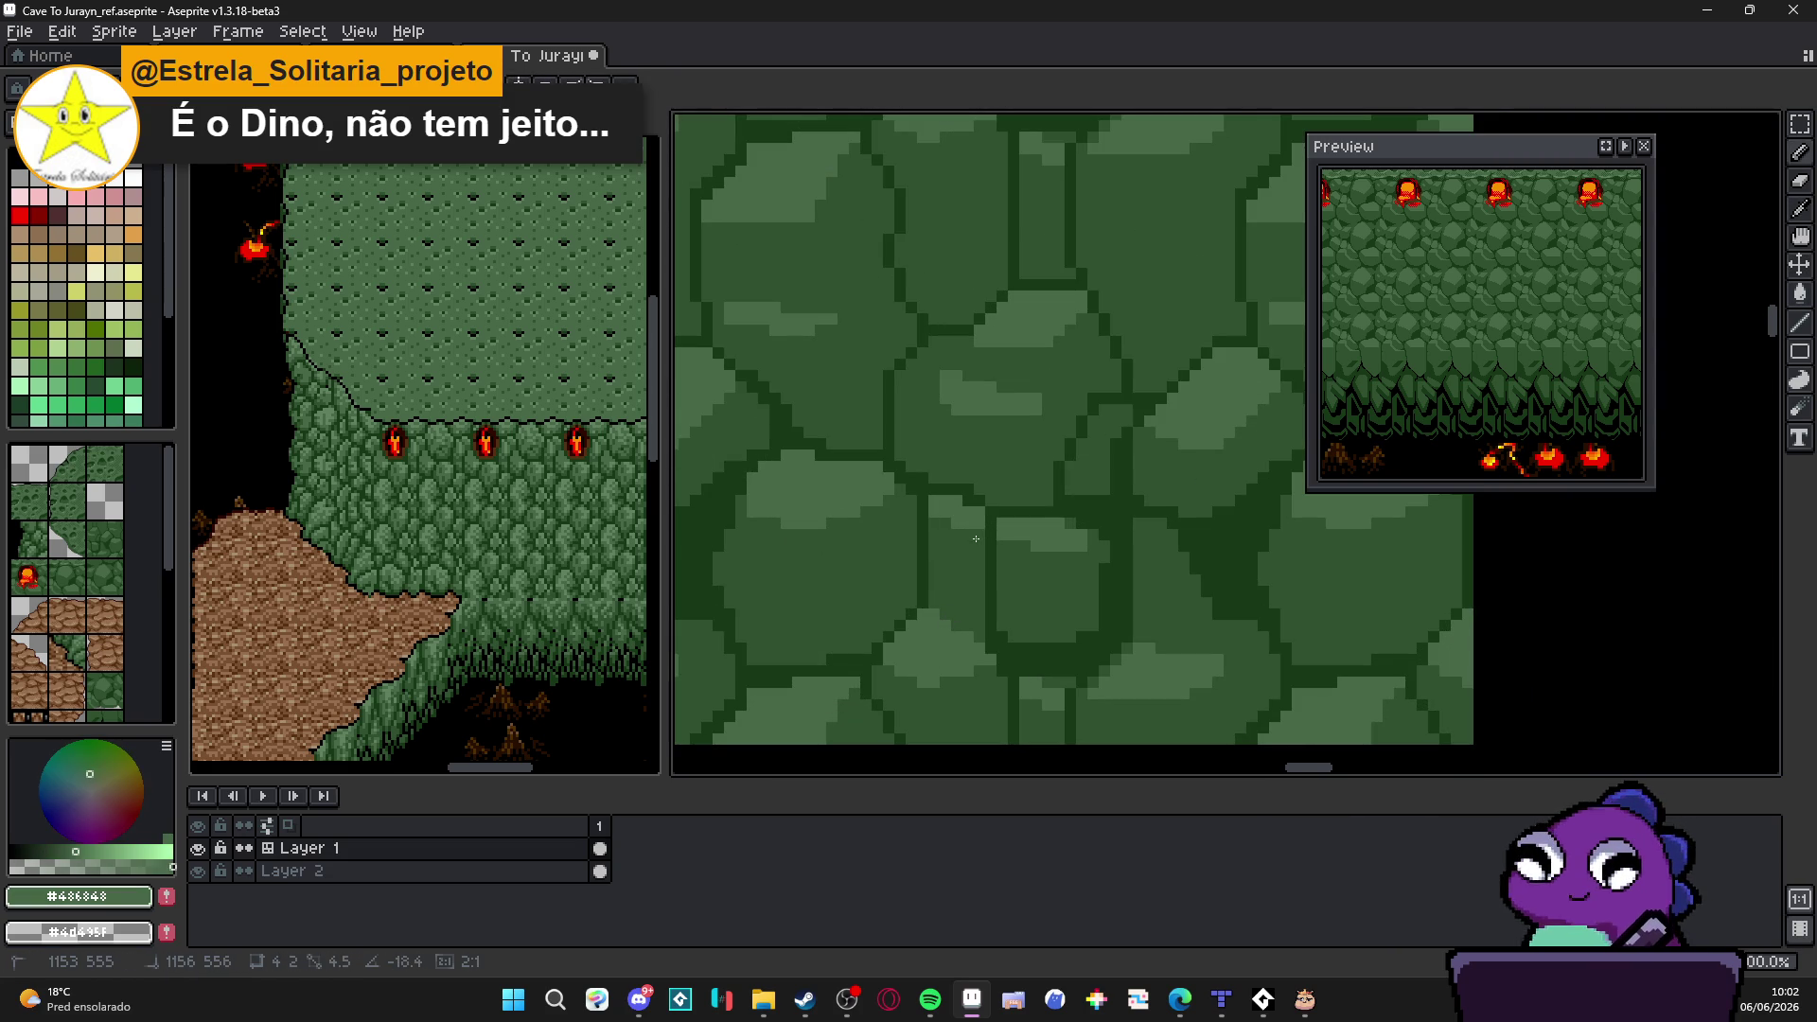
pyautogui.keyDown('alt'); pyautogui.click(1051, 653); pyautogui.keyUp('alt')
pyautogui.scroll(-2, 1051, 654)
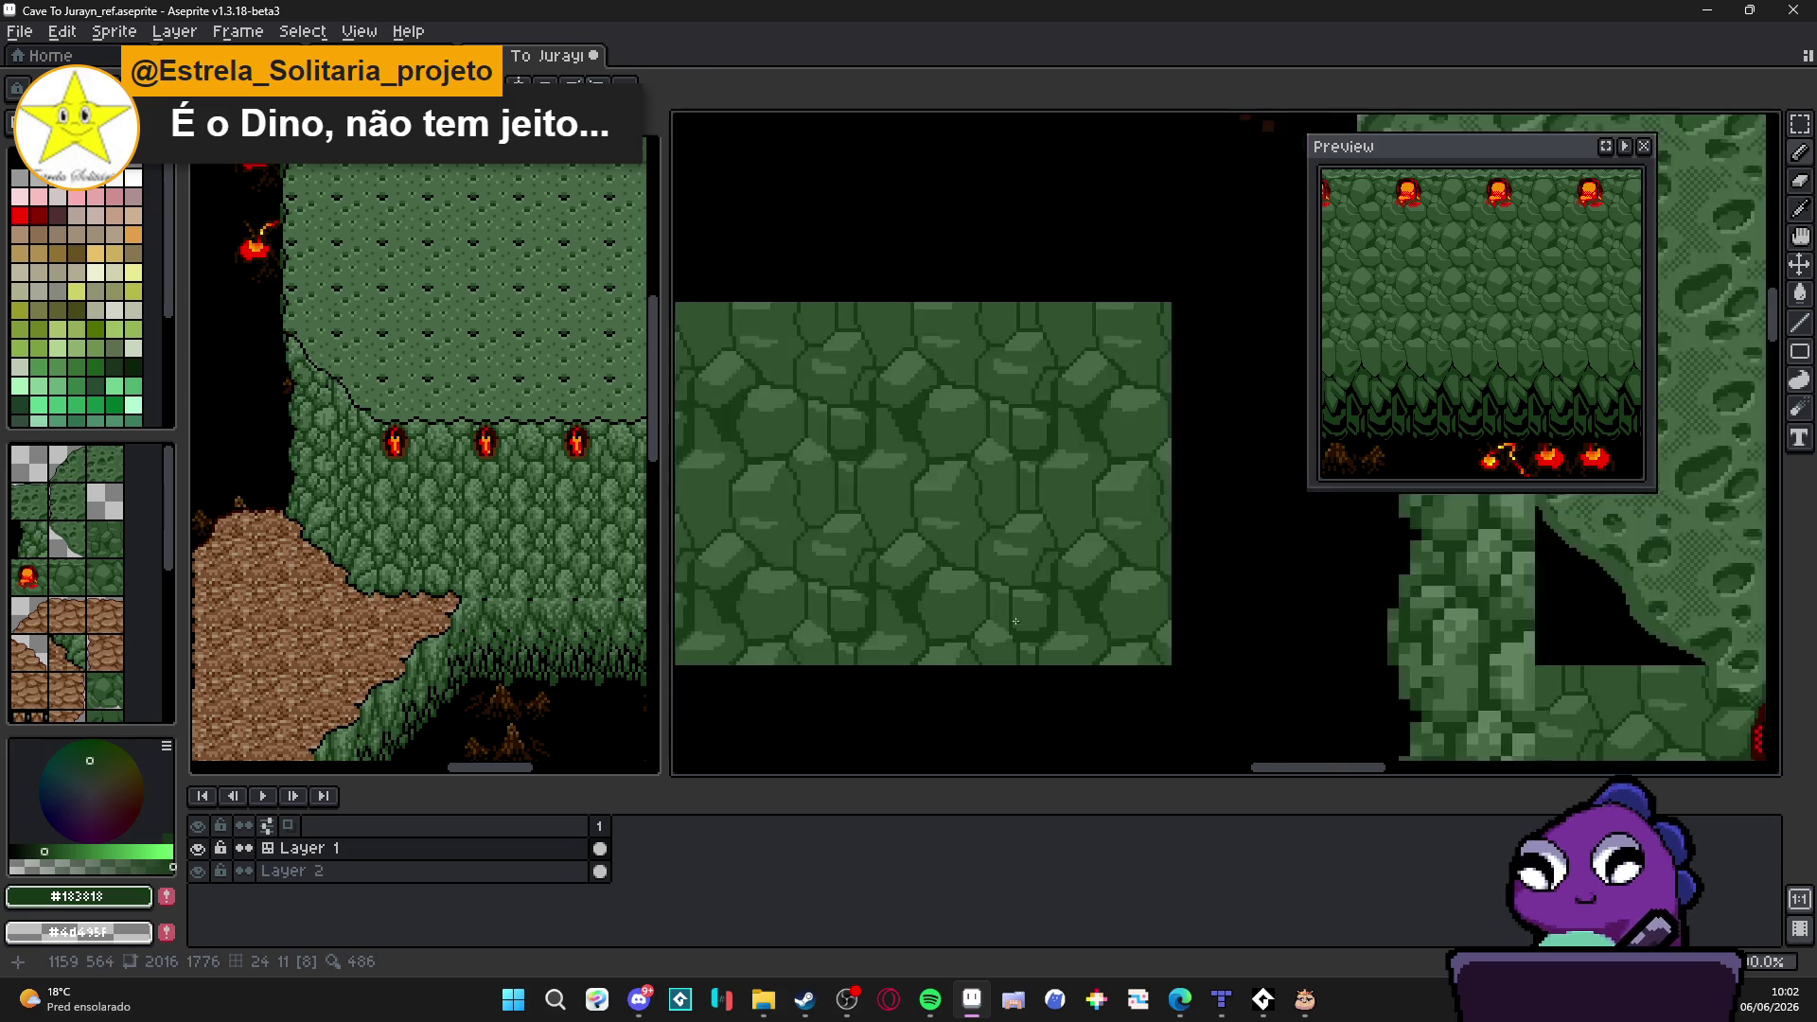
pyautogui.scroll(2, 1020, 625)
pyautogui.scroll(-2, 1029, 604)
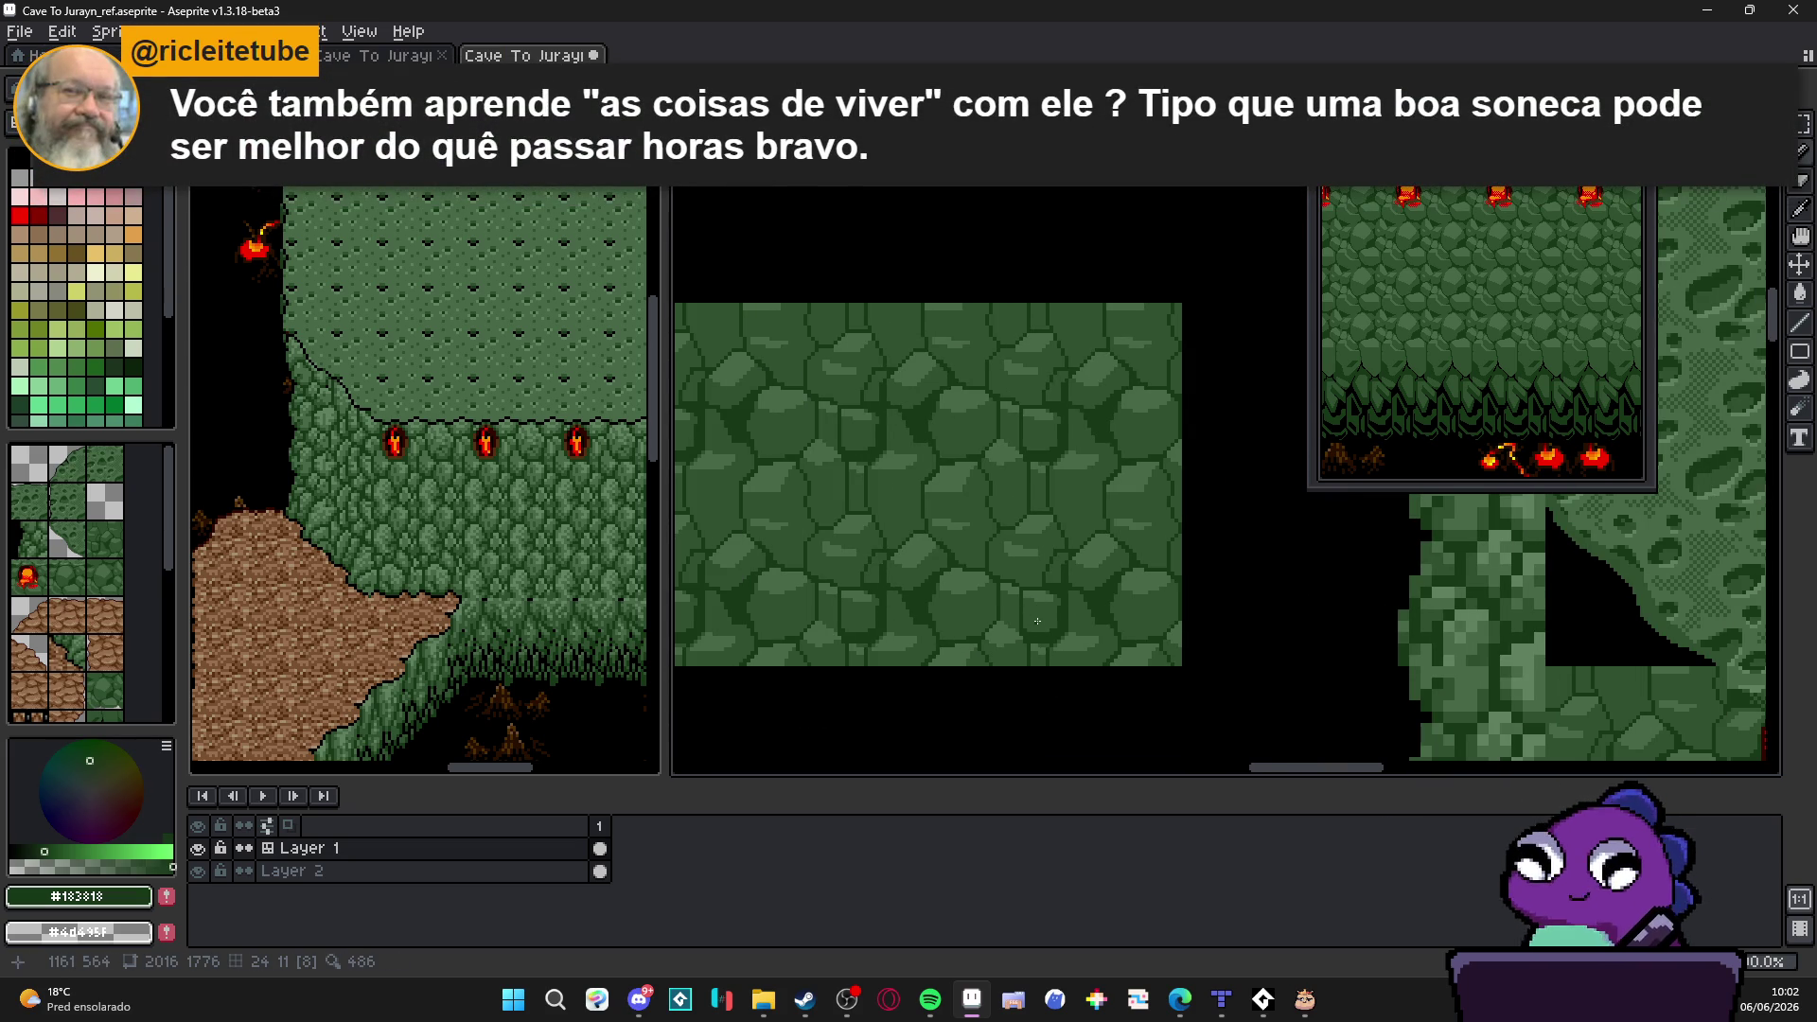
pyautogui.moveTo(1505, 399); pyautogui.dragTo(1448, 337)
pyautogui.scroll(-2, 1449, 338)
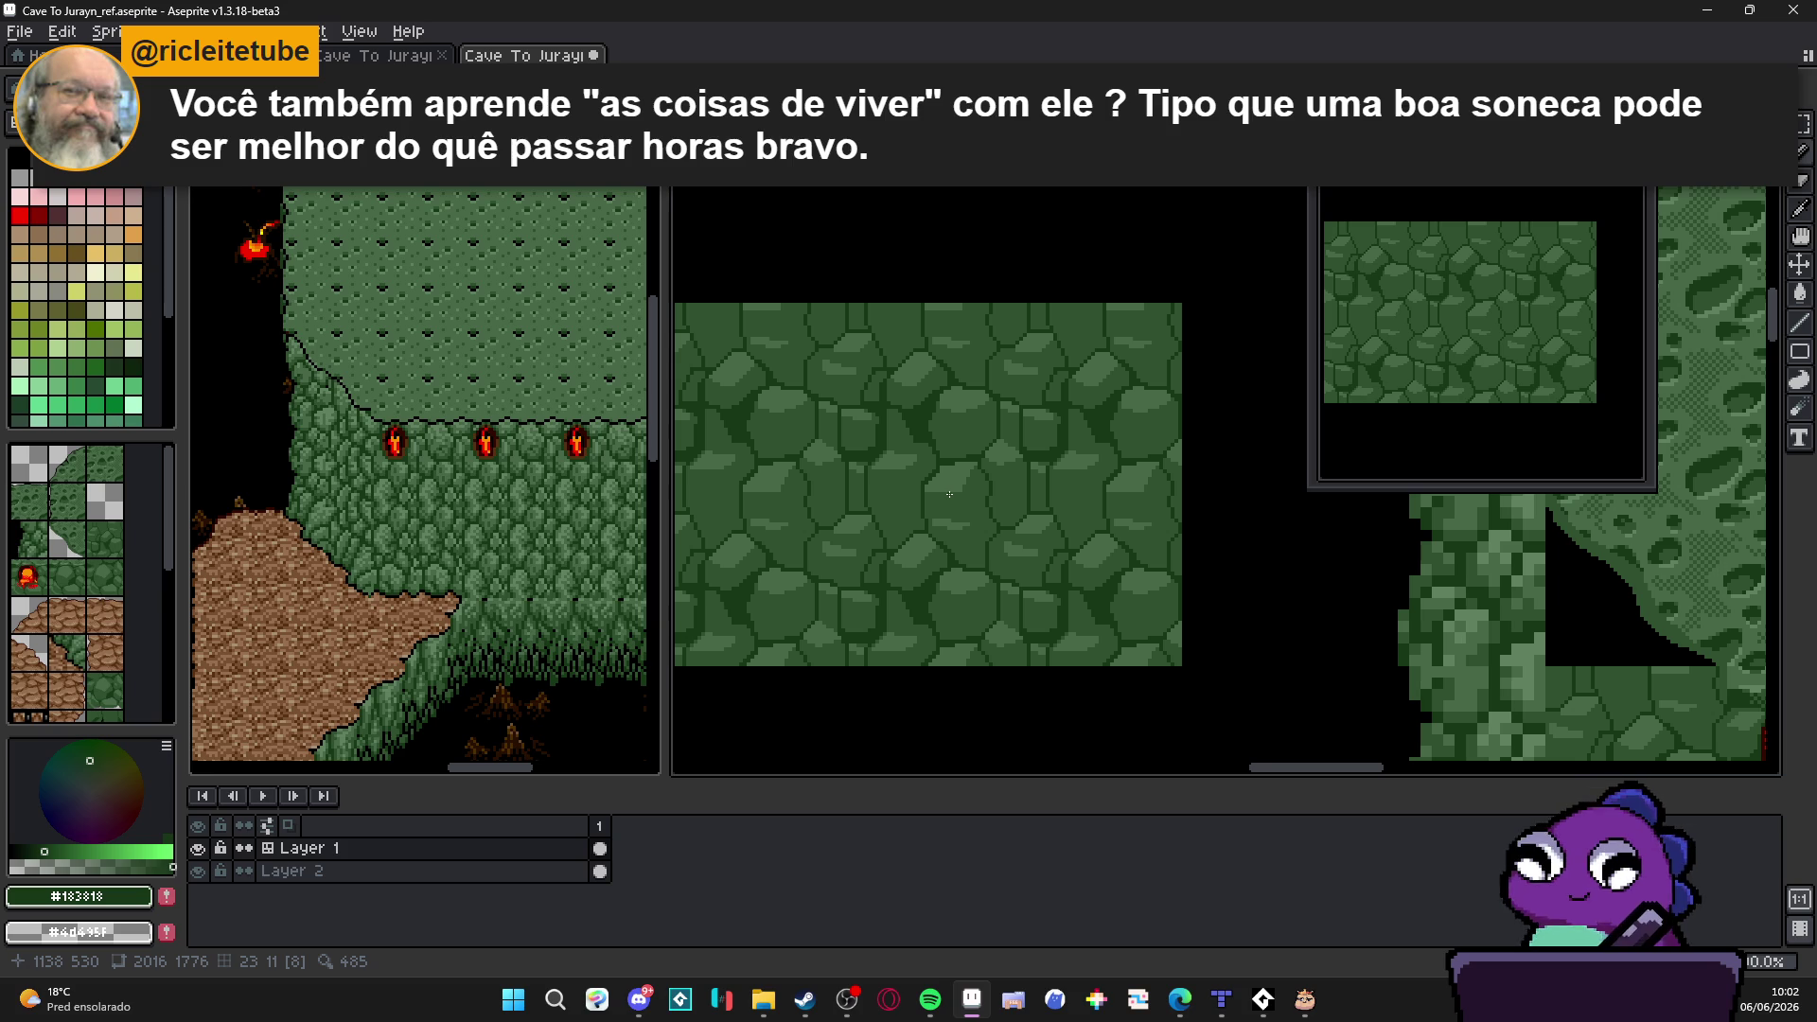
# Step: Draw a diagonal dark crack across the stones
pyautogui.press('XF86AudioRaiseVolume')
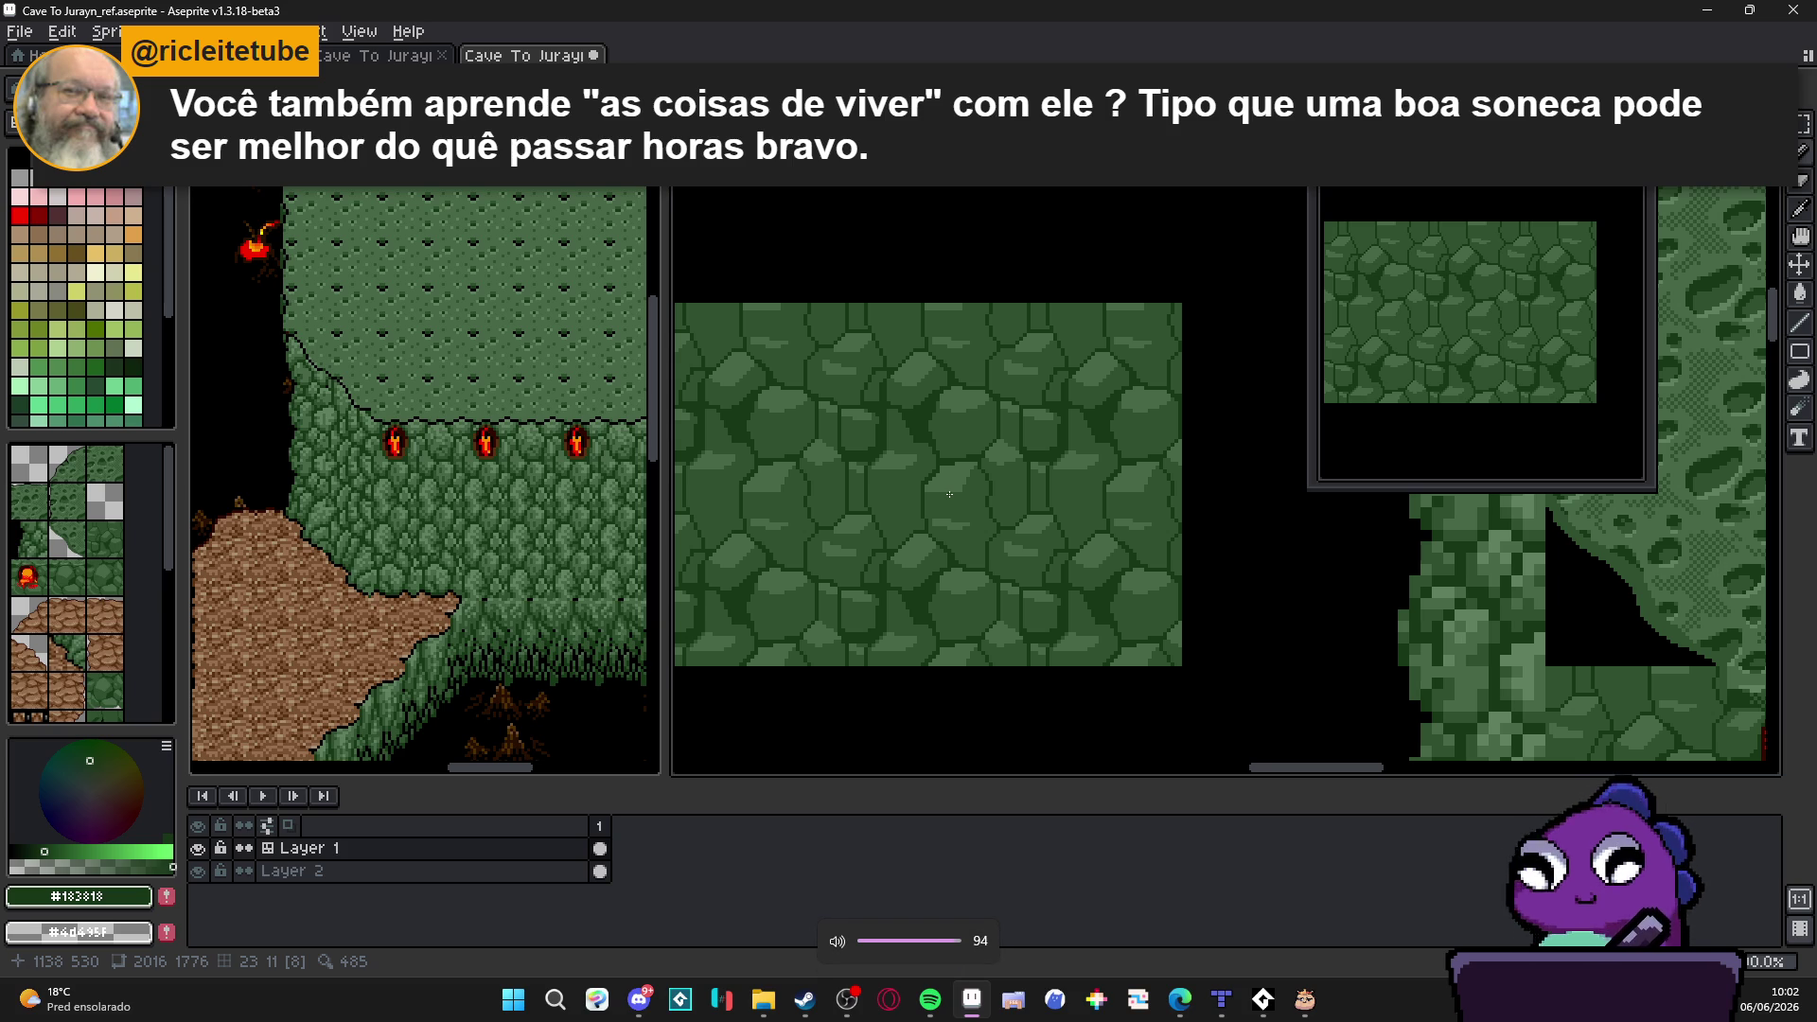
pyautogui.press('XF86AudioLowerVolume')
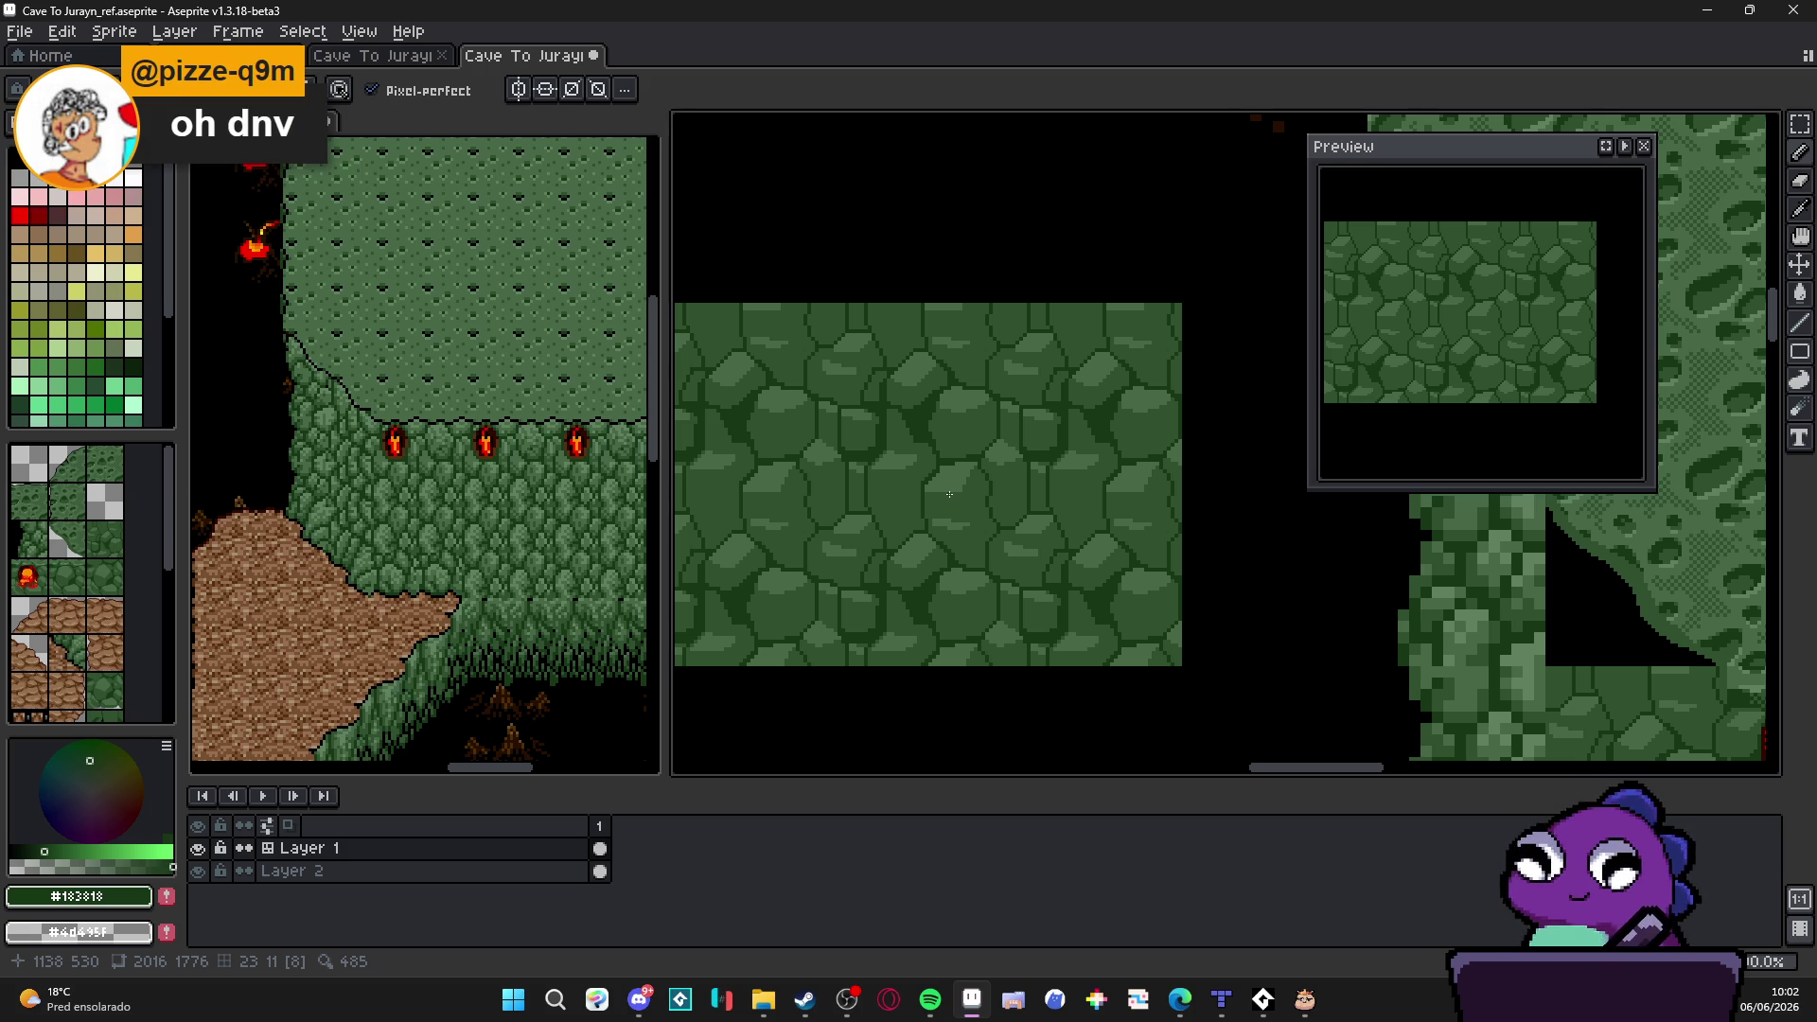
pyautogui.scroll(1, 958, 495)
pyautogui.scroll(1, 951, 493)
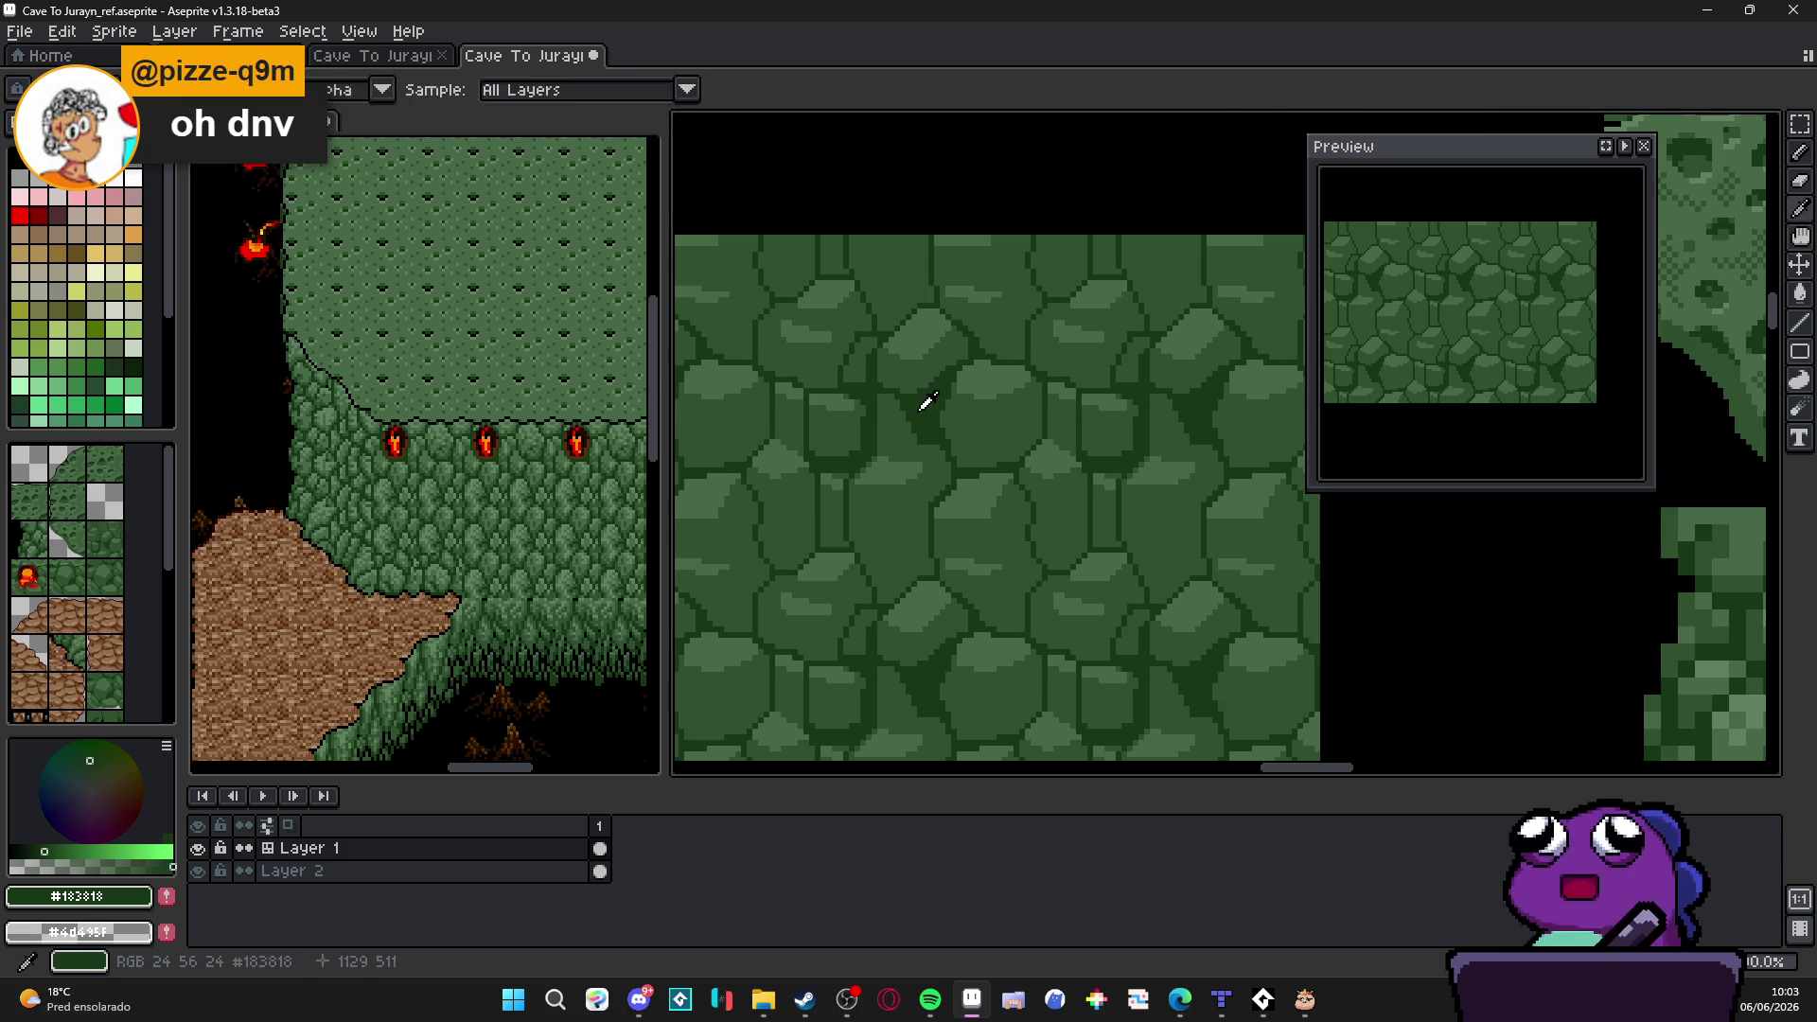
pyautogui.scroll(1, 930, 490)
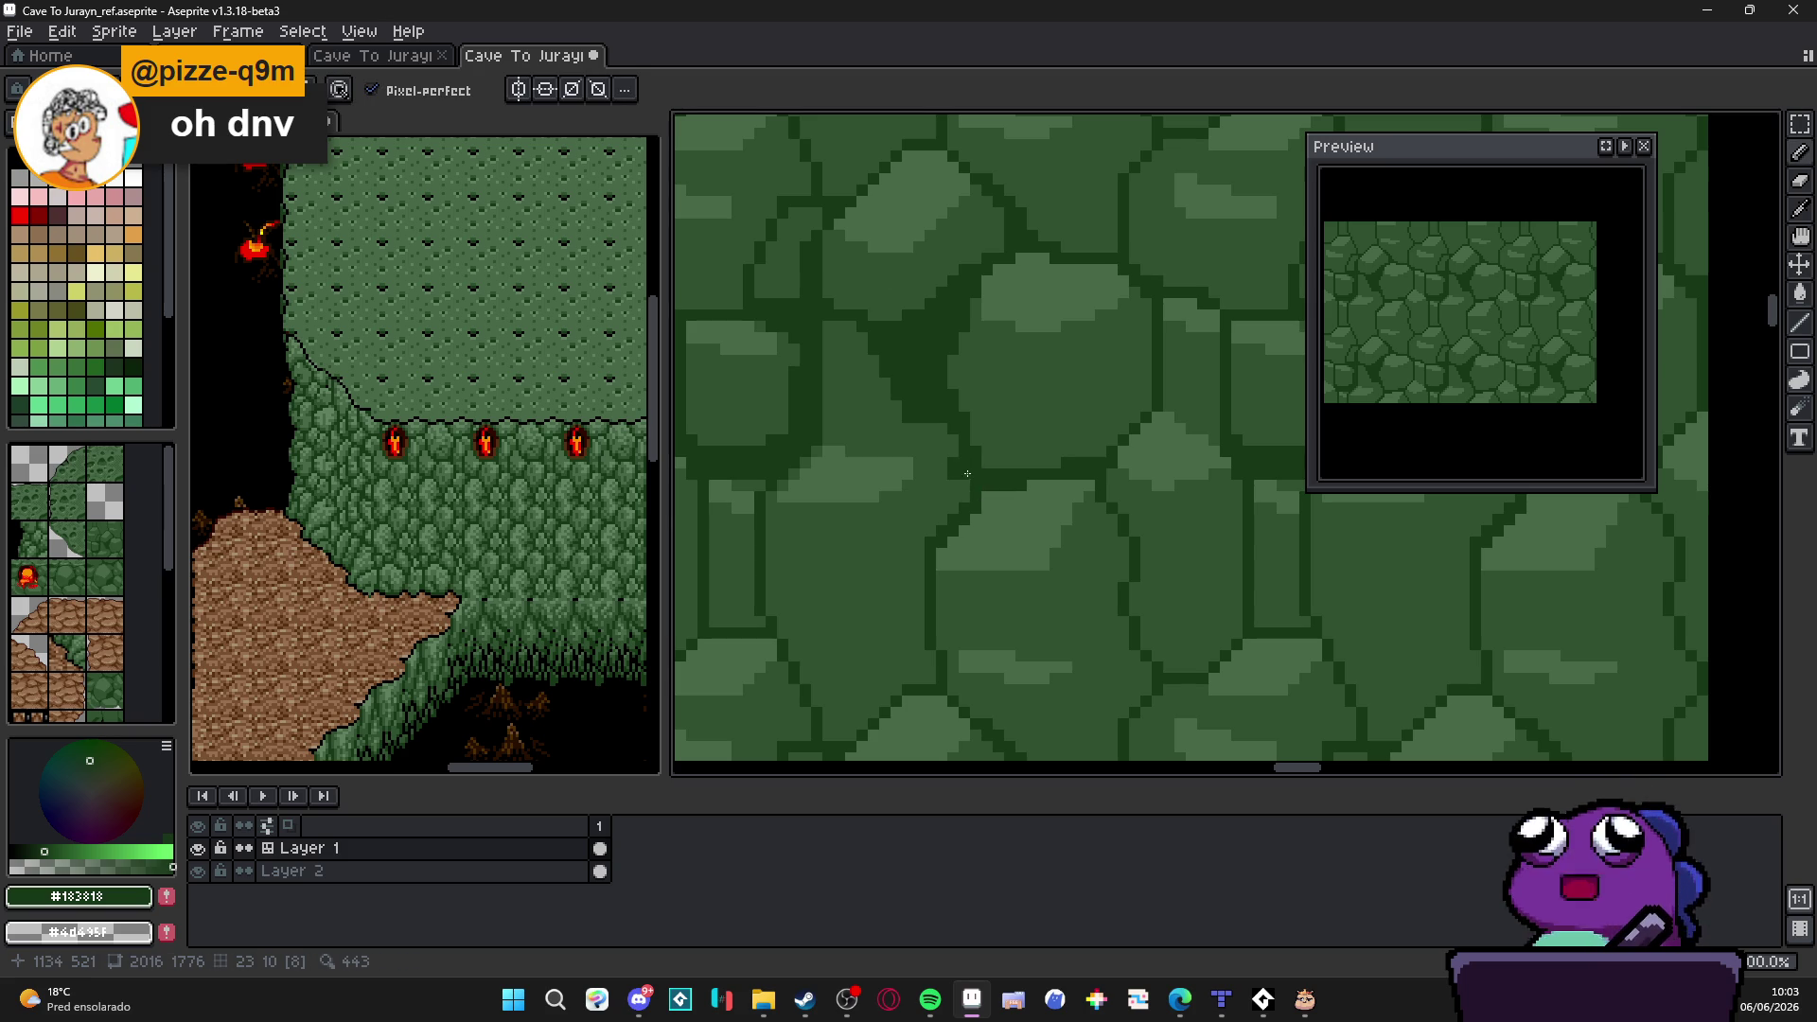
pyautogui.moveTo(967, 466)
pyautogui.mouseDown()
pyautogui.moveTo(897, 523)
pyautogui.moveTo(905, 688)
pyautogui.mouseUp()
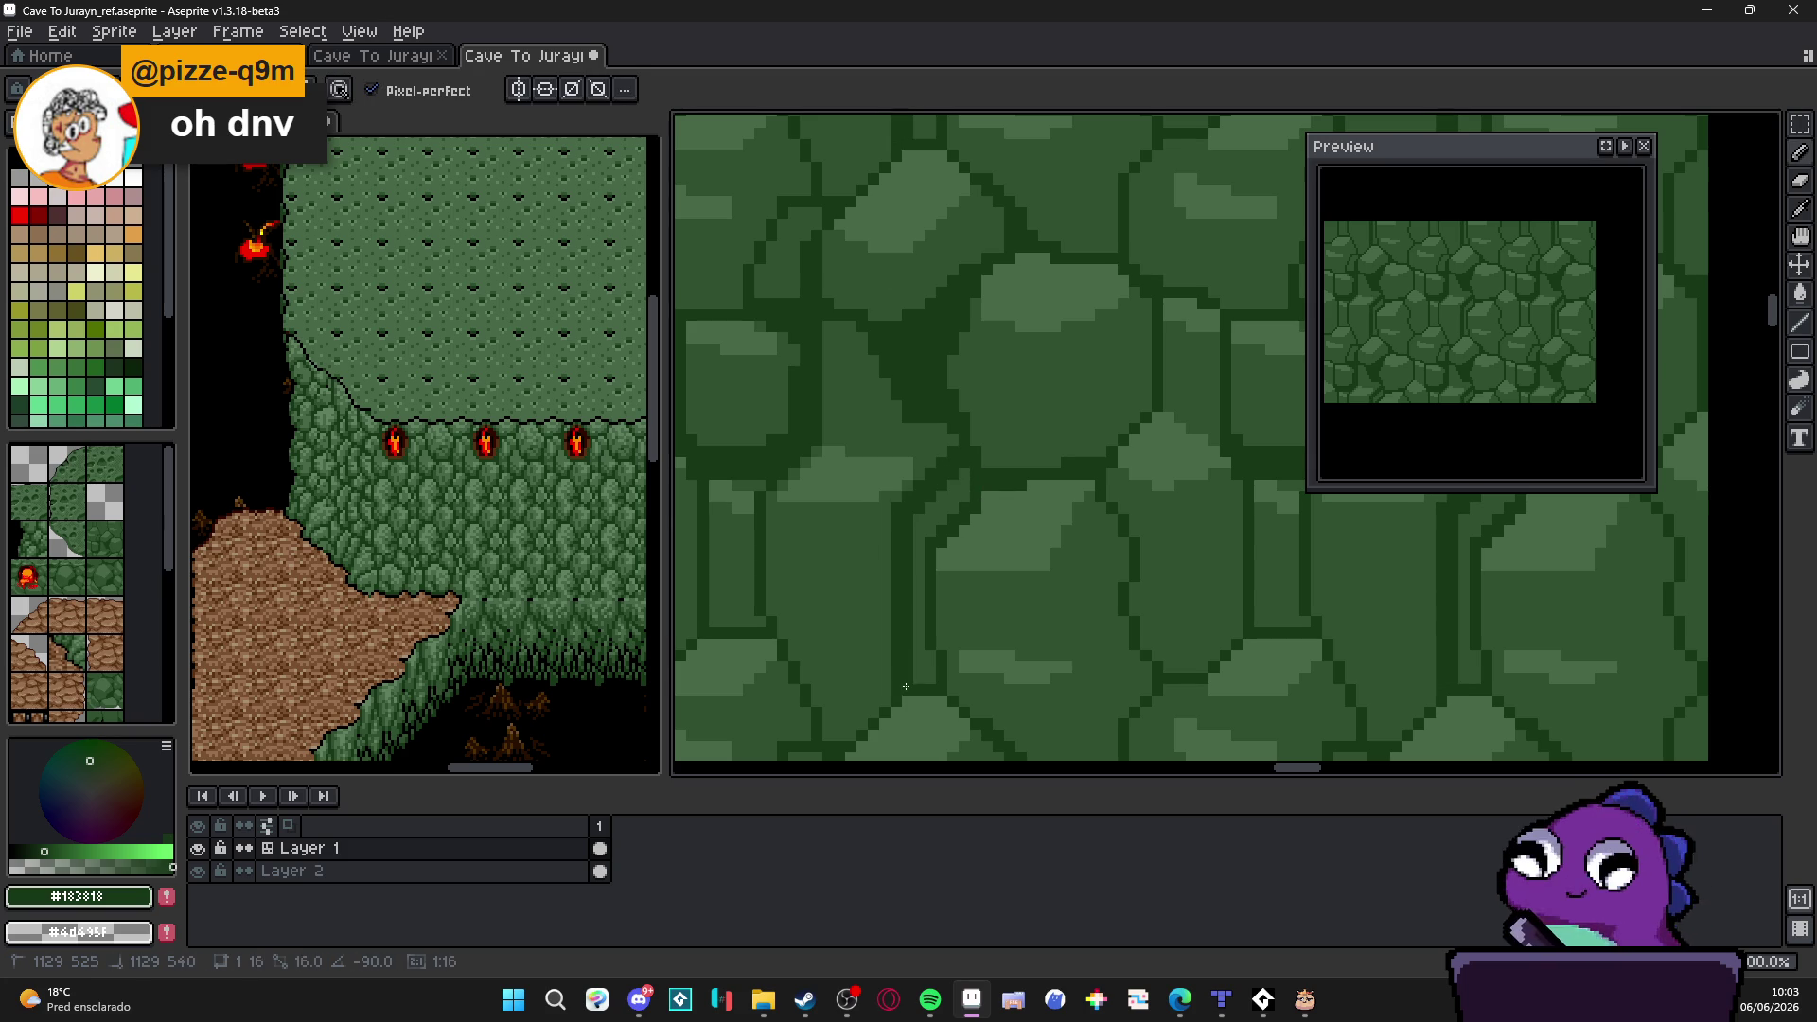
pyautogui.scroll(-2, 904, 687)
pyautogui.scroll(1, 905, 629)
pyautogui.scroll(2, 906, 613)
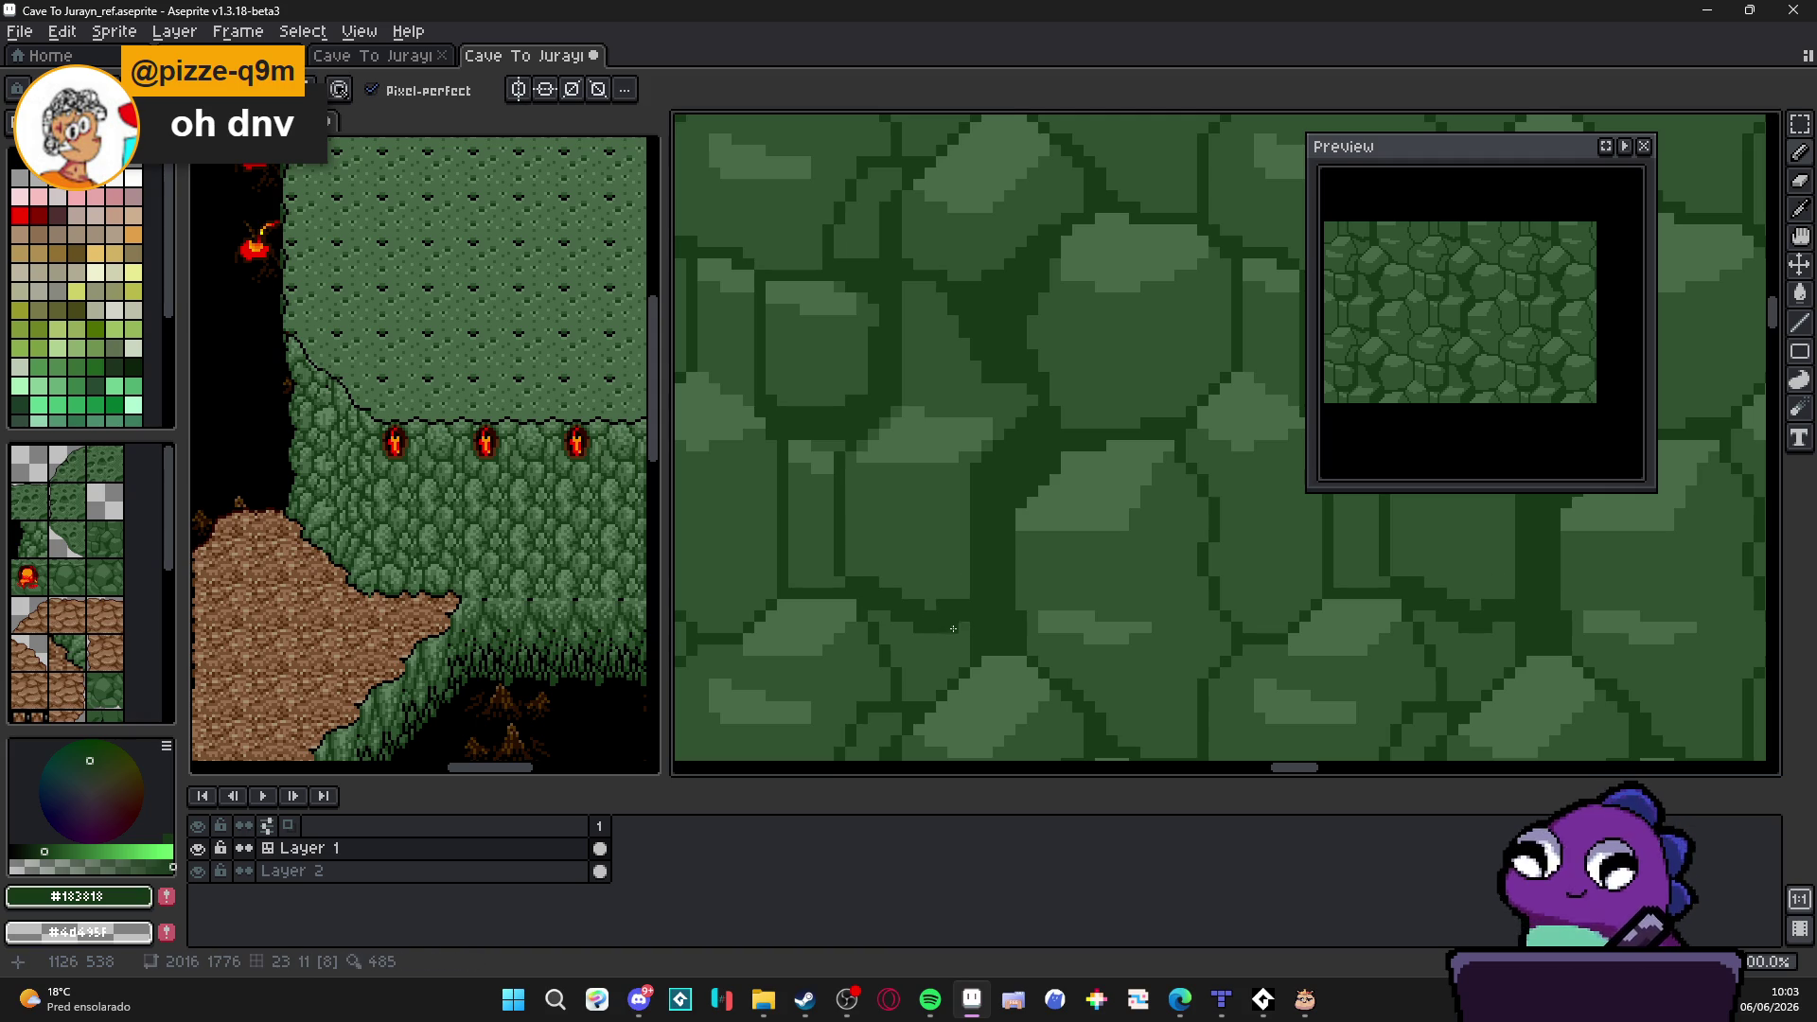
pyautogui.press('g')
pyautogui.scroll(-2, 935, 659)
pyautogui.press('b')
pyautogui.scroll(3, 935, 660)
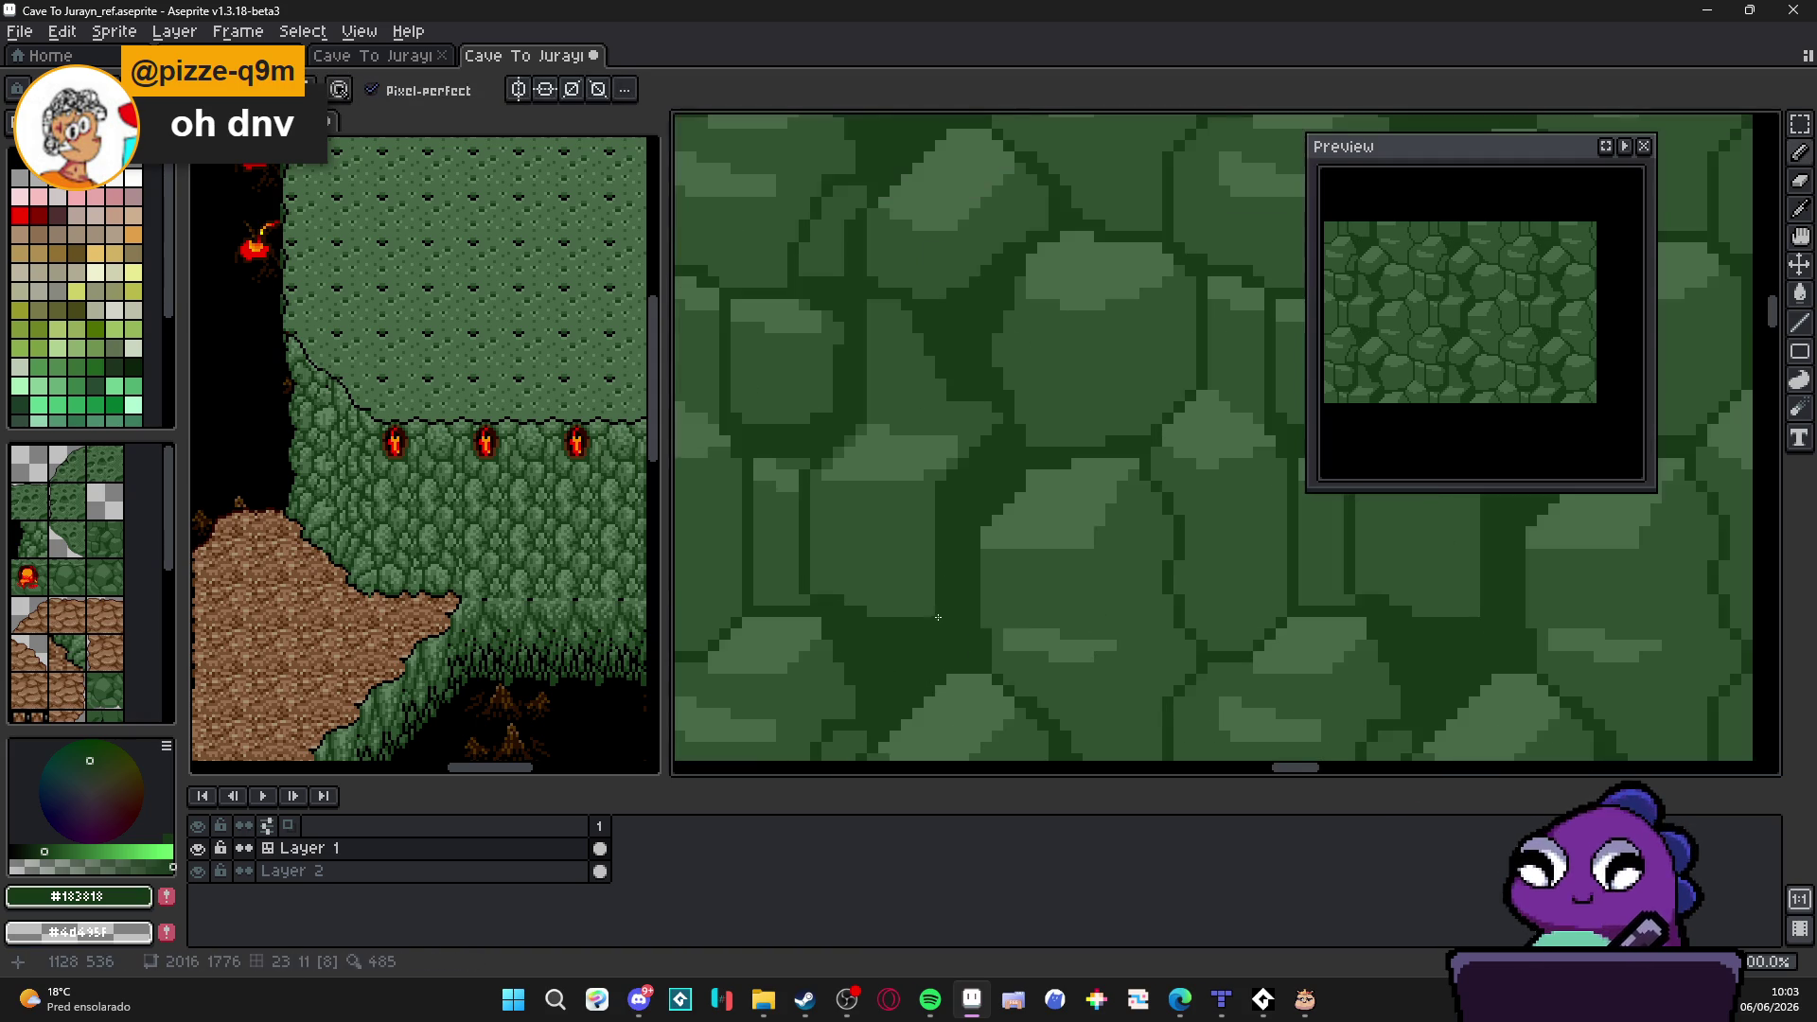
pyautogui.scroll(-3, 923, 614)
pyautogui.scroll(-1, 916, 620)
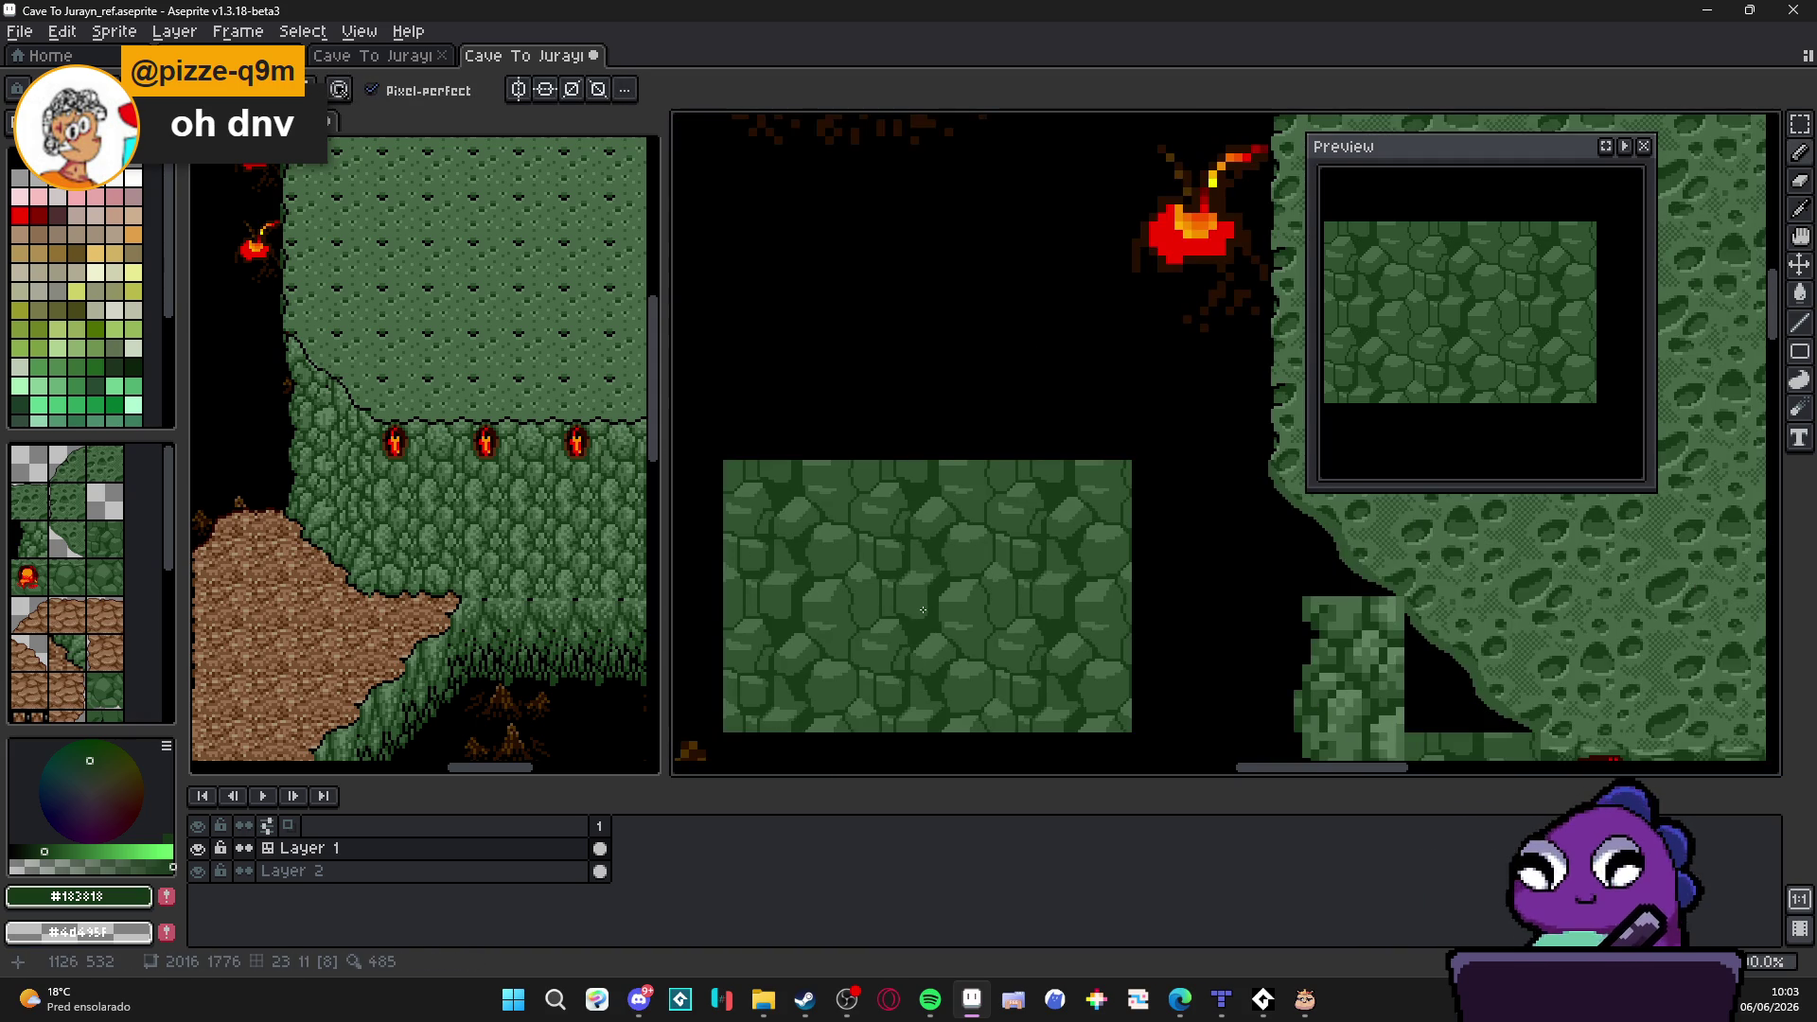
pyautogui.scroll(1, 923, 608)
# Step: Sample the dark crack green and draw a short crack plus a vertical crack between stones
pyautogui.keyDown('alt'); pyautogui.click(913, 601); pyautogui.keyUp('alt')
pyautogui.scroll(1, 913, 601)
pyautogui.scroll(1, 910, 569)
pyautogui.scroll(1, 895, 496)
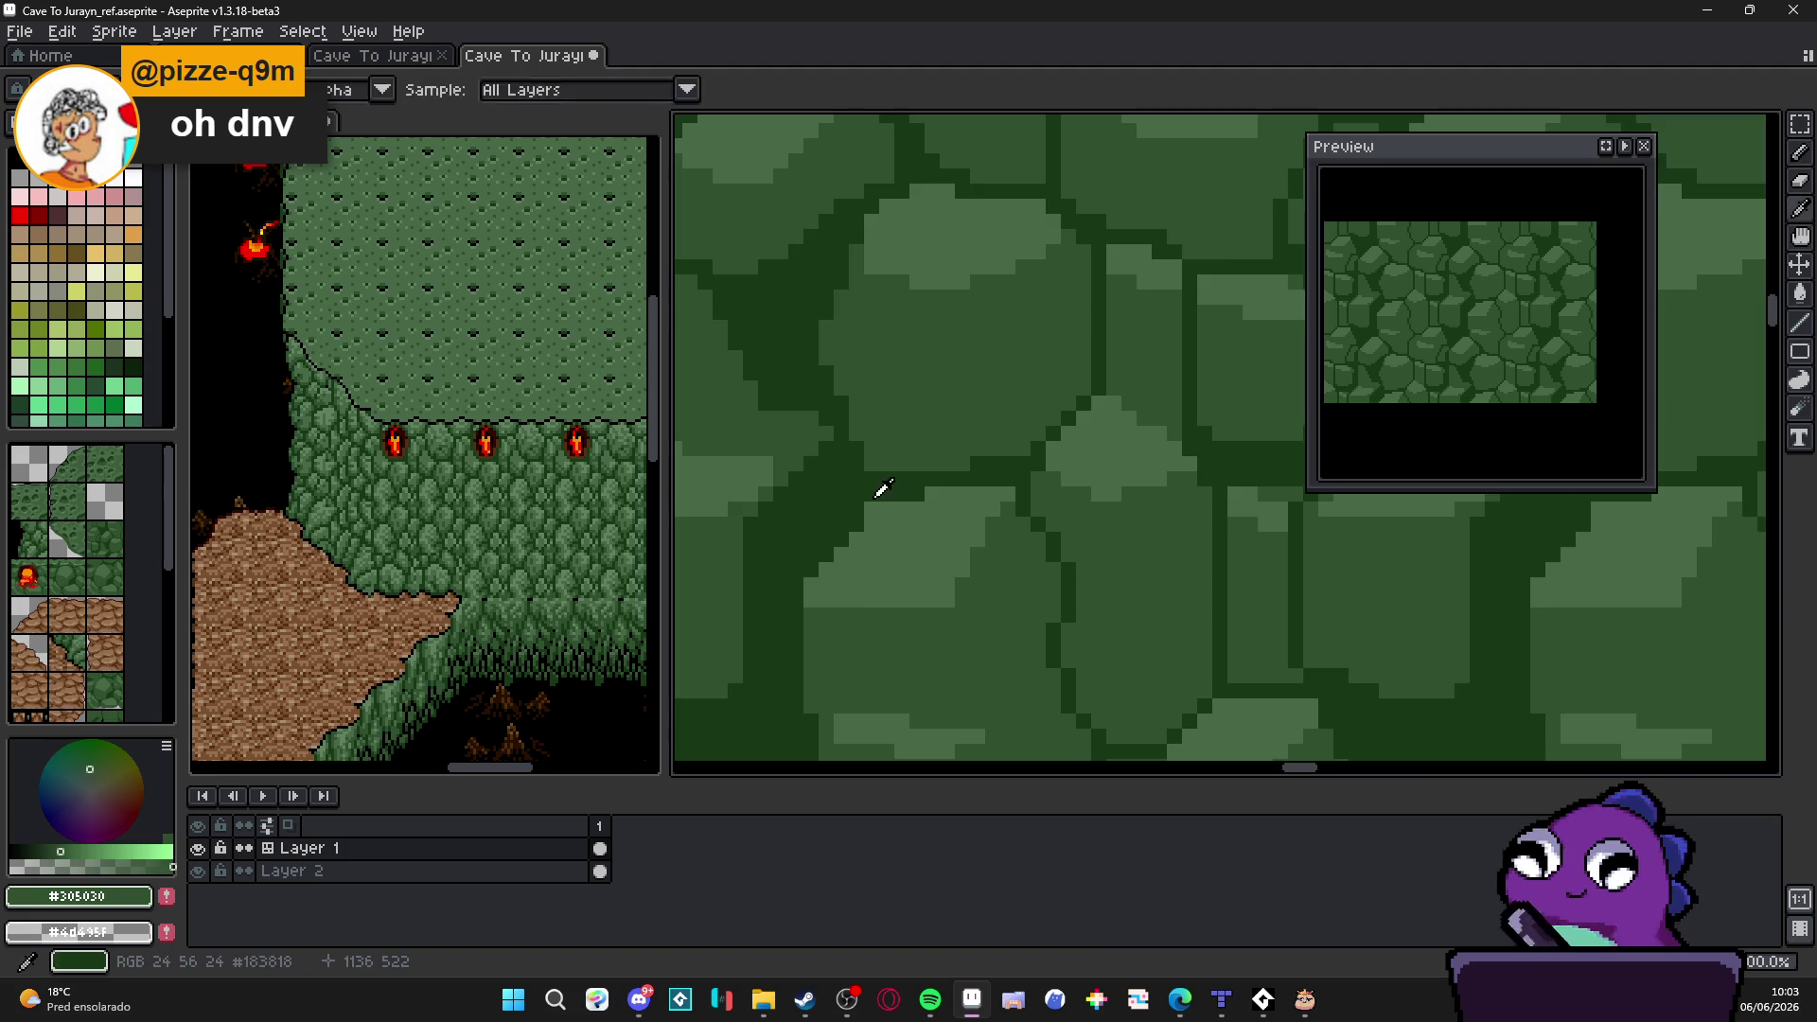
pyautogui.keyDown('alt'); pyautogui.click(892, 499); pyautogui.keyUp('alt')
pyautogui.moveTo(998, 588)
pyautogui.mouseDown()
pyautogui.moveTo(991, 474)
pyautogui.moveTo(956, 480)
pyautogui.mouseUp()
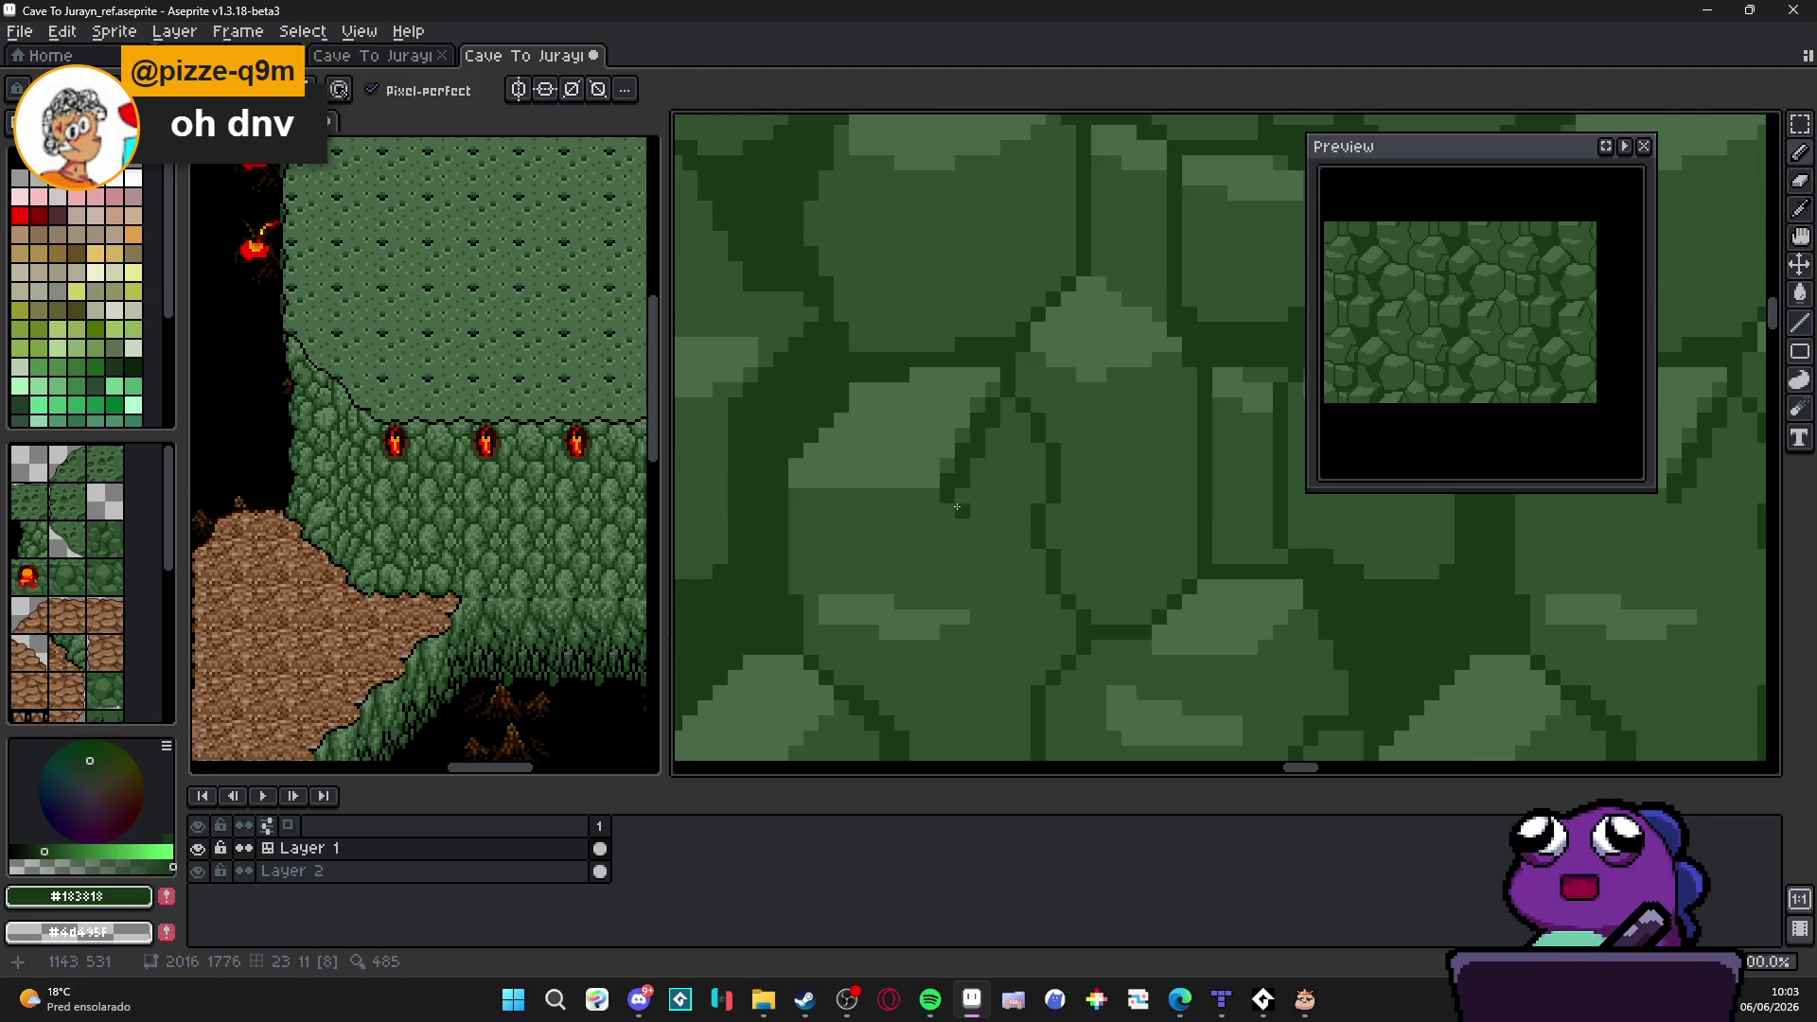
pyautogui.moveTo(948, 521)
pyautogui.mouseDown()
pyautogui.moveTo(945, 611)
pyautogui.moveTo(983, 615)
pyautogui.moveTo(959, 487)
pyautogui.moveTo(850, 551)
pyautogui.mouseUp()
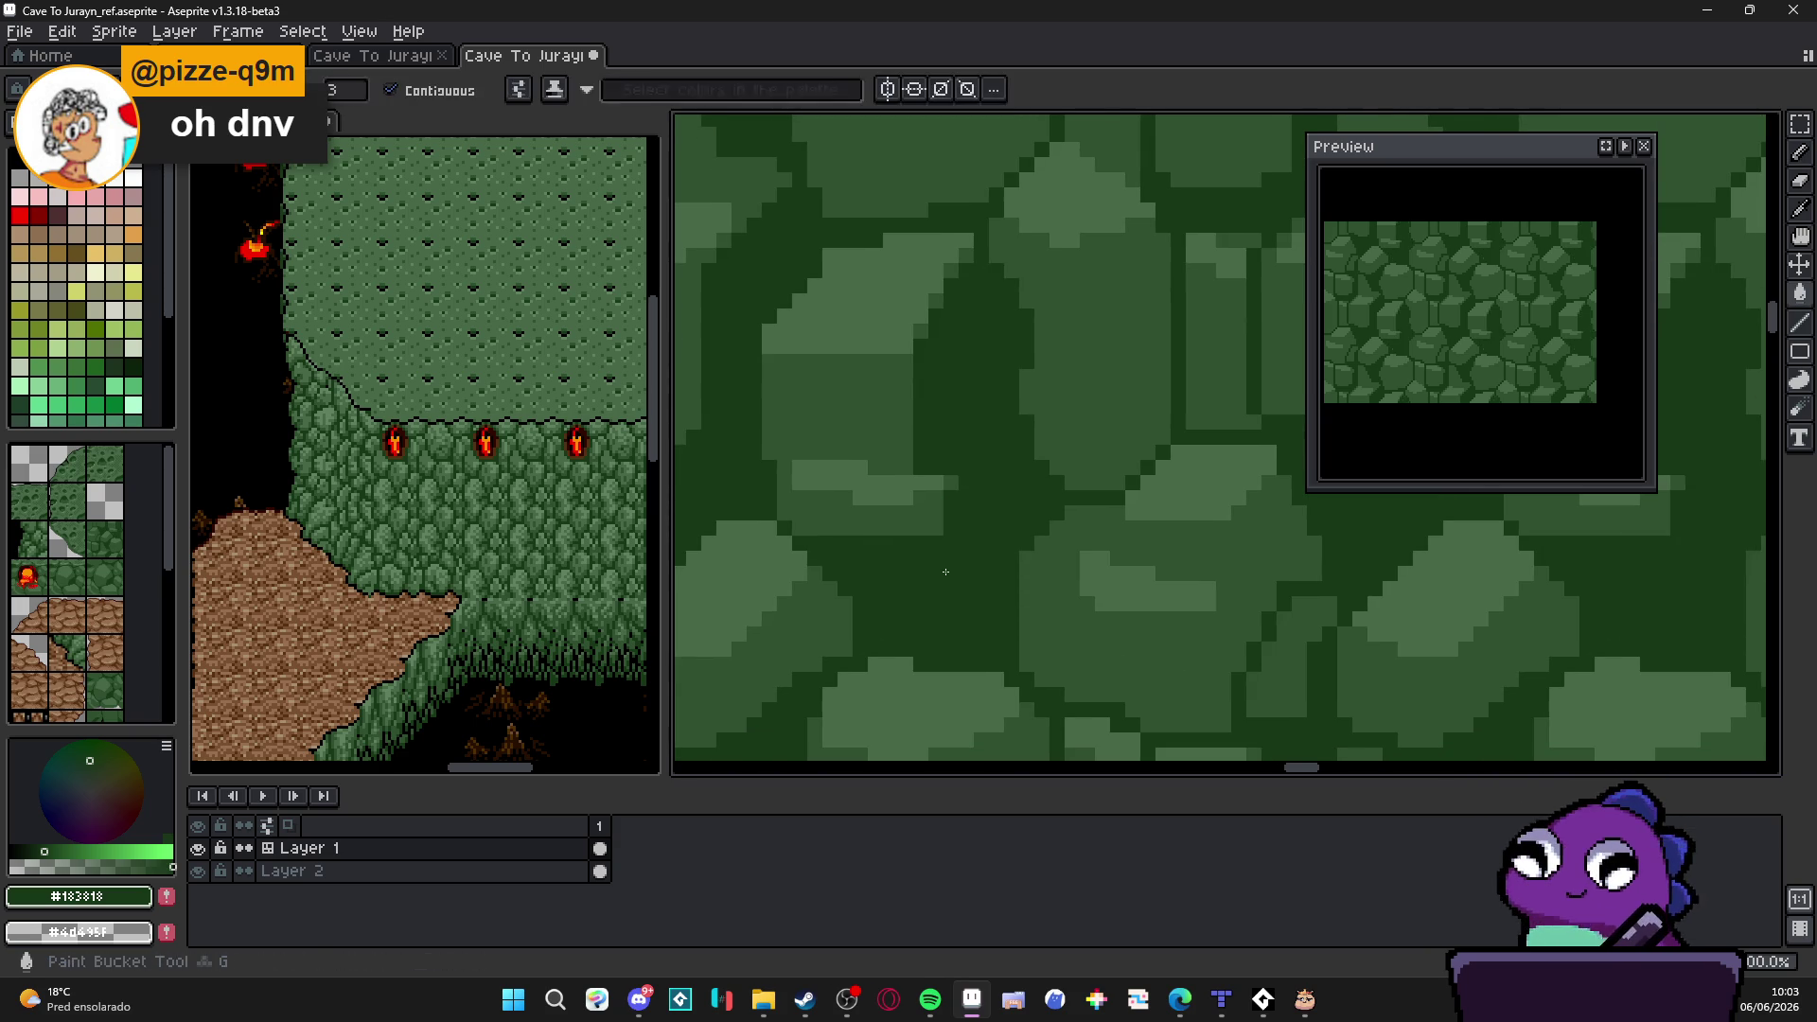
pyautogui.scroll(-3, 849, 550)
pyautogui.scroll(1, 946, 525)
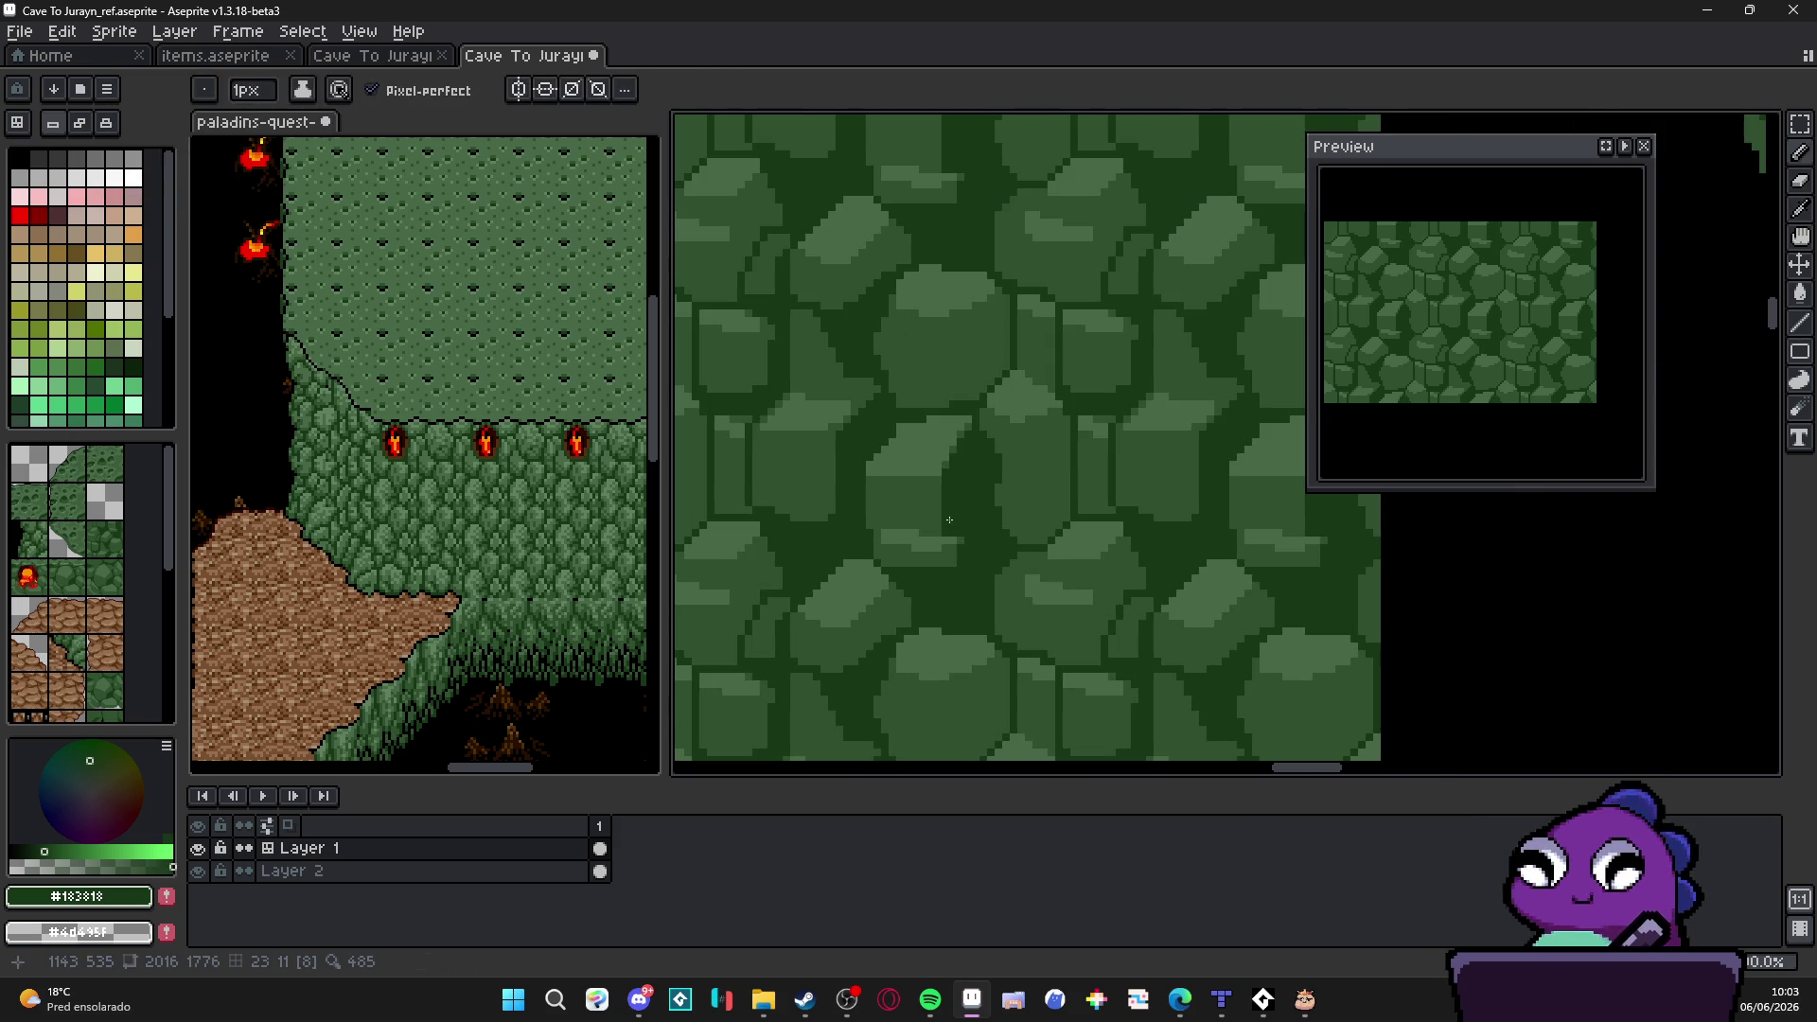
pyautogui.scroll(1, 945, 525)
pyautogui.scroll(1, 948, 525)
pyautogui.scroll(-1, 951, 531)
pyautogui.scroll(-1, 952, 532)
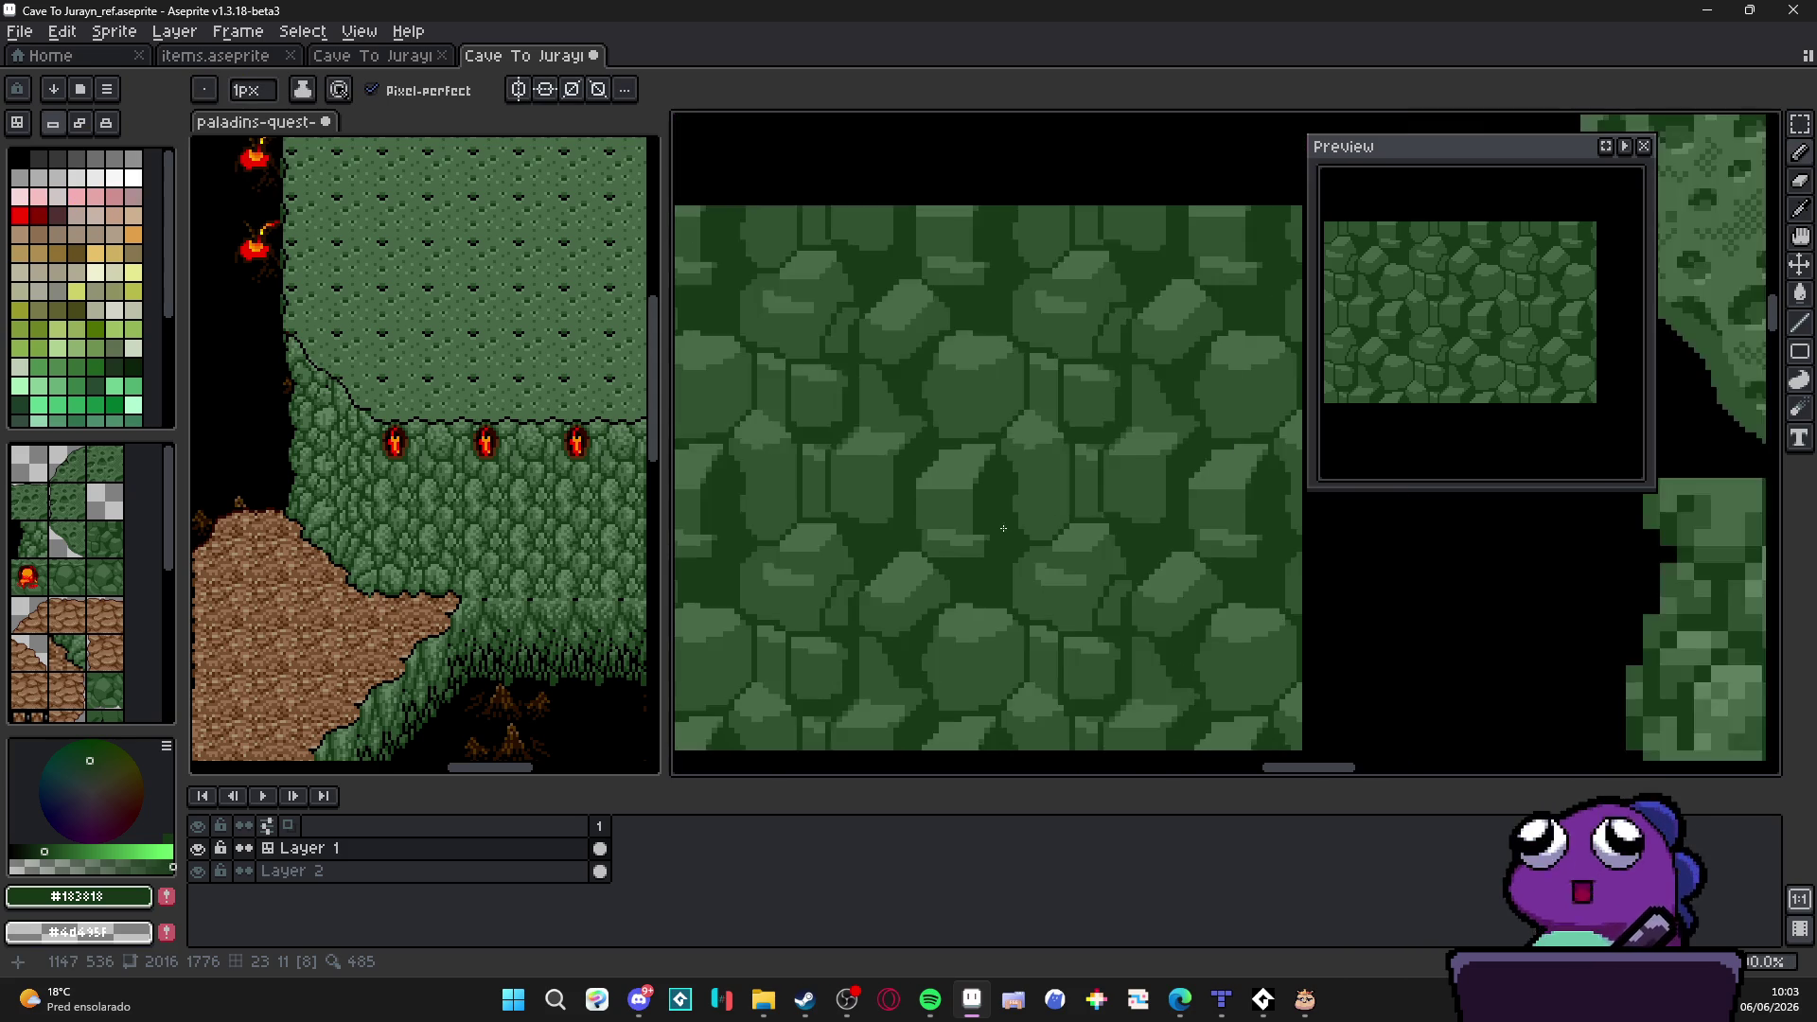
pyautogui.scroll(1, 1010, 465)
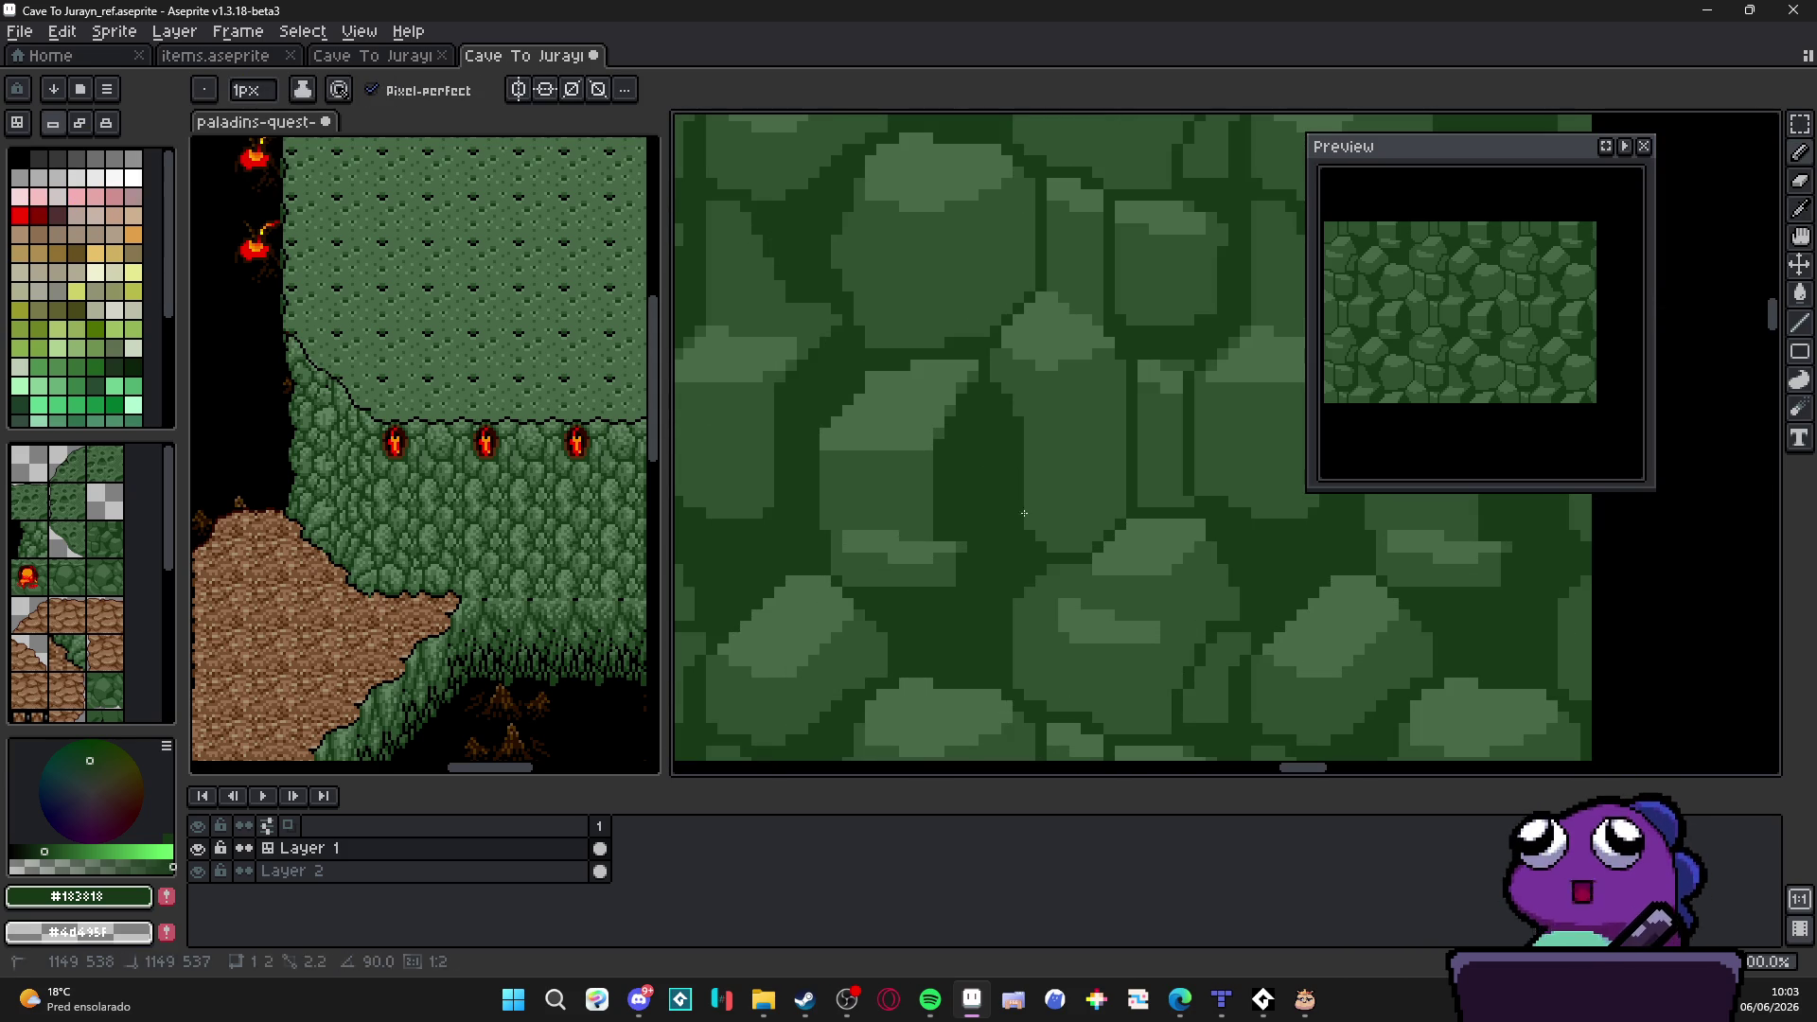
# Step: Draw a long dark vertical crack line between stones on the right
pyautogui.keyDown('alt'); pyautogui.click(1036, 461); pyautogui.keyUp('alt')
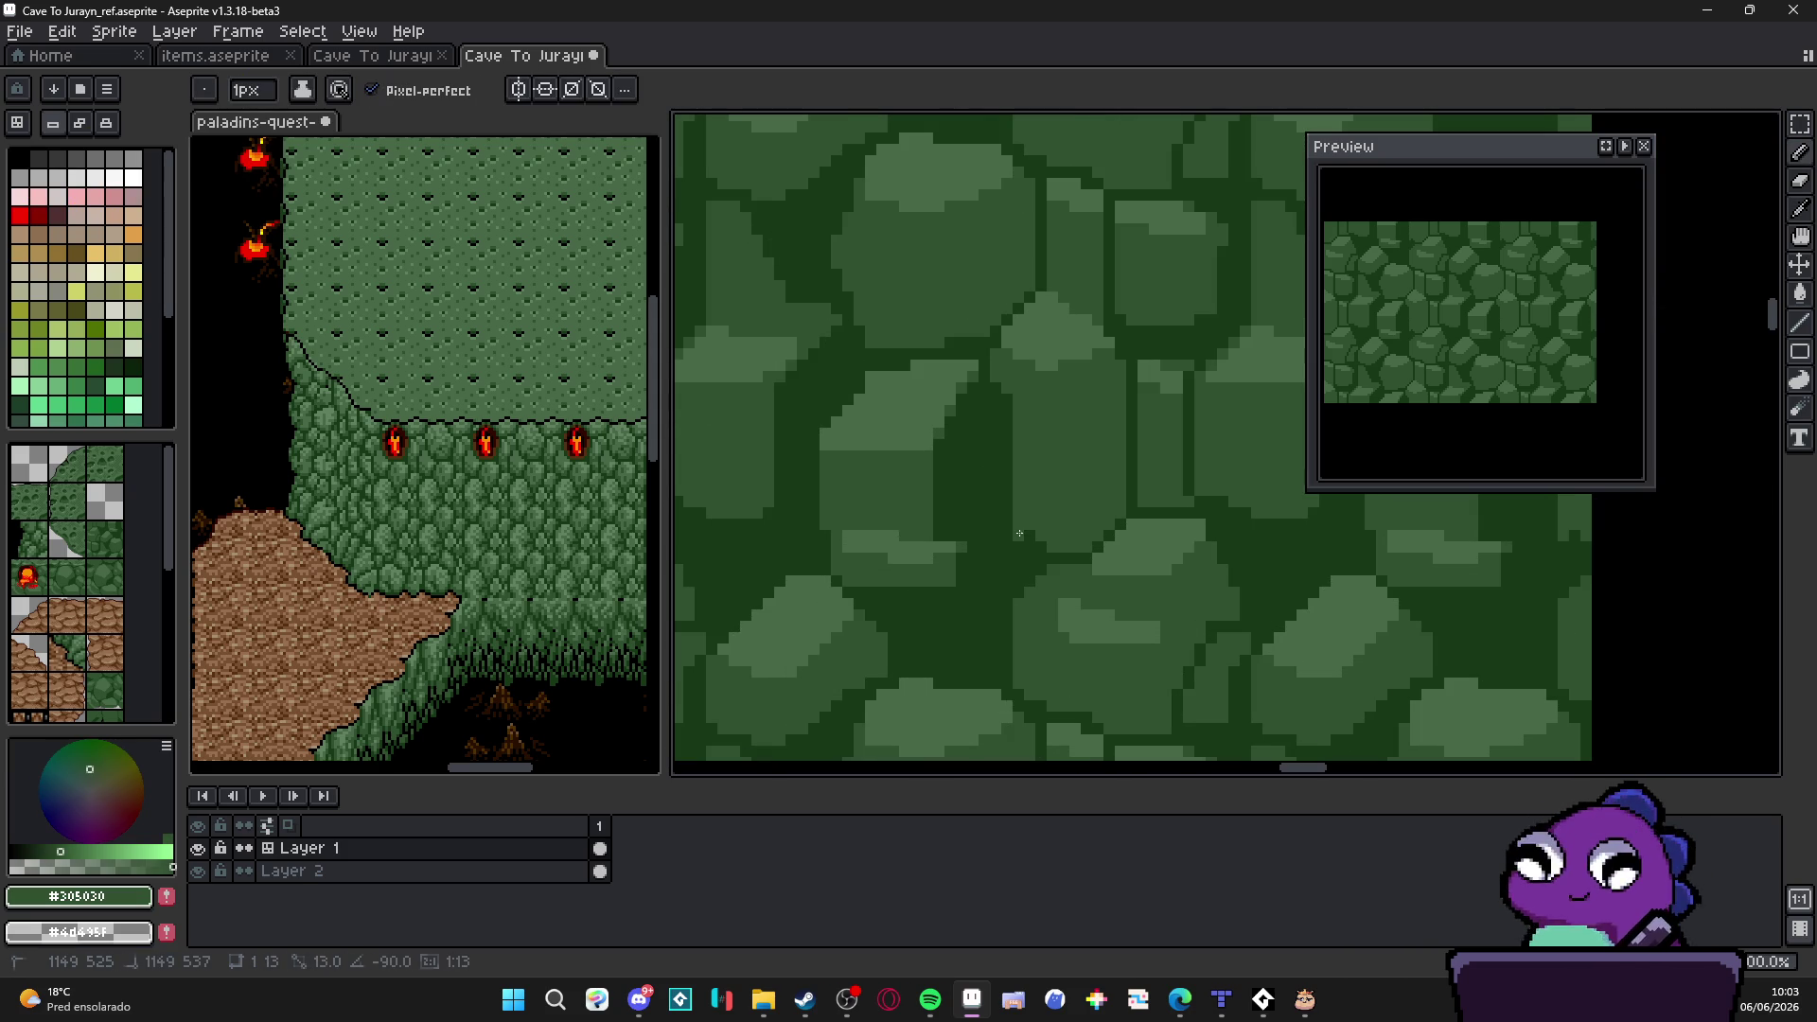
pyautogui.keyDown('alt'); pyautogui.click(993, 558); pyautogui.keyUp('alt')
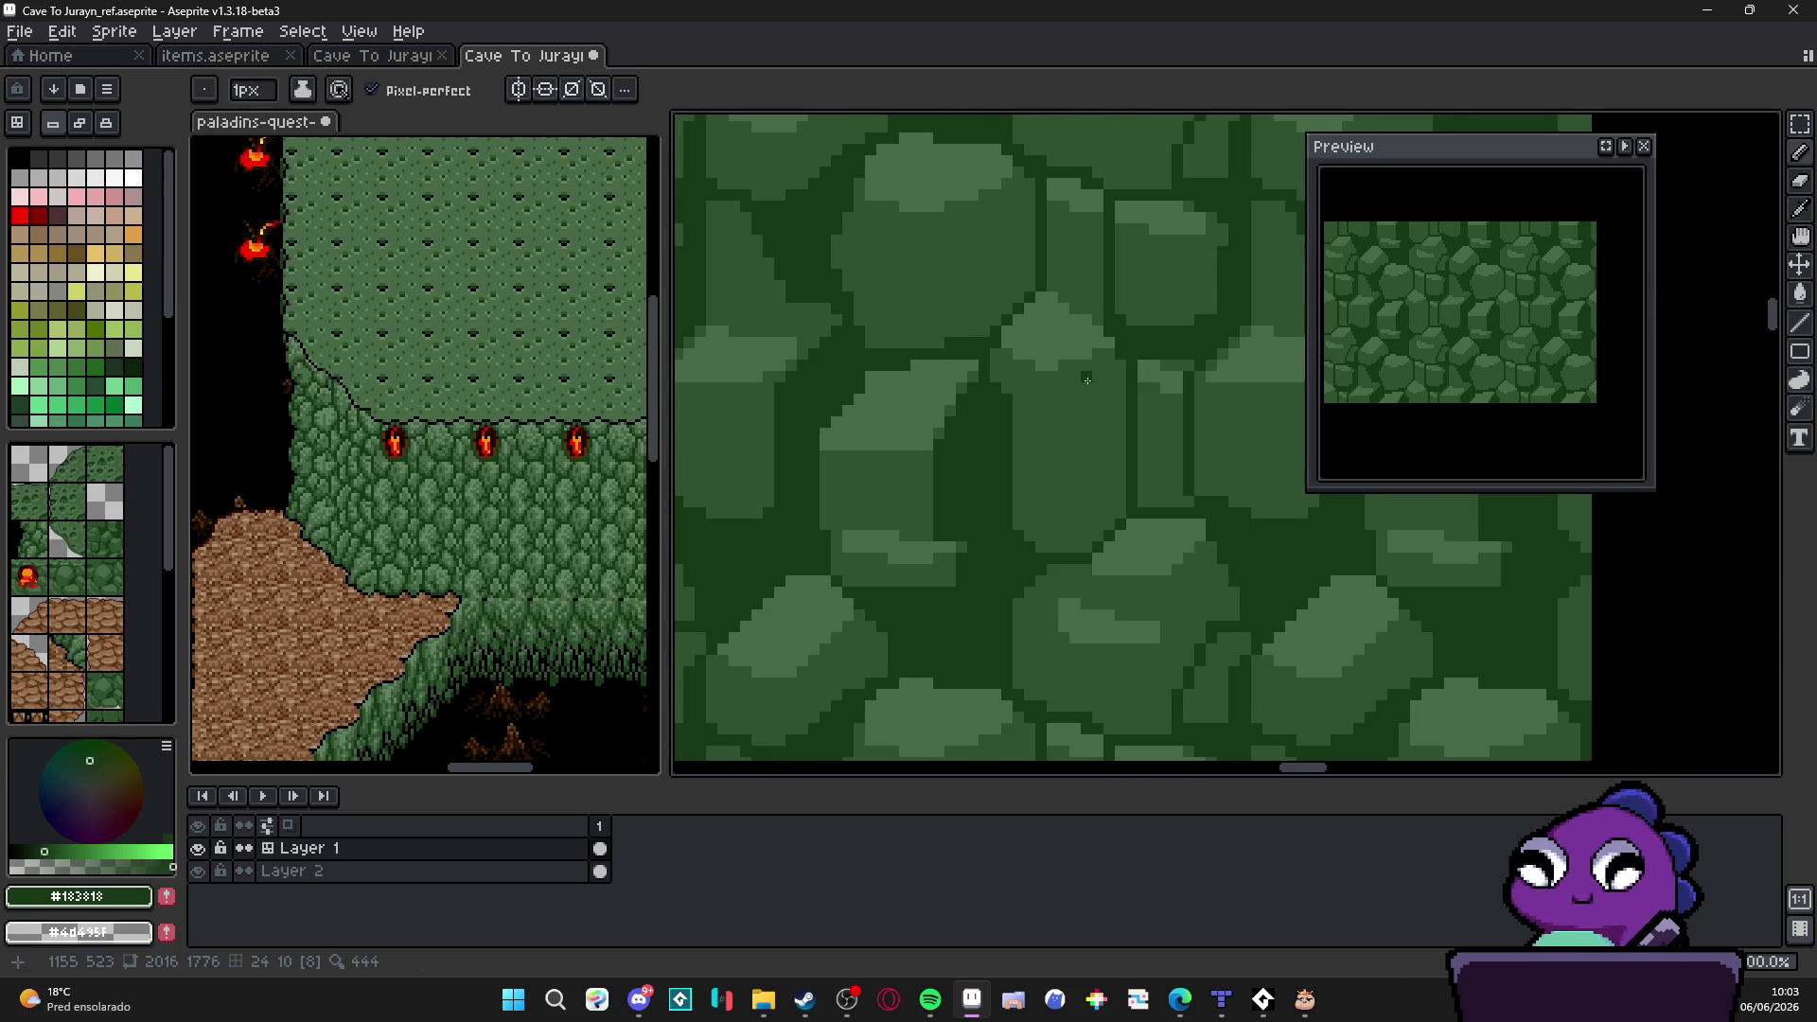
pyautogui.moveTo(1086, 361); pyautogui.dragTo(1087, 611)
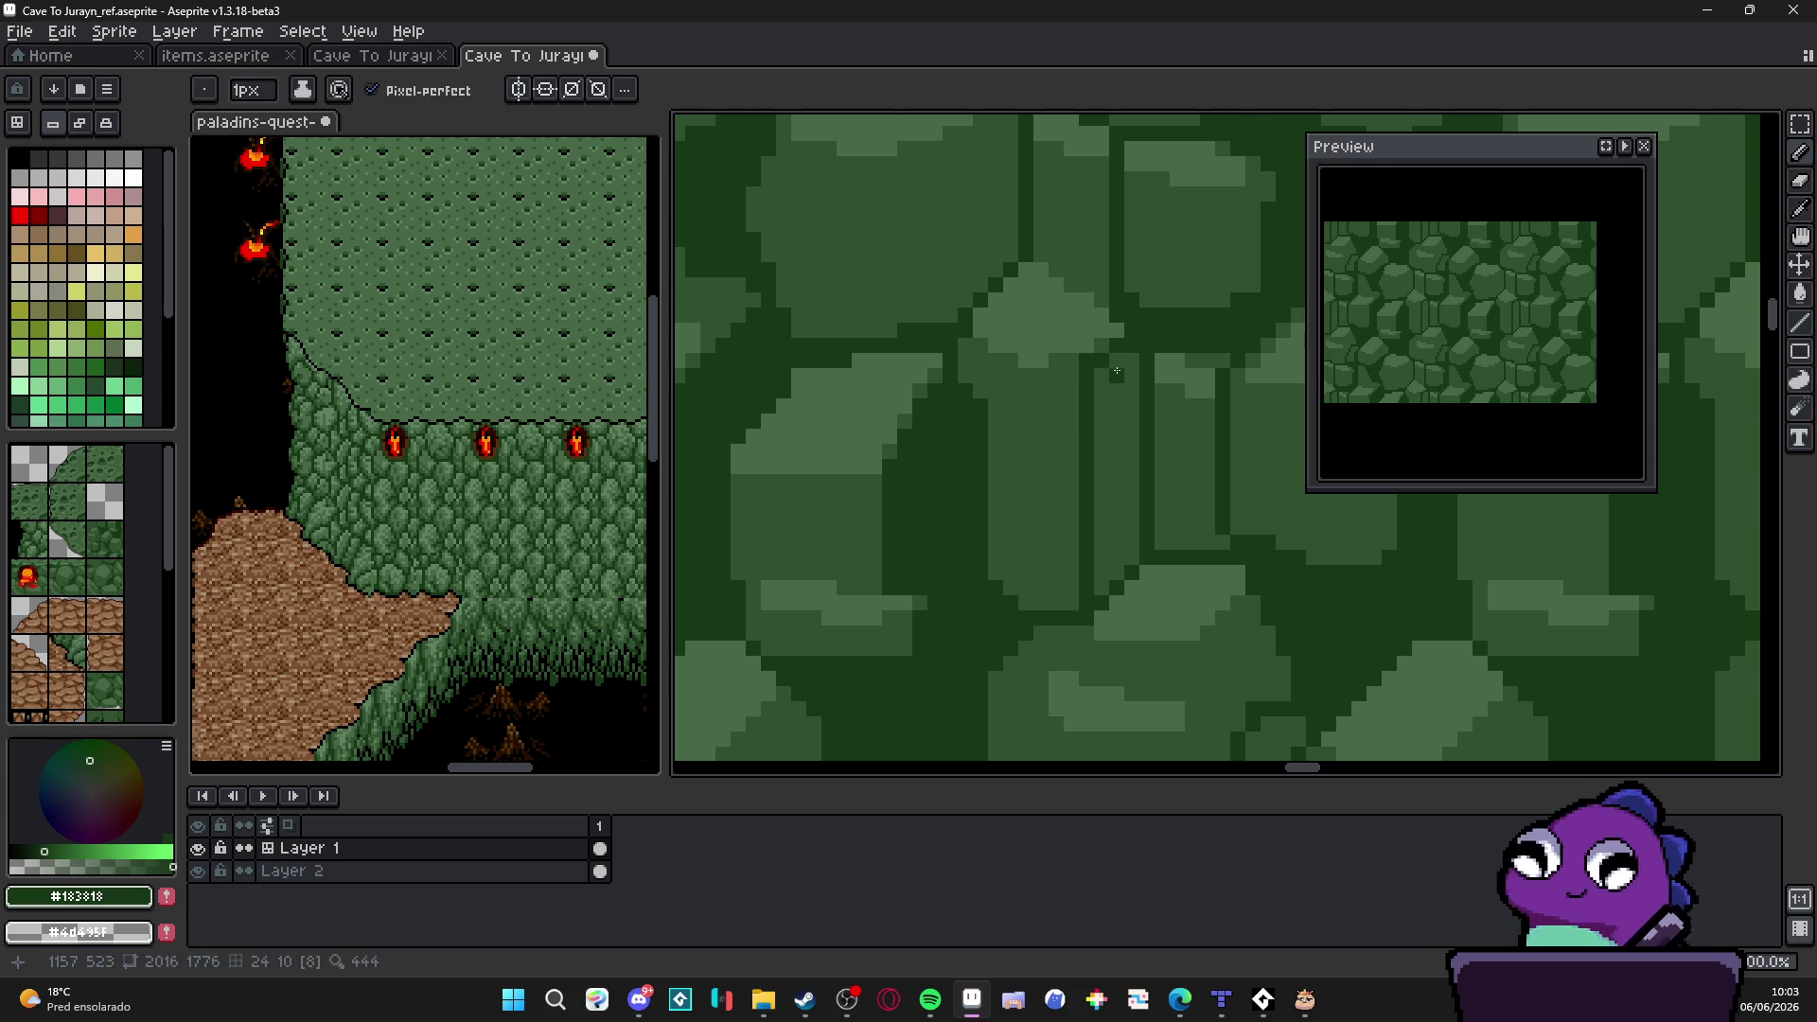
pyautogui.scroll(-1, 1116, 356)
pyautogui.scroll(-1, 1110, 444)
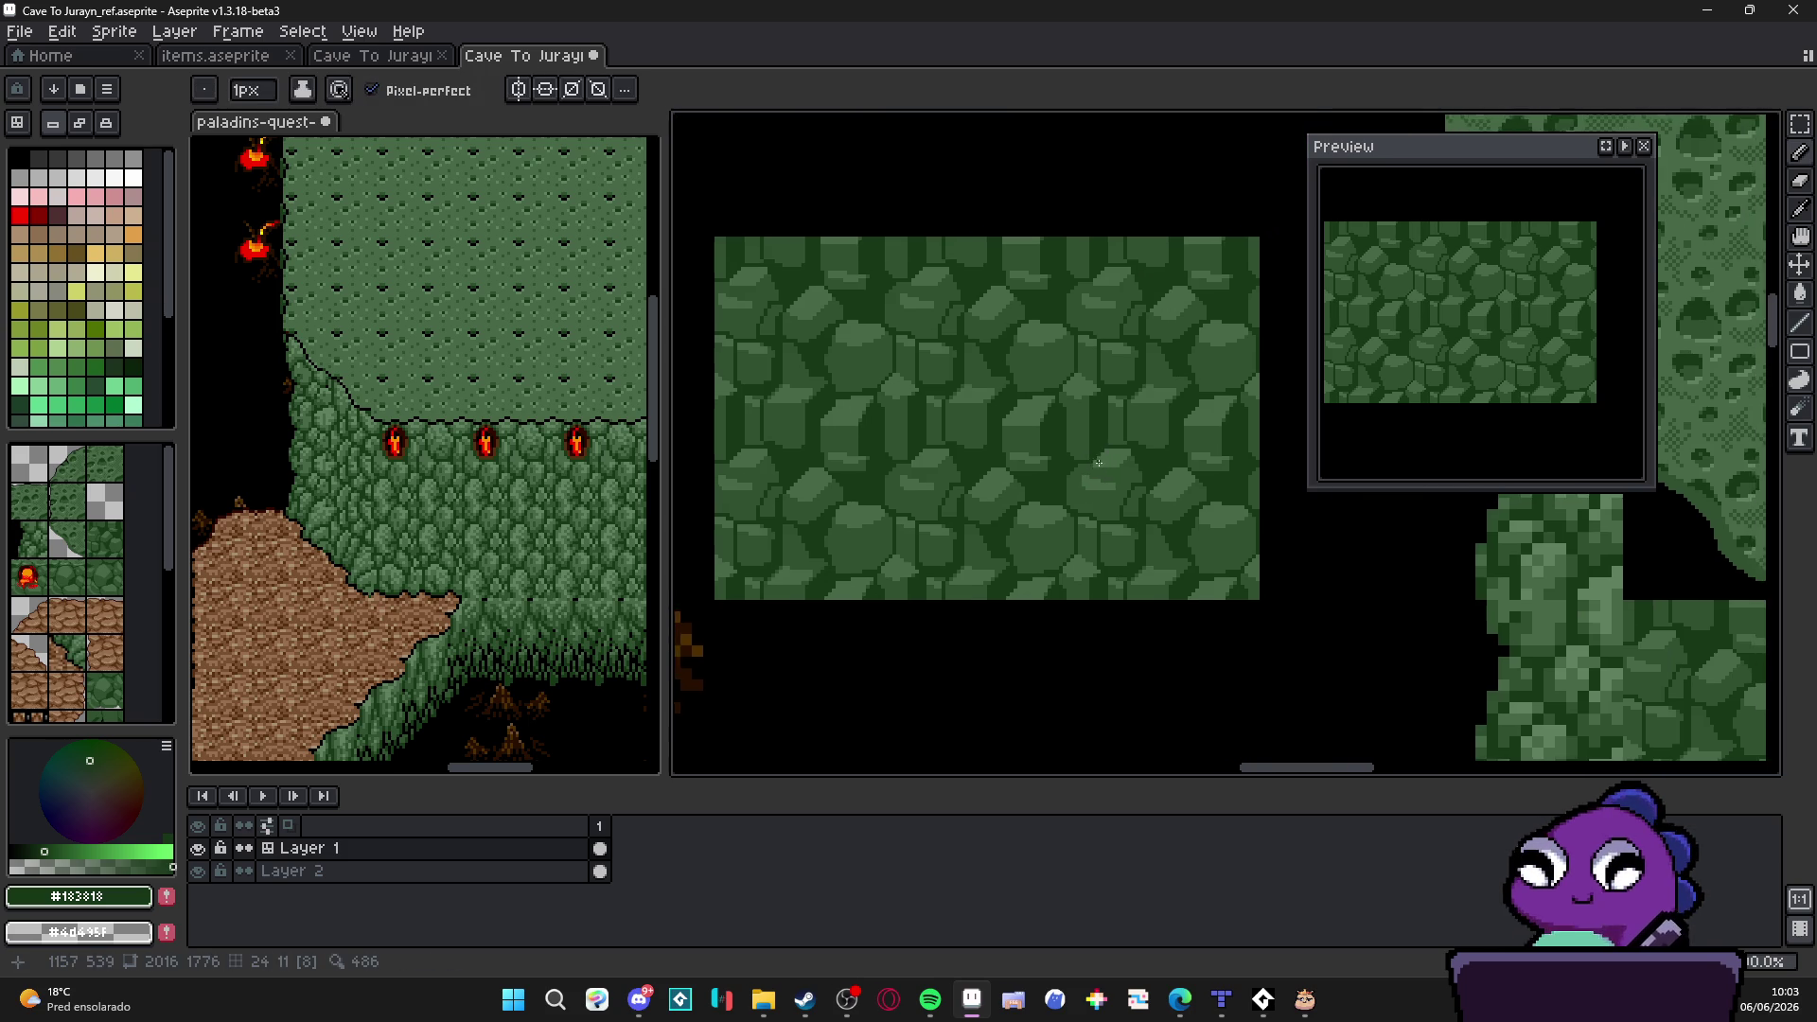
pyautogui.scroll(2, 1096, 460)
pyautogui.scroll(1, 1050, 434)
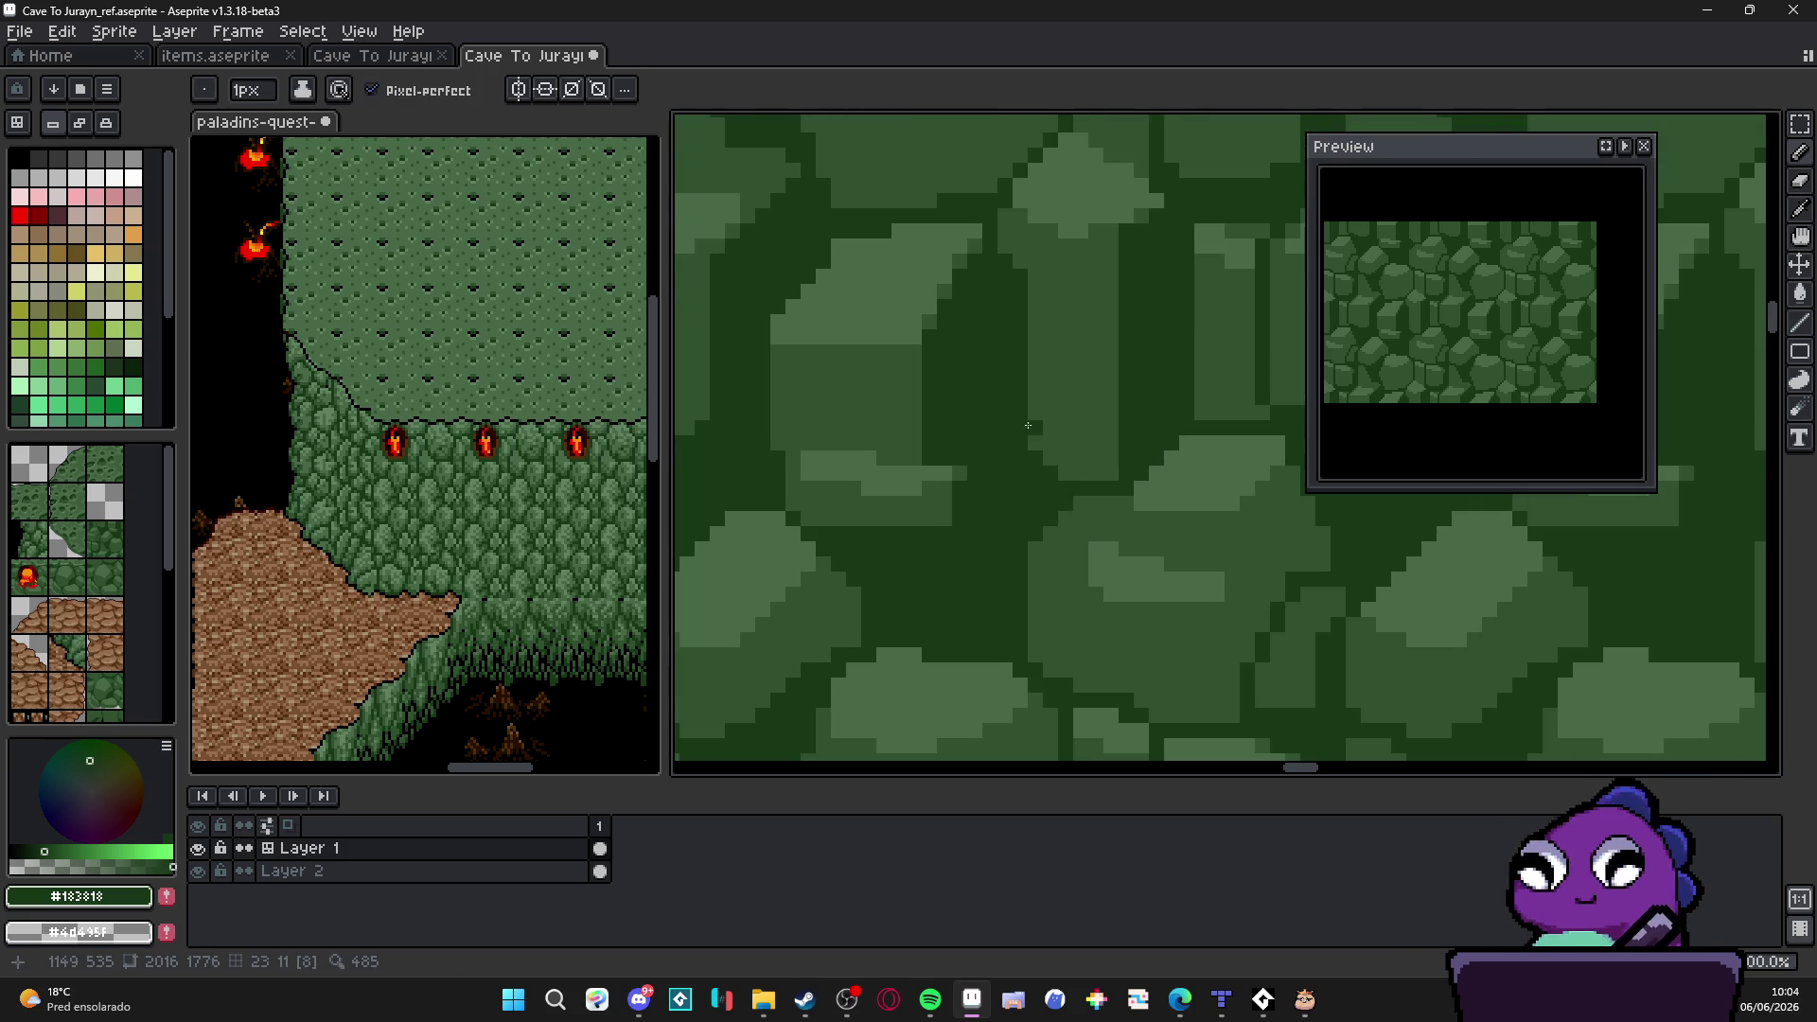
pyautogui.scroll(-2, 1034, 477)
pyautogui.scroll(1, 1022, 491)
pyautogui.scroll(1, 969, 410)
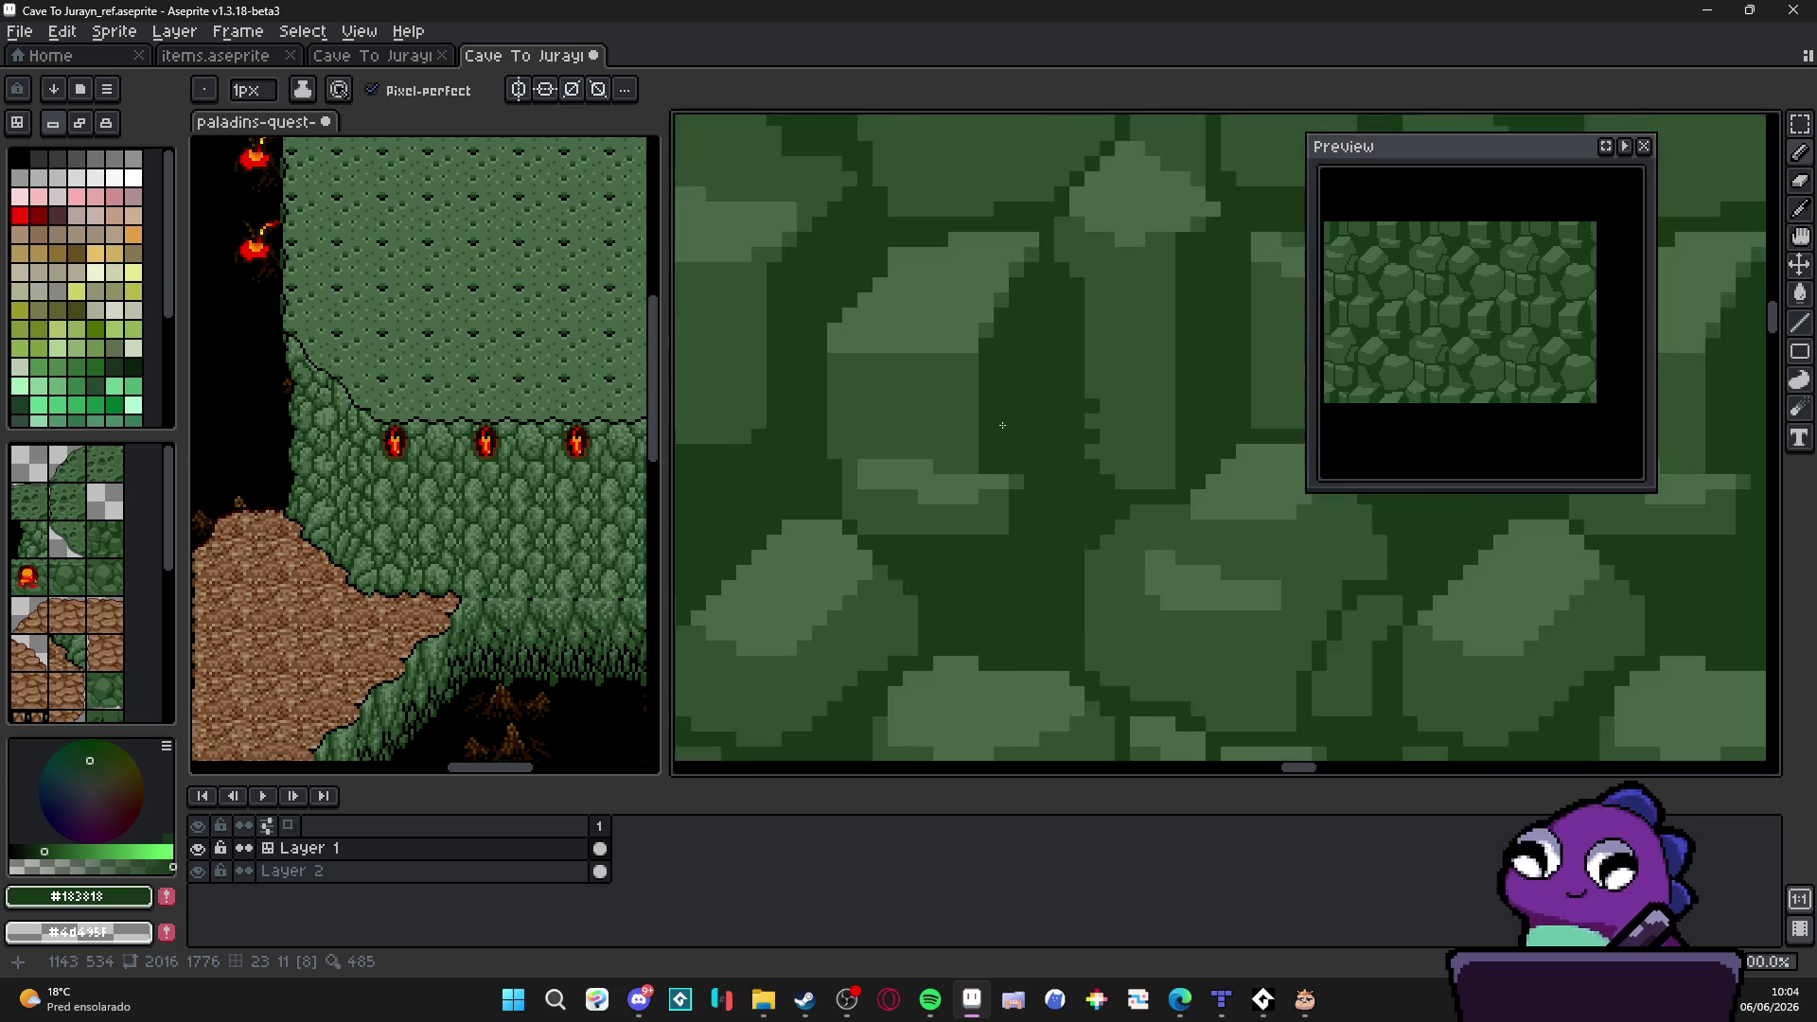
pyautogui.scroll(-2, 968, 411)
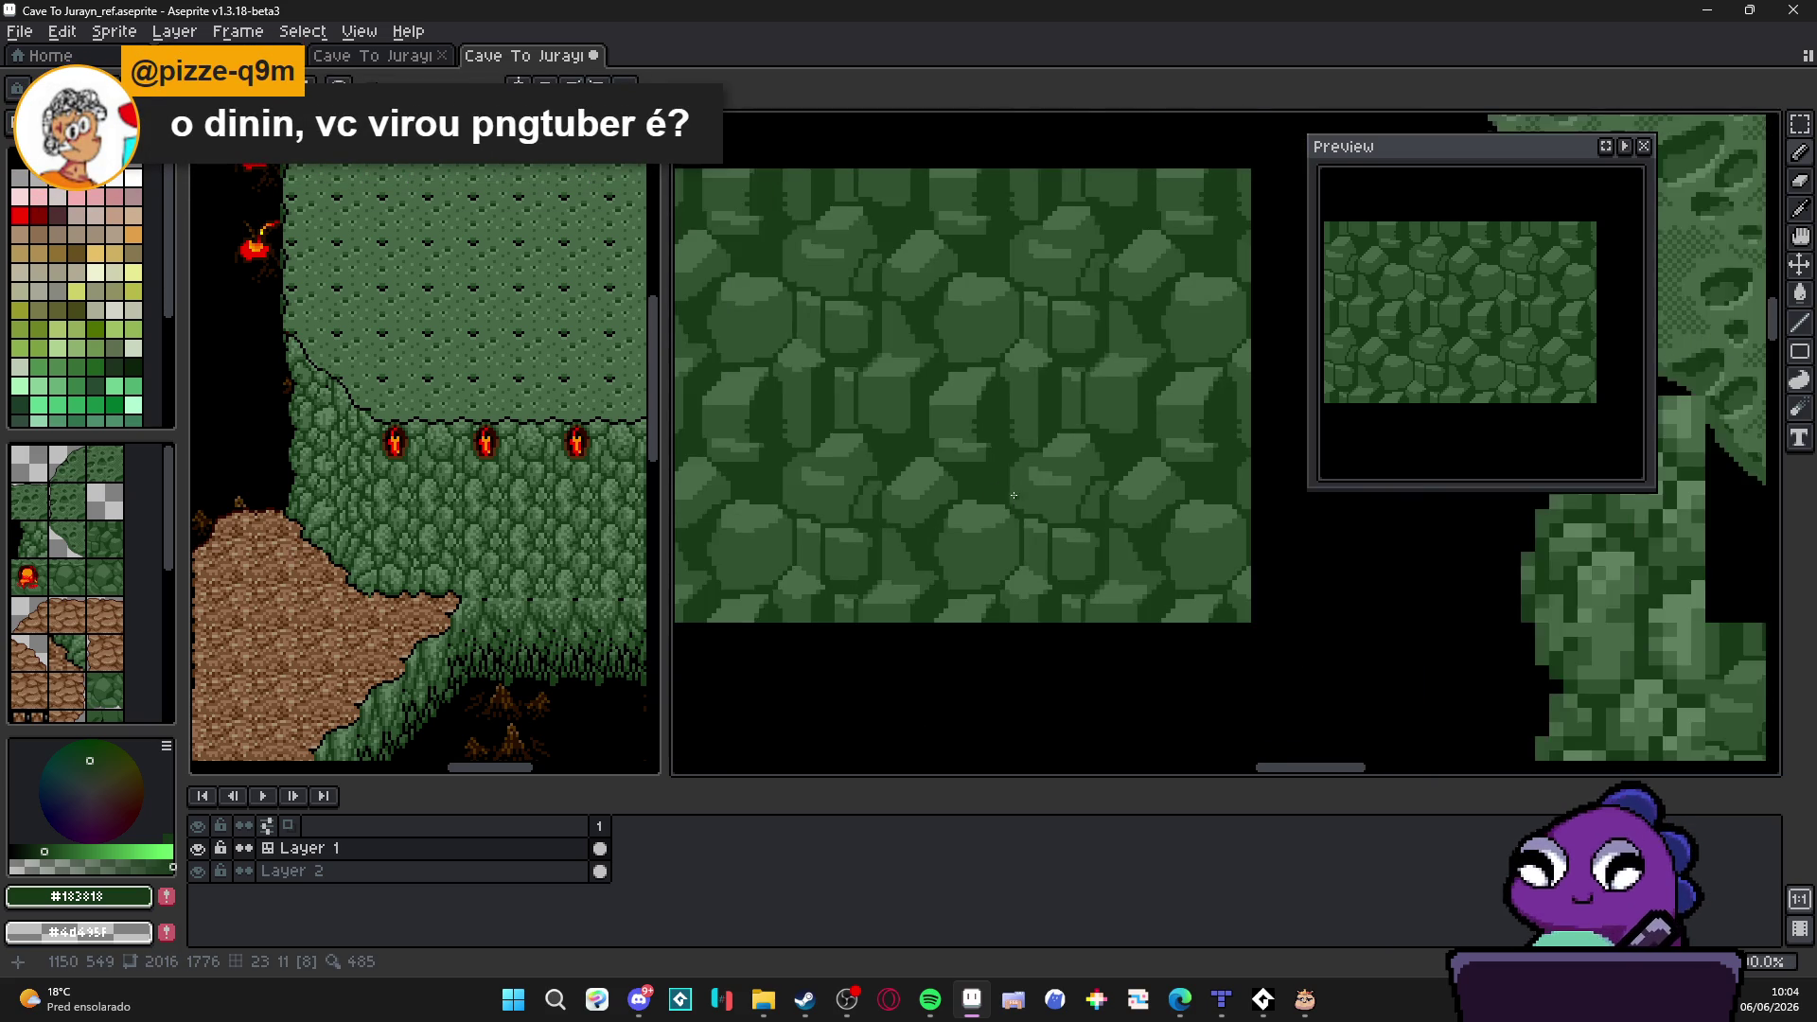
pyautogui.scroll(1, 1016, 469)
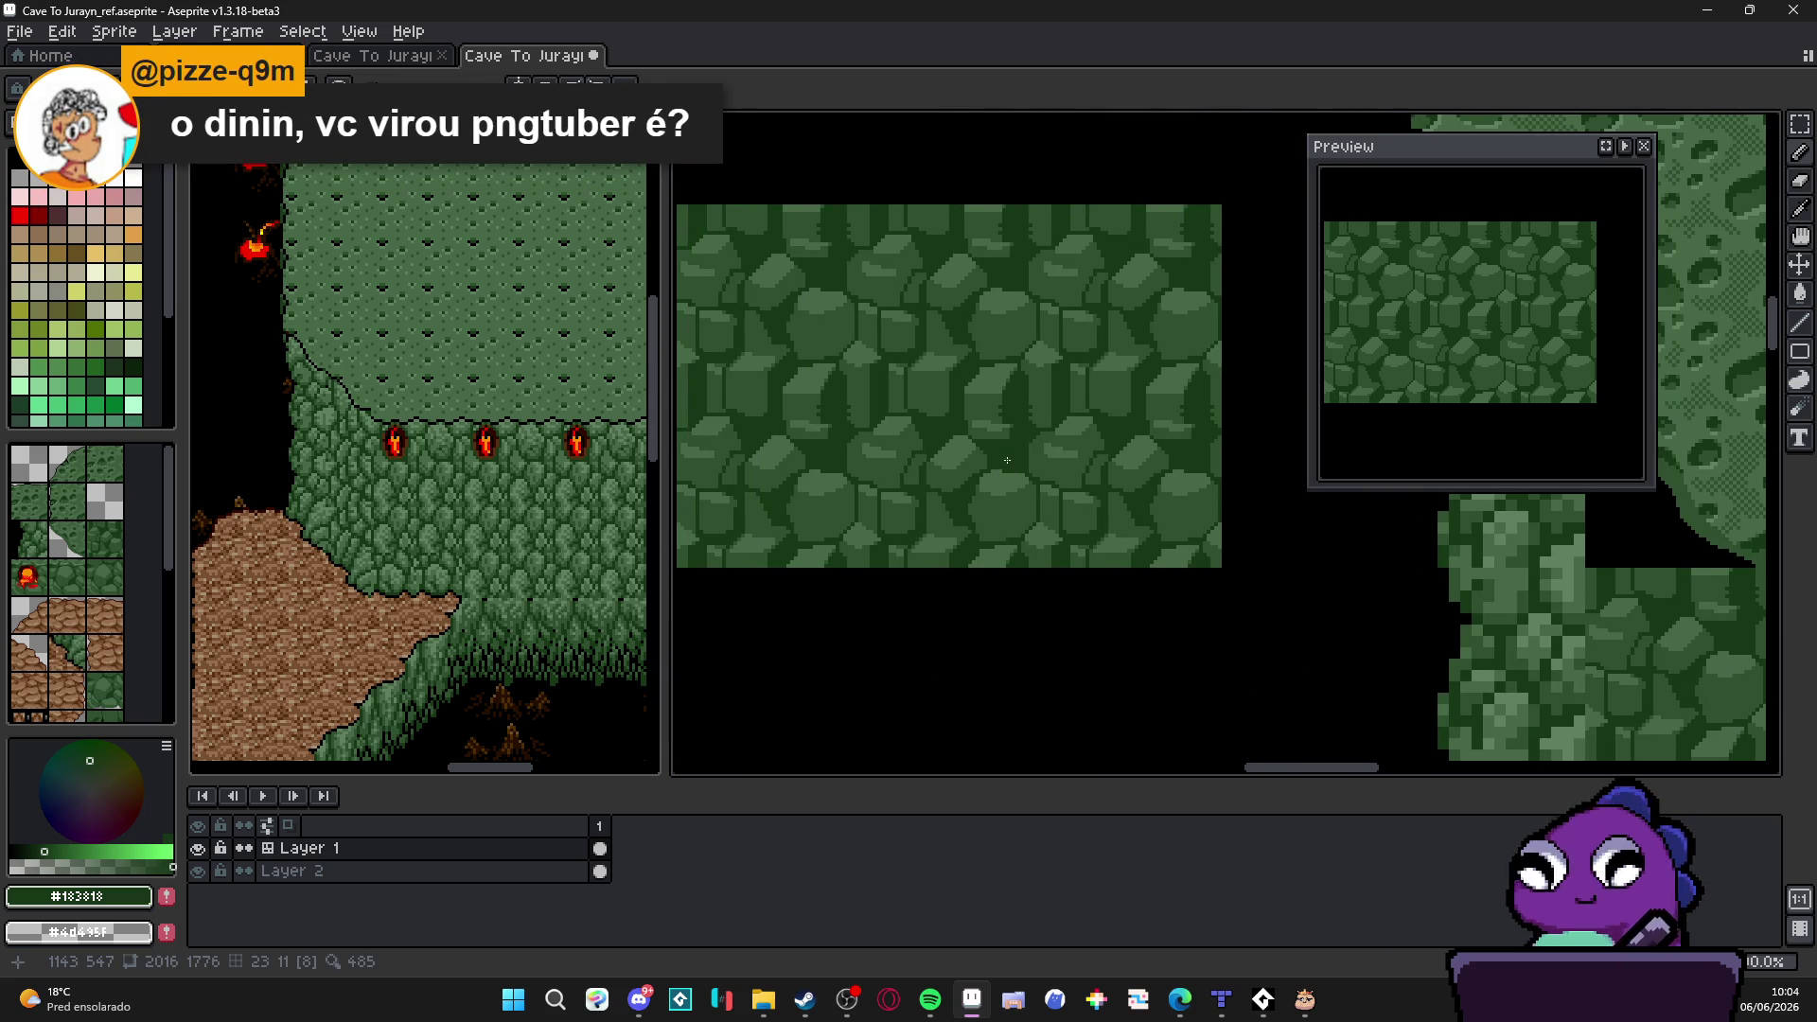
pyautogui.scroll(-1, 994, 461)
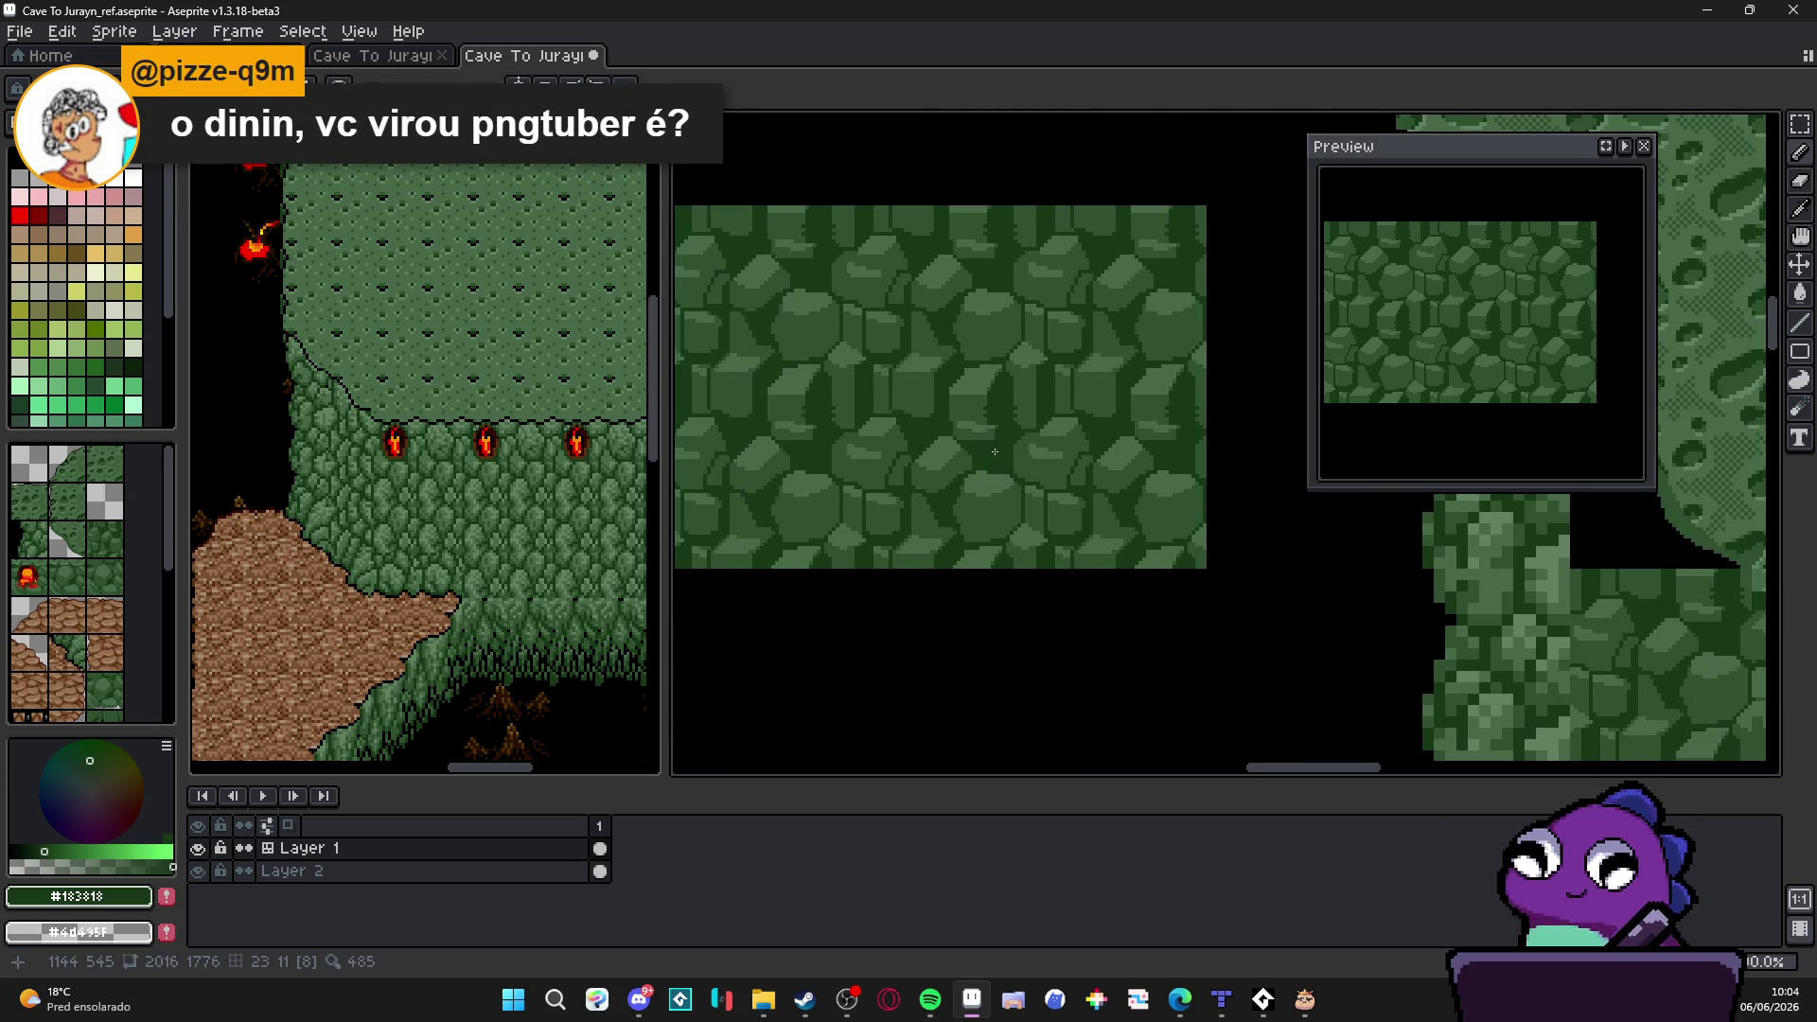
pyautogui.scroll(1, 959, 451)
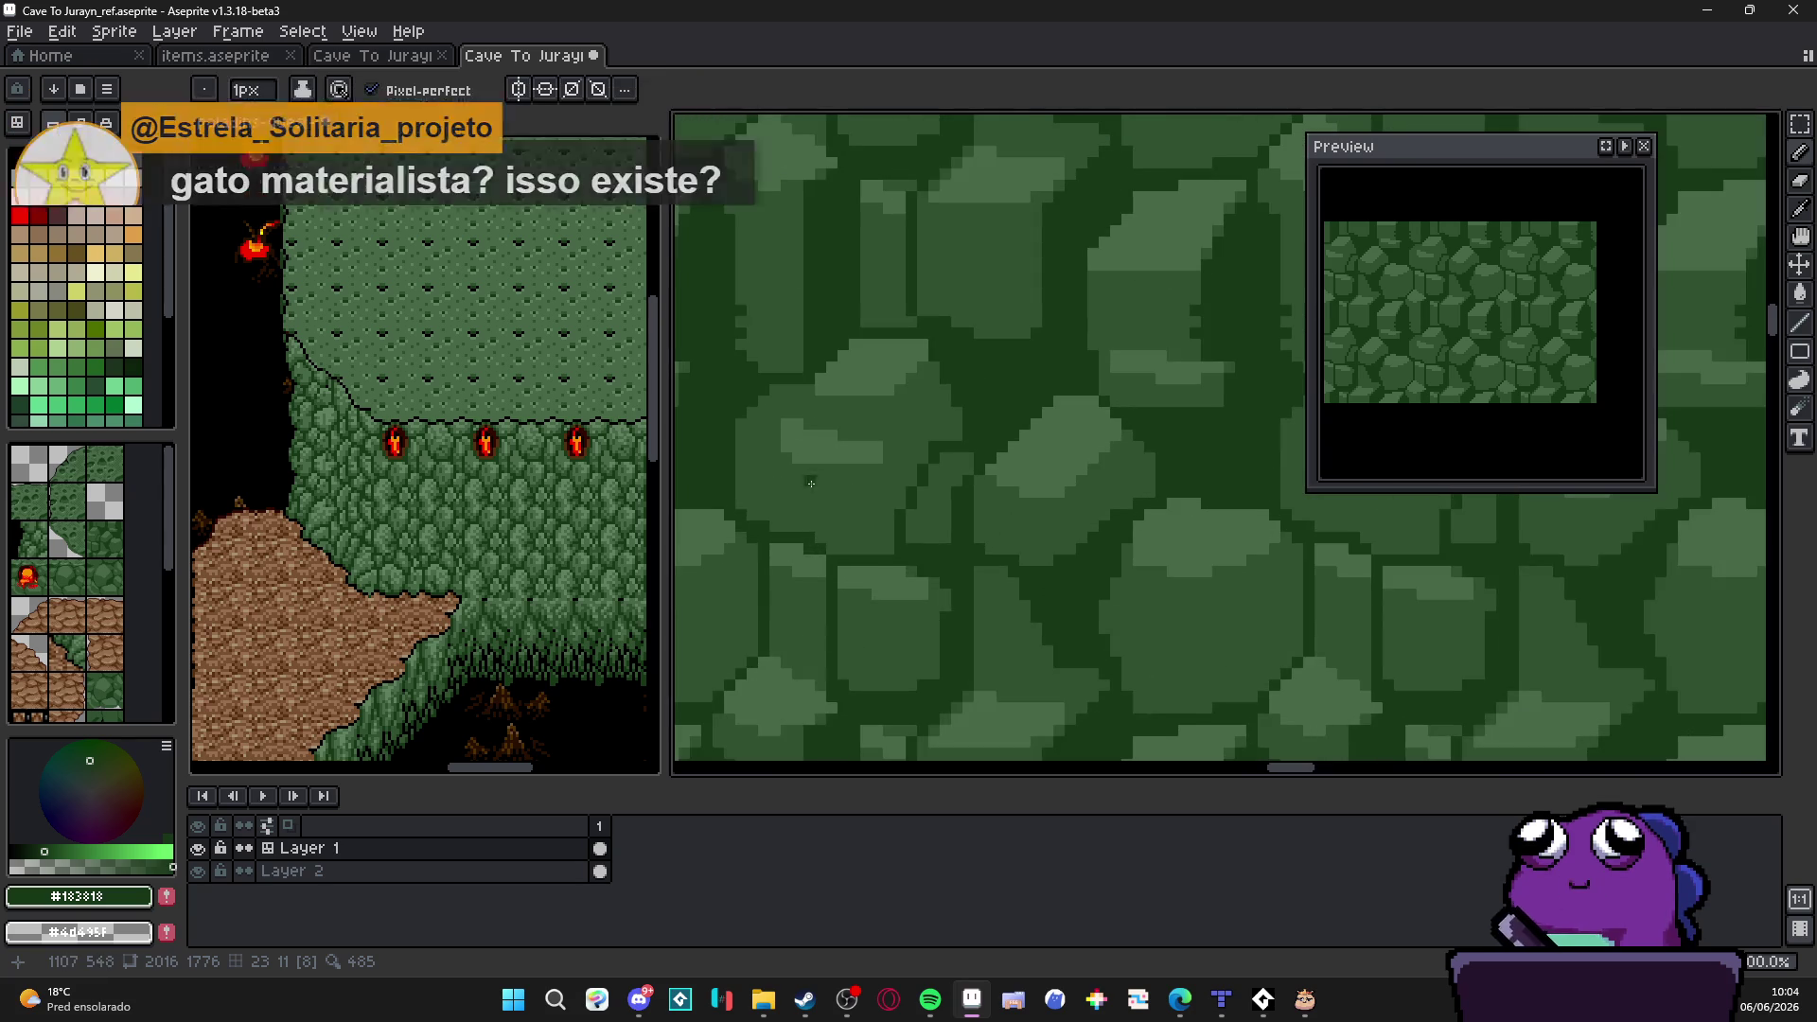
pyautogui.scroll(1, 911, 445)
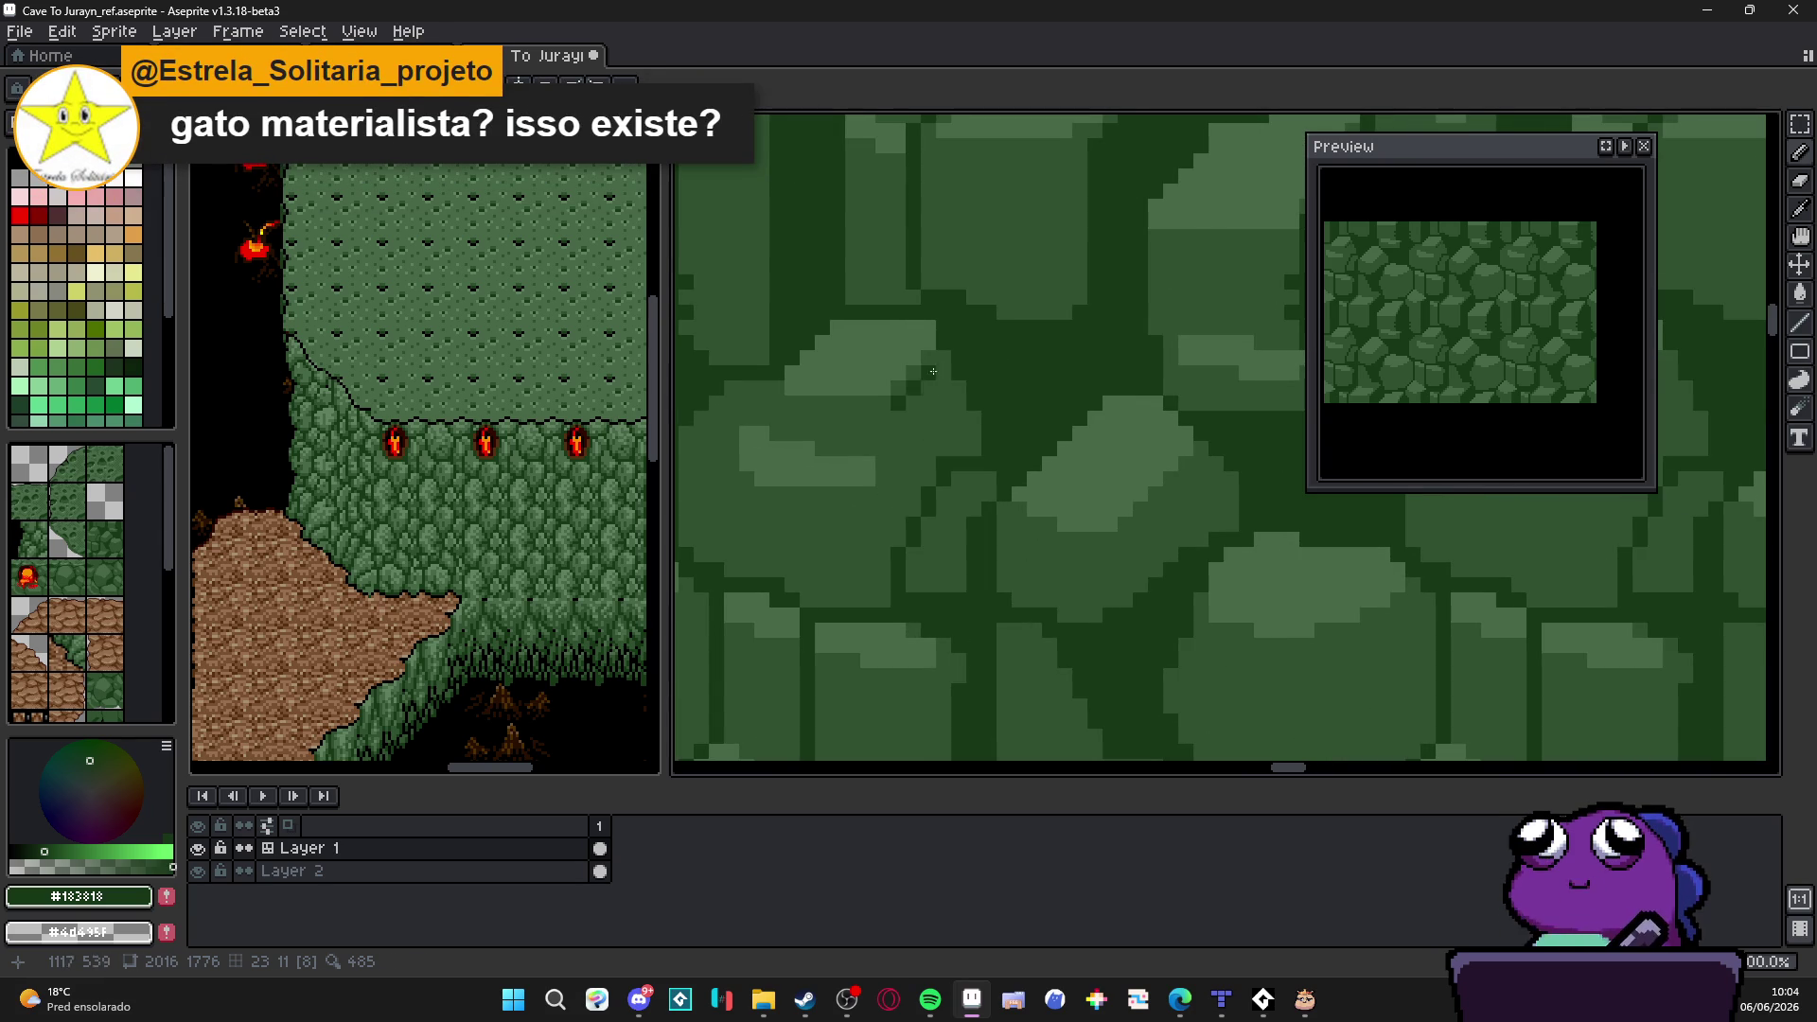
# Step: Extend a short crack downward, bucket-fill a gap dark green and add a horizontal crack
pyautogui.click(897, 449)
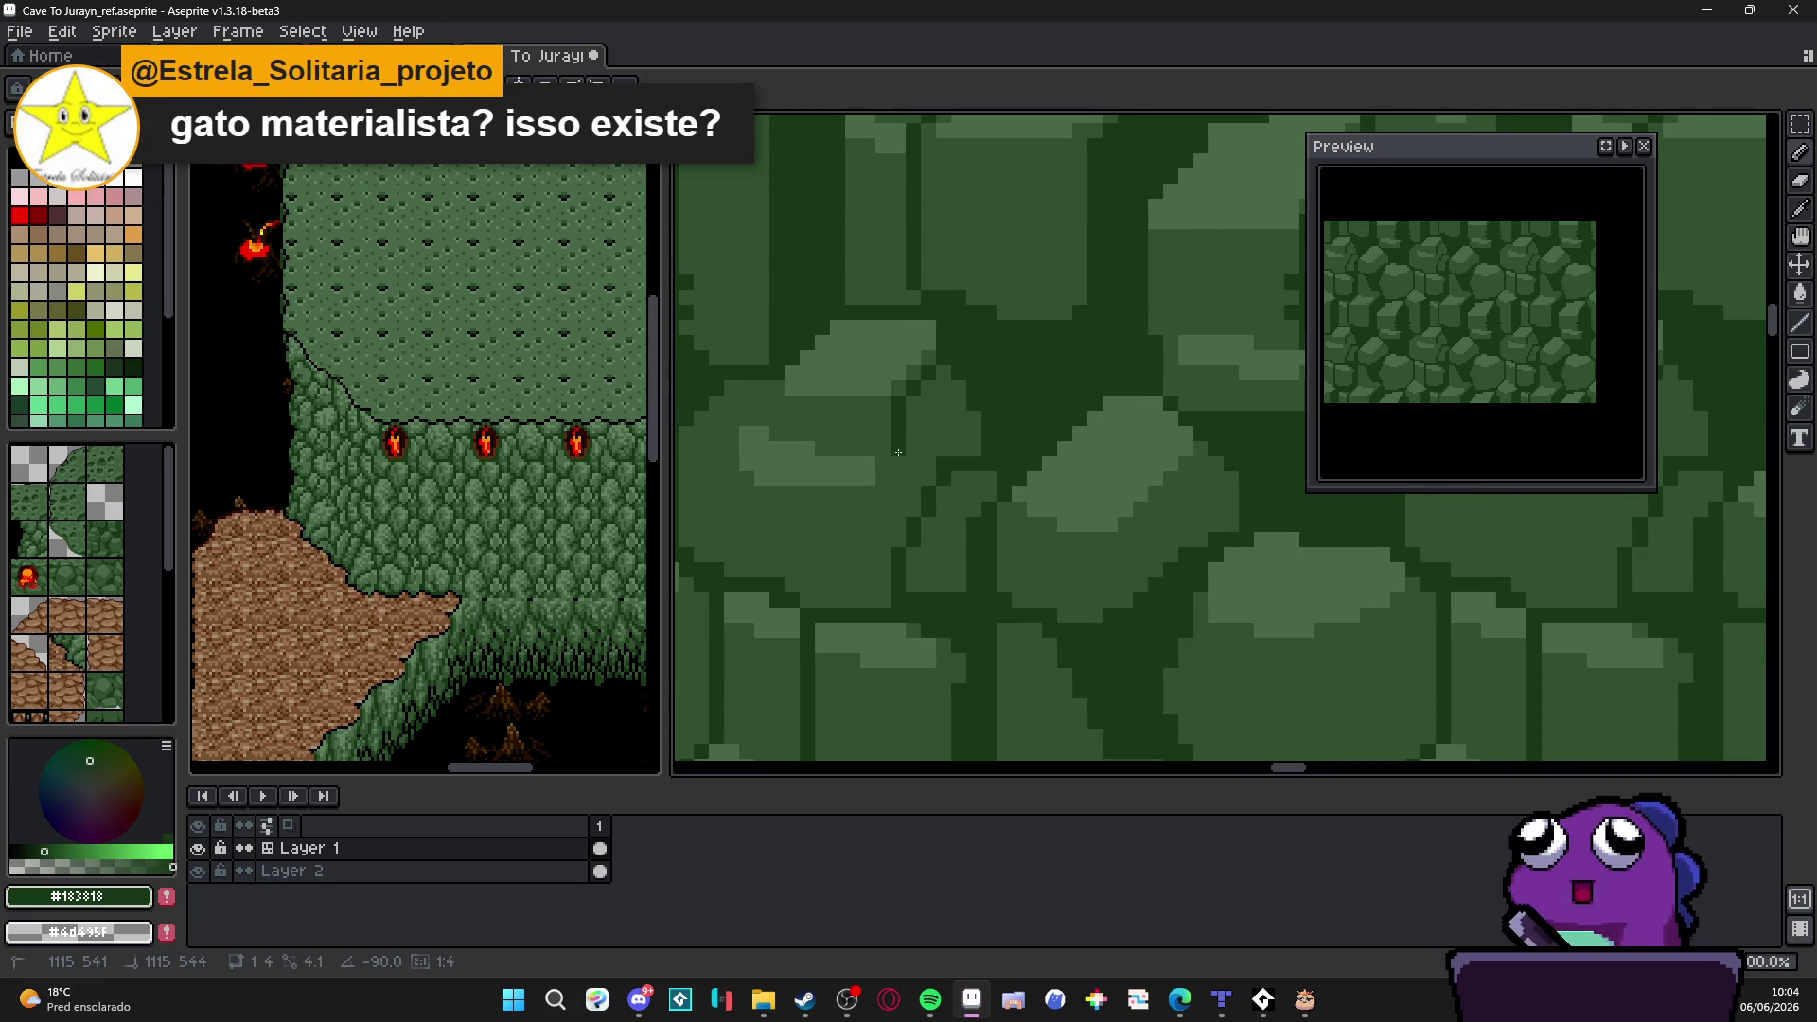
pyautogui.moveTo(898, 450); pyautogui.dragTo(898, 547)
pyautogui.press('g')
pyautogui.click(919, 460)
pyautogui.scroll(-1, 923, 455)
pyautogui.scroll(1, 932, 447)
pyautogui.scroll(-1, 941, 440)
pyautogui.scroll(1, 952, 431)
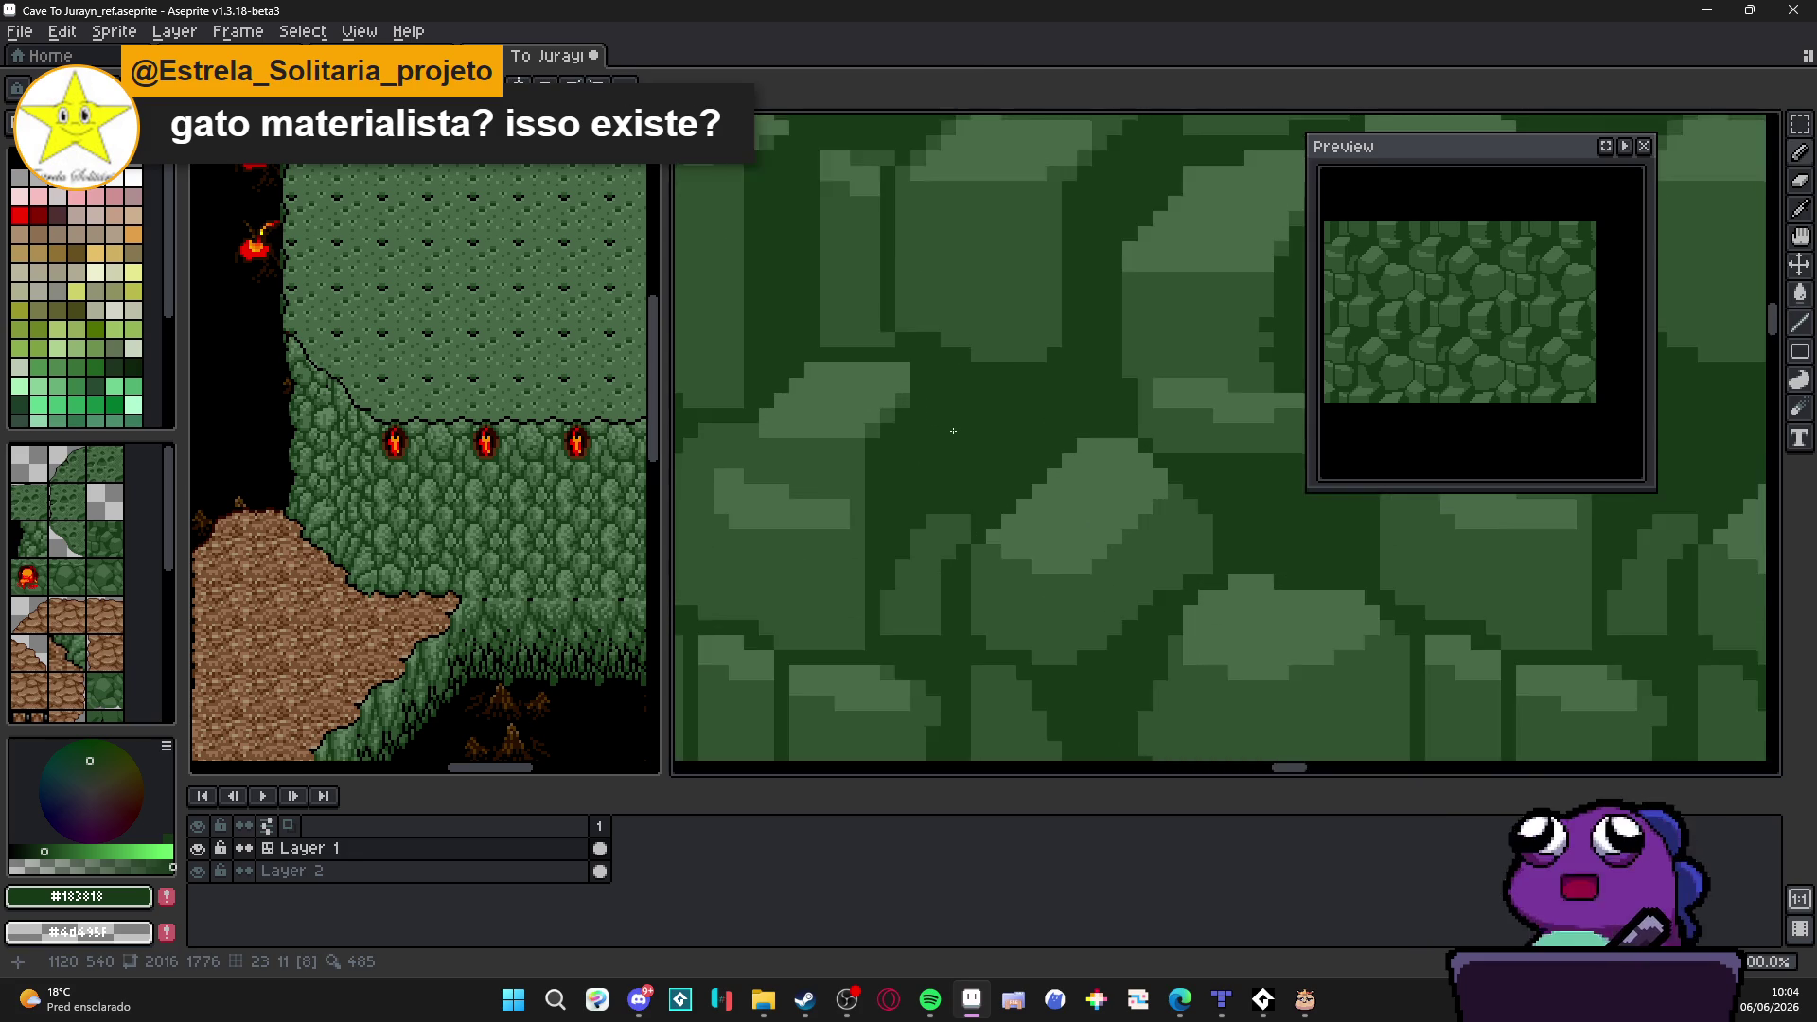
pyautogui.scroll(-2, 953, 431)
pyautogui.scroll(1, 945, 454)
pyautogui.scroll(1, 934, 490)
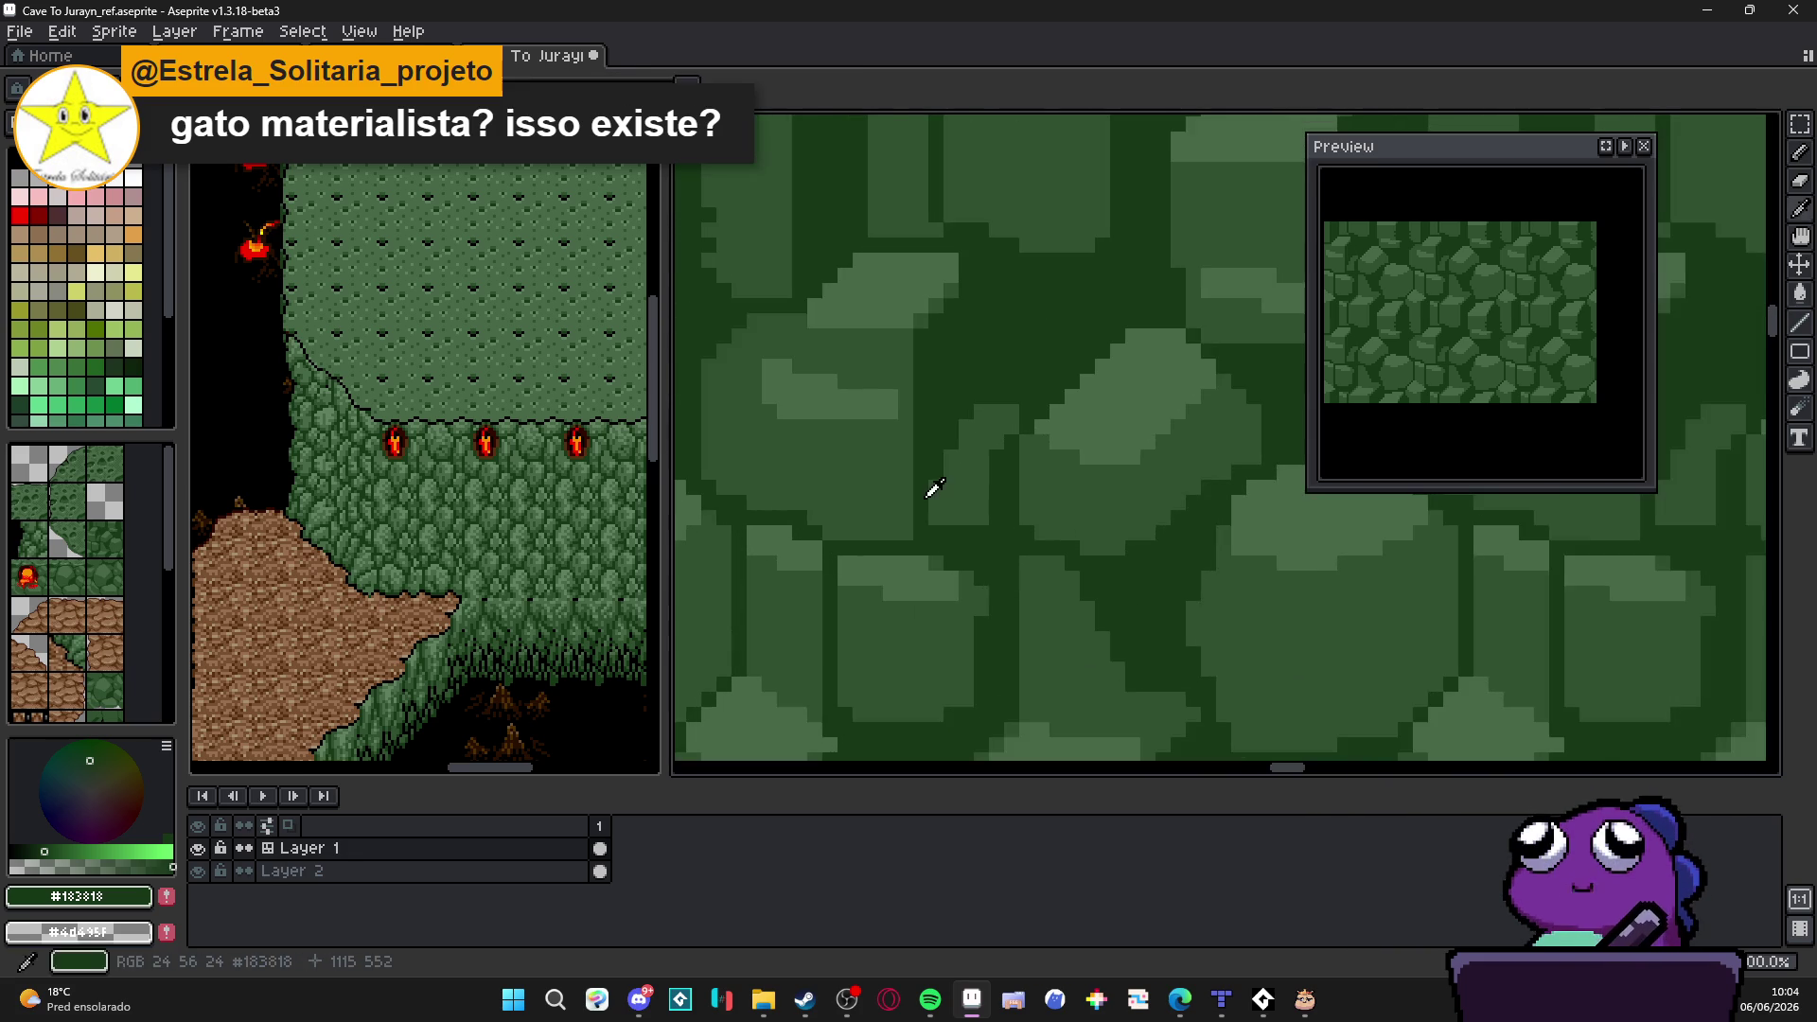
pyautogui.moveTo(807, 519); pyautogui.dragTo(914, 519)
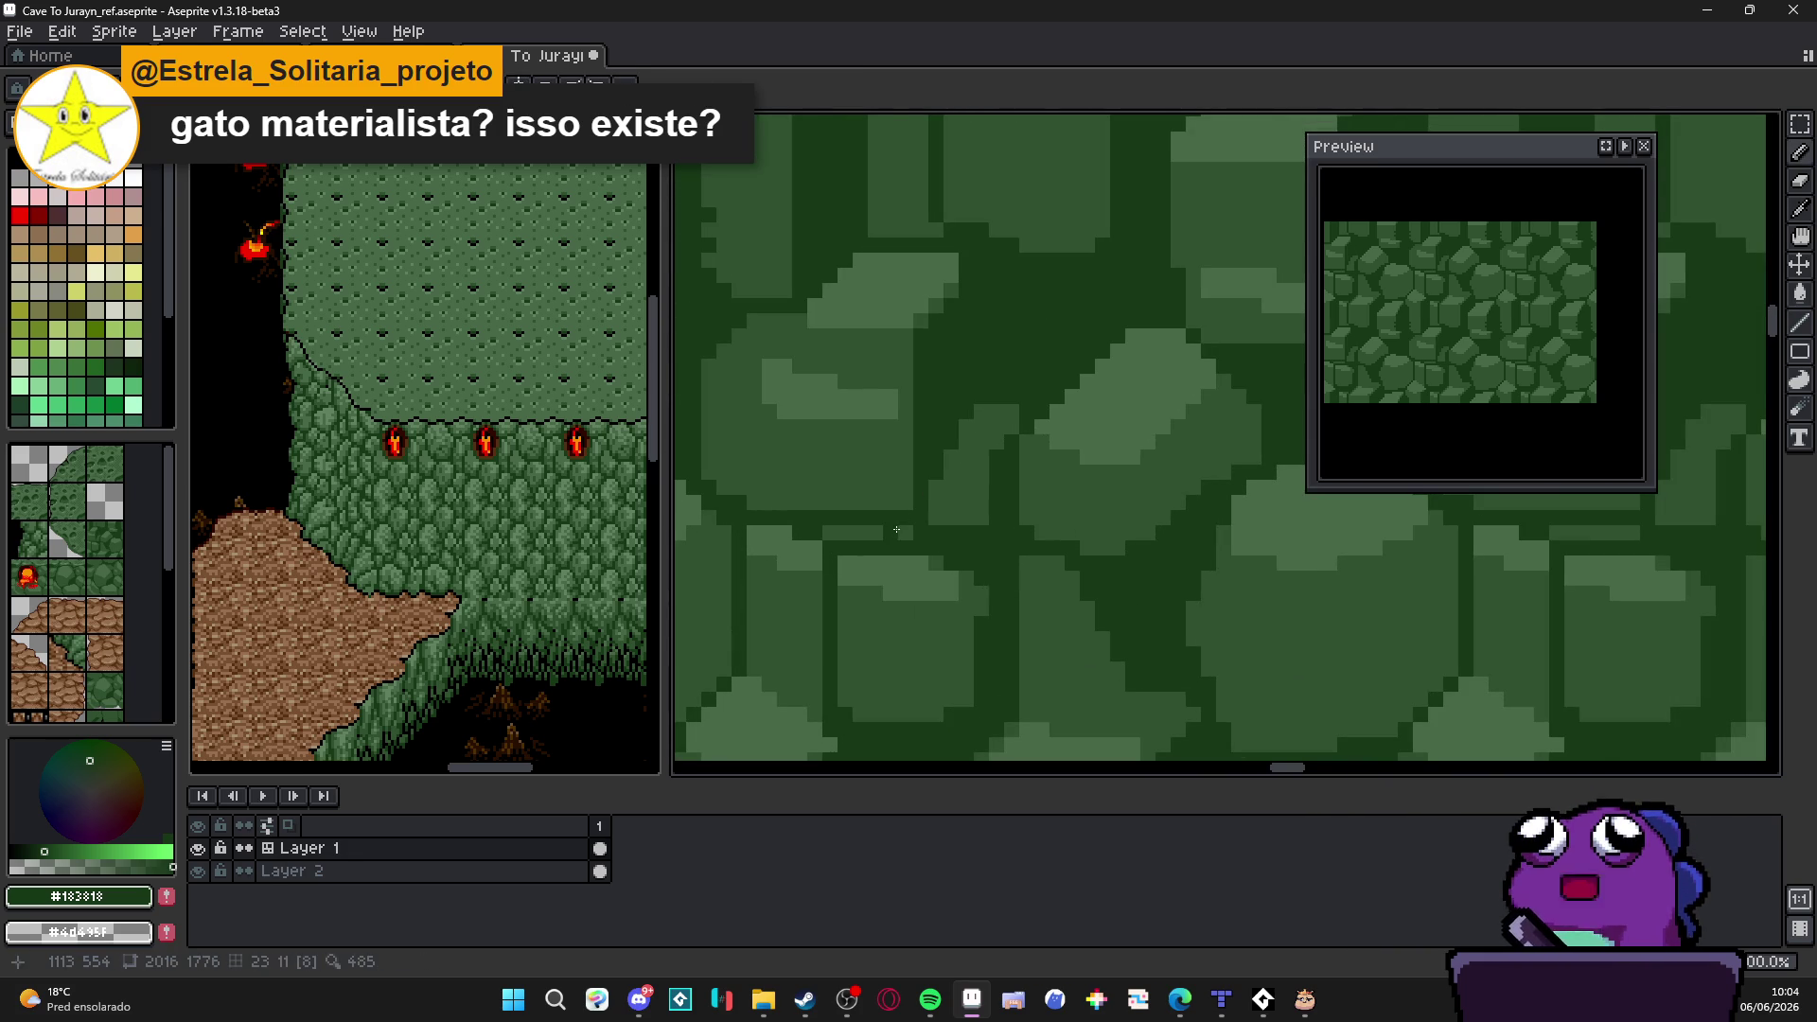
pyautogui.scroll(-2, 910, 512)
pyautogui.scroll(1, 922, 484)
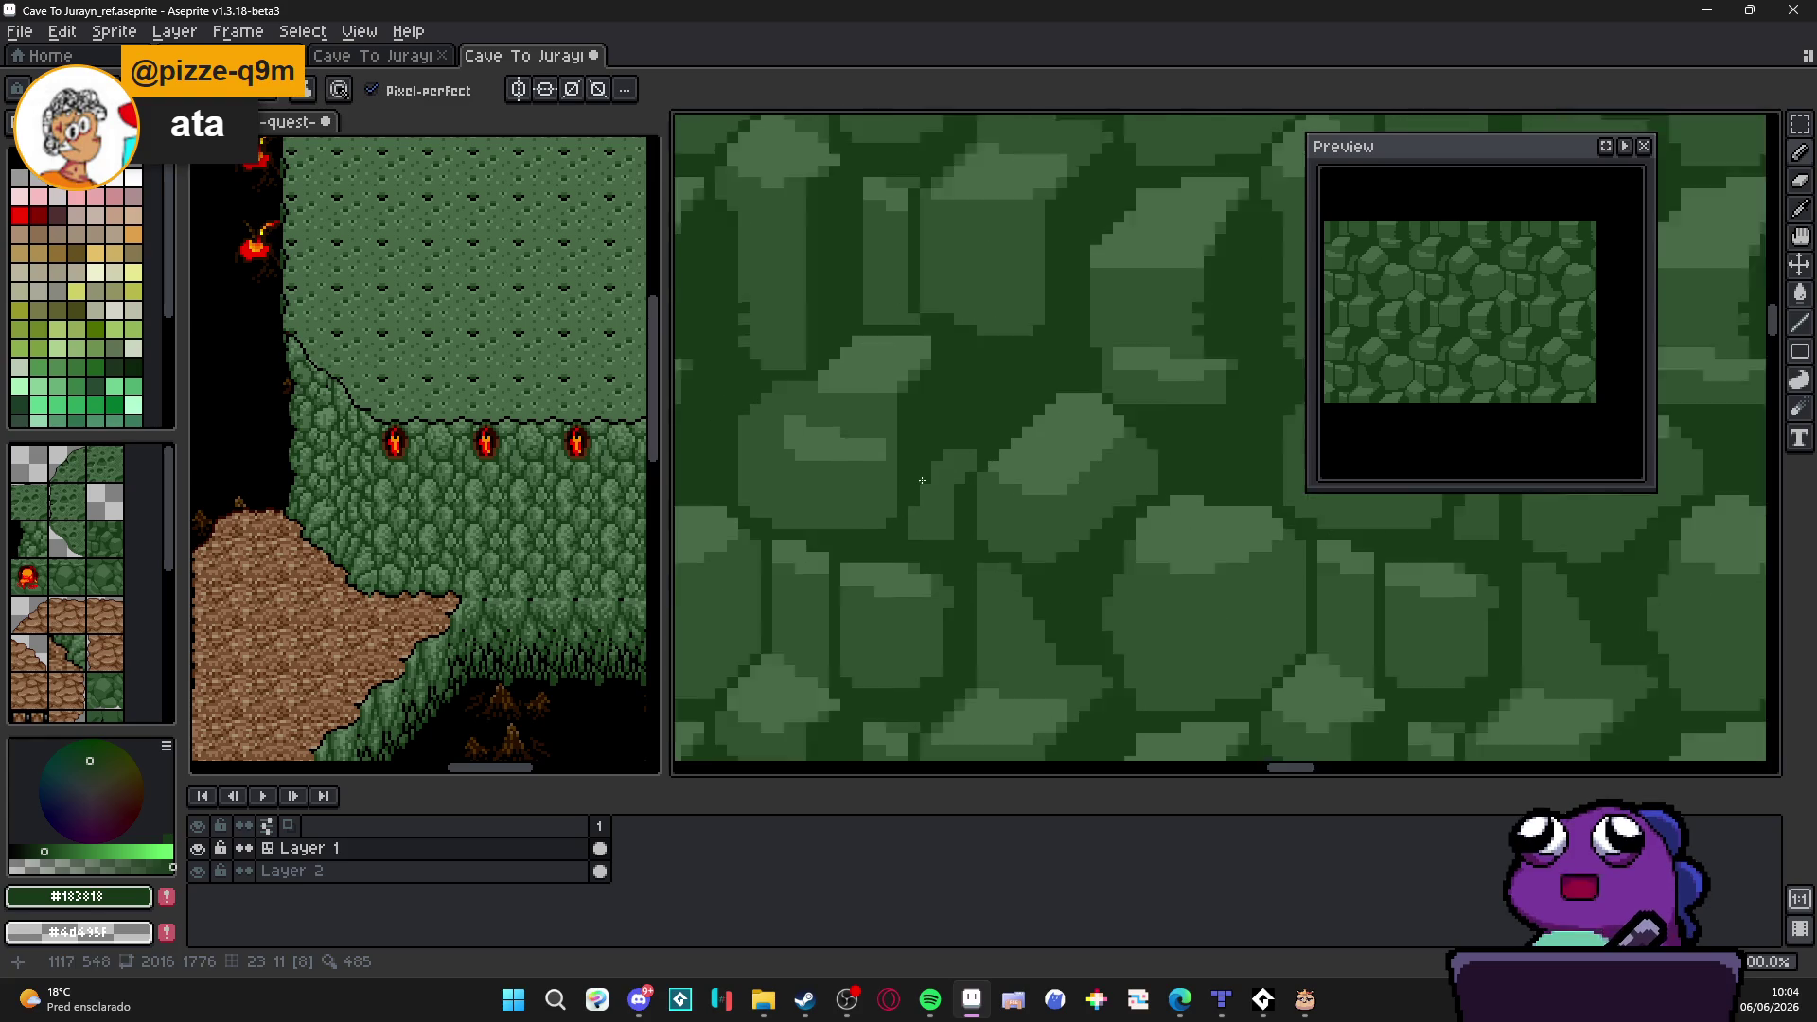
pyautogui.scroll(1, 922, 483)
pyautogui.scroll(1, 949, 420)
pyautogui.scroll(-1, 969, 400)
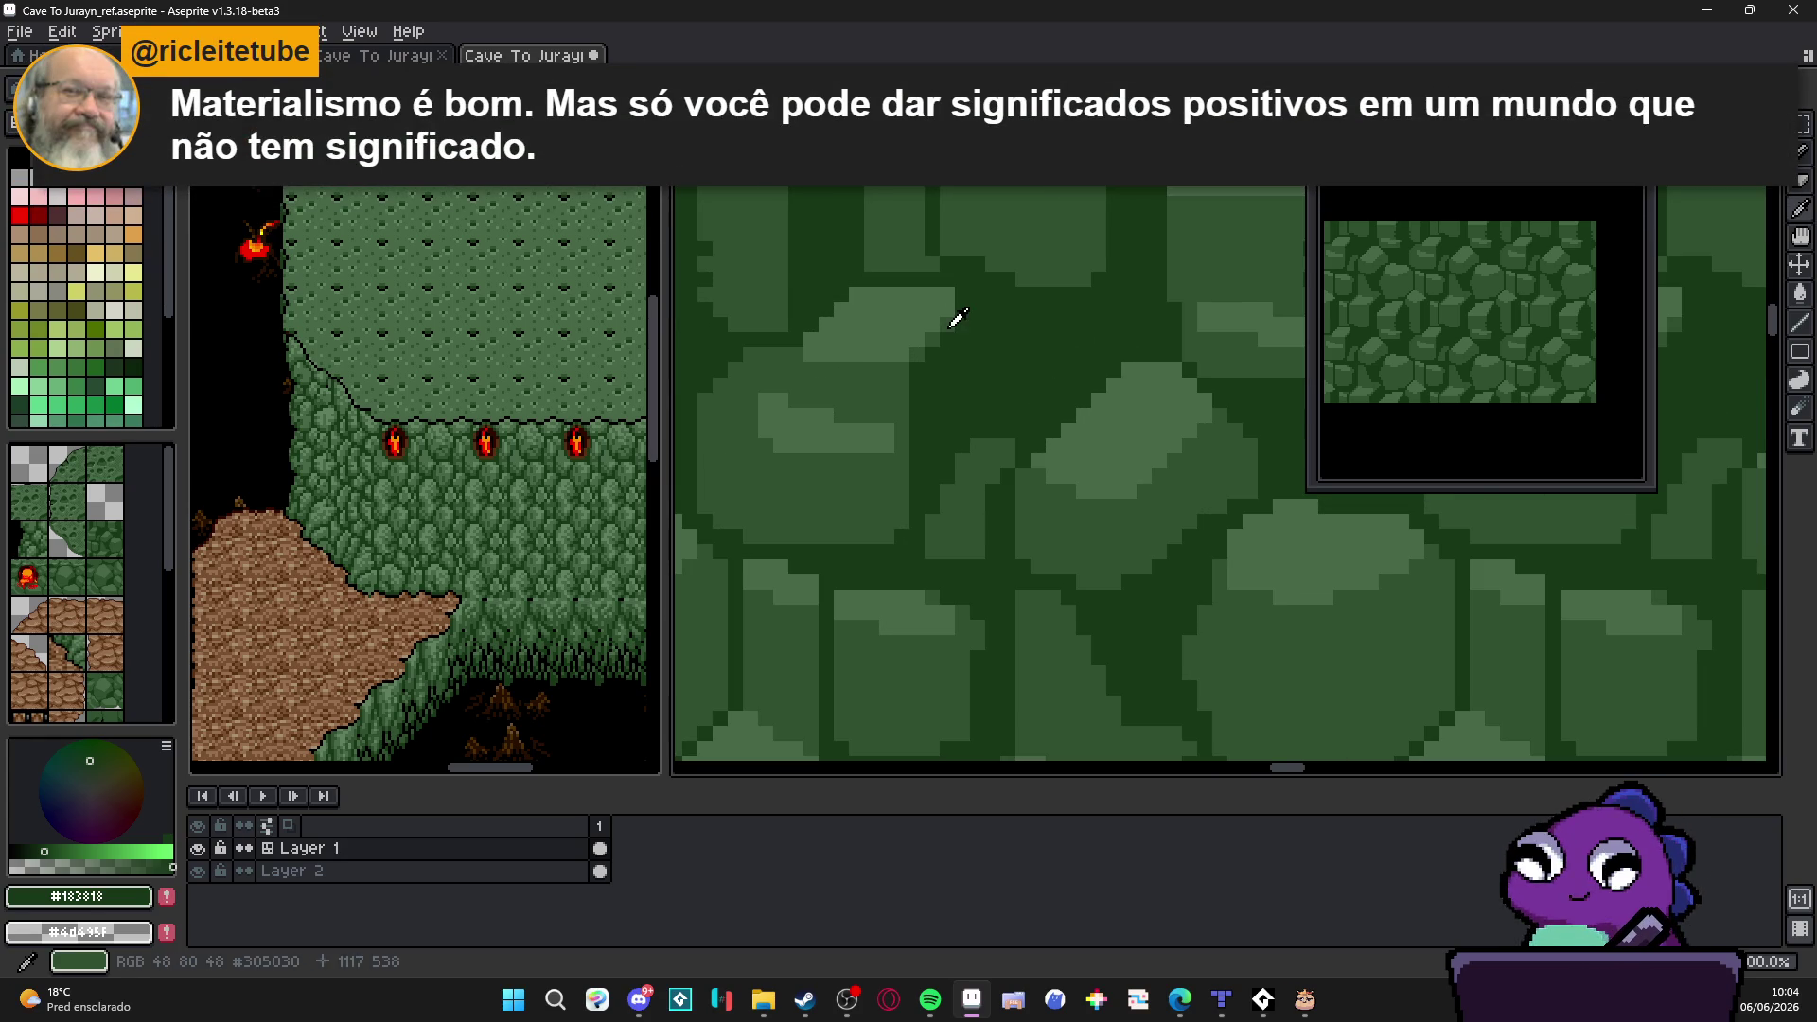
# Step: Pick darkest green #183818 and draw a vertical crack line between the stones
pyautogui.keyDown('alt'); pyautogui.click(948, 326); pyautogui.keyUp('alt')
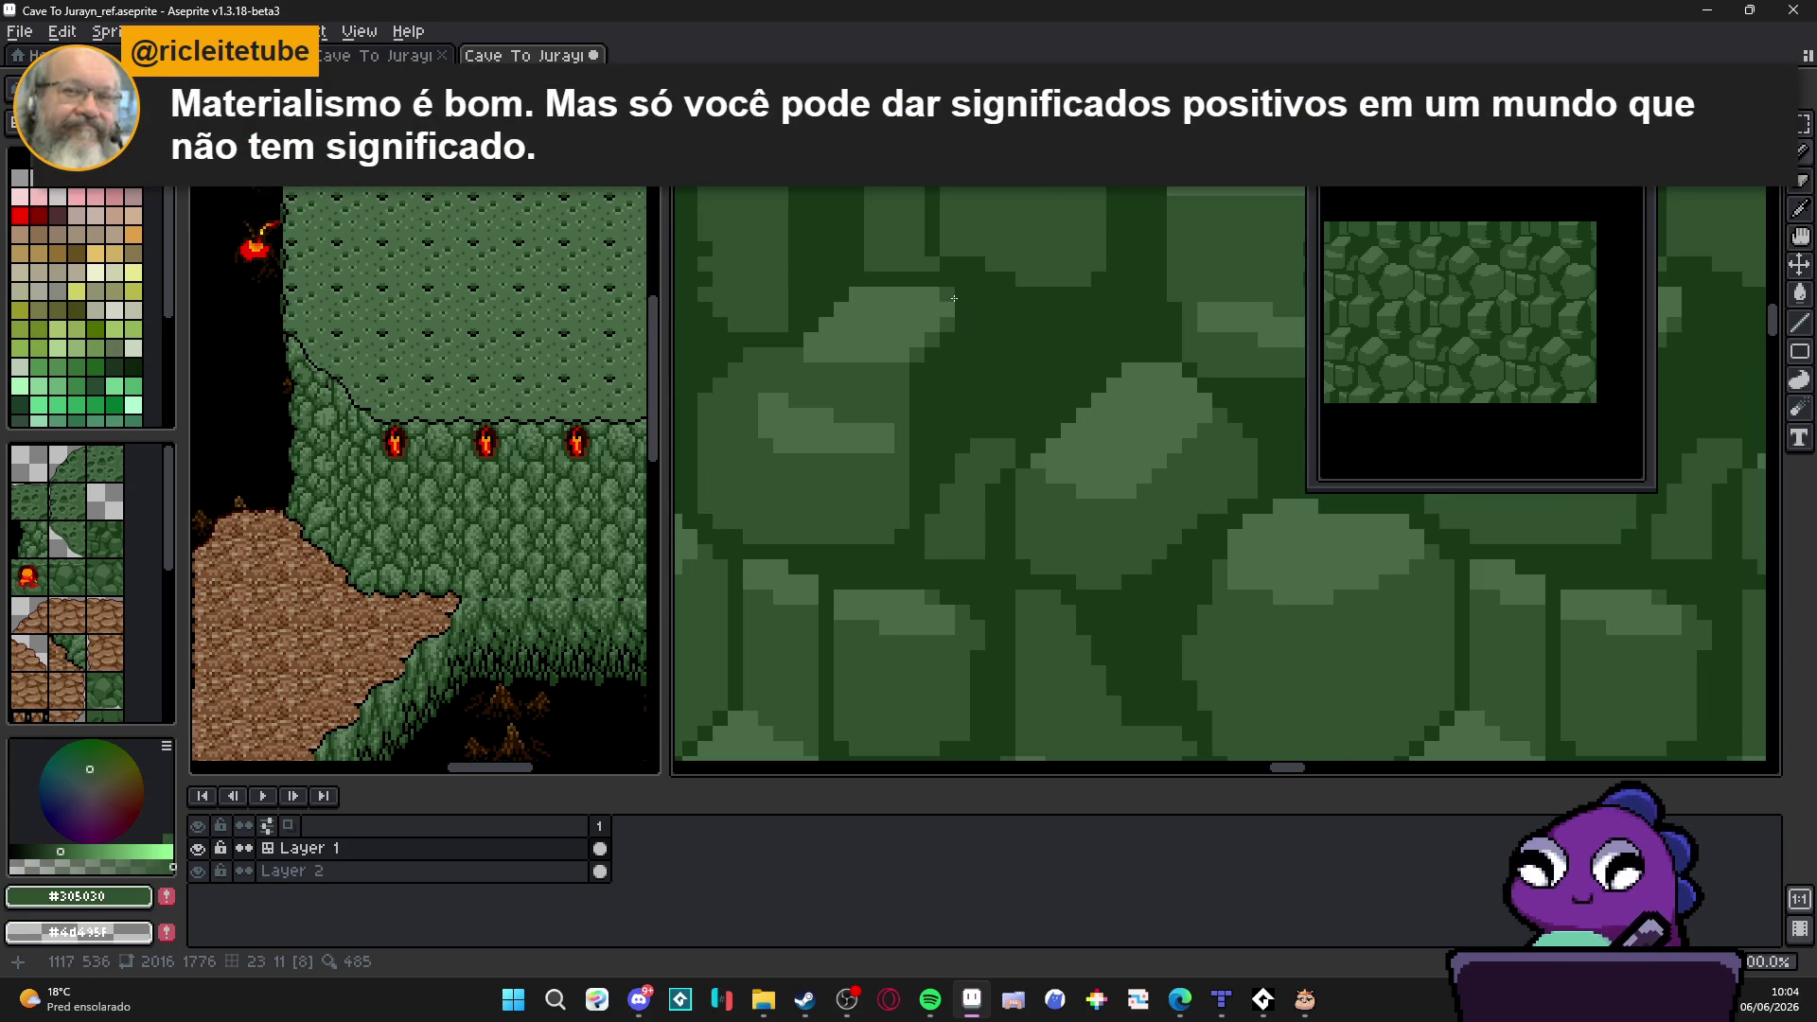
pyautogui.scroll(-1, 953, 298)
pyautogui.scroll(1, 954, 306)
pyautogui.scroll(-1, 959, 328)
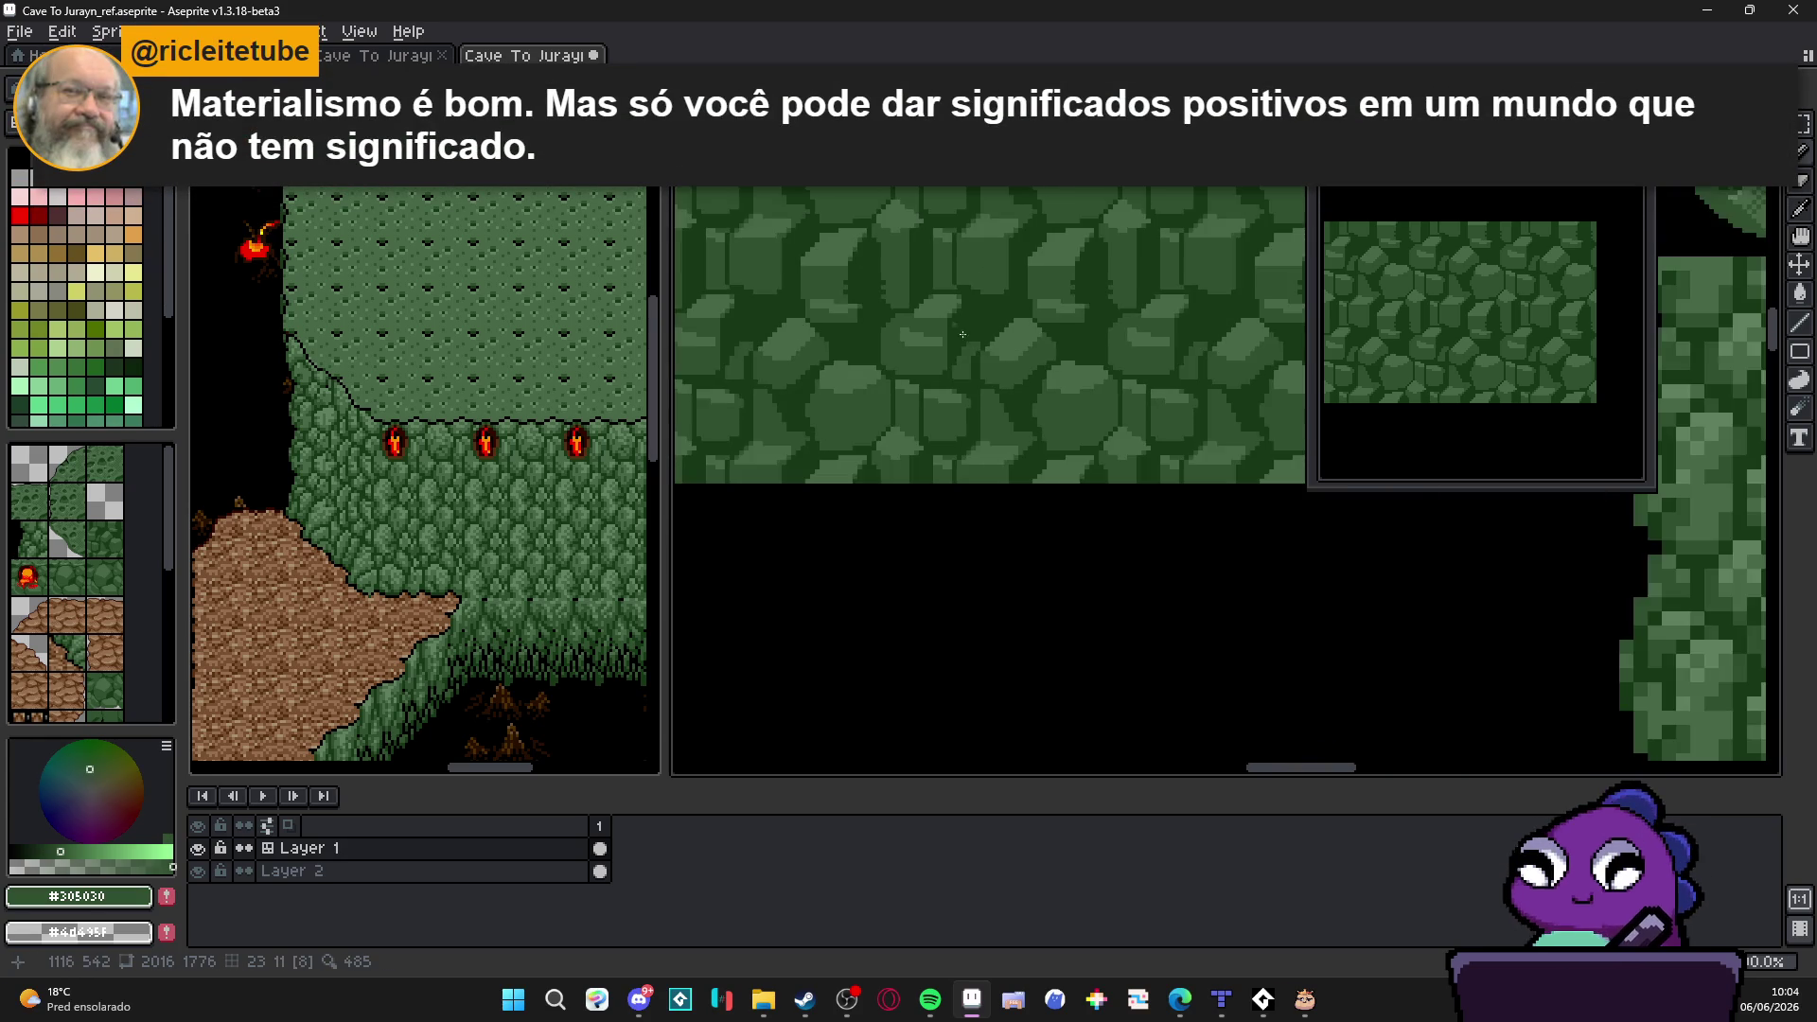
pyautogui.scroll(1, 969, 343)
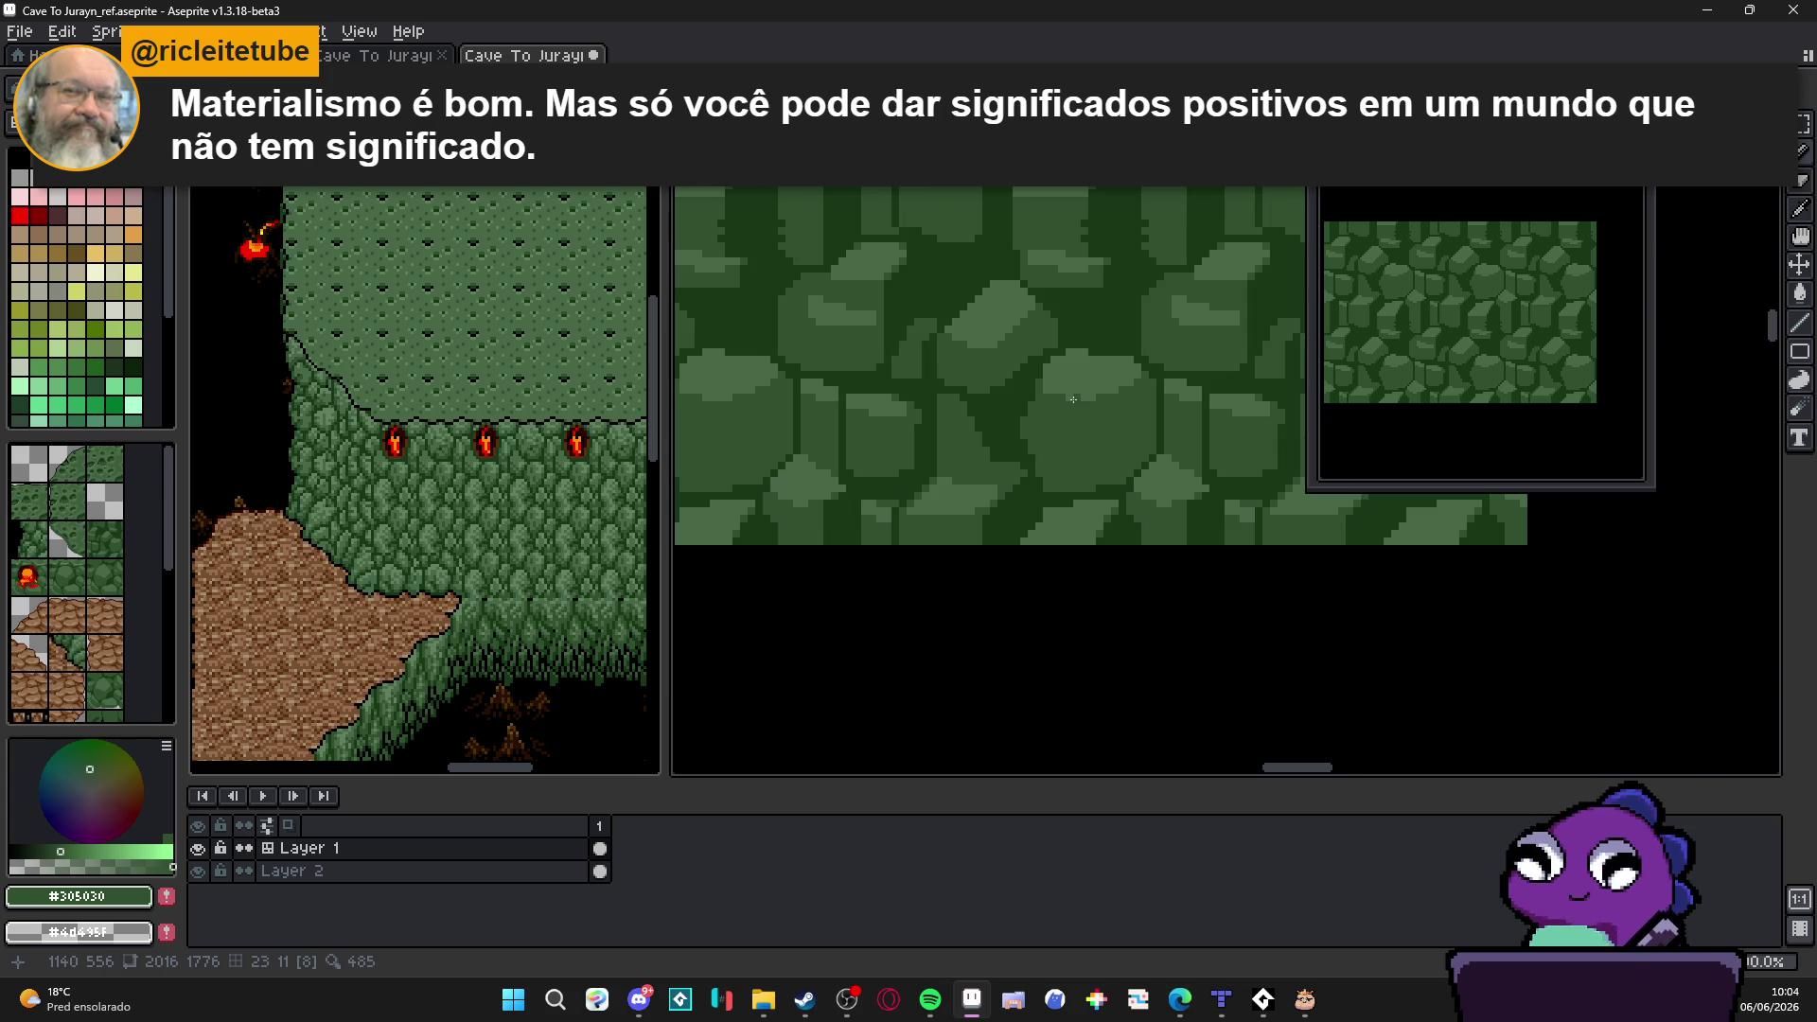
pyautogui.keyDown('alt'); pyautogui.click(1006, 401); pyautogui.keyUp('alt')
pyautogui.scroll(2, 1123, 405)
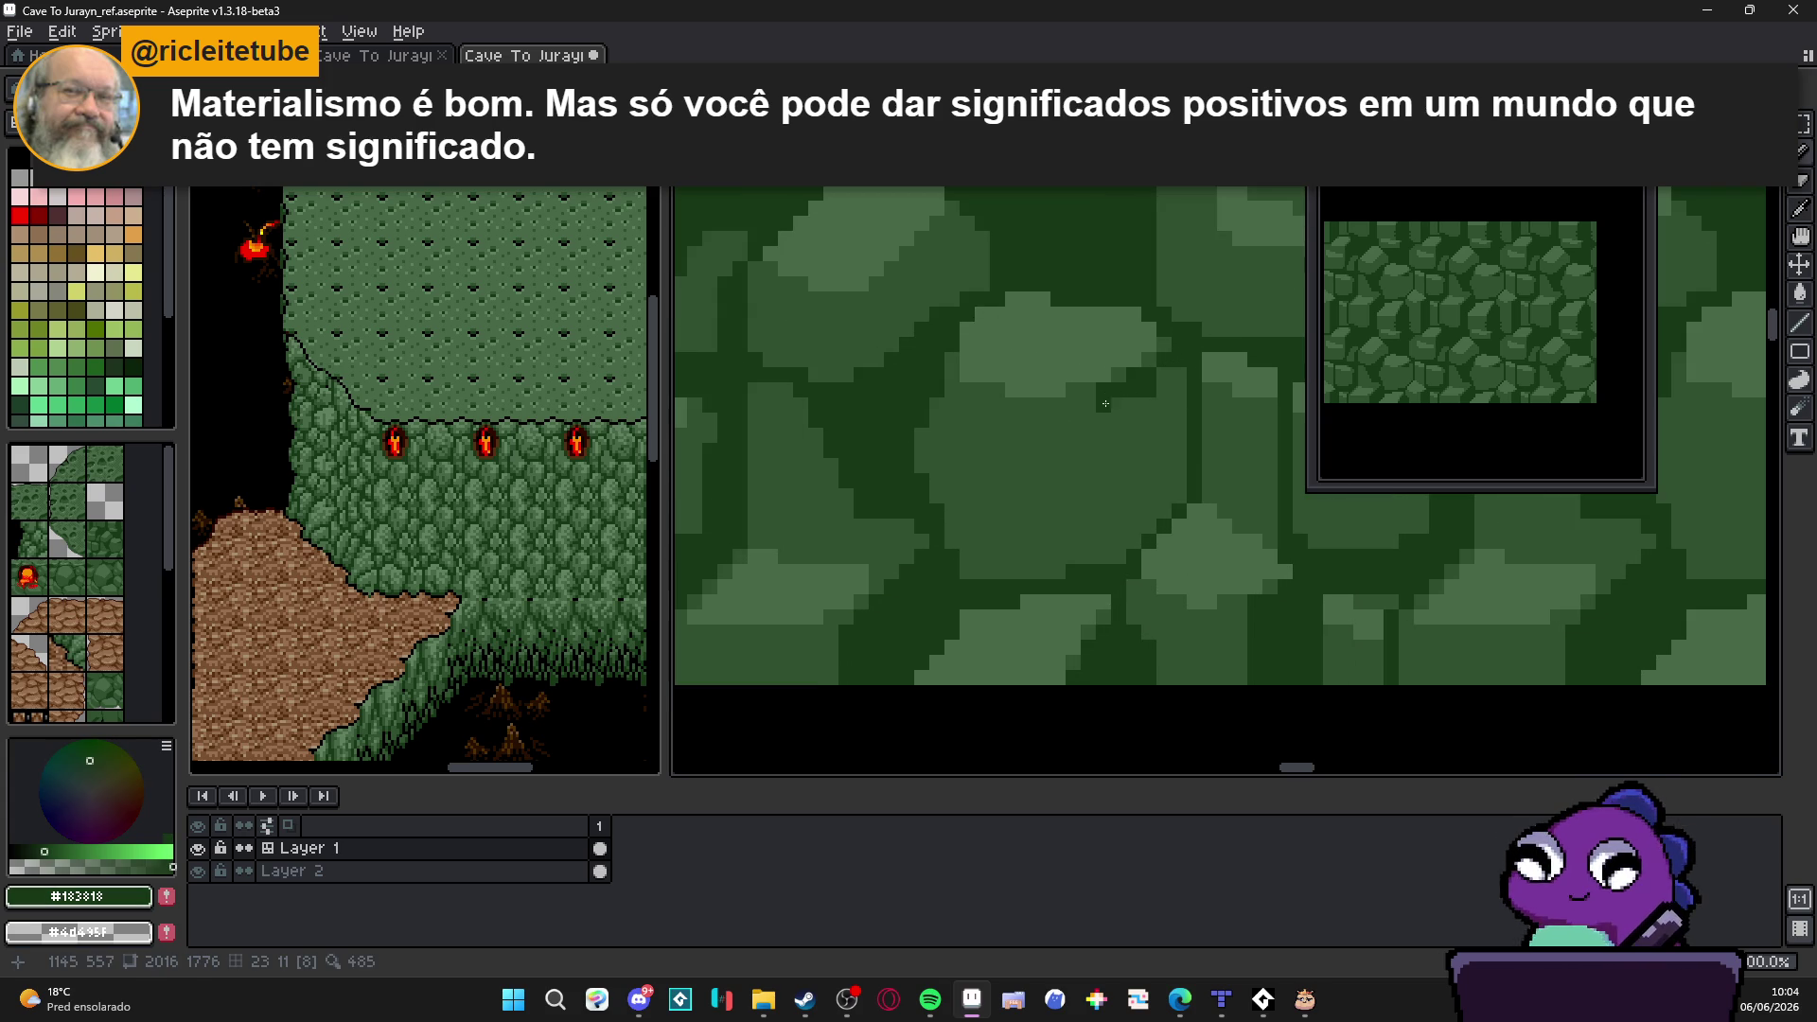
pyautogui.moveTo(1105, 406); pyautogui.dragTo(1105, 563)
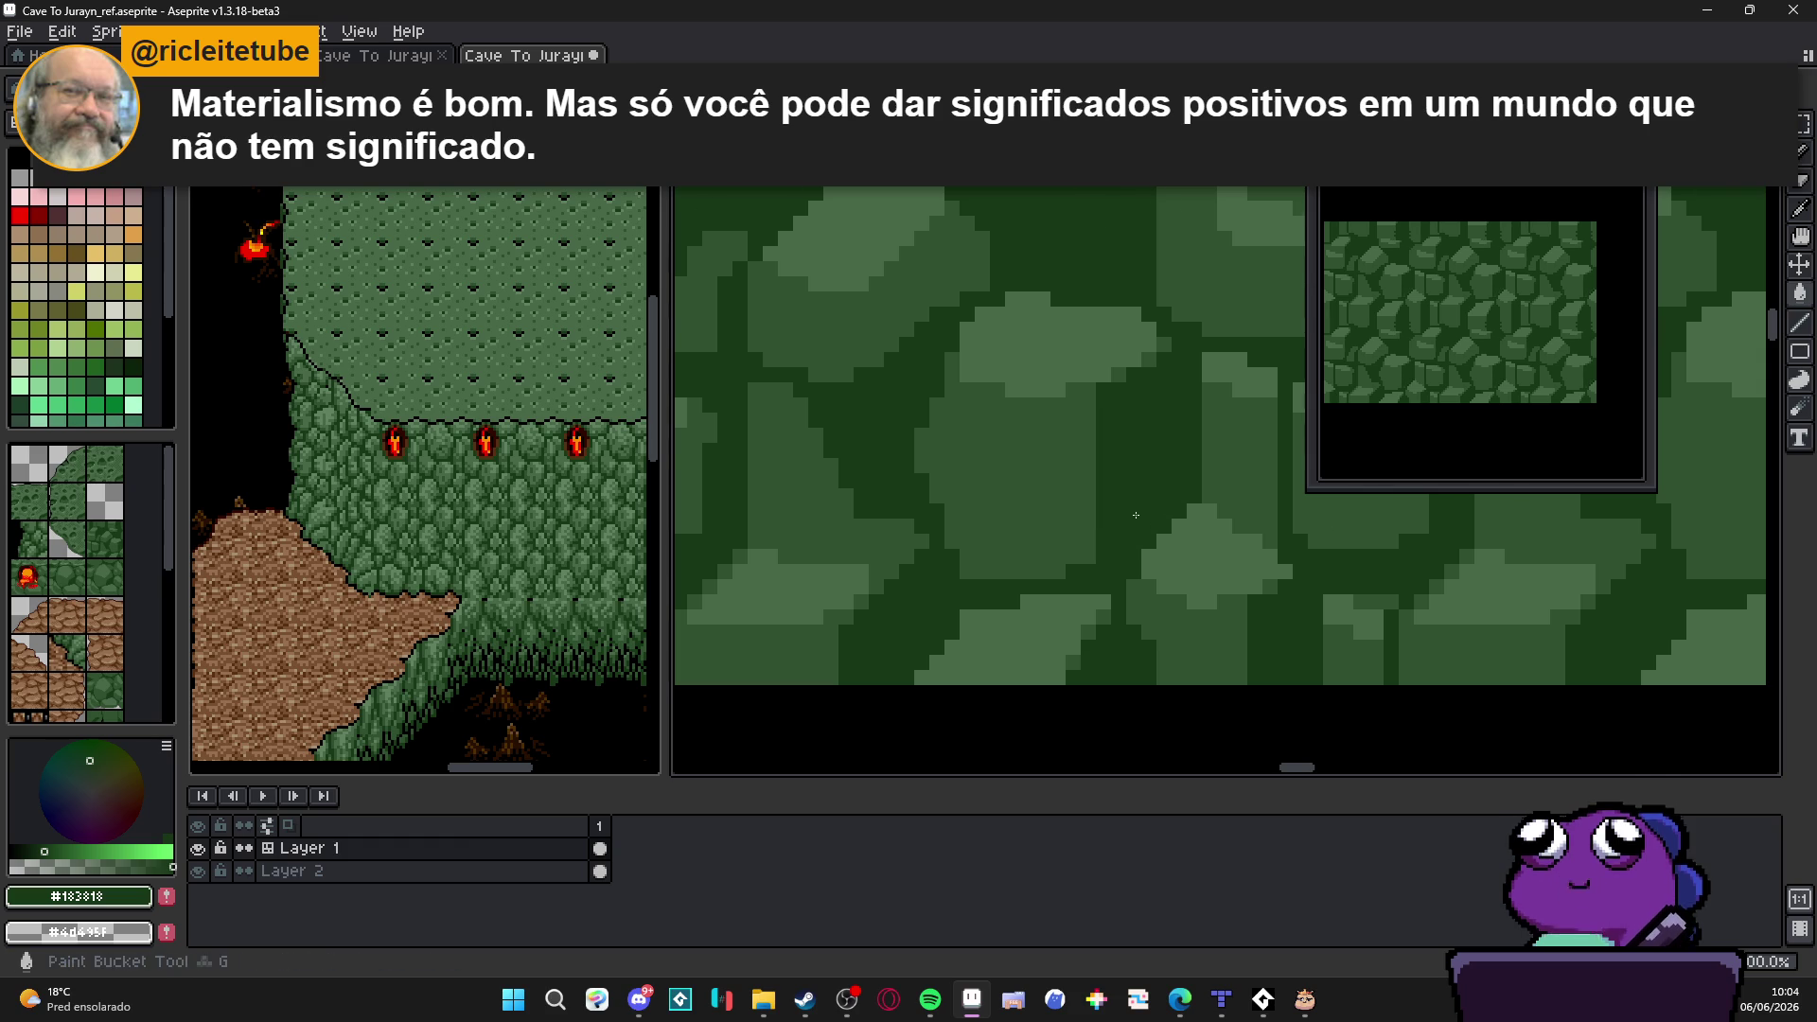
pyautogui.scroll(-2, 1115, 534)
pyautogui.scroll(1, 1114, 538)
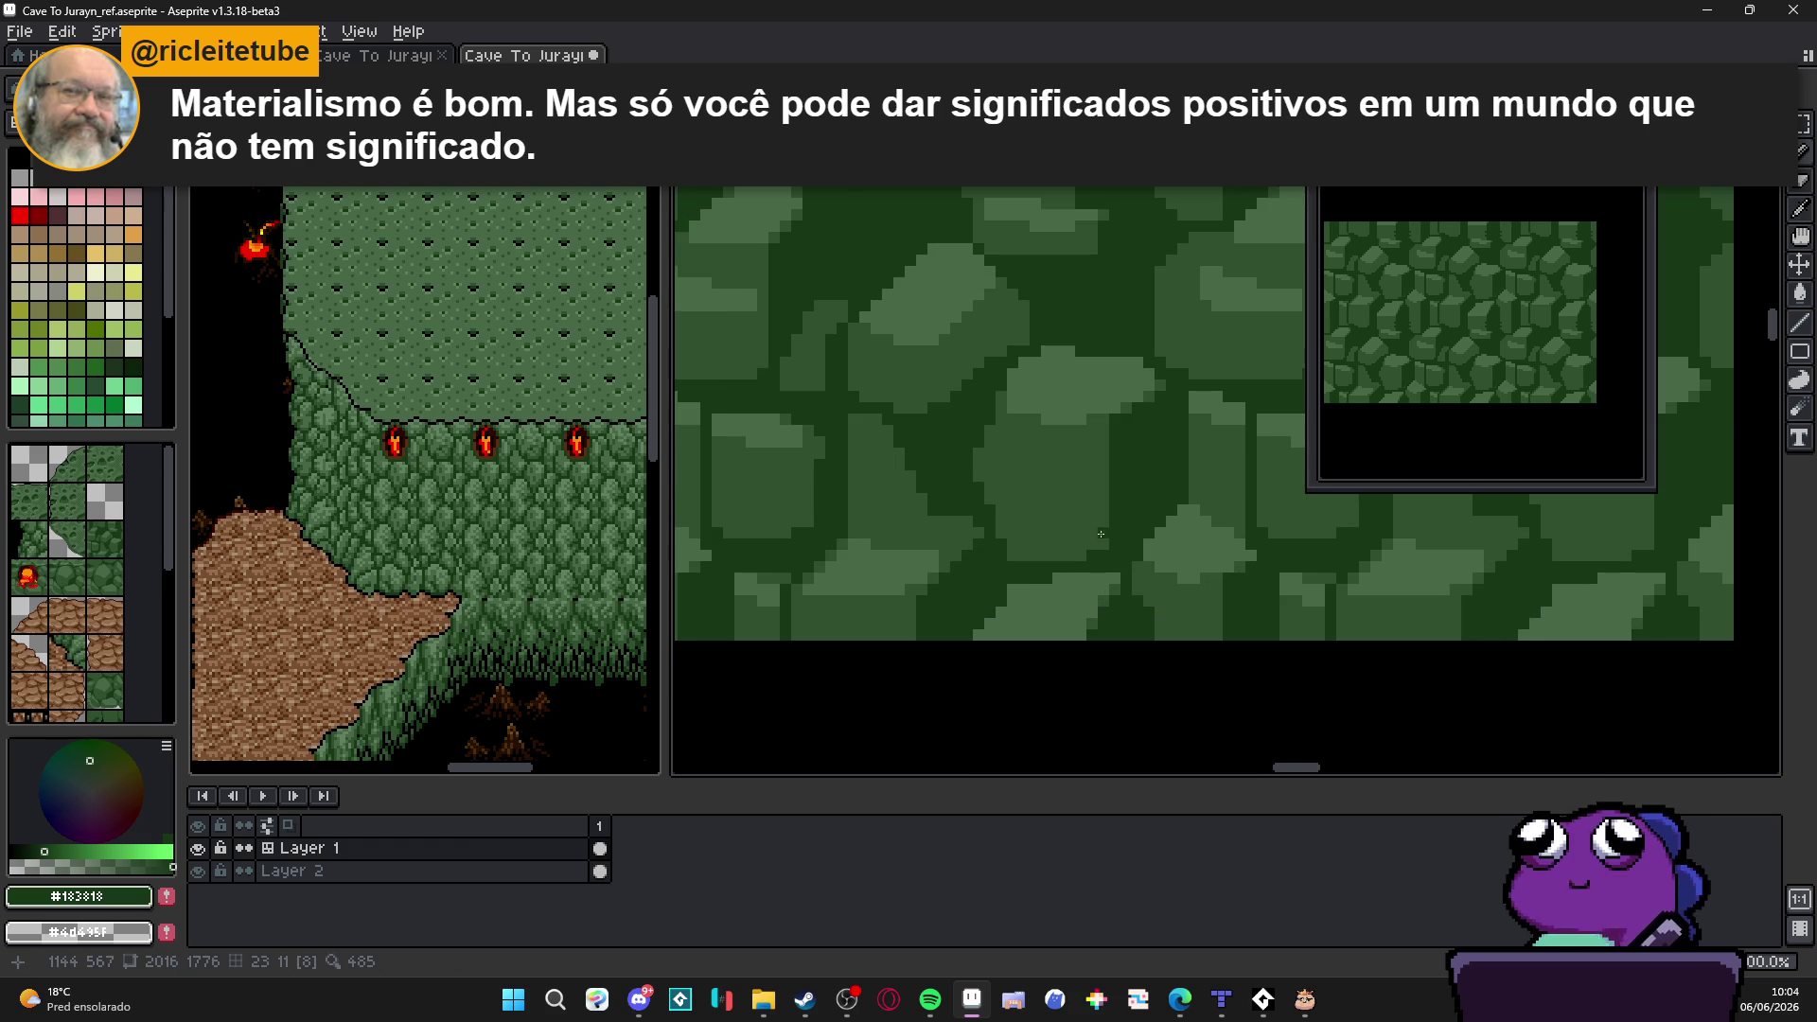
pyautogui.scroll(-1, 1118, 441)
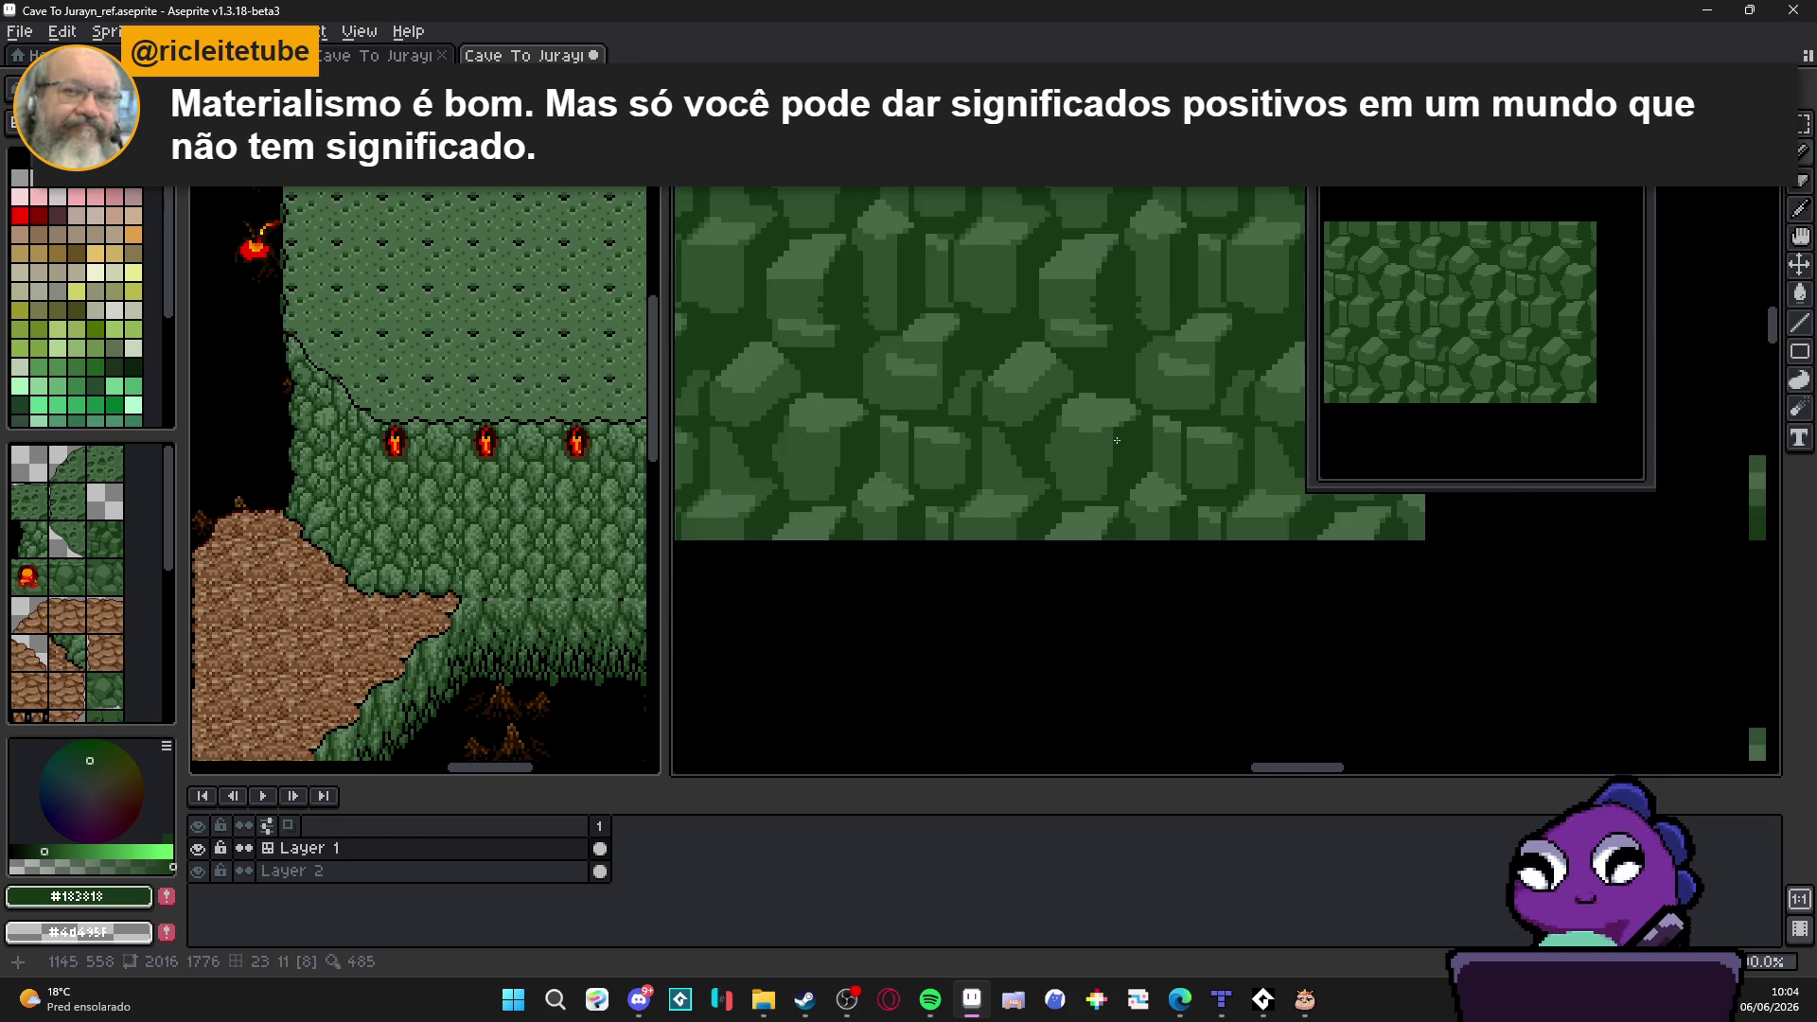
pyautogui.scroll(1, 1139, 453)
pyautogui.scroll(1, 1135, 470)
pyautogui.scroll(1, 1131, 491)
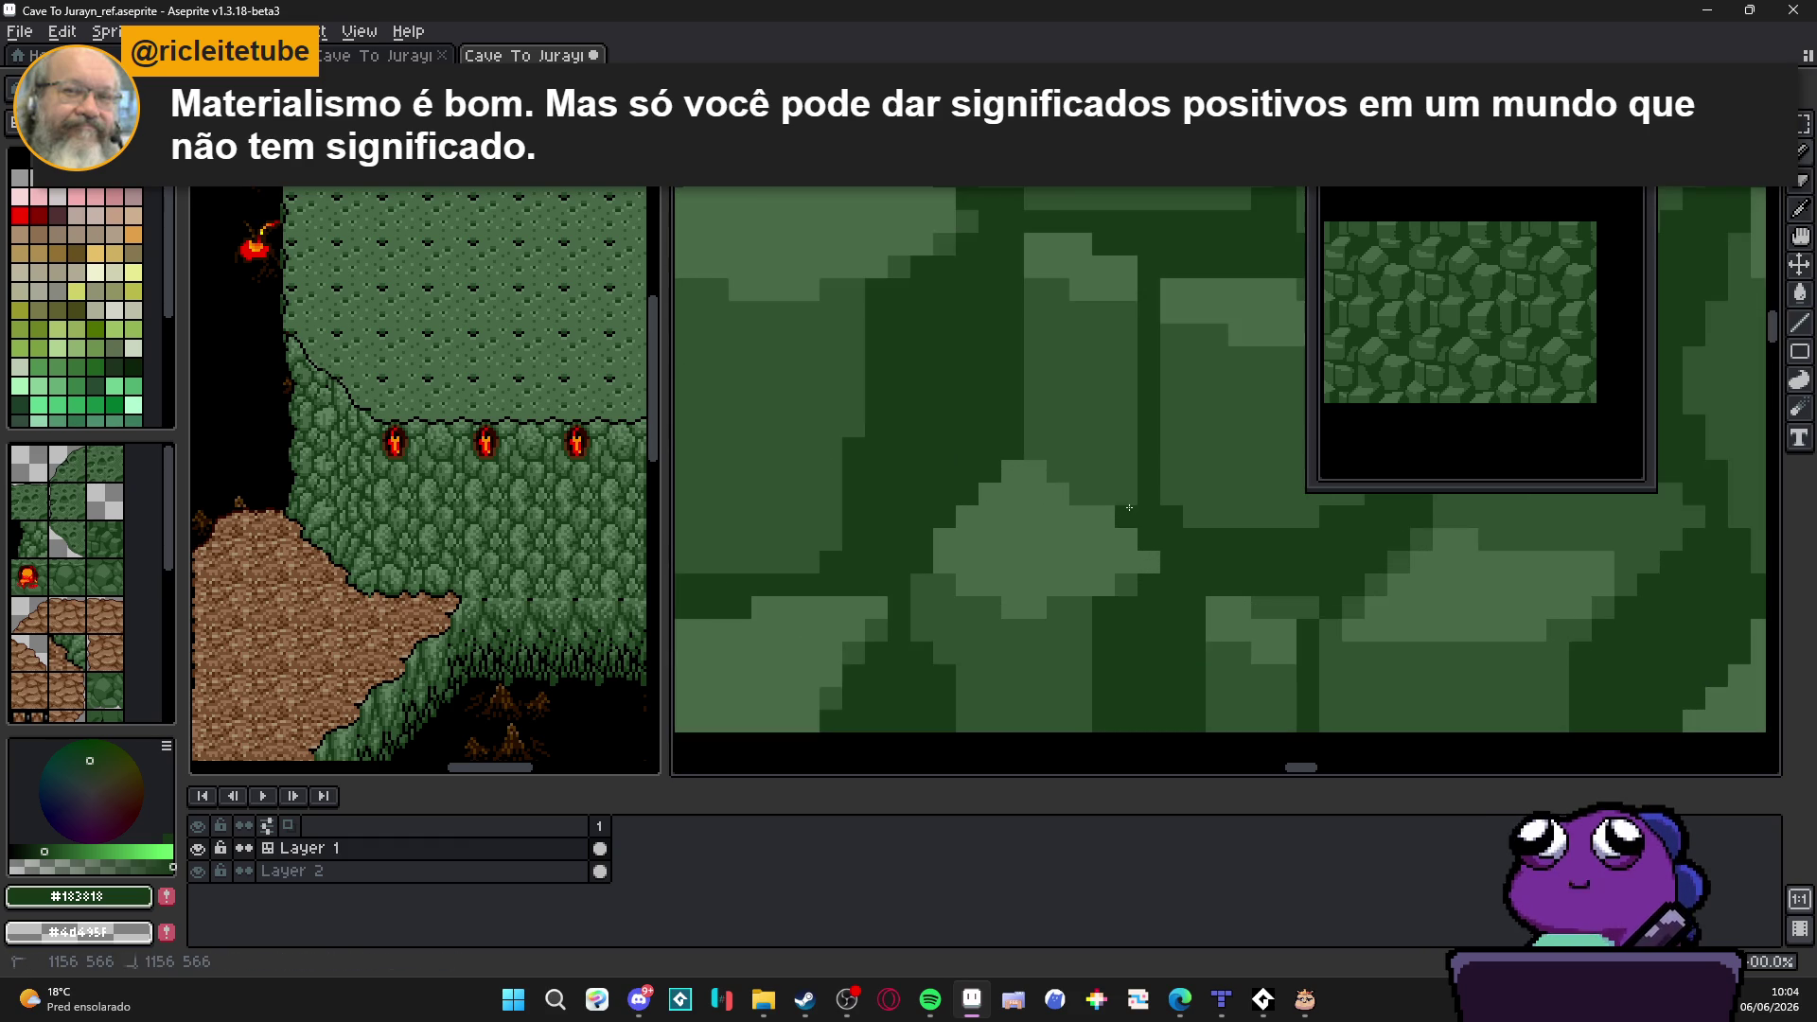
pyautogui.scroll(-1, 1134, 475)
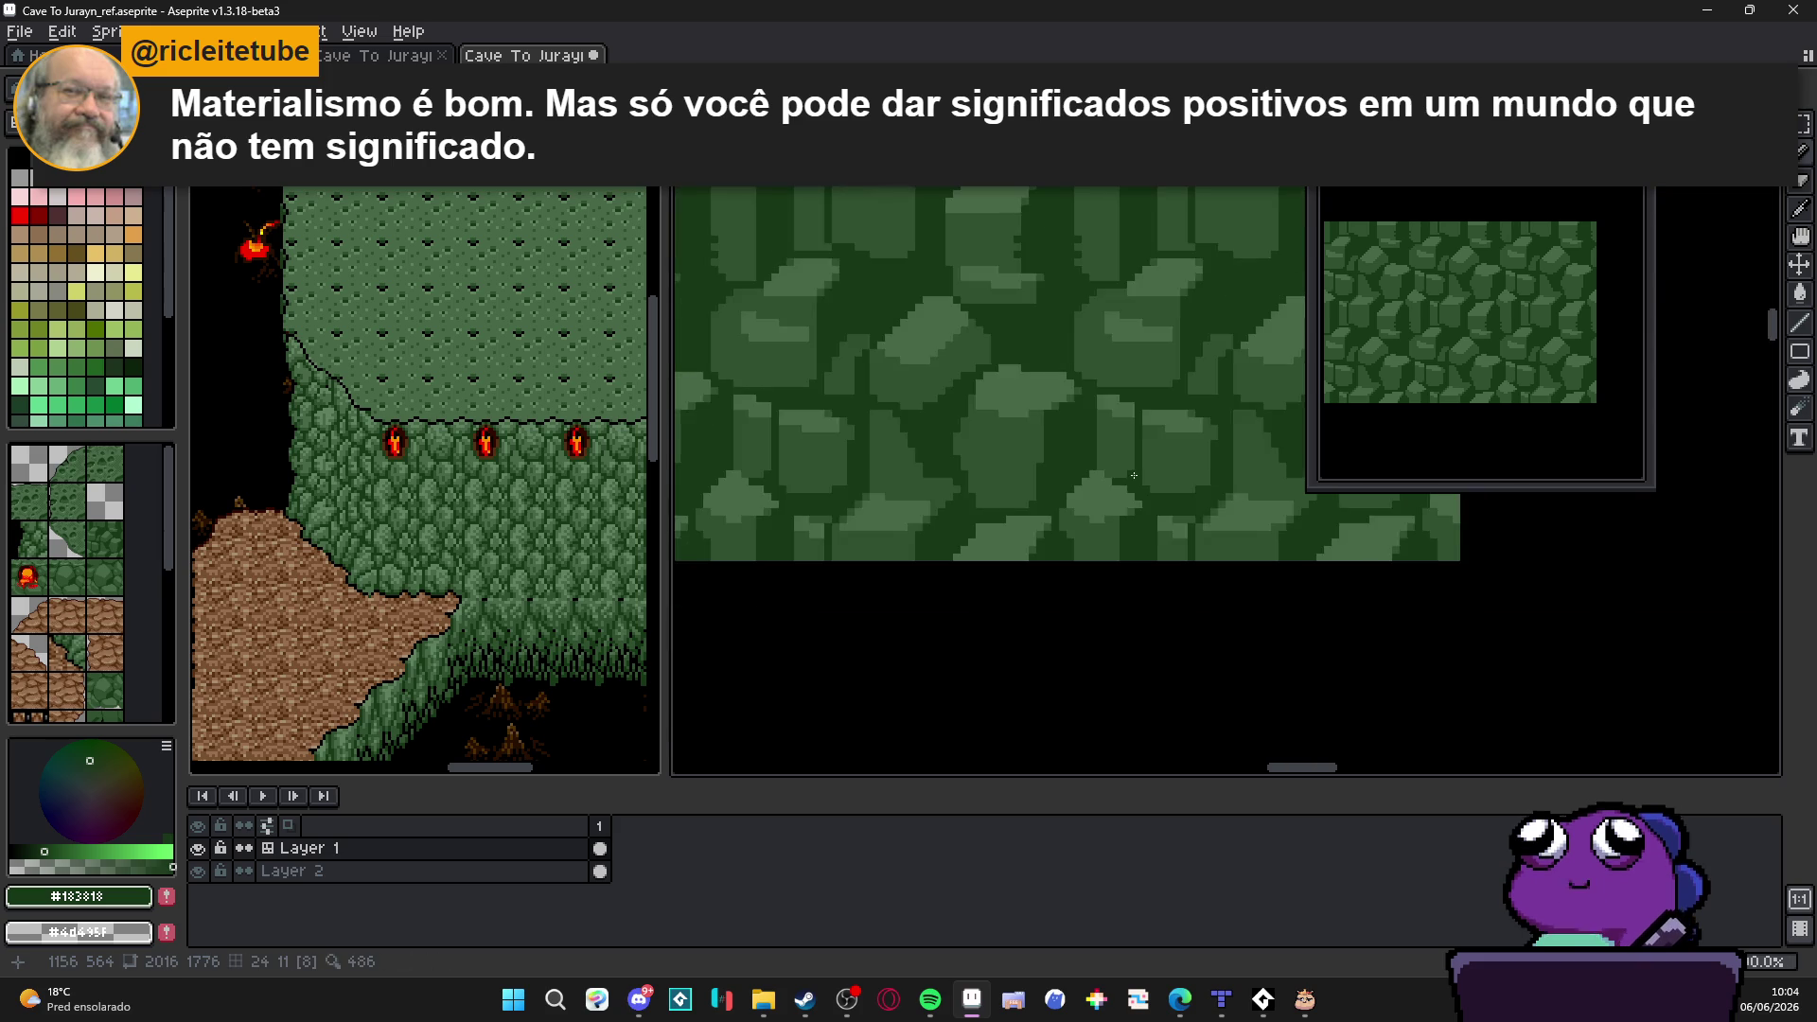
pyautogui.scroll(-1, 1135, 477)
pyautogui.scroll(1, 1110, 462)
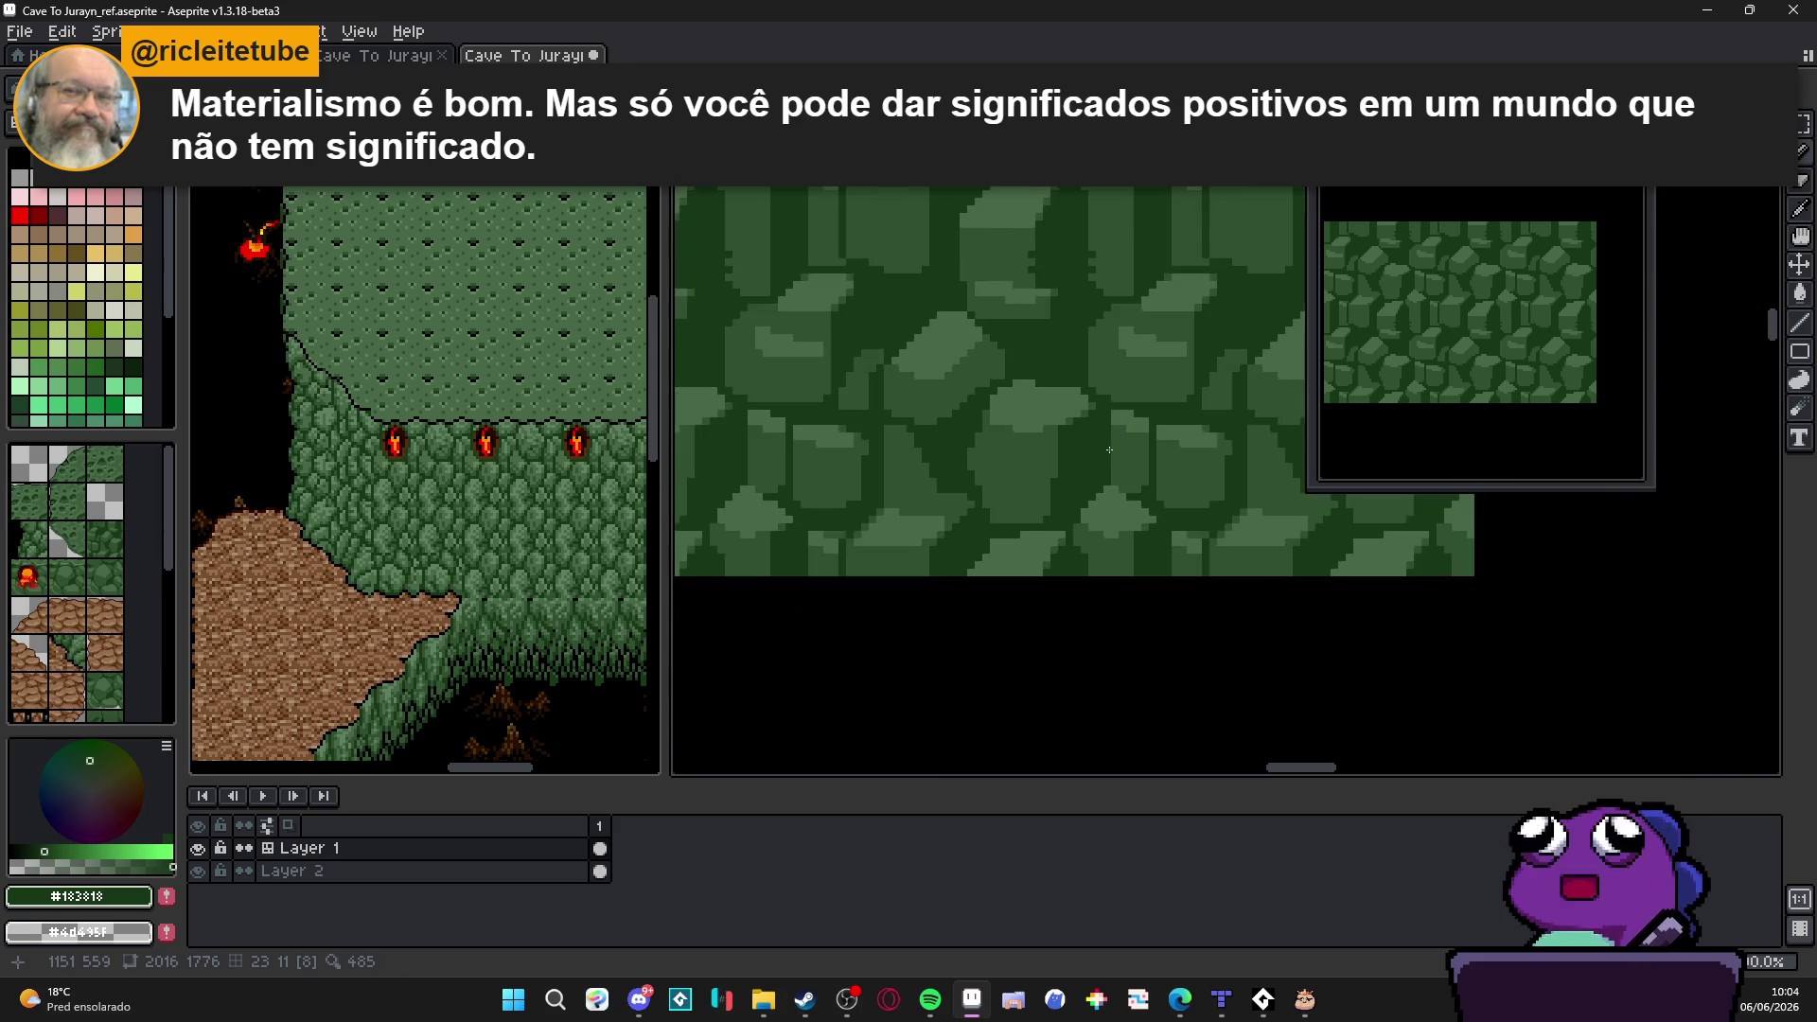
pyautogui.scroll(-1, 1101, 451)
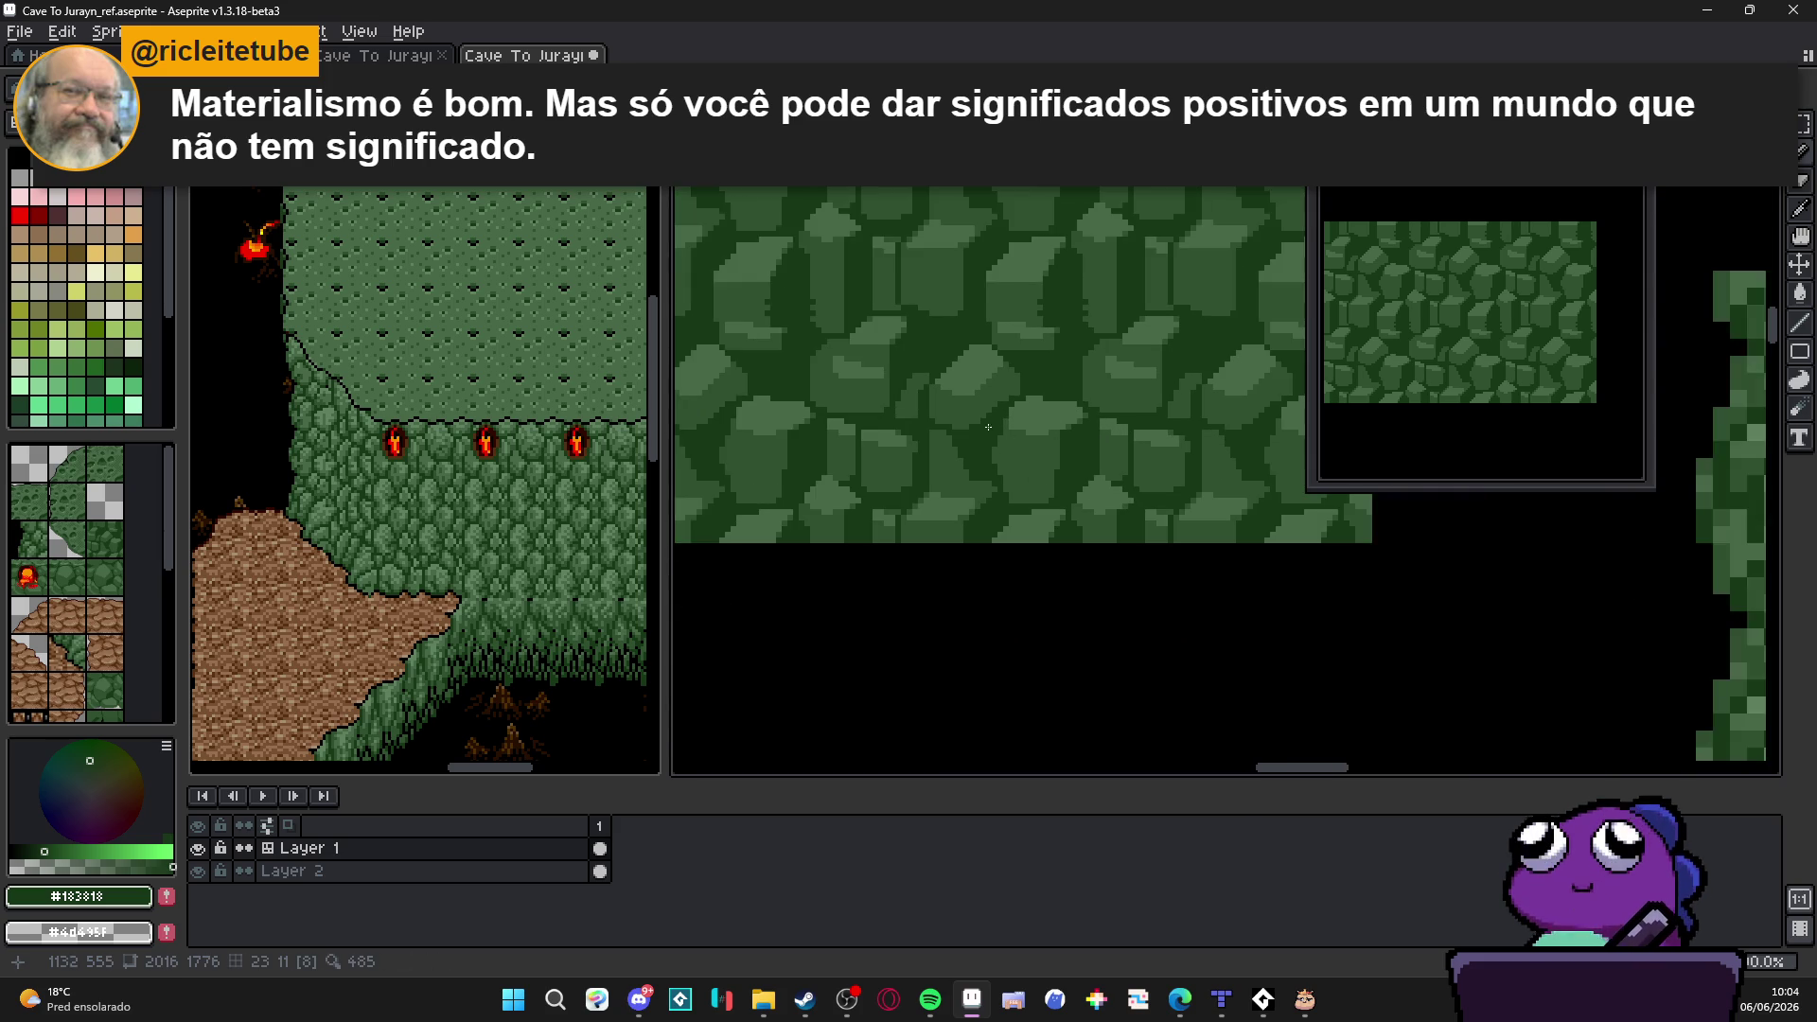
pyautogui.scroll(2, 994, 426)
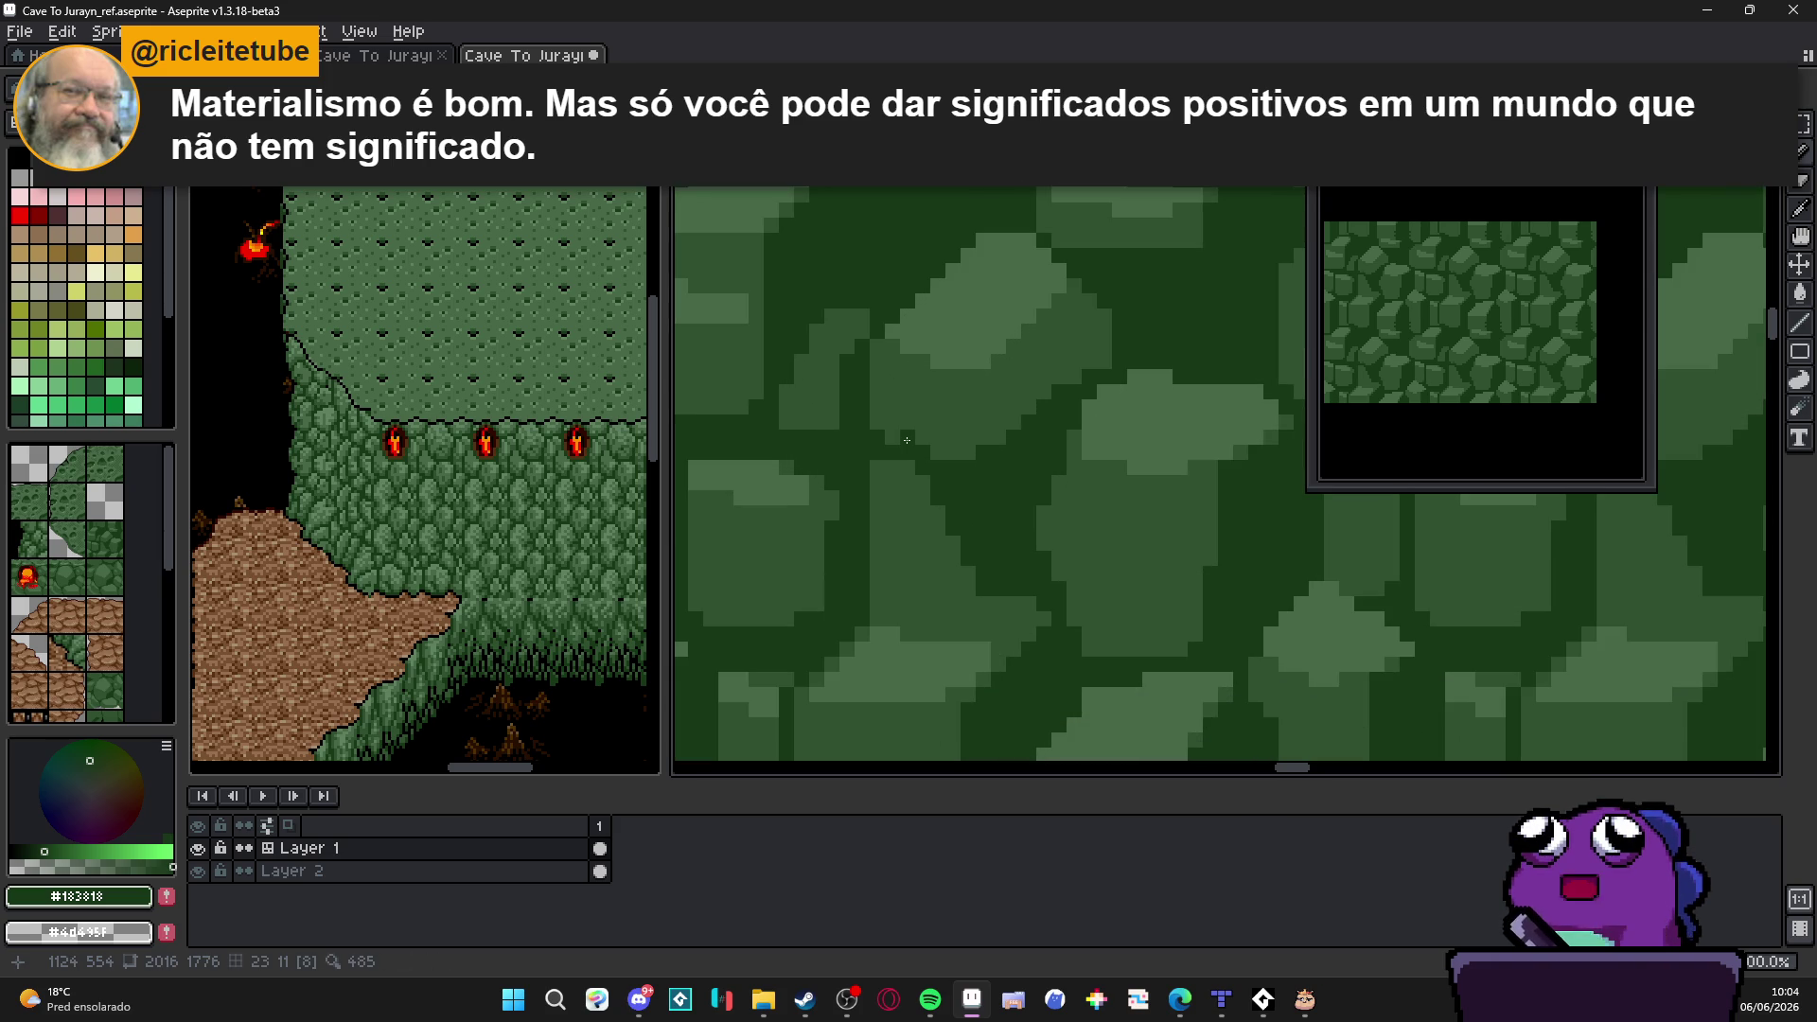
pyautogui.scroll(-1, 977, 479)
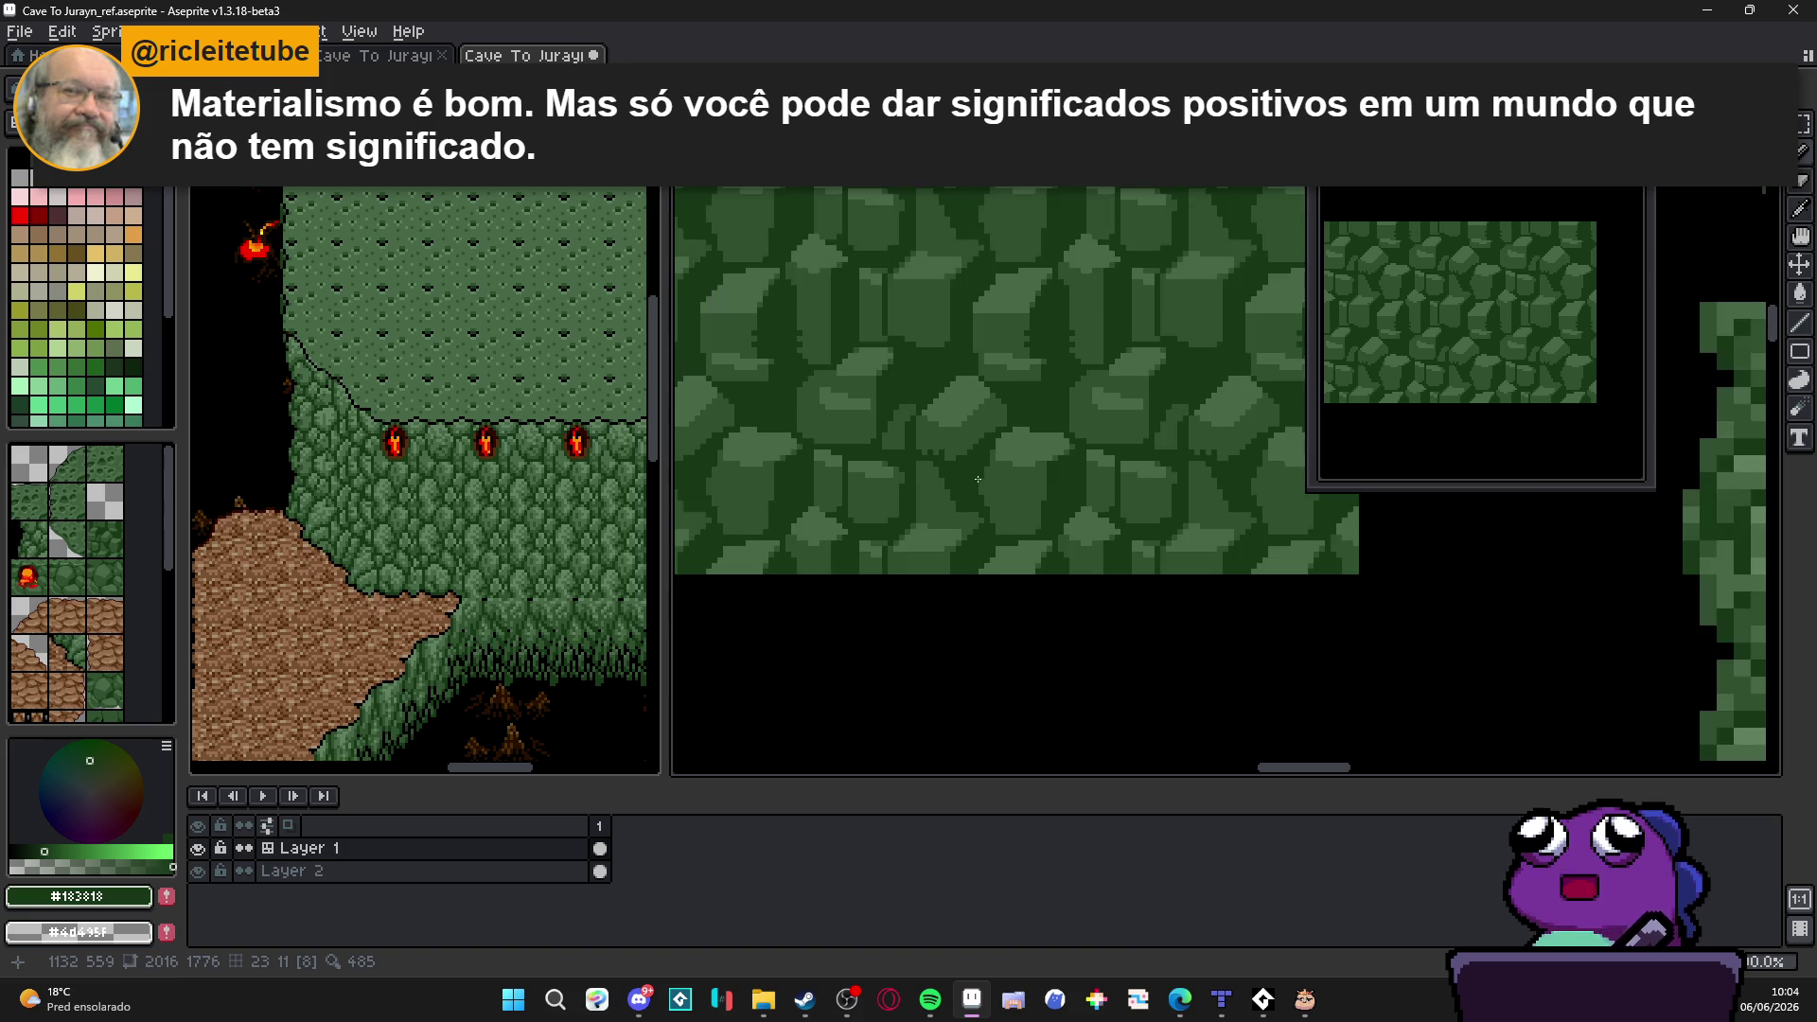
pyautogui.scroll(1, 977, 478)
pyautogui.scroll(1, 877, 470)
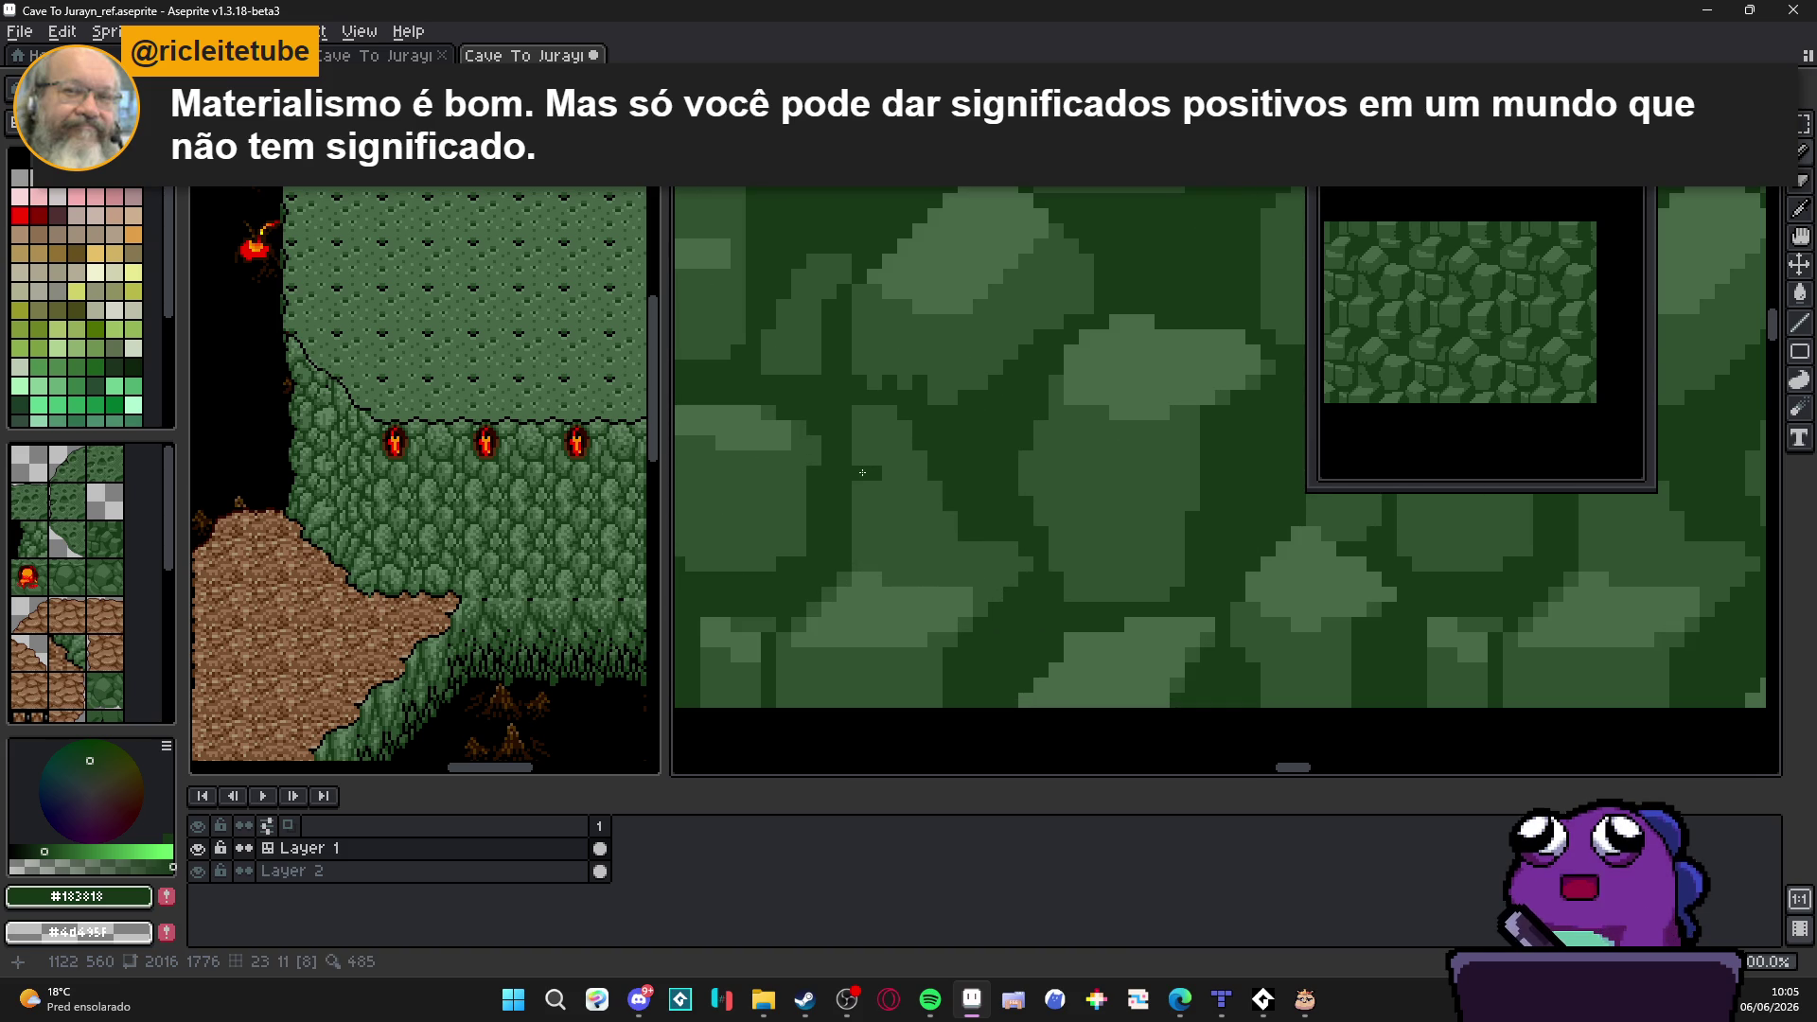
pyautogui.scroll(-1, 888, 509)
pyautogui.scroll(-1, 910, 512)
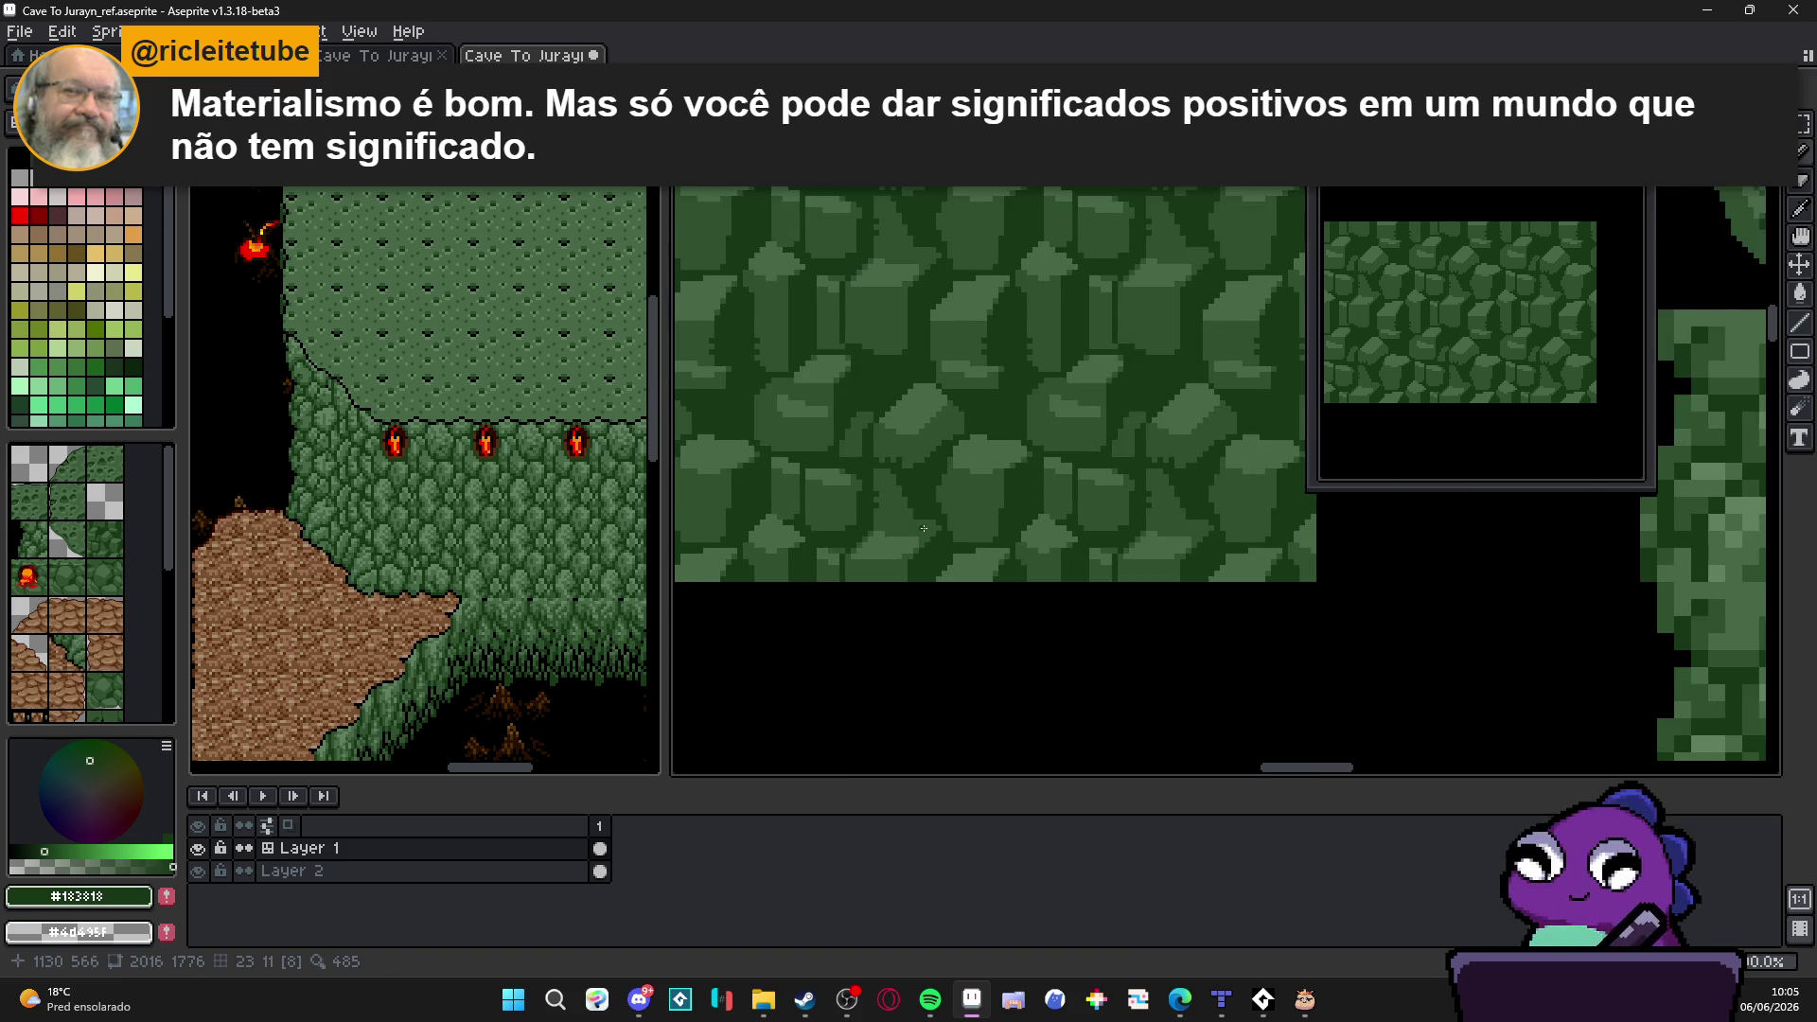
pyautogui.scroll(2, 995, 520)
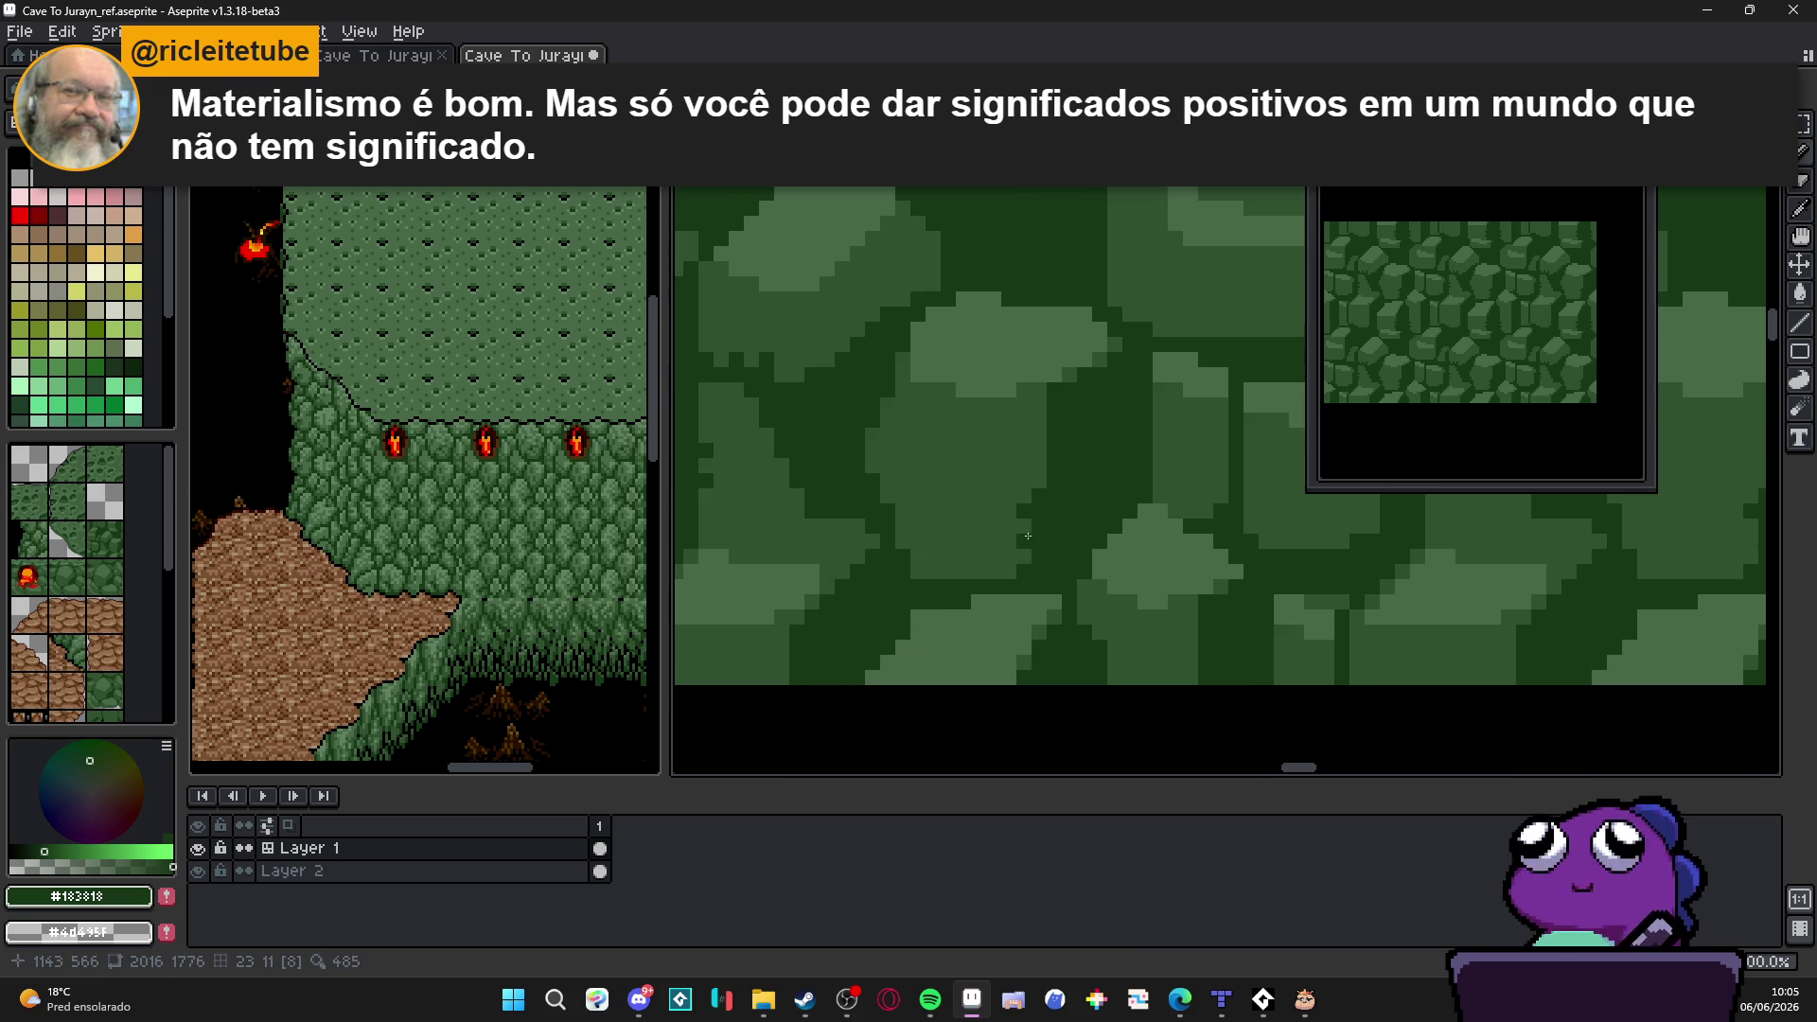
pyautogui.scroll(-1, 1028, 538)
pyautogui.scroll(2, 1024, 512)
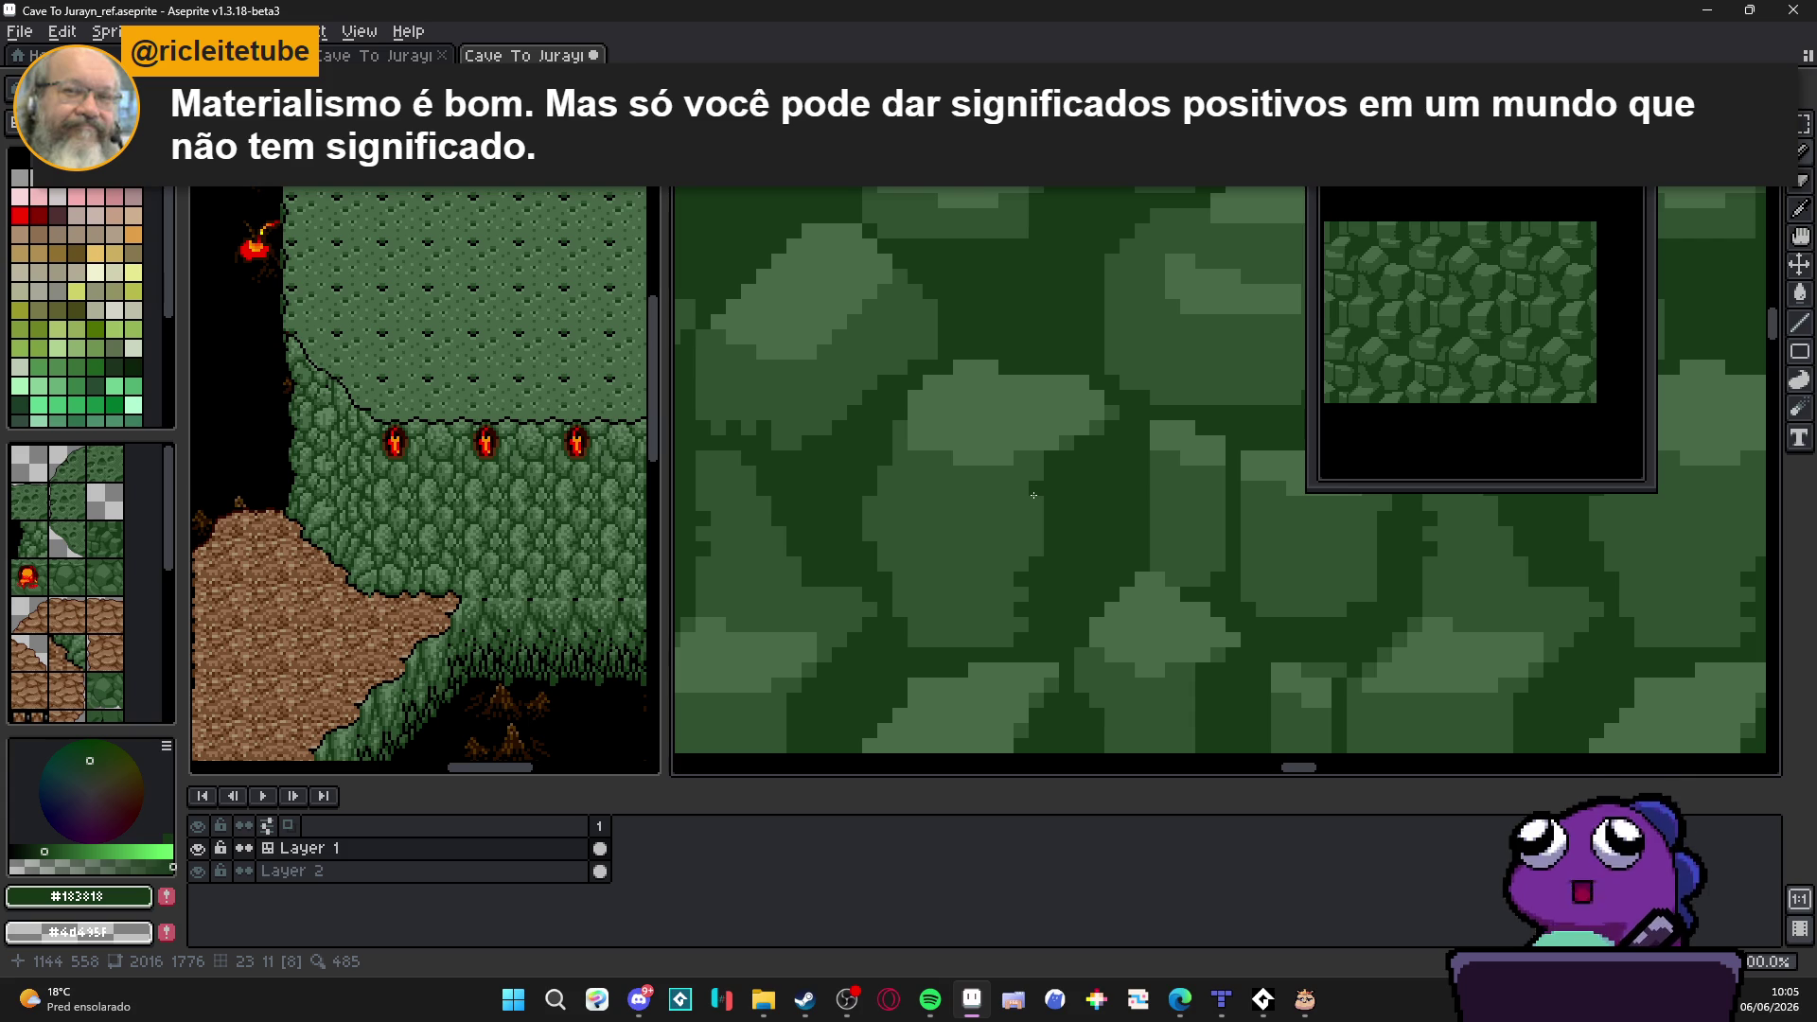
pyautogui.scroll(-1, 1043, 498)
pyautogui.scroll(-1, 1058, 502)
pyautogui.scroll(1, 1076, 505)
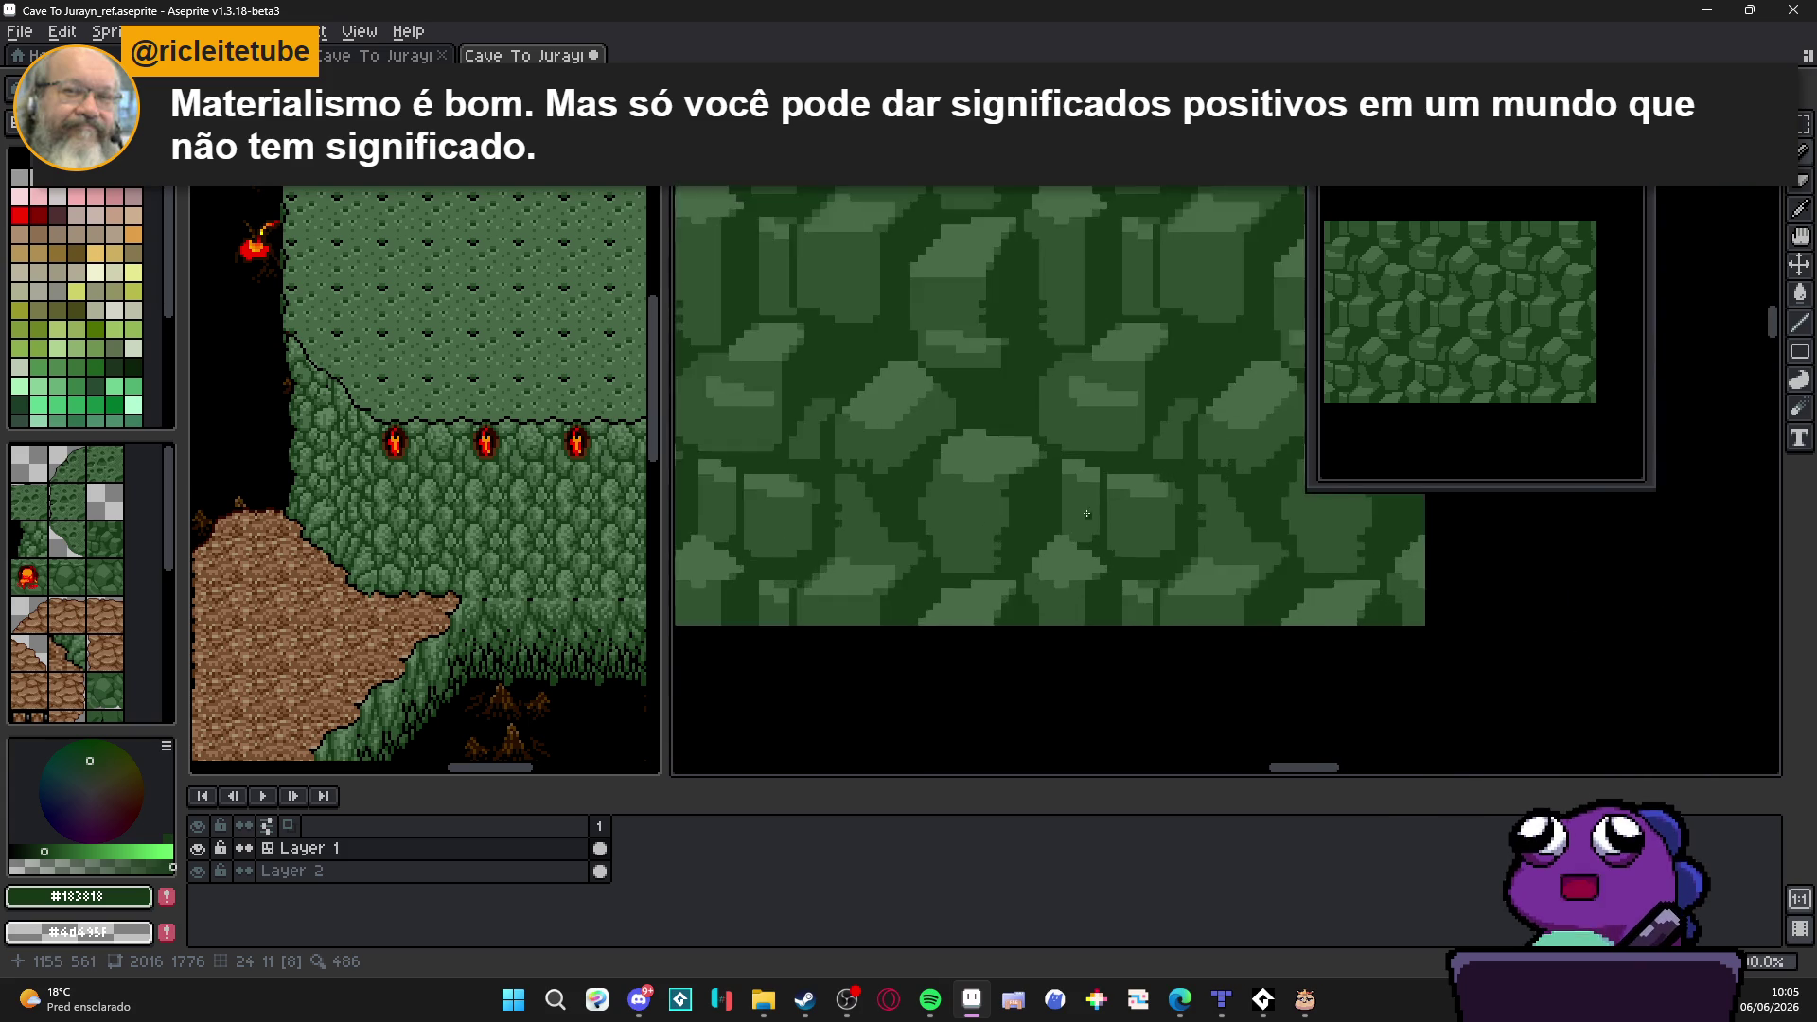
pyautogui.scroll(1, 1094, 509)
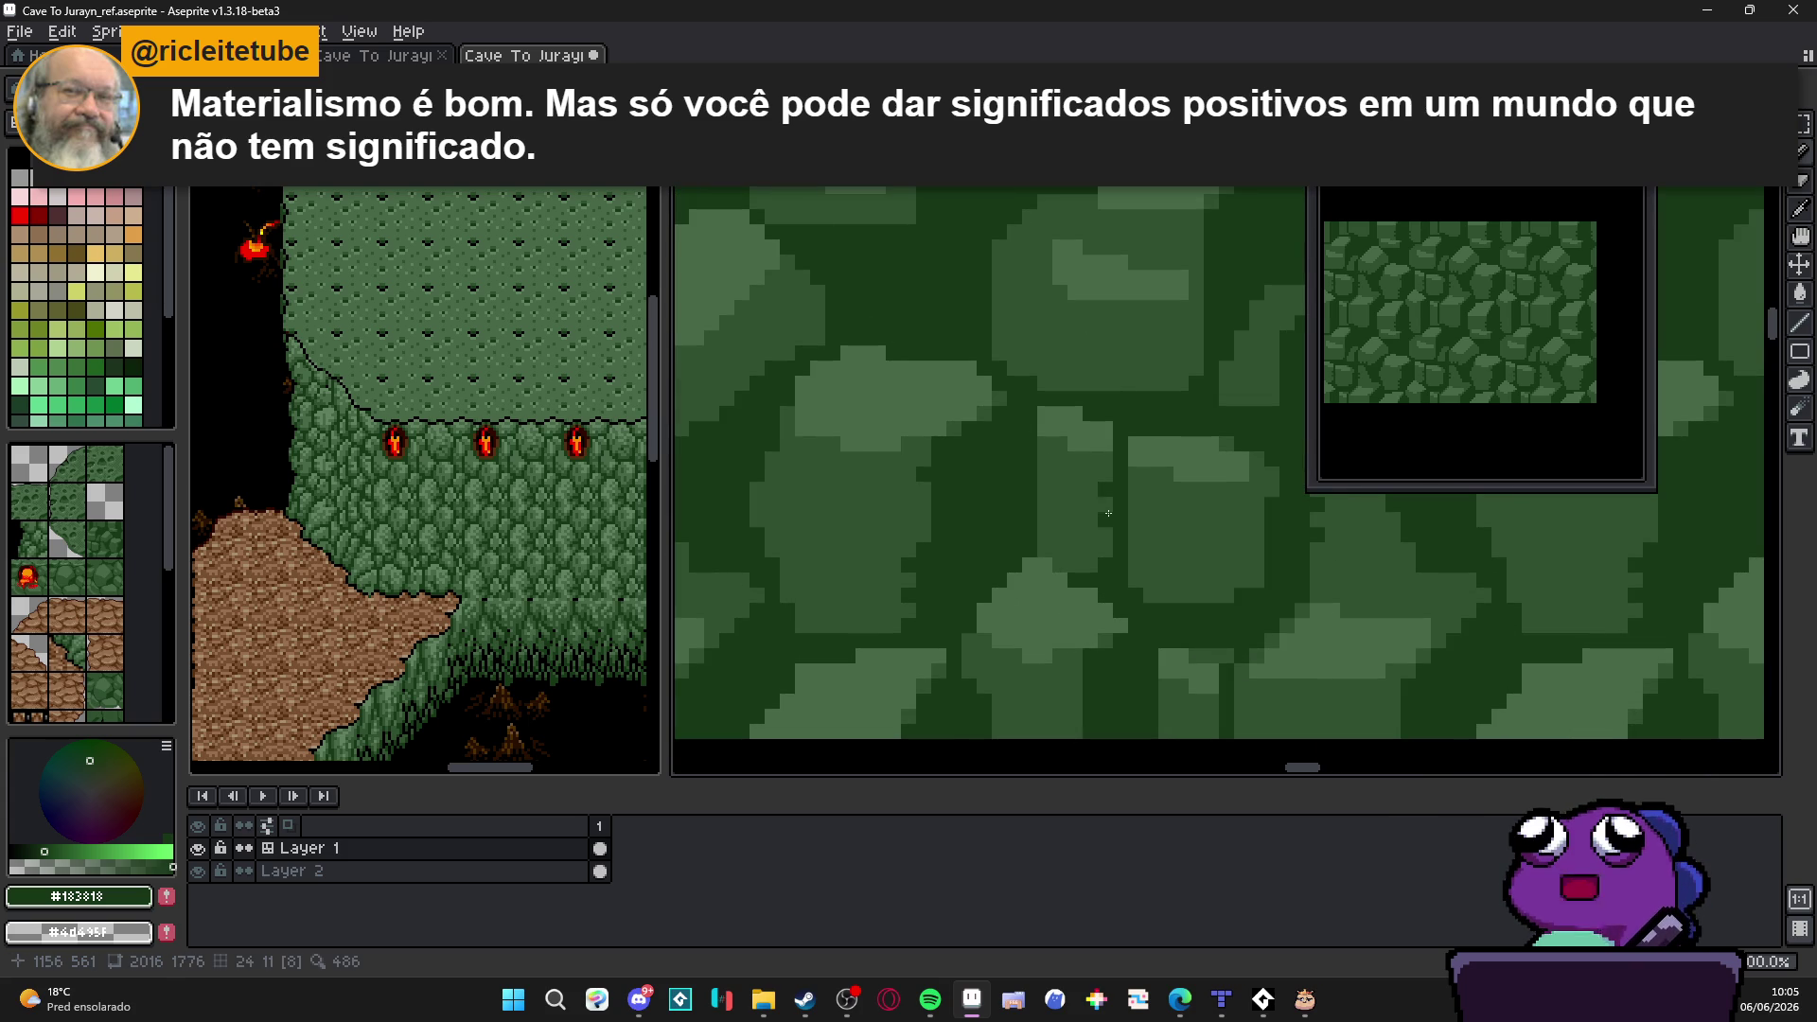
pyautogui.scroll(-2, 1123, 522)
pyautogui.scroll(1, 1090, 523)
pyautogui.scroll(1, 1094, 527)
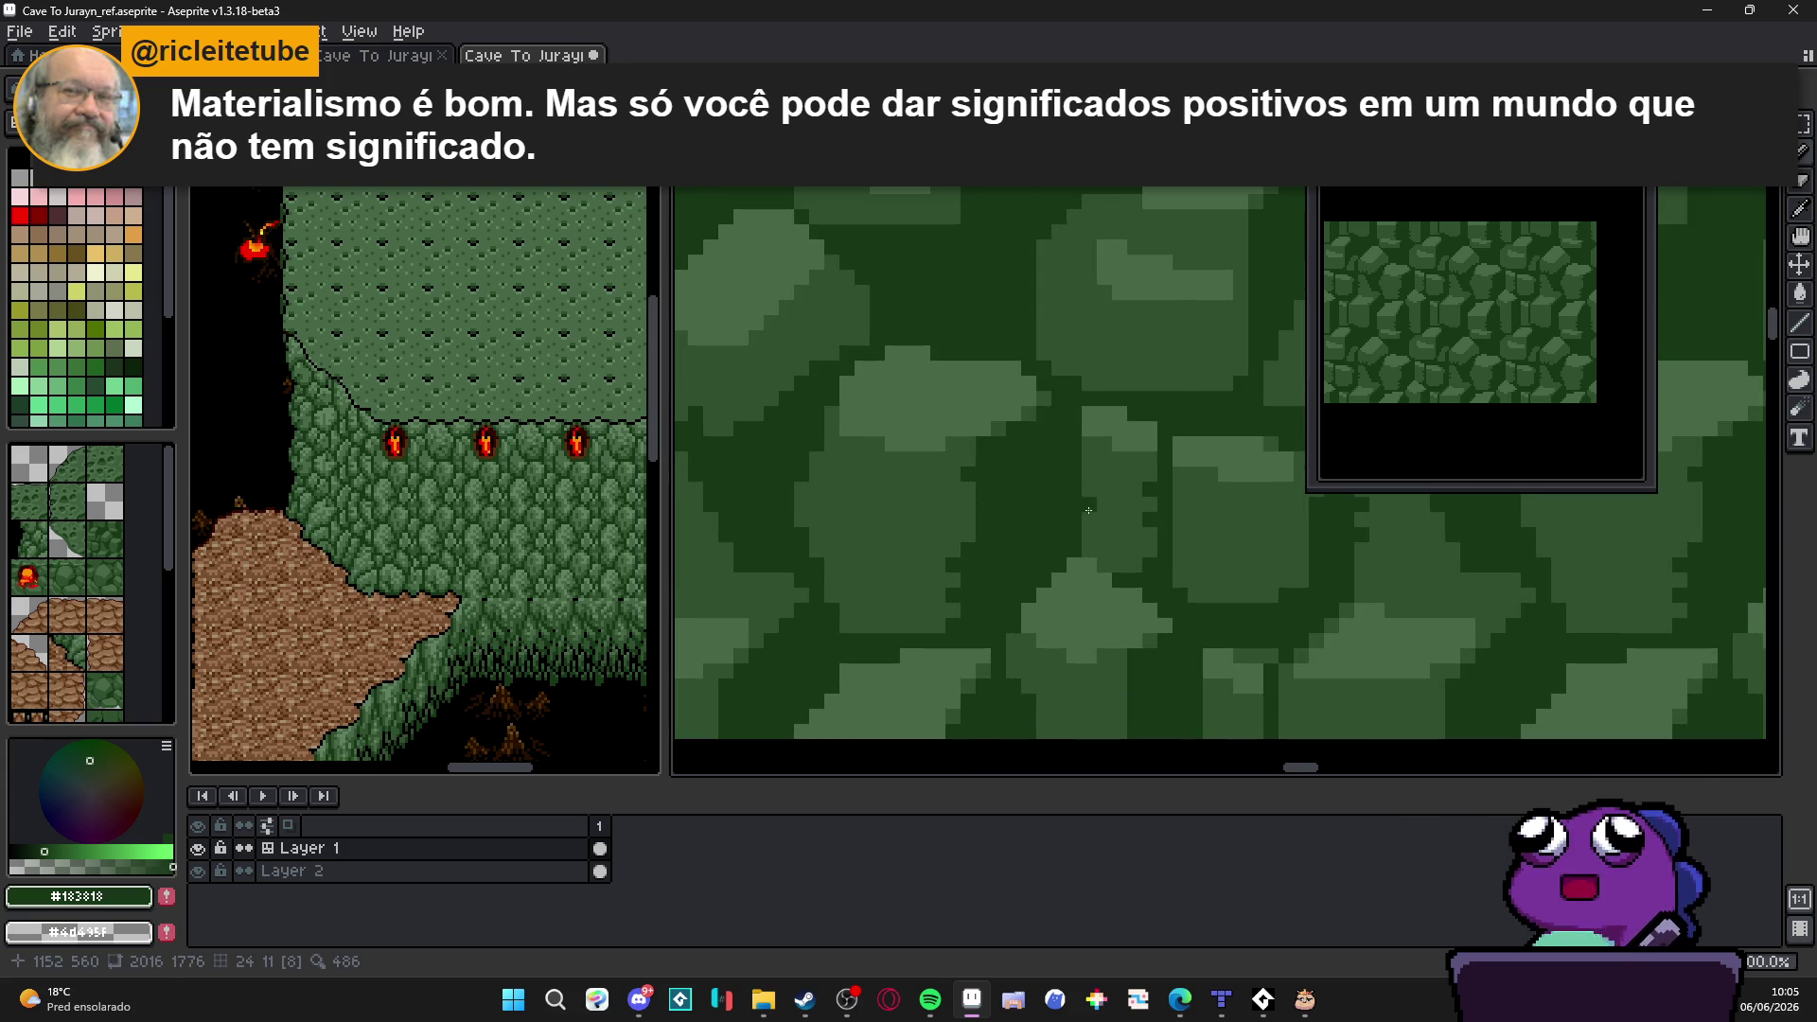
pyautogui.scroll(-2, 1100, 535)
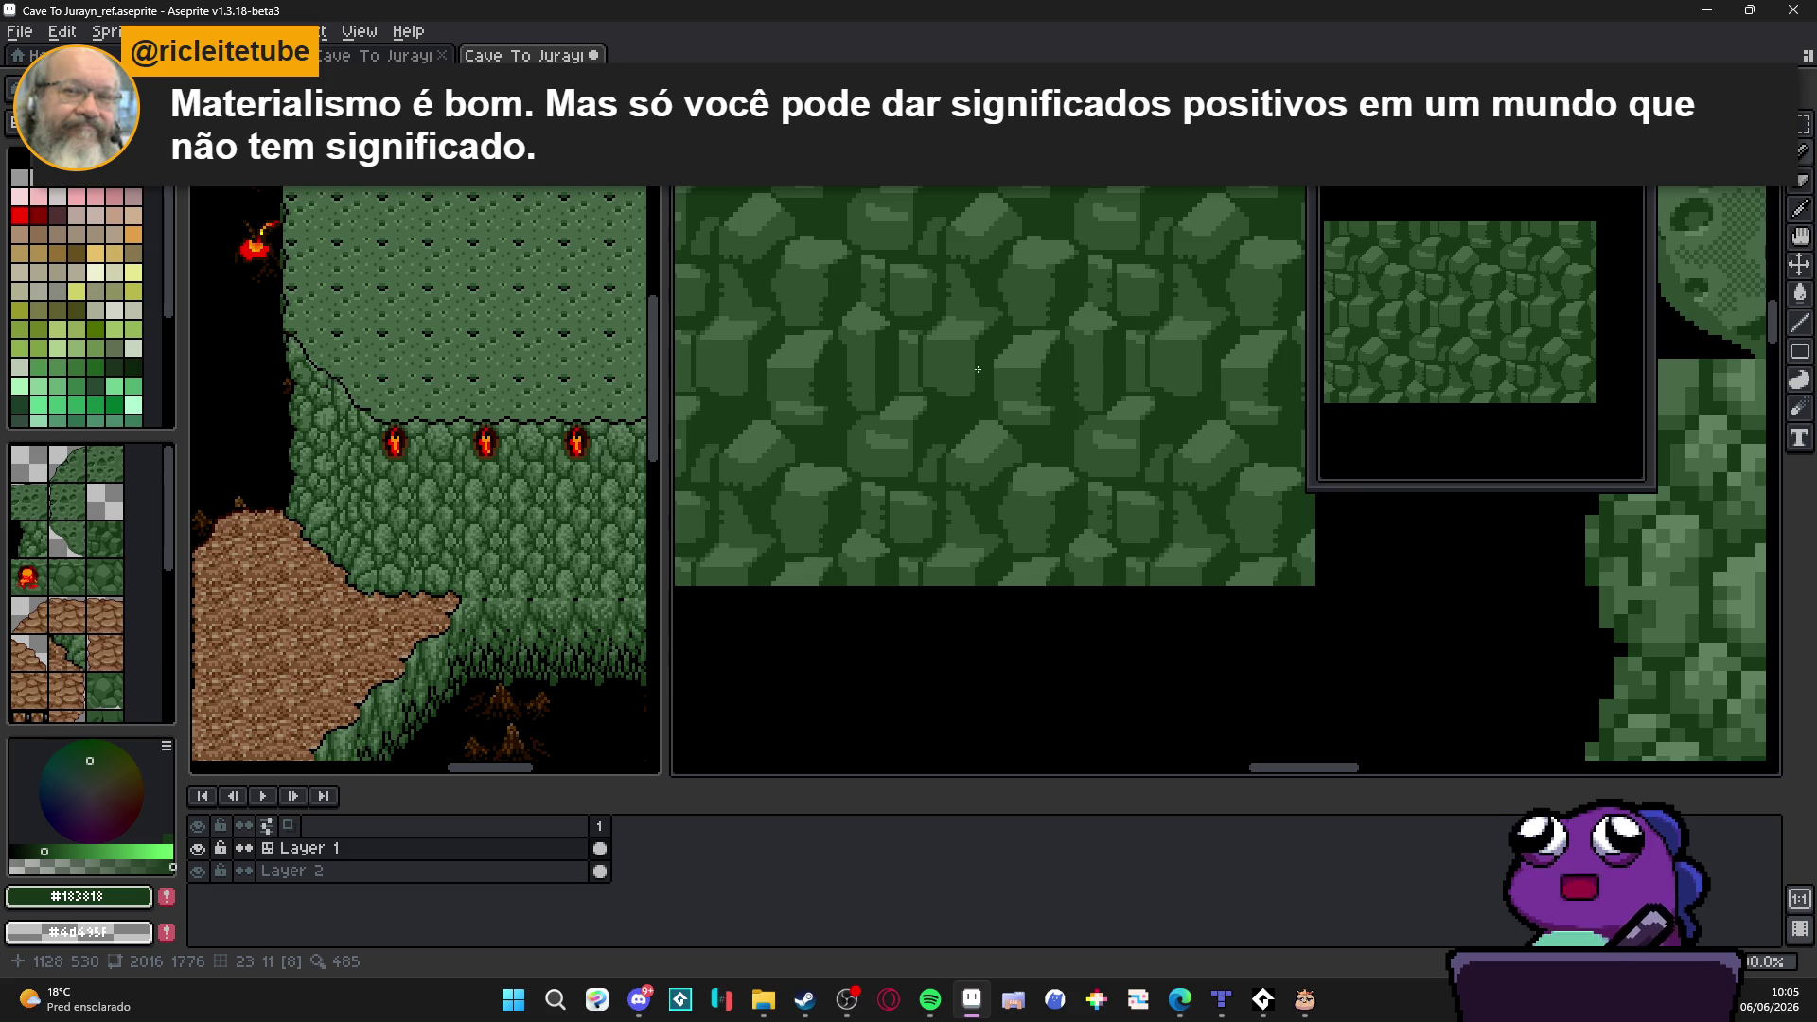
pyautogui.scroll(2, 977, 371)
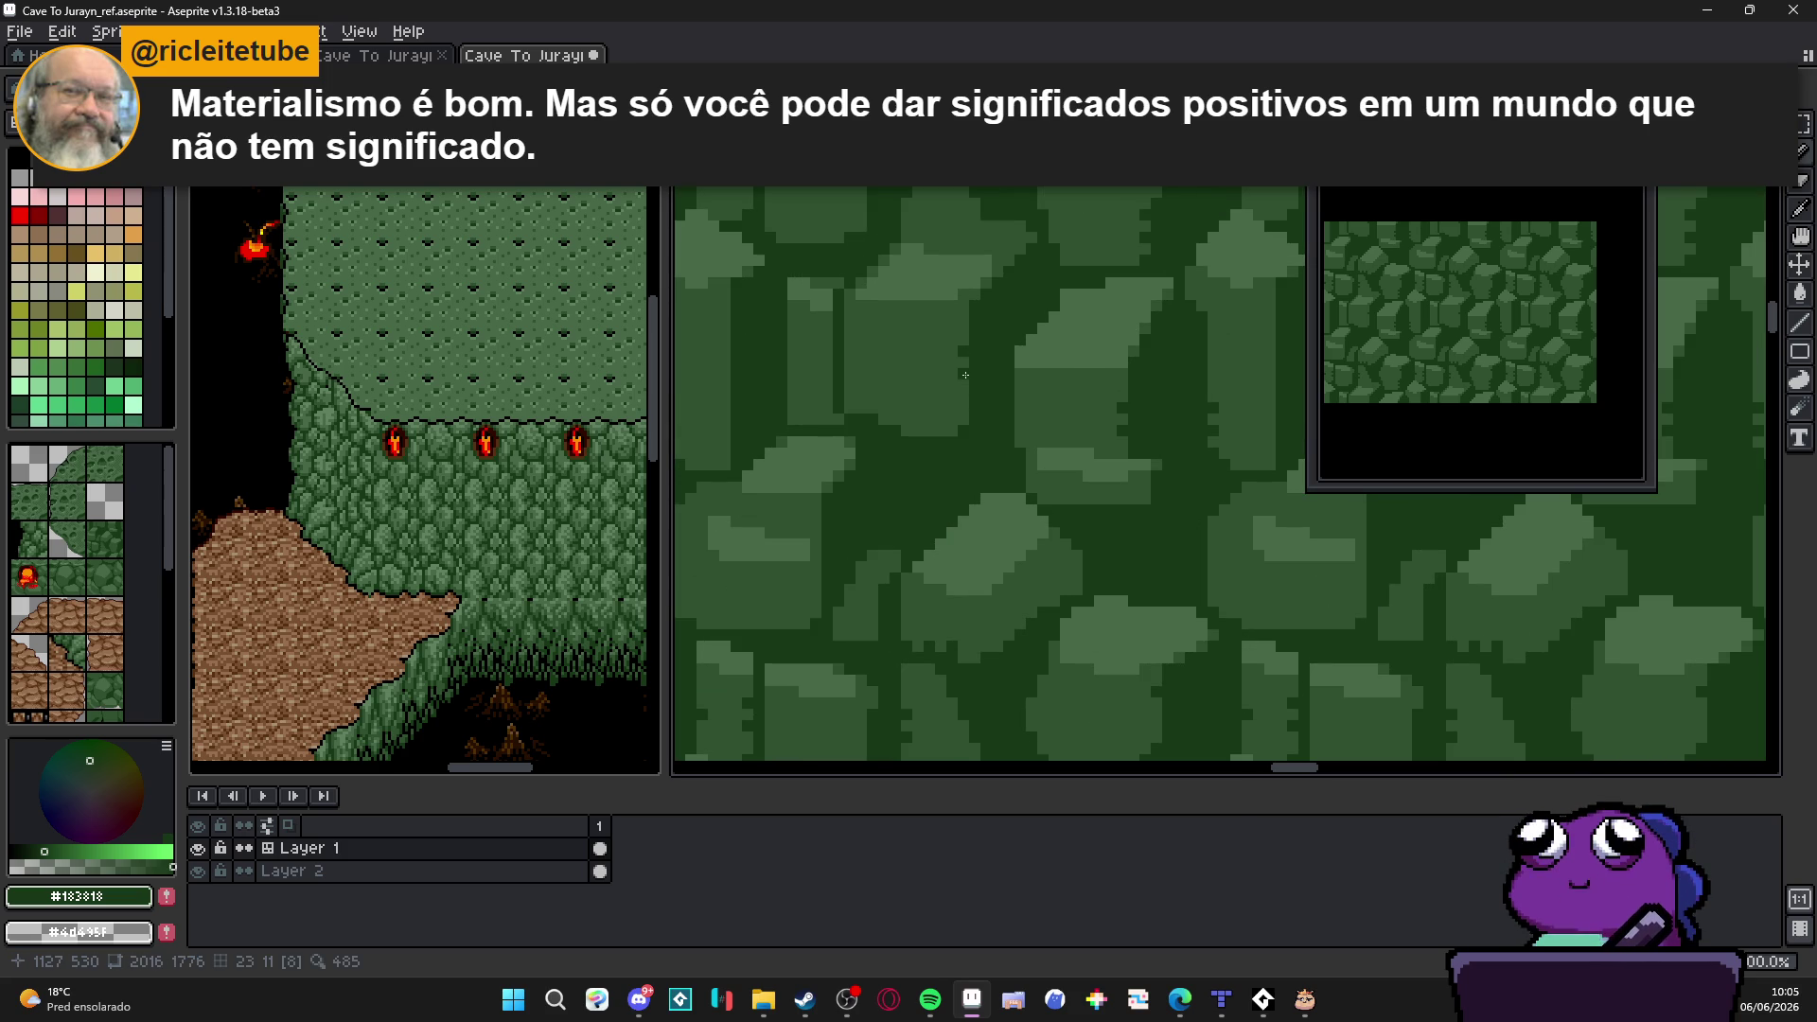
pyautogui.scroll(1, 952, 412)
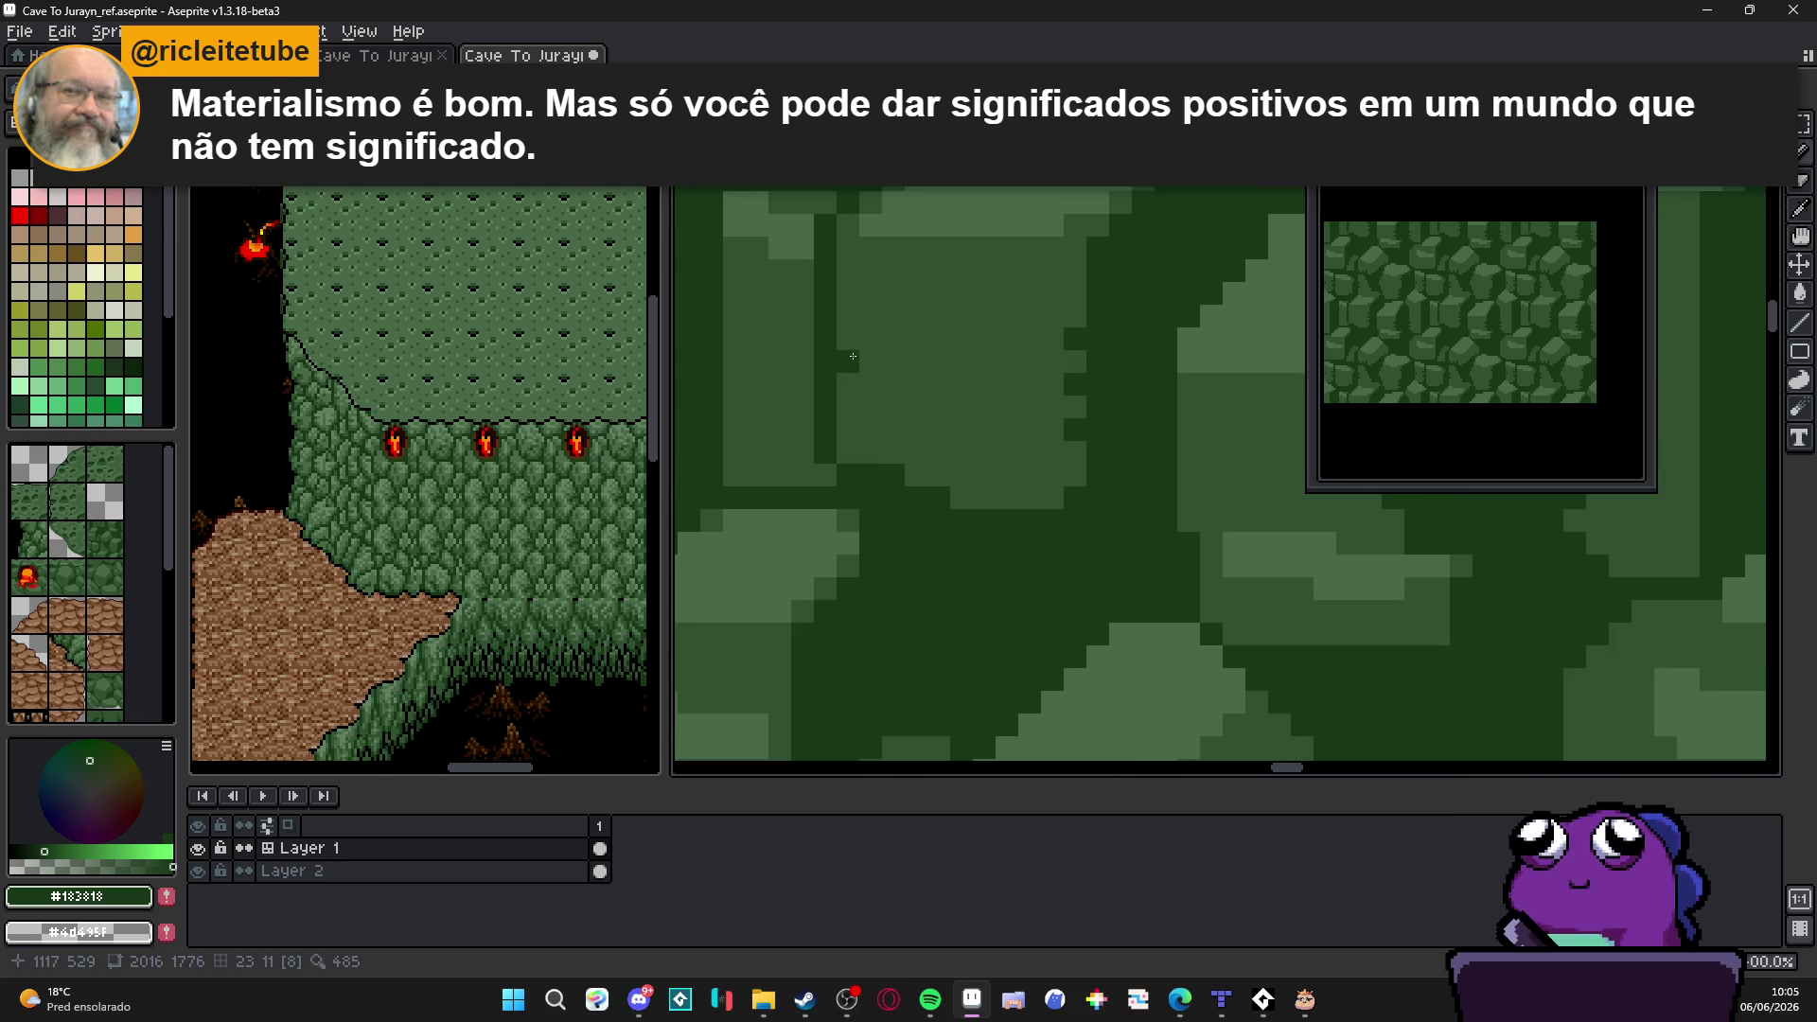
pyautogui.scroll(-1, 912, 445)
pyautogui.scroll(-1, 912, 444)
pyautogui.scroll(1, 892, 413)
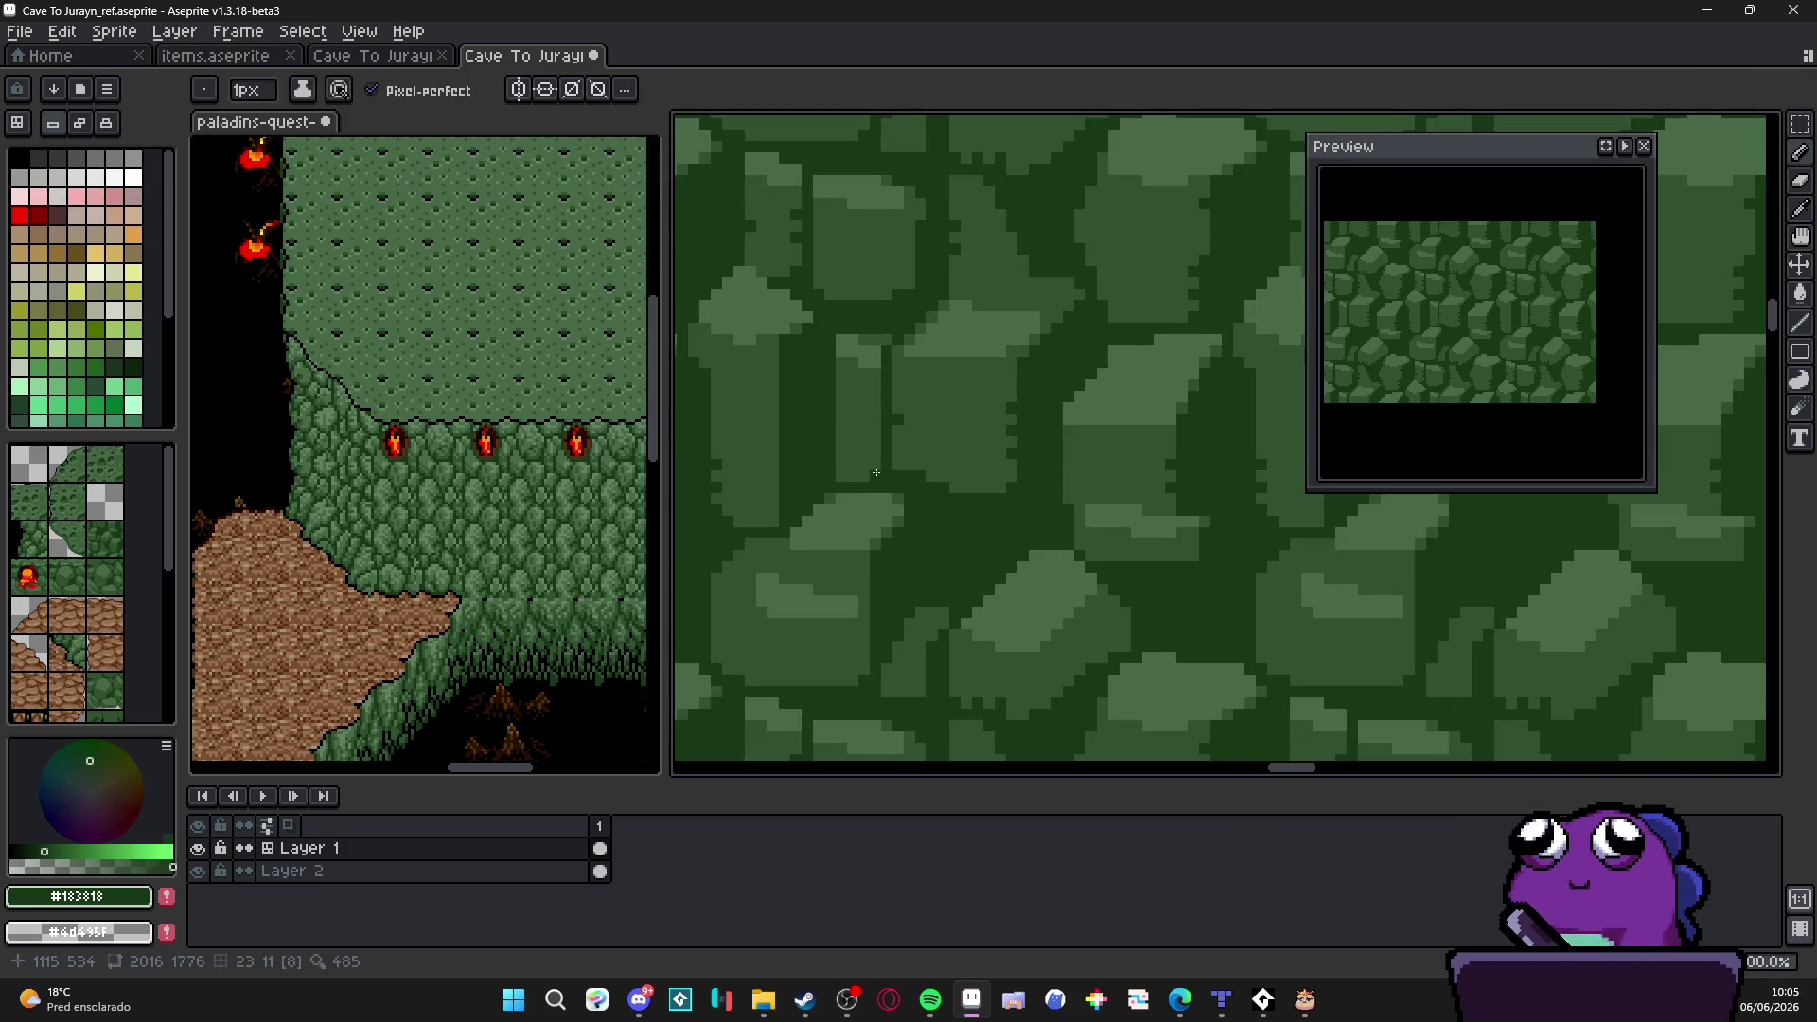
pyautogui.scroll(-1, 929, 474)
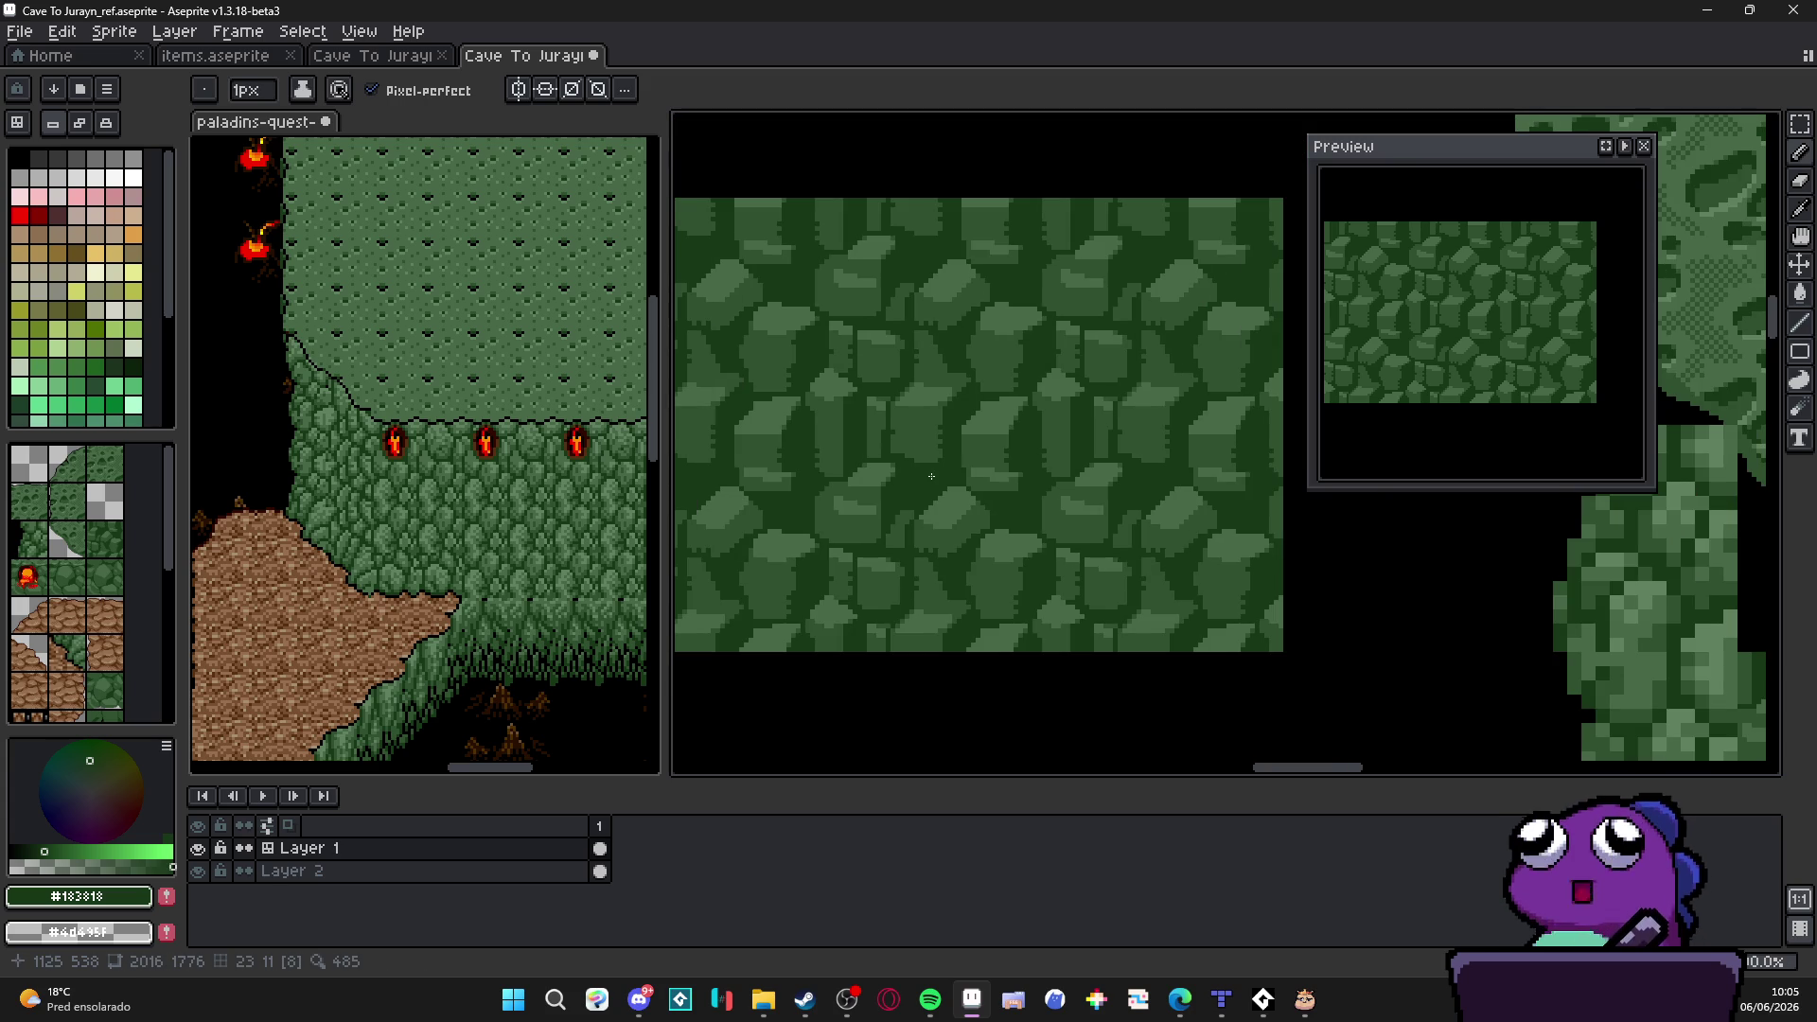
pyautogui.scroll(-1, 925, 477)
pyautogui.scroll(-1, 977, 480)
pyautogui.hscroll(2, 971, 463)
pyautogui.hscroll(1, 966, 446)
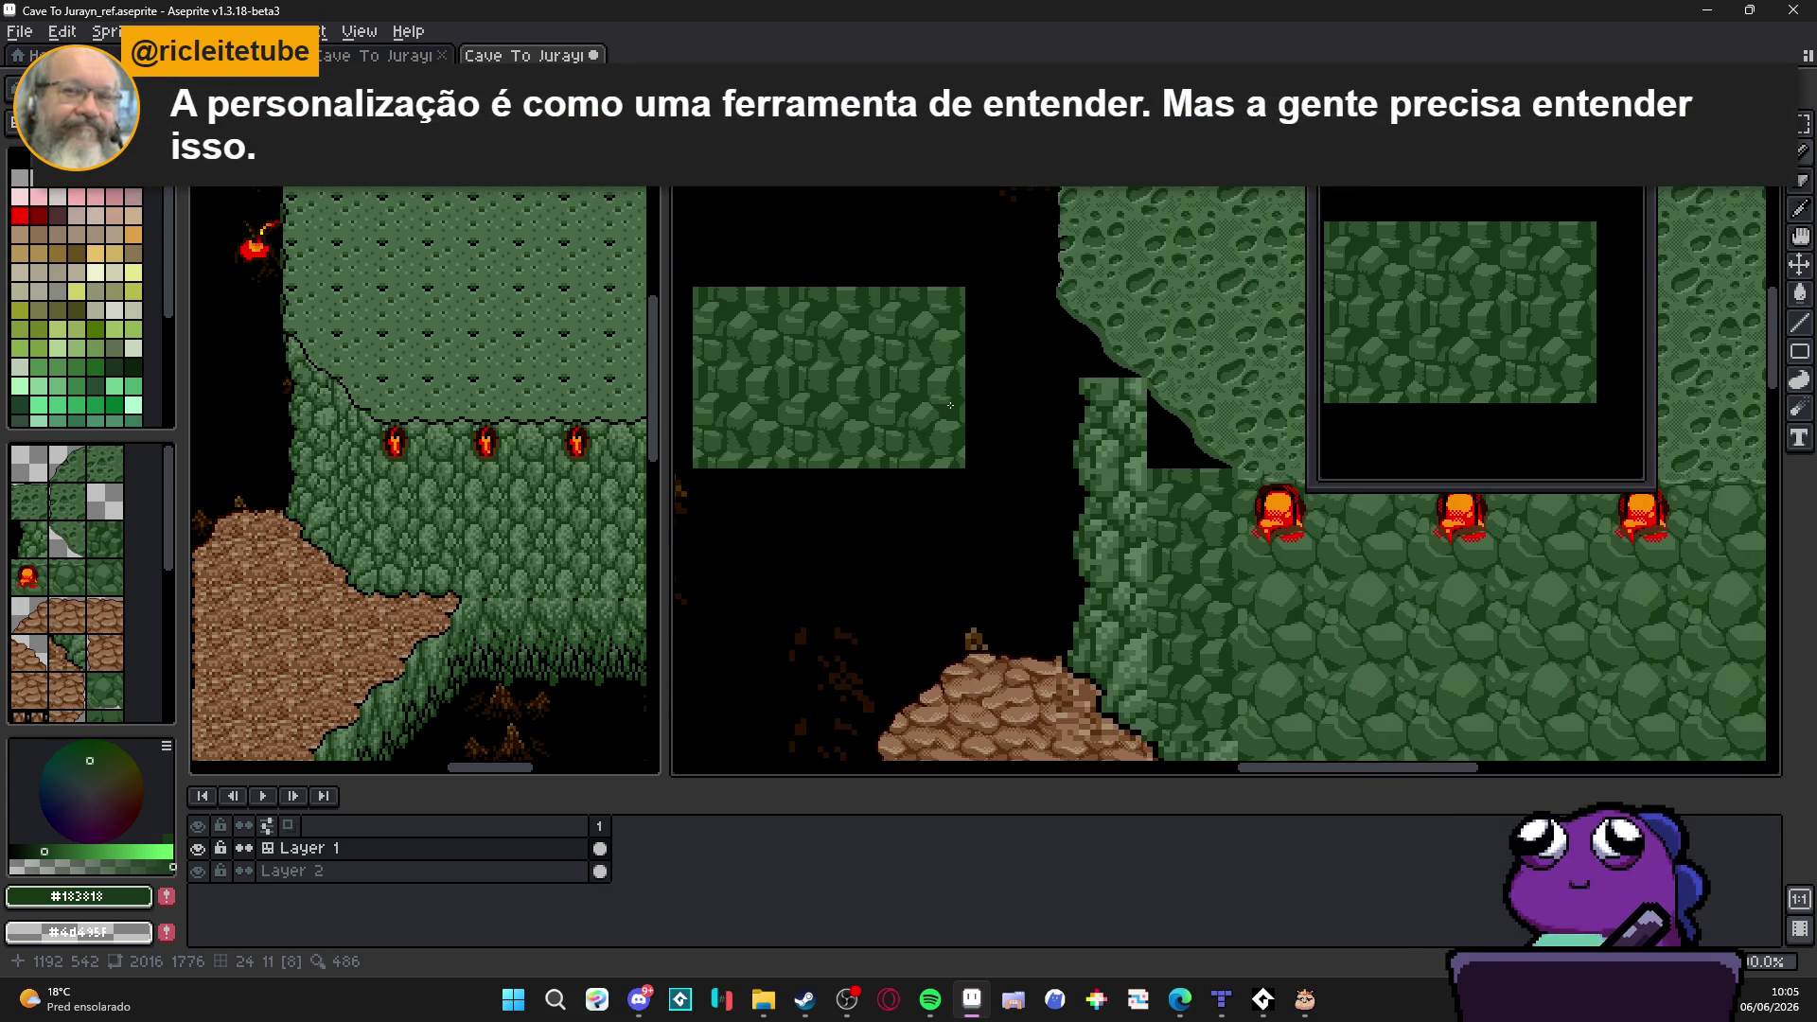
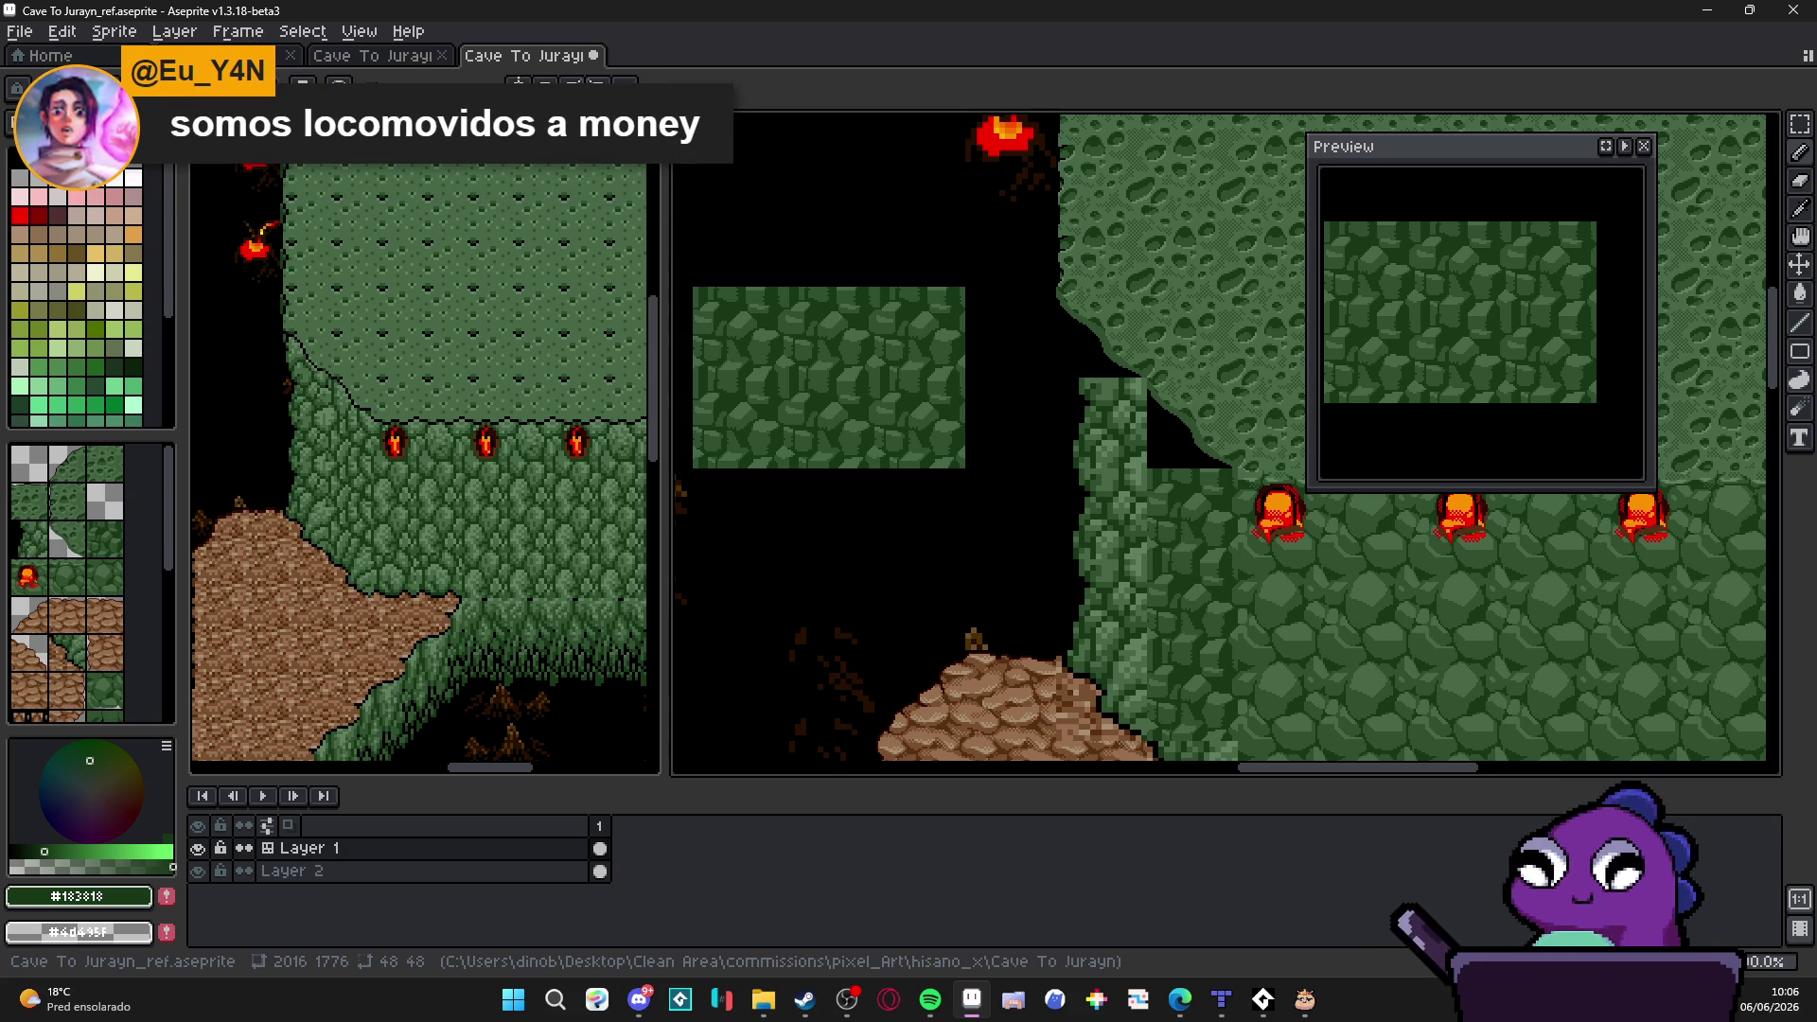
pyautogui.scroll(-2, 1033, 464)
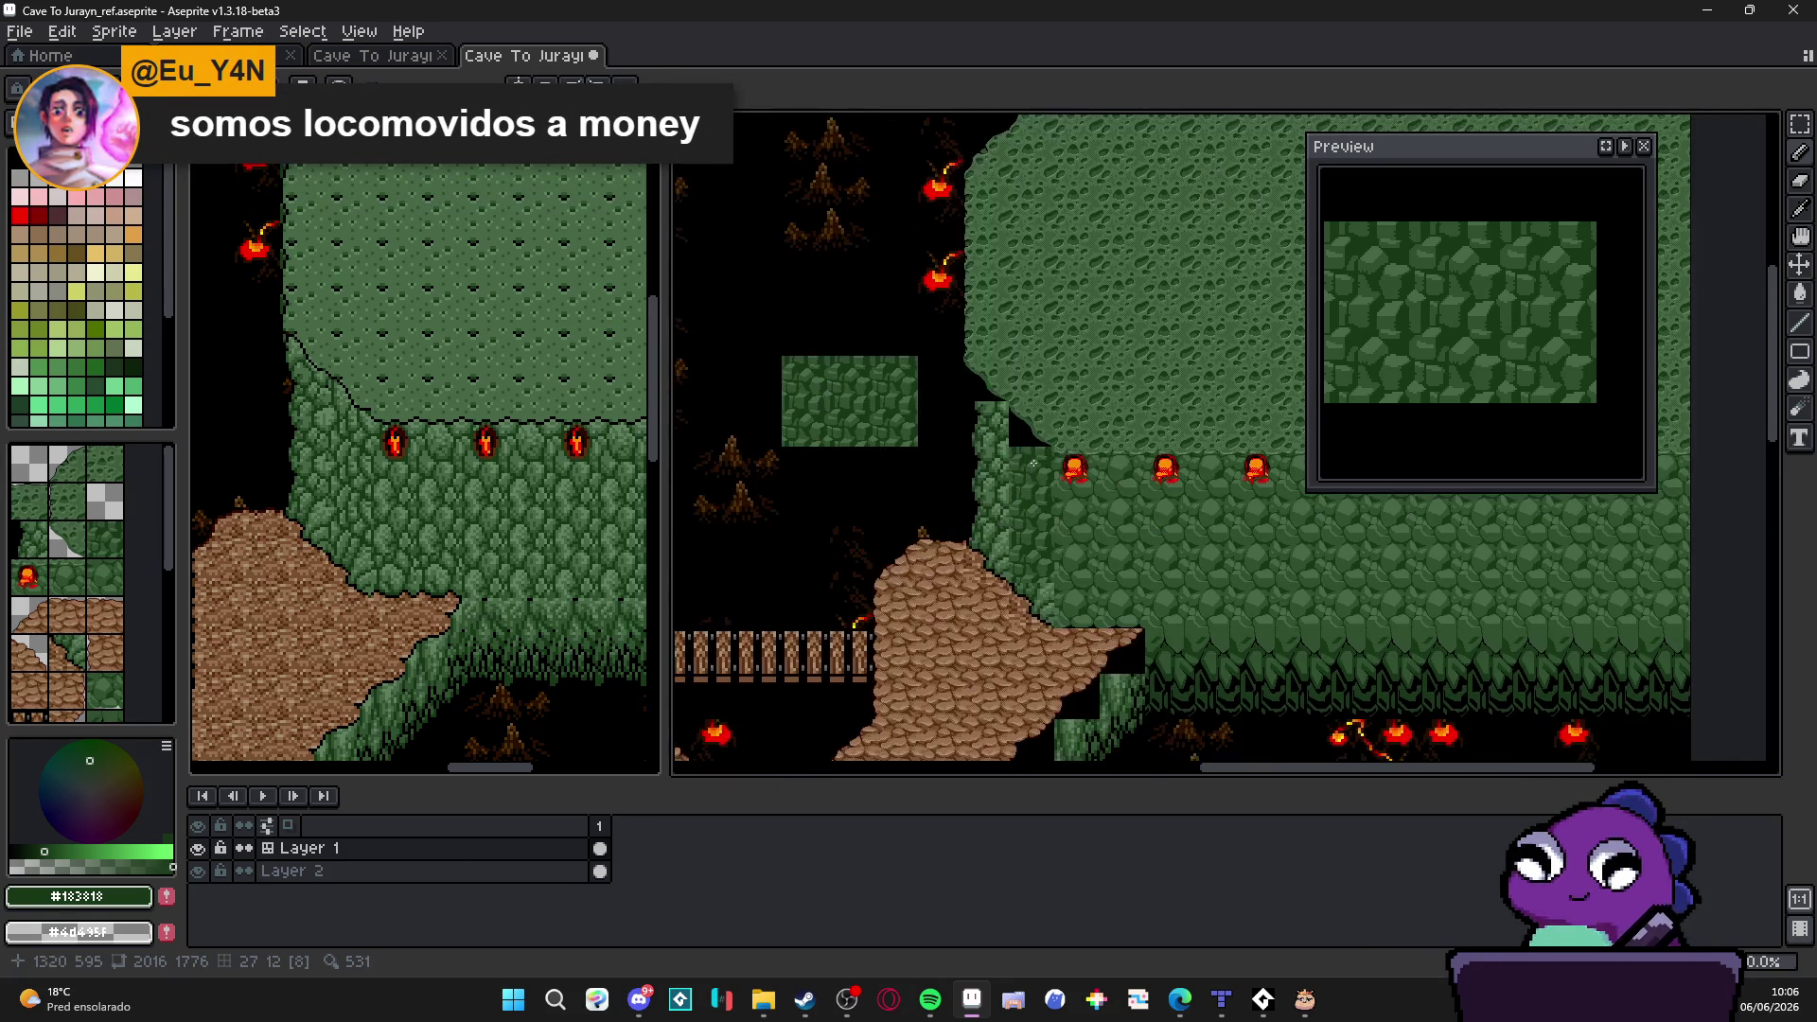
pyautogui.scroll(3, 1032, 466)
# Step: Save the cave map and turn one cobblestone rock tile into a custom brush
pyautogui.hotkey('ctrl', 's')
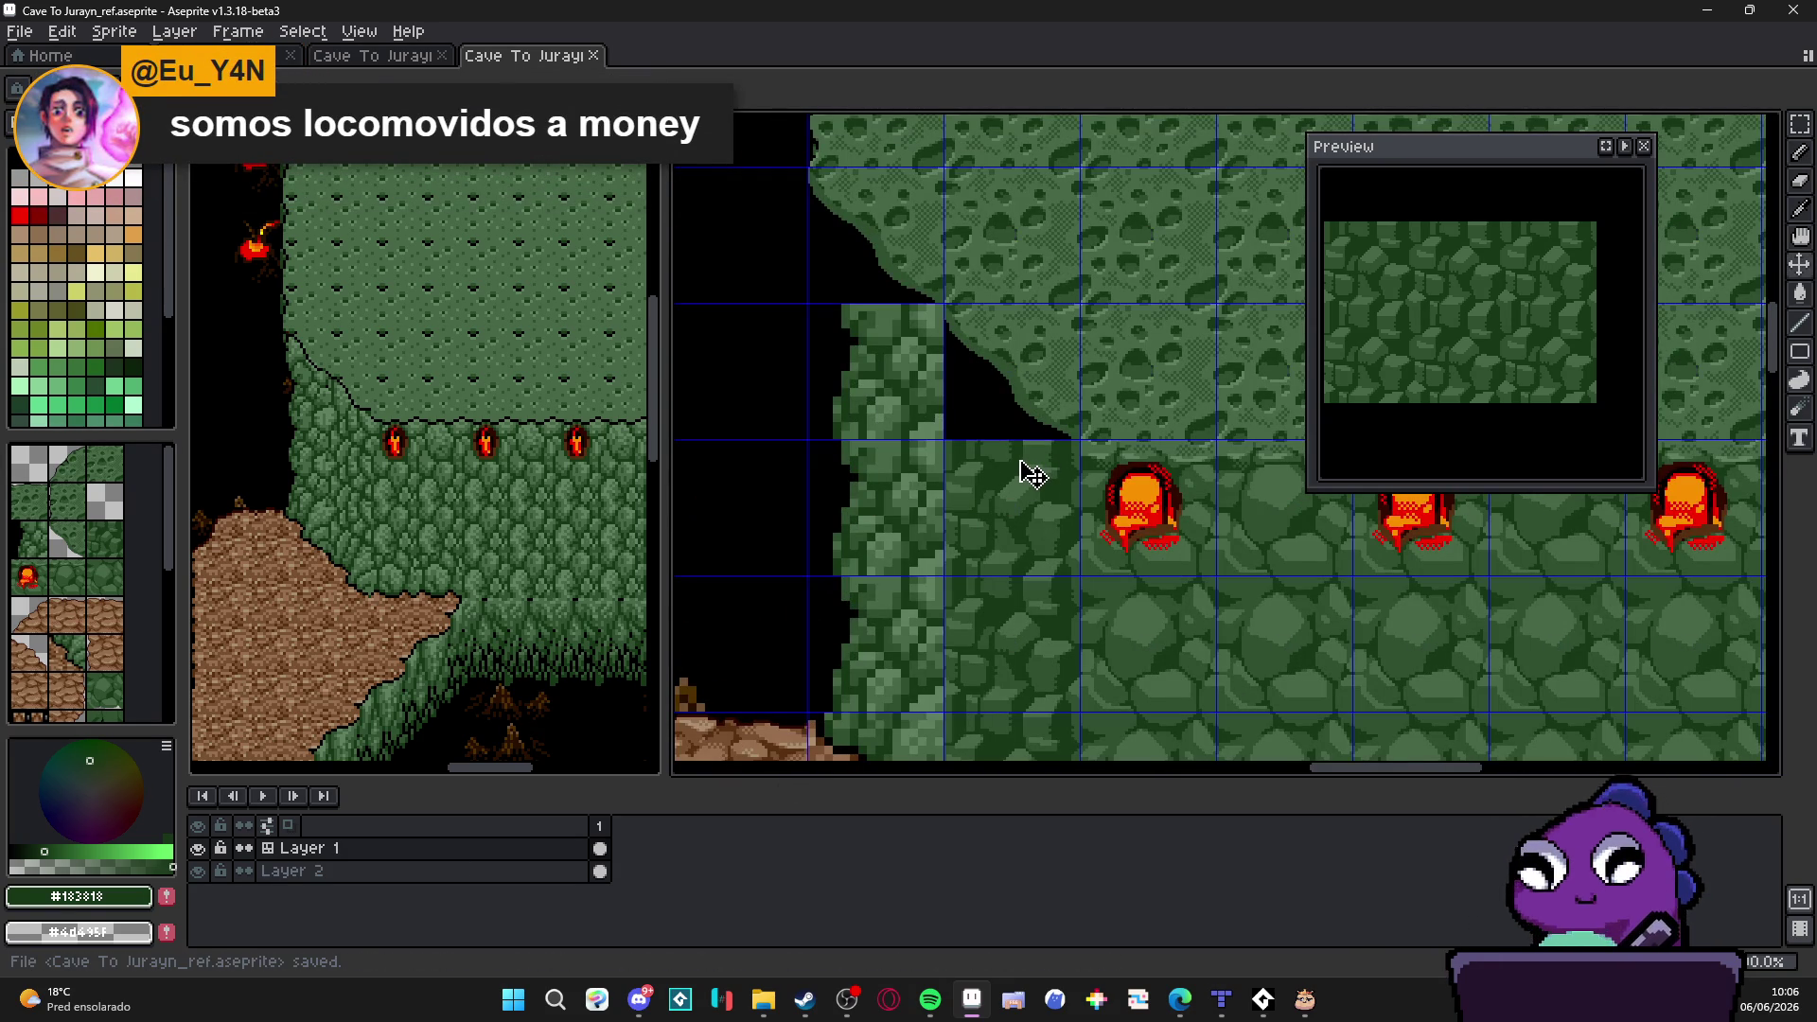
pyautogui.press('m')
pyautogui.moveTo(1014, 469); pyautogui.dragTo(1052, 506)
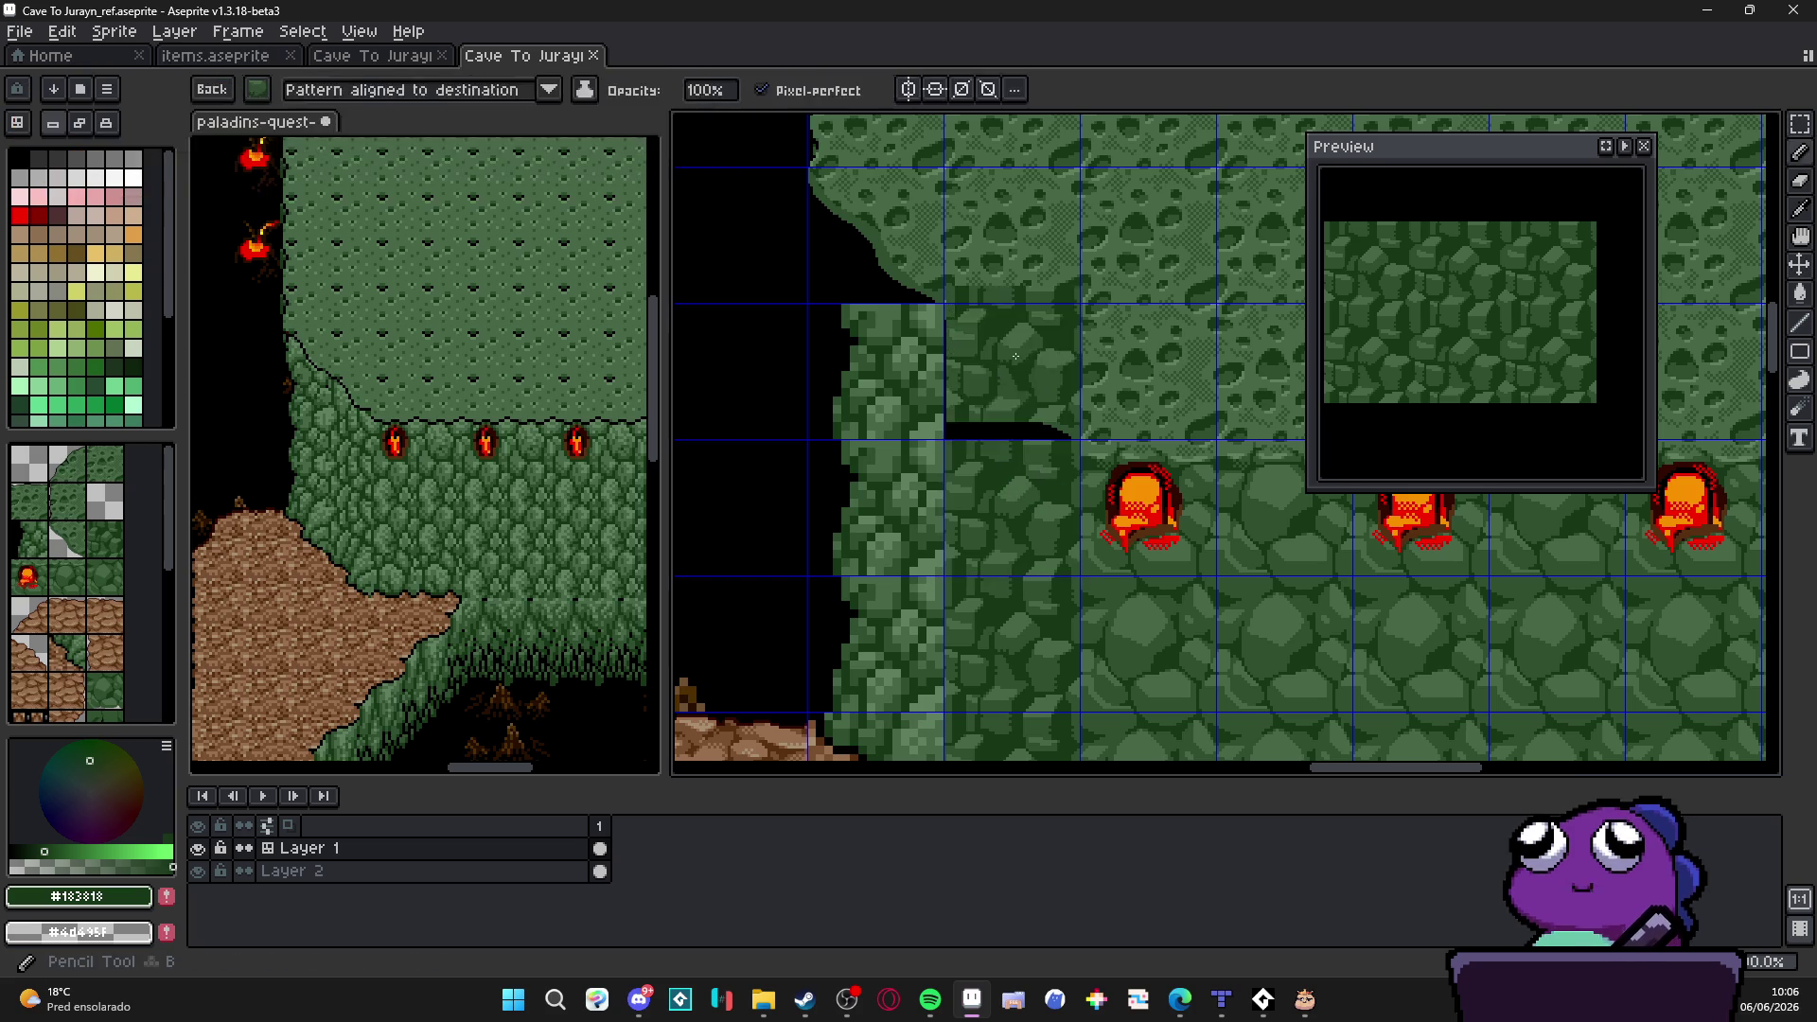
pyautogui.hotkey('ctrl', 'b')
pyautogui.scroll(2, 1016, 359)
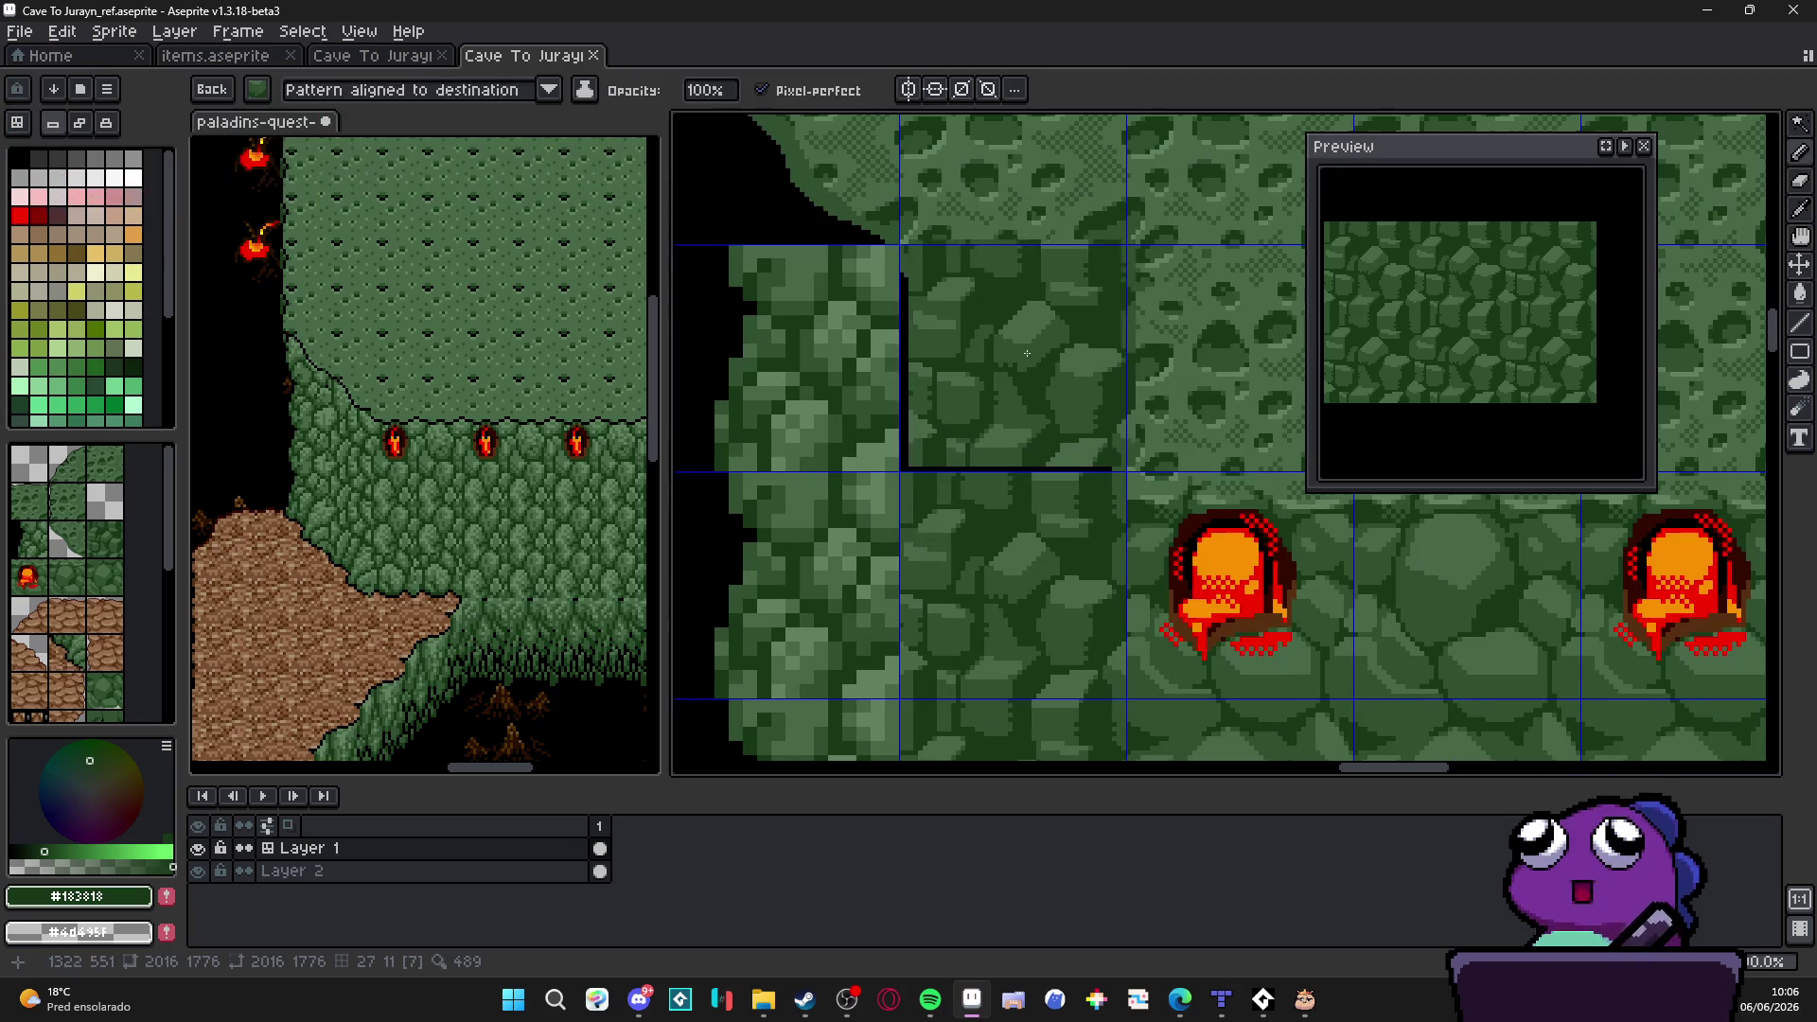
# Step: Stamp the rock tile onto the wall and over the torch, then drop the custom brush
pyautogui.click(1016, 358)
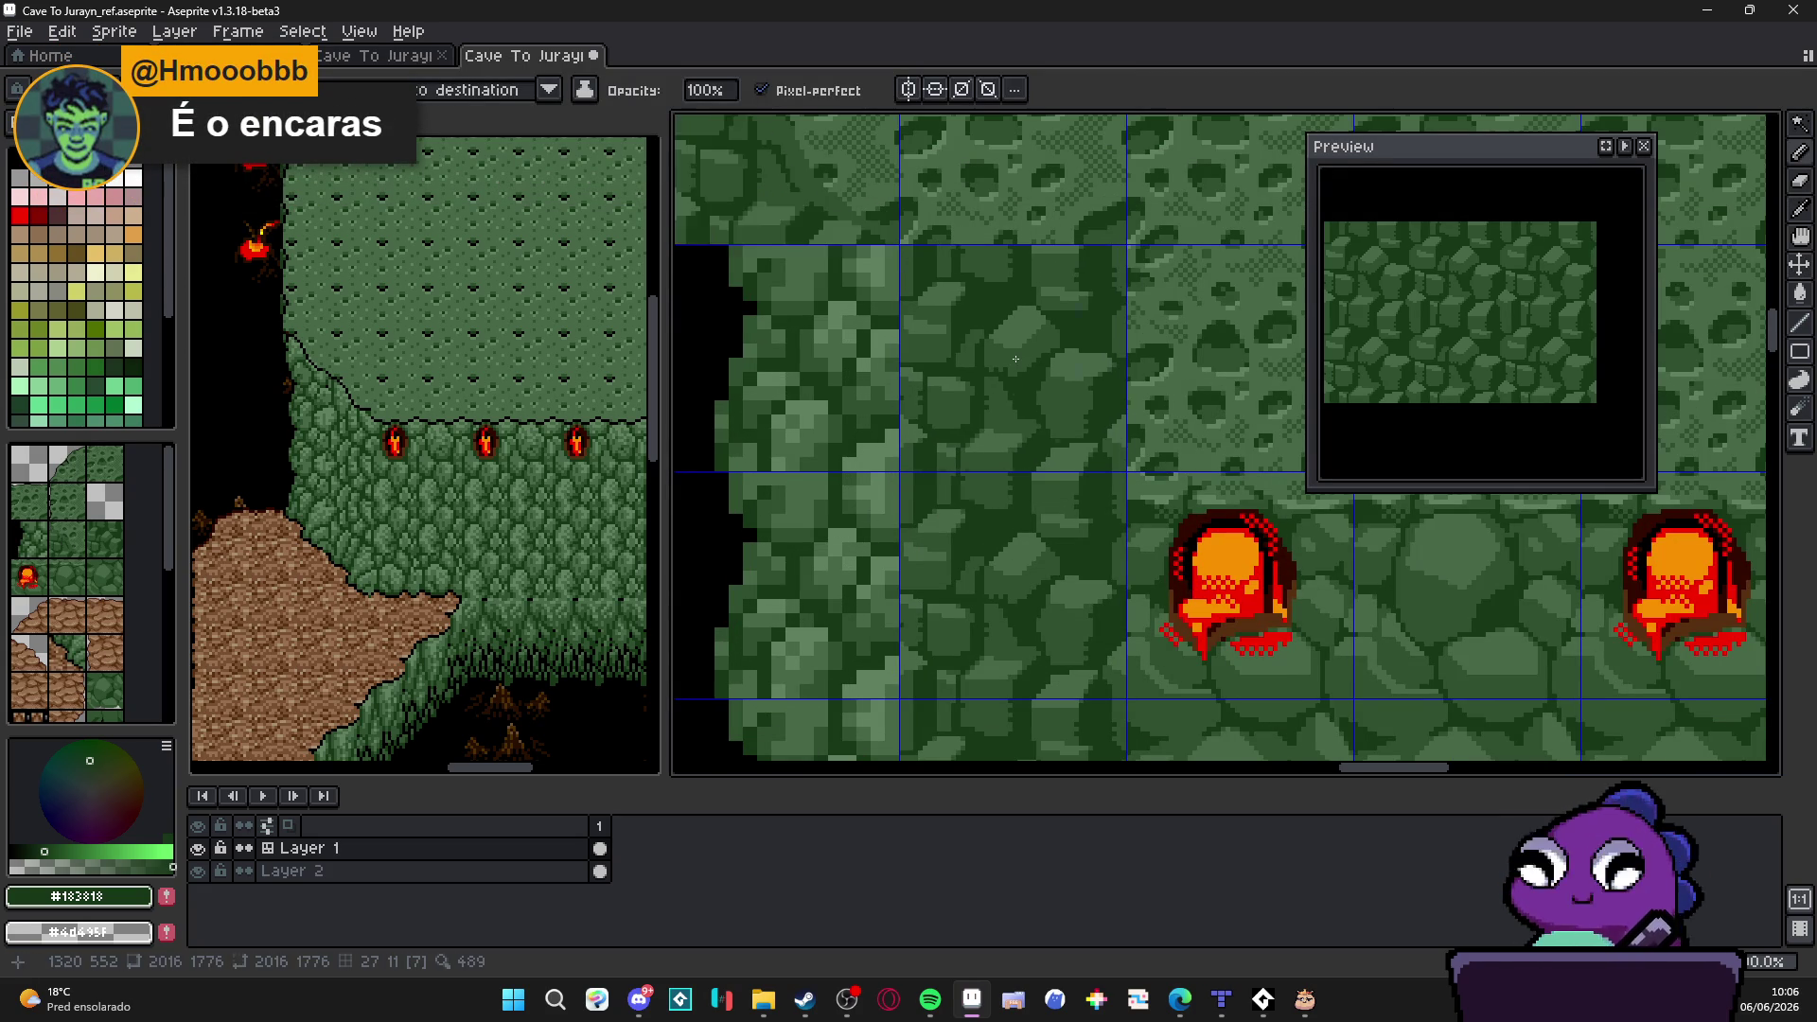
pyautogui.scroll(-2, 1086, 476)
pyautogui.click(1146, 514)
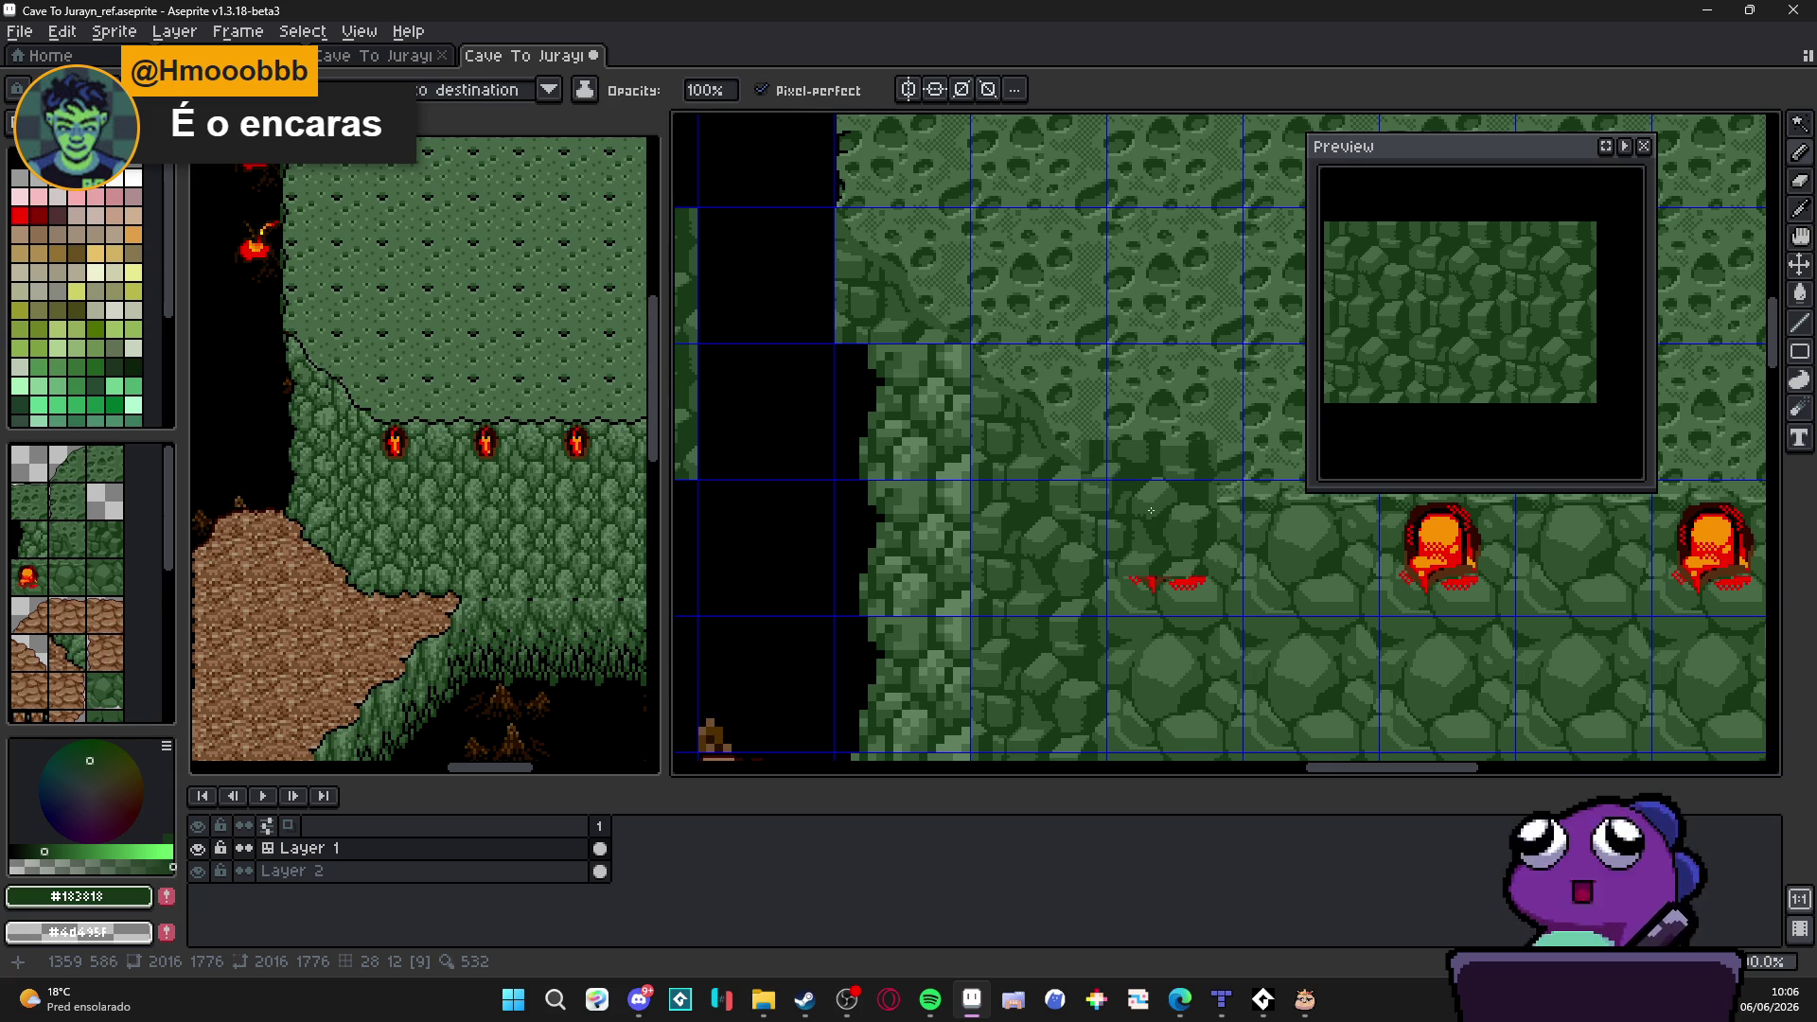
pyautogui.scroll(-2, 1152, 509)
pyautogui.hscroll(1, 1152, 527)
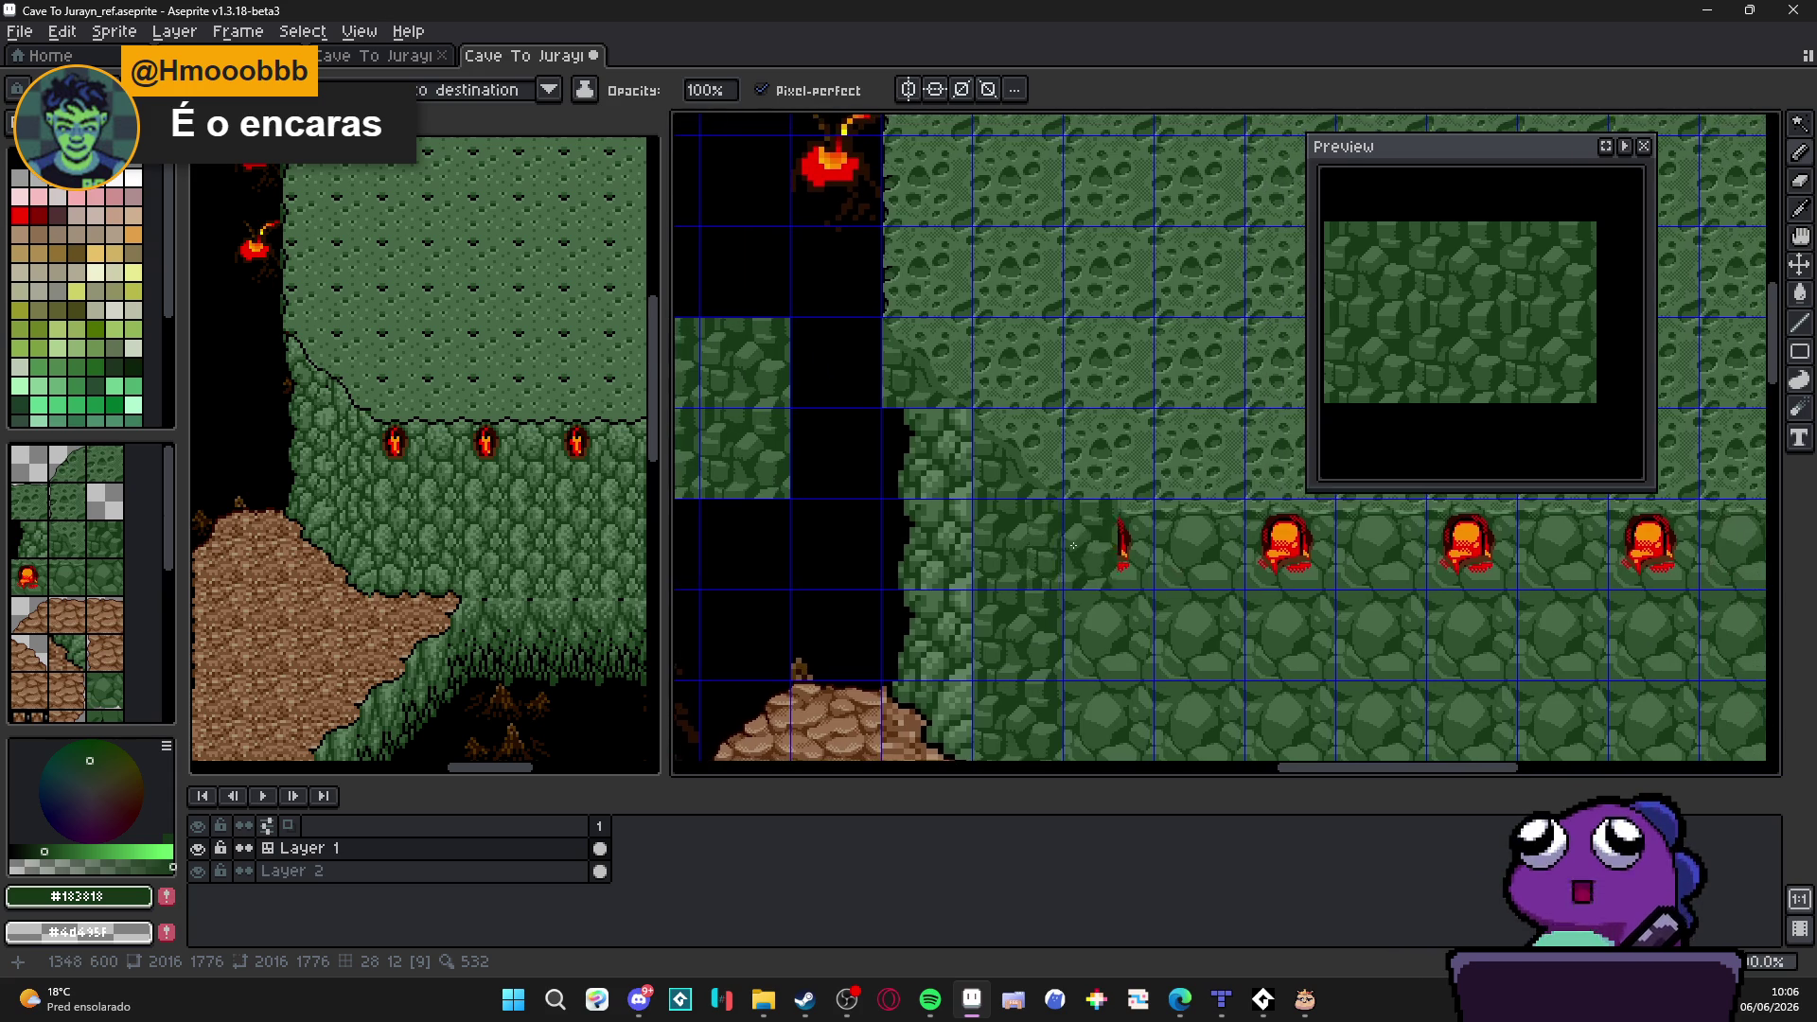
pyautogui.scroll(-1, 1151, 547)
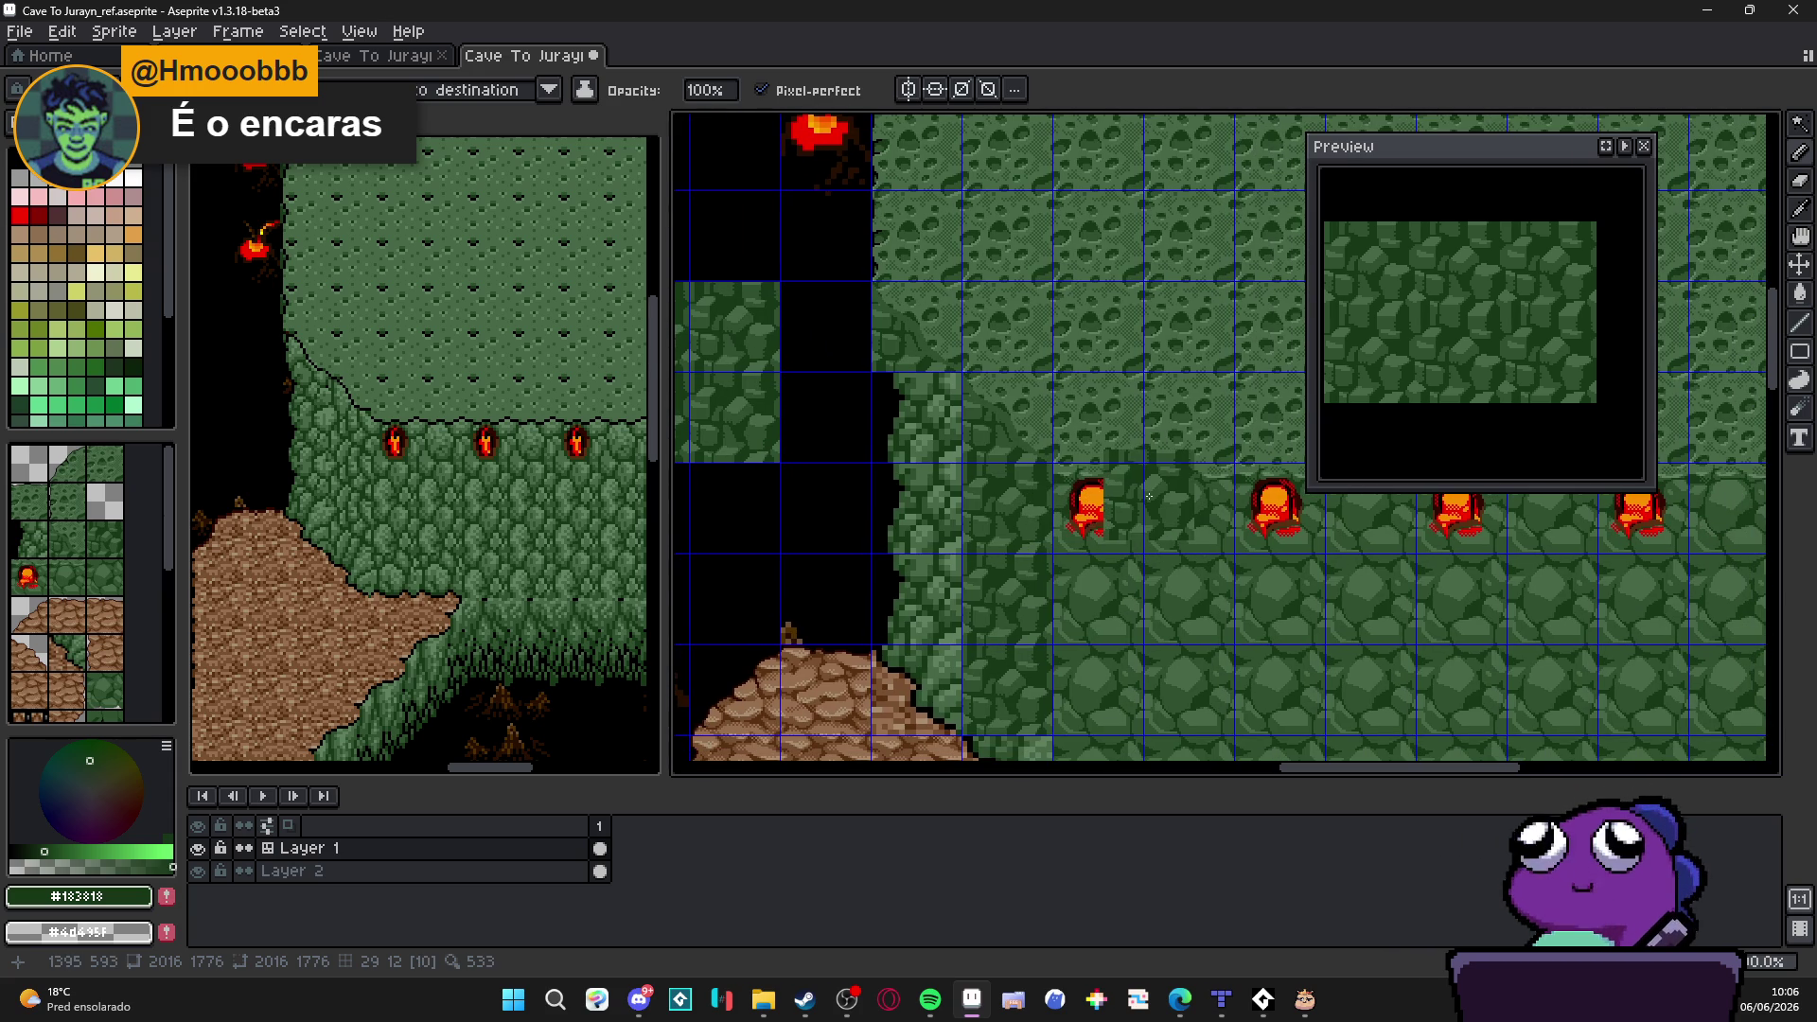
pyautogui.scroll(-2, 1149, 498)
pyautogui.scroll(-2, 1150, 494)
pyautogui.scroll(2, 1152, 494)
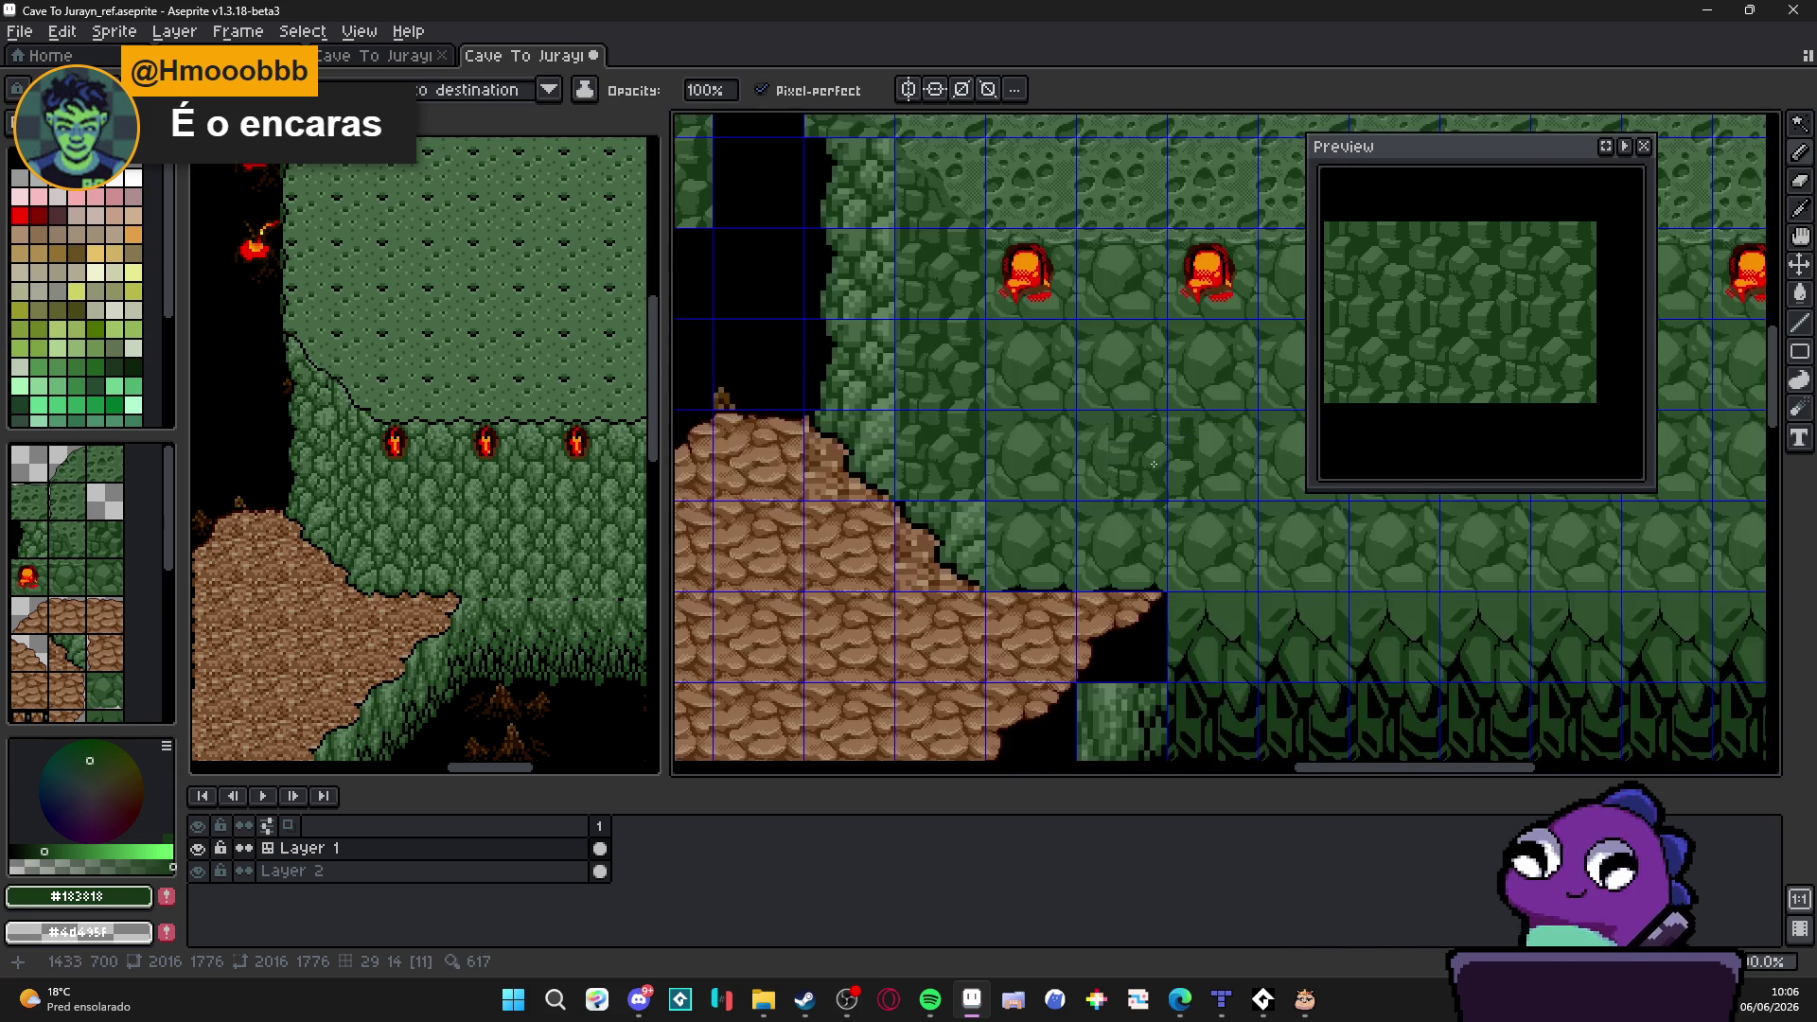
pyautogui.press('b')
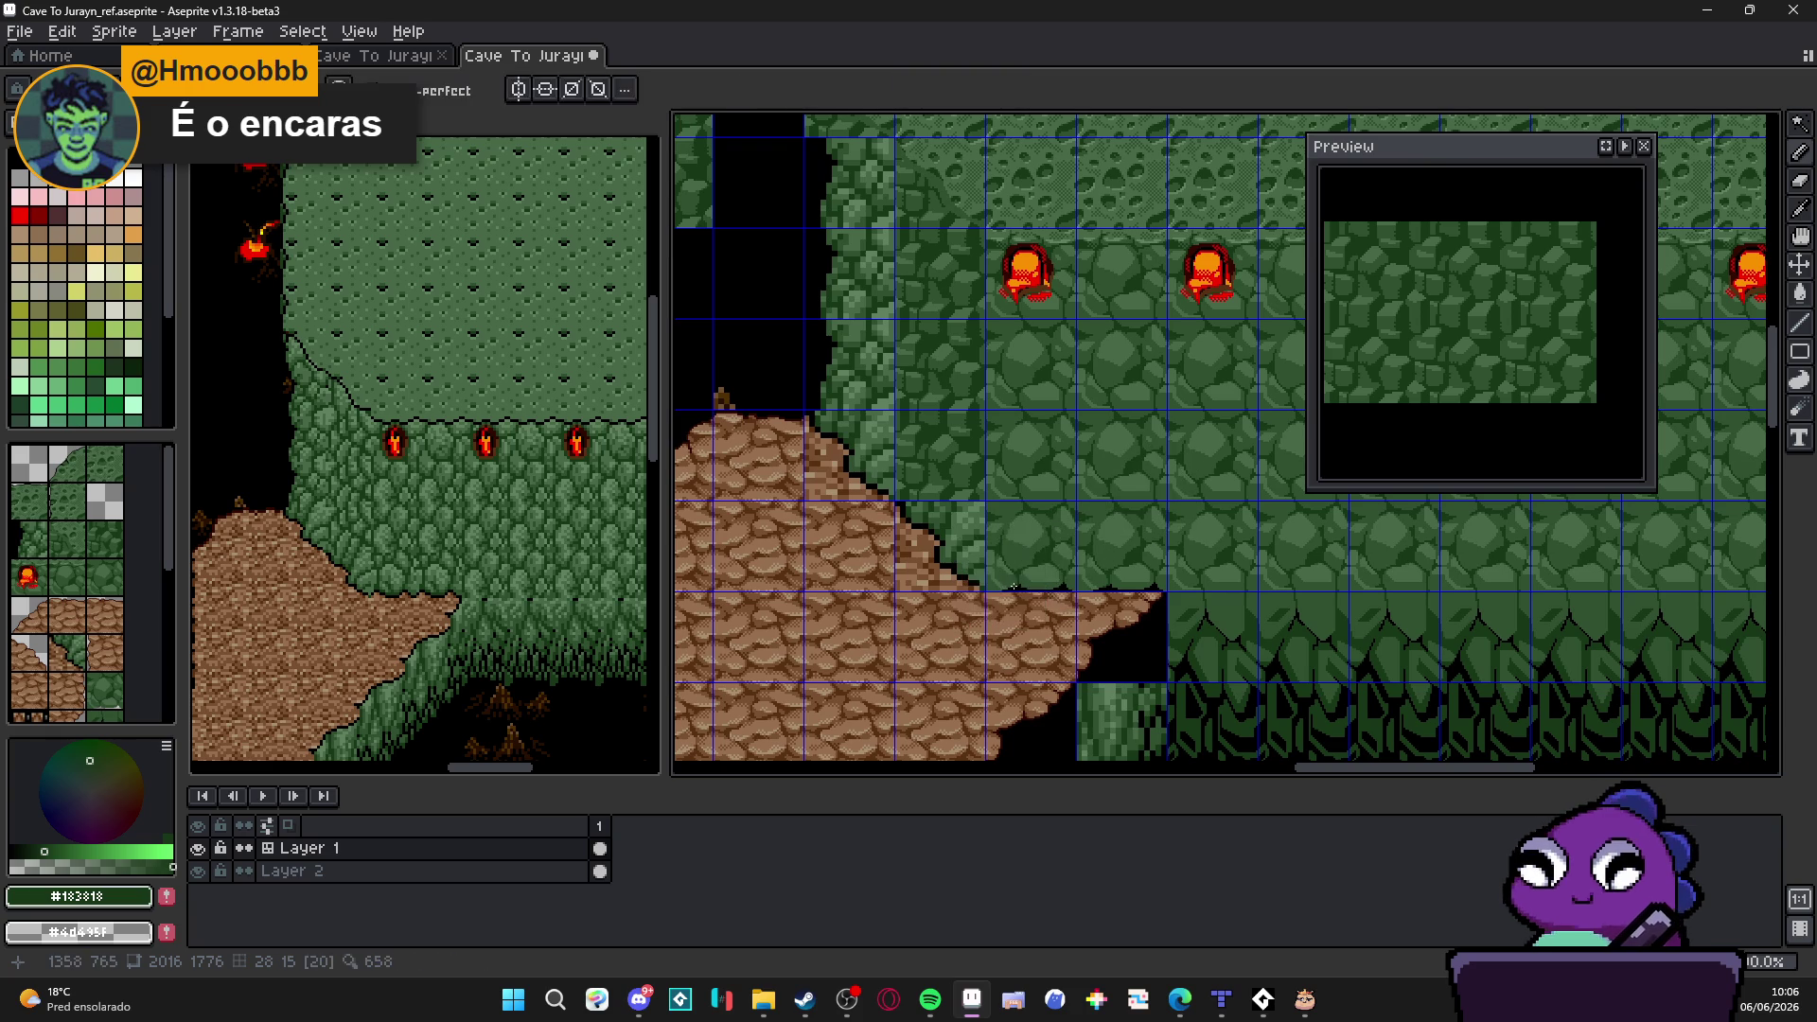
pyautogui.scroll(1, 999, 652)
pyautogui.hotkey('ctrl', "'")
pyautogui.scroll(1, 999, 652)
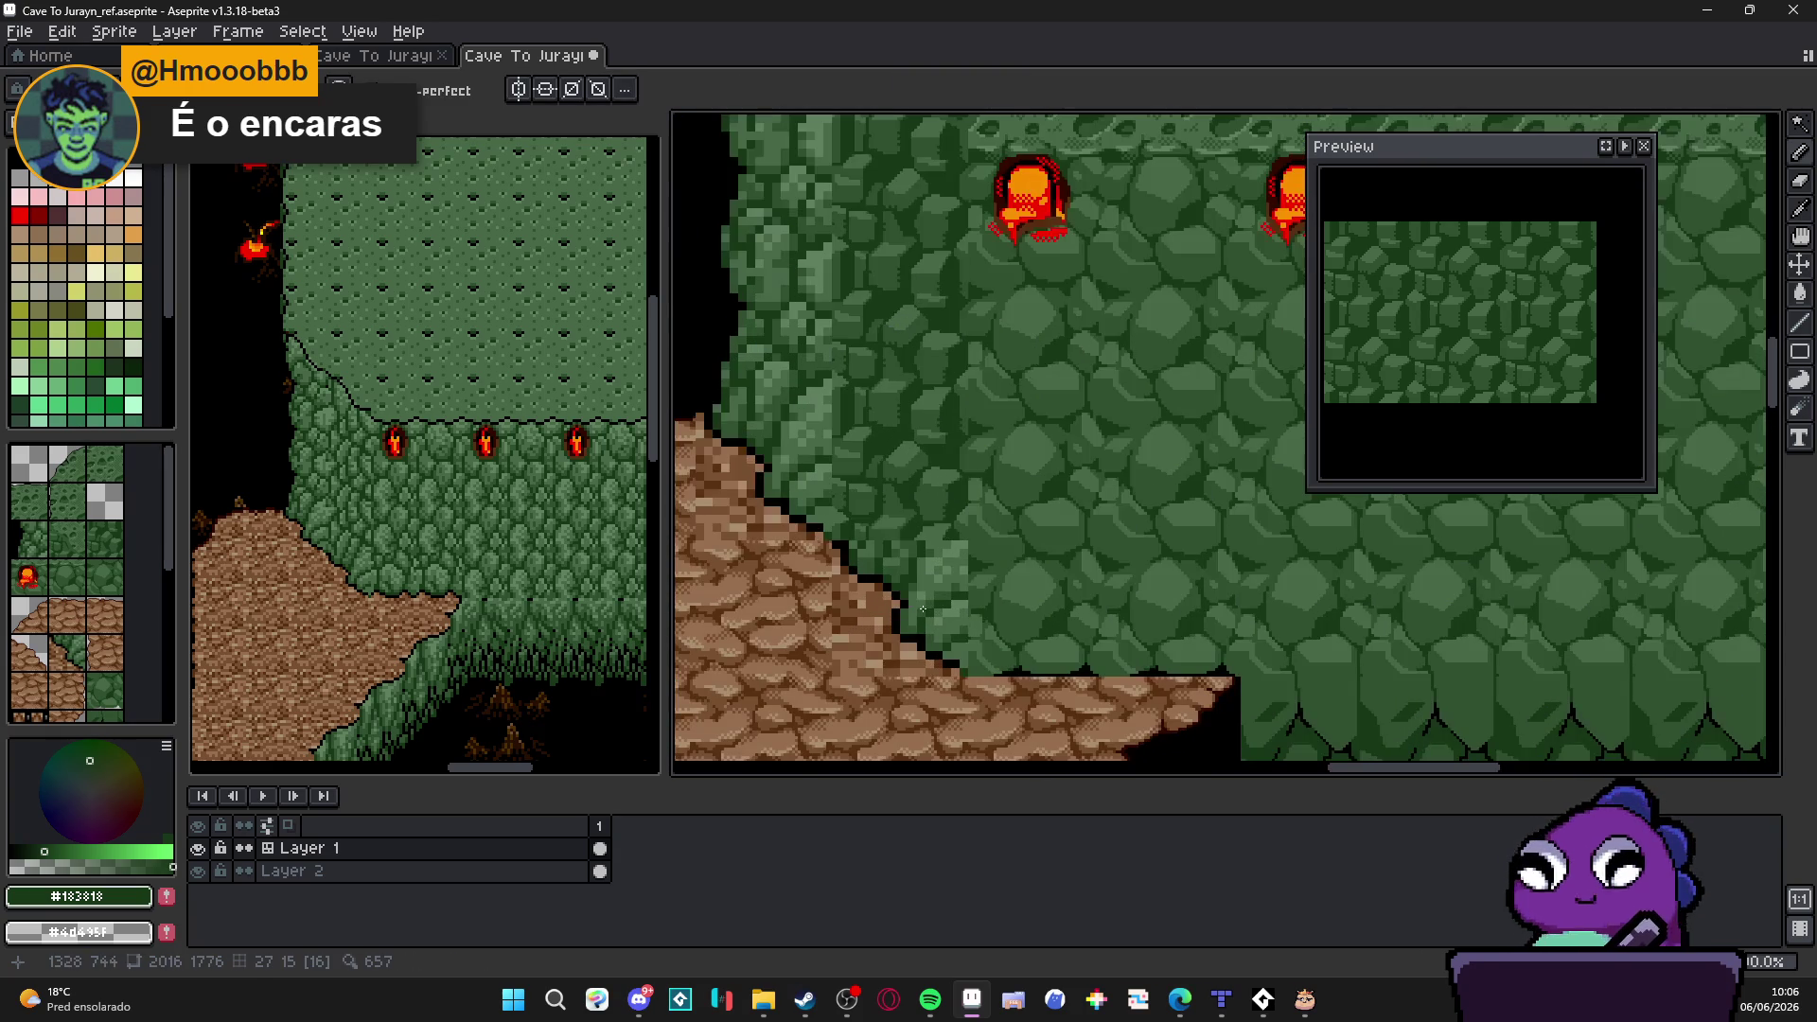
# Step: Marquee-select the ragged dirt-and-rock corner of the map
pyautogui.press('m')
pyautogui.moveTo(830, 541); pyautogui.dragTo(971, 680)
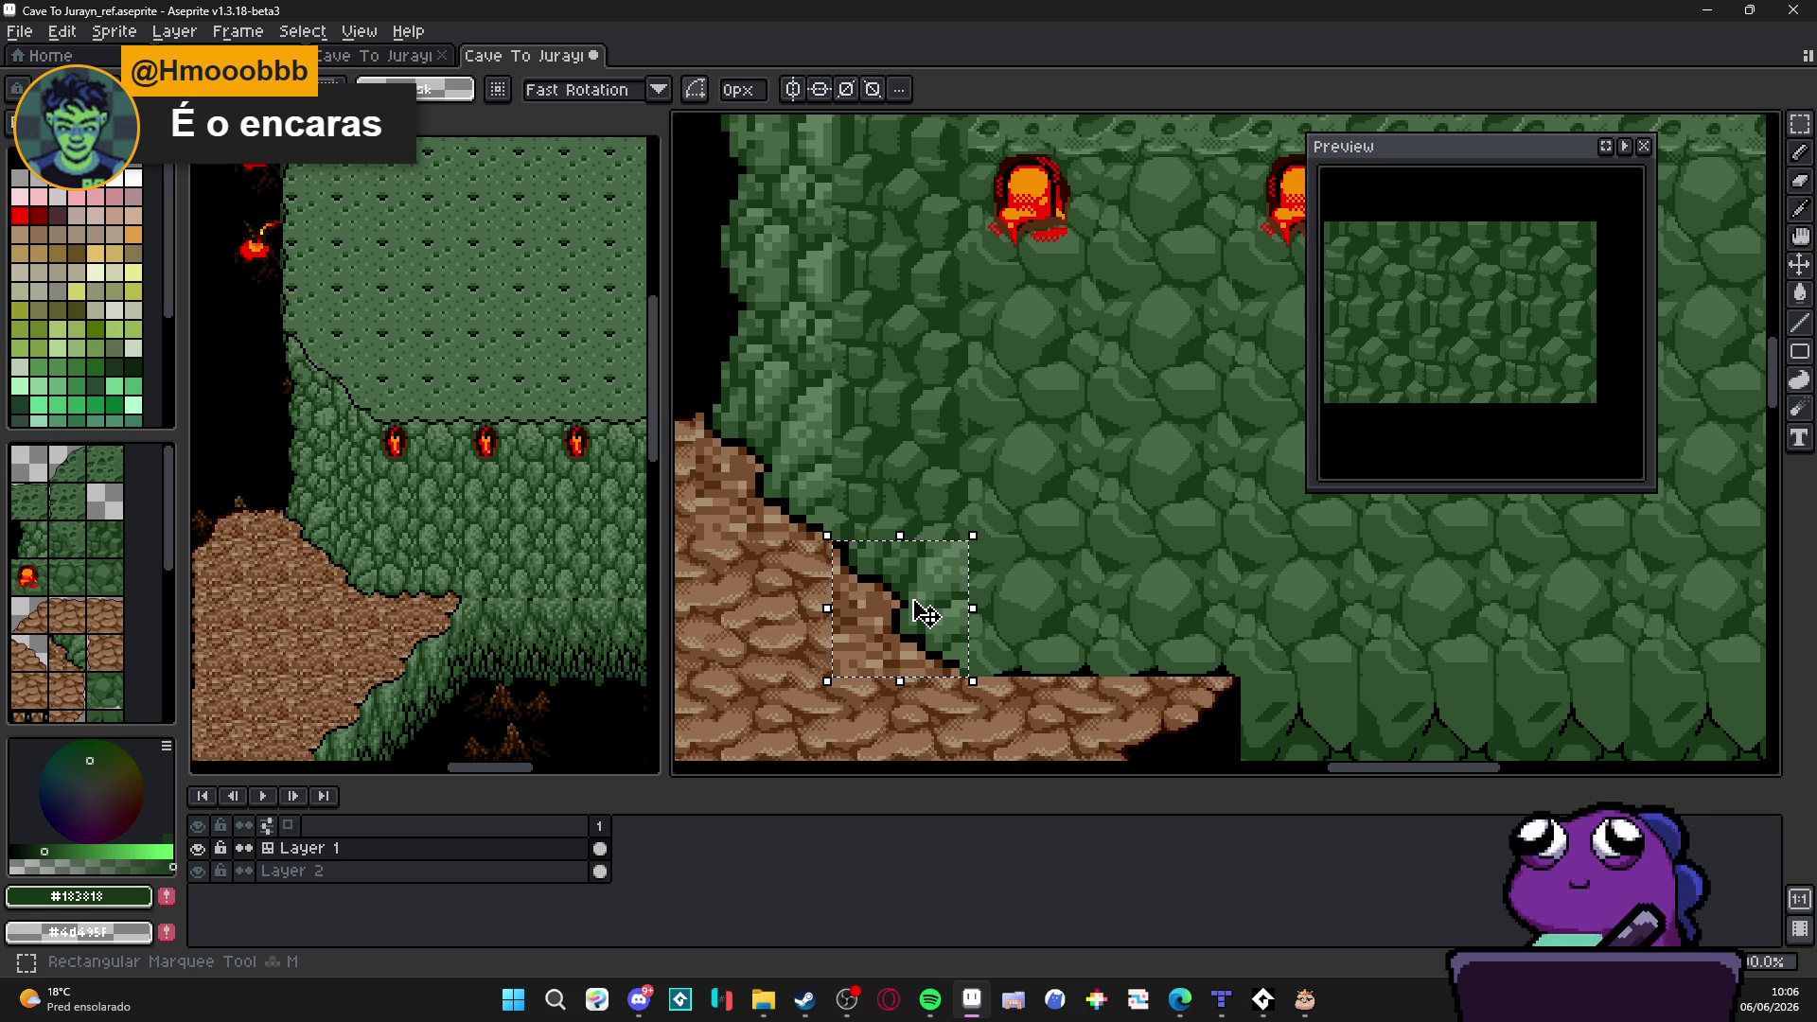
# Step: Clear the selected corner to black and paste a rock tile, discarding a wrong paste
pyautogui.press('Delete')
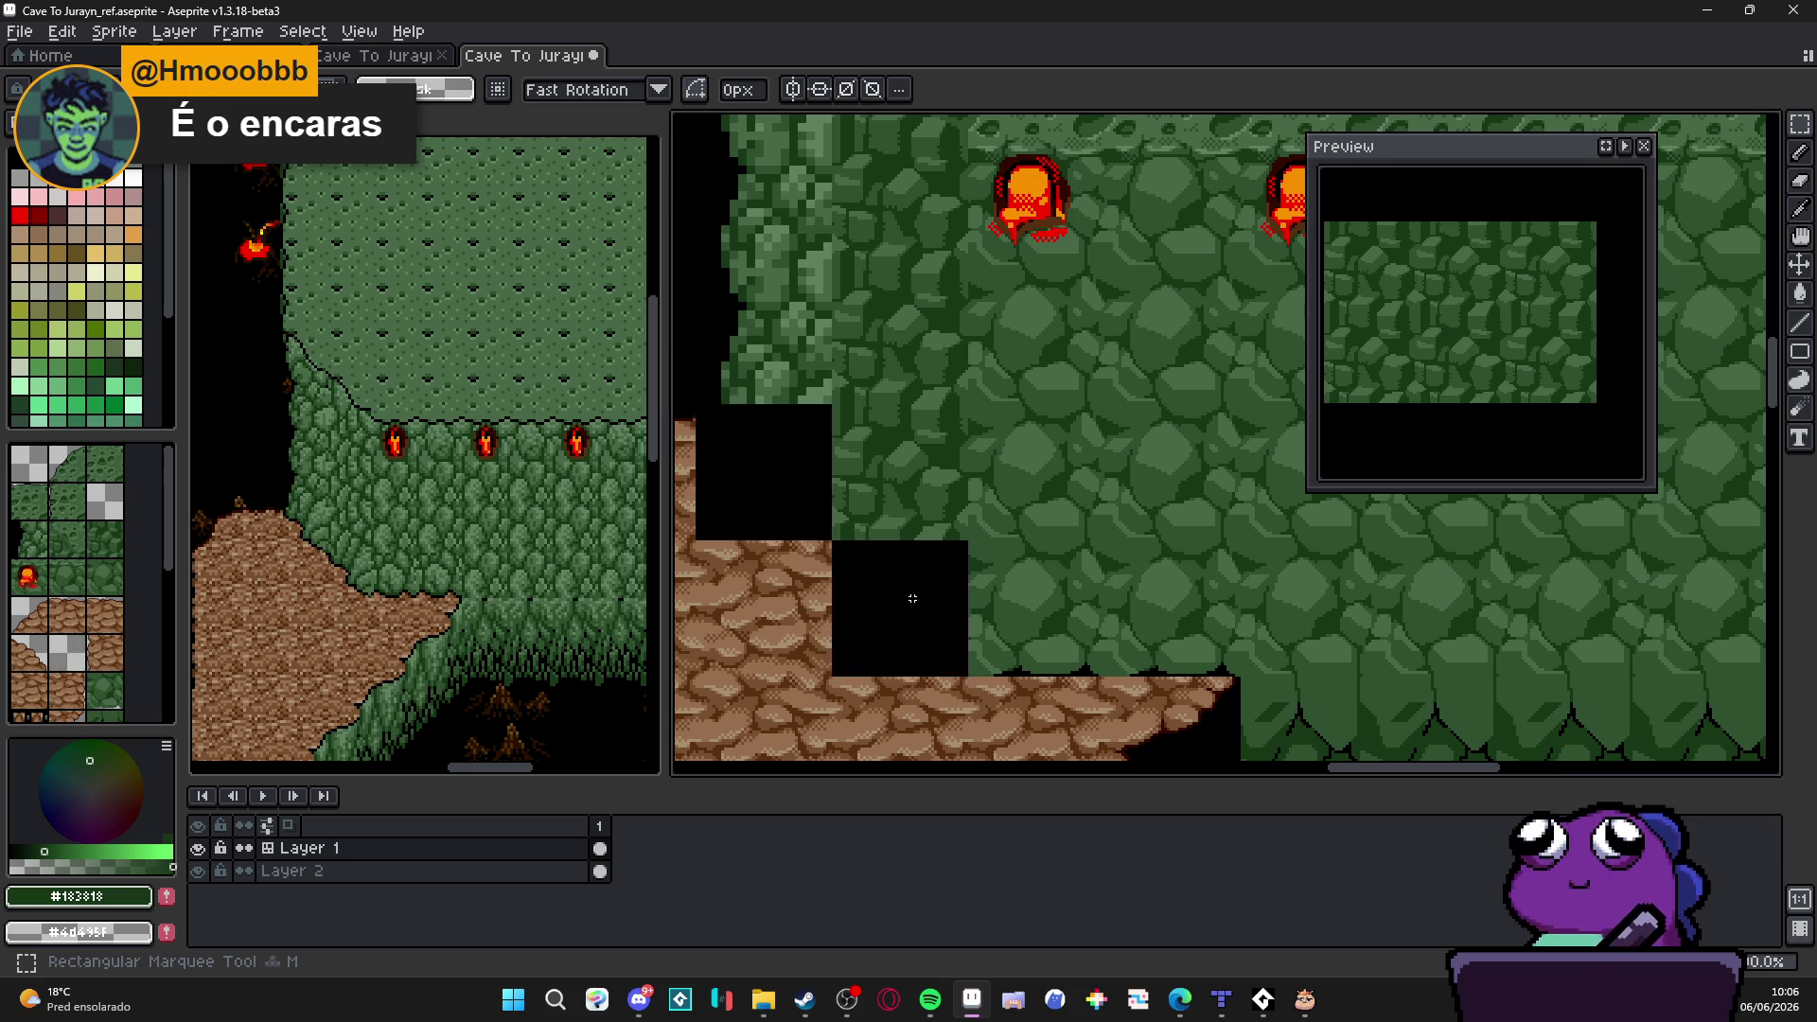
pyautogui.scroll(2, 913, 598)
pyautogui.hotkey('ctrl', 'v')
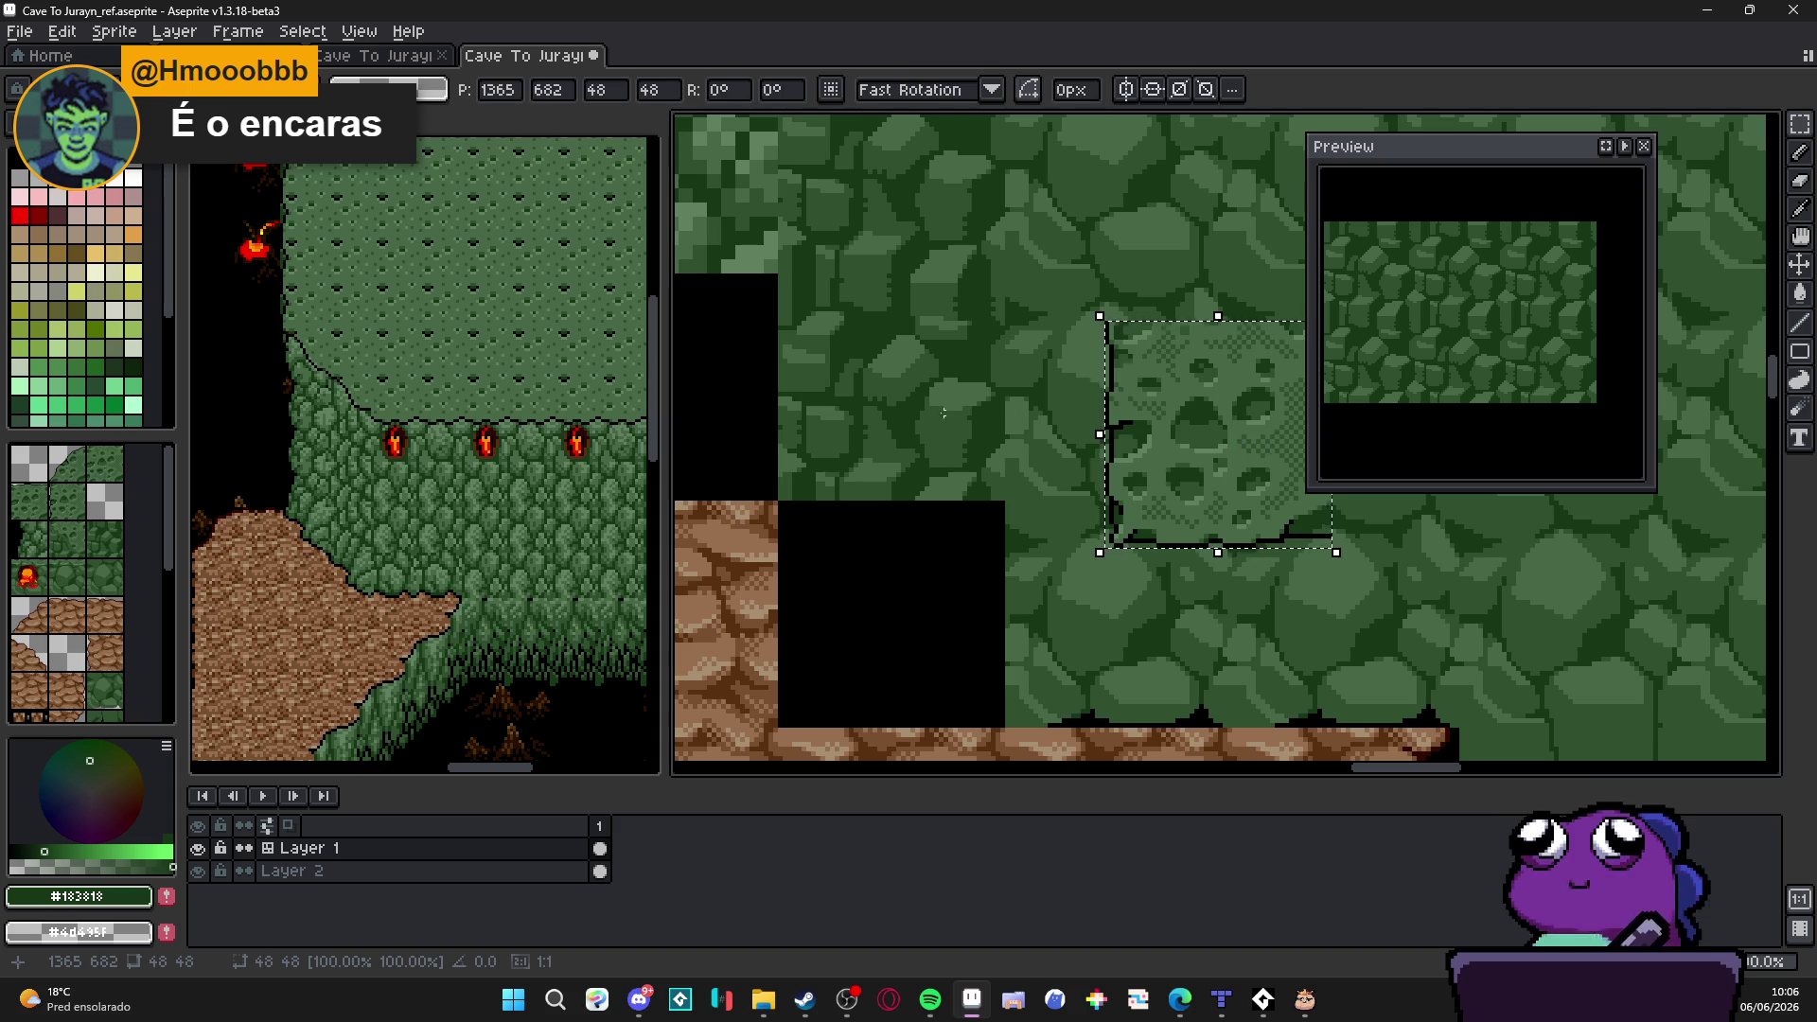
pyautogui.hotkey('ctrl', 'z')
pyautogui.hotkey('ctrl', 'v')
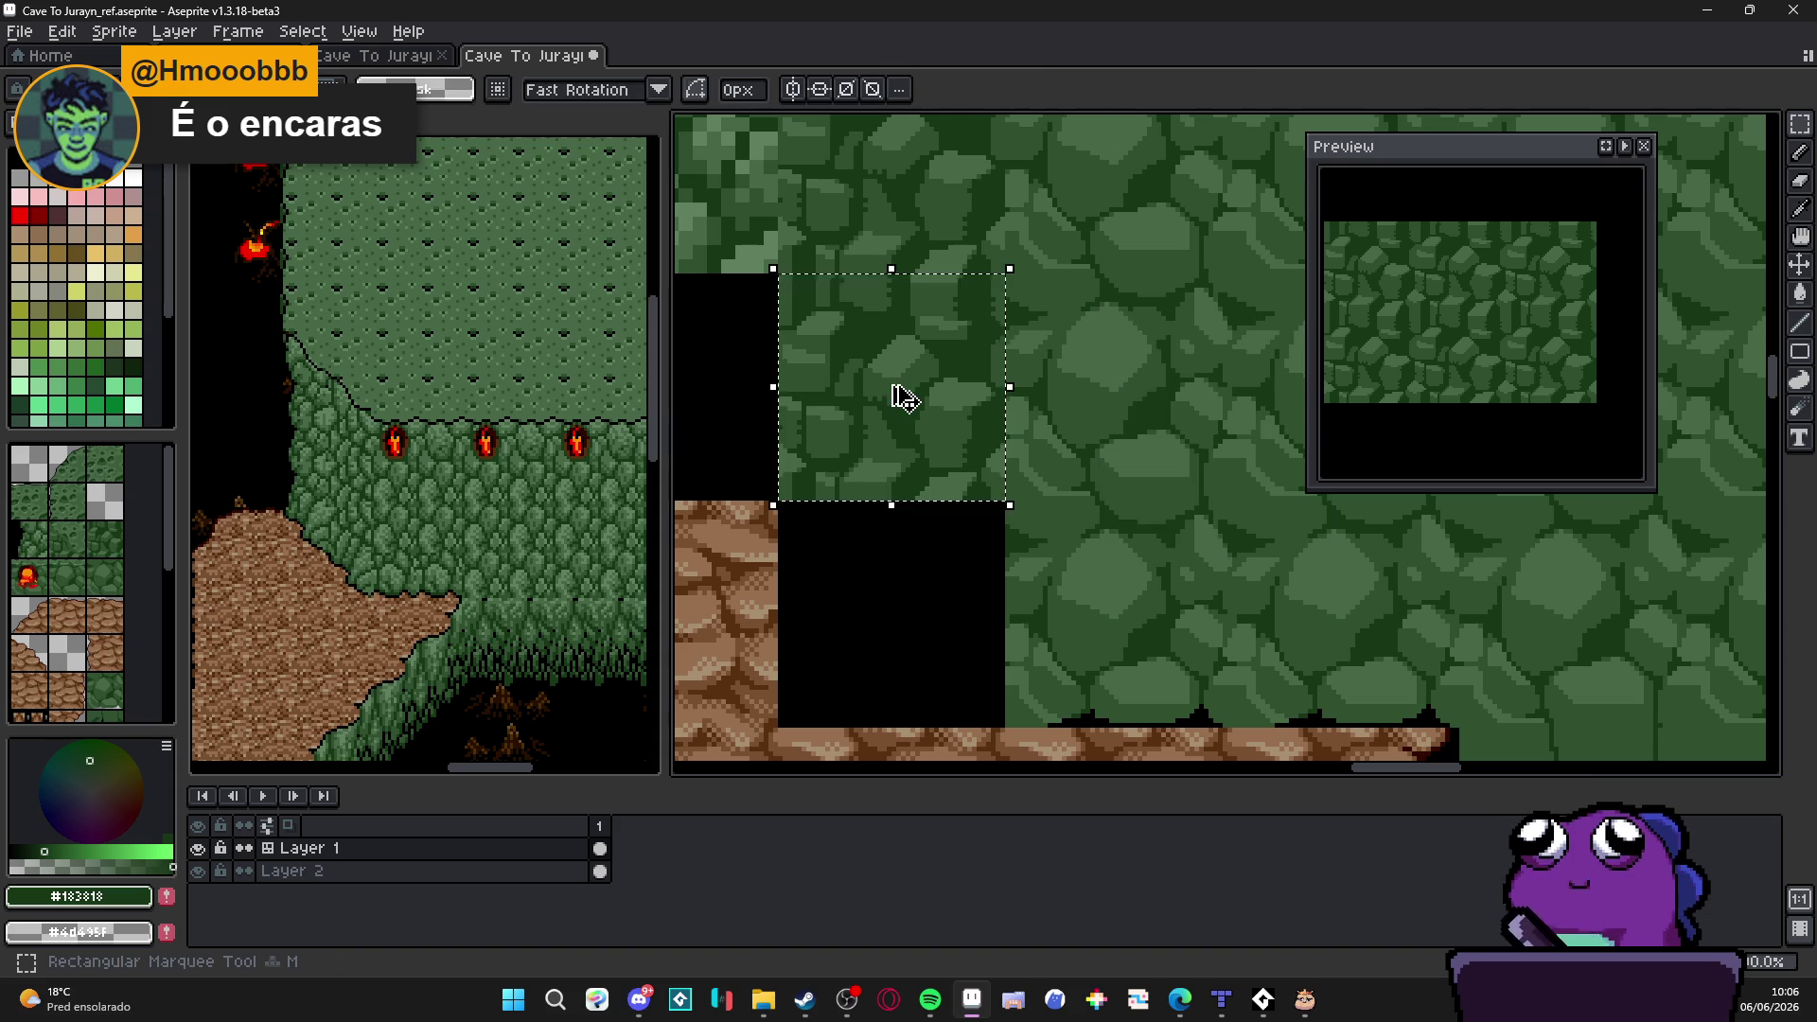
# Step: Move the pasted rock tile into the black gap, place it and show the tile grid
pyautogui.moveTo(904, 398); pyautogui.dragTo(905, 628)
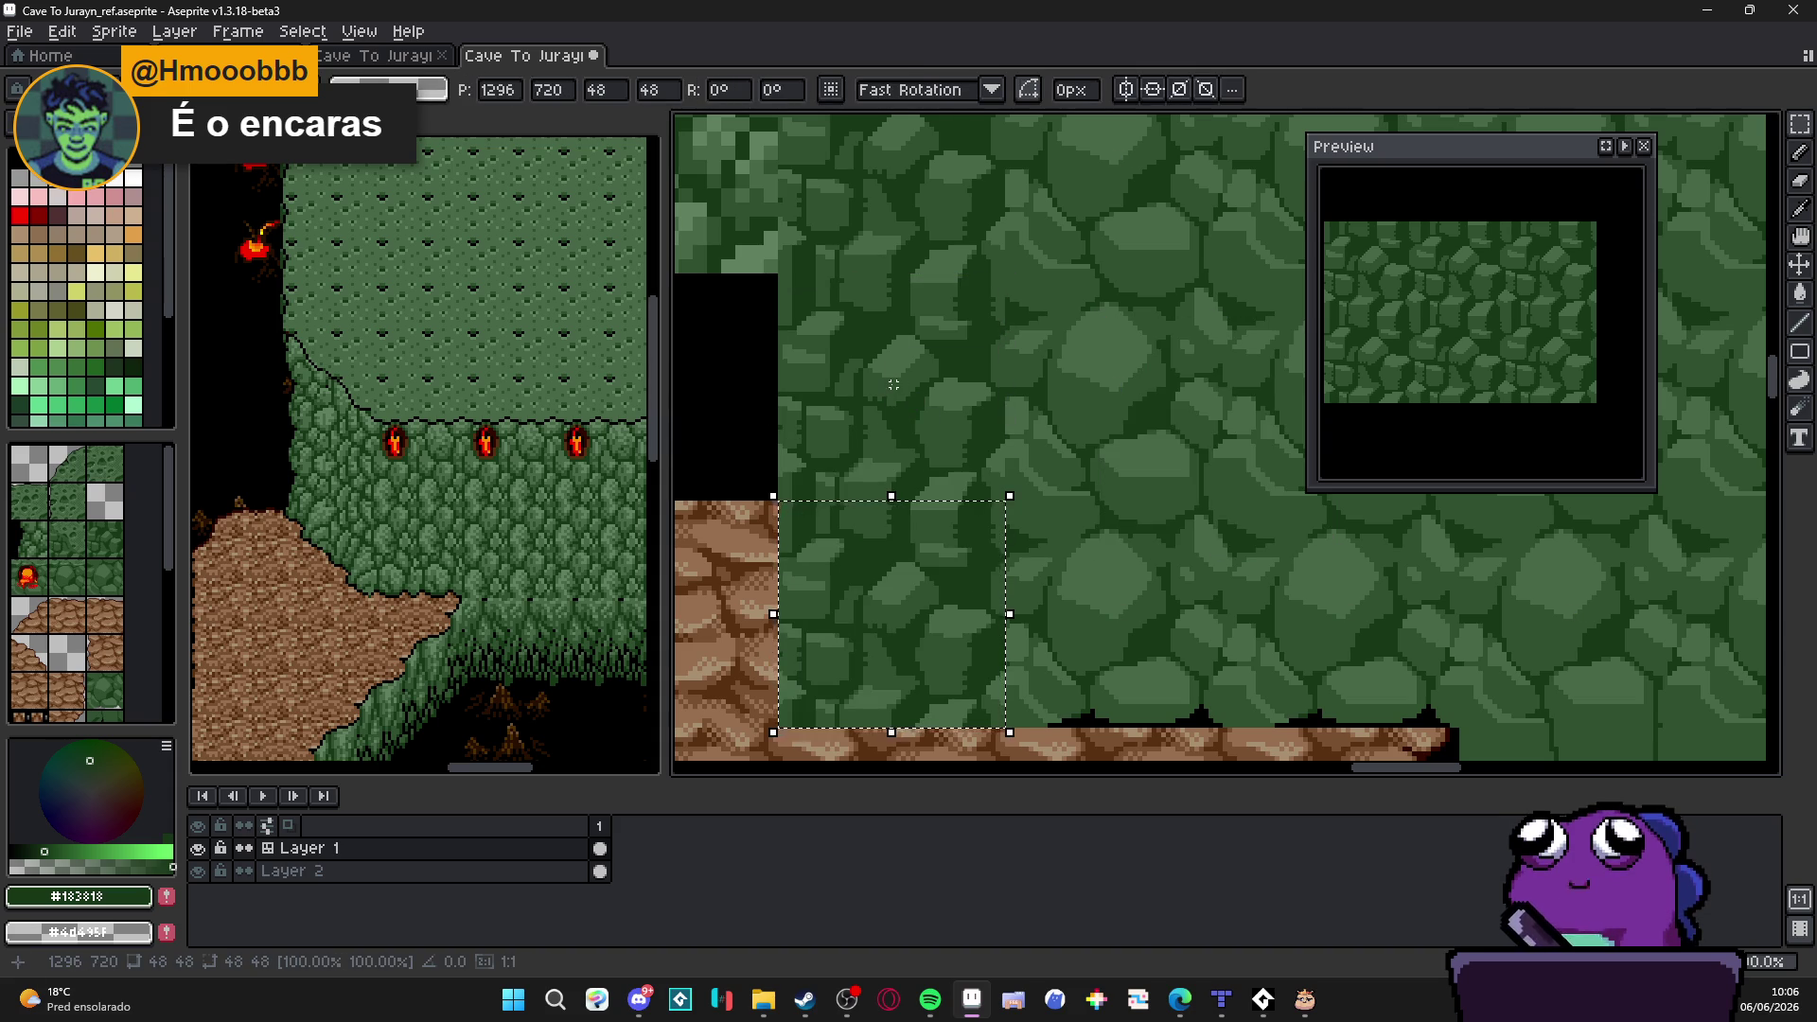
pyautogui.press('Return')
pyautogui.scroll(-1, 1035, 409)
pyautogui.scroll(-1, 1035, 409)
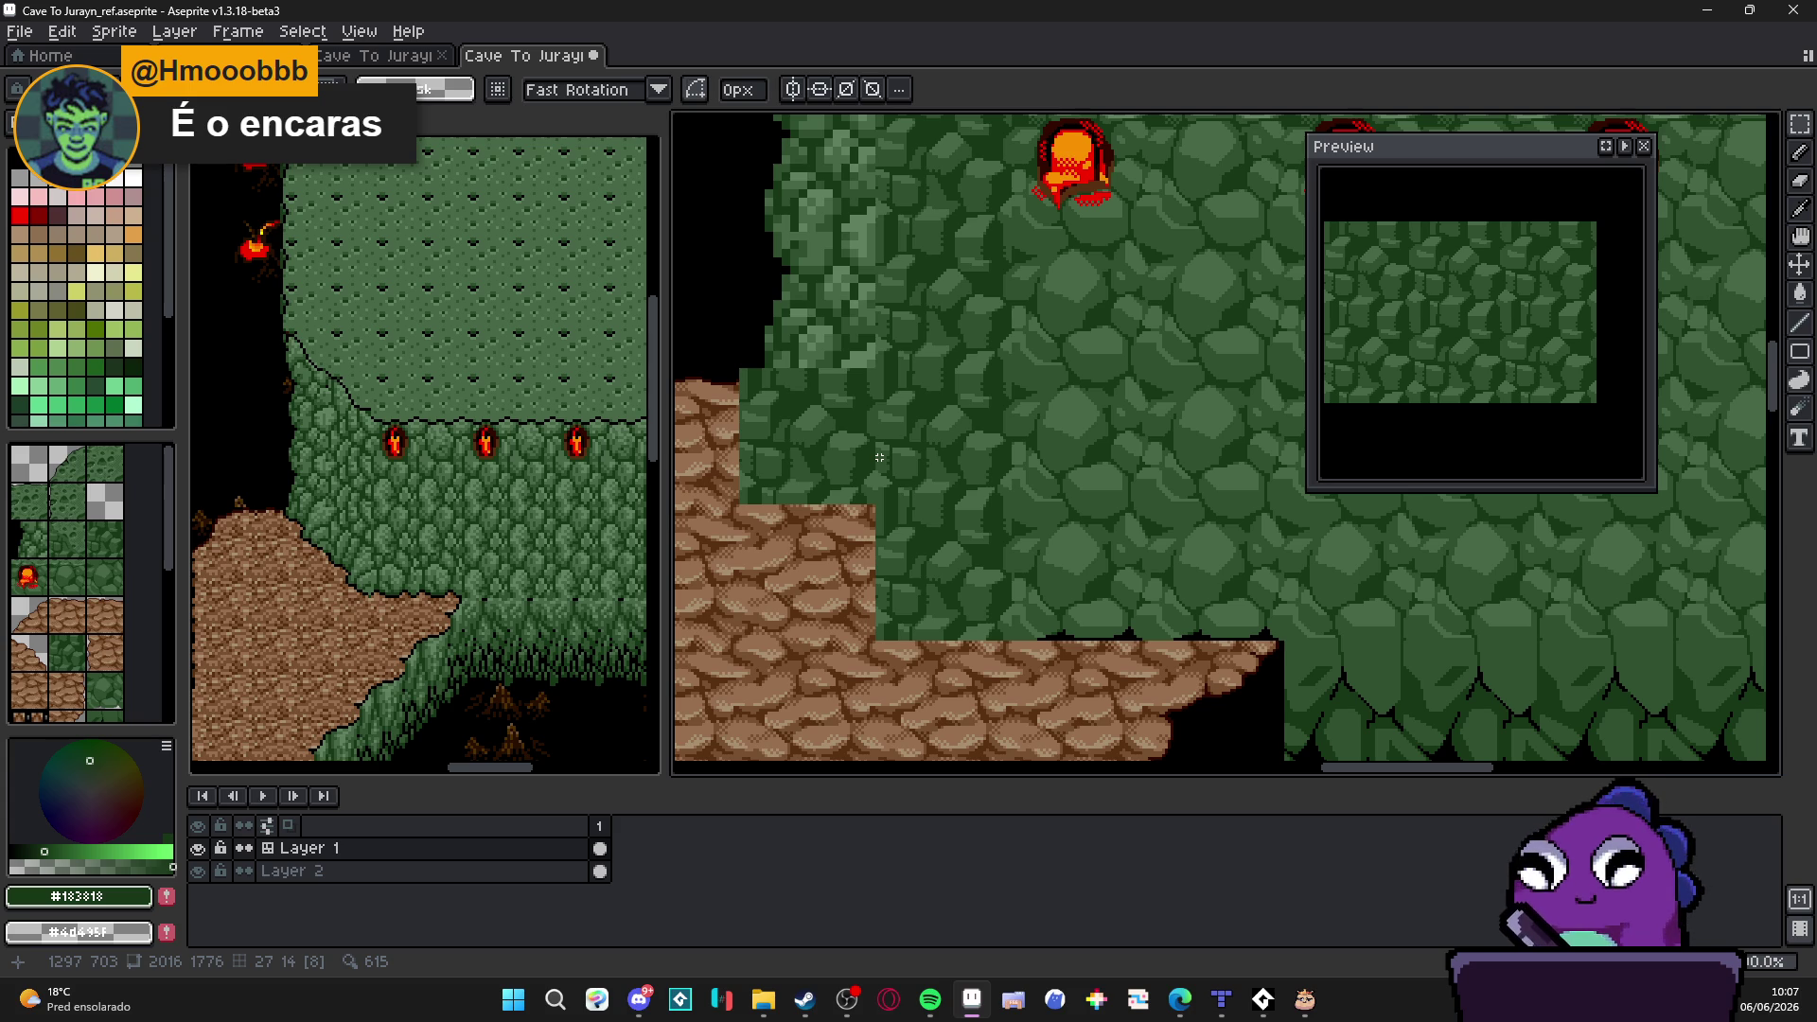
pyautogui.scroll(-1, 857, 469)
pyautogui.scroll(2, 854, 478)
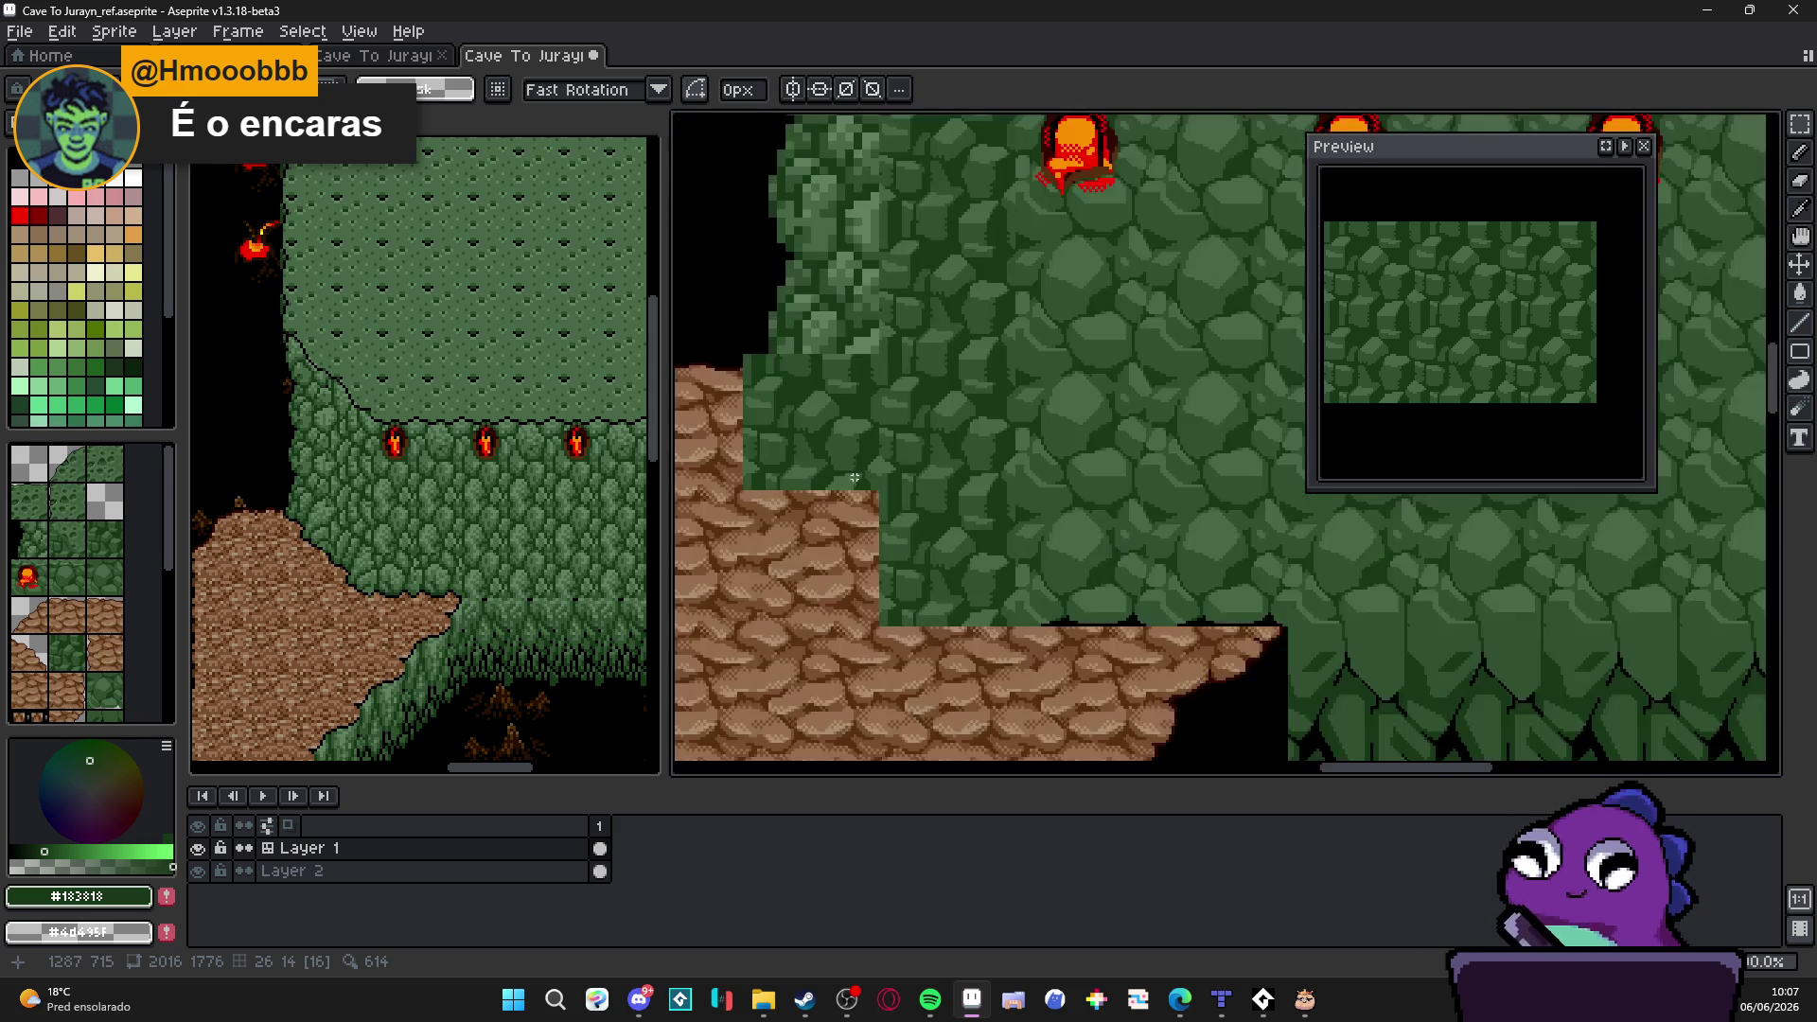
pyautogui.hotkey('ctrl', "'")
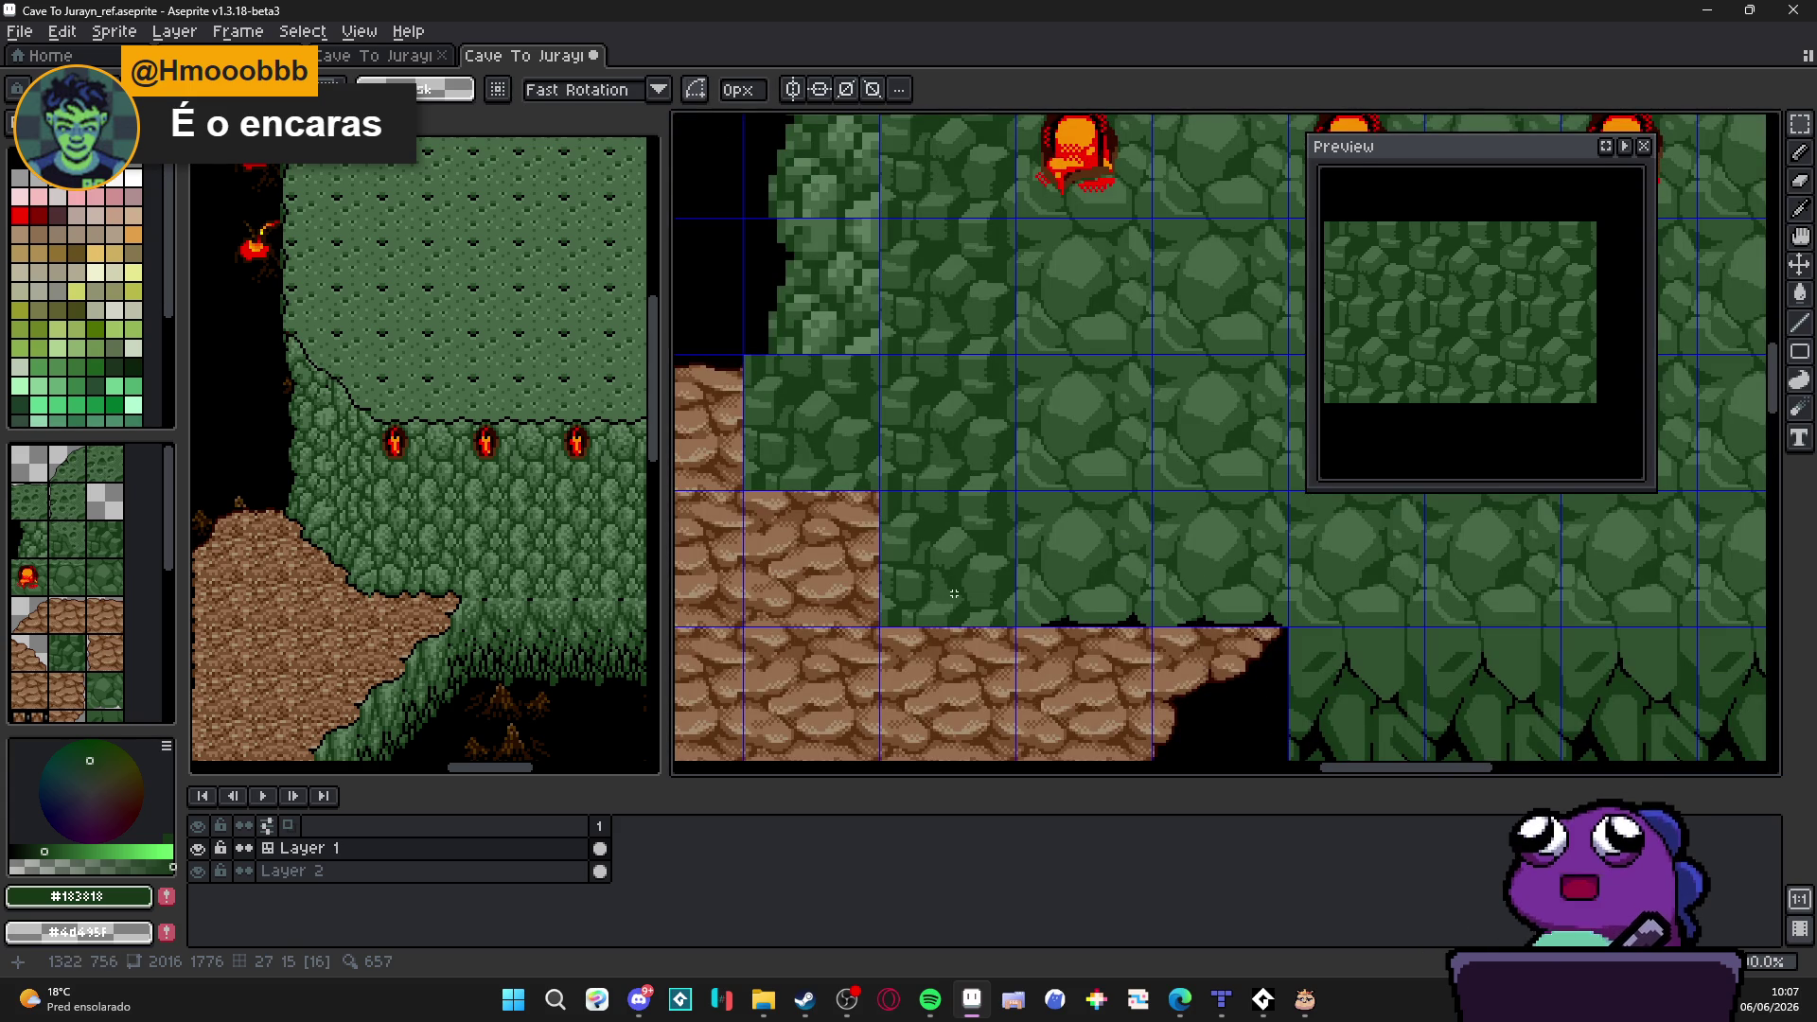
pyautogui.scroll(1, 961, 597)
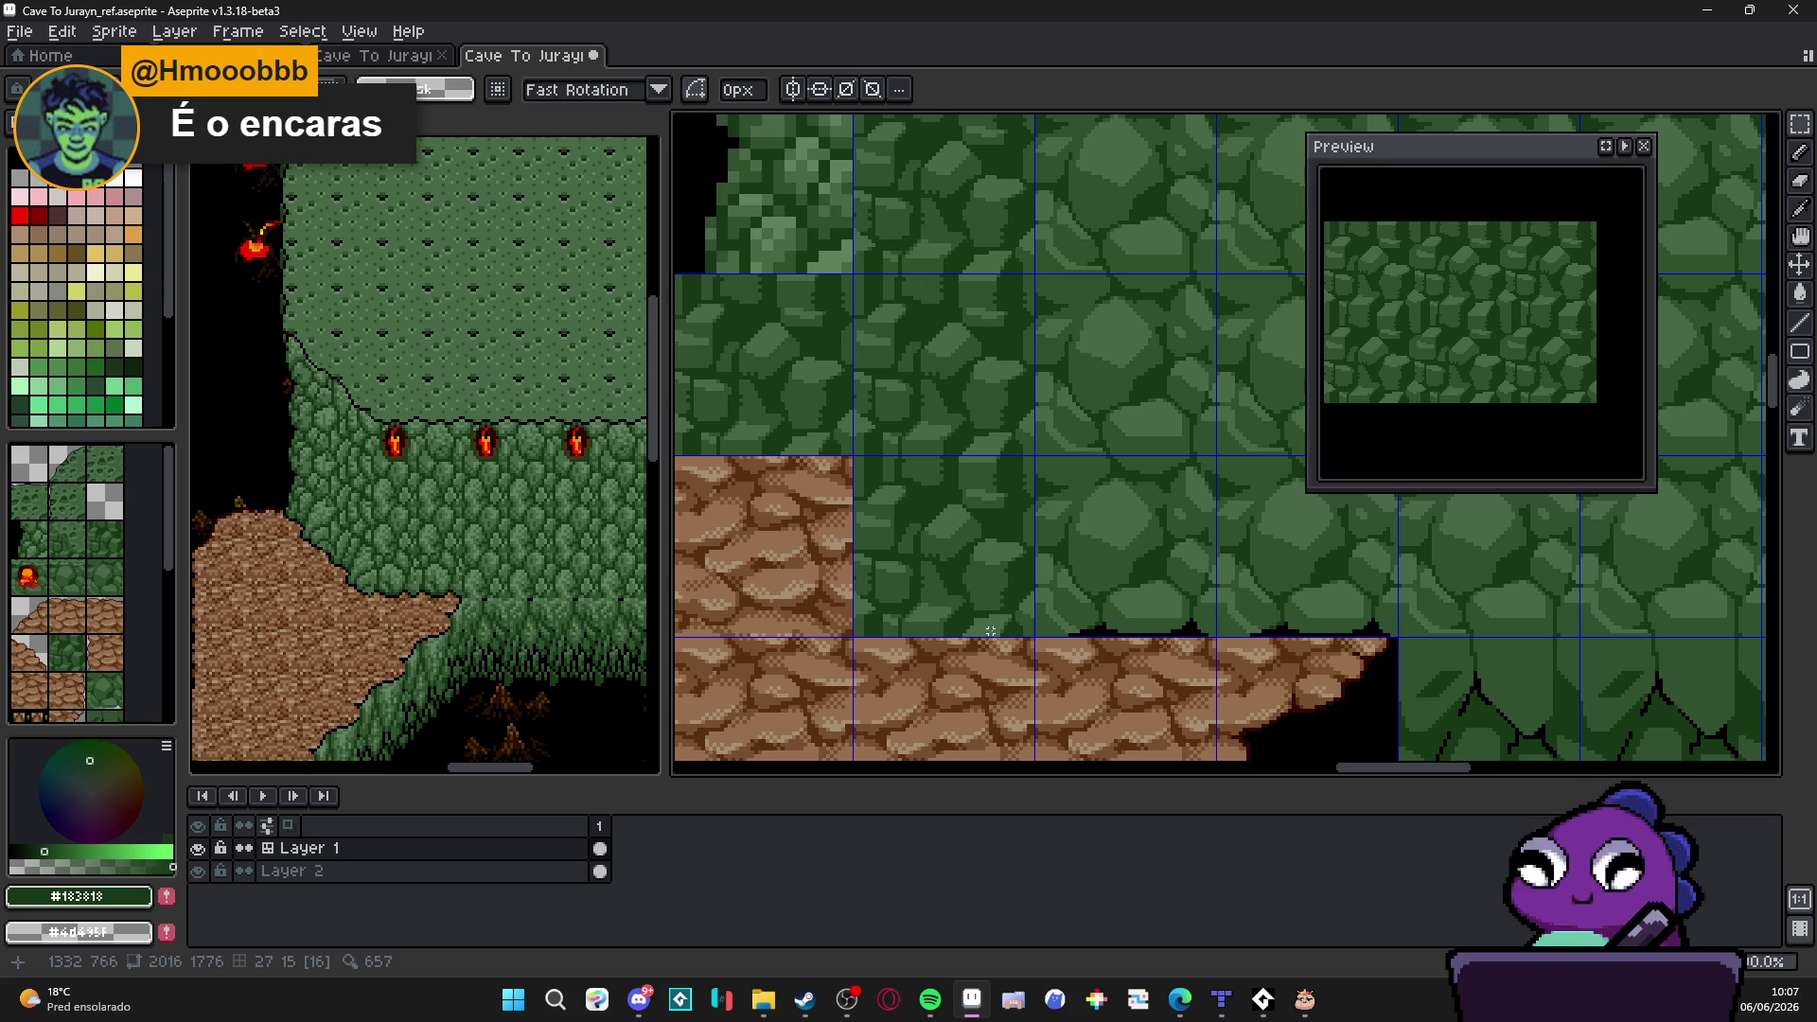
pyautogui.scroll(3, 1044, 624)
pyautogui.press('b')
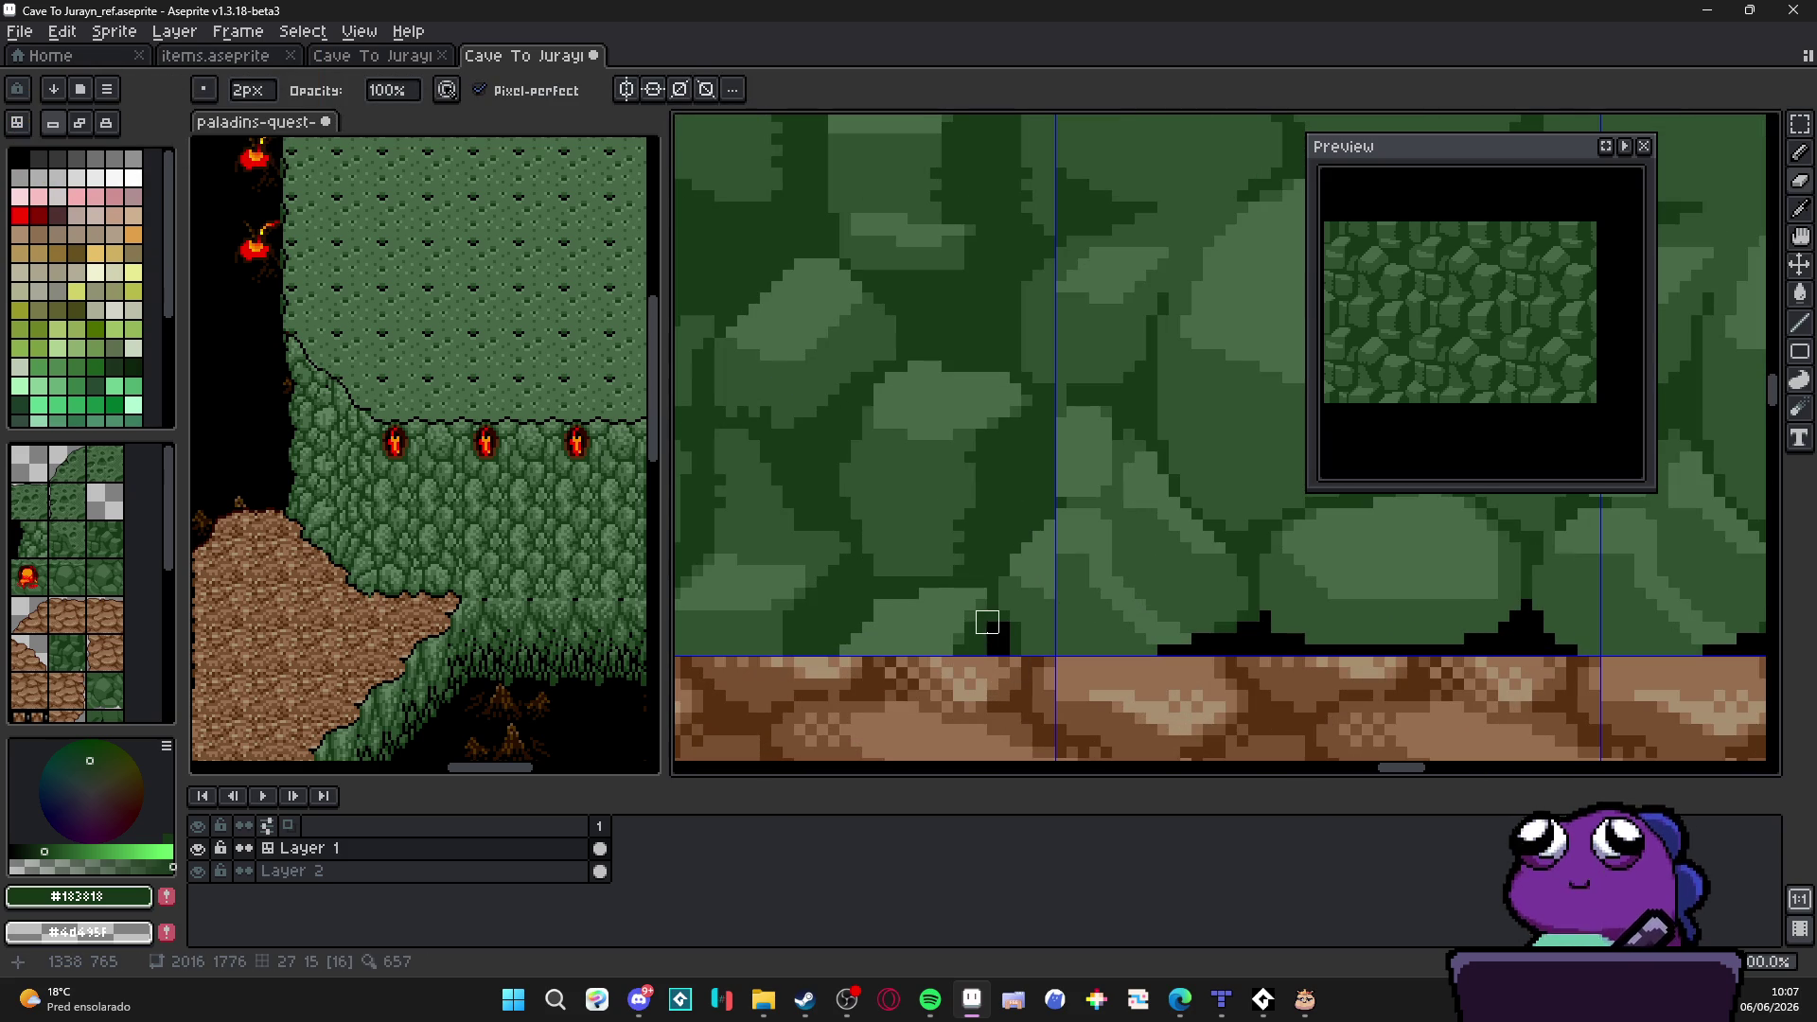
# Step: Draw a black void line down along the green rock edge beside the dirt, undoing the last strokes
pyautogui.moveTo(987, 622); pyautogui.dragTo(1168, 627)
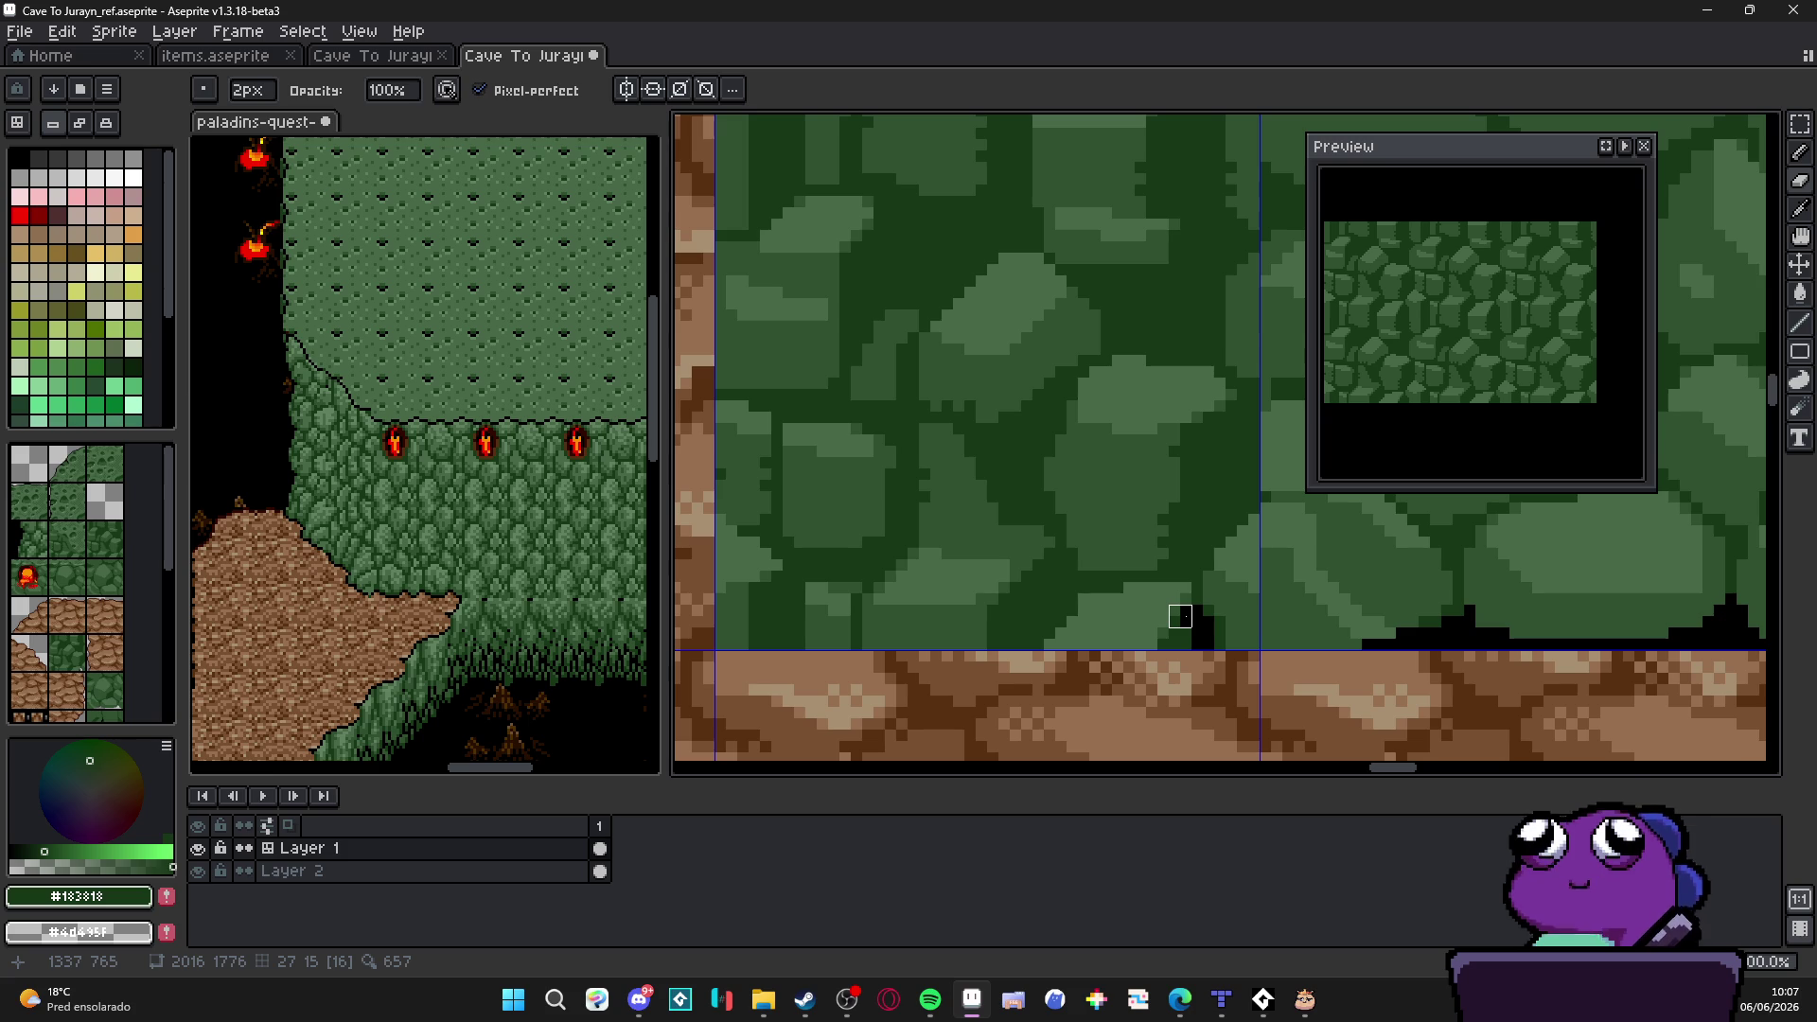
pyautogui.scroll(-2, 1180, 617)
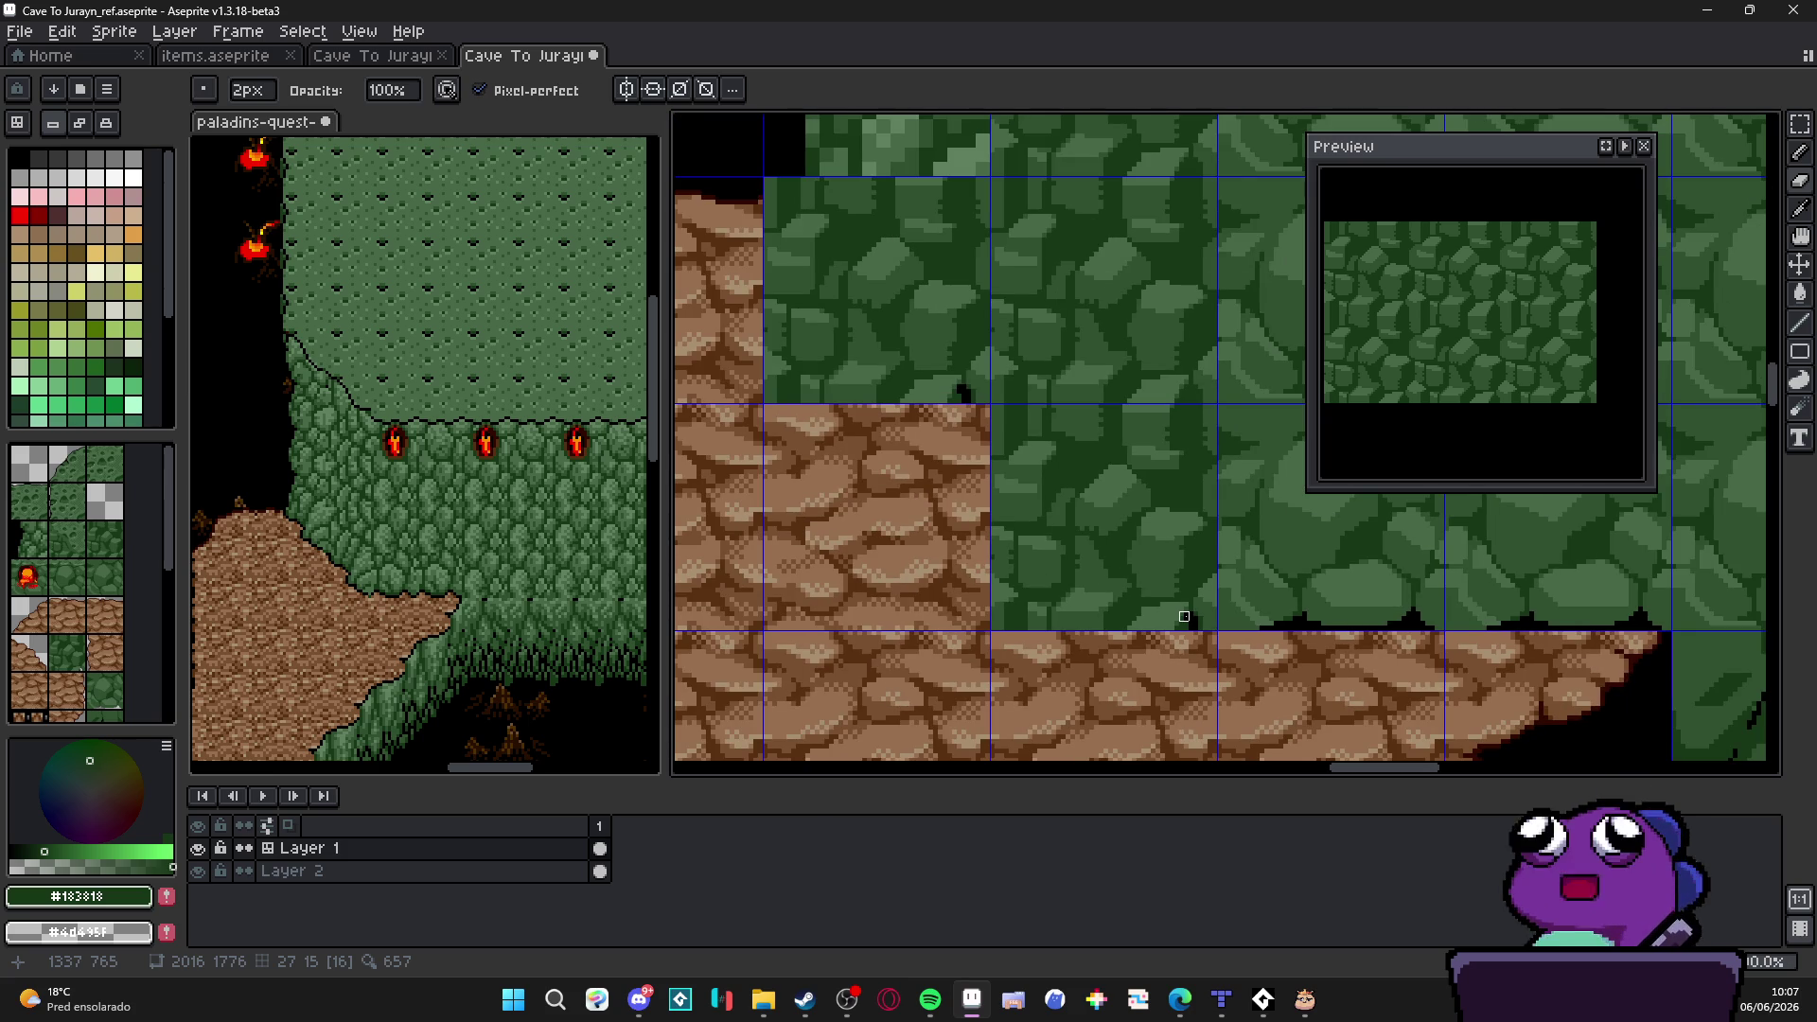
pyautogui.scroll(1, 995, 413)
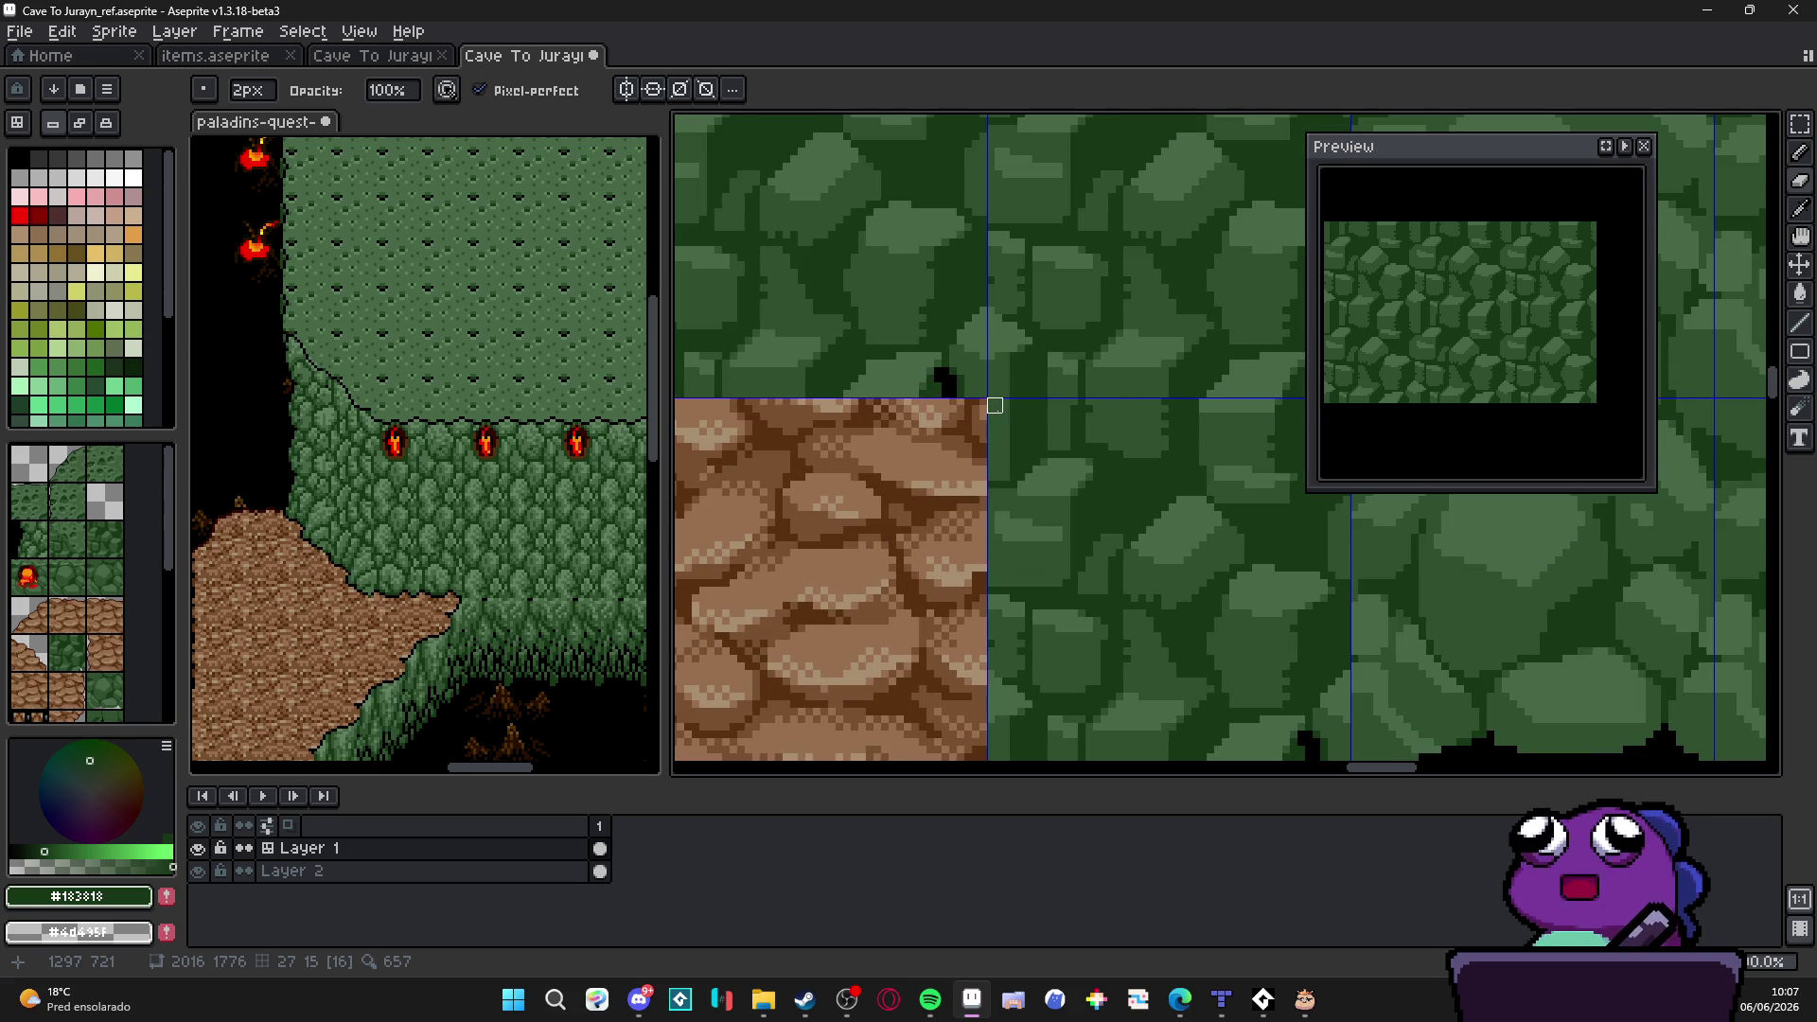
pyautogui.scroll(1, 995, 407)
pyautogui.moveTo(988, 401)
pyautogui.mouseDown()
pyautogui.moveTo(1048, 412)
pyautogui.moveTo(1071, 471)
pyautogui.mouseUp()
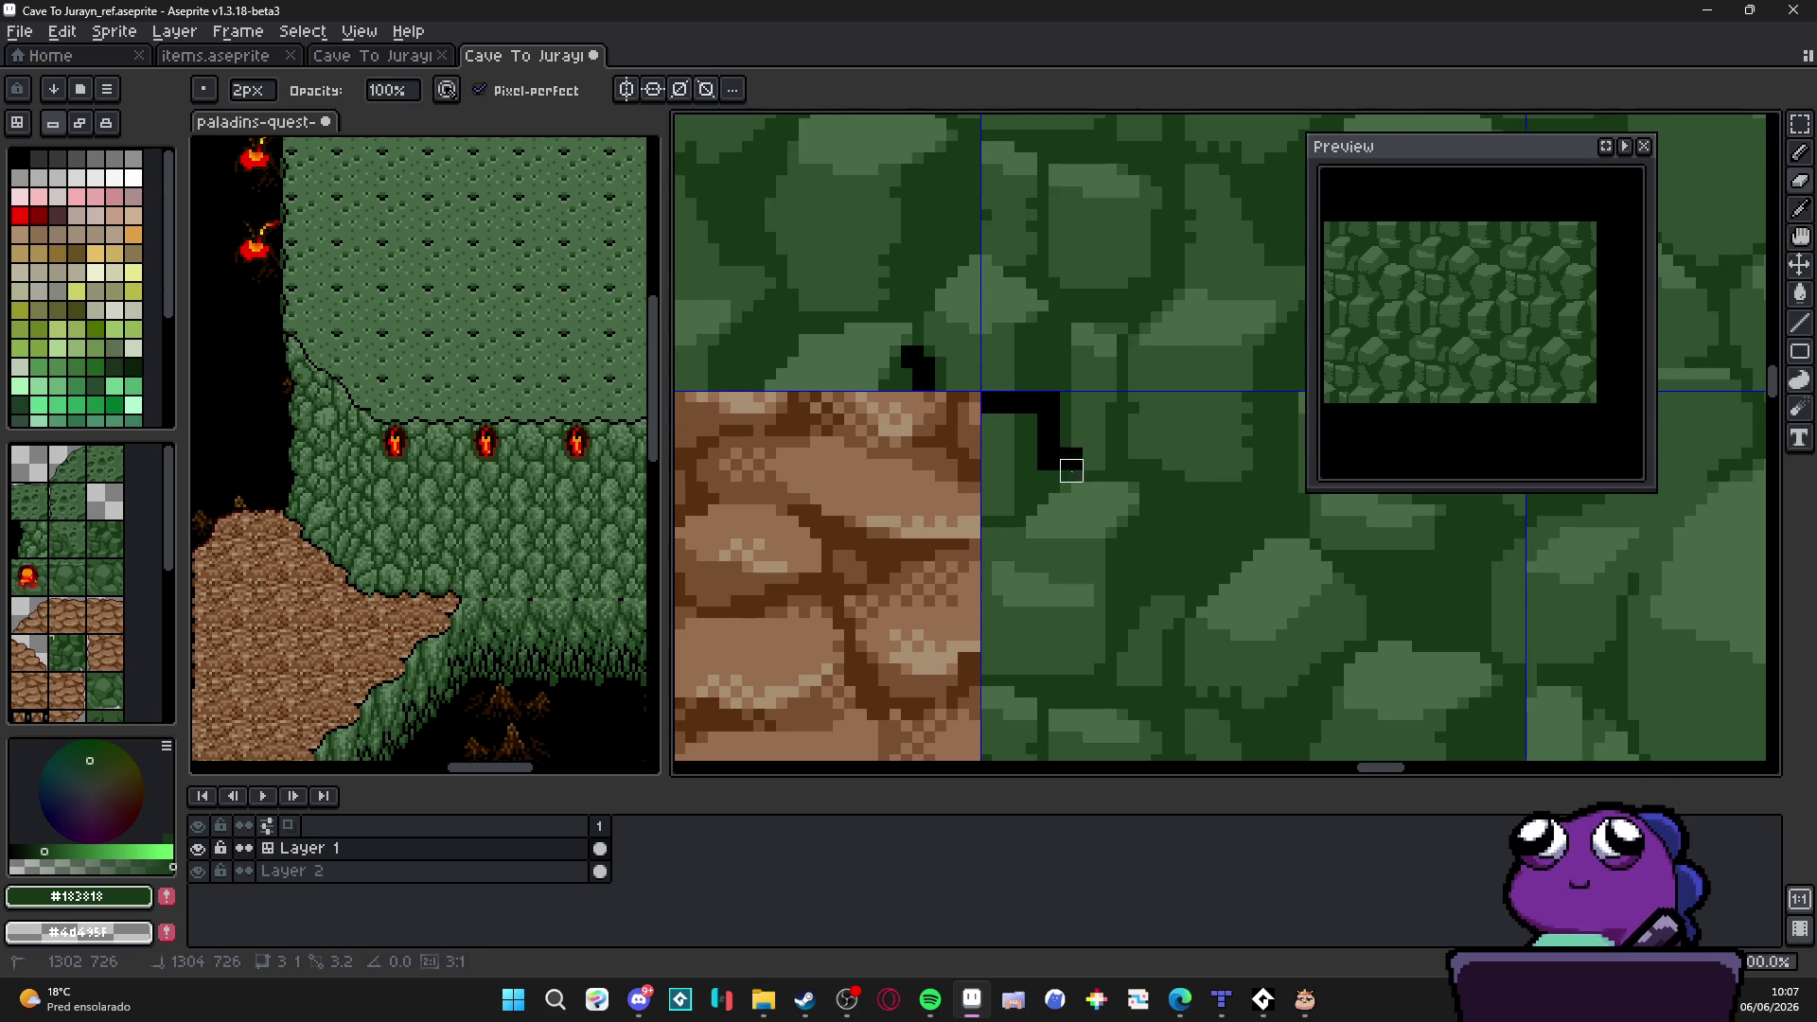
pyautogui.moveTo(1070, 471); pyautogui.dragTo(1083, 482)
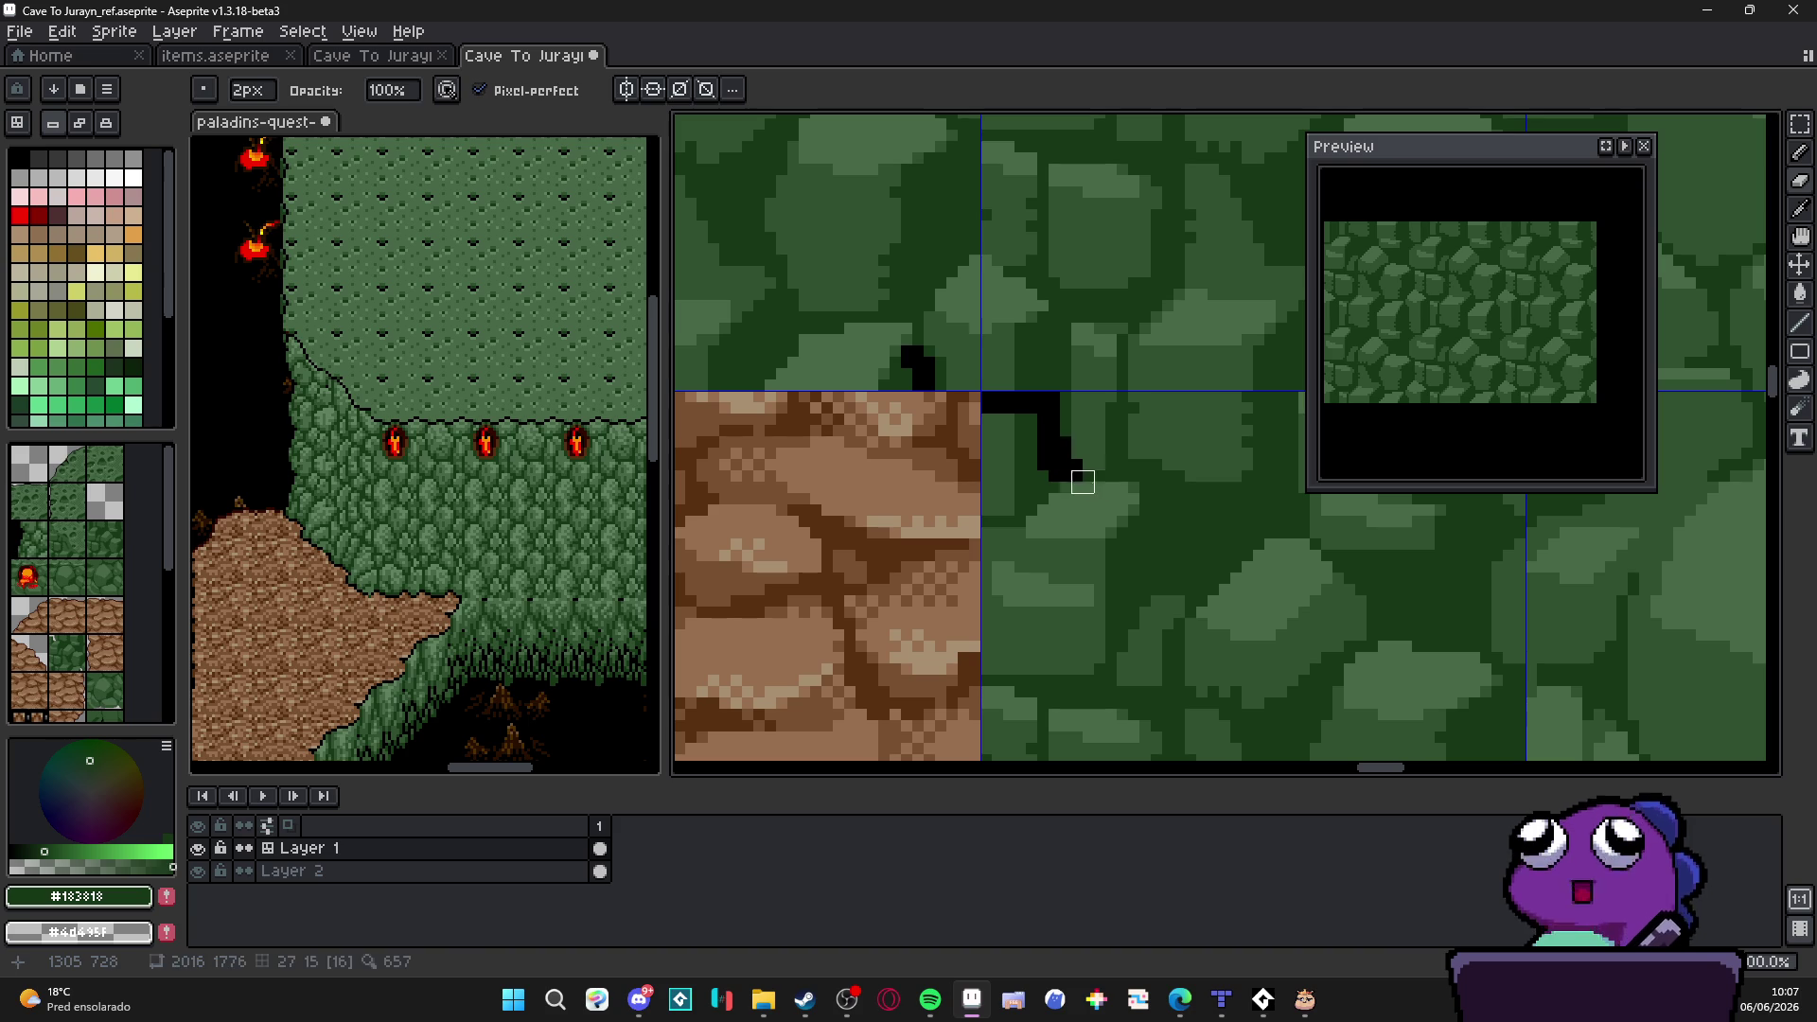
pyautogui.click(1094, 483)
pyautogui.scroll(-1, 1104, 483)
pyautogui.moveTo(1105, 483)
pyautogui.mouseDown()
pyautogui.moveTo(1162, 594)
pyautogui.moveTo(1281, 689)
pyautogui.moveTo(1048, 712)
pyautogui.moveTo(1048, 449)
pyautogui.moveTo(1066, 695)
pyautogui.moveTo(1269, 696)
pyautogui.moveTo(1191, 667)
pyautogui.moveTo(1055, 661)
pyautogui.moveTo(1208, 649)
pyautogui.moveTo(1146, 603)
pyautogui.moveTo(1064, 454)
pyautogui.moveTo(1079, 637)
pyautogui.moveTo(1064, 629)
pyautogui.moveTo(1172, 643)
pyautogui.moveTo(1128, 600)
pyautogui.moveTo(1132, 573)
pyautogui.moveTo(1074, 531)
pyautogui.moveTo(1121, 568)
pyautogui.mouseUp()
pyautogui.hotkey('ctrl', 'z')
# Step: Undo a stroke, paint a few green edge pixels, then sample the rock greens #305030 and #486848
pyautogui.hotkey('ctrl', 'z')
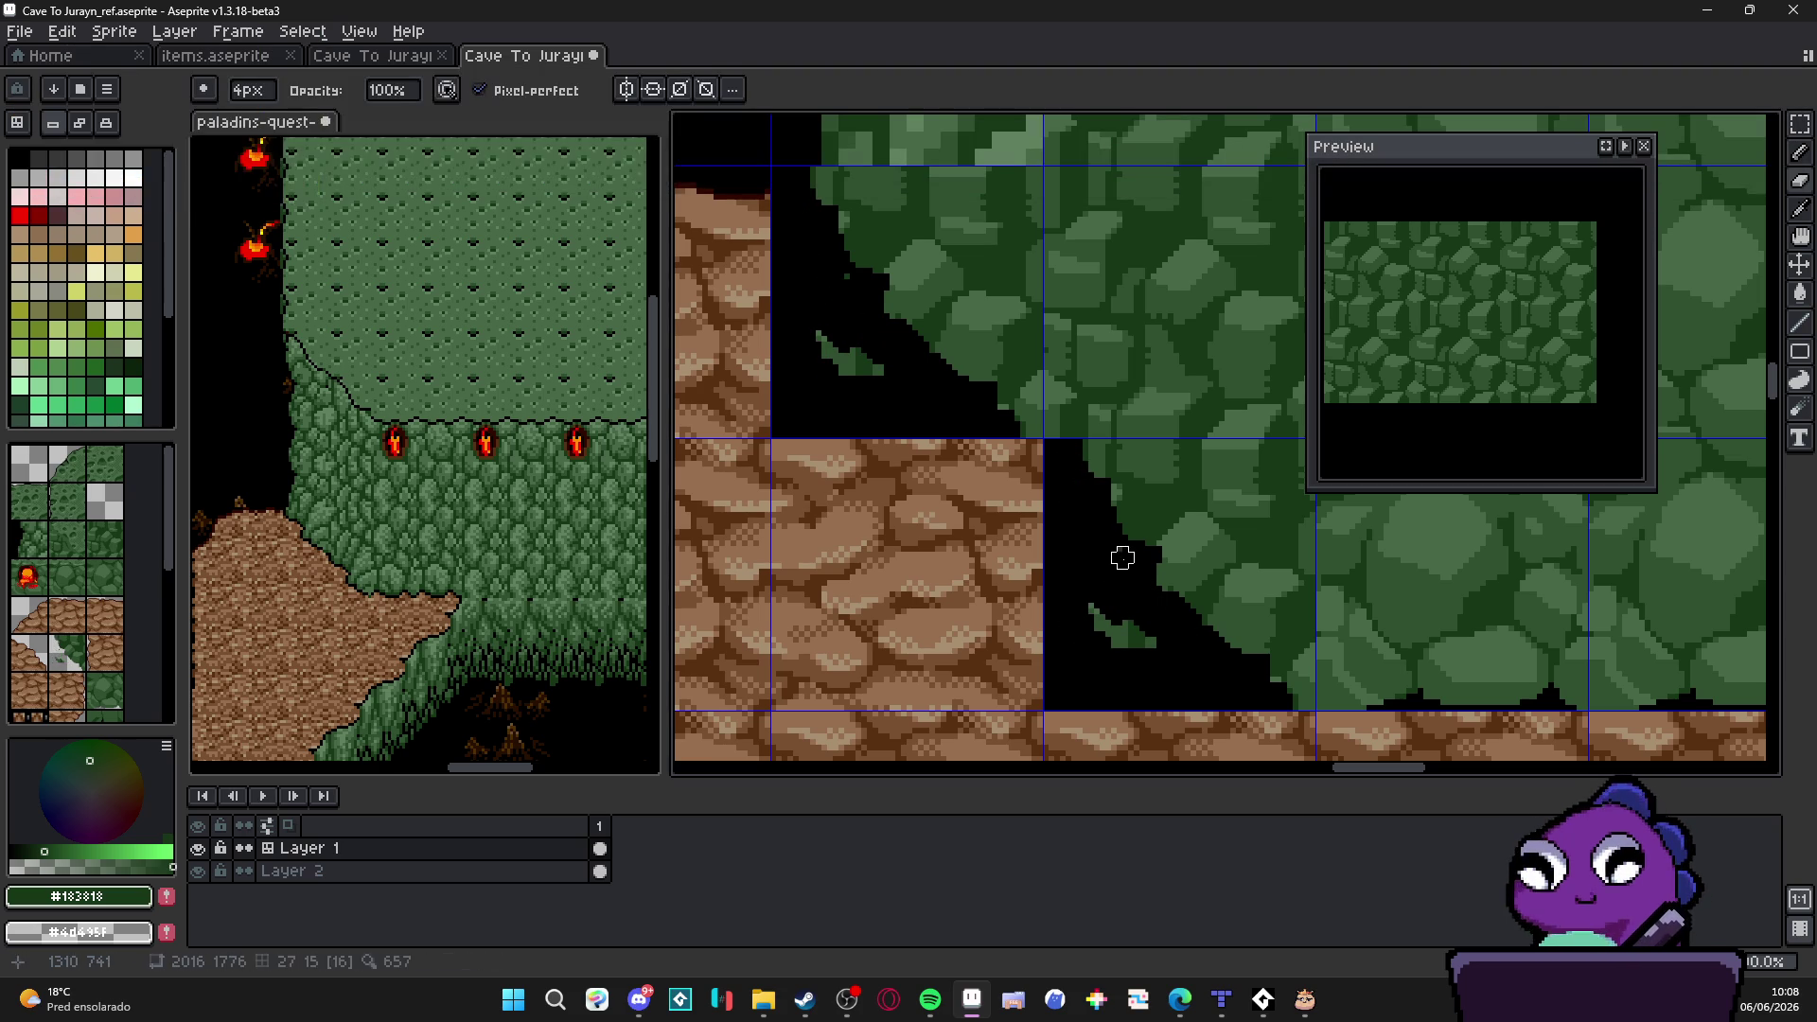
pyautogui.hotkey('ctrl', 'z')
pyautogui.hotkey('ctrl', 'z')
pyautogui.hotkey('ctrl', 'z')
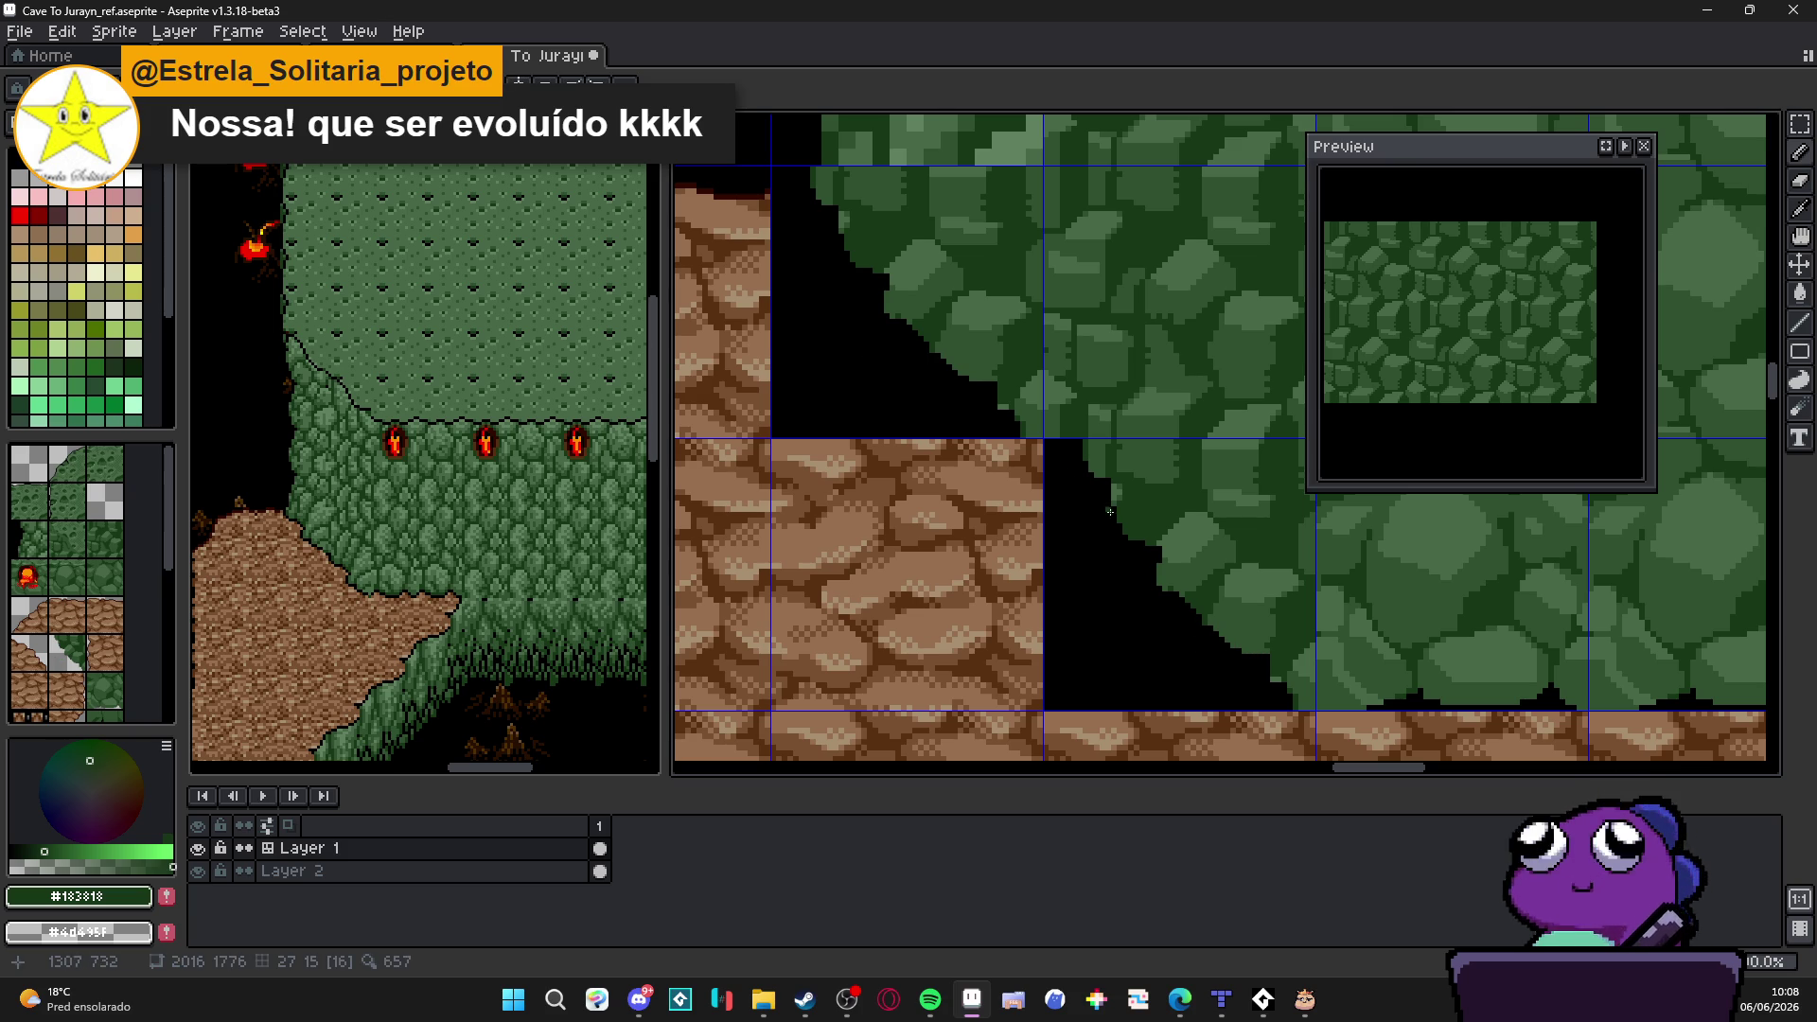
pyautogui.scroll(1, 1121, 529)
pyautogui.scroll(2, 1121, 511)
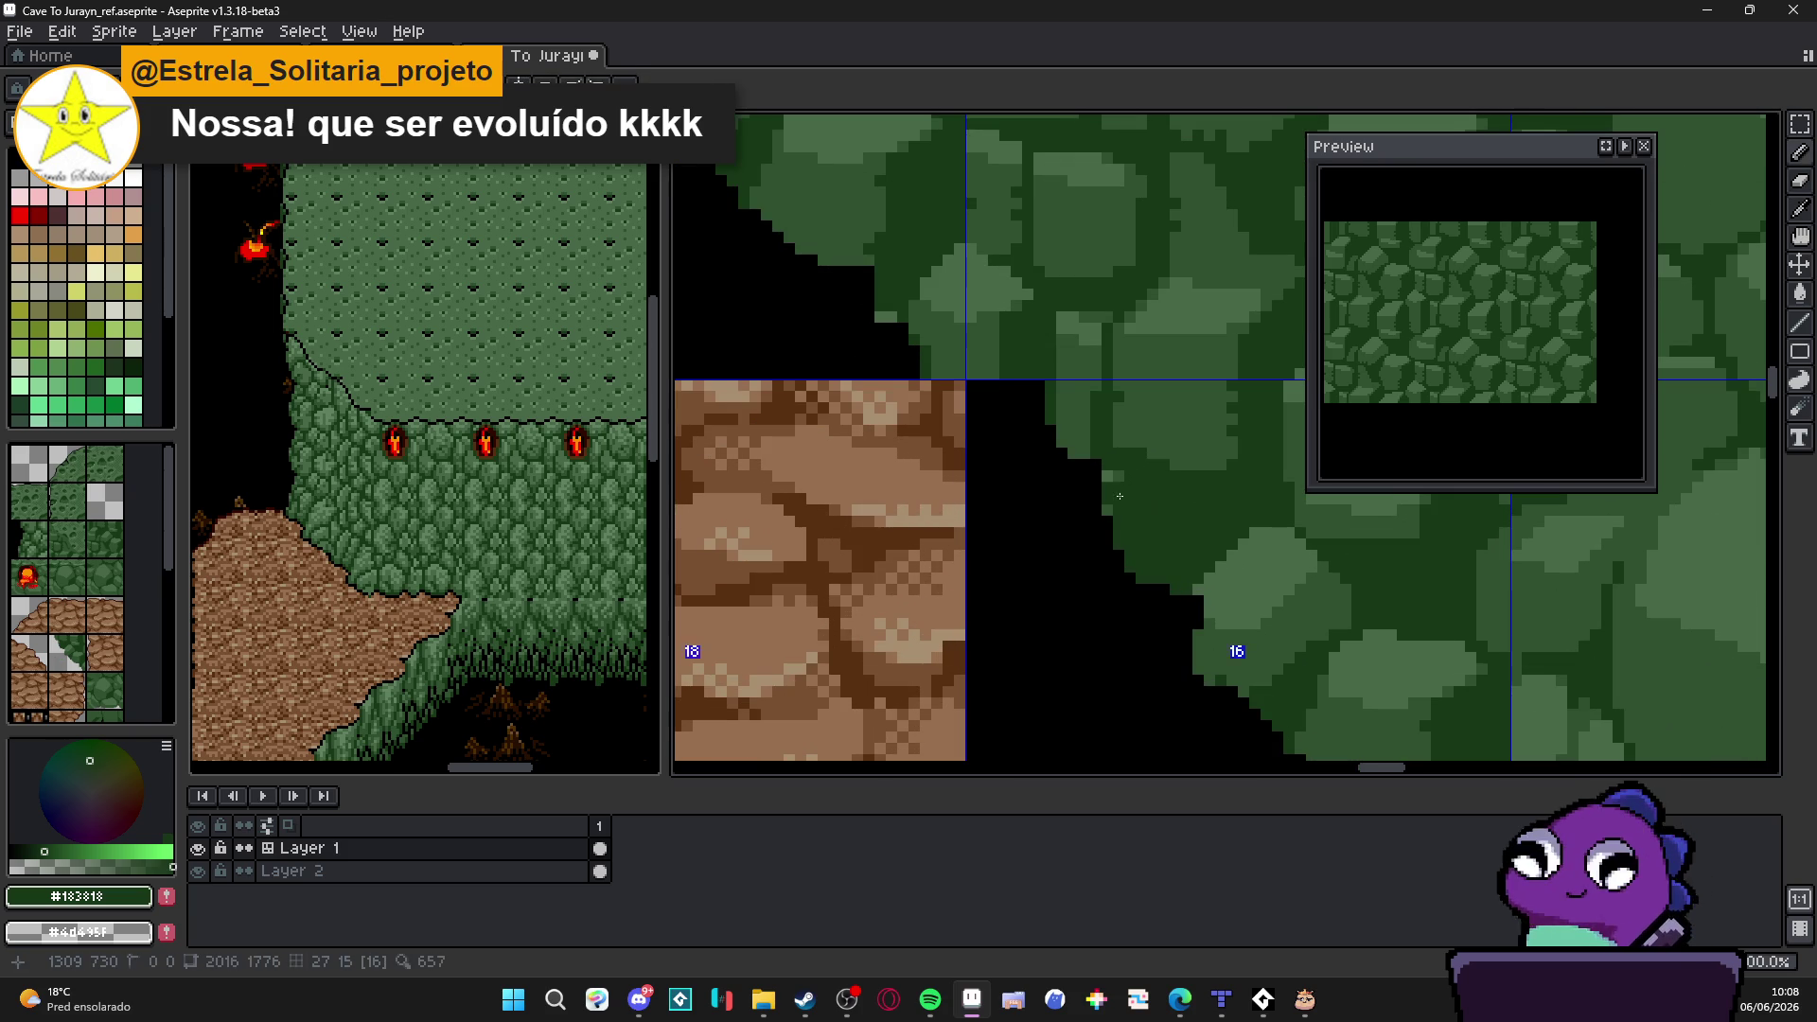
pyautogui.scroll(-1, 1129, 491)
pyautogui.scroll(1, 1143, 483)
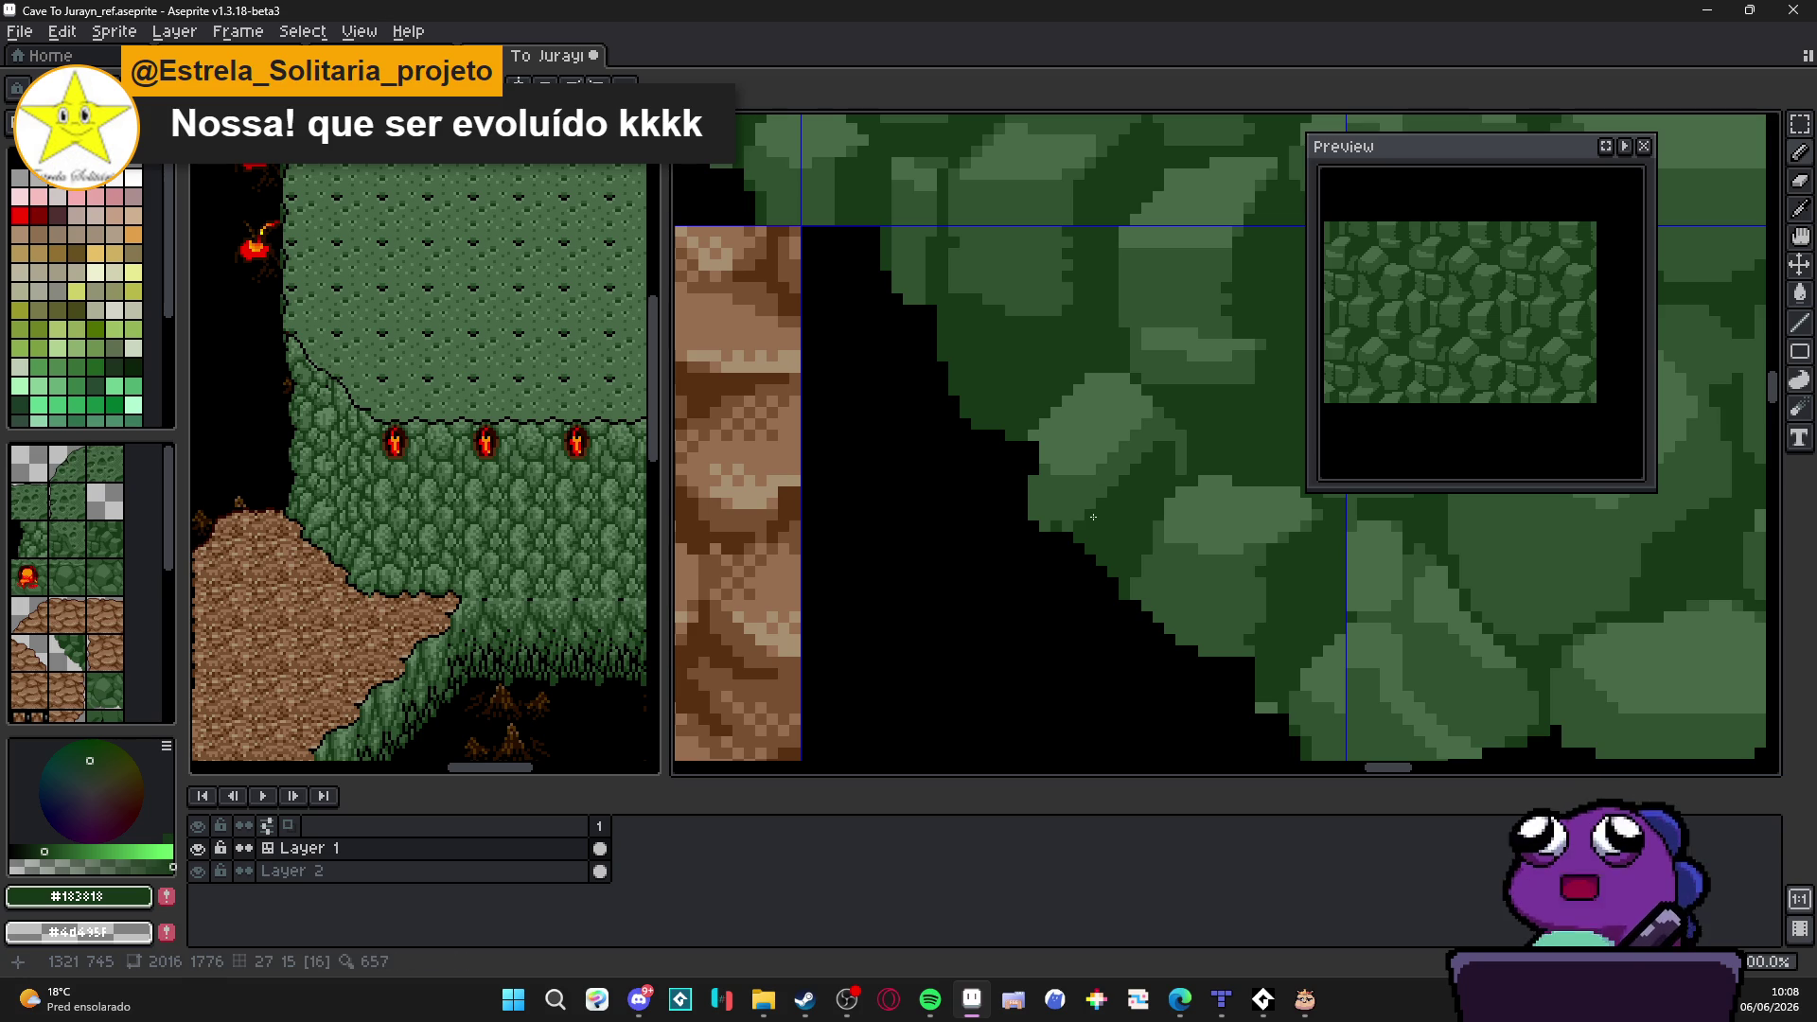
pyautogui.scroll(1, 1150, 455)
pyautogui.keyDown('alt'); pyautogui.click(1176, 435); pyautogui.keyUp('alt')
pyautogui.moveTo(1175, 469); pyautogui.dragTo(1177, 492)
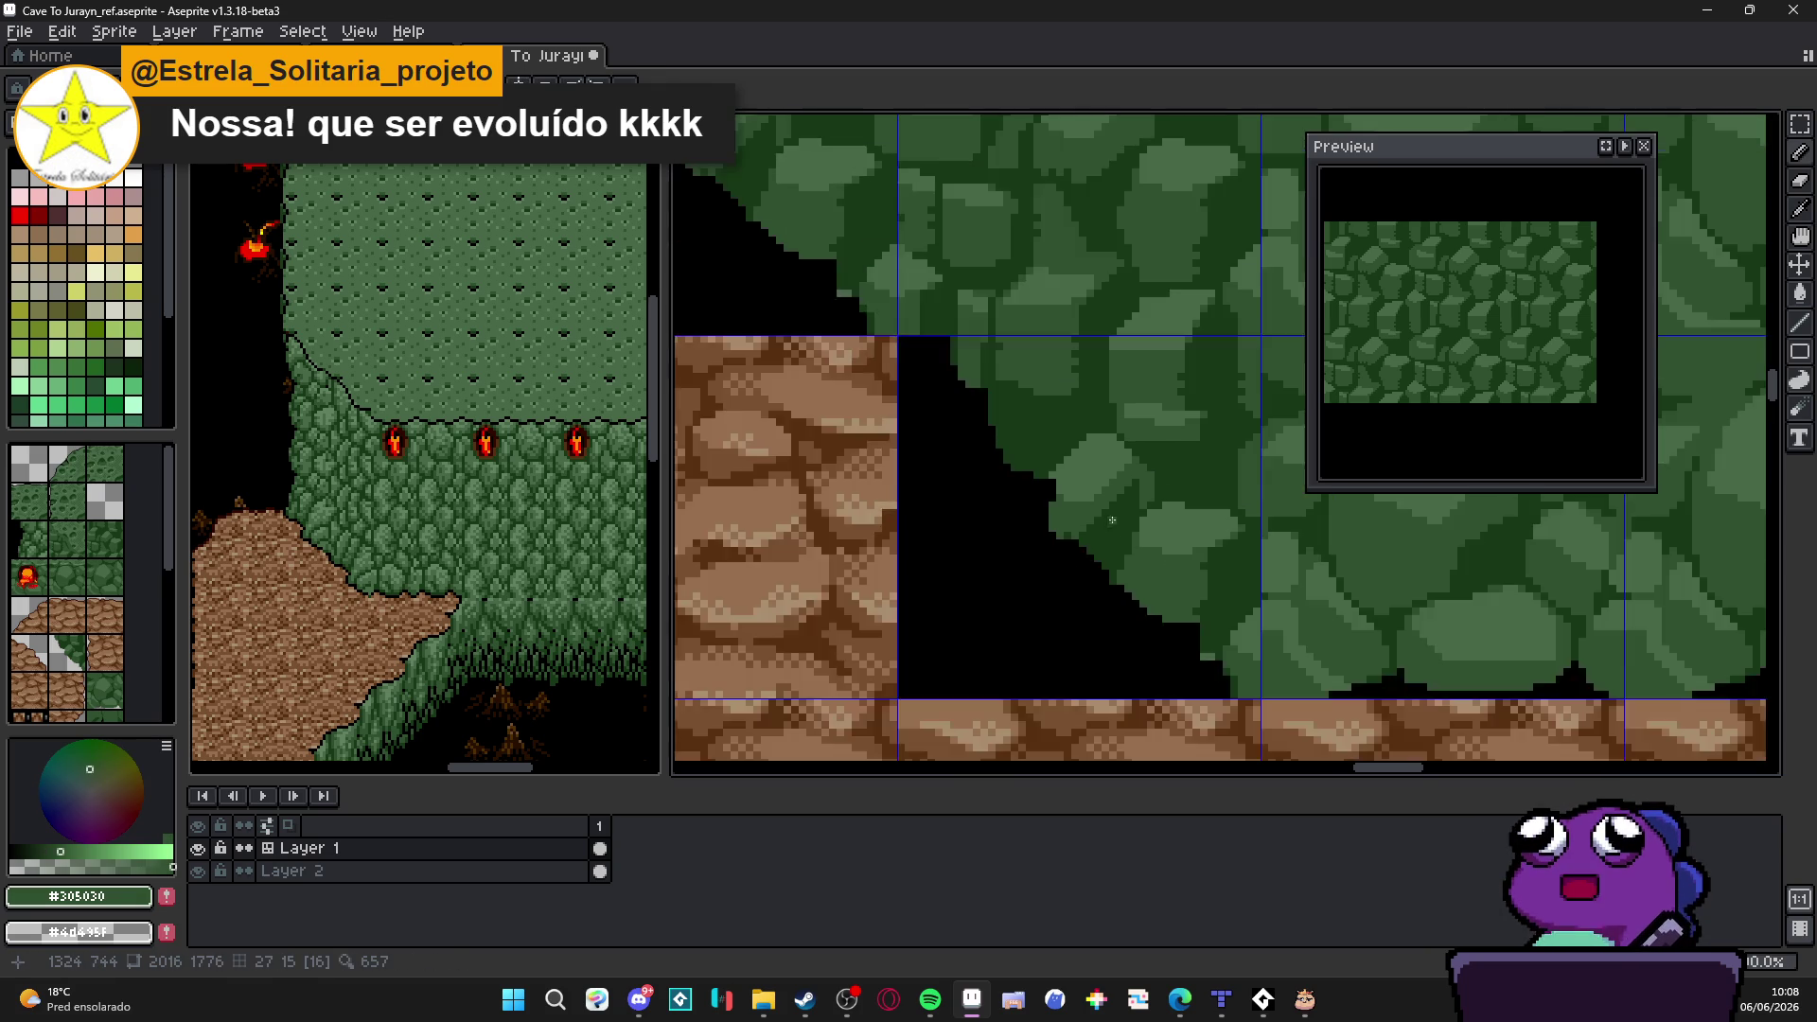
pyautogui.scroll(-1, 1121, 520)
pyautogui.scroll(1, 1122, 520)
pyautogui.keyDown('alt'); pyautogui.click(1073, 525); pyautogui.keyUp('alt')
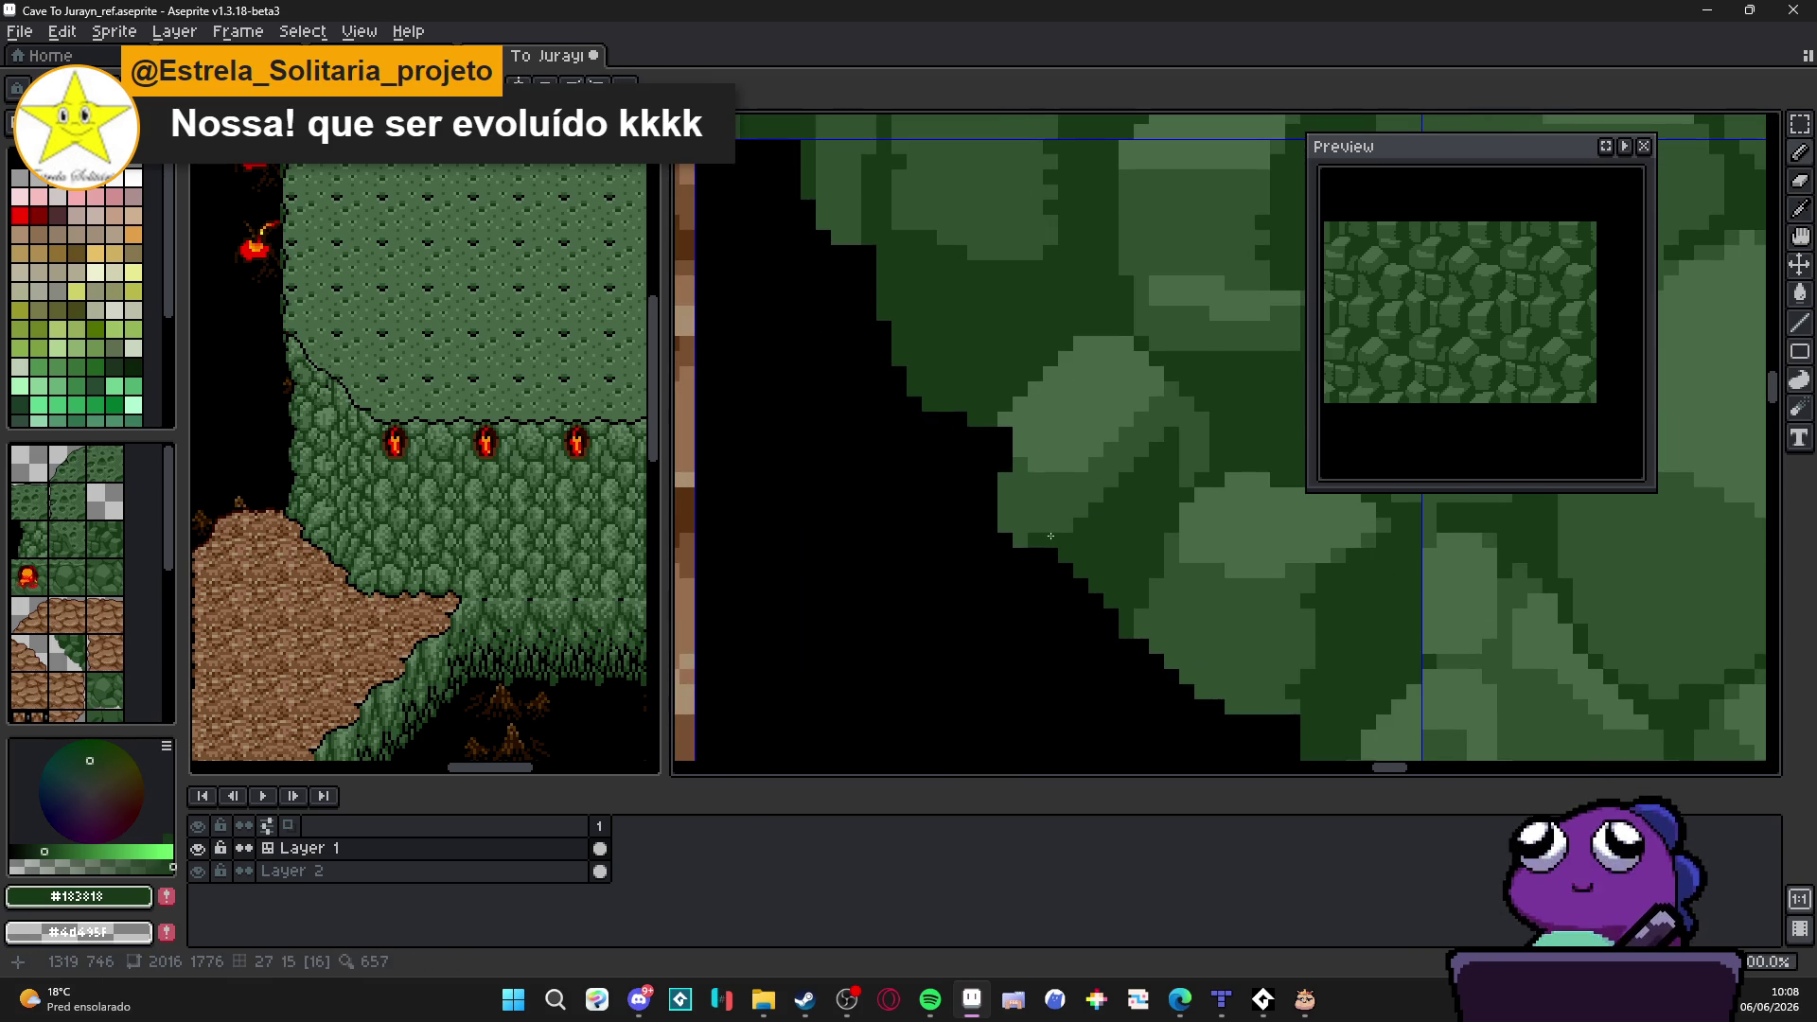
pyautogui.scroll(-1, 1034, 539)
pyautogui.scroll(-1, 1037, 535)
pyautogui.scroll(-1, 1041, 533)
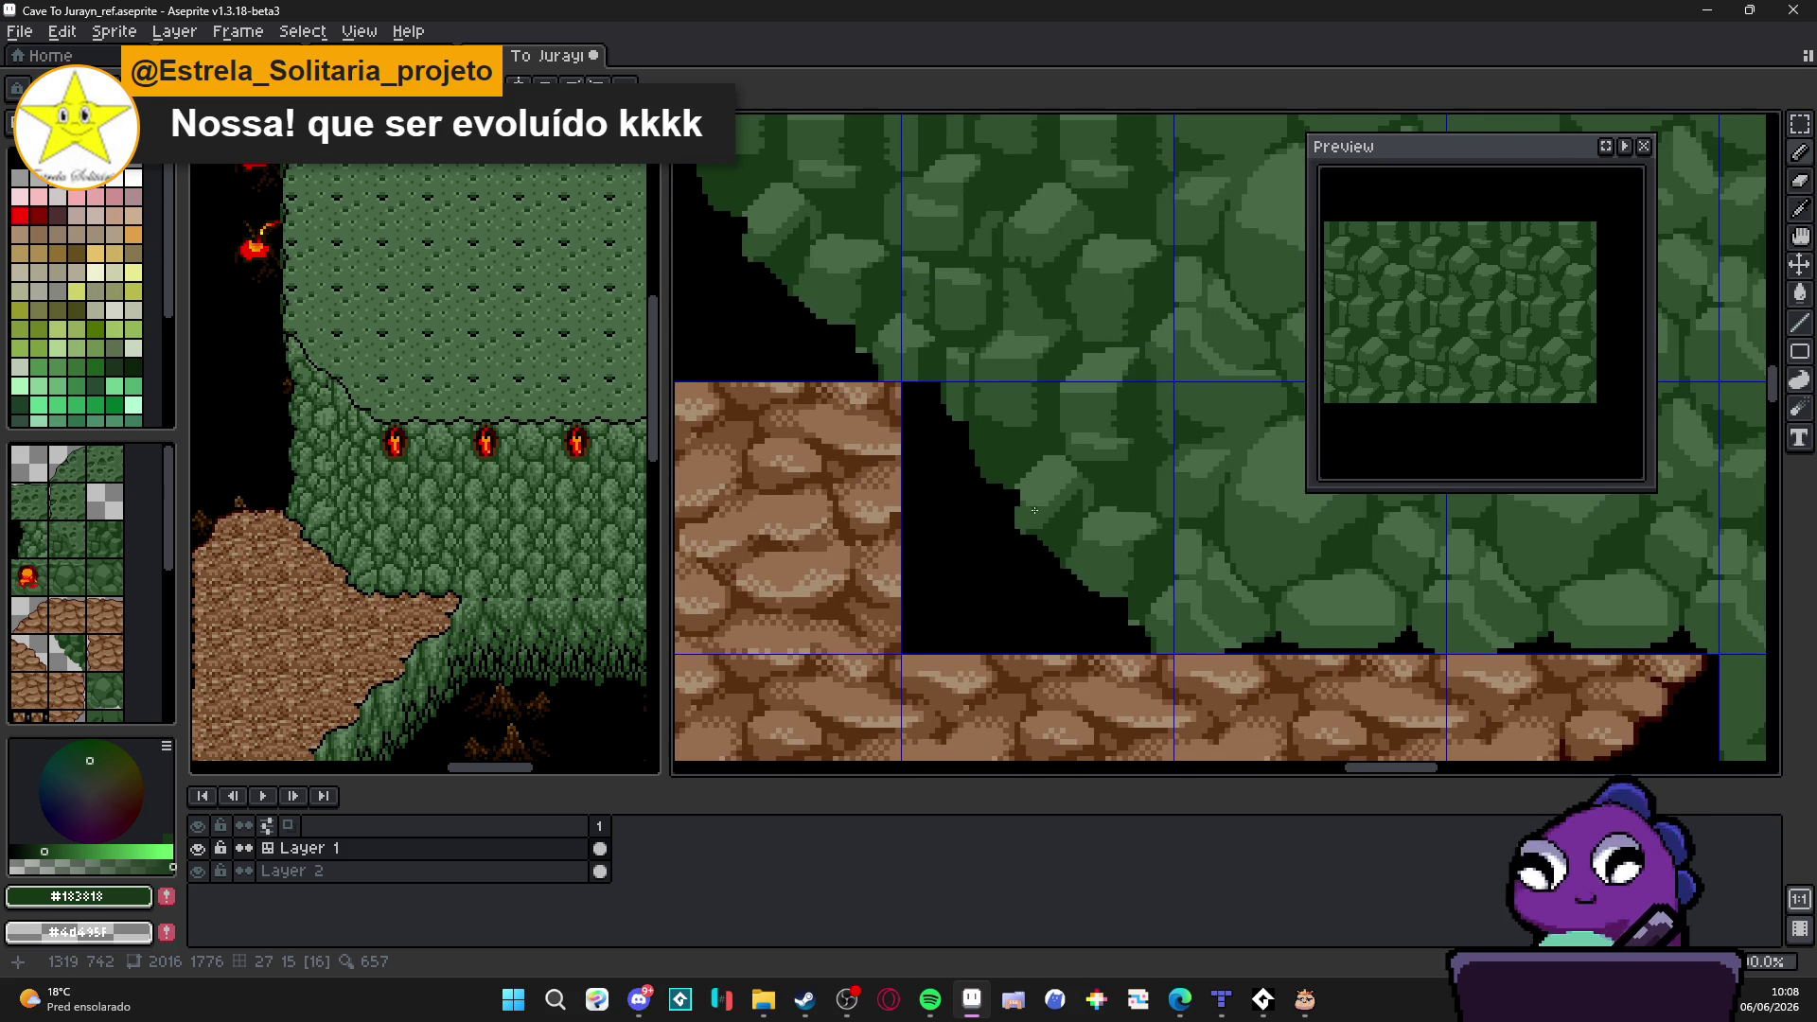
pyautogui.scroll(-1, 1073, 537)
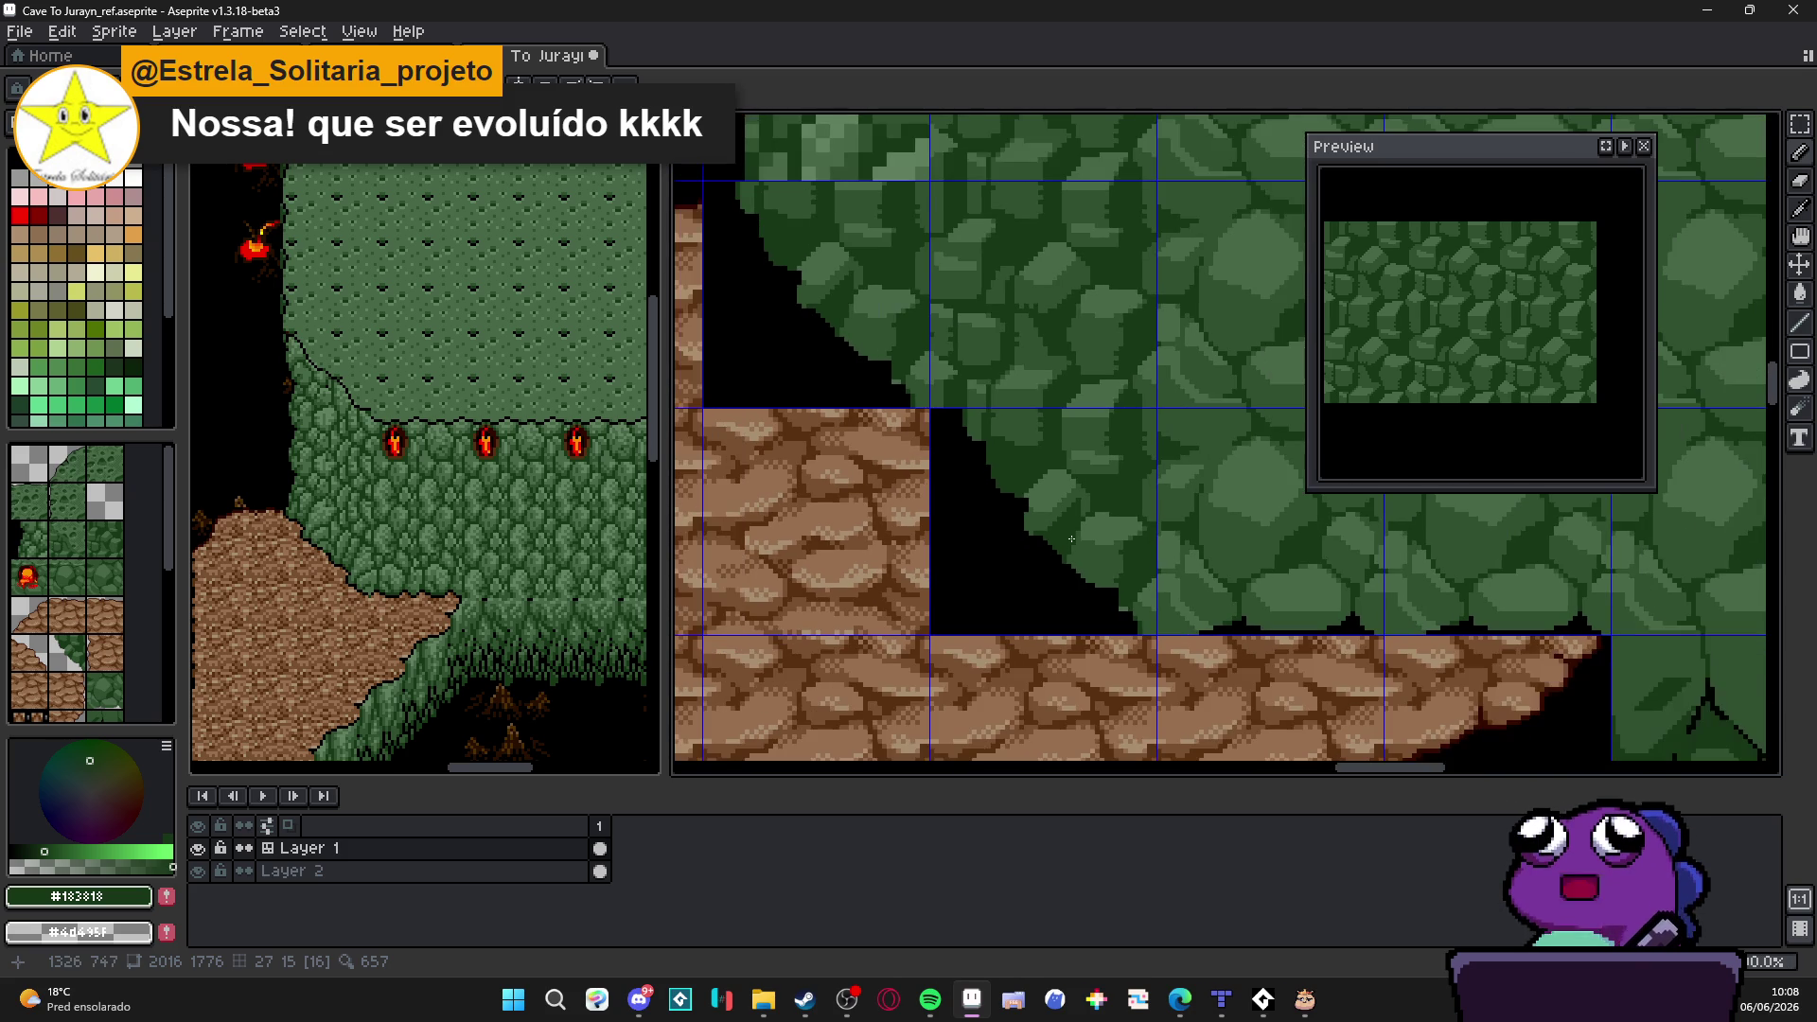
pyautogui.scroll(1, 1051, 509)
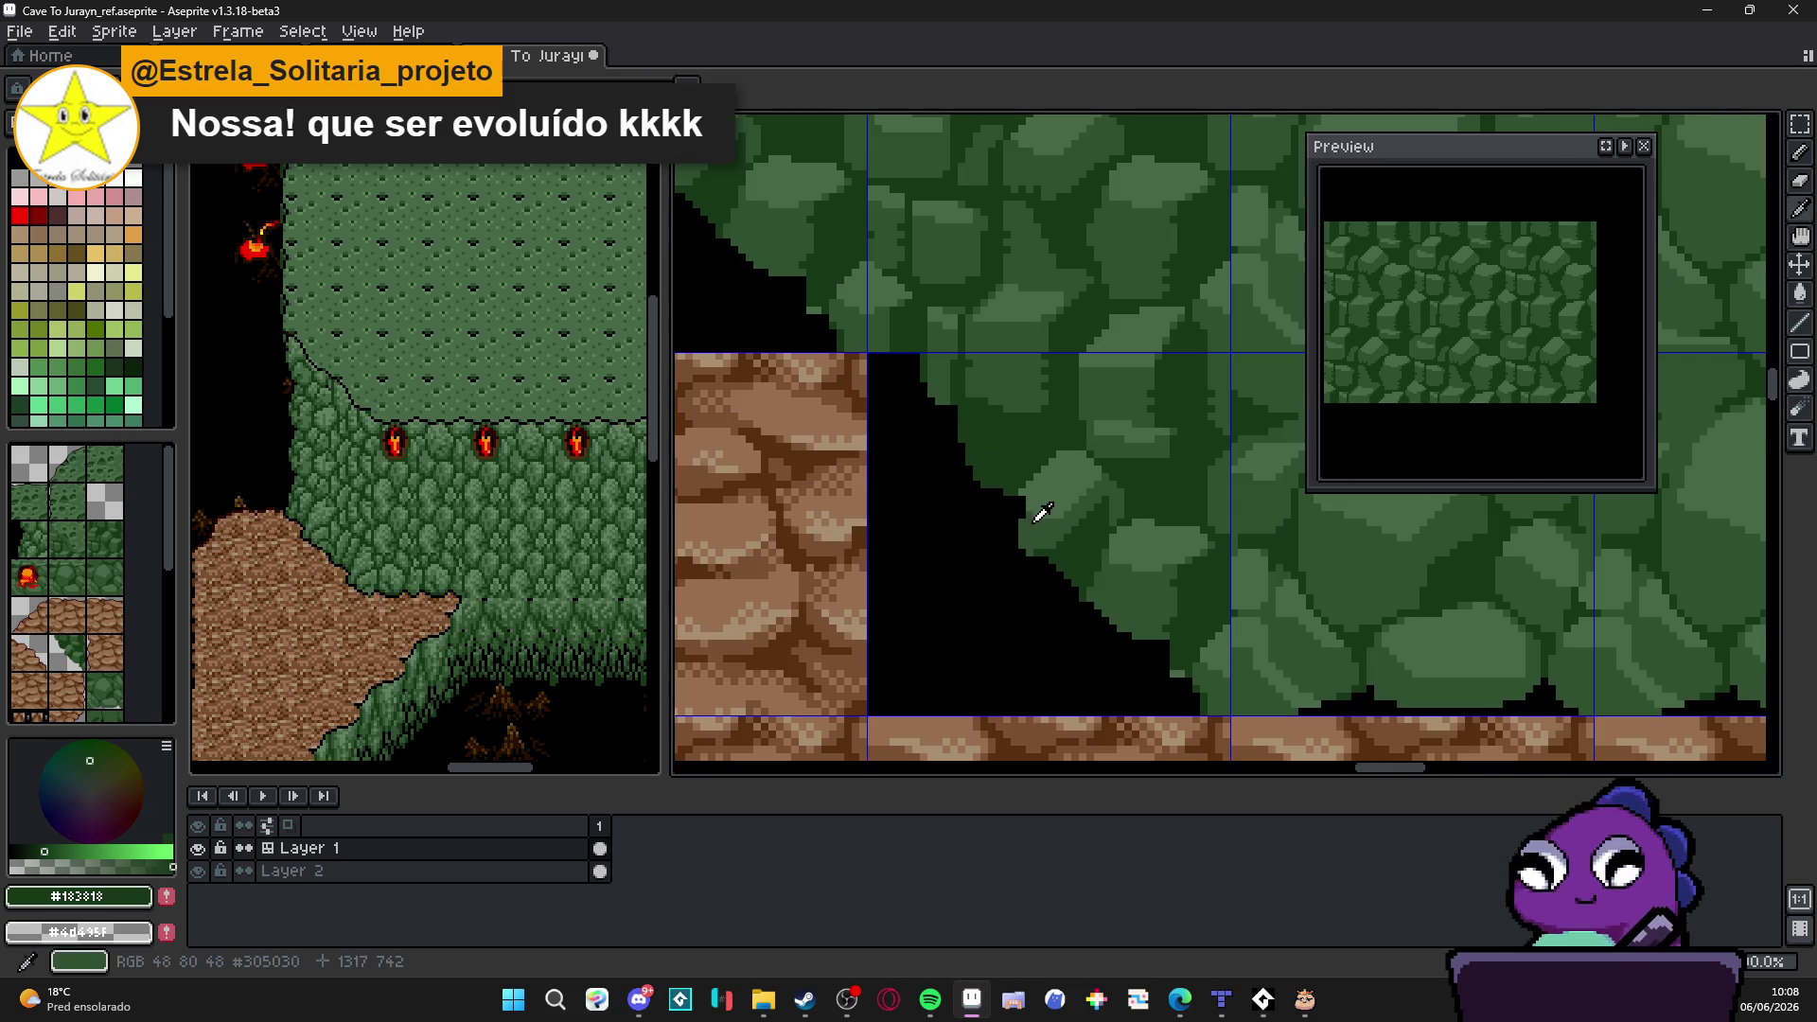
pyautogui.keyDown('alt'); pyautogui.click(1035, 507); pyautogui.keyUp('alt')
pyautogui.scroll(1, 1025, 519)
pyautogui.keyDown('alt'); pyautogui.click(1029, 514); pyautogui.keyUp('alt')
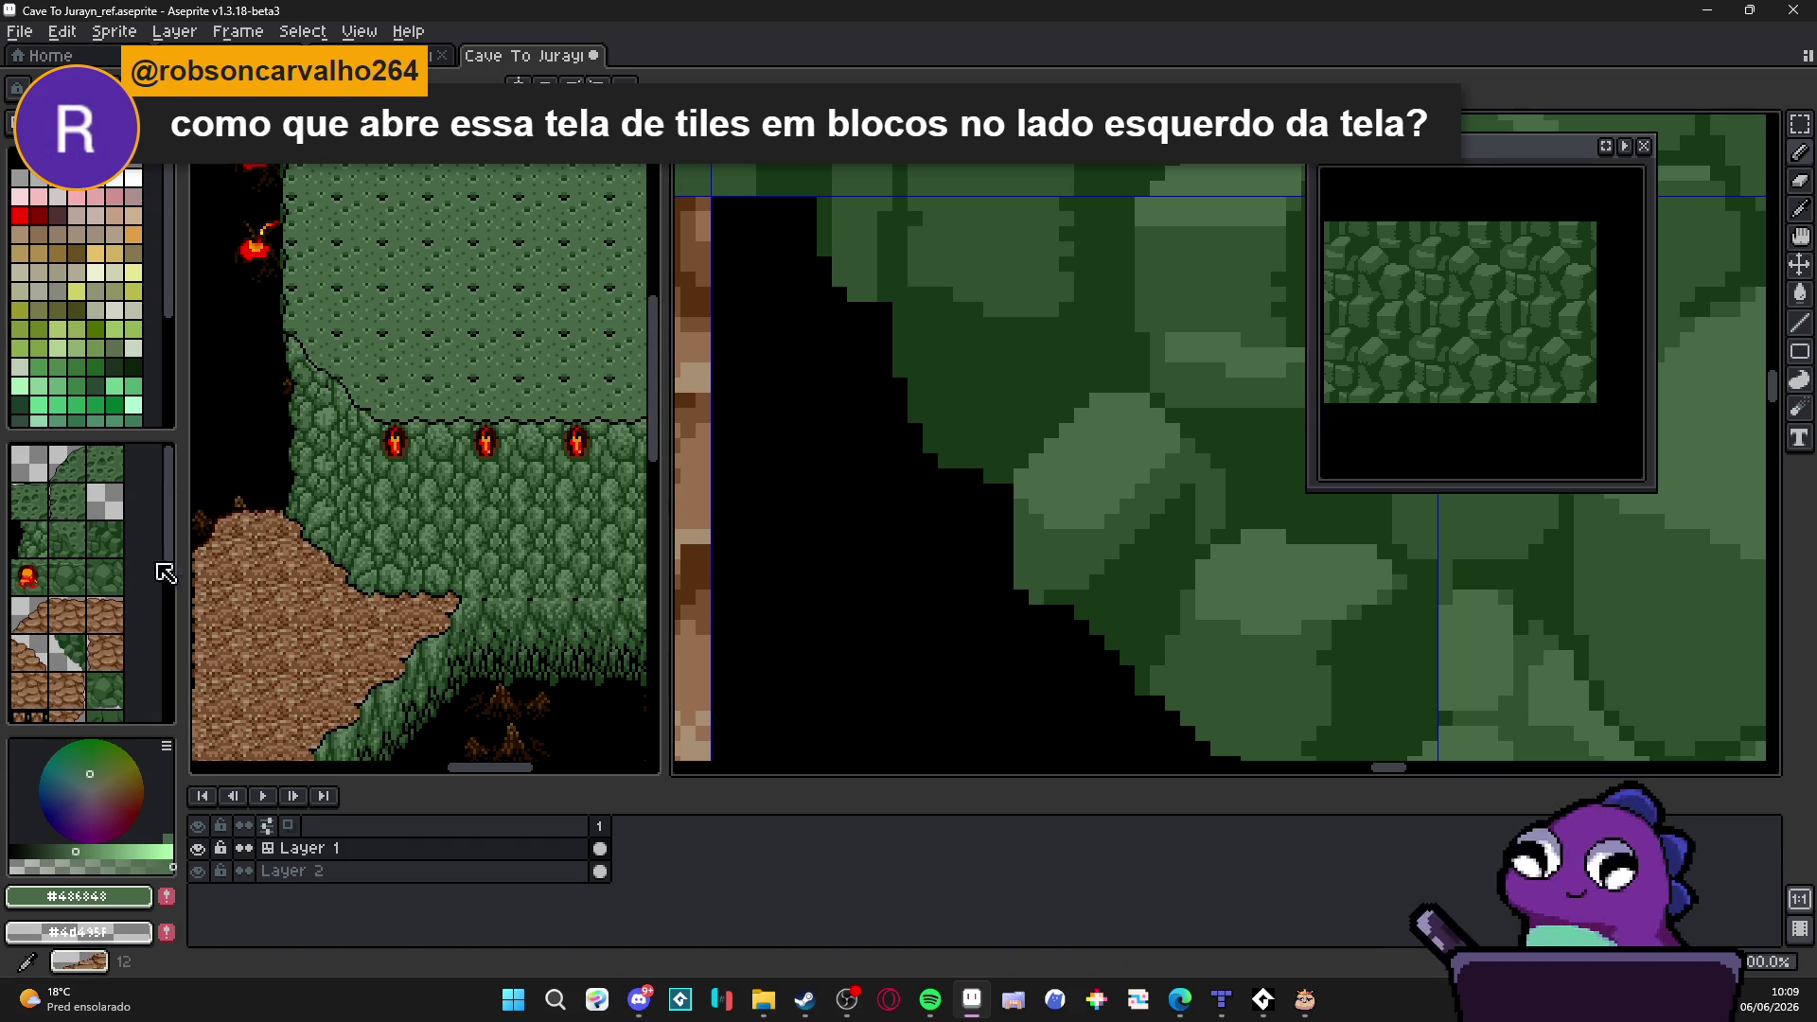
# Step: Save the map and draw a dark green diagonal line along the rock edge with pixel-perfect pencil
pyautogui.moveTo(1007, 537); pyautogui.dragTo(1022, 528)
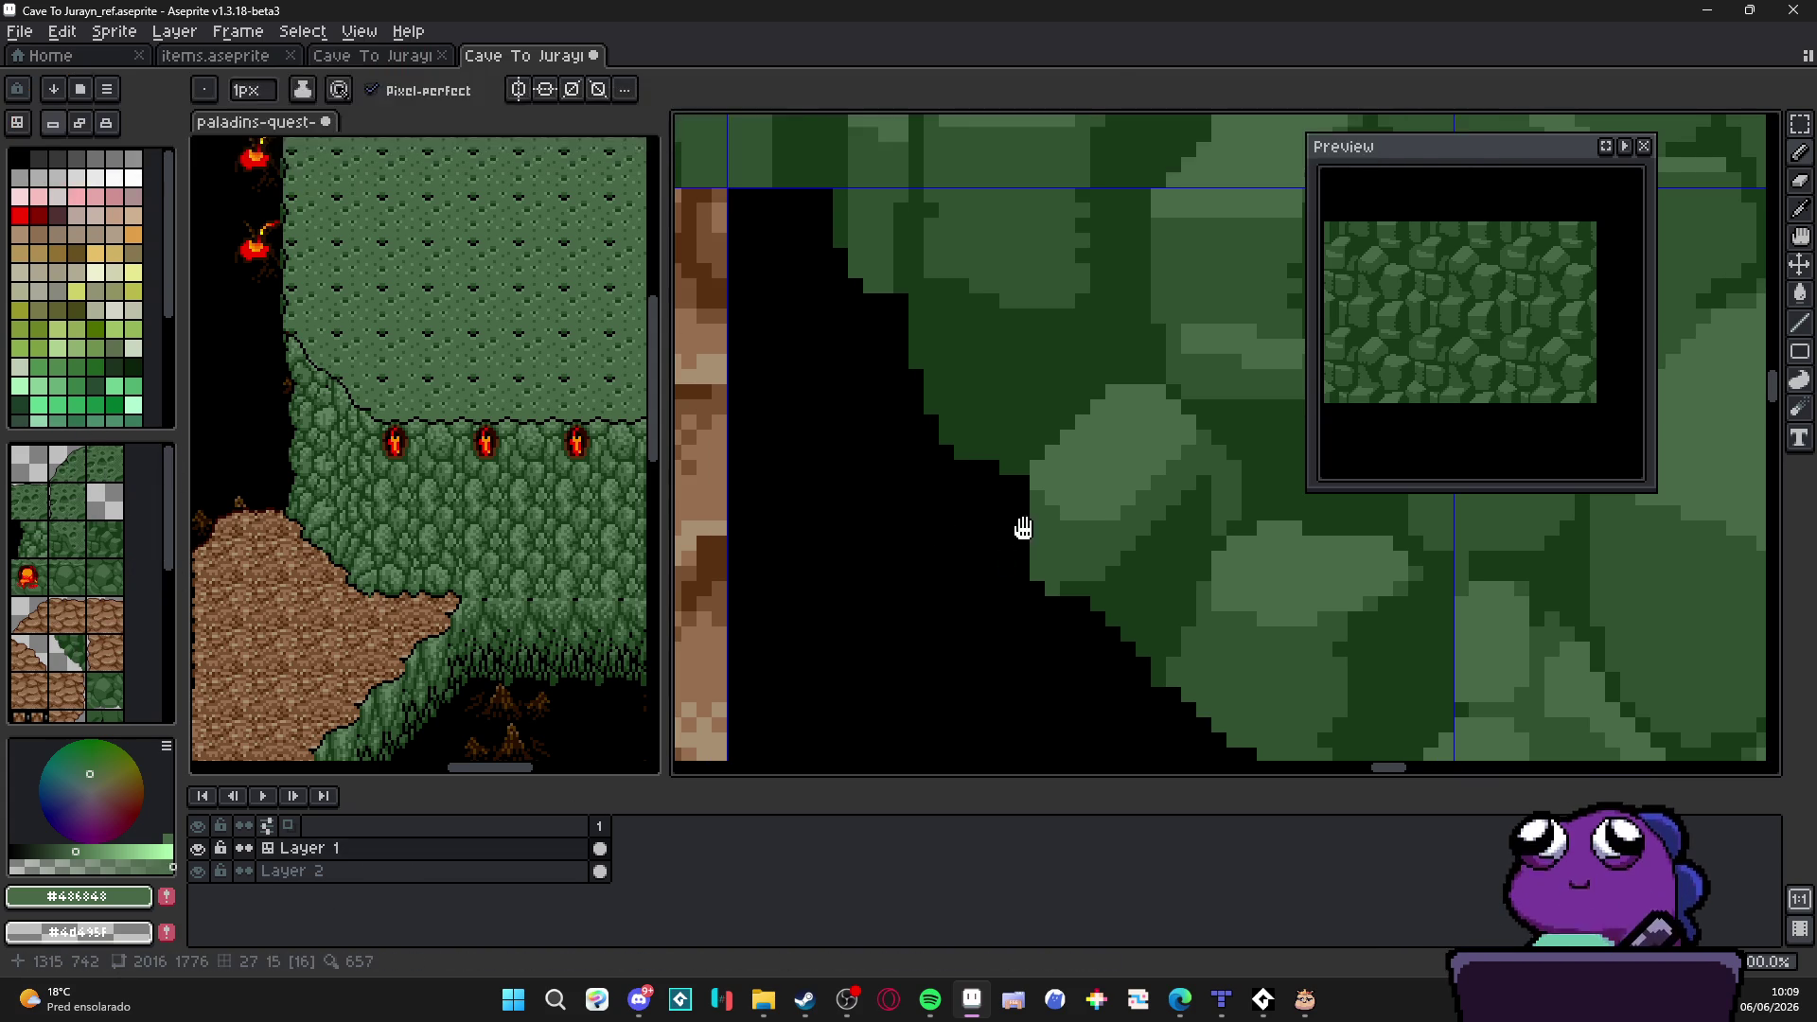
pyautogui.hotkey('ctrl', 's')
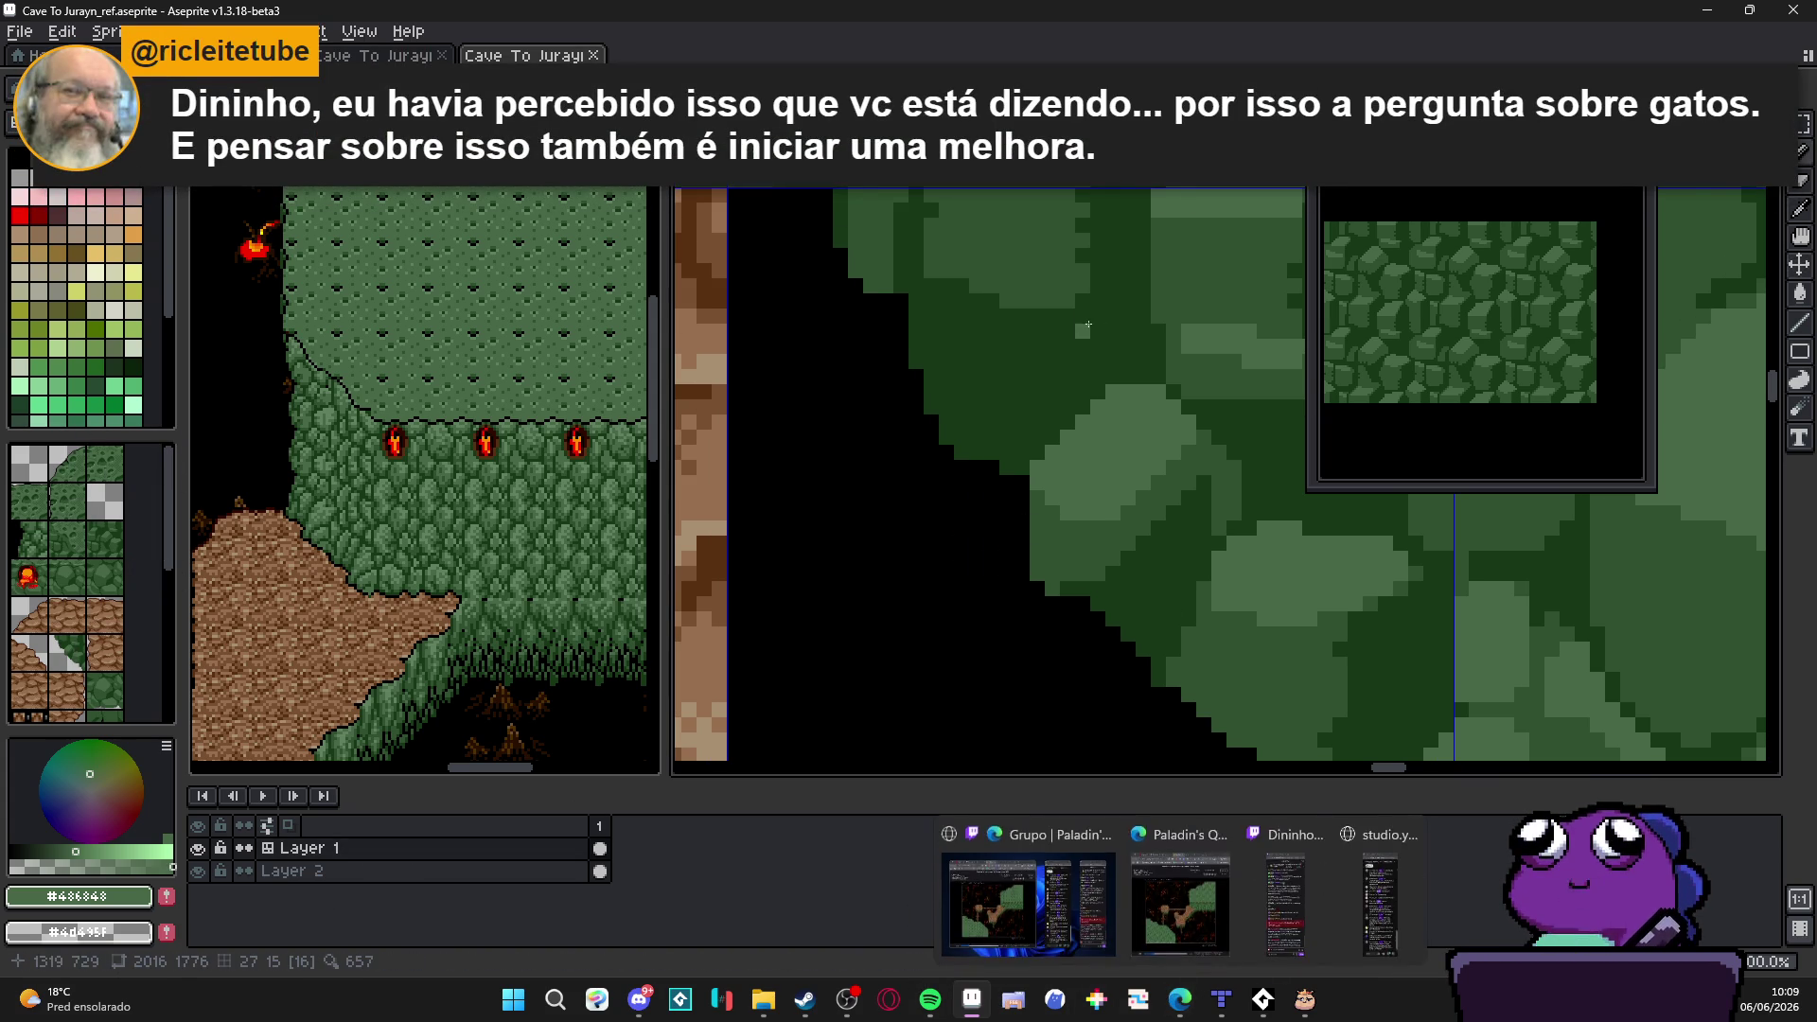
pyautogui.moveTo(1084, 328); pyautogui.dragTo(948, 470)
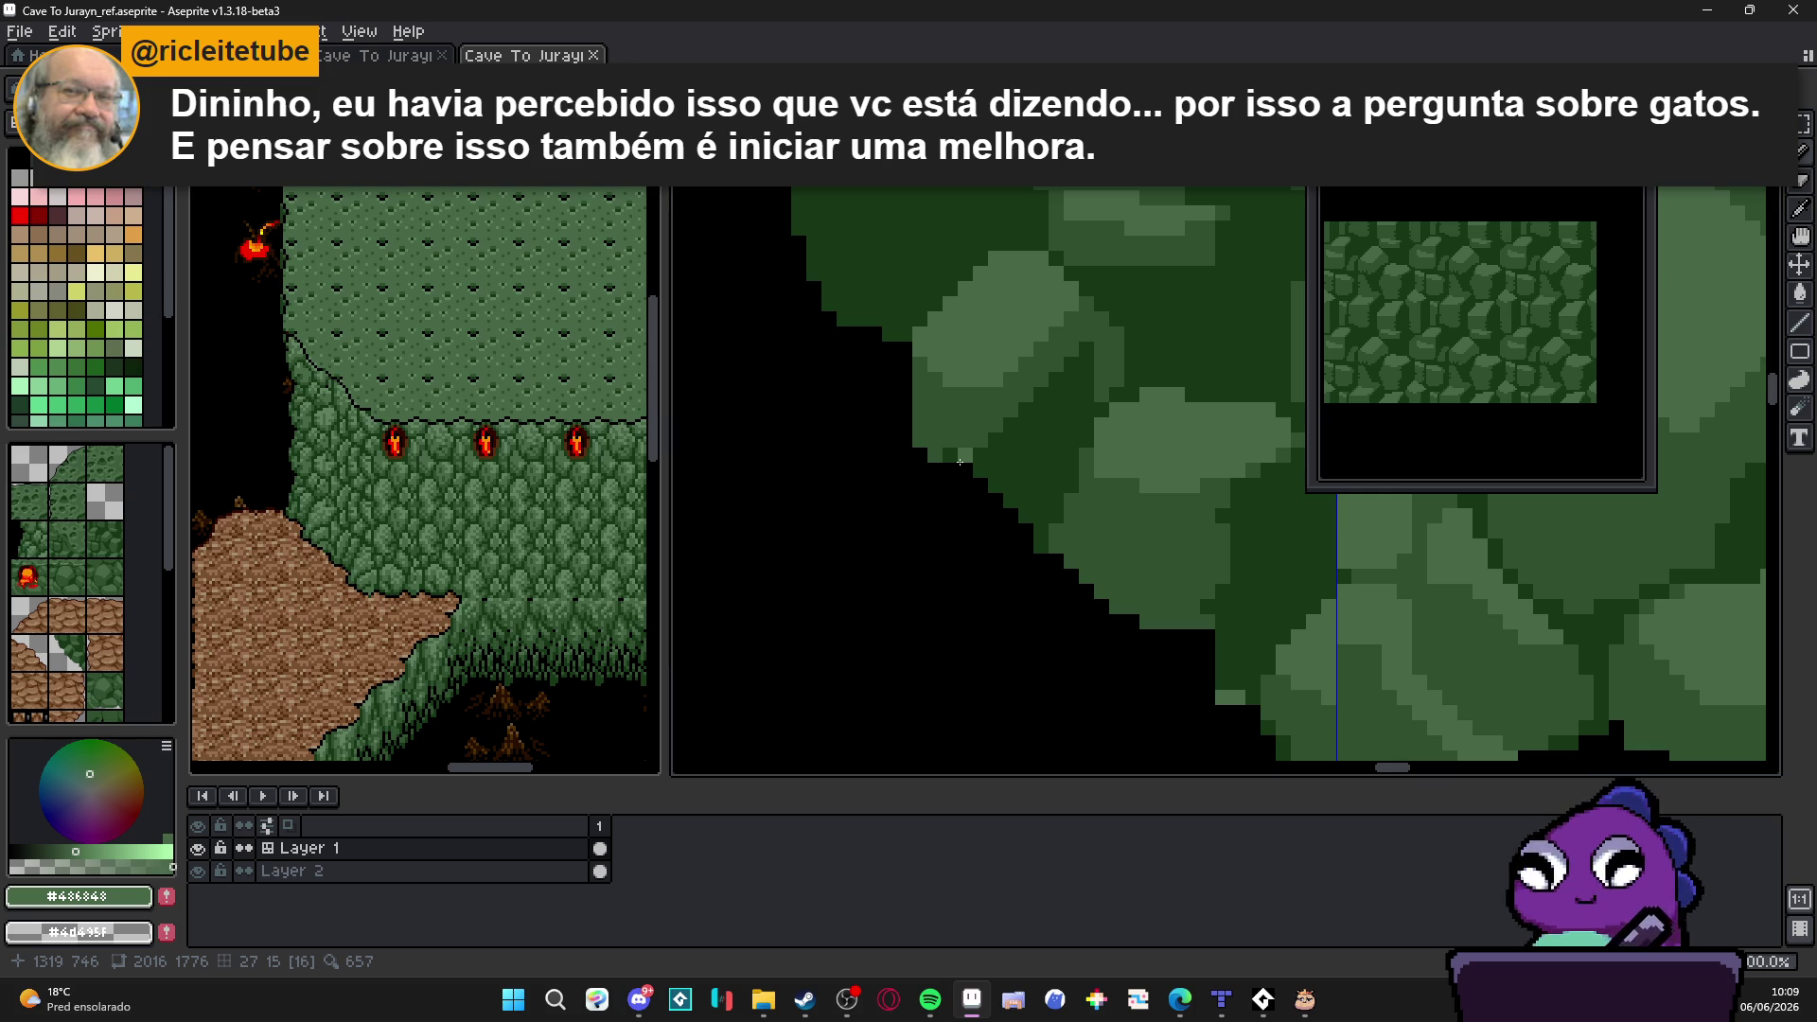
pyautogui.scroll(1, 1006, 449)
pyautogui.keyDown('alt'); pyautogui.click(924, 485); pyautogui.keyUp('alt')
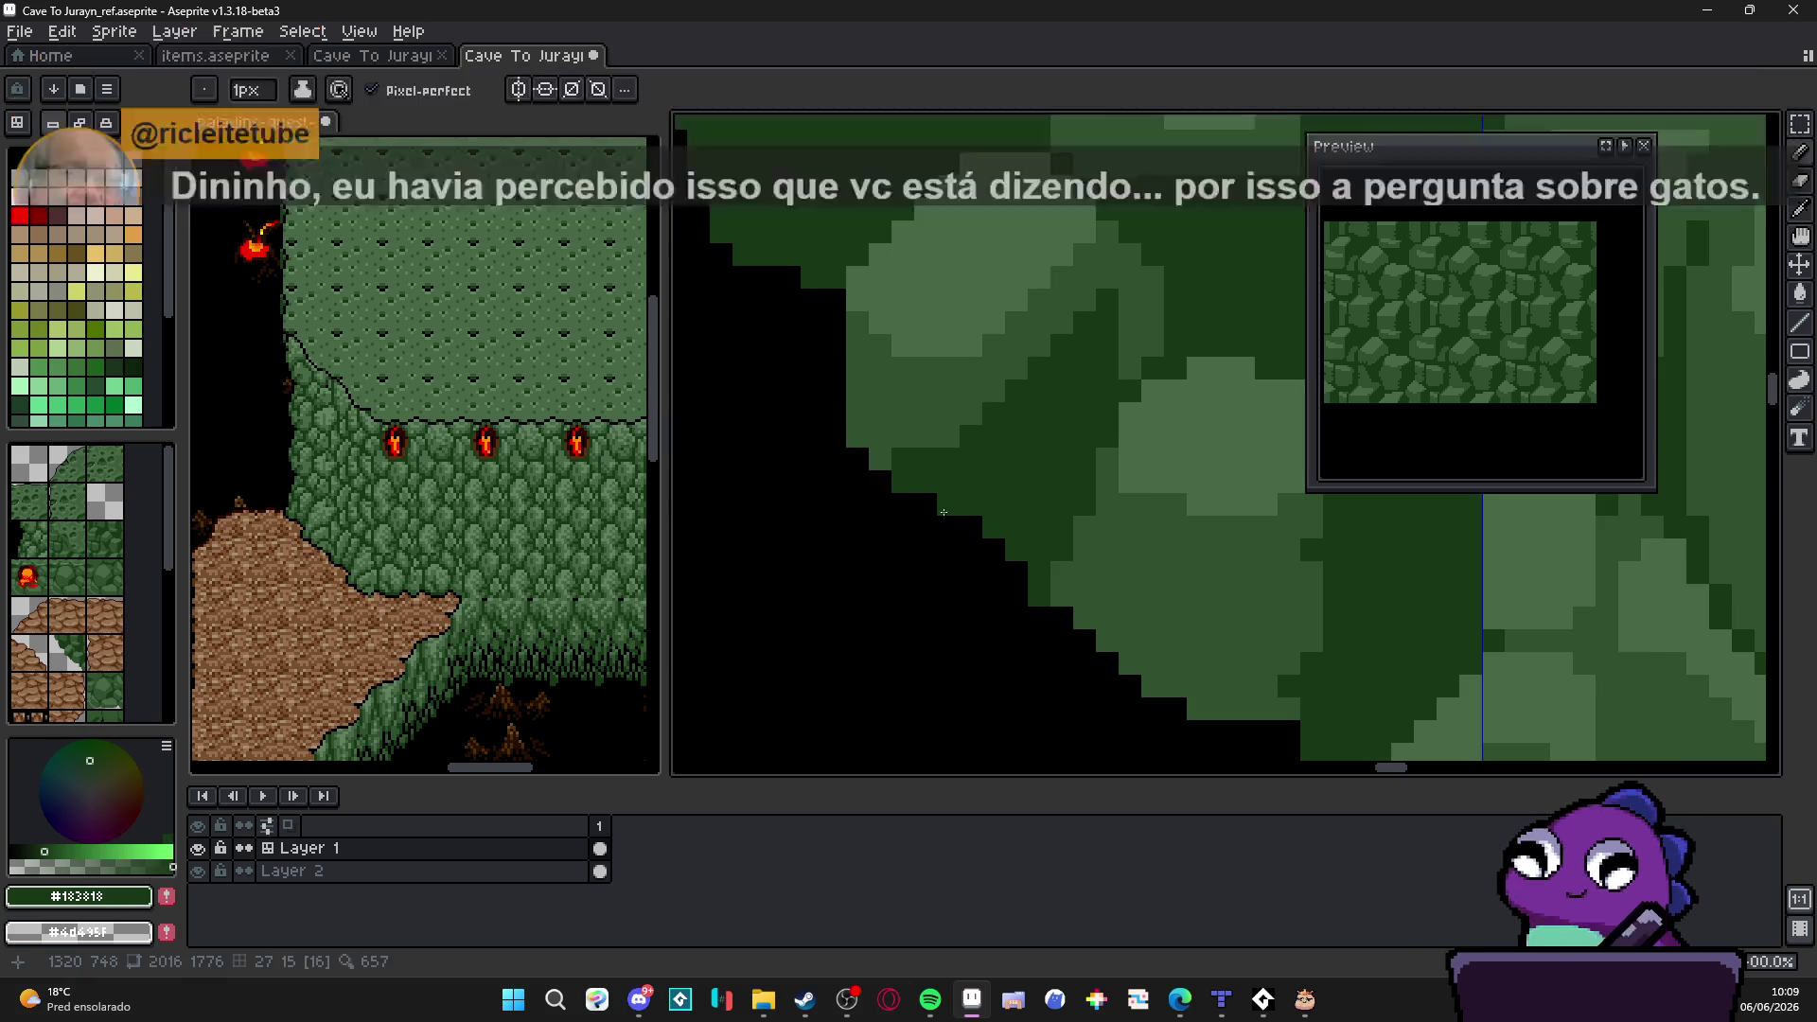
pyautogui.moveTo(947, 506); pyautogui.dragTo(1026, 598)
pyautogui.scroll(-1, 1030, 582)
pyautogui.press('b')
pyautogui.scroll(1, 1036, 596)
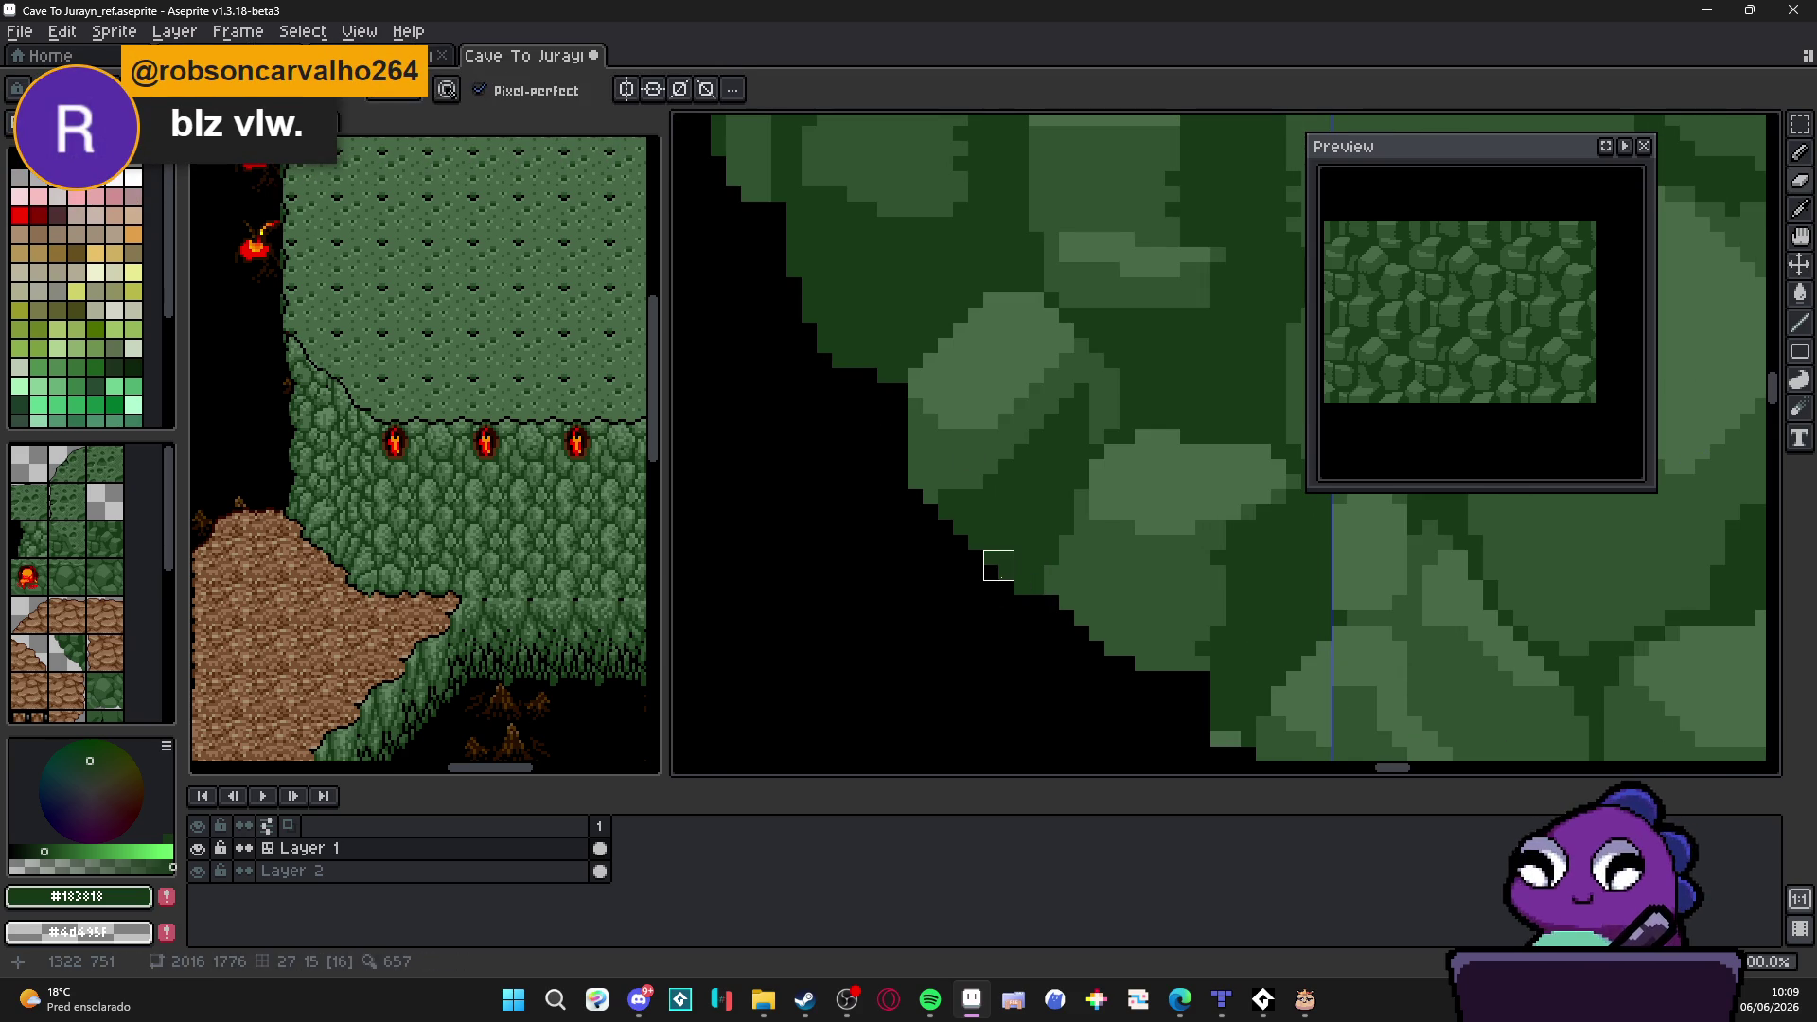
pyautogui.scroll(-1, 1008, 582)
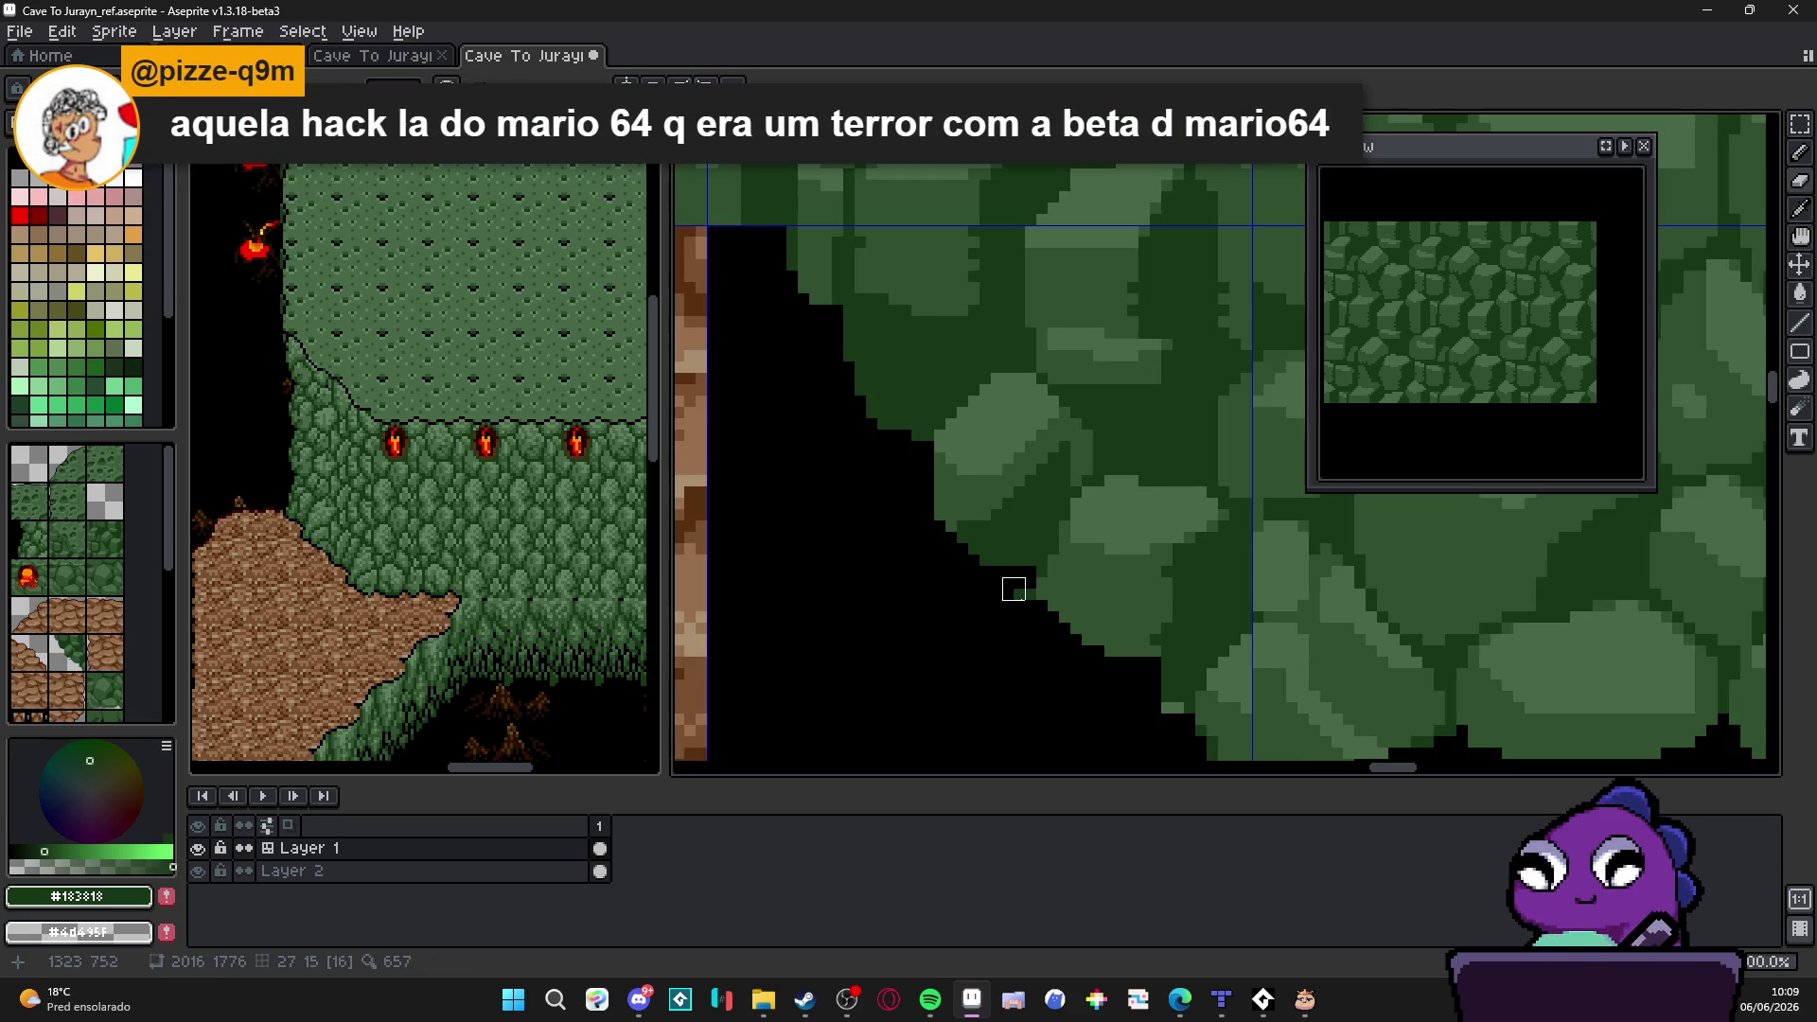
pyautogui.scroll(-1, 998, 660)
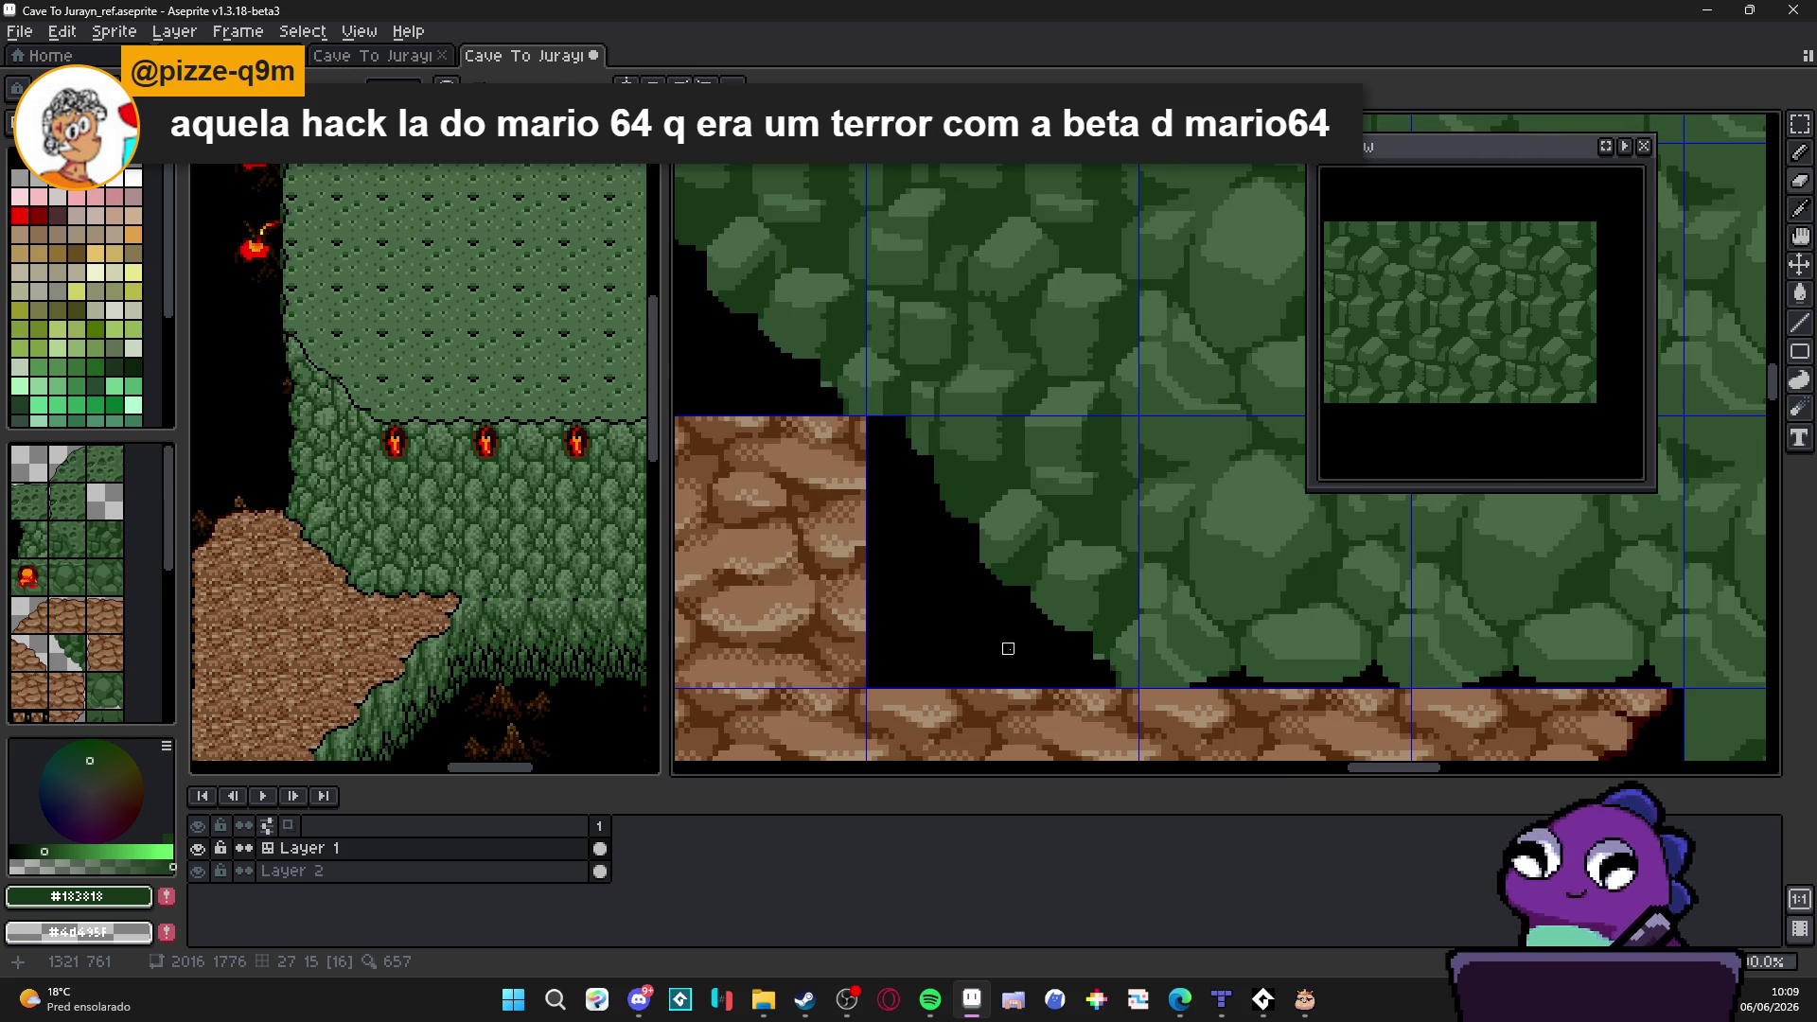
pyautogui.scroll(1, 1024, 640)
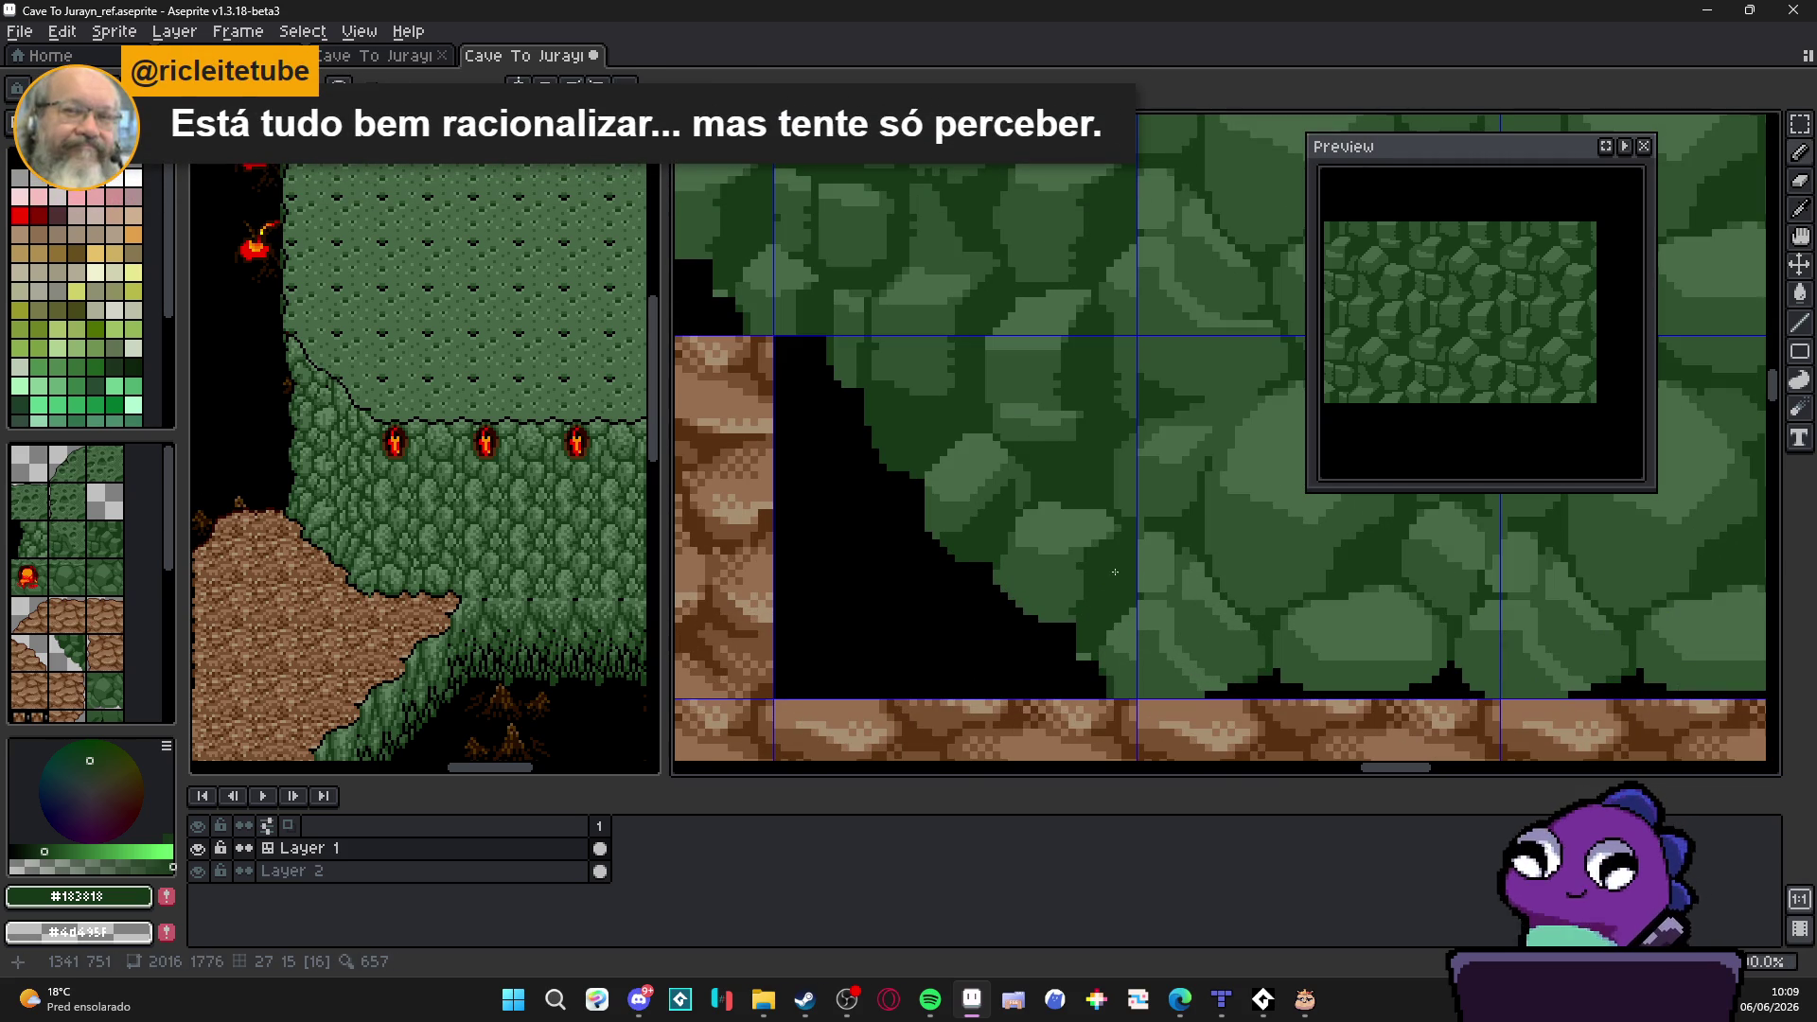
pyautogui.scroll(1, 1130, 568)
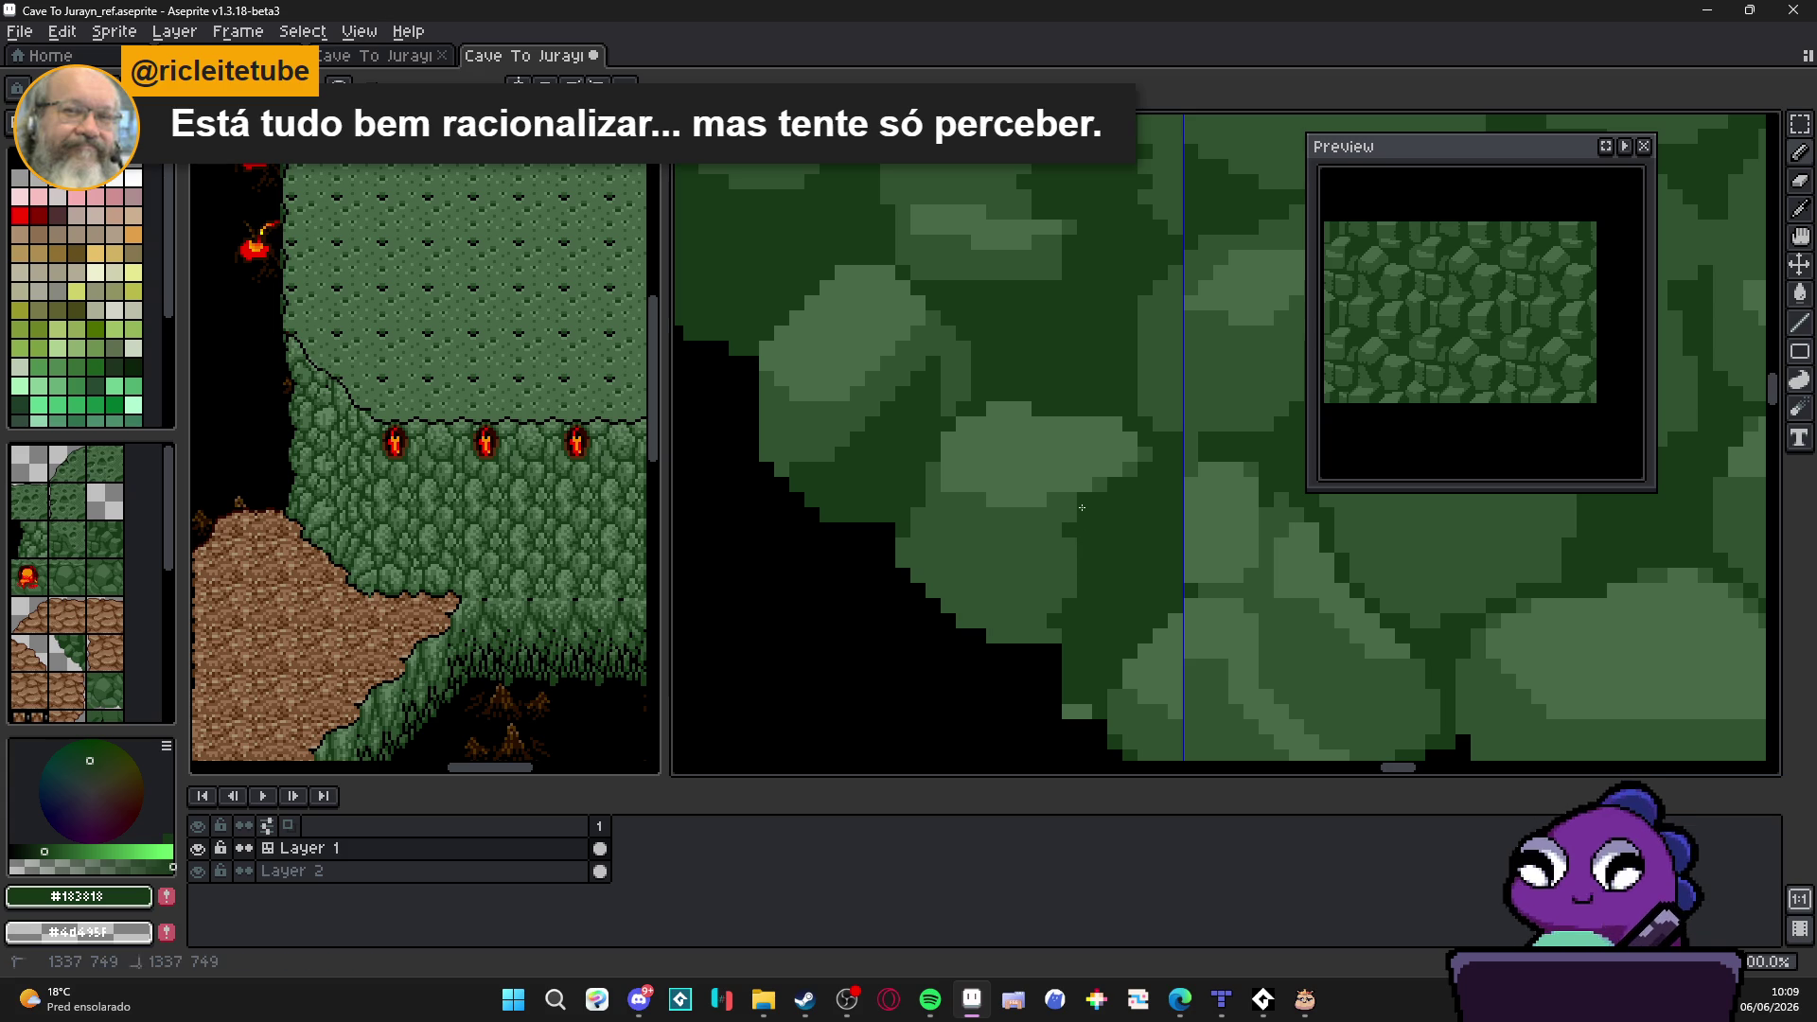
pyautogui.scroll(-2, 1047, 640)
pyautogui.scroll(1, 1042, 643)
pyautogui.scroll(1, 1034, 644)
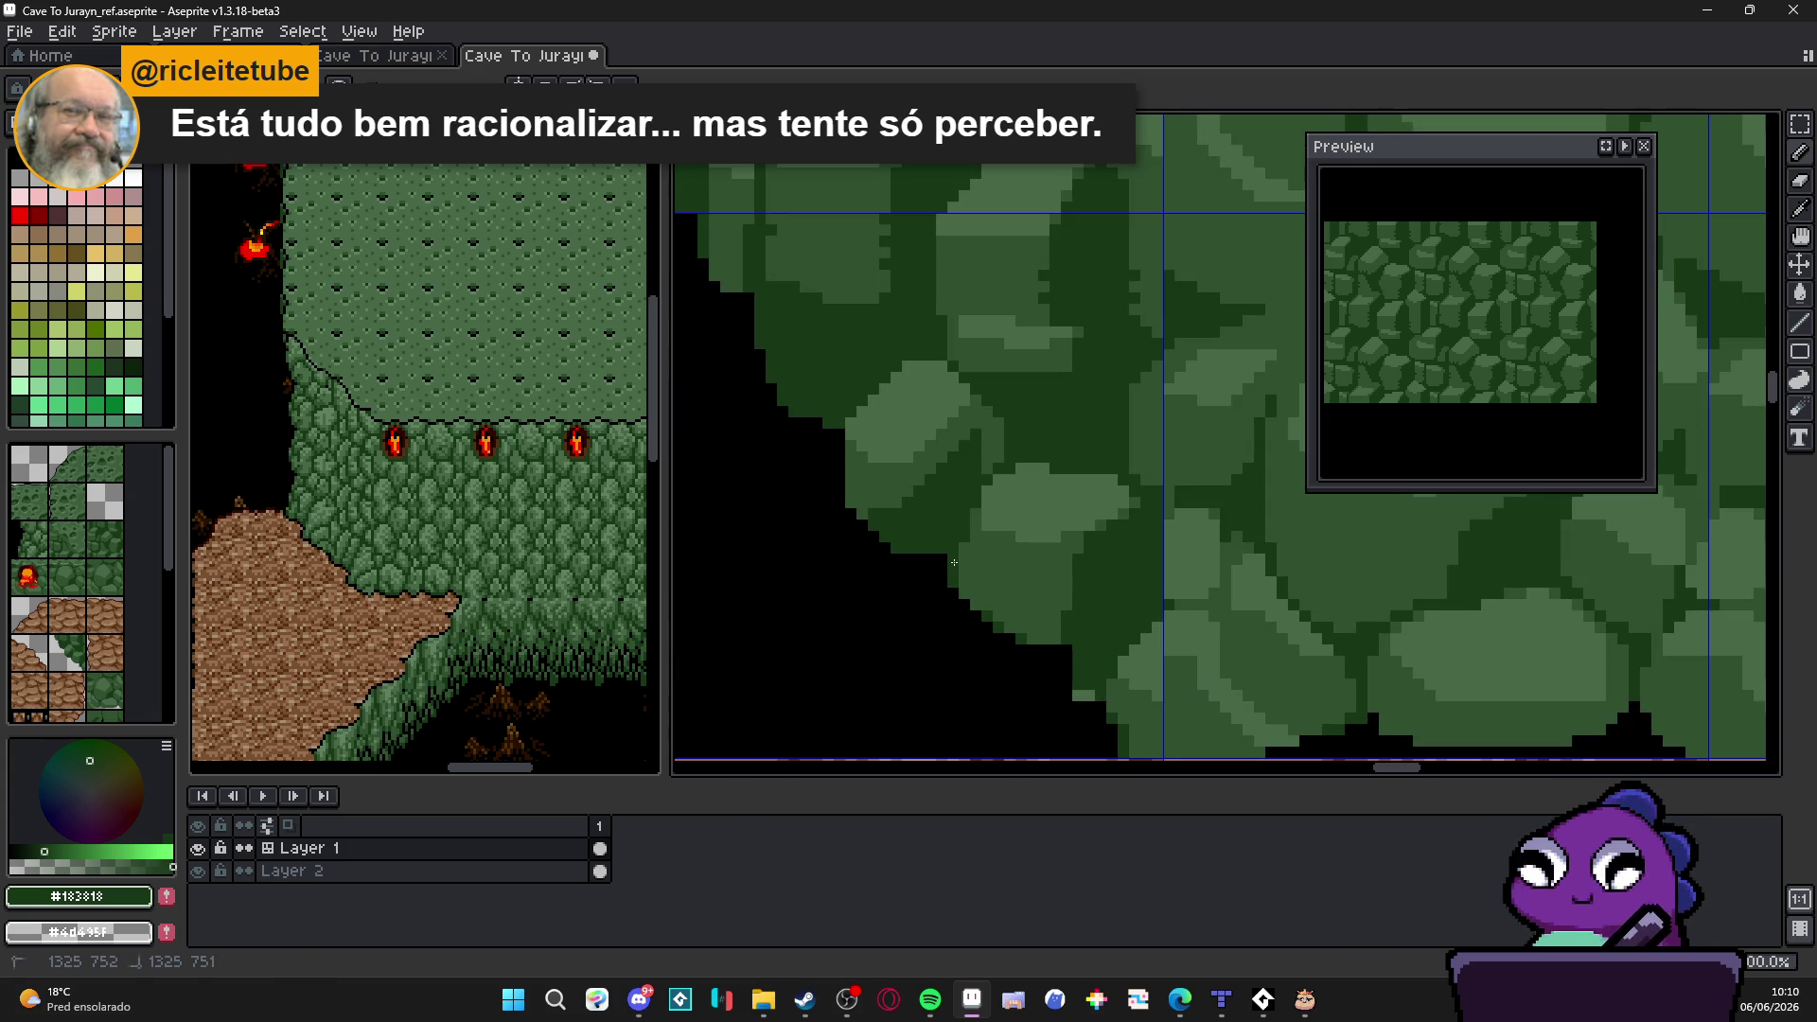
pyautogui.scroll(-1, 1069, 665)
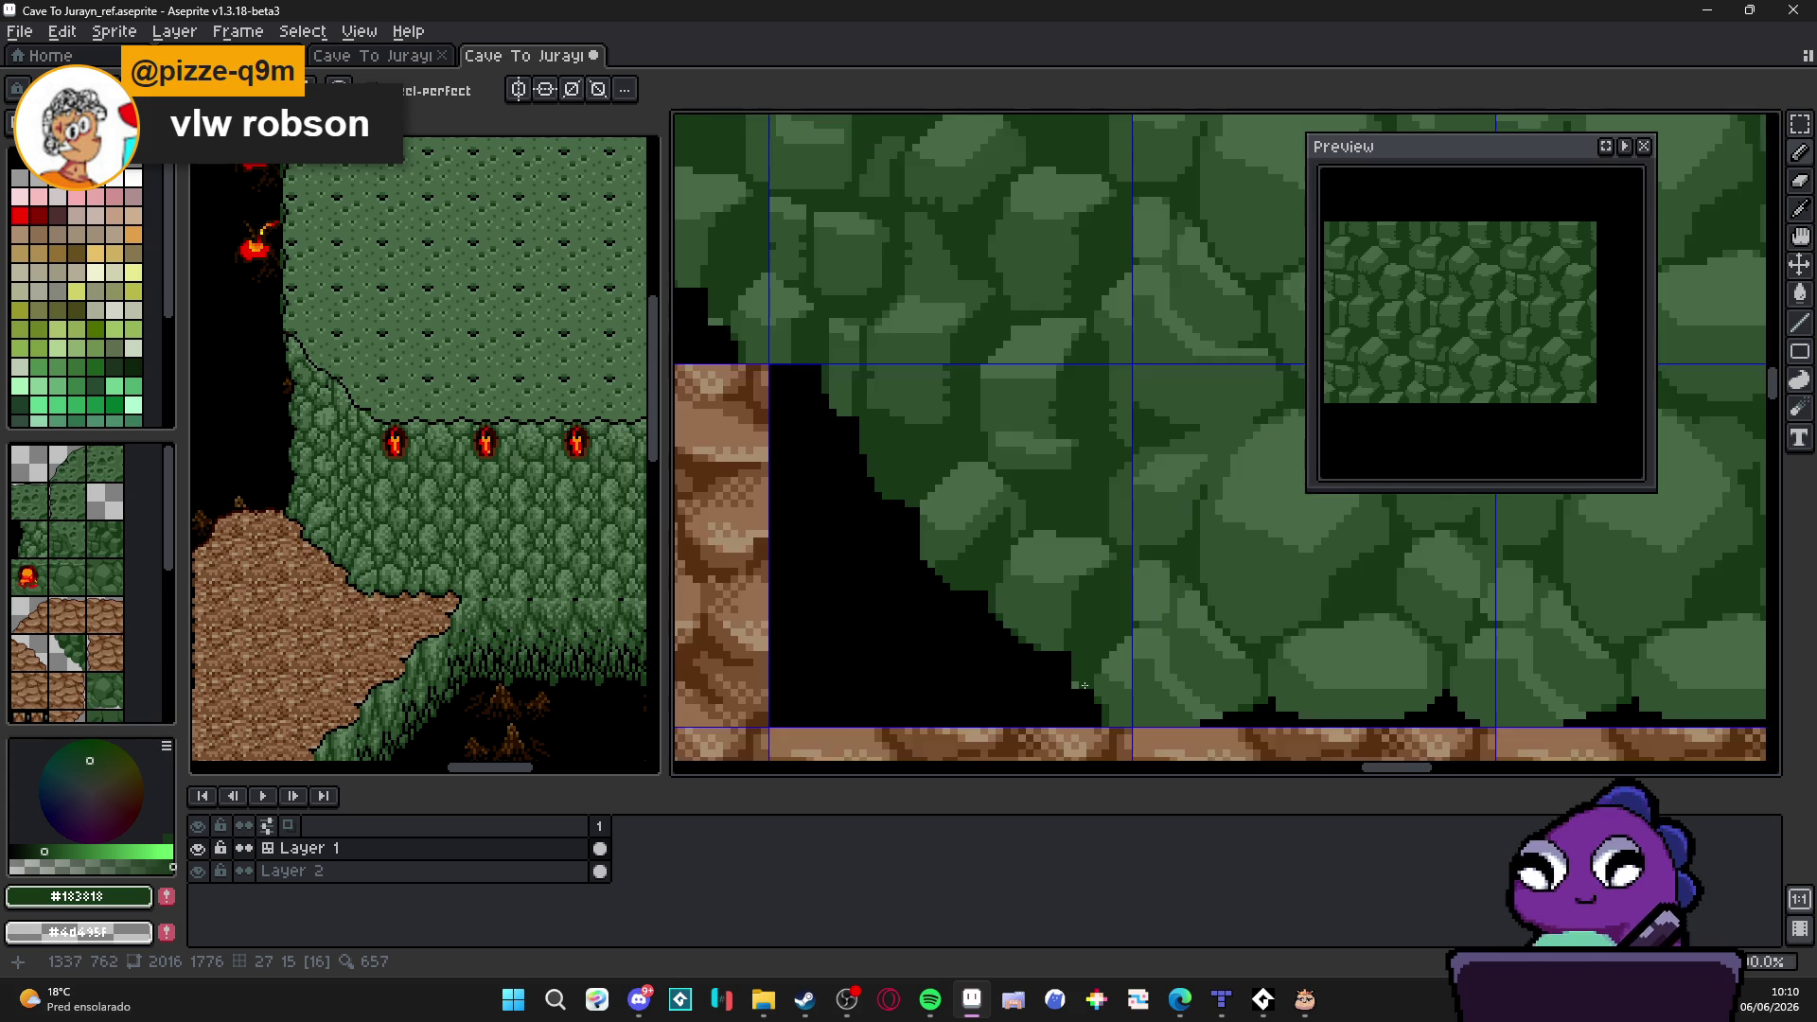
pyautogui.scroll(1, 1068, 668)
# Step: Pick black from the void and blacken stray pixels along the lower and upper rock wall edge
pyautogui.press('b')
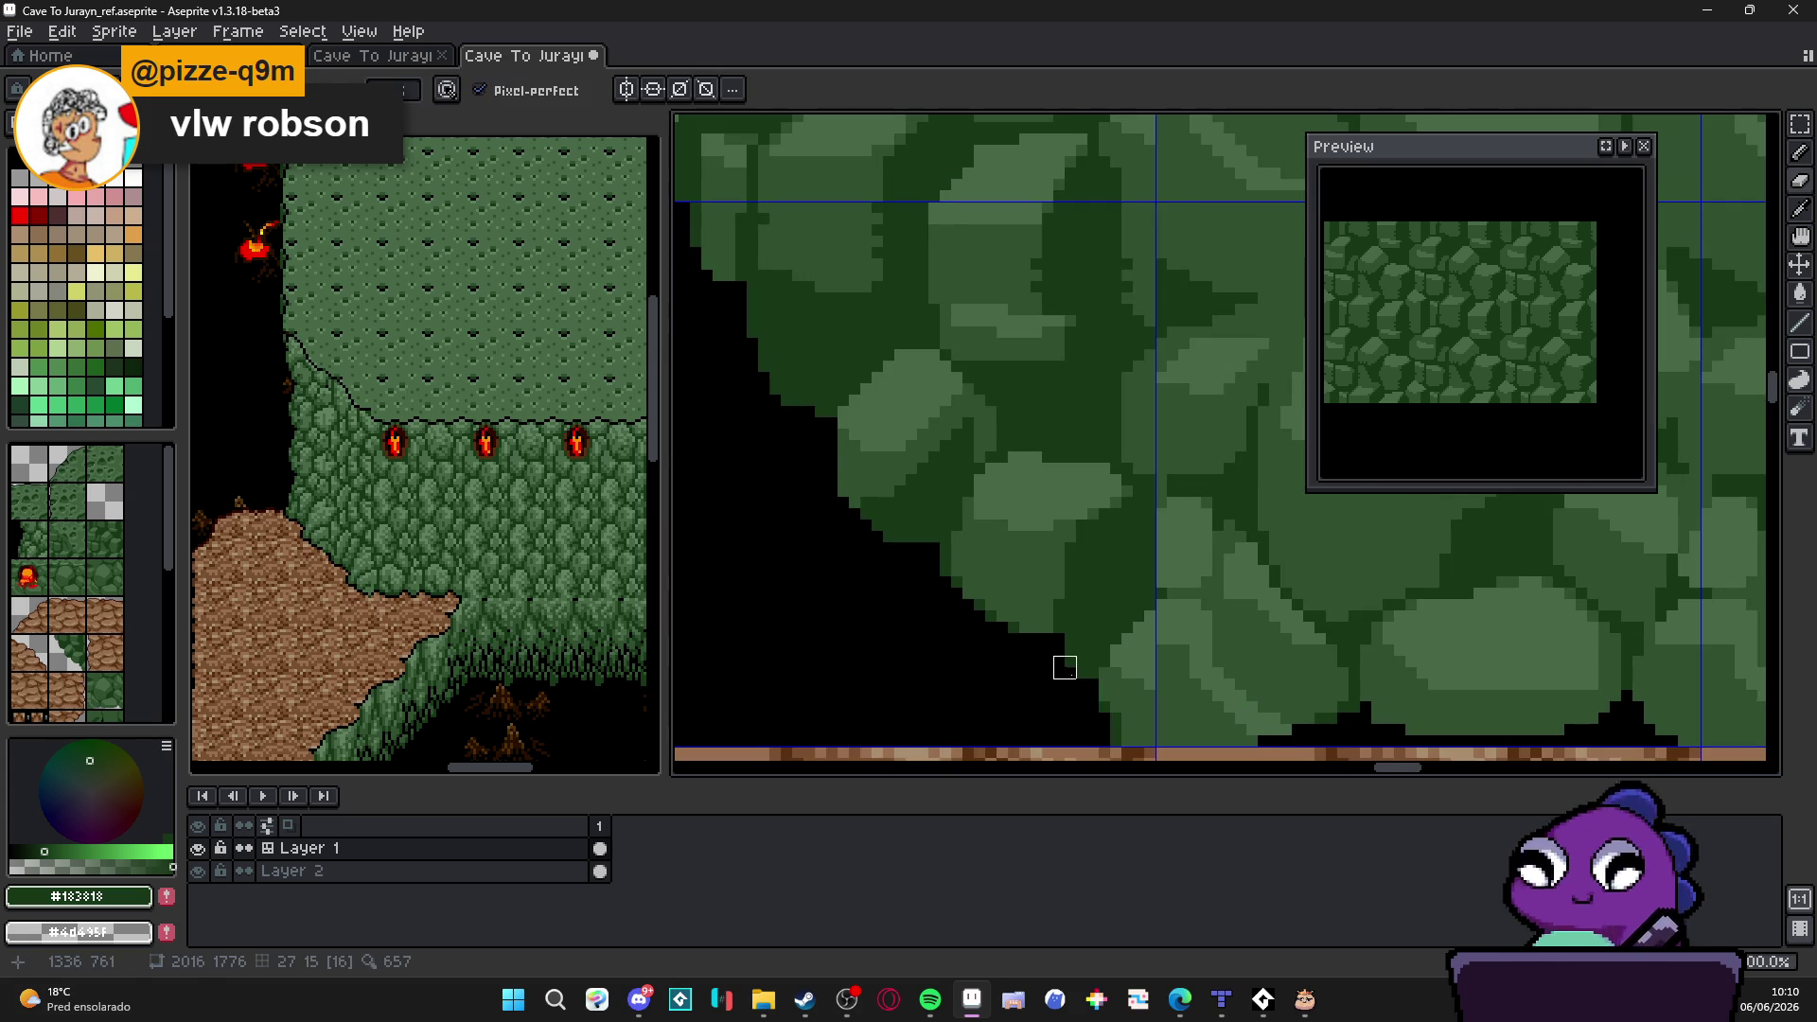
pyautogui.keyDown('alt'); pyautogui.click(1064, 640); pyautogui.keyUp('alt')
pyautogui.moveTo(1075, 641); pyautogui.dragTo(1109, 635)
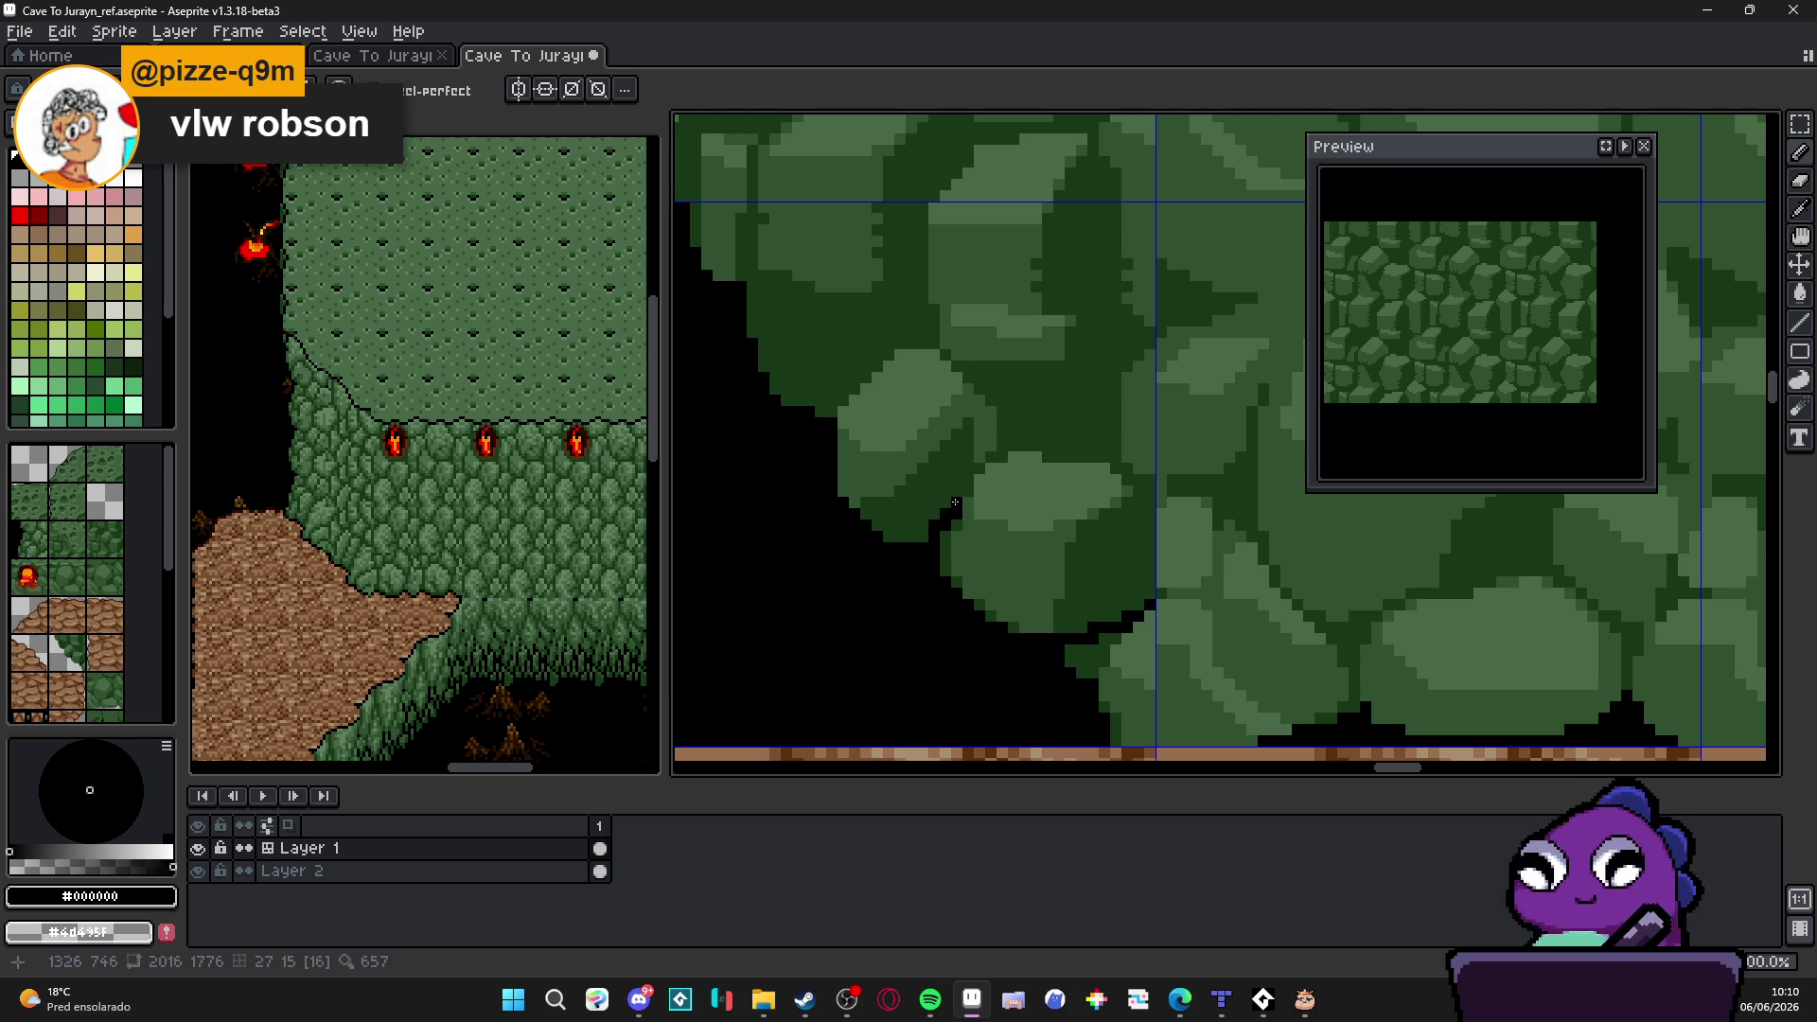
pyautogui.moveTo(829, 409); pyautogui.dragTo(868, 386)
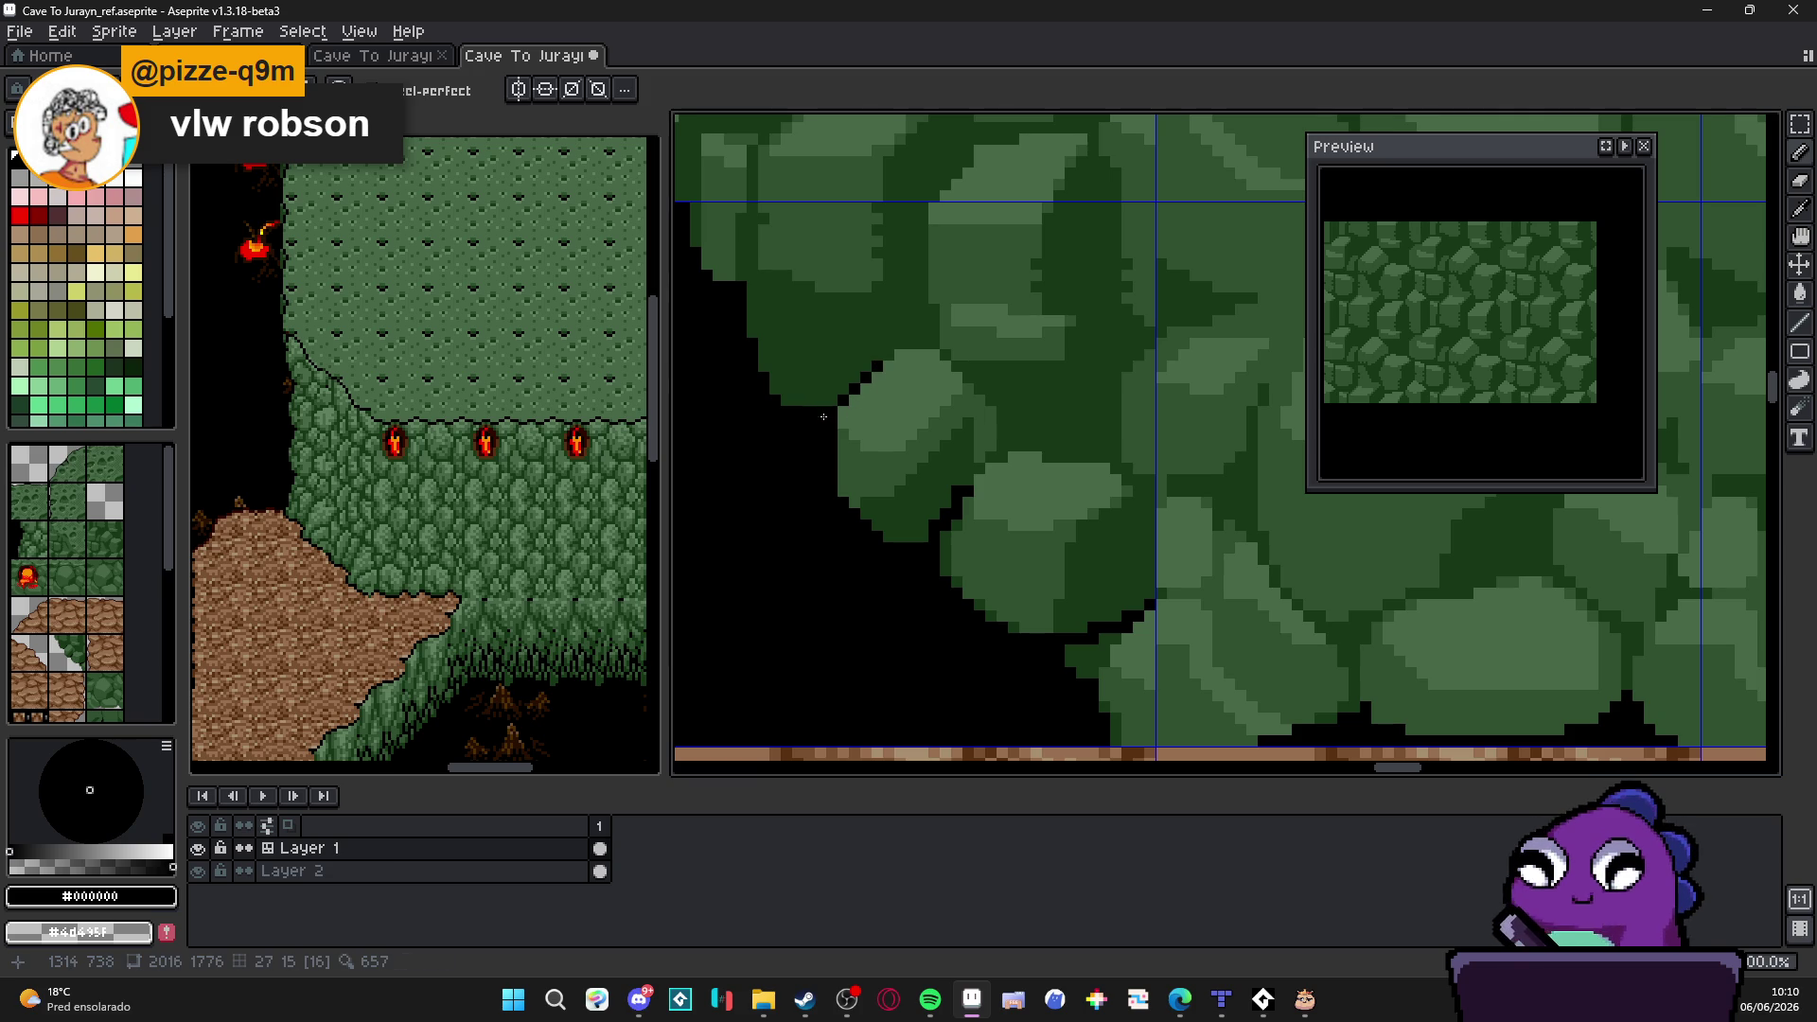
pyautogui.scroll(-1, 824, 416)
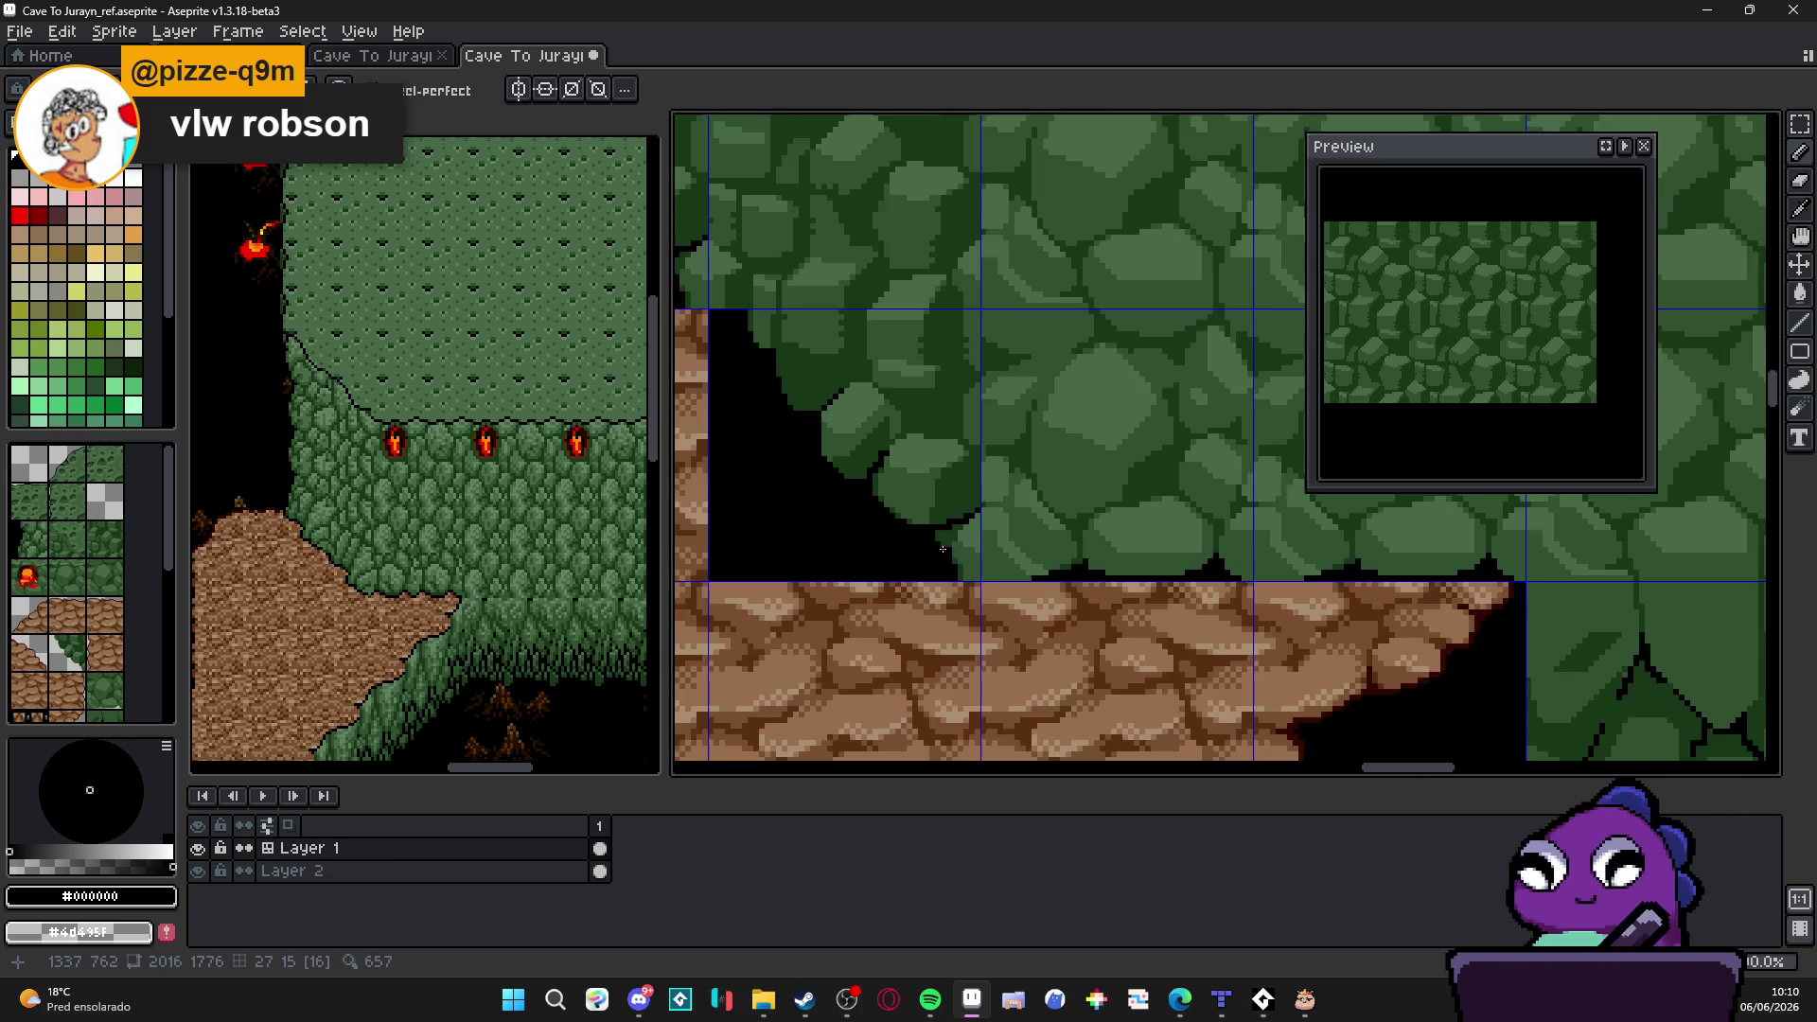
pyautogui.scroll(2, 941, 546)
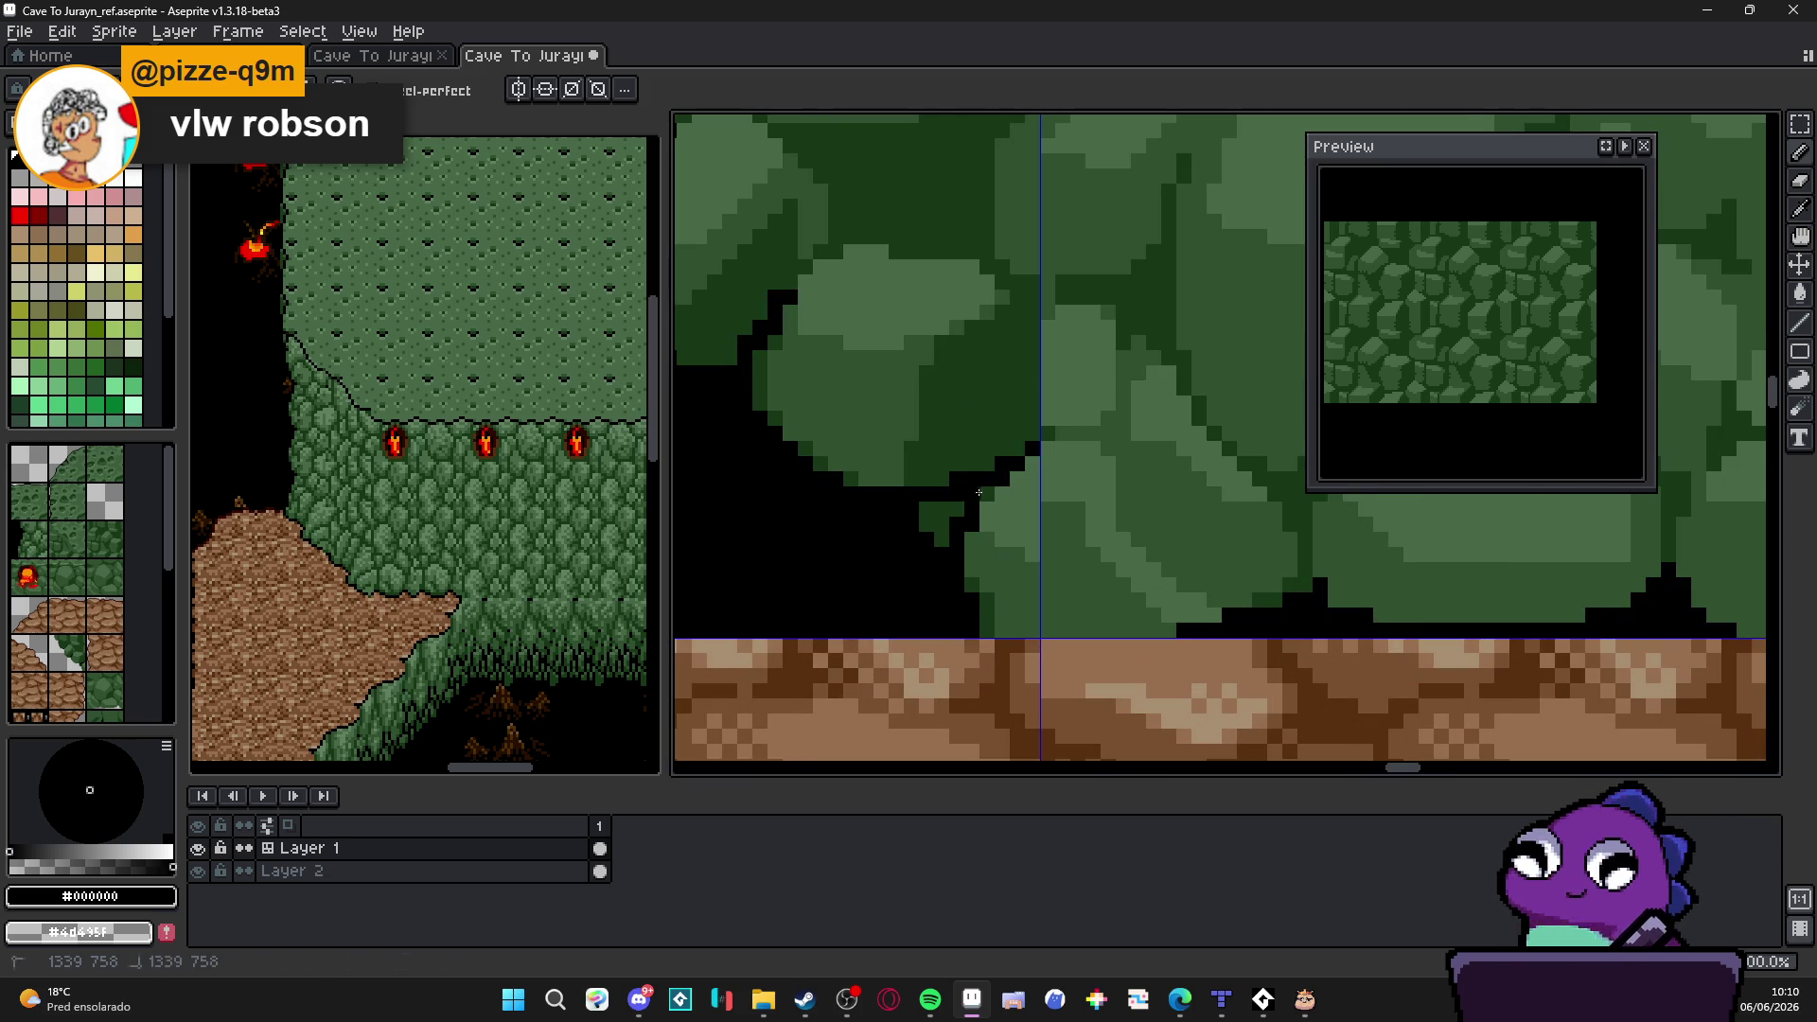
pyautogui.scroll(-1, 959, 512)
pyautogui.scroll(-1, 966, 533)
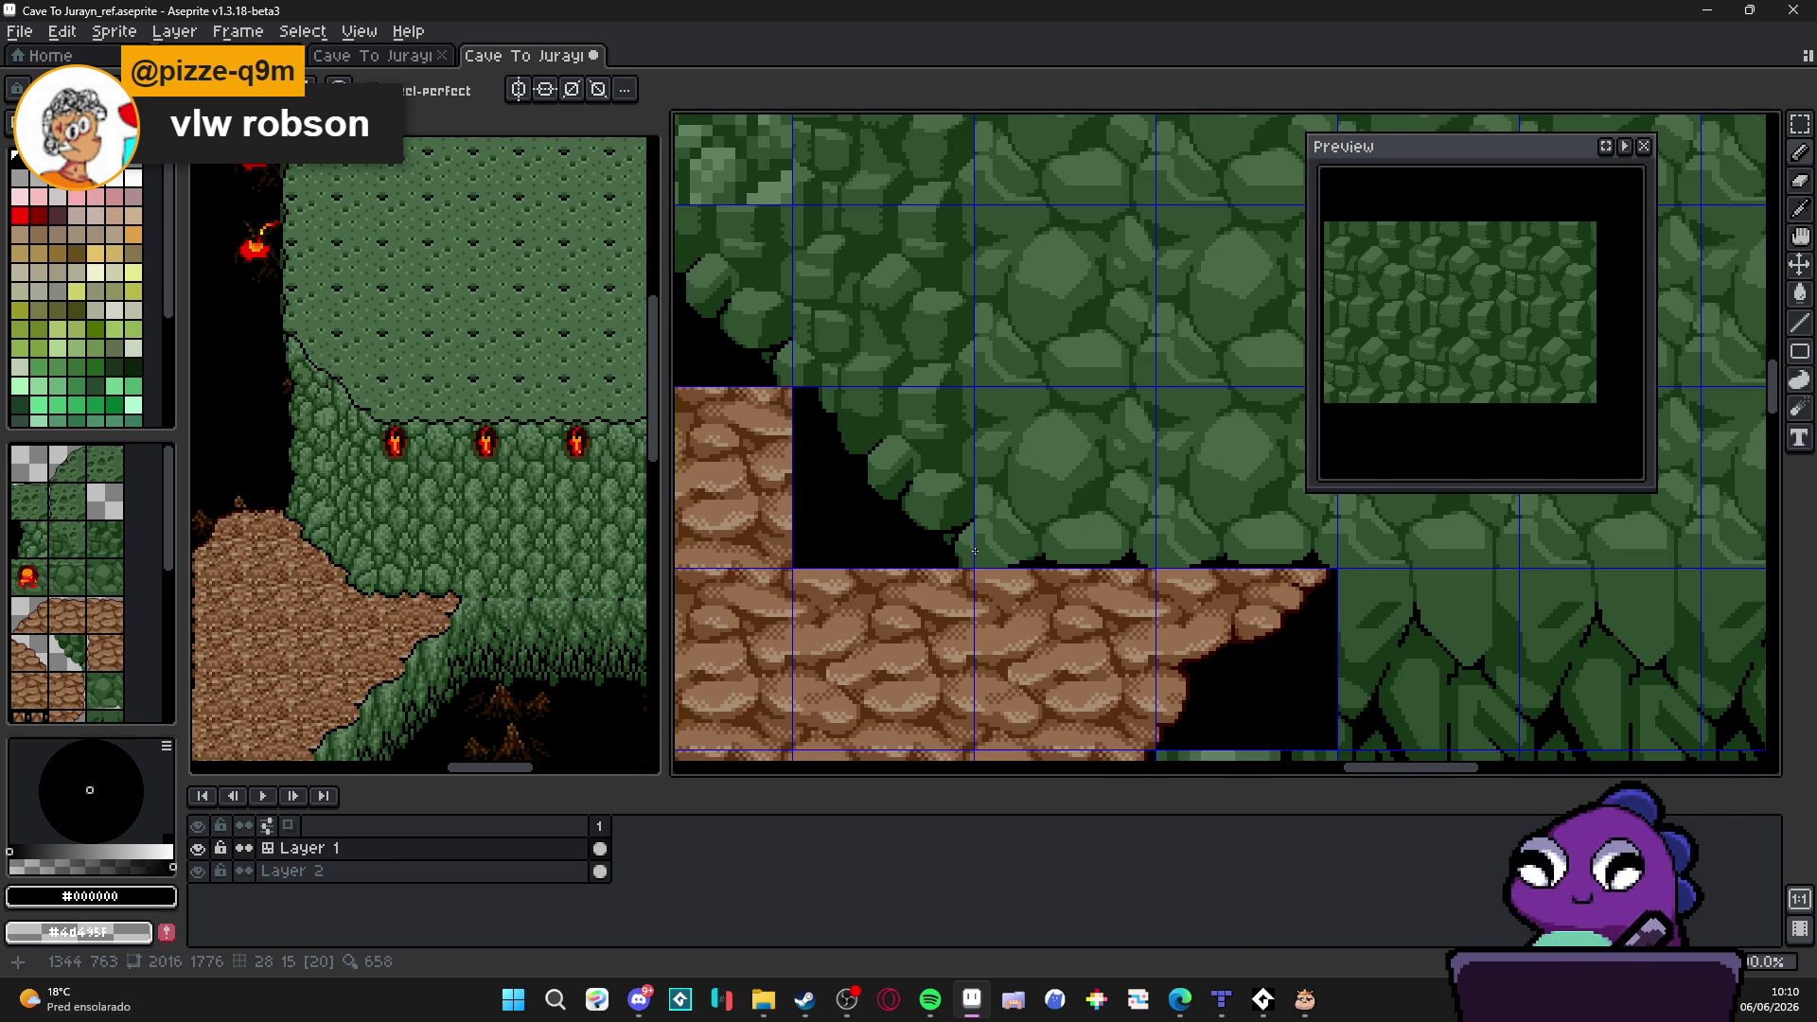
pyautogui.scroll(-1, 974, 547)
pyautogui.scroll(1, 975, 569)
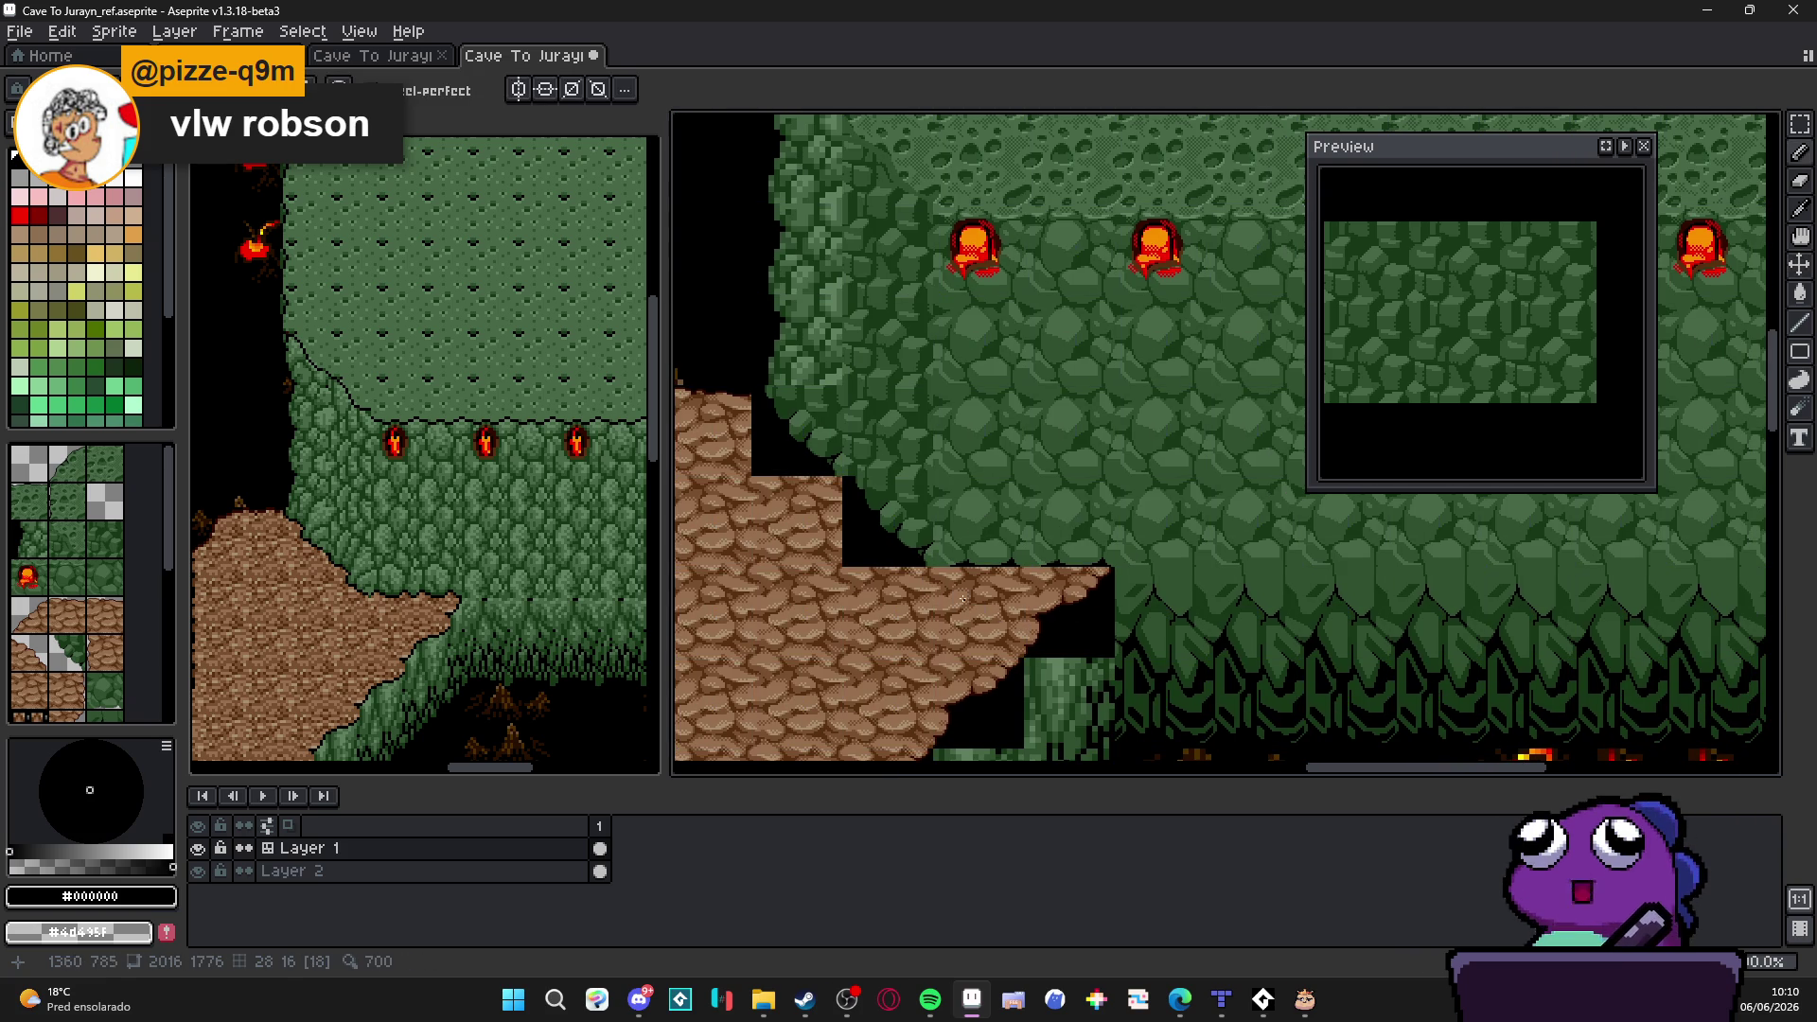
pyautogui.scroll(2, 930, 446)
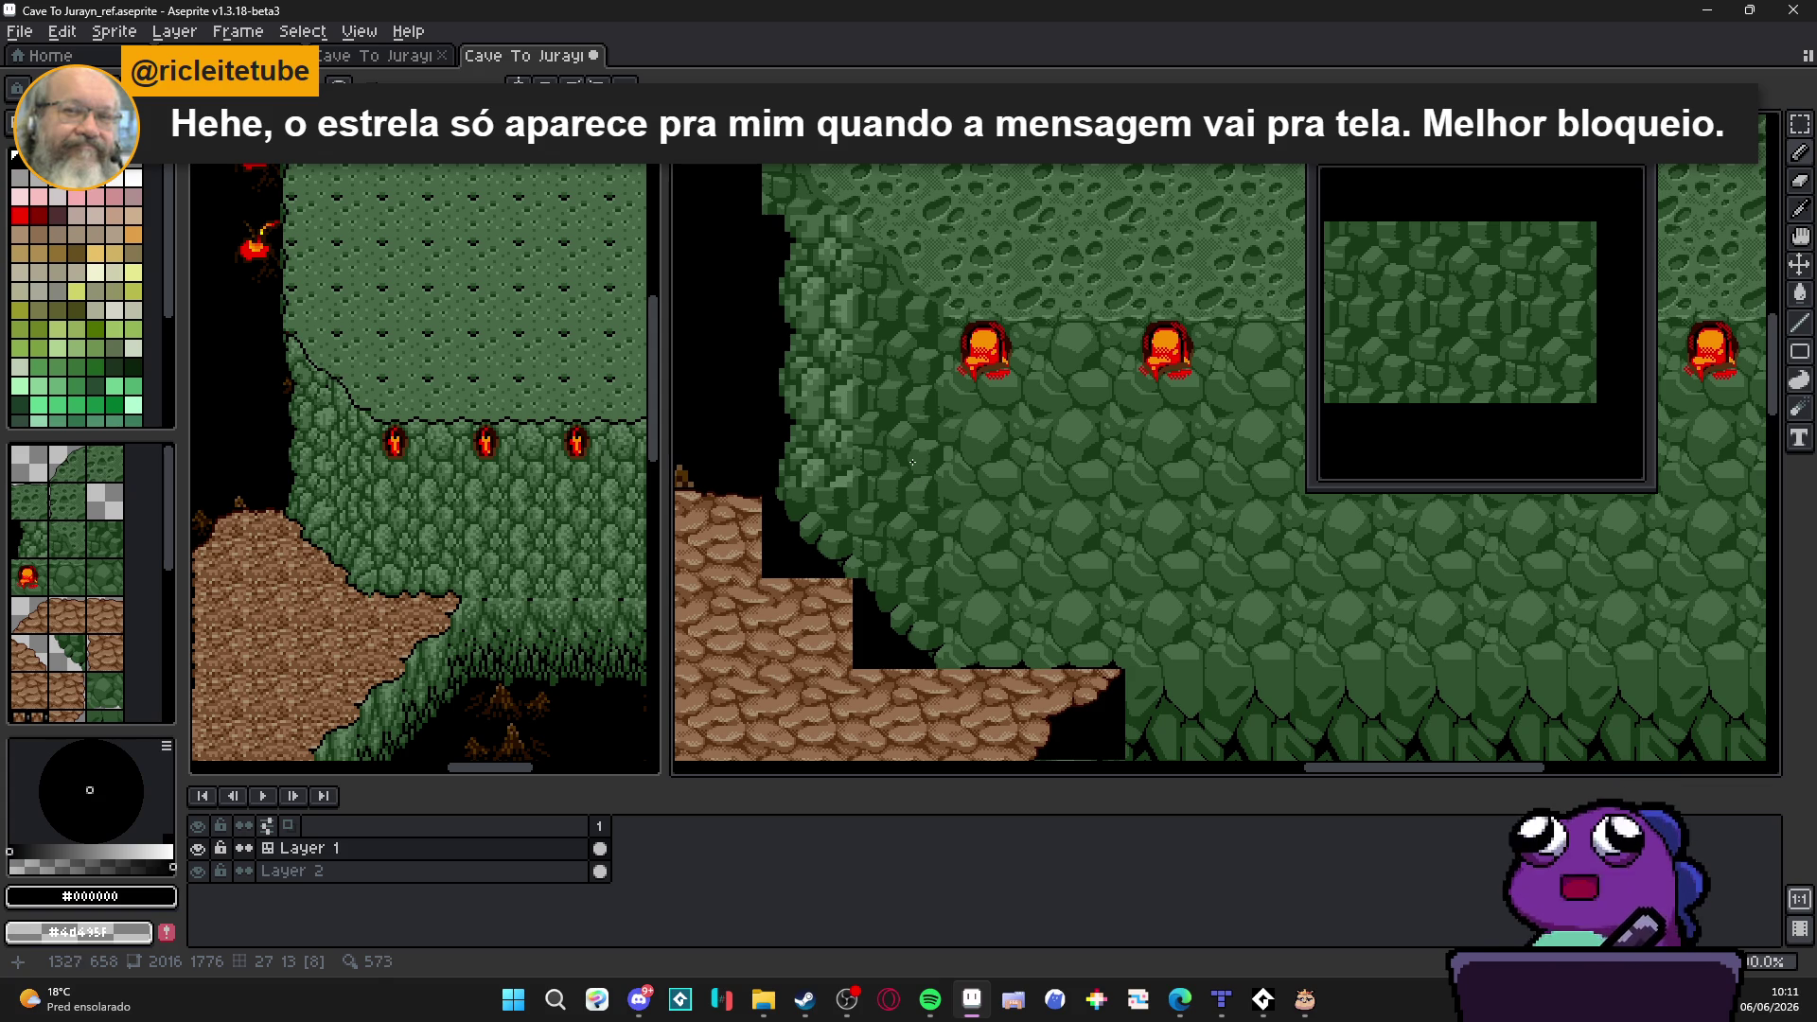
# Step: Erase the green strip above the brown tile and sample dark green and black around the rock edge
pyautogui.press('Tab')
pyautogui.scroll(1, 909, 472)
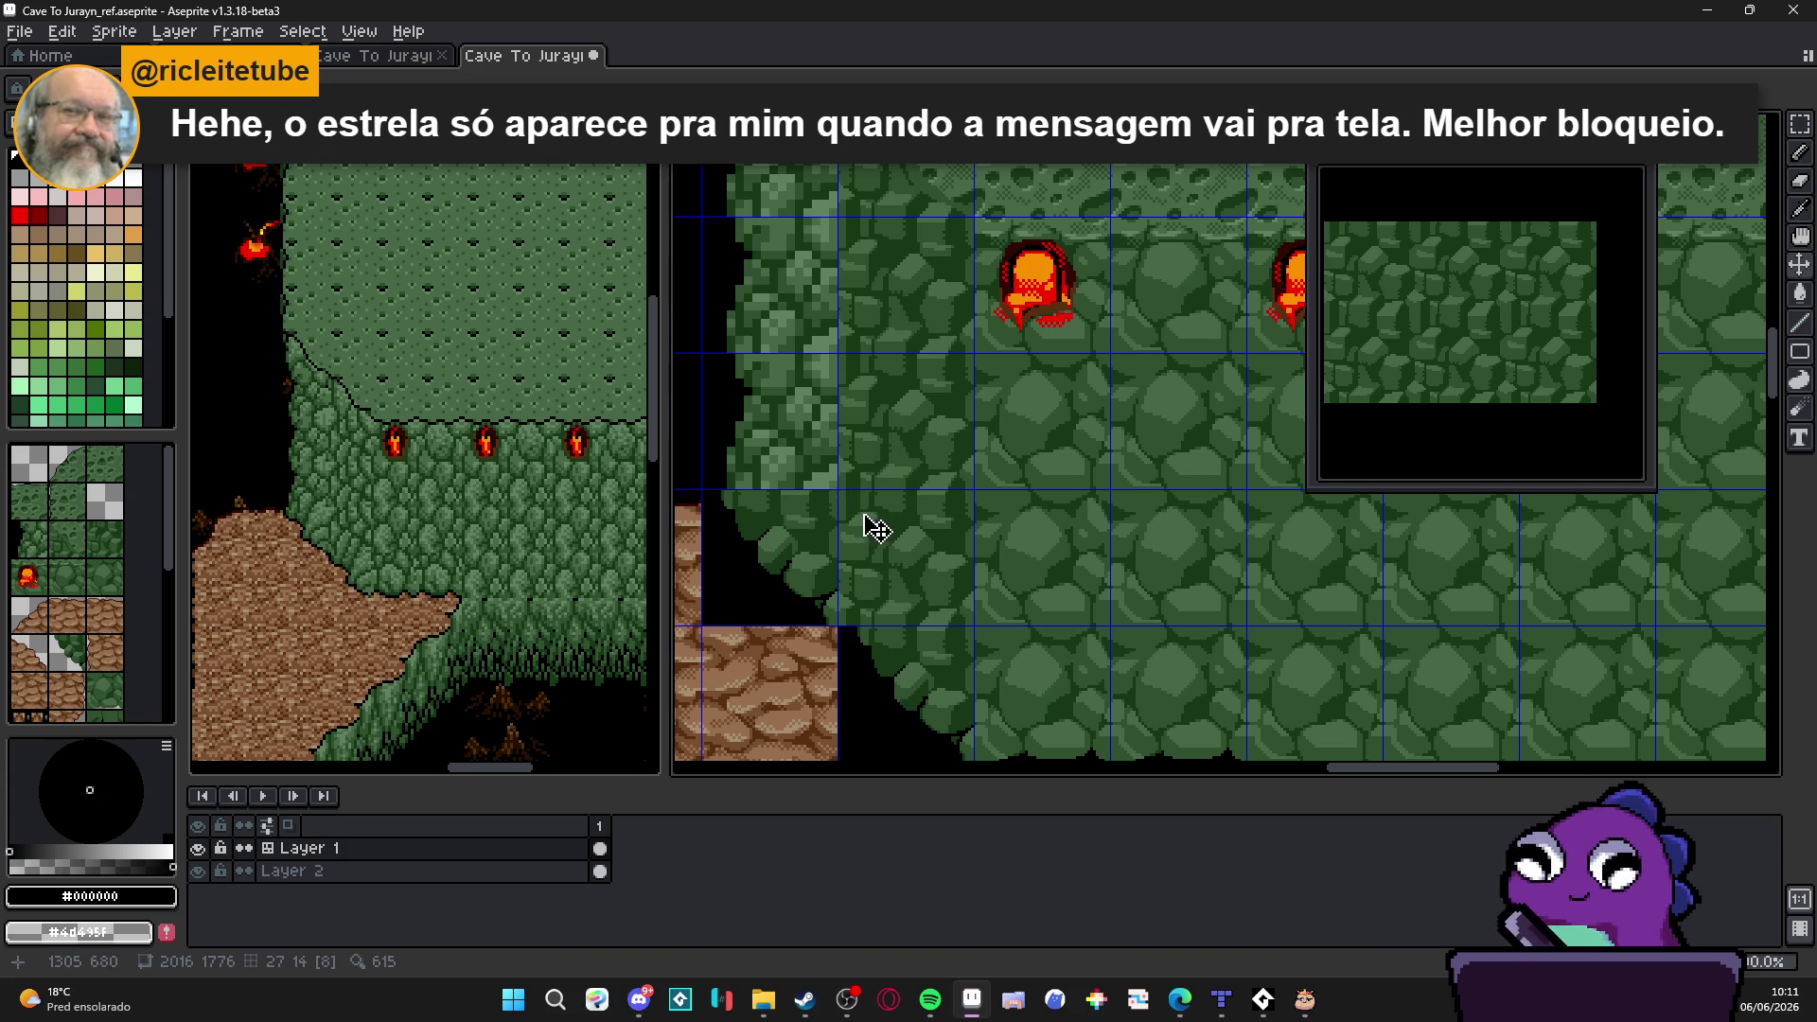
pyautogui.scroll(-1, 864, 527)
pyautogui.scroll(1, 898, 580)
pyautogui.scroll(1, 892, 601)
pyautogui.press('e')
pyautogui.moveTo(785, 656)
pyautogui.mouseDown()
pyautogui.moveTo(866, 657)
pyautogui.moveTo(799, 647)
pyautogui.mouseUp()
pyautogui.scroll(-1, 798, 645)
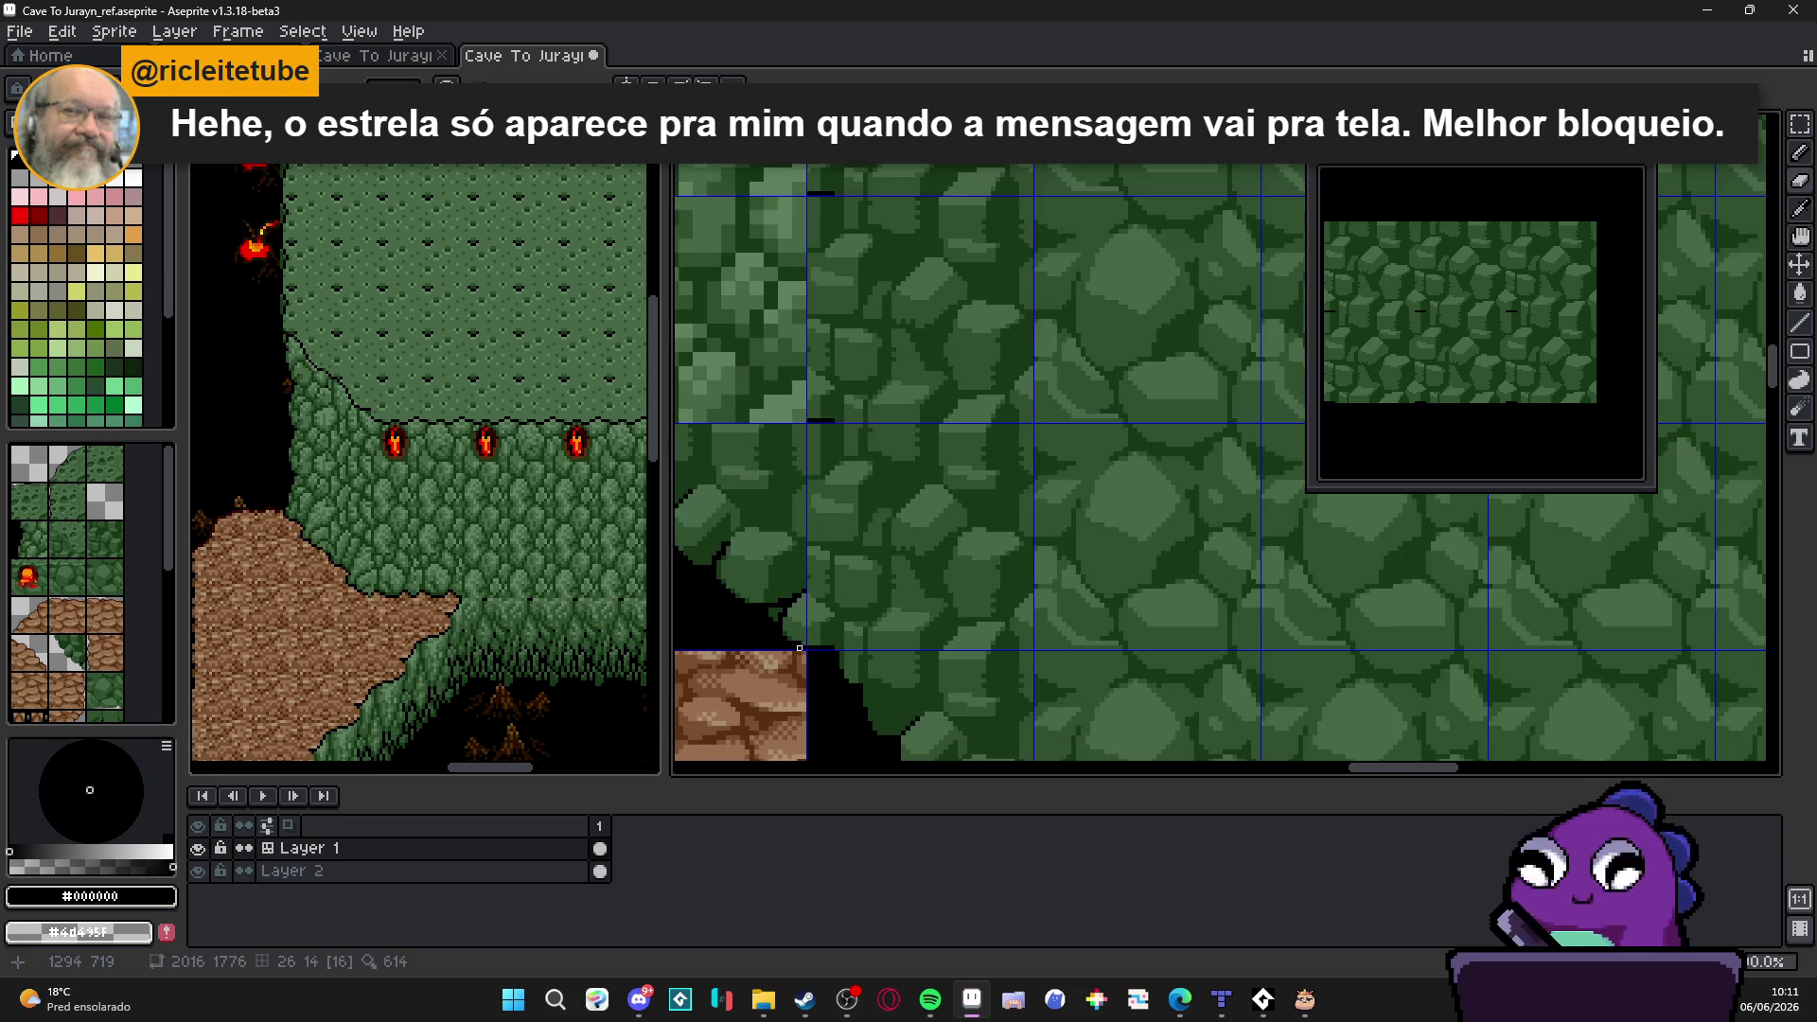
pyautogui.scroll(1, 778, 608)
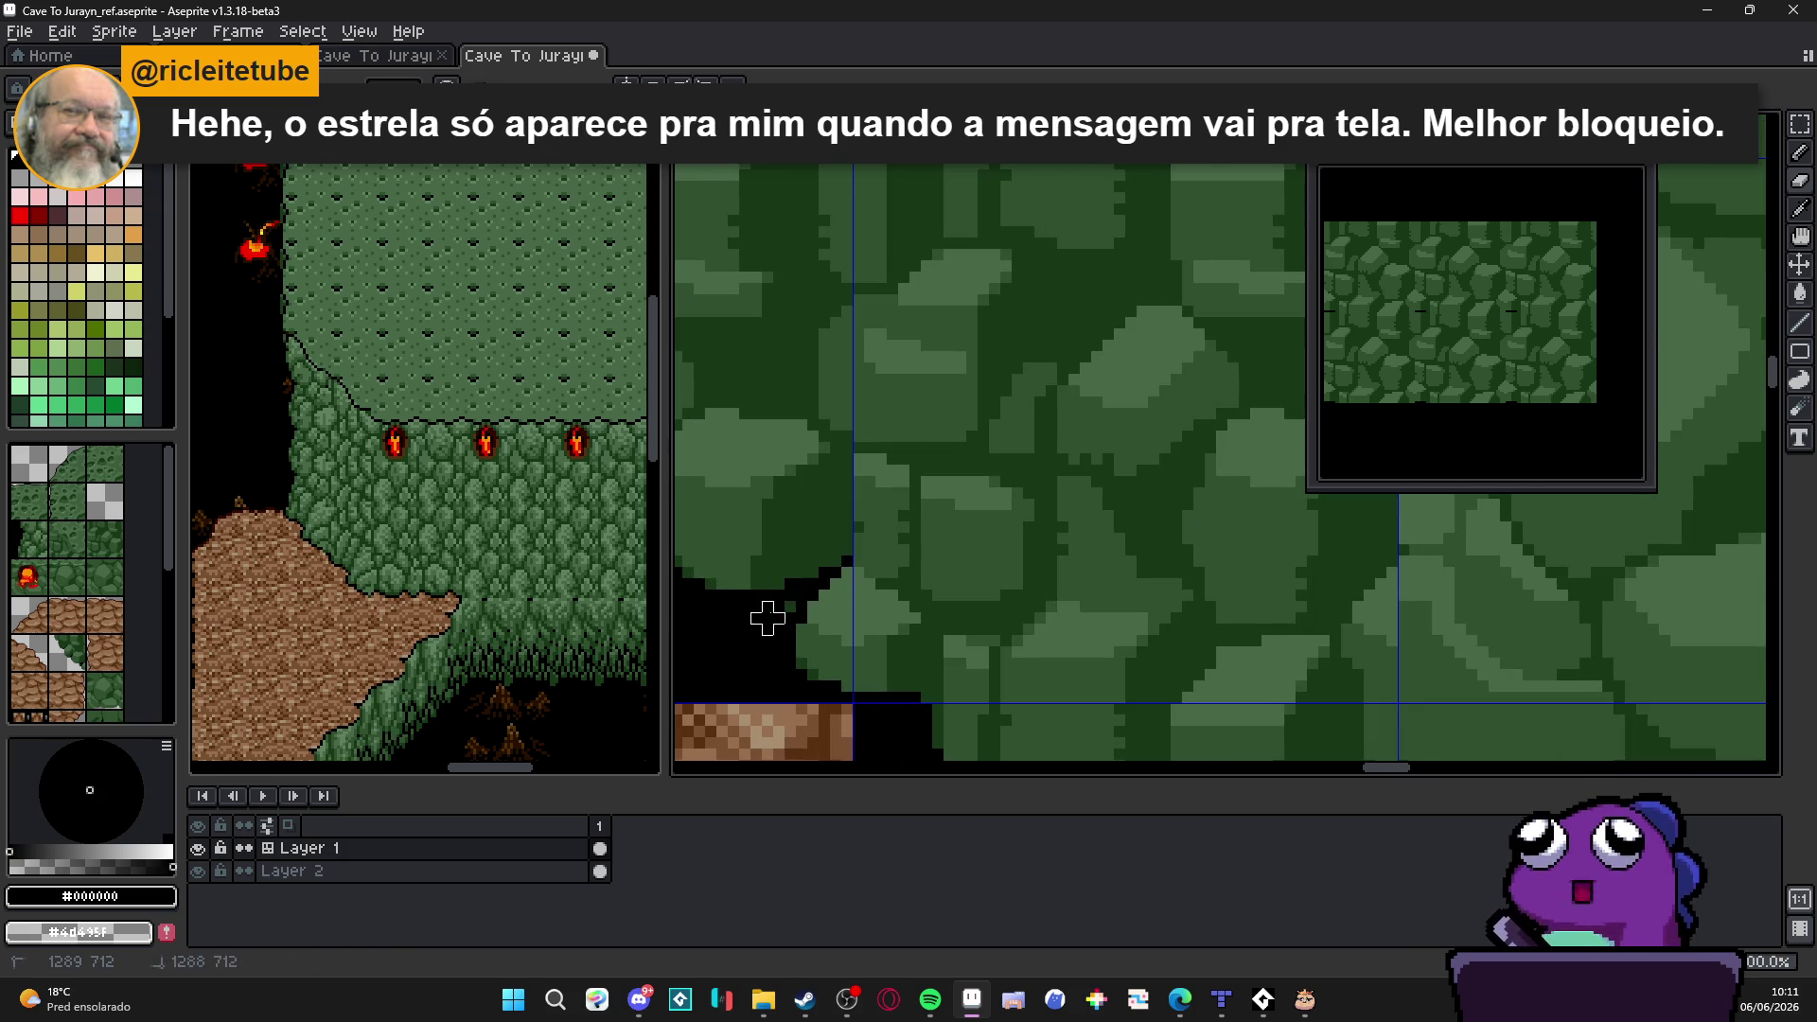
pyautogui.scroll(-1, 790, 606)
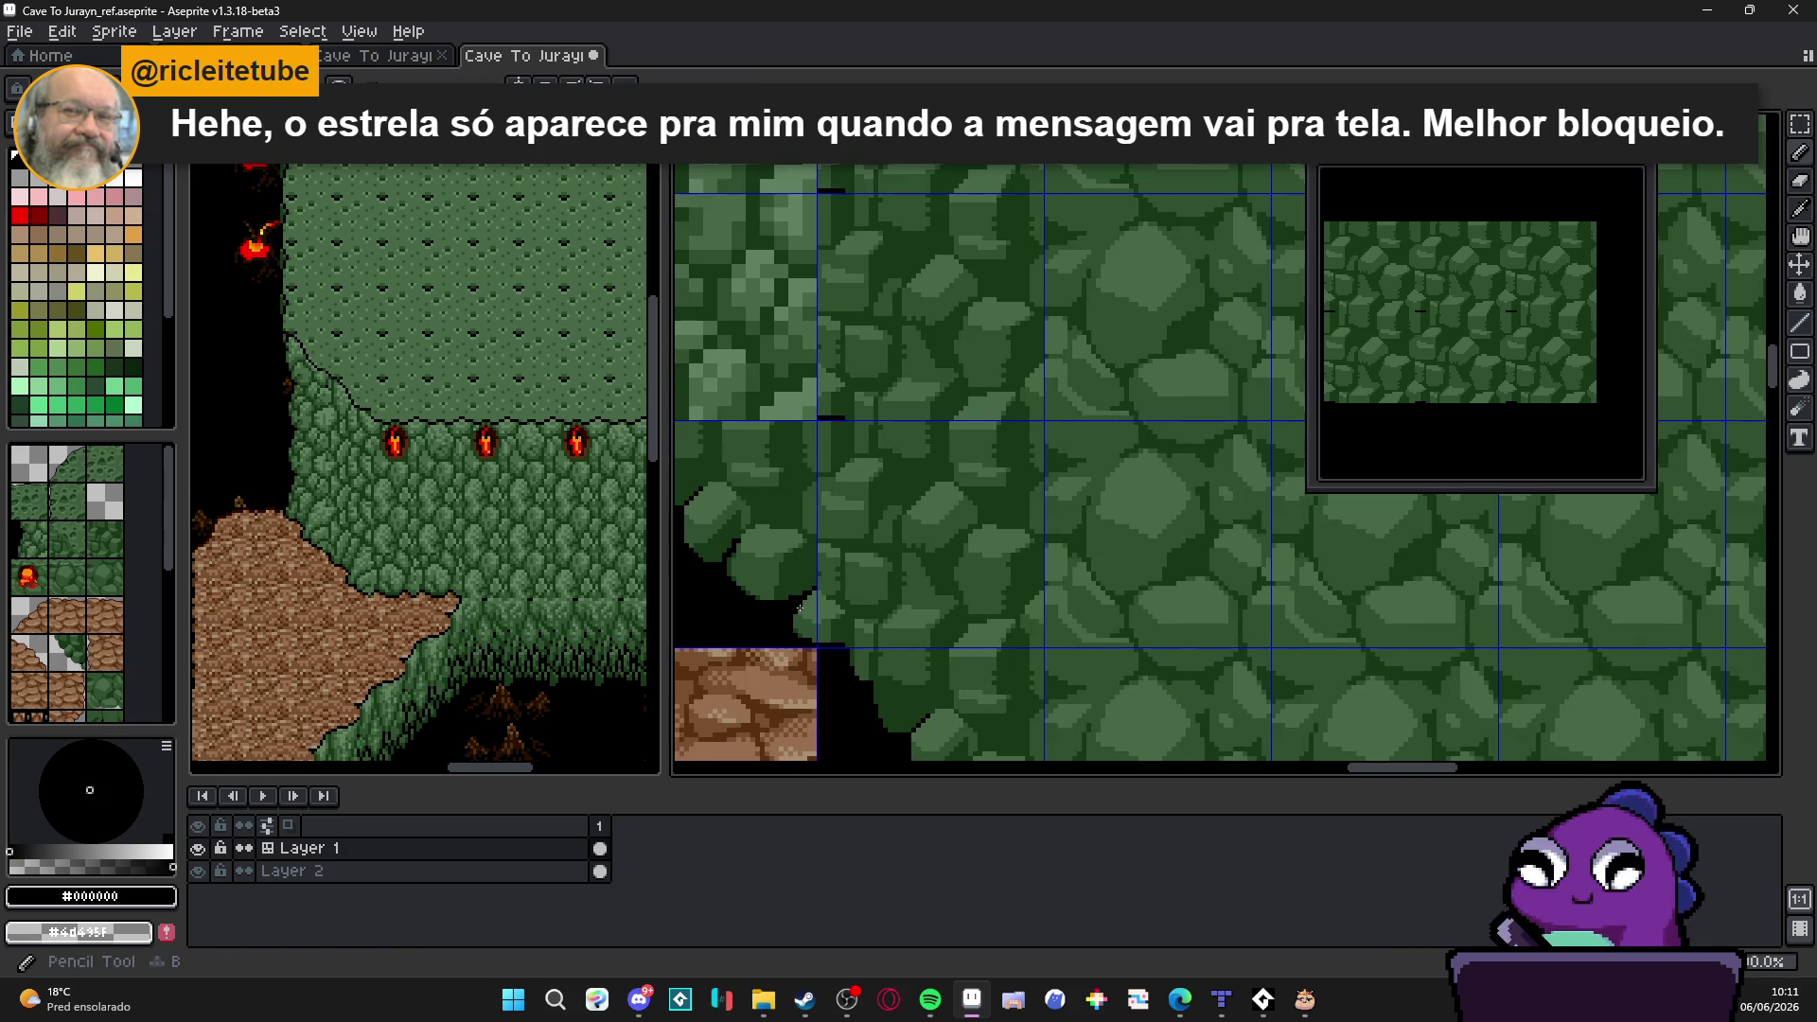
pyautogui.scroll(-1, 767, 596)
pyautogui.scroll(1, 753, 590)
pyautogui.scroll(1, 732, 579)
pyautogui.keyDown('alt'); pyautogui.click(733, 579); pyautogui.keyUp('alt')
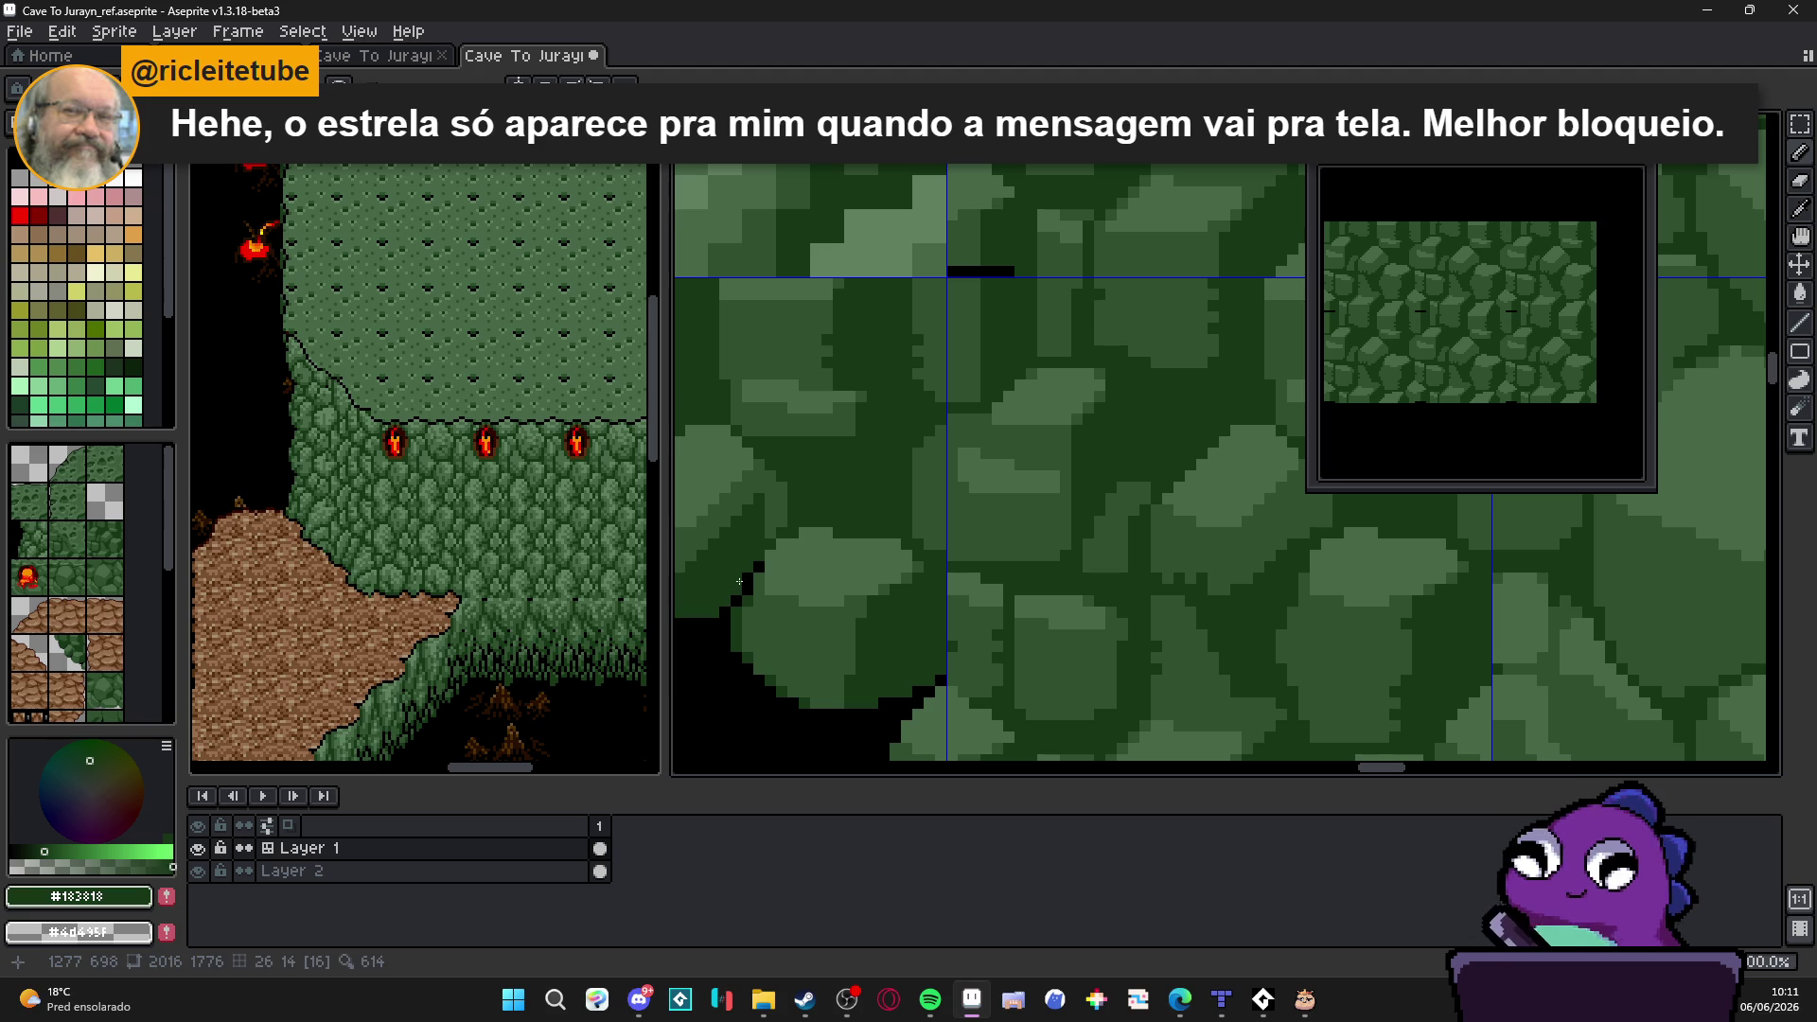
pyautogui.scroll(1, 738, 572)
pyautogui.keyDown('alt'); pyautogui.click(757, 546); pyautogui.keyUp('alt')
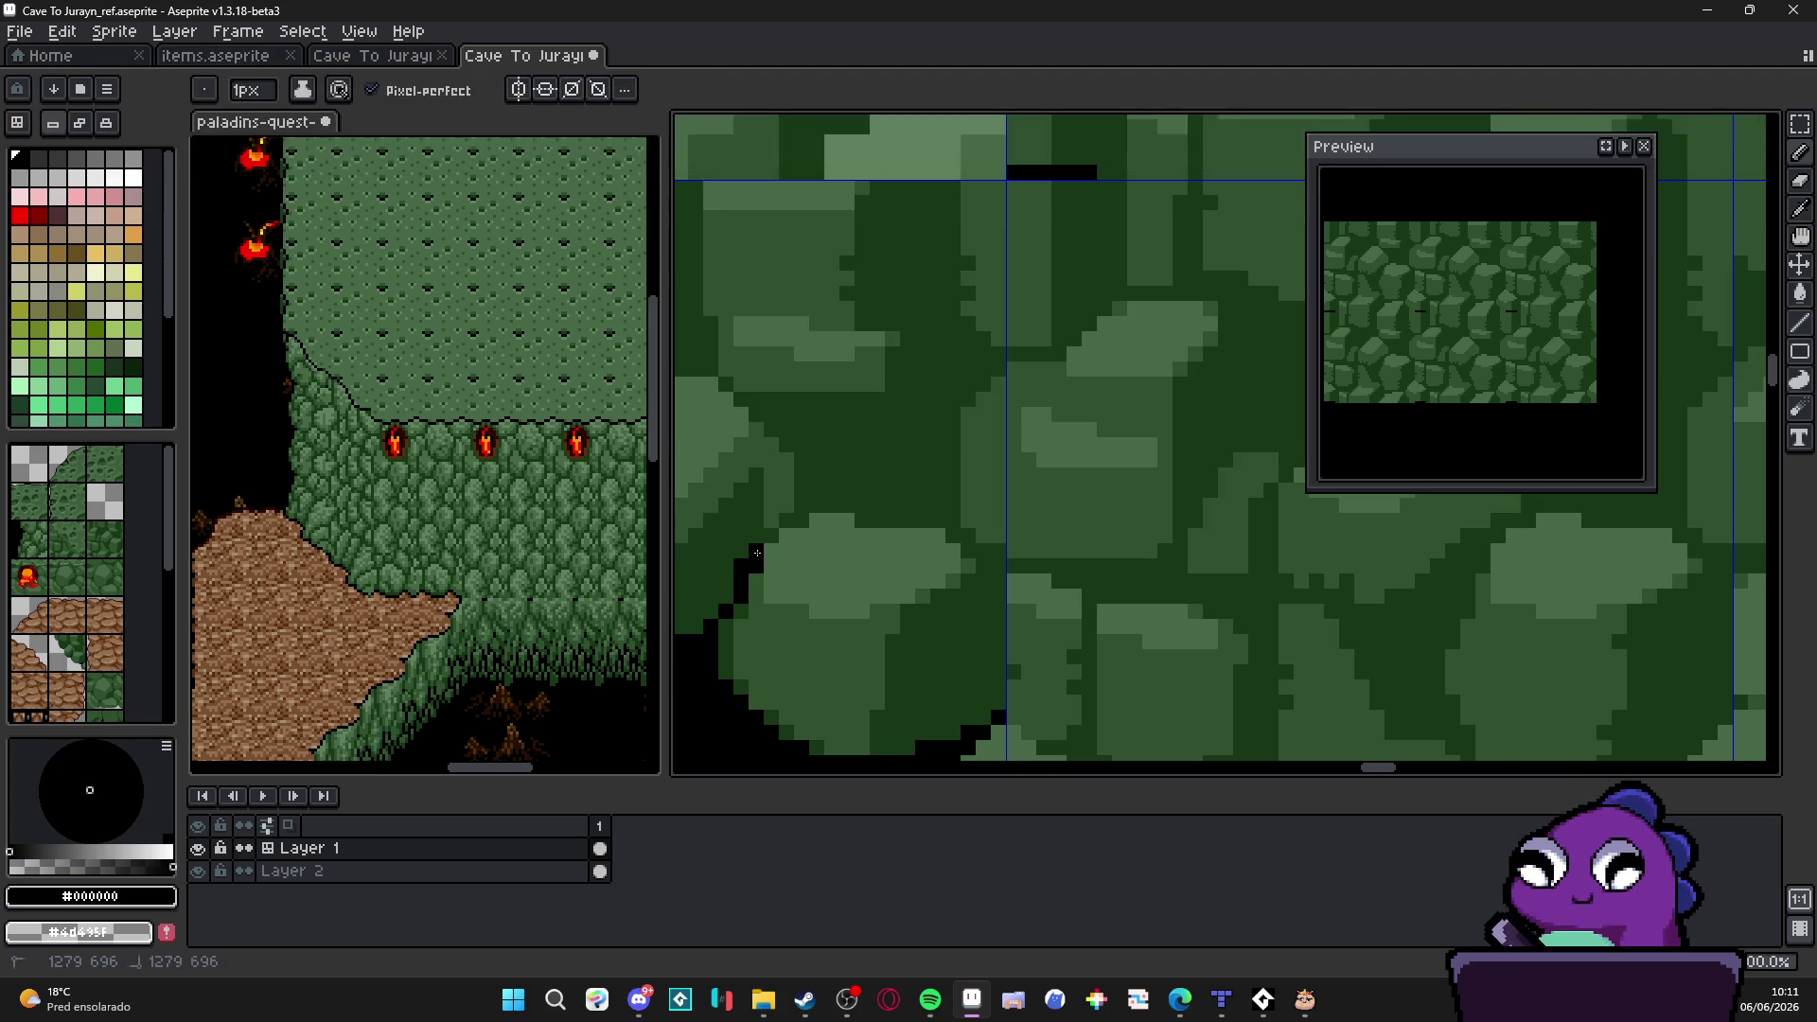
pyautogui.scroll(-1, 756, 546)
pyautogui.scroll(-1, 756, 547)
pyautogui.scroll(2, 738, 549)
pyautogui.scroll(-1, 798, 595)
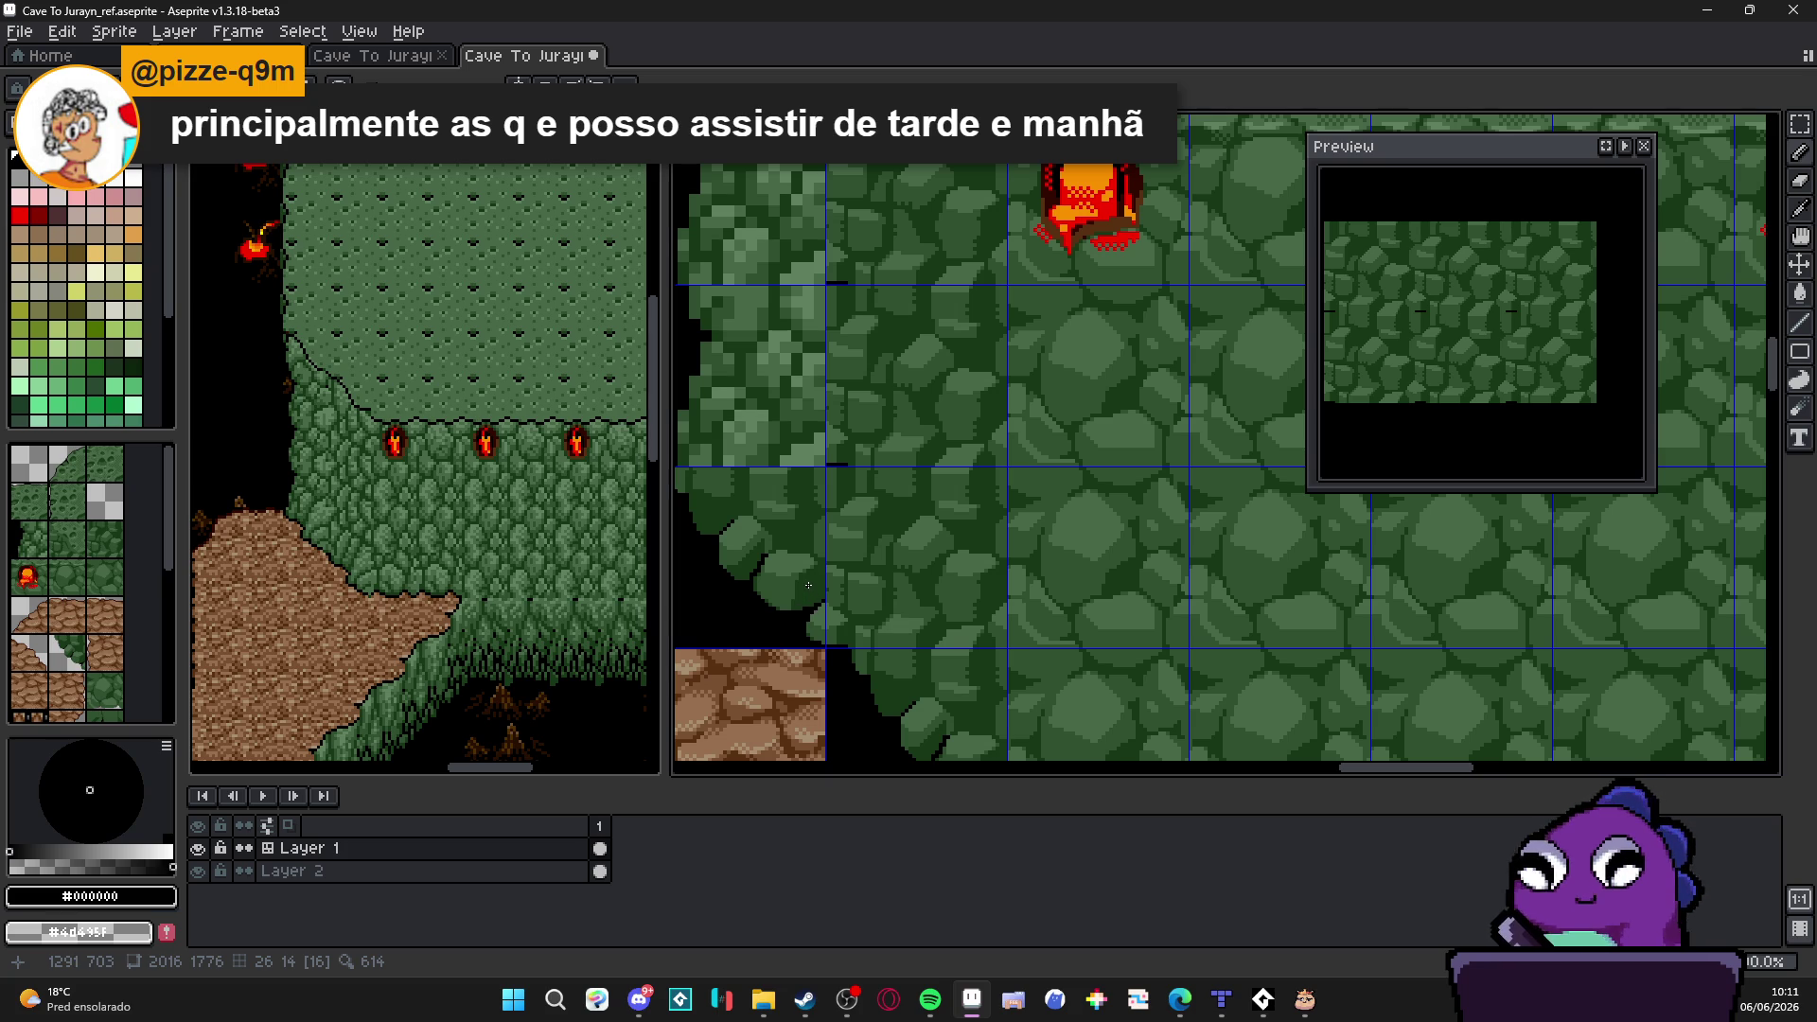
pyautogui.scroll(-5, 807, 584)
pyautogui.scroll(4, 823, 613)
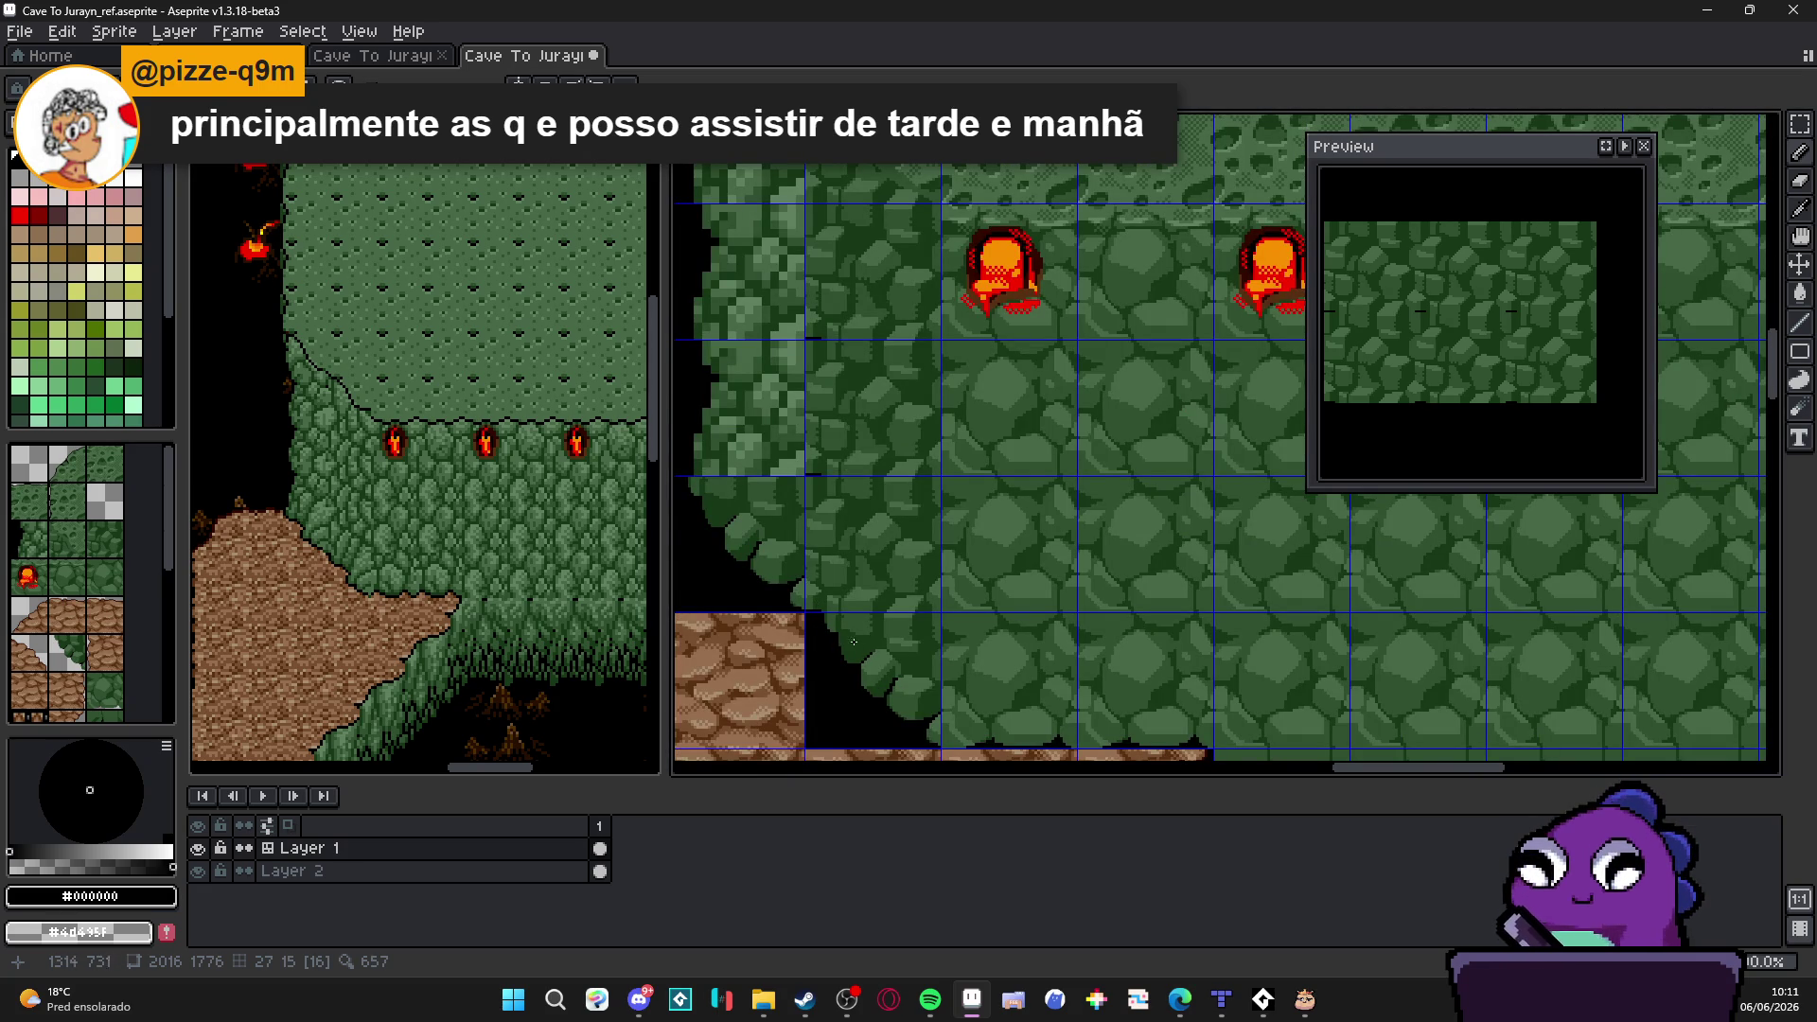
pyautogui.scroll(2, 890, 683)
pyautogui.scroll(2, 838, 653)
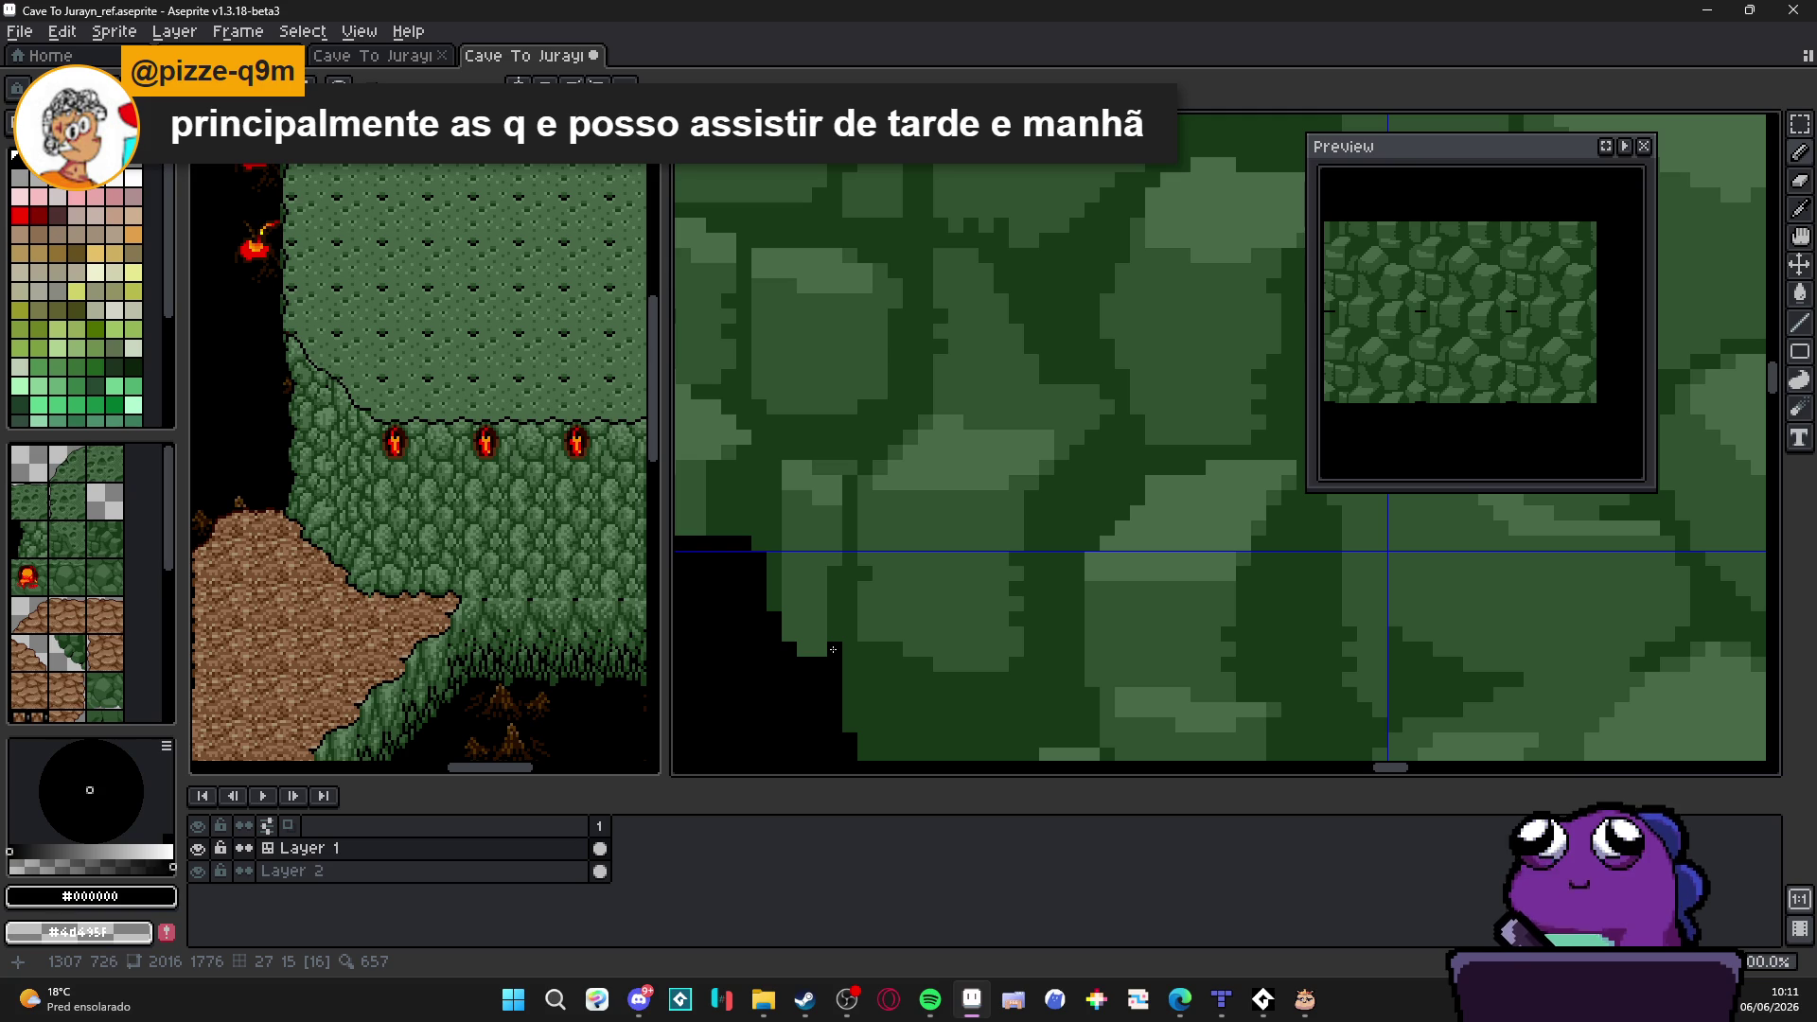
pyautogui.keyDown('alt'); pyautogui.click(833, 649); pyautogui.keyUp('alt')
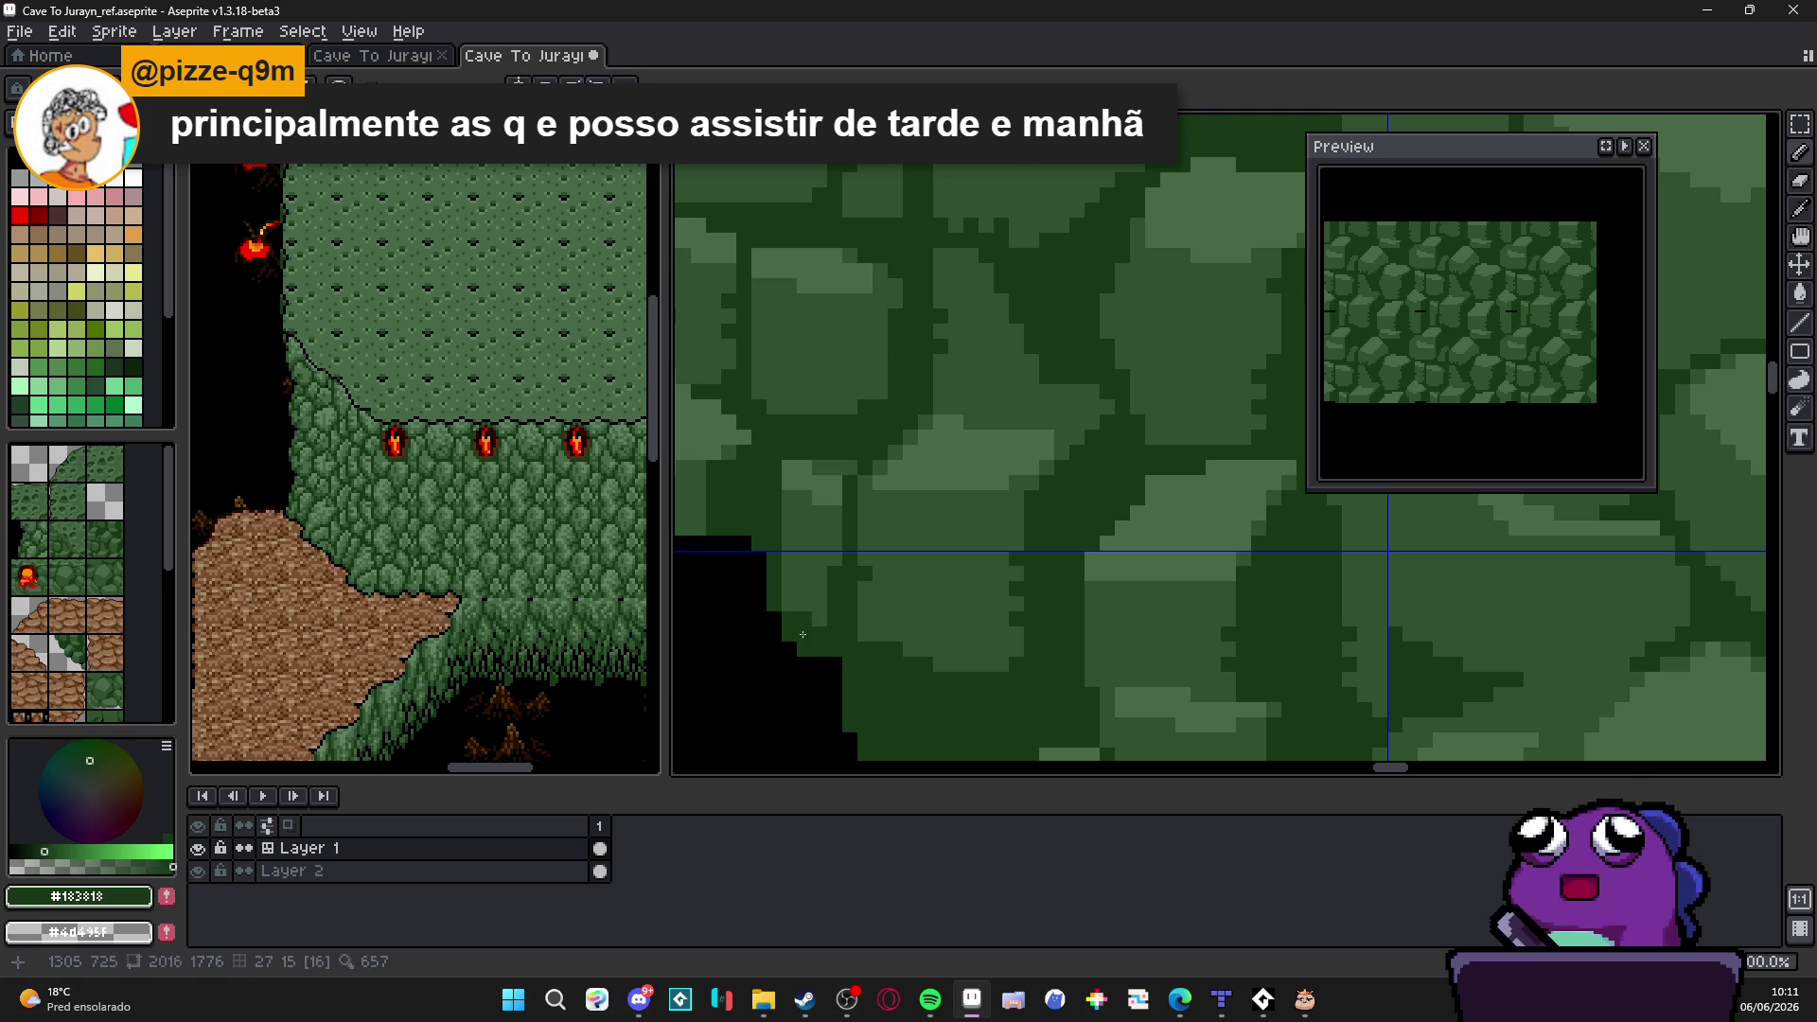
pyautogui.scroll(-1, 789, 603)
pyautogui.scroll(-1, 789, 602)
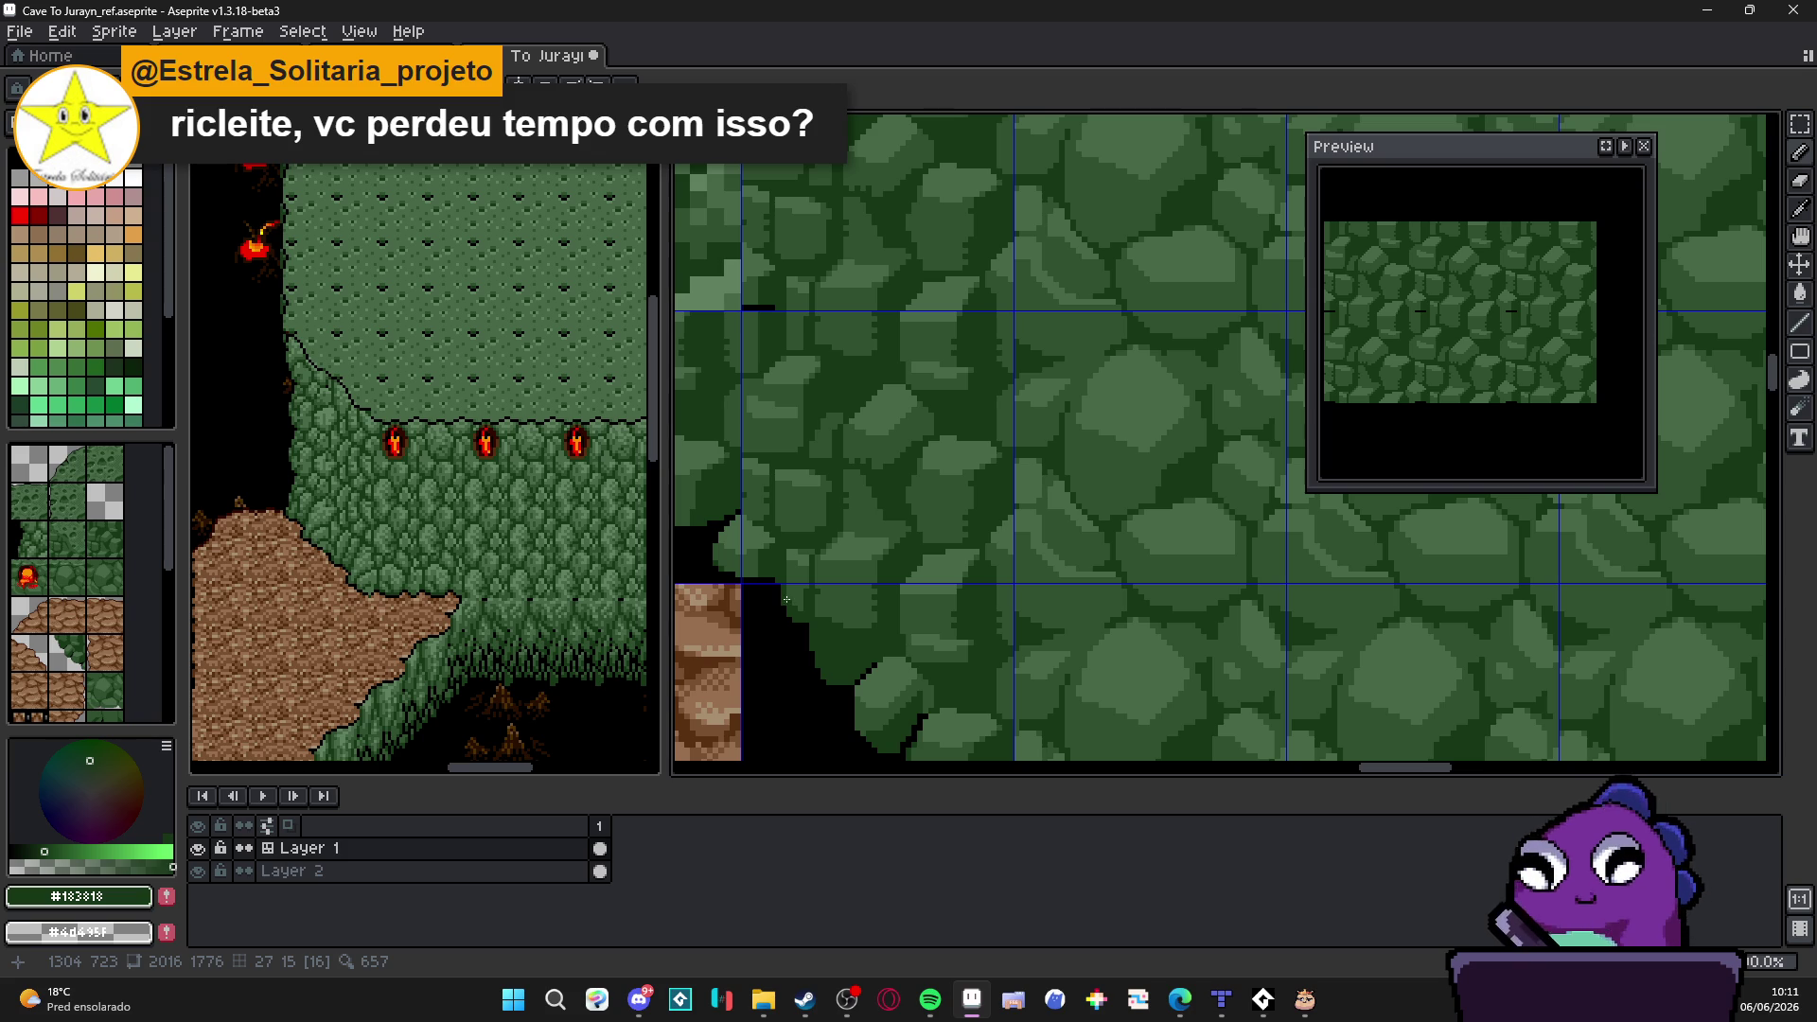
pyautogui.scroll(2, 758, 586)
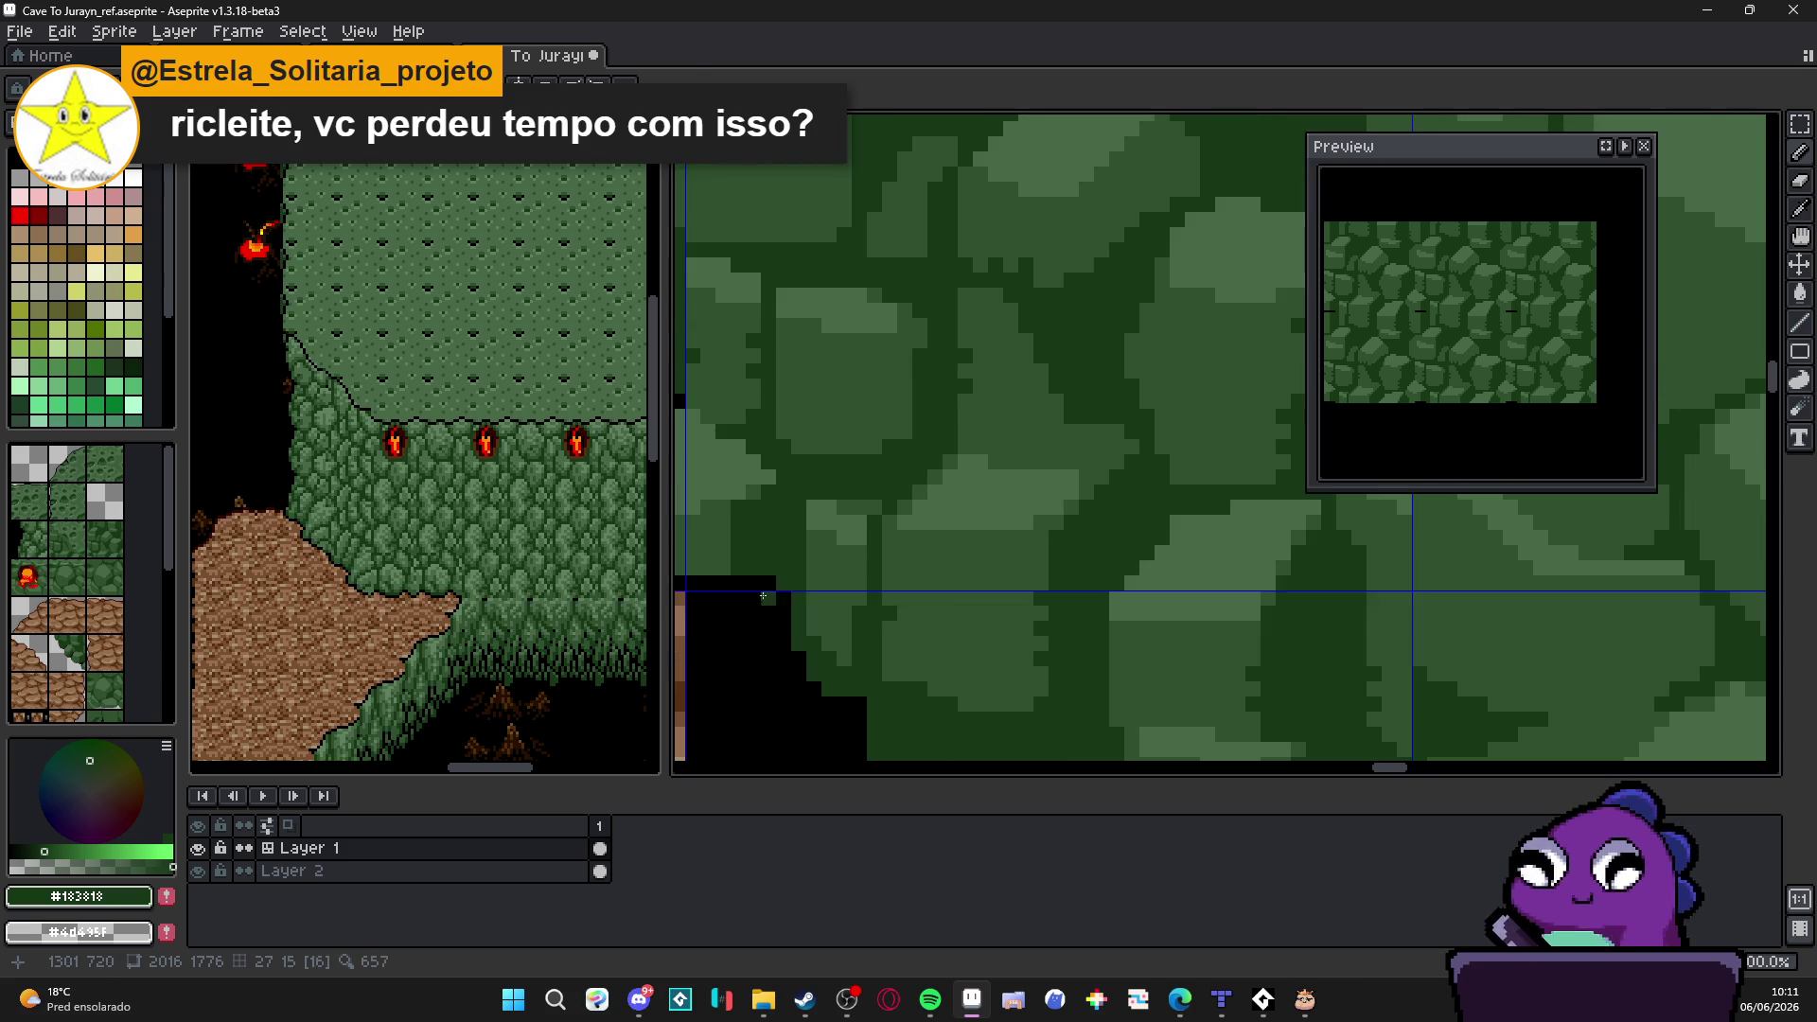
pyautogui.keyDown('alt'); pyautogui.click(771, 601); pyautogui.keyUp('alt')
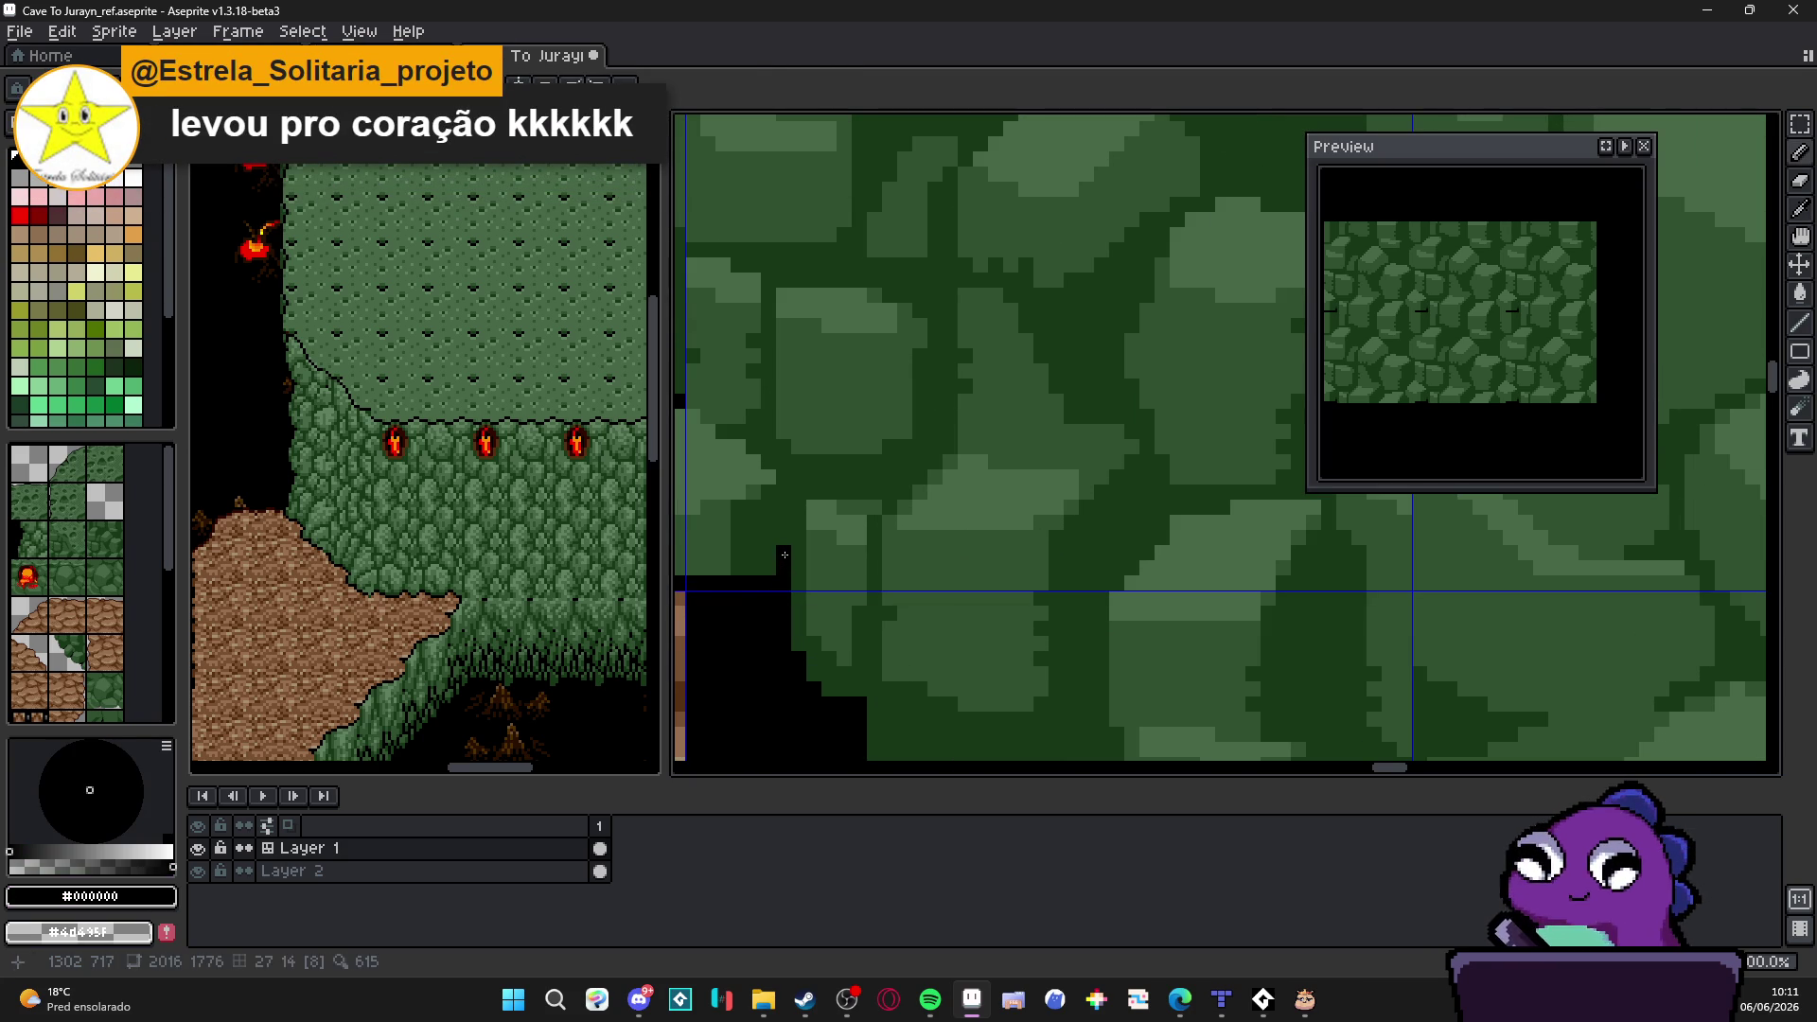
pyautogui.scroll(-4, 849, 583)
pyautogui.scroll(-1, 851, 584)
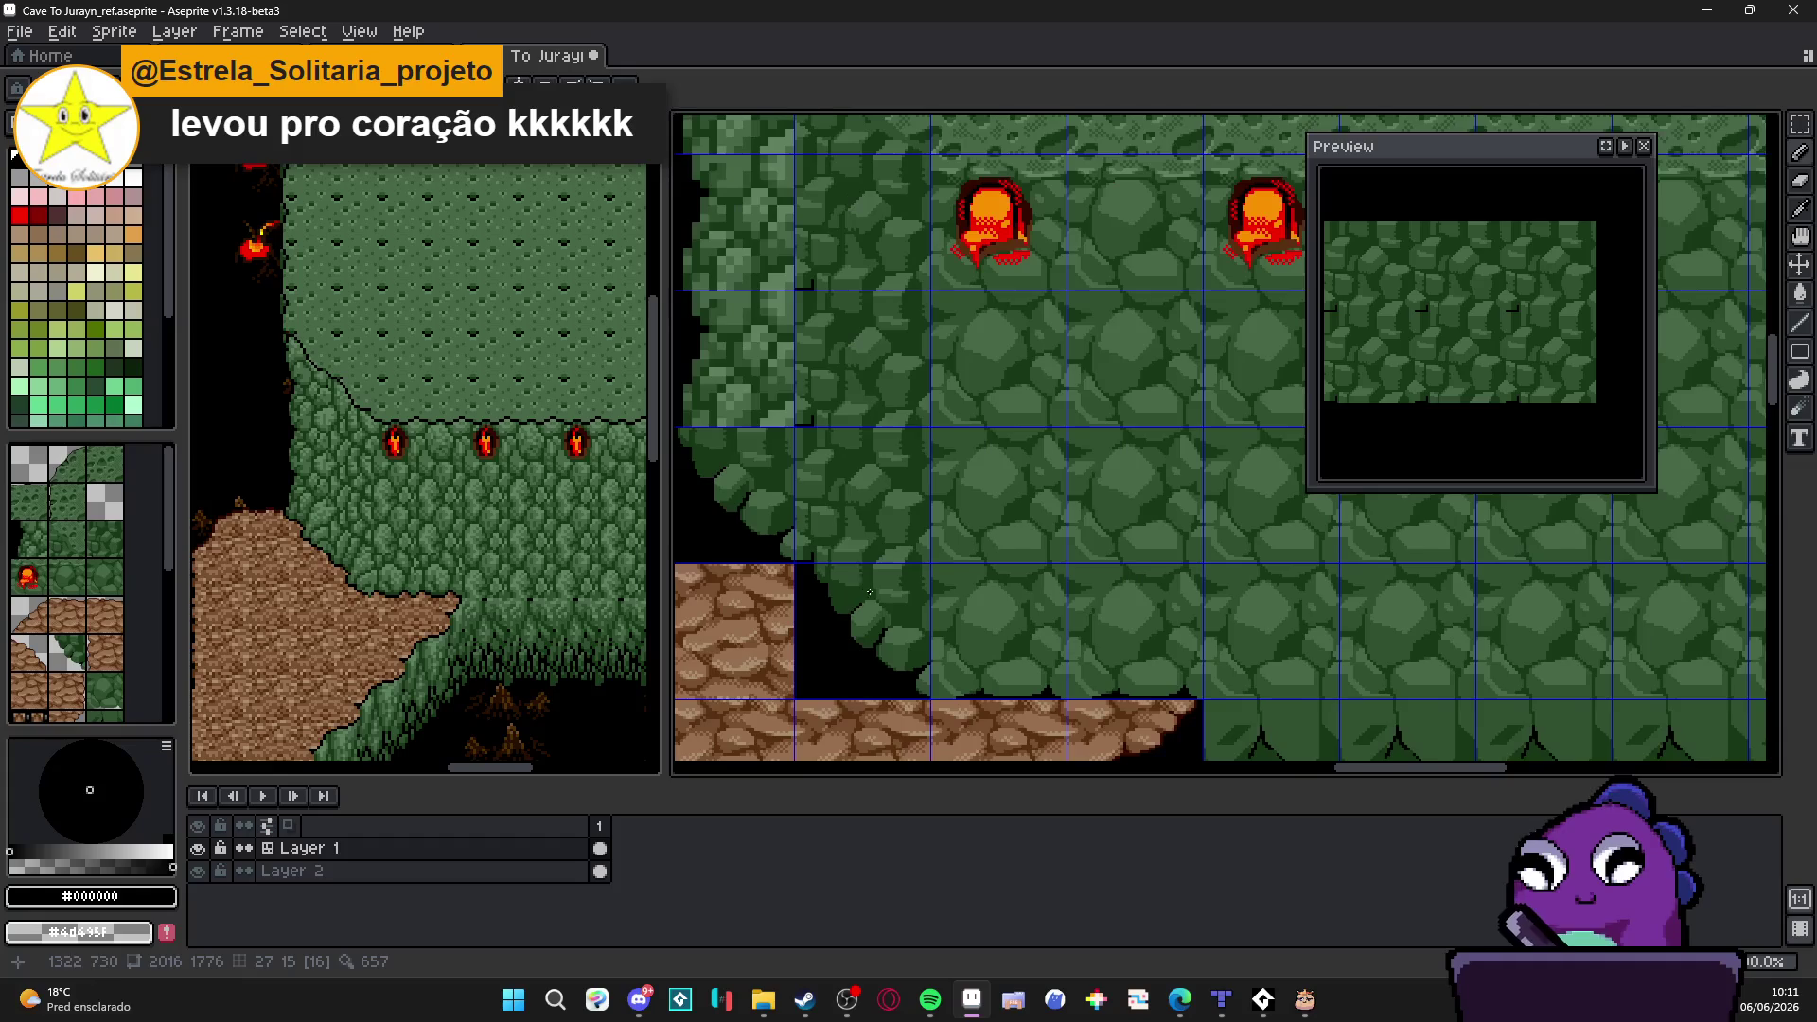
pyautogui.scroll(2, 818, 591)
pyautogui.scroll(3, 818, 591)
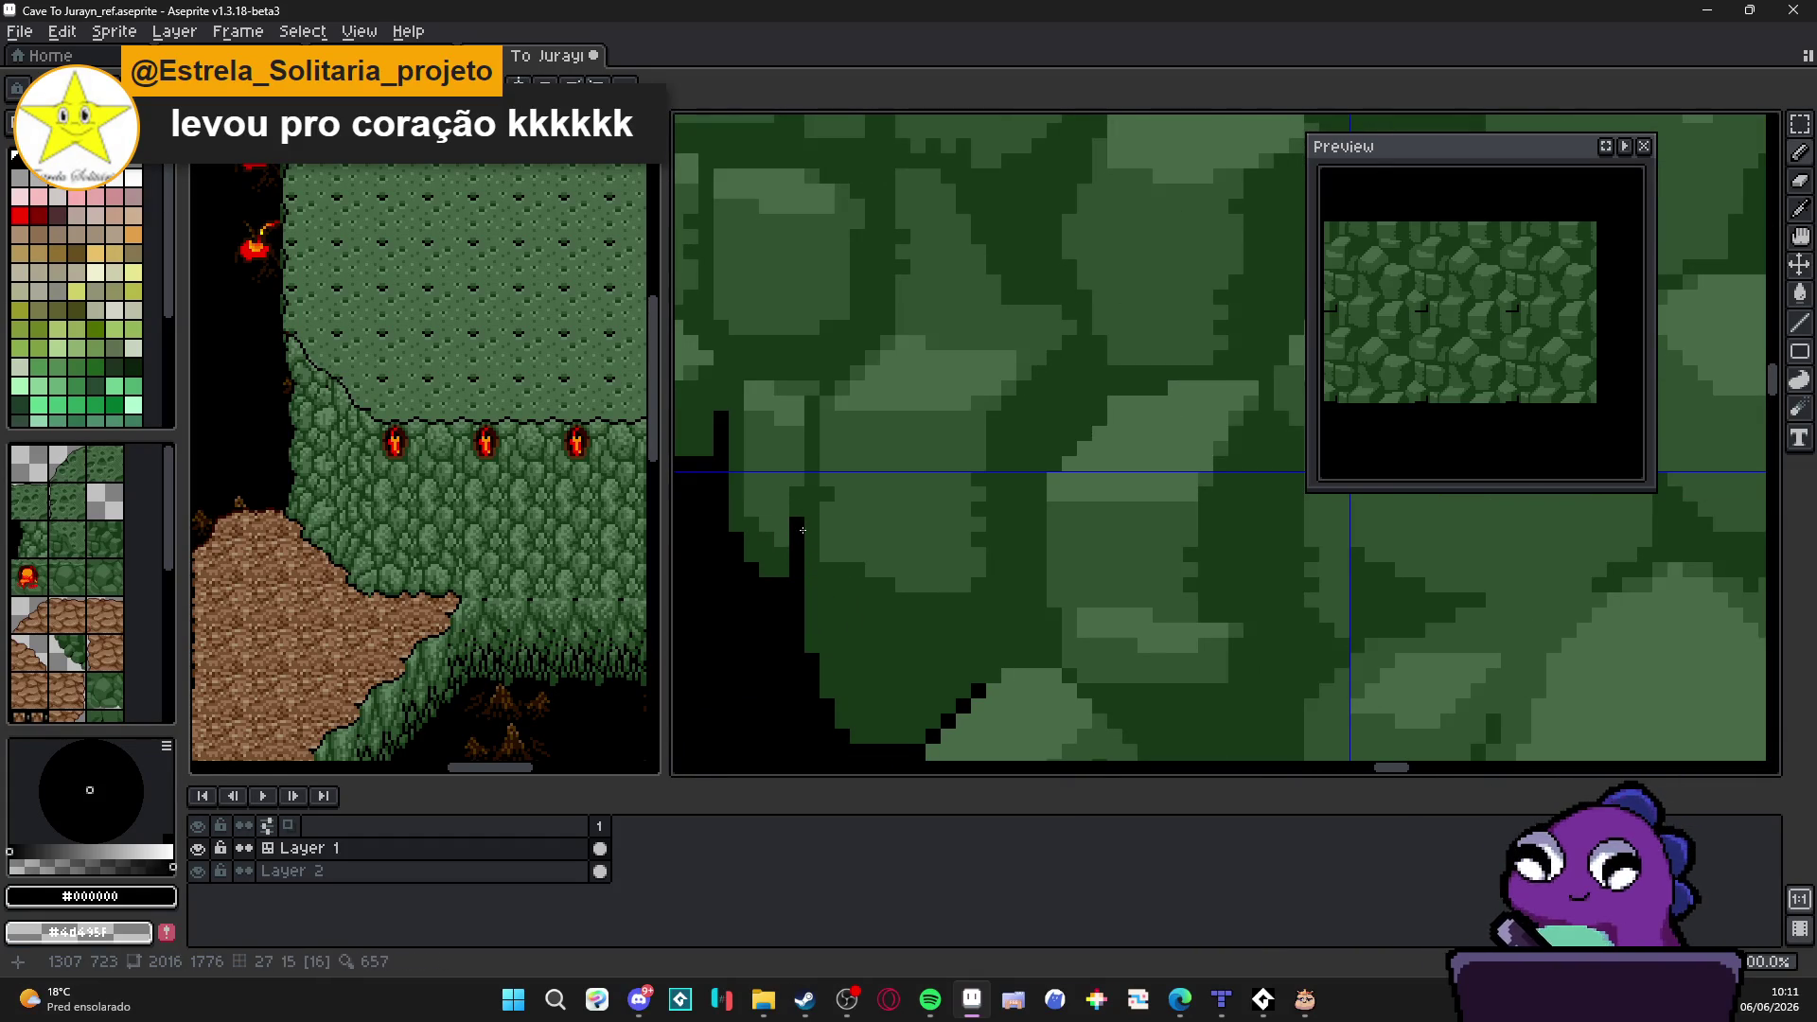
pyautogui.scroll(-2, 803, 529)
pyautogui.scroll(-1, 838, 567)
pyautogui.scroll(-1, 869, 607)
pyautogui.scroll(-1, 888, 635)
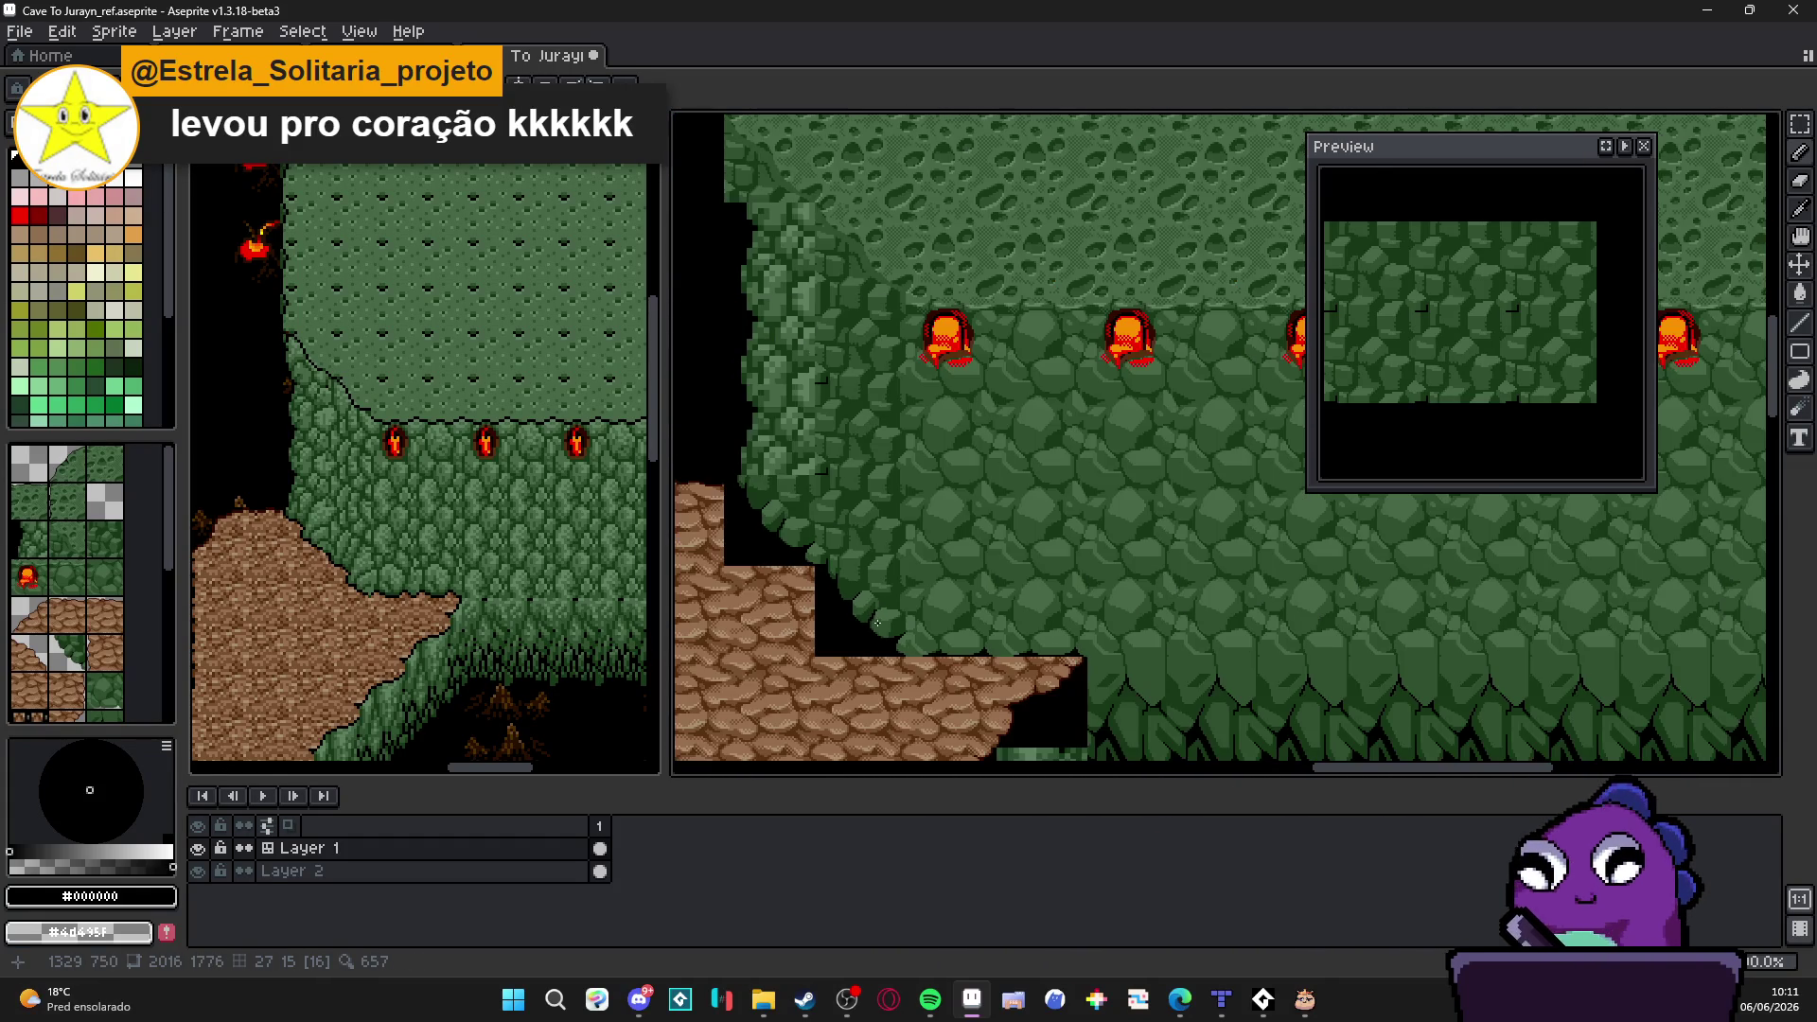
pyautogui.scroll(1, 852, 563)
pyautogui.scroll(2, 838, 511)
# Step: Paint over the black stroke in dark and lighter rock green, then save the cave map
pyautogui.keyDown('alt'); pyautogui.click(832, 459); pyautogui.keyUp('alt')
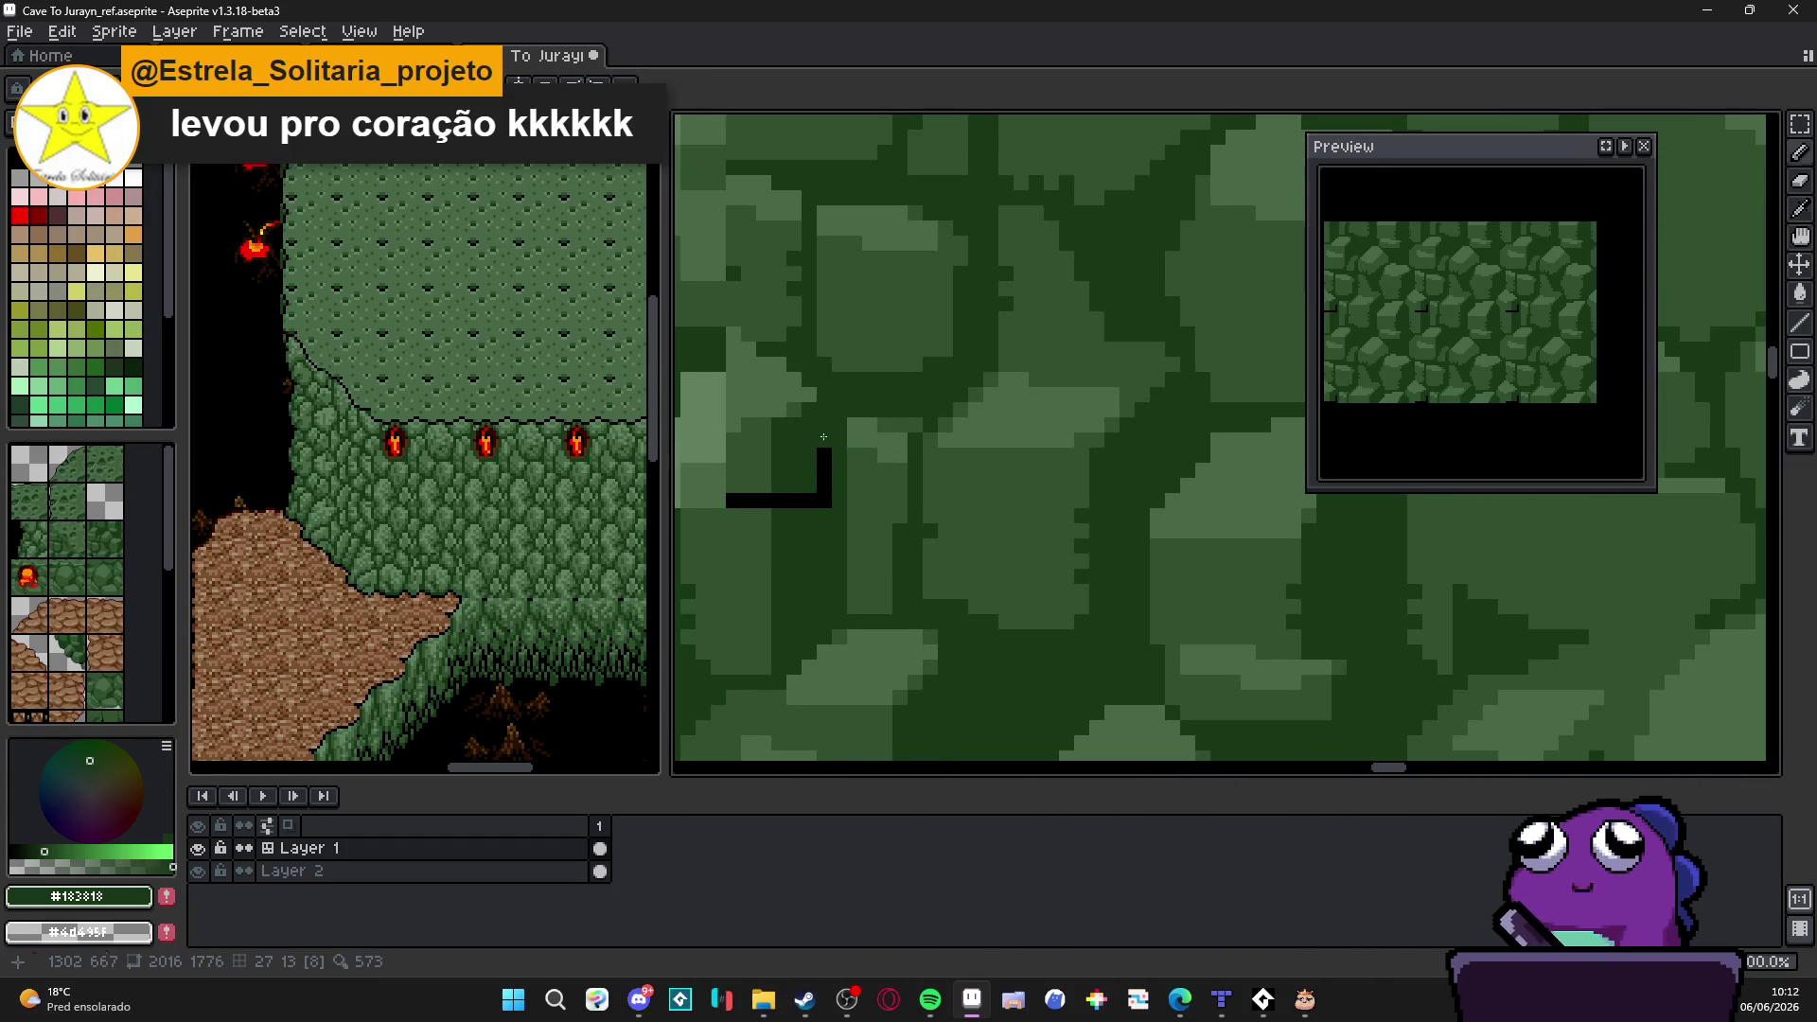
pyautogui.moveTo(822, 490); pyautogui.dragTo(775, 499)
pyautogui.keyDown('alt'); pyautogui.click(743, 503); pyautogui.keyUp('alt')
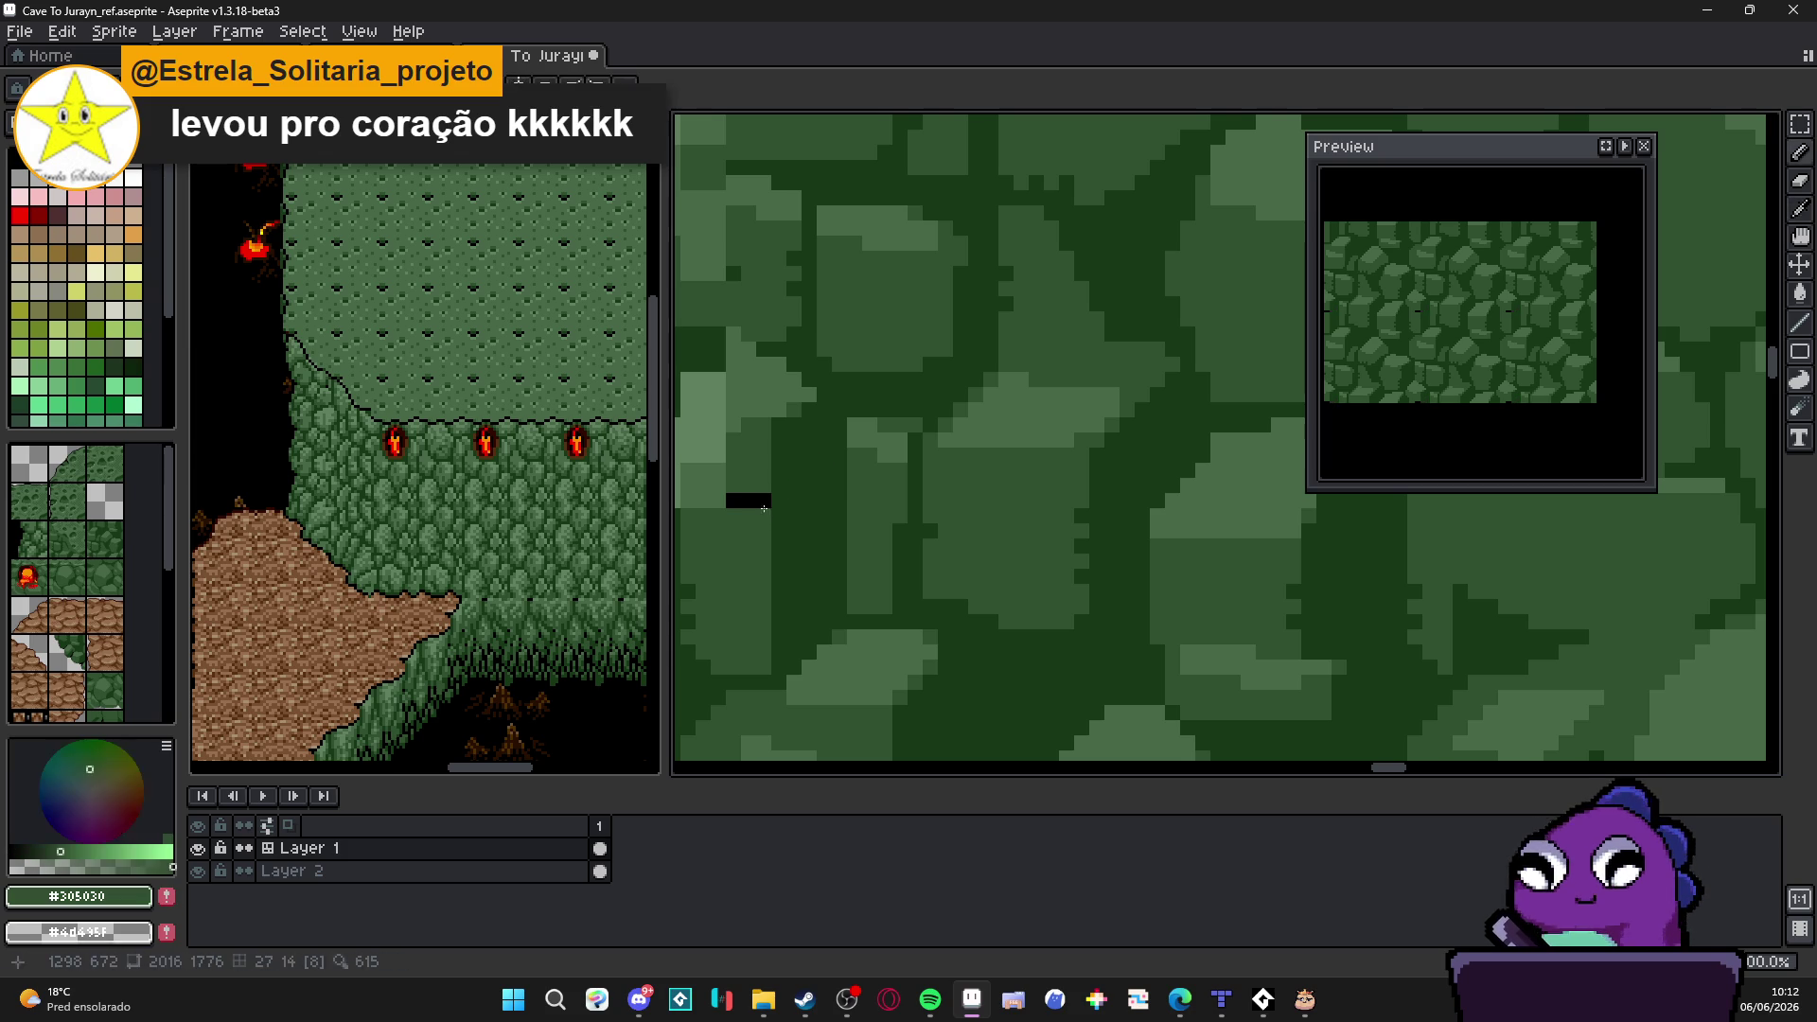
pyautogui.click(734, 499)
pyautogui.scroll(-1, 767, 504)
pyautogui.scroll(-1, 810, 519)
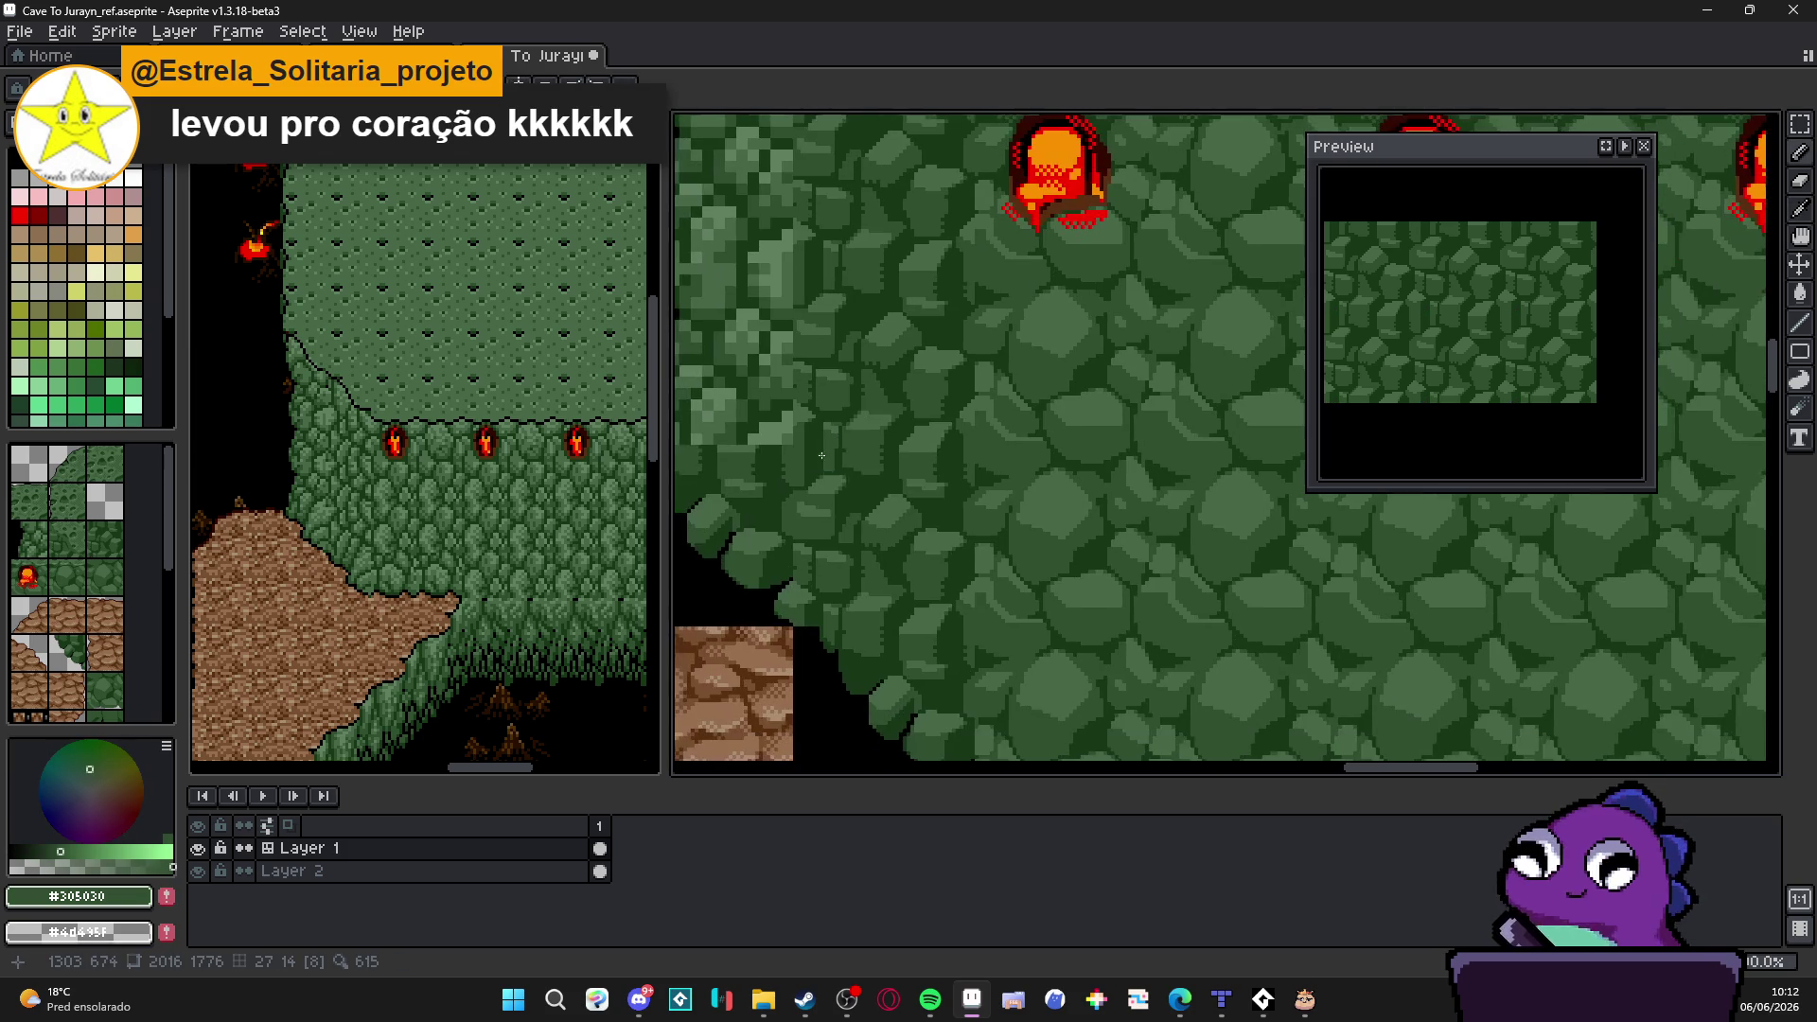
pyautogui.hotkey('ctrl', 's')
pyautogui.scroll(-1, 859, 536)
pyautogui.scroll(-1, 874, 541)
pyautogui.scroll(-1, 895, 554)
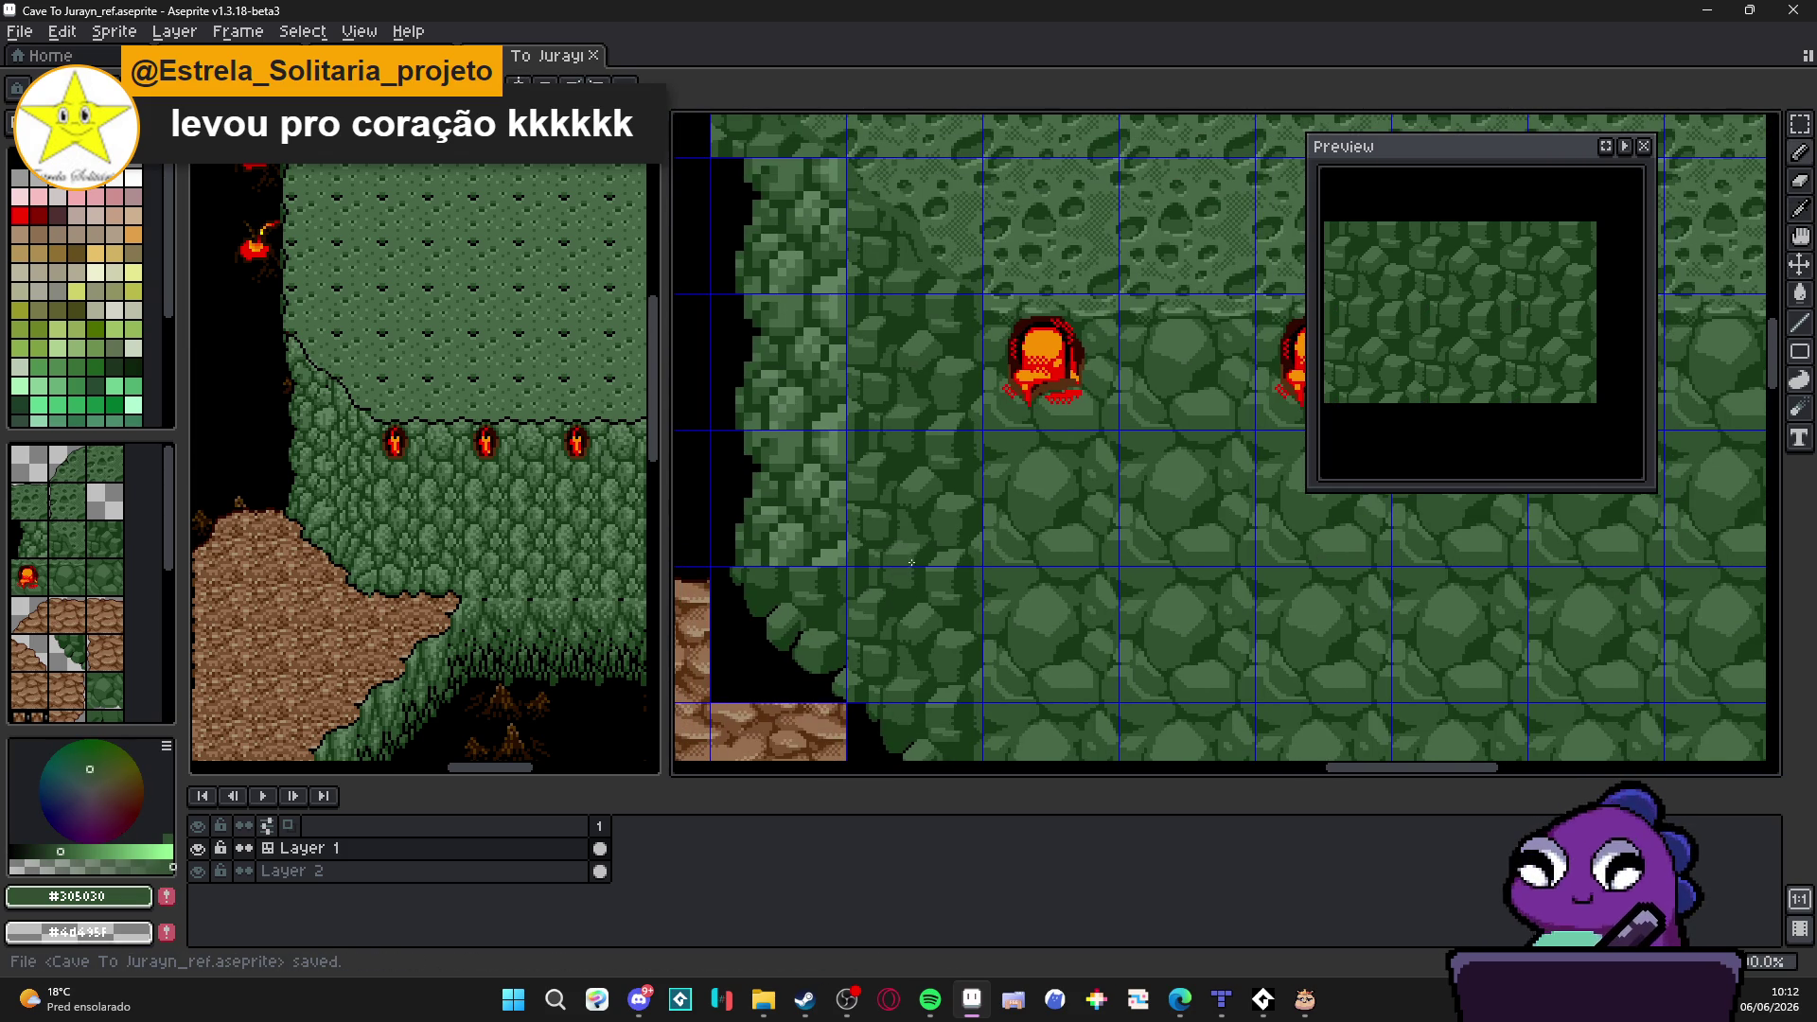
pyautogui.scroll(-1, 912, 558)
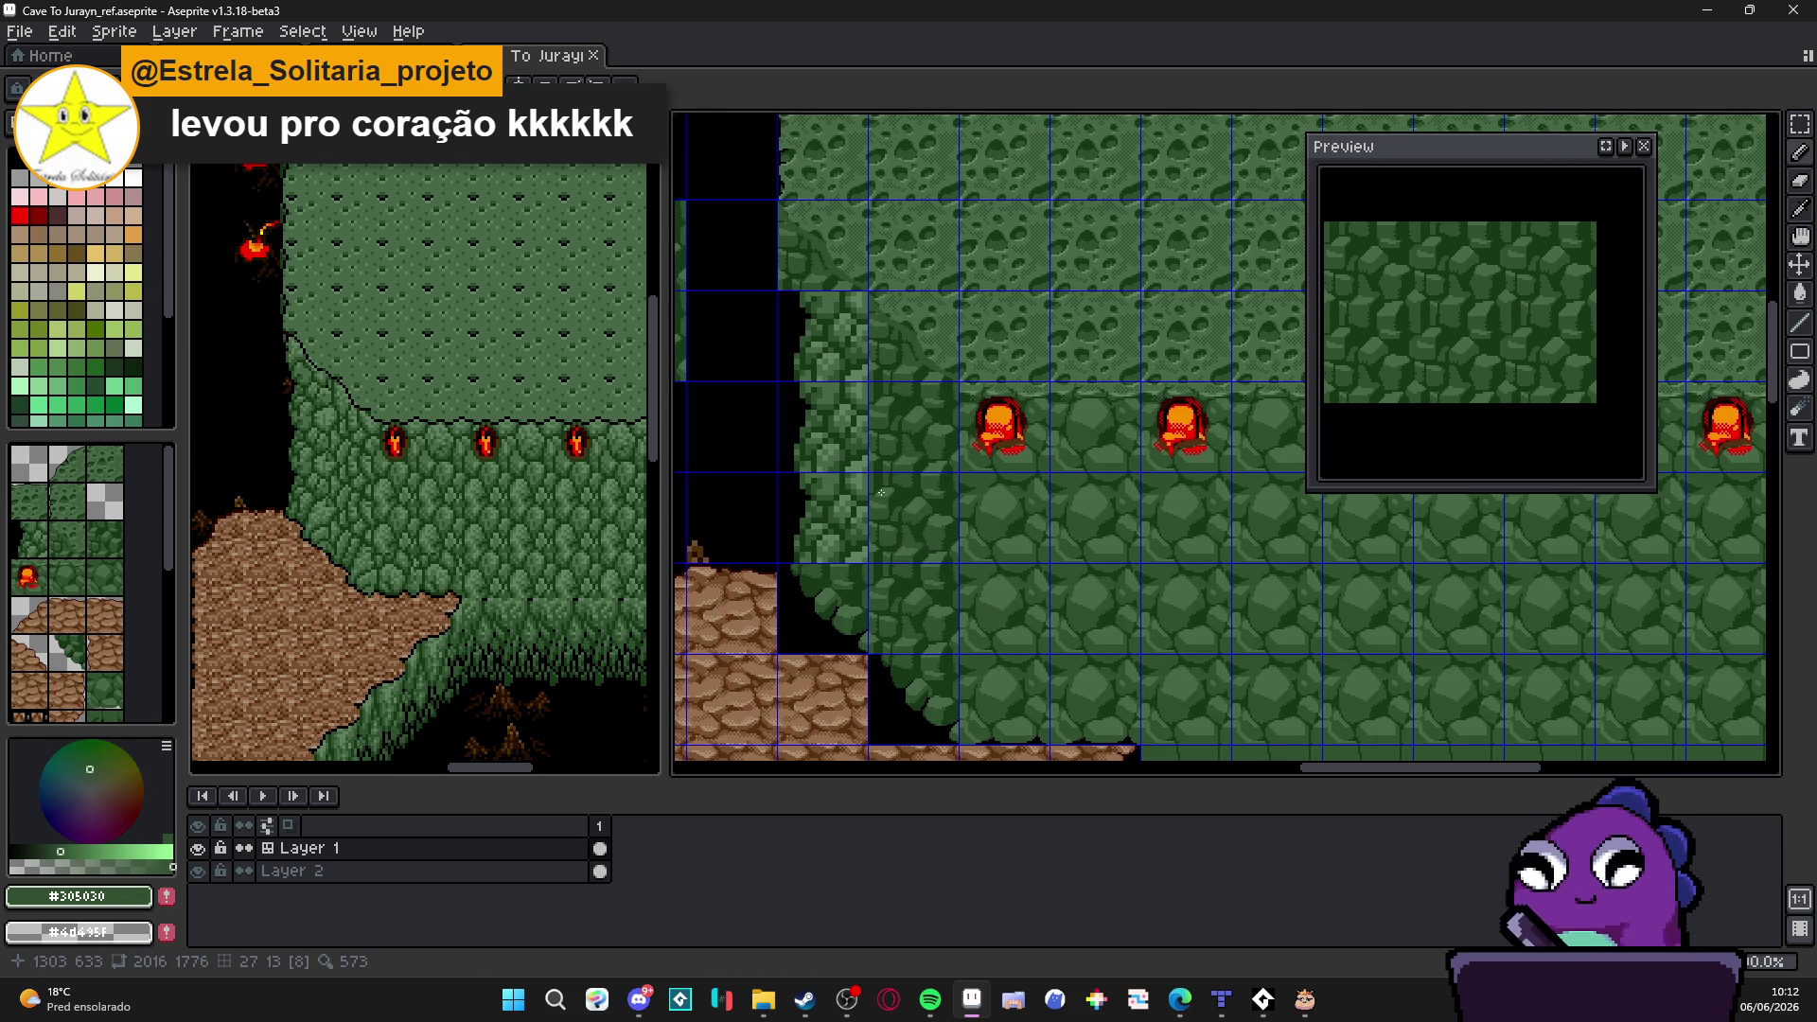
pyautogui.scroll(-1, 918, 564)
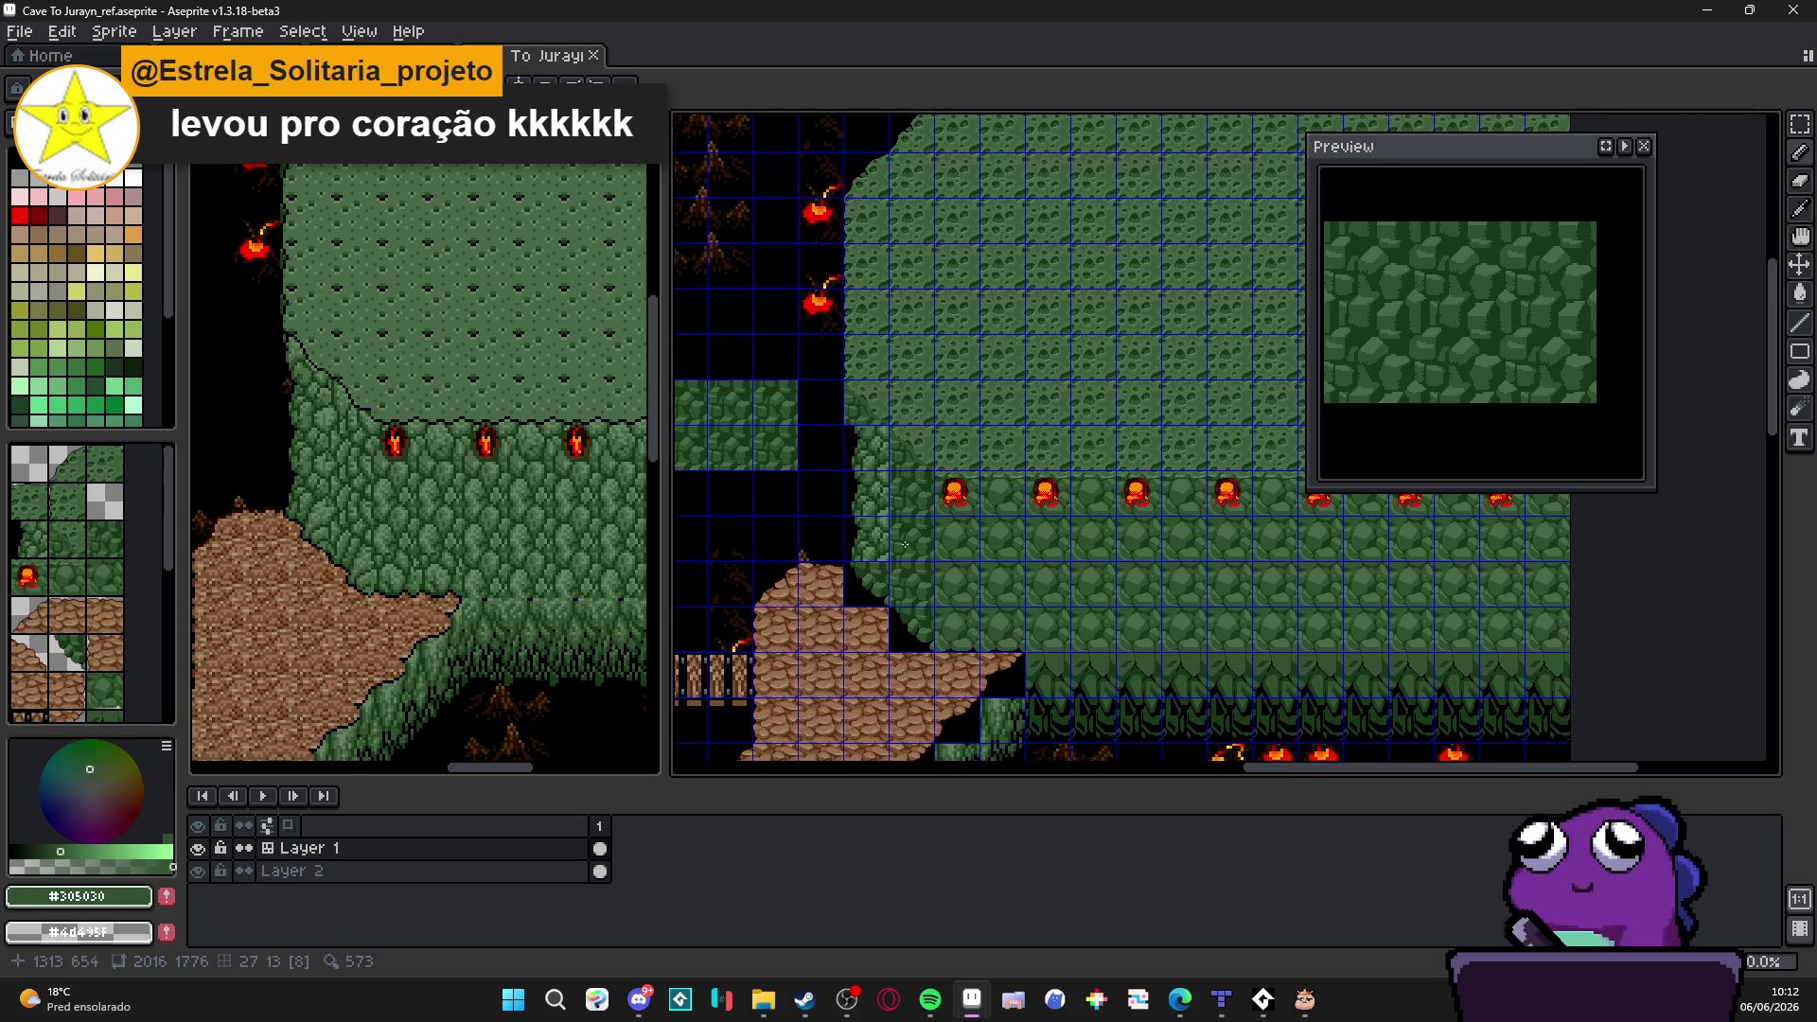
pyautogui.moveTo(906, 584)
pyautogui.mouseDown()
pyautogui.moveTo(903, 439)
pyautogui.moveTo(948, 542)
pyautogui.mouseUp()
pyautogui.scroll(-1, 902, 437)
pyautogui.scroll(-1, 901, 436)
pyautogui.scroll(2, 946, 541)
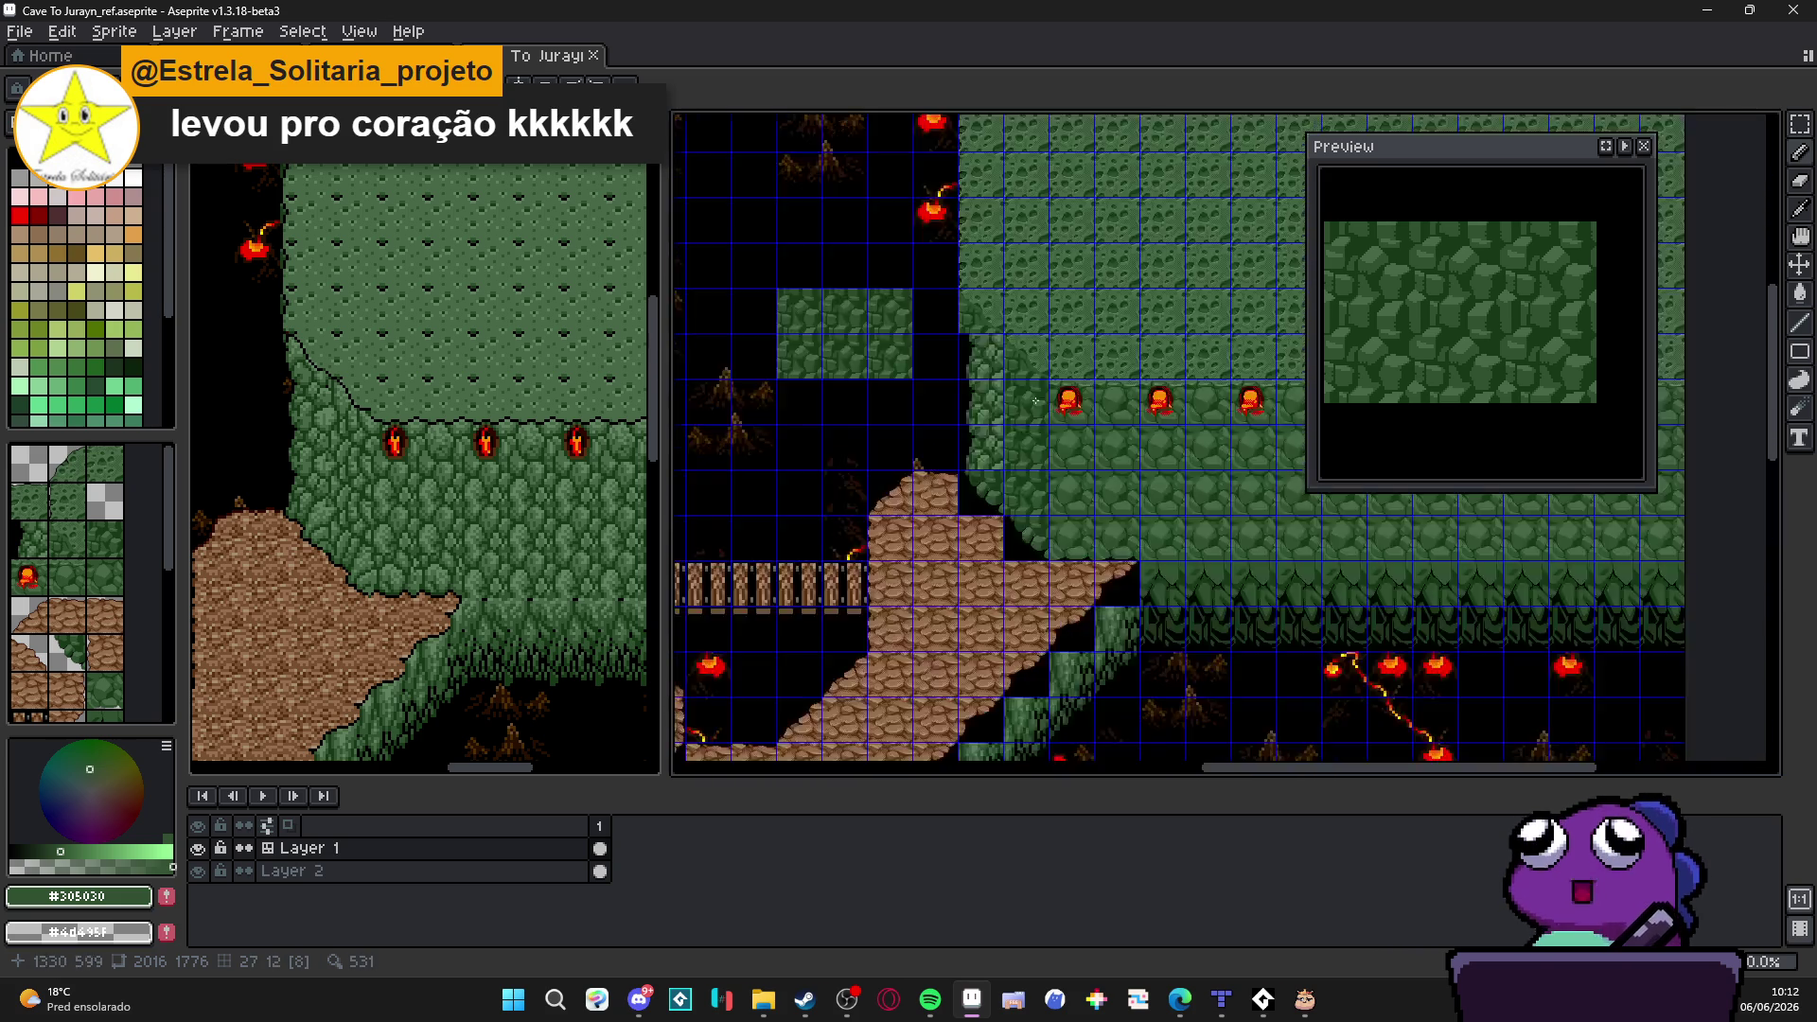
pyautogui.scroll(2, 948, 541)
pyautogui.scroll(-2, 948, 540)
pyautogui.moveTo(866, 490)
pyautogui.mouseDown()
pyautogui.moveTo(852, 568)
pyautogui.moveTo(876, 509)
pyautogui.moveTo(912, 557)
pyautogui.mouseUp()
pyautogui.scroll(1, 874, 509)
pyautogui.scroll(-1, 912, 558)
pyautogui.moveTo(952, 355); pyautogui.dragTo(984, 531)
pyautogui.scroll(2, 985, 532)
pyautogui.scroll(-2, 998, 467)
pyautogui.scroll(2, 938, 516)
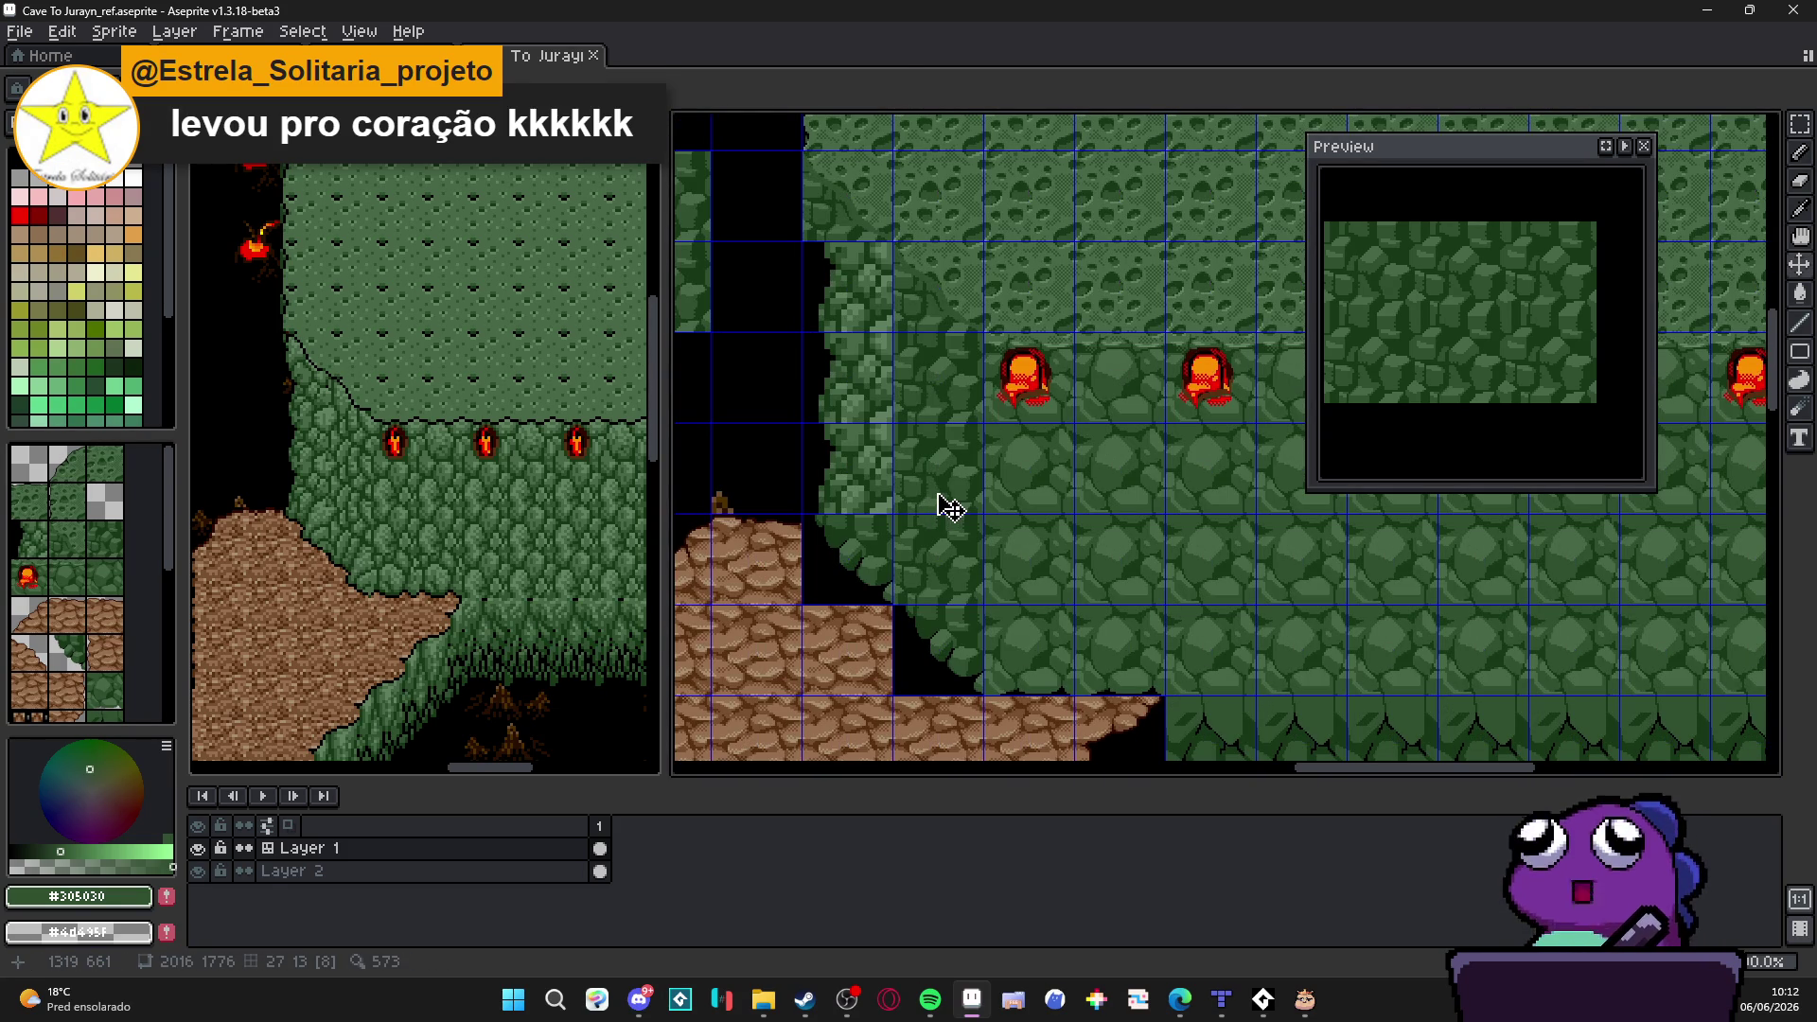
pyautogui.scroll(-1, 948, 507)
pyautogui.moveTo(948, 507); pyautogui.dragTo(899, 325)
pyautogui.scroll(1, 1128, 604)
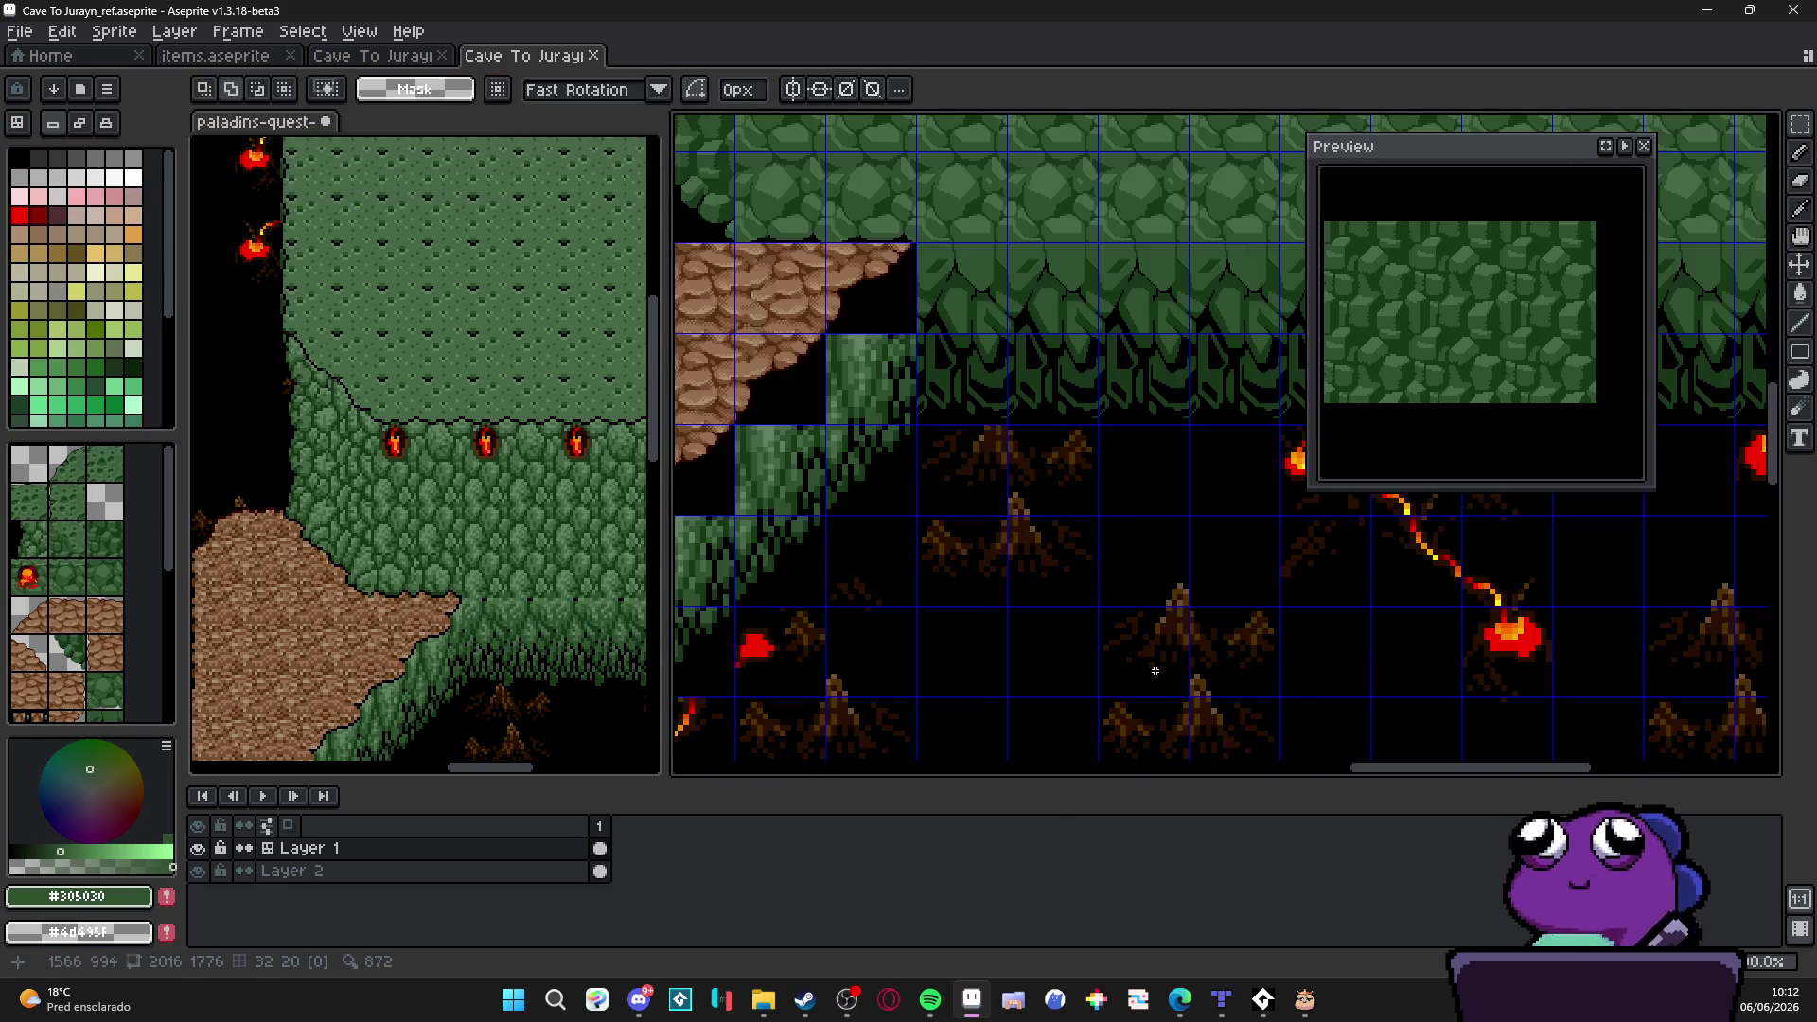
pyautogui.scroll(-1, 1129, 603)
pyautogui.scroll(-1, 1003, 507)
pyautogui.scroll(1, 1023, 538)
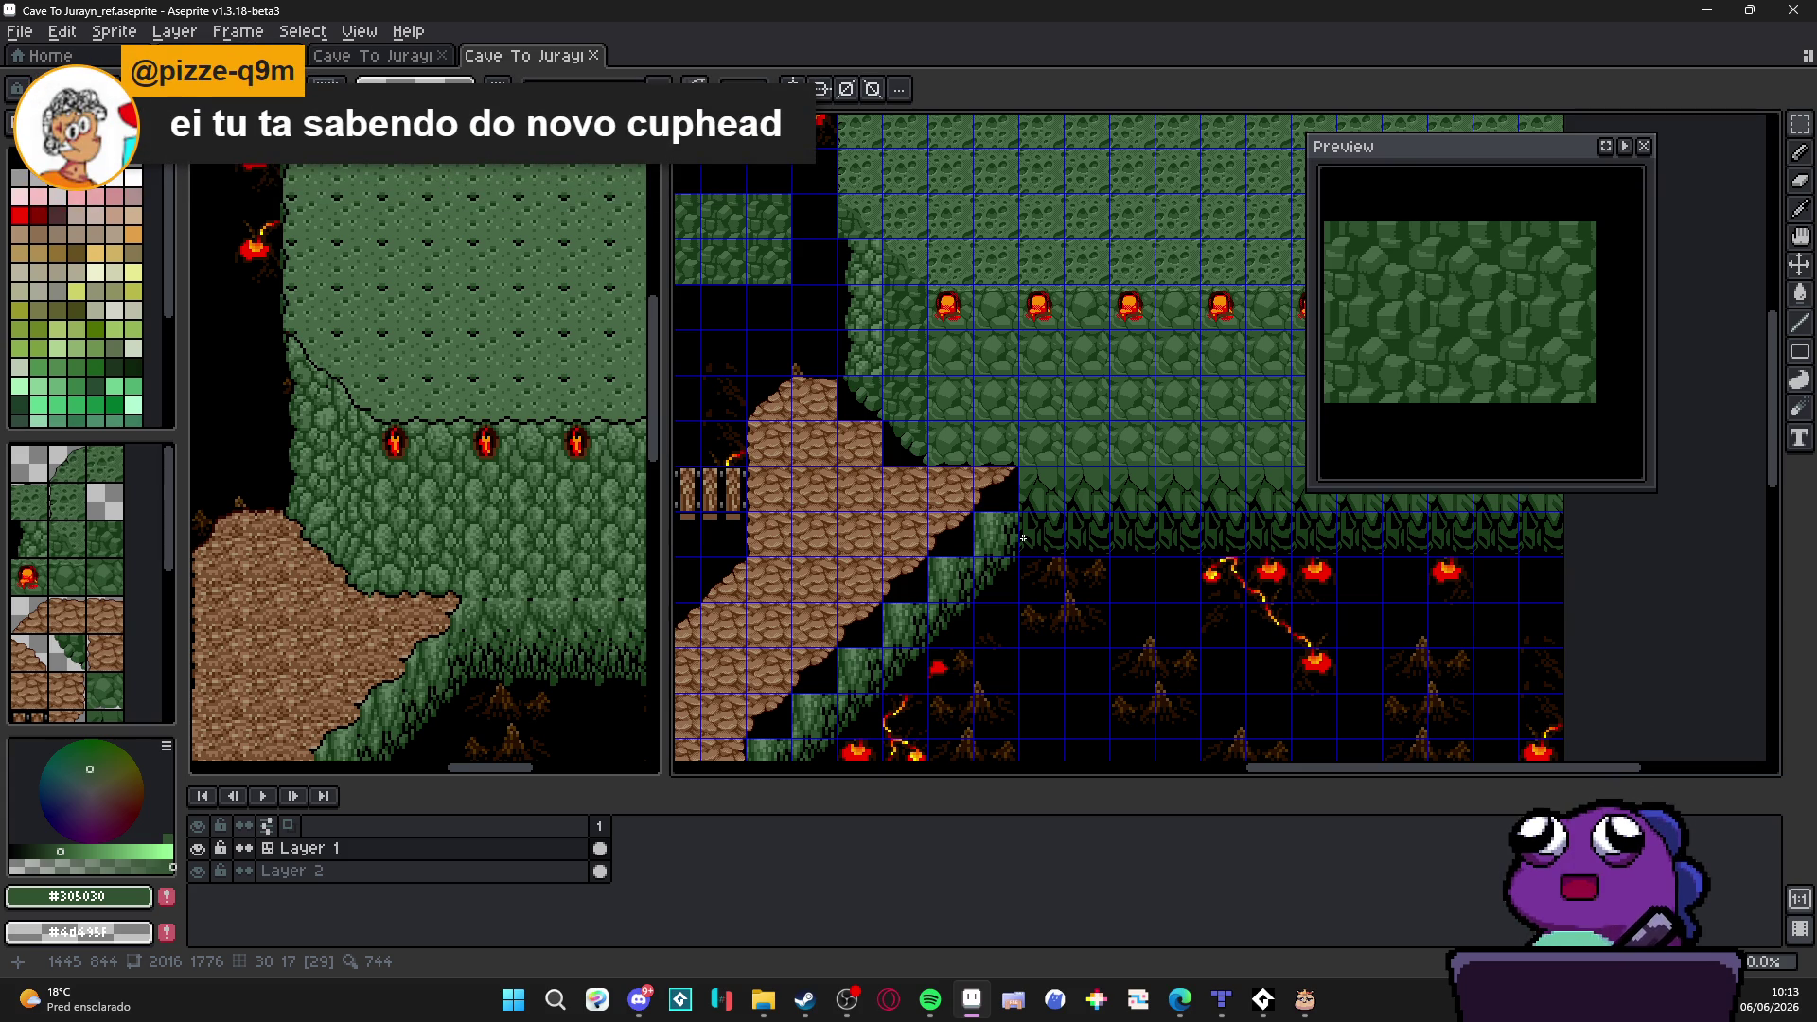
pyautogui.scroll(2, 906, 438)
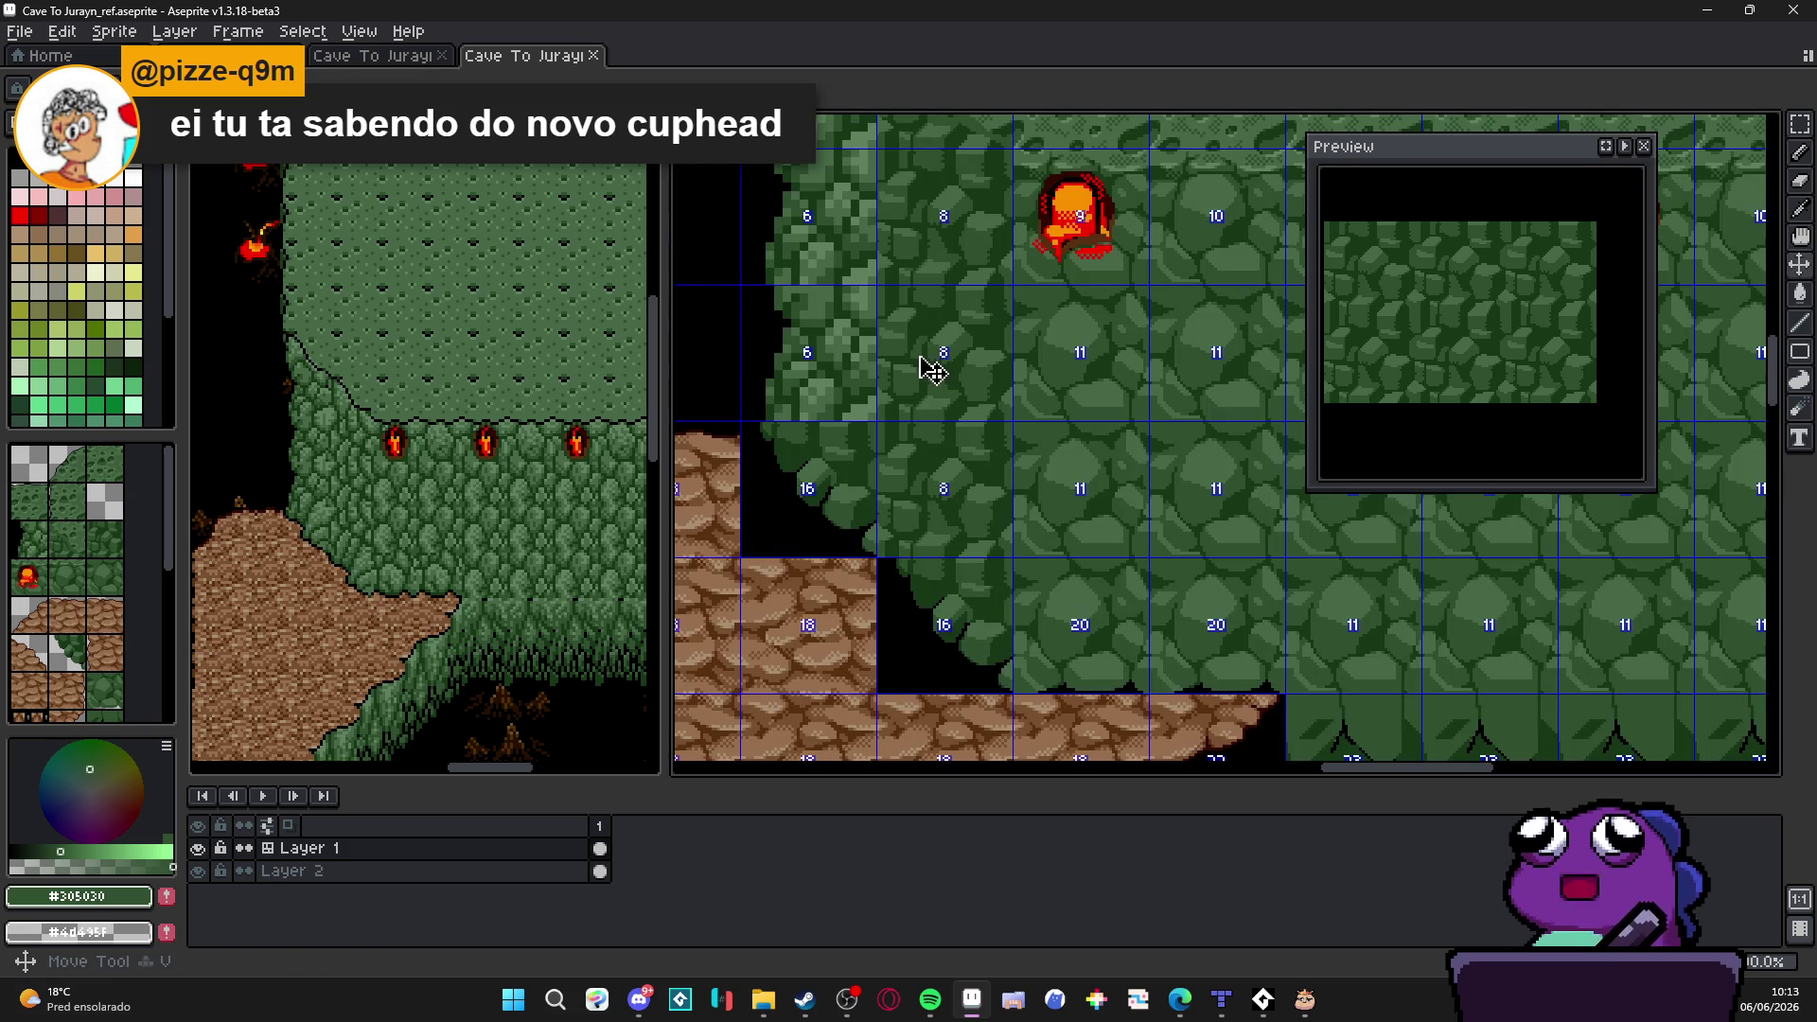
# Step: Drag the selected 48×48 rock block one cell left, compare with undo/redo, and commit it
pyautogui.moveTo(1053, 420); pyautogui.dragTo(1144, 519)
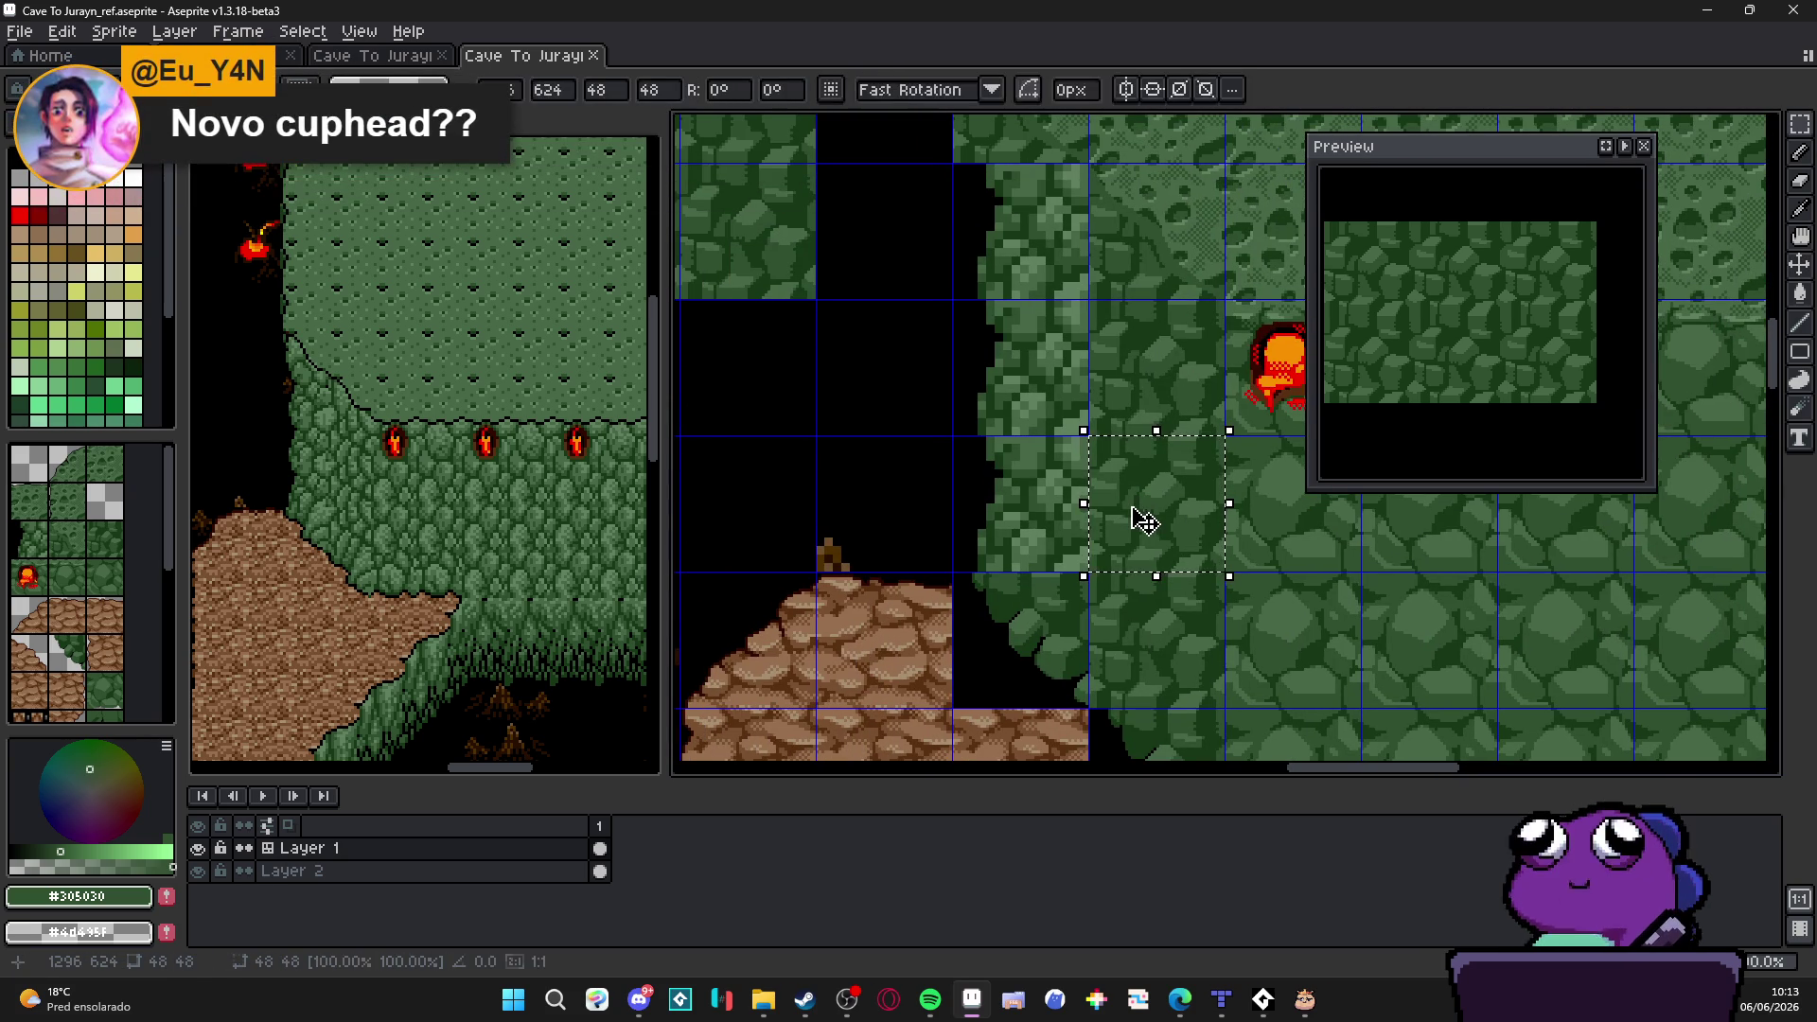
pyautogui.moveTo(1144, 519); pyautogui.dragTo(1009, 520)
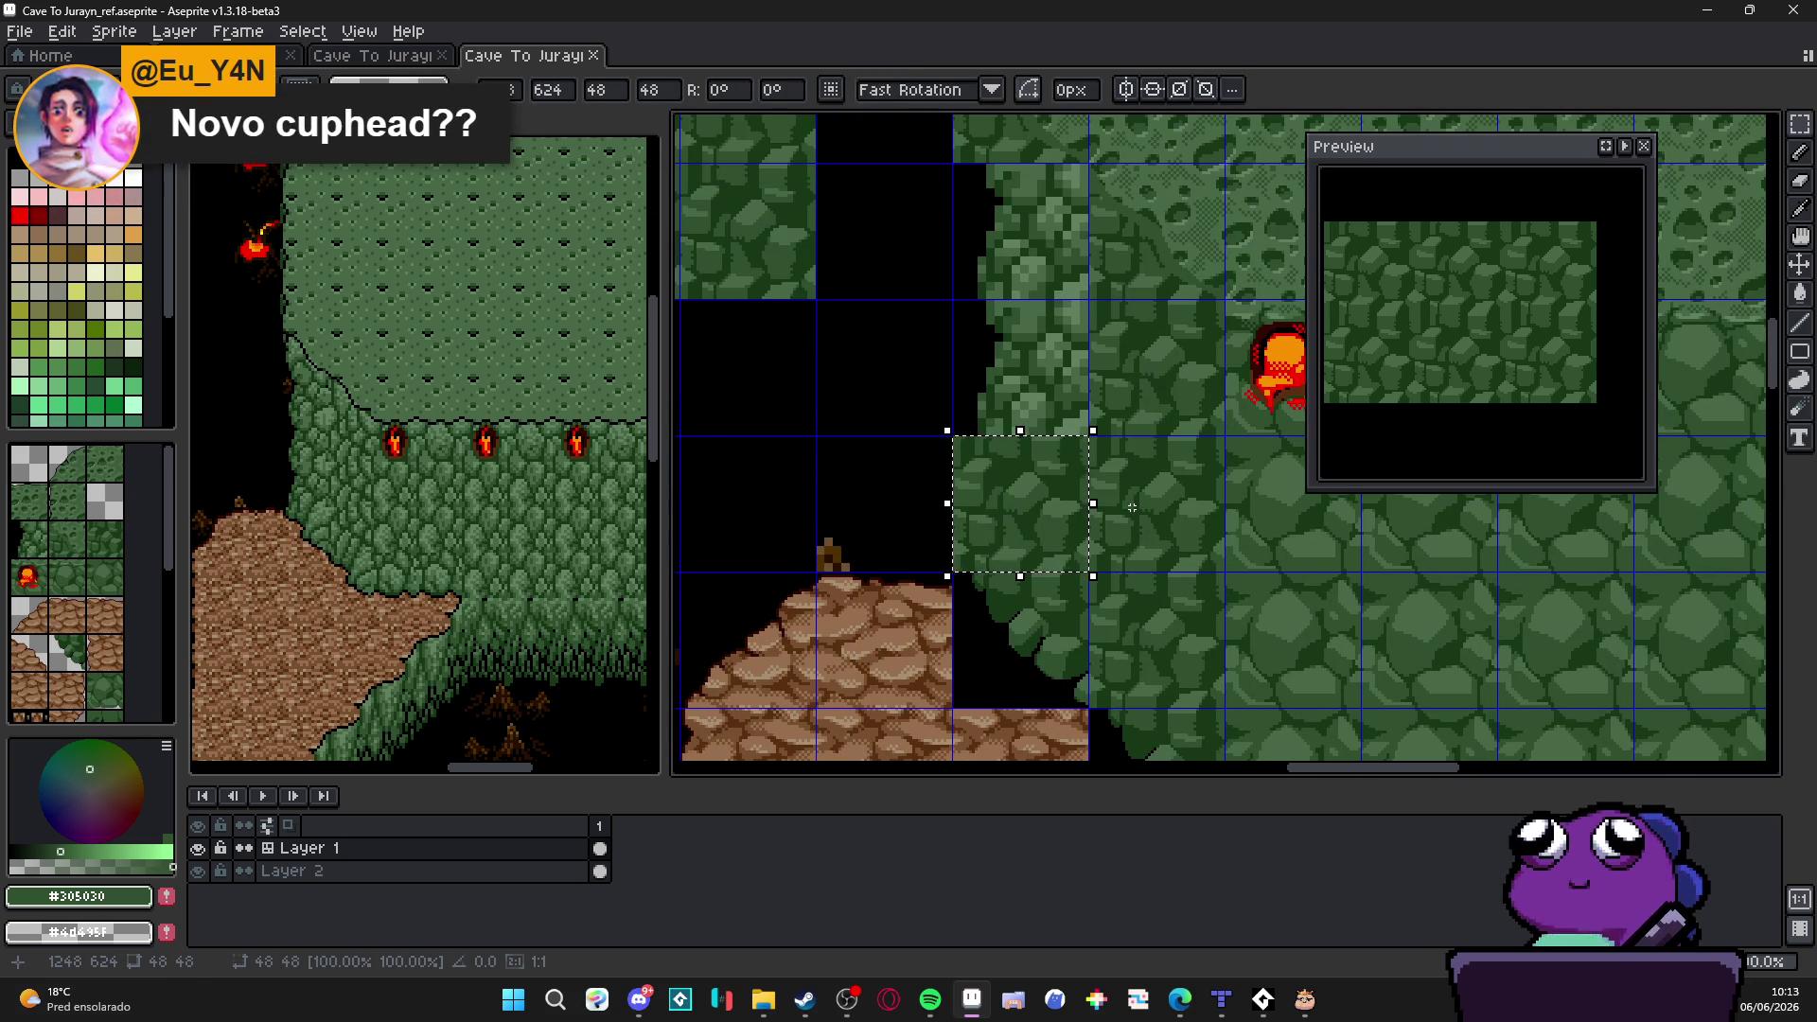
pyautogui.click(1132, 506)
pyautogui.scroll(3, 1108, 527)
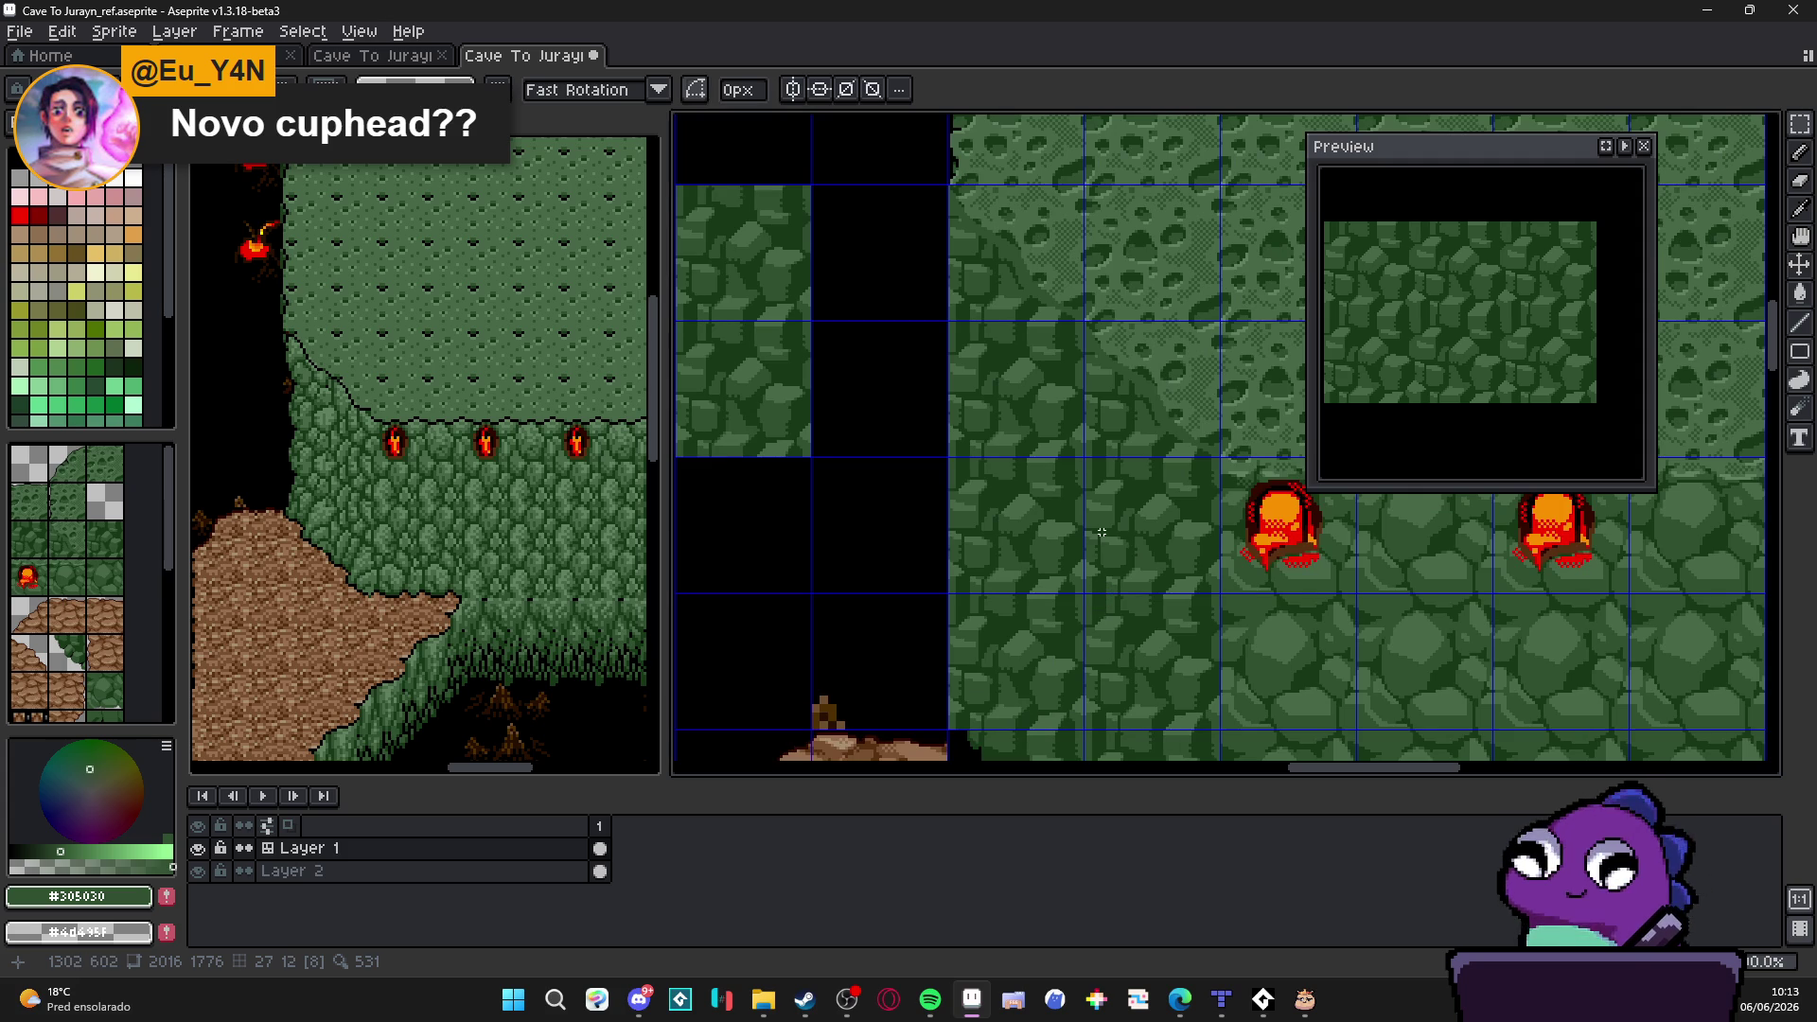
pyautogui.hotkey('ctrl', 'z')
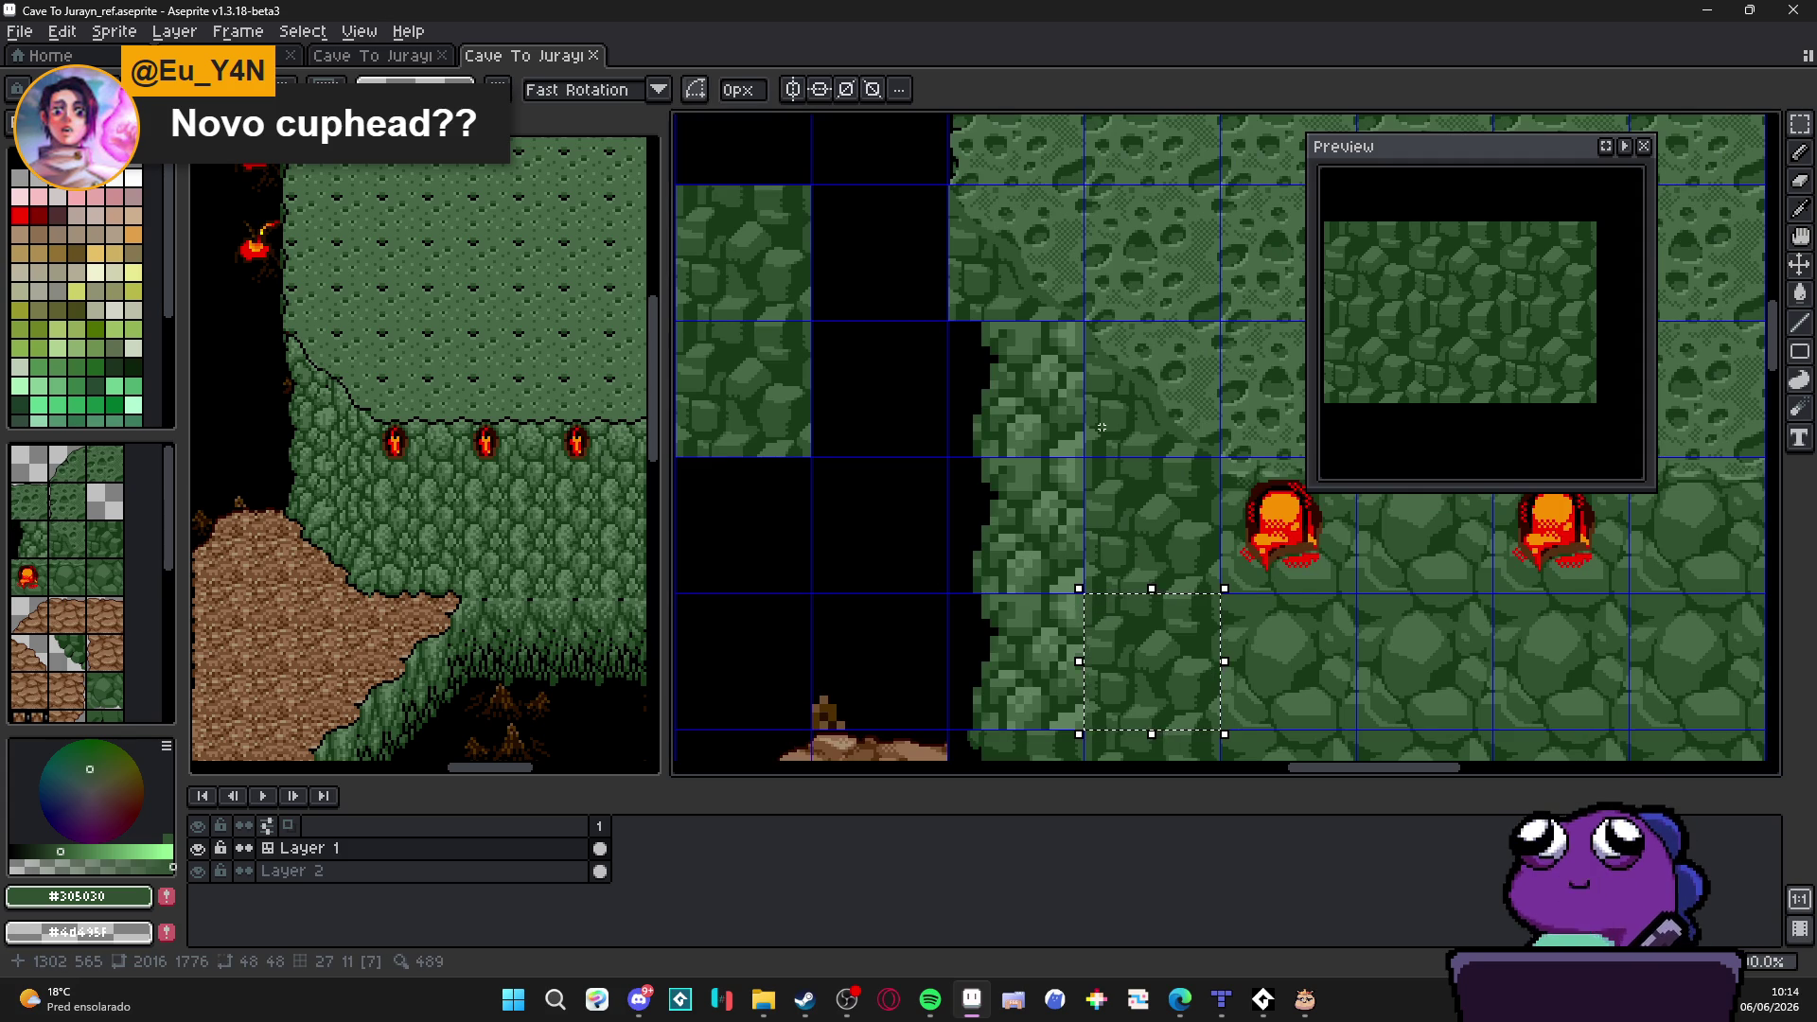
pyautogui.hotkey('ctrl', 'z')
pyautogui.hotkey('ctrl', 'y')
pyautogui.hotkey('ctrl', 'y')
pyautogui.hotkey('ctrl', 'z')
pyautogui.scroll(-2, 1070, 316)
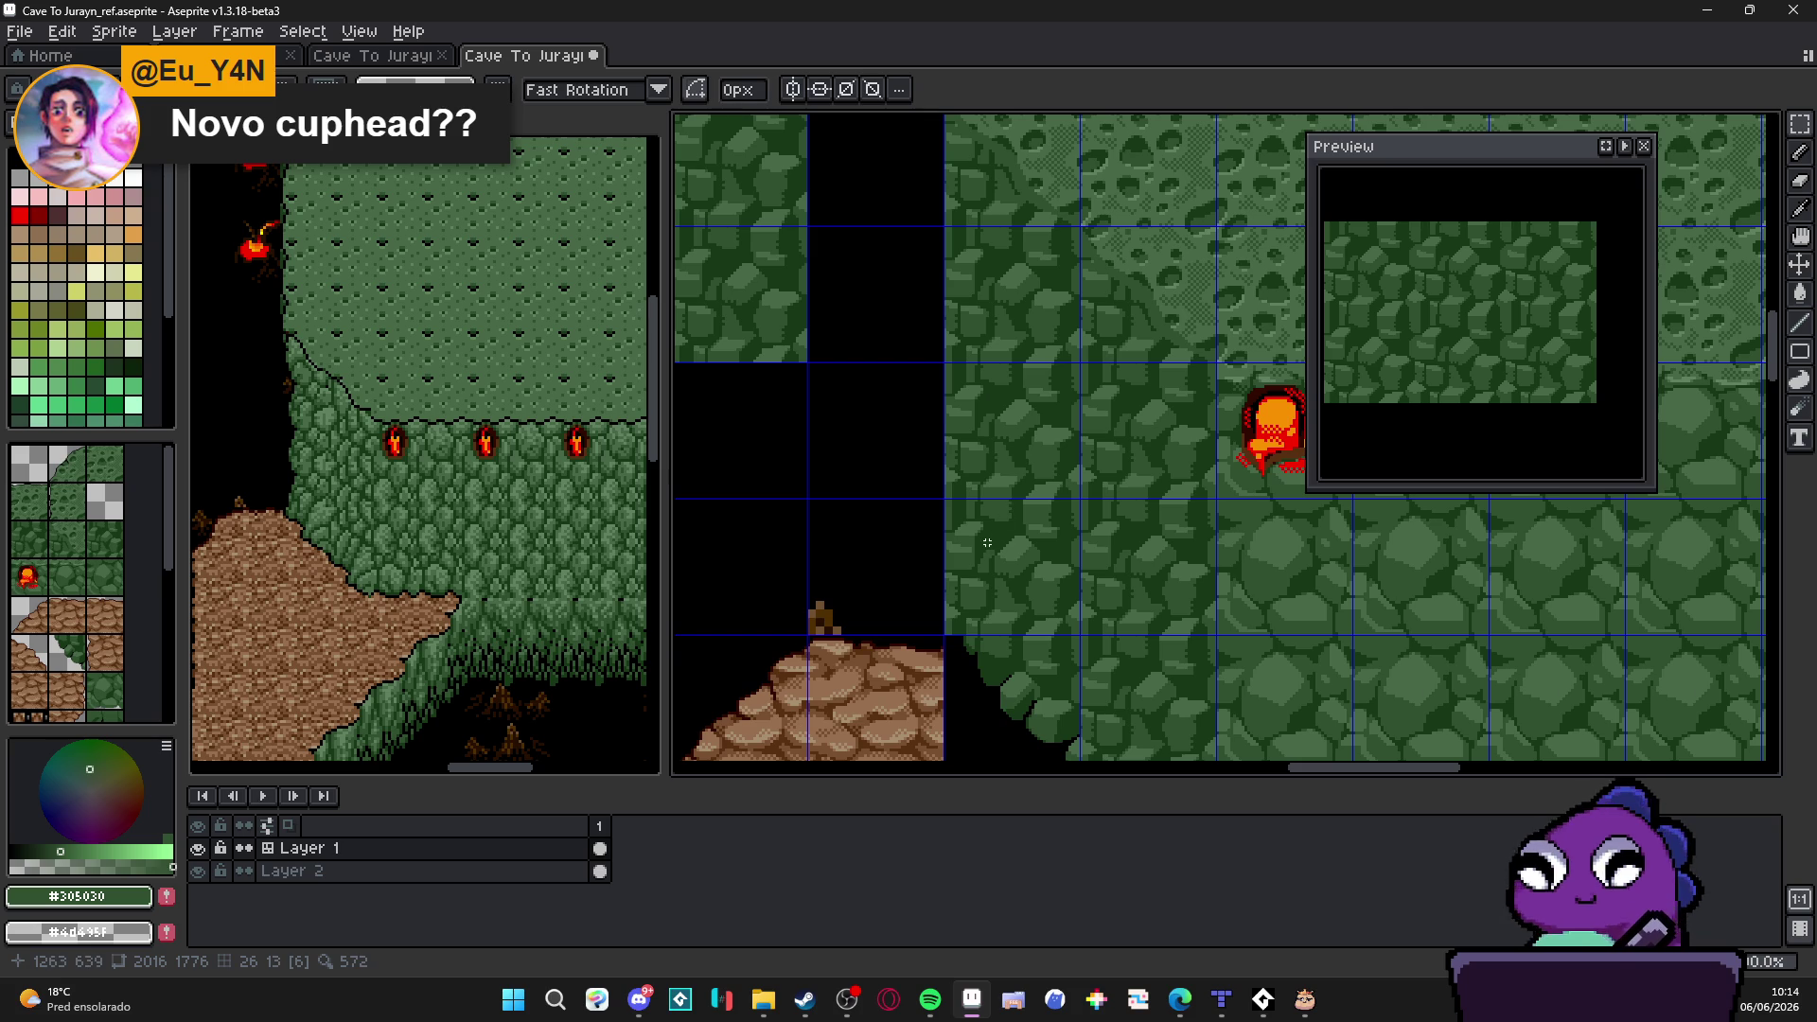
pyautogui.scroll(3, 964, 582)
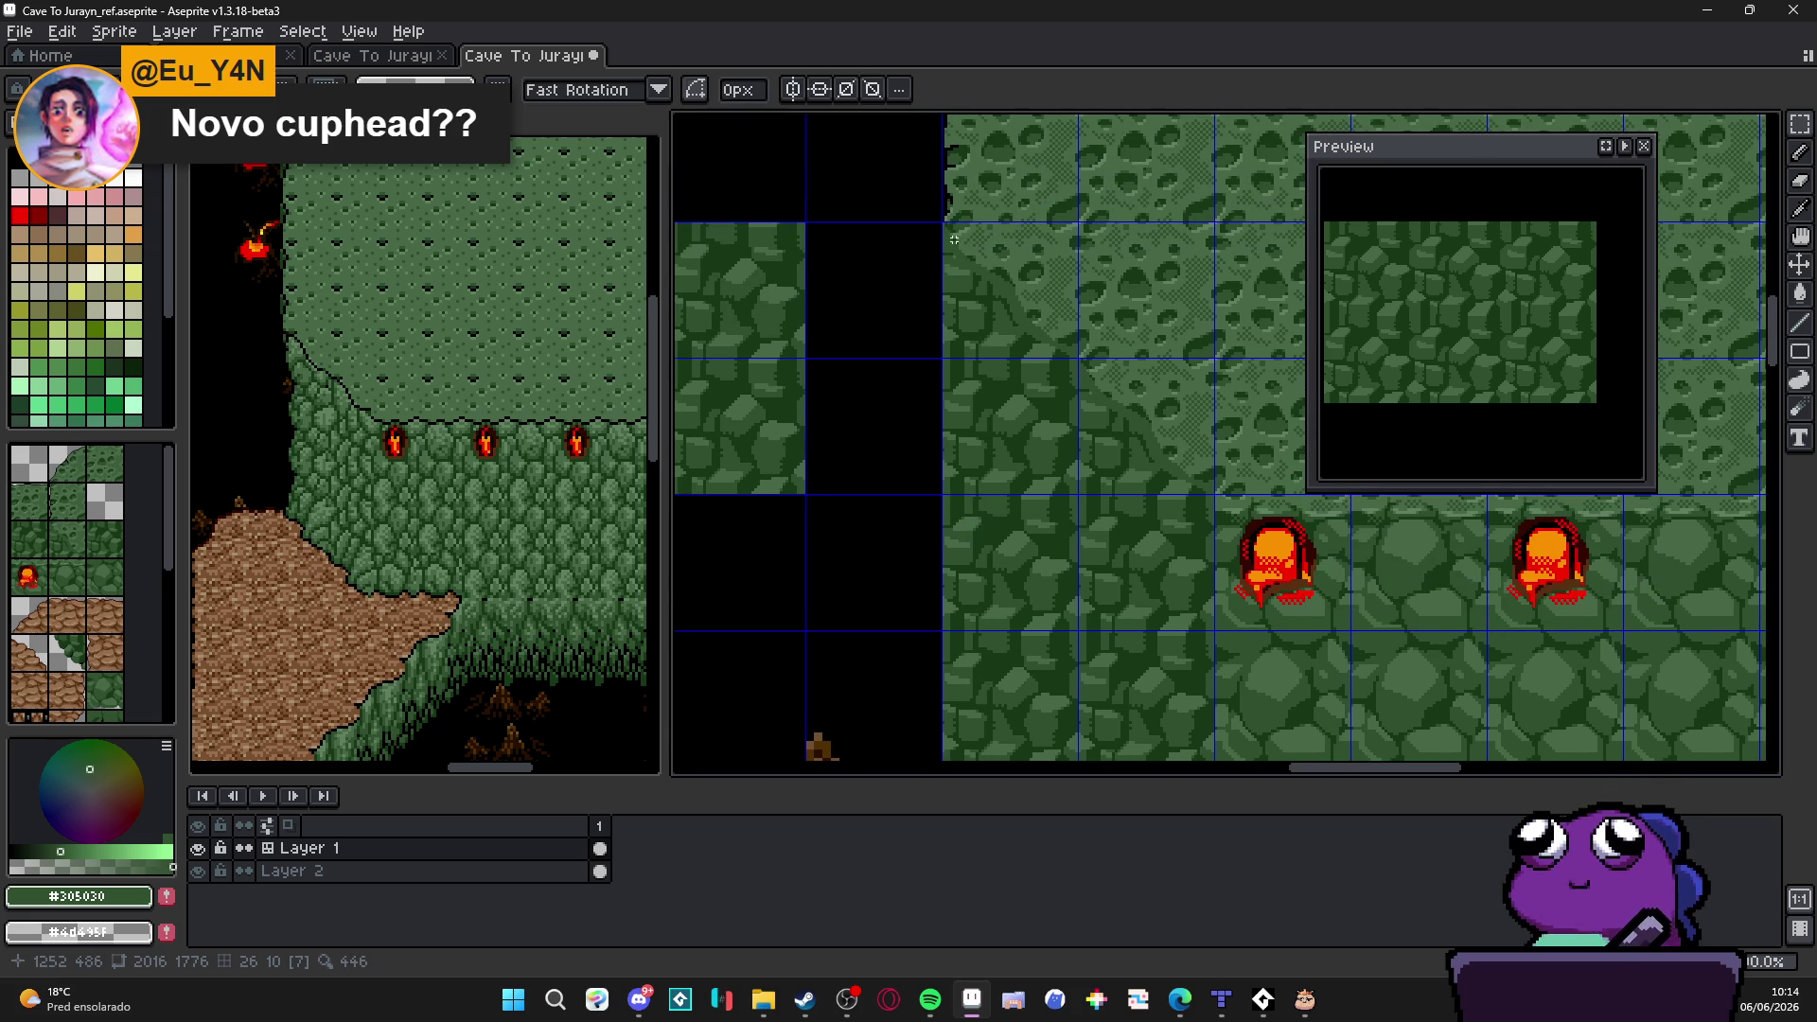
pyautogui.scroll(-1, 957, 238)
pyautogui.keyDown('ctrl'); pyautogui.scroll(-1, 945, 241); pyautogui.keyUp('ctrl')
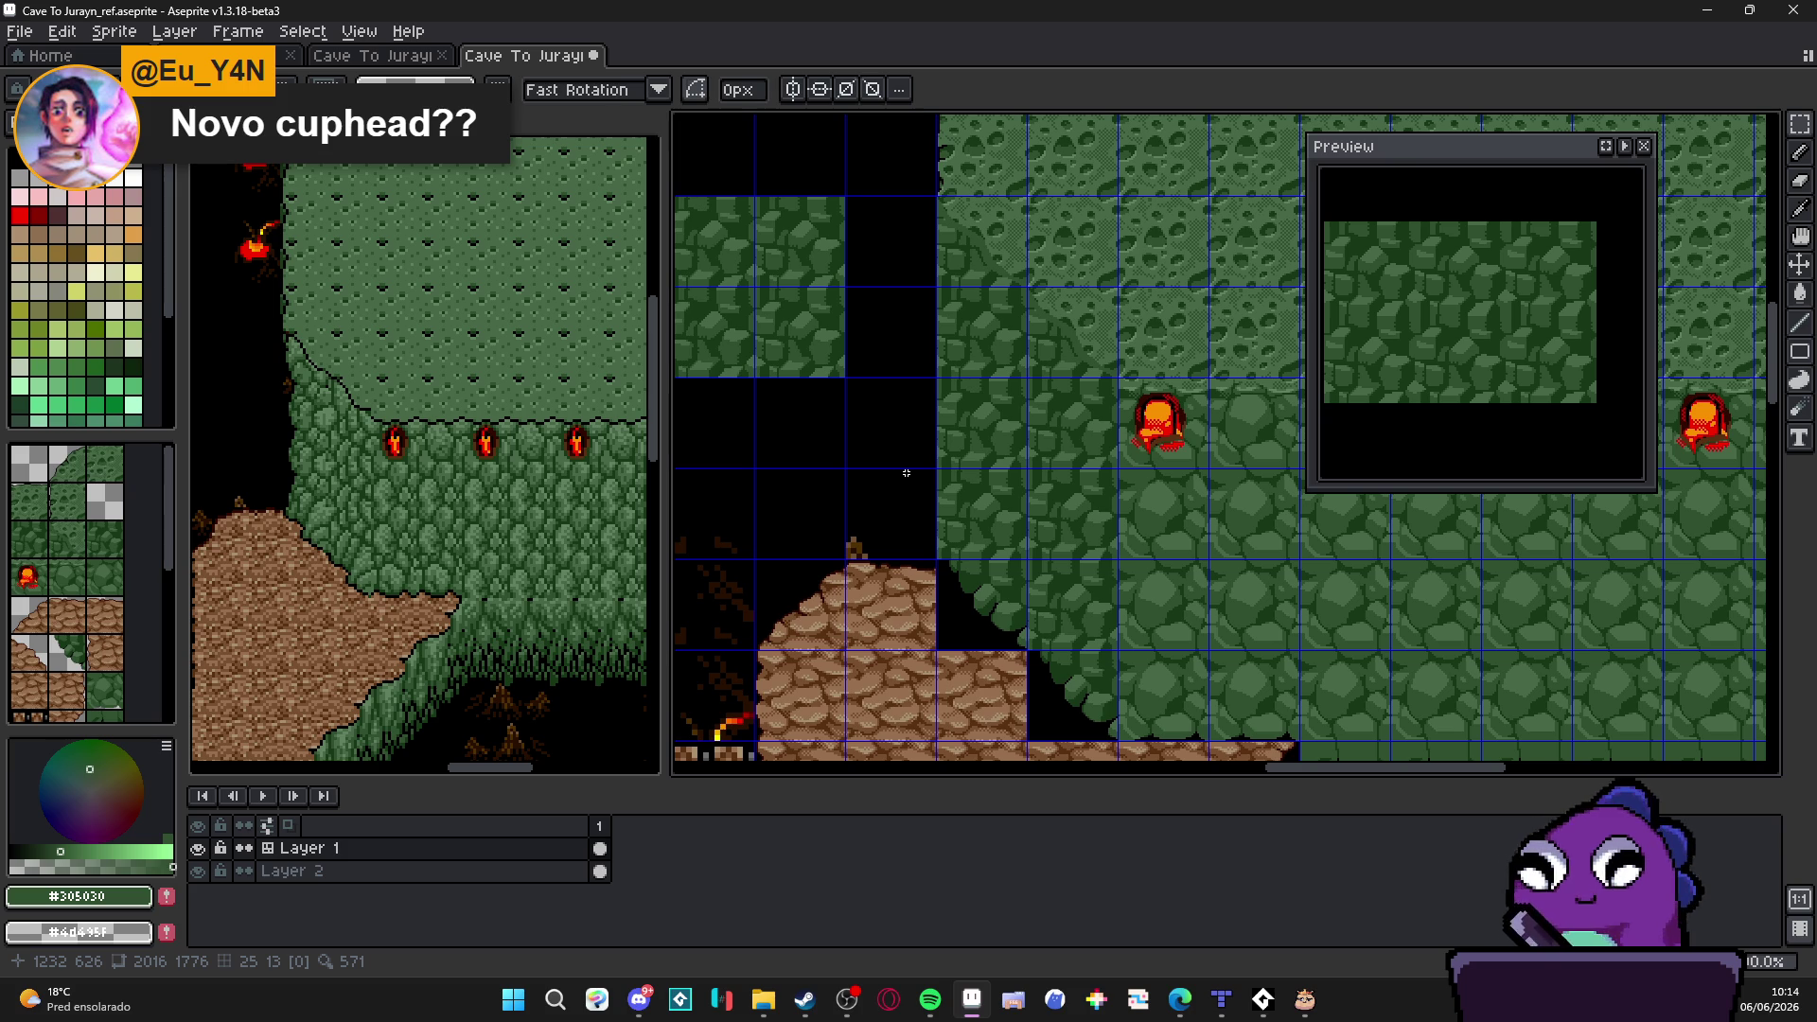
pyautogui.scroll(1, 956, 563)
pyautogui.scroll(1, 937, 547)
# Step: Erase strips of stray green along the rock wall's edge so it meets the black void
pyautogui.press('e')
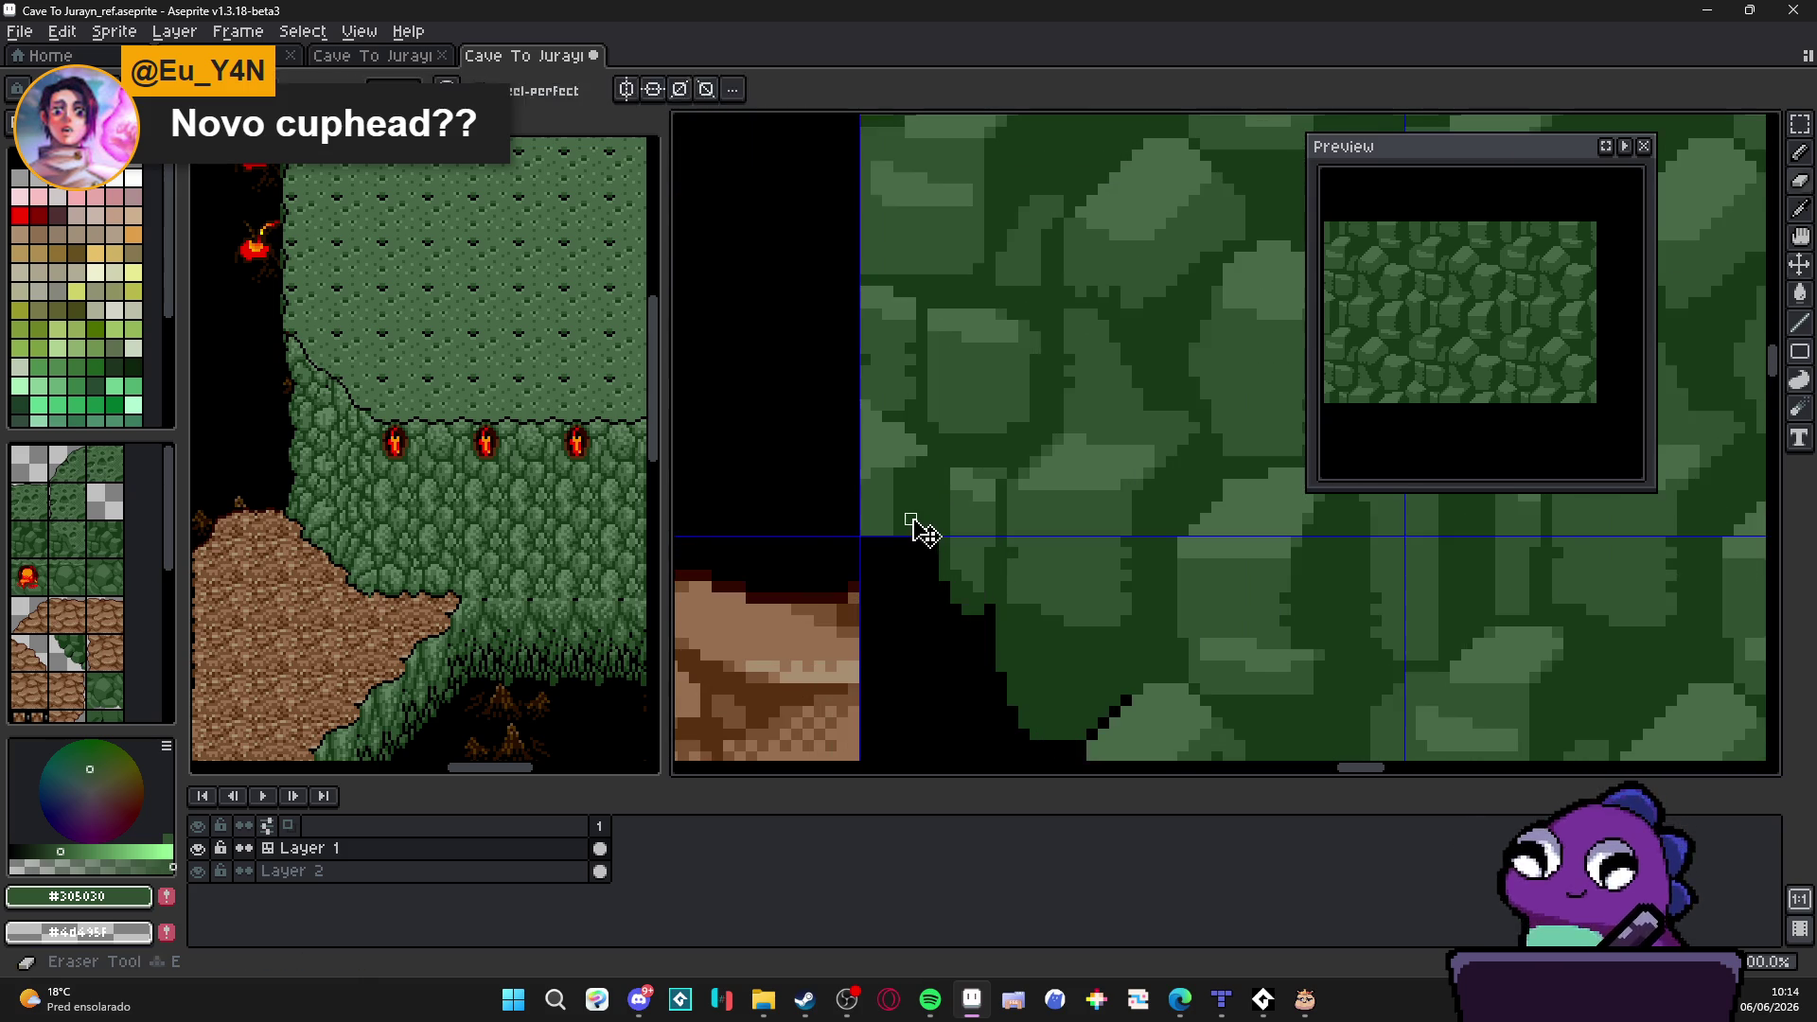
pyautogui.hotkey('ctrl', "'")
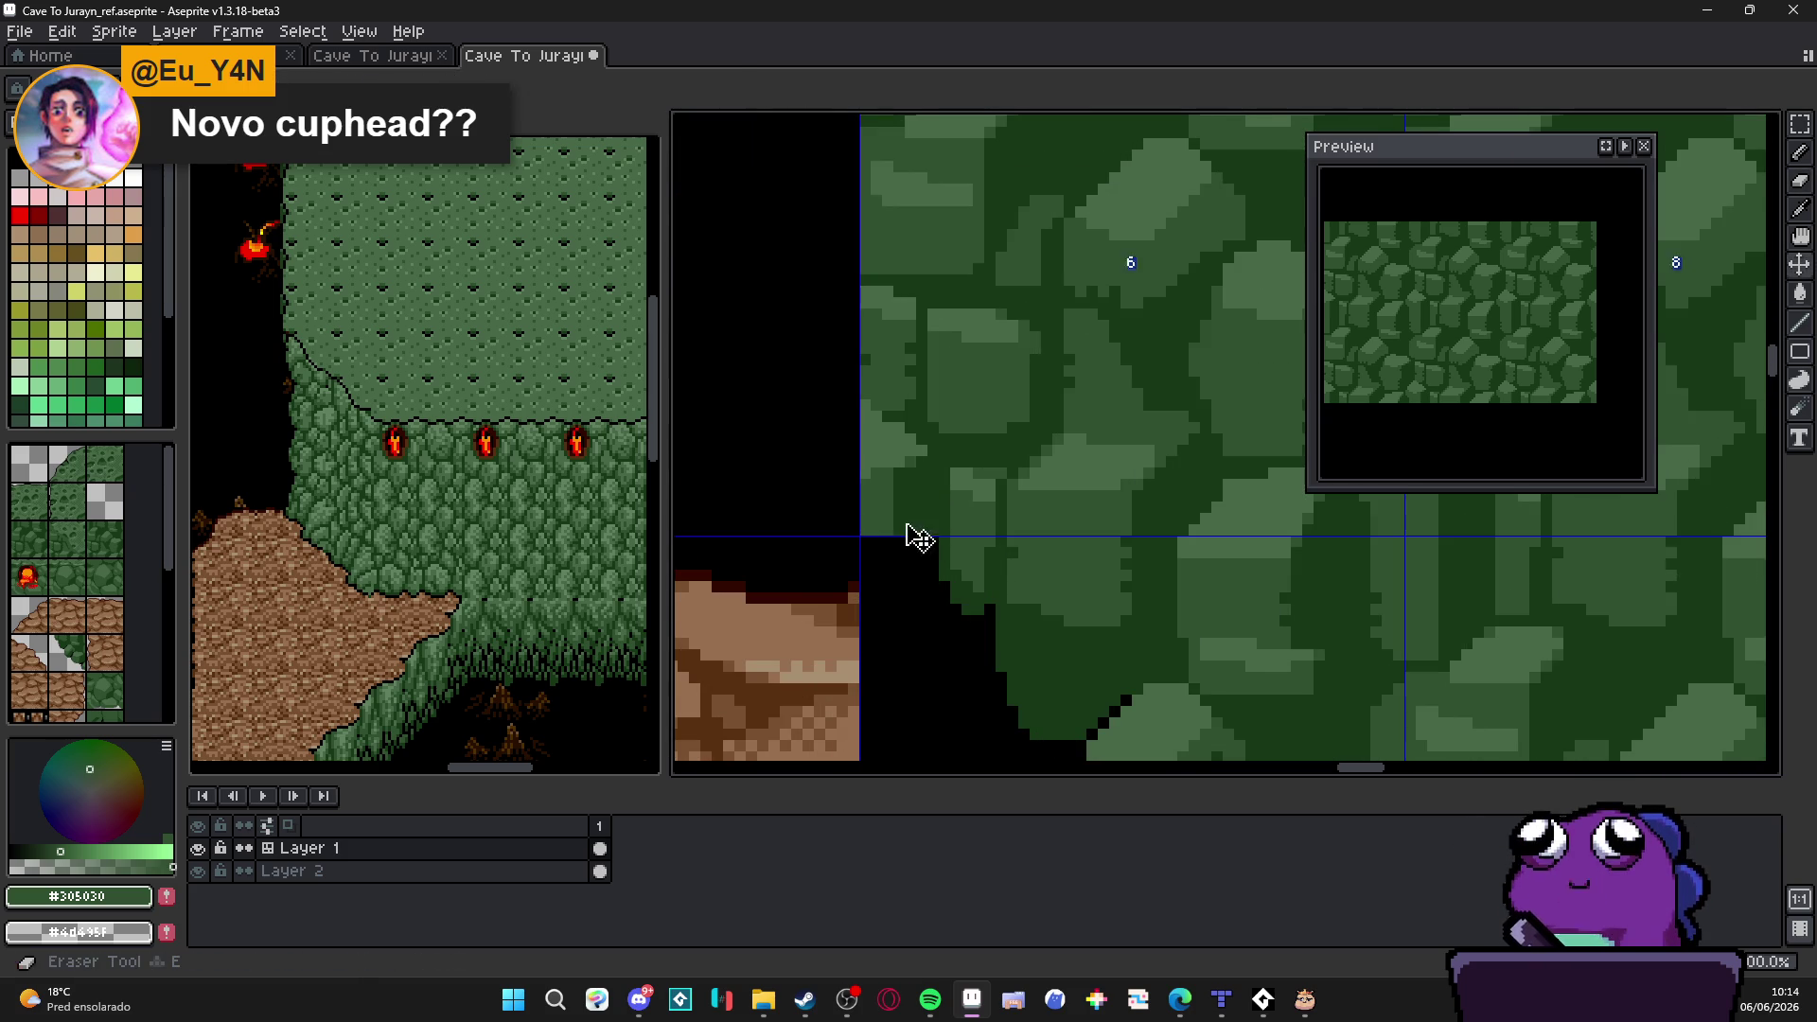
pyautogui.moveTo(916, 525); pyautogui.dragTo(916, 446)
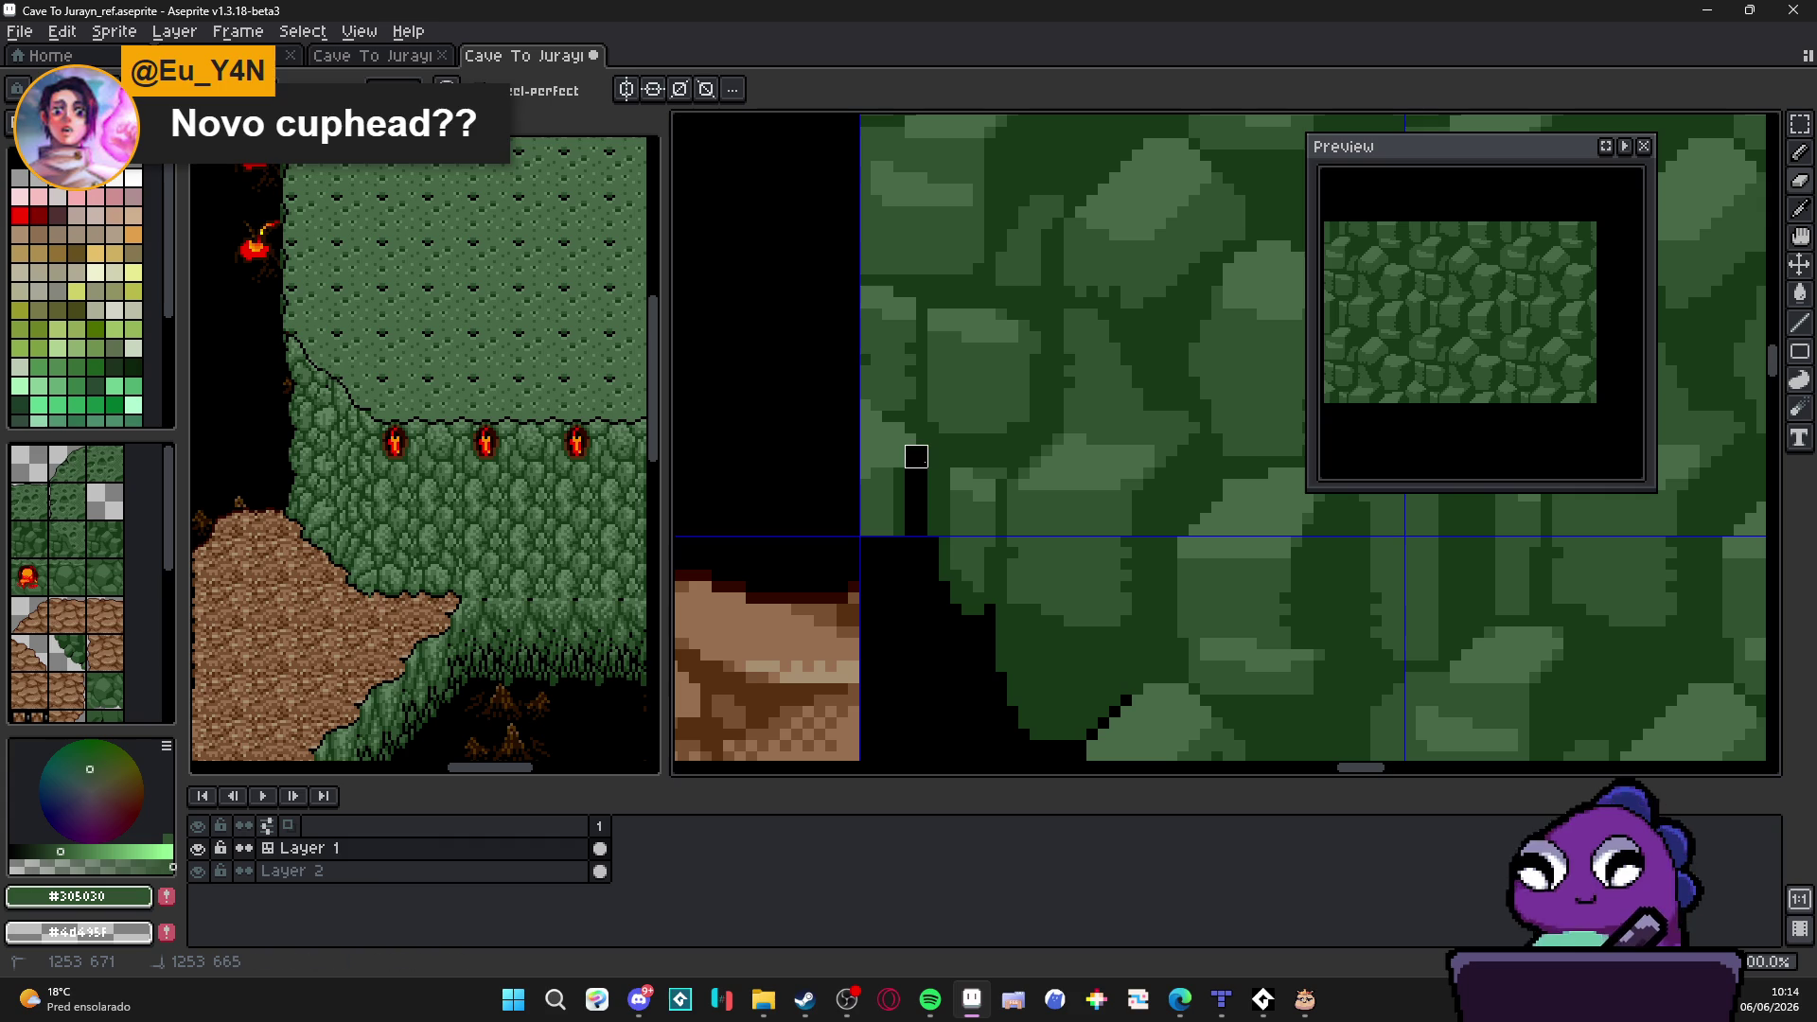
pyautogui.scroll(1, 909, 451)
pyautogui.hscroll(-1, 937, 468)
pyautogui.scroll(1, 945, 476)
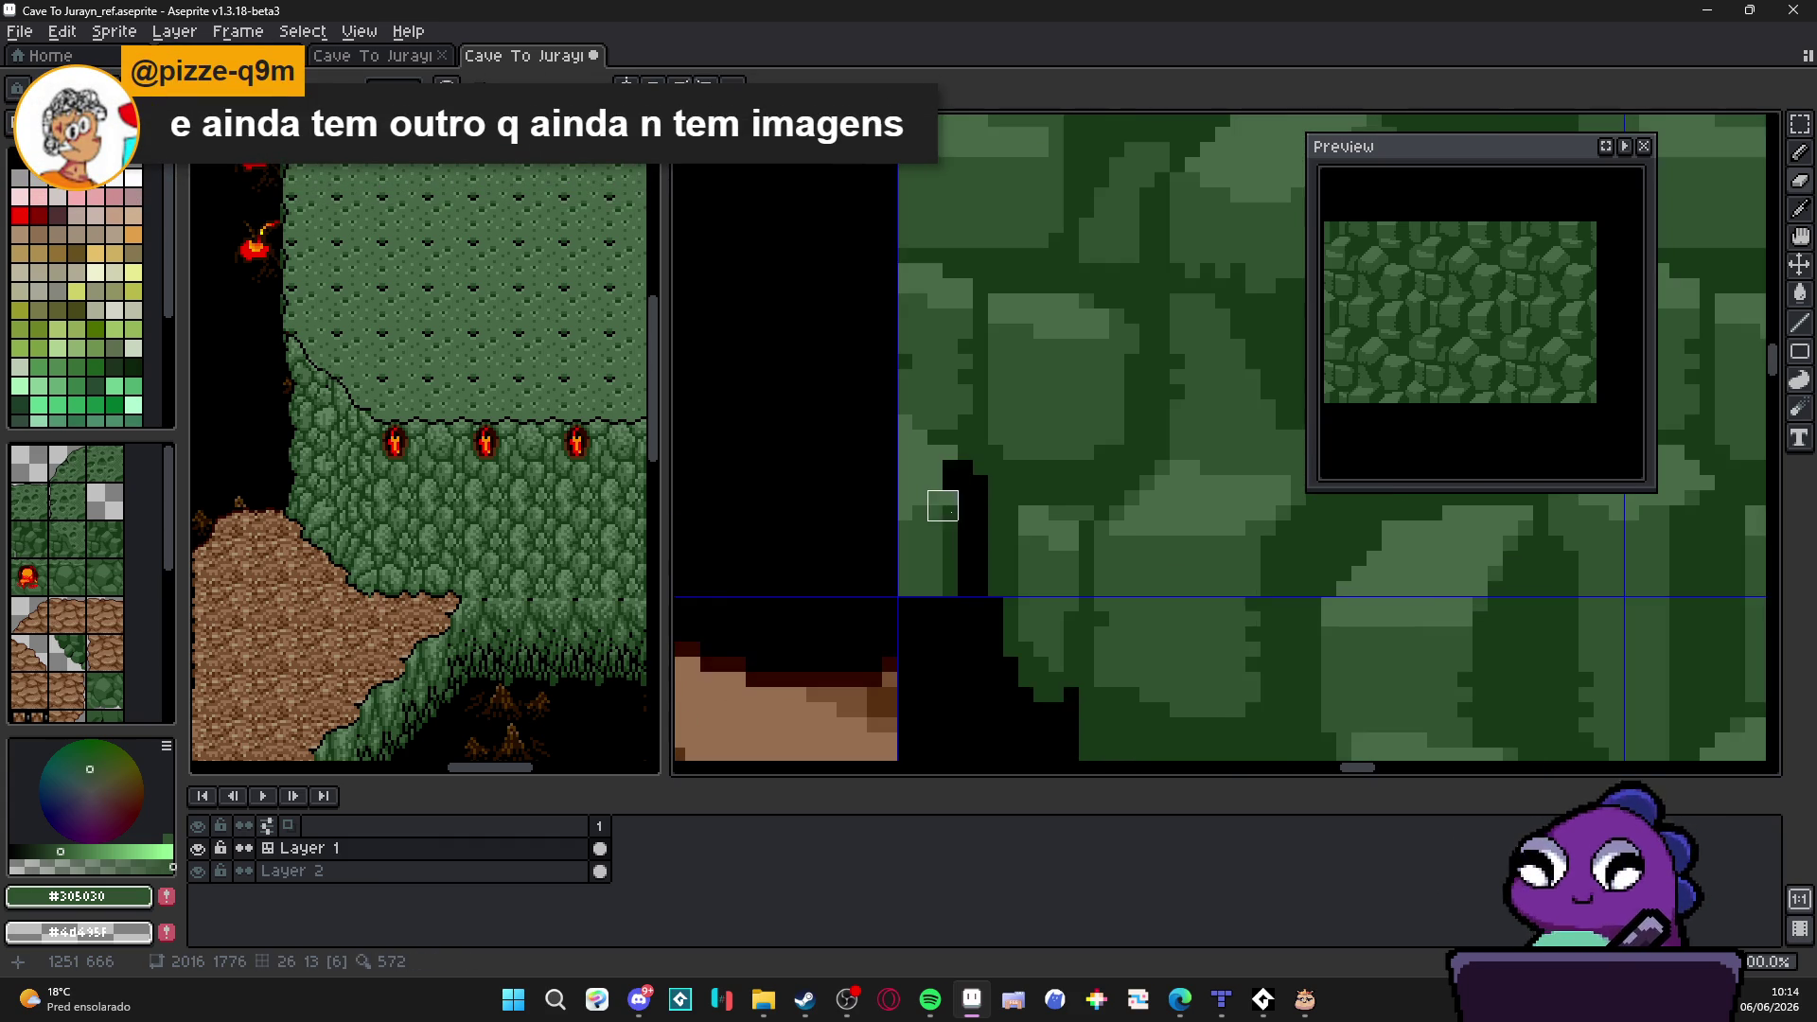
pyautogui.moveTo(944, 462)
pyautogui.mouseDown()
pyautogui.moveTo(897, 430)
pyautogui.moveTo(957, 506)
pyautogui.moveTo(958, 564)
pyautogui.moveTo(896, 491)
pyautogui.moveTo(896, 595)
pyautogui.mouseUp()
pyautogui.scroll(2, 901, 585)
pyautogui.moveTo(923, 516)
pyautogui.mouseDown()
pyautogui.moveTo(910, 440)
pyautogui.moveTo(962, 223)
pyautogui.moveTo(940, 173)
pyautogui.mouseUp()
pyautogui.scroll(1, 946, 358)
pyautogui.scroll(1, 942, 446)
pyautogui.scroll(-1, 939, 174)
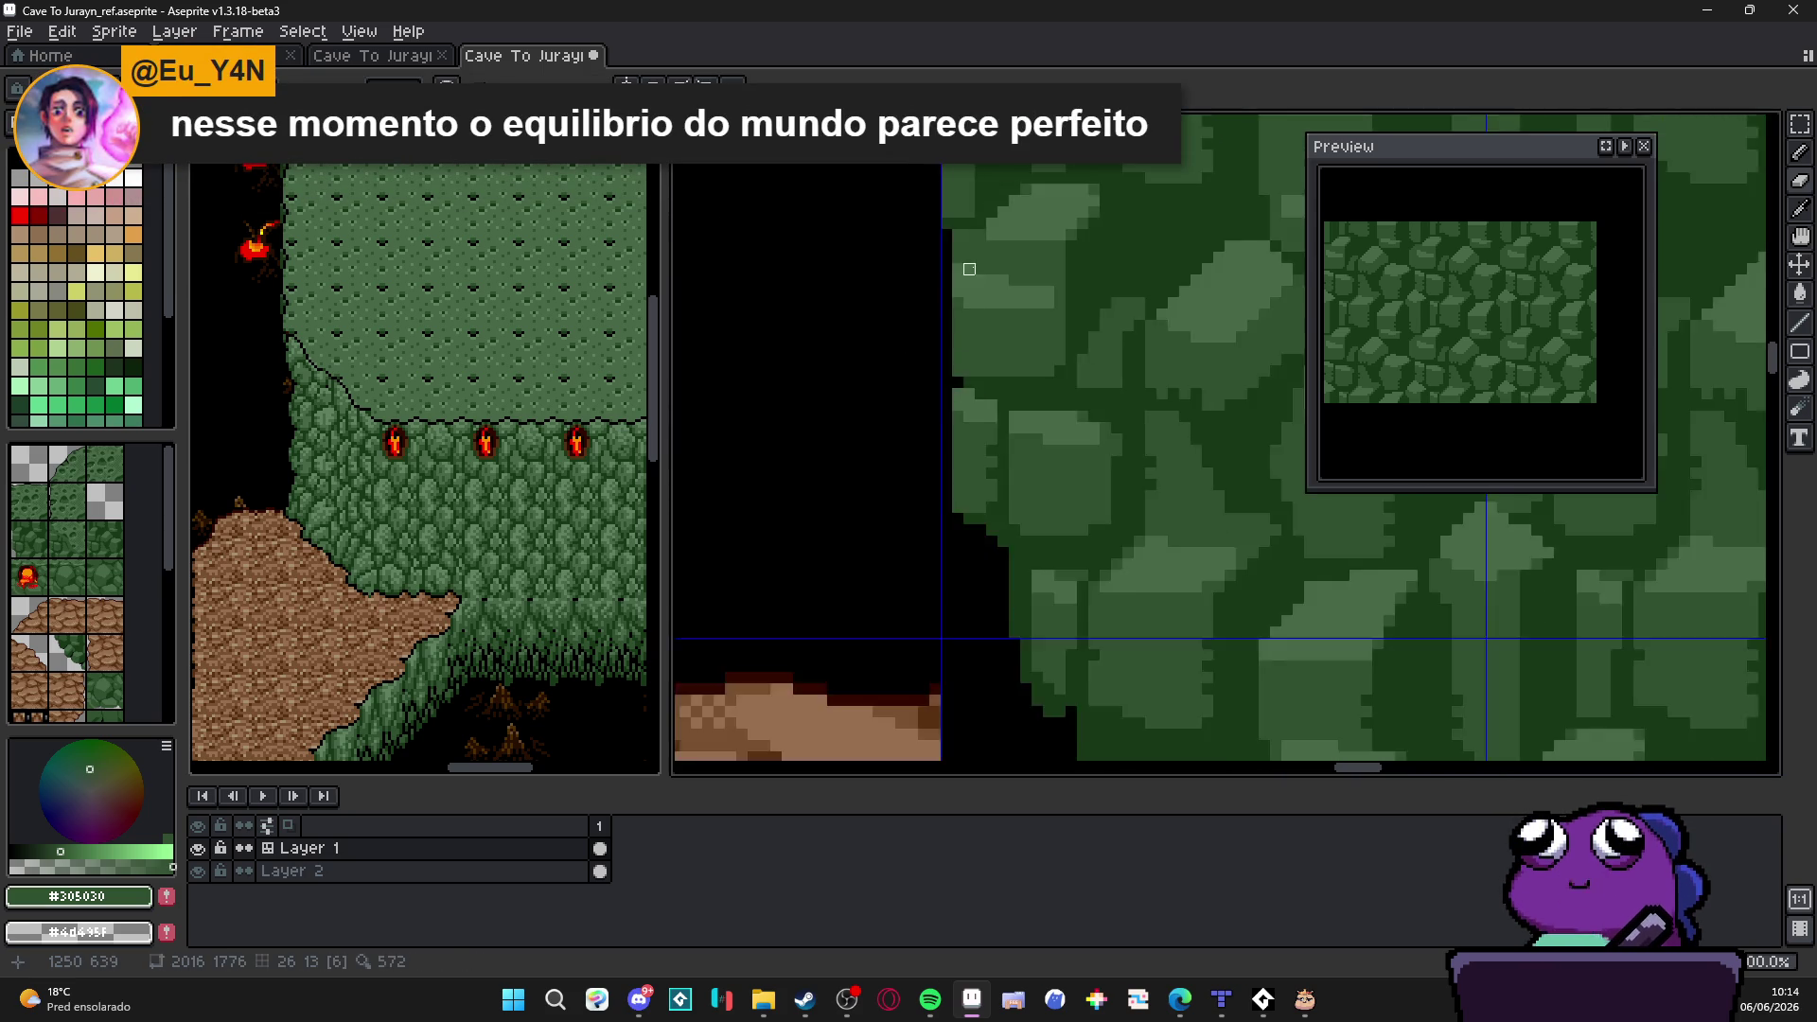
pyautogui.scroll(1, 945, 422)
pyautogui.scroll(-1, 947, 421)
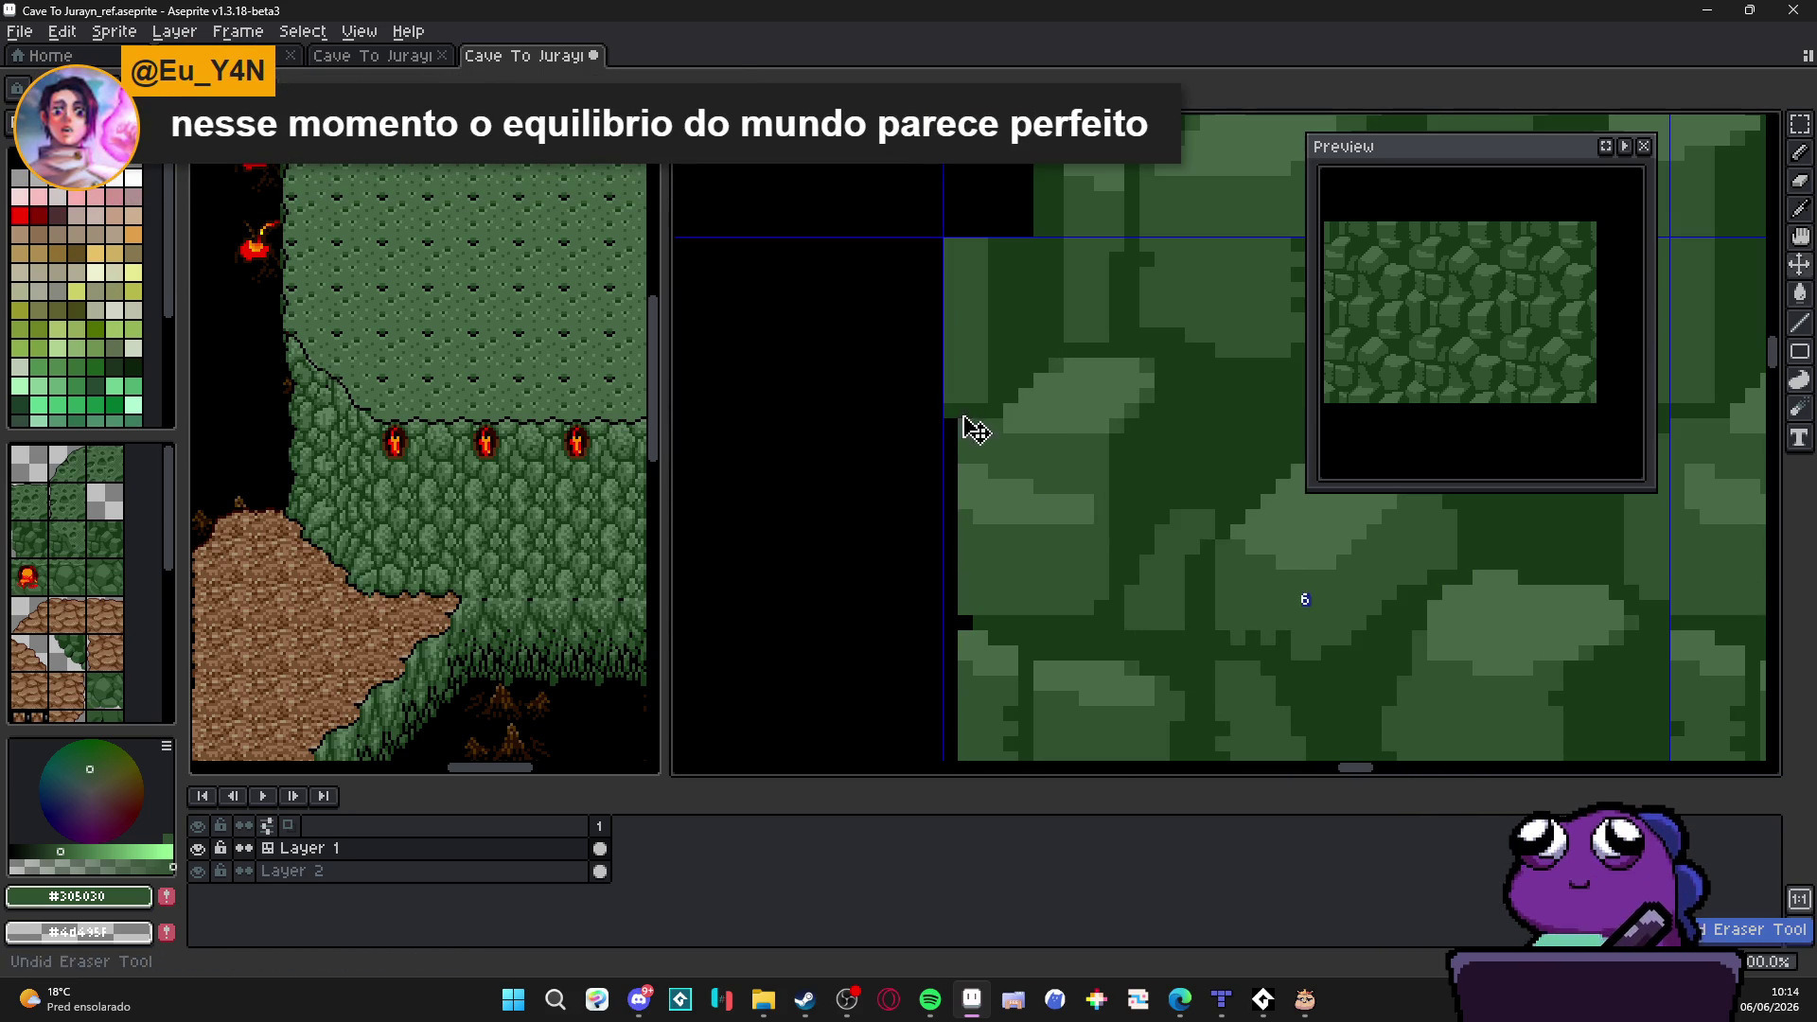
pyautogui.moveTo(966, 412); pyautogui.dragTo(964, 609)
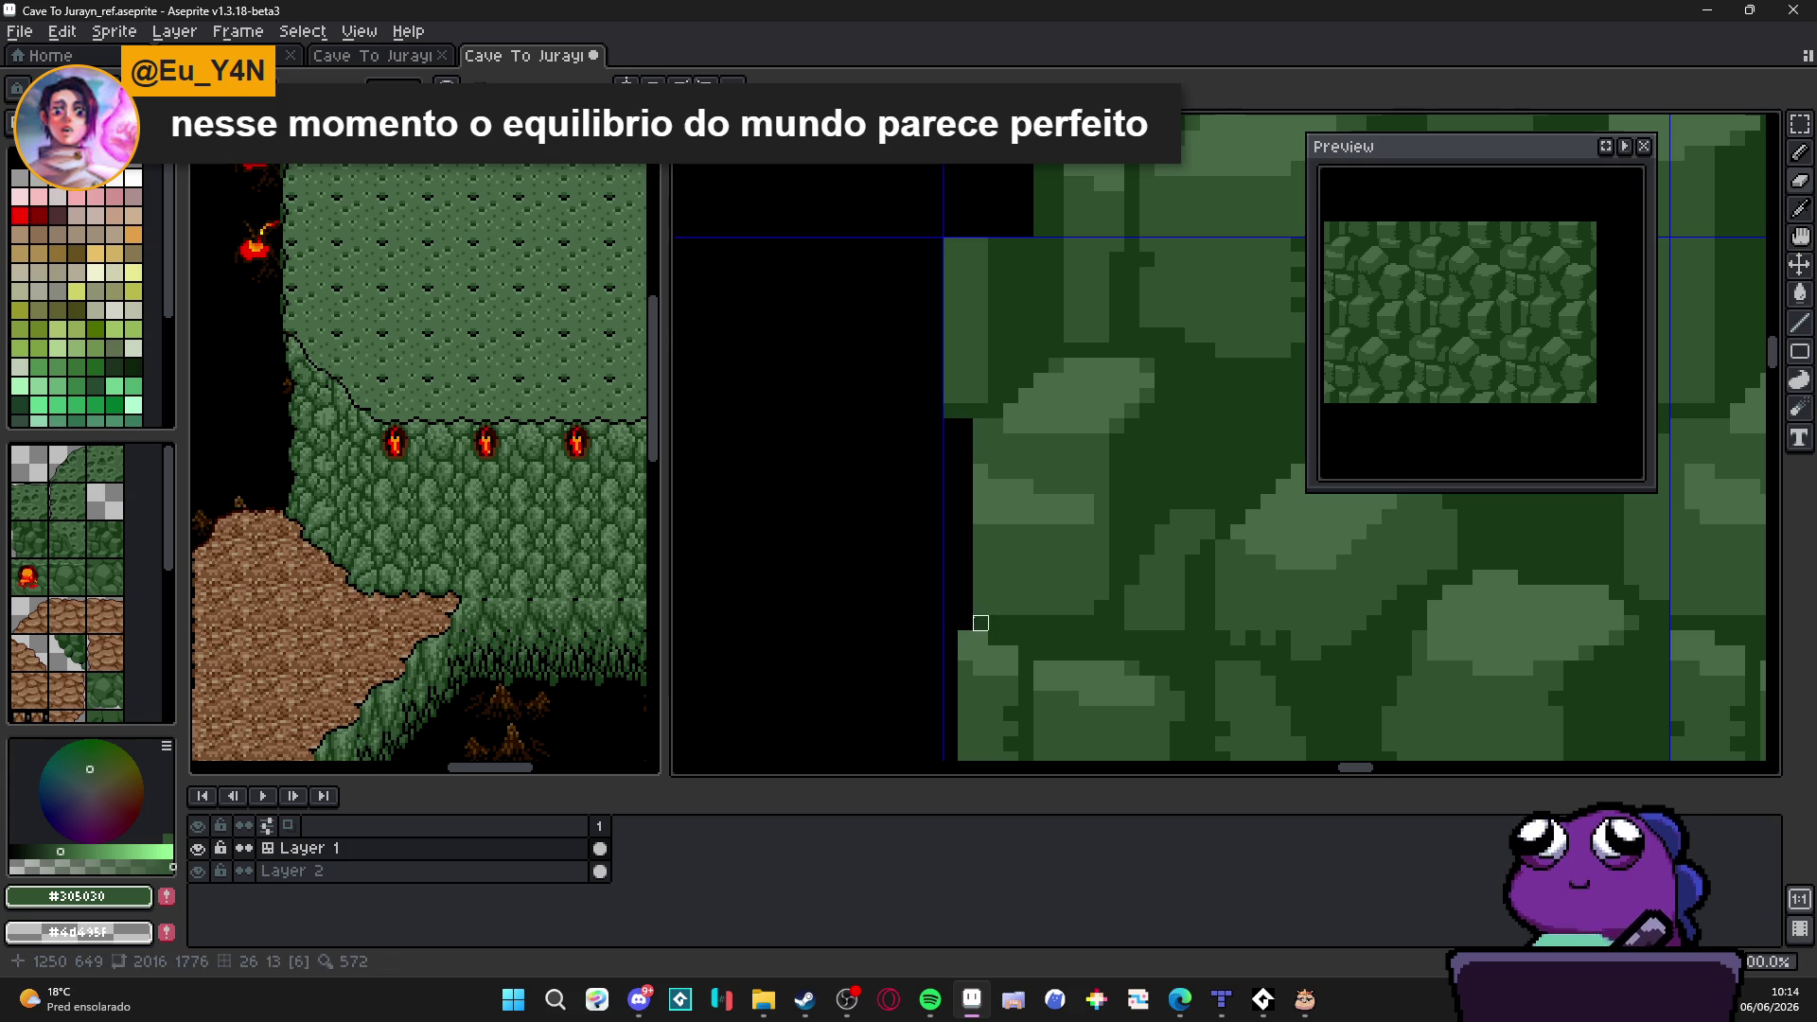
pyautogui.scroll(-1, 980, 608)
pyautogui.scroll(1, 1027, 553)
pyautogui.moveTo(967, 541); pyautogui.dragTo(962, 271)
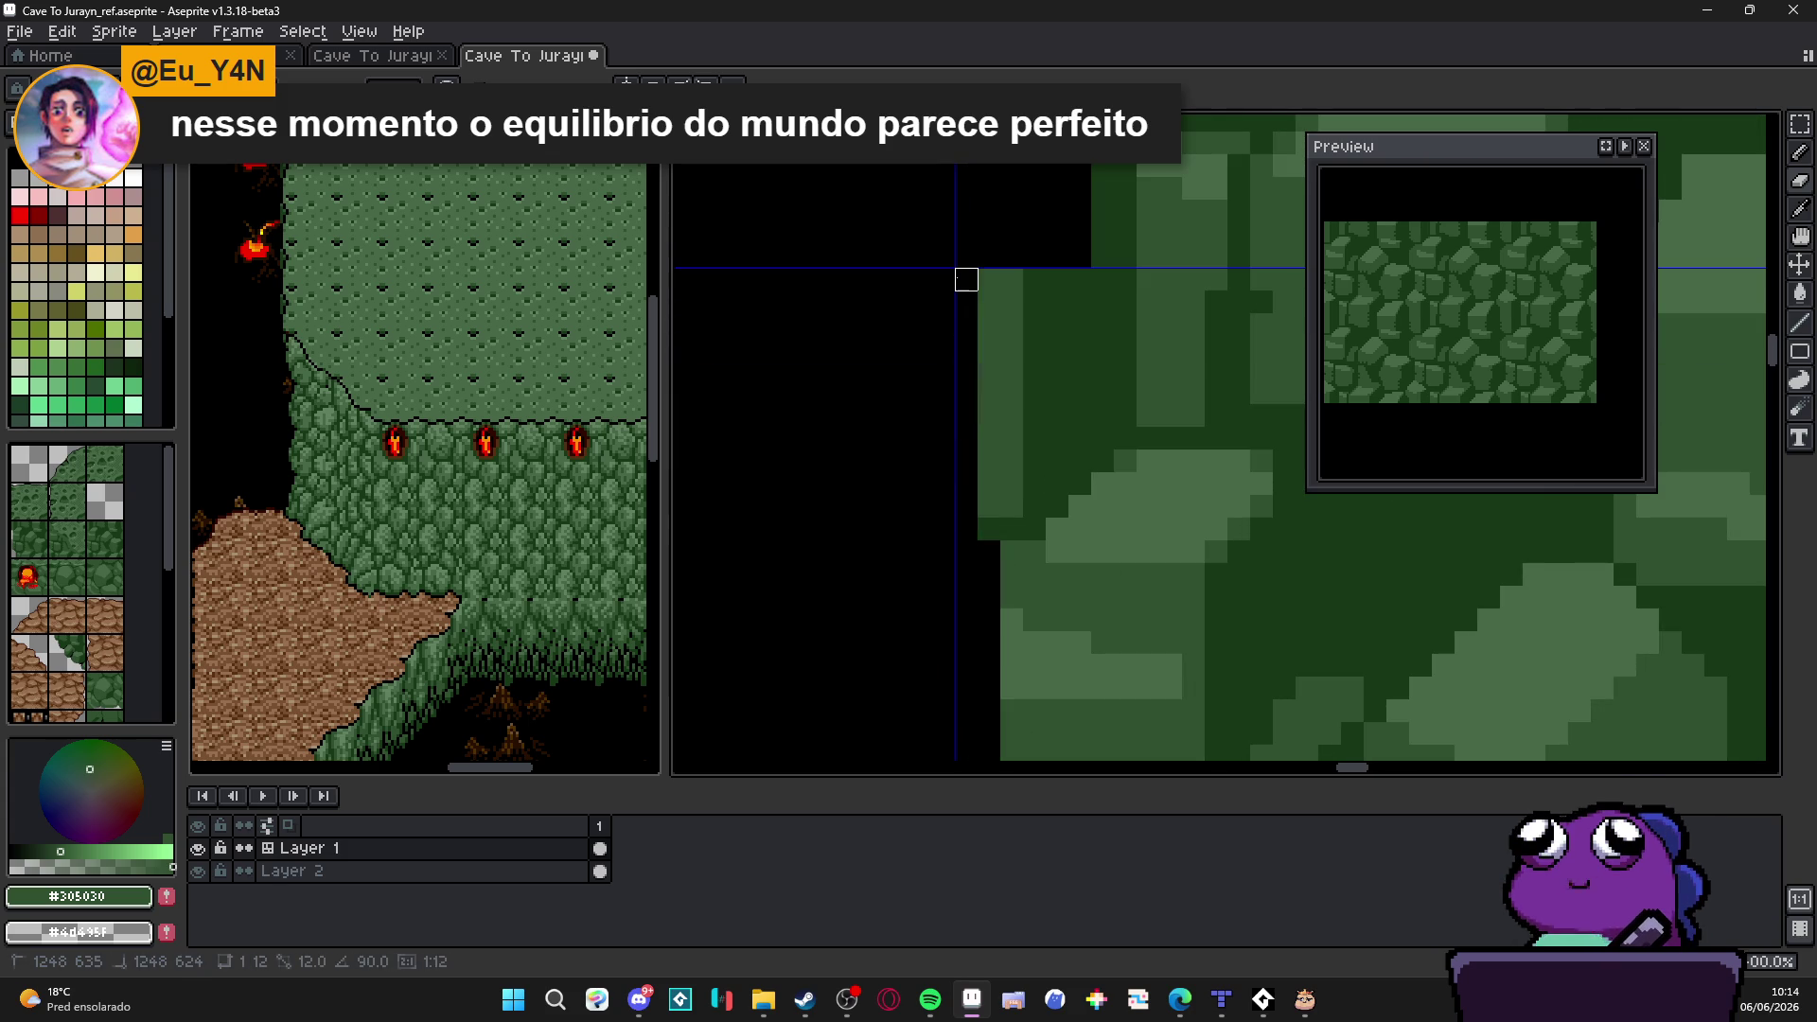
pyautogui.scroll(-1, 1003, 433)
pyautogui.scroll(1, 1004, 448)
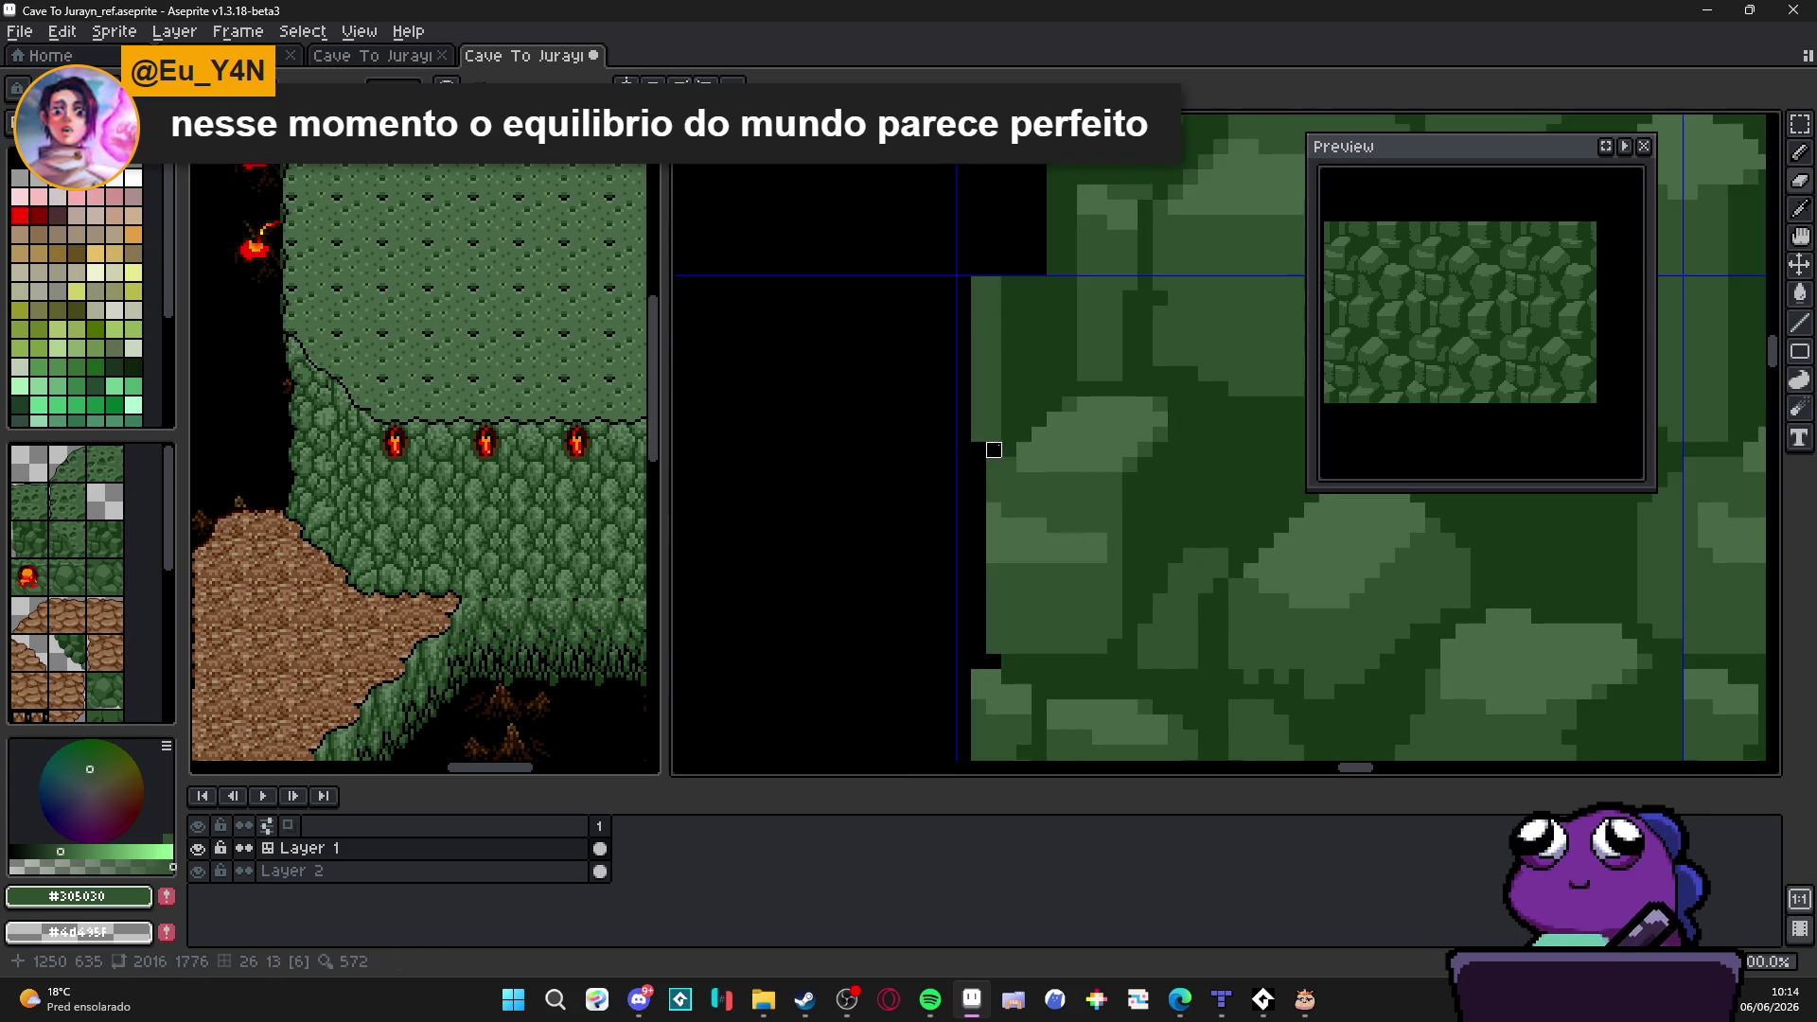
pyautogui.scroll(-1, 1002, 443)
pyautogui.scroll(1, 995, 432)
pyautogui.scroll(-1, 996, 440)
pyautogui.scroll(1, 998, 517)
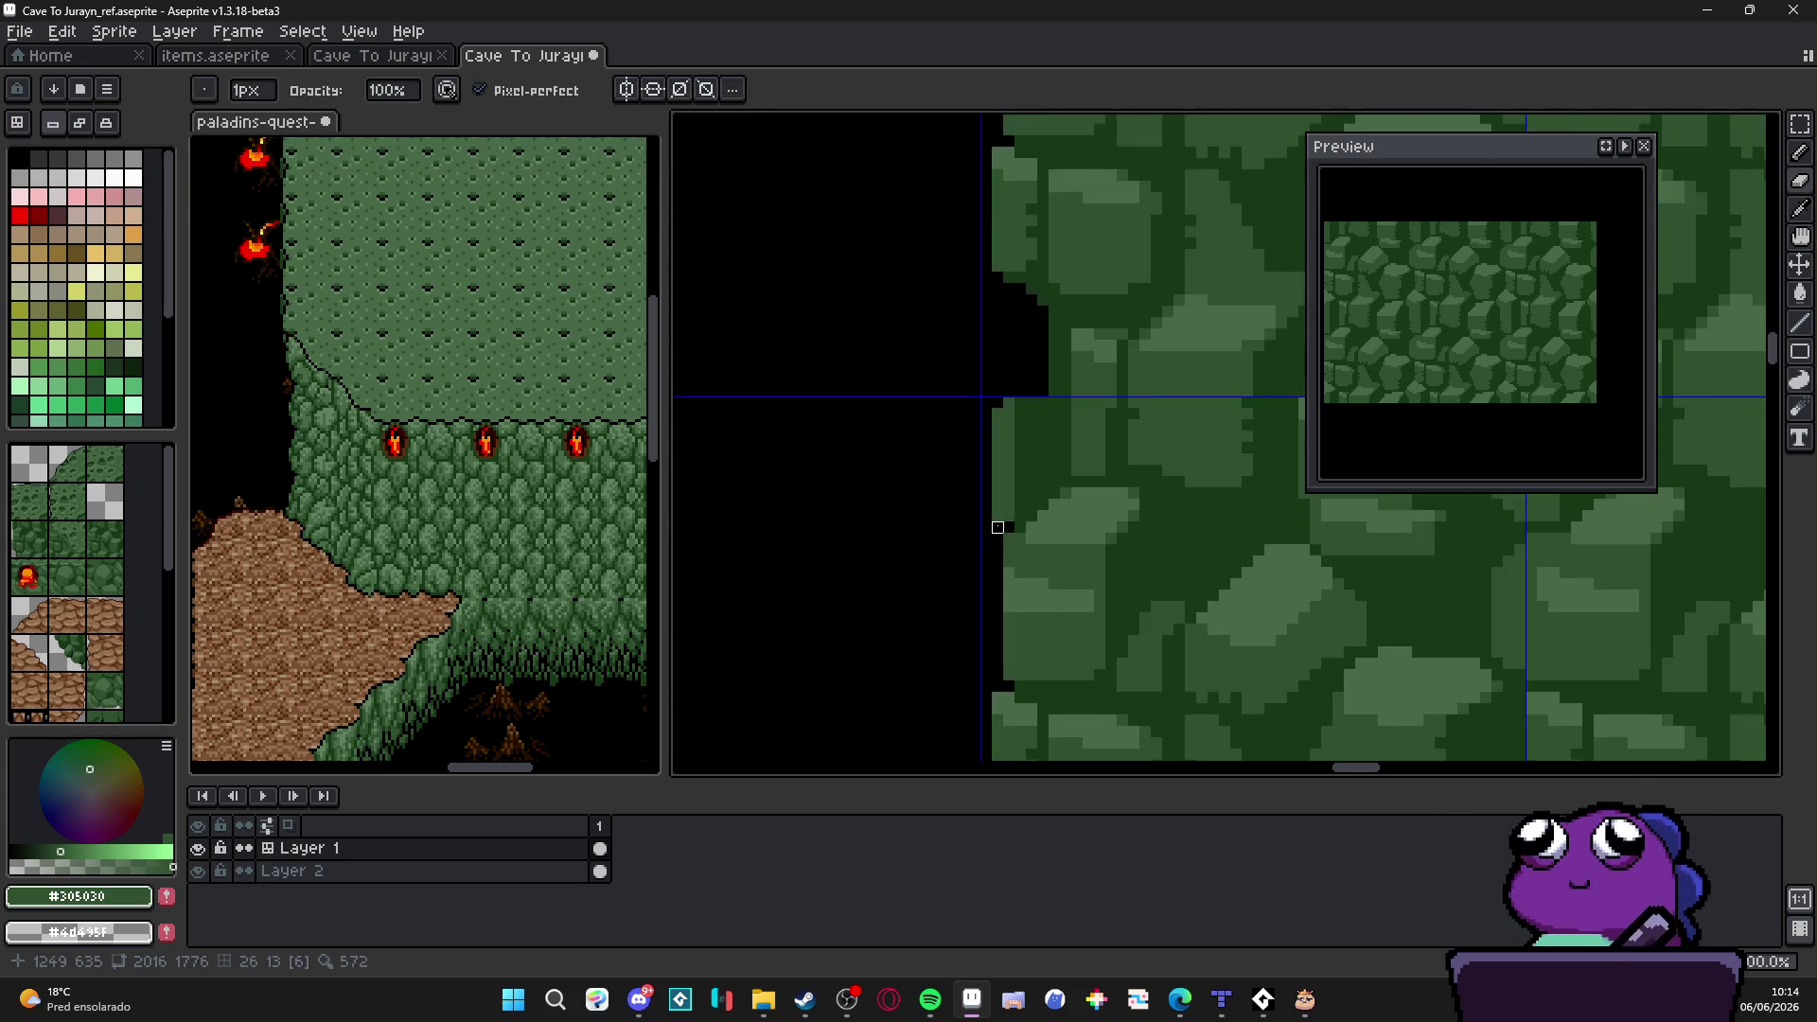
pyautogui.scroll(-1, 999, 517)
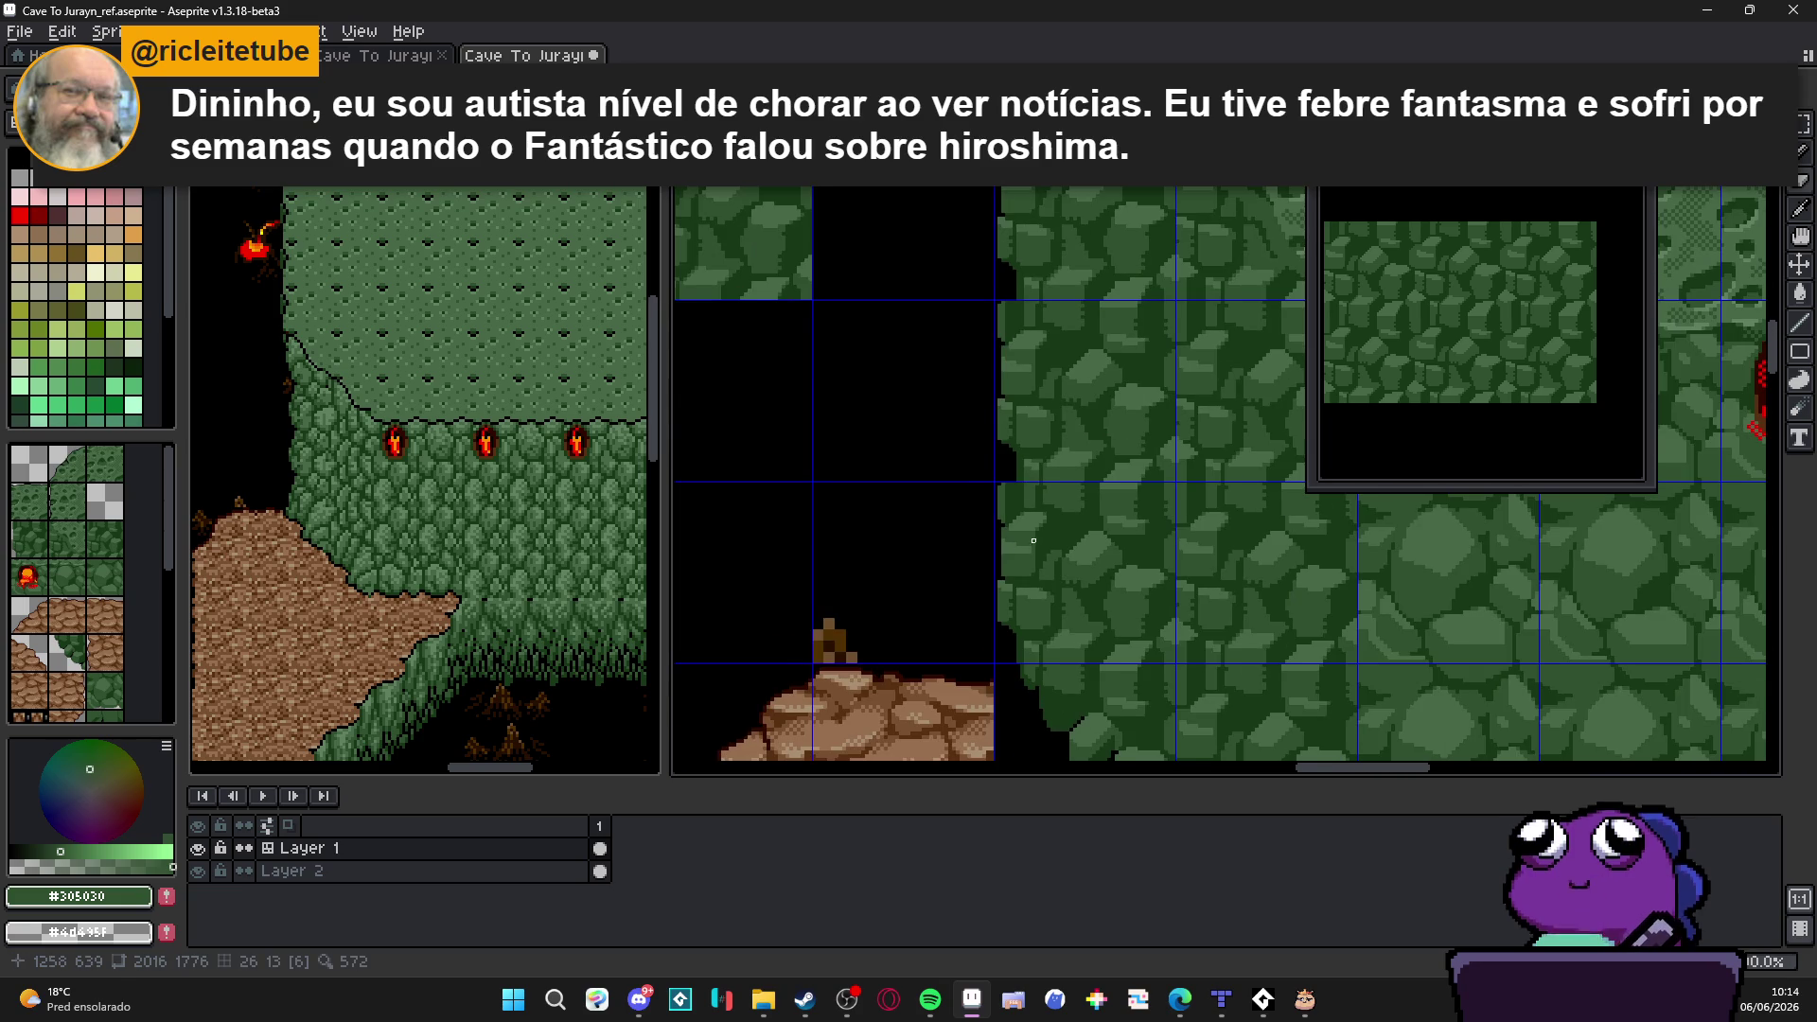
pyautogui.scroll(1, 1030, 526)
pyautogui.scroll(1, 1026, 497)
# Step: Pick the dark green, erase one more edge strip, then extend the dark green edge column upward
pyautogui.keyDown('alt'); pyautogui.click(1025, 479); pyautogui.keyUp('alt')
pyautogui.press('e')
pyautogui.moveTo(1013, 530); pyautogui.dragTo(1013, 446)
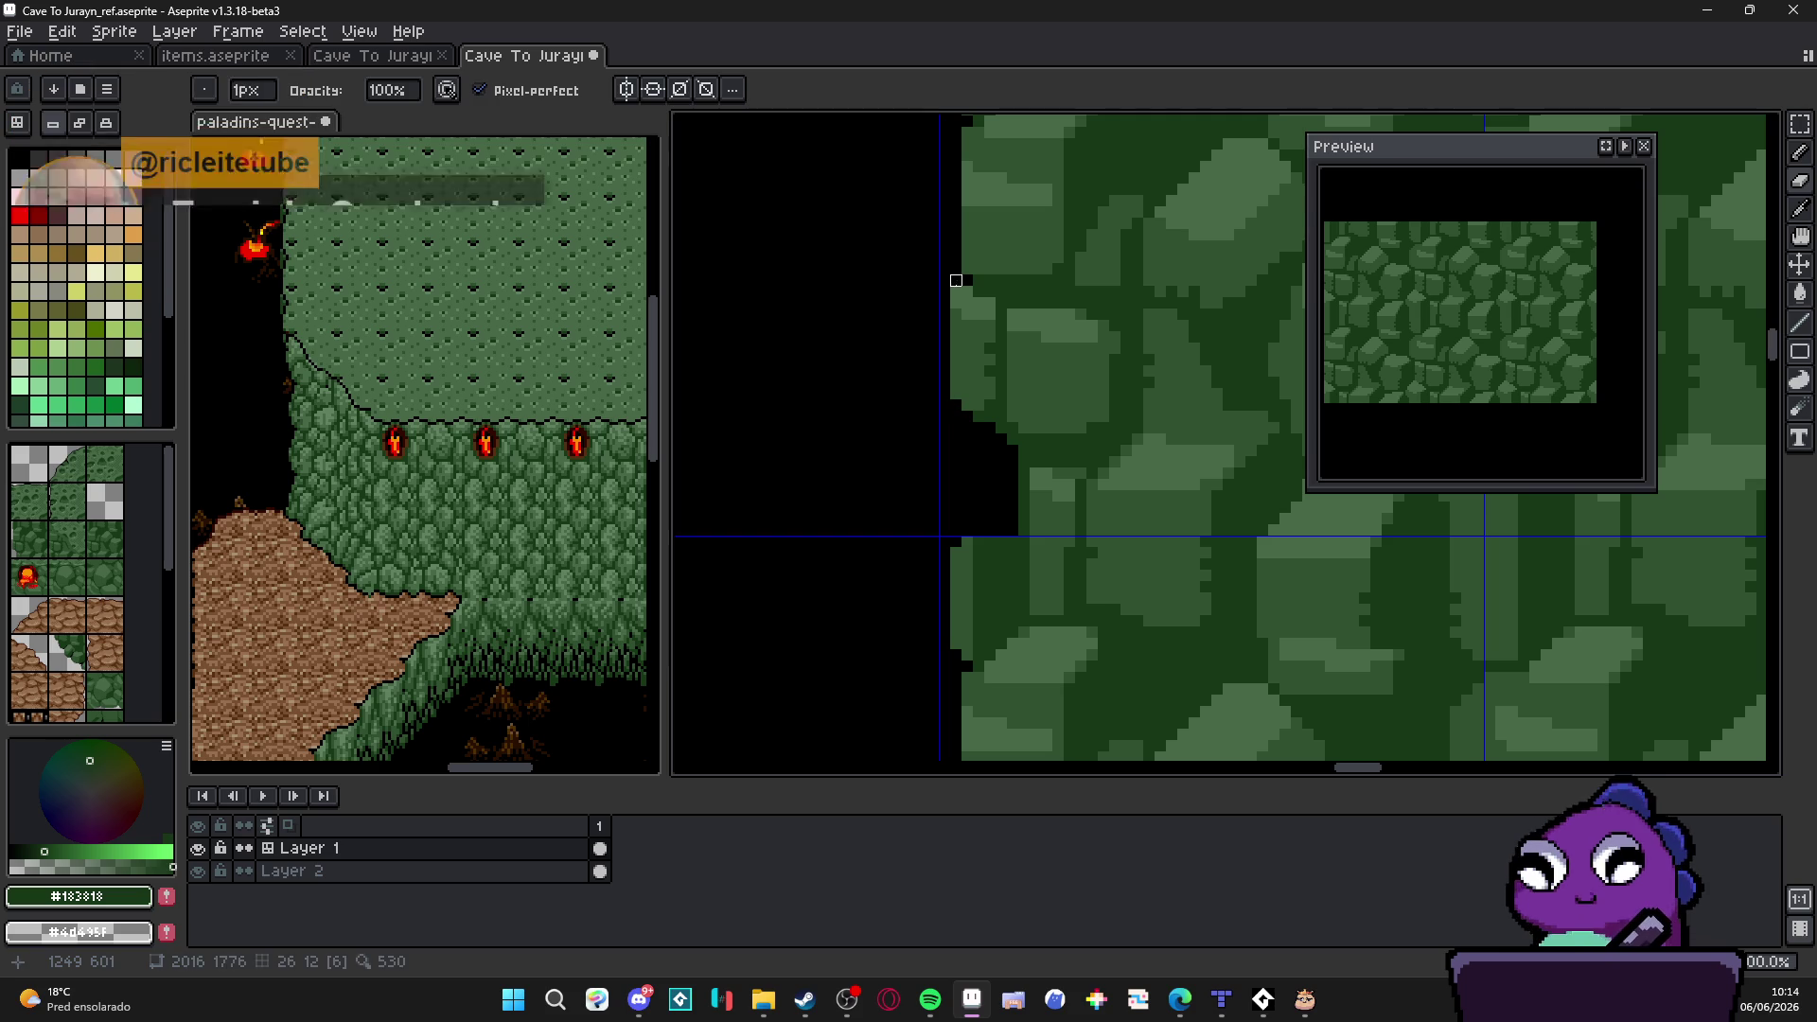
pyautogui.scroll(-3, 1002, 469)
pyautogui.press('b')
pyautogui.scroll(-1, 1002, 518)
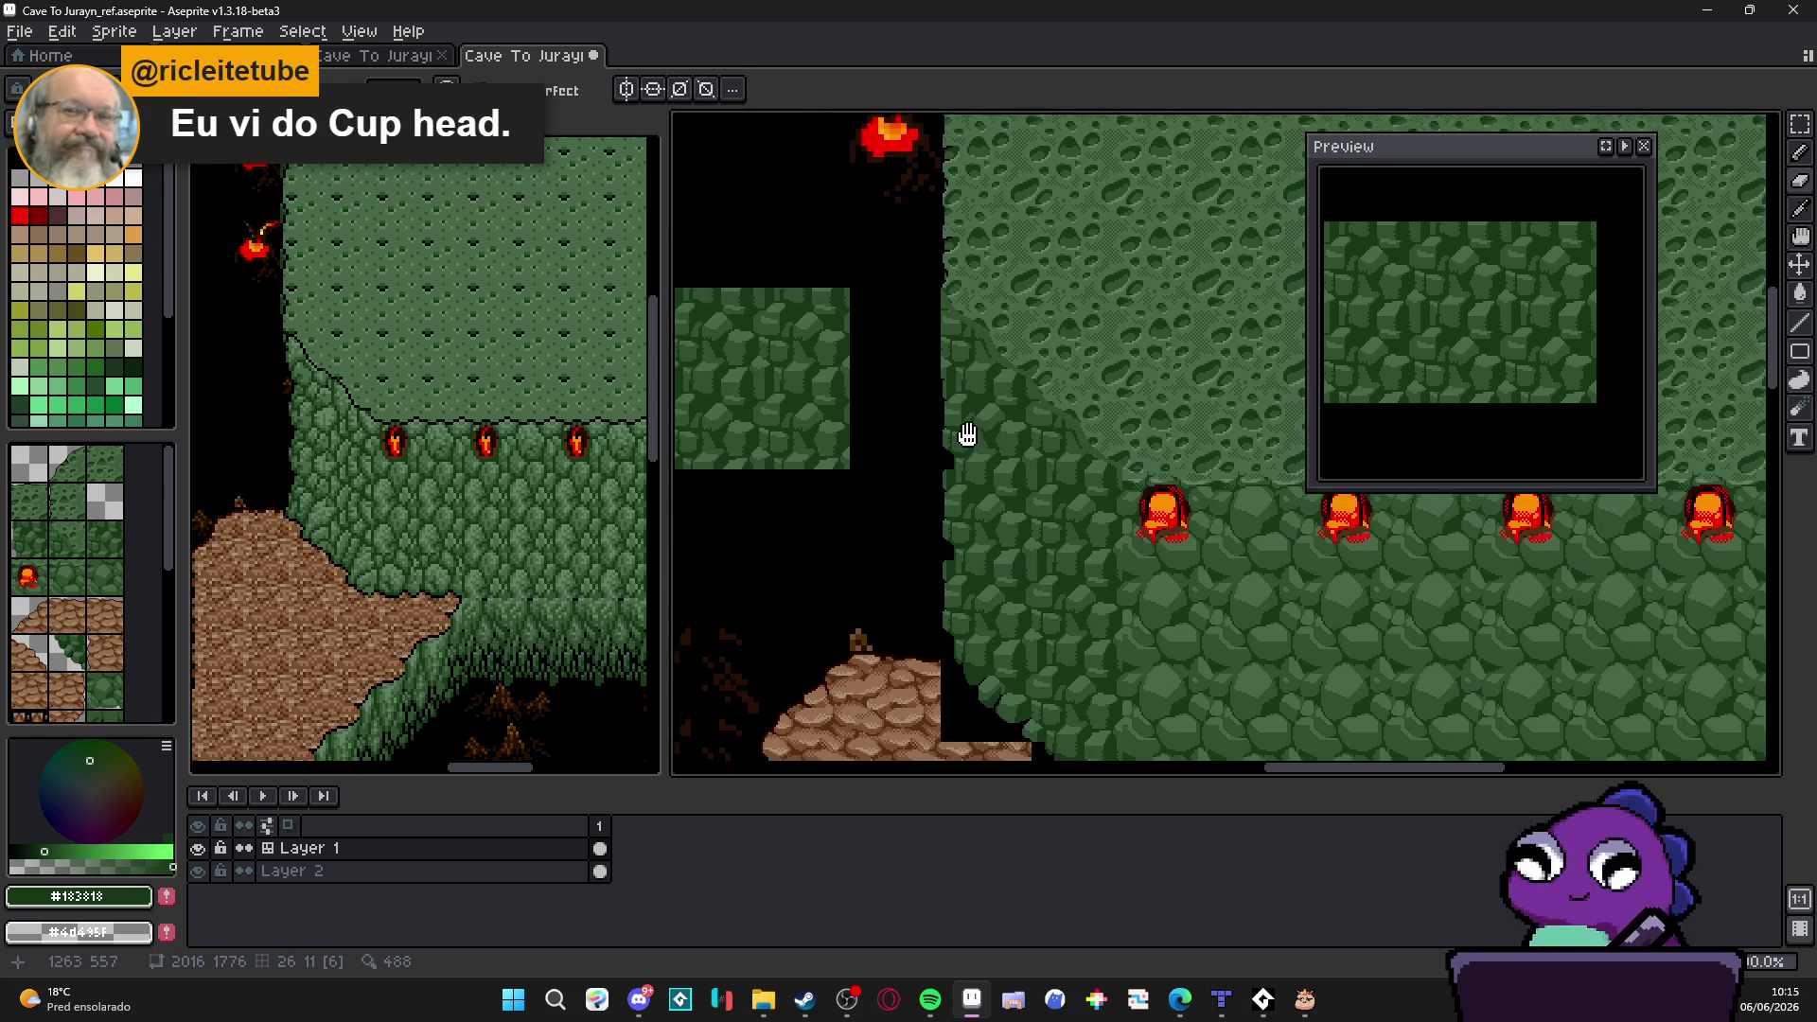
pyautogui.scroll(2, 976, 379)
pyautogui.scroll(1, 912, 436)
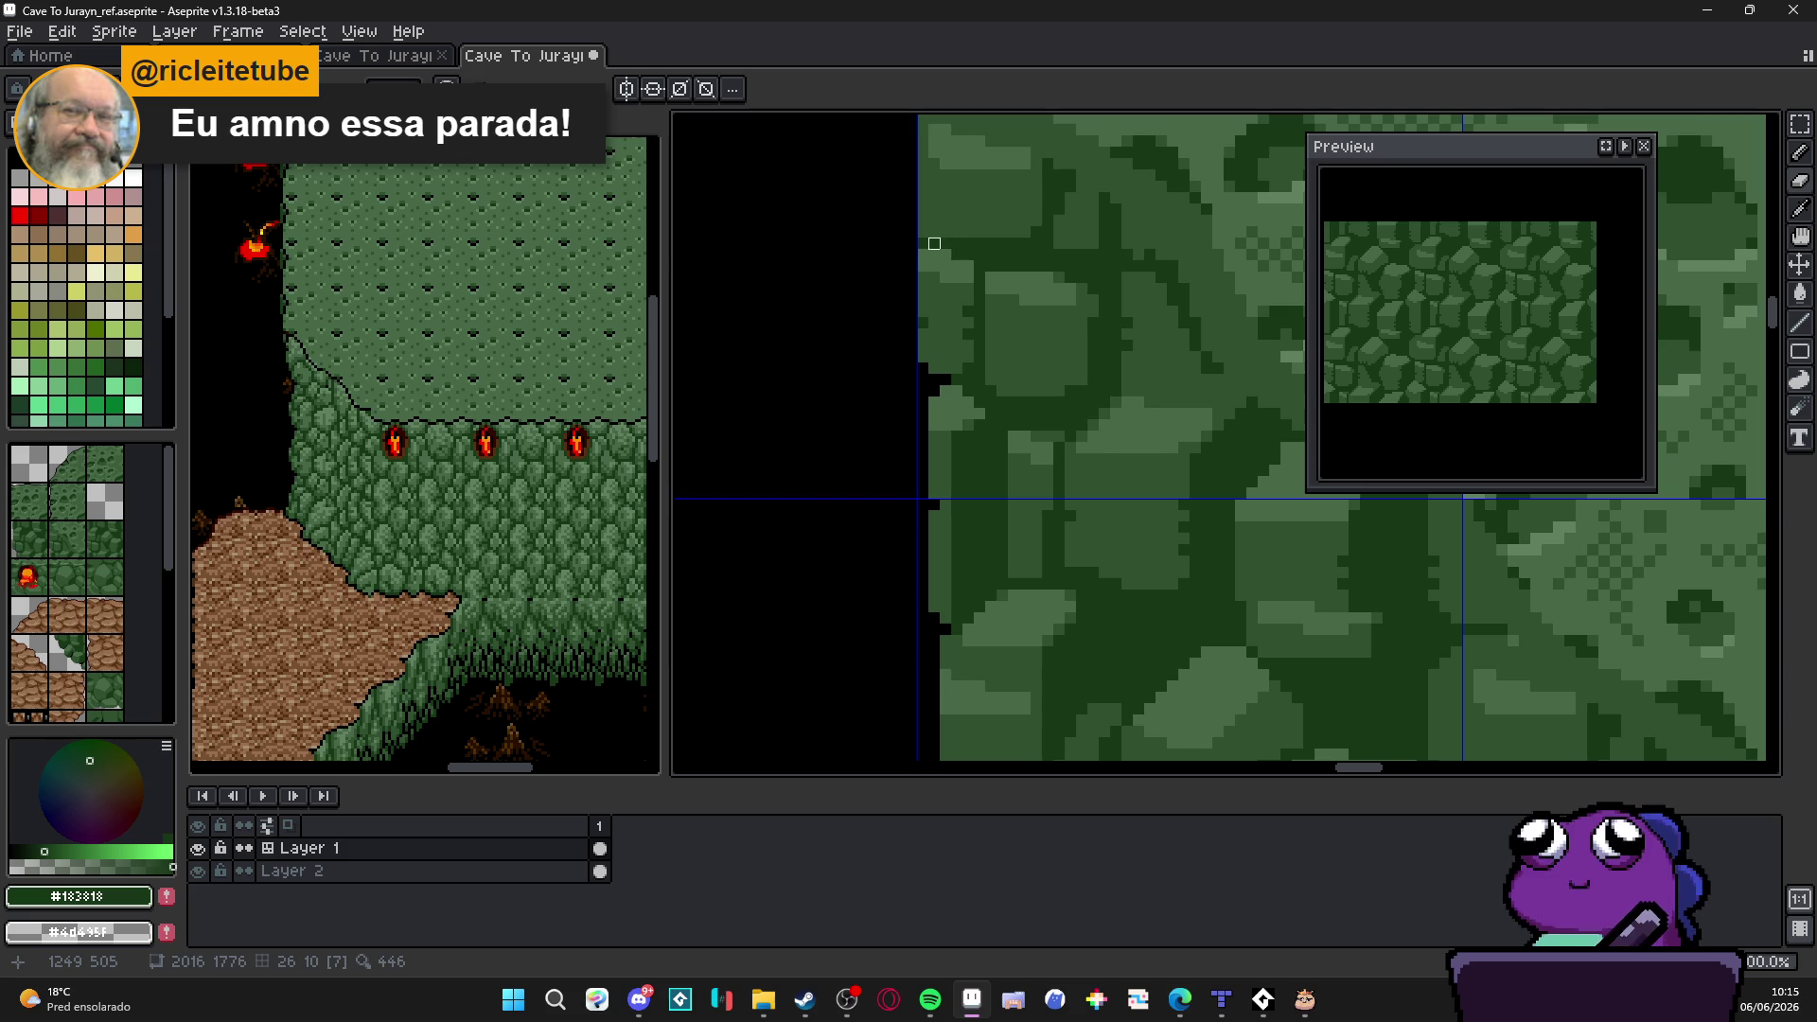
pyautogui.scroll(-1, 934, 244)
pyautogui.moveTo(934, 245); pyautogui.dragTo(900, 616)
pyautogui.scroll(2, 924, 480)
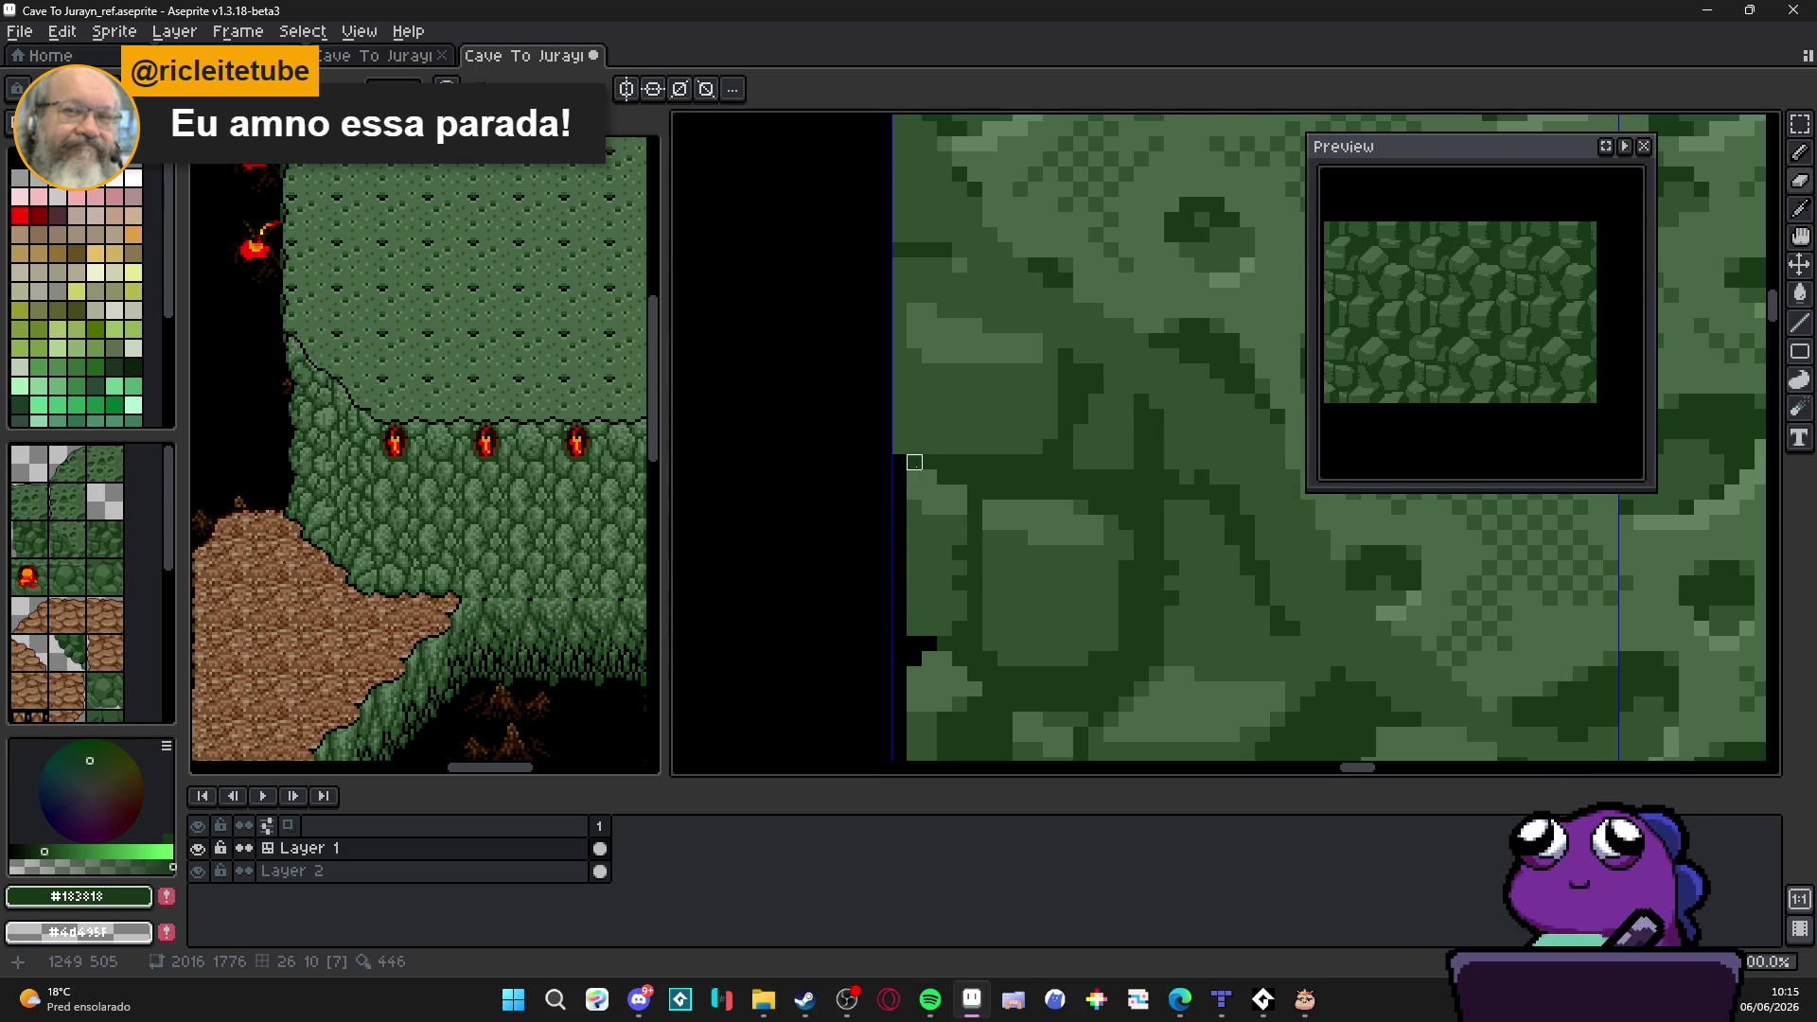
pyautogui.moveTo(900, 446)
pyautogui.mouseDown()
pyautogui.moveTo(914, 250)
pyautogui.moveTo(899, 250)
pyautogui.moveTo(933, 479)
pyautogui.mouseUp()
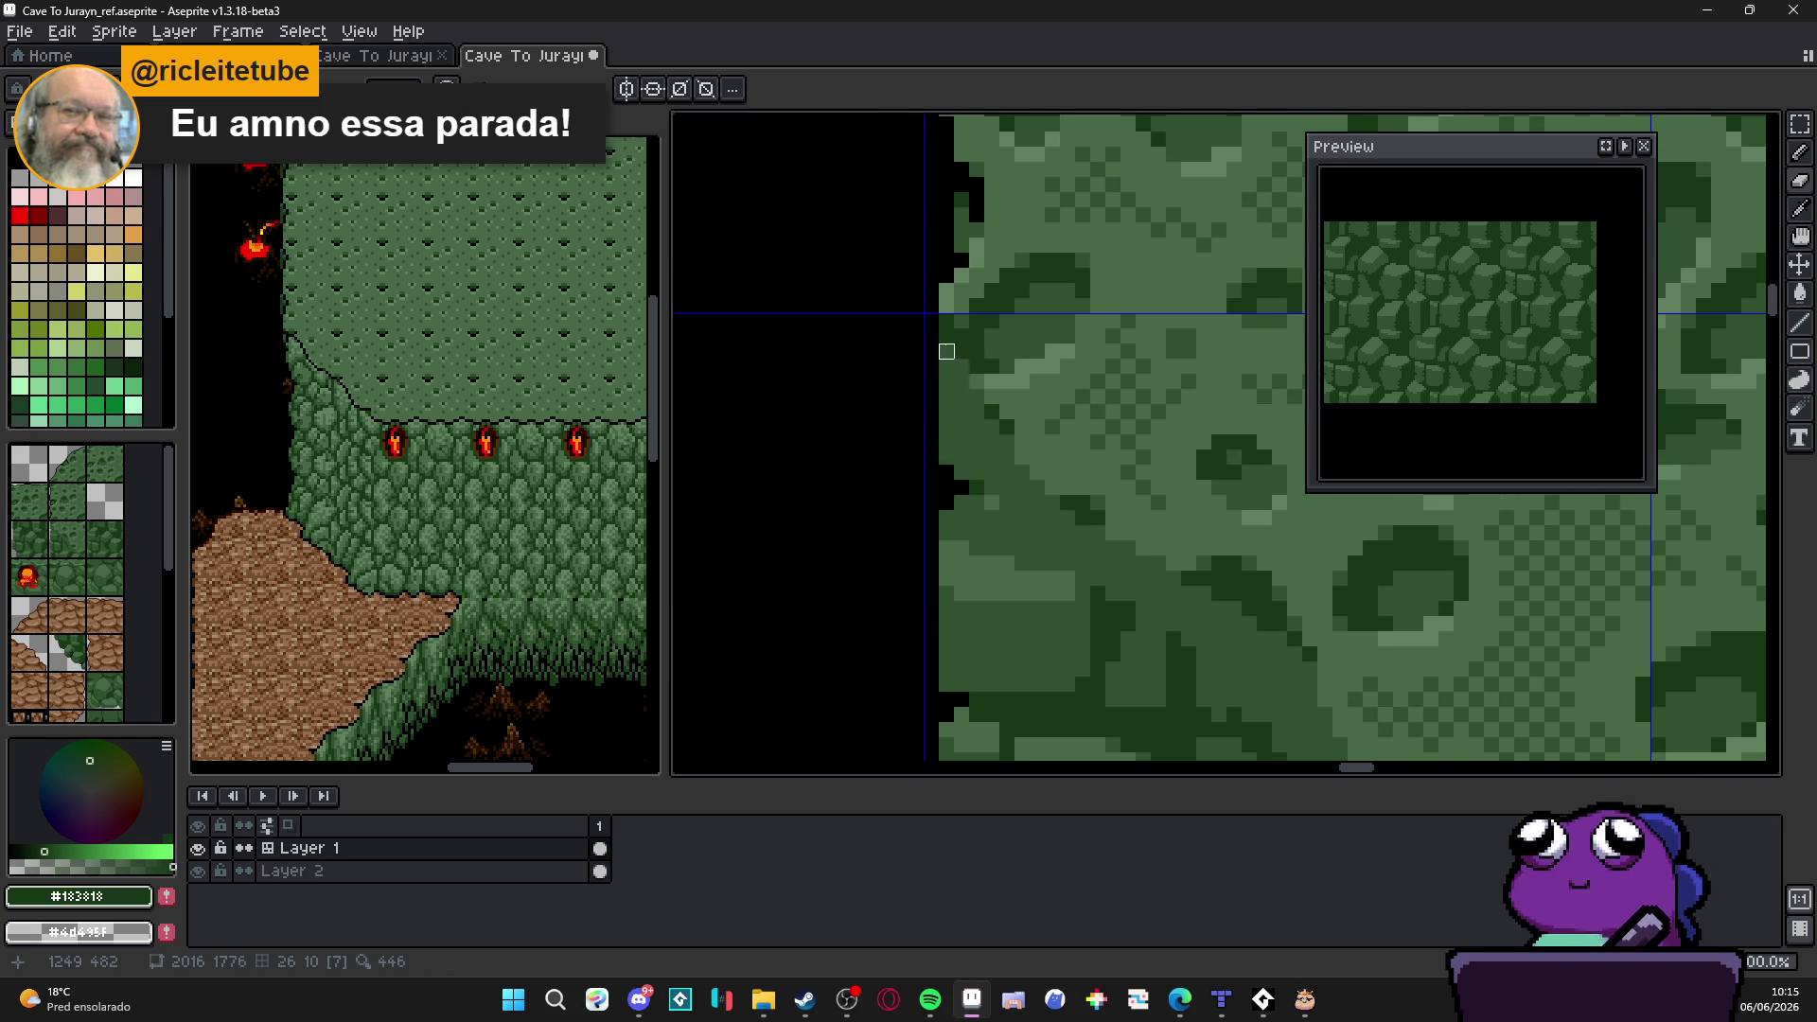
pyautogui.scroll(-2, 993, 442)
pyautogui.scroll(1, 959, 504)
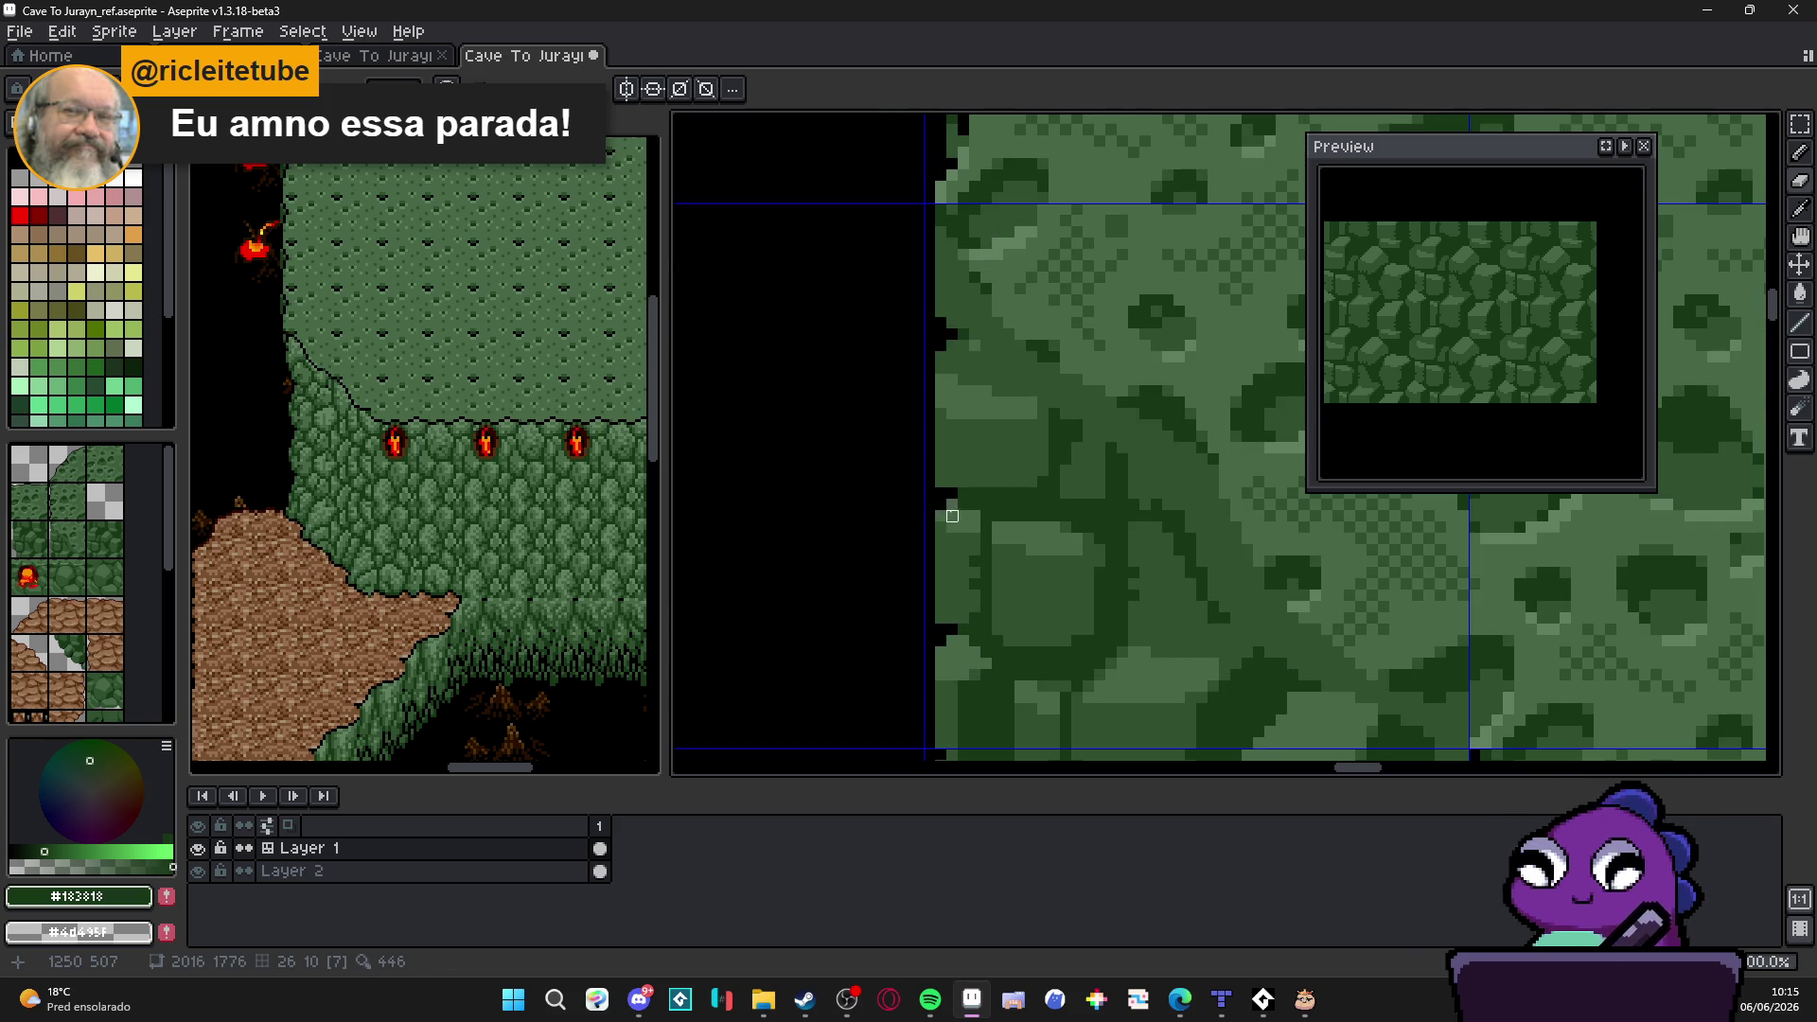
pyautogui.scroll(-1, 948, 515)
pyautogui.scroll(-1, 945, 539)
pyautogui.scroll(1, 942, 592)
pyautogui.scroll(1, 924, 495)
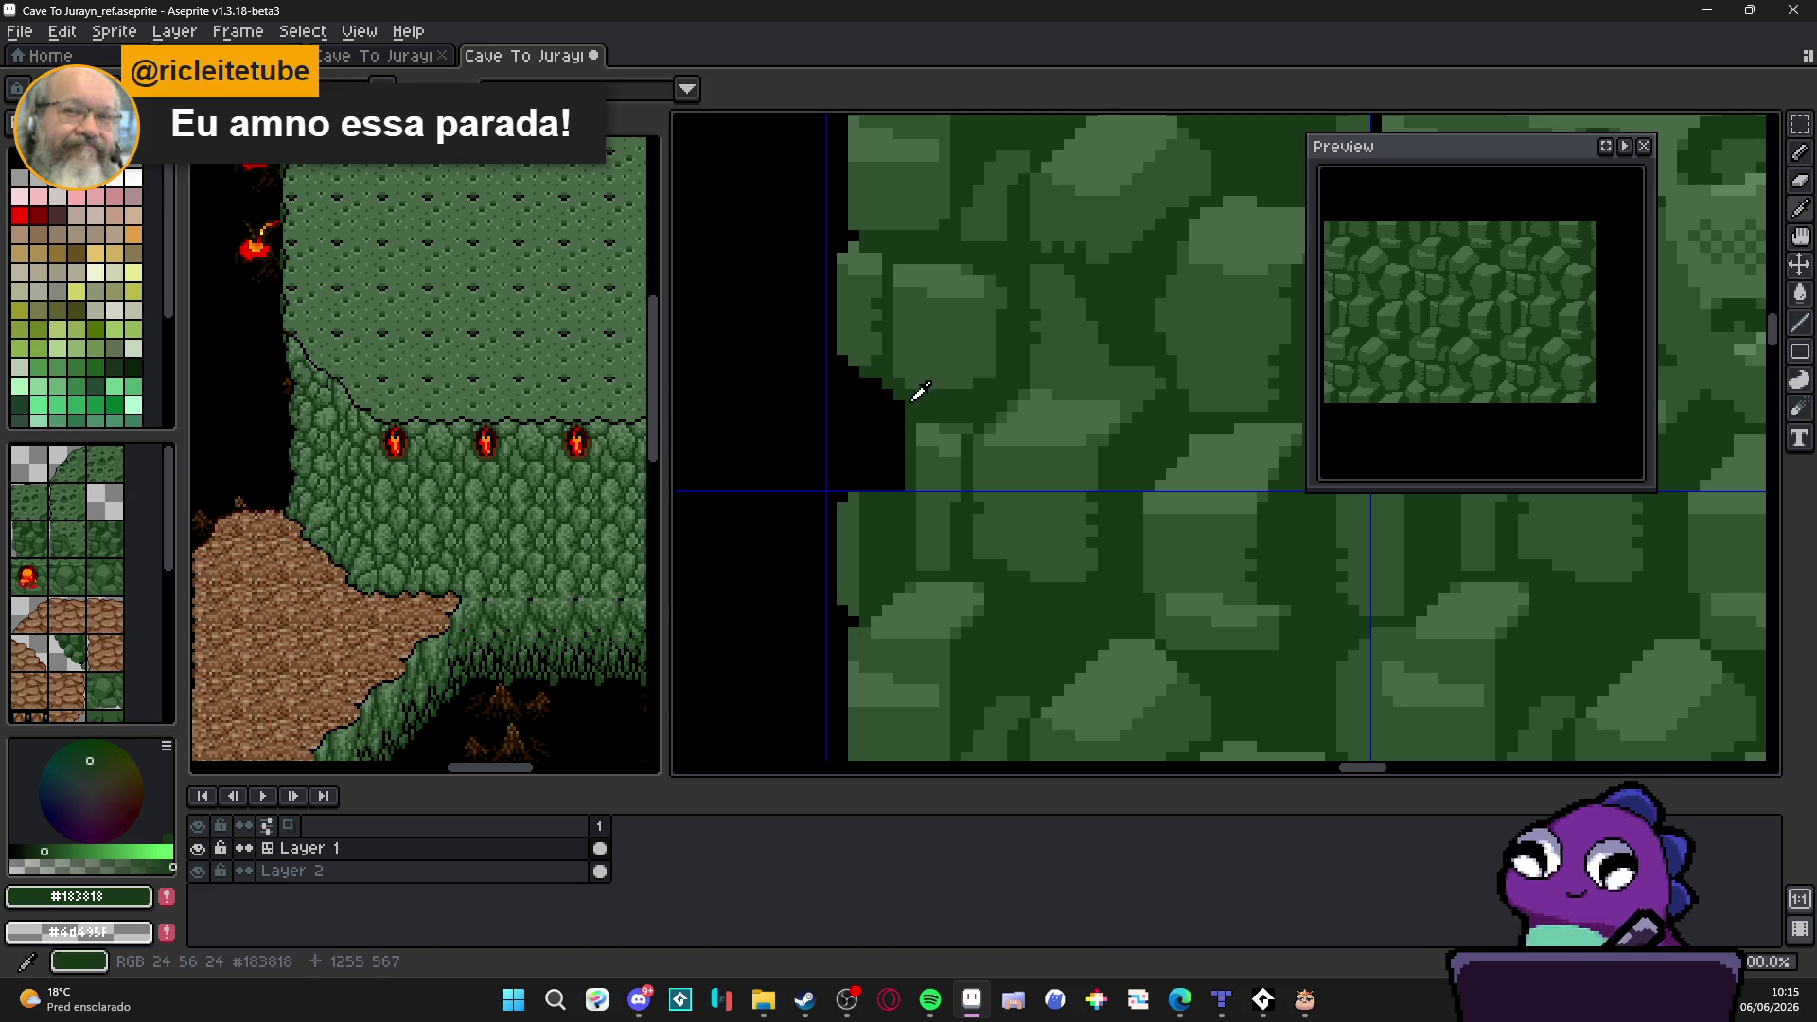
pyautogui.scroll(-2, 898, 434)
pyautogui.scroll(1, 922, 398)
pyautogui.scroll(1, 952, 468)
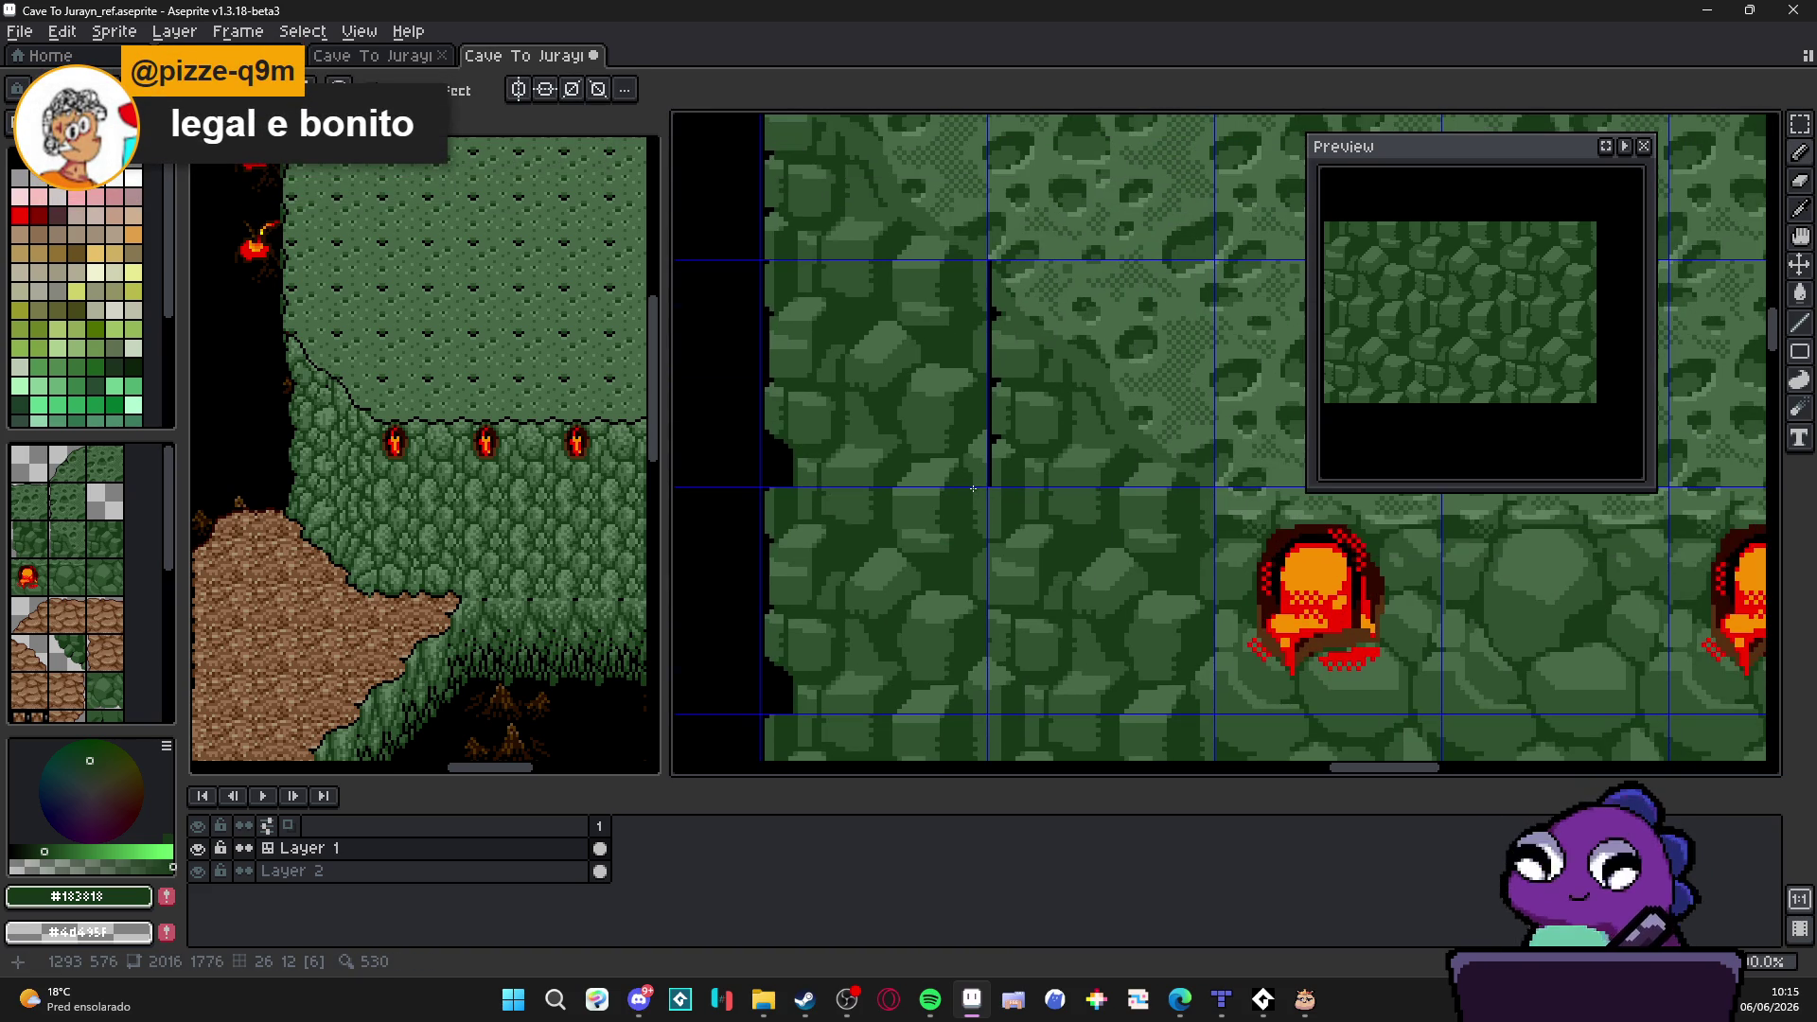
pyautogui.scroll(-1, 973, 489)
# Step: Erase stray pixels on the wall's left edge lower down, checking tile numbers and the grid
pyautogui.press('Tab')
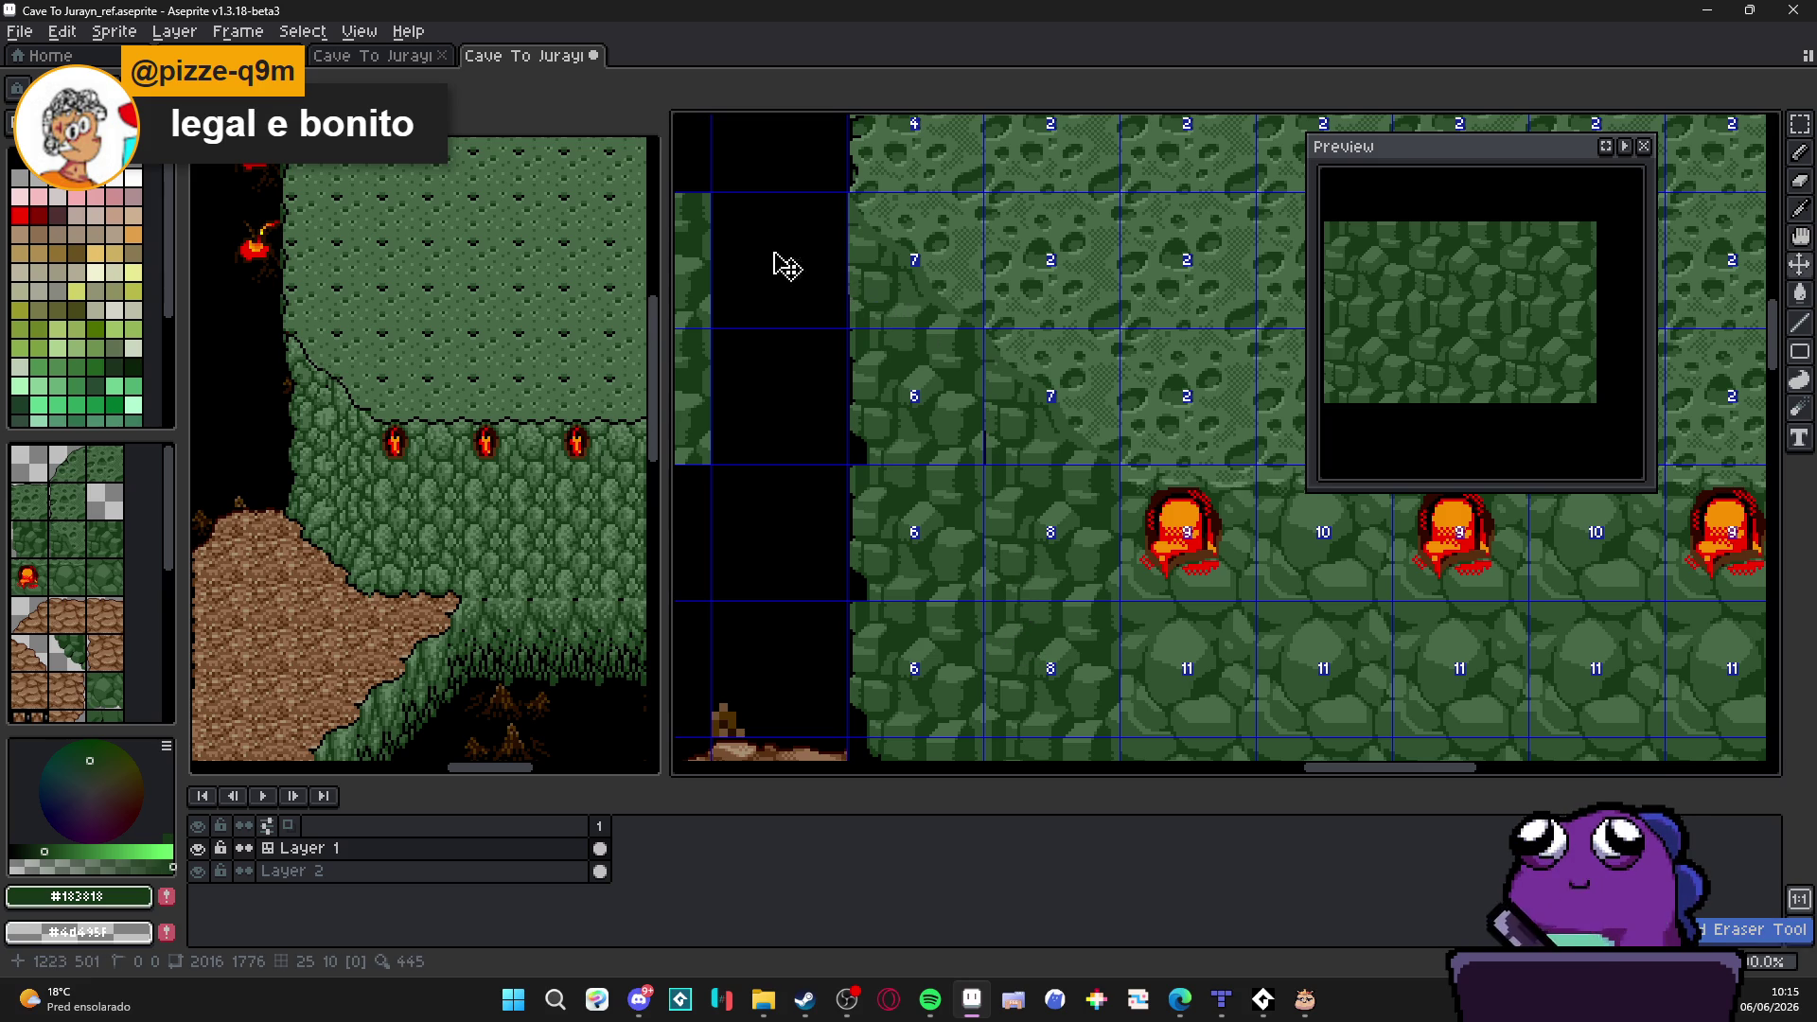
pyautogui.press('Tab')
pyautogui.press('e')
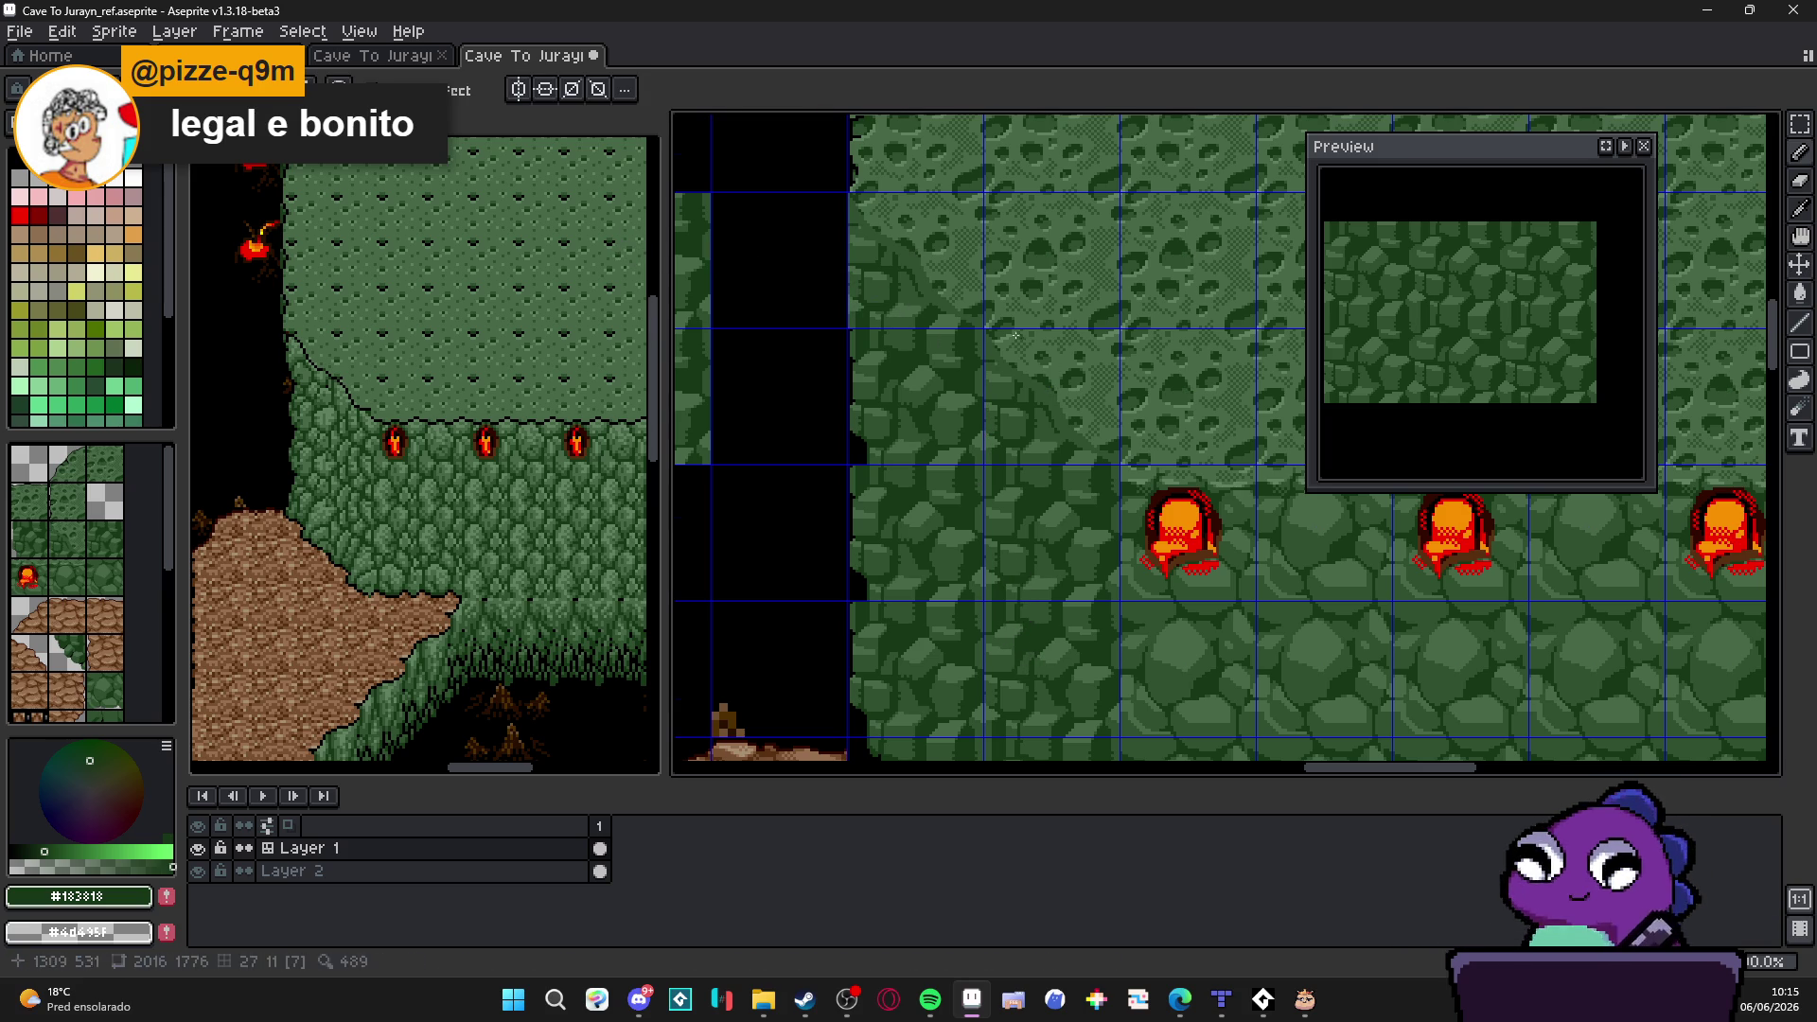
pyautogui.scroll(2, 793, 558)
pyautogui.scroll(1, 792, 556)
pyautogui.scroll(1, 792, 557)
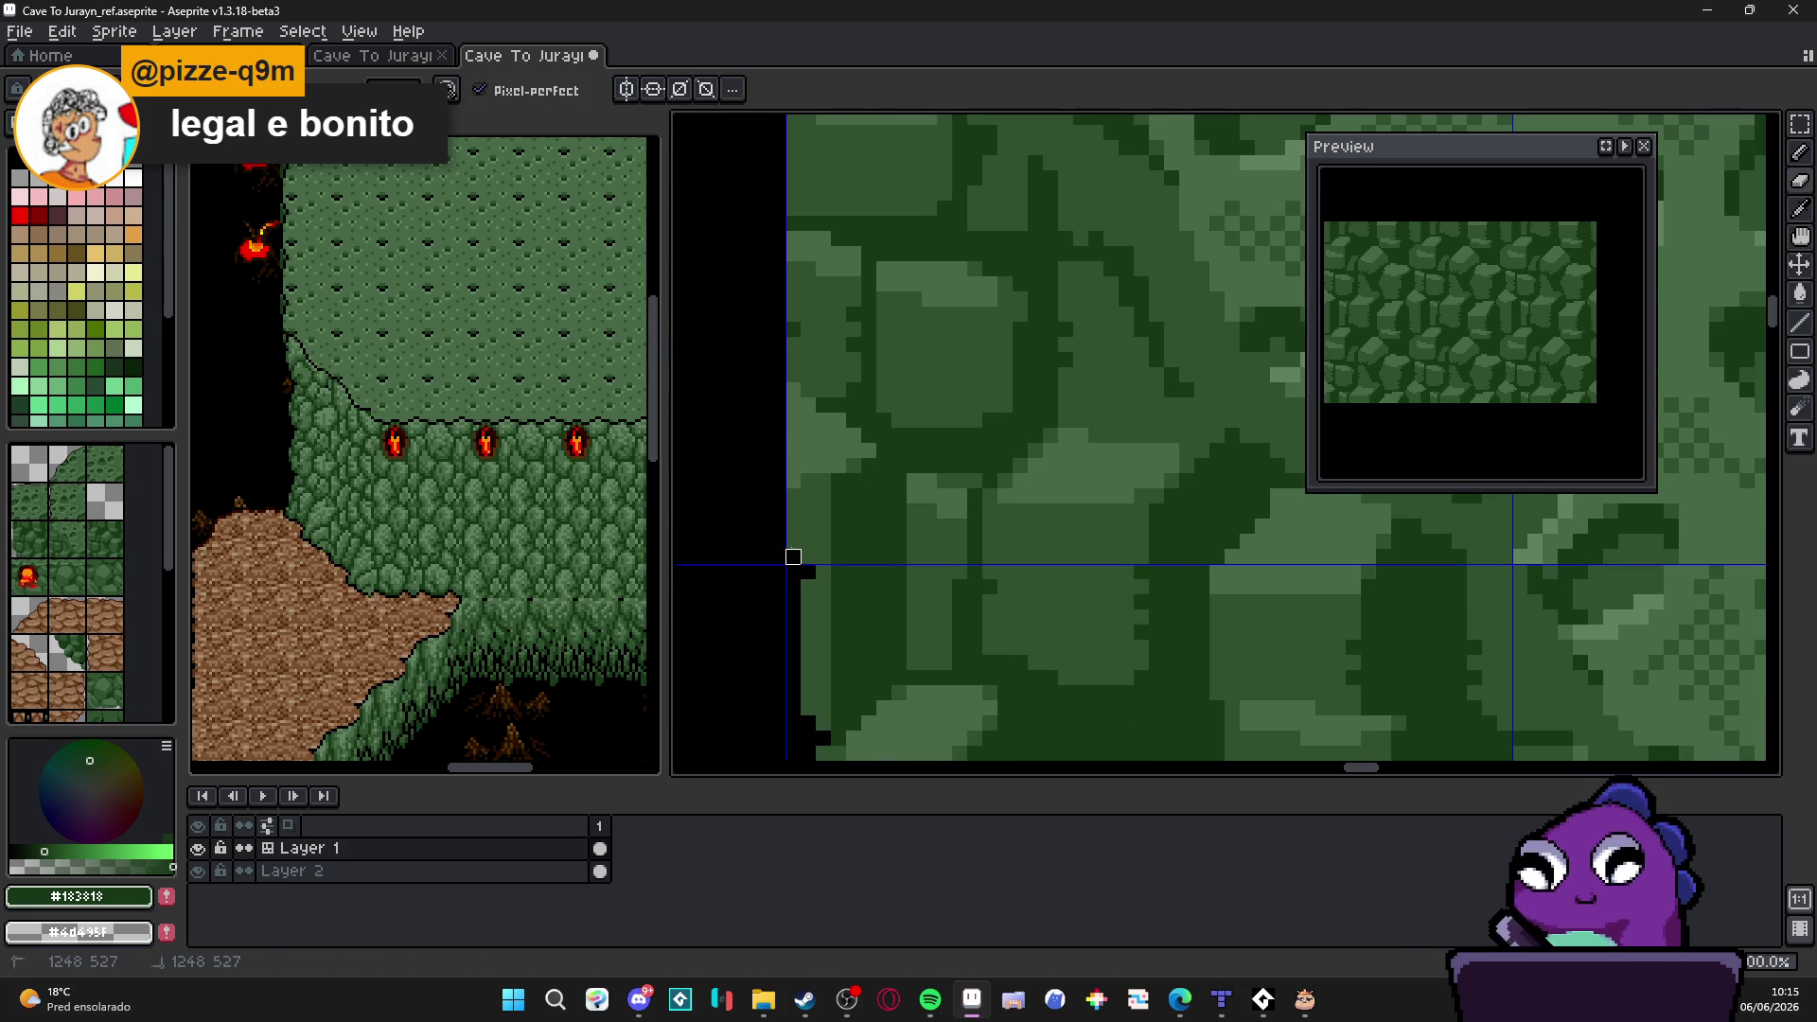
pyautogui.scroll(-1, 788, 426)
pyautogui.scroll(-1, 825, 617)
pyautogui.moveTo(824, 616); pyautogui.dragTo(877, 481)
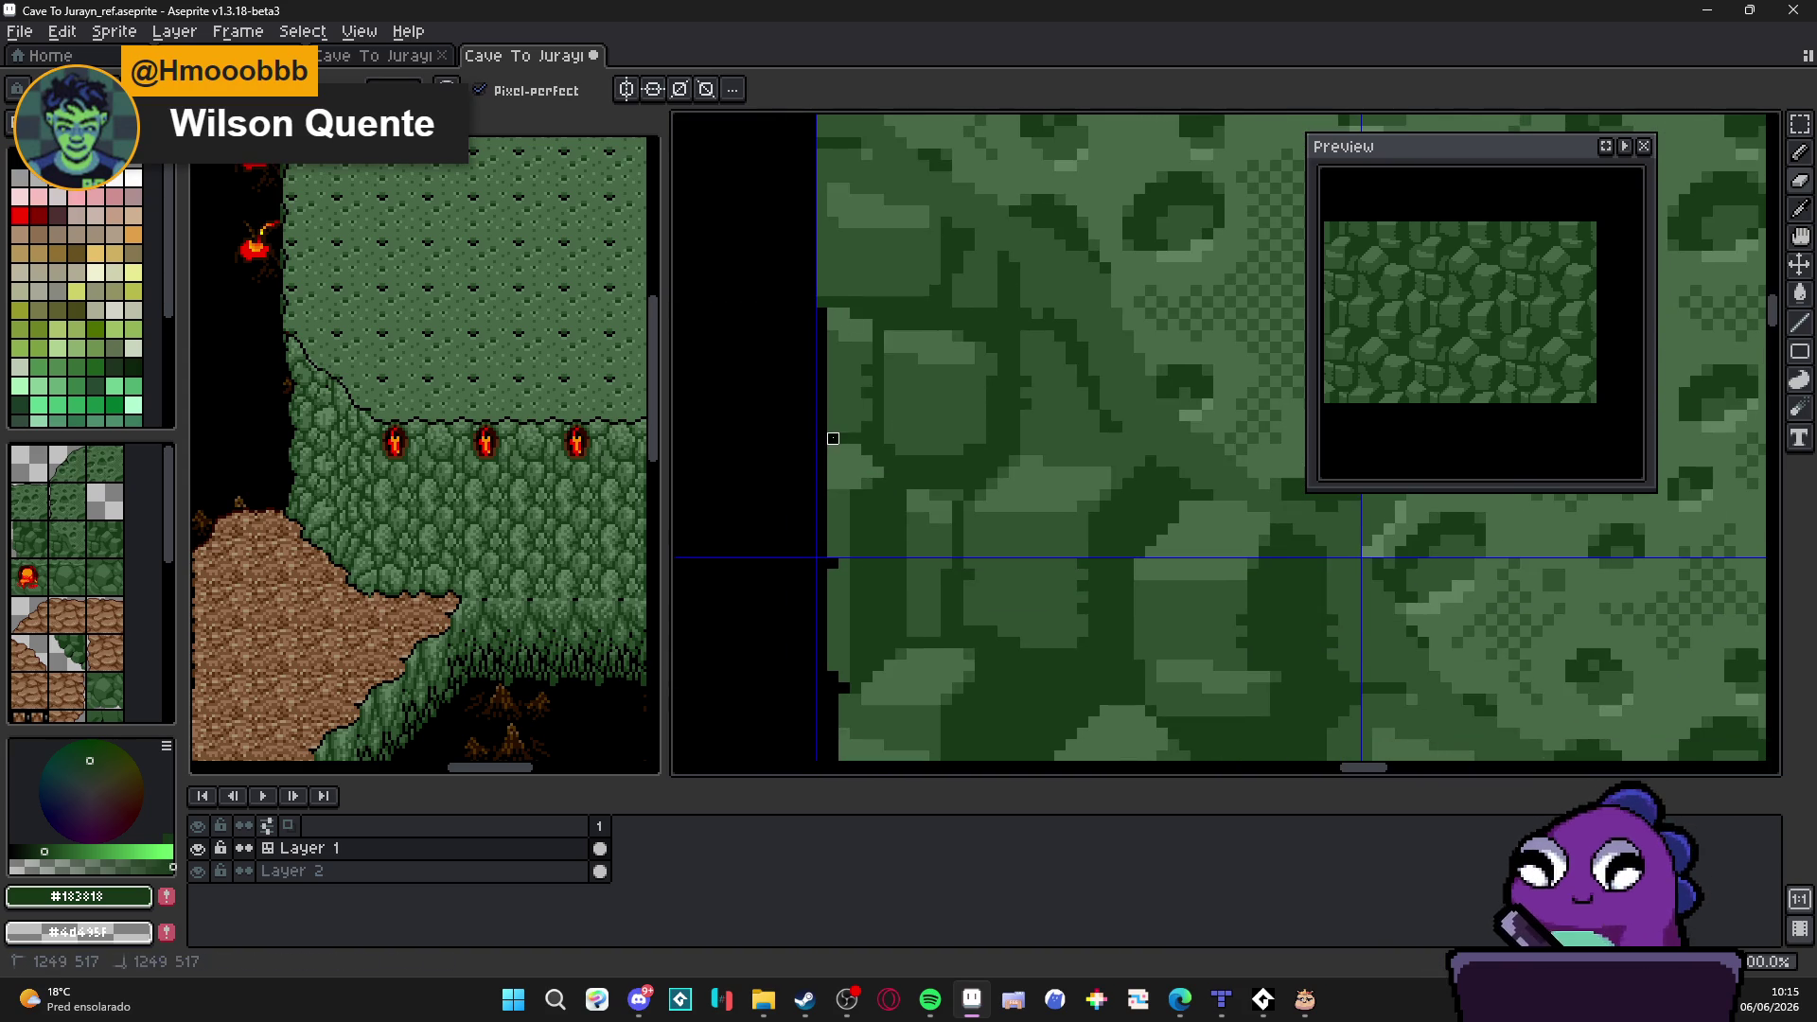
pyautogui.moveTo(834, 314); pyautogui.dragTo(821, 291)
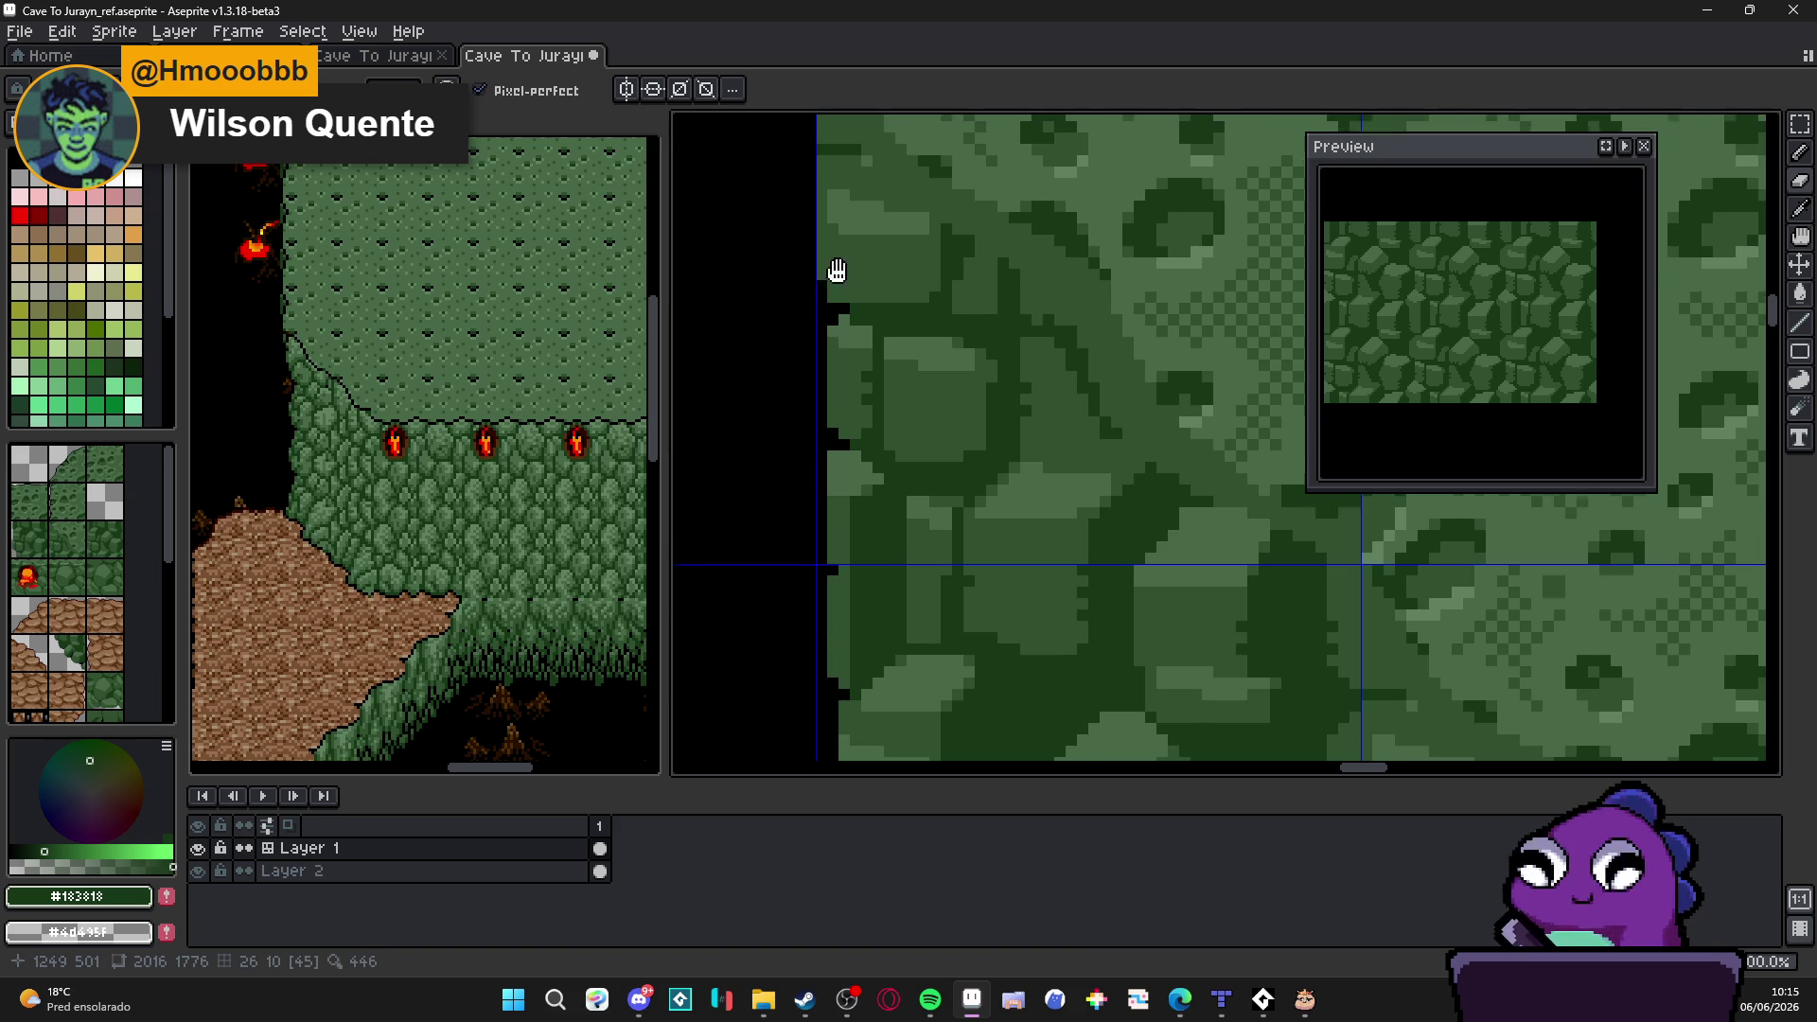
pyautogui.scroll(-3, 834, 257)
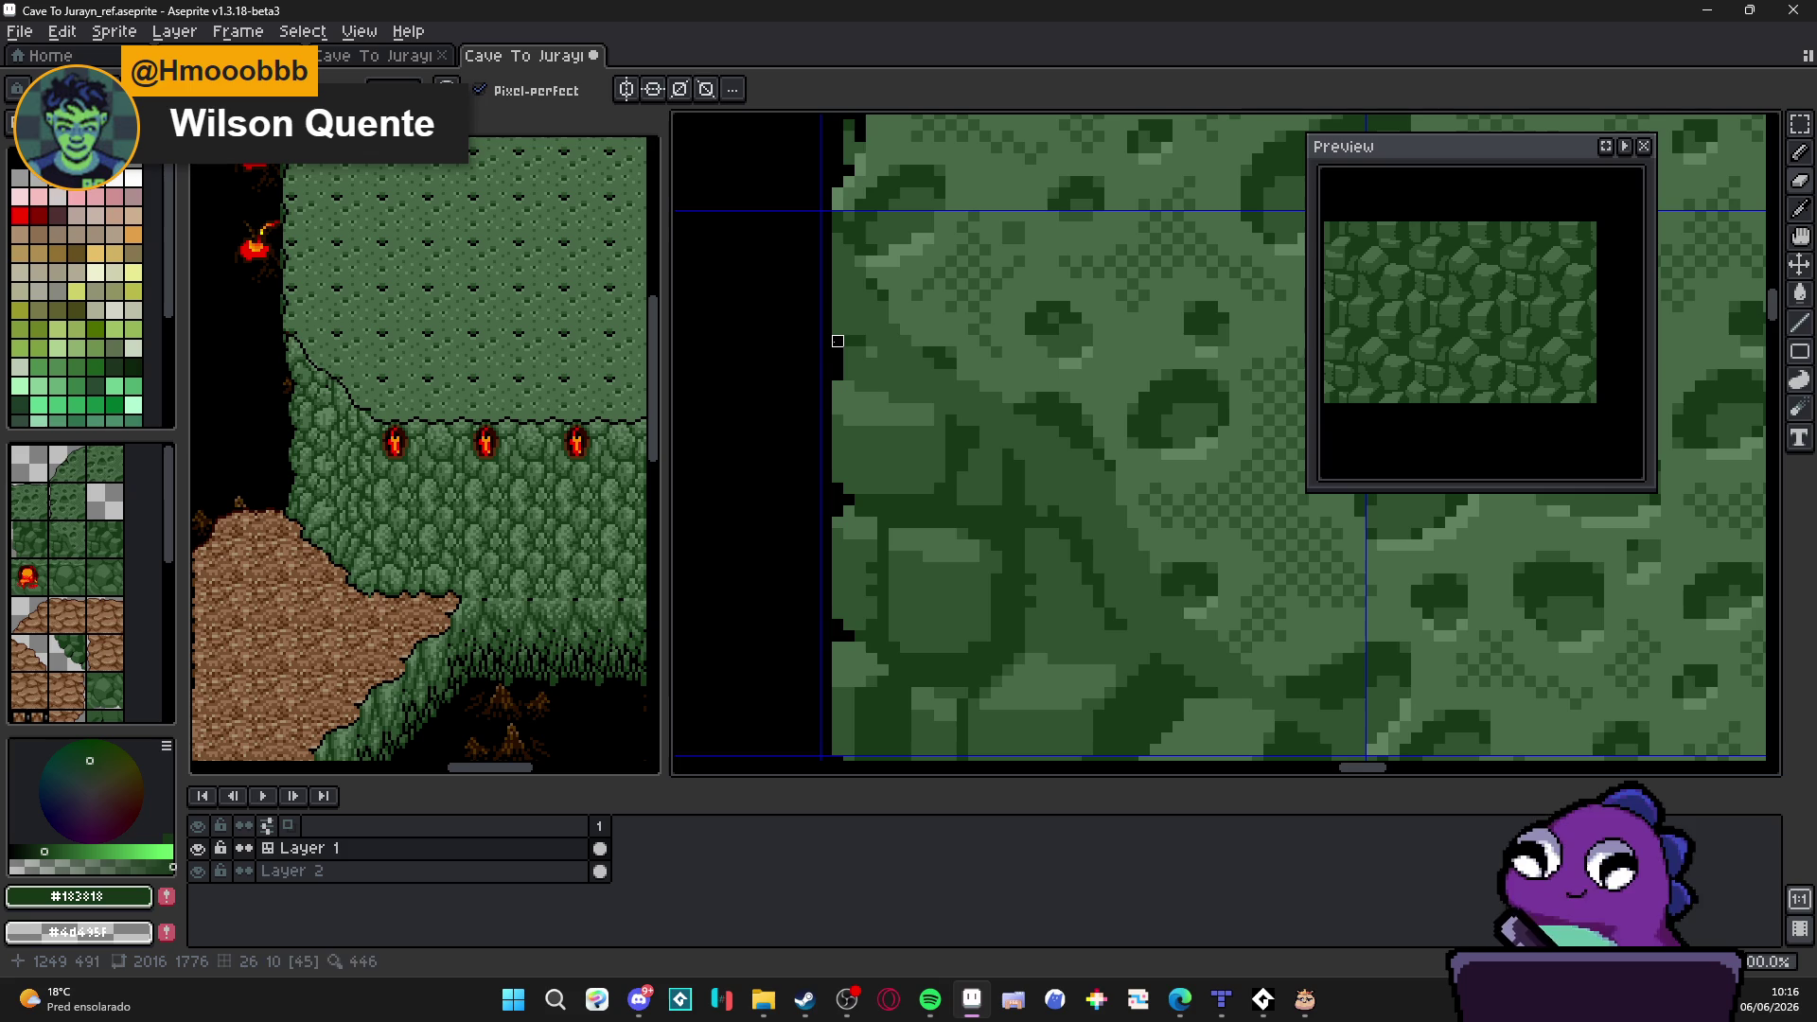
pyautogui.scroll(-2, 826, 216)
pyautogui.scroll(-1, 862, 336)
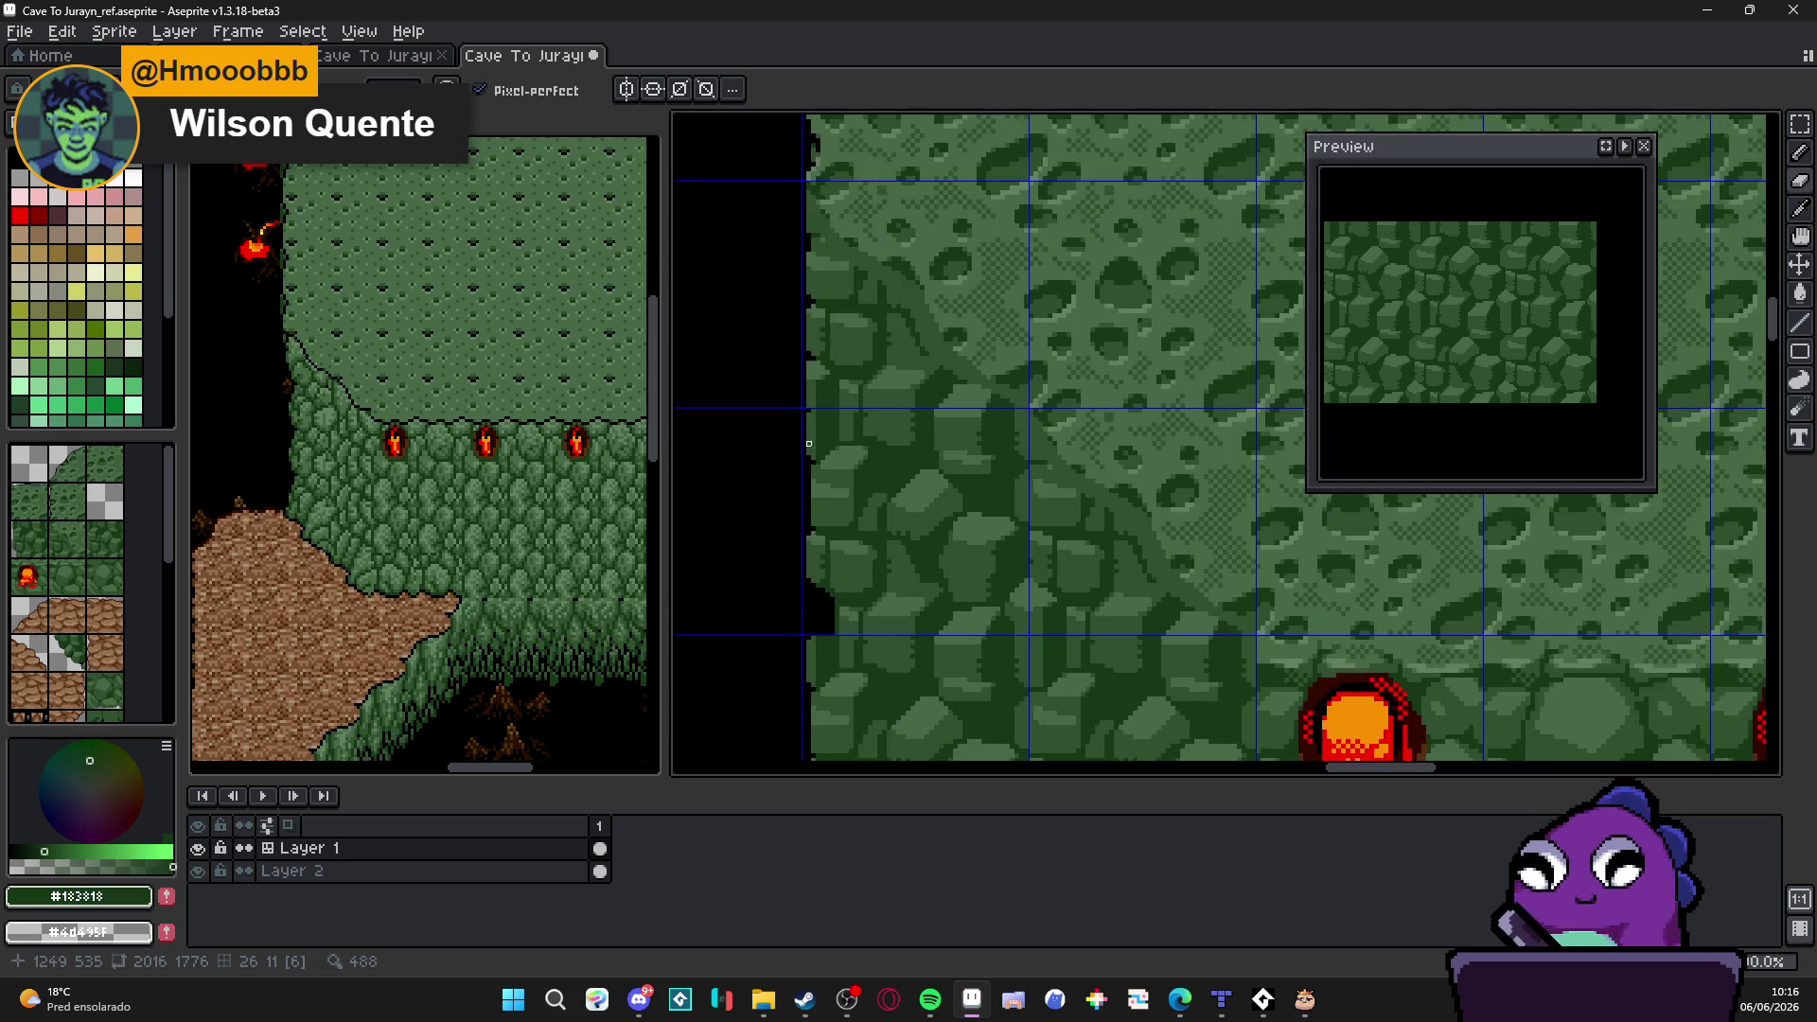
pyautogui.scroll(-1, 804, 439)
pyautogui.moveTo(800, 638); pyautogui.dragTo(816, 516)
pyautogui.scroll(-1, 873, 547)
pyautogui.scroll(1, 874, 548)
pyautogui.scroll(-1, 981, 520)
pyautogui.scroll(1, 867, 397)
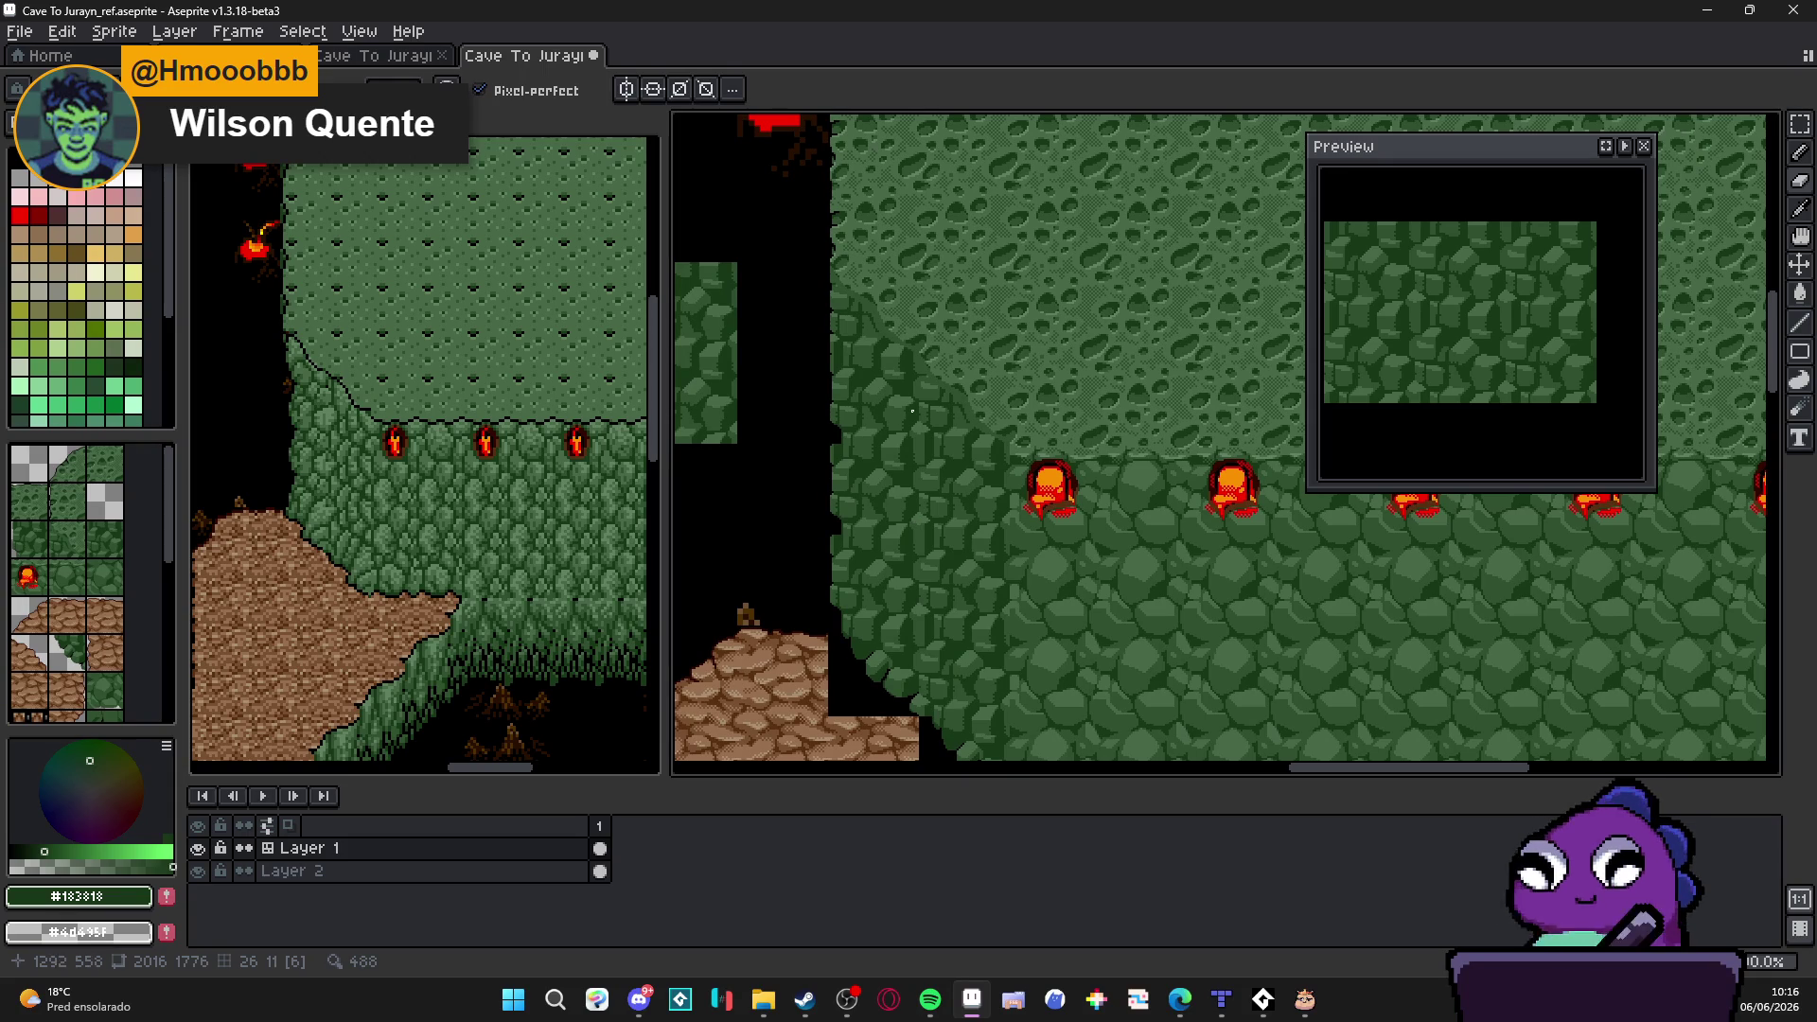
pyautogui.hotkey('ctrl', "'")
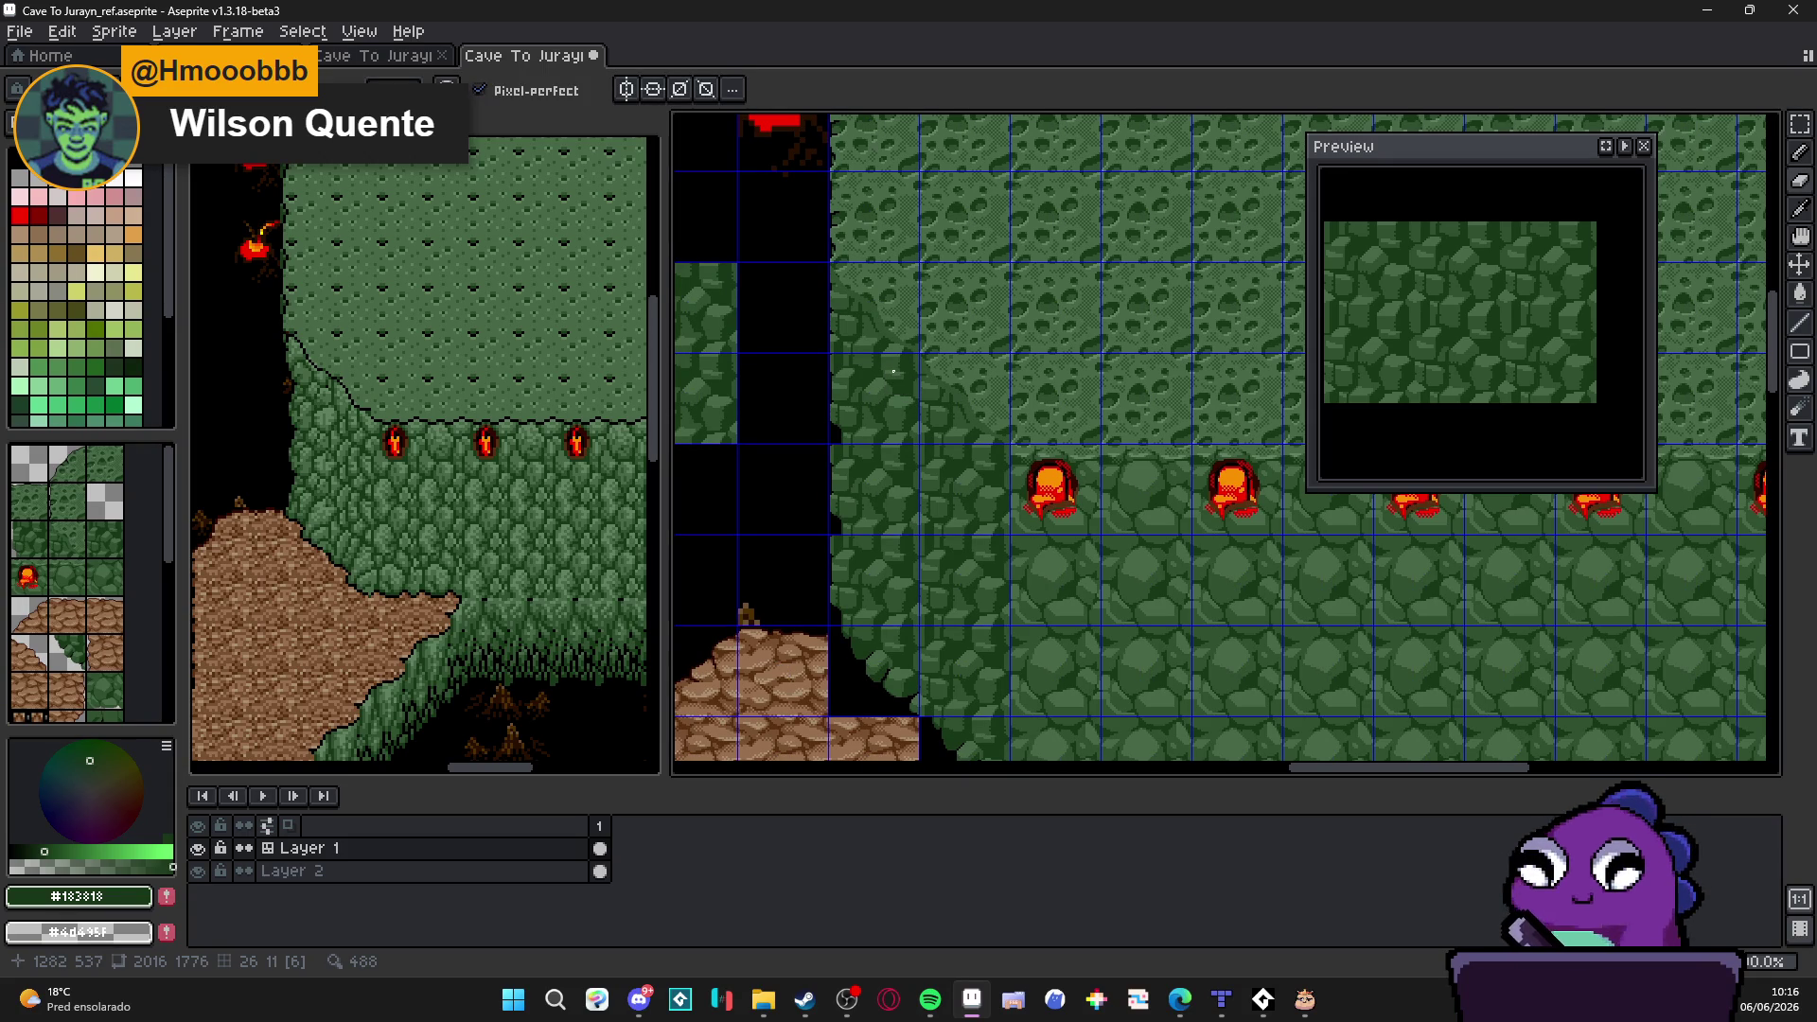
pyautogui.scroll(-1, 911, 382)
pyautogui.scroll(2, 920, 516)
pyautogui.hotkey('ctrl', "'")
pyautogui.scroll(-1, 920, 516)
pyautogui.scroll(-1, 937, 498)
pyautogui.scroll(1, 994, 492)
pyautogui.scroll(-1, 912, 405)
pyautogui.scroll(2, 912, 405)
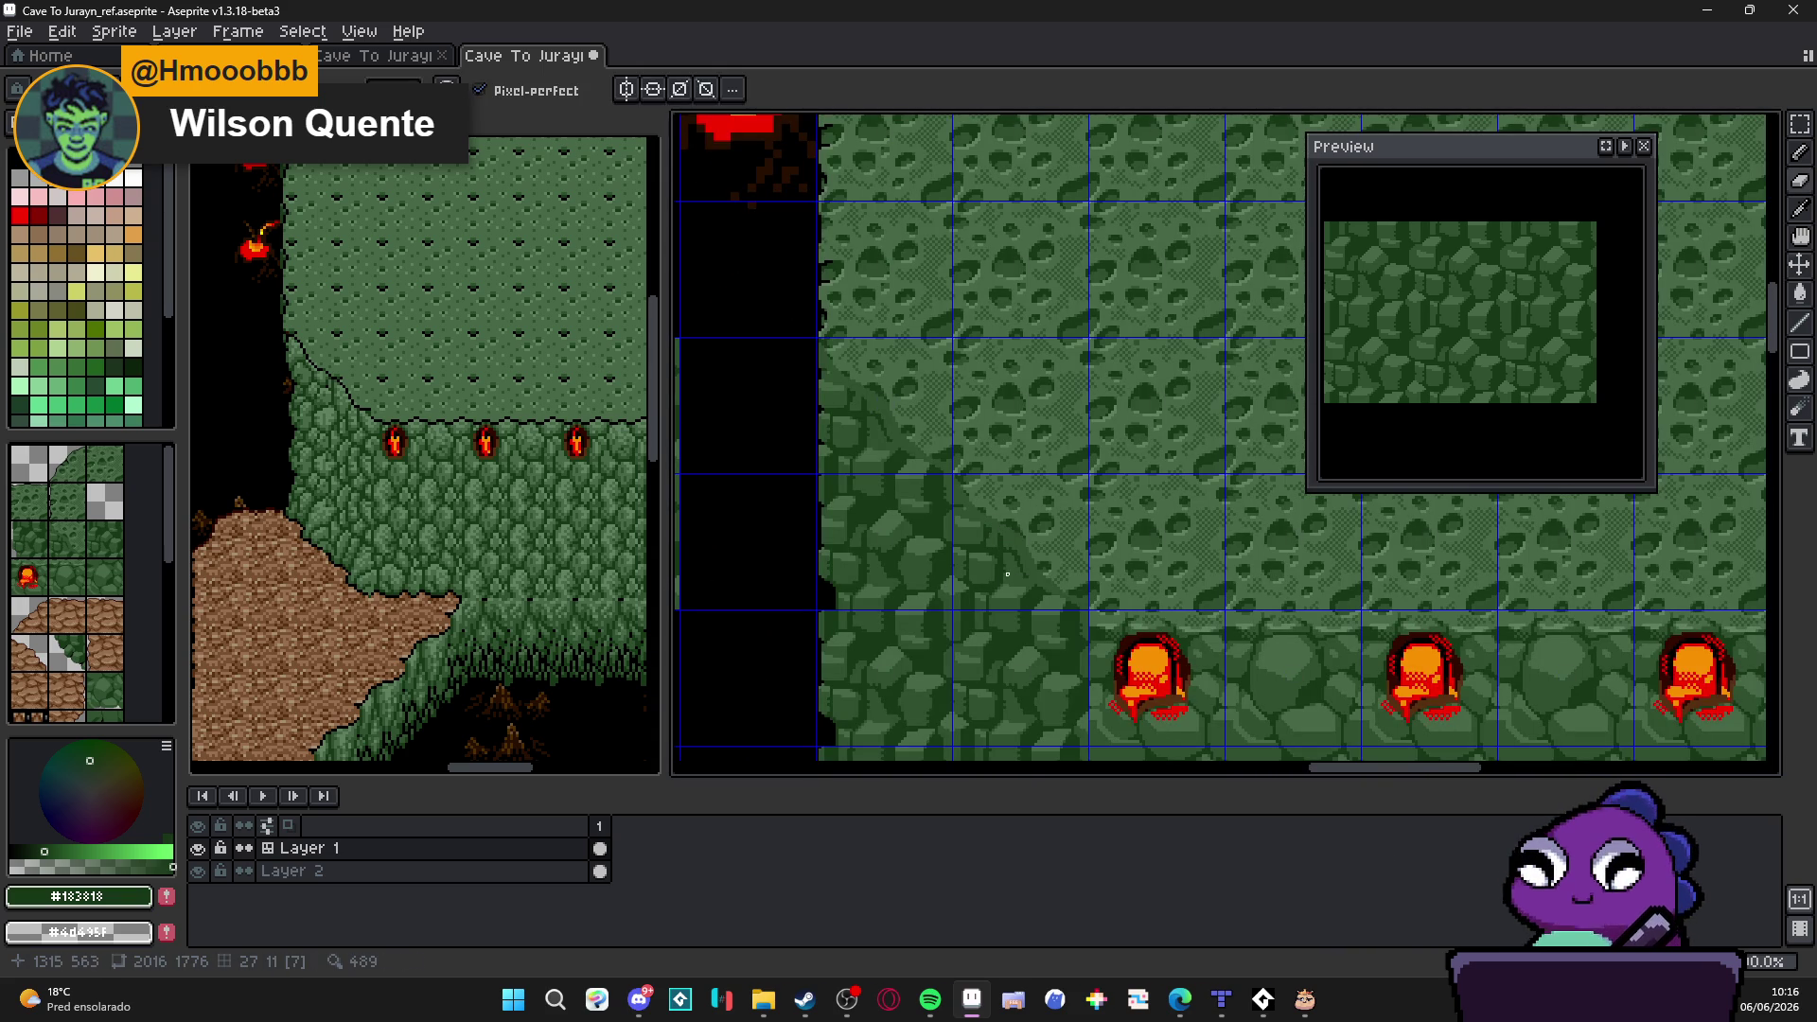
pyautogui.scroll(2, 1044, 580)
pyautogui.scroll(-1, 1083, 589)
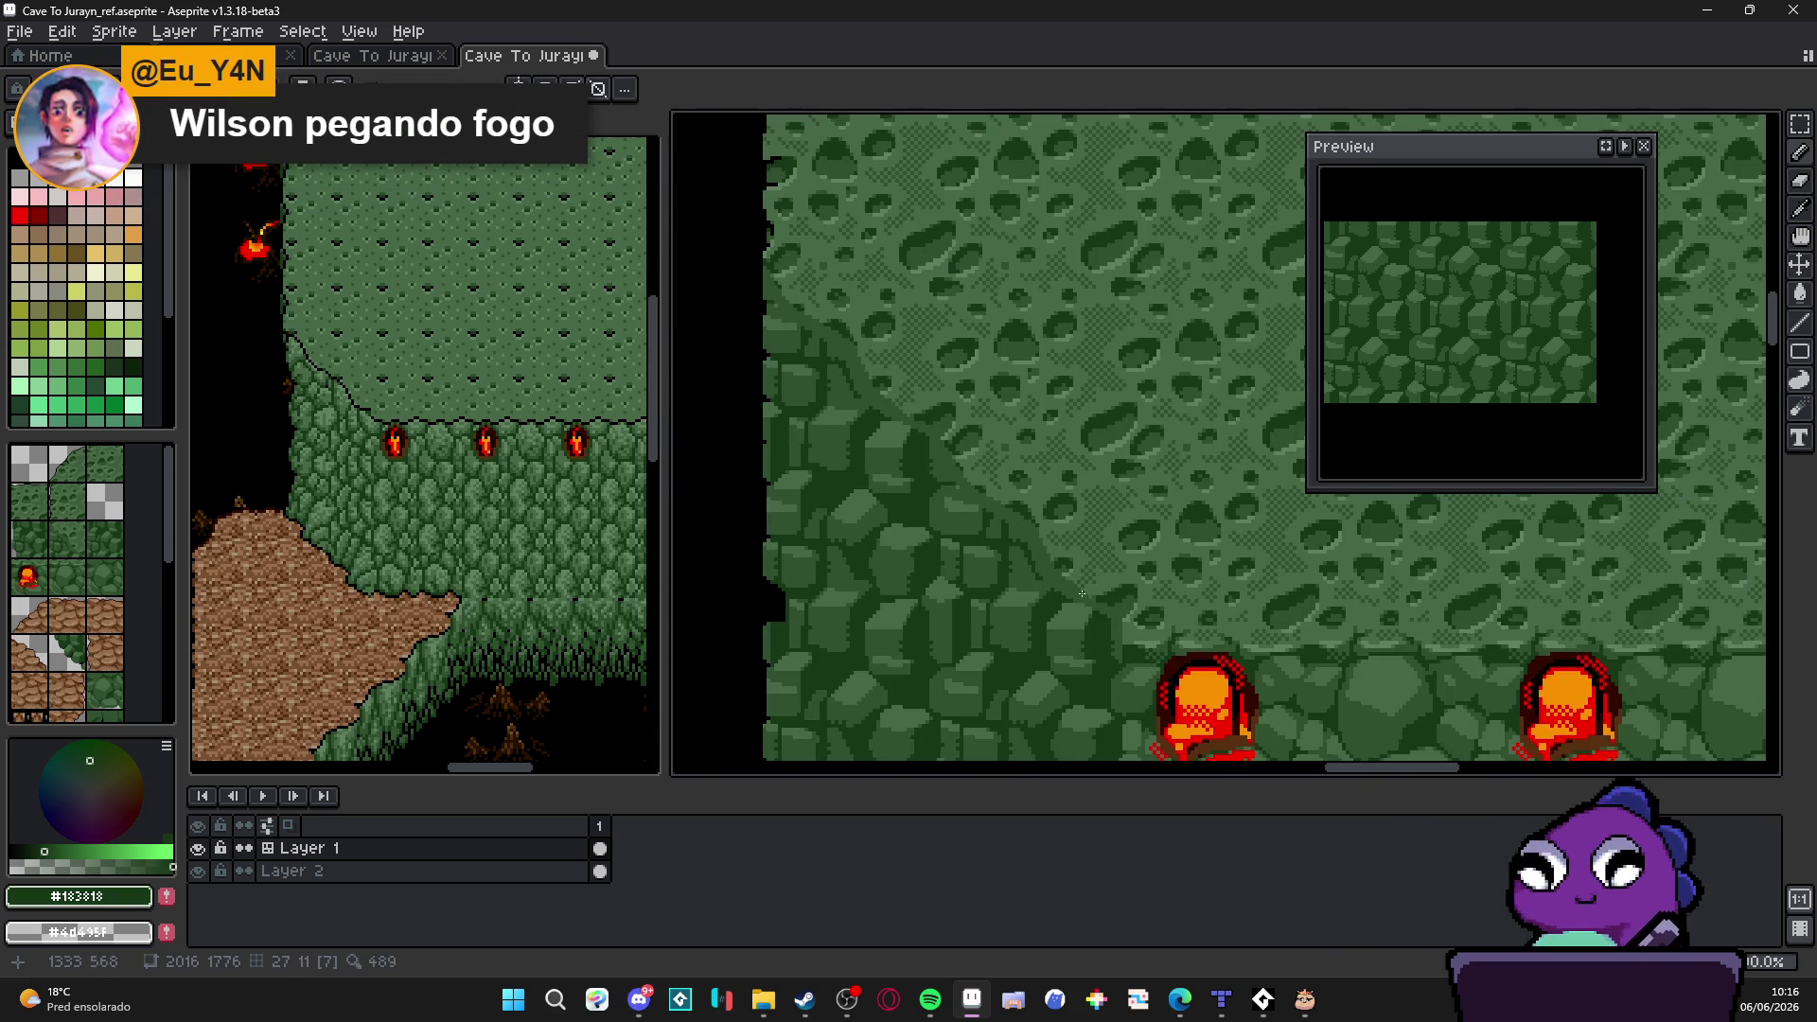
pyautogui.scroll(1, 1080, 590)
pyautogui.scroll(1, 1059, 597)
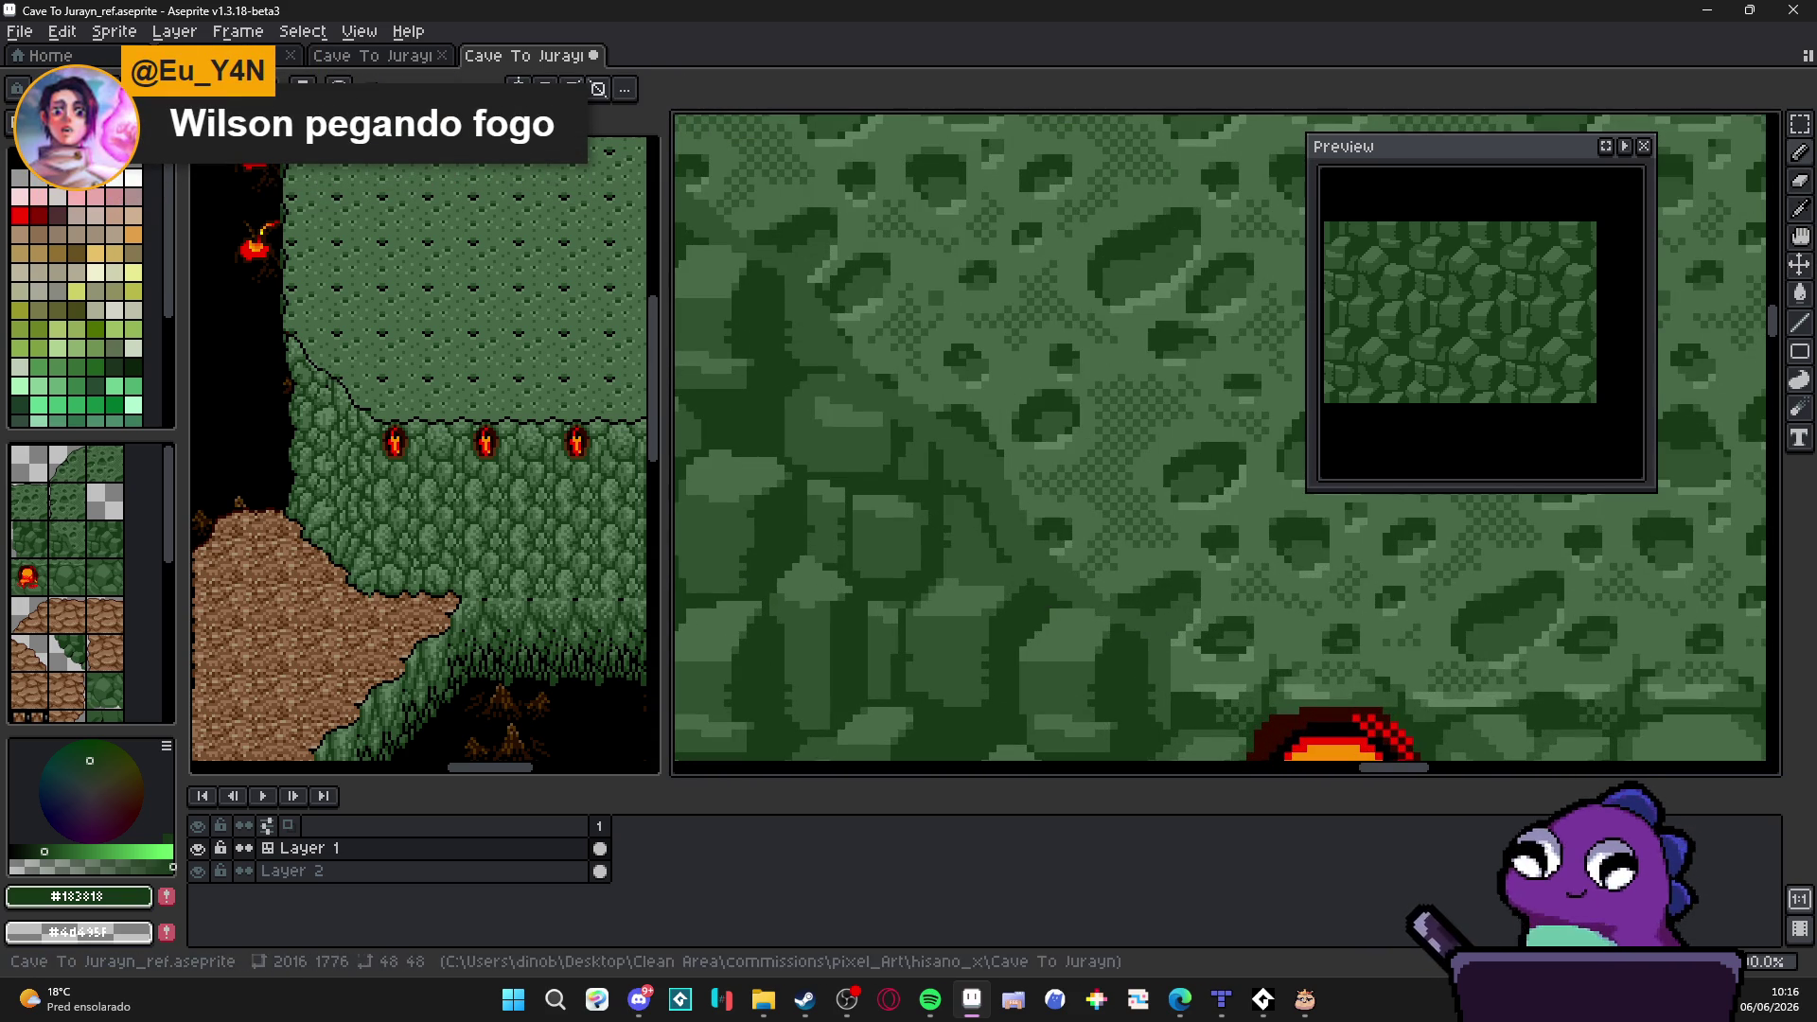
pyautogui.hotkey('ctrl', 's')
pyautogui.scroll(1, 1021, 455)
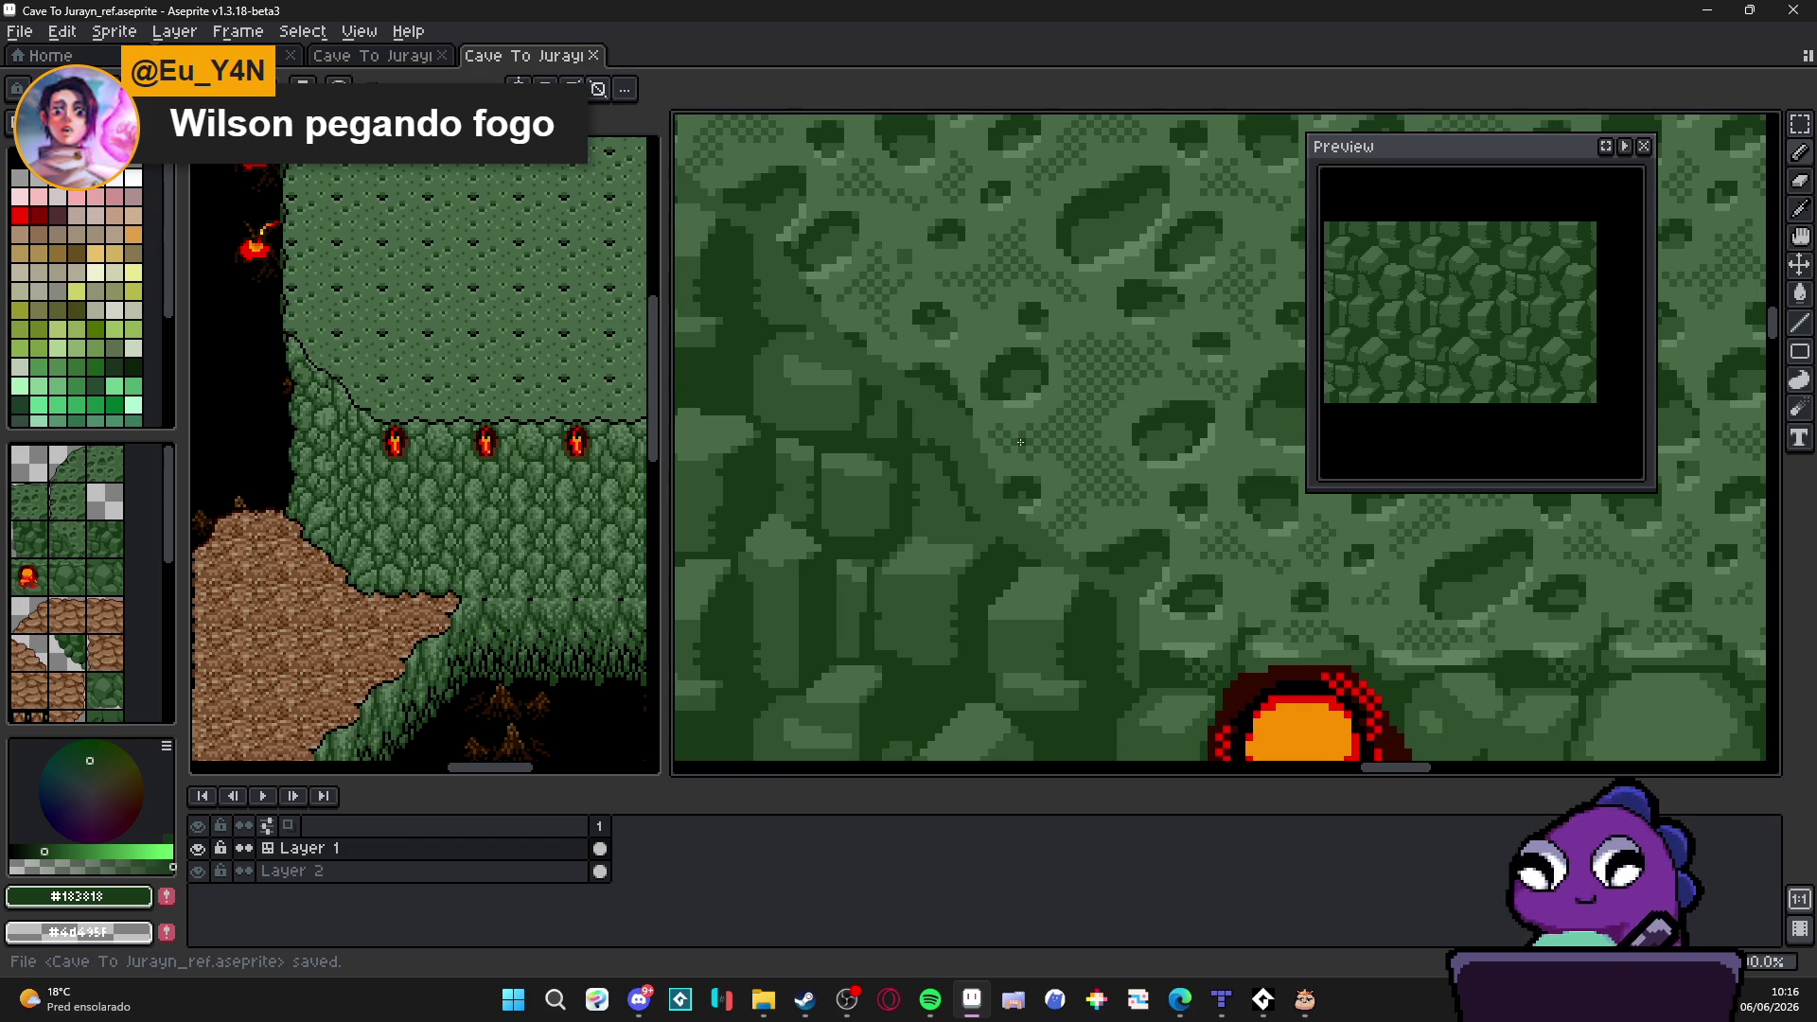
pyautogui.scroll(1, 1034, 570)
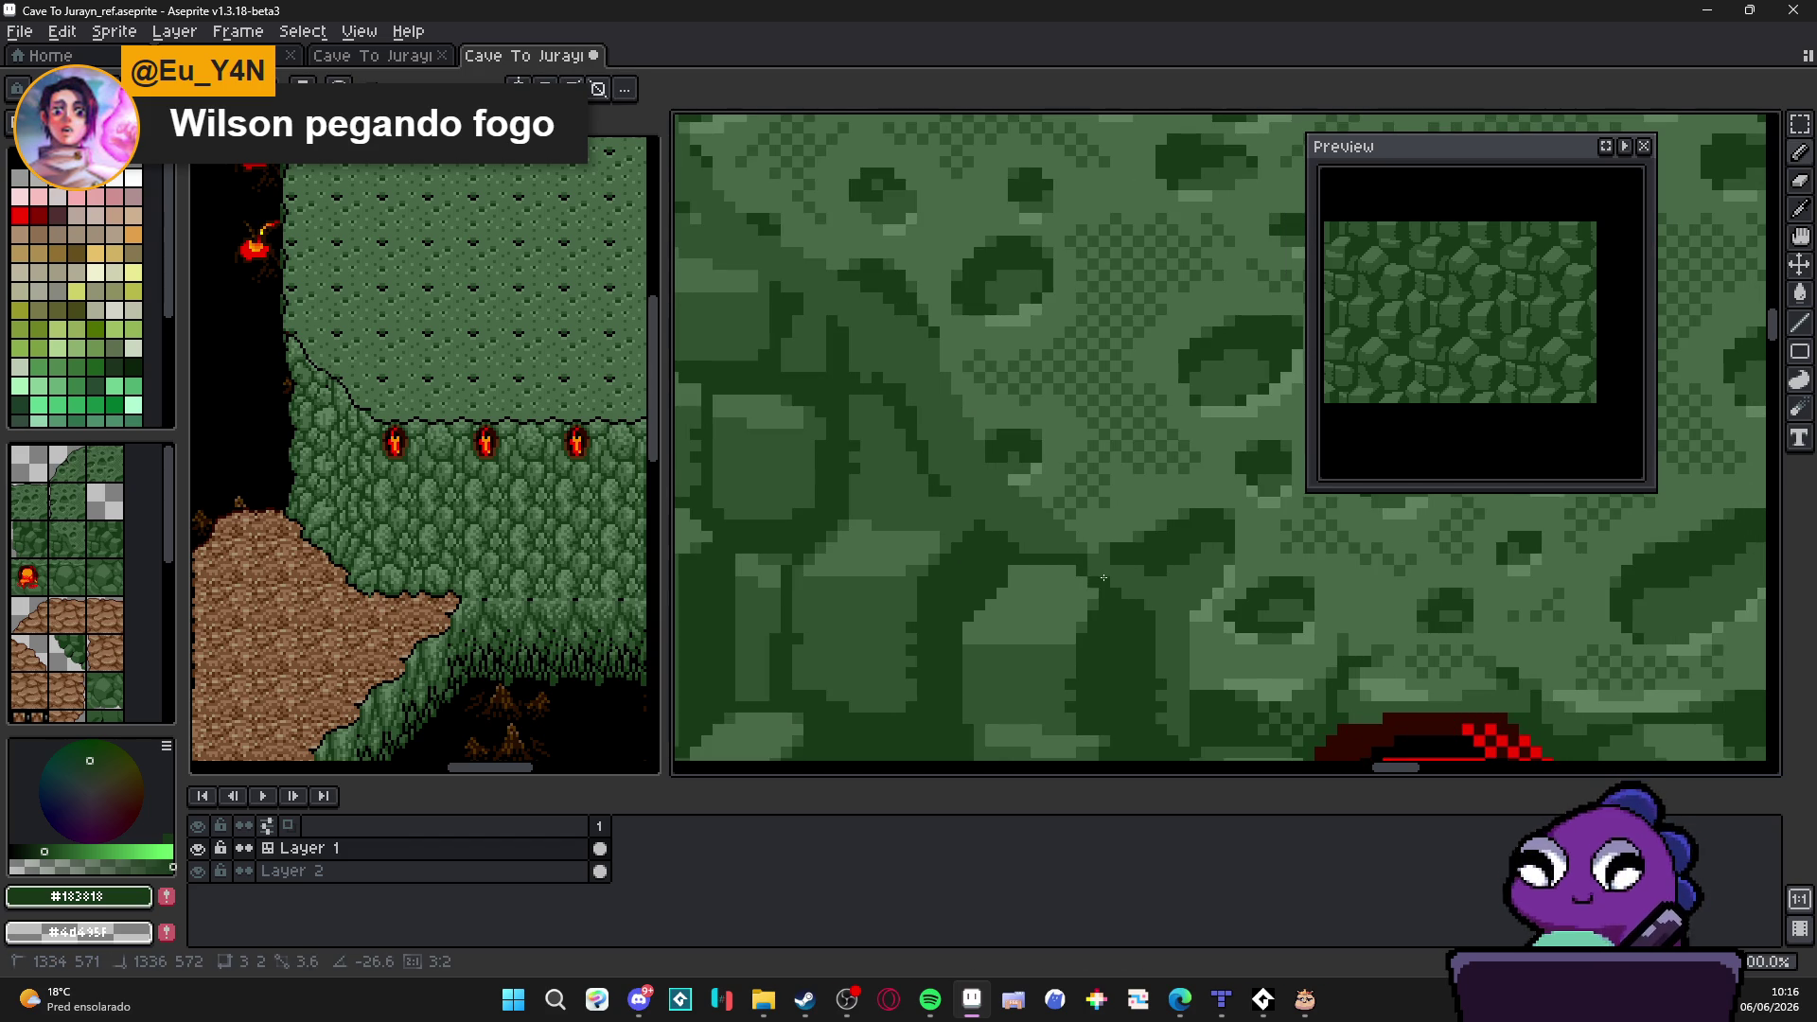
pyautogui.scroll(-1, 1148, 625)
pyautogui.press('Tab')
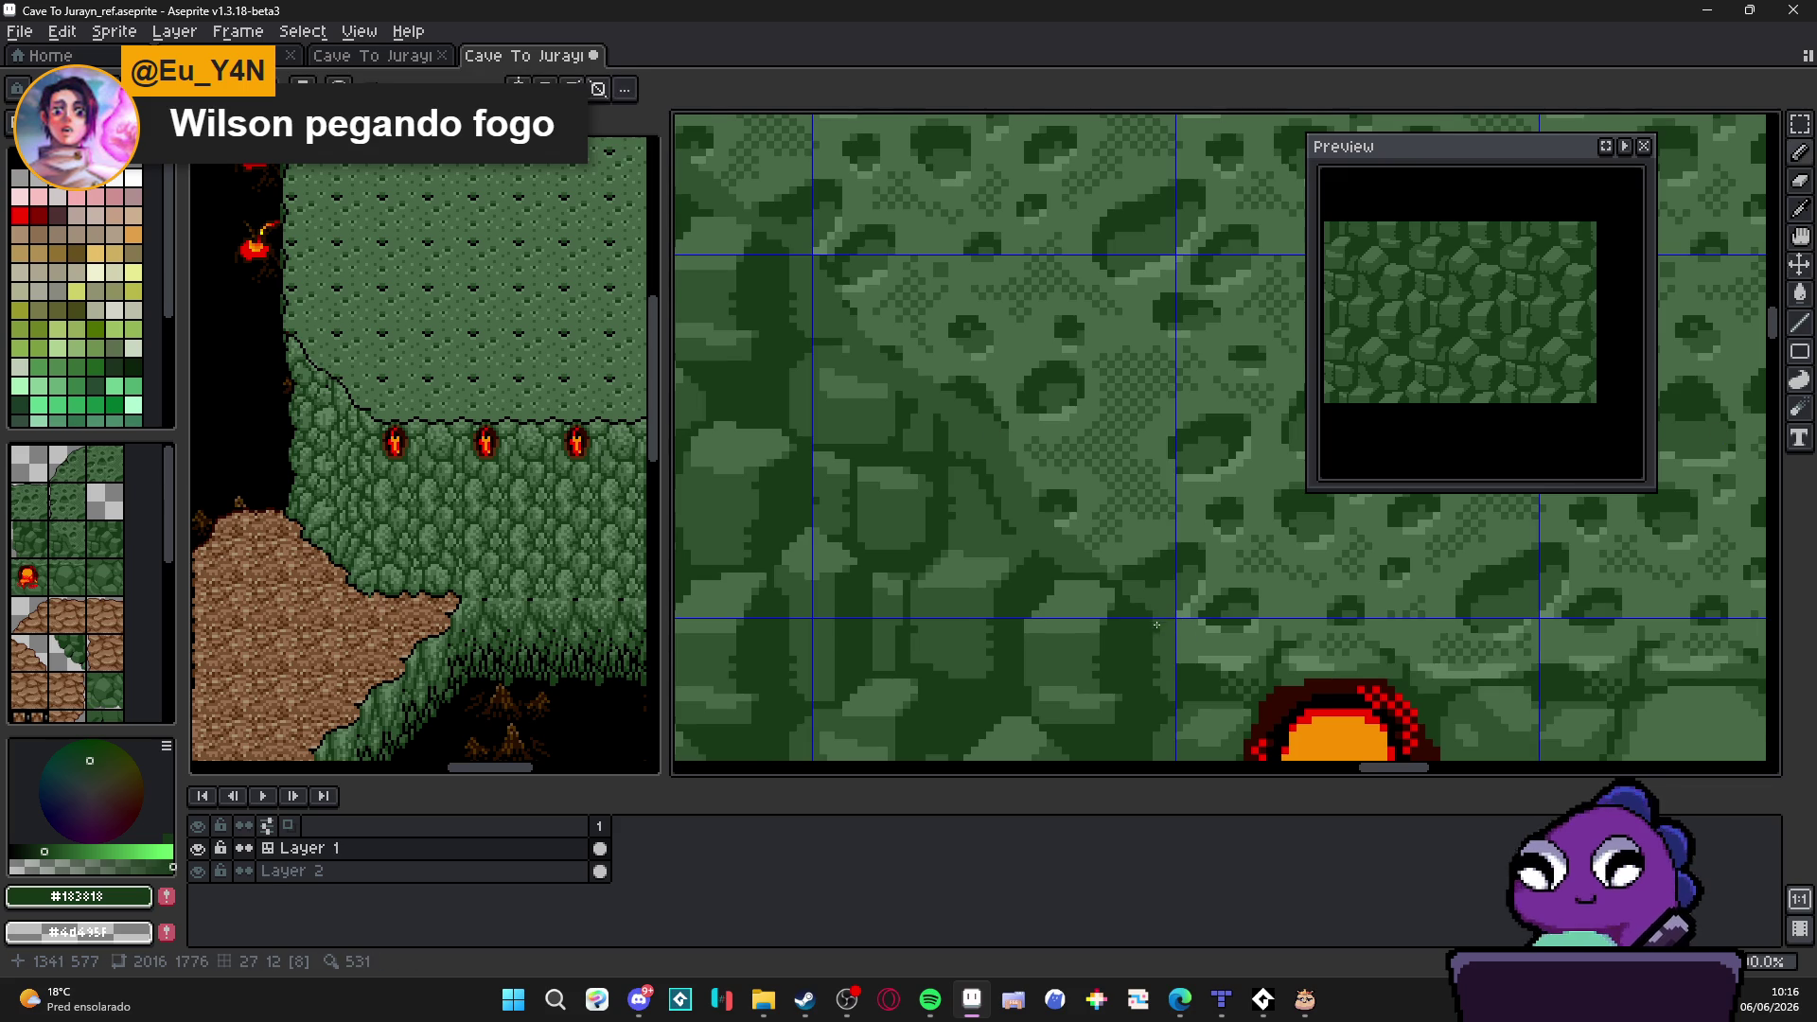
pyautogui.scroll(1, 1160, 616)
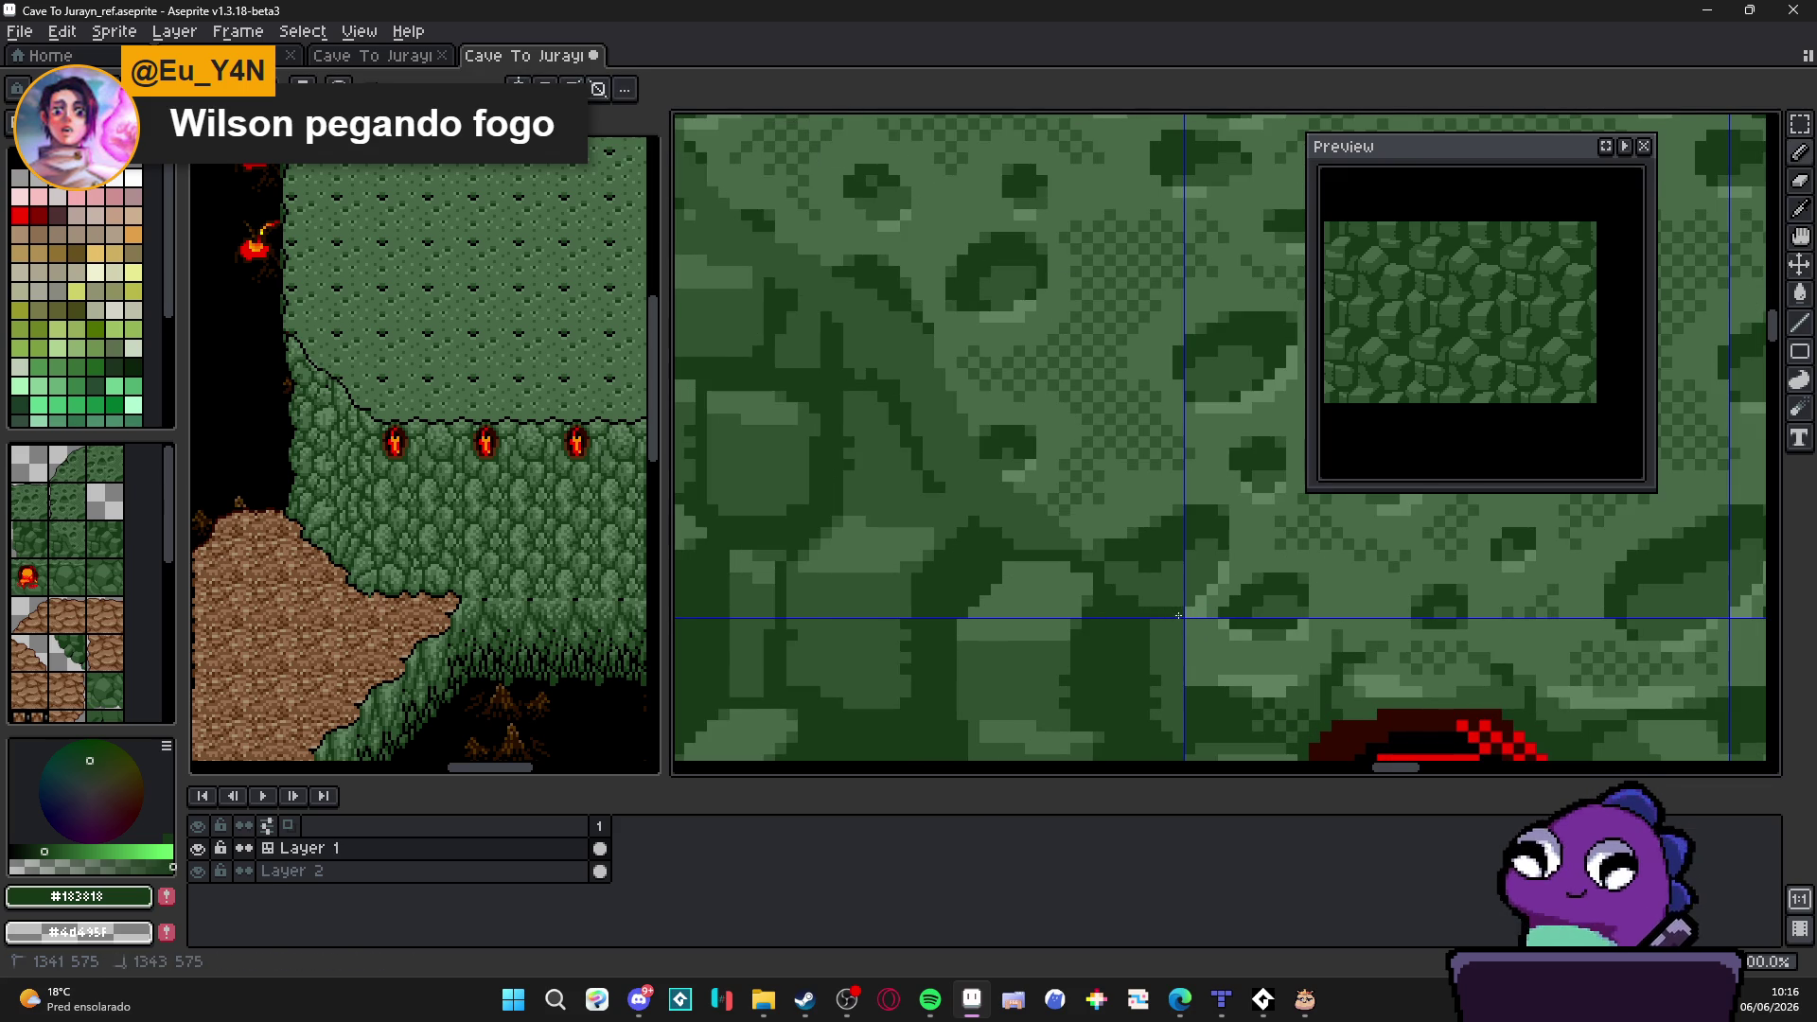
pyautogui.moveTo(991, 527)
pyautogui.mouseDown()
pyautogui.moveTo(934, 465)
pyautogui.moveTo(987, 541)
pyautogui.mouseUp()
pyautogui.scroll(1, 967, 478)
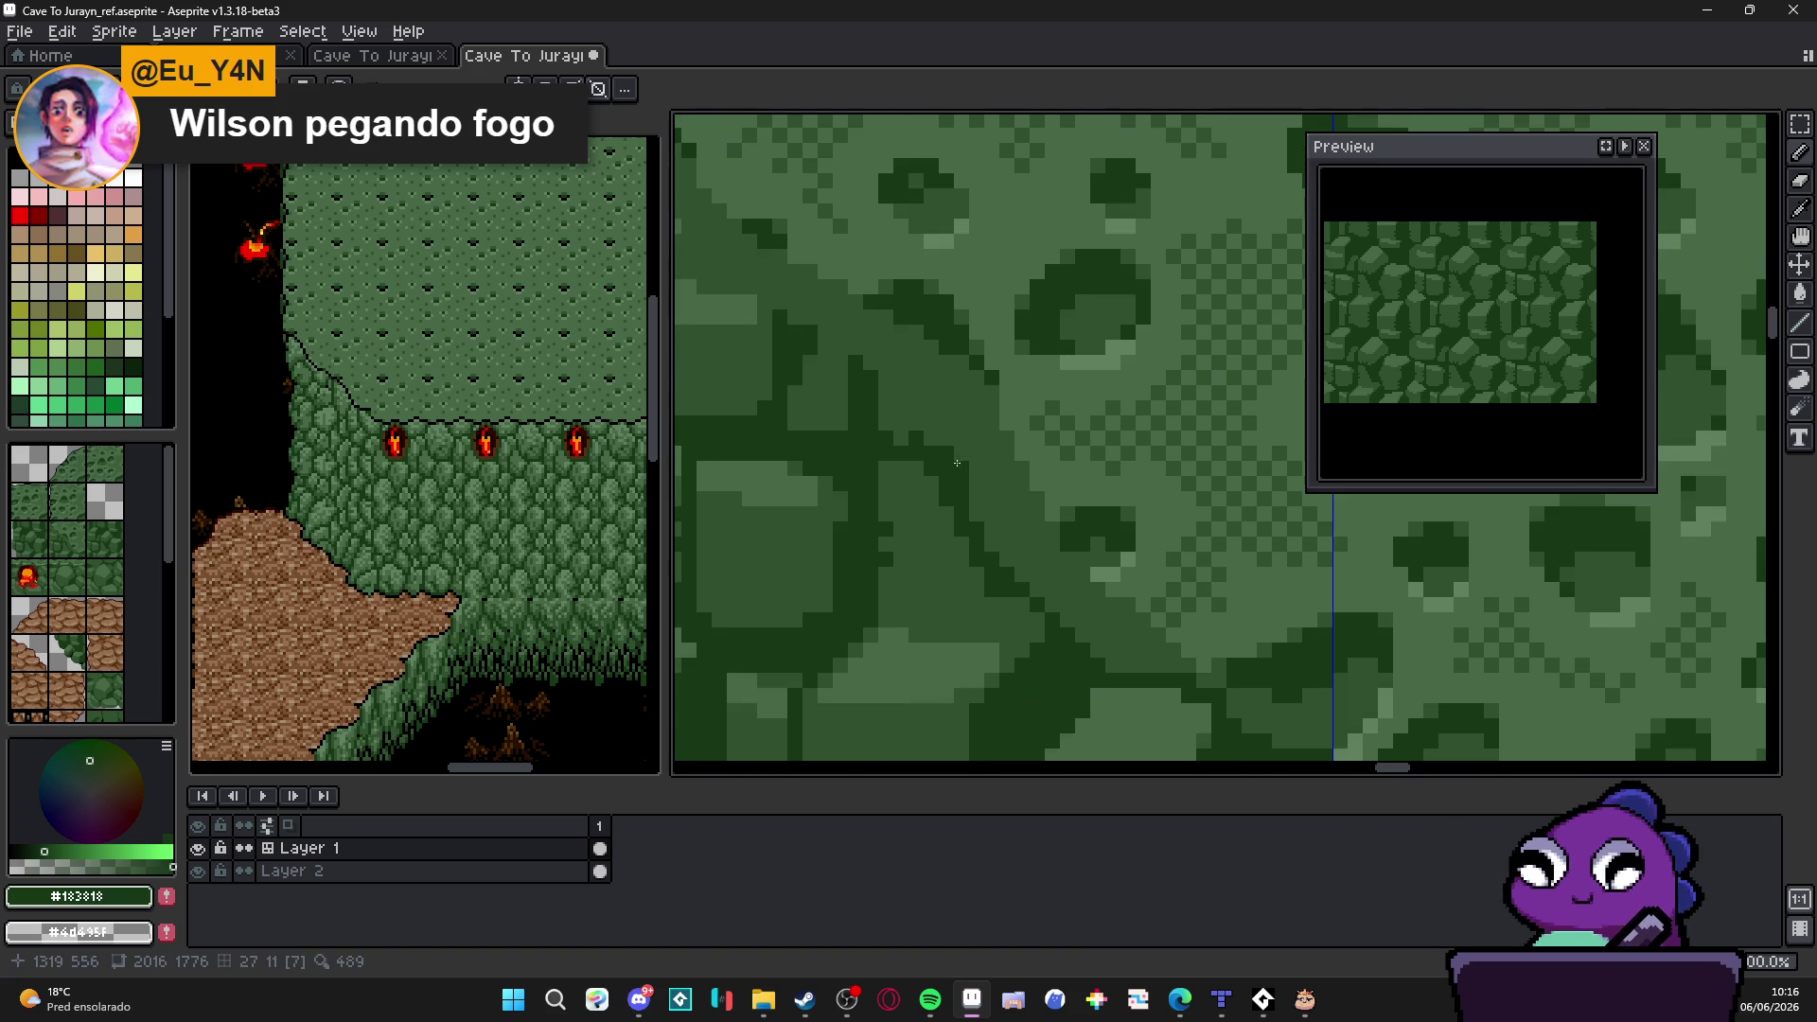
pyautogui.moveTo(961, 408)
pyautogui.mouseDown()
pyautogui.moveTo(878, 354)
pyautogui.moveTo(899, 350)
pyautogui.mouseUp()
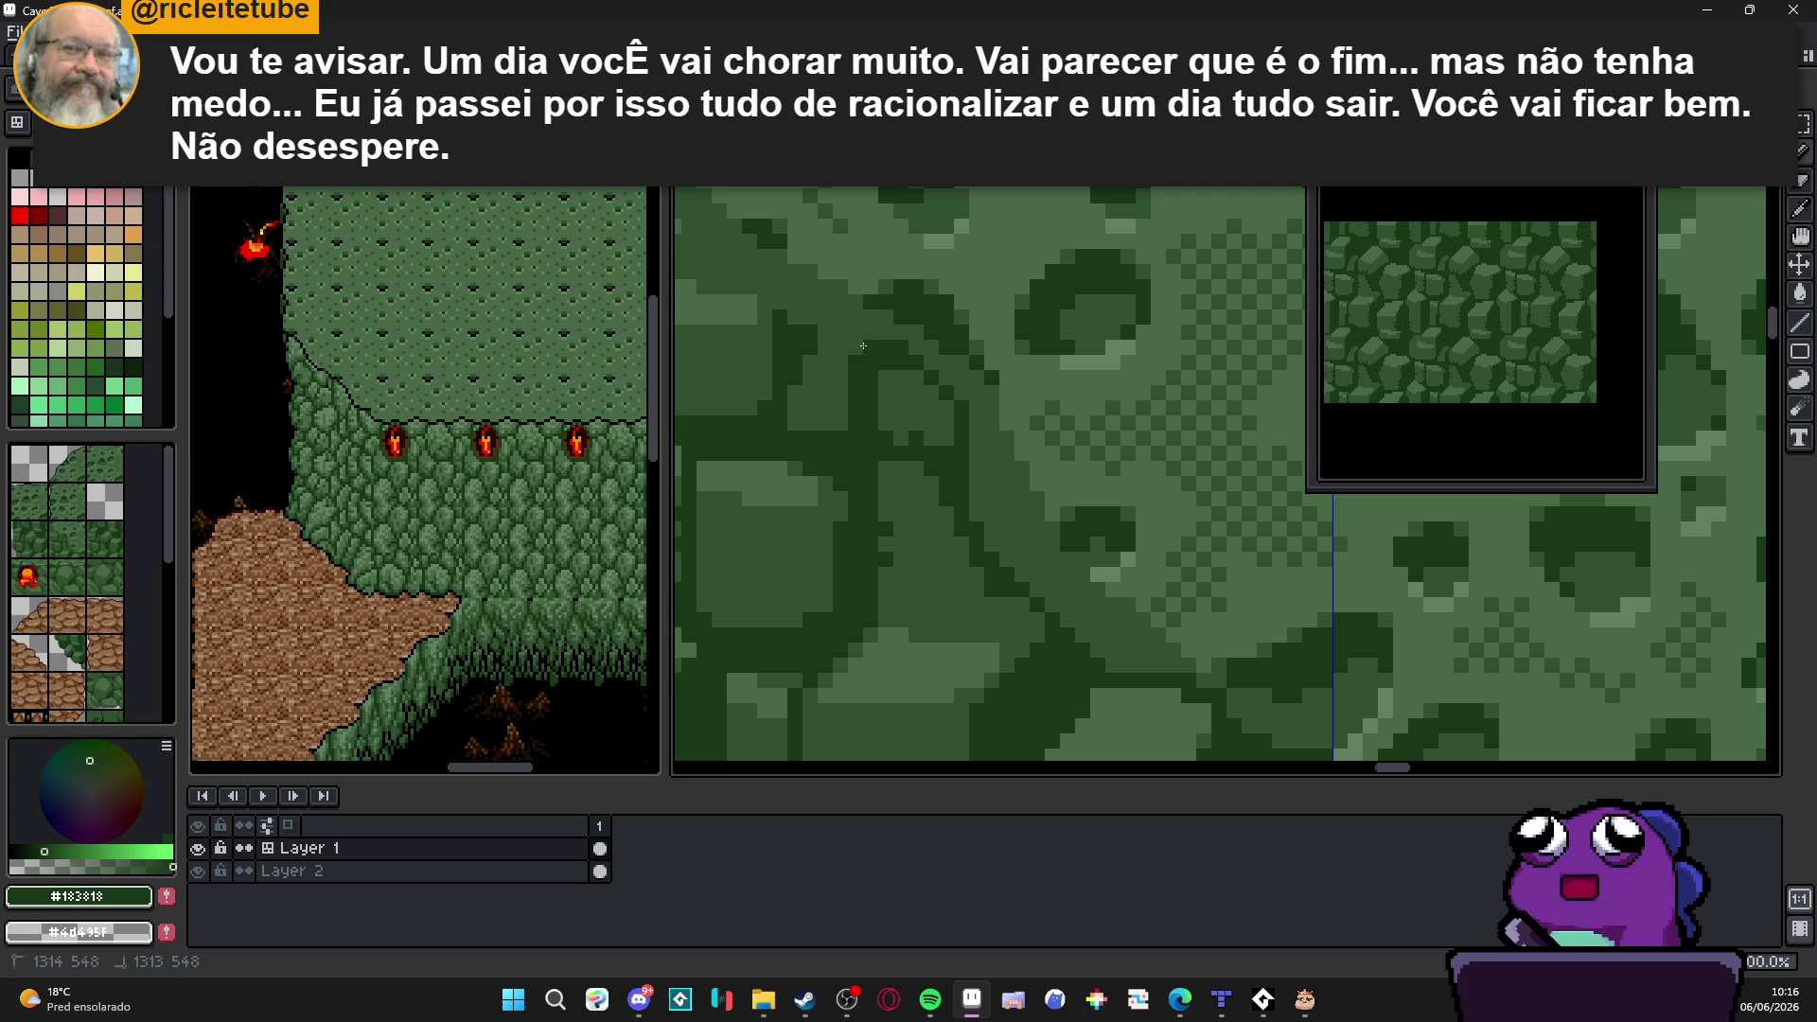
pyautogui.moveTo(824, 342); pyautogui.dragTo(931, 449)
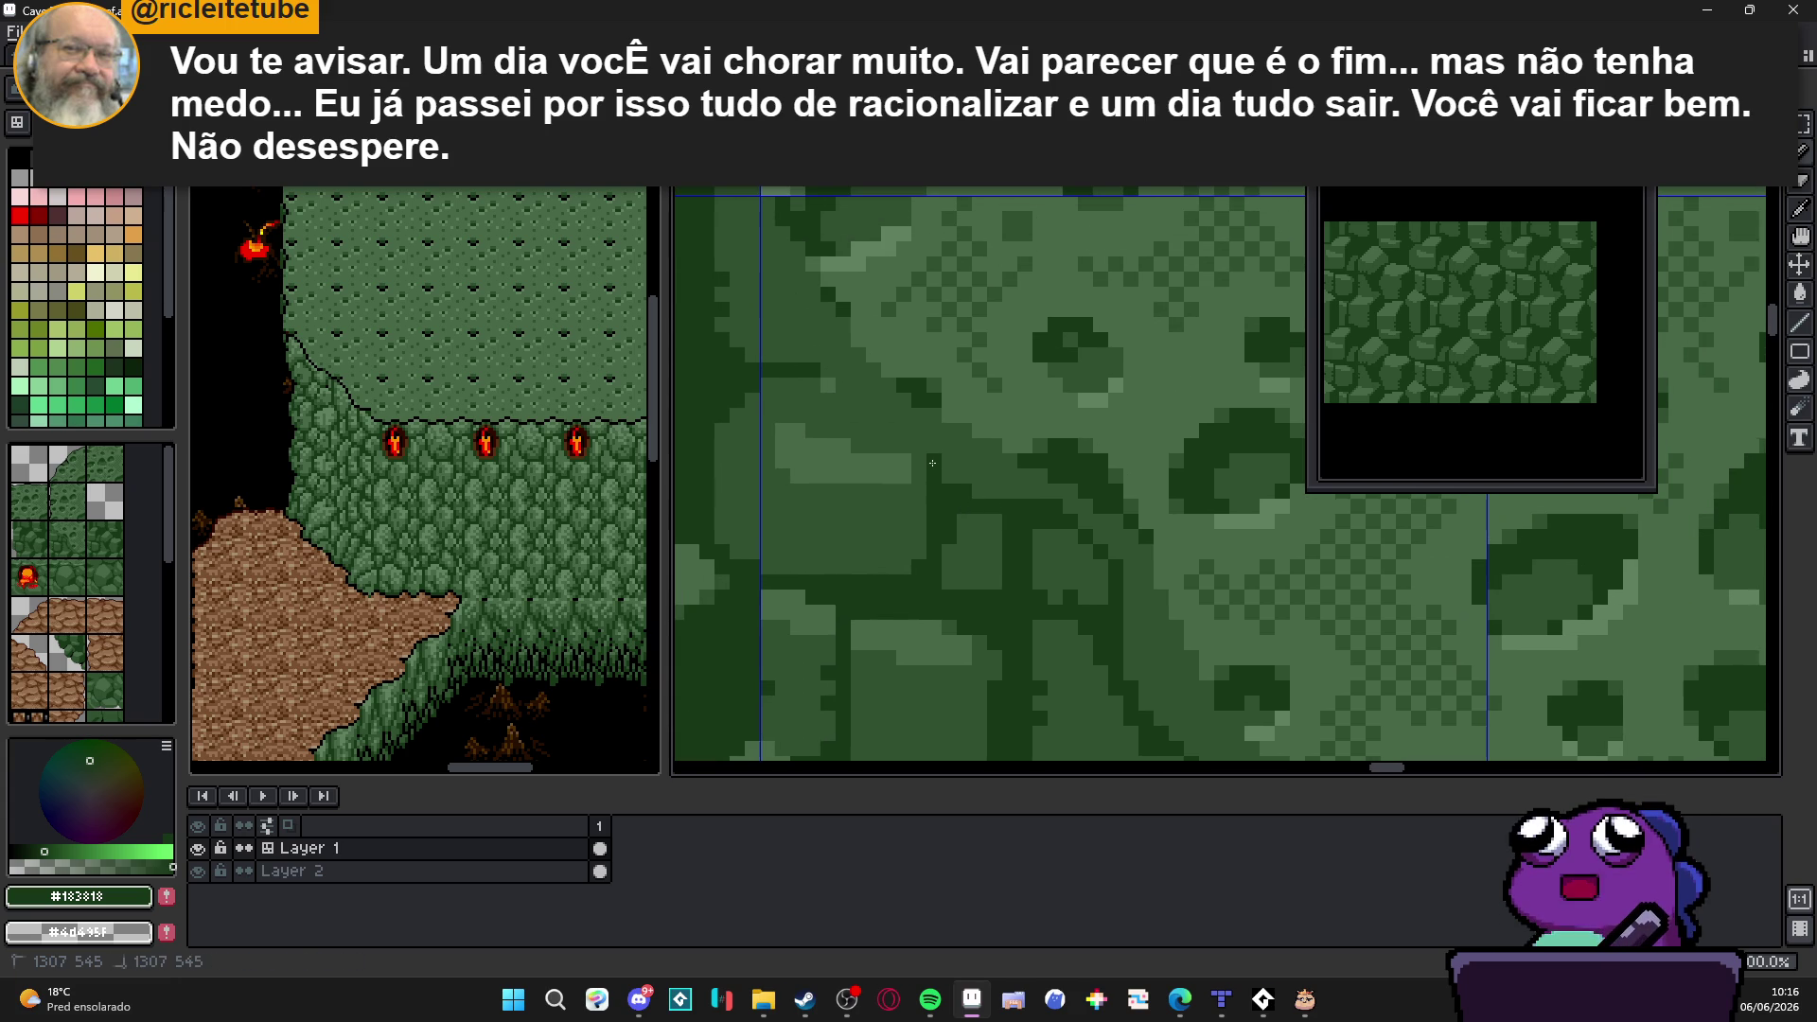
pyautogui.moveTo(883, 395)
pyautogui.mouseDown()
pyautogui.moveTo(834, 391)
pyautogui.moveTo(850, 398)
pyautogui.mouseUp()
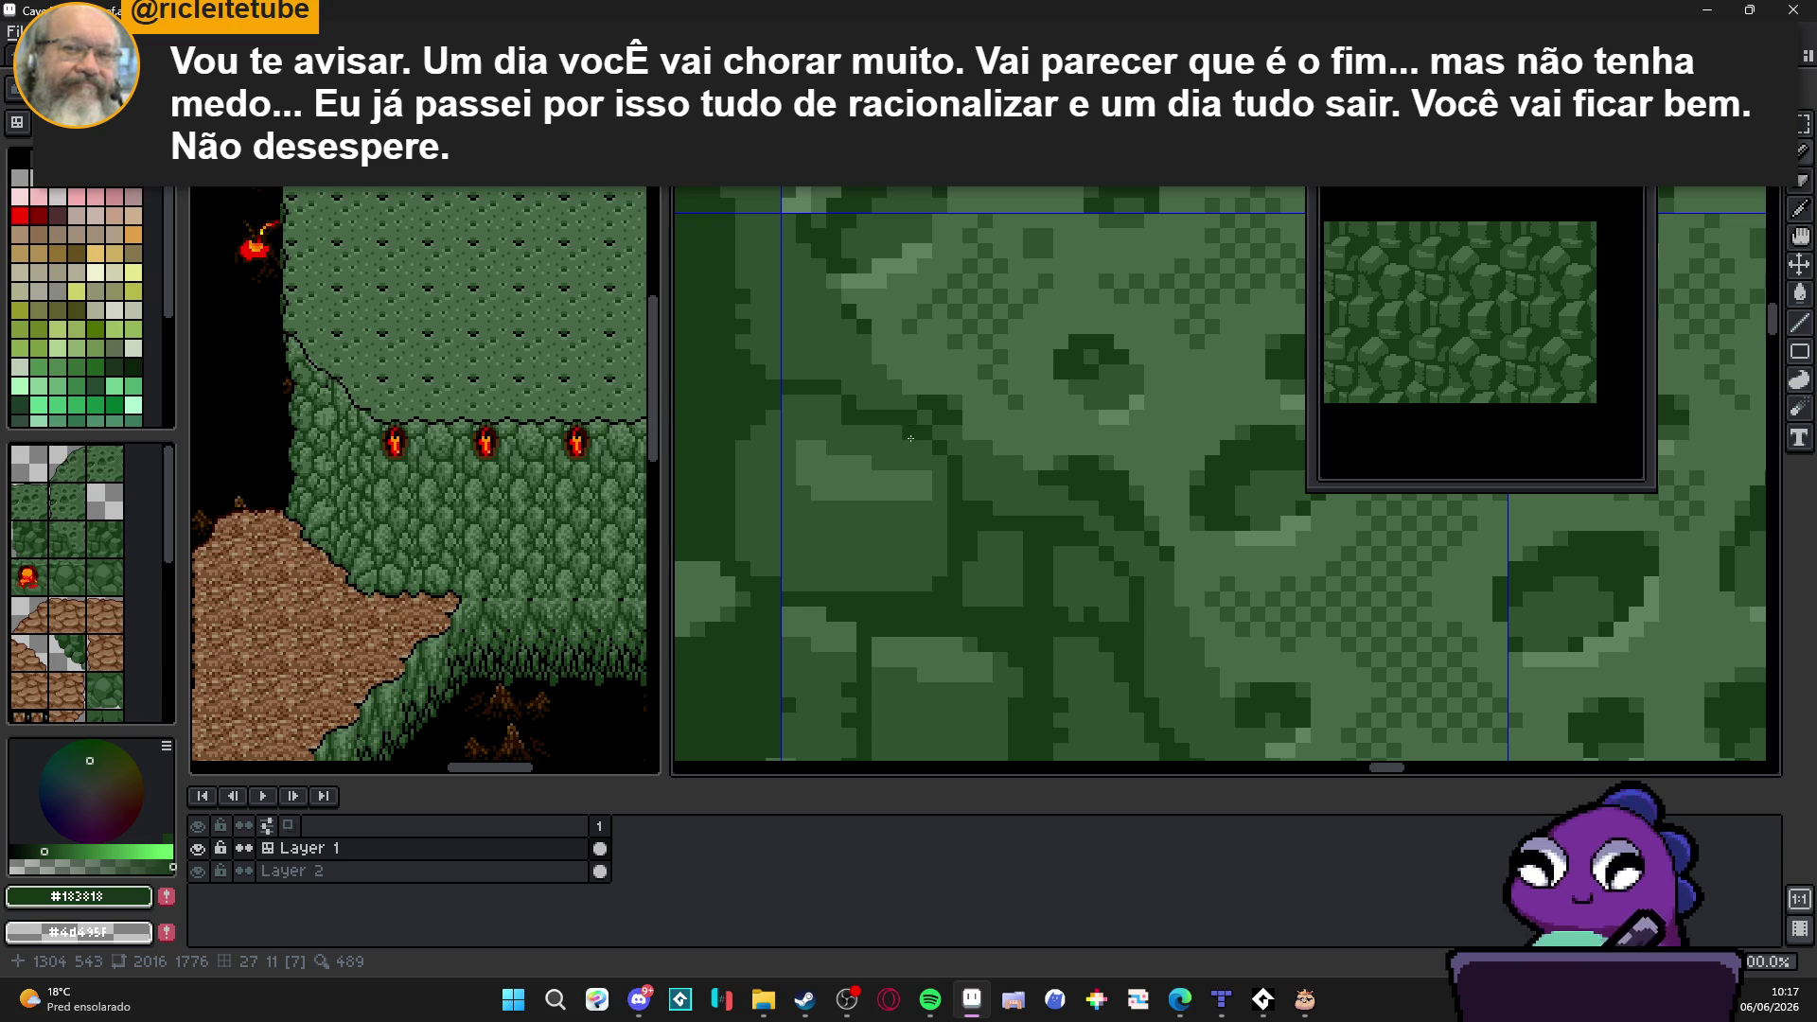
pyautogui.moveTo(913, 445)
pyautogui.mouseDown()
pyautogui.moveTo(1027, 480)
pyautogui.moveTo(1020, 508)
pyautogui.mouseUp()
pyautogui.moveTo(1019, 515); pyautogui.dragTo(943, 448)
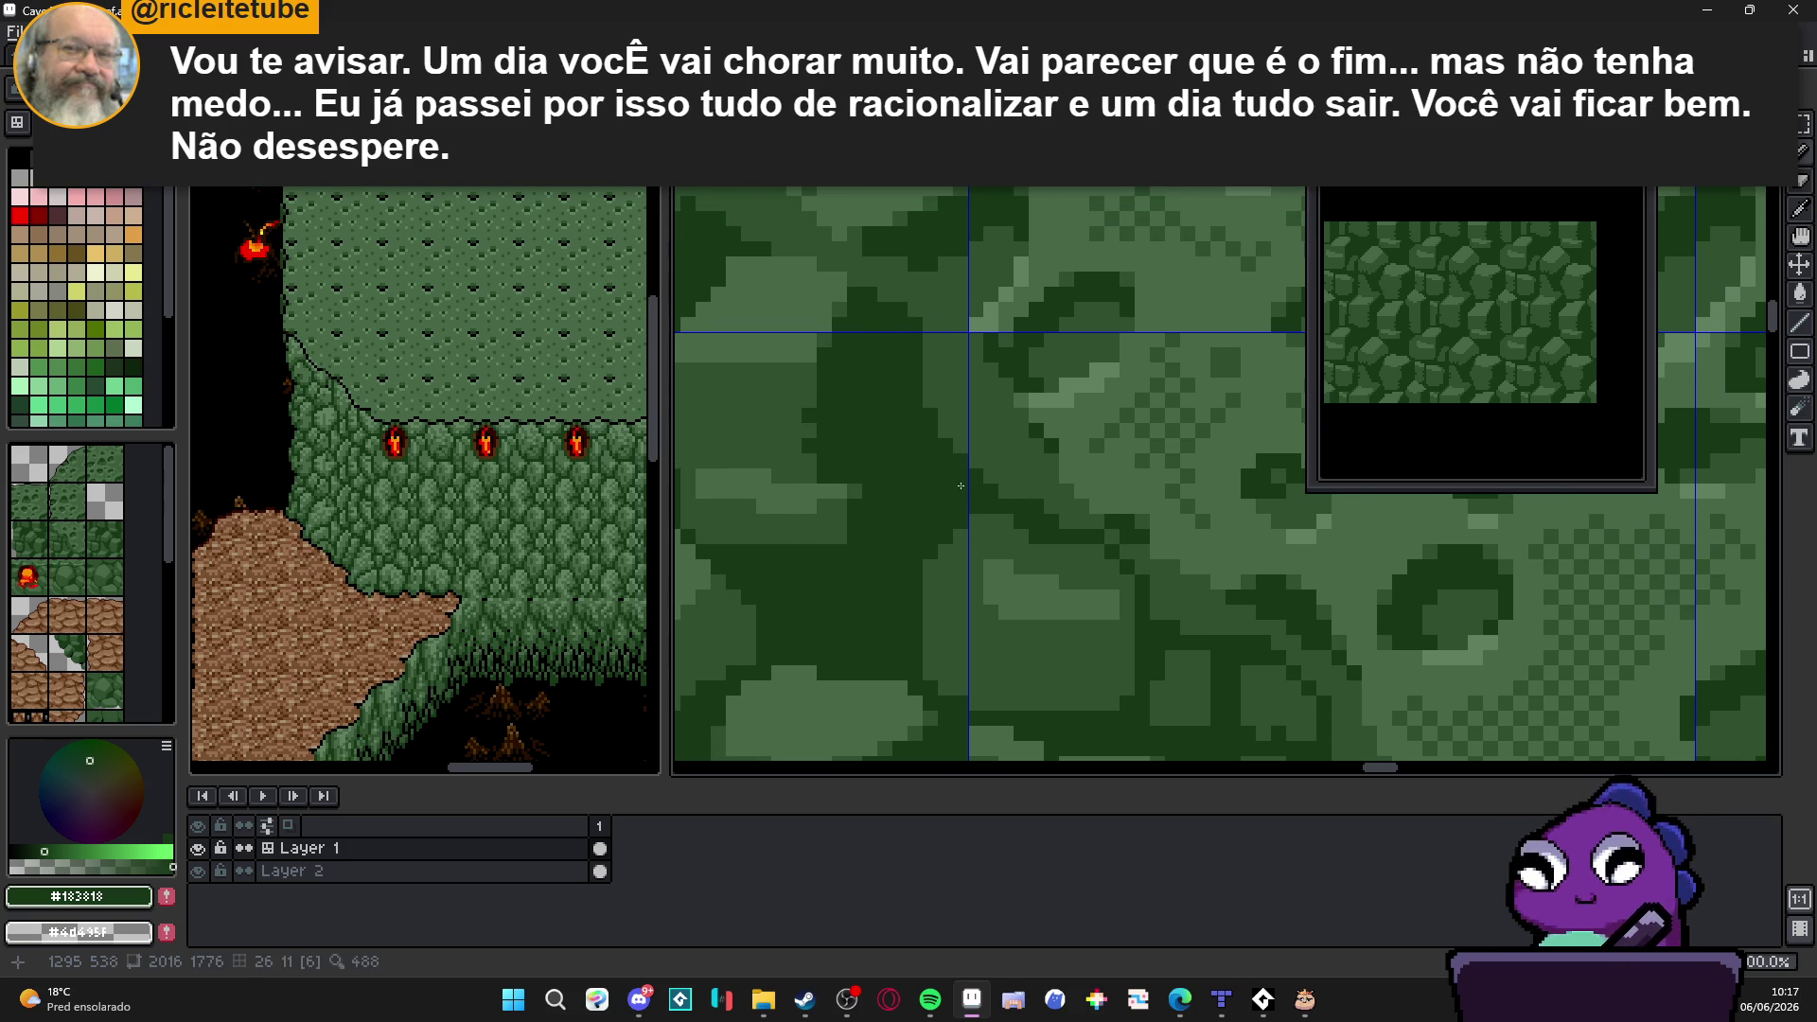
pyautogui.moveTo(925, 452); pyautogui.dragTo(974, 542)
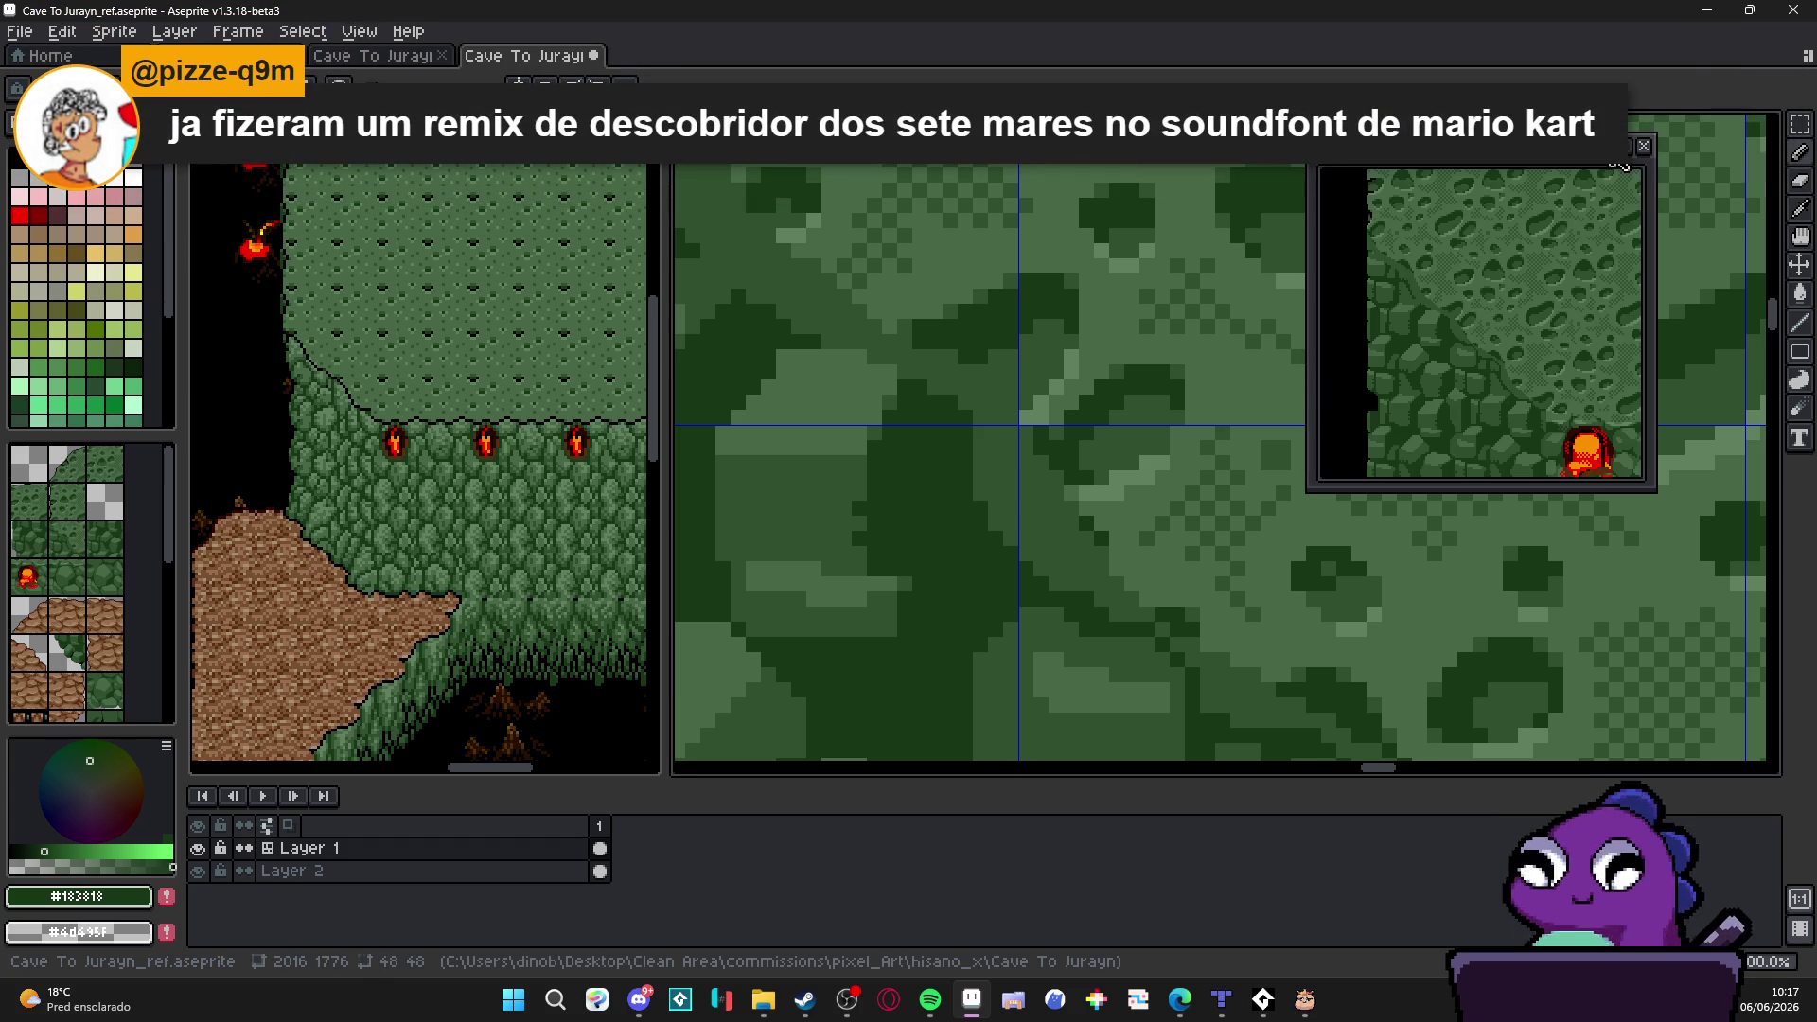
pyautogui.scroll(1, 967, 431)
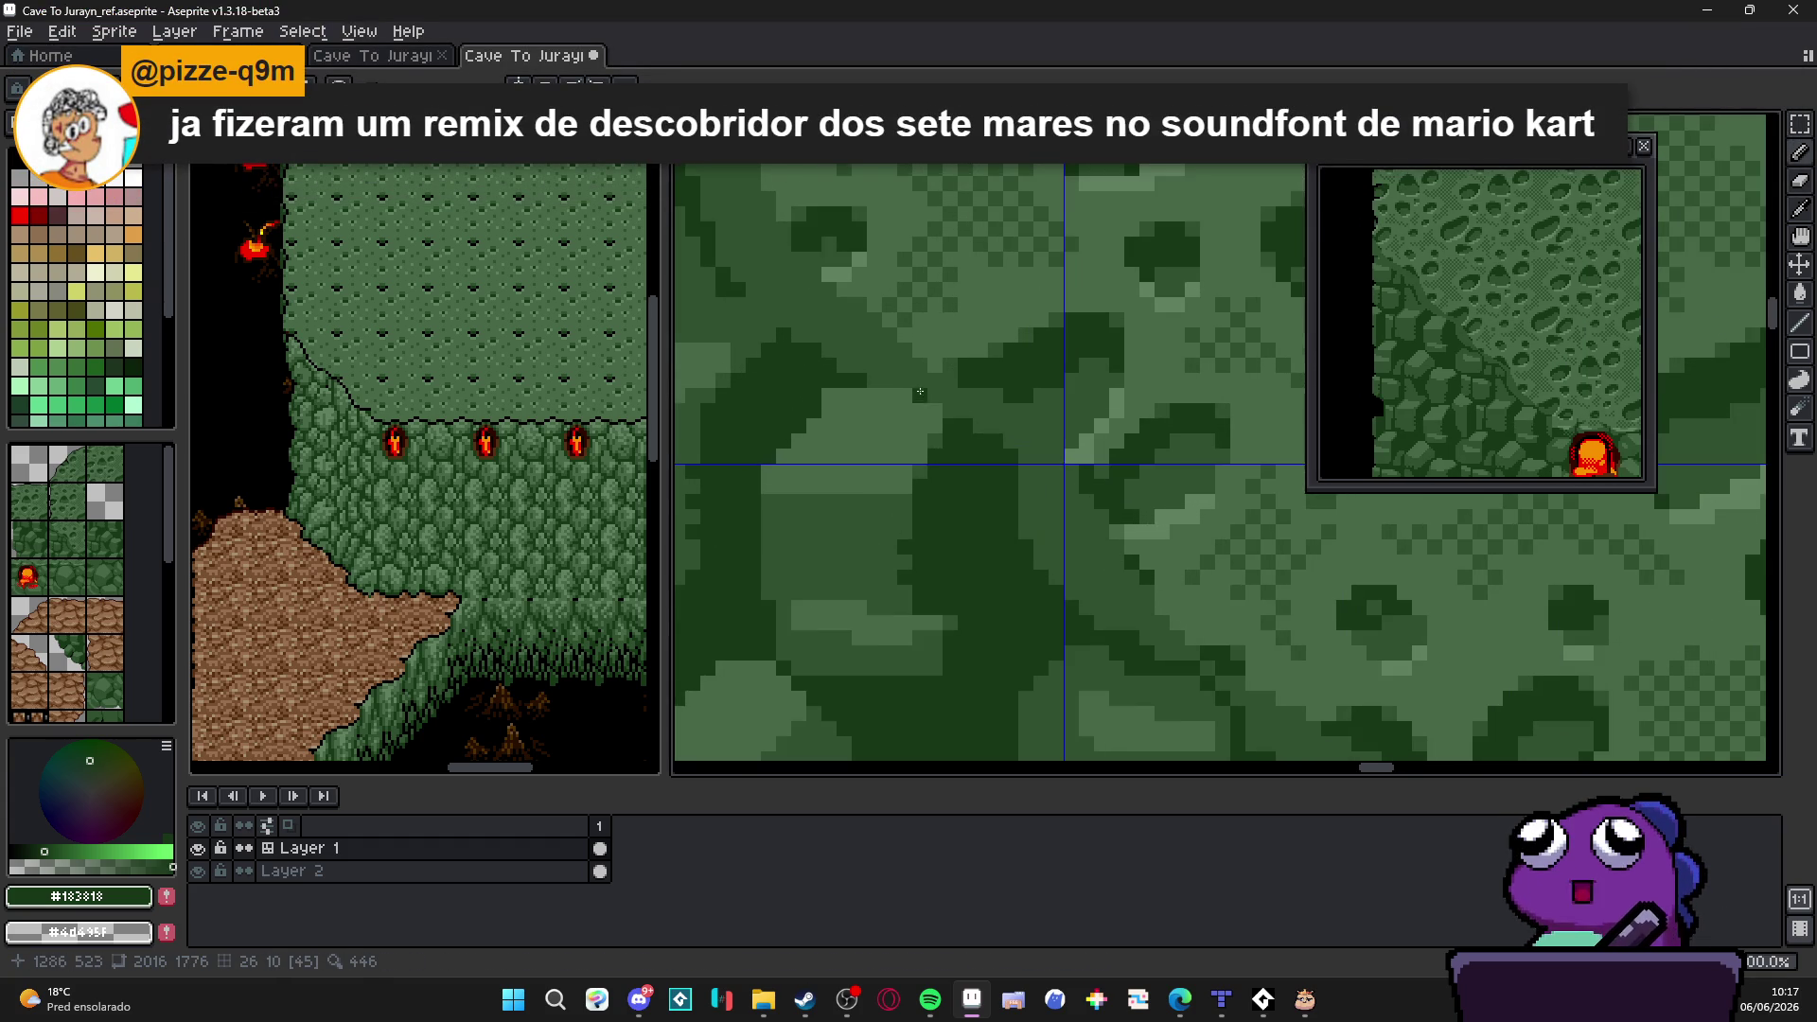
# Step: Undo a trial dark green stroke and sample rock greens, ending on mid green #486848
pyautogui.moveTo(948, 415); pyautogui.dragTo(807, 375)
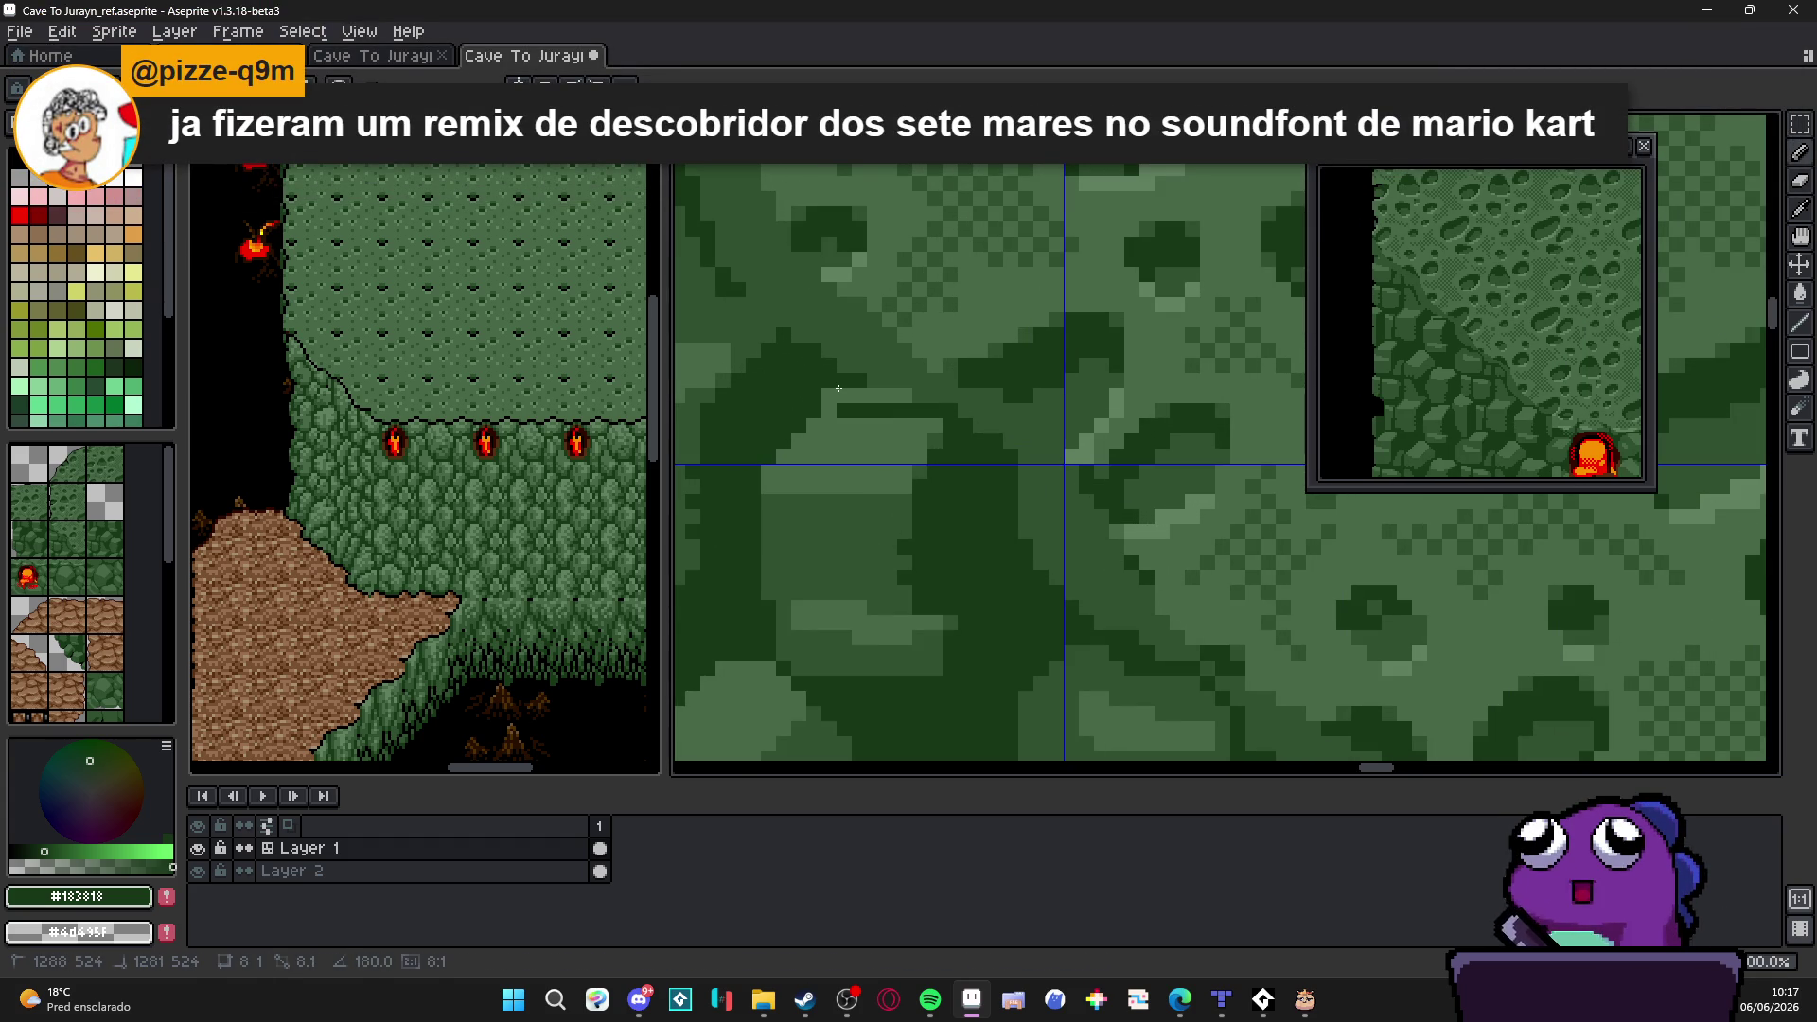
pyautogui.hotkey('ctrl', 'z')
pyautogui.scroll(1, 847, 370)
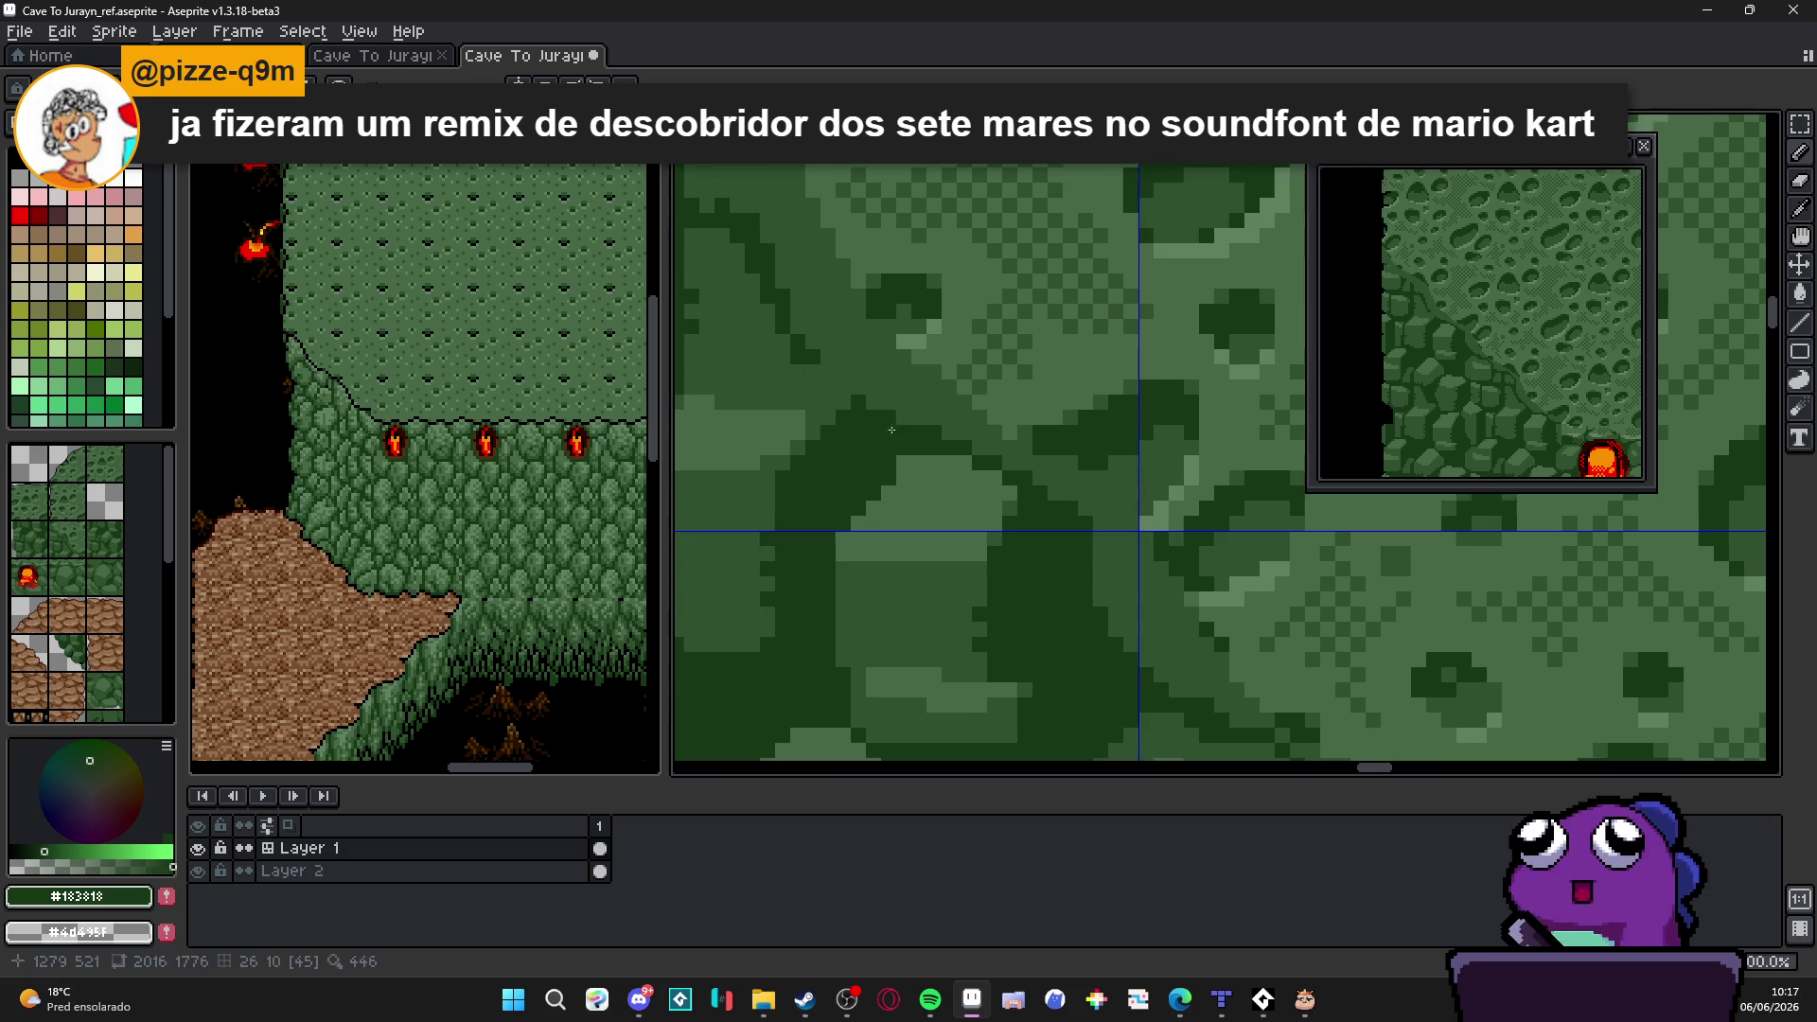
pyautogui.keyDown('alt'); pyautogui.click(797, 375); pyautogui.keyUp('alt')
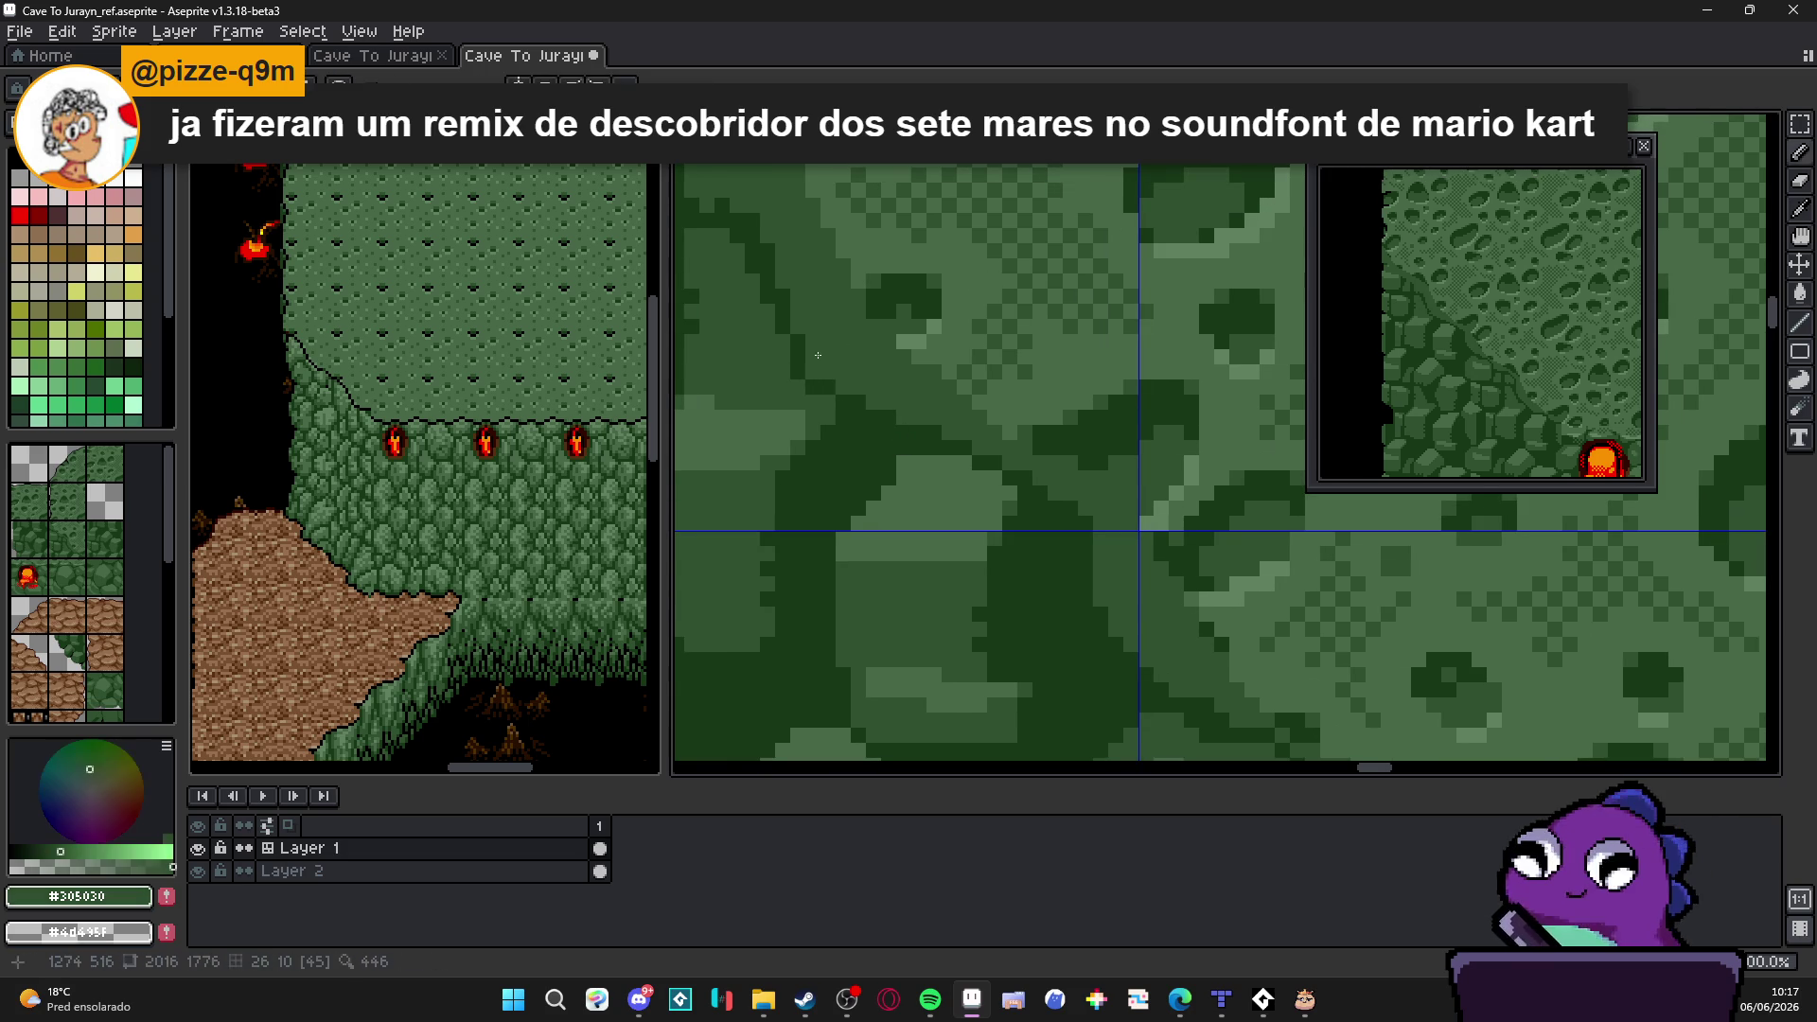
pyautogui.scroll(-1, 809, 348)
pyautogui.scroll(2, 814, 329)
pyautogui.keyDown('alt'); pyautogui.click(814, 329); pyautogui.keyUp('alt')
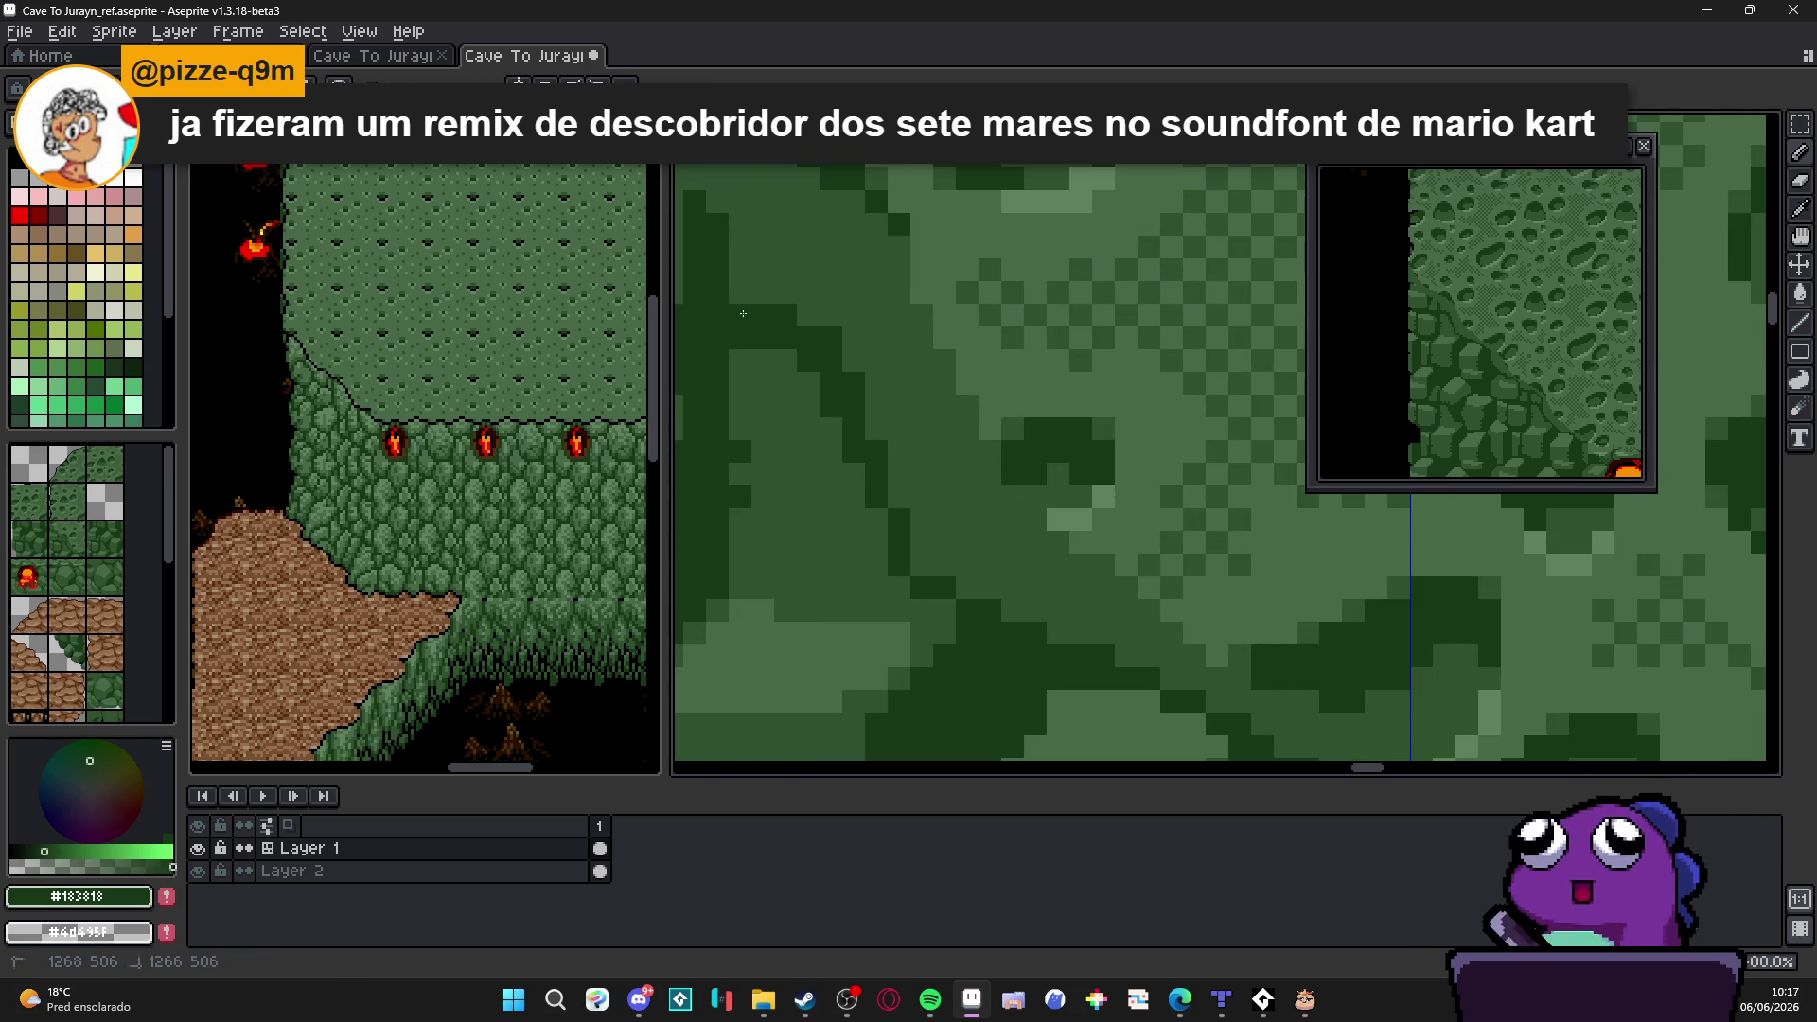
pyautogui.moveTo(774, 308)
pyautogui.mouseDown()
pyautogui.moveTo(937, 398)
pyautogui.moveTo(784, 264)
pyautogui.mouseUp()
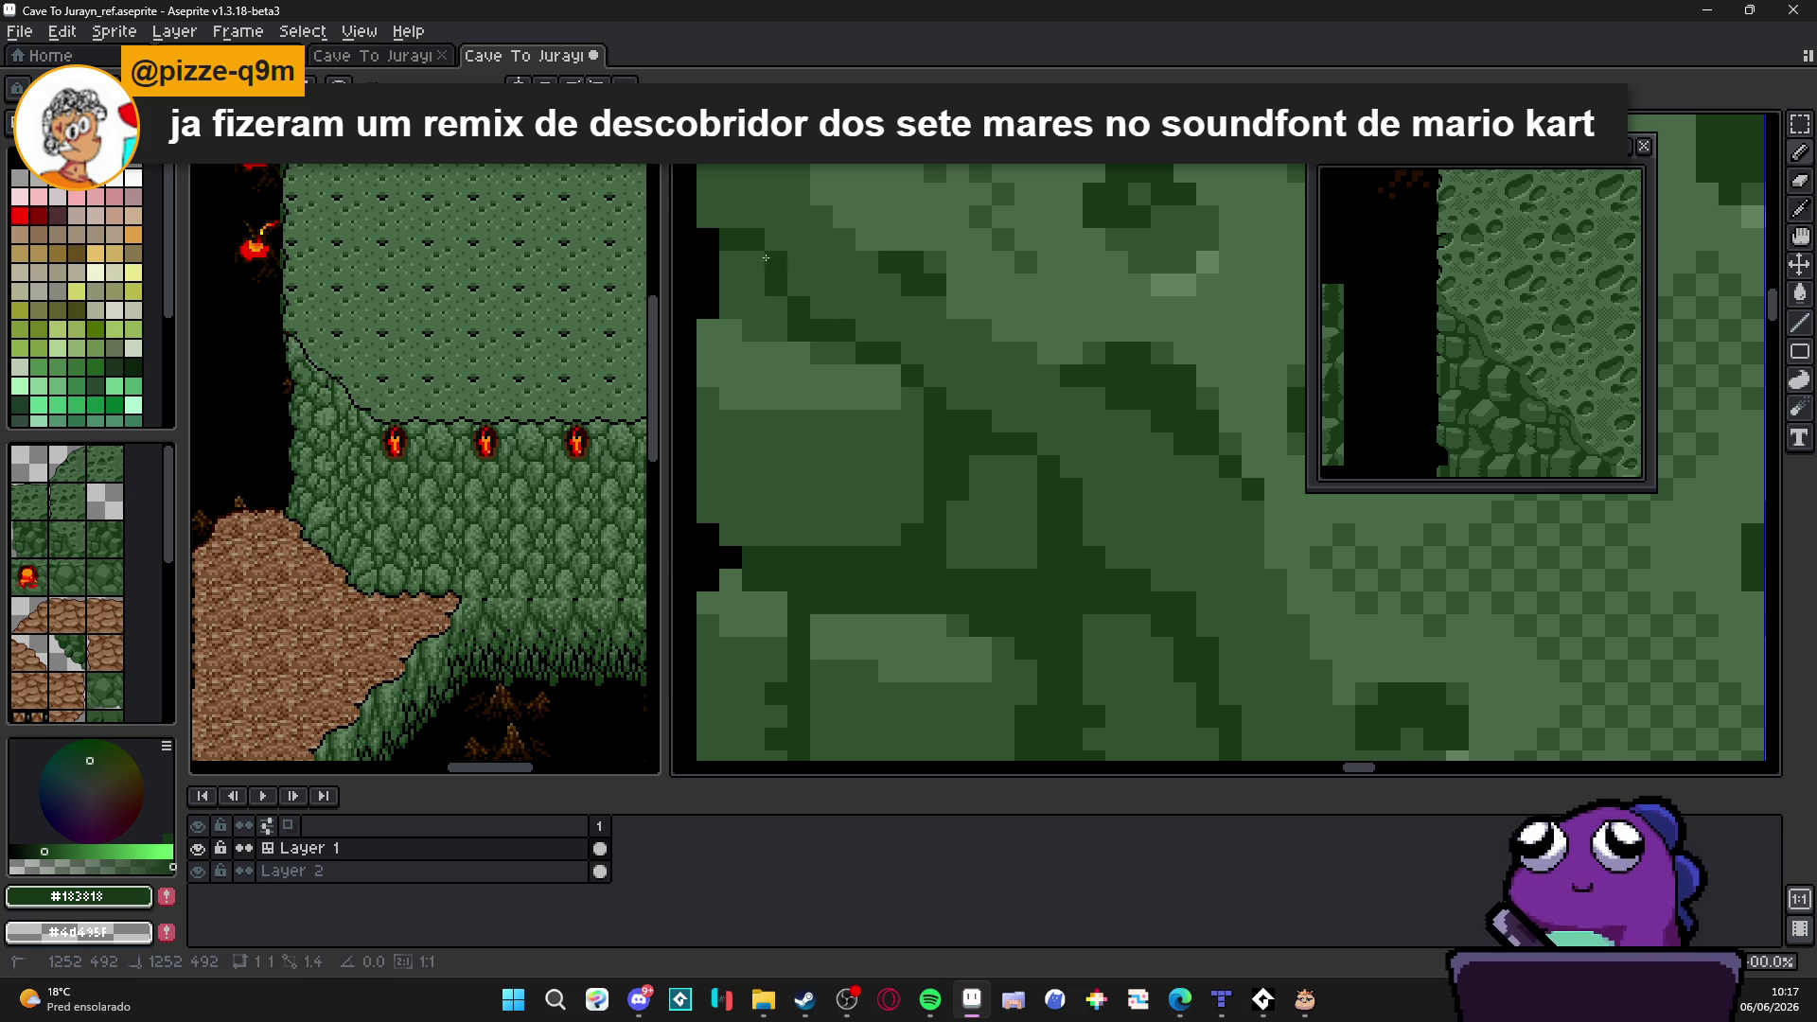
pyautogui.scroll(-2, 795, 285)
pyautogui.scroll(-1, 838, 369)
pyautogui.scroll(-1, 878, 446)
pyautogui.scroll(2, 878, 446)
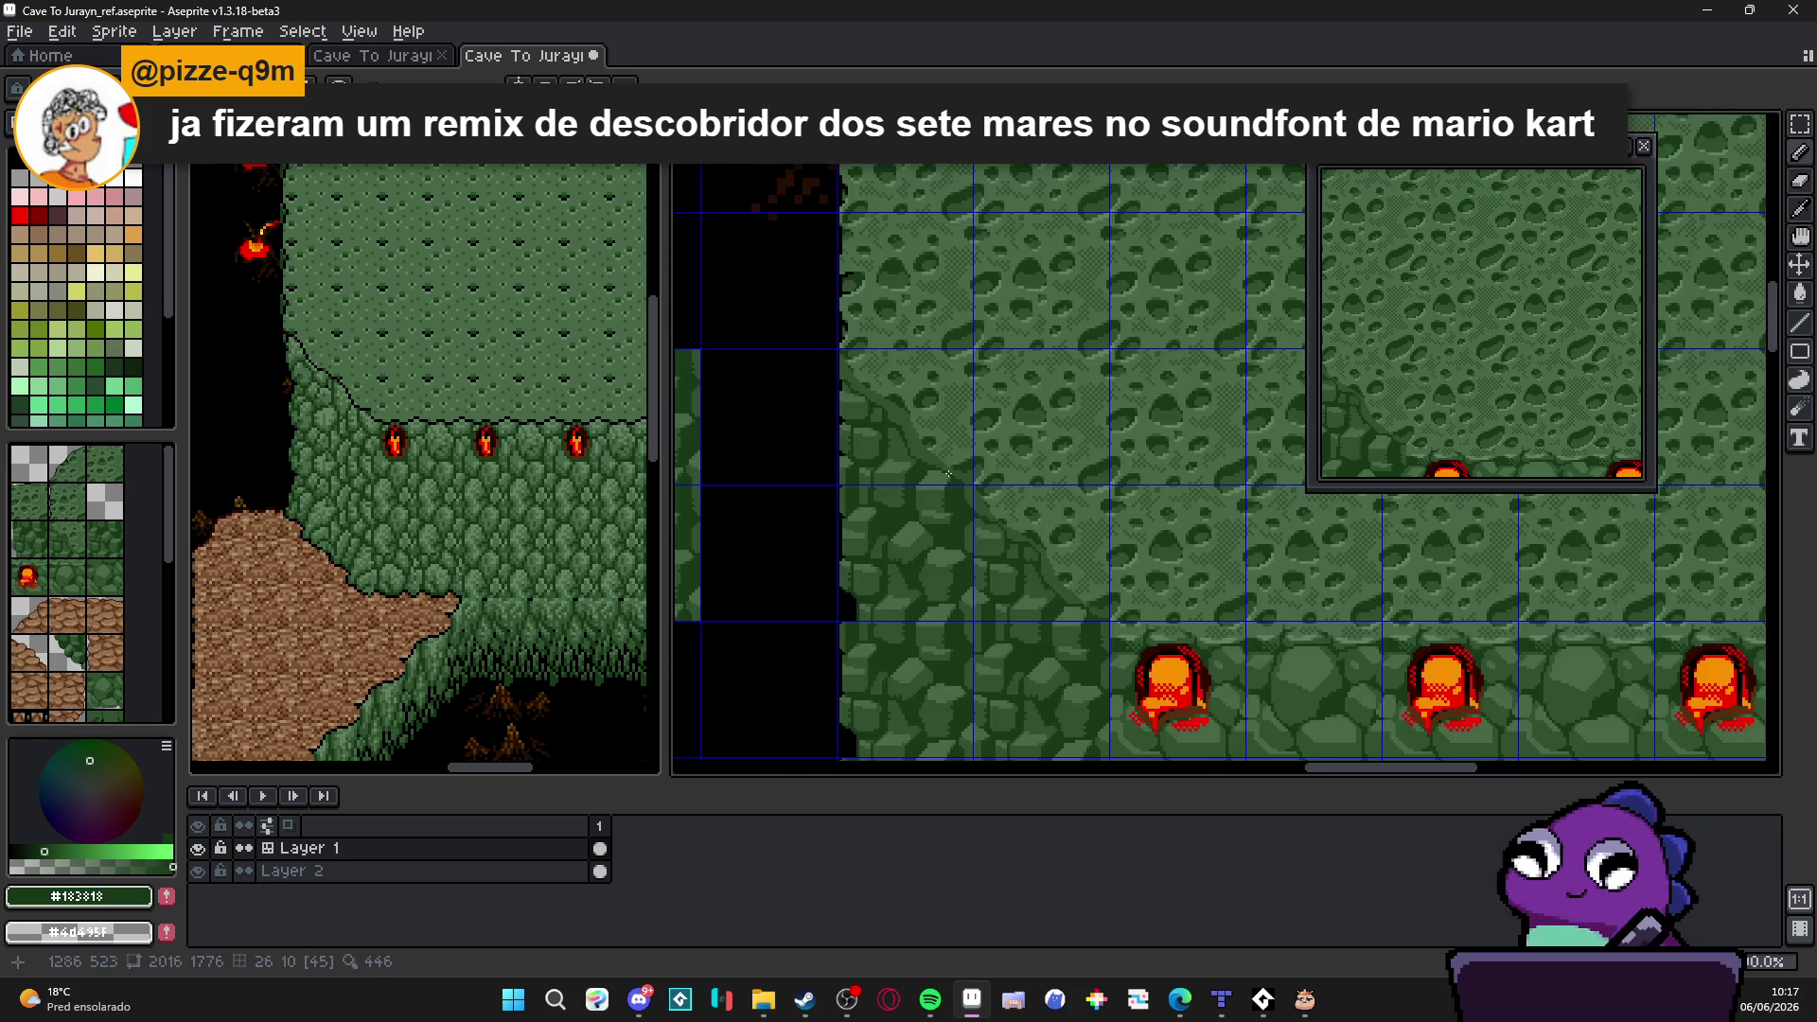
pyautogui.scroll(-1, 960, 483)
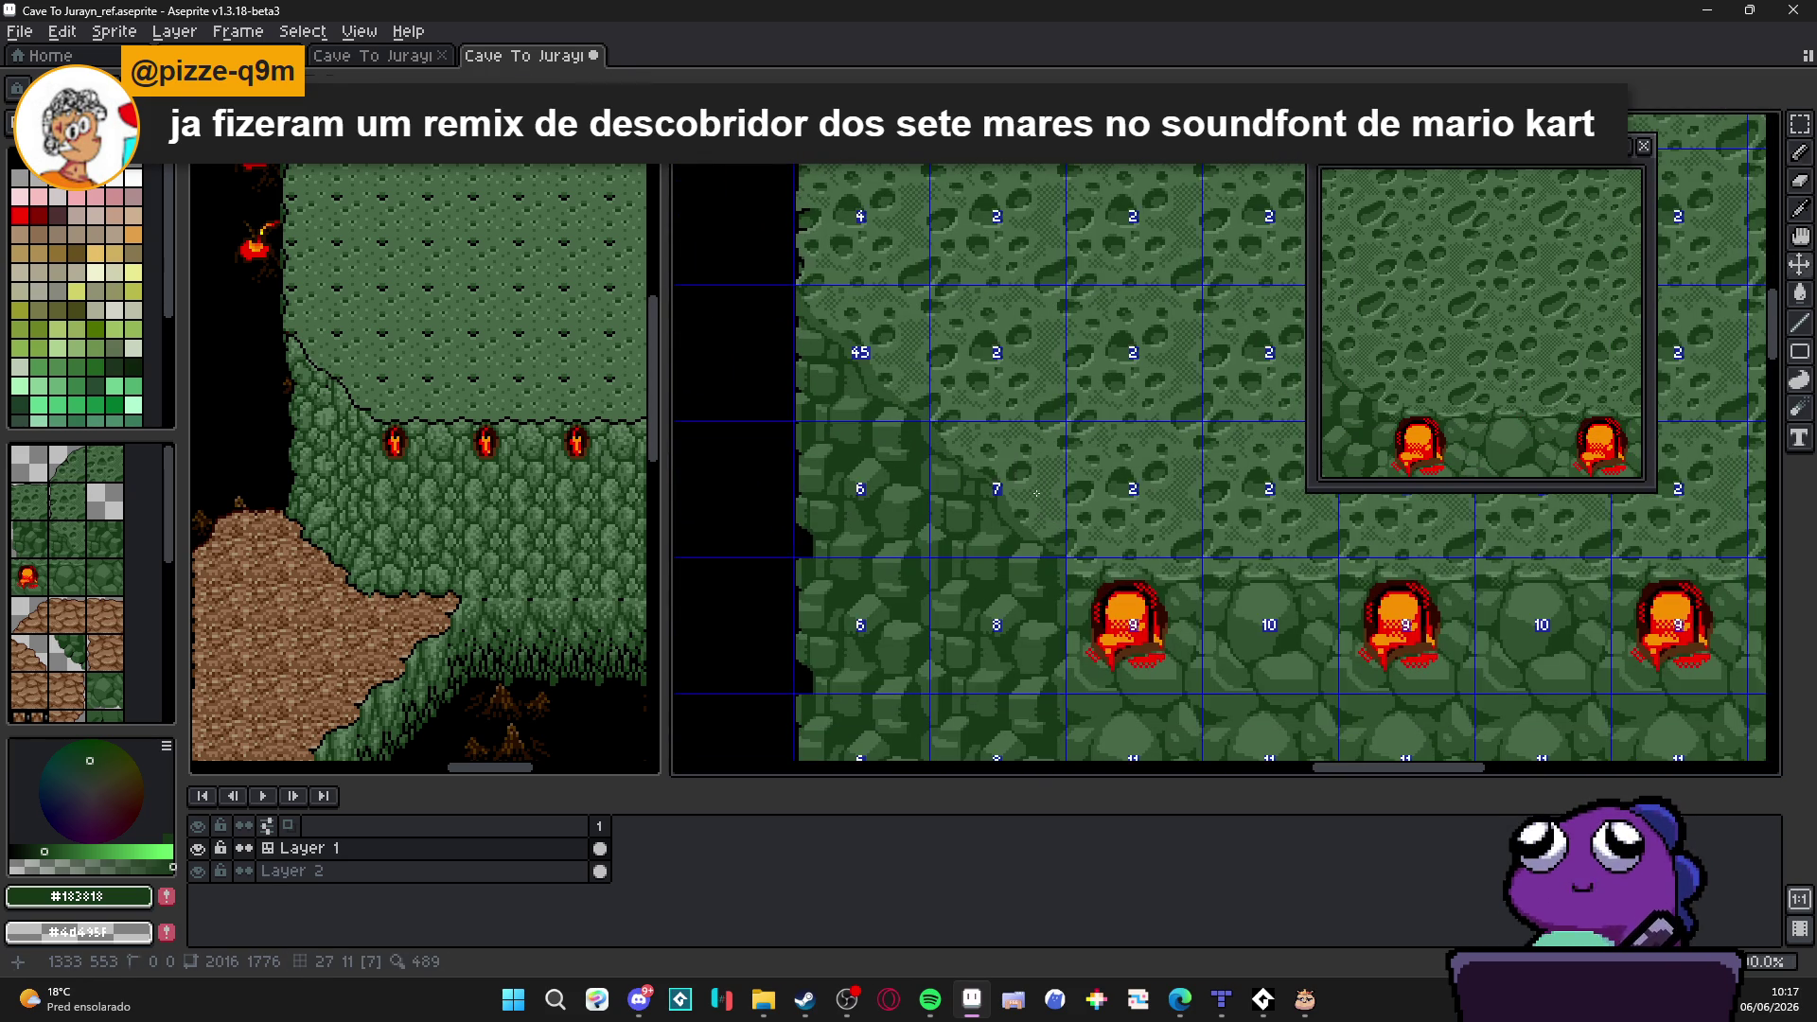
pyautogui.scroll(-1, 1037, 492)
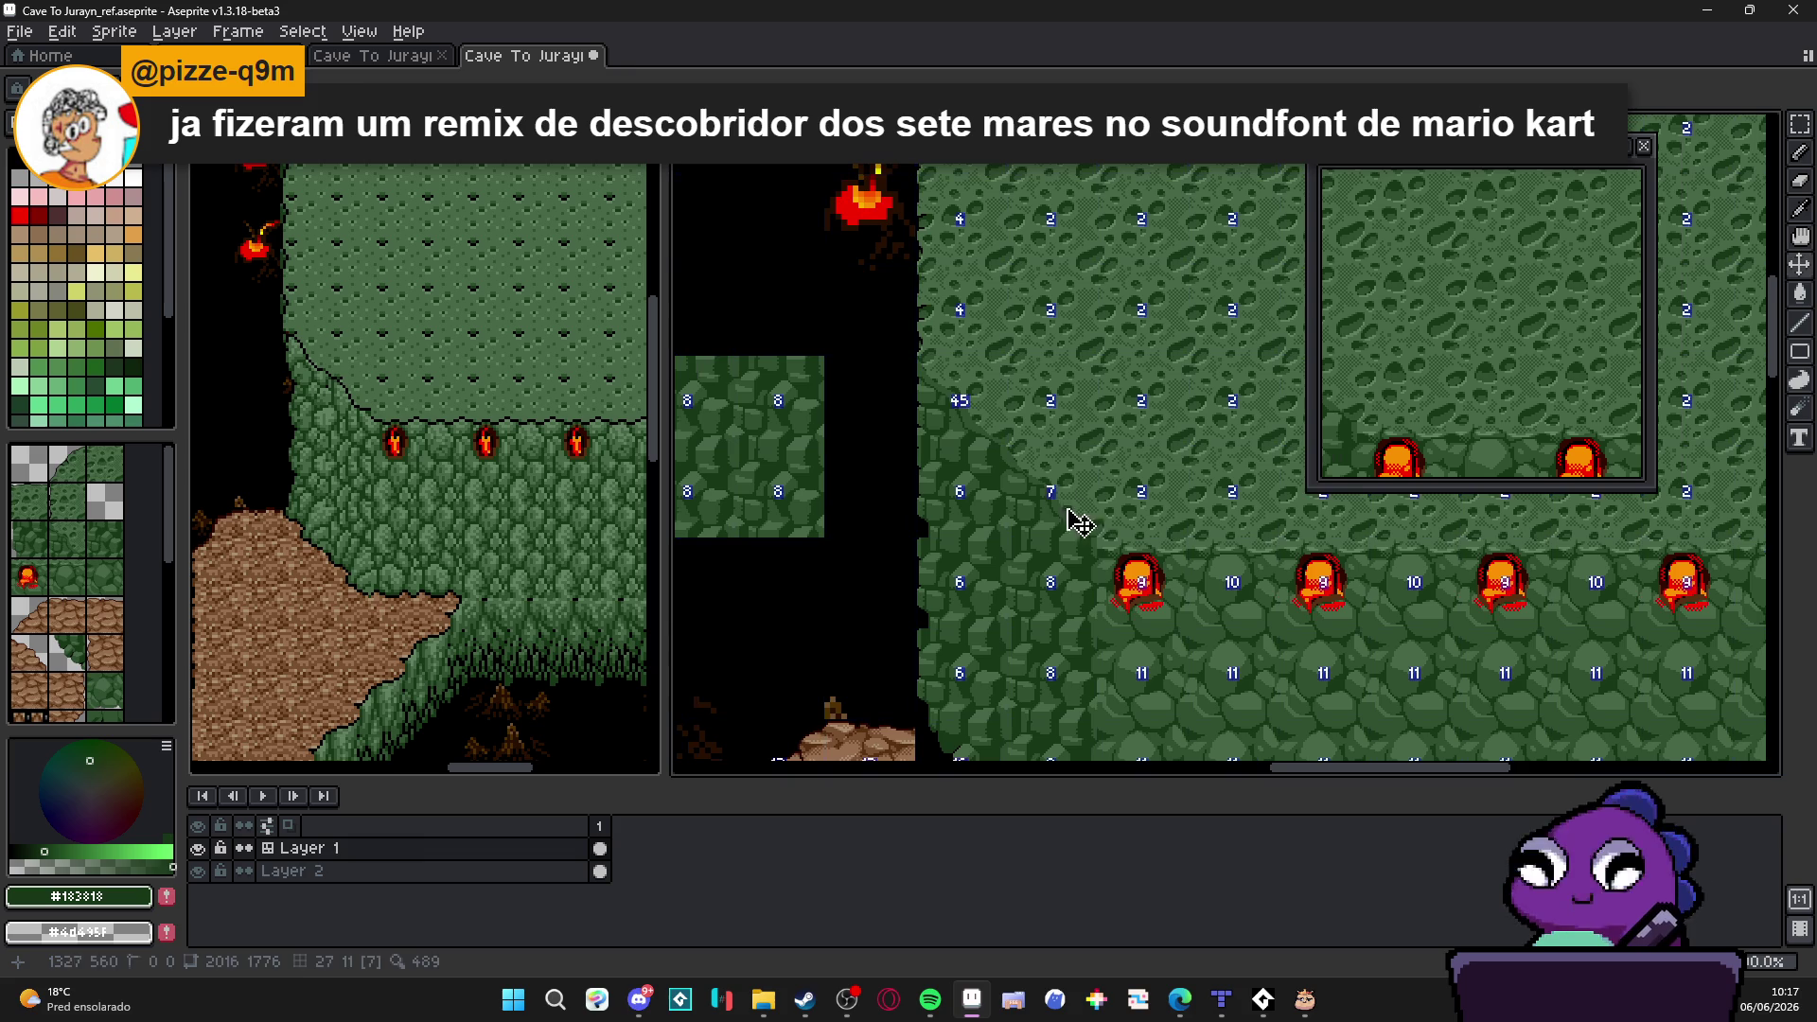
pyautogui.scroll(1, 1089, 511)
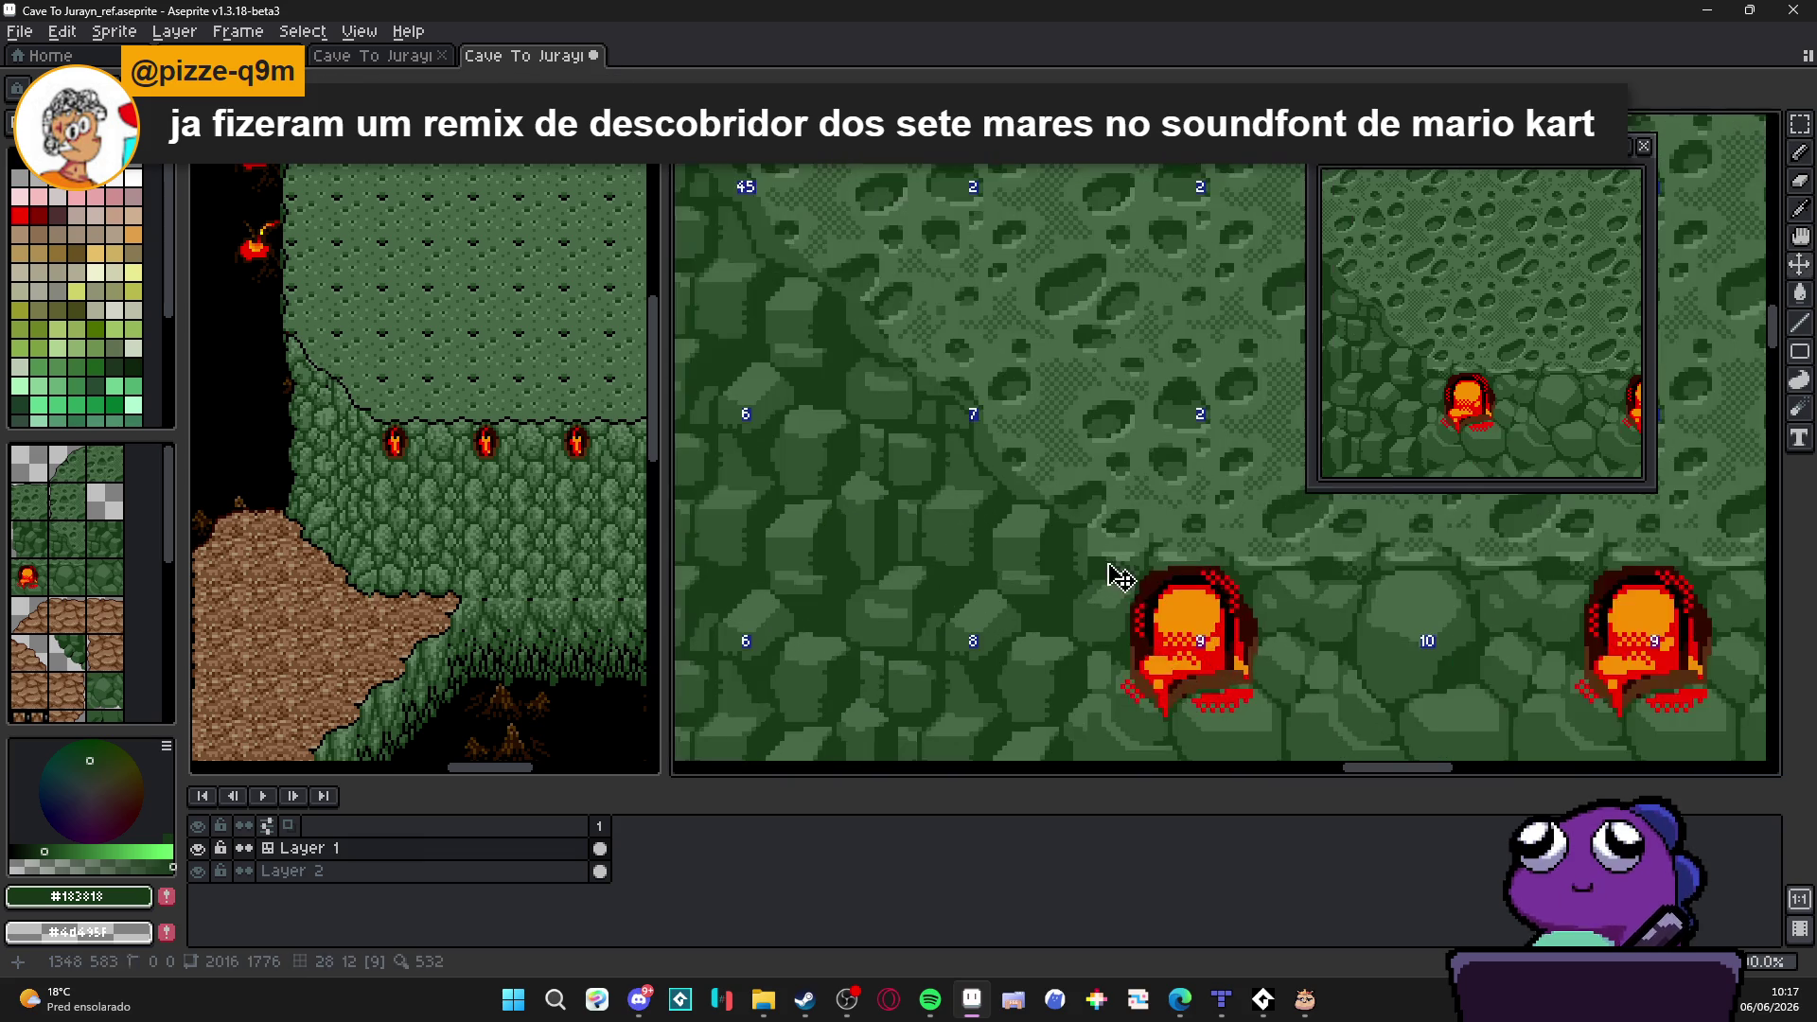
pyautogui.scroll(1, 1089, 510)
pyautogui.scroll(1, 1093, 525)
pyautogui.keyDown('alt'); pyautogui.click(1106, 528); pyautogui.keyUp('alt')
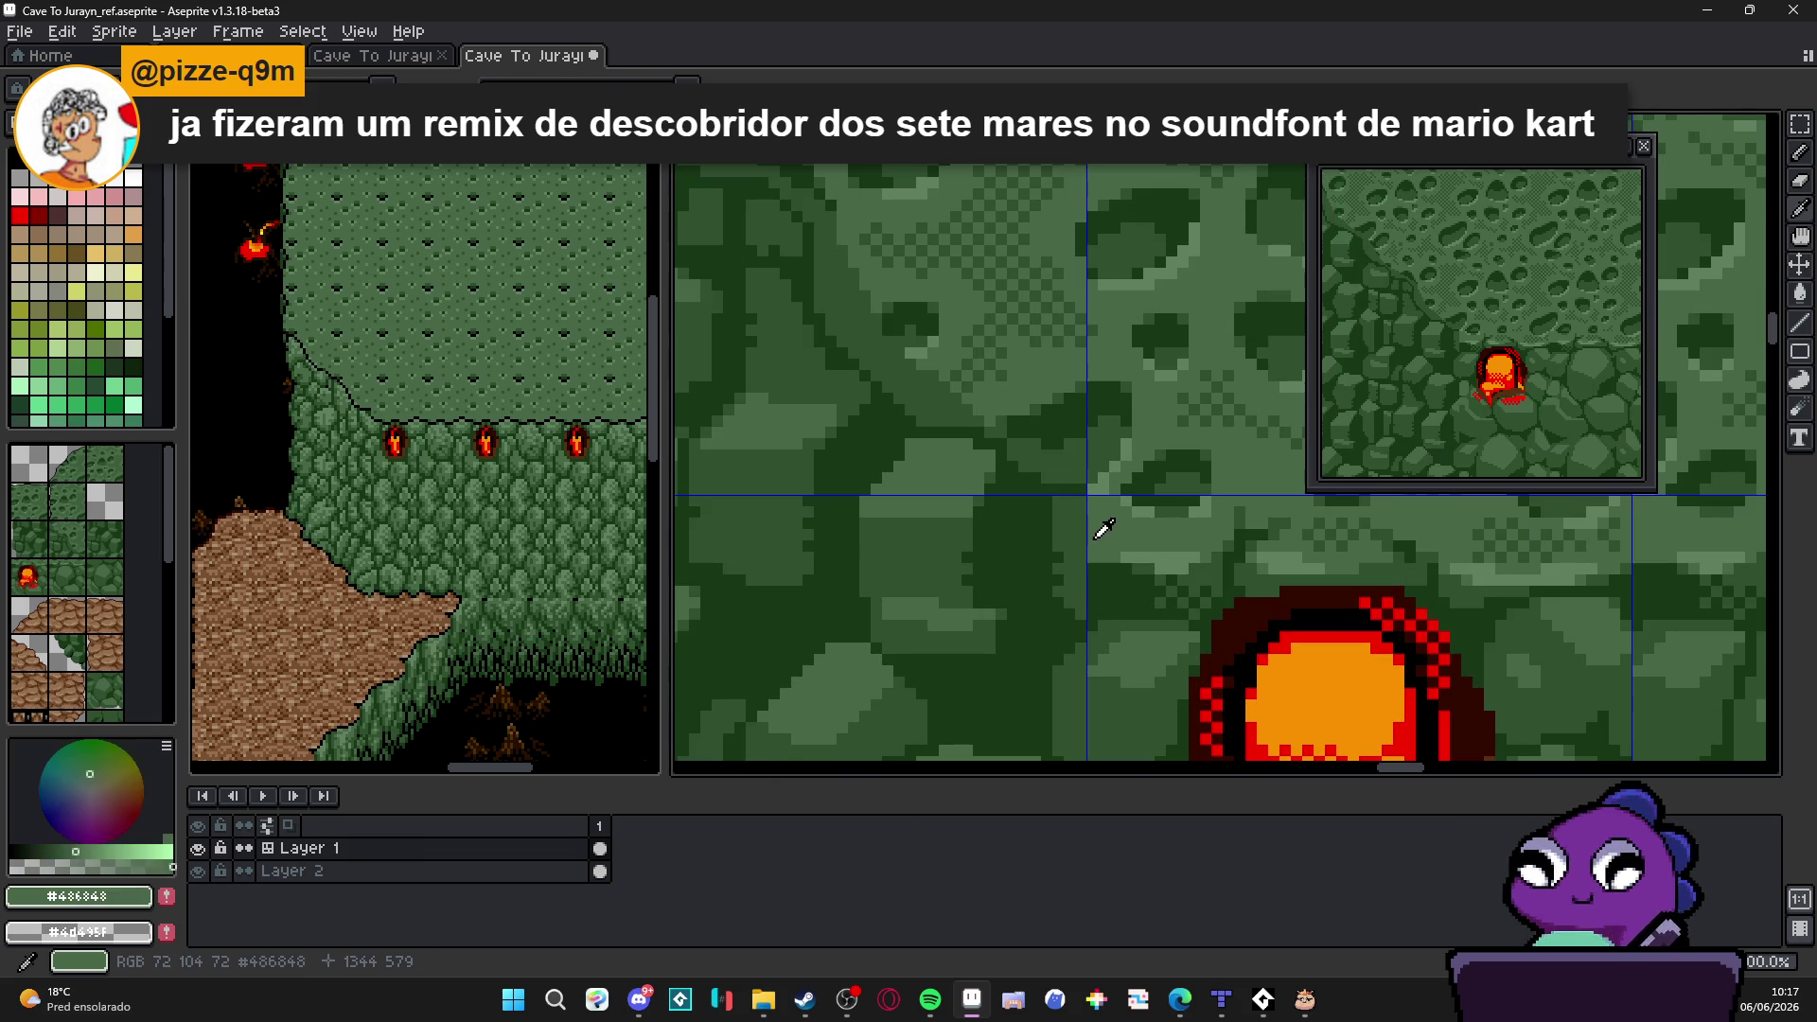
pyautogui.scroll(-1, 1085, 532)
pyautogui.scroll(-1, 1090, 568)
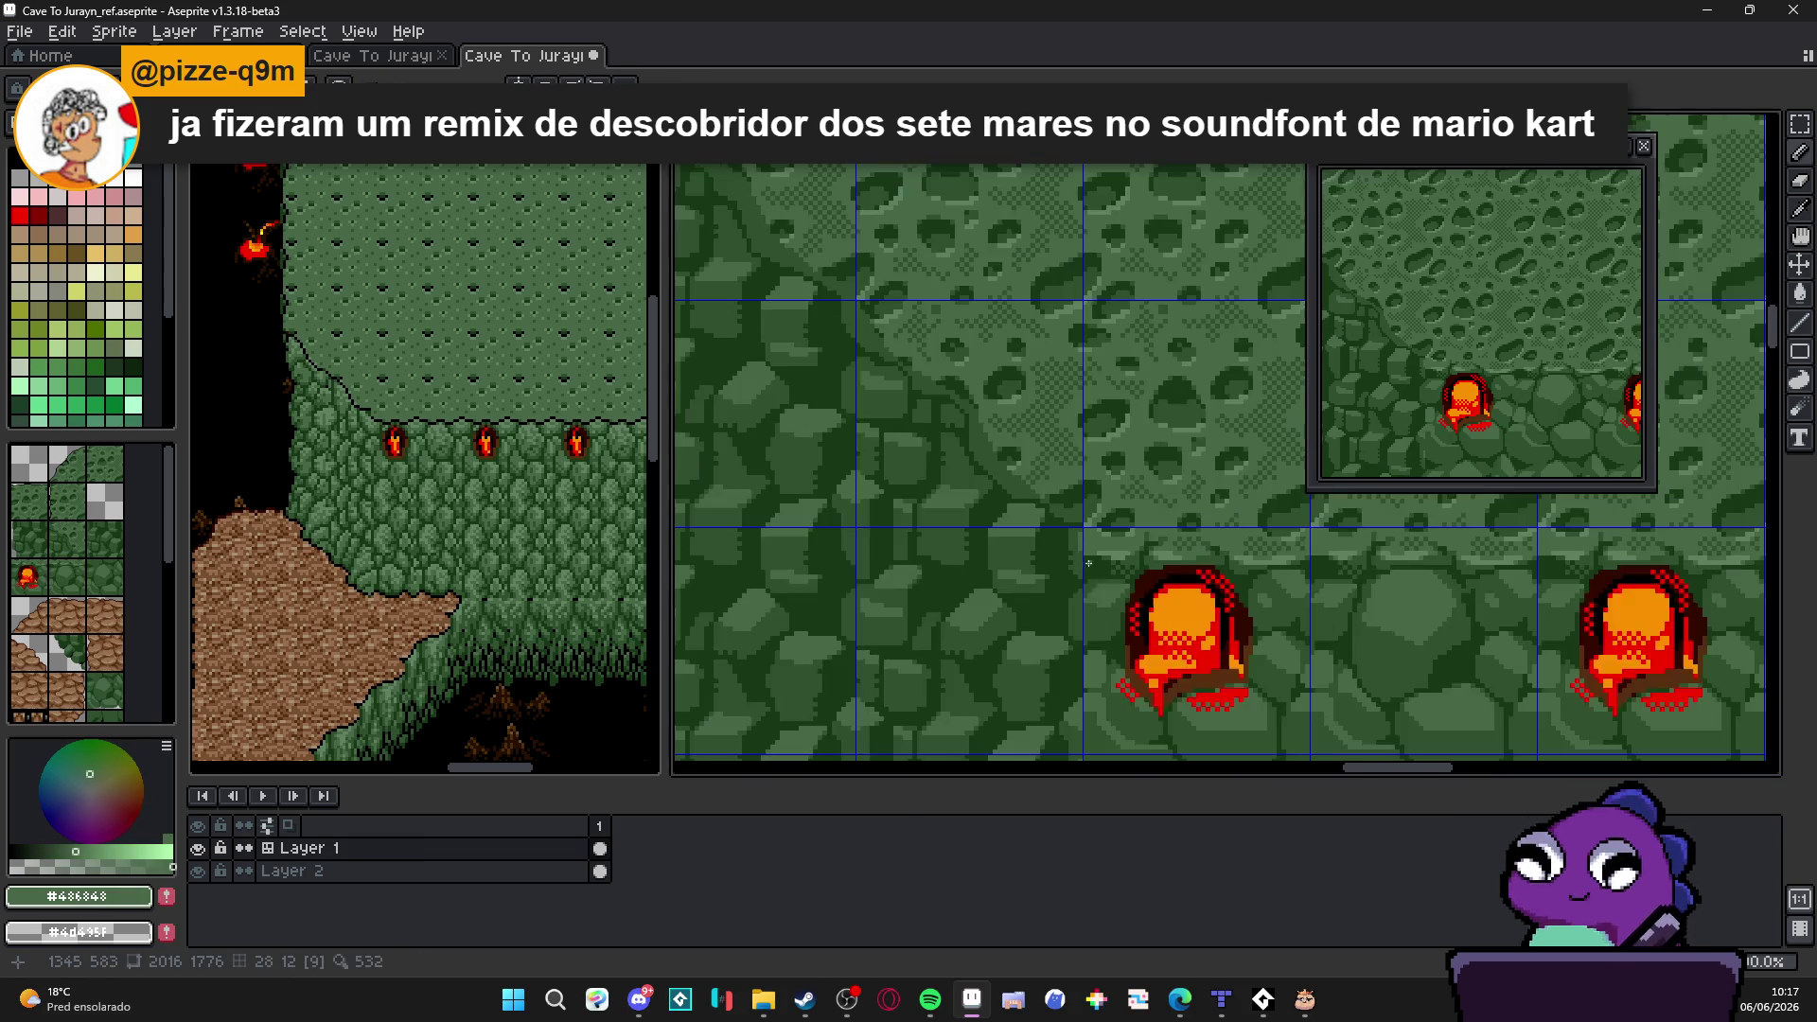
pyautogui.scroll(-1, 1097, 622)
pyautogui.hotkey('ctrl', "'")
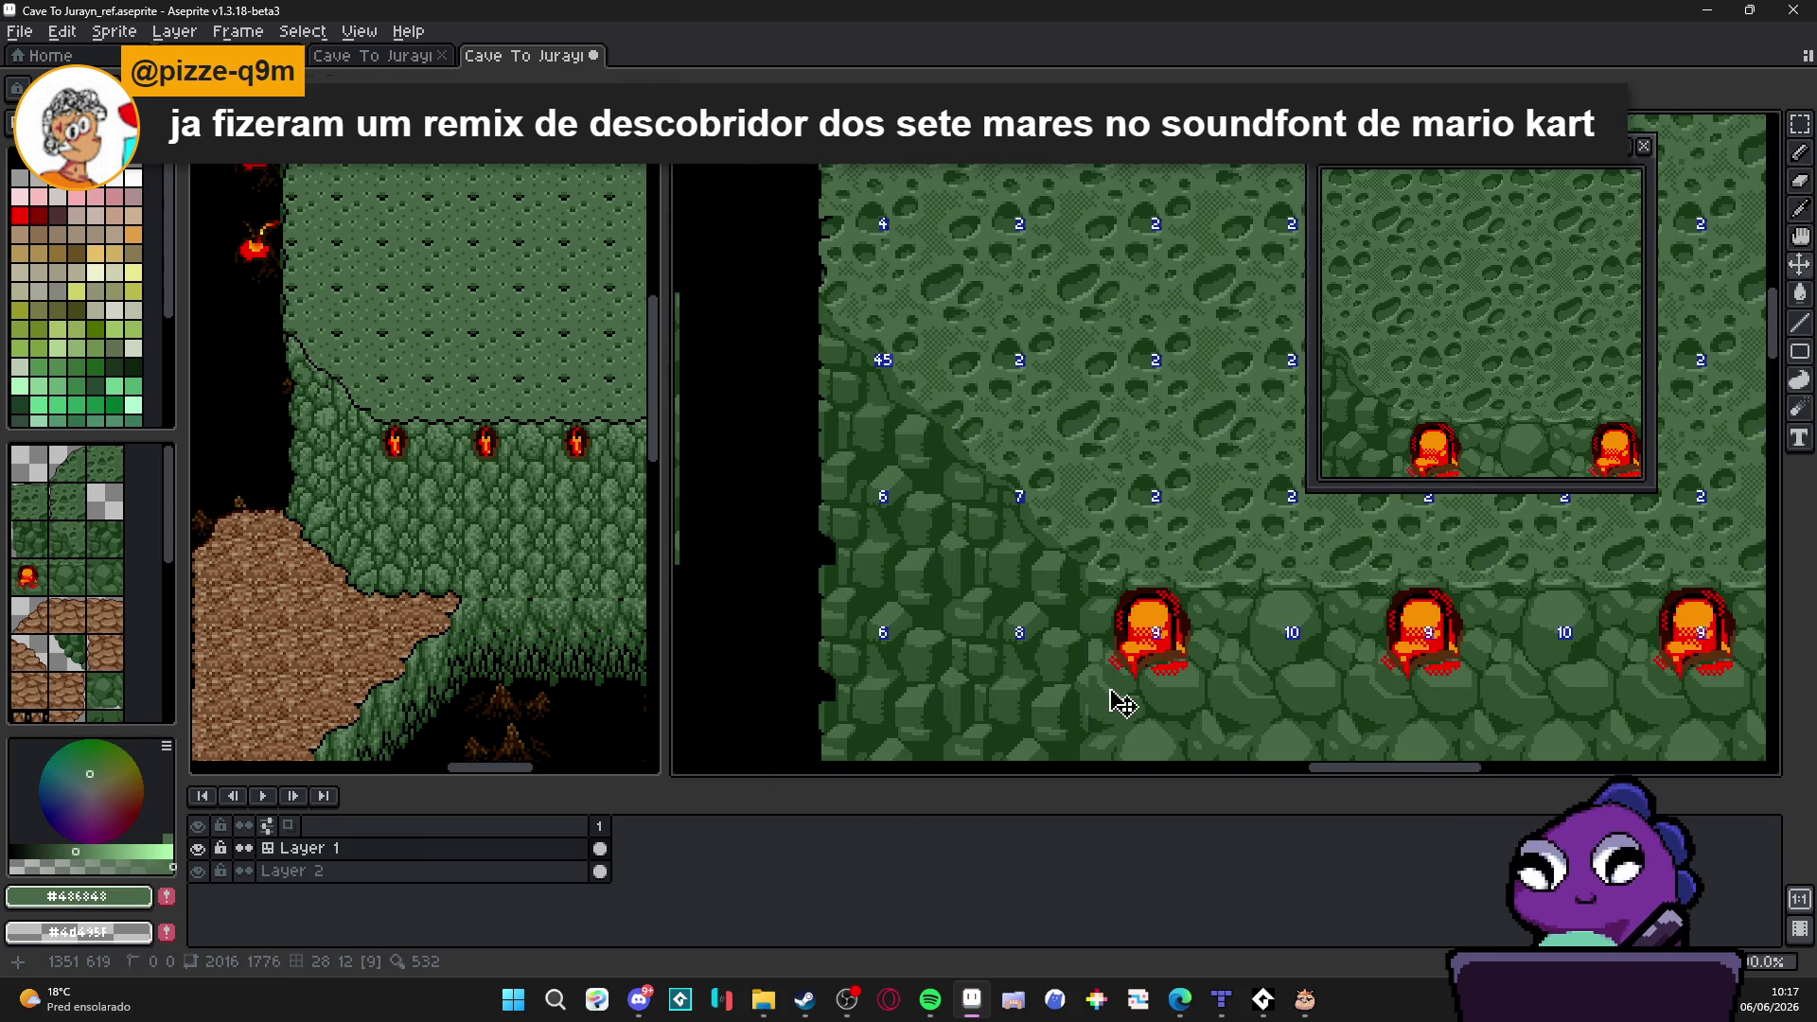
pyautogui.hotkey('ctrl', "'")
pyautogui.hotkey('ctrl', "'")
pyautogui.hotkey('ctrl', "'")
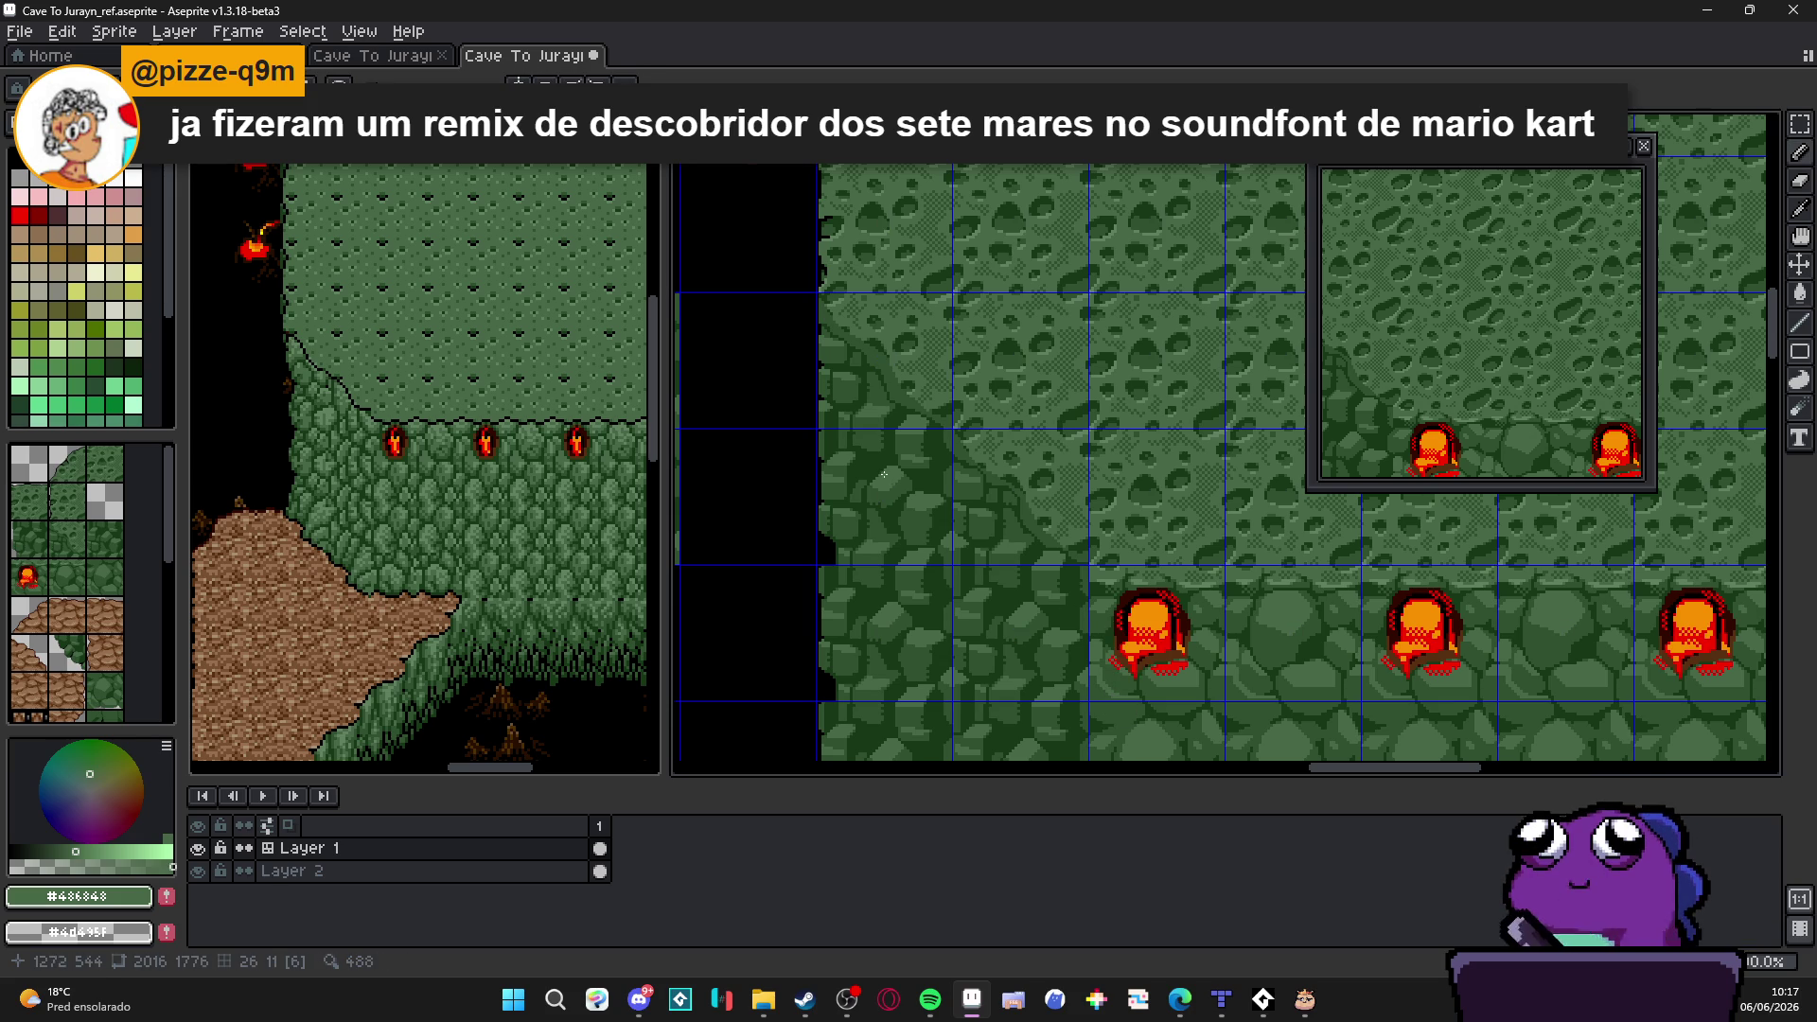
# Step: Toggle the tile grid lines back on over the cave map with Ctrl+'
pyautogui.hotkey('ctrl', "'")
pyautogui.hotkey('ctrl', "'")
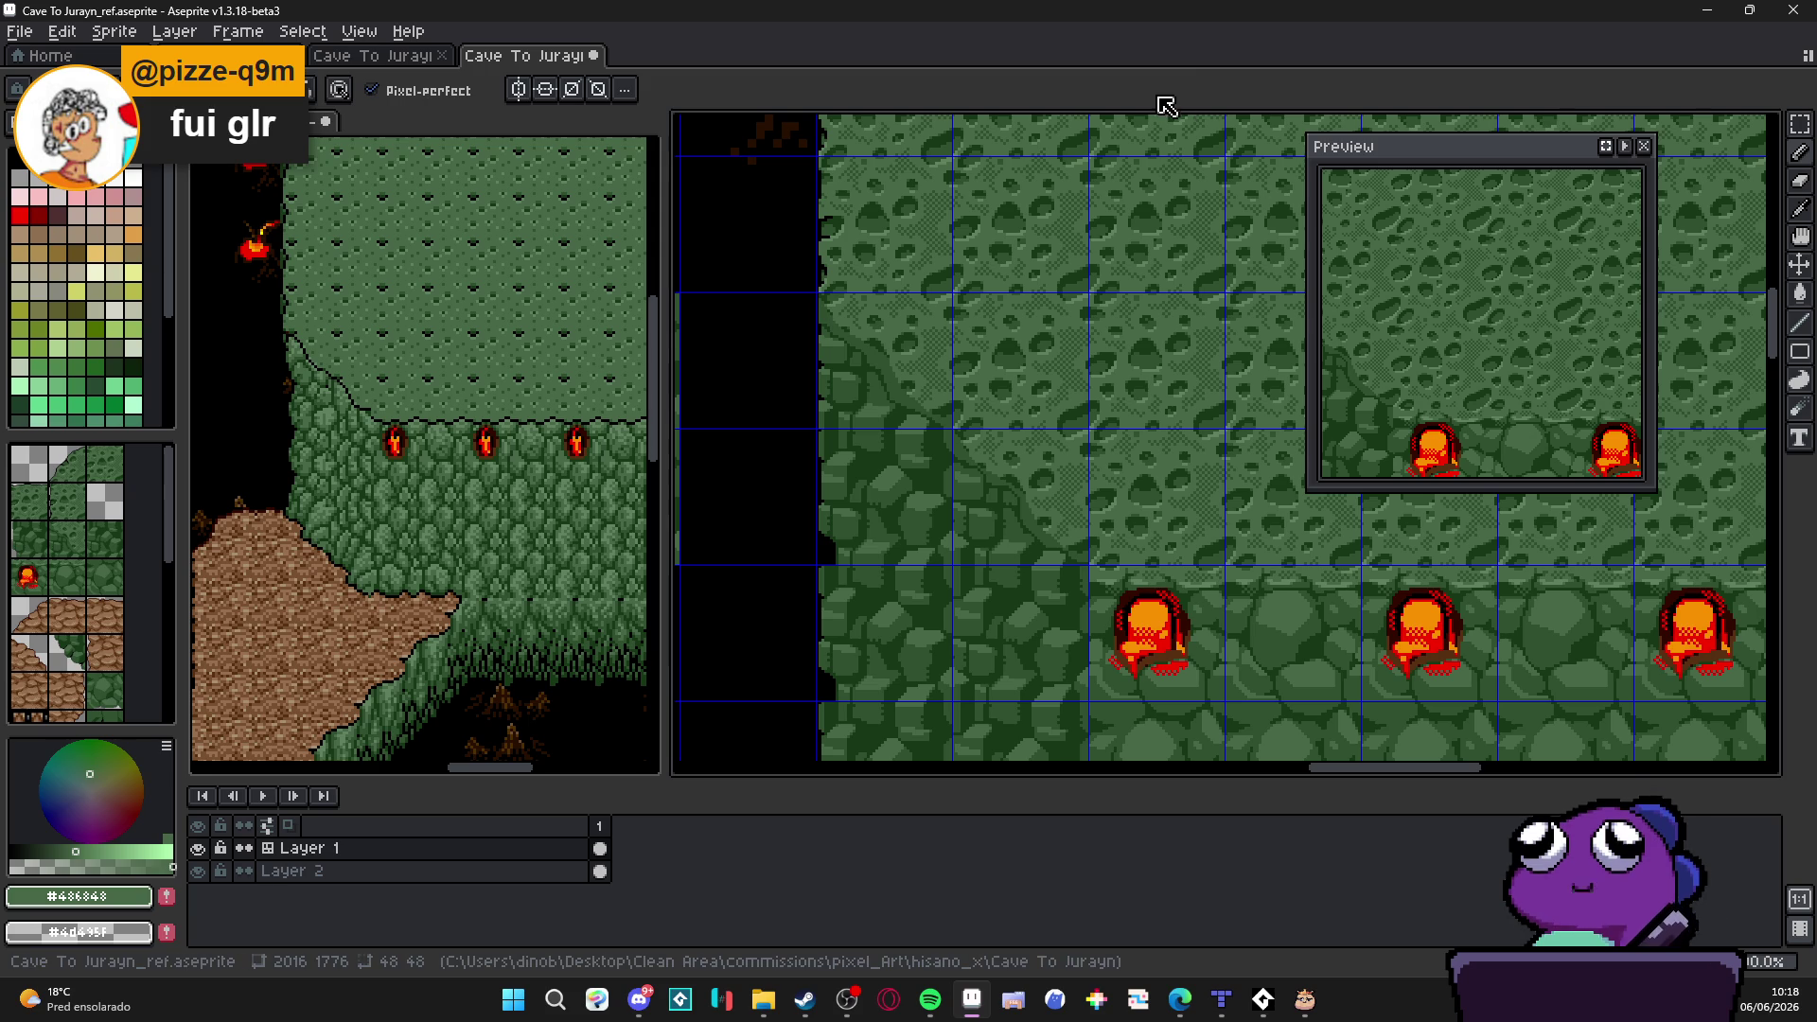
pyautogui.scroll(1, 1049, 664)
pyautogui.scroll(1, 1044, 653)
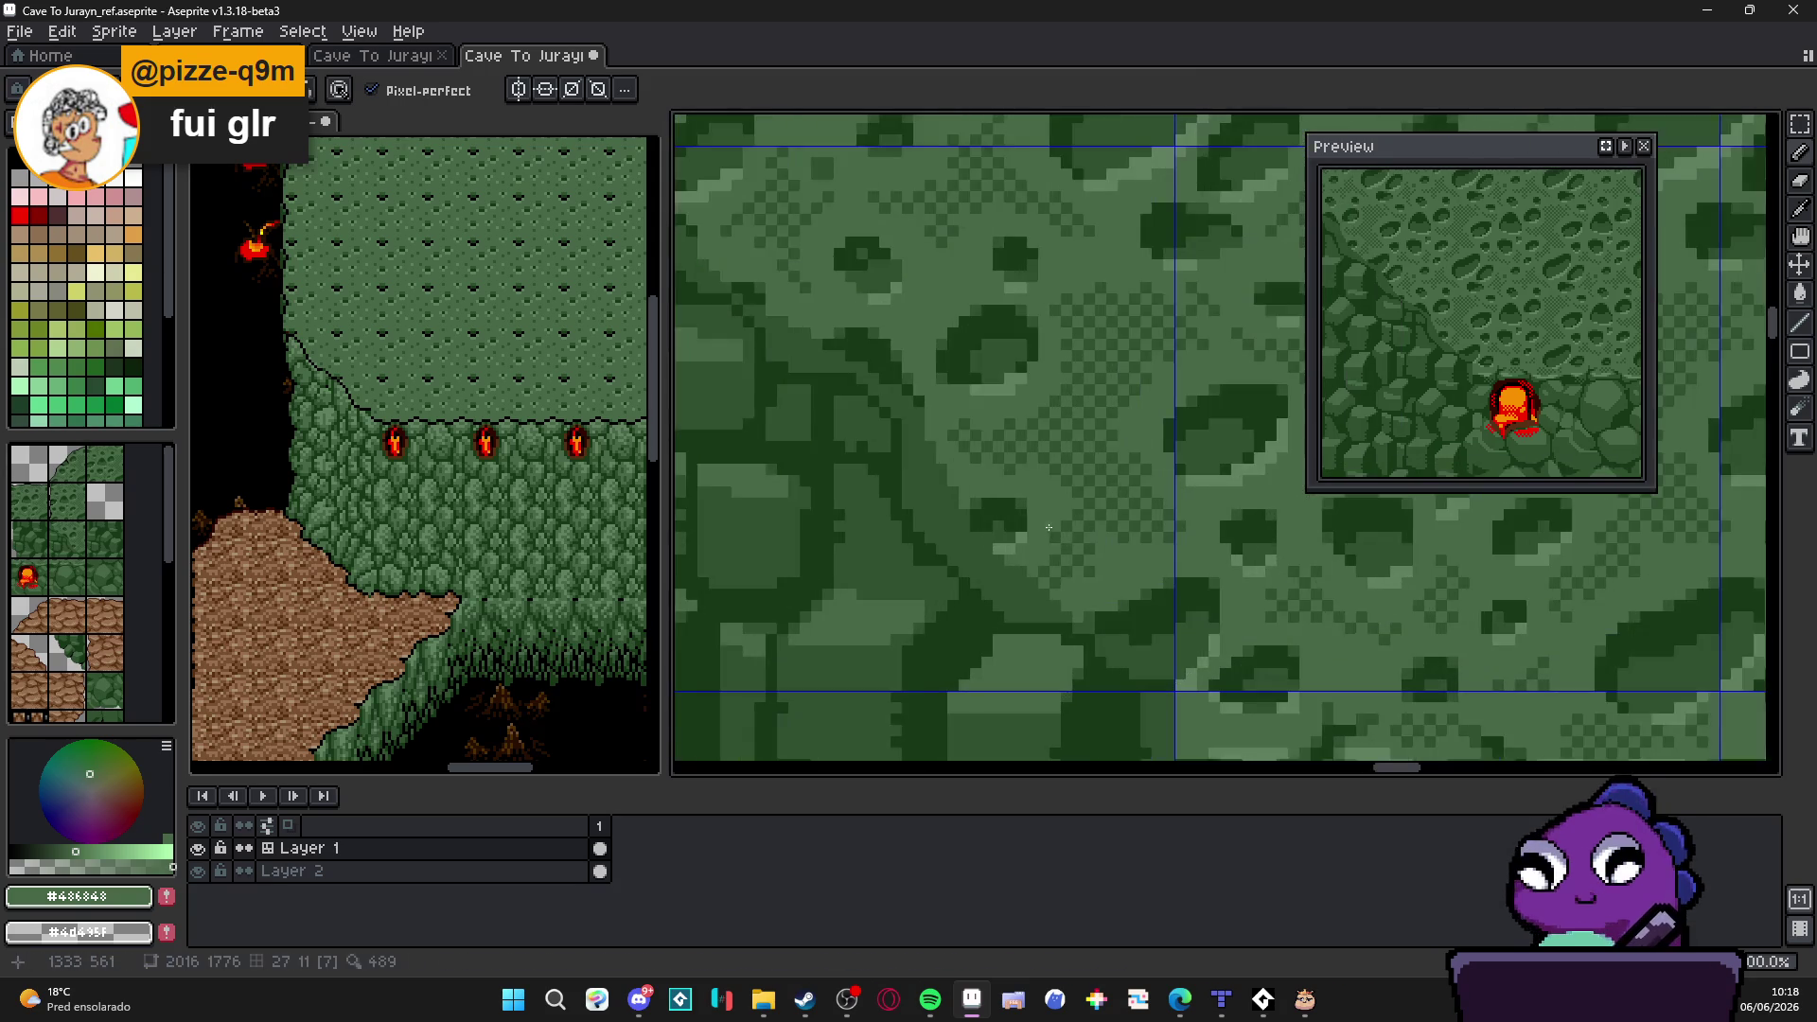
pyautogui.scroll(1, 1037, 639)
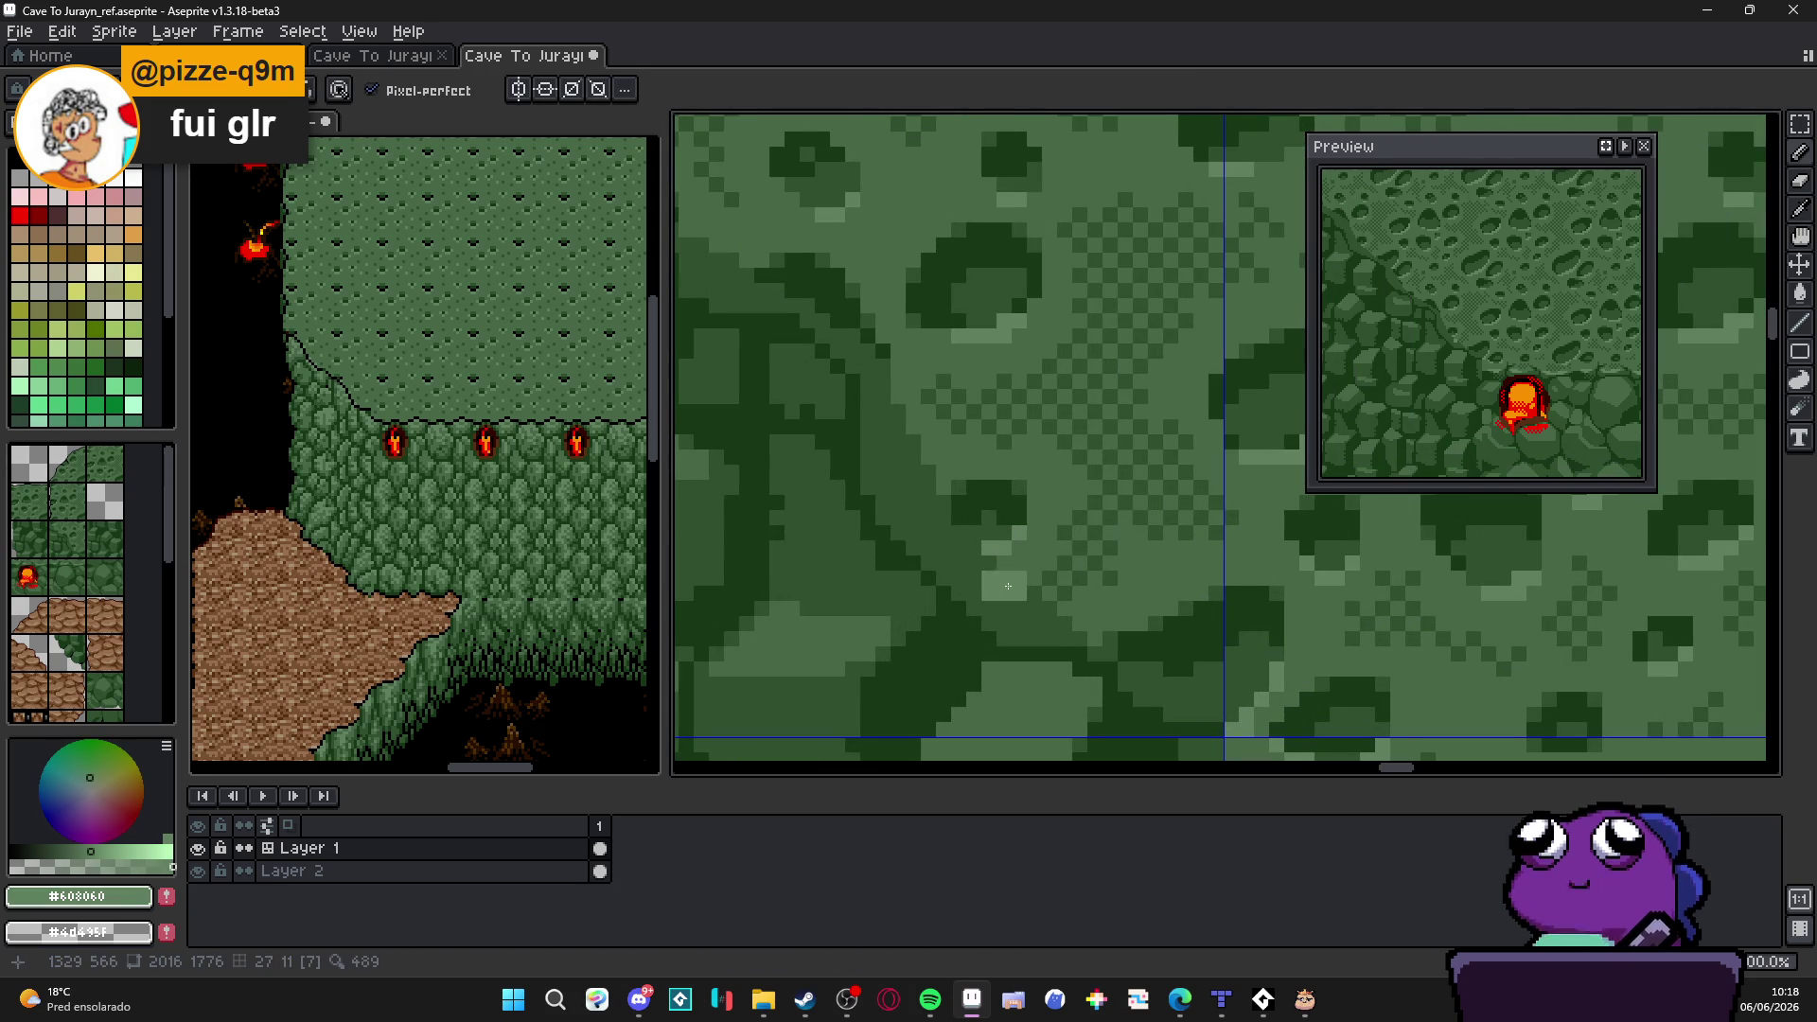
# Step: Paint light-green #608060 highlight pixels along the rock edge, running diagonally up-left
pyautogui.moveTo(1002, 576); pyautogui.dragTo(1058, 627)
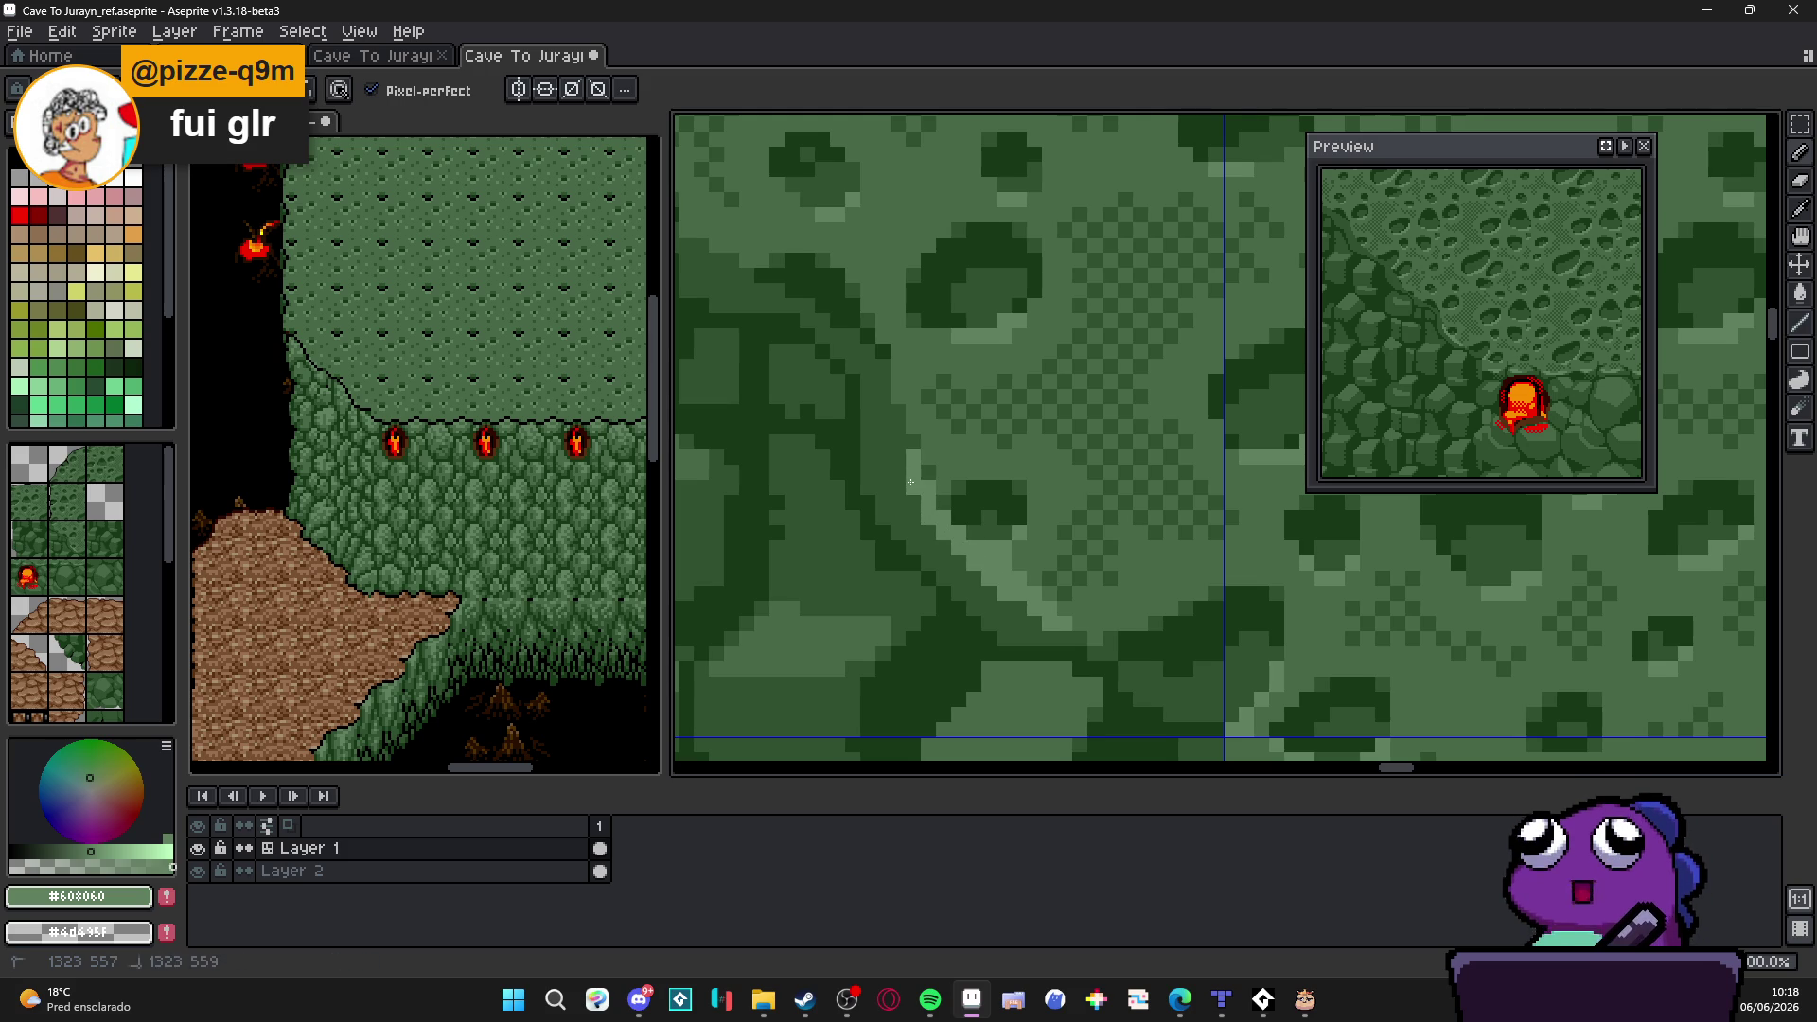
pyautogui.hscroll(3, 910, 483)
pyautogui.hscroll(-4, 1013, 601)
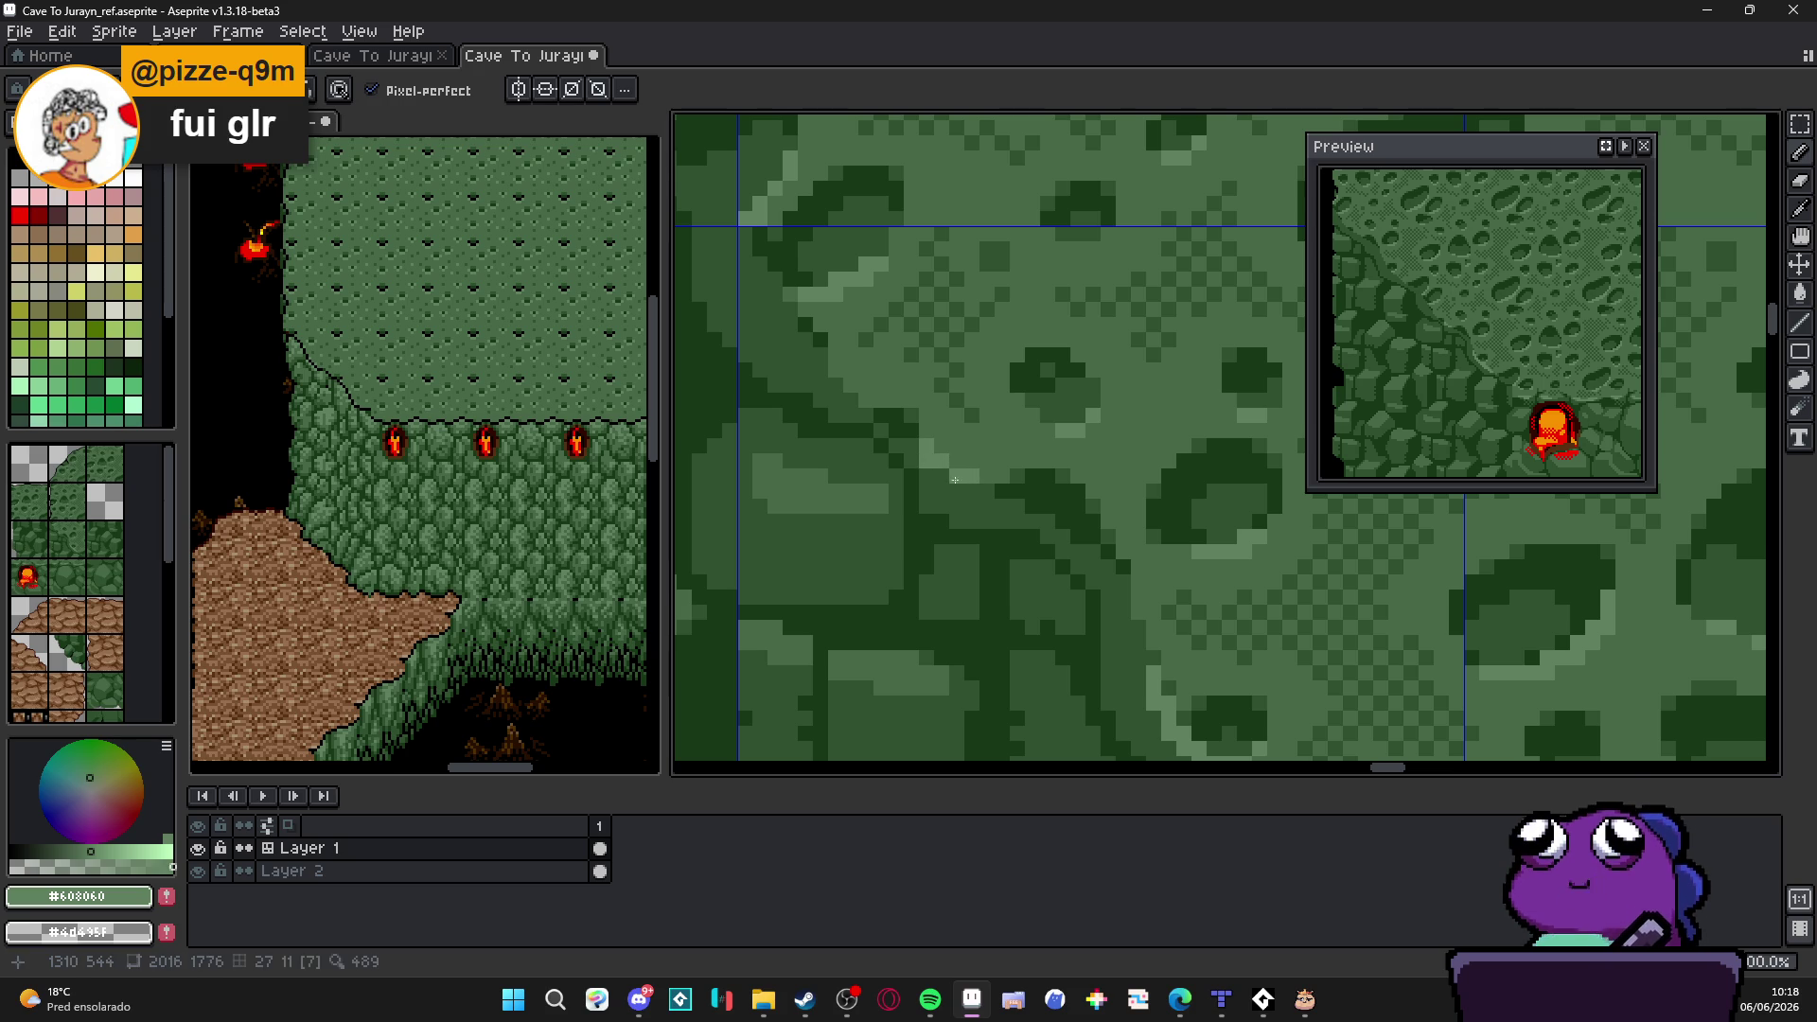
pyautogui.scroll(-2, 943, 480)
pyautogui.scroll(1, 948, 488)
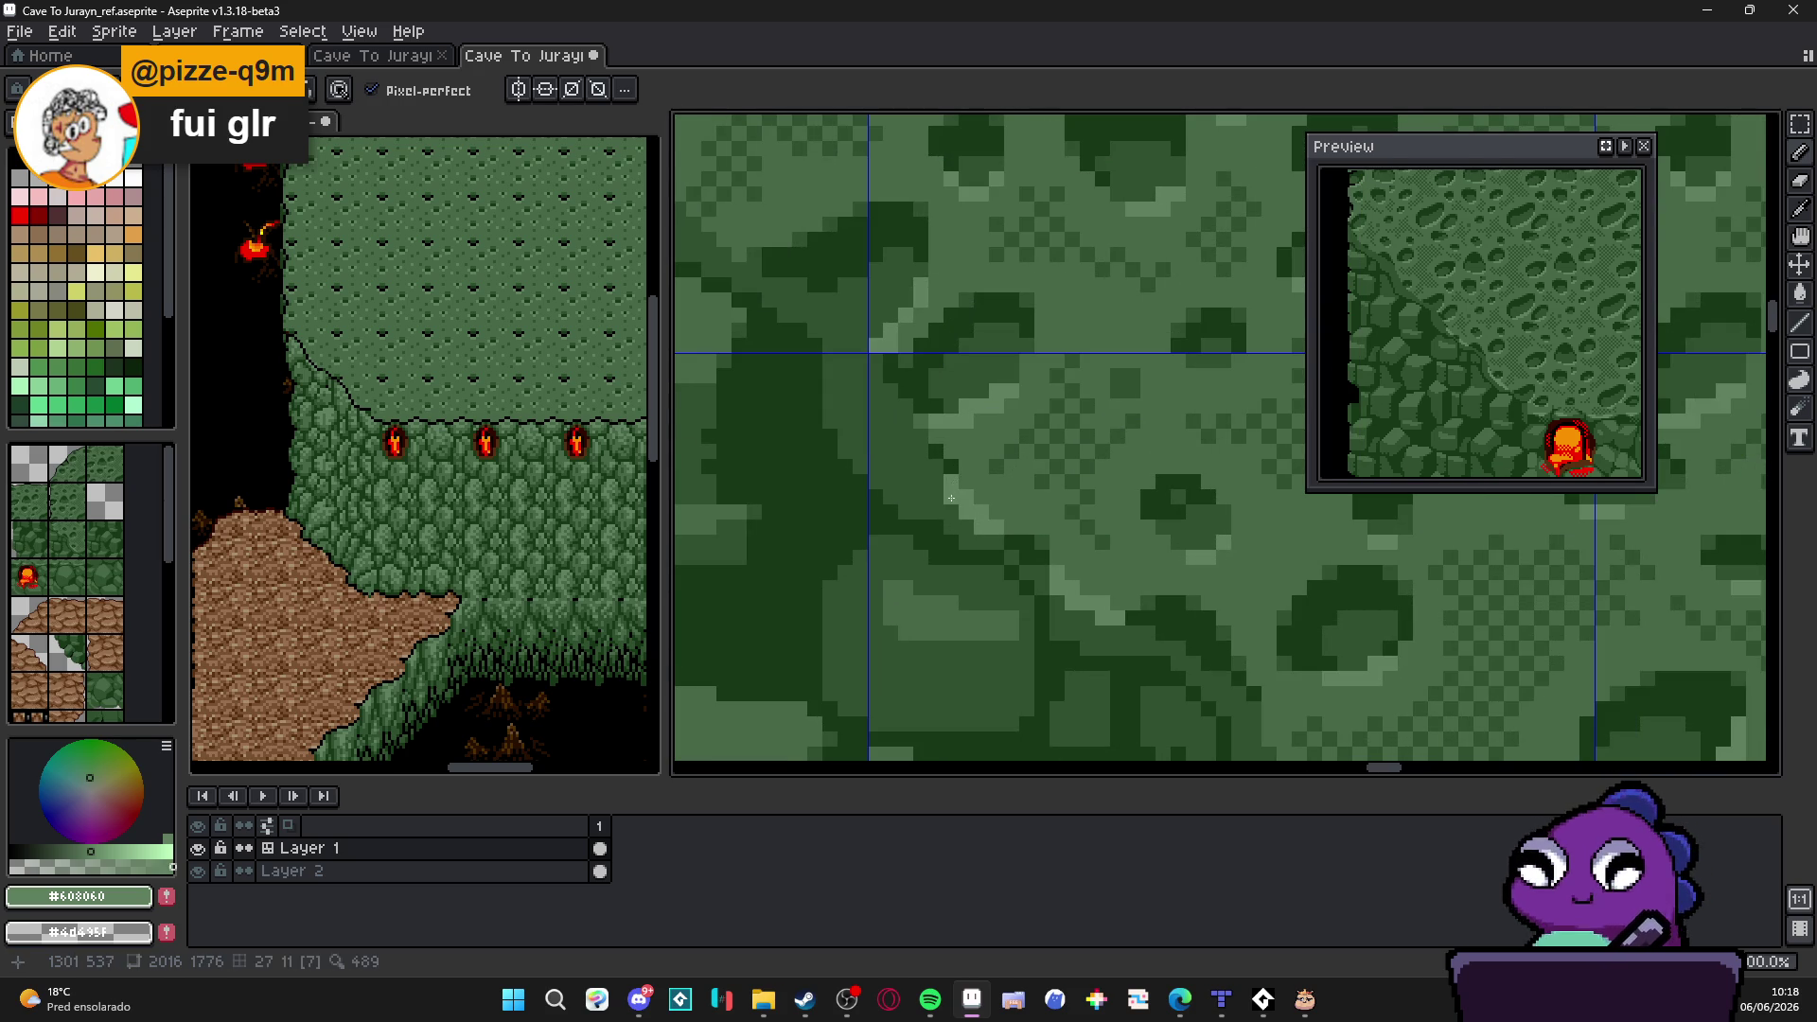
pyautogui.scroll(-1, 996, 529)
pyautogui.scroll(-1, 1003, 528)
pyautogui.scroll(1, 1004, 527)
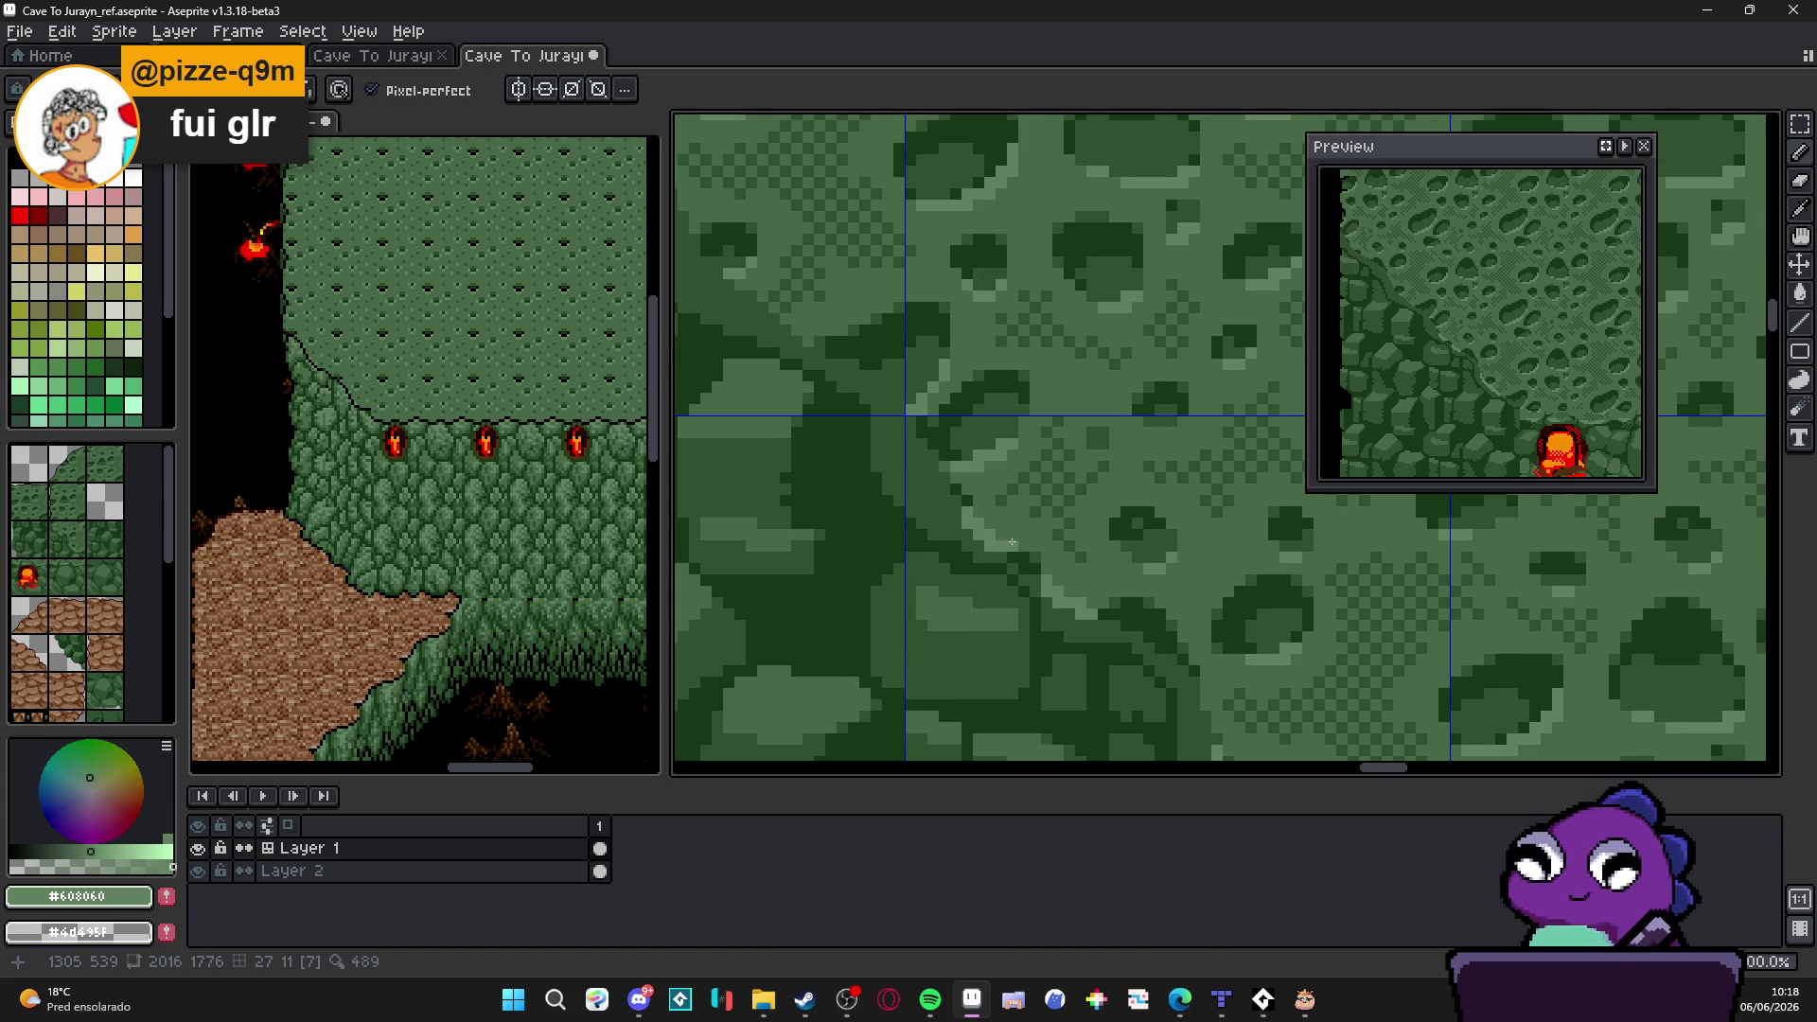
pyautogui.scroll(1, 994, 526)
pyautogui.scroll(1, 967, 497)
pyautogui.scroll(1, 922, 426)
pyautogui.moveTo(925, 419); pyautogui.dragTo(947, 419)
pyautogui.click(878, 397)
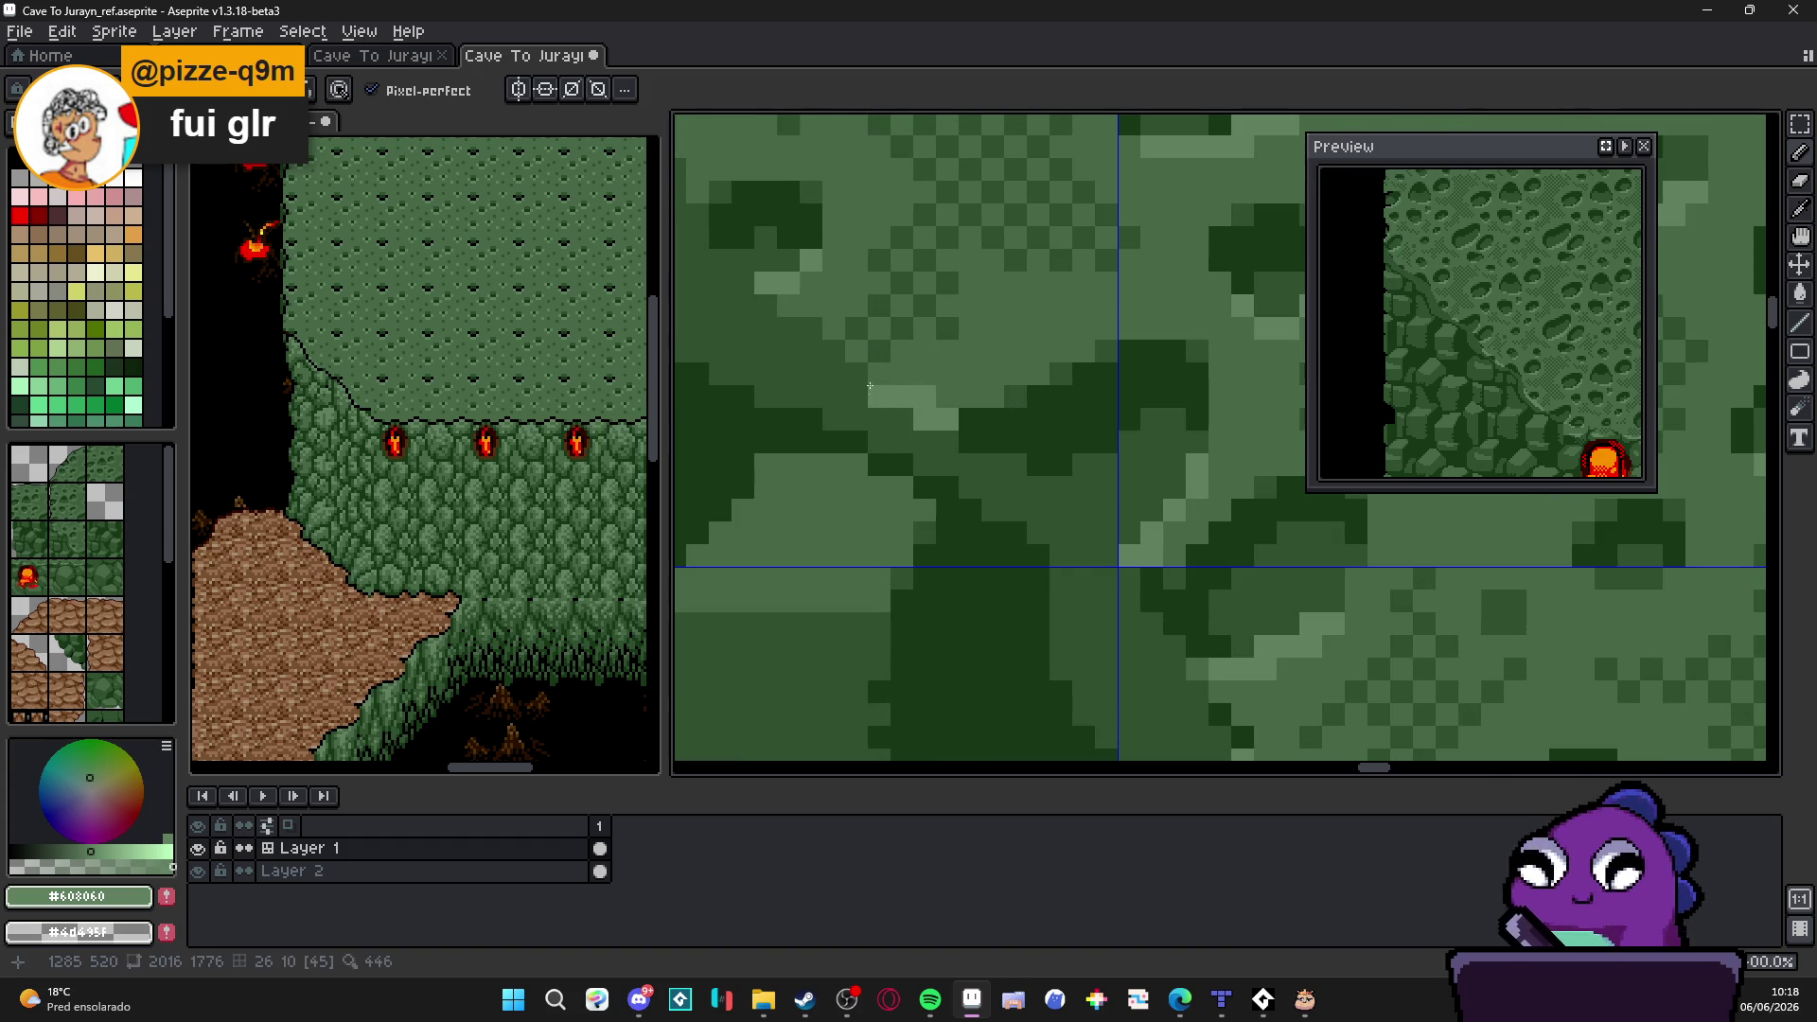
pyautogui.click(834, 352)
pyautogui.click(804, 346)
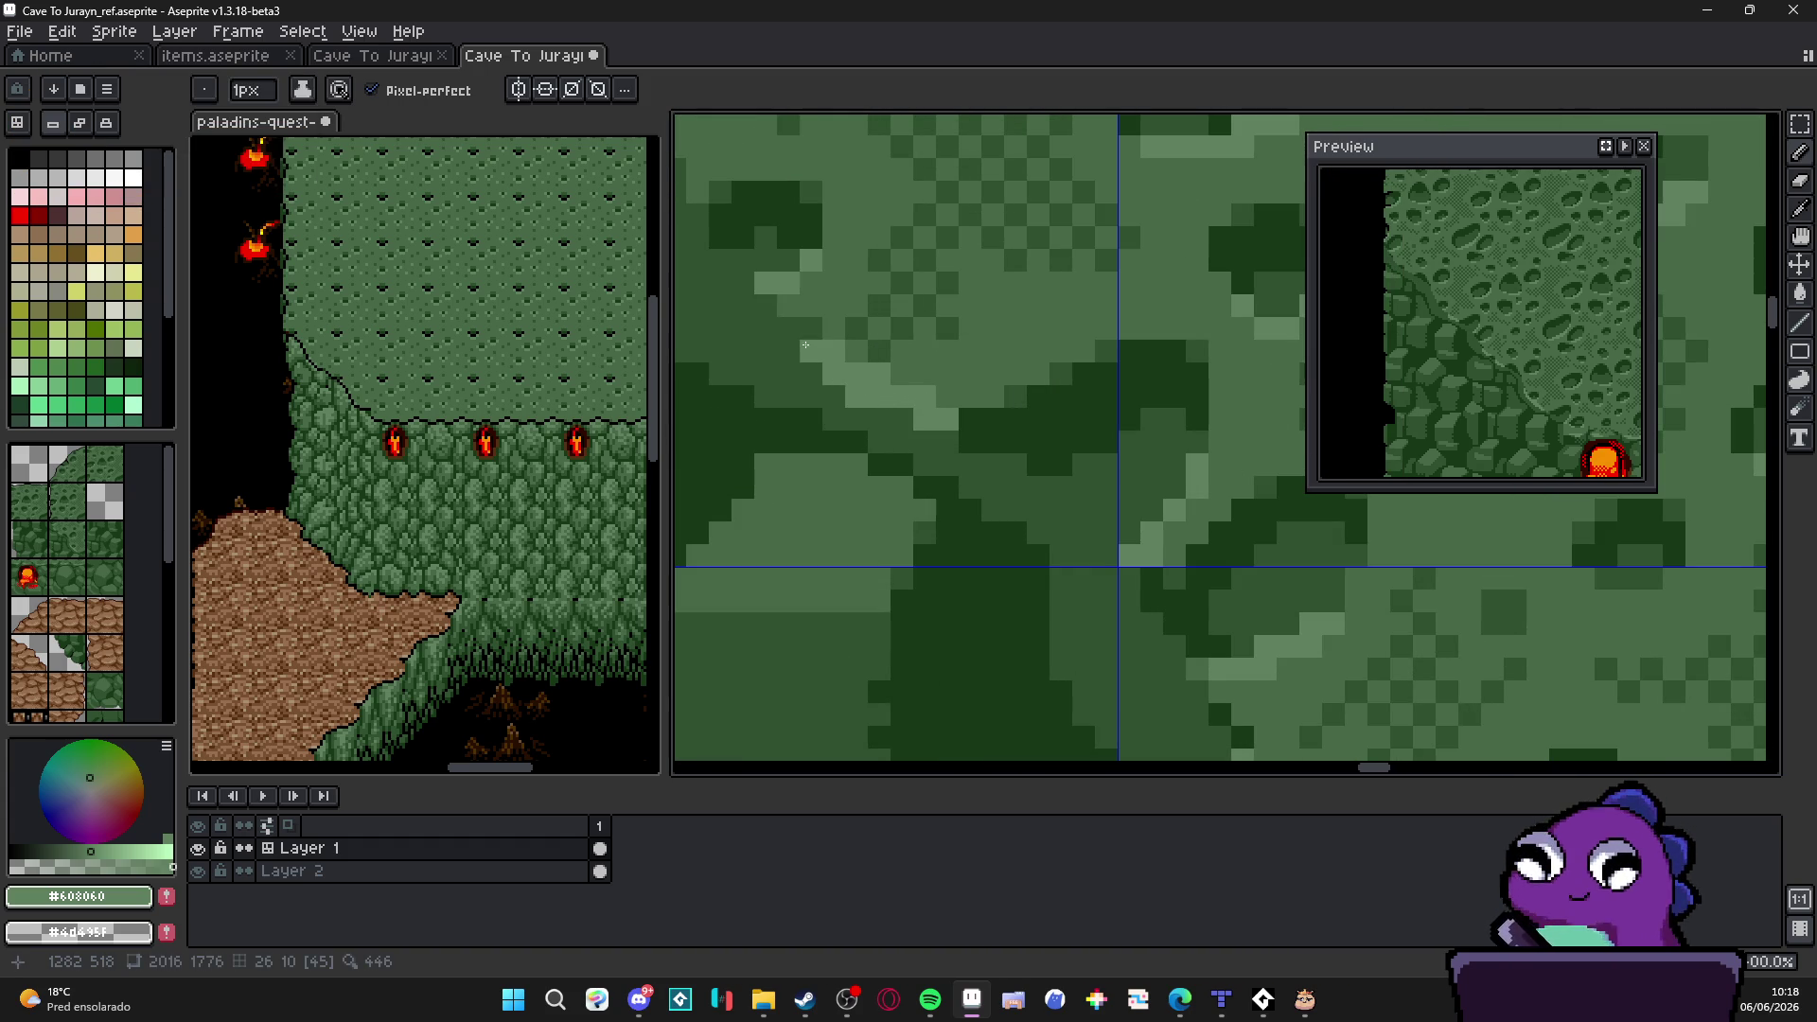
pyautogui.scroll(-2, 973, 652)
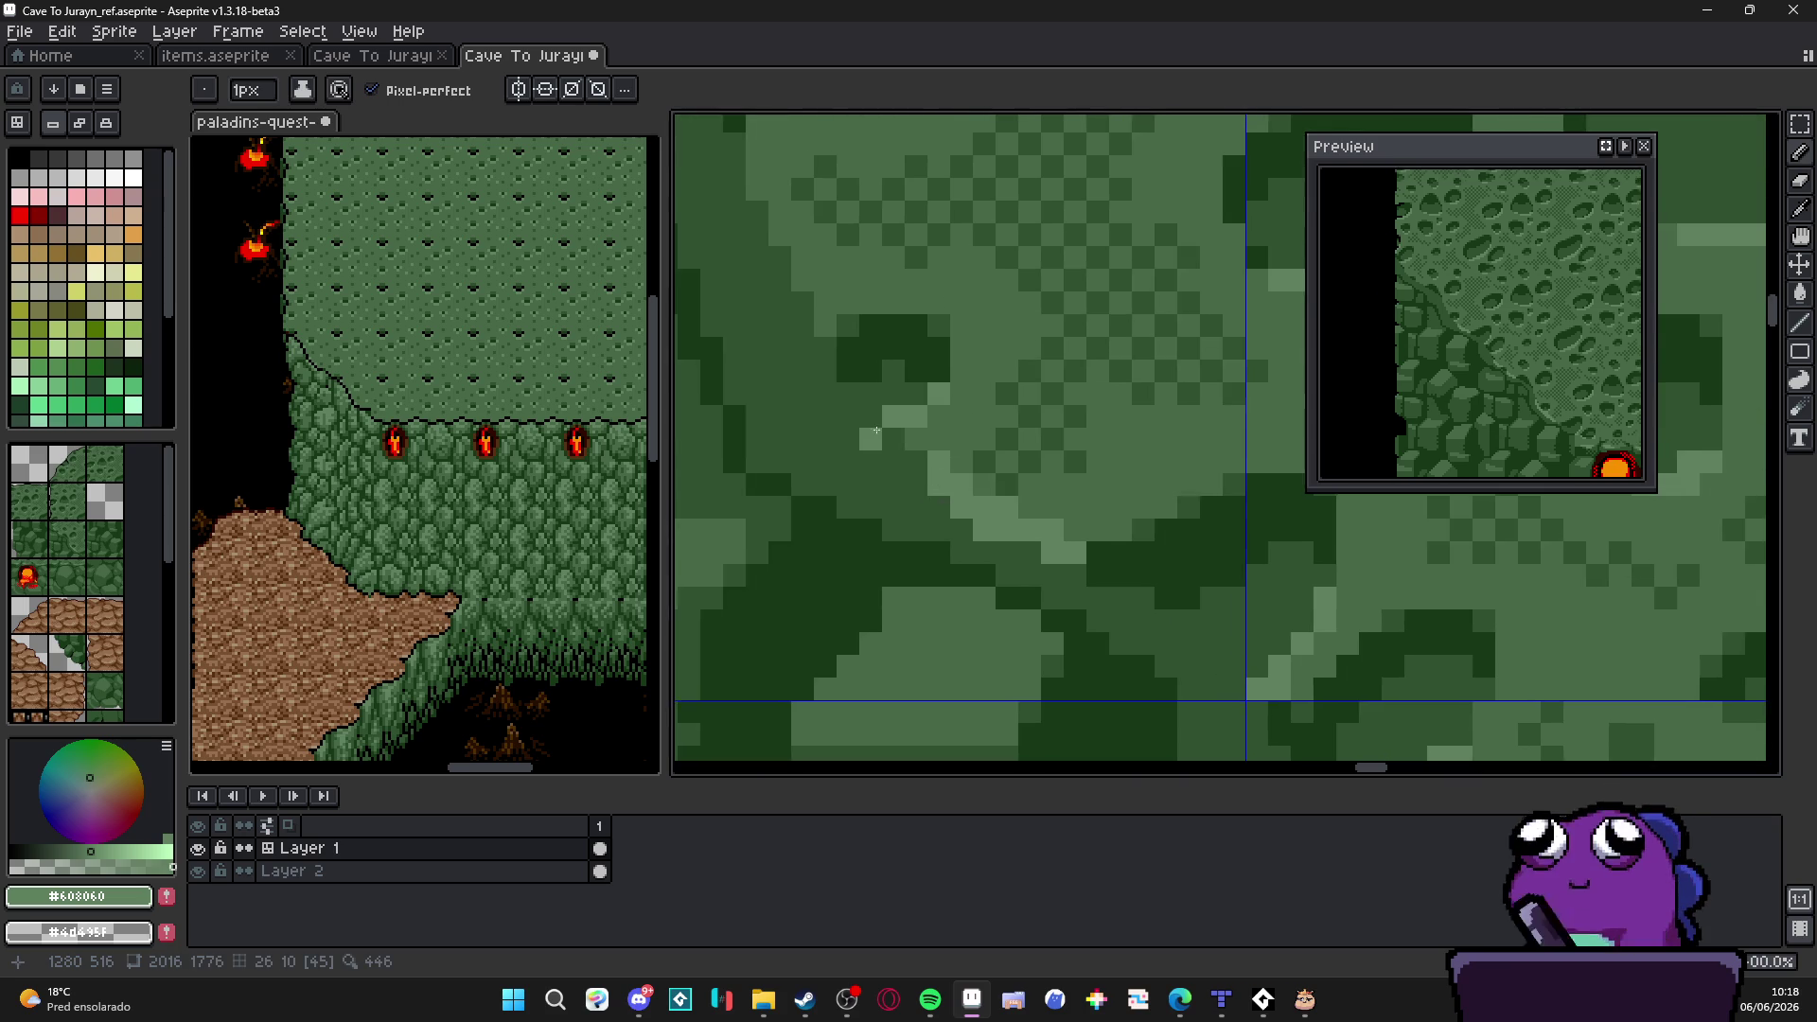
pyautogui.scroll(2, 973, 652)
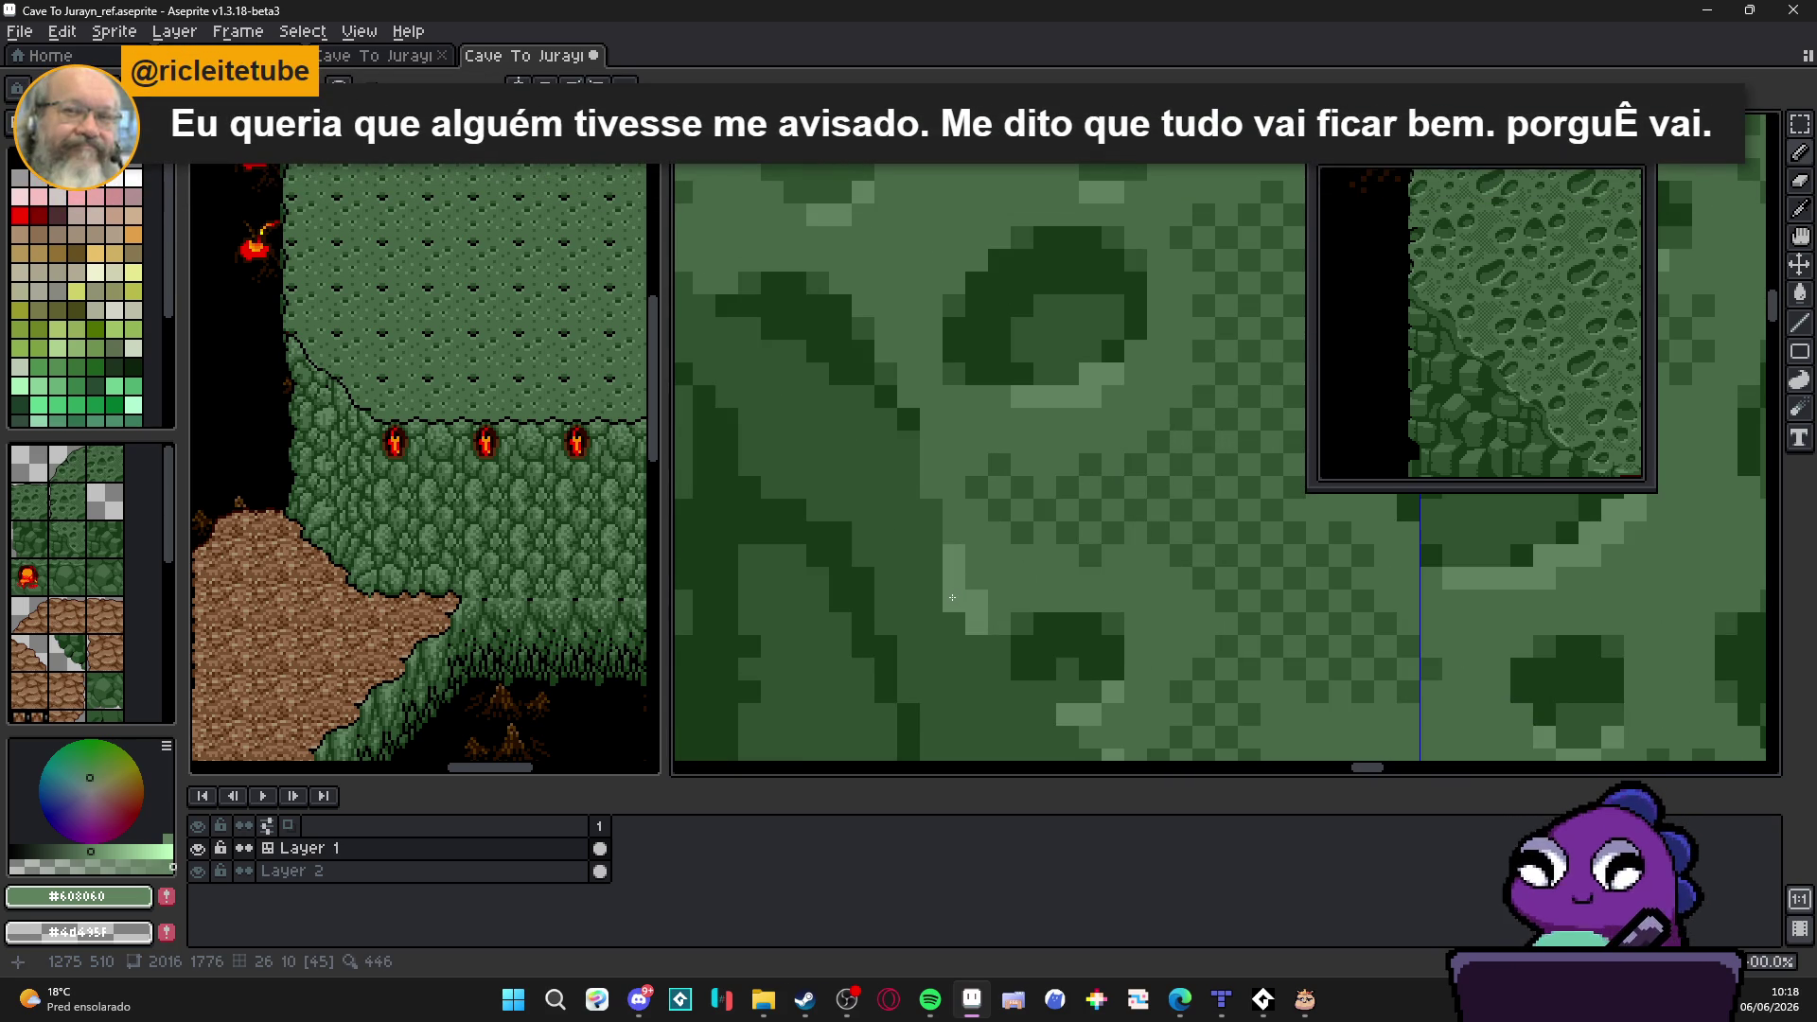
# Step: Extend the light-green highlight strip from the lower diagonal back up-left to finish the contour
pyautogui.click(932, 532)
pyautogui.click(932, 510)
pyautogui.click(999, 625)
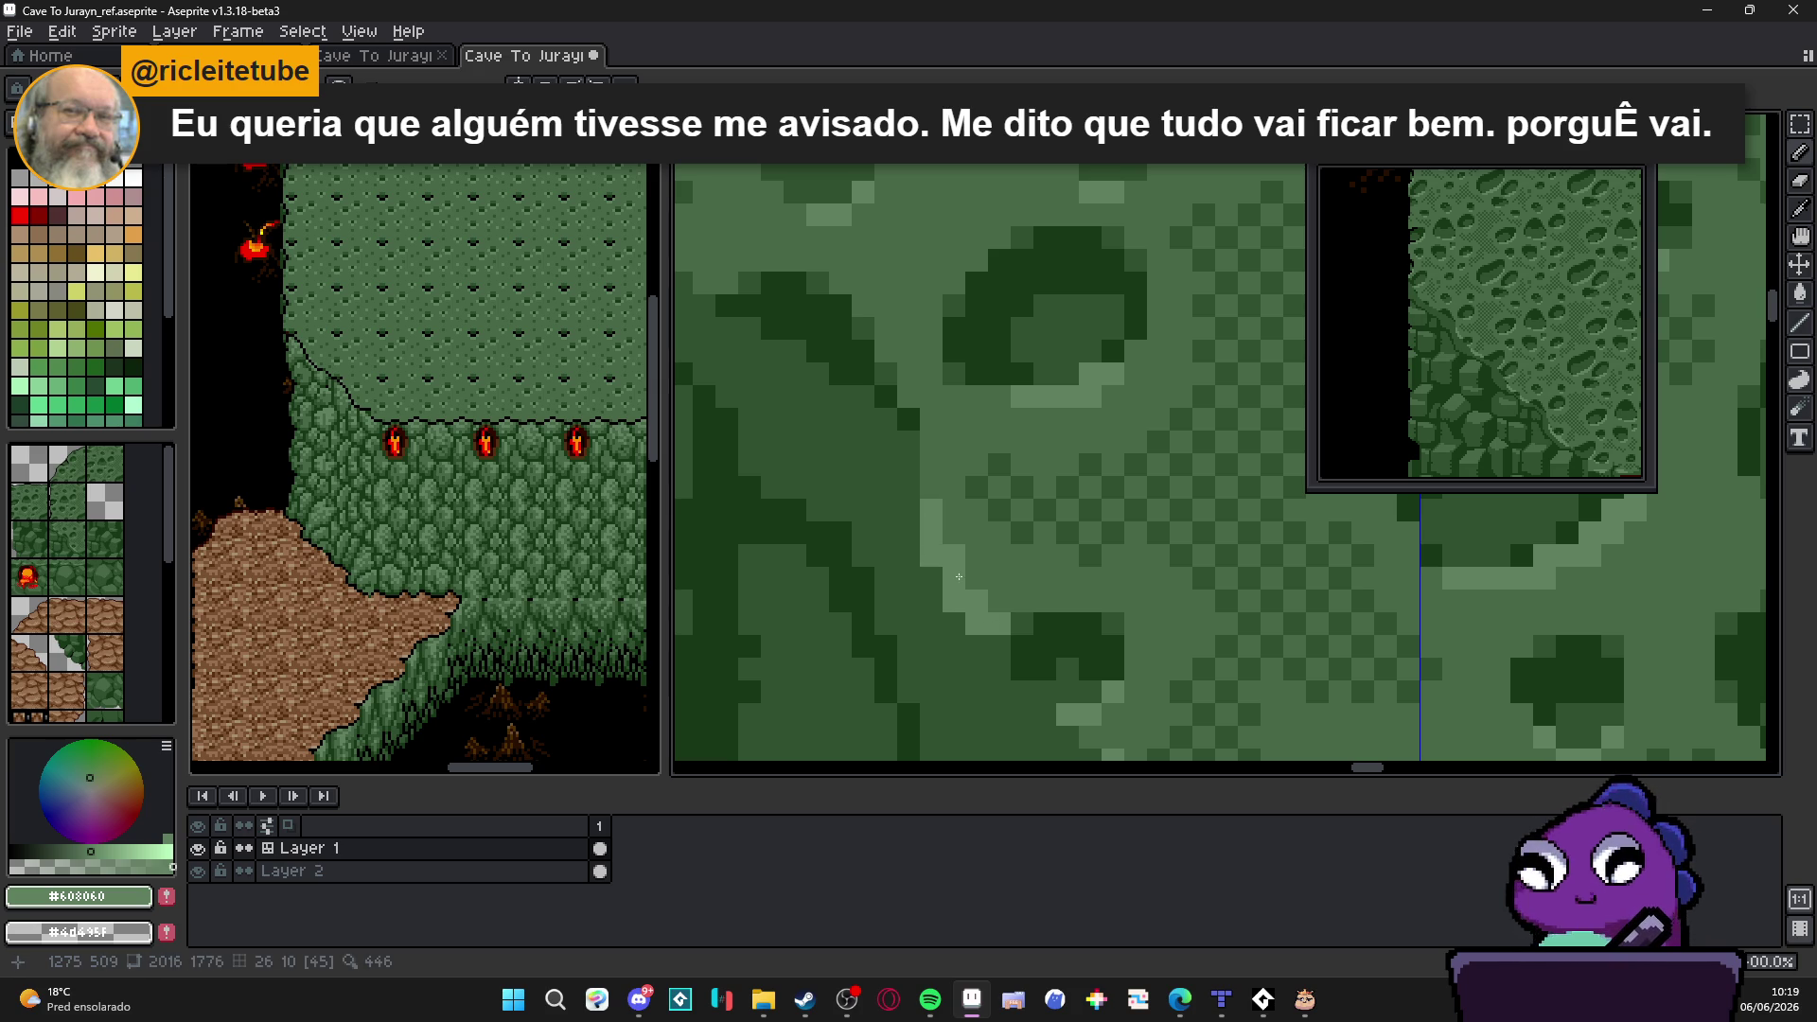
pyautogui.scroll(-2, 994, 612)
pyautogui.scroll(-1, 974, 616)
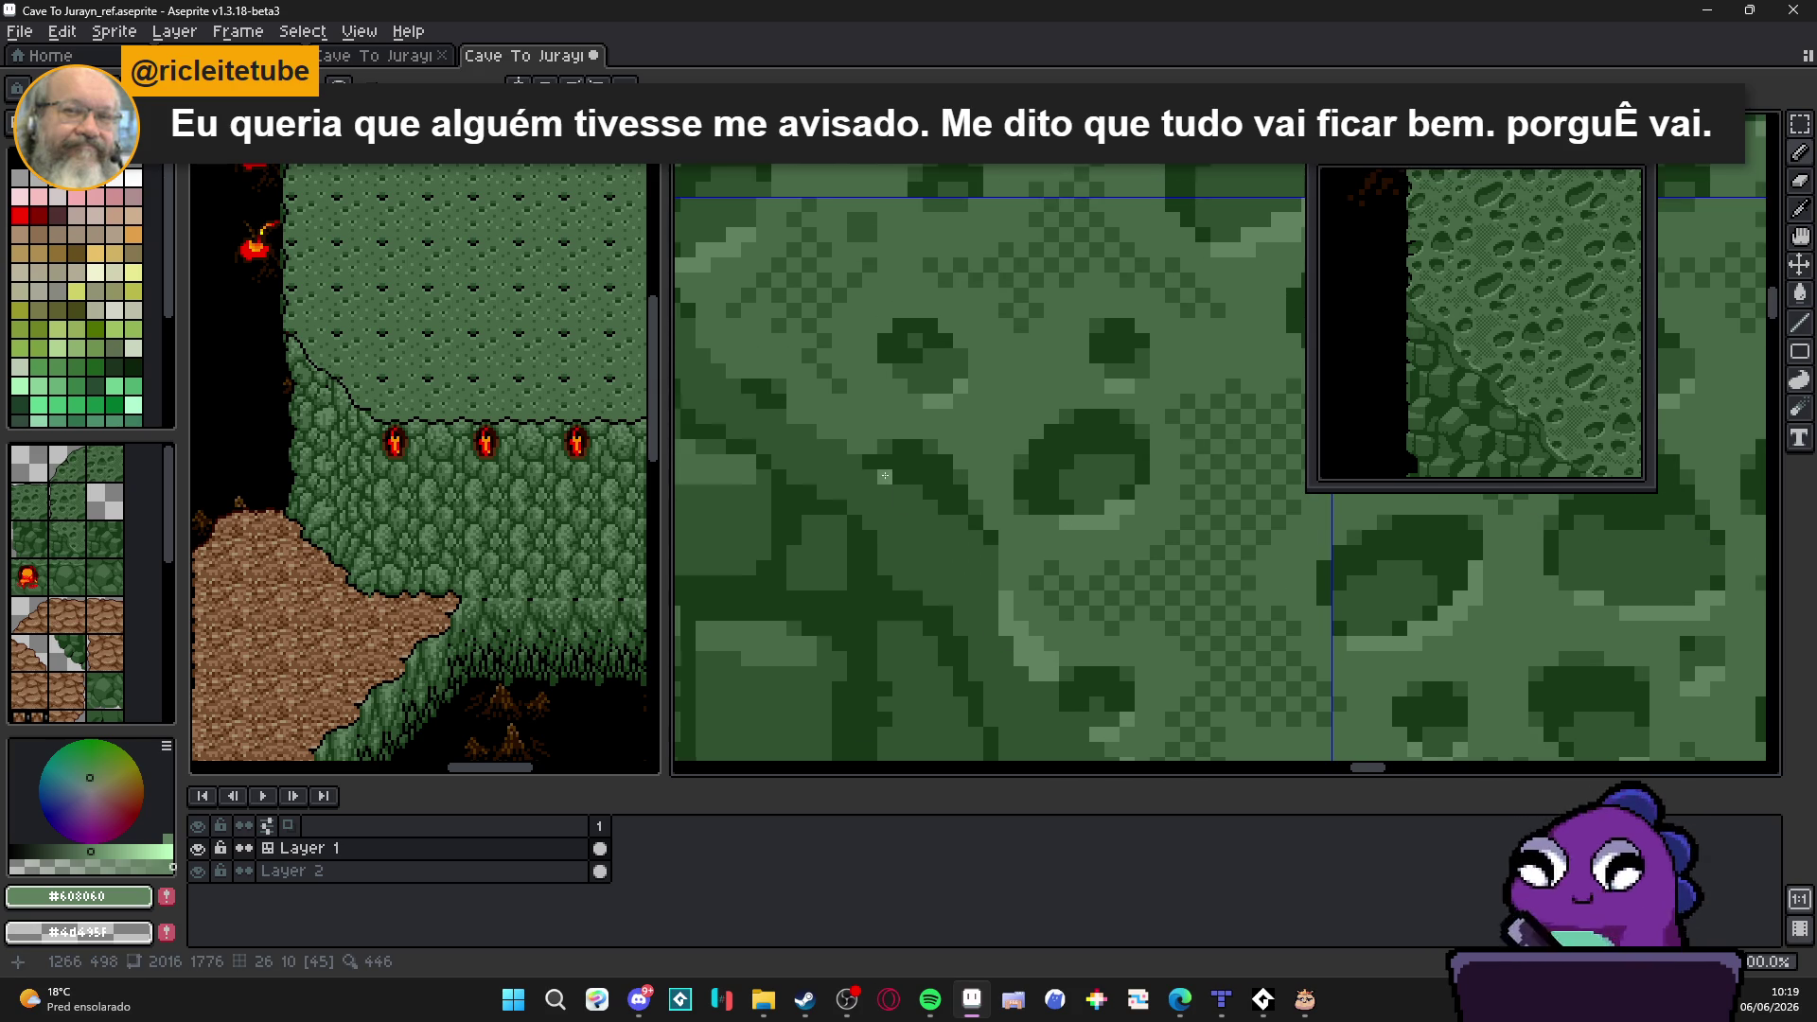
pyautogui.scroll(1, 995, 569)
pyautogui.scroll(2, 1006, 520)
pyautogui.click(977, 523)
pyautogui.click(937, 500)
pyautogui.click(920, 478)
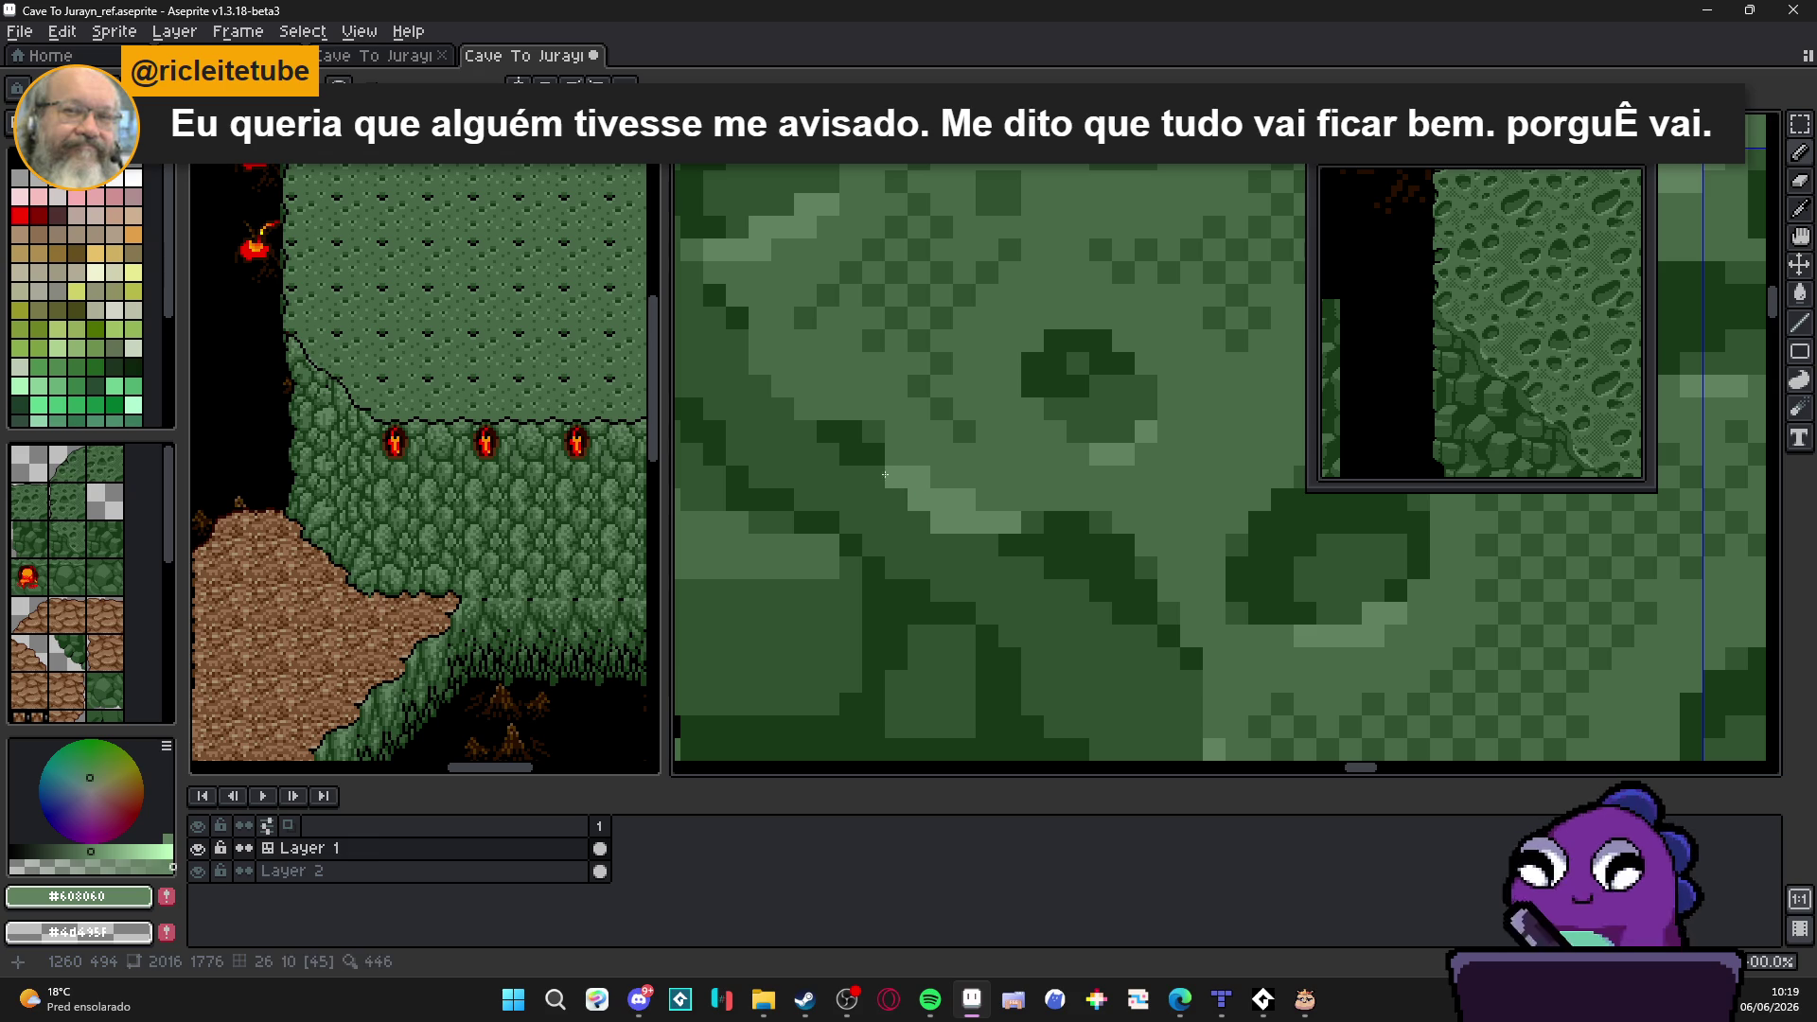
pyautogui.click(783, 386)
pyautogui.click(785, 409)
pyautogui.click(762, 387)
pyautogui.scroll(-2, 759, 368)
pyautogui.scroll(2, 805, 427)
pyautogui.scroll(-2, 817, 431)
pyautogui.scroll(1, 851, 454)
pyautogui.scroll(-1, 895, 476)
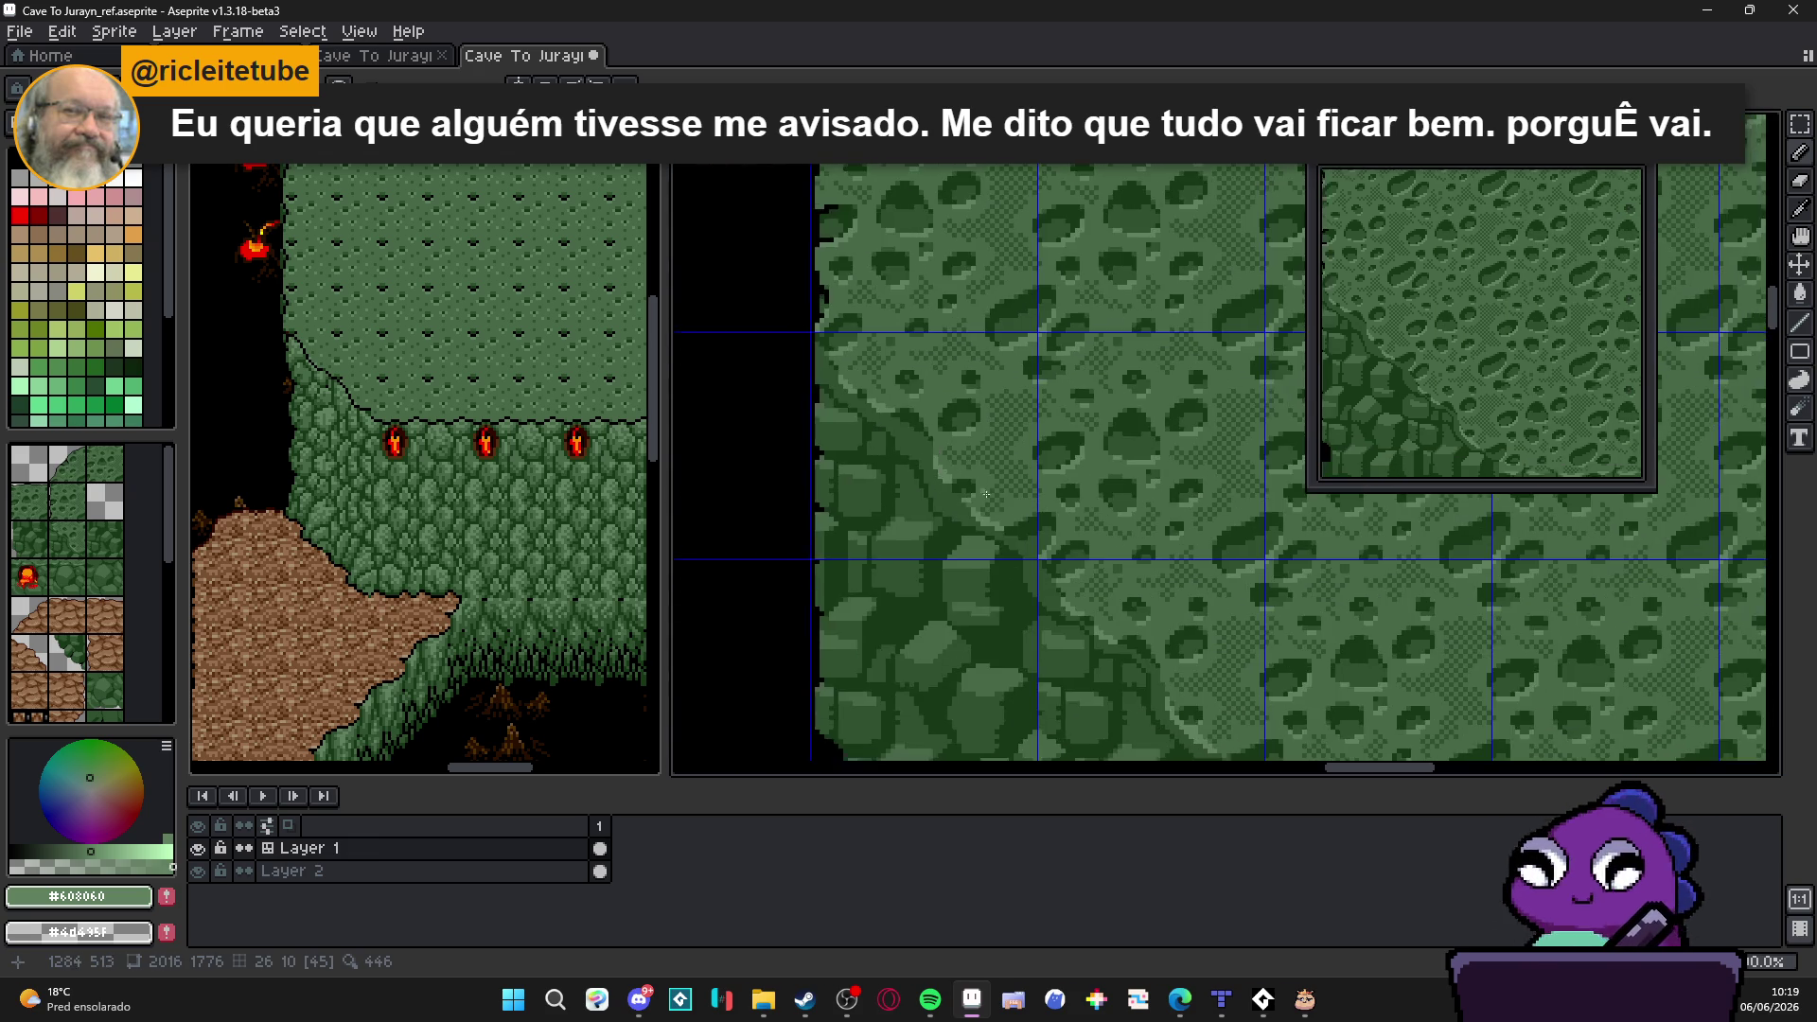
pyautogui.scroll(2, 951, 504)
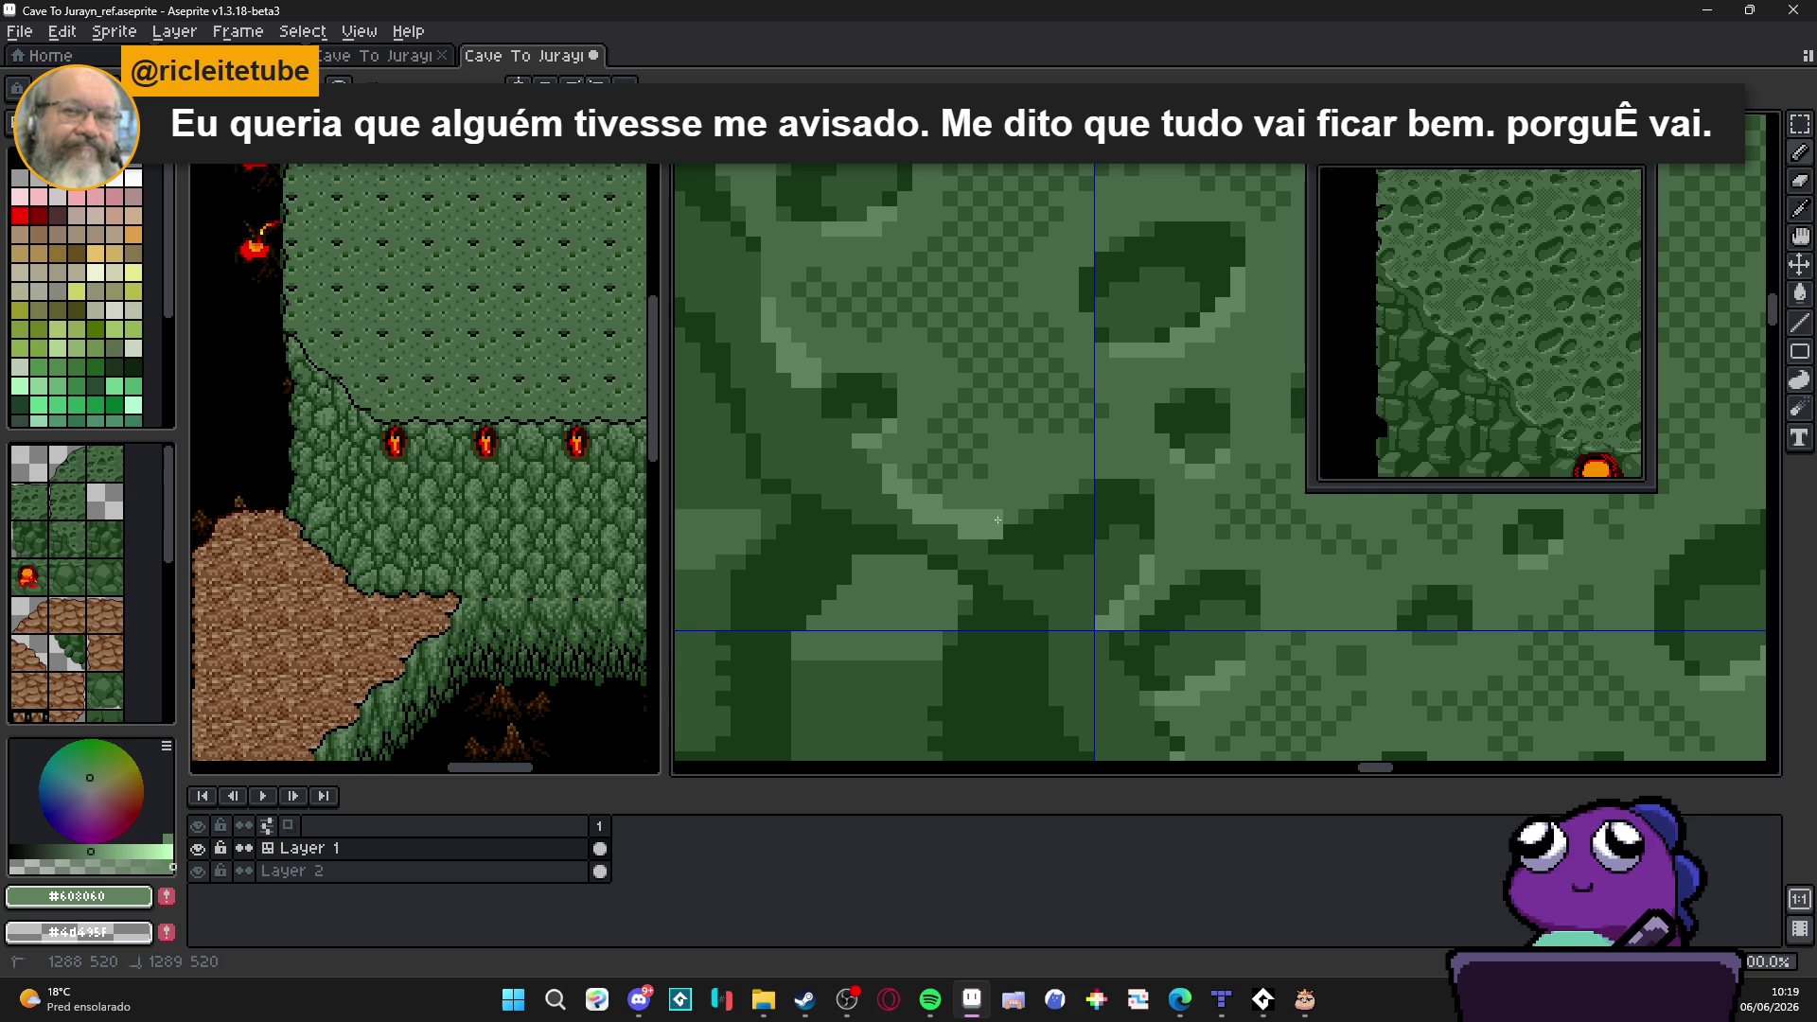
pyautogui.scroll(-1, 960, 548)
pyautogui.scroll(2, 960, 548)
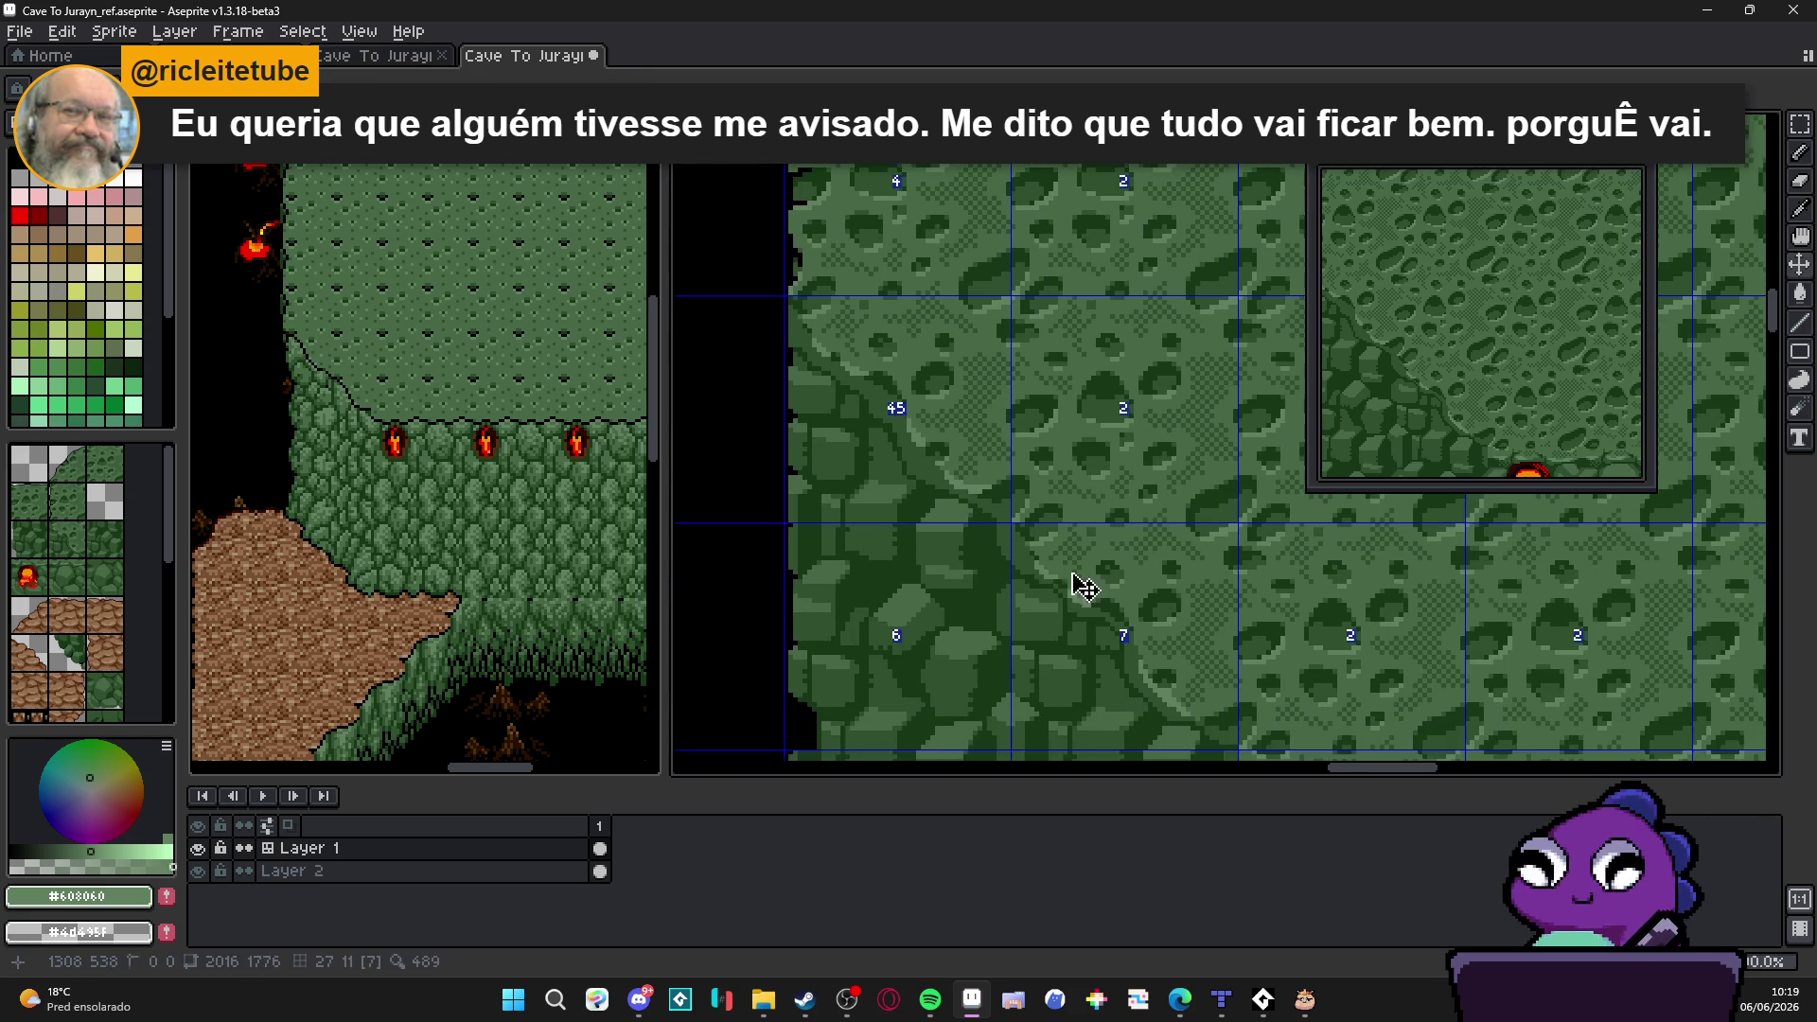
pyautogui.scroll(-1, 1035, 638)
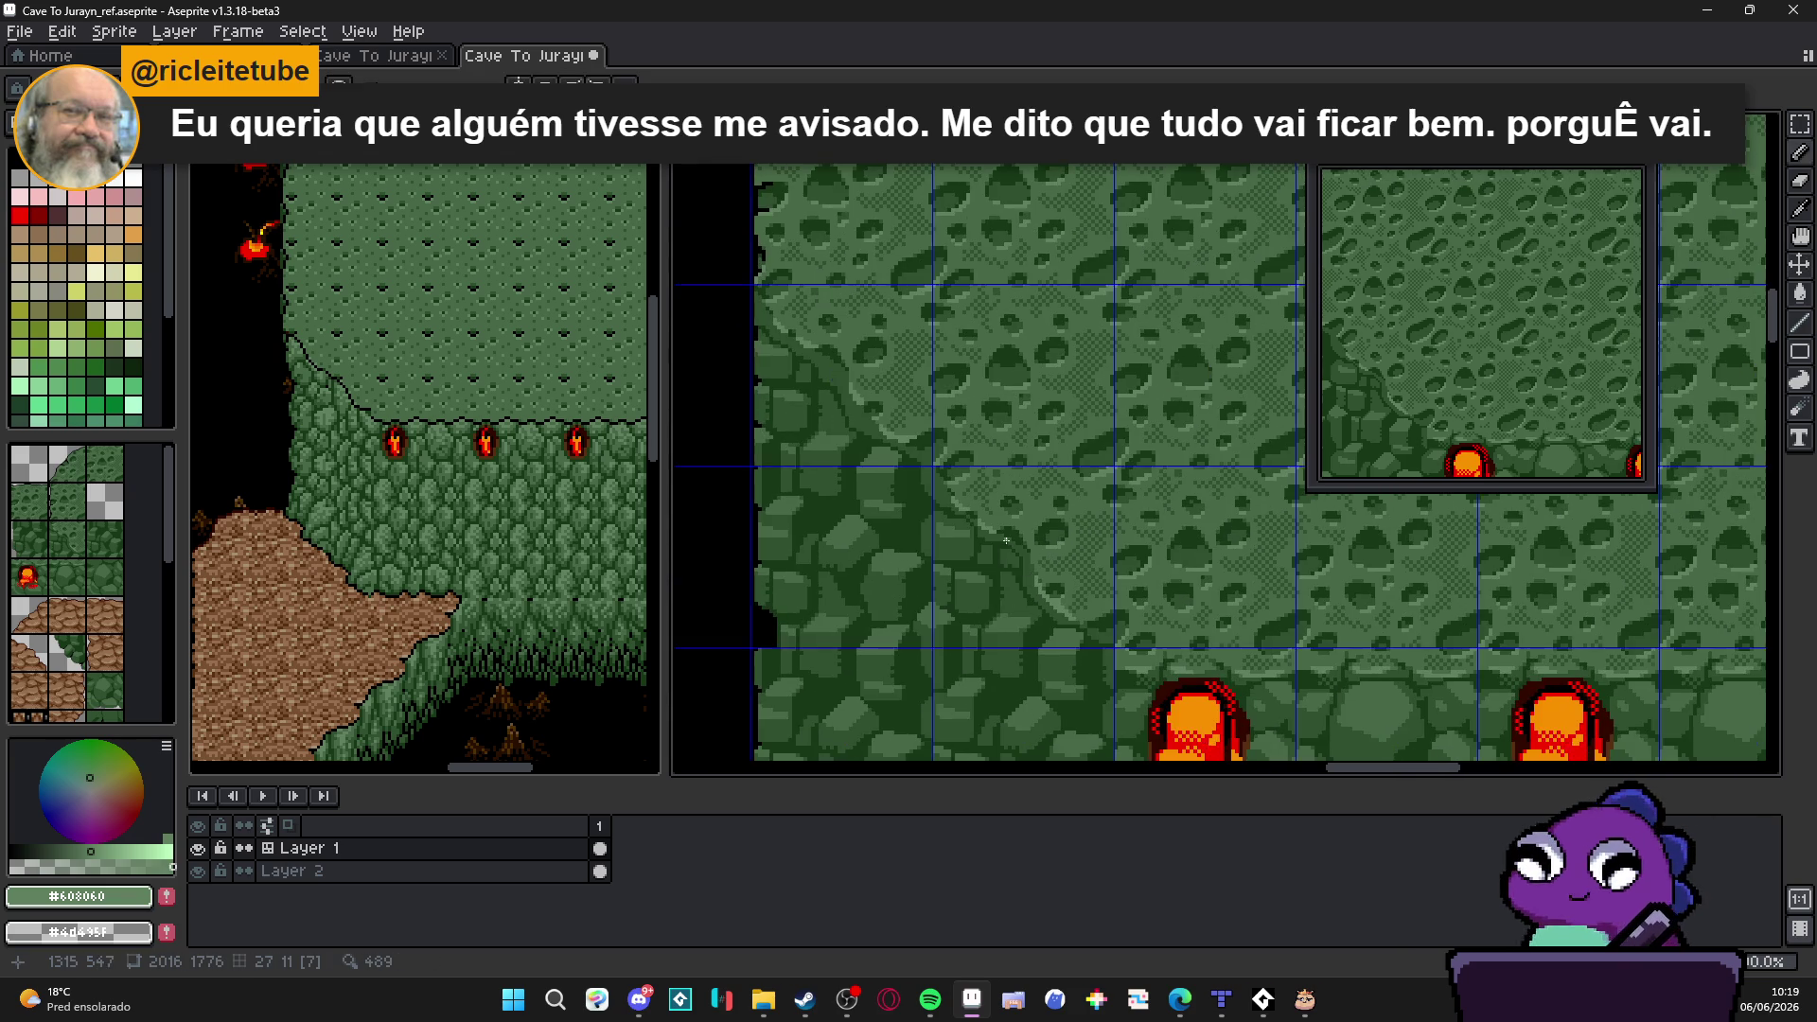
pyautogui.scroll(2, 1063, 600)
pyautogui.scroll(1, 1062, 601)
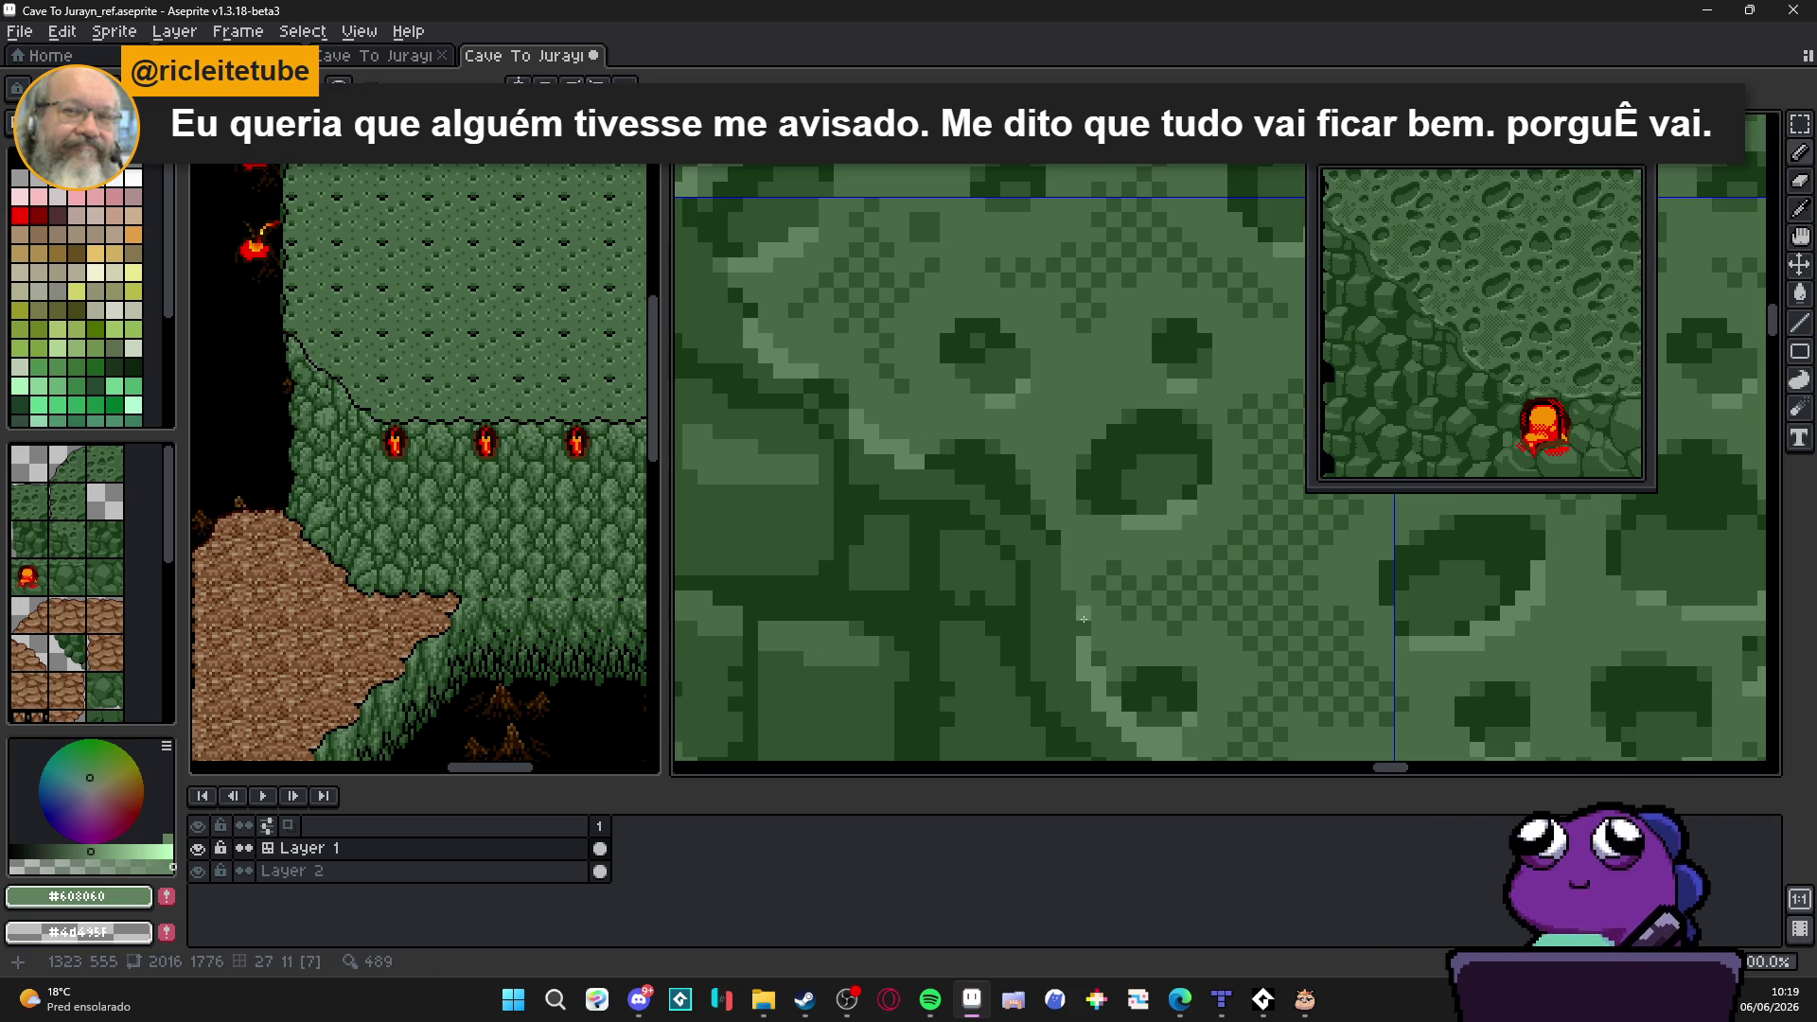
pyautogui.scroll(-2, 1048, 607)
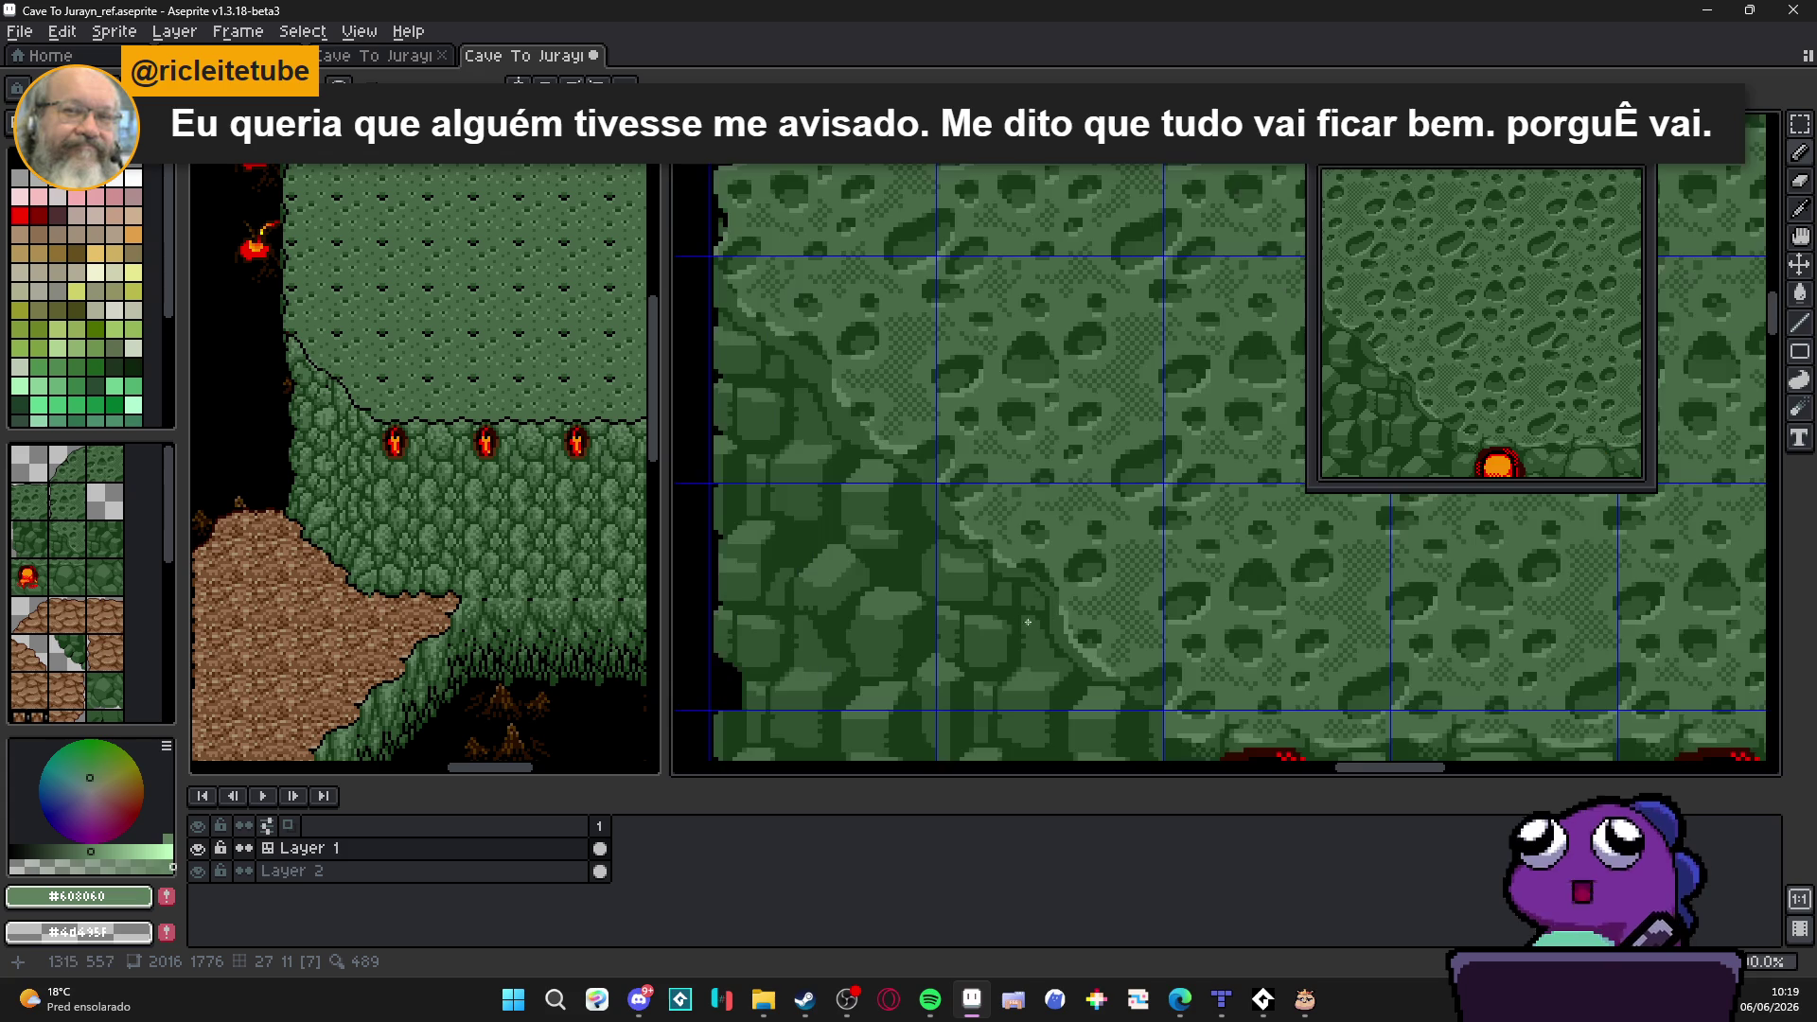
pyautogui.scroll(1, 1042, 621)
pyautogui.scroll(1, 1039, 615)
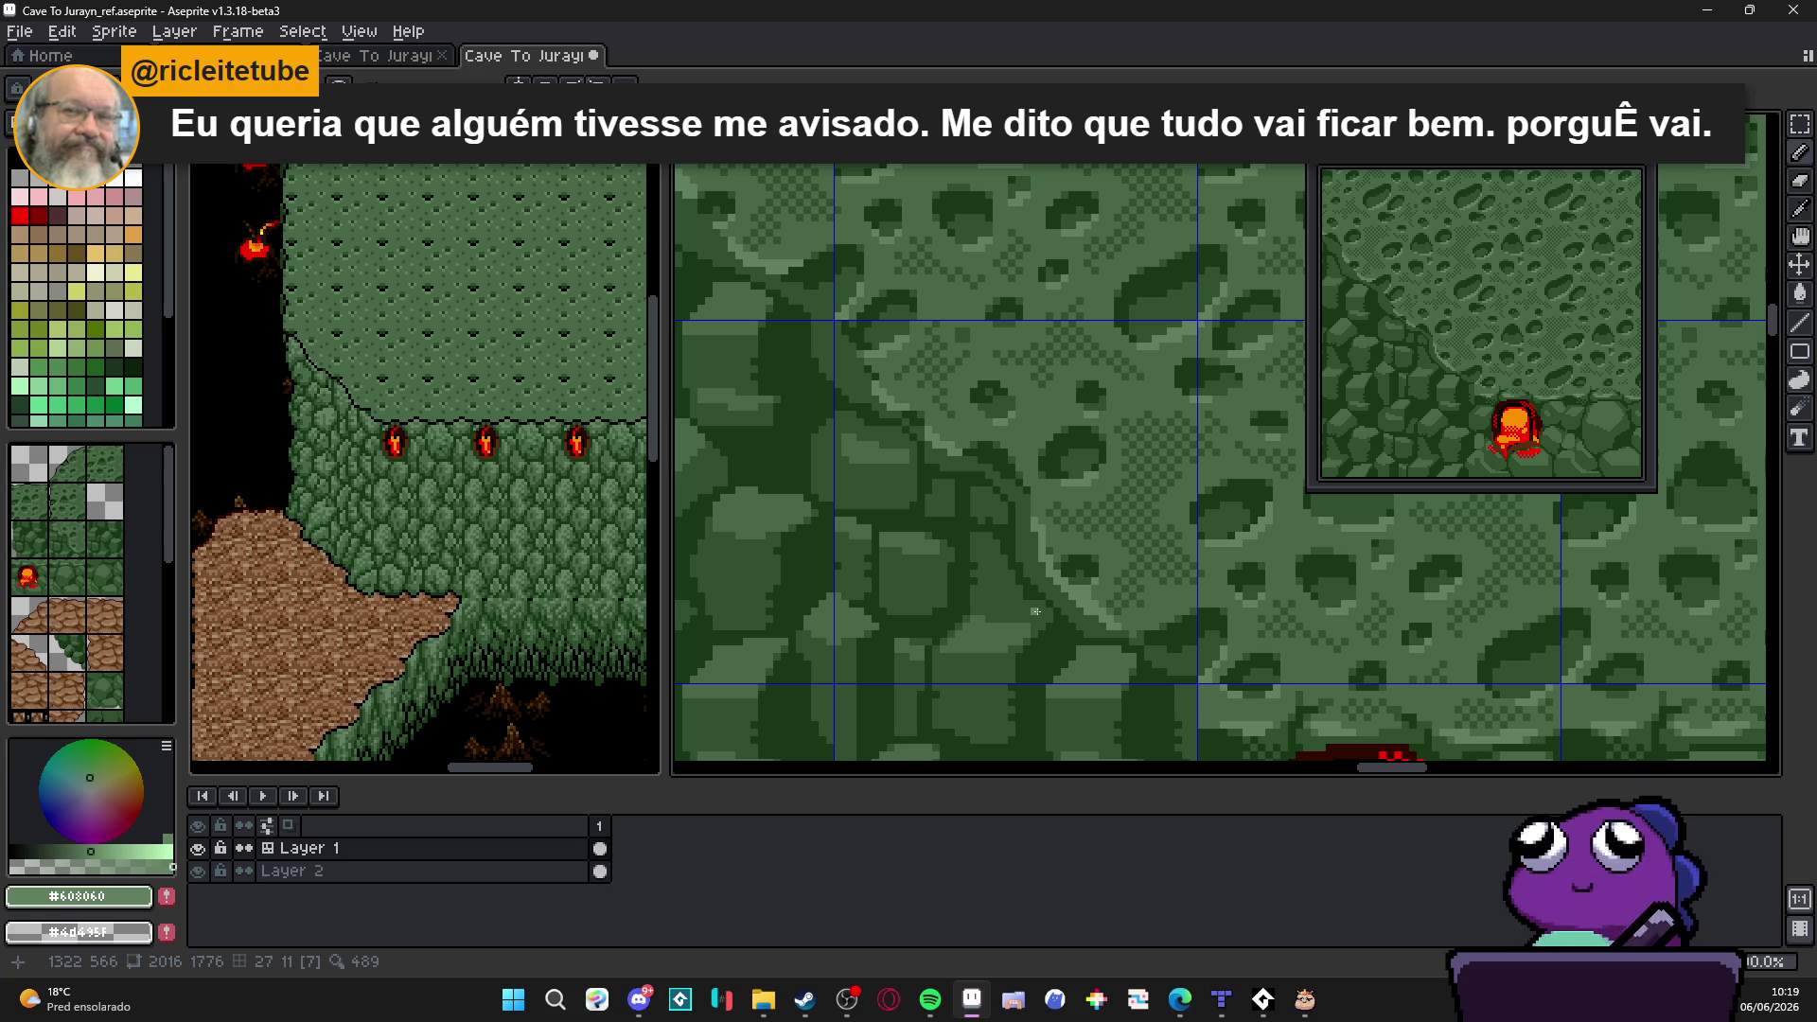
pyautogui.scroll(-1, 1205, 540)
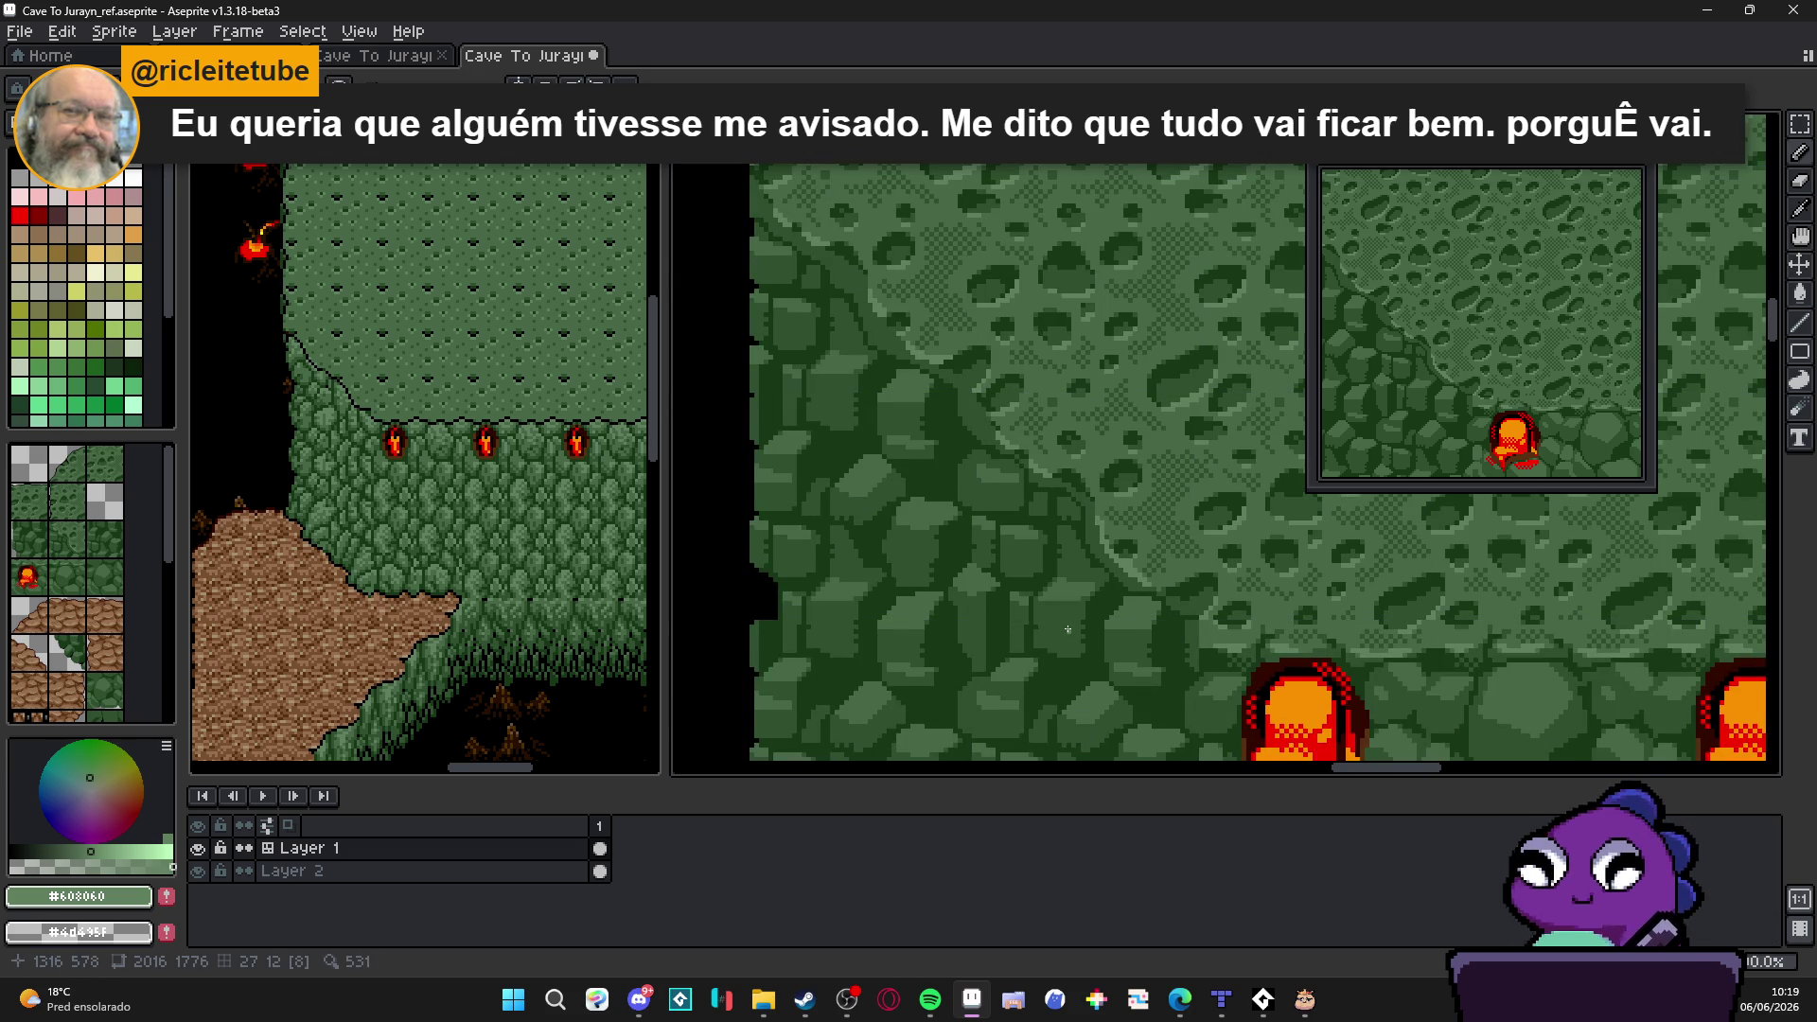
pyautogui.moveTo(918, 506); pyautogui.dragTo(964, 577)
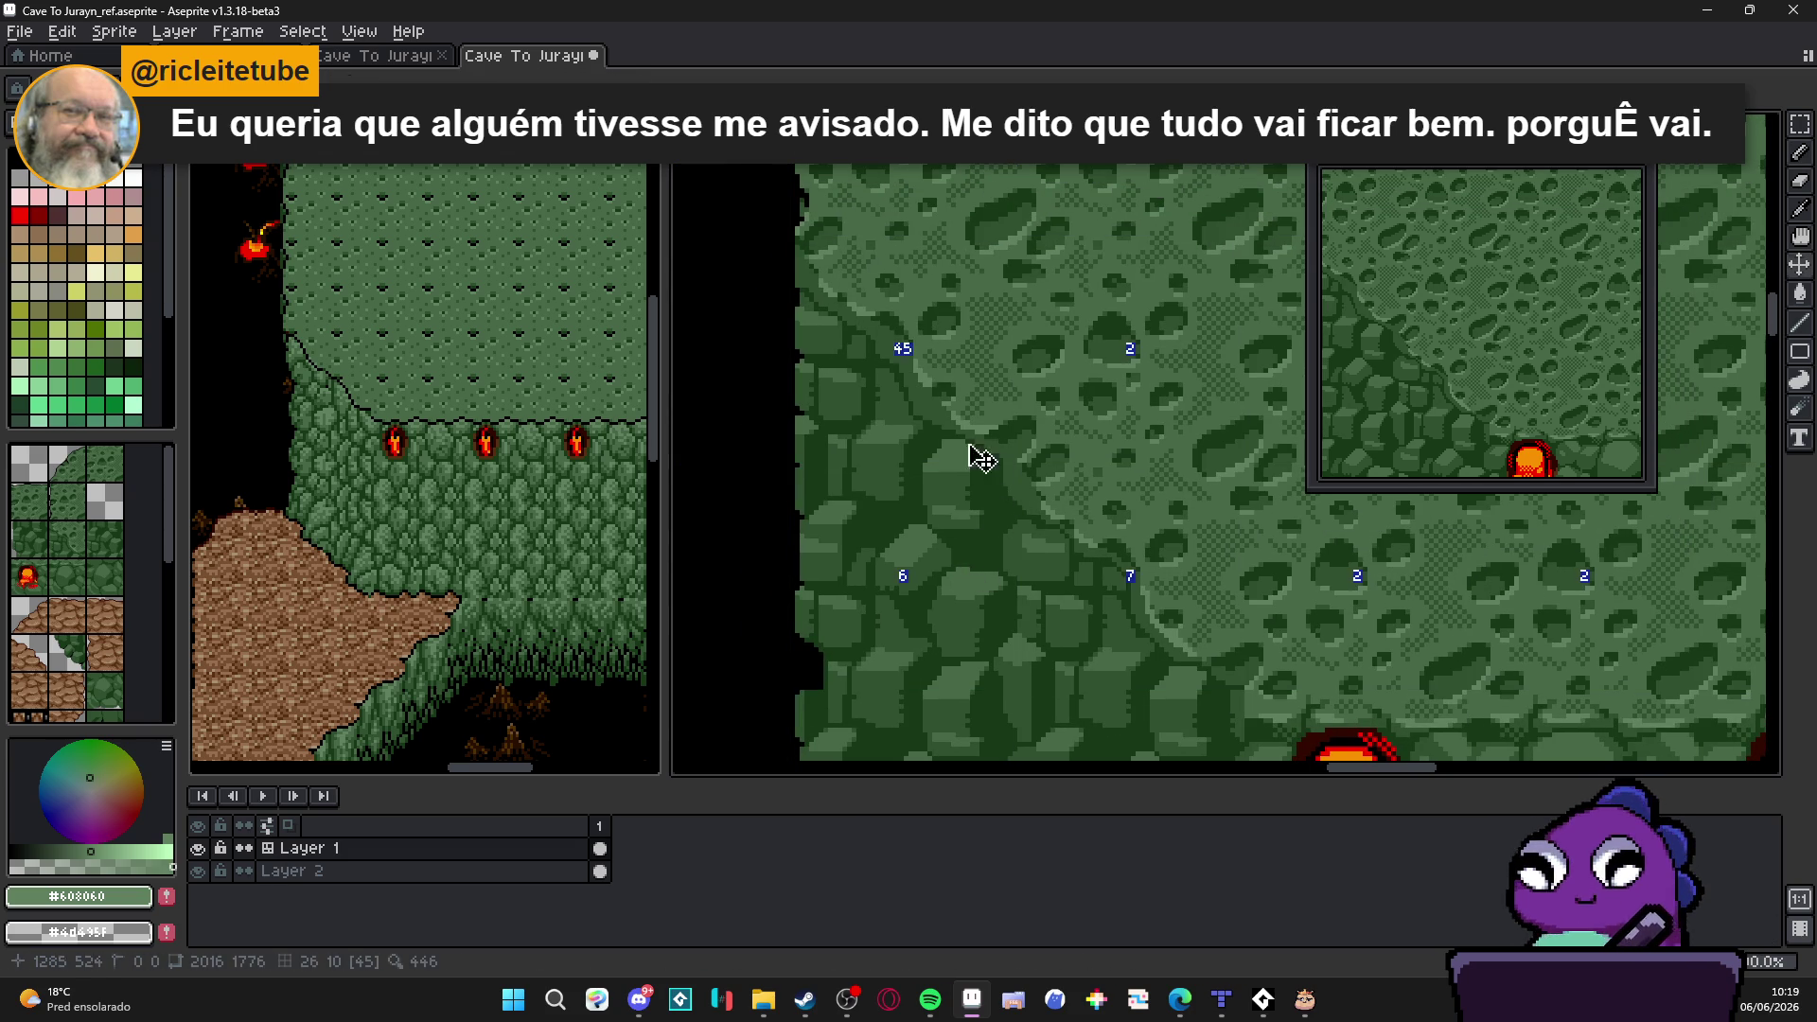
pyautogui.scroll(1, 887, 369)
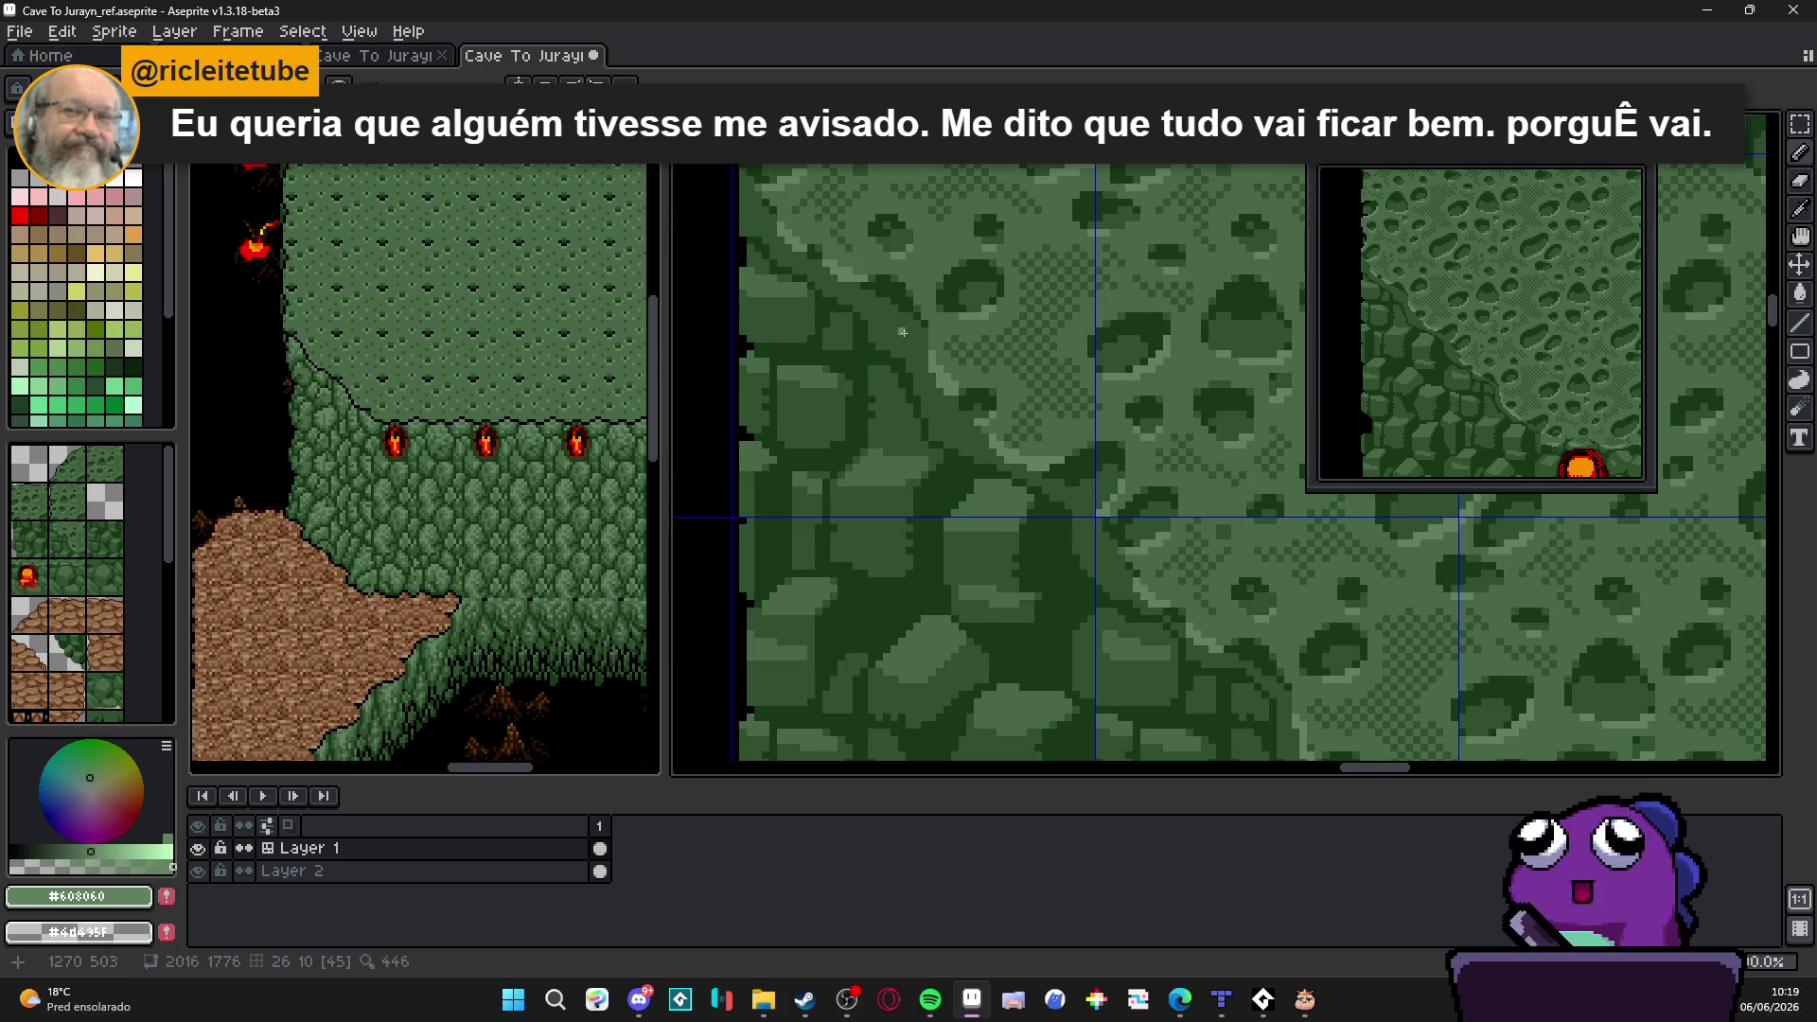
pyautogui.scroll(1, 791, 270)
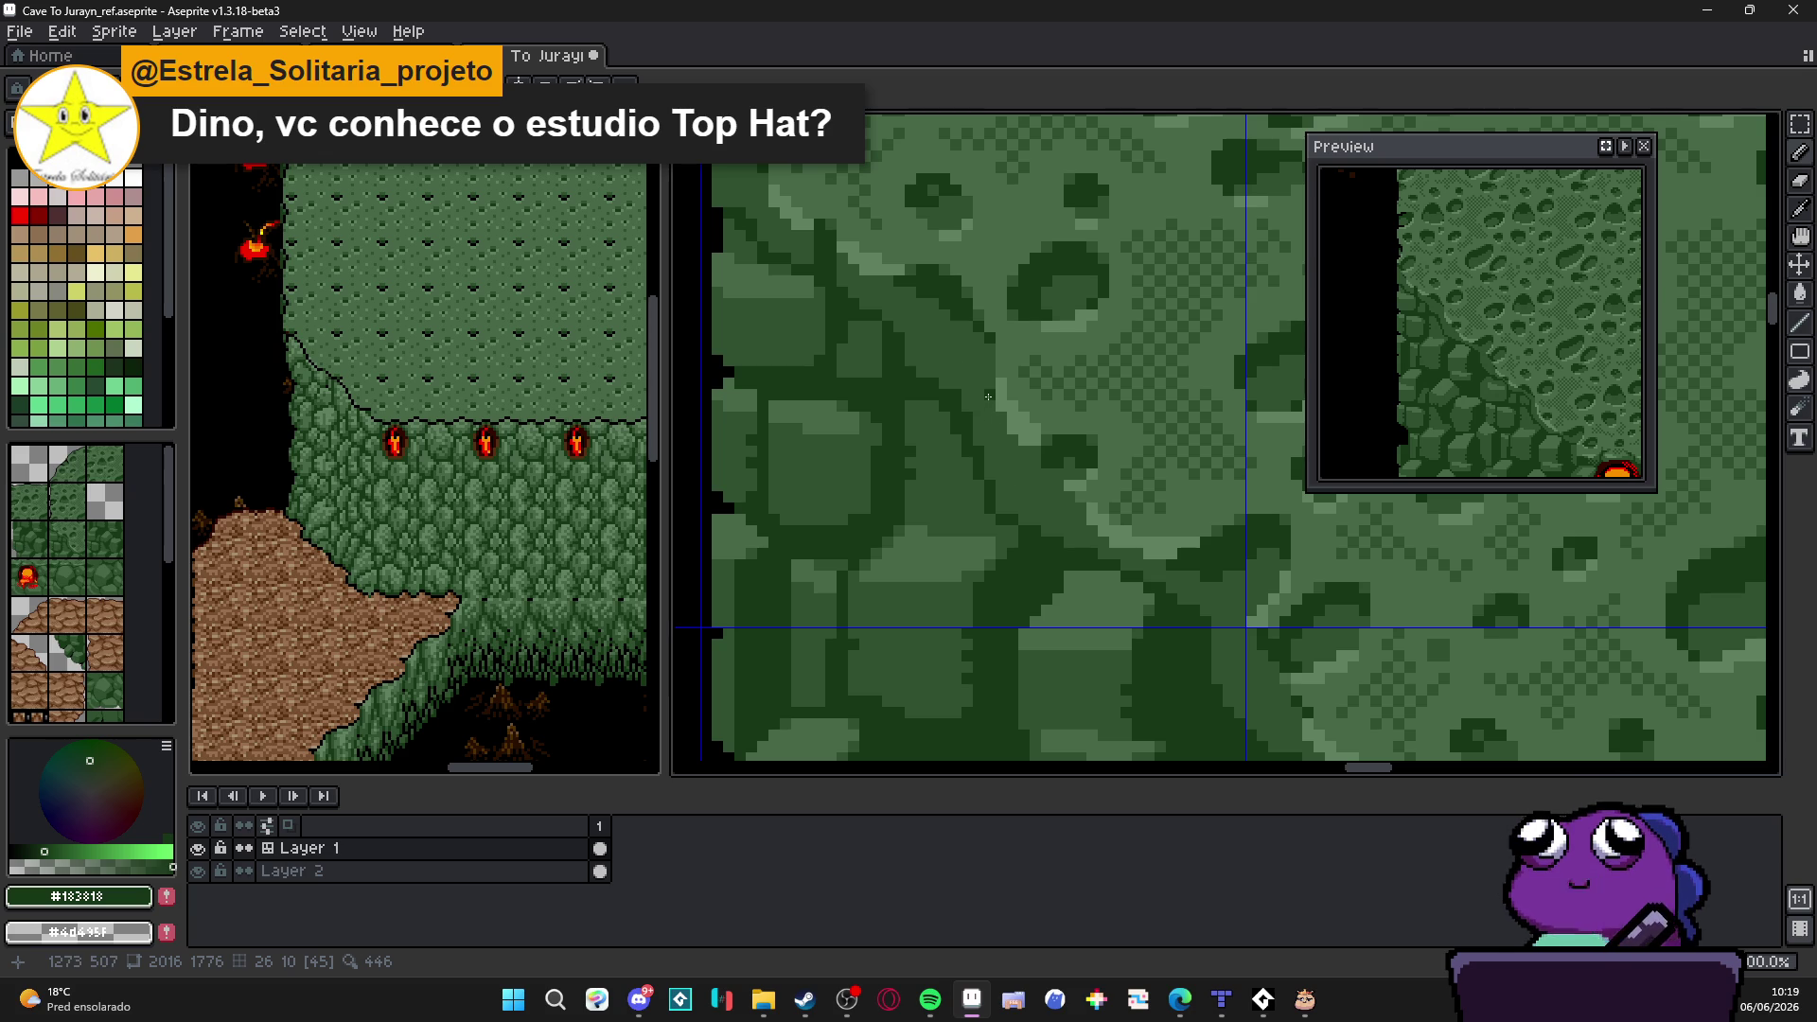
# Step: Leave the cave map for Edge and bring up tophat.studio with the browser window maximized
pyautogui.moveTo(989, 396); pyautogui.dragTo(962, 407)
pyautogui.scroll(-2, 986, 384)
pyautogui.scroll(1, 986, 391)
pyautogui.scroll(1, 988, 404)
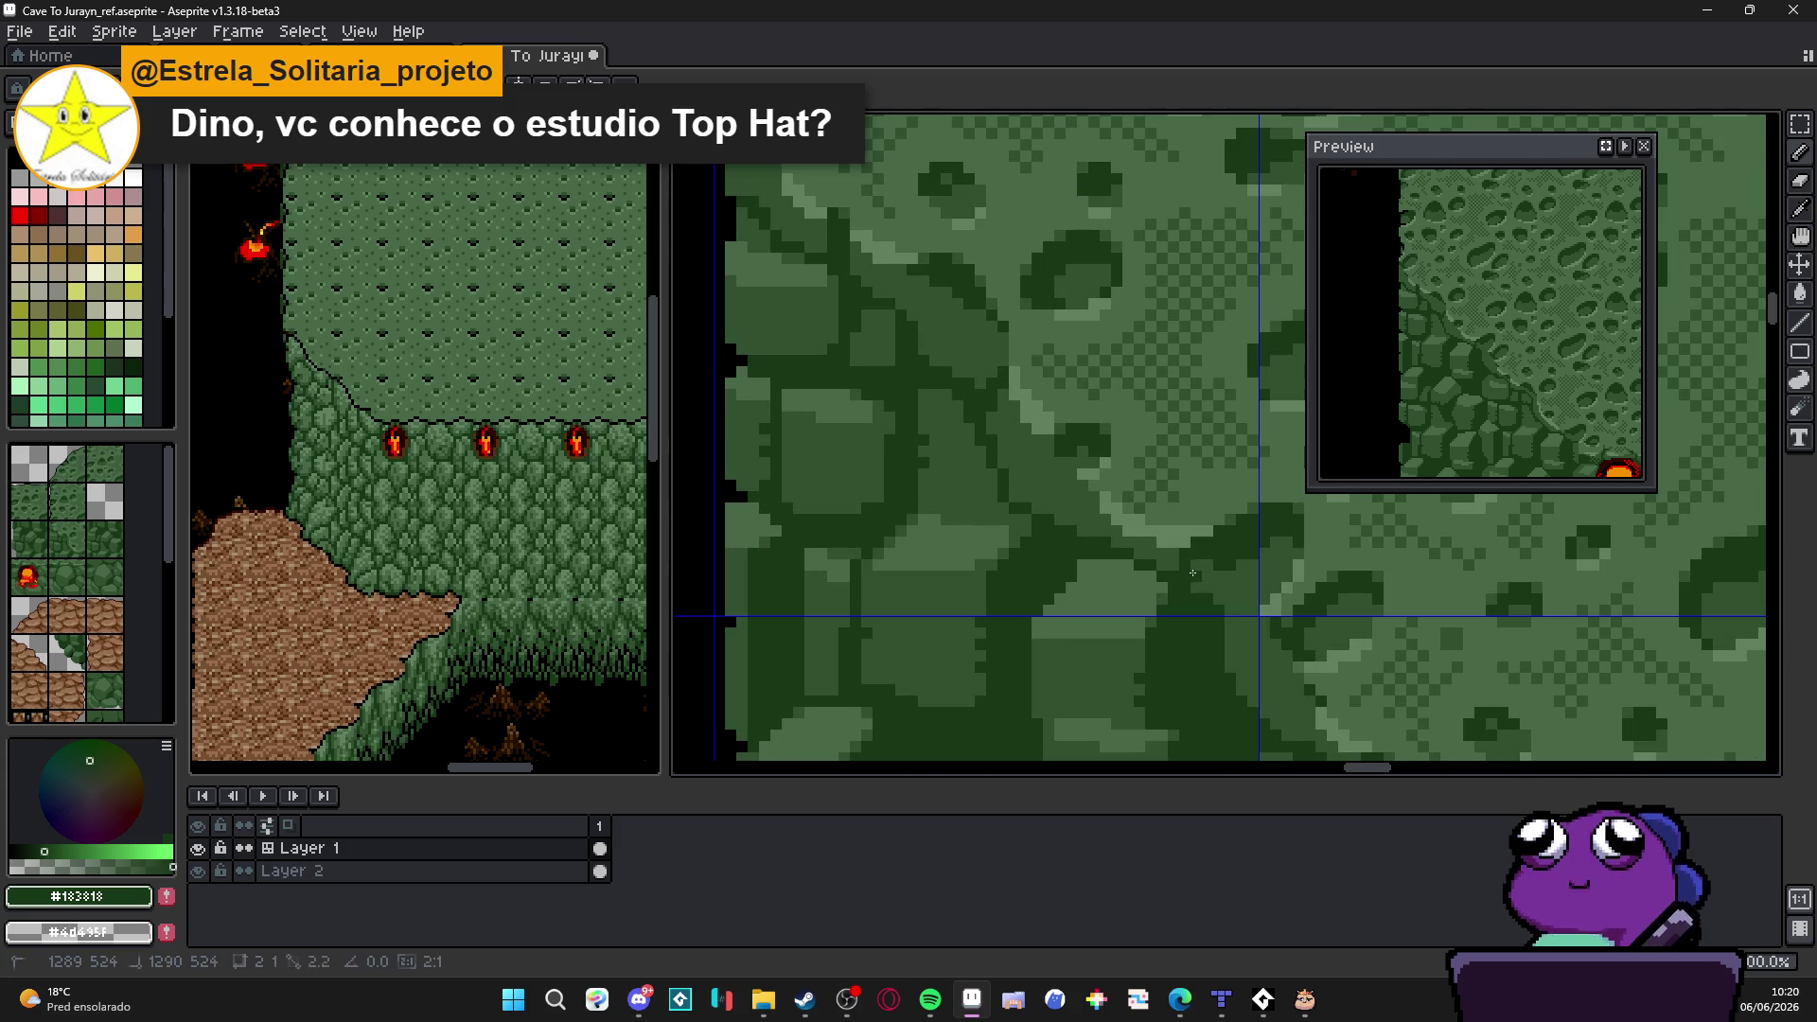
pyautogui.scroll(-1, 1152, 573)
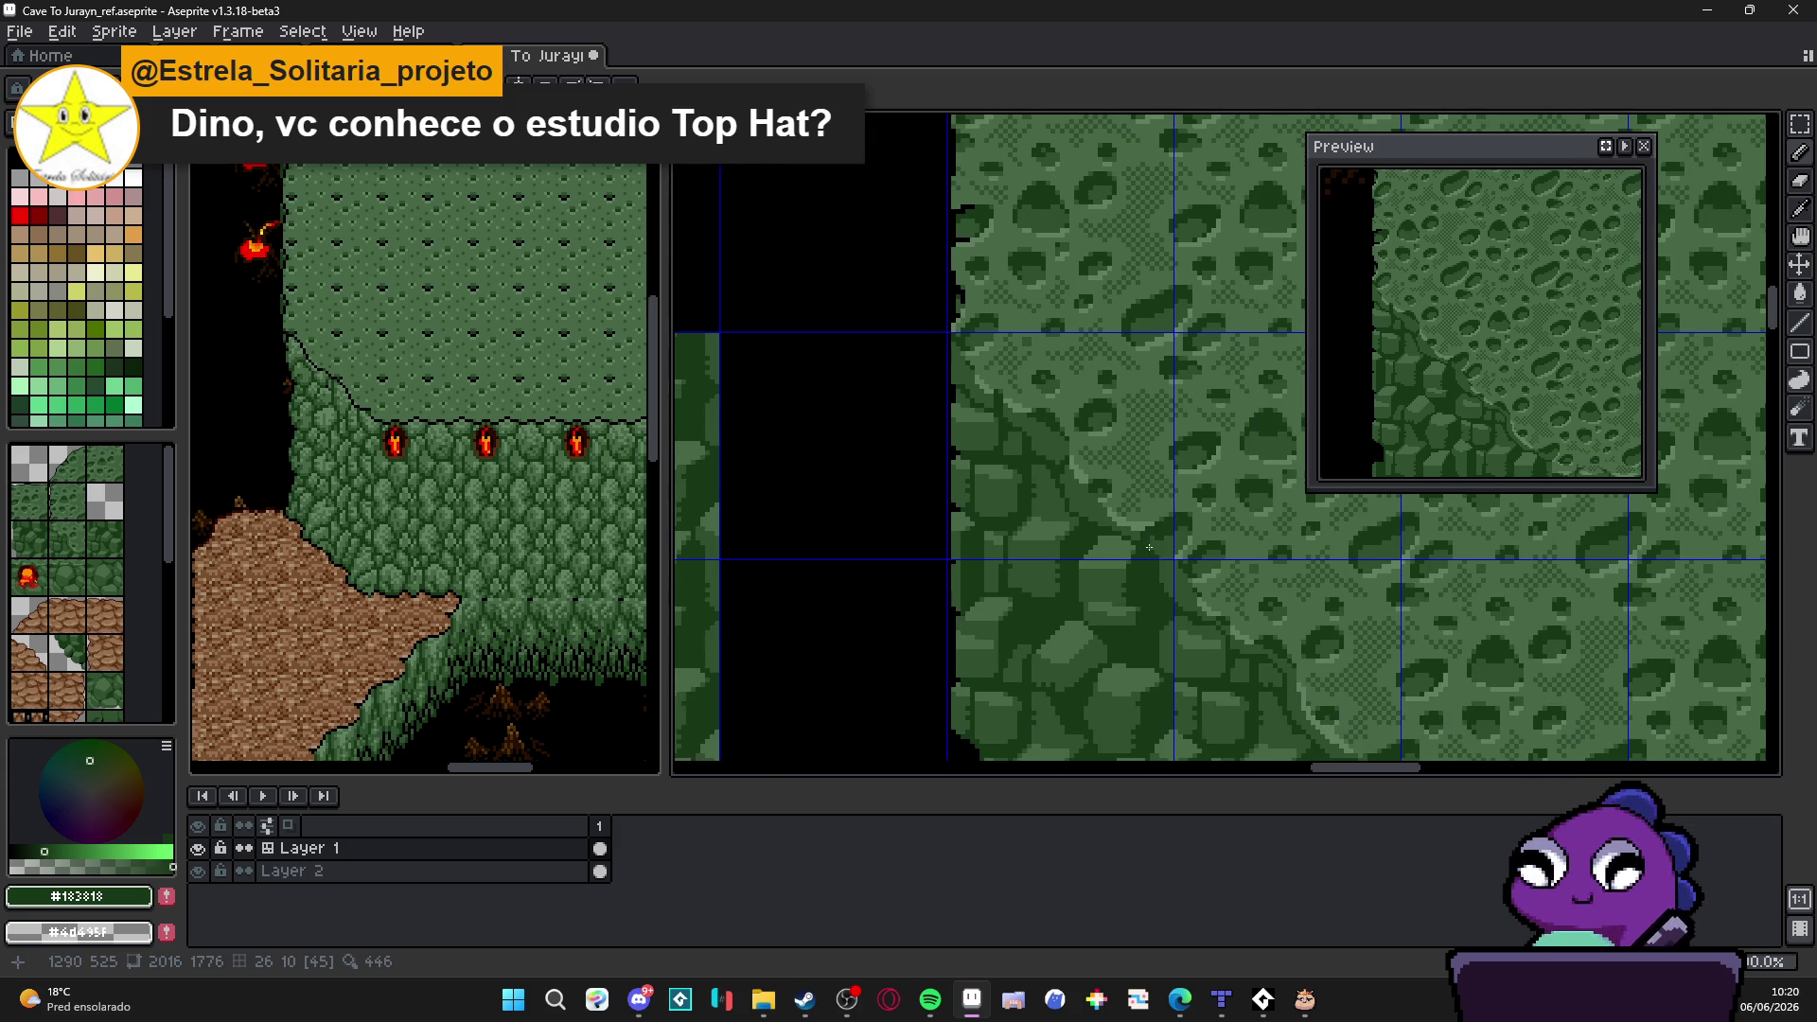
pyautogui.moveTo(1152, 572); pyautogui.dragTo(1094, 479)
pyautogui.scroll(1, 1017, 442)
pyautogui.scroll(1, 1017, 426)
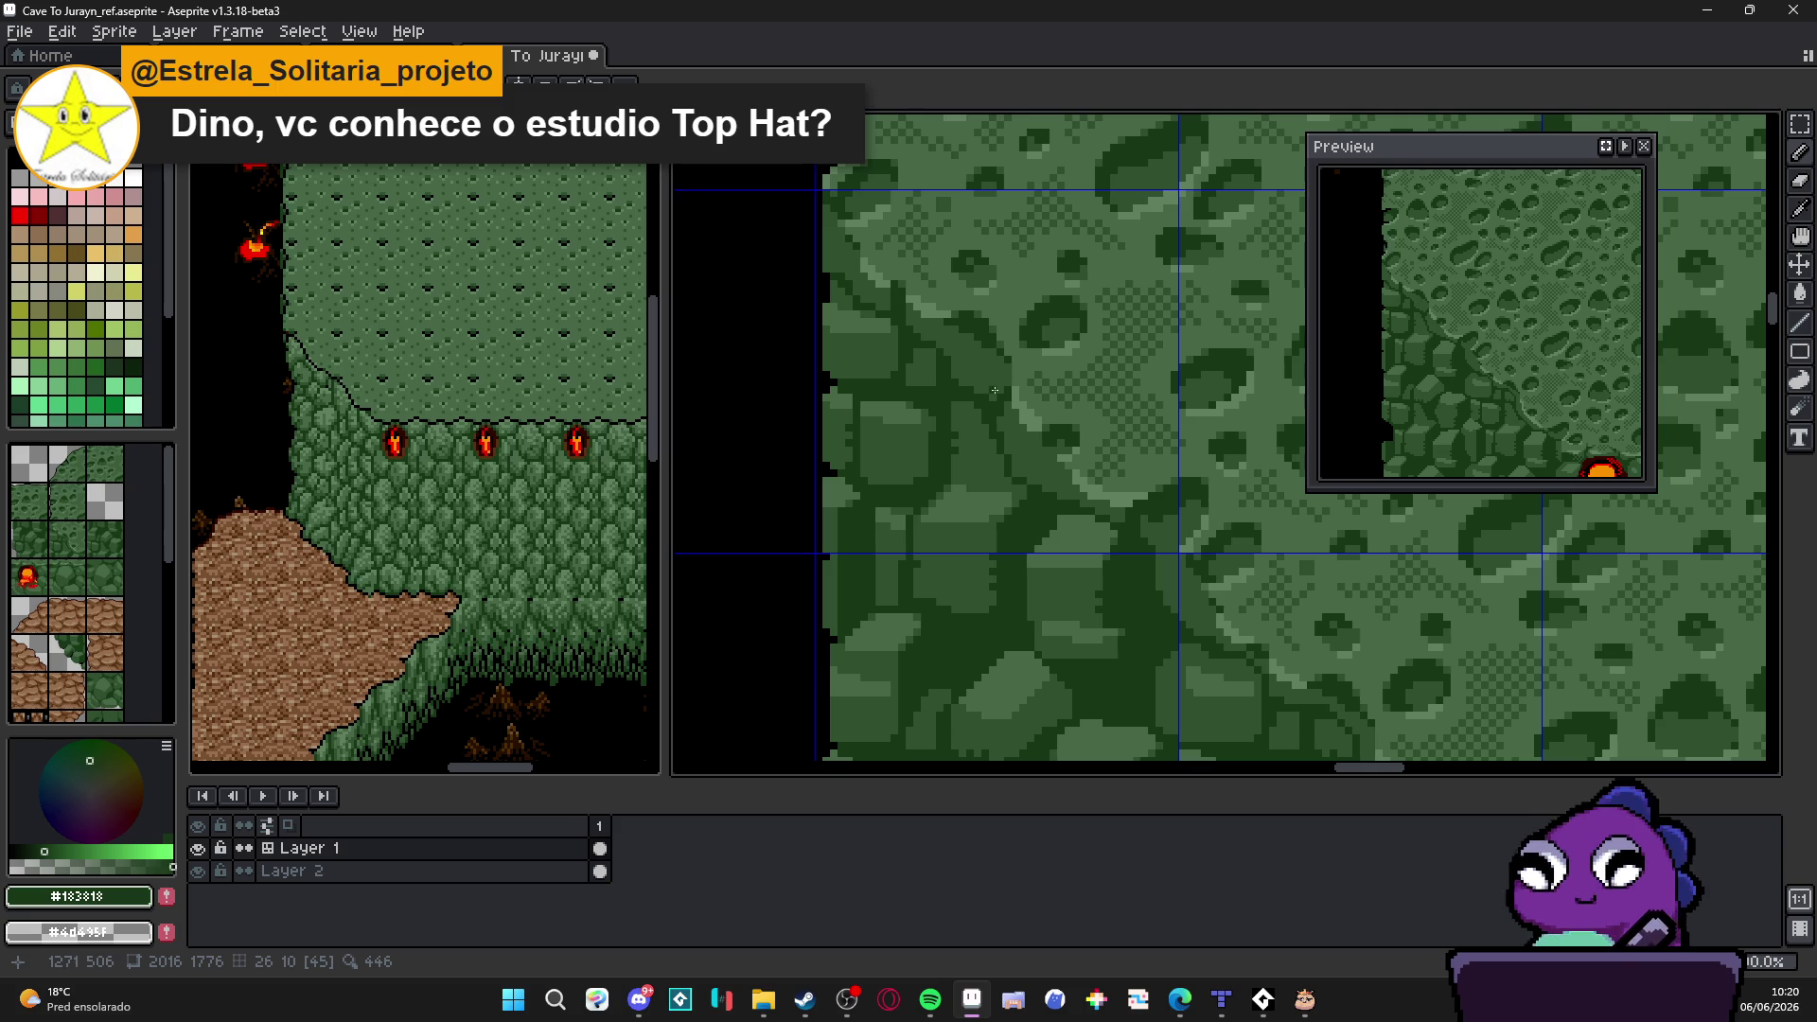
pyautogui.scroll(1, 1018, 378)
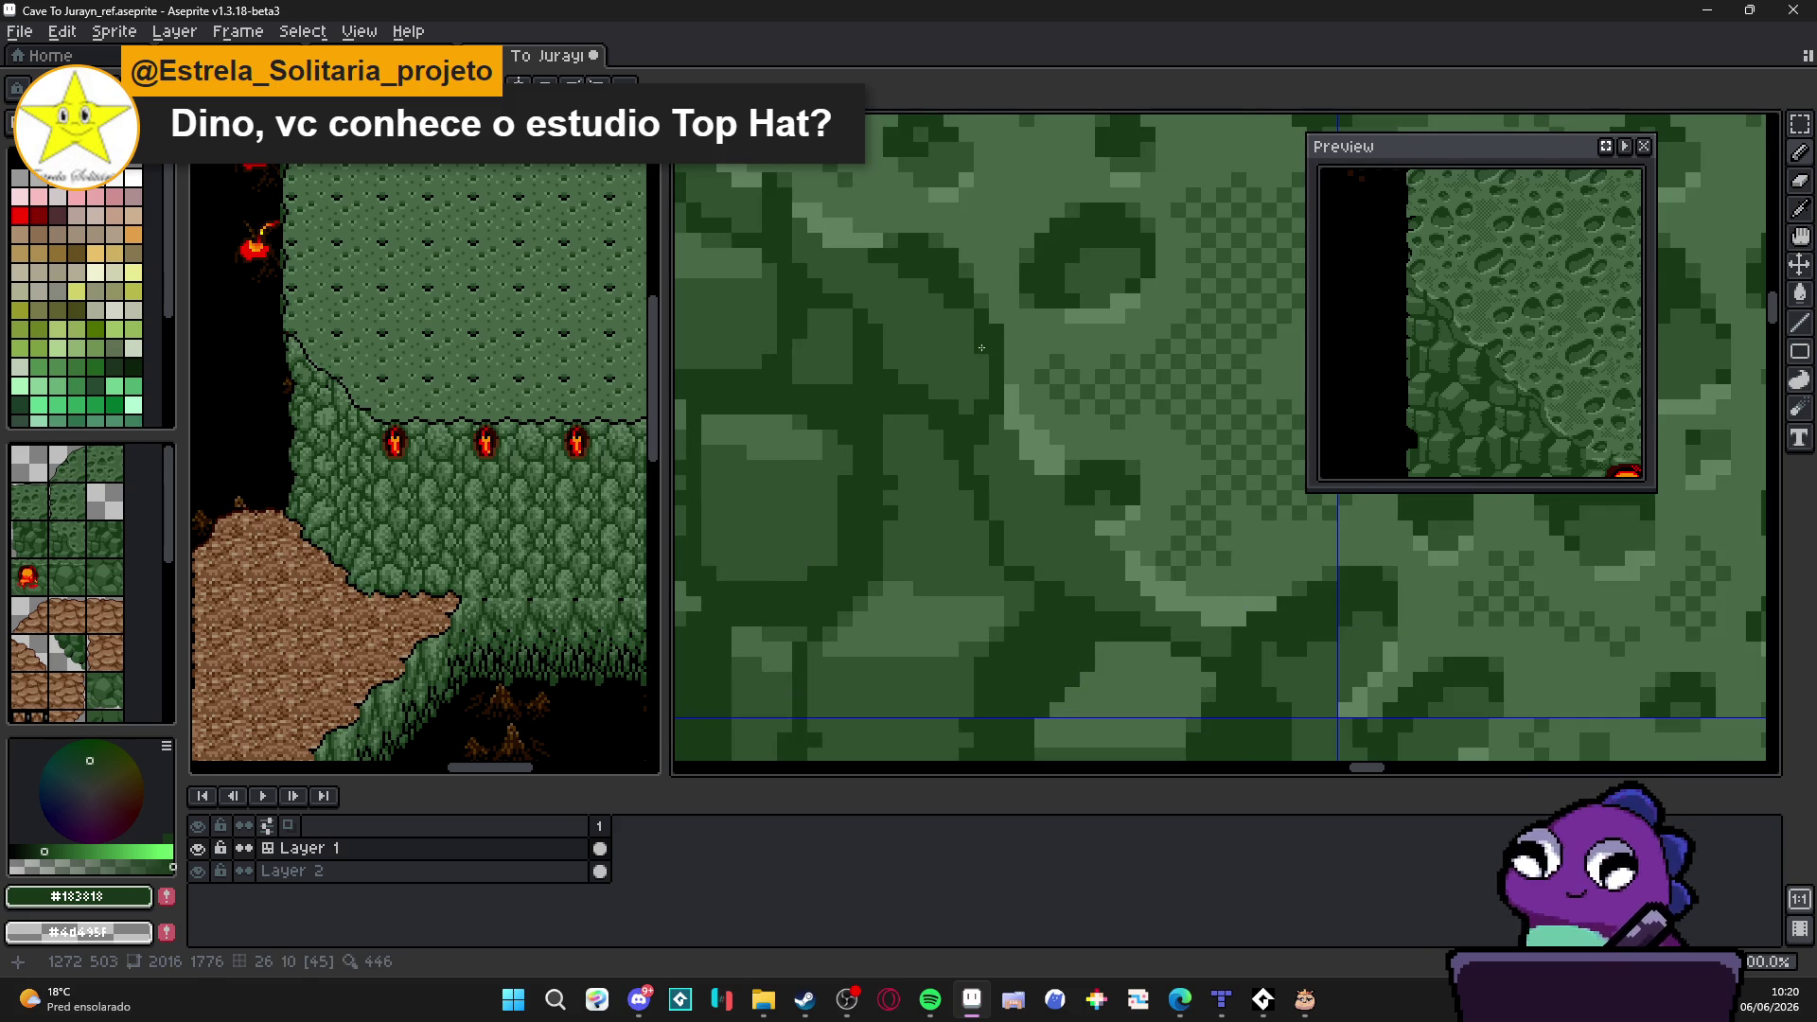
pyautogui.scroll(-3, 960, 317)
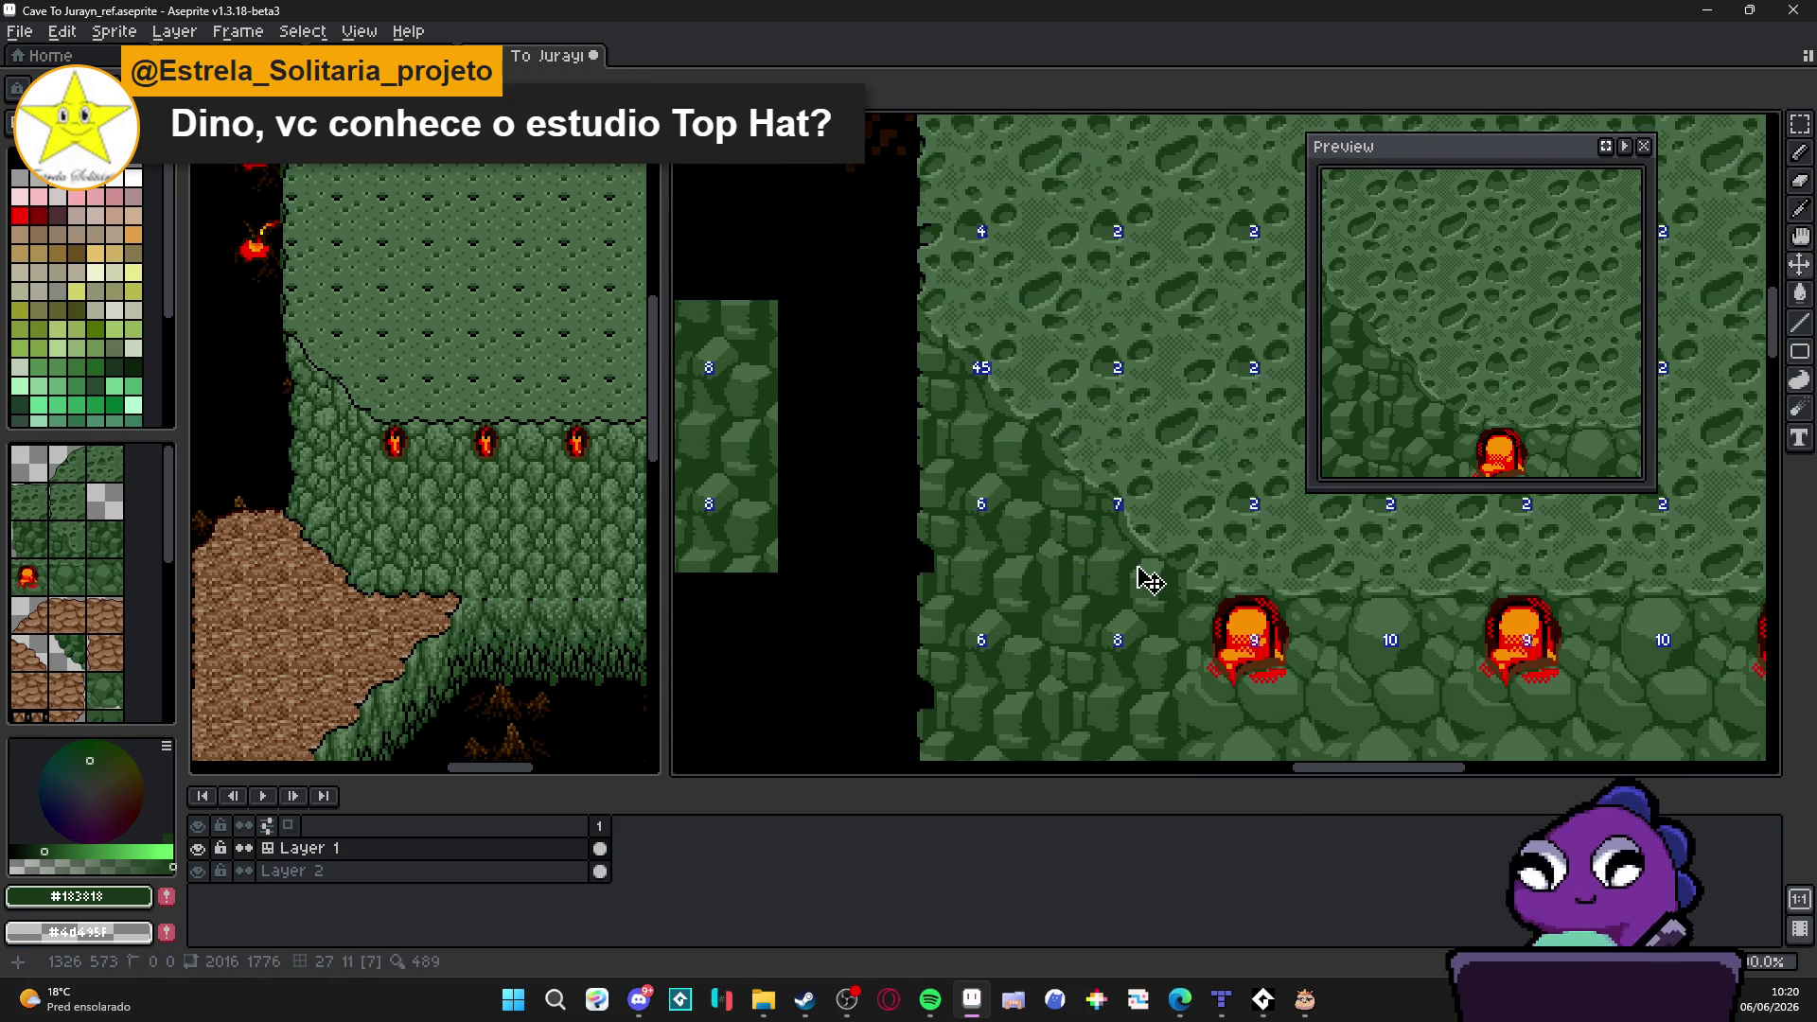
pyautogui.scroll(2, 1123, 554)
pyautogui.scroll(1, 1102, 483)
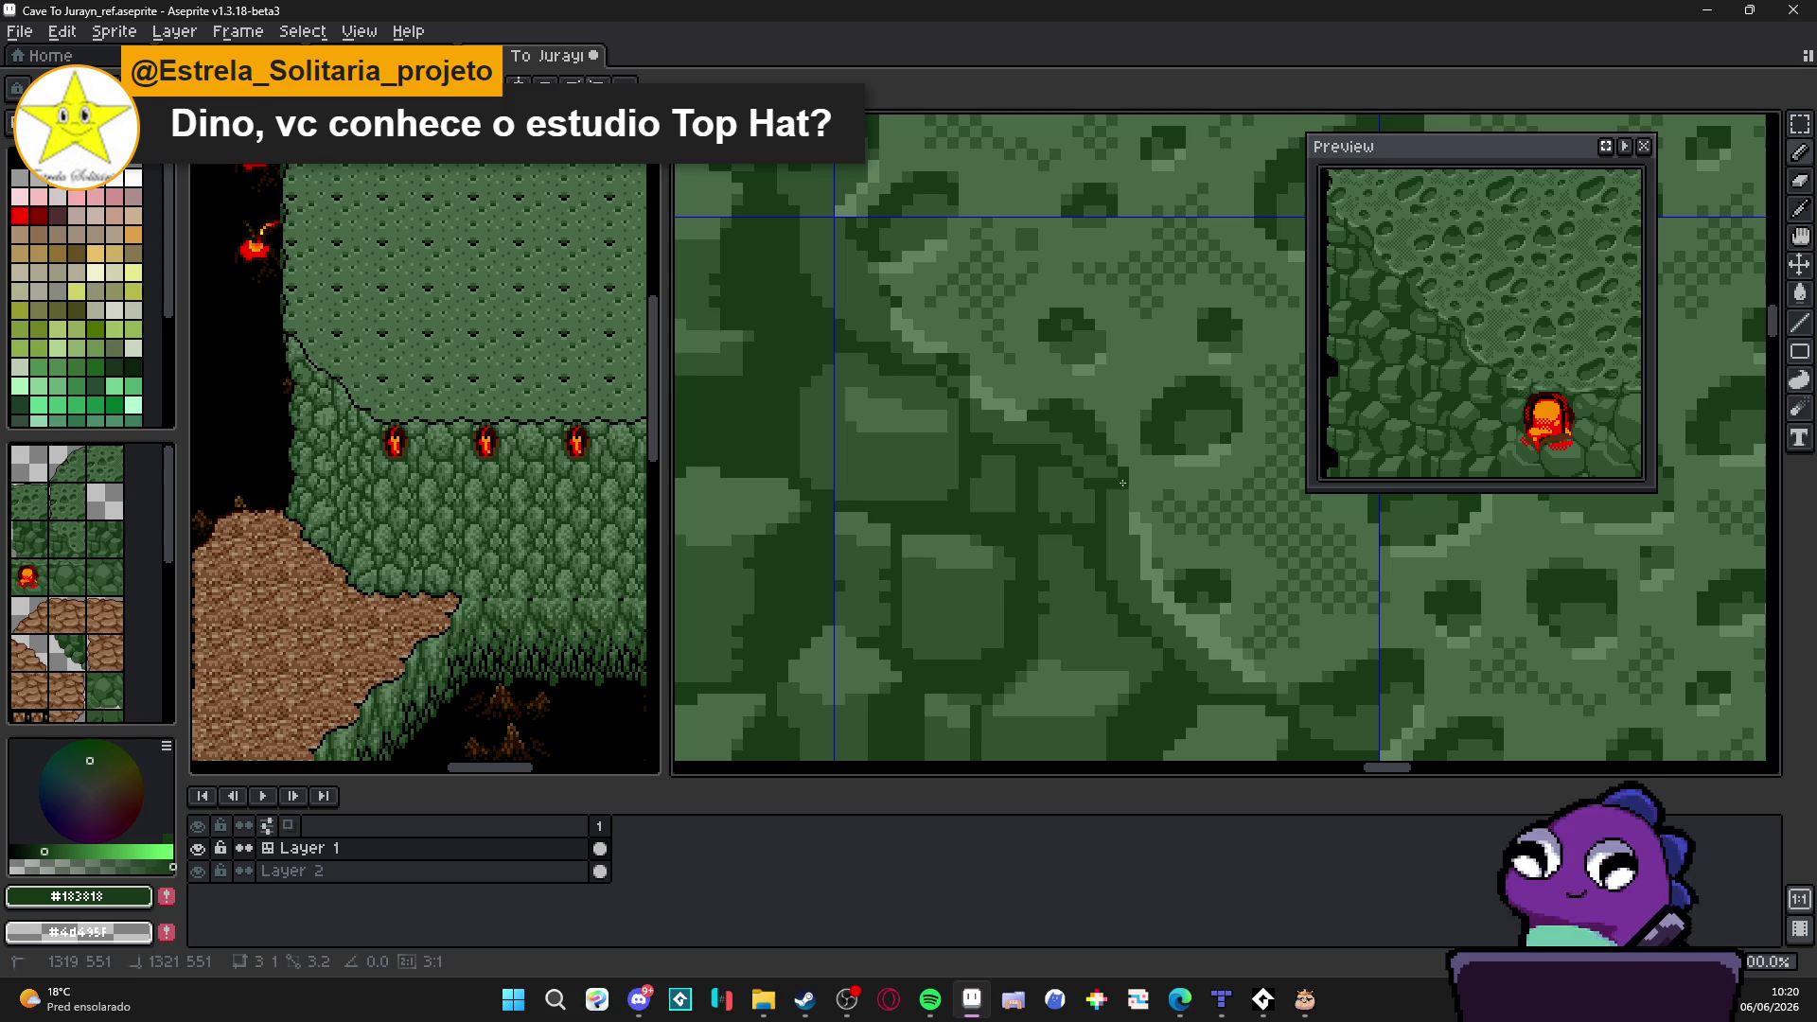
pyautogui.scroll(-1, 1121, 526)
pyautogui.scroll(1, 1148, 580)
pyautogui.scroll(1, 1150, 579)
pyautogui.scroll(1, 1122, 583)
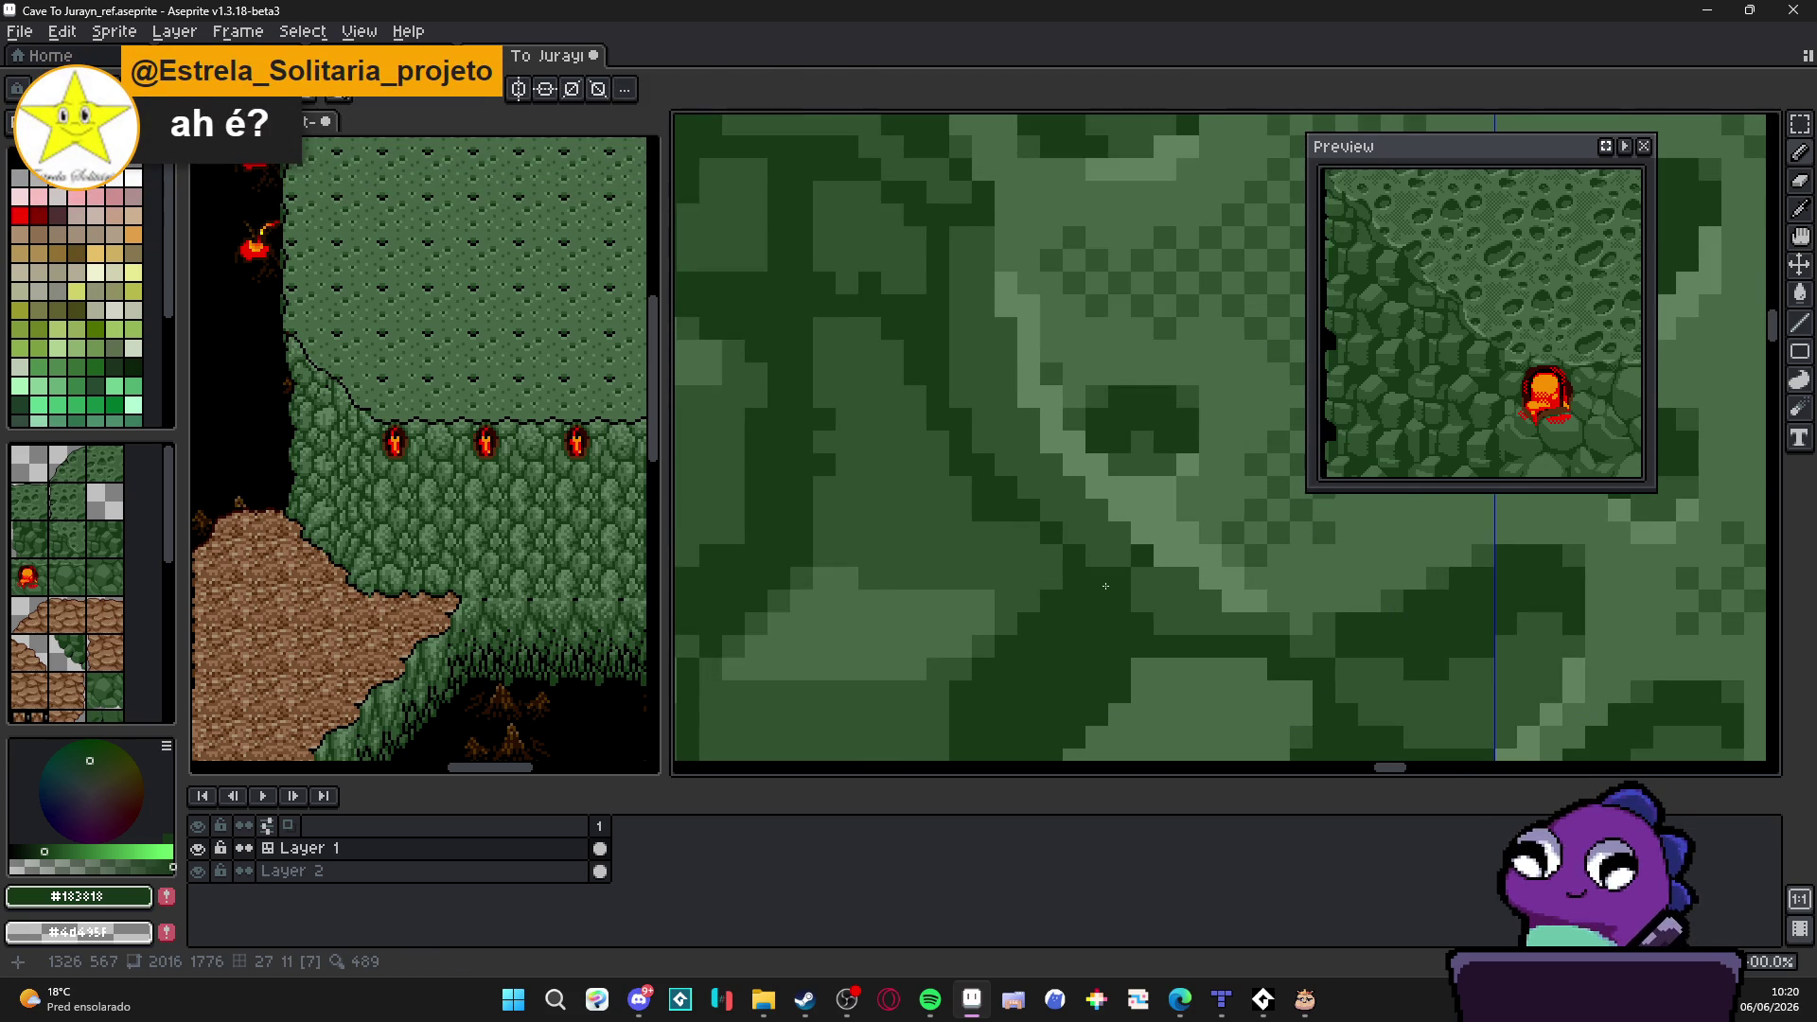
pyautogui.click(804, 1000)
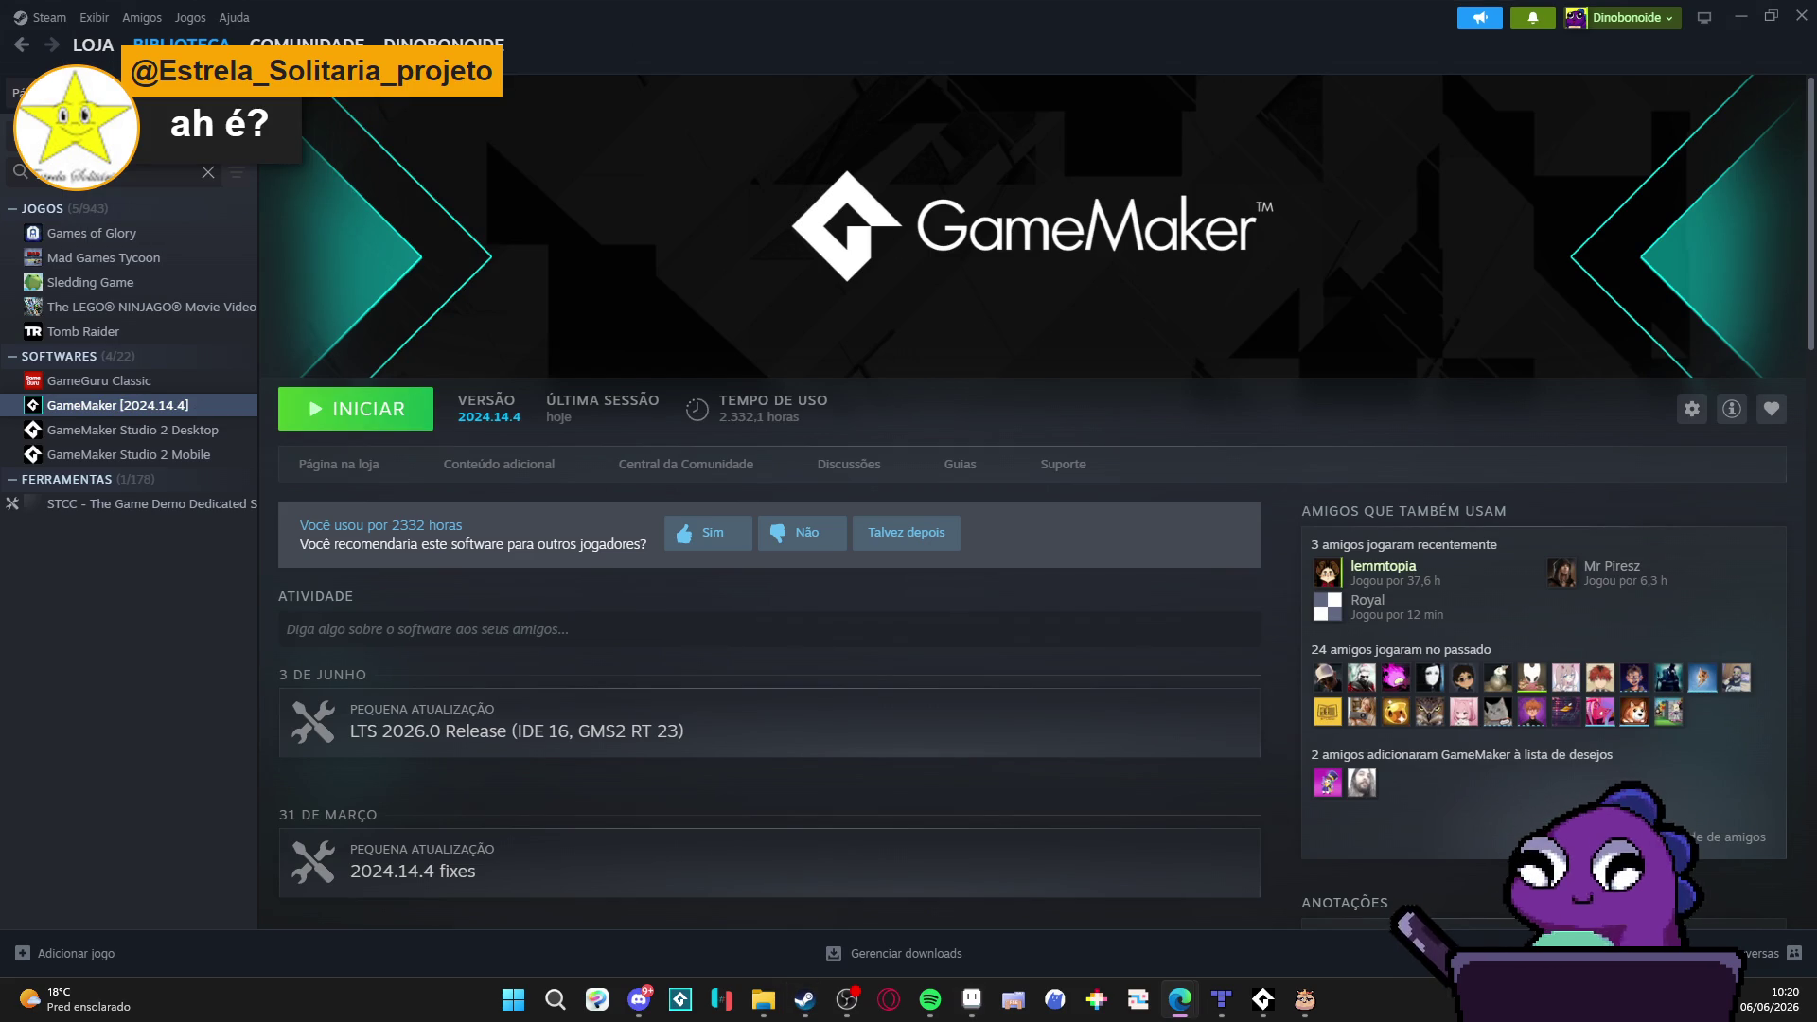
pyautogui.click(1180, 1000)
pyautogui.doubleClick(863, 9)
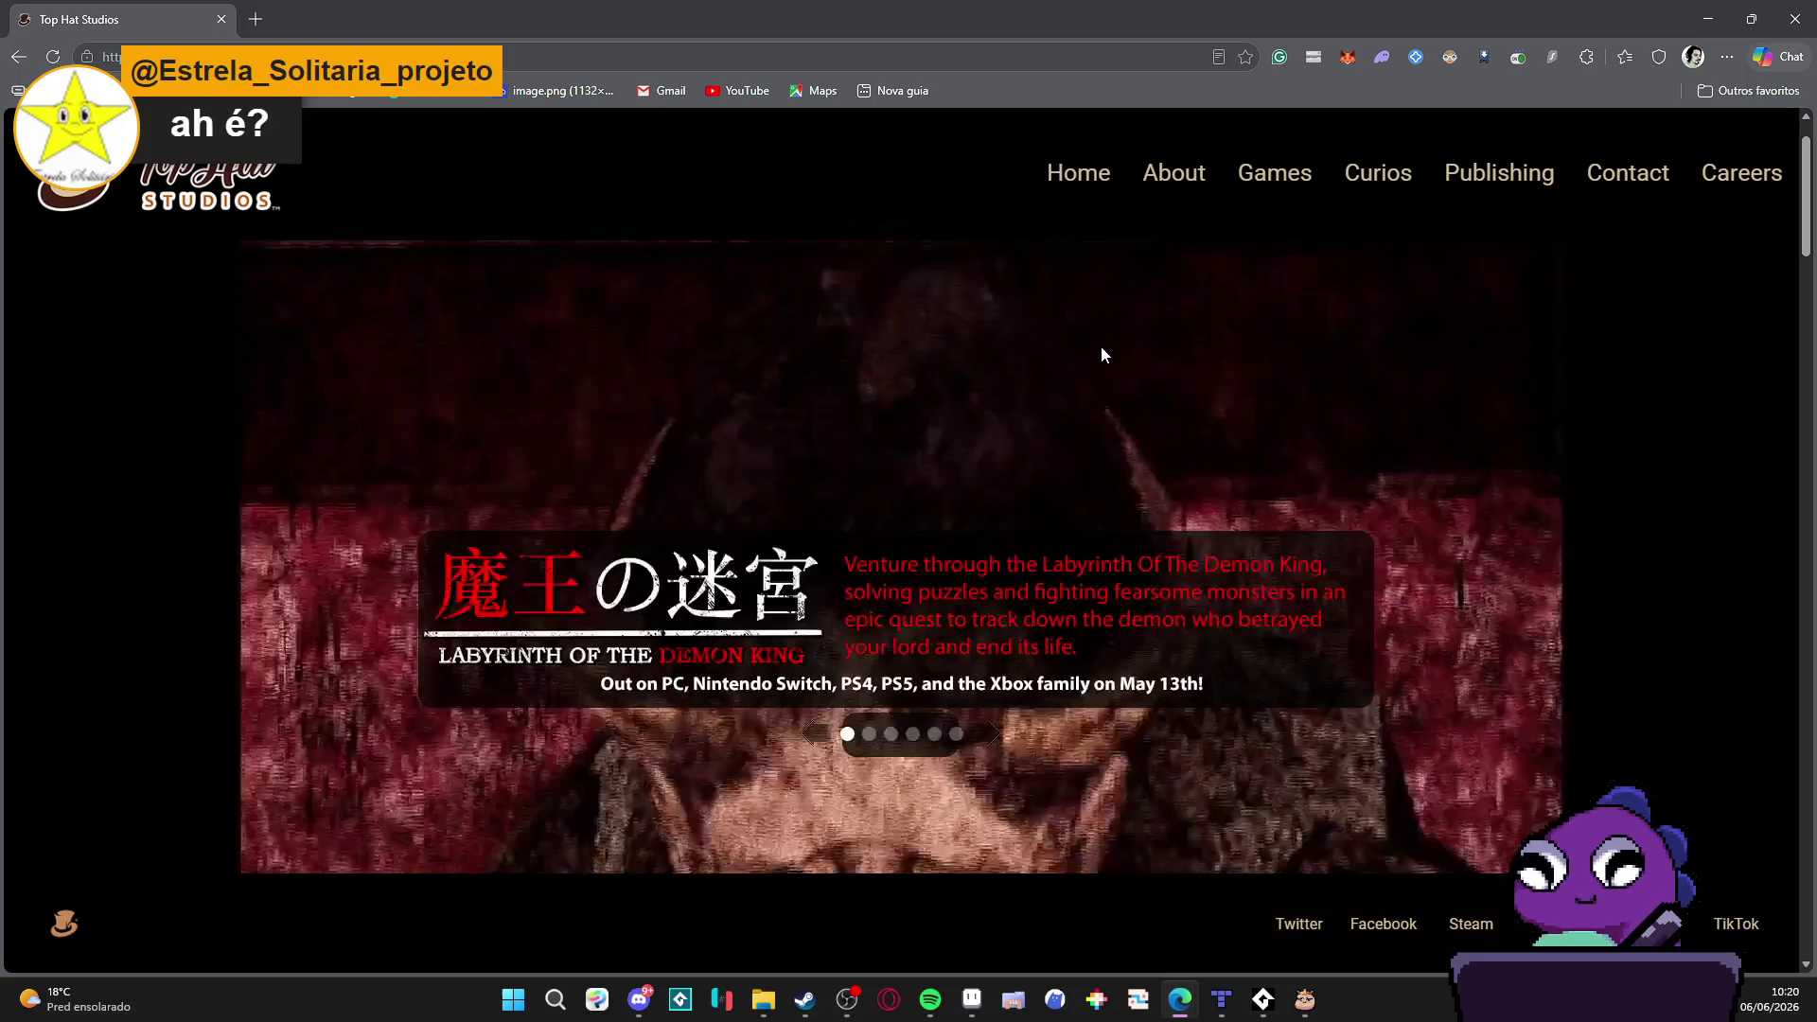
pyautogui.scroll(-3, 1101, 345)
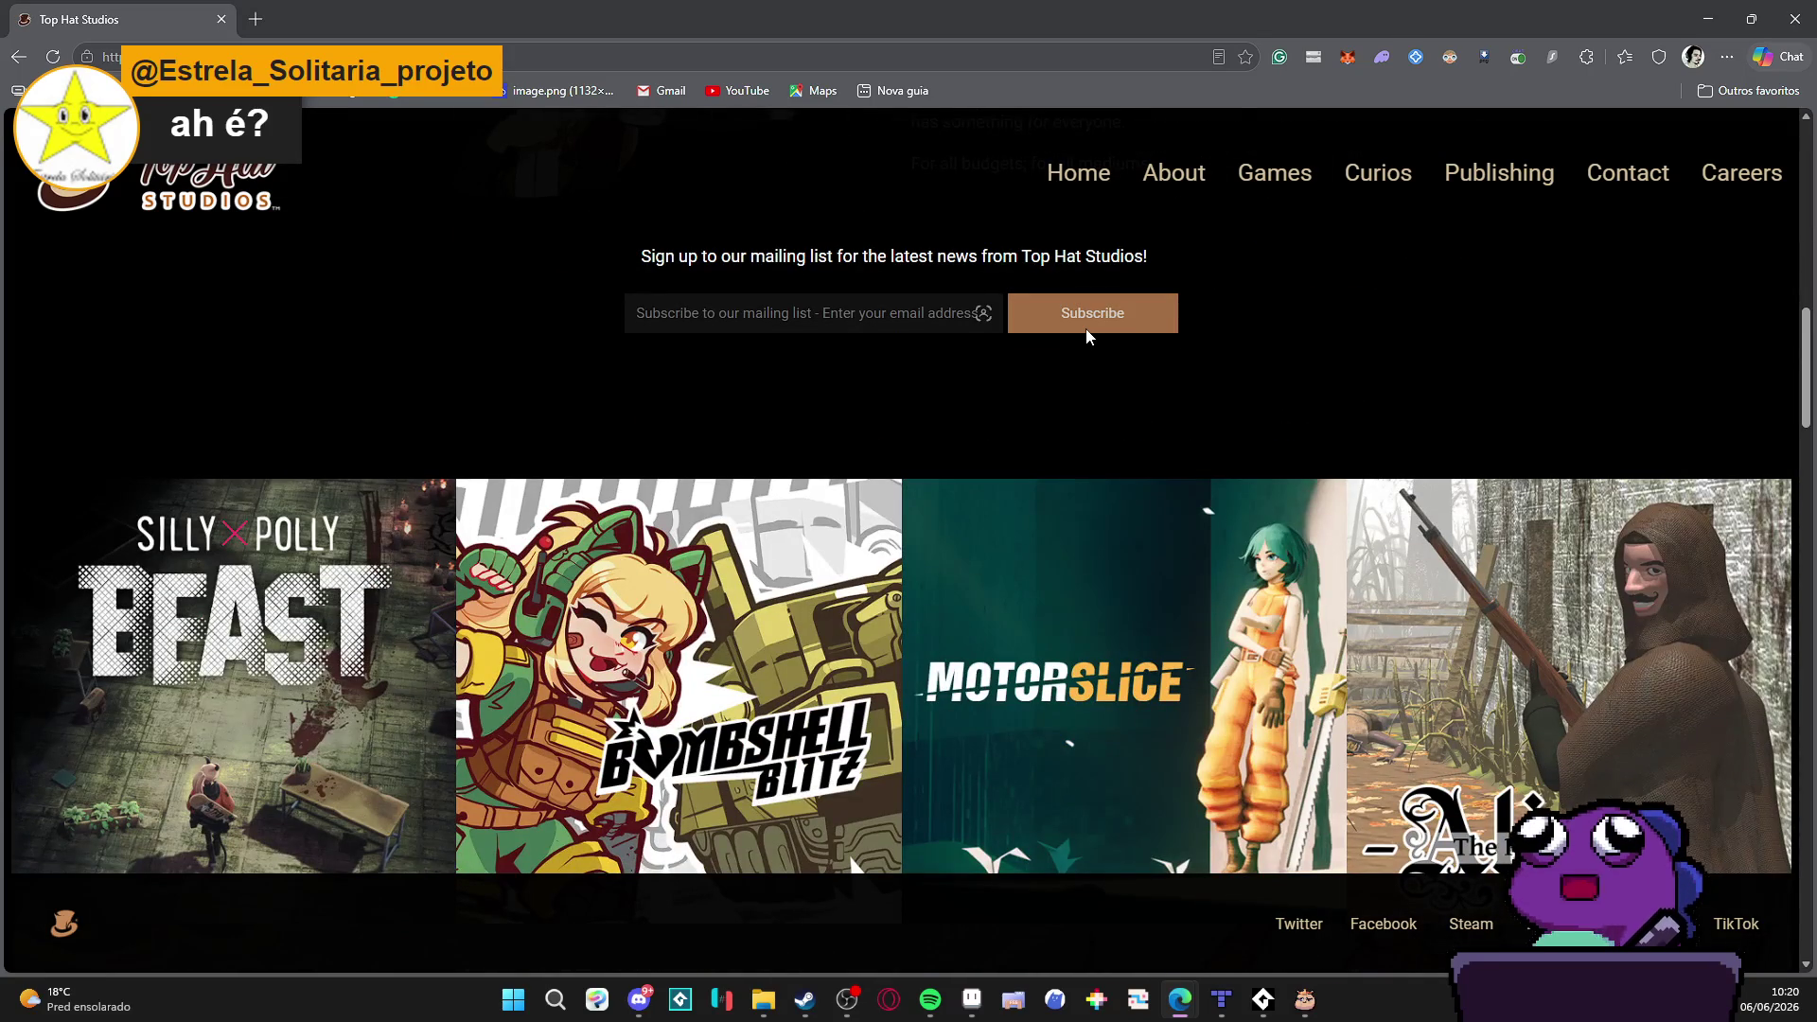
pyautogui.scroll(-2, 994, 314)
pyautogui.scroll(-2, 947, 304)
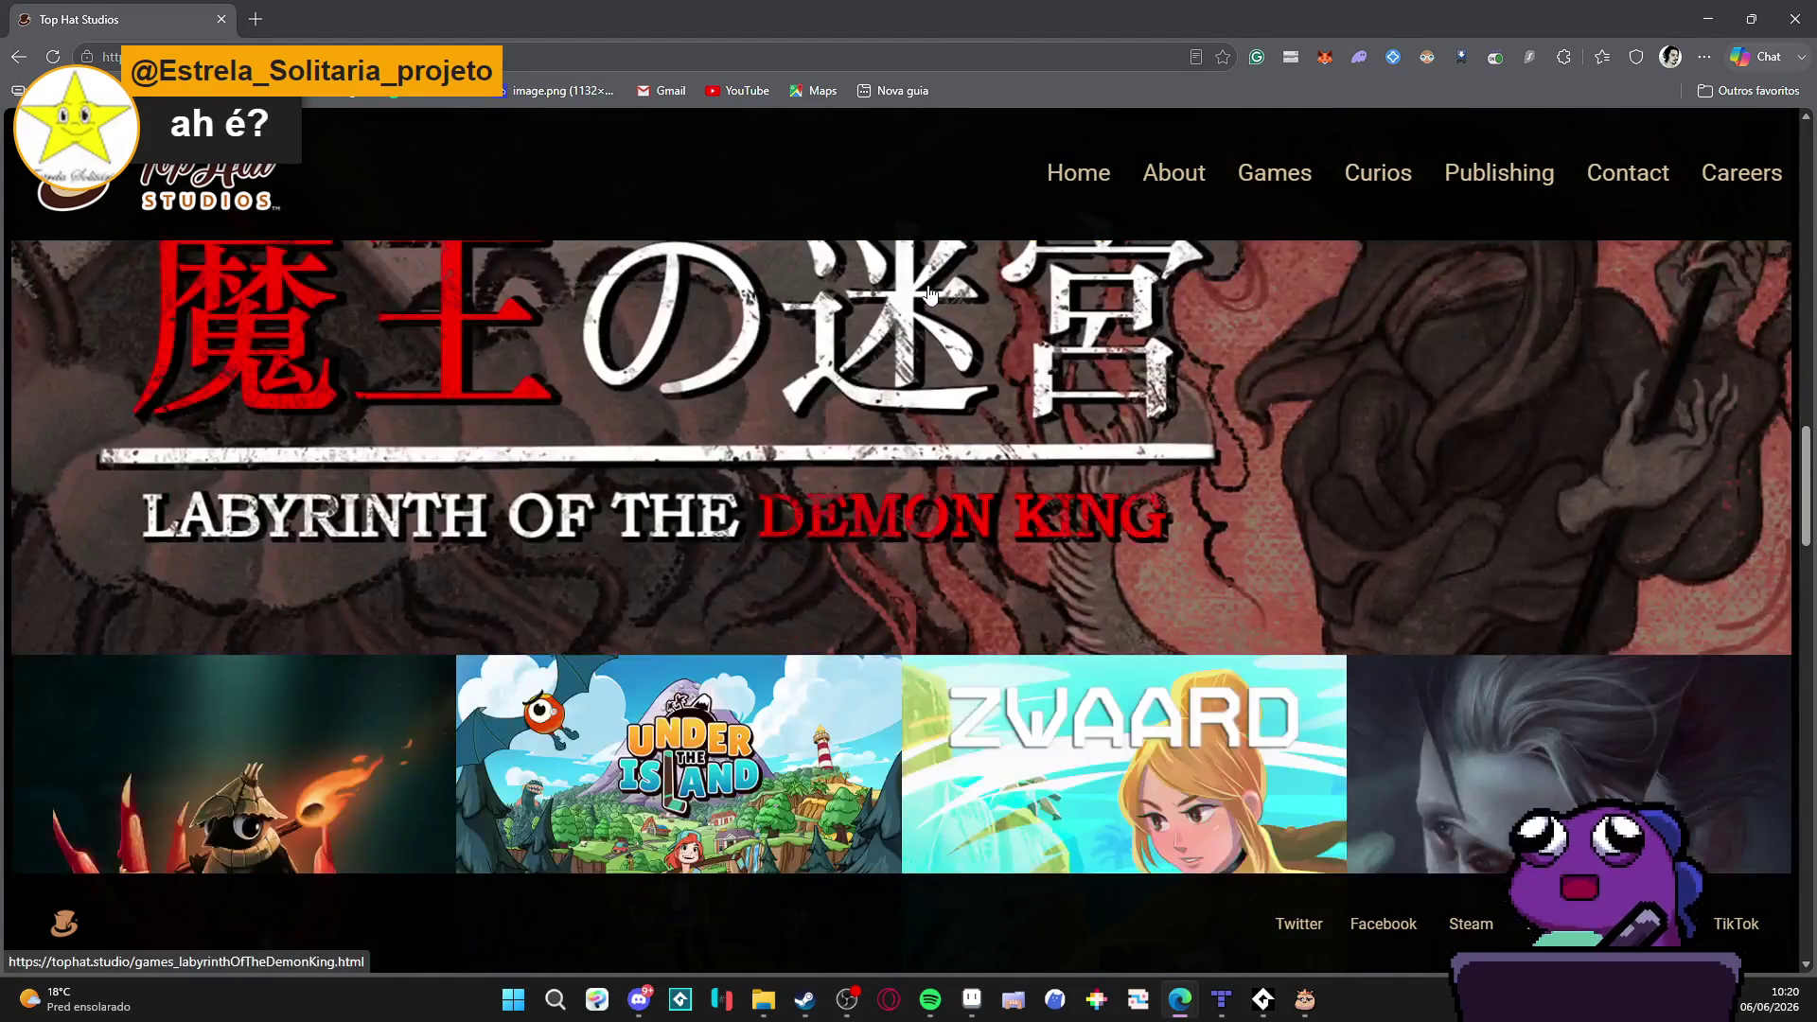
pyautogui.scroll(-3, 922, 292)
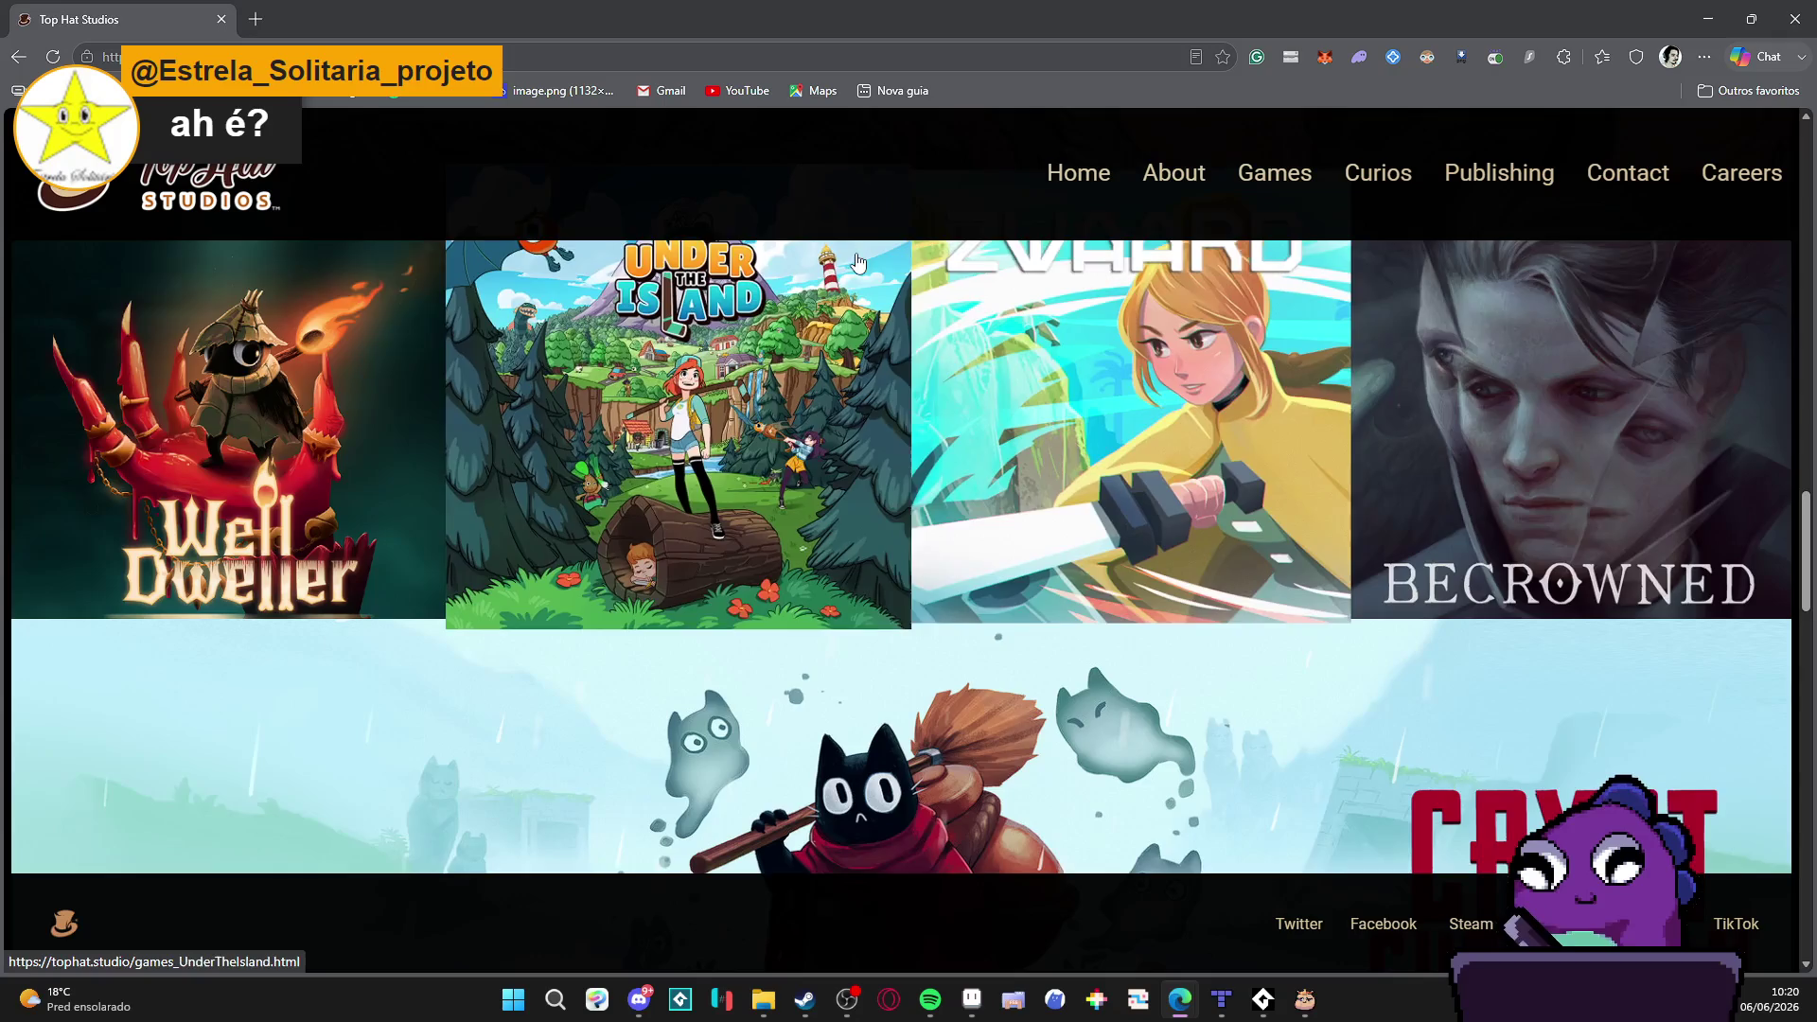
pyautogui.scroll(-3, 909, 285)
pyautogui.scroll(-3, 909, 413)
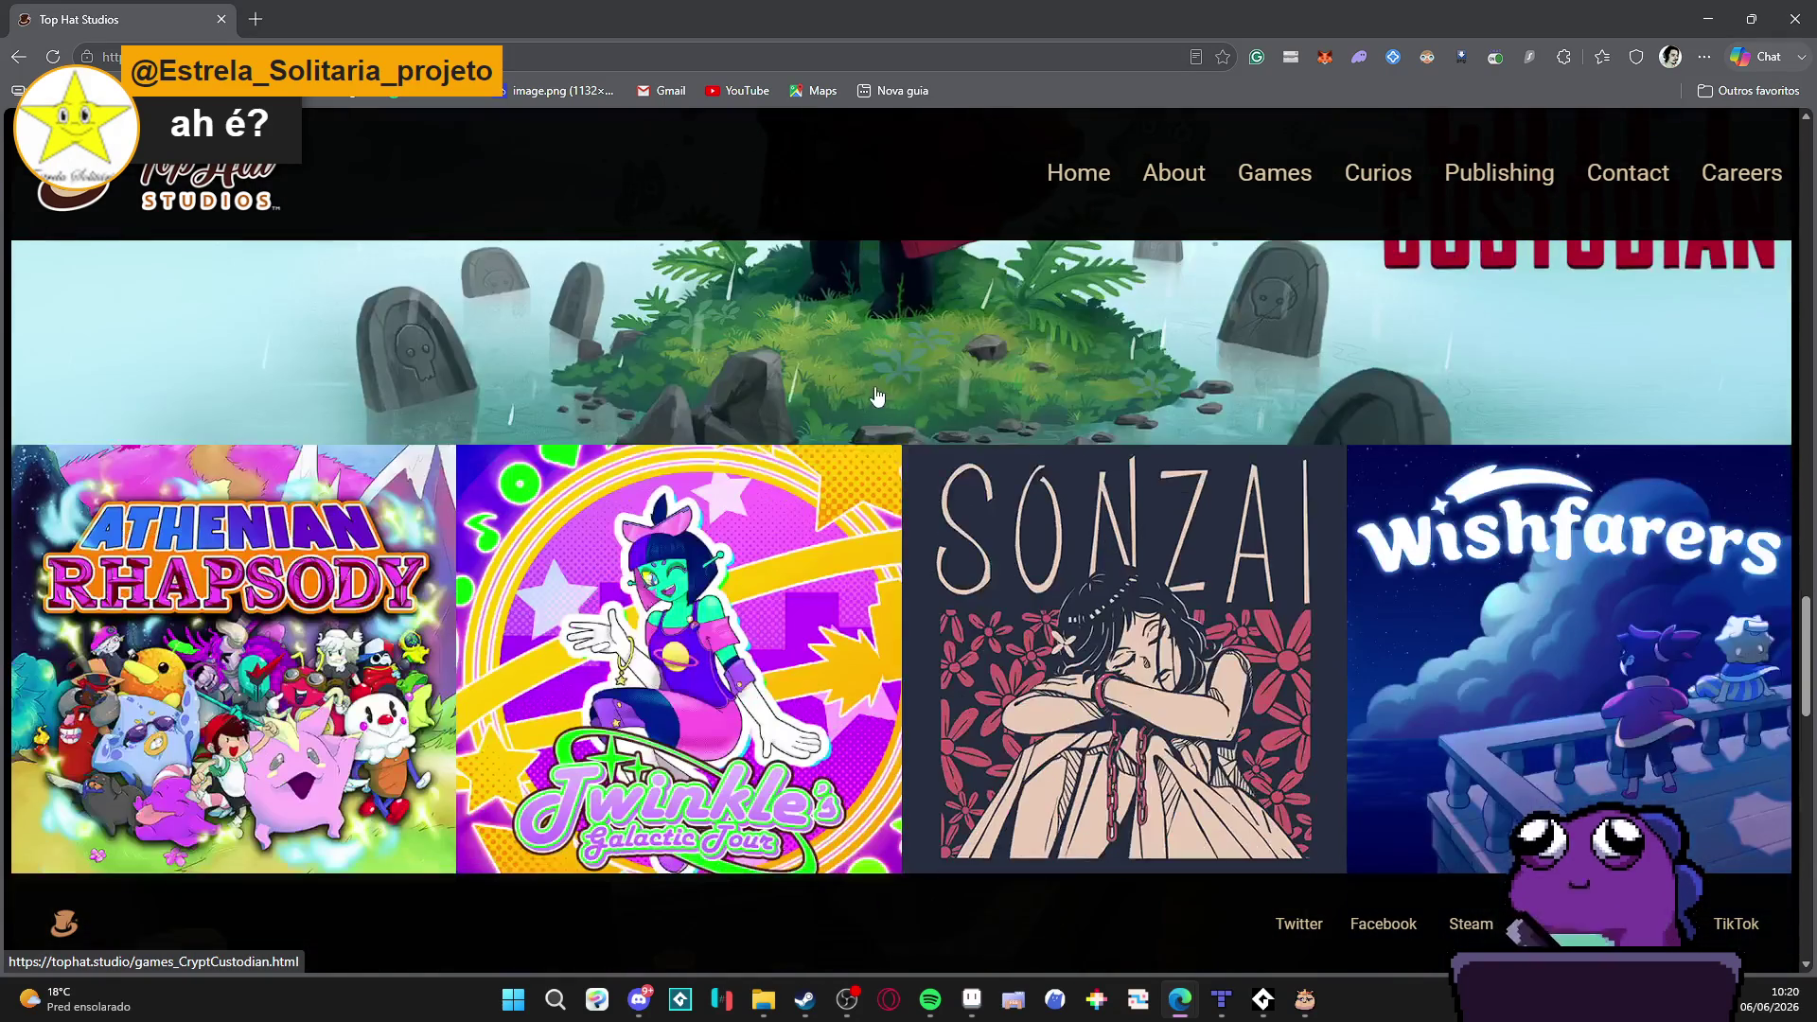
pyautogui.scroll(2, 877, 374)
pyautogui.scroll(-3, 812, 381)
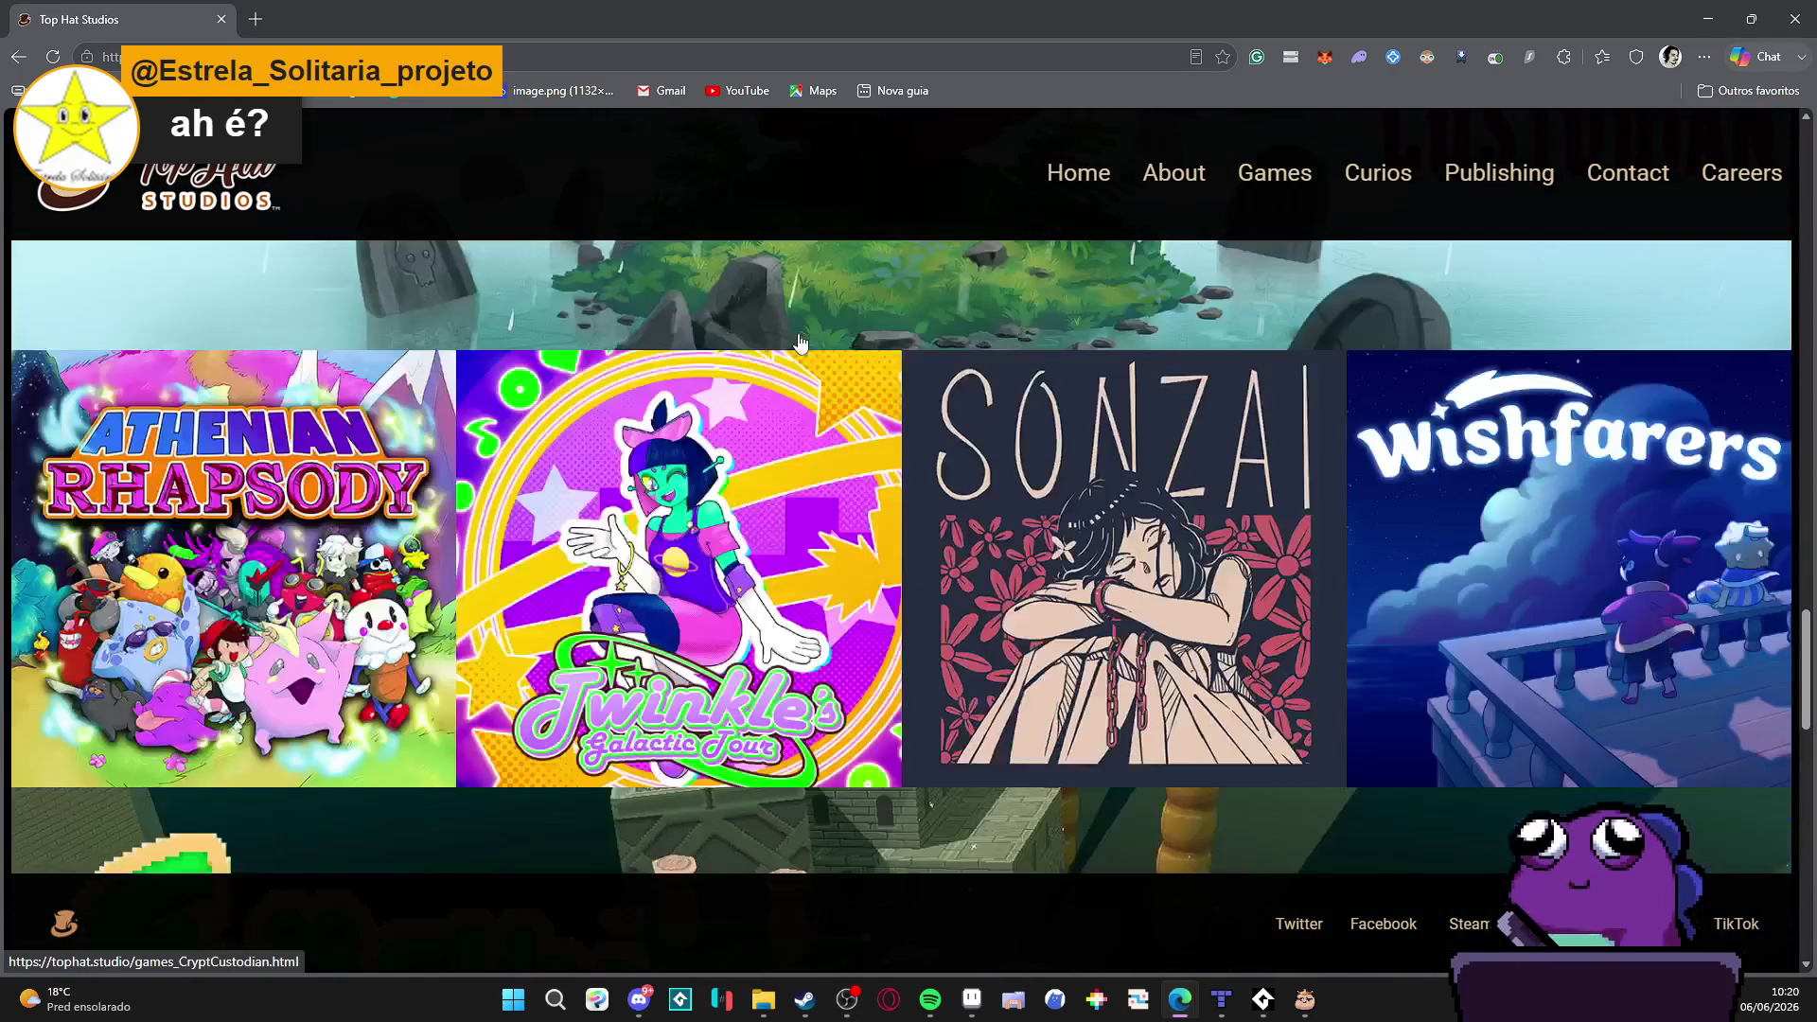
pyautogui.scroll(-4, 717, 285)
pyautogui.scroll(-3, 718, 286)
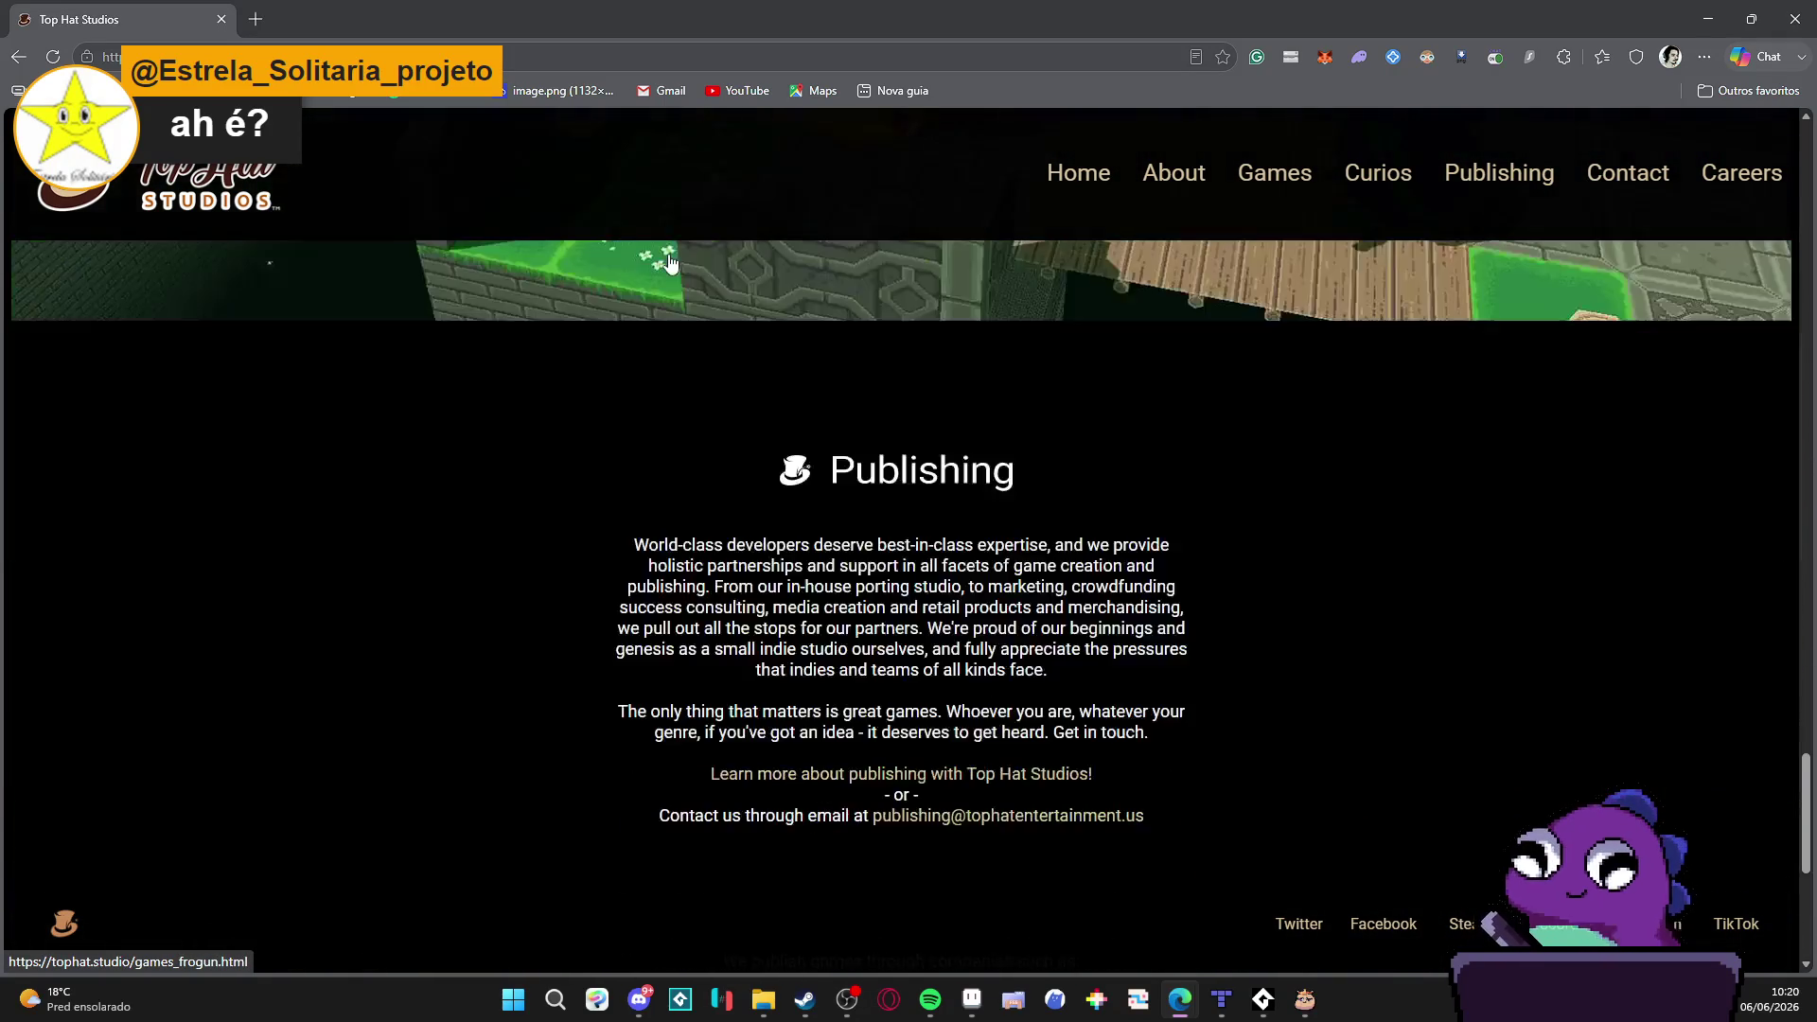
pyautogui.scroll(-3, 1050, 753)
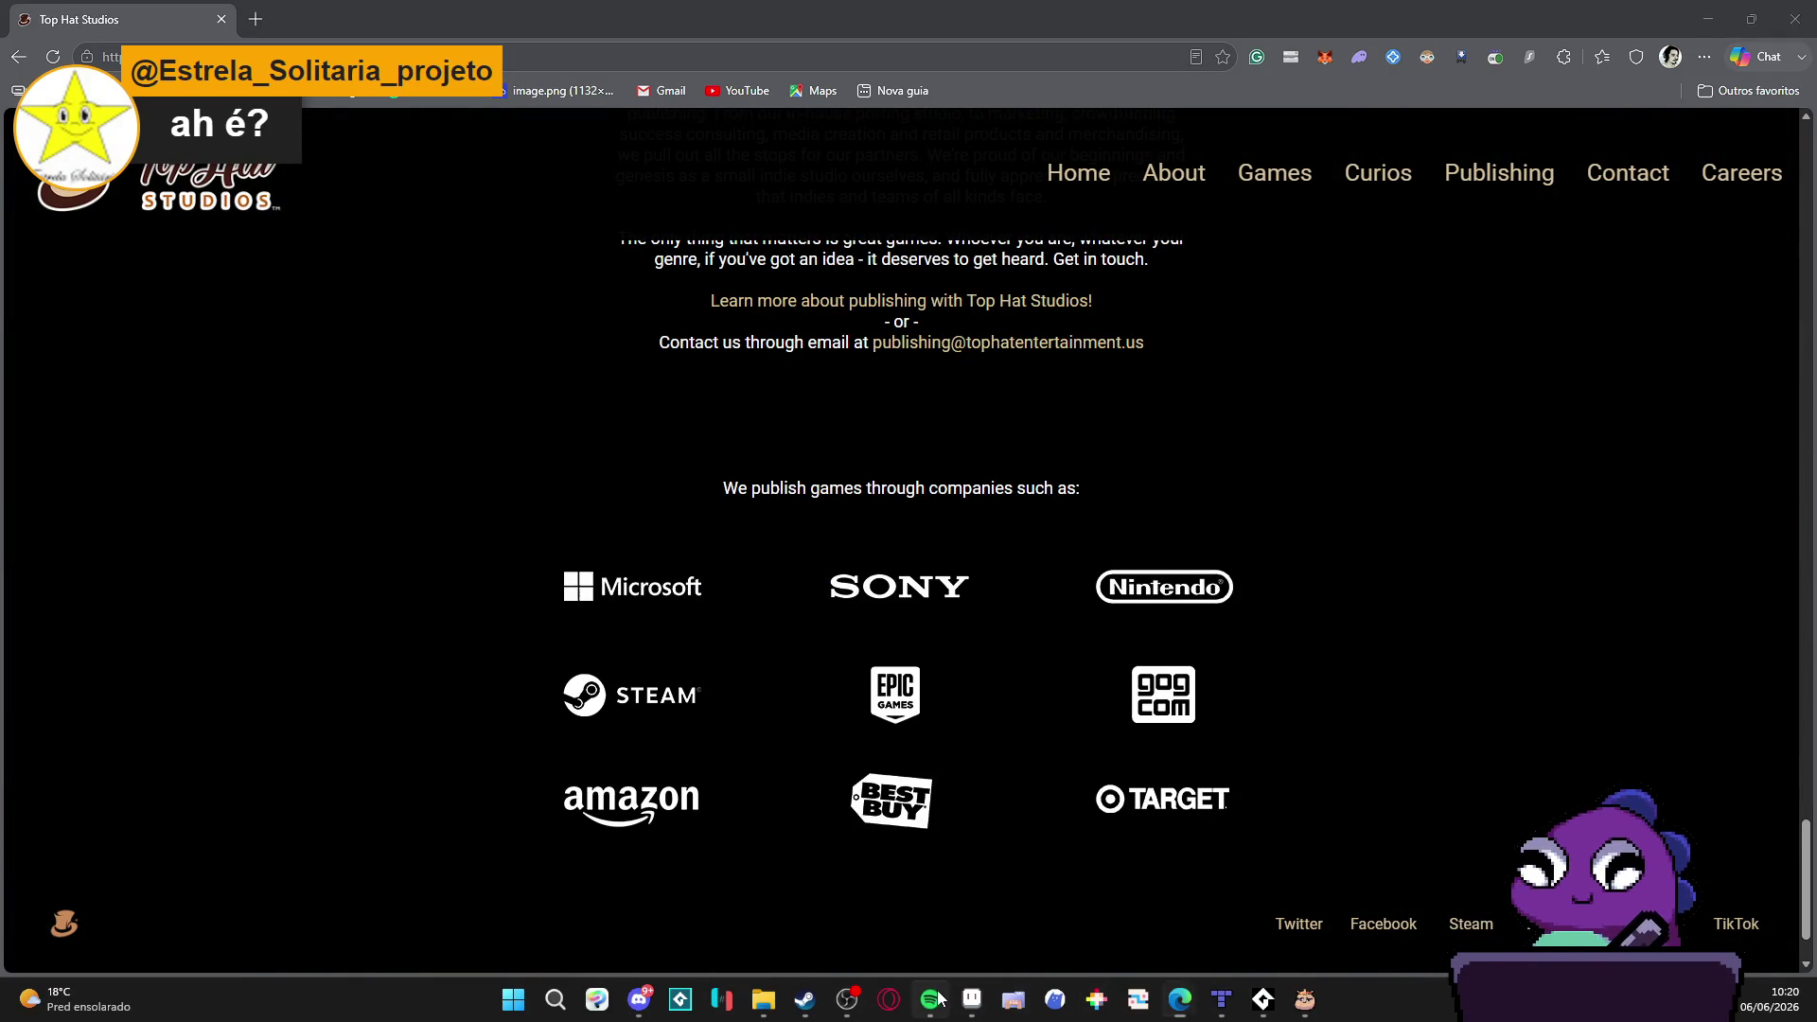
# Step: Switch the music to Baby 95, go back to the Google results and open Top Hat Studios' Steam publisher page
pyautogui.click(931, 1000)
pyautogui.click(953, 925)
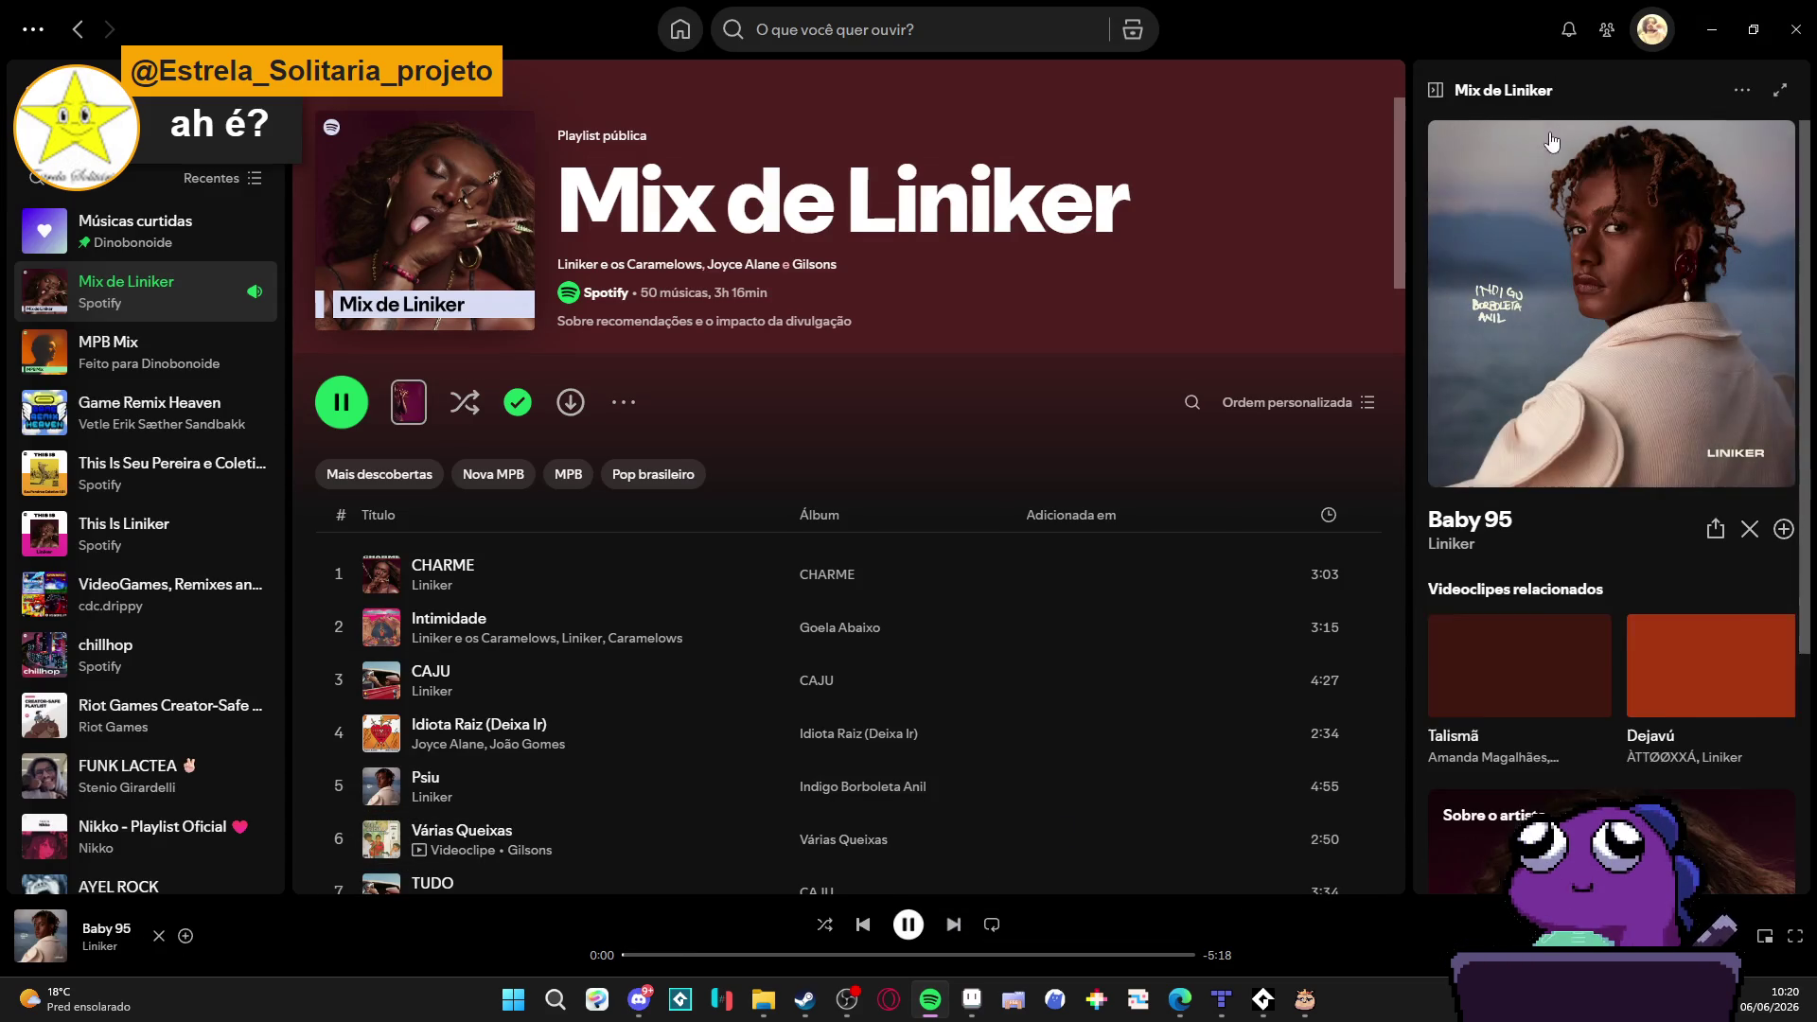
pyautogui.click(1711, 29)
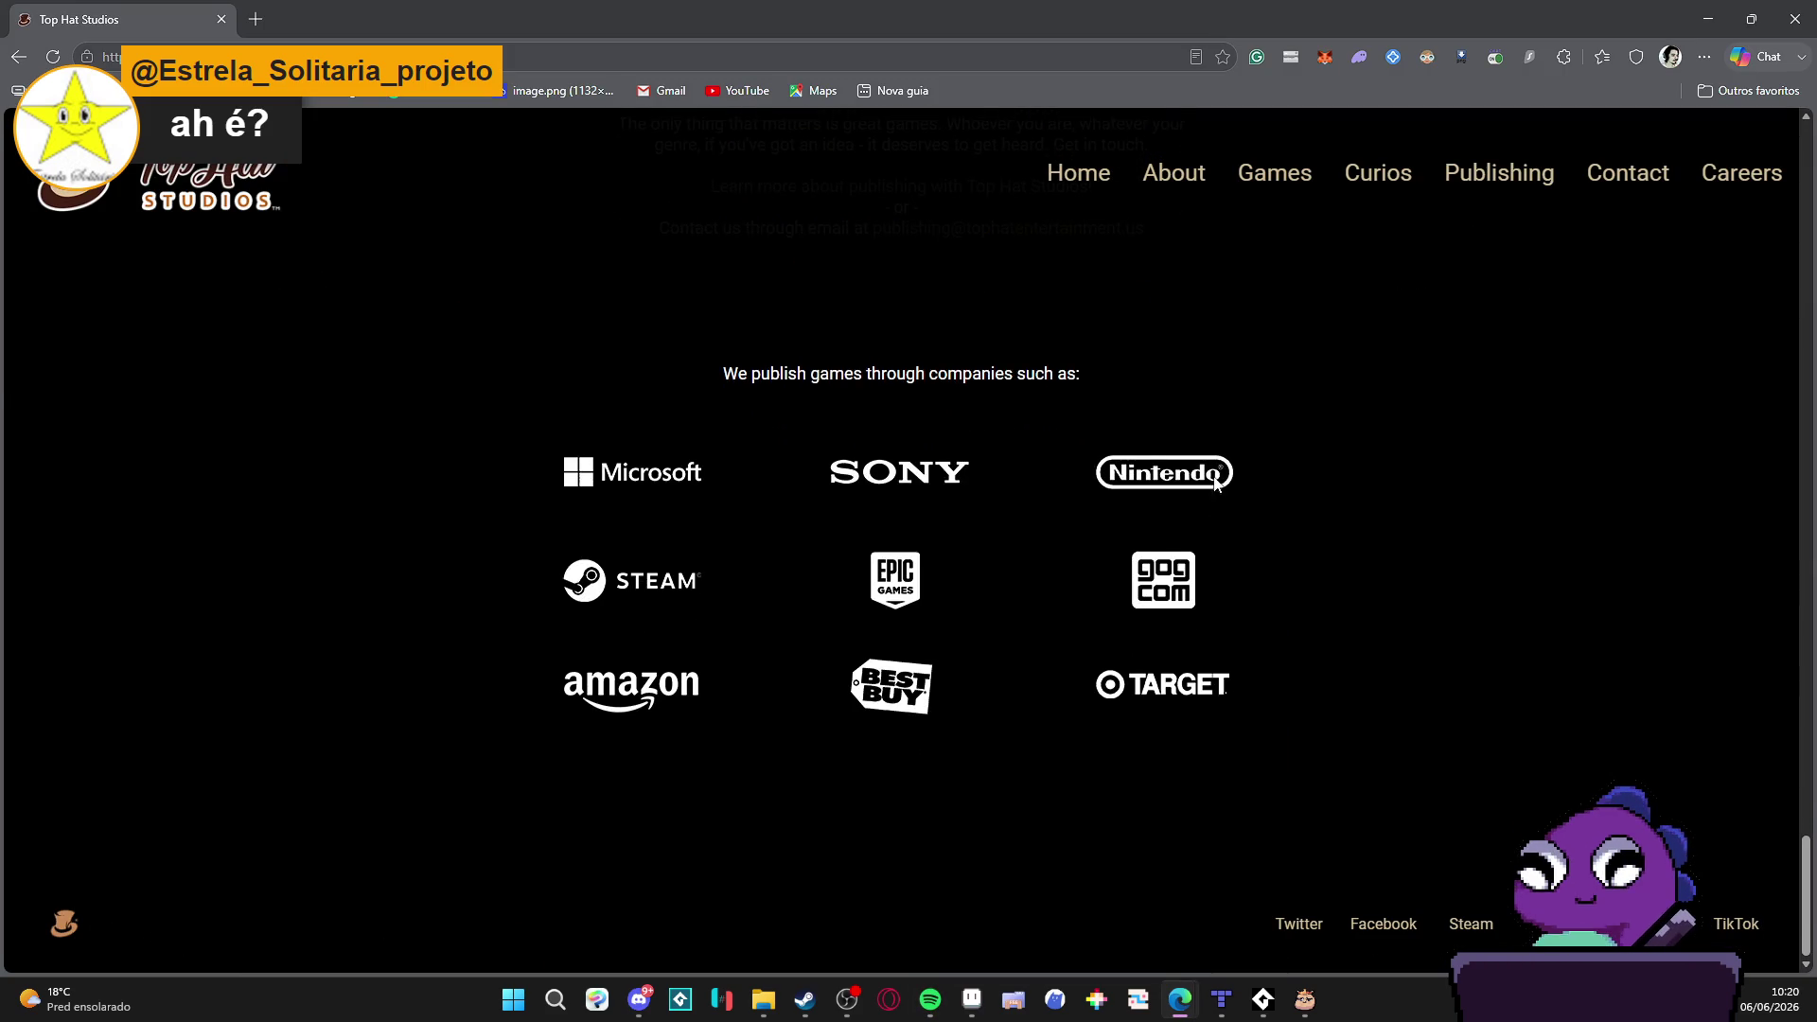
pyautogui.scroll(5, 1242, 438)
pyautogui.scroll(5, 1243, 440)
pyautogui.scroll(5, 1243, 439)
pyautogui.scroll(-3, 1245, 448)
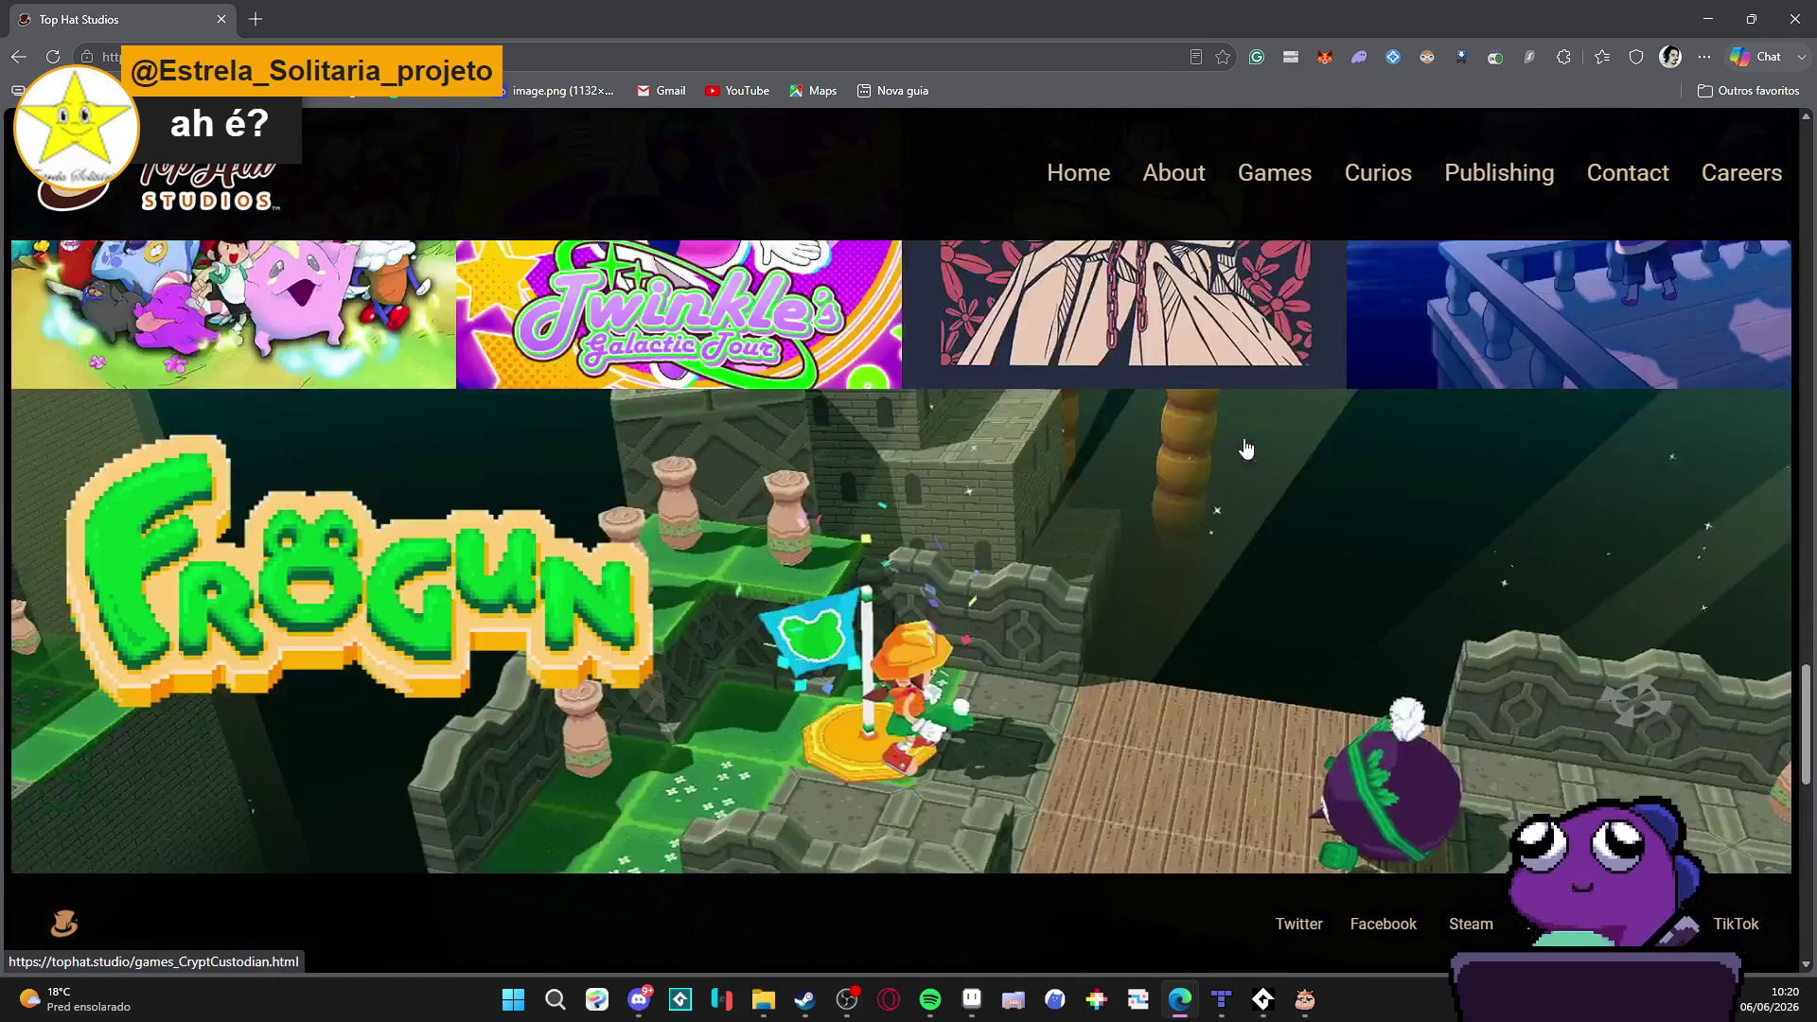
pyautogui.scroll(-2, 1245, 449)
pyautogui.scroll(4, 1245, 448)
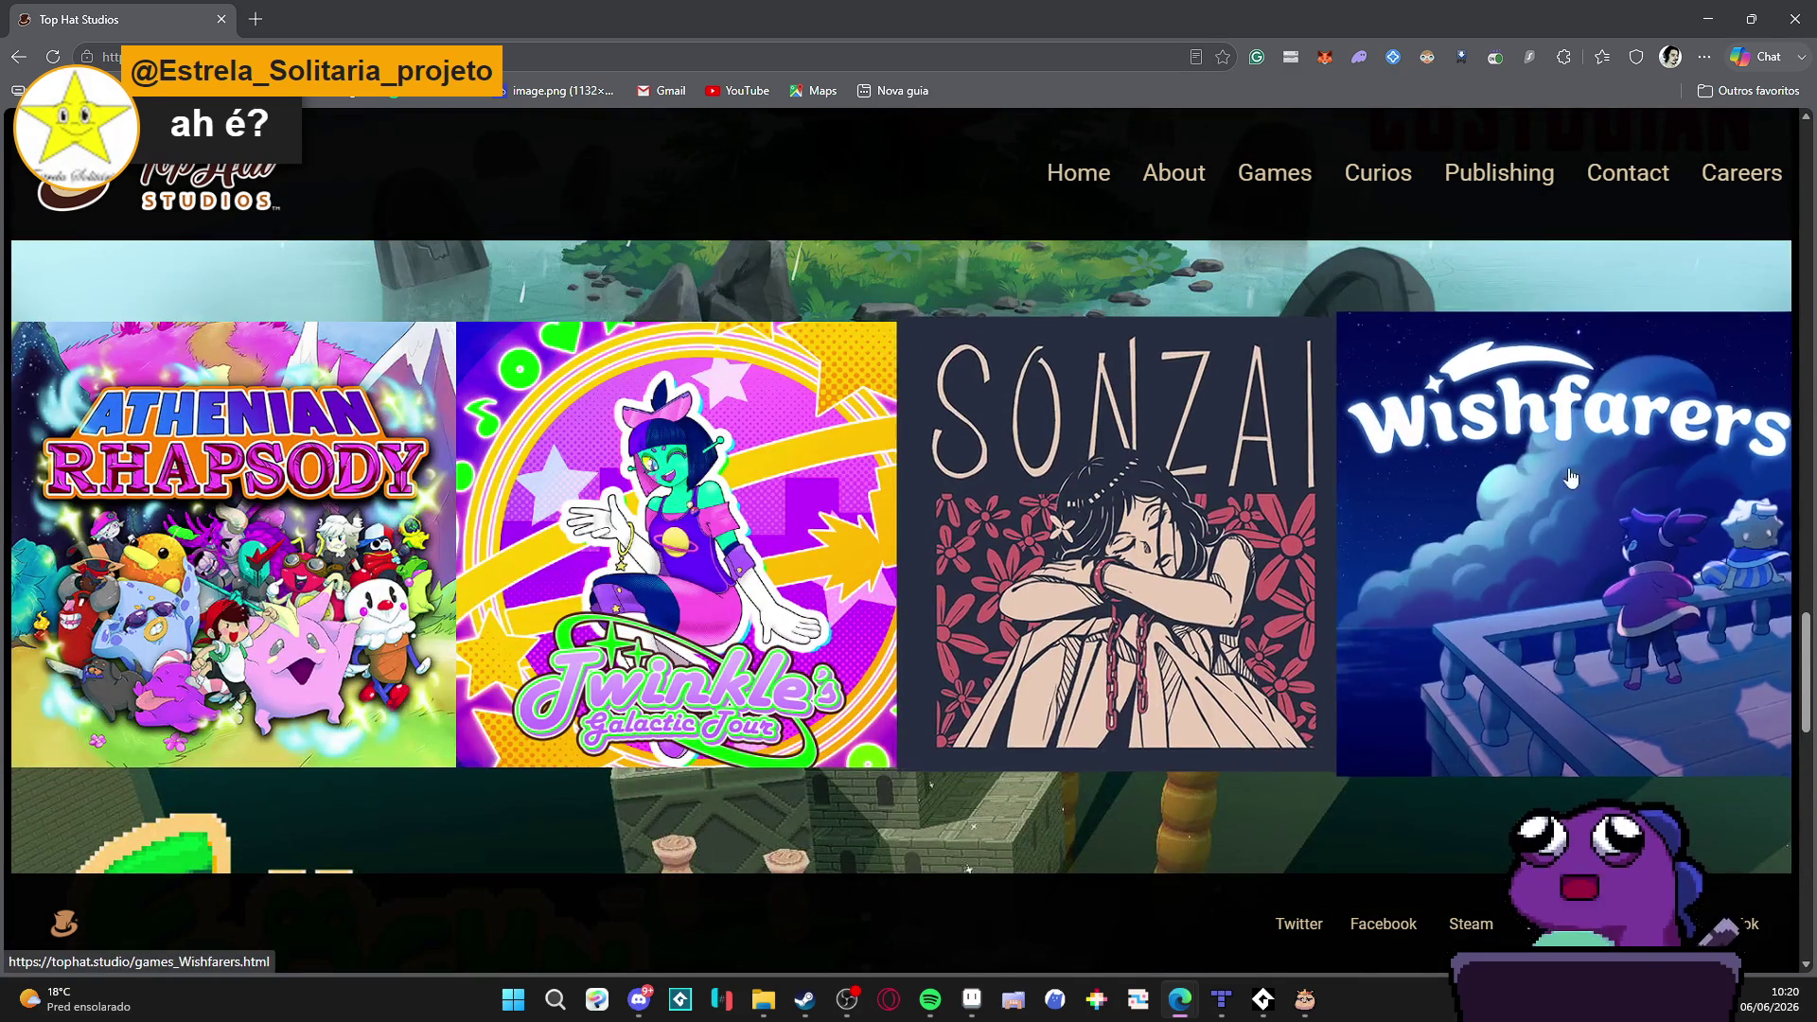
pyautogui.scroll(3, 1551, 473)
pyautogui.scroll(3, 1552, 473)
pyautogui.scroll(-3, 939, 541)
pyautogui.scroll(2, 937, 539)
pyautogui.scroll(3, 937, 540)
pyautogui.scroll(3, 937, 540)
pyautogui.scroll(3, 937, 539)
pyautogui.scroll(3, 284, 256)
pyautogui.scroll(-4, 317, 285)
pyautogui.scroll(3, 316, 285)
pyautogui.scroll(-5, 432, 274)
pyautogui.scroll(-3, 441, 285)
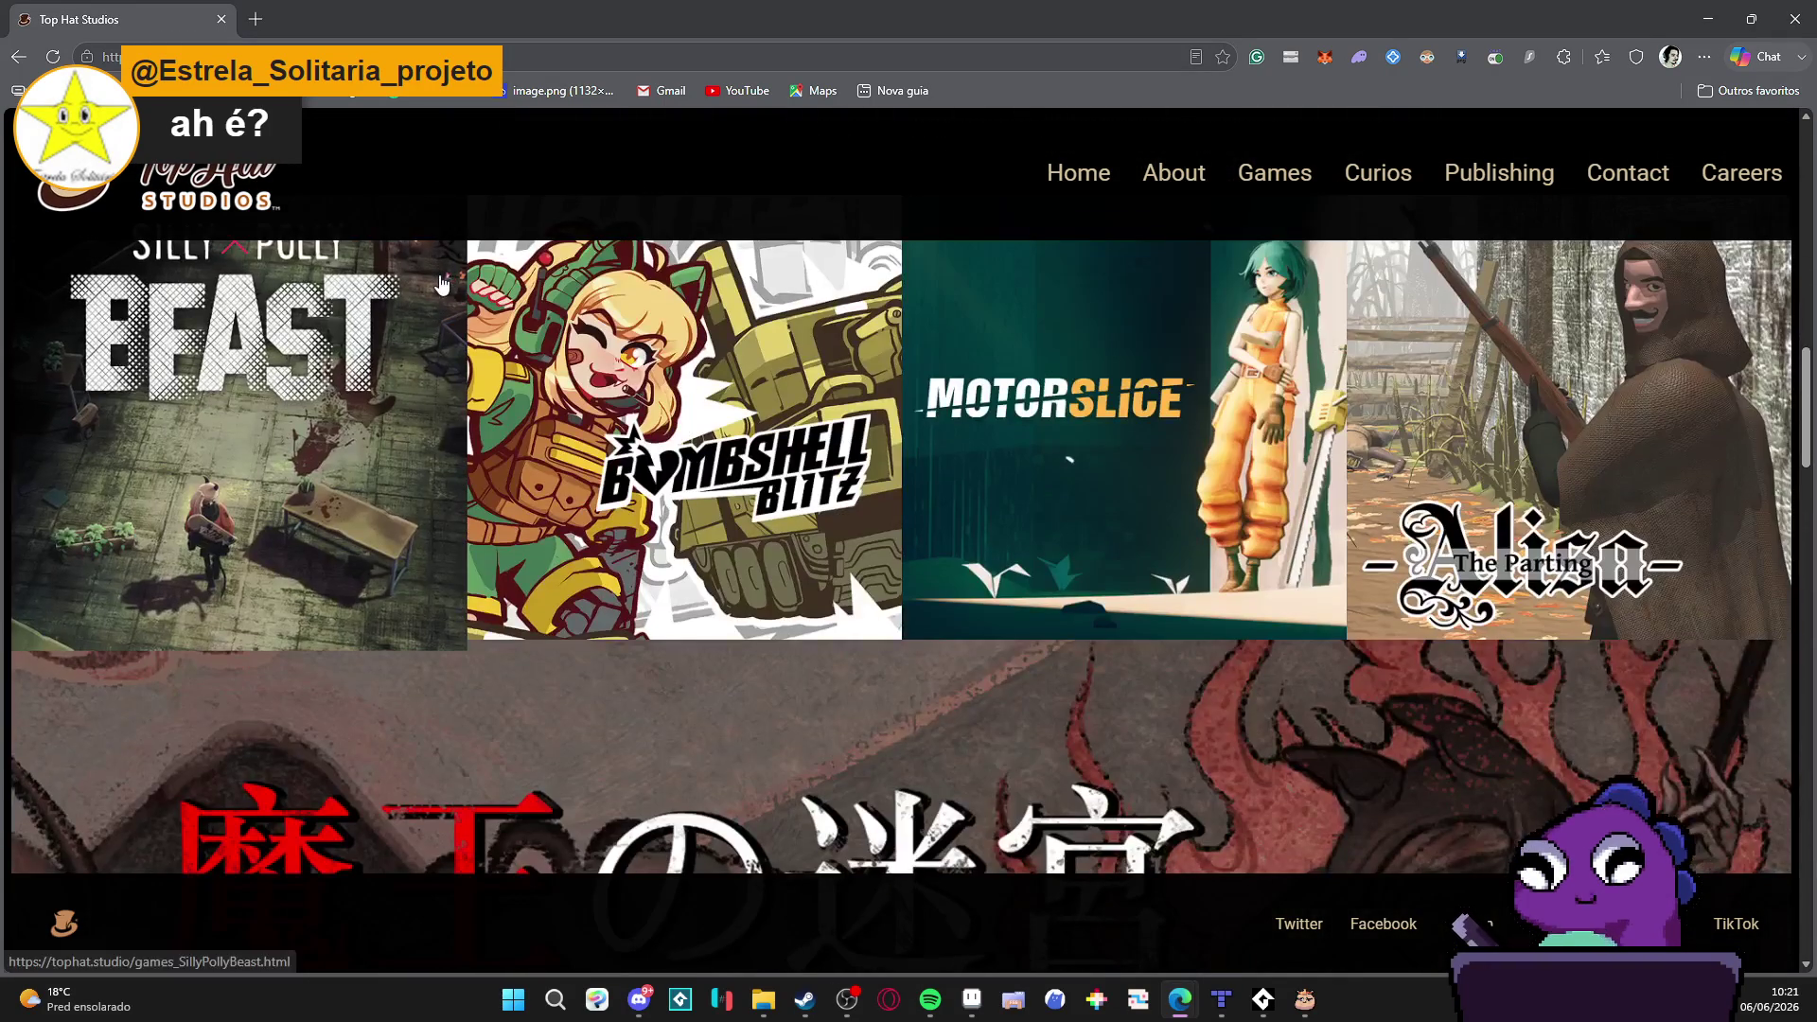
pyautogui.scroll(-2, 444, 274)
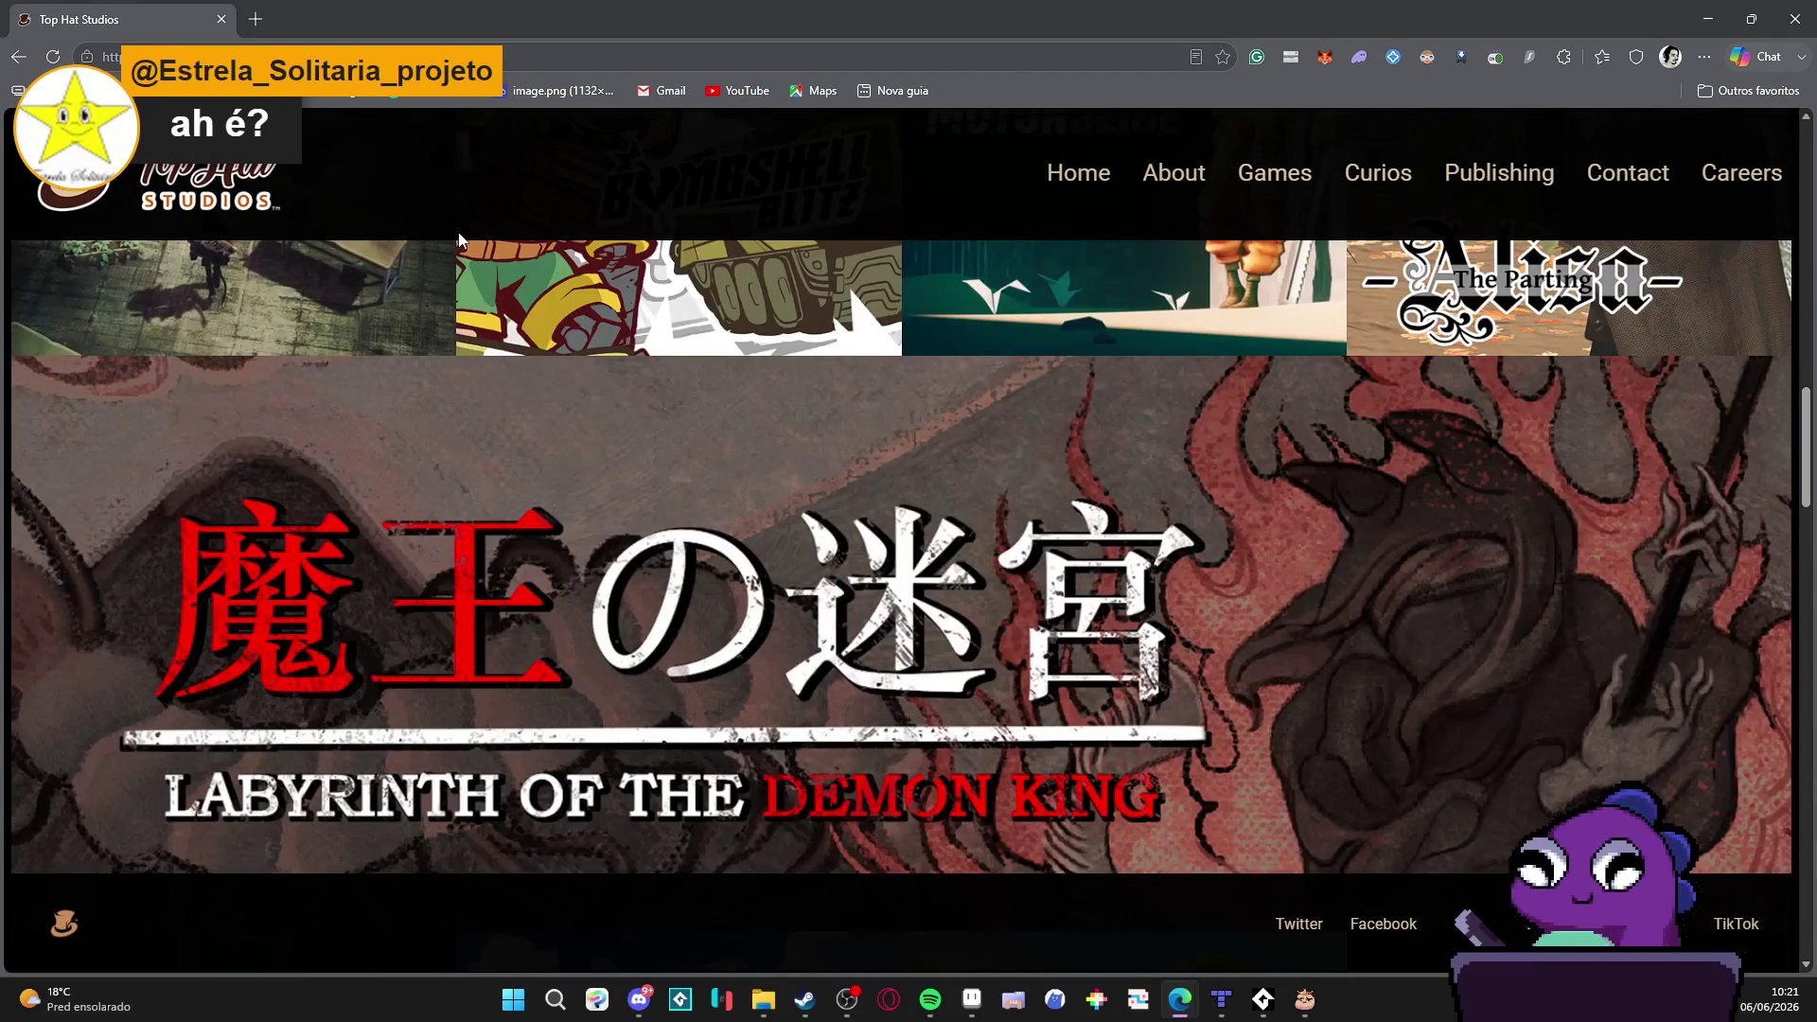
pyautogui.scroll(-3, 458, 234)
pyautogui.scroll(-2, 458, 239)
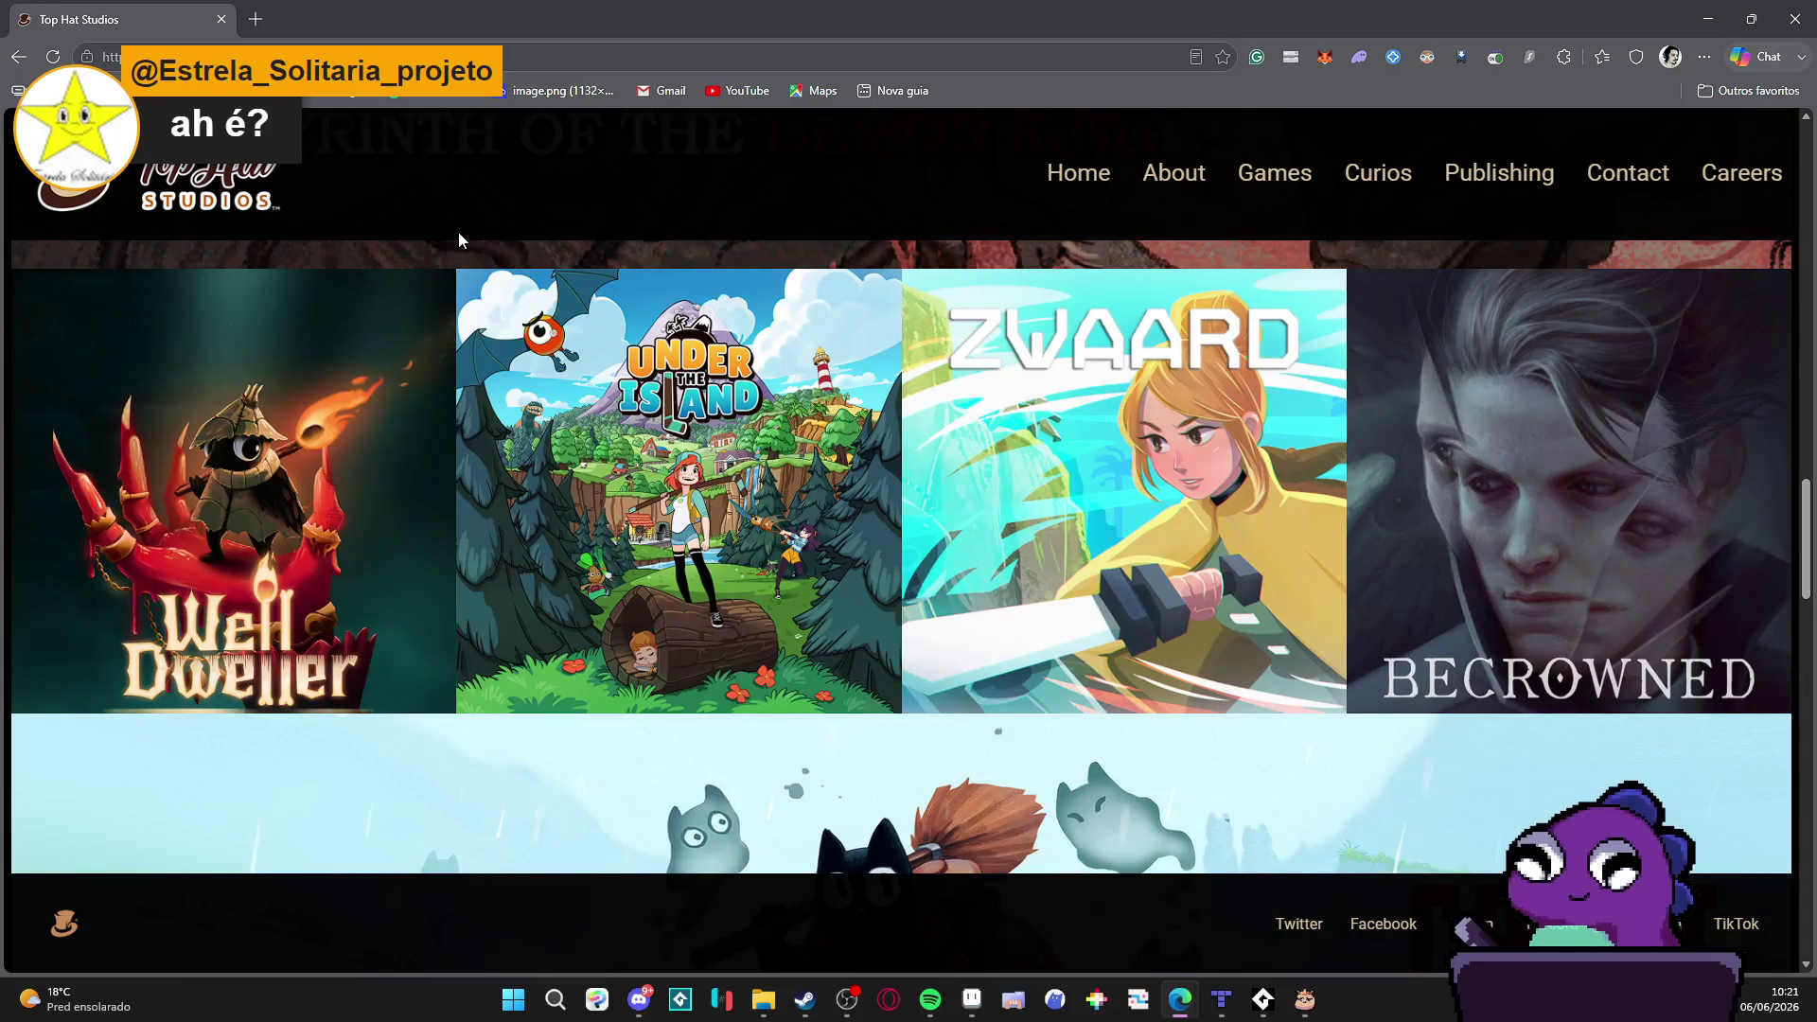
pyautogui.scroll(-2, 458, 239)
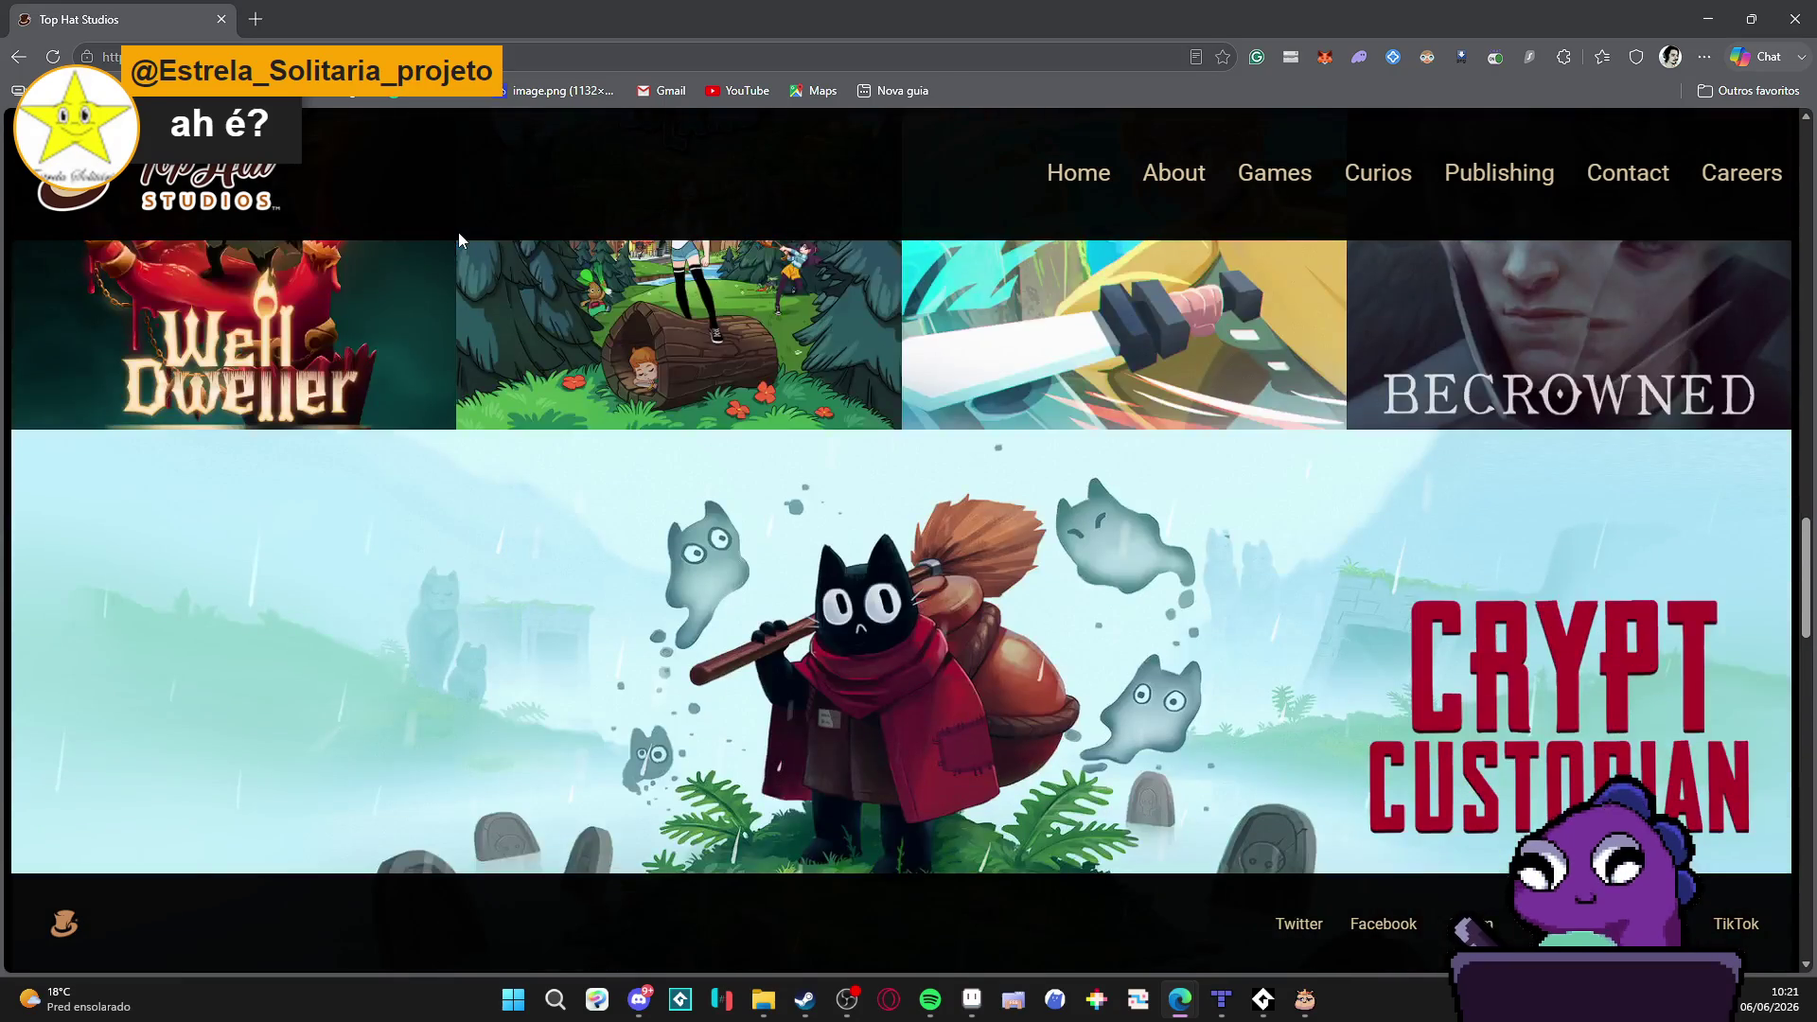
pyautogui.scroll(-1, 518, 222)
pyautogui.scroll(1, 564, 235)
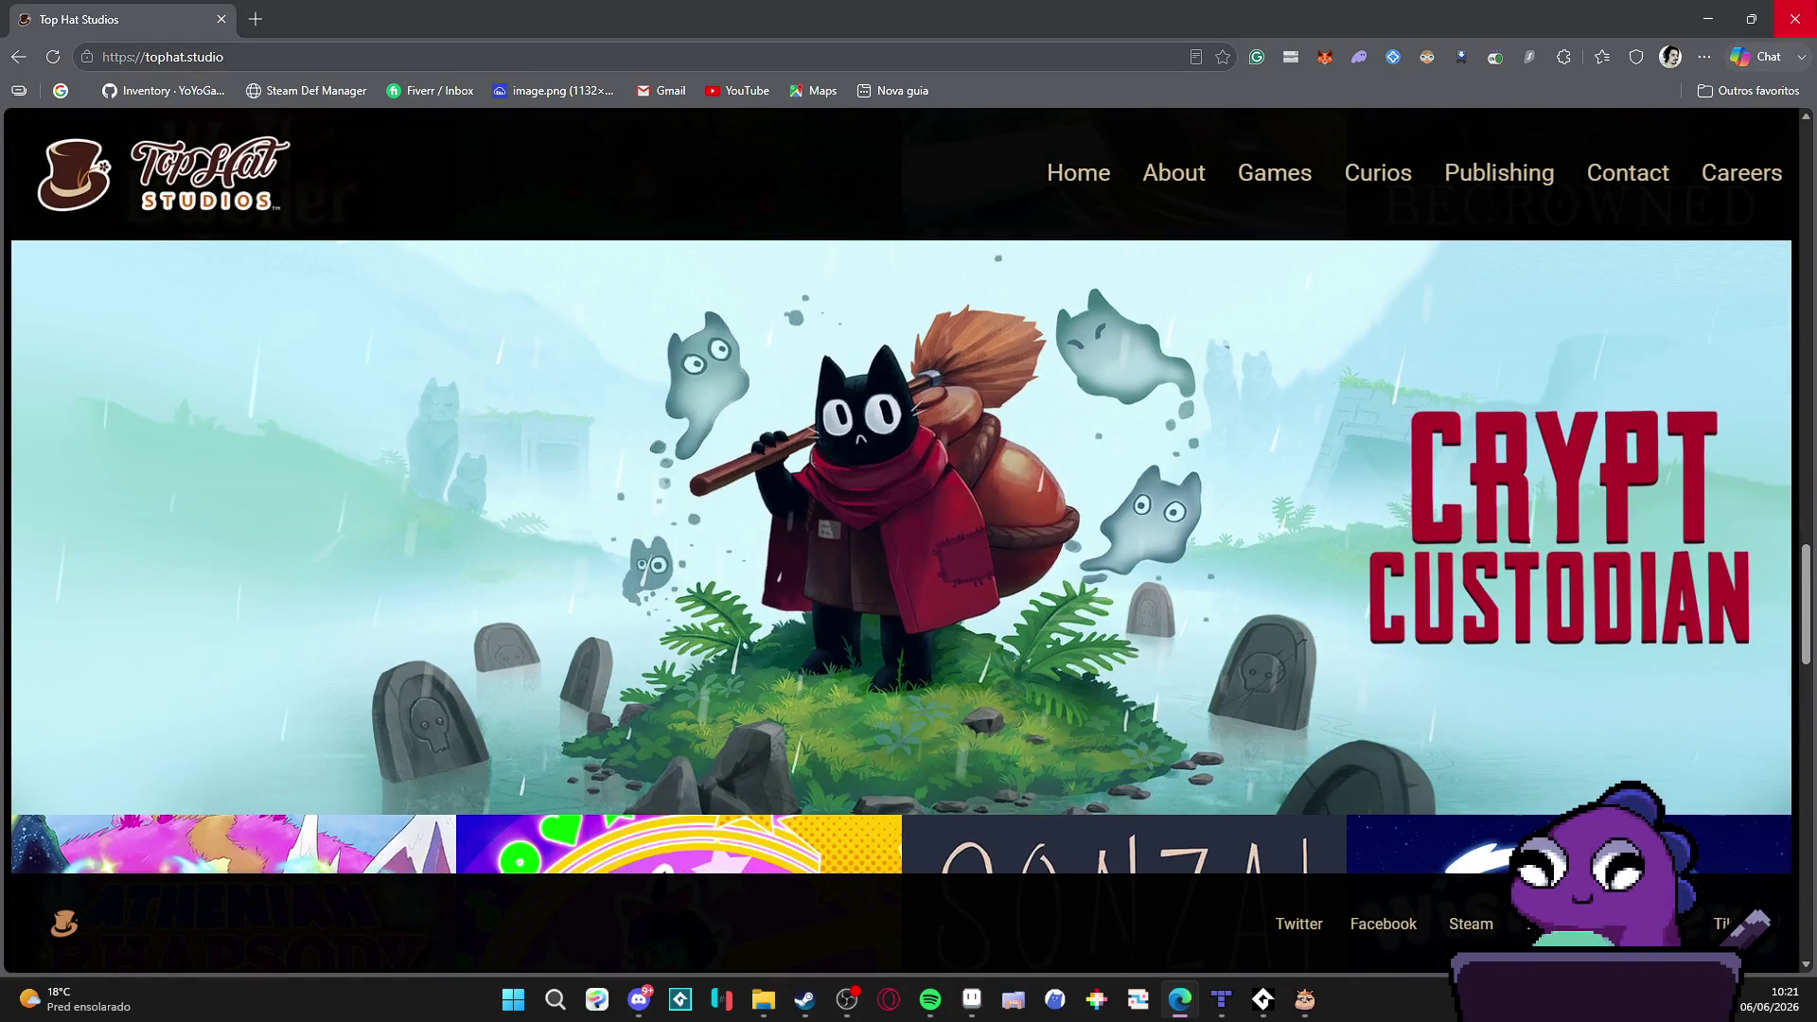
pyautogui.scroll(2, 1534, 294)
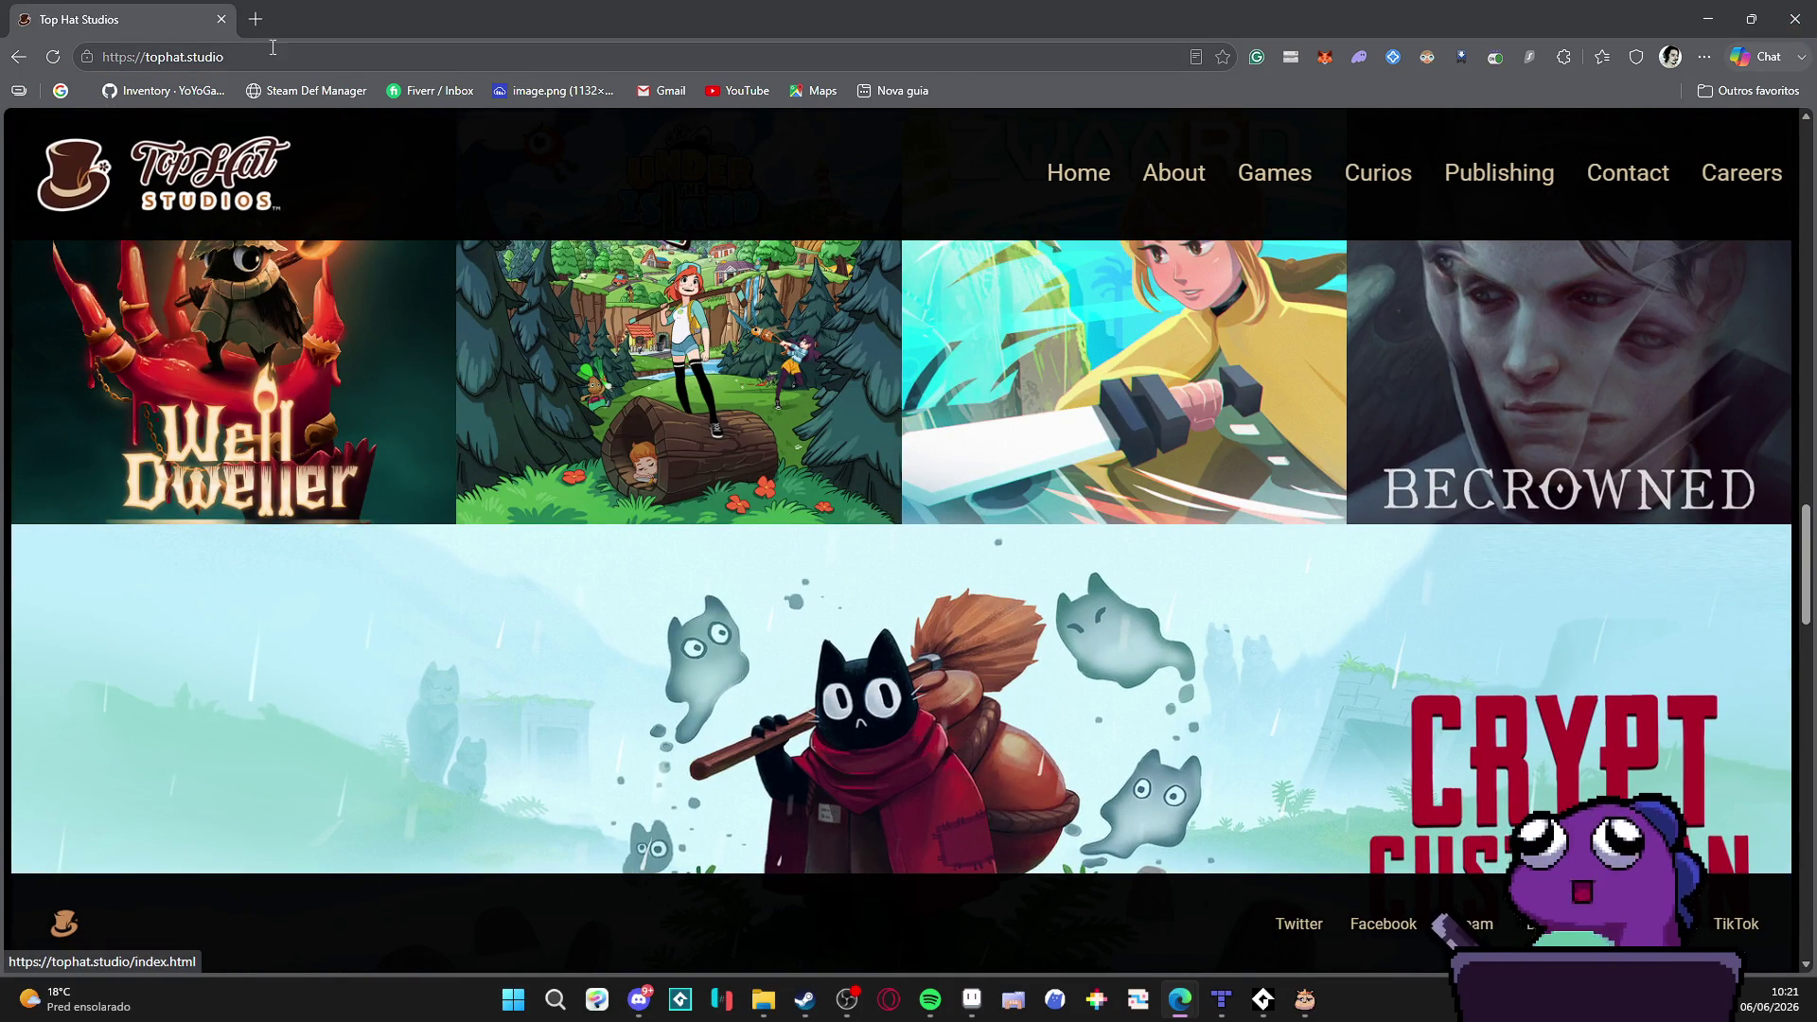
pyautogui.click(18, 57)
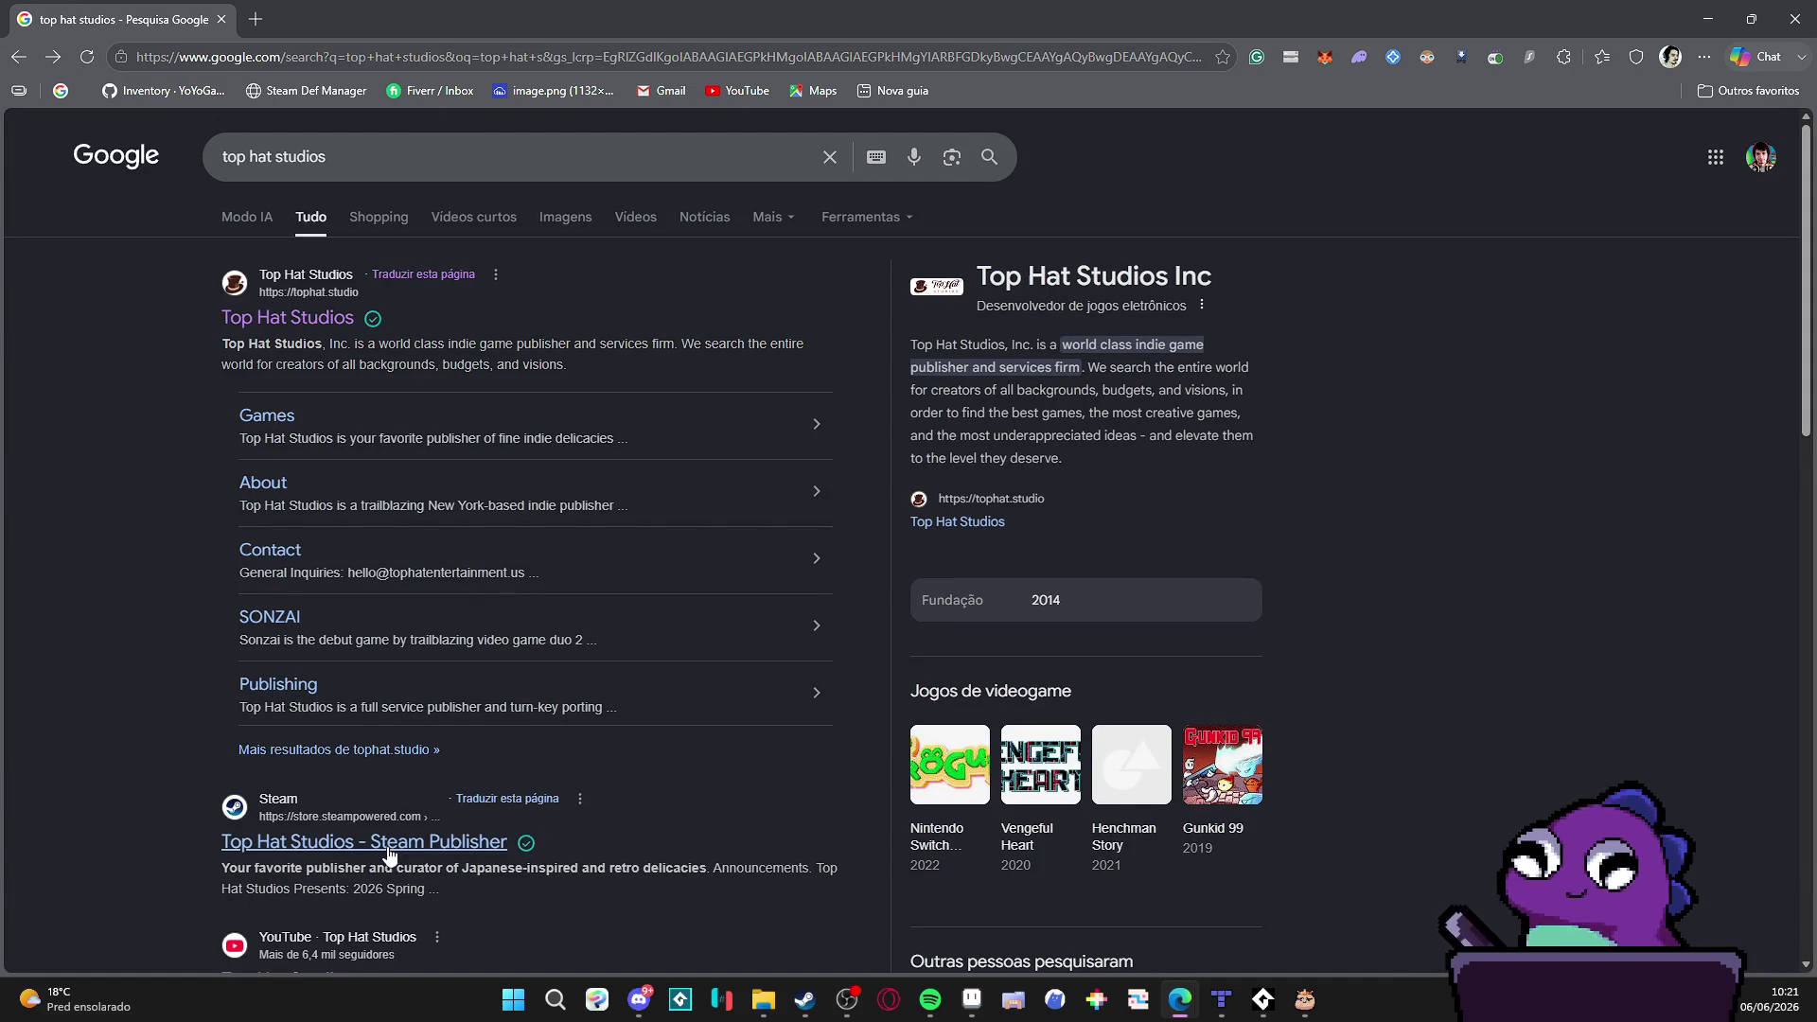
pyautogui.scroll(-2, 388, 855)
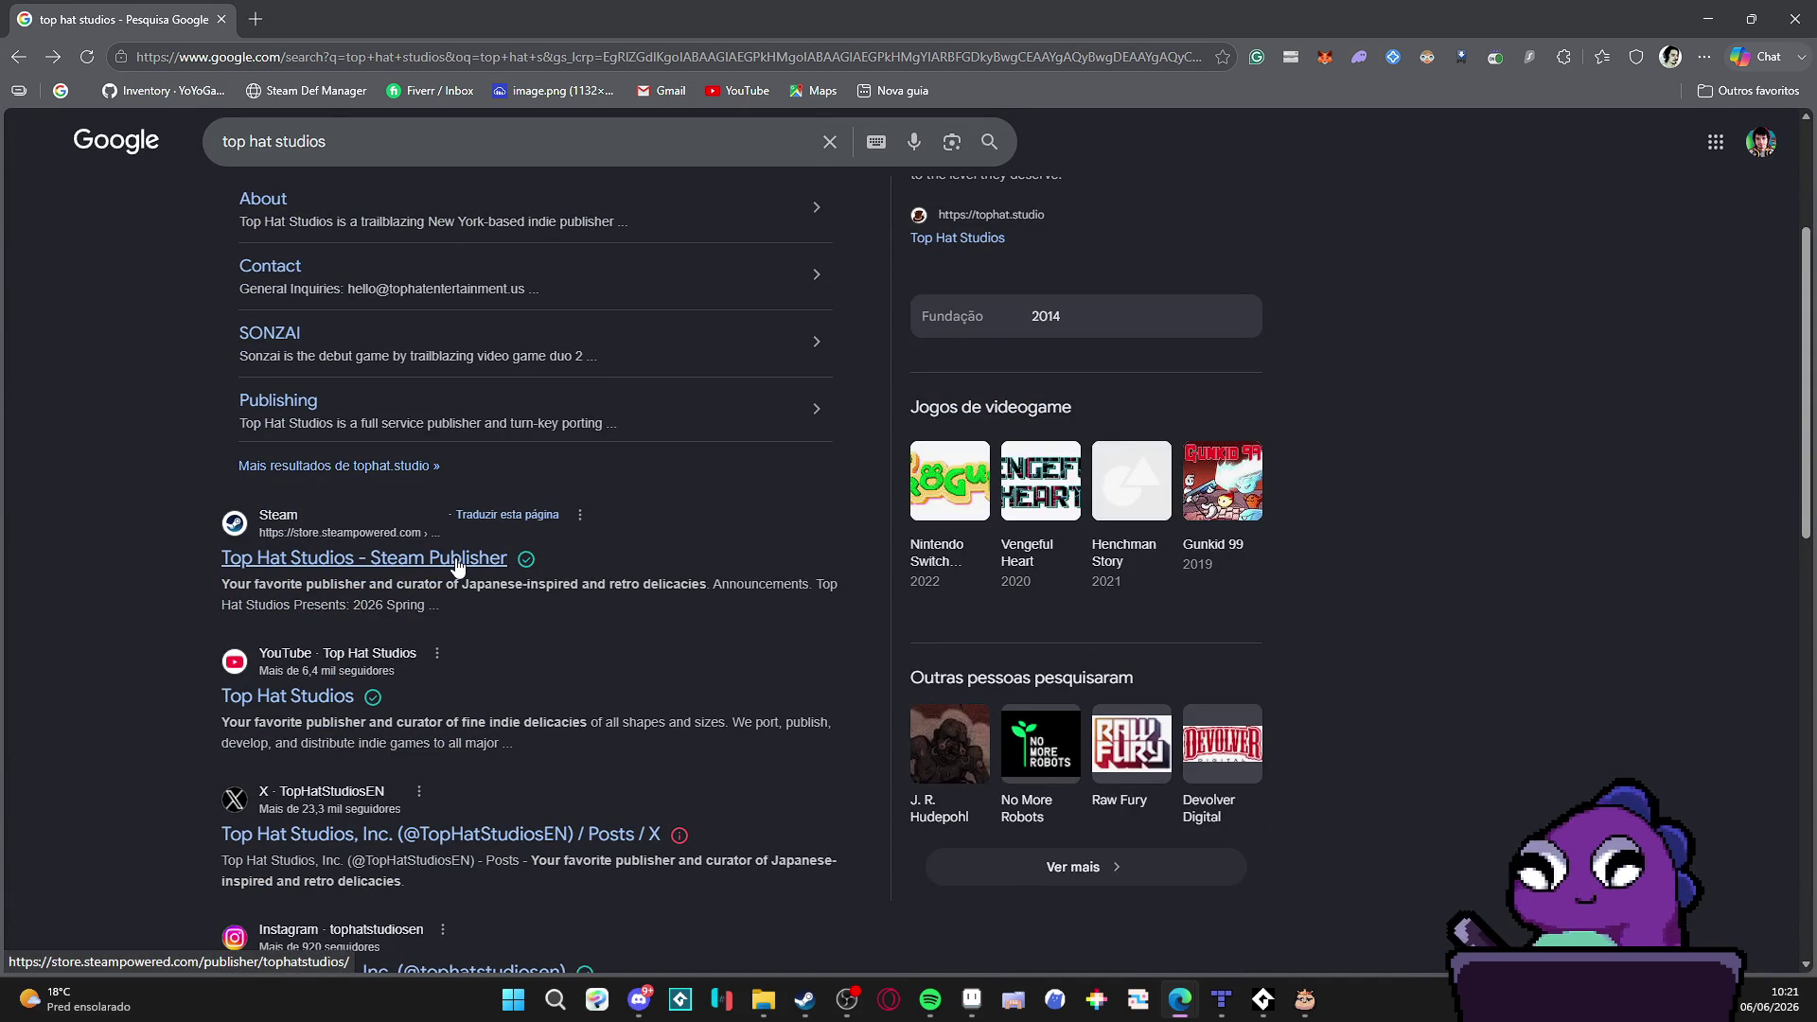
pyautogui.click(547, 569)
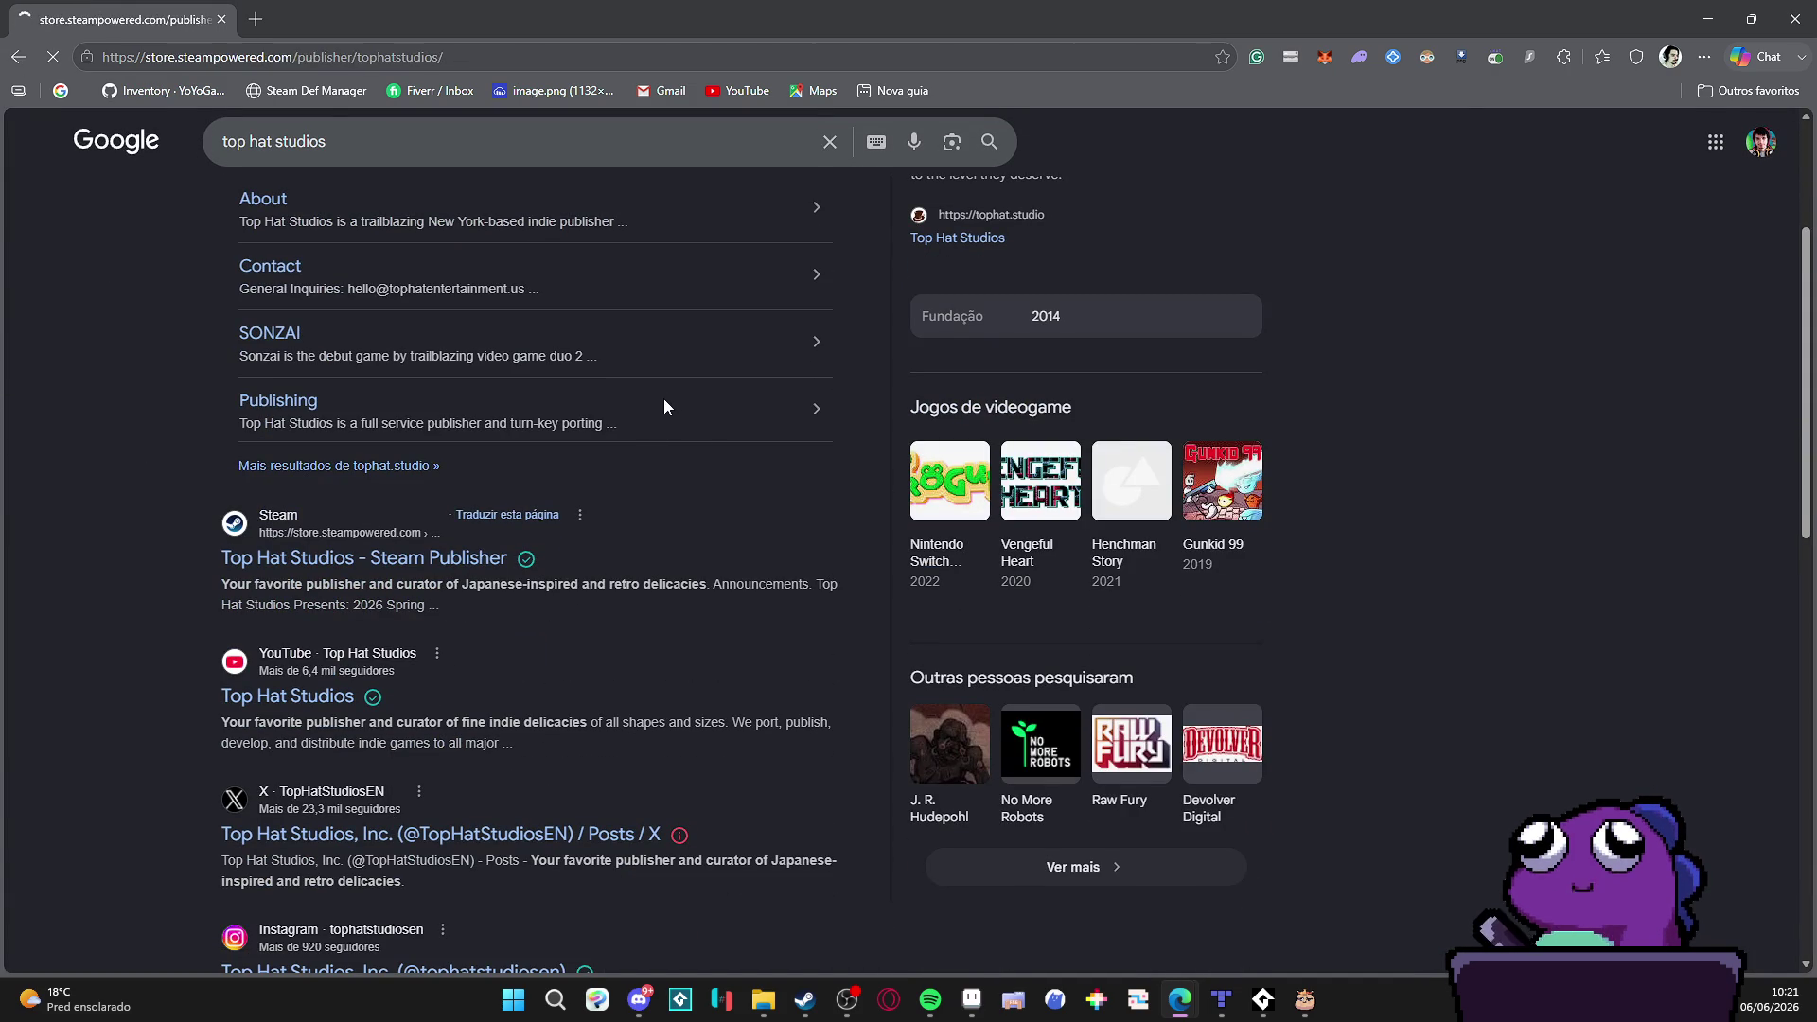
pyautogui.scroll(-3, 183, 604)
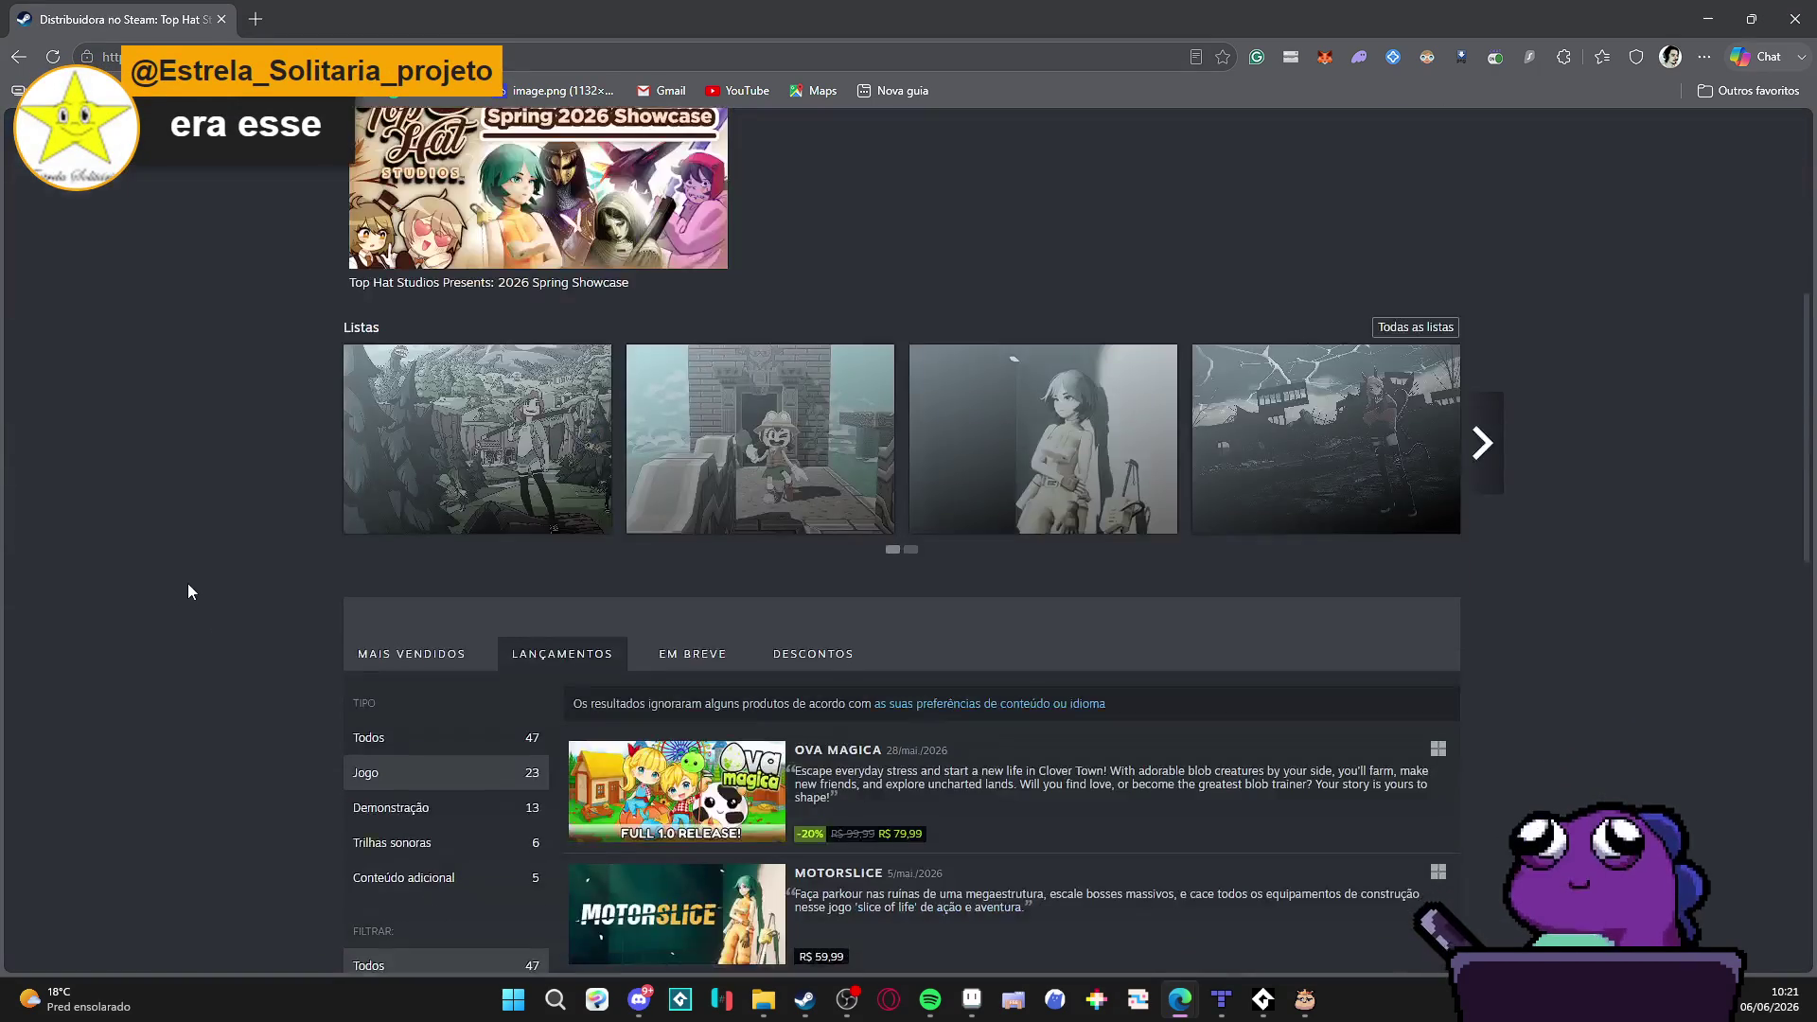
pyautogui.scroll(-2, 188, 572)
pyautogui.scroll(-1, 188, 564)
pyautogui.scroll(-1, 190, 550)
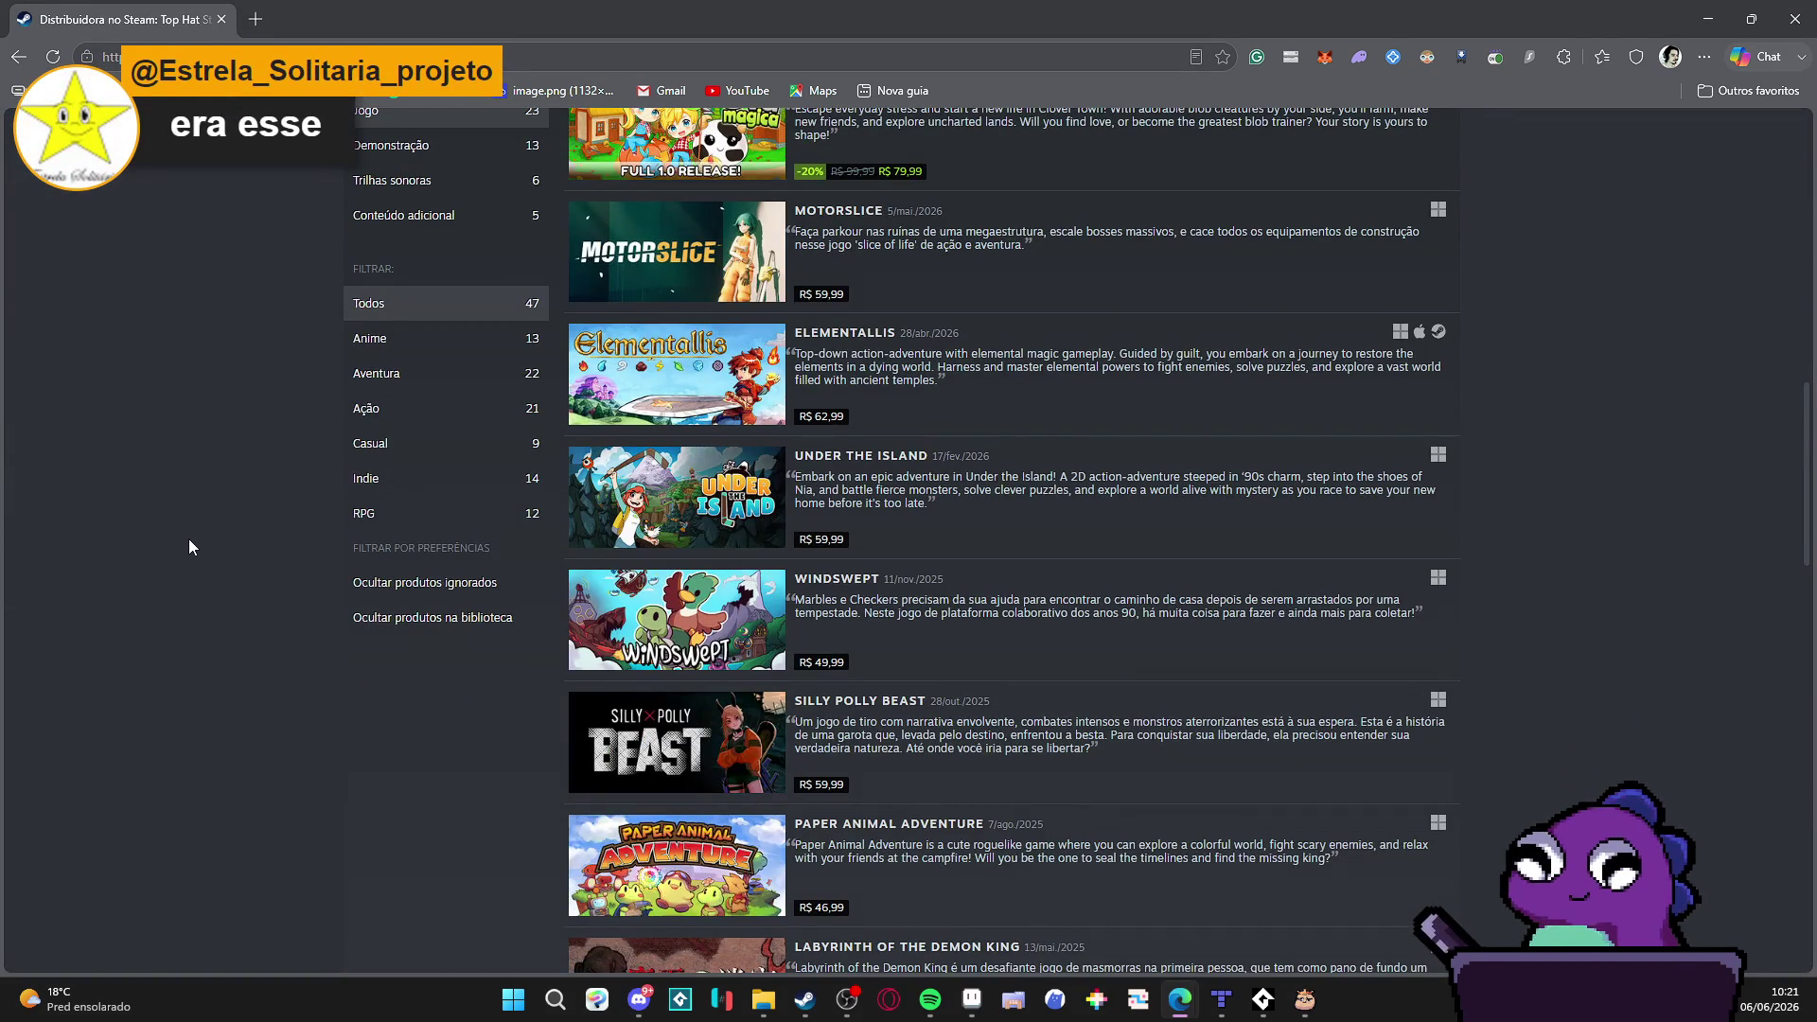
pyautogui.scroll(-2, 180, 526)
pyautogui.scroll(-2, 177, 515)
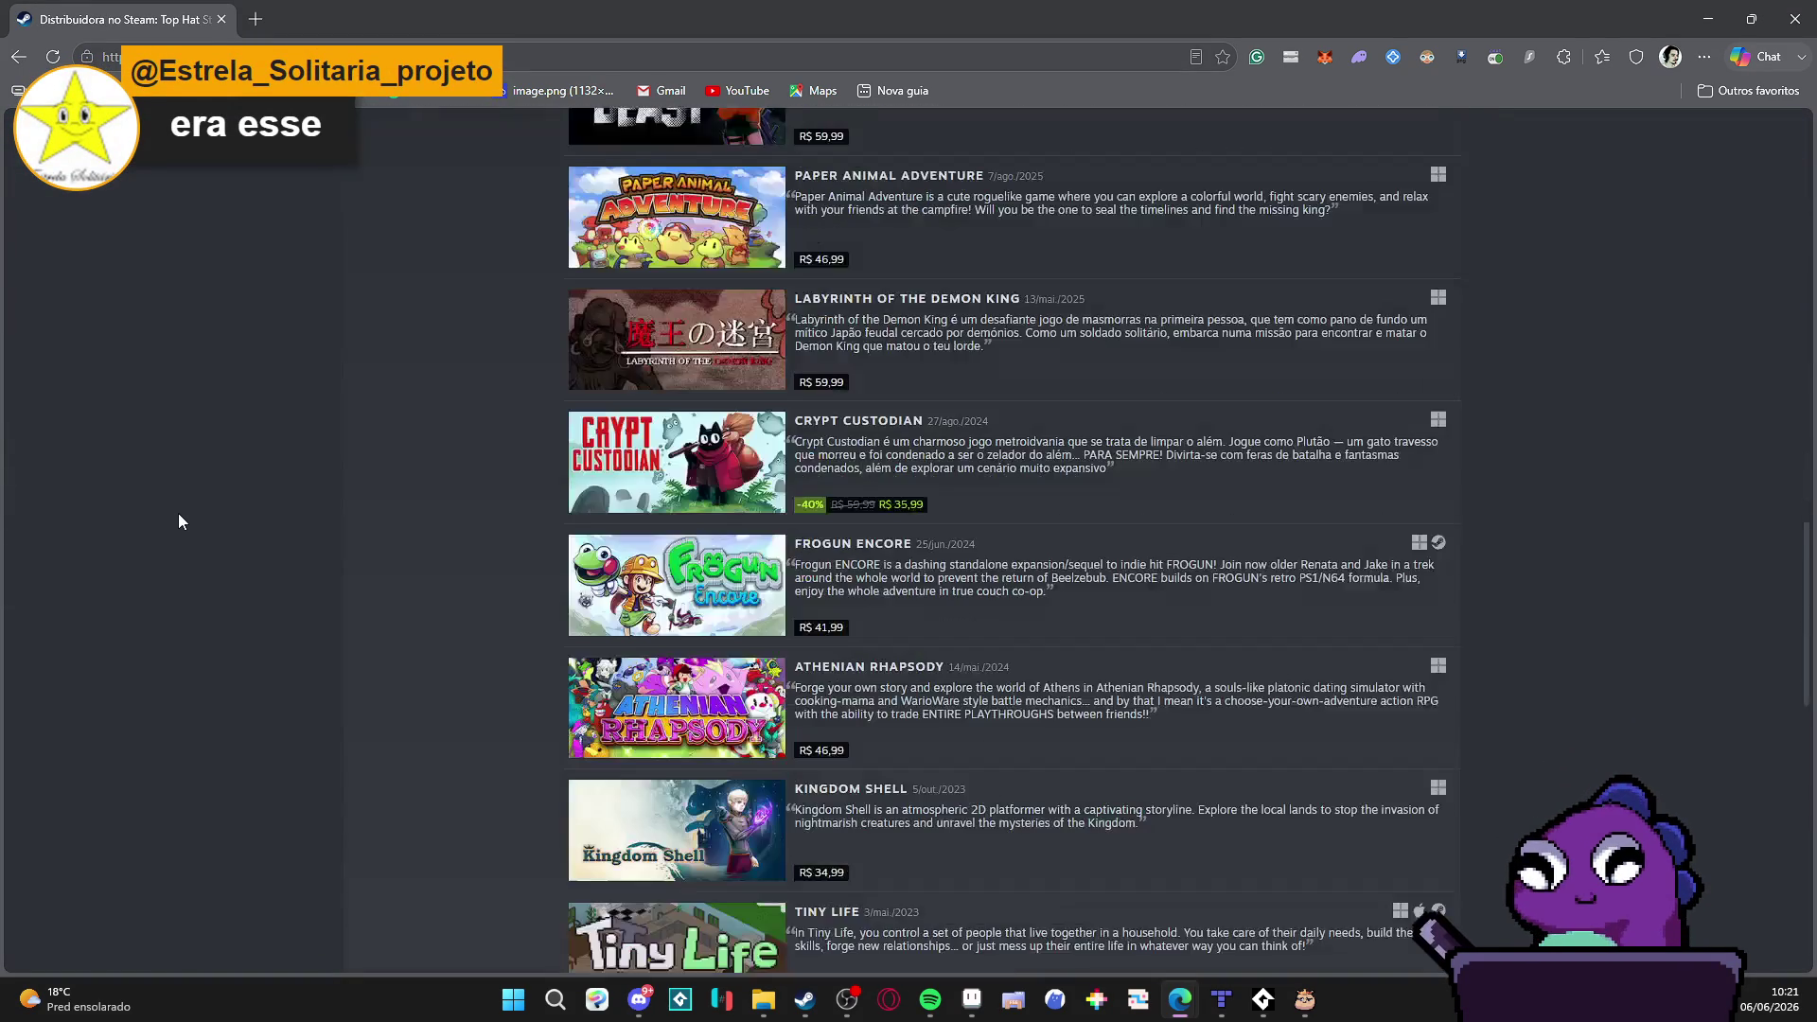
pyautogui.scroll(-2, 182, 509)
pyautogui.scroll(-1, 186, 504)
pyautogui.scroll(-1, 186, 504)
pyautogui.scroll(-1, 186, 505)
pyautogui.scroll(-2, 187, 511)
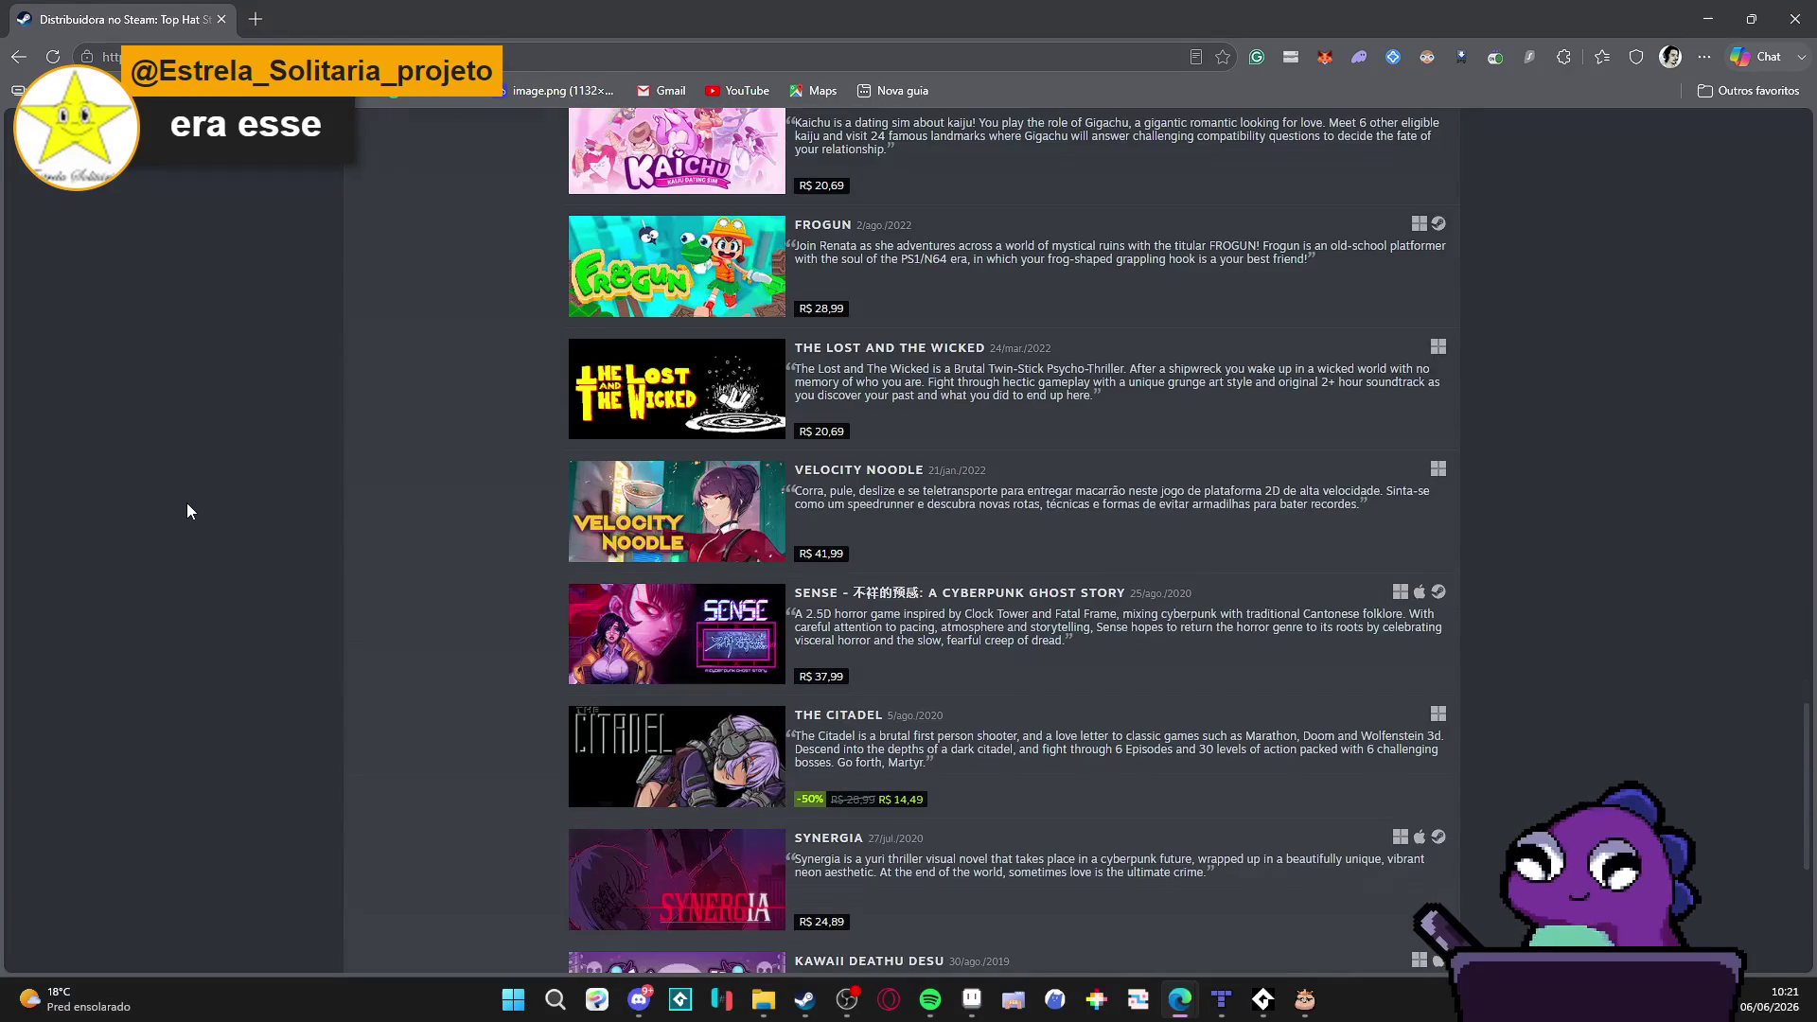
pyautogui.scroll(-2, 186, 509)
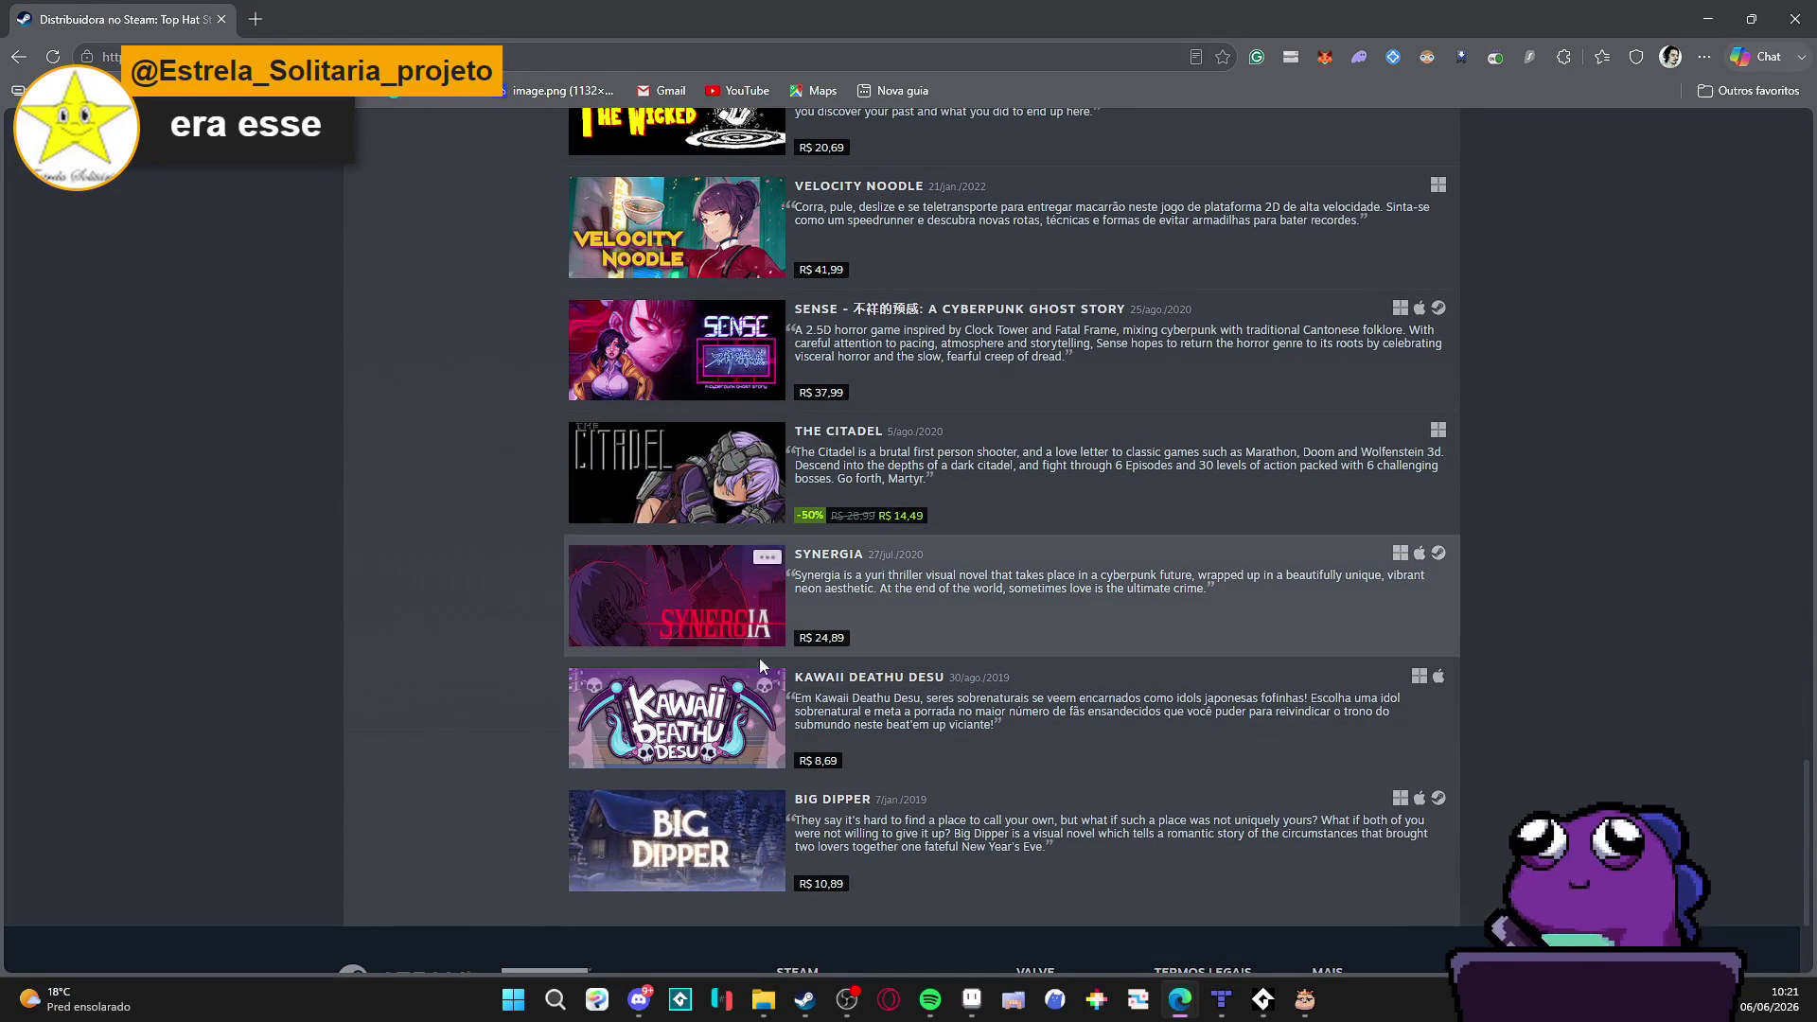
# Step: Open the Kawaii Deathu Desu store page from the Lançamentos list
pyautogui.click(871, 702)
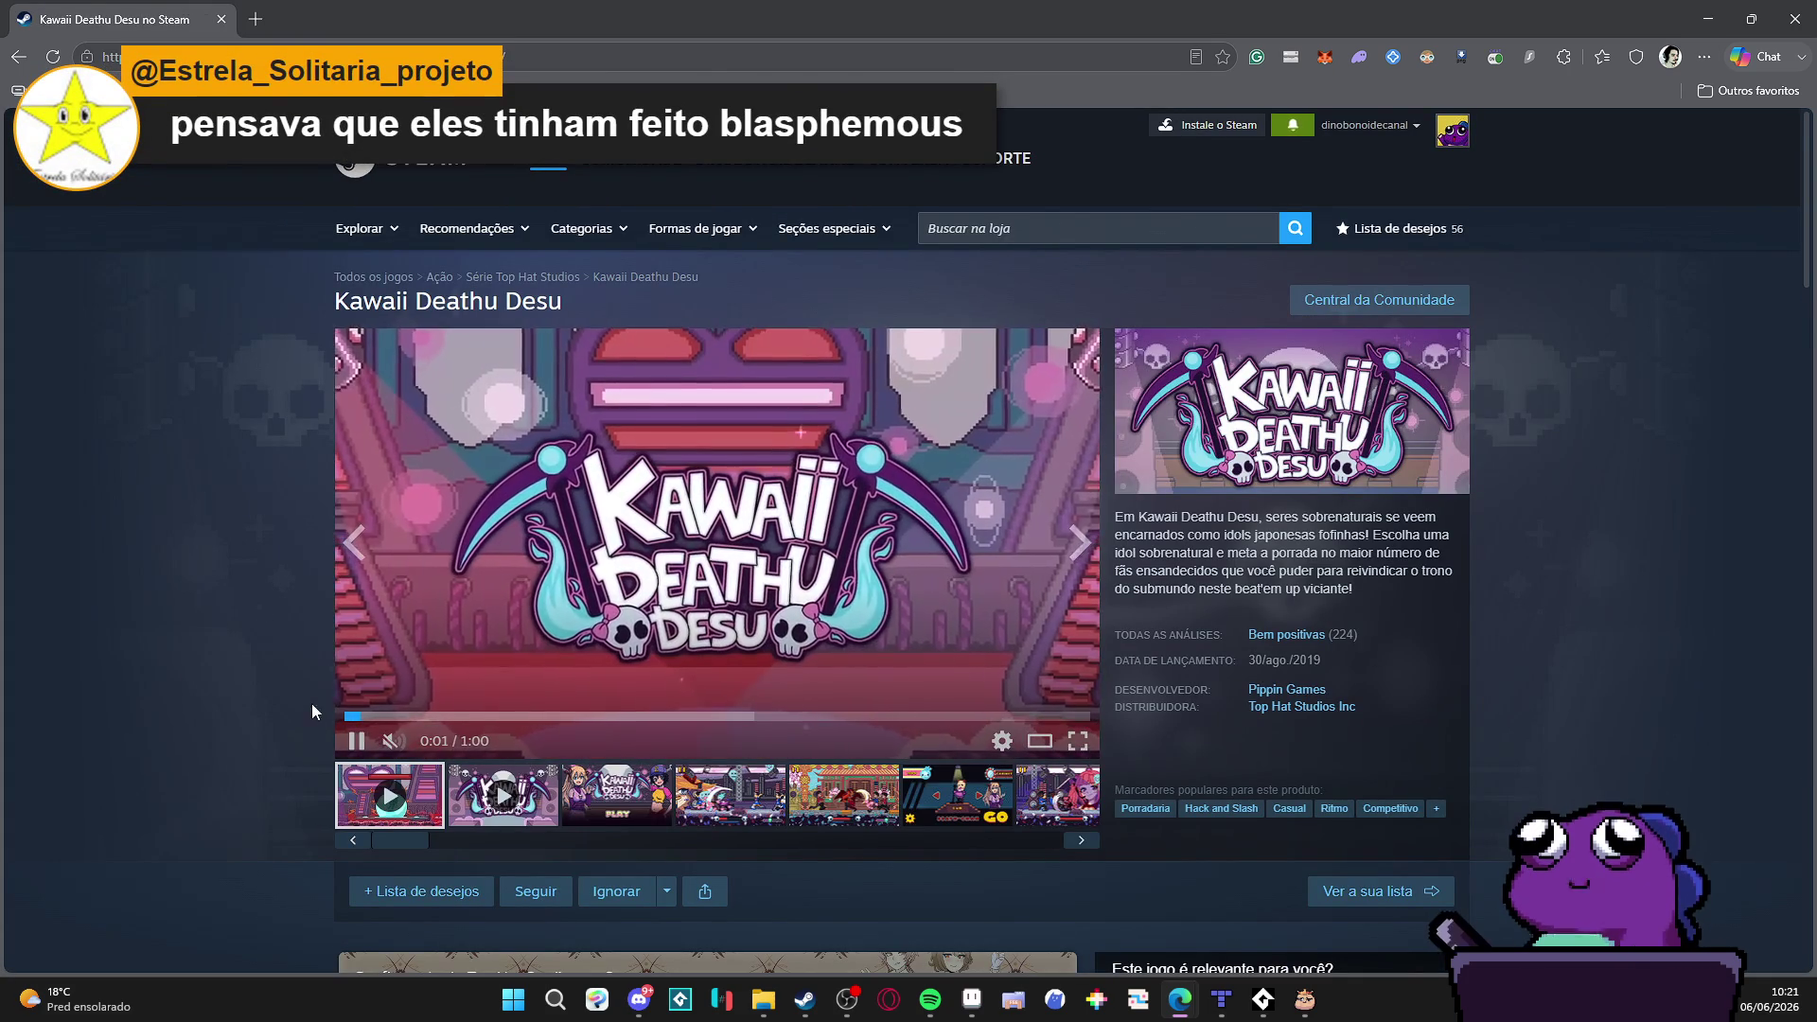
# Step: Pause the trailer, view the PLAY screenshot, then back out to the Google results for top hat studios
pyautogui.press('space')
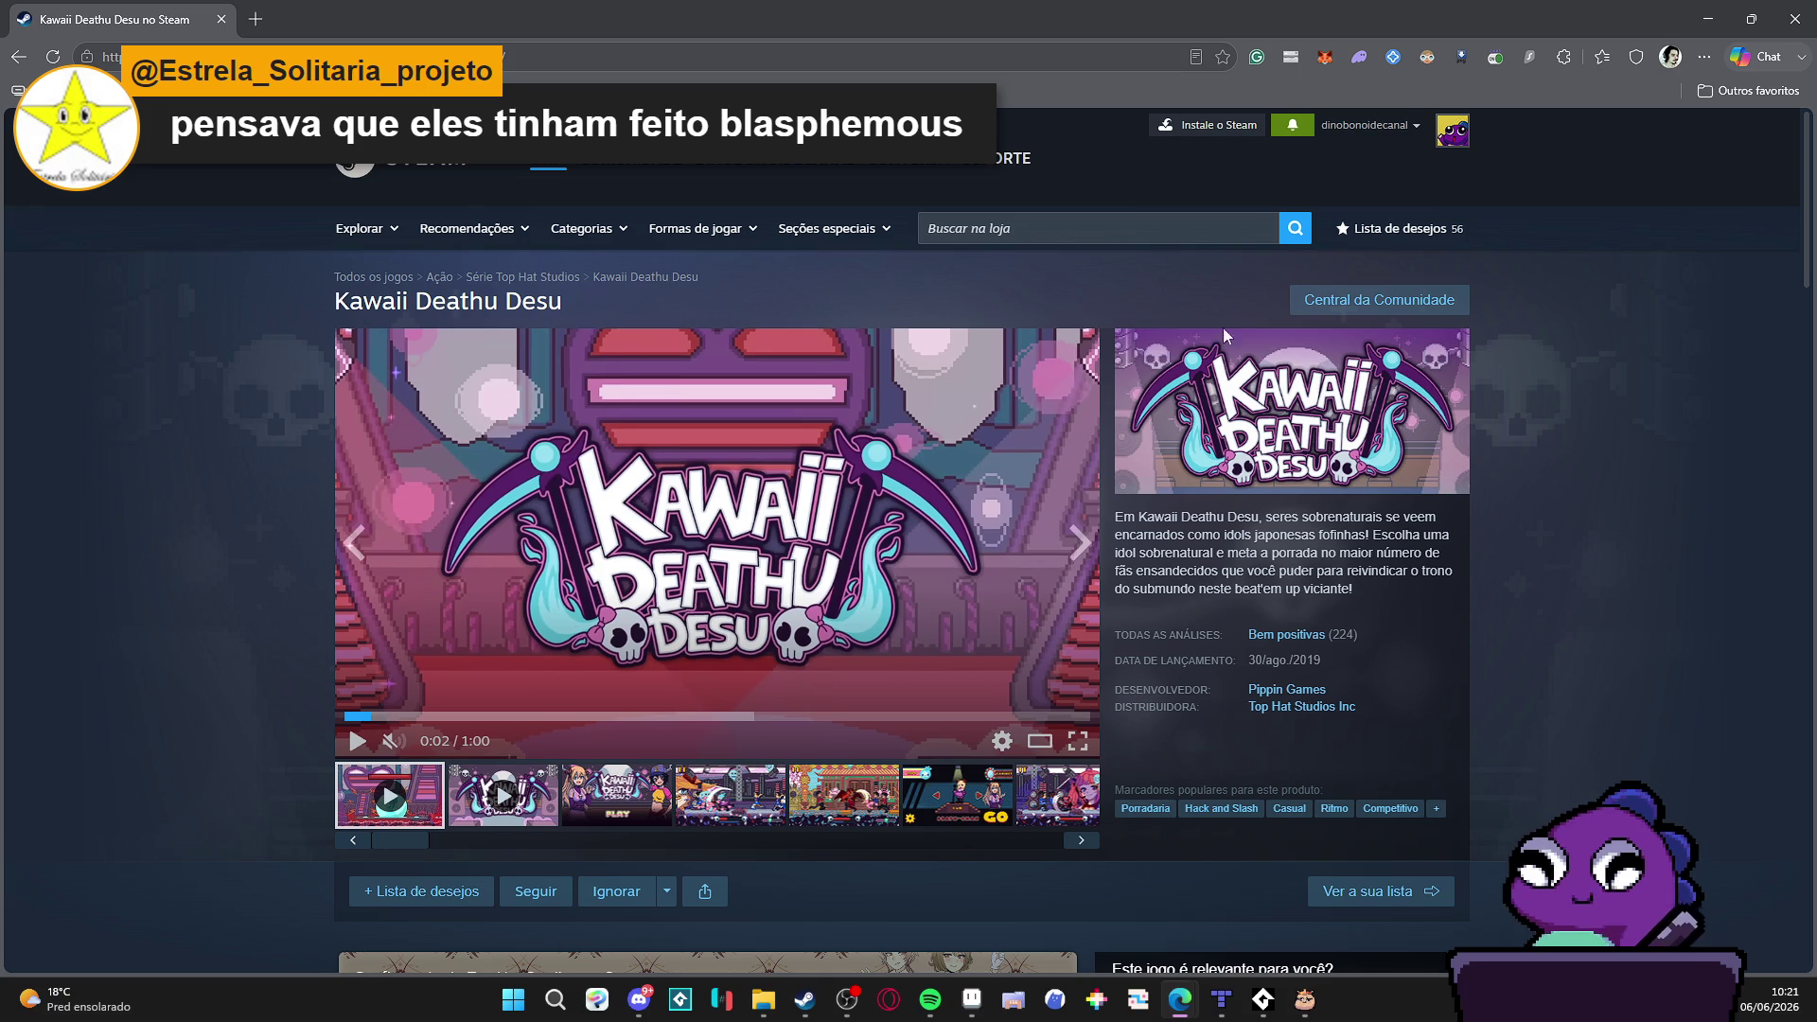
pyautogui.click(626, 807)
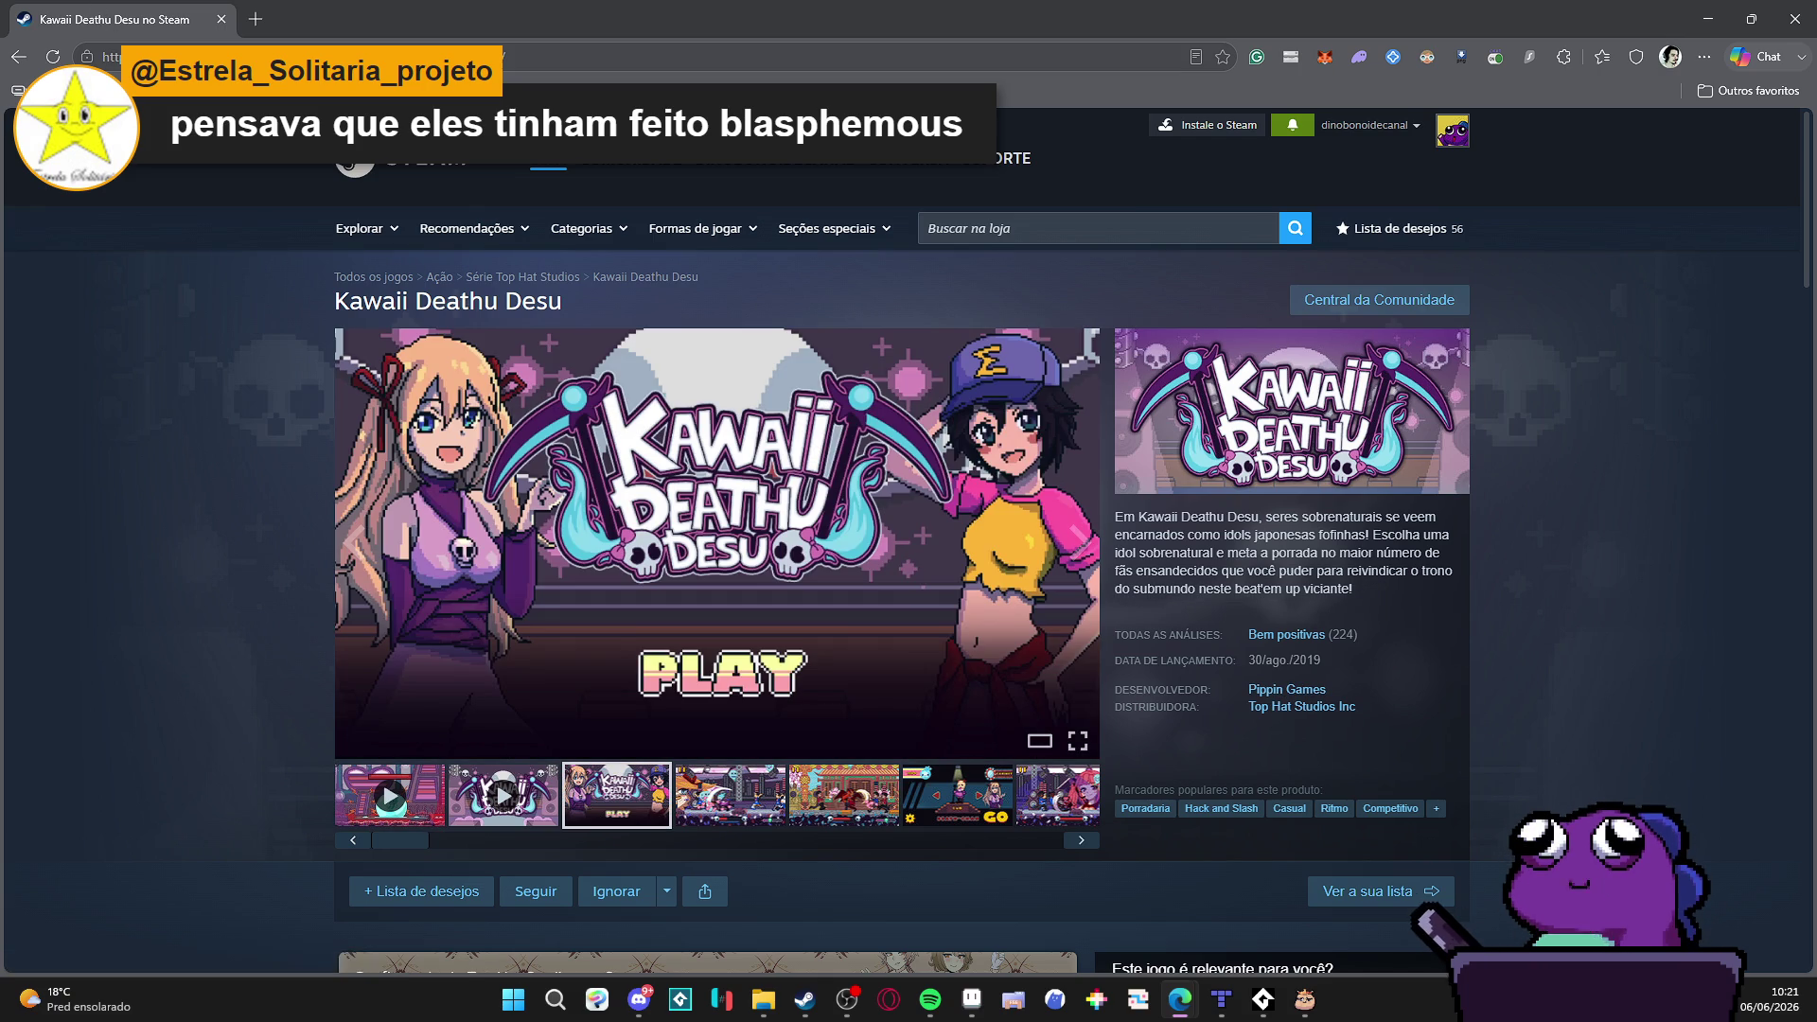
pyautogui.click(19, 57)
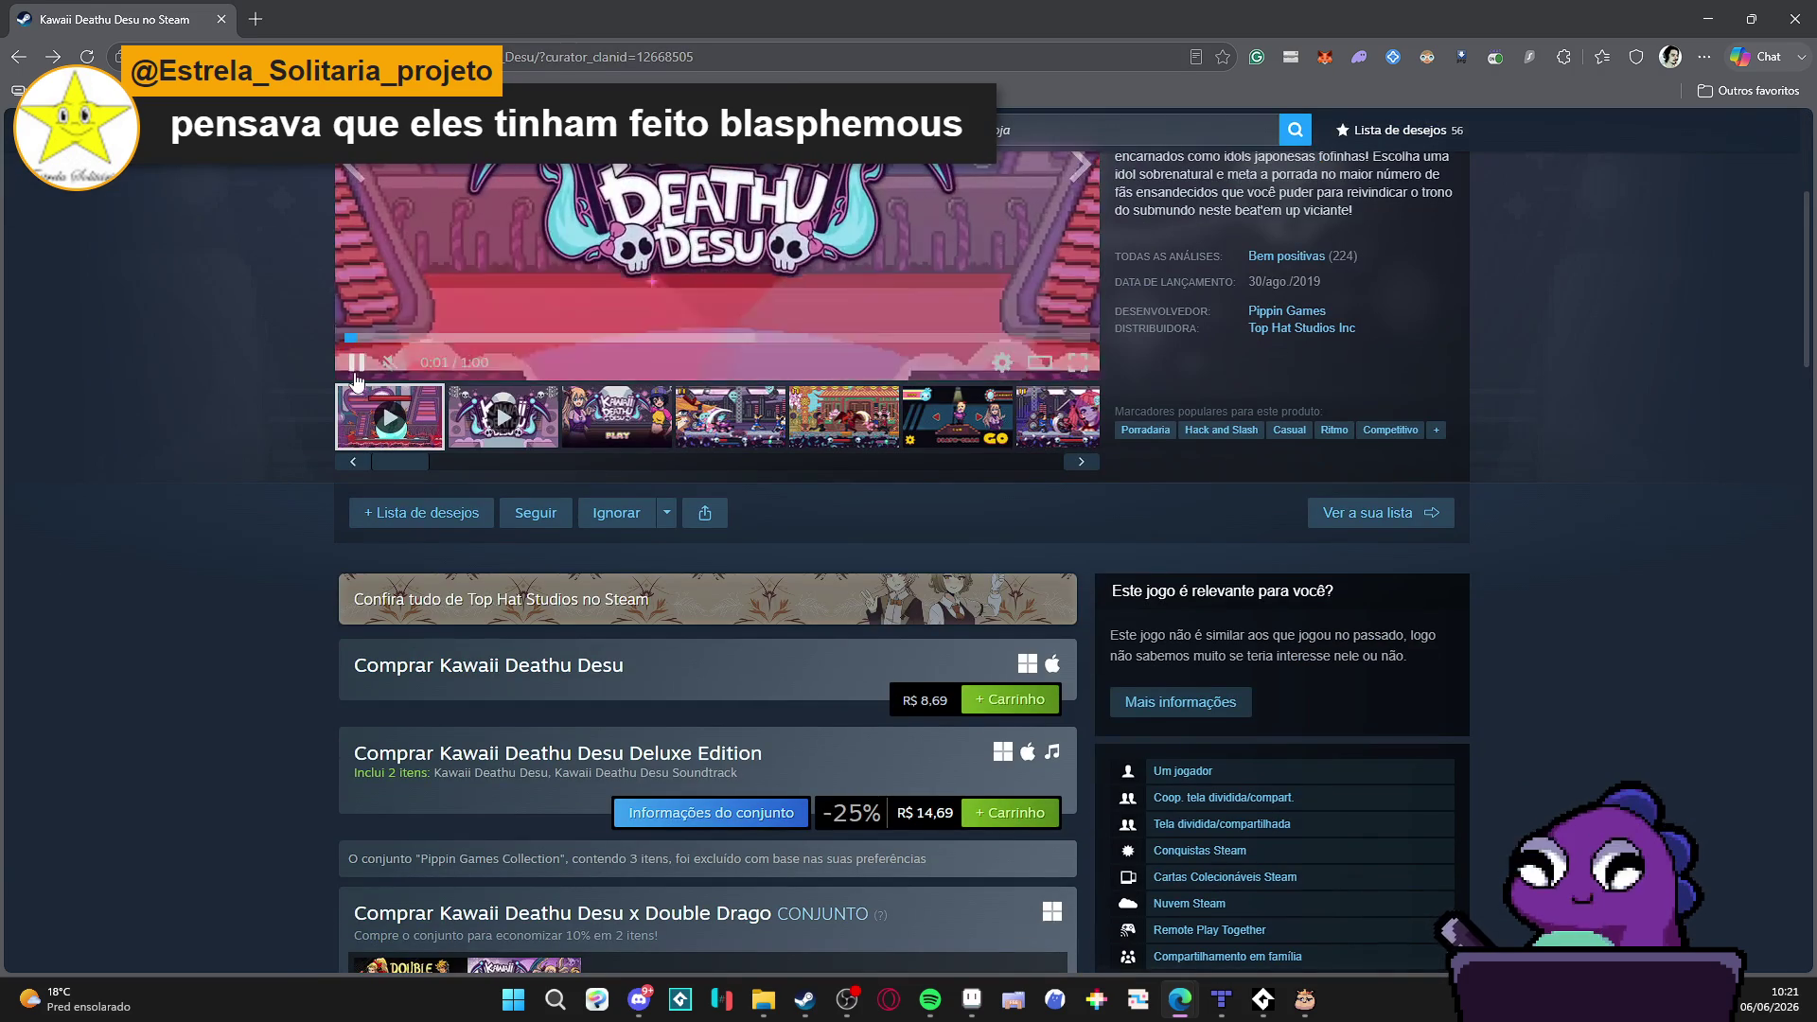
pyautogui.scroll(-4, 181, 328)
pyautogui.scroll(-3, 181, 325)
pyautogui.scroll(3, 150, 256)
pyautogui.scroll(-2, 150, 256)
pyautogui.scroll(-1, 459, 549)
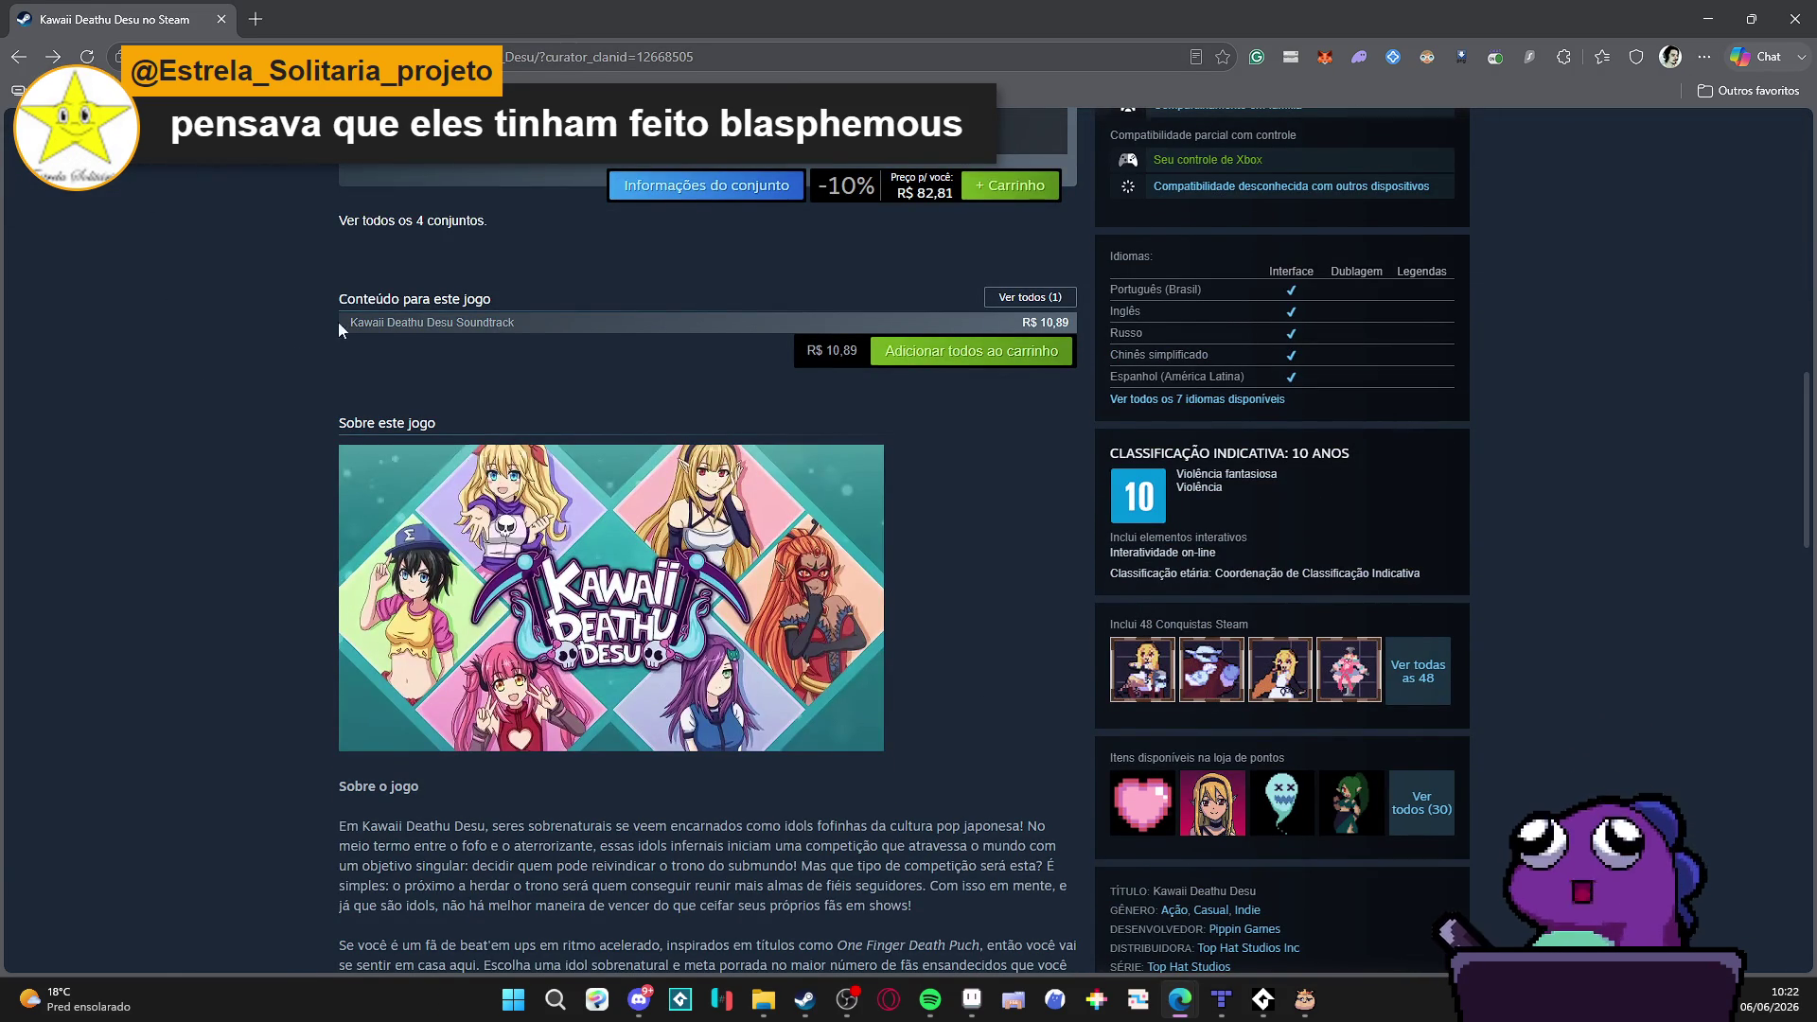
pyautogui.scroll(10, 99, 294)
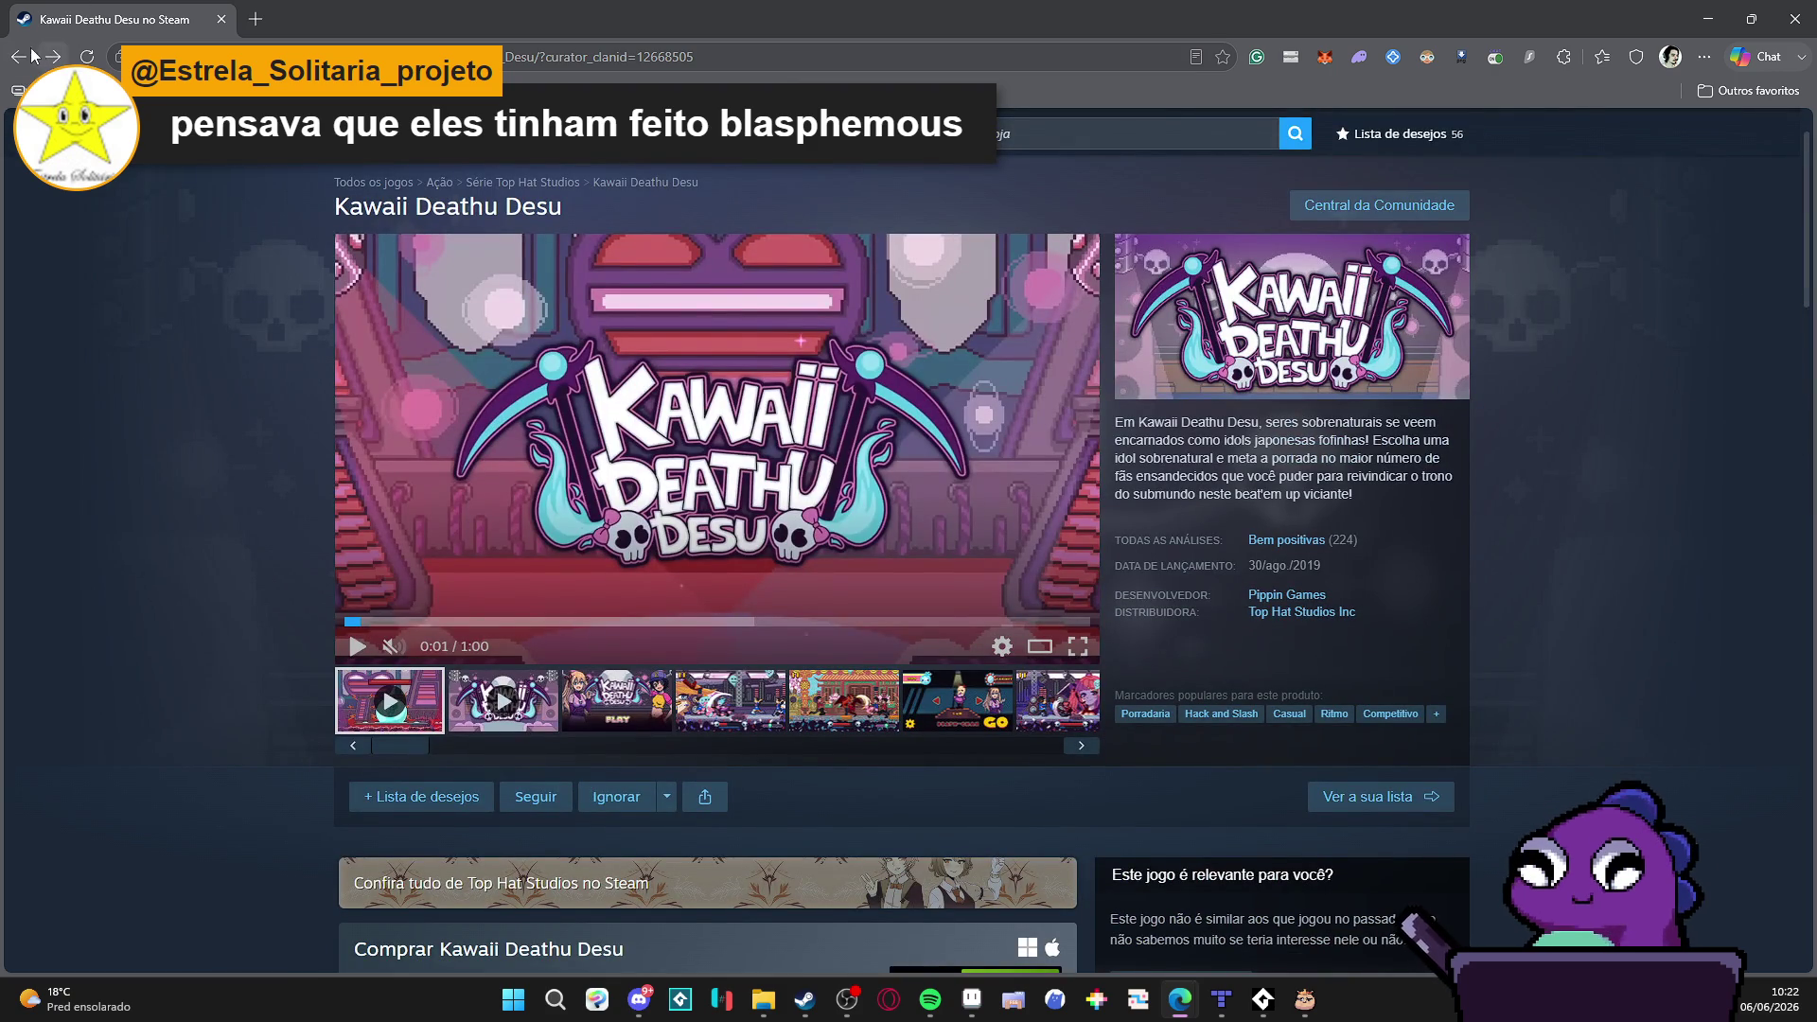
pyautogui.click(43, 57)
pyautogui.scroll(-5, 154, 405)
pyautogui.scroll(-3, 153, 405)
pyautogui.scroll(-3, 153, 405)
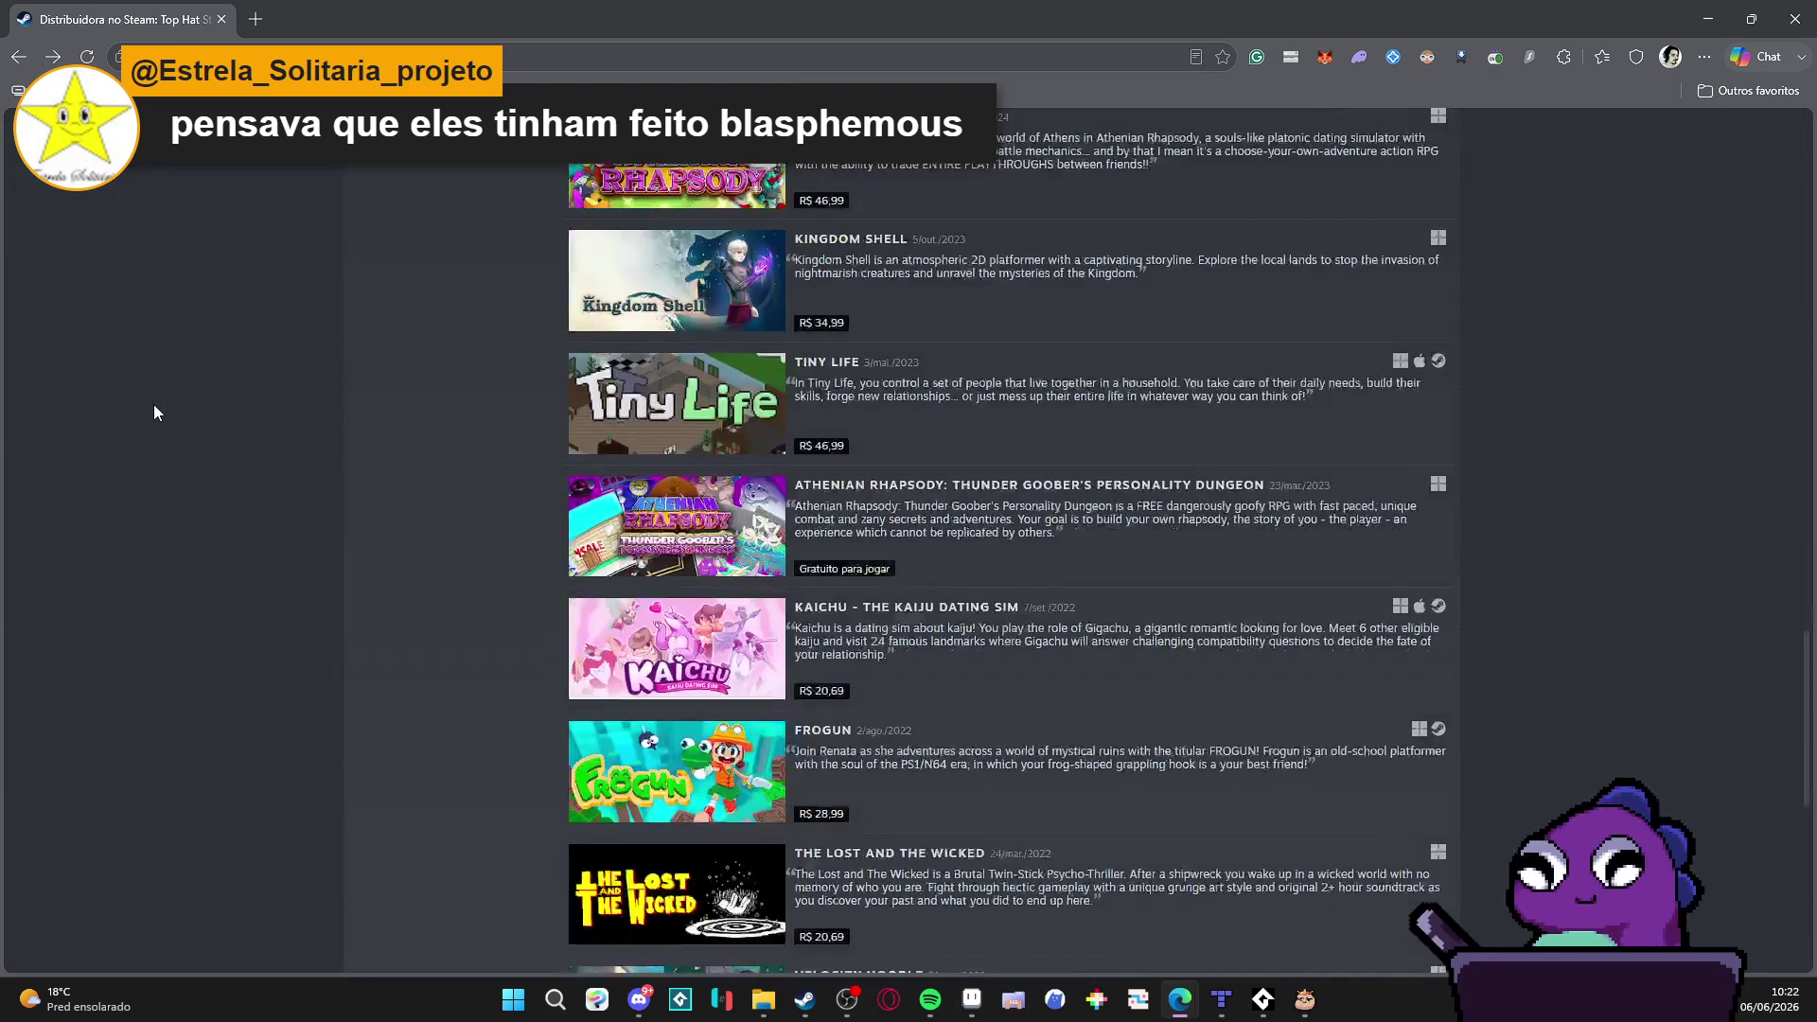
pyautogui.scroll(-3, 151, 391)
pyautogui.scroll(-3, 150, 375)
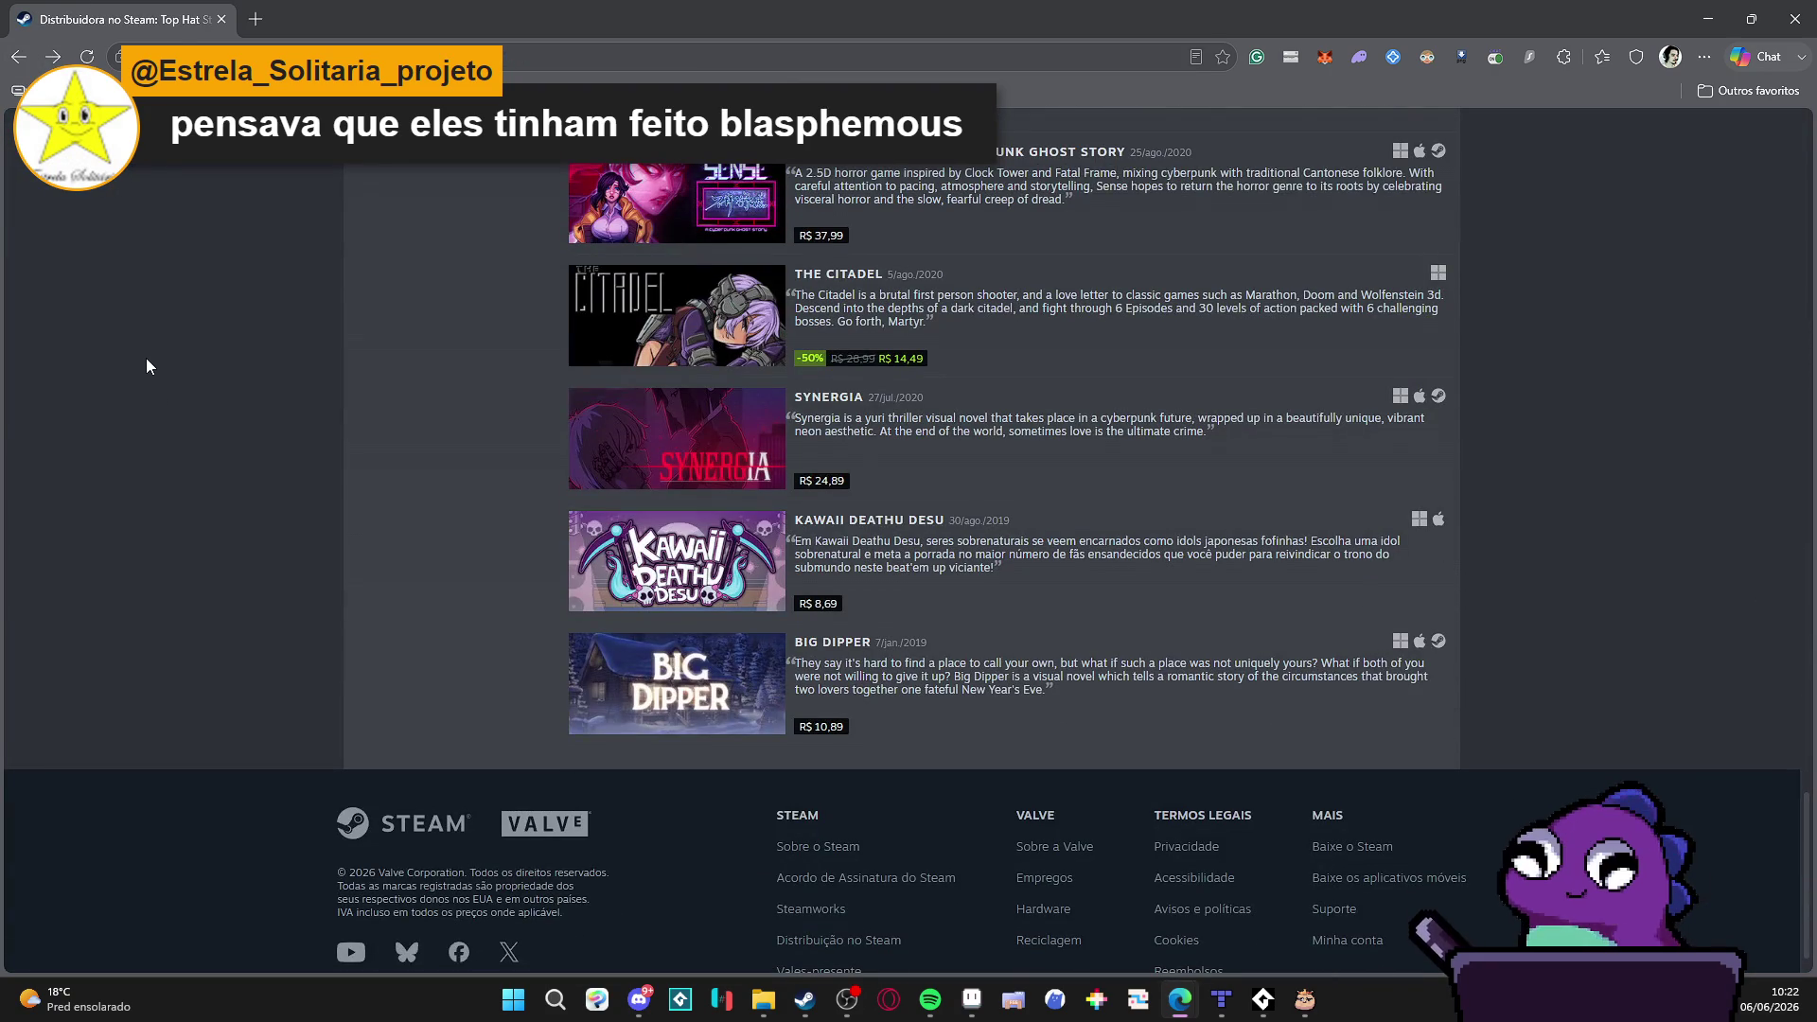
pyautogui.scroll(3, 147, 357)
pyautogui.scroll(2, 147, 357)
pyautogui.scroll(4, 147, 356)
pyautogui.scroll(4, 146, 356)
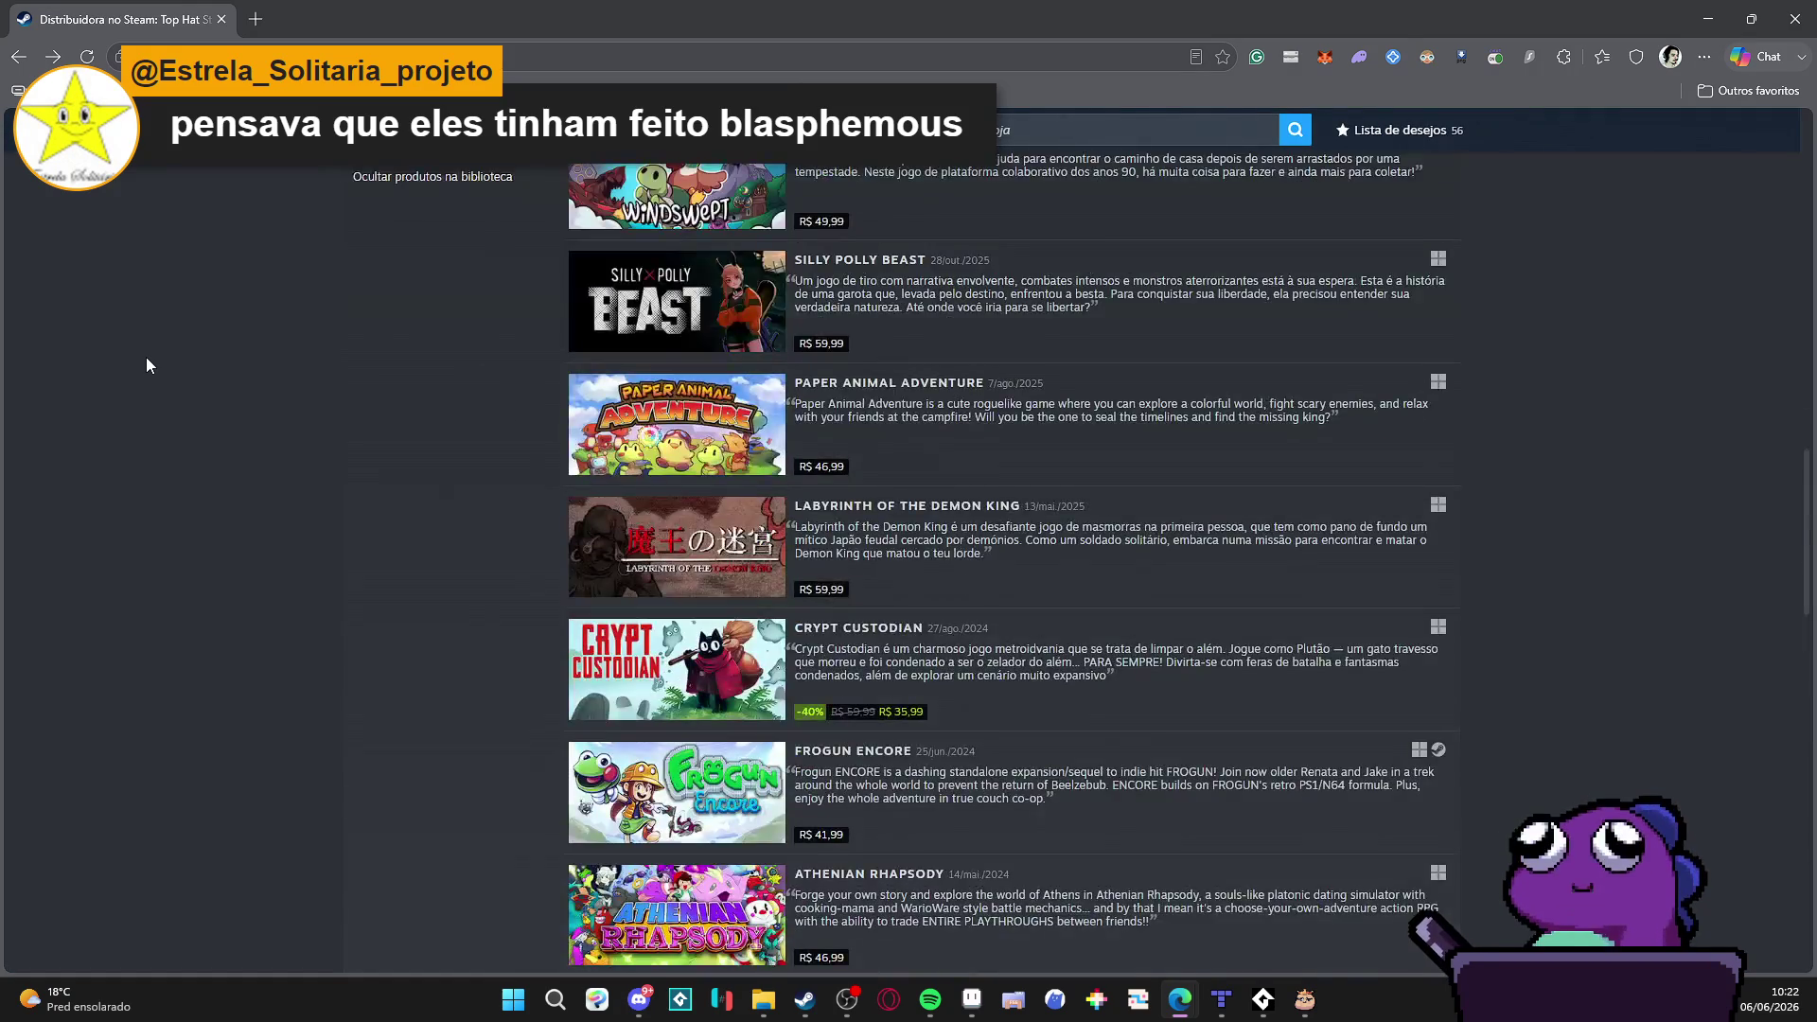
pyautogui.scroll(4, 147, 365)
pyautogui.scroll(4, 146, 365)
pyautogui.scroll(3, 146, 365)
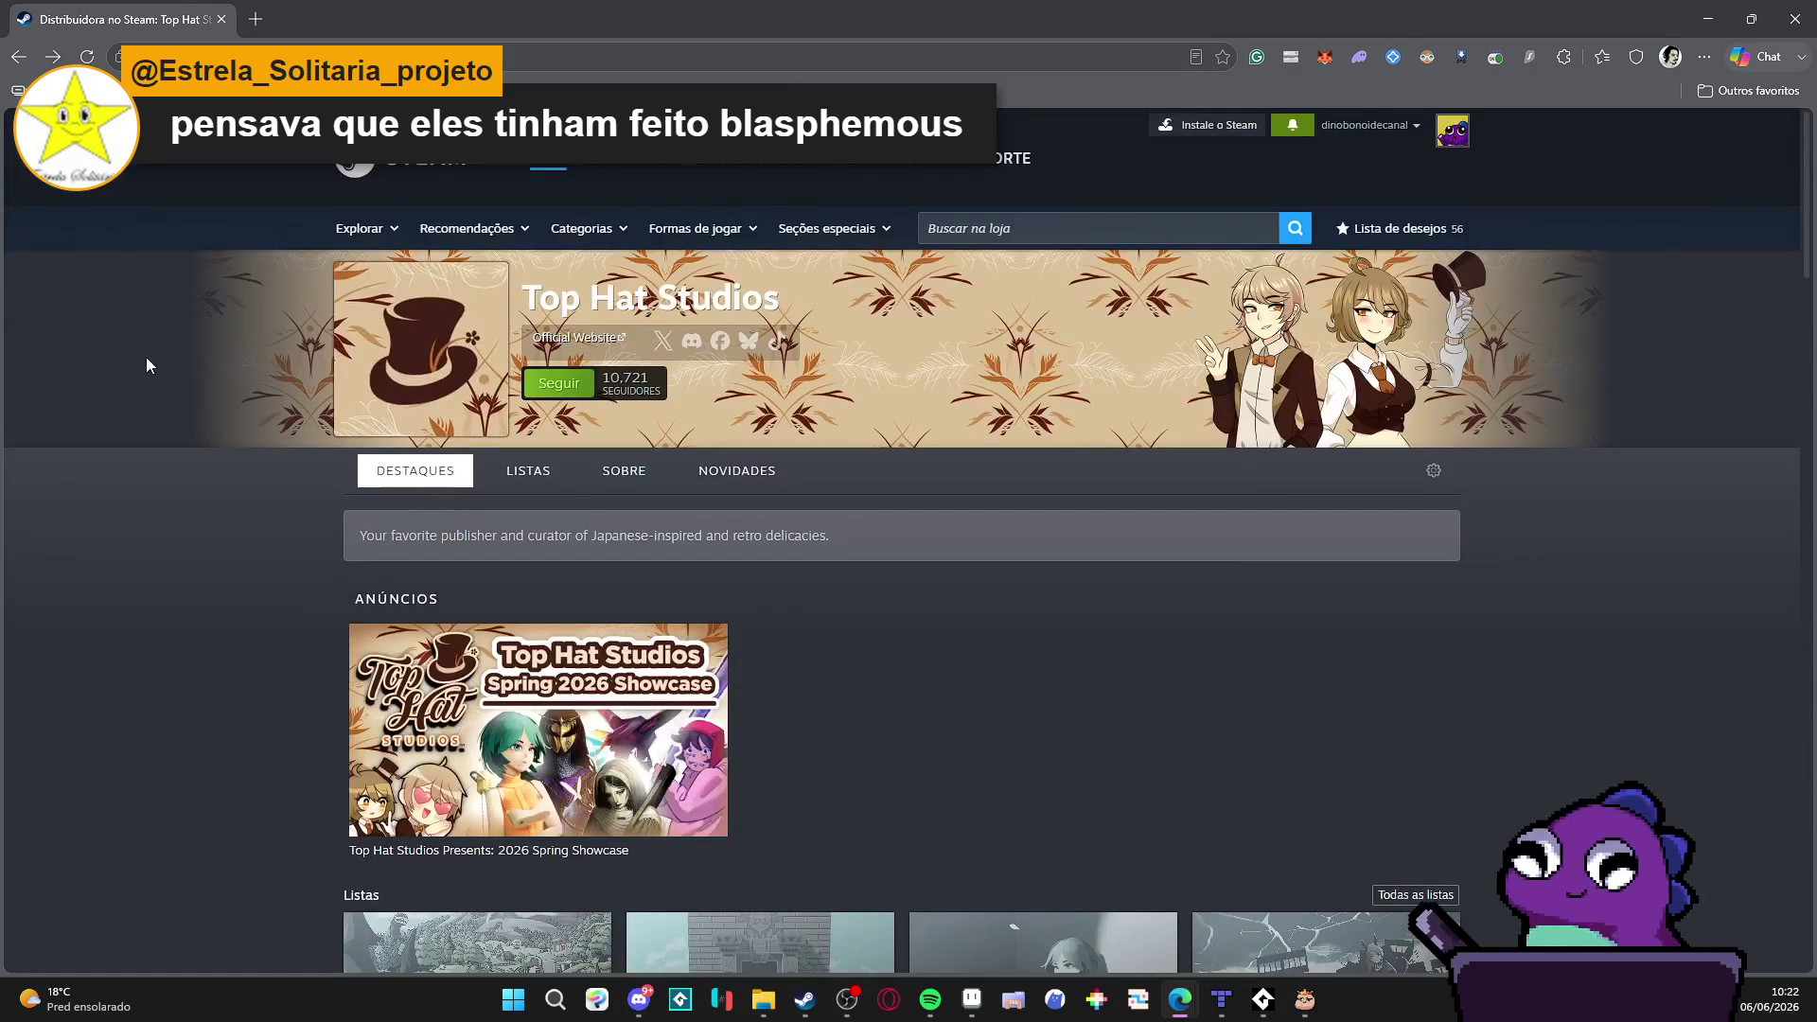
pyautogui.click(13, 55)
pyautogui.scroll(2, 751, 213)
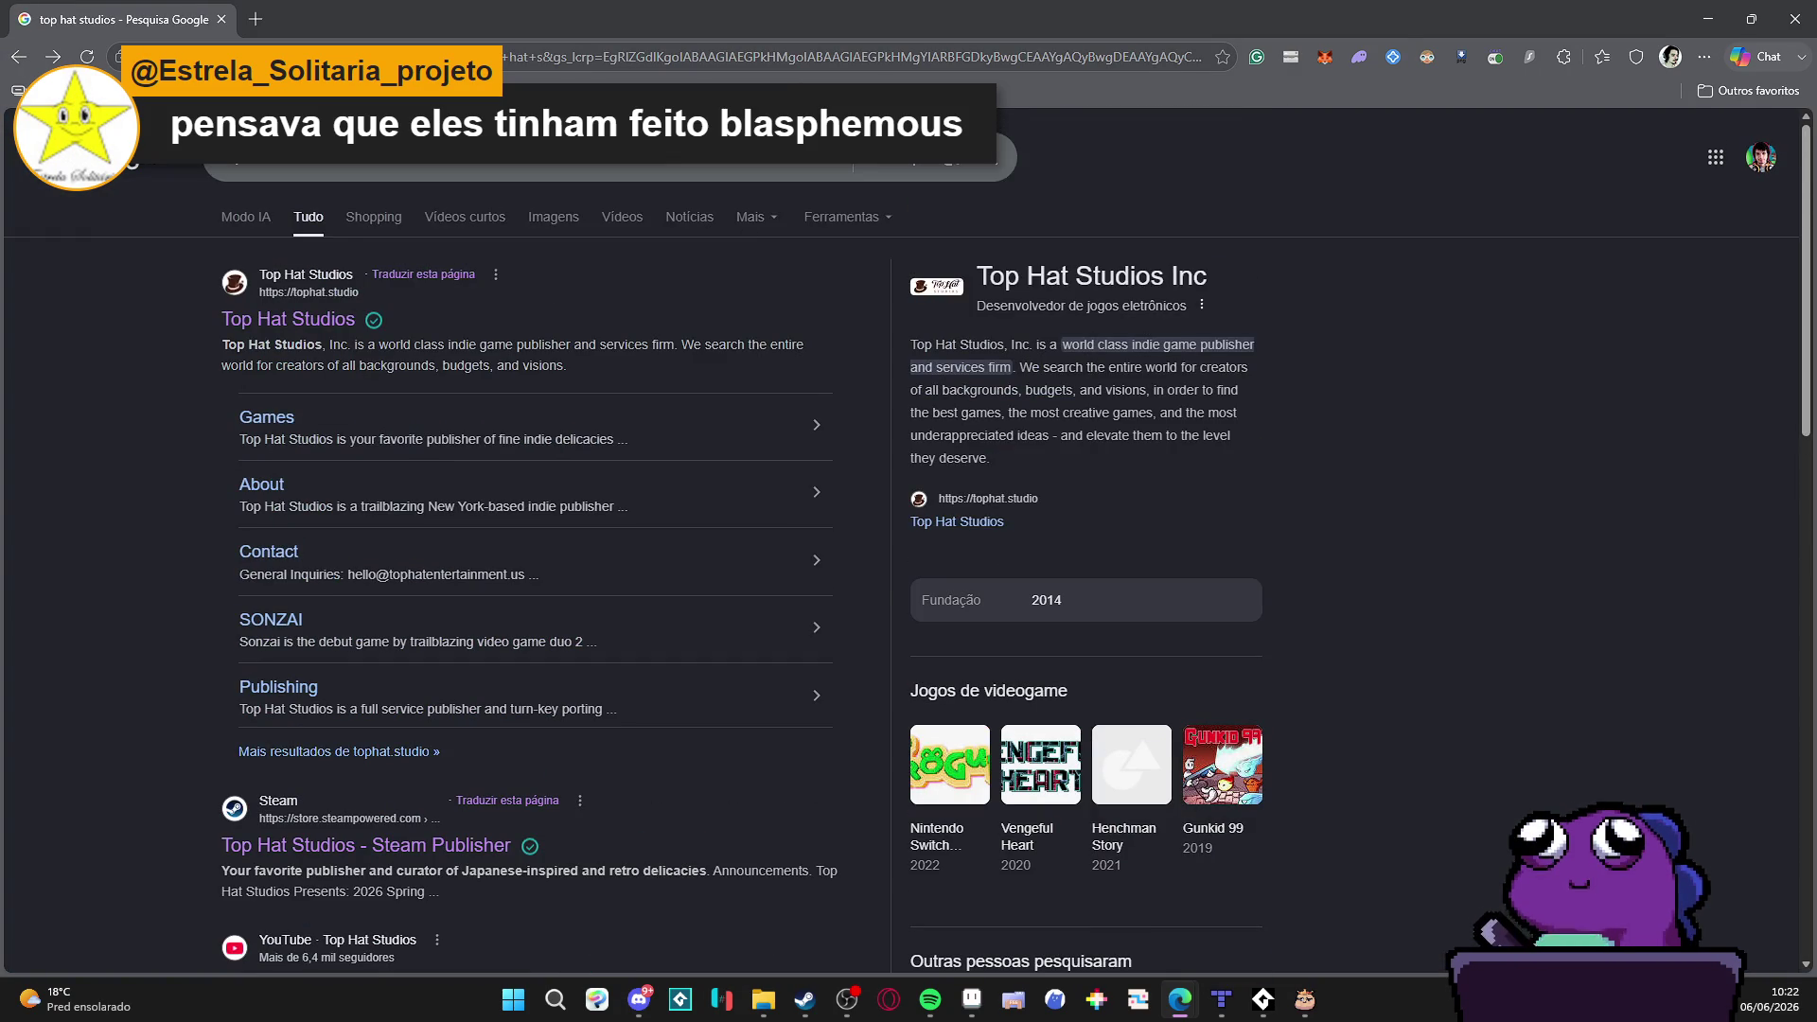
# Step: Search Google for blasphemous, open its Steam store page and pause the trailer
pyautogui.click(711, 160)
pyautogui.write('blas')
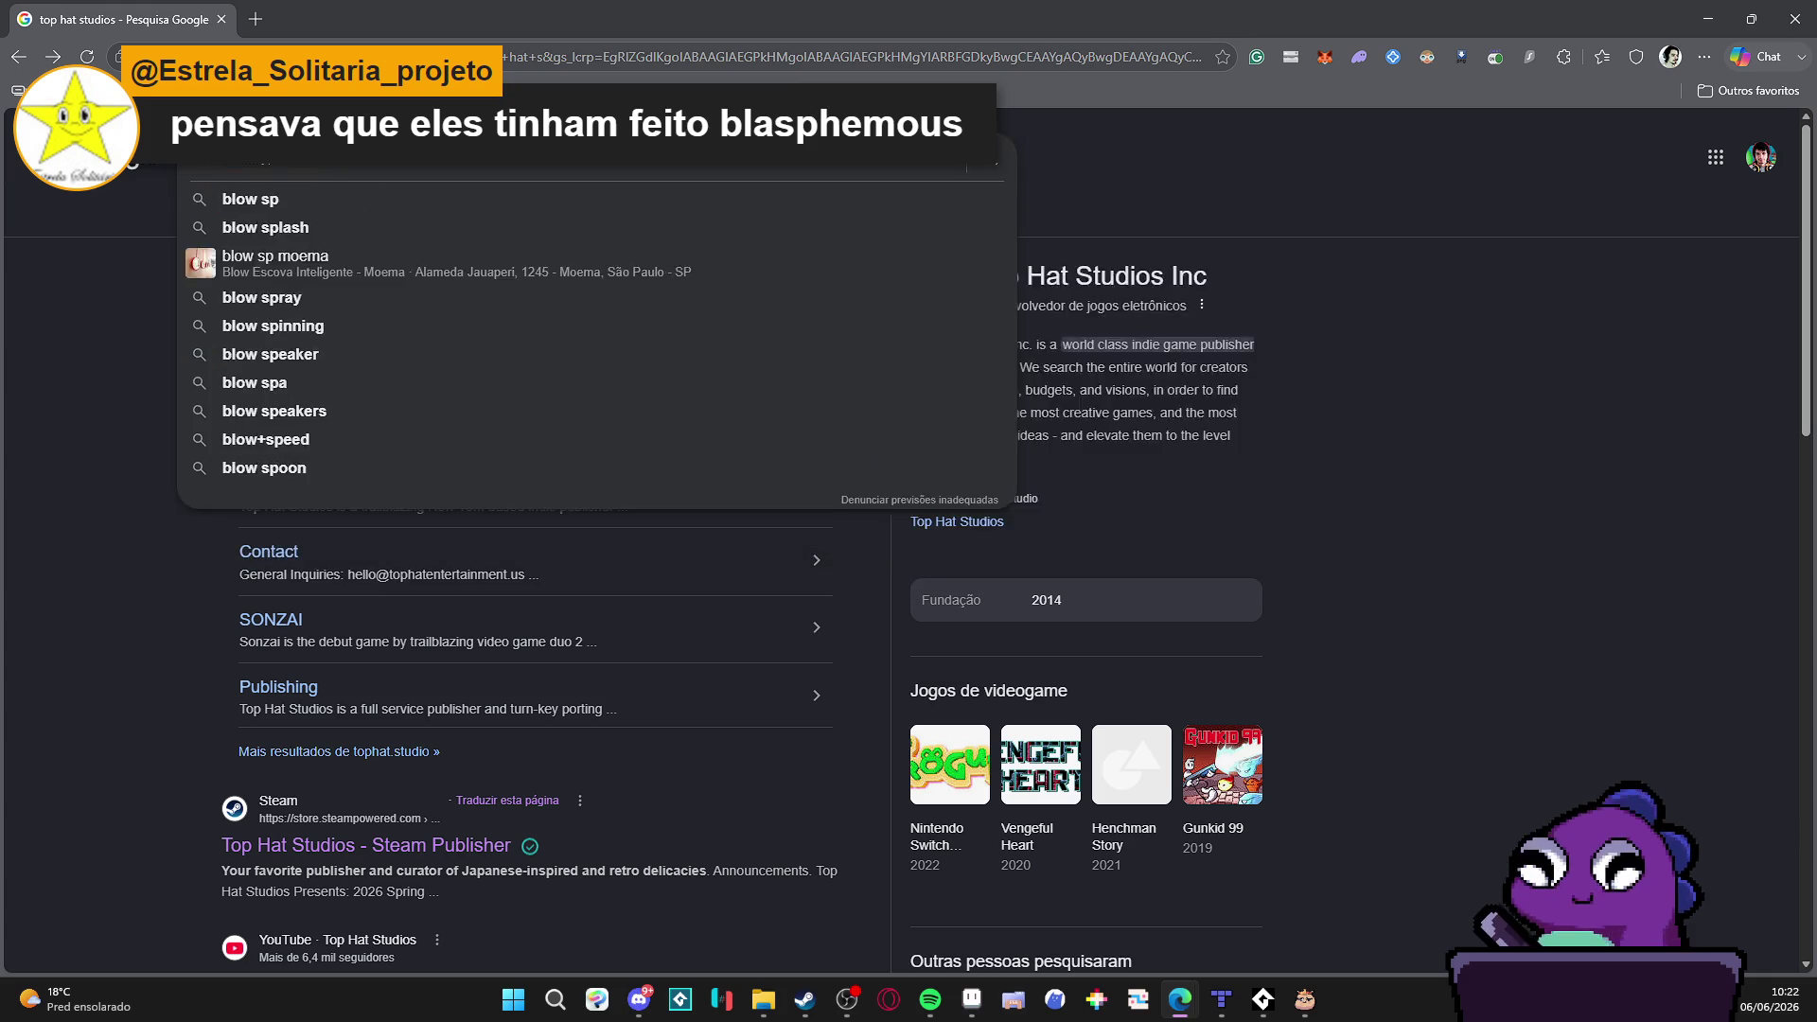
pyautogui.write('phemous')
pyautogui.press('Return')
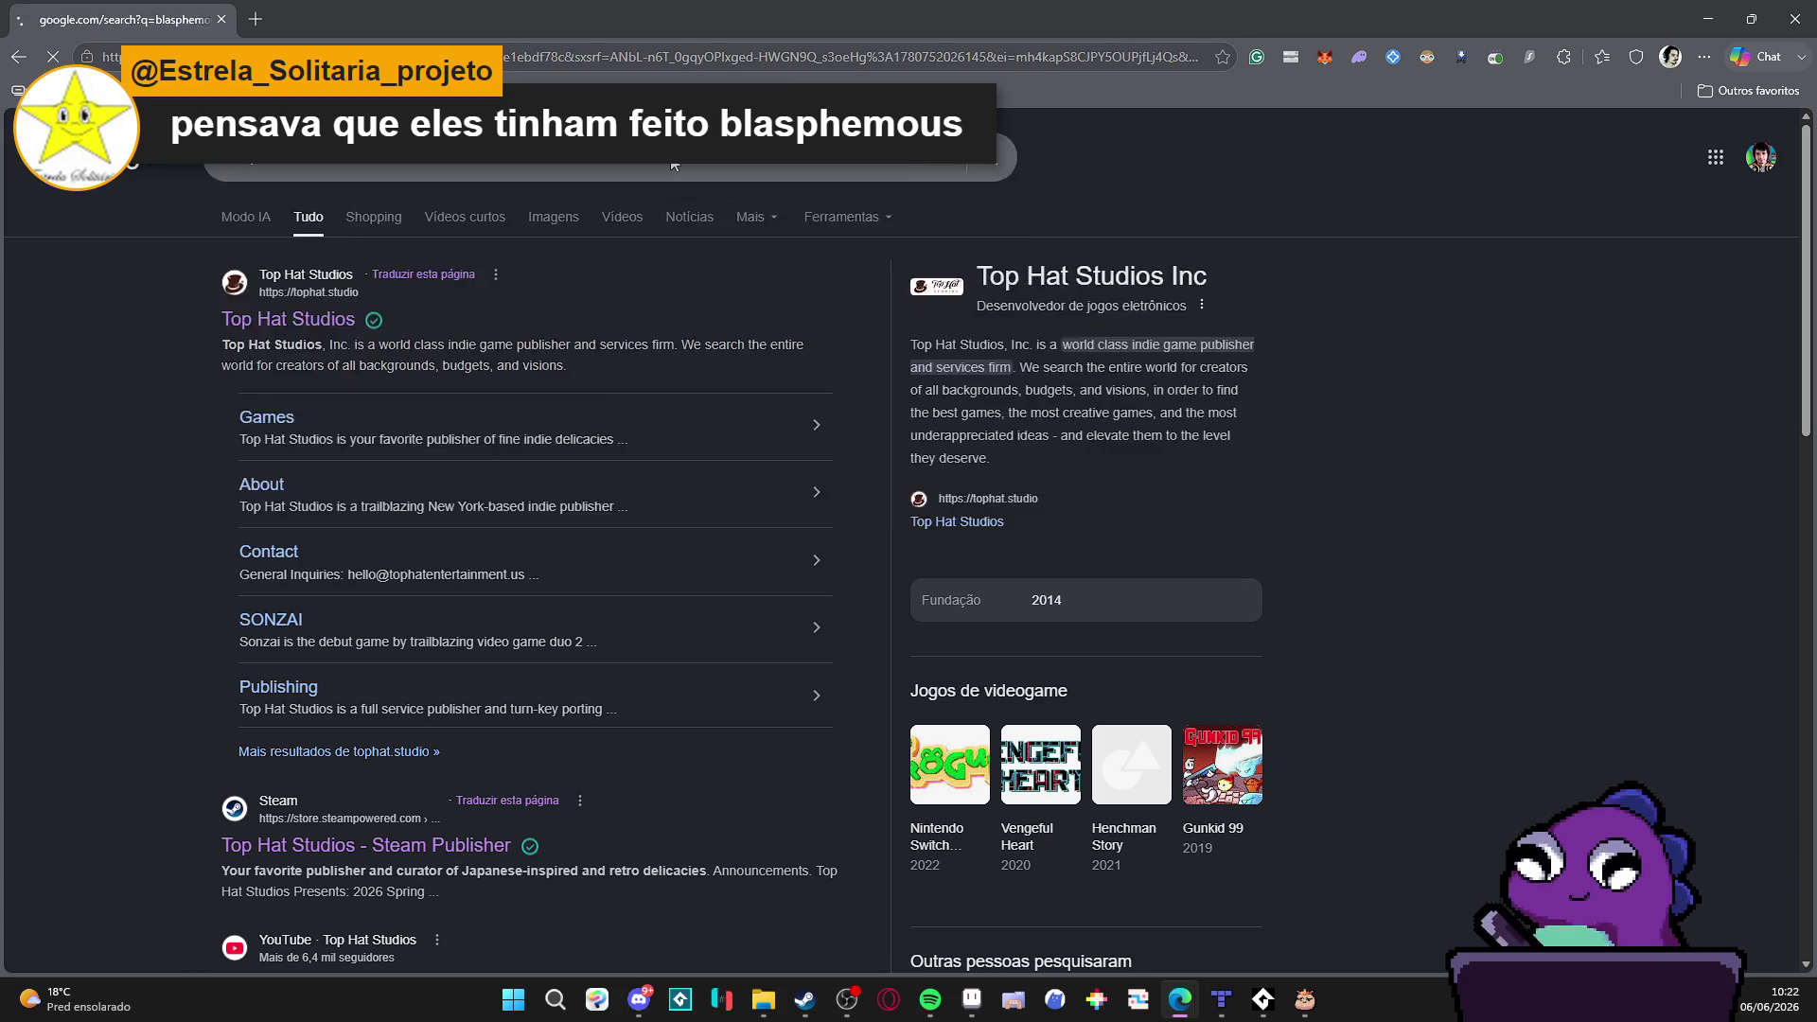
pyautogui.click(398, 752)
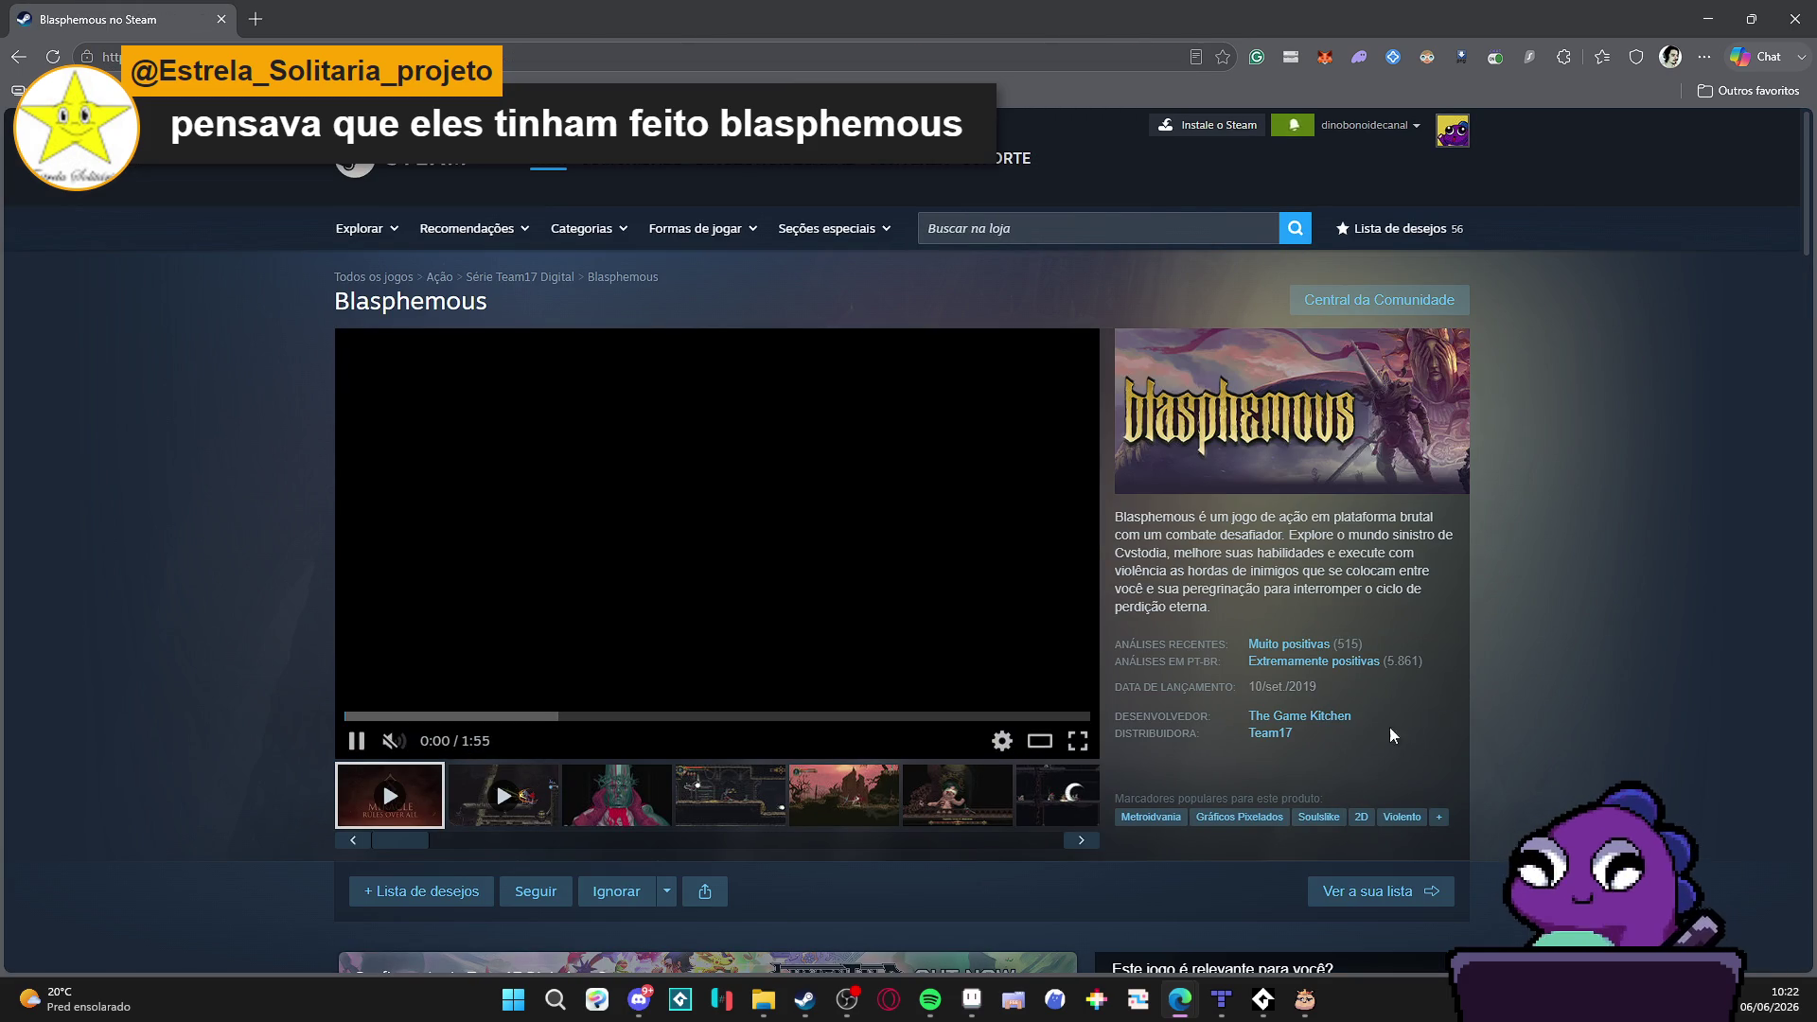
pyautogui.click(354, 741)
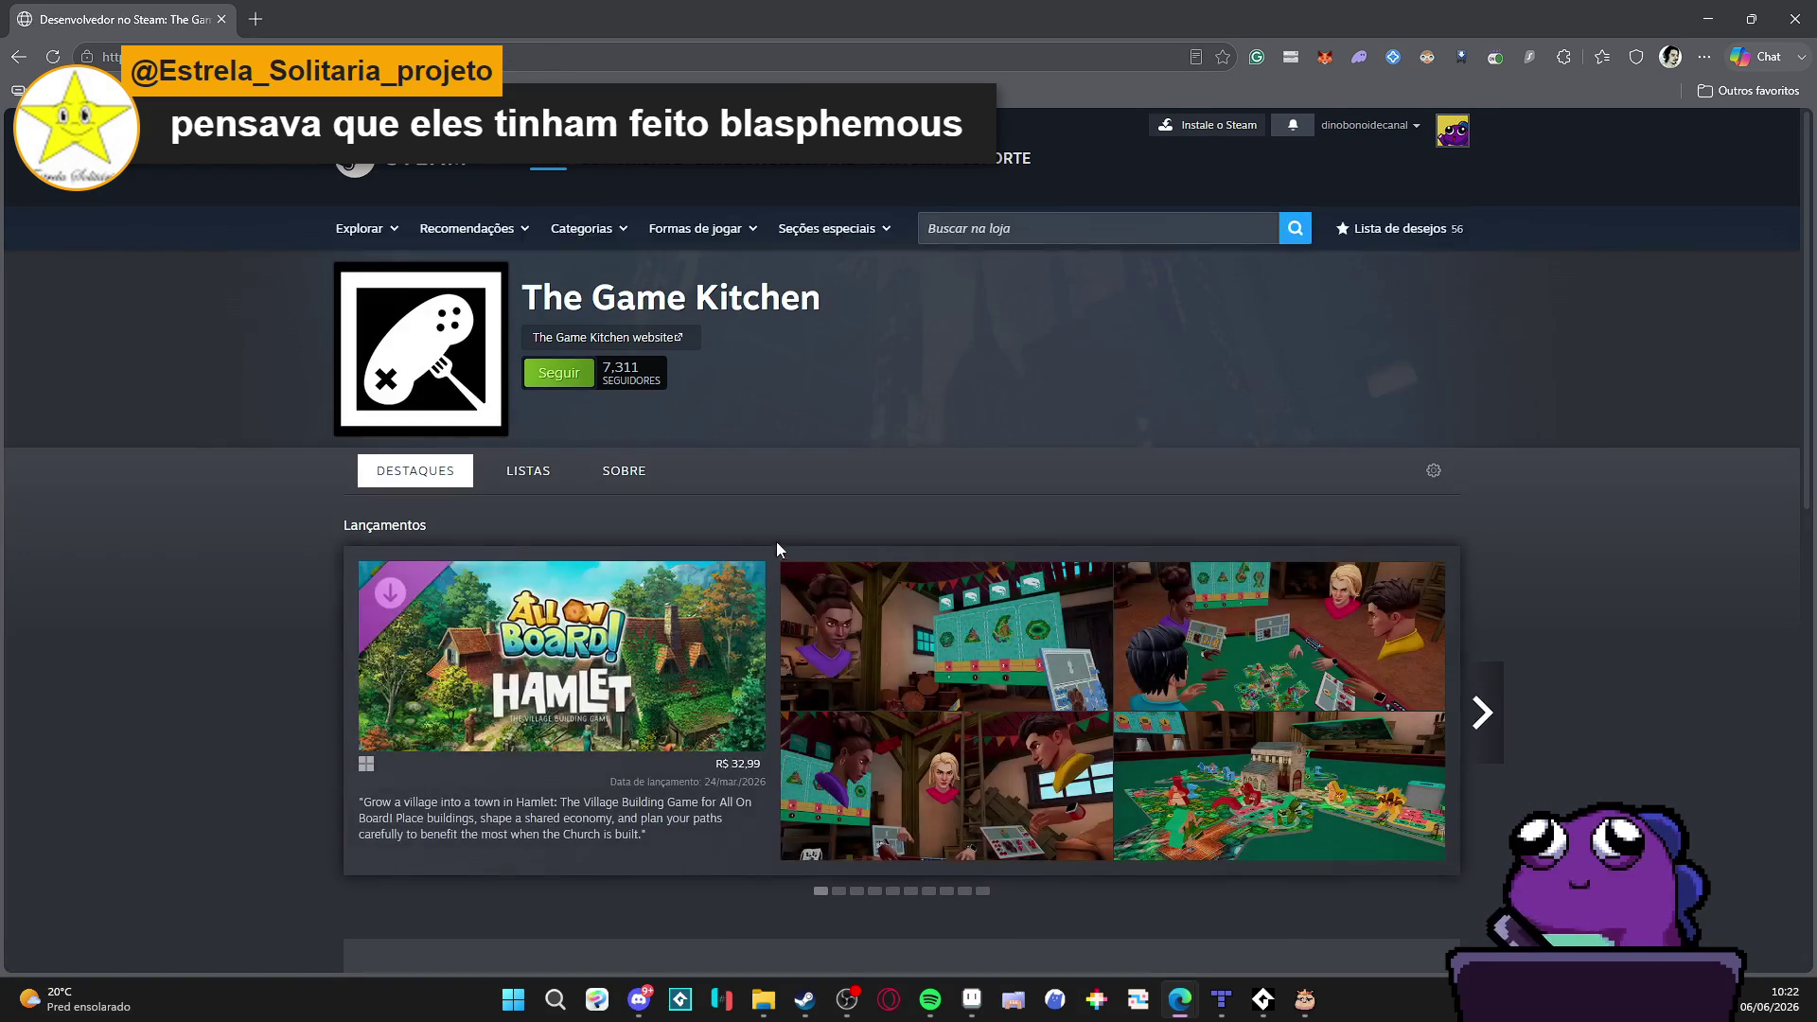
pyautogui.scroll(-2, 414, 346)
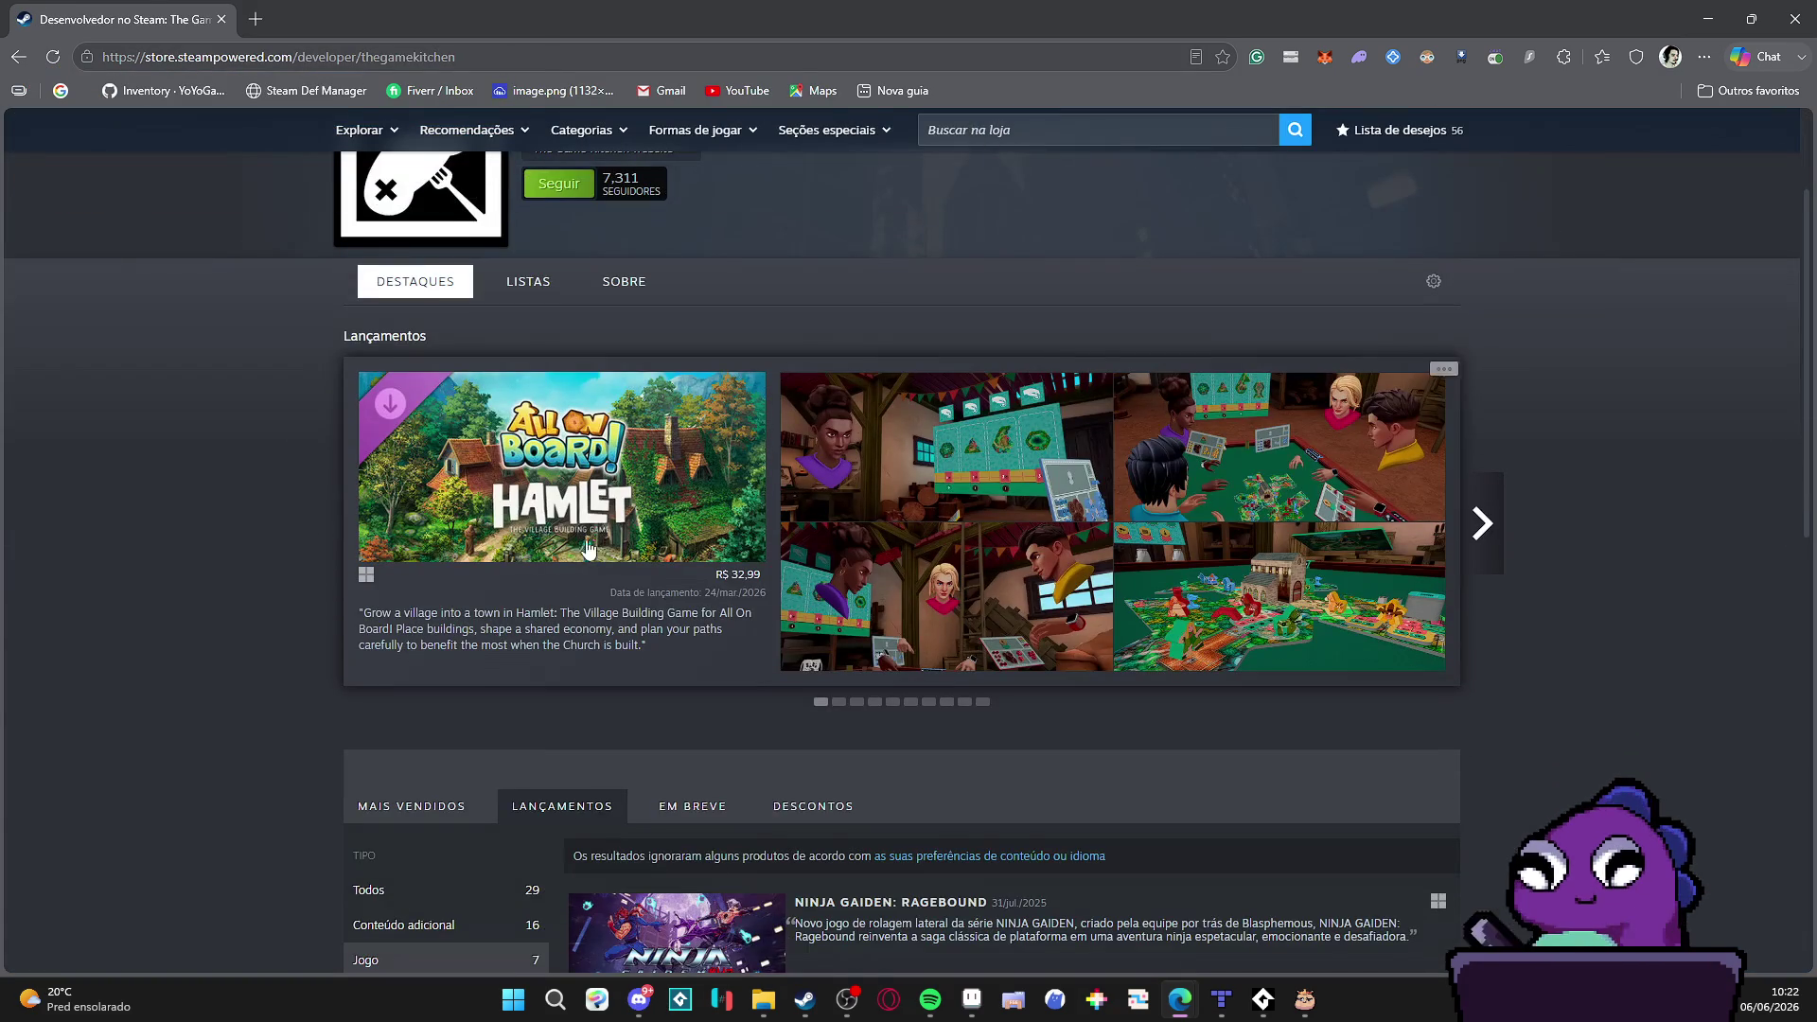
pyautogui.scroll(-3, 177, 476)
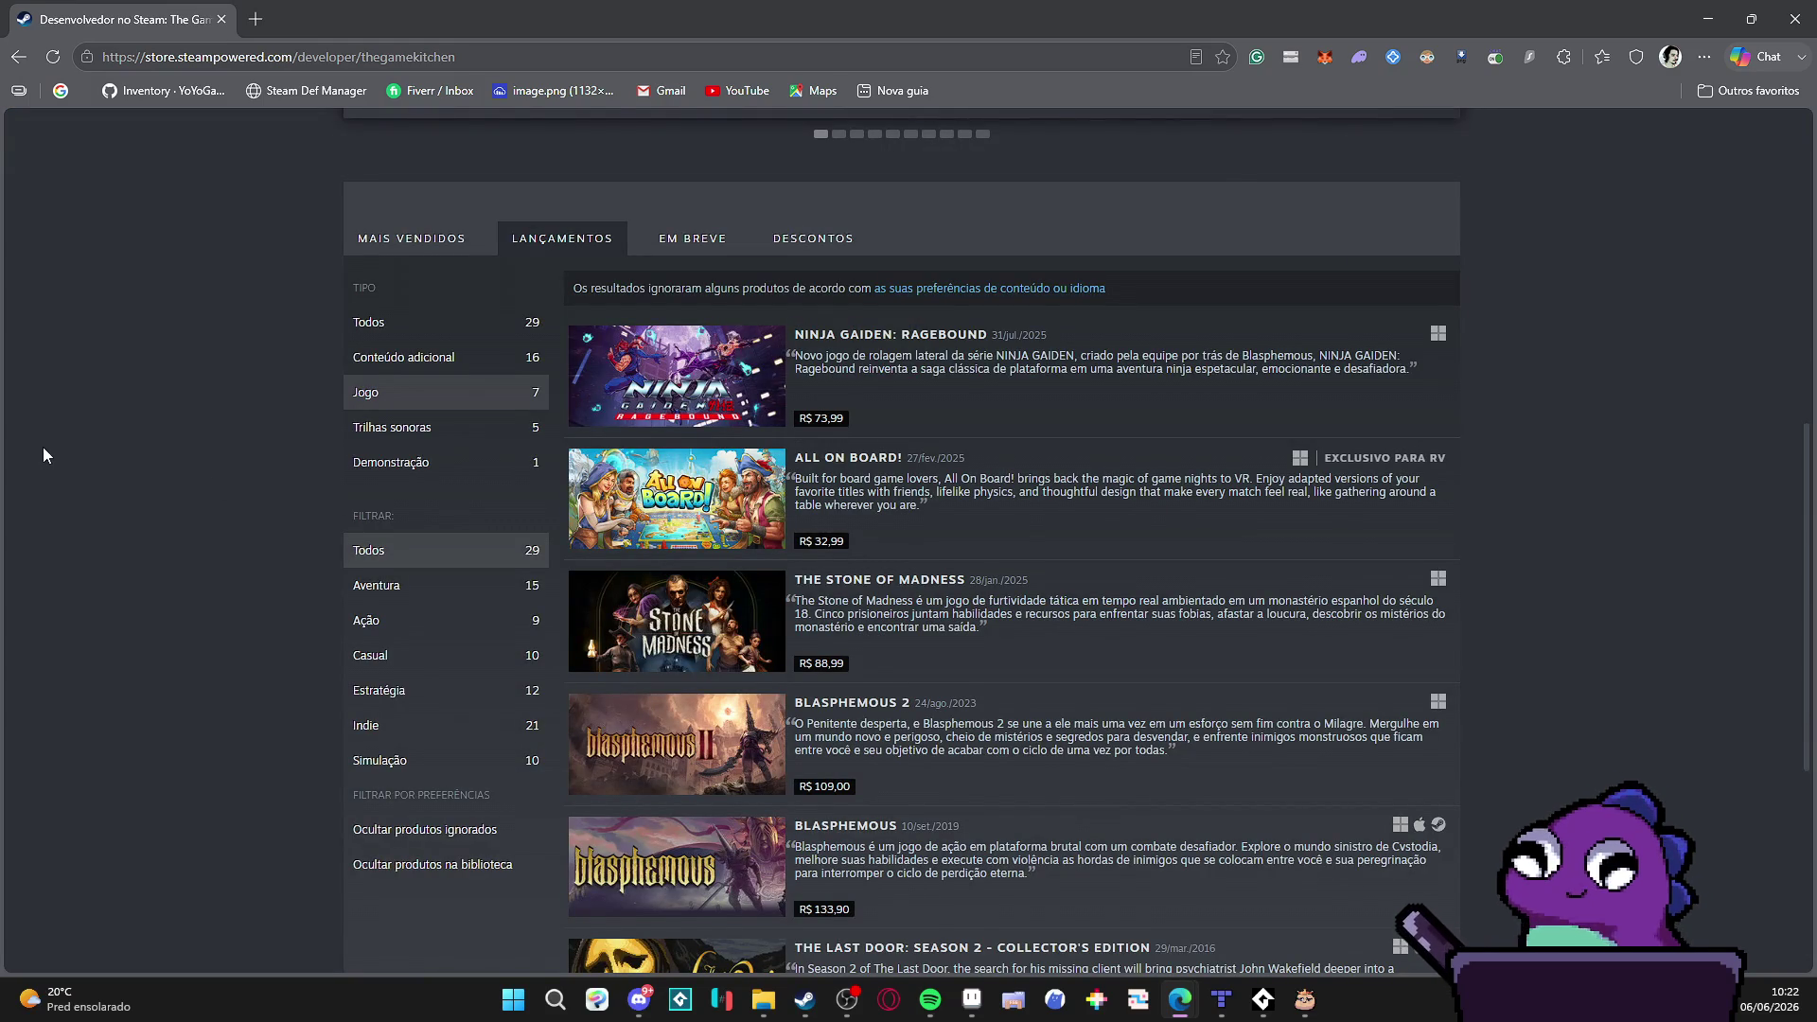
pyautogui.scroll(-2, 43, 454)
pyautogui.scroll(-1, 42, 454)
pyautogui.scroll(4, 43, 455)
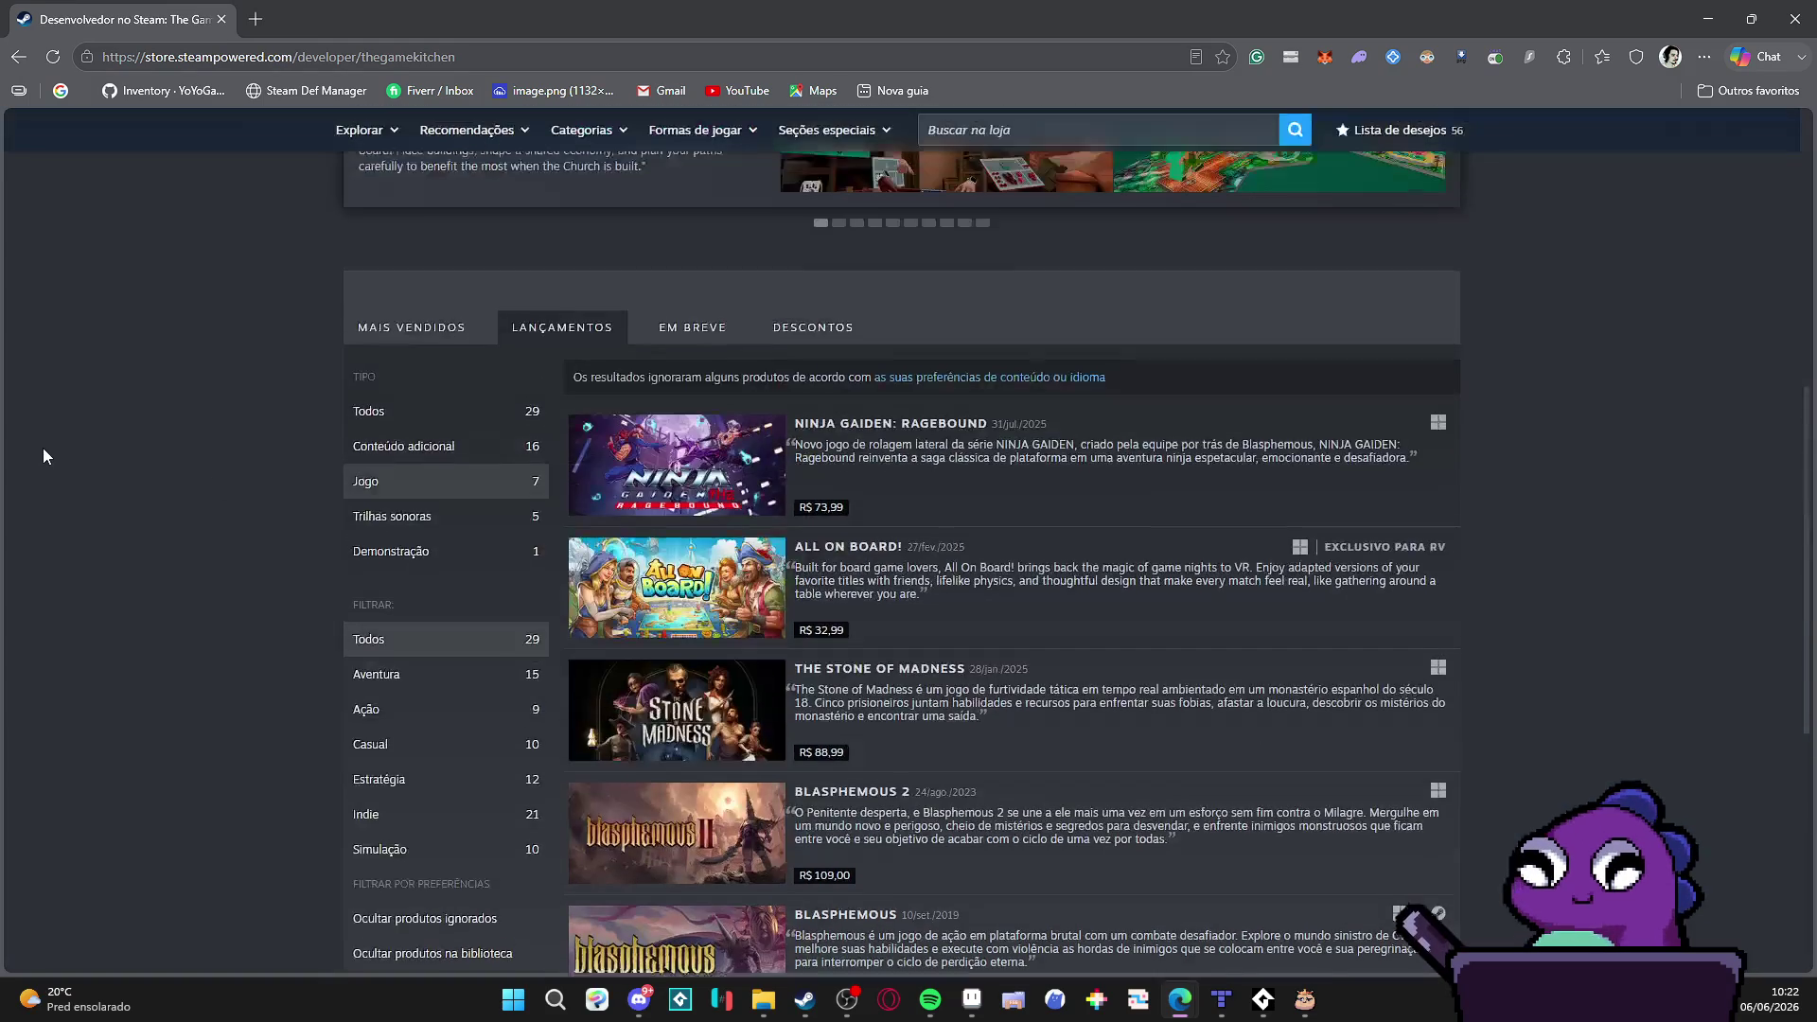
pyautogui.scroll(2, 43, 455)
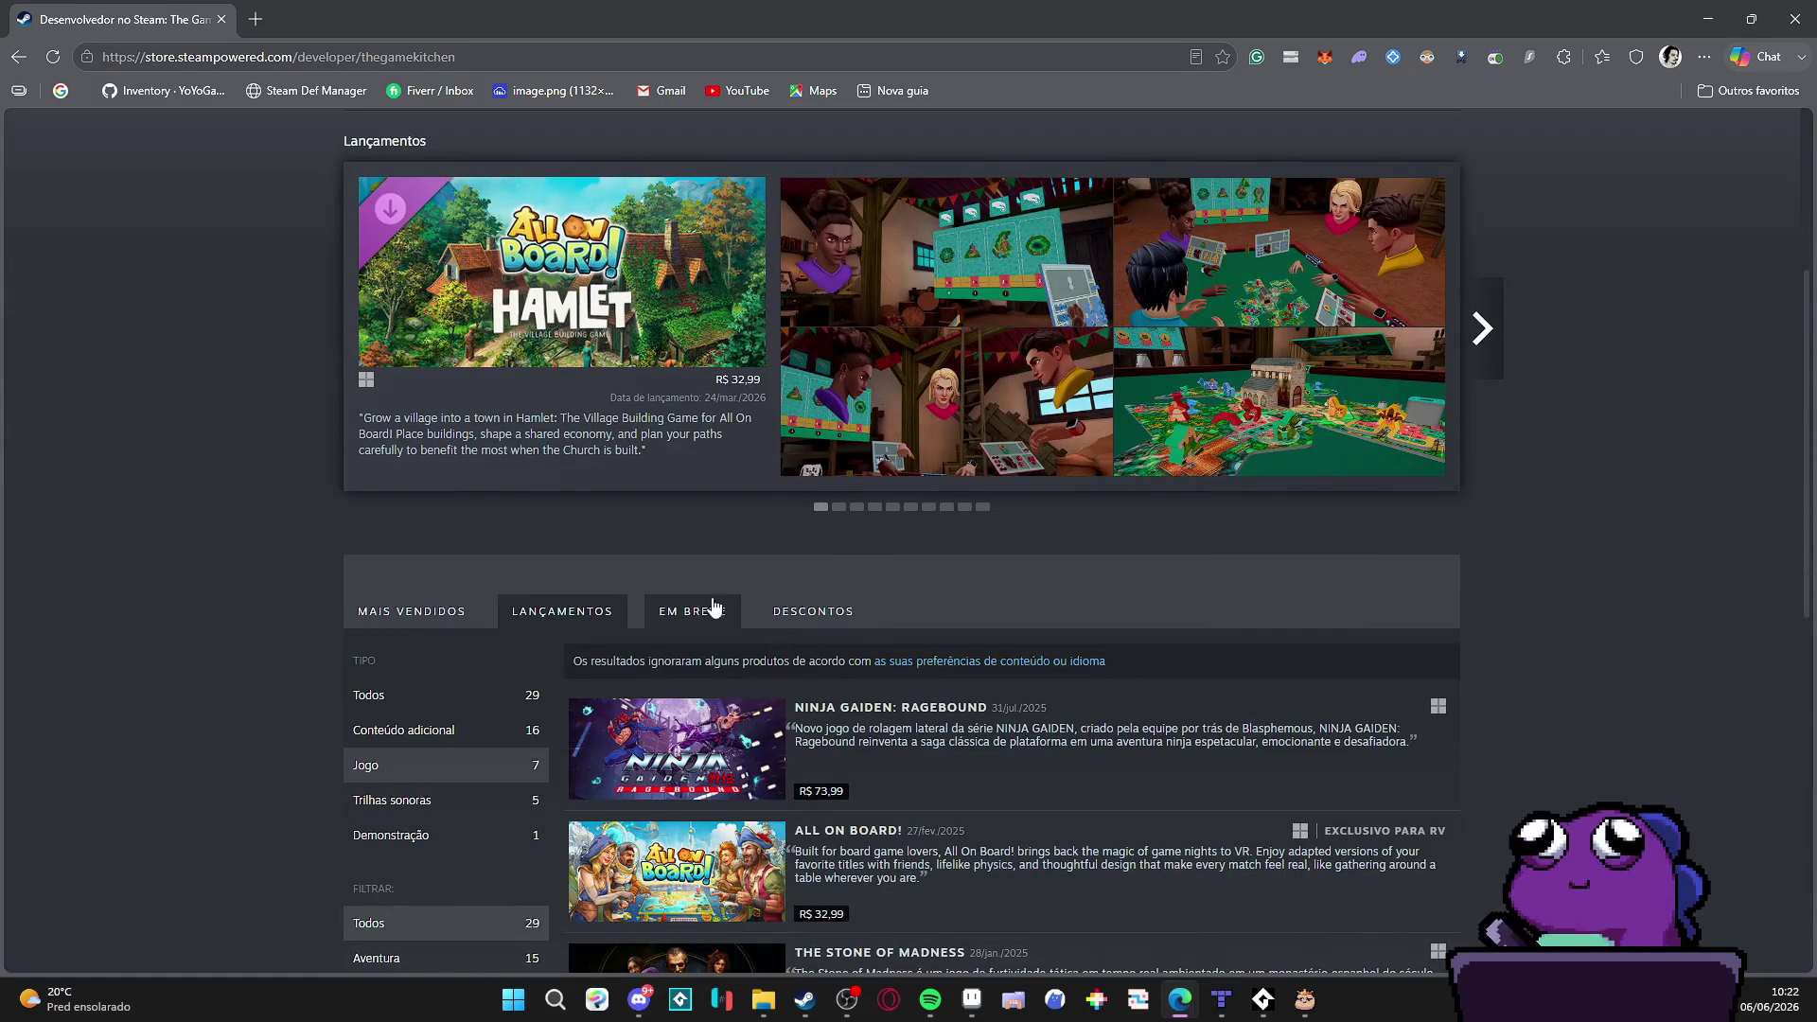
# Step: Browse The Game Kitchen's Em Breve and Mais Vendidos lists, then switch to the Steam library window
pyautogui.click(716, 608)
pyautogui.scroll(-1, 327, 504)
pyautogui.click(555, 423)
pyautogui.click(426, 423)
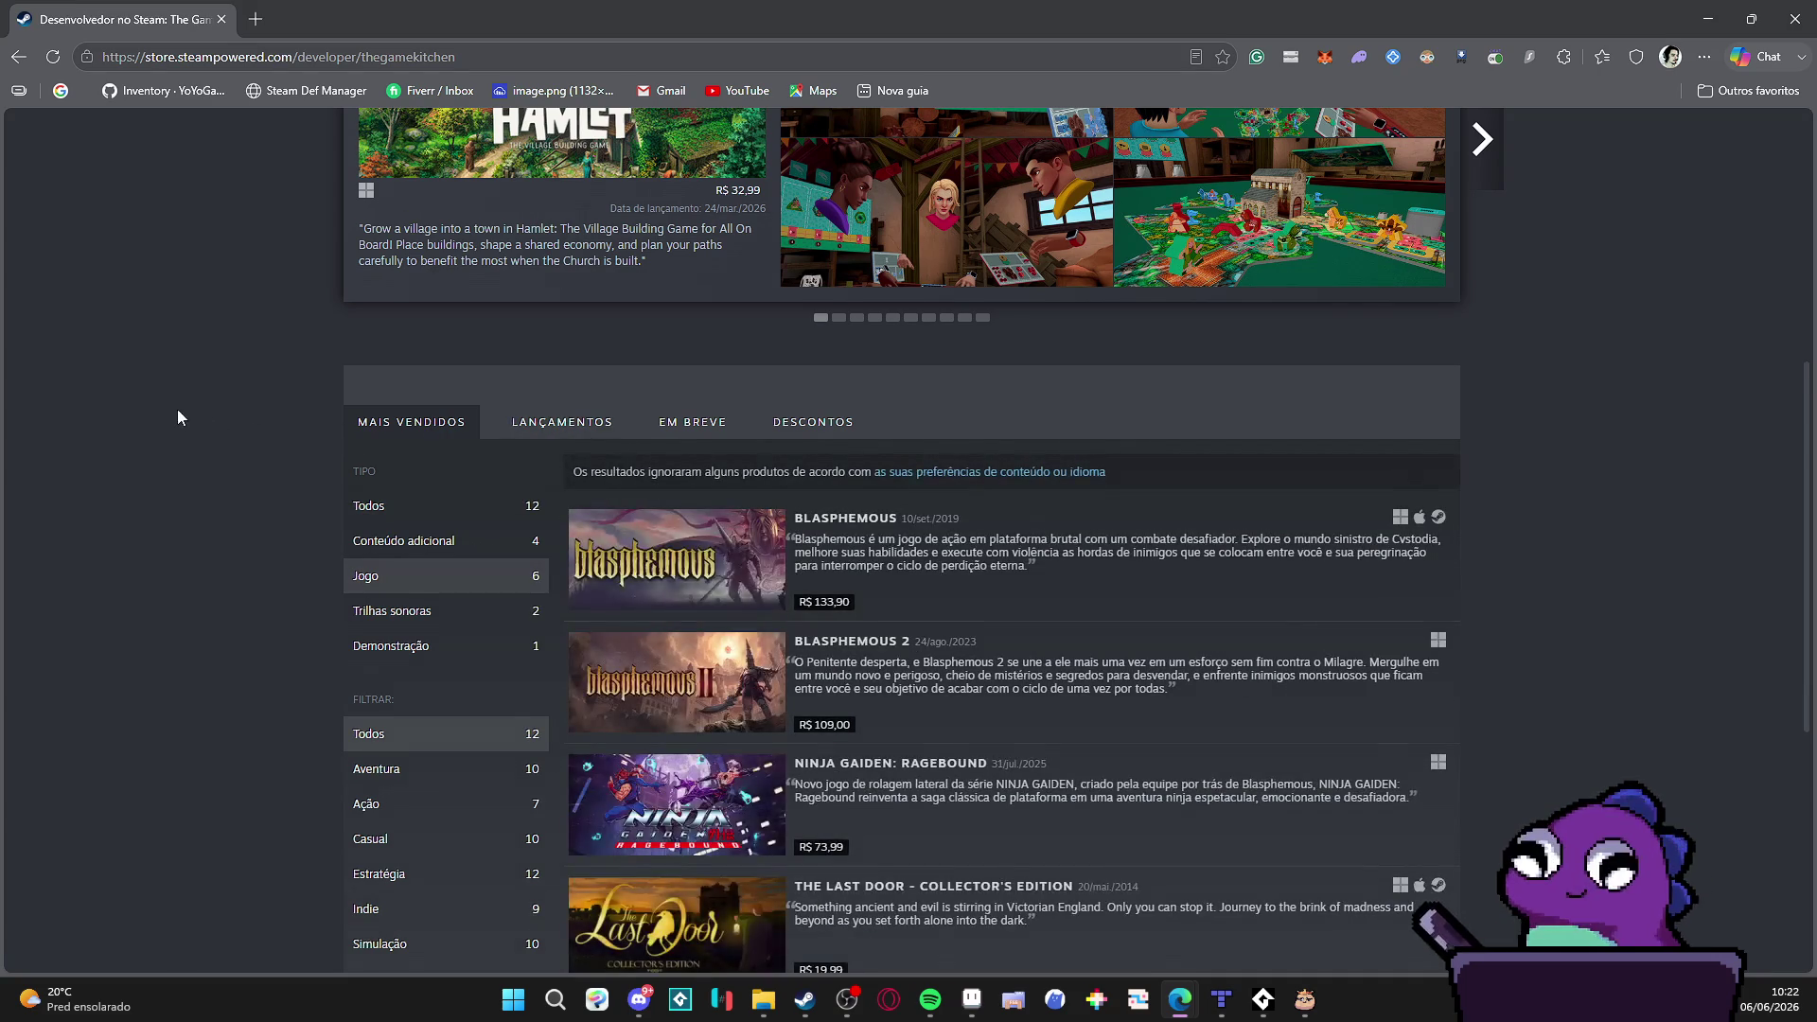
pyautogui.scroll(-2, 910, 568)
pyautogui.hotkey('alt', 'Tab')
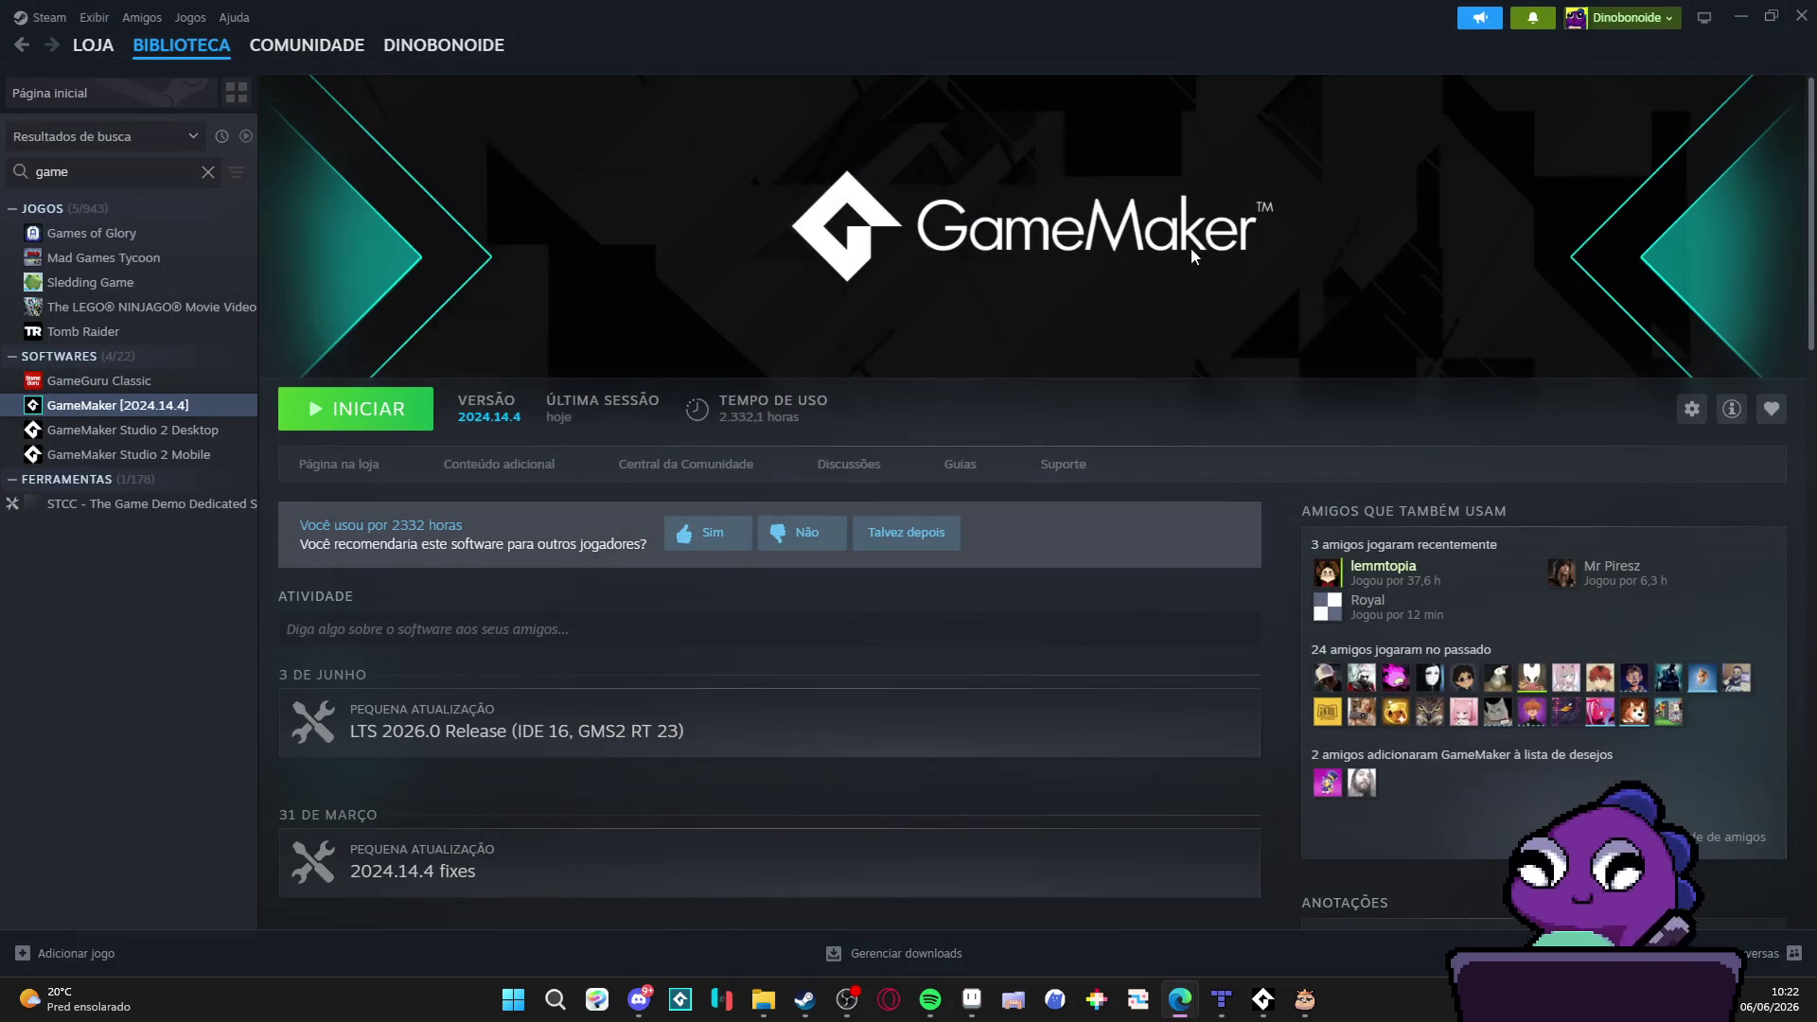
pyautogui.hotkey('alt', 'Tab')
pyautogui.scroll(-4, 903, 553)
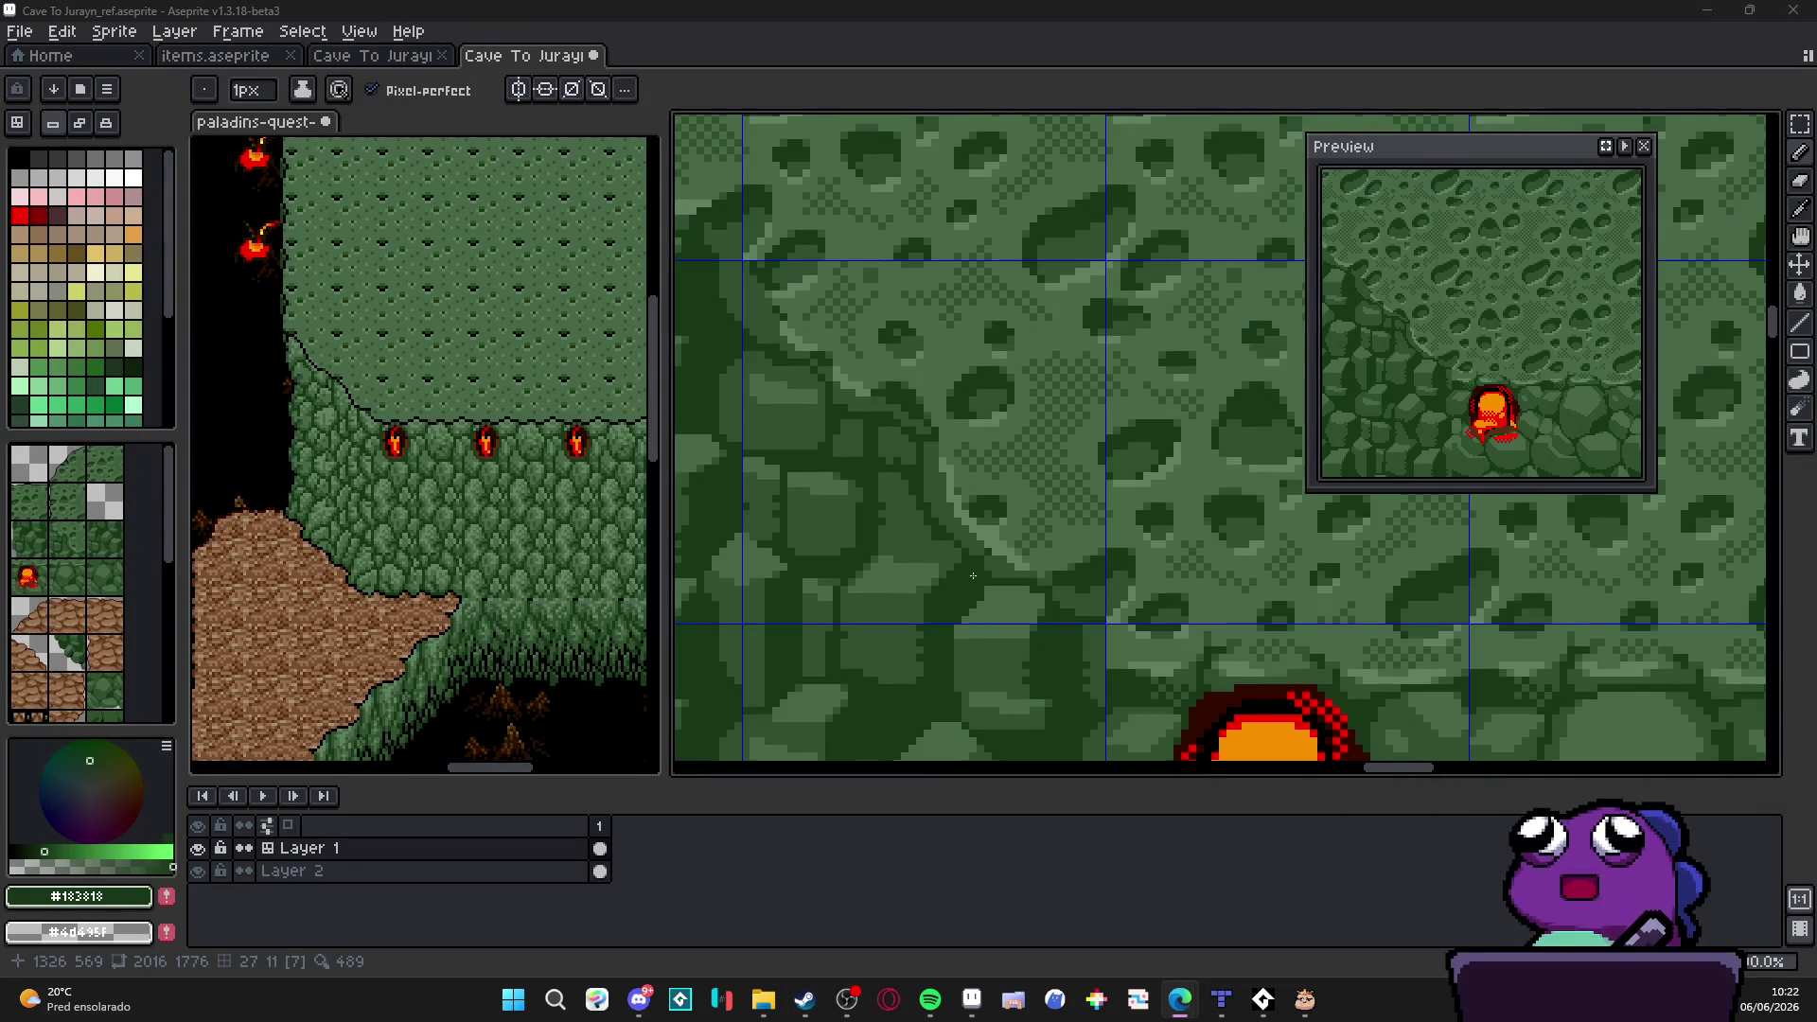
pyautogui.scroll(-1, 941, 531)
pyautogui.scroll(1, 918, 463)
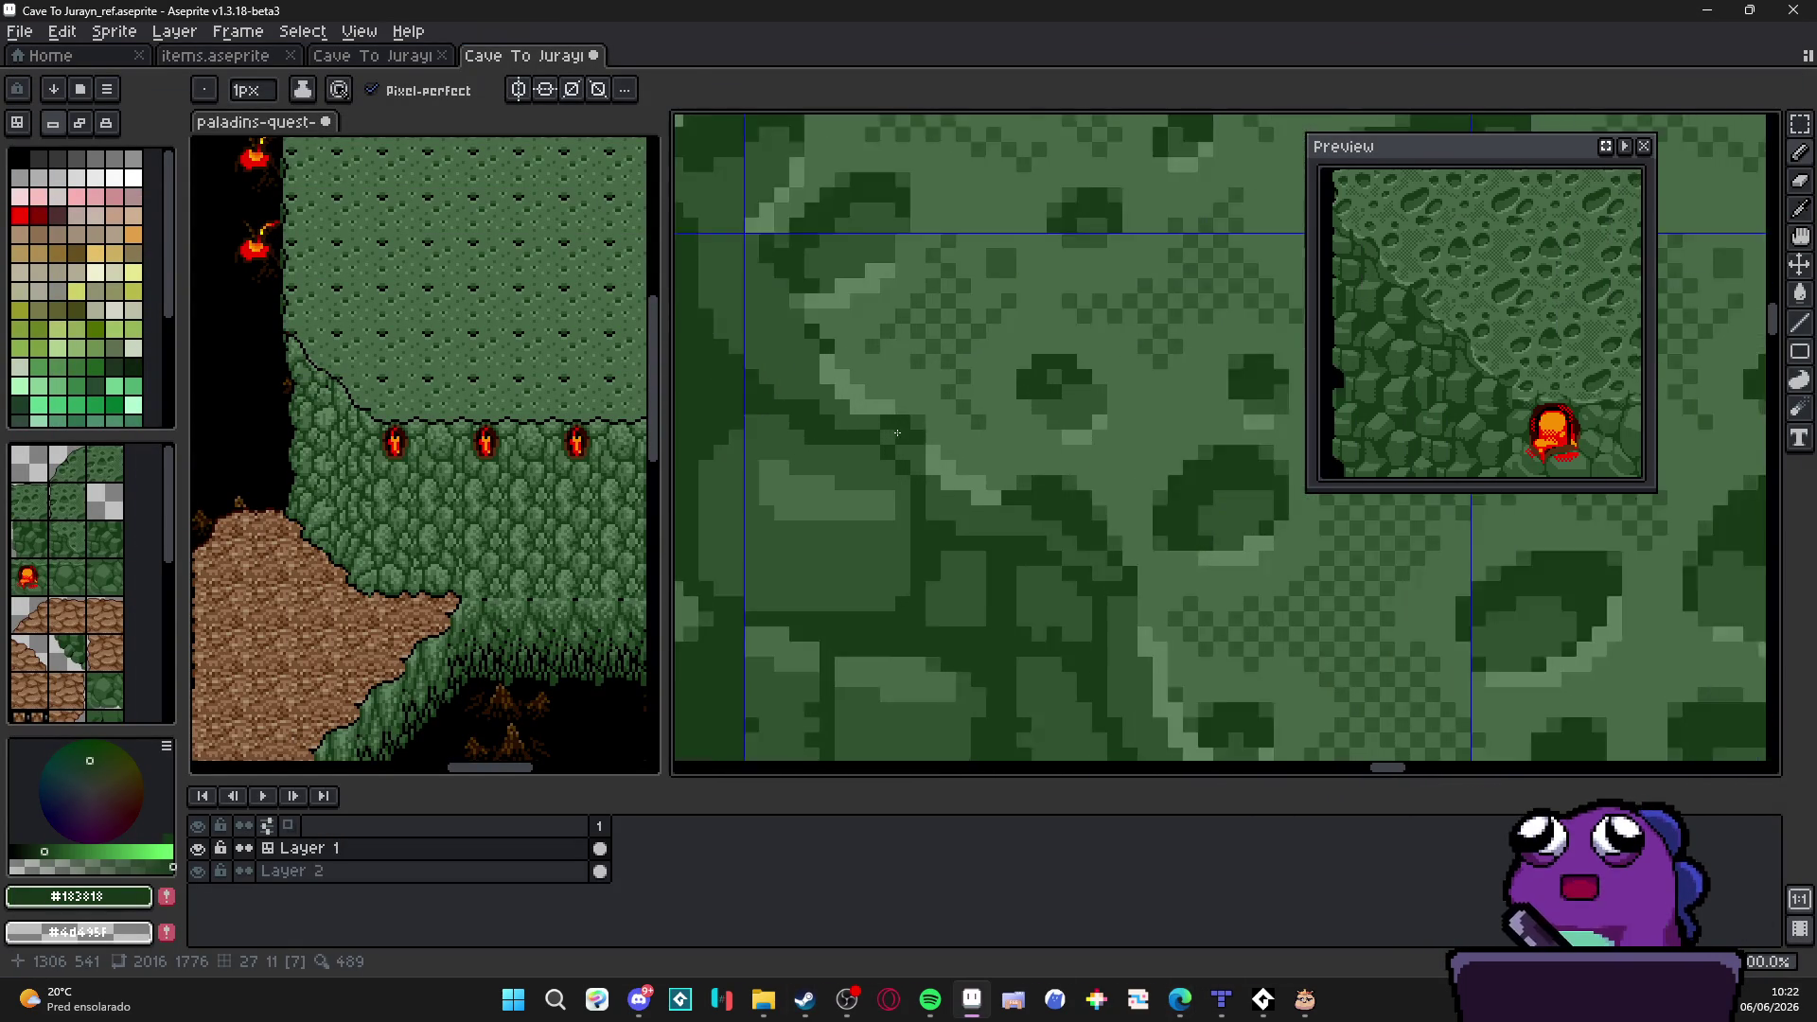
pyautogui.scroll(1, 891, 445)
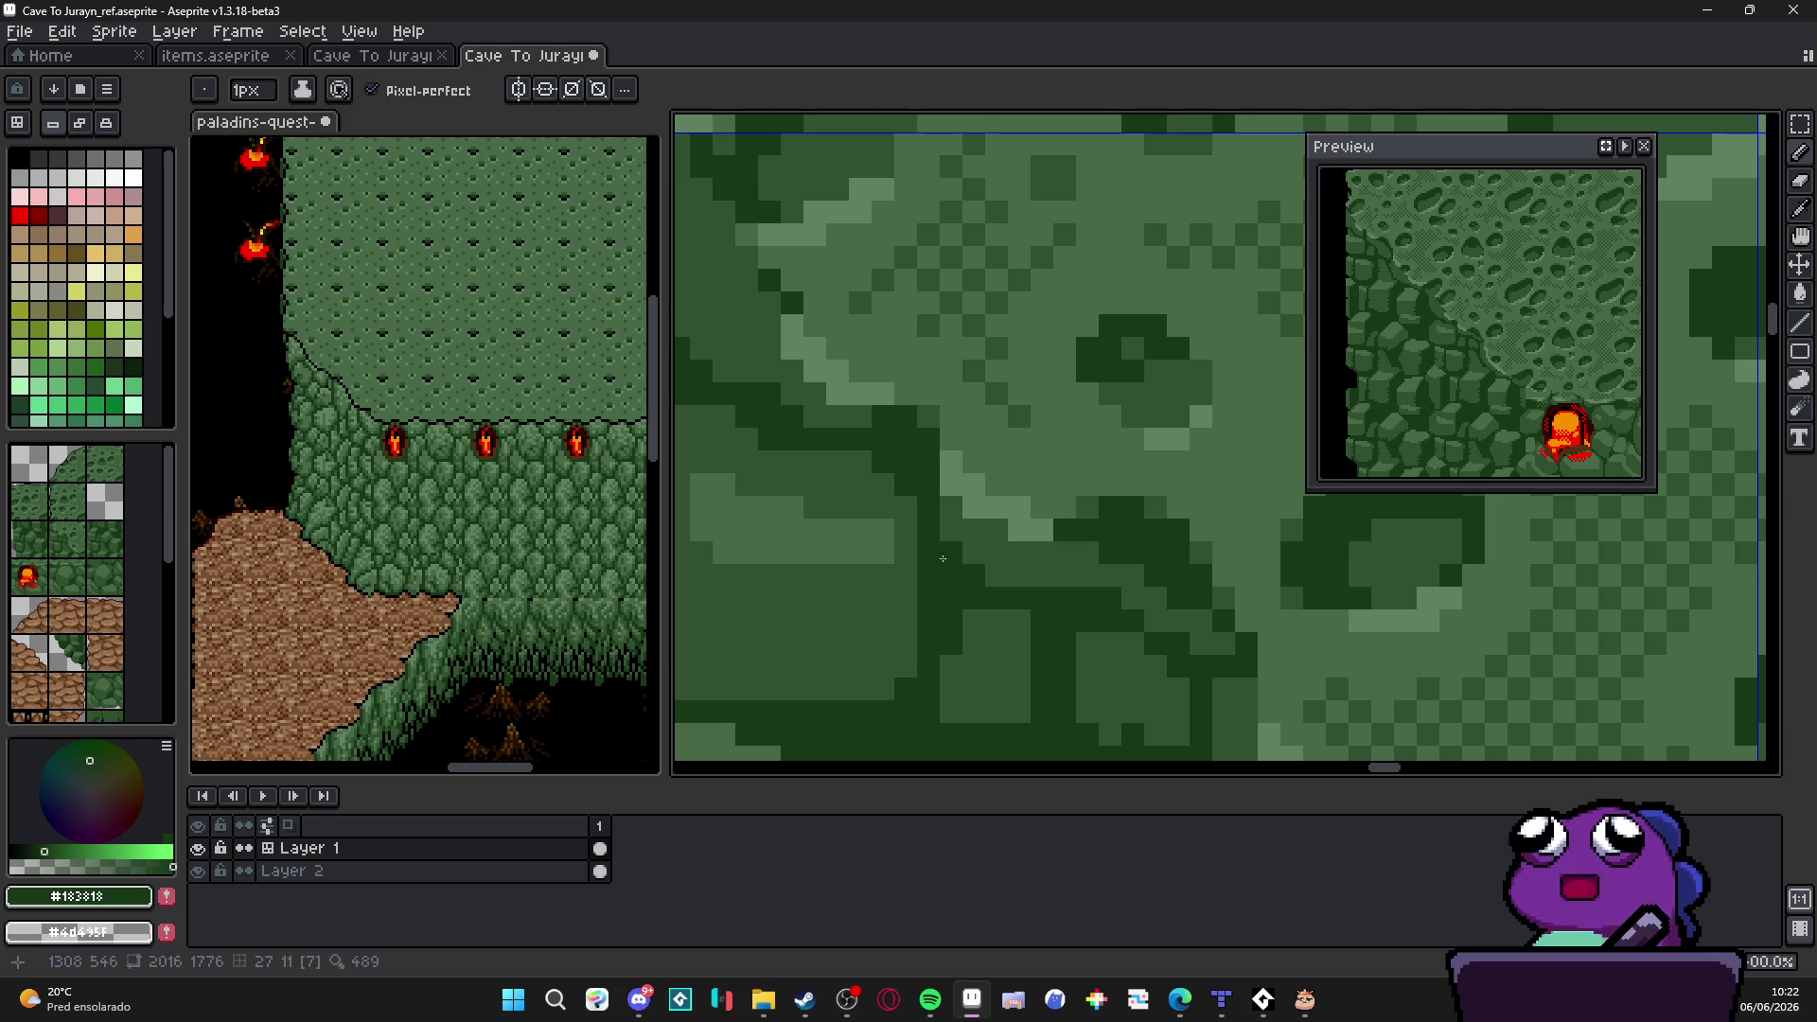
pyautogui.scroll(-3, 934, 545)
pyautogui.scroll(1, 940, 569)
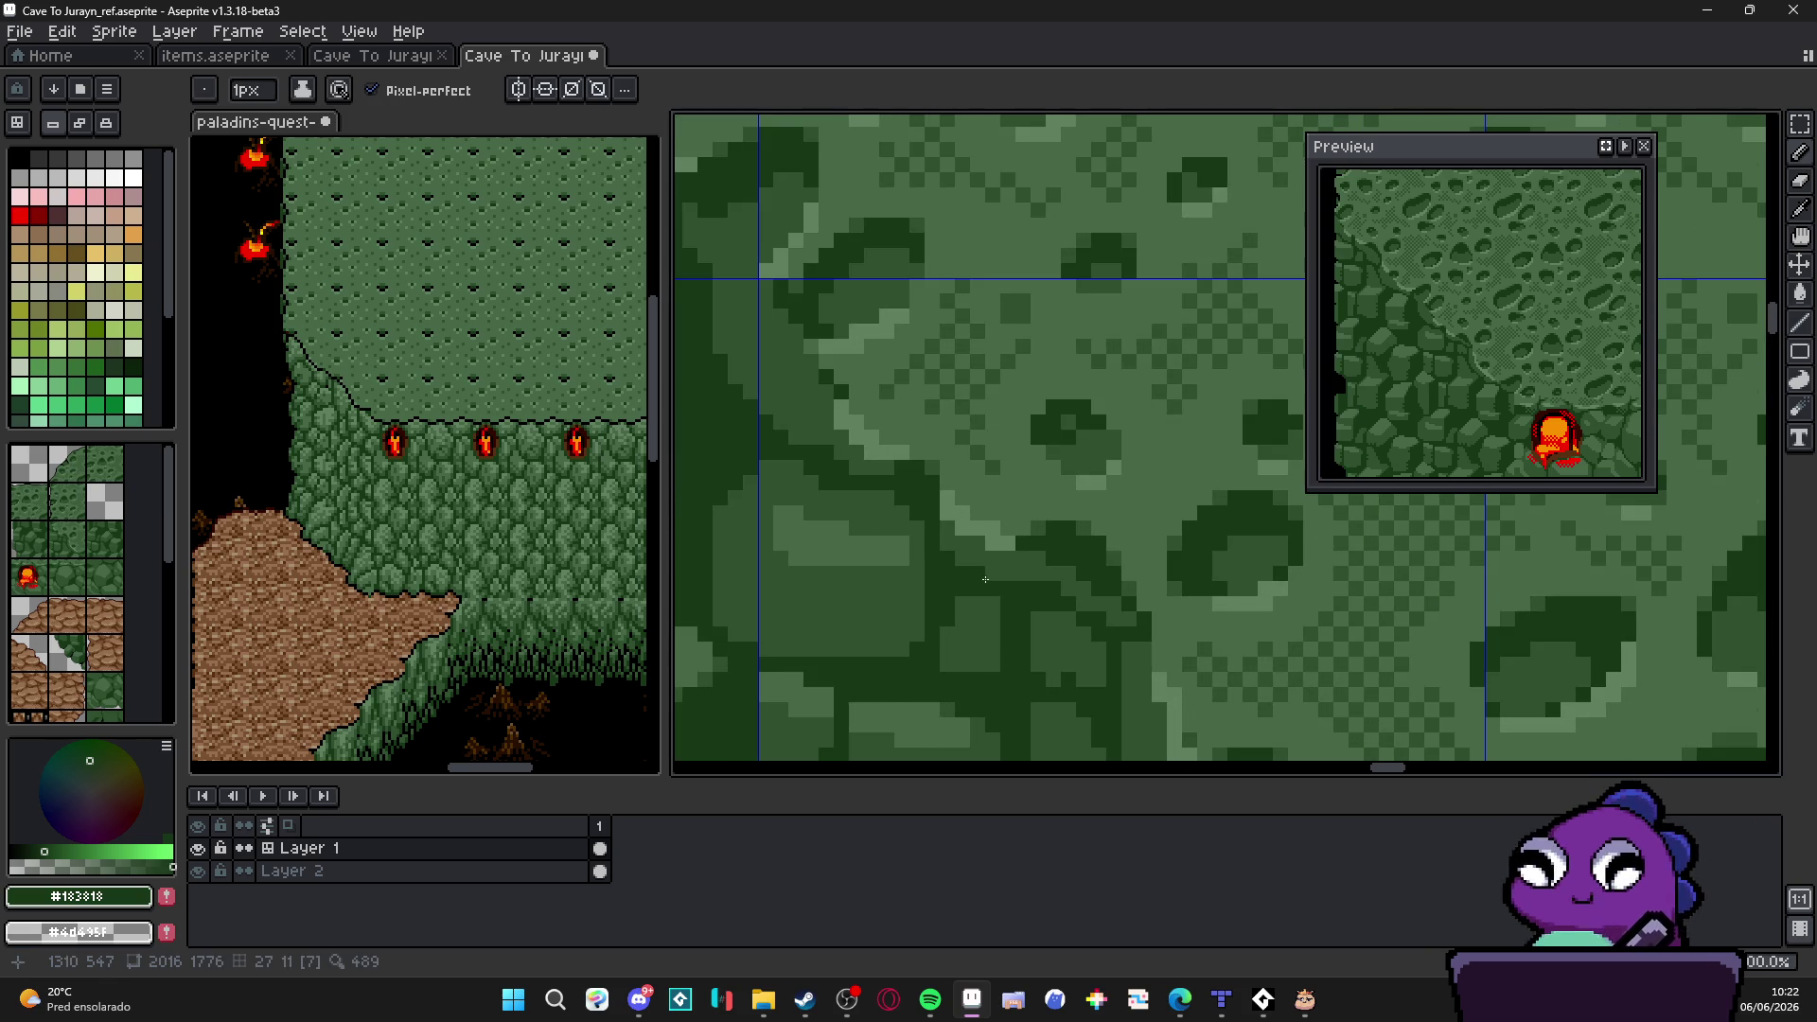
pyautogui.scroll(-2, 983, 578)
pyautogui.scroll(1, 999, 581)
pyautogui.scroll(1, 949, 485)
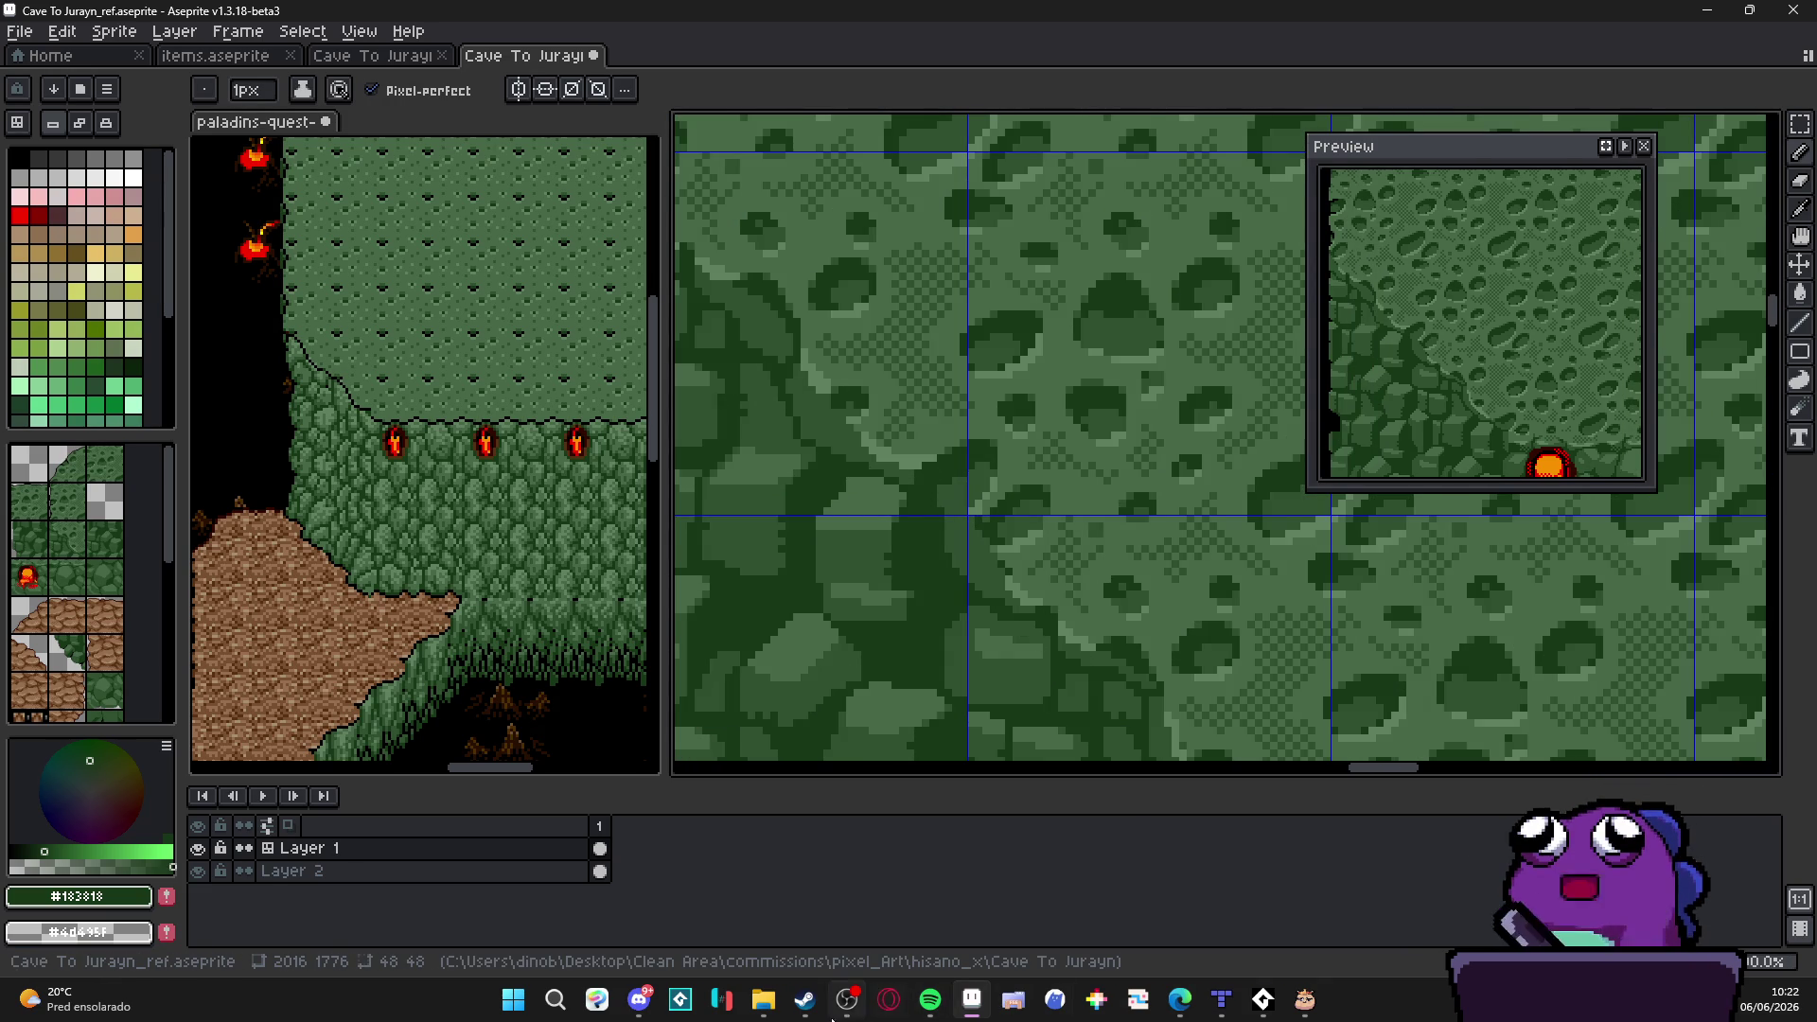
pyautogui.click(805, 1000)
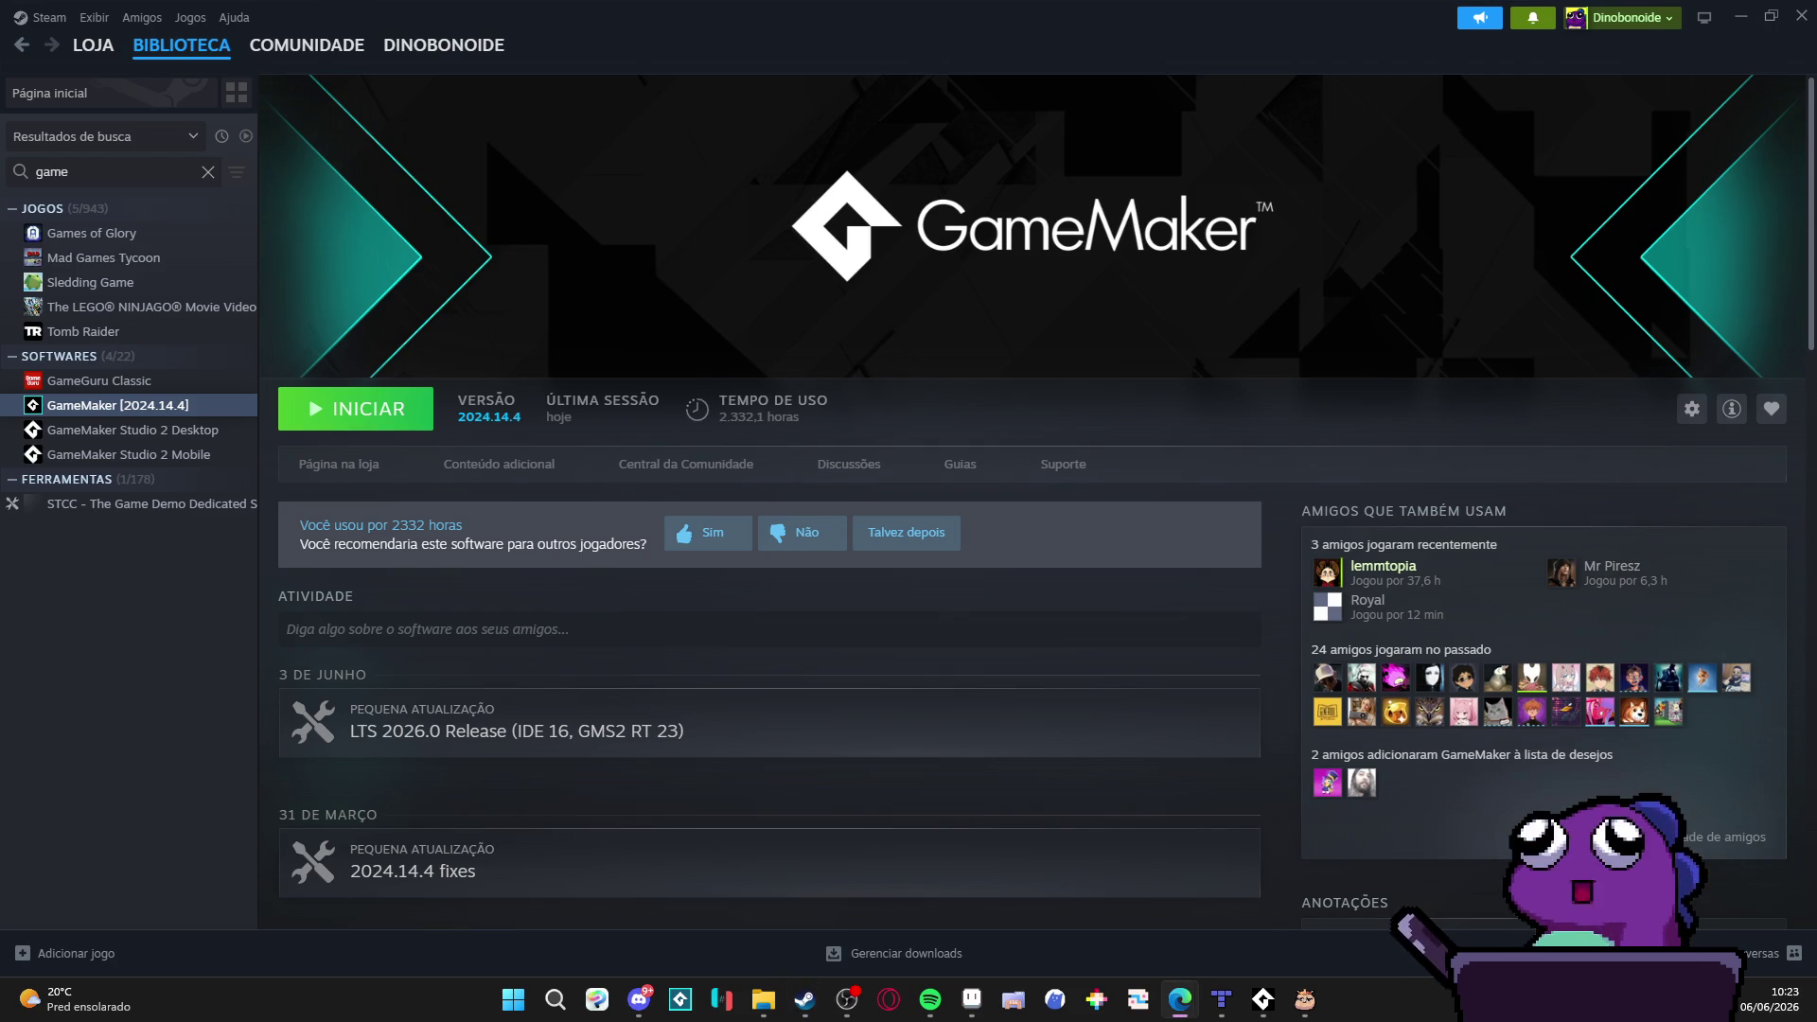
# Step: Bring up the Long Hat House website and open its Games list
pyautogui.click(1179, 1001)
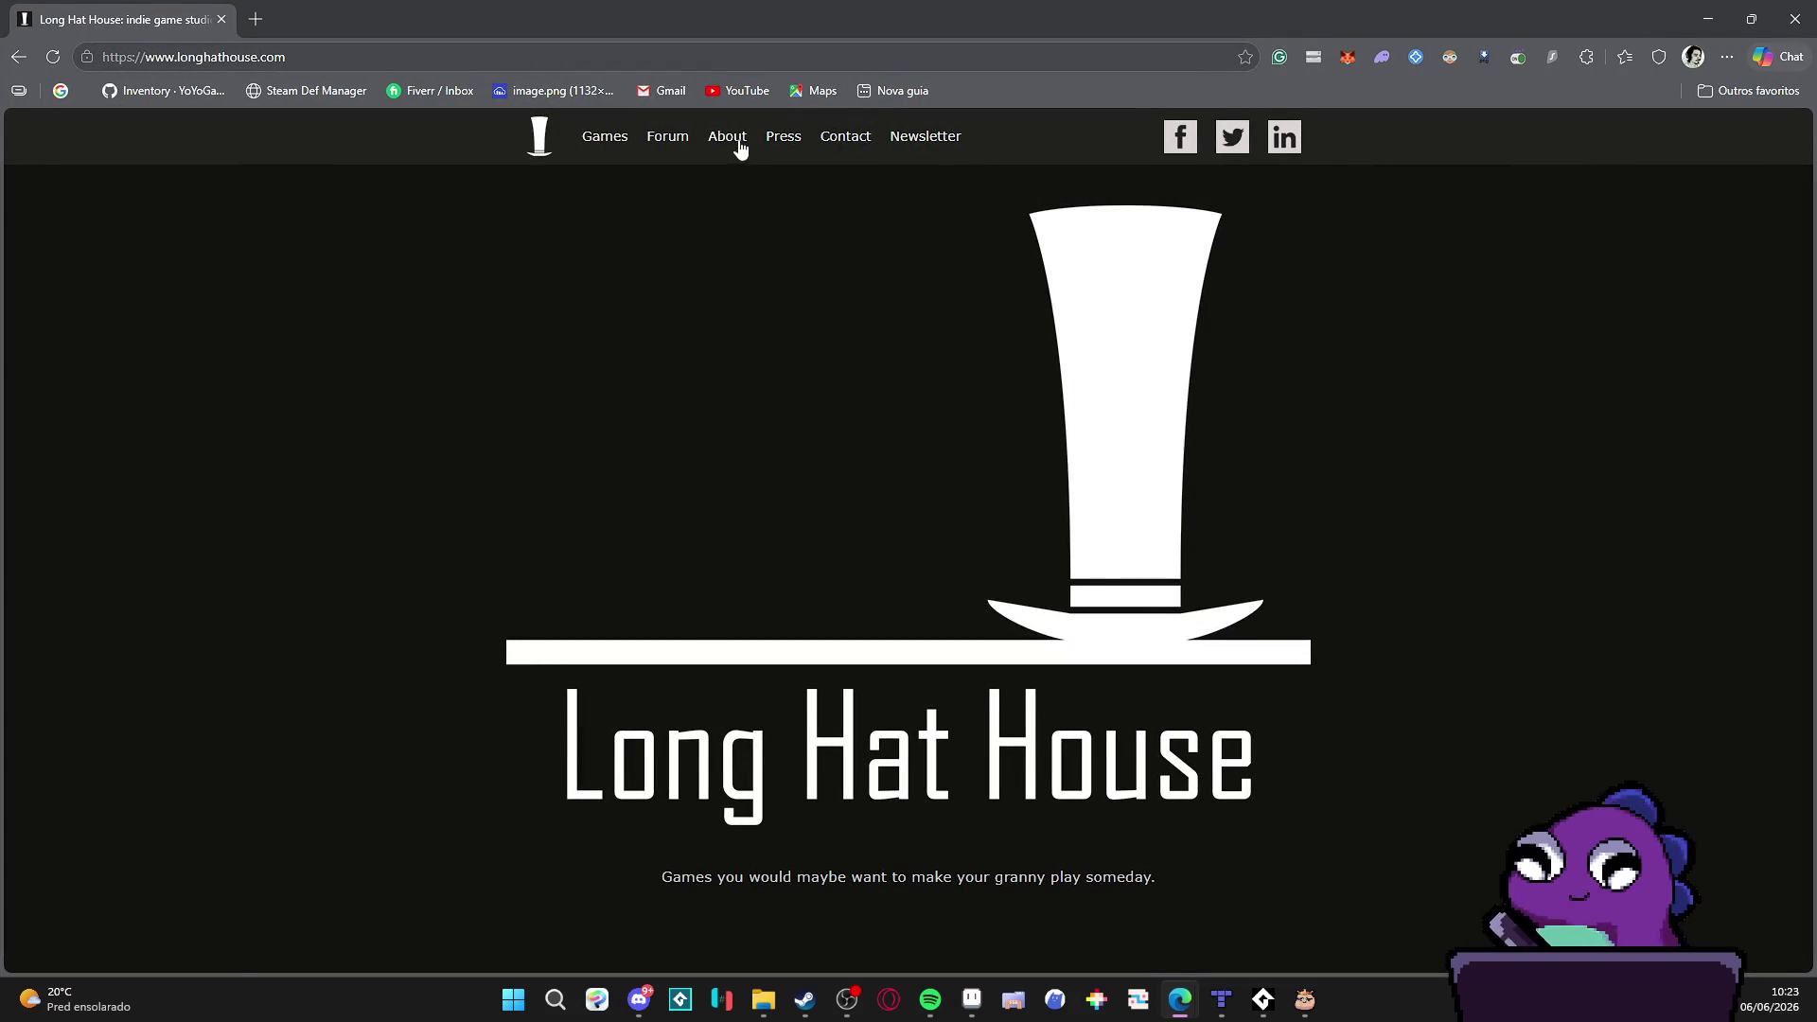
pyautogui.click(604, 138)
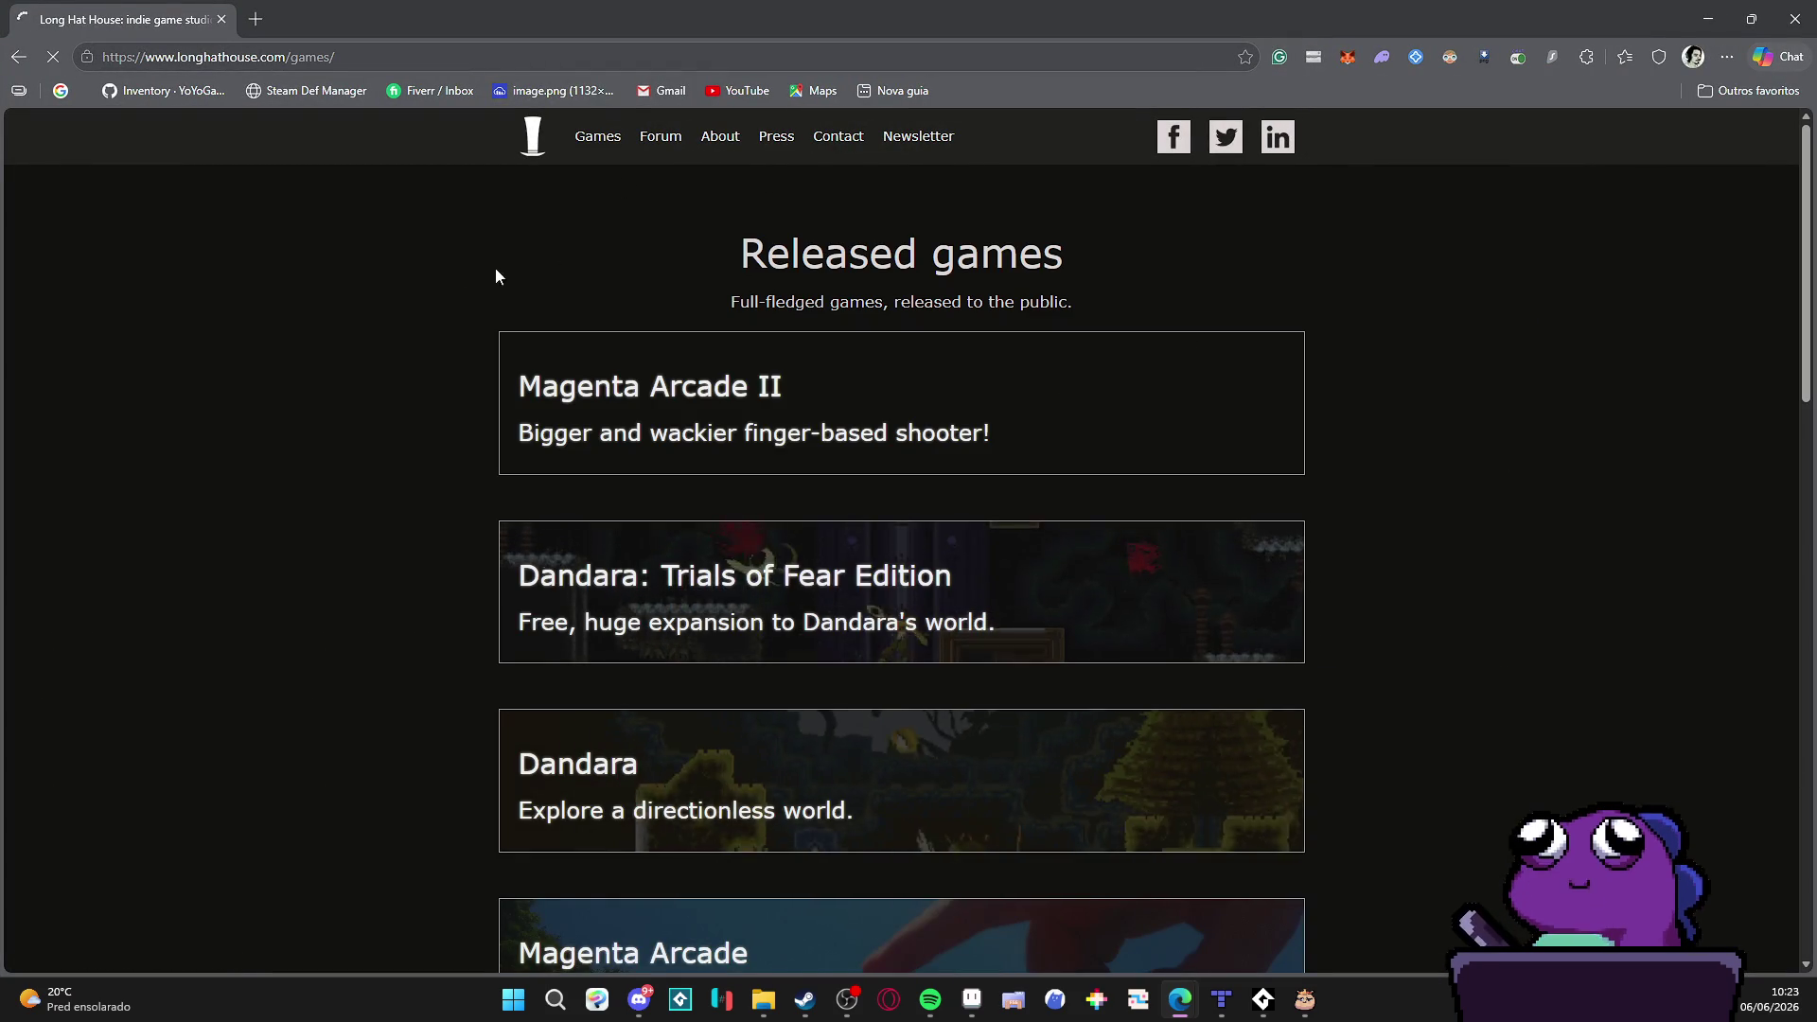
pyautogui.scroll(-1, 376, 288)
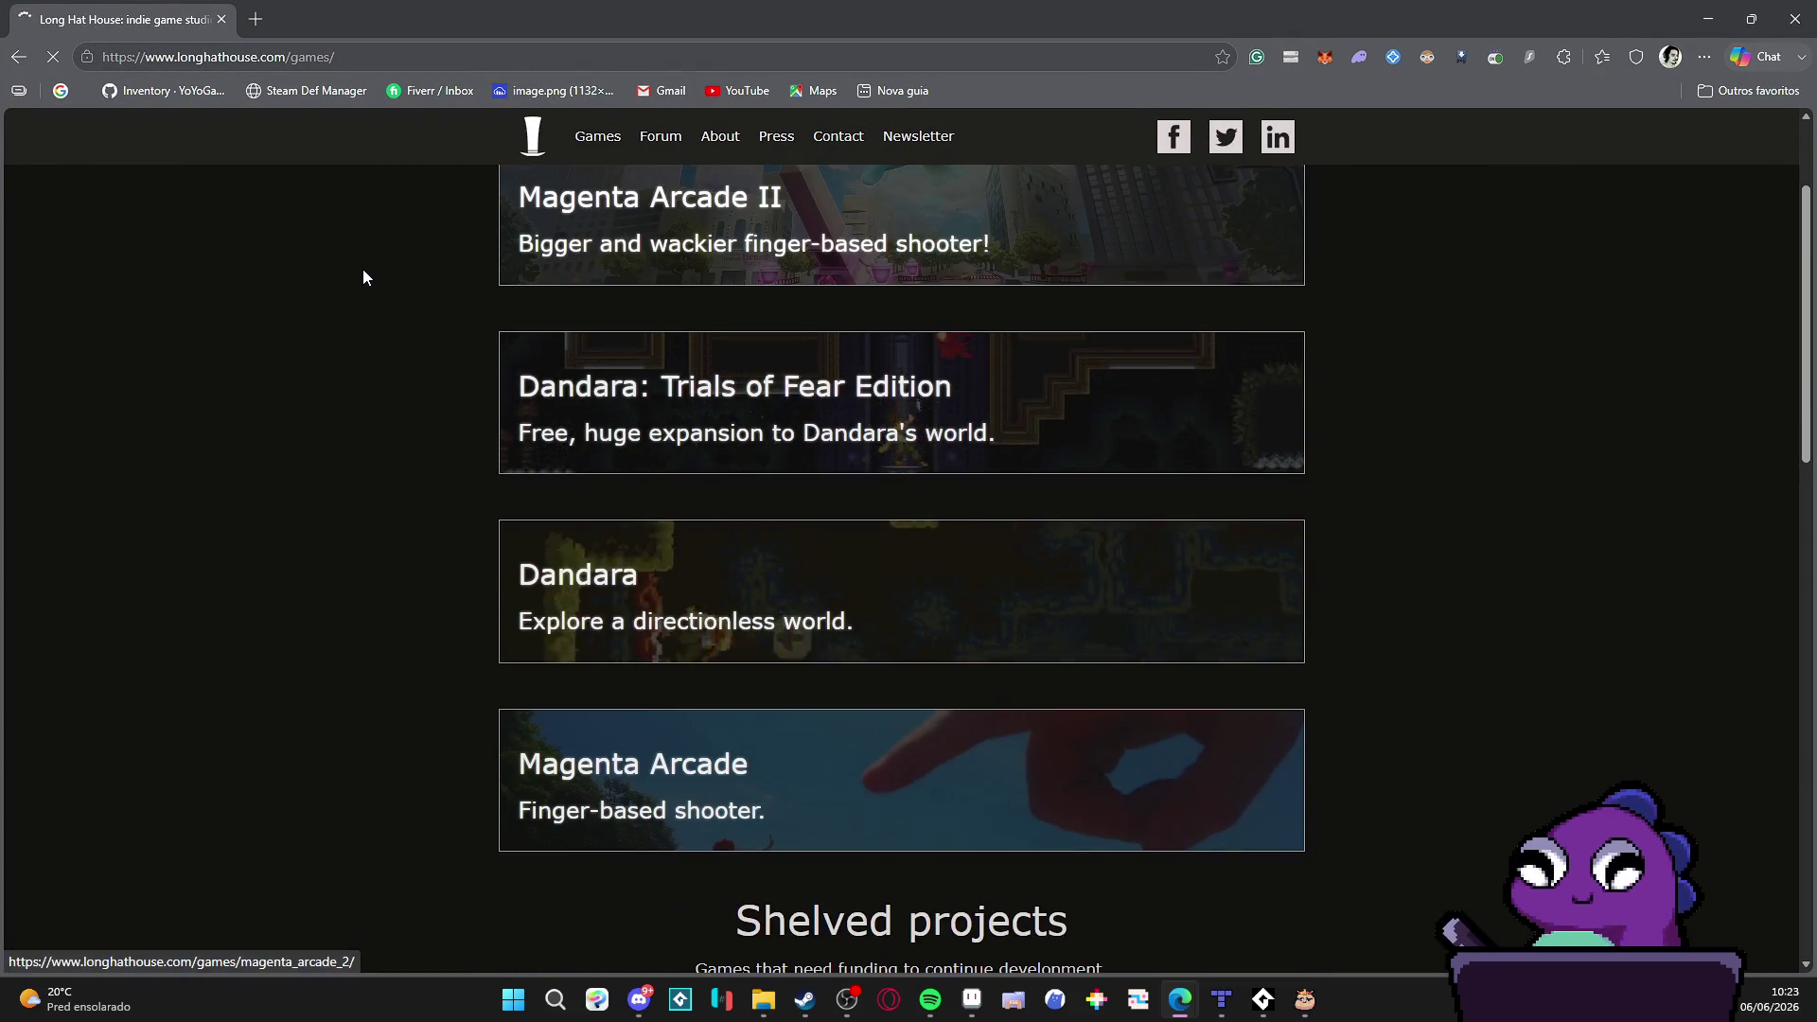
pyautogui.scroll(-4, 363, 277)
pyautogui.scroll(-2, 362, 277)
pyautogui.scroll(-1, 361, 276)
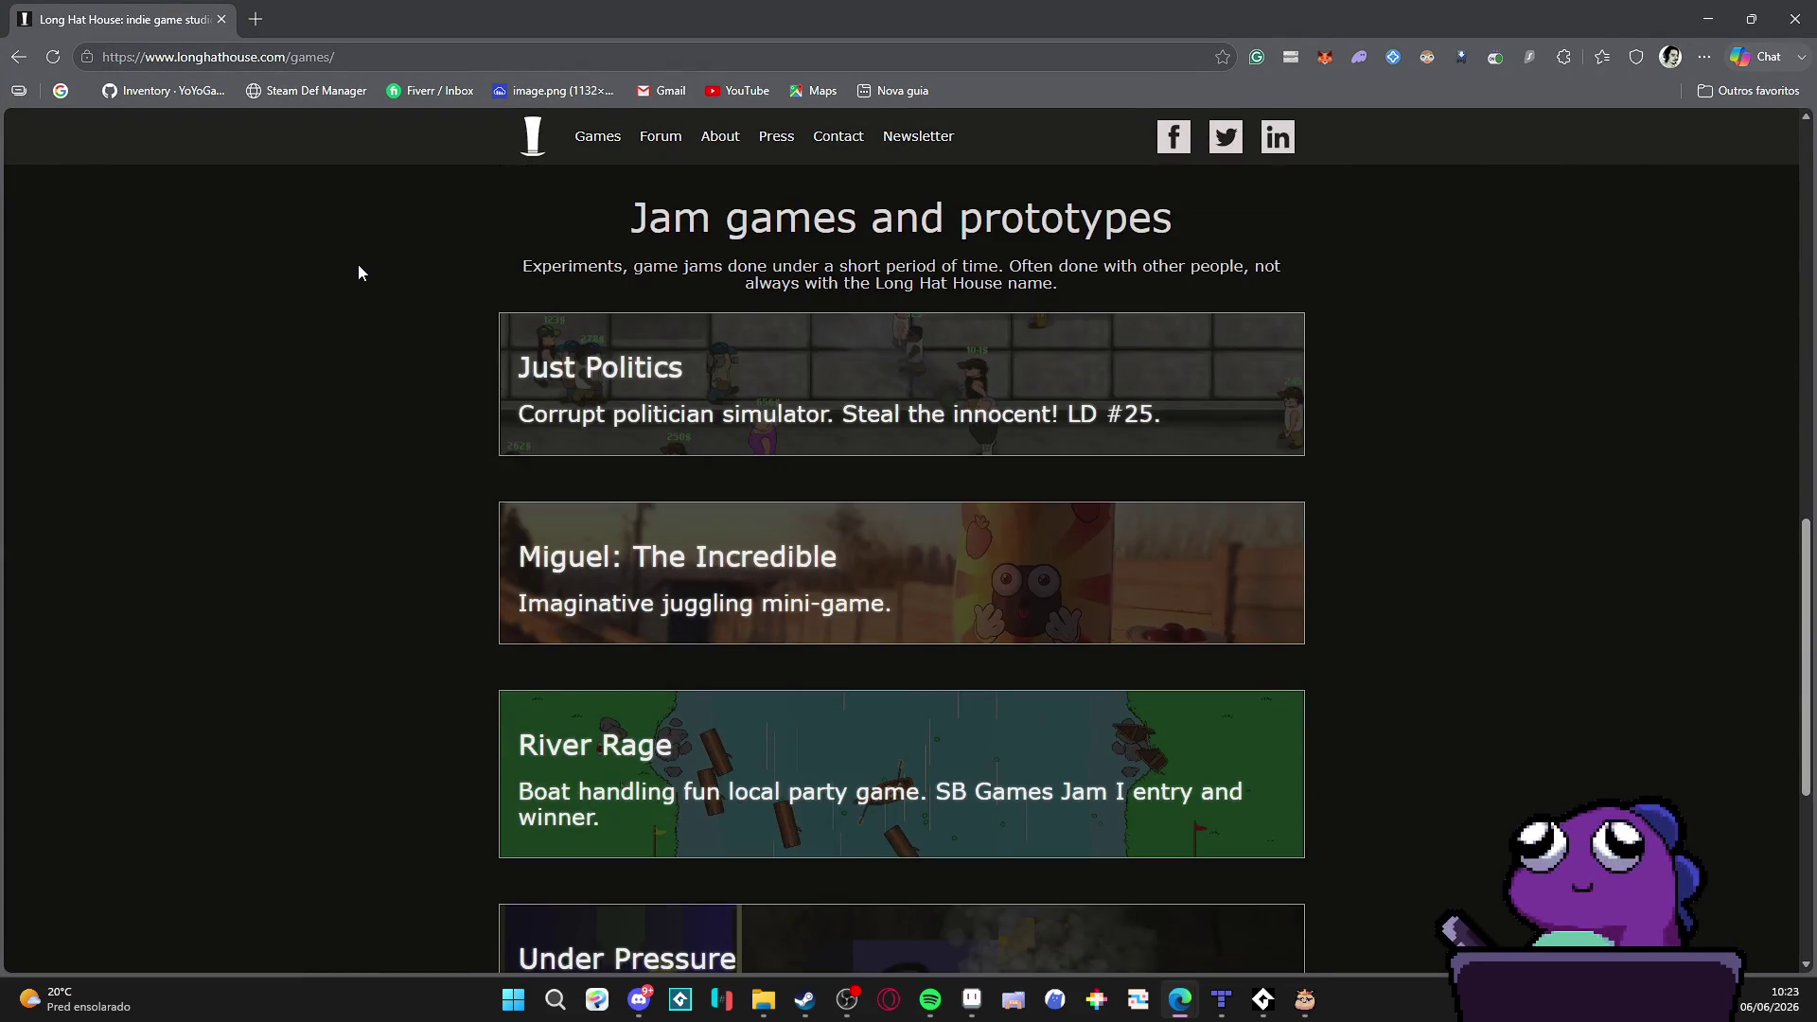
pyautogui.scroll(-3, 360, 275)
pyautogui.scroll(-1, 357, 271)
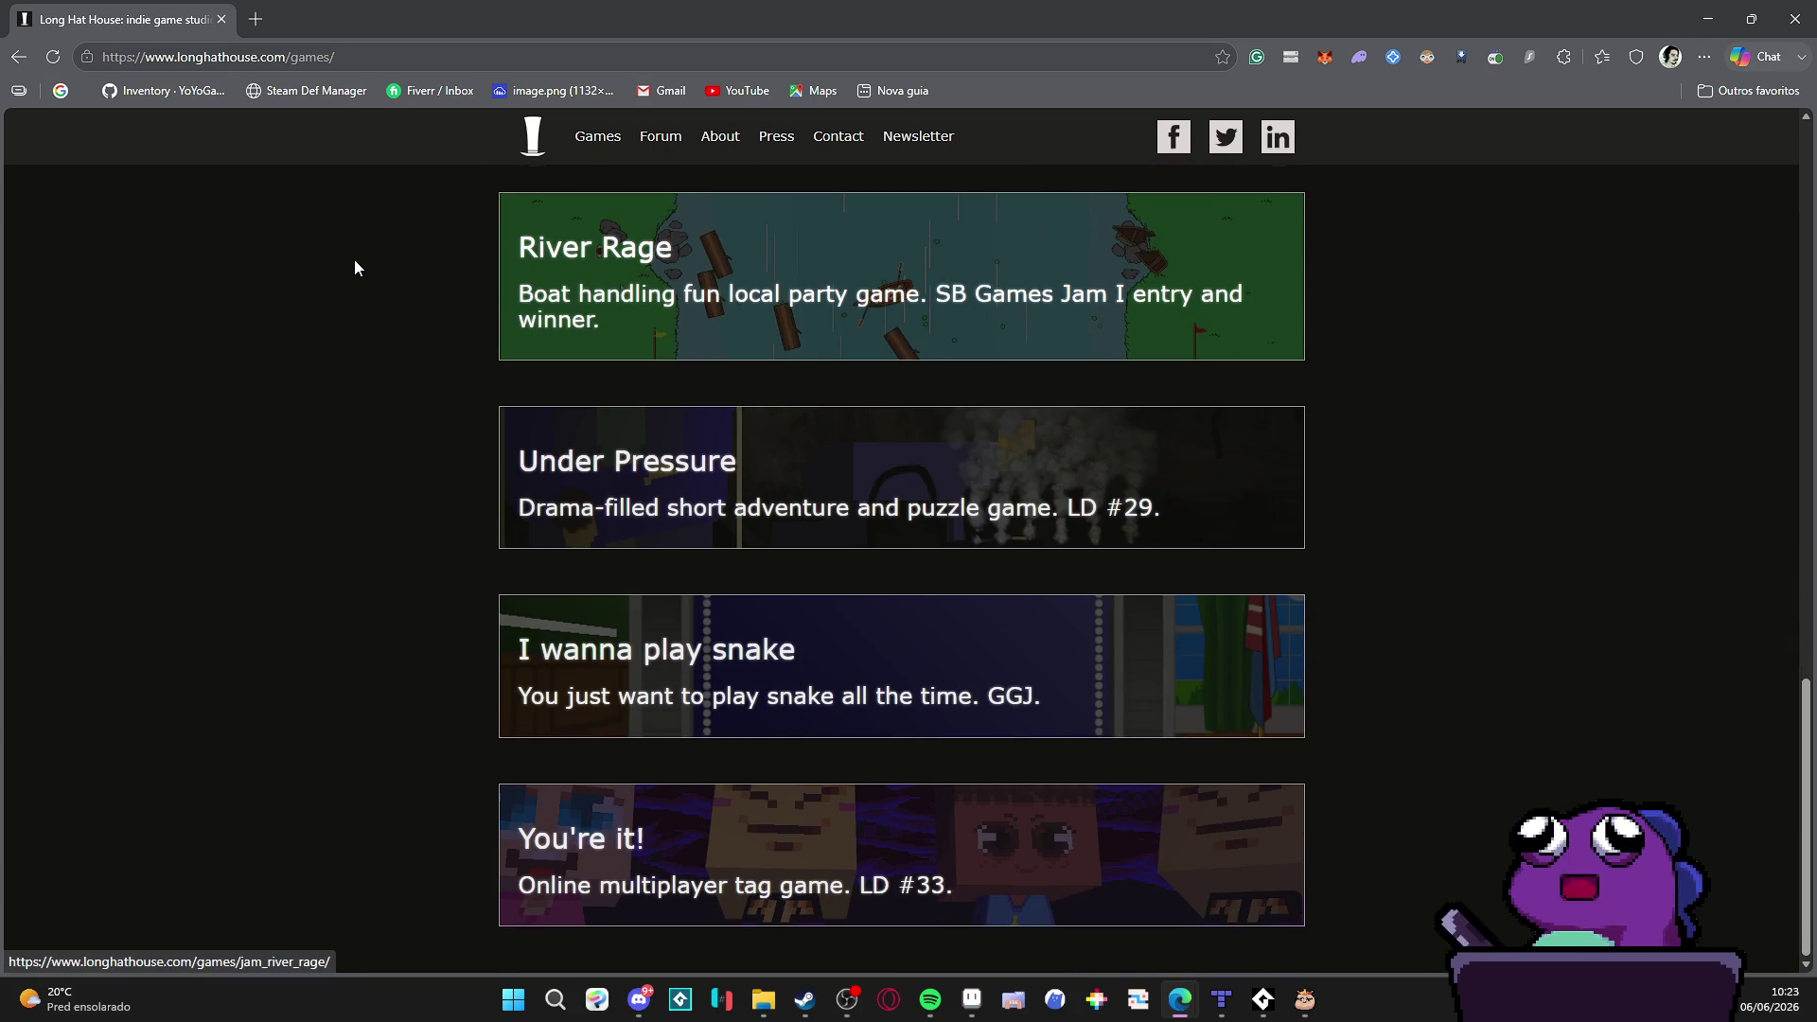
pyautogui.scroll(4, 355, 268)
pyautogui.scroll(4, 356, 267)
pyautogui.scroll(3, 355, 267)
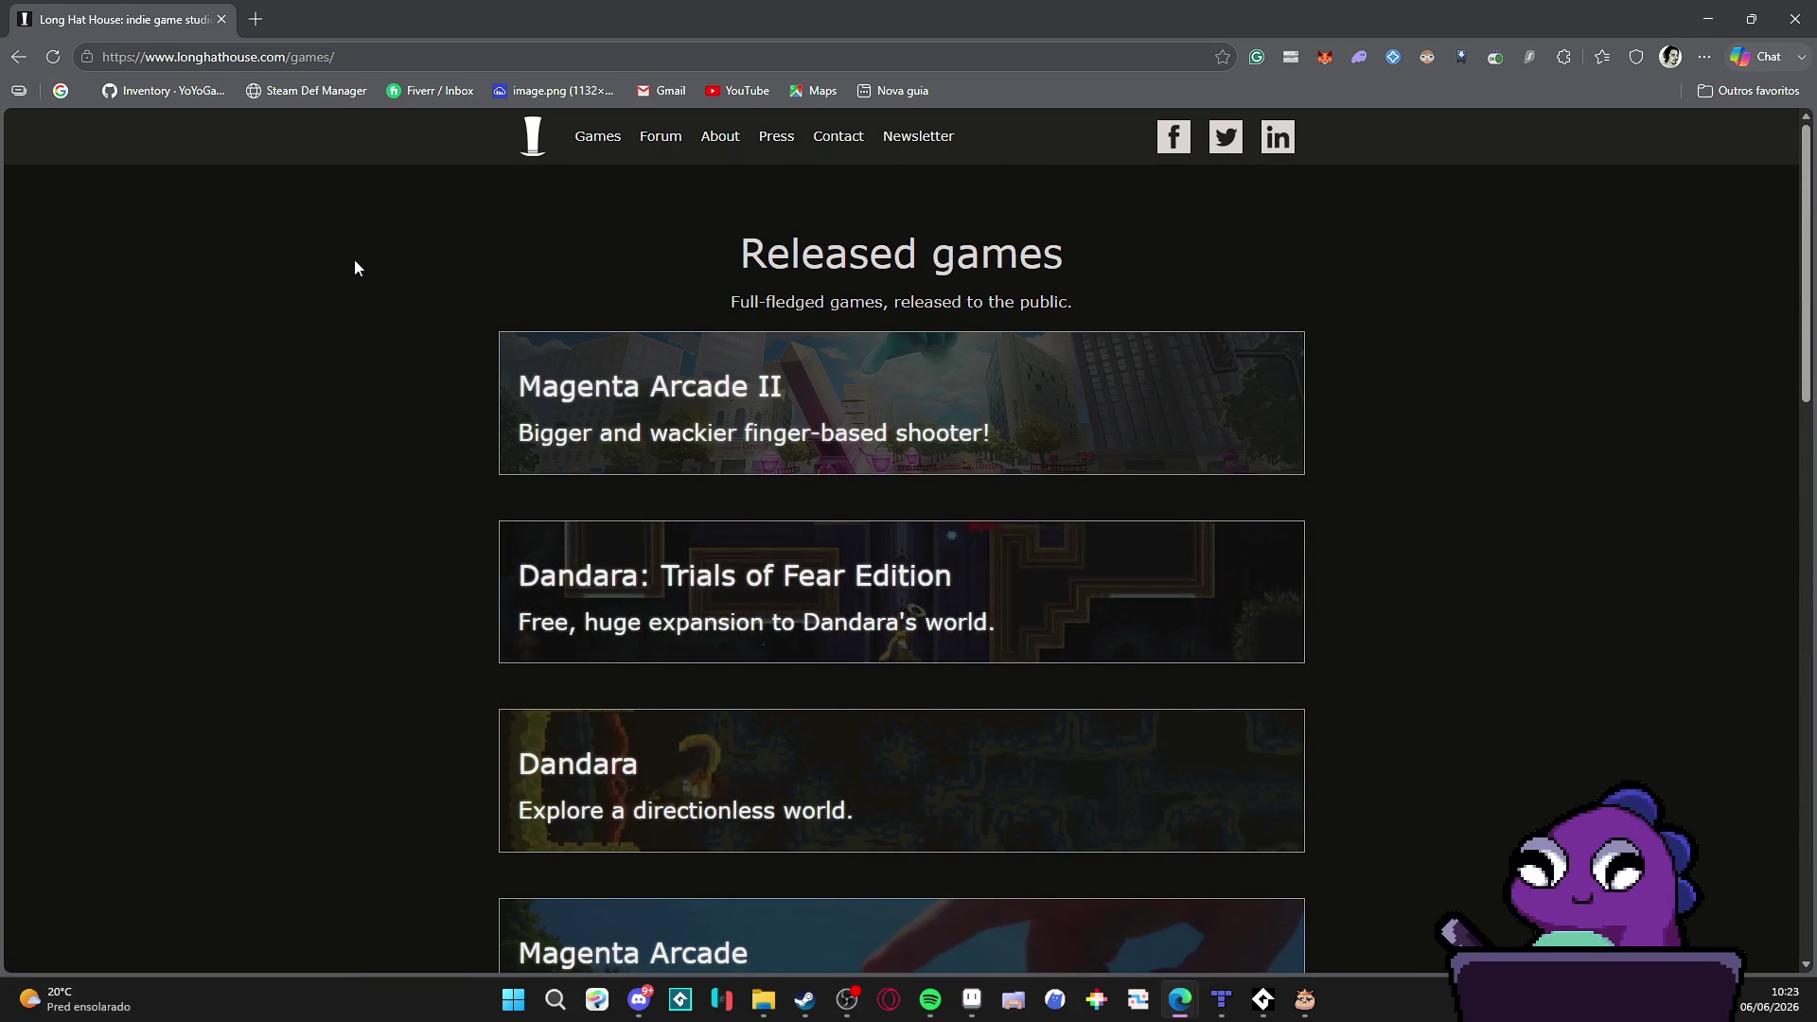
pyautogui.scroll(-1, 375, 265)
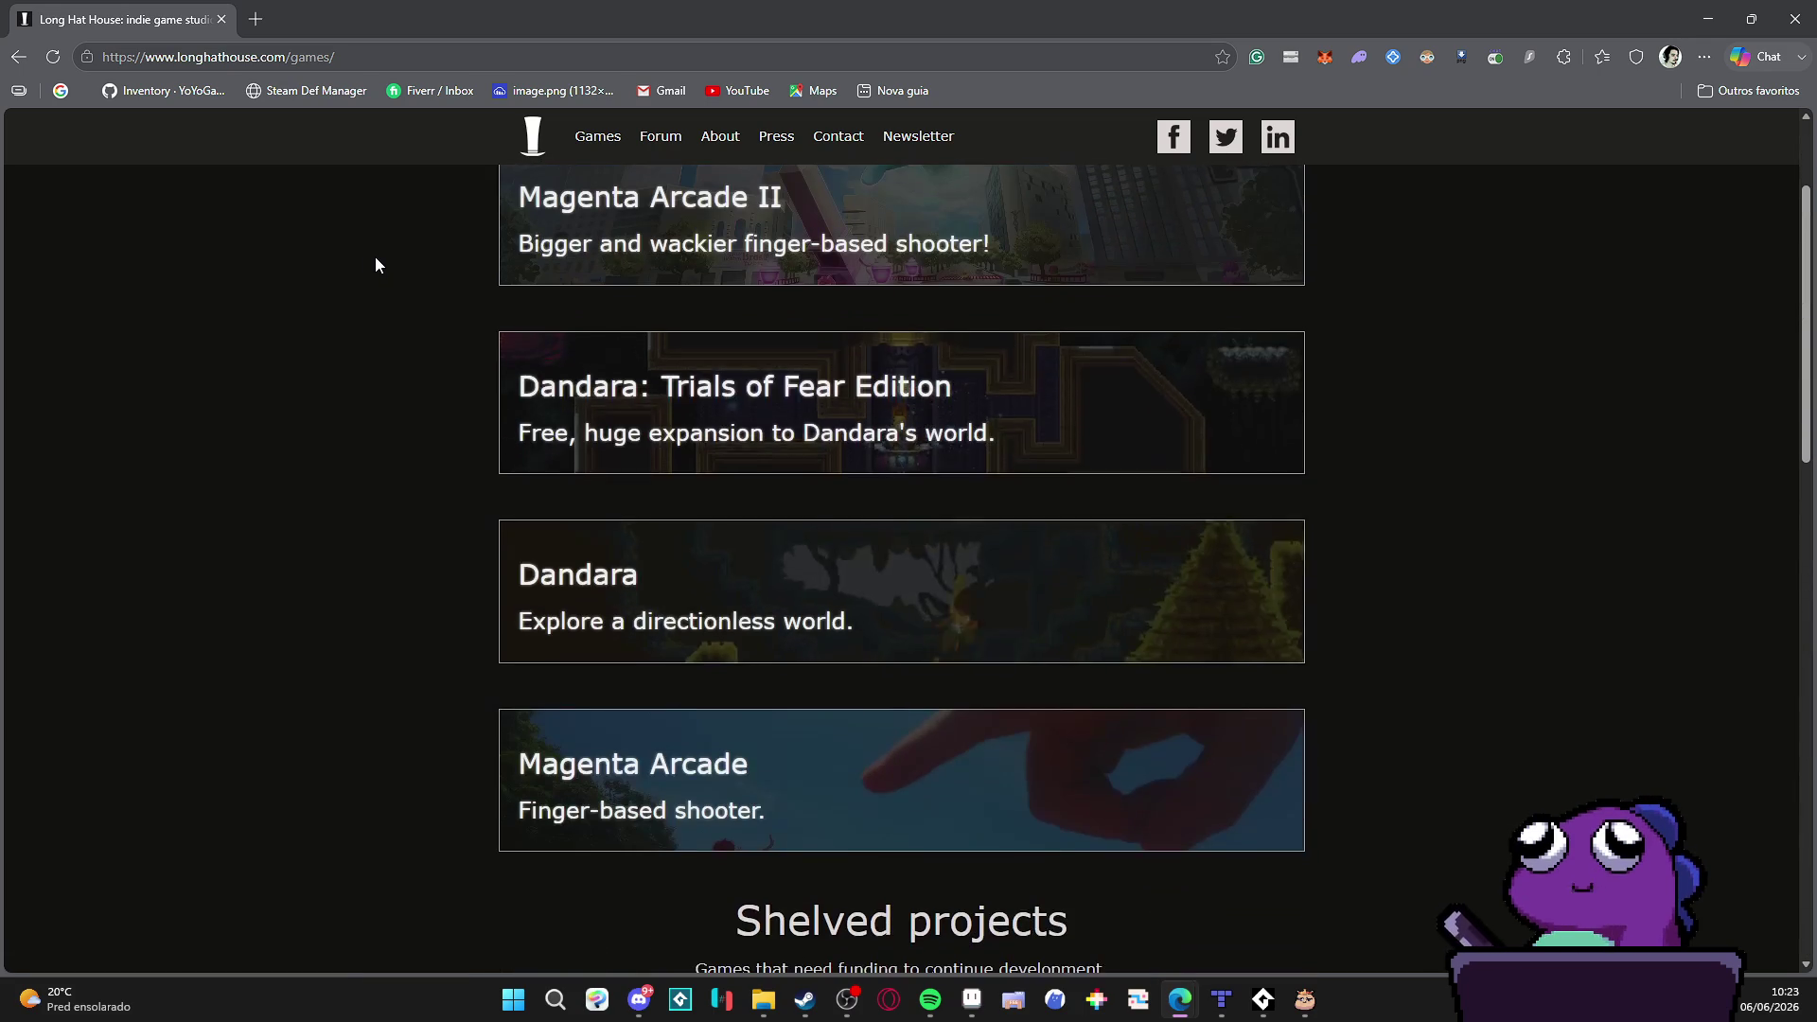
pyautogui.scroll(-2, 375, 264)
pyautogui.scroll(-2, 375, 264)
pyautogui.scroll(-3, 376, 265)
pyautogui.scroll(-1, 376, 264)
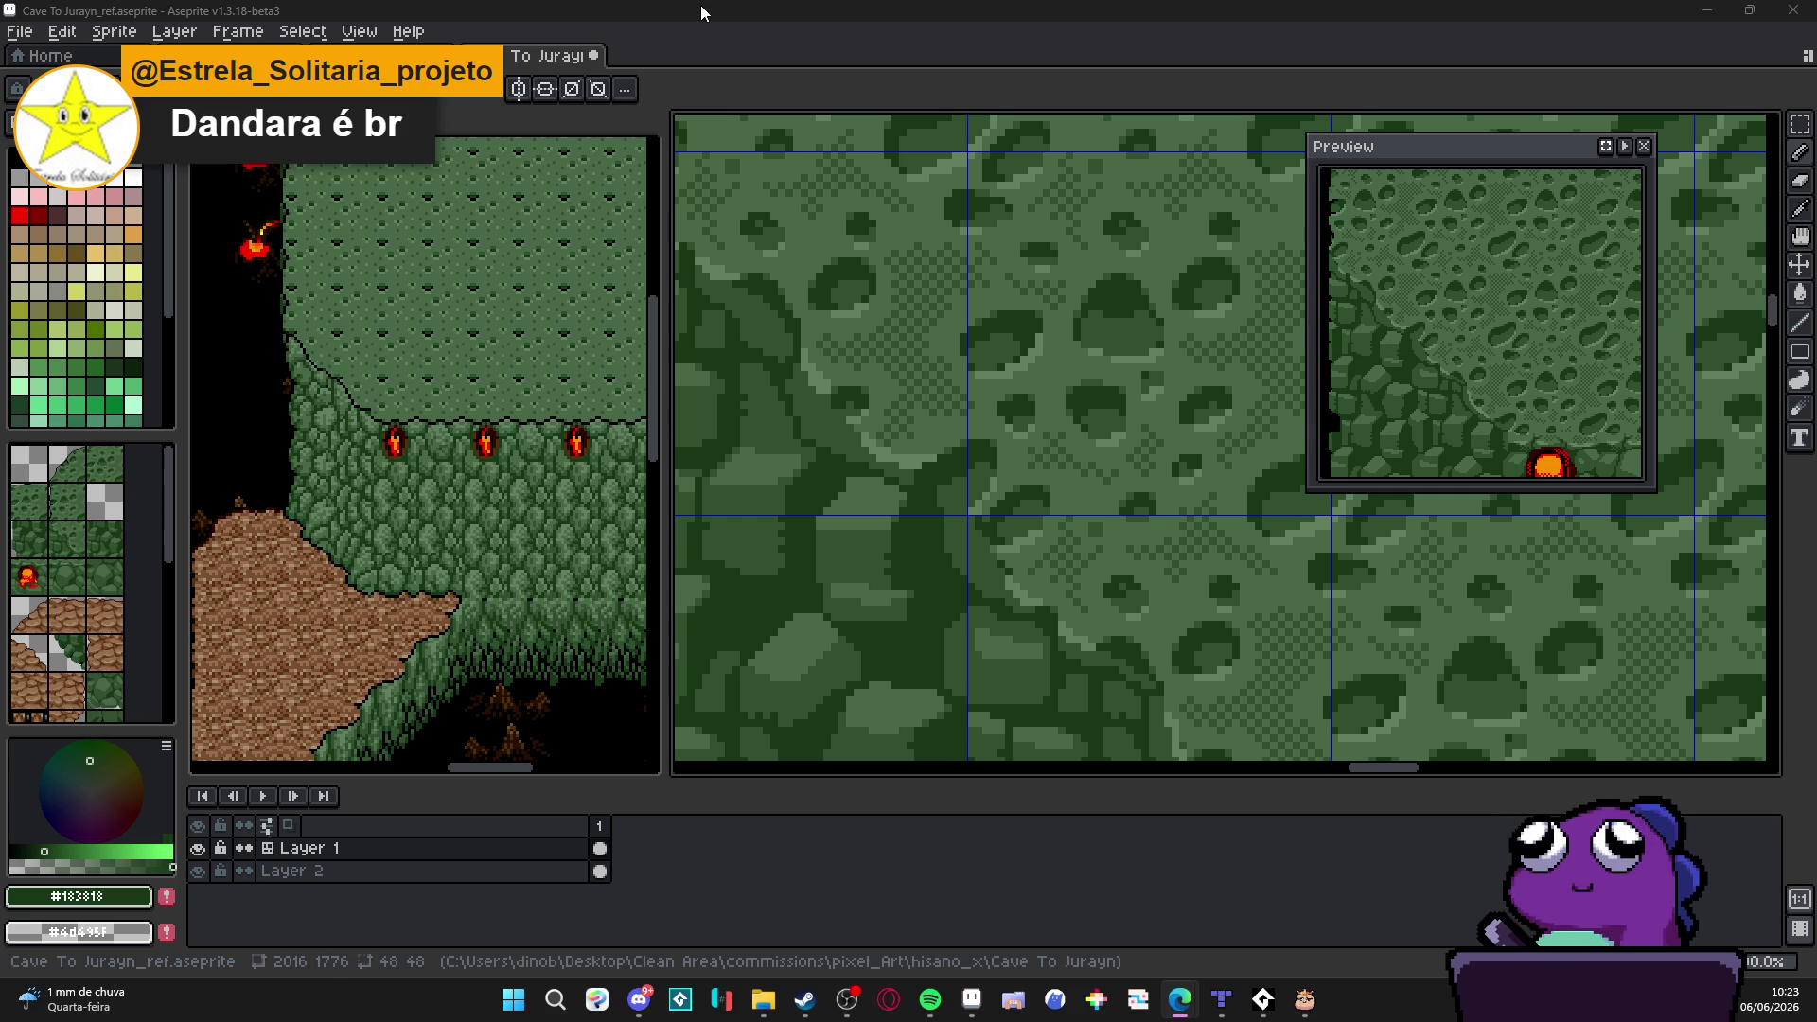
pyautogui.scroll(-3, 853, 385)
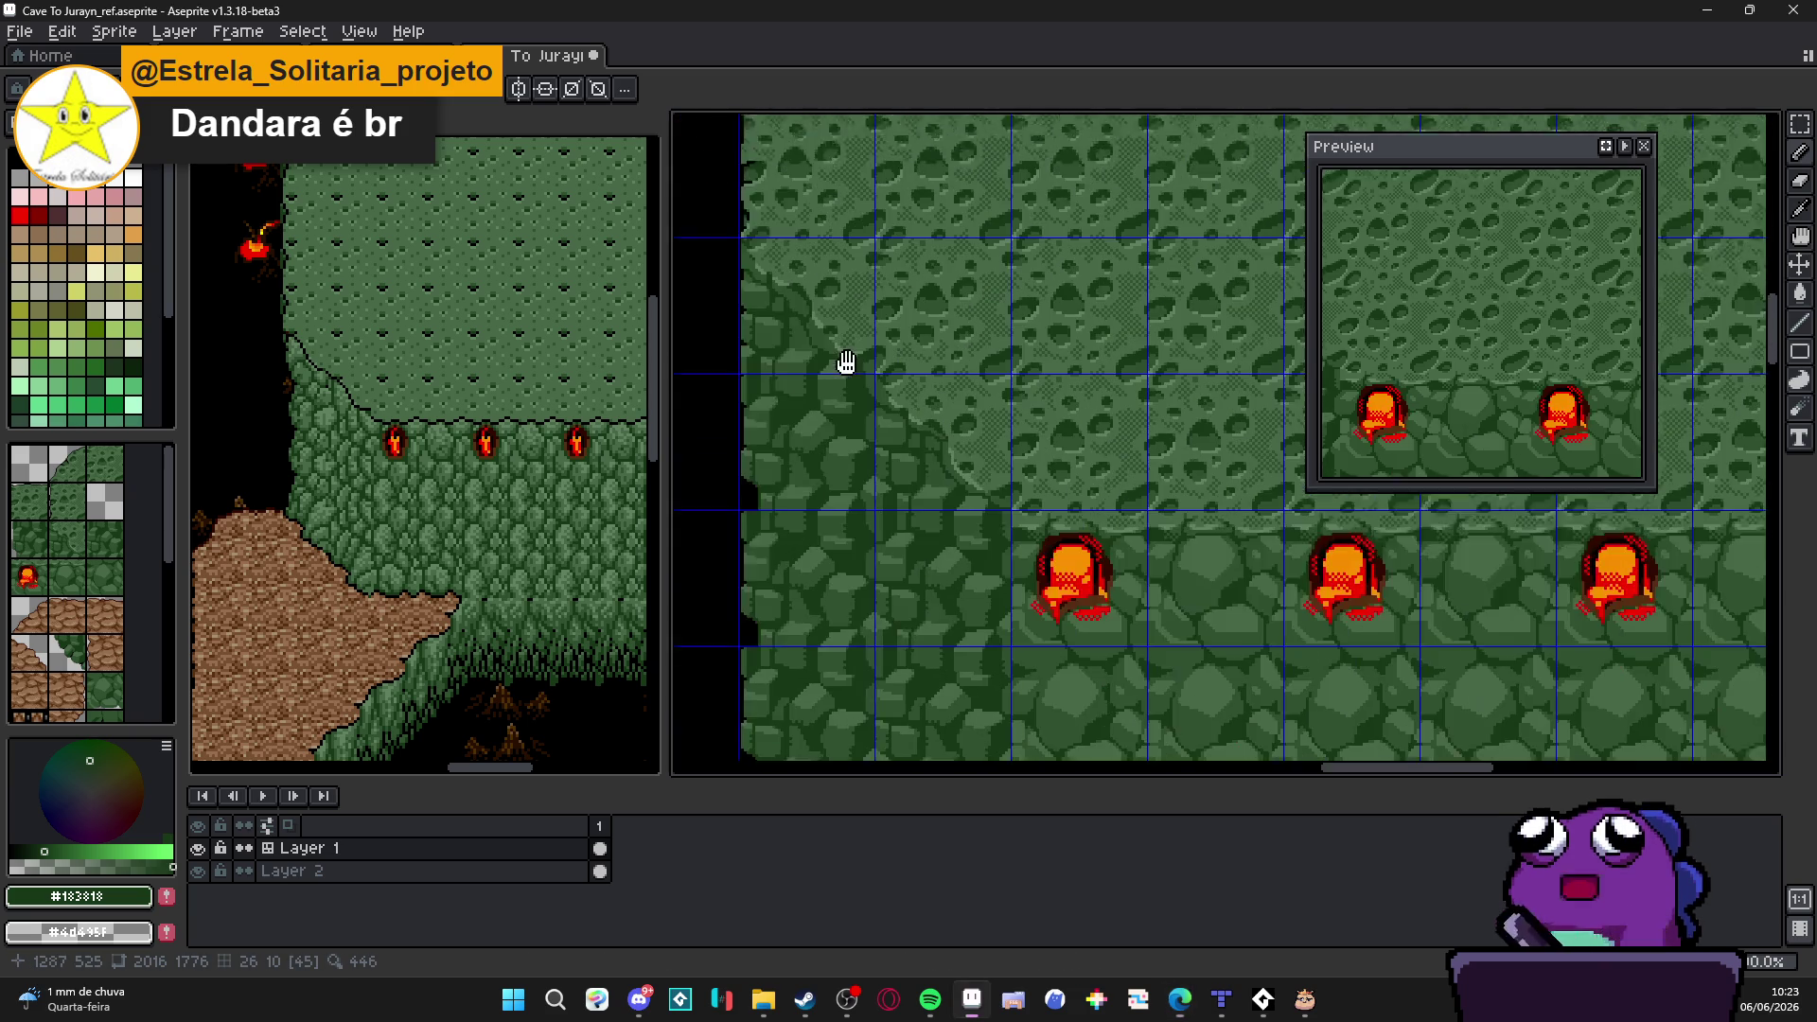
pyautogui.scroll(-2, 910, 407)
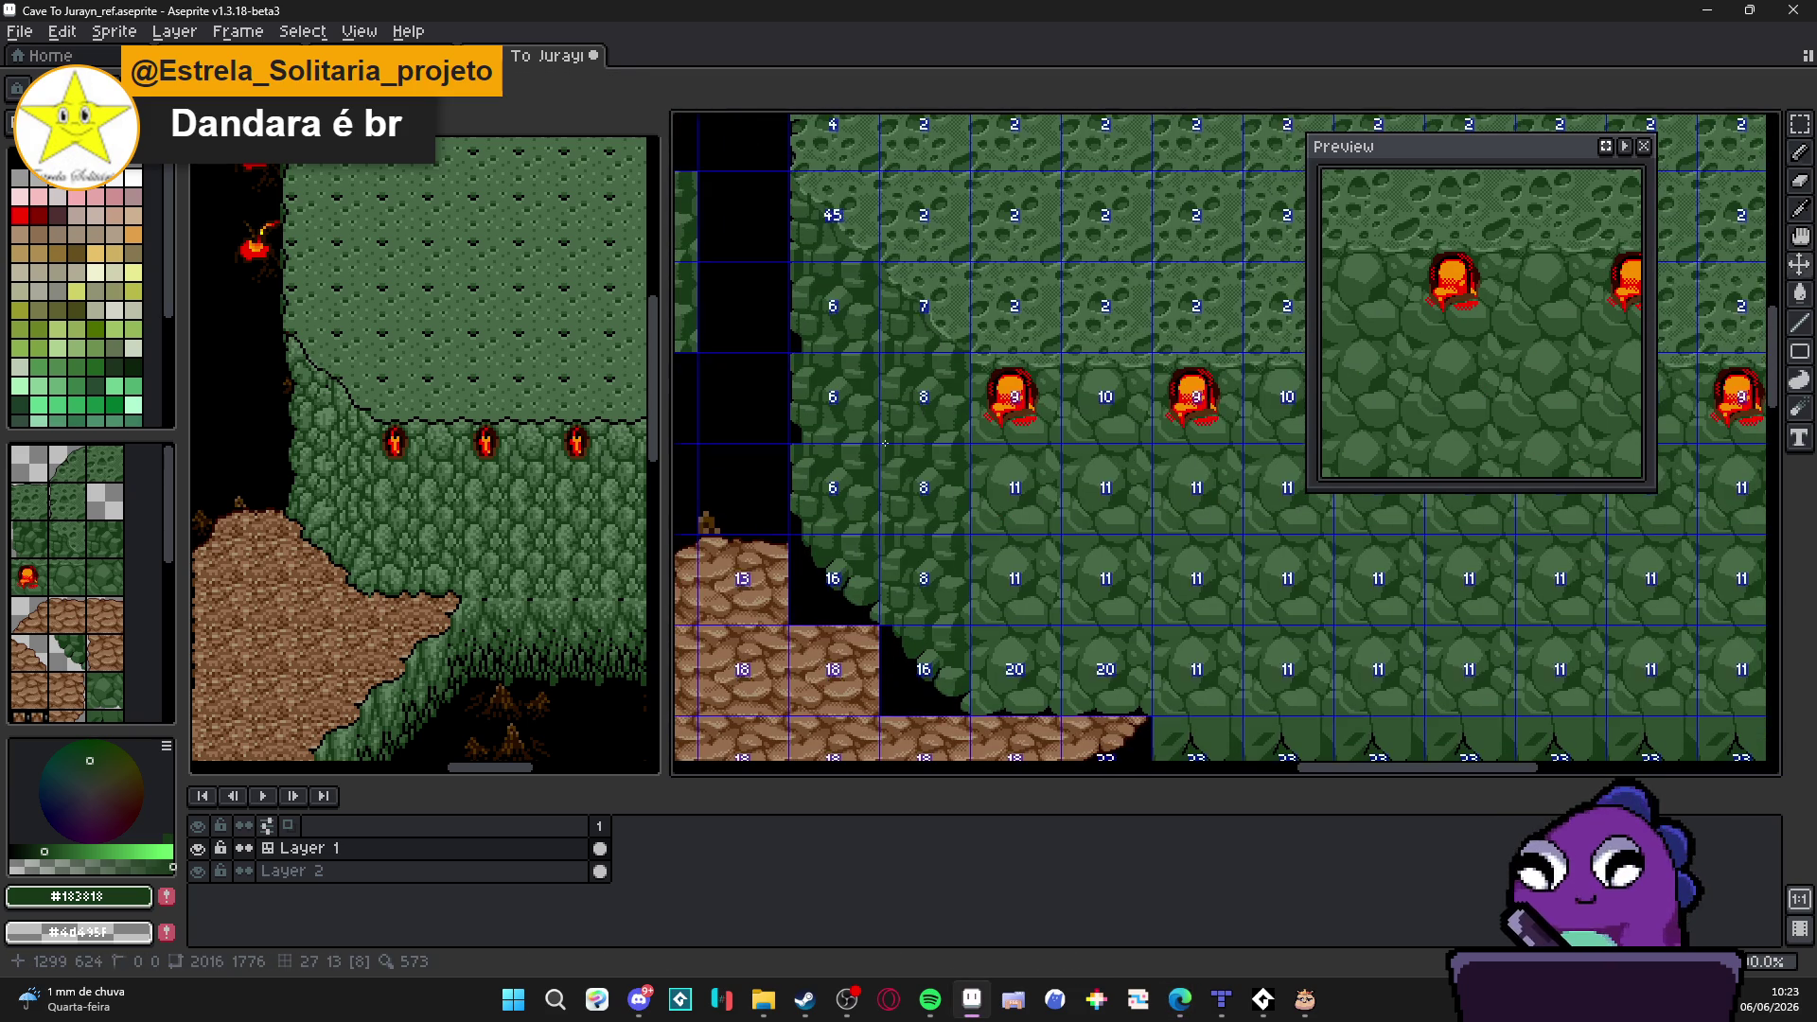
pyautogui.scroll(-1, 884, 442)
pyautogui.scroll(1, 867, 301)
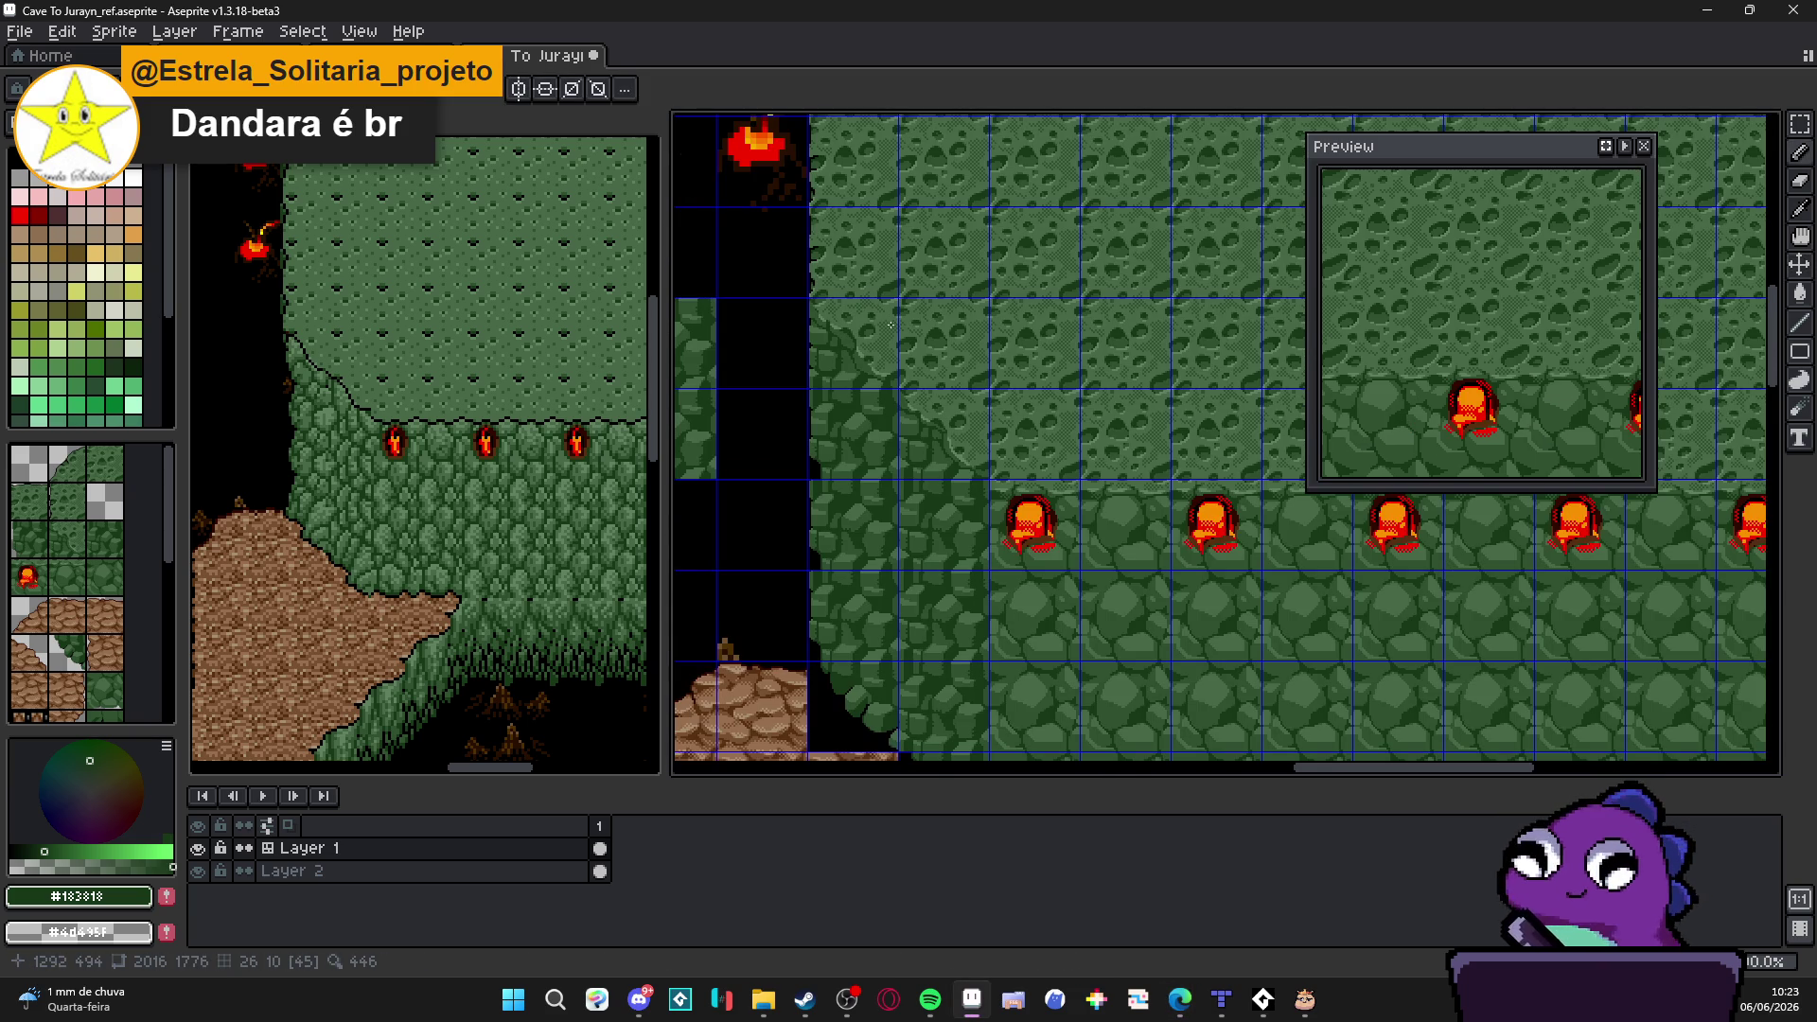
pyautogui.scroll(1, 872, 366)
pyautogui.scroll(1, 852, 383)
pyautogui.scroll(1, 839, 402)
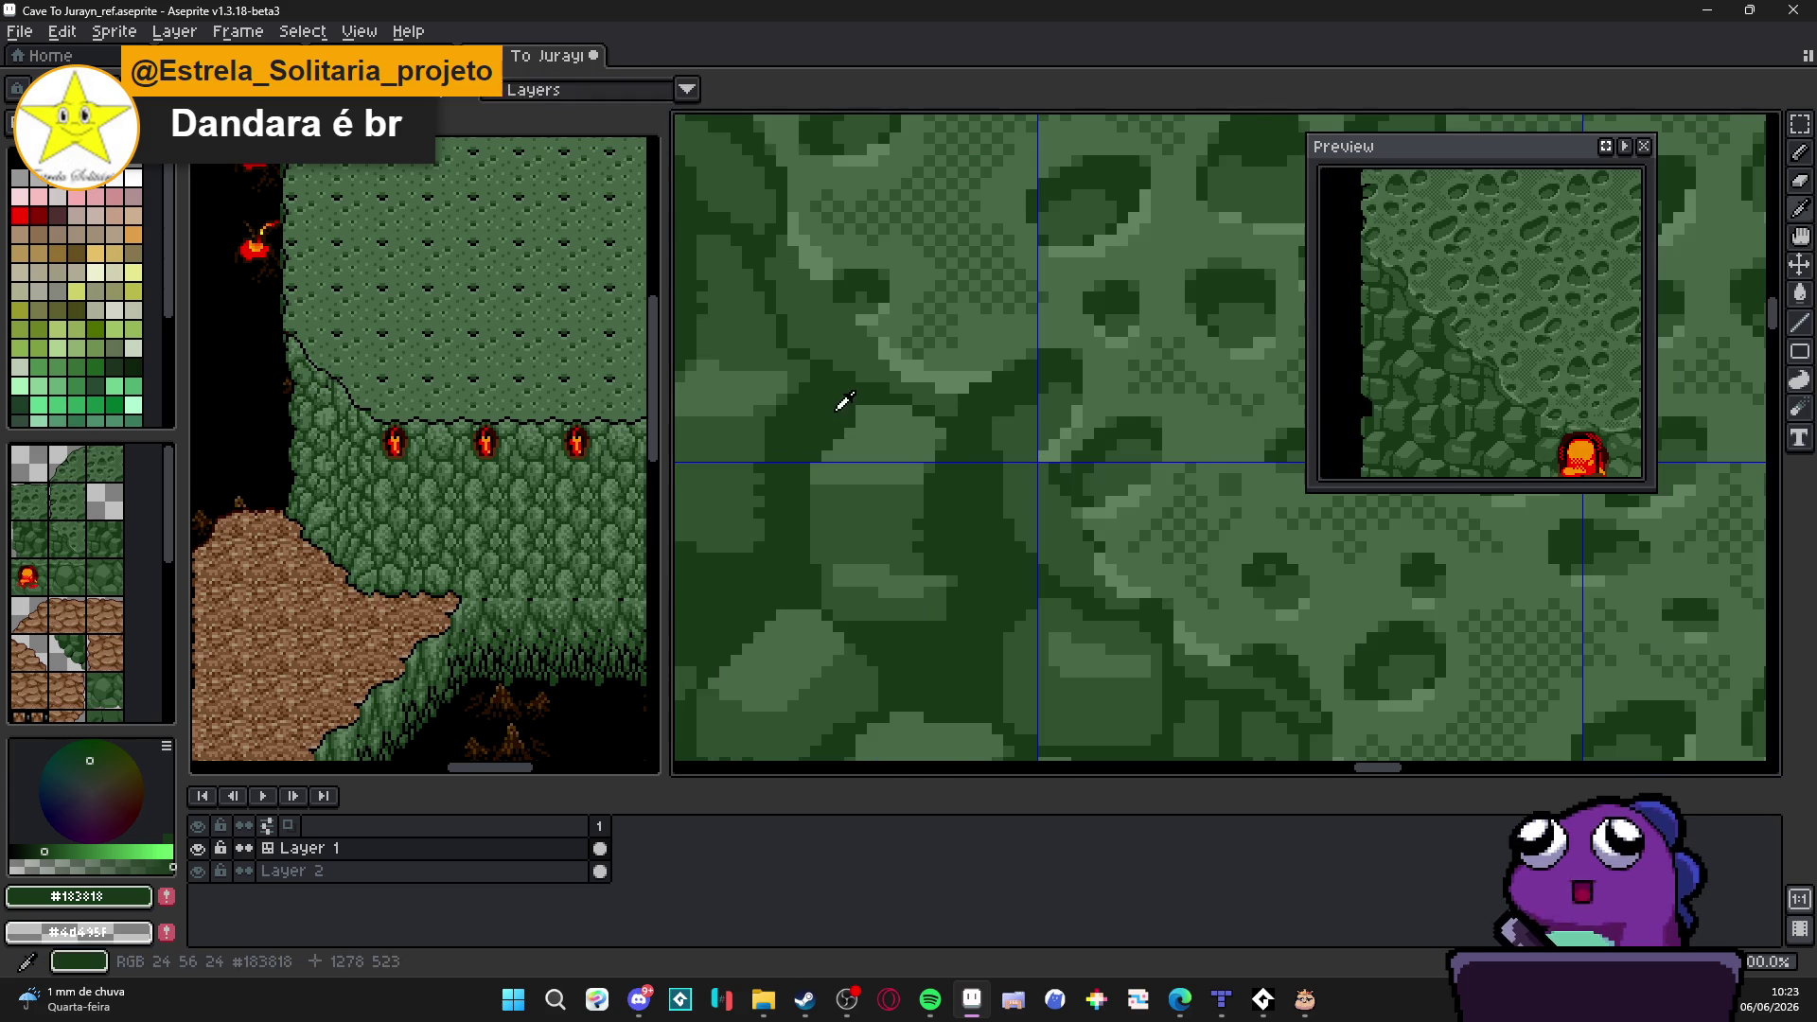
pyautogui.scroll(1, 886, 381)
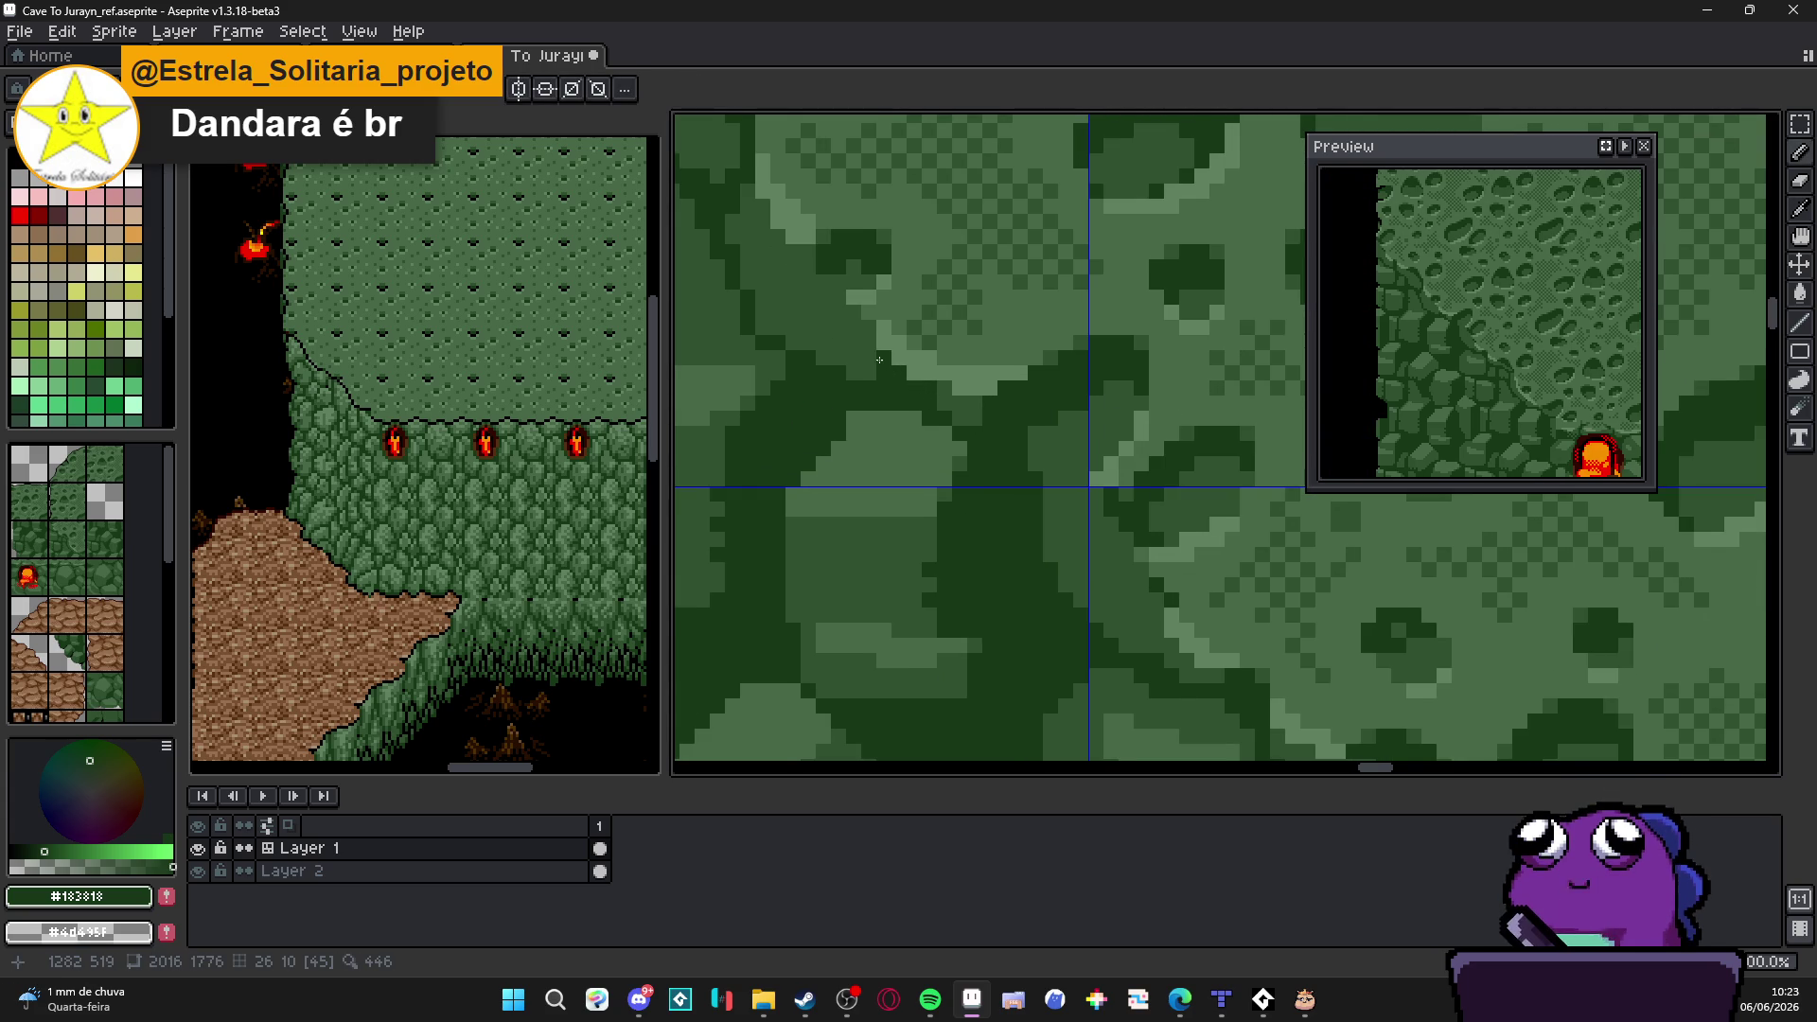
pyautogui.scroll(-2, 855, 371)
pyautogui.scroll(-1, 947, 424)
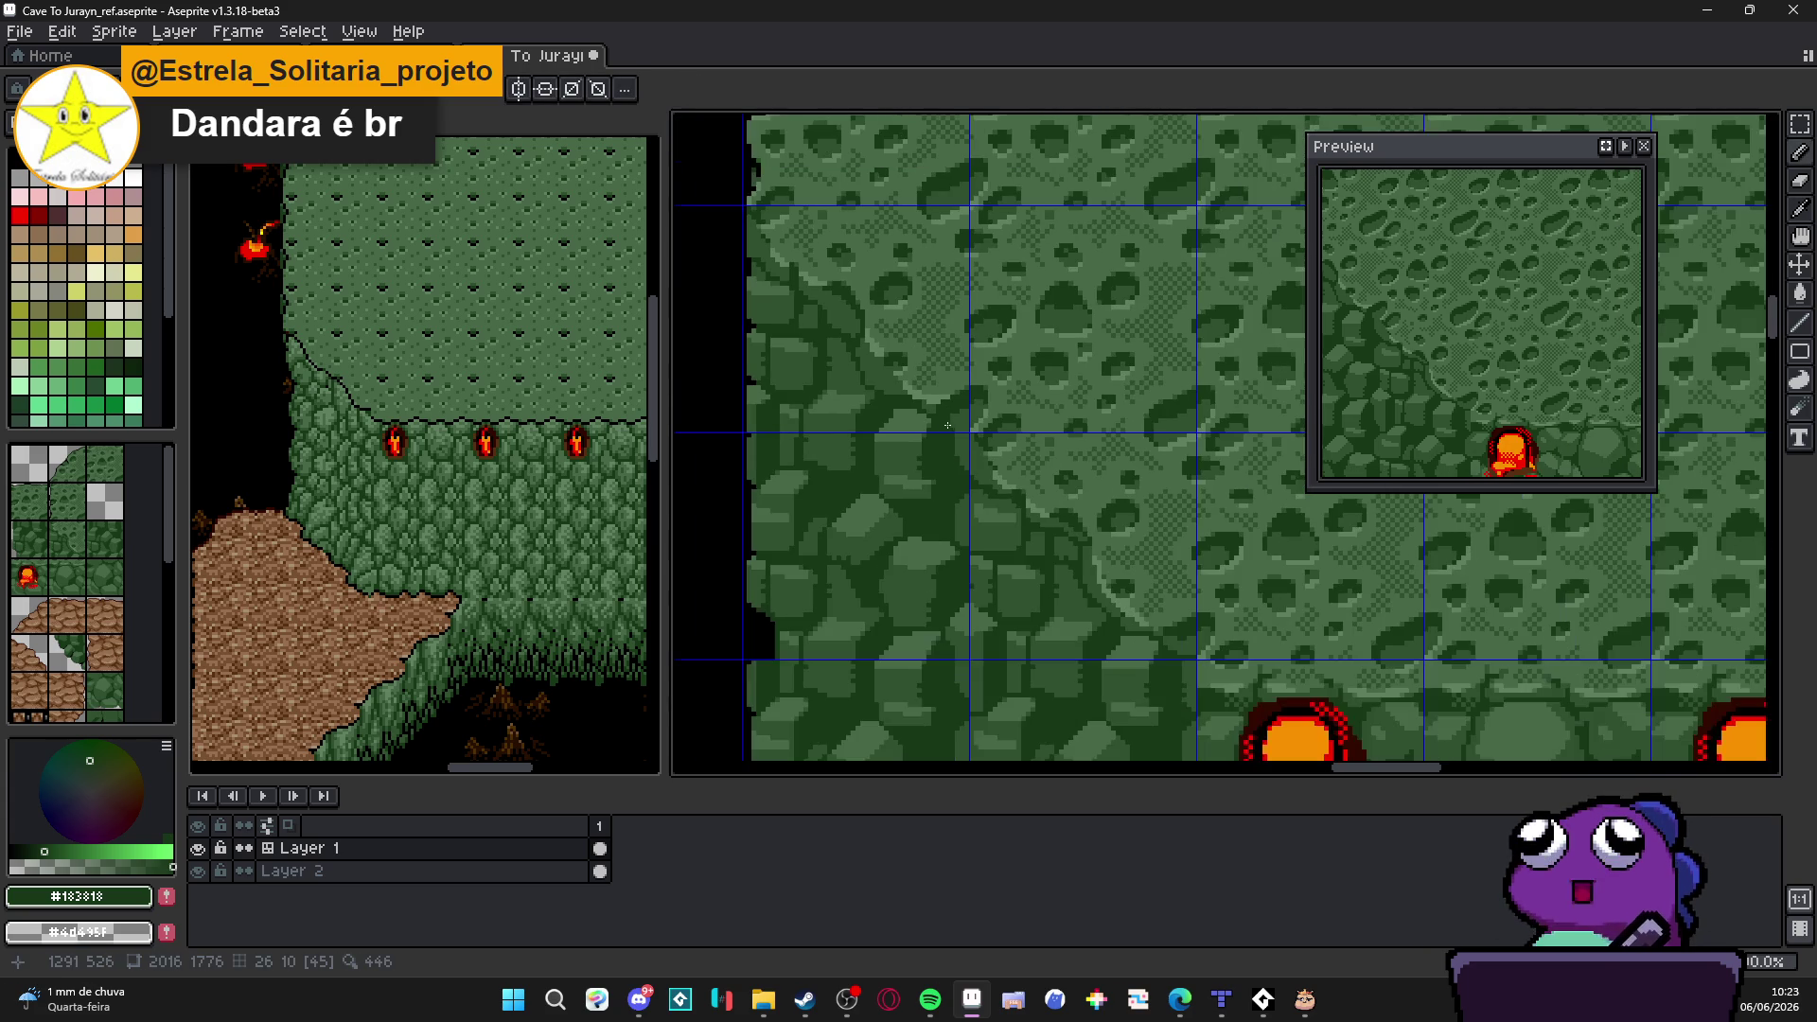
# Step: Sample the dark green #183818 from the rock wall and save the cave map with Ctrl+S
pyautogui.moveTo(936, 433); pyautogui.dragTo(933, 441)
pyautogui.scroll(1, 1001, 456)
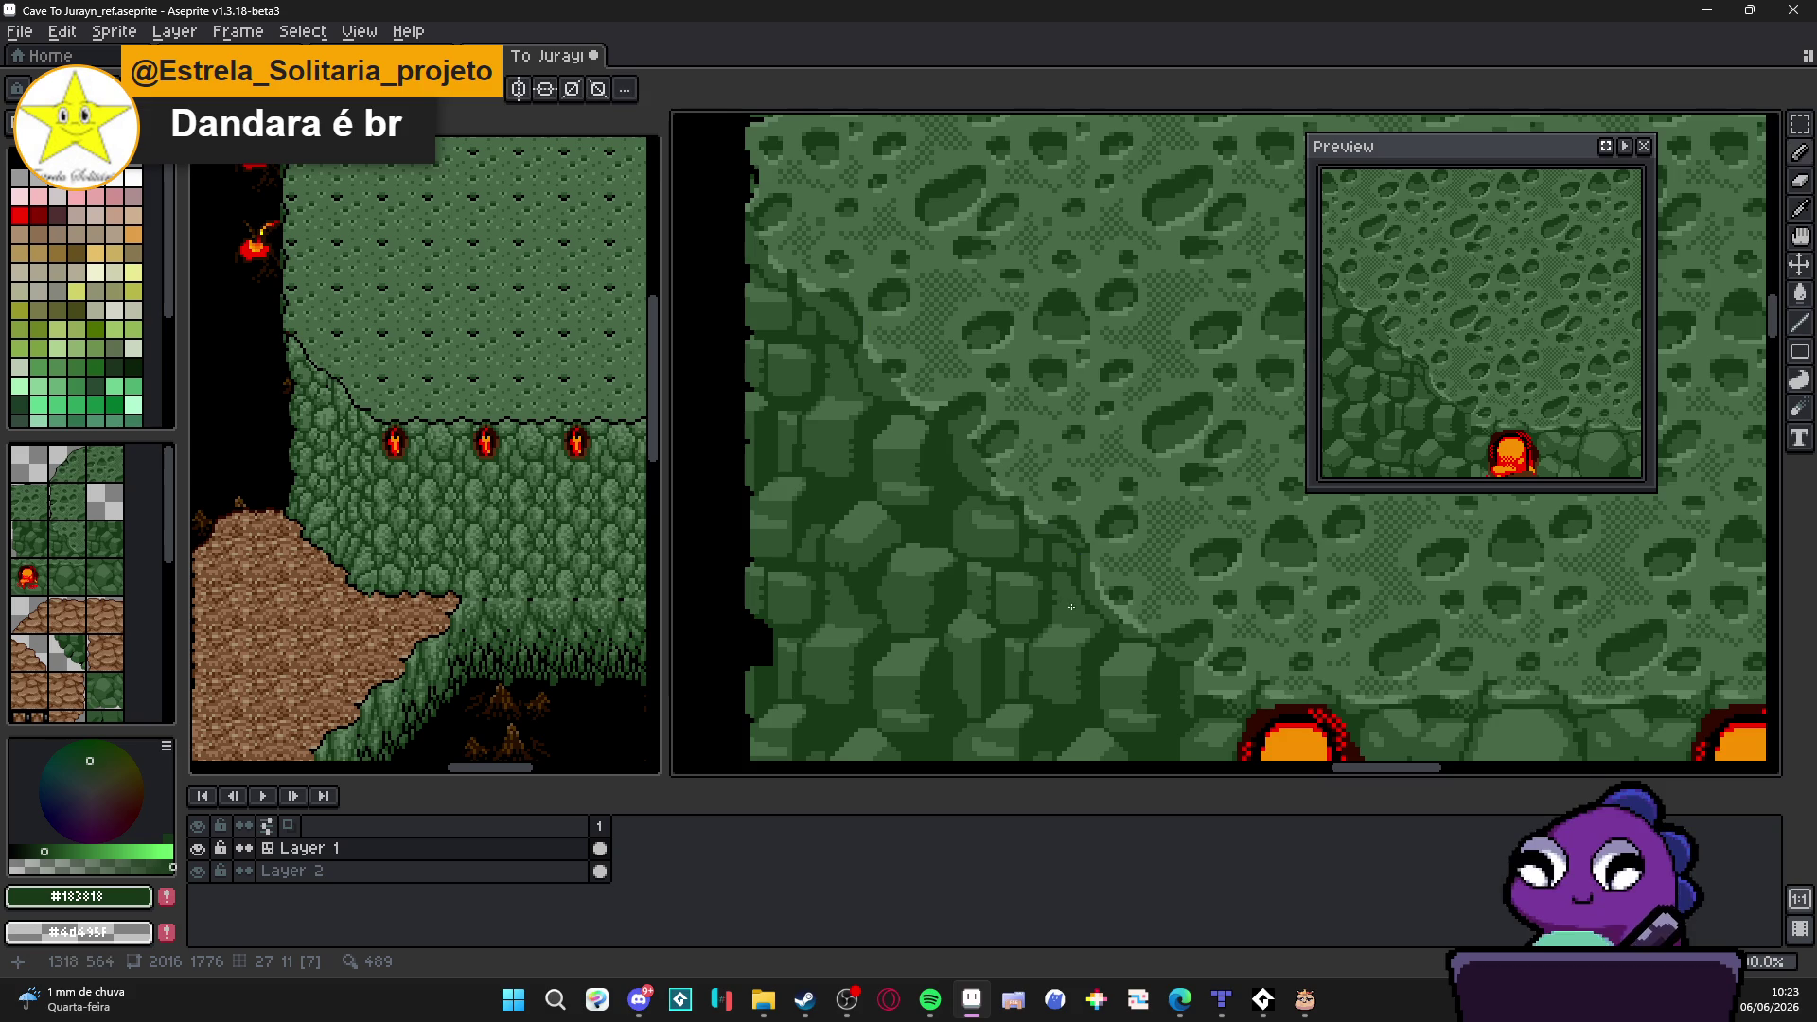
pyautogui.scroll(1, 988, 449)
pyautogui.scroll(1, 978, 442)
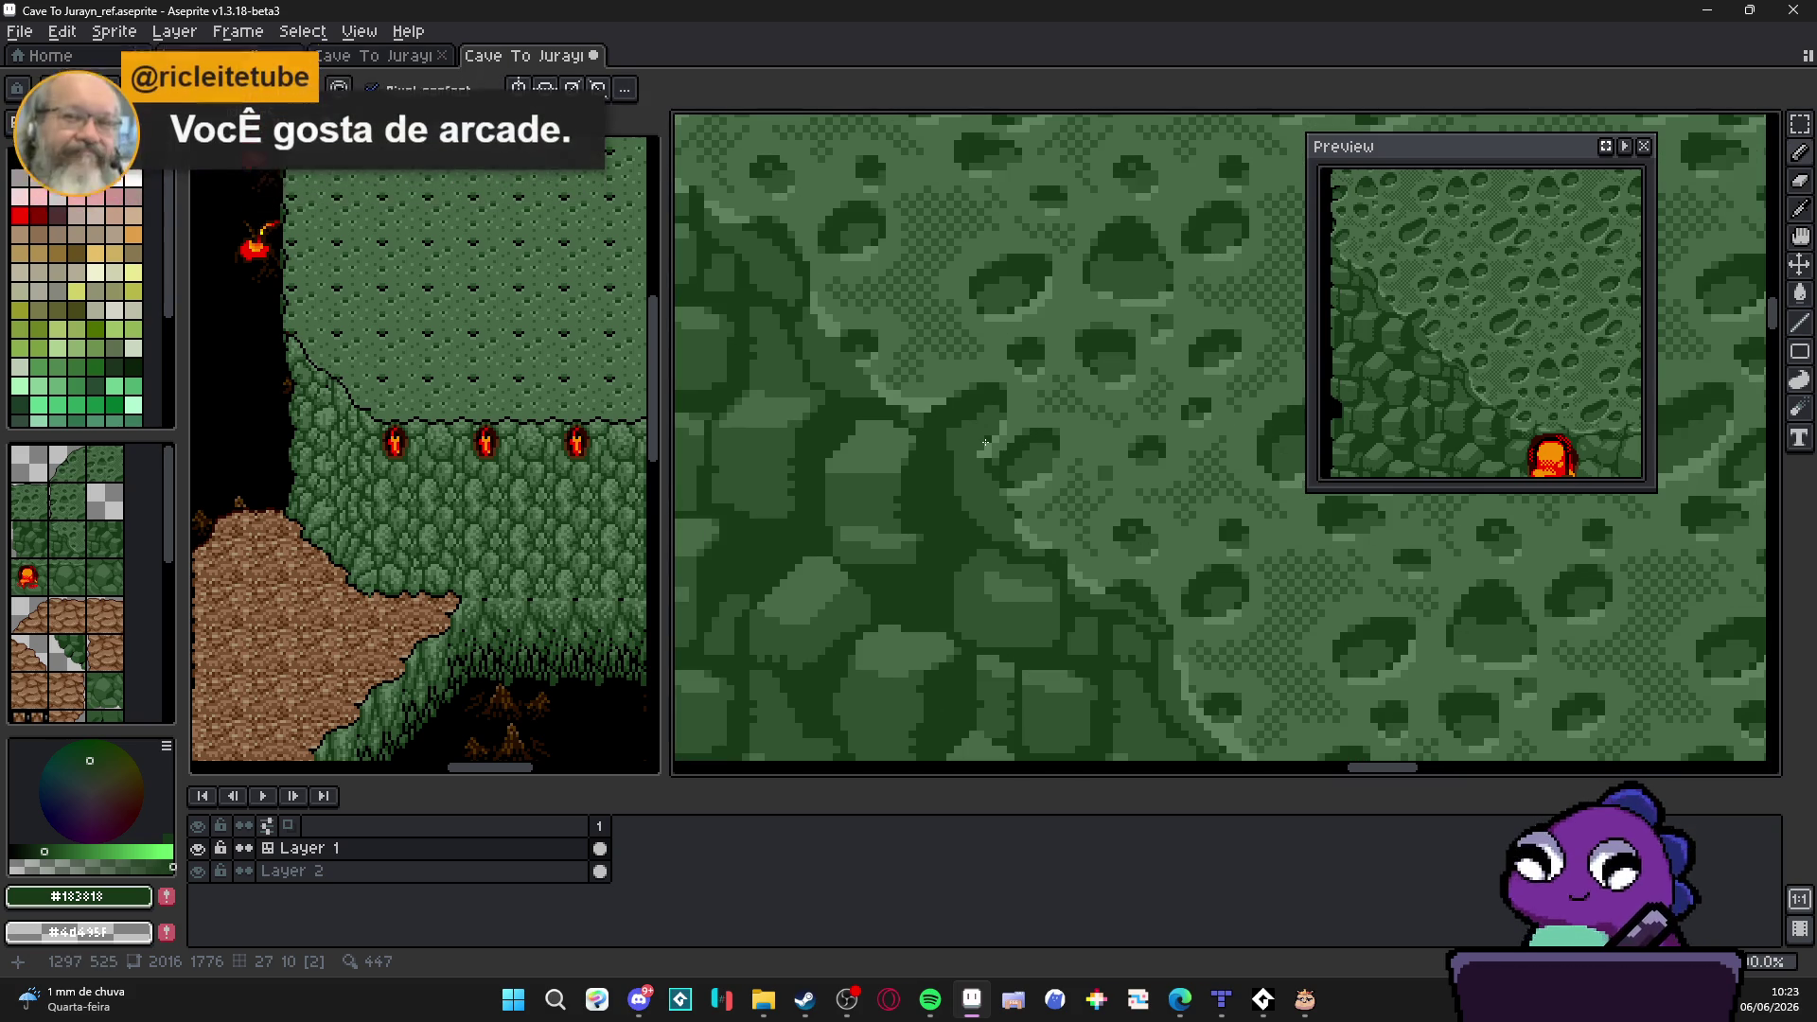
pyautogui.scroll(1, 988, 440)
pyautogui.scroll(1, 979, 448)
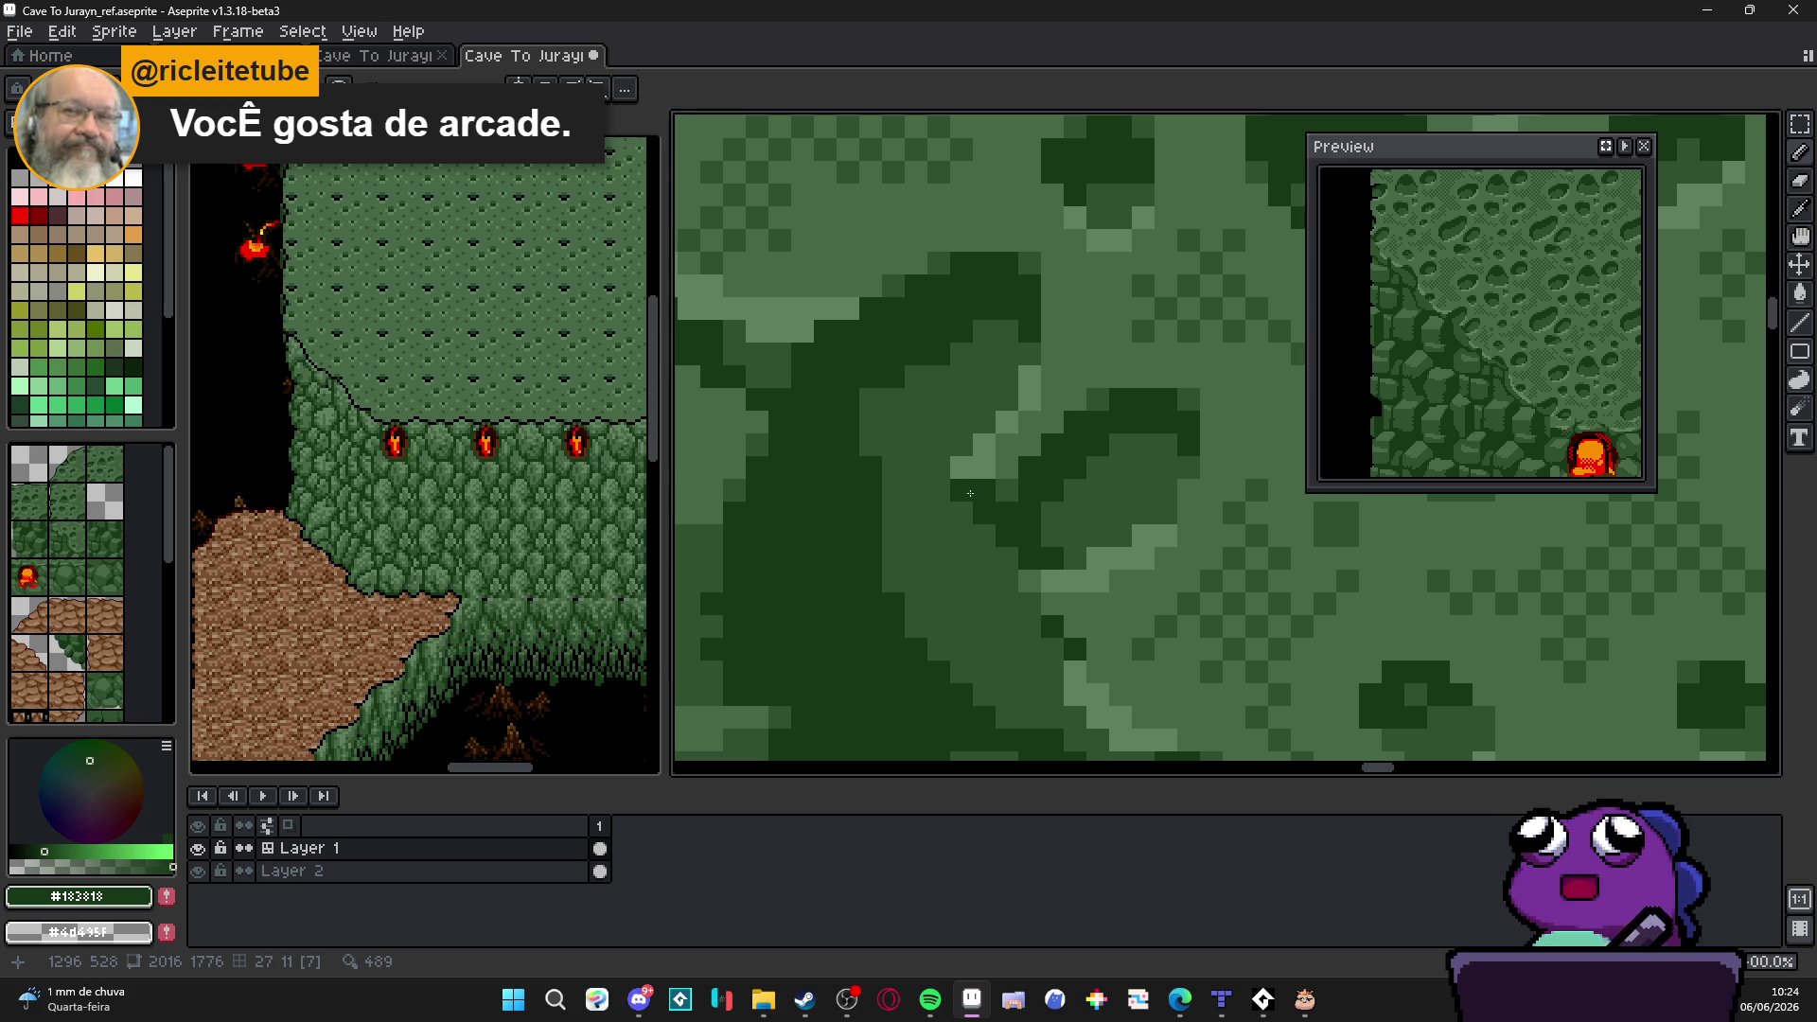
pyautogui.scroll(-1, 970, 493)
pyautogui.scroll(-1, 970, 482)
pyautogui.scroll(-1, 972, 454)
pyautogui.scroll(2, 976, 431)
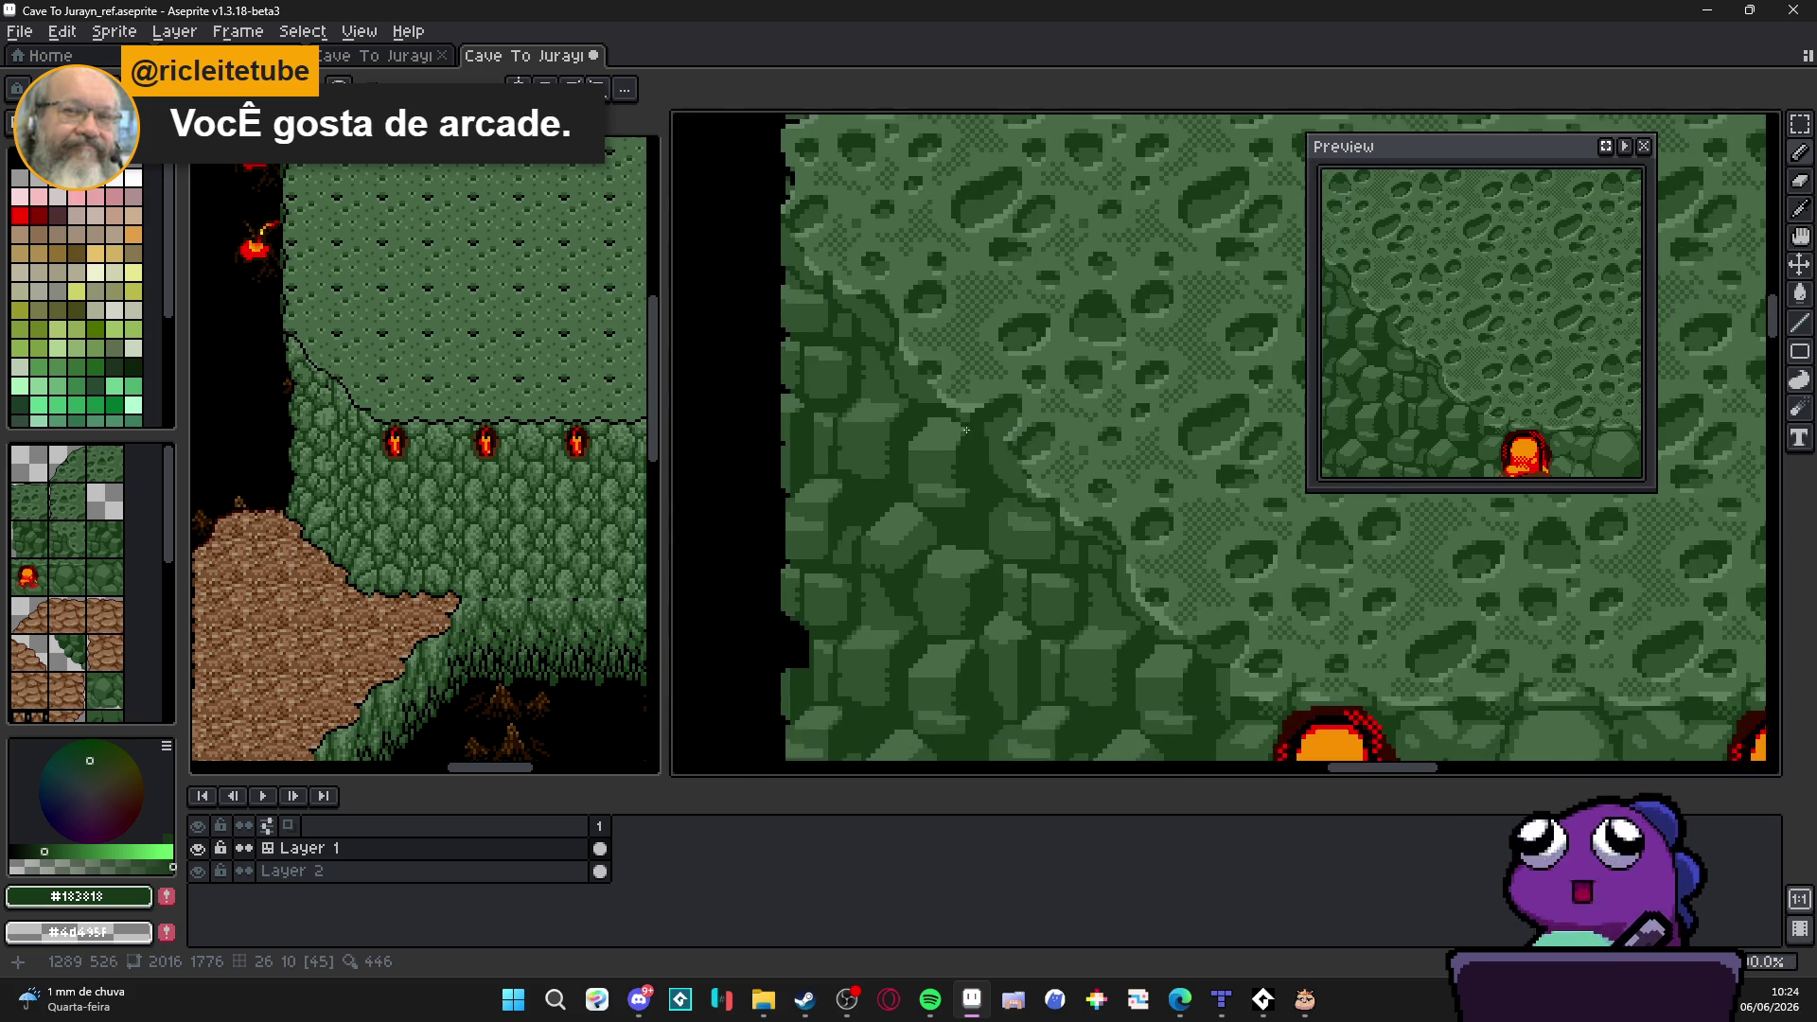
pyautogui.scroll(1, 976, 431)
pyautogui.scroll(1, 940, 406)
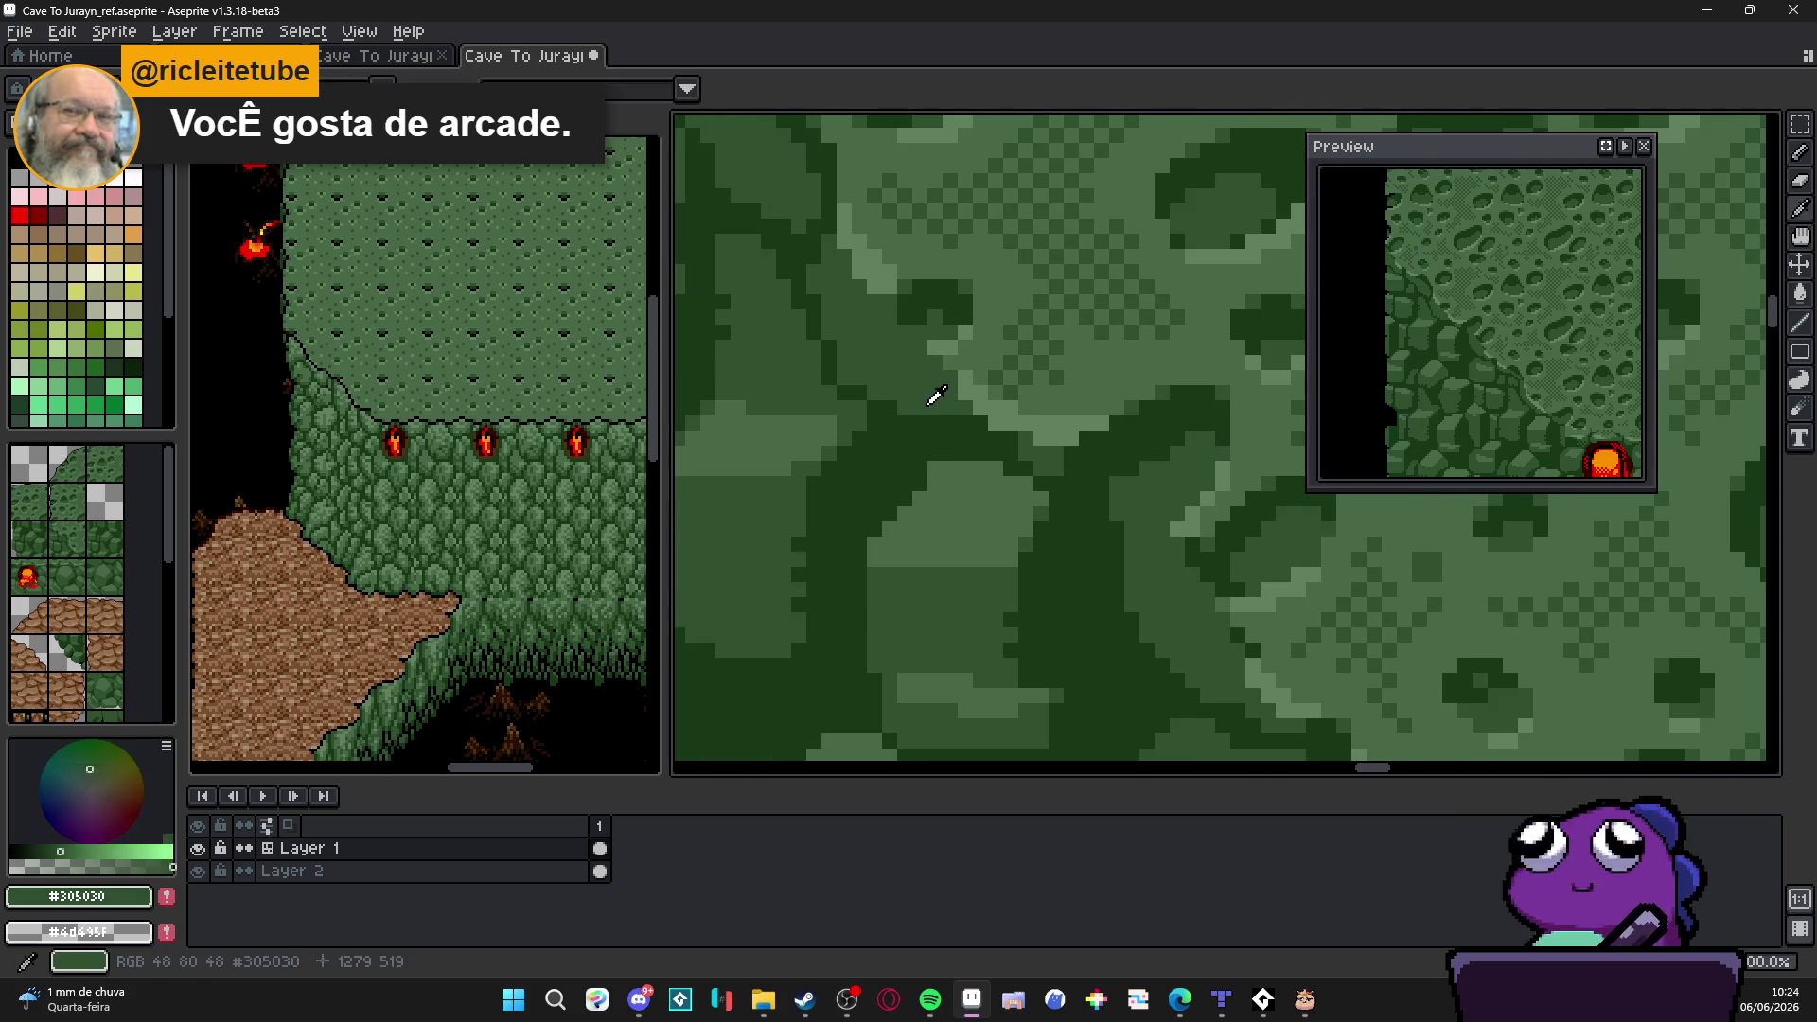
pyautogui.scroll(-1, 937, 397)
pyautogui.scroll(-1, 970, 376)
pyautogui.scroll(-2, 970, 377)
pyautogui.scroll(1, 1022, 406)
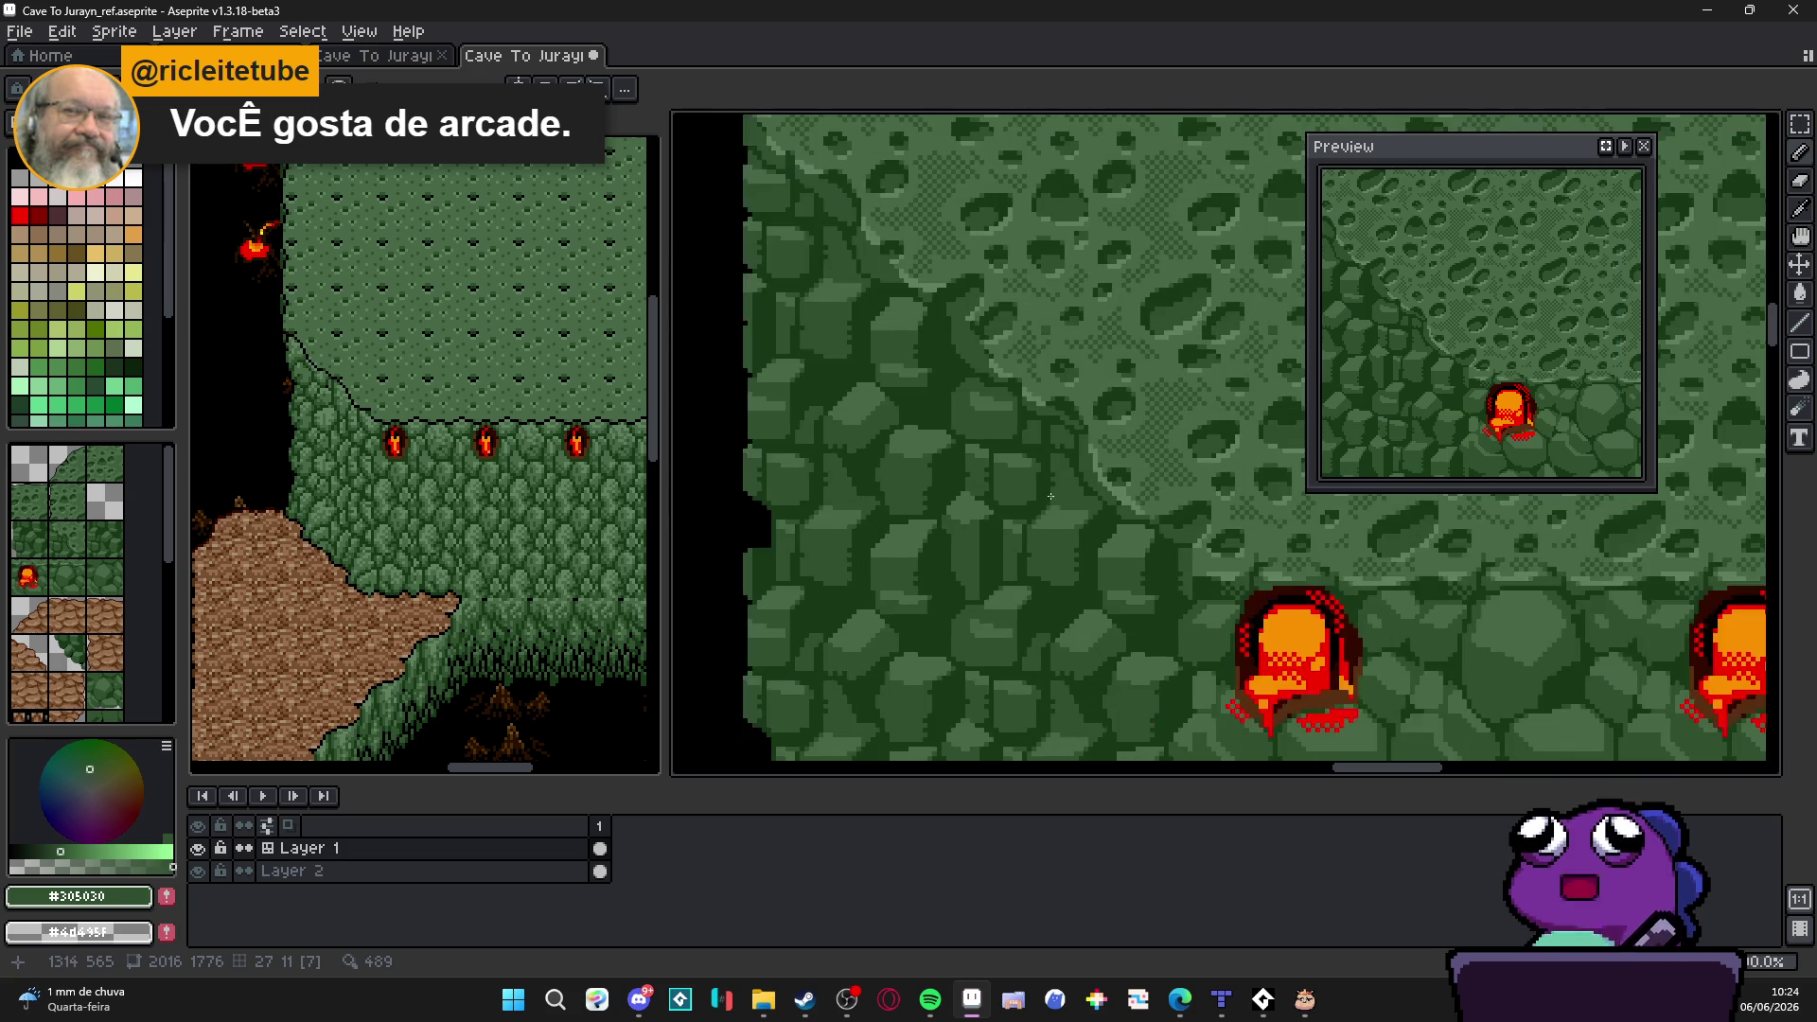
pyautogui.scroll(1, 1079, 434)
pyautogui.scroll(2, 1133, 470)
pyautogui.keyDown('alt'); pyautogui.click(1133, 469); pyautogui.keyUp('alt')
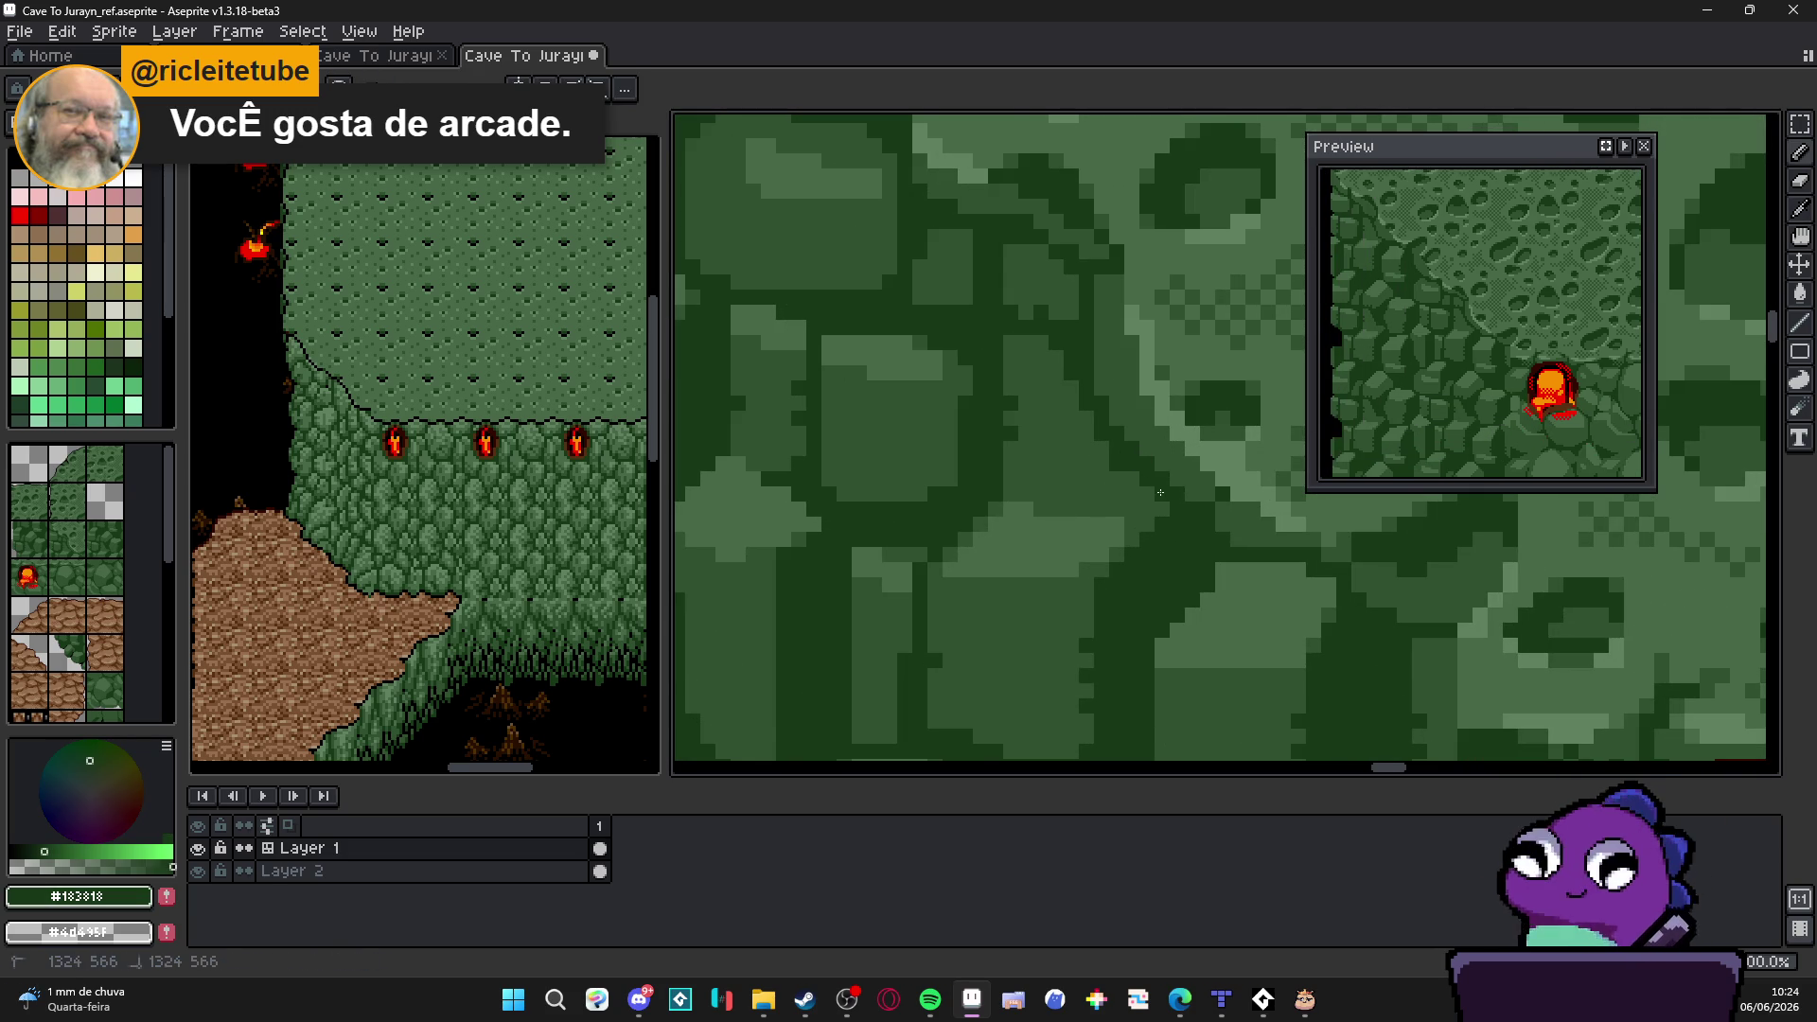
pyautogui.scroll(-1, 1122, 441)
pyautogui.scroll(1, 1112, 412)
pyautogui.scroll(1, 1111, 412)
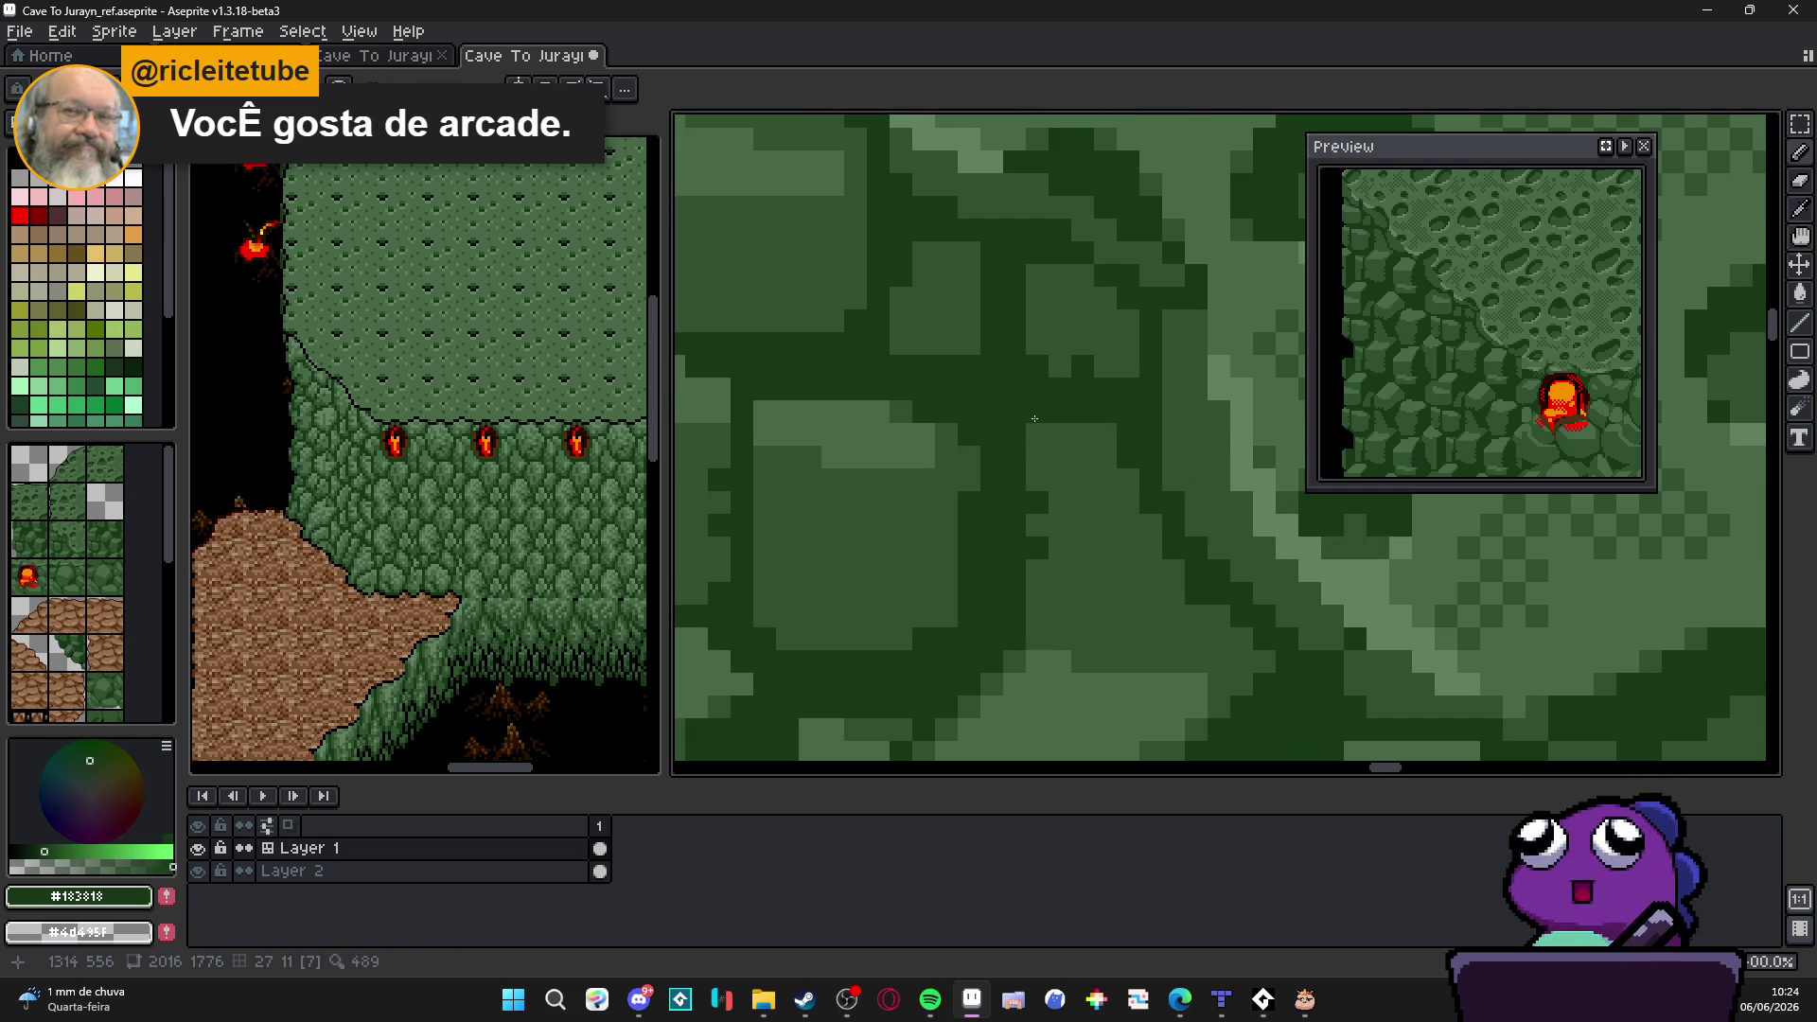
pyautogui.scroll(-2, 1044, 455)
pyautogui.scroll(-1, 1062, 526)
pyautogui.hotkey('ctrl', 's')
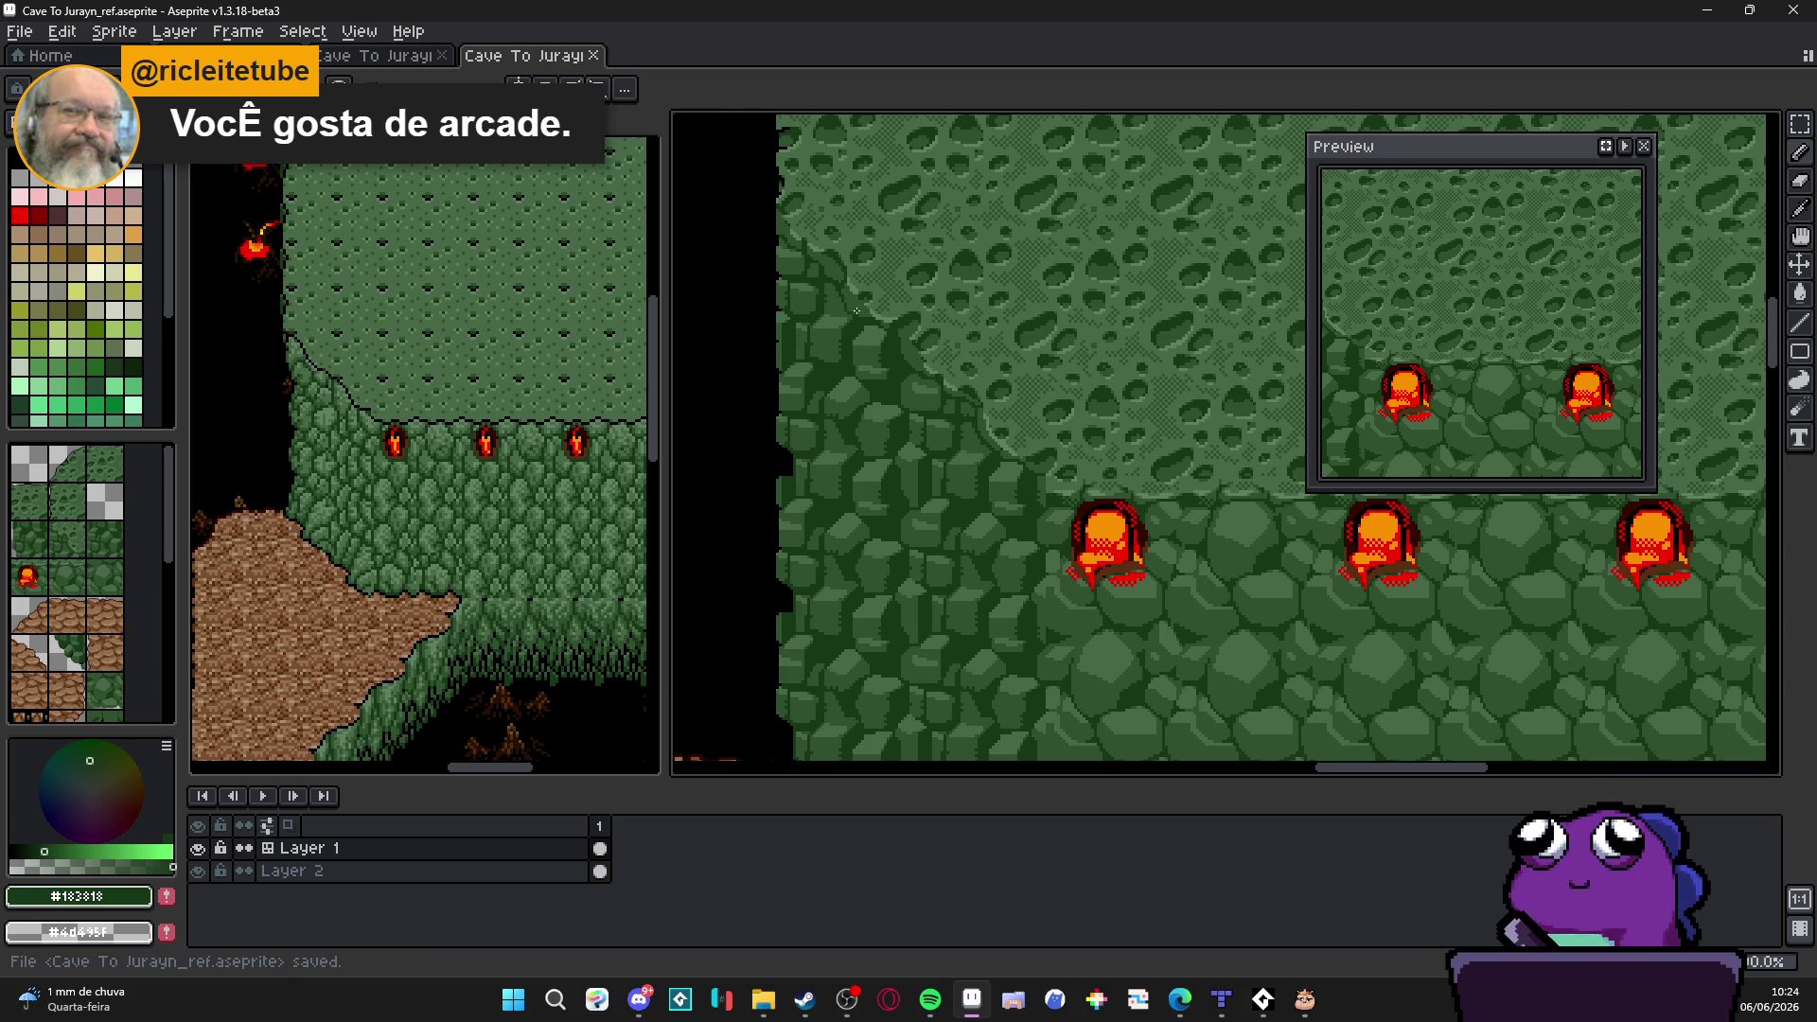
pyautogui.scroll(1, 854, 308)
pyautogui.scroll(1, 855, 309)
# Step: Touch up one rock-wall pixel, then hide the tile grid overlay and save the cave map
pyautogui.click(850, 377)
pyautogui.scroll(-1, 883, 422)
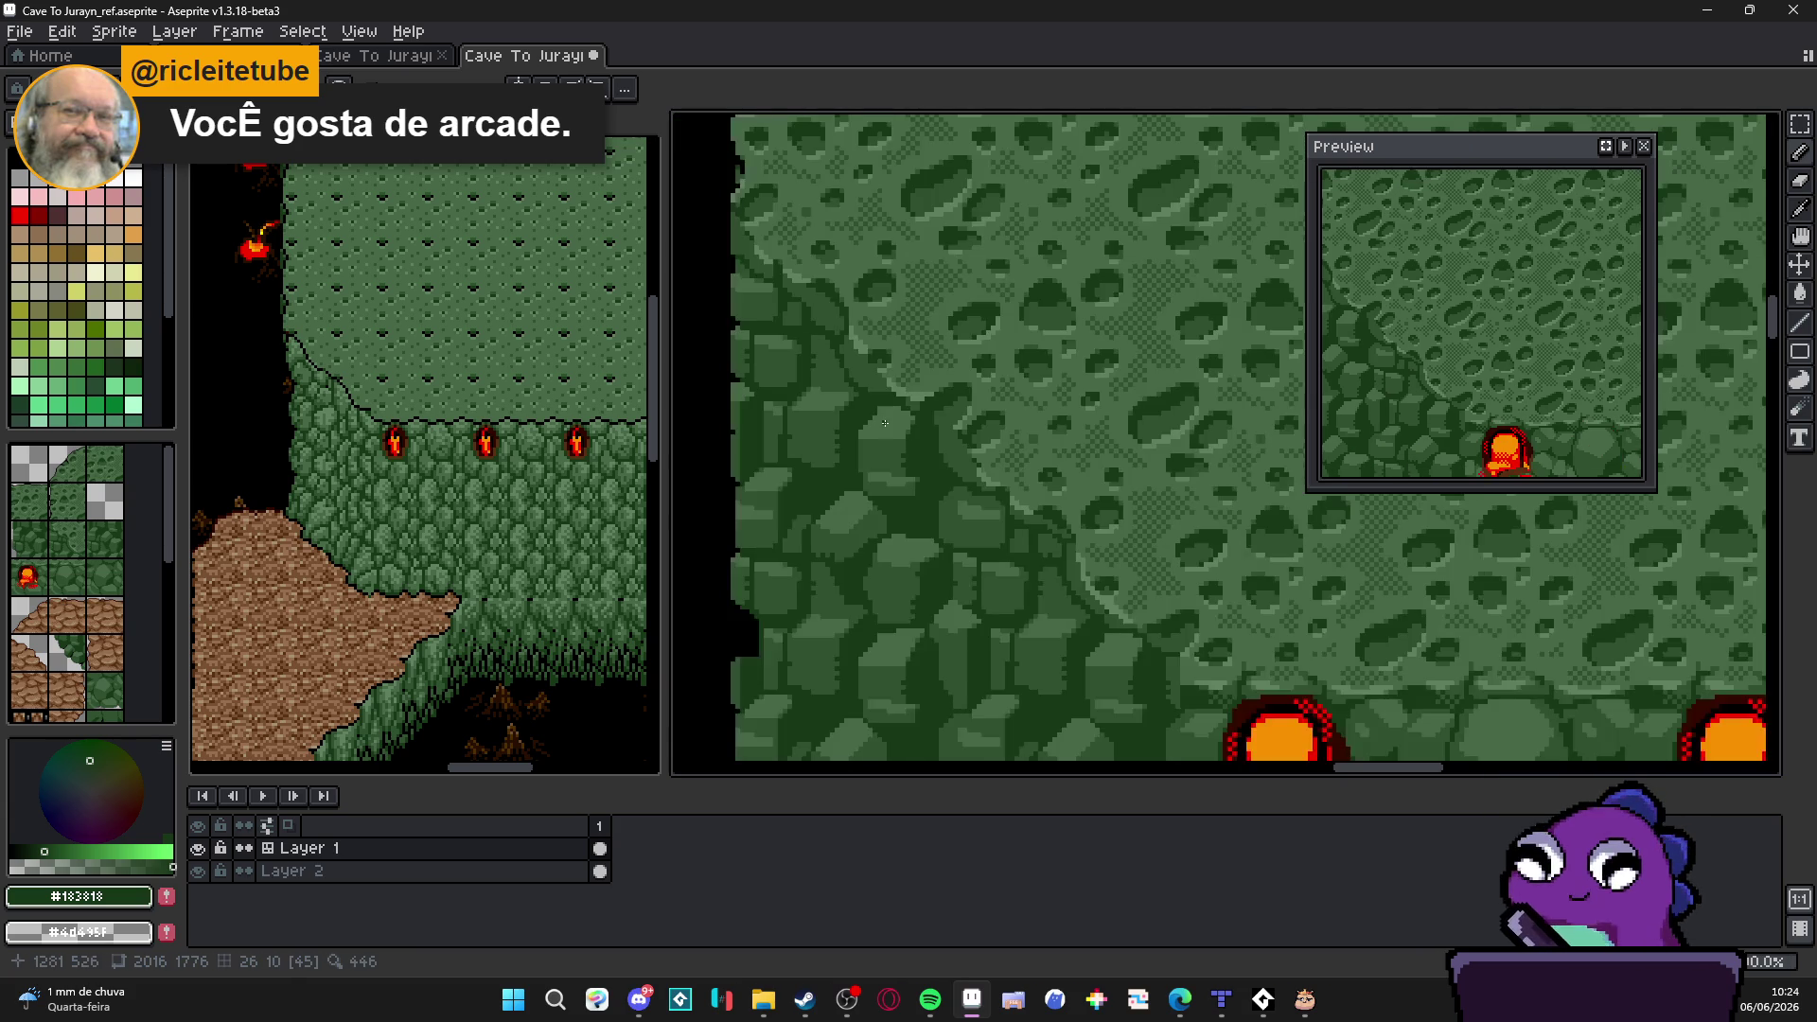
pyautogui.scroll(1, 883, 422)
pyautogui.scroll(1, 867, 398)
pyautogui.scroll(-1, 847, 367)
pyautogui.scroll(-1, 848, 367)
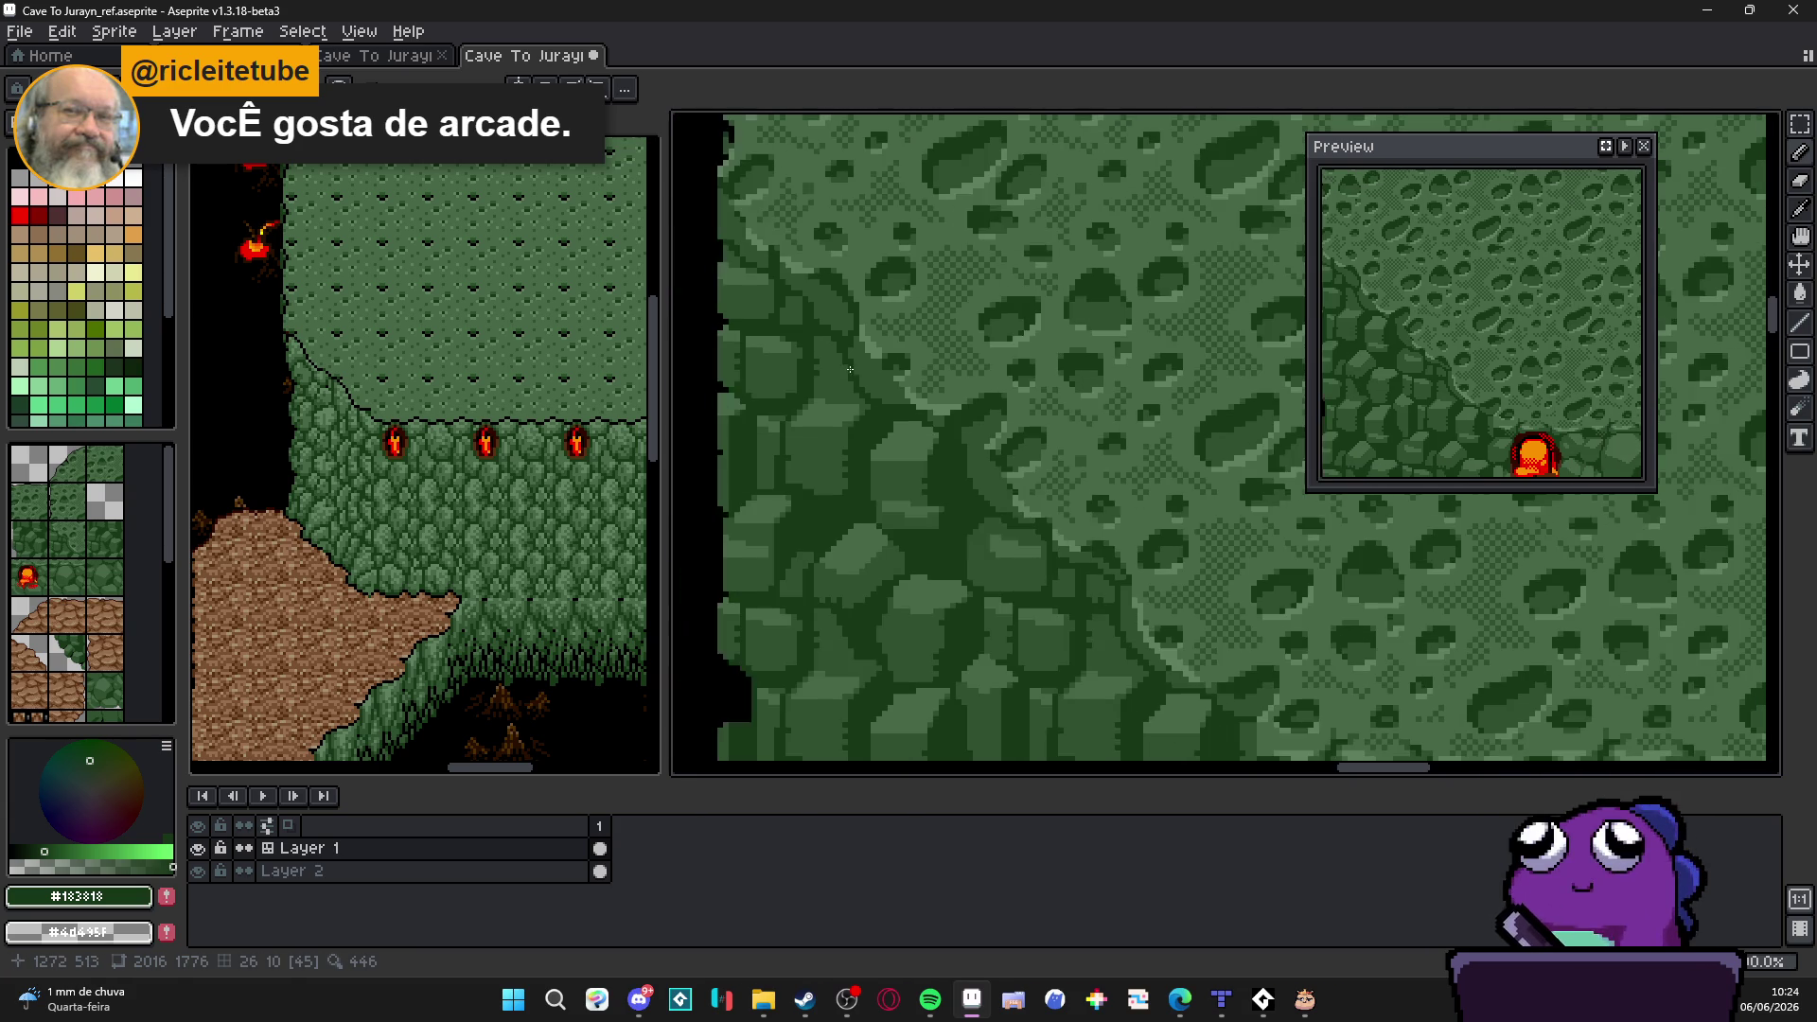
pyautogui.scroll(2, 914, 400)
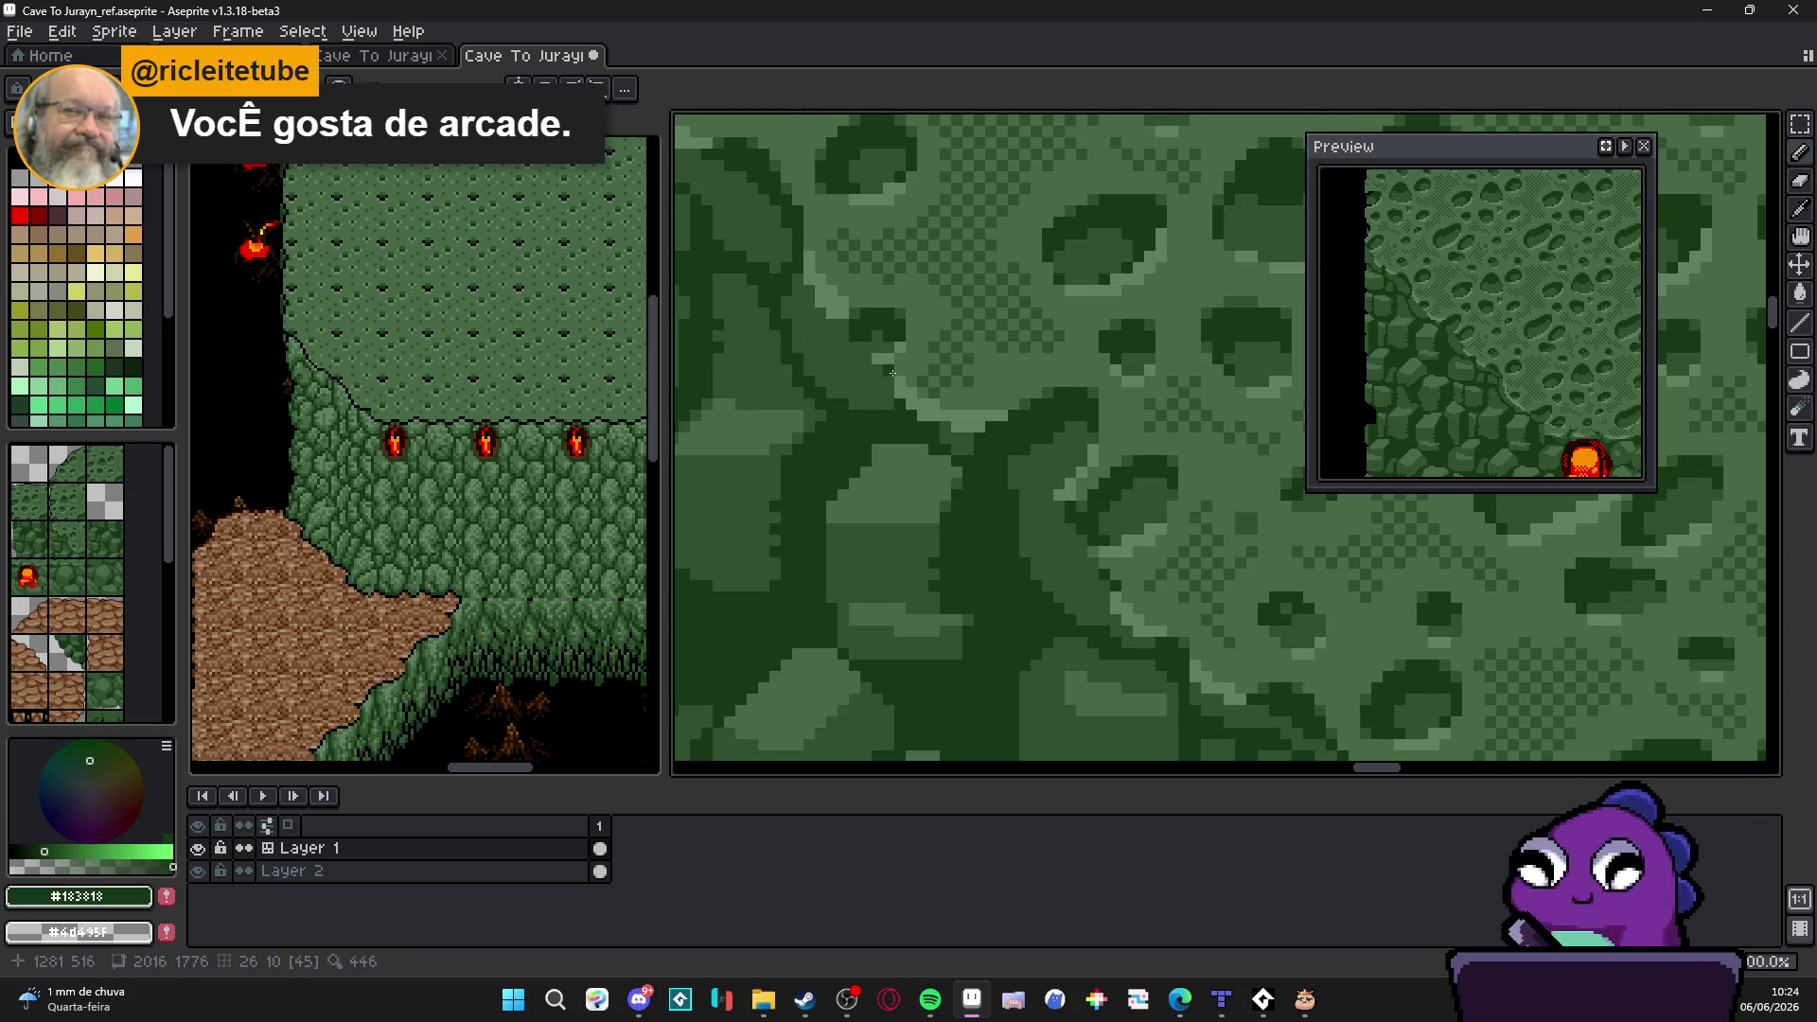
pyautogui.scroll(-2, 891, 384)
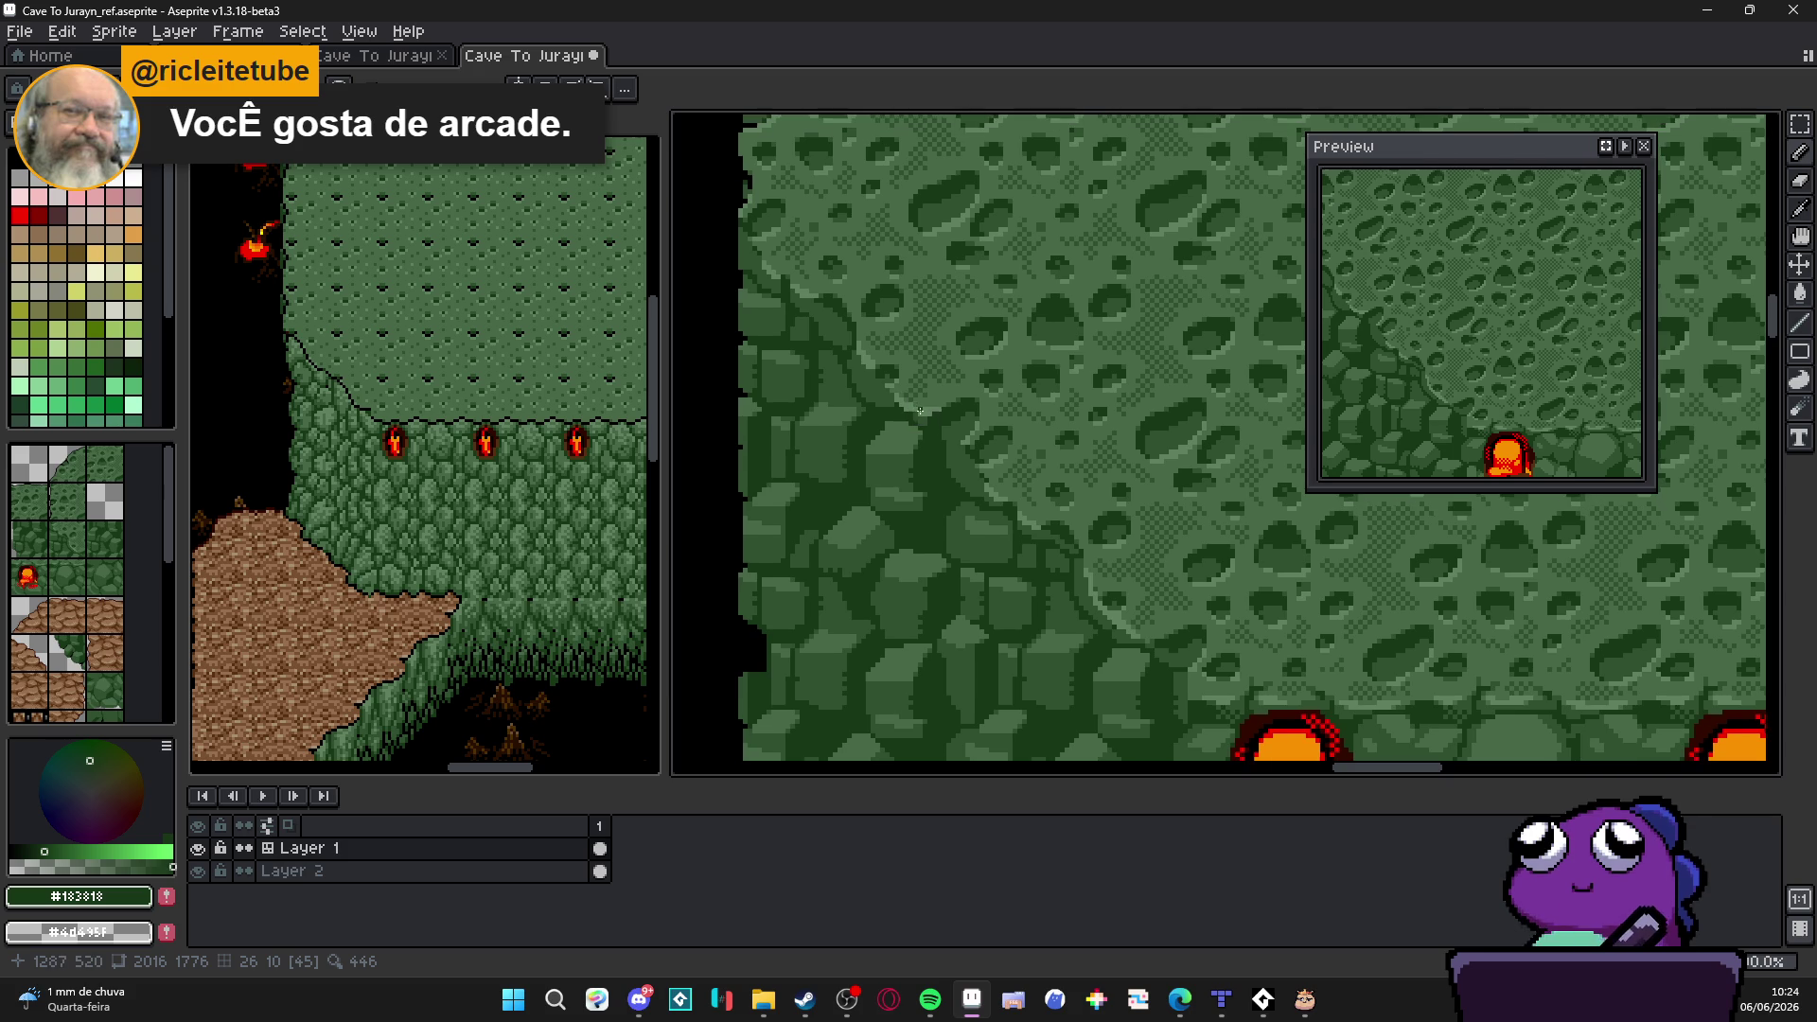
pyautogui.scroll(1, 750, 284)
pyautogui.scroll(1, 745, 255)
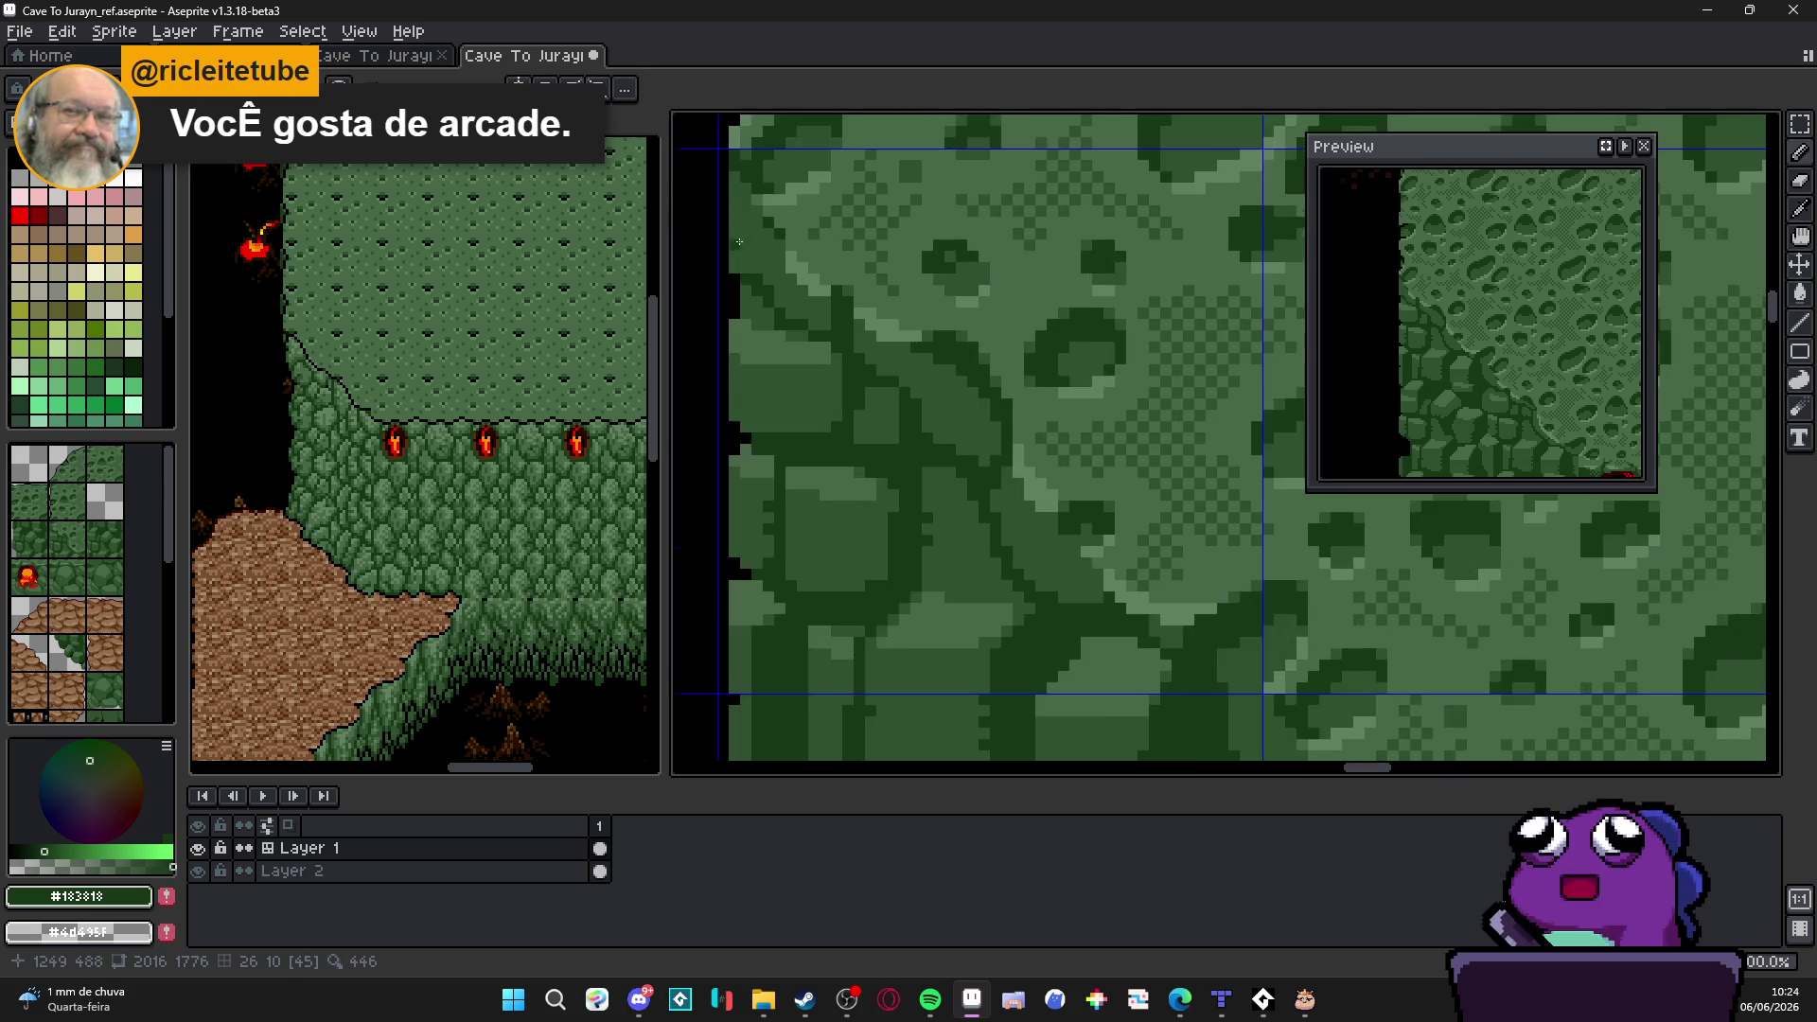
pyautogui.scroll(-5, 742, 251)
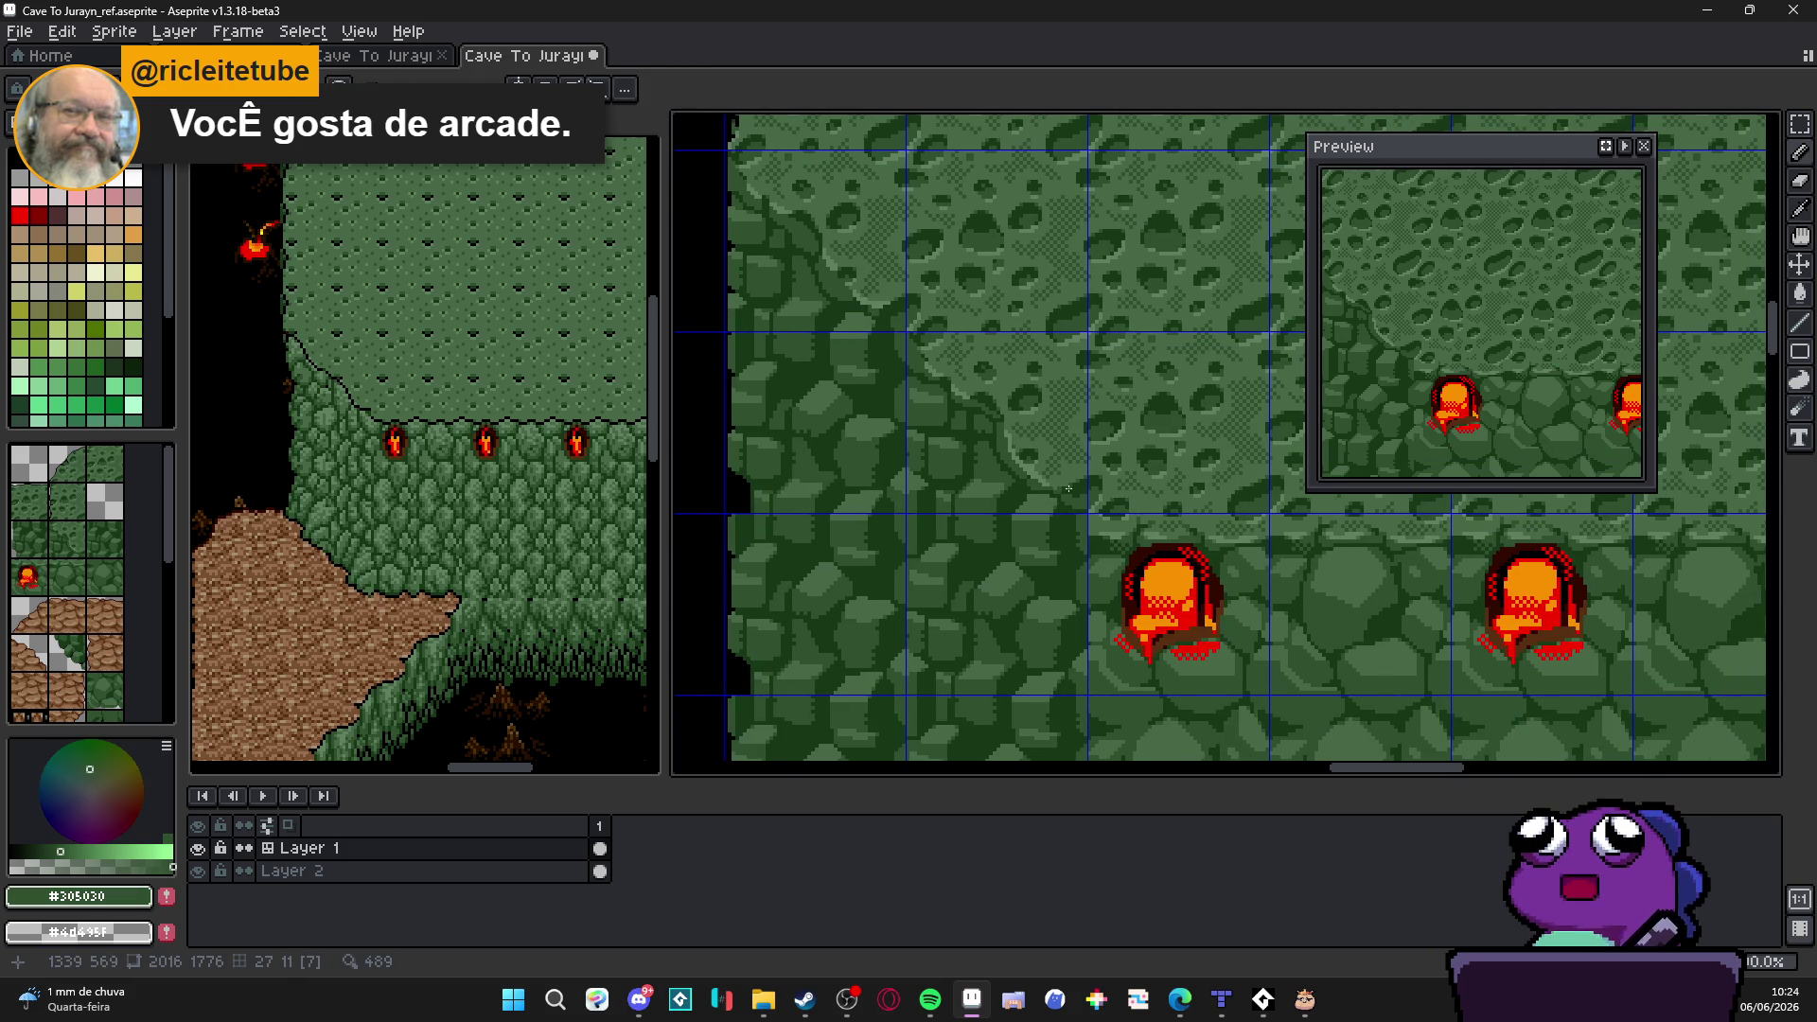
pyautogui.scroll(-1, 1057, 504)
pyautogui.scroll(-1, 1057, 504)
pyautogui.scroll(-1, 1019, 528)
pyautogui.scroll(-1, 1056, 472)
pyautogui.press("ctrl+'")
pyautogui.moveTo(1058, 473); pyautogui.dragTo(1000, 548)
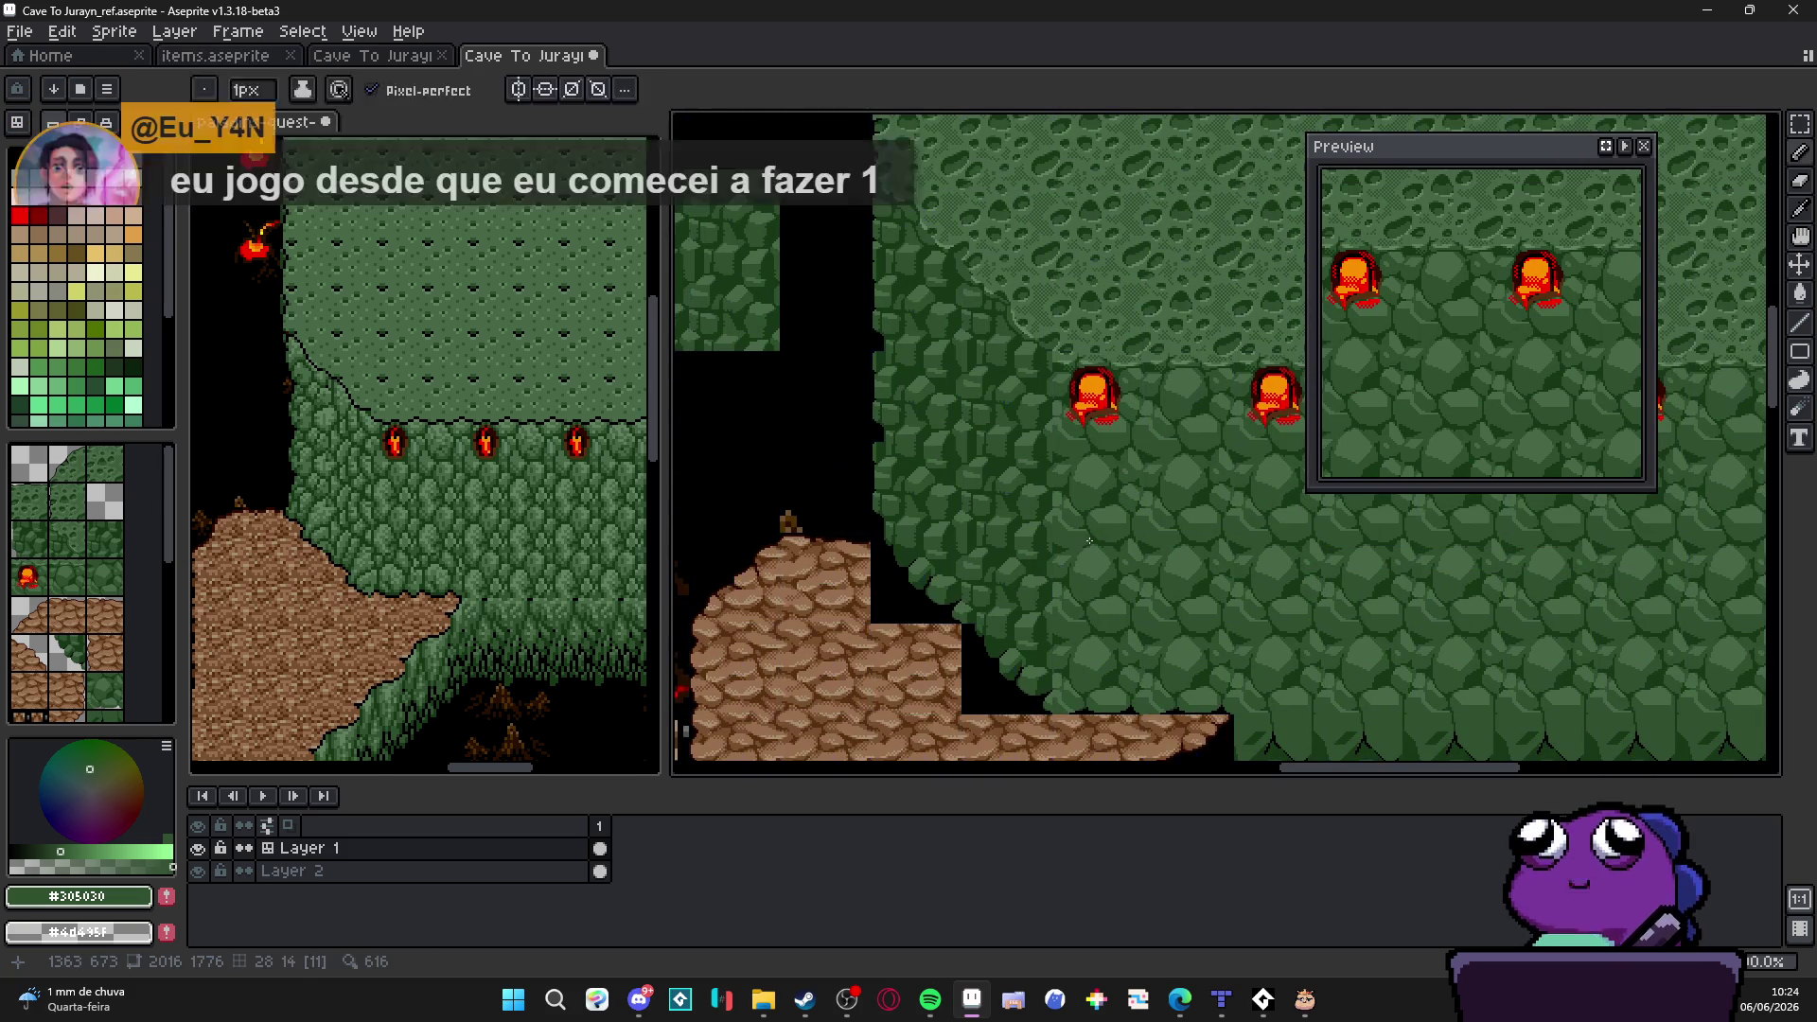
# Step: Save the map, pan up to the lava pits, and save once more
pyautogui.hotkey('ctrl', 's')
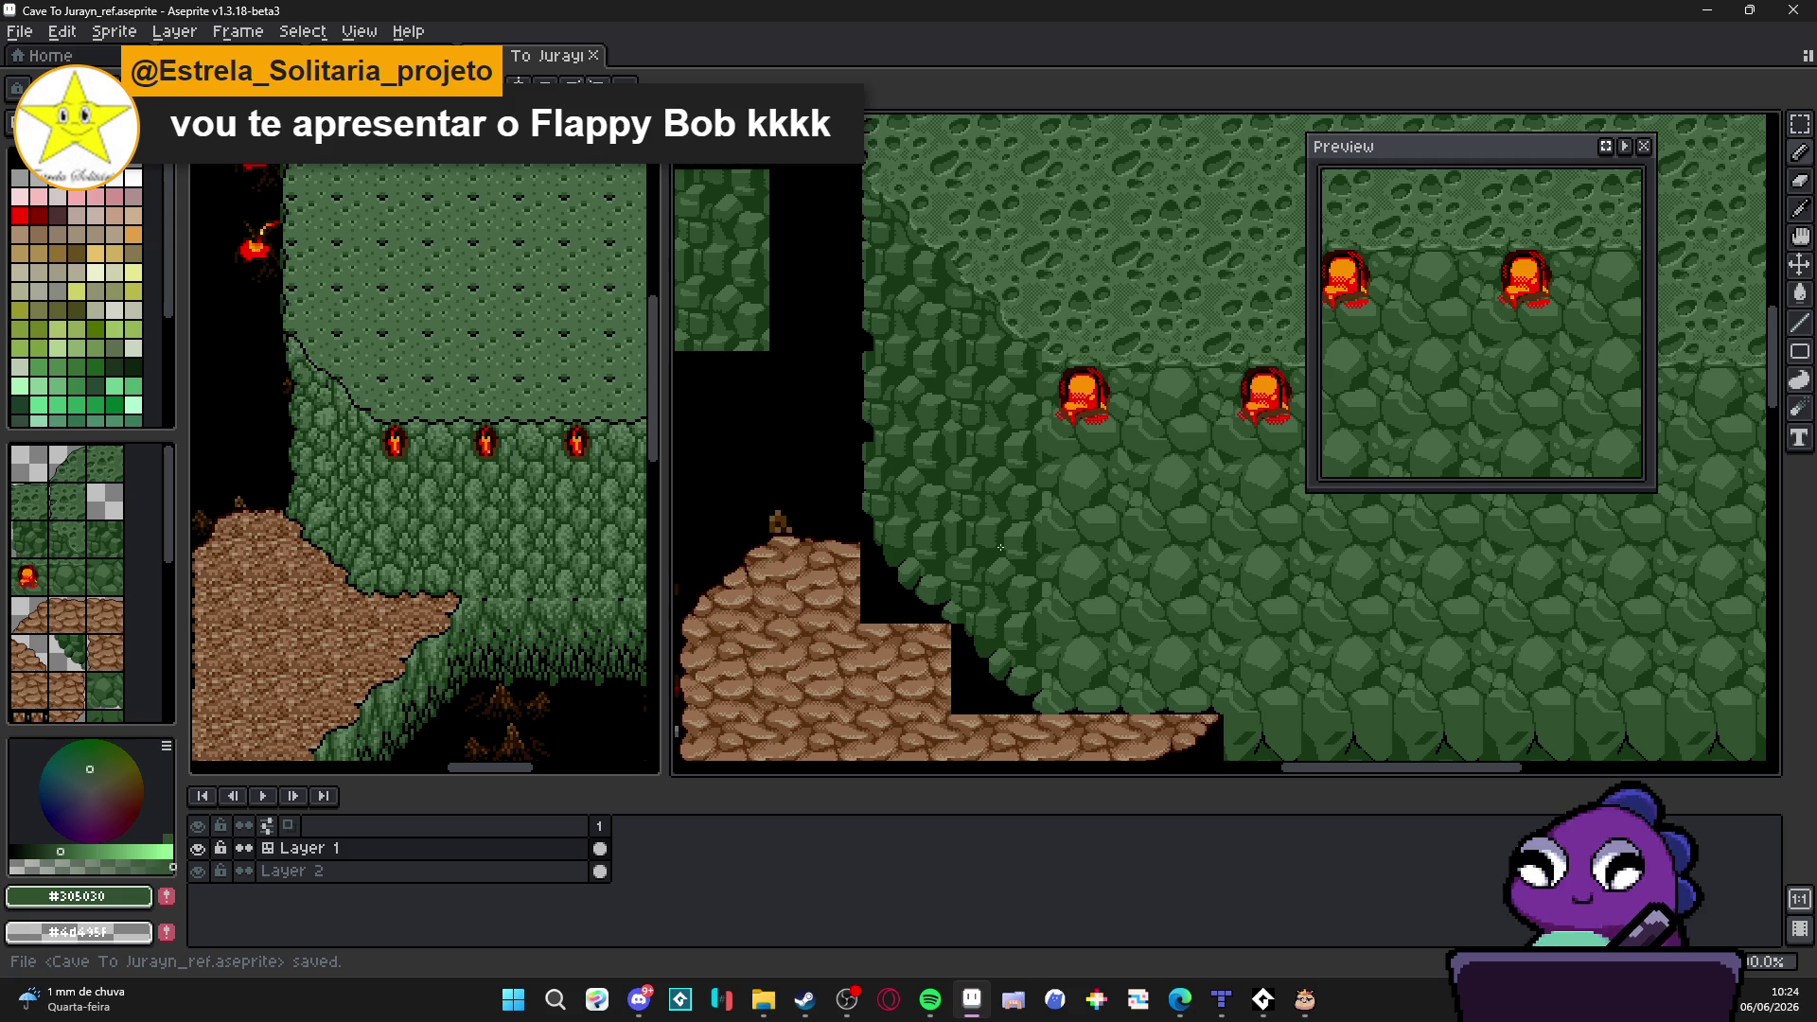
pyautogui.scroll(-1, 1001, 547)
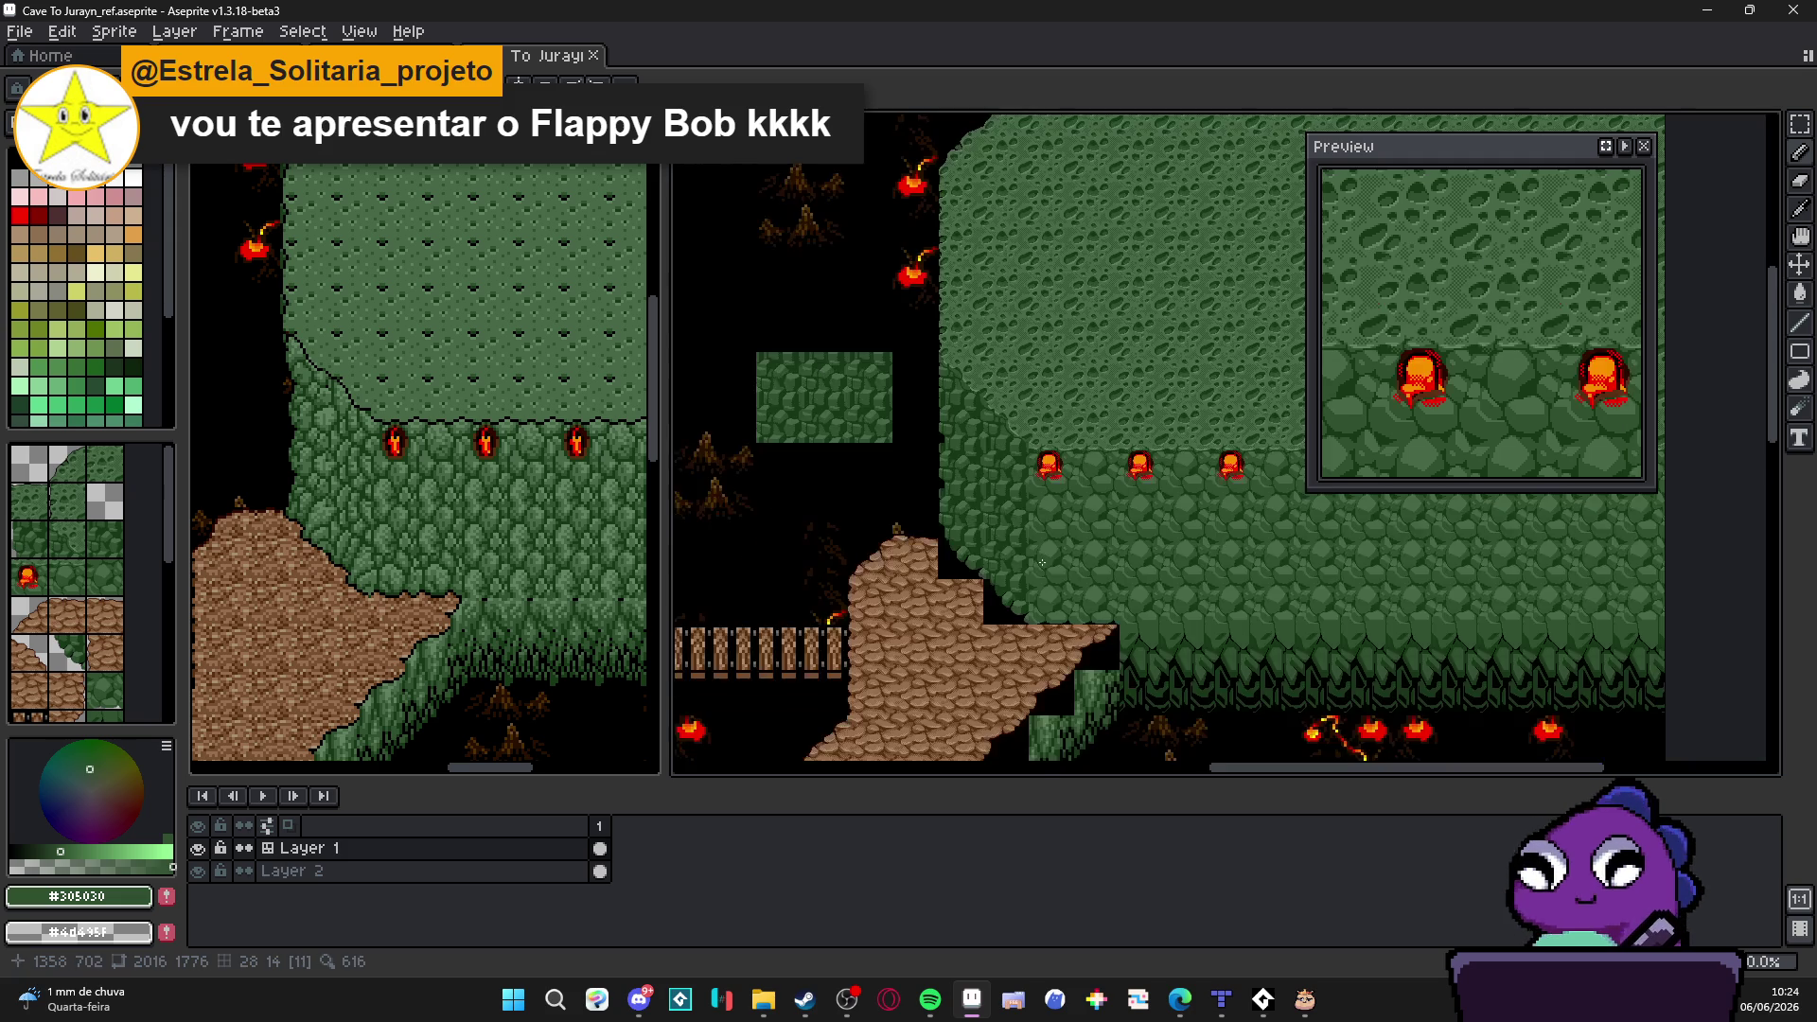
pyautogui.moveTo(1001, 547); pyautogui.dragTo(1021, 326)
pyautogui.scroll(2, 1053, 357)
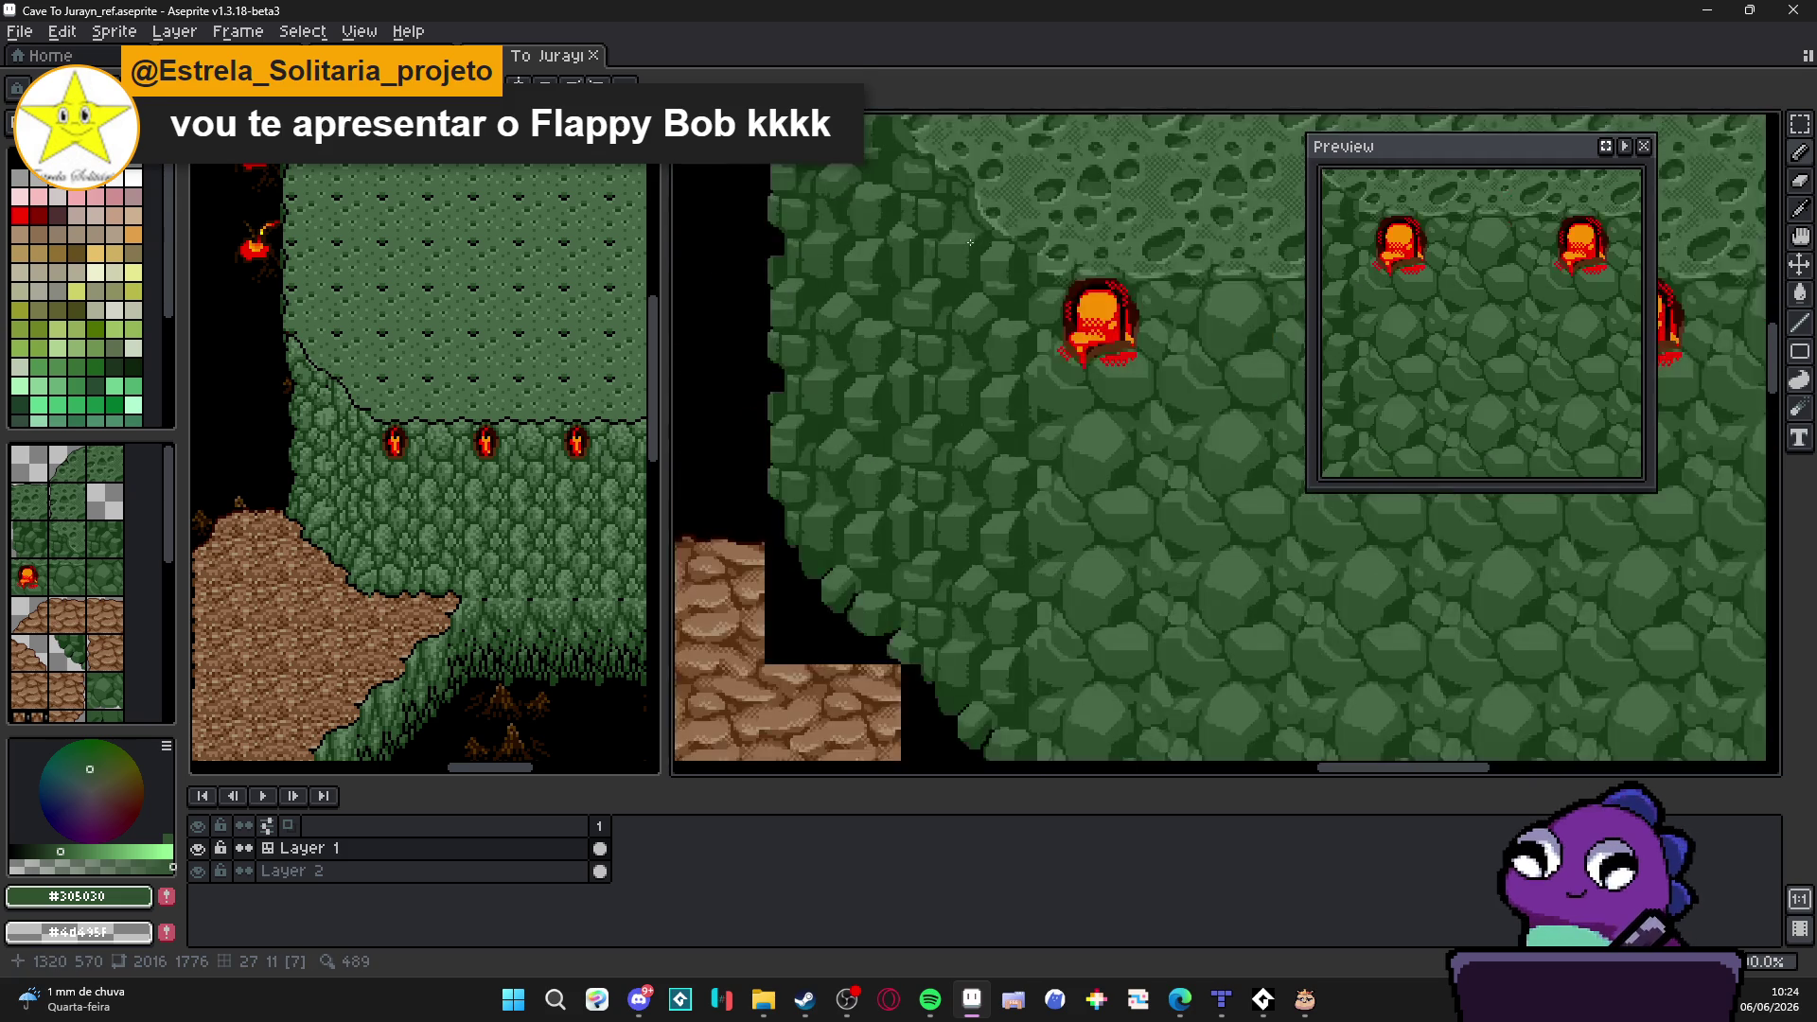
pyautogui.scroll(1, 1028, 401)
pyautogui.scroll(-1, 1029, 401)
pyautogui.scroll(-1, 1028, 403)
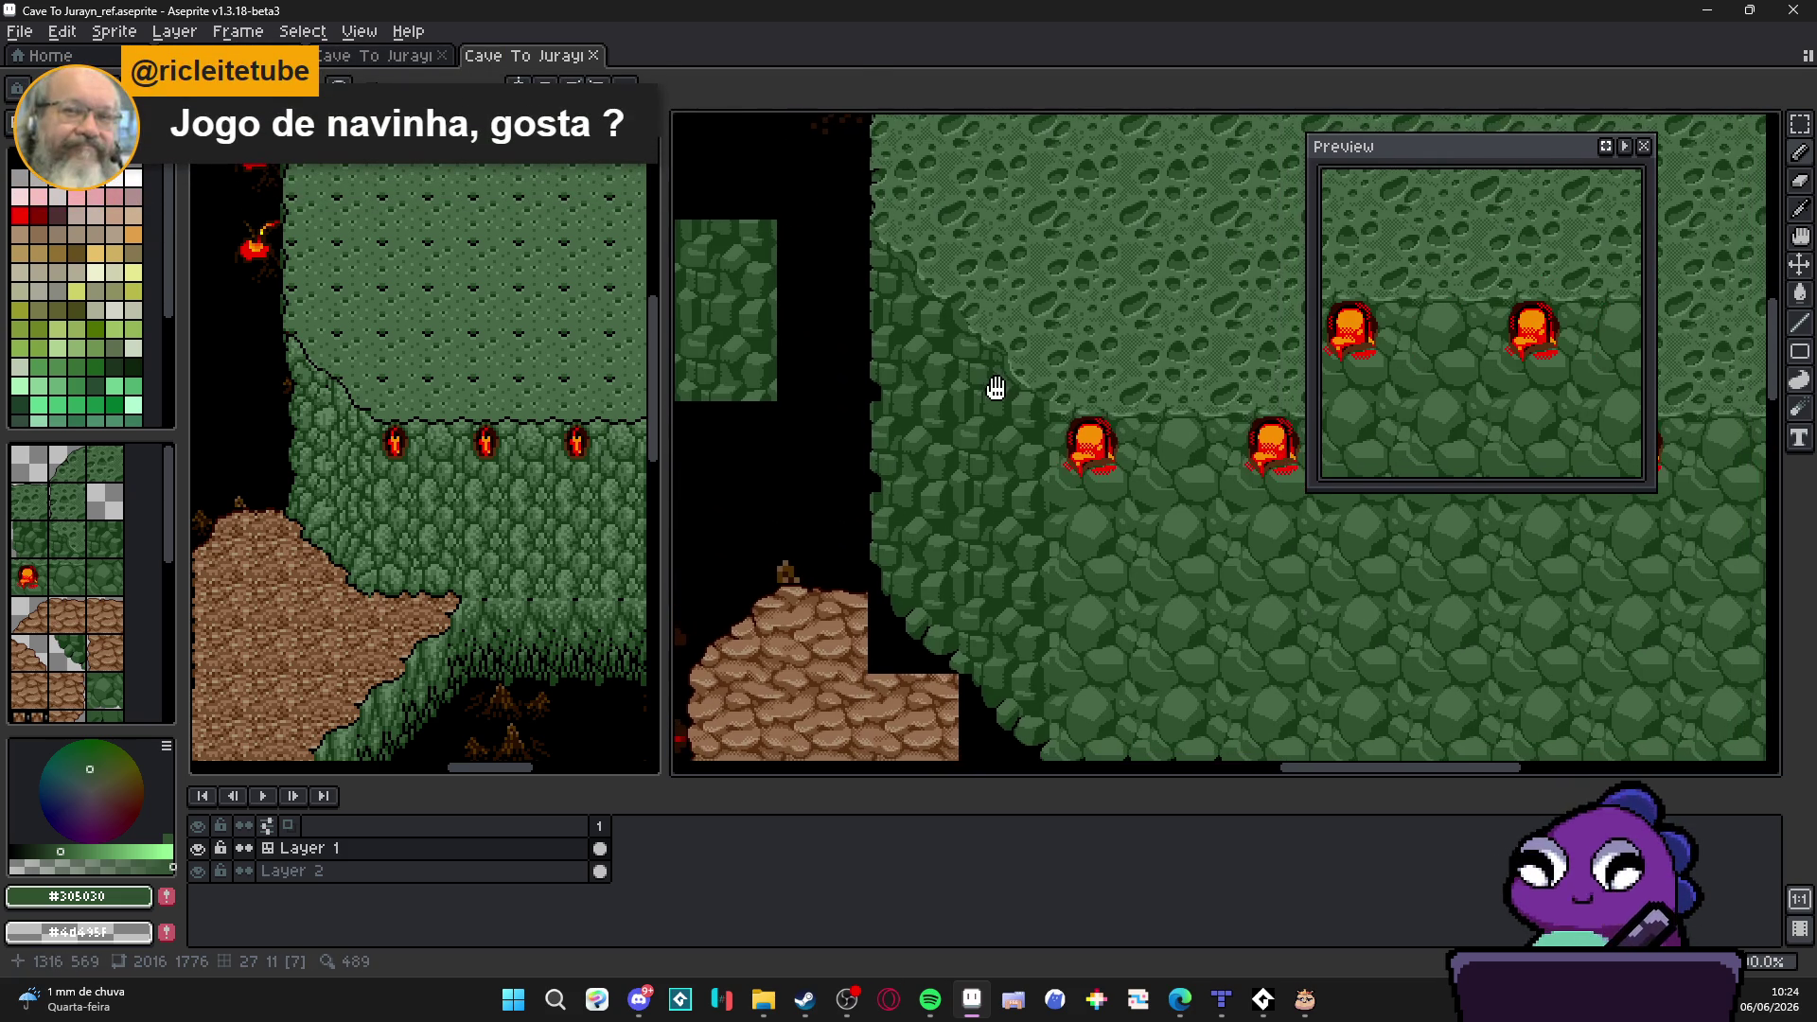
pyautogui.scroll(-1, 1029, 406)
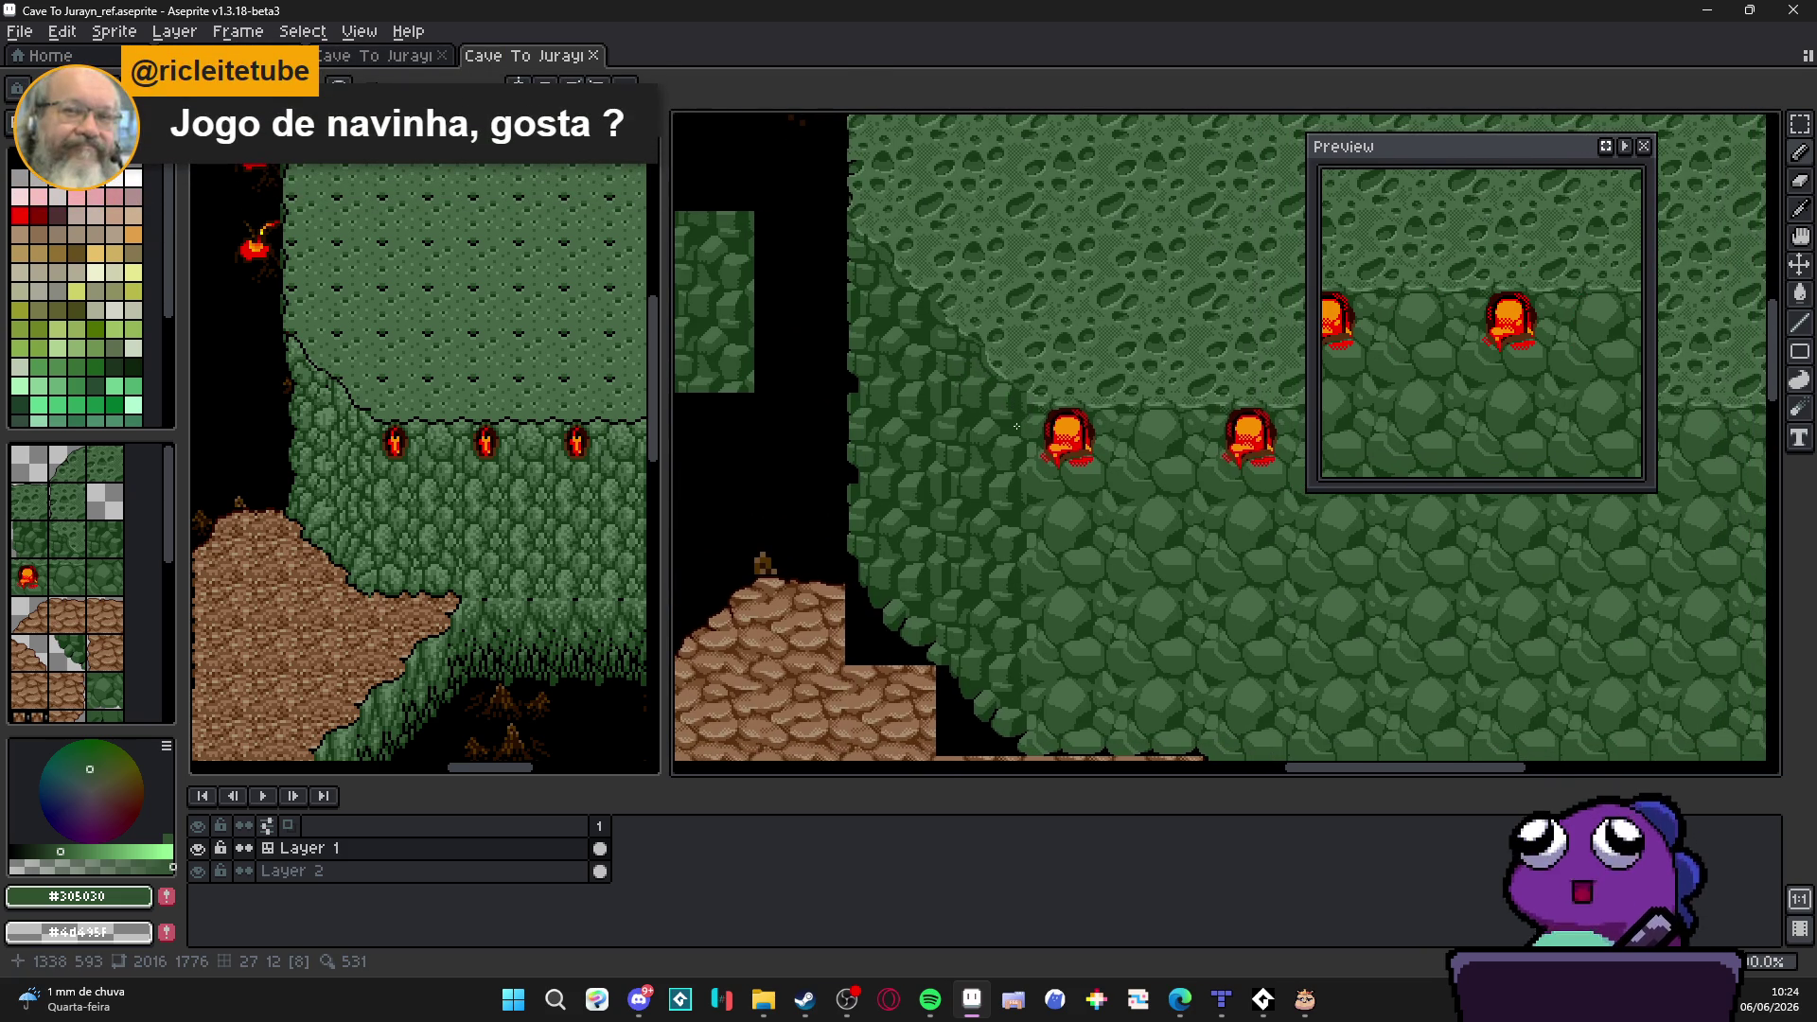
pyautogui.hotkey('ctrl', 's')
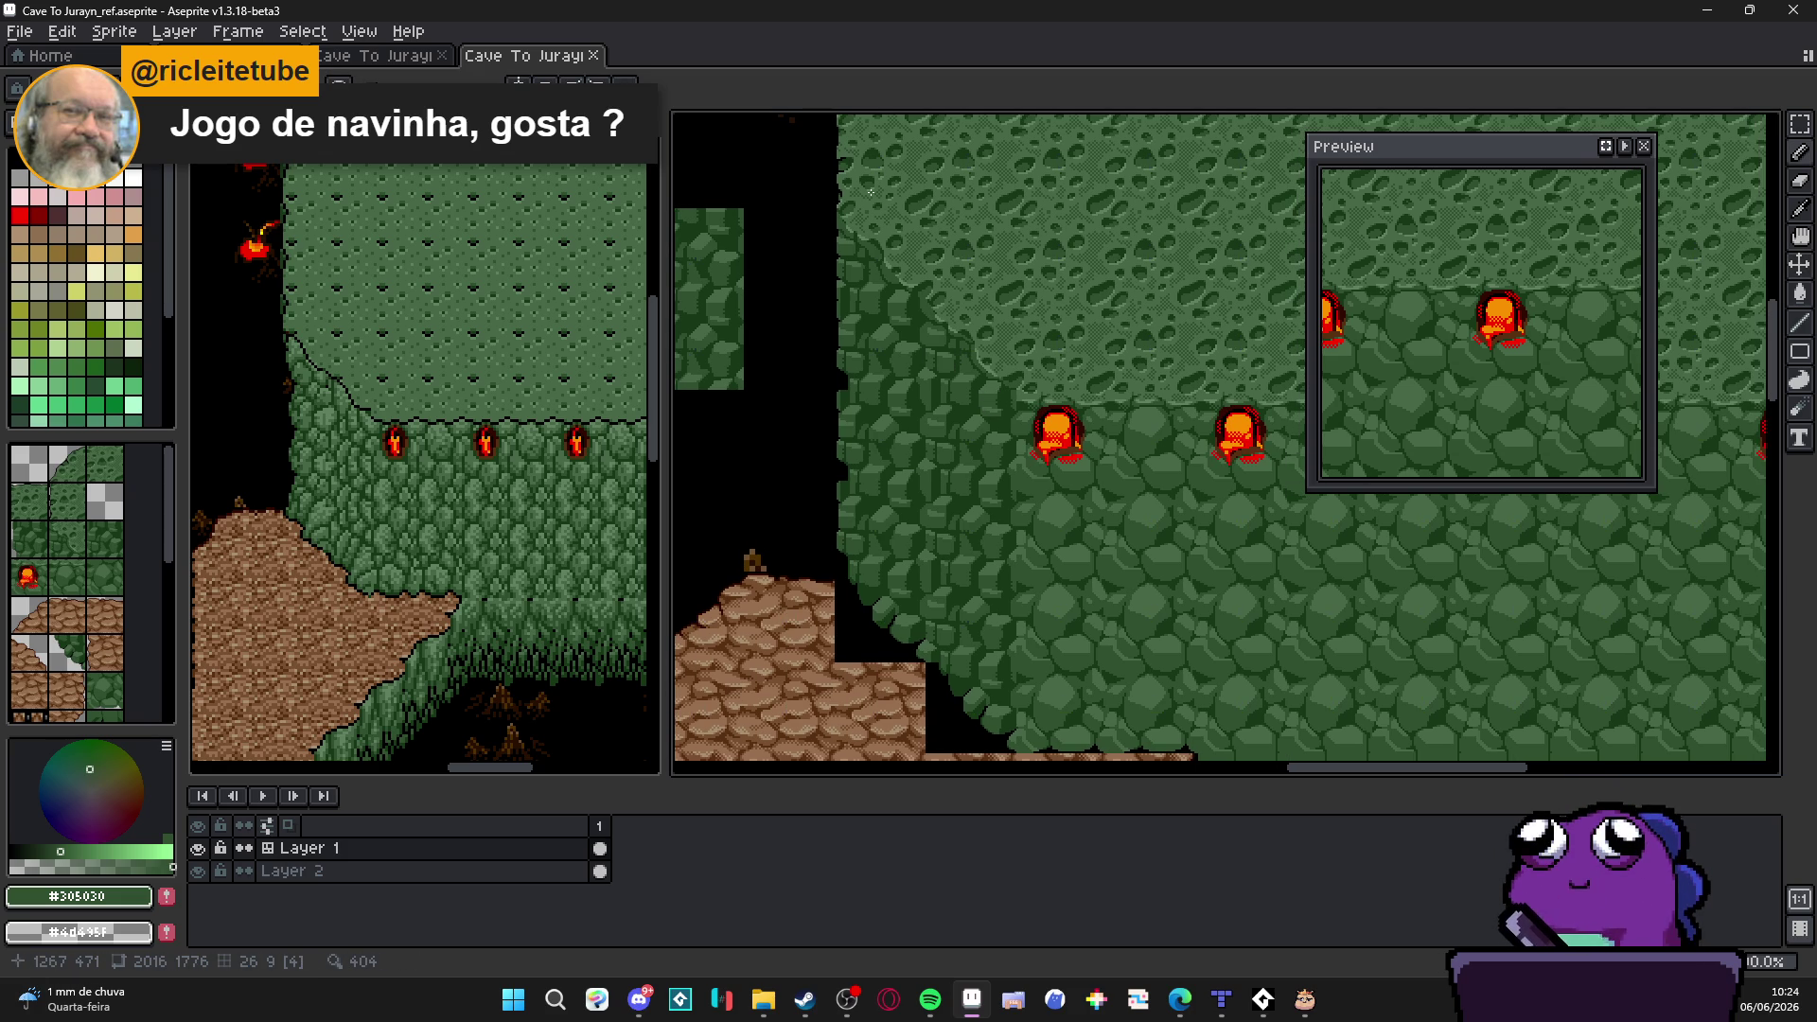
pyautogui.scroll(1, 871, 189)
pyautogui.scroll(1, 872, 251)
pyautogui.scroll(1, 850, 255)
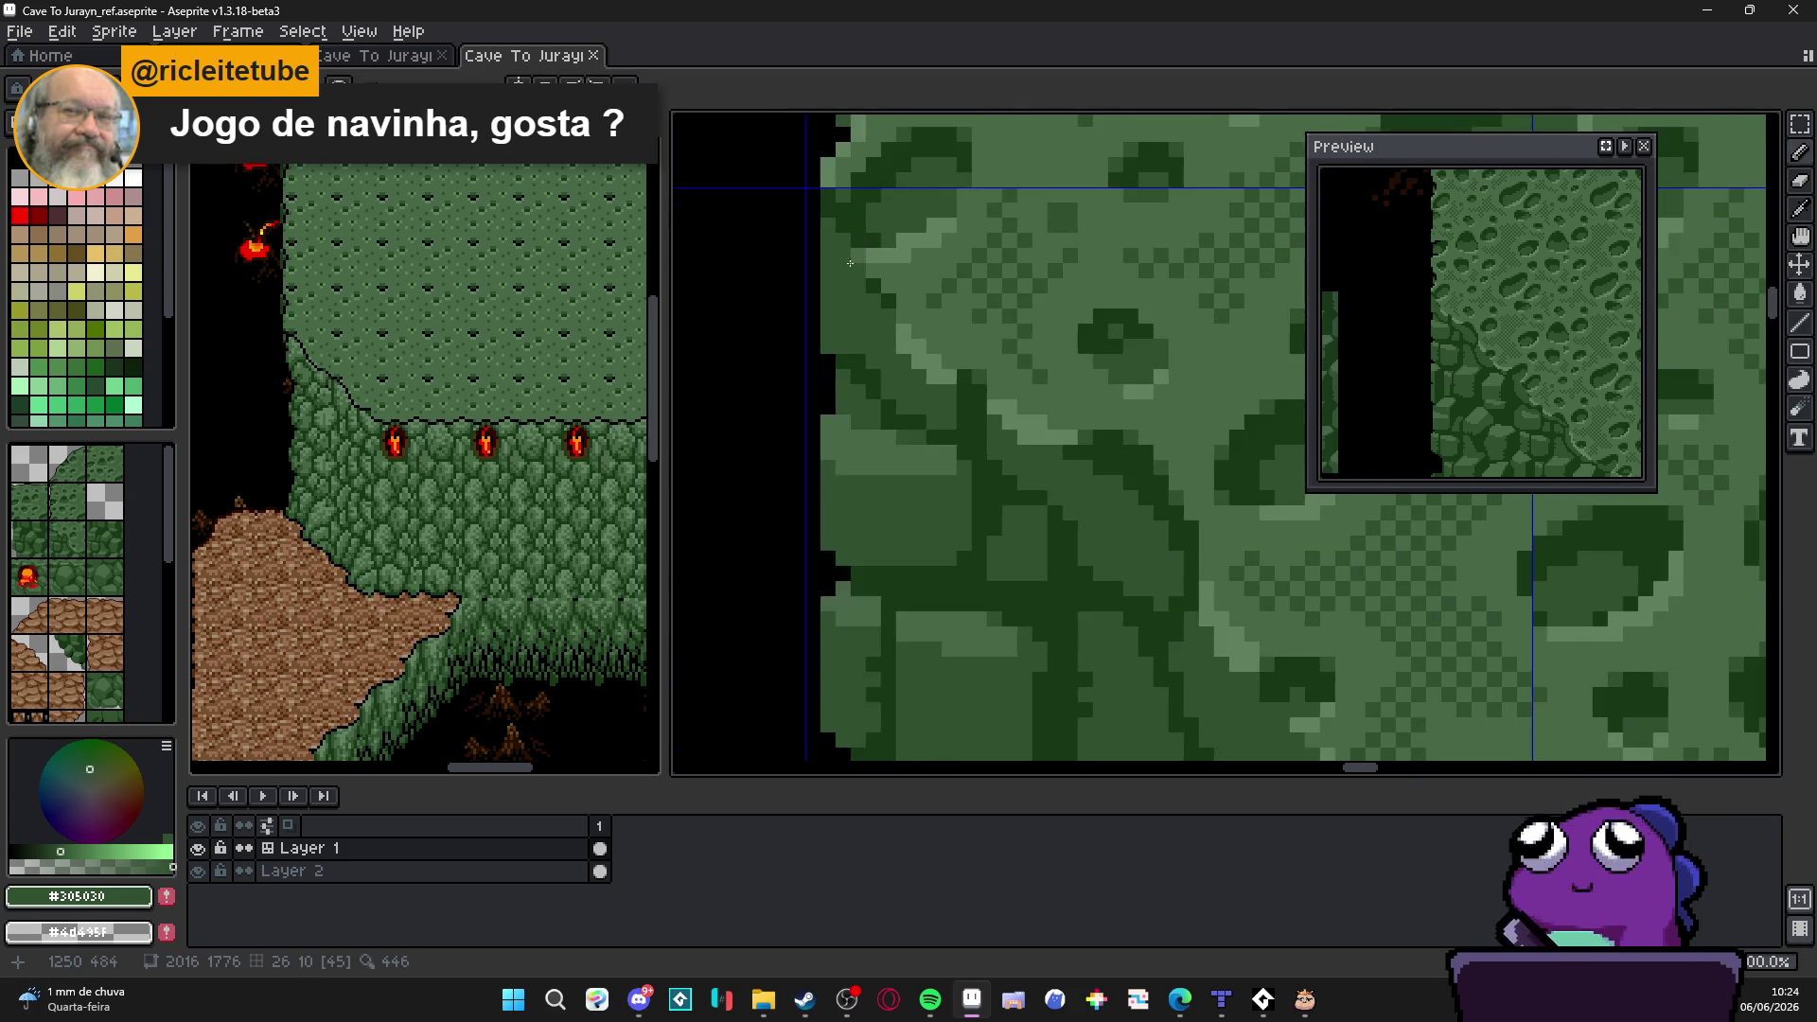
pyautogui.scroll(1, 809, 261)
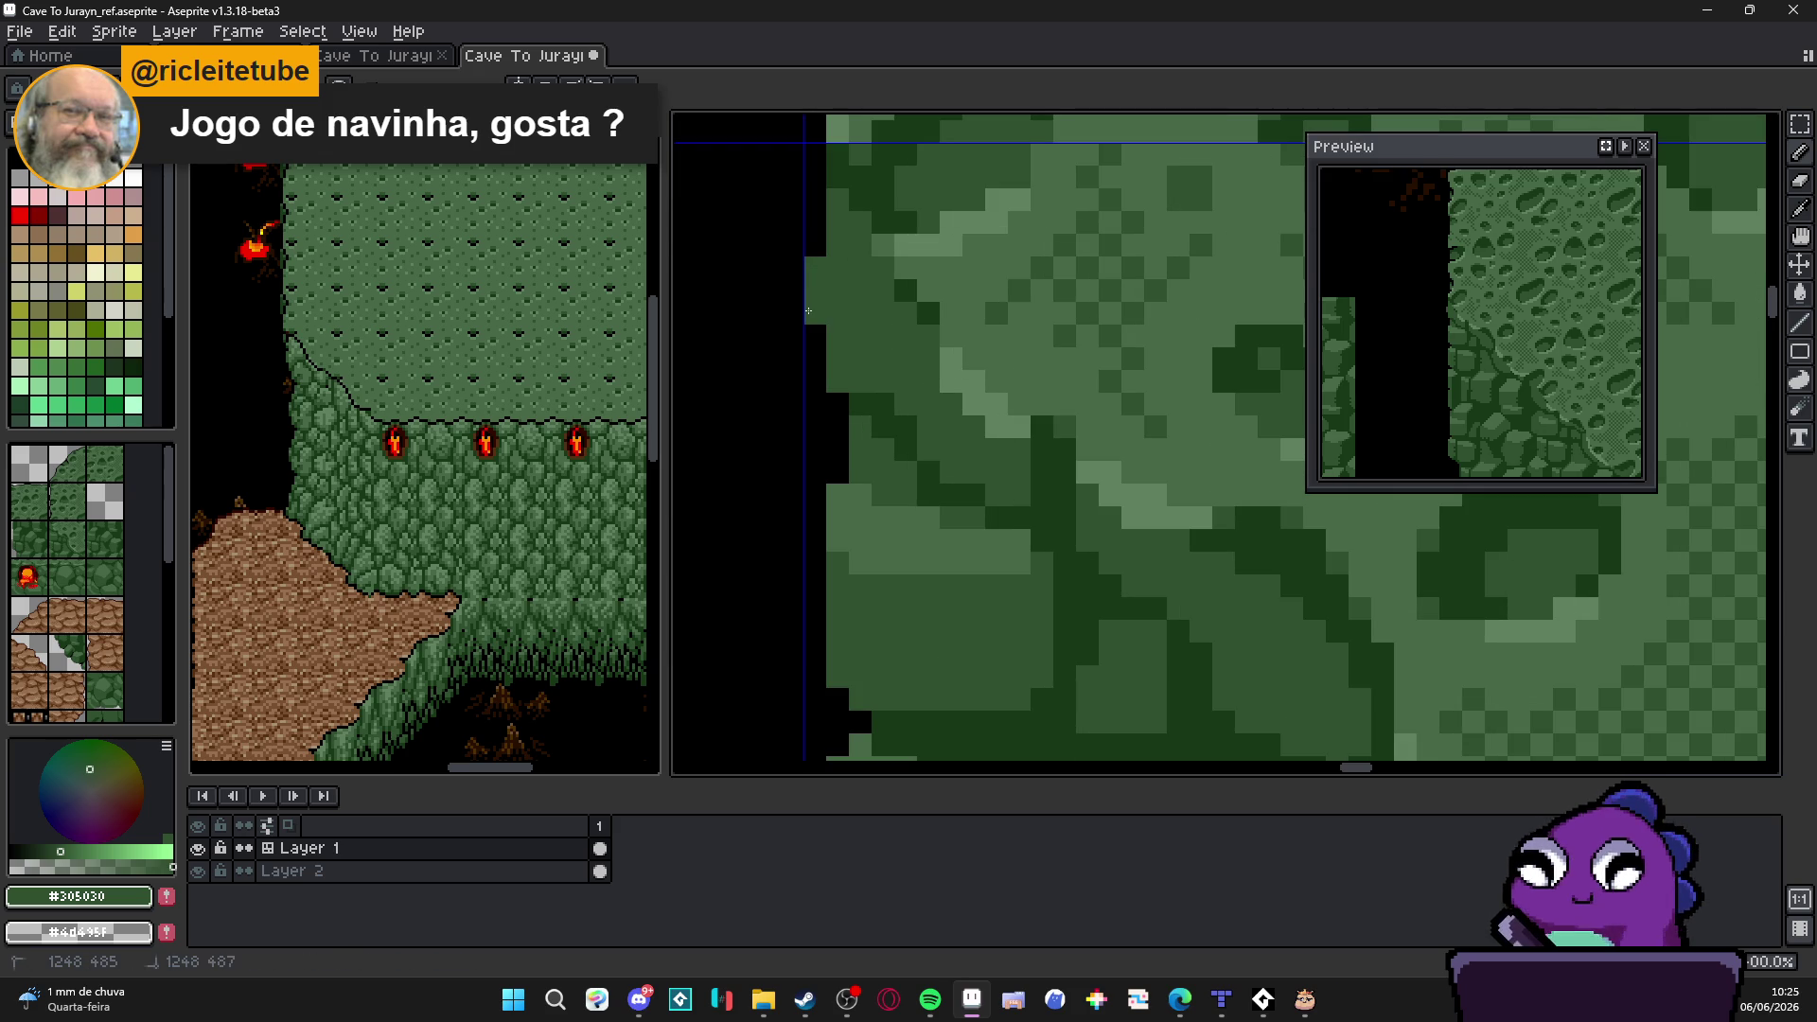
pyautogui.scroll(-2, 854, 326)
pyautogui.scroll(1, 854, 325)
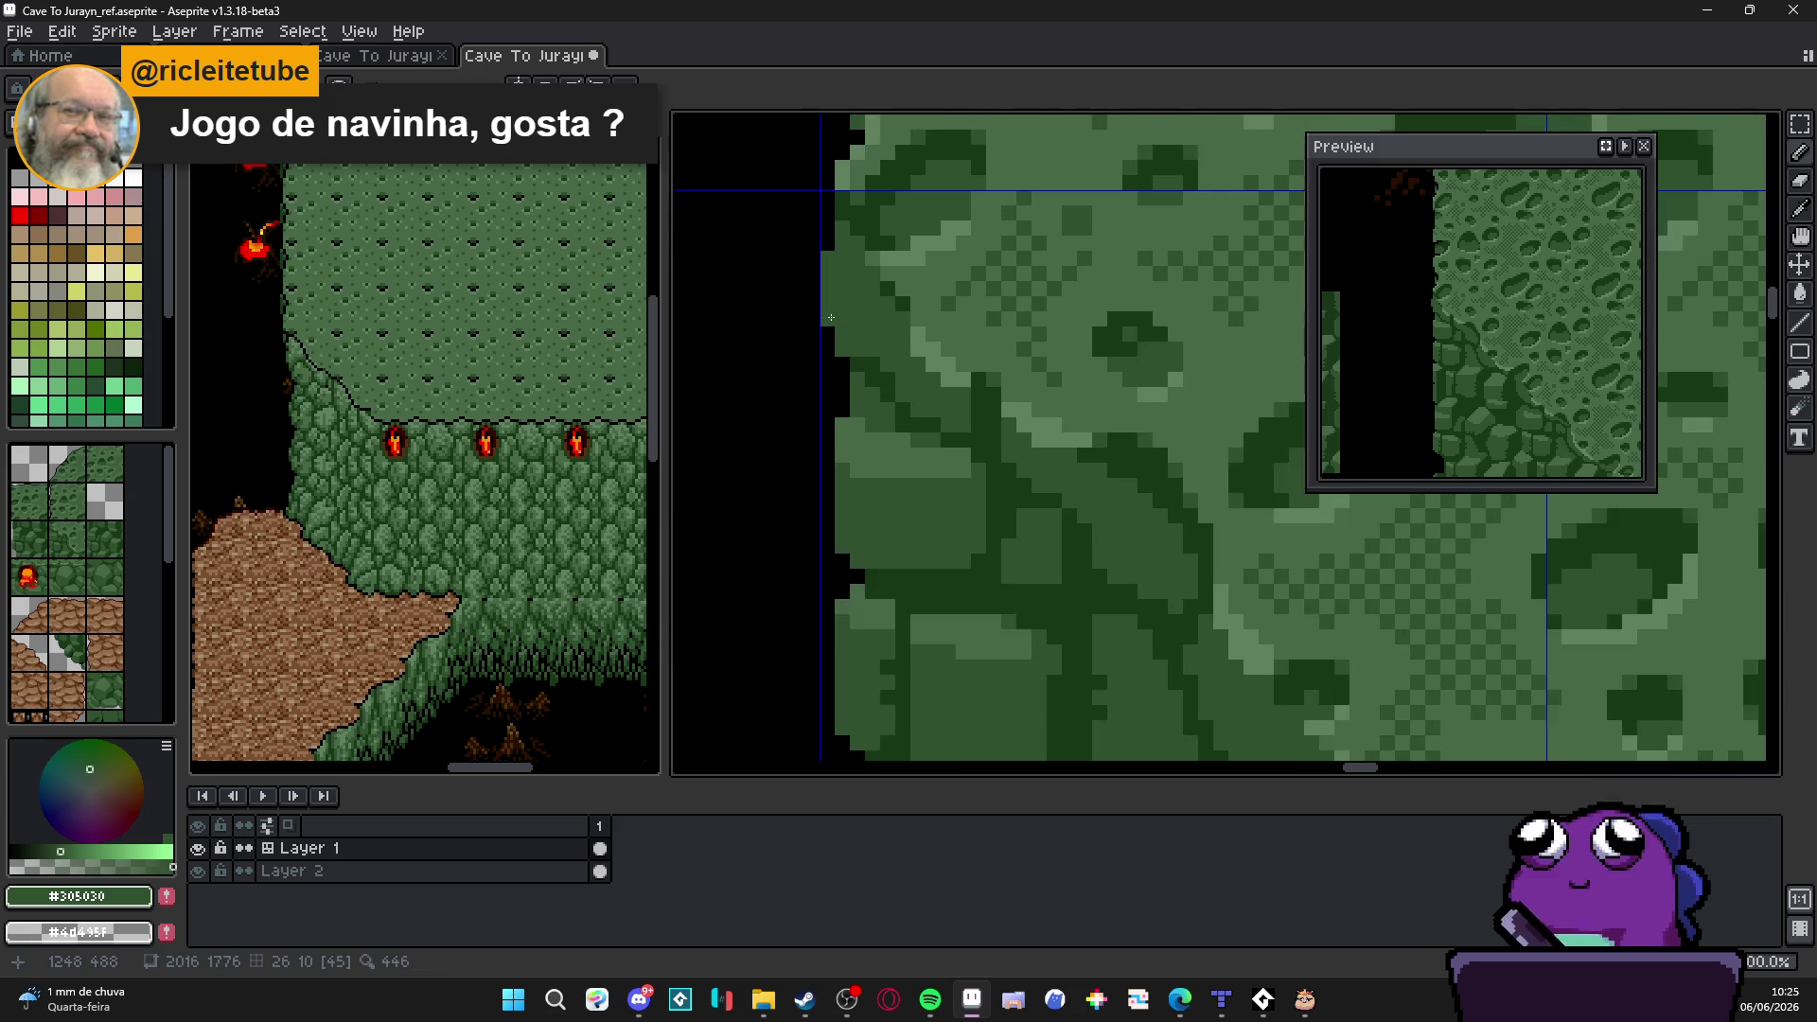
pyautogui.scroll(-1, 851, 342)
pyautogui.scroll(1, 849, 361)
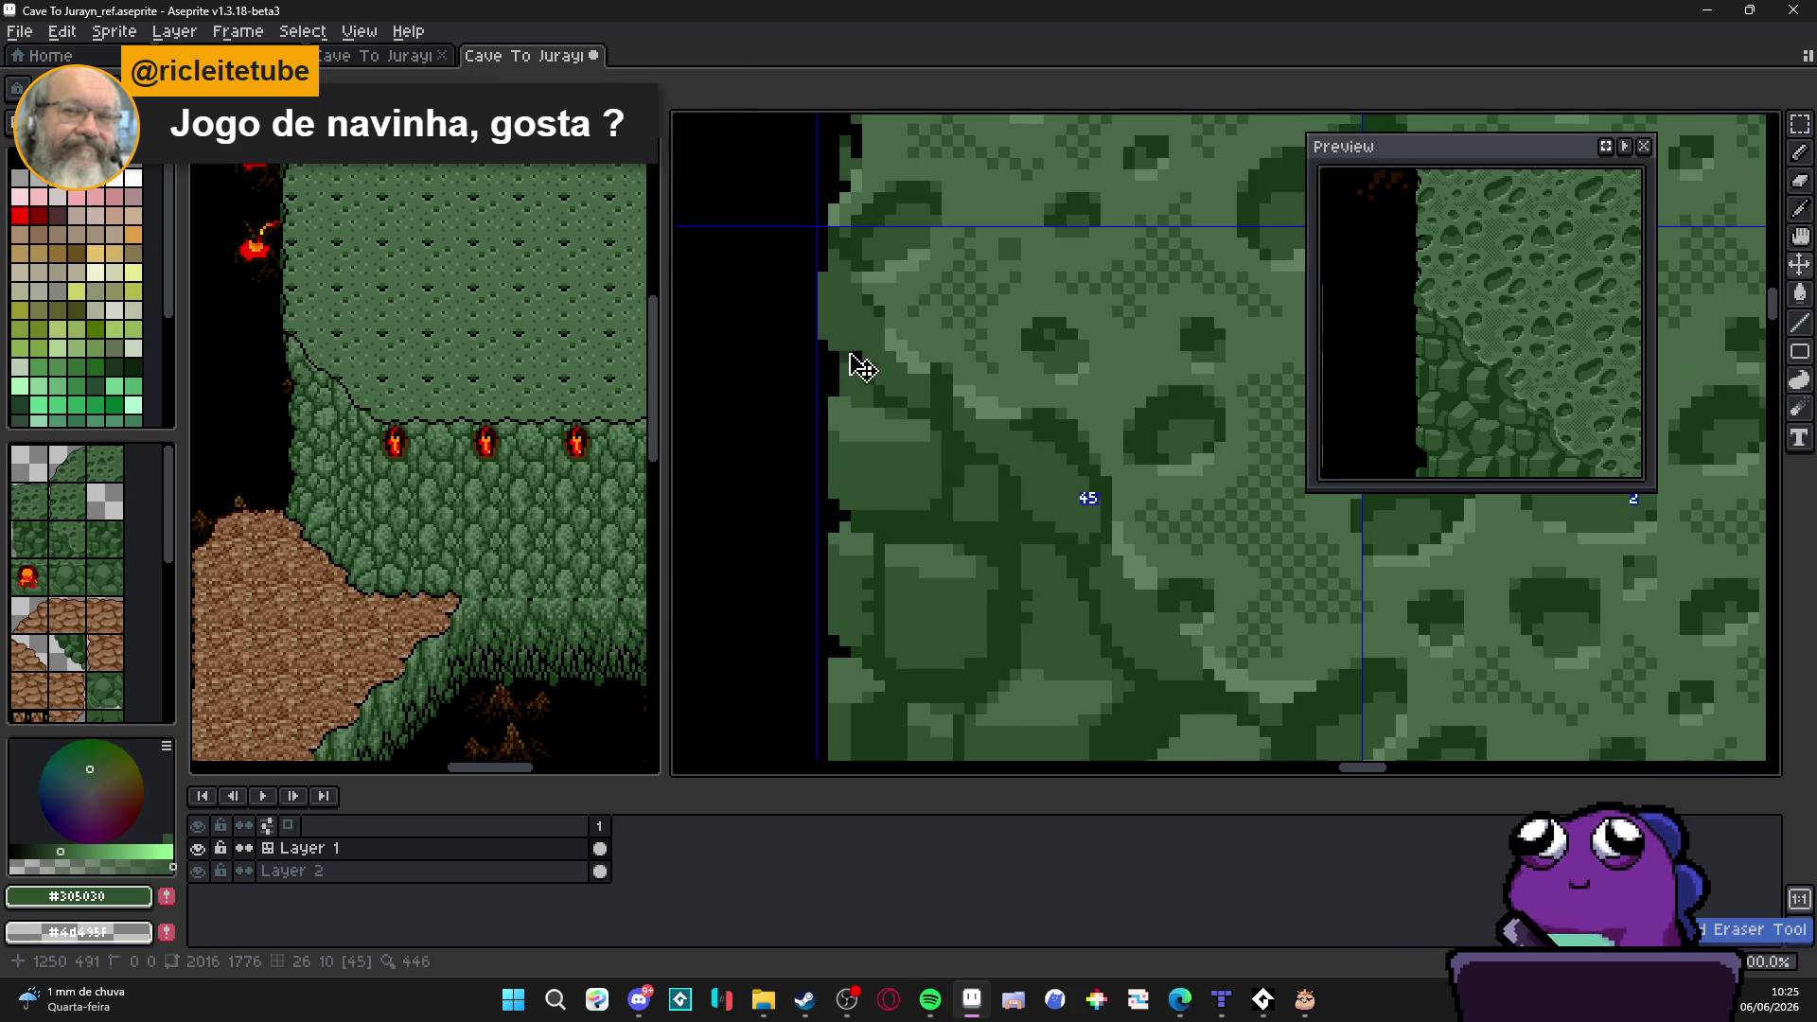
pyautogui.scroll(-1, 868, 368)
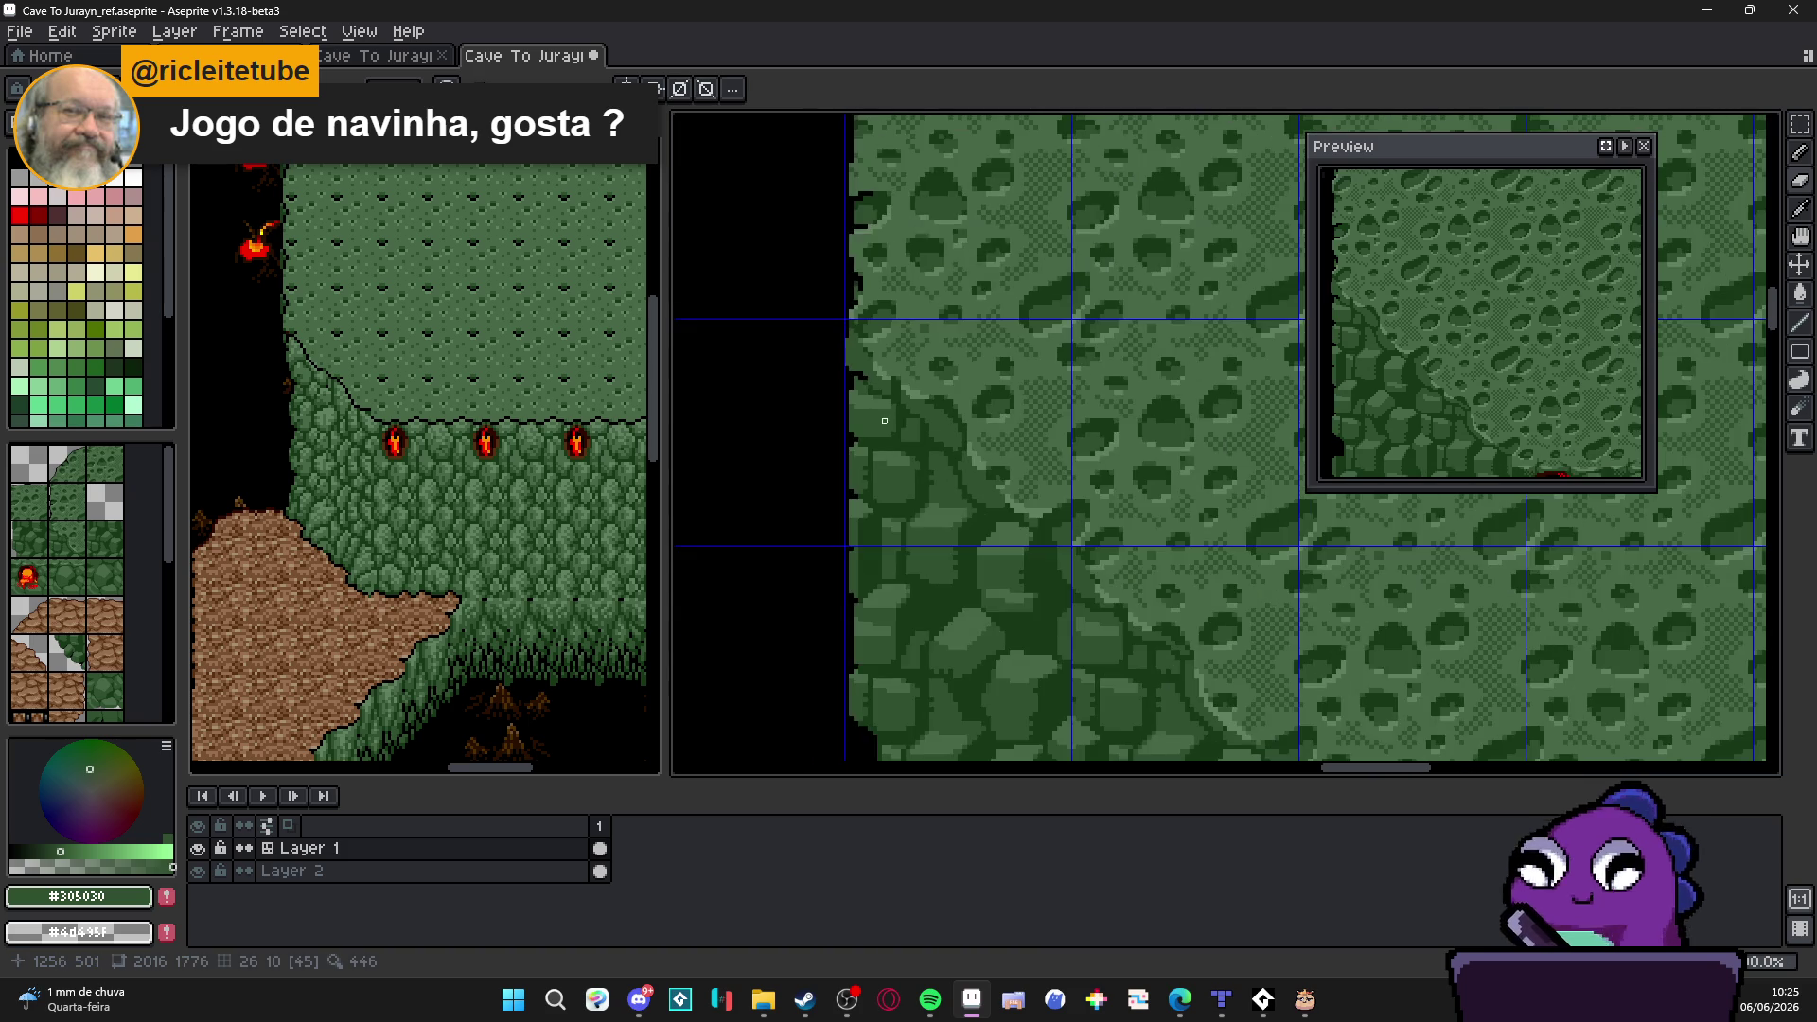
pyautogui.scroll(1, 860, 387)
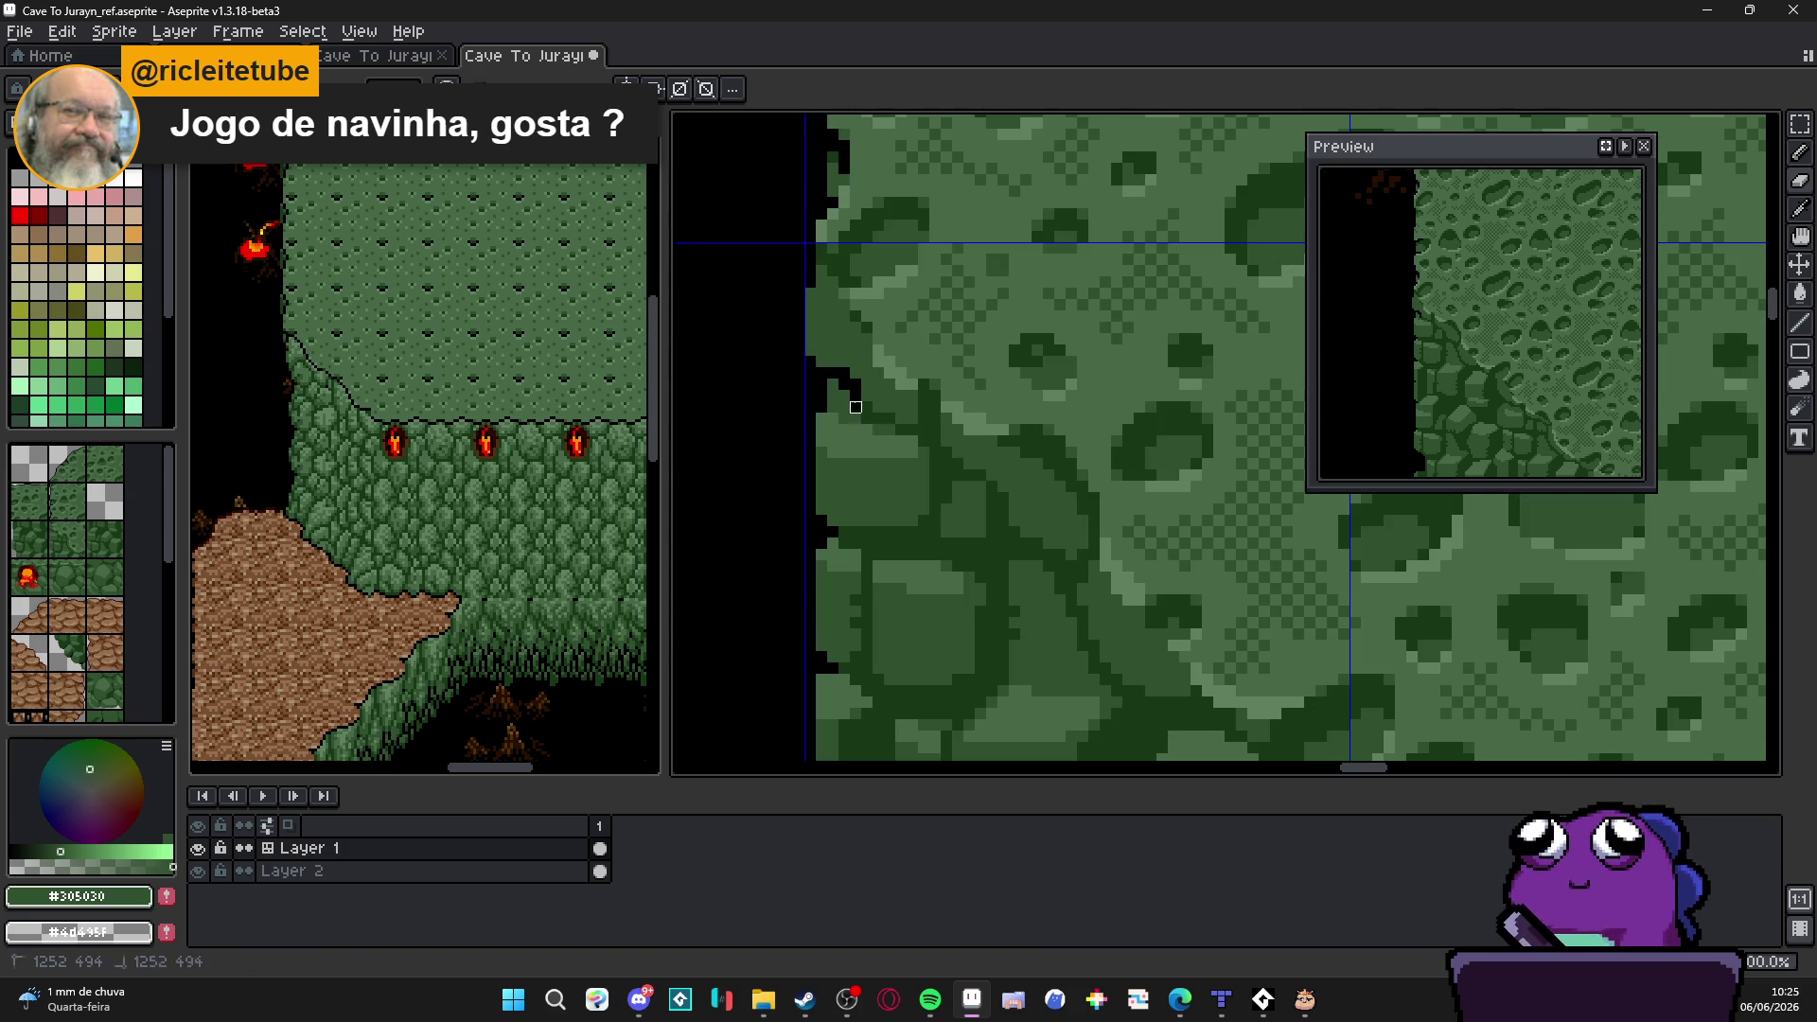
pyautogui.scroll(-1, 859, 408)
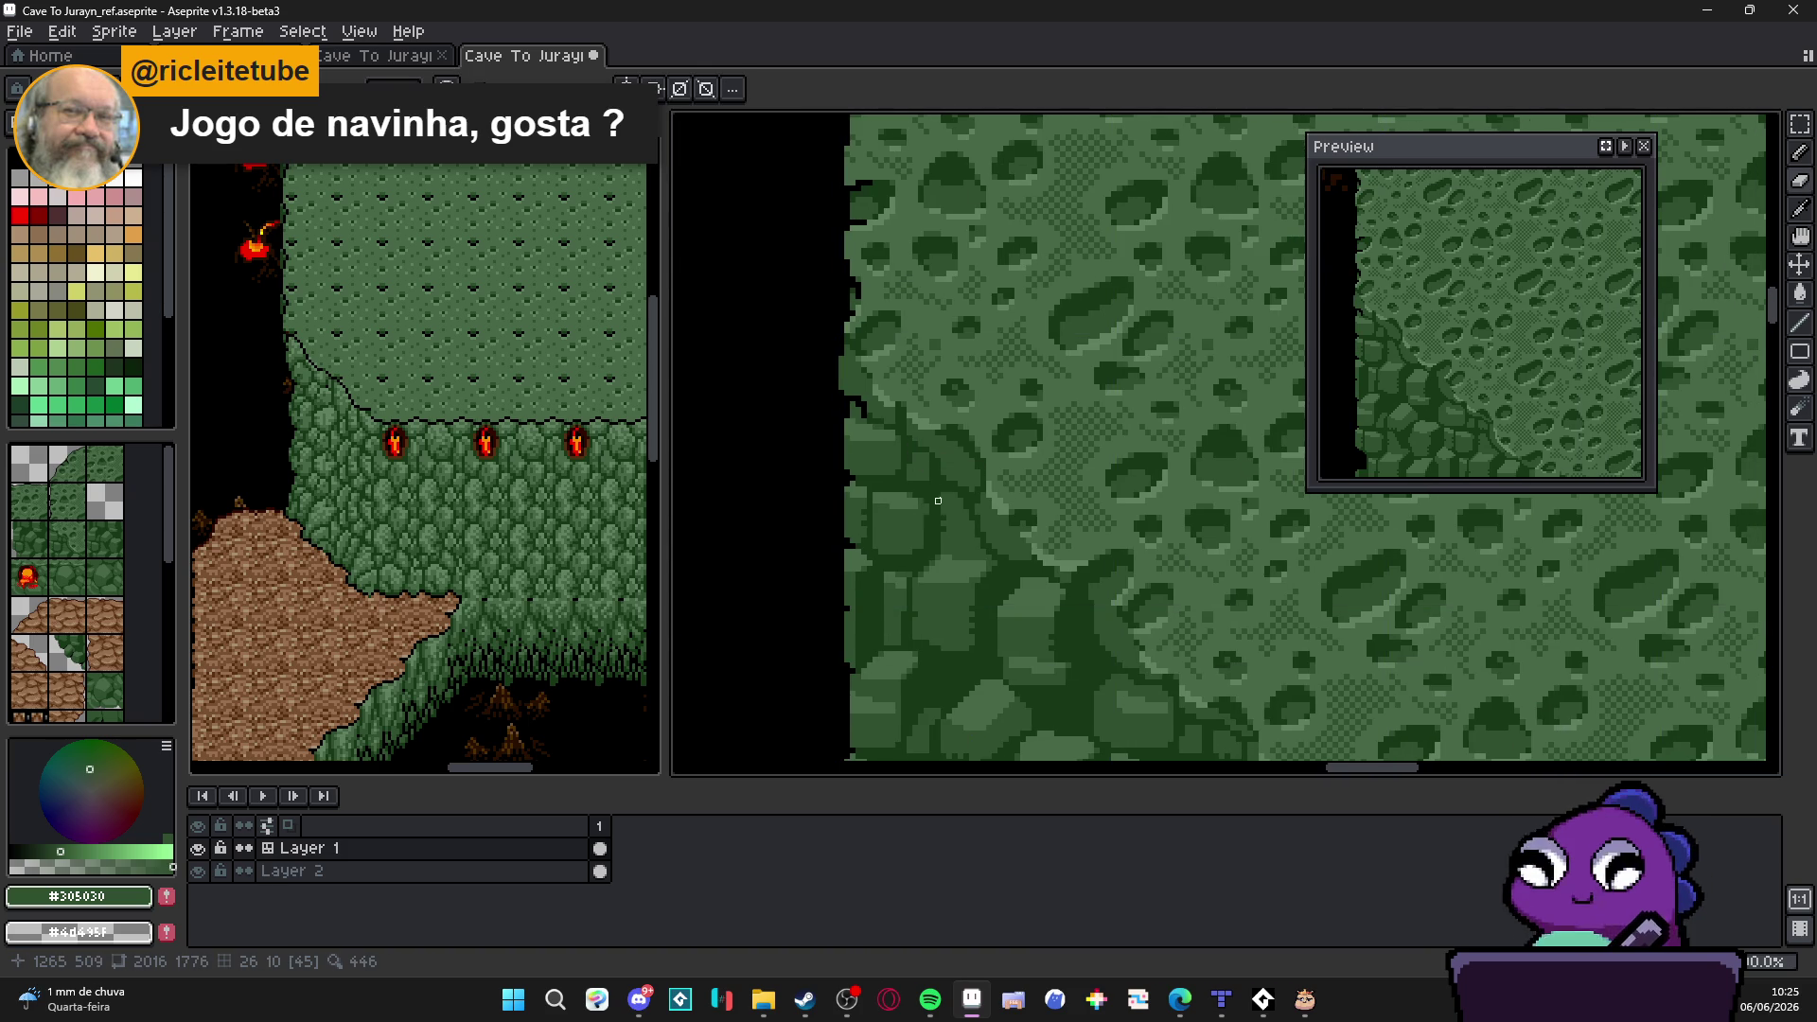
pyautogui.scroll(-1, 913, 398)
pyautogui.scroll(-1, 913, 398)
pyautogui.scroll(1, 854, 372)
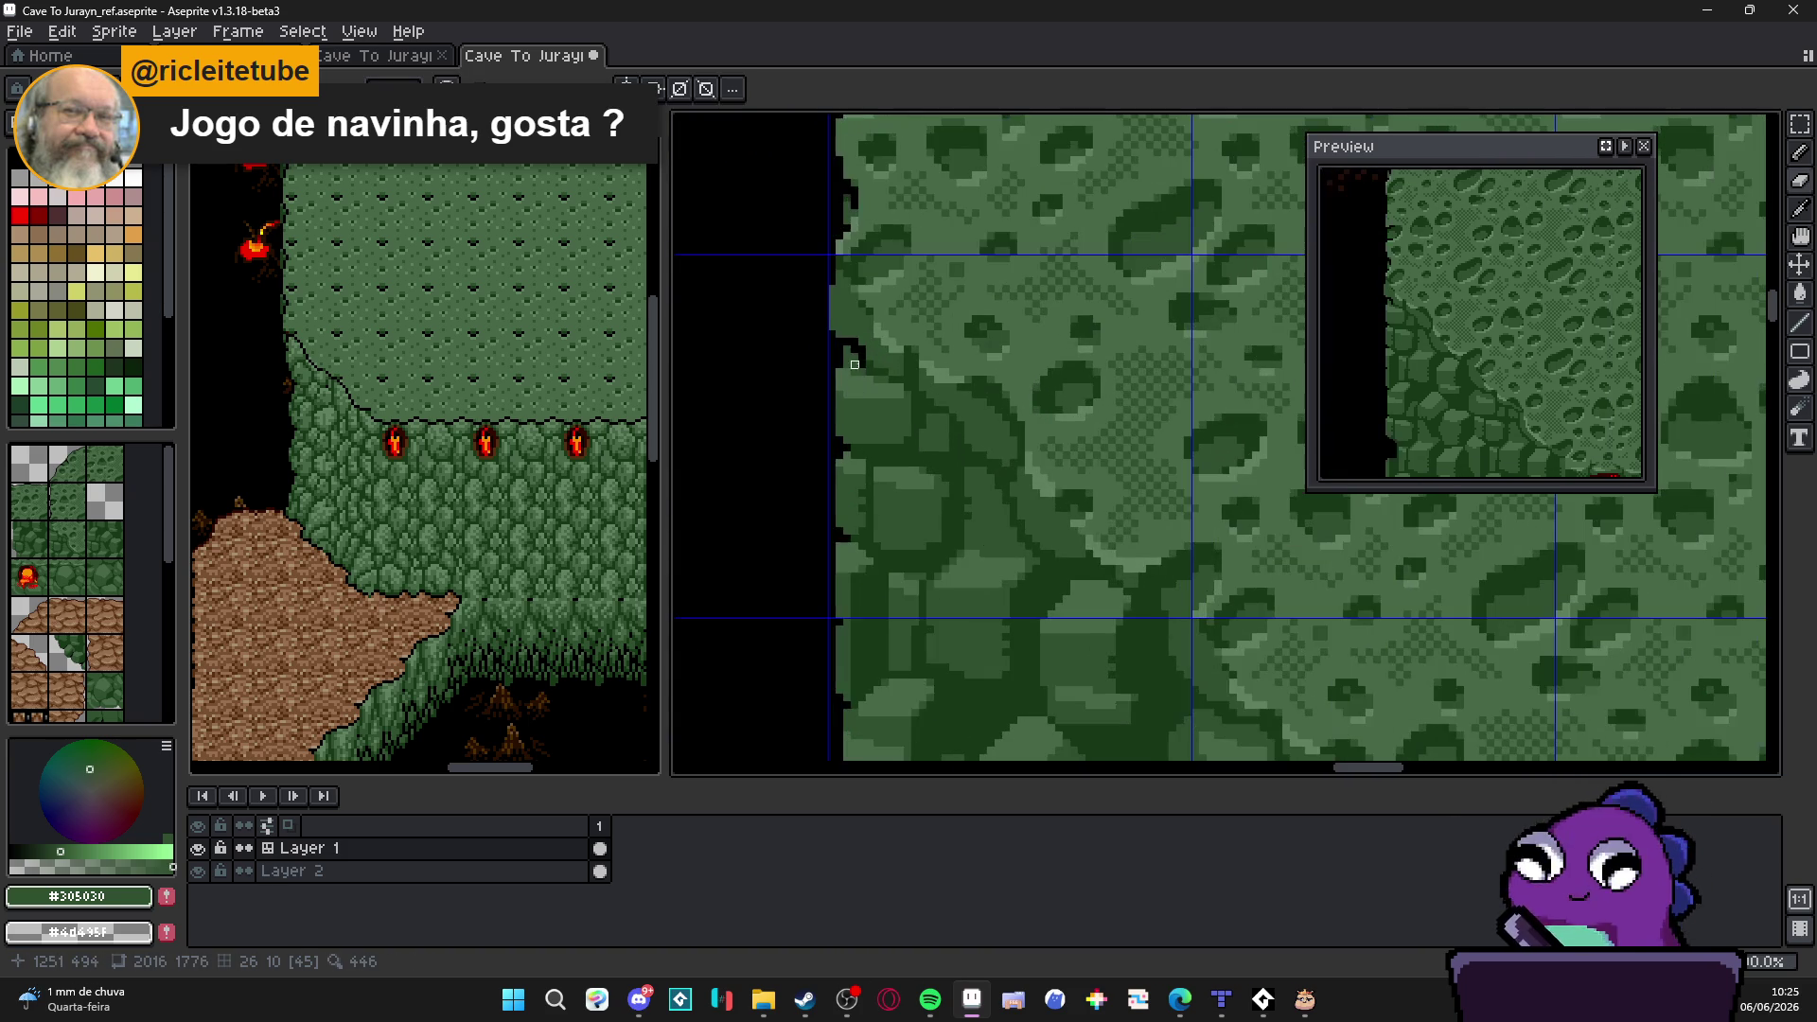
pyautogui.scroll(1, 869, 364)
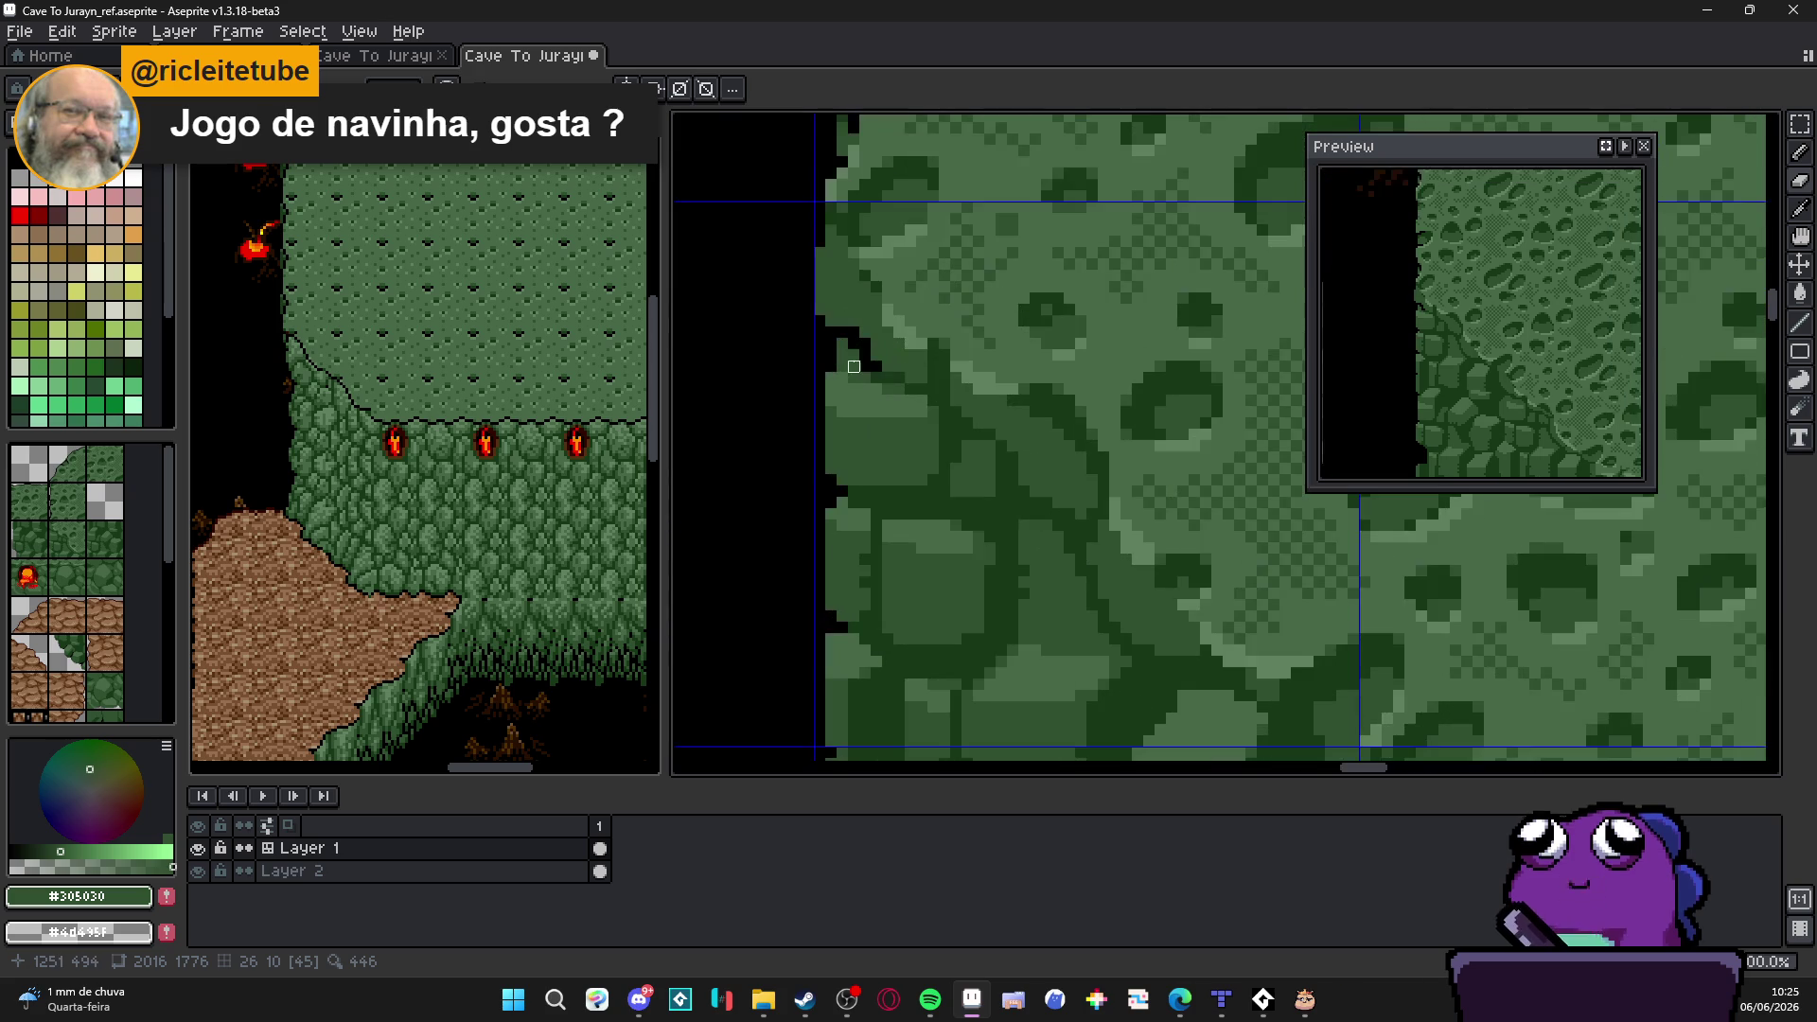
pyautogui.scroll(-1, 843, 366)
pyautogui.scroll(-1, 946, 418)
pyautogui.scroll(1, 946, 377)
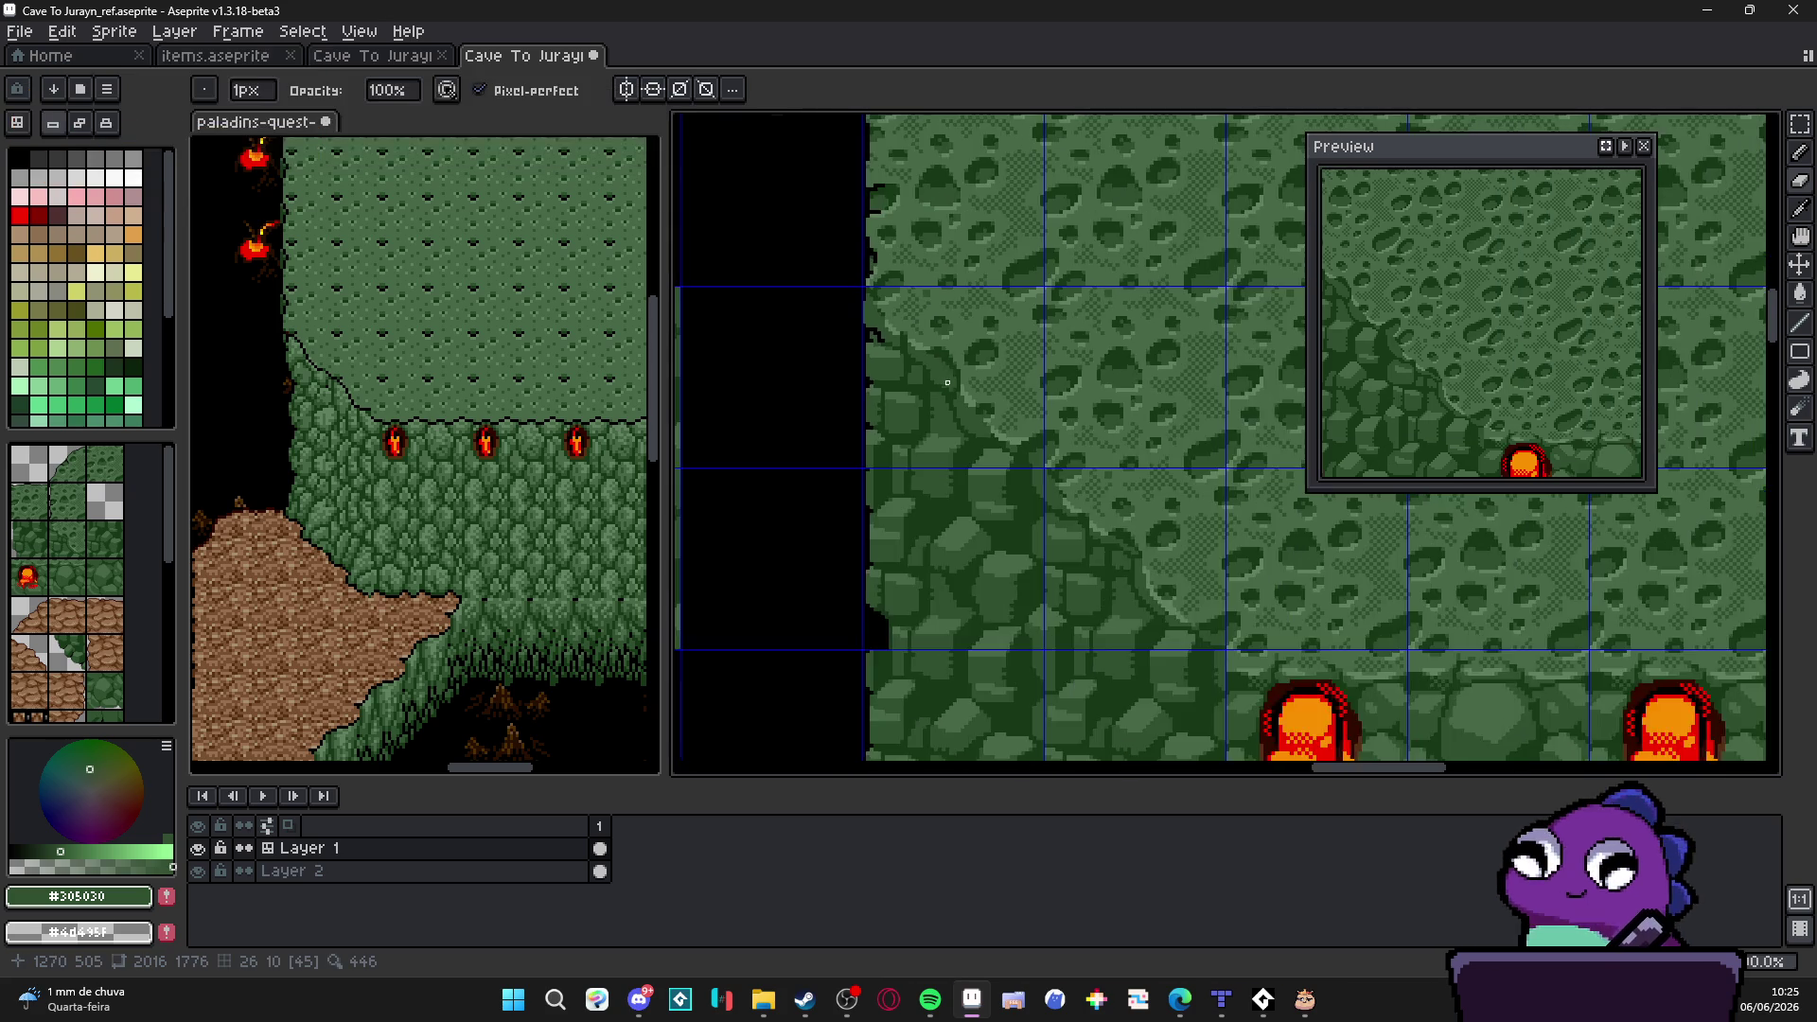
pyautogui.scroll(-1, 939, 357)
# Step: Eyedrop the dark green #183818 from the rock wall as the drawing colour
pyautogui.keyDown('alt'); pyautogui.click(948, 348); pyautogui.keyUp('alt')
pyautogui.scroll(1, 909, 341)
pyautogui.scroll(1, 864, 331)
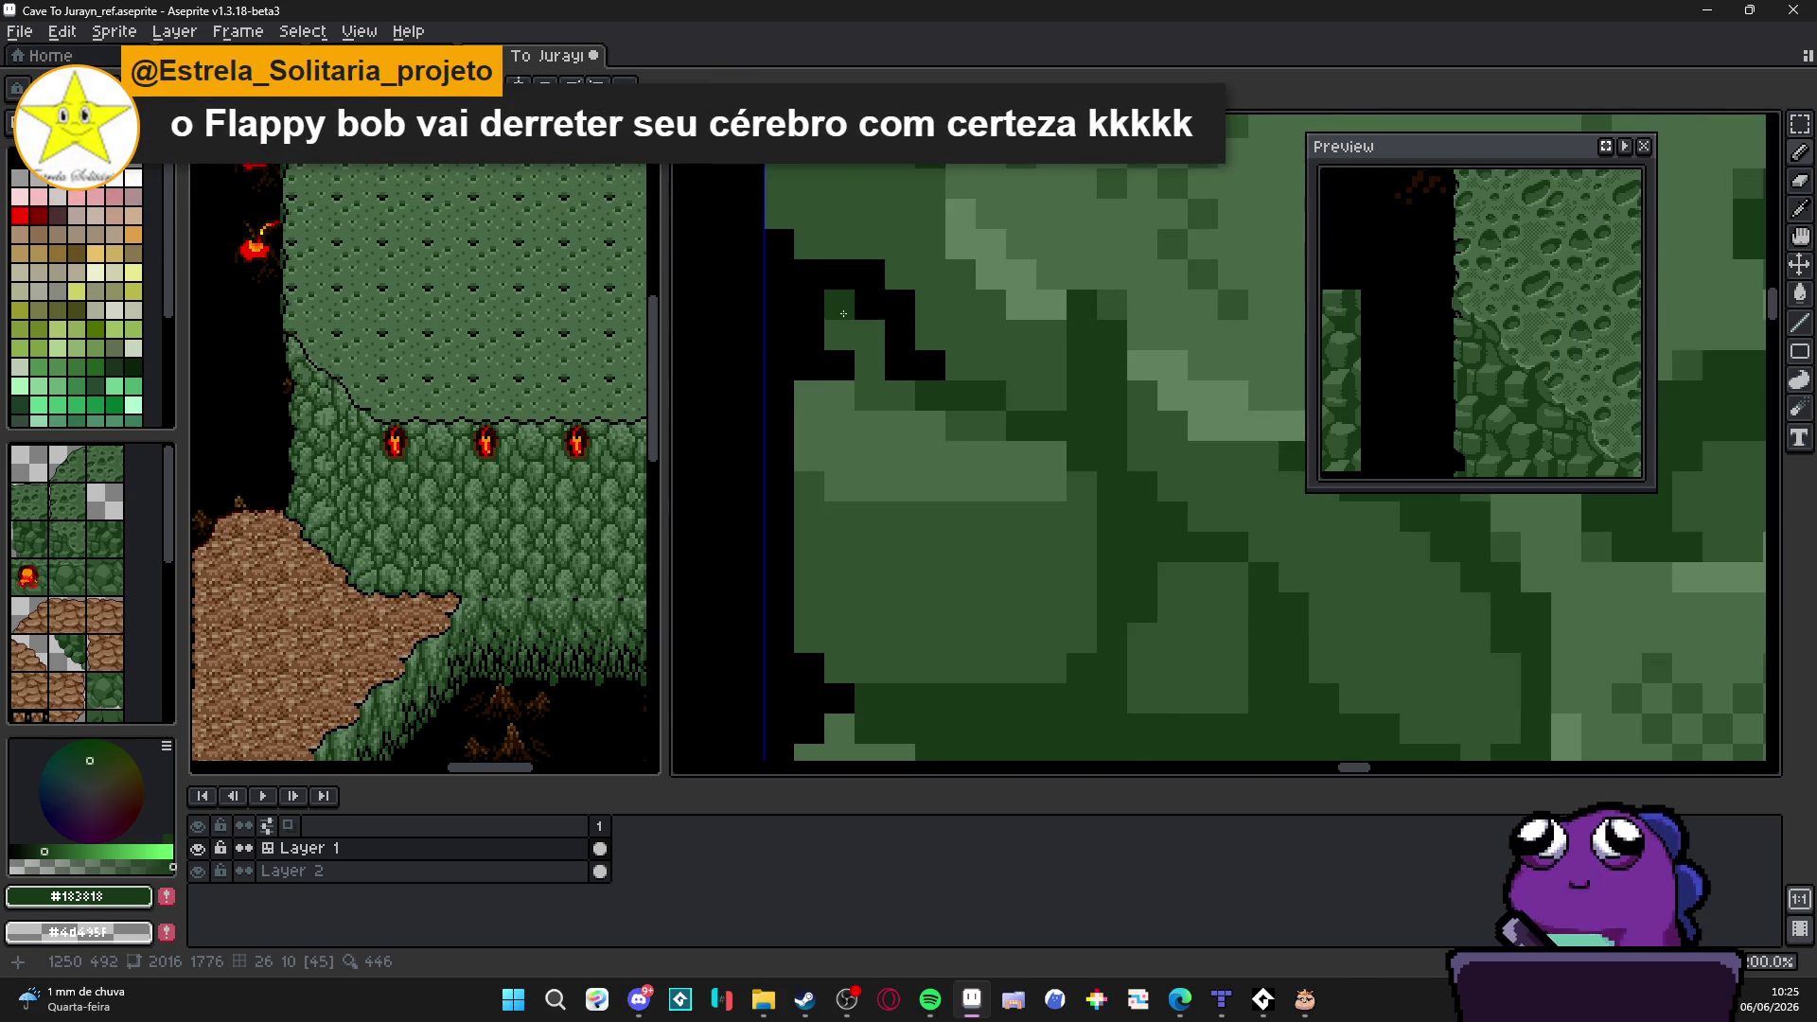
pyautogui.scroll(-2, 909, 384)
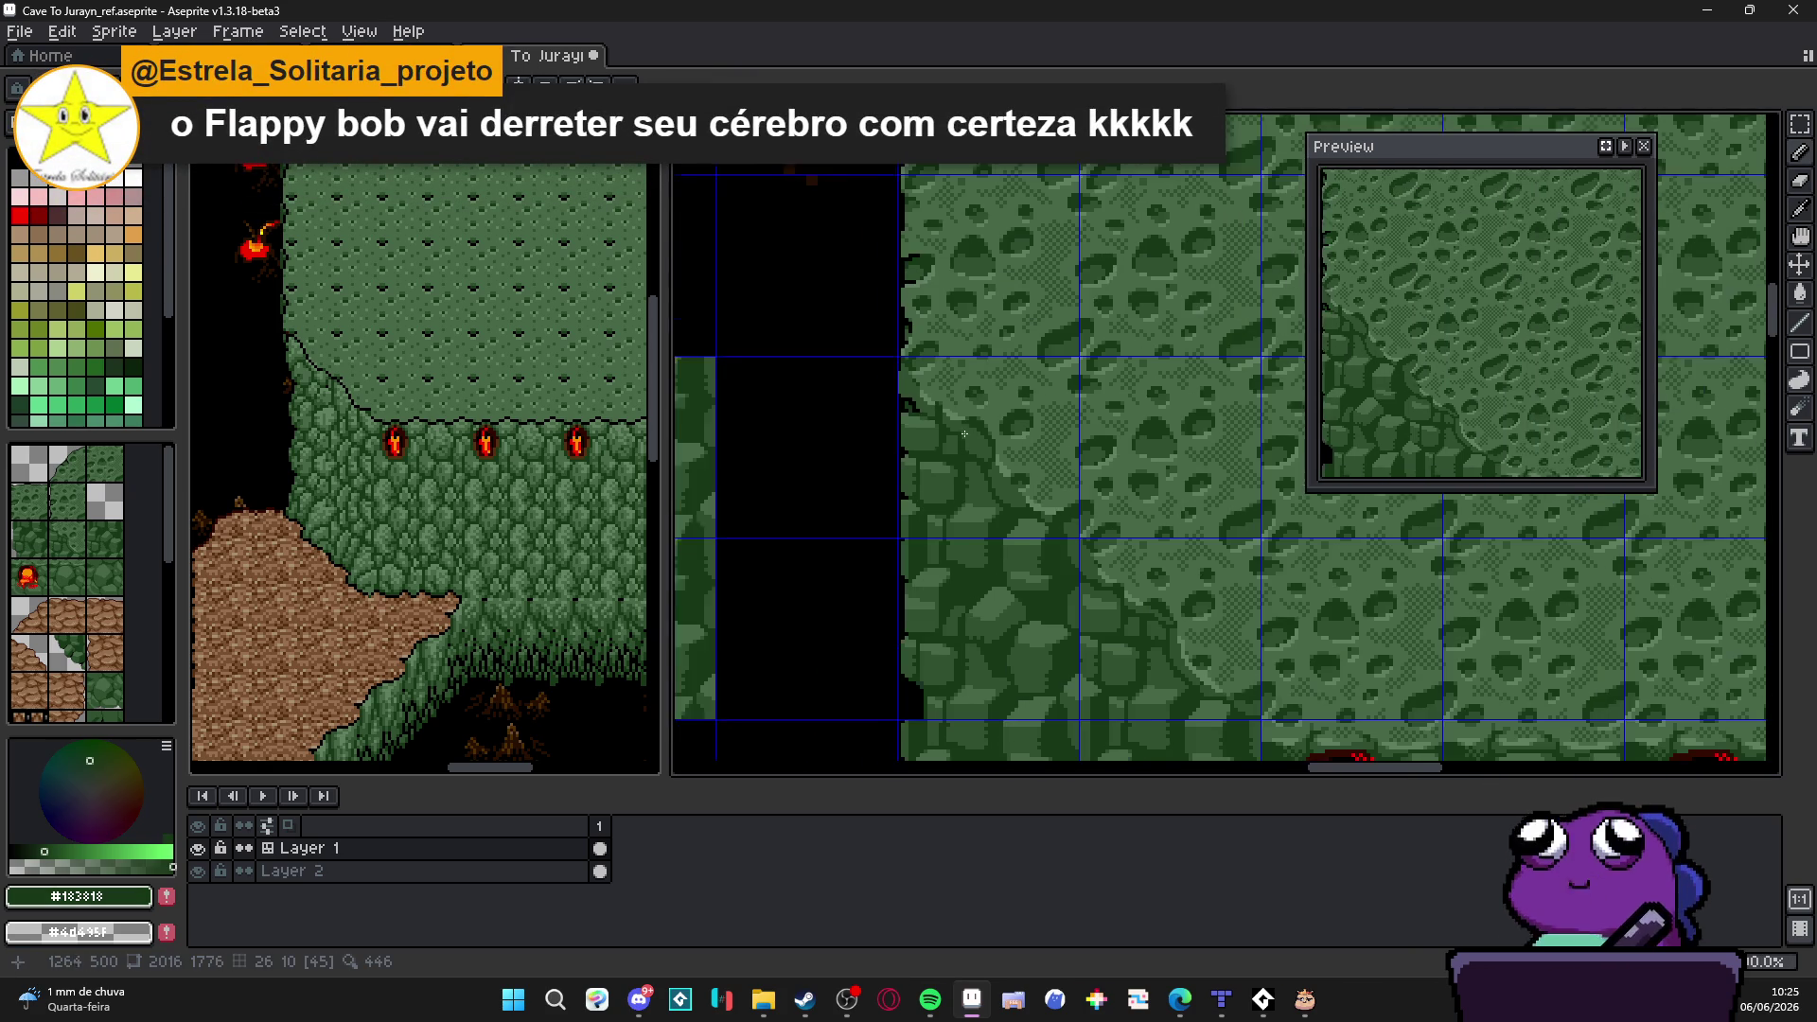
pyautogui.scroll(-1, 930, 443)
pyautogui.scroll(-1, 916, 398)
pyautogui.scroll(-1, 895, 348)
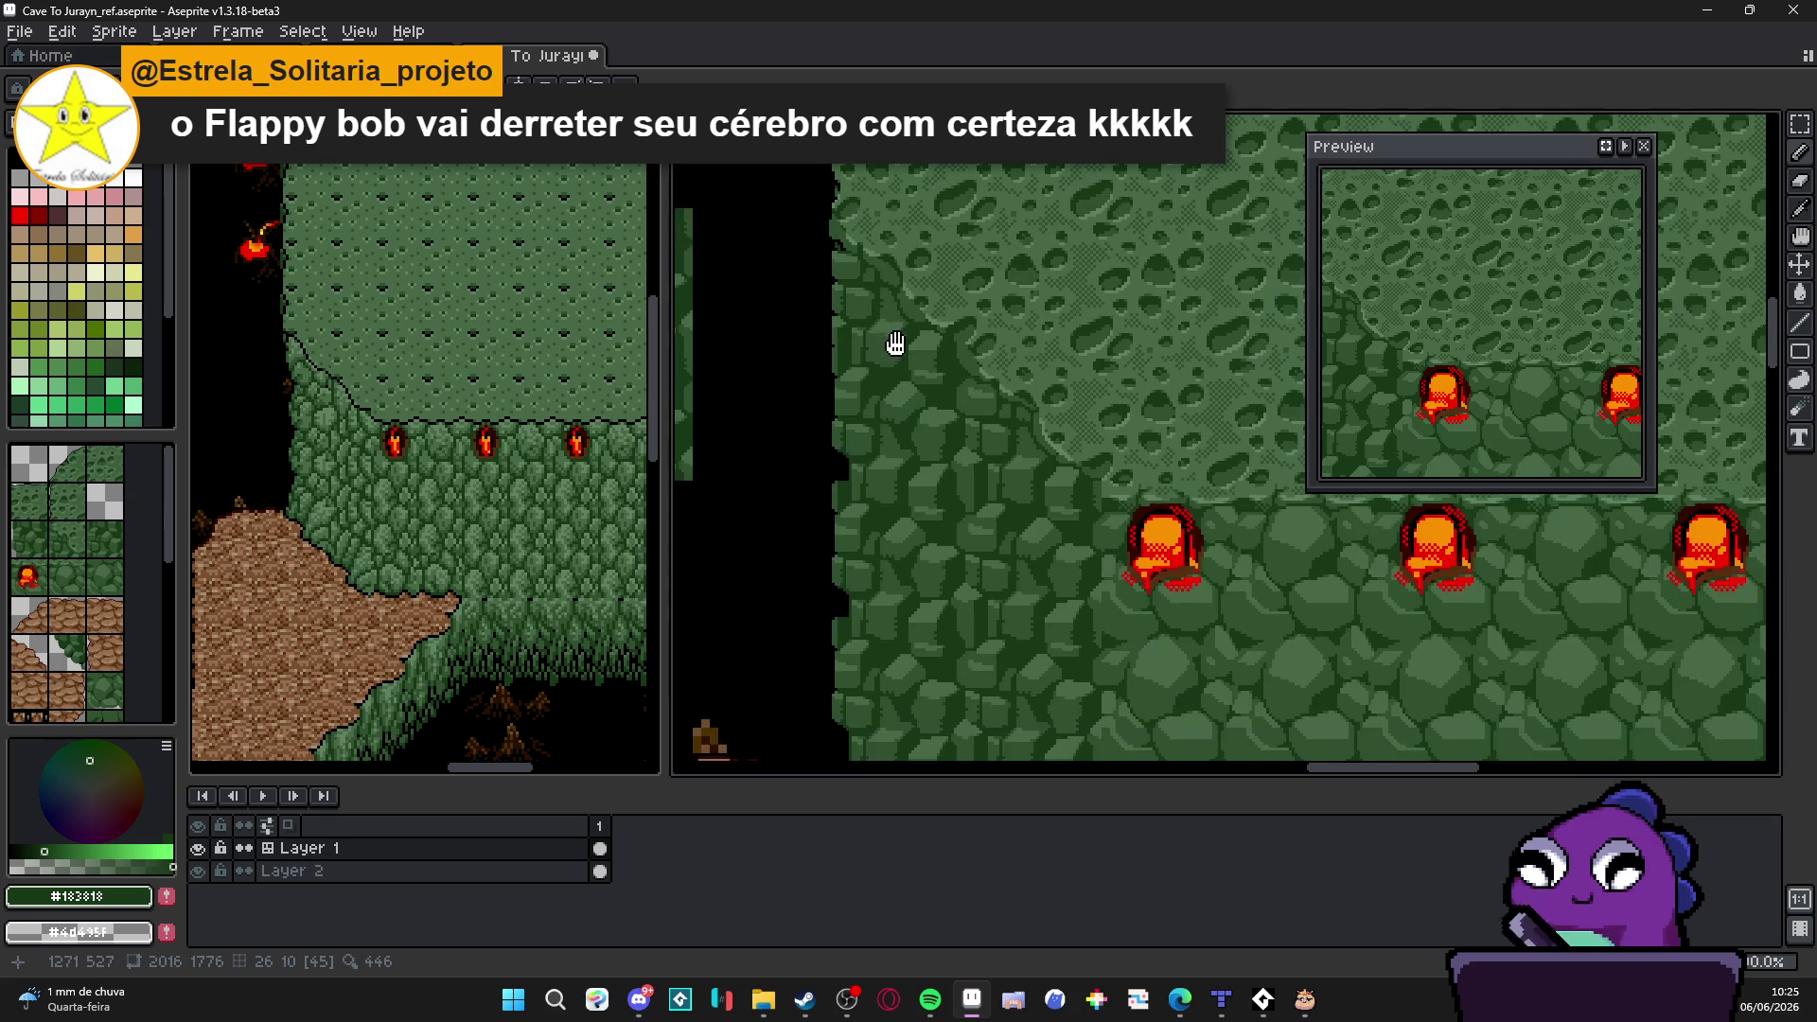
# Step: Save the rock-edge touch-ups, pan to the dirt path, and switch to the Rectangular Marquee
pyautogui.hotkey('ctrl', 's')
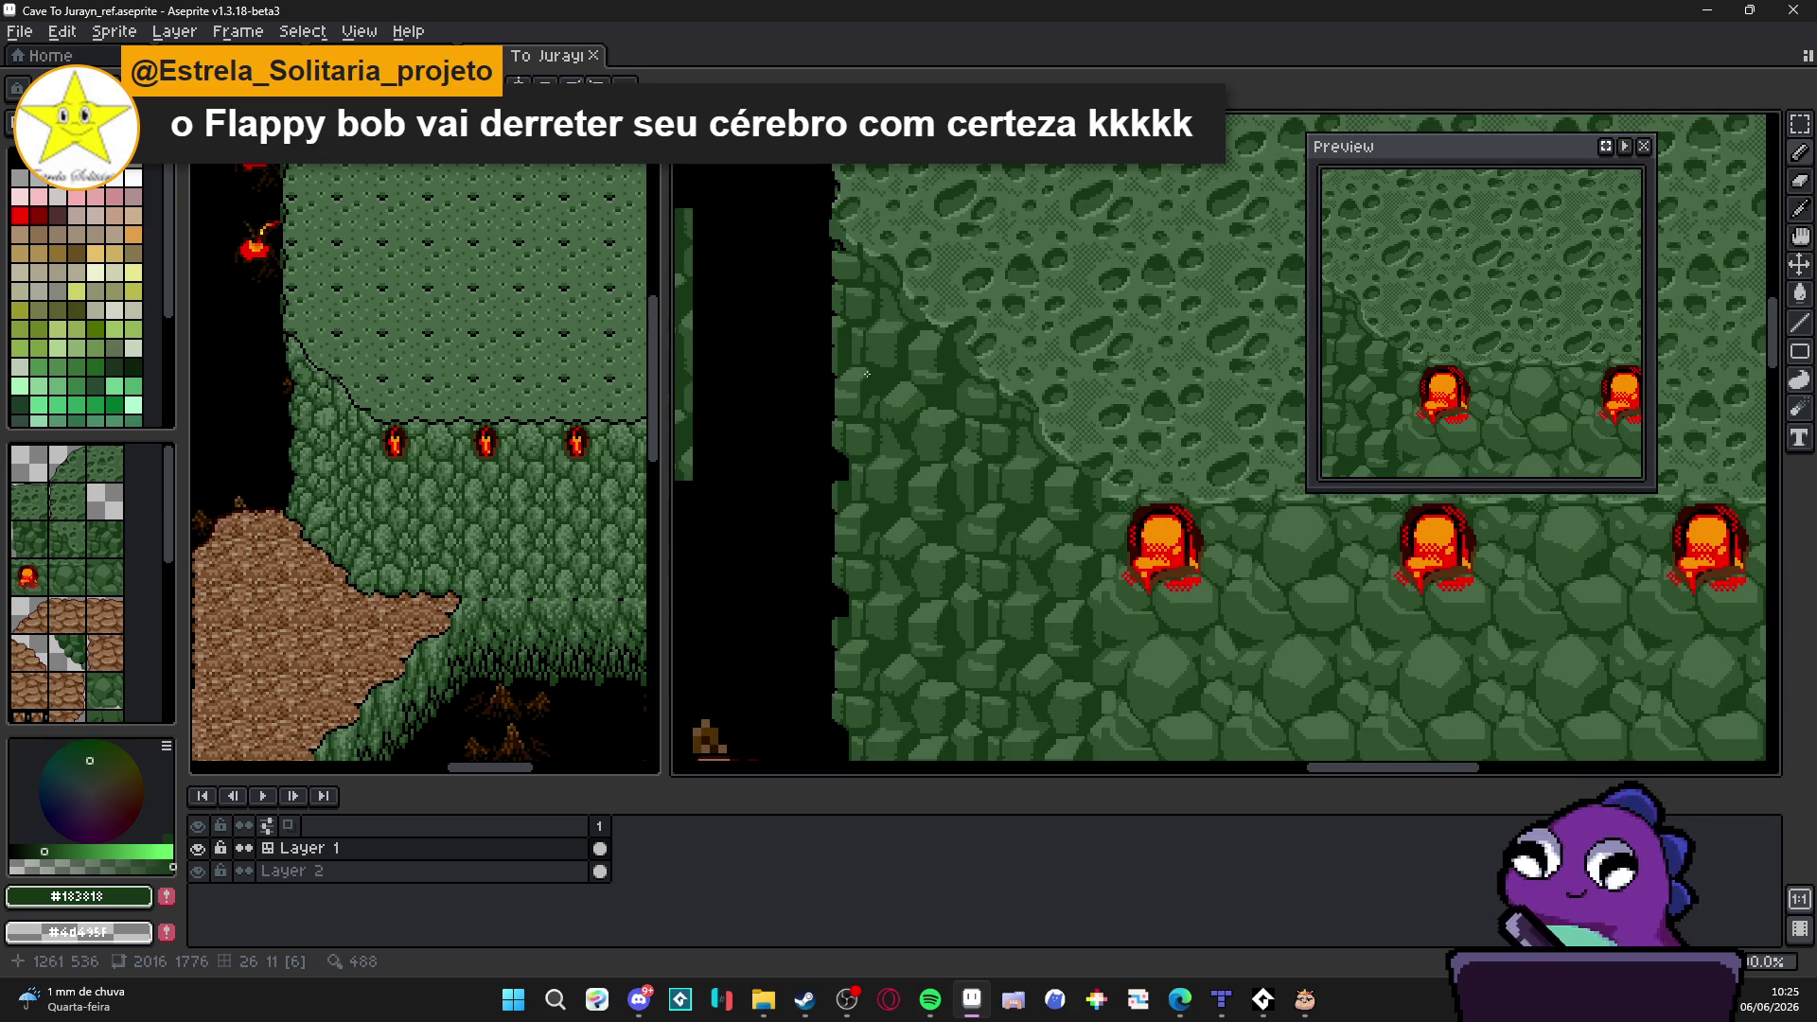
pyautogui.scroll(-1, 926, 483)
pyautogui.moveTo(939, 492); pyautogui.dragTo(980, 426)
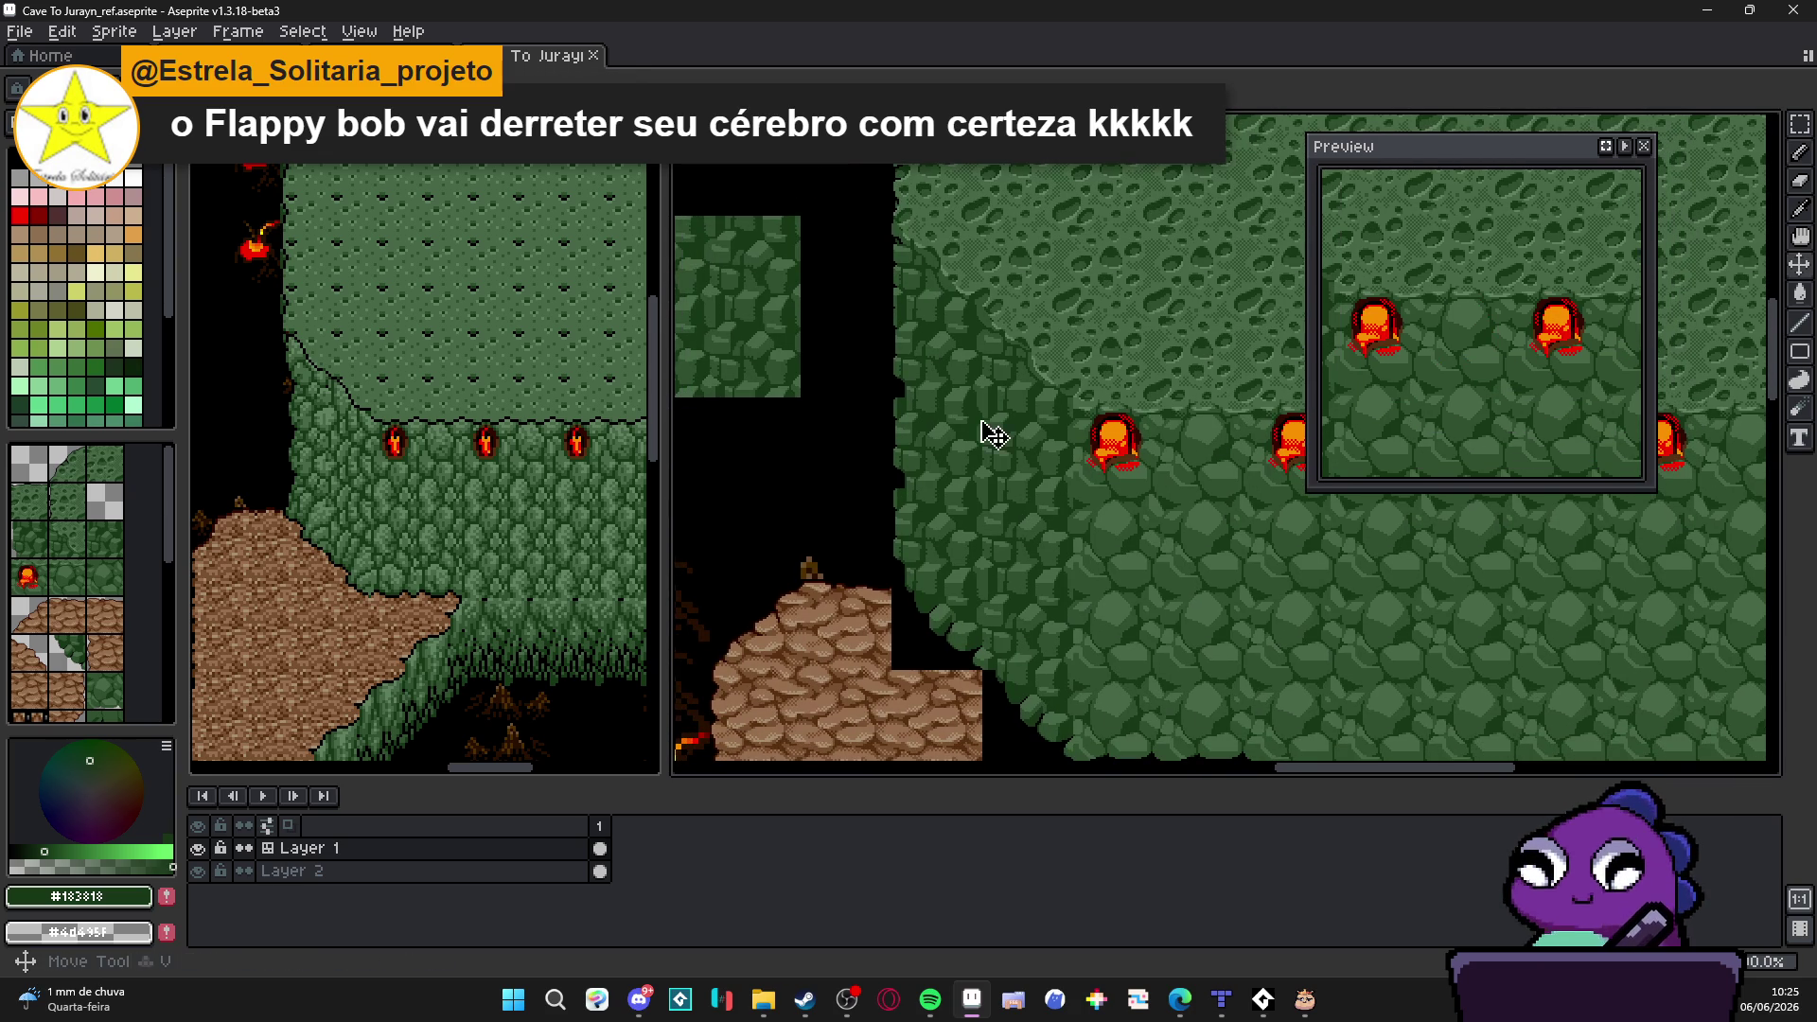
pyautogui.press('m')
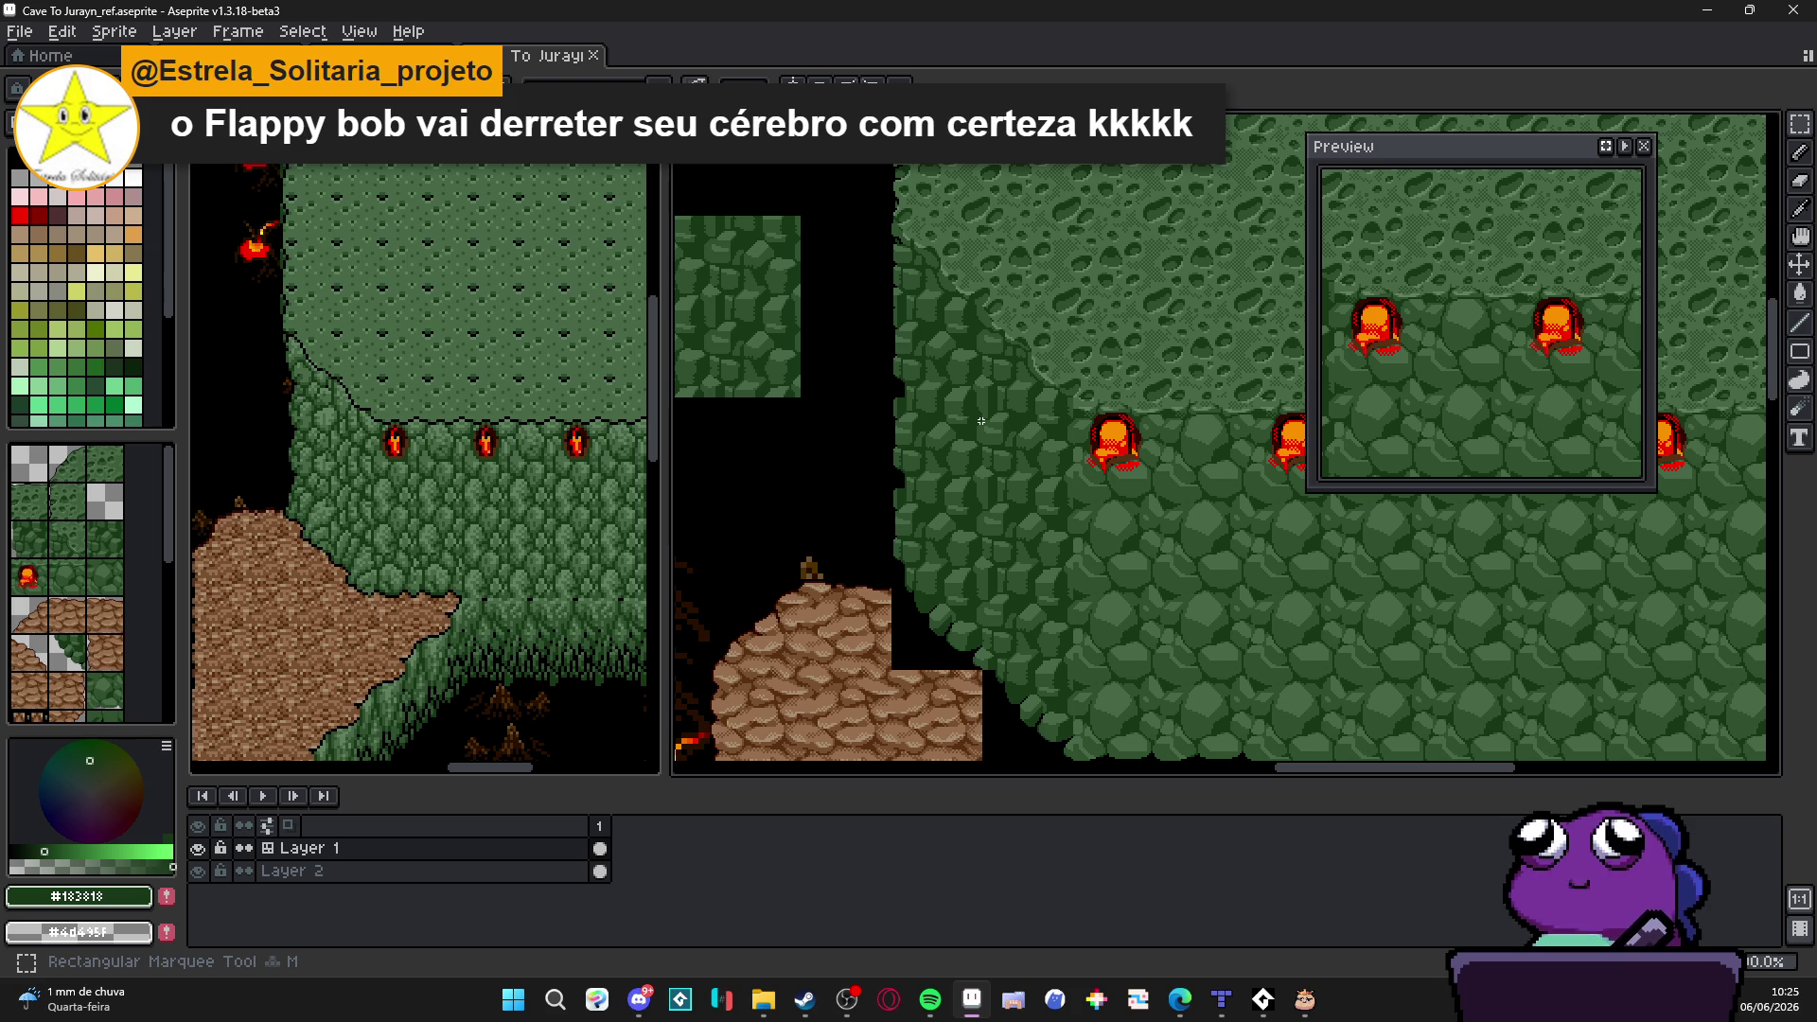